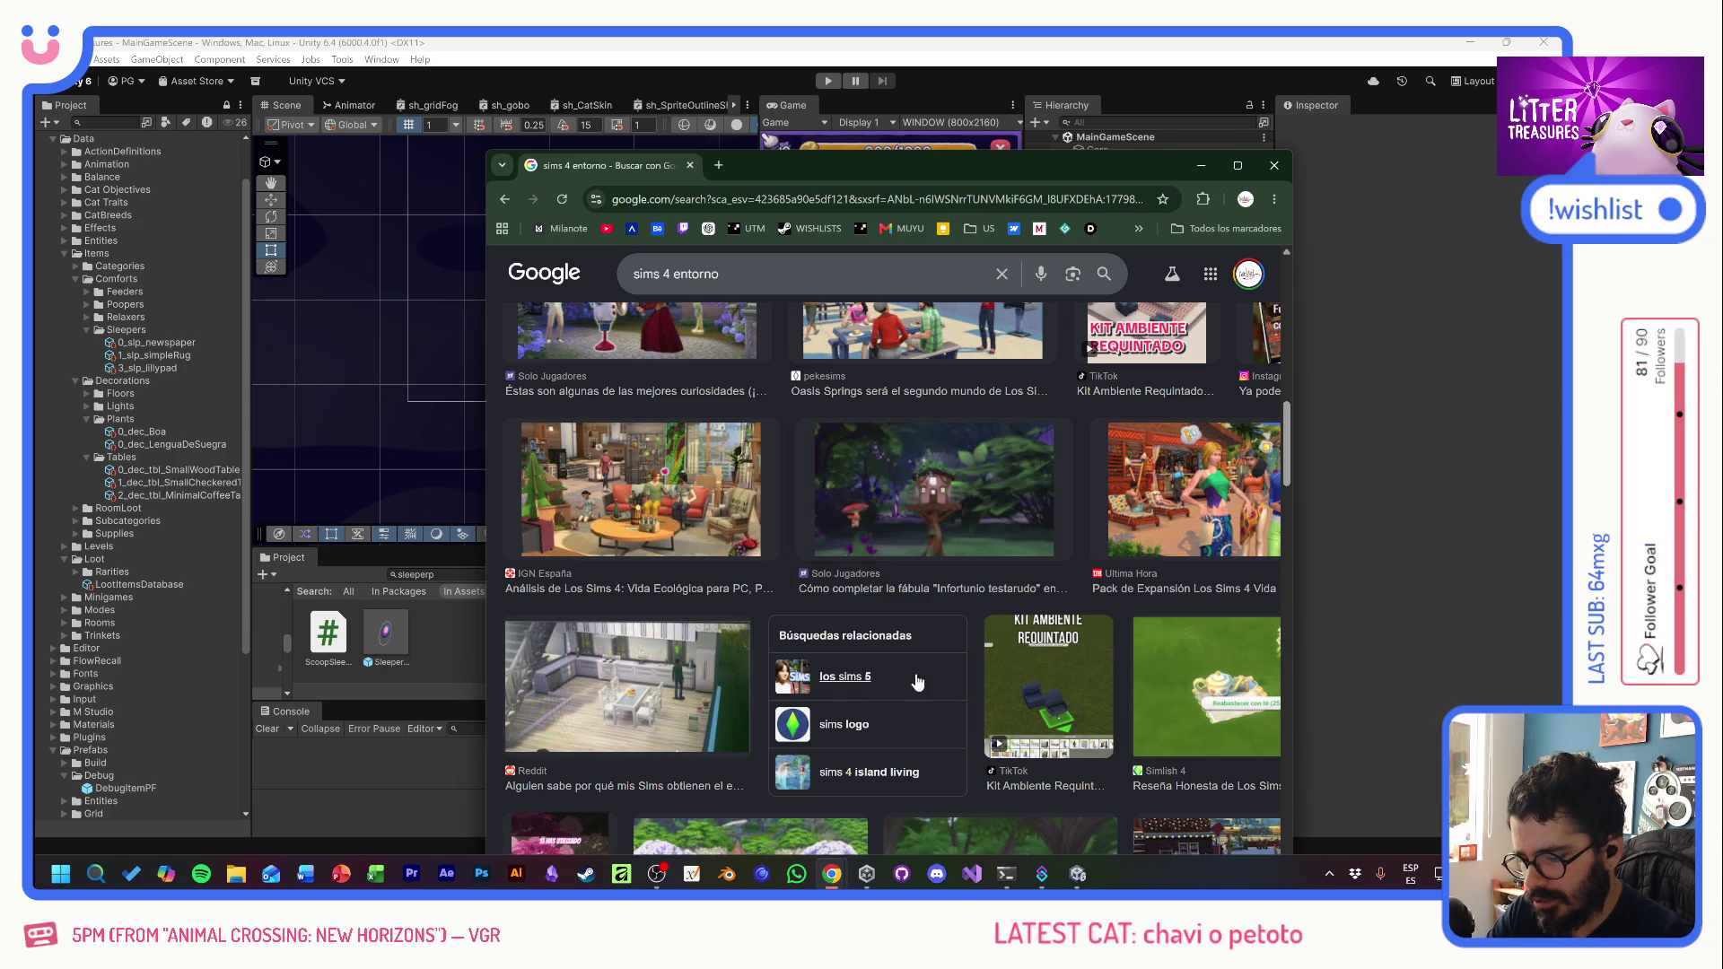
- Leave the Sims 4 image results in Chrome for the blank dotted Xournal++ page
{"action": "left_click", "coordinate": [691, 873]}
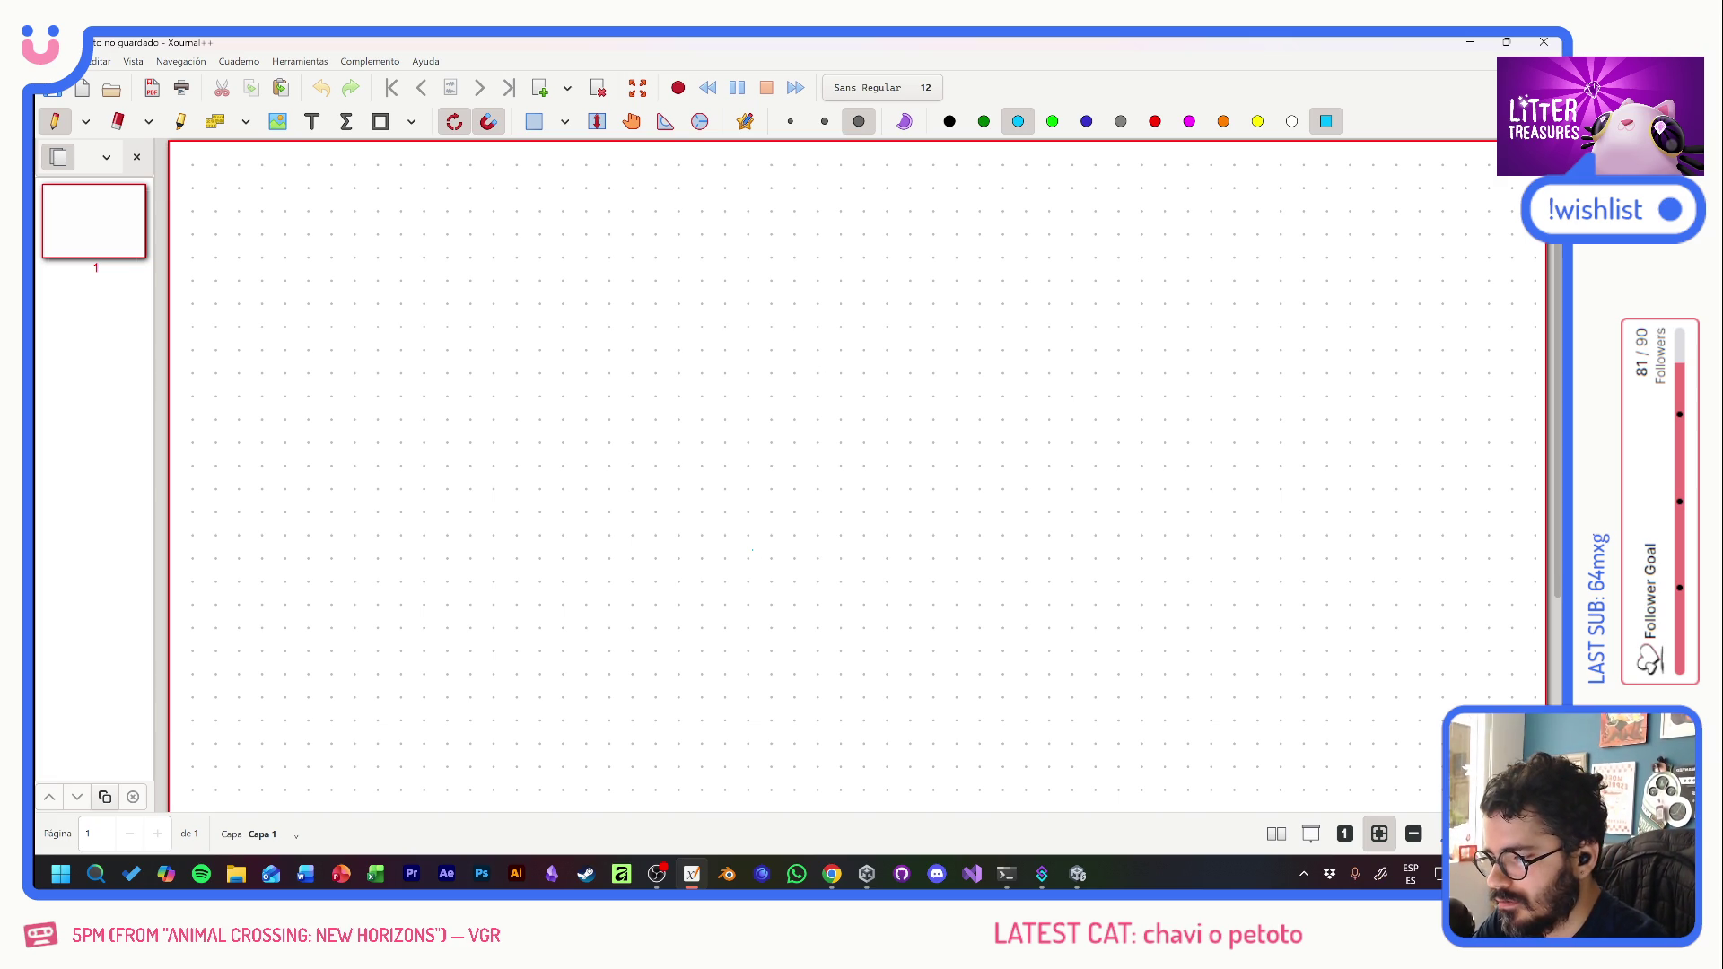
- Sketch a cyan cat head beside a 0-100 scale, with an arrow and mood word beneath
{"action": "left_click_drag", "start_coordinate": [619, 359], "coordinate": [657, 386]}
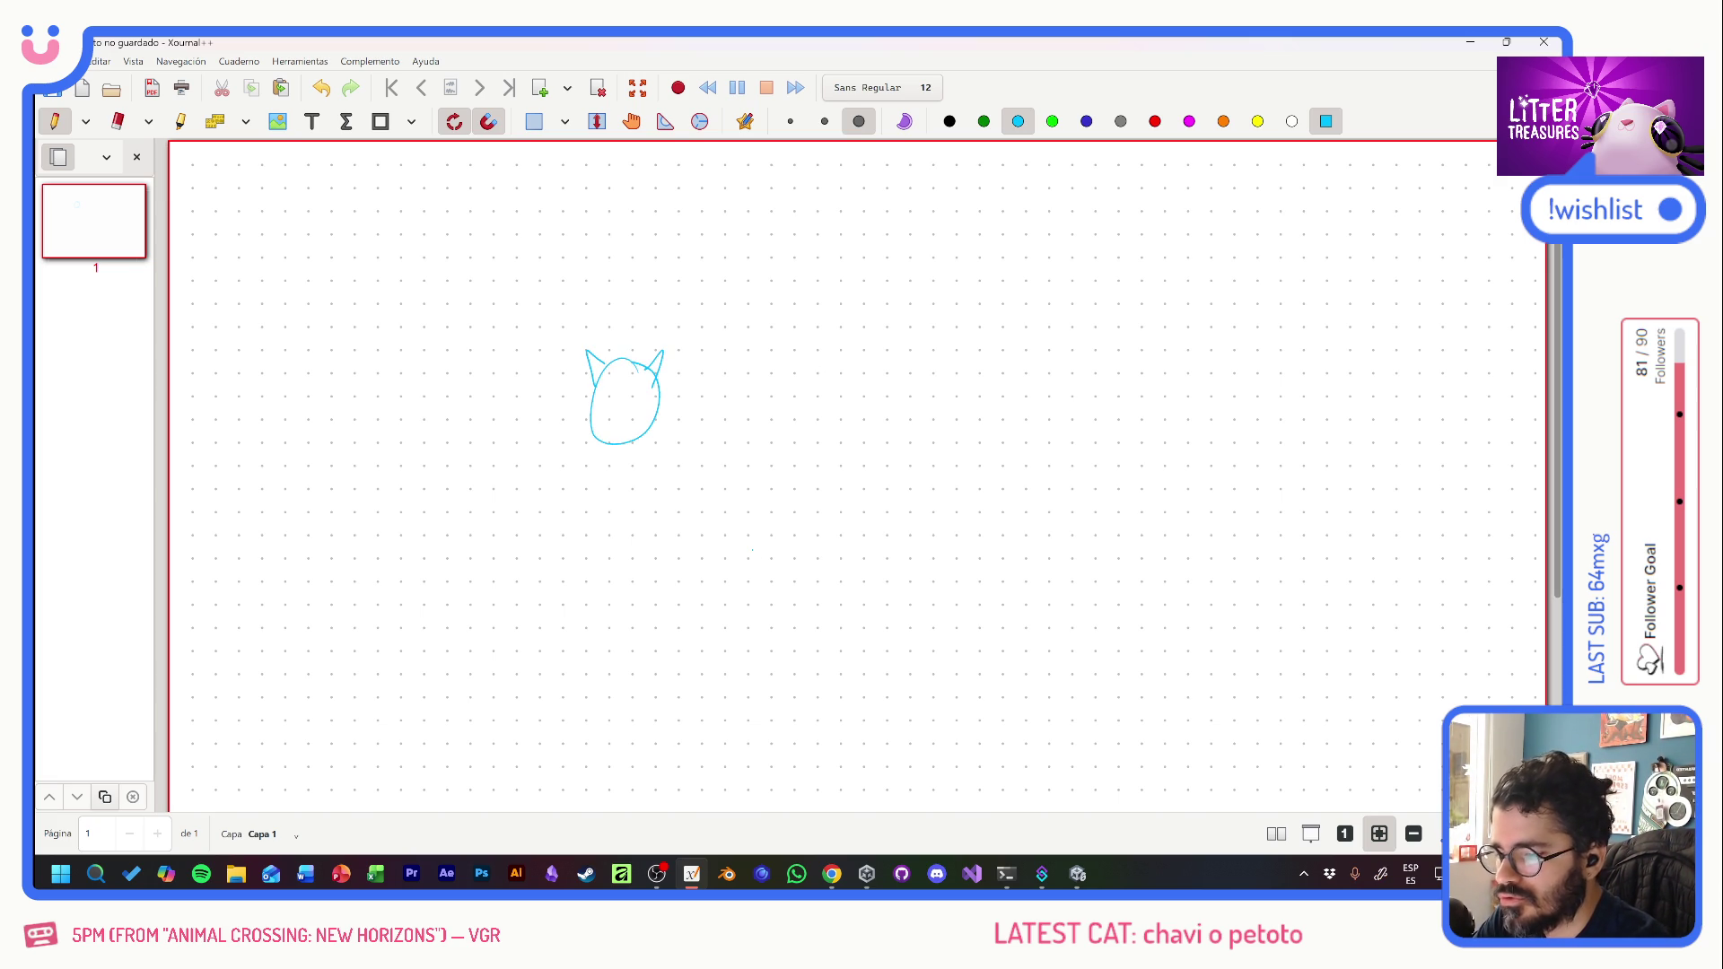
{"action": "left_click_drag", "start_coordinate": [722, 352], "coordinate": [768, 371]}
{"action": "mouse_move", "coordinate": [788, 349]}
{"action": "left_mouse_down"}
{"action": "mouse_move", "coordinate": [779, 363]}
{"action": "mouse_move", "coordinate": [788, 350]}
{"action": "left_mouse_up"}
{"action": "mouse_move", "coordinate": [811, 348]}
{"action": "left_mouse_down"}
{"action": "mouse_move", "coordinate": [793, 438]}
{"action": "mouse_move", "coordinate": [818, 420]}
{"action": "mouse_move", "coordinate": [835, 440]}
{"action": "left_mouse_up"}
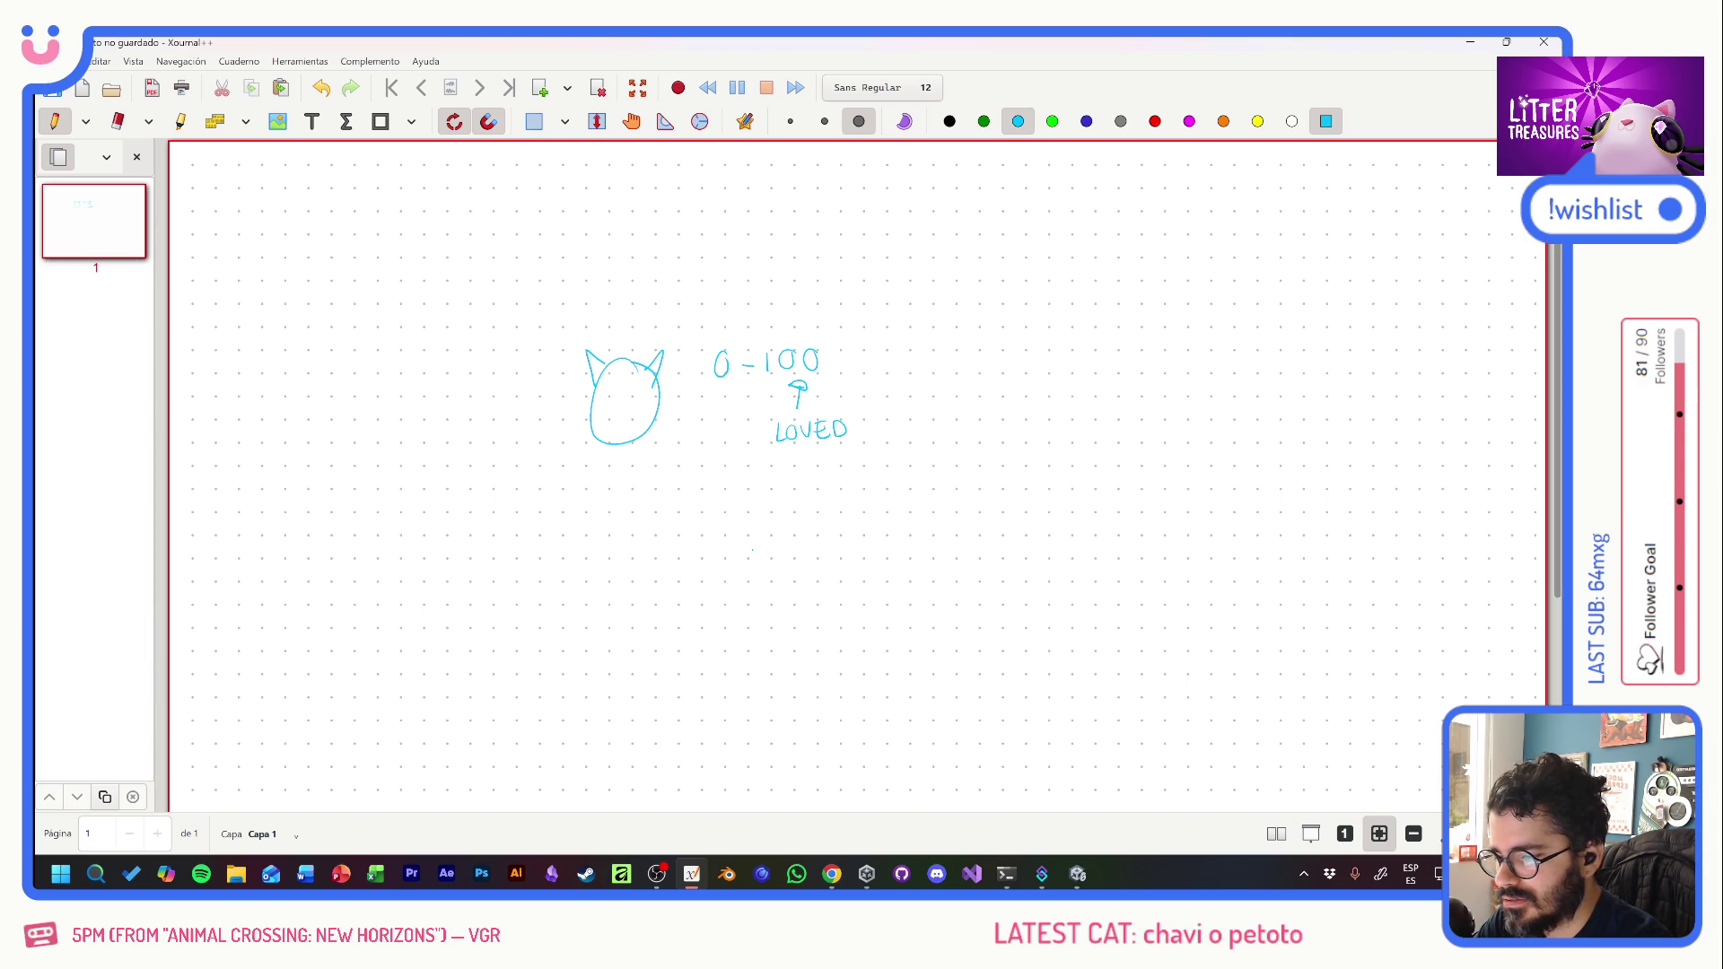
{"action": "mouse_move", "coordinate": [717, 392]}
{"action": "left_mouse_down"}
{"action": "mouse_move", "coordinate": [696, 439]}
{"action": "mouse_move", "coordinate": [716, 423]}
{"action": "left_mouse_up"}
{"action": "left_click_drag", "start_coordinate": [726, 425], "coordinate": [740, 422]}
{"action": "left_click_drag", "start_coordinate": [738, 423], "coordinate": [744, 453]}
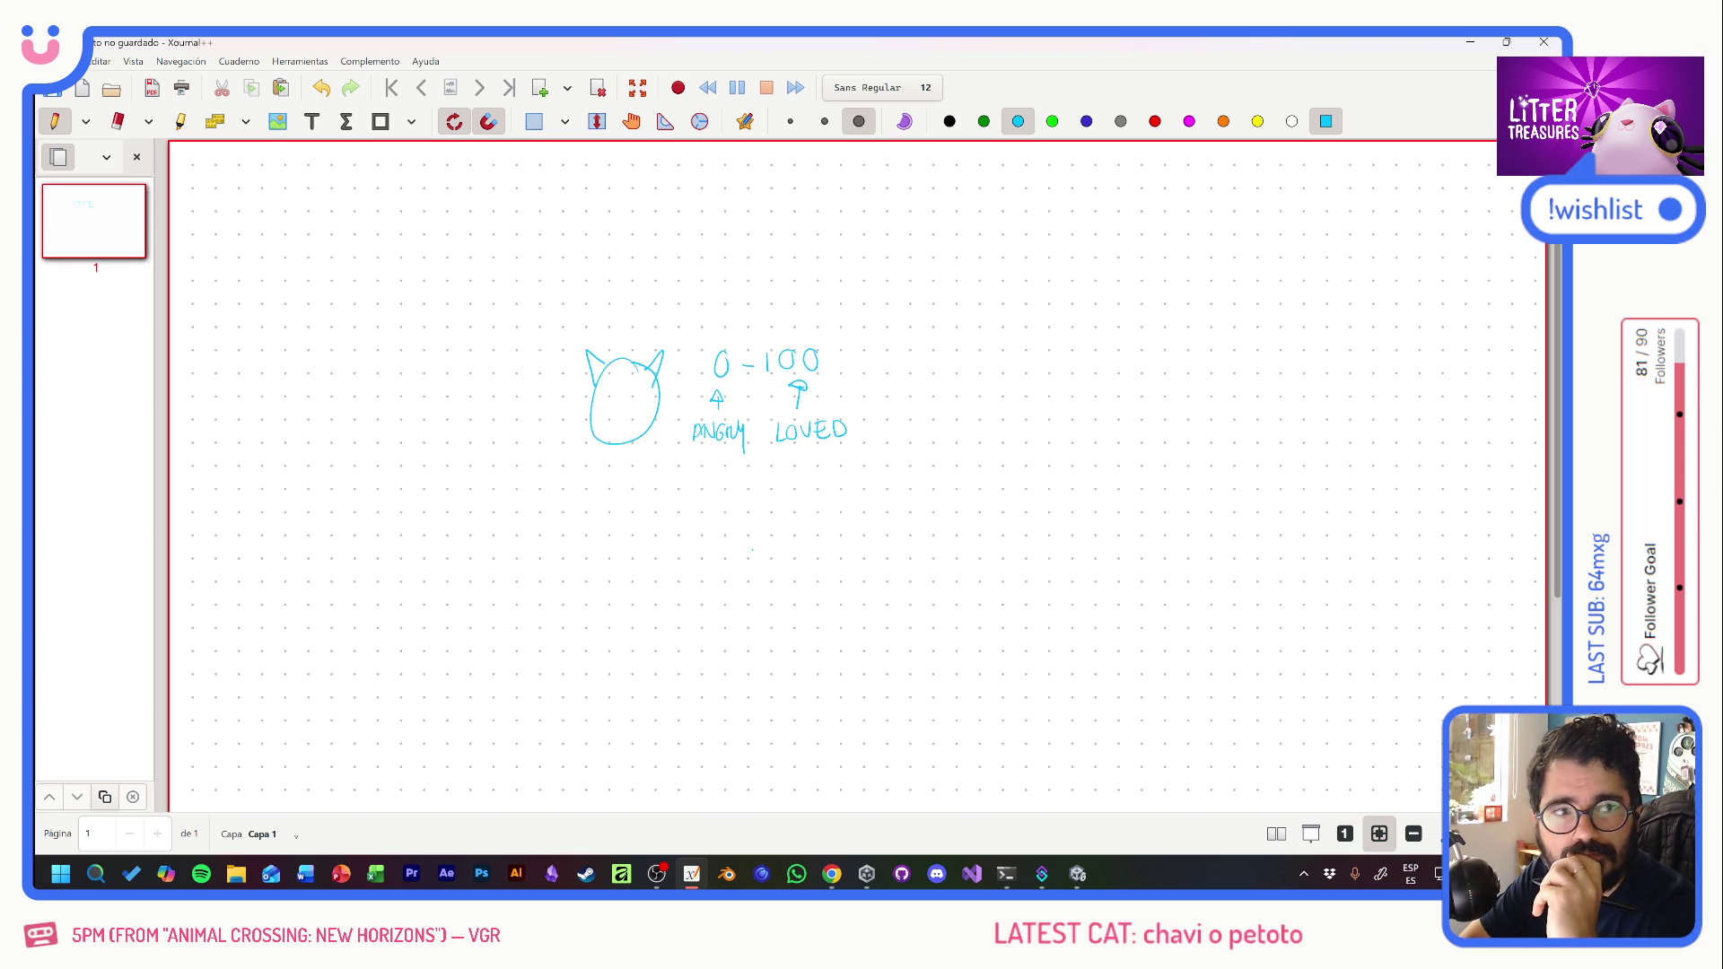
- In black, draw a double-headed arrow above 0-100 and write FOOD / SLEEP above it
{"action": "key", "text": "1"}
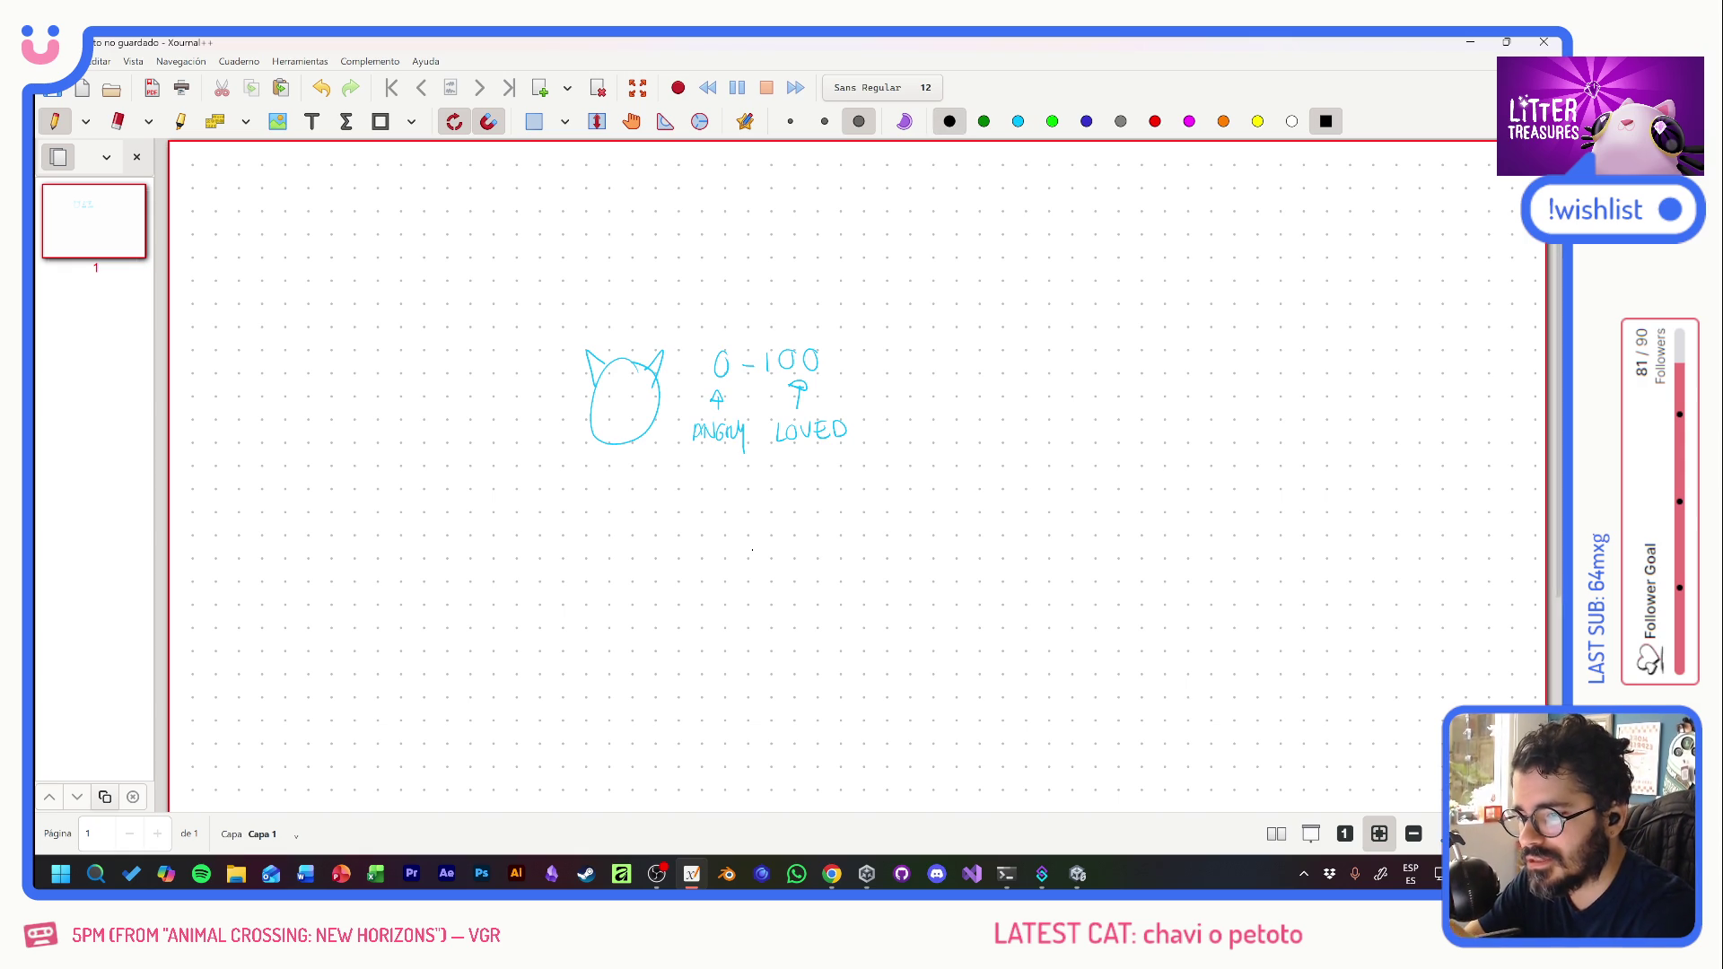
{"action": "mouse_move", "coordinate": [709, 297]}
{"action": "left_mouse_down"}
{"action": "mouse_move", "coordinate": [812, 290]}
{"action": "mouse_move", "coordinate": [808, 307]}
{"action": "mouse_move", "coordinate": [716, 306]}
{"action": "left_mouse_up"}
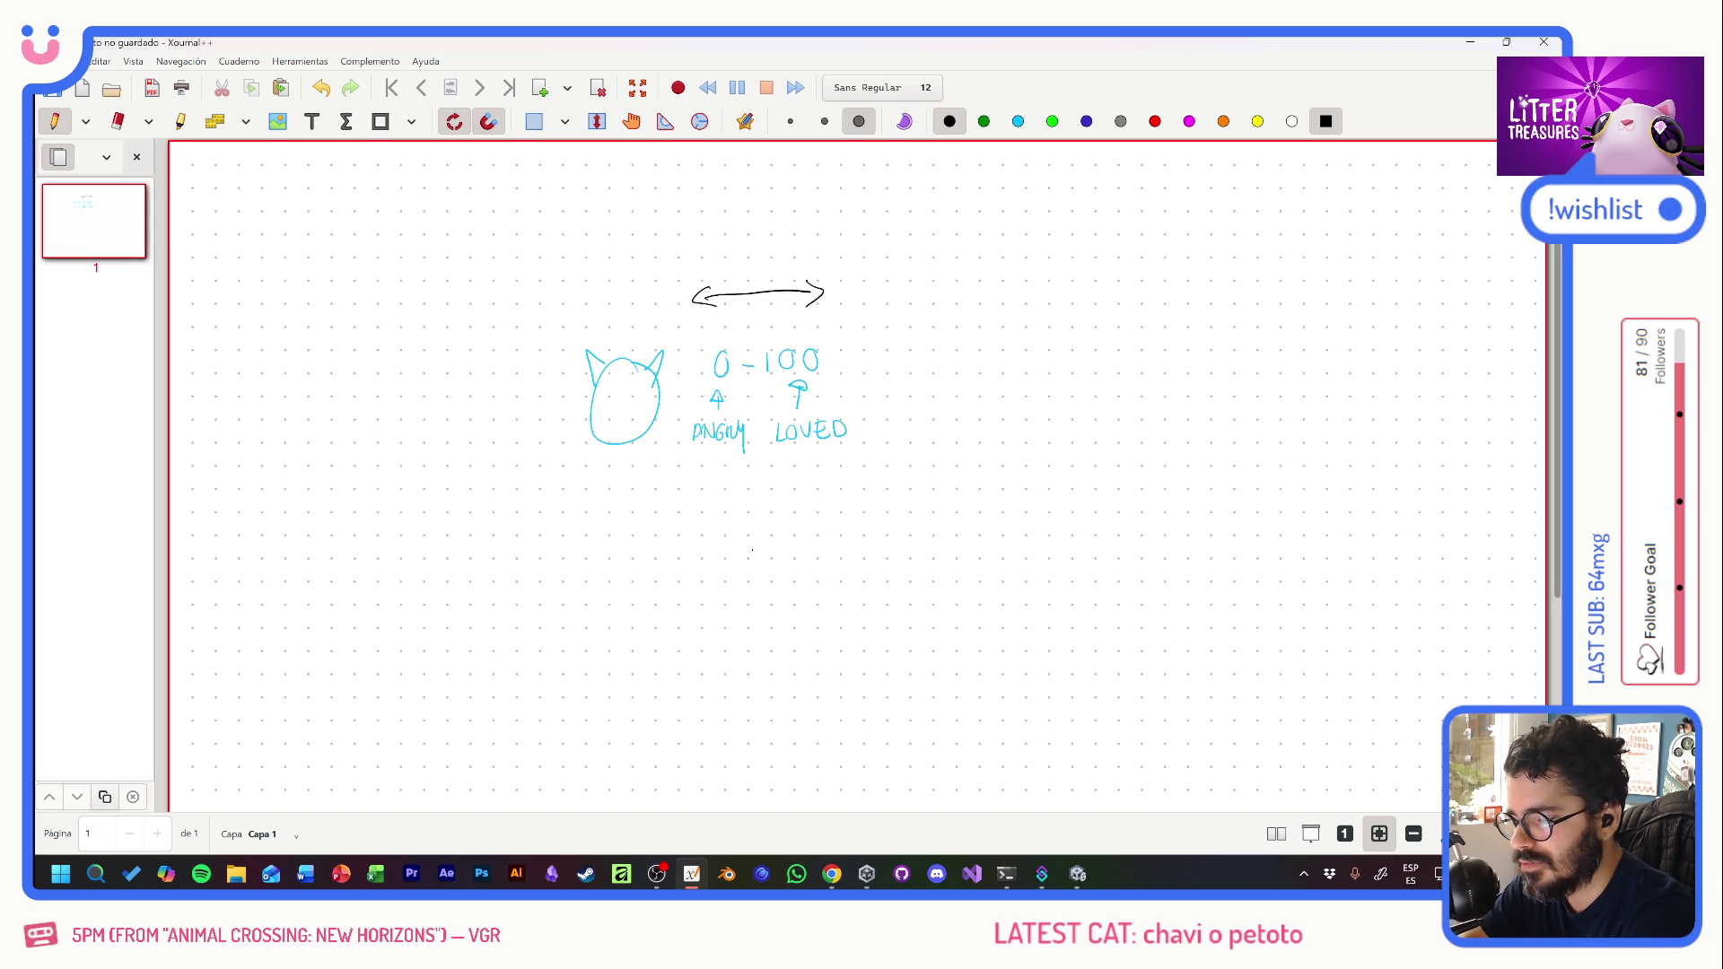
{"action": "mouse_move", "coordinate": [665, 255]}
{"action": "left_mouse_down"}
{"action": "mouse_move", "coordinate": [705, 239]}
{"action": "mouse_move", "coordinate": [746, 253]}
{"action": "left_mouse_up"}
{"action": "mouse_move", "coordinate": [752, 235]}
{"action": "left_mouse_down"}
{"action": "mouse_move", "coordinate": [748, 250]}
{"action": "mouse_move", "coordinate": [770, 235]}
{"action": "mouse_move", "coordinate": [790, 254]}
{"action": "mouse_move", "coordinate": [852, 221]}
{"action": "mouse_move", "coordinate": [872, 249]}
{"action": "mouse_move", "coordinate": [935, 222]}
{"action": "left_mouse_up"}
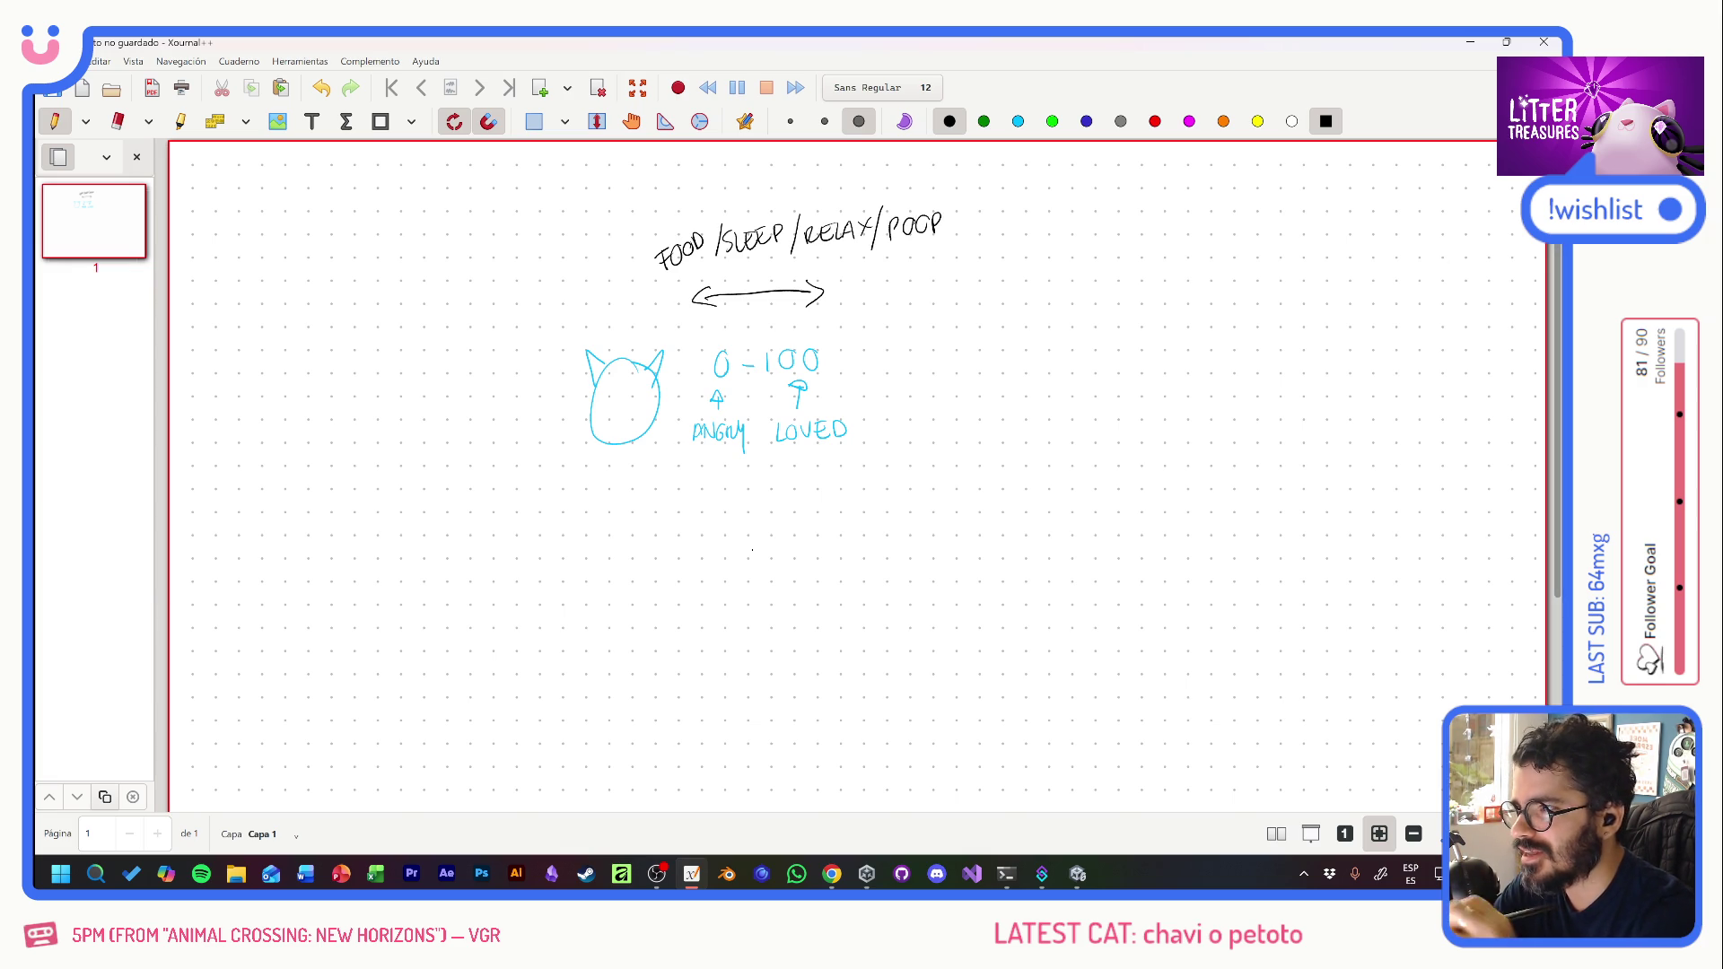
- Circle POOP in red and link it to a -20 note
{"action": "left_click", "coordinate": [1155, 121]}
{"action": "mouse_move", "coordinate": [933, 195]}
{"action": "left_mouse_down"}
{"action": "mouse_move", "coordinate": [962, 232]}
{"action": "mouse_move", "coordinate": [938, 195]}
{"action": "left_mouse_up"}
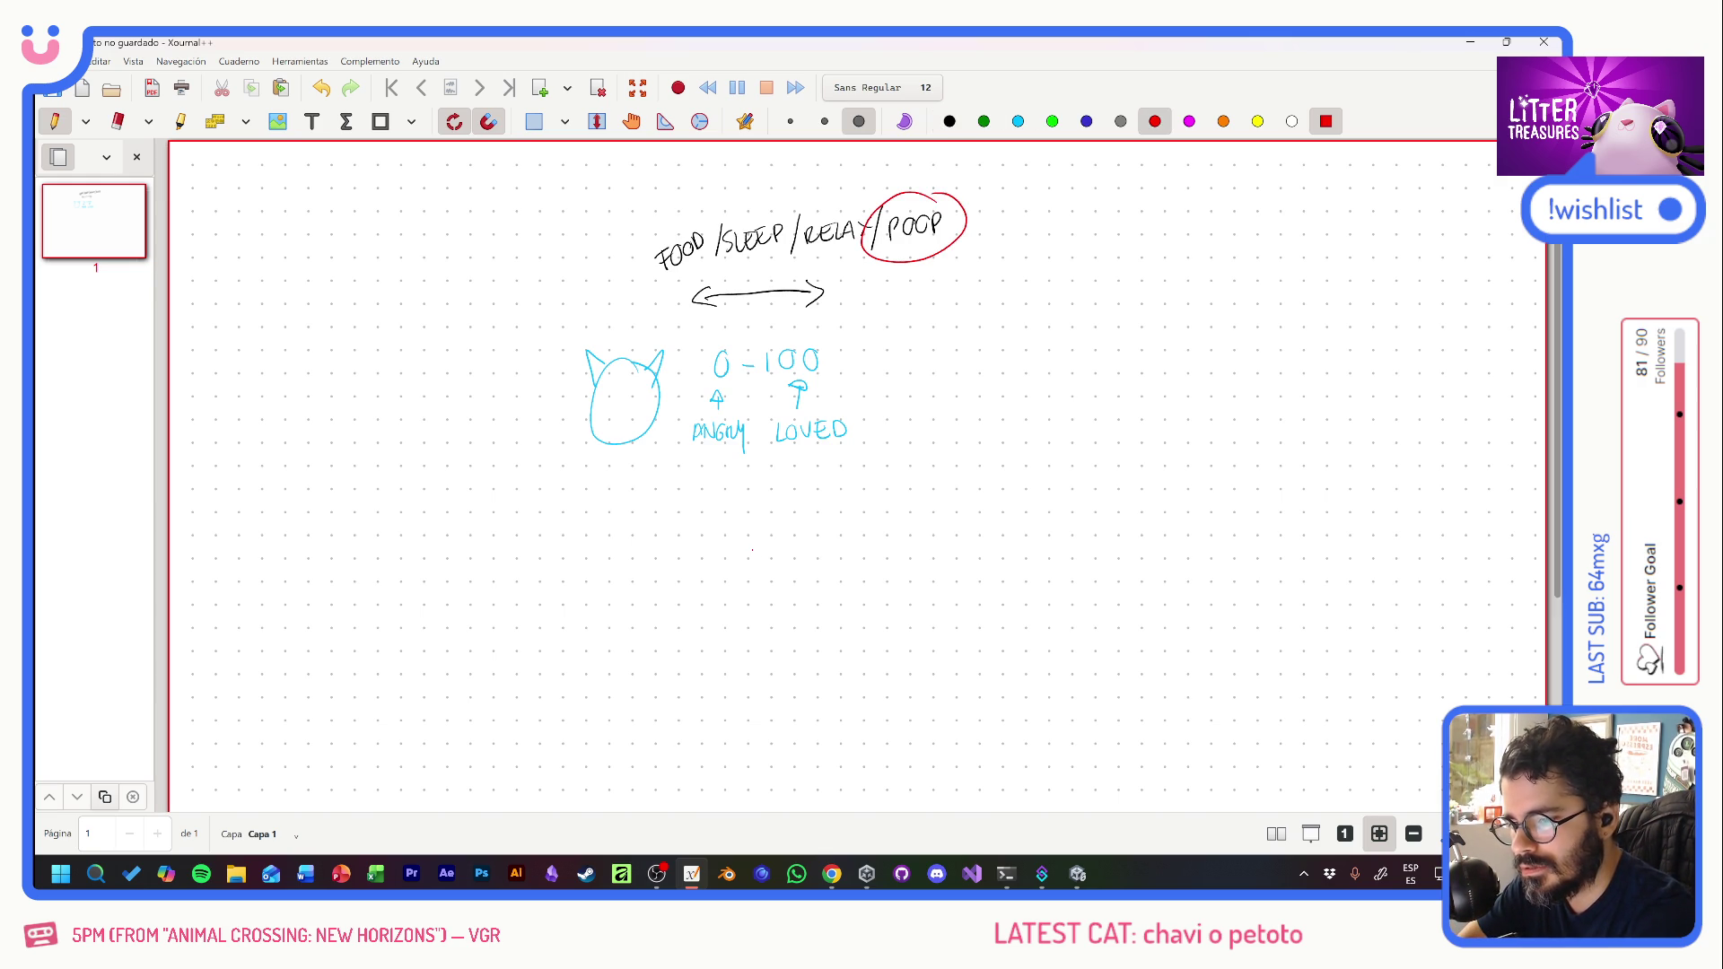
{"action": "mouse_move", "coordinate": [909, 258]}
{"action": "left_mouse_down"}
{"action": "mouse_move", "coordinate": [873, 325]}
{"action": "mouse_move", "coordinate": [905, 338]}
{"action": "mouse_move", "coordinate": [909, 314]}
{"action": "left_mouse_up"}
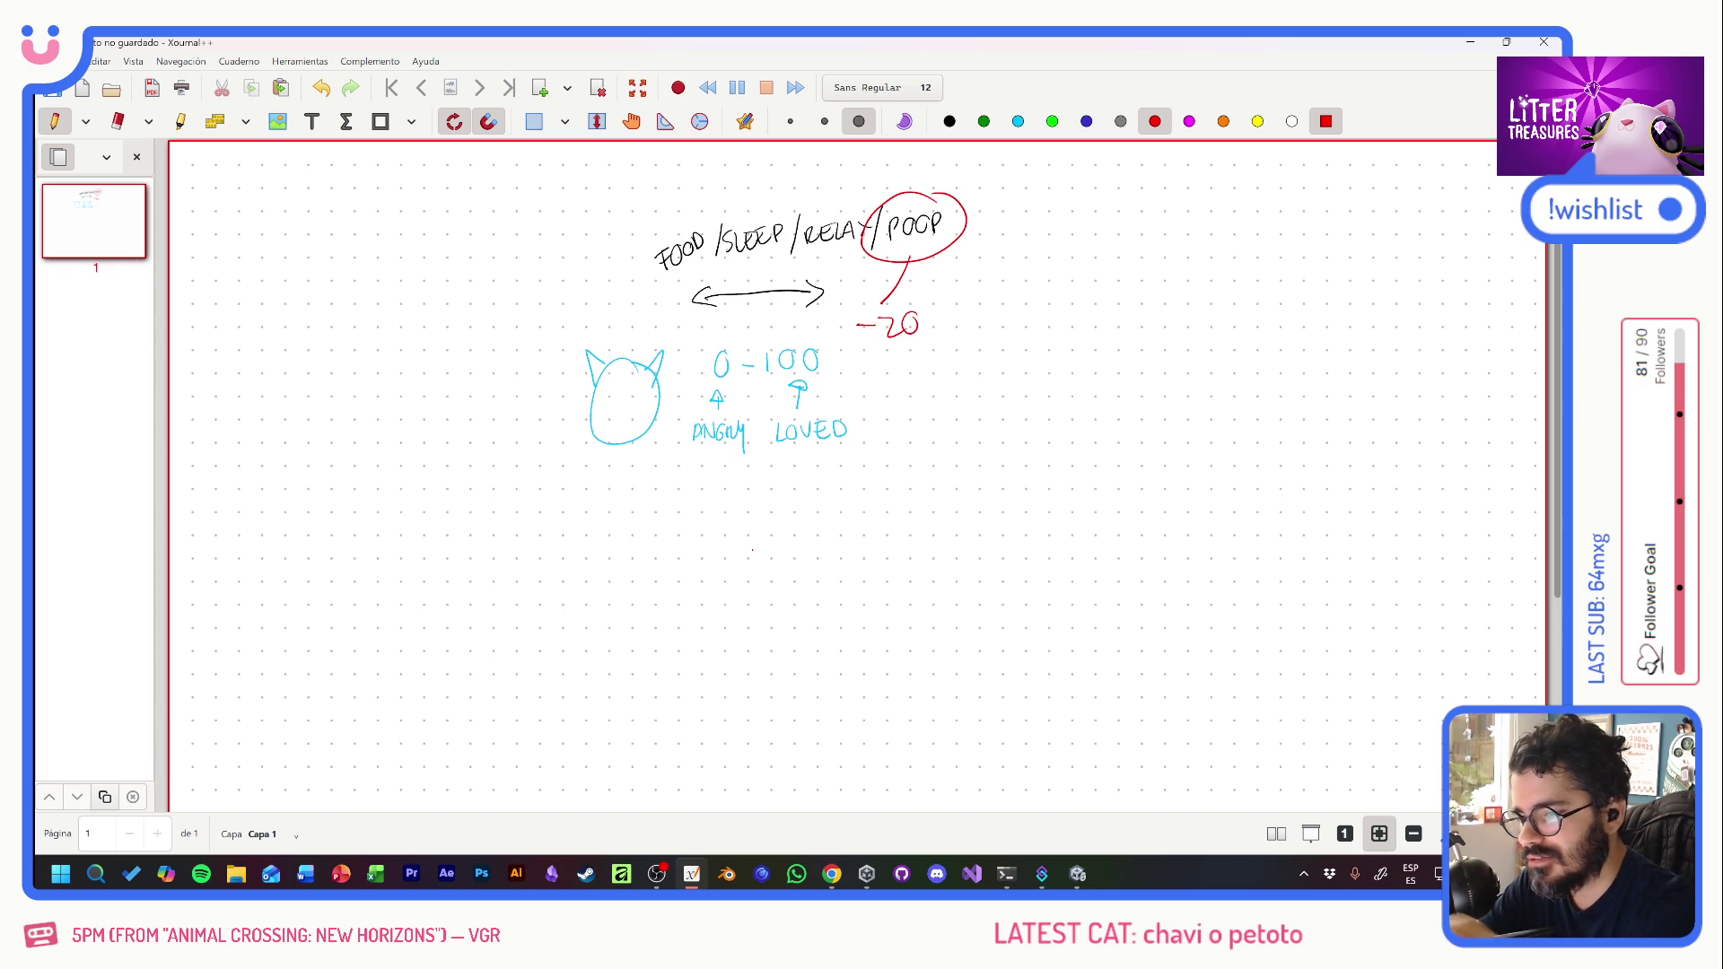
- In green, circle RELAX with an up arrow and draw an arrow from LOVED to PET
{"action": "left_click", "coordinate": [1051, 121]}
{"action": "mouse_move", "coordinate": [857, 208]}
{"action": "left_mouse_down"}
{"action": "mouse_move", "coordinate": [797, 246]}
{"action": "mouse_move", "coordinate": [863, 215]}
{"action": "mouse_move", "coordinate": [836, 185]}
{"action": "left_mouse_up"}
{"action": "left_click_drag", "start_coordinate": [811, 190], "coordinate": [833, 189]}
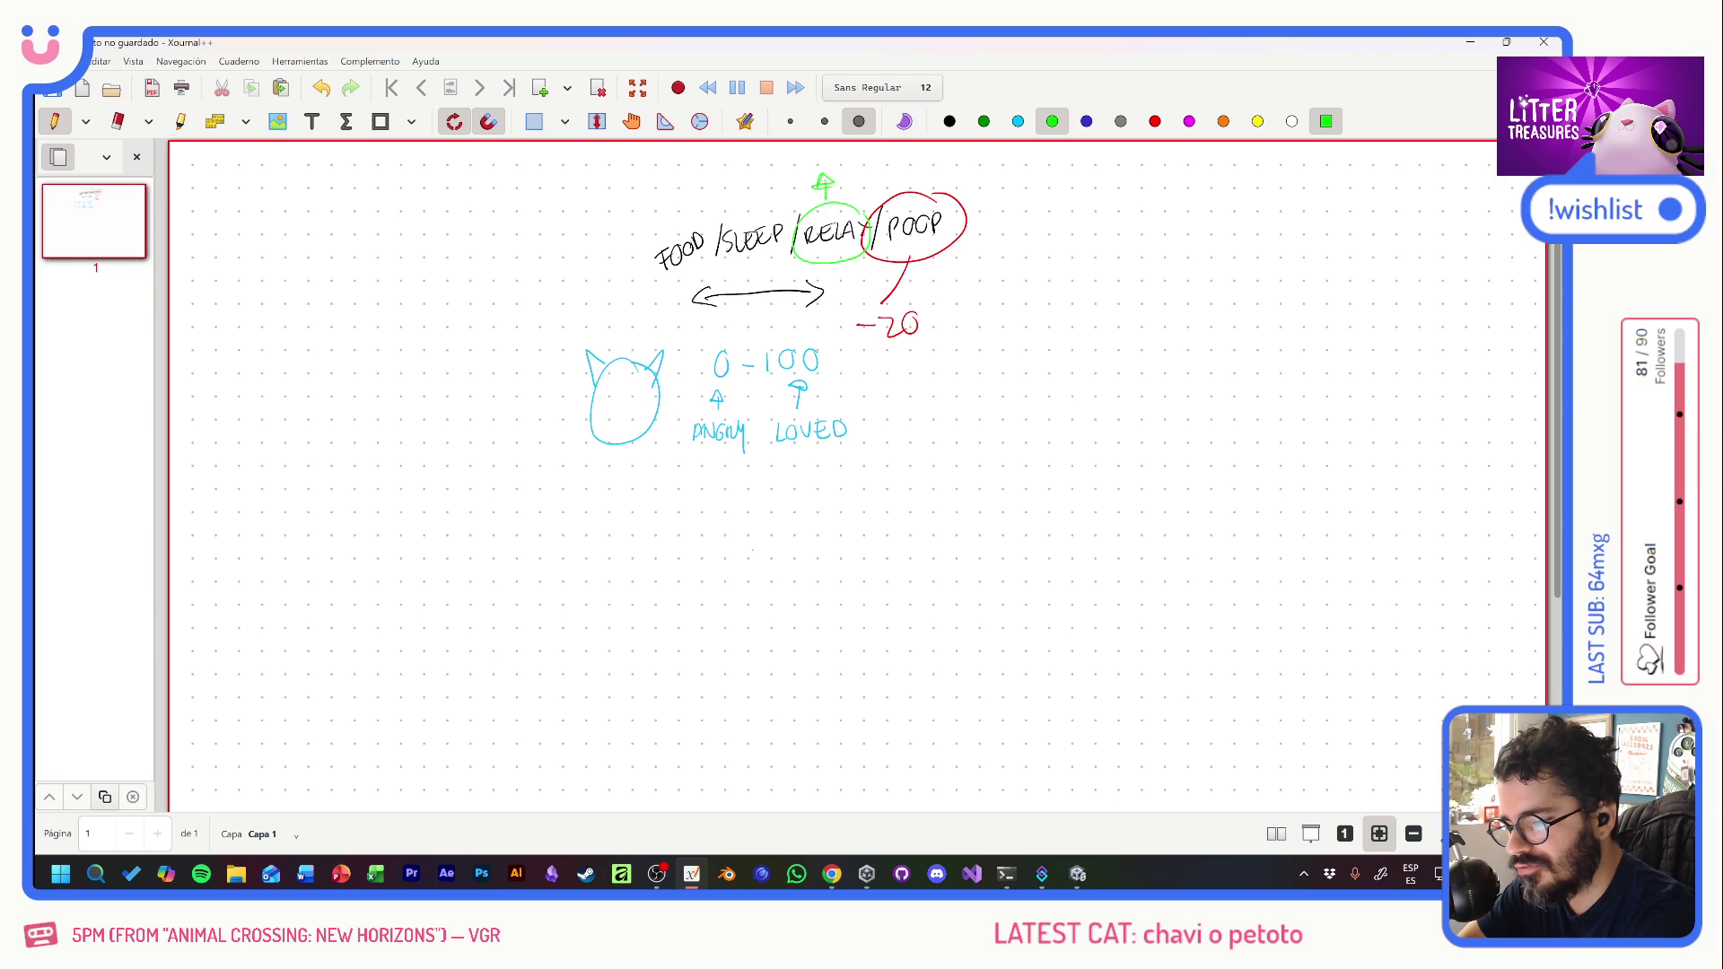
{"action": "left_click_drag", "start_coordinate": [860, 427], "coordinate": [907, 406]}
{"action": "left_click_drag", "start_coordinate": [917, 397], "coordinate": [940, 412]}
{"action": "left_click_drag", "start_coordinate": [924, 392], "coordinate": [950, 384]}
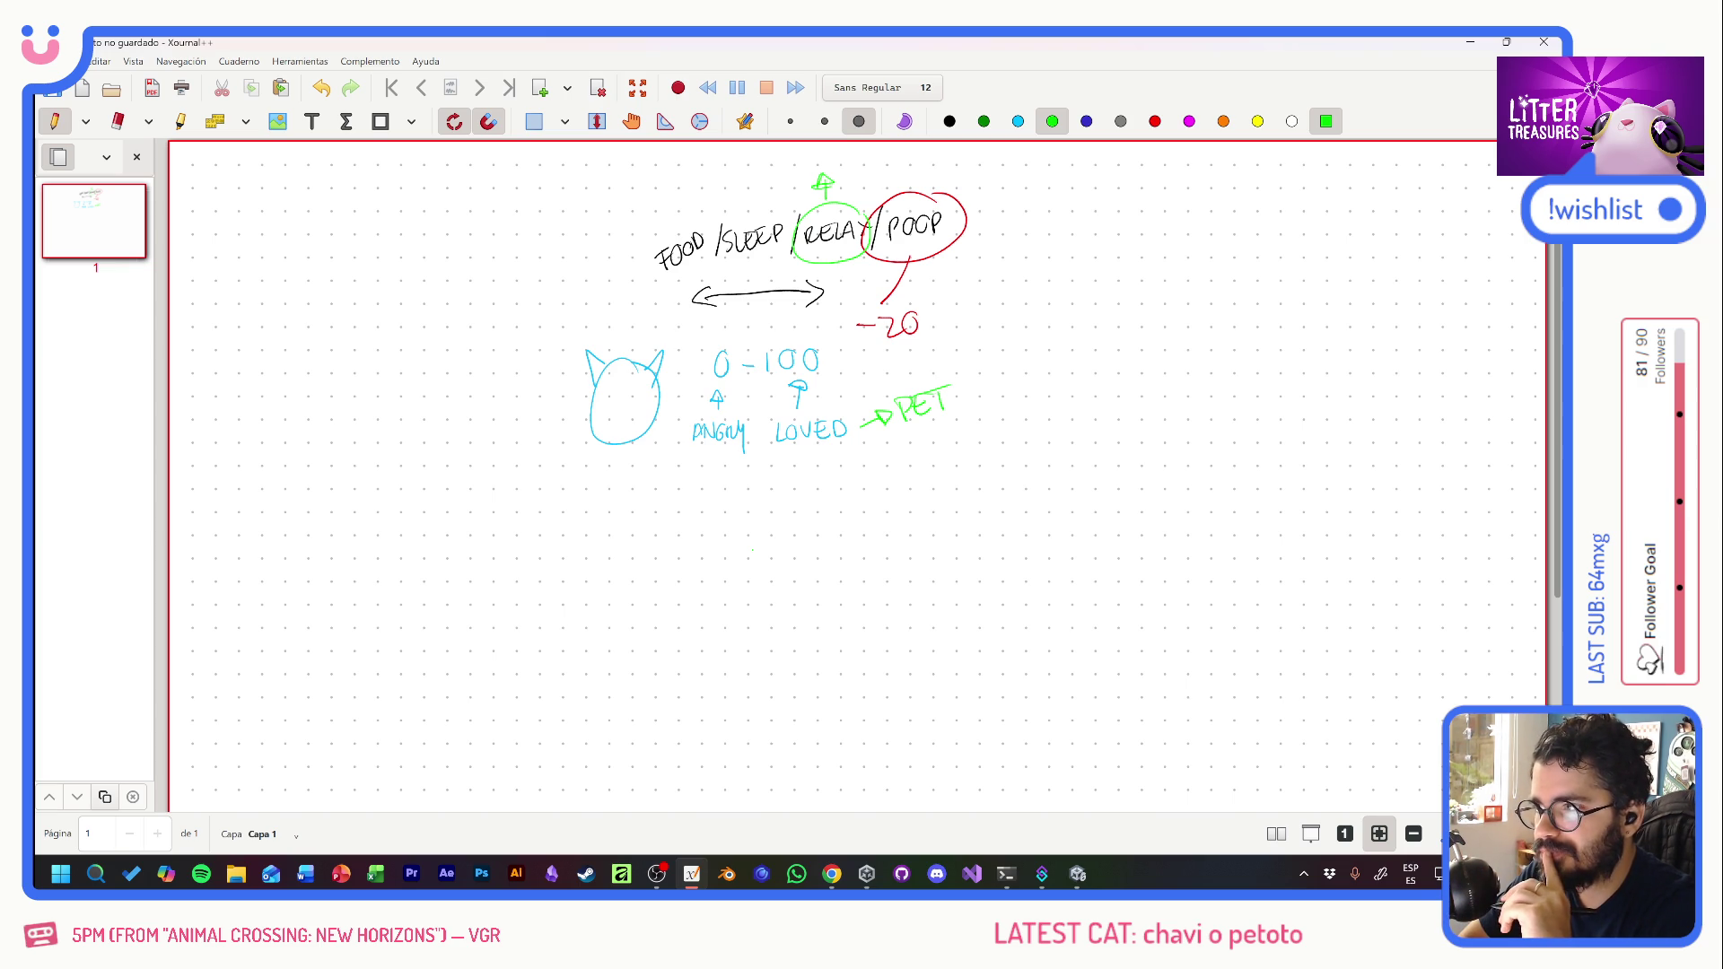
- Write ROOM → COZYNESS in dark blue
{"action": "left_click", "coordinate": [1086, 121]}
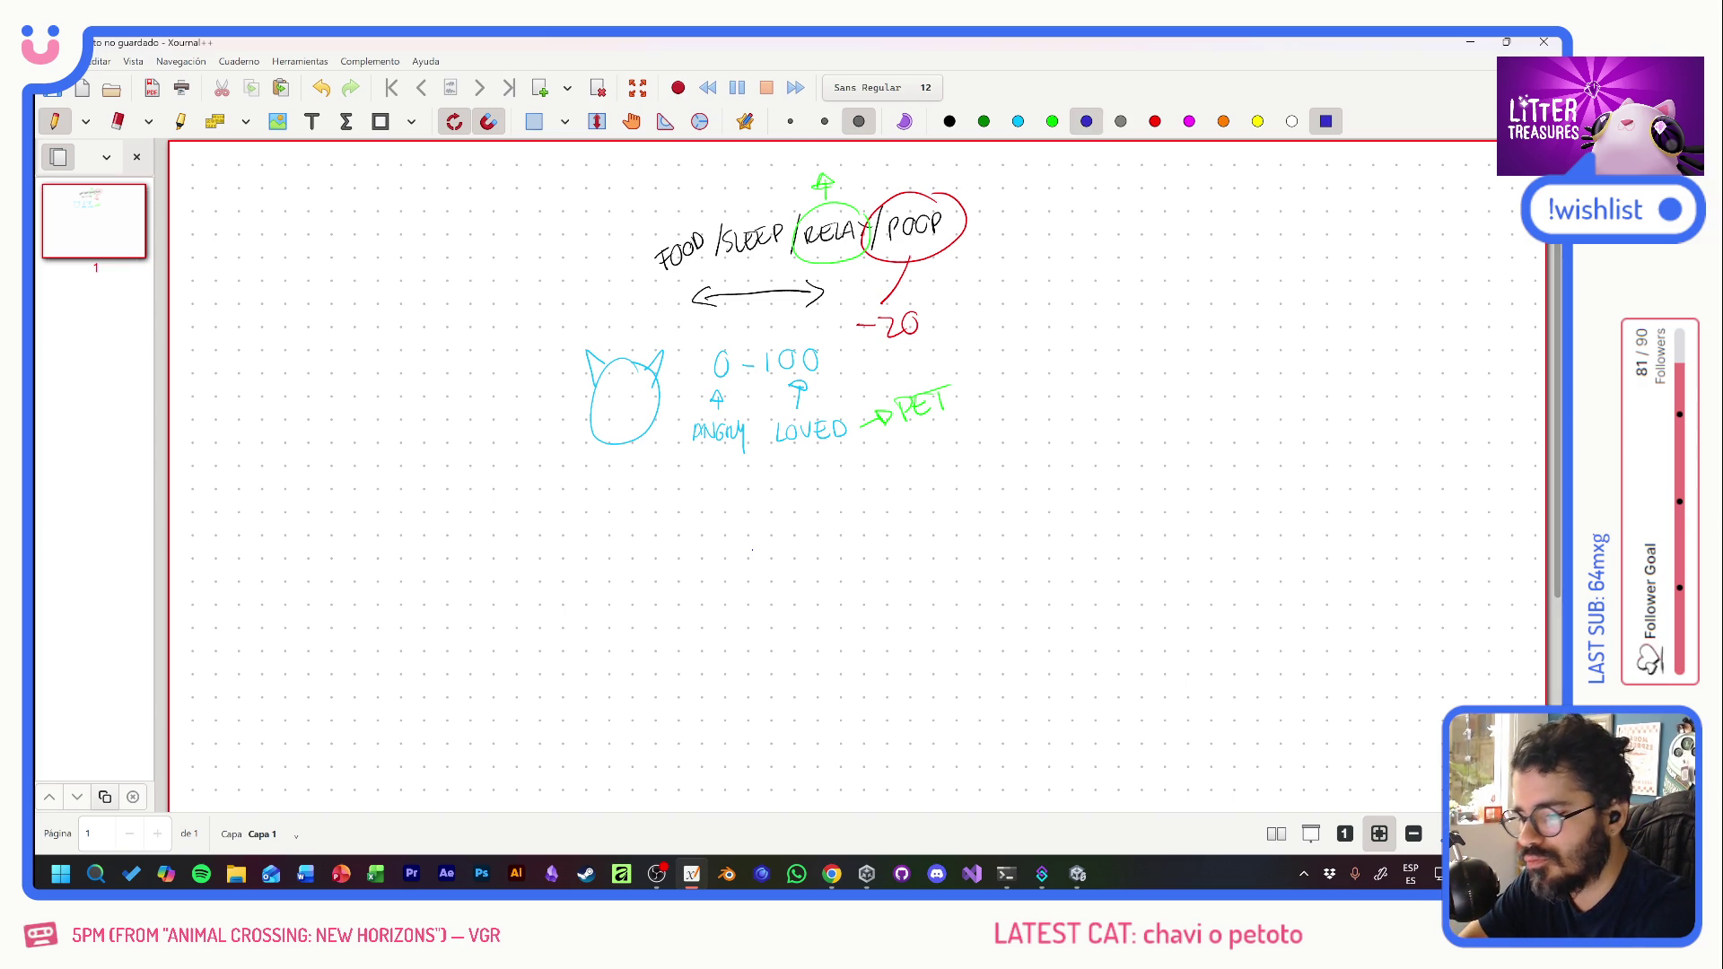
{"action": "left_click_drag", "start_coordinate": [617, 531], "coordinate": [617, 562]}
{"action": "left_click_drag", "start_coordinate": [608, 526], "coordinate": [639, 560]}
{"action": "mouse_move", "coordinate": [646, 525]}
{"action": "left_mouse_down"}
{"action": "mouse_move", "coordinate": [709, 560]}
{"action": "mouse_move", "coordinate": [782, 557]}
{"action": "mouse_move", "coordinate": [793, 531]}
{"action": "mouse_move", "coordinate": [833, 558]}
{"action": "mouse_move", "coordinate": [868, 530]}
{"action": "mouse_move", "coordinate": [876, 557]}
{"action": "mouse_move", "coordinate": [911, 528]}
{"action": "mouse_move", "coordinate": [899, 551]}
{"action": "mouse_move", "coordinate": [928, 557]}
{"action": "left_mouse_up"}
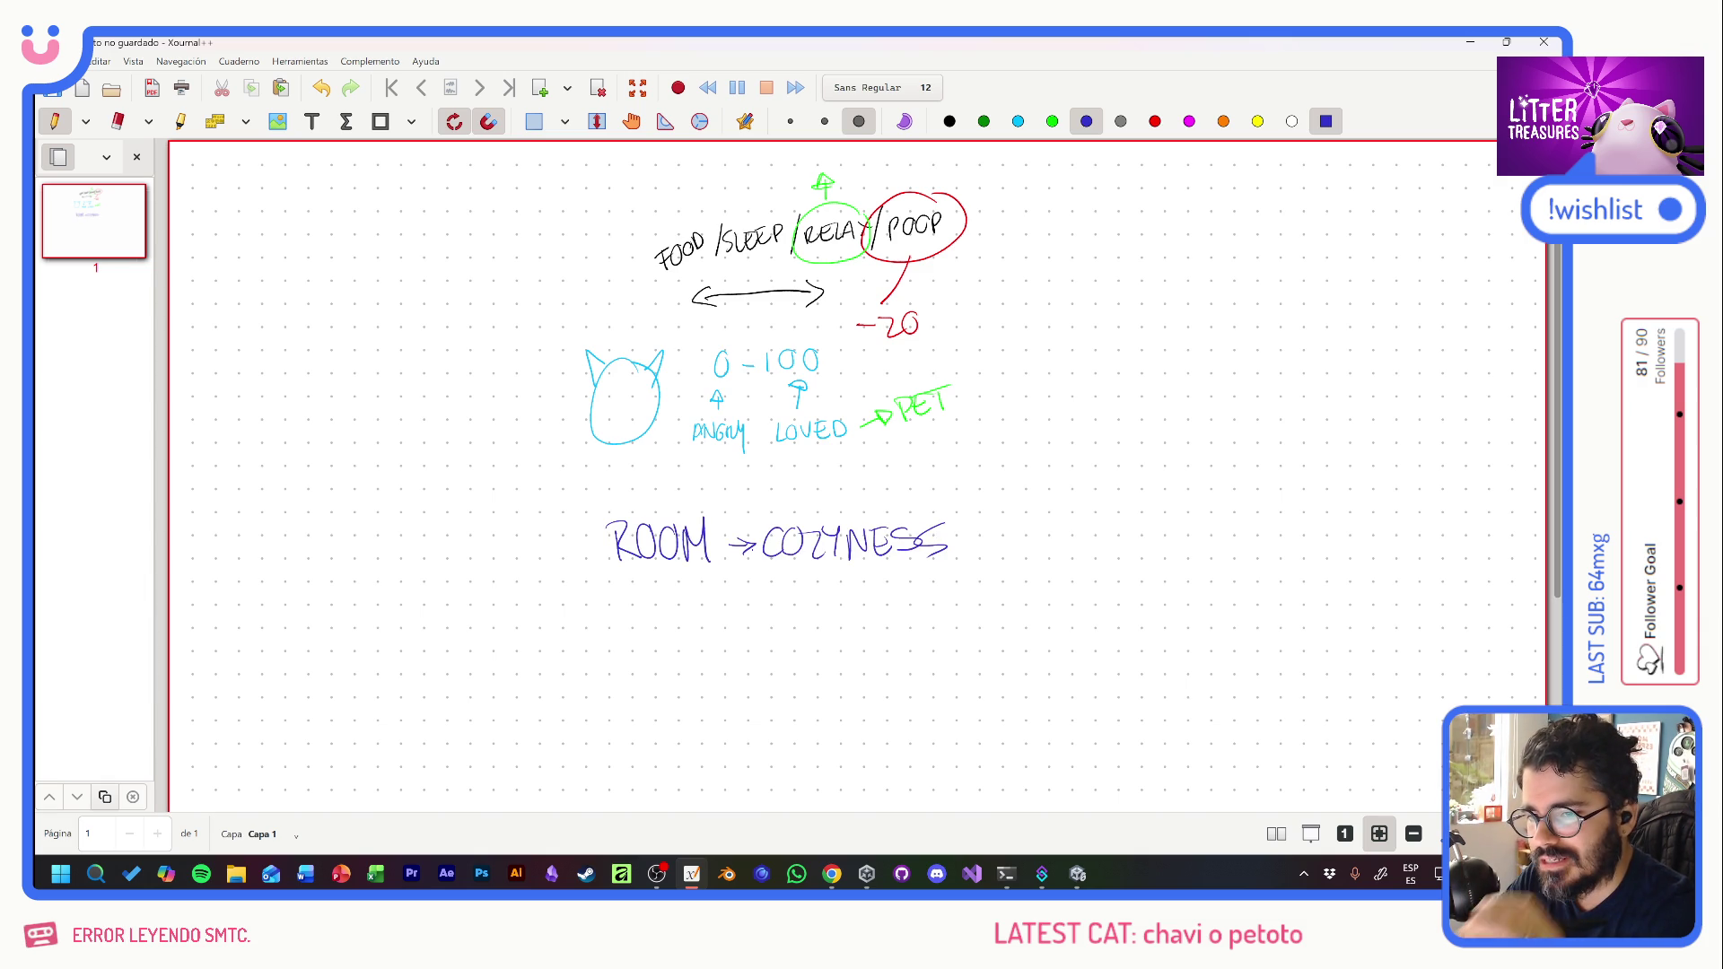
- Write an orange +.1 after COZYNESS
{"action": "left_click", "coordinate": [1223, 122]}
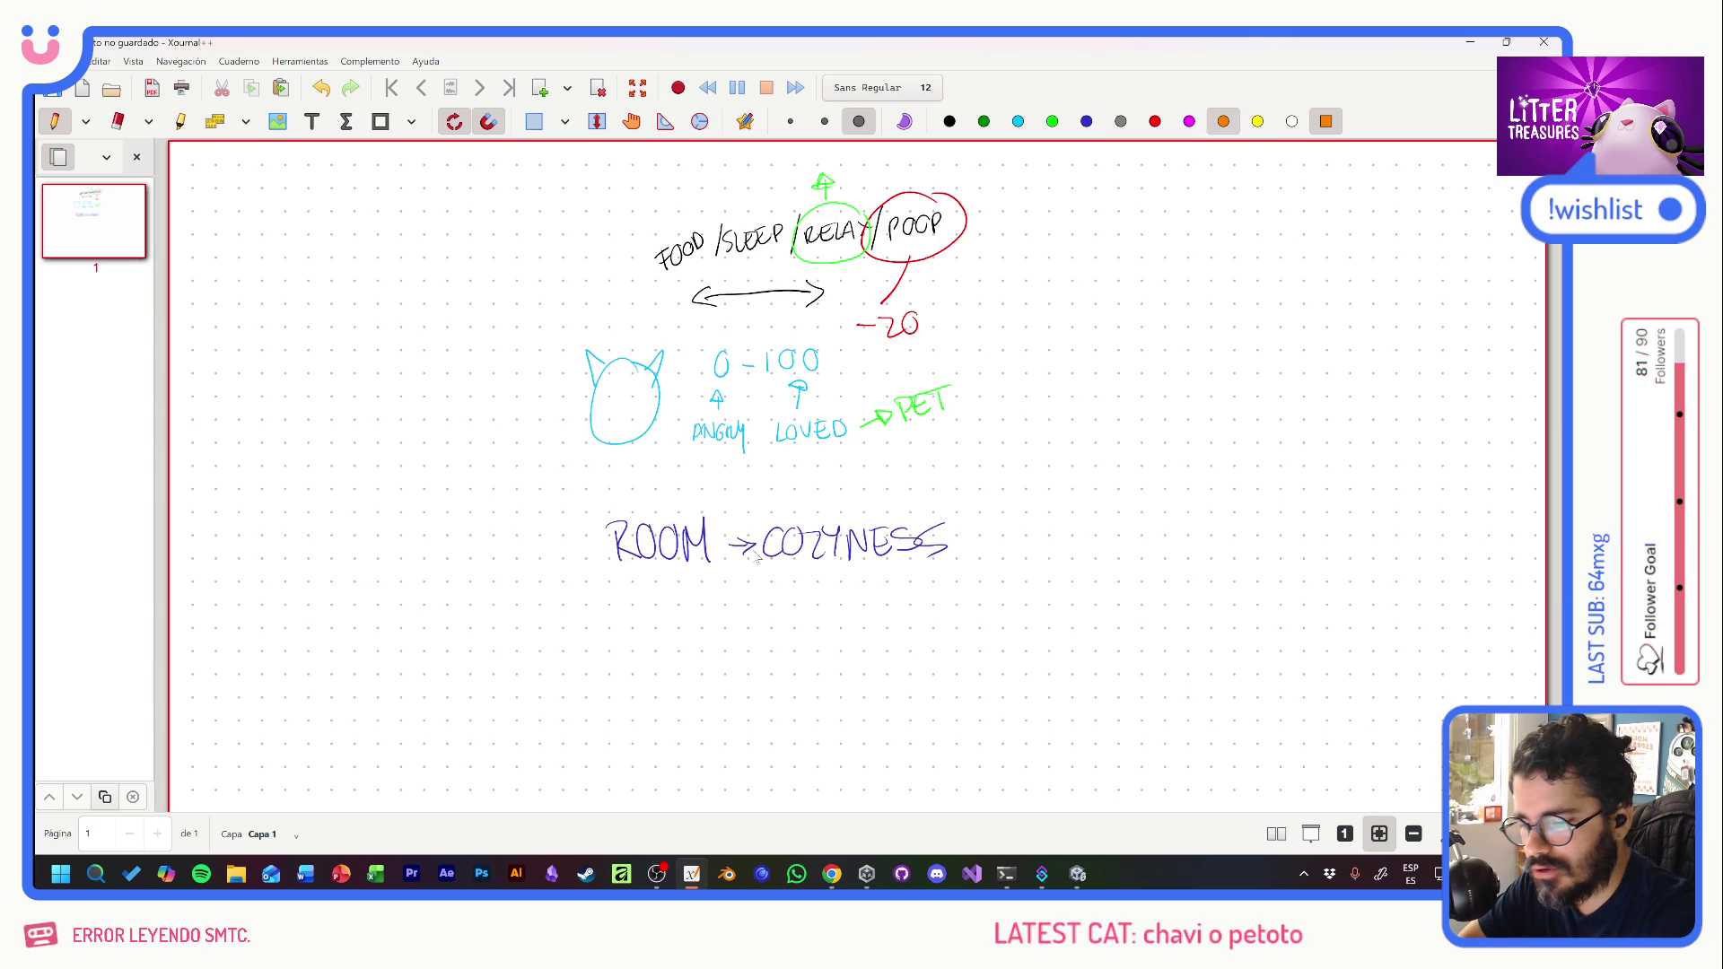
{"action": "left_click_drag", "start_coordinate": [972, 531], "coordinate": [971, 551]}
{"action": "left_click_drag", "start_coordinate": [962, 541], "coordinate": [983, 540]}
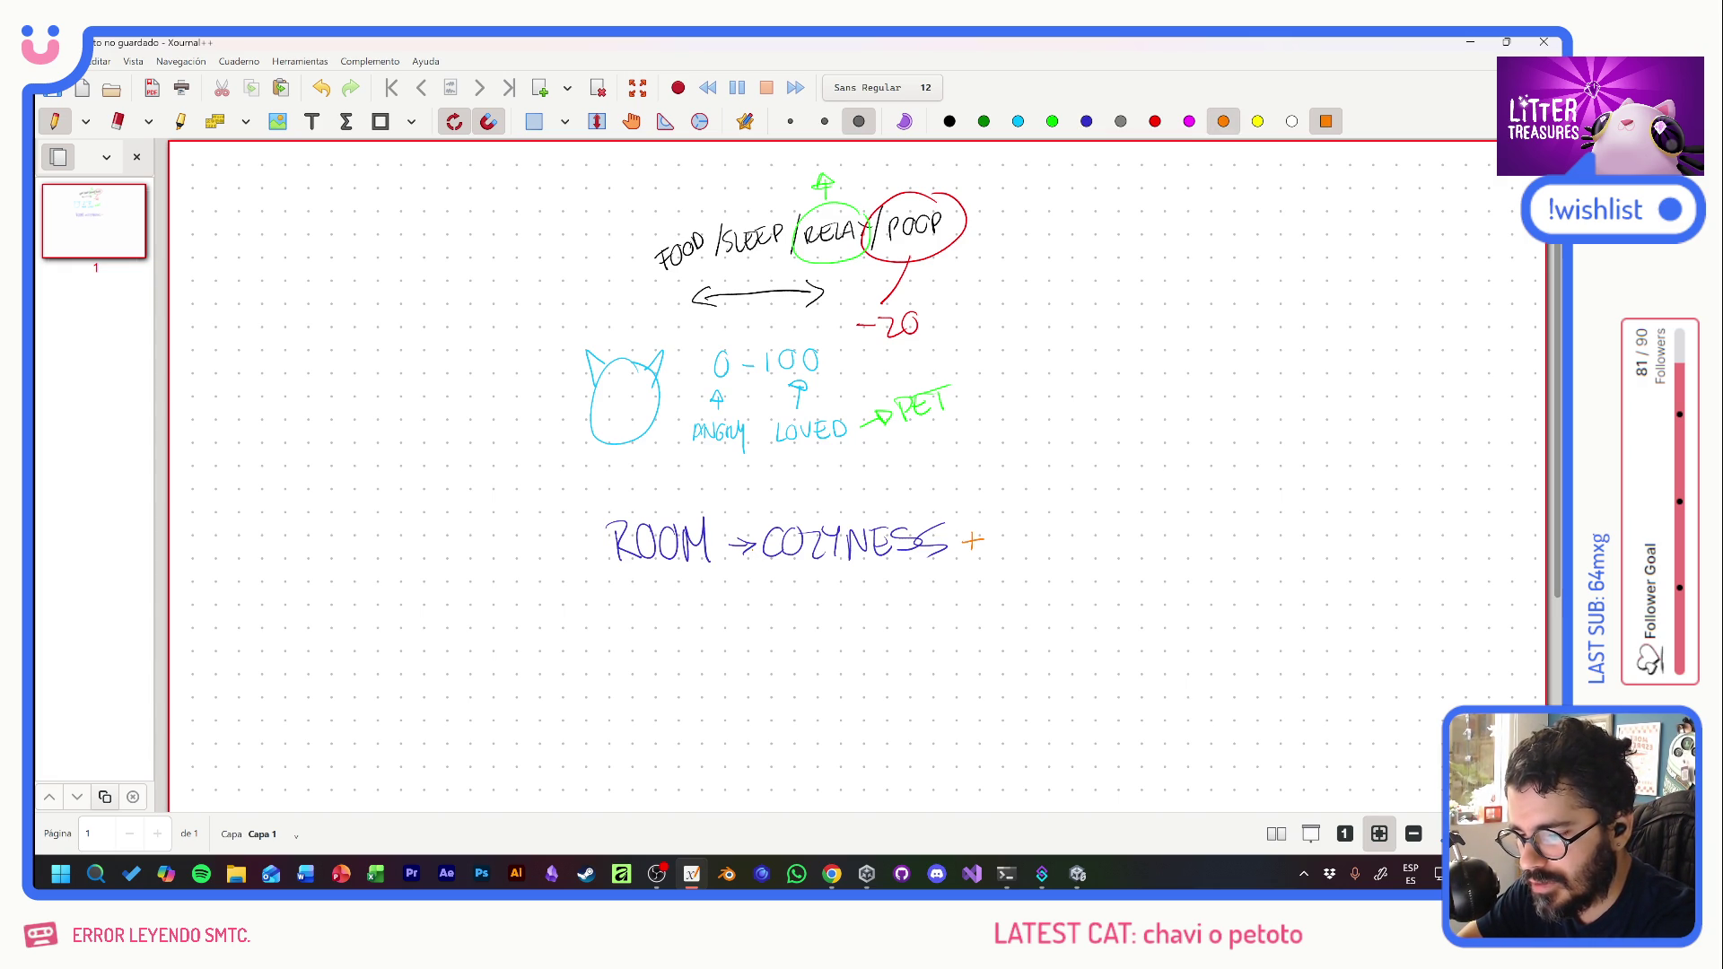
{"action": "left_click", "coordinate": [1005, 550]}
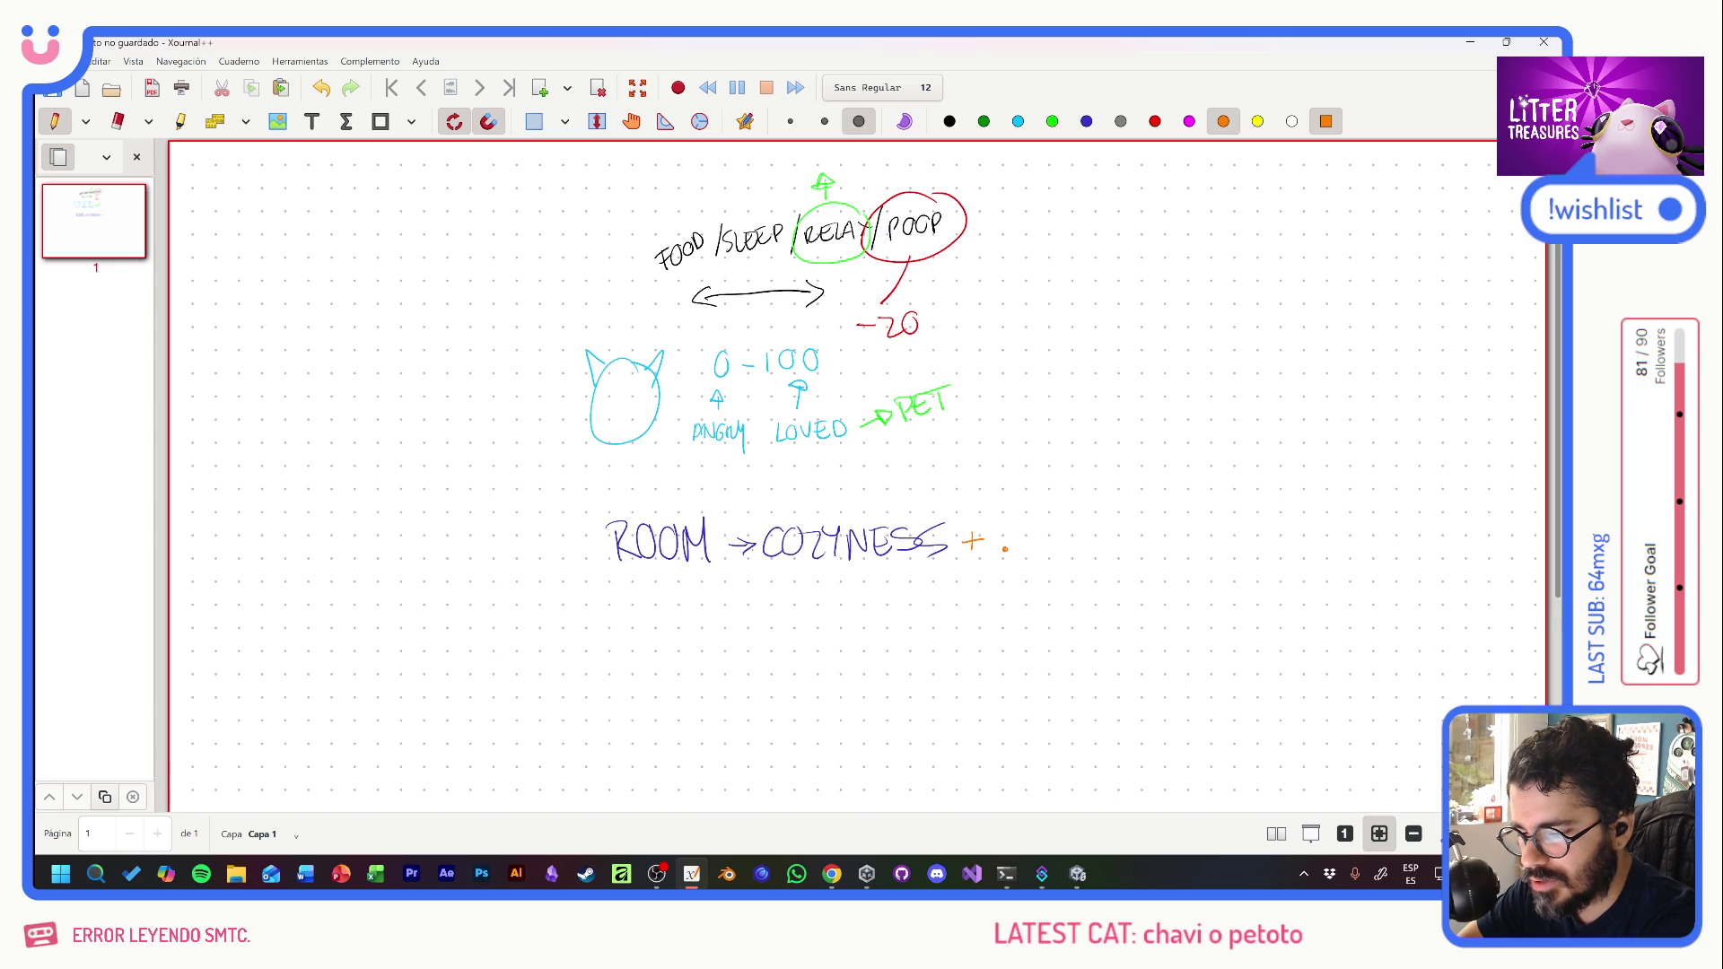
{"action": "left_click_drag", "start_coordinate": [1019, 527], "coordinate": [1019, 552]}
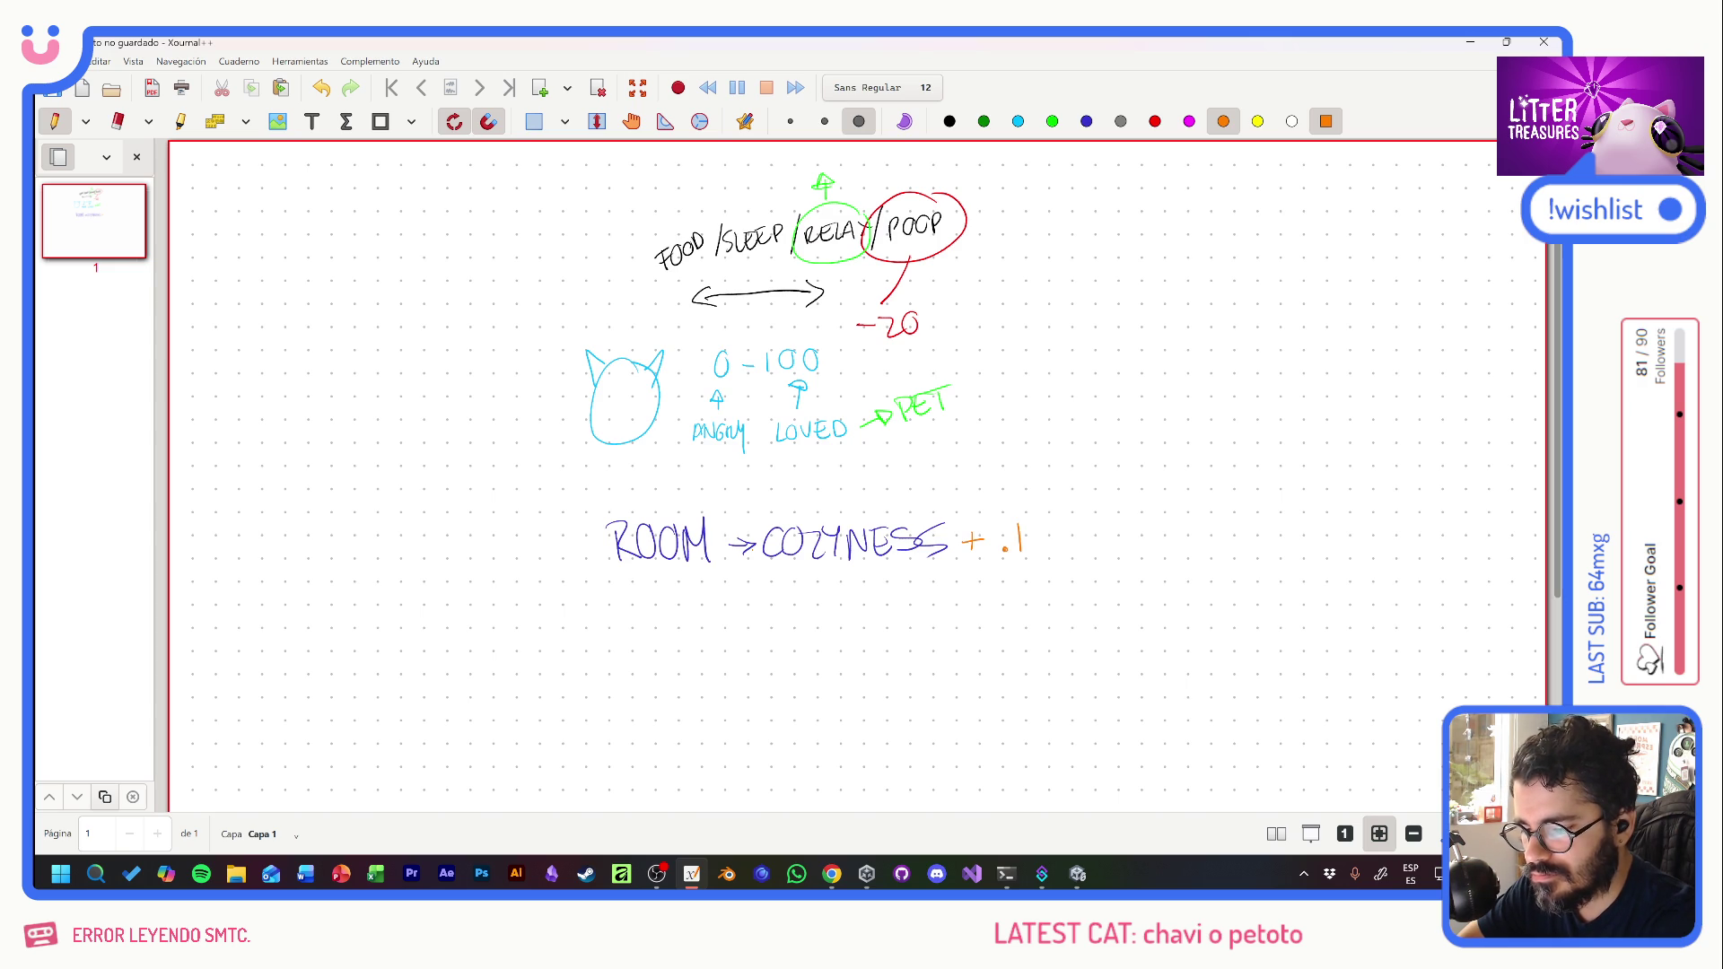
- Add orange +.5 and +2 below, with a curved arrow back up to 0-100
{"action": "left_click_drag", "start_coordinate": [964, 584], "coordinate": [982, 583]}
{"action": "mouse_move", "coordinate": [974, 572]}
{"action": "left_mouse_down"}
{"action": "mouse_move", "coordinate": [972, 597]}
{"action": "mouse_move", "coordinate": [1017, 588]}
{"action": "left_mouse_up"}
{"action": "left_click", "coordinate": [993, 590]}
{"action": "mouse_move", "coordinate": [1013, 568]}
{"action": "left_mouse_down"}
{"action": "mouse_move", "coordinate": [978, 631]}
{"action": "mouse_move", "coordinate": [1026, 631]}
{"action": "left_mouse_up"}
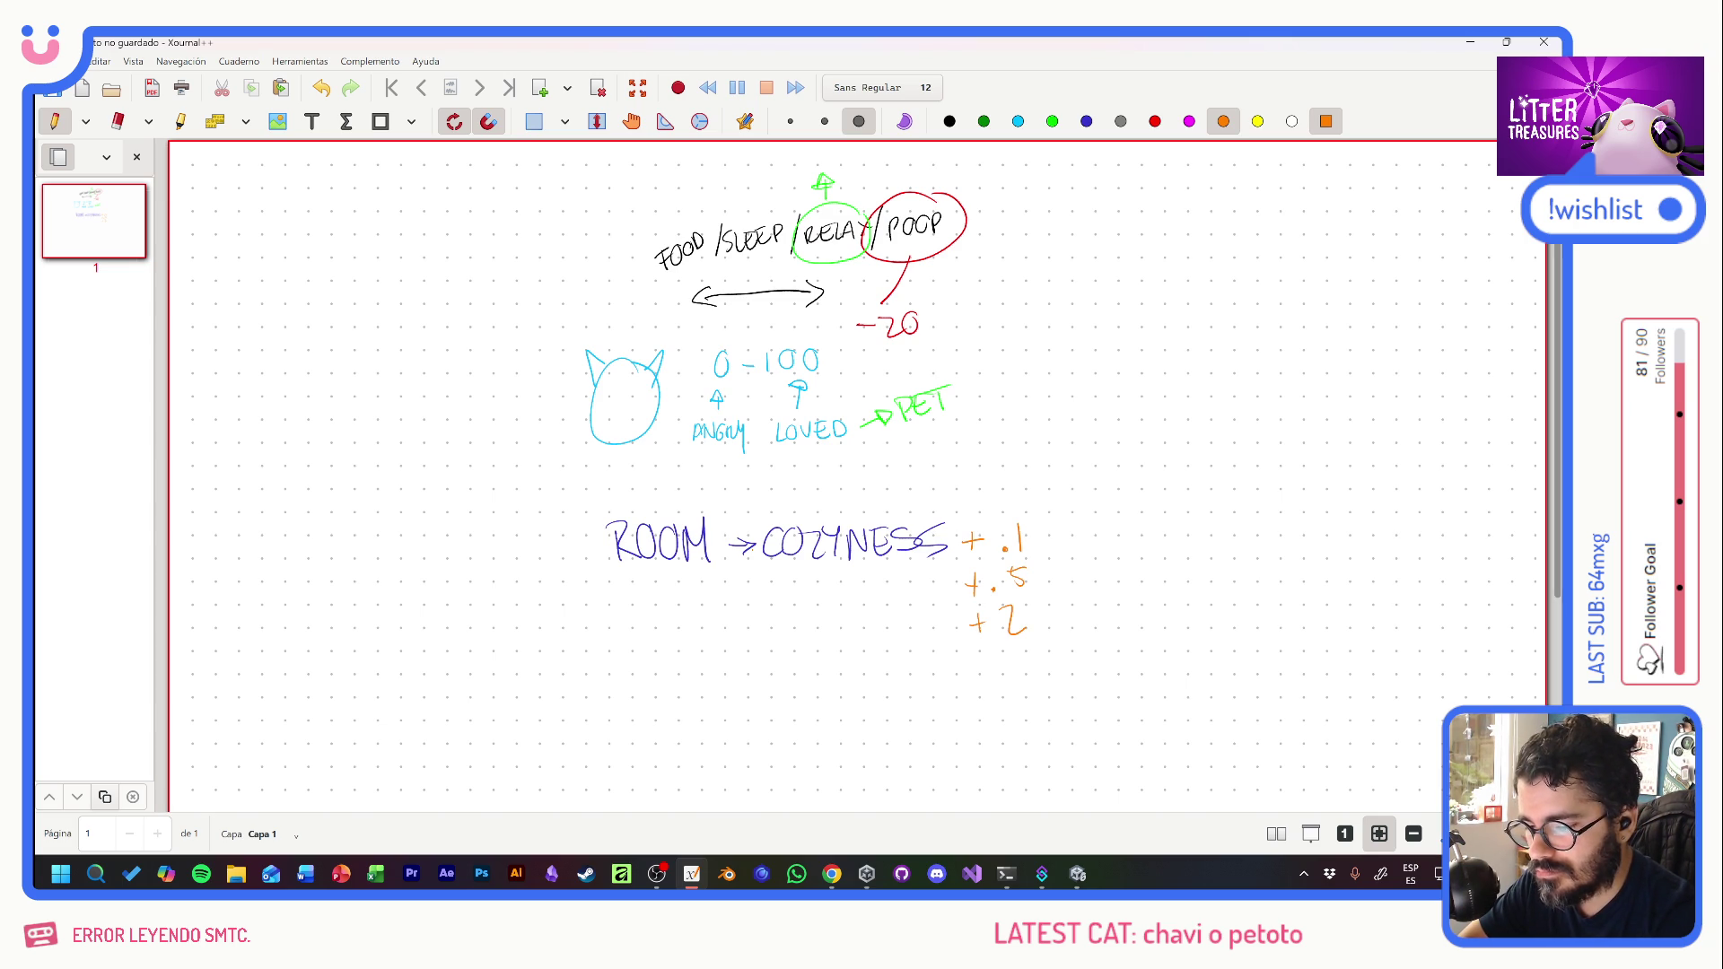
{"action": "left_click_drag", "start_coordinate": [1041, 616], "coordinate": [1063, 617]}
{"action": "mouse_move", "coordinate": [1052, 446]}
{"action": "left_mouse_down"}
{"action": "mouse_move", "coordinate": [867, 355]}
{"action": "mouse_move", "coordinate": [840, 357]}
{"action": "mouse_move", "coordinate": [843, 371]}
{"action": "left_mouse_up"}
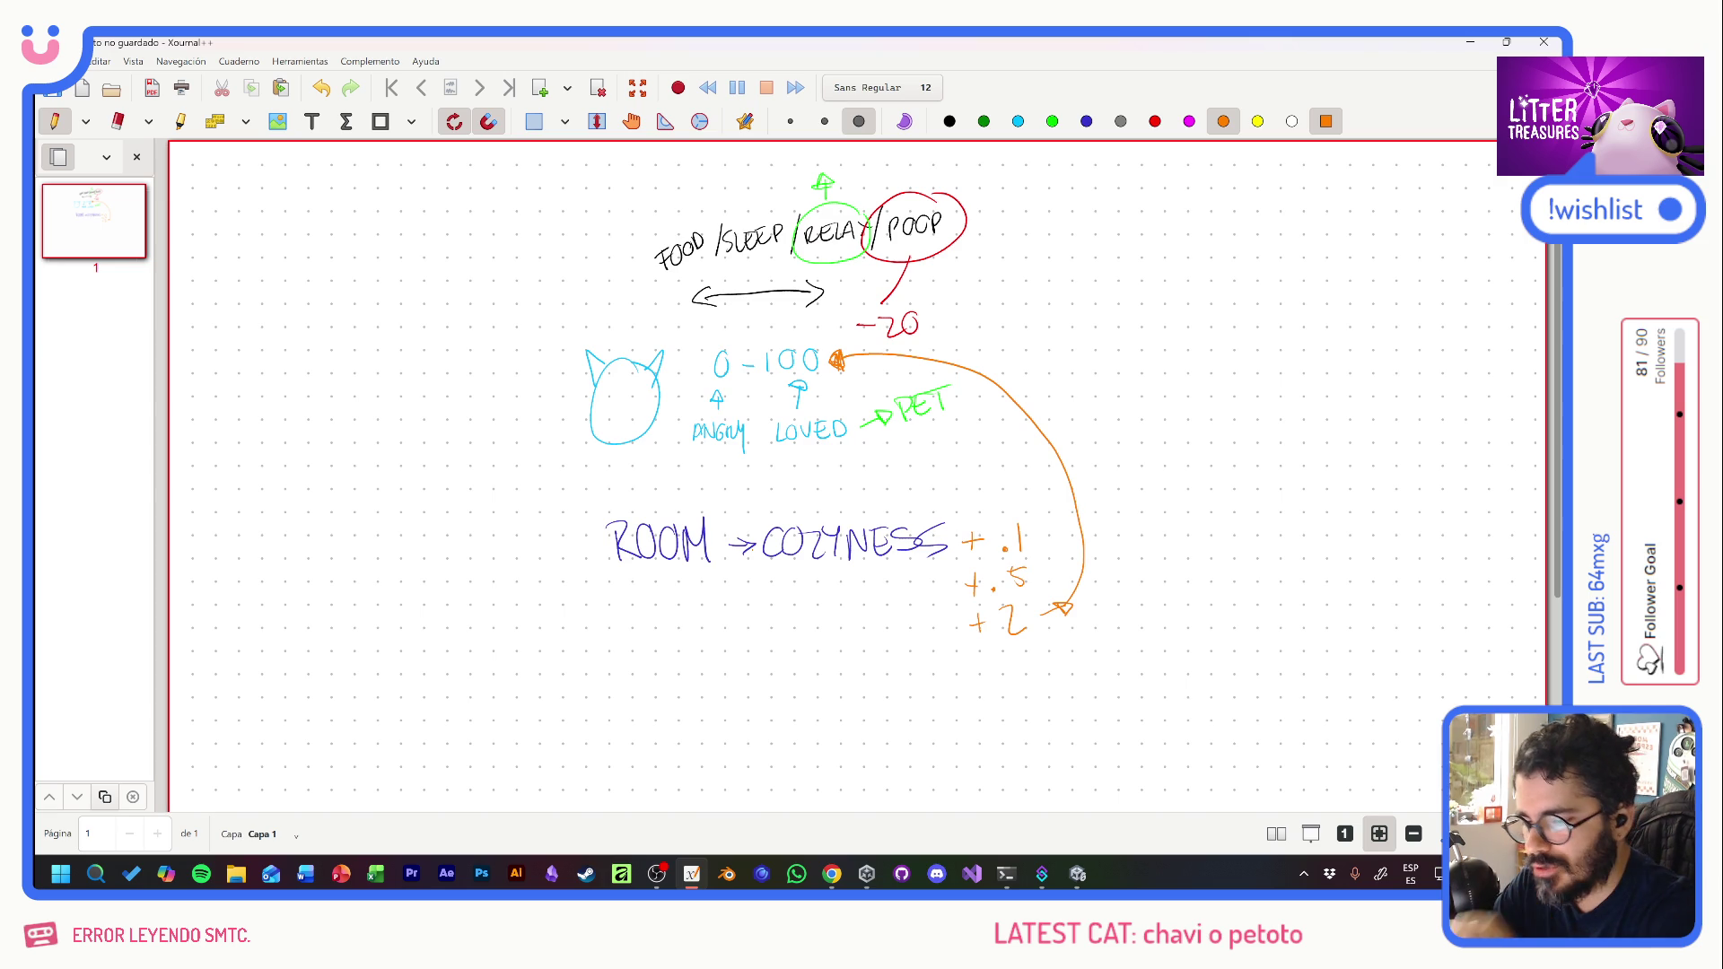
{"action": "left_click", "coordinate": [1155, 121]}
- Write a red -1 above +.1, underline the .1 and 2, and arrow ROOM toward COZYNESS
{"action": "left_click_drag", "start_coordinate": [961, 498], "coordinate": [994, 518]}
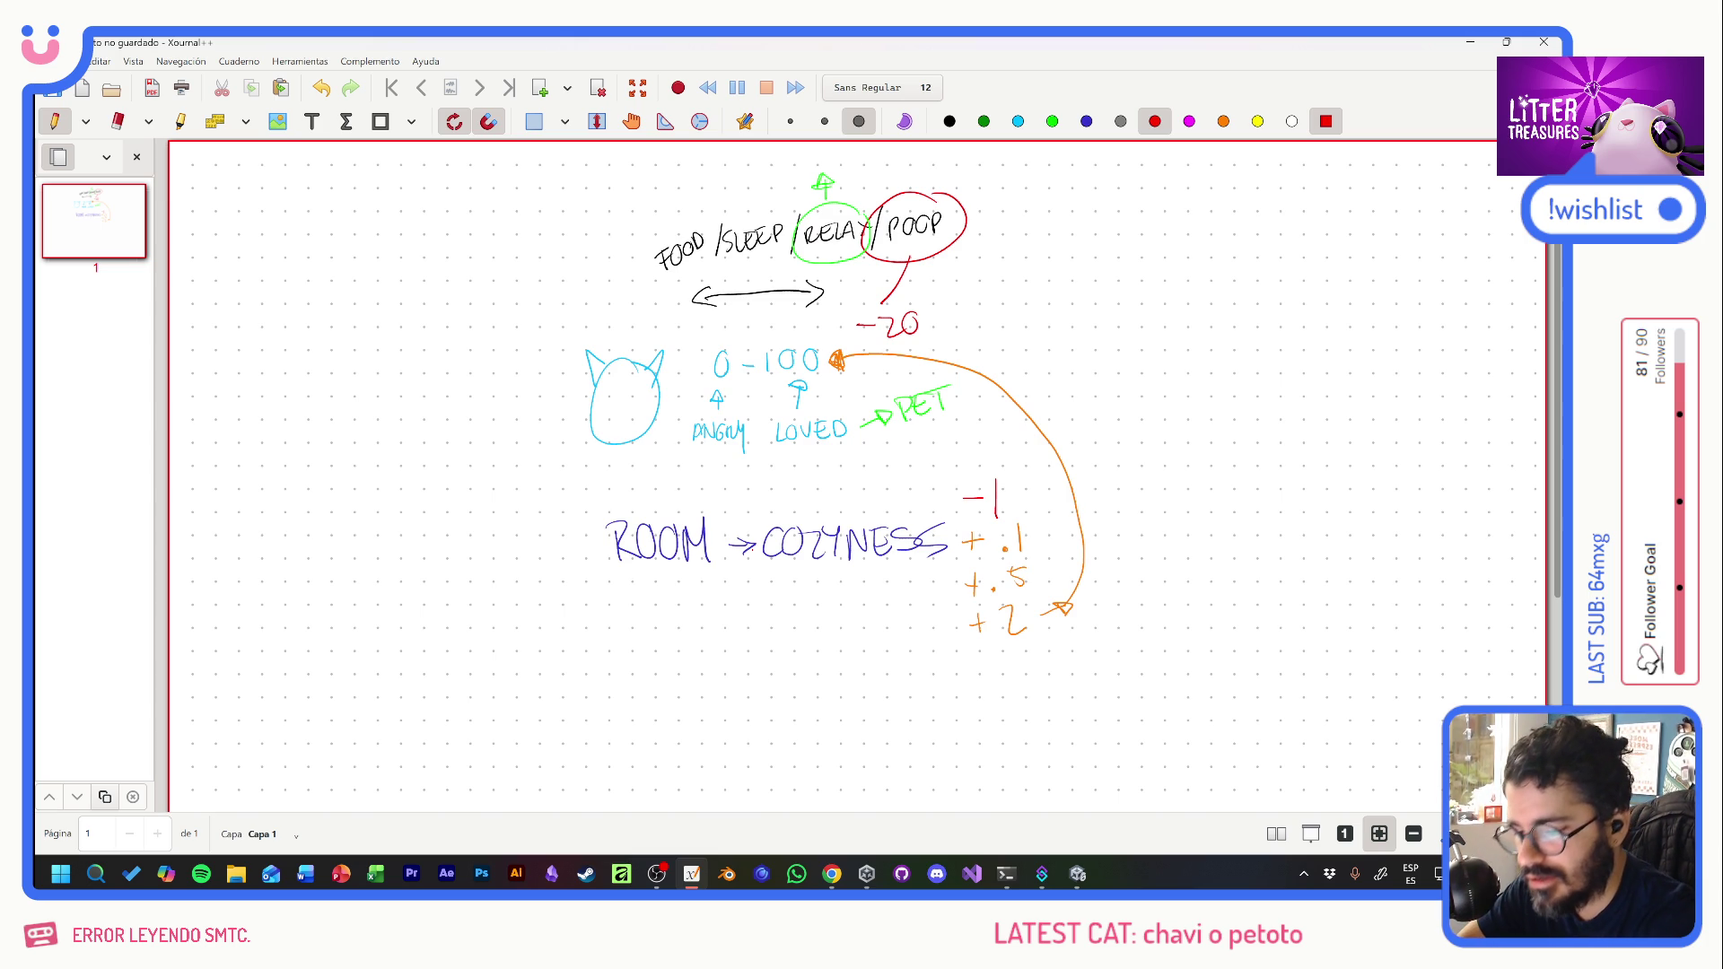
{"action": "mouse_move", "coordinate": [999, 555]}
{"action": "left_mouse_down"}
{"action": "mouse_move", "coordinate": [1026, 557]}
{"action": "mouse_move", "coordinate": [996, 558]}
{"action": "left_mouse_up"}
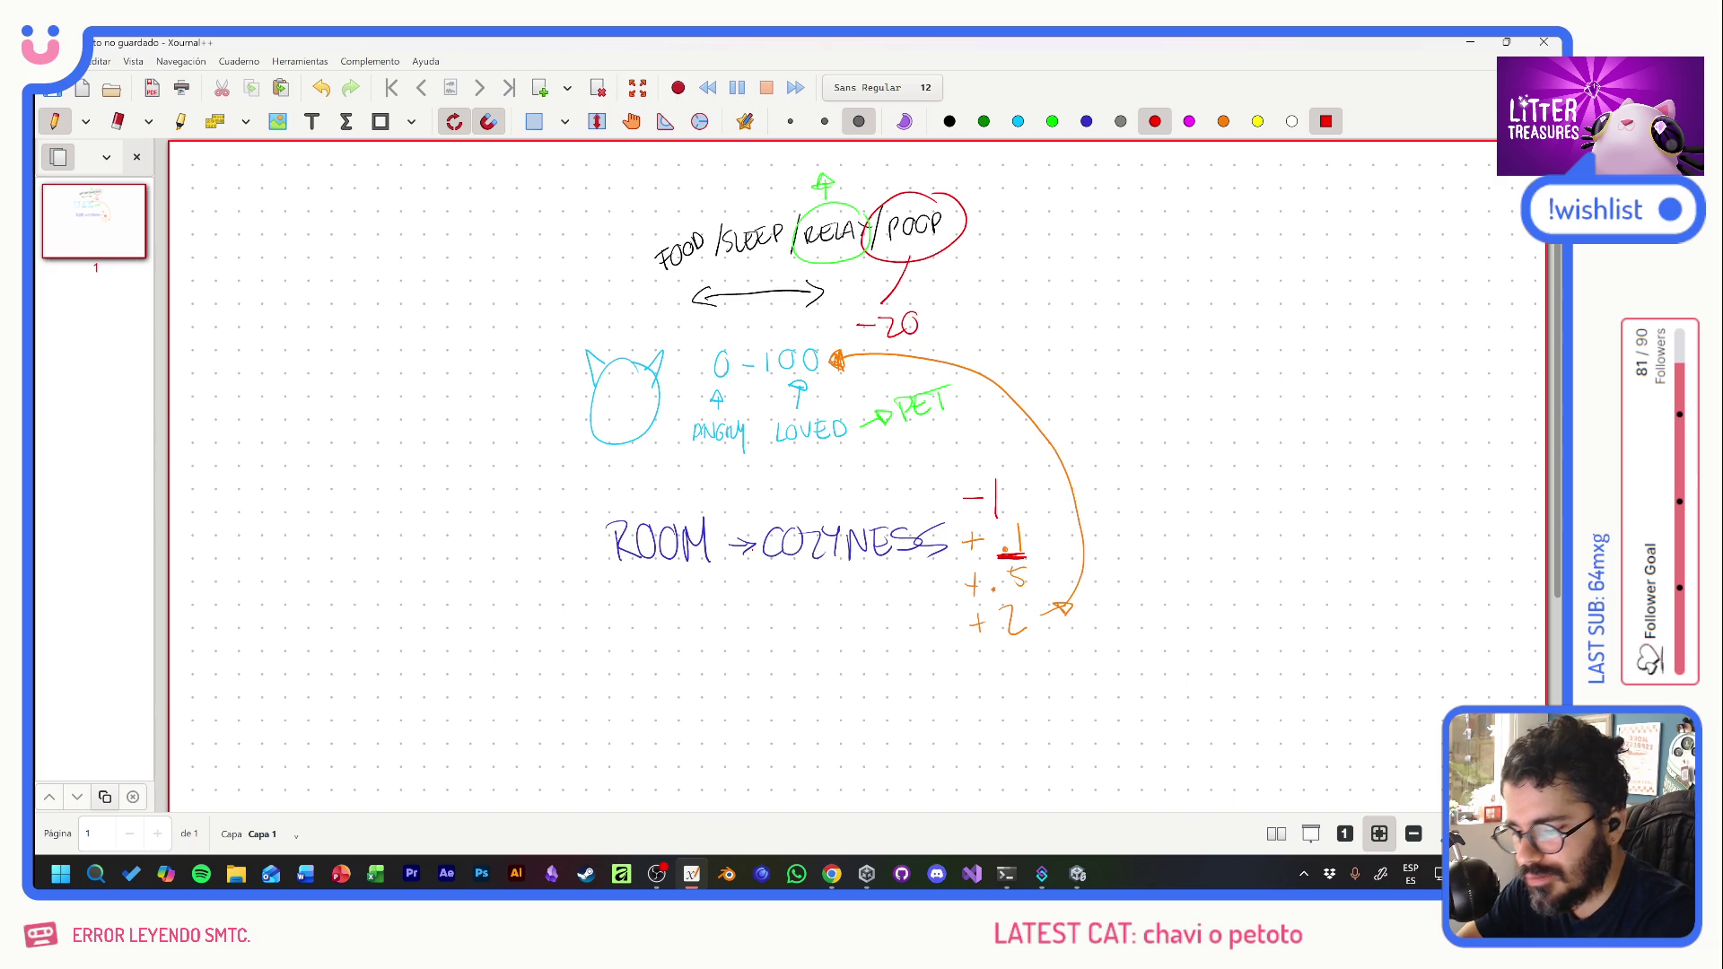
{"action": "left_click_drag", "start_coordinate": [992, 636], "coordinate": [1031, 644]}
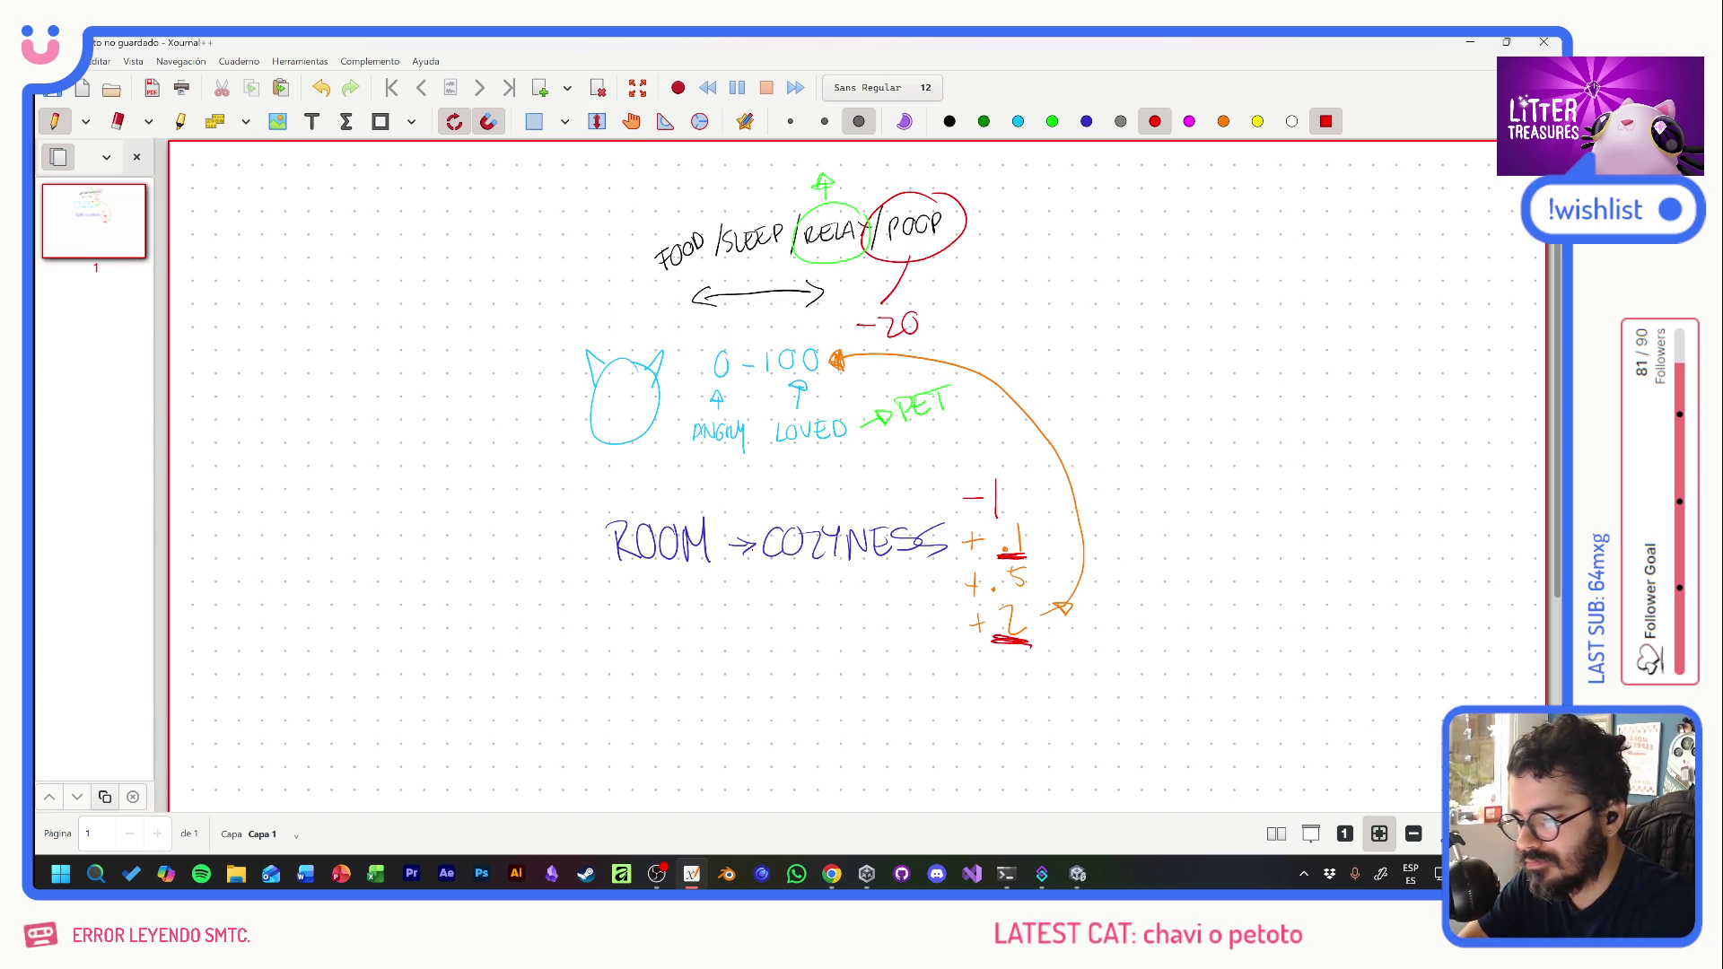
{"action": "left_click_drag", "start_coordinate": [702, 574], "coordinate": [770, 583]}
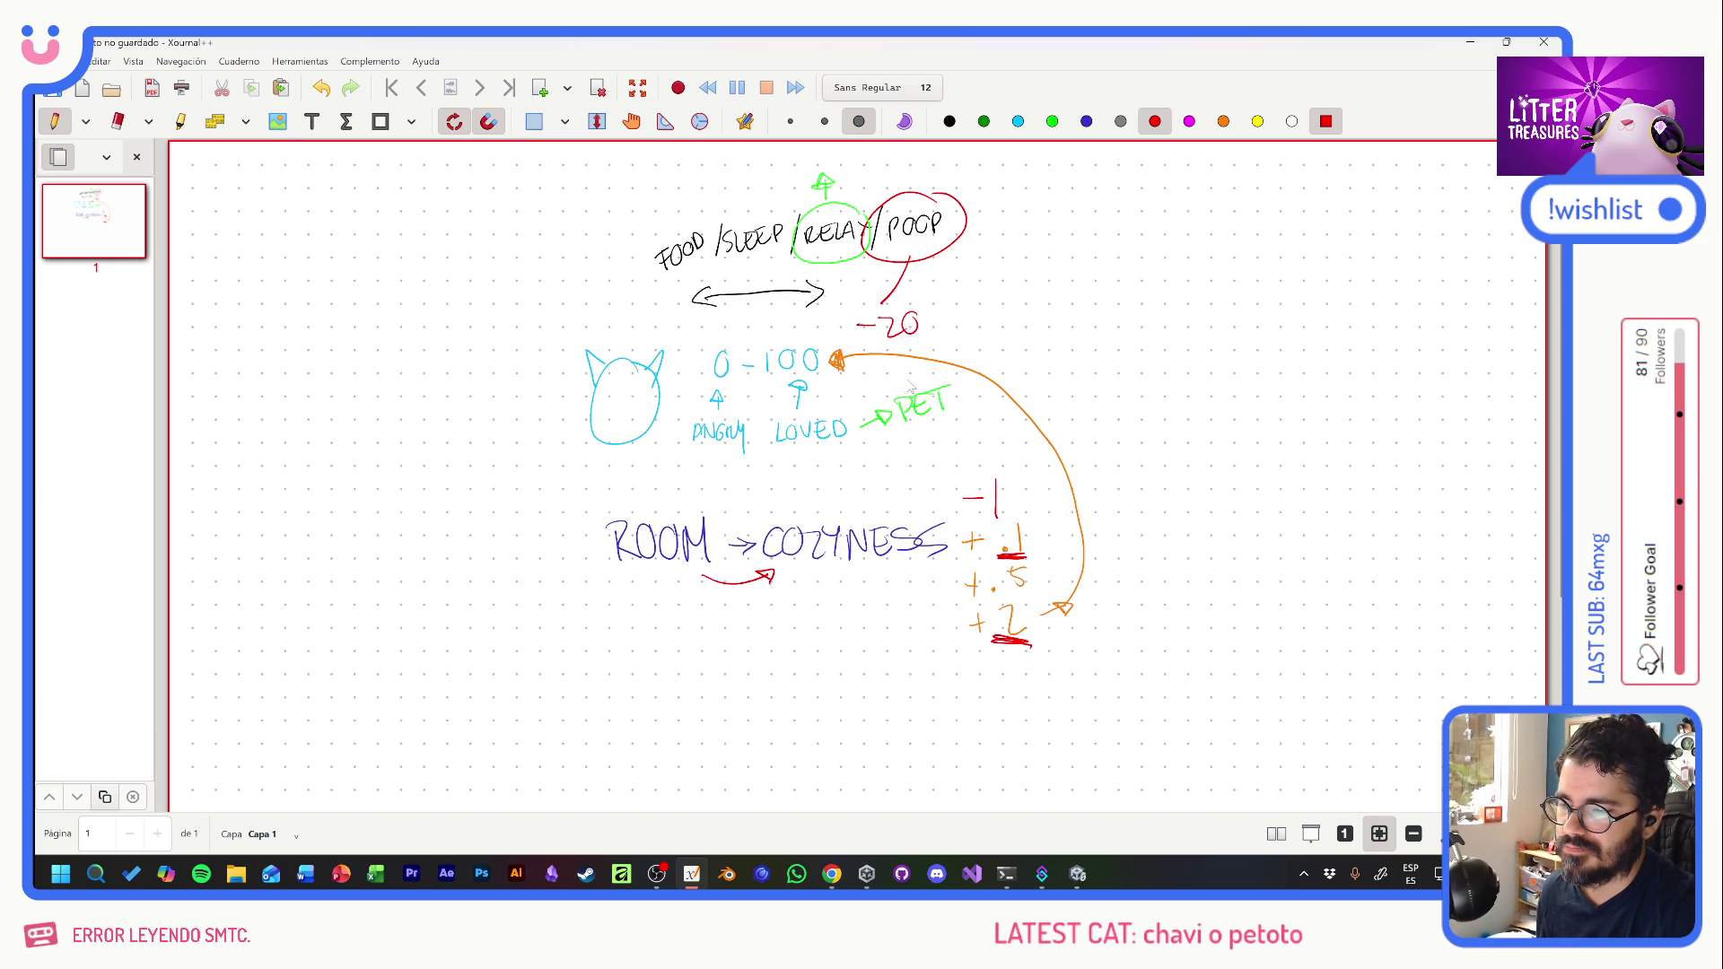
- Look over the Sims 4 kitchen screenshot result, then close the Chrome image search window
{"action": "key", "text": "alt+Tab"}
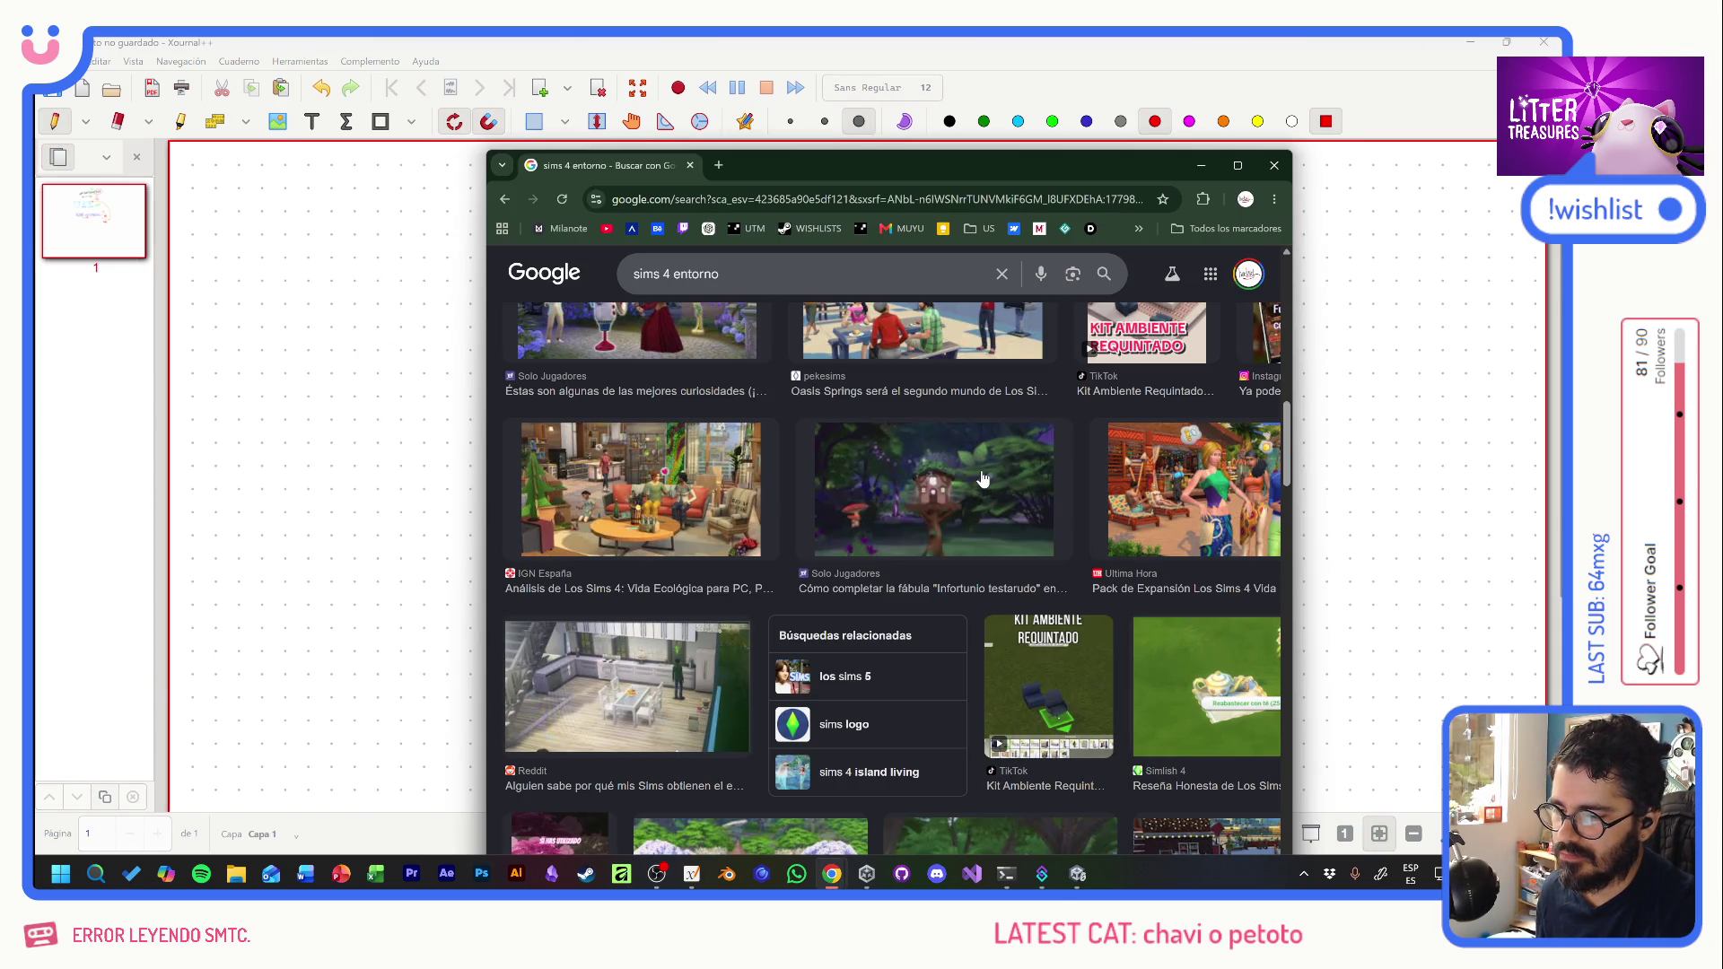
{"action": "scroll", "coordinate": [978, 575], "scroll_direction": "down", "scroll_amount": 3}
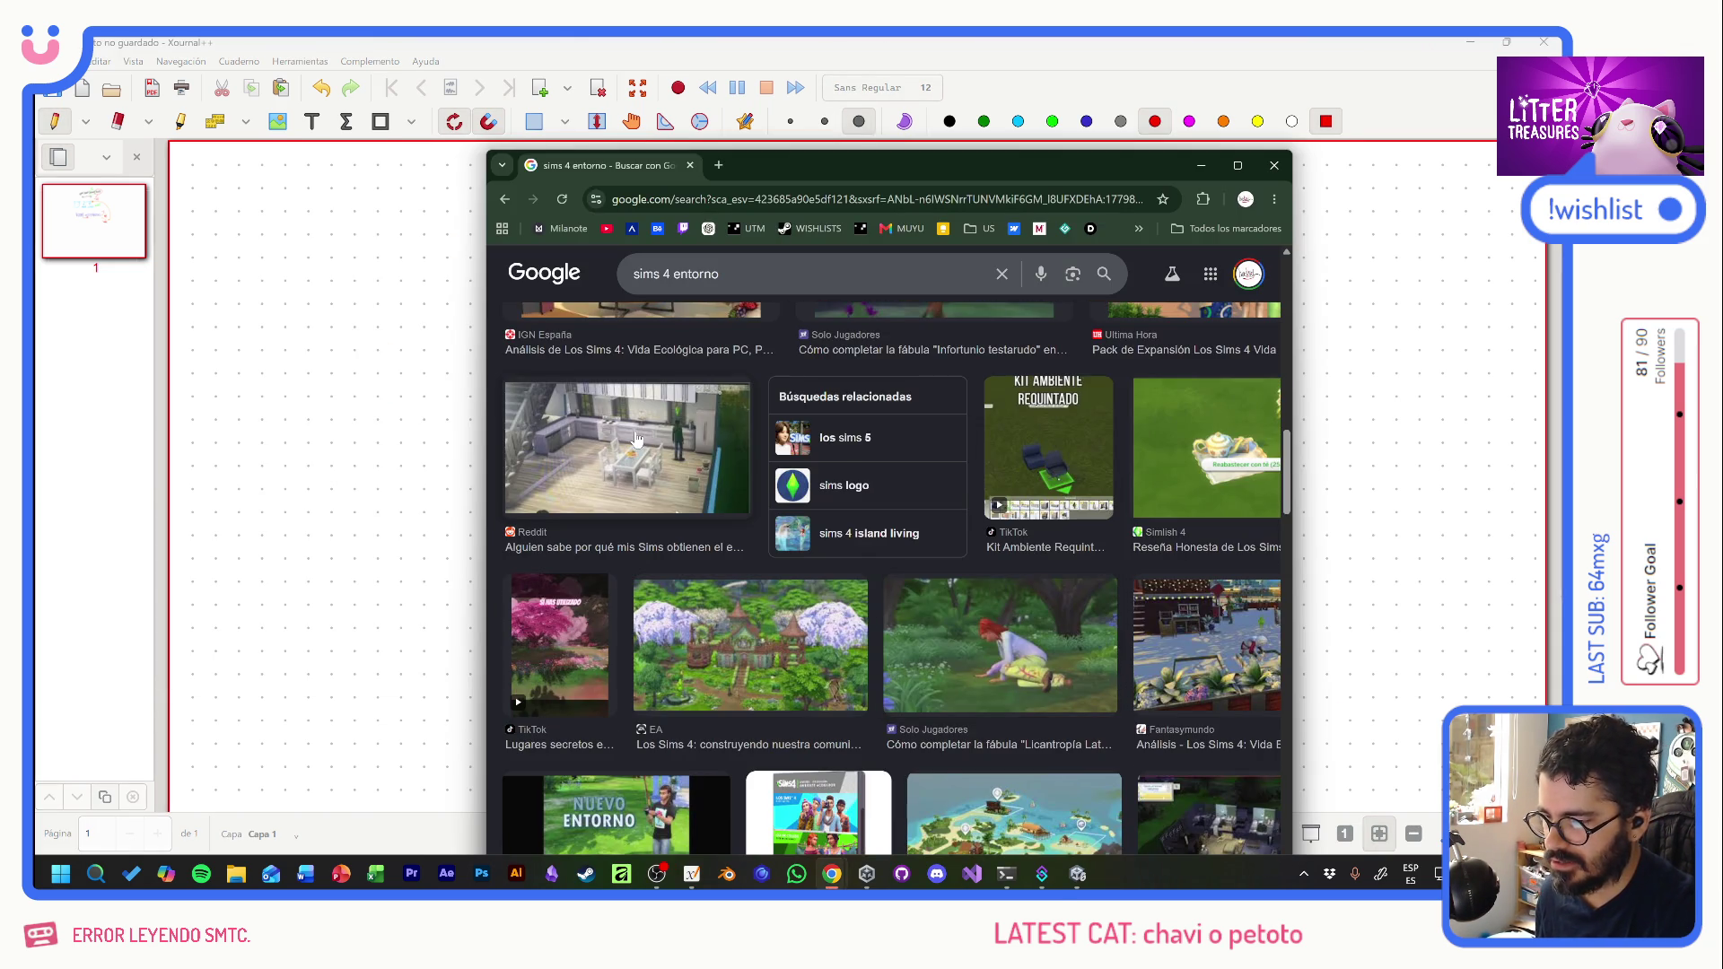
{"action": "left_click", "coordinate": [635, 439]}
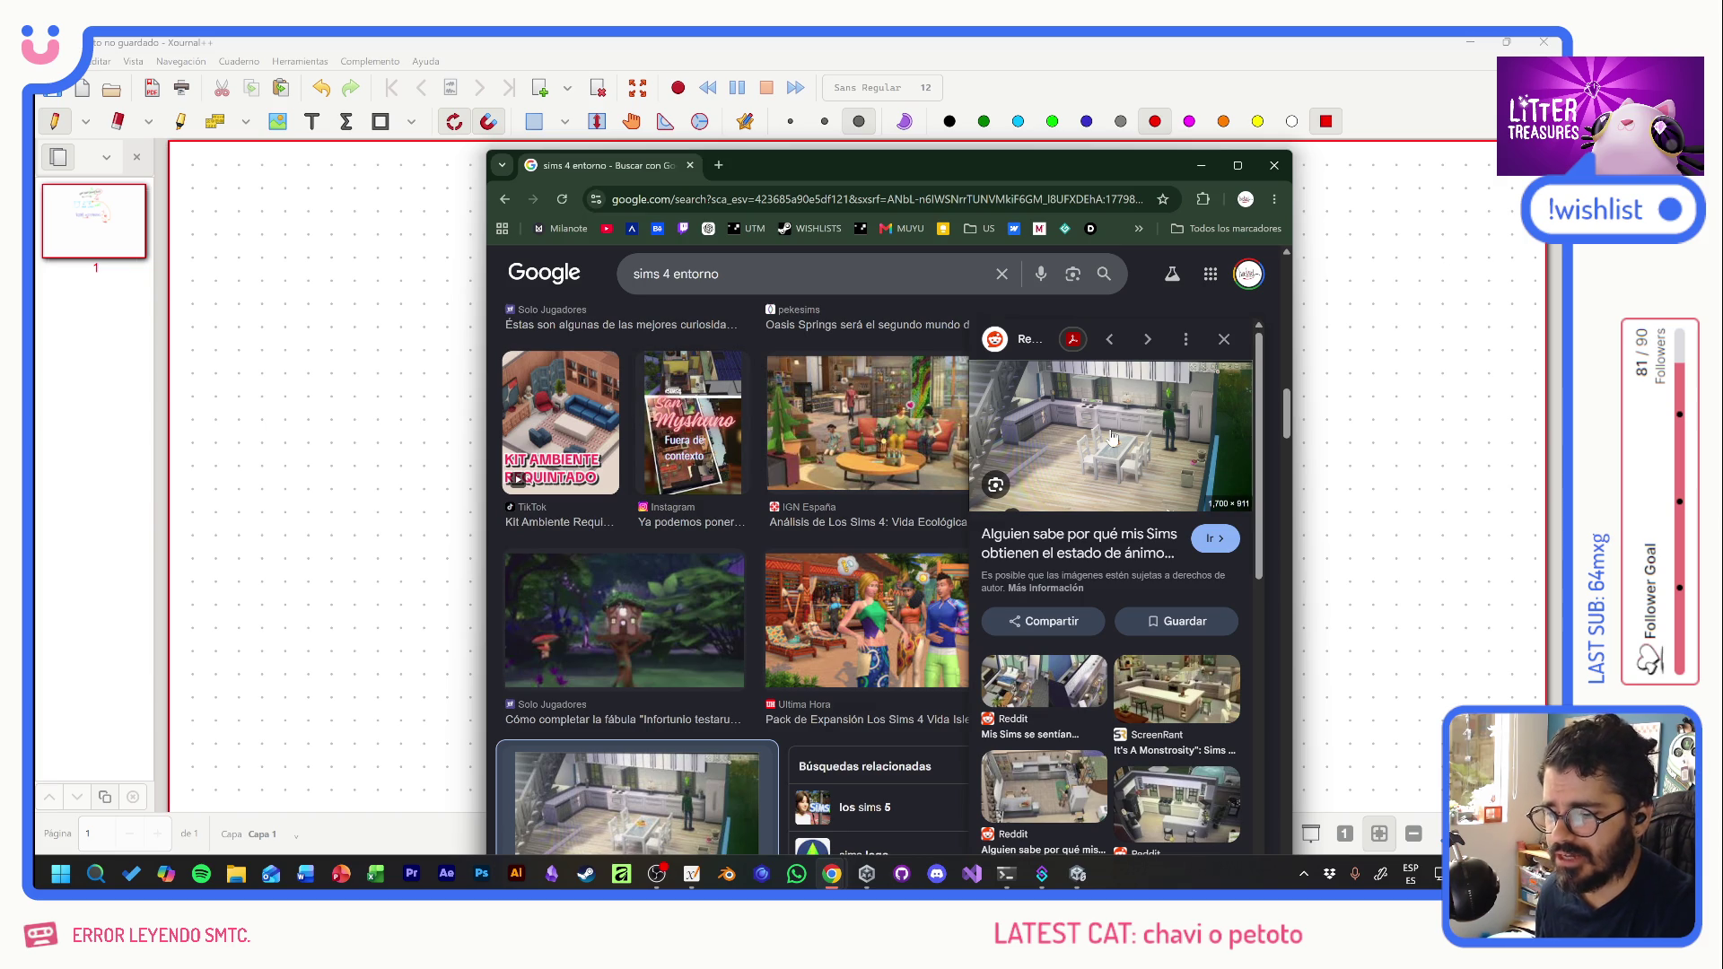
{"action": "scroll", "coordinate": [861, 650], "scroll_direction": "down", "scroll_amount": 5}
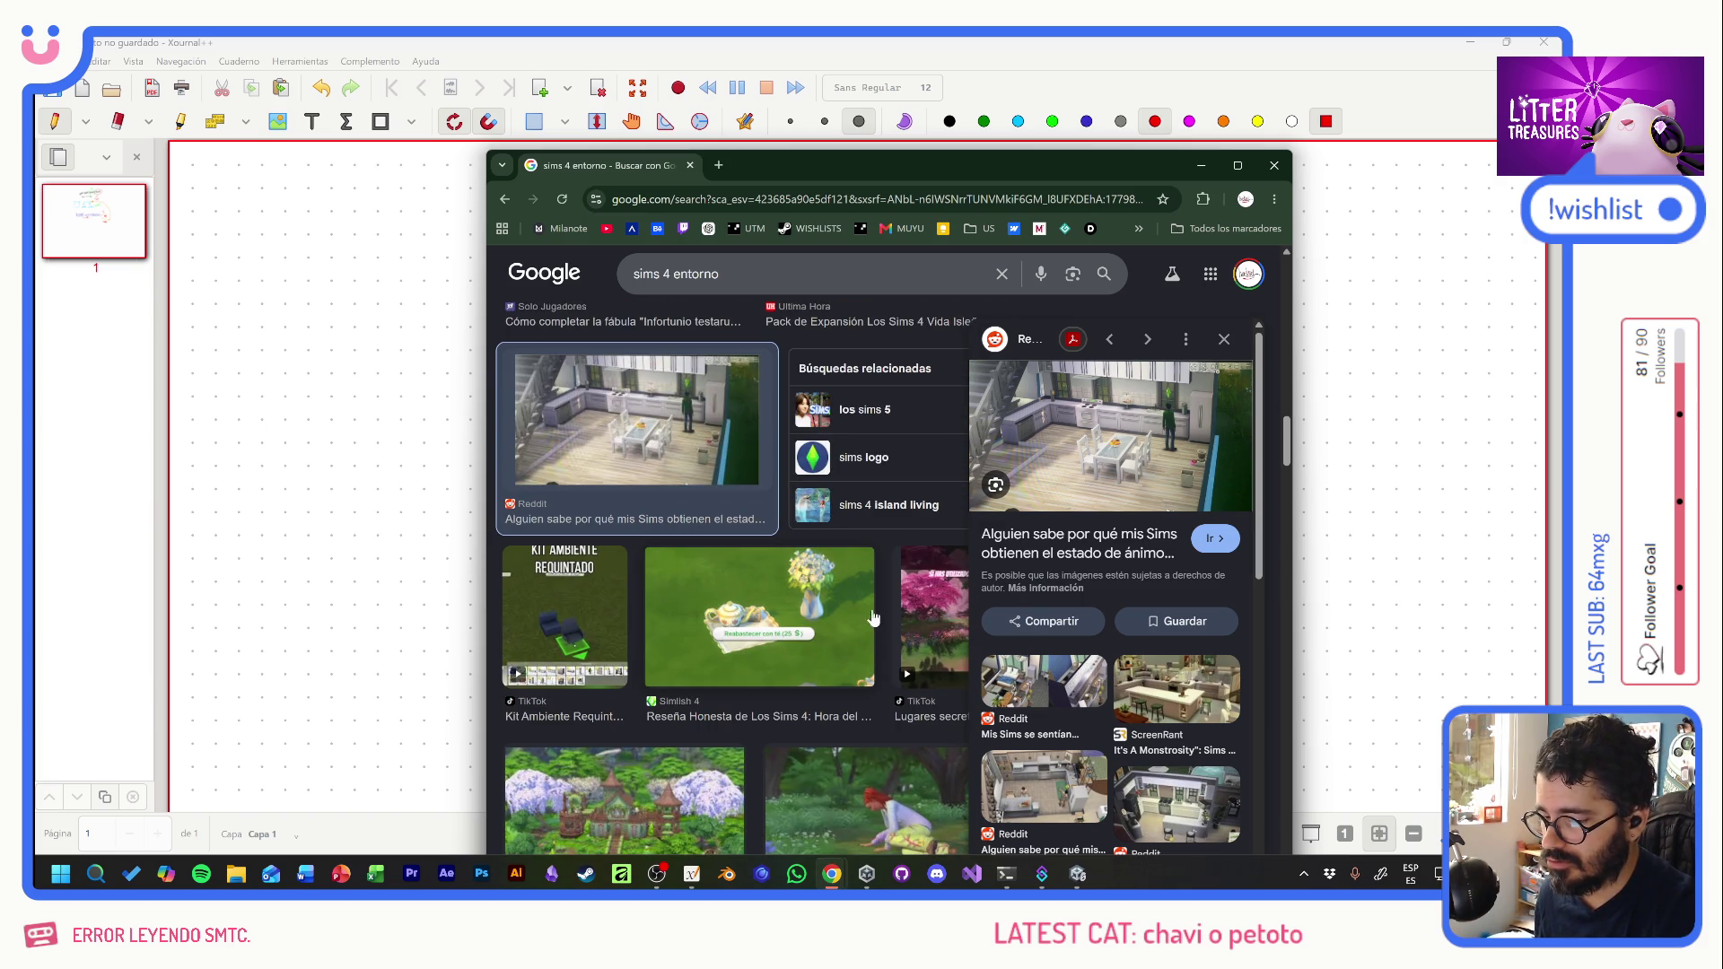
{"action": "scroll", "coordinate": [880, 607], "scroll_direction": "down", "scroll_amount": 2}
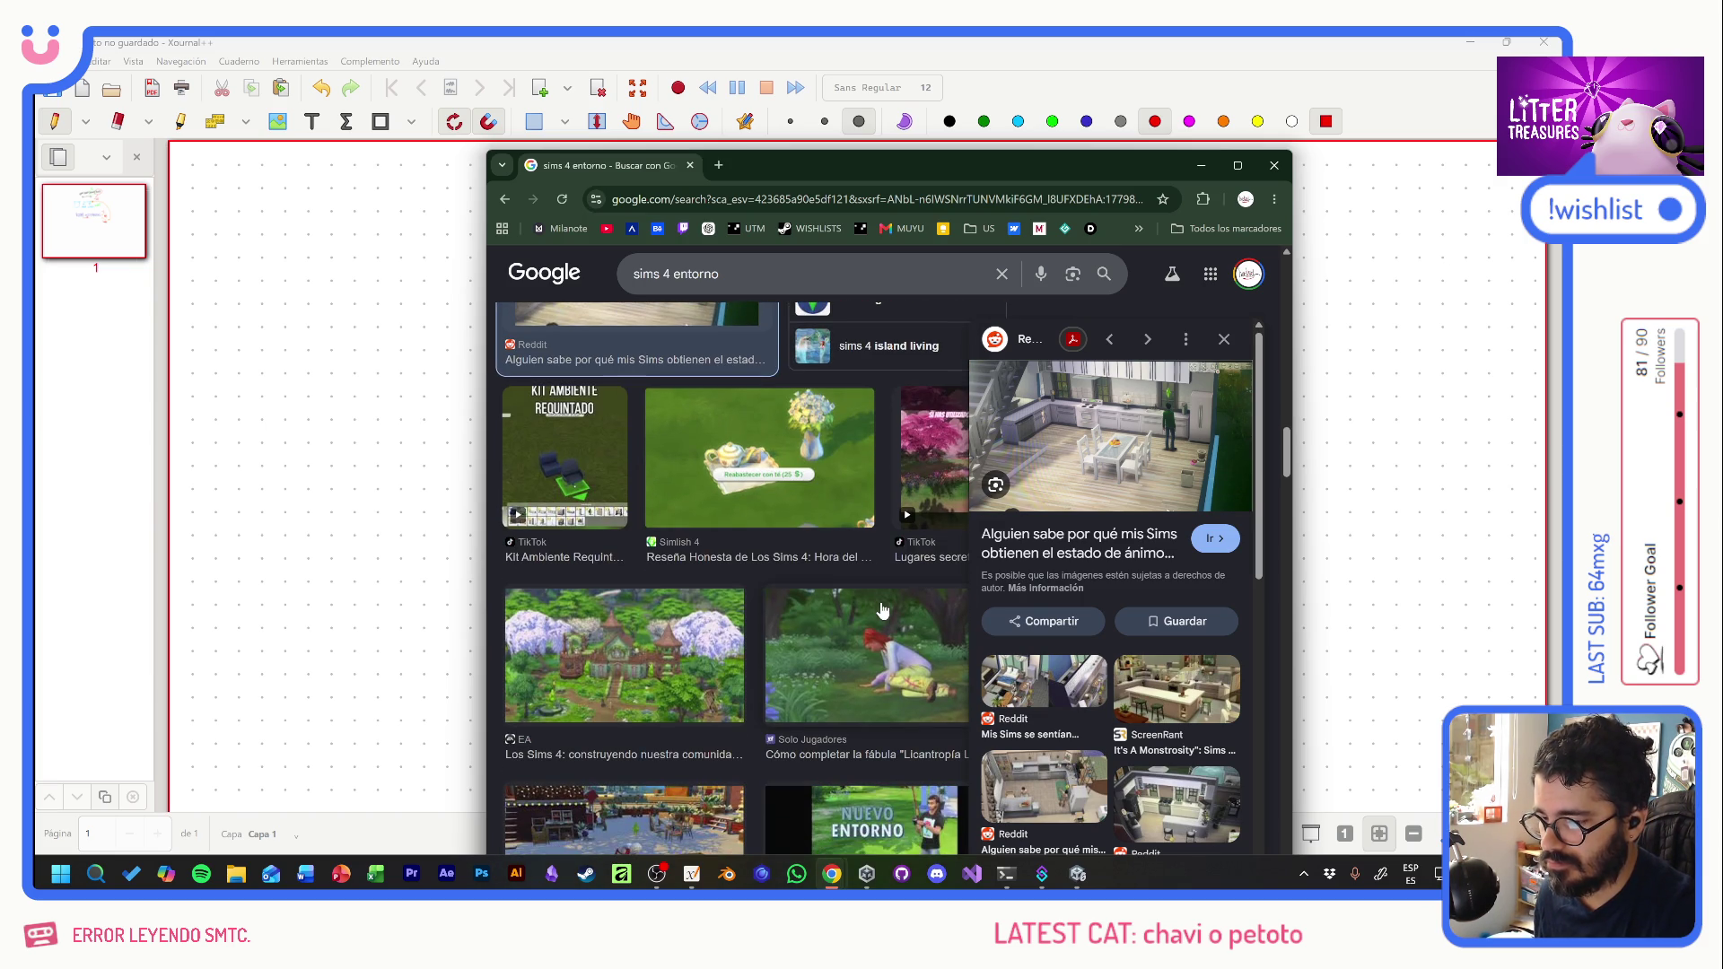
{"action": "scroll", "coordinate": [826, 669], "scroll_direction": "down", "scroll_amount": 3}
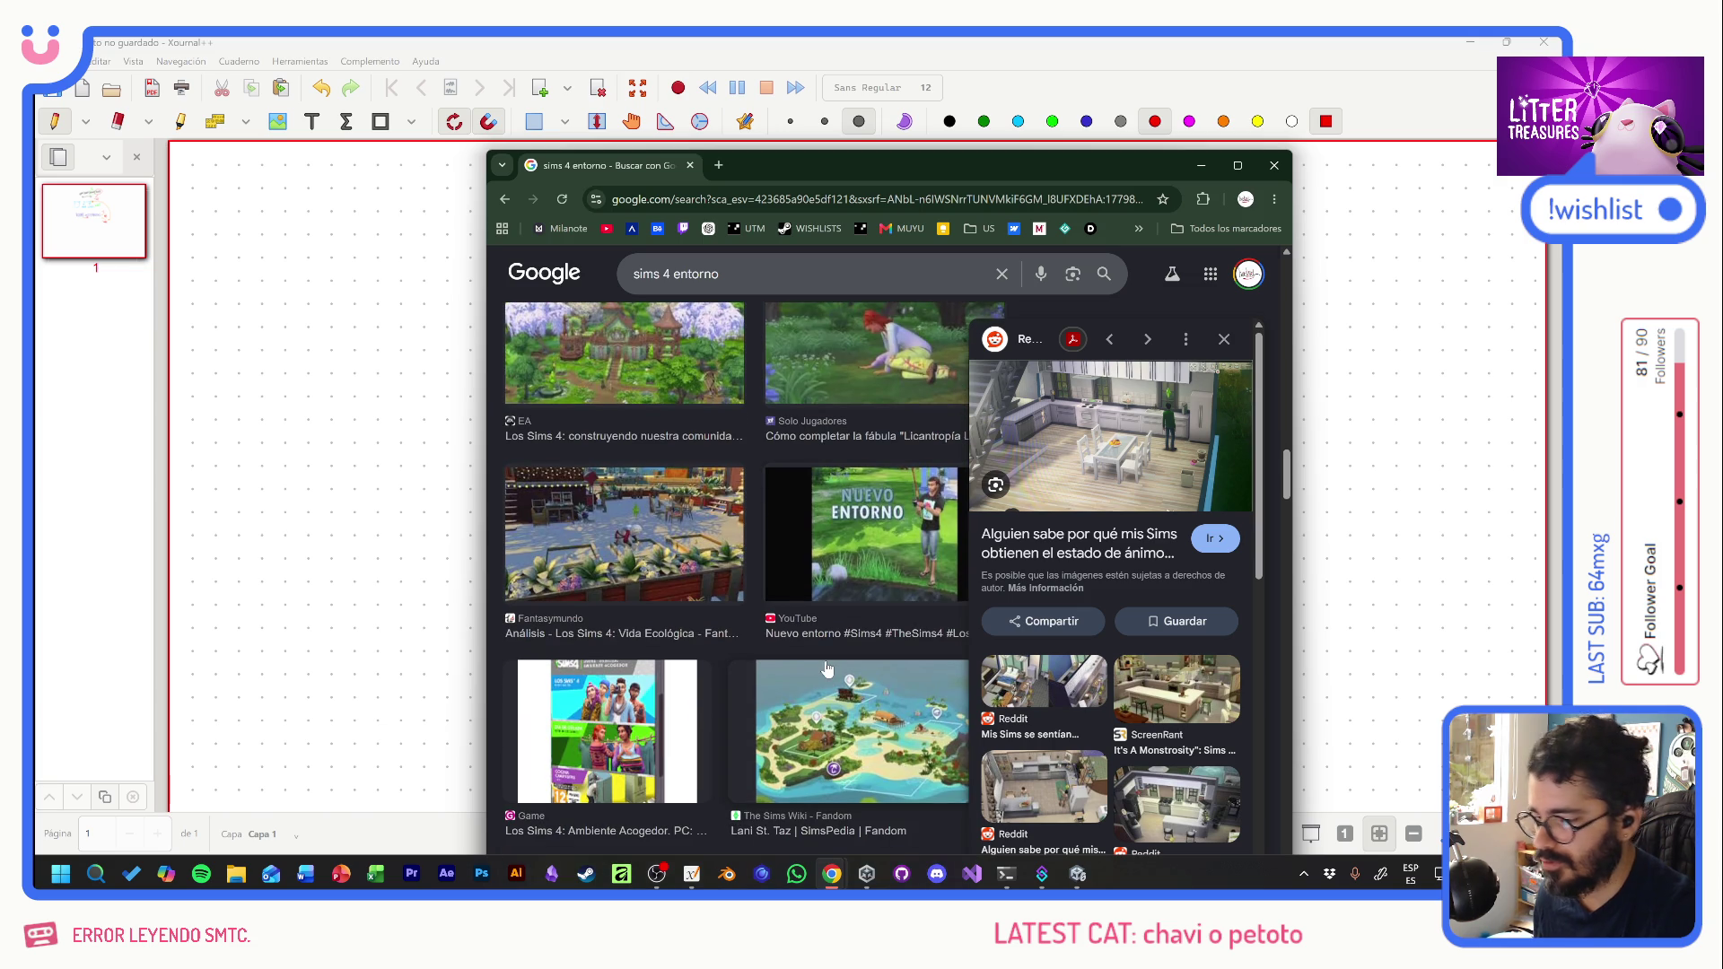
{"action": "scroll", "coordinate": [828, 672], "scroll_direction": "down", "scroll_amount": 3}
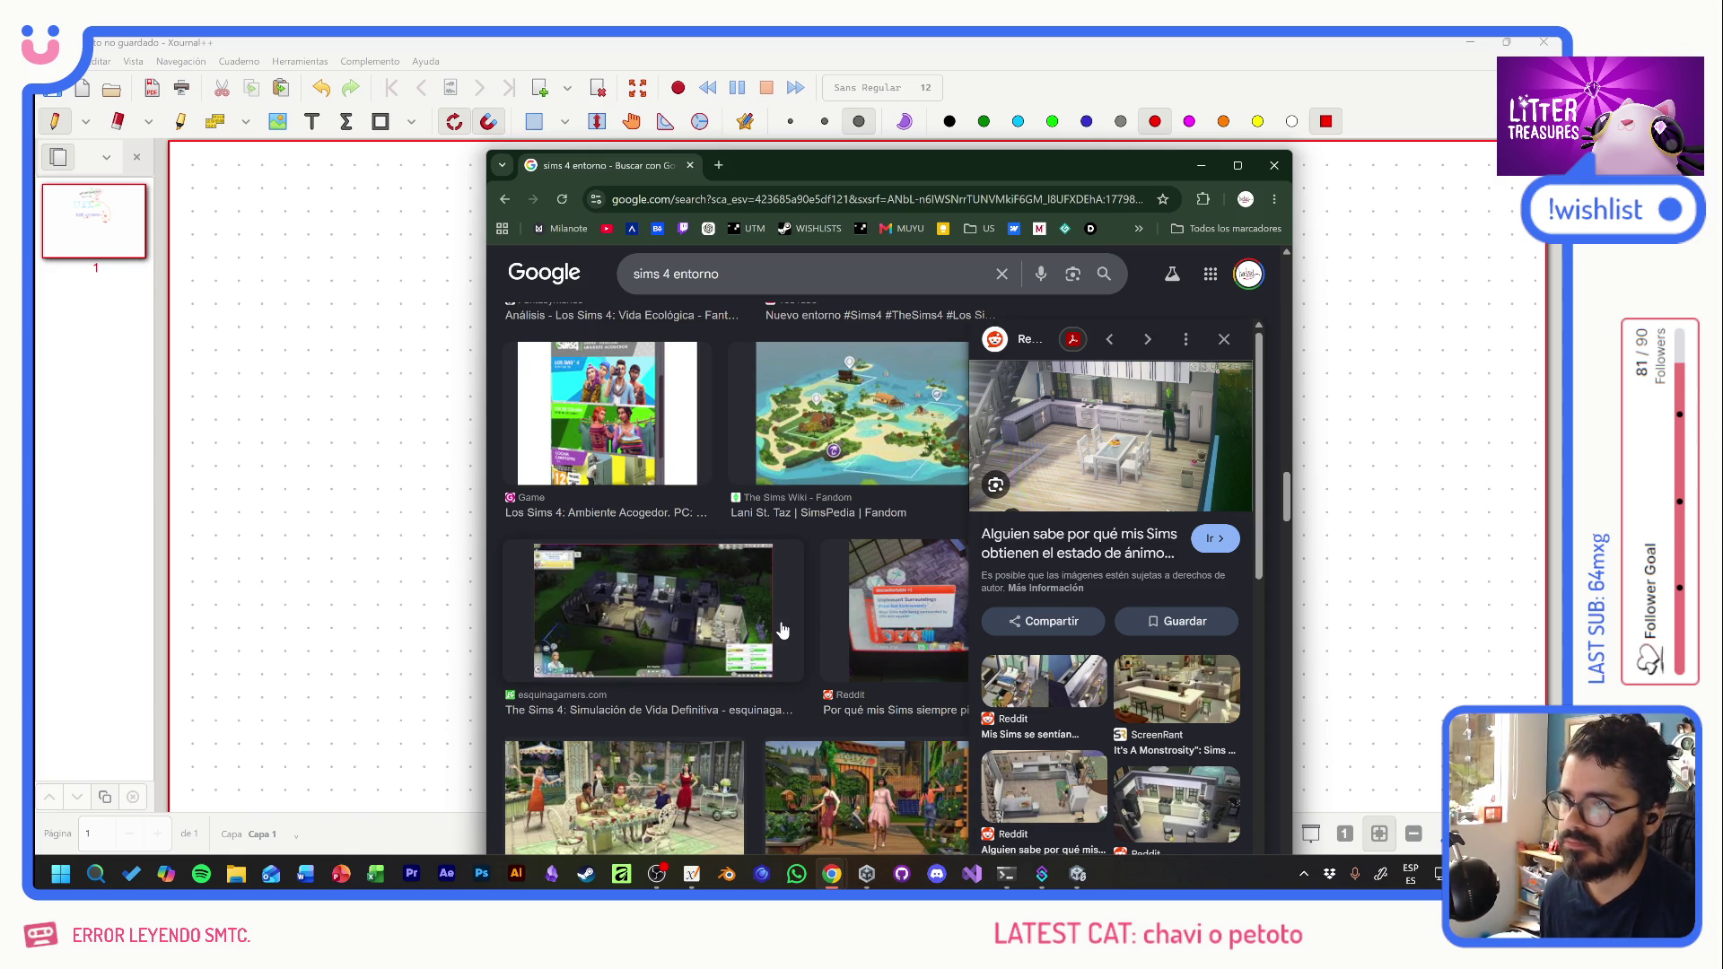
{"action": "scroll", "coordinate": [788, 662], "scroll_direction": "down", "scroll_amount": 6}
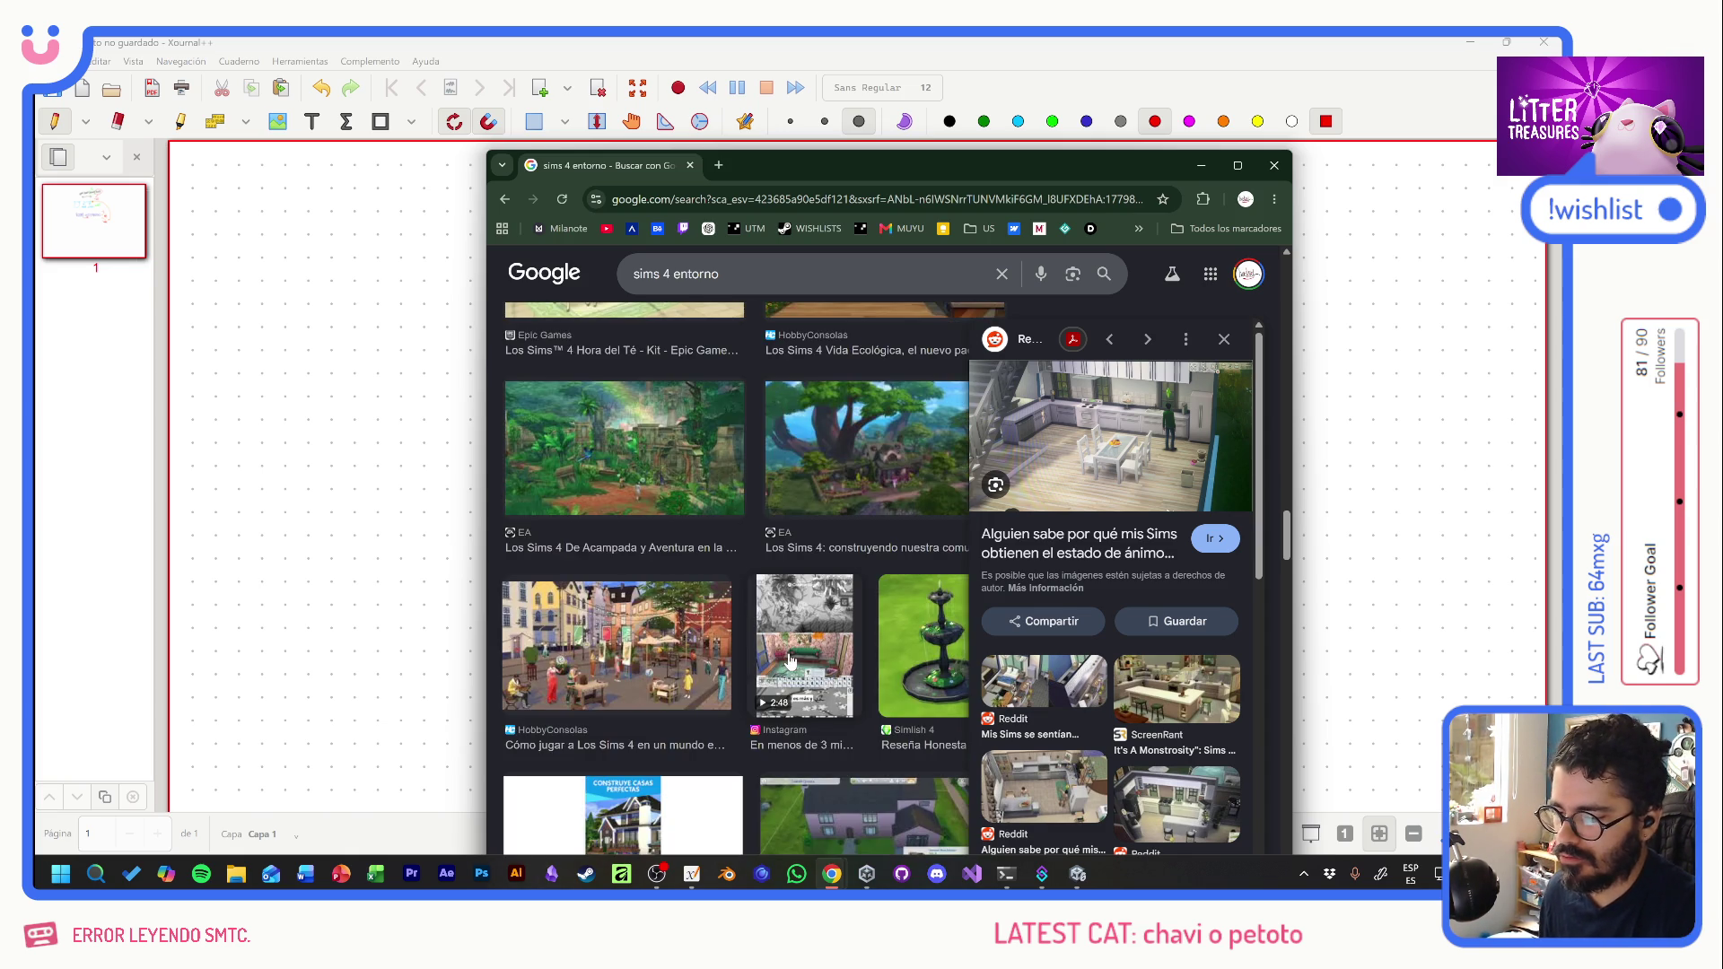
{"action": "scroll", "coordinate": [790, 661], "scroll_direction": "down", "scroll_amount": 3}
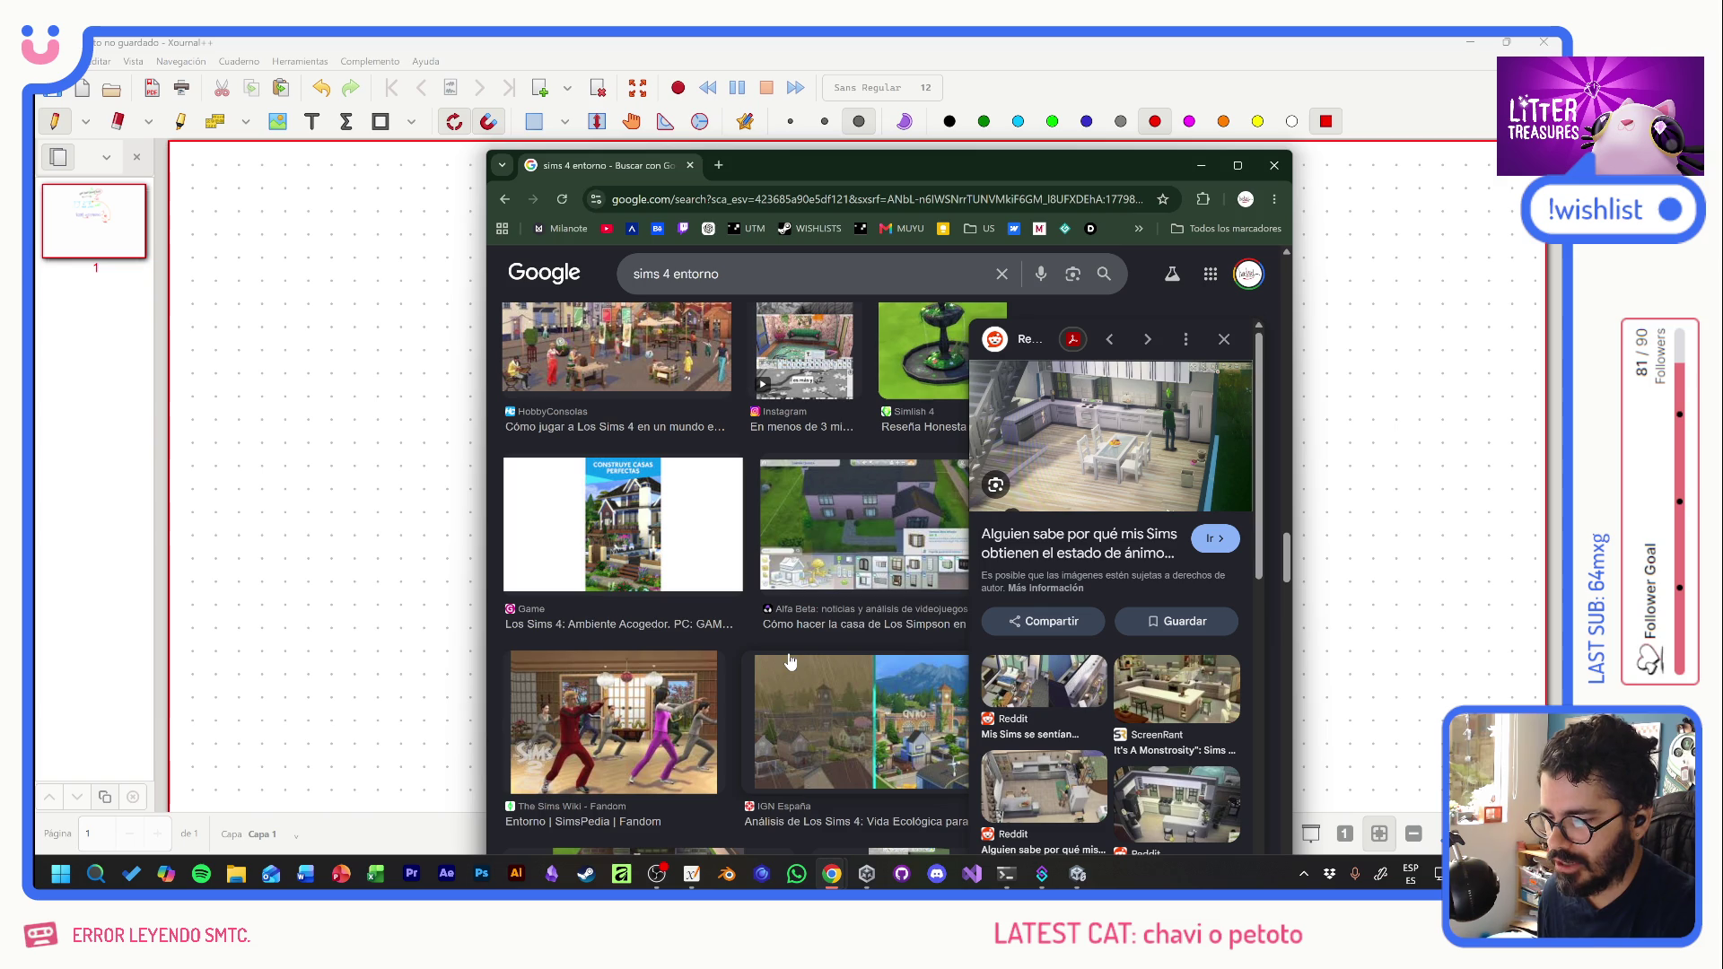
{"action": "left_click", "coordinate": [1275, 165]}
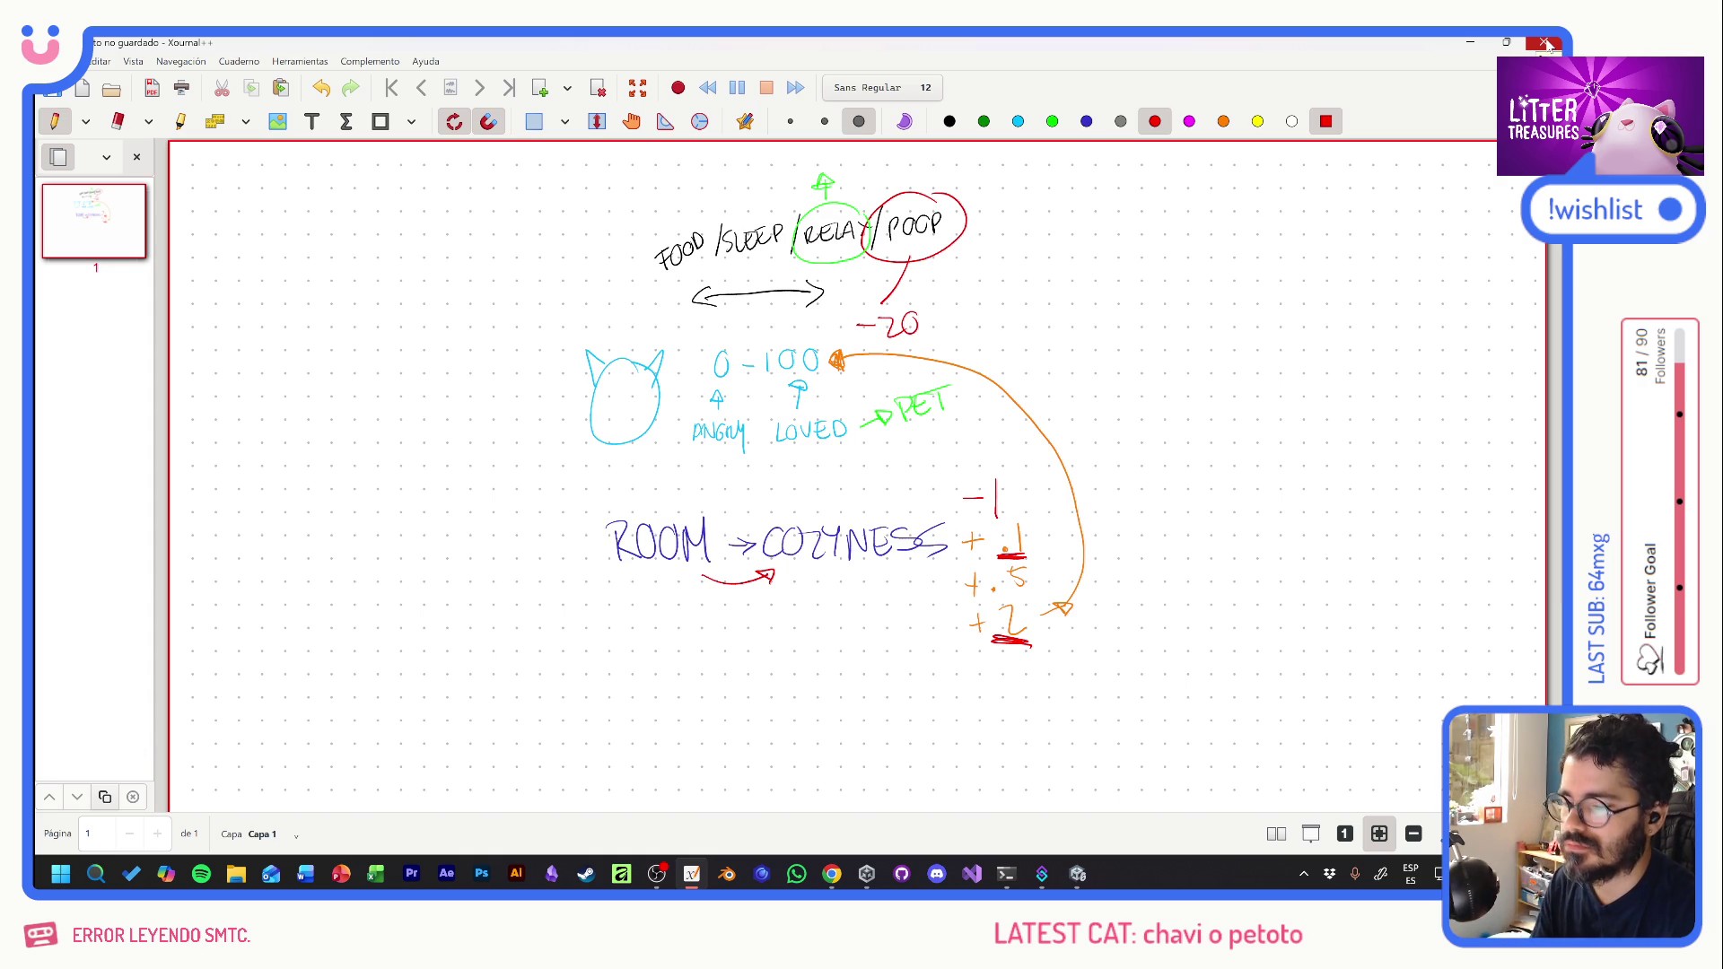
- Close Xournal++ discarding the unsaved notes, then bring Chrome's new tab forward
{"action": "left_click", "coordinate": [1546, 43]}
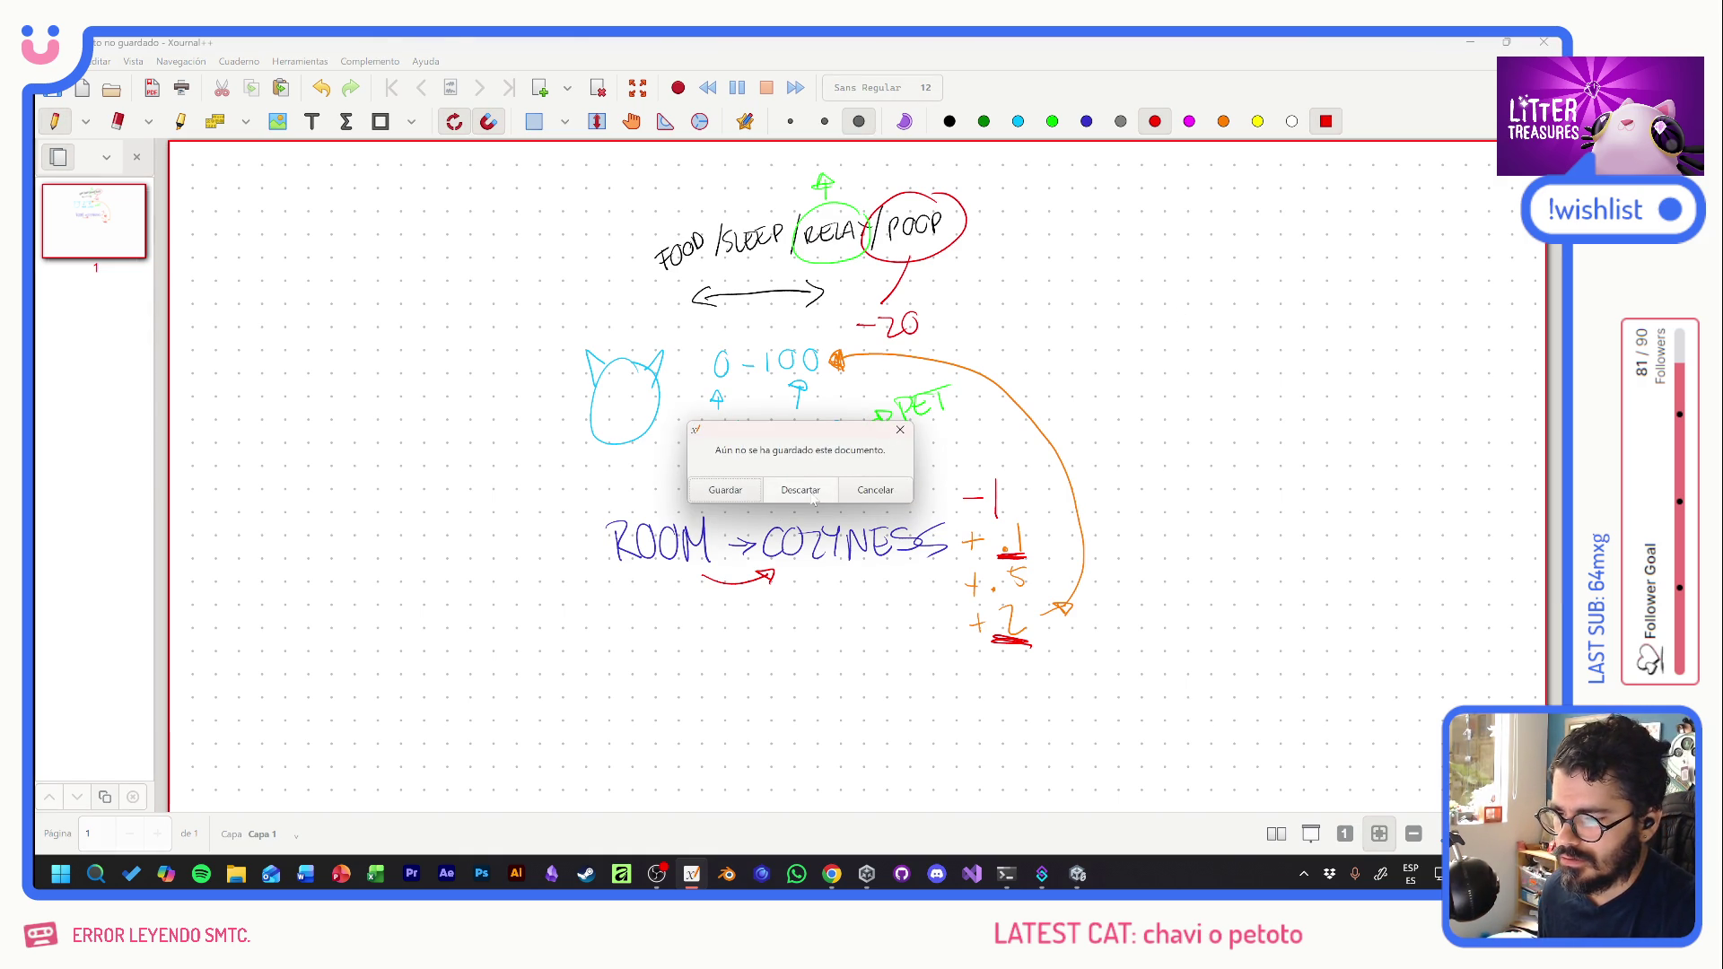
{"action": "left_click", "coordinate": [811, 492]}
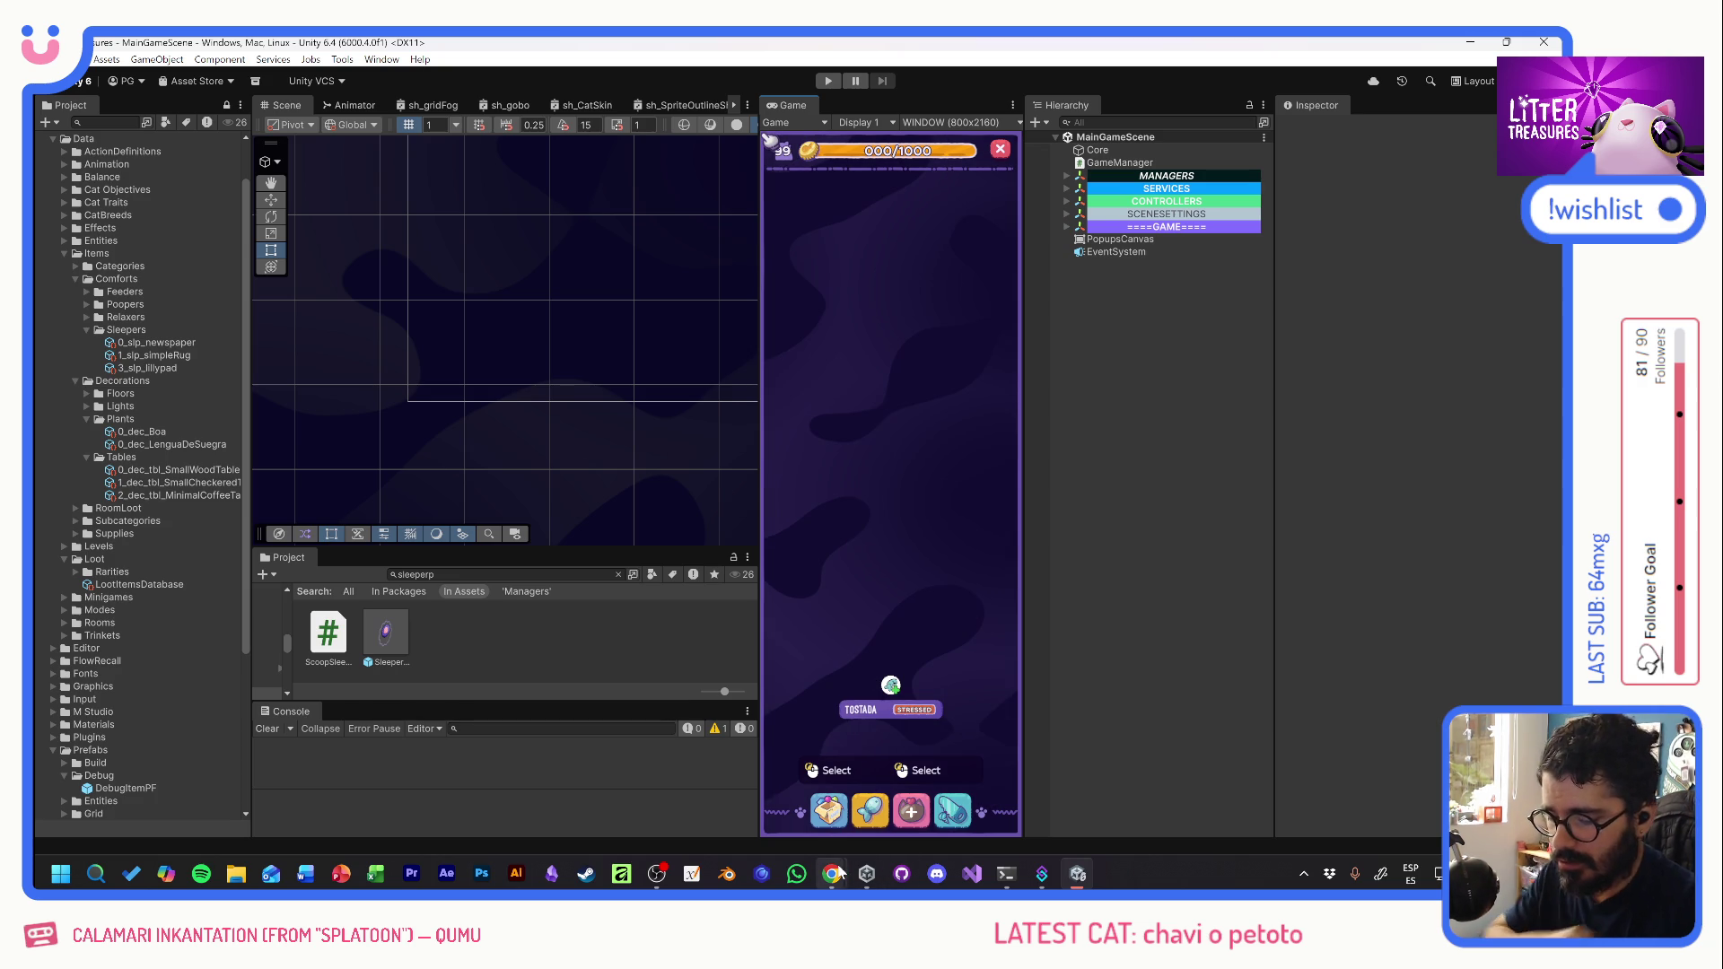
{"action": "mouse_move", "coordinate": [840, 872]}
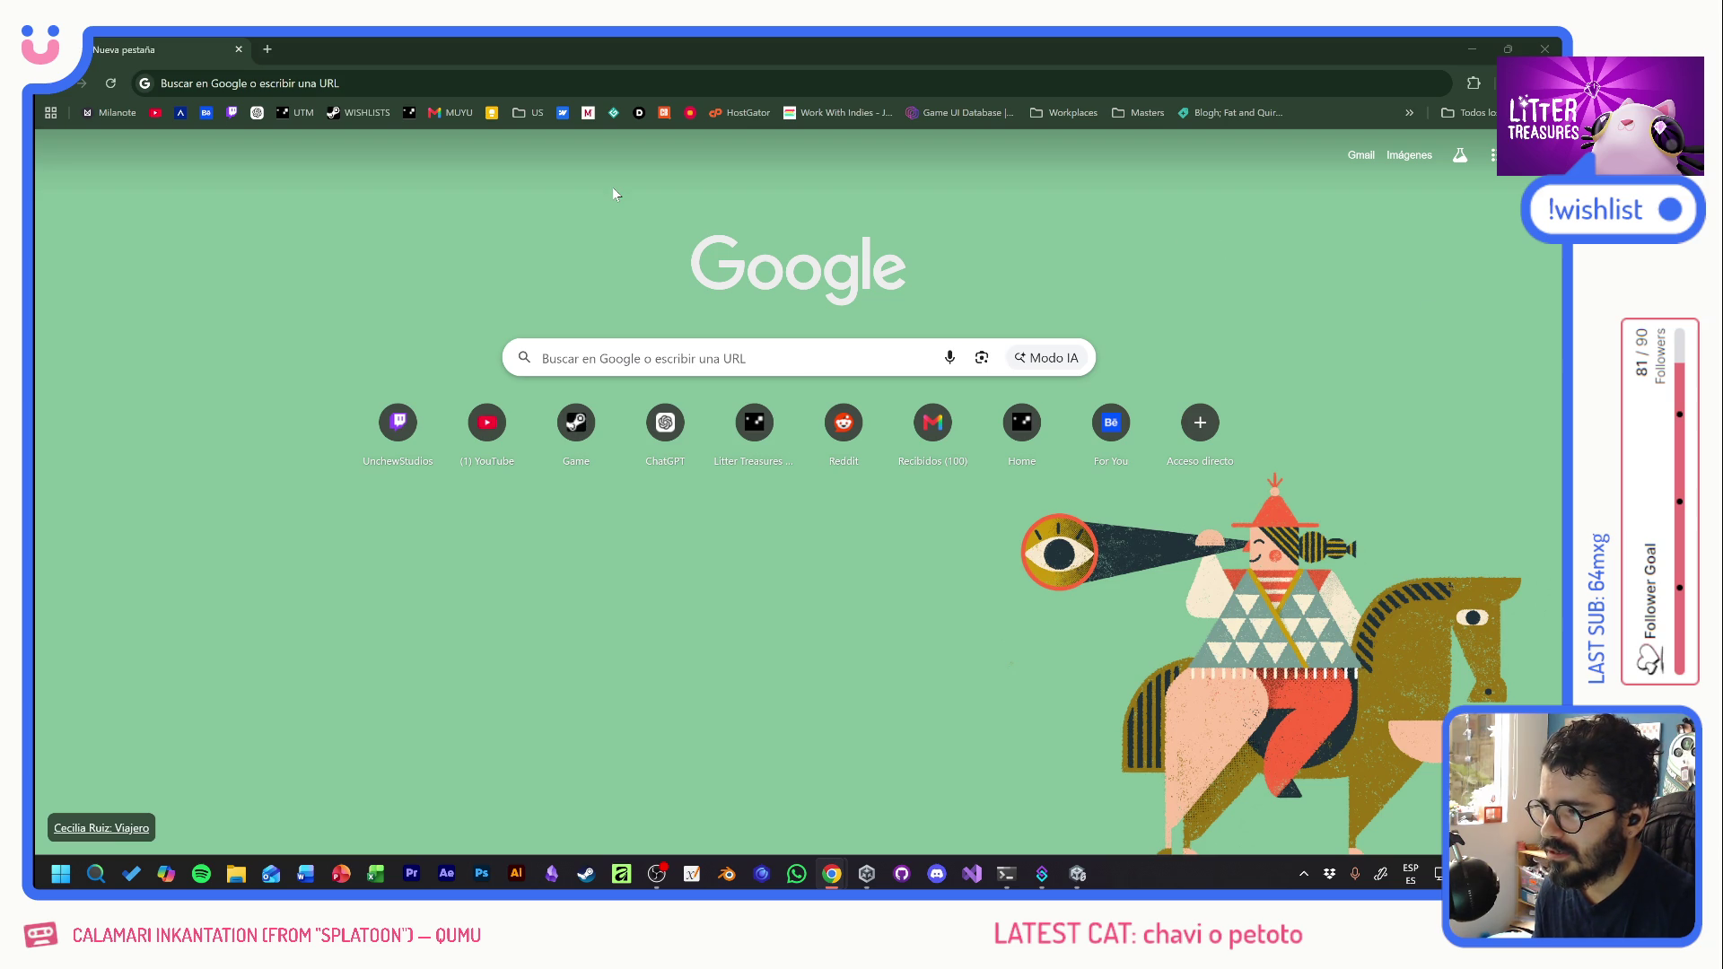
- Search Google for 'ikea sofa' and scroll through its image results
{"action": "left_click", "coordinate": [634, 348]}
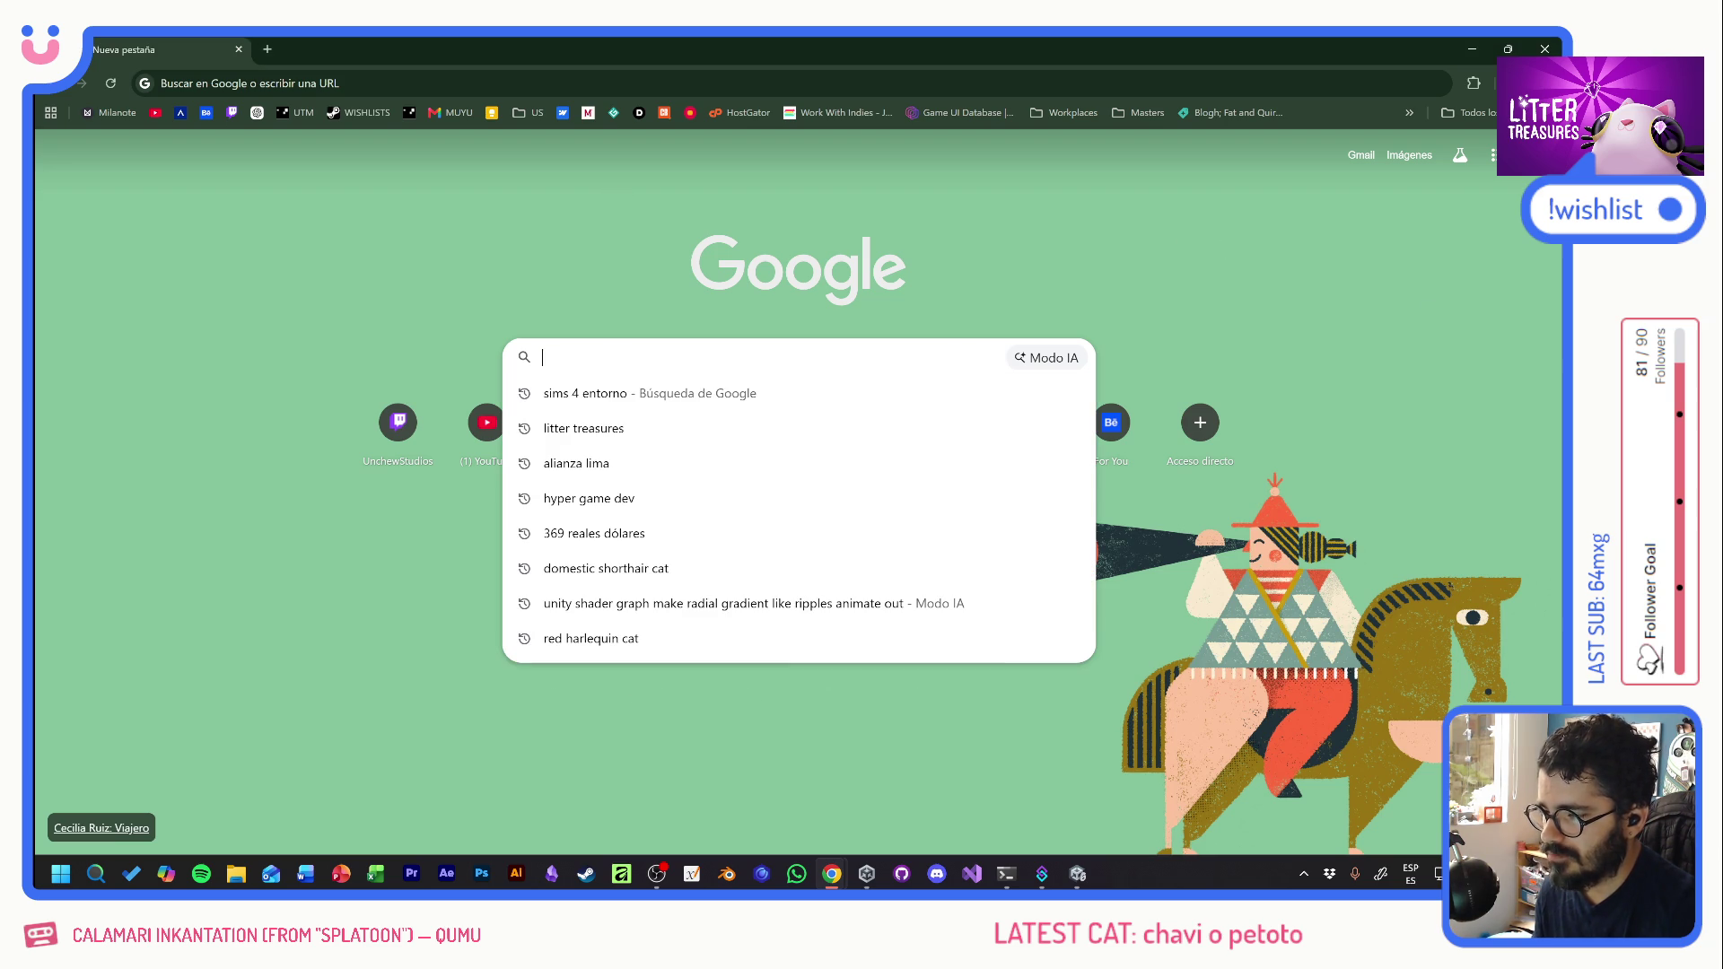
{"action": "type", "text": "ikea sofa"}
{"action": "key", "text": "Return"}
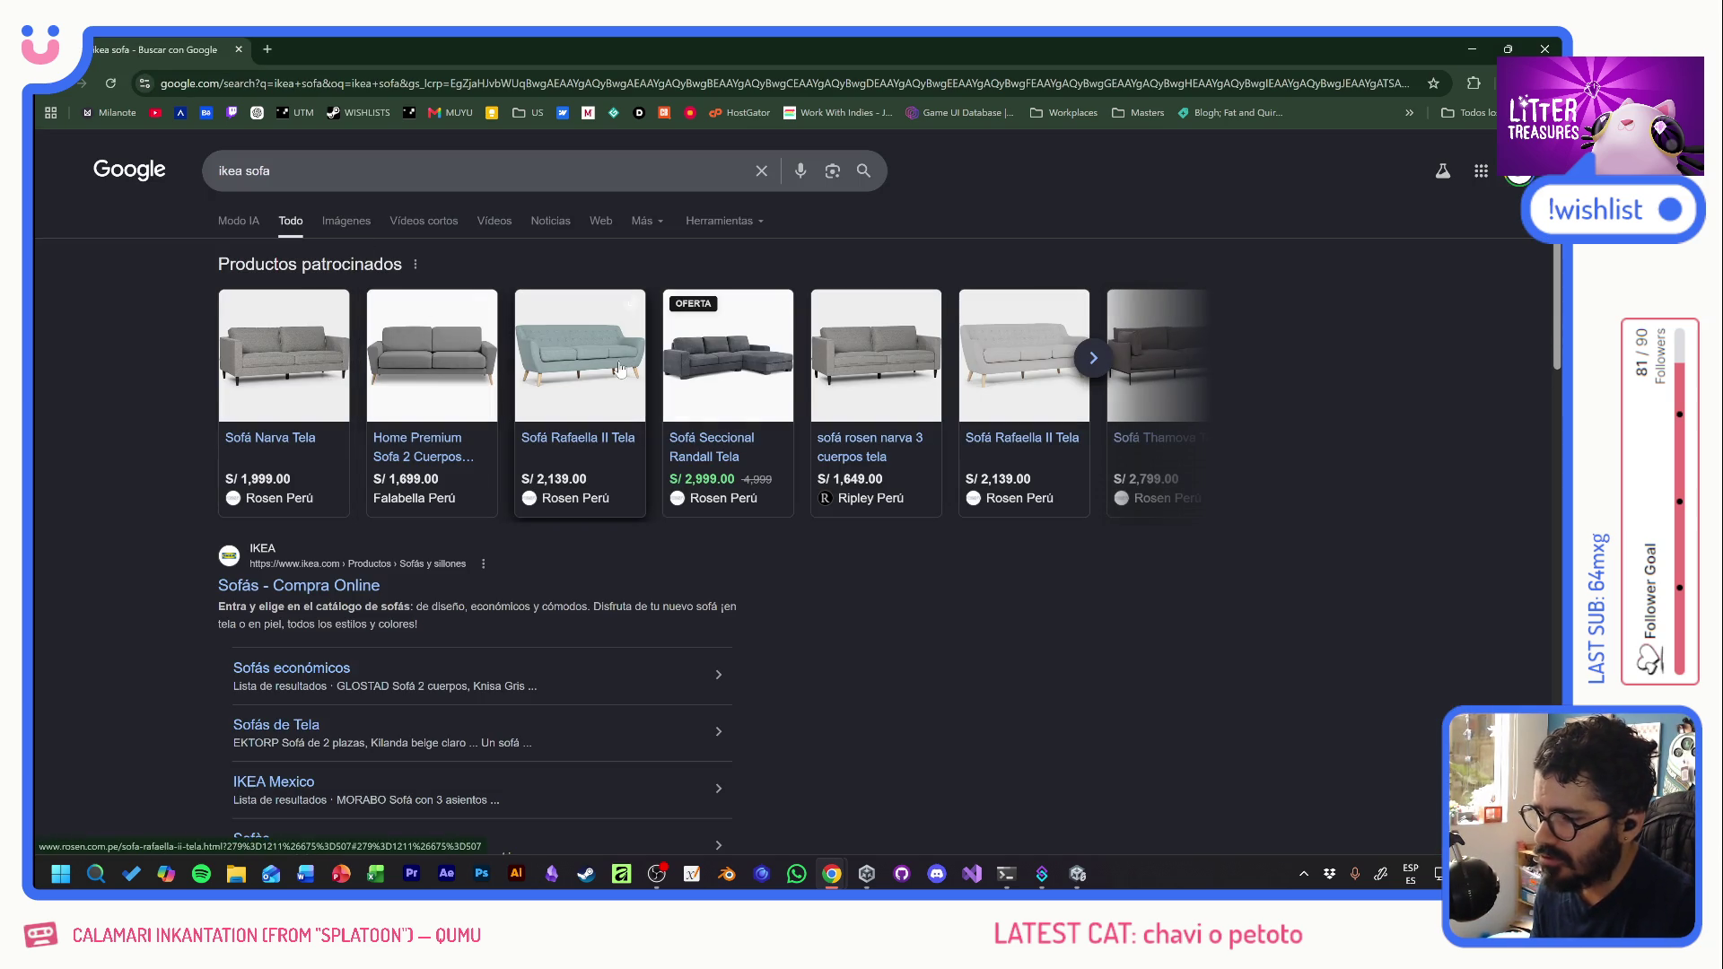
{"action": "left_click", "coordinate": [359, 218]}
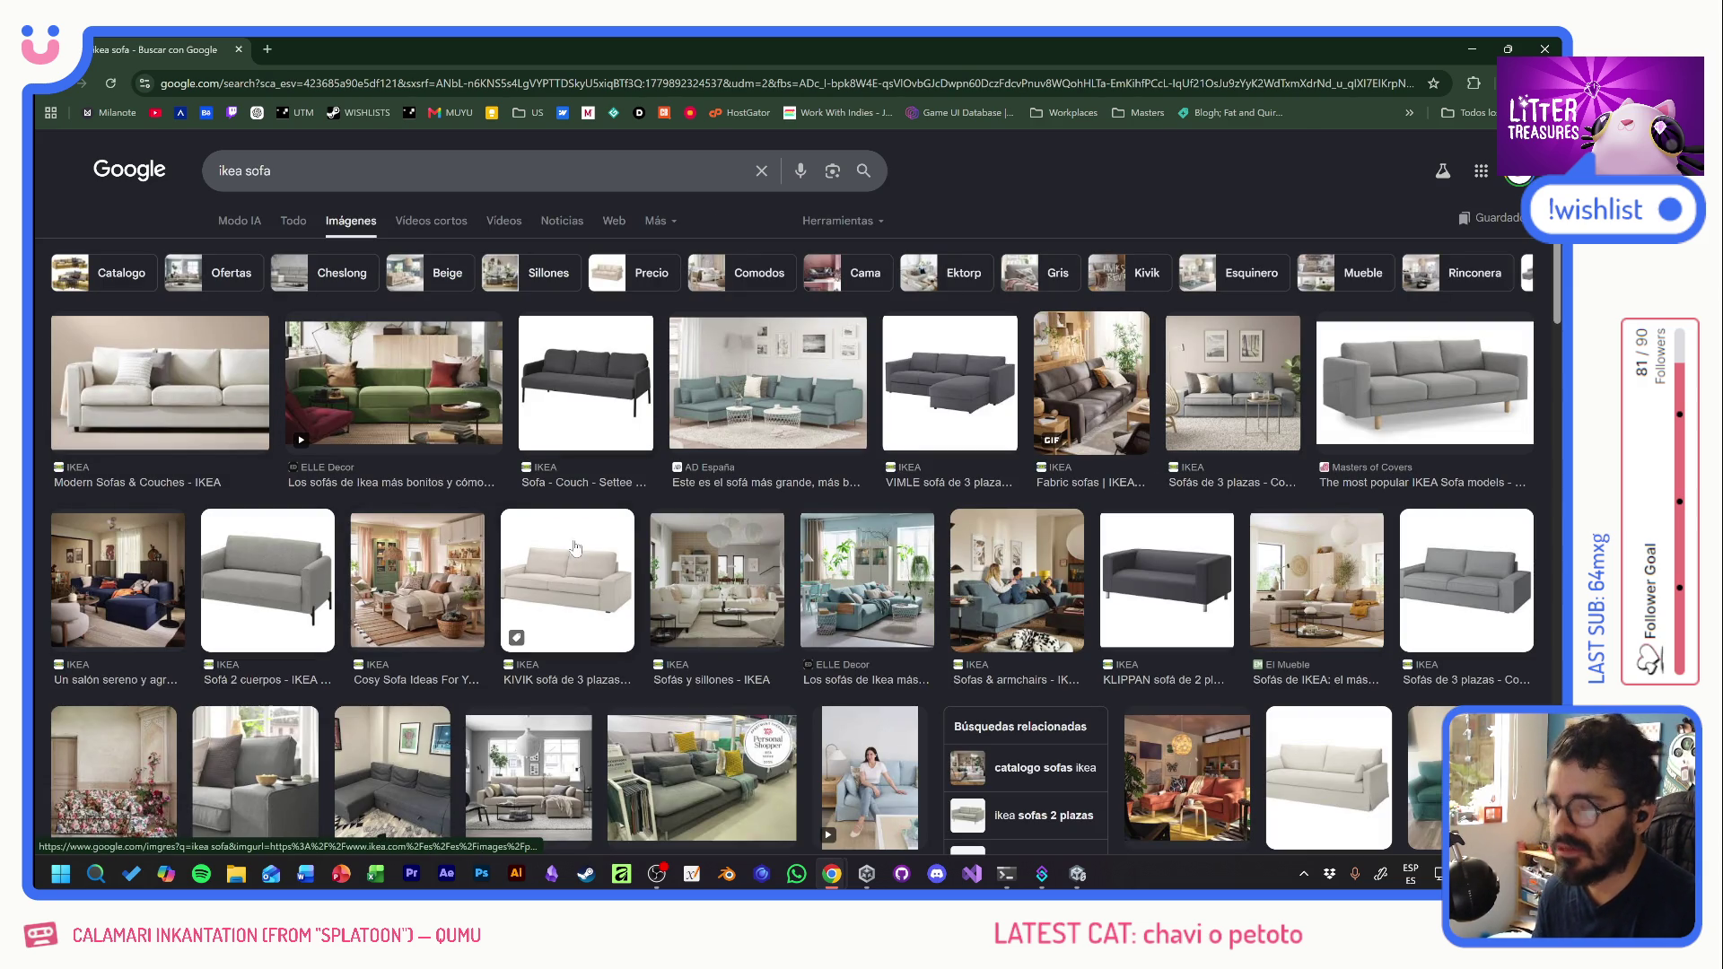
{"action": "scroll", "coordinate": [574, 547], "scroll_direction": "down", "scroll_amount": 3}
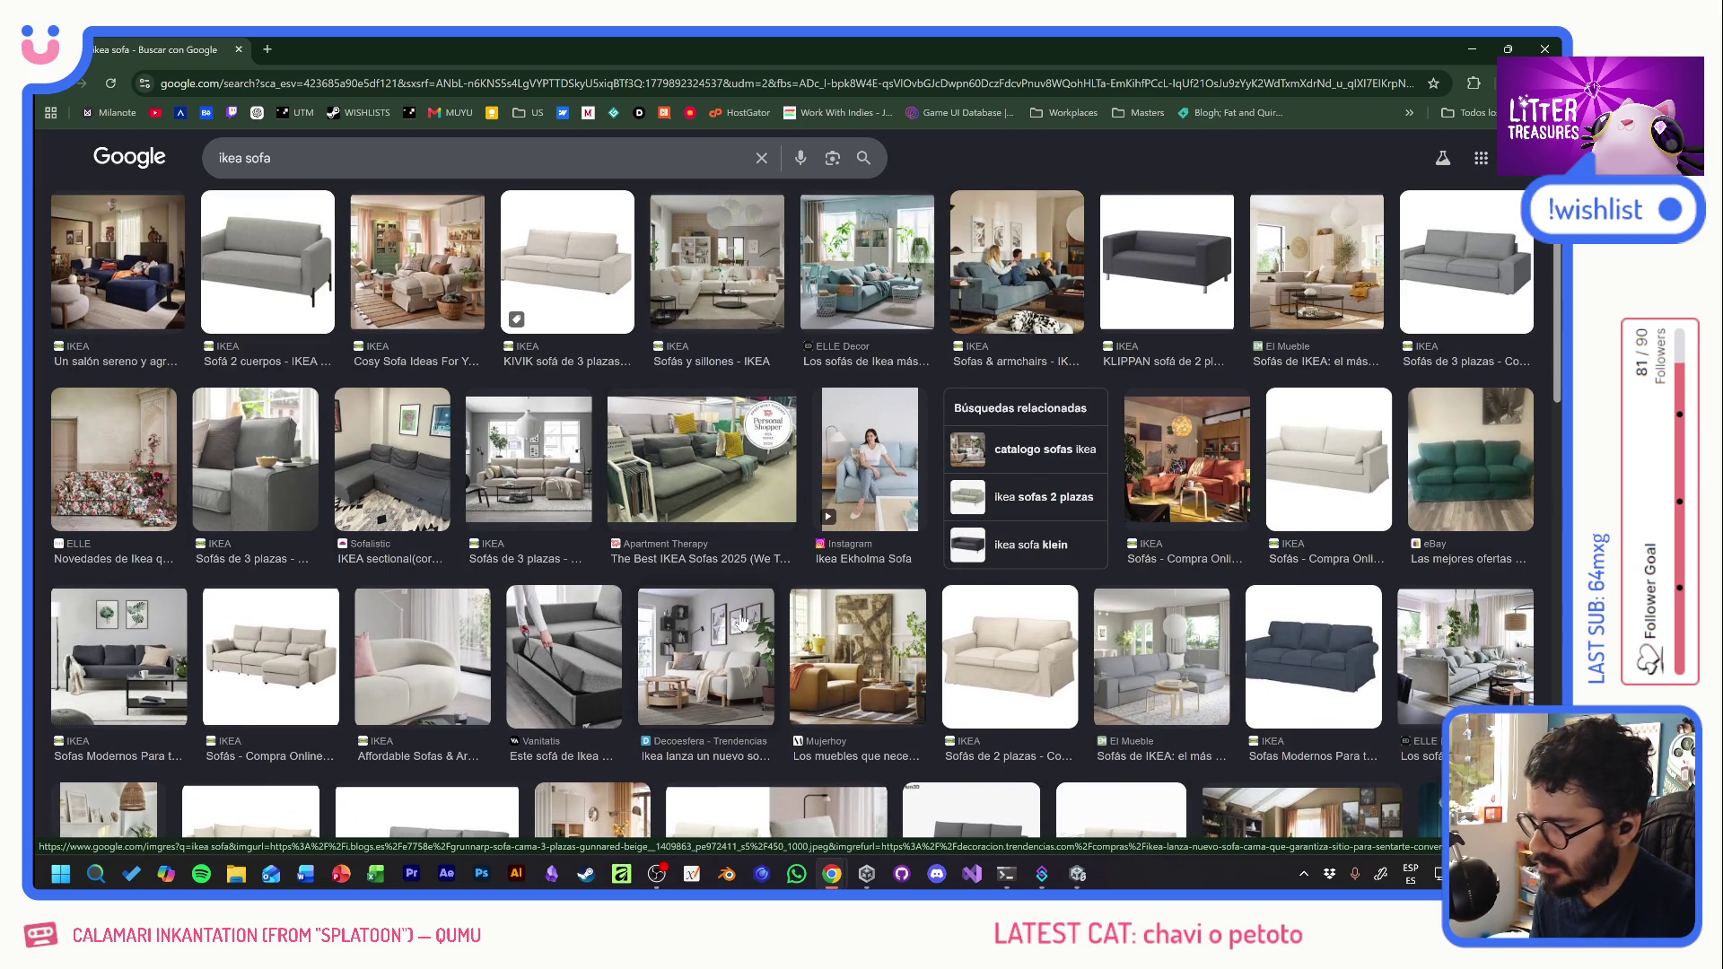
{"action": "scroll", "coordinate": [742, 621], "scroll_direction": "down", "scroll_amount": 3}
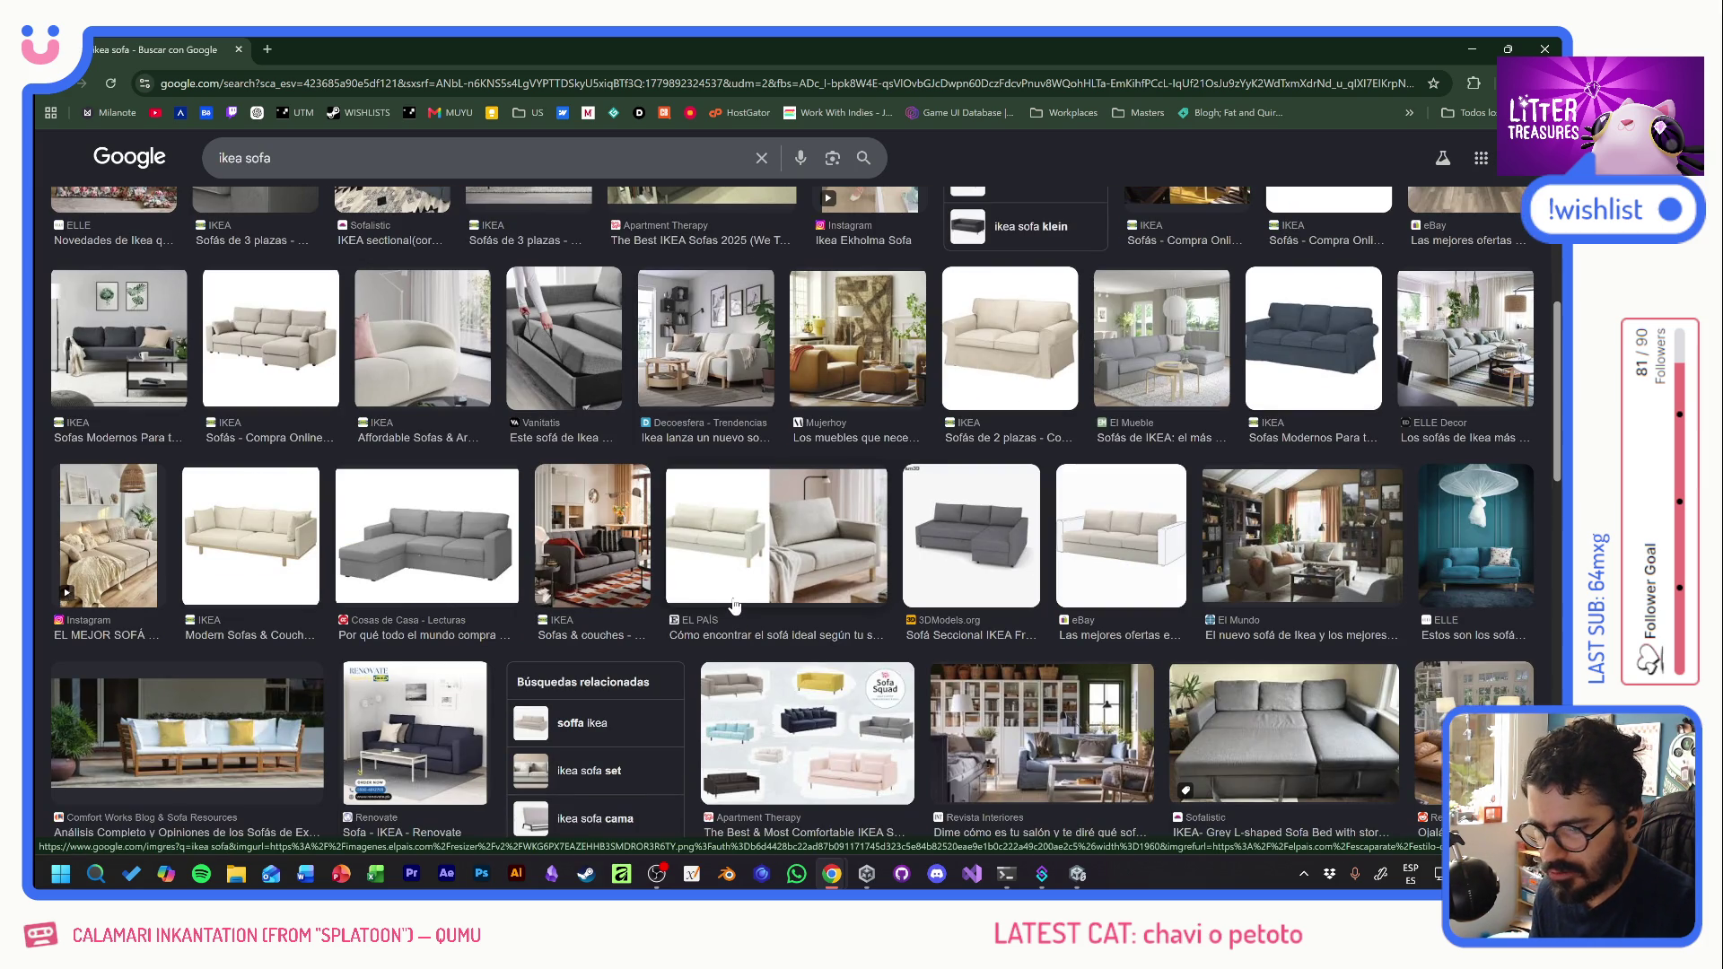
{"action": "scroll", "coordinate": [734, 606], "scroll_direction": "down", "scroll_amount": 4}
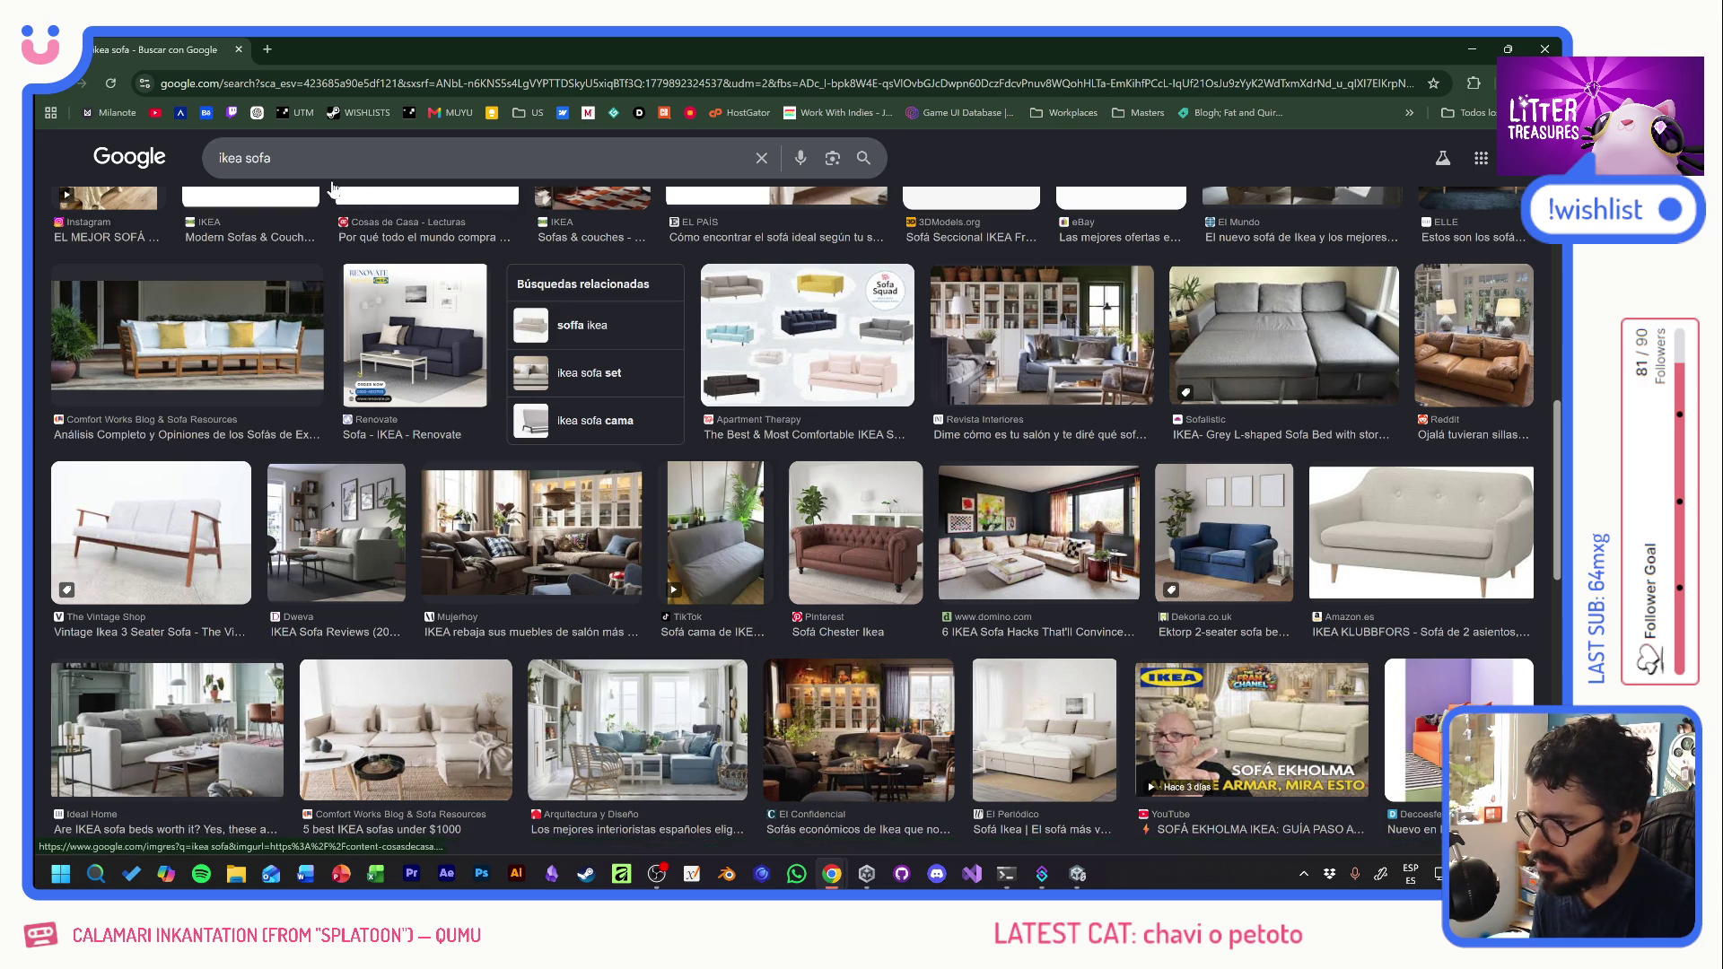
{"action": "left_click", "coordinate": [404, 157]}
- Change the search to 'ikea single sofa' and preview the white armchair and teal single-seater
{"action": "key", "text": "ctrl+shift+Left"}
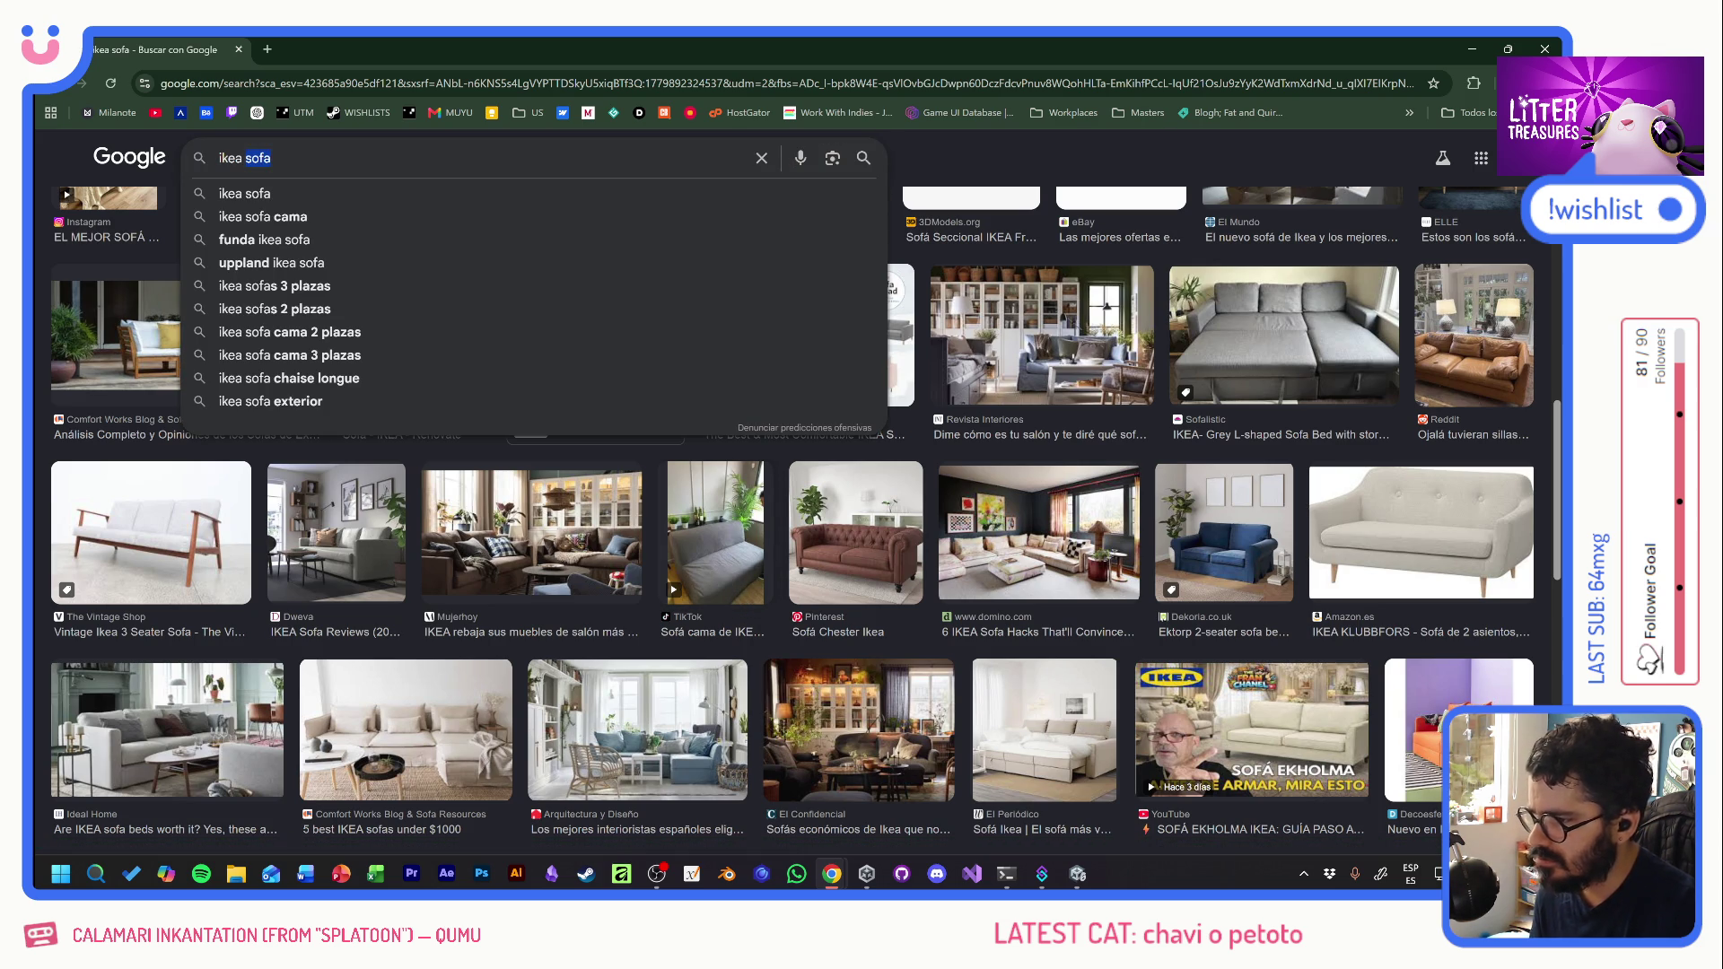
{"action": "type", "text": "single sofa"}
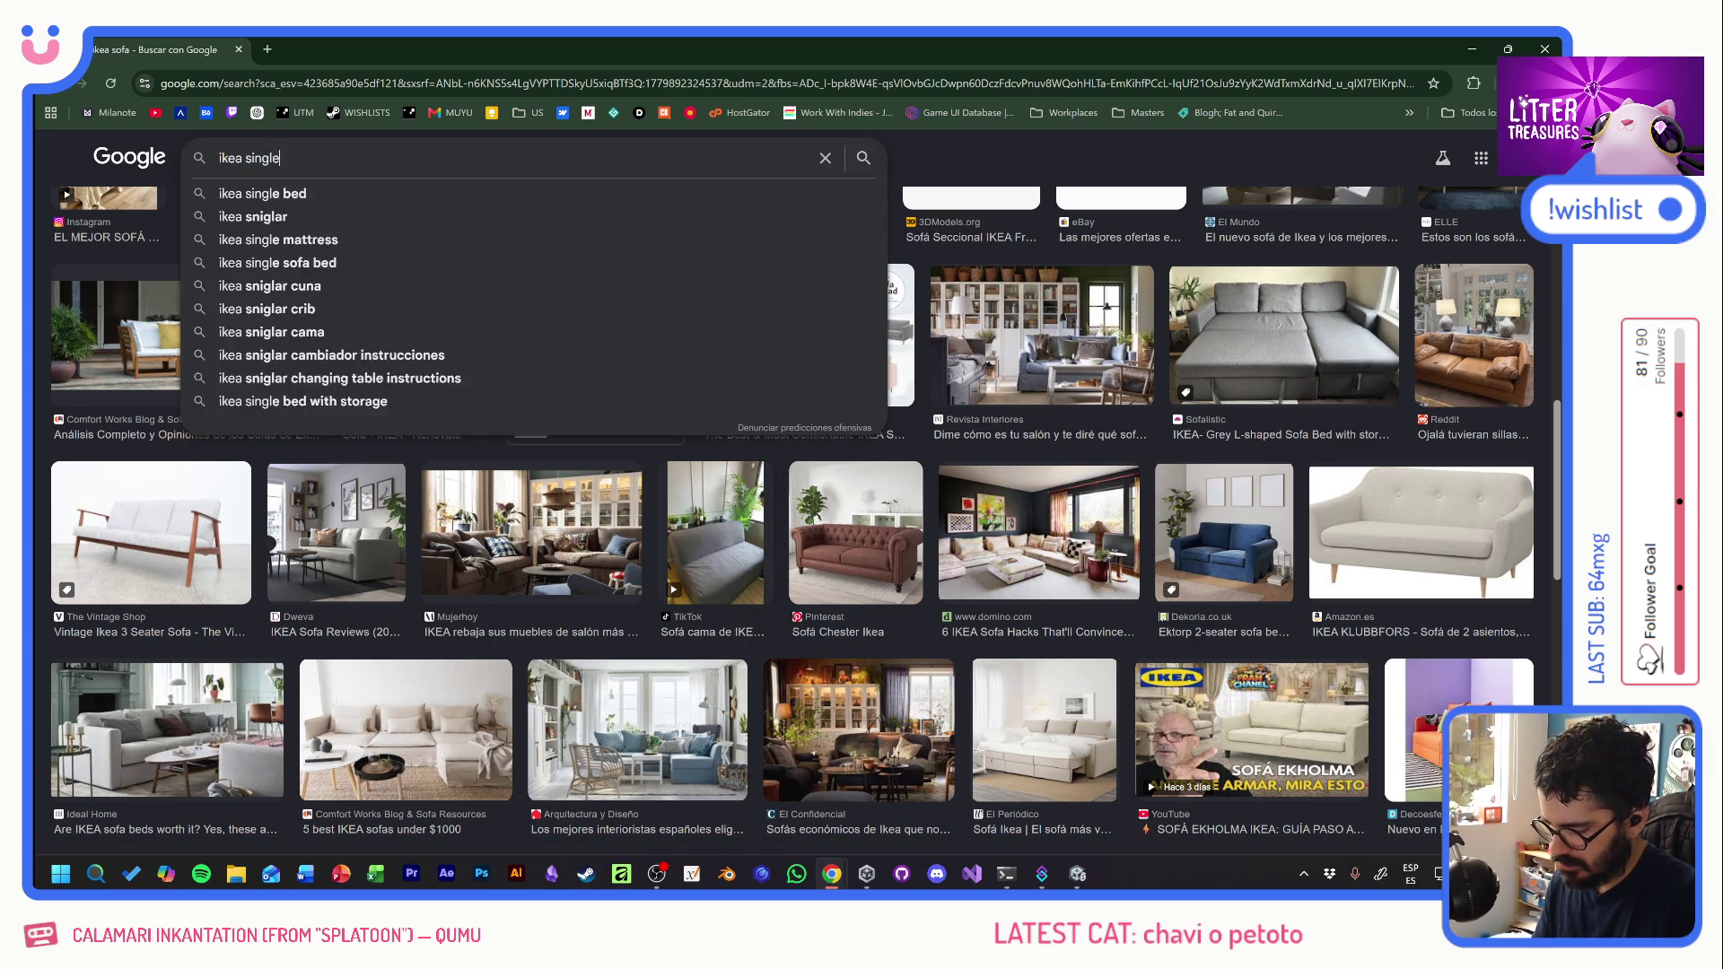
{"action": "key", "text": "Return"}
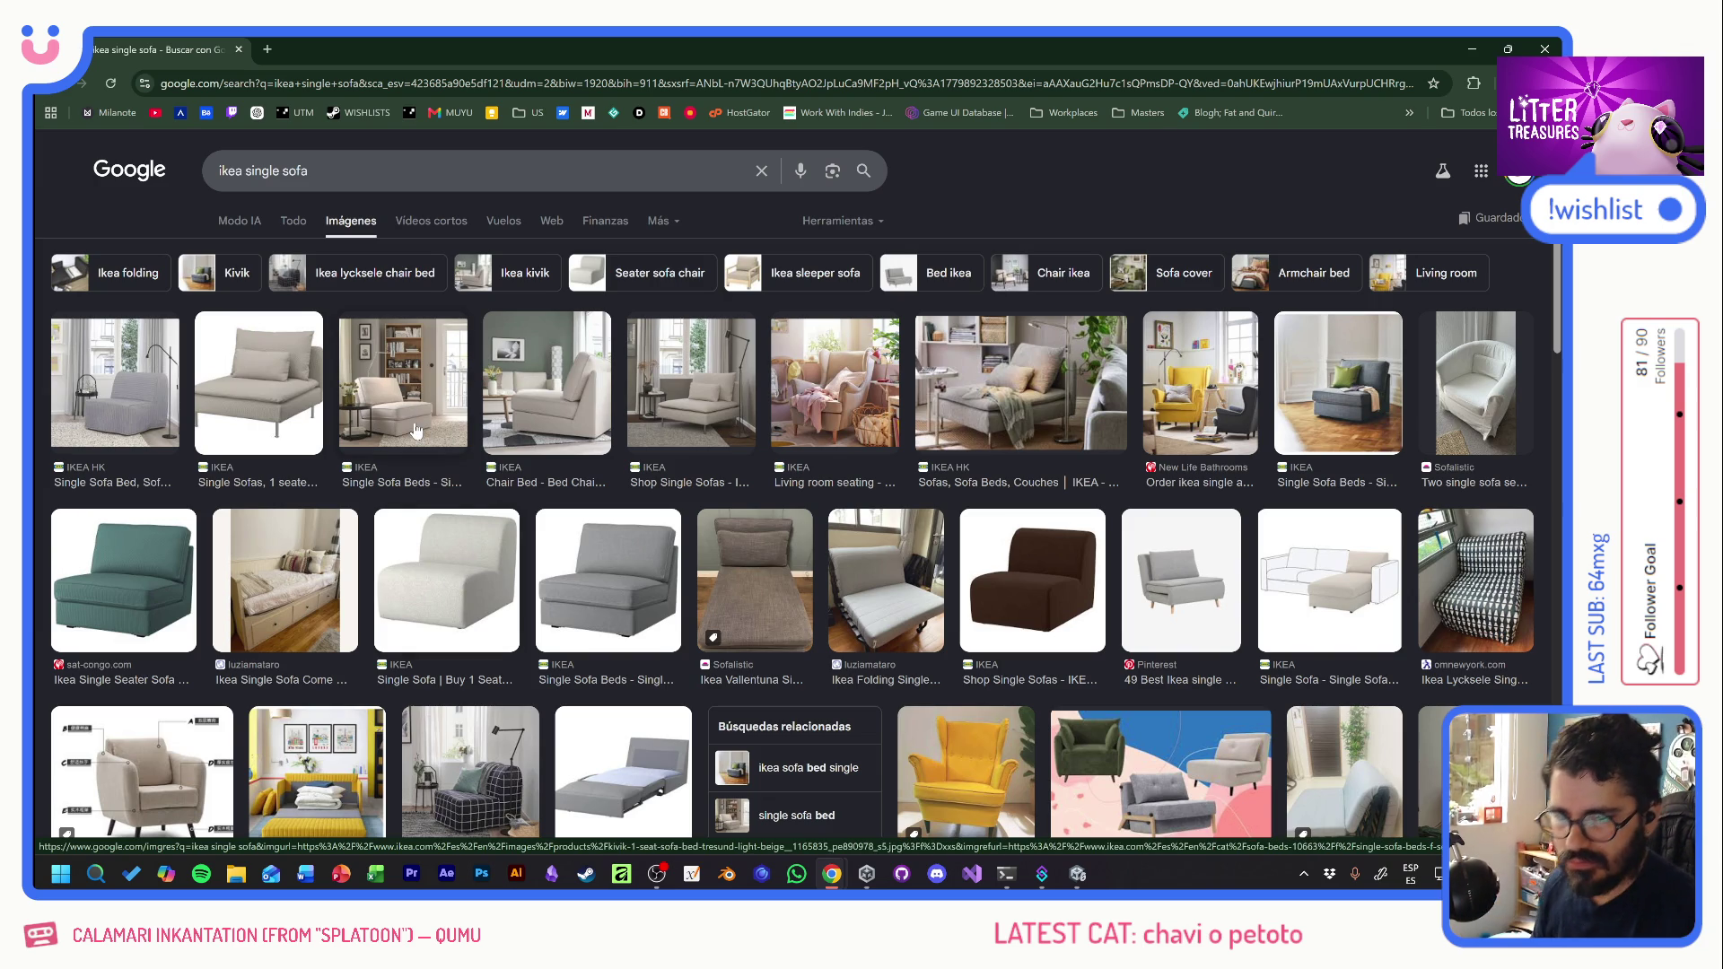
{"action": "left_click", "coordinate": [1464, 405]}
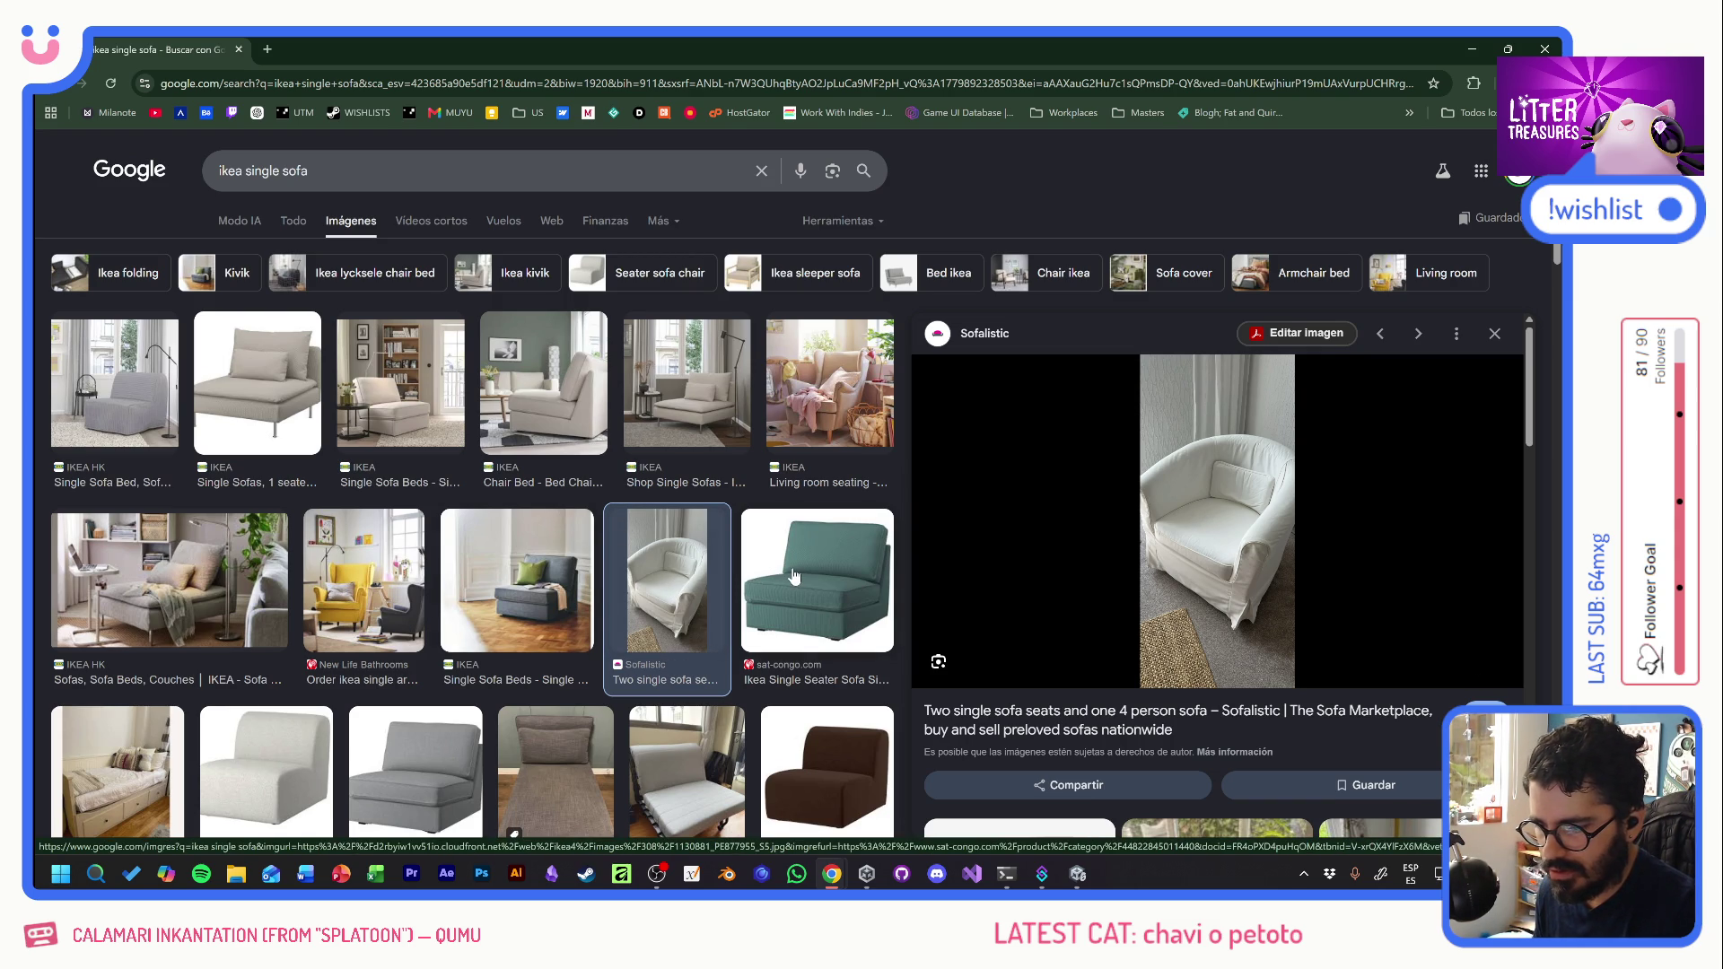
{"action": "left_click", "coordinate": [794, 576]}
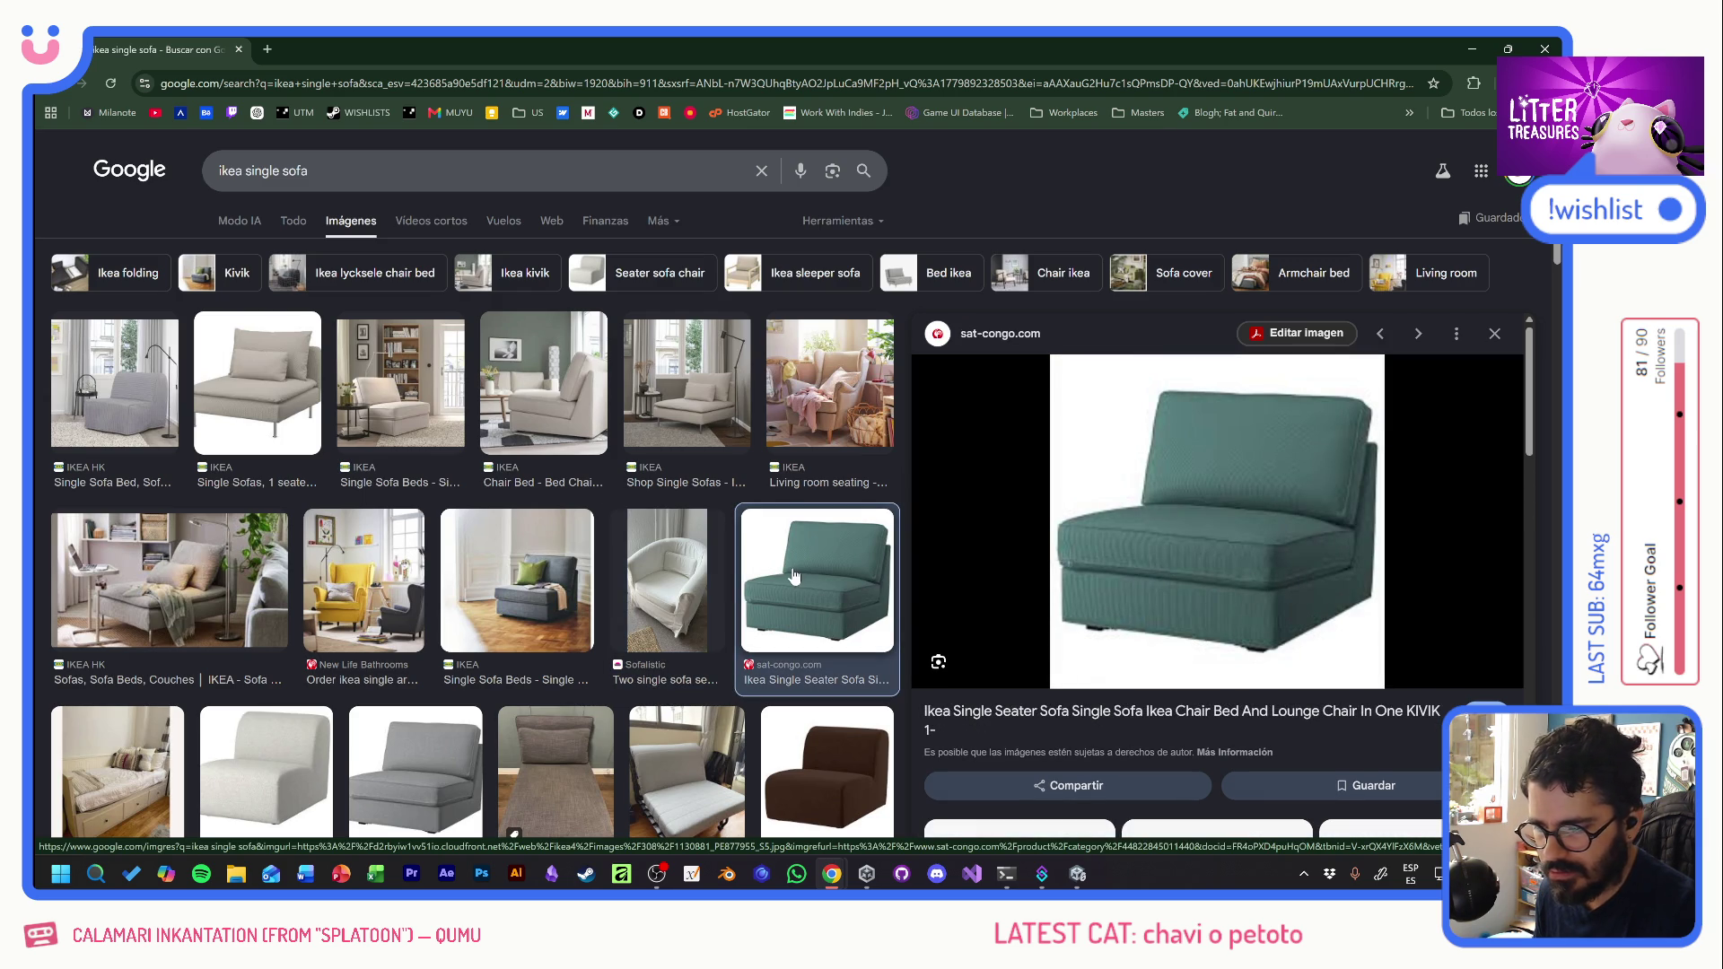
- Preview the beige armchair, yellow wing chair, white IKEA single sofa and yellow sofa bed
{"action": "scroll", "coordinate": [641, 575], "scroll_direction": "down", "scroll_amount": 4}
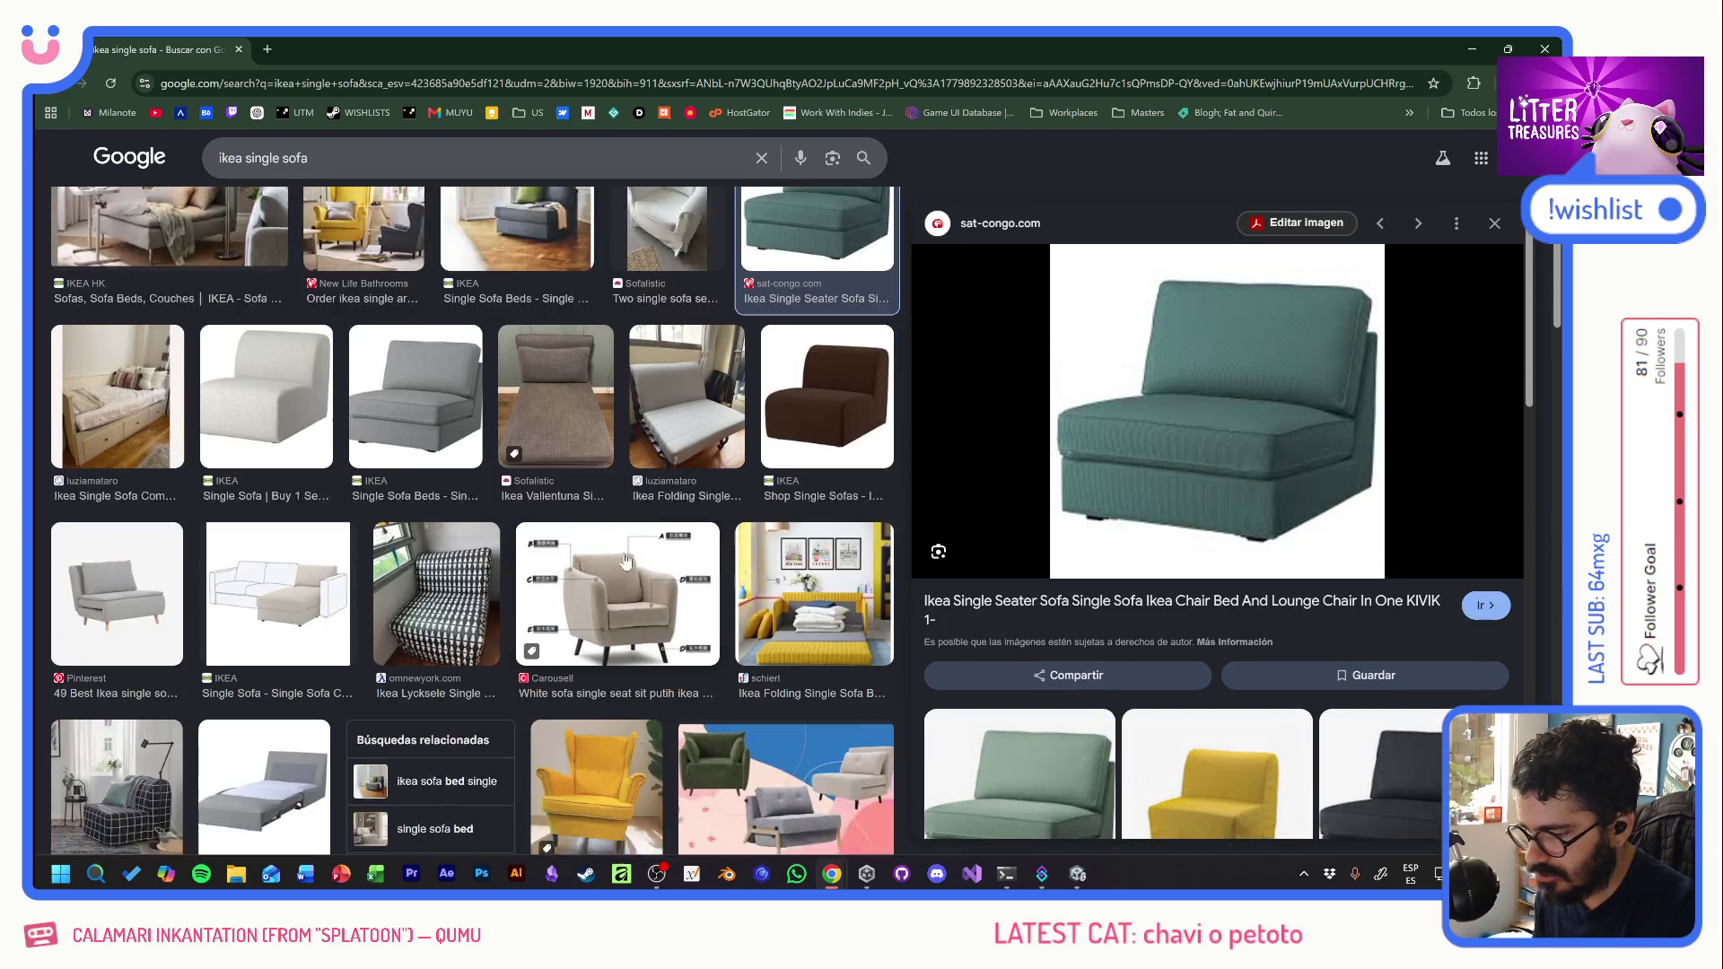
{"action": "scroll", "coordinate": [627, 562], "scroll_direction": "down", "scroll_amount": 1}
{"action": "left_click", "coordinate": [602, 491]}
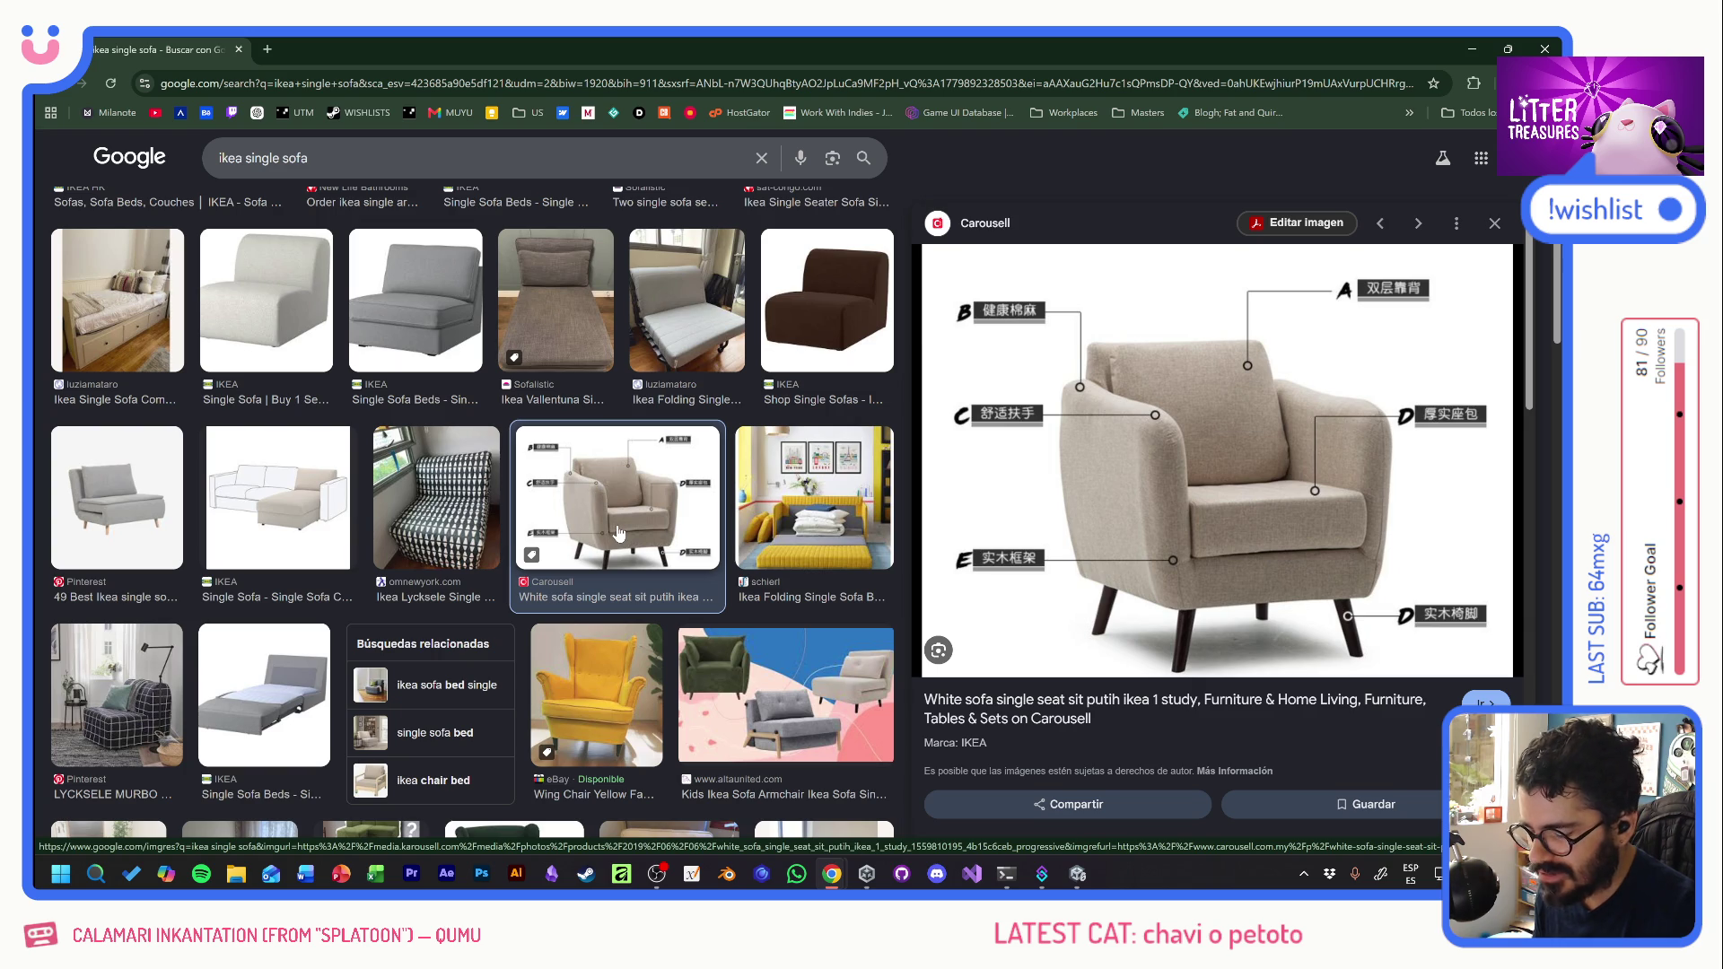
{"action": "left_click", "coordinate": [595, 648]}
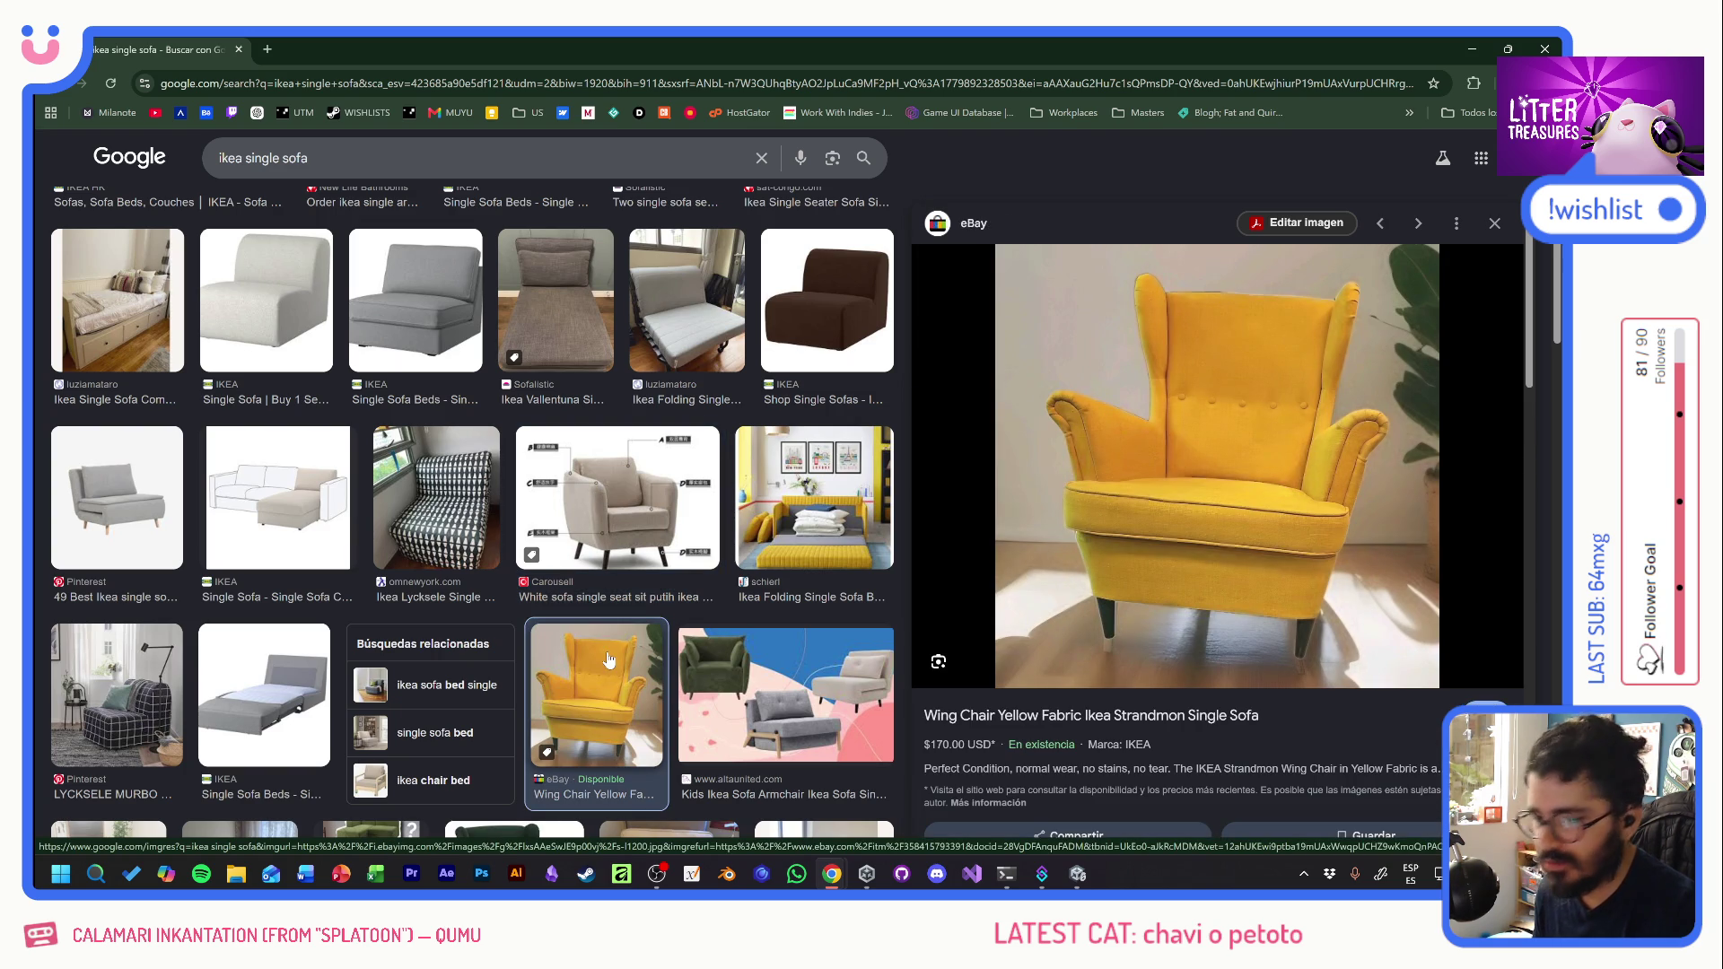
{"action": "scroll", "coordinate": [628, 628], "scroll_direction": "down", "scroll_amount": 3}
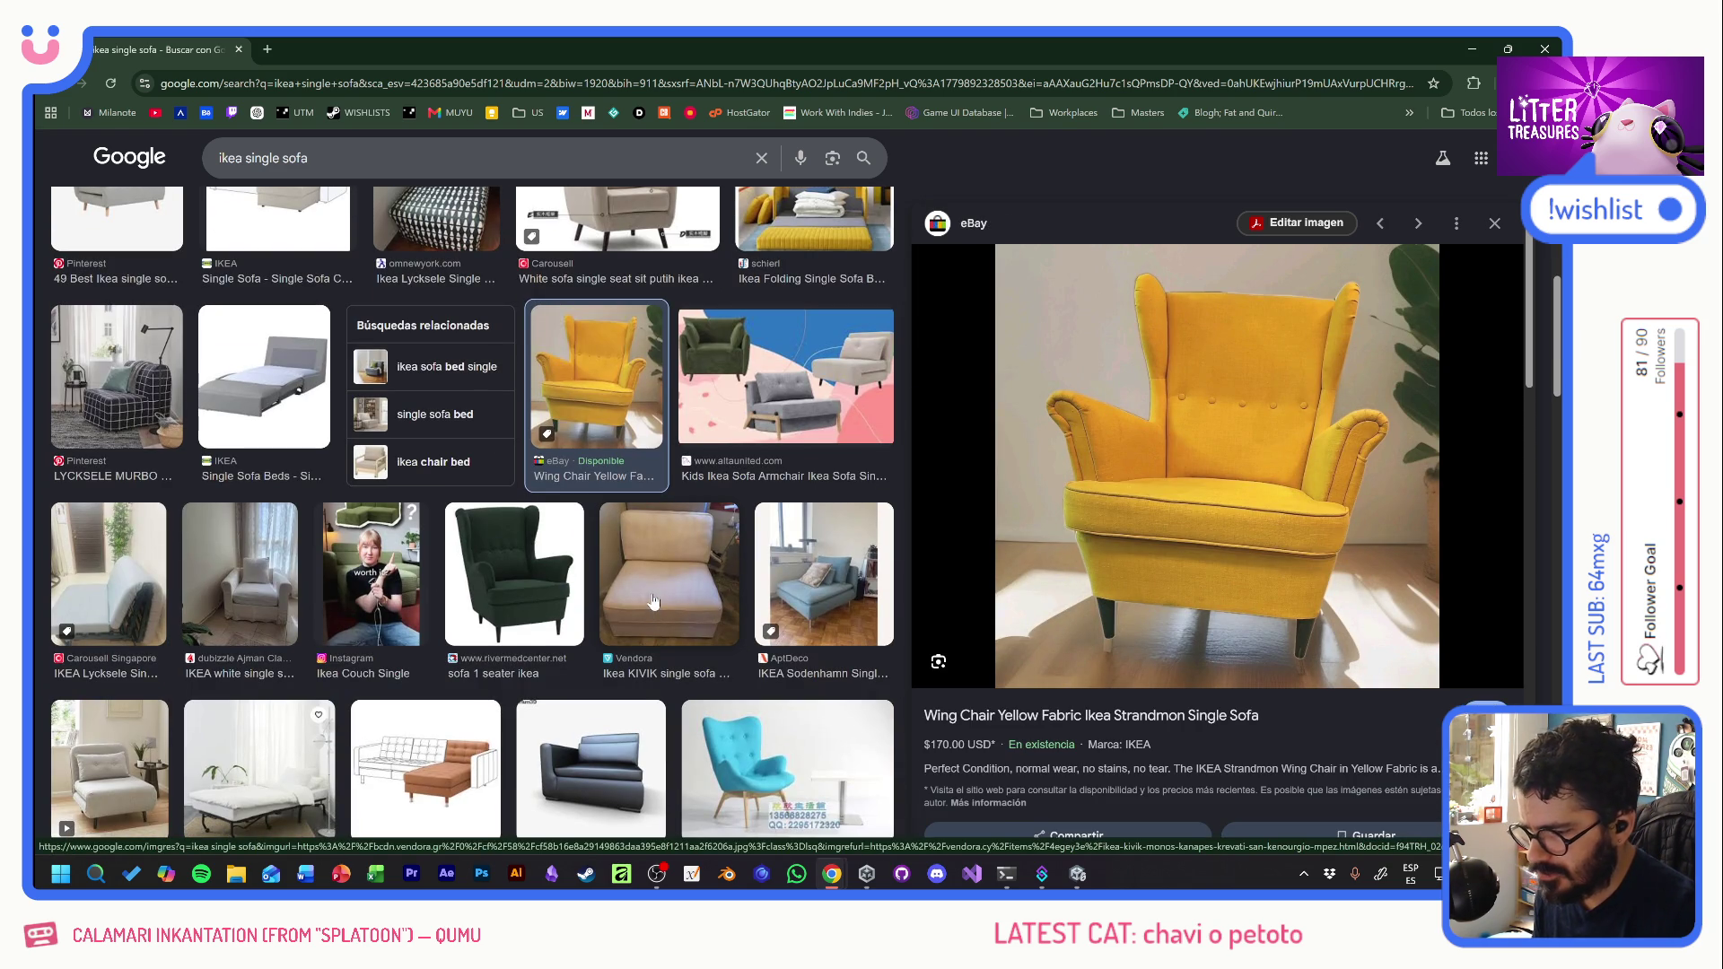
{"action": "left_click", "coordinate": [261, 575]}
{"action": "scroll", "coordinate": [538, 584], "scroll_direction": "down", "scroll_amount": 3}
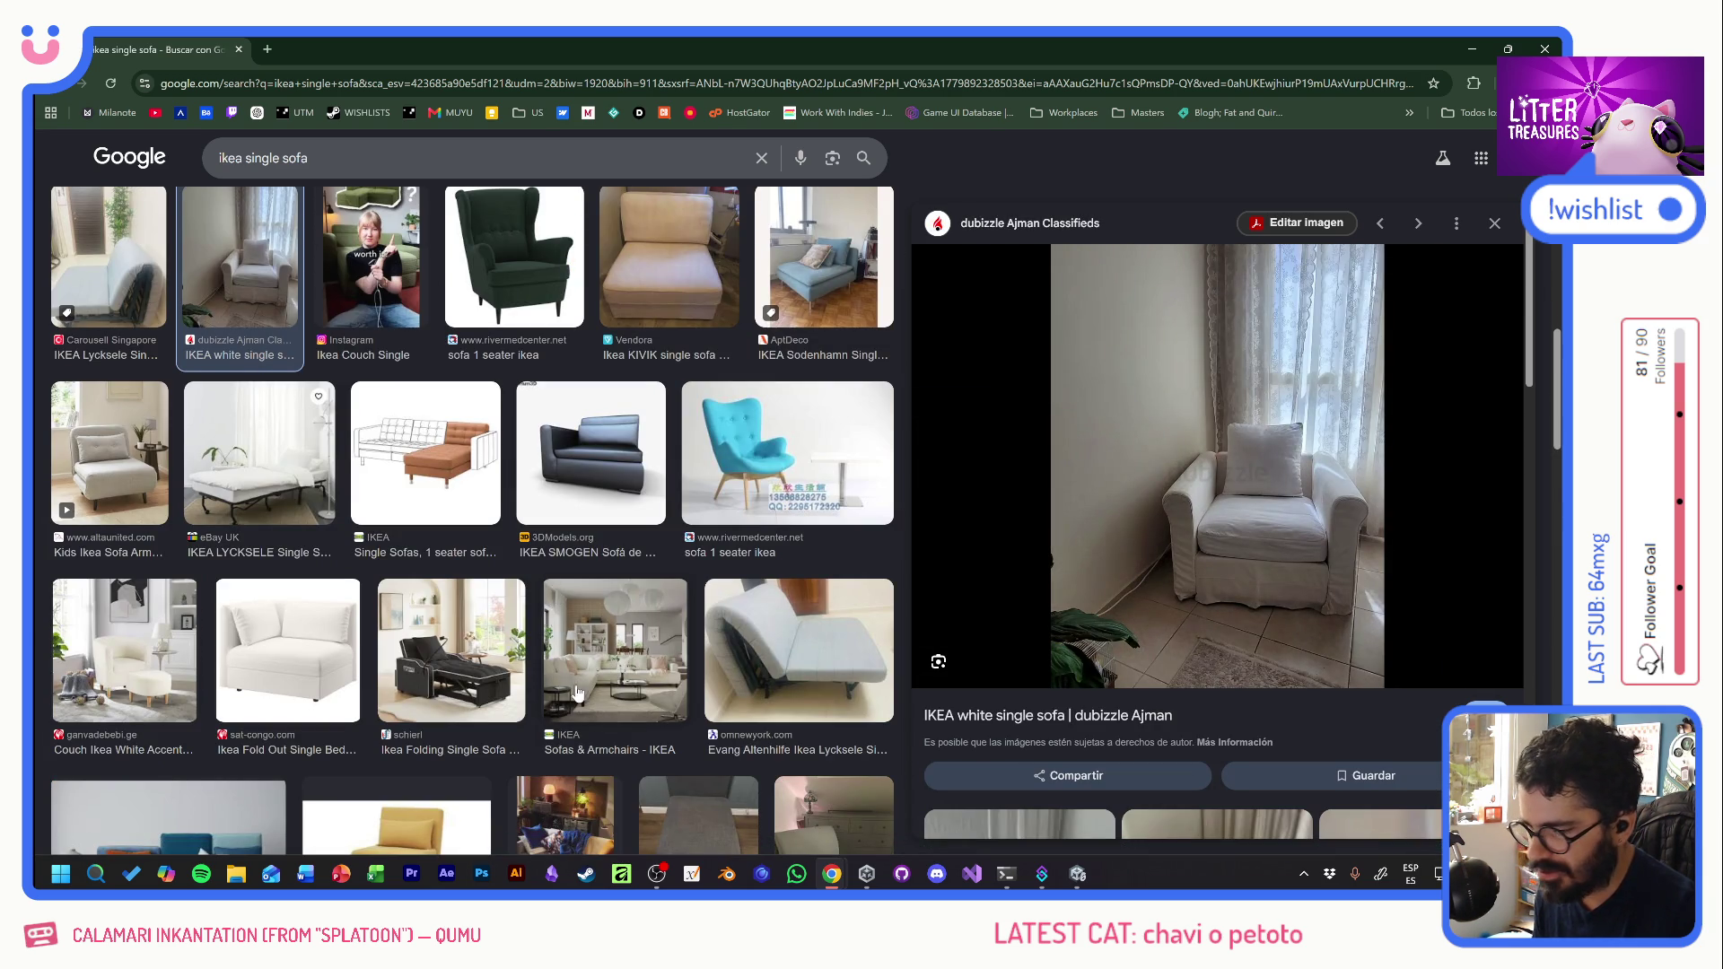
{"action": "scroll", "coordinate": [575, 691], "scroll_direction": "down", "scroll_amount": 2}
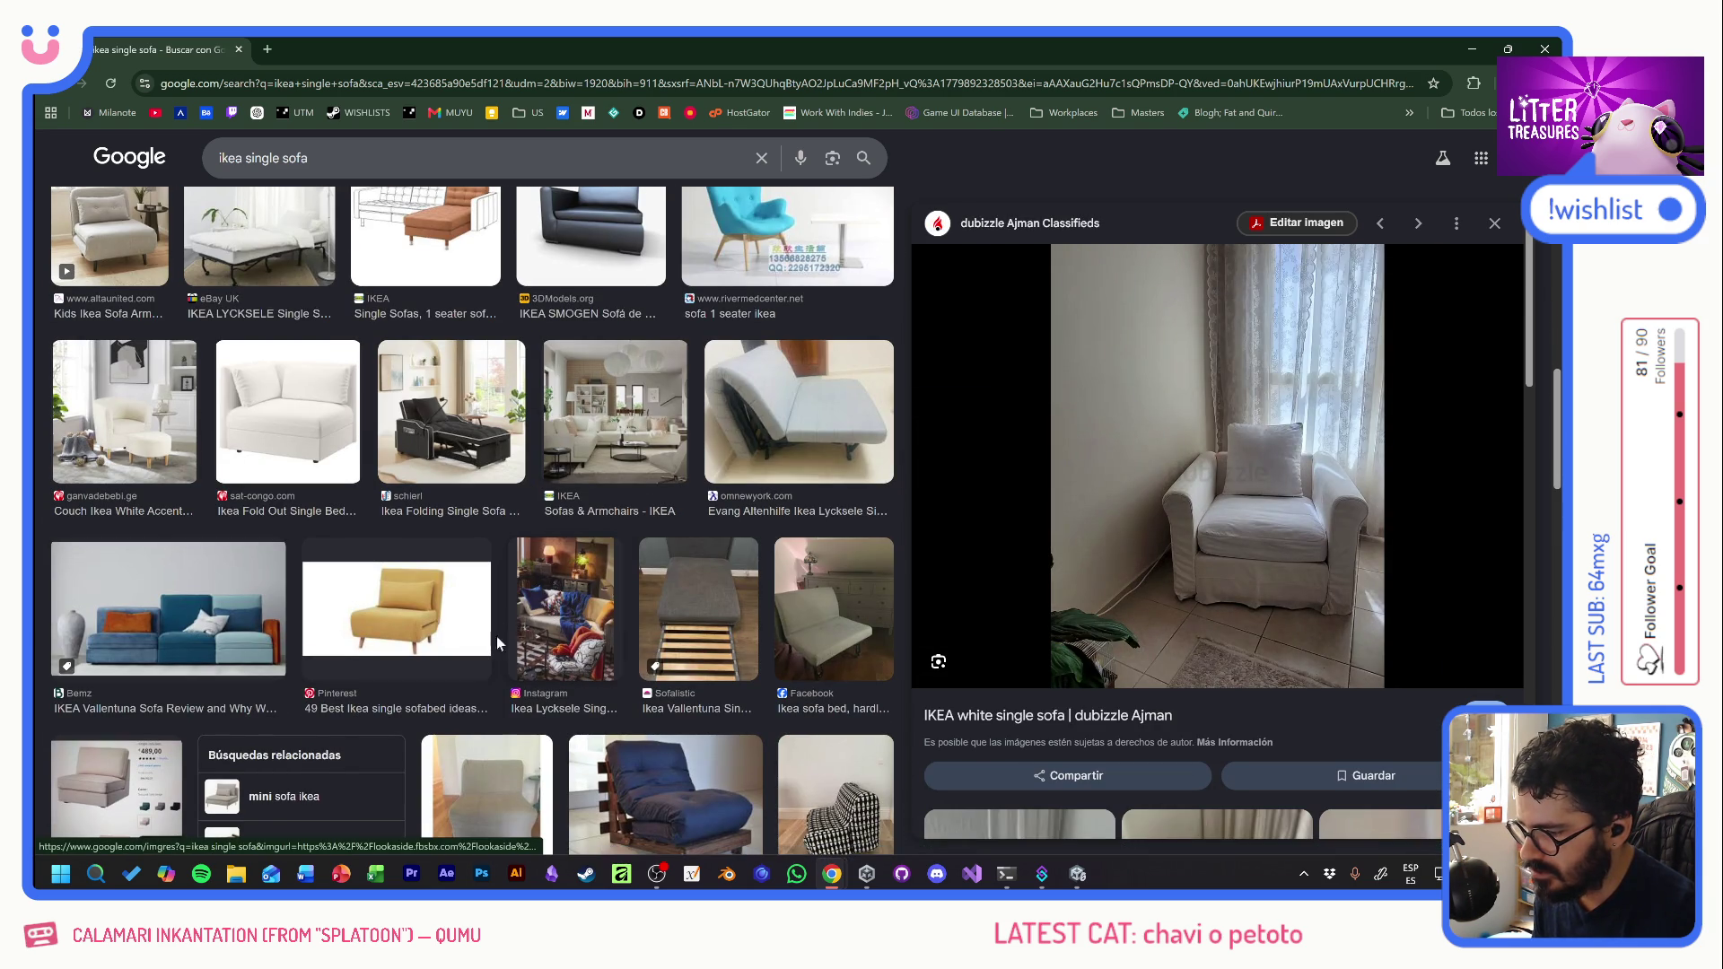
{"action": "left_click", "coordinate": [425, 599]}
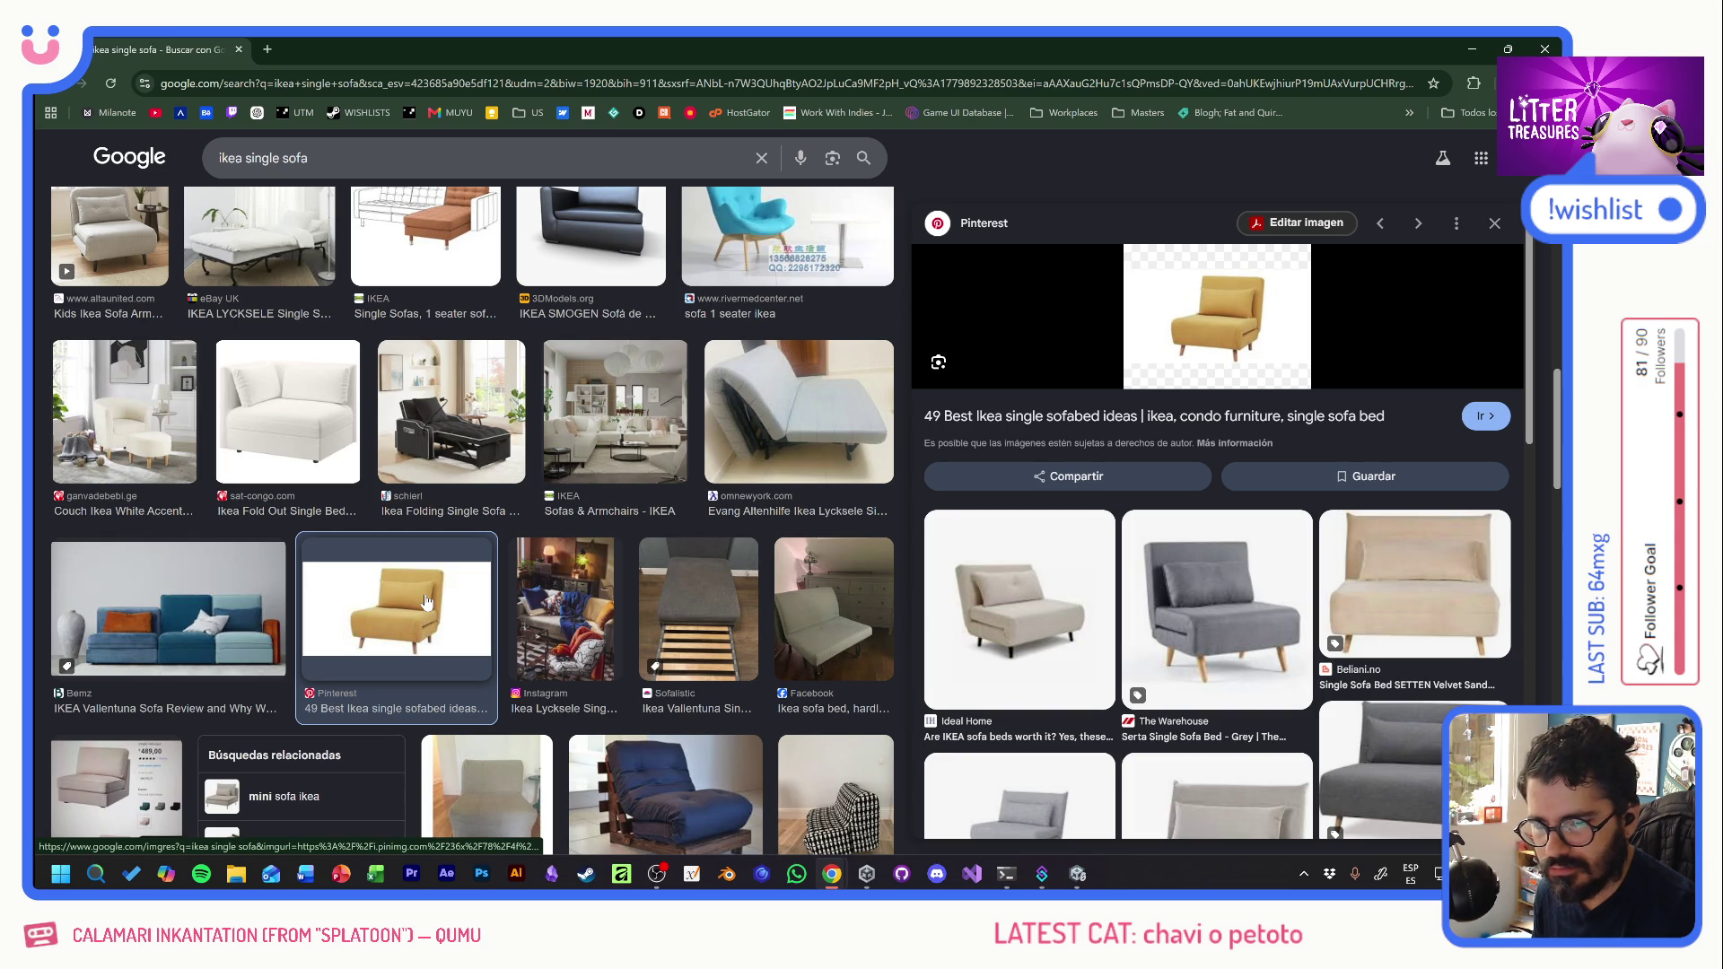
- Revisit the white armchair, ending on the teal single-seater sofa preview
{"action": "scroll", "coordinate": [427, 601], "scroll_direction": "down", "scroll_amount": 3}
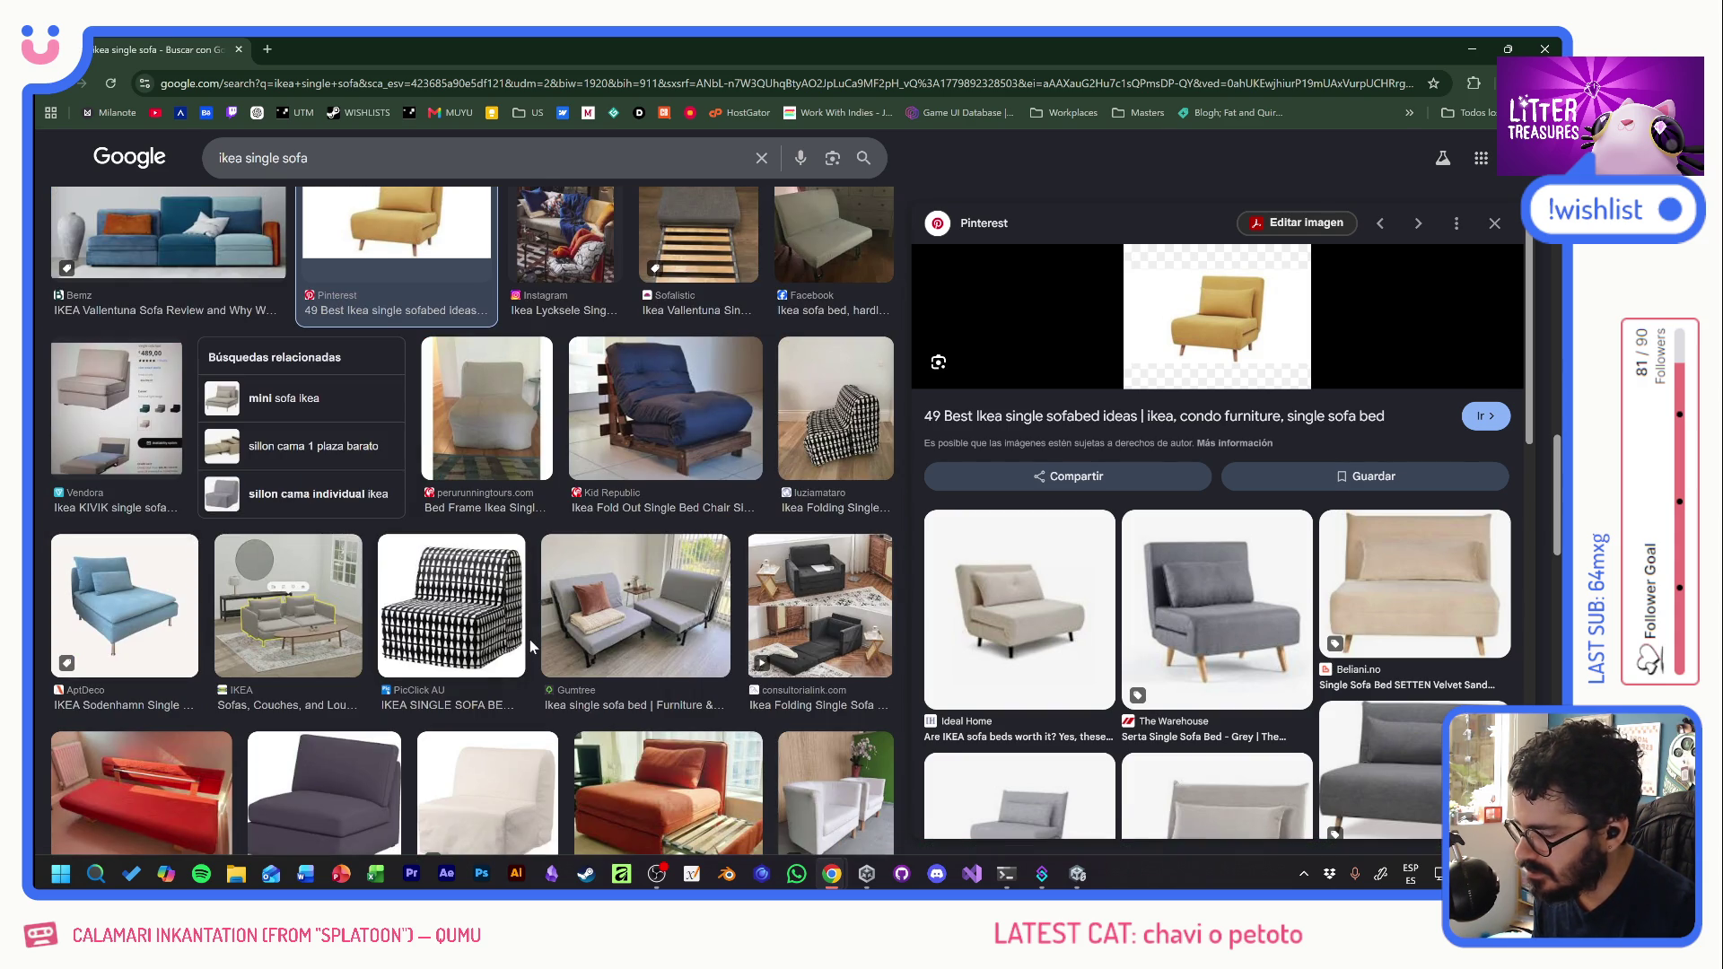
{"action": "scroll", "coordinate": [529, 639], "scroll_direction": "down", "scroll_amount": 3}
{"action": "scroll", "coordinate": [519, 639], "scroll_direction": "down", "scroll_amount": 3}
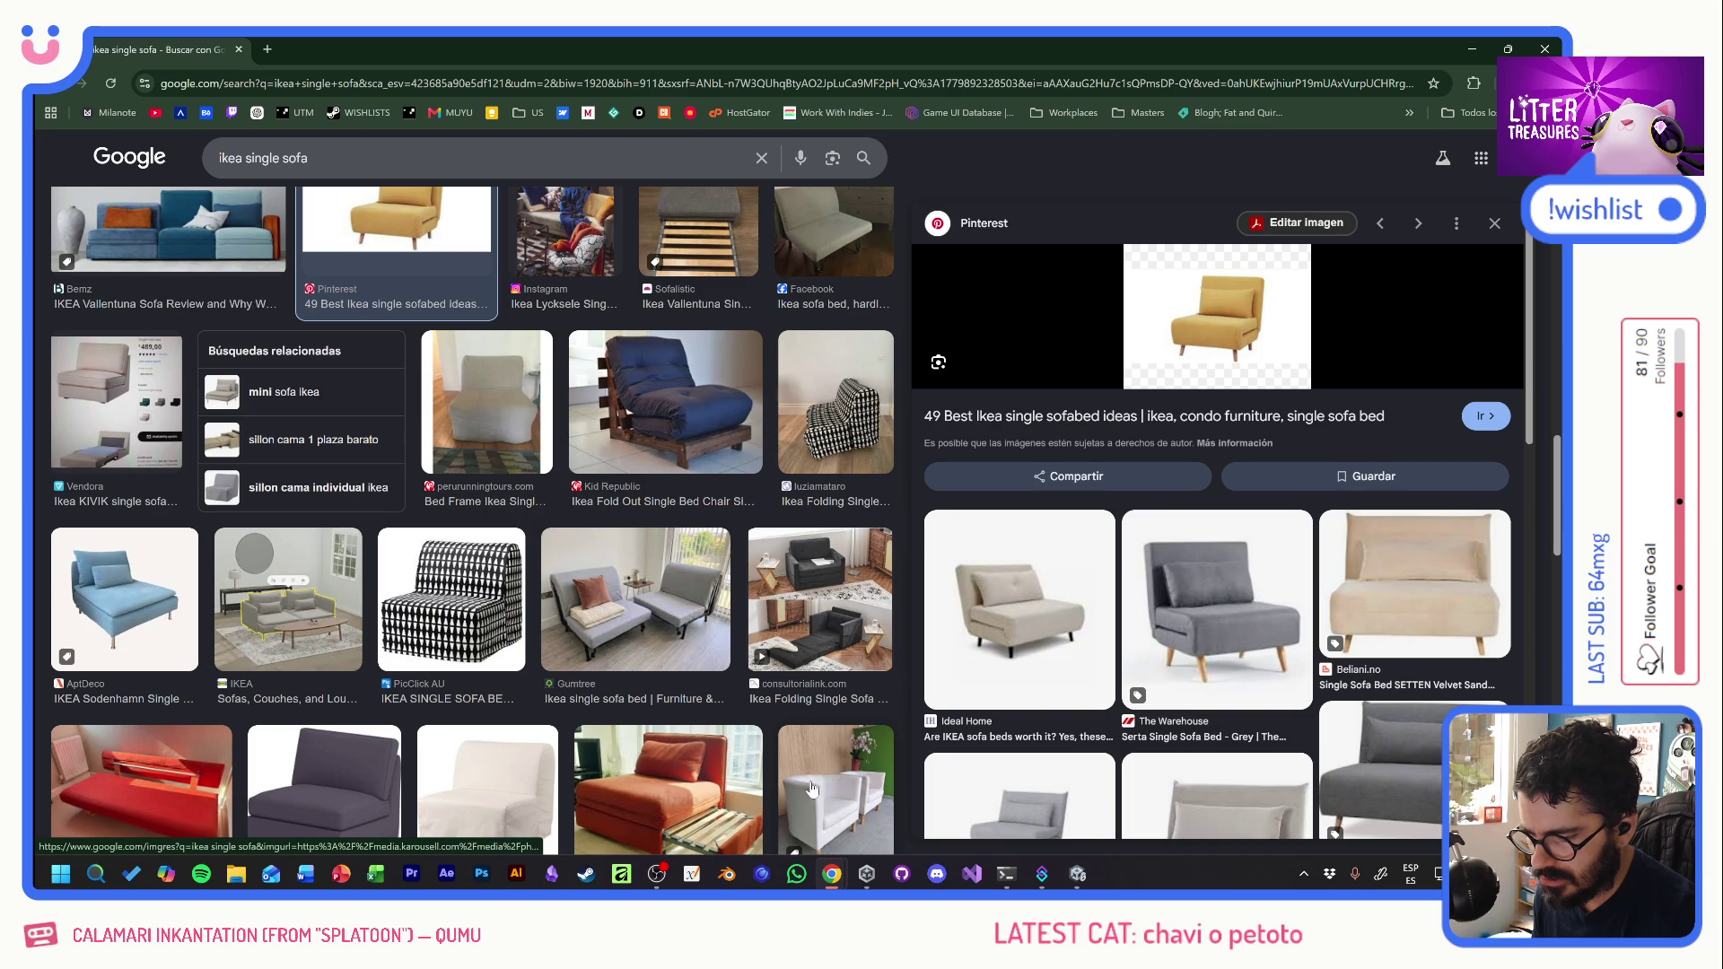
{"action": "scroll", "coordinate": [811, 788], "scroll_direction": "up", "scroll_amount": 3}
{"action": "scroll", "coordinate": [566, 619], "scroll_direction": "up", "scroll_amount": 3}
{"action": "left_click", "coordinate": [671, 545]}
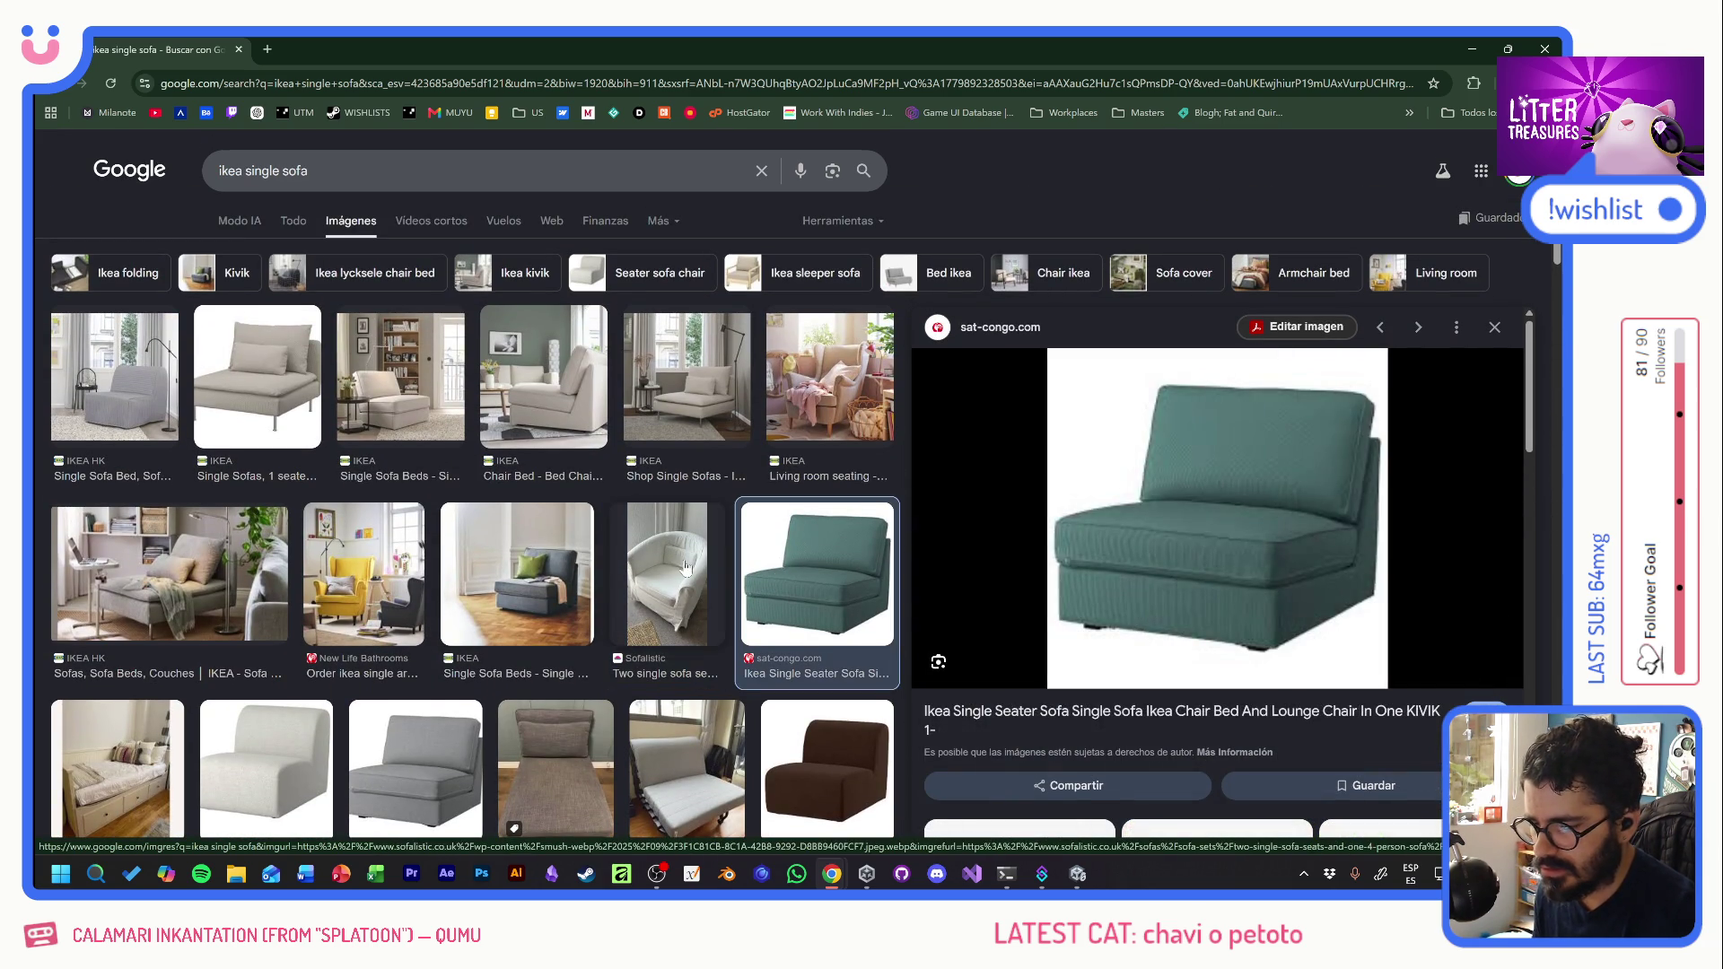
{"action": "left_click", "coordinate": [764, 565]}
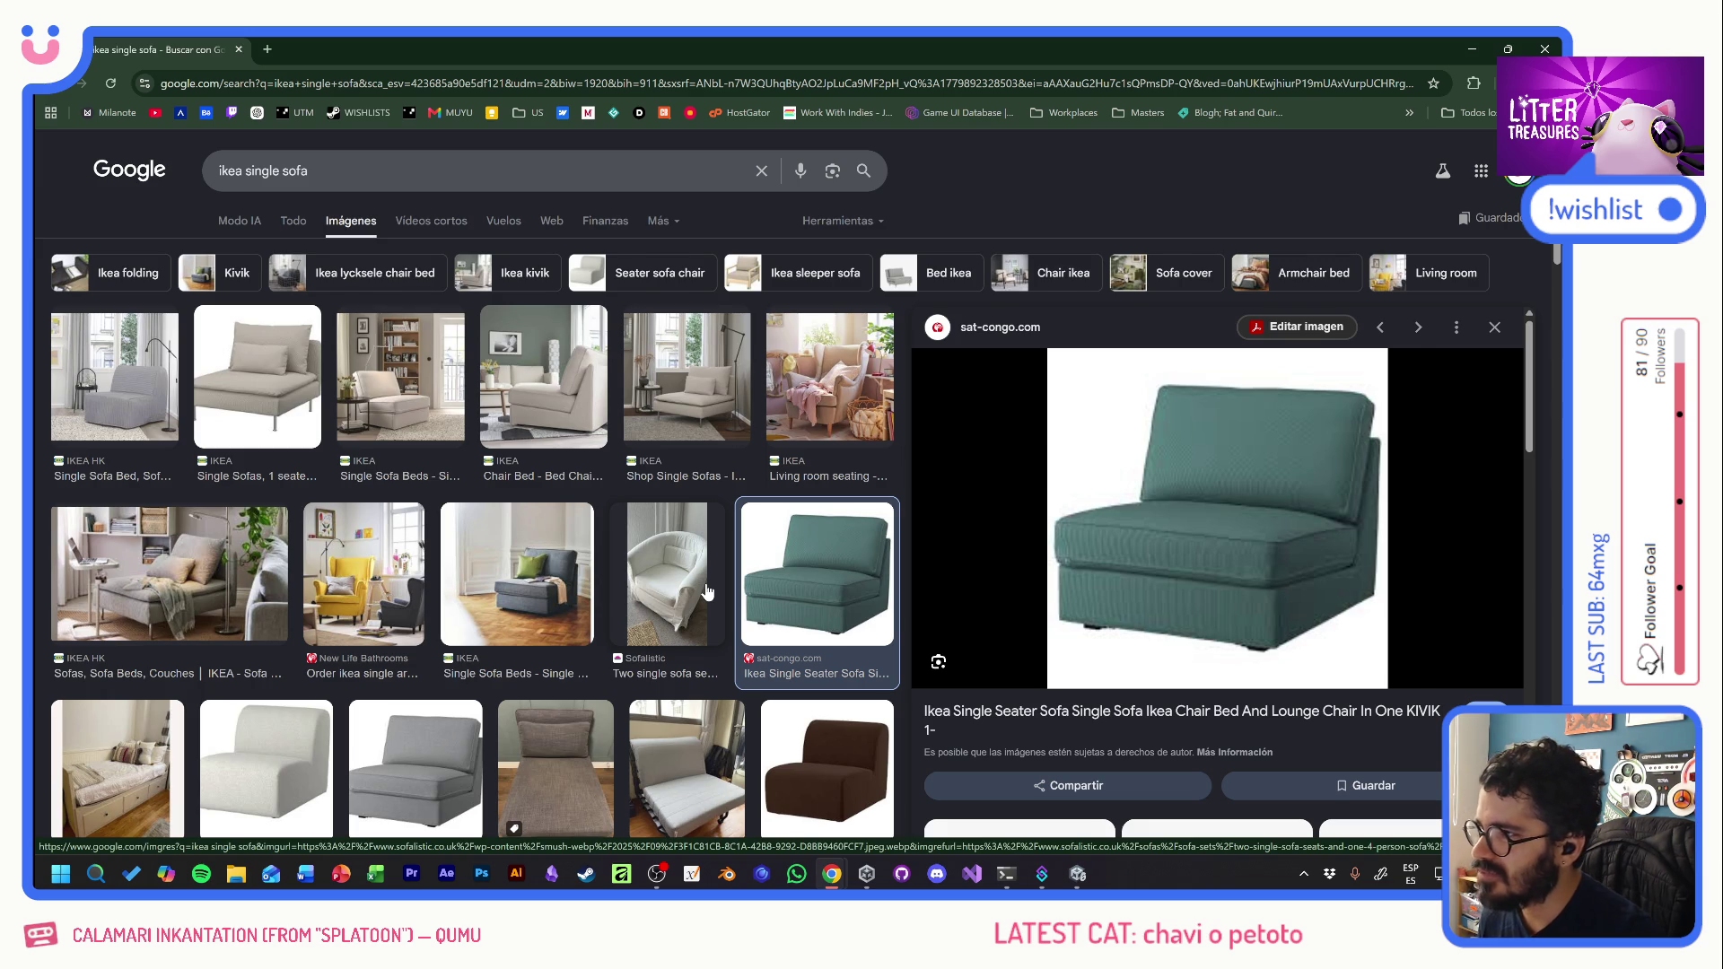
- In a new tab, search 'ike puff' and show its image results
{"action": "key", "text": "alt+Tab"}
{"action": "key", "text": "alt+Tab"}
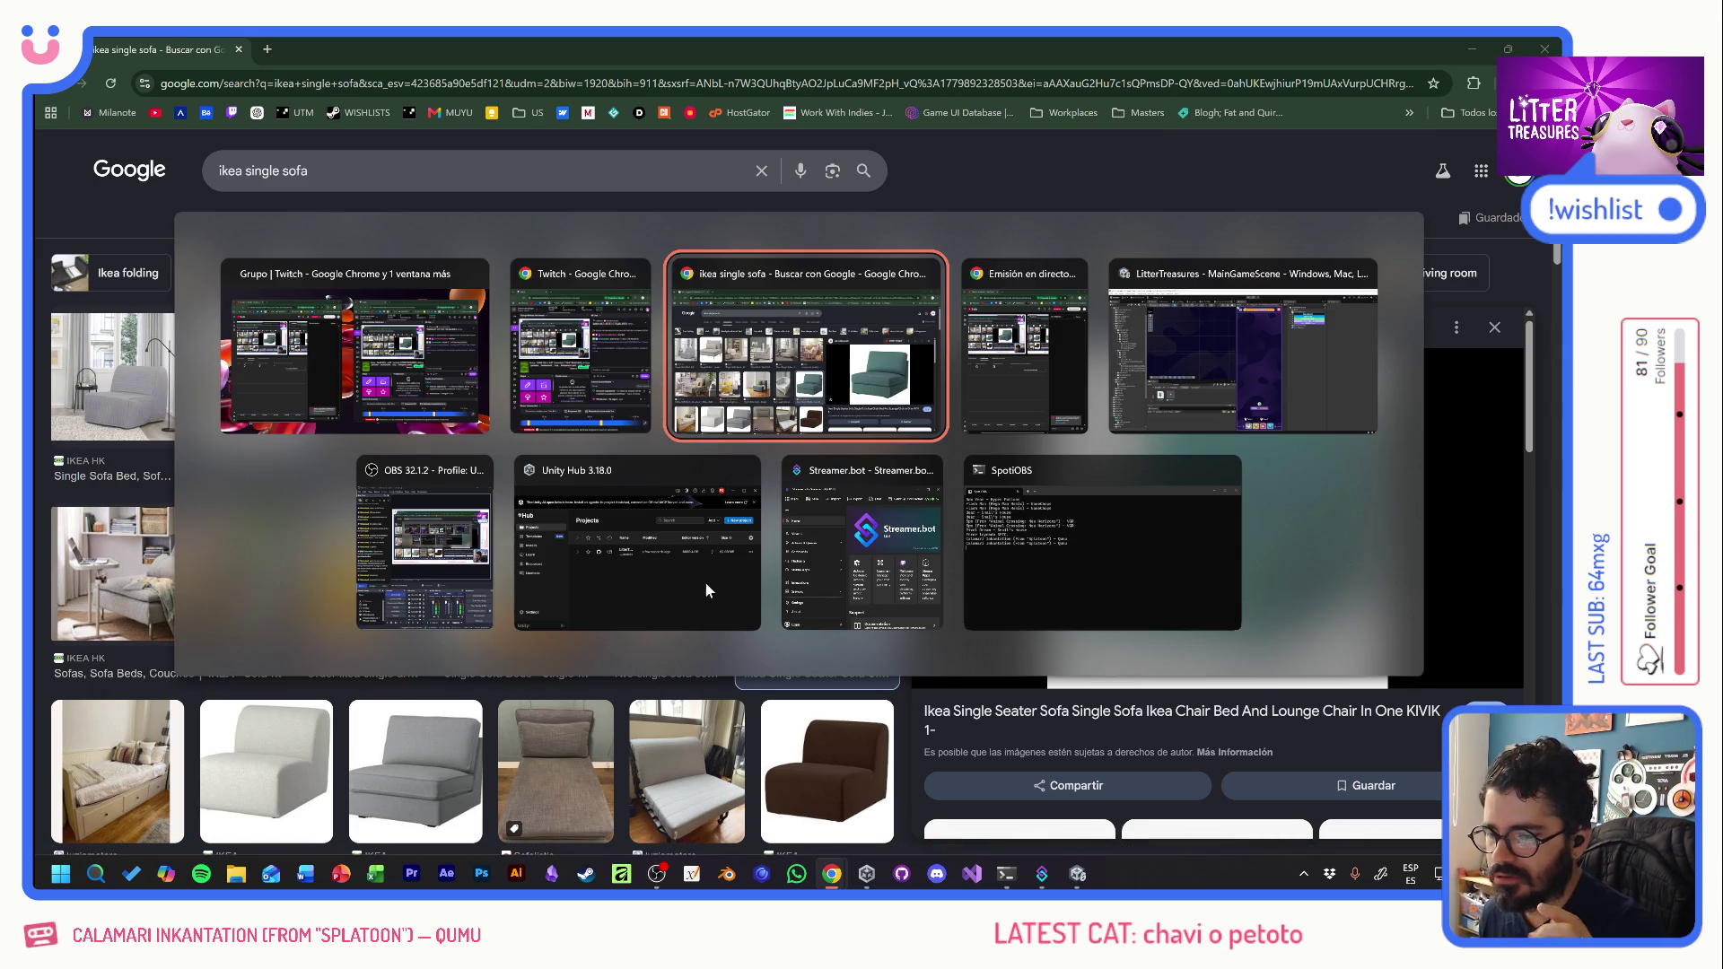
{"action": "key", "text": "alt+Tab"}
{"action": "key", "text": "alt+Tab"}
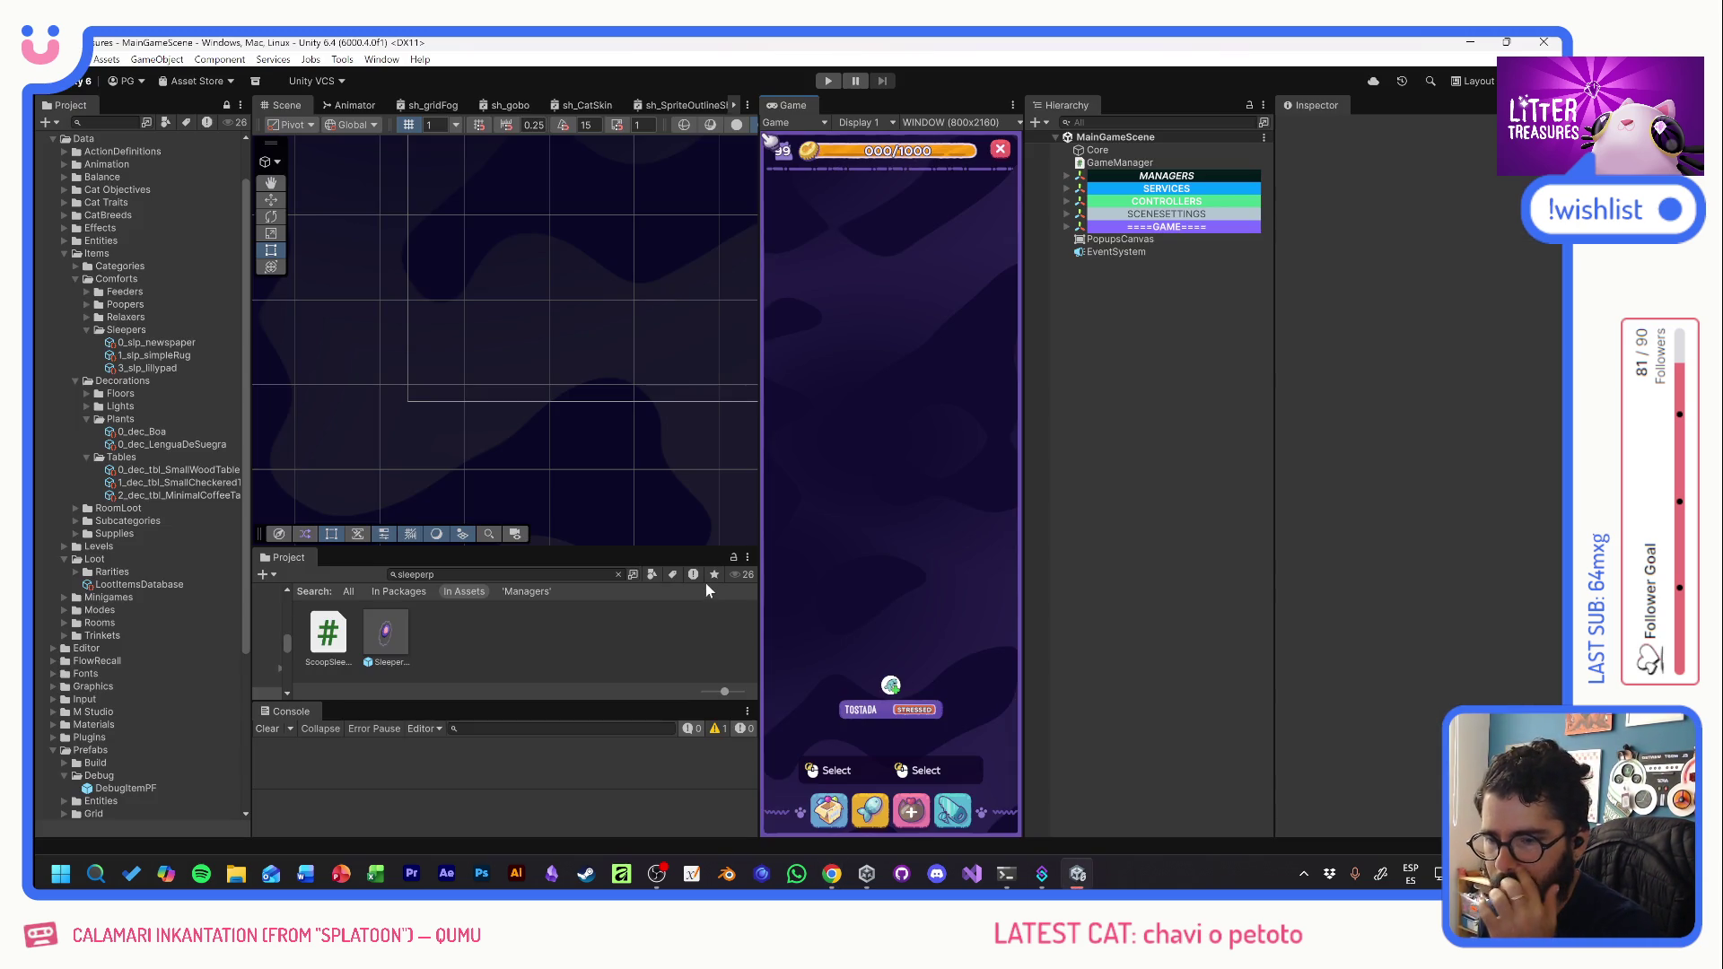
{"action": "key", "text": "alt+Tab"}
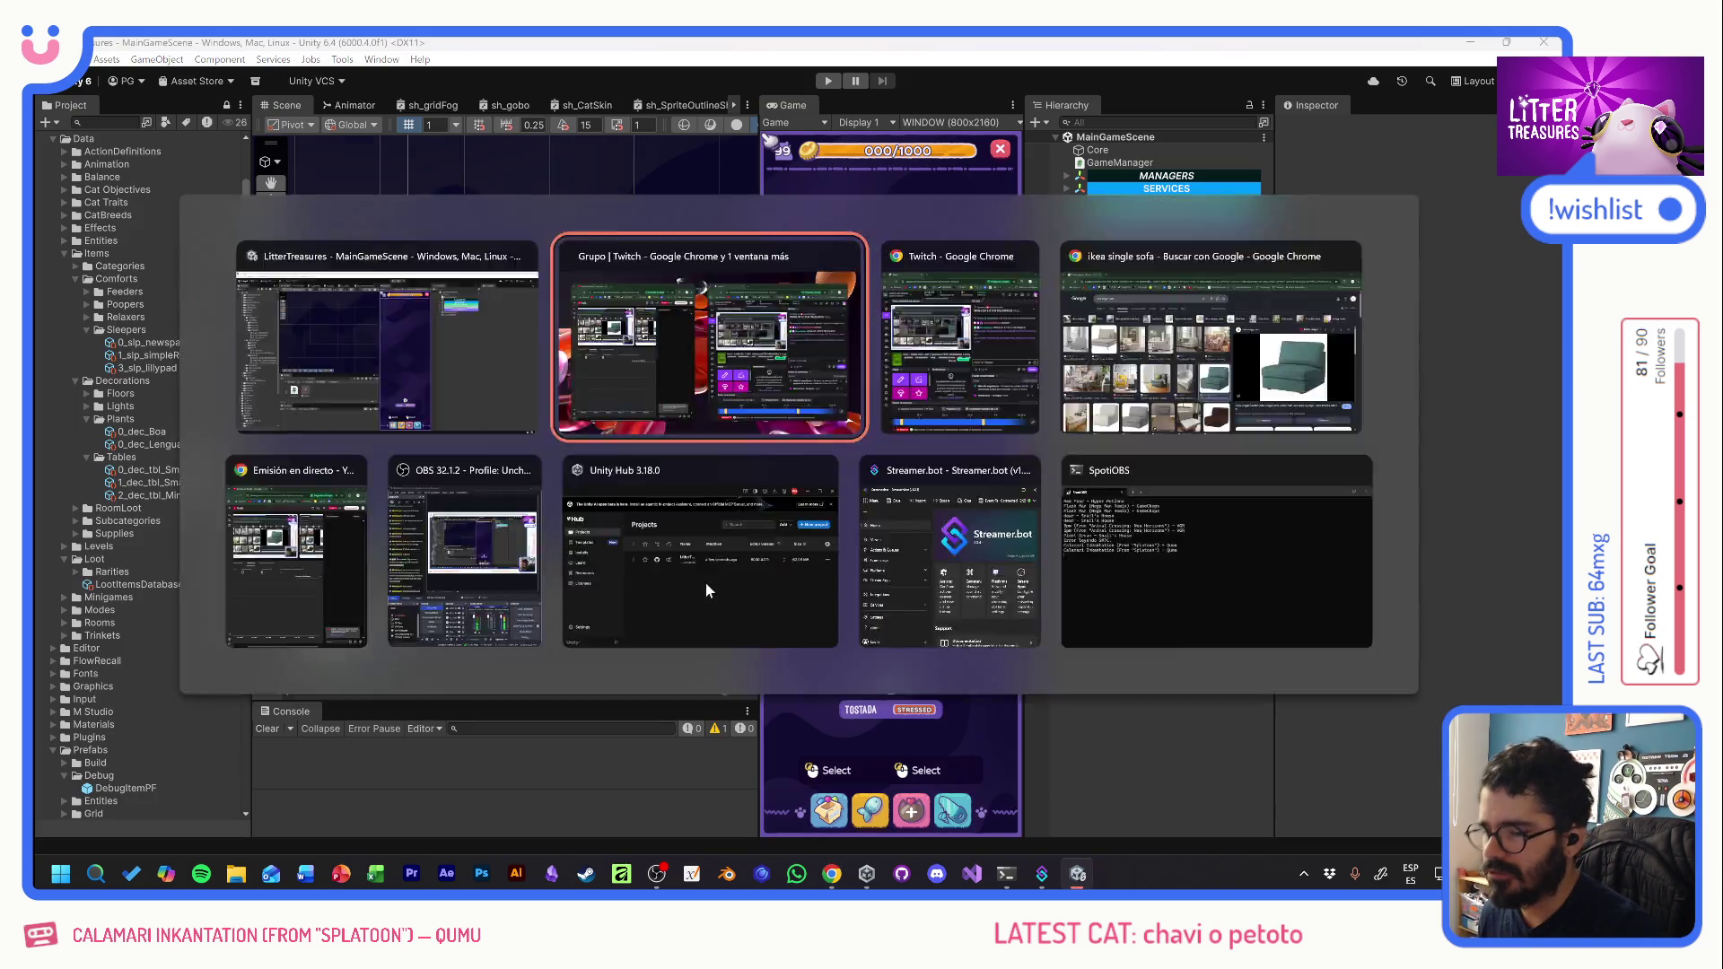
{"action": "left_click", "coordinate": [268, 49]}
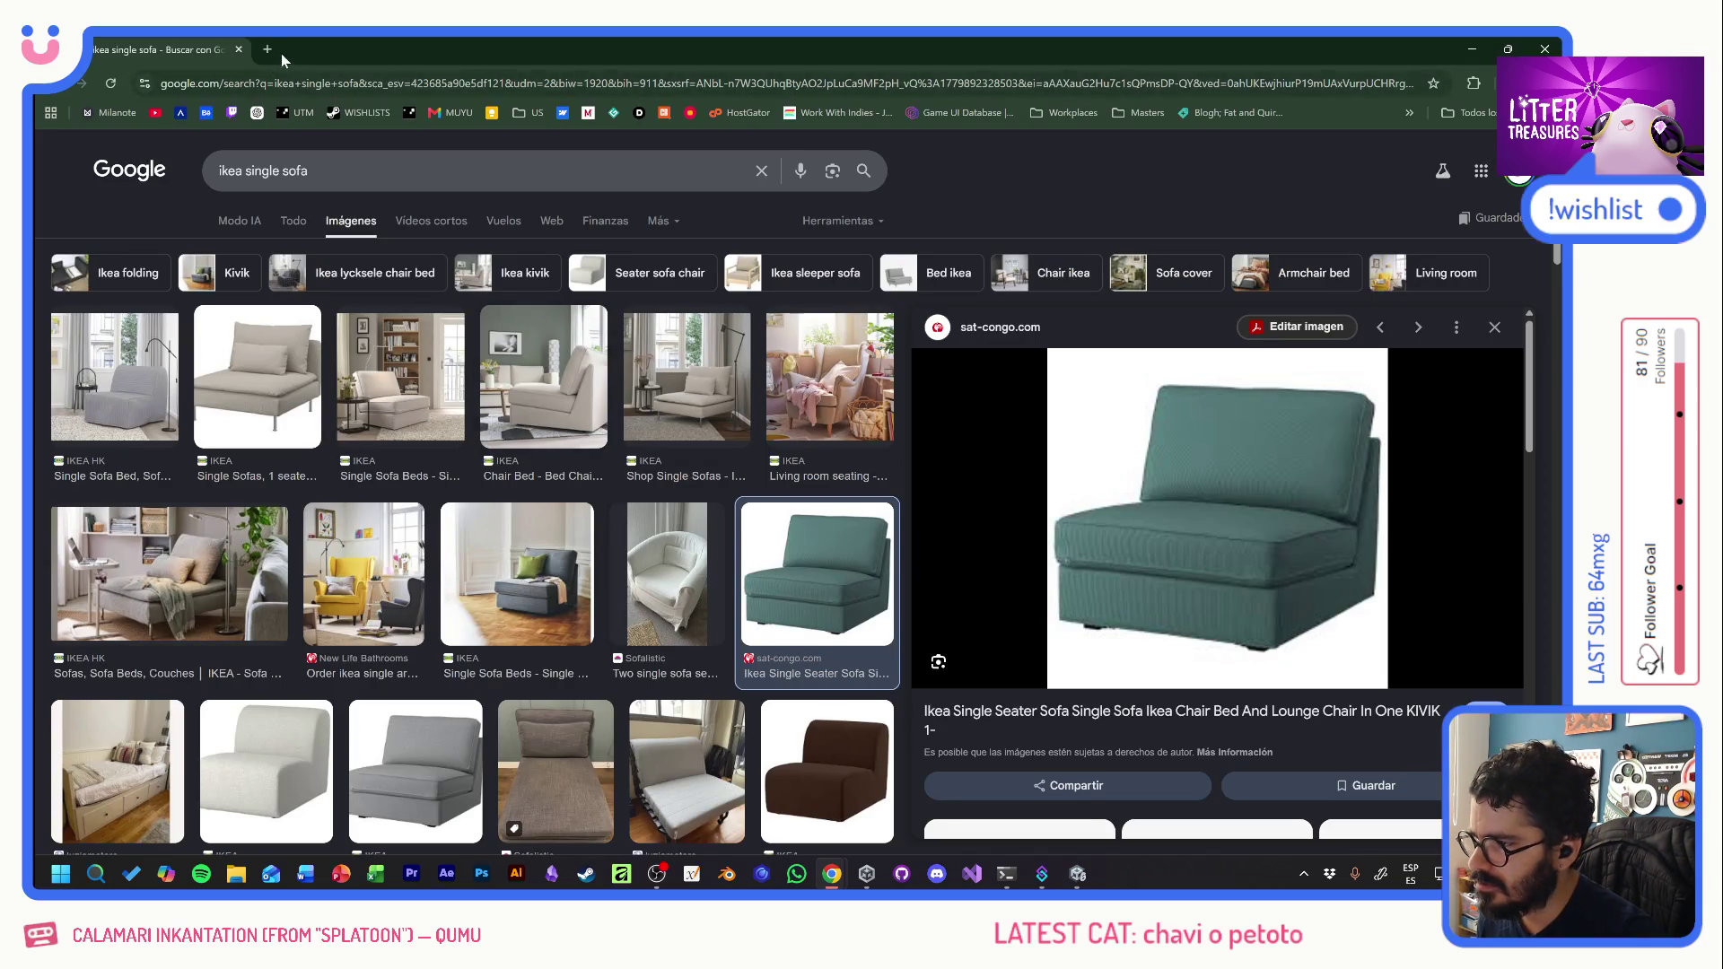
{"action": "type", "text": "ike puff"}
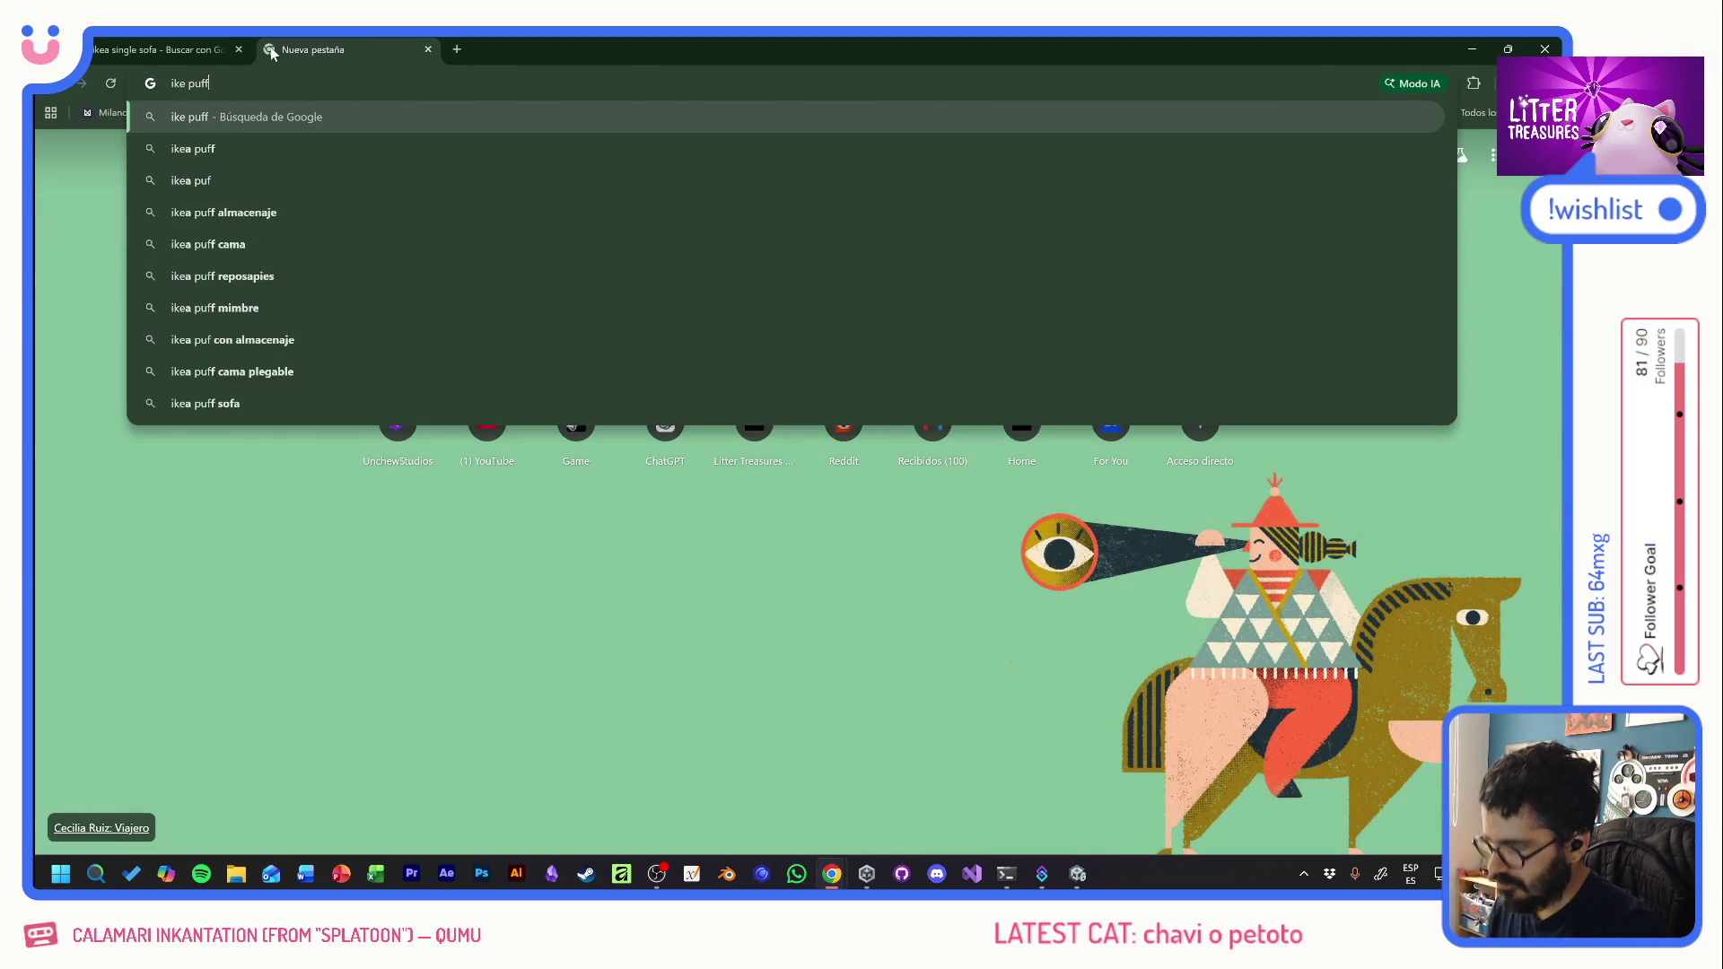
{"action": "key", "text": "Return"}
{"action": "left_click", "coordinate": [346, 221]}
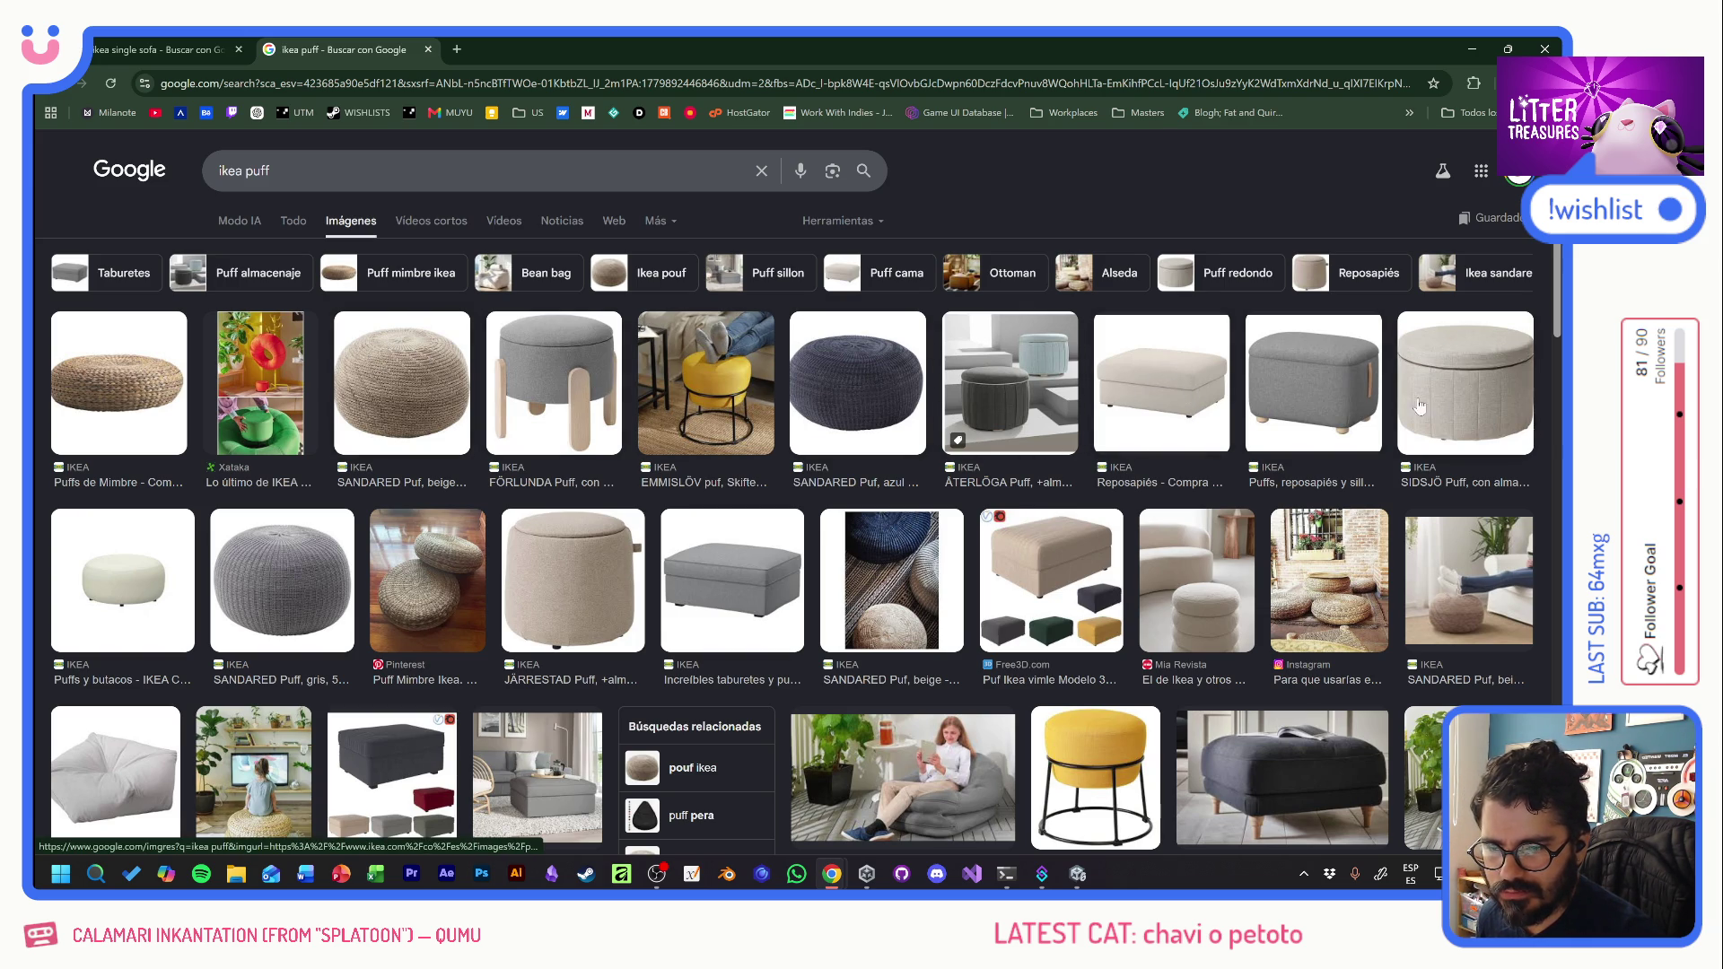
- Open the footrest and SIDSJÖ puff results in tabs and compare them with the sofa results
{"action": "middle_click", "coordinate": [1175, 385]}
{"action": "middle_click", "coordinate": [1283, 388]}
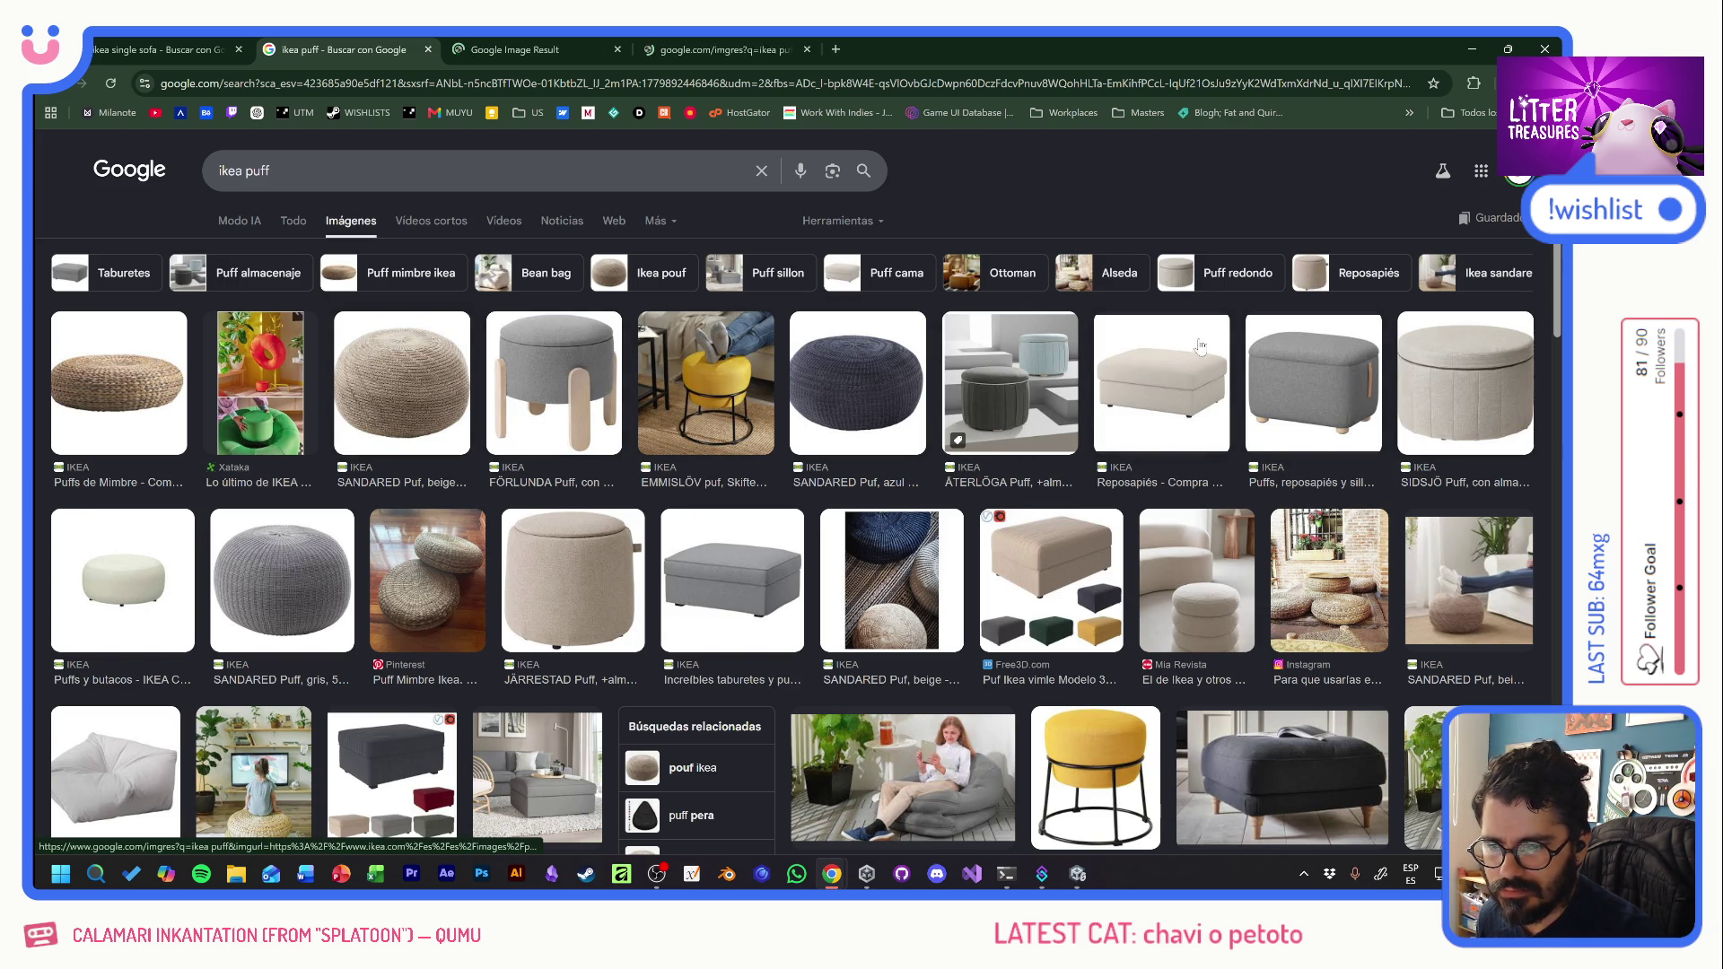
{"action": "left_click", "coordinate": [532, 49]}
{"action": "left_click", "coordinate": [704, 51]}
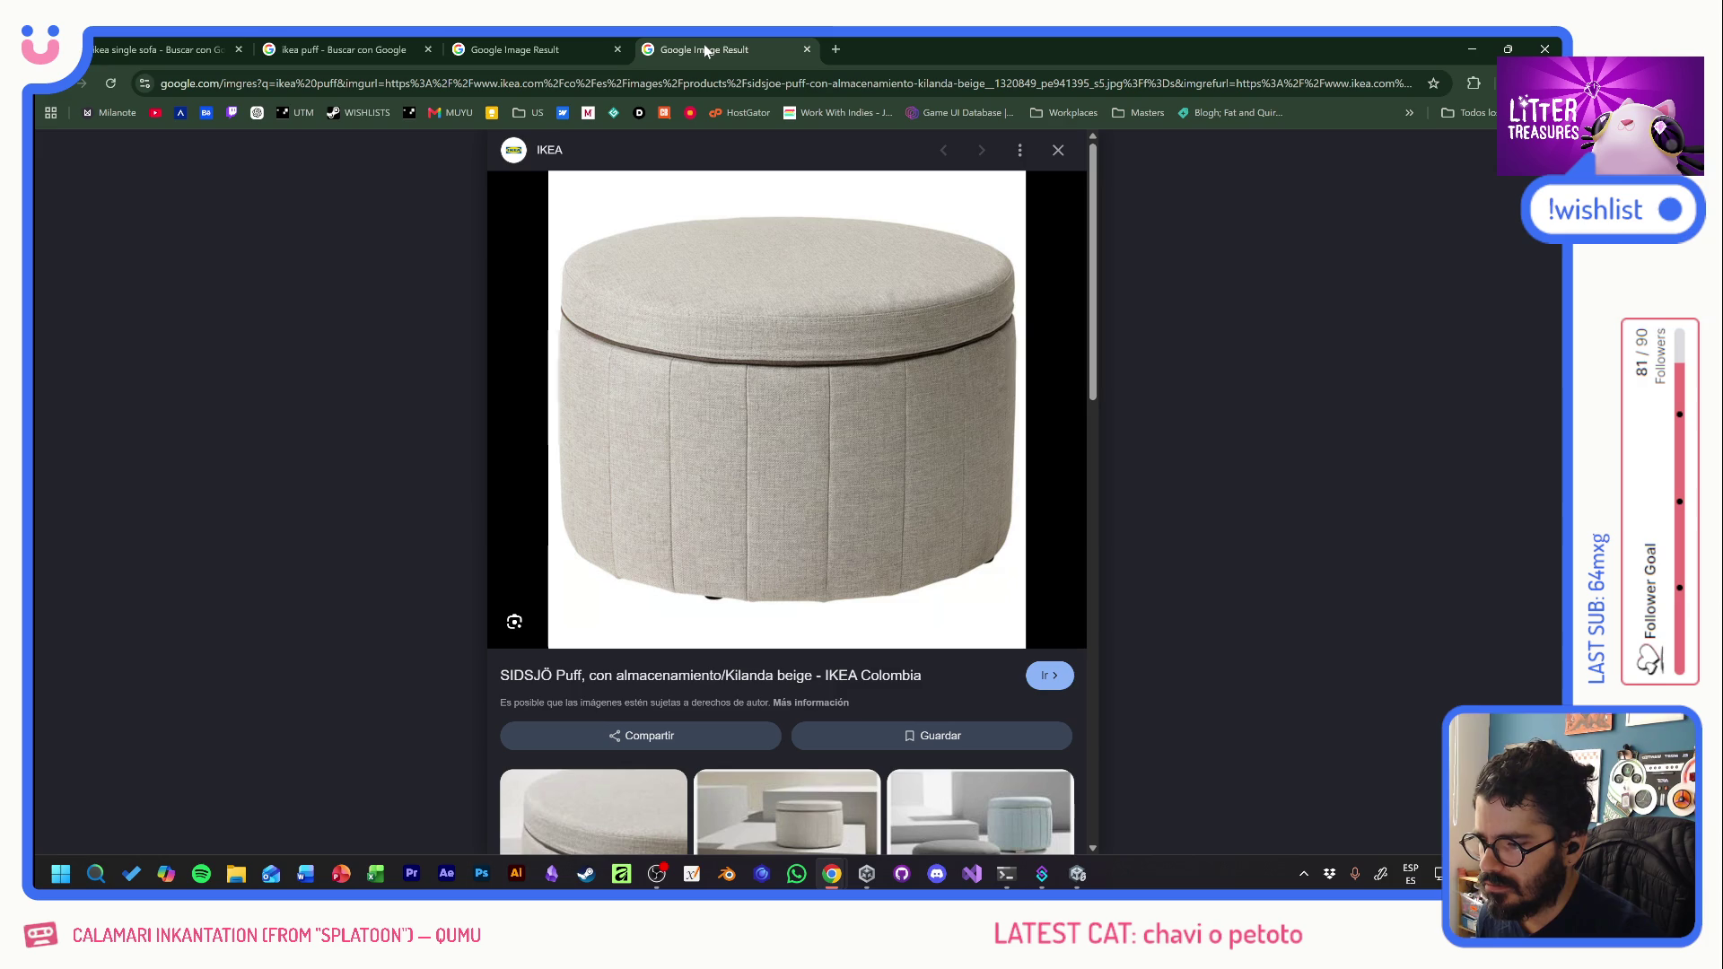
{"action": "left_click", "coordinate": [514, 50]}
{"action": "left_click", "coordinate": [330, 54]}
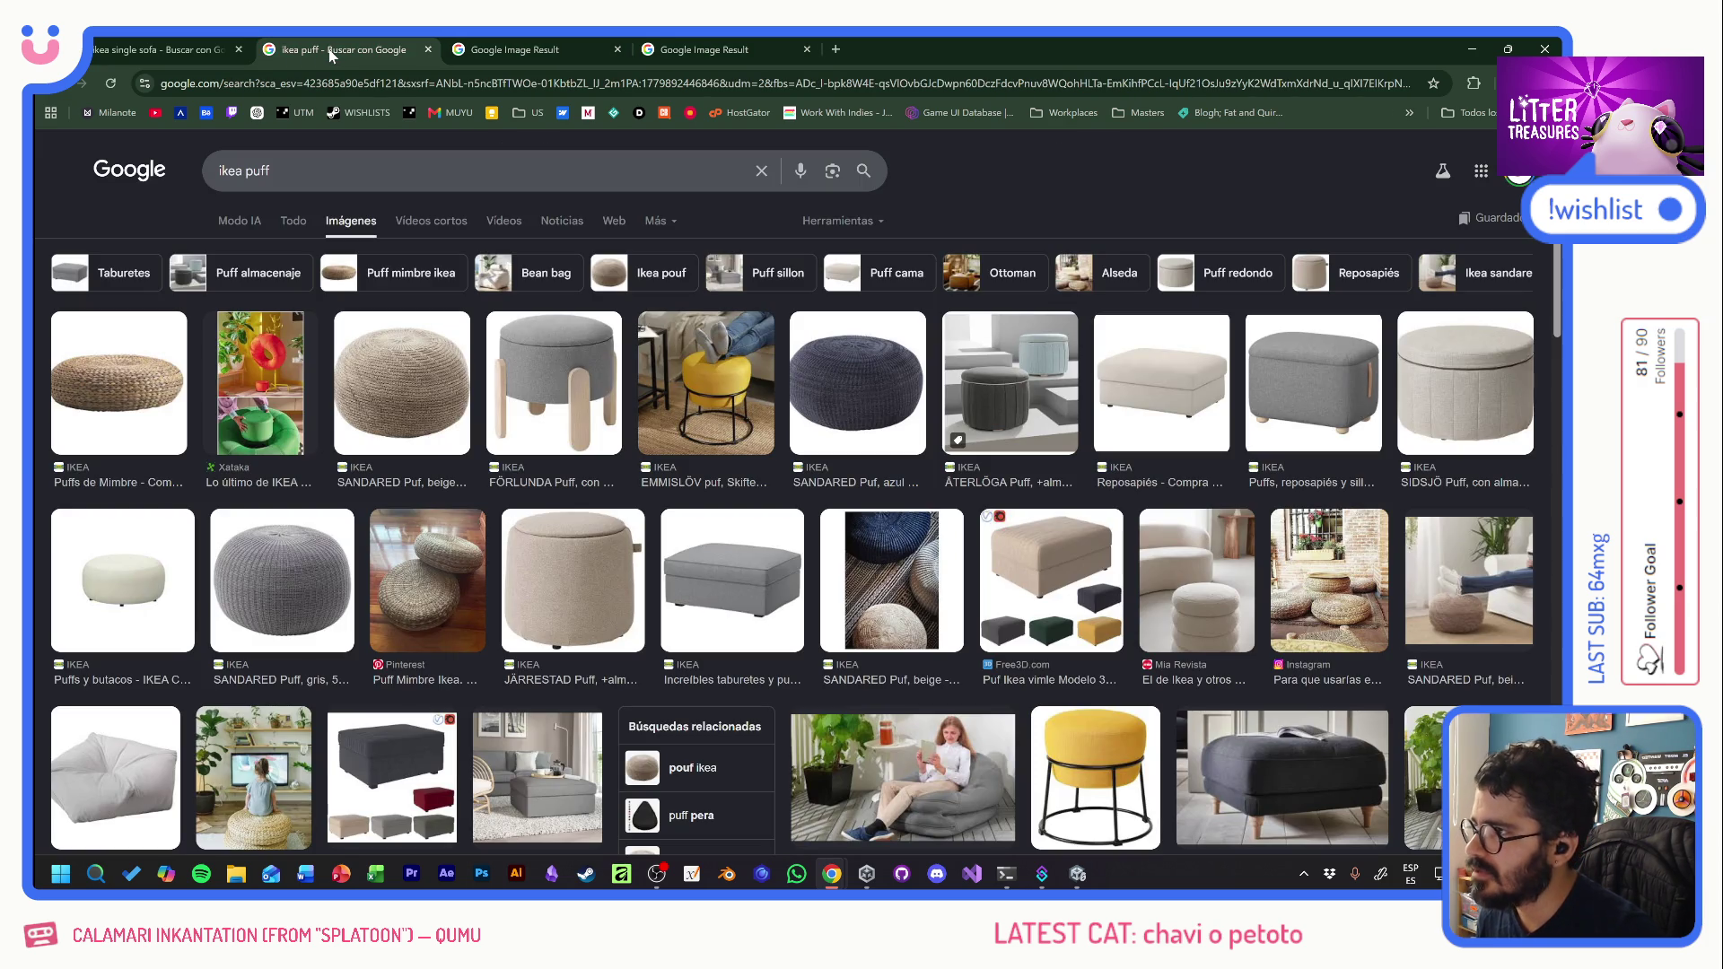
{"action": "left_click", "coordinate": [176, 54]}
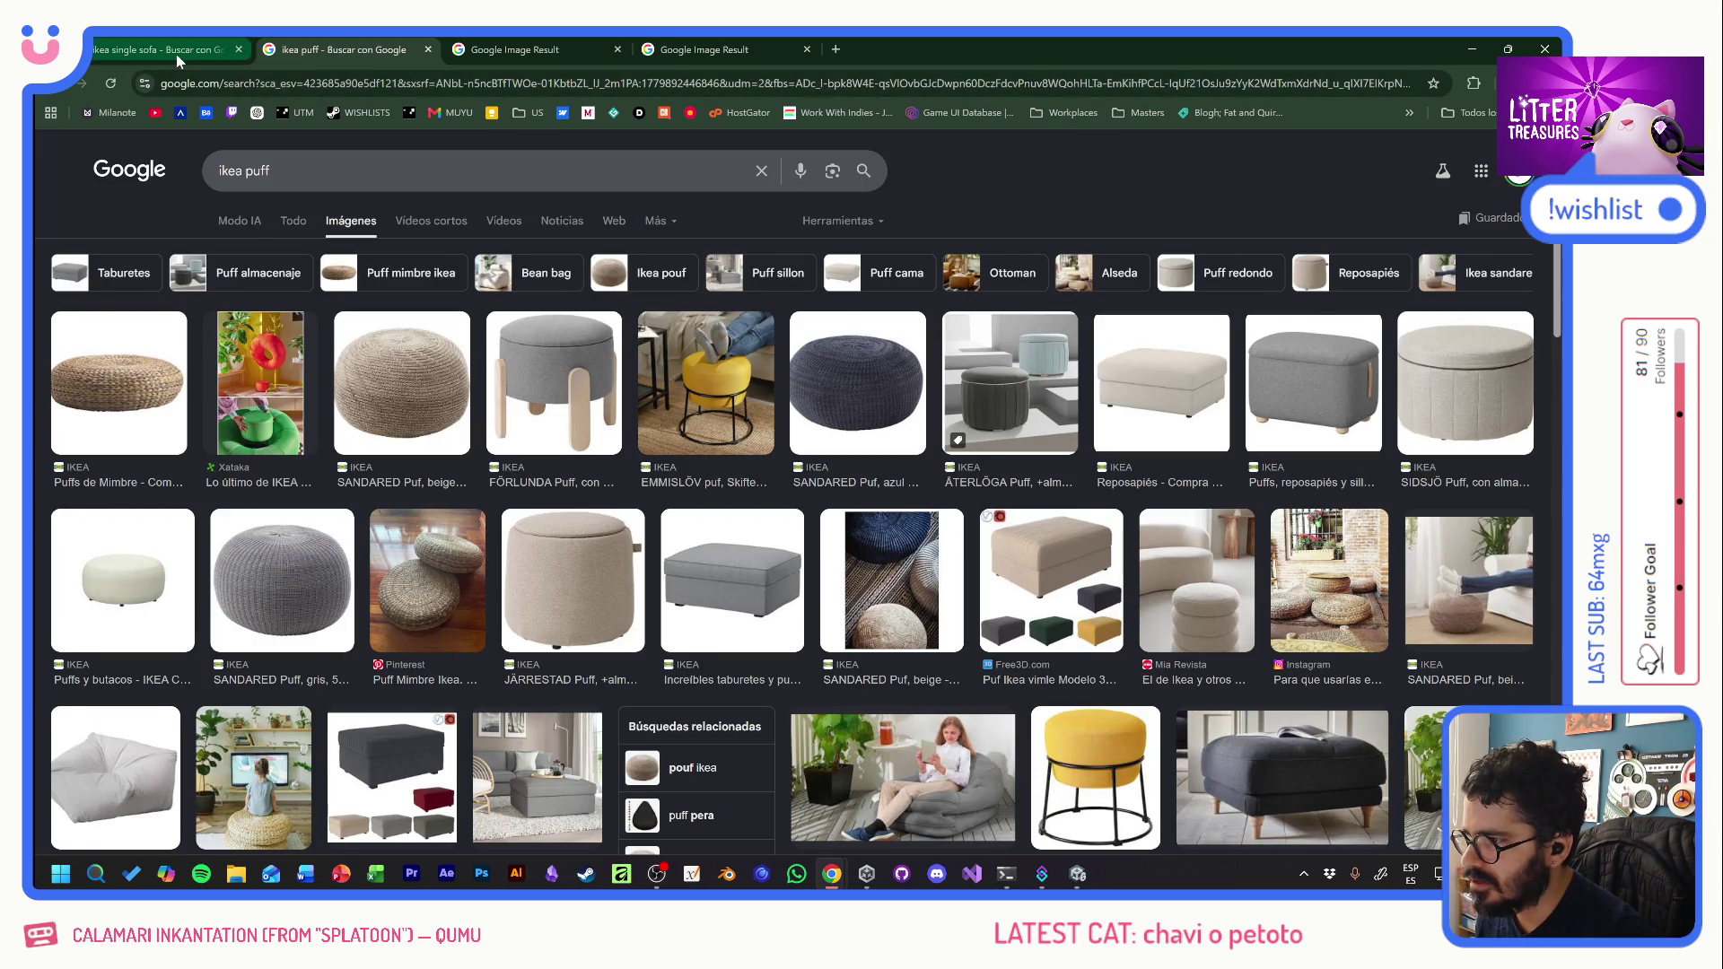
- Open the Sofalistic sofa in a tab, visit the green sofa's site, and close it as under maintenance
{"action": "middle_click", "coordinate": [694, 558]}
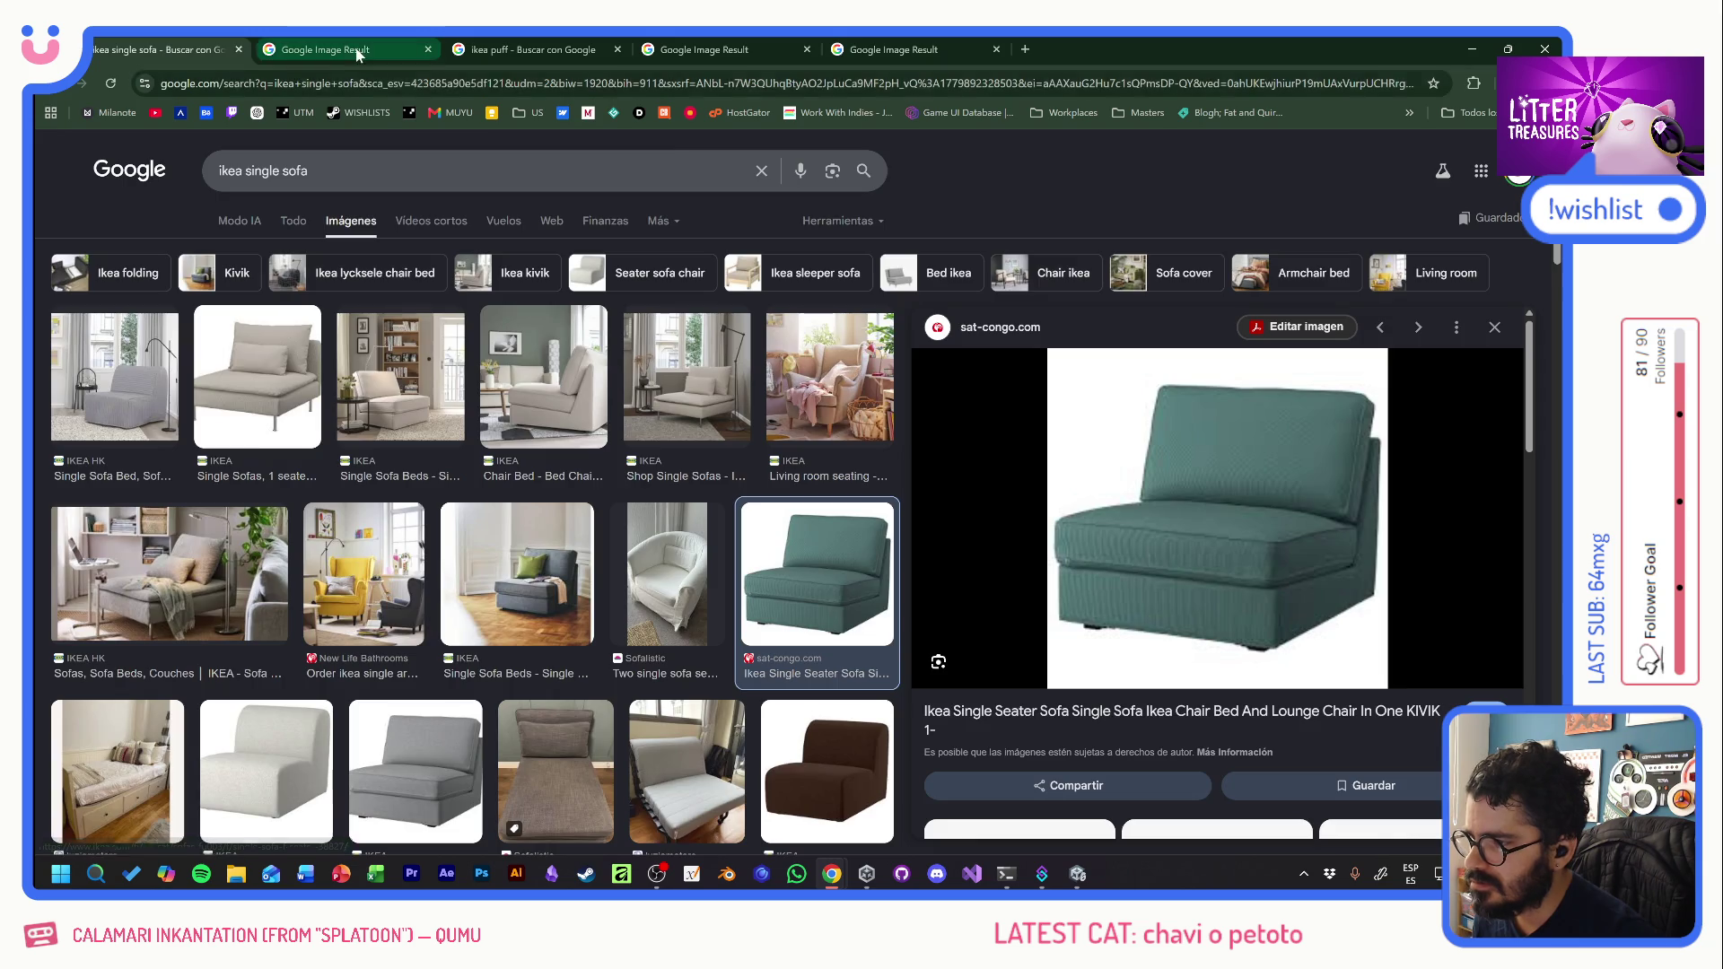
{"action": "left_click", "coordinate": [357, 51]}
{"action": "left_click", "coordinate": [536, 49]}
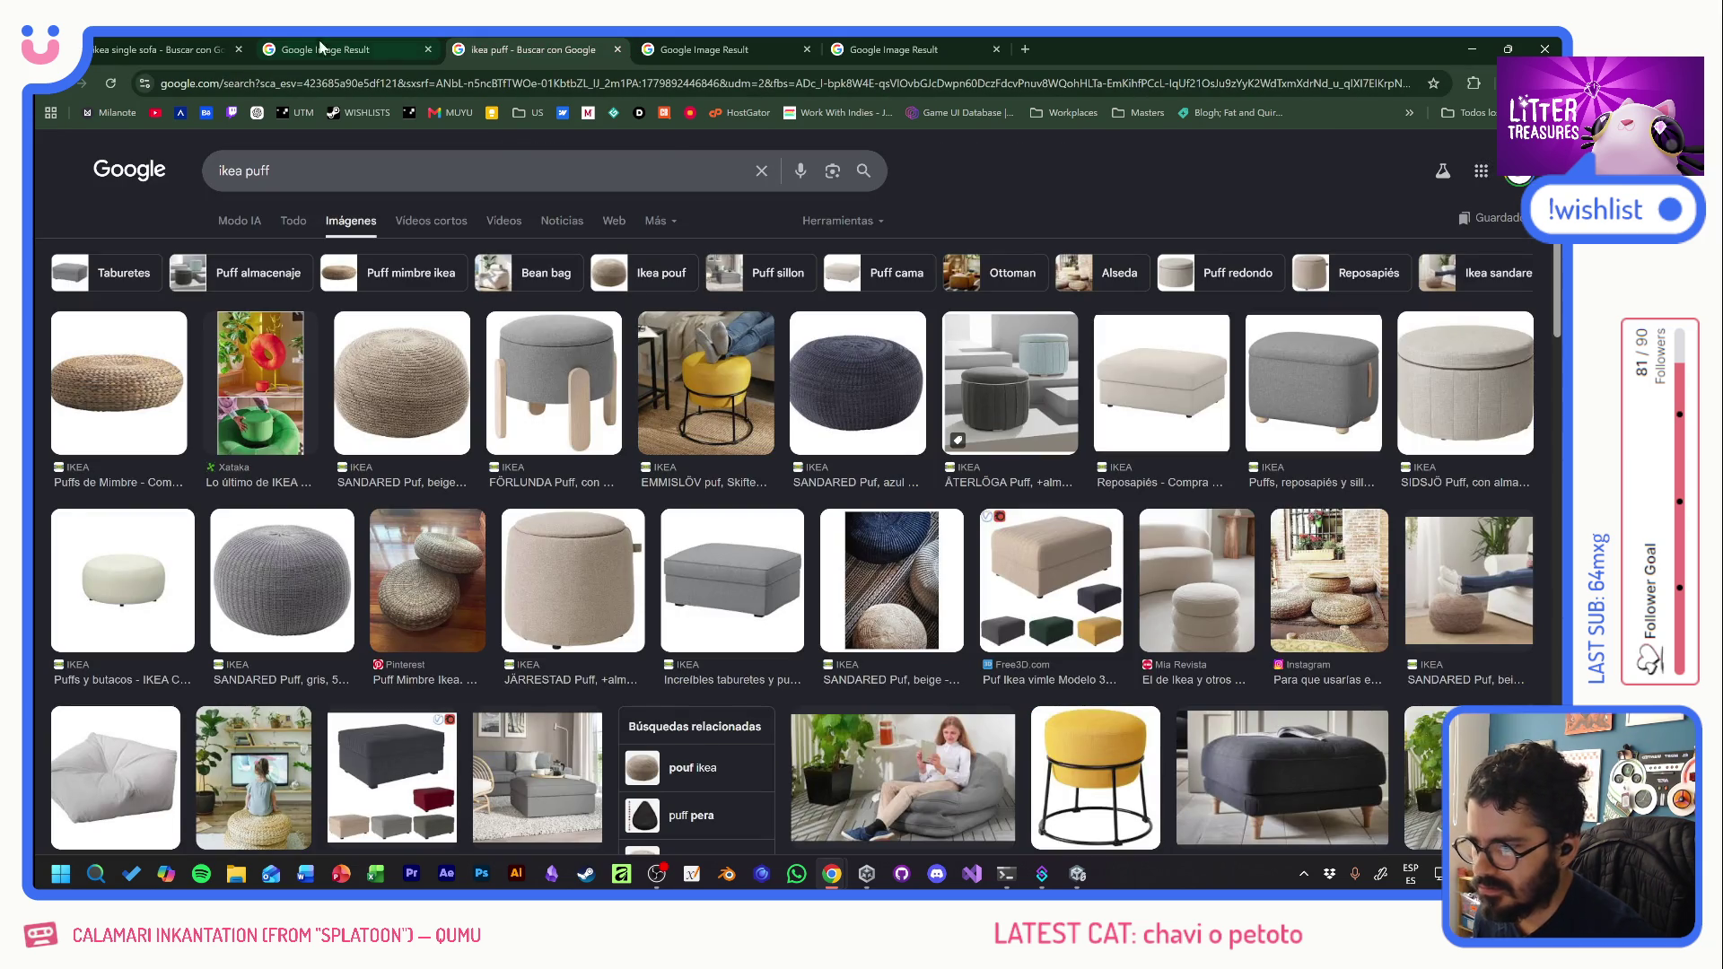
{"action": "left_click", "coordinate": [341, 49]}
{"action": "left_click", "coordinate": [179, 47]}
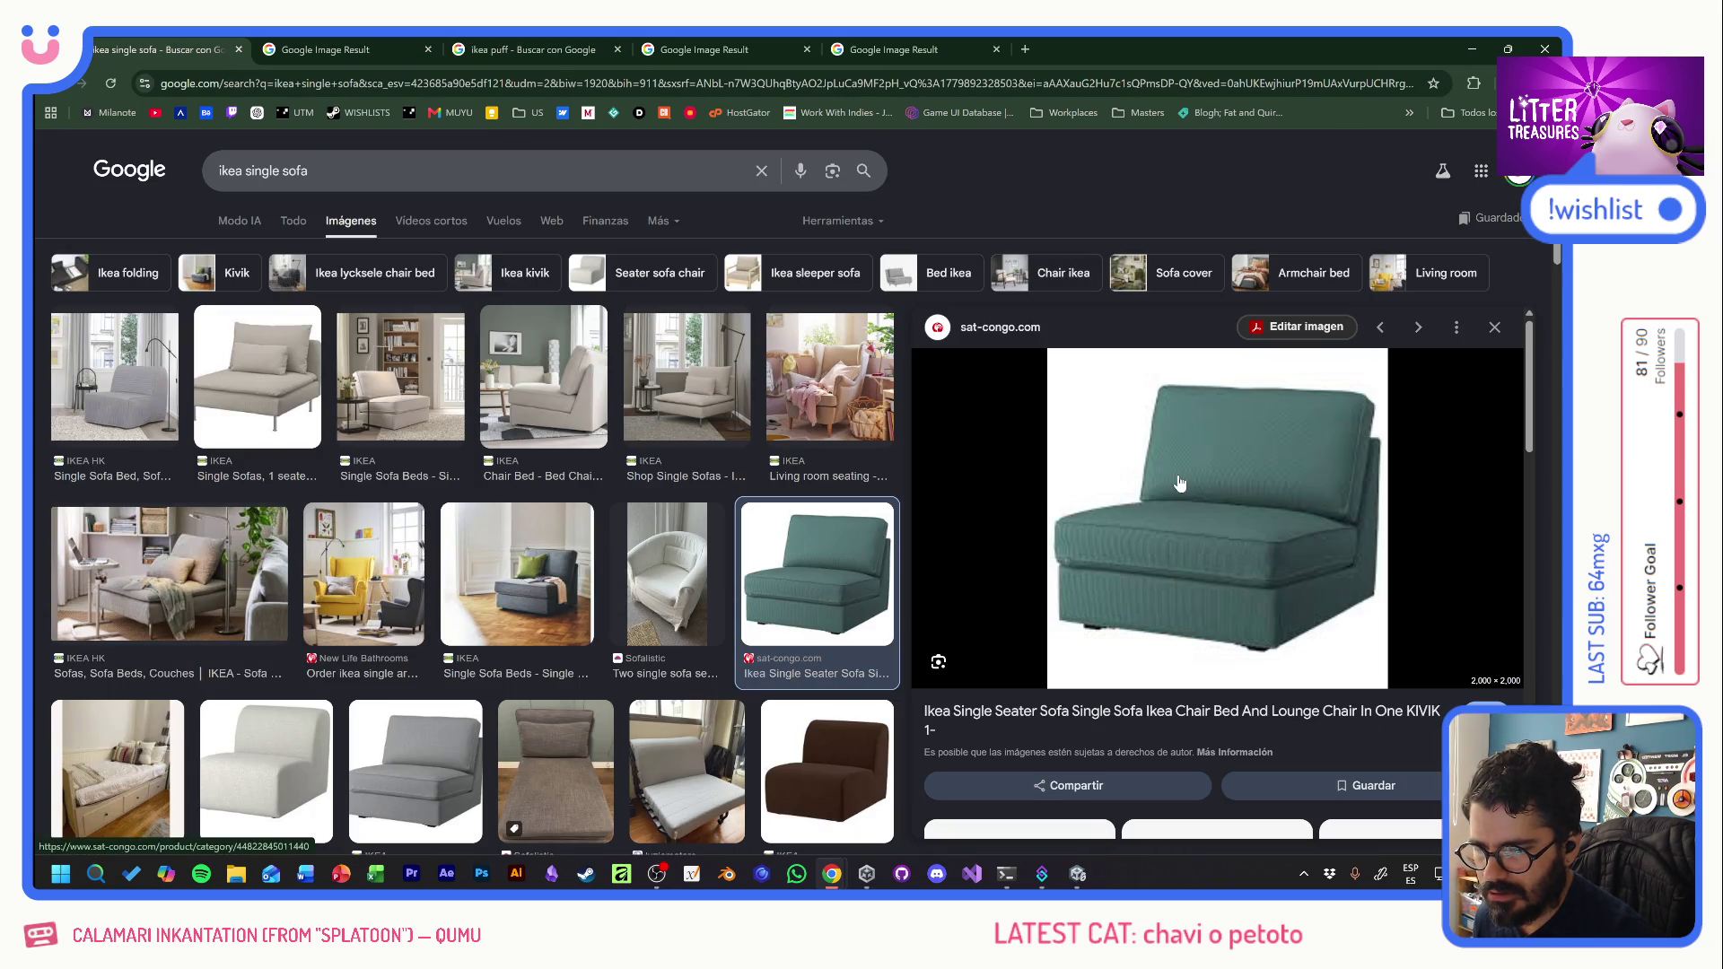
{"action": "left_click", "coordinate": [1178, 479]}
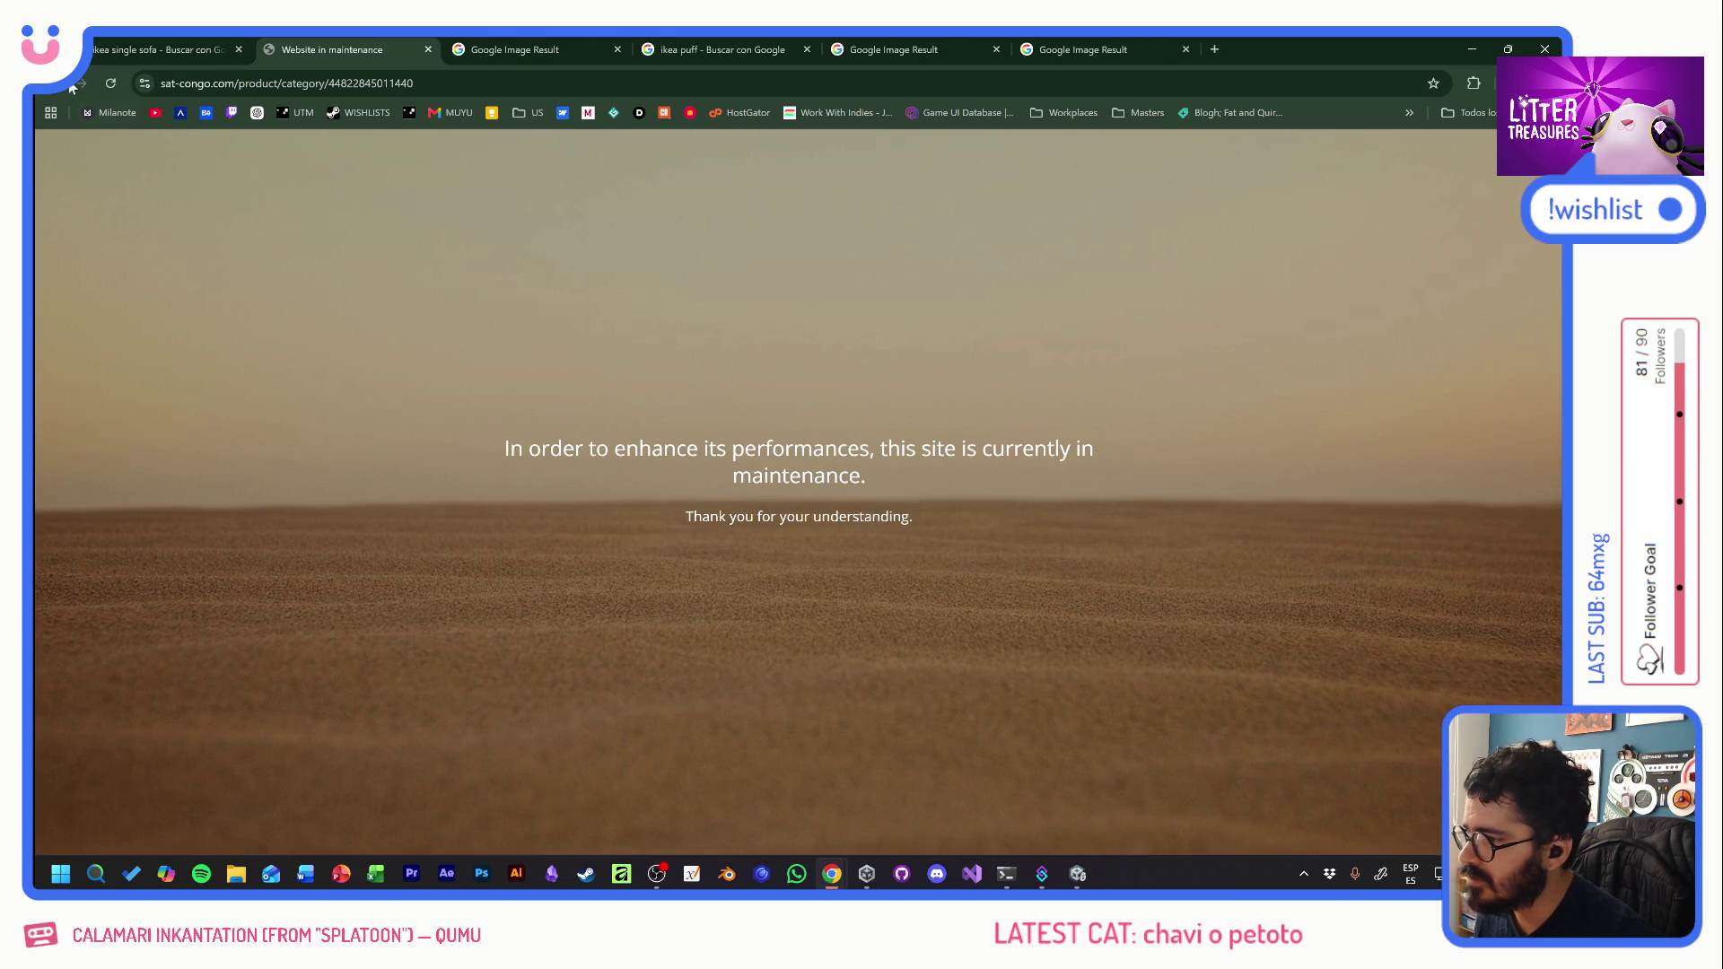
{"action": "left_click", "coordinate": [428, 50]}
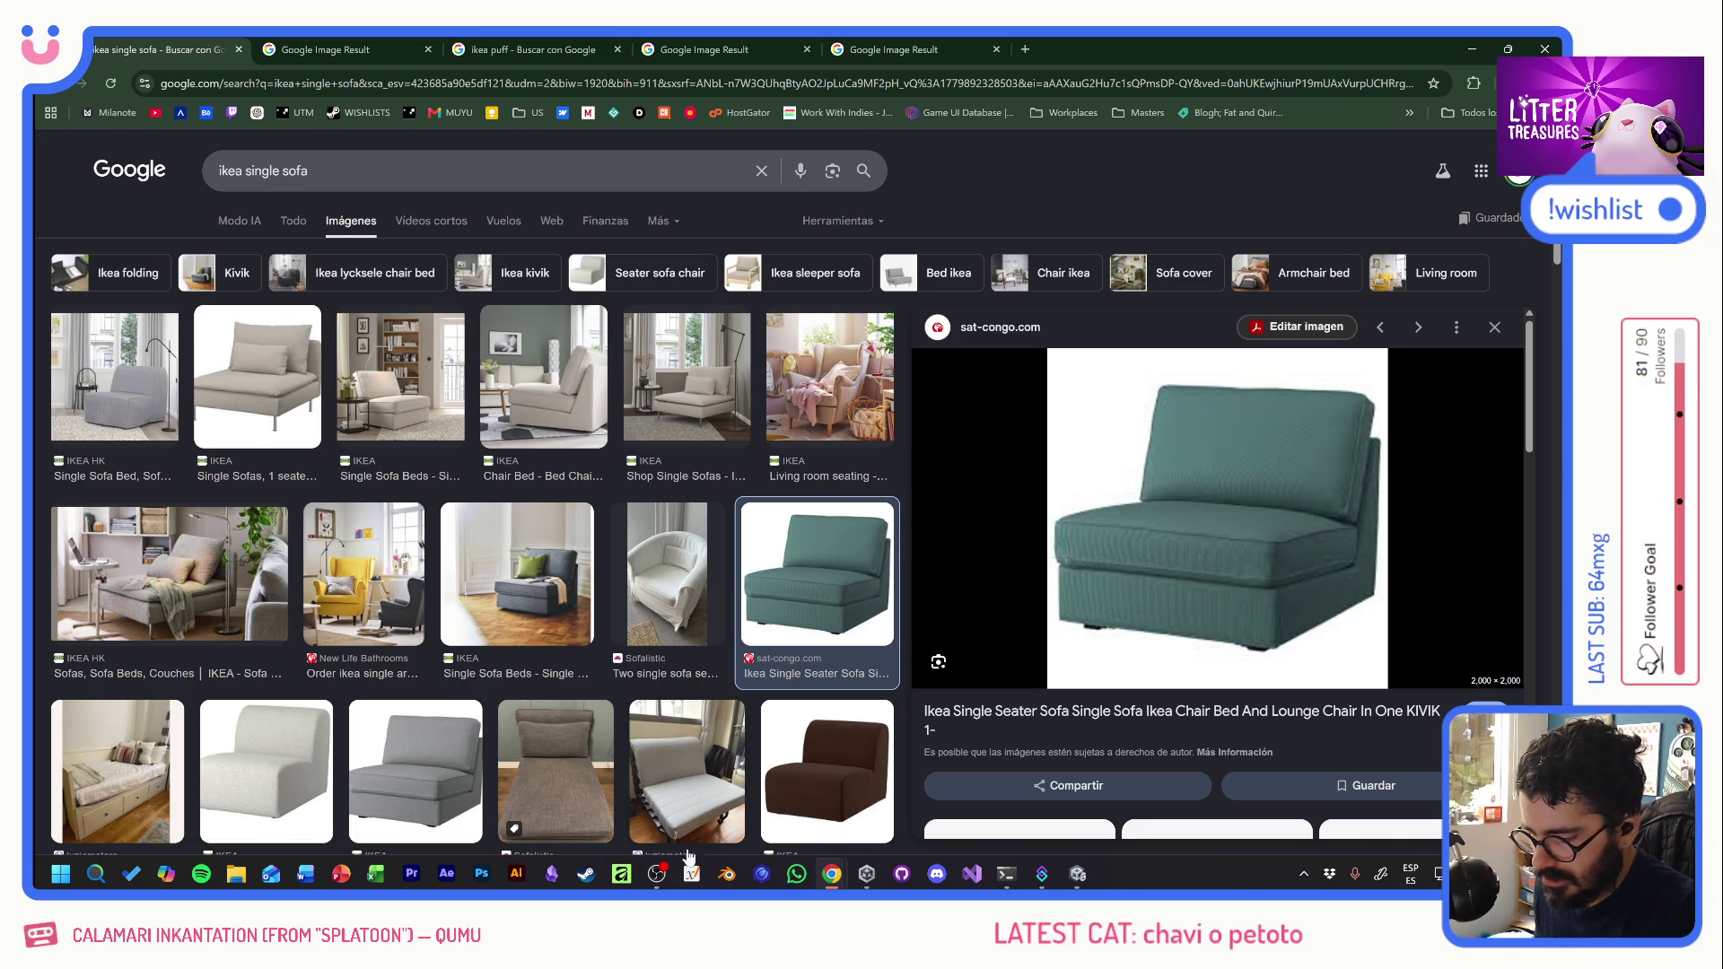
{"action": "left_click", "coordinate": [724, 876]}
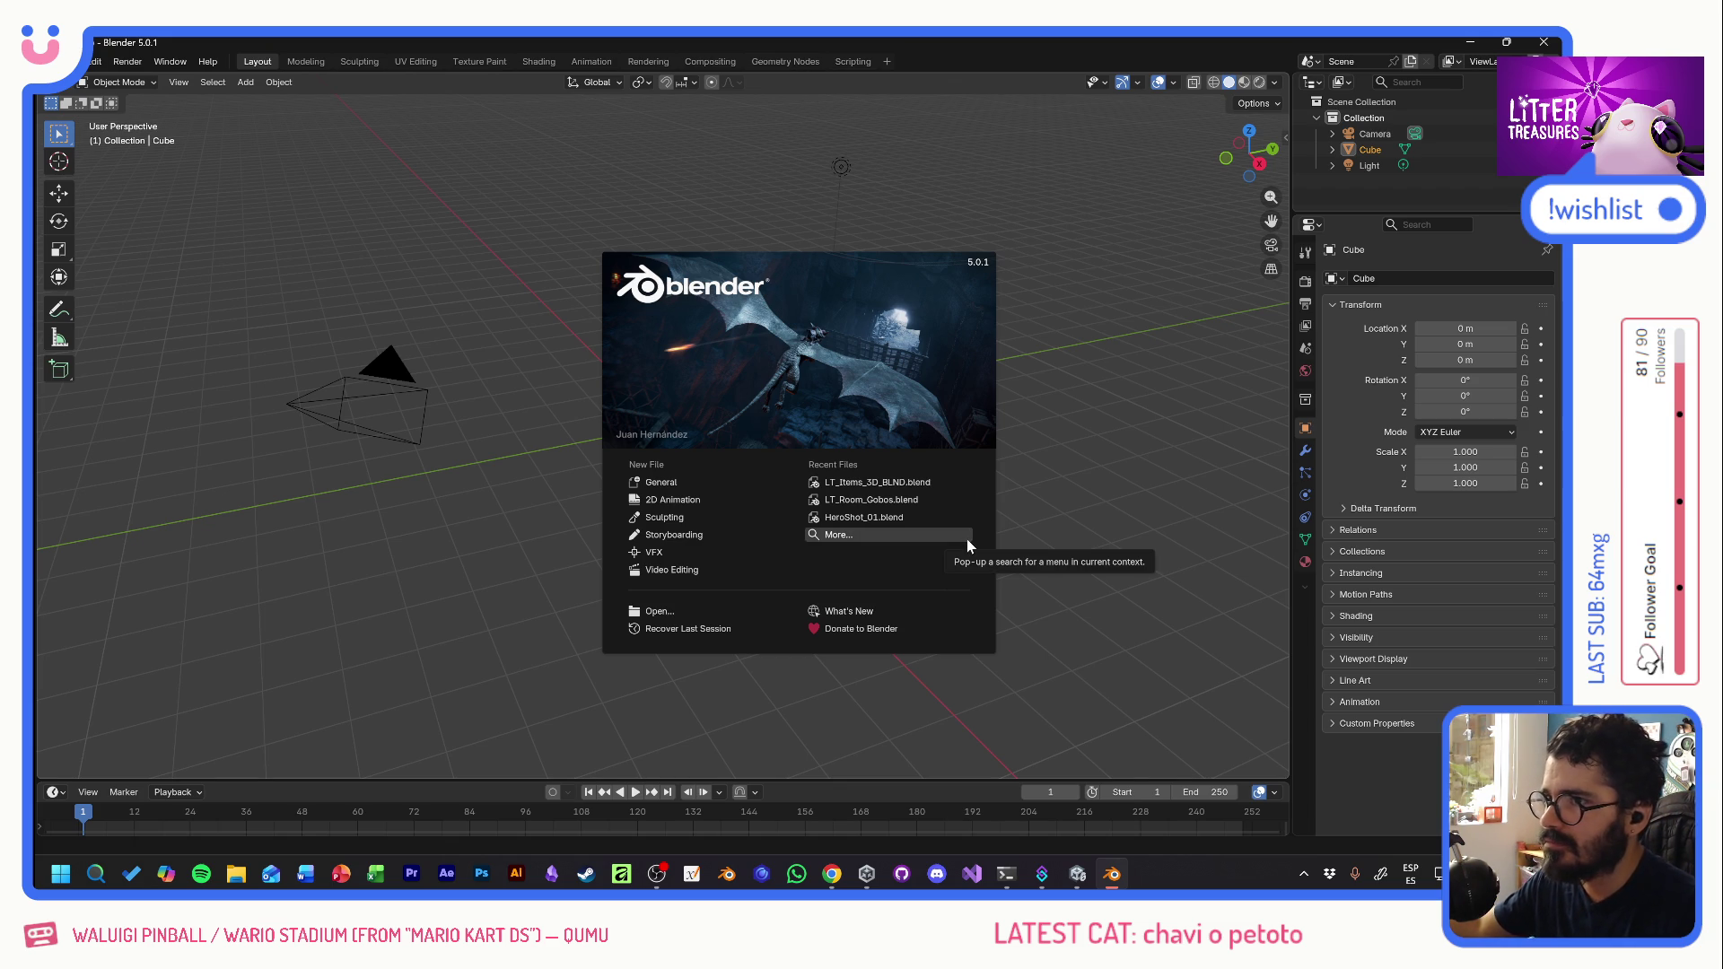
- Open LT_Items_3D_BLND.blend from Recent Files, view the bookshelf from the front, then switch to Affinity
{"action": "left_click", "coordinate": [897, 484]}
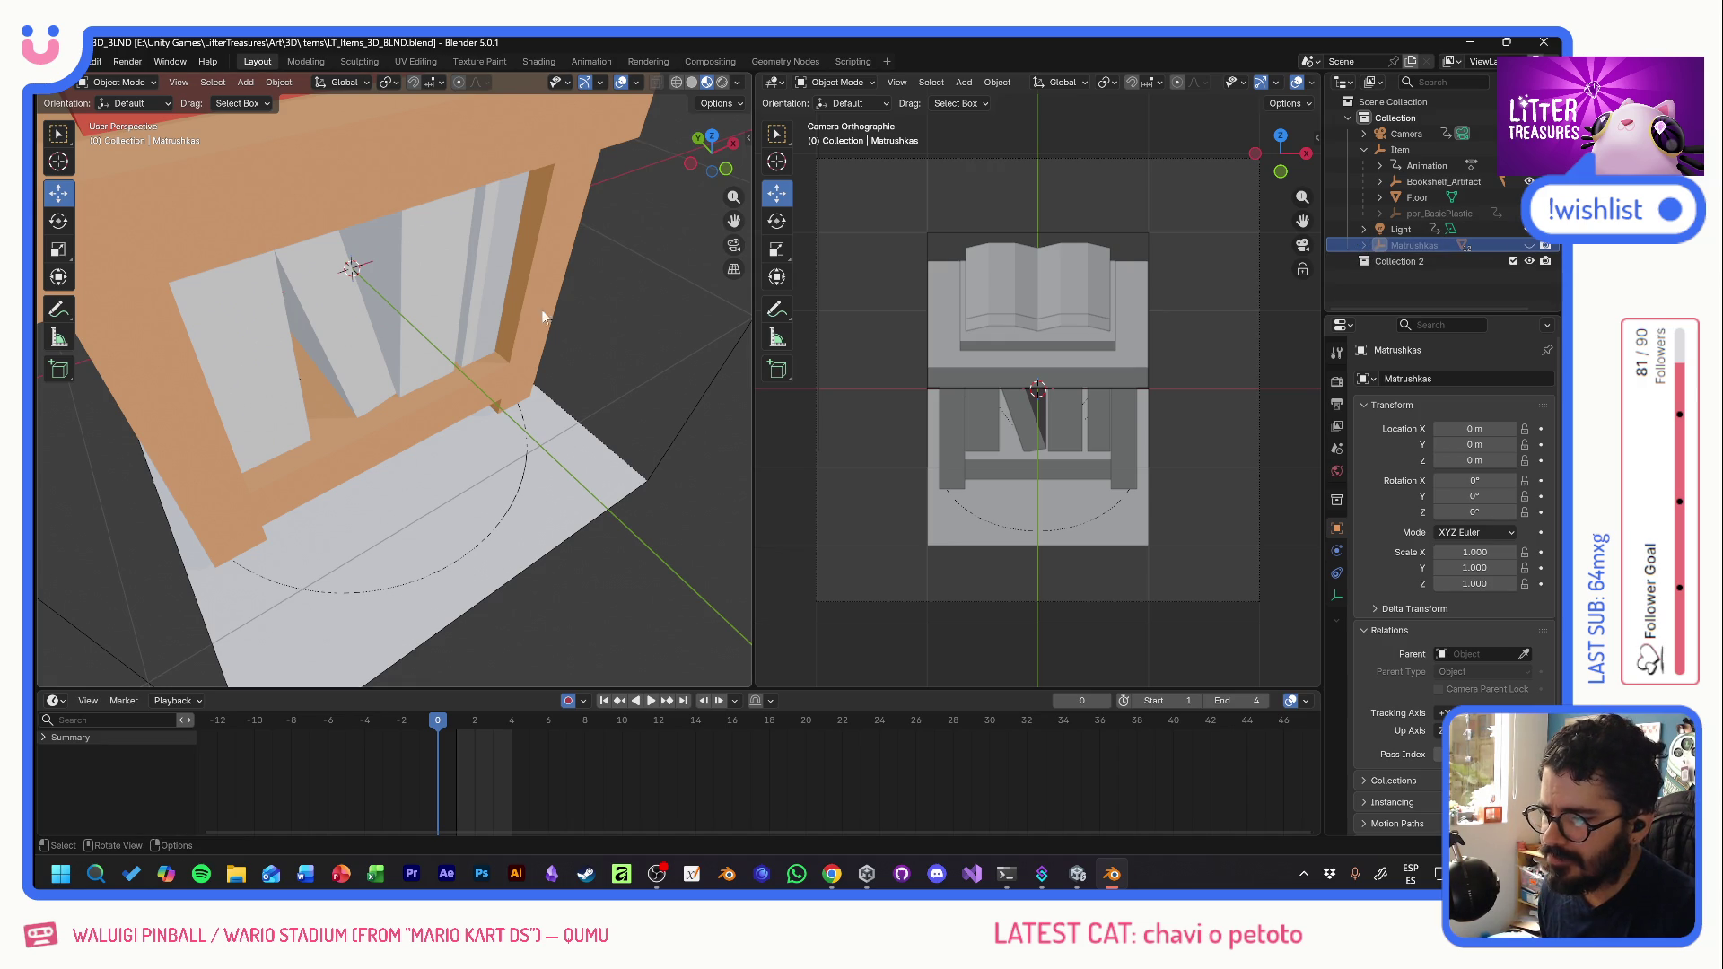
{"action": "scroll", "coordinate": [531, 395], "scroll_direction": "up", "scroll_amount": 5}
{"action": "scroll", "coordinate": [431, 260], "scroll_direction": "down", "scroll_amount": 8}
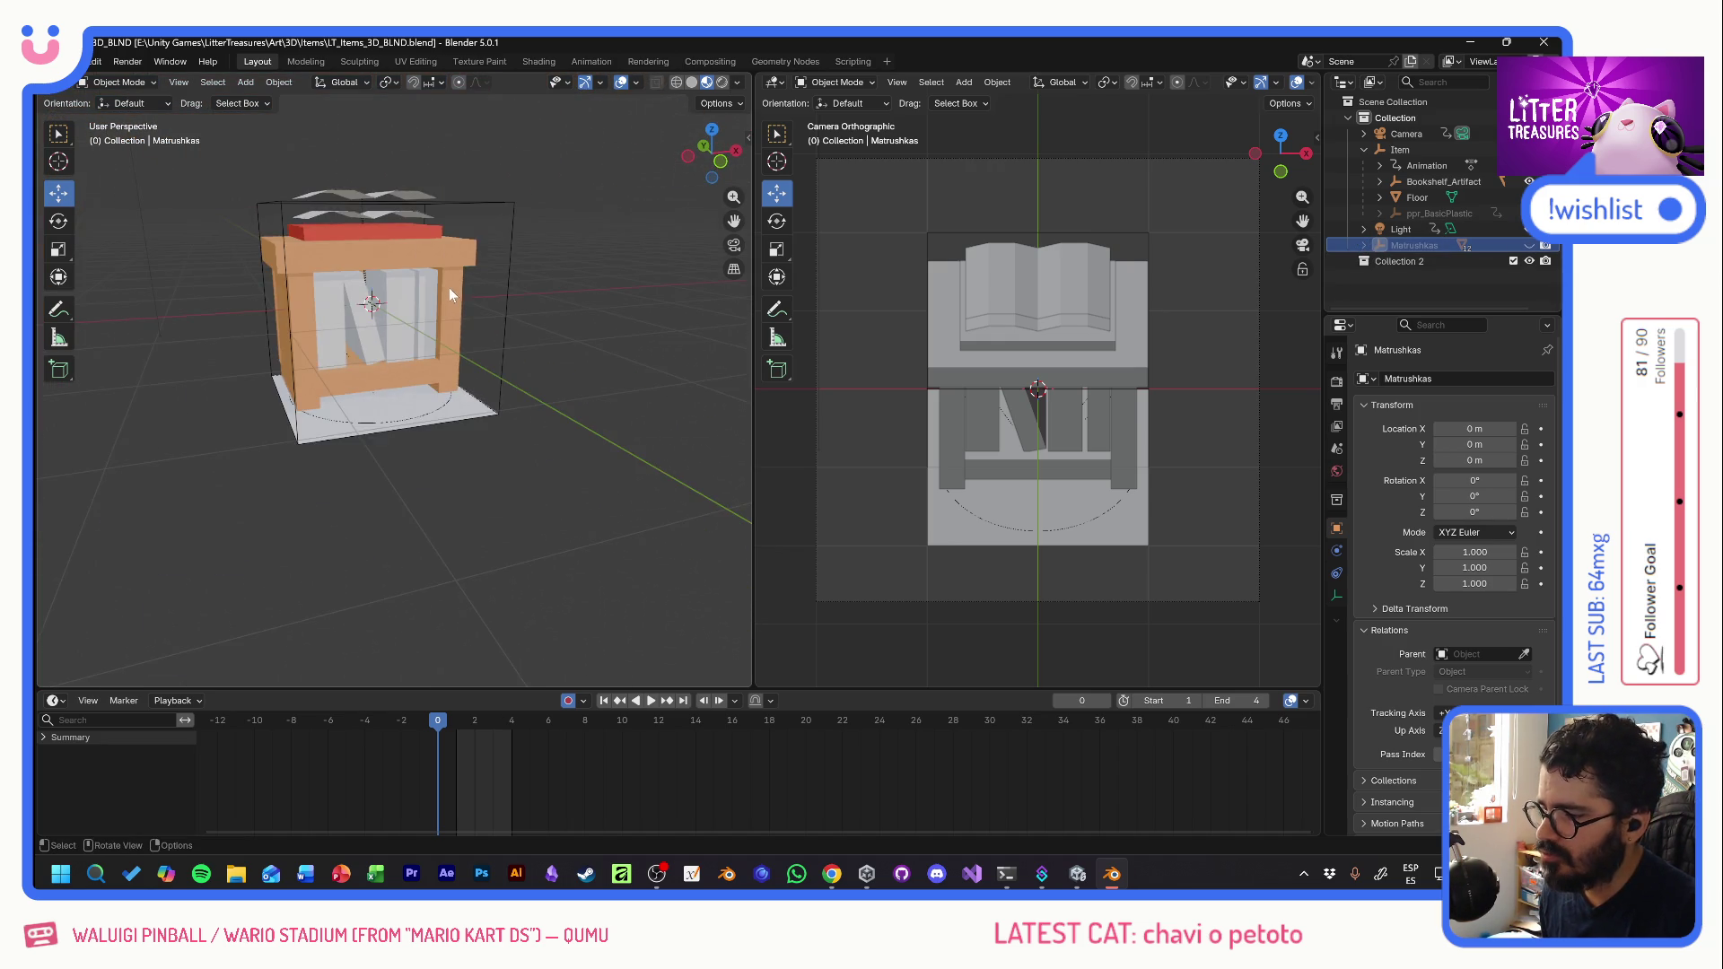
{"action": "mouse_move", "coordinate": [477, 314]}
{"action": "left_mouse_down"}
{"action": "mouse_move", "coordinate": [384, 321]}
{"action": "mouse_move", "coordinate": [352, 361]}
{"action": "left_mouse_up"}
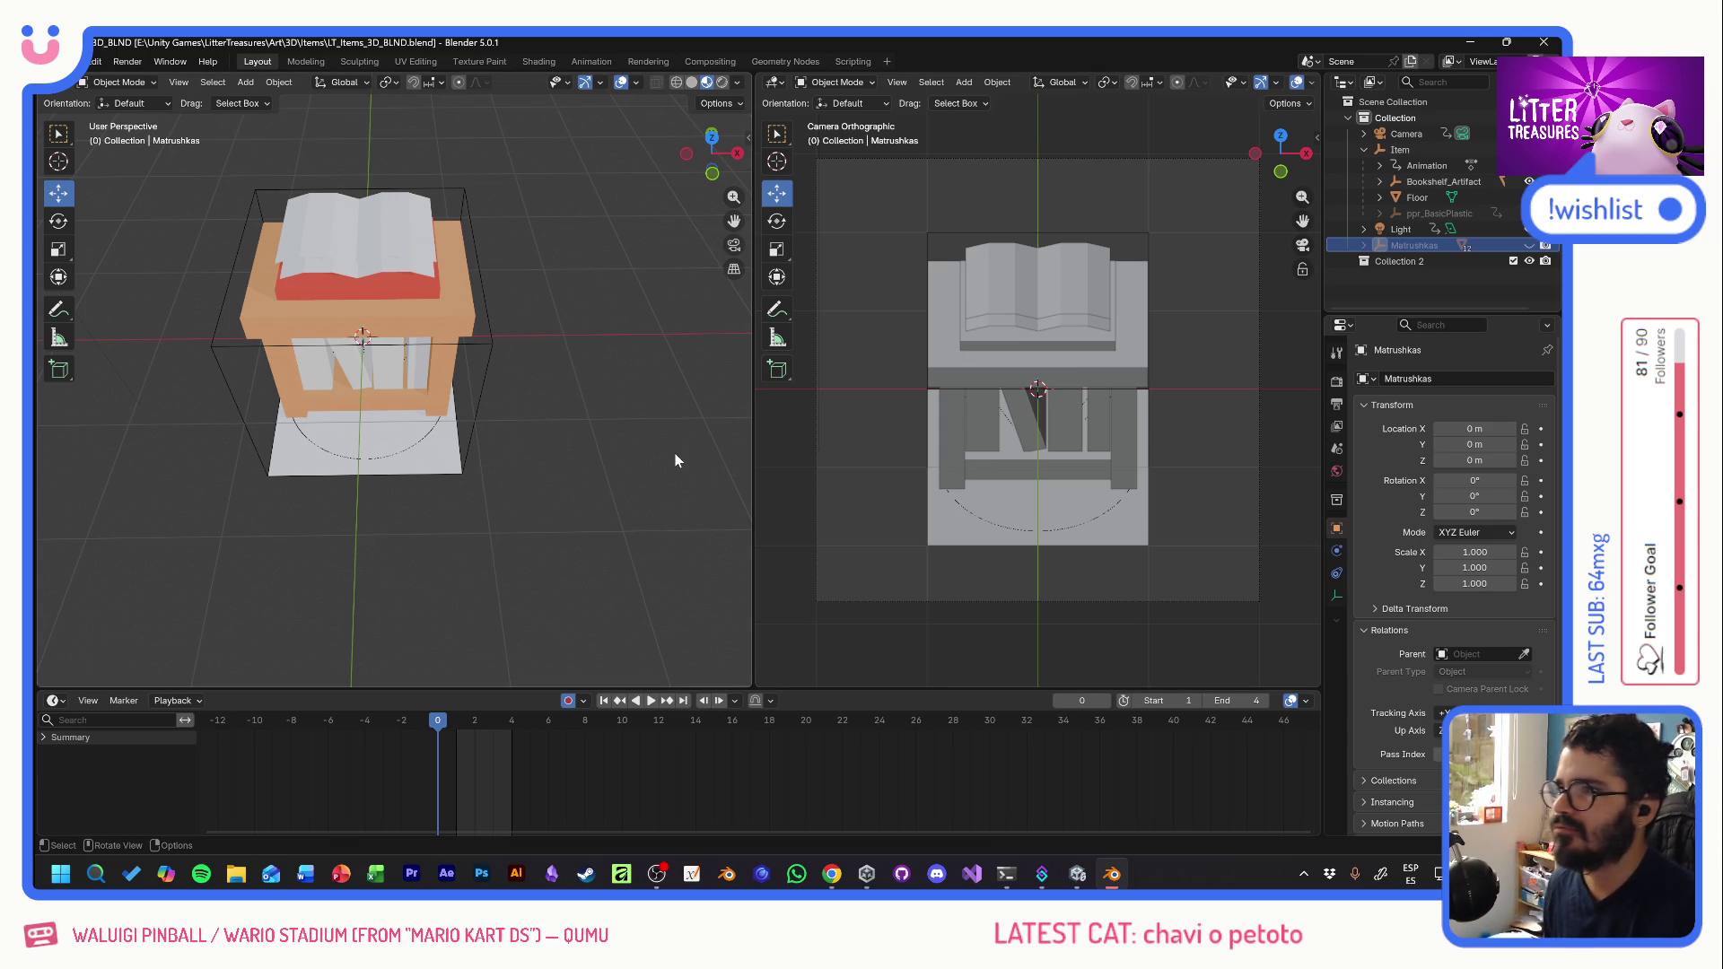
{"action": "key", "text": "ctrl+F12"}
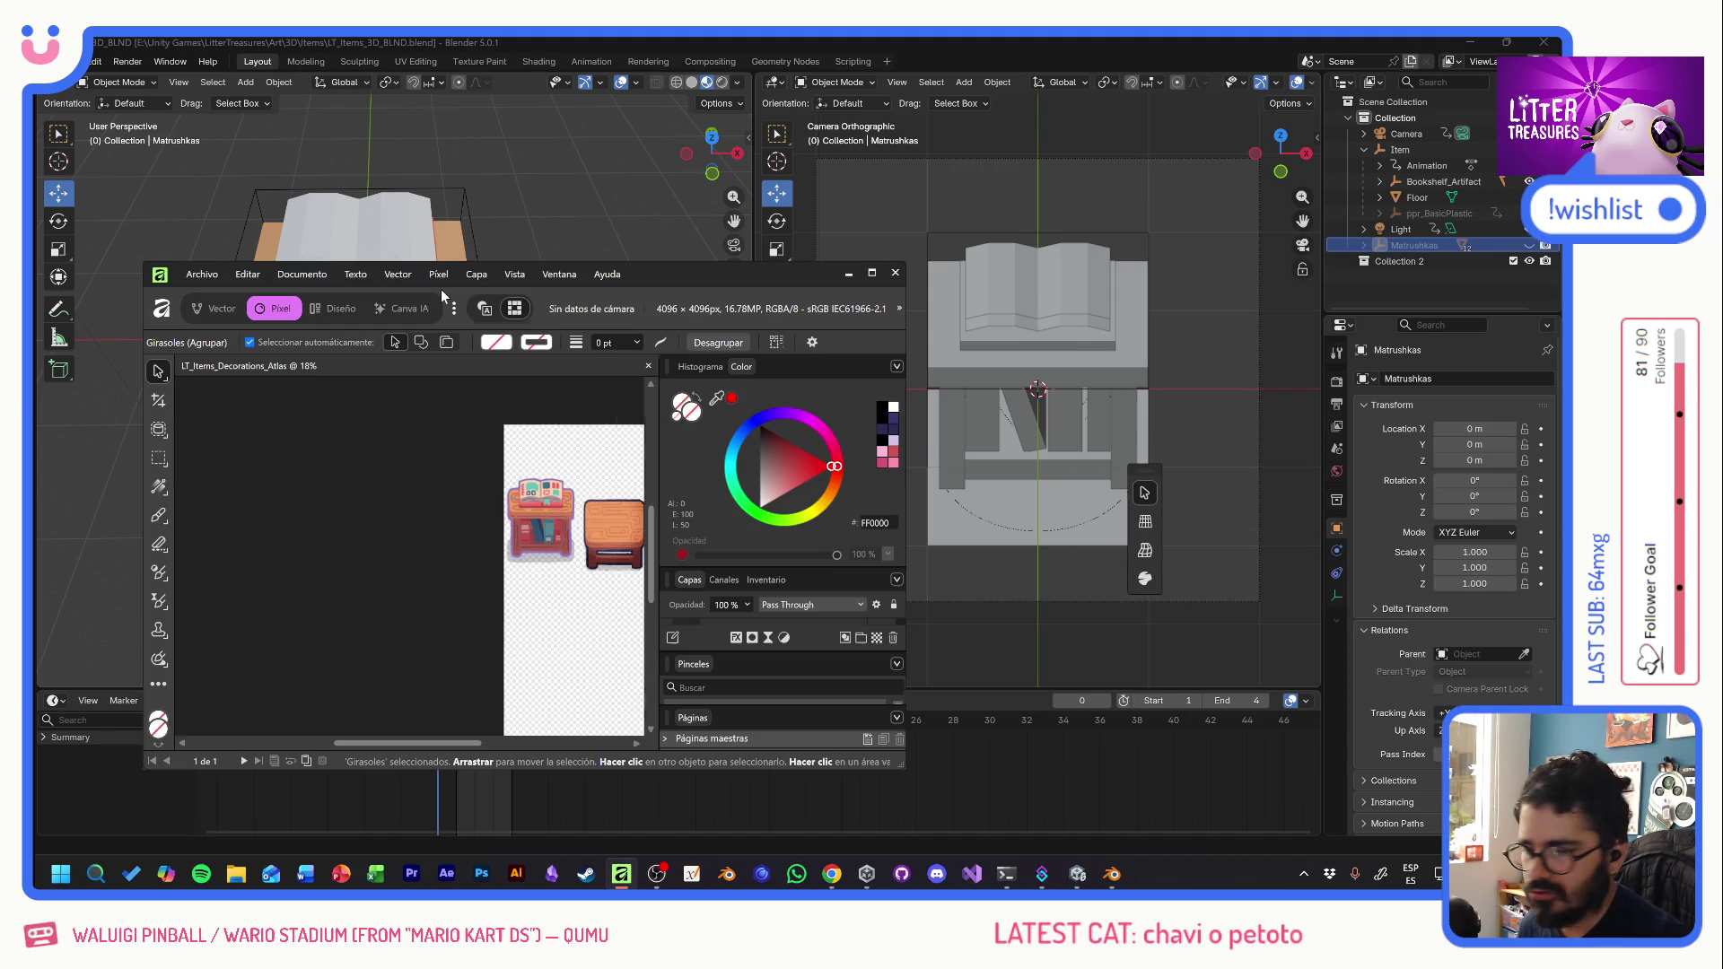
- Maximize Affinity and pan over the atlas's bookshelf, tables, potted plants and decorated shelf
{"action": "double_click", "coordinate": [740, 282]}
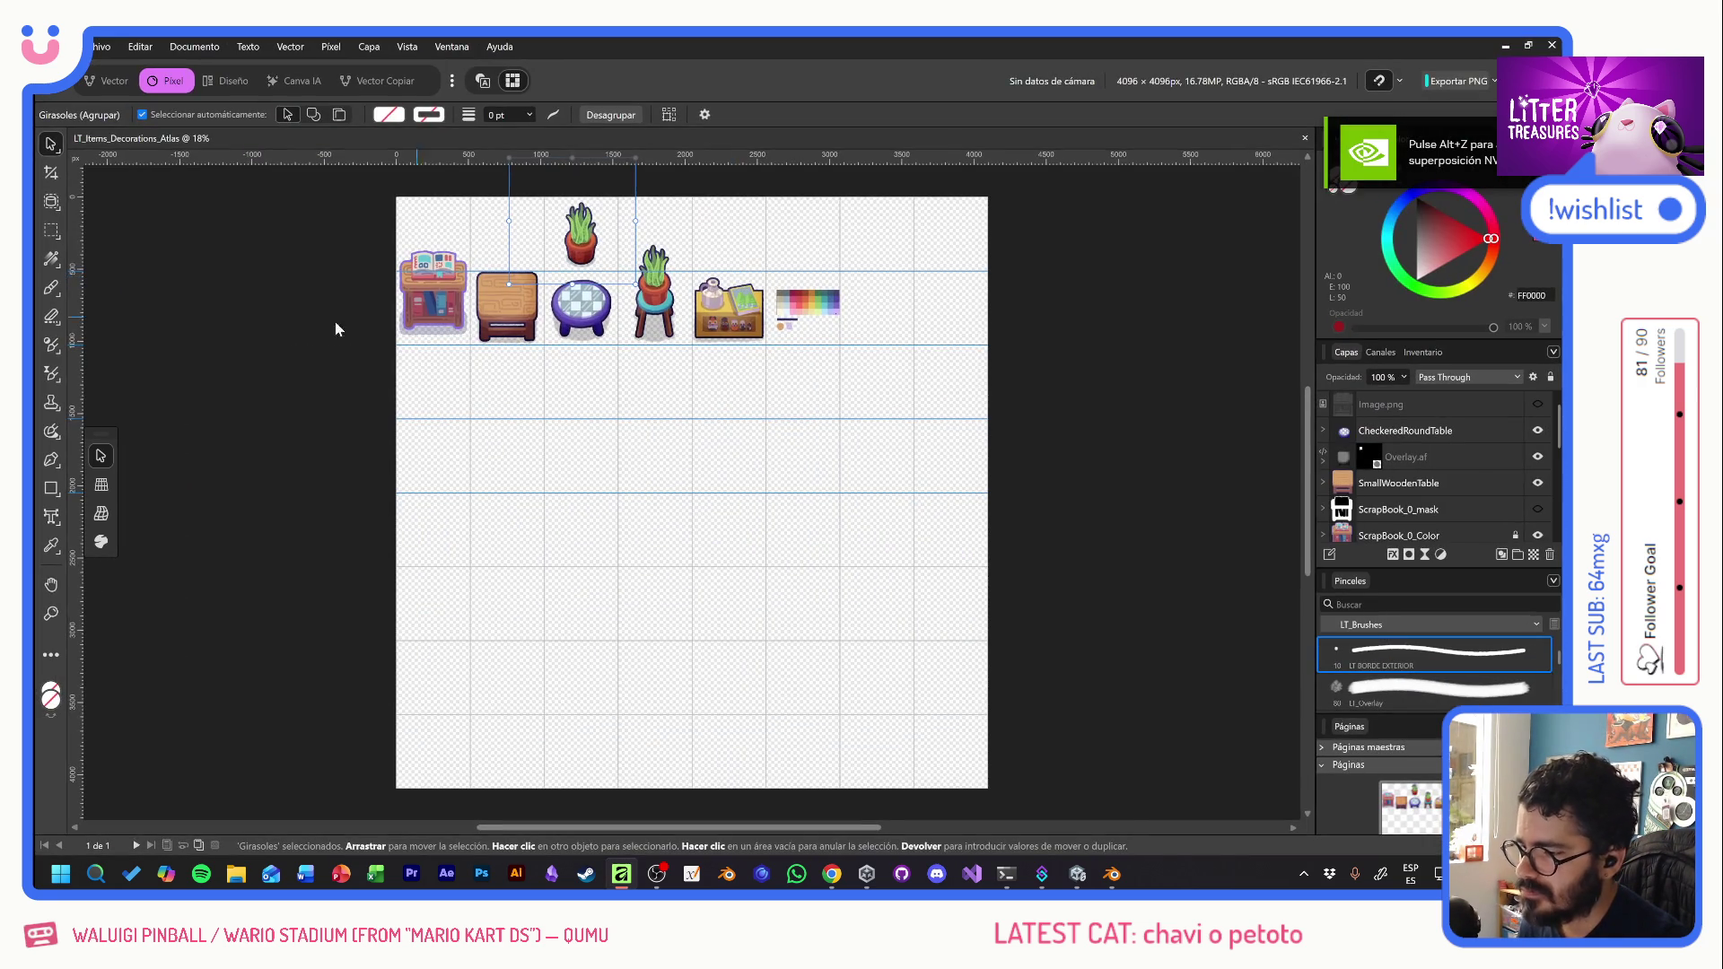
{"action": "scroll", "coordinate": [412, 283], "scroll_direction": "up", "scroll_amount": 5}
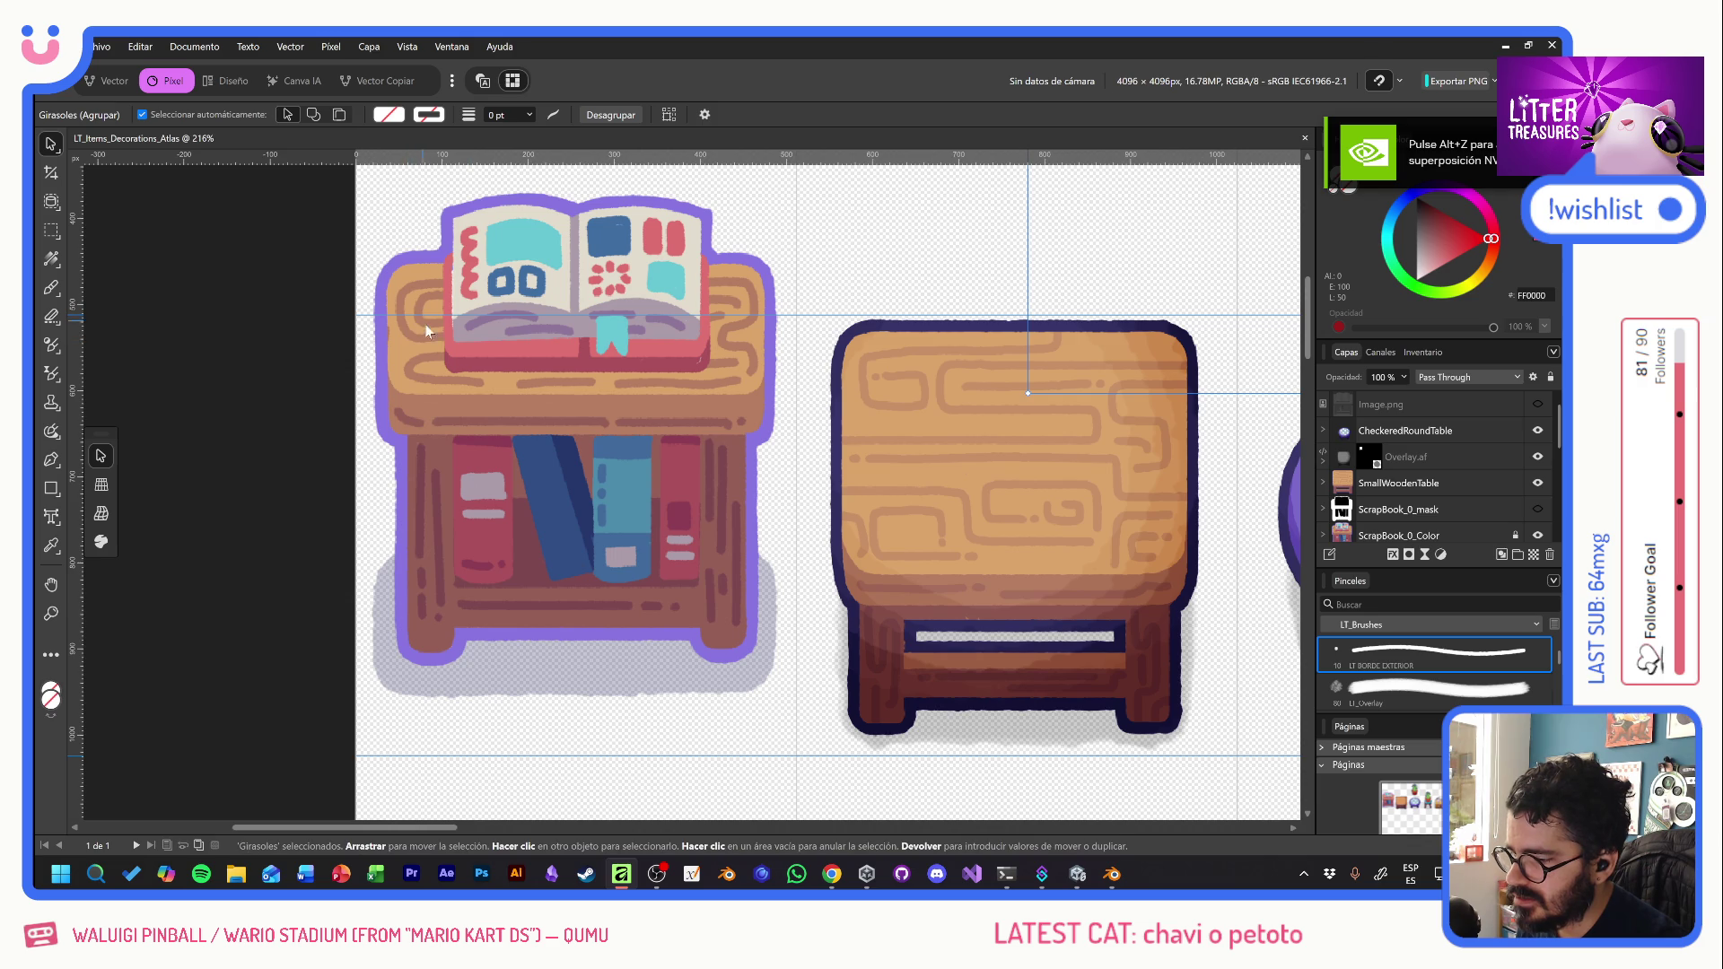
{"action": "scroll", "coordinate": [648, 427], "scroll_direction": "down", "scroll_amount": 4}
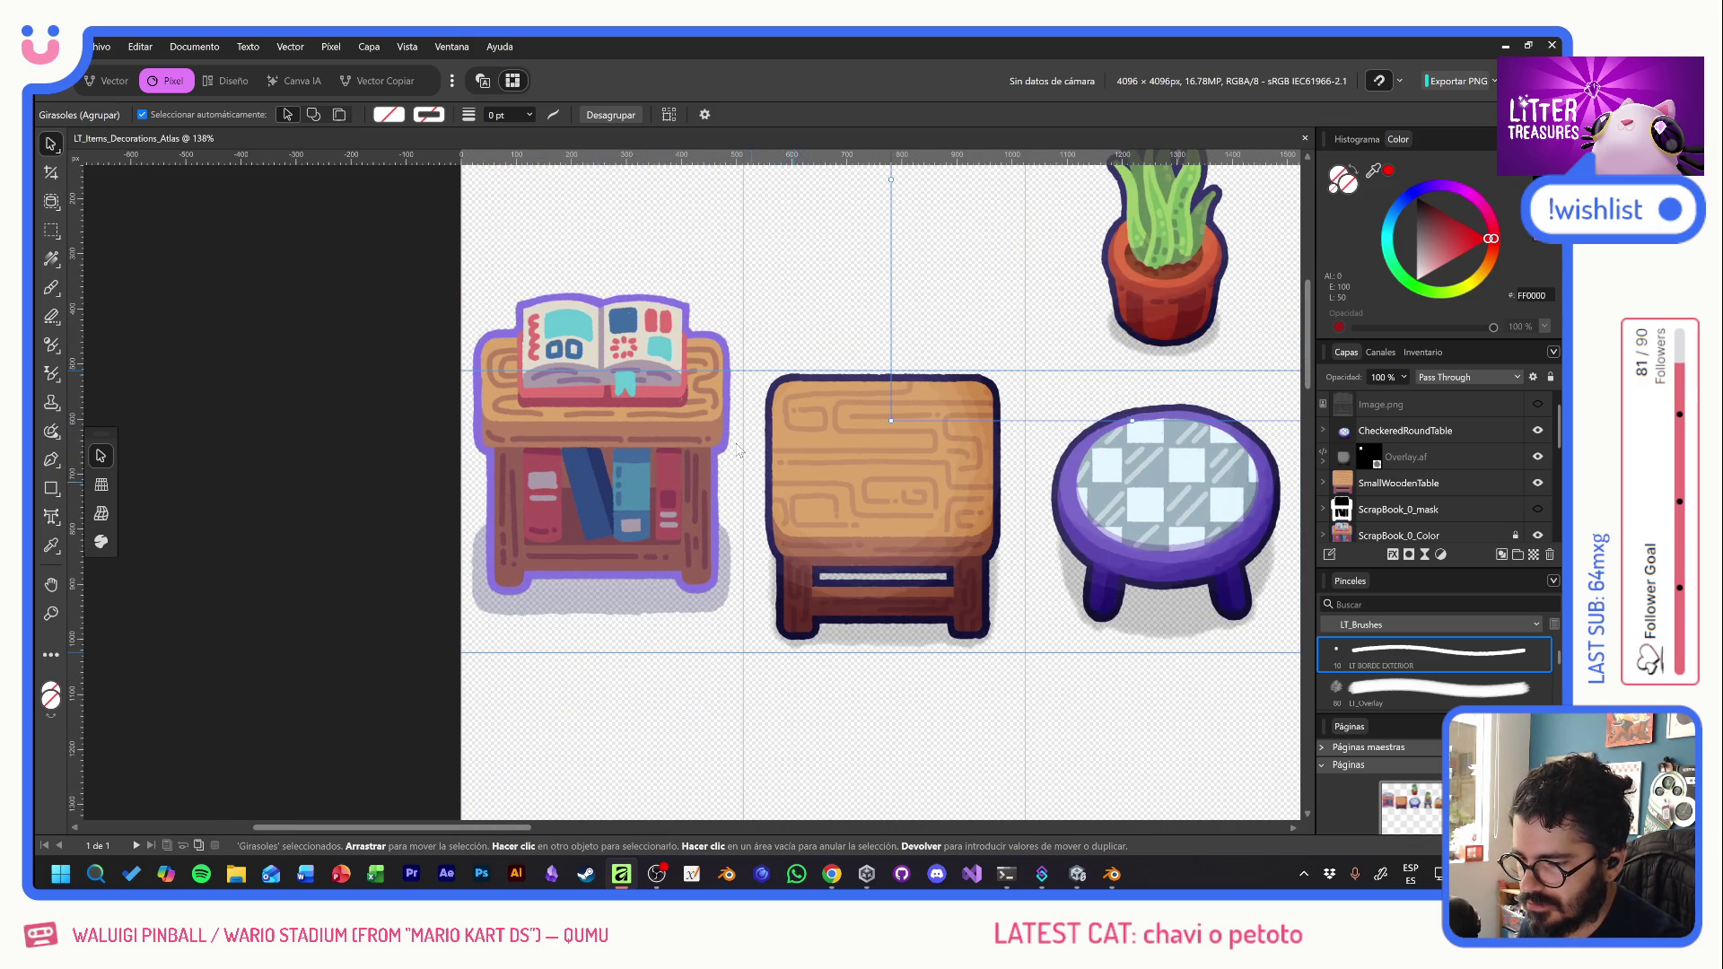
{"action": "scroll", "coordinate": [966, 455], "scroll_direction": "right", "scroll_amount": 6}
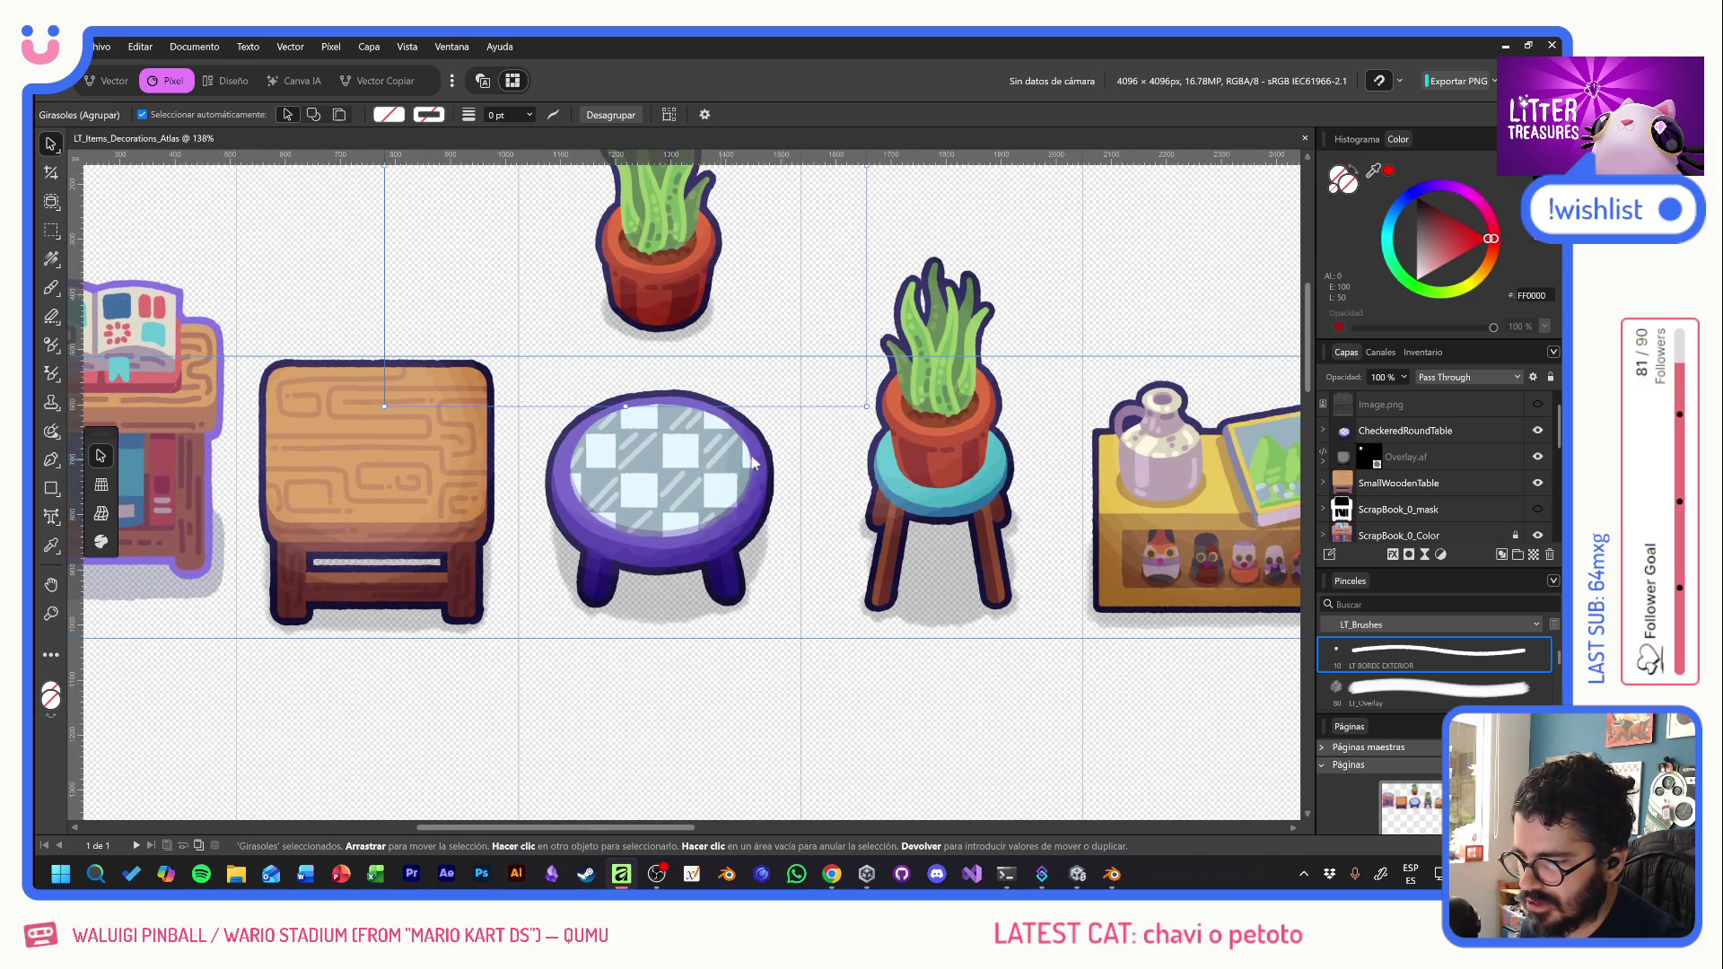
{"action": "scroll", "coordinate": [933, 459], "scroll_direction": "right", "scroll_amount": 4}
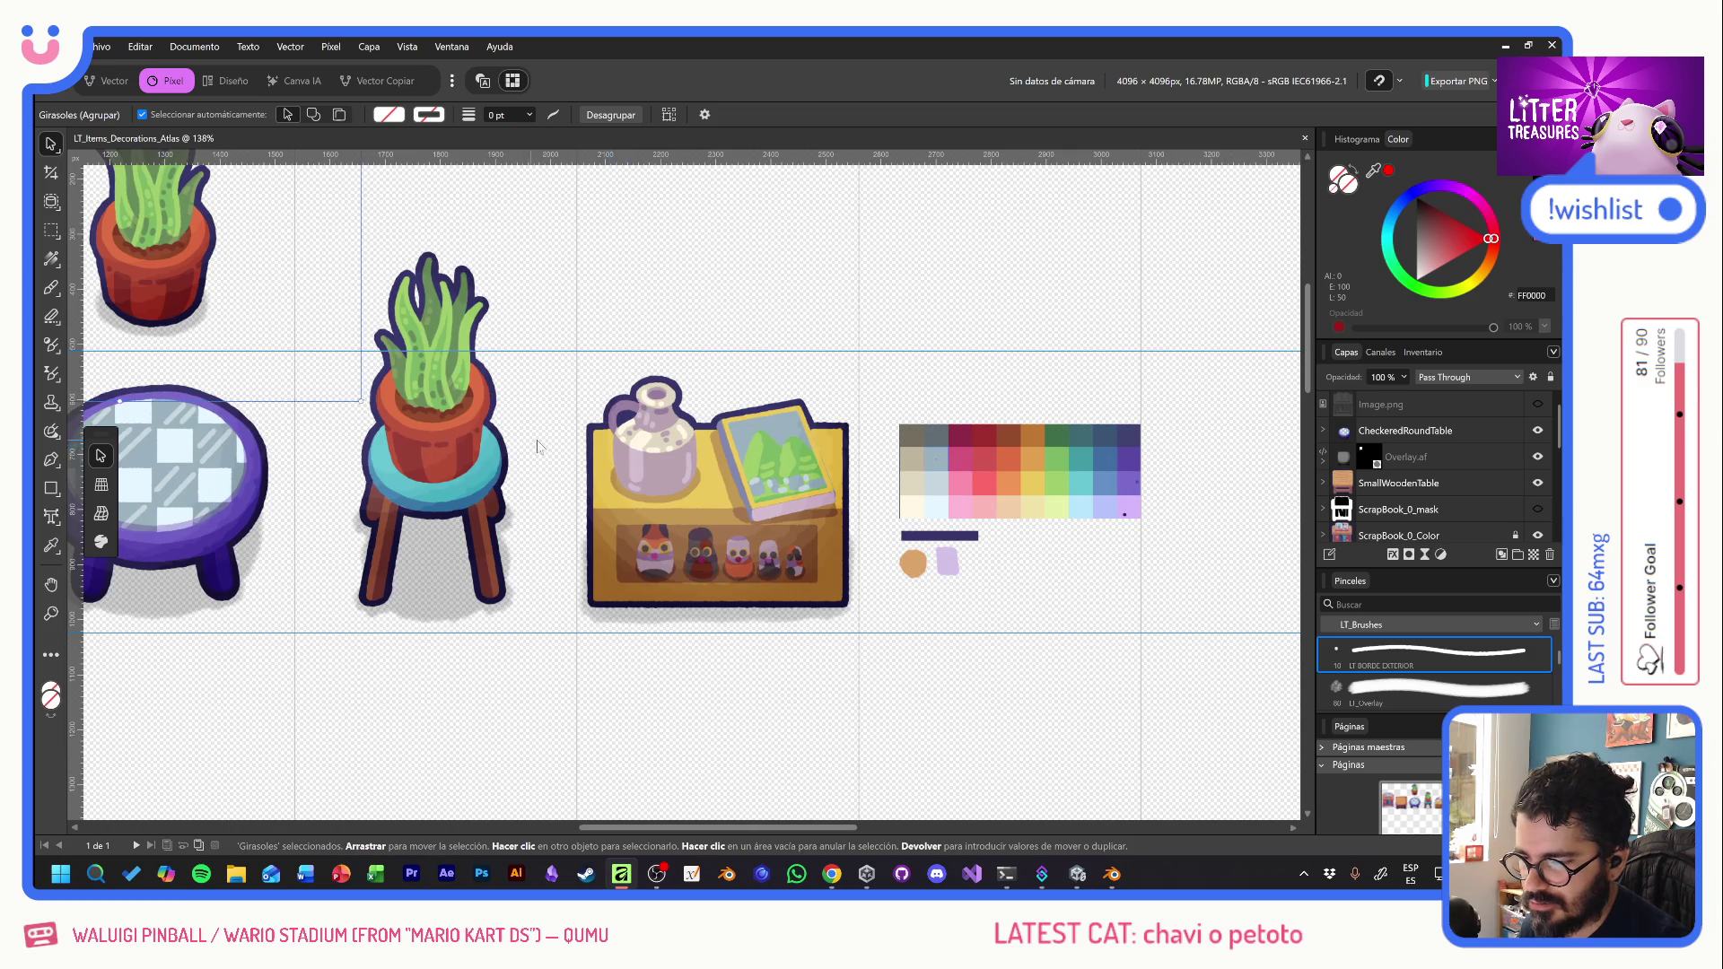
{"action": "scroll", "coordinate": [474, 514], "scroll_direction": "left", "scroll_amount": 3}
{"action": "scroll", "coordinate": [474, 514], "scroll_direction": "up", "scroll_amount": 1}
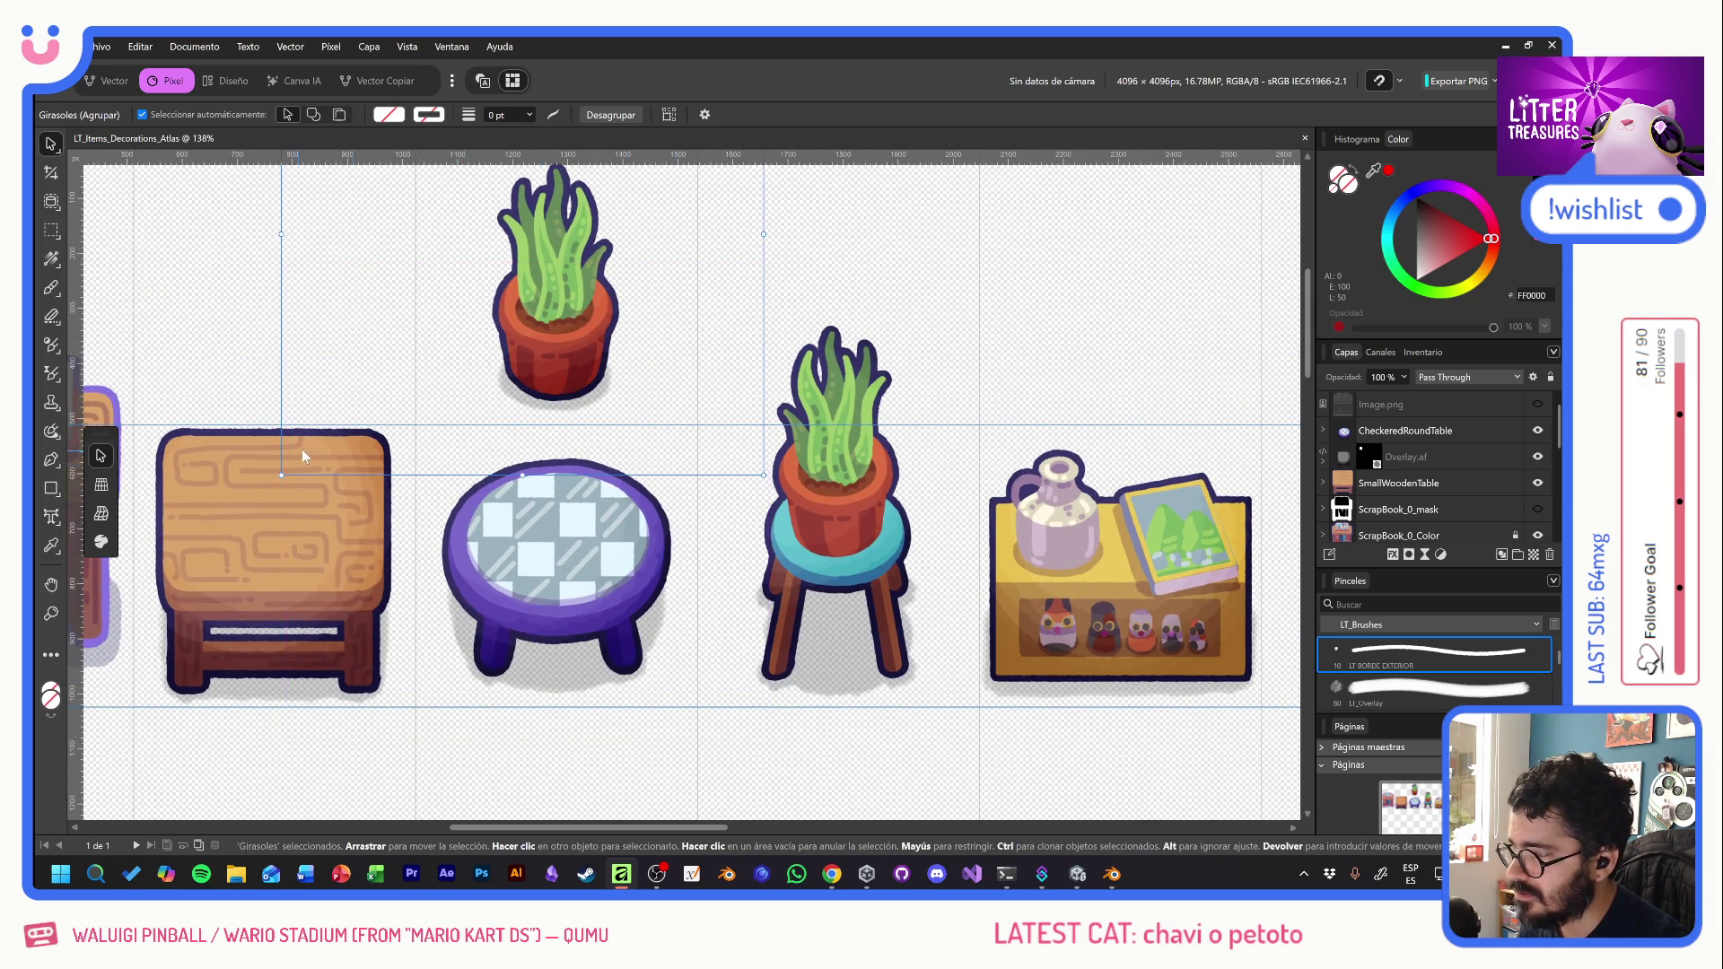
{"action": "scroll", "coordinate": [741, 467], "scroll_direction": "left", "scroll_amount": 5}
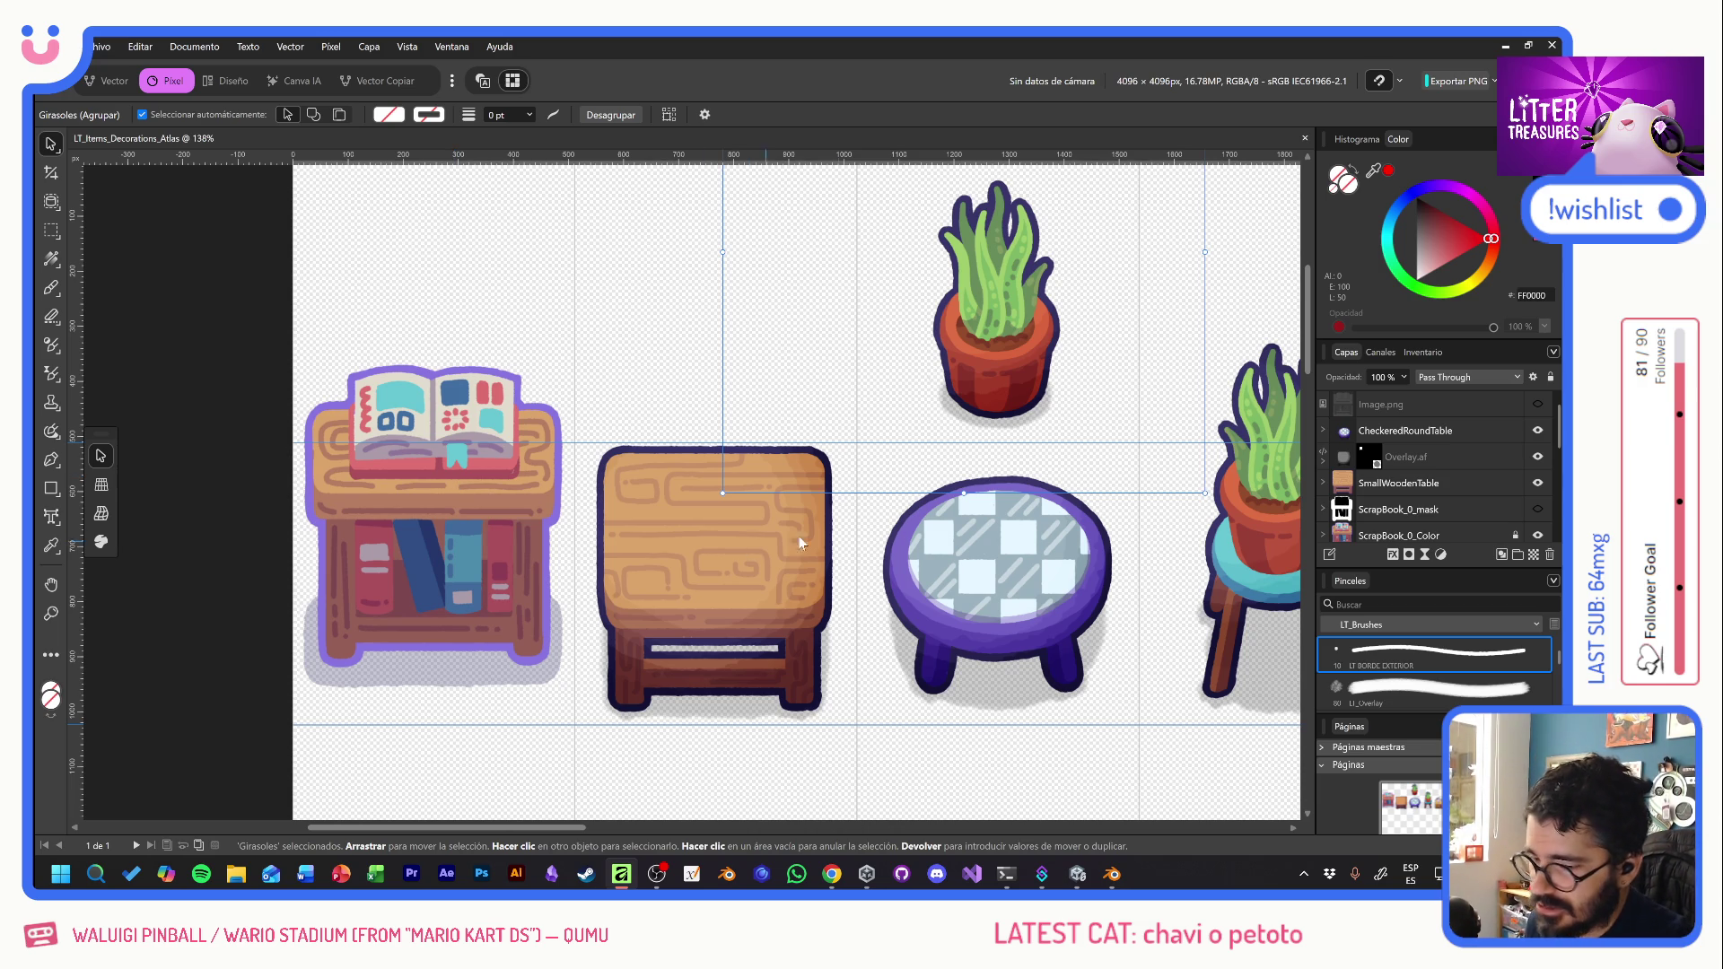
{"action": "scroll", "coordinate": [770, 547], "scroll_direction": "right", "scroll_amount": 6}
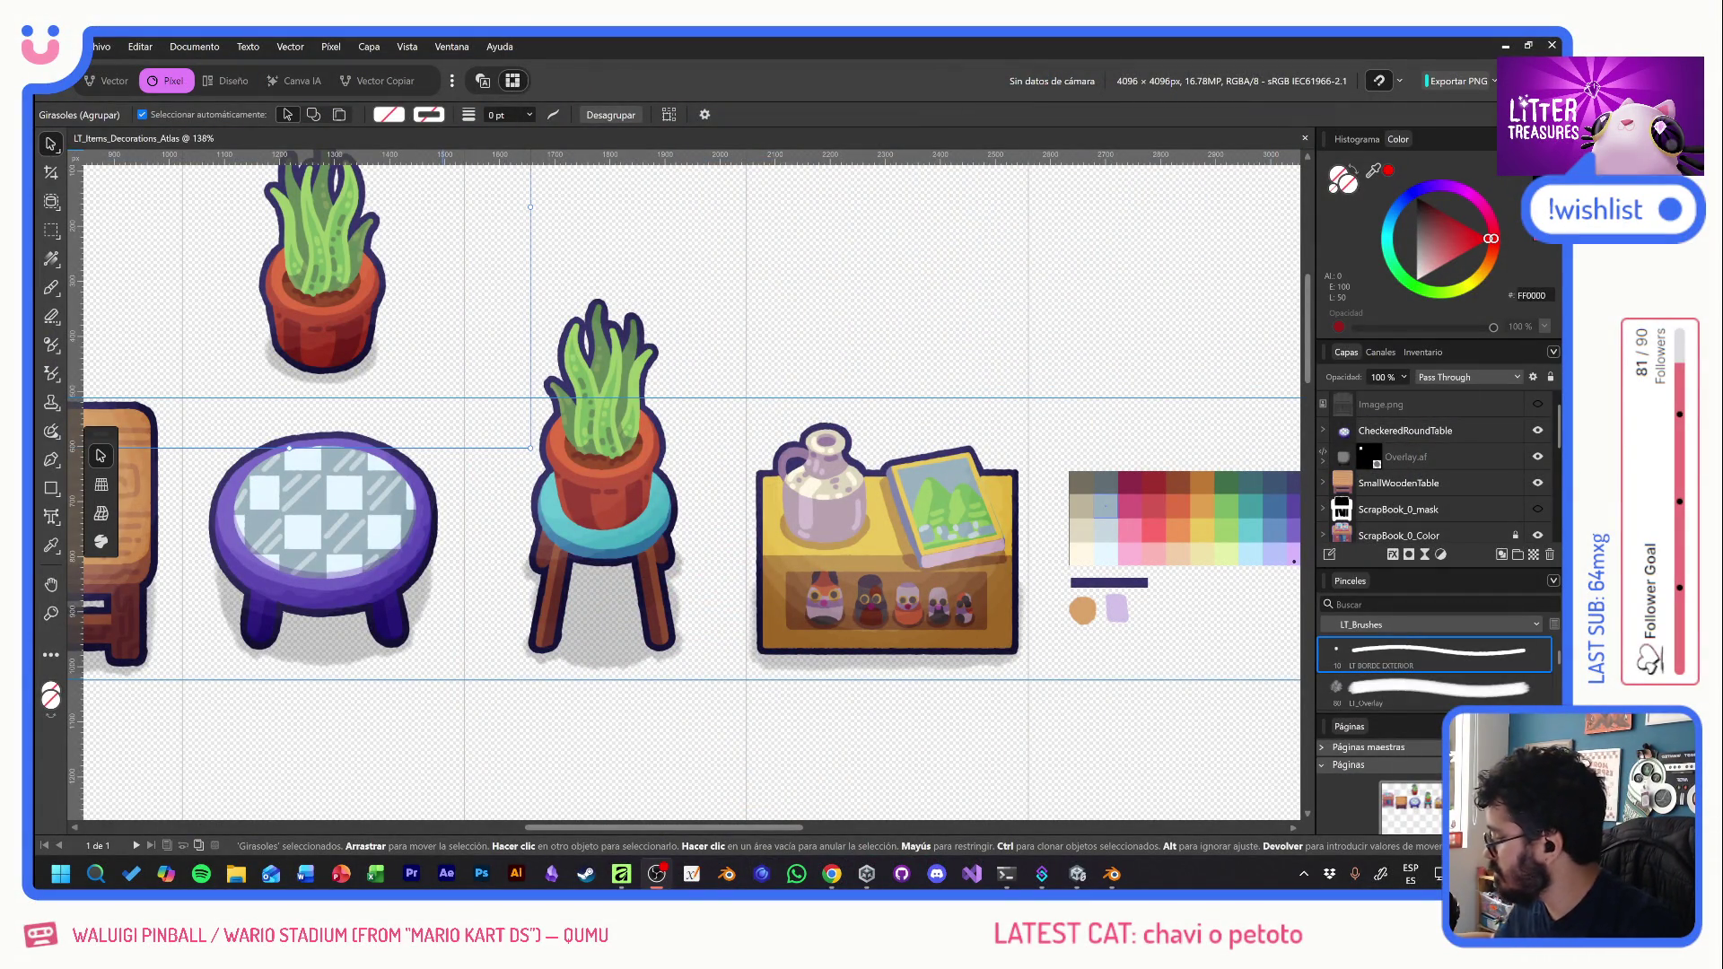
- Back in Blender, set the timeline to frame 1 and select the Camera
{"action": "key", "text": "alt+Tab"}
{"action": "key", "text": "alt+Tab"}
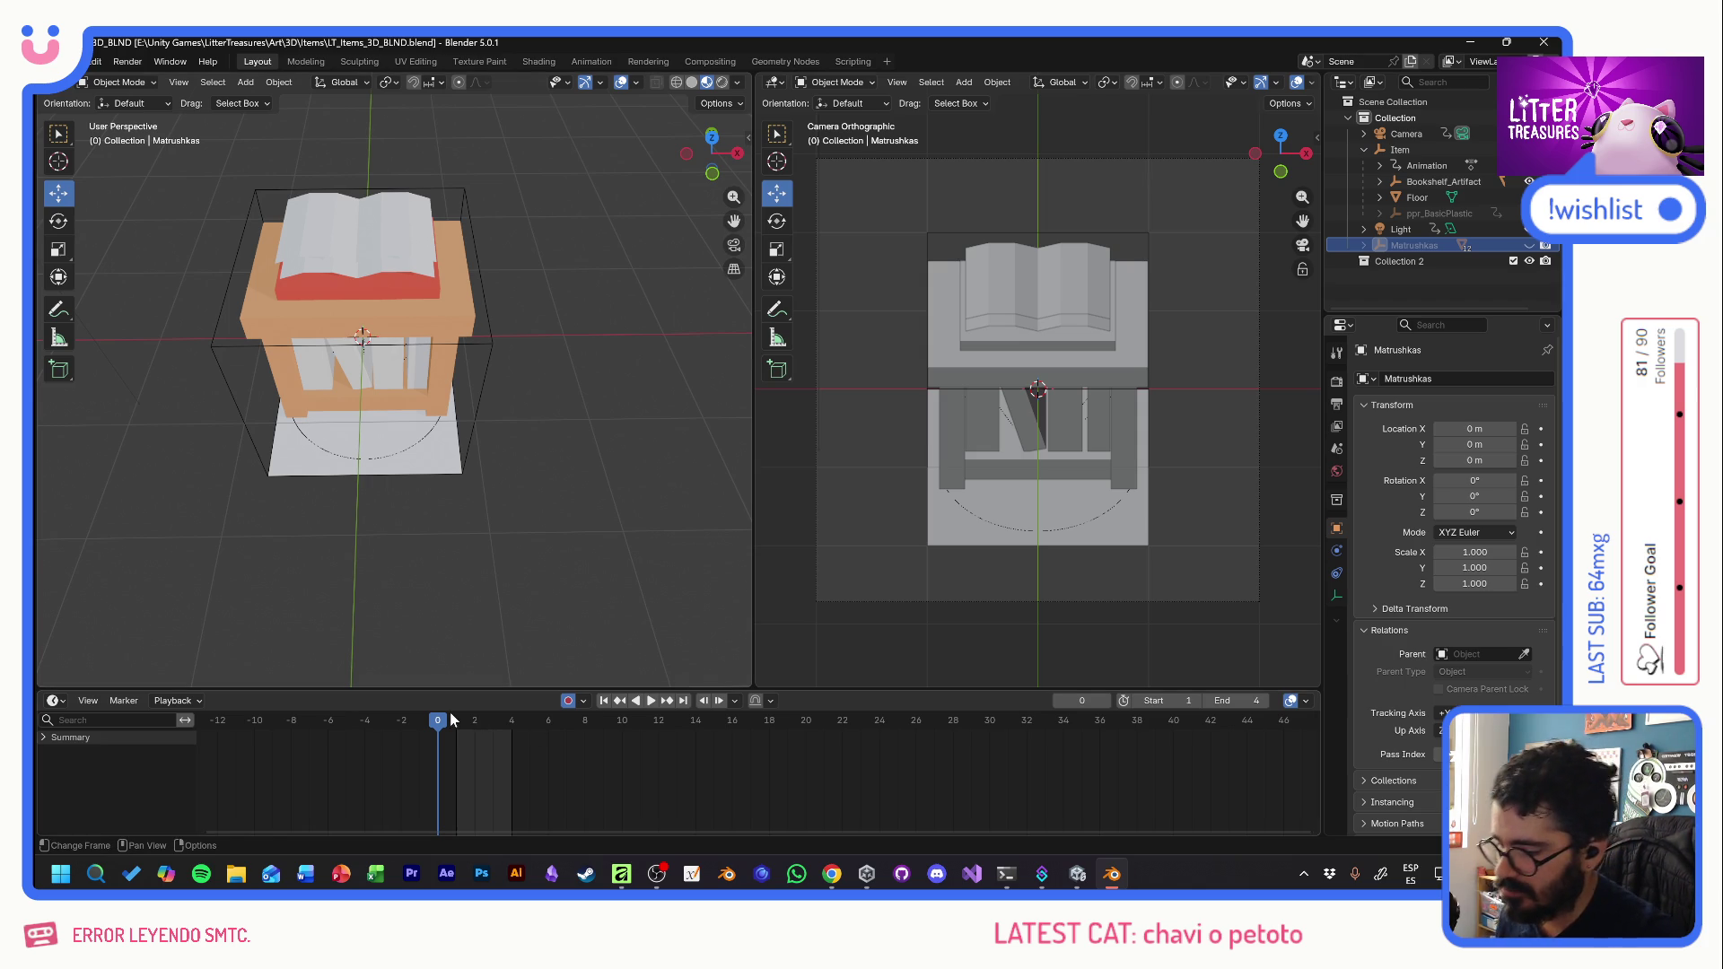
{"action": "mouse_move", "coordinate": [438, 722]}
{"action": "left_mouse_down"}
{"action": "mouse_move", "coordinate": [520, 734]}
{"action": "mouse_move", "coordinate": [460, 750]}
{"action": "left_mouse_up"}
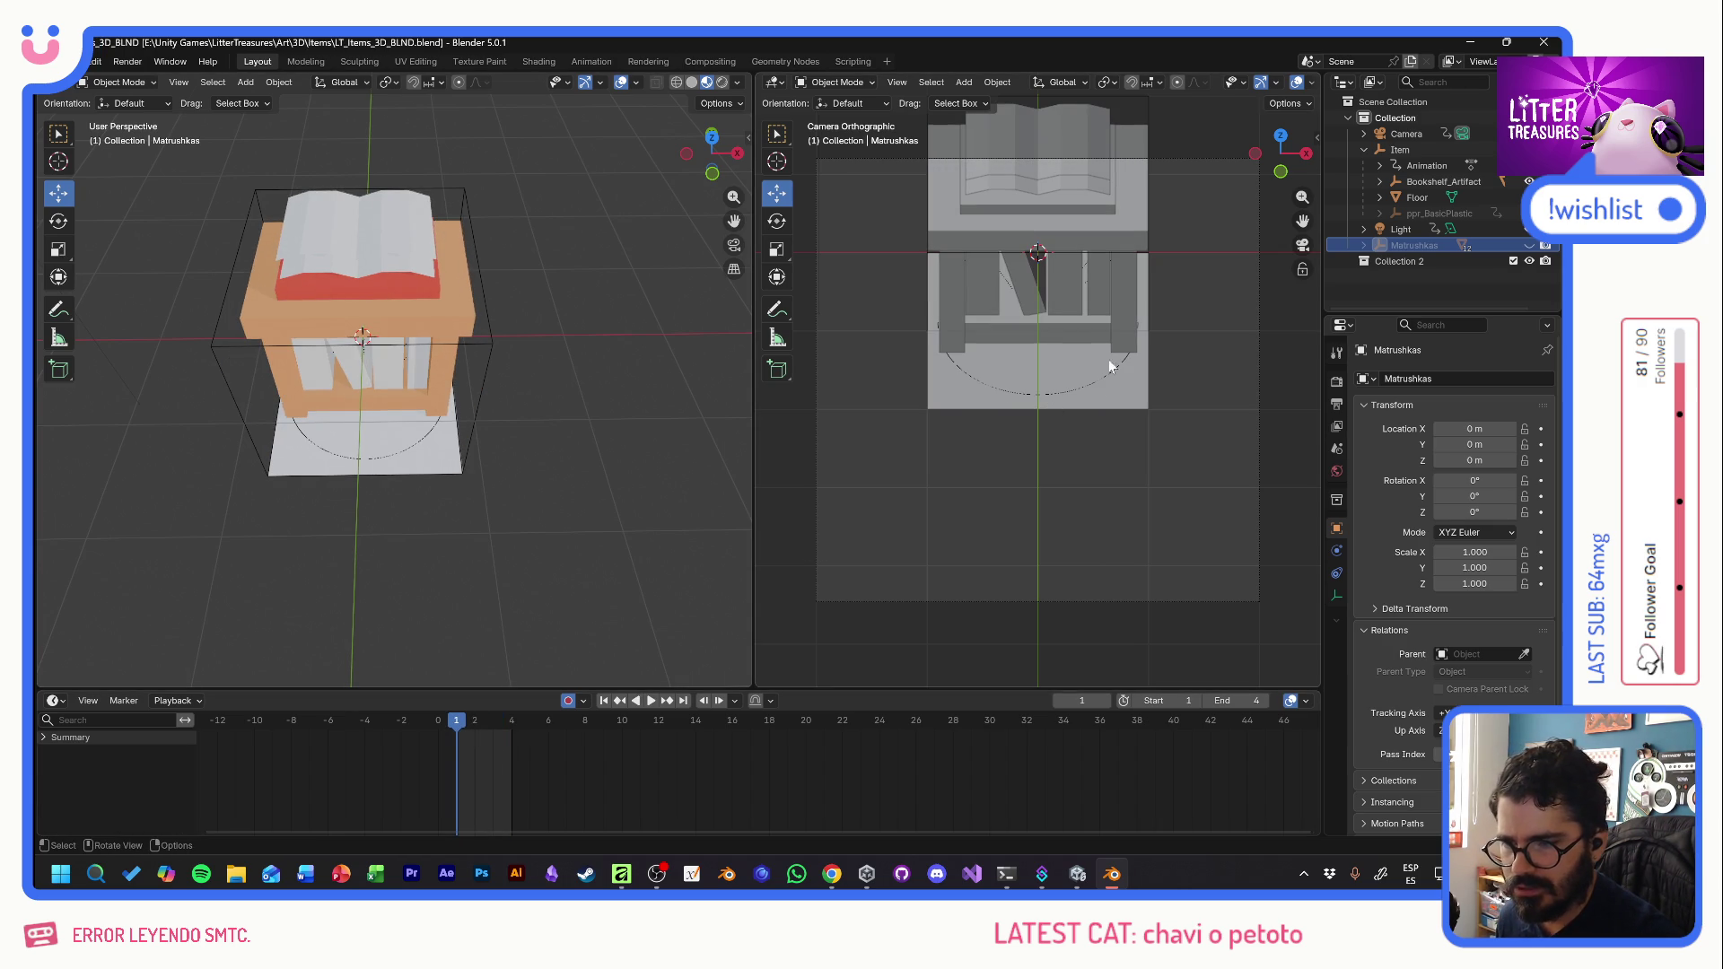
{"action": "left_click", "coordinate": [1409, 136]}
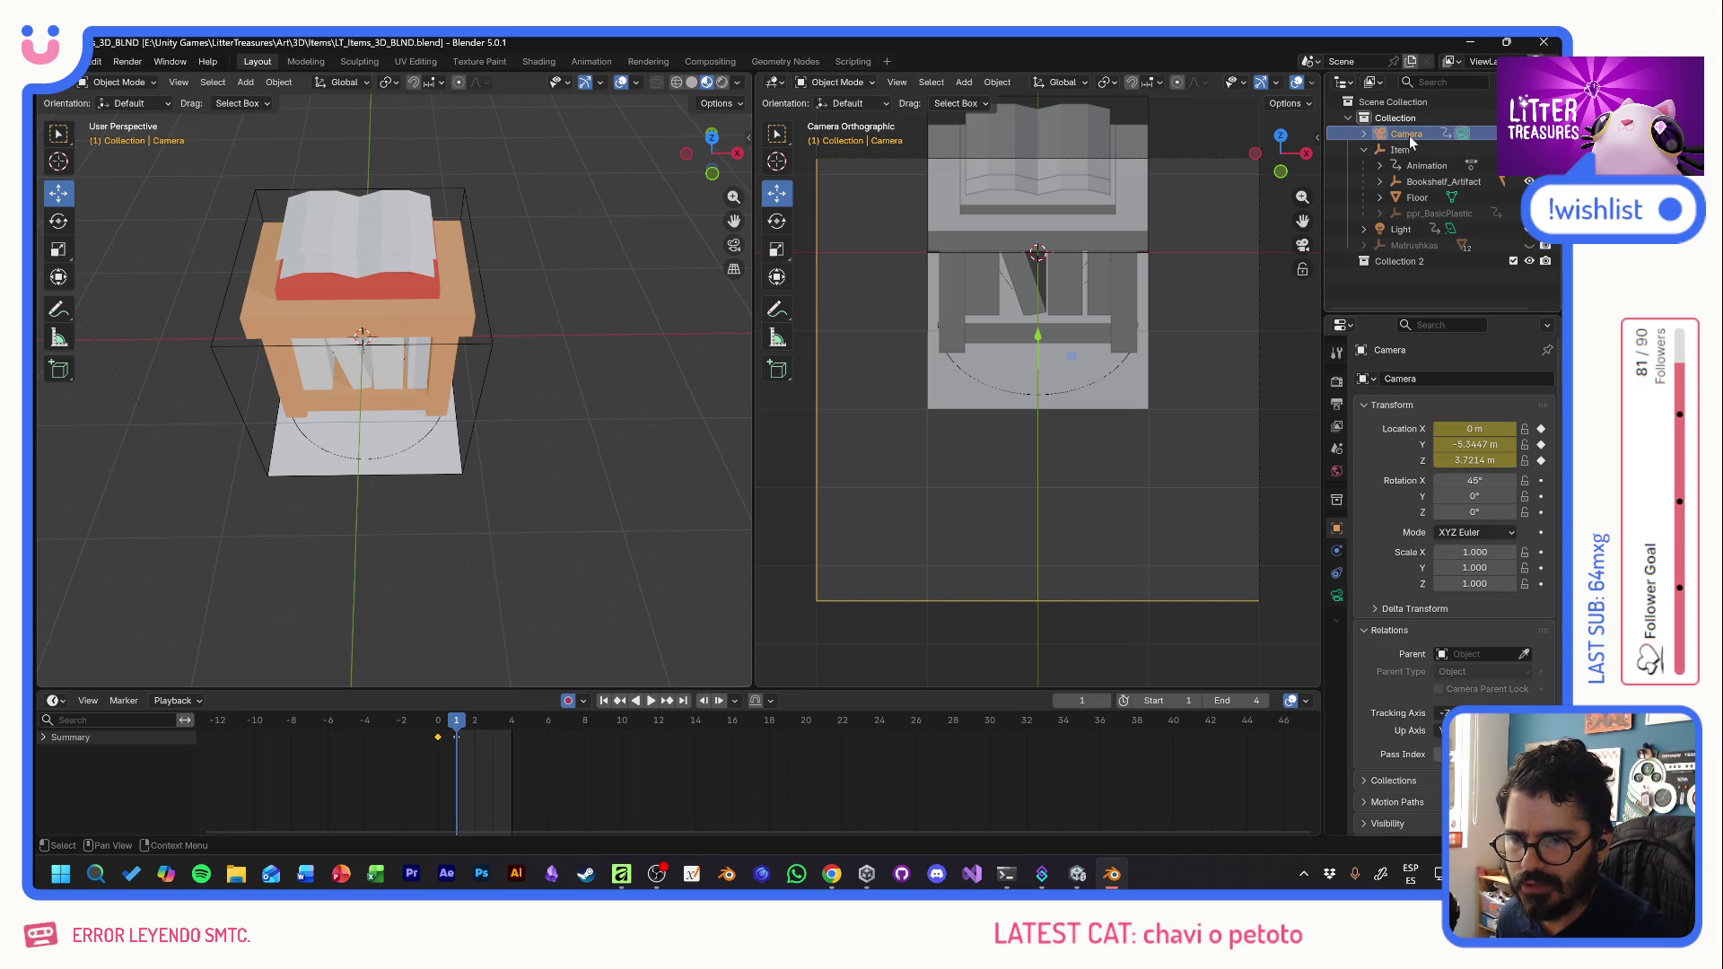
- Move the camera along Y to -3.7439 m to re-centre the item in view
{"action": "left_click_drag", "start_coordinate": [1038, 338], "coordinate": [962, 379]}
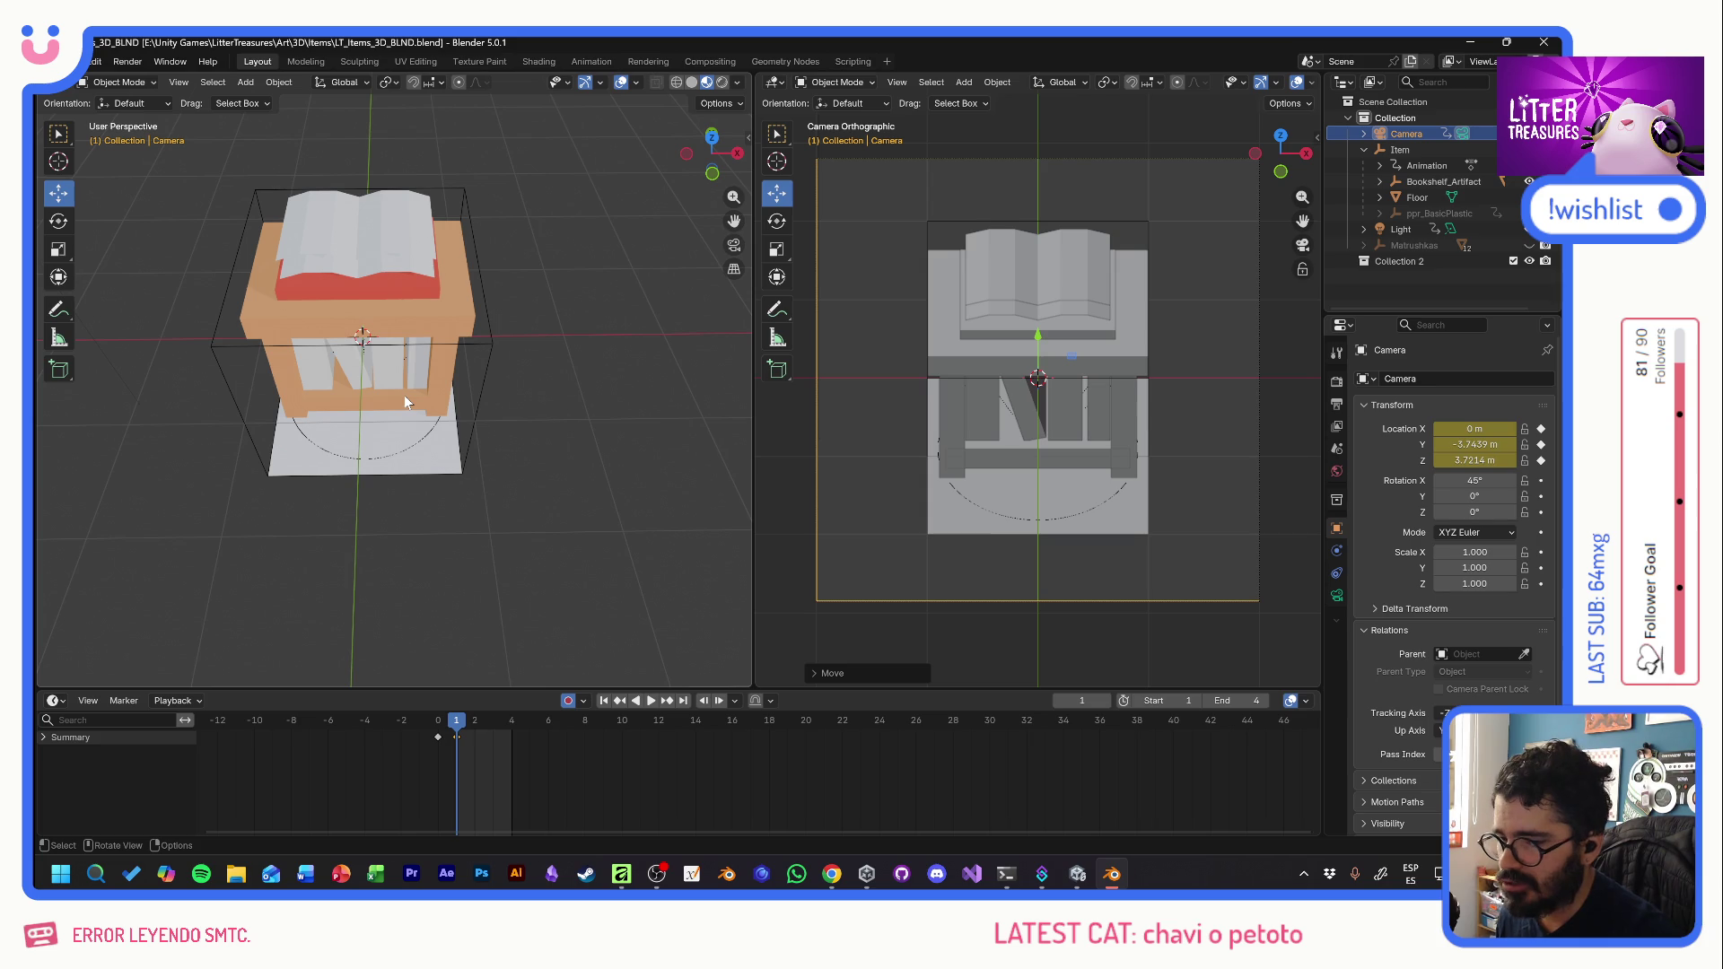
{"action": "key", "text": "alt+Tab"}
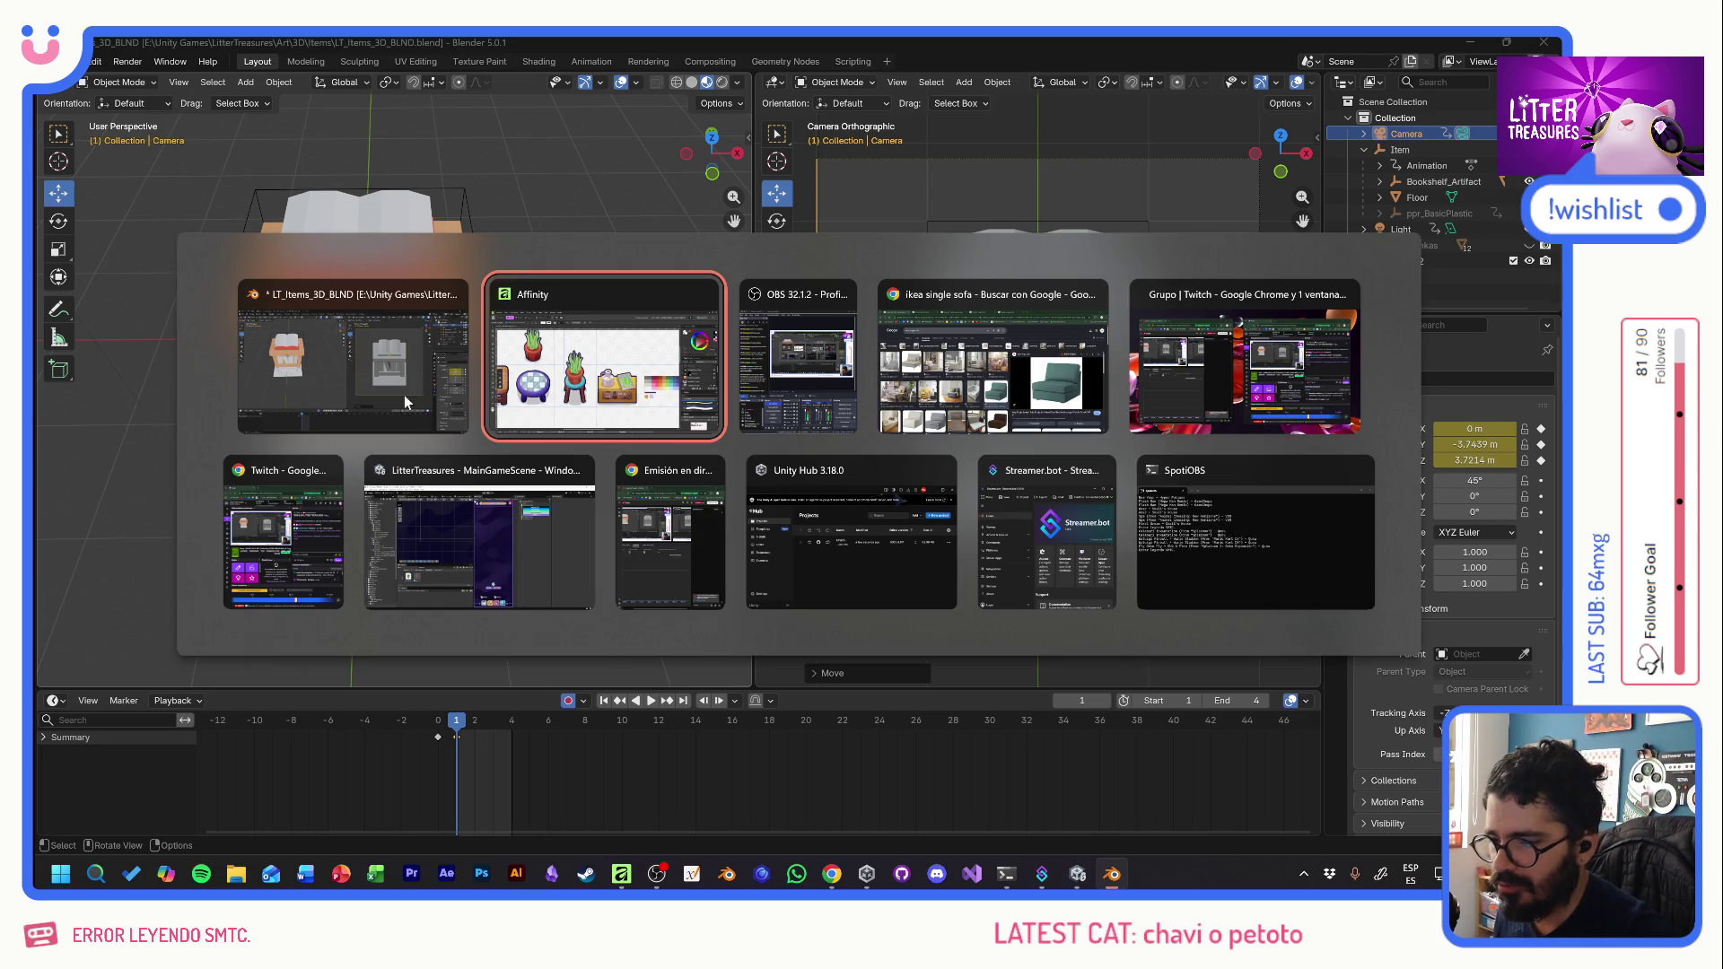
{"action": "key", "text": "alt+Tab"}
{"action": "key", "text": "alt+Tab"}
{"action": "key", "text": "alt+Tab"}
{"action": "key", "text": "alt+Tab"}
{"action": "key", "text": "alt+Tab"}
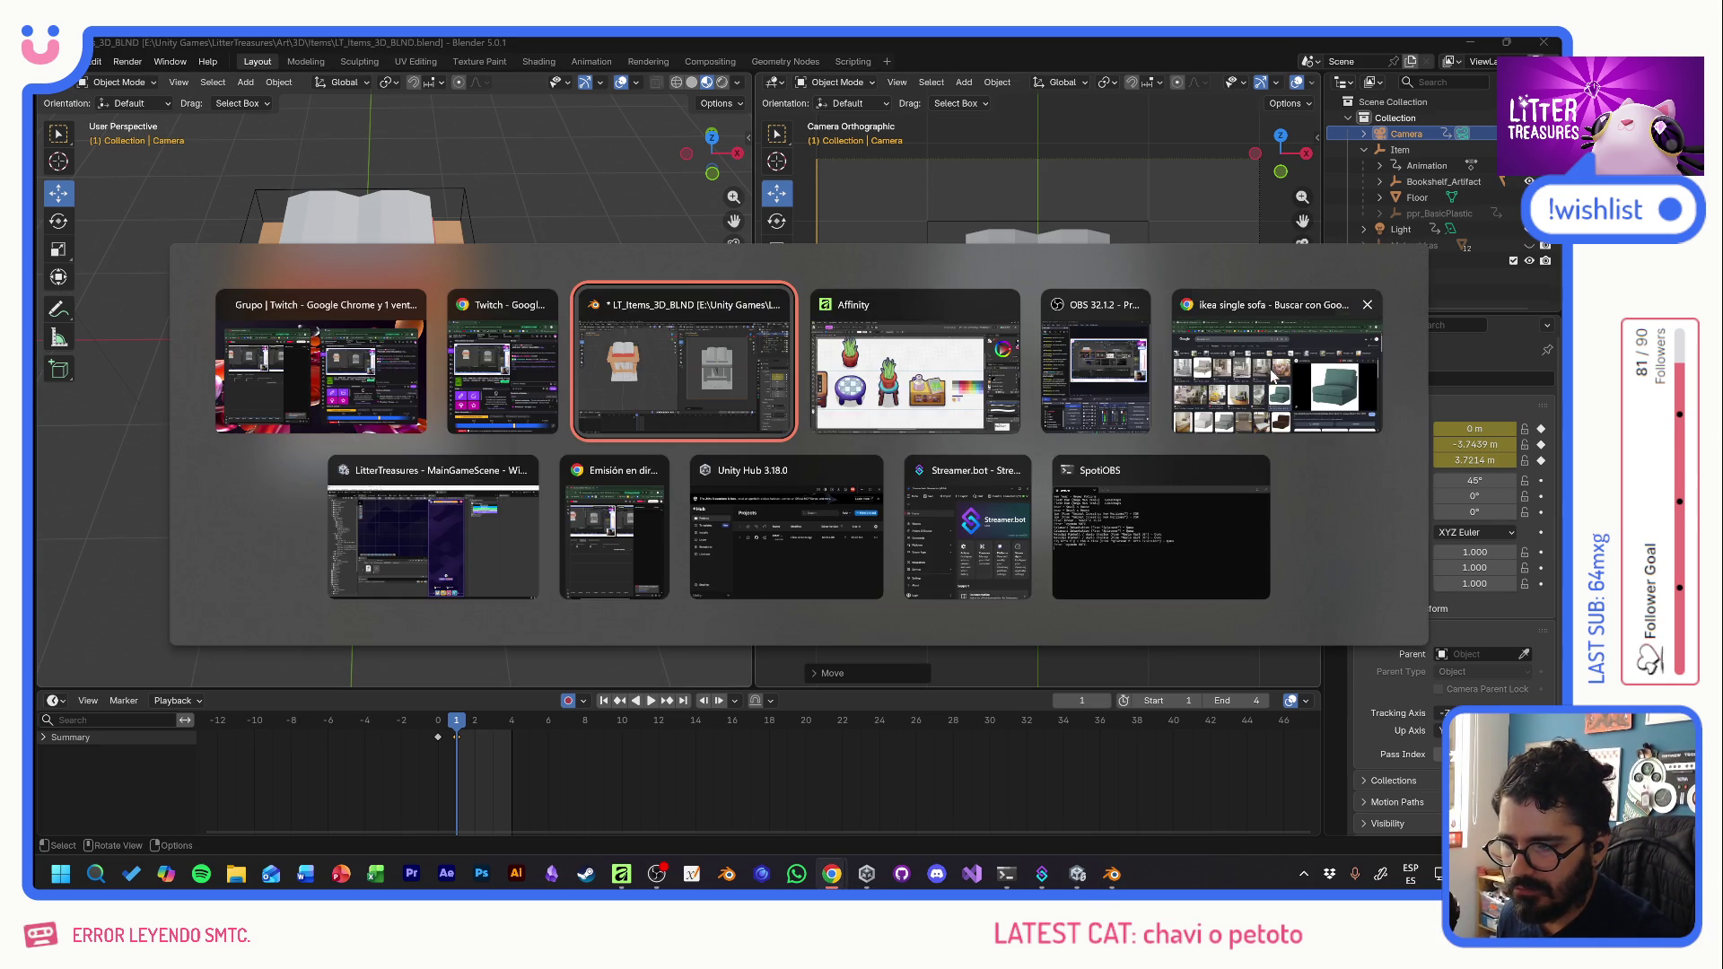
{"action": "key", "text": "alt+Tab"}
{"action": "key", "text": "alt+Tab"}
{"action": "key", "text": "alt+Tab"}
{"action": "key", "text": "alt+Tab"}
{"action": "key", "text": "alt+Tab"}
{"action": "key", "text": "alt+Tab"}
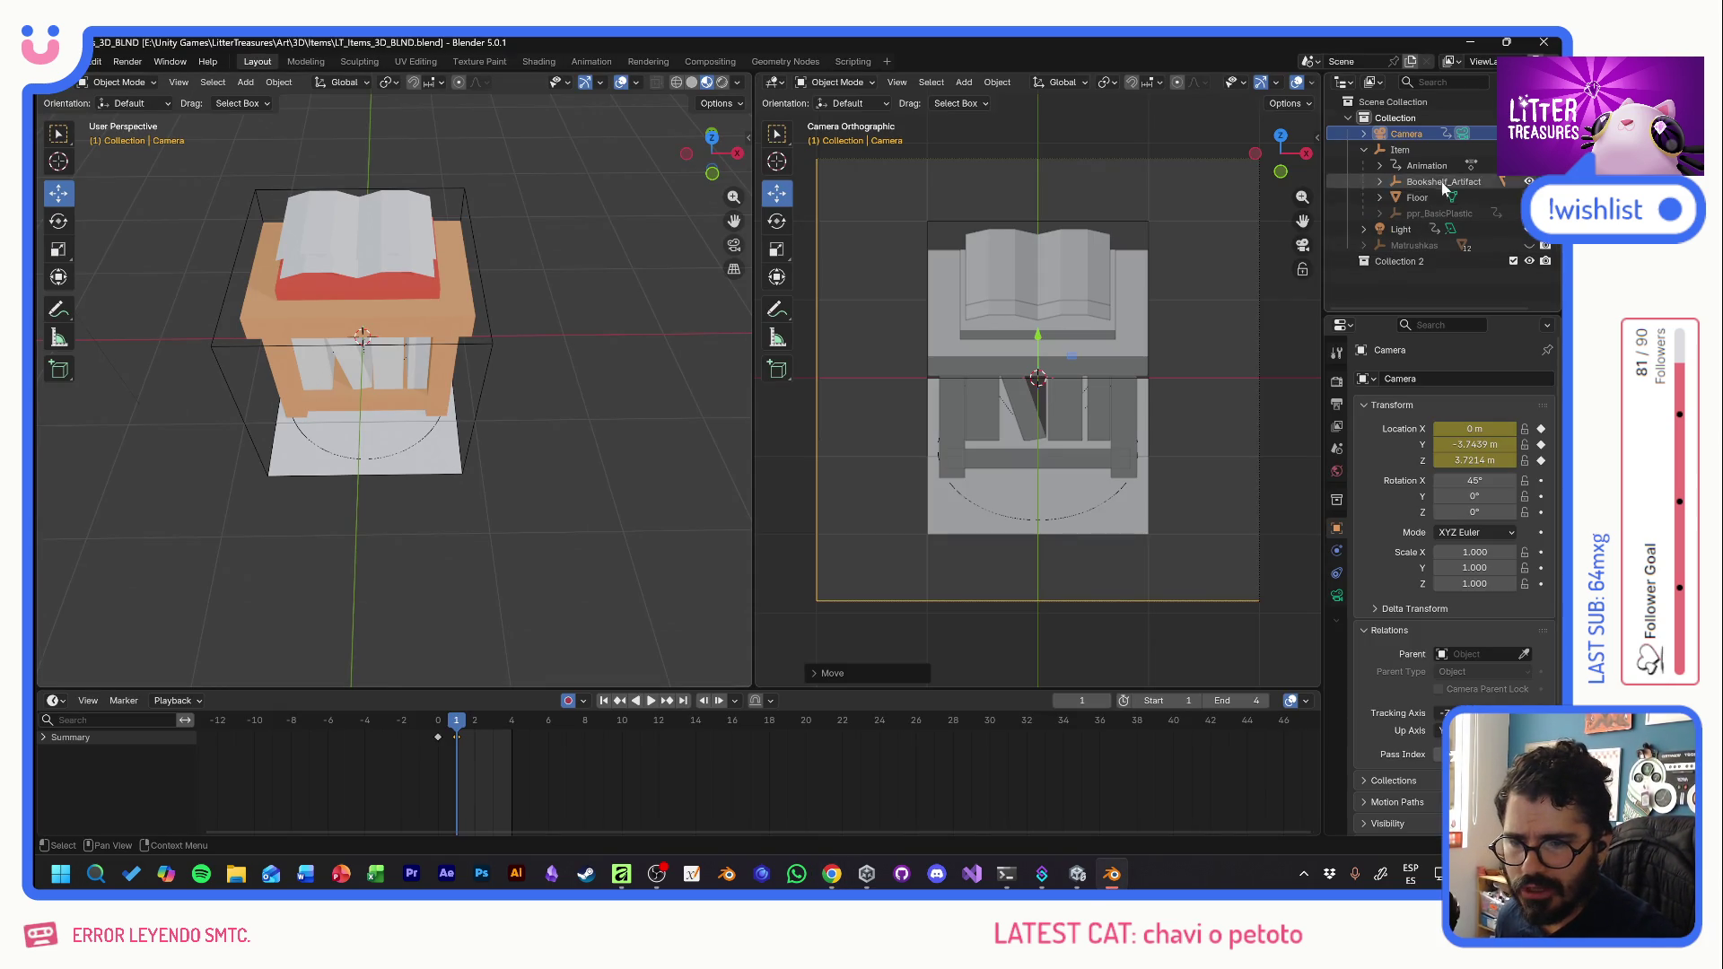
- Hide Bookshelf_Artifact and select Collection 2
{"action": "left_click", "coordinate": [1441, 182]}
{"action": "key", "text": "h"}
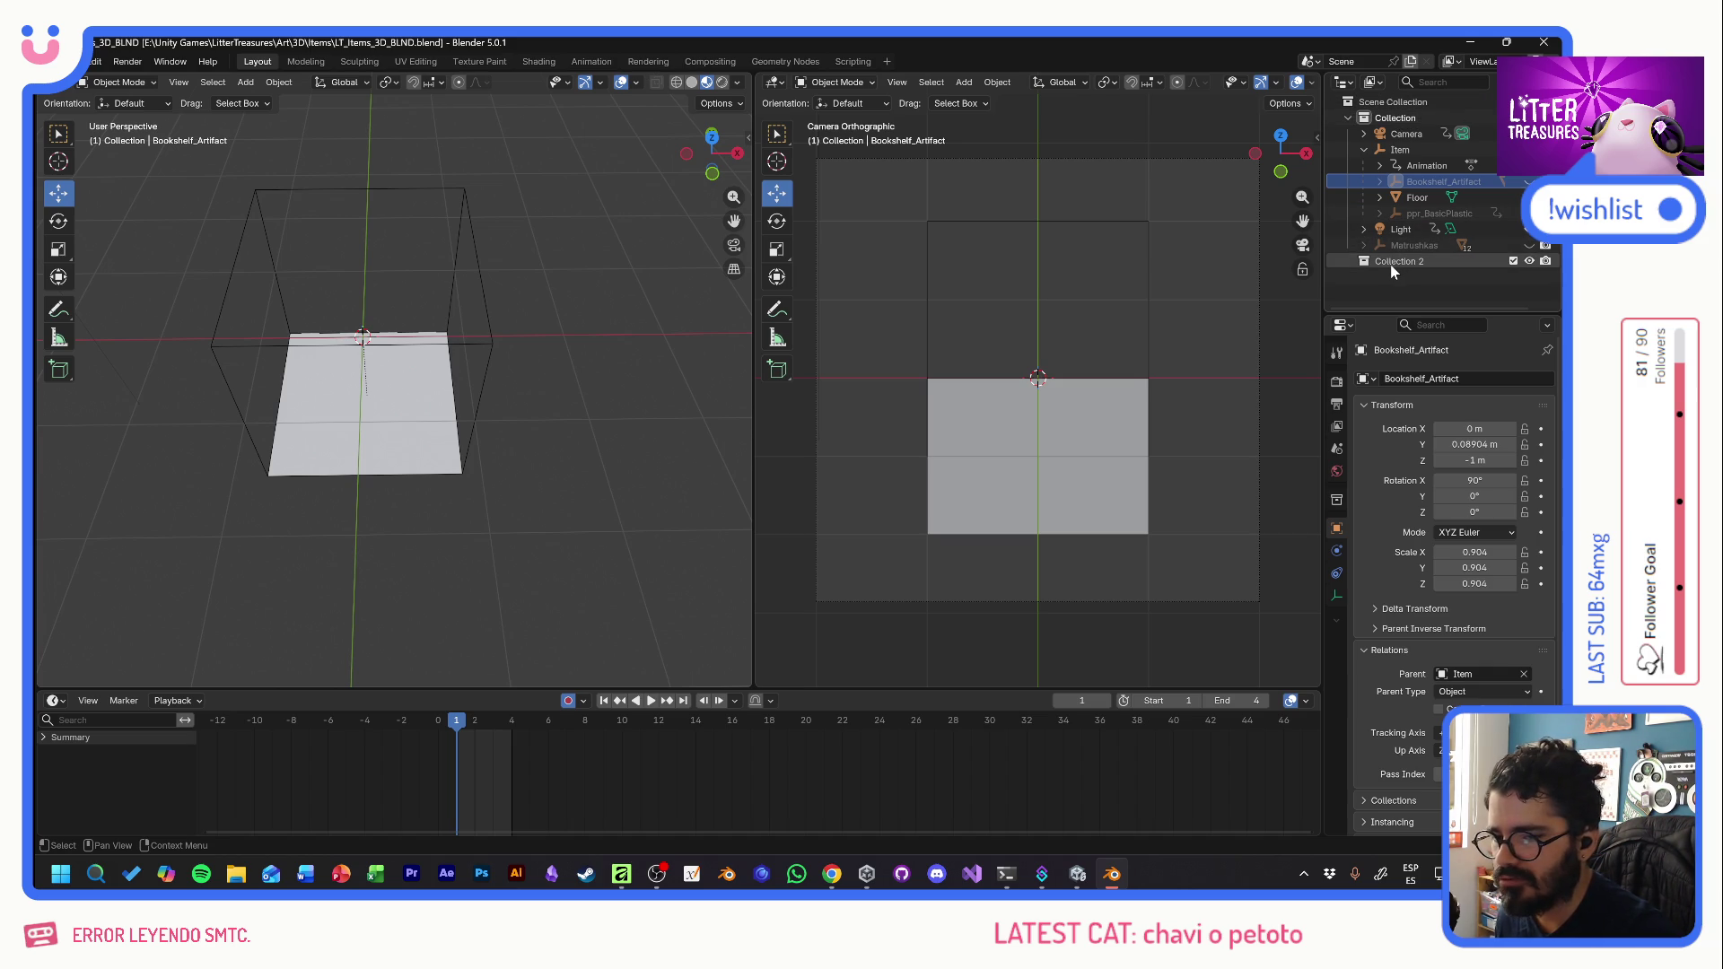
{"action": "left_click", "coordinate": [1366, 264]}
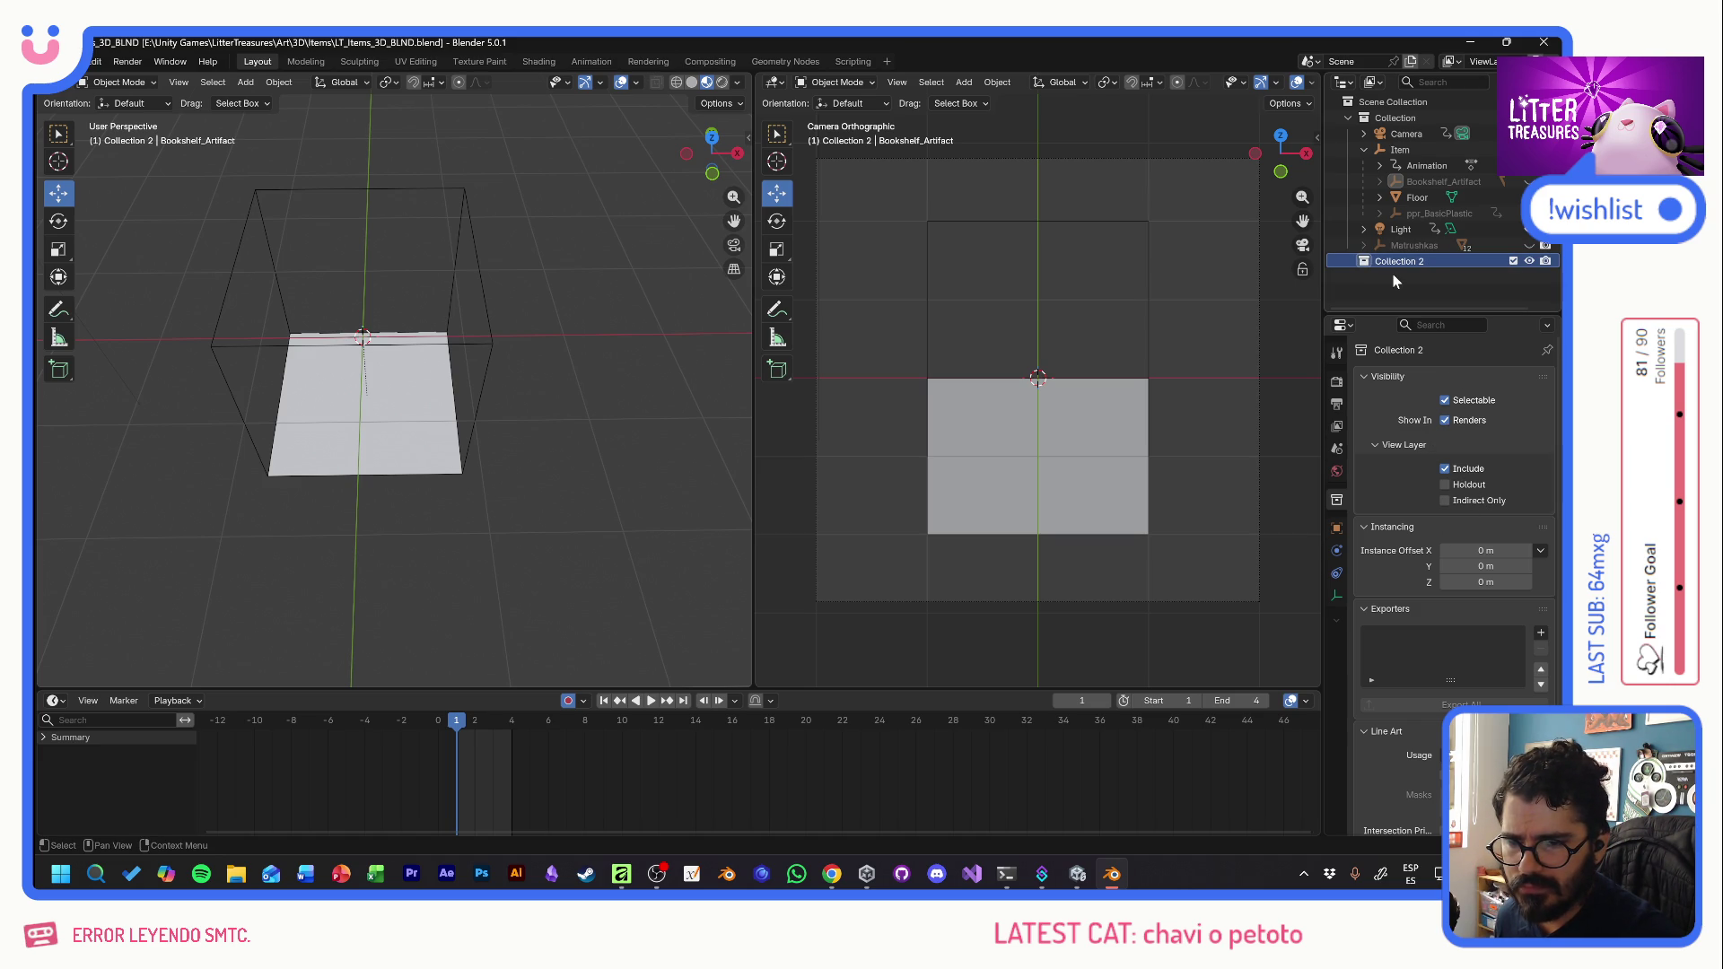
- Drag Collection 2 into the main Collection, then bring up the Google AI answer on collections
{"action": "left_click_drag", "start_coordinate": [1395, 262], "coordinate": [1420, 216]}
{"action": "mouse_move", "coordinate": [1419, 201]}
{"action": "left_mouse_down"}
{"action": "mouse_move", "coordinate": [1391, 281]}
{"action": "mouse_move", "coordinate": [1382, 262]}
{"action": "mouse_move", "coordinate": [1392, 287]}
{"action": "left_mouse_up"}
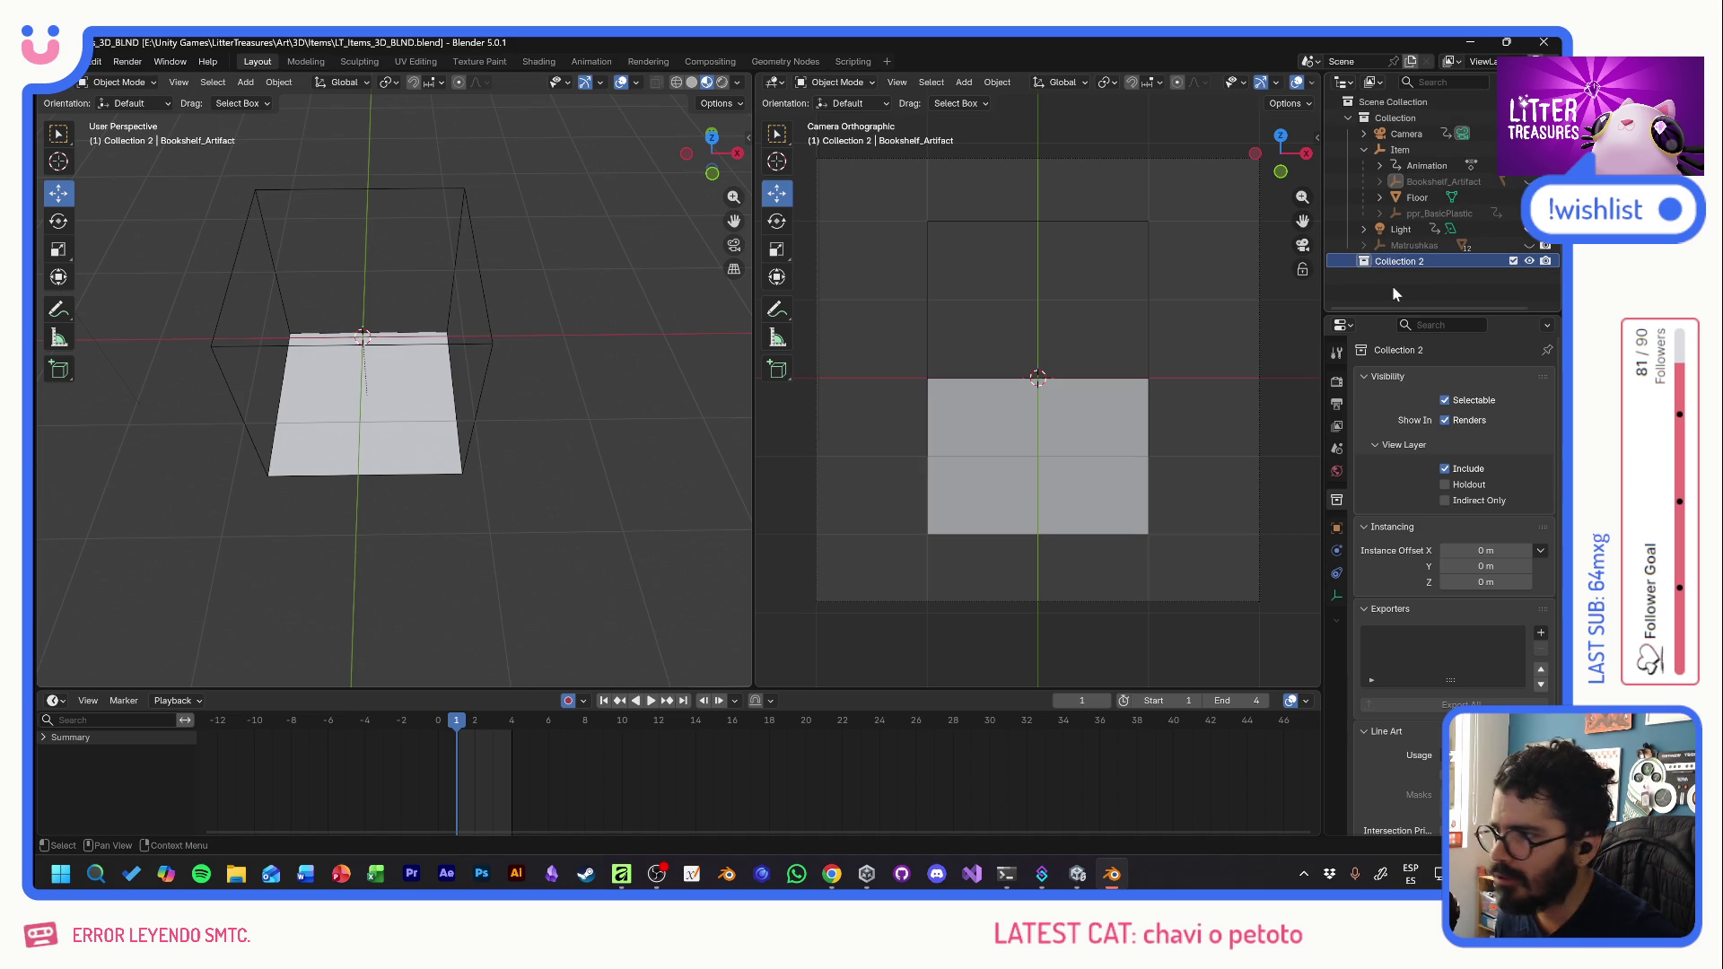
{"action": "left_click", "coordinate": [1394, 283]}
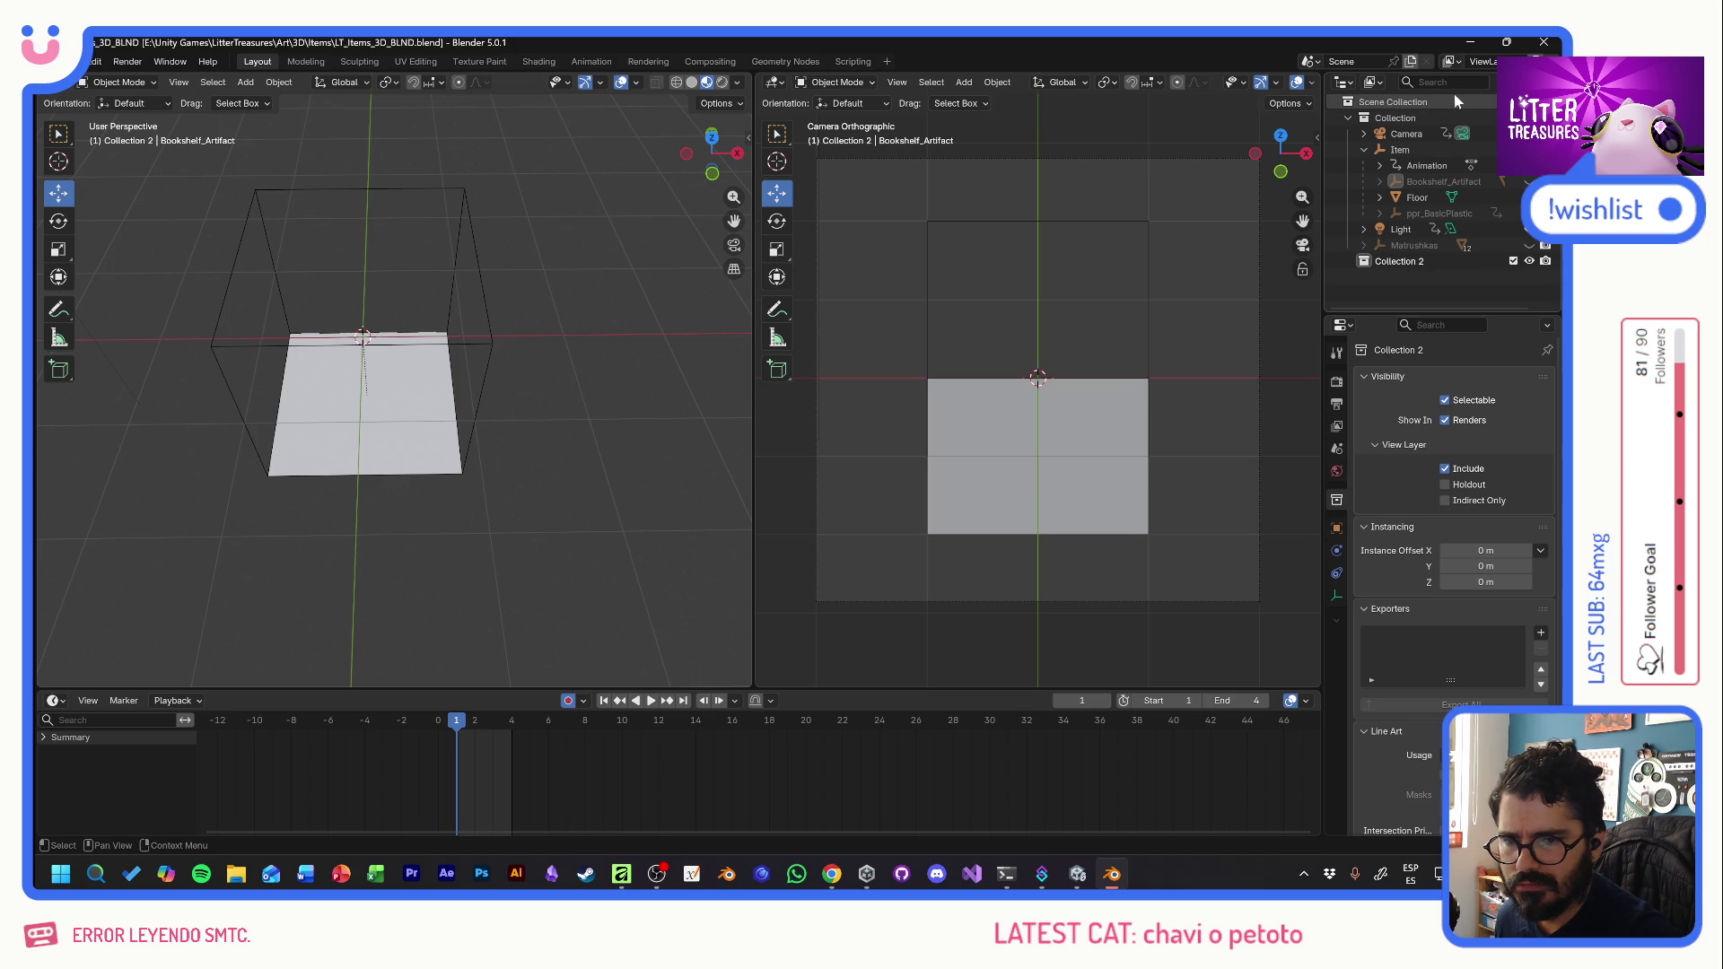
{"action": "mouse_move", "coordinate": [835, 881]}
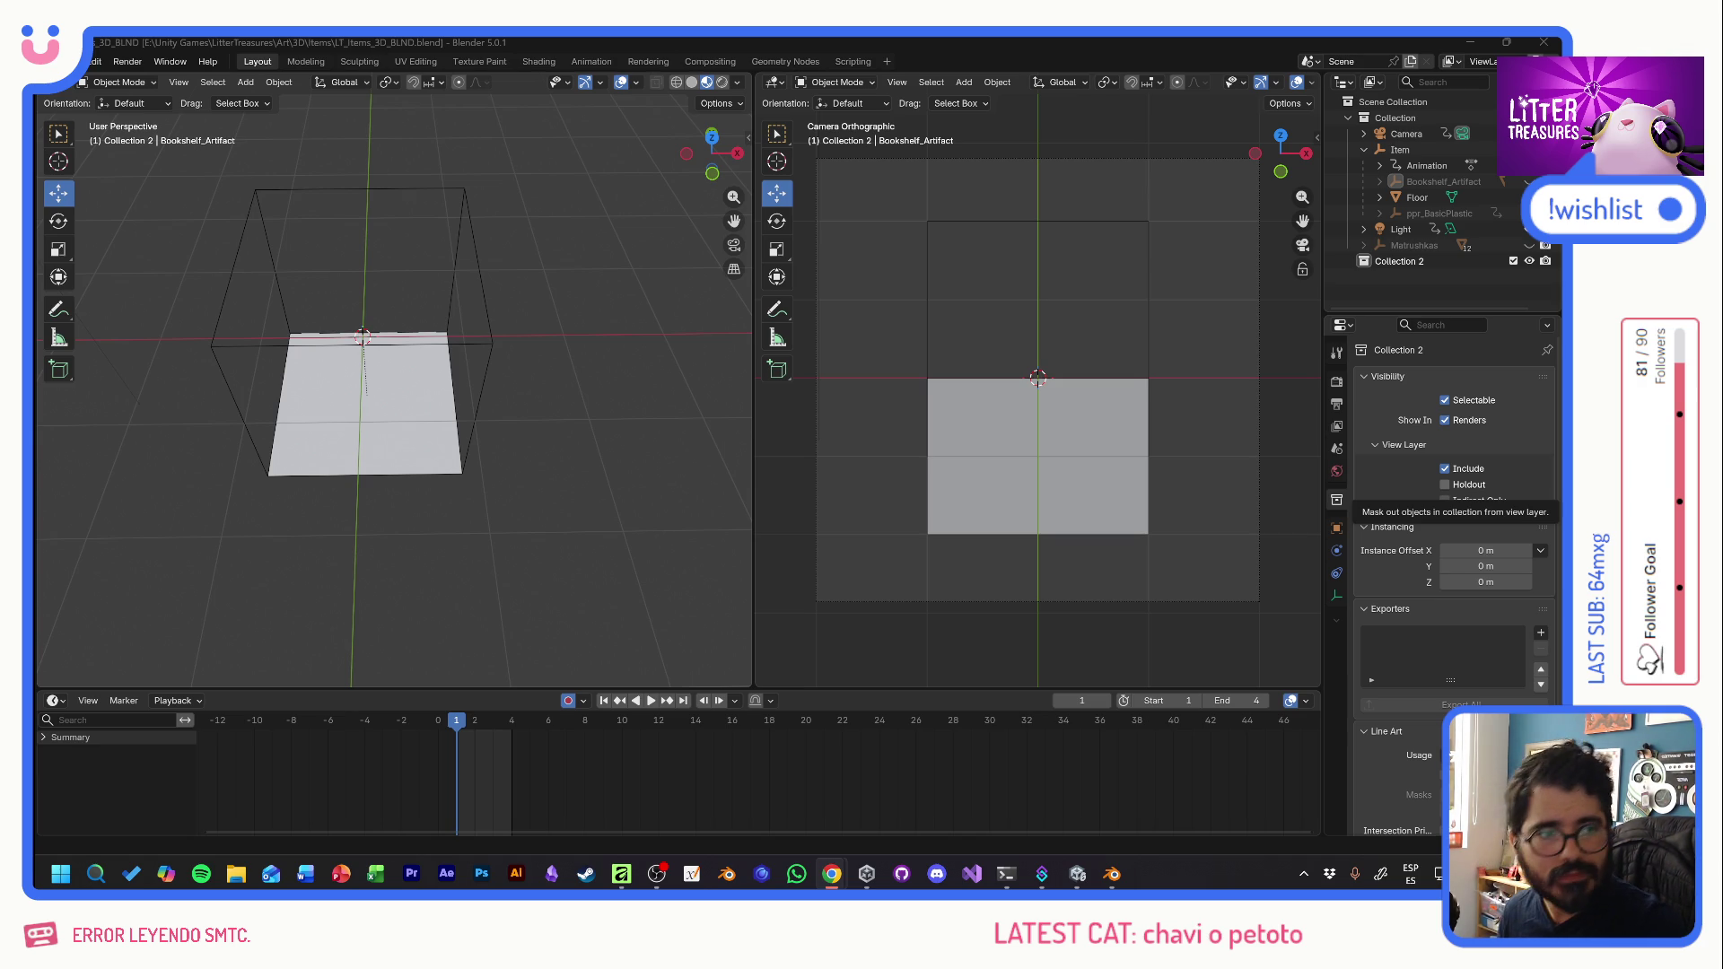
{"action": "key", "text": "alt+Tab"}
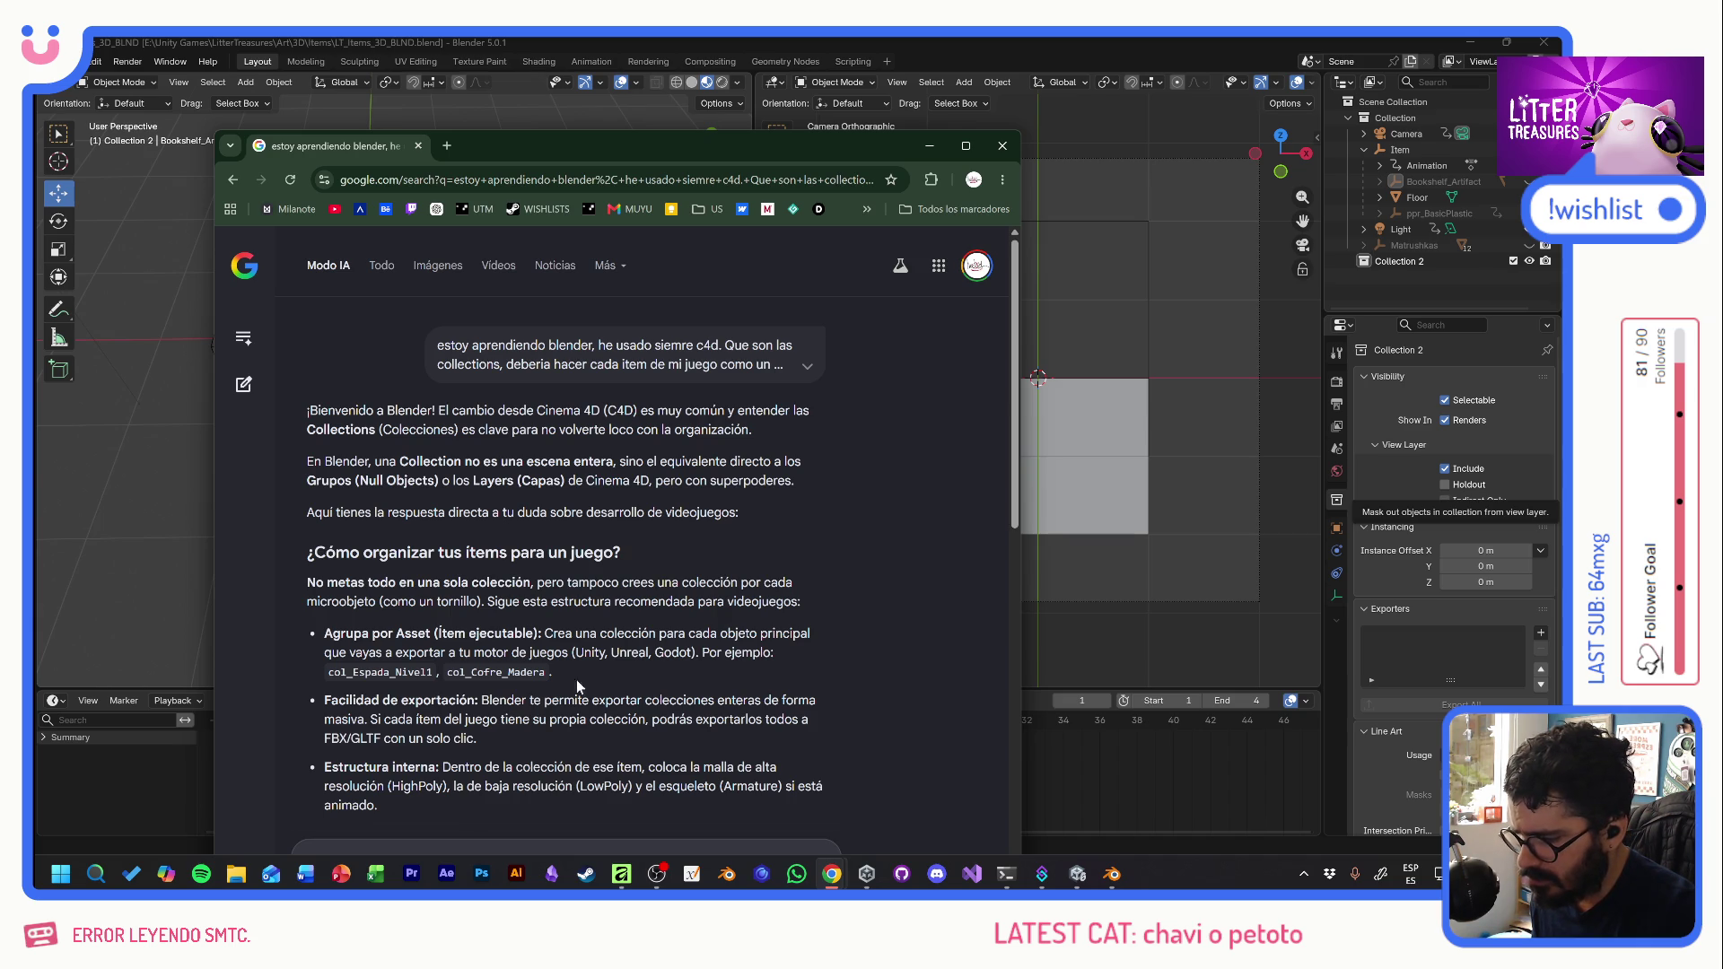
- Scroll through the Cinema 4D vs Blender collections answer, then close Chrome
{"action": "scroll", "coordinate": [400, 621], "scroll_direction": "down", "scroll_amount": 4}
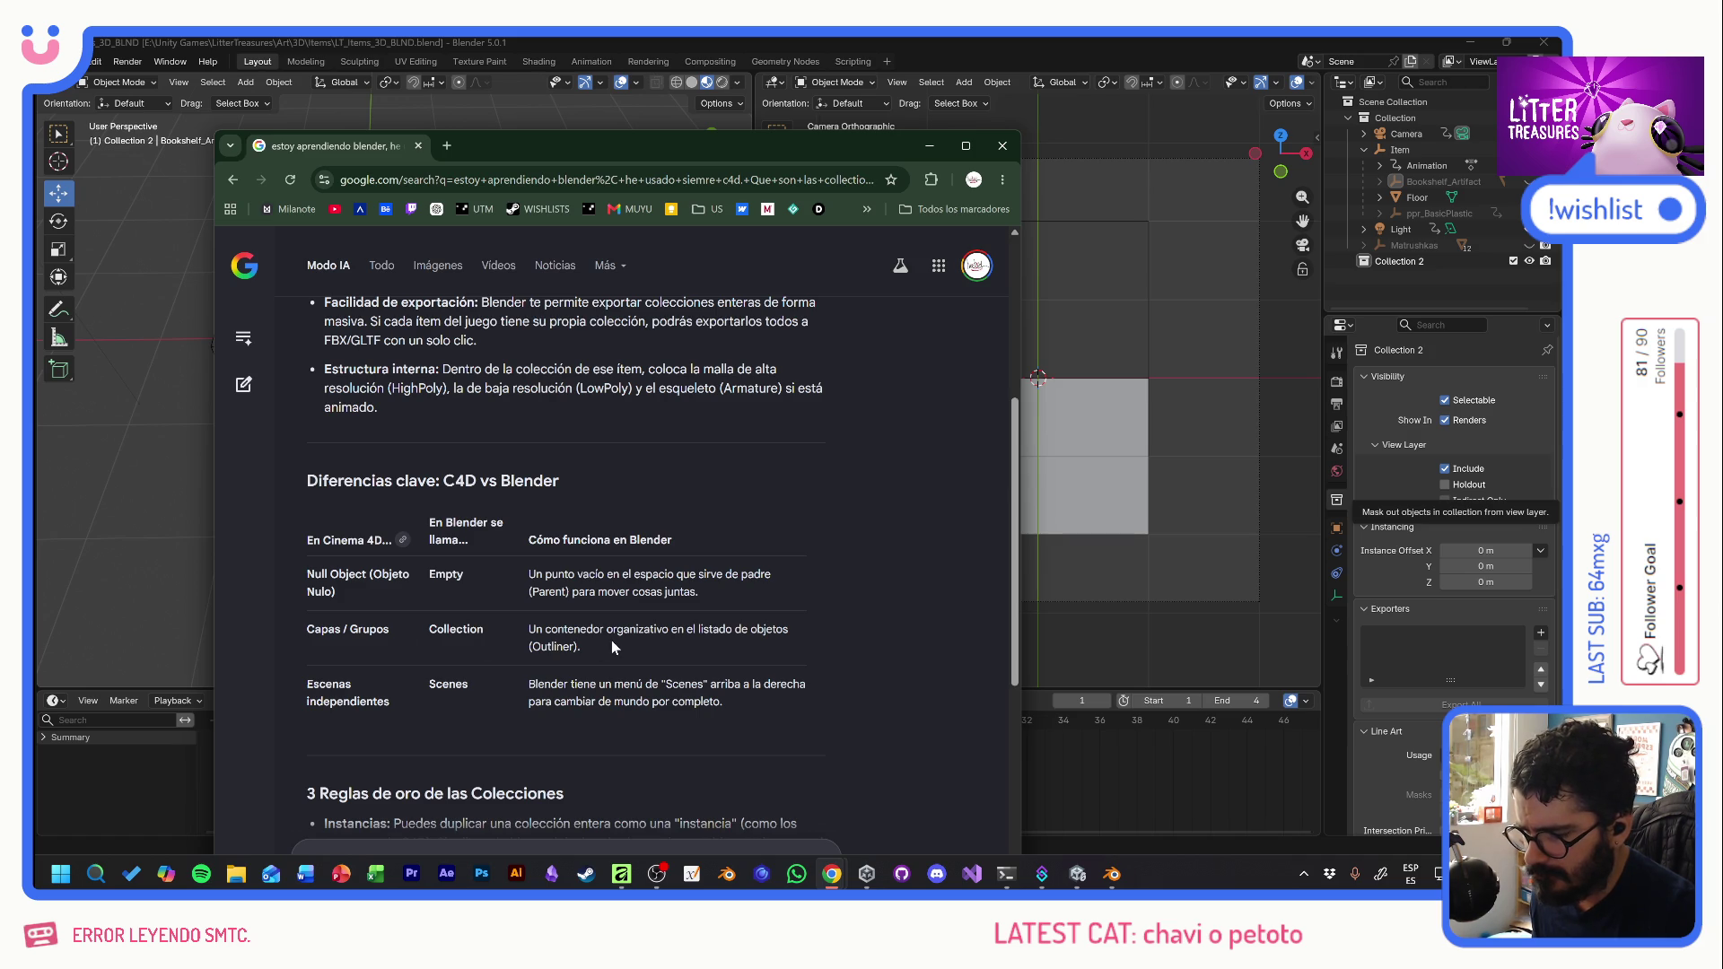
{"action": "scroll", "coordinate": [610, 556], "scroll_direction": "down", "scroll_amount": 3}
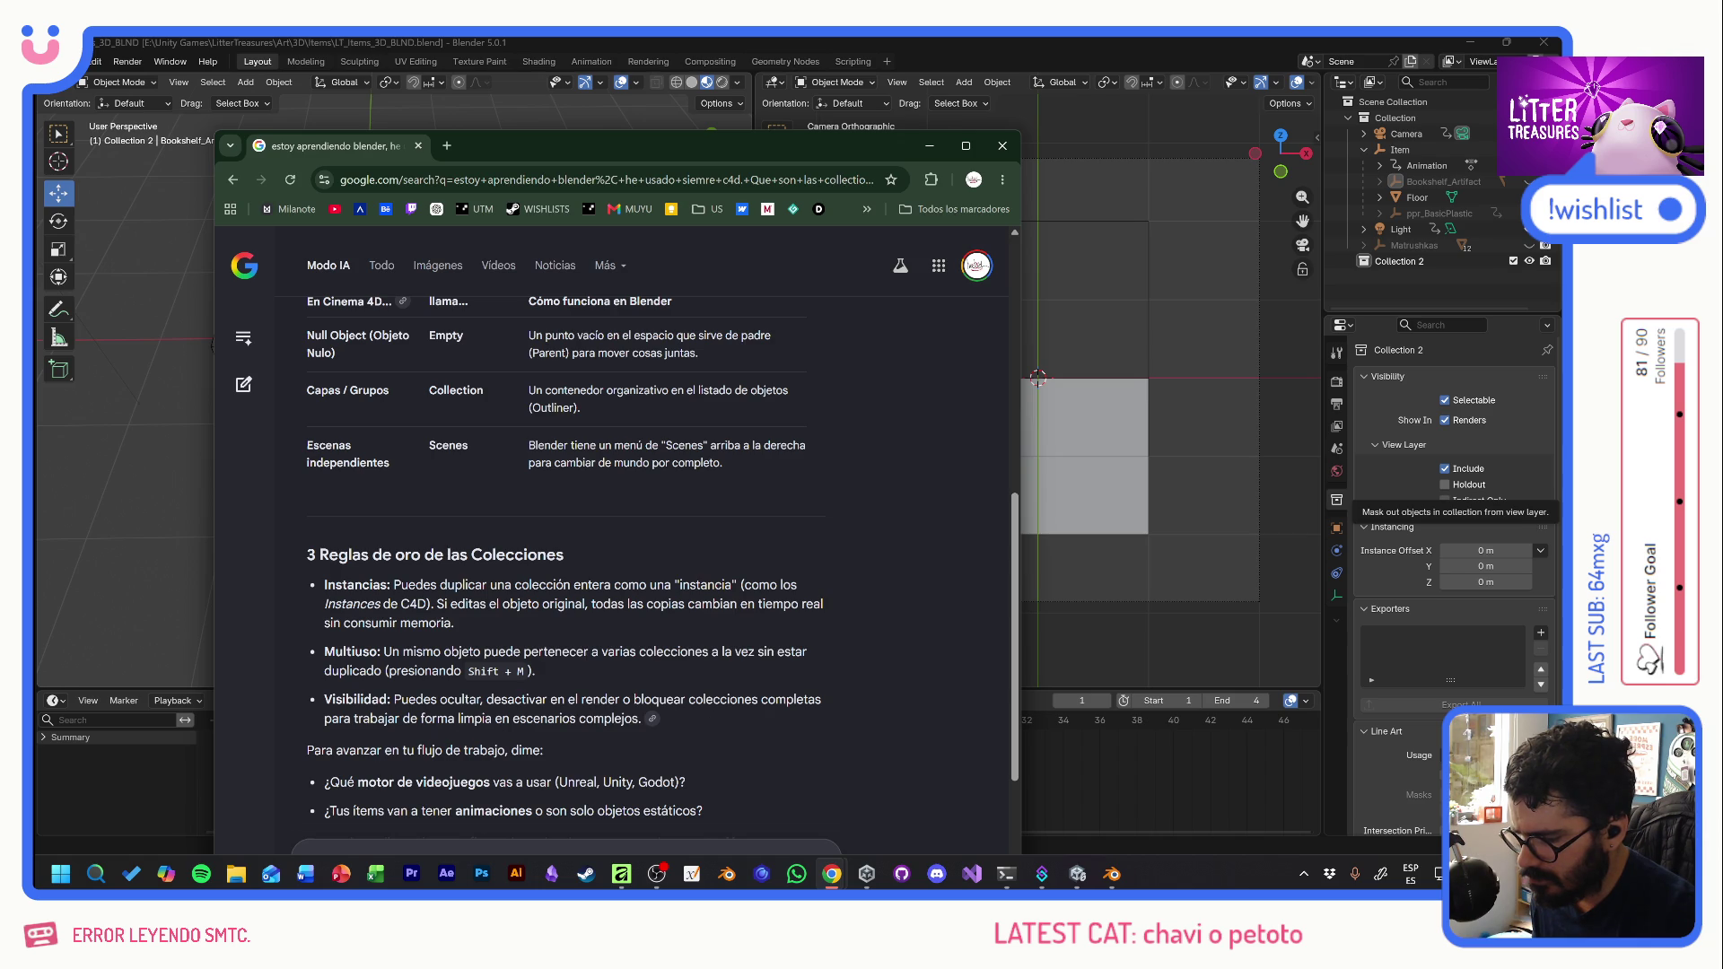
{"action": "left_click", "coordinate": [1003, 145]}
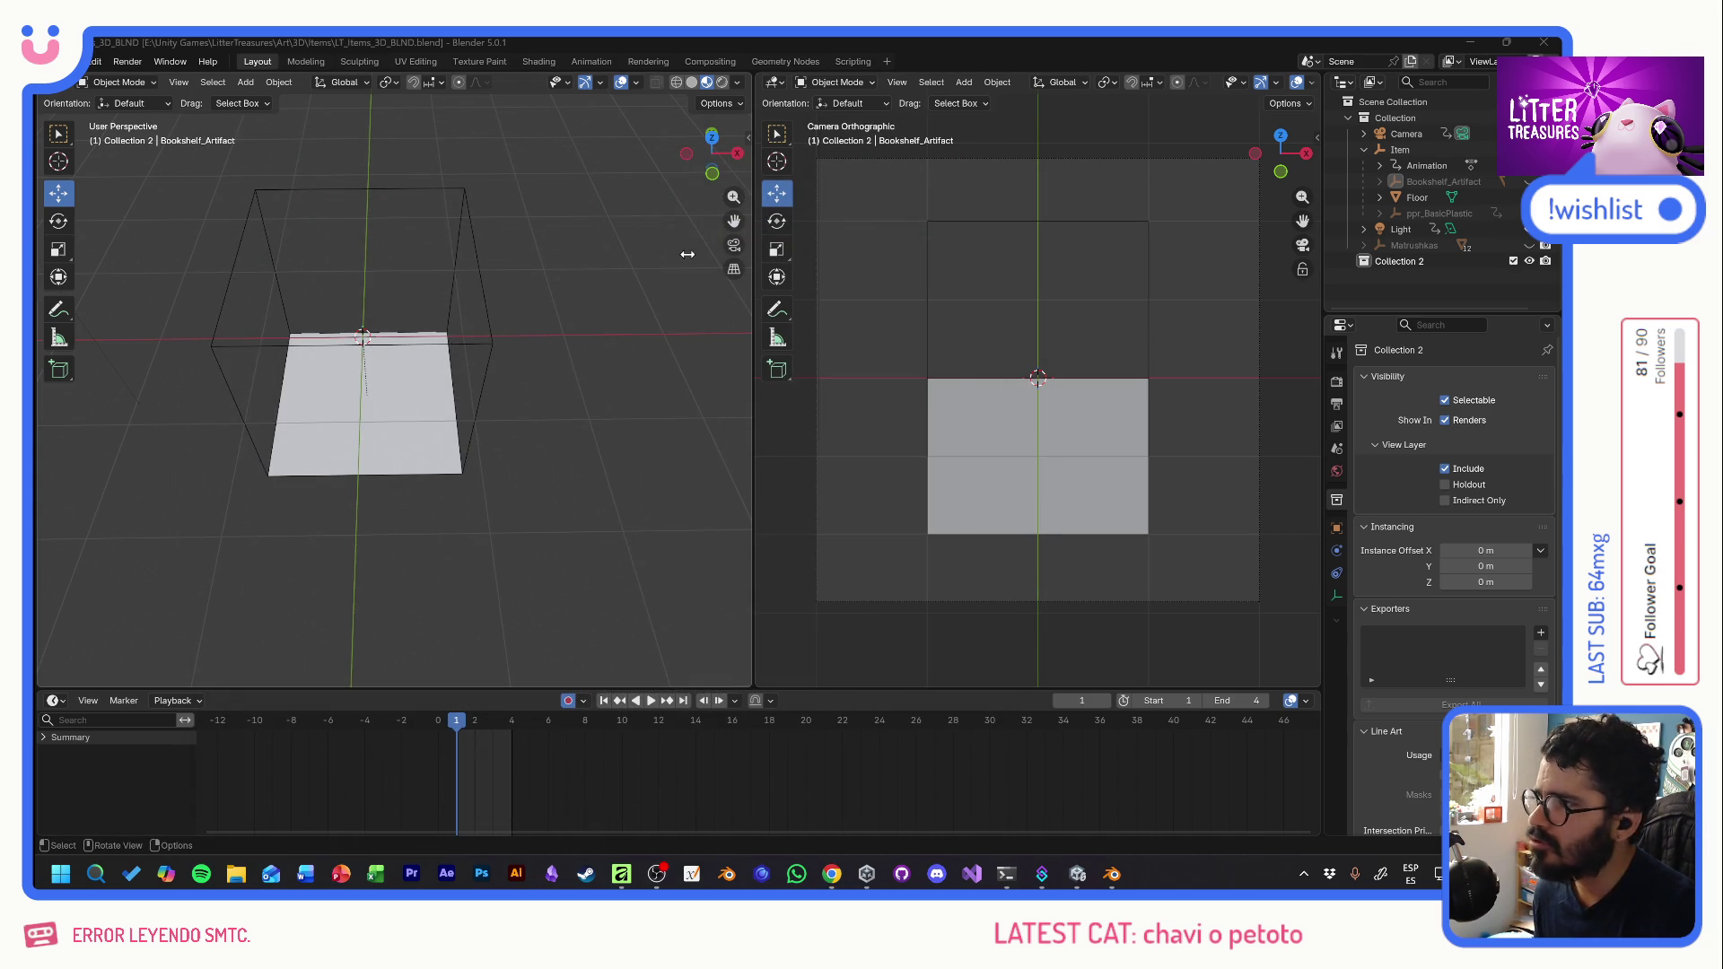
- Make Collection 2 active, add a cube, and flatten it to Z scale 0.246
{"action": "left_click", "coordinate": [1382, 261]}
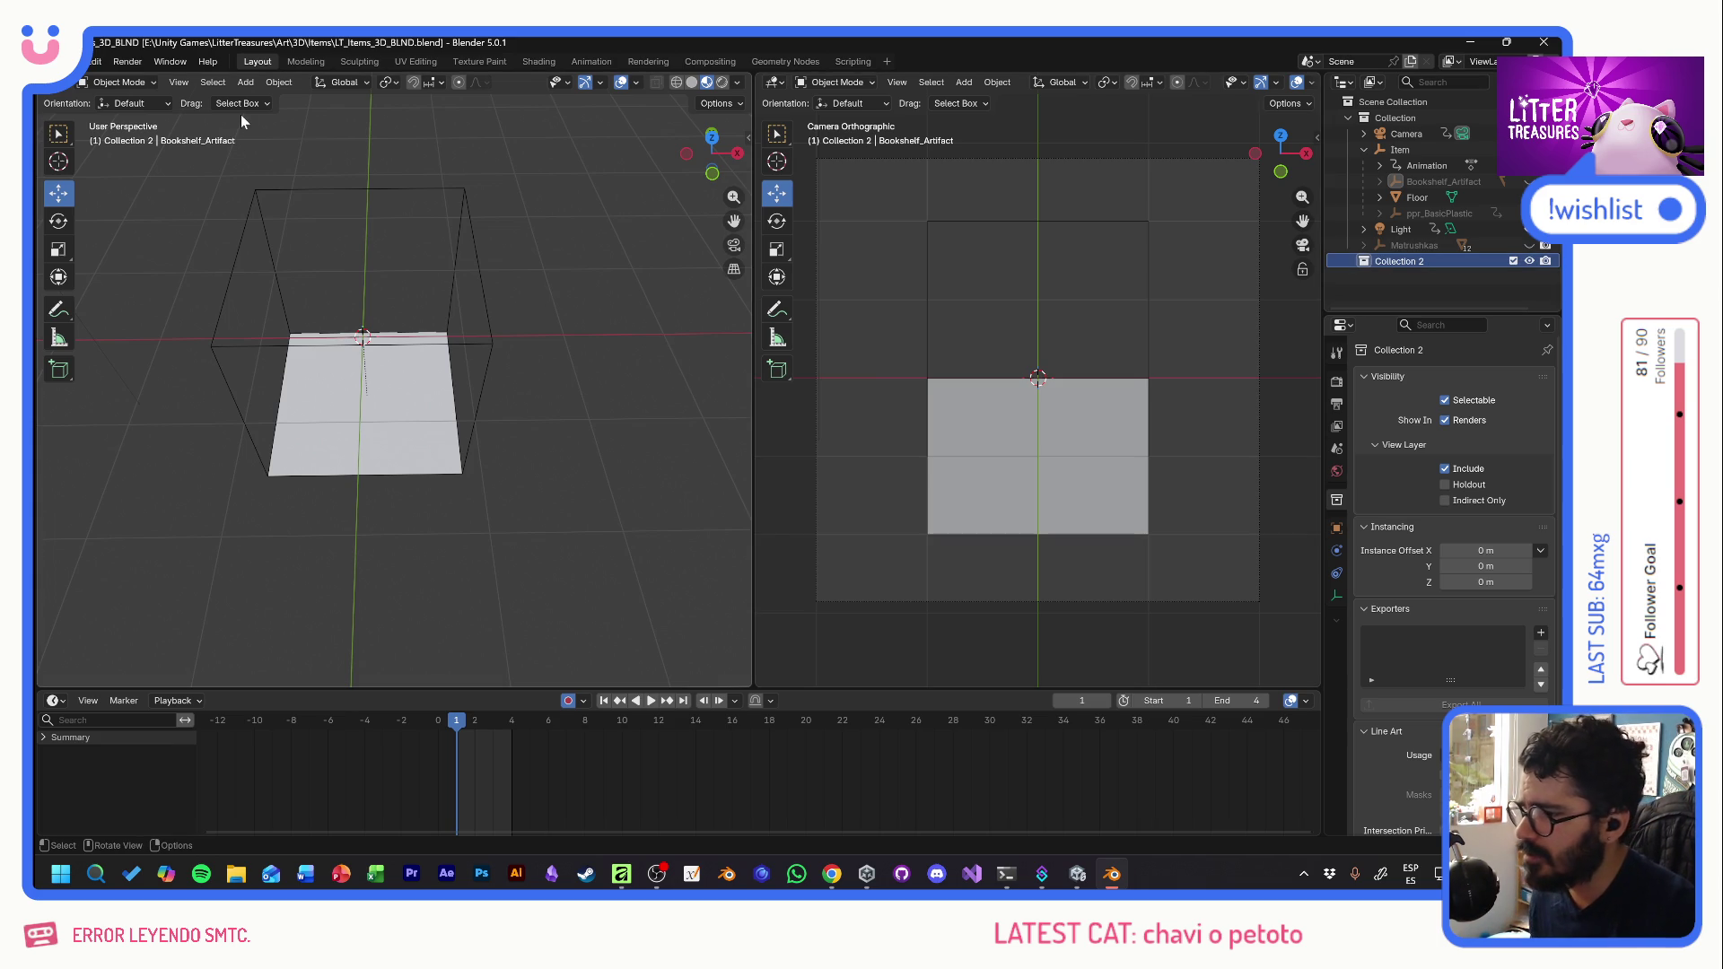
{"action": "left_click", "coordinate": [245, 82]}
{"action": "mouse_move", "coordinate": [266, 99]}
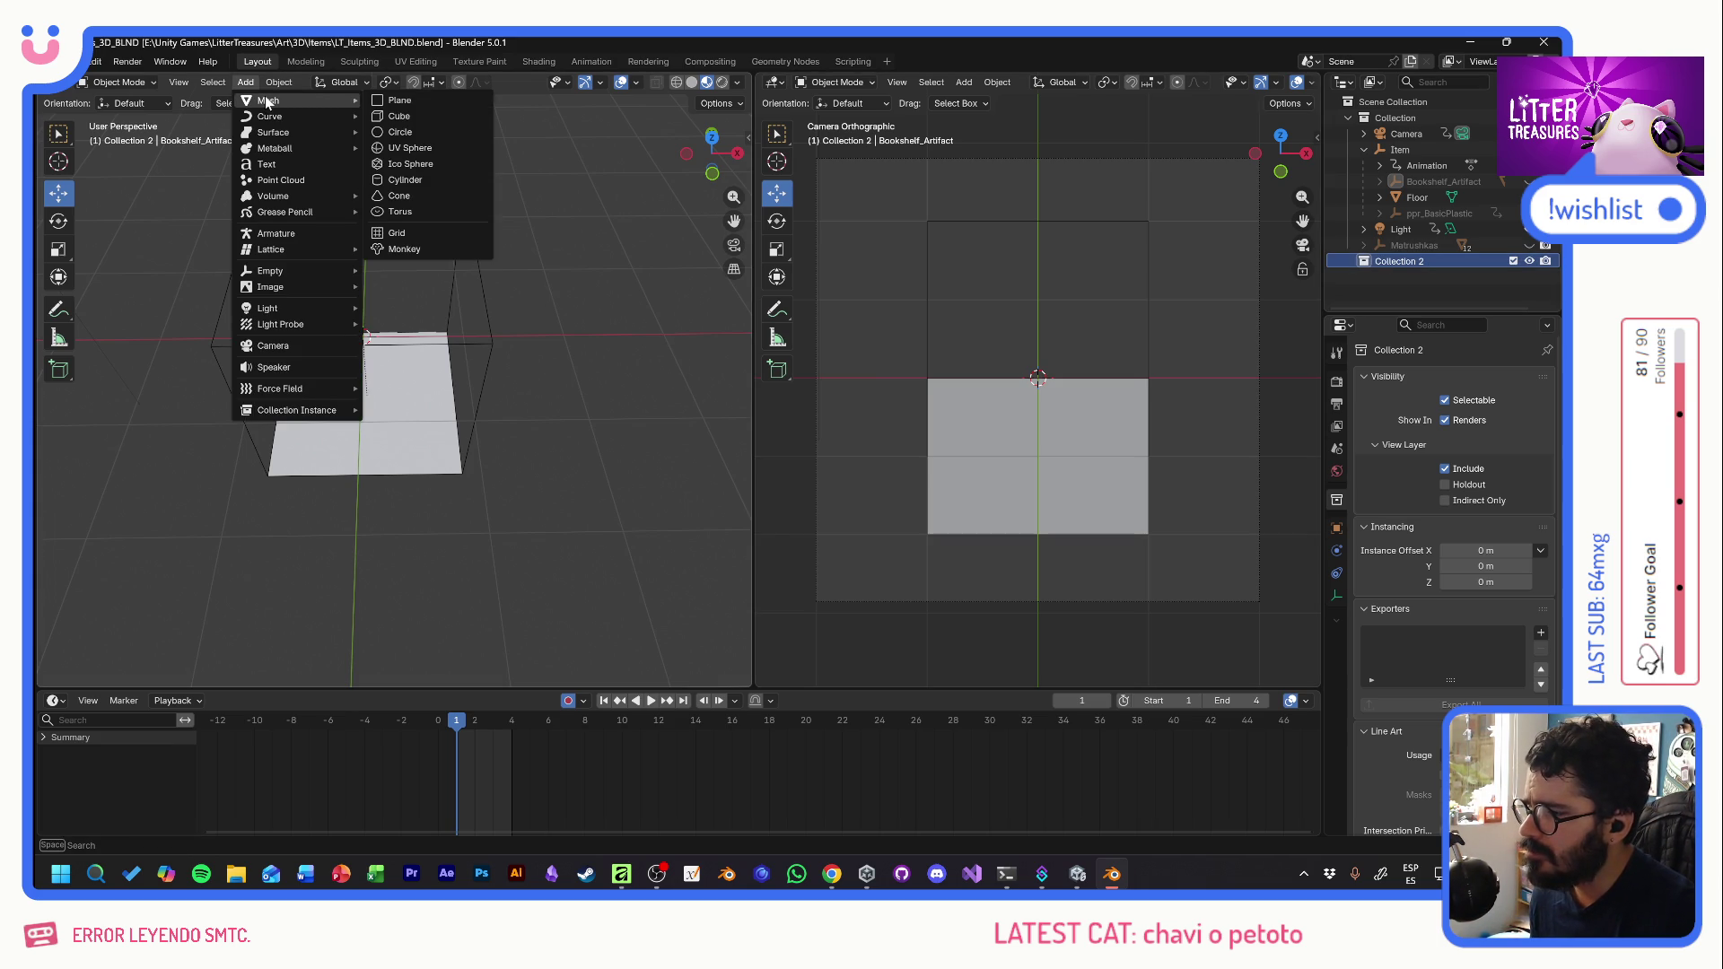
{"action": "left_click", "coordinate": [409, 116]}
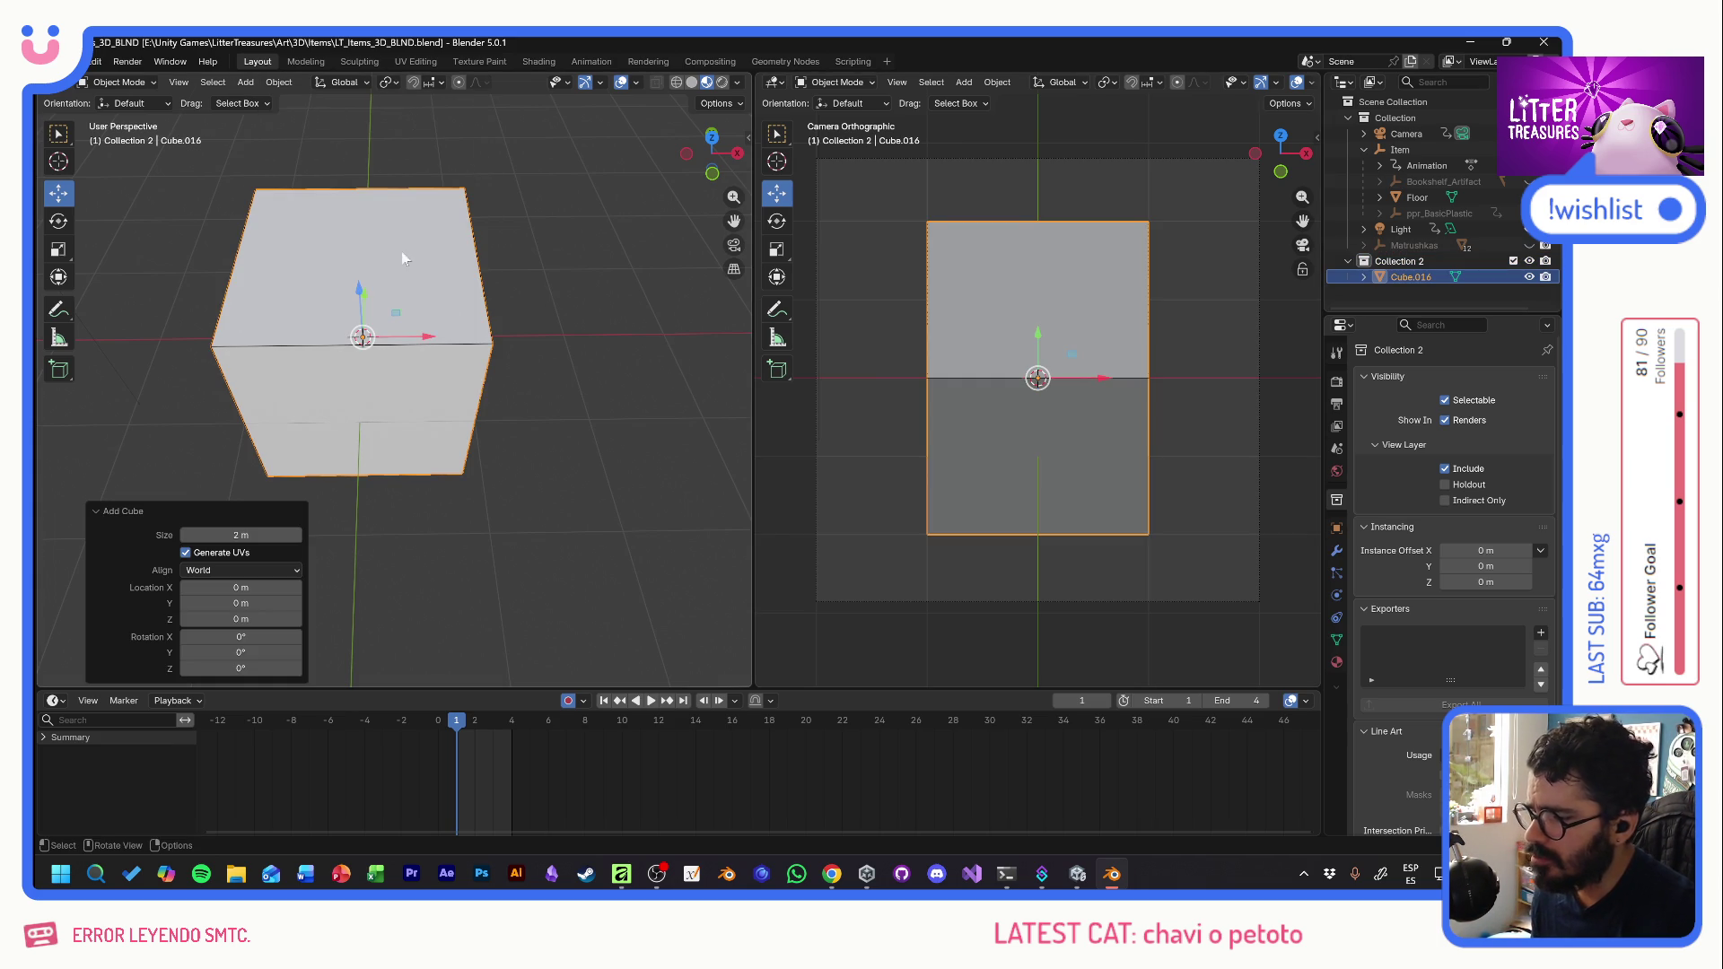
{"action": "left_click", "coordinate": [58, 250]}
{"action": "mouse_move", "coordinate": [431, 413]}
{"action": "left_mouse_down"}
{"action": "mouse_move", "coordinate": [386, 299]}
{"action": "mouse_move", "coordinate": [417, 337]}
{"action": "left_mouse_up"}
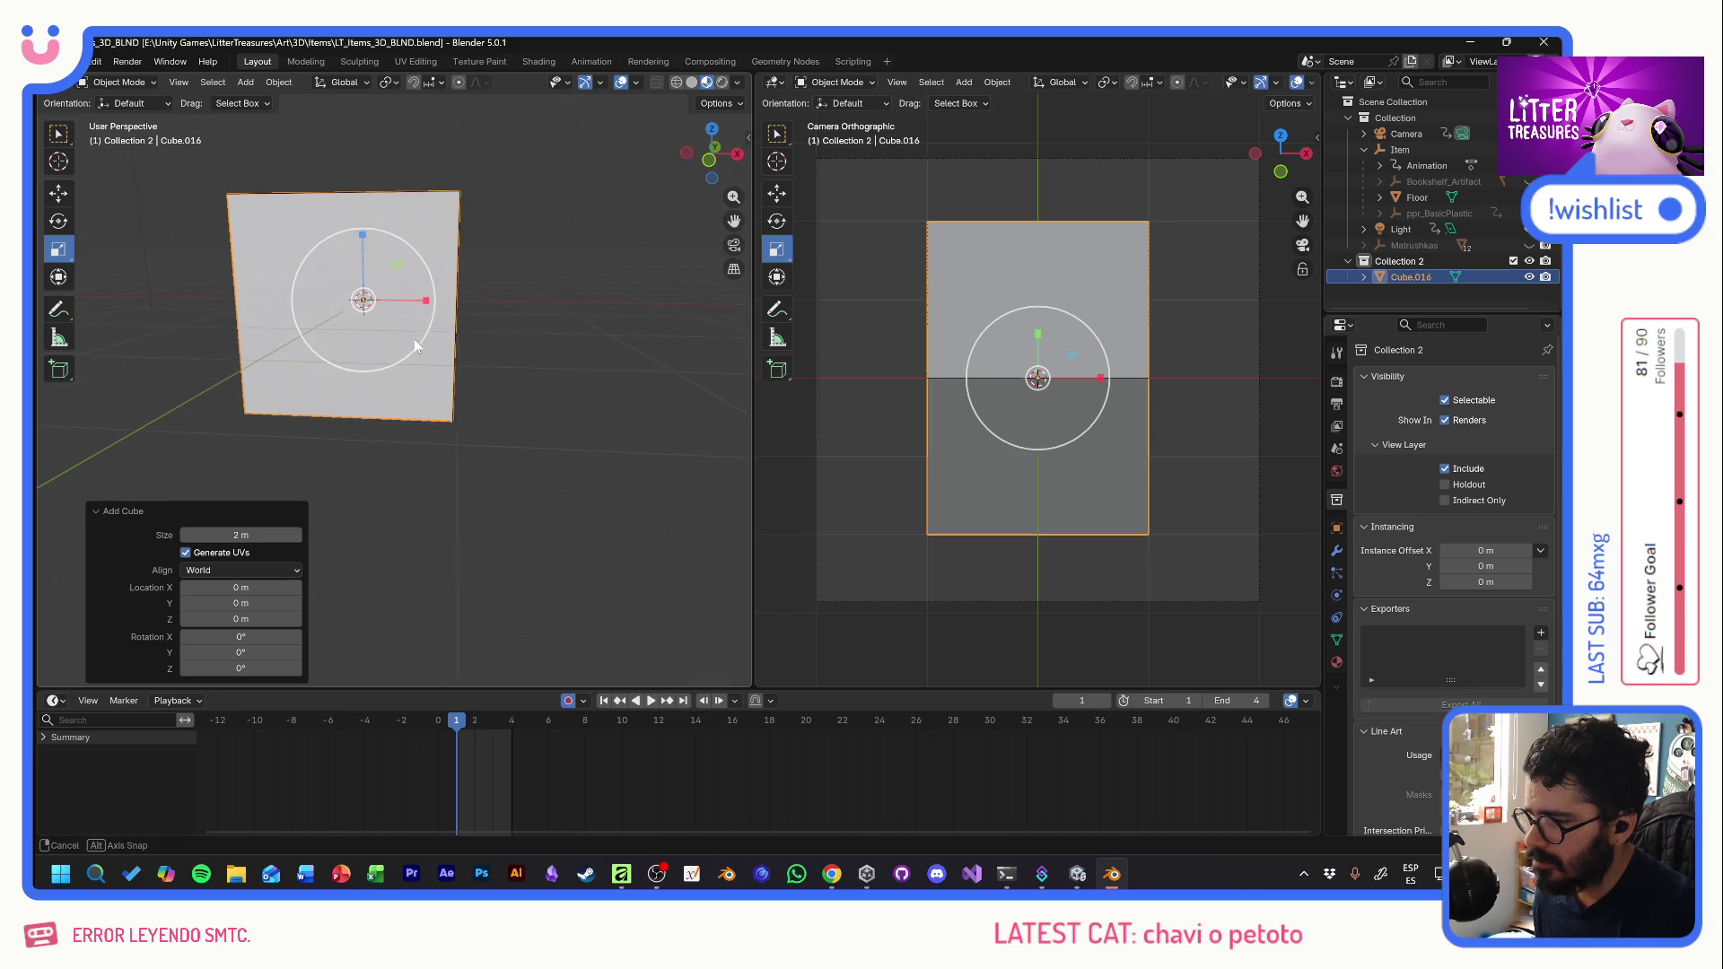
{"action": "left_click_drag", "start_coordinate": [363, 235], "coordinate": [360, 280]}
- Lower the flattened cube 0.74 m along Z as the sofa base
{"action": "key", "text": "alt+Tab"}
{"action": "key", "text": "alt+Tab"}
{"action": "key", "text": "alt+Tab"}
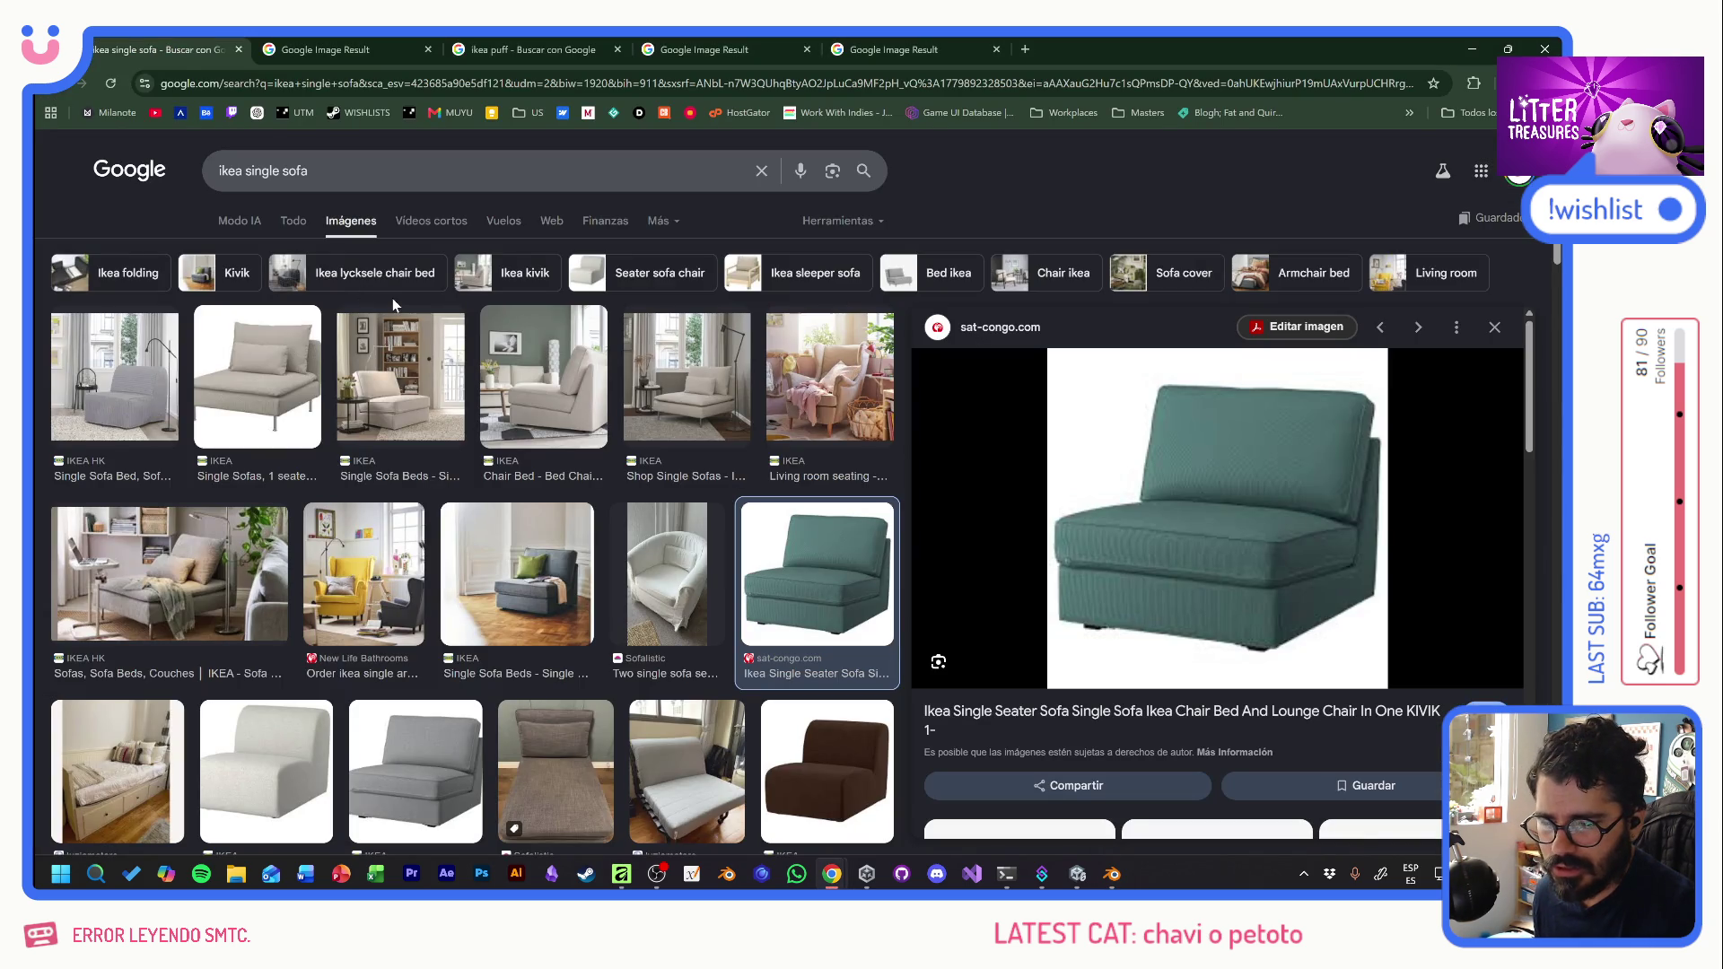
{"action": "key", "text": "alt+Tab"}
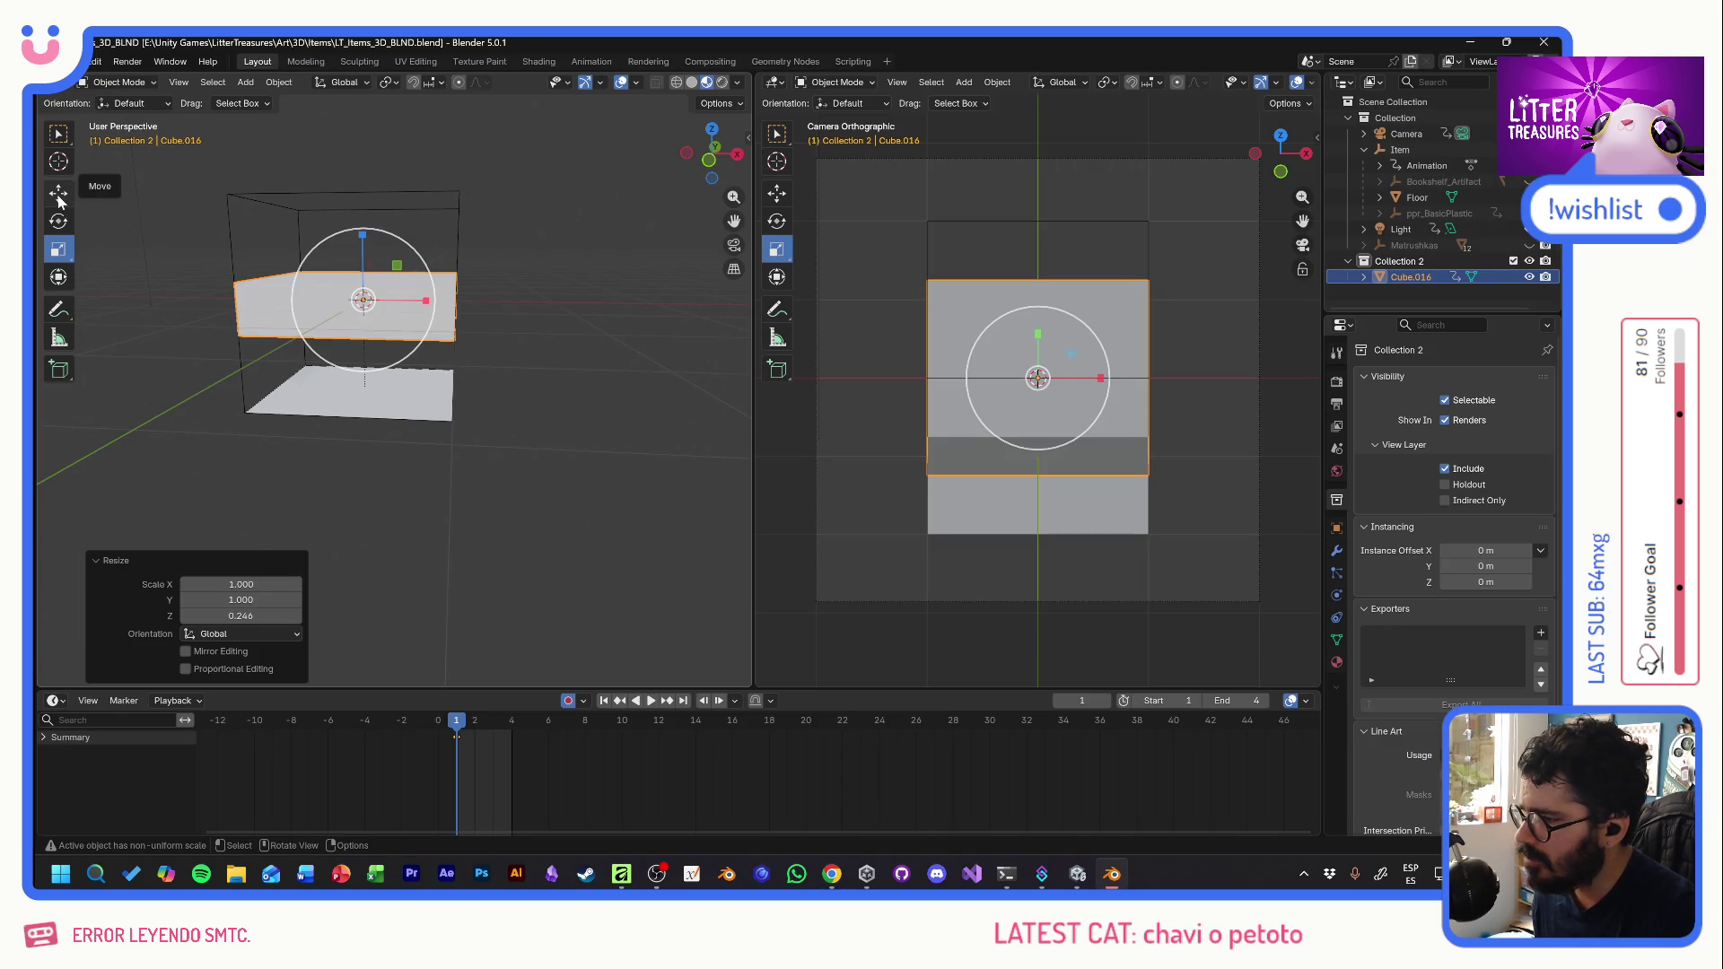
{"action": "left_click", "coordinate": [59, 196]}
{"action": "left_click_drag", "start_coordinate": [362, 238], "coordinate": [368, 305]}
{"action": "left_click_drag", "start_coordinate": [323, 371], "coordinate": [320, 368]}
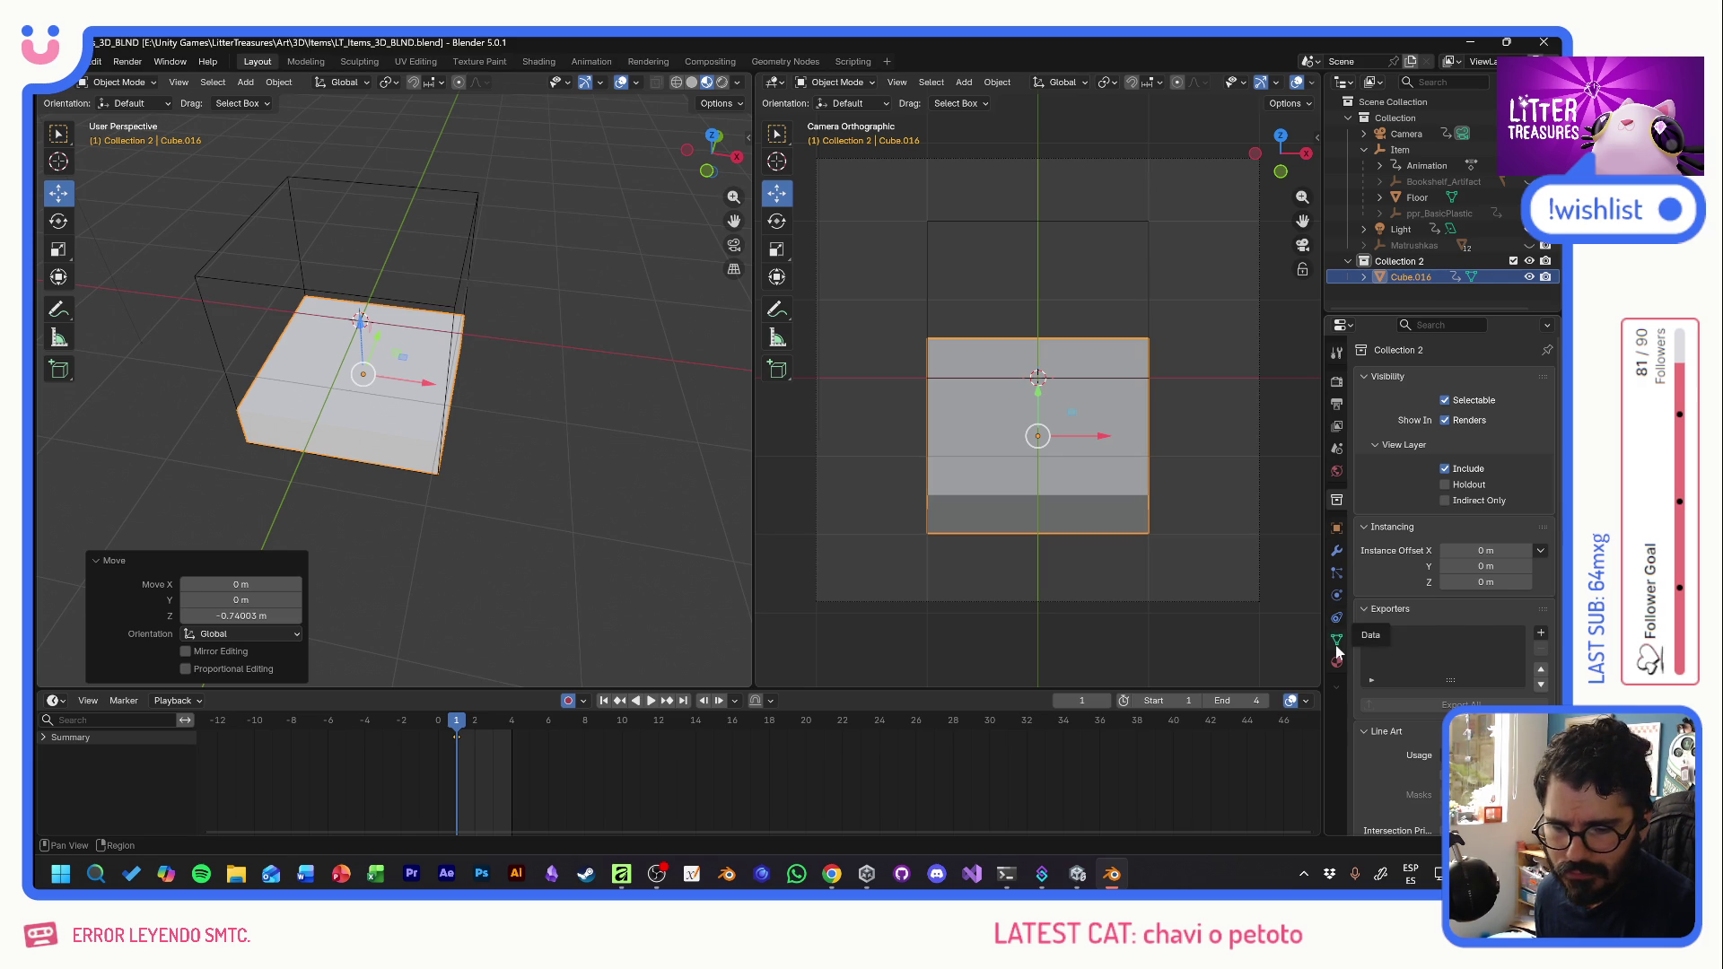
{"action": "left_click", "coordinate": [1338, 551]}
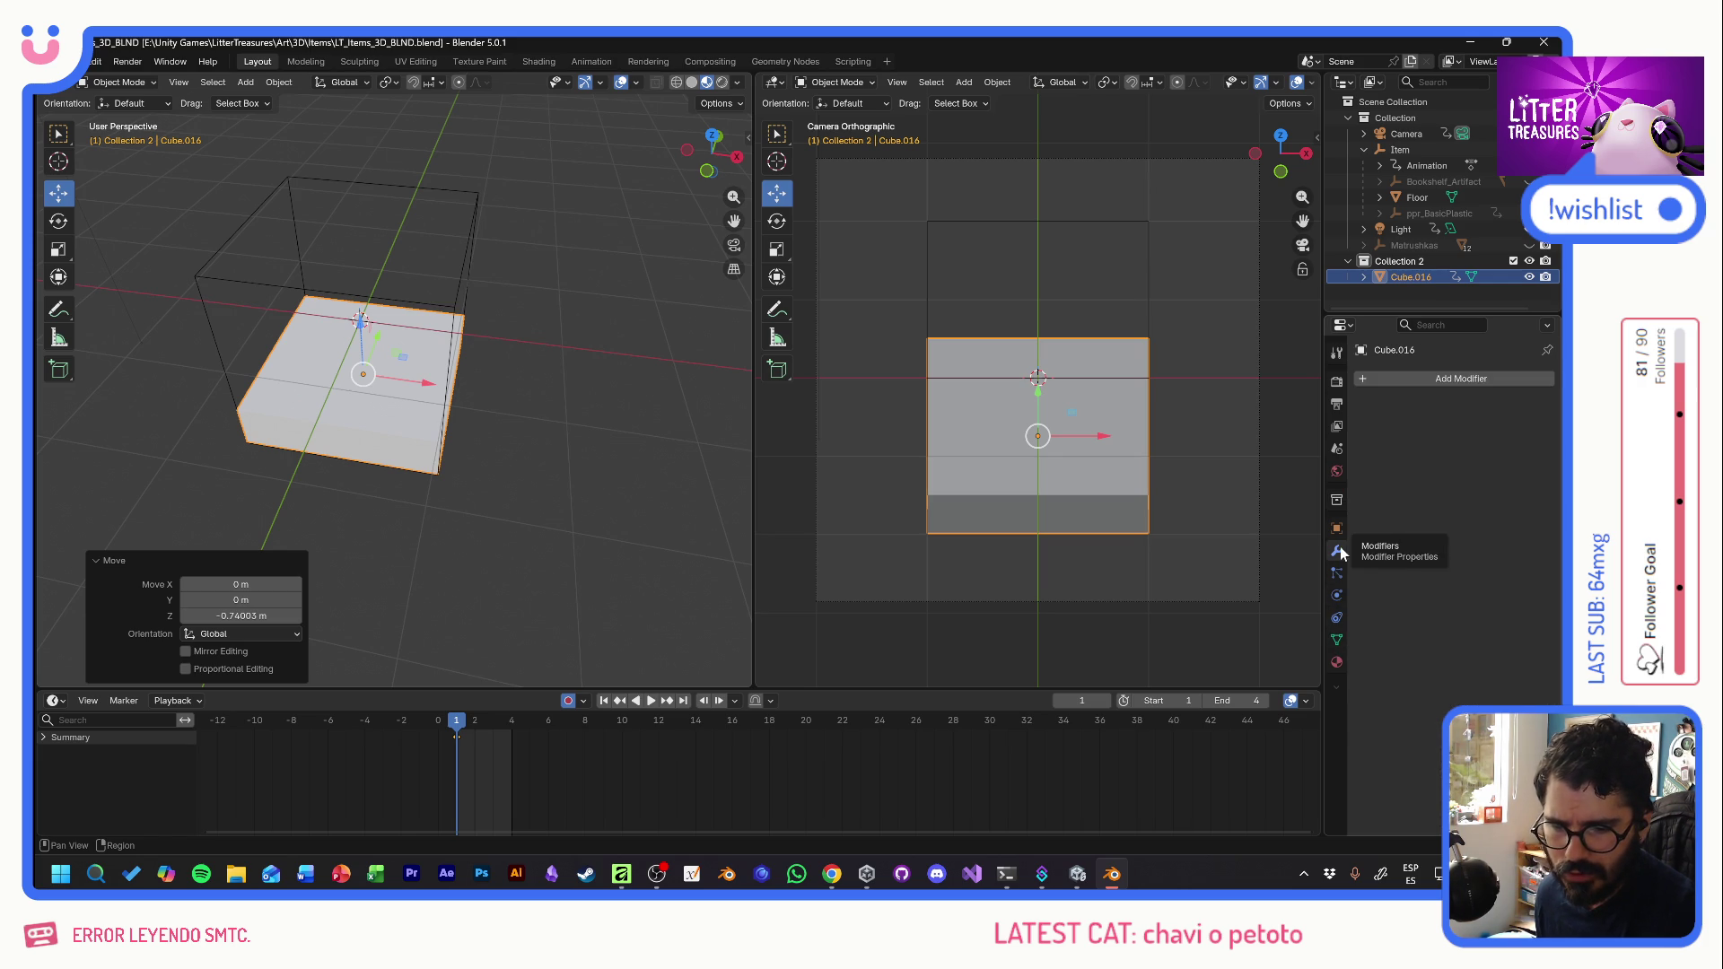
- Add a Subdivision Surface modifier with viewport level 2 to the cube
{"action": "left_click", "coordinate": [1468, 378]}
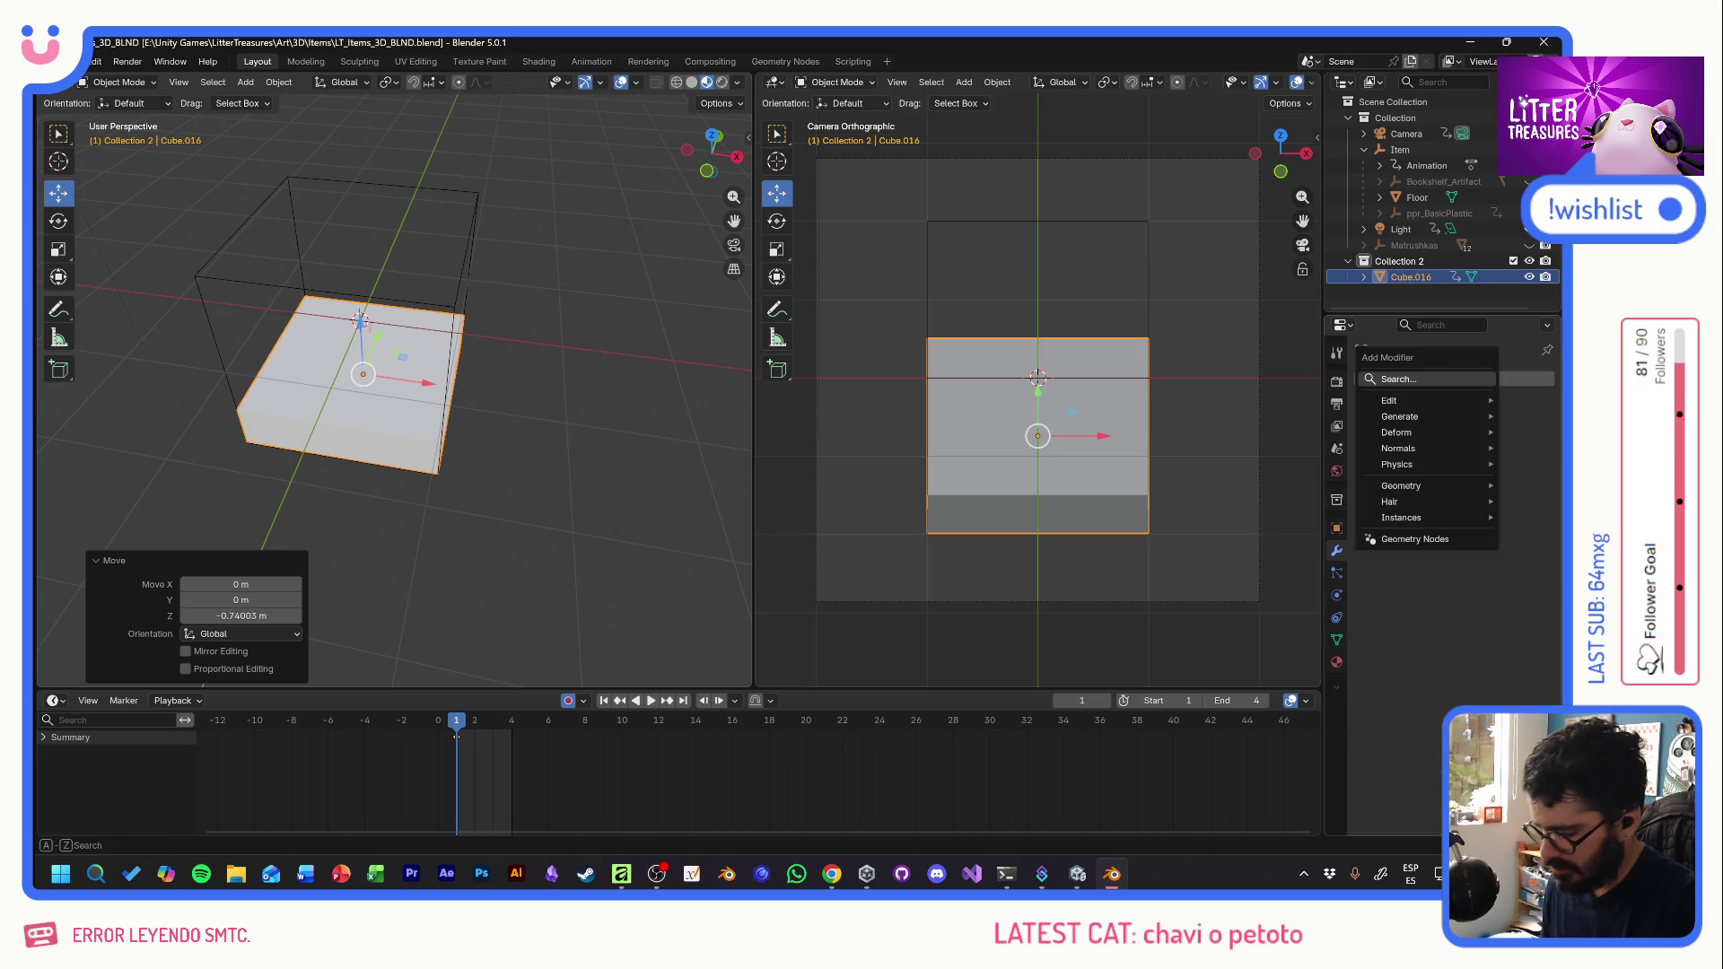
{"action": "type", "text": "sub"}
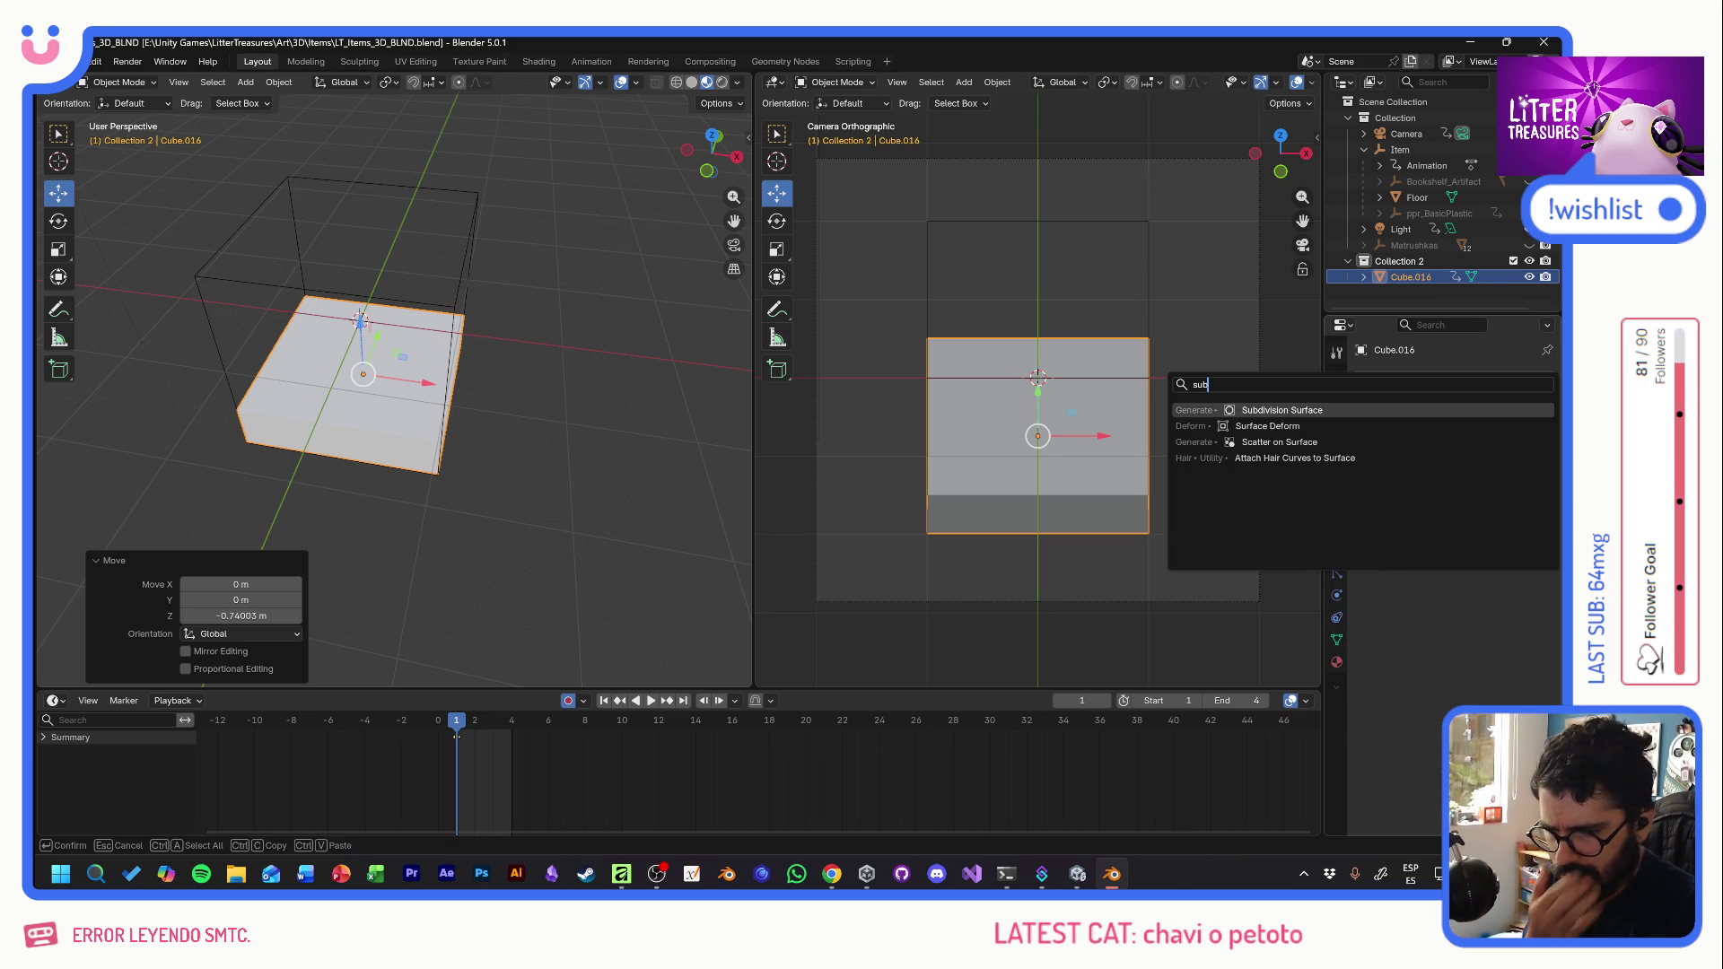
{"action": "key", "text": "Return"}
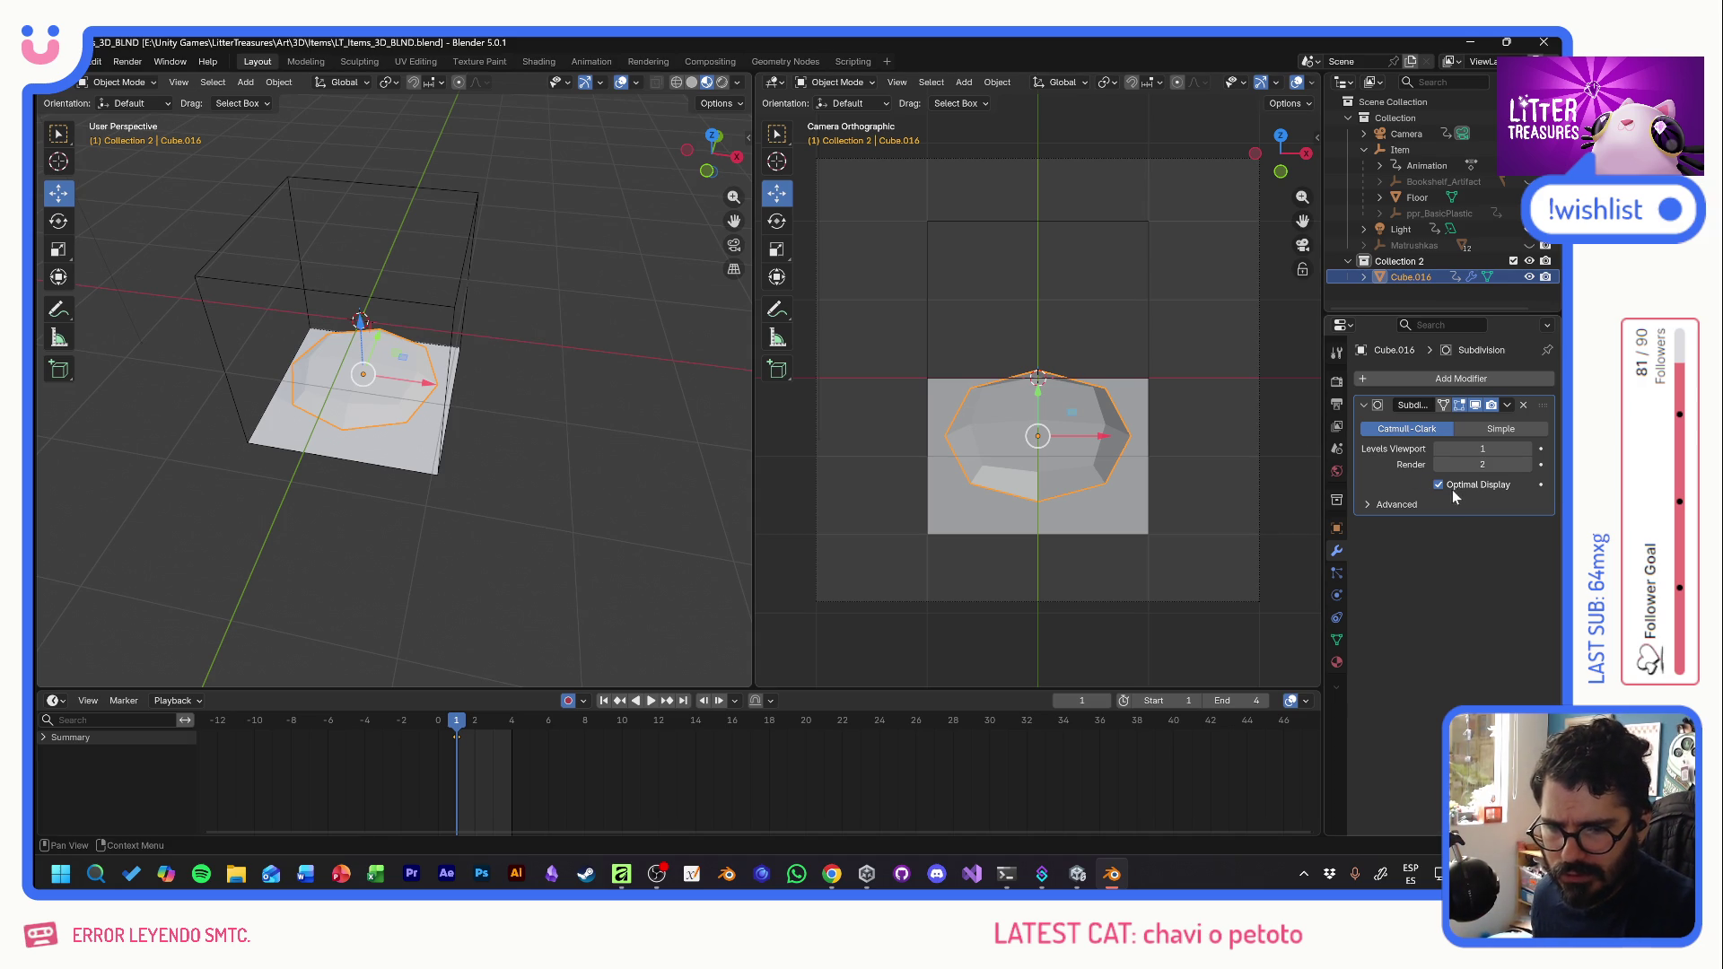
{"action": "left_click", "coordinate": [1528, 448]}
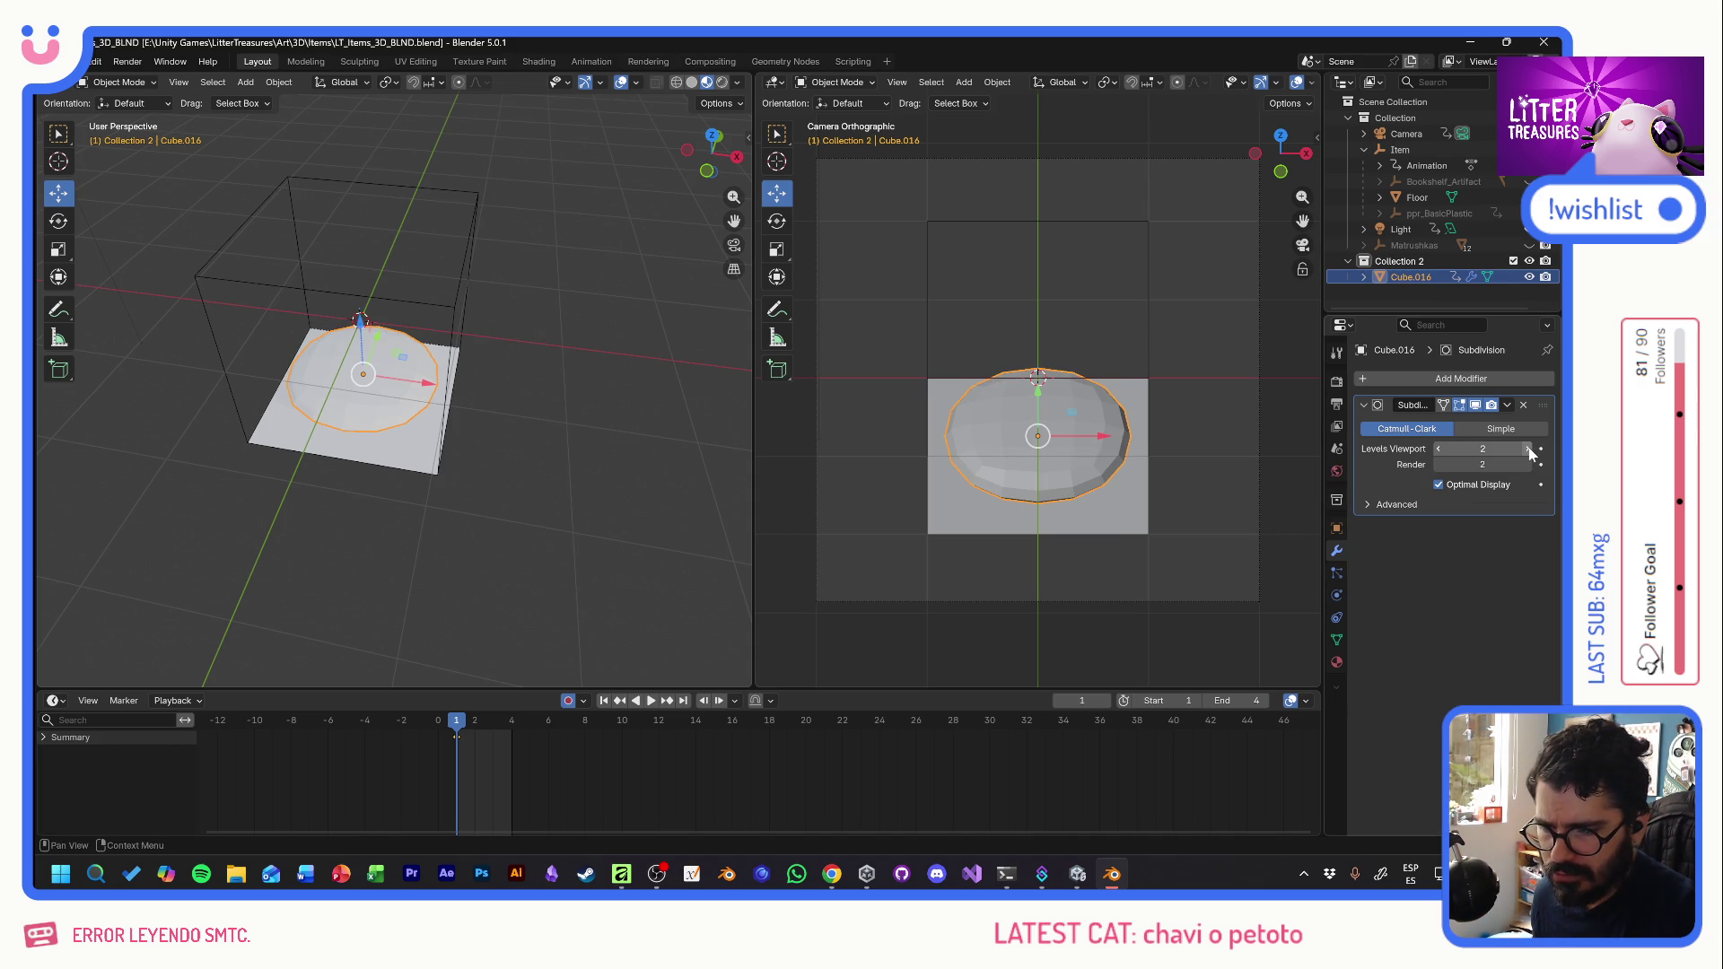
{"action": "left_click", "coordinate": [1529, 449]}
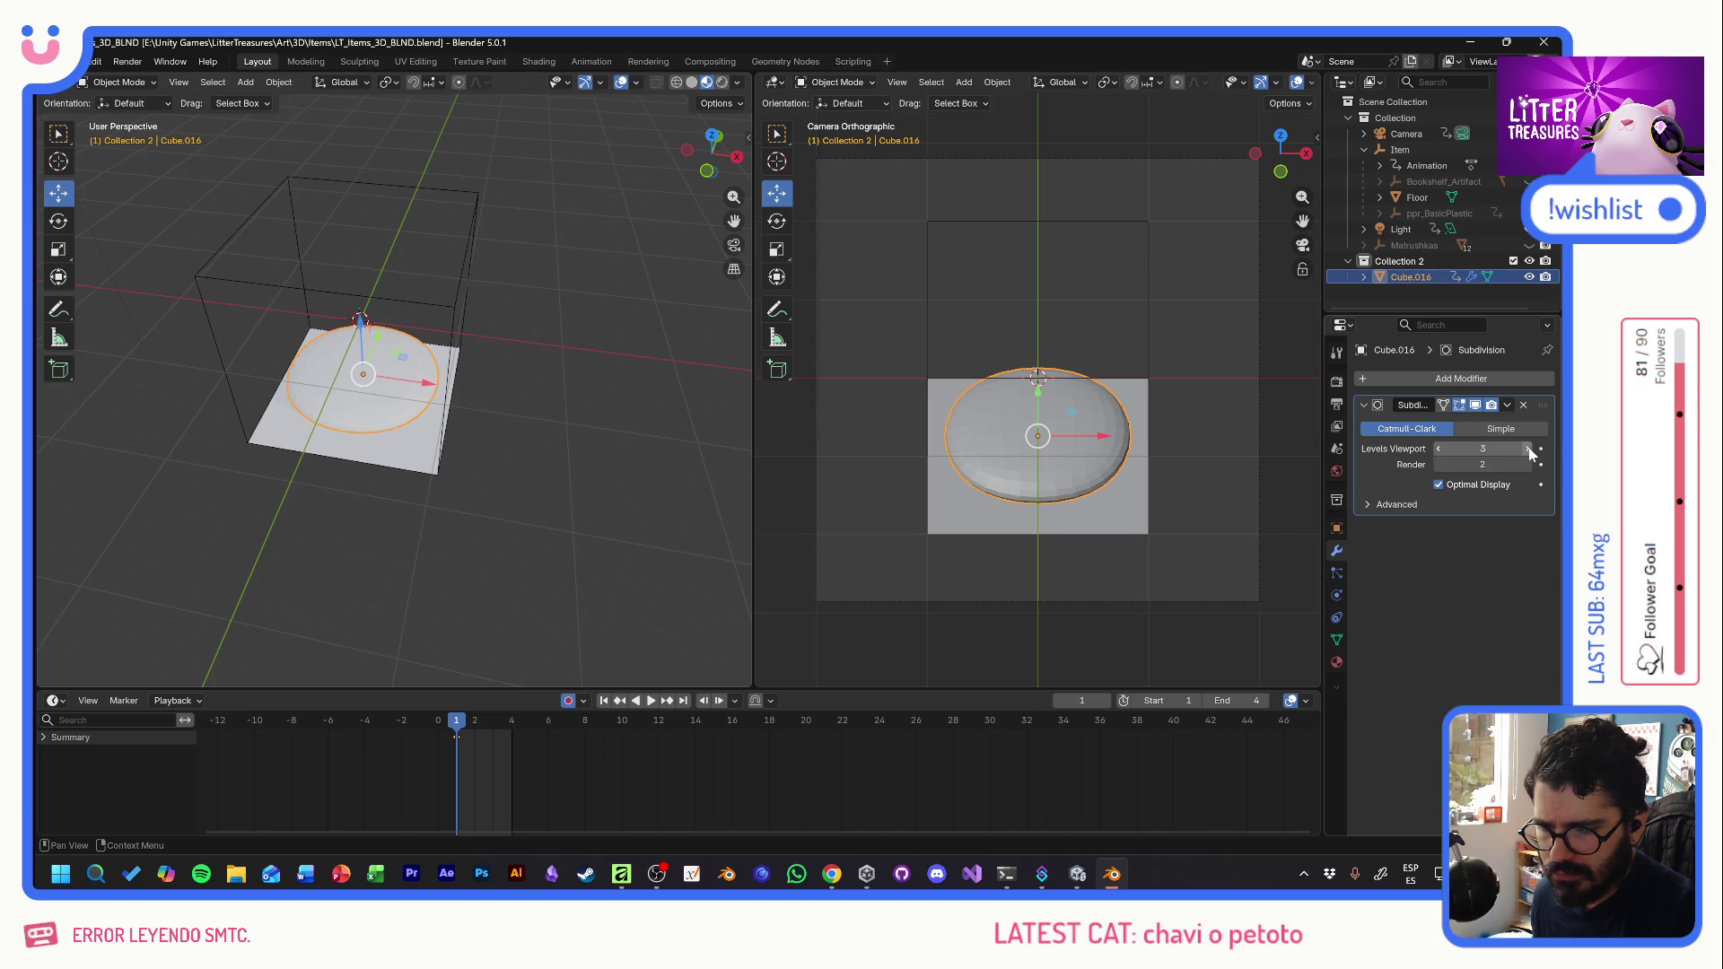
{"action": "left_click", "coordinate": [1440, 449]}
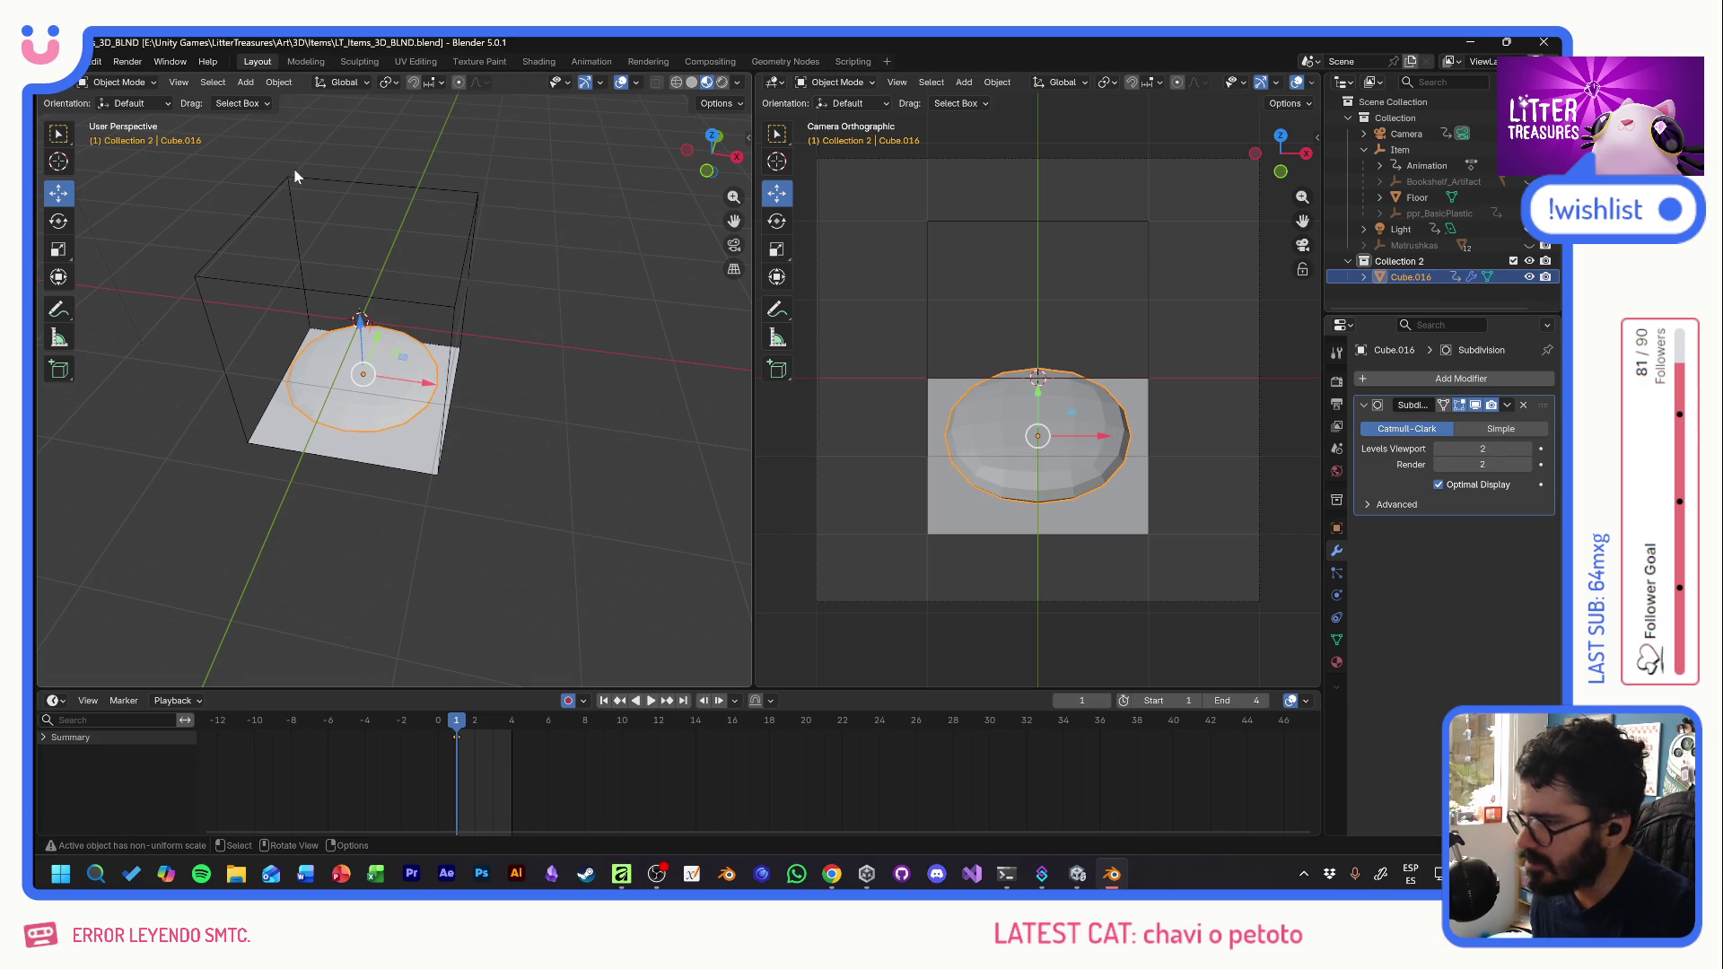
- In Edit Mode, add vertical and horizontal loop cuts across the cube
{"action": "left_click", "coordinate": [137, 82]}
{"action": "left_click", "coordinate": [137, 117]}
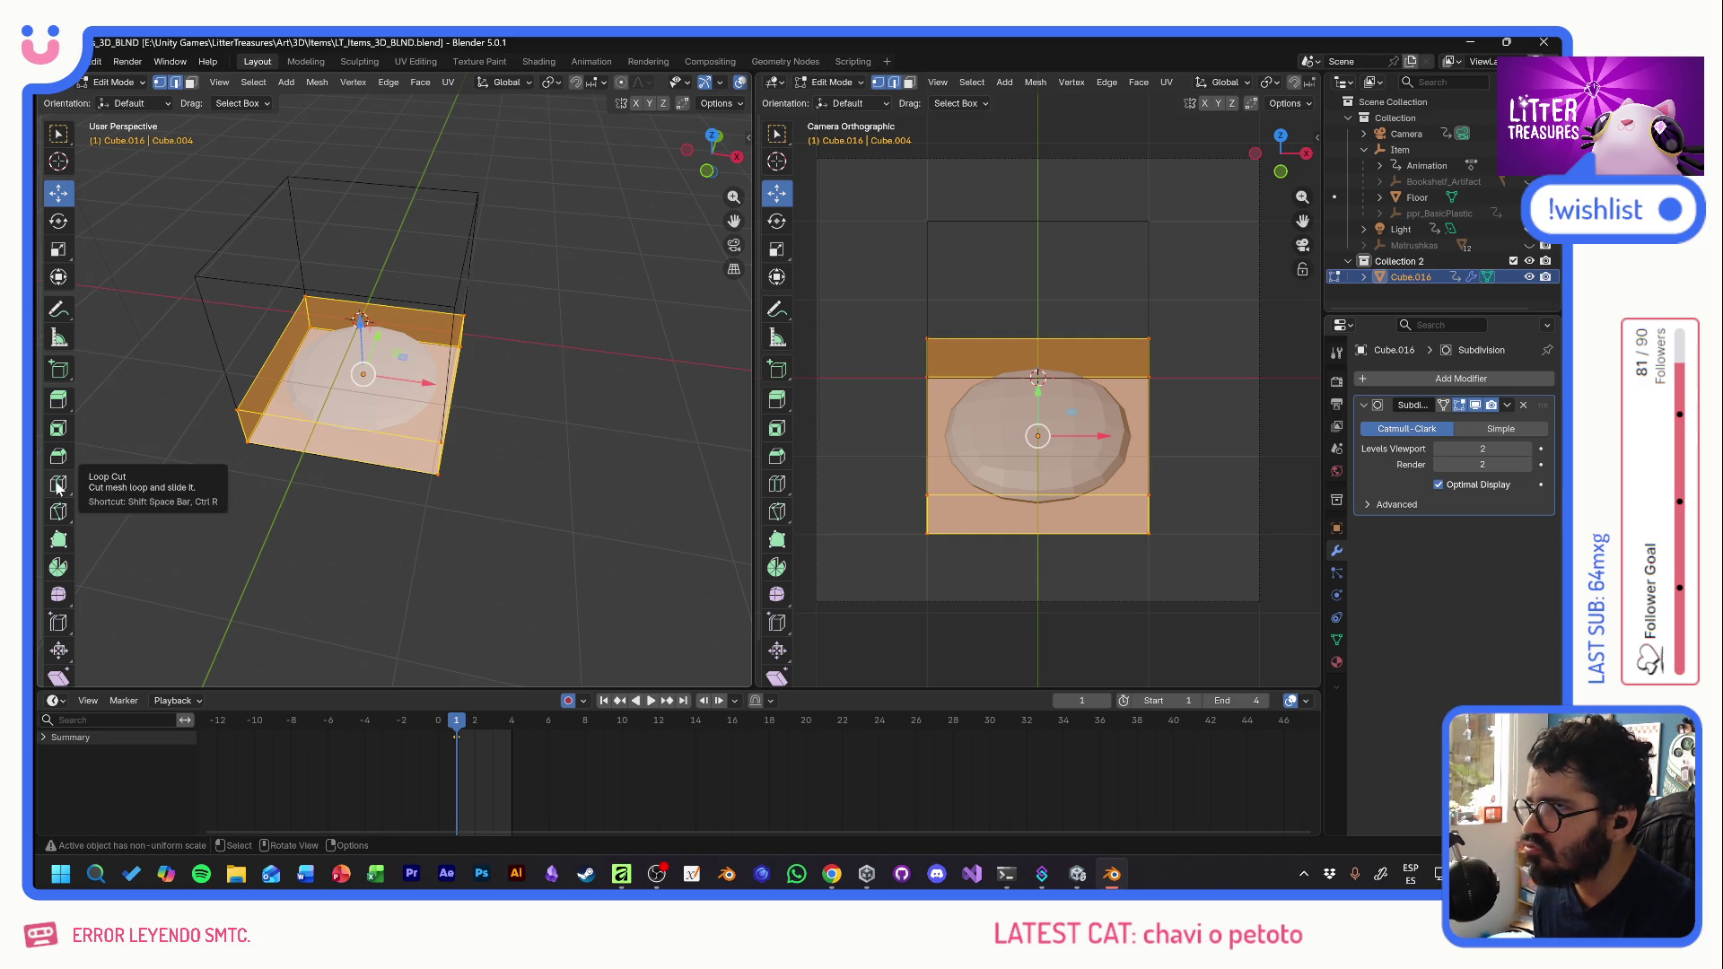
{"action": "left_click", "coordinate": [57, 485]}
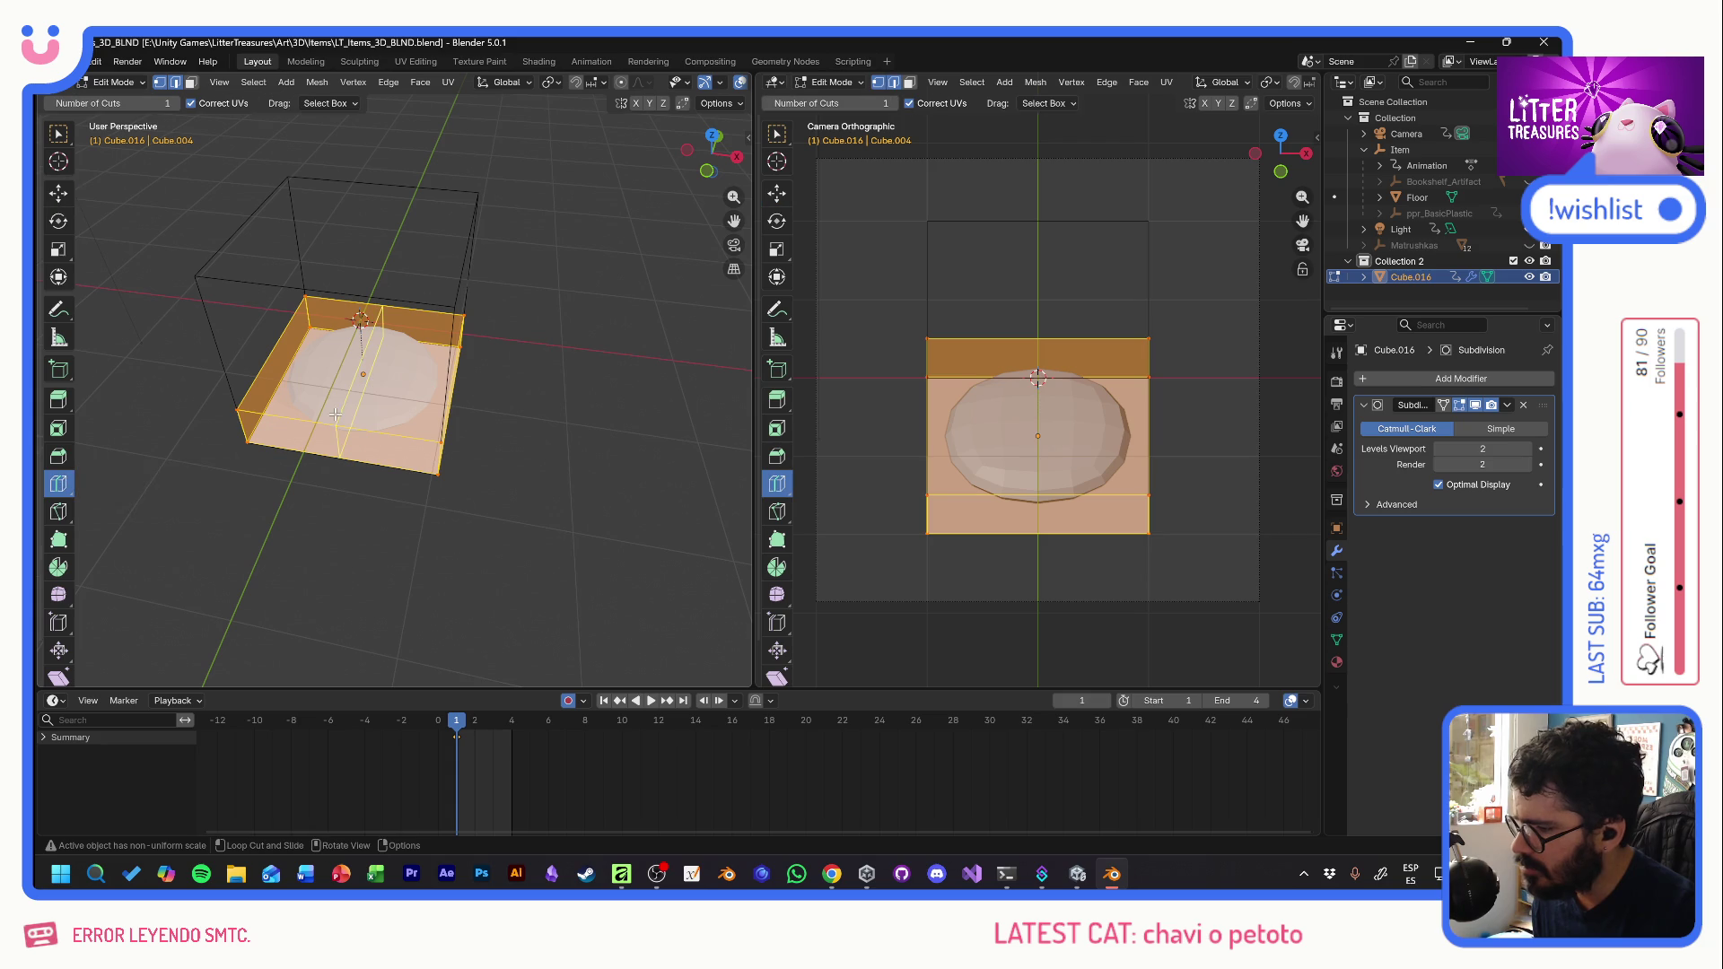
{"action": "left_click", "coordinate": [327, 416]}
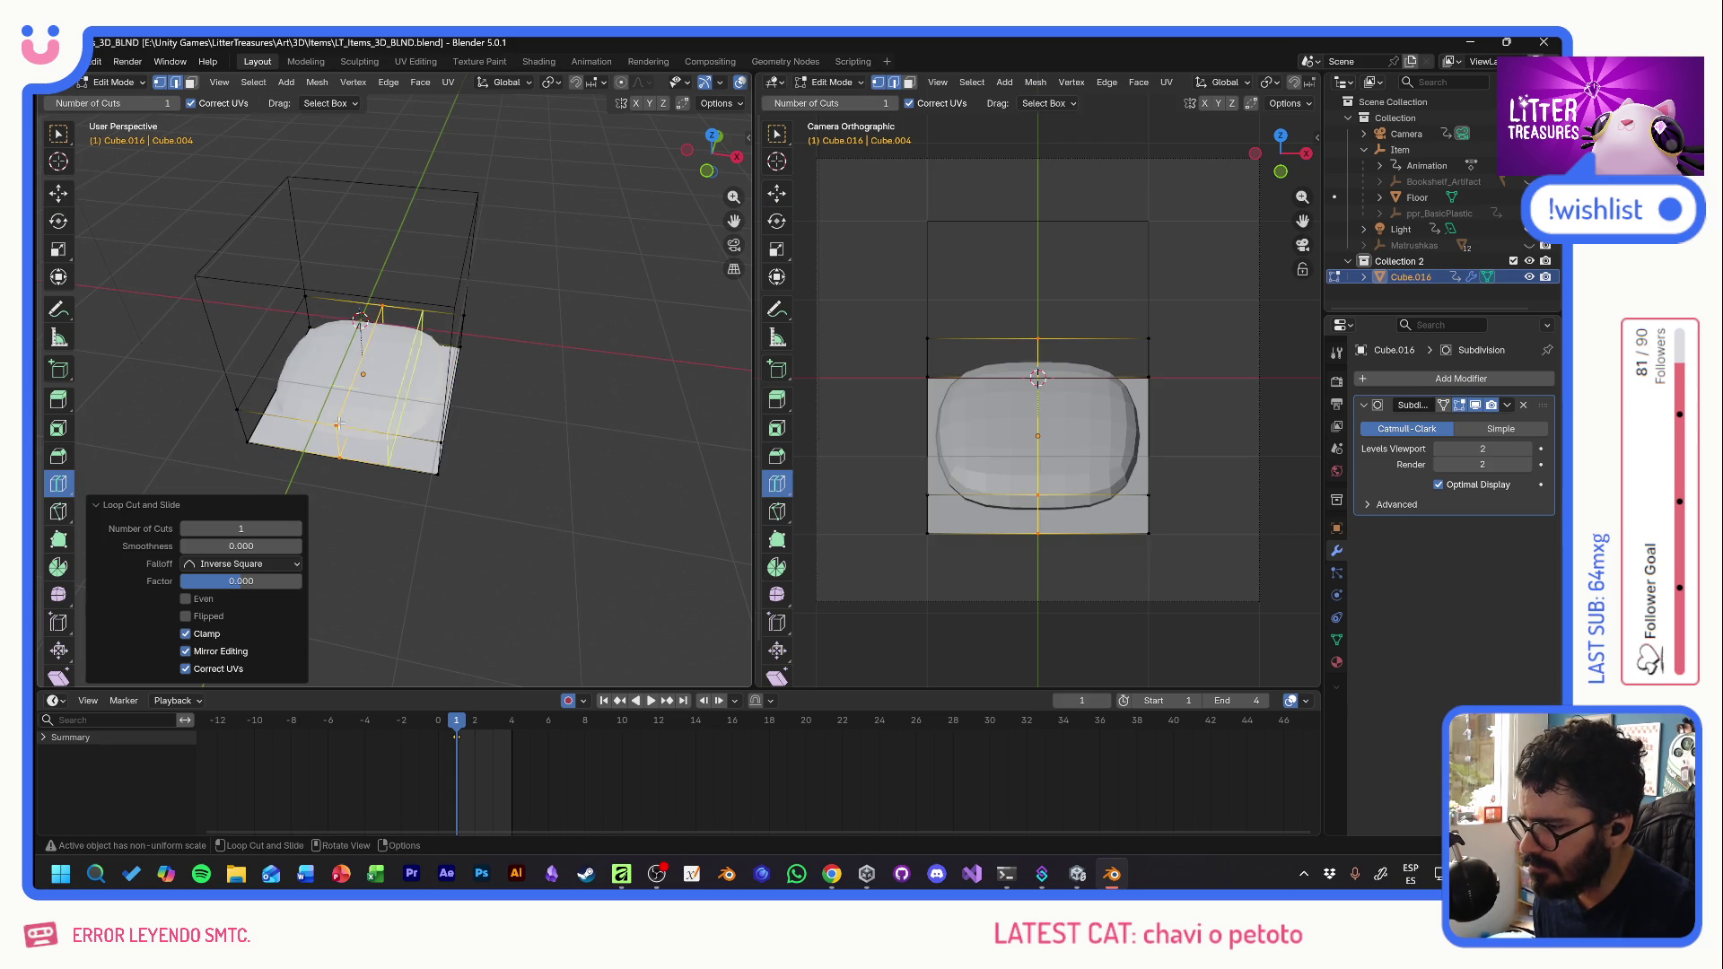
{"action": "left_click", "coordinate": [398, 434]}
{"action": "left_click", "coordinate": [318, 395]}
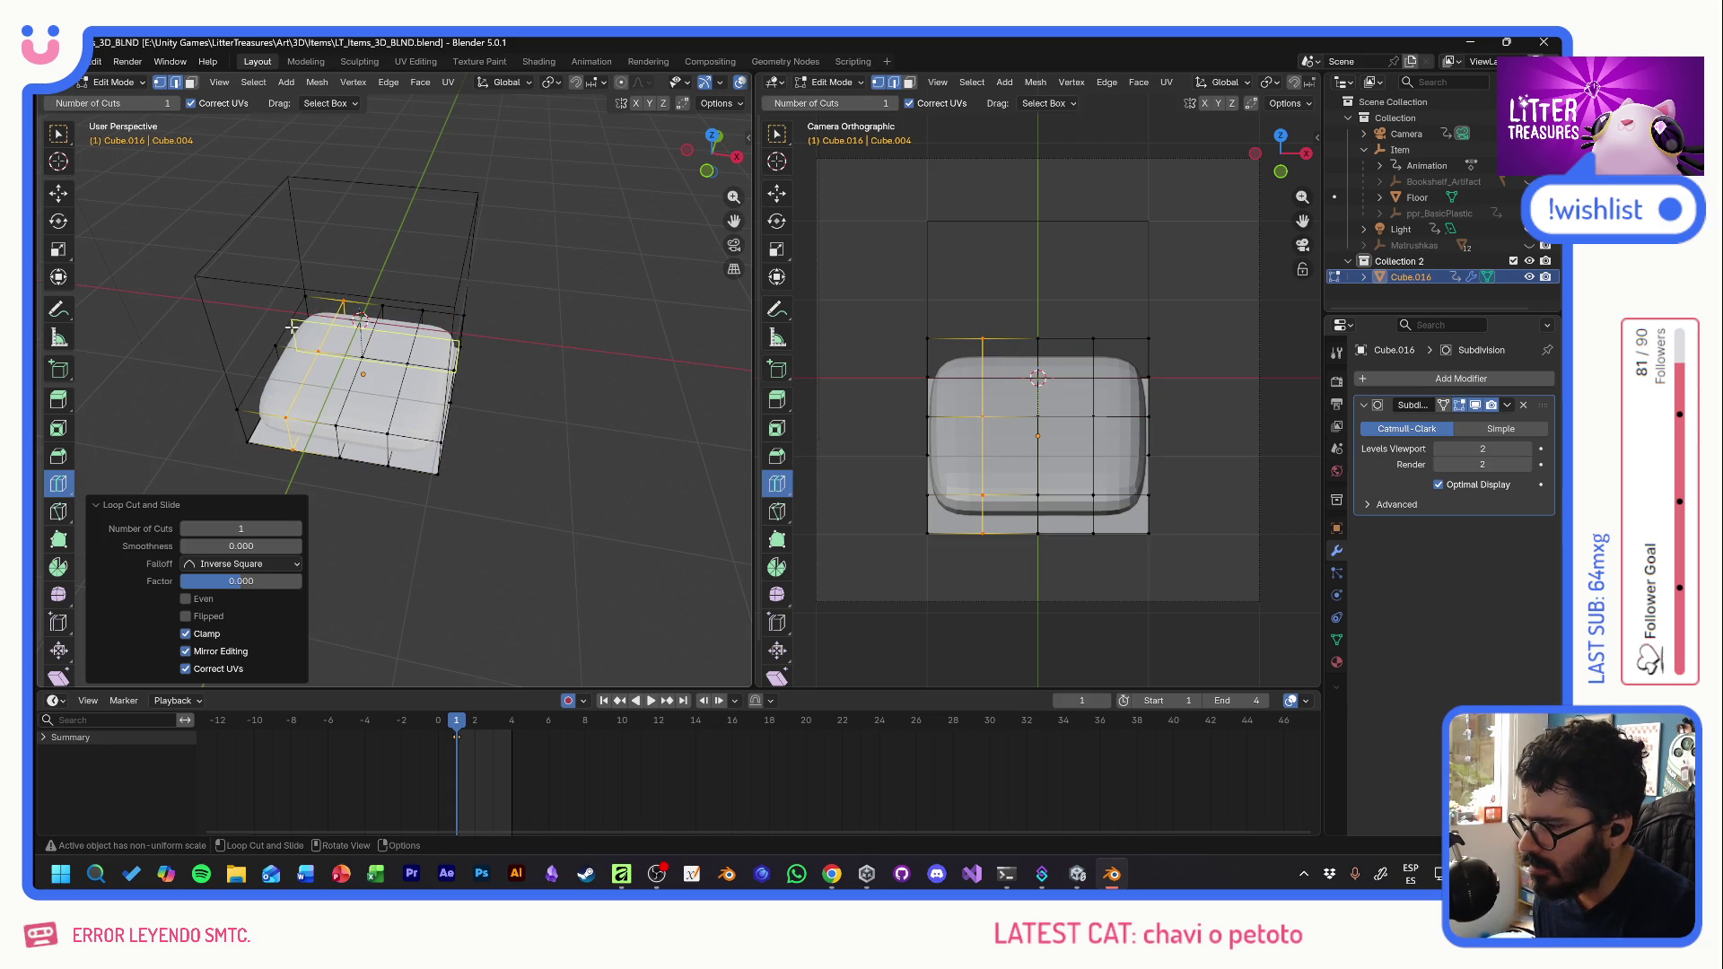
{"action": "left_click", "coordinate": [268, 371]}
{"action": "left_click", "coordinate": [266, 395]}
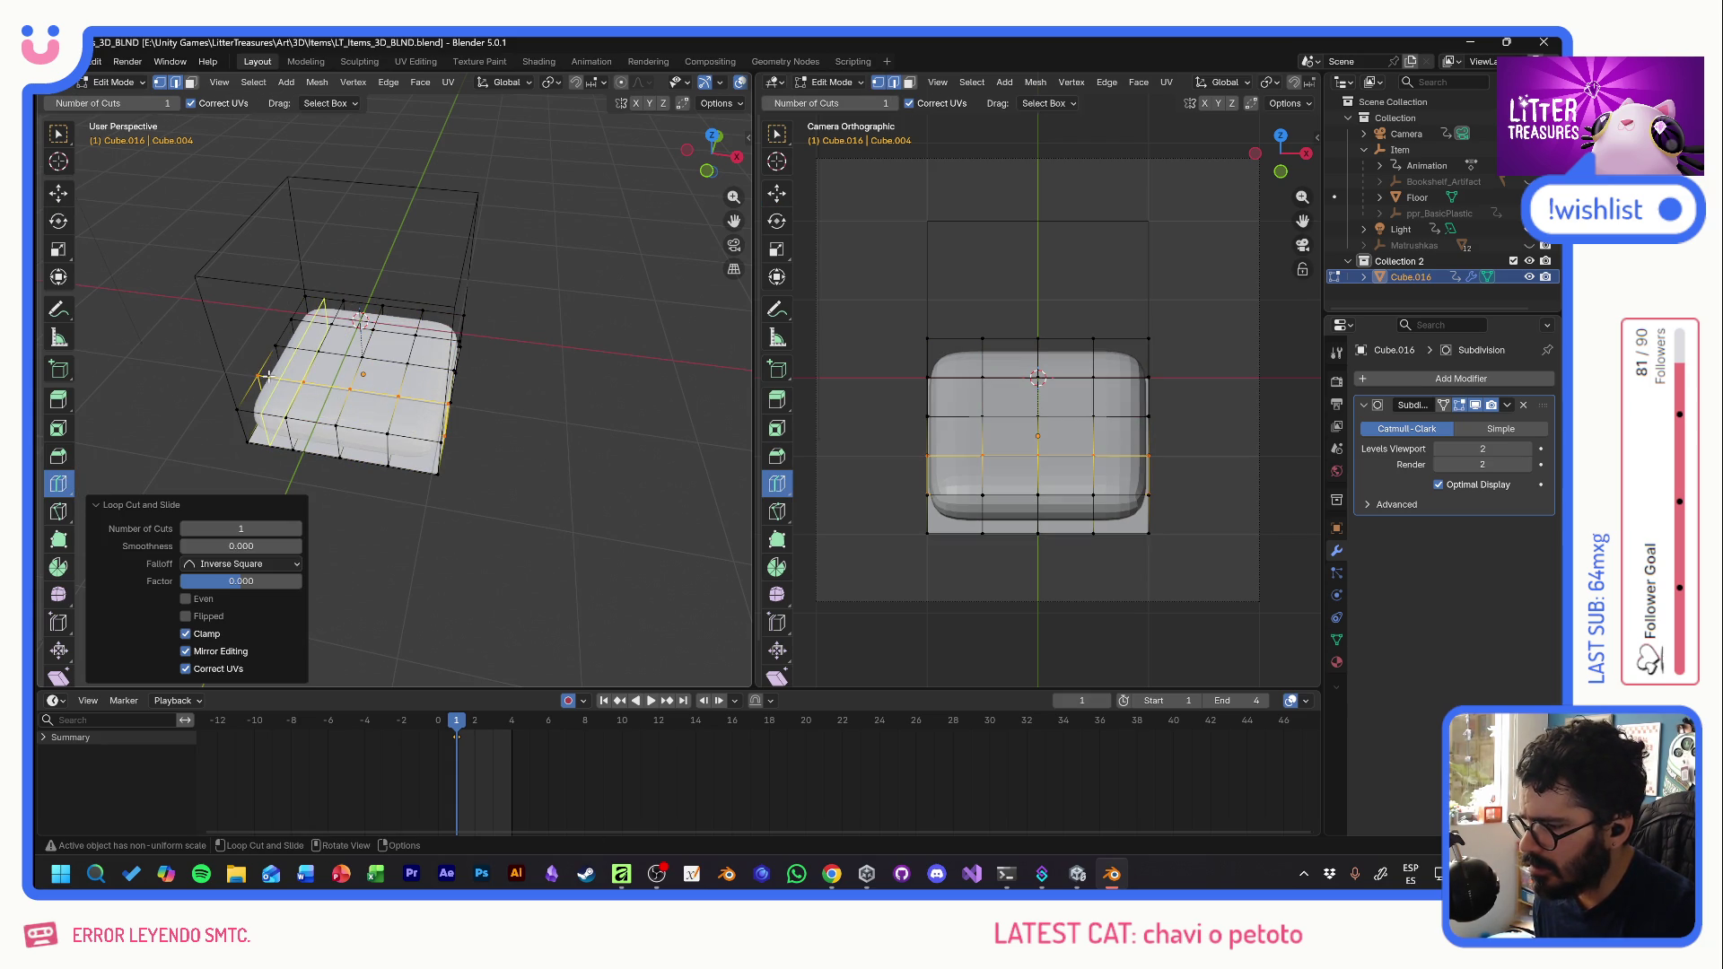
{"action": "left_click", "coordinate": [437, 459]}
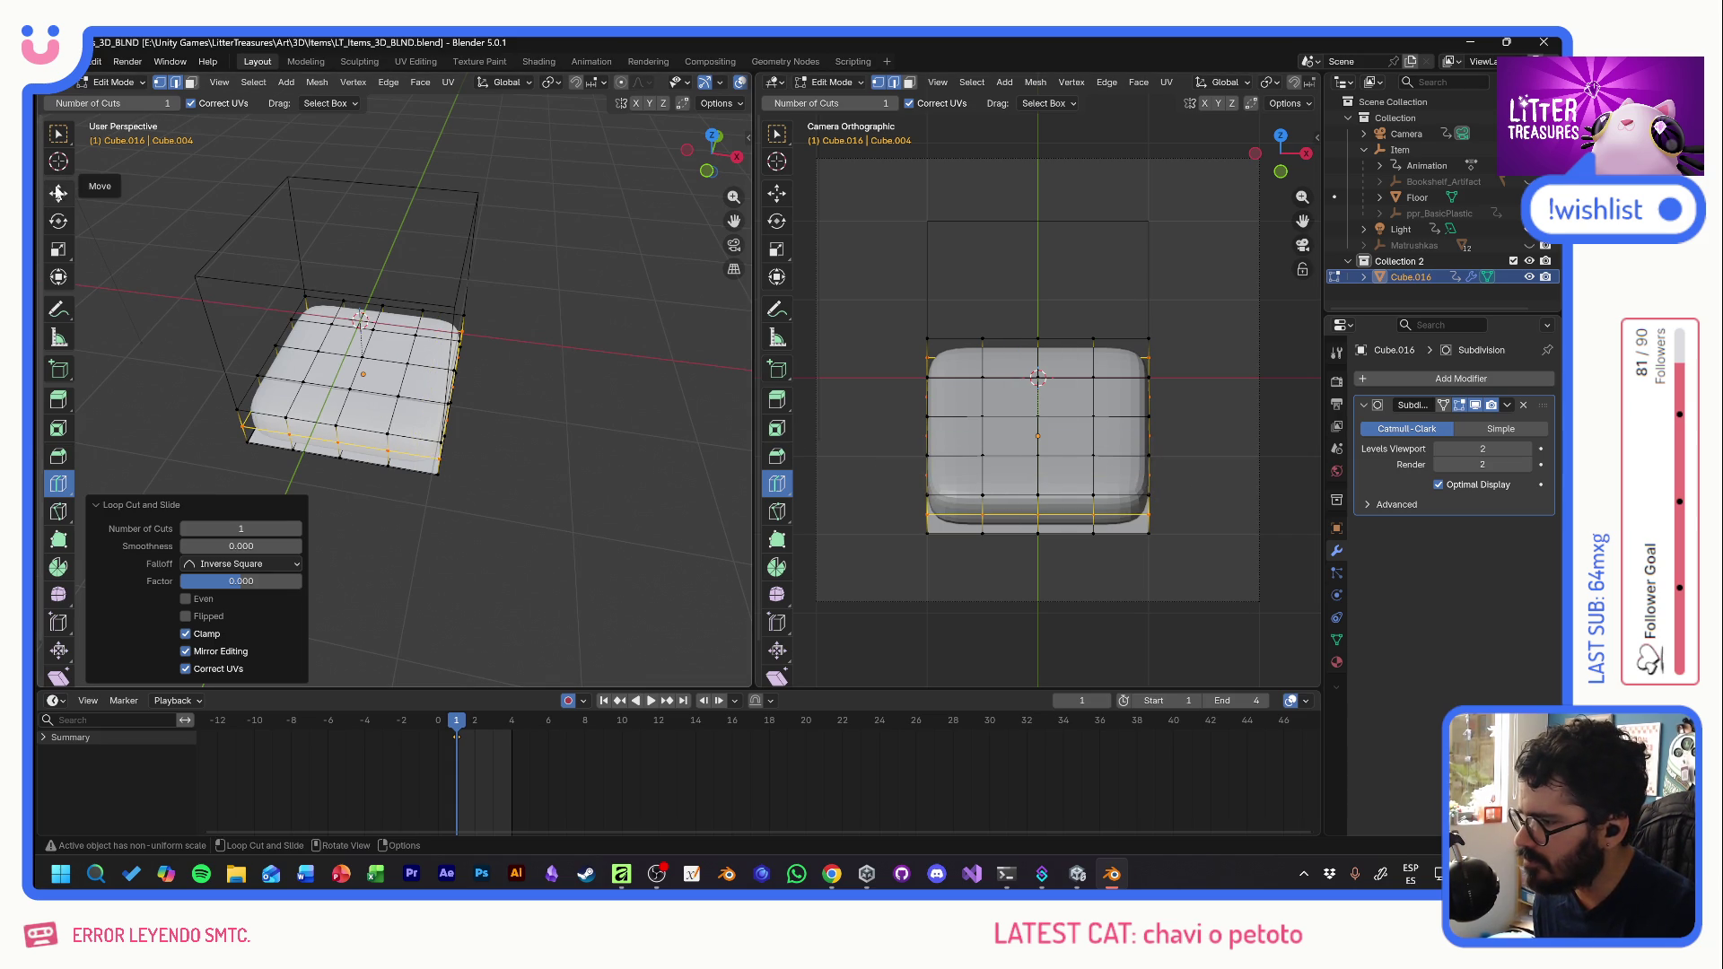
- Add more supporting loop cuts near the cube's sides, top and bottom edges
{"action": "key", "text": "alt+Tab"}
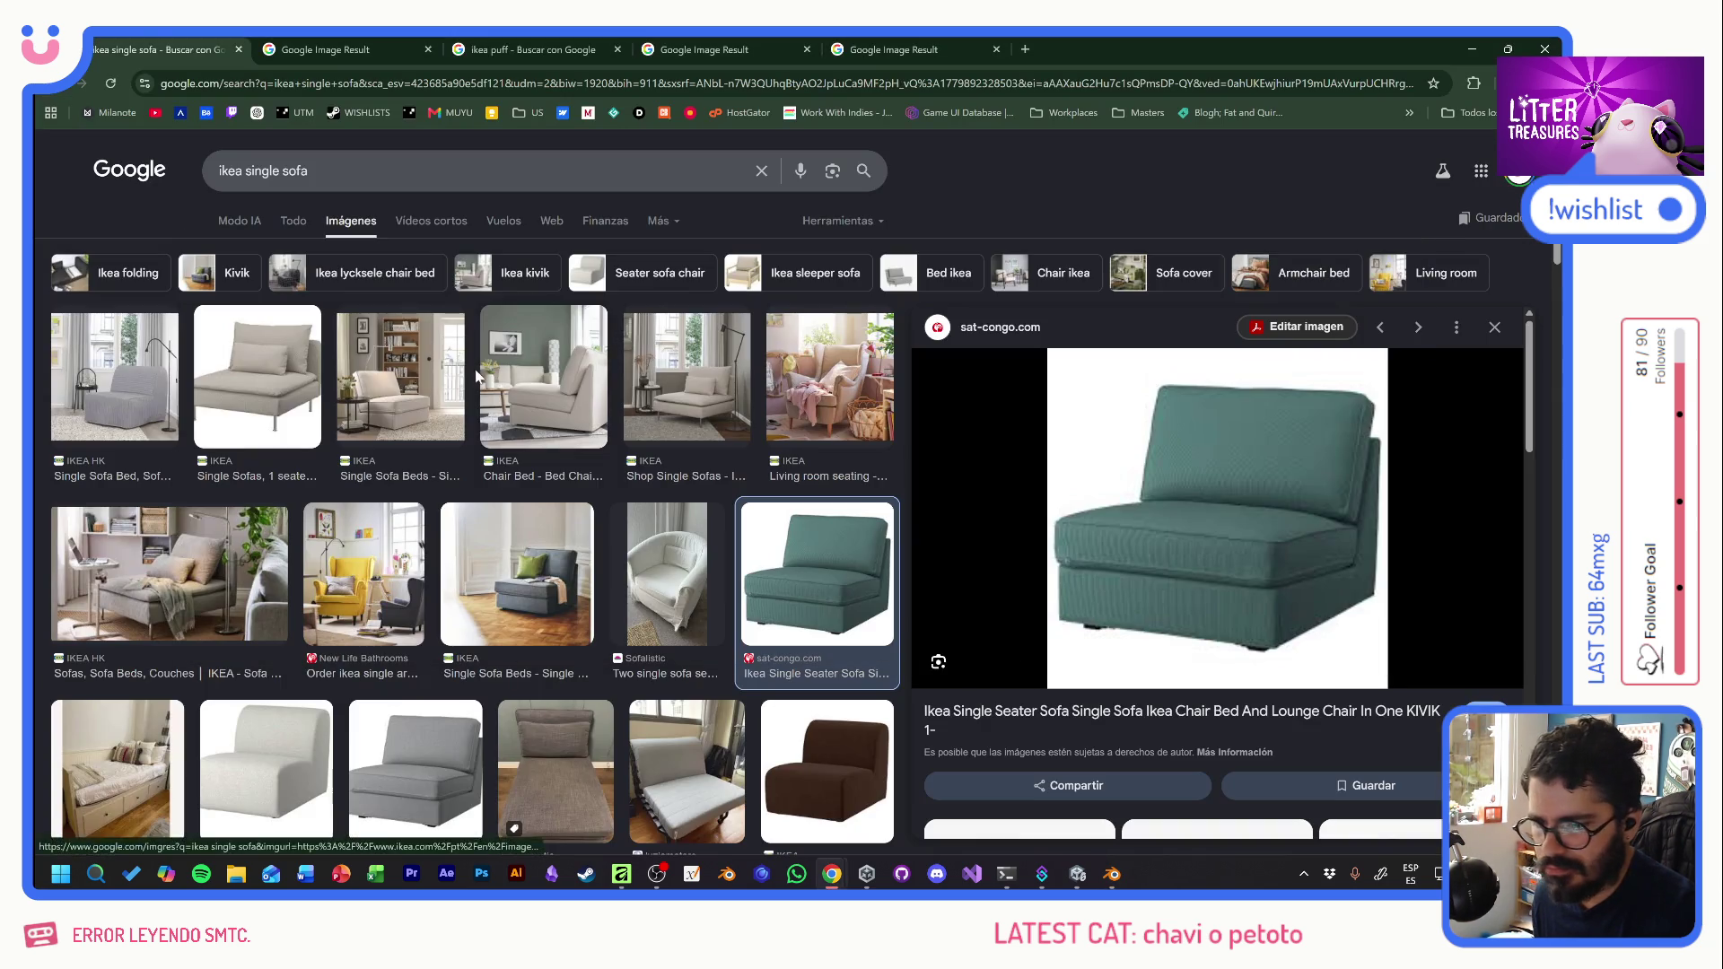
{"action": "key", "text": "alt+Tab"}
{"action": "left_click", "coordinate": [422, 430]}
{"action": "left_click", "coordinate": [270, 414]}
{"action": "left_click", "coordinate": [260, 377]}
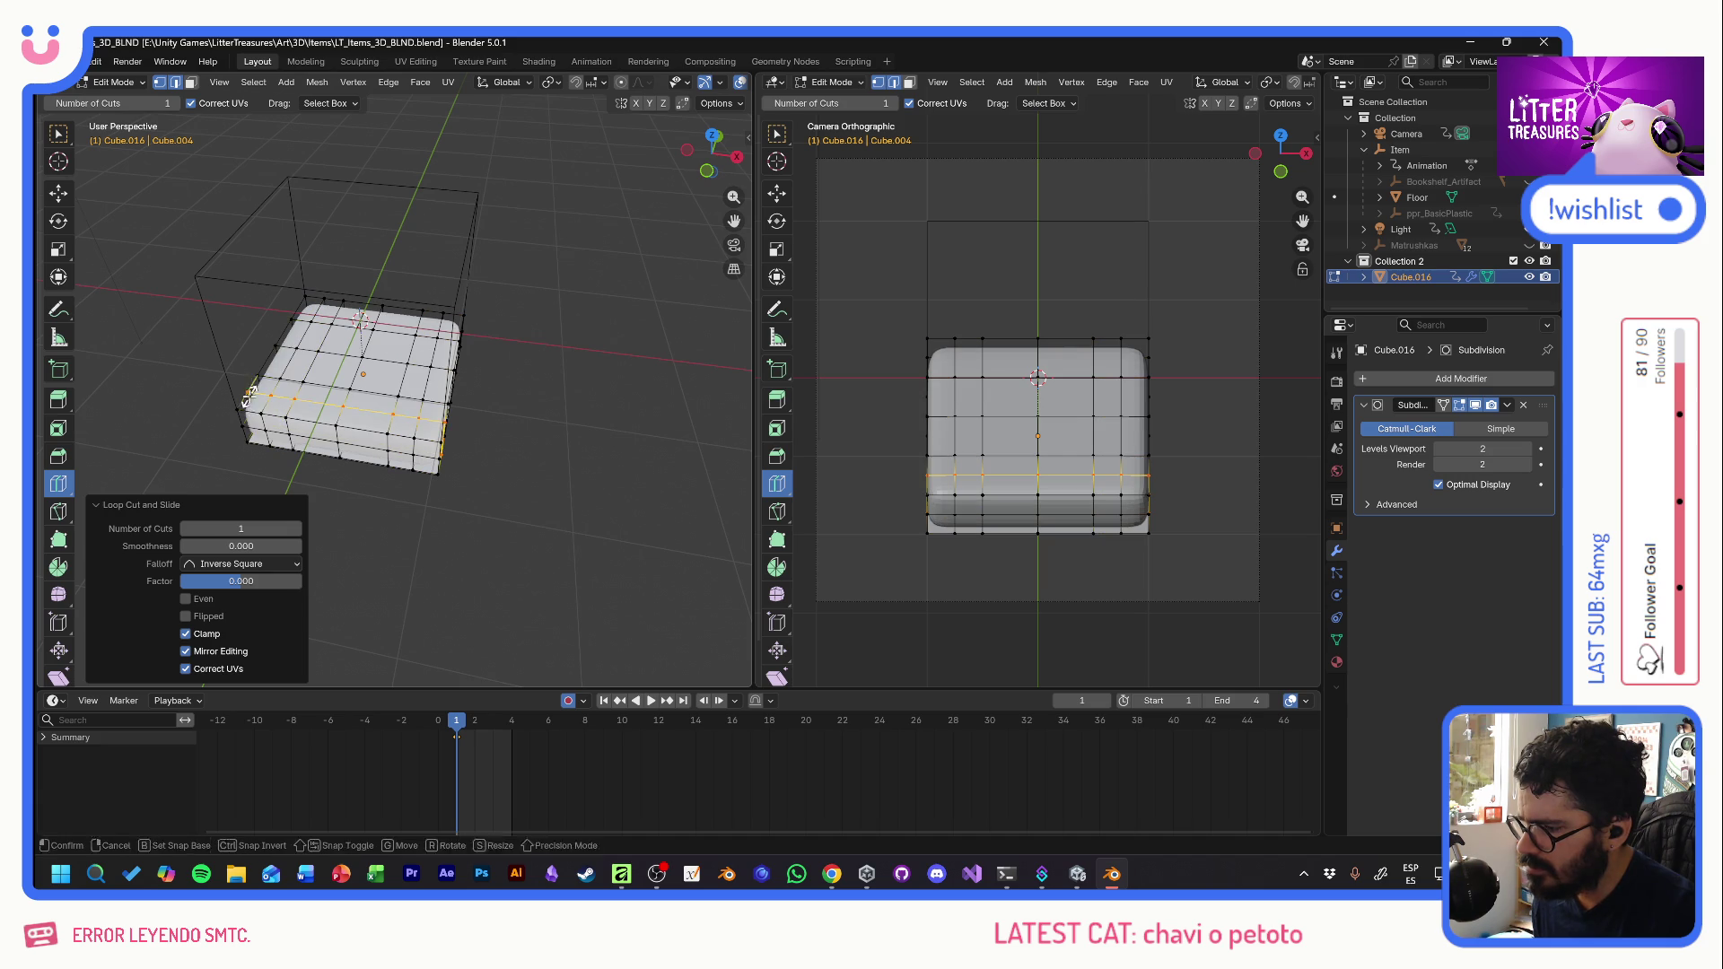
{"action": "left_click", "coordinate": [286, 317]}
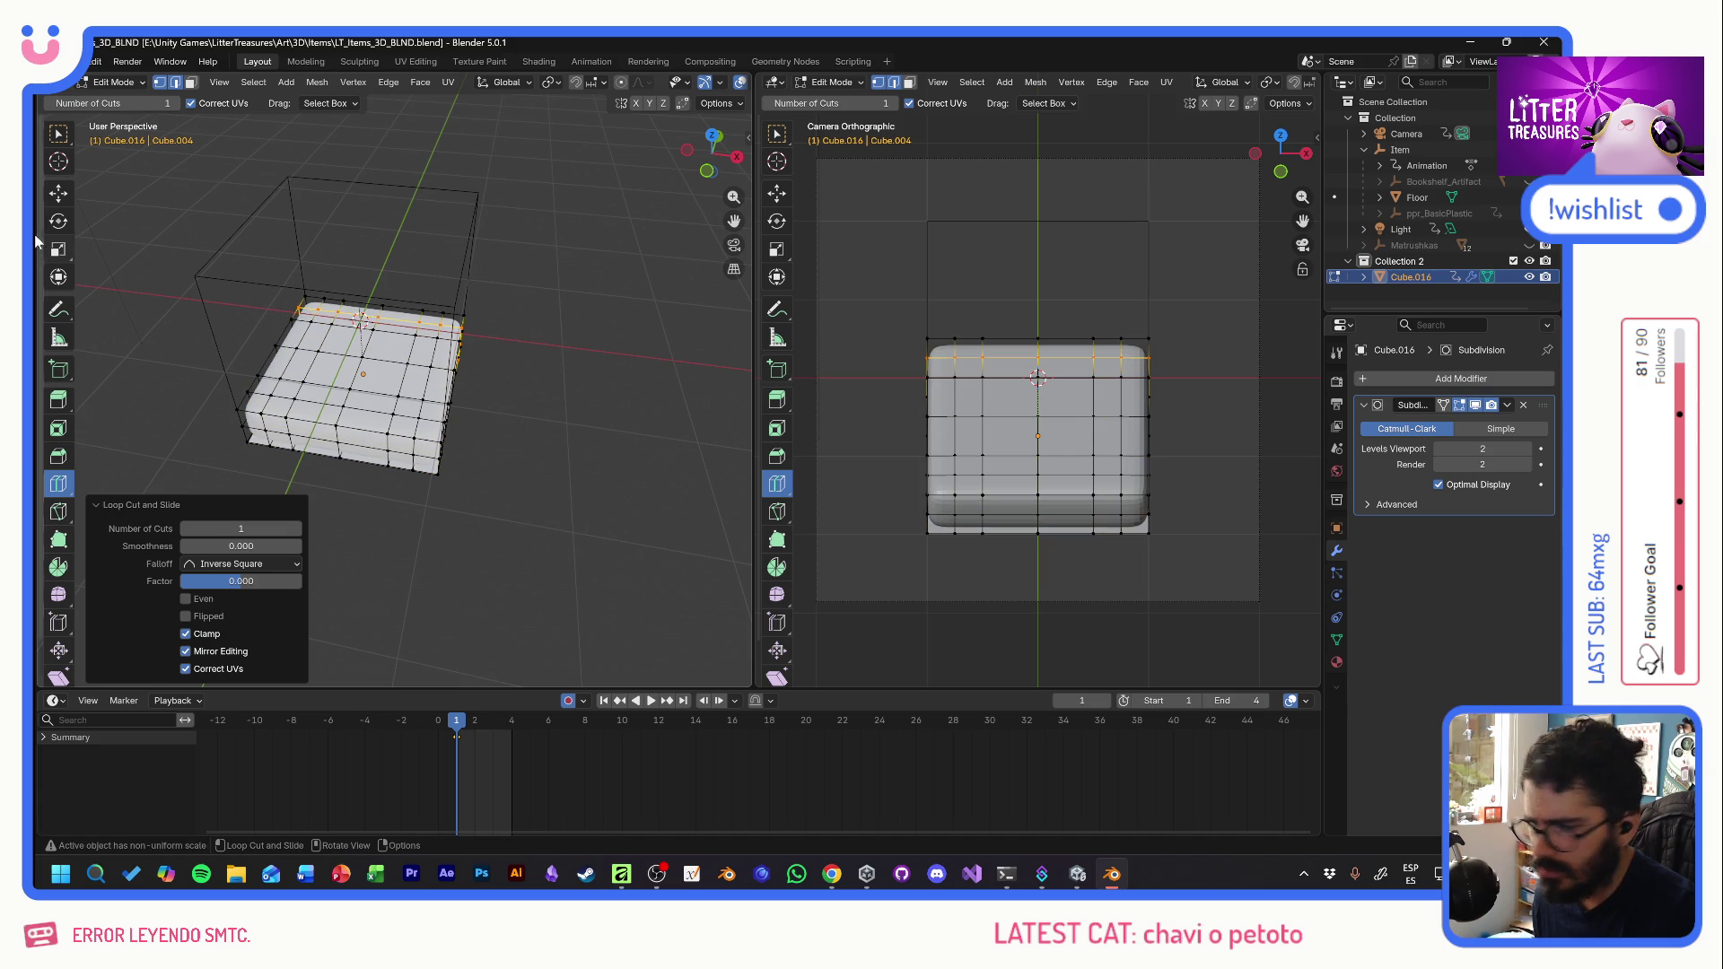
- Adjust the edge loop selection and return to Object Mode
{"action": "left_click", "coordinate": [58, 193]}
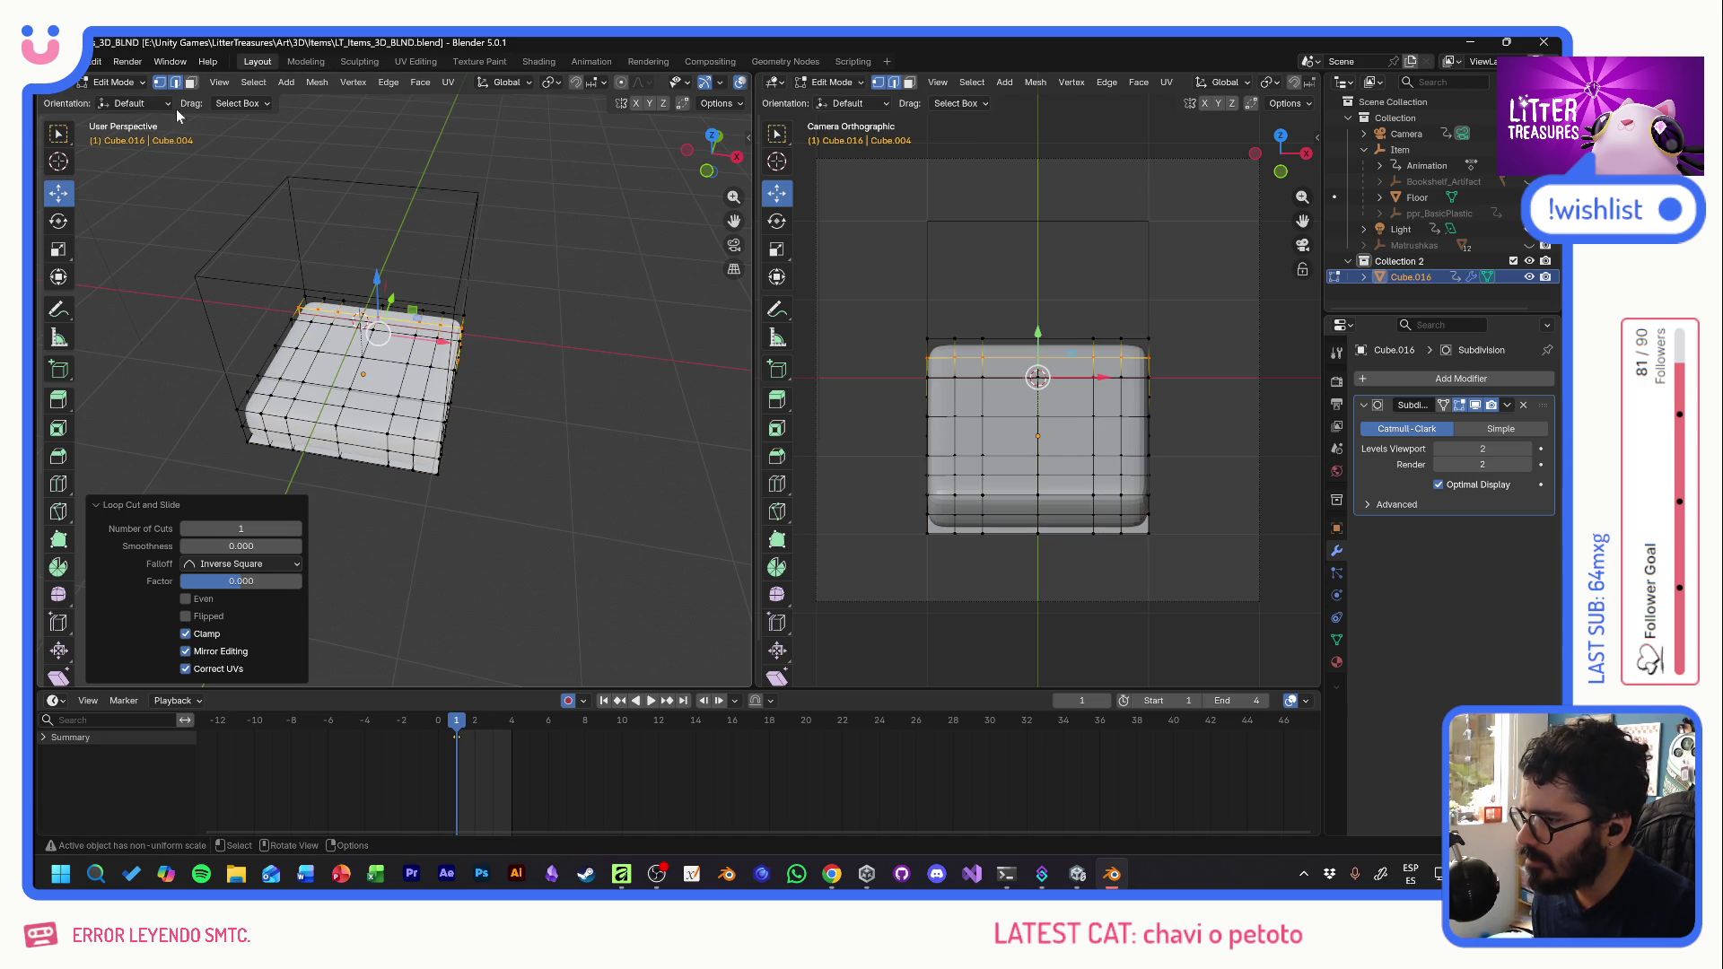
{"action": "left_click", "coordinate": [153, 233]}
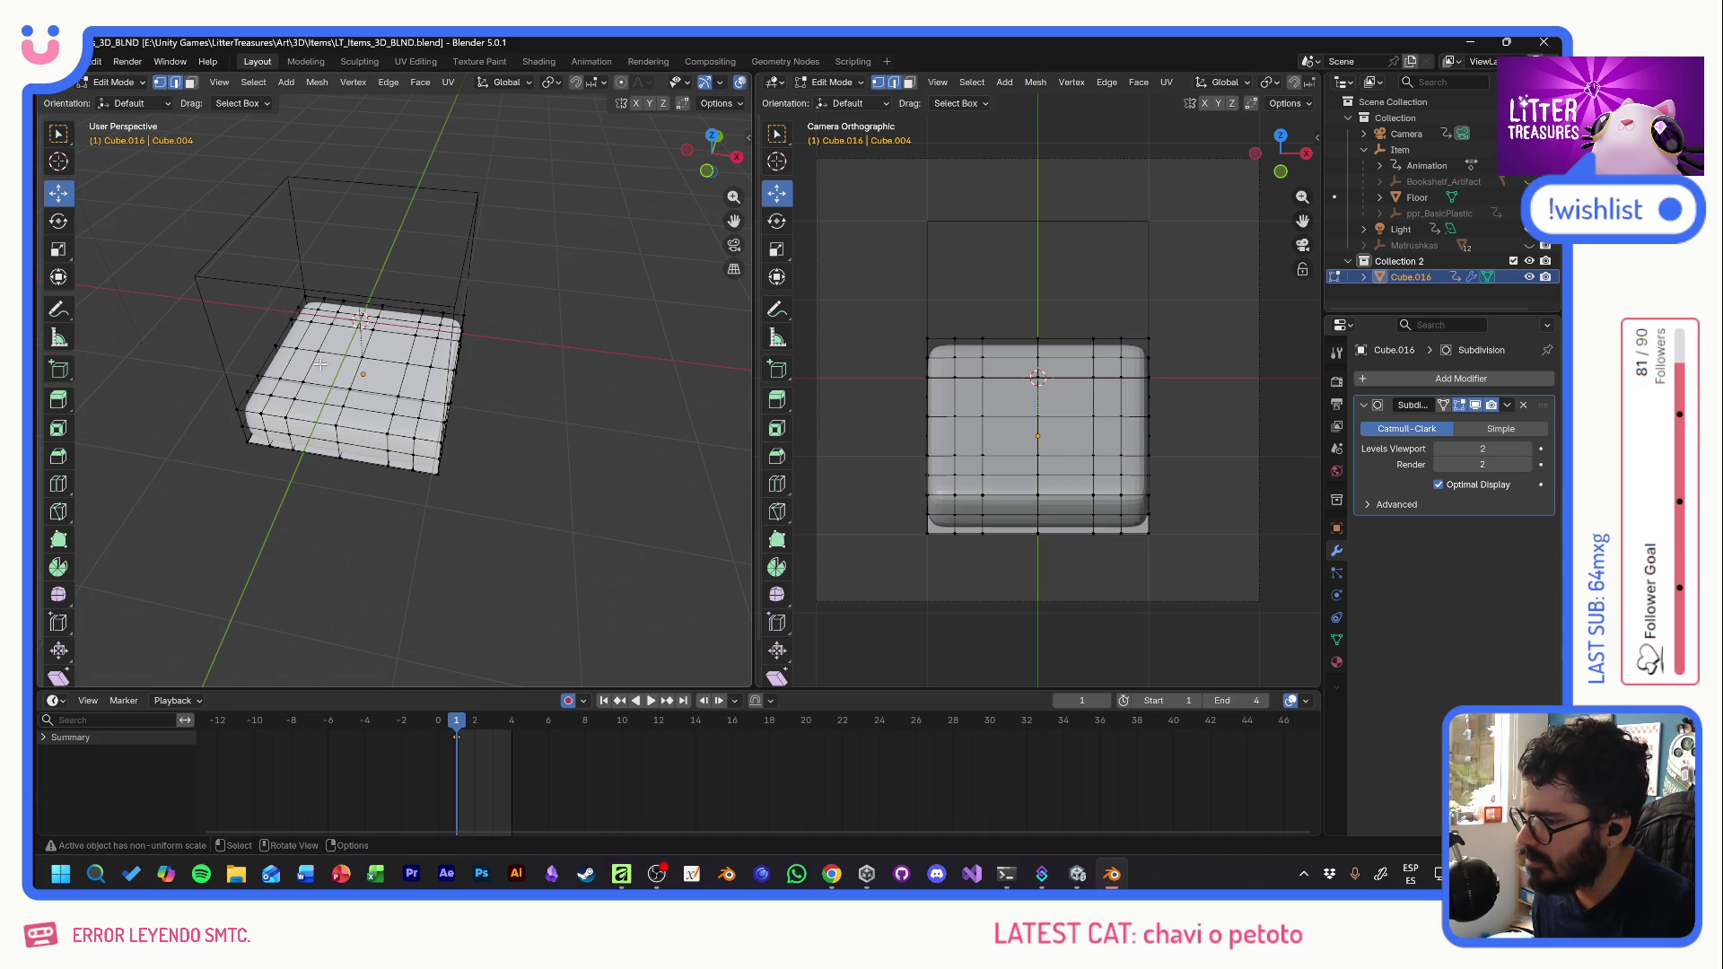
{"action": "left_click", "coordinate": [59, 248]}
{"action": "left_click", "coordinate": [340, 354]}
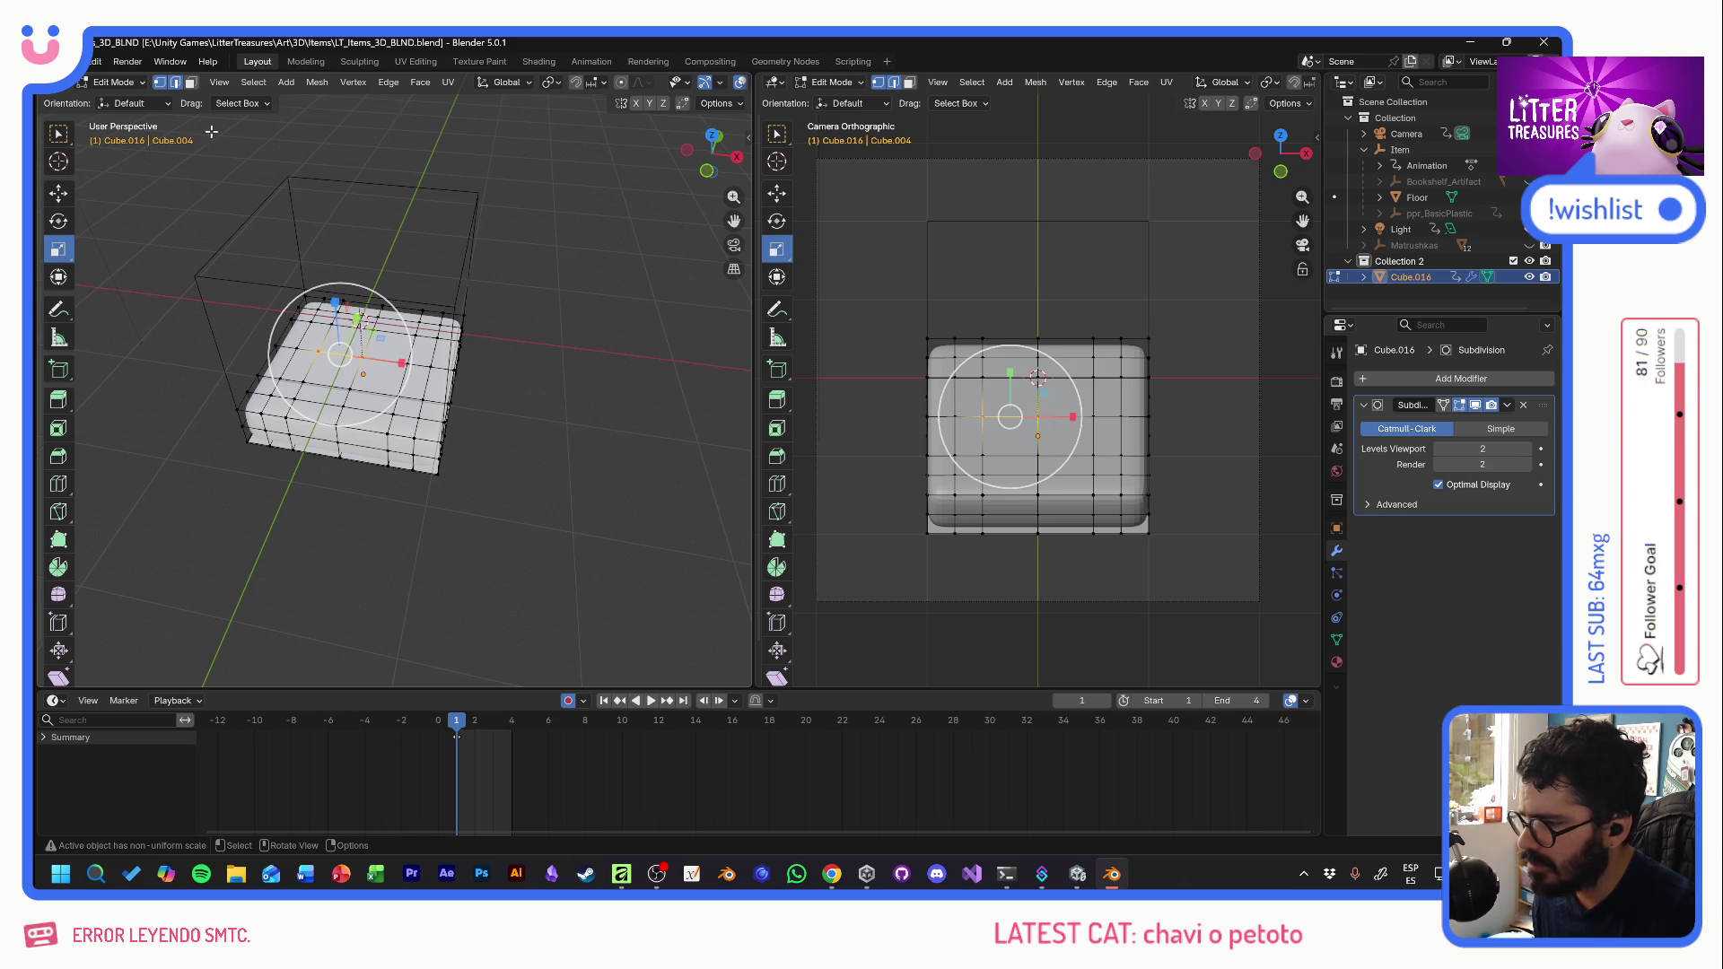
{"action": "left_click", "coordinate": [145, 84]}
{"action": "left_click", "coordinate": [136, 104]}
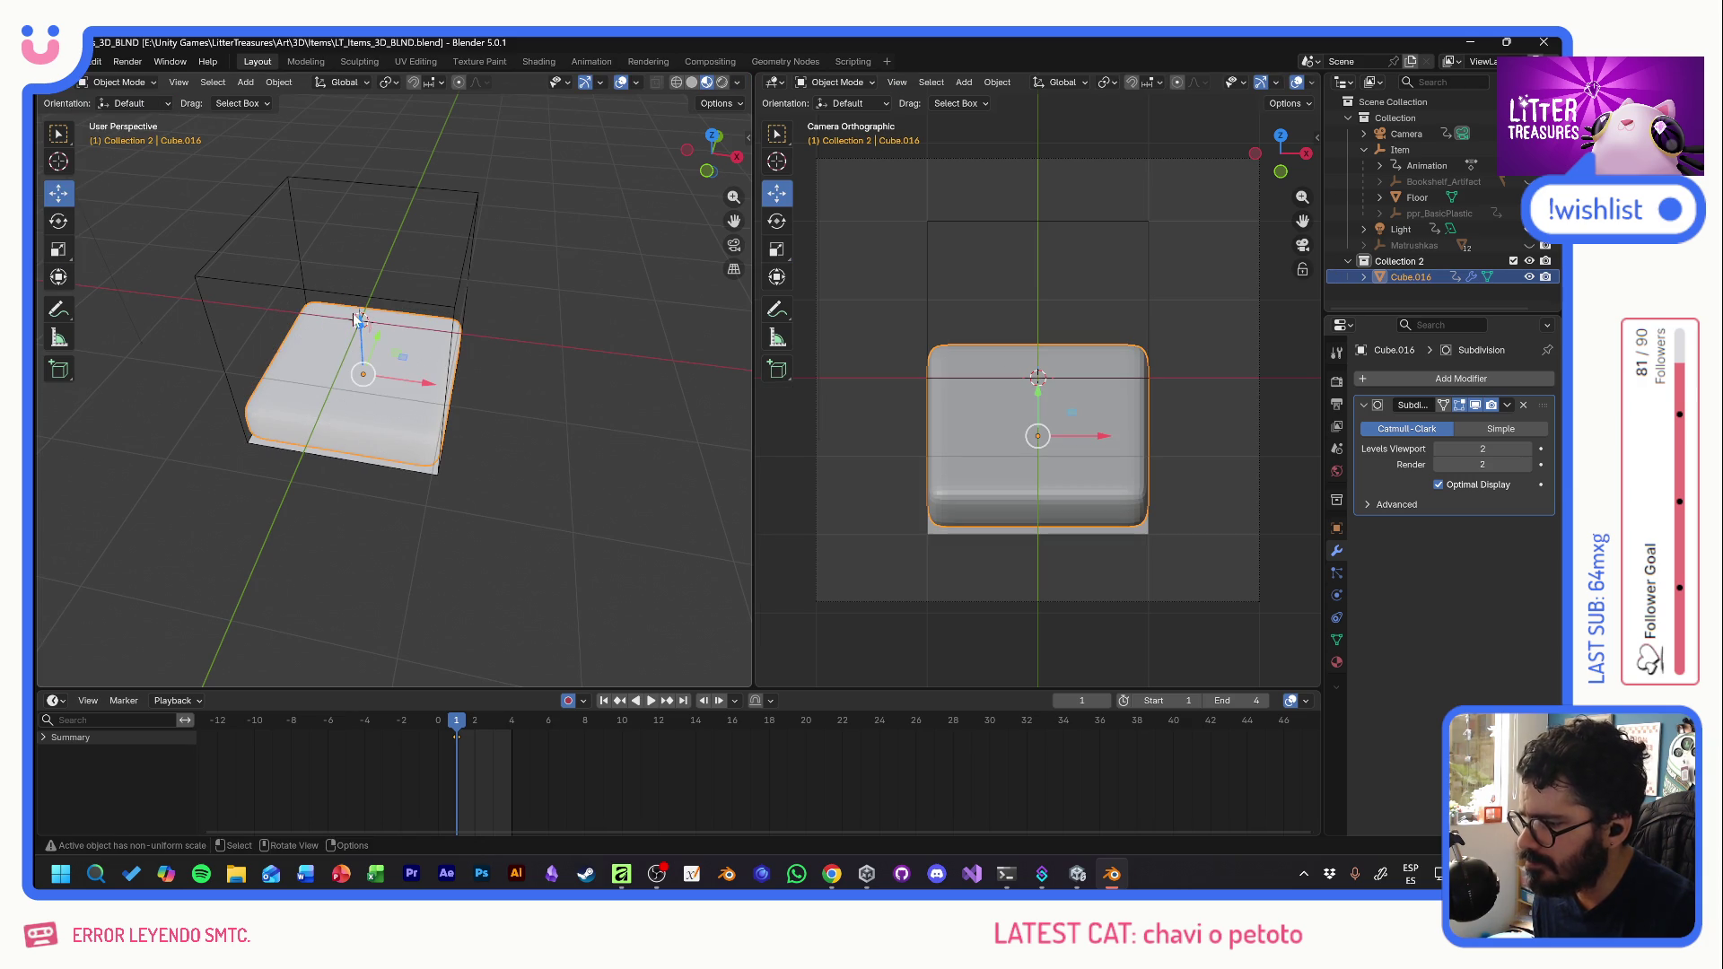
- Scale the seat cushion taller along Z
{"action": "left_click", "coordinate": [58, 249]}
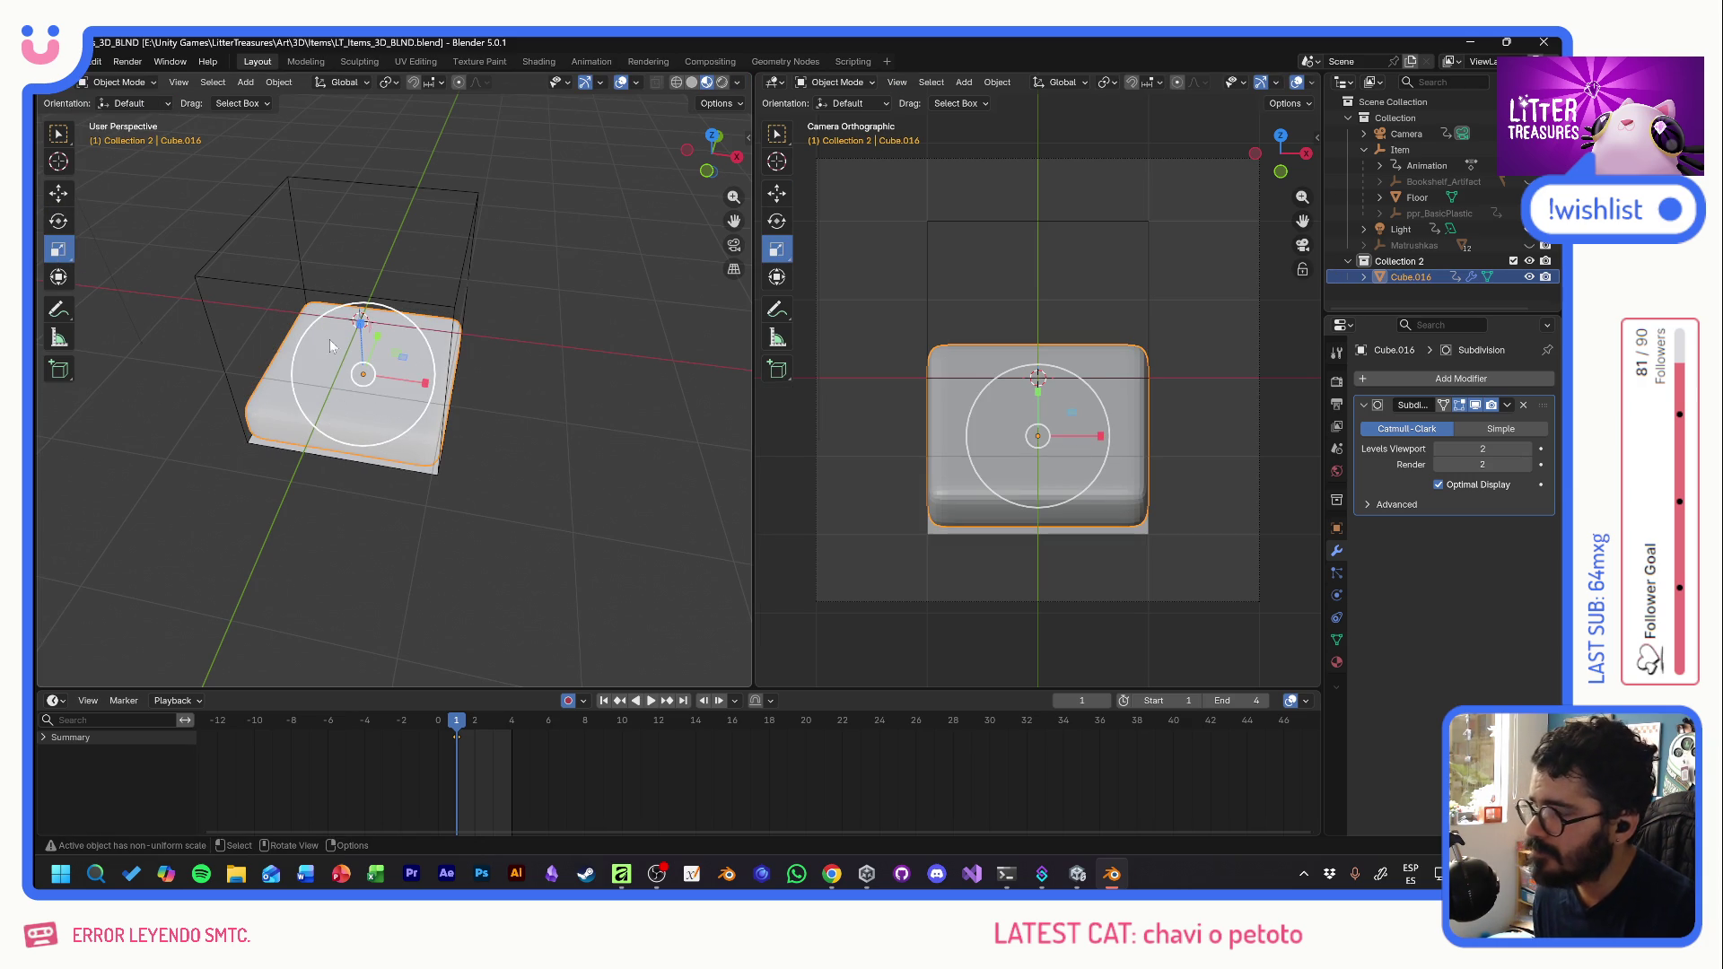
{"action": "left_click_drag", "start_coordinate": [361, 320], "coordinate": [356, 302]}
{"action": "left_click", "coordinate": [352, 299]}
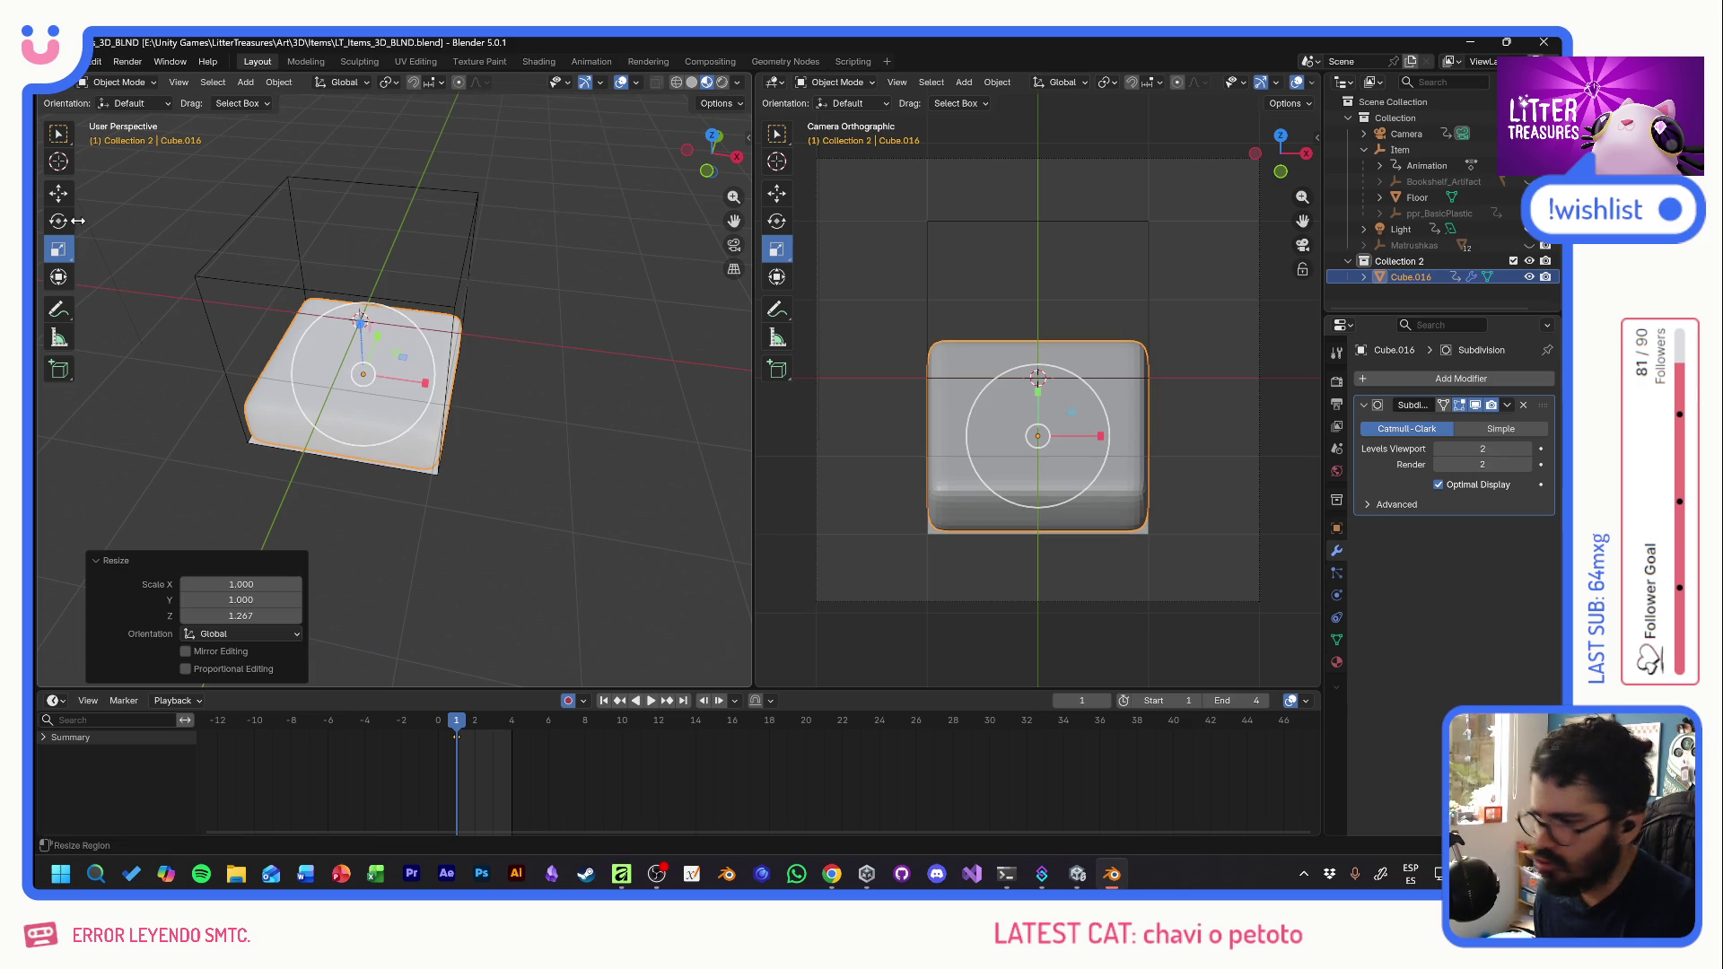
{"action": "left_click", "coordinate": [59, 193]}
- Paste a copy of the cushion to stack on top of it
{"action": "left_click_drag", "start_coordinate": [365, 408], "coordinate": [358, 291]}
{"action": "mouse_move", "coordinate": [320, 368]}
{"action": "left_mouse_down"}
{"action": "mouse_move", "coordinate": [359, 327]}
{"action": "mouse_move", "coordinate": [359, 285]}
{"action": "mouse_move", "coordinate": [367, 298]}
{"action": "left_mouse_up"}
{"action": "key", "text": "ctrl+v"}
{"action": "left_click", "coordinate": [65, 254]}
- Flatten the top cushion and lift it slightly, comparing against the teal KIVIK reference
{"action": "key", "text": "alt+Tab"}
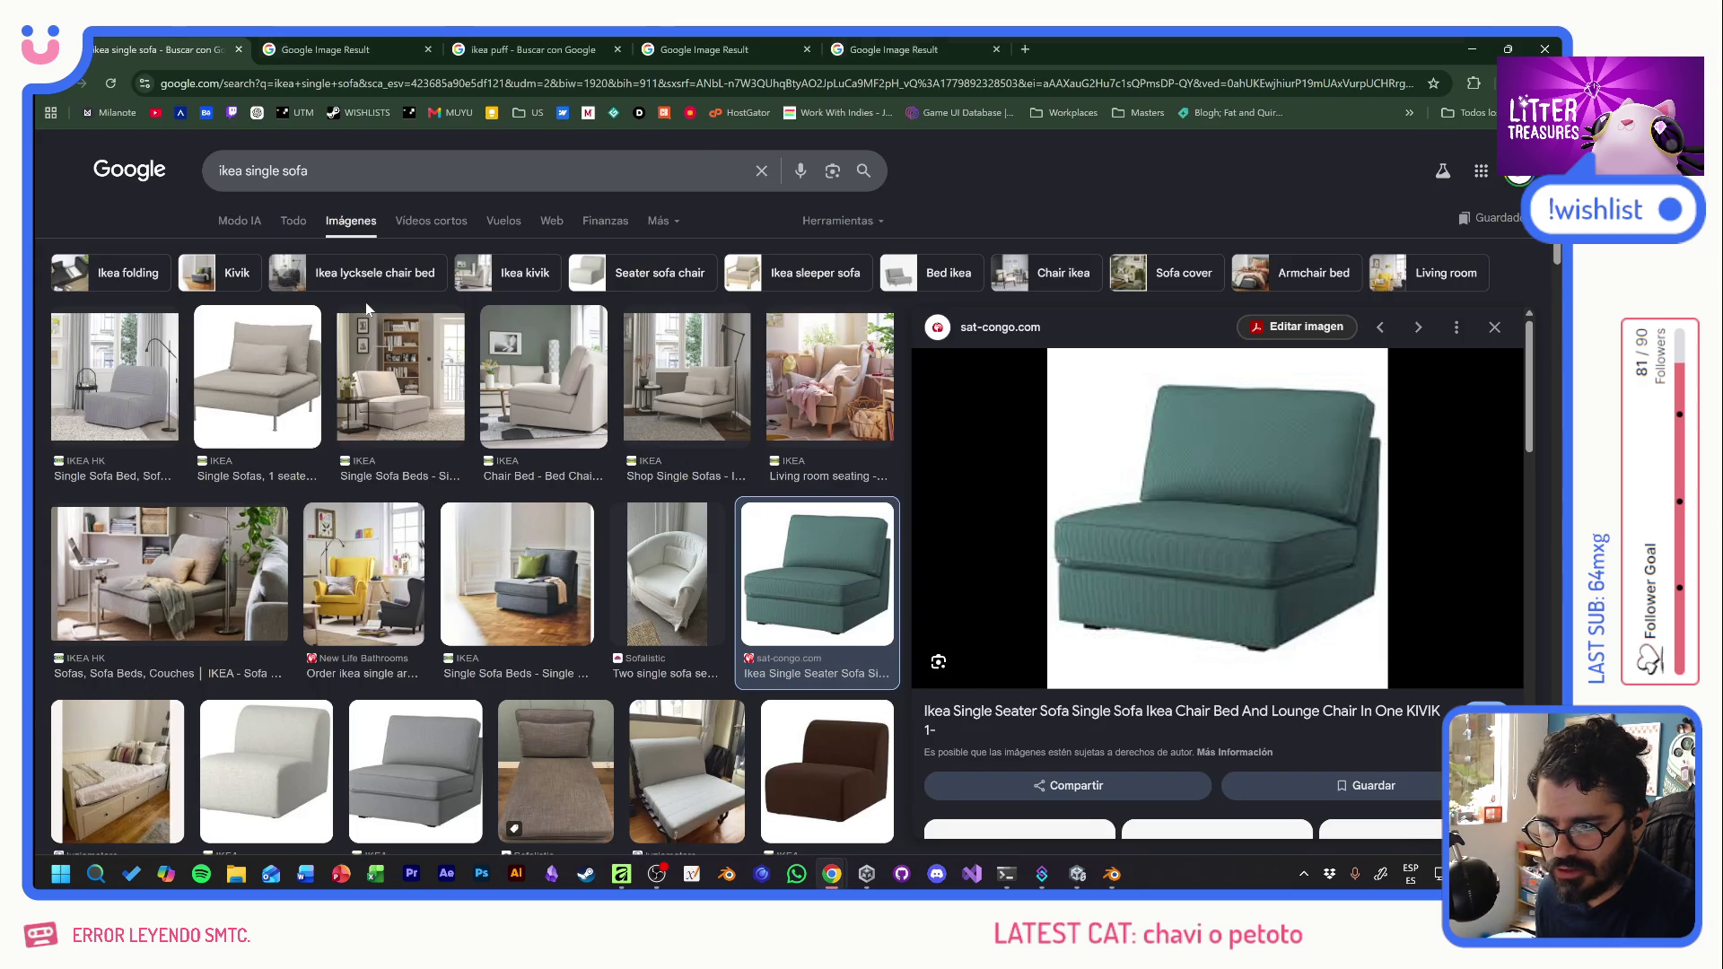
{"action": "key", "text": "alt+Tab"}
{"action": "mouse_move", "coordinate": [357, 285]}
{"action": "left_mouse_down"}
{"action": "mouse_move", "coordinate": [348, 248]}
{"action": "mouse_move", "coordinate": [327, 309]}
{"action": "mouse_move", "coordinate": [375, 252]}
{"action": "left_mouse_up"}
{"action": "left_click", "coordinate": [58, 194]}
{"action": "mouse_move", "coordinate": [310, 298]}
{"action": "left_mouse_down"}
{"action": "mouse_move", "coordinate": [362, 432]}
{"action": "mouse_move", "coordinate": [405, 316]}
{"action": "mouse_move", "coordinate": [381, 318]}
{"action": "left_mouse_up"}
{"action": "key", "text": "alt+Tab"}
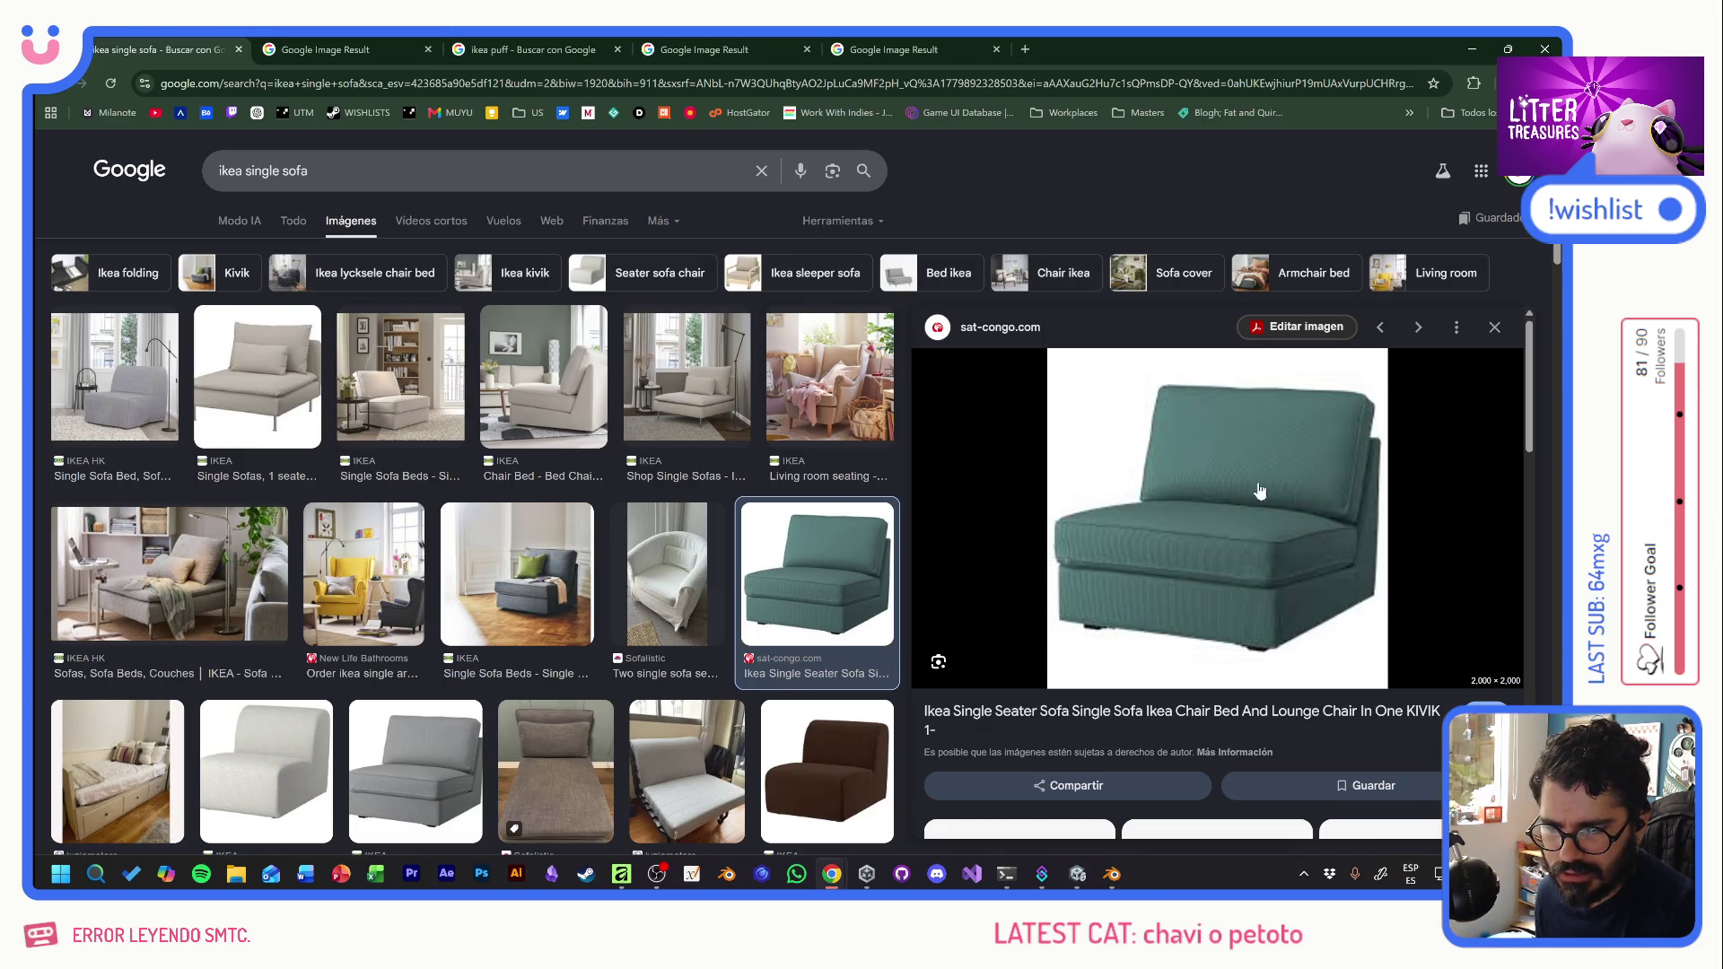
- Paste another copy of the seat cushion and tilt it -110° on X into a backrest
{"action": "key", "text": "alt+Tab"}
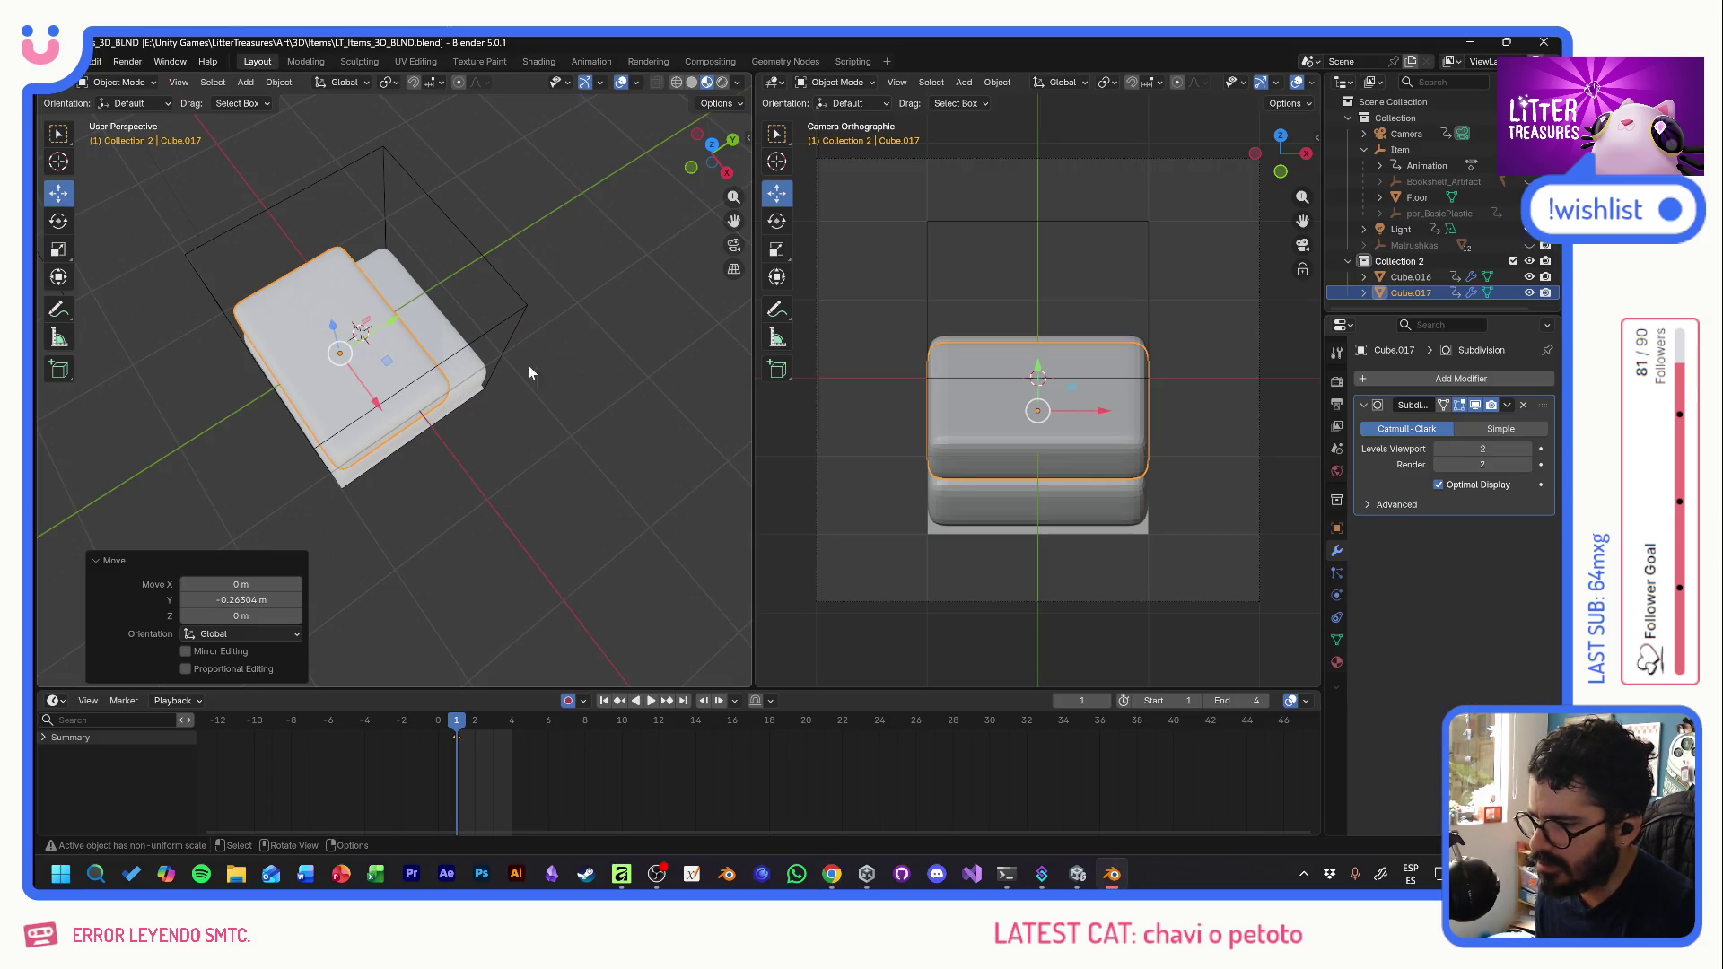
{"action": "left_click", "coordinate": [451, 345]}
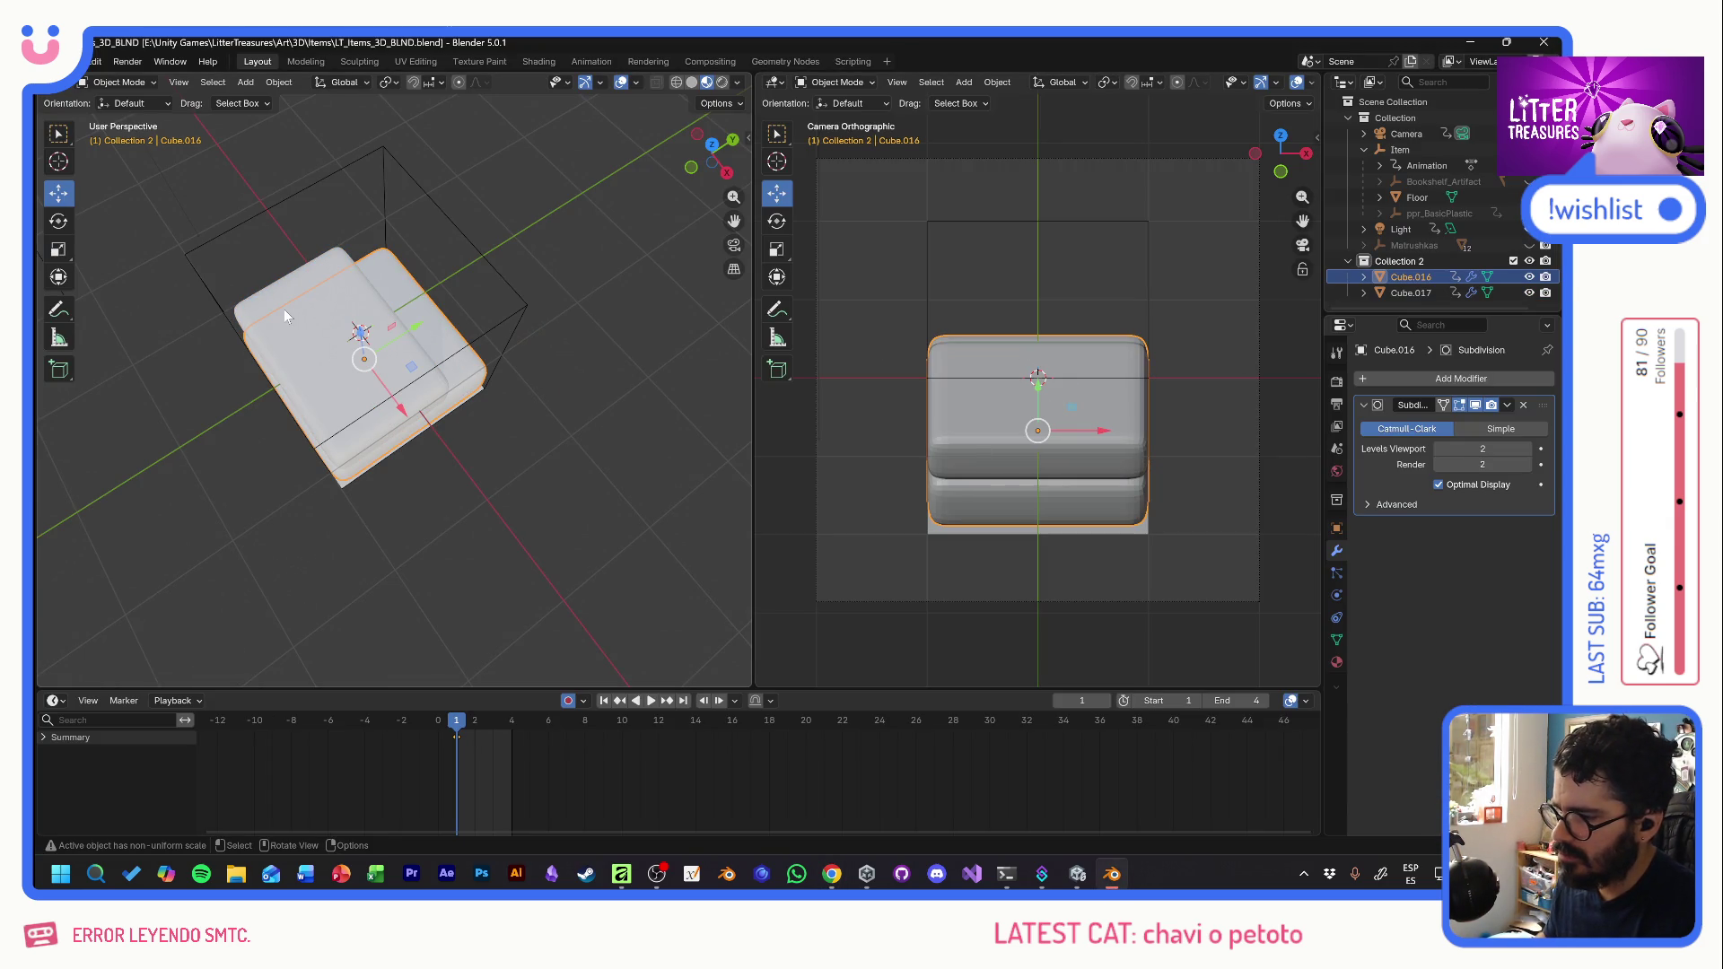
{"action": "key", "text": "ctrl+v"}
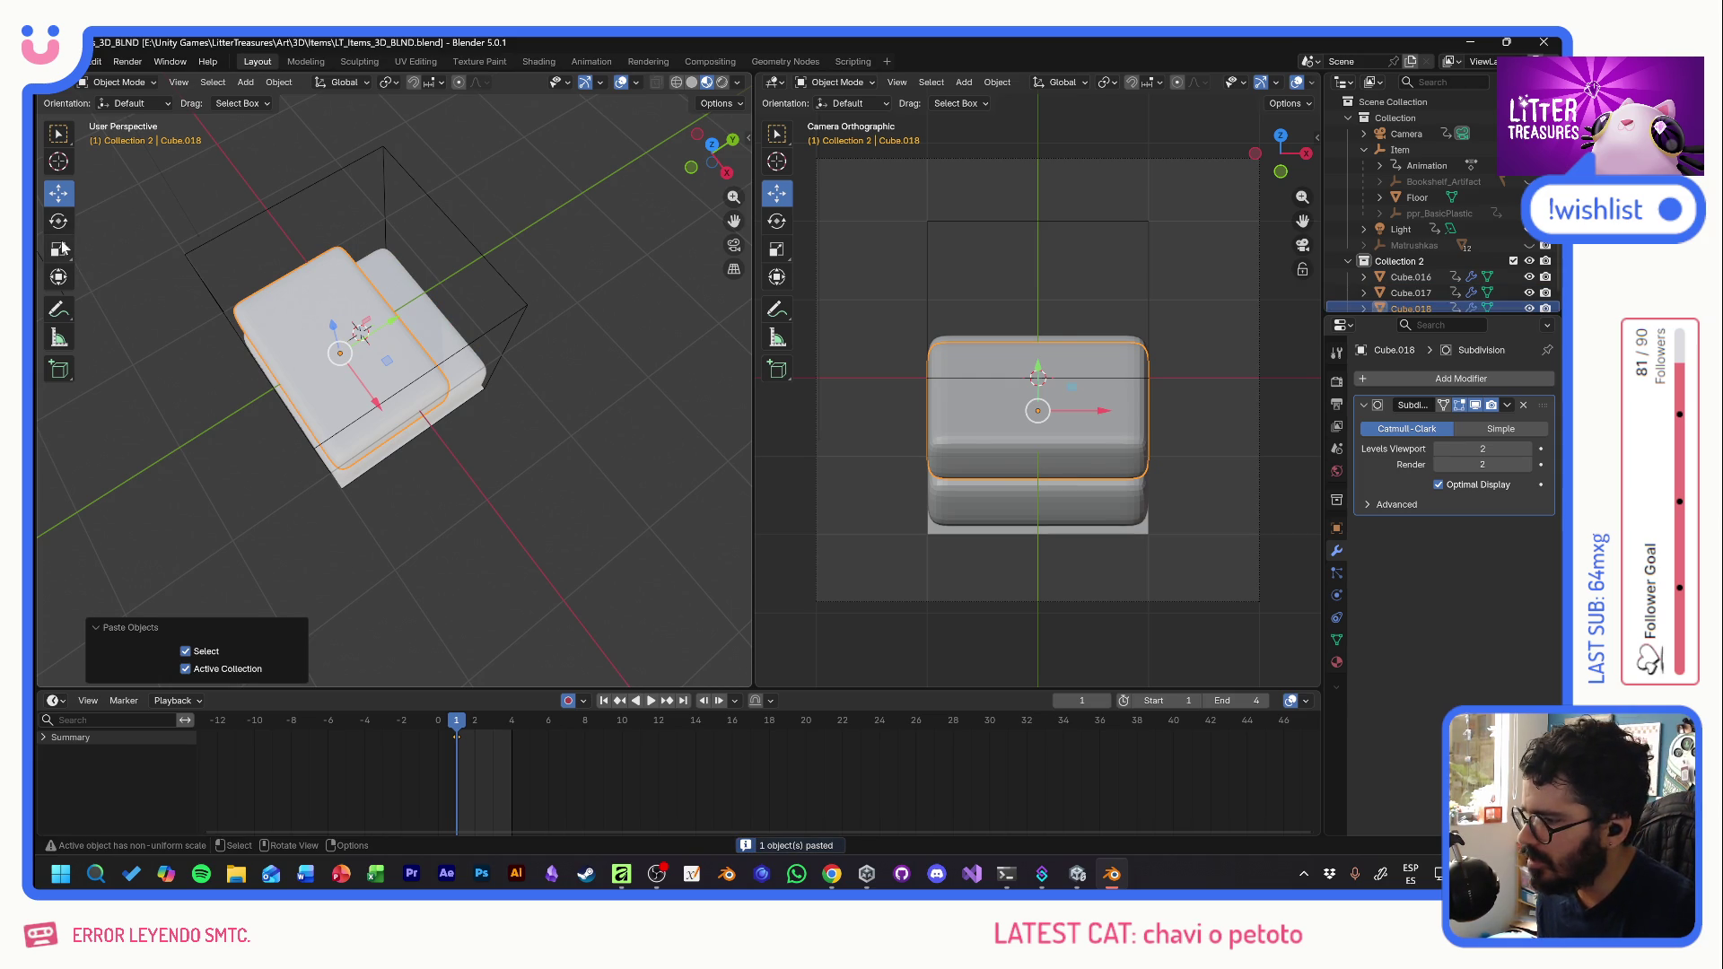
{"action": "left_click", "coordinate": [63, 224]}
{"action": "mouse_move", "coordinate": [359, 330]}
{"action": "left_mouse_down"}
{"action": "mouse_move", "coordinate": [323, 422]}
{"action": "mouse_move", "coordinate": [512, 365]}
{"action": "mouse_move", "coordinate": [275, 486]}
{"action": "mouse_move", "coordinate": [217, 444]}
{"action": "left_mouse_up"}
{"action": "key", "text": "shift+space"}
- Slide the tilted cushion back behind the seat, checking it against the reference sofa
{"action": "key", "text": "g"}
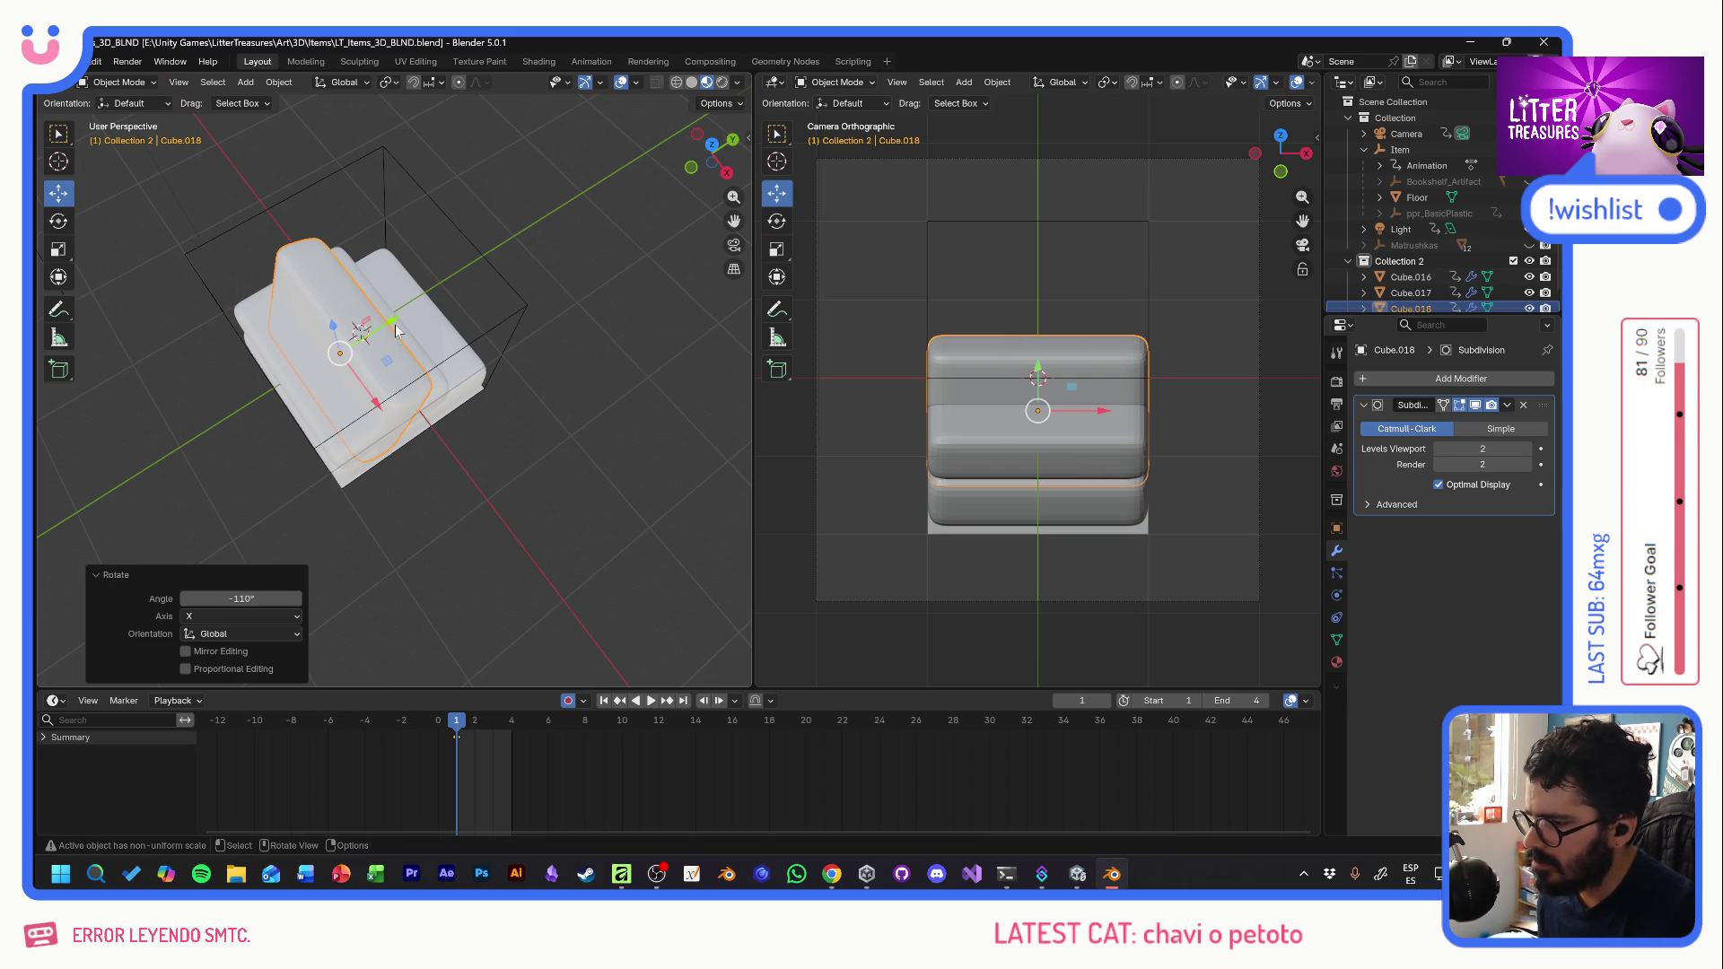
{"action": "mouse_move", "coordinate": [391, 329]}
{"action": "left_mouse_down"}
{"action": "mouse_move", "coordinate": [494, 265]}
{"action": "mouse_move", "coordinate": [476, 276]}
{"action": "mouse_move", "coordinate": [447, 215]}
{"action": "mouse_move", "coordinate": [446, 249]}
{"action": "left_mouse_up"}
{"action": "key", "text": "alt+Tab"}
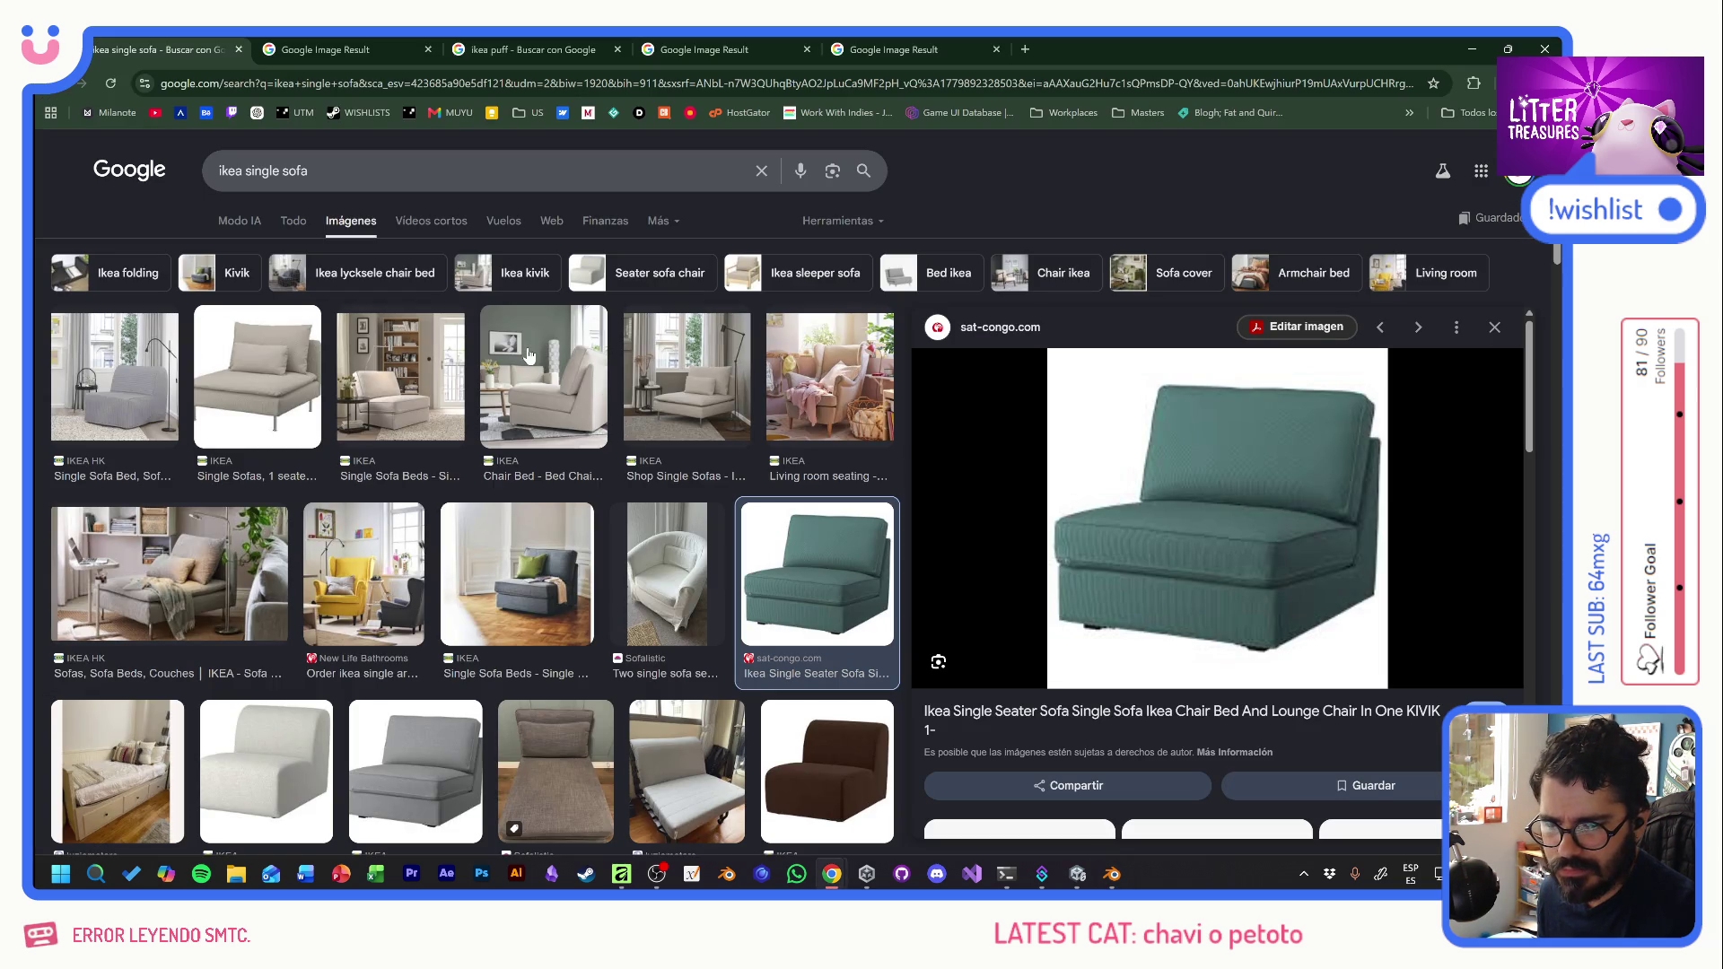
{"action": "key", "text": "alt+Tab"}
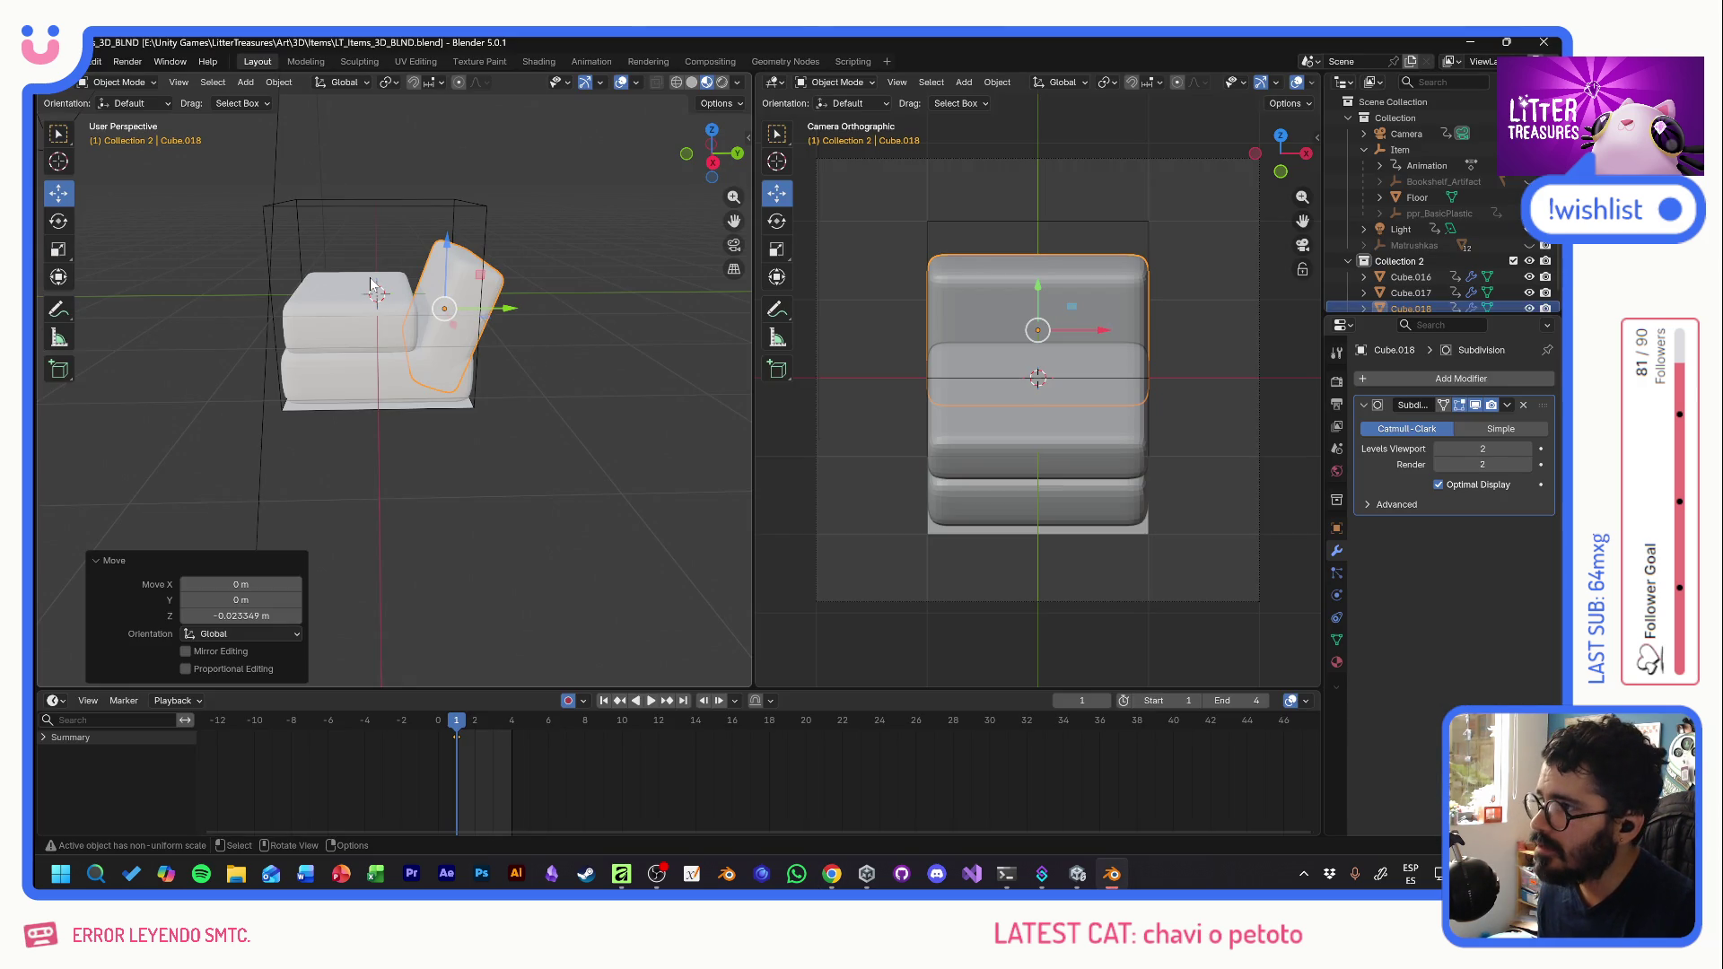
{"action": "mouse_move", "coordinate": [357, 285]}
{"action": "left_mouse_down"}
{"action": "mouse_move", "coordinate": [505, 347]}
{"action": "mouse_move", "coordinate": [421, 333]}
{"action": "mouse_move", "coordinate": [435, 217]}
{"action": "left_mouse_up"}
{"action": "key", "text": "alt+Tab"}
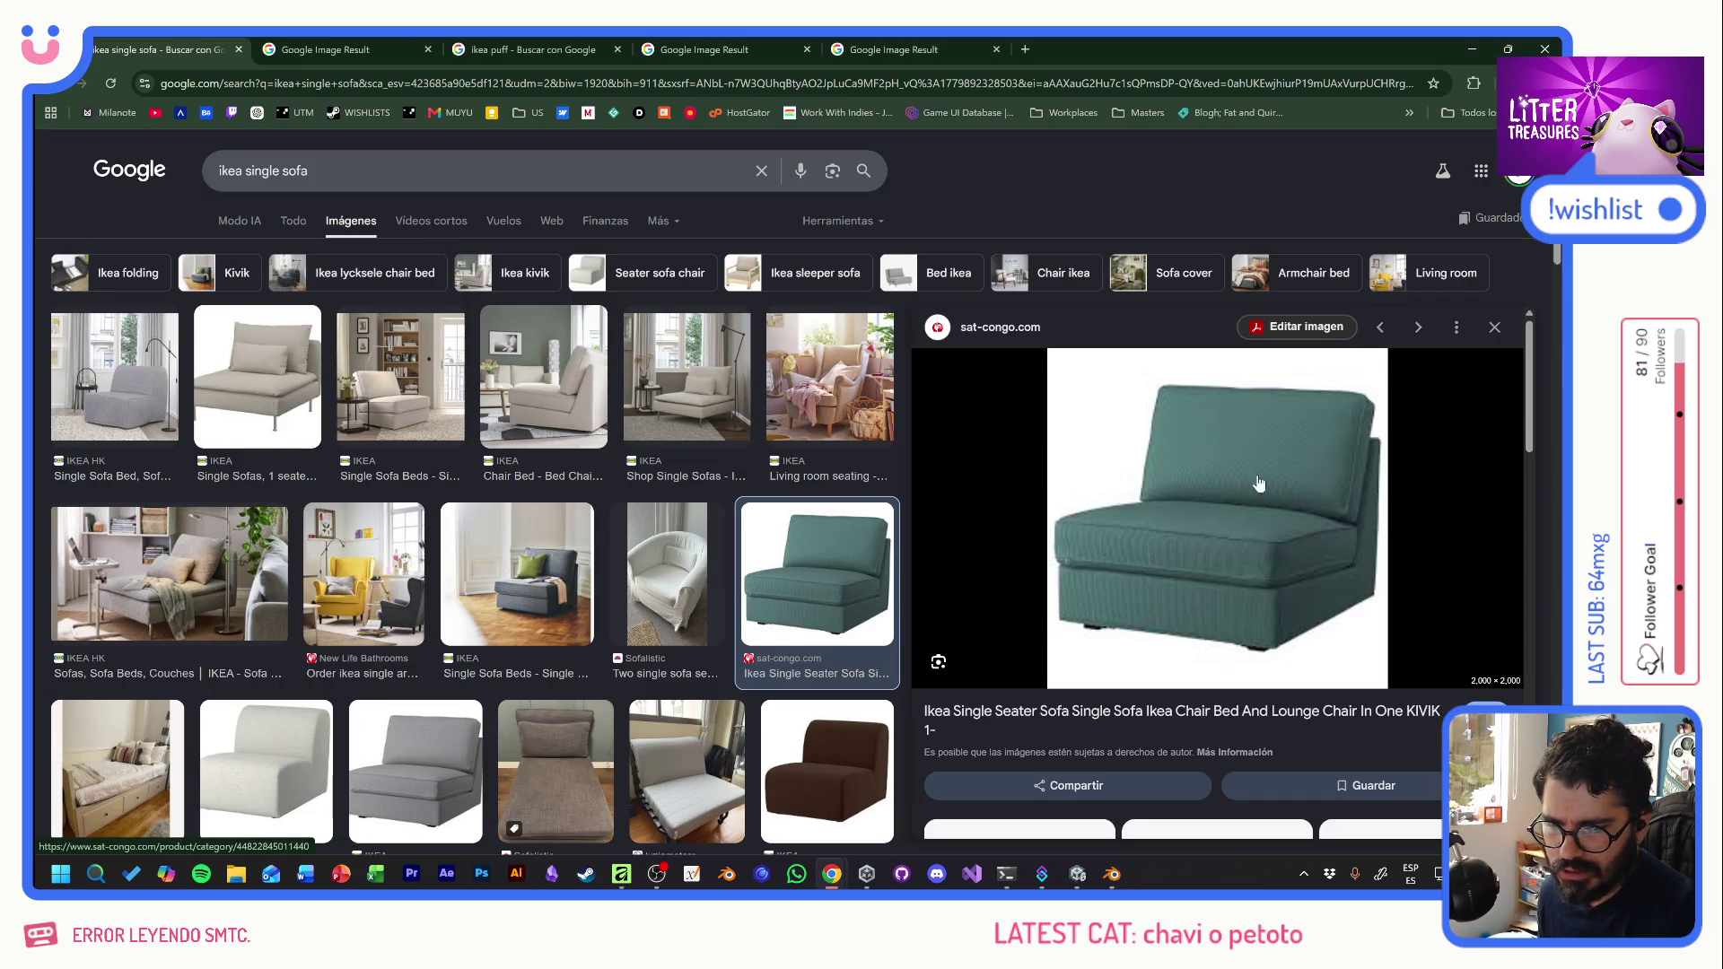
{"action": "key", "text": "alt+Tab"}
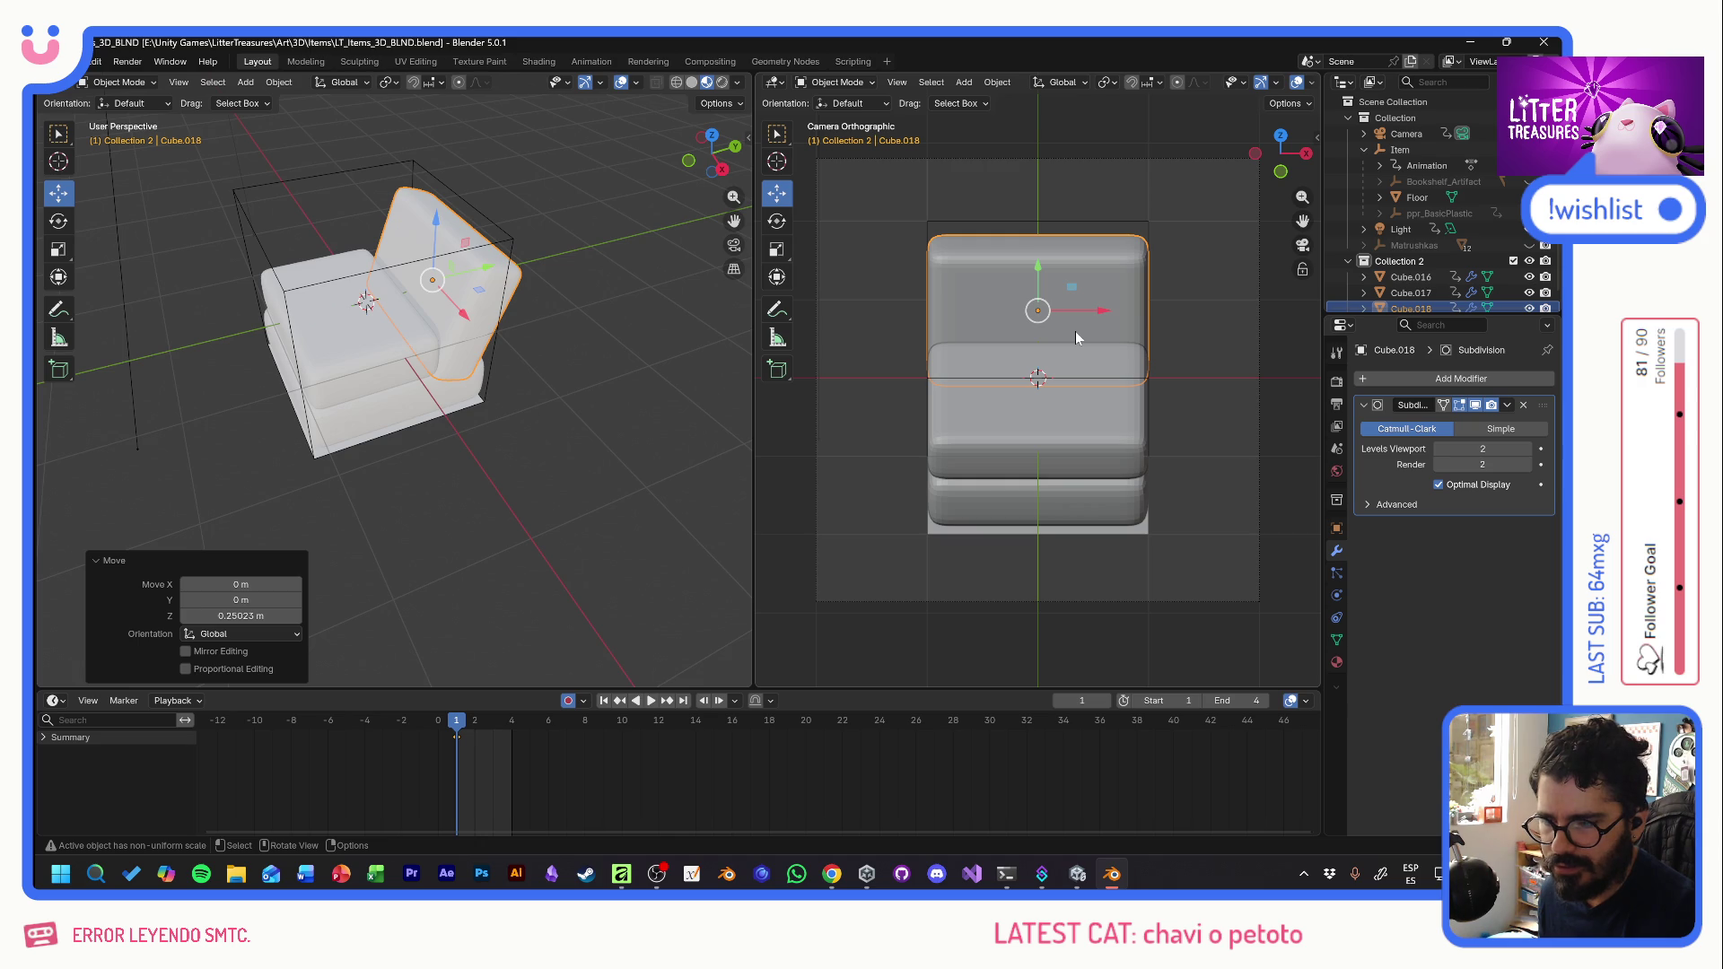
{"action": "key", "text": "alt+Tab"}
{"action": "key", "text": "alt+Tab"}
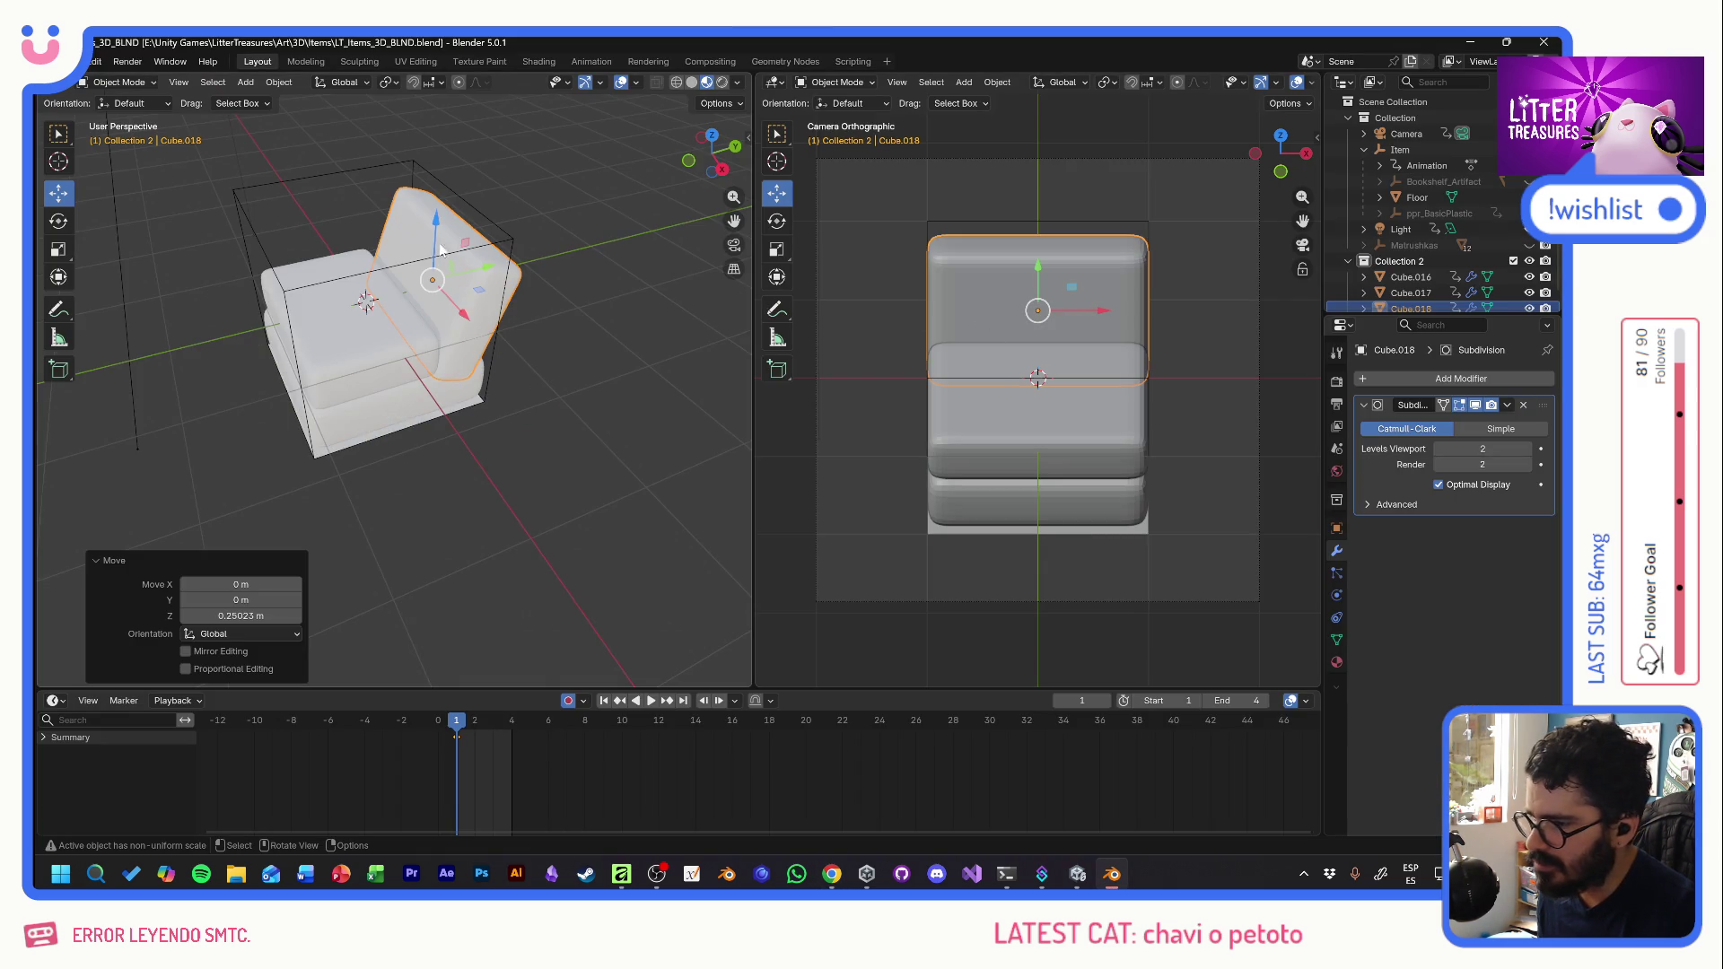
- Flatten the backrest cushion by scaling its Z to 0.673
{"action": "left_click", "coordinate": [58, 249]}
{"action": "mouse_move", "coordinate": [437, 218]}
{"action": "left_mouse_down"}
{"action": "mouse_move", "coordinate": [435, 240]}
{"action": "mouse_move", "coordinate": [438, 213]}
{"action": "mouse_move", "coordinate": [499, 255]}
{"action": "left_mouse_up"}
{"action": "left_click", "coordinate": [58, 193]}
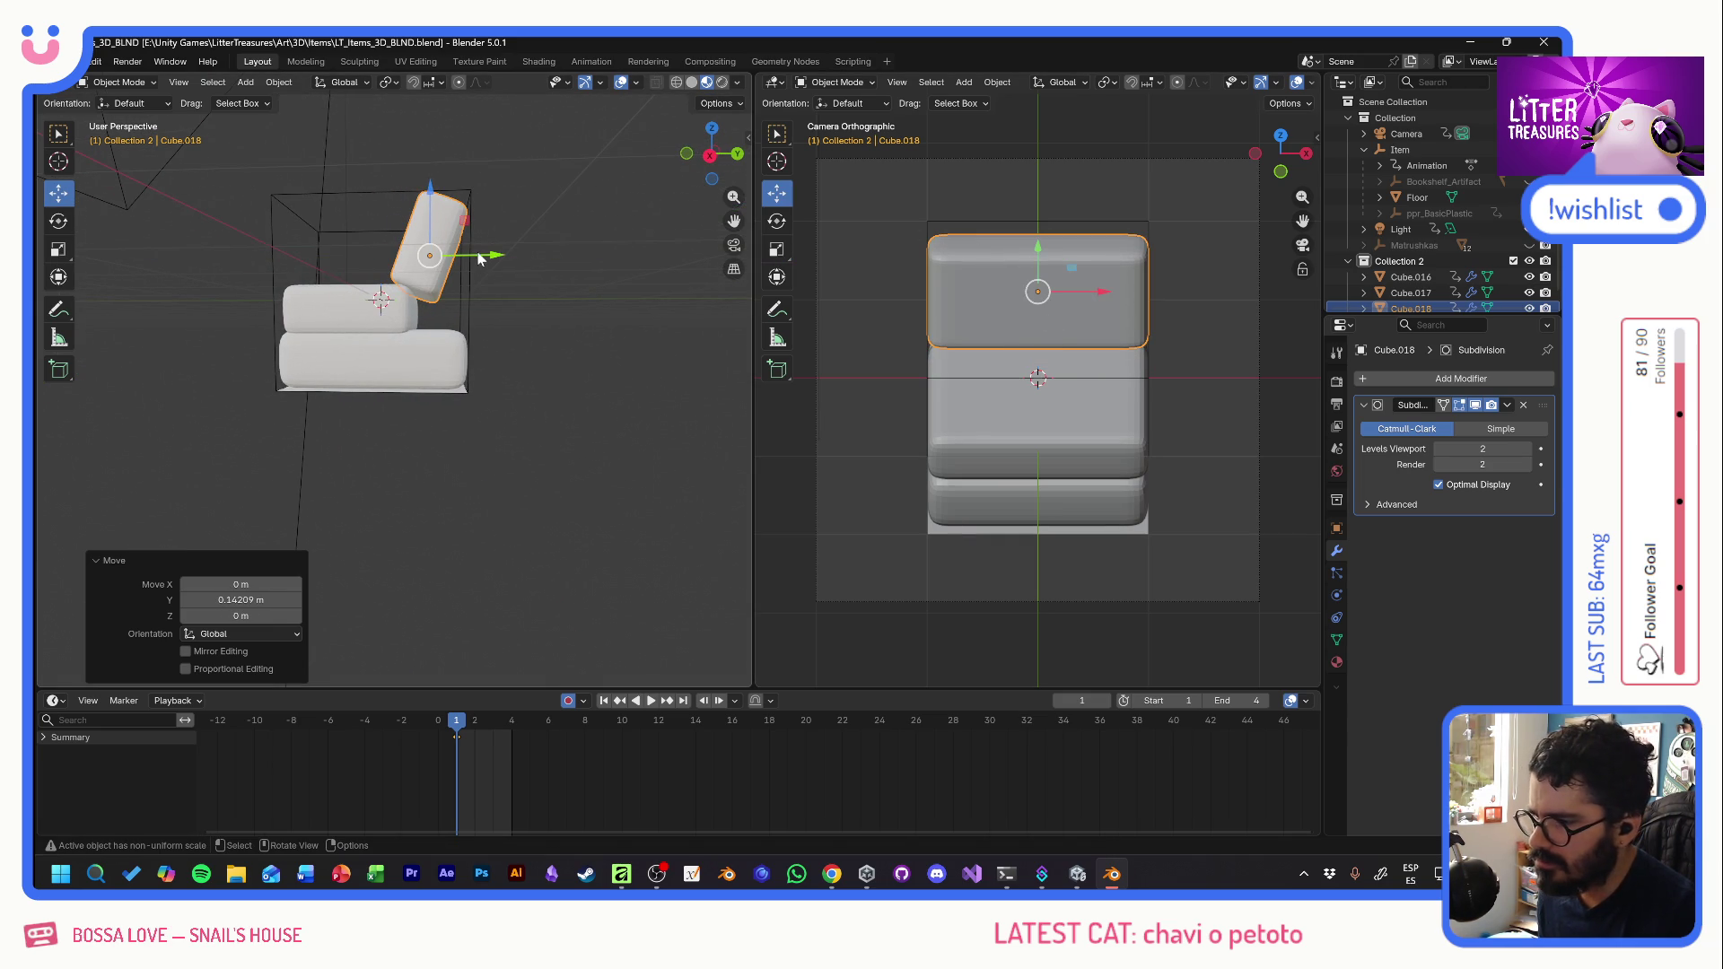
- Duplicate the backrest, make the copy thinner on its local axes, and tuck it behind the first
{"action": "key", "text": "ctrl+c"}
{"action": "key", "text": "ctrl+v"}
{"action": "left_click_drag", "start_coordinate": [491, 259], "coordinate": [544, 256]}
{"action": "left_click", "coordinate": [60, 251]}
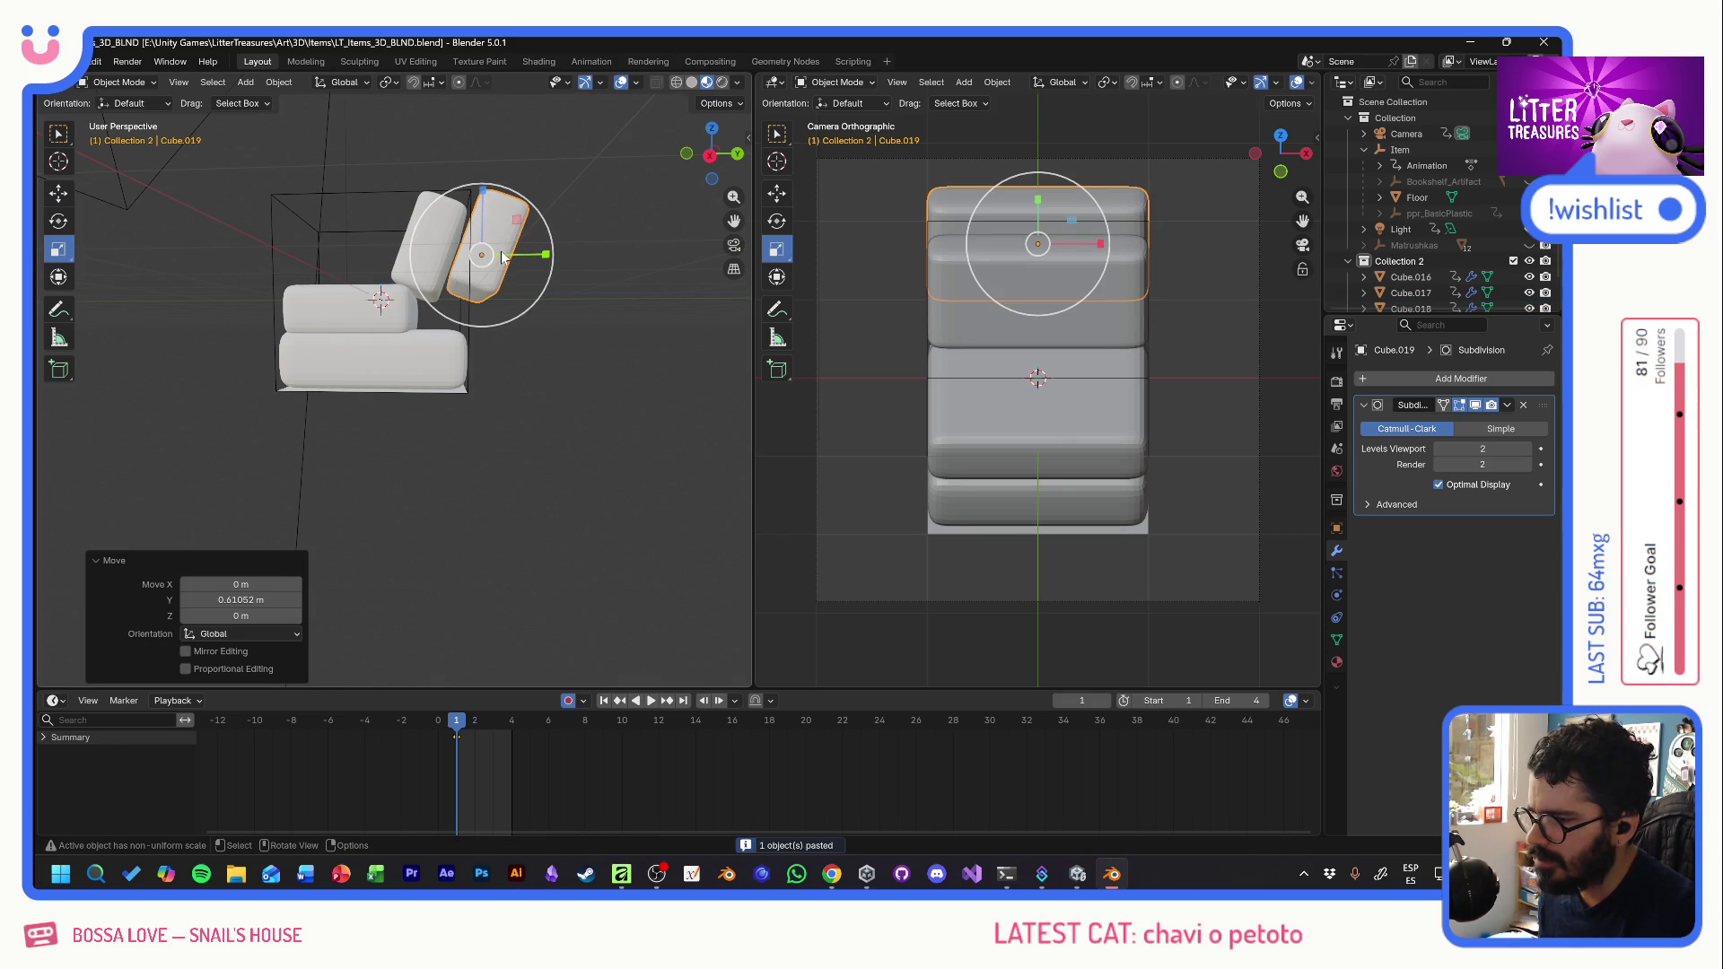
{"action": "left_click", "coordinate": [149, 105]}
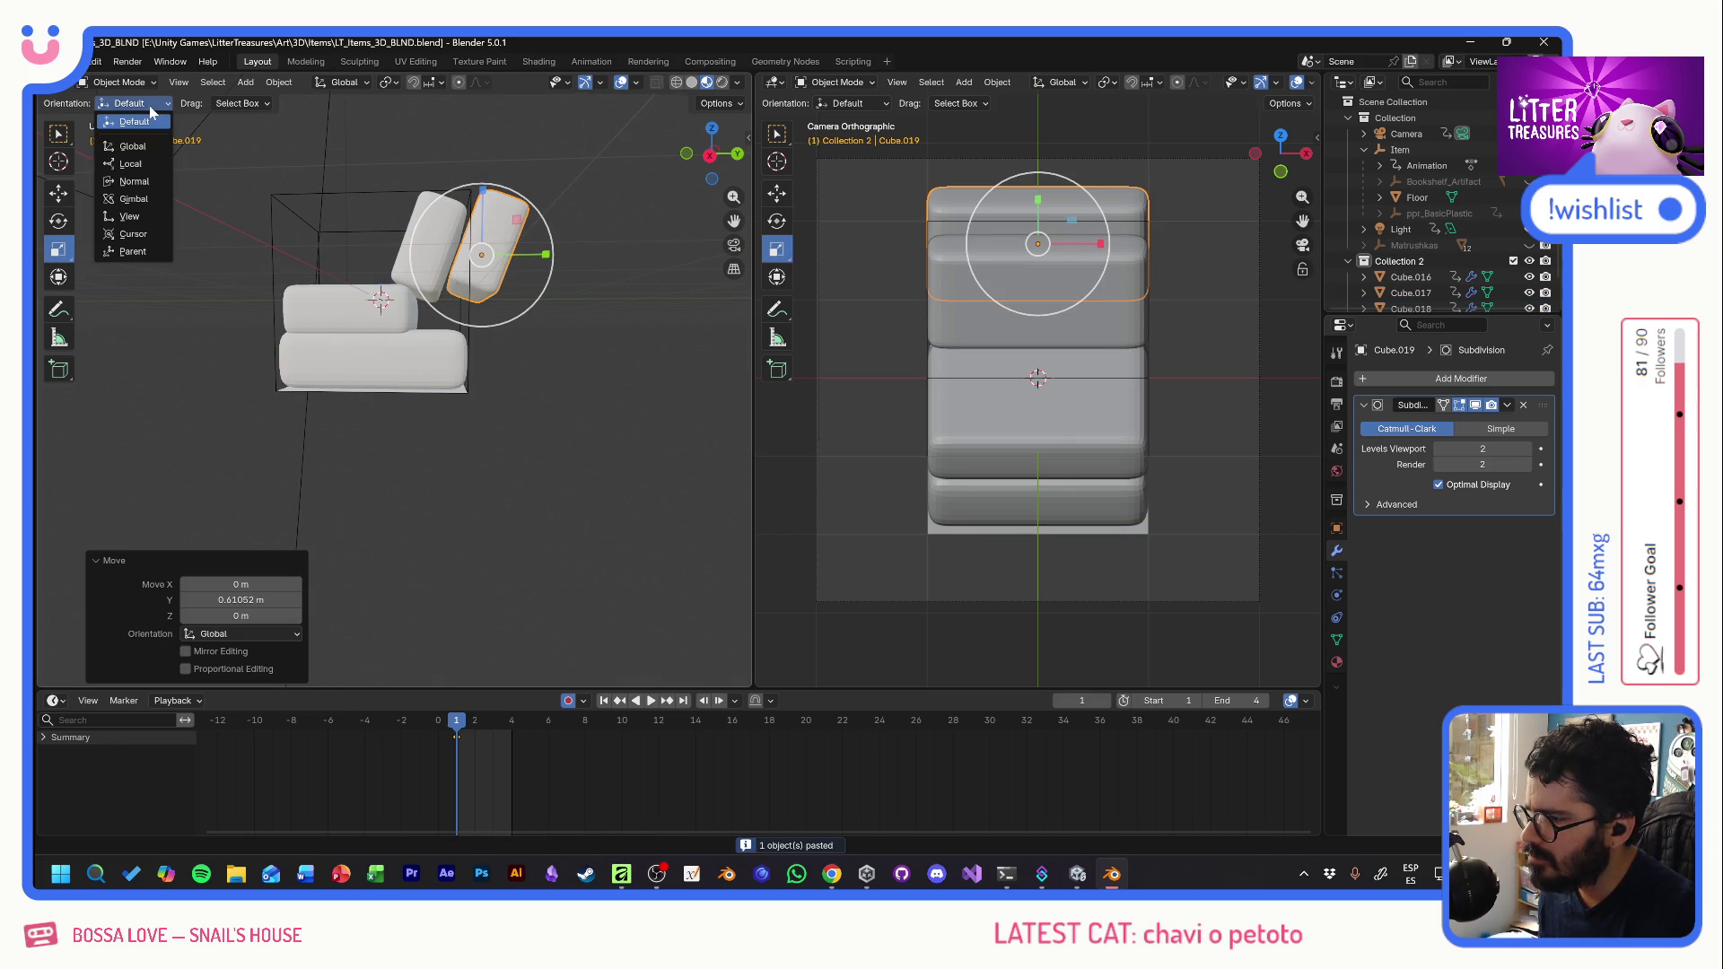
{"action": "left_click", "coordinate": [132, 163]}
{"action": "left_click_drag", "start_coordinate": [547, 282], "coordinate": [510, 264]}
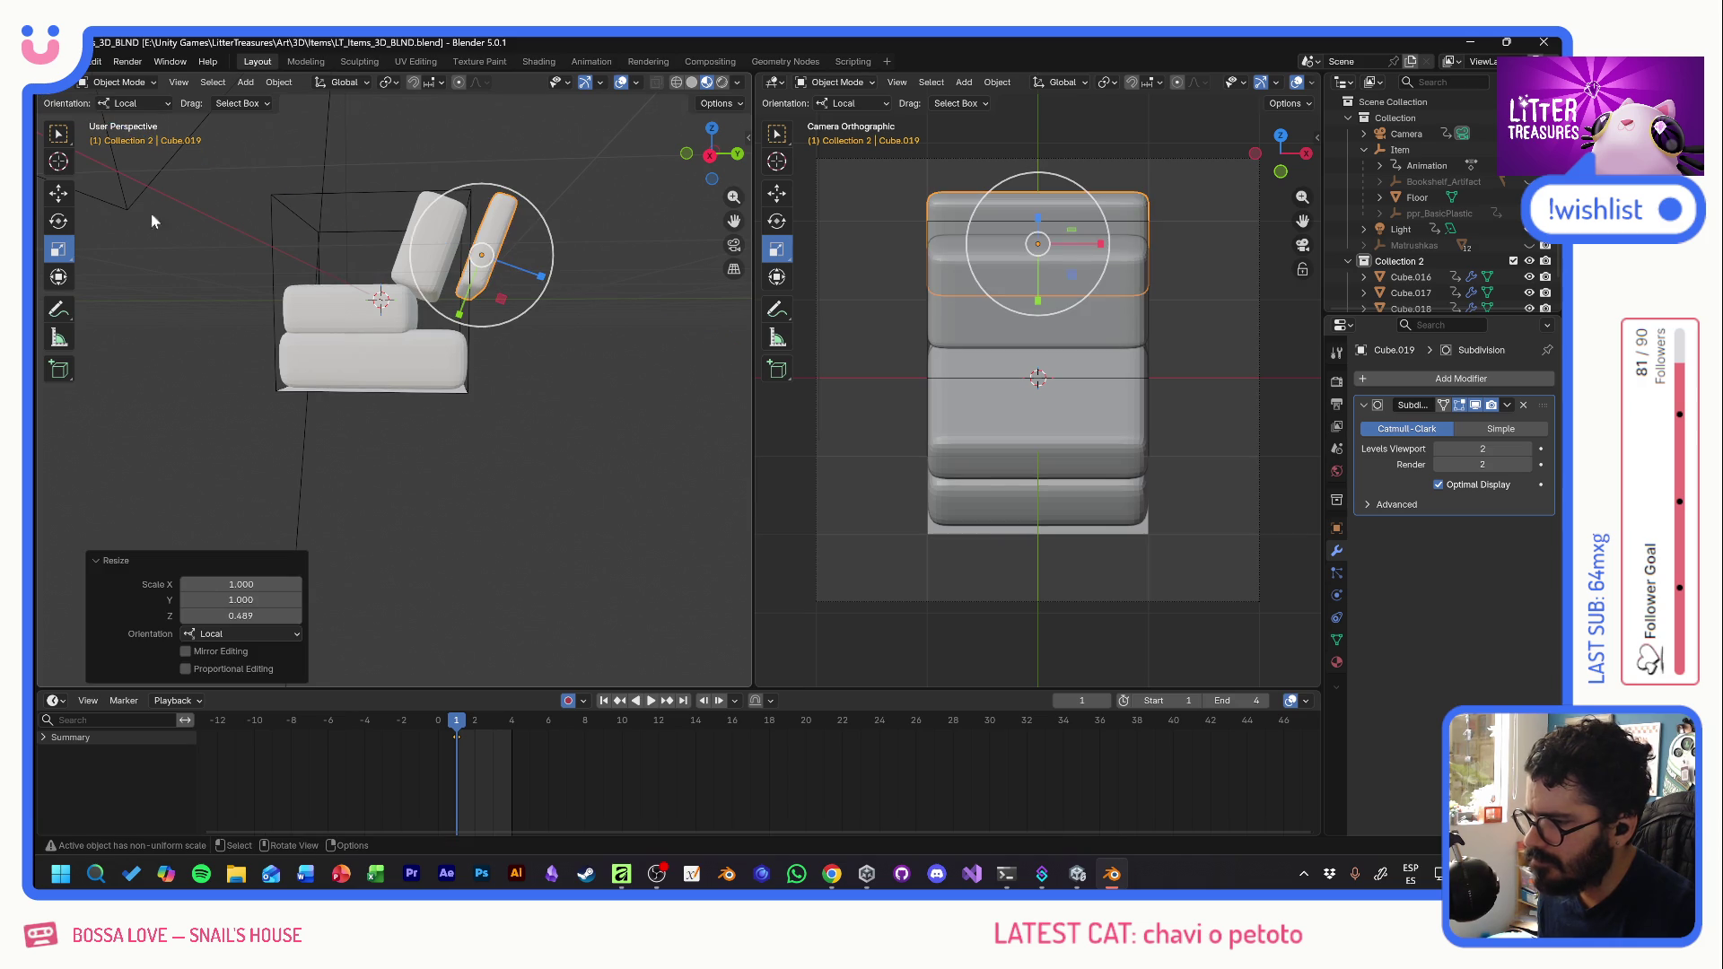
{"action": "left_click", "coordinate": [58, 195]}
{"action": "left_click_drag", "start_coordinate": [514, 227], "coordinate": [508, 237]}
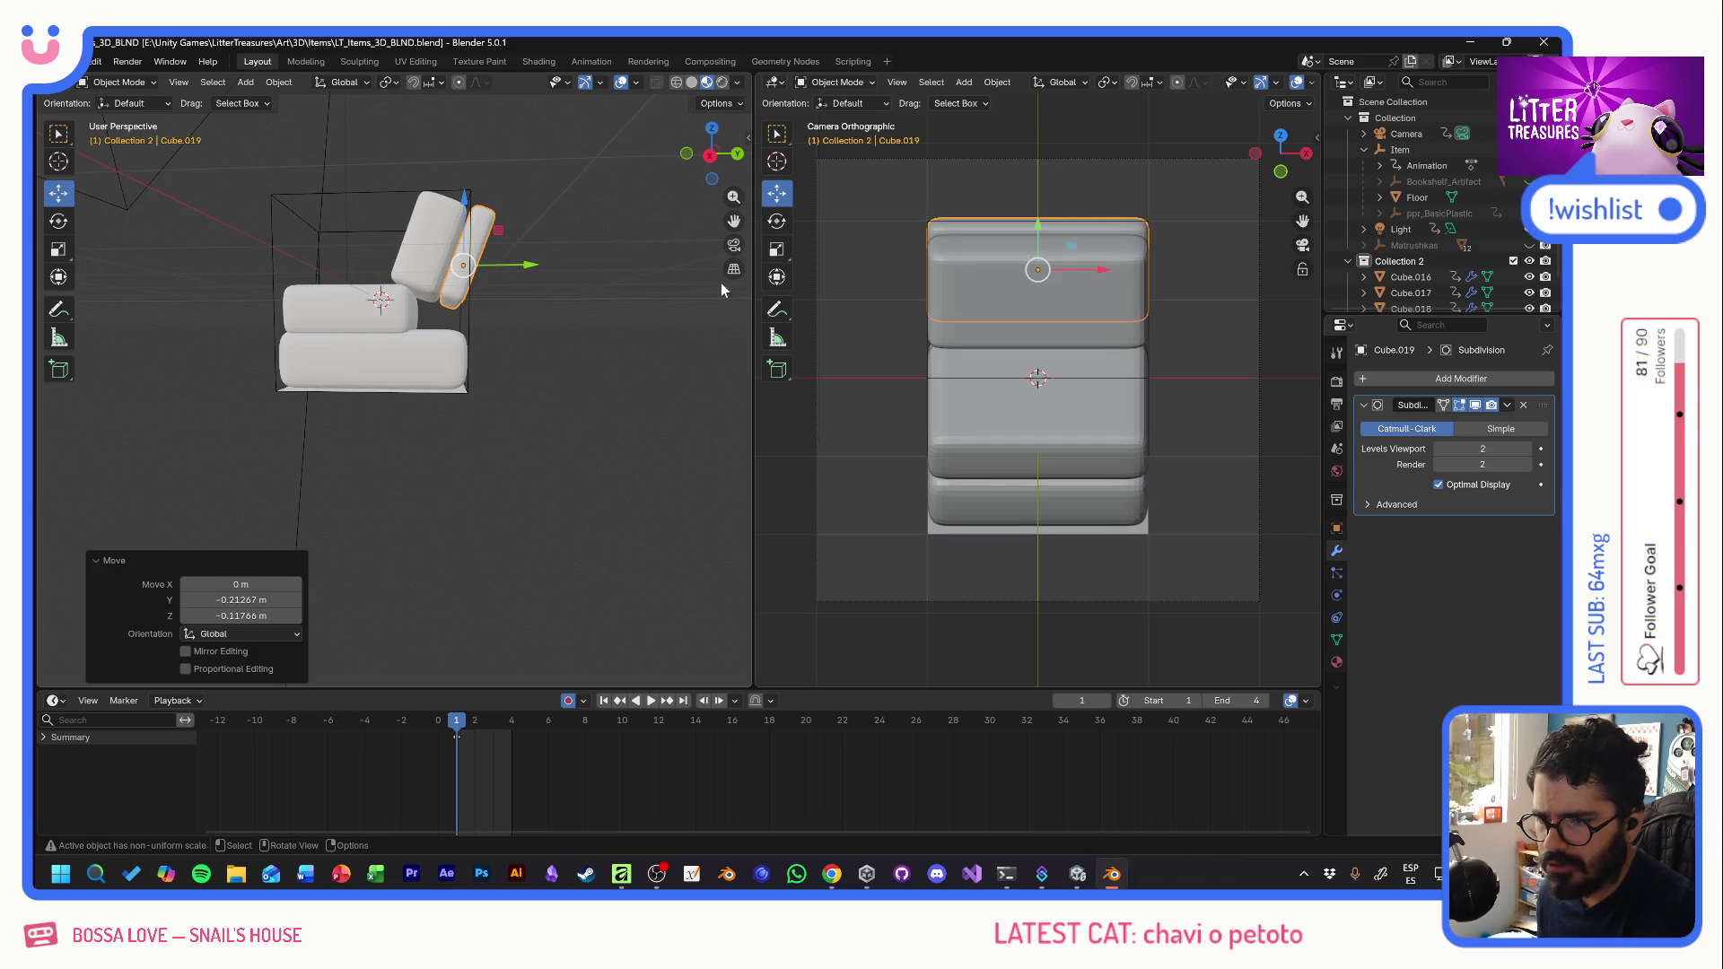
- Squash all seat and backrest cushions in height to 0.890 along the global axes
{"action": "left_click", "coordinate": [341, 307]}
{"action": "left_click", "coordinate": [377, 359], "text": "shift"}
{"action": "left_click", "coordinate": [460, 276], "text": "shift"}
{"action": "left_click", "coordinate": [460, 277], "text": "shift"}
{"action": "left_click", "coordinate": [58, 249]}
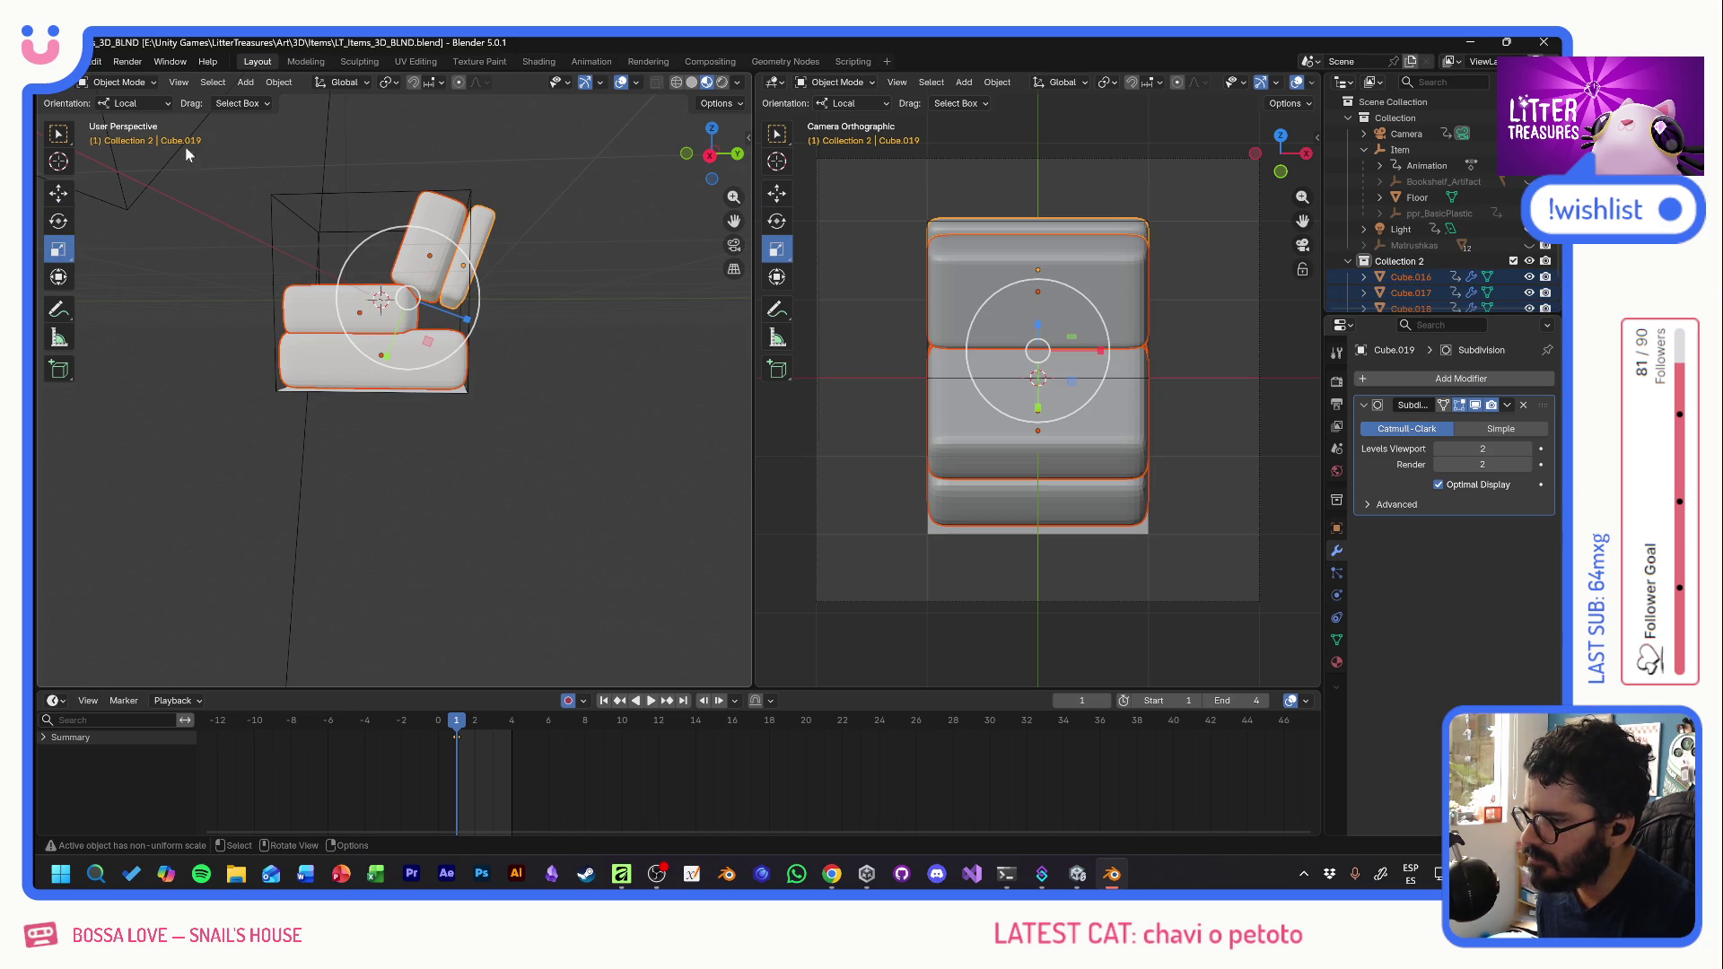
{"action": "left_click", "coordinate": [135, 103]}
{"action": "left_click", "coordinate": [140, 125]}
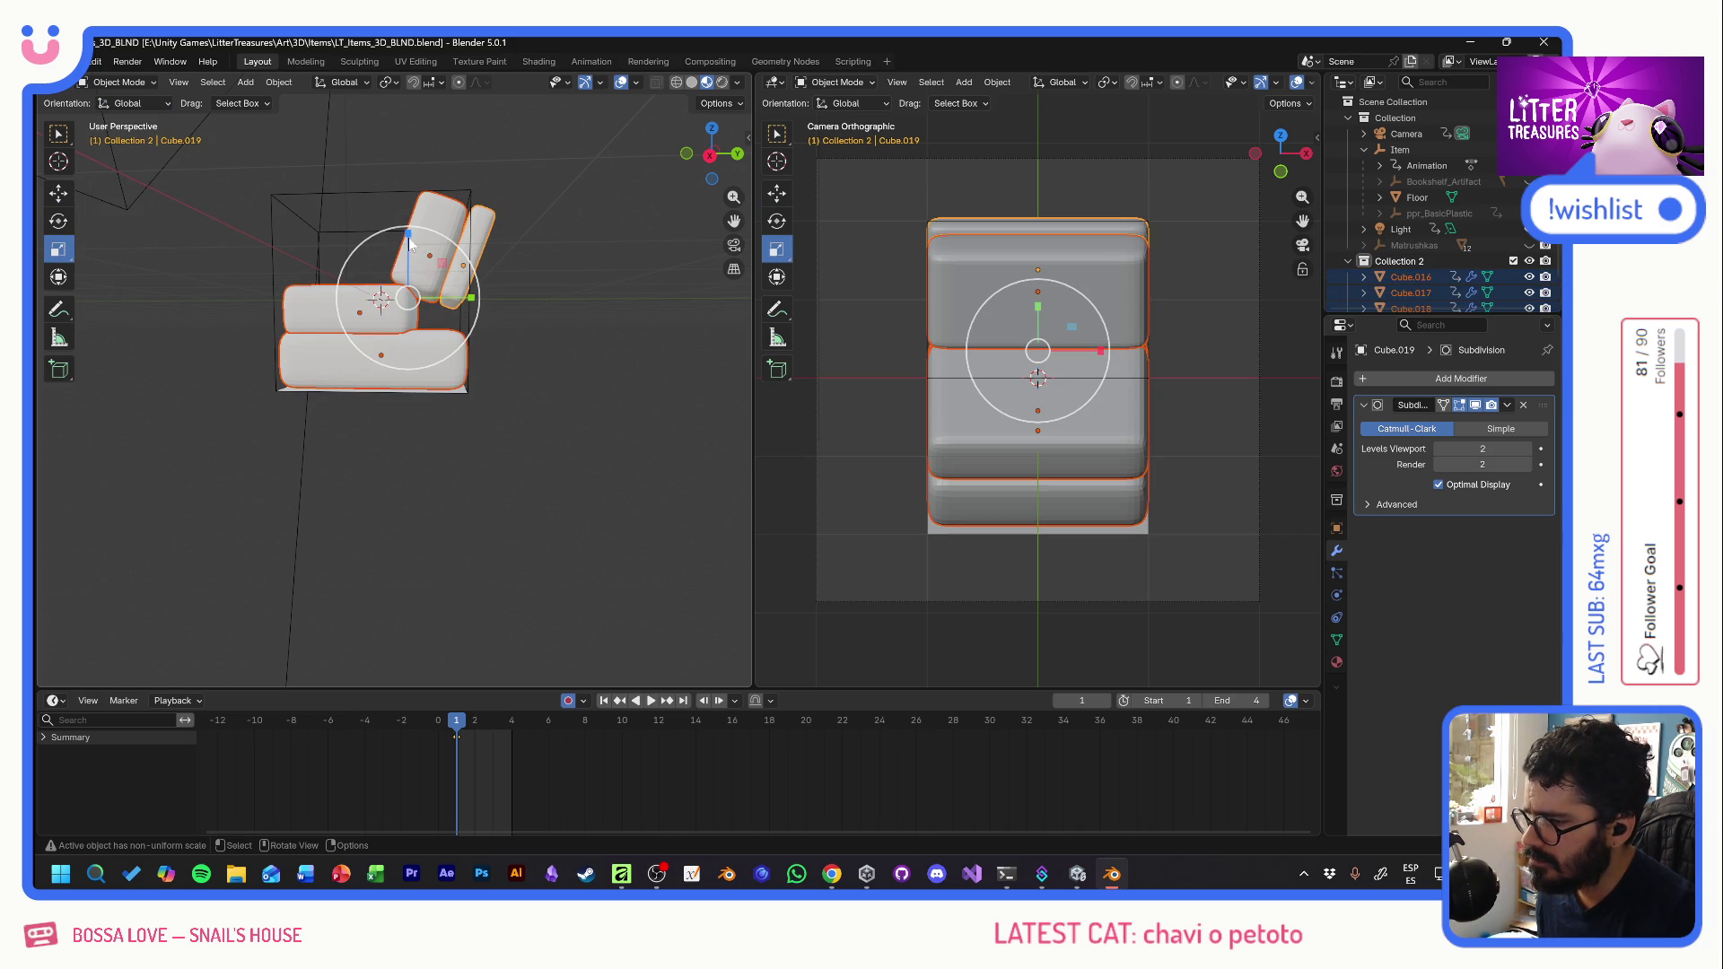
{"action": "left_click_drag", "start_coordinate": [410, 242], "coordinate": [406, 248]}
{"action": "key", "text": "shift+space"}
{"action": "key", "text": "g"}
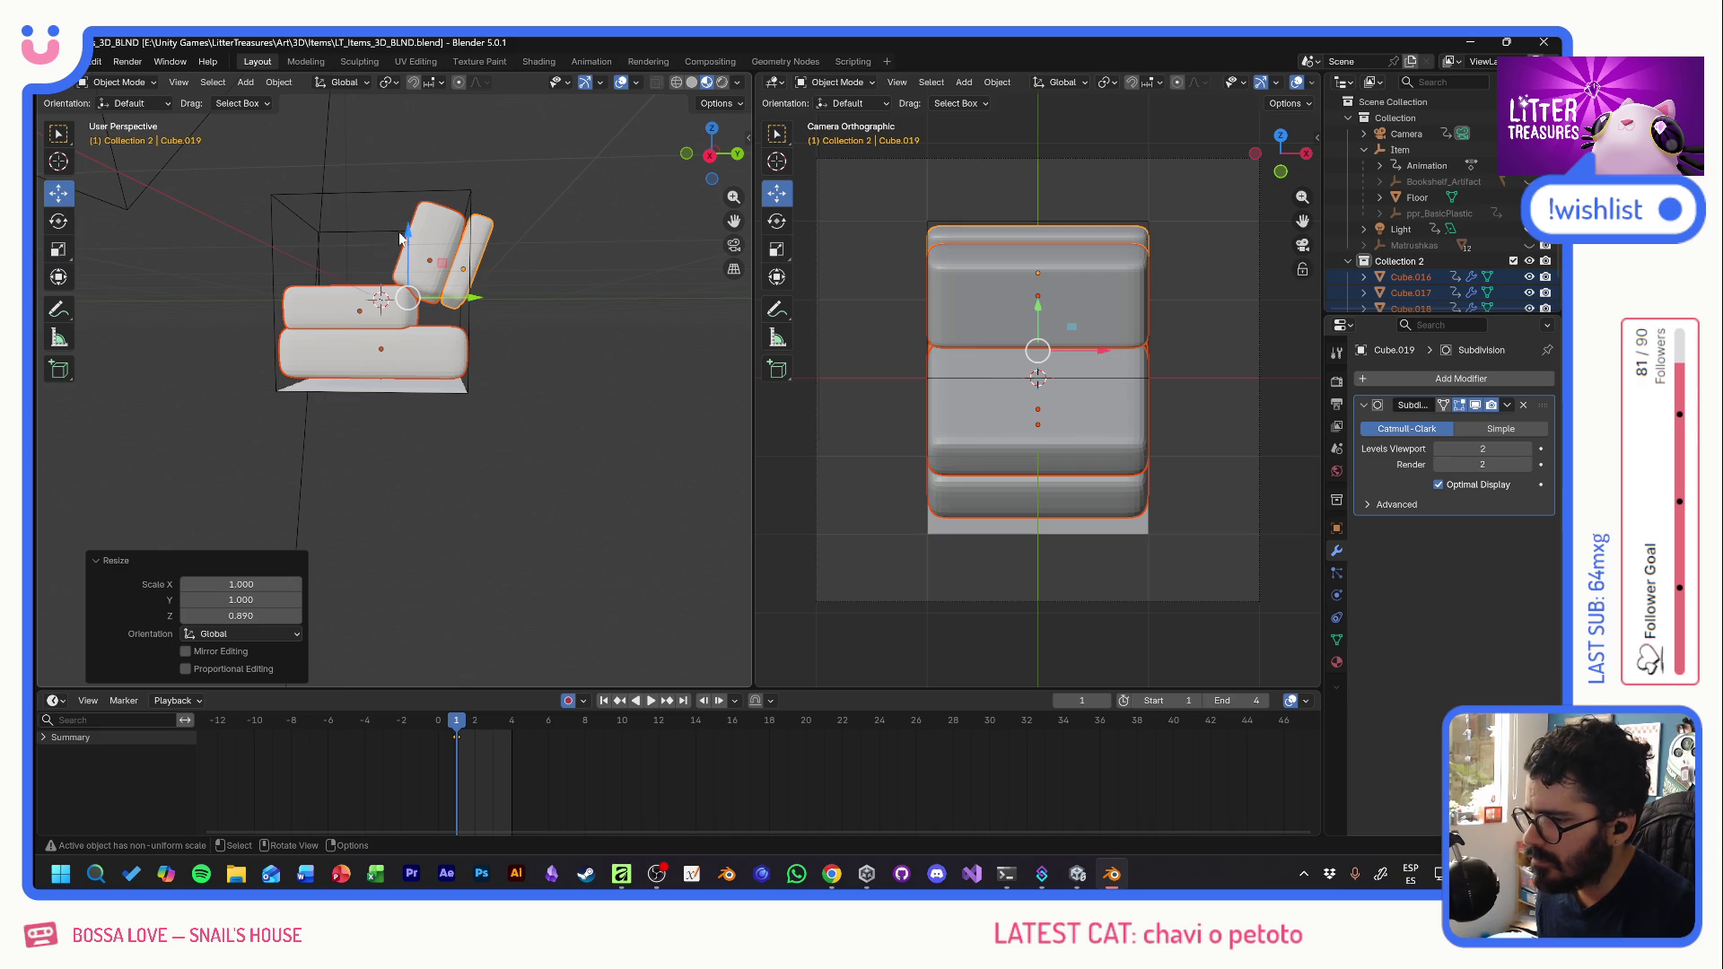
- Narrow the first tilted backrest cushion from side to side, comparing with the reference
{"action": "left_click", "coordinate": [538, 261]}
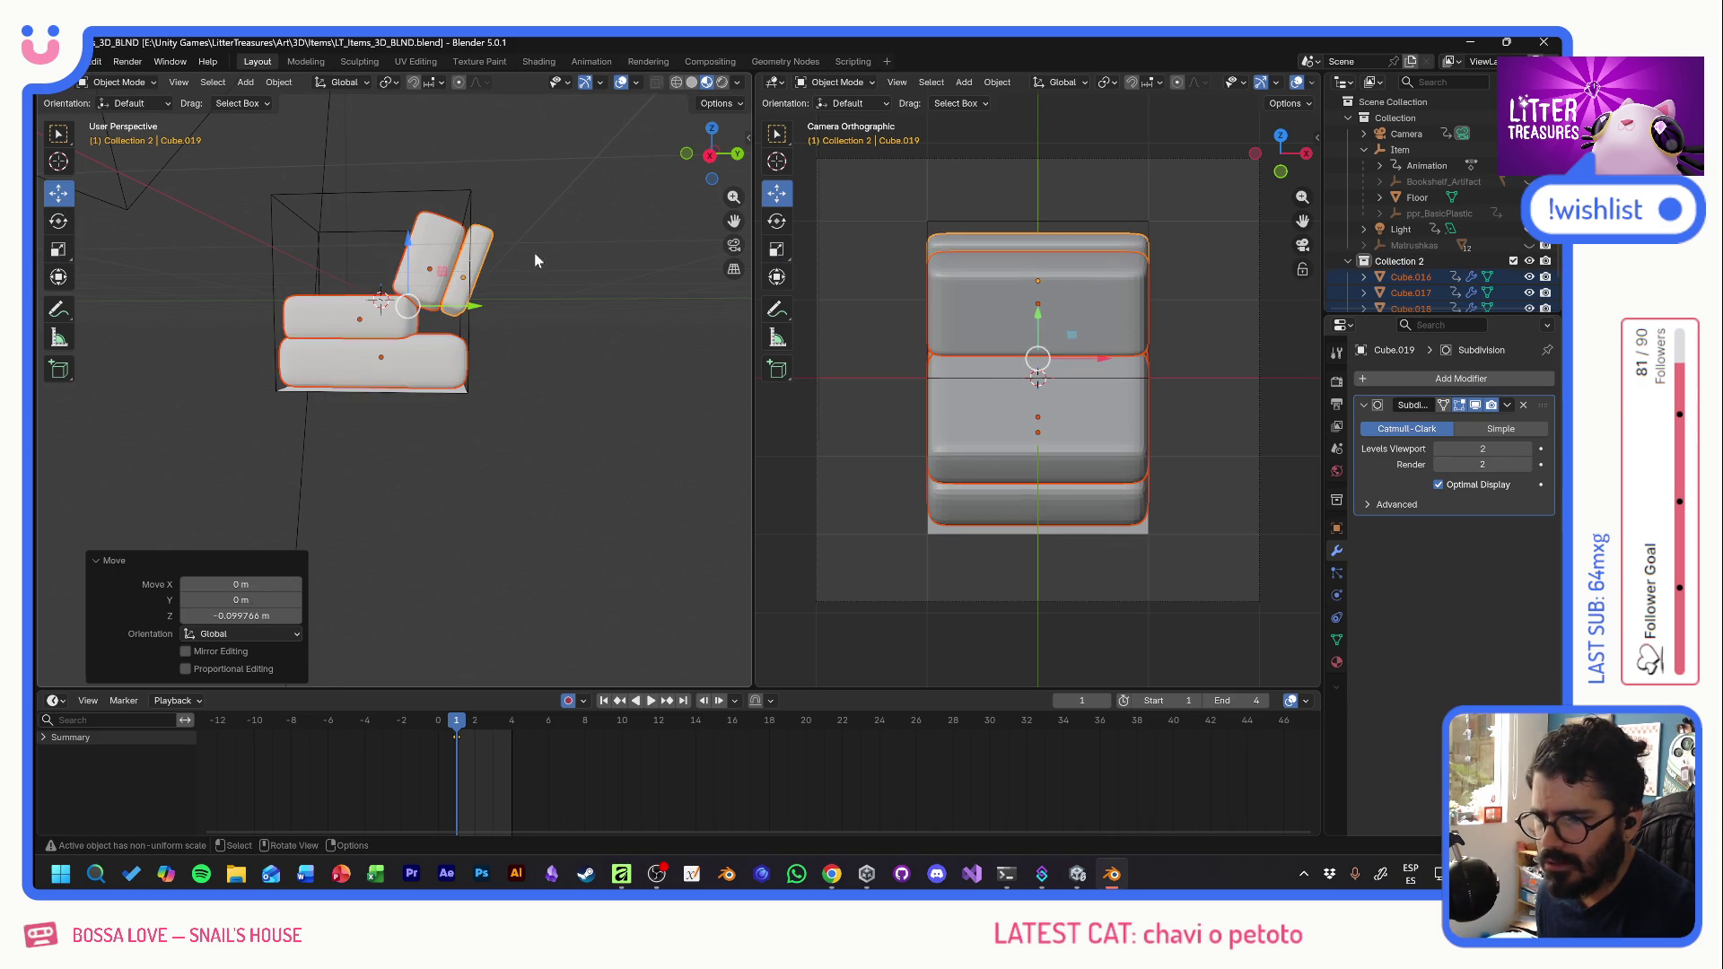
{"action": "left_click", "coordinate": [420, 253]}
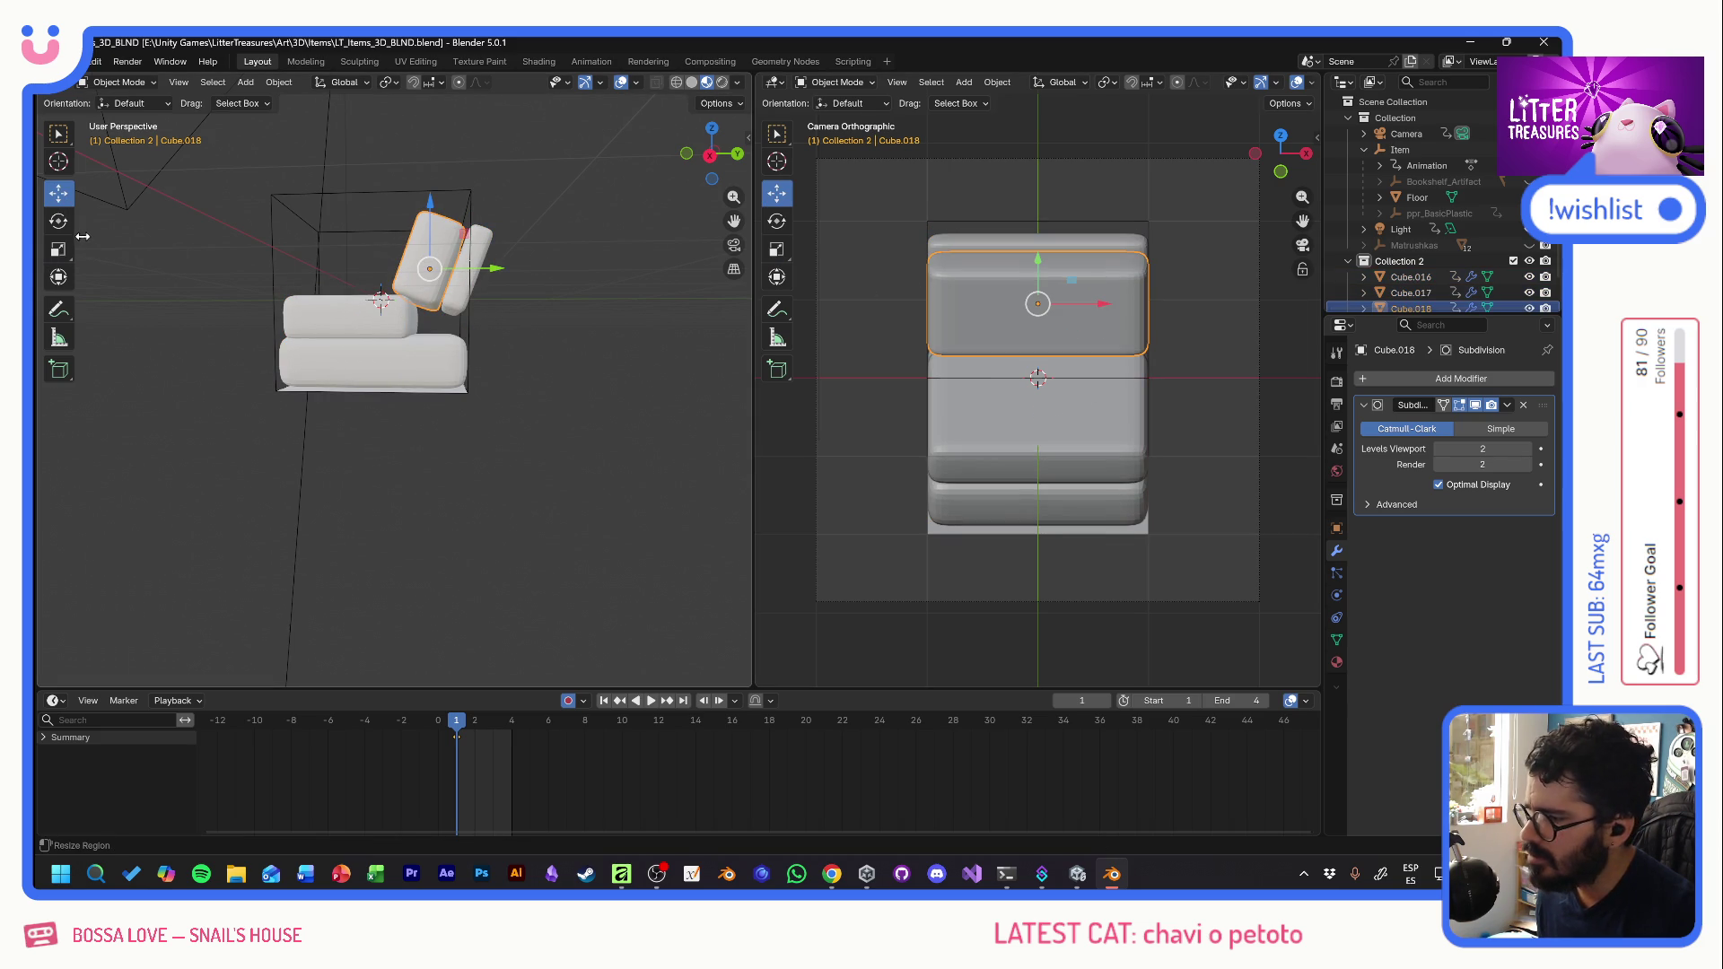
{"action": "key", "text": "alt+Tab"}
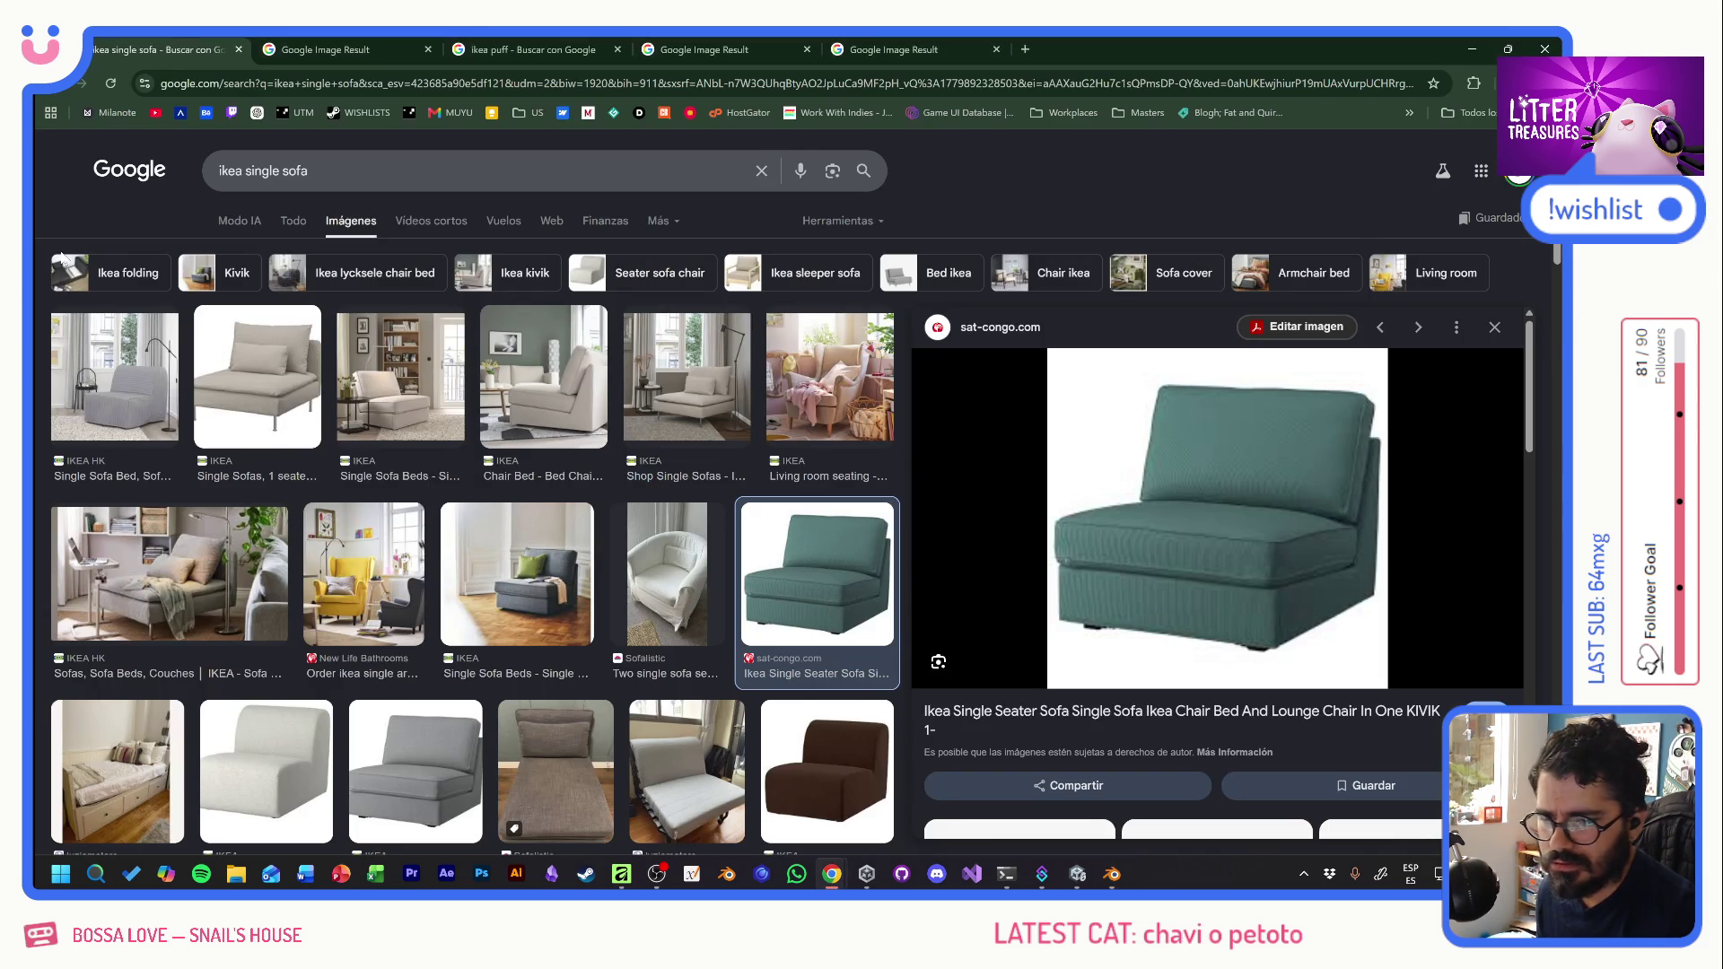
{"action": "key", "text": "alt+Tab"}
{"action": "left_click", "coordinate": [60, 253]}
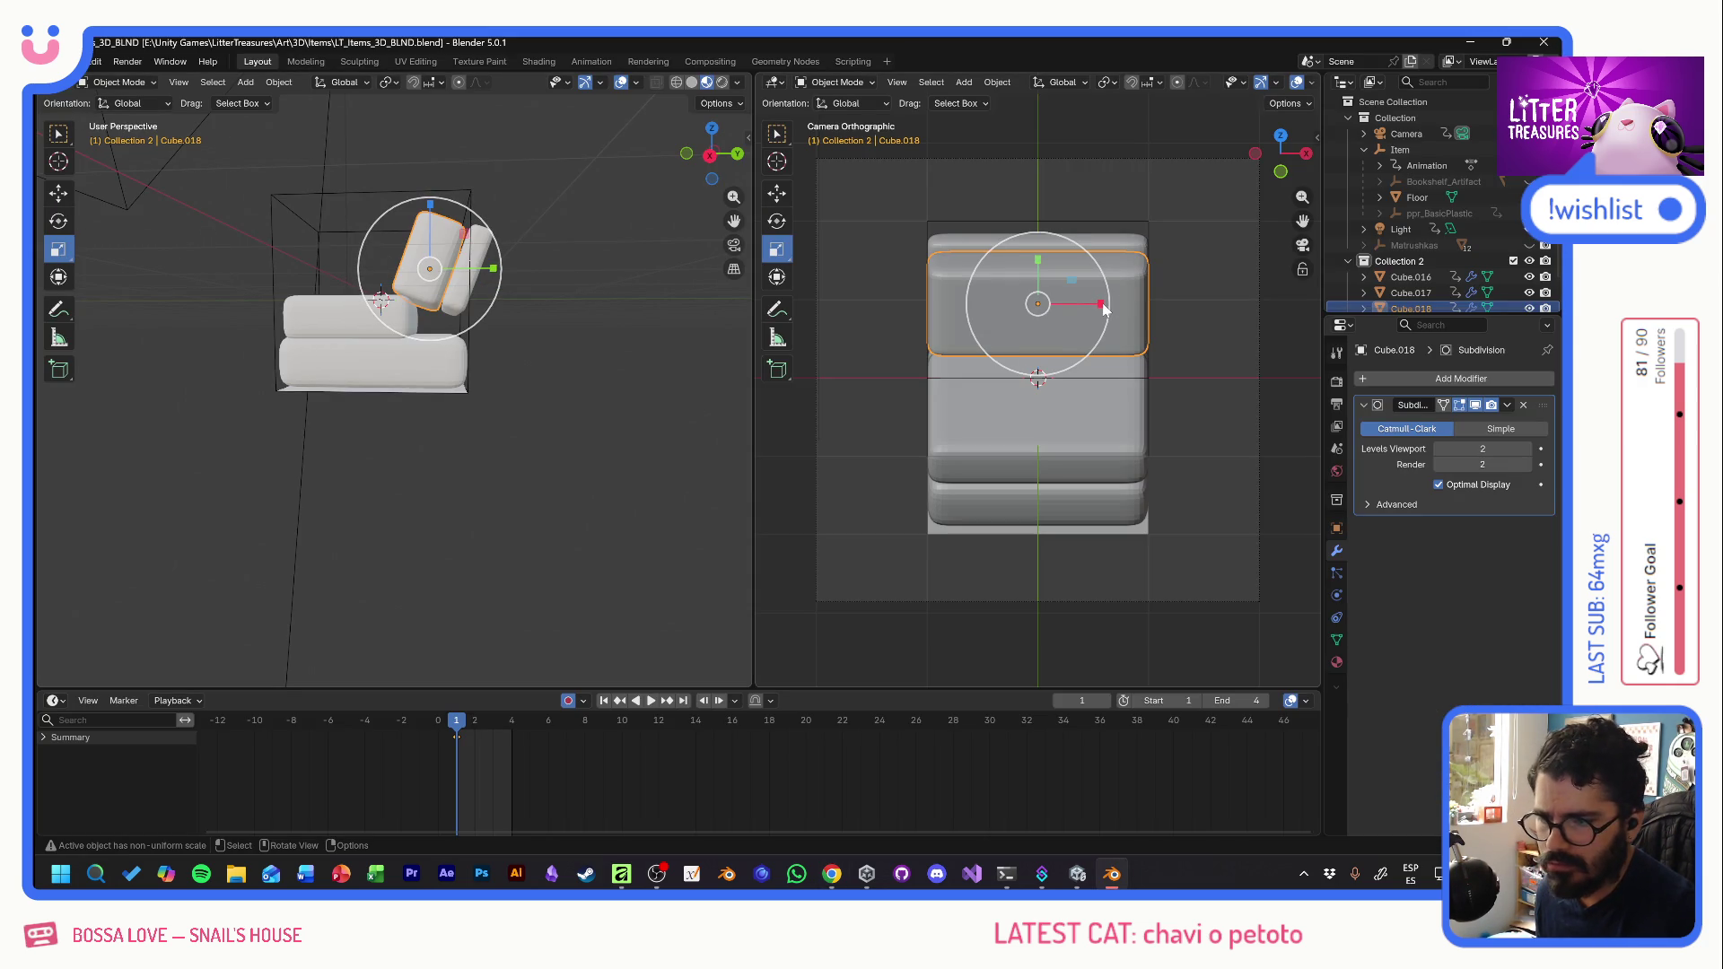
{"action": "left_click_drag", "start_coordinate": [1101, 309], "coordinate": [1092, 304]}
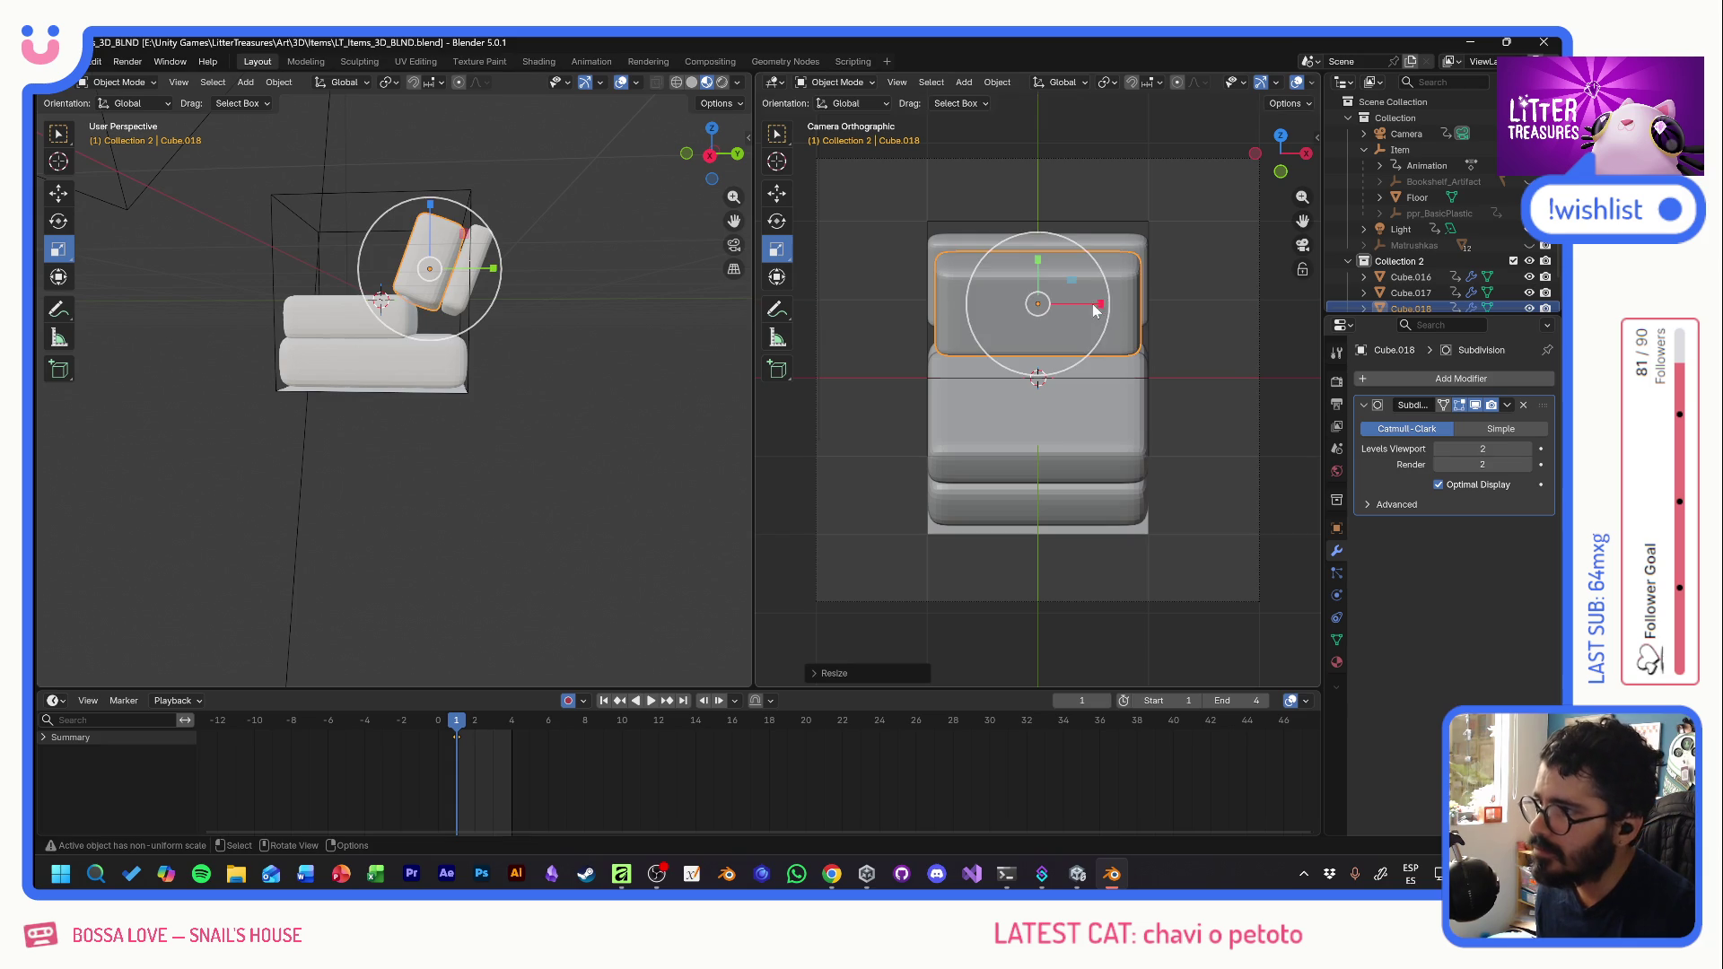
- Duplicate the backrest in place, stretch it 1.254 along its length, and slide it back along its tilt
{"action": "key", "text": "shift+d"}
{"action": "key", "text": "Escape"}
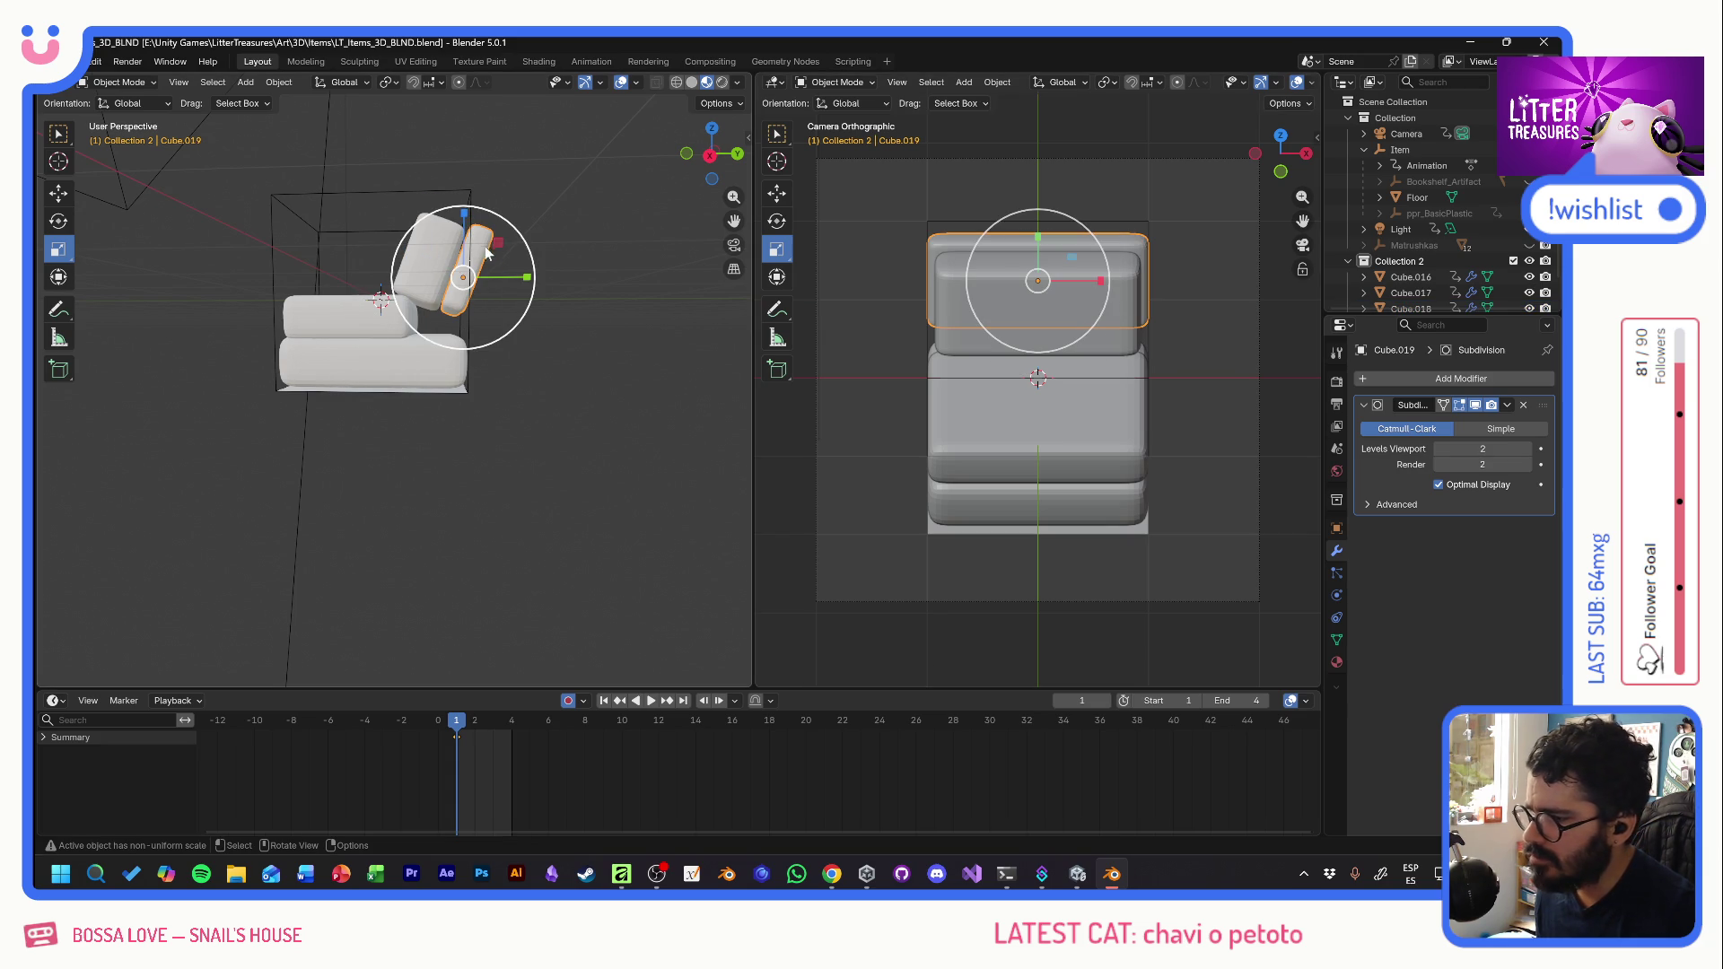
{"action": "left_click", "coordinate": [130, 104]}
{"action": "left_click", "coordinate": [134, 164]}
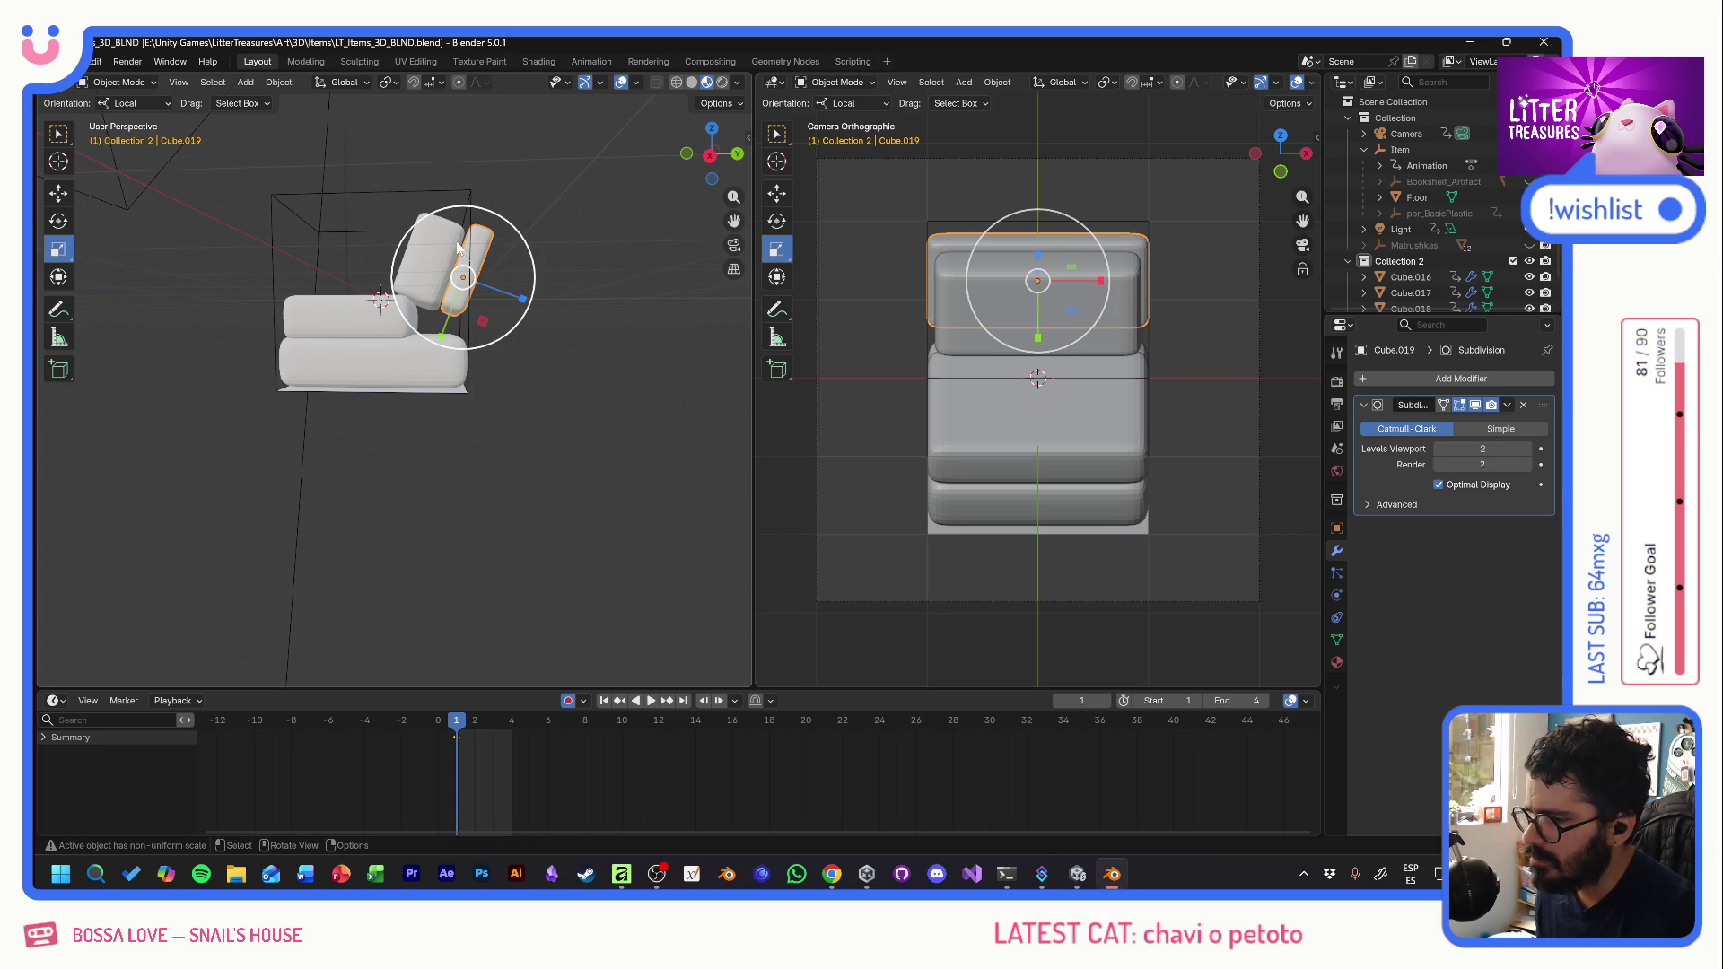
{"action": "left_click_drag", "start_coordinate": [451, 320], "coordinate": [440, 320]}
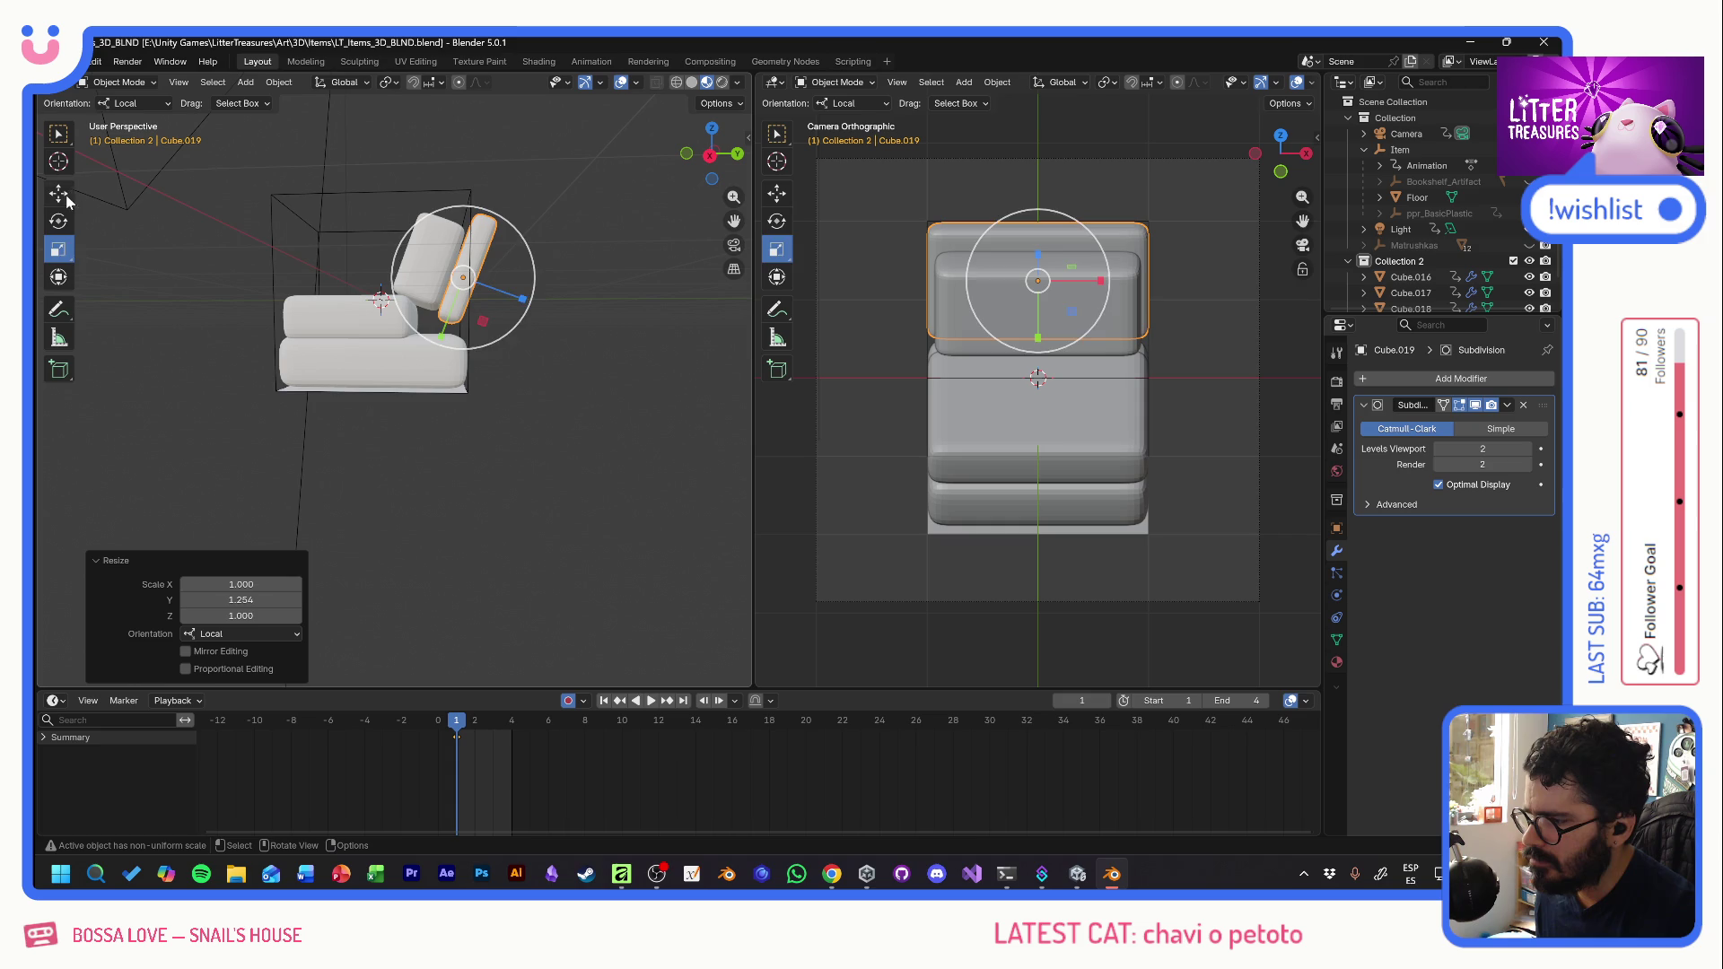
{"action": "key", "text": "shift+space"}
{"action": "key", "text": "g"}
{"action": "left_click", "coordinate": [130, 103]}
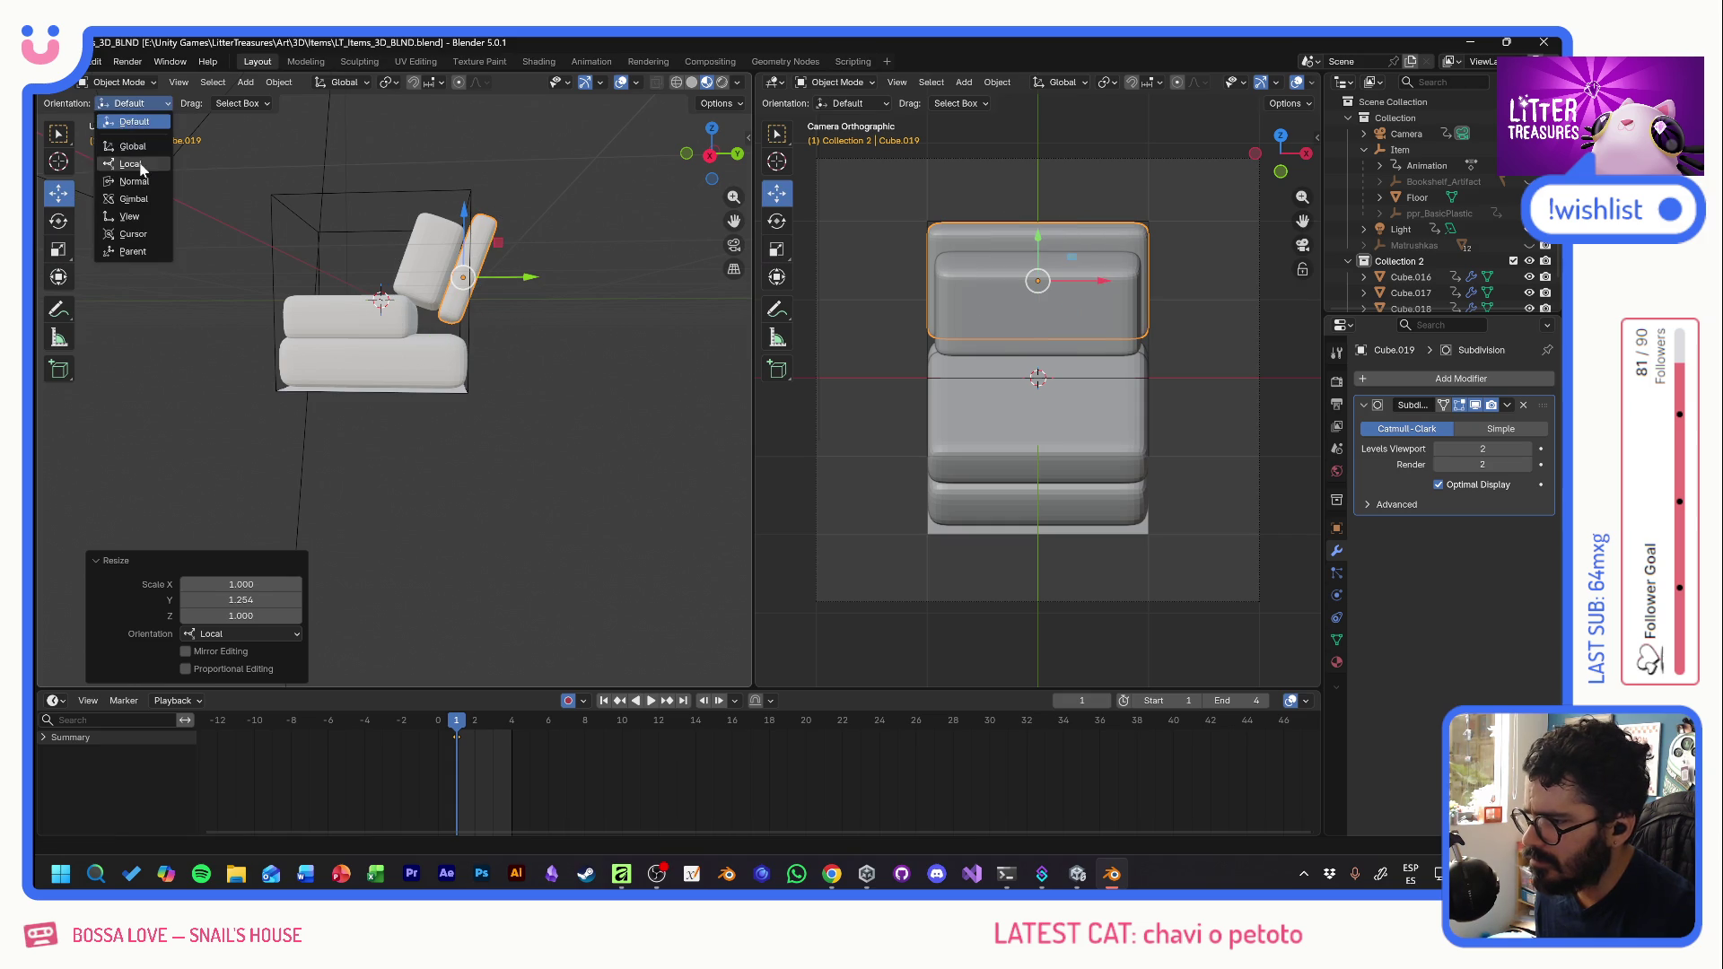
{"action": "left_click", "coordinate": [134, 164]}
{"action": "left_click_drag", "start_coordinate": [447, 325], "coordinate": [436, 333]}
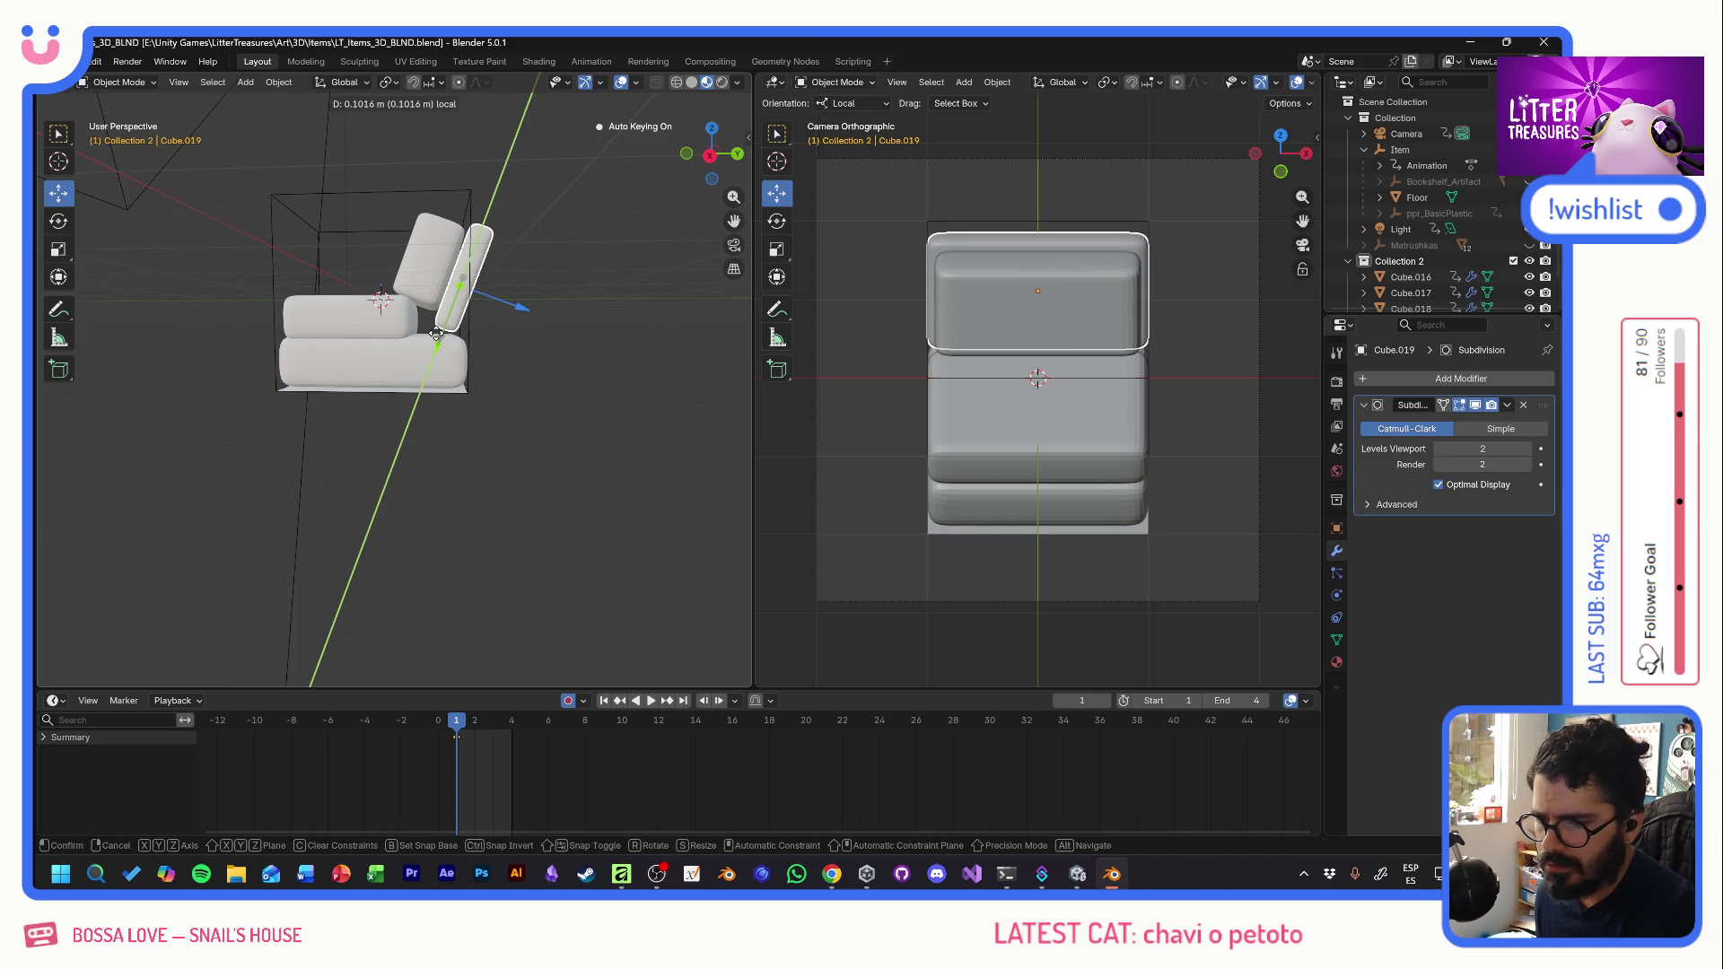
{"action": "left_click_drag", "start_coordinate": [436, 333], "coordinate": [437, 338]}
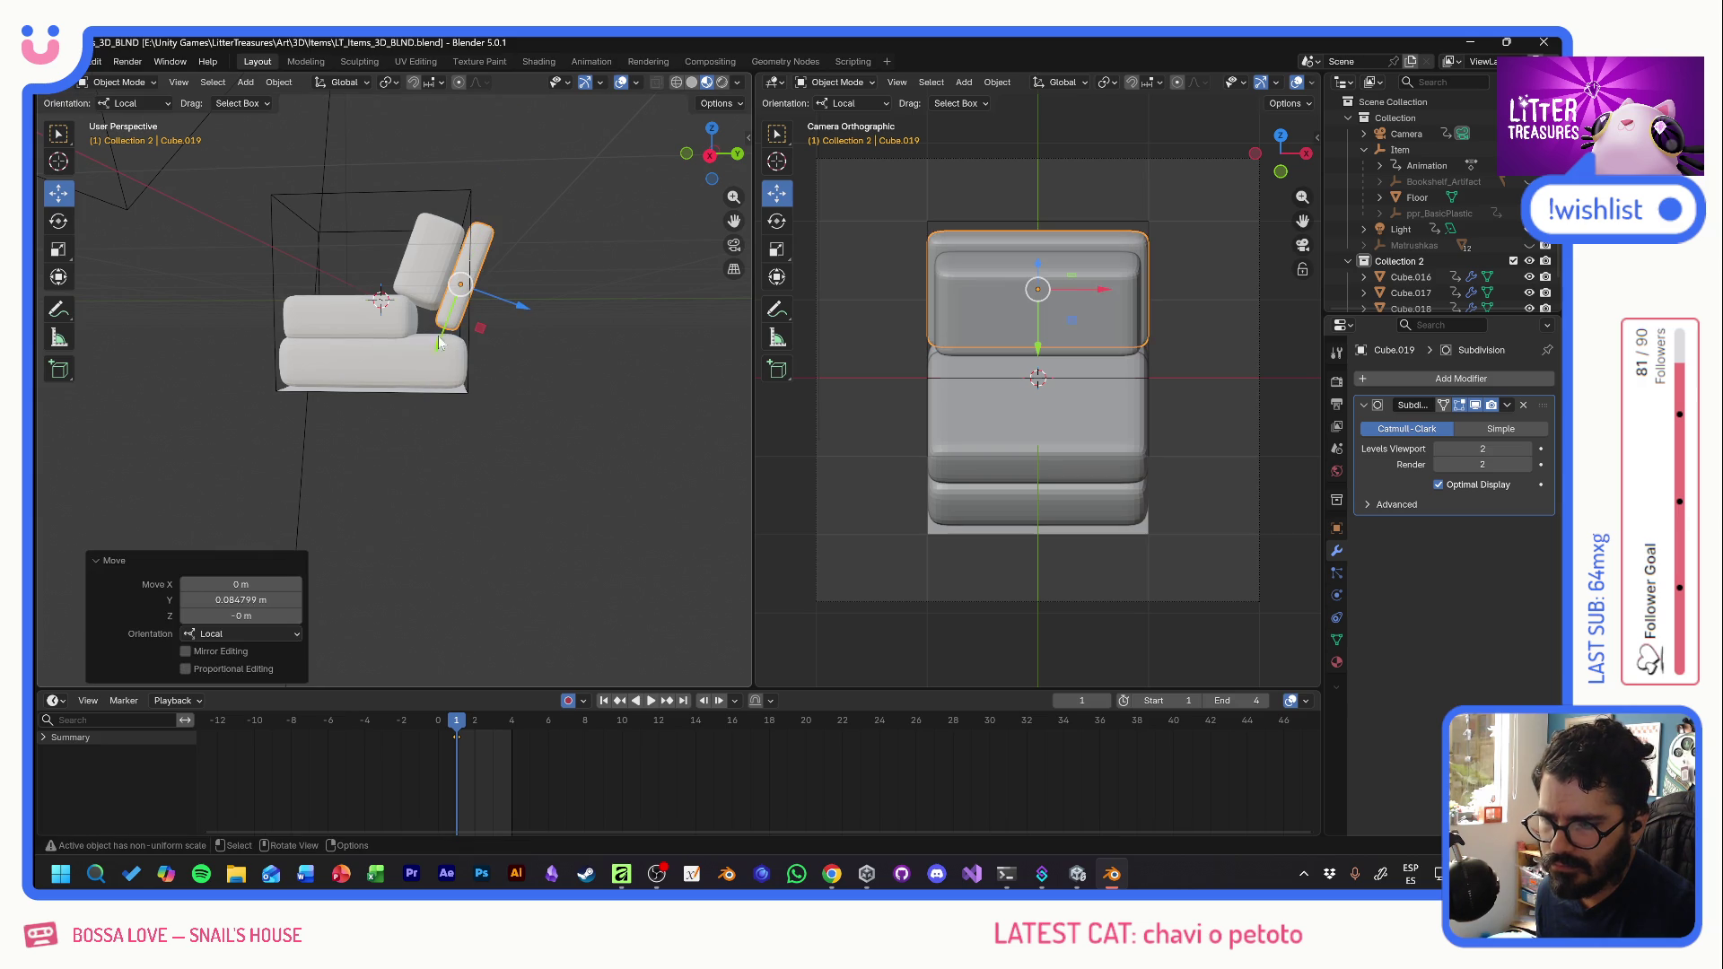
- After checking the reference photo, slide the thin back panel down along its length
{"action": "left_click", "coordinate": [547, 310]}
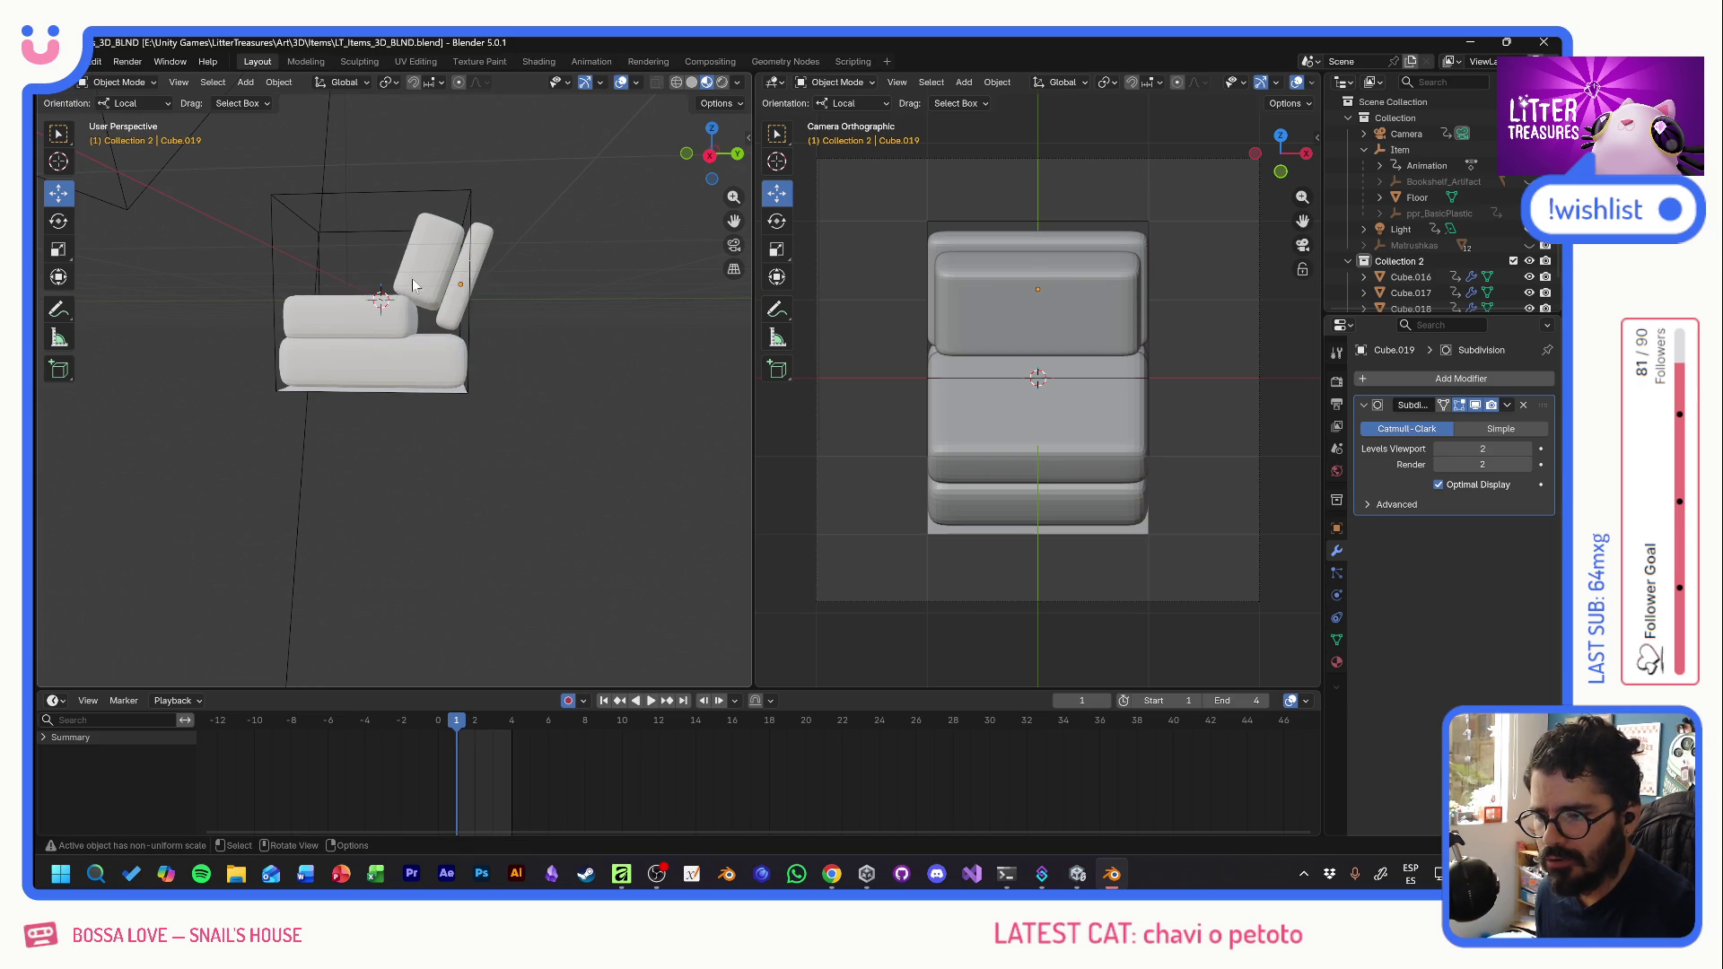
{"action": "key", "text": "alt+Tab"}
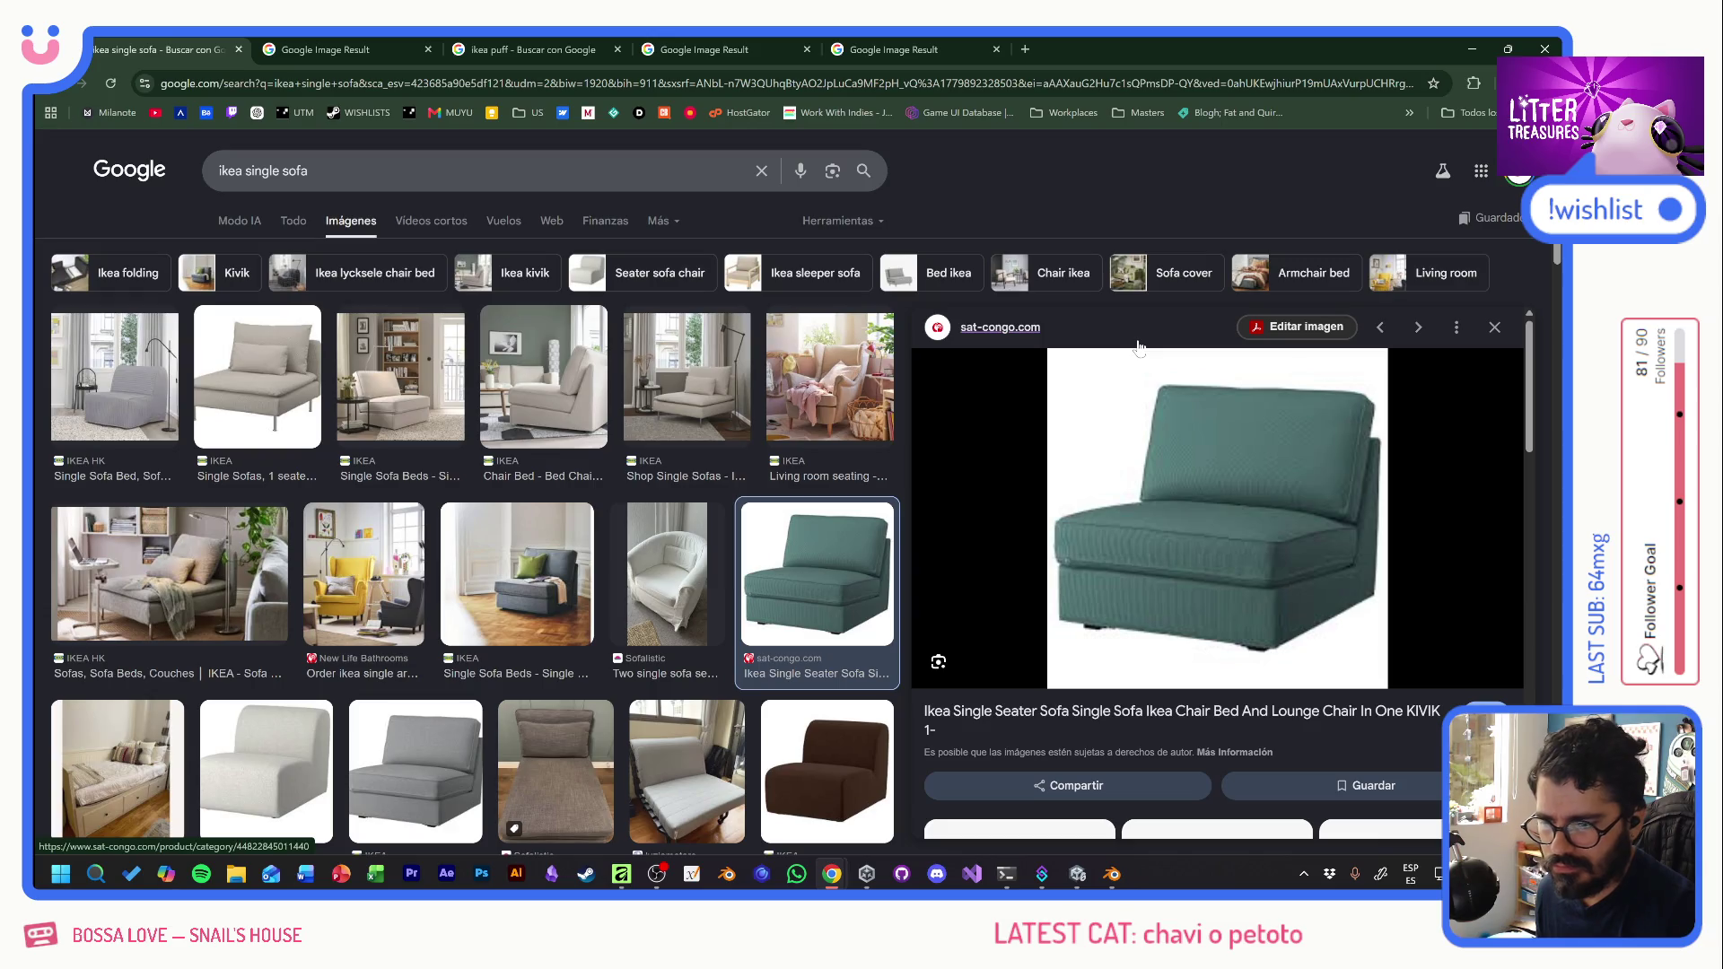
{"action": "key", "text": "alt+Tab"}
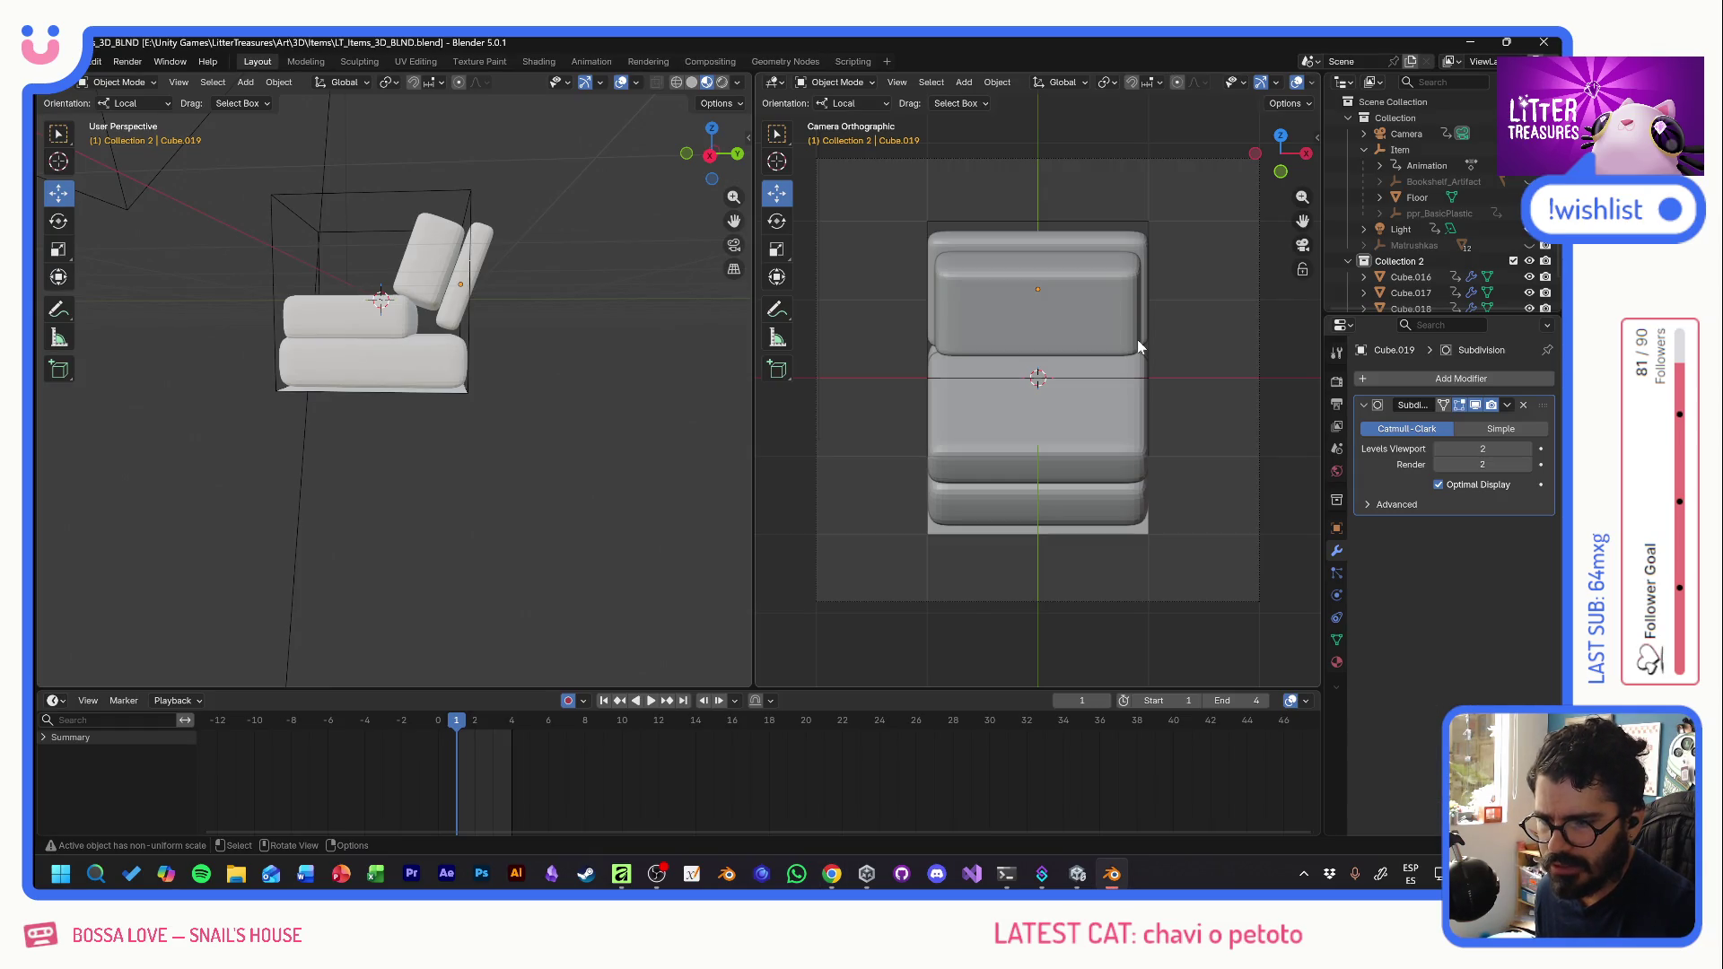
{"action": "key", "text": "alt+Tab"}
{"action": "key", "text": "alt+Tab"}
{"action": "key", "text": "alt+Tab"}
{"action": "key", "text": "alt+Tab"}
{"action": "left_click", "coordinate": [436, 249]}
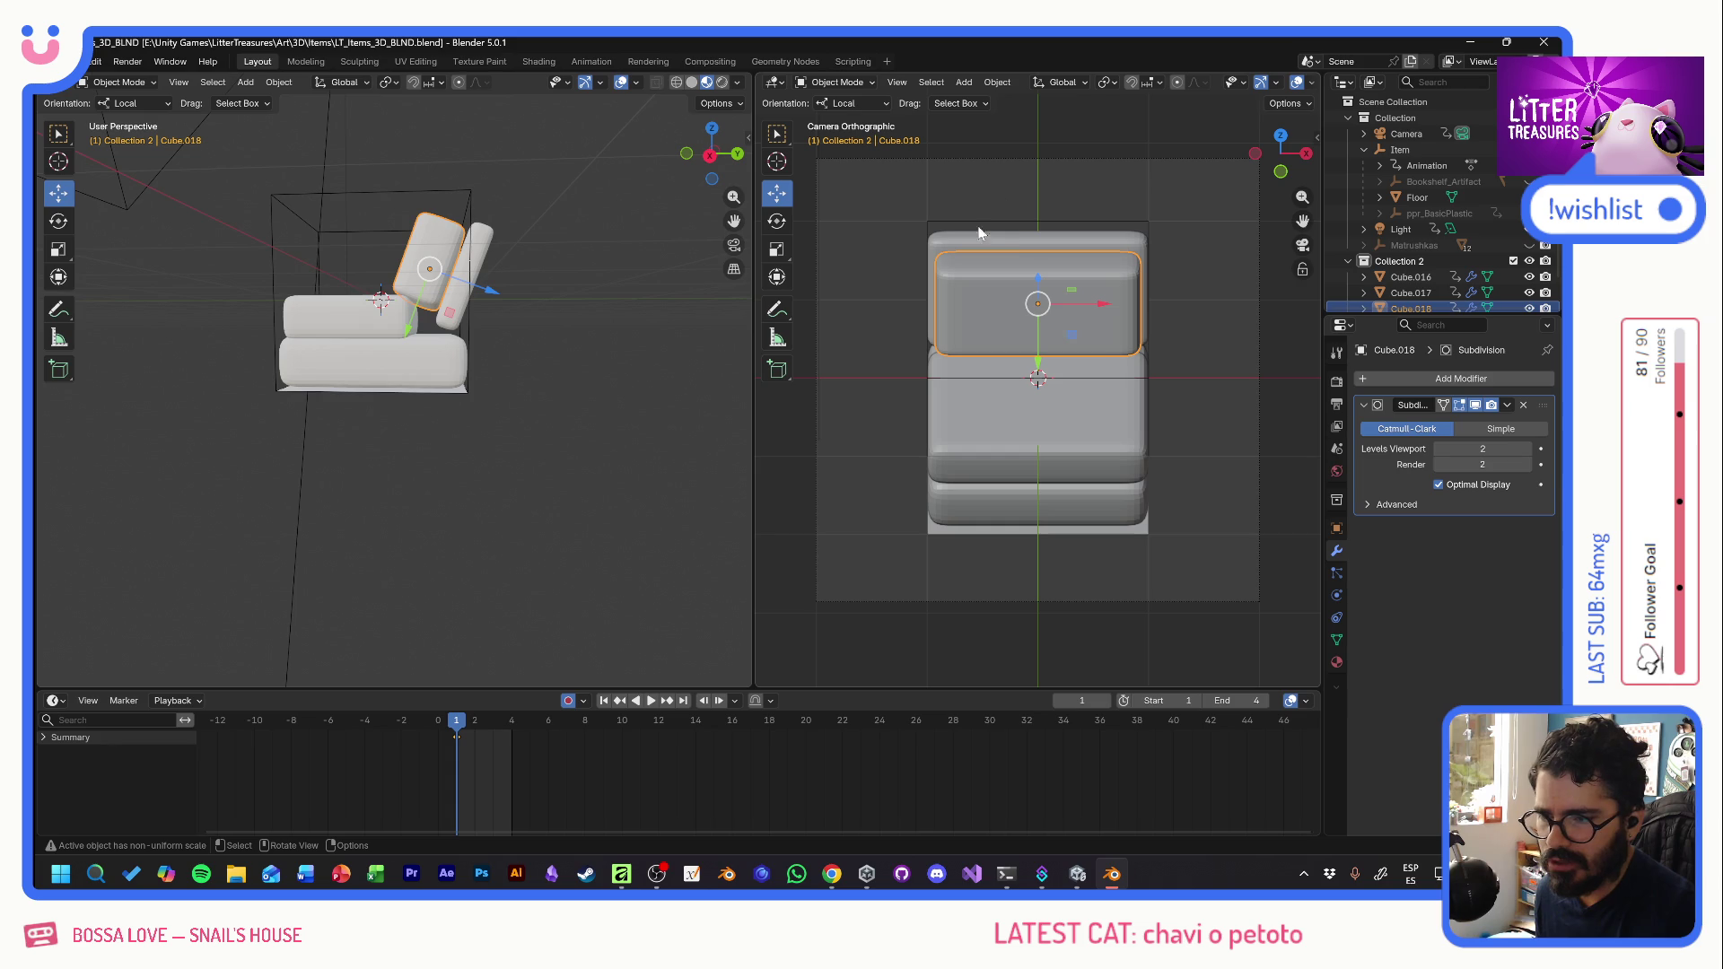
{"action": "key", "text": "alt+Tab"}
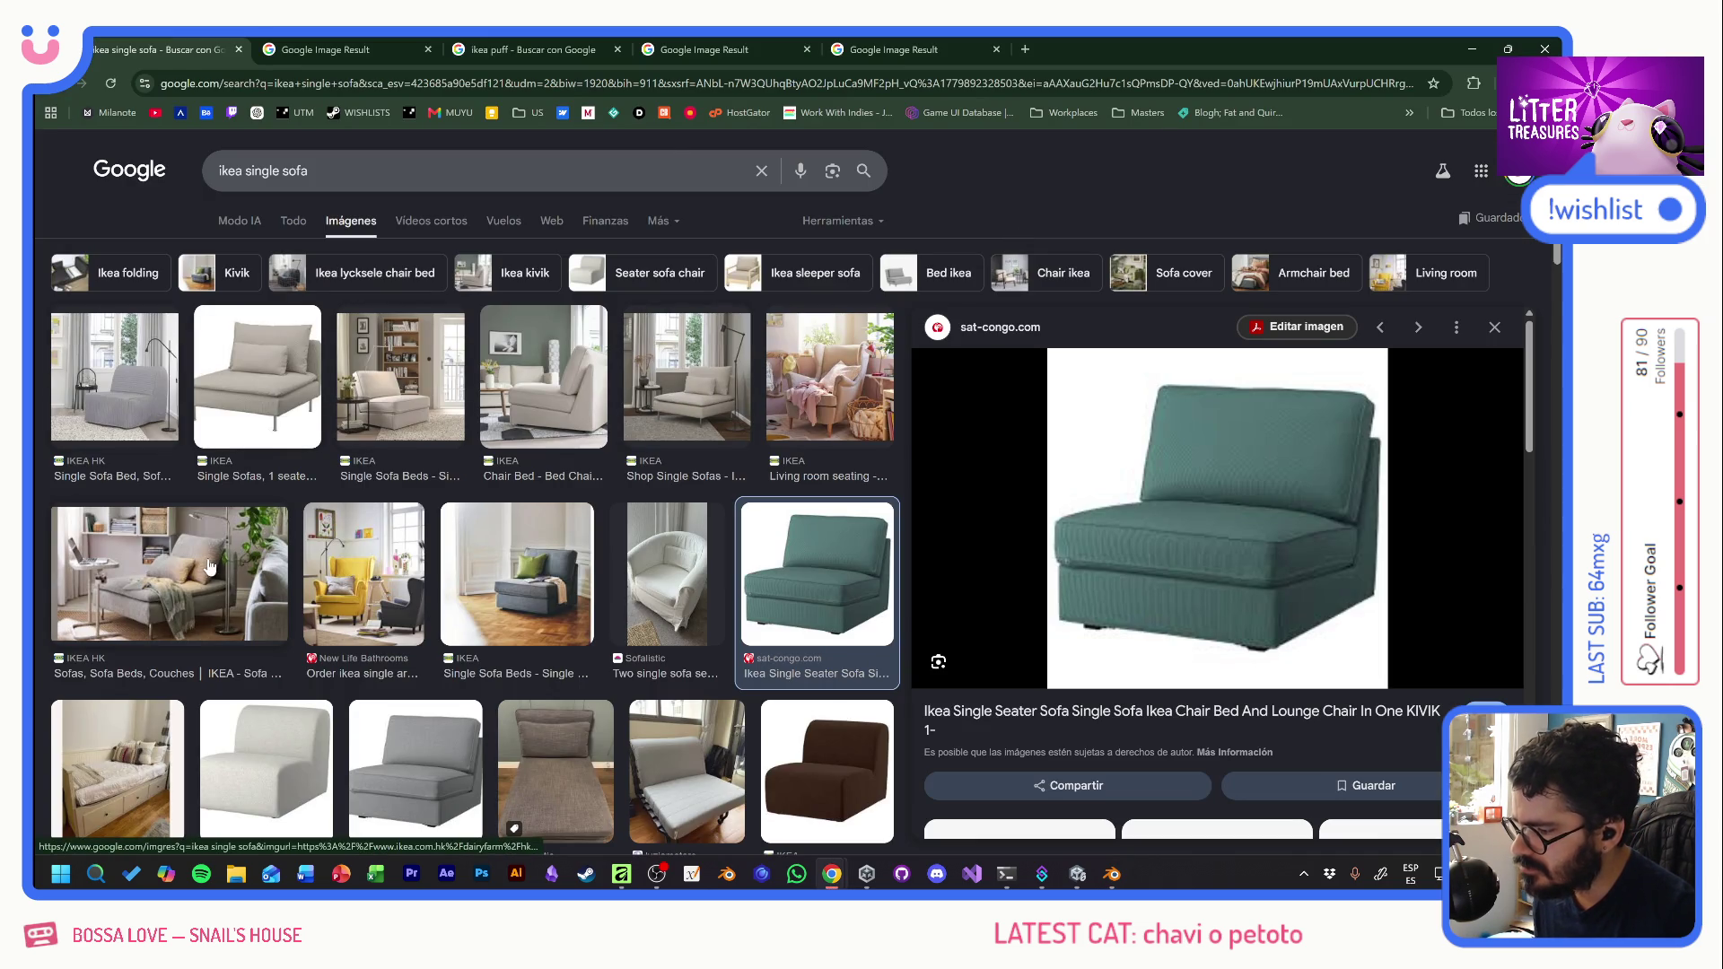
{"action": "key", "text": "alt+Tab"}
{"action": "left_click", "coordinate": [475, 257]}
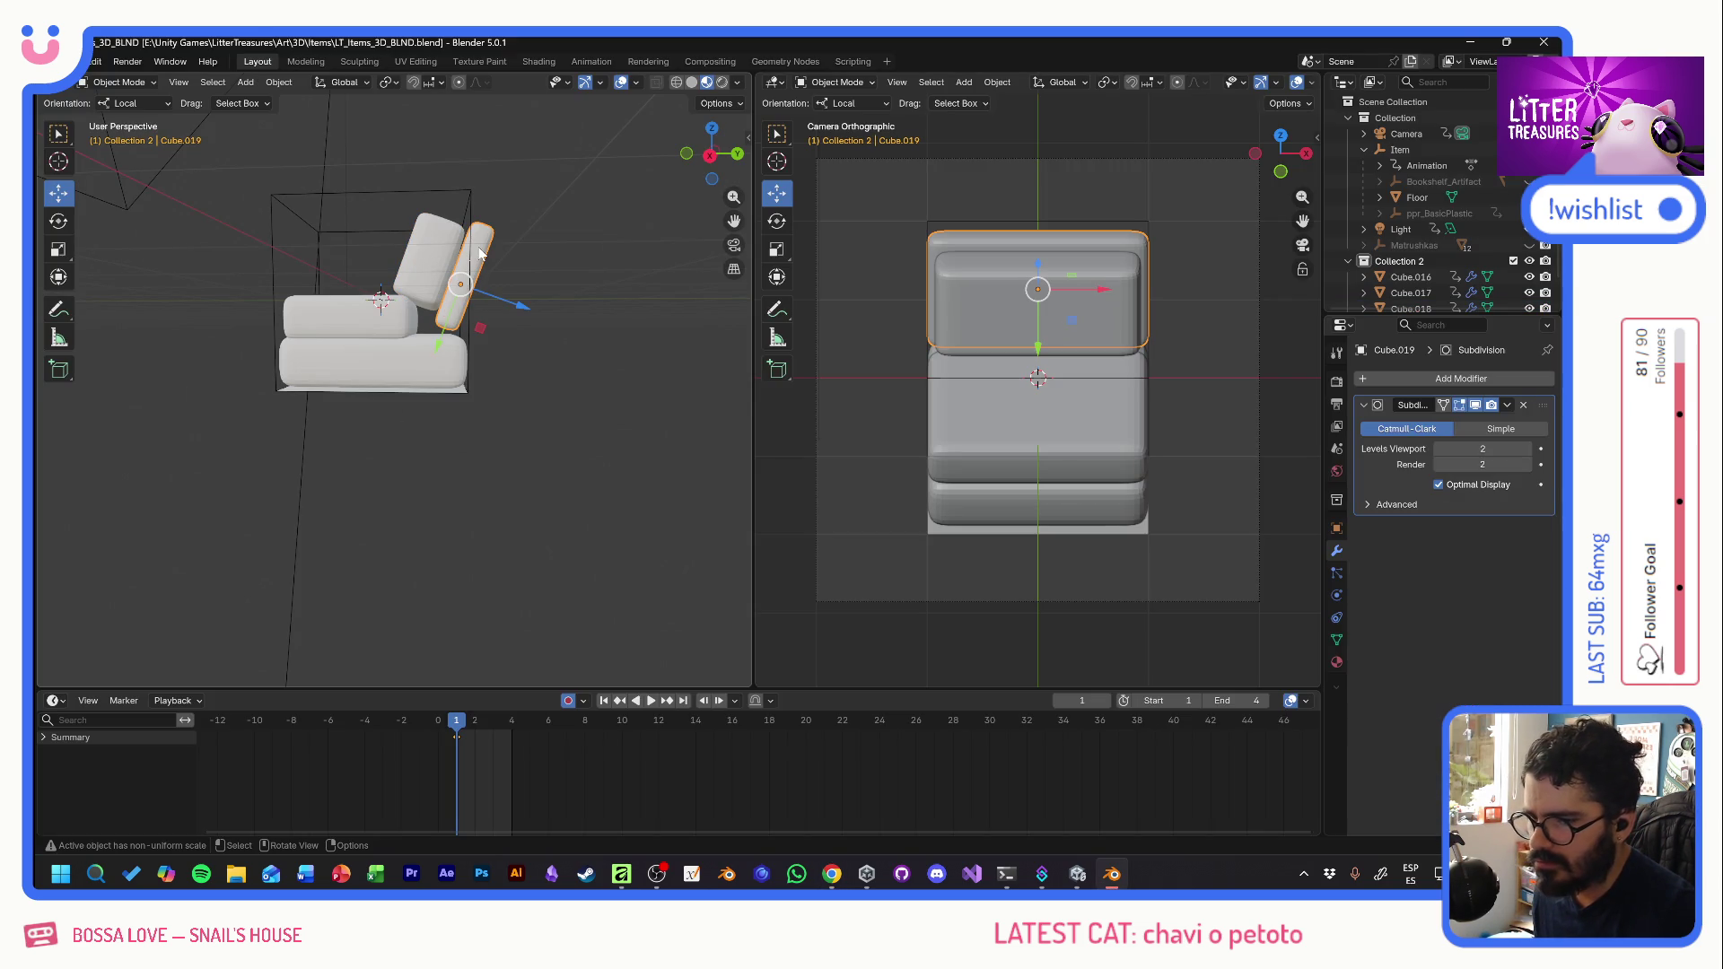
{"action": "mouse_move", "coordinate": [441, 338]}
{"action": "left_mouse_down"}
{"action": "mouse_move", "coordinate": [438, 360]}
{"action": "mouse_move", "coordinate": [436, 319]}
{"action": "left_mouse_up"}
- Stretch the back cushion taller and nudge it slightly lower and further back
{"action": "left_click", "coordinate": [429, 270]}
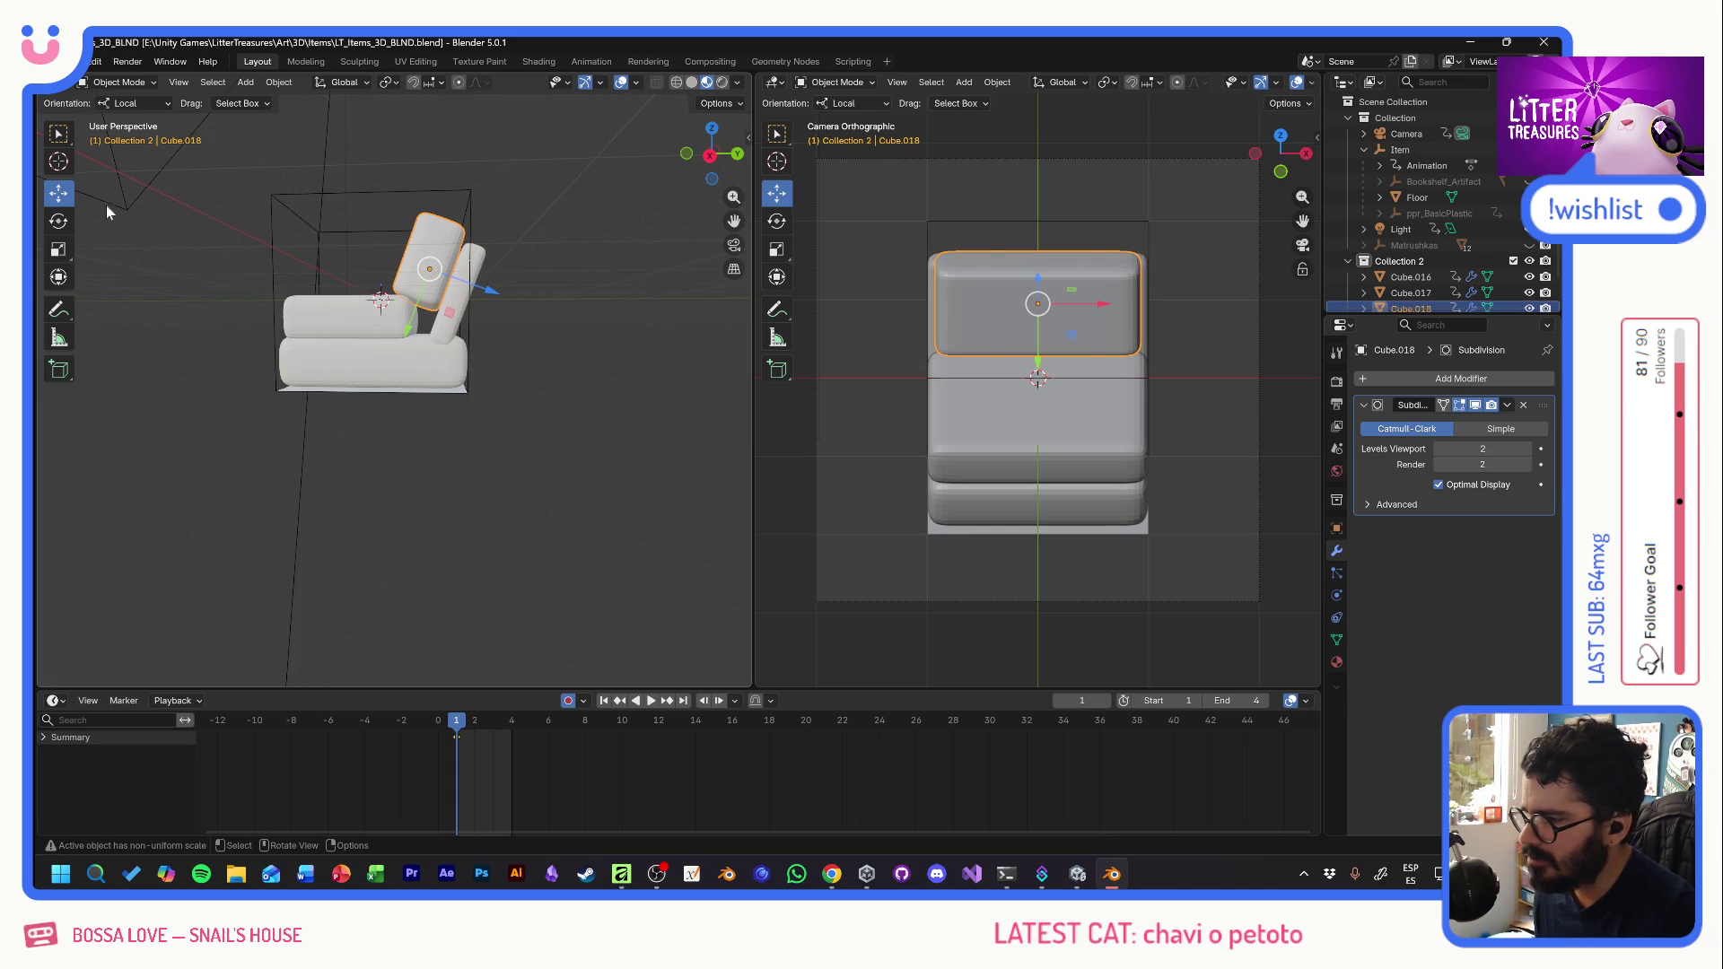
{"action": "left_click", "coordinate": [59, 248]}
{"action": "left_click_drag", "start_coordinate": [417, 314], "coordinate": [499, 296]}
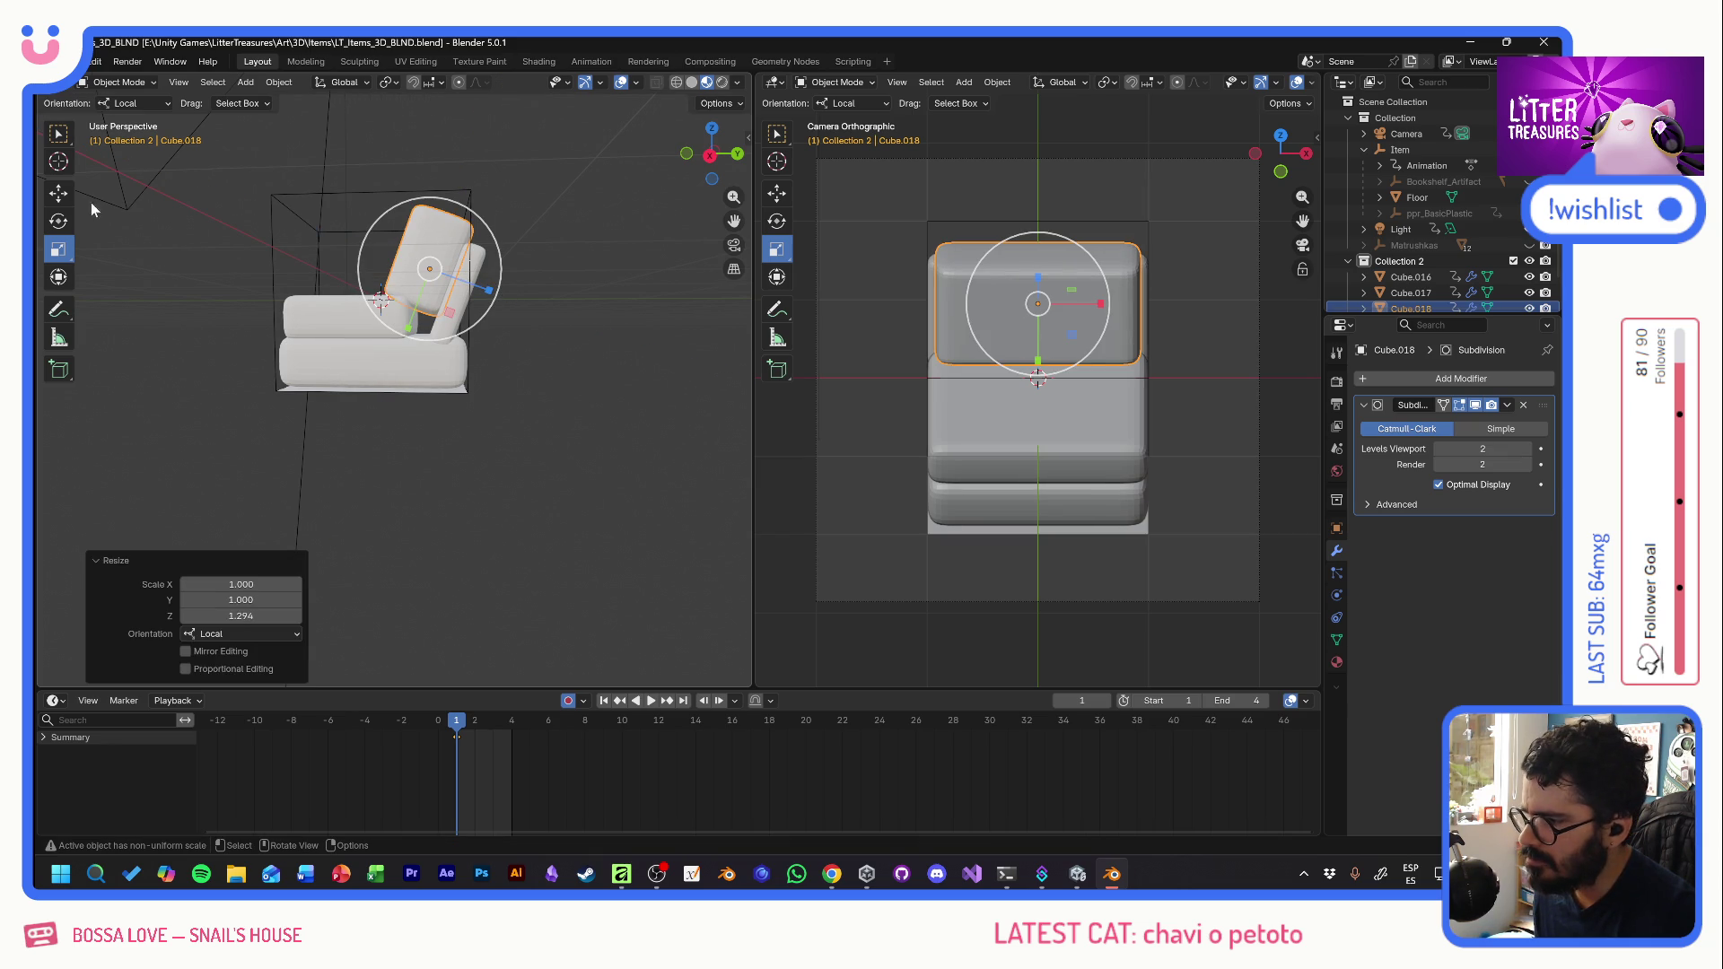
{"action": "left_click", "coordinate": [58, 192]}
{"action": "left_click_drag", "start_coordinate": [450, 314], "coordinate": [448, 307]}
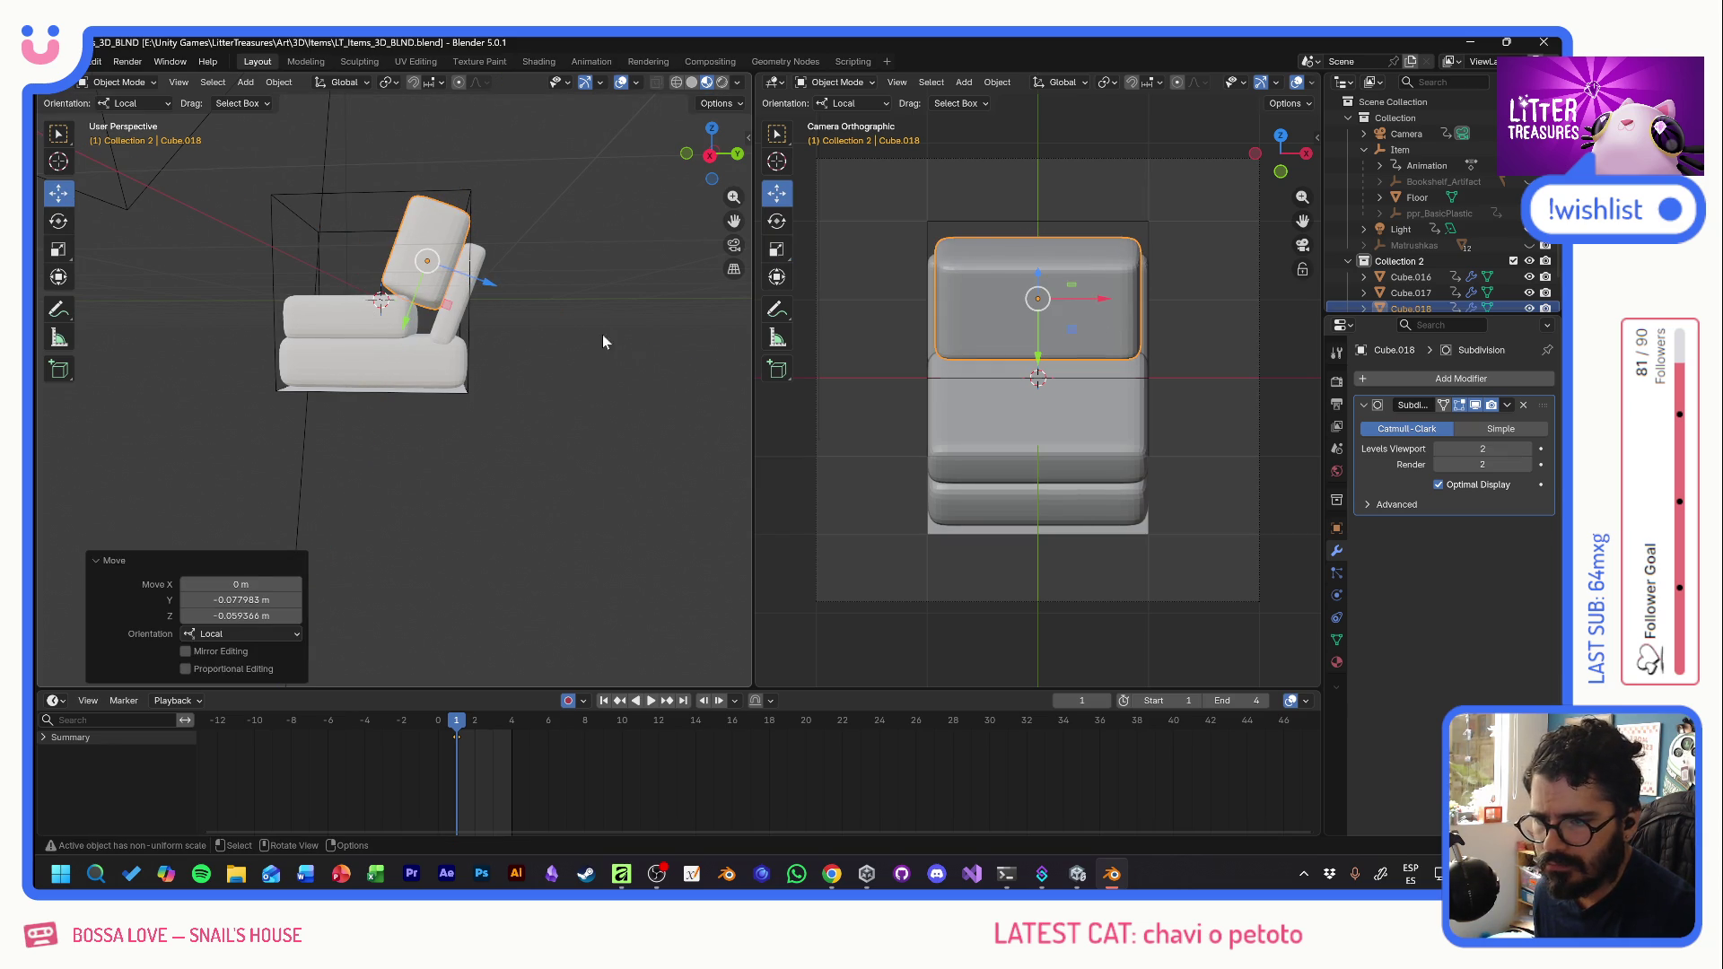
{"action": "left_click", "coordinate": [588, 233]}
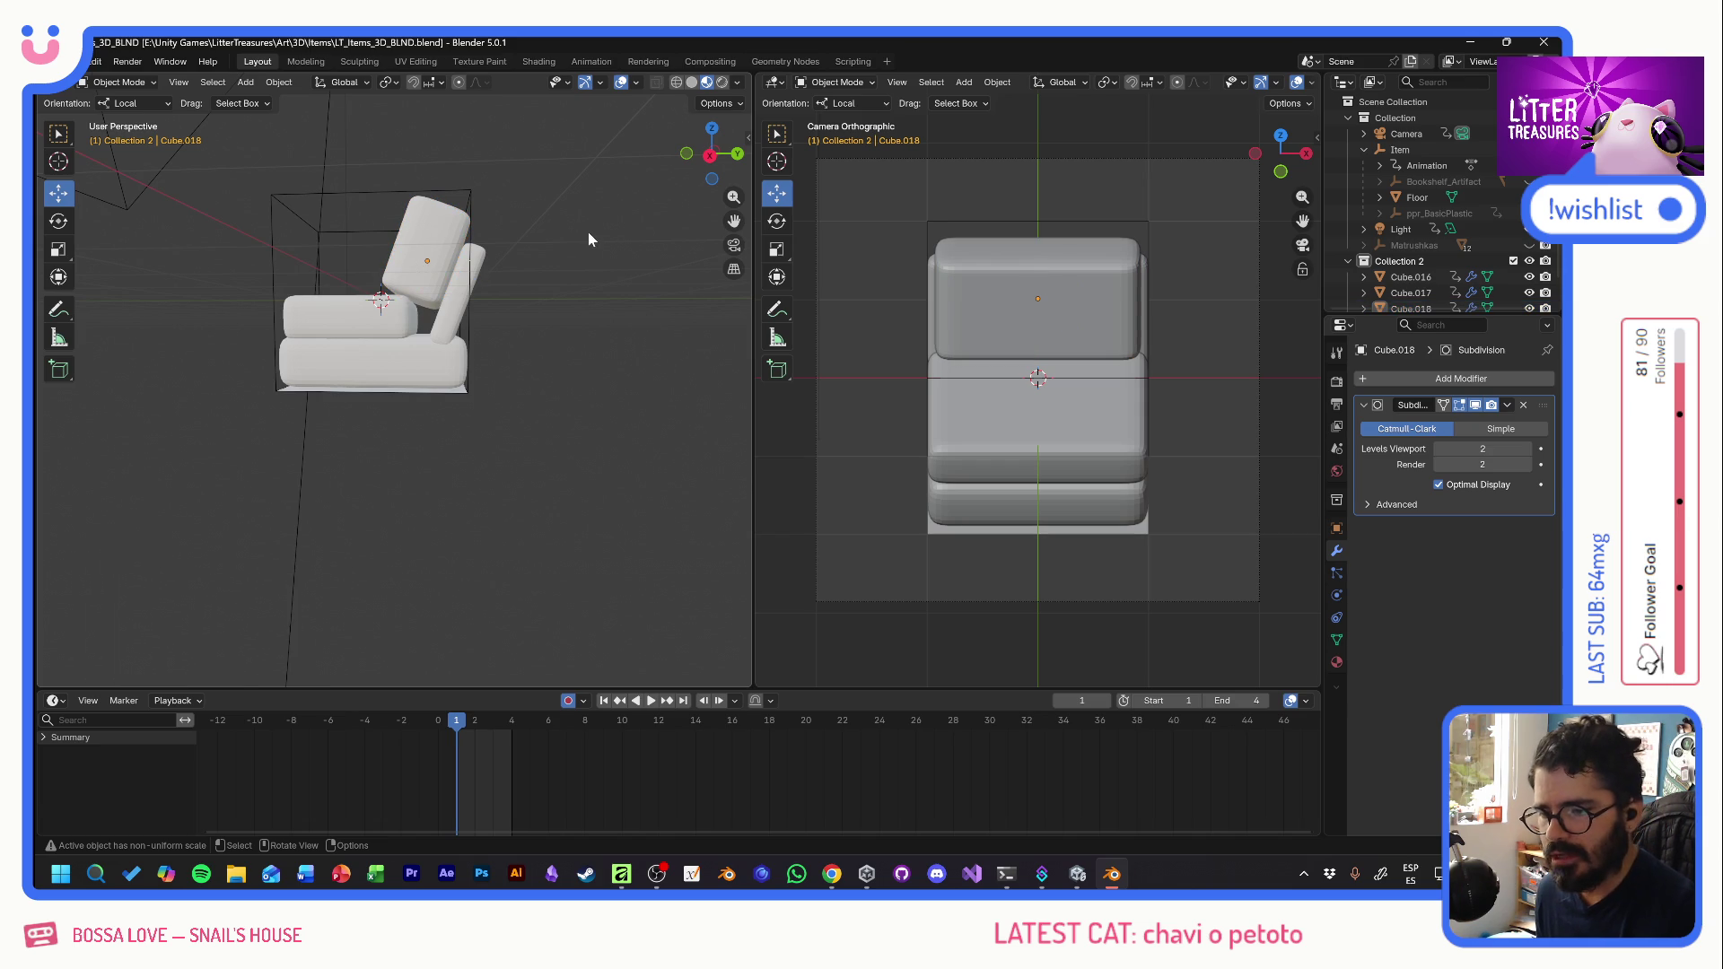
- Compare with the reference photo, then snip the sofa in the camera view
{"action": "key", "text": "alt+Tab"}
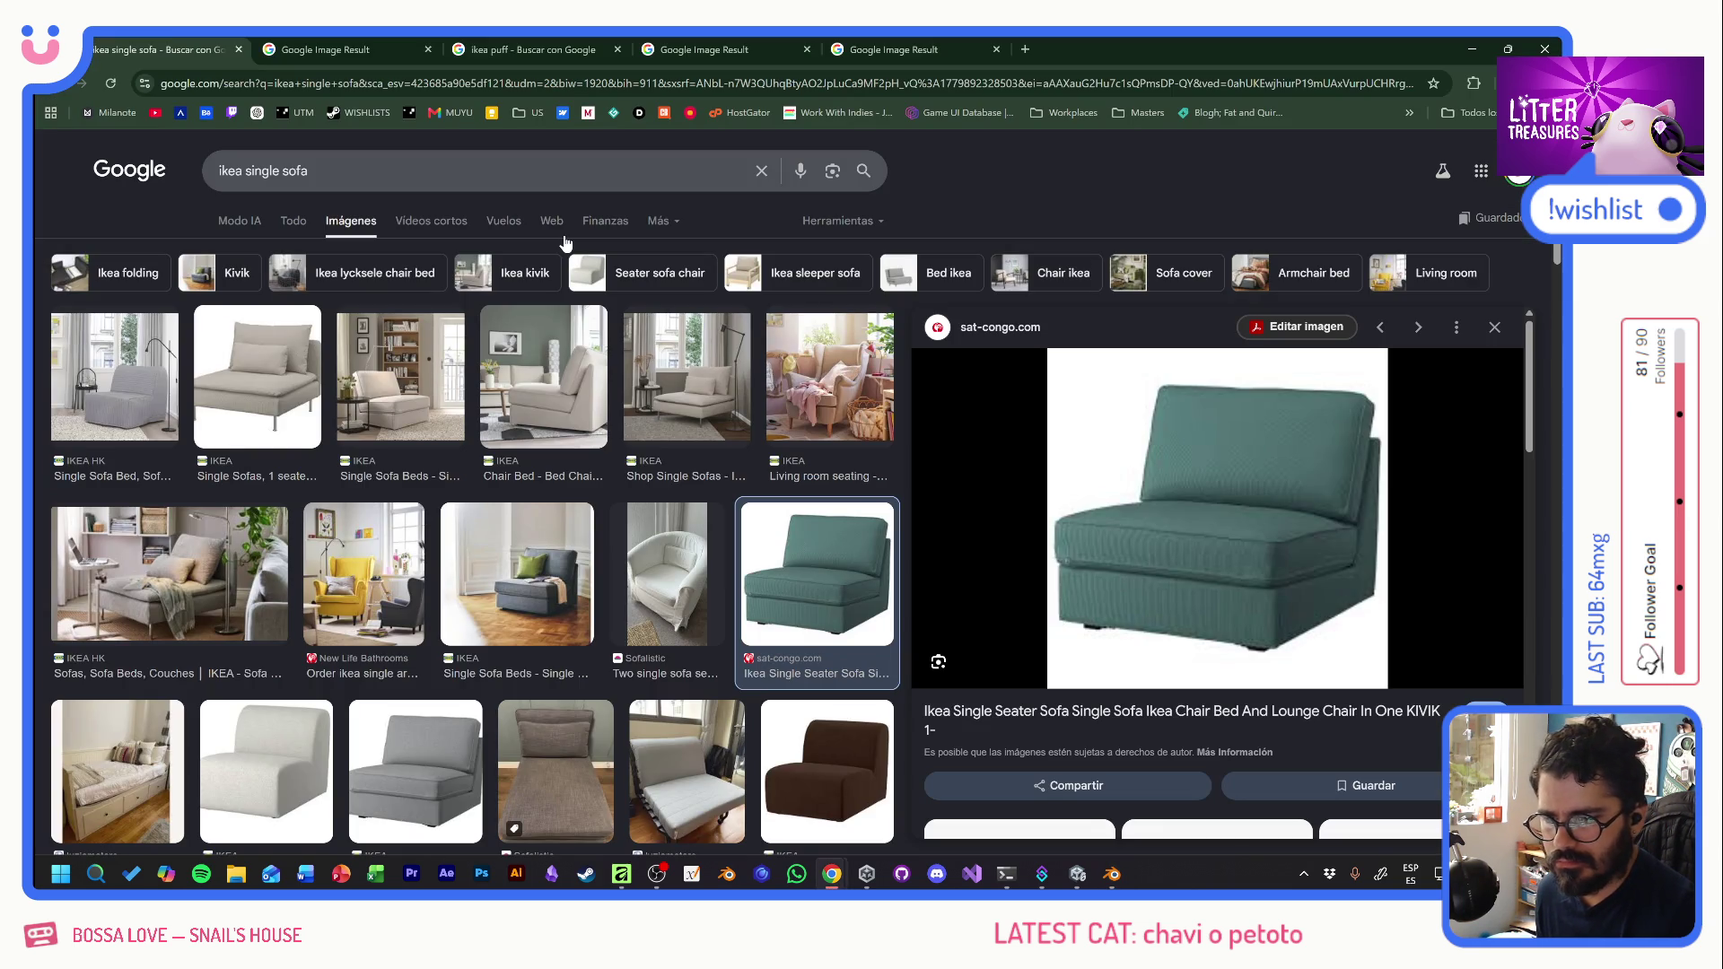
{"action": "key", "text": "alt+Tab"}
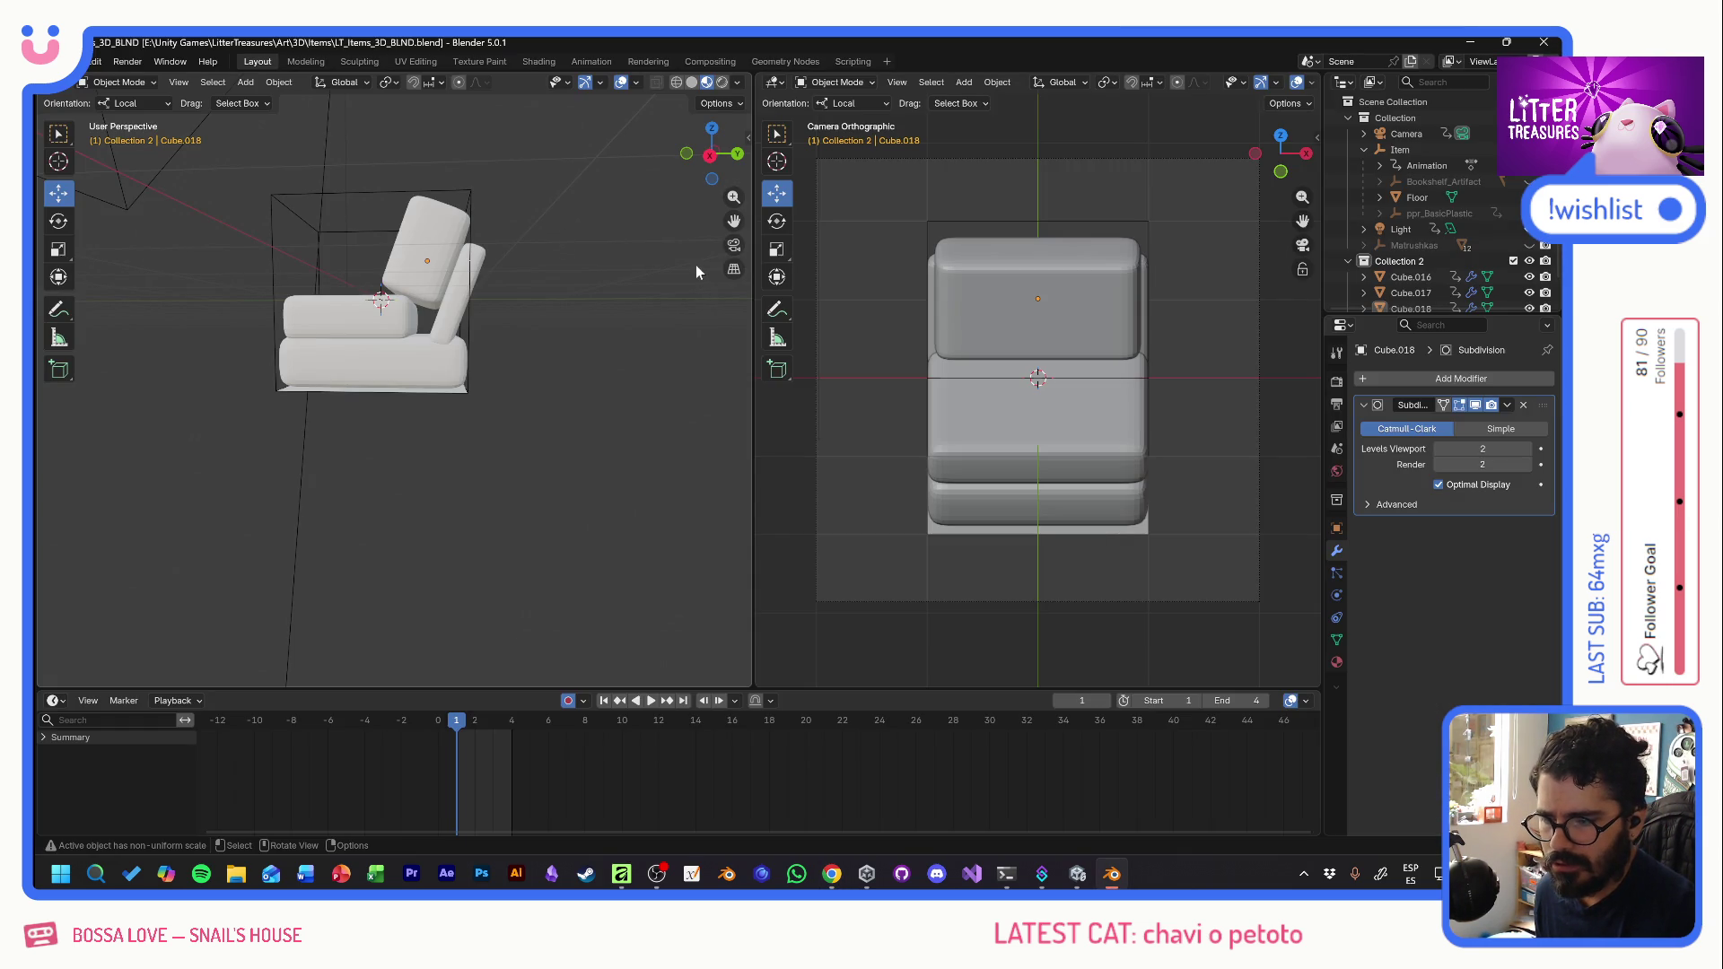
{"action": "key", "text": "alt+Tab"}
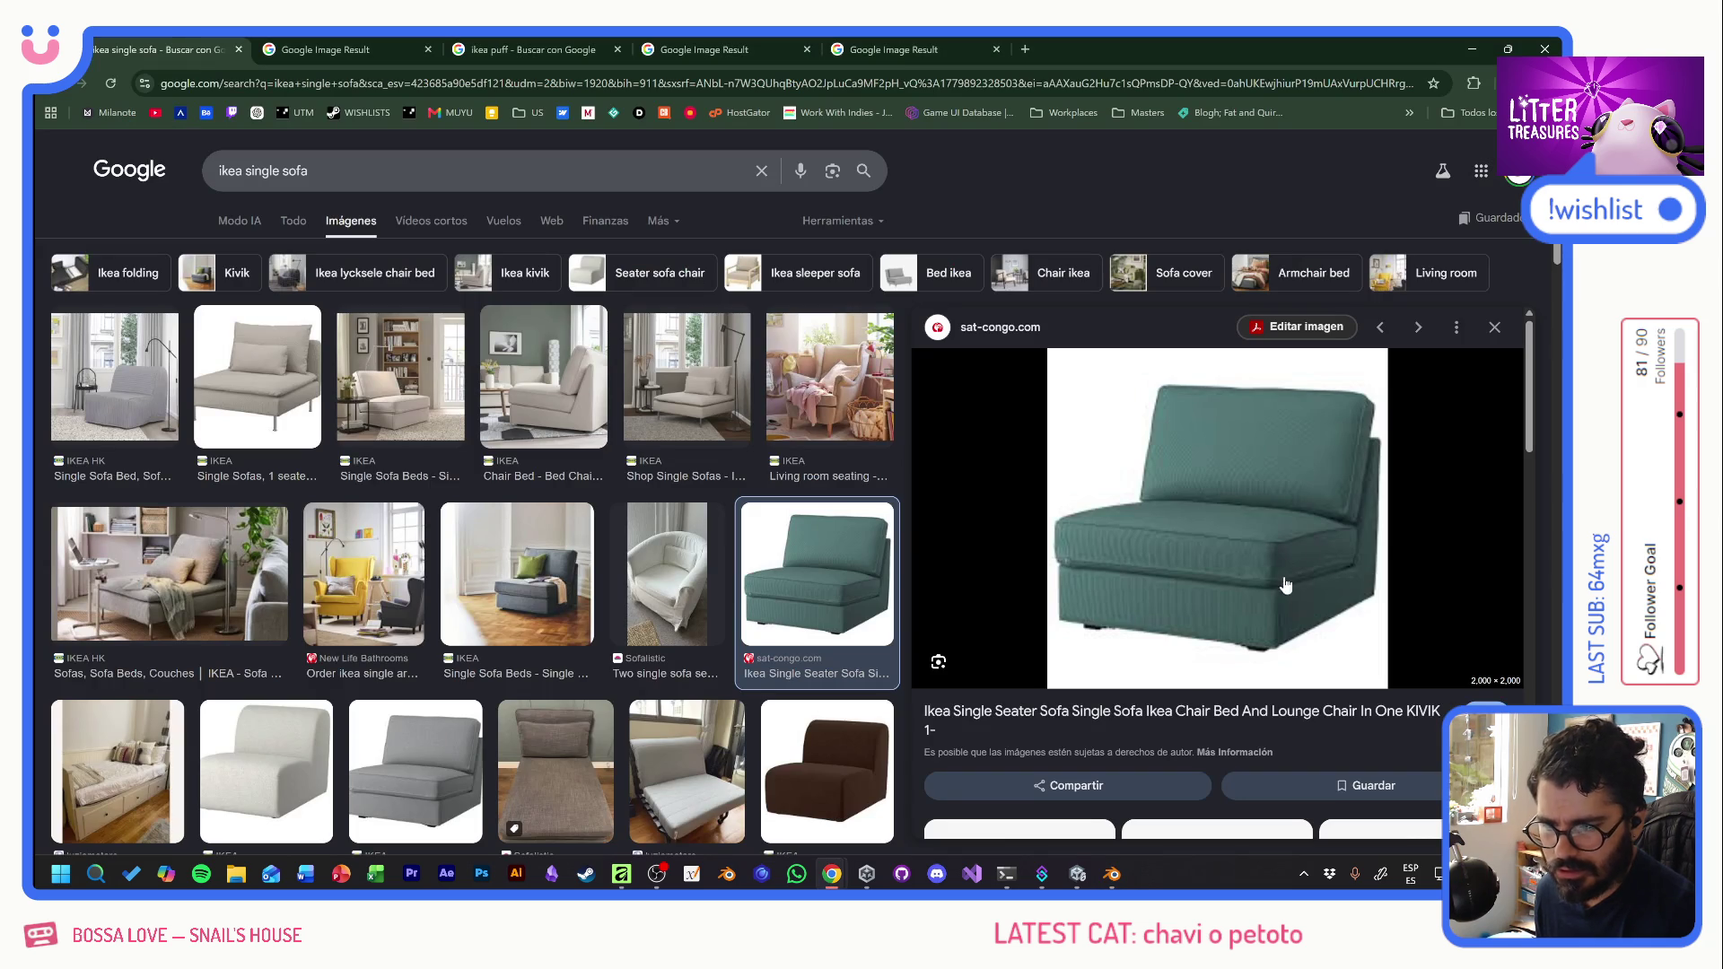
{"action": "key", "text": "alt+Tab"}
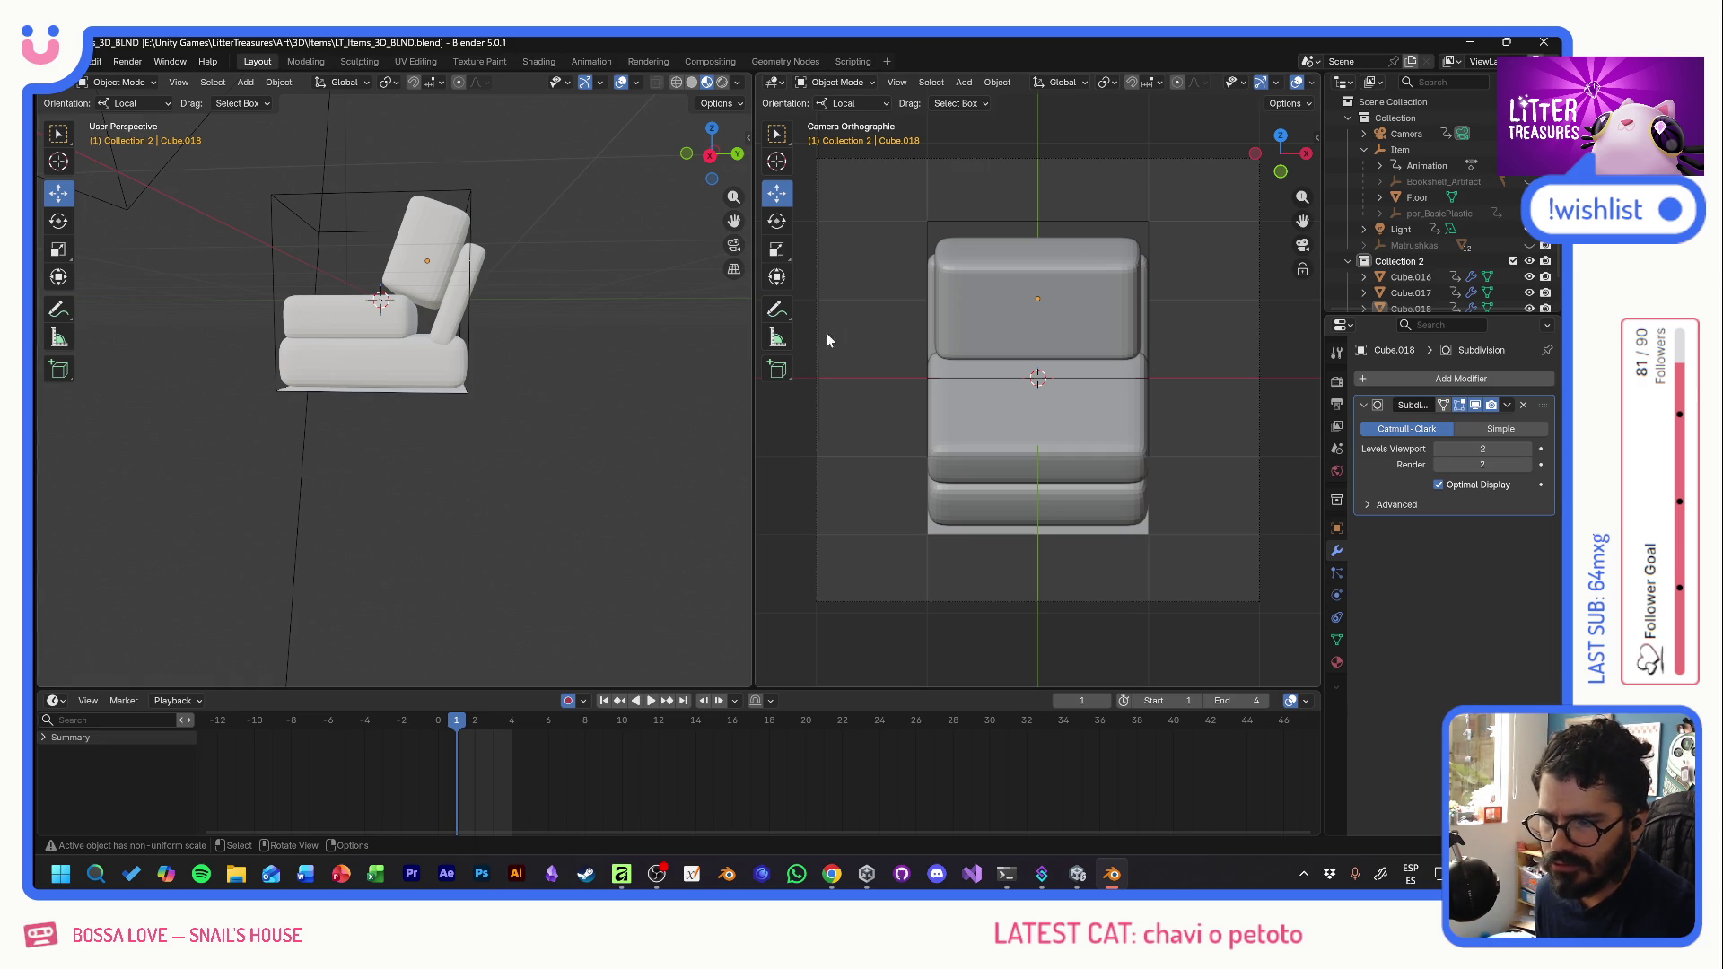
{"action": "key", "text": "super+shift+s"}
{"action": "mouse_move", "coordinate": [892, 219]}
{"action": "left_mouse_down"}
{"action": "mouse_move", "coordinate": [1162, 503]}
{"action": "mouse_move", "coordinate": [1179, 550]}
{"action": "mouse_move", "coordinate": [1188, 488]}
{"action": "left_mouse_up"}
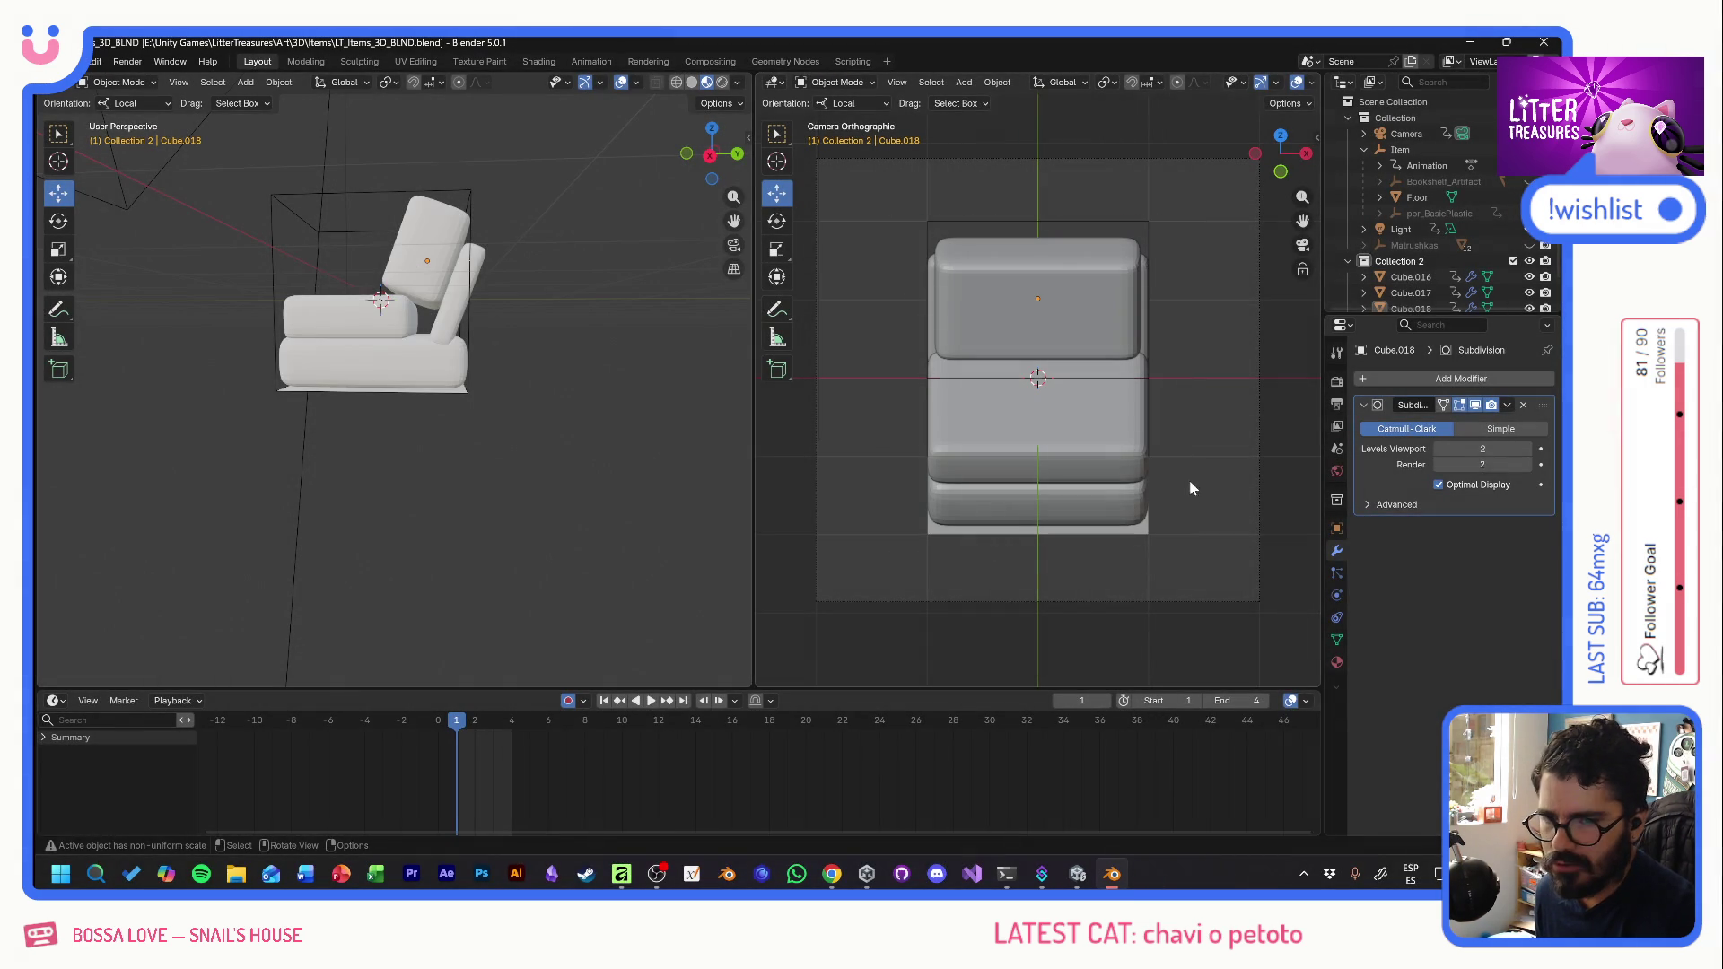
- Rename Collection 2 to ModernSingleSofa, fixing the 'Soga' typo
{"action": "scroll", "coordinate": [1411, 267], "scroll_direction": "down", "scroll_amount": 1}
{"action": "double_click", "coordinate": [1400, 241]}
{"action": "type", "text": "ModernS"}
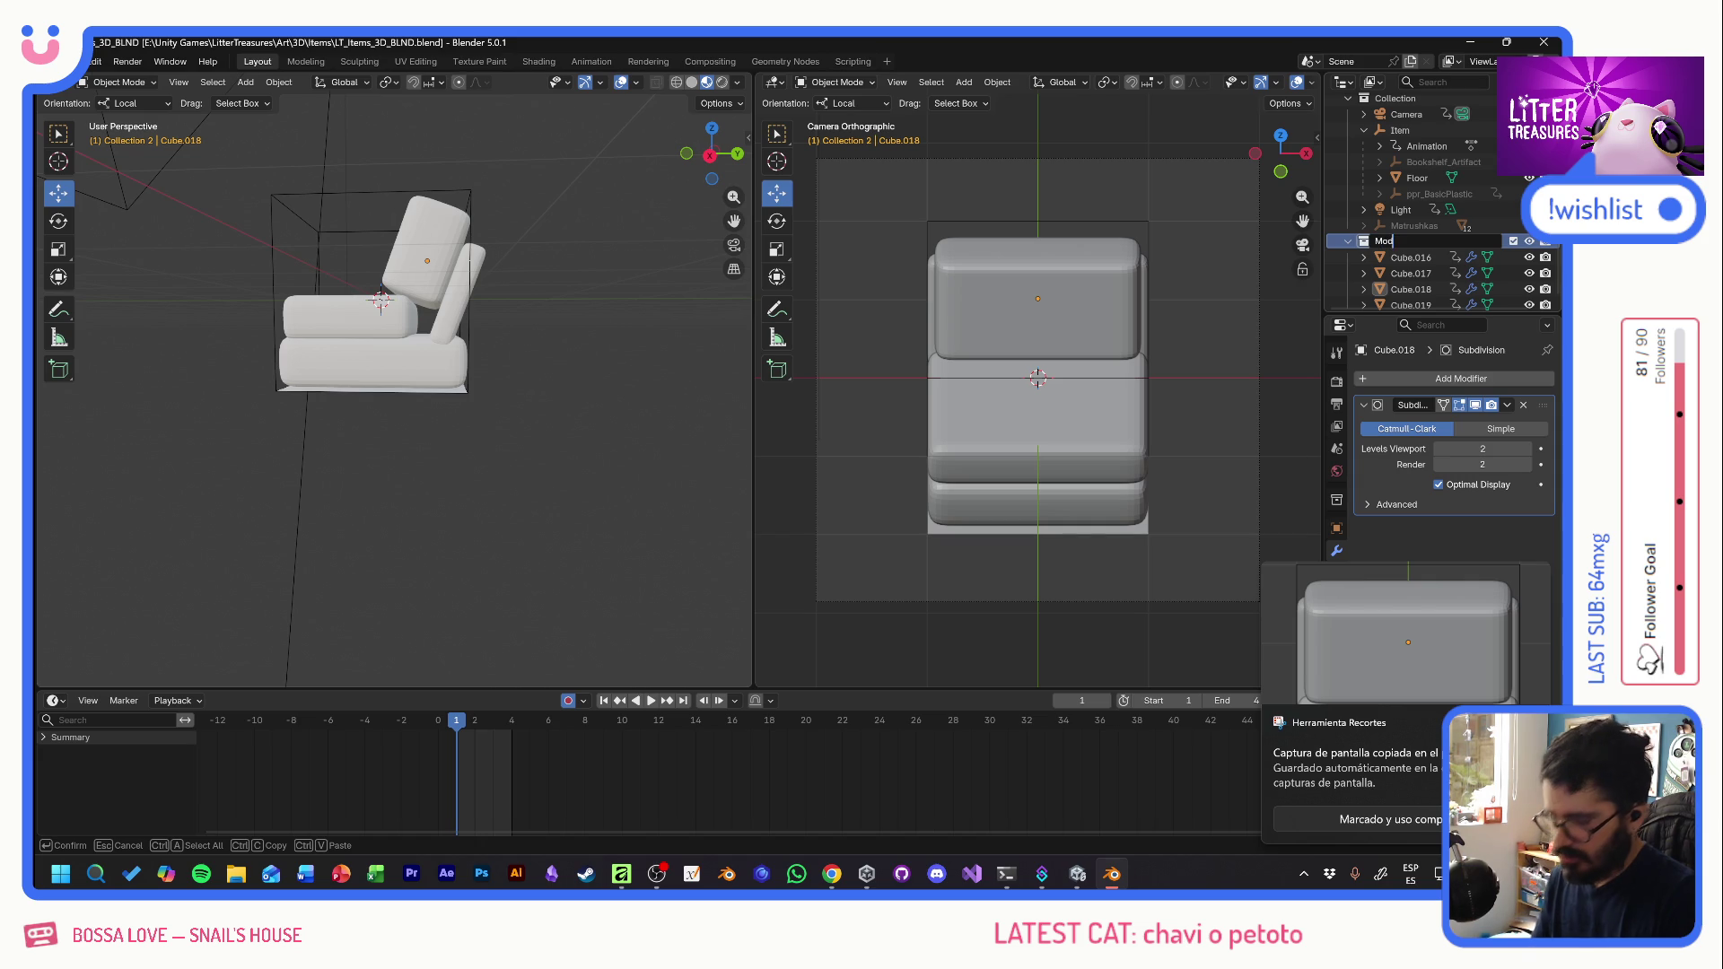
{"action": "type", "text": "ing"}
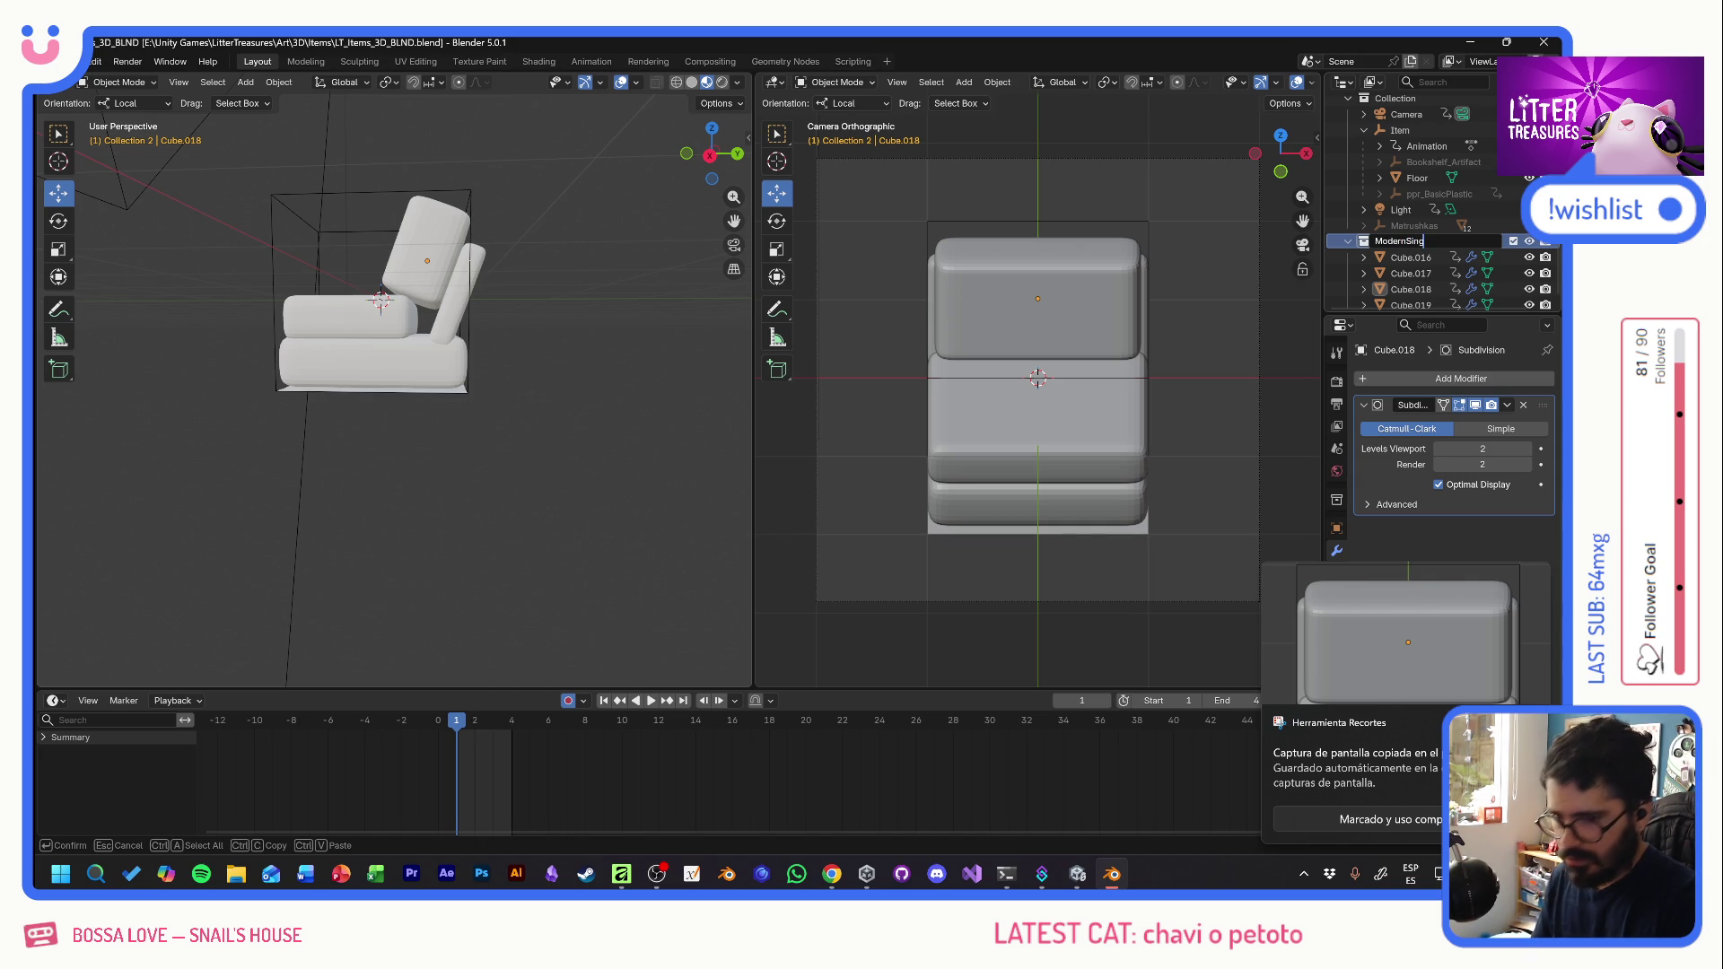
{"action": "type", "text": "leSoga"}
{"action": "key", "text": "Return"}
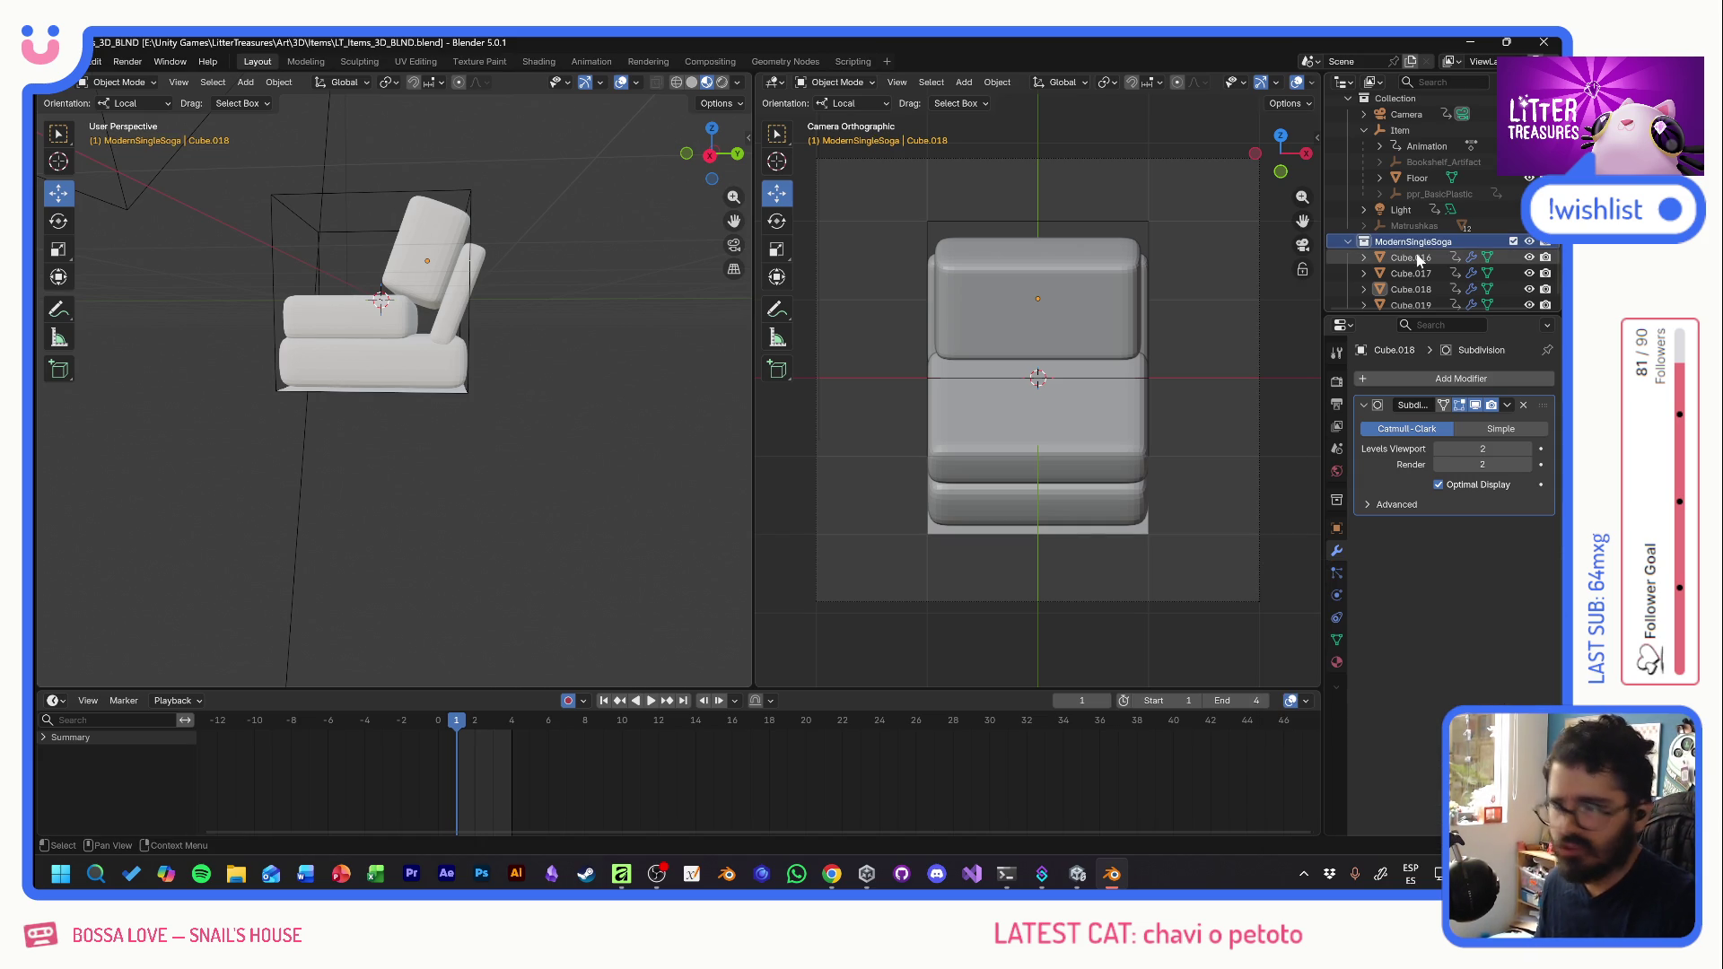
{"action": "double_click", "coordinate": [1440, 241]}
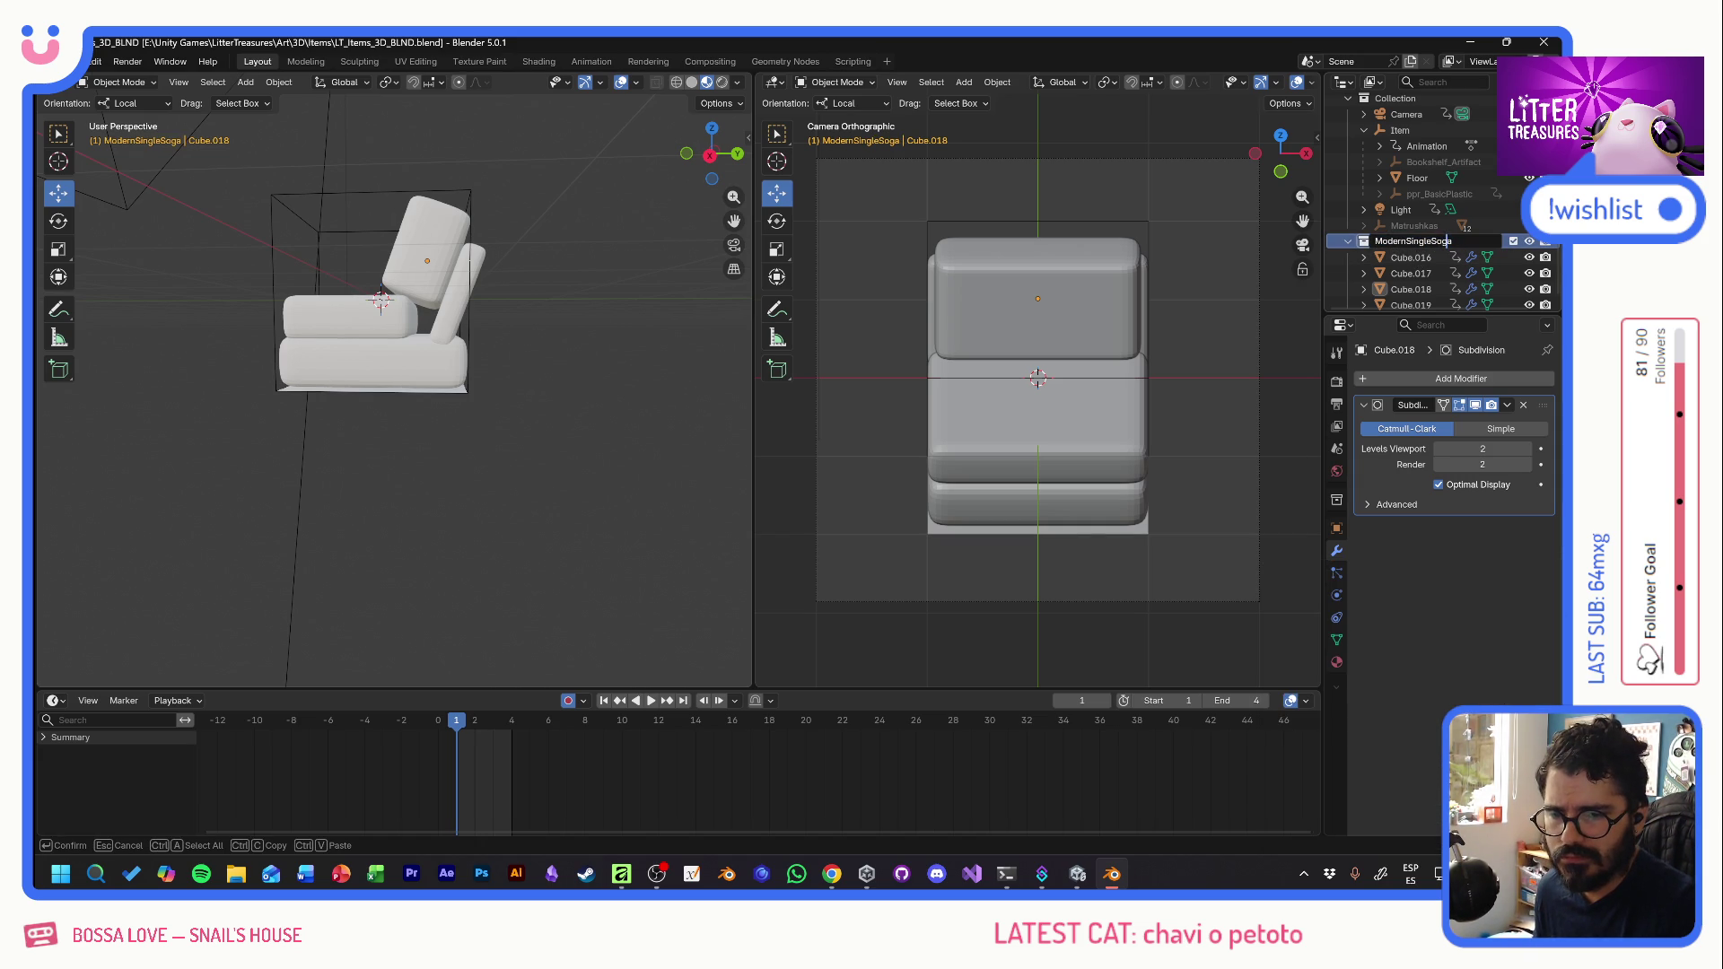
{"action": "key", "text": "BackSpace"}
{"action": "type", "text": "f"}
{"action": "key", "text": "Return"}
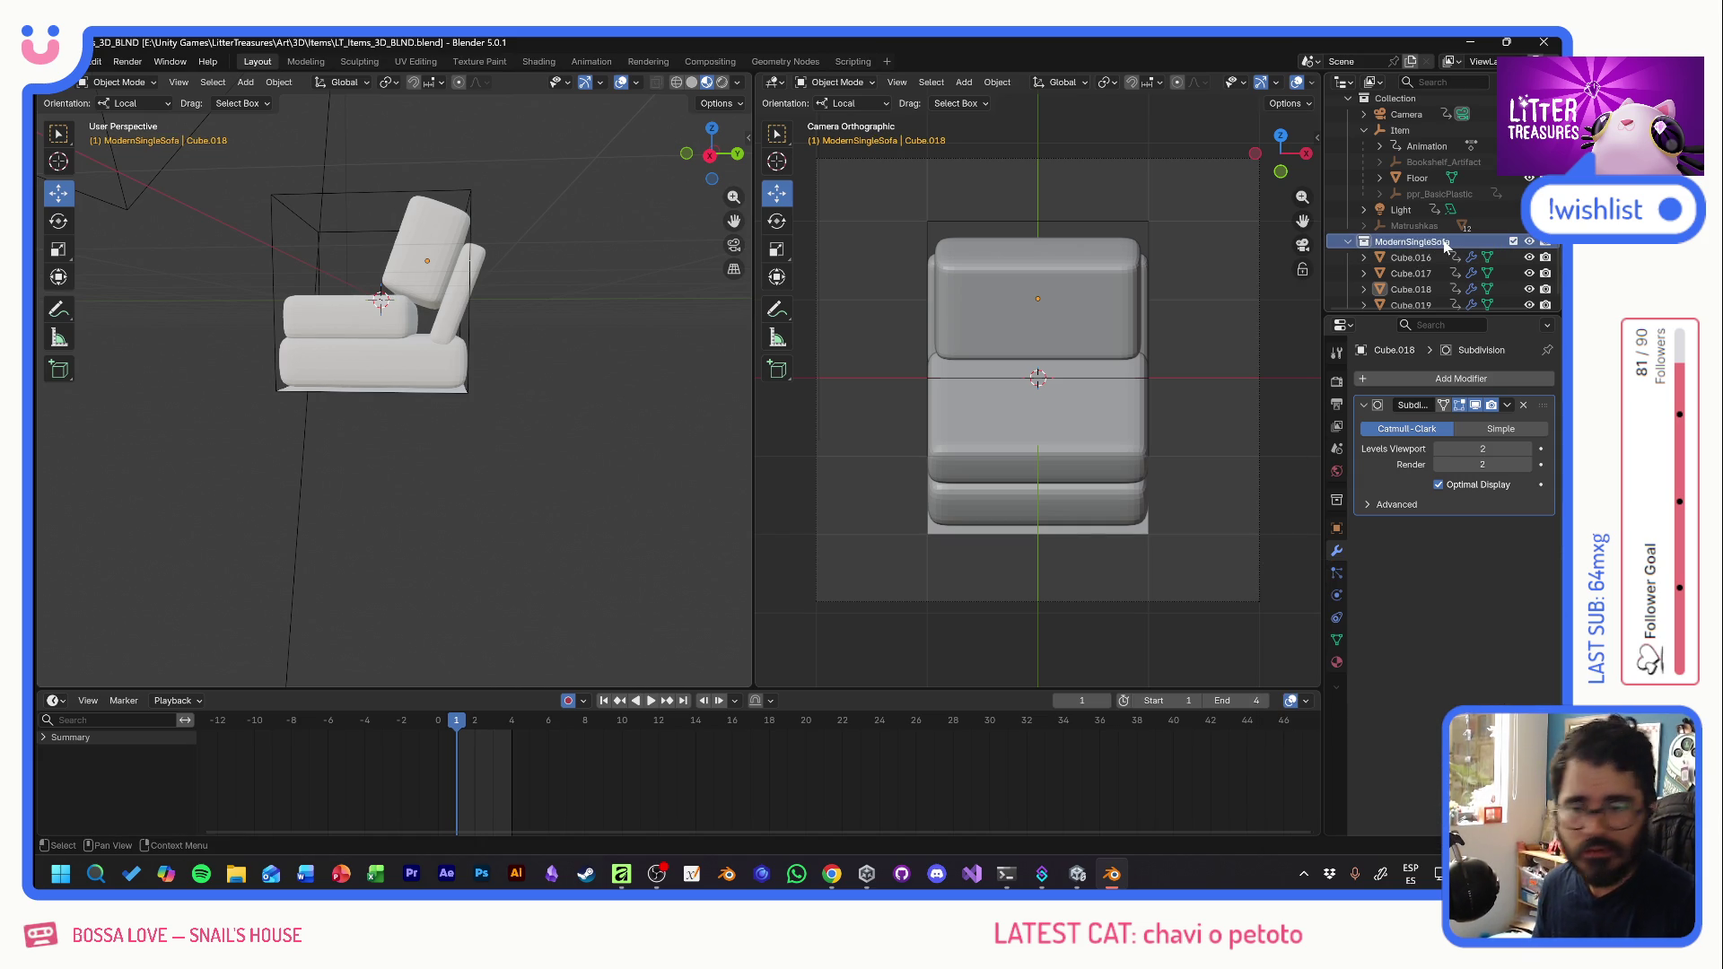
- Save the Blender file and snip the sofa's camera view to the clipboard
{"action": "key", "text": "ctrl+s"}
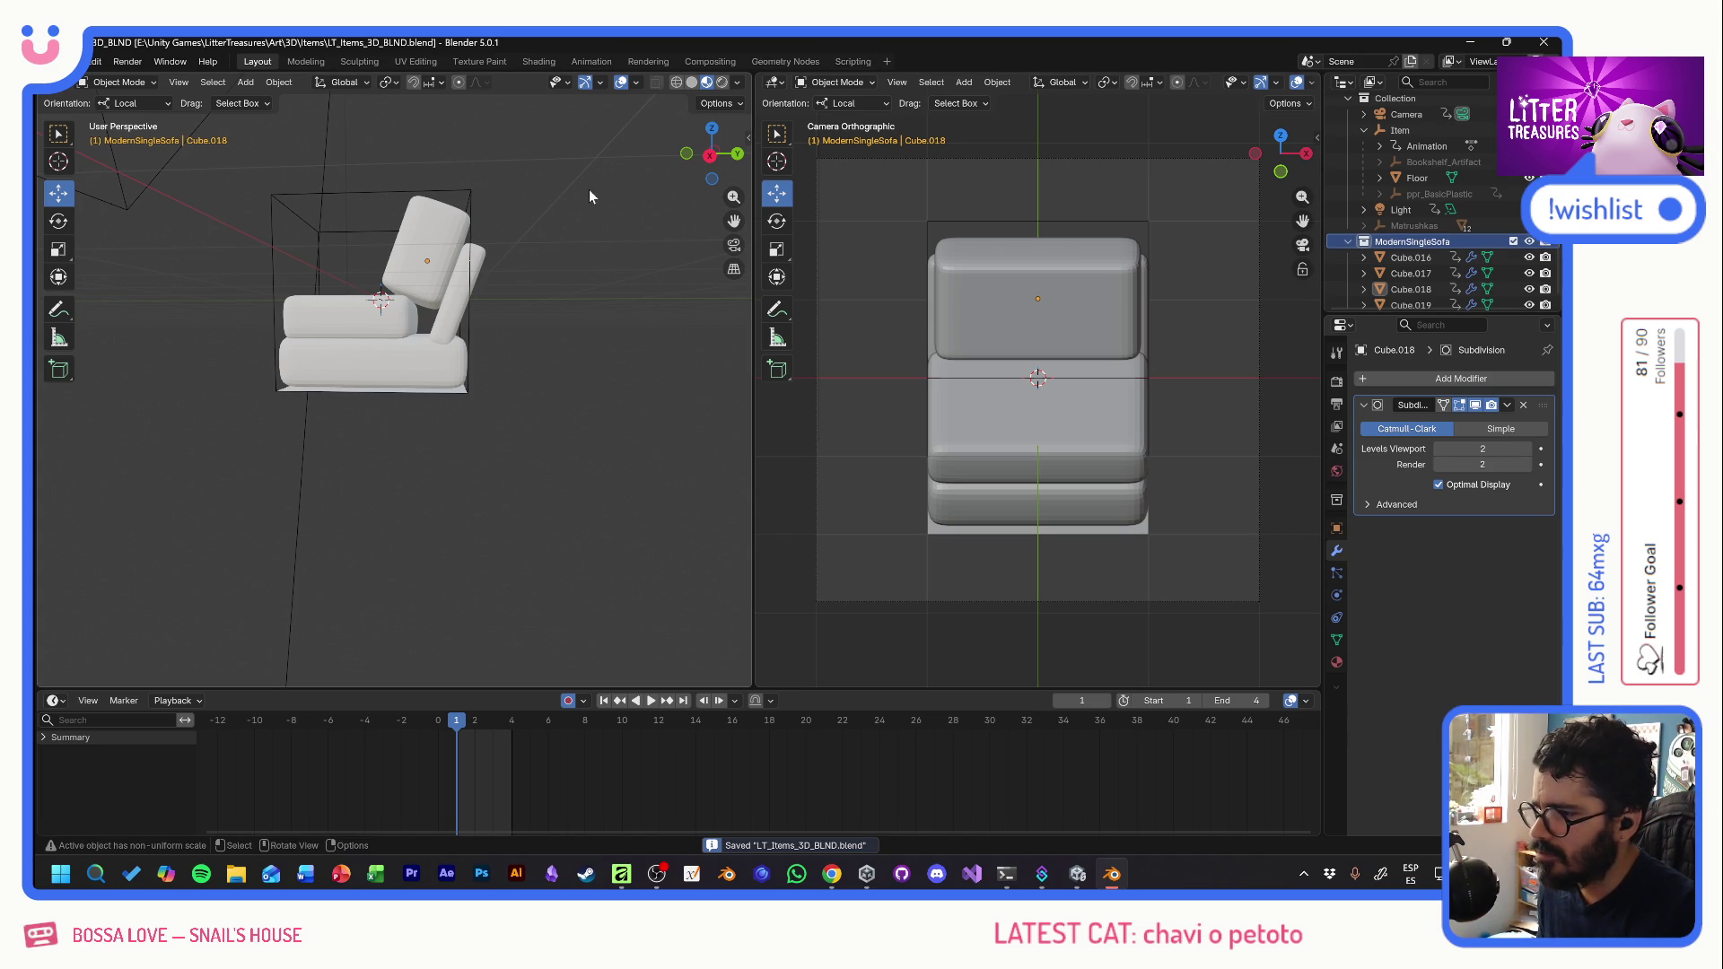
{"action": "key", "text": "super+shift+s"}
{"action": "left_click_drag", "start_coordinate": [876, 203], "coordinate": [1202, 563]}
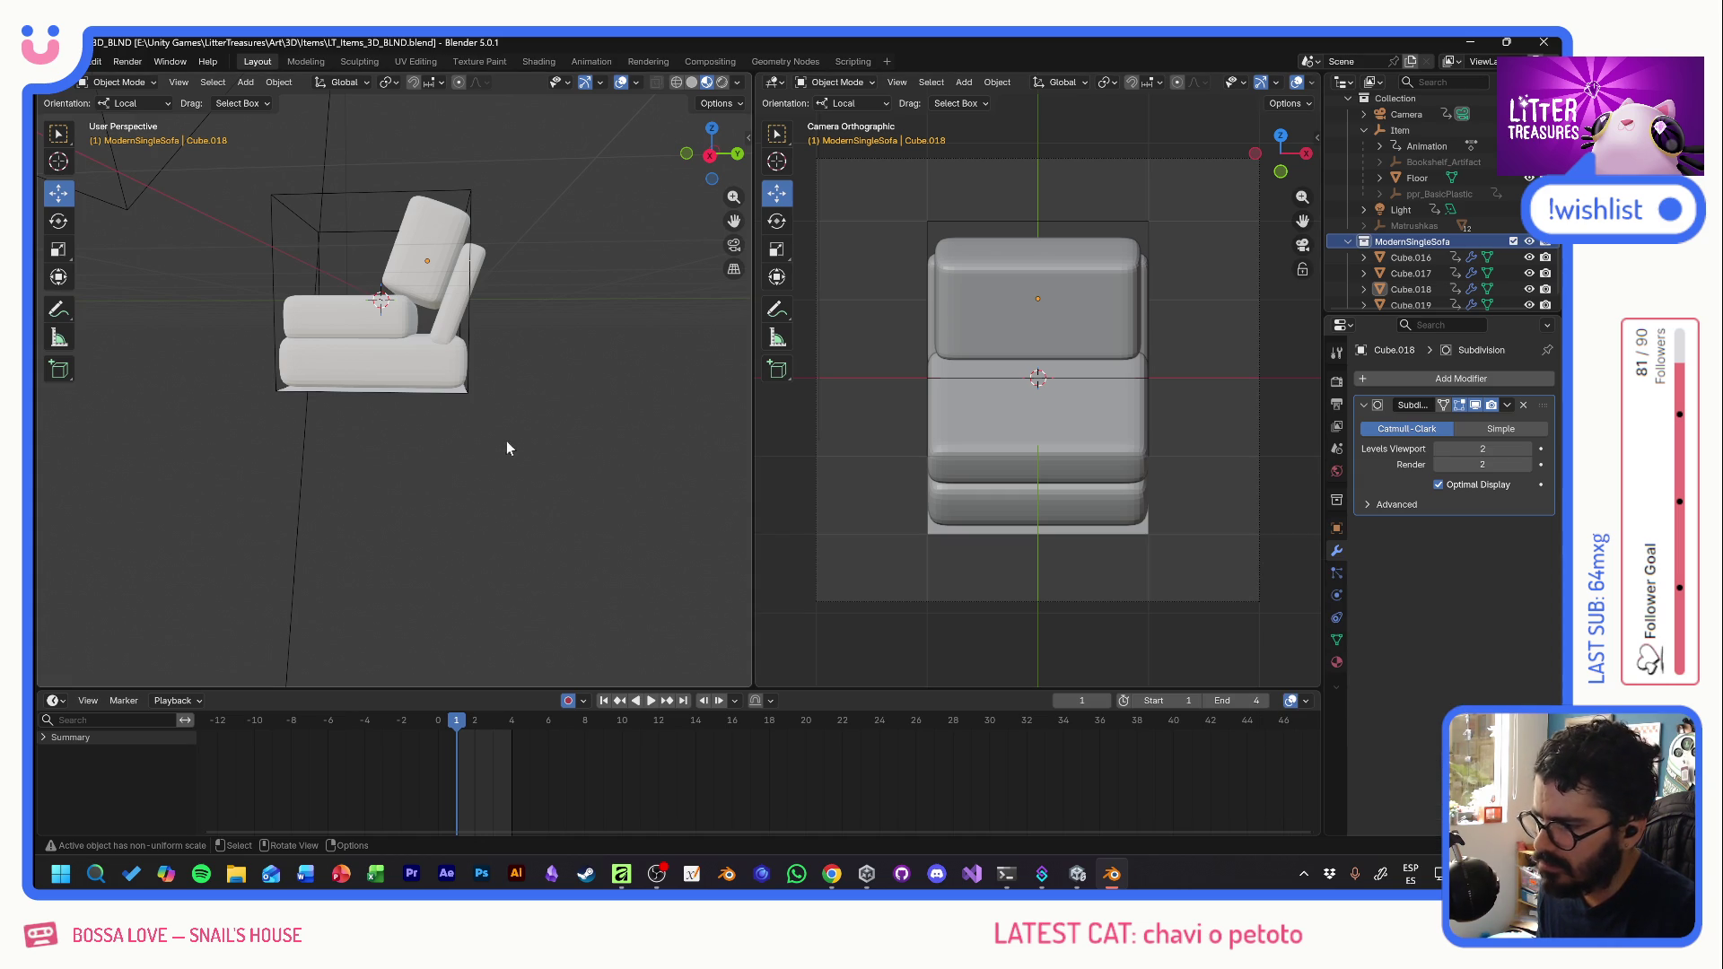
{"action": "key", "text": "alt+Tab"}
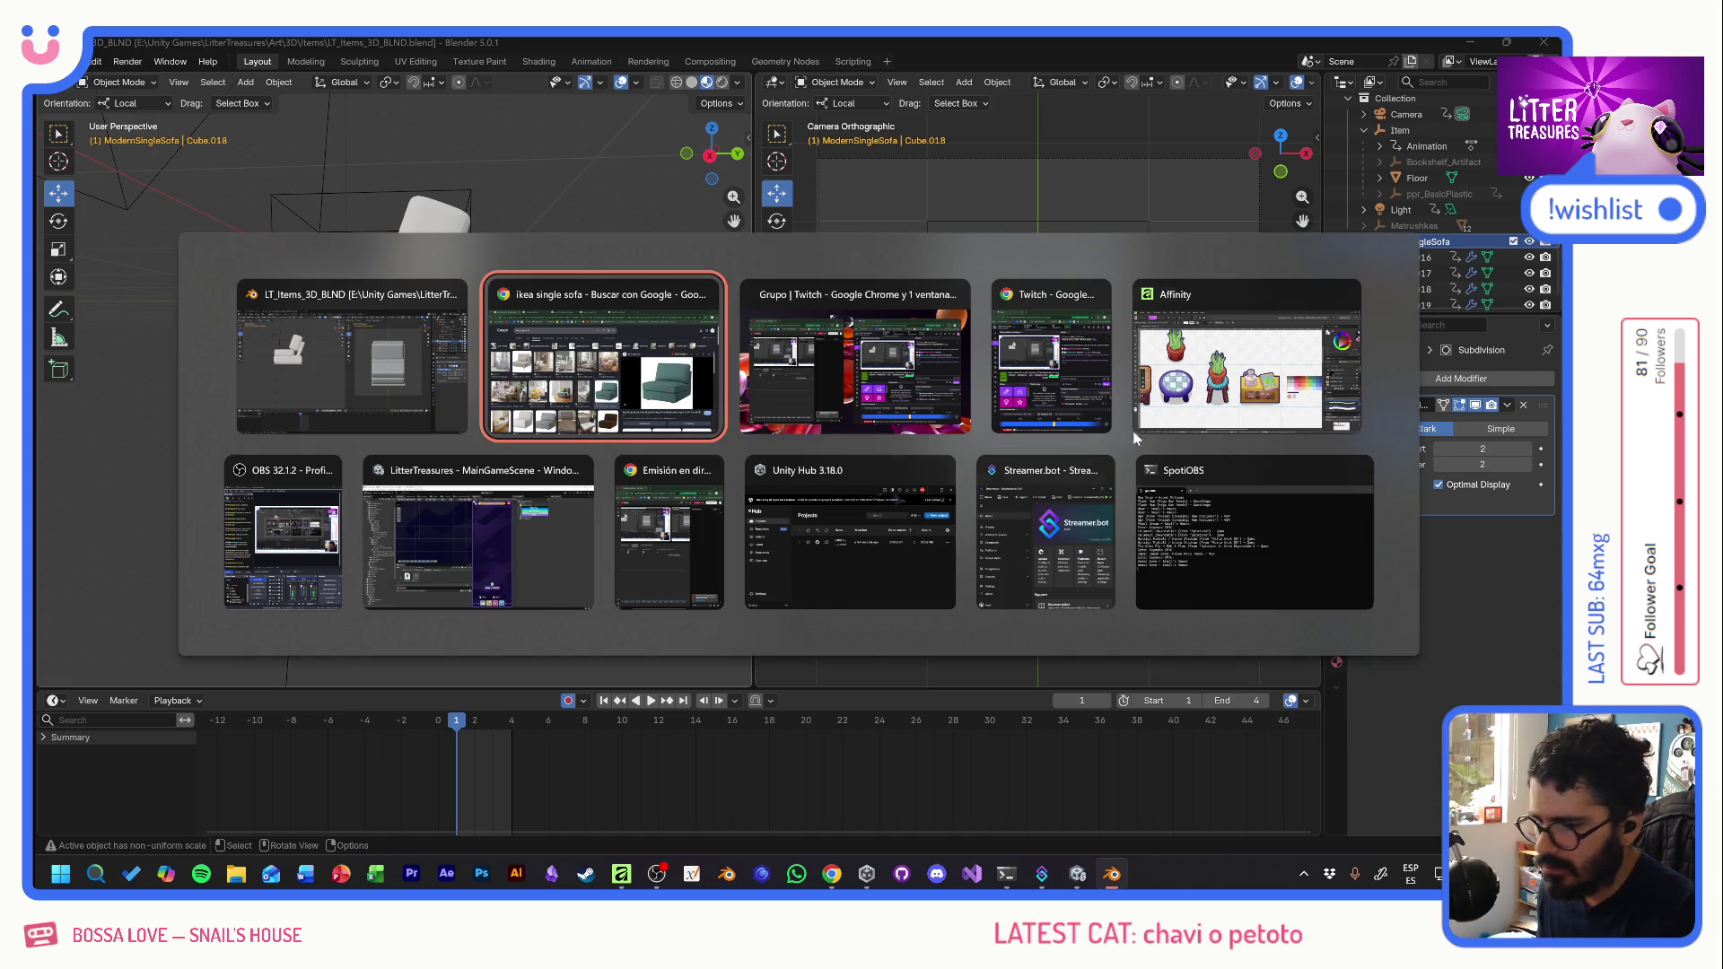
- In the Affinity atlas, select the MinimalCoffeeTable layer and pan to the bookshelf and wooden table
{"action": "left_click", "coordinate": [1193, 386]}
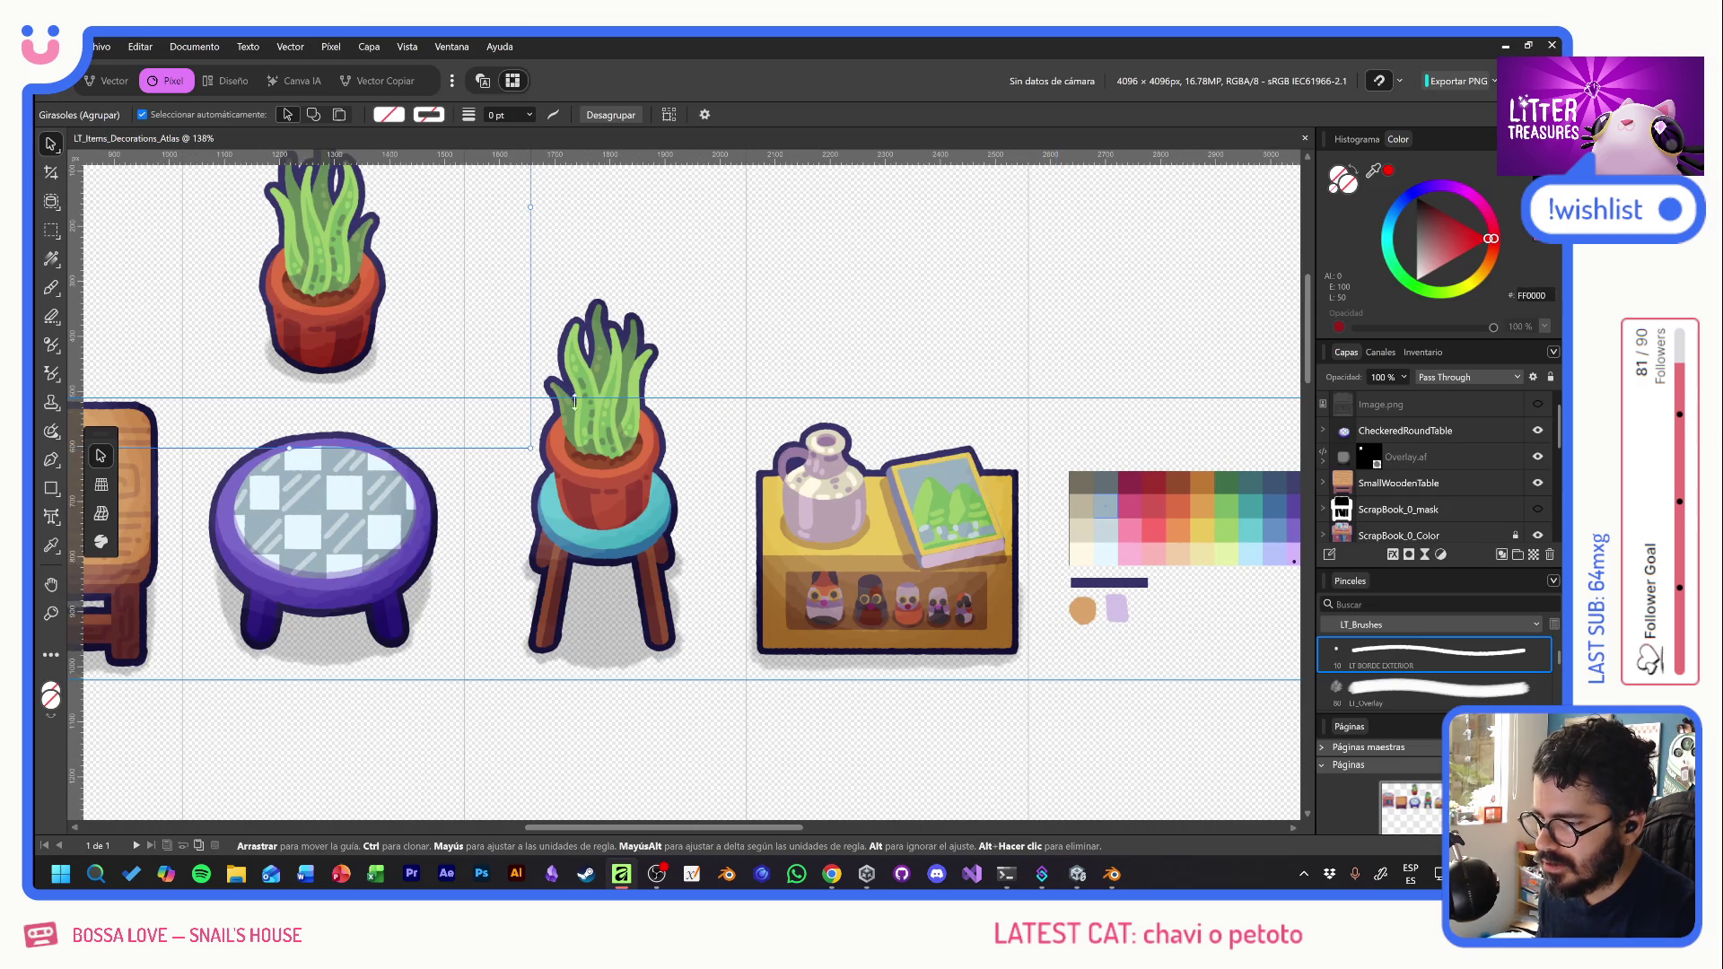
{"action": "left_click_drag", "start_coordinate": [669, 397], "coordinate": [668, 395]}
{"action": "left_click", "coordinate": [669, 395]}
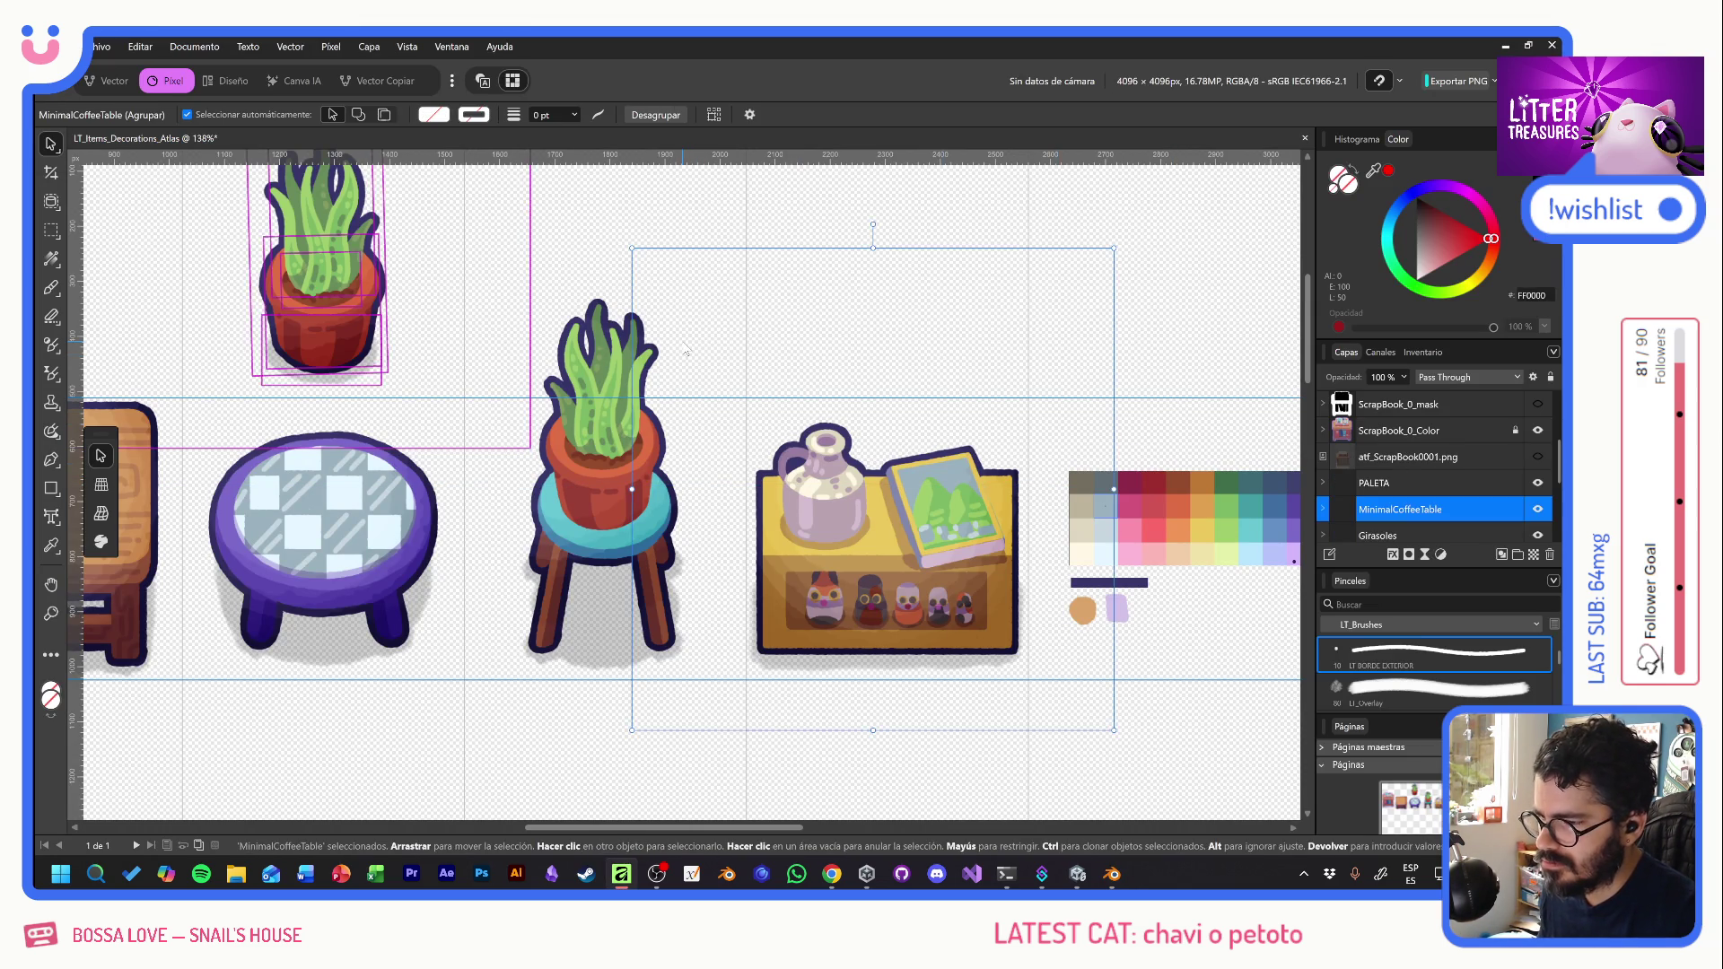
{"action": "mouse_move", "coordinate": [604, 269]}
{"action": "left_mouse_down"}
{"action": "mouse_move", "coordinate": [1155, 415]}
{"action": "mouse_move", "coordinate": [1012, 392]}
{"action": "left_mouse_up"}
{"action": "scroll", "coordinate": [1012, 392], "scroll_direction": "down", "scroll_amount": 3}
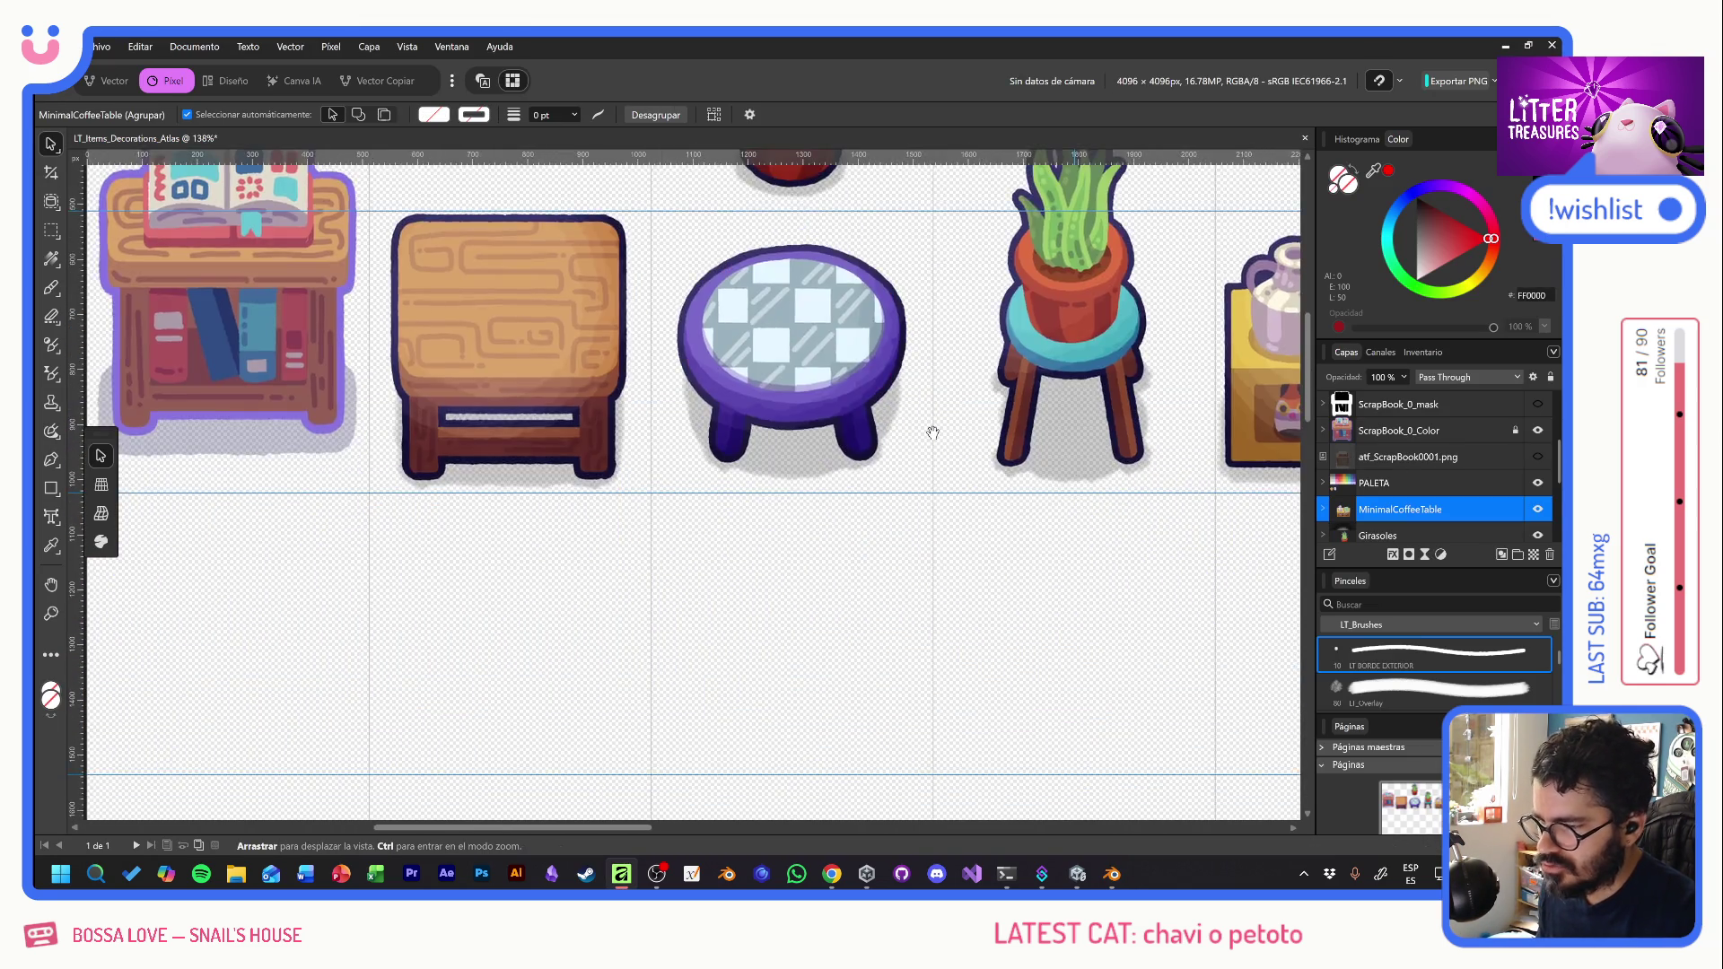
{"action": "scroll", "coordinate": [1014, 413], "scroll_direction": "right", "scroll_amount": 10}
{"action": "scroll", "coordinate": [1023, 470], "scroll_direction": "left", "scroll_amount": 6}
{"action": "scroll", "coordinate": [1023, 469], "scroll_direction": "left", "scroll_amount": 10}
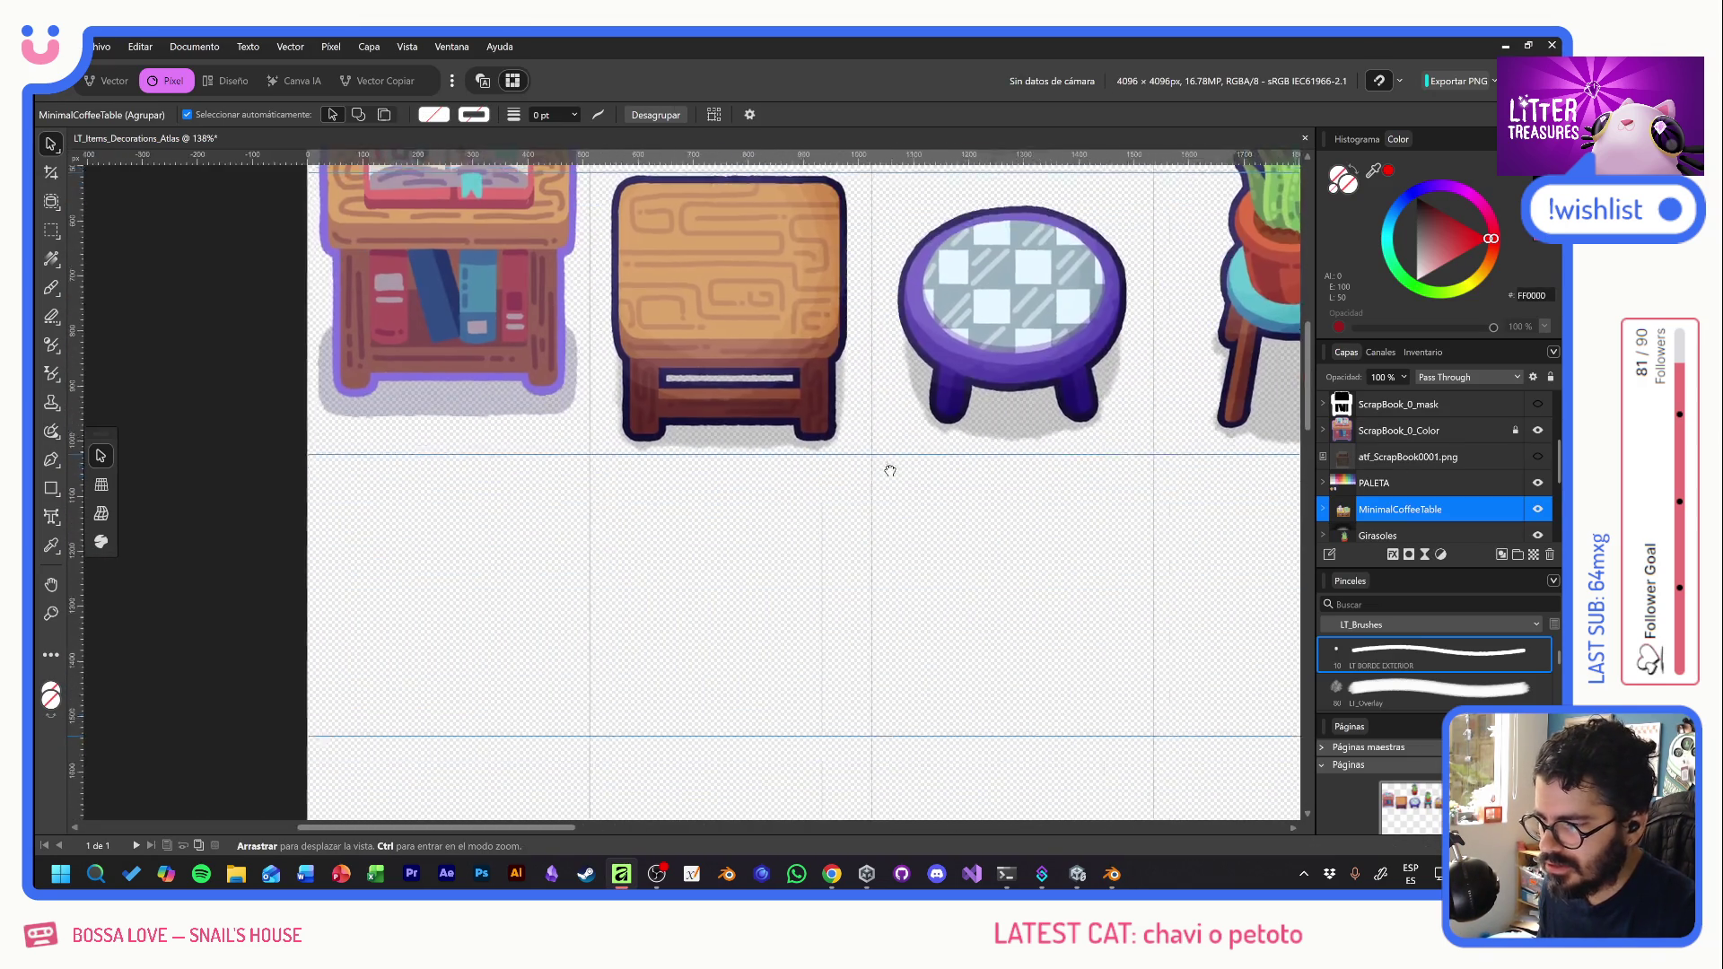
- Paste the sofa screenshot as a new layer and place it below the tables
{"action": "key", "text": "ctrl+v"}
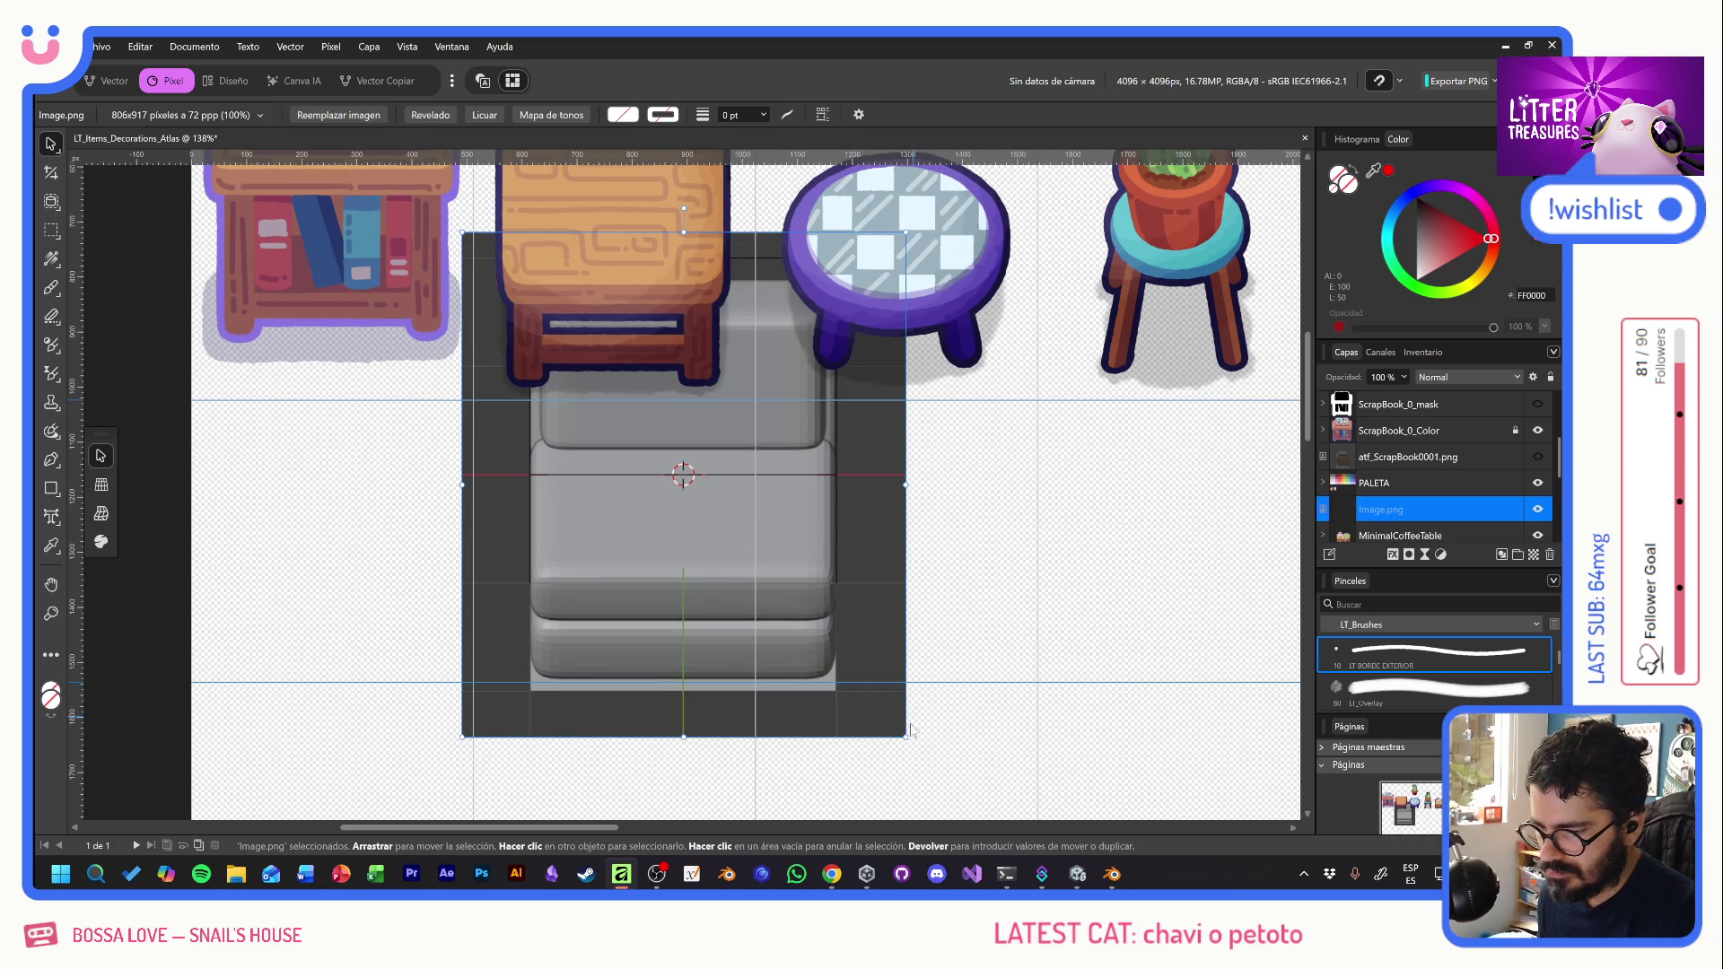
{"action": "left_click_drag", "start_coordinate": [928, 716], "coordinate": [835, 610]}
{"action": "left_click_drag", "start_coordinate": [702, 551], "coordinate": [662, 643]}
{"action": "left_click_drag", "start_coordinate": [784, 729], "coordinate": [831, 784]}
{"action": "left_click_drag", "start_coordinate": [661, 639], "coordinate": [654, 608]}
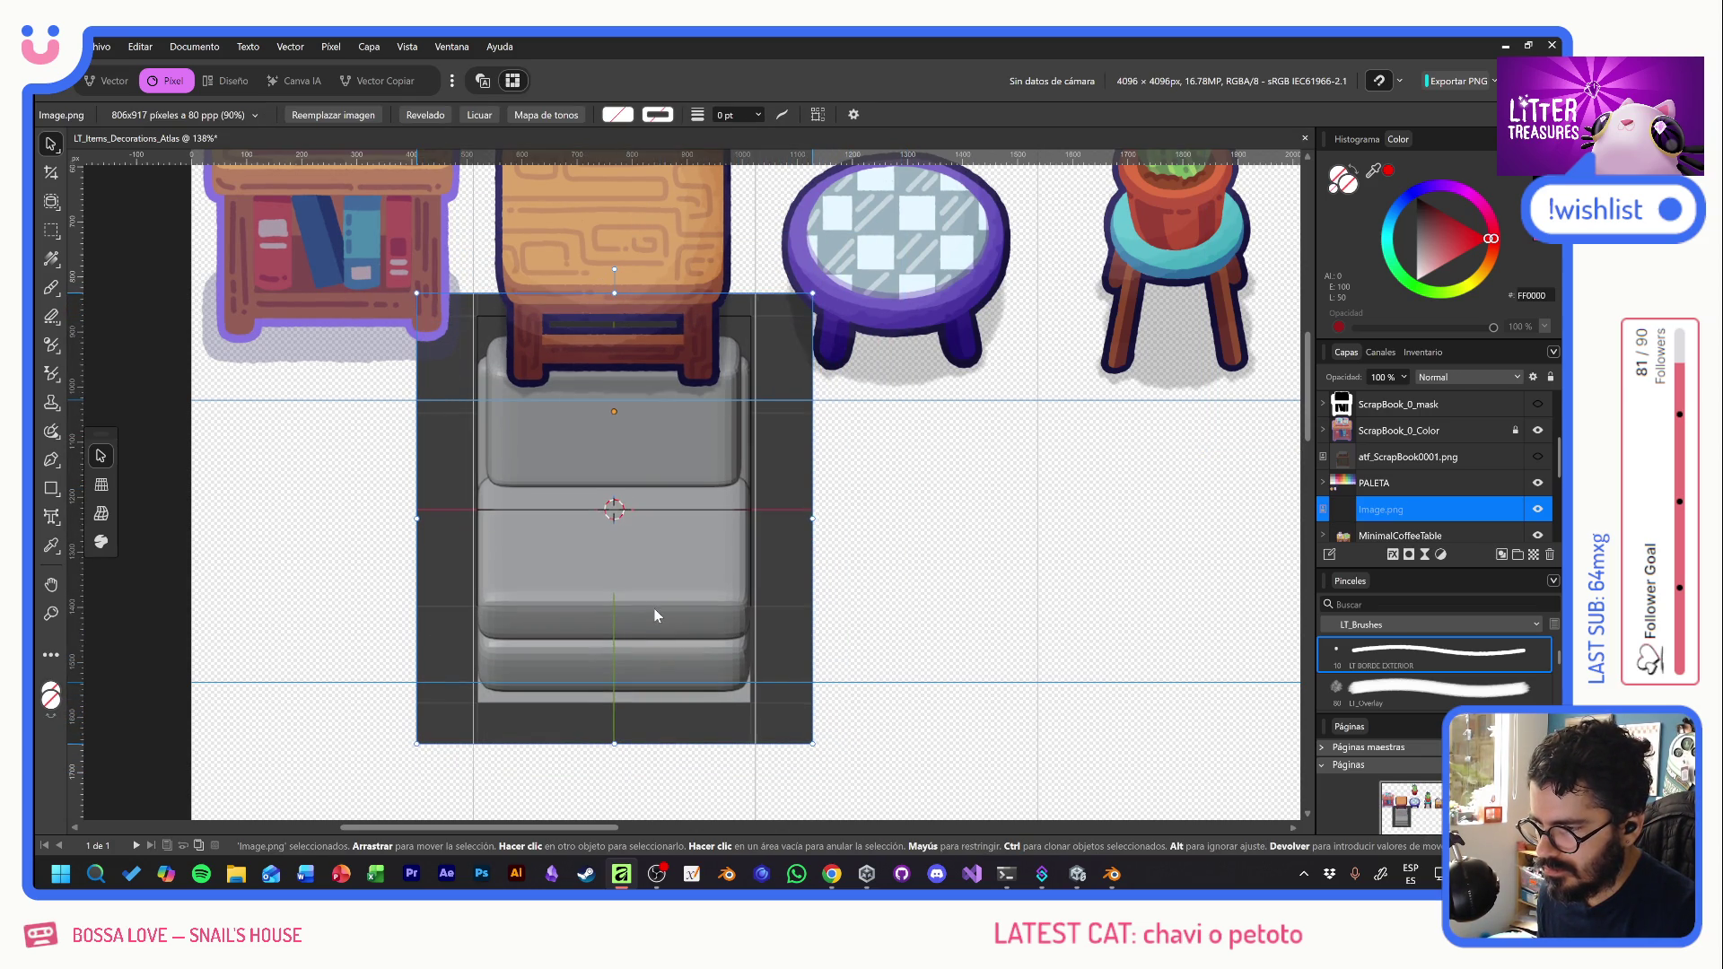
{"action": "mouse_move", "coordinate": [625, 487]}
{"action": "left_mouse_down"}
{"action": "mouse_move", "coordinate": [638, 494]}
{"action": "mouse_move", "coordinate": [644, 425]}
{"action": "mouse_move", "coordinate": [630, 389]}
{"action": "mouse_move", "coordinate": [622, 599]}
{"action": "left_mouse_up"}
{"action": "scroll", "coordinate": [638, 493], "scroll_direction": "down", "scroll_amount": 3}
{"action": "scroll", "coordinate": [825, 573], "scroll_direction": "down", "scroll_amount": 2}
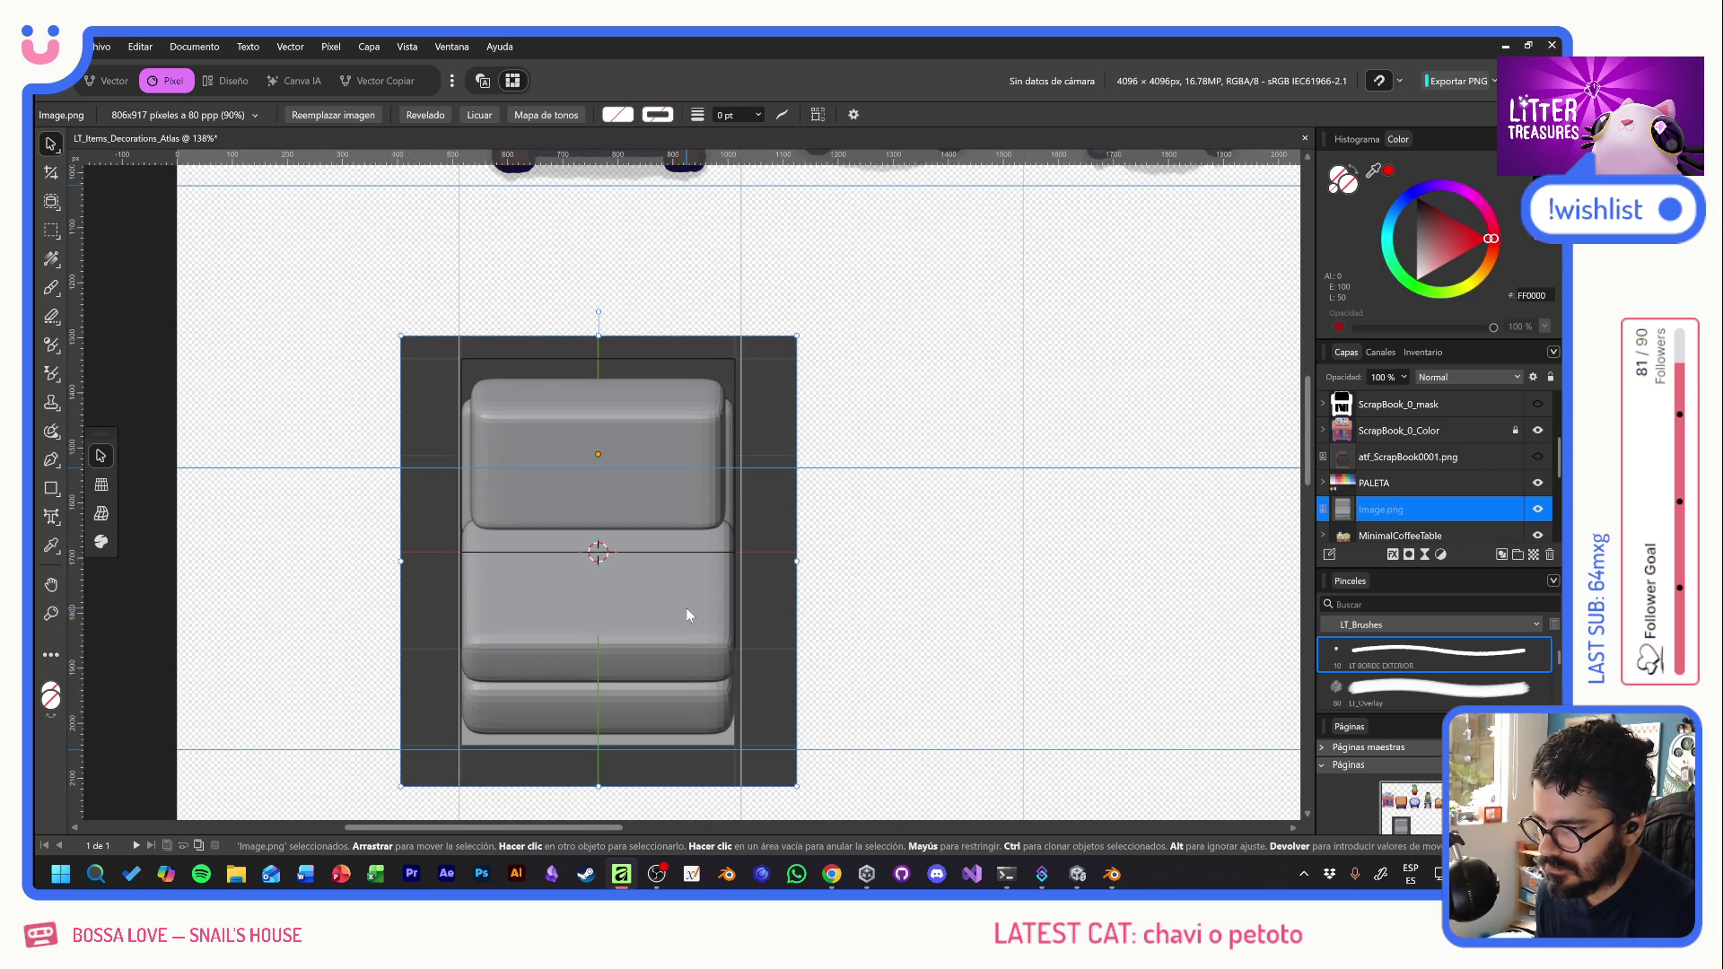
- Resize the sofa screenshot to about 618×703 px, centre it, and nudge it left and down
{"action": "left_click_drag", "start_coordinate": [796, 336], "coordinate": [735, 469]}
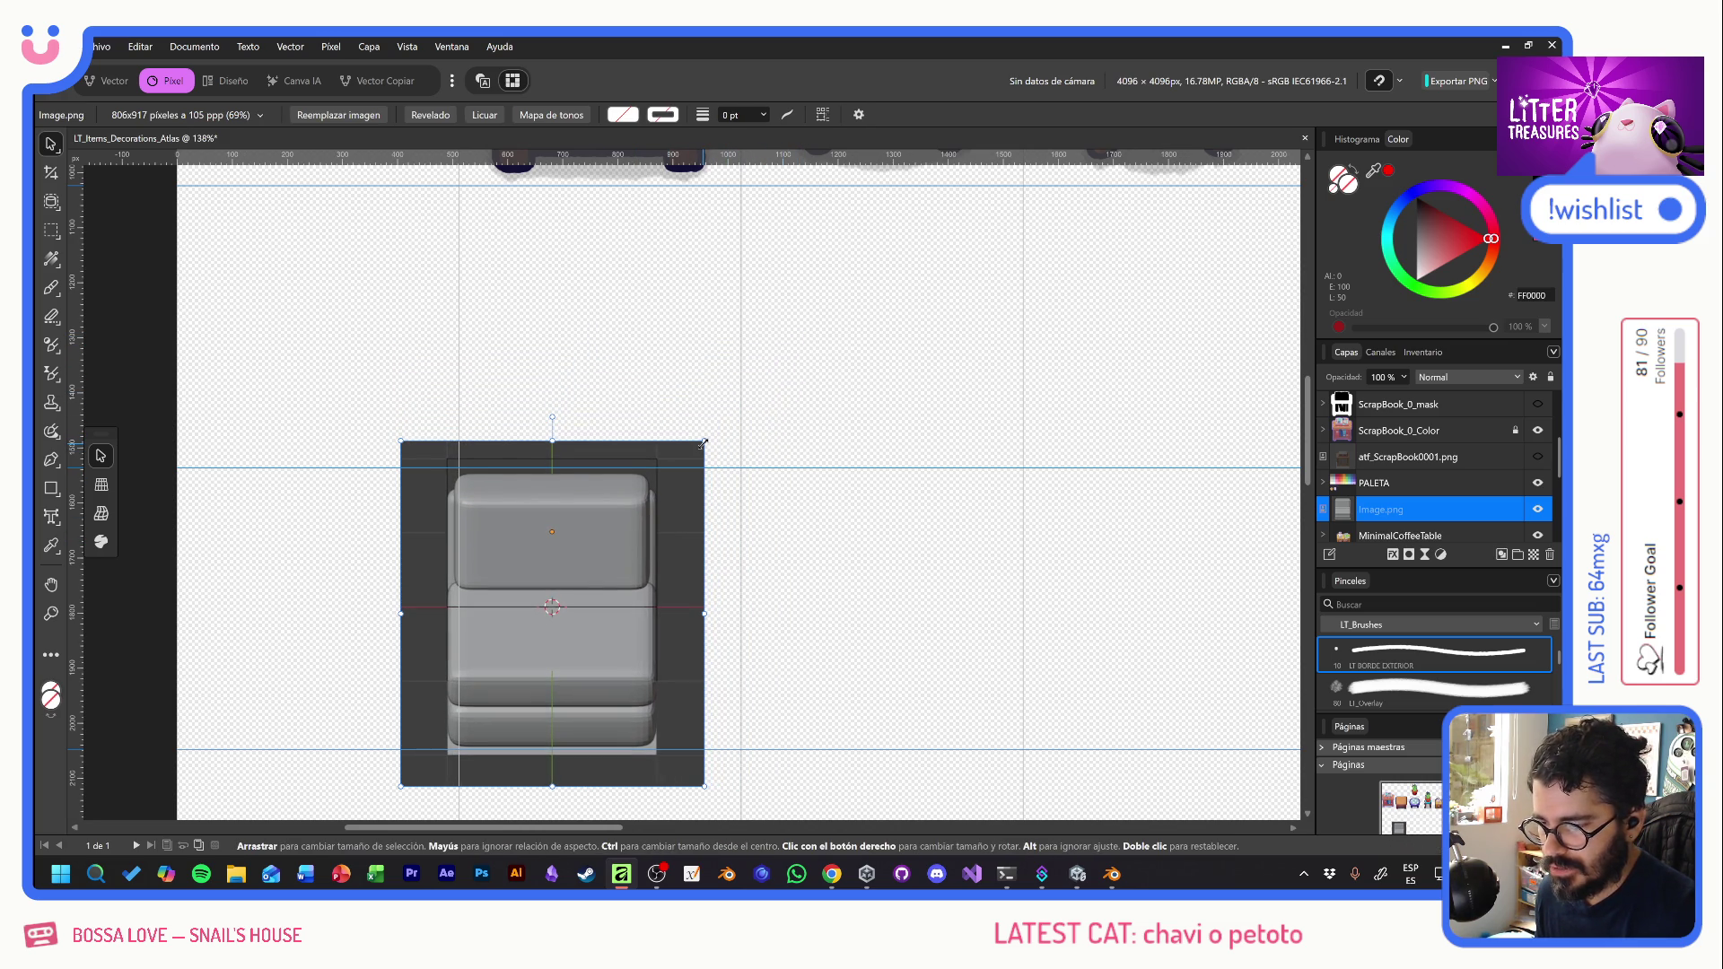
{"action": "left_click_drag", "start_coordinate": [706, 442], "coordinate": [769, 405]}
{"action": "left_click_drag", "start_coordinate": [660, 560], "coordinate": [686, 544]}
{"action": "key", "text": "Left"}
{"action": "key", "text": "Left"}
{"action": "key", "text": "Left"}
{"action": "key", "text": "Down"}
{"action": "key", "text": "Down"}
{"action": "key", "text": "Down"}
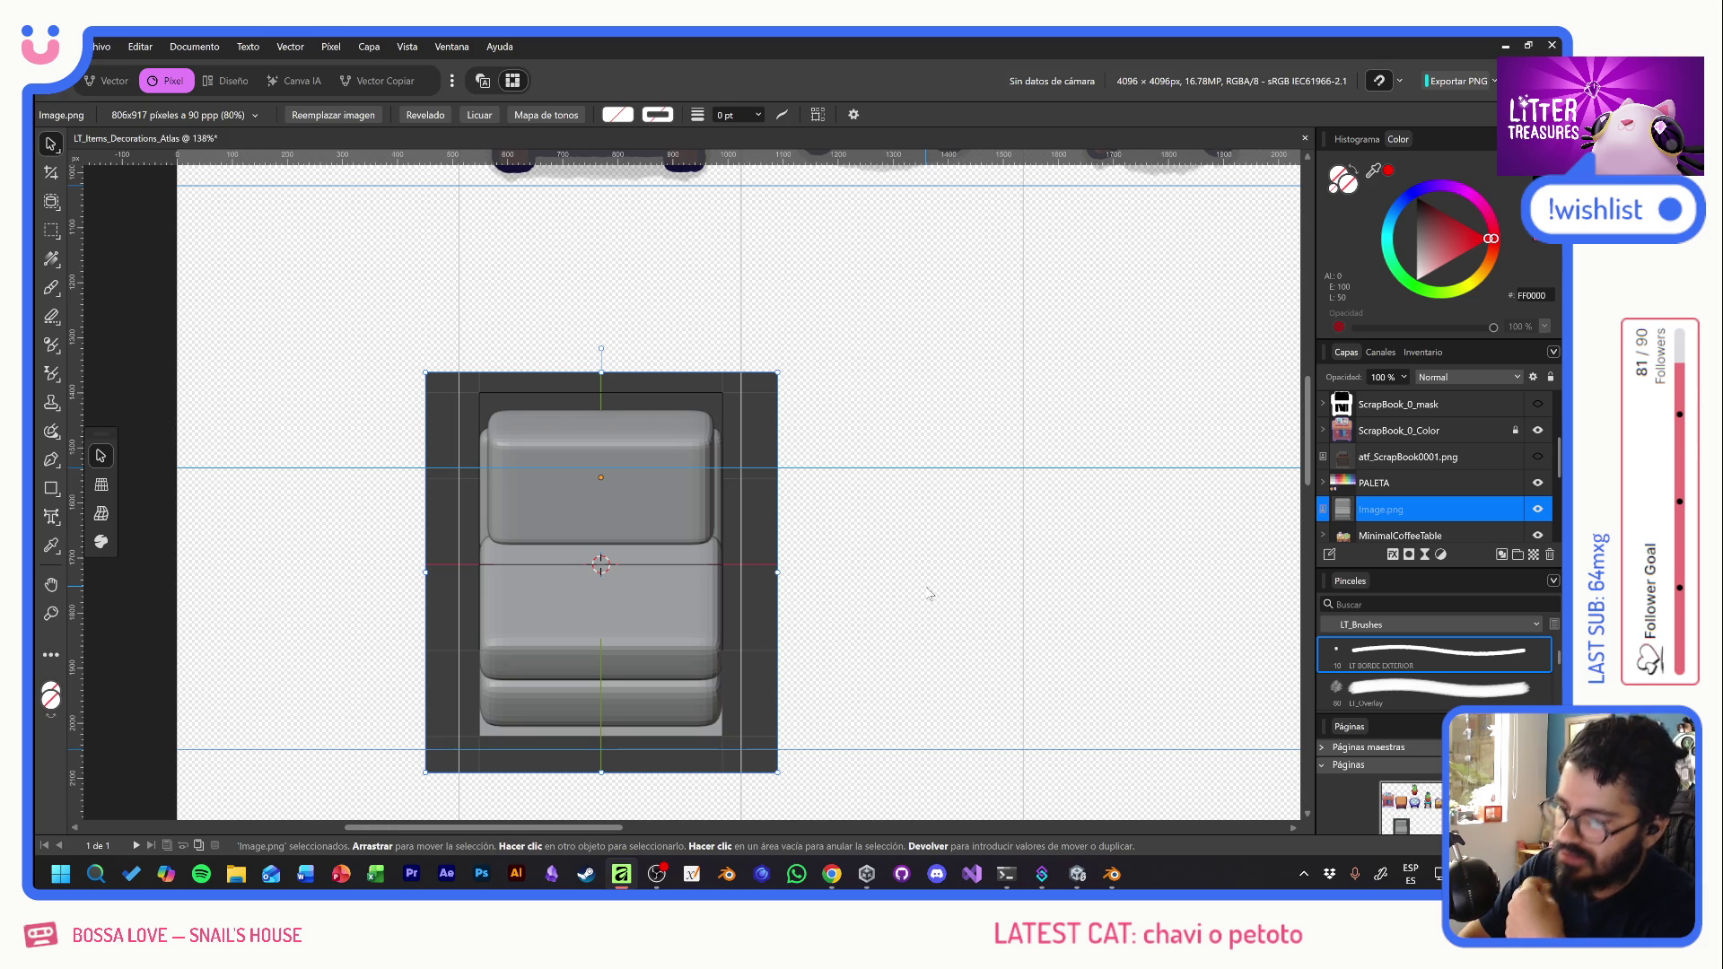
{"action": "scroll", "coordinate": [902, 619], "scroll_direction": "down", "scroll_amount": 4}
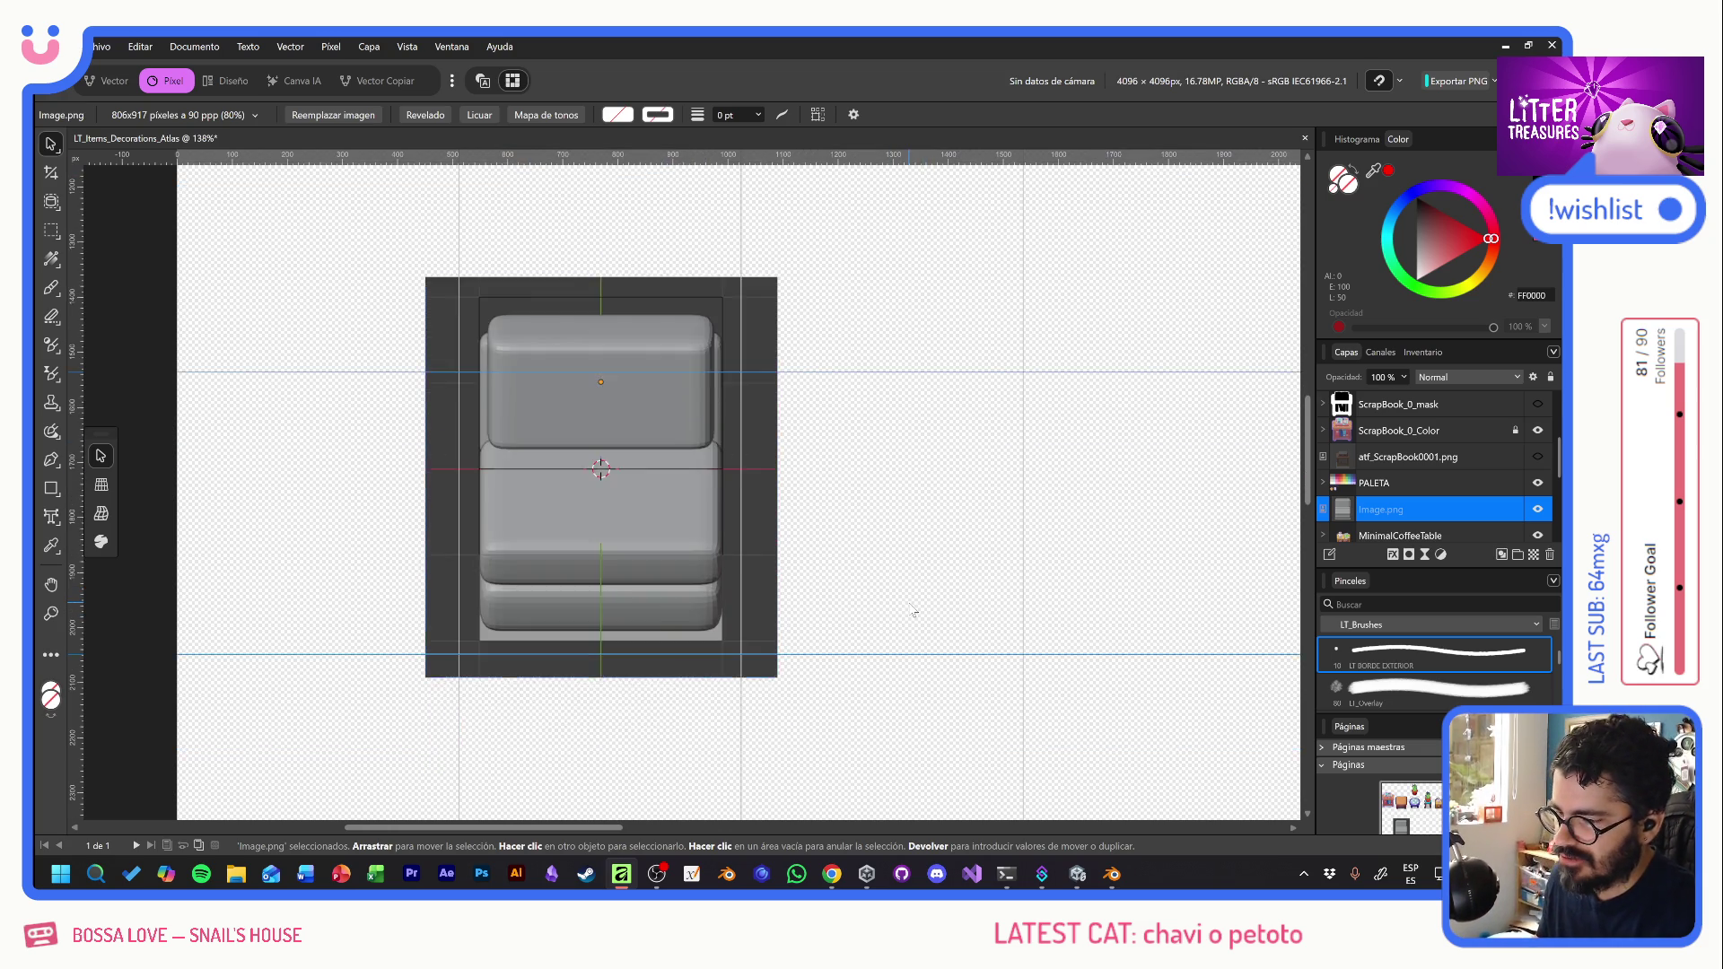
{"action": "scroll", "coordinate": [913, 612], "scroll_direction": "down", "scroll_amount": 2}
{"action": "scroll", "coordinate": [914, 612], "scroll_direction": "up", "scroll_amount": 4}
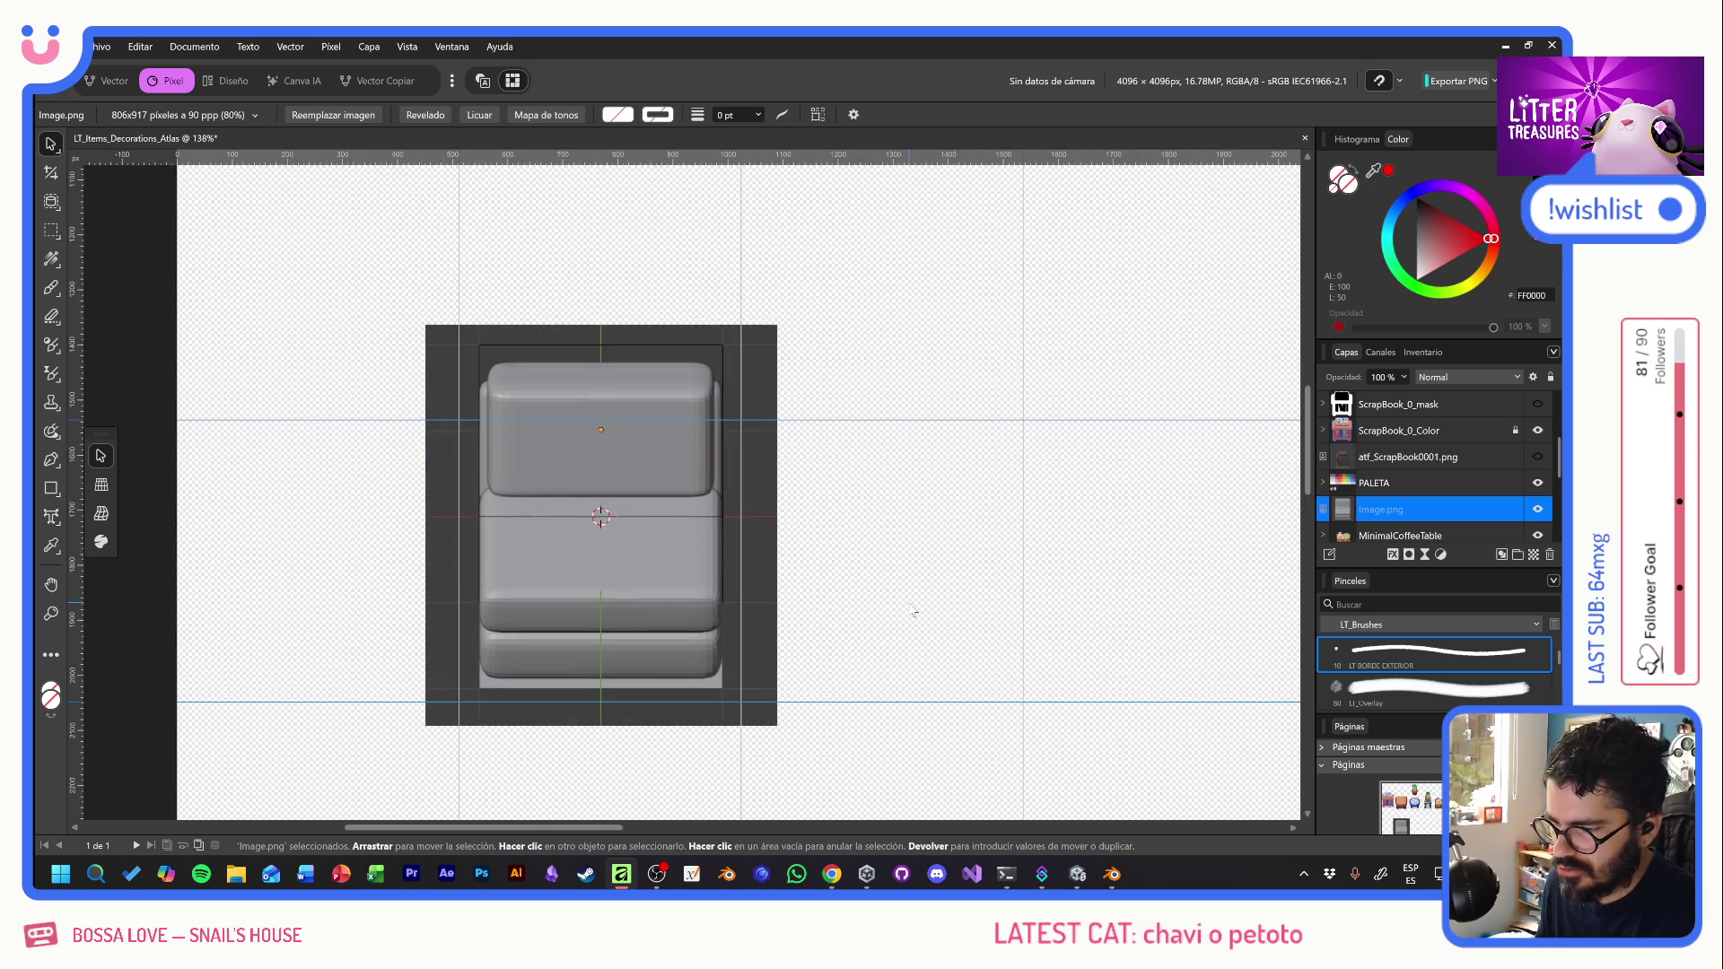
{"action": "key", "text": "alt+Tab"}
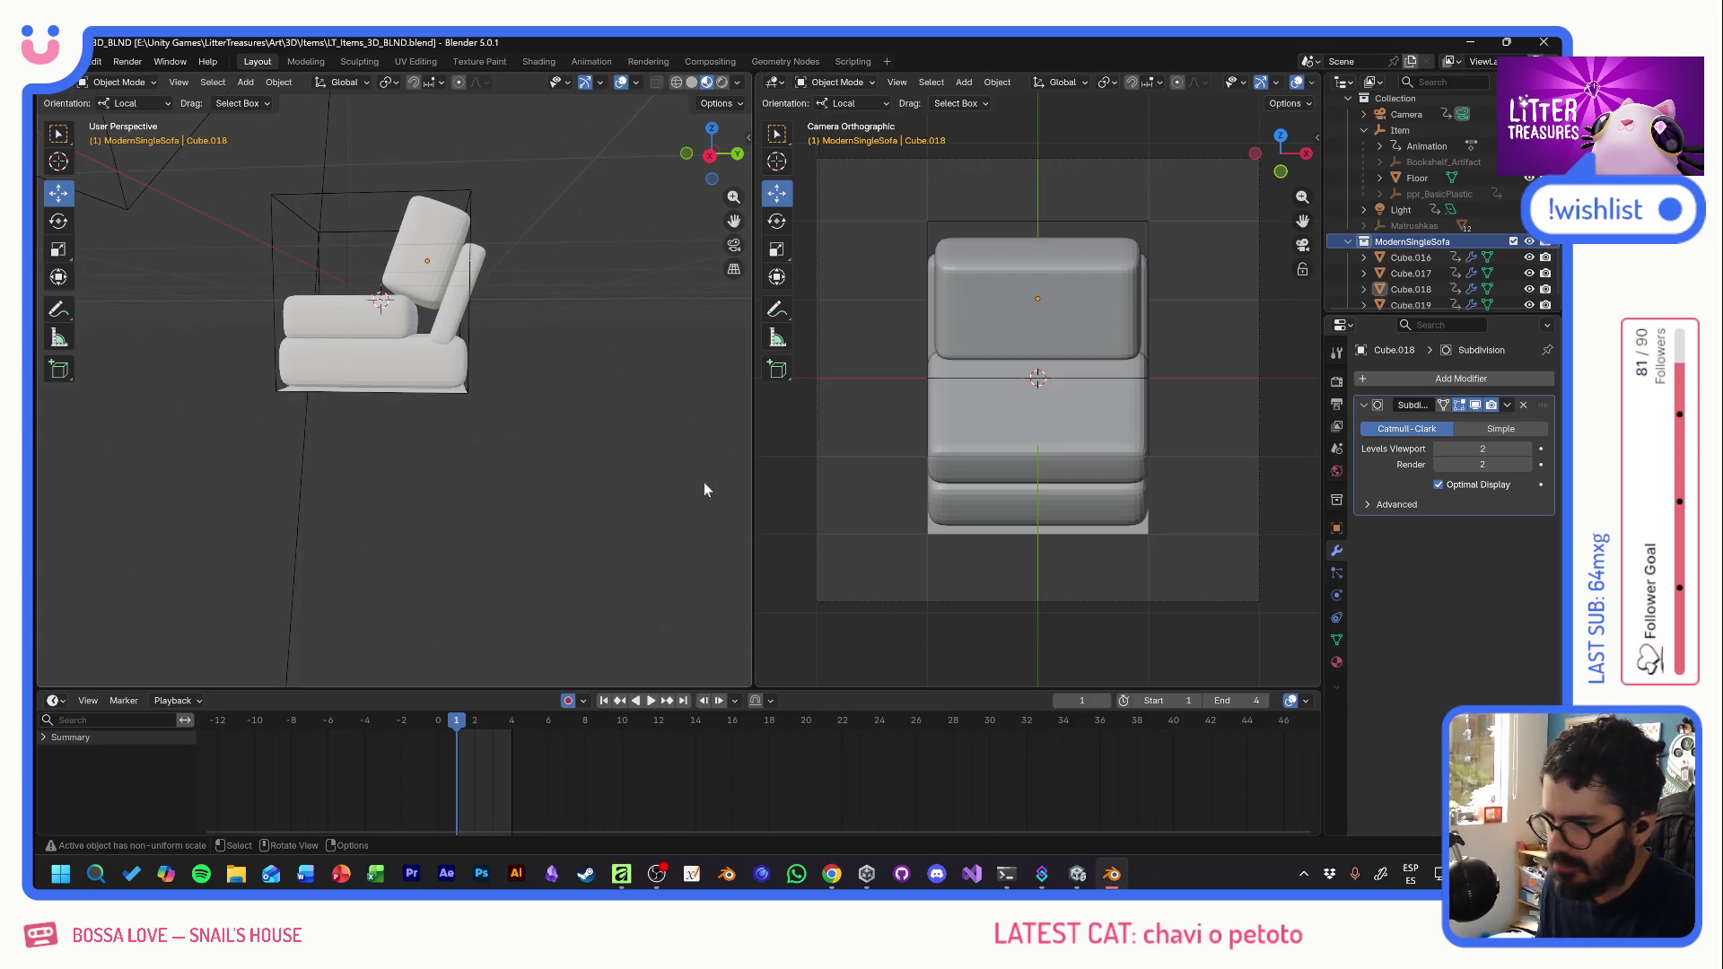
- Select all sofa parts and try squashing them along Z, undoing the first attempt
{"action": "left_click", "coordinate": [1425, 225]}
{"action": "left_click", "coordinate": [58, 248]}
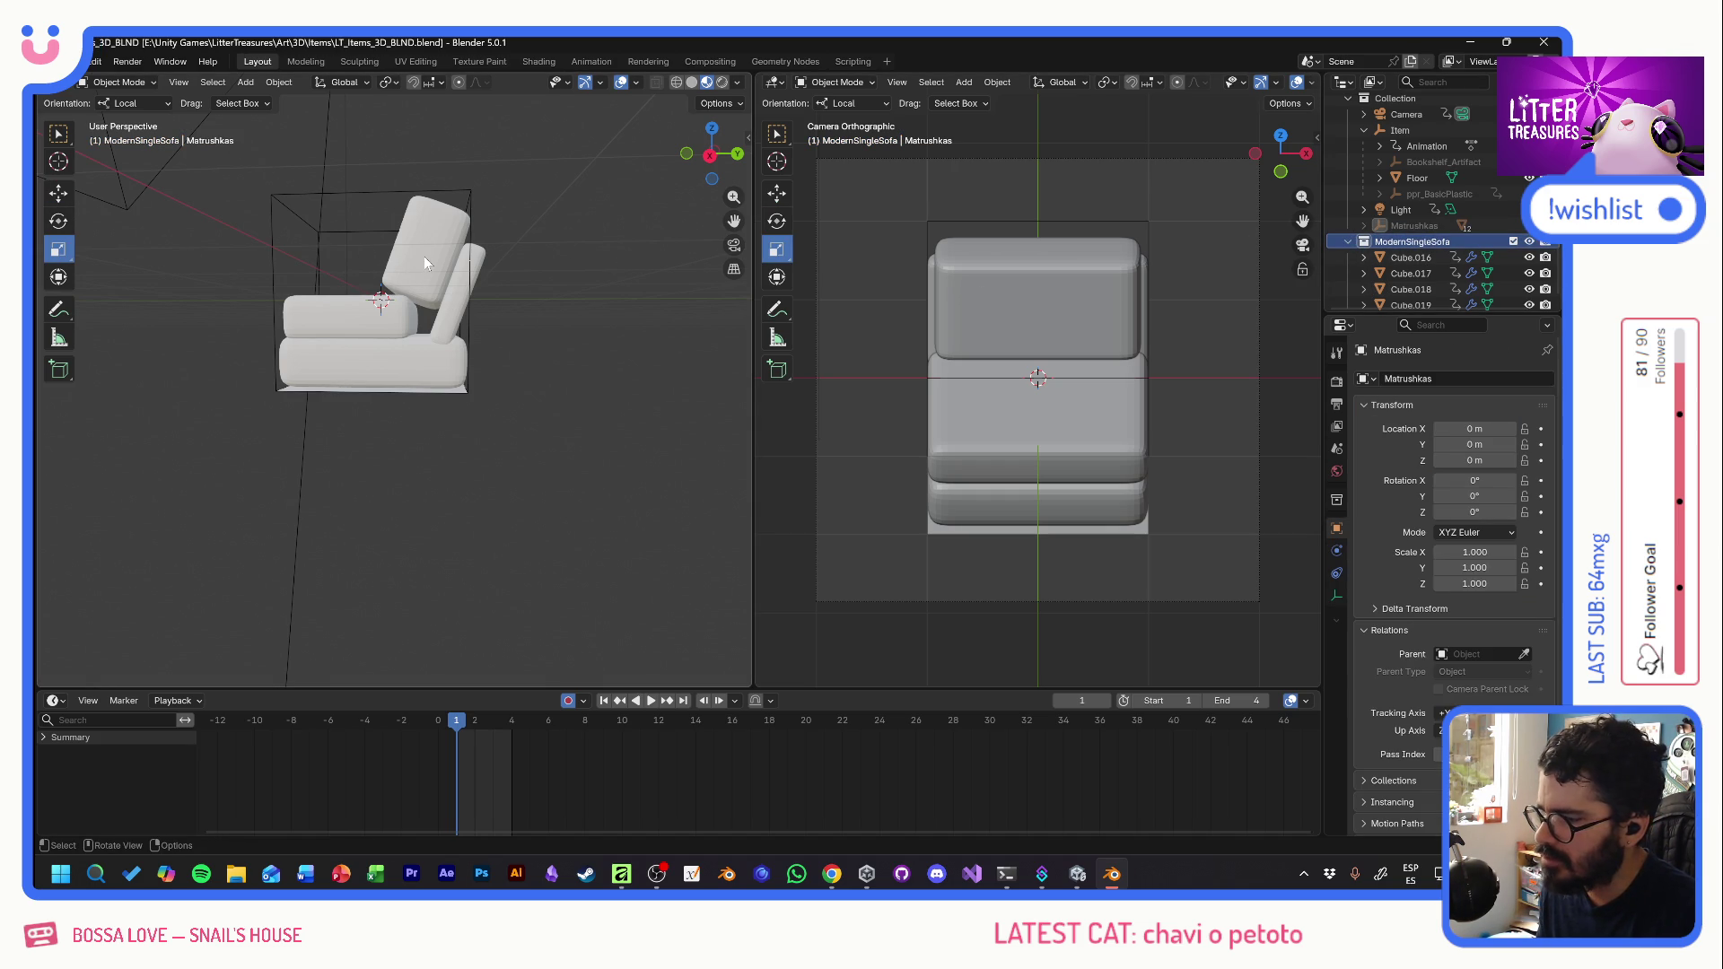
{"action": "left_click_drag", "start_coordinate": [350, 224], "coordinate": [413, 277]}
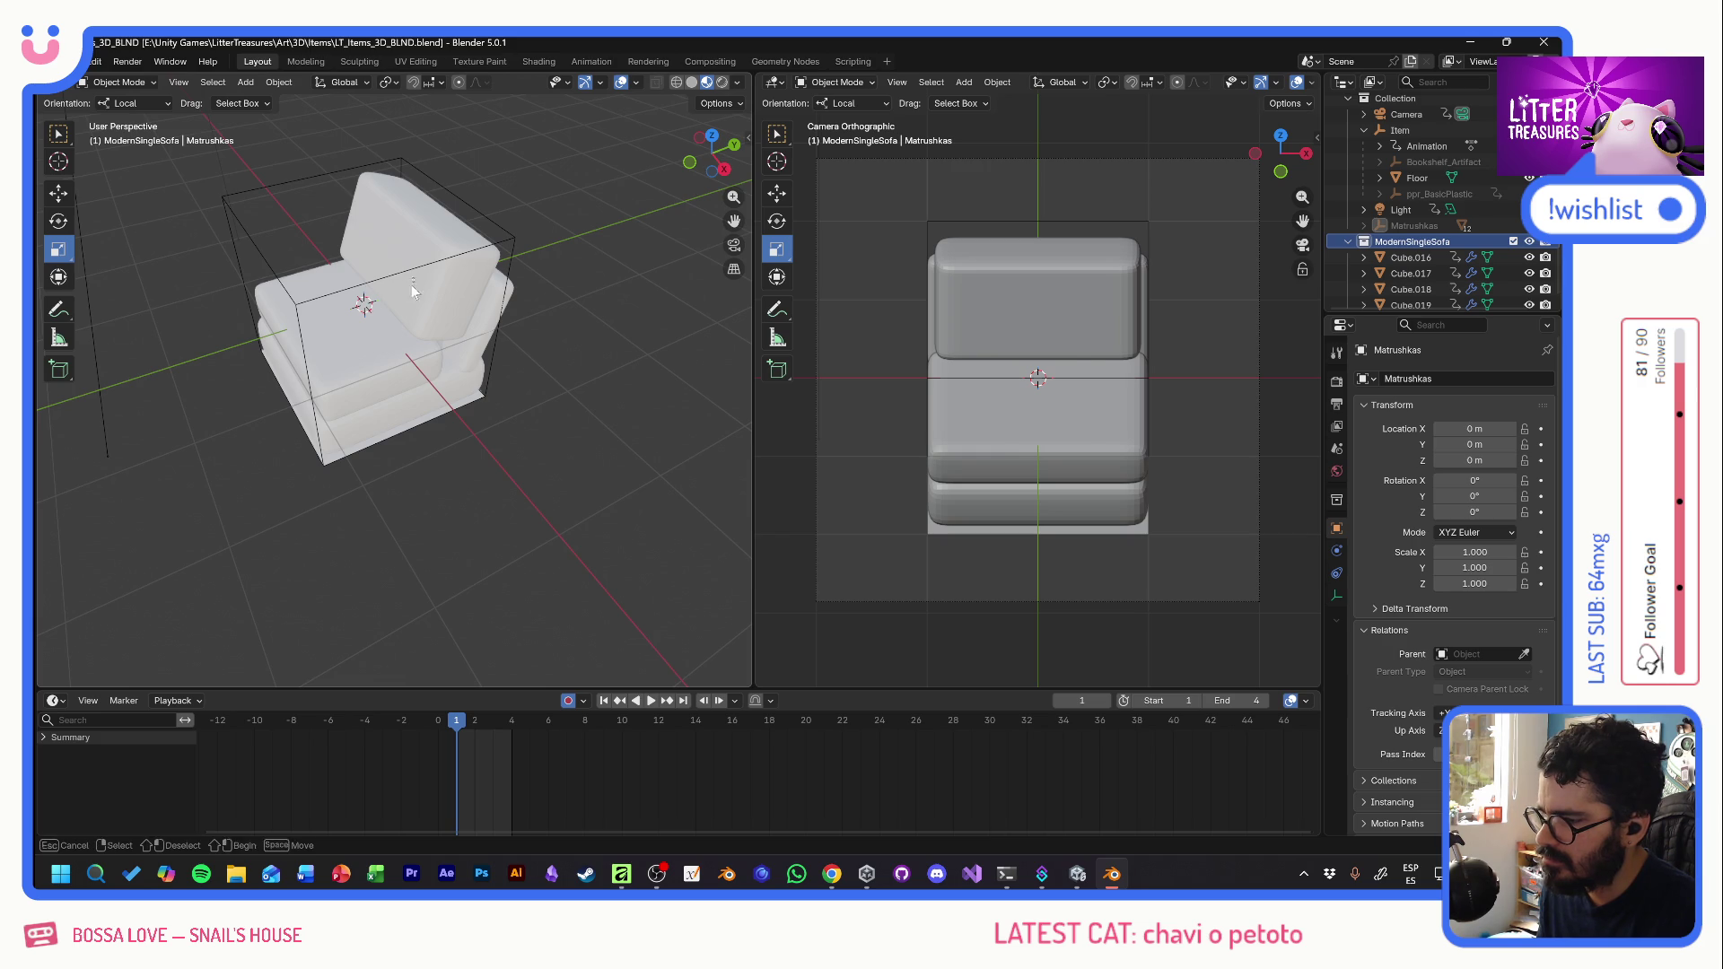
{"action": "key", "text": "a"}
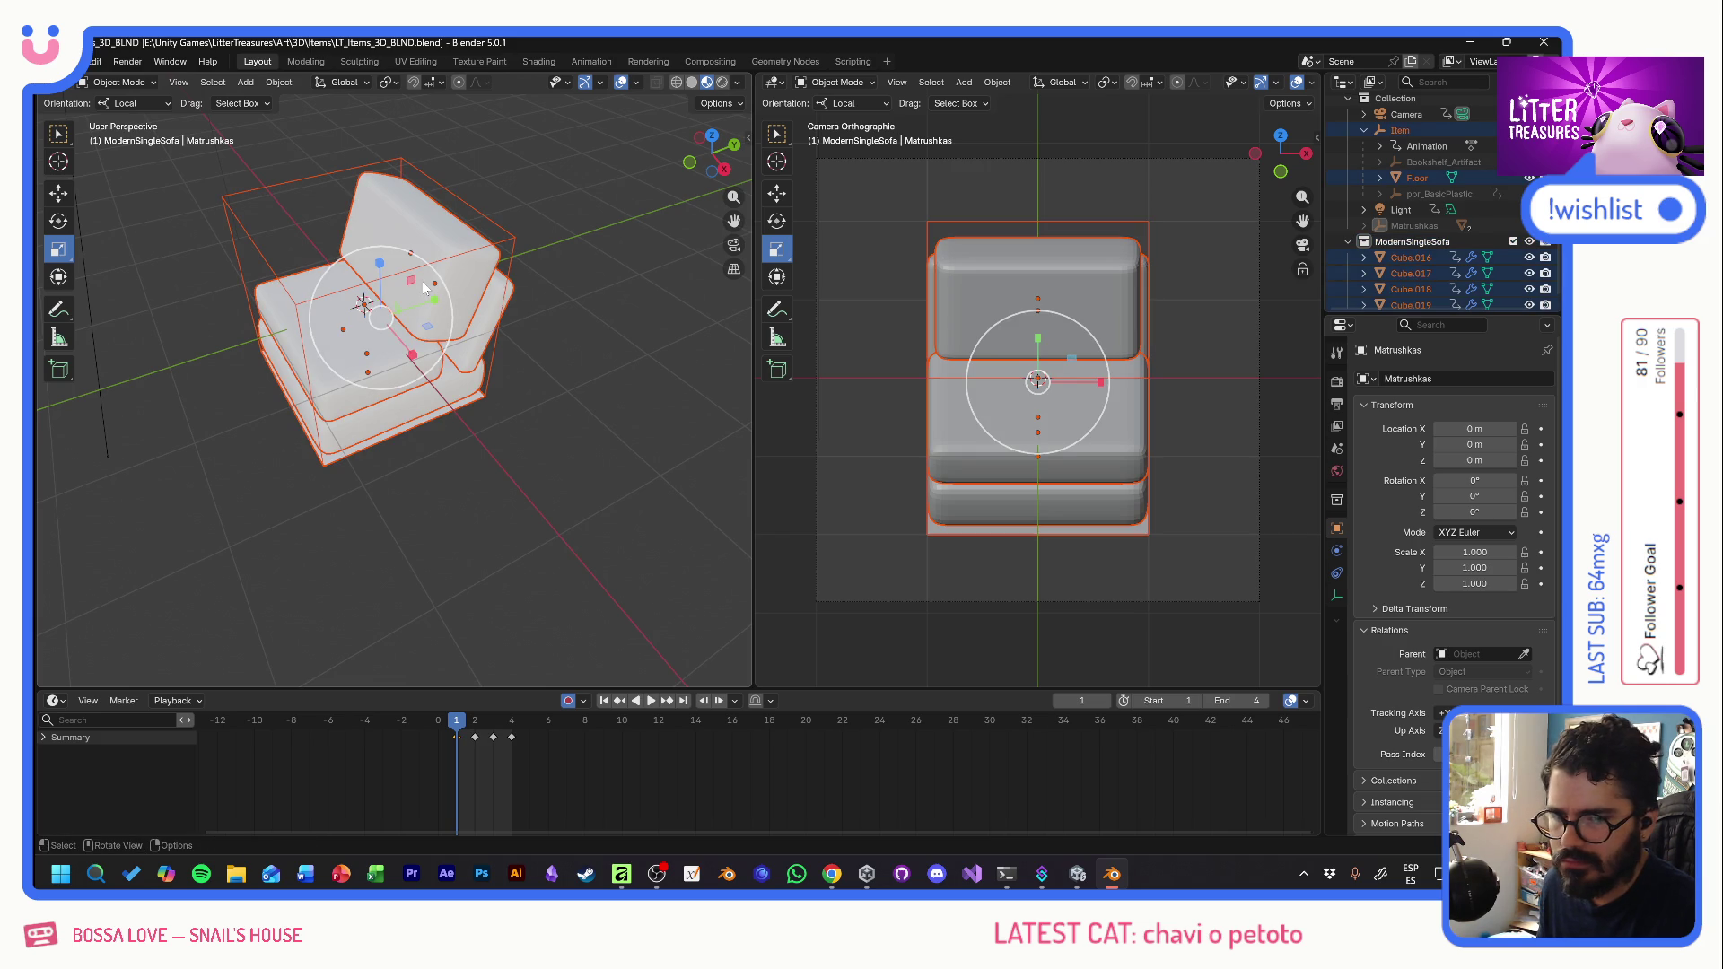
{"action": "left_click_drag", "start_coordinate": [378, 273], "coordinate": [382, 291]}
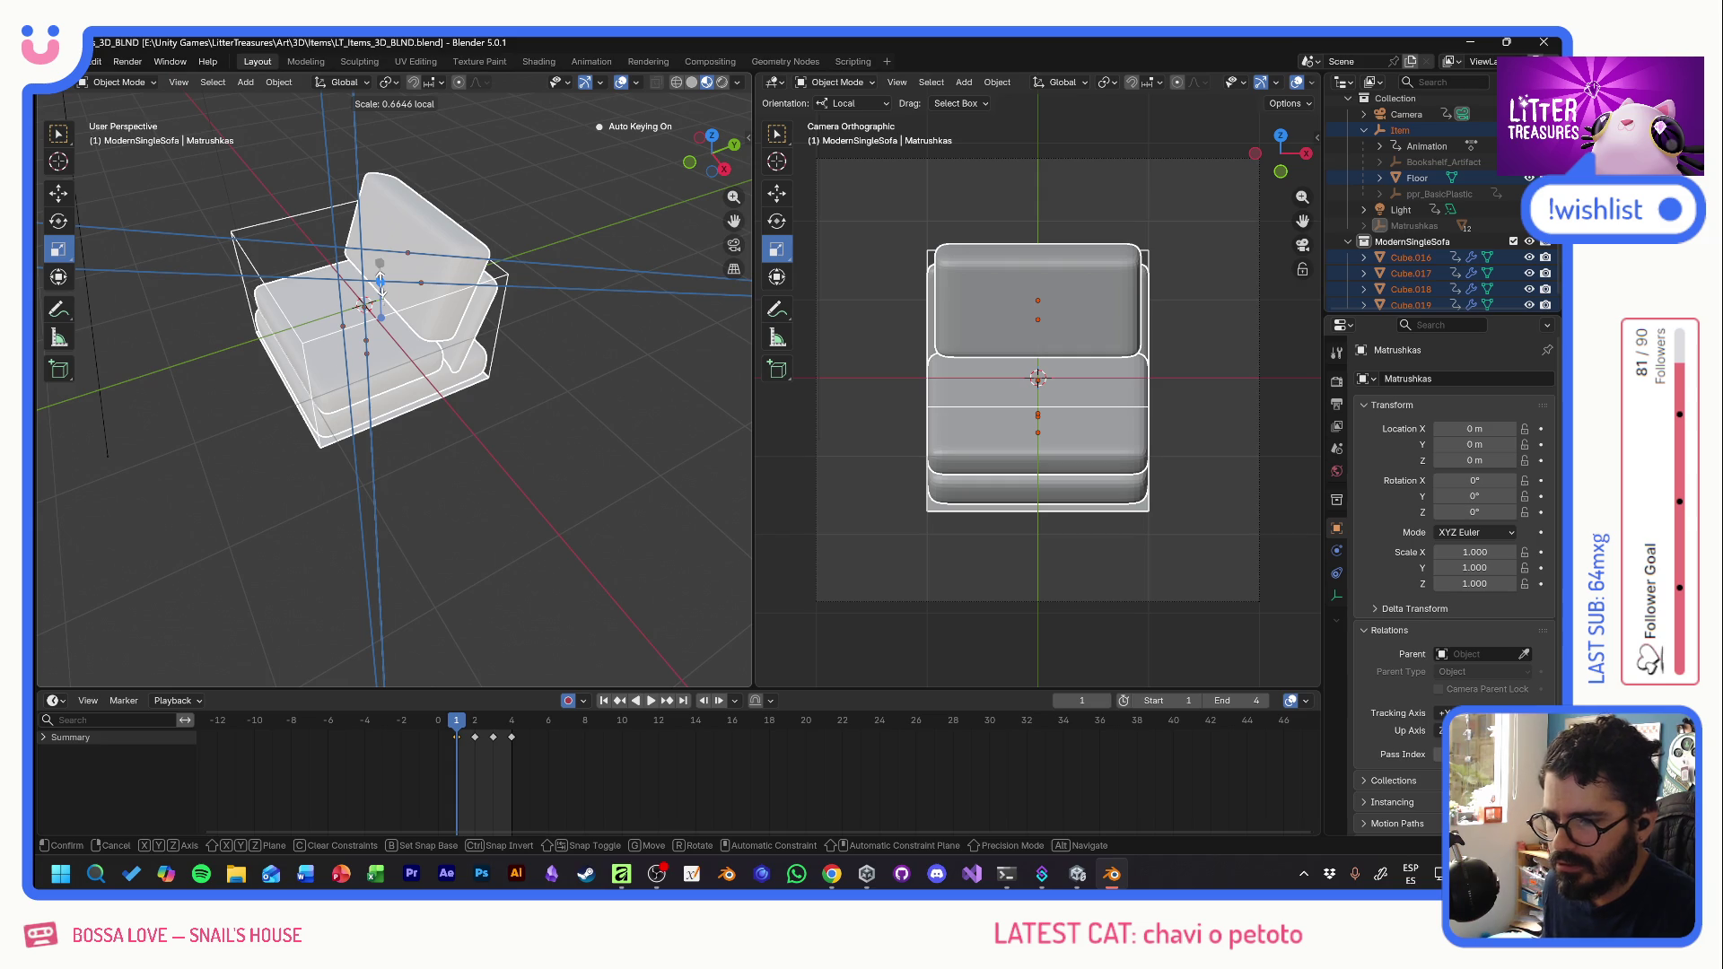
{"action": "left_click_drag", "start_coordinate": [380, 285], "coordinate": [381, 291]}
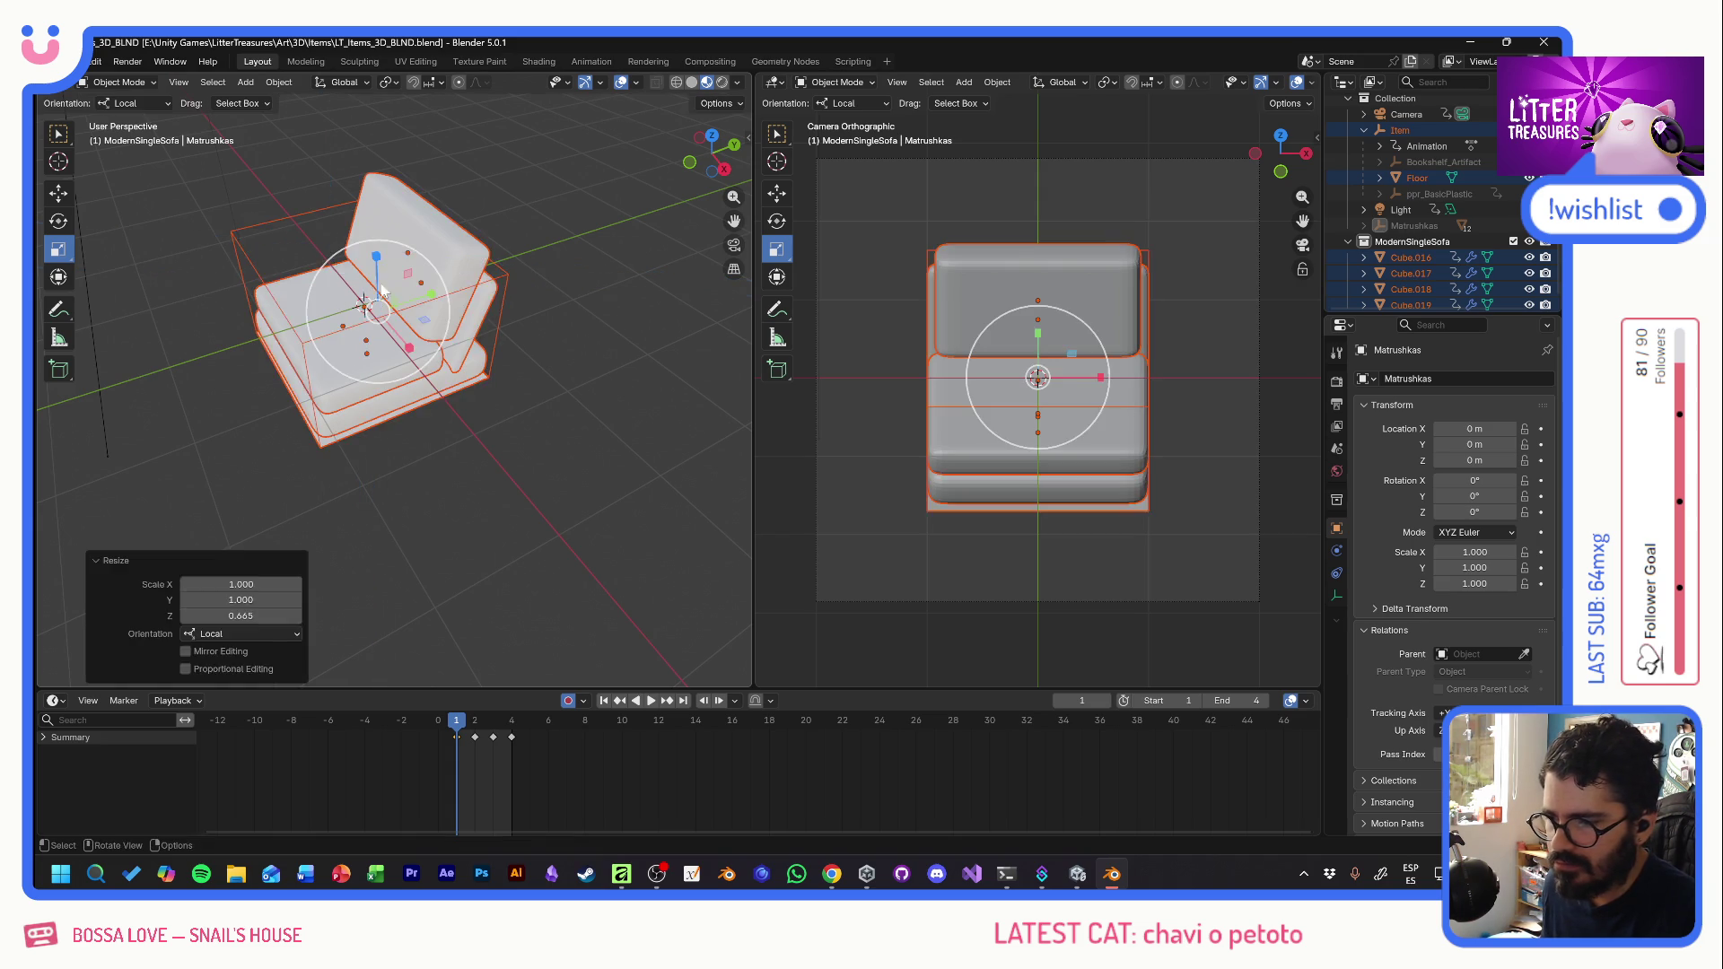
{"action": "key", "text": "ctrl+z"}
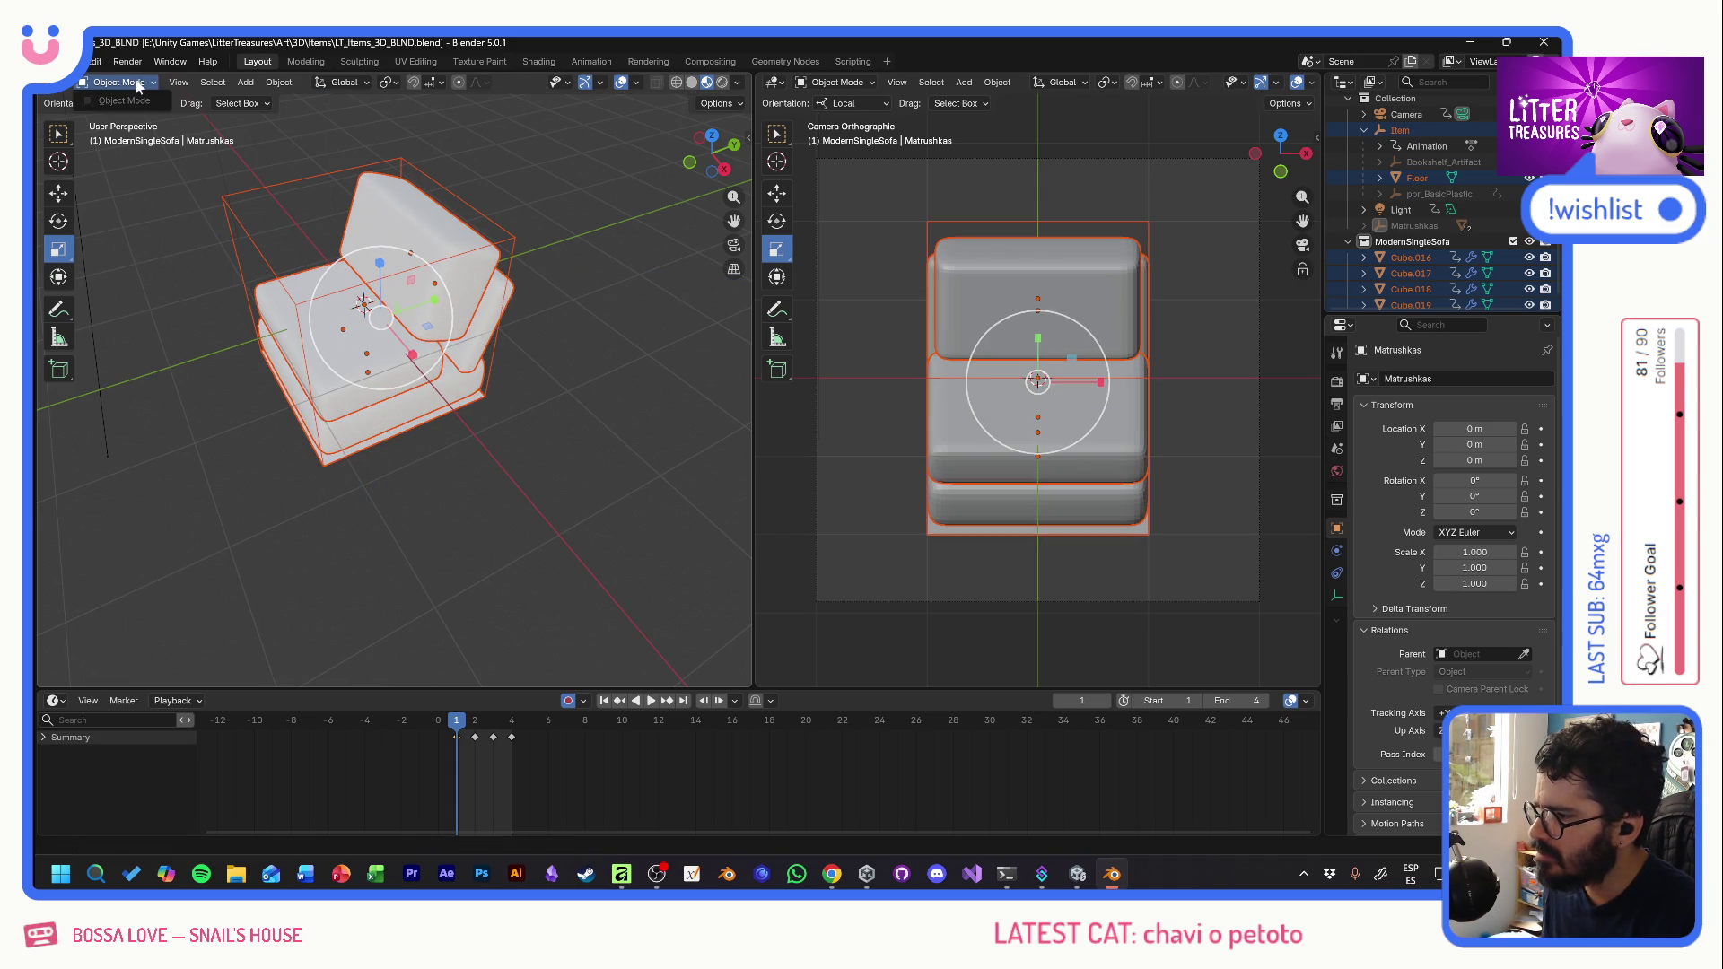
{"action": "left_click", "coordinate": [139, 103]}
{"action": "left_click", "coordinate": [134, 121]}
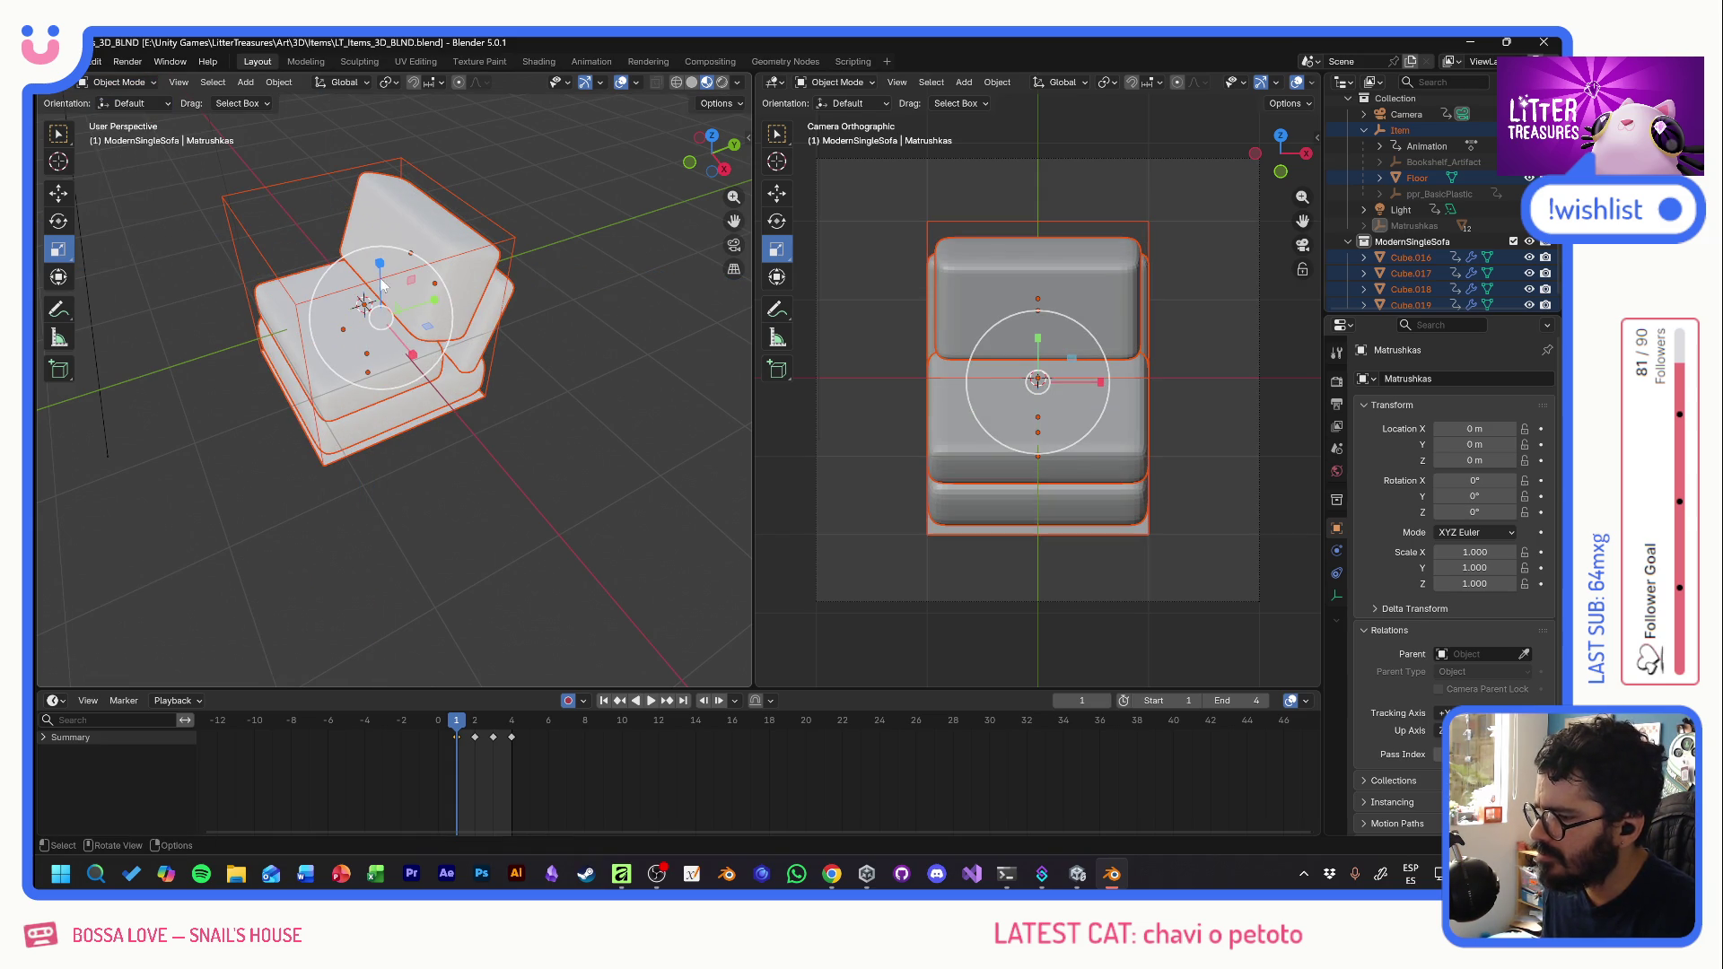
{"action": "mouse_move", "coordinate": [380, 266]}
{"action": "left_mouse_down"}
{"action": "mouse_move", "coordinate": [400, 536]}
{"action": "mouse_move", "coordinate": [383, 265]}
{"action": "left_mouse_up"}
{"action": "key", "text": "shift+space"}
- Try lowering the sofa along global Z, then undo back to the unscaled sofa
{"action": "key", "text": "g"}
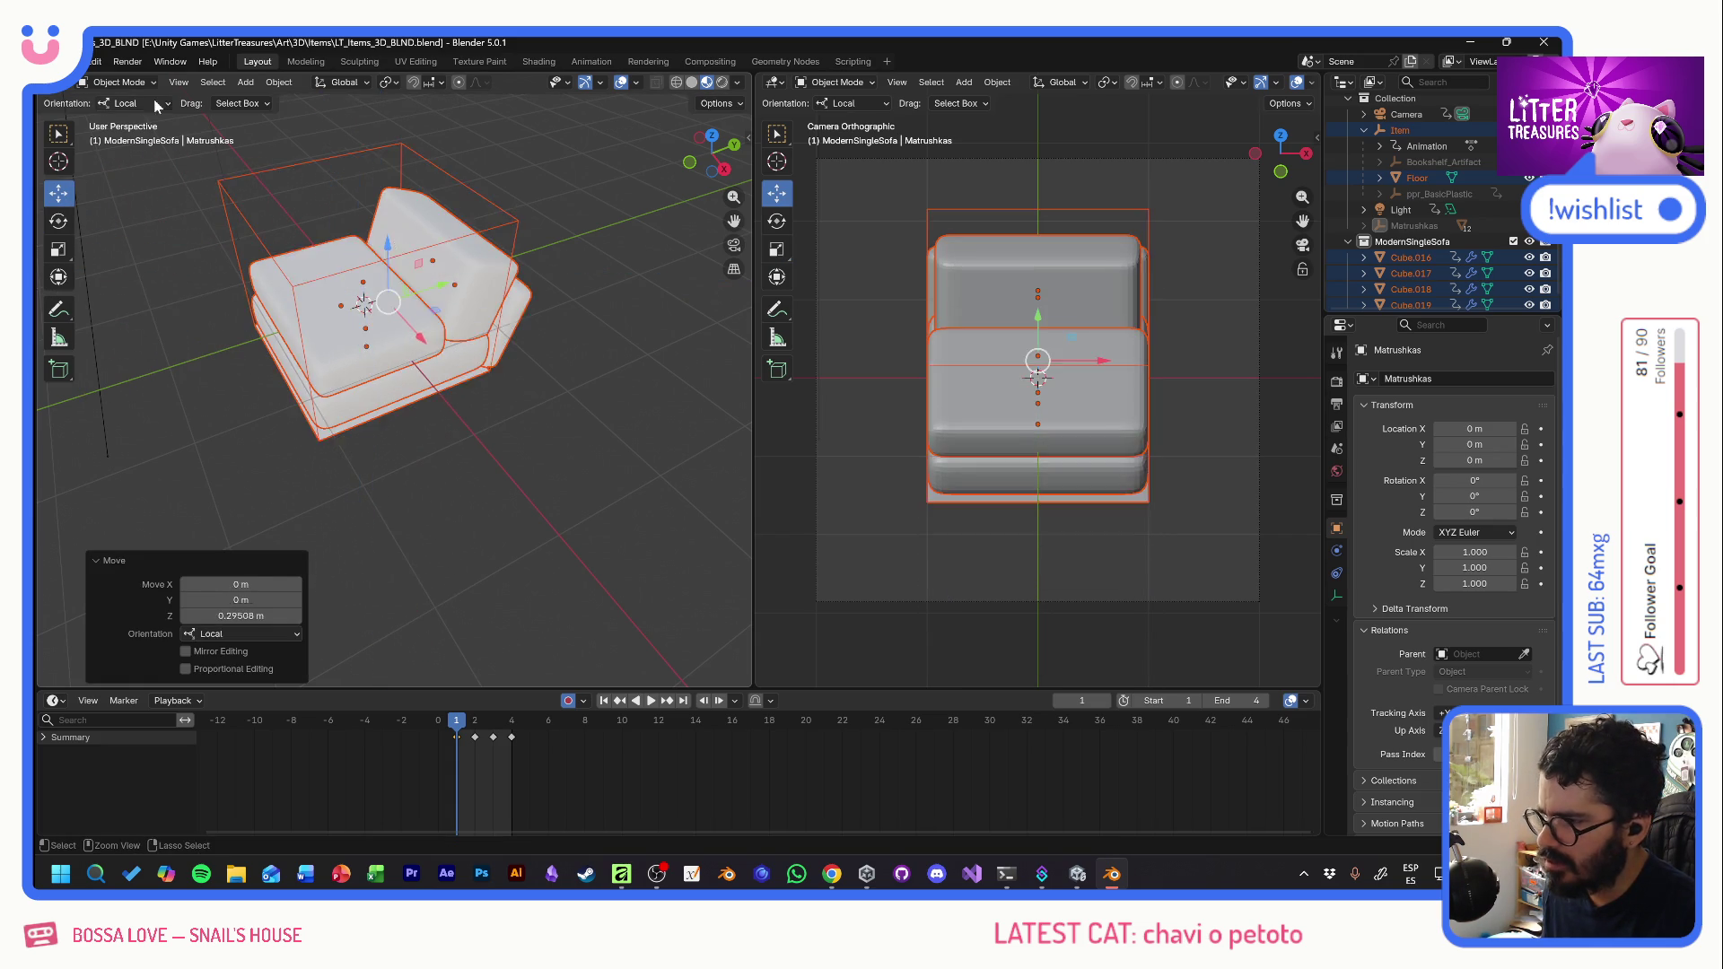
{"action": "left_click", "coordinate": [135, 104]}
{"action": "left_click", "coordinate": [133, 145]}
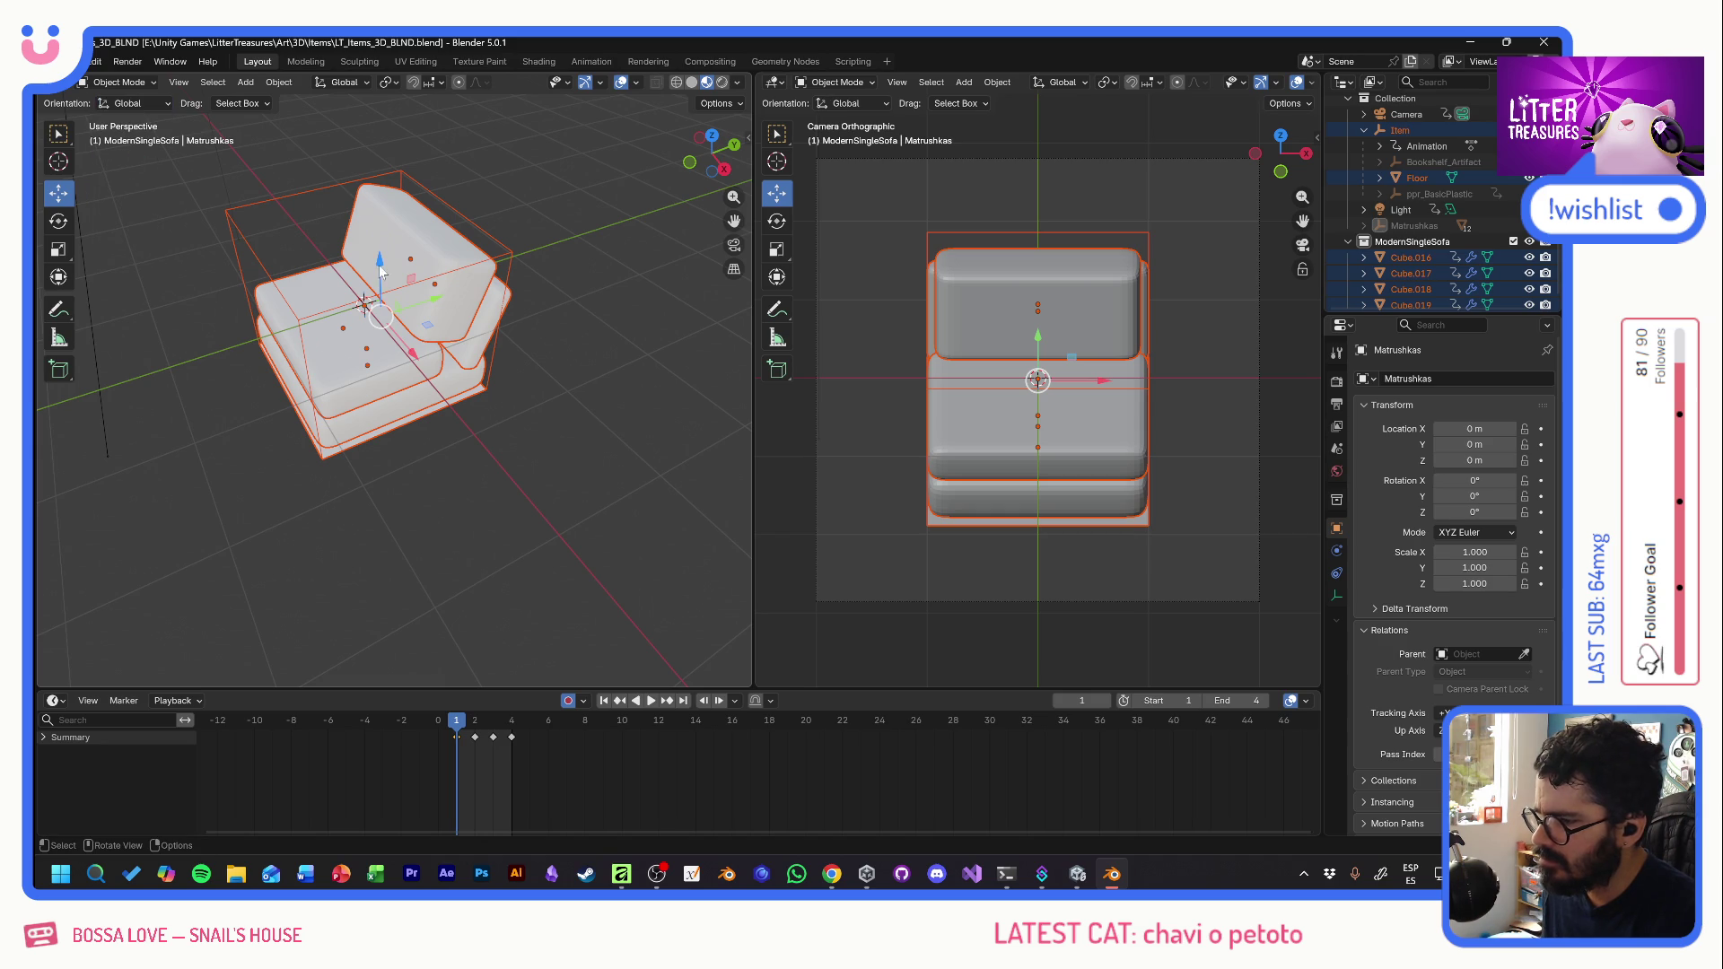
{"action": "left_click_drag", "start_coordinate": [382, 272], "coordinate": [381, 285]}
{"action": "key", "text": "ctrl+z"}
{"action": "key", "text": "ctrl+z"}
{"action": "key", "text": "ctrl+z"}
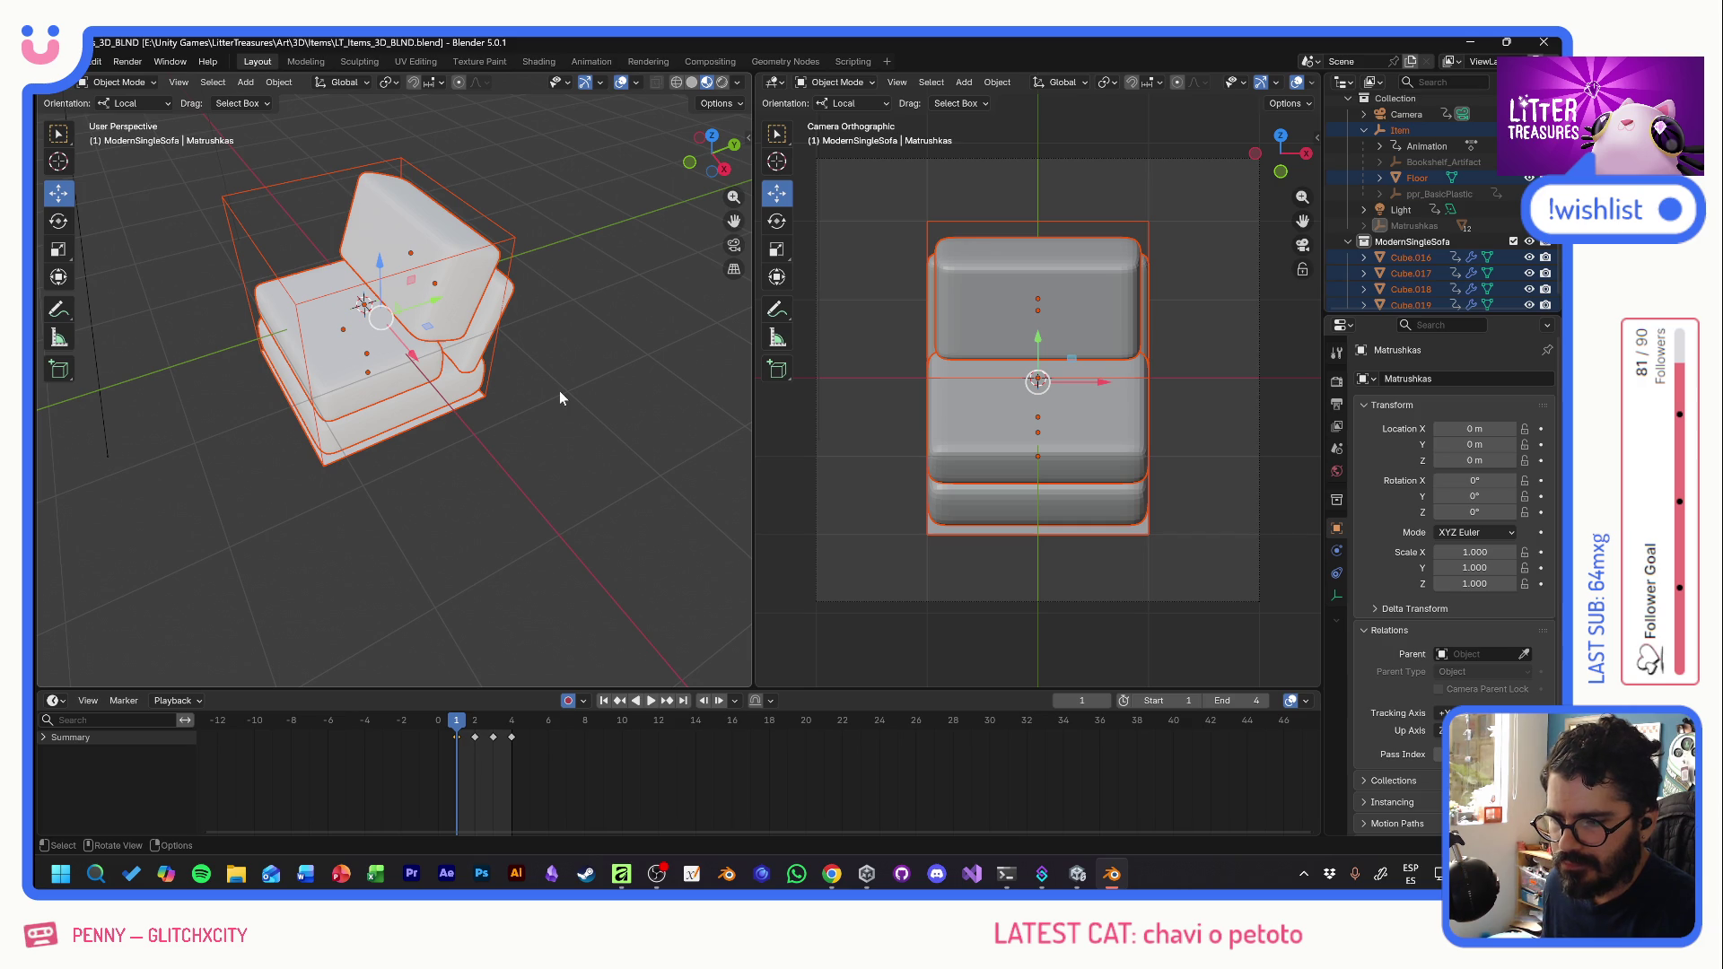
{"action": "key", "text": "ctrl"}
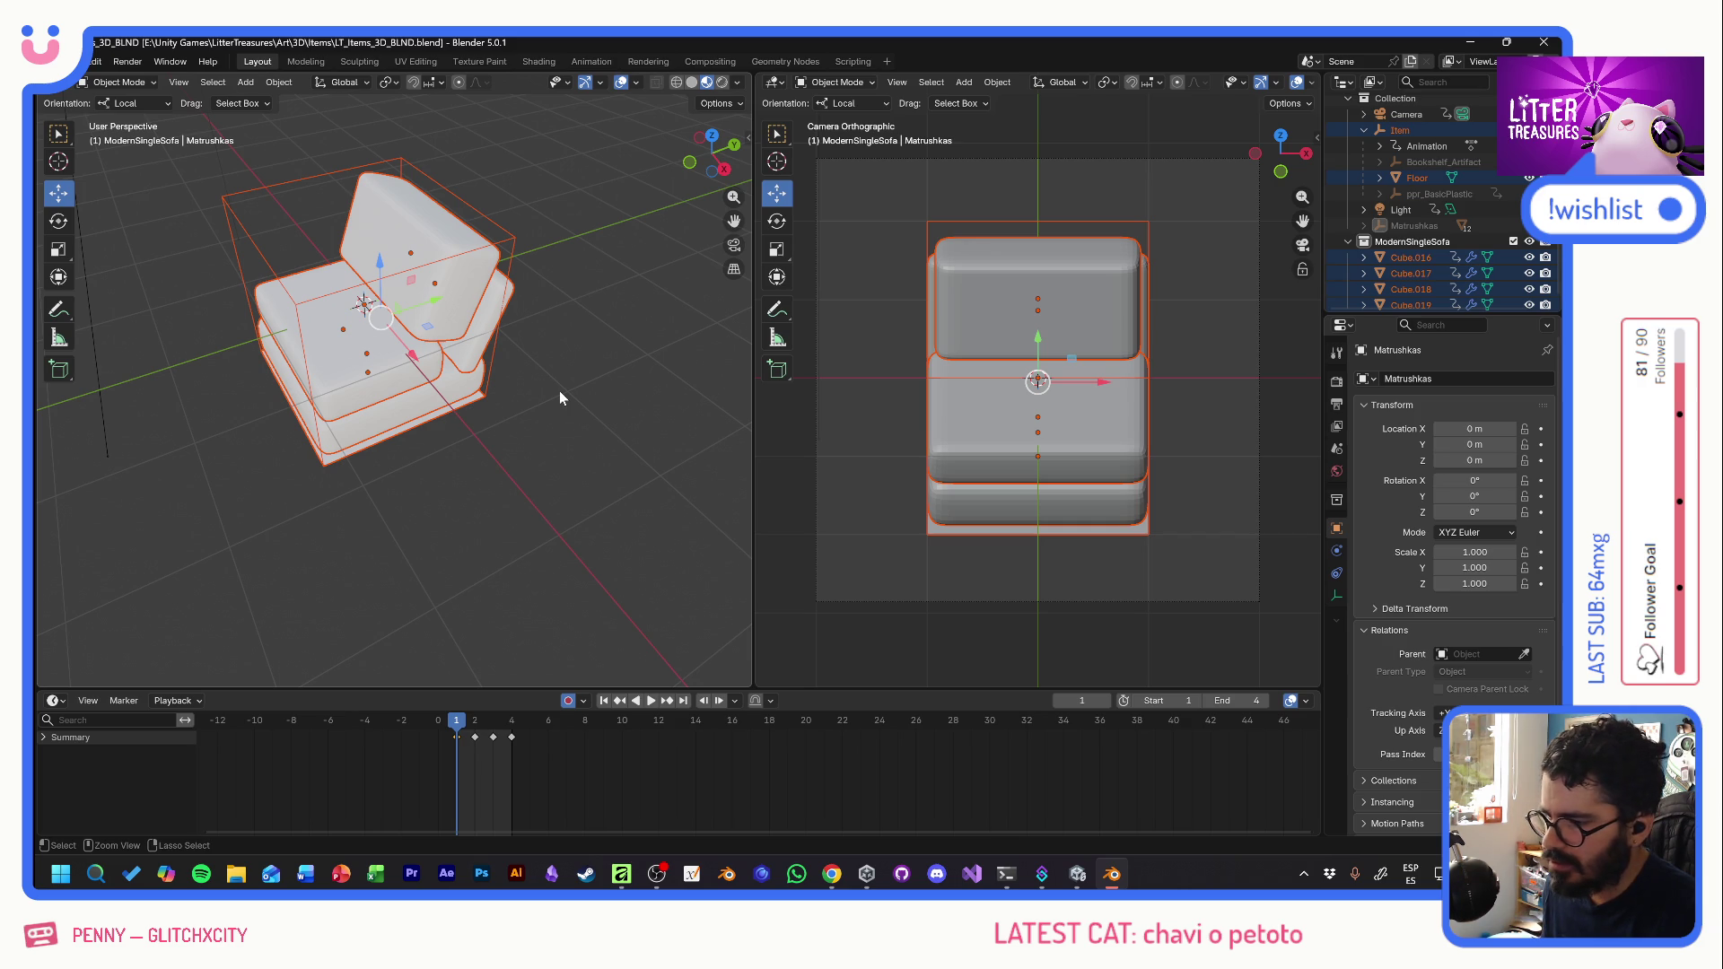
{"action": "key", "text": "ctrl+z"}
{"action": "key", "text": "ctrl+shift+z"}
{"action": "key", "text": "ctrl+z"}
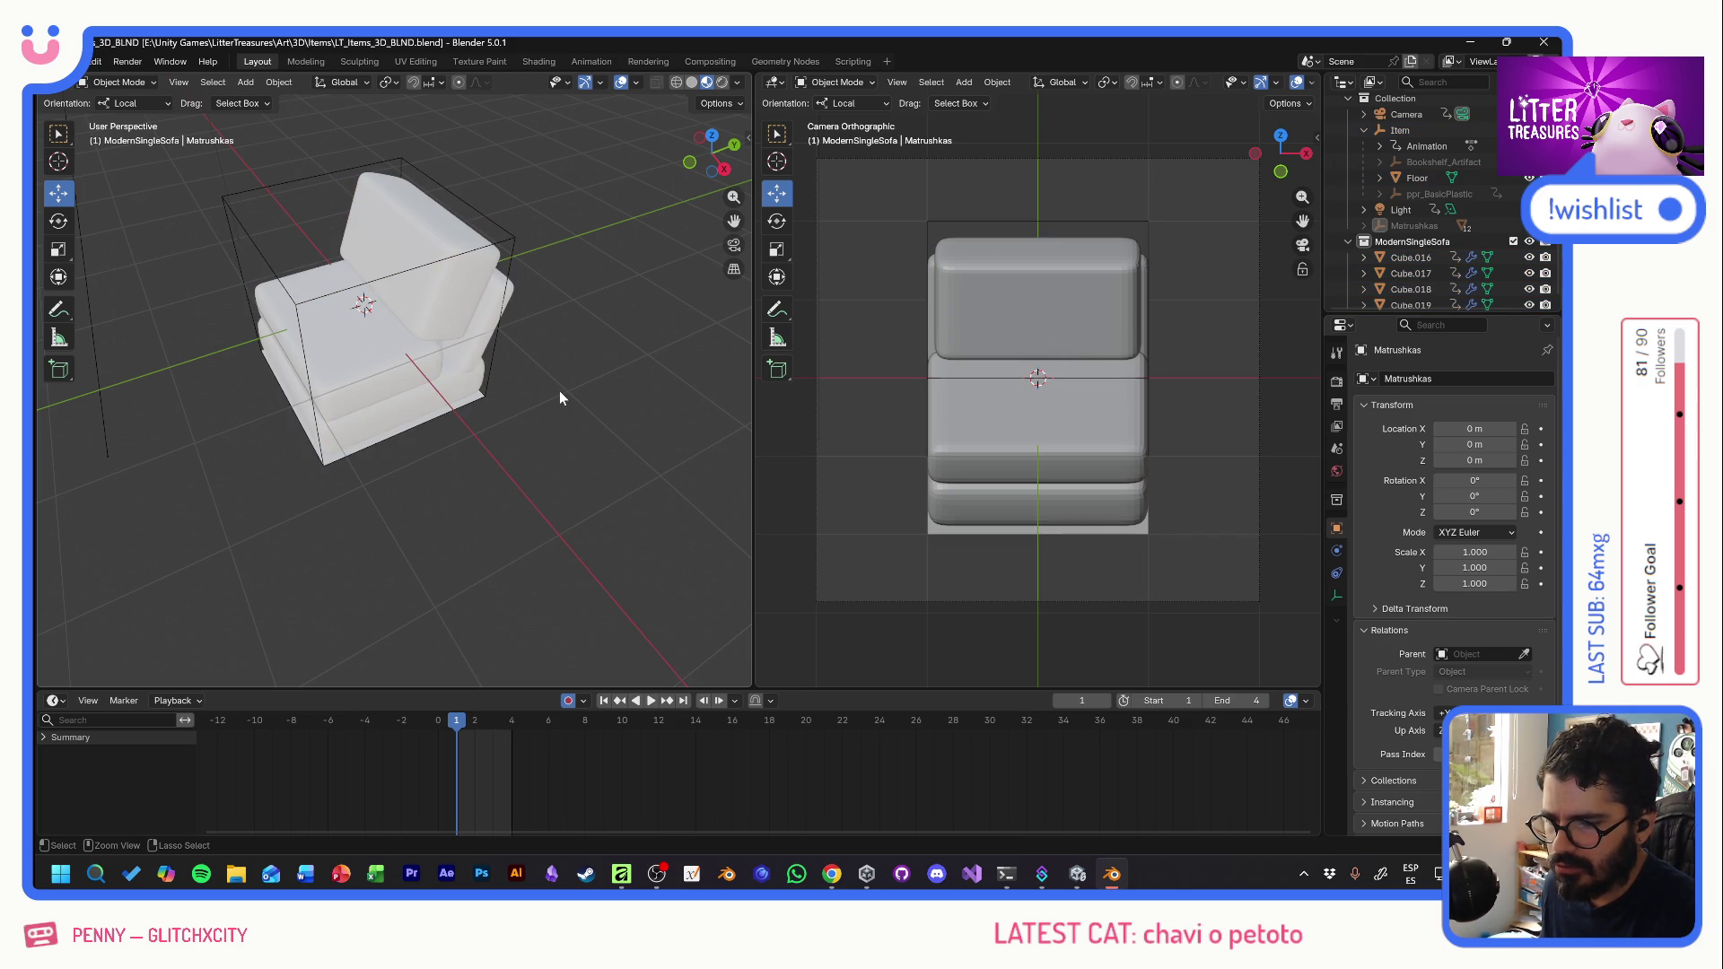
{"action": "key", "text": "ctrl+z"}
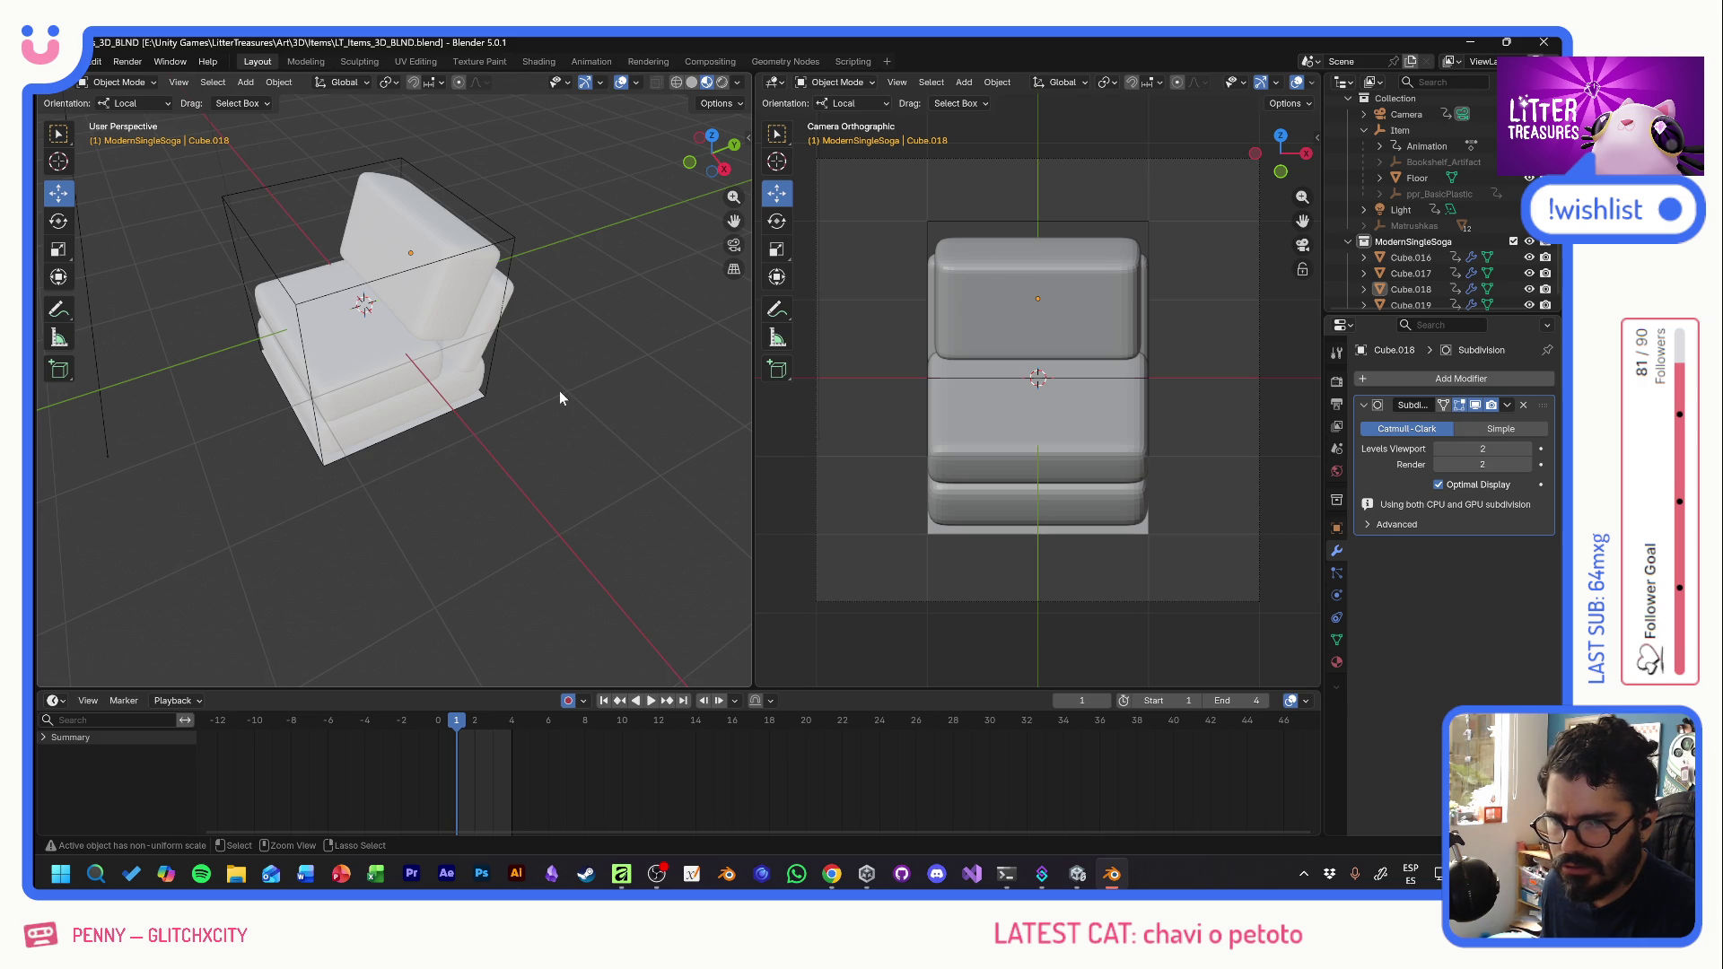
- Correct the collection name from ModernSingleSoga to ModernSingleSofa
{"action": "double_click", "coordinate": [1400, 240]}
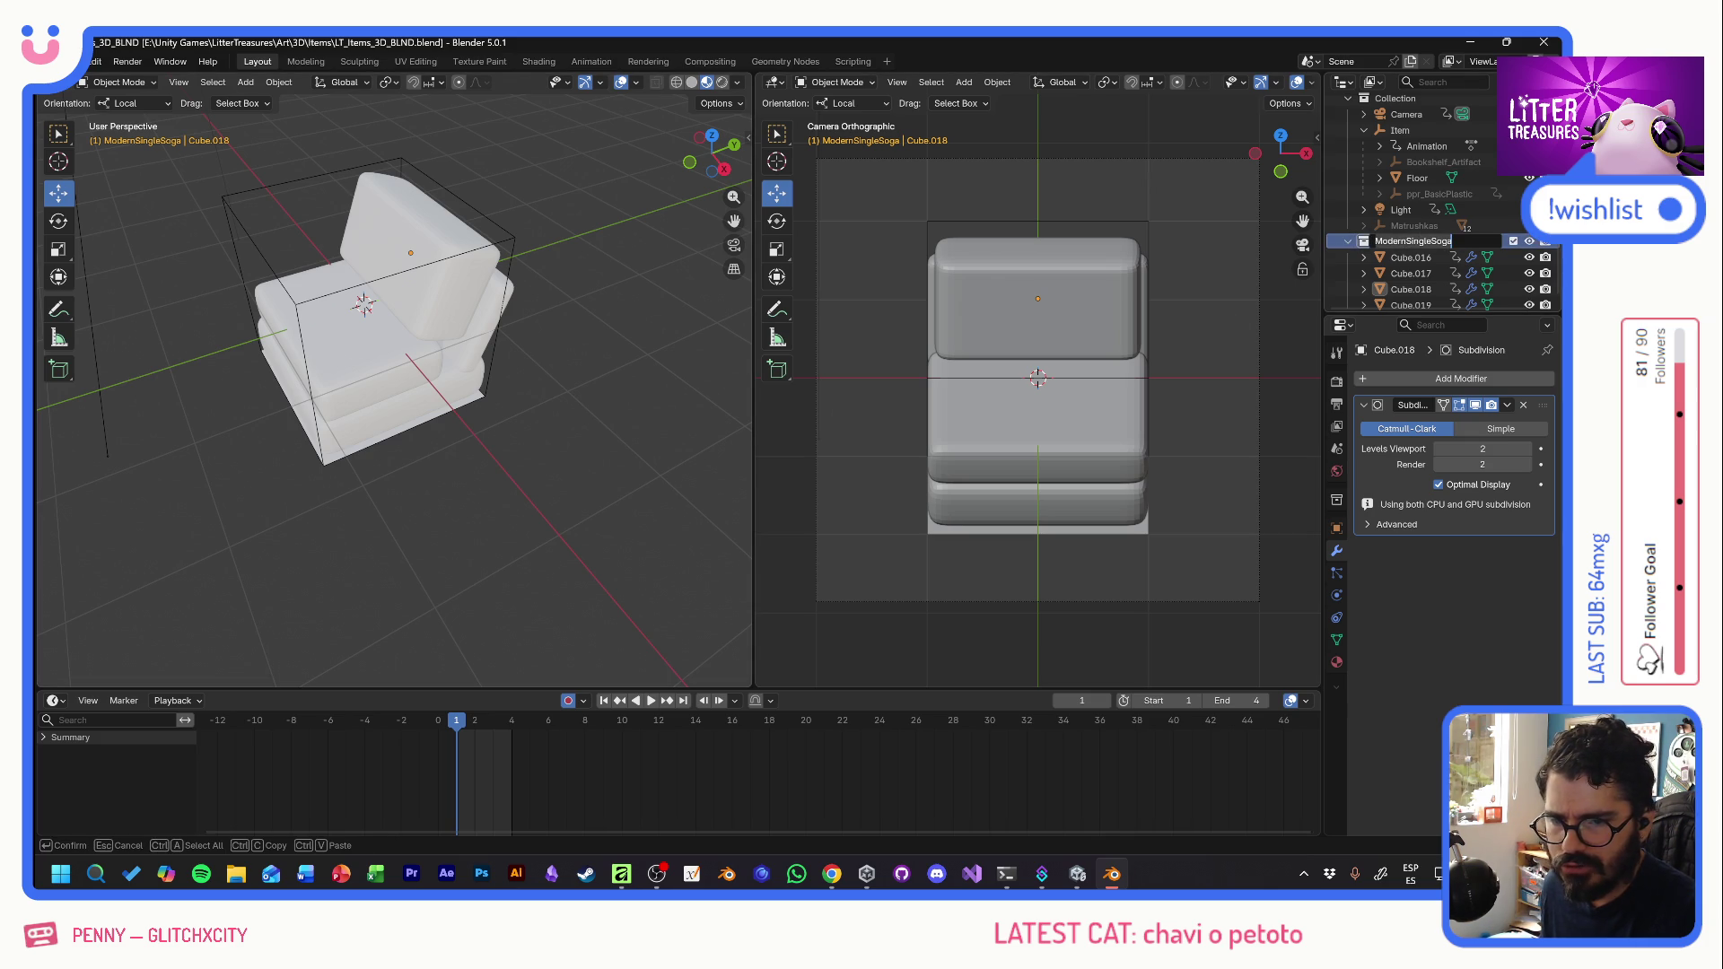
{"action": "left_click", "coordinate": [1447, 241]}
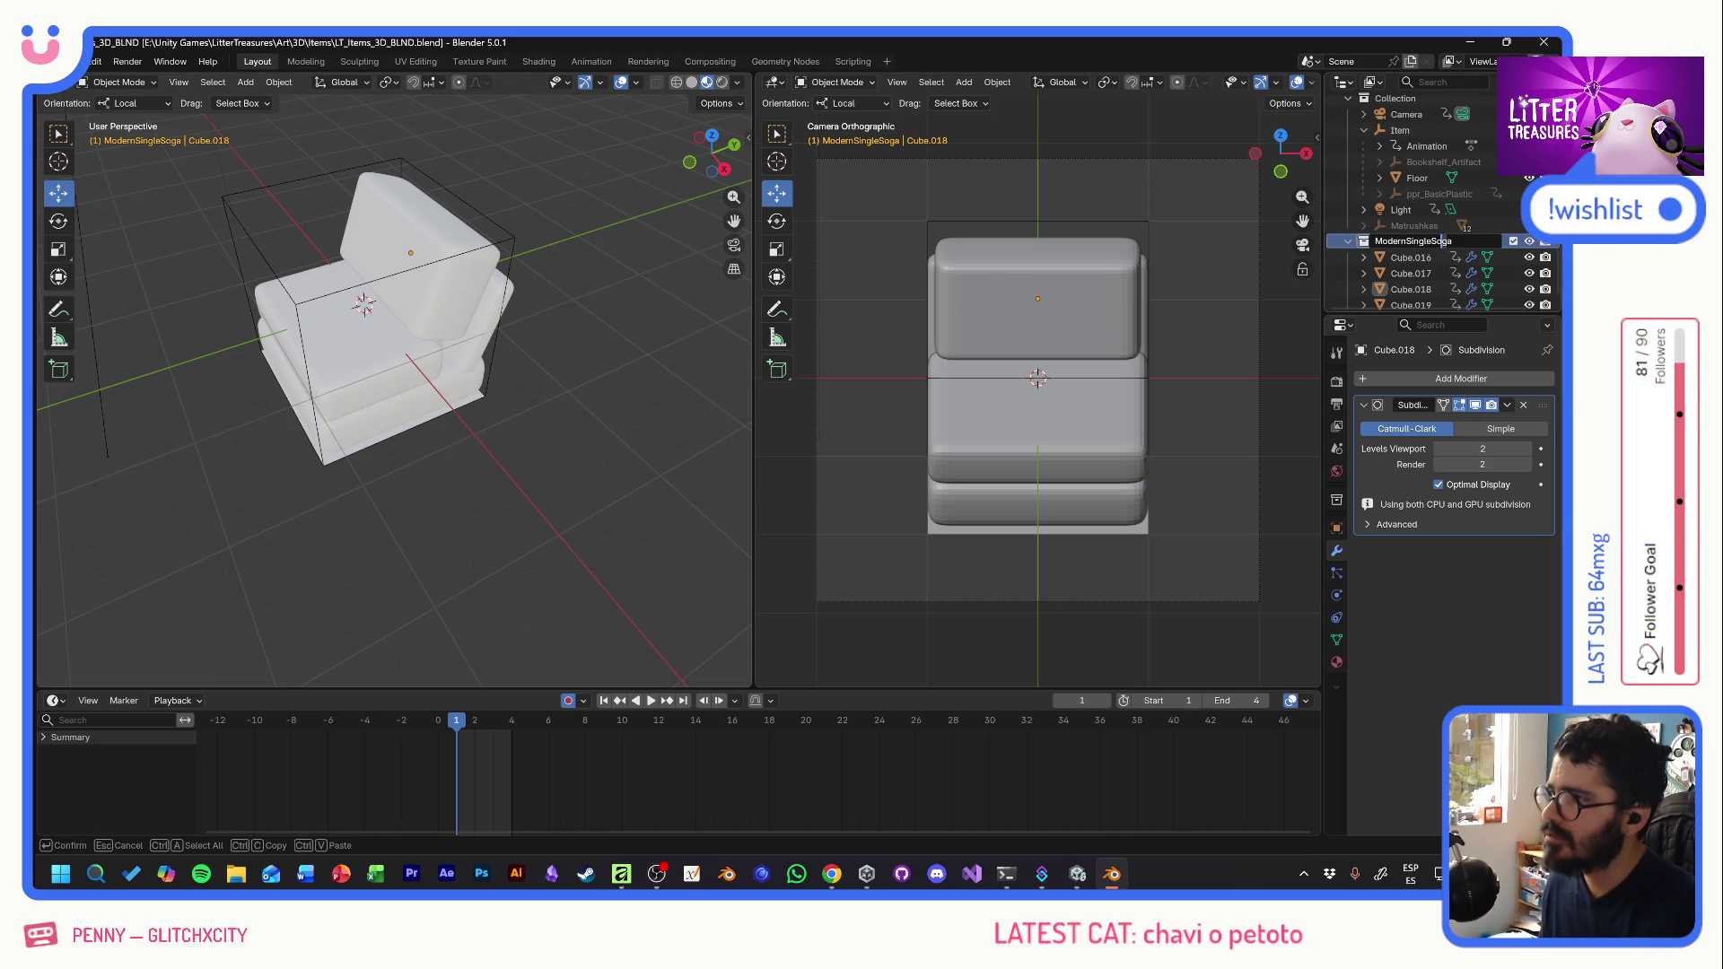
{"action": "key", "text": "BackSpace"}
{"action": "type", "text": "f"}
{"action": "key", "text": "Return"}
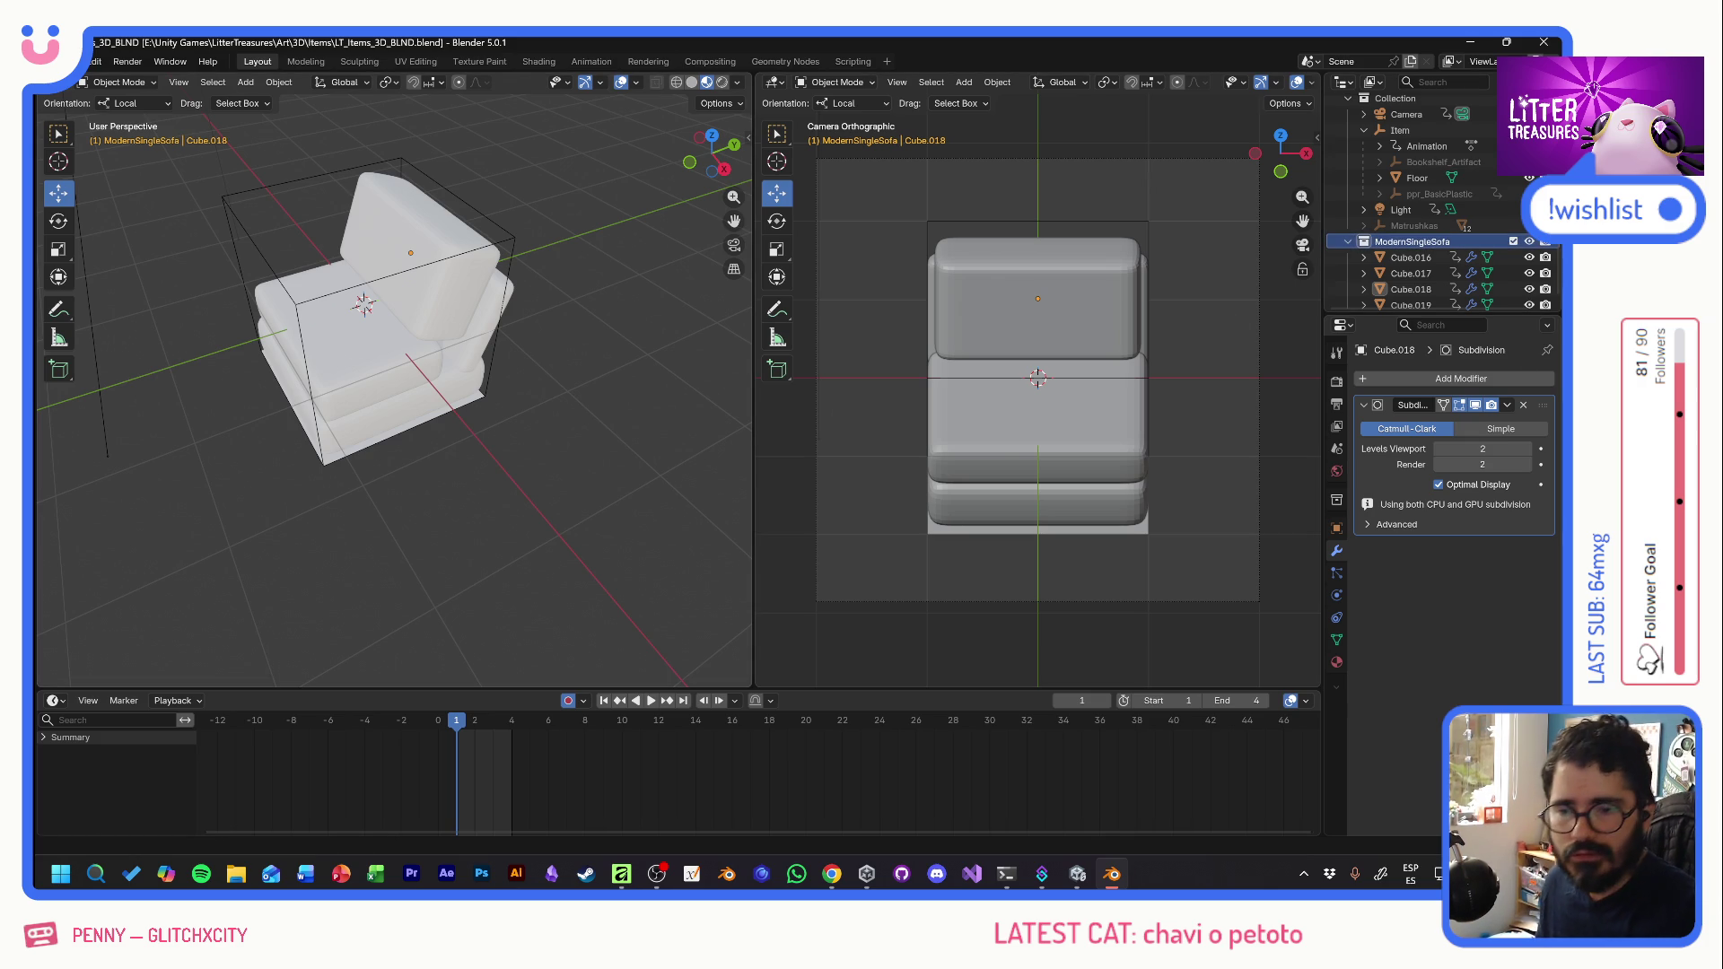
{"action": "key", "text": "alt+Tab"}
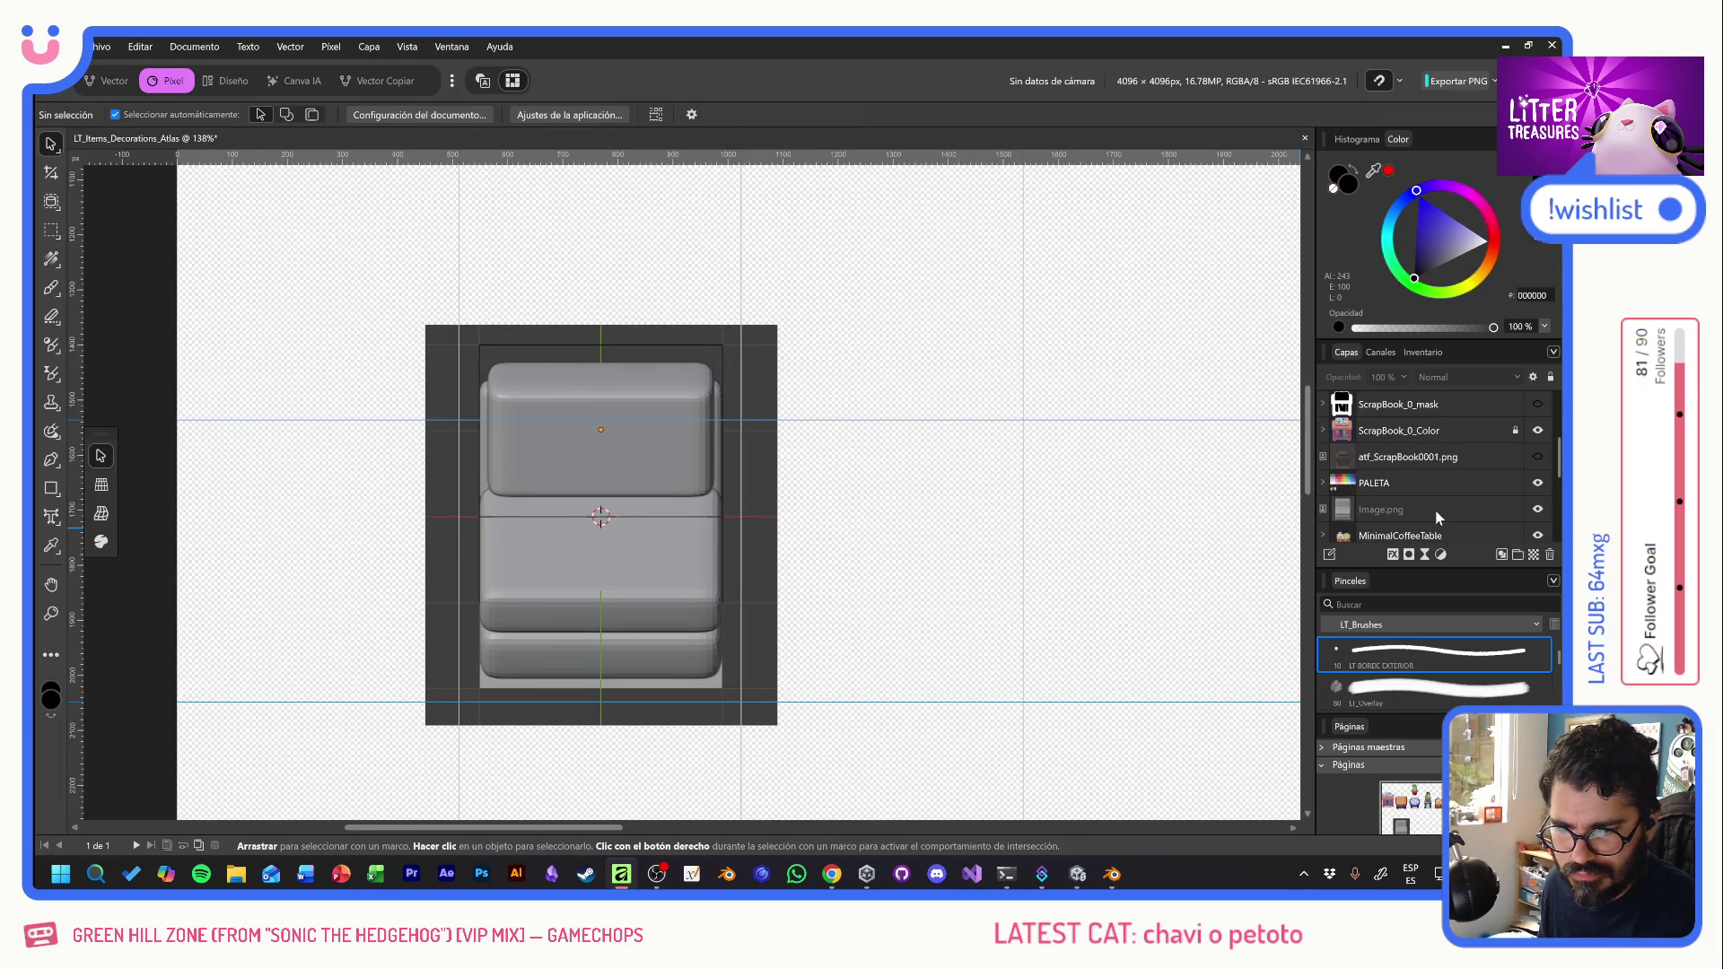
- Rename the Image.png render layer to singlesofaref and move it up the layer stack
{"action": "double_click", "coordinate": [1382, 509]}
{"action": "type", "text": "singlesofare"}
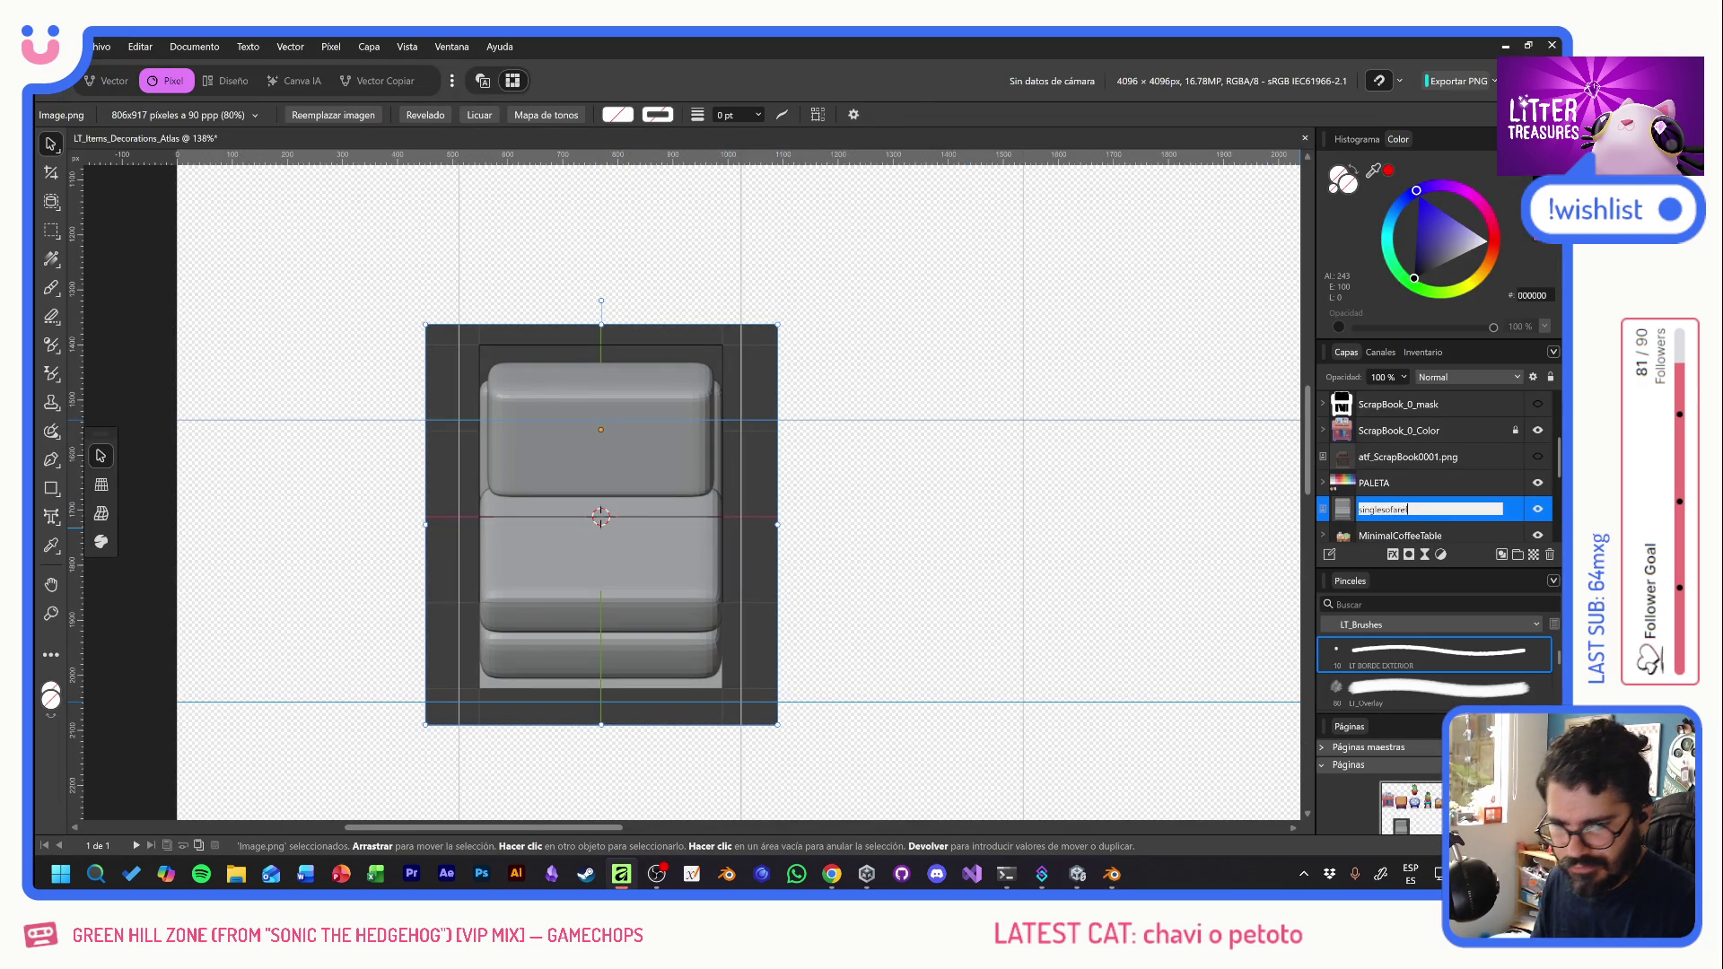
{"action": "key", "text": "Return"}
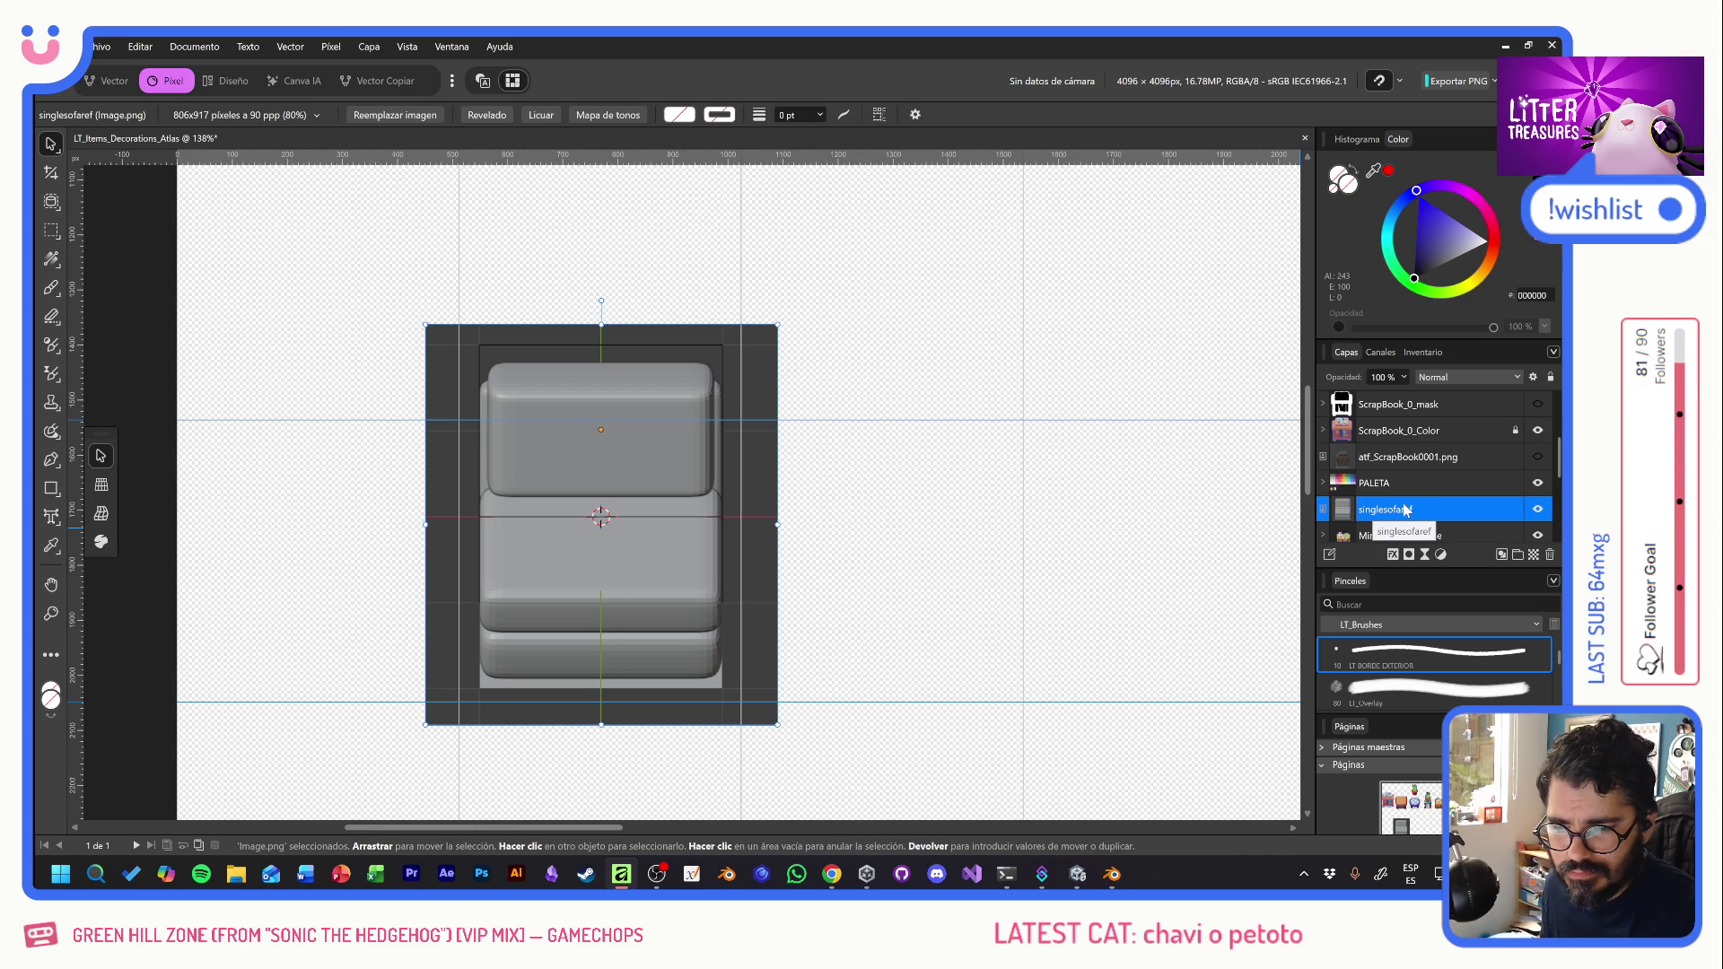
{"action": "mouse_move", "coordinate": [1411, 512]}
{"action": "left_mouse_down"}
{"action": "mouse_move", "coordinate": [1412, 366]}
{"action": "mouse_move", "coordinate": [1409, 415]}
{"action": "left_mouse_up"}
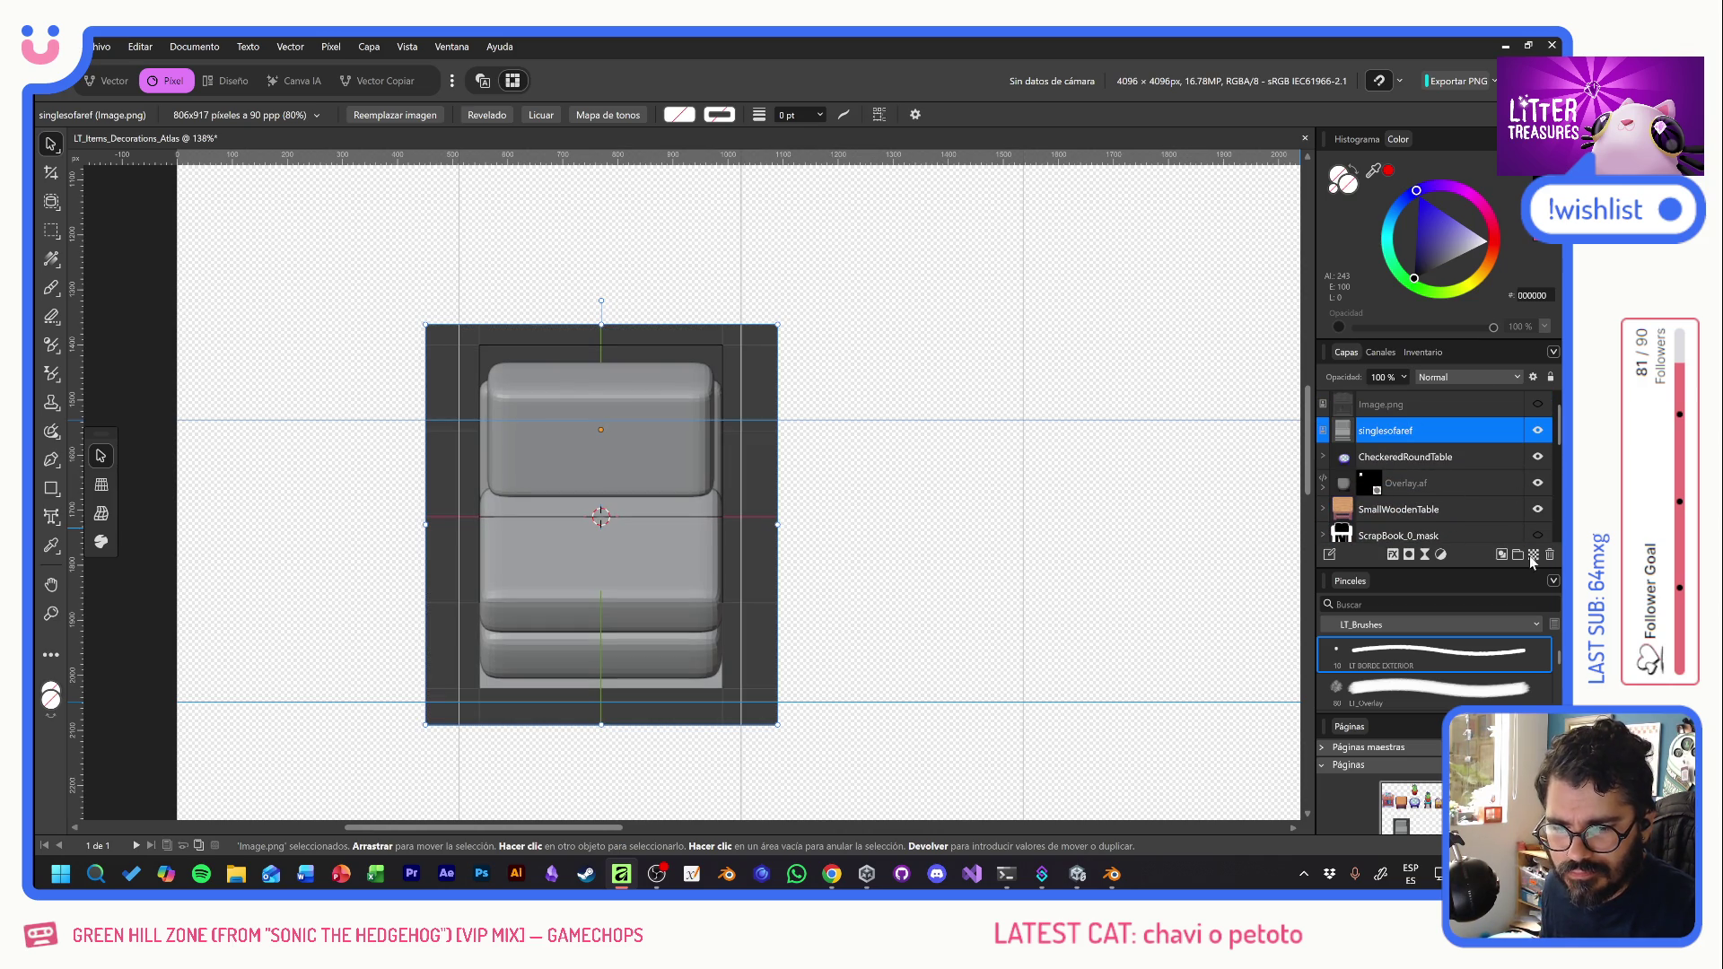
- Delete the leftover Image.png layer and fade singlesofaref to 24% opacity
{"action": "left_click", "coordinate": [1454, 408]}
{"action": "key", "text": "Delete"}
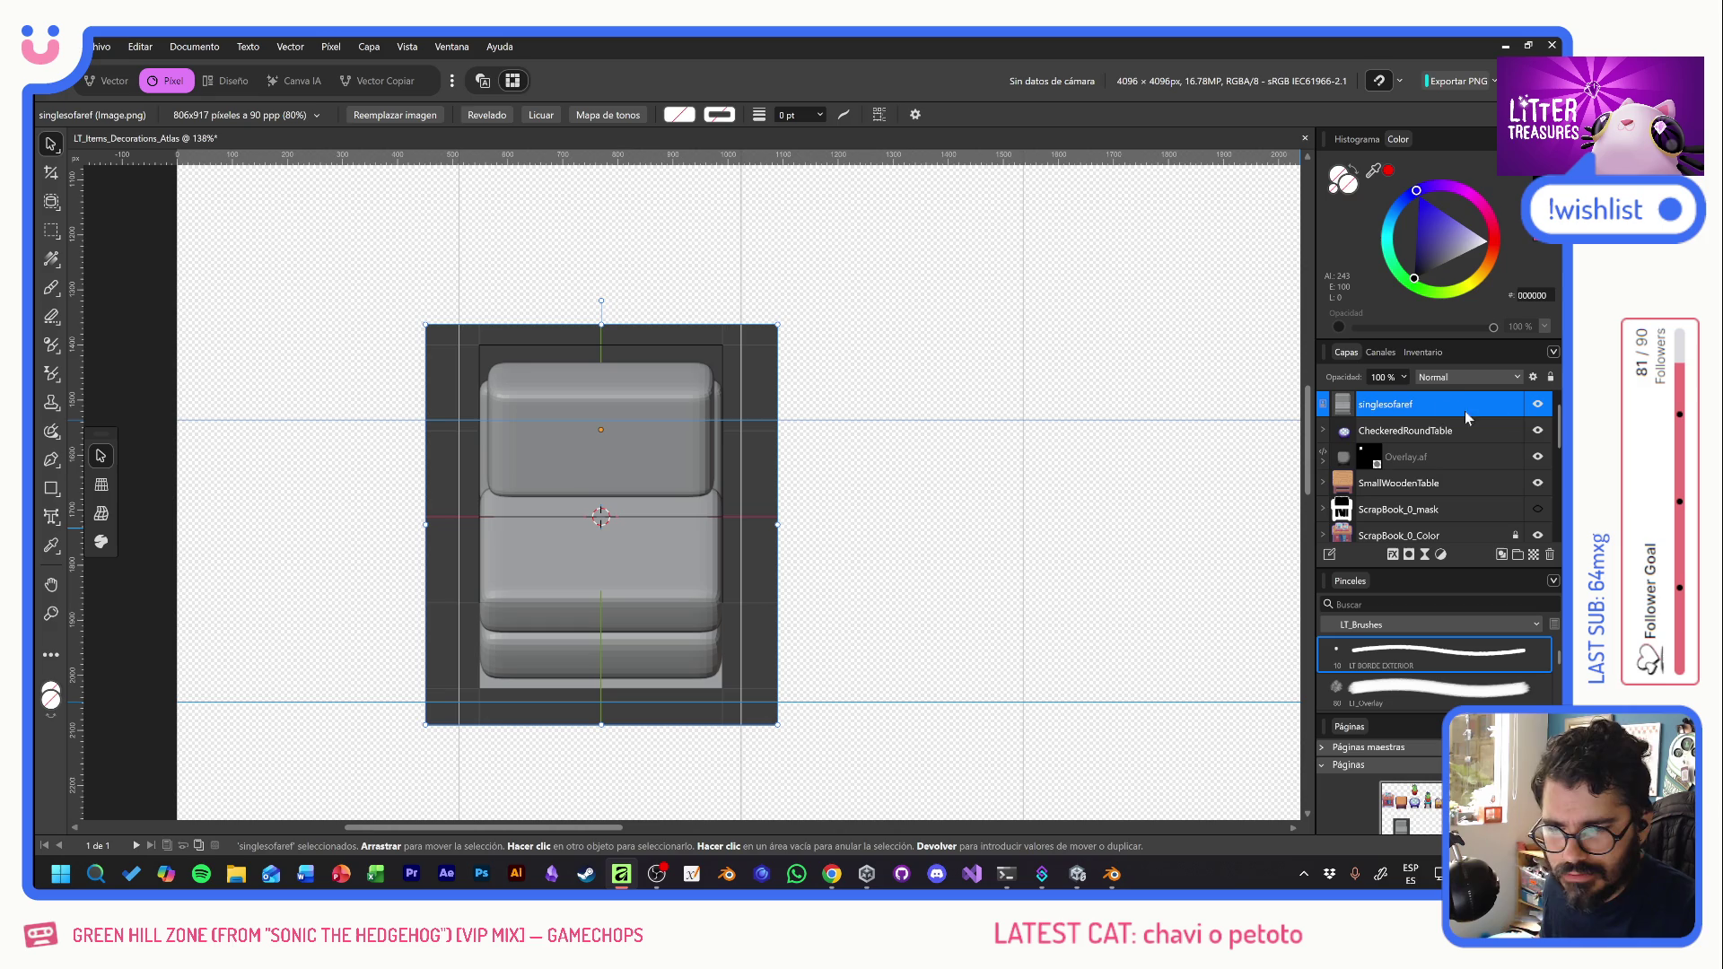
{"action": "left_click_drag", "start_coordinate": [1344, 383], "coordinate": [1048, 387]}
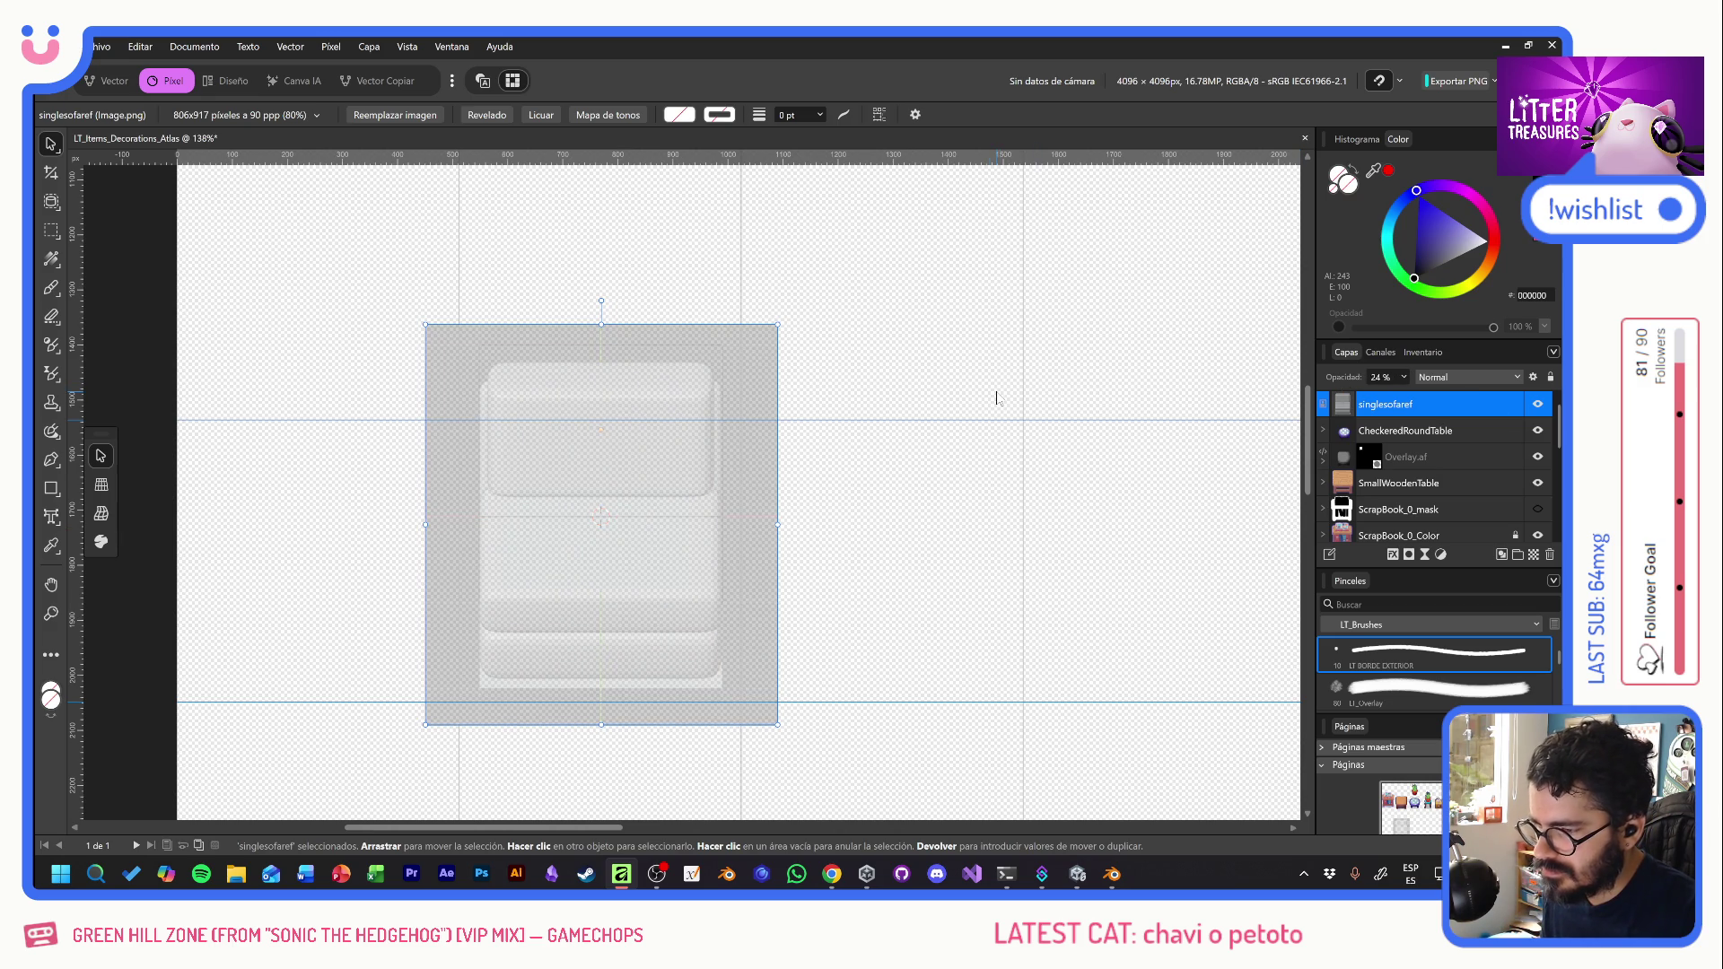
- Zoom the canvas out to about 57% to see the whole atlas with the faded sofa render
{"action": "scroll", "coordinate": [996, 396], "scroll_direction": "down", "scroll_amount": 3}
{"action": "scroll", "coordinate": [870, 525], "scroll_direction": "down", "scroll_amount": 6}
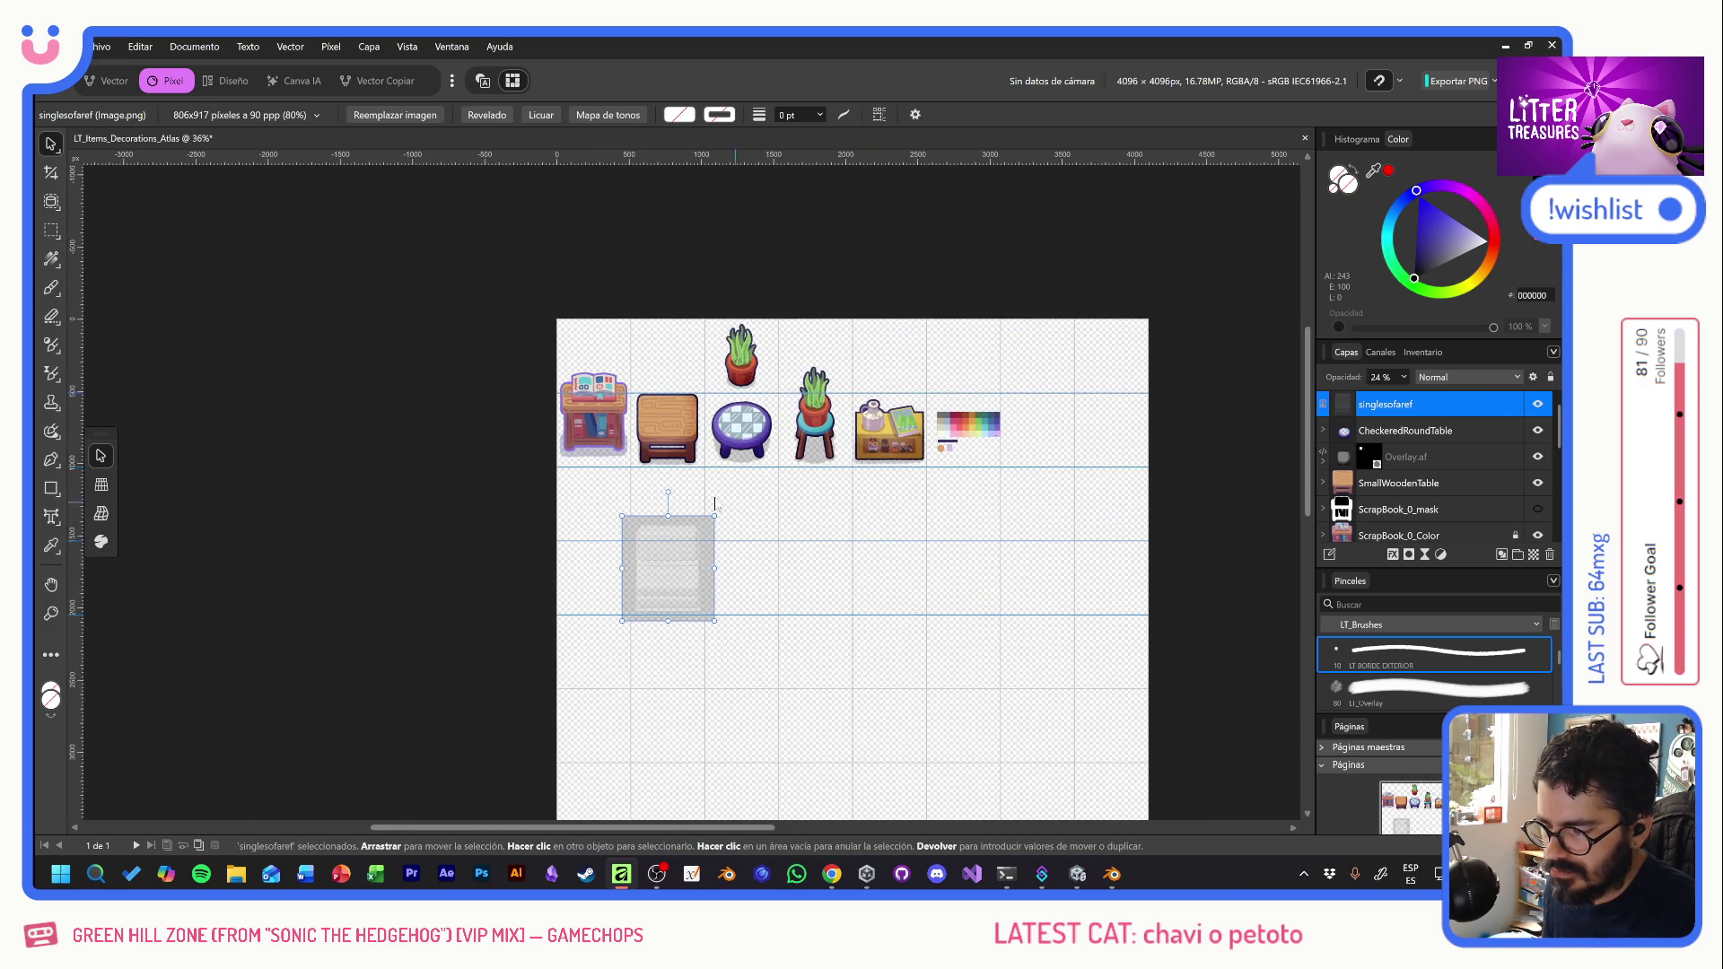
{"action": "scroll", "coordinate": [710, 509], "scroll_direction": "up", "scroll_amount": 1}
{"action": "scroll", "coordinate": [710, 509], "scroll_direction": "up", "scroll_amount": 1}
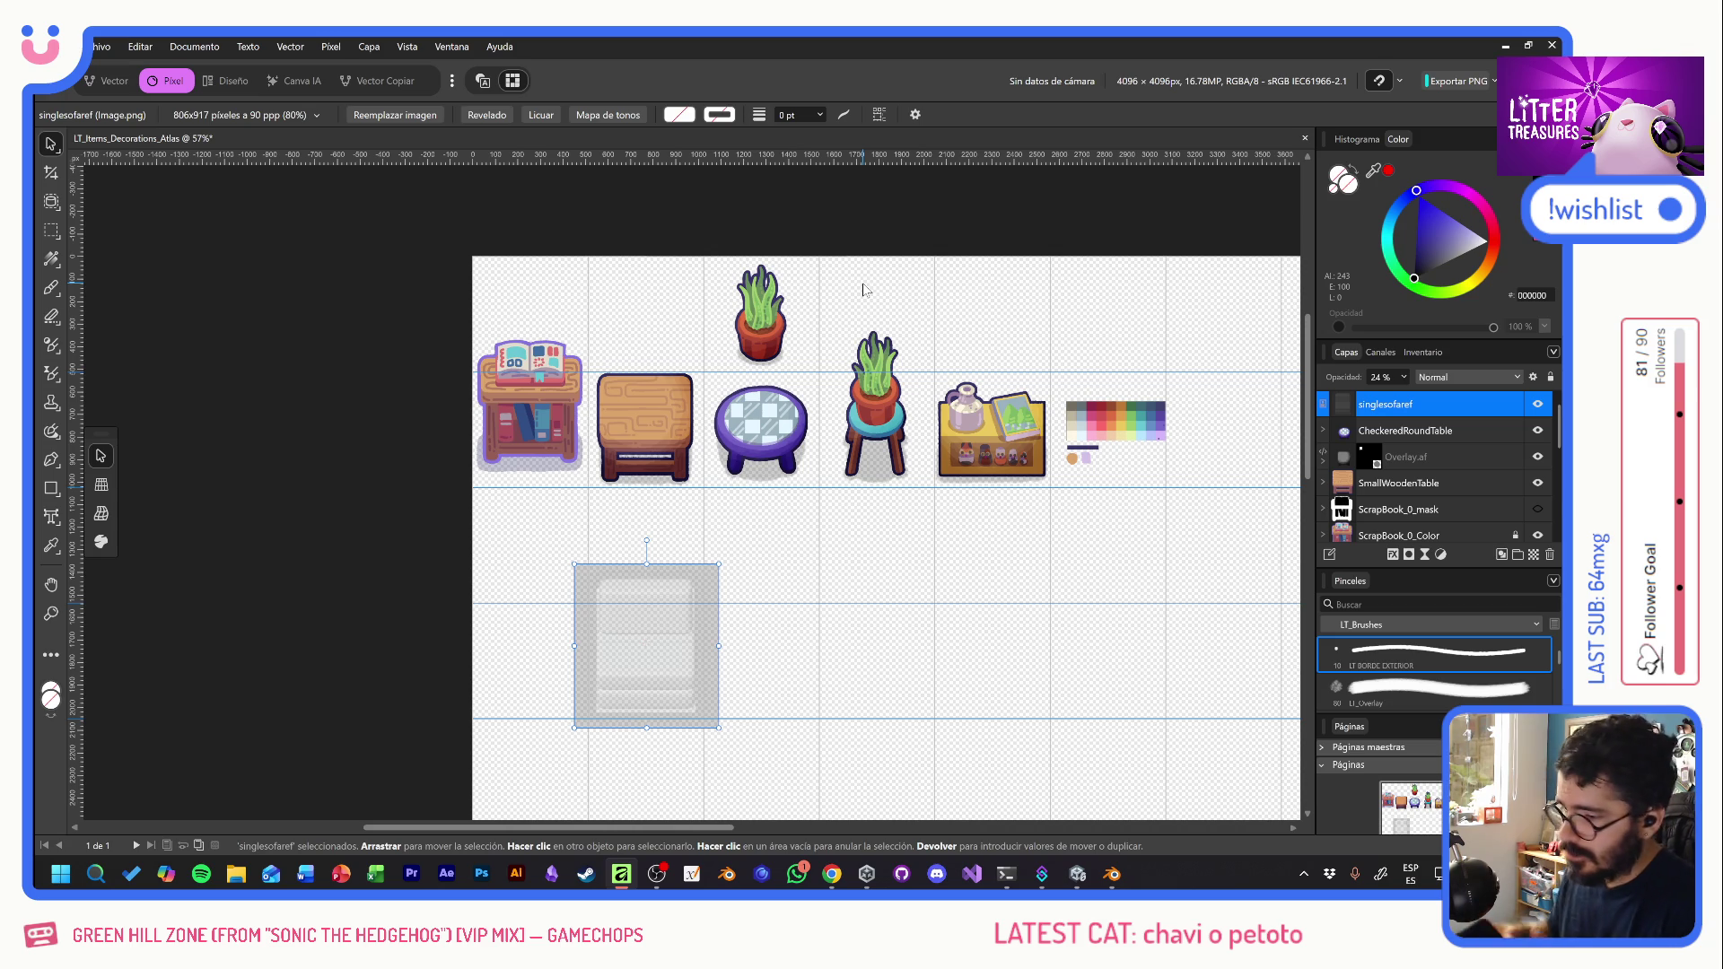
{"action": "scroll", "coordinate": [1436, 503], "scroll_direction": "down", "scroll_amount": 5}
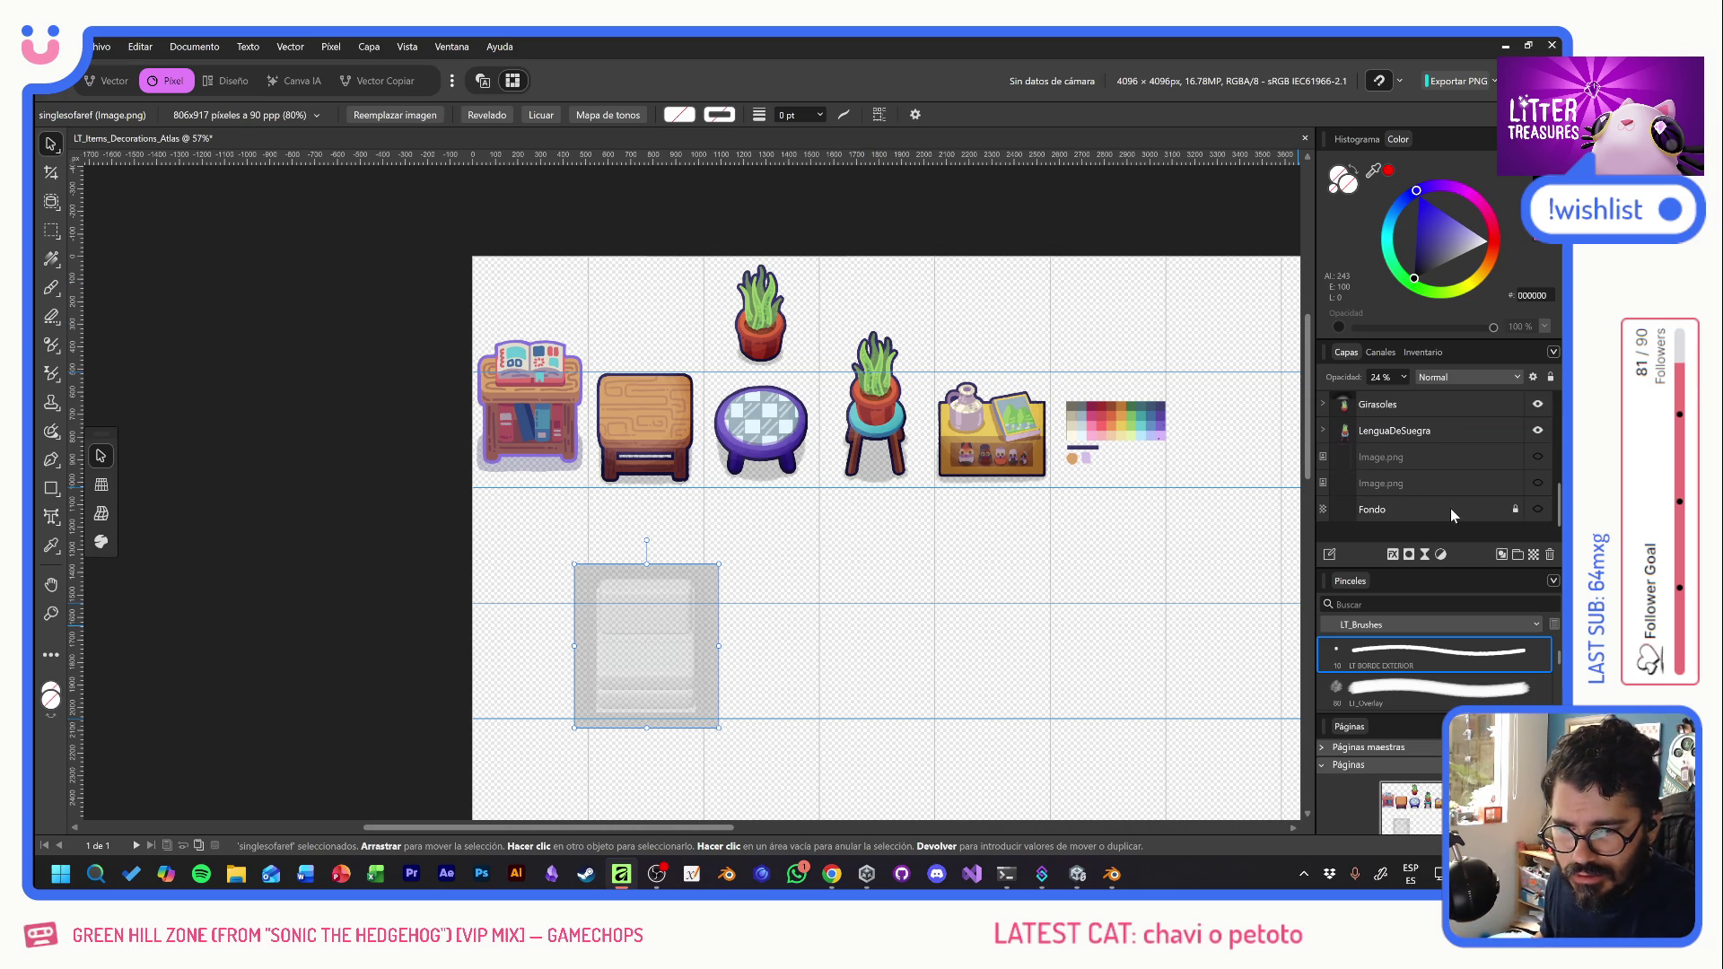
- Show the Fondo background, add a new Pixel layer and place it below singlesofaref
{"action": "left_click", "coordinate": [1538, 508]}
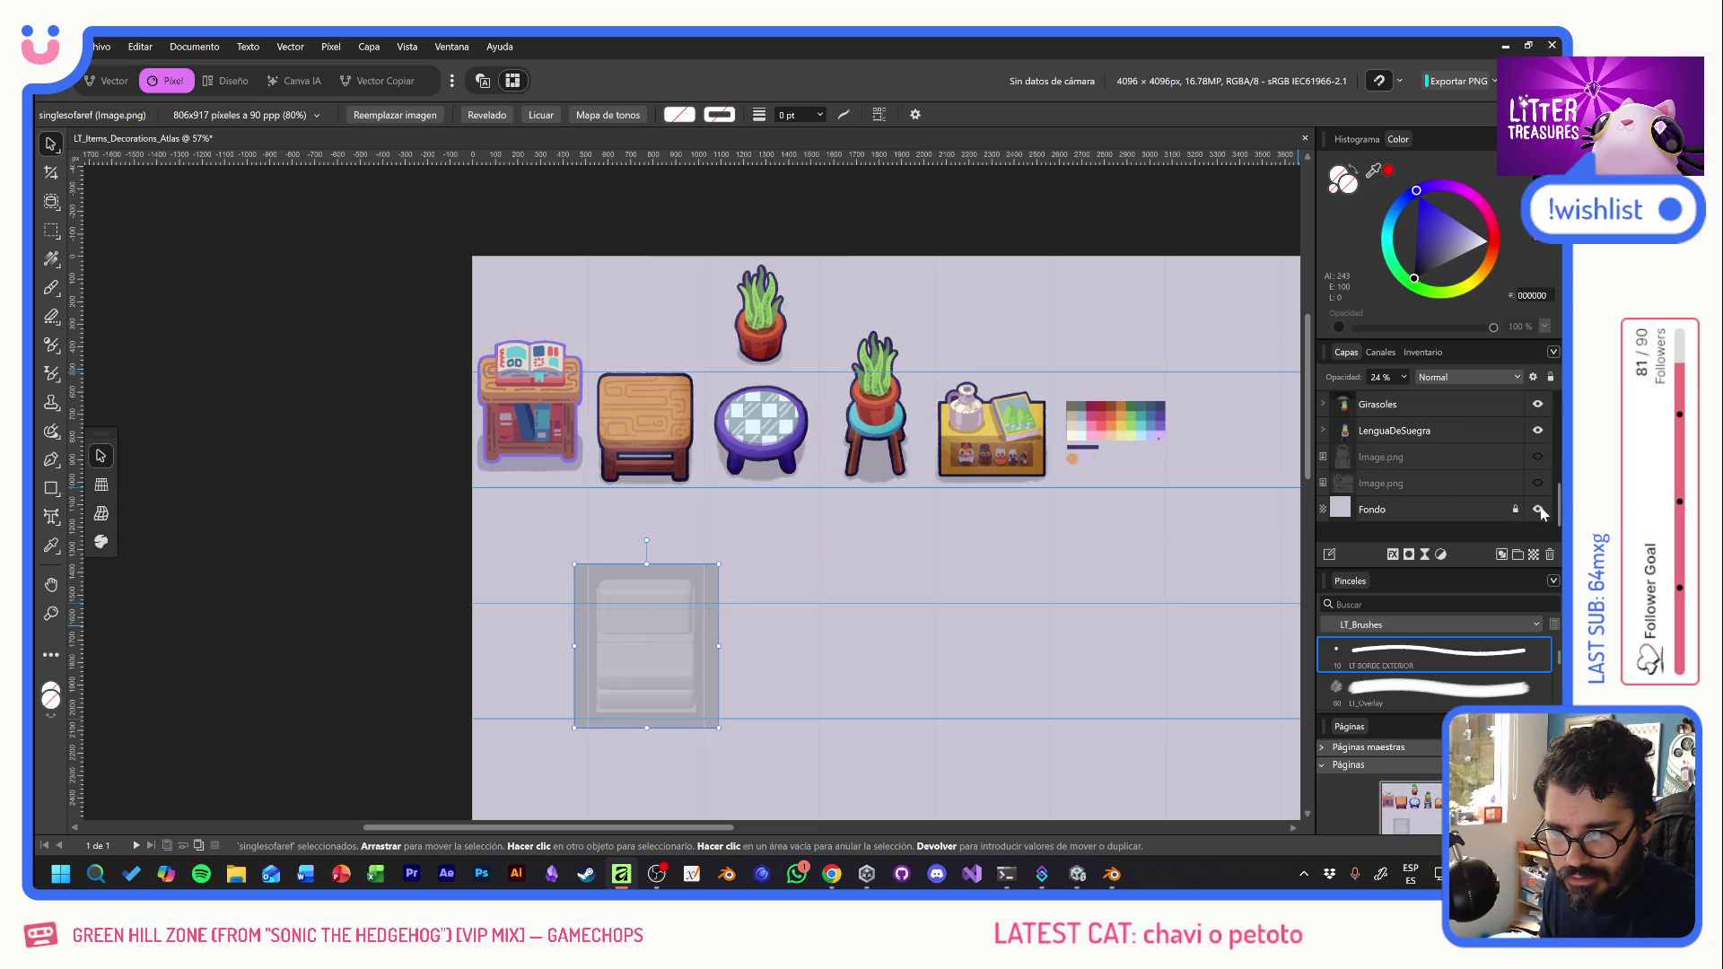
{"action": "scroll", "coordinate": [629, 705], "scroll_direction": "up", "scroll_amount": 5}
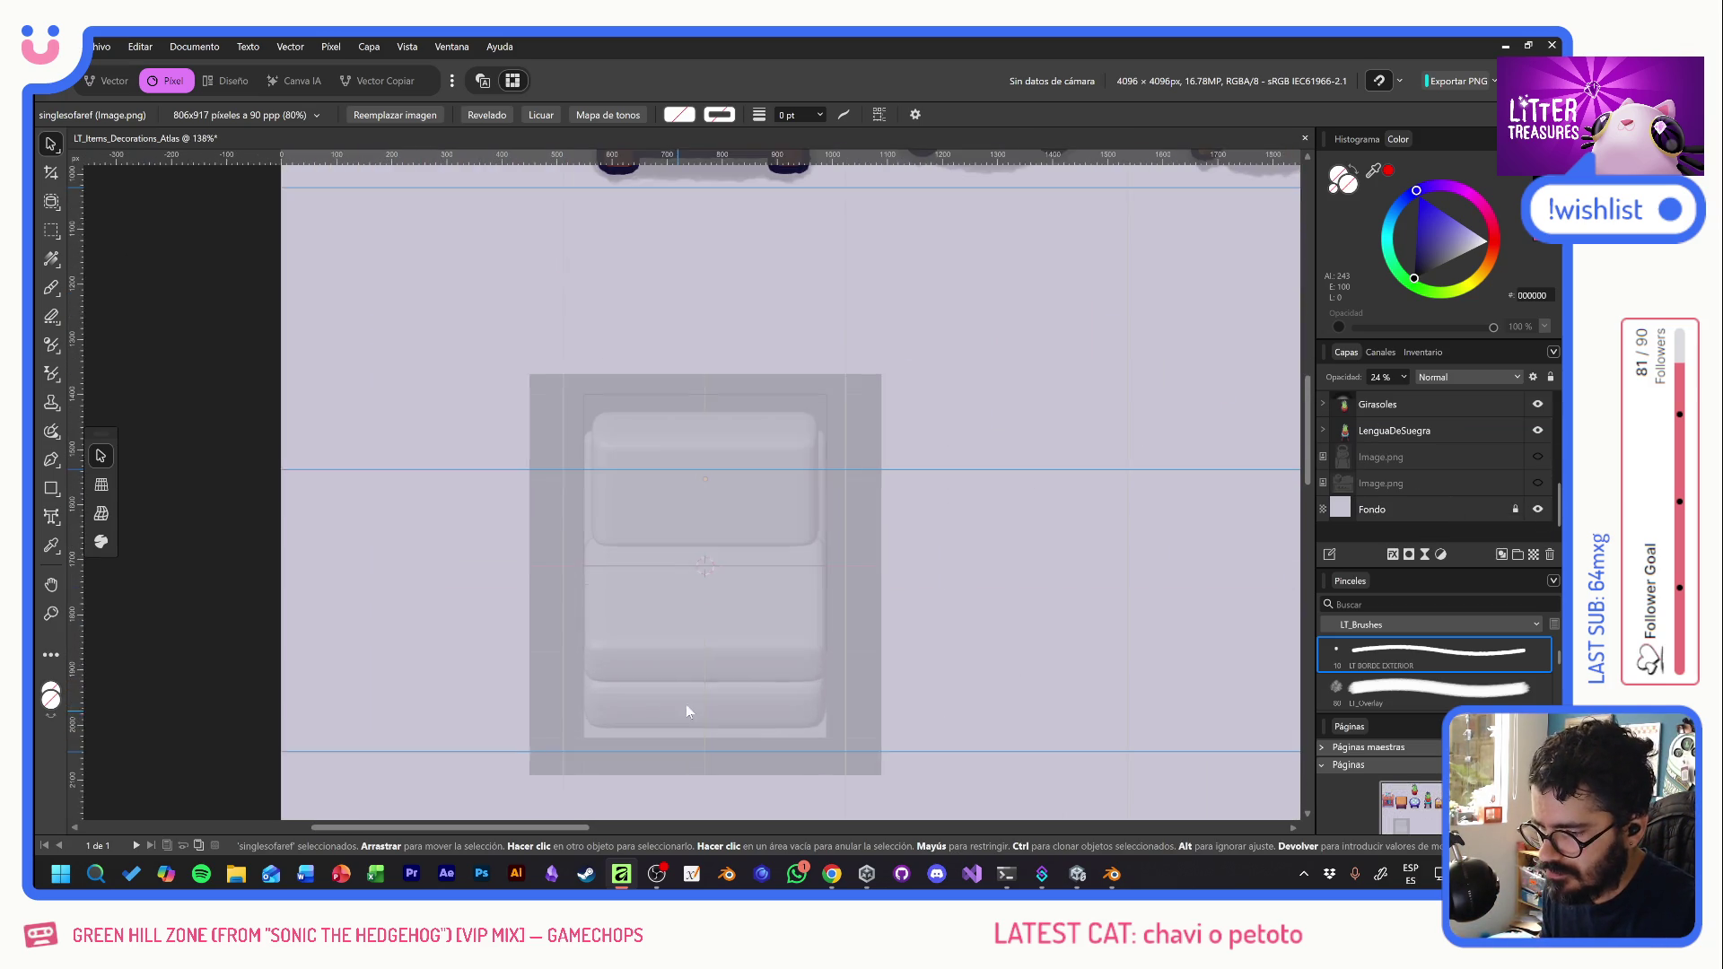
{"action": "scroll", "coordinate": [1441, 476], "scroll_direction": "up", "scroll_amount": 10}
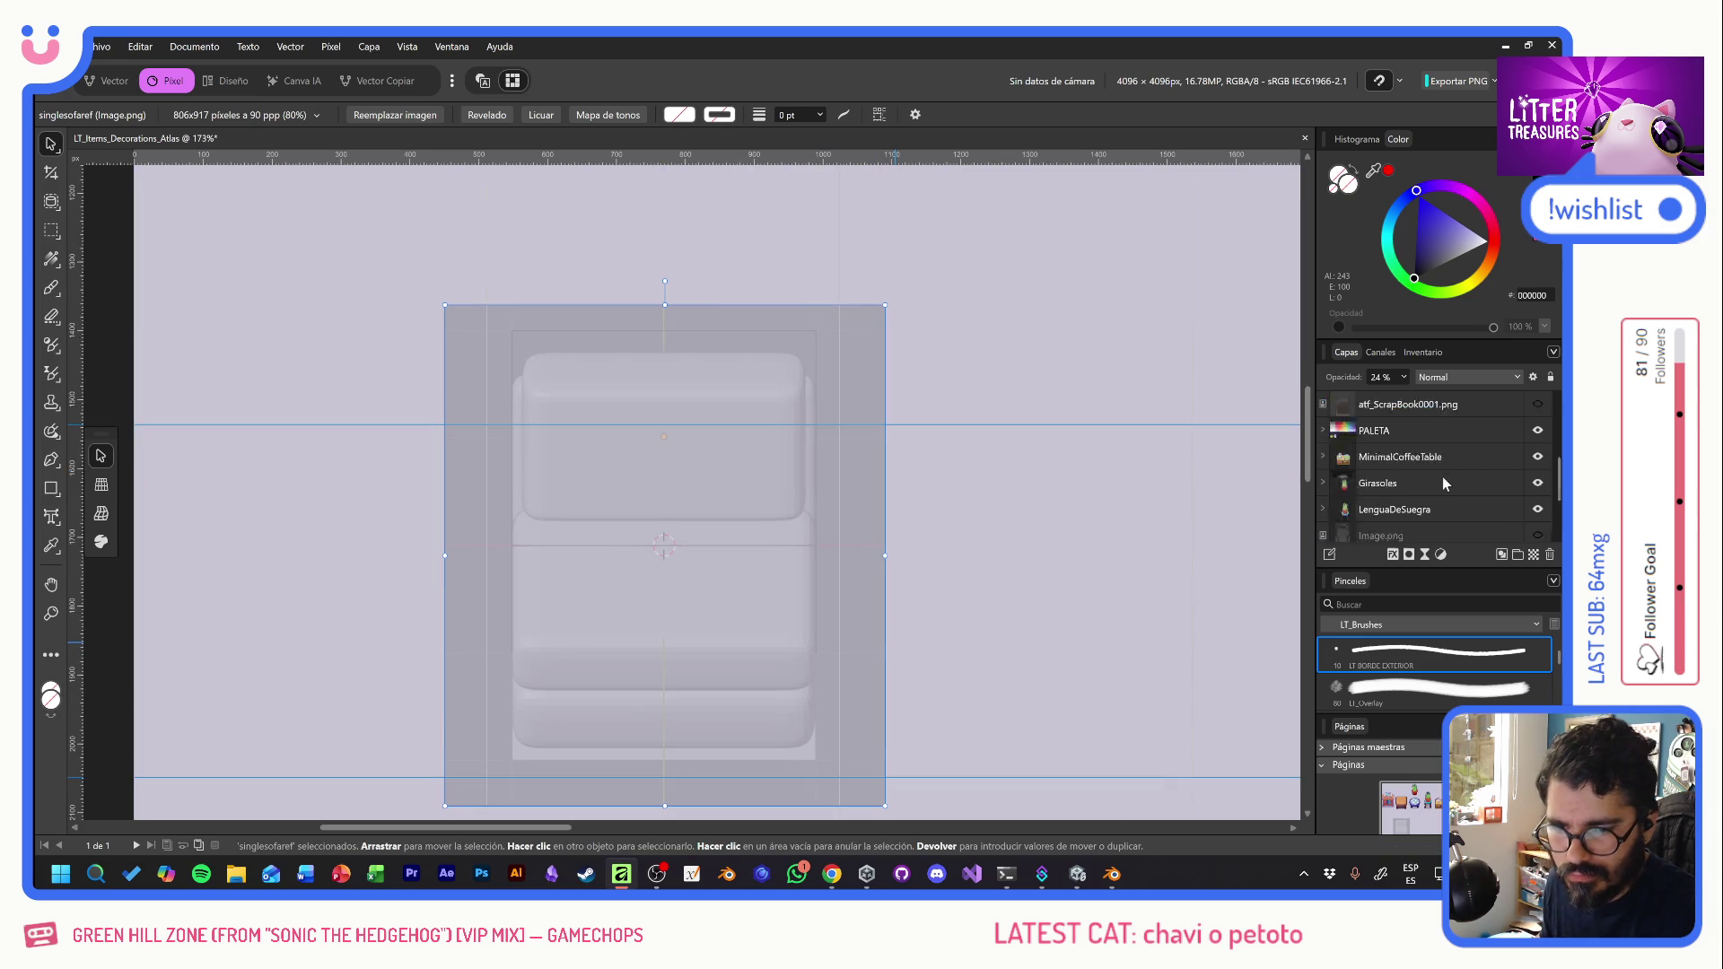
{"action": "left_click", "coordinate": [1534, 554]}
{"action": "left_click_drag", "start_coordinate": [1419, 433], "coordinate": [1424, 438]}
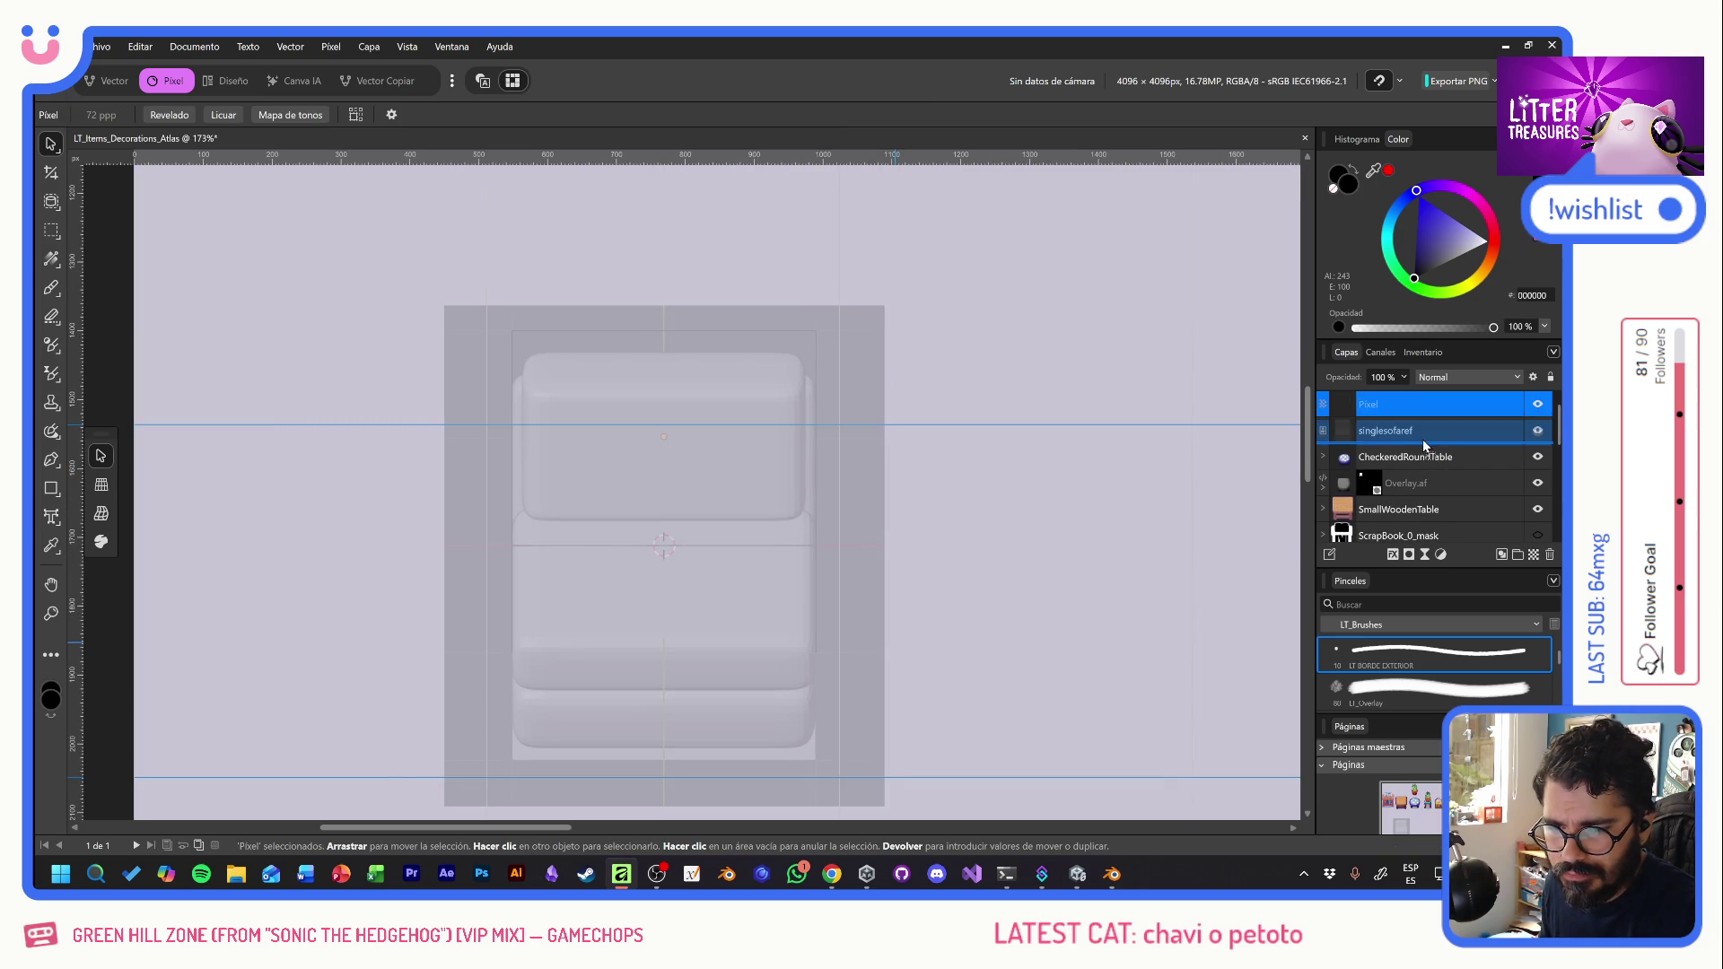
{"action": "scroll", "coordinate": [1431, 675], "scroll_direction": "down", "scroll_amount": 1}
{"action": "scroll", "coordinate": [1430, 675], "scroll_direction": "down", "scroll_amount": 1}
- Select the Drafts 2 brush, try and undo a test stroke on the Pixel layer, then go to Chrome
{"action": "left_click", "coordinate": [1423, 689]}
{"action": "mouse_move", "coordinate": [575, 521]}
{"action": "left_mouse_down"}
{"action": "mouse_move", "coordinate": [822, 526]}
{"action": "mouse_move", "coordinate": [870, 552]}
{"action": "left_mouse_up"}
{"action": "key", "text": "ctrl+z"}
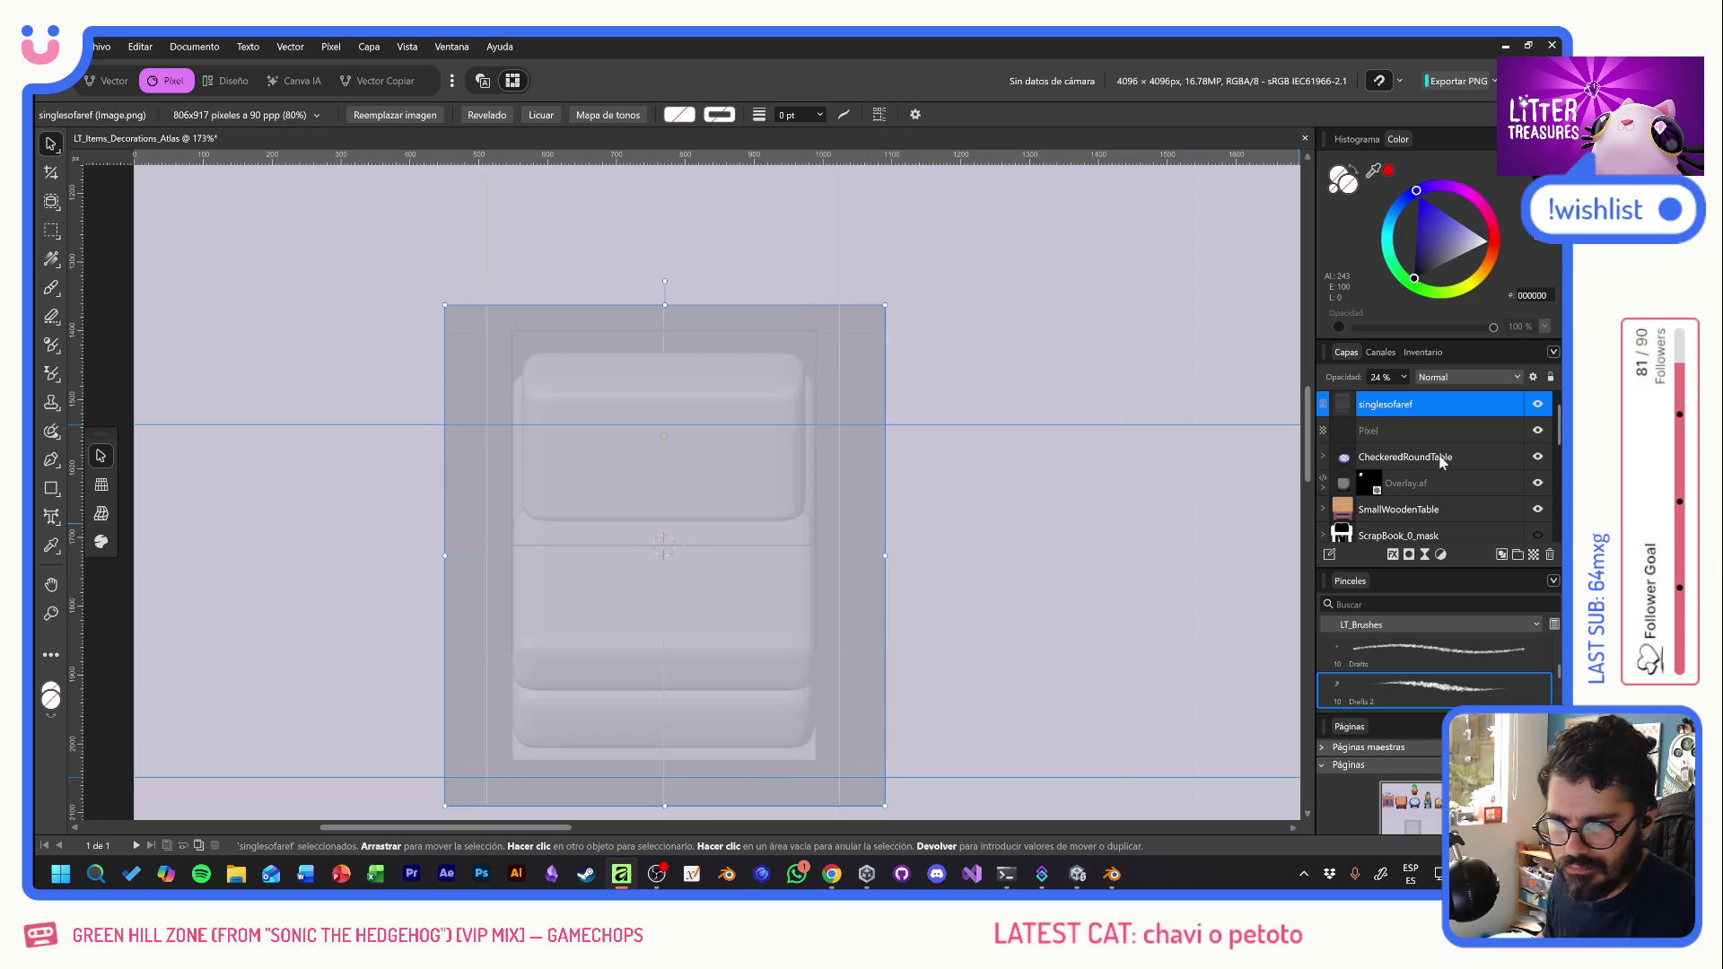
{"action": "left_click", "coordinate": [1420, 435]}
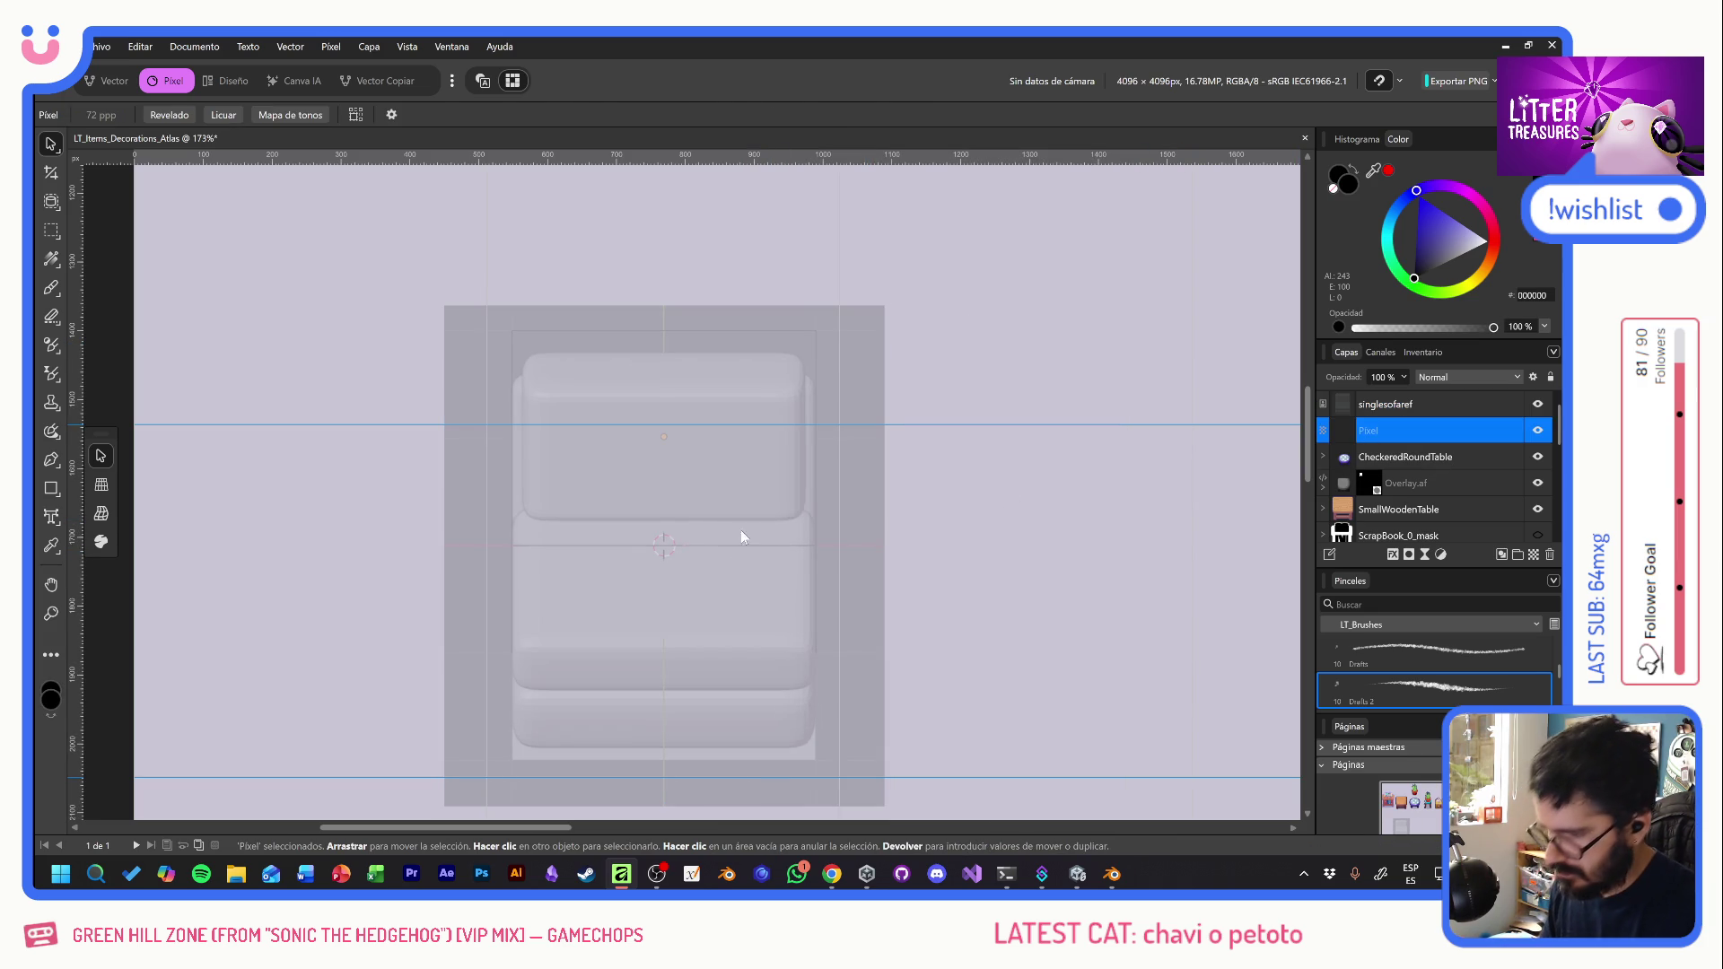
{"action": "key", "text": "b"}
{"action": "mouse_move", "coordinate": [552, 579]}
{"action": "left_mouse_down"}
{"action": "mouse_move", "coordinate": [892, 477]}
{"action": "mouse_move", "coordinate": [879, 507]}
{"action": "left_mouse_up"}
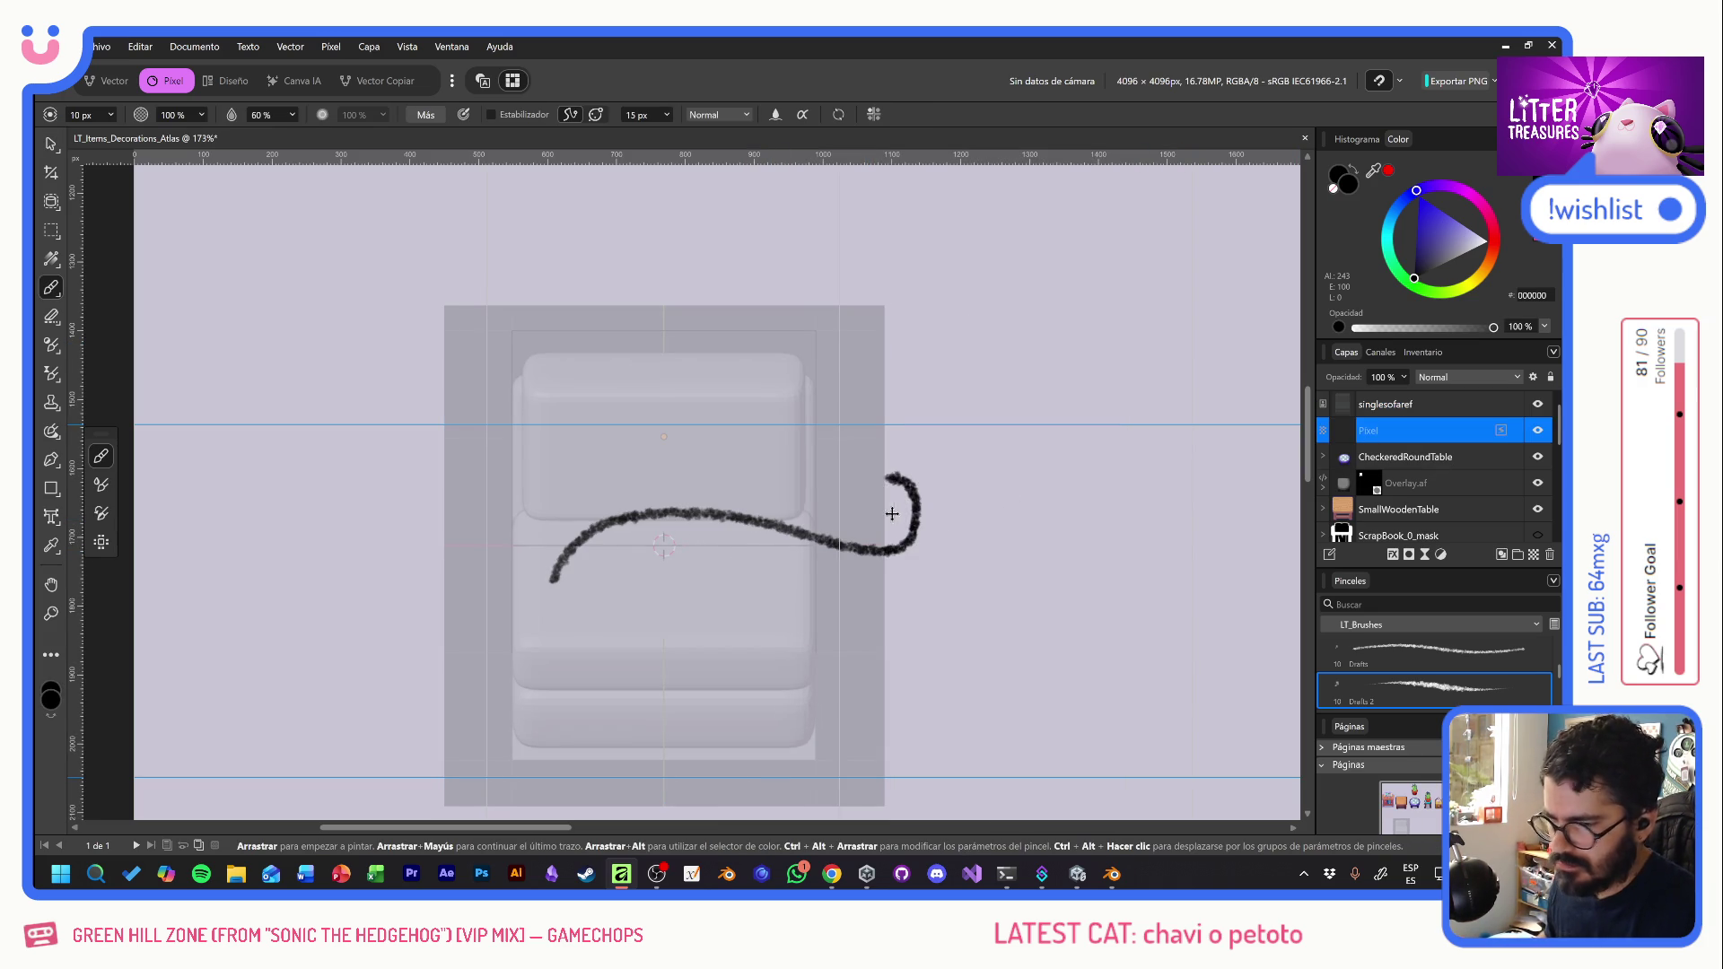
{"action": "key", "text": "ctrl+z"}
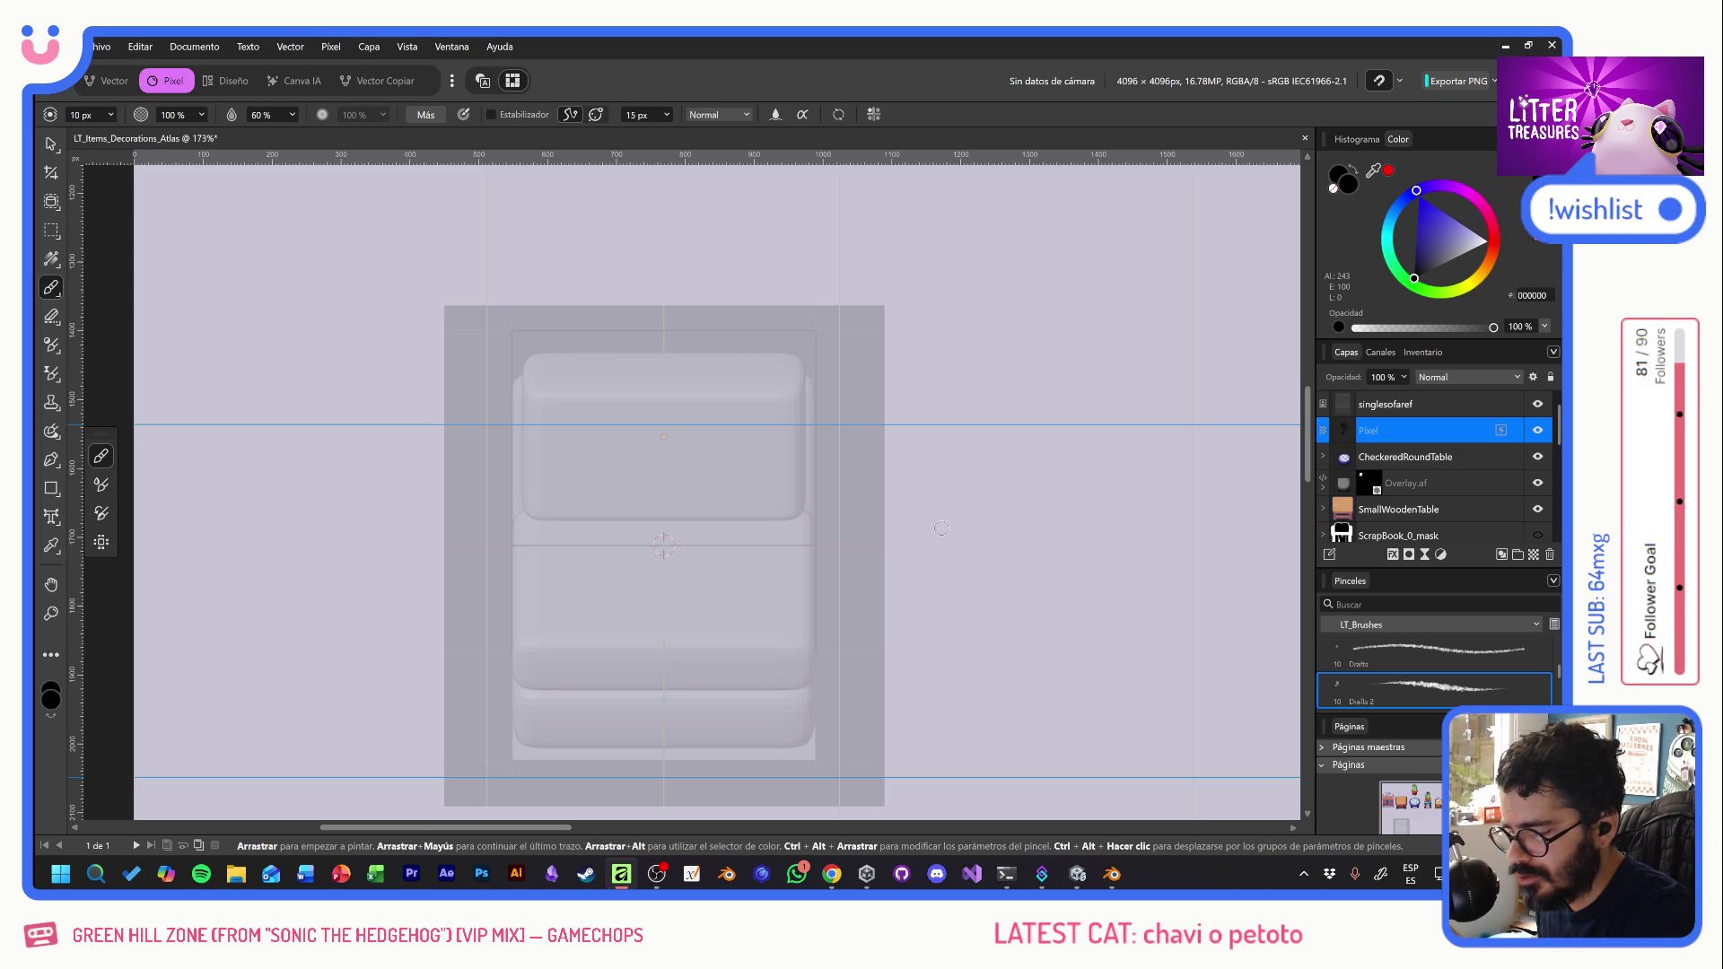
{"action": "key", "text": "alt+Tab"}
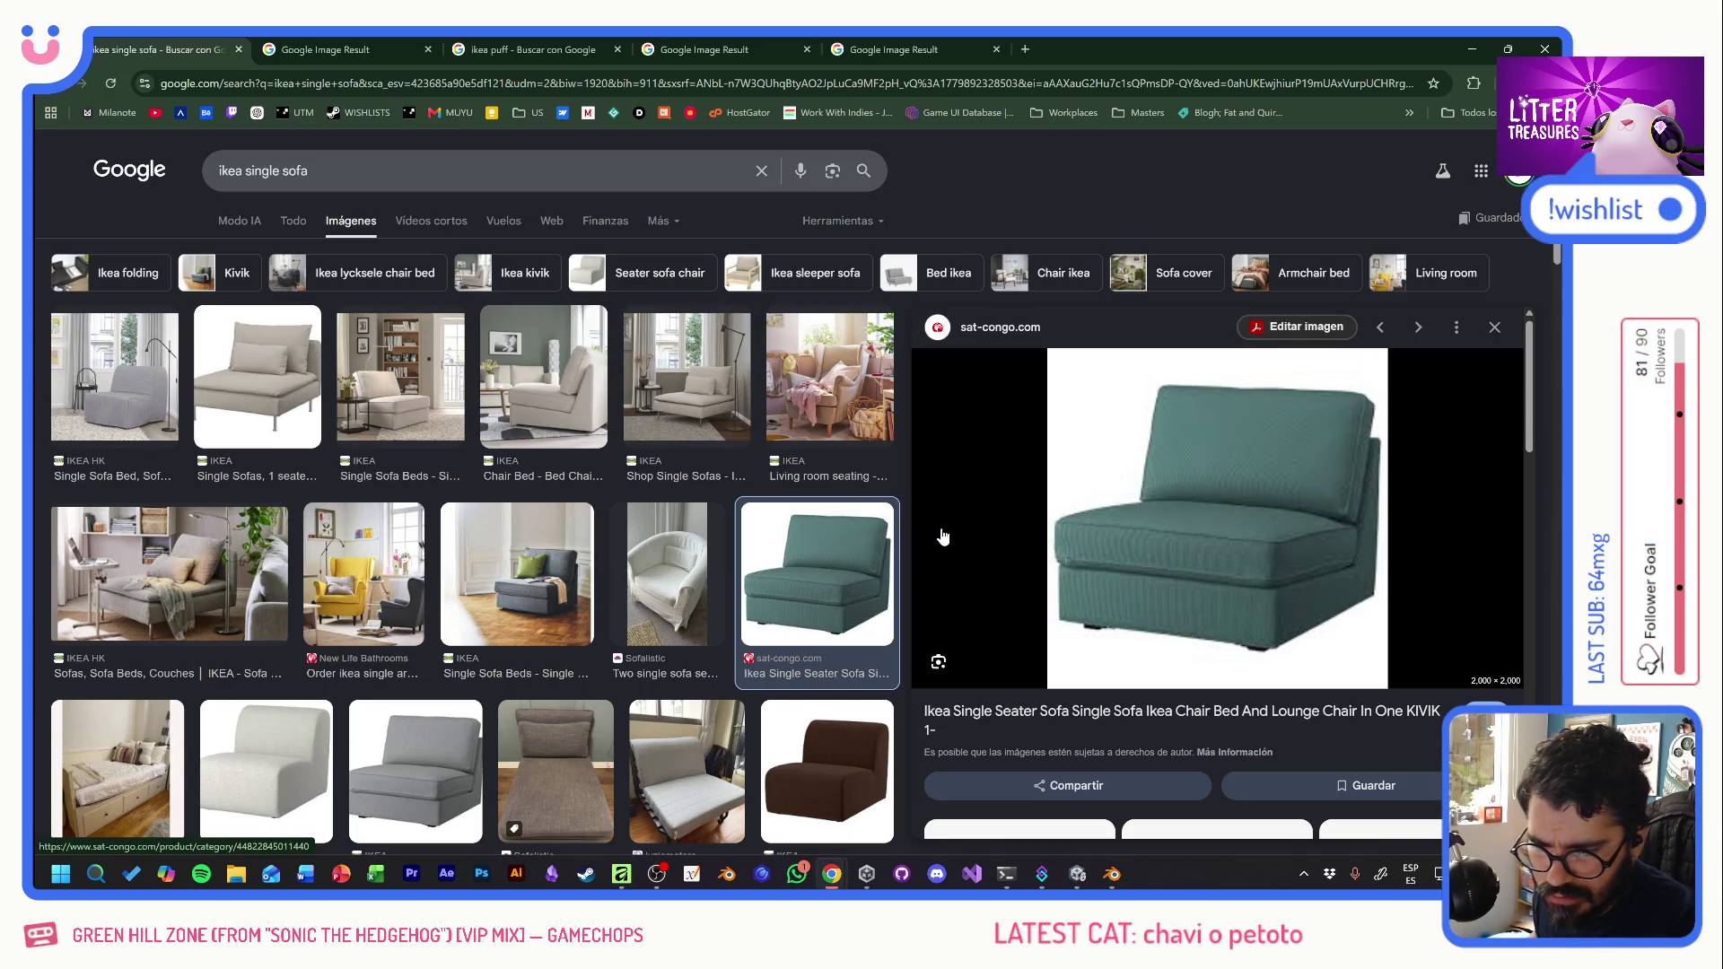
- Leave the IKEA single sofa preview in Chrome and return to the Affinity Photo sketch
{"action": "key", "text": "alt+Tab"}
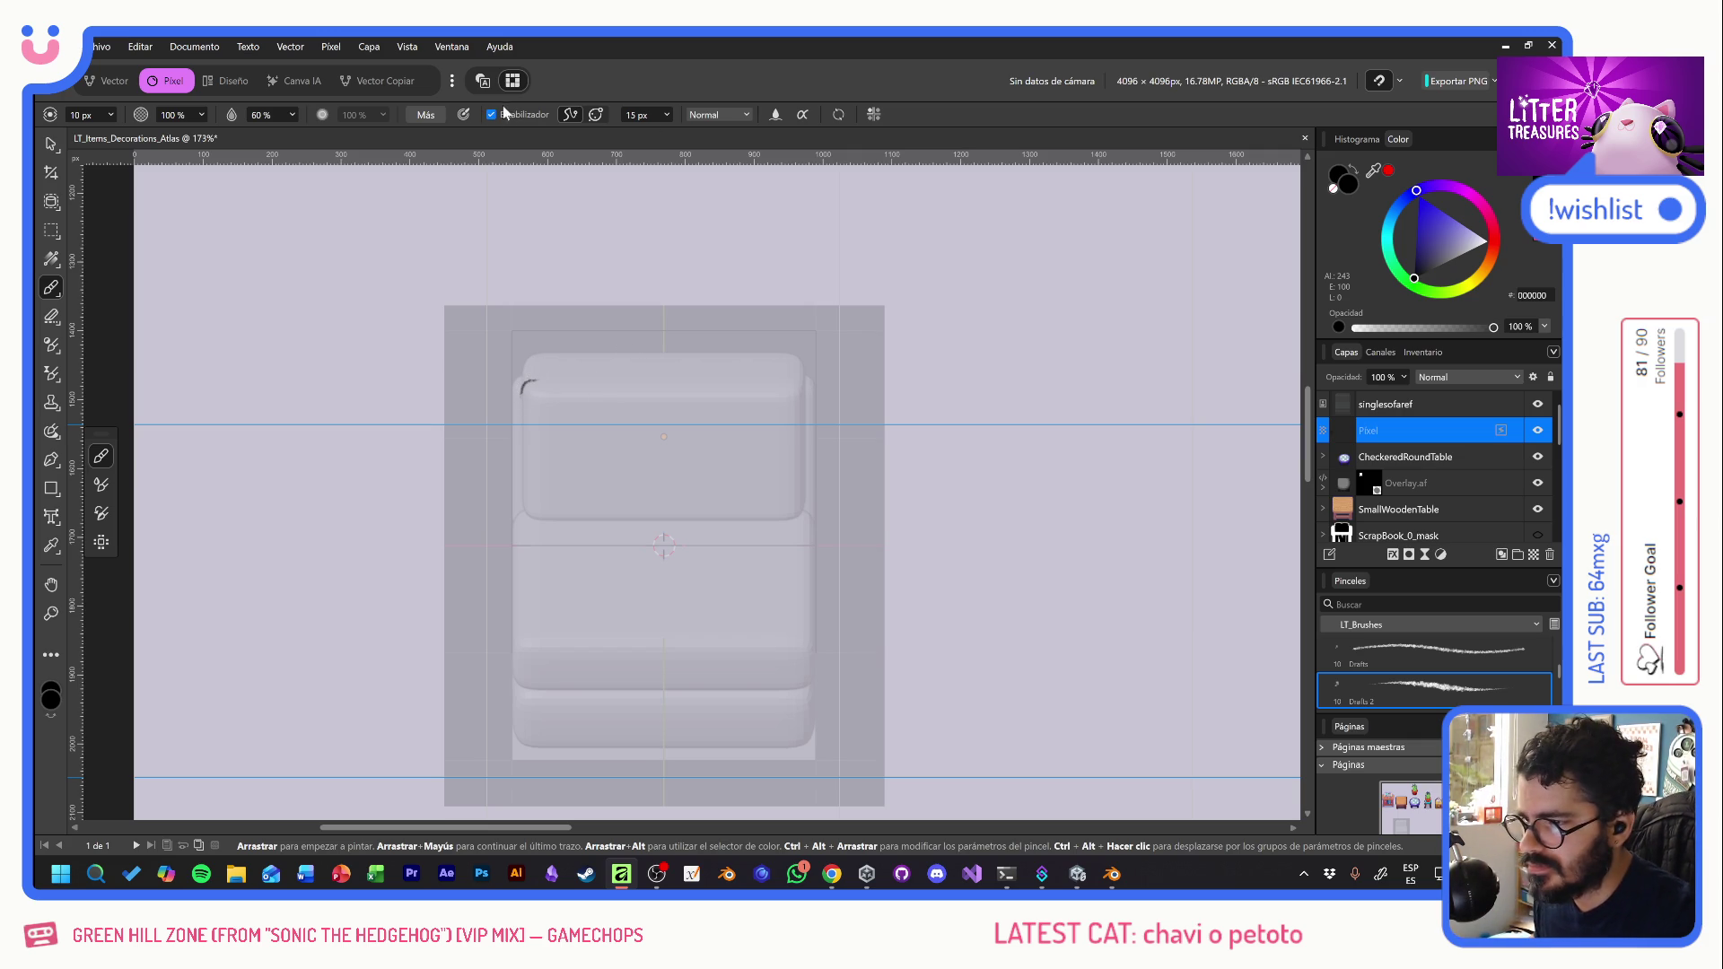
- Enable symmetry painting and align the mirror axis vertically down the sofa's centre
{"action": "left_click", "coordinate": [873, 114]}
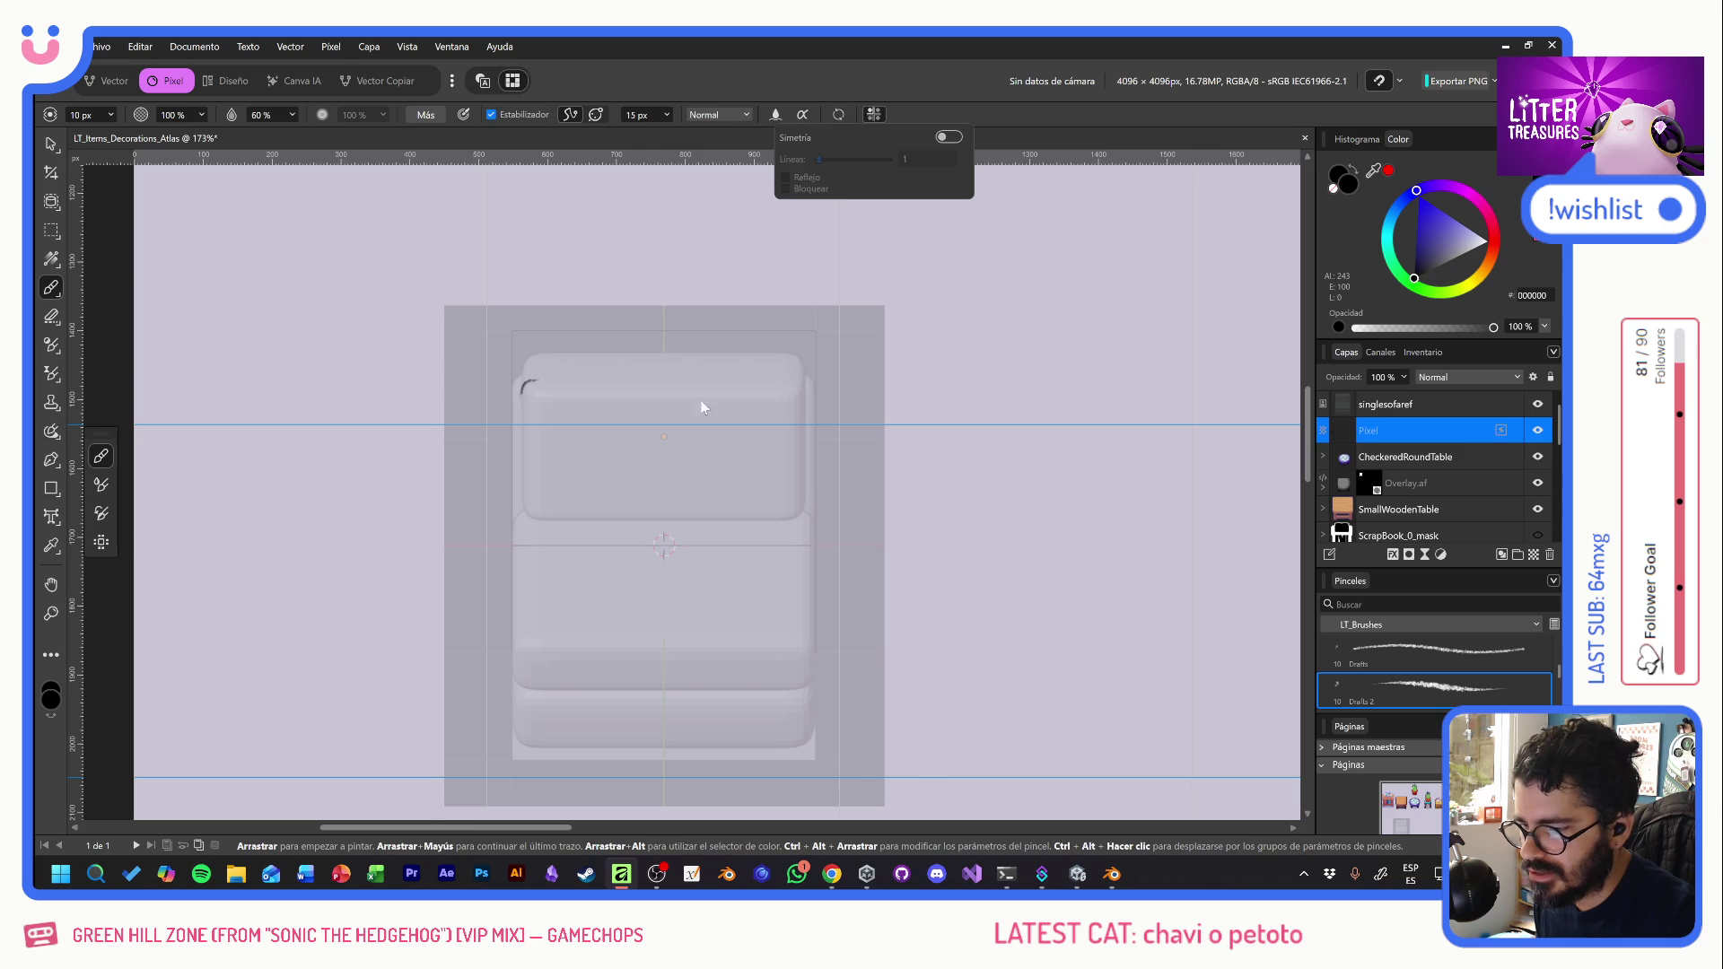
{"action": "left_click", "coordinate": [948, 137]}
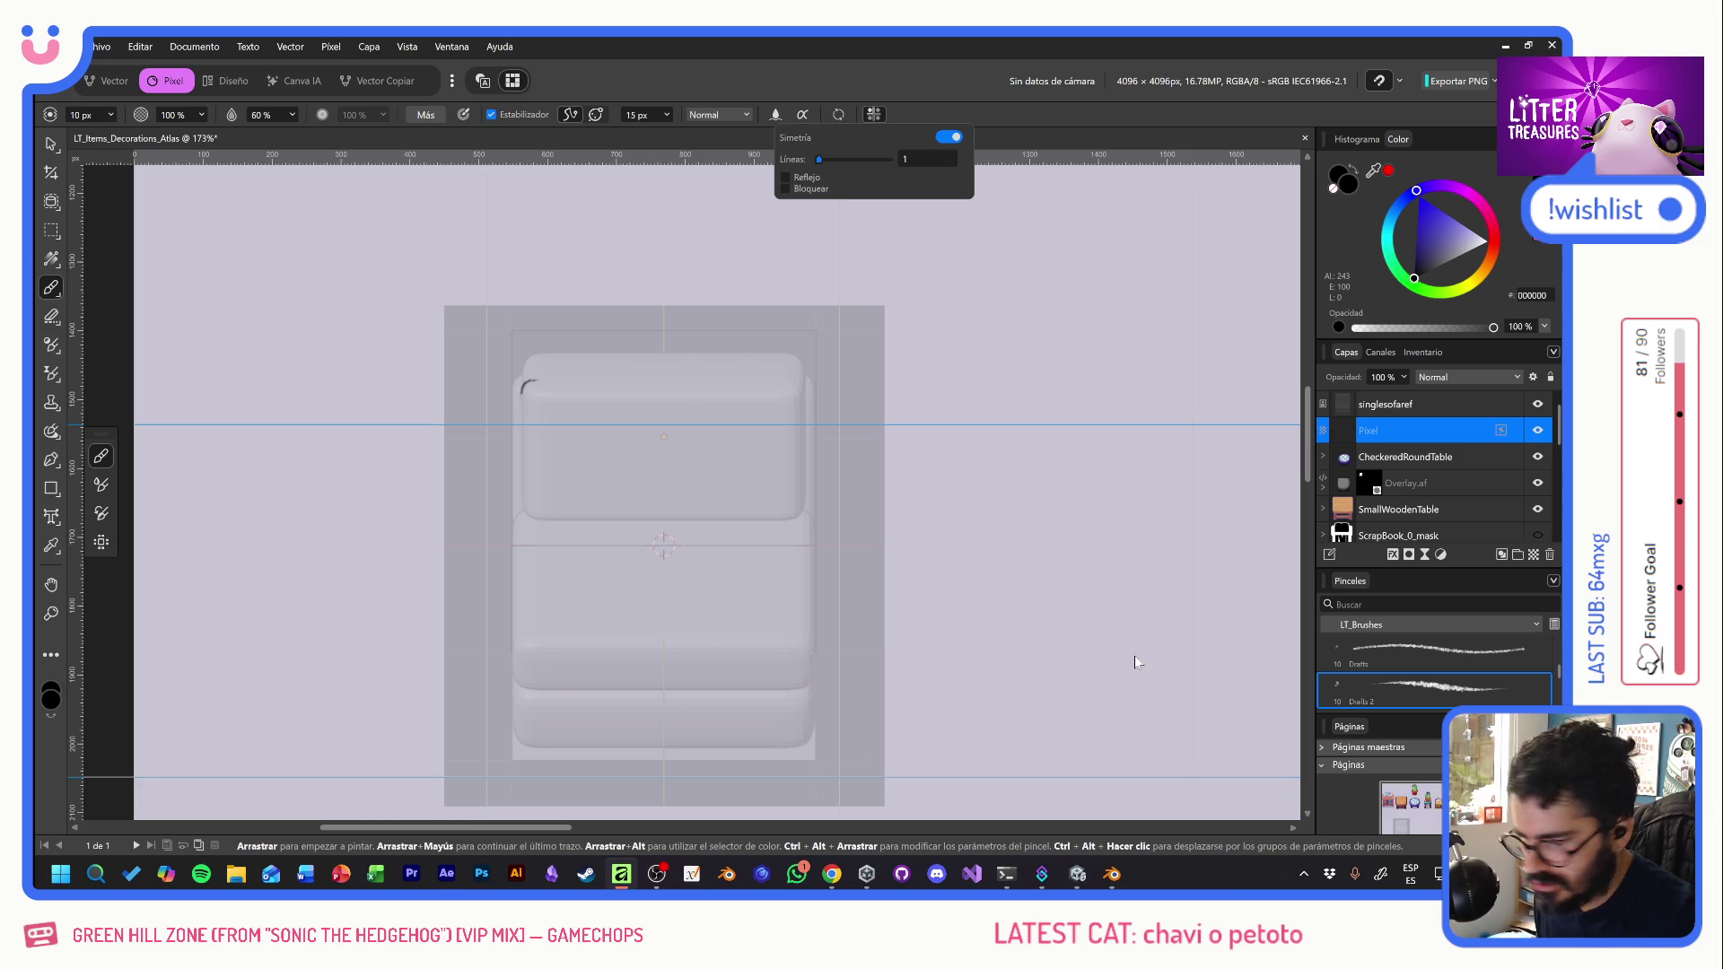
{"action": "scroll", "coordinate": [1041, 573], "scroll_direction": "down", "scroll_amount": 4}
{"action": "scroll", "coordinate": [1032, 561], "scroll_direction": "down", "scroll_amount": 3, "text": "ctrl"}
{"action": "scroll", "coordinate": [1031, 544], "scroll_direction": "down", "scroll_amount": 3, "text": "ctrl"}
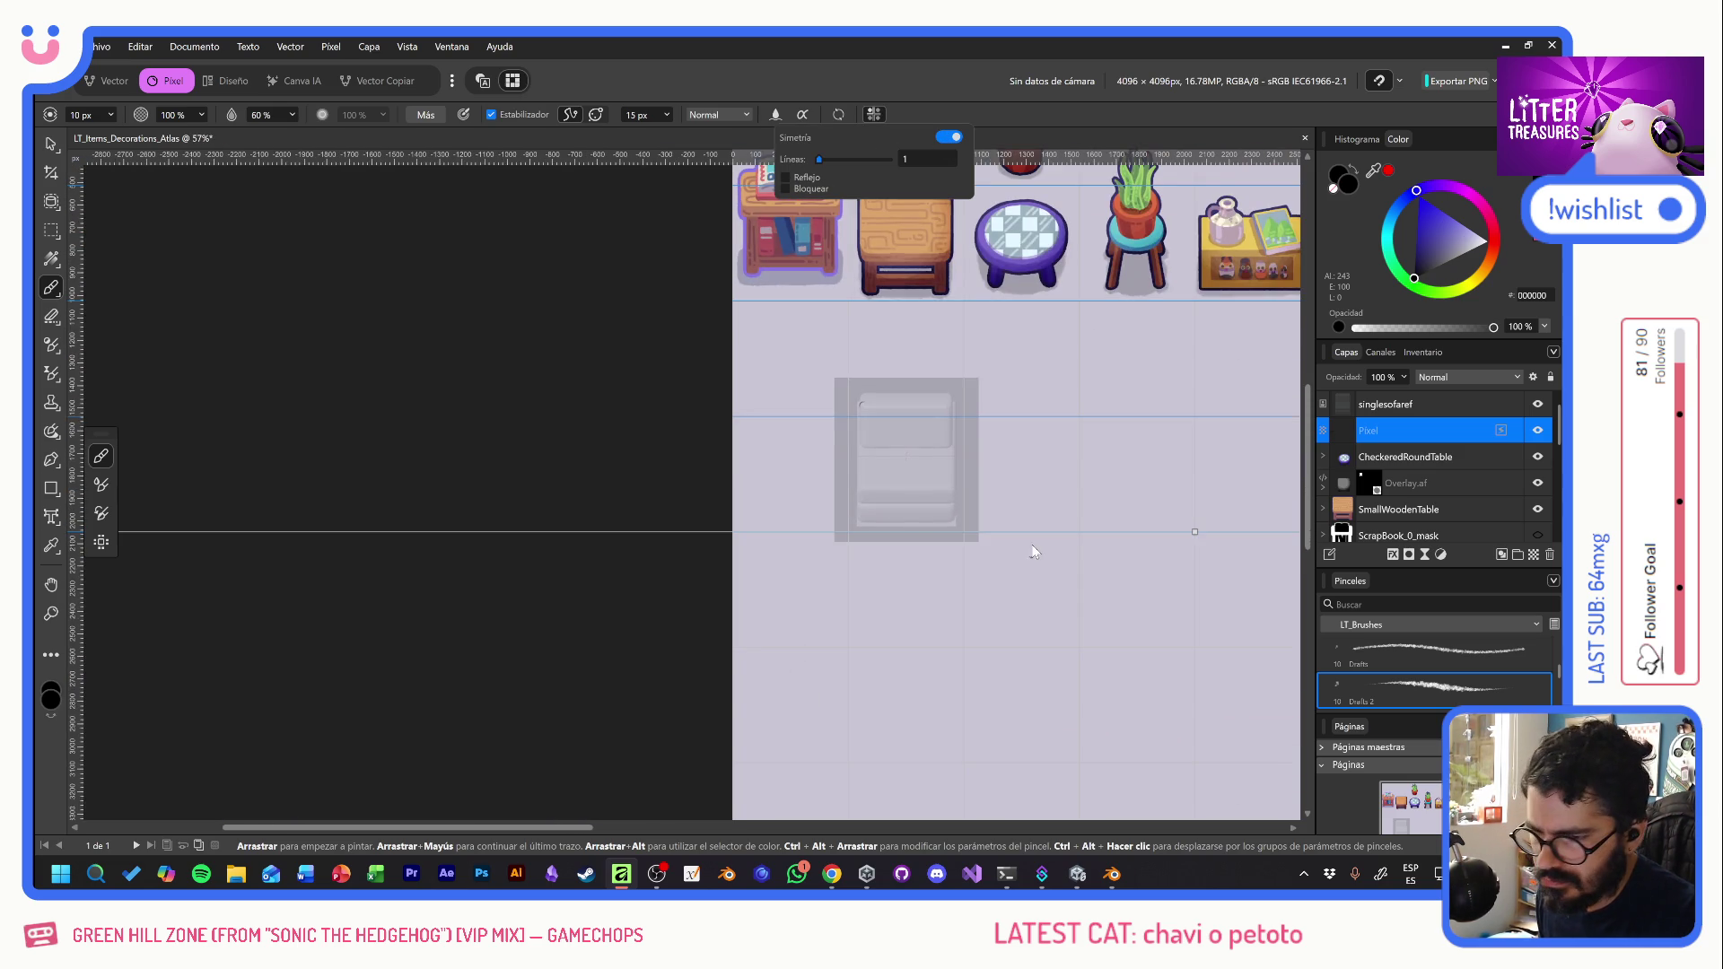
{"action": "scroll", "coordinate": [808, 628], "scroll_direction": "up", "scroll_amount": 2}
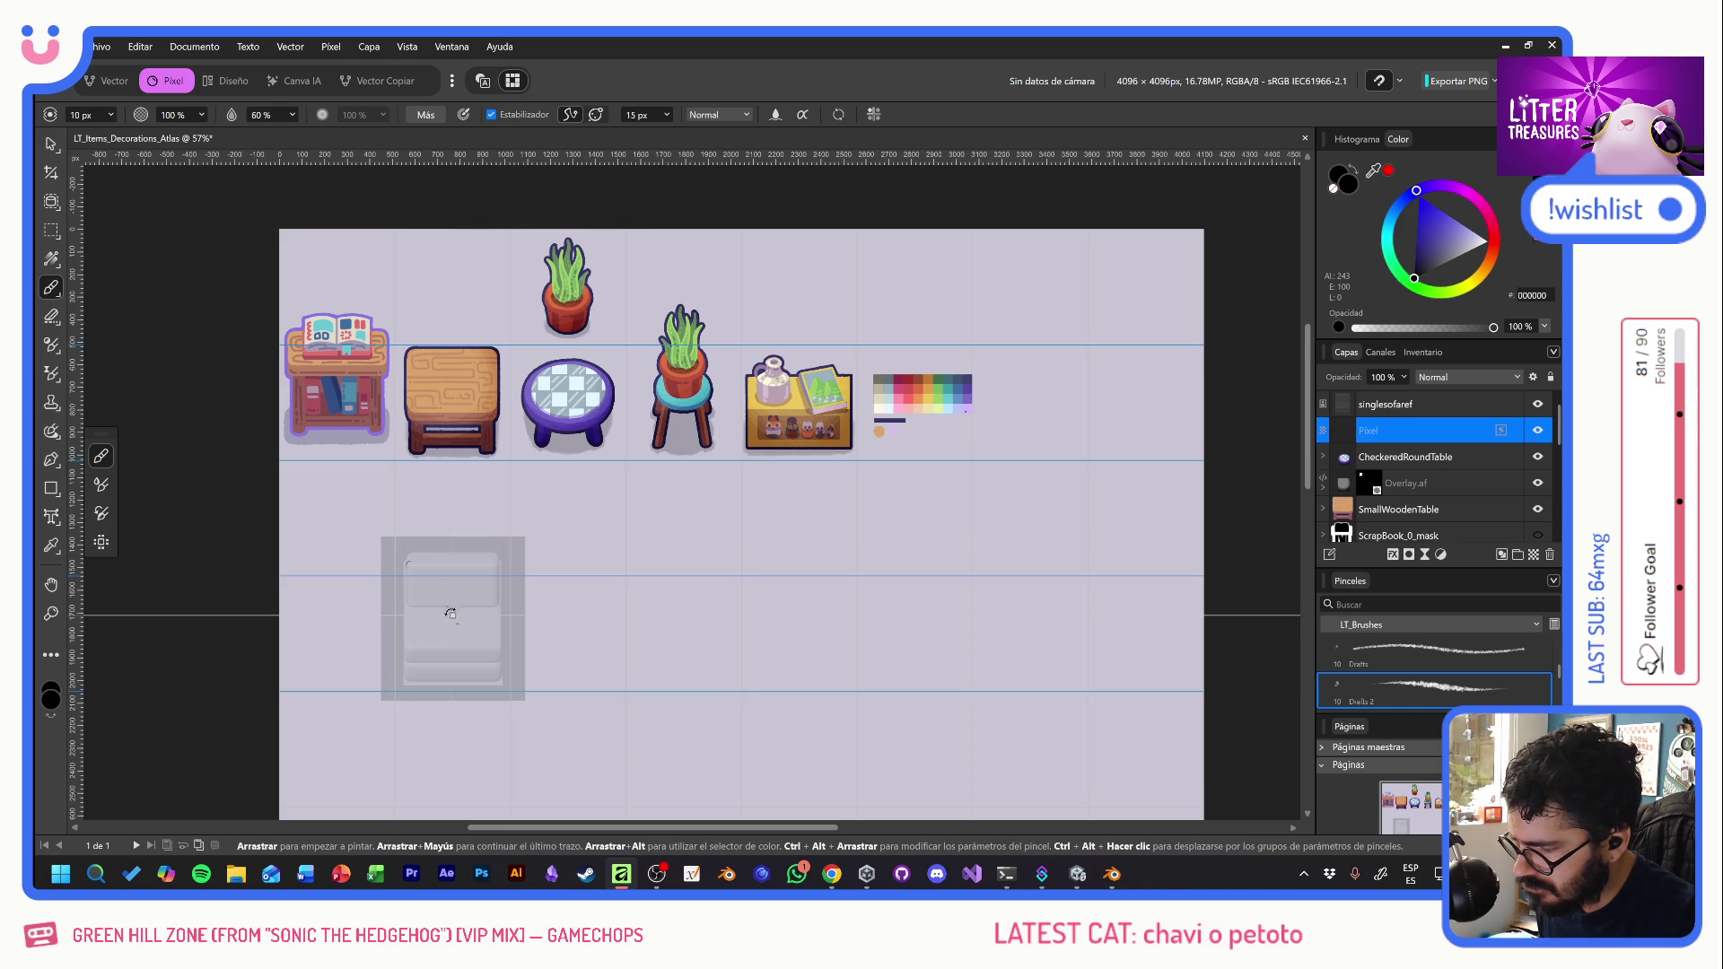
{"action": "mouse_move", "coordinate": [370, 614]}
{"action": "left_mouse_down"}
{"action": "mouse_move", "coordinate": [378, 579]}
{"action": "mouse_move", "coordinate": [505, 490]}
{"action": "mouse_move", "coordinate": [396, 444]}
{"action": "mouse_move", "coordinate": [375, 395]}
{"action": "mouse_move", "coordinate": [513, 389]}
{"action": "mouse_move", "coordinate": [227, 555]}
{"action": "mouse_move", "coordinate": [452, 382]}
{"action": "left_mouse_up"}
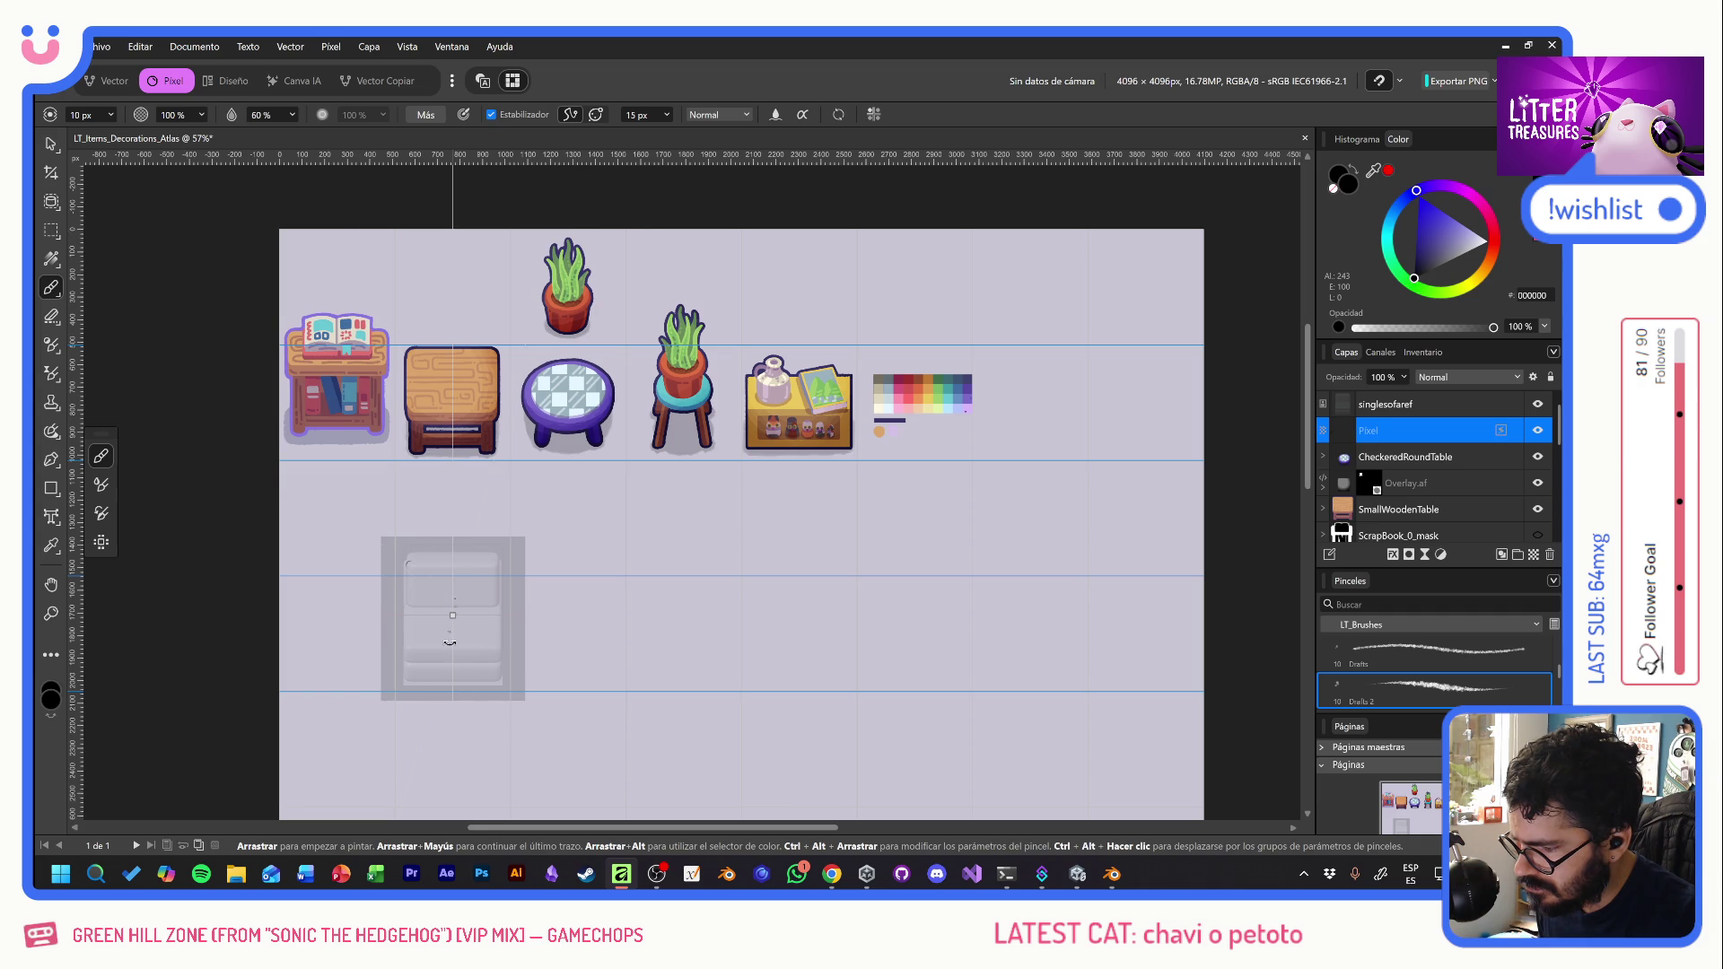
- Lock the mirror axis, close the symmetry options, and try a mirrored stroke, then undo it
{"action": "scroll", "coordinate": [449, 628], "scroll_direction": "up", "scroll_amount": 4}
{"action": "left_click", "coordinate": [874, 114]}
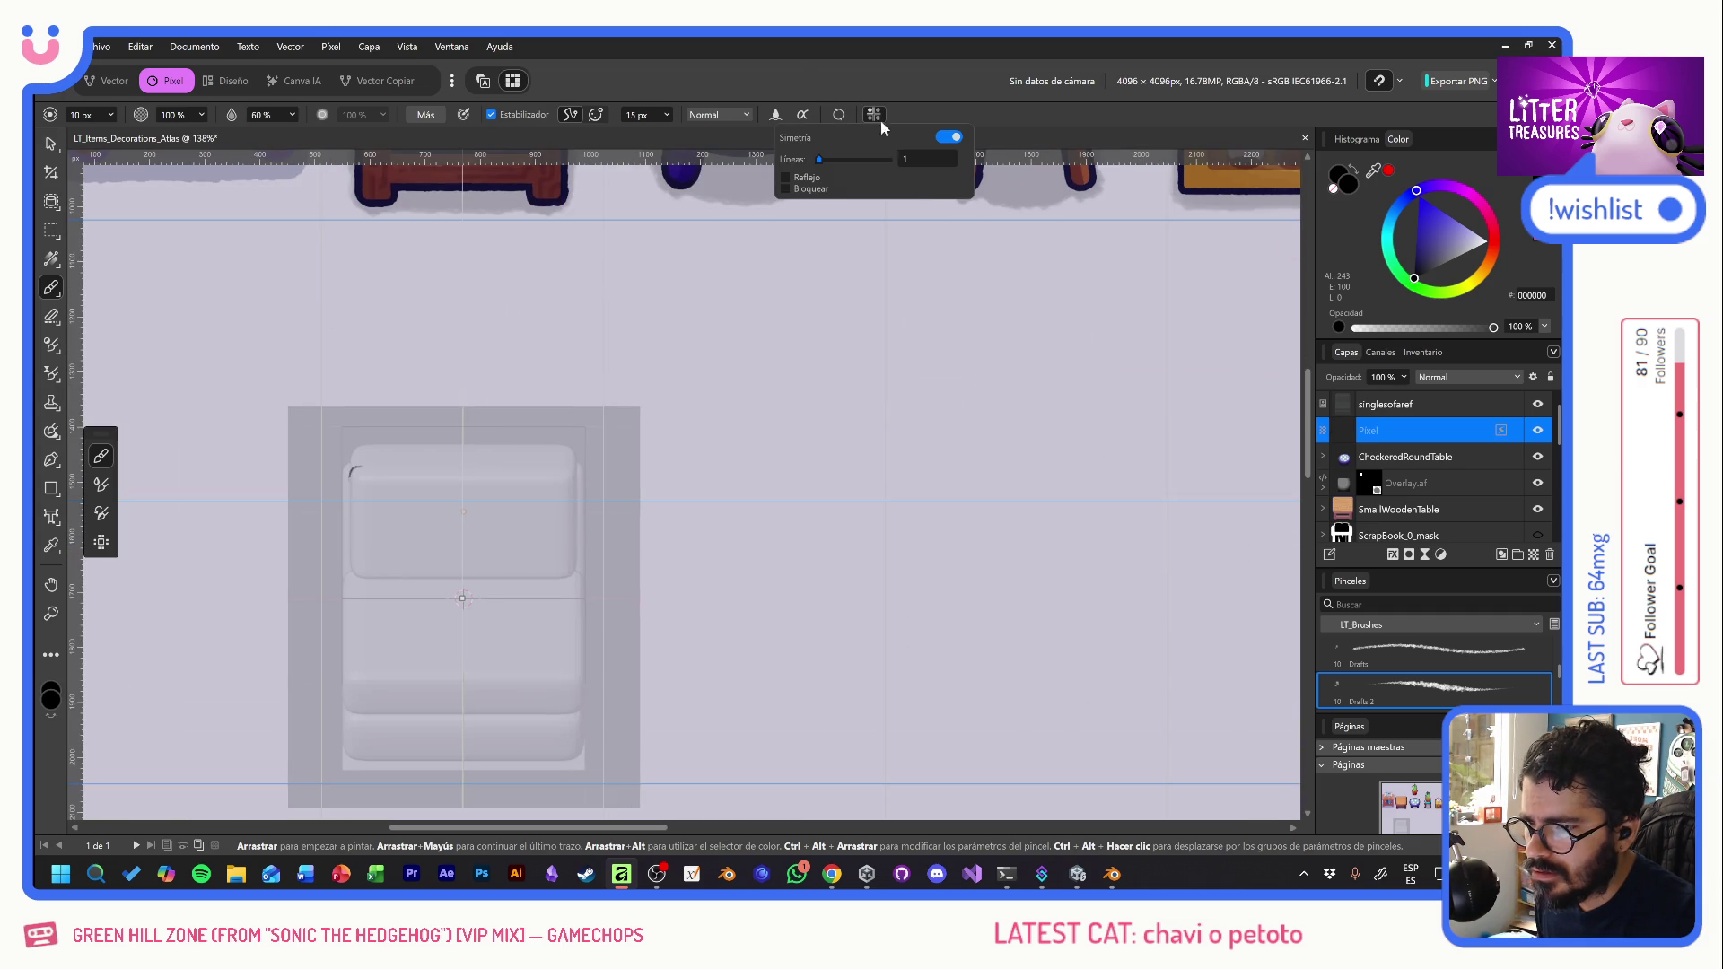
{"action": "left_click", "coordinate": [818, 189]}
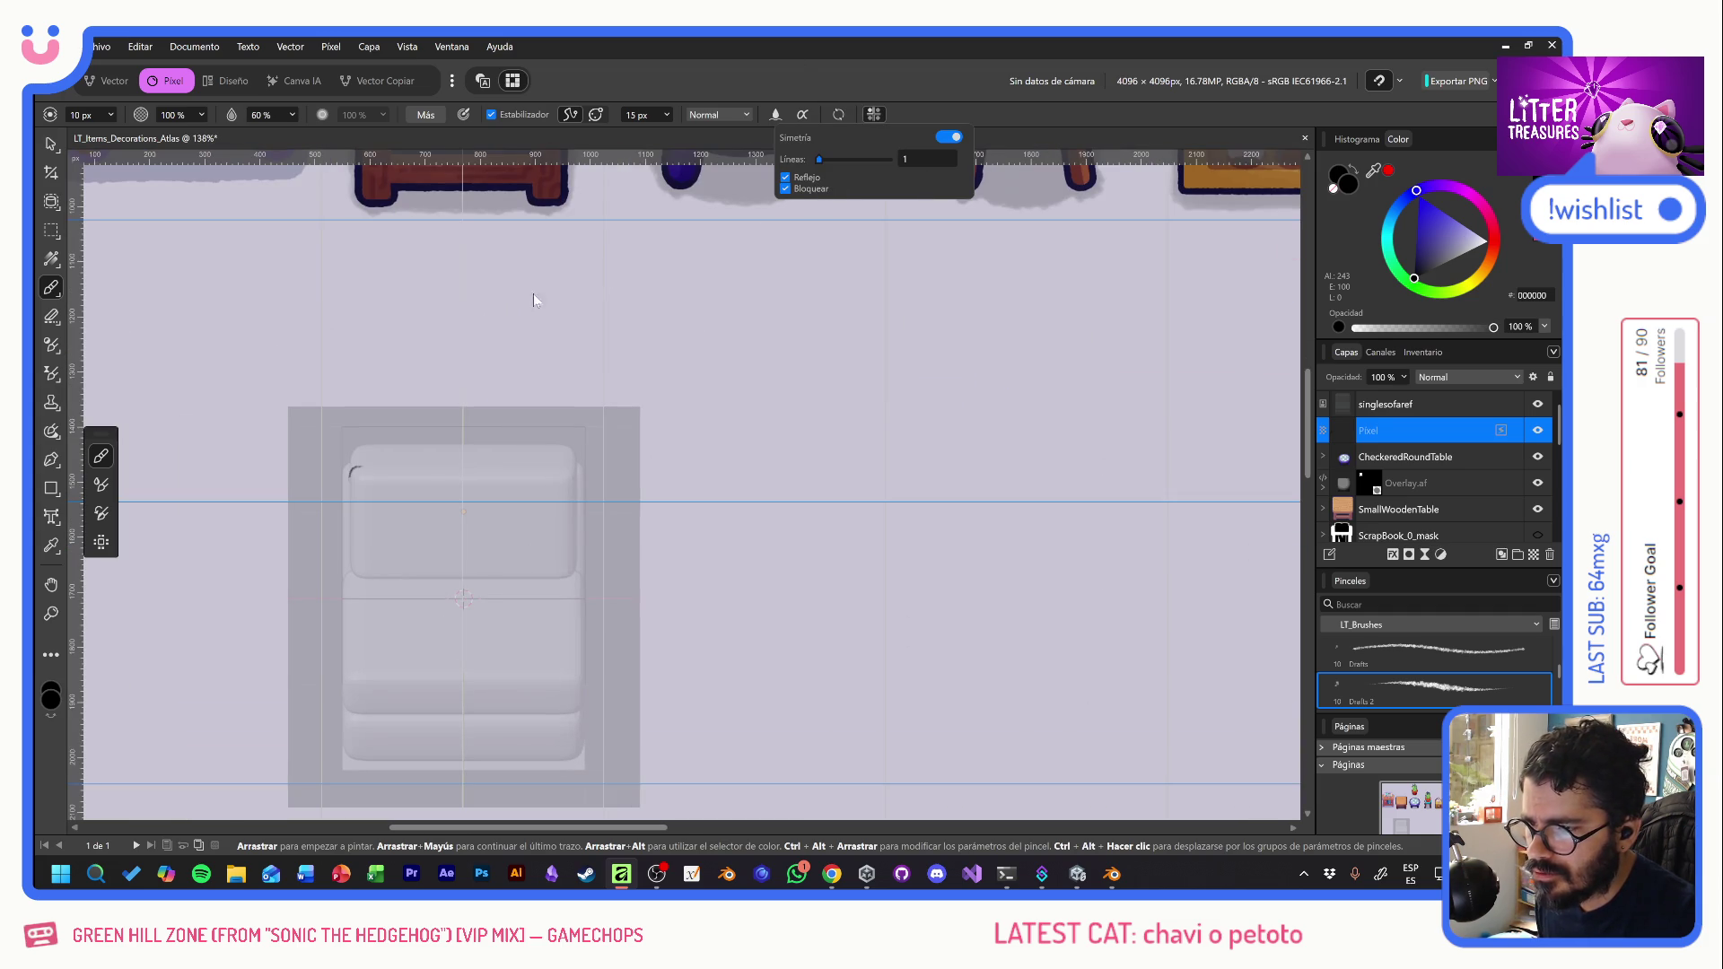
{"action": "left_click", "coordinate": [1417, 427]}
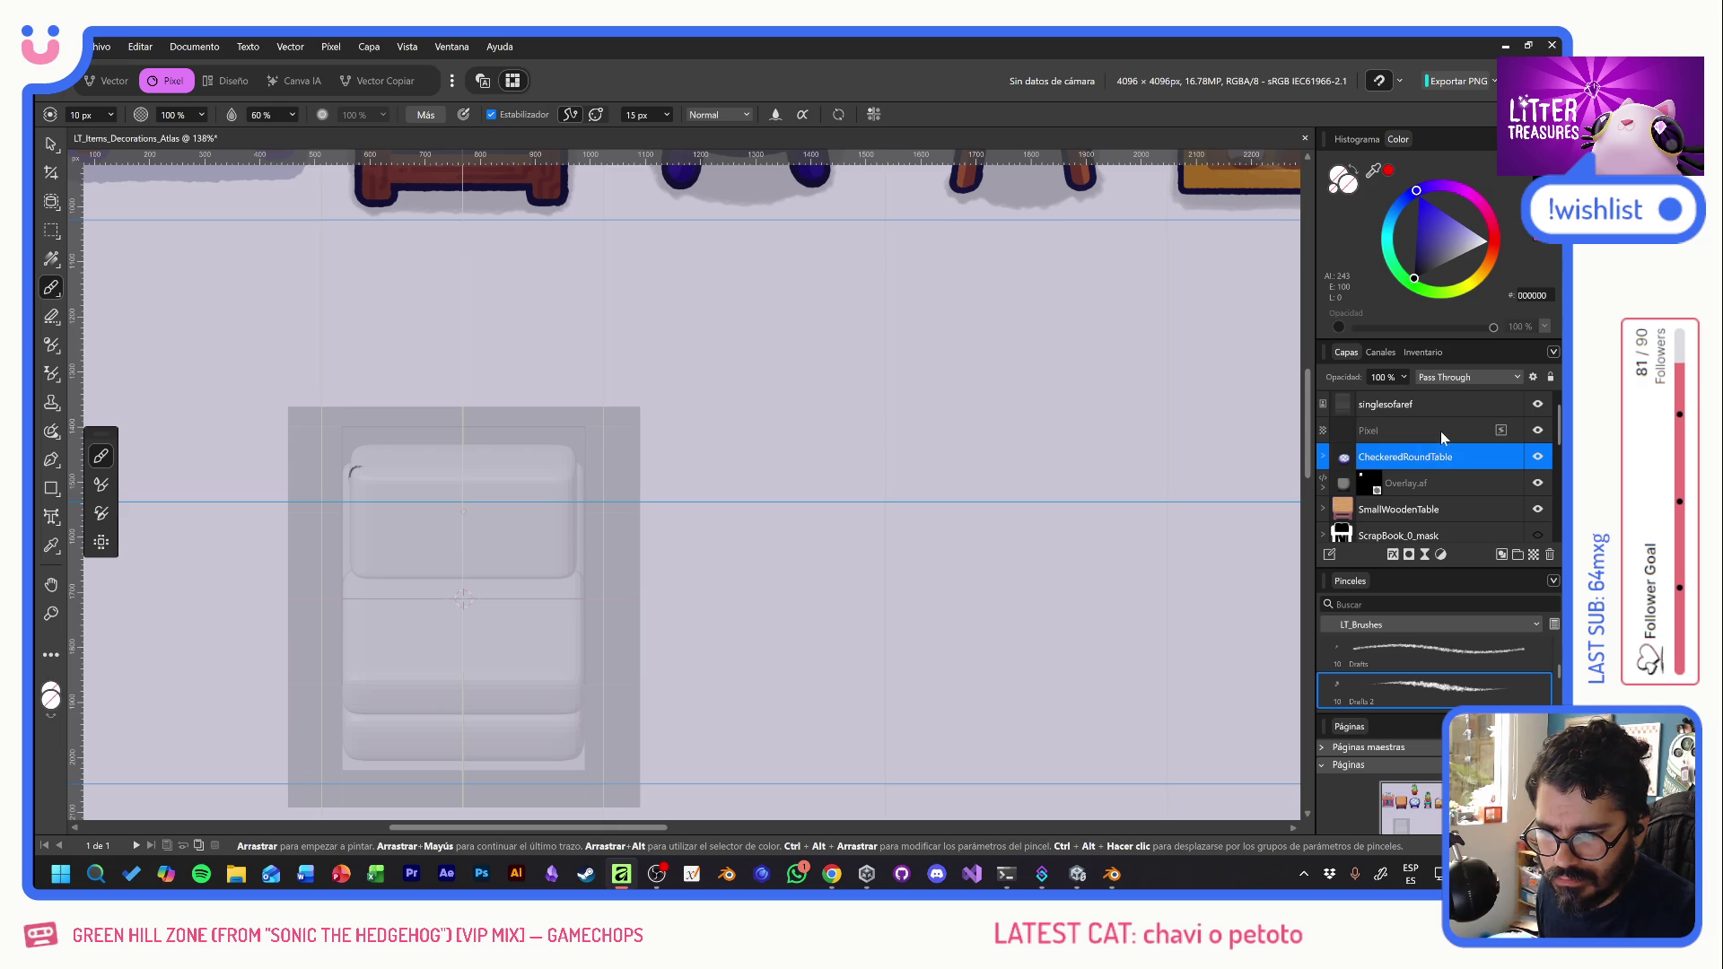
{"action": "mouse_move", "coordinate": [332, 571]}
{"action": "left_mouse_down"}
{"action": "mouse_move", "coordinate": [449, 519]}
{"action": "mouse_move", "coordinate": [603, 500]}
{"action": "left_mouse_up"}
{"action": "key", "text": "ctrl+z"}
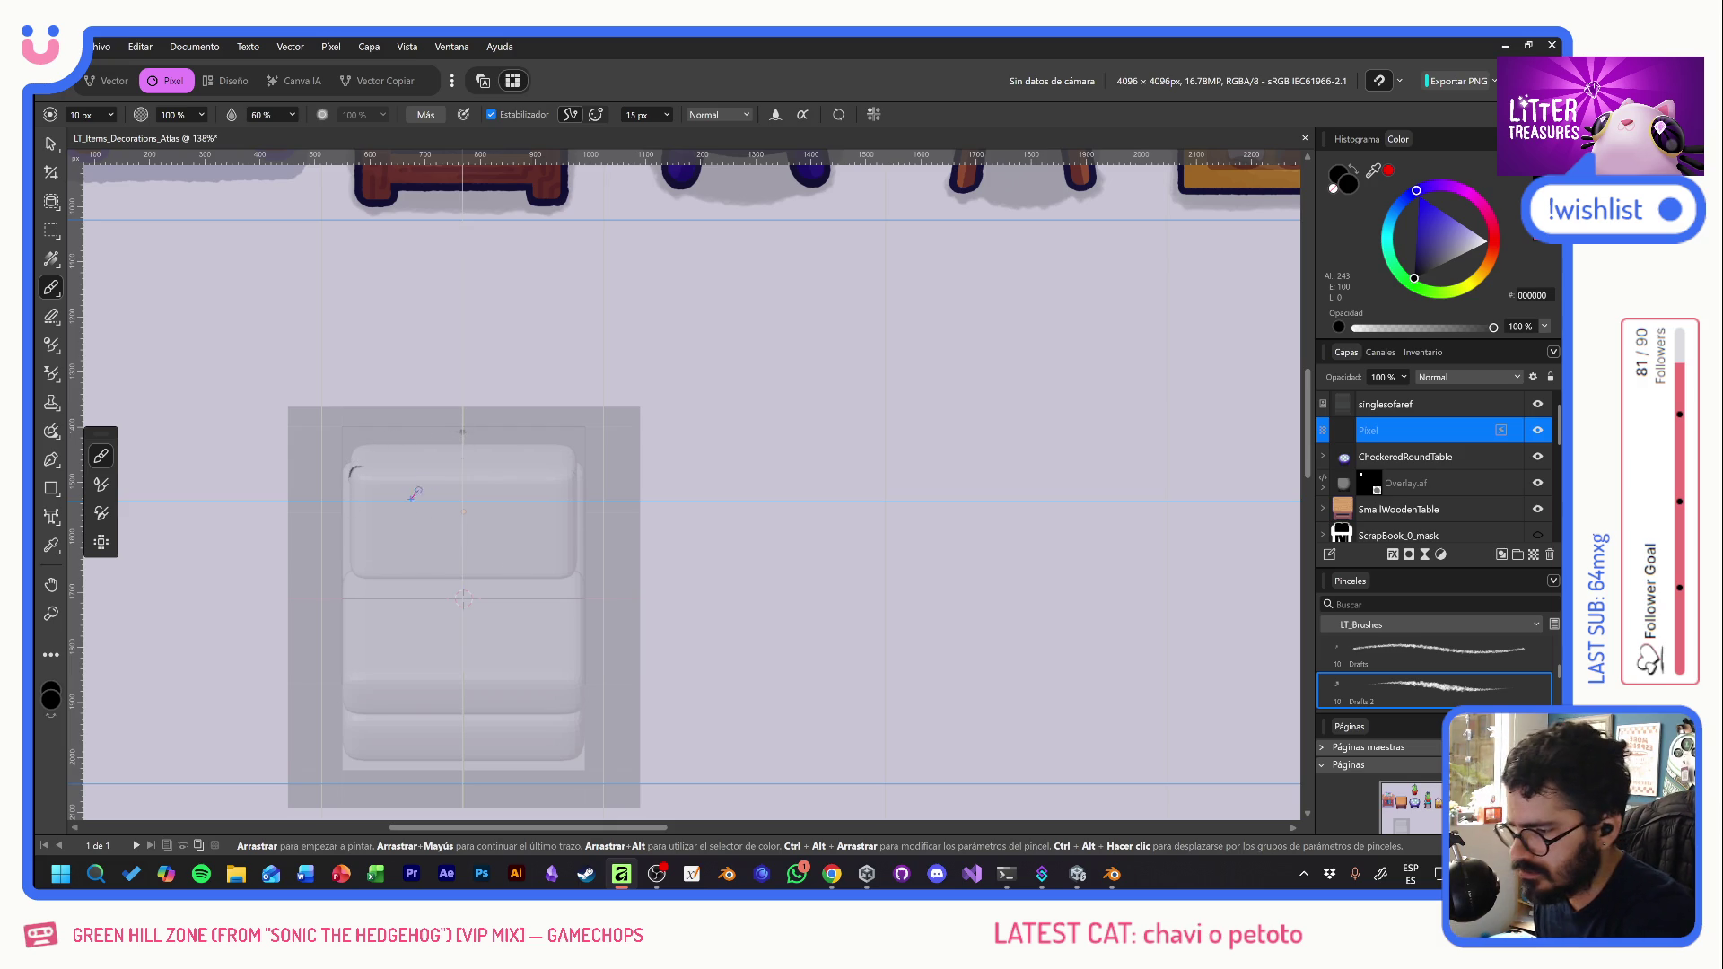
- Sketch mirrored outlines of the back cushion's top and underside and the lower cushion's sides
{"action": "mouse_move", "coordinate": [454, 431]}
{"action": "left_mouse_down"}
{"action": "mouse_move", "coordinate": [530, 438]}
{"action": "mouse_move", "coordinate": [573, 465]}
{"action": "mouse_move", "coordinate": [577, 499]}
{"action": "left_mouse_up"}
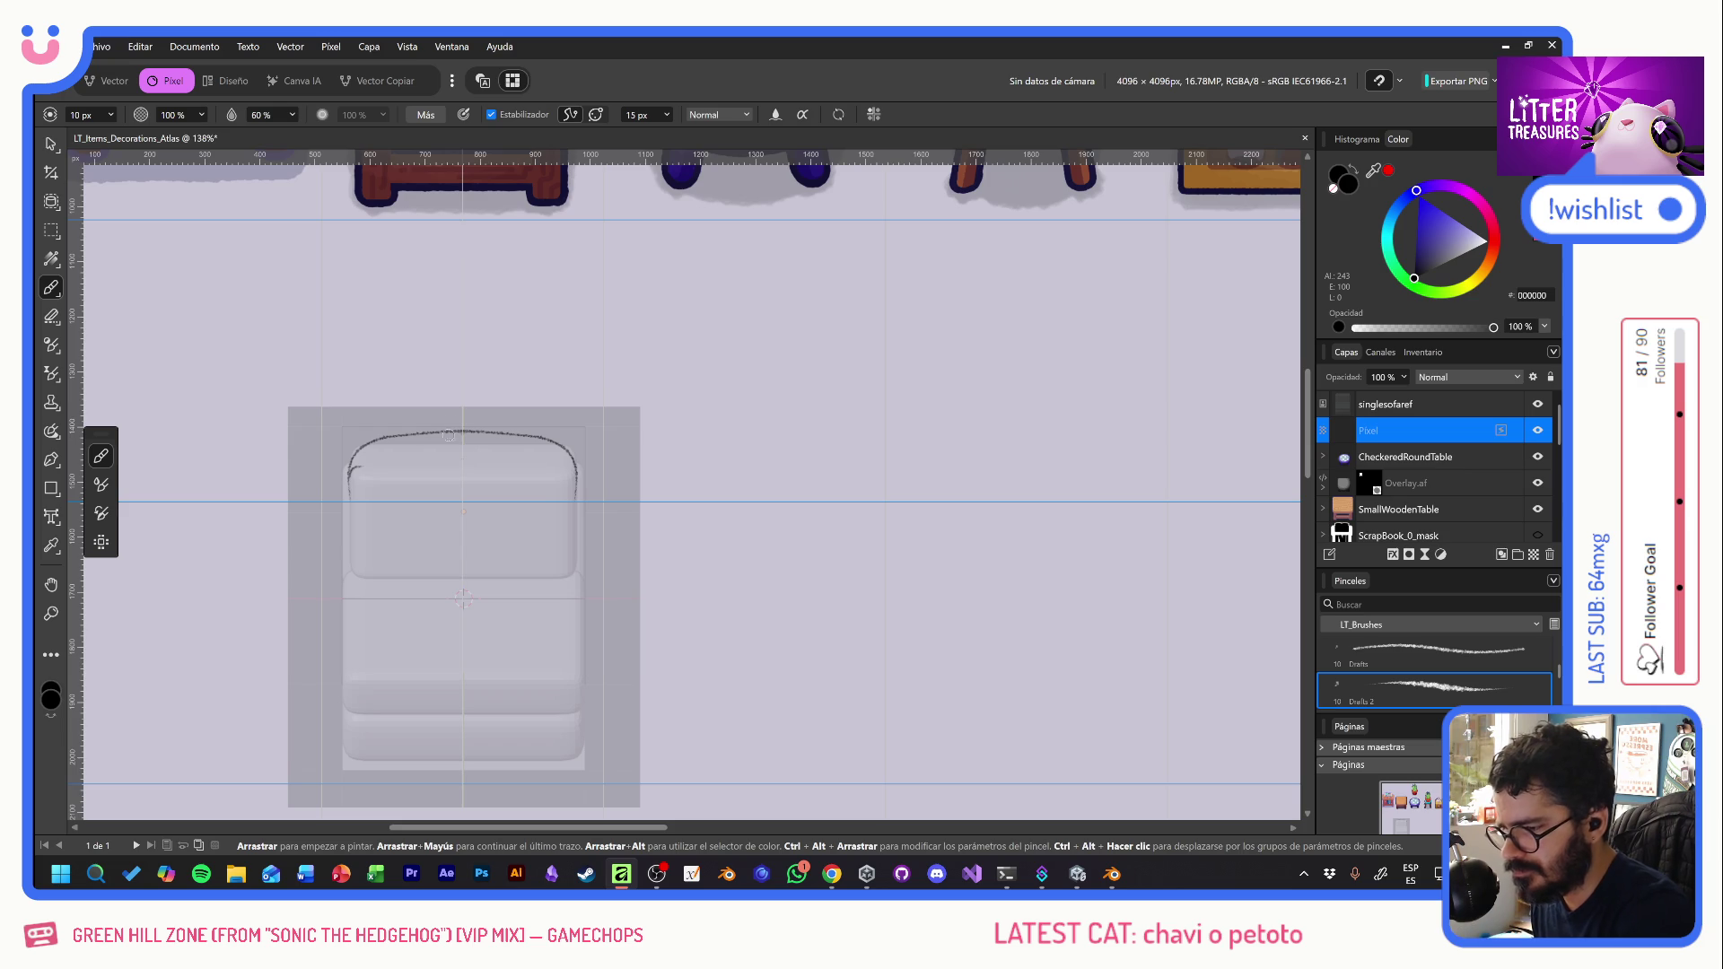
{"action": "mouse_move", "coordinate": [461, 461]}
{"action": "left_mouse_down"}
{"action": "mouse_move", "coordinate": [346, 480]}
{"action": "mouse_move", "coordinate": [359, 584]}
{"action": "mouse_move", "coordinate": [575, 576]}
{"action": "left_mouse_up"}
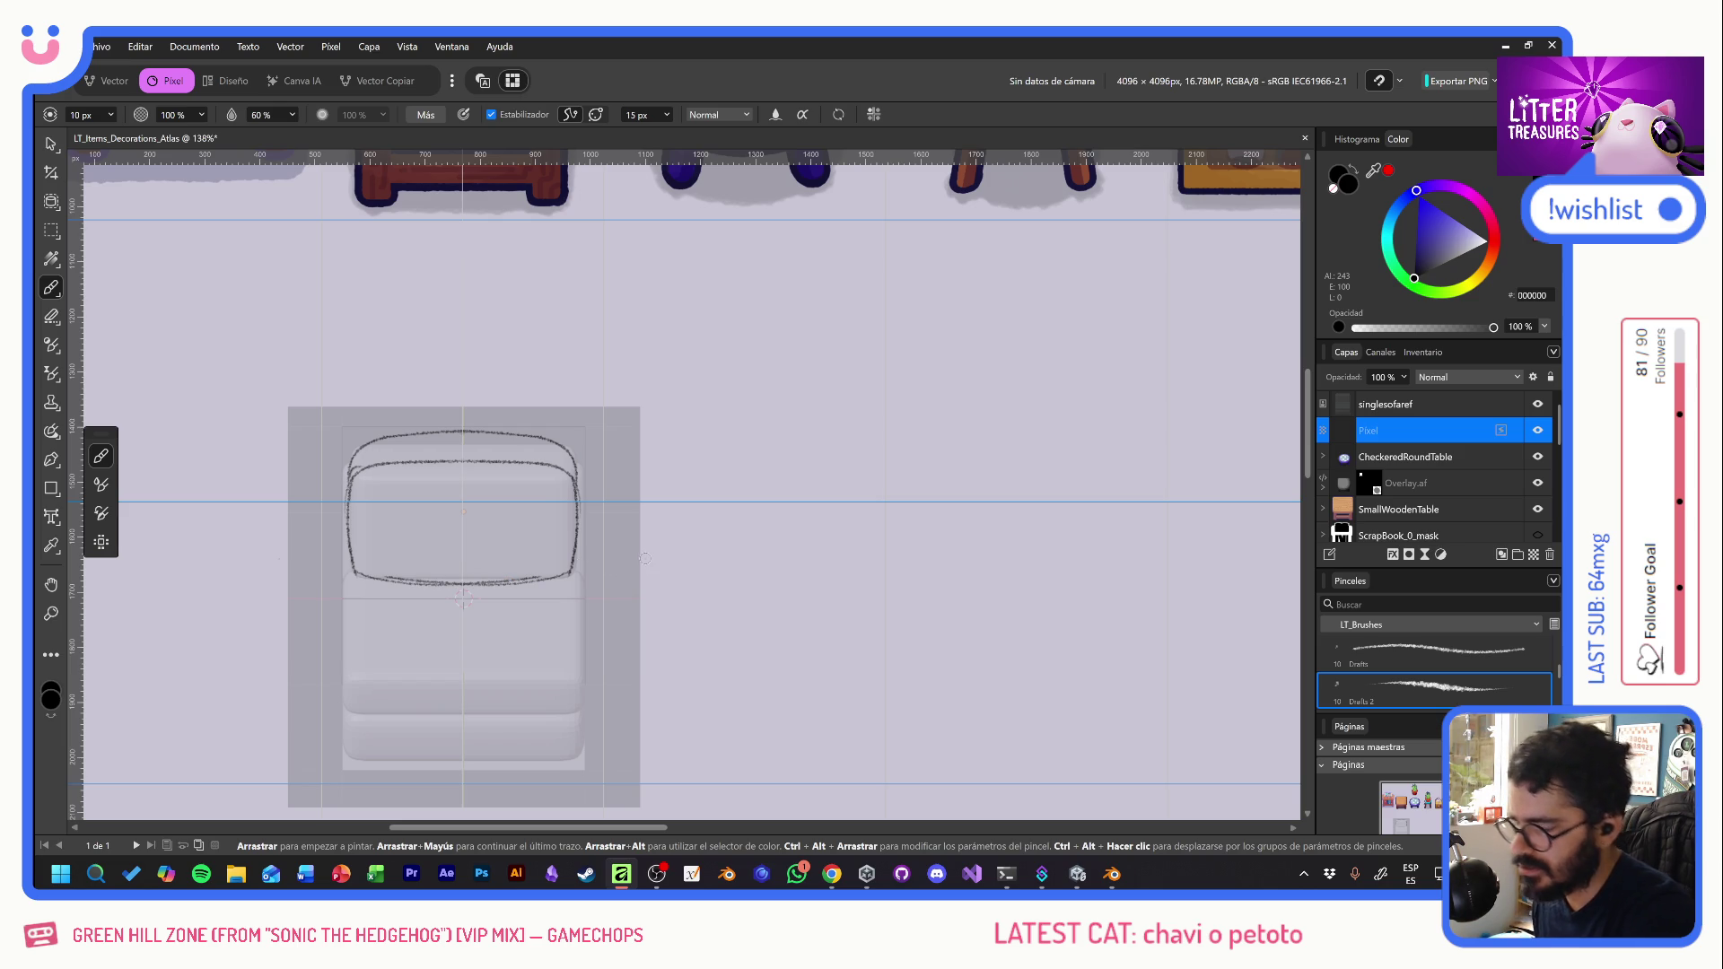
{"action": "left_click_drag", "start_coordinate": [354, 571], "coordinate": [344, 641]}
{"action": "left_click_drag", "start_coordinate": [352, 573], "coordinate": [347, 705]}
{"action": "key", "text": "ctrl+z"}
{"action": "mouse_move", "coordinate": [353, 577]}
{"action": "left_mouse_down"}
{"action": "mouse_move", "coordinate": [347, 709]}
{"action": "mouse_move", "coordinate": [463, 713]}
{"action": "left_mouse_up"}
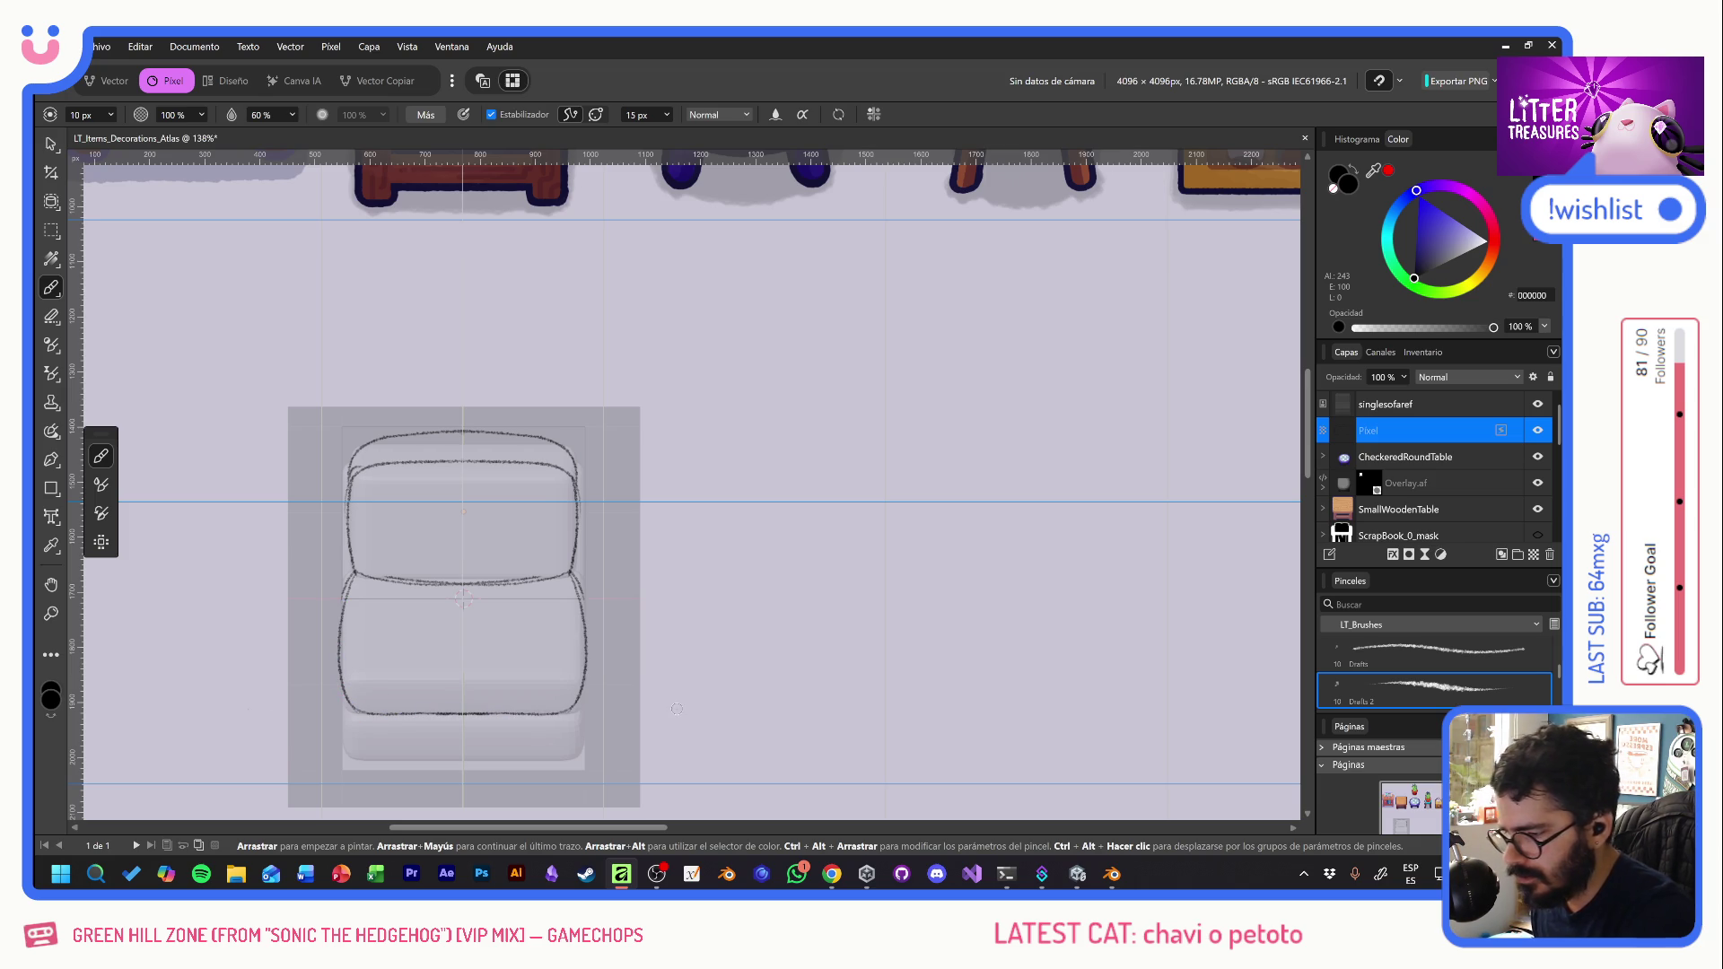
- Redraw the lower cushion's sides and bottom edge, then turn off stroke stabilising
{"action": "mouse_move", "coordinate": [353, 579]}
{"action": "left_mouse_down"}
{"action": "mouse_move", "coordinate": [343, 643]}
{"action": "mouse_move", "coordinate": [372, 682]}
{"action": "left_mouse_up"}
{"action": "key", "text": "ctrl+z"}
{"action": "mouse_move", "coordinate": [346, 606]}
{"action": "left_mouse_down"}
{"action": "mouse_move", "coordinate": [377, 678]}
{"action": "mouse_move", "coordinate": [447, 688]}
{"action": "left_mouse_up"}
{"action": "key", "text": "ctrl+z"}
{"action": "mouse_move", "coordinate": [347, 588]}
{"action": "left_mouse_down"}
{"action": "mouse_move", "coordinate": [358, 687]}
{"action": "mouse_move", "coordinate": [458, 686]}
{"action": "left_mouse_up"}
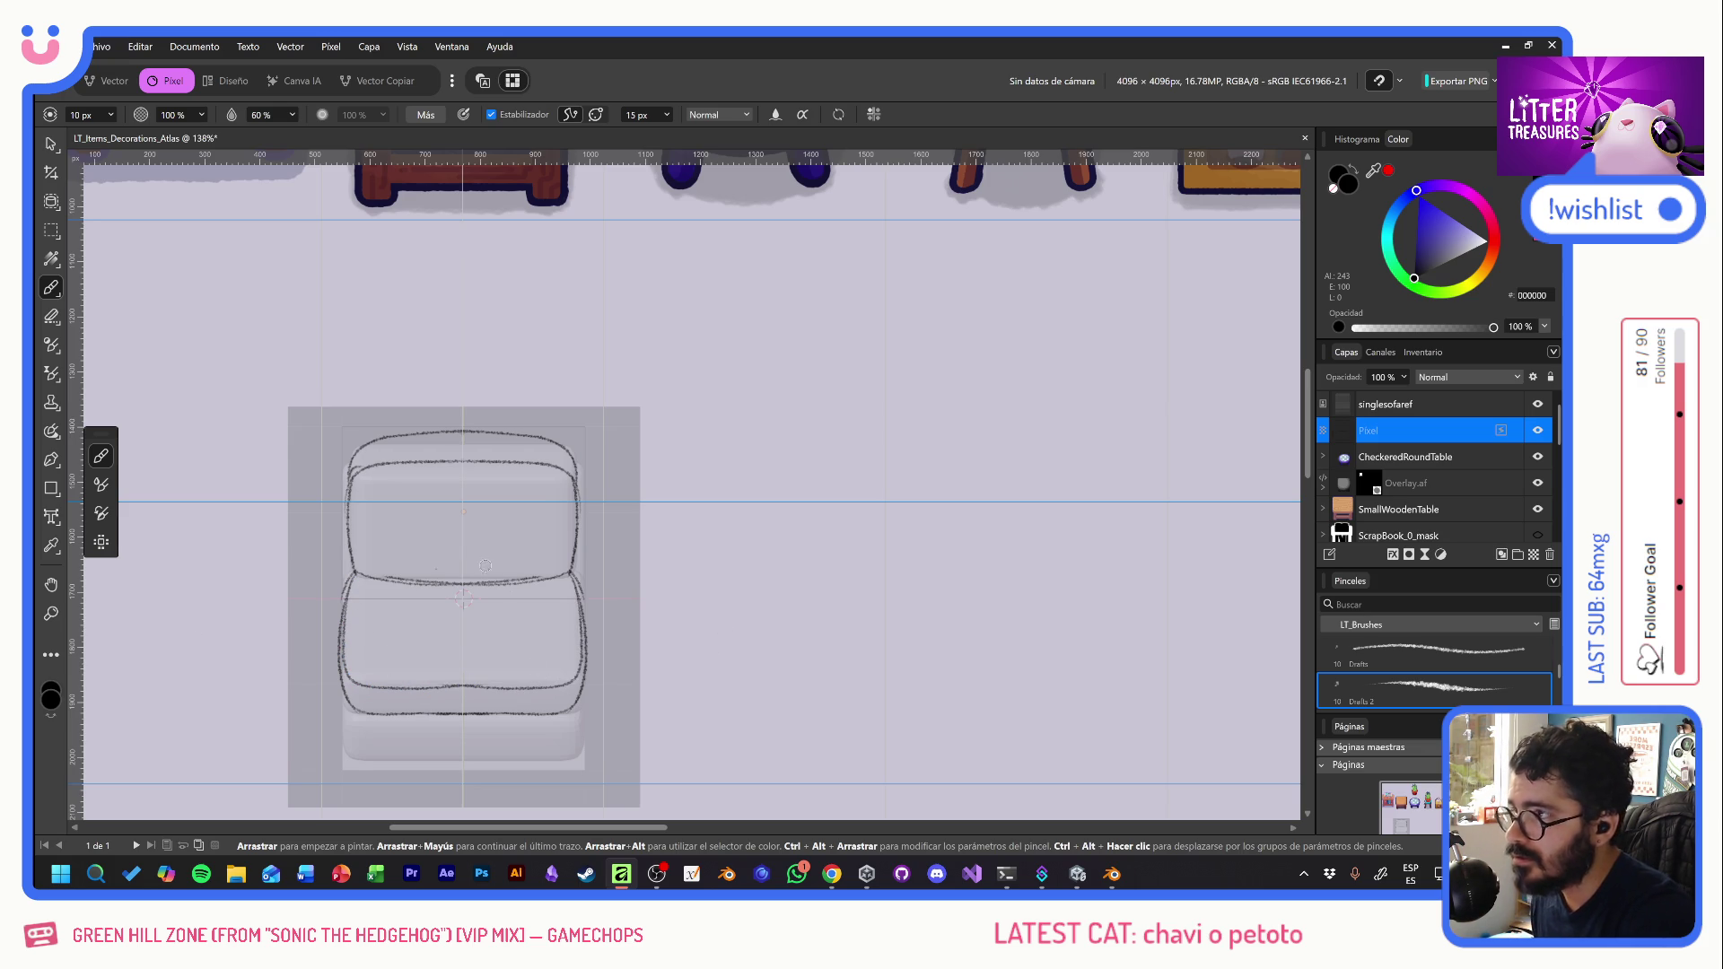
{"action": "left_click_drag", "start_coordinate": [408, 687], "coordinate": [518, 696]}
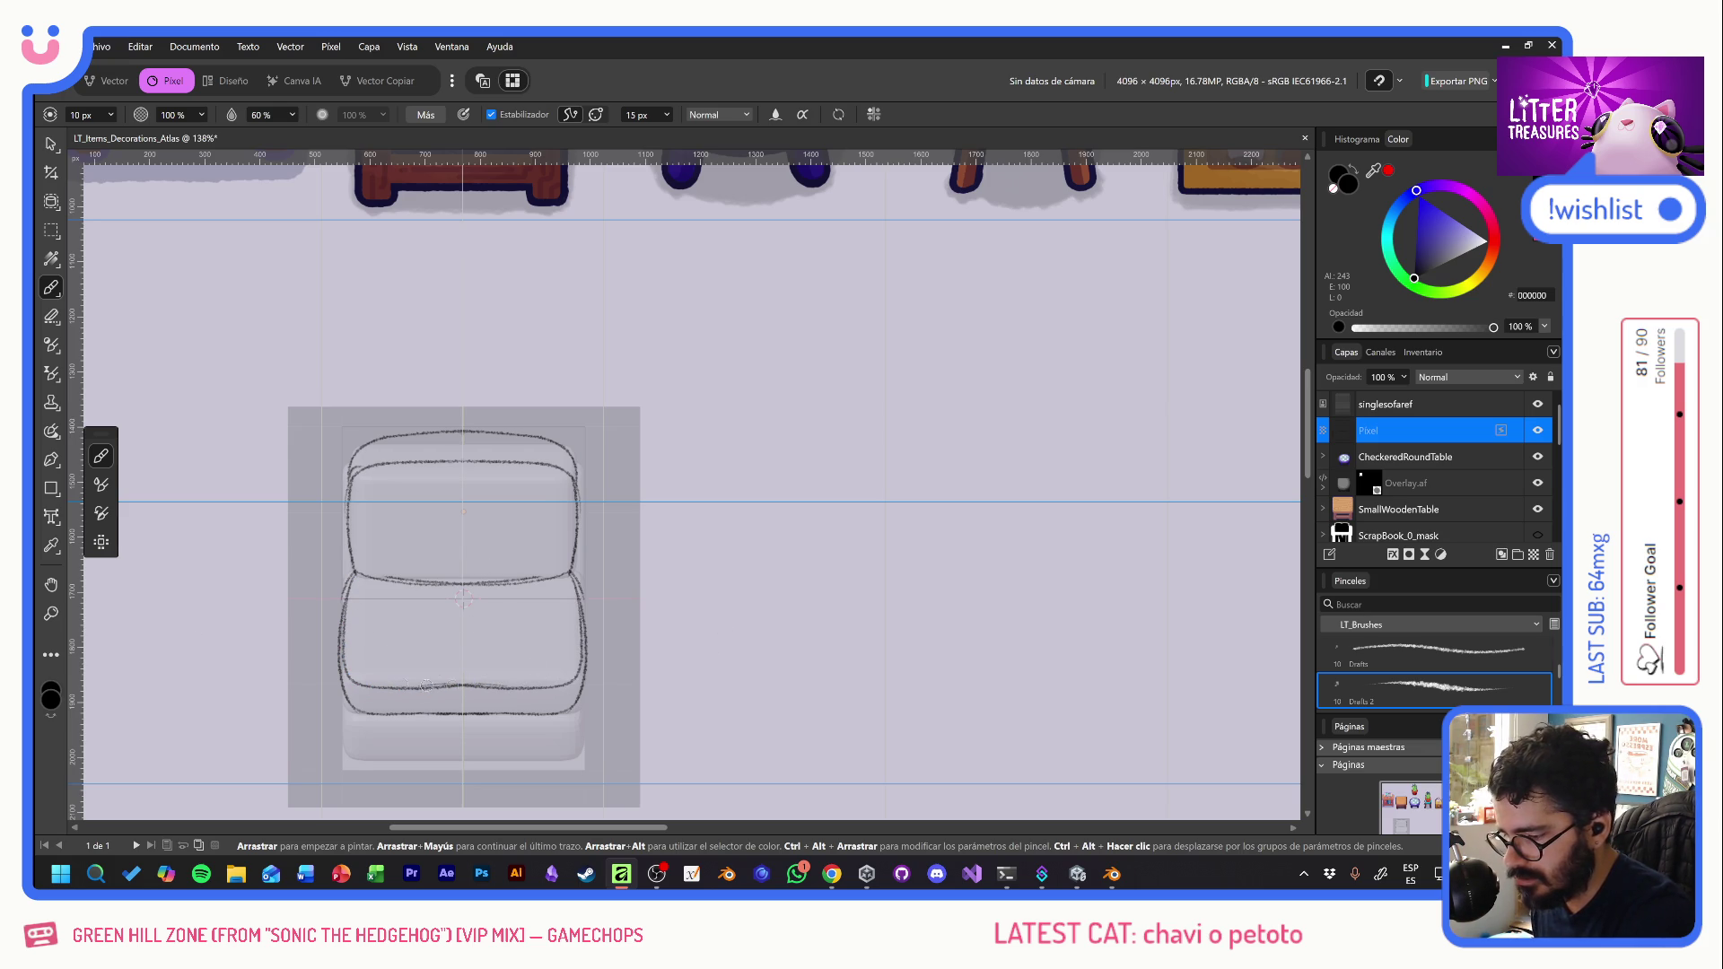
{"action": "left_click_drag", "start_coordinate": [364, 686], "coordinate": [501, 684]}
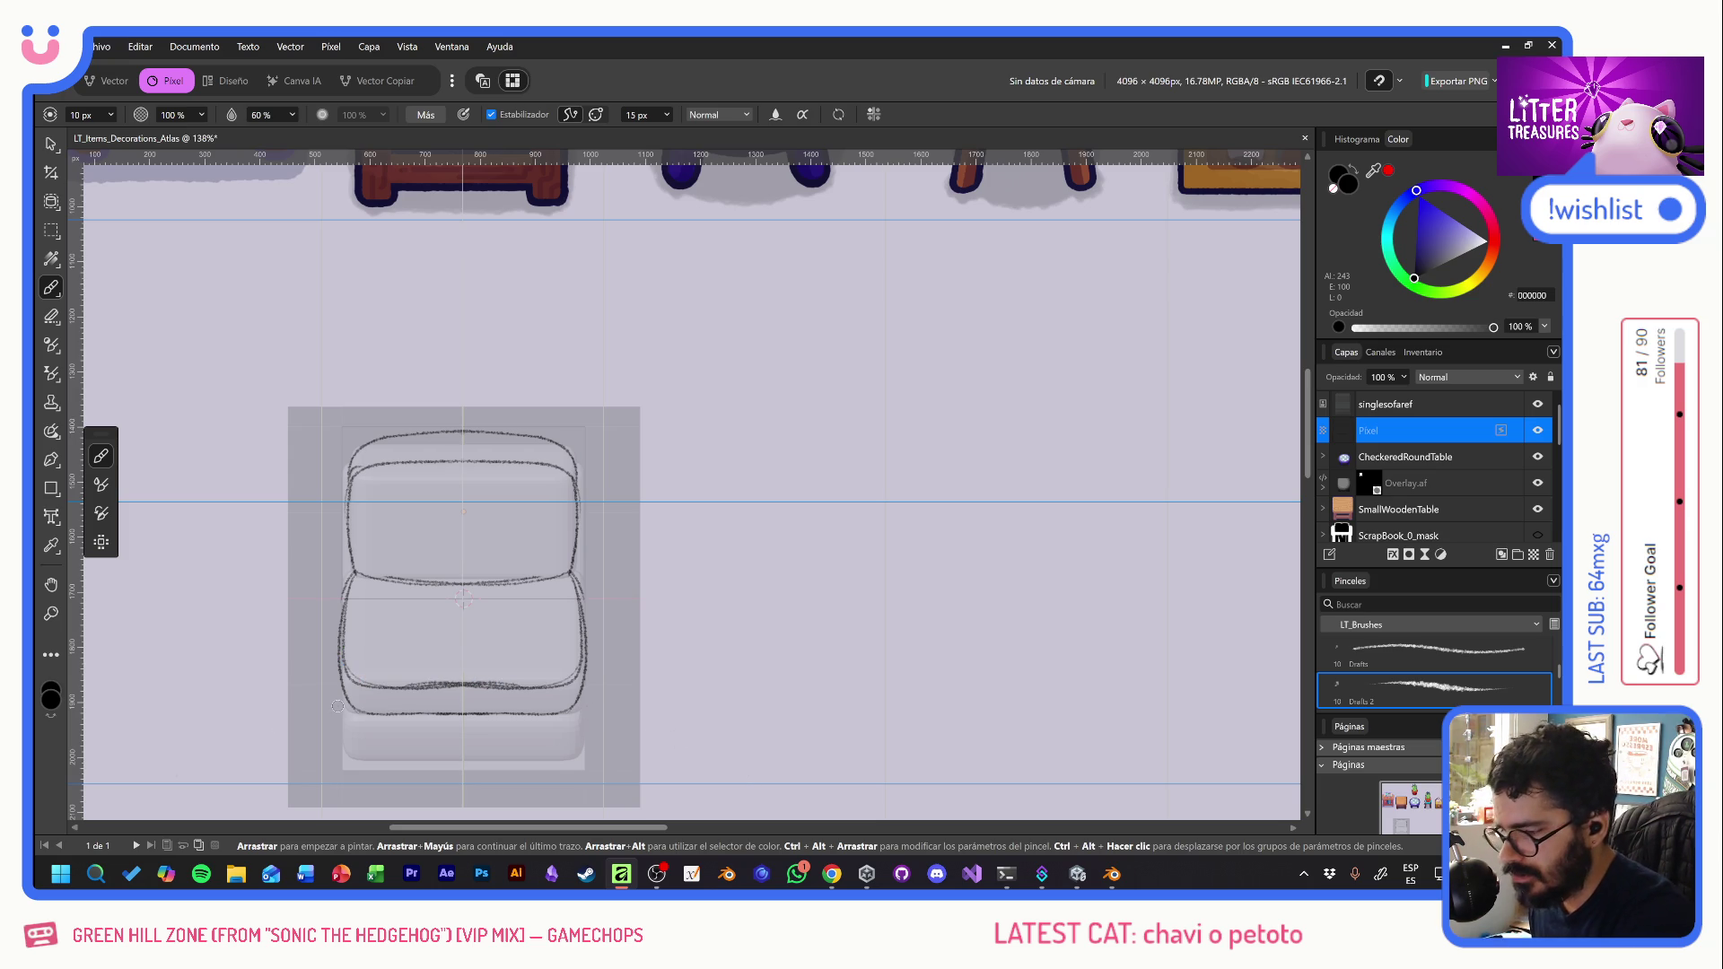
{"action": "left_click", "coordinate": [491, 113]}
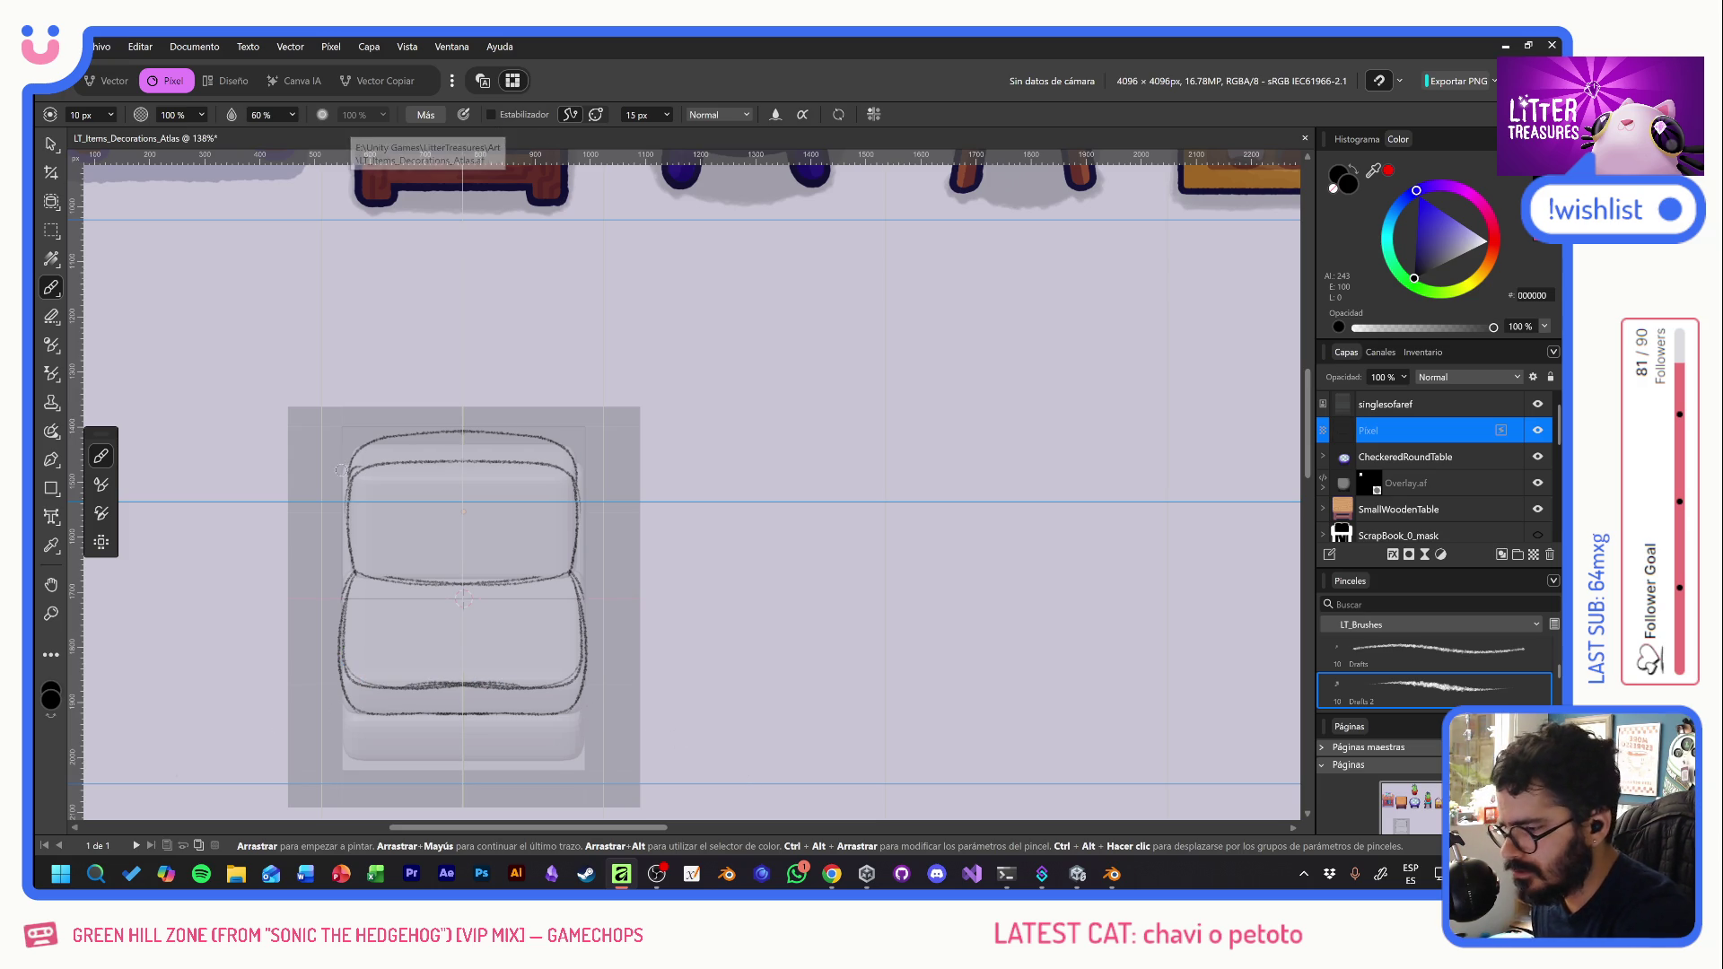
- Draw mirrored outer sides, middle-edge marks, lower sides and a base line for the sofa
{"action": "left_click_drag", "start_coordinate": [335, 467], "coordinate": [336, 576]}
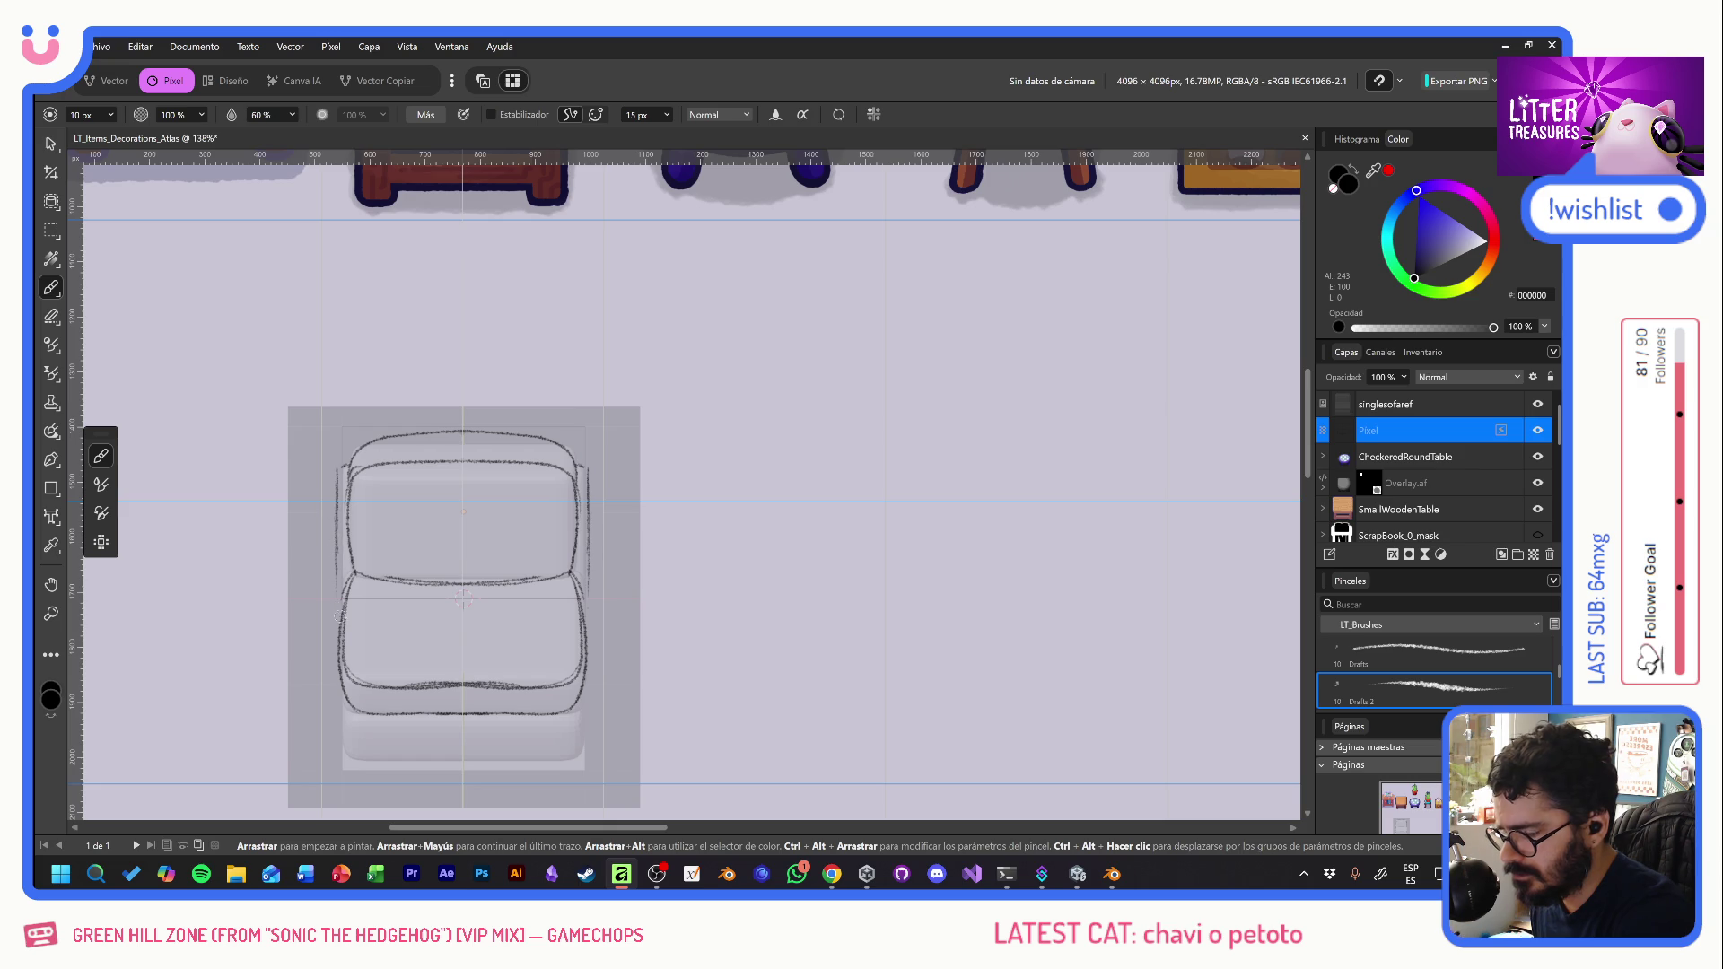
{"action": "key", "text": "ctrl+z"}
{"action": "key", "text": "ctrl+z"}
{"action": "key", "text": "ctrl+z"}
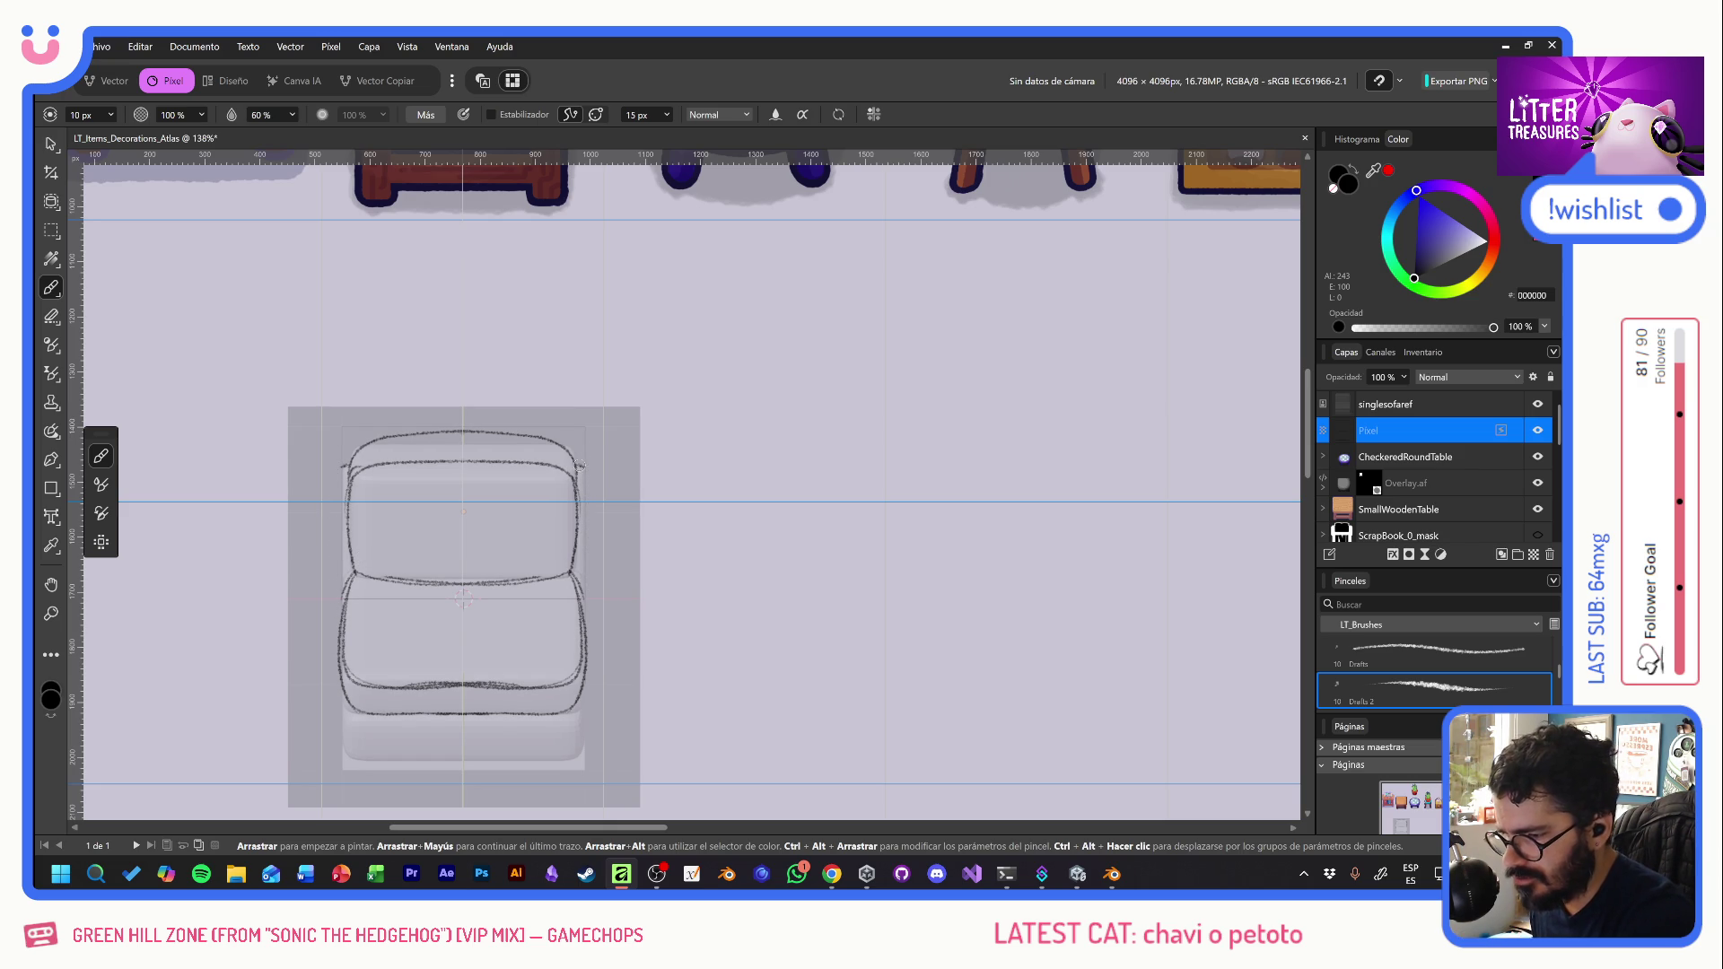
{"action": "left_click_drag", "start_coordinate": [583, 478], "coordinate": [585, 624]}
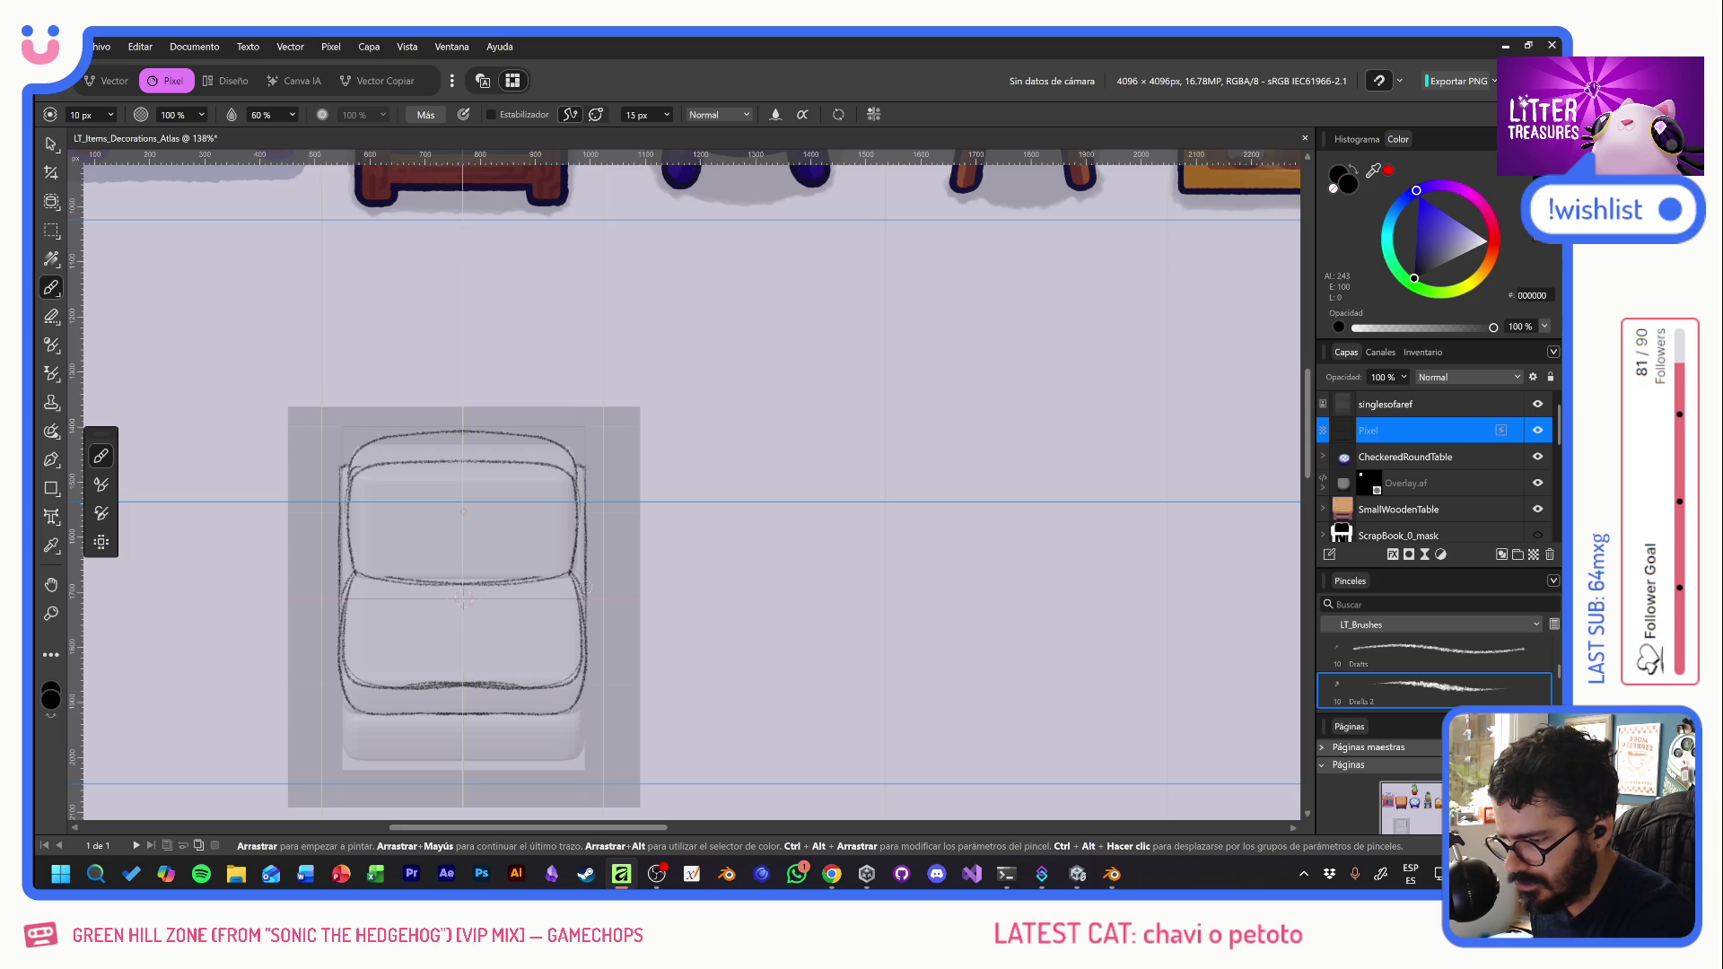
{"action": "left_click_drag", "start_coordinate": [569, 572], "coordinate": [585, 571]}
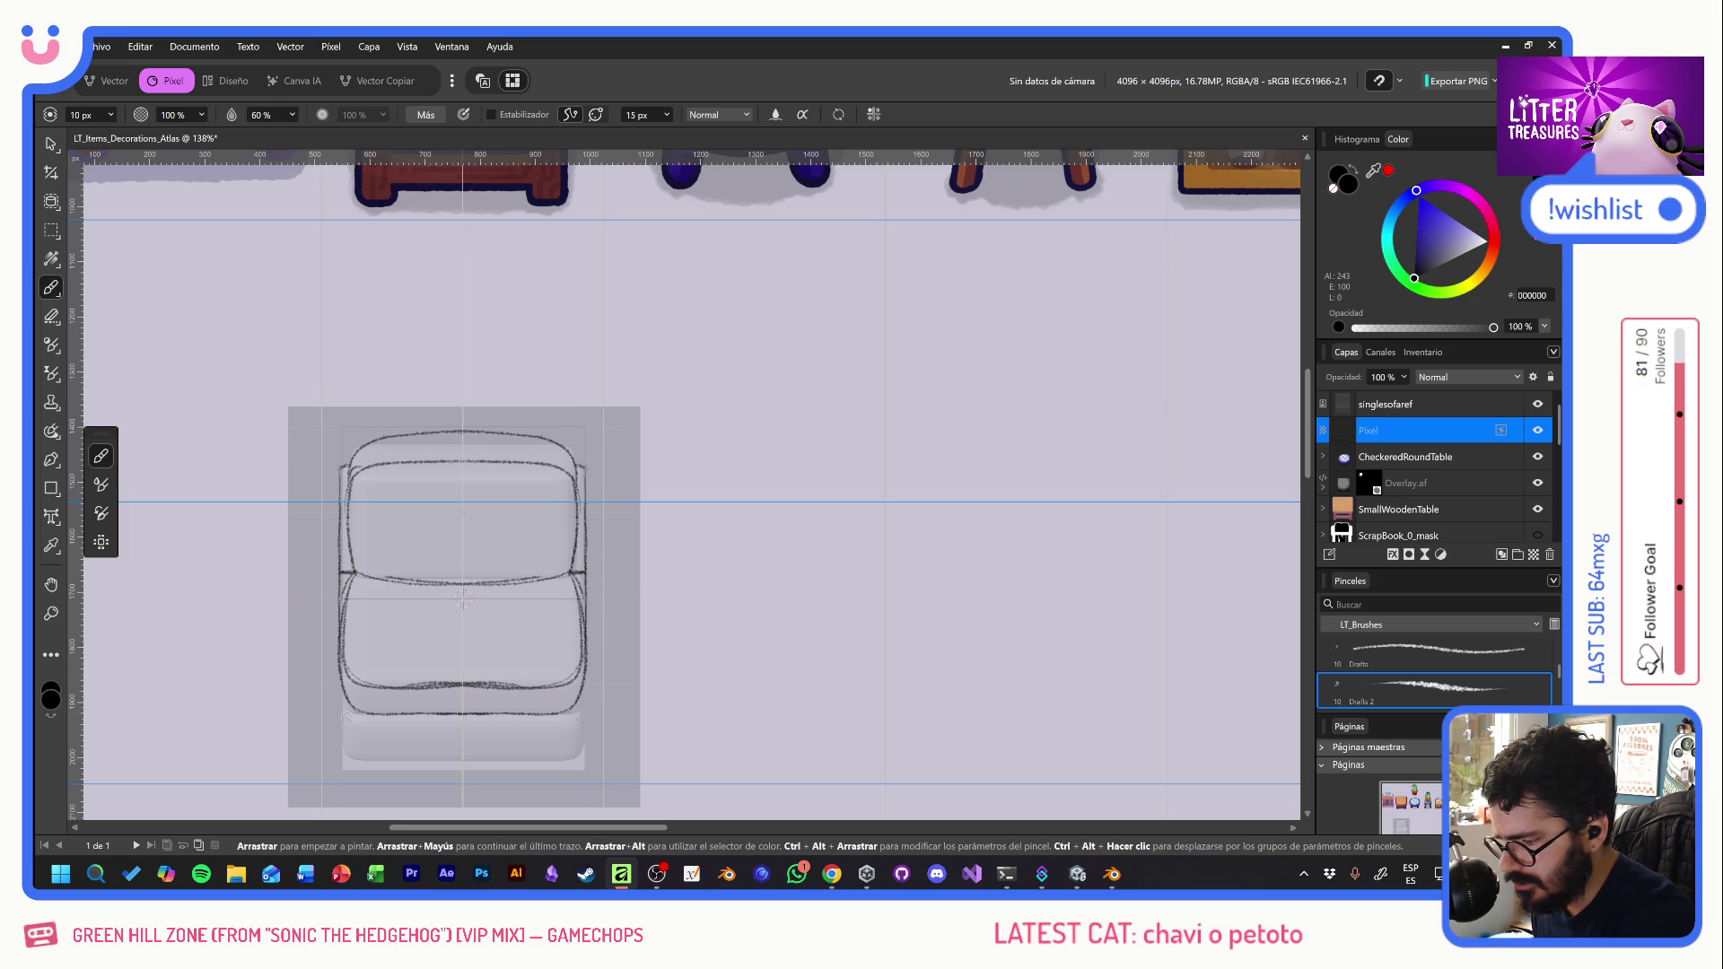
{"action": "mouse_move", "coordinate": [342, 694]}
{"action": "left_mouse_down"}
{"action": "mouse_move", "coordinate": [344, 758]}
{"action": "mouse_move", "coordinate": [507, 758]}
{"action": "left_mouse_up"}
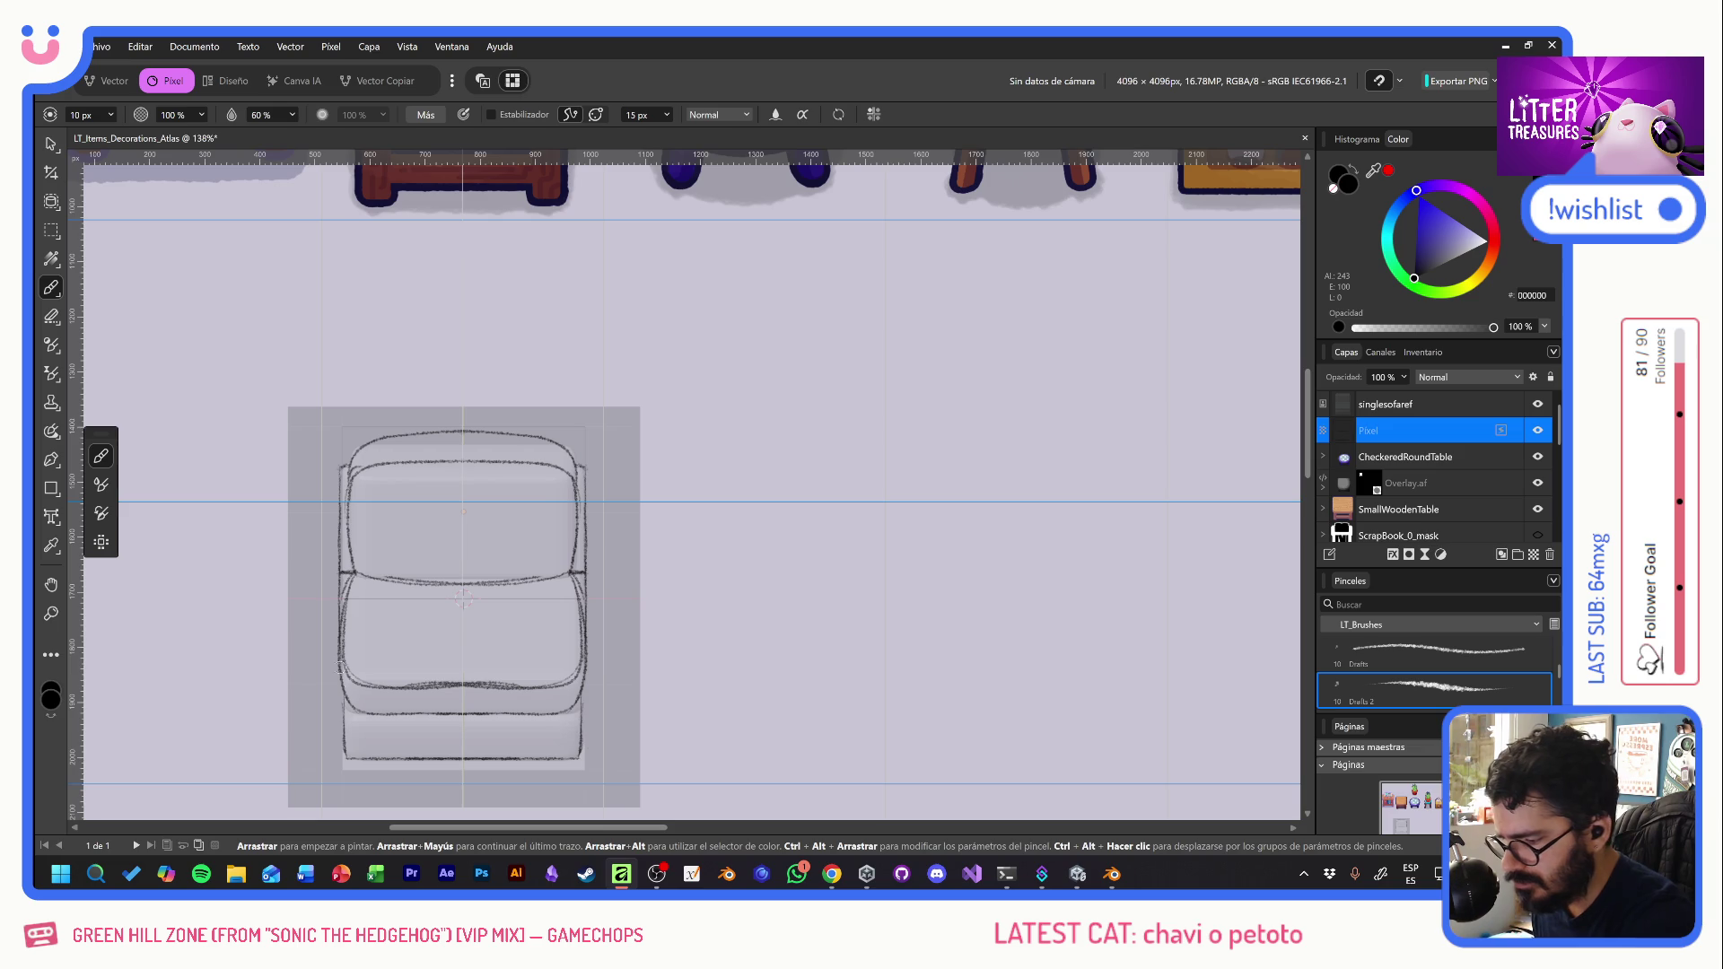
{"action": "mouse_move", "coordinate": [345, 716]}
{"action": "left_mouse_down"}
{"action": "mouse_move", "coordinate": [580, 719]}
{"action": "mouse_move", "coordinate": [578, 757]}
{"action": "left_mouse_up"}
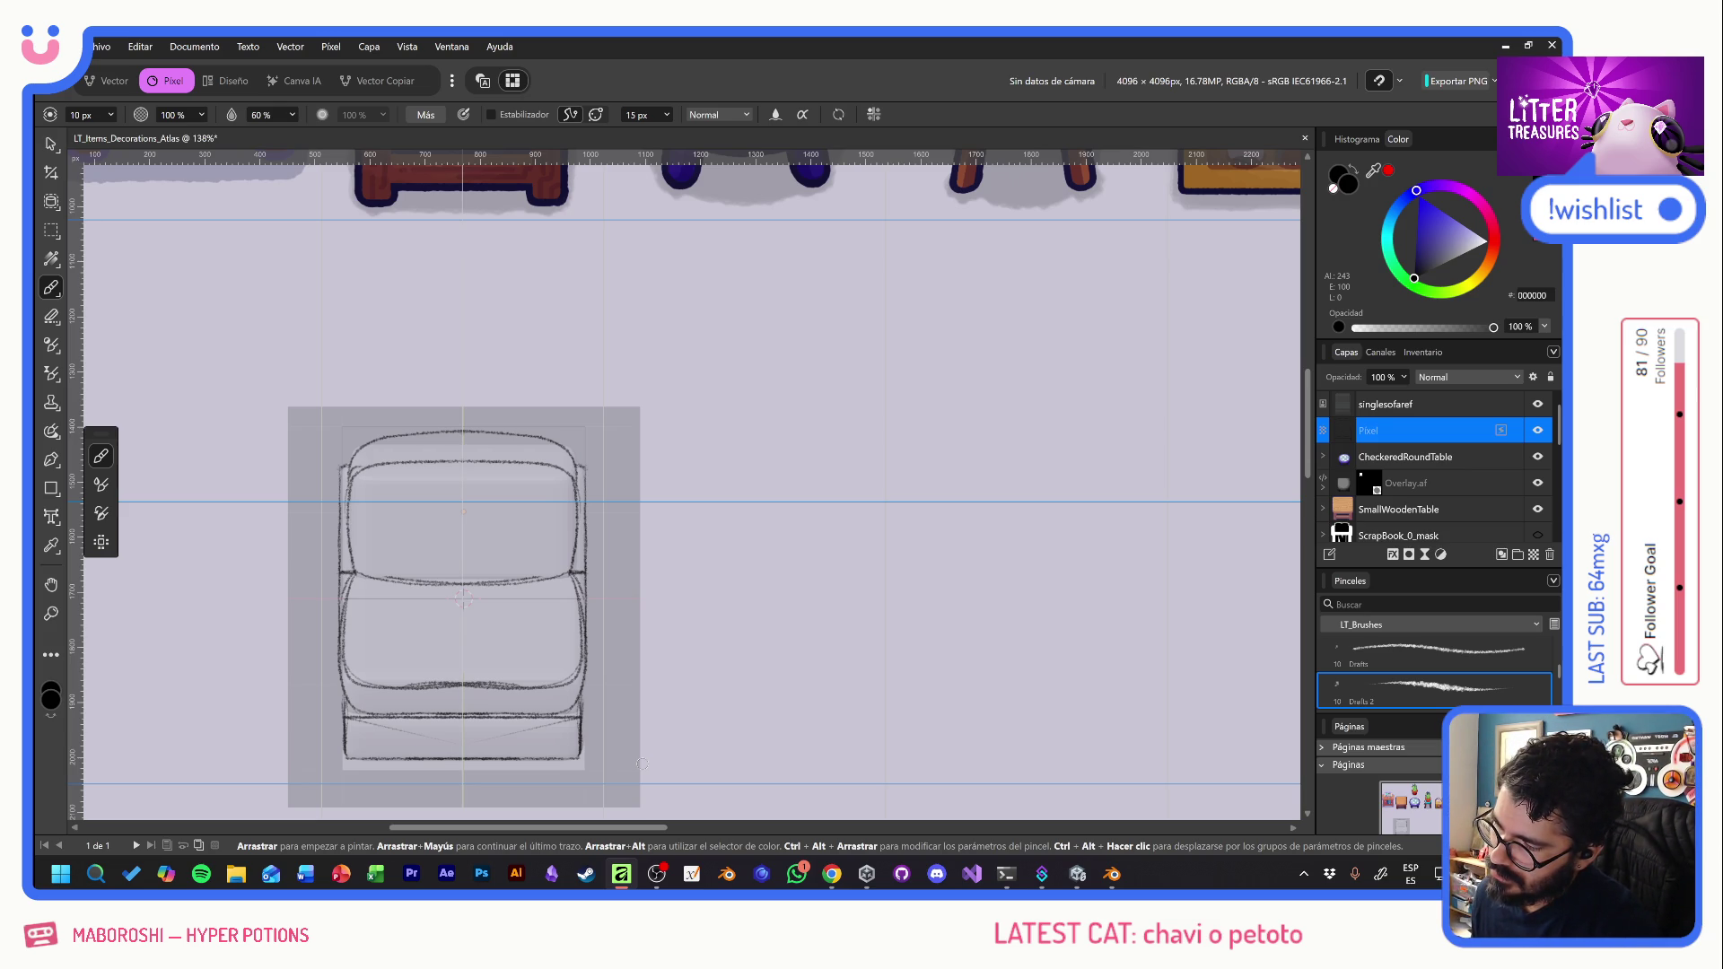
{"action": "key", "text": "alt+Tab"}
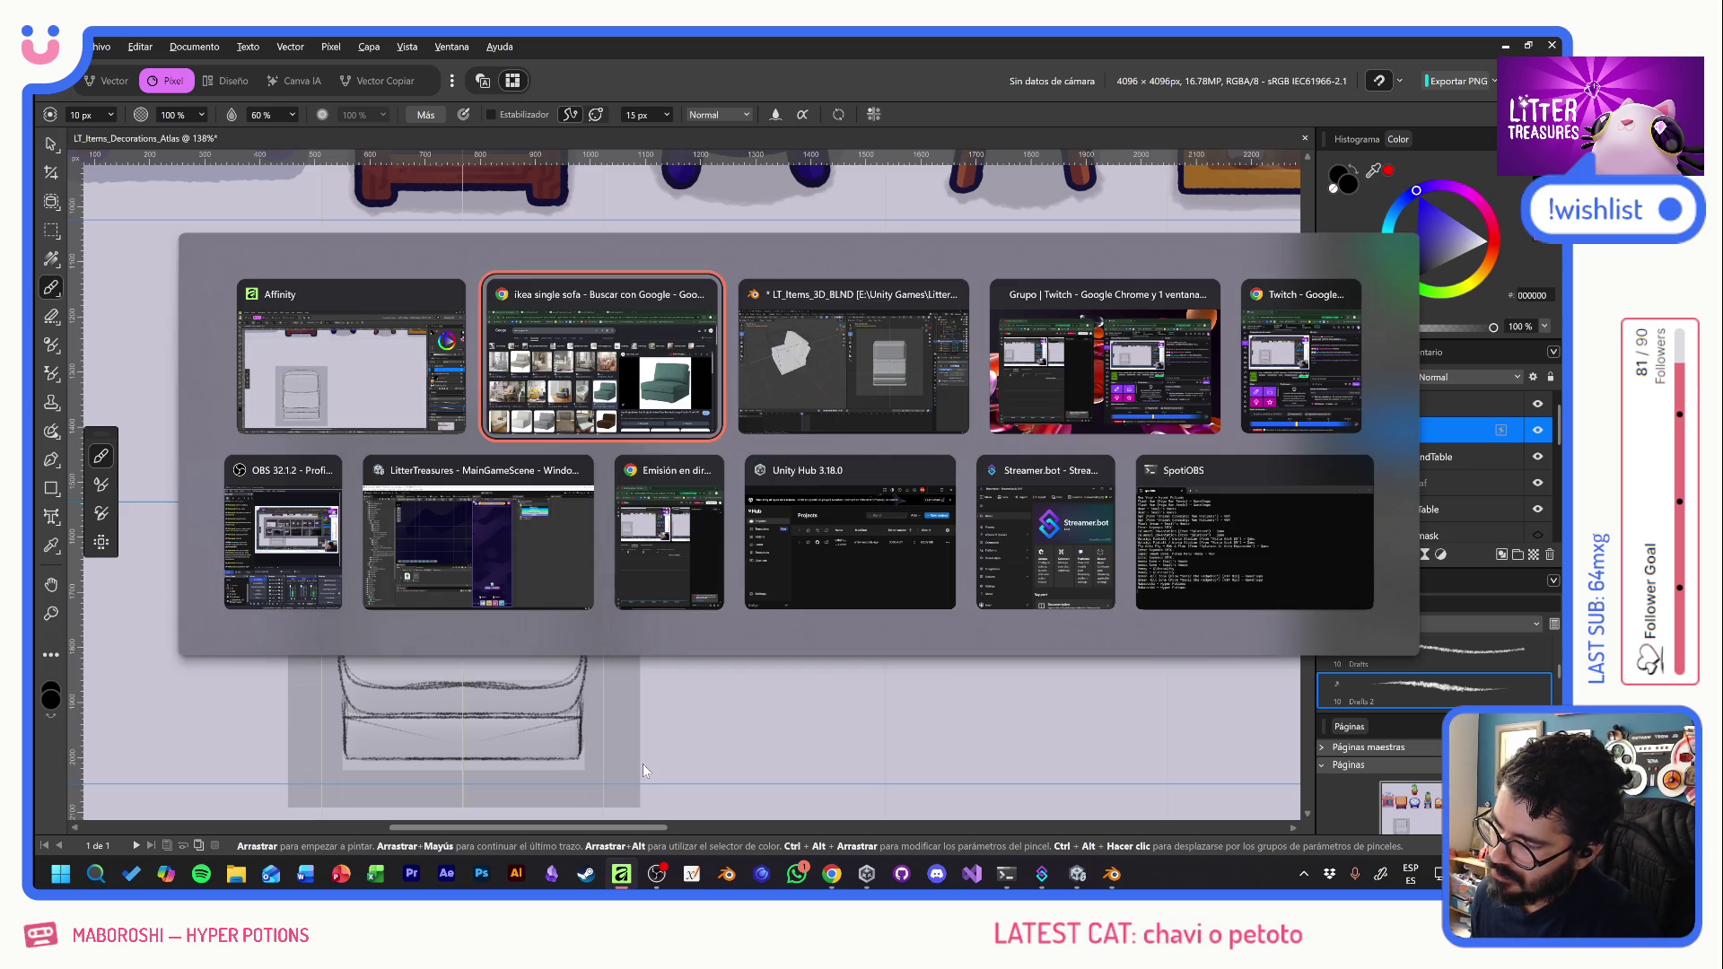
- Compare with the sofa reference, then trace the seat's lower-right corner and darken its middle line
{"action": "key", "text": "alt+Tab"}
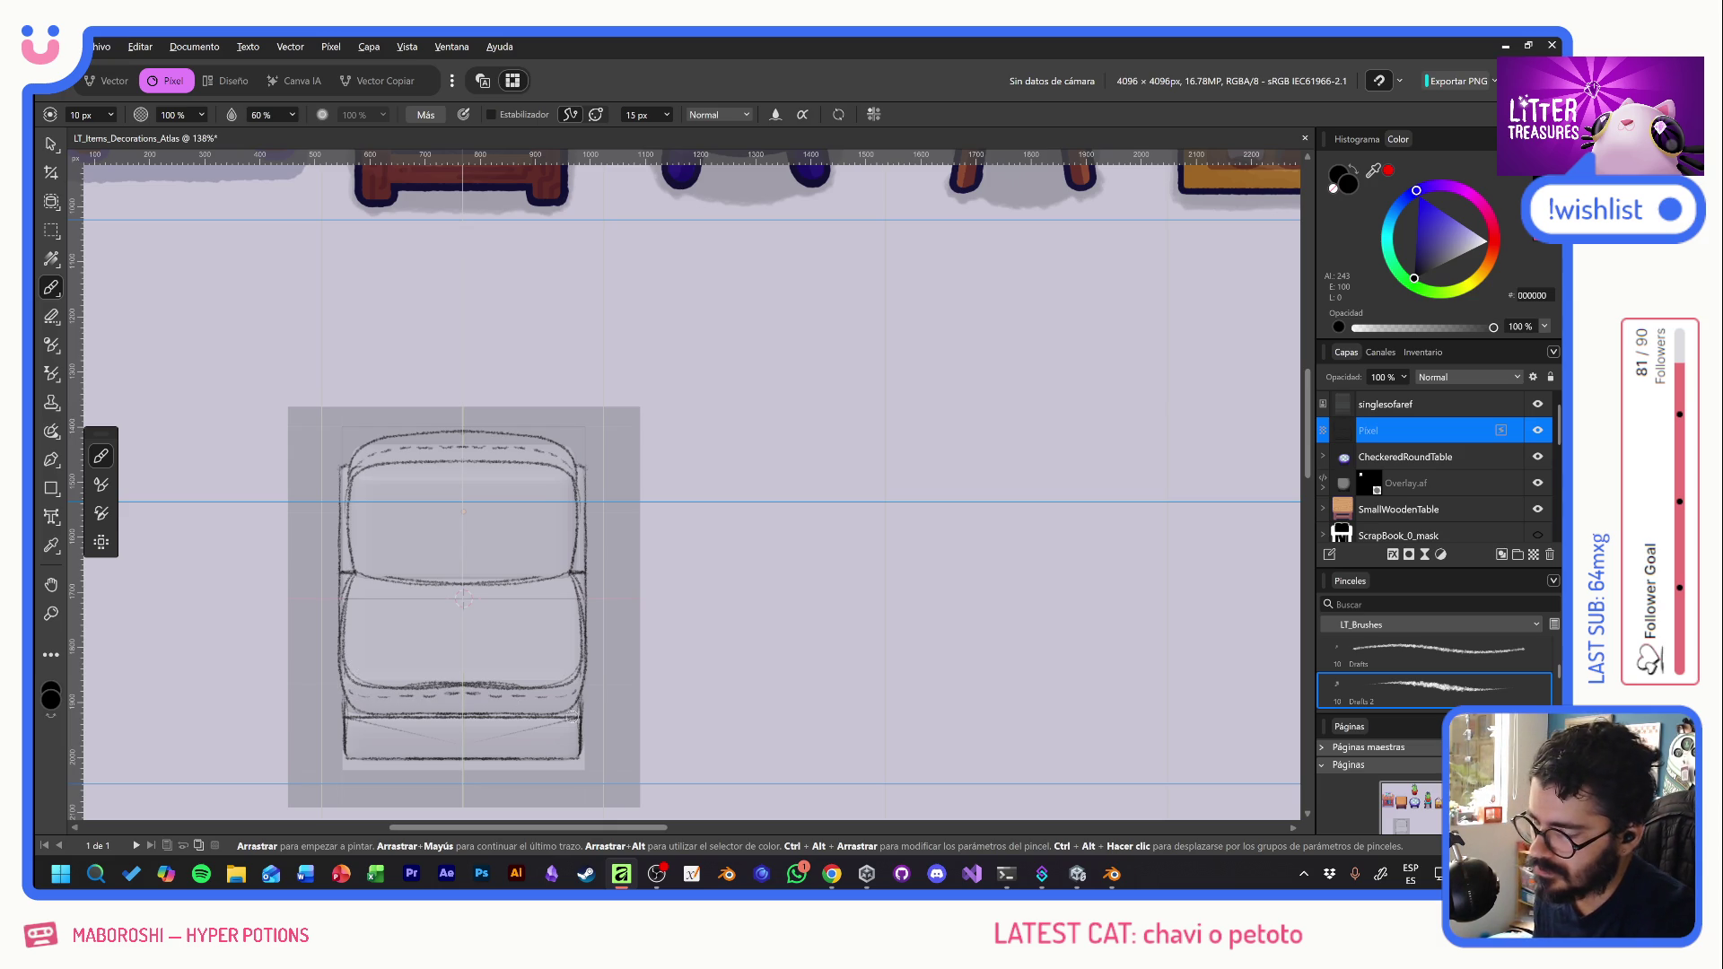
{"action": "key", "text": "alt+Tab"}
{"action": "key", "text": "alt+Tab"}
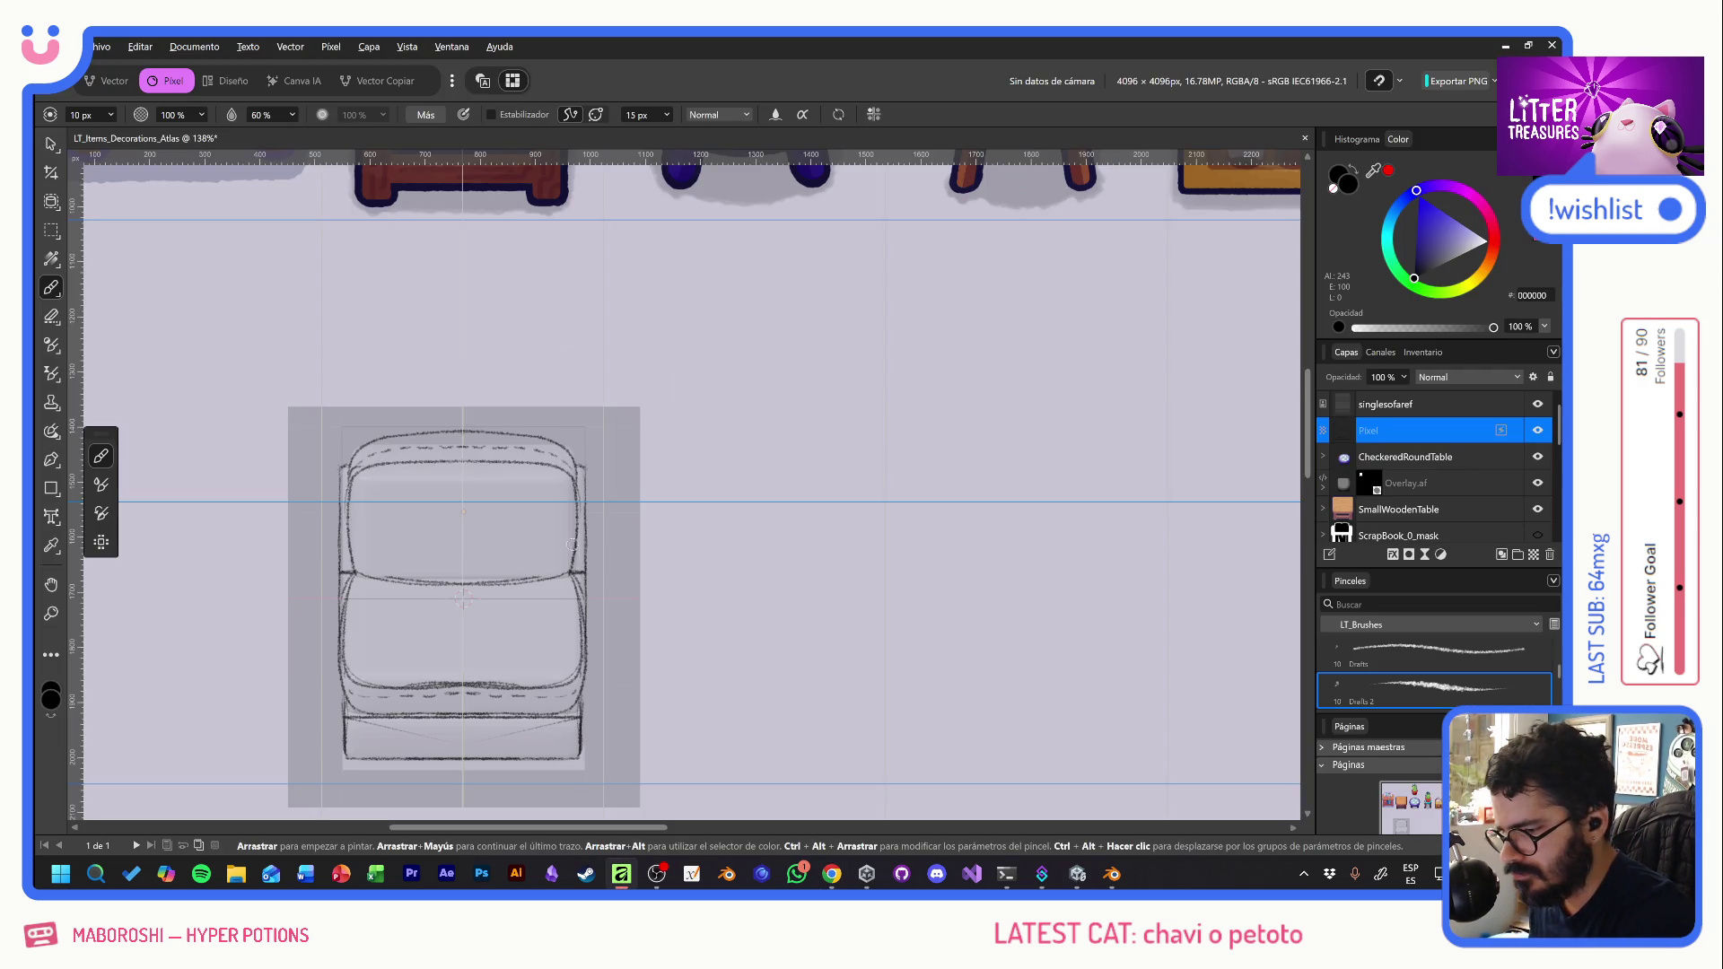
{"action": "mouse_move", "coordinate": [573, 545]}
{"action": "left_mouse_down"}
{"action": "mouse_move", "coordinate": [545, 587]}
{"action": "mouse_move", "coordinate": [377, 592]}
{"action": "left_mouse_up"}
{"action": "mouse_move", "coordinate": [536, 594]}
{"action": "left_mouse_down"}
{"action": "mouse_move", "coordinate": [409, 595]}
{"action": "mouse_move", "coordinate": [449, 597]}
{"action": "mouse_move", "coordinate": [423, 595]}
{"action": "left_mouse_up"}
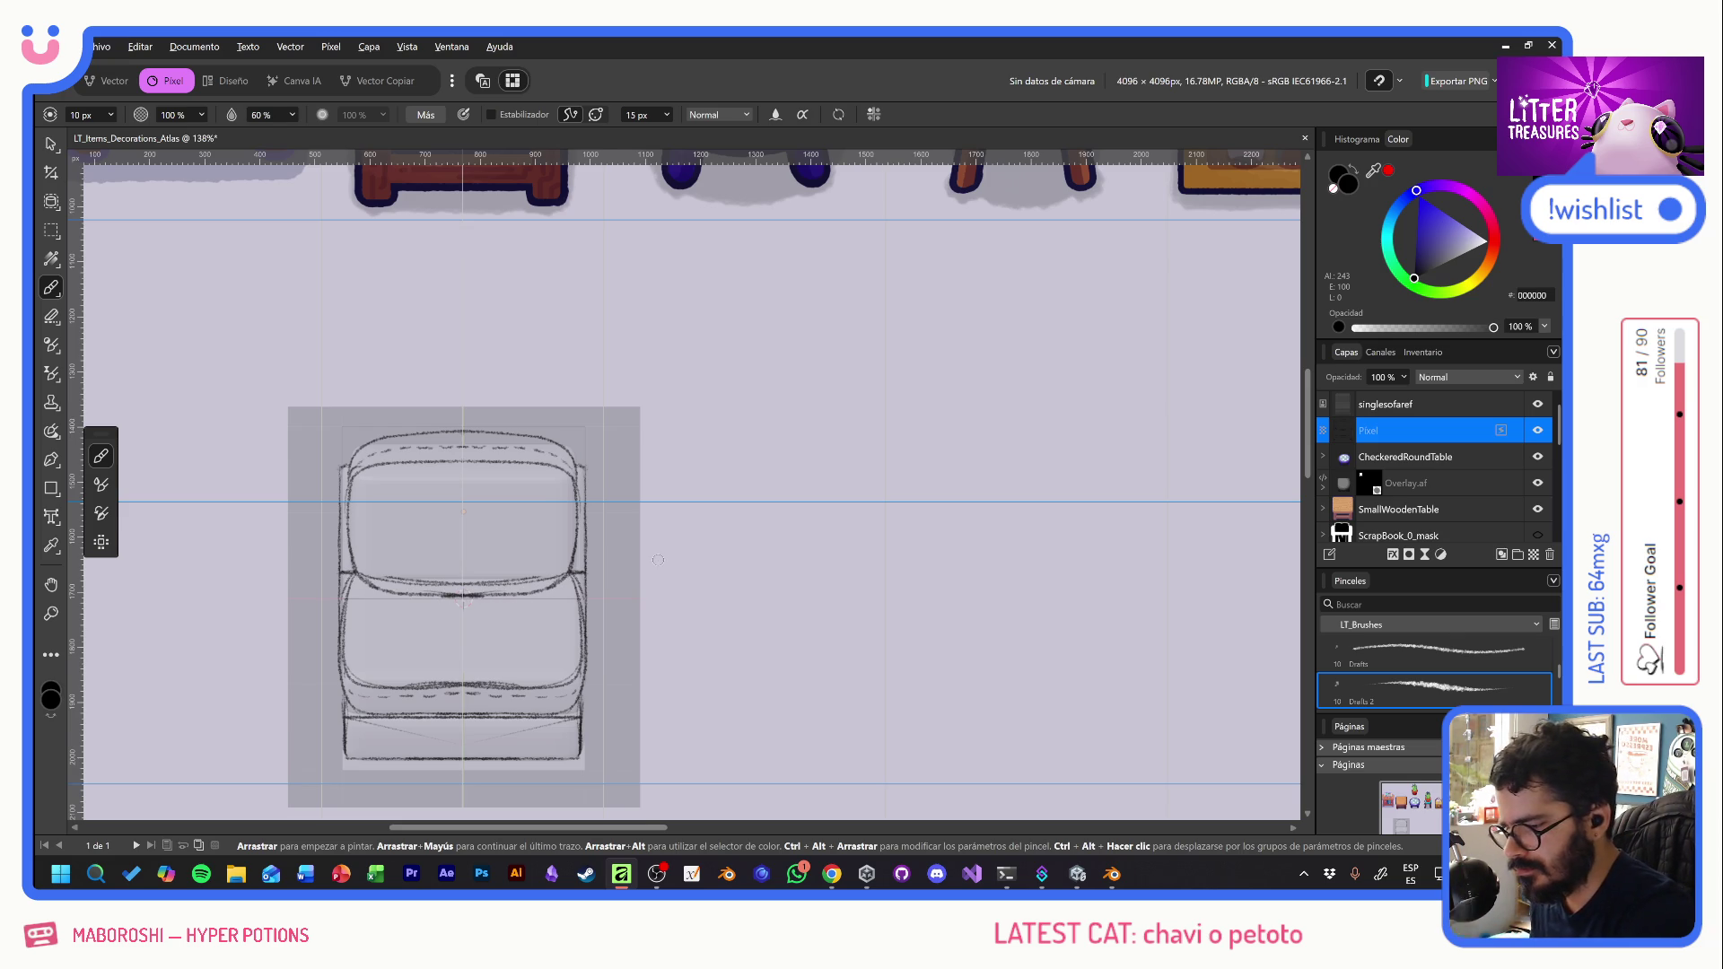
- Erase to lighten the sketch lines along the seat's top edge, then return to the brush
{"action": "key", "text": "e"}
{"action": "scroll", "coordinate": [531, 577], "scroll_direction": "up", "scroll_amount": 1}
{"action": "left_click_drag", "start_coordinate": [301, 576], "coordinate": [447, 573]}
{"action": "mouse_move", "coordinate": [301, 579]}
{"action": "left_mouse_down"}
{"action": "mouse_move", "coordinate": [453, 578]}
{"action": "mouse_move", "coordinate": [310, 578]}
{"action": "left_mouse_up"}
{"action": "key", "text": "b"}
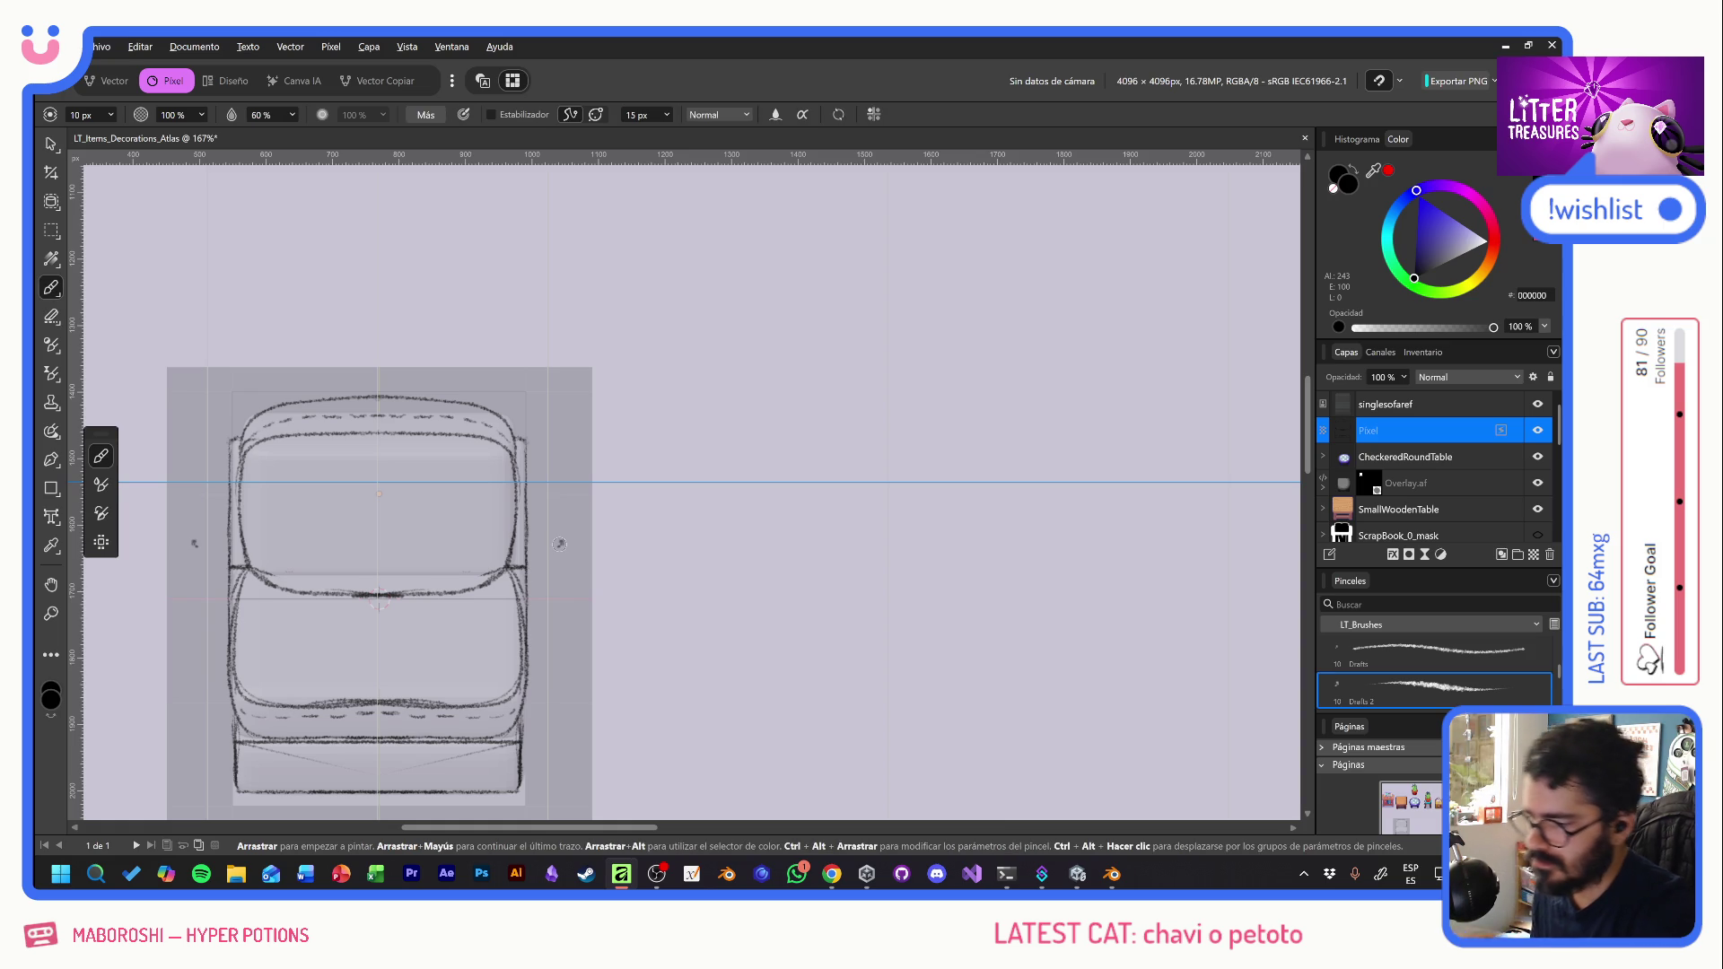
- Recheck the Chrome reference photos and pan the sofa sketch to centre-left
{"action": "key", "text": "alt+Tab"}
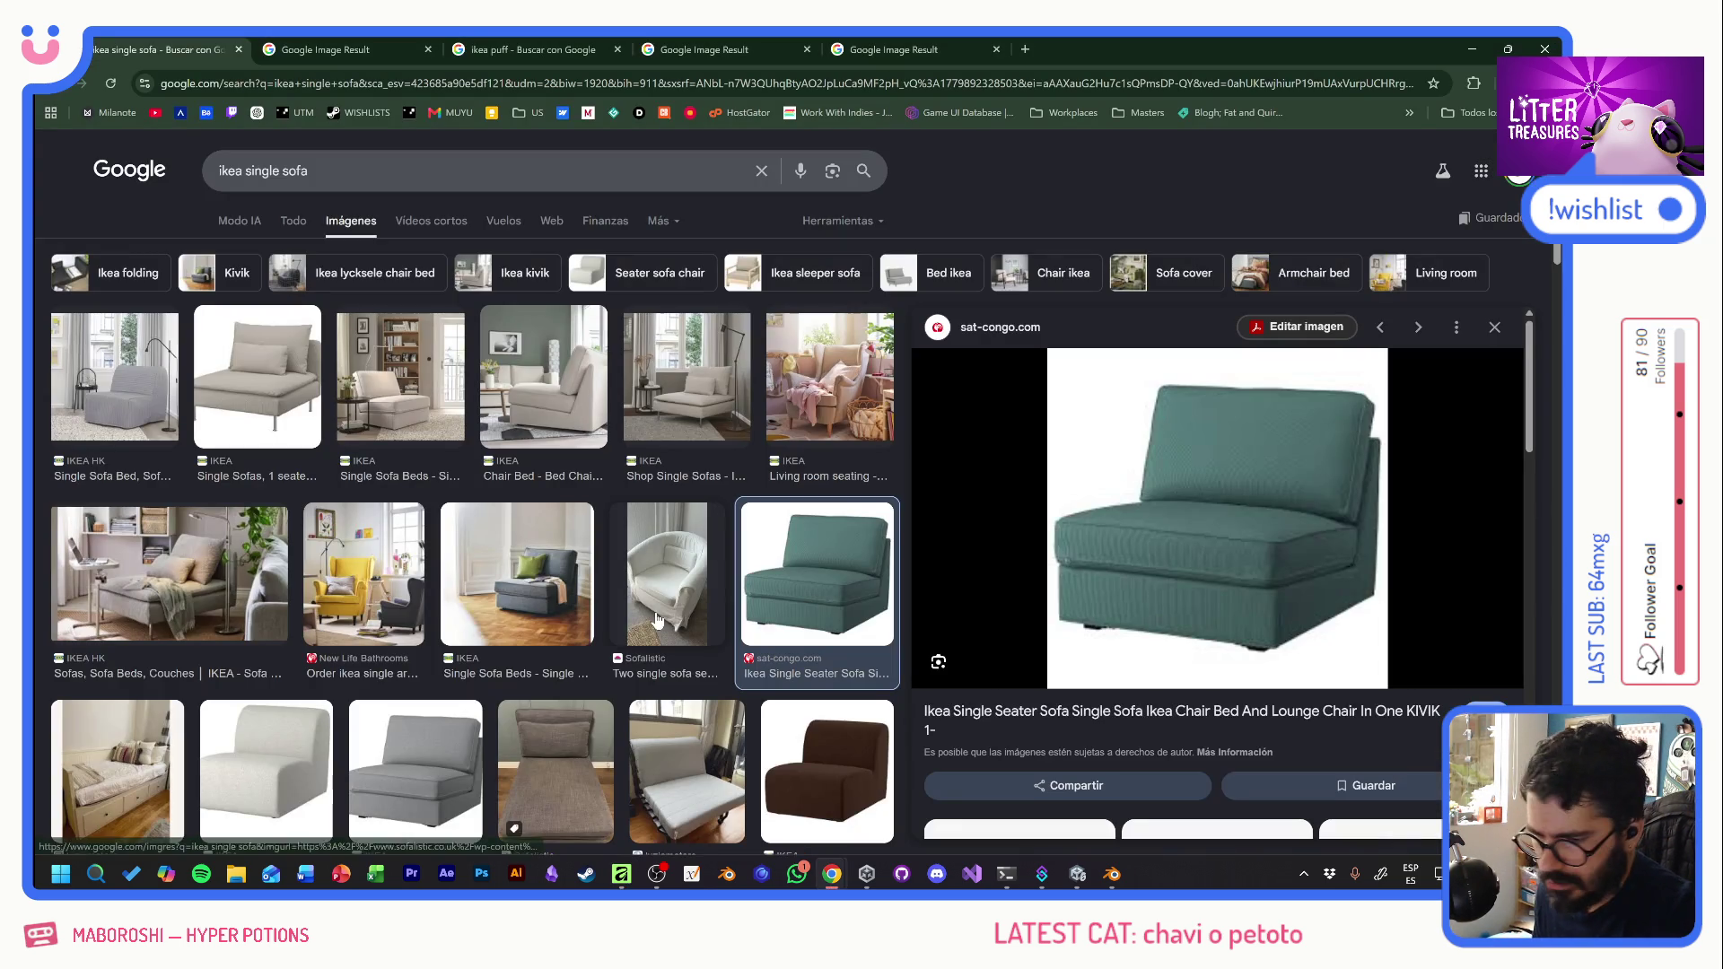
{"action": "key", "text": "alt+Tab"}
{"action": "scroll", "coordinate": [386, 629], "scroll_direction": "down", "scroll_amount": 1}
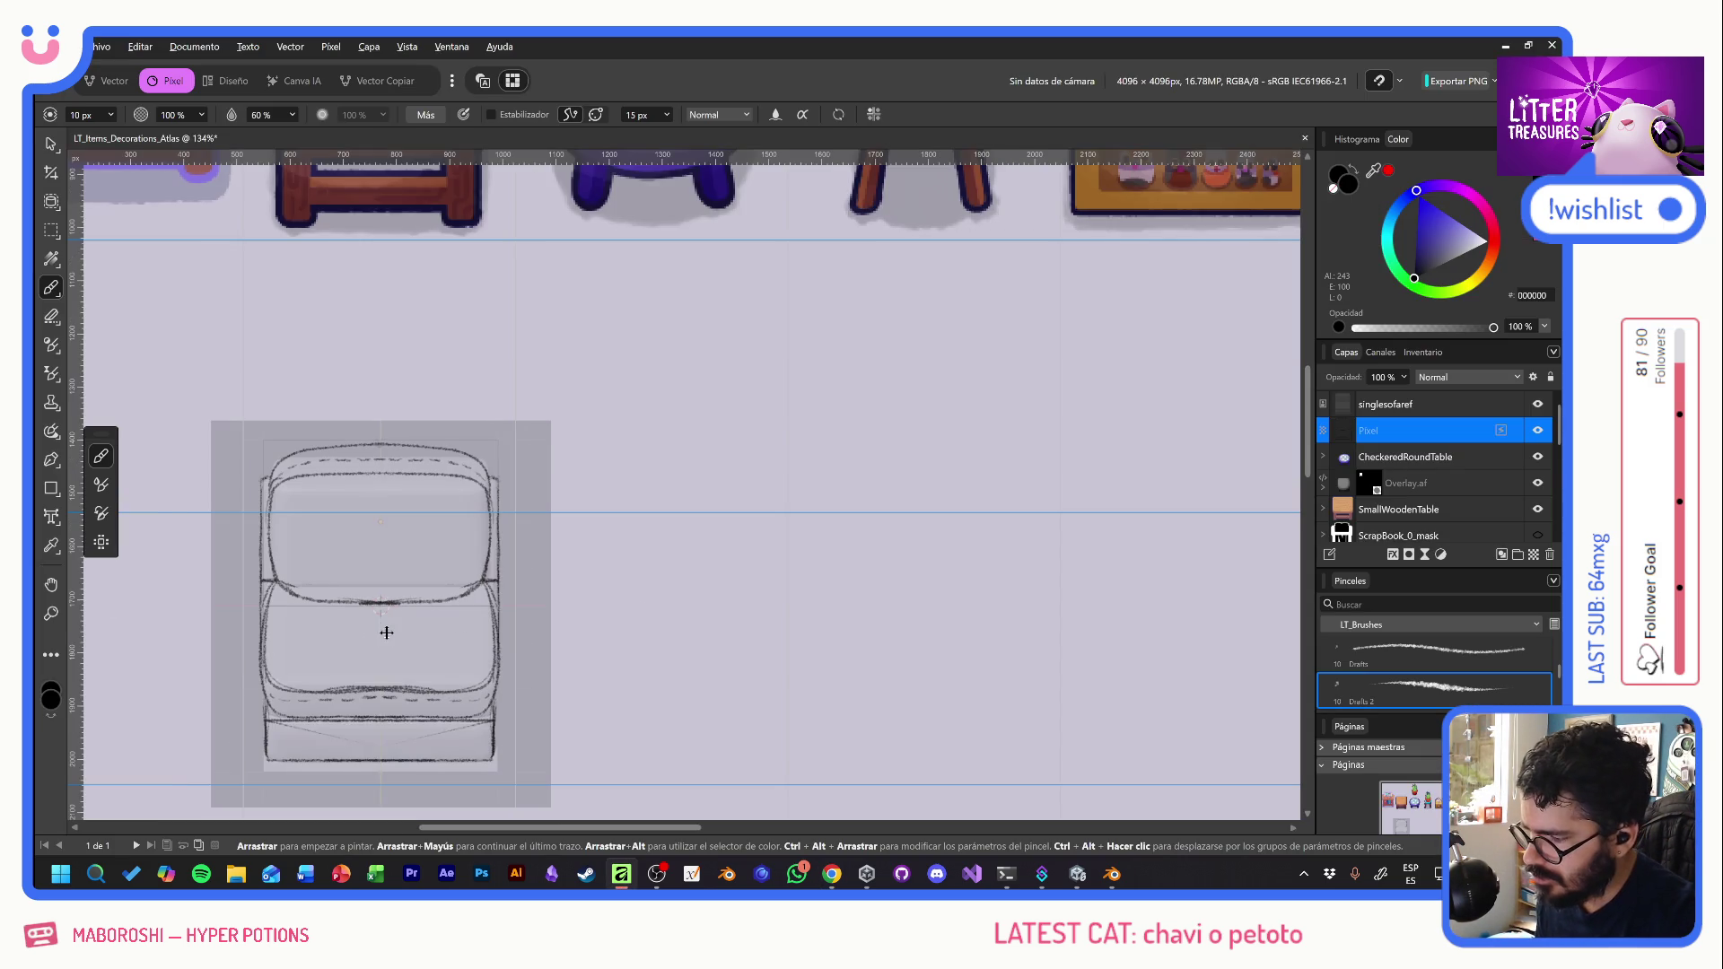
{"action": "left_click_drag", "start_coordinate": [497, 664], "coordinate": [599, 552]}
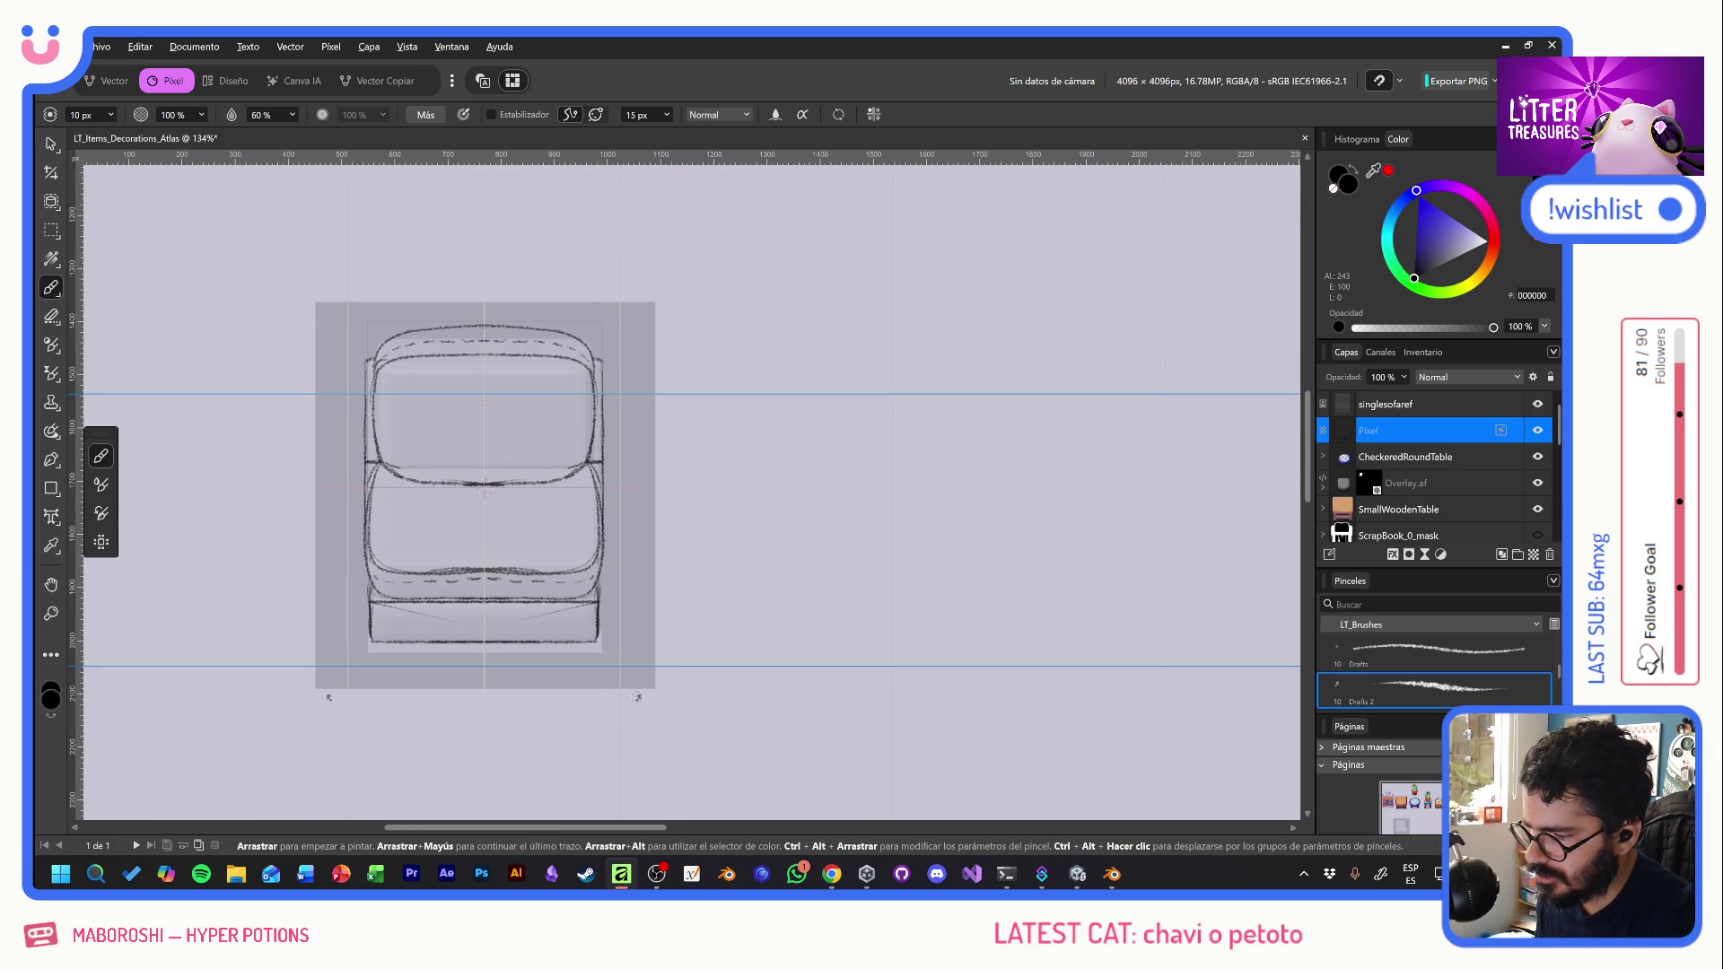
{"action": "key", "text": "alt+Tab"}
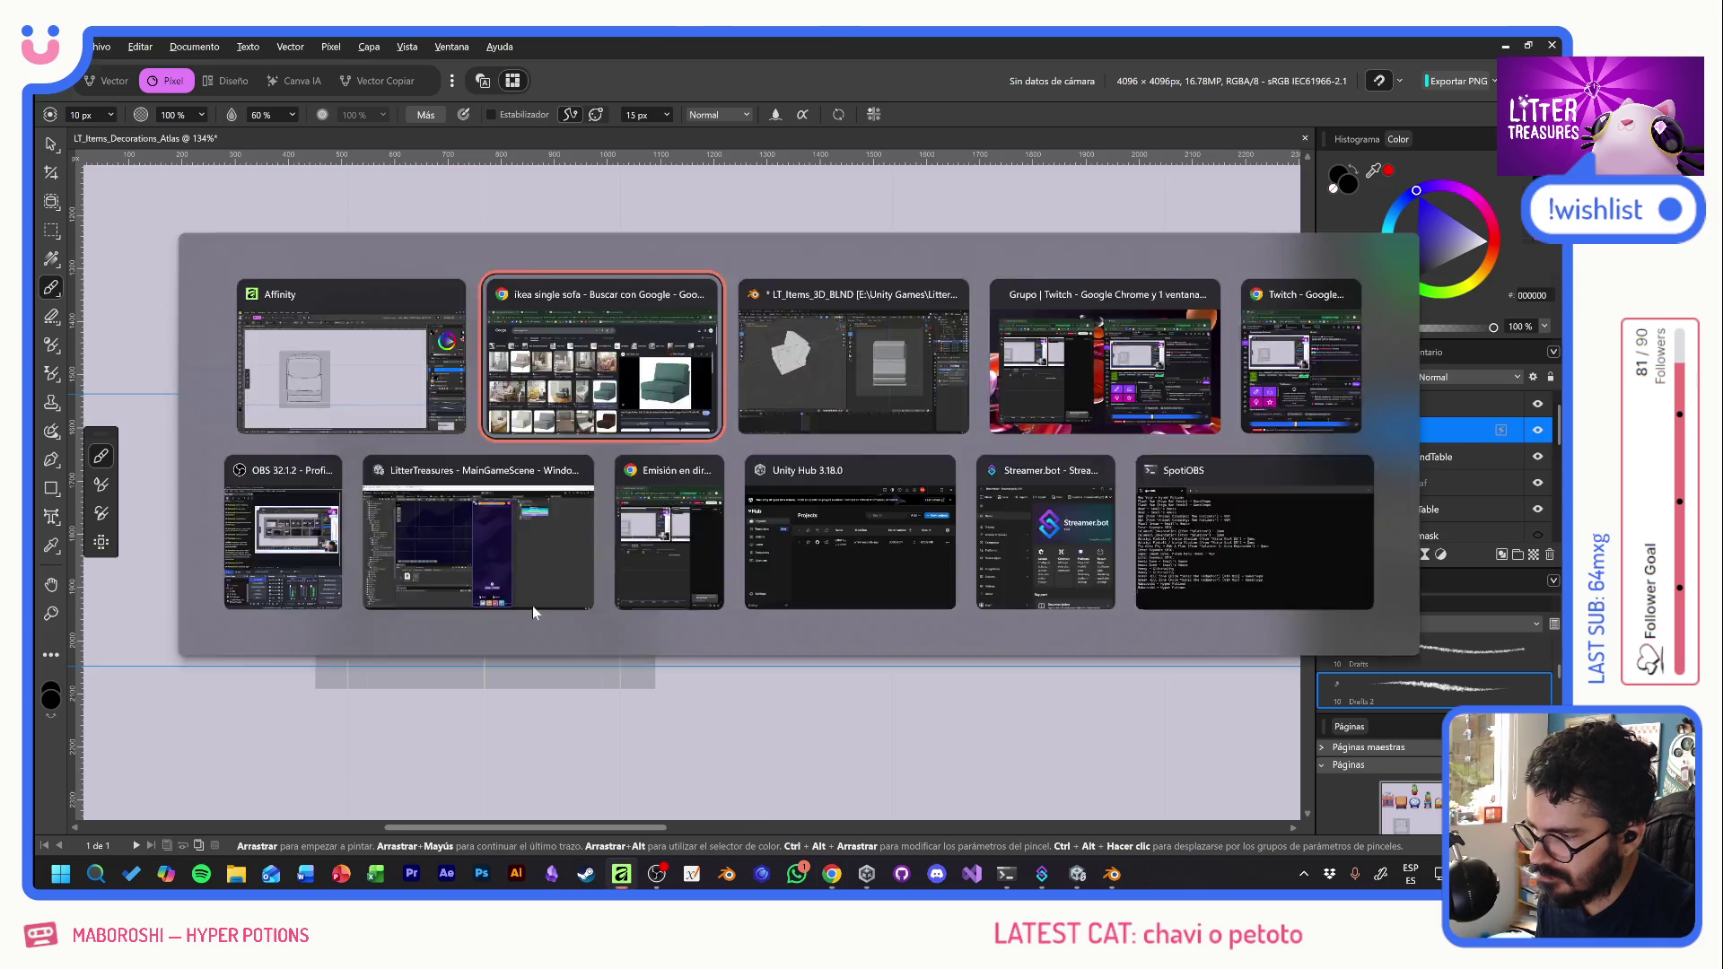
{"action": "key", "text": "alt+Tab"}
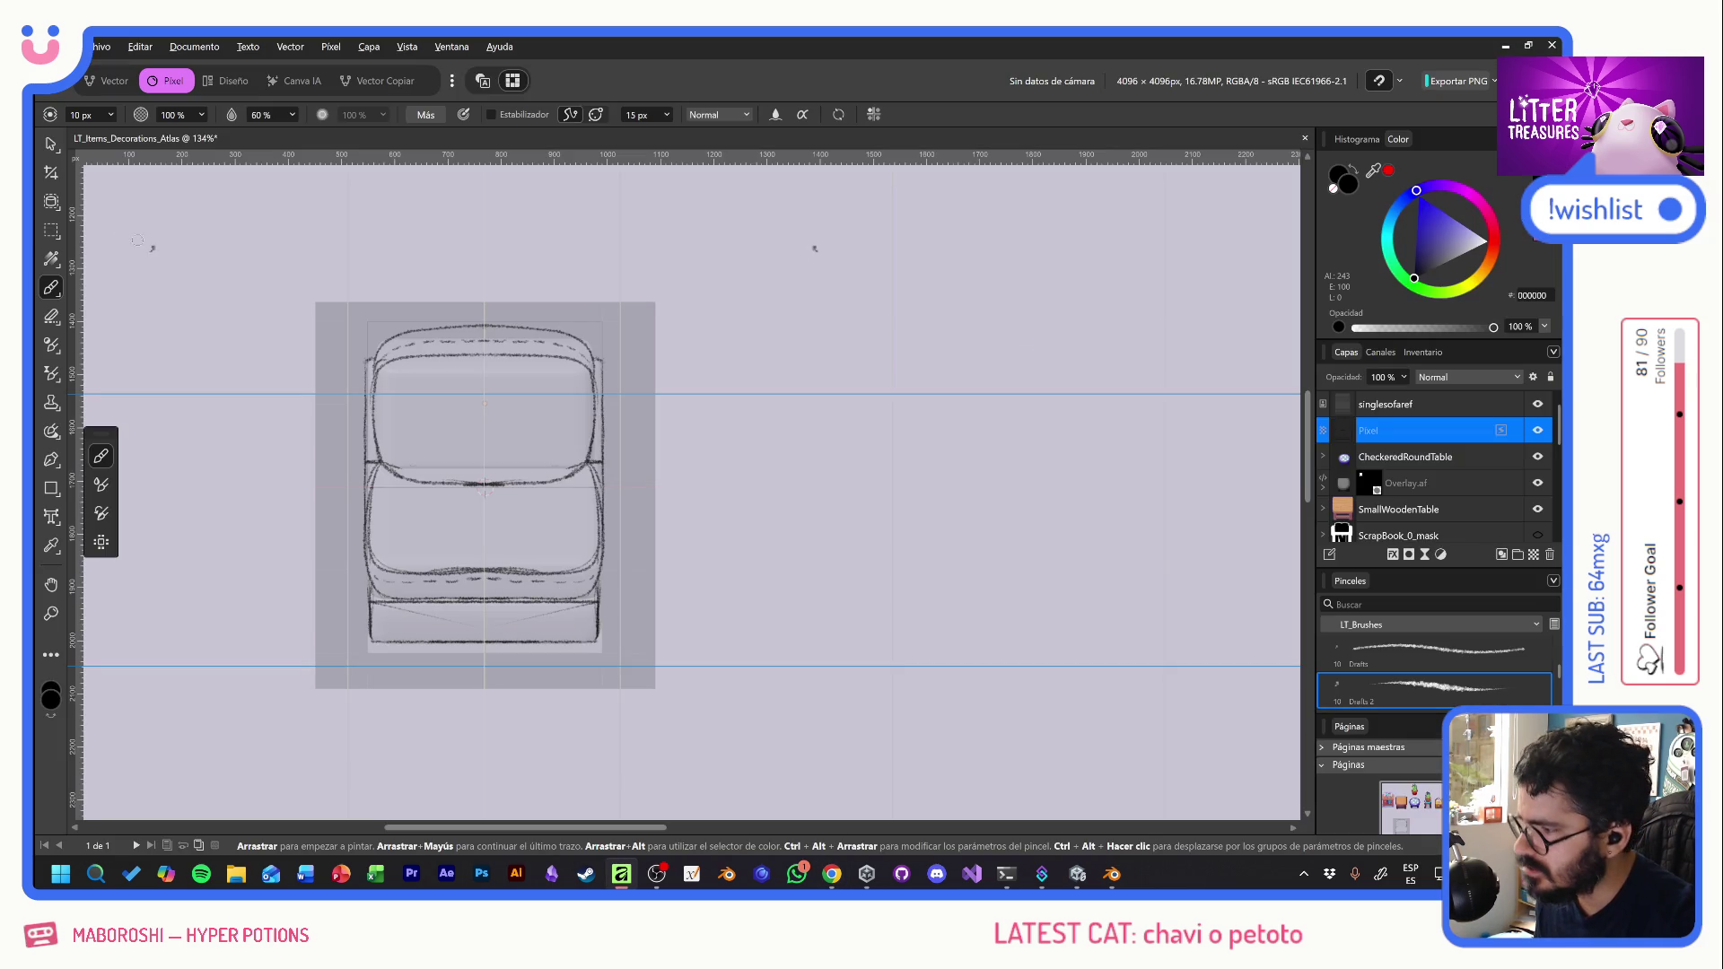
{"action": "left_click", "coordinate": [51, 231]}
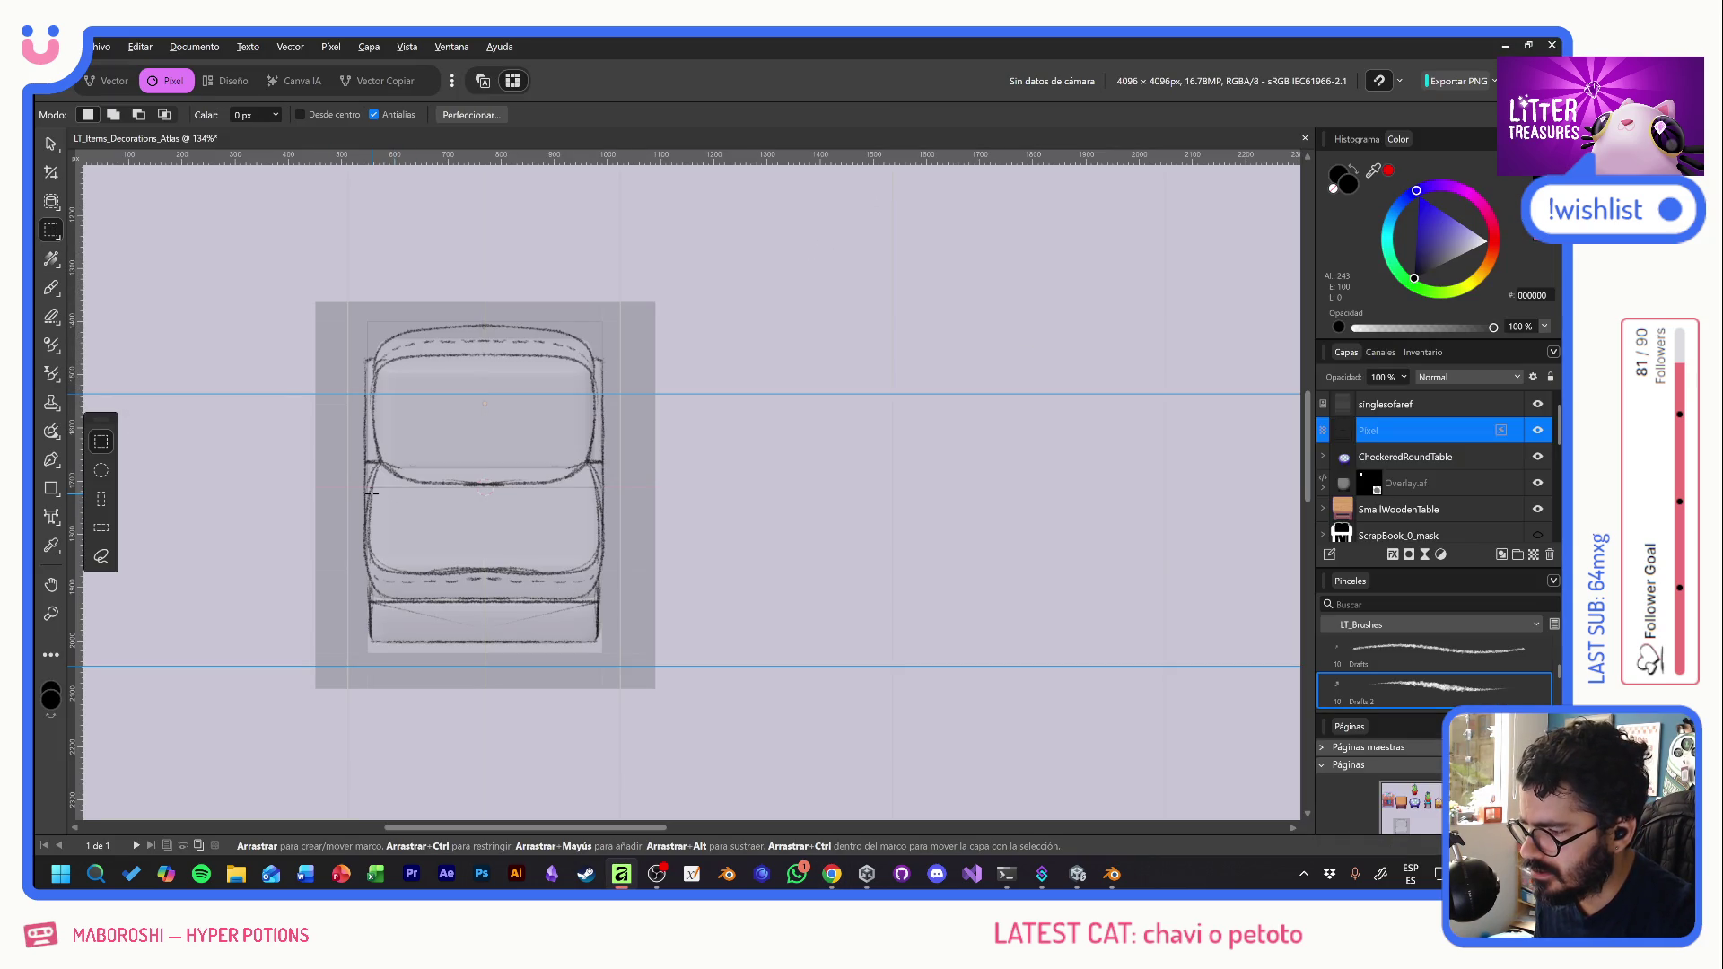
- Select a strip over the lower cushion lines and shift it up slightly
{"action": "mouse_move", "coordinate": [370, 542]}
{"action": "left_mouse_down"}
{"action": "mouse_move", "coordinate": [575, 554]}
{"action": "mouse_move", "coordinate": [603, 579]}
{"action": "left_mouse_up"}
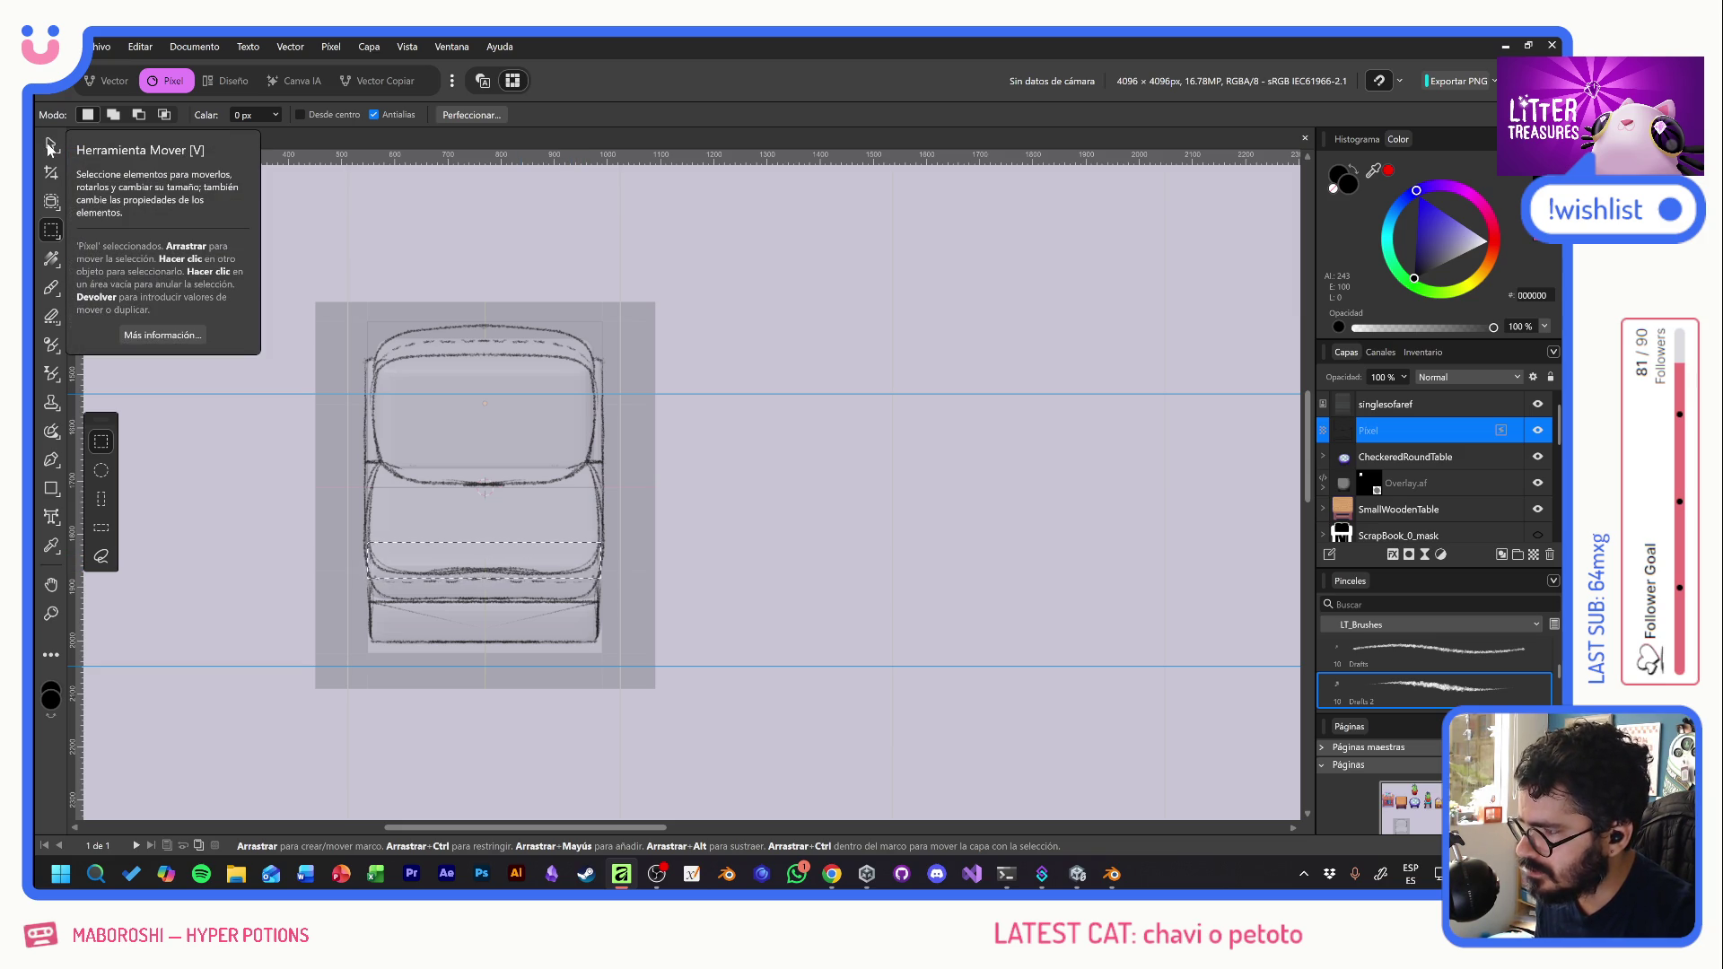
{"action": "key", "text": "alt"}
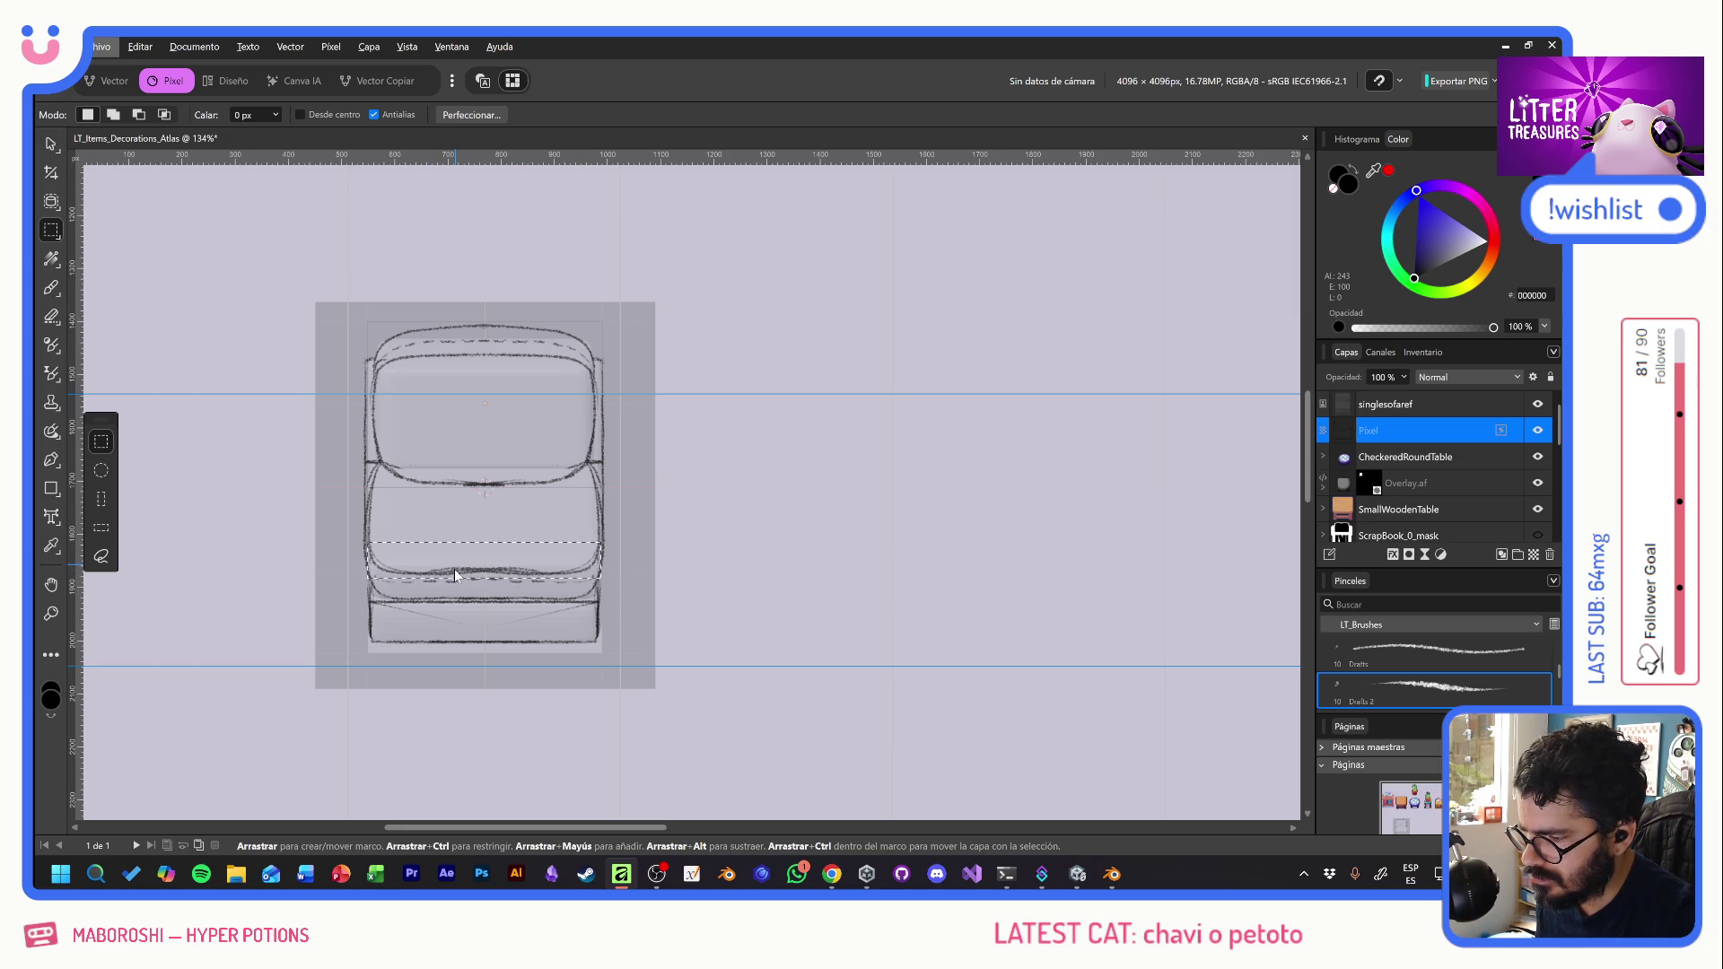
{"action": "left_click", "coordinate": [51, 144]}
{"action": "left_click_drag", "start_coordinate": [471, 571], "coordinate": [466, 554]}
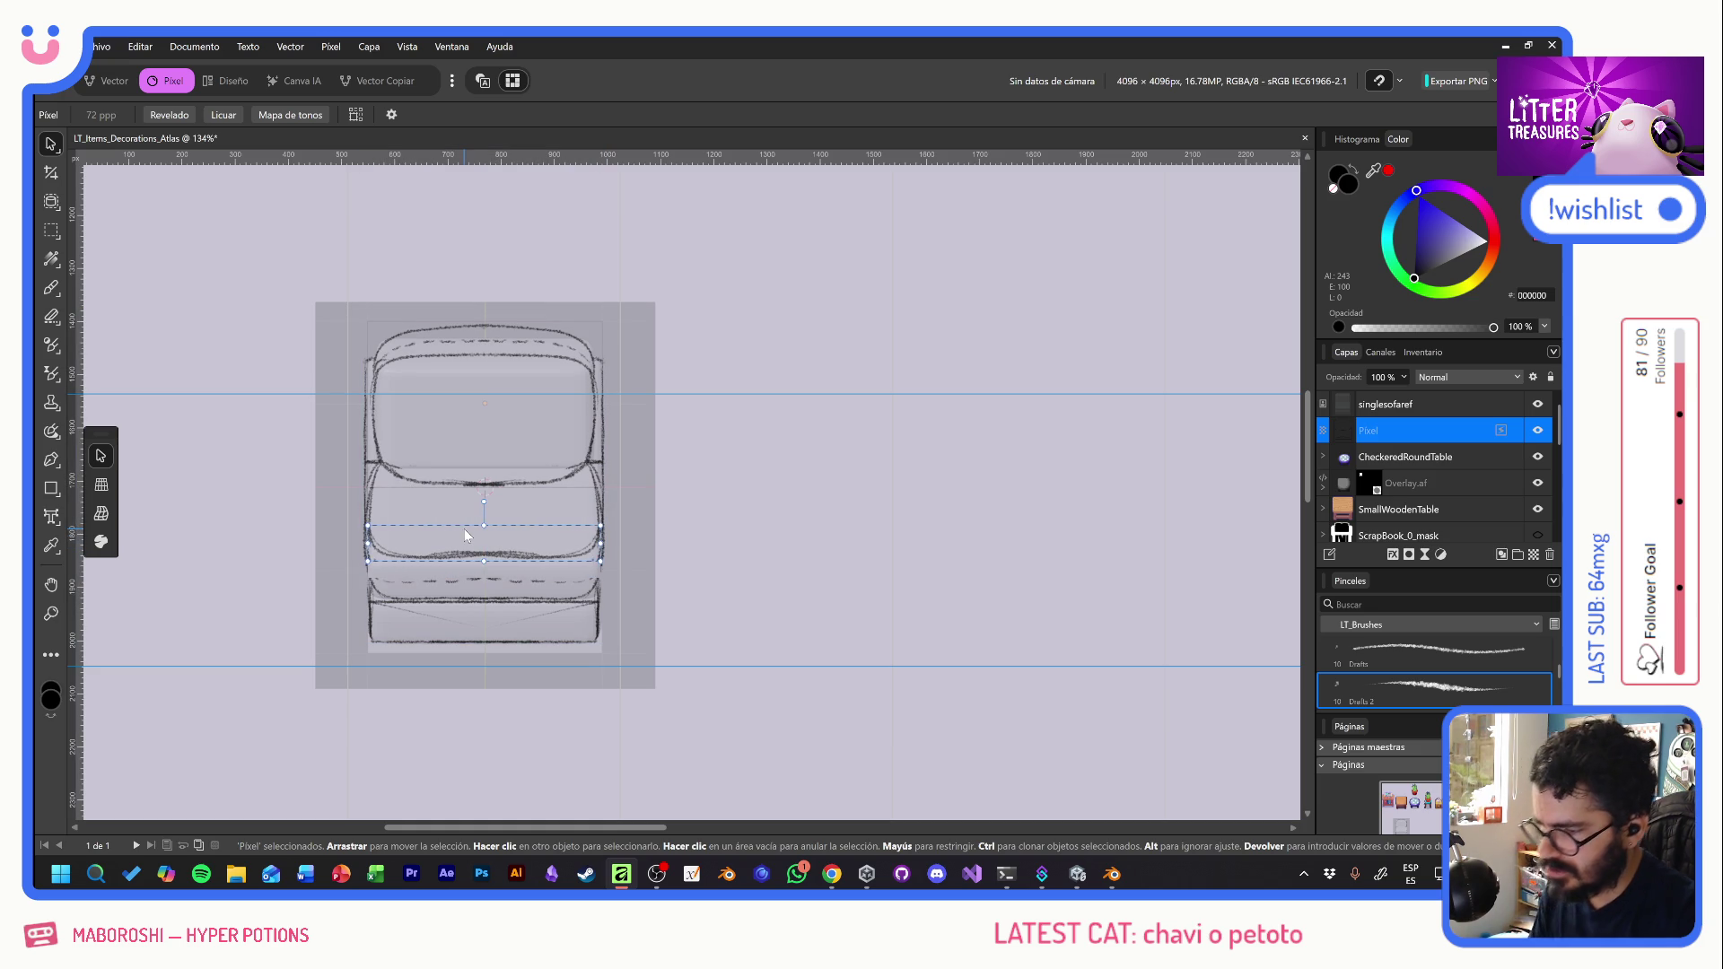
{"action": "key", "text": "ctrl+d"}
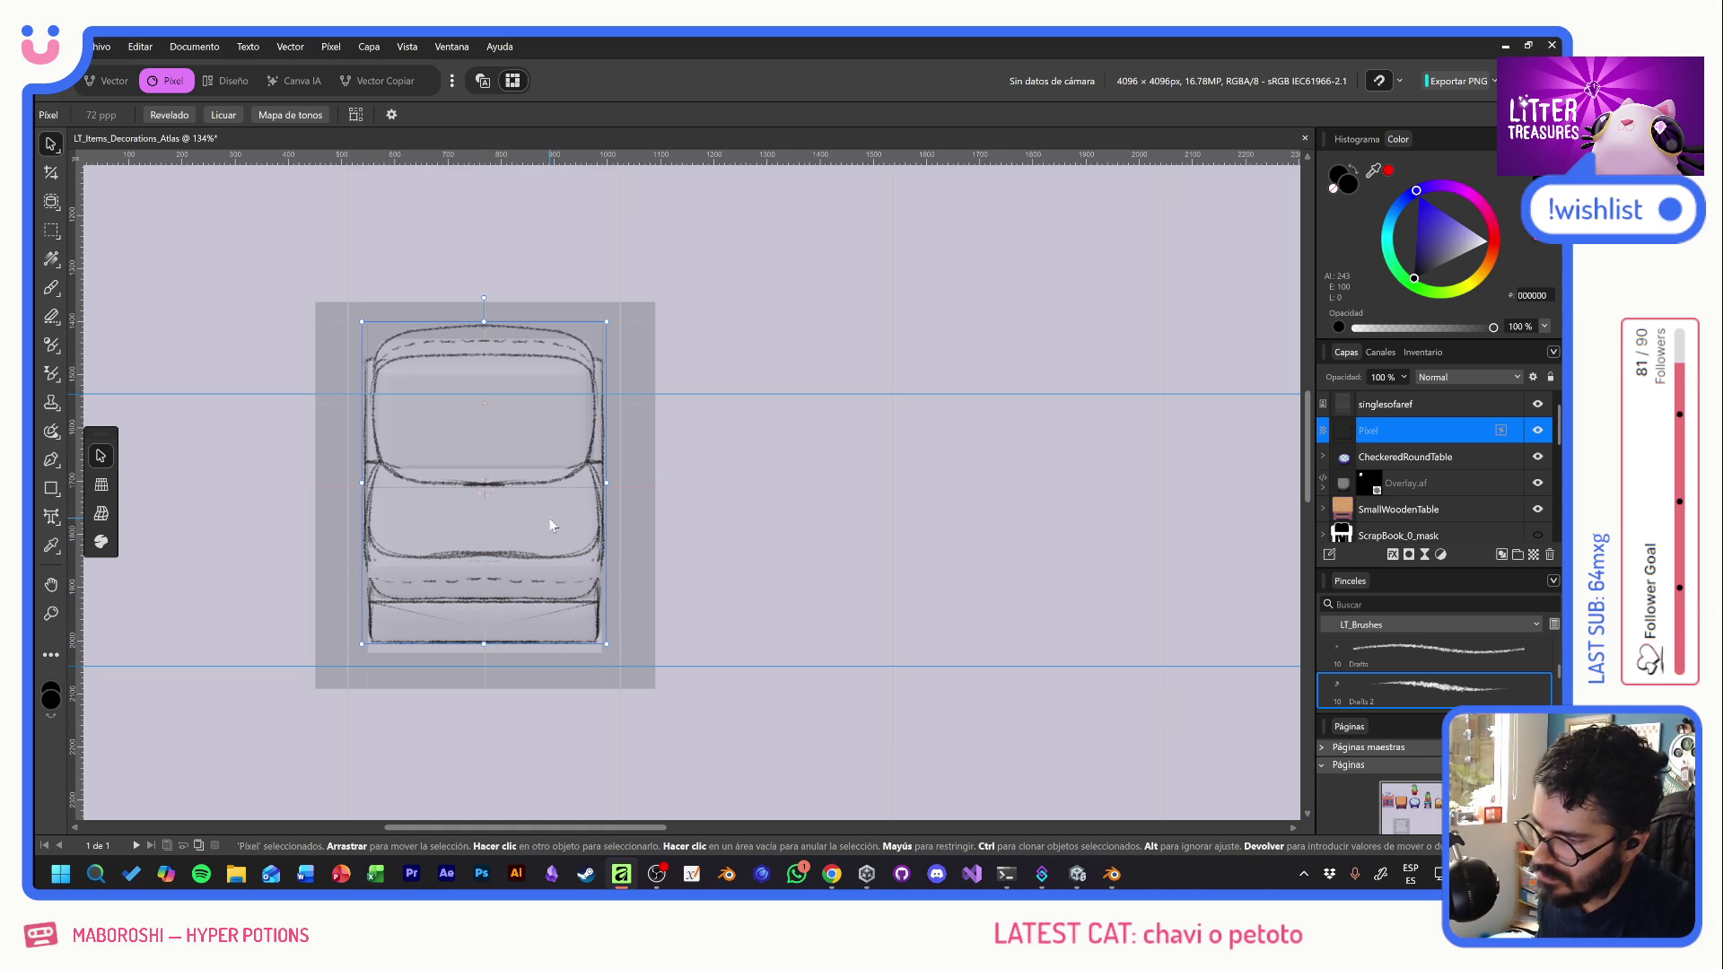
- Select a band across the upper sofa sketch and move it down slightly on the sketch layer
{"action": "left_click", "coordinate": [448, 338]}
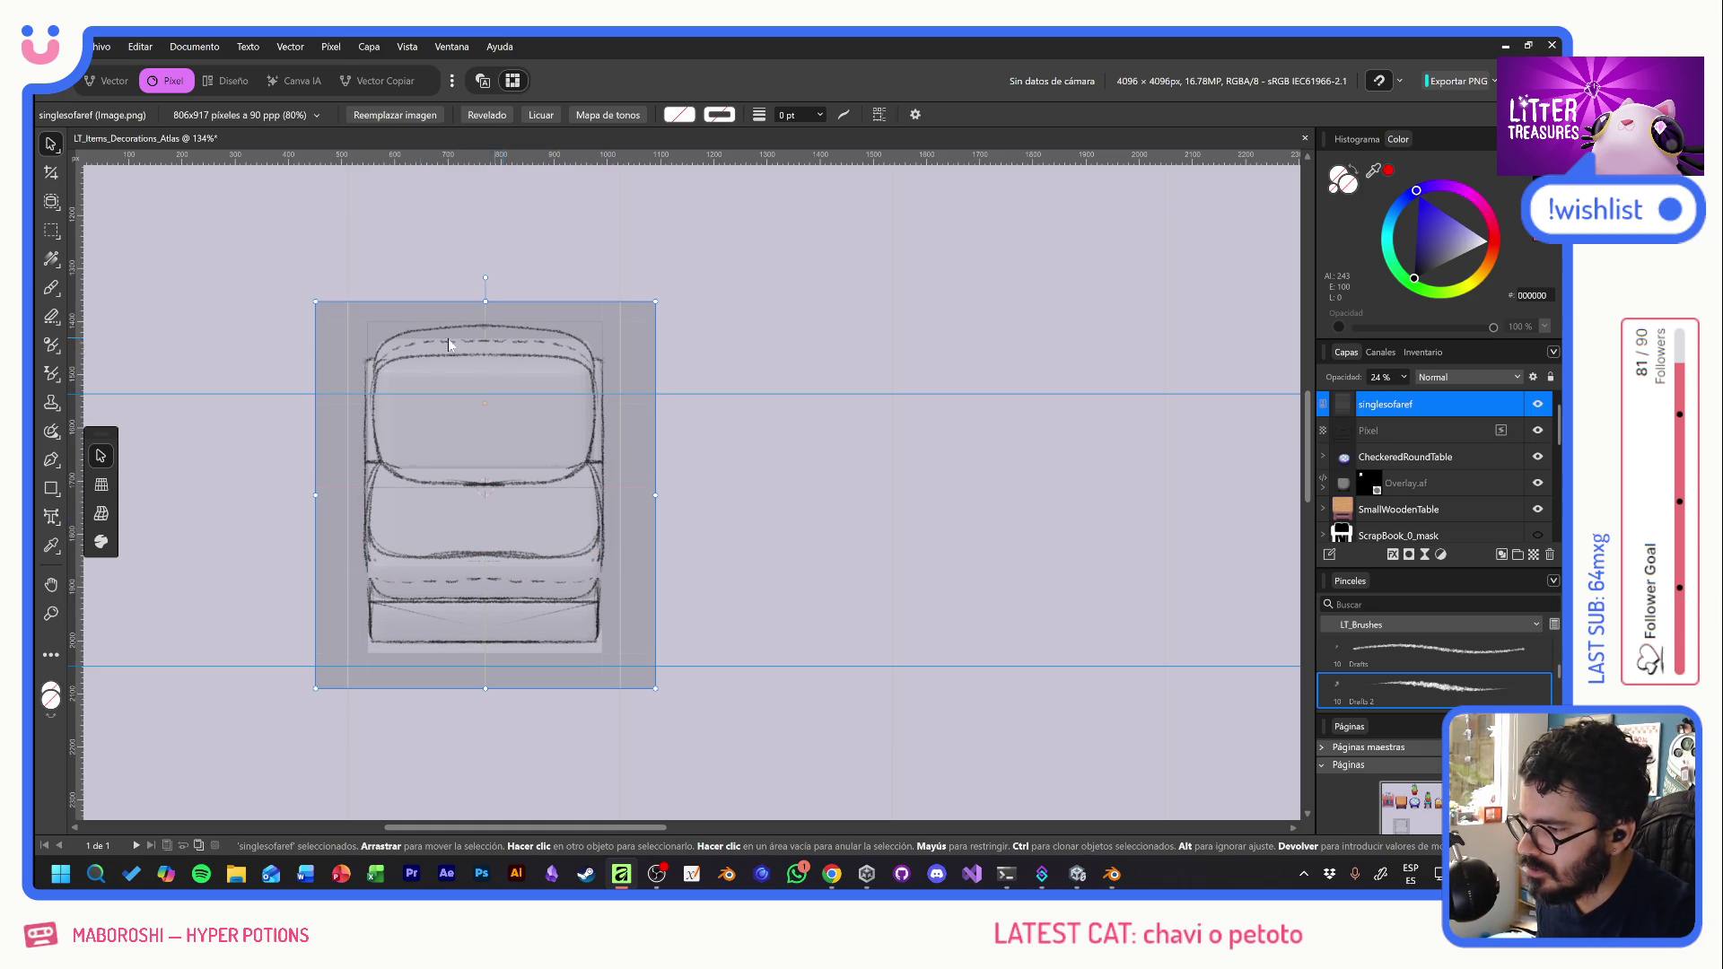
{"action": "left_click", "coordinate": [51, 230]}
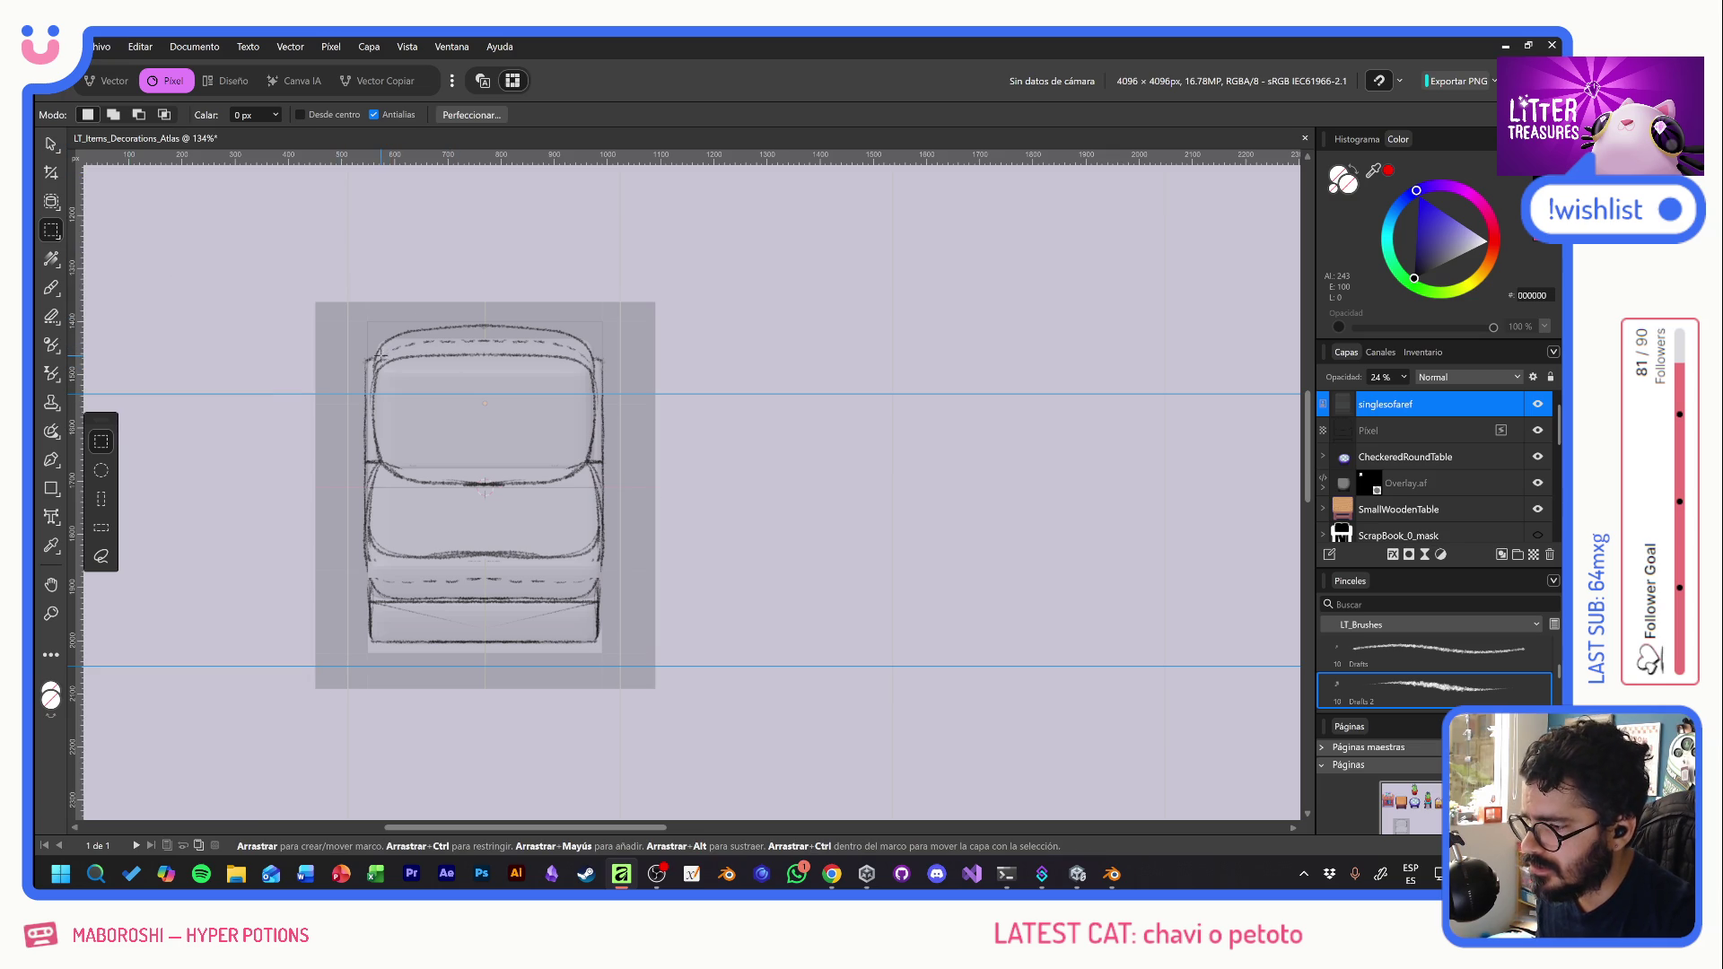
{"action": "left_click_drag", "start_coordinate": [375, 356], "coordinate": [588, 394]}
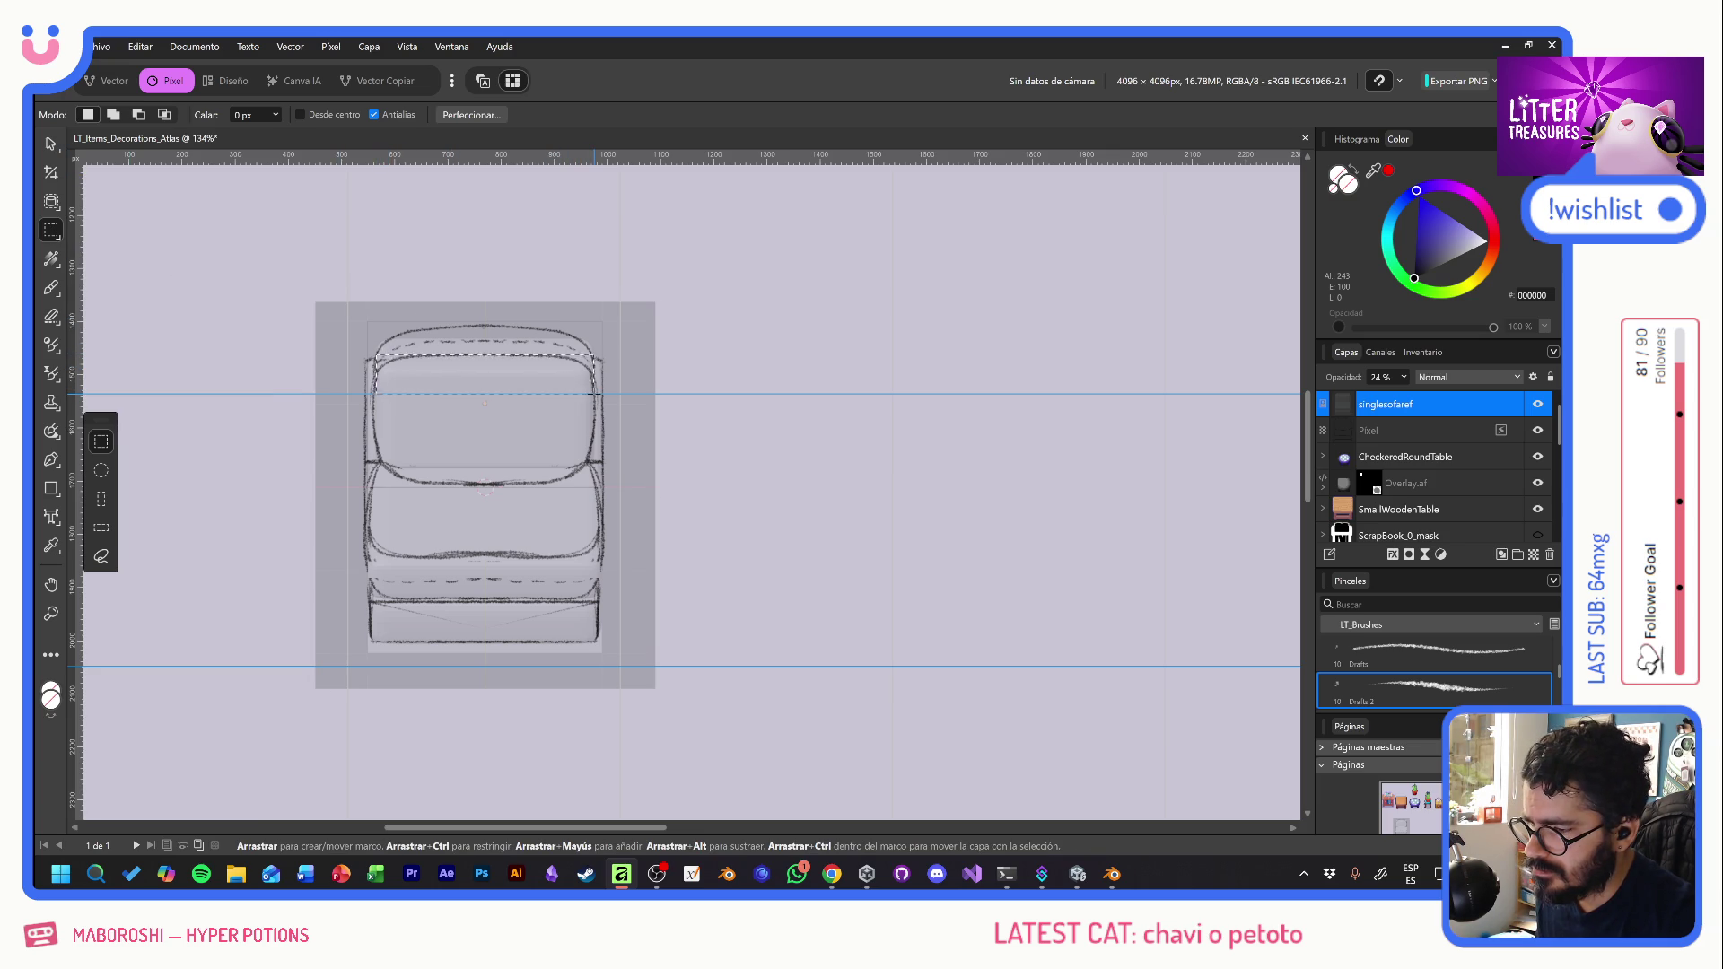
{"action": "key", "text": "v"}
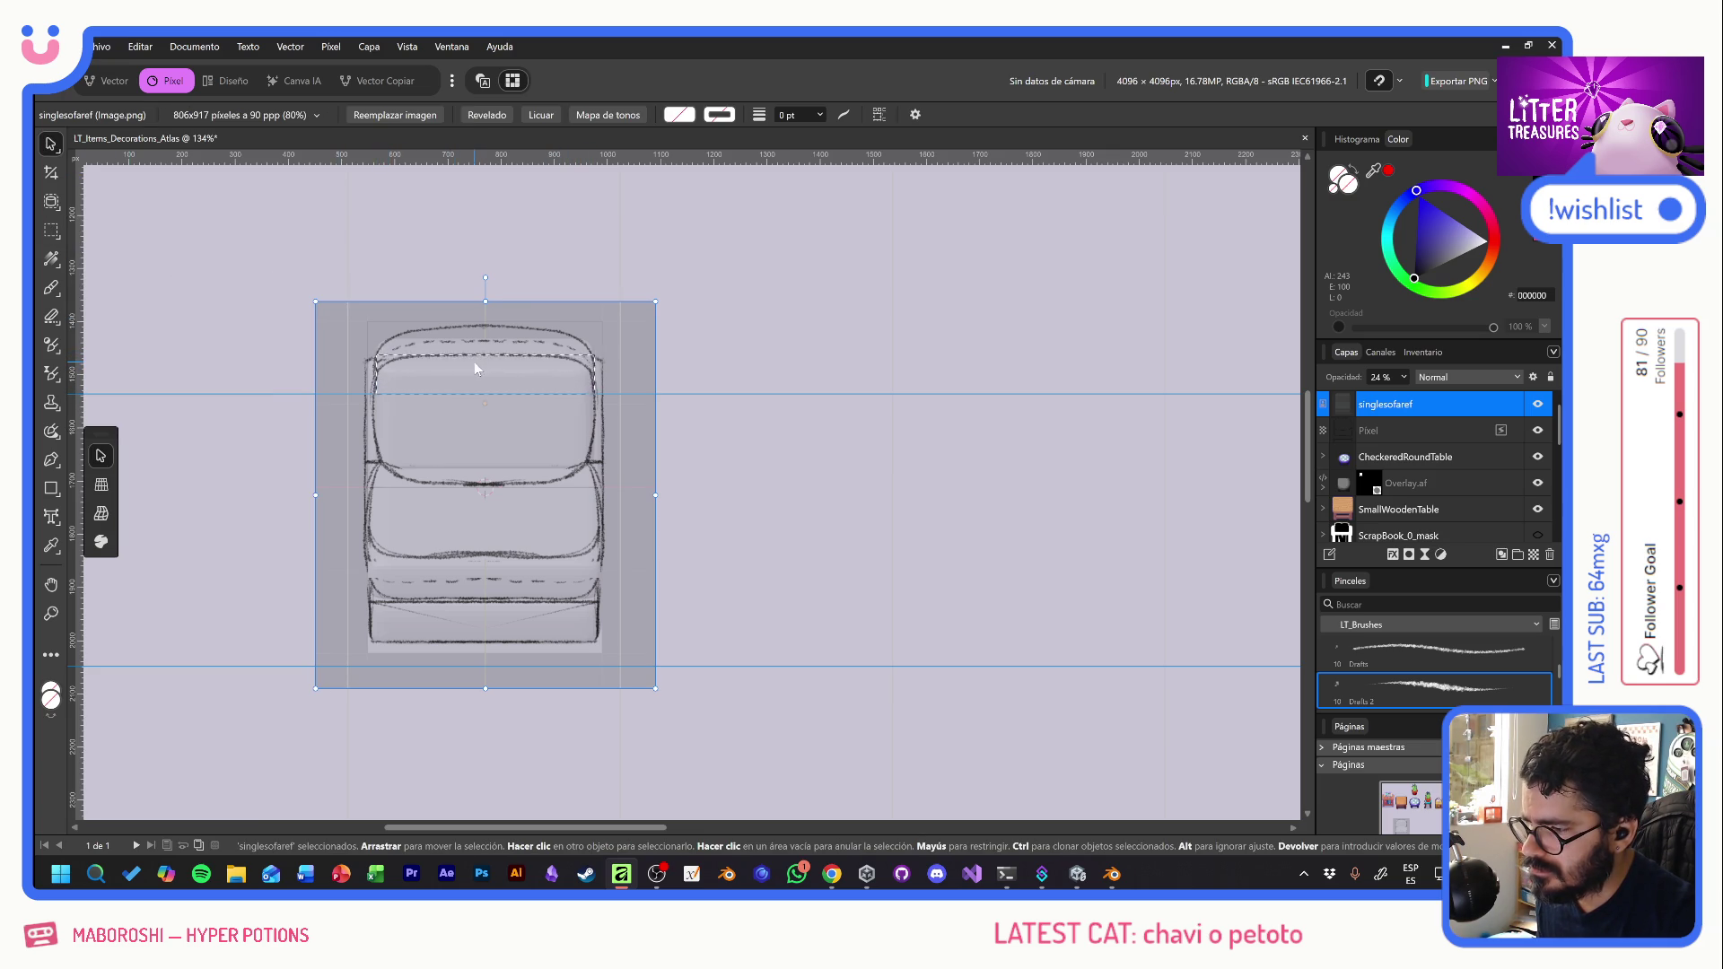
{"action": "left_click", "coordinate": [1396, 431]}
{"action": "left_click_drag", "start_coordinate": [447, 366], "coordinate": [448, 377]}
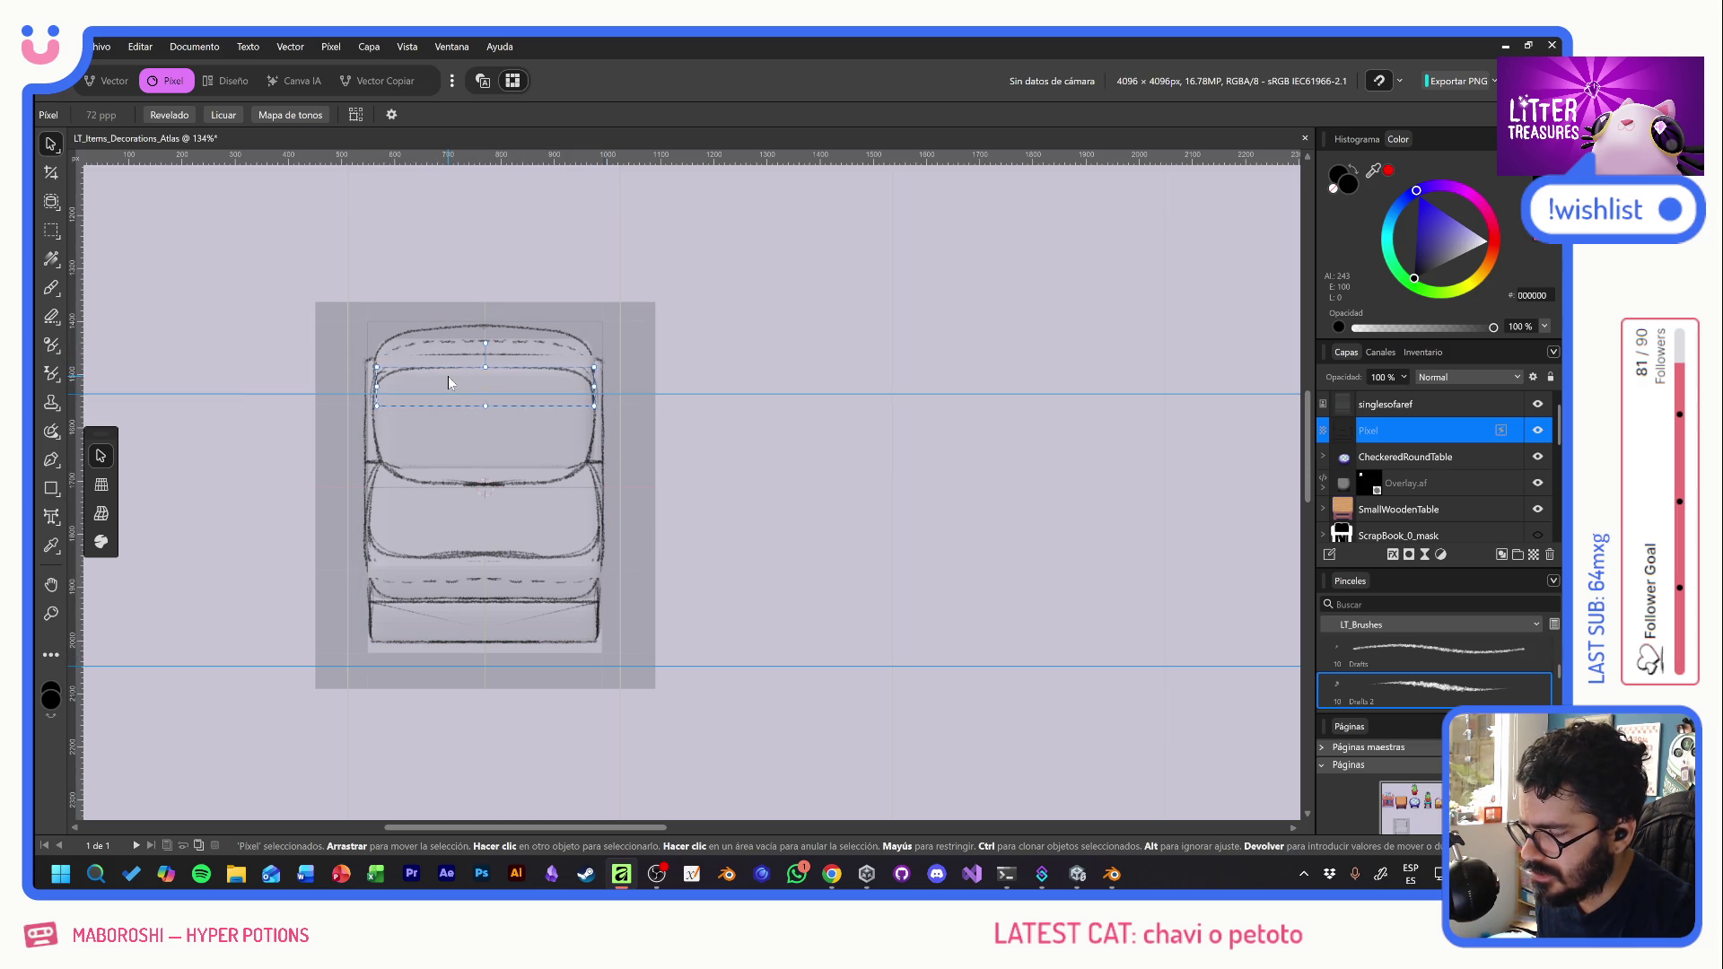
{"action": "key", "text": "ctrl+d"}
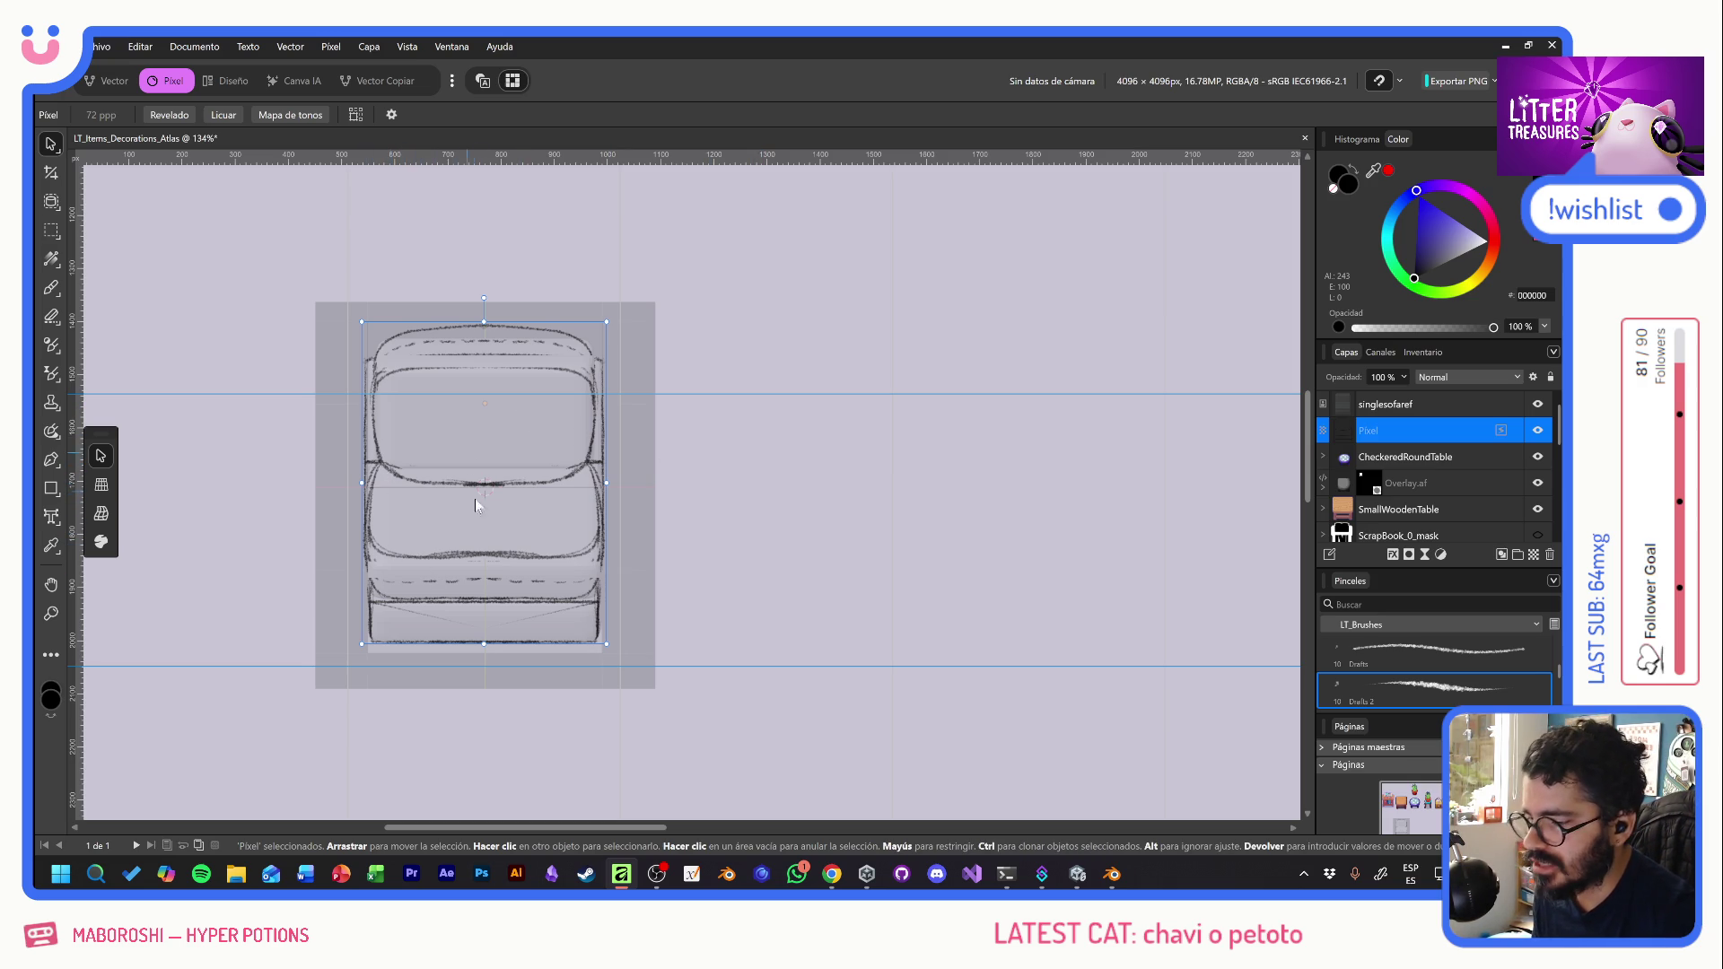
{"action": "left_click", "coordinate": [745, 492]}
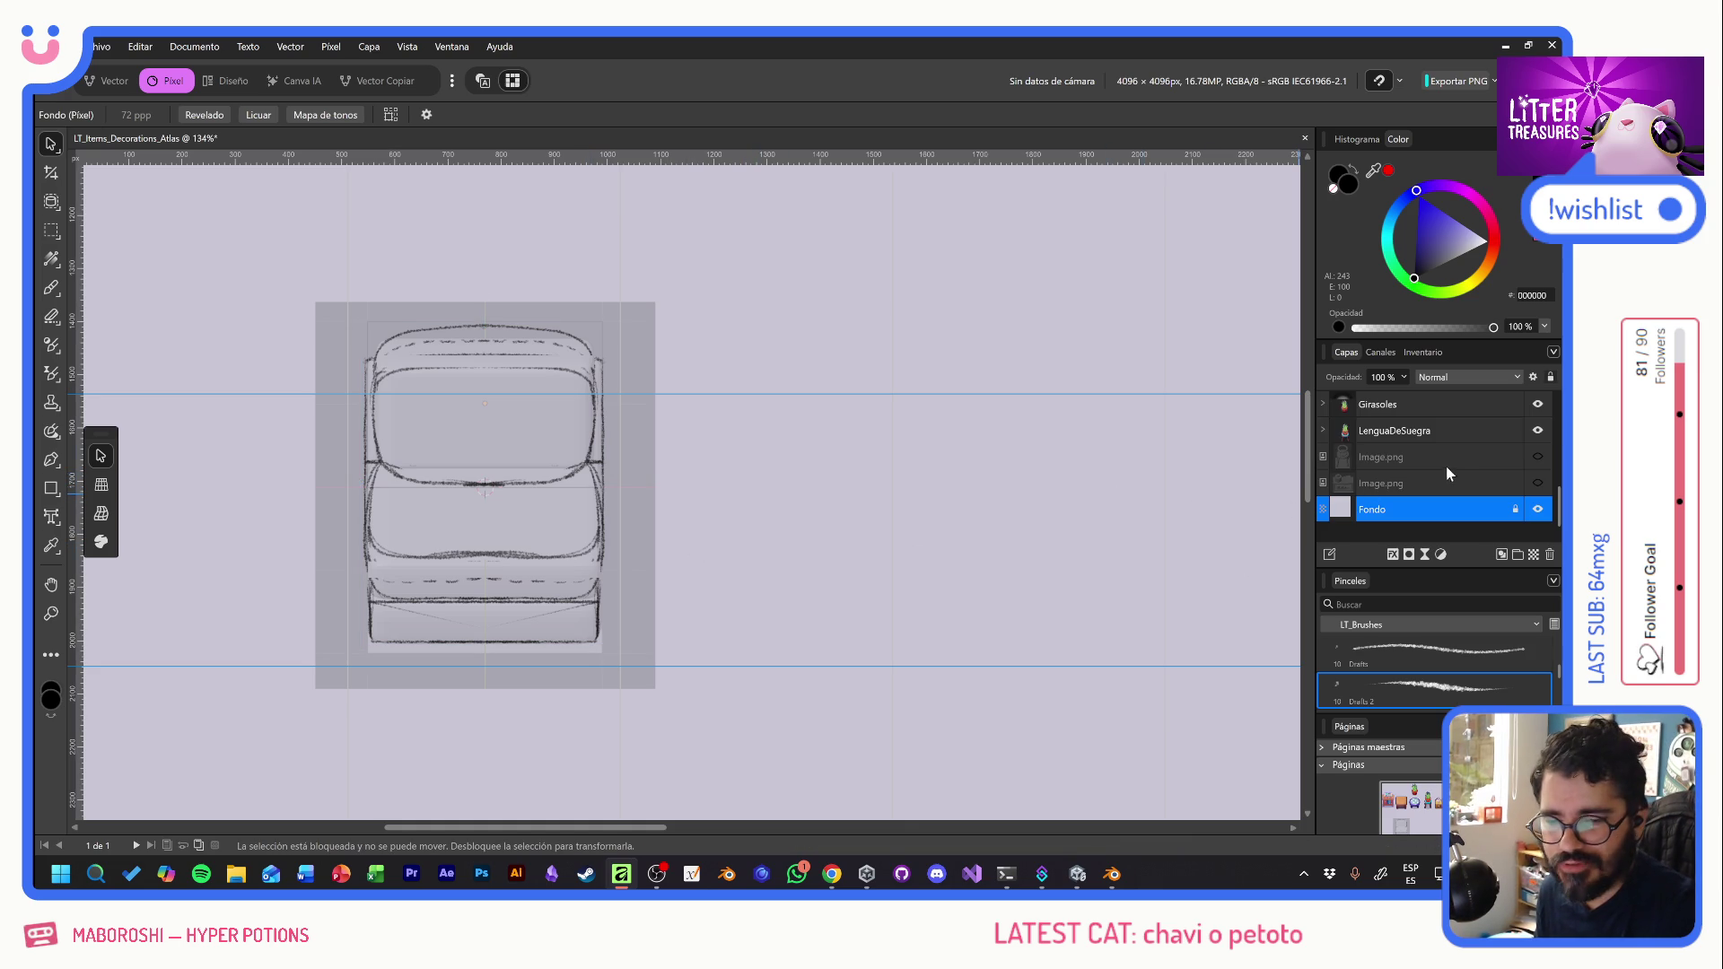
- Rename the Pixel sketch layer to Draft
{"action": "scroll", "coordinate": [1450, 468], "scroll_direction": "up", "scroll_amount": 5}
{"action": "scroll", "coordinate": [1451, 476], "scroll_direction": "up", "scroll_amount": 2}
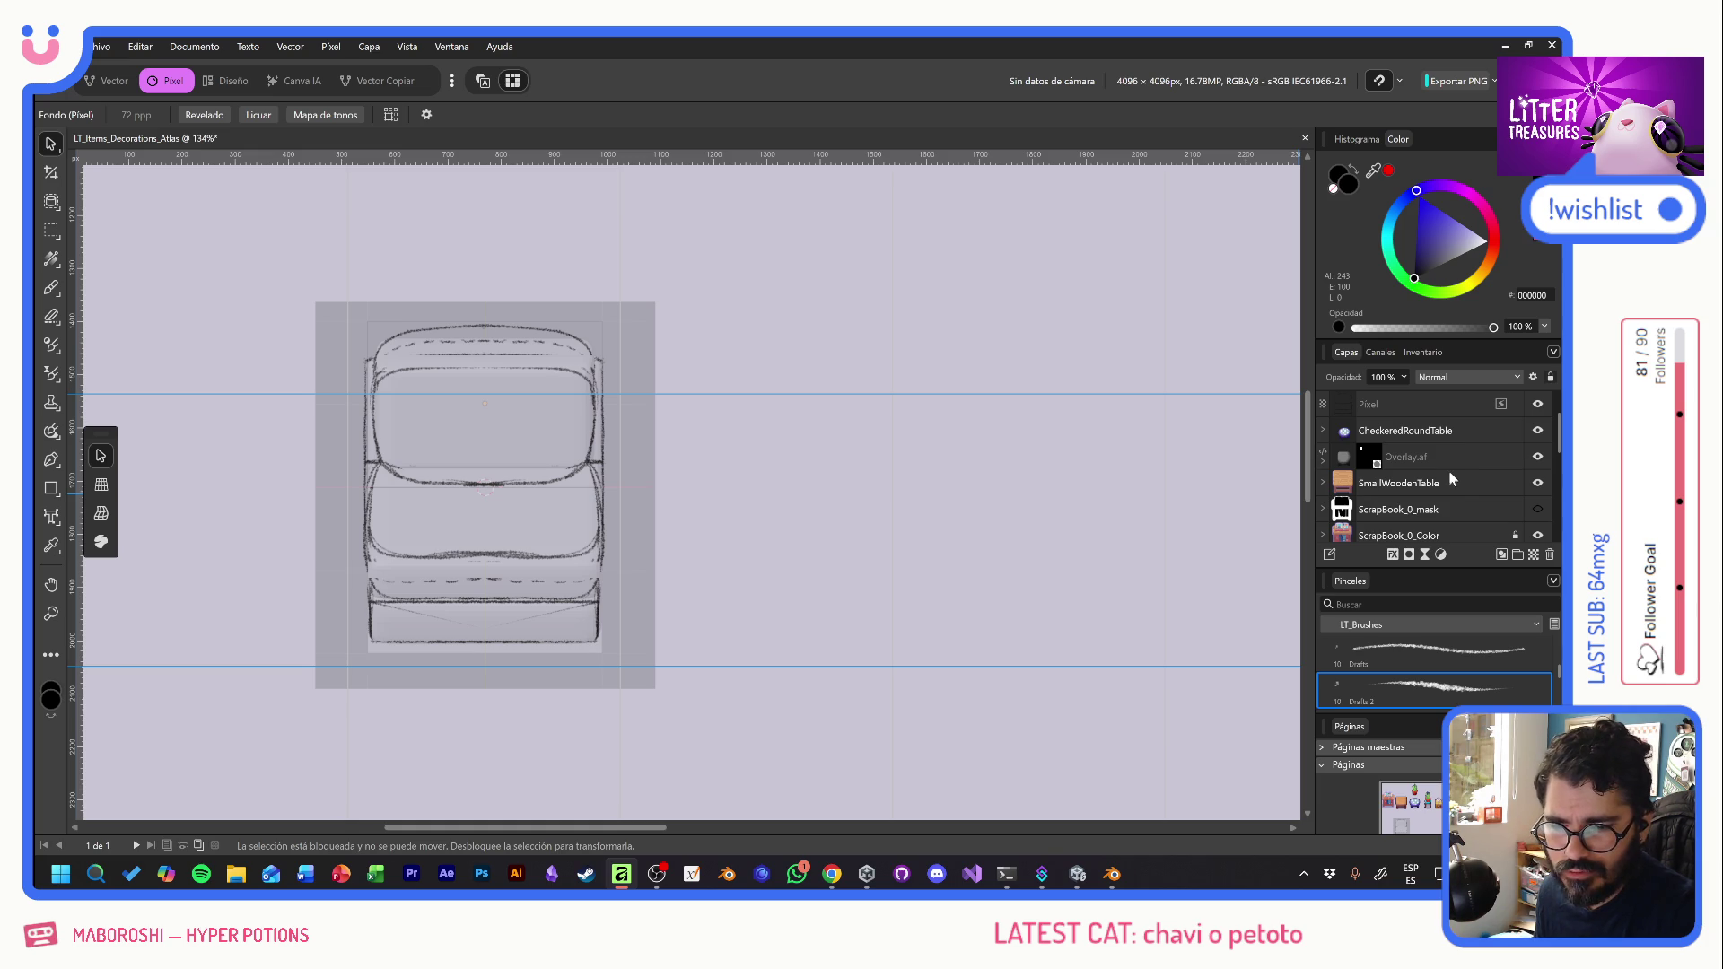
{"action": "scroll", "coordinate": [1448, 470], "scroll_direction": "up", "scroll_amount": 1}
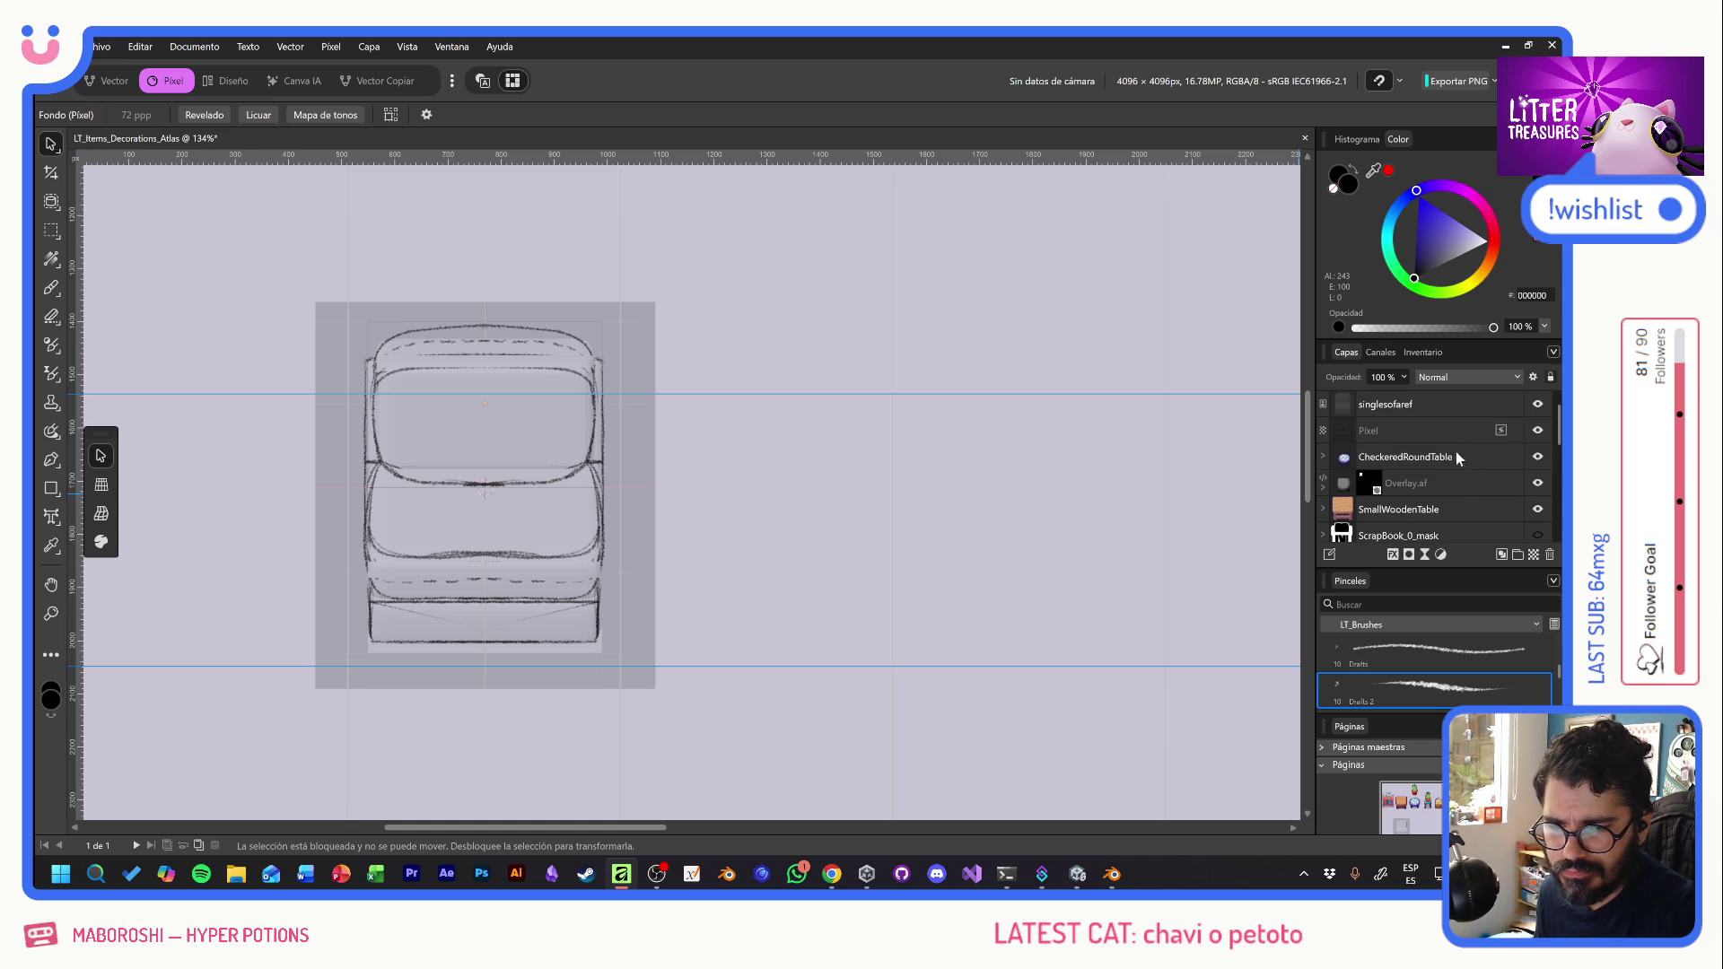
{"action": "double_click", "coordinate": [1373, 431]}
{"action": "type", "text": "Draft"}
{"action": "key", "text": "Return"}
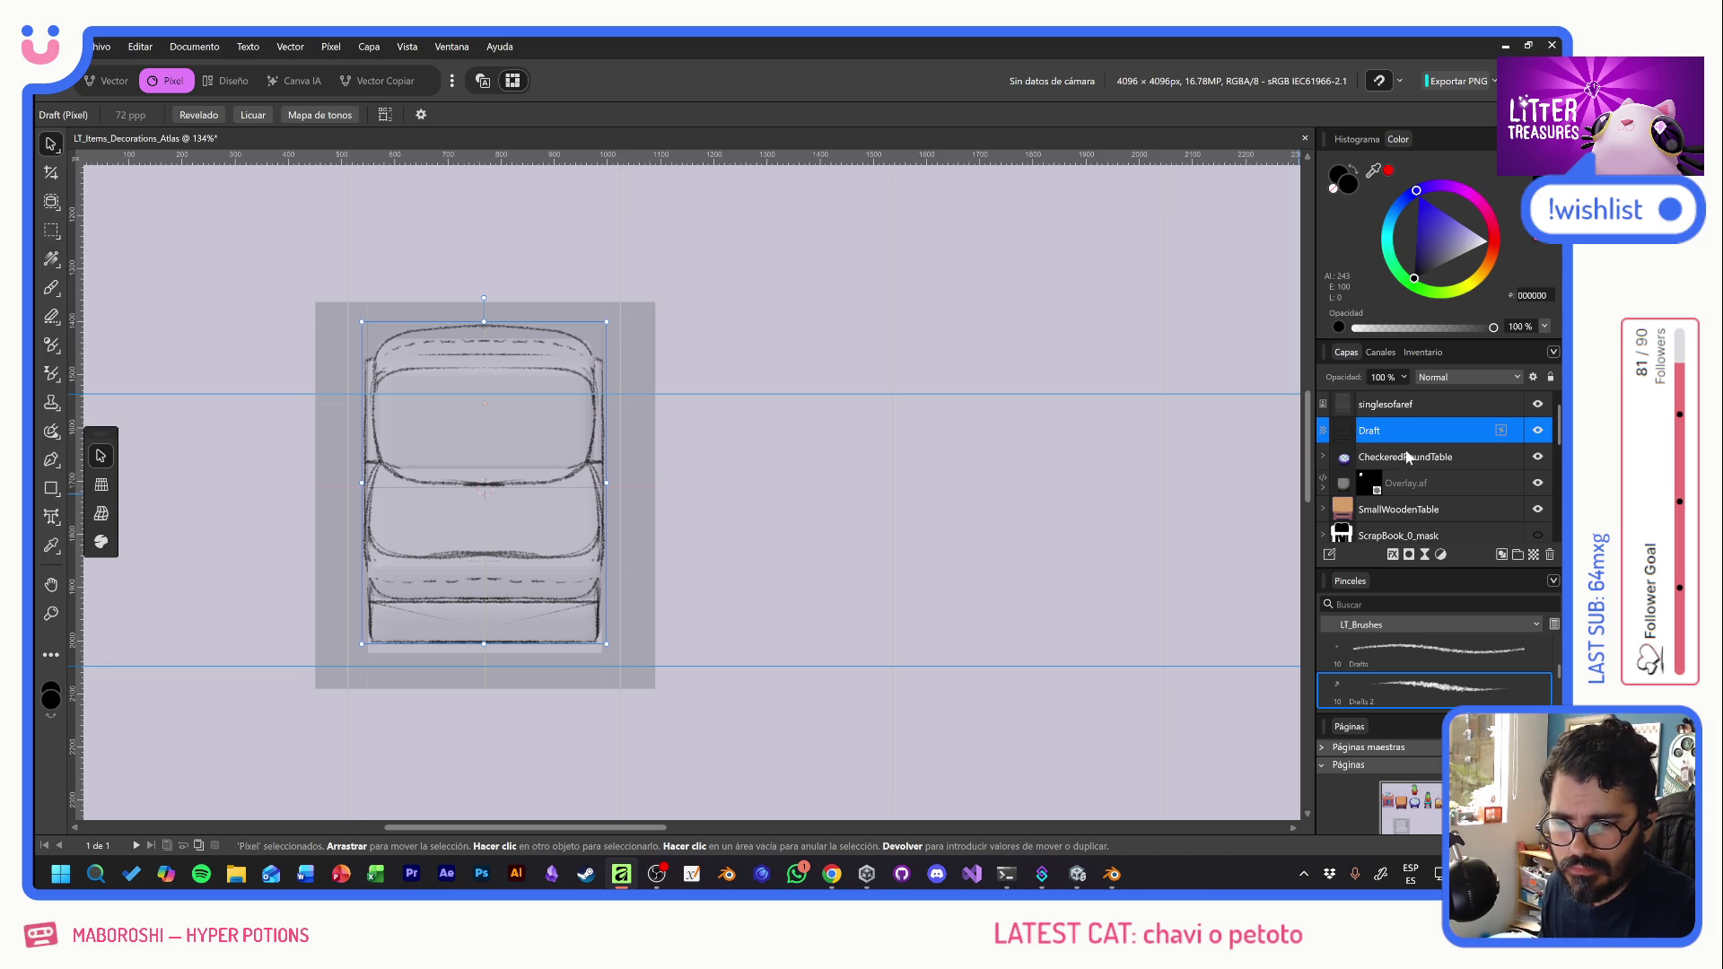
- Hide the faded singlesofaref reference layer and check the sofa photos in Chrome
{"action": "left_click", "coordinate": [1427, 406]}
{"action": "left_click", "coordinate": [1538, 405]}
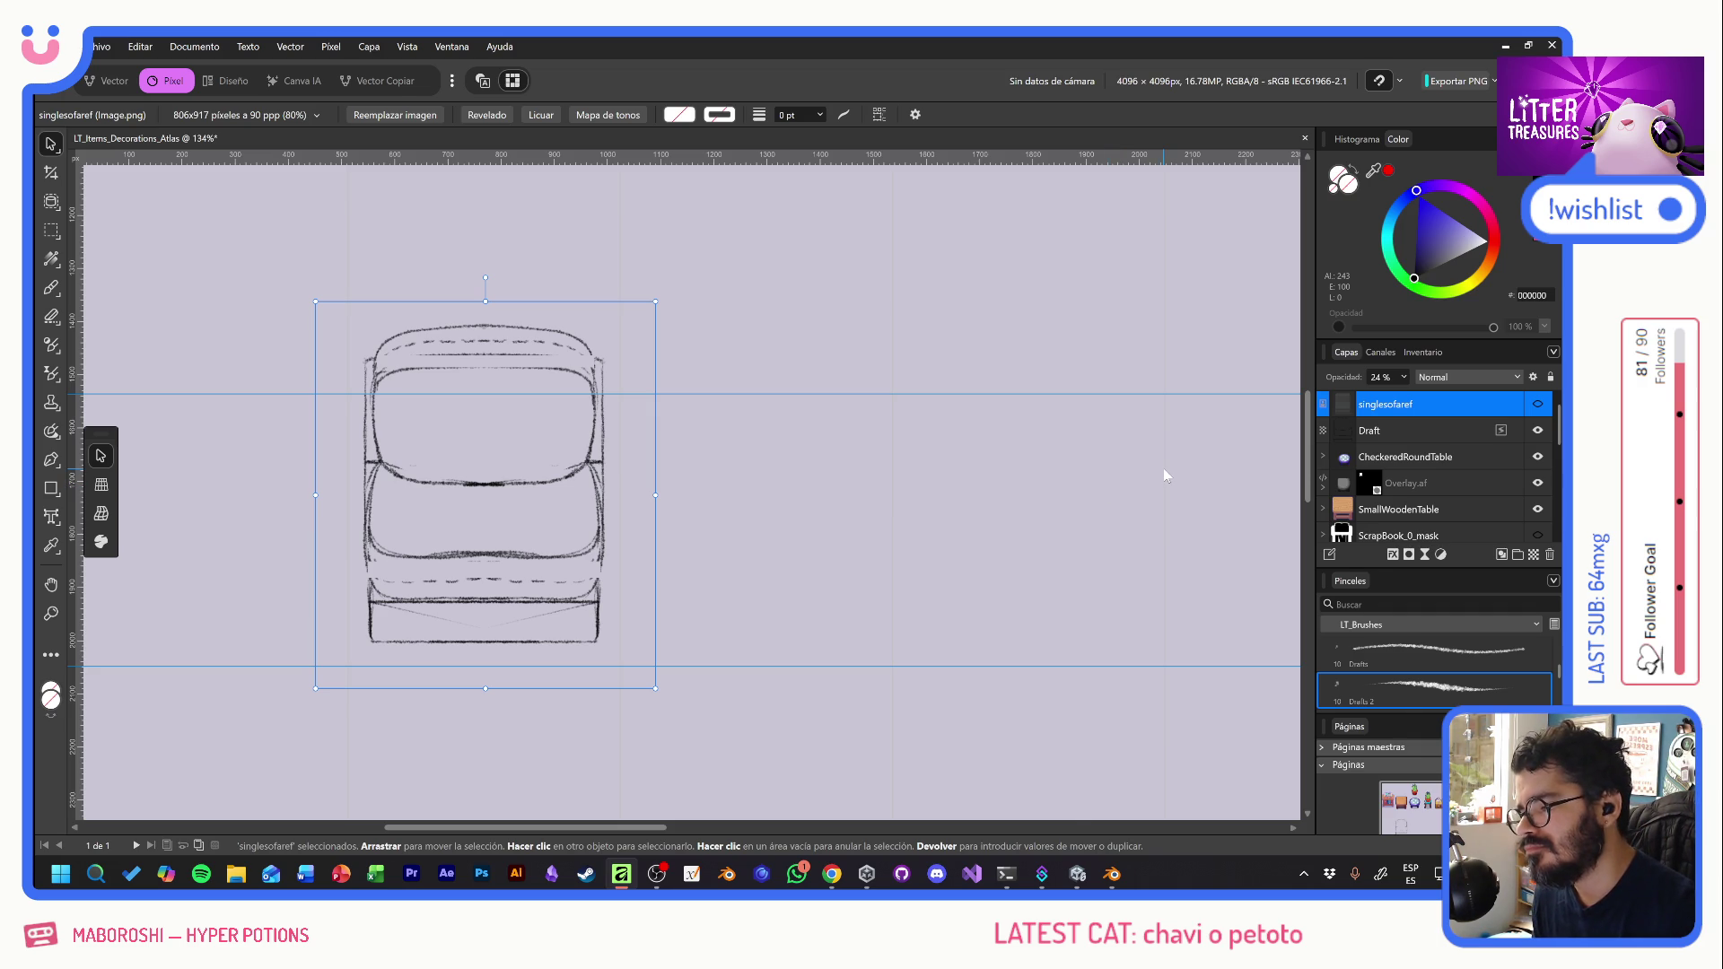
{"action": "key", "text": "alt+Tab"}
{"action": "key", "text": "alt+Tab"}
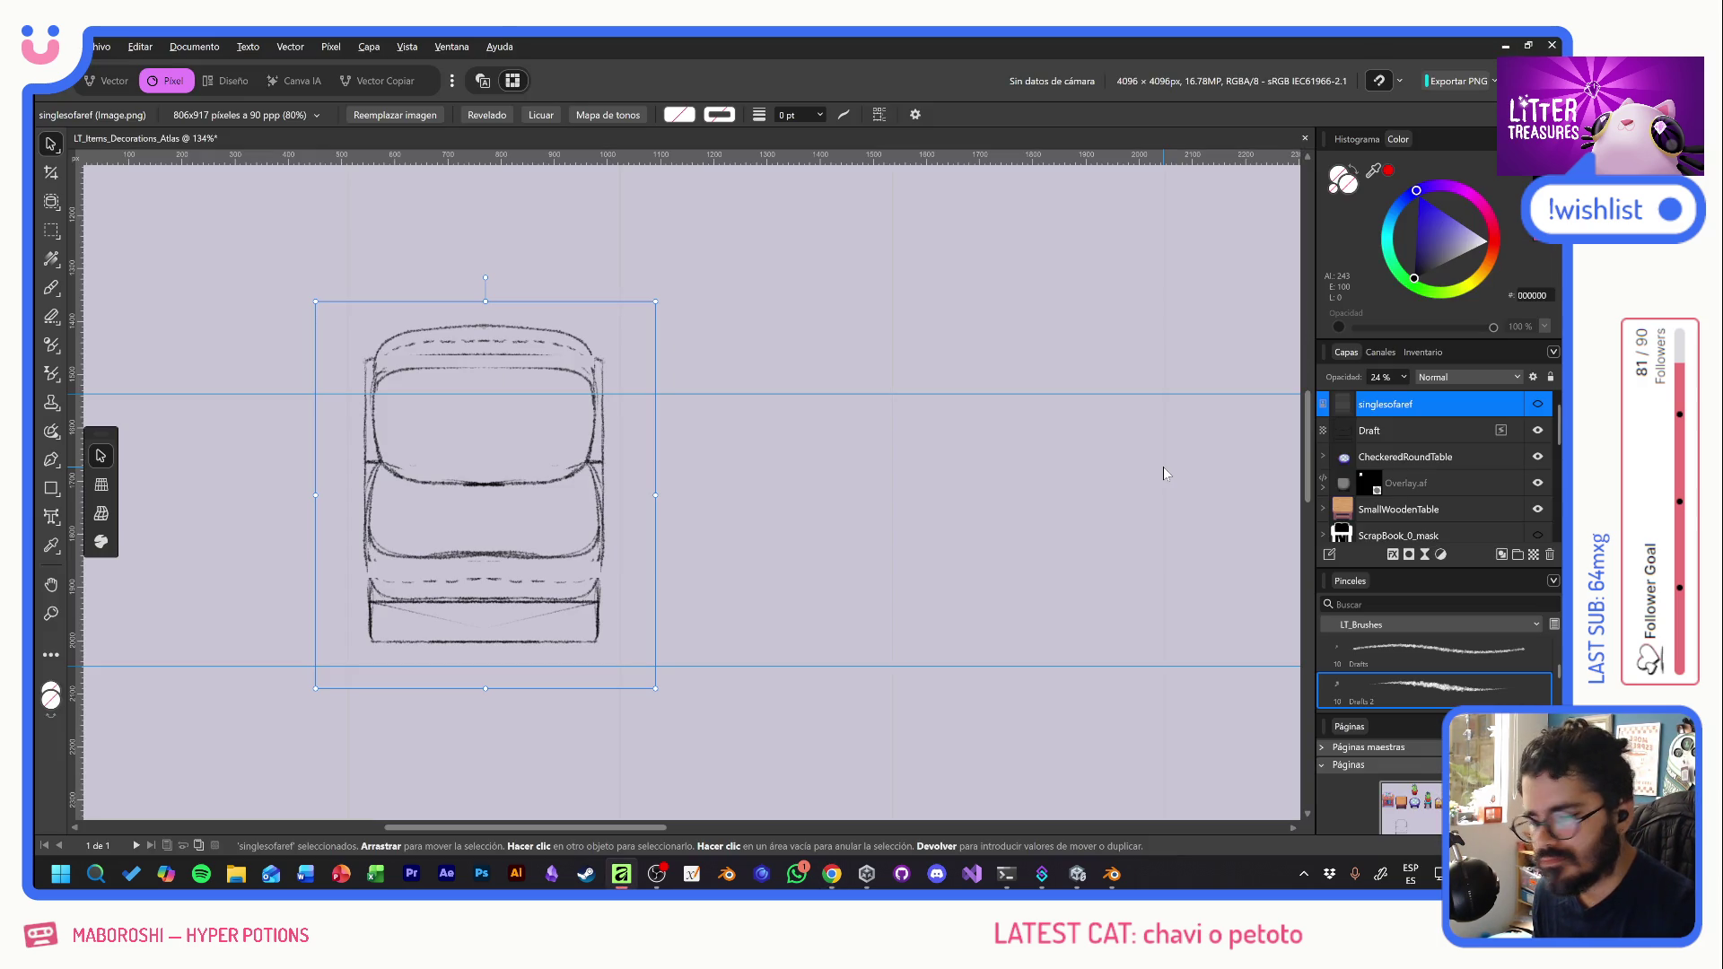
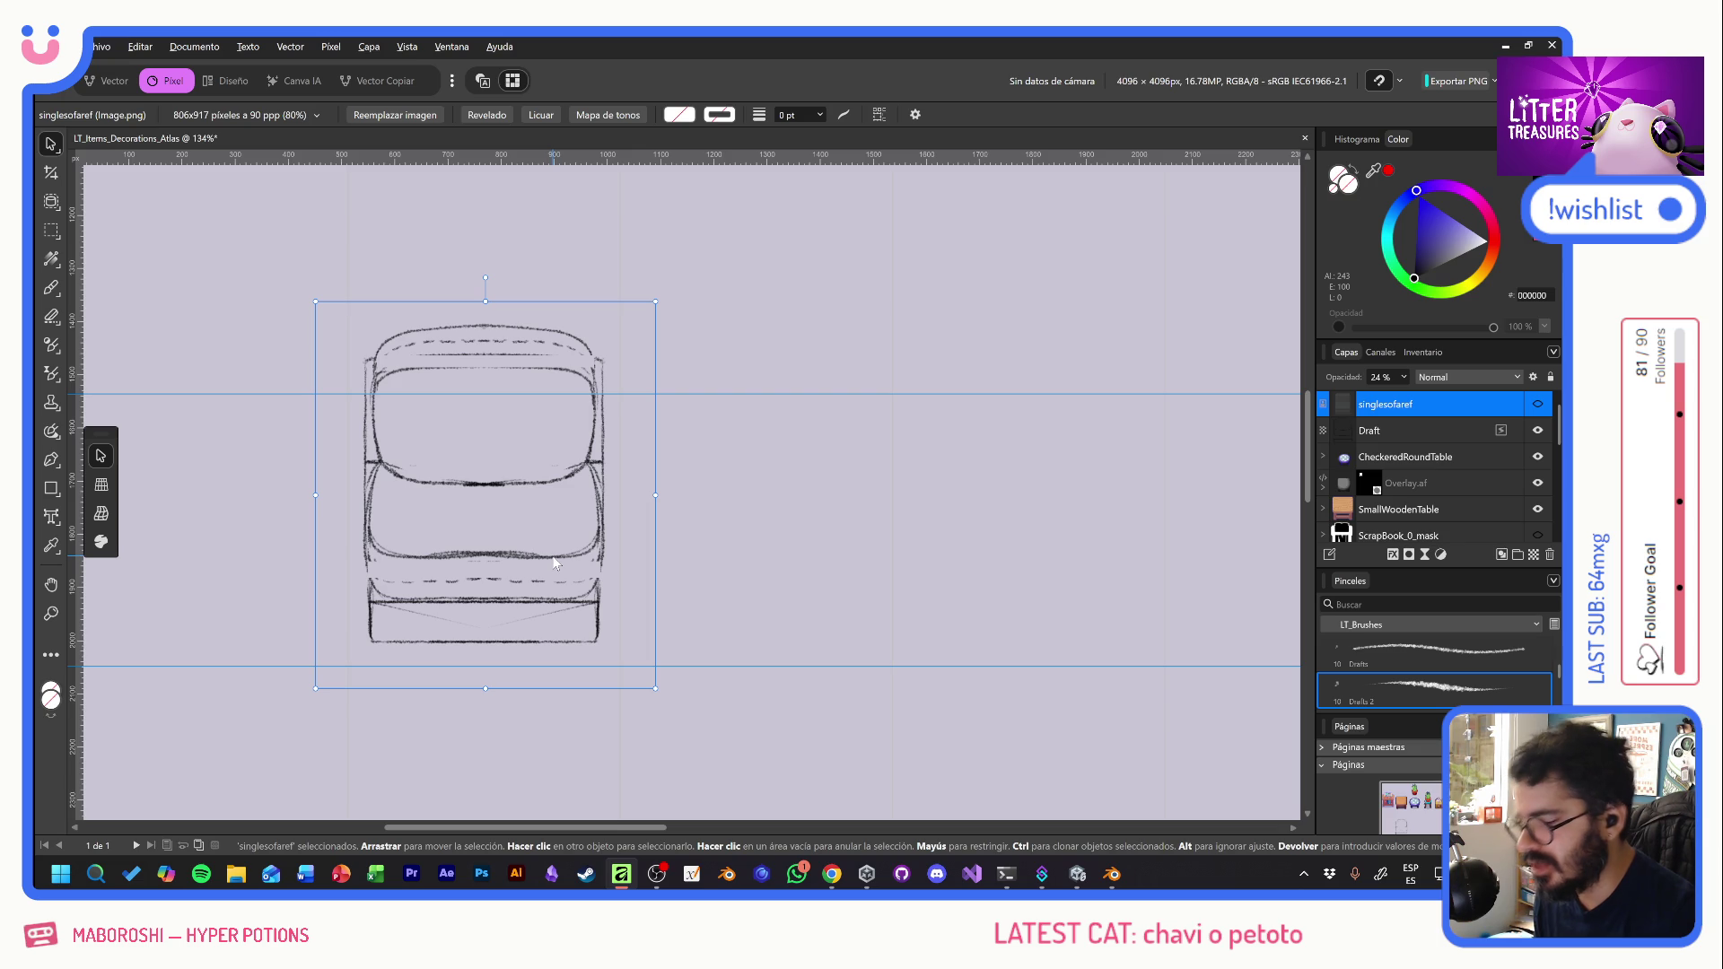
- Fade the Draft layer to 30% opacity and add a pixel layer named 'sil' beneath it
{"action": "left_click", "coordinate": [1414, 432]}
{"action": "mouse_move", "coordinate": [1348, 382]}
{"action": "left_mouse_down"}
{"action": "mouse_move", "coordinate": [174, 464]}
{"action": "mouse_move", "coordinate": [208, 473]}
{"action": "left_mouse_up"}
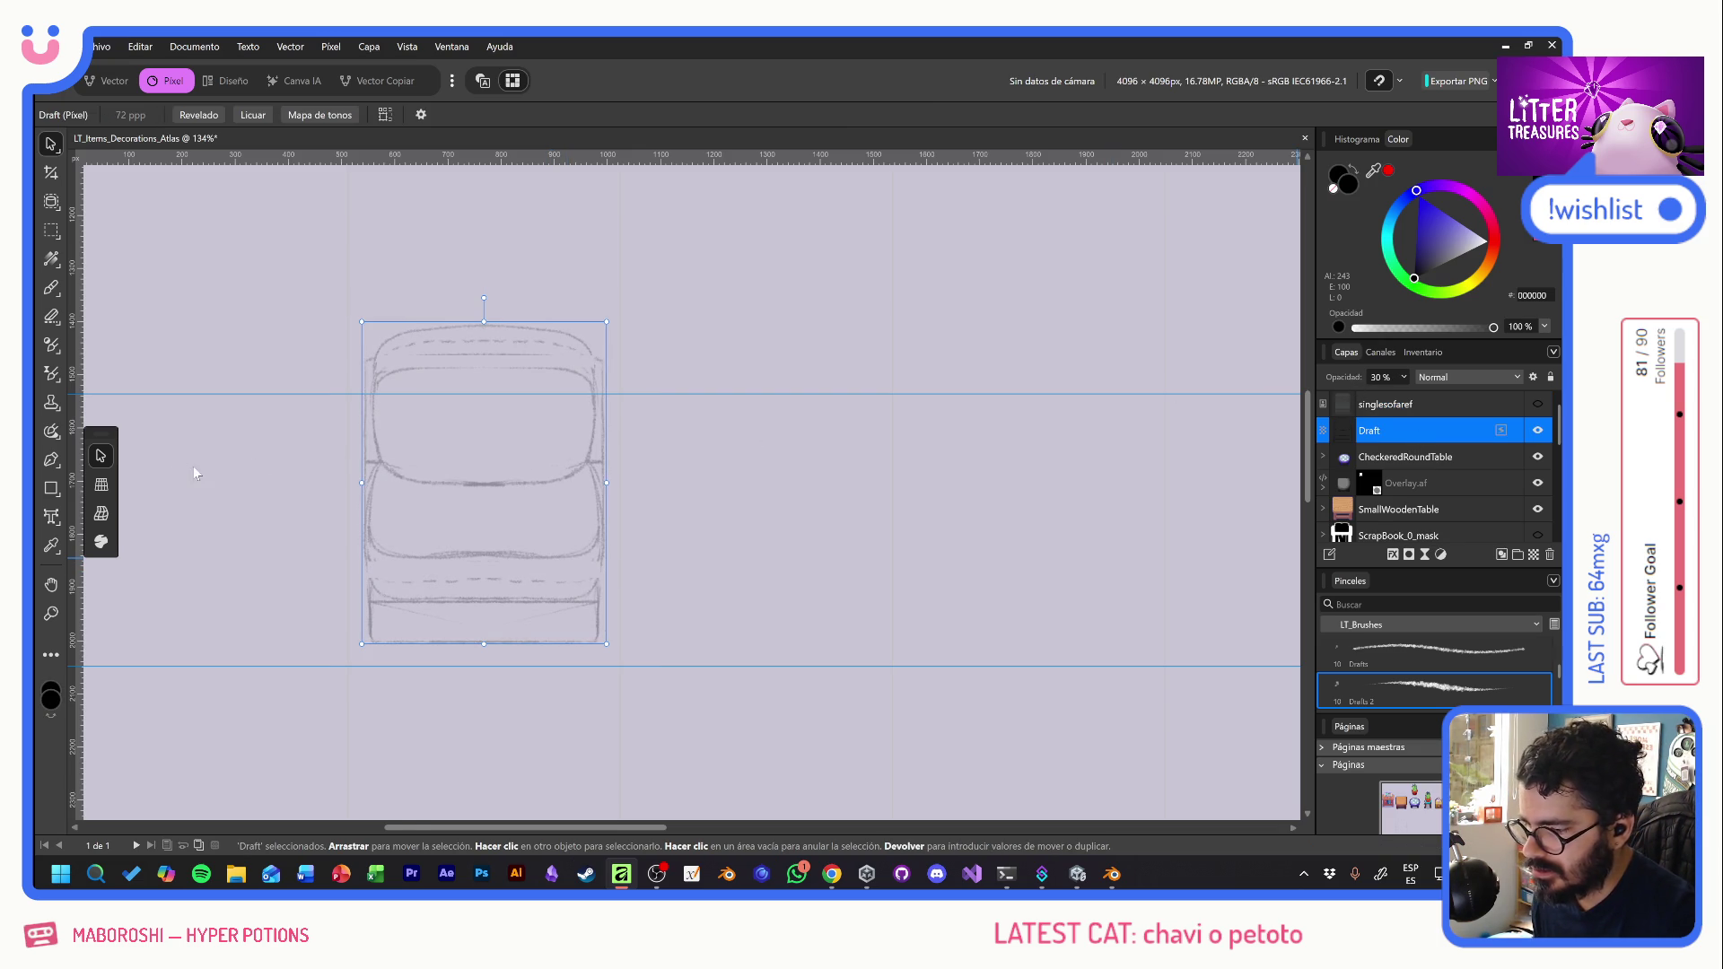
{"action": "left_click", "coordinate": [1534, 554]}
{"action": "double_click", "coordinate": [1378, 432]}
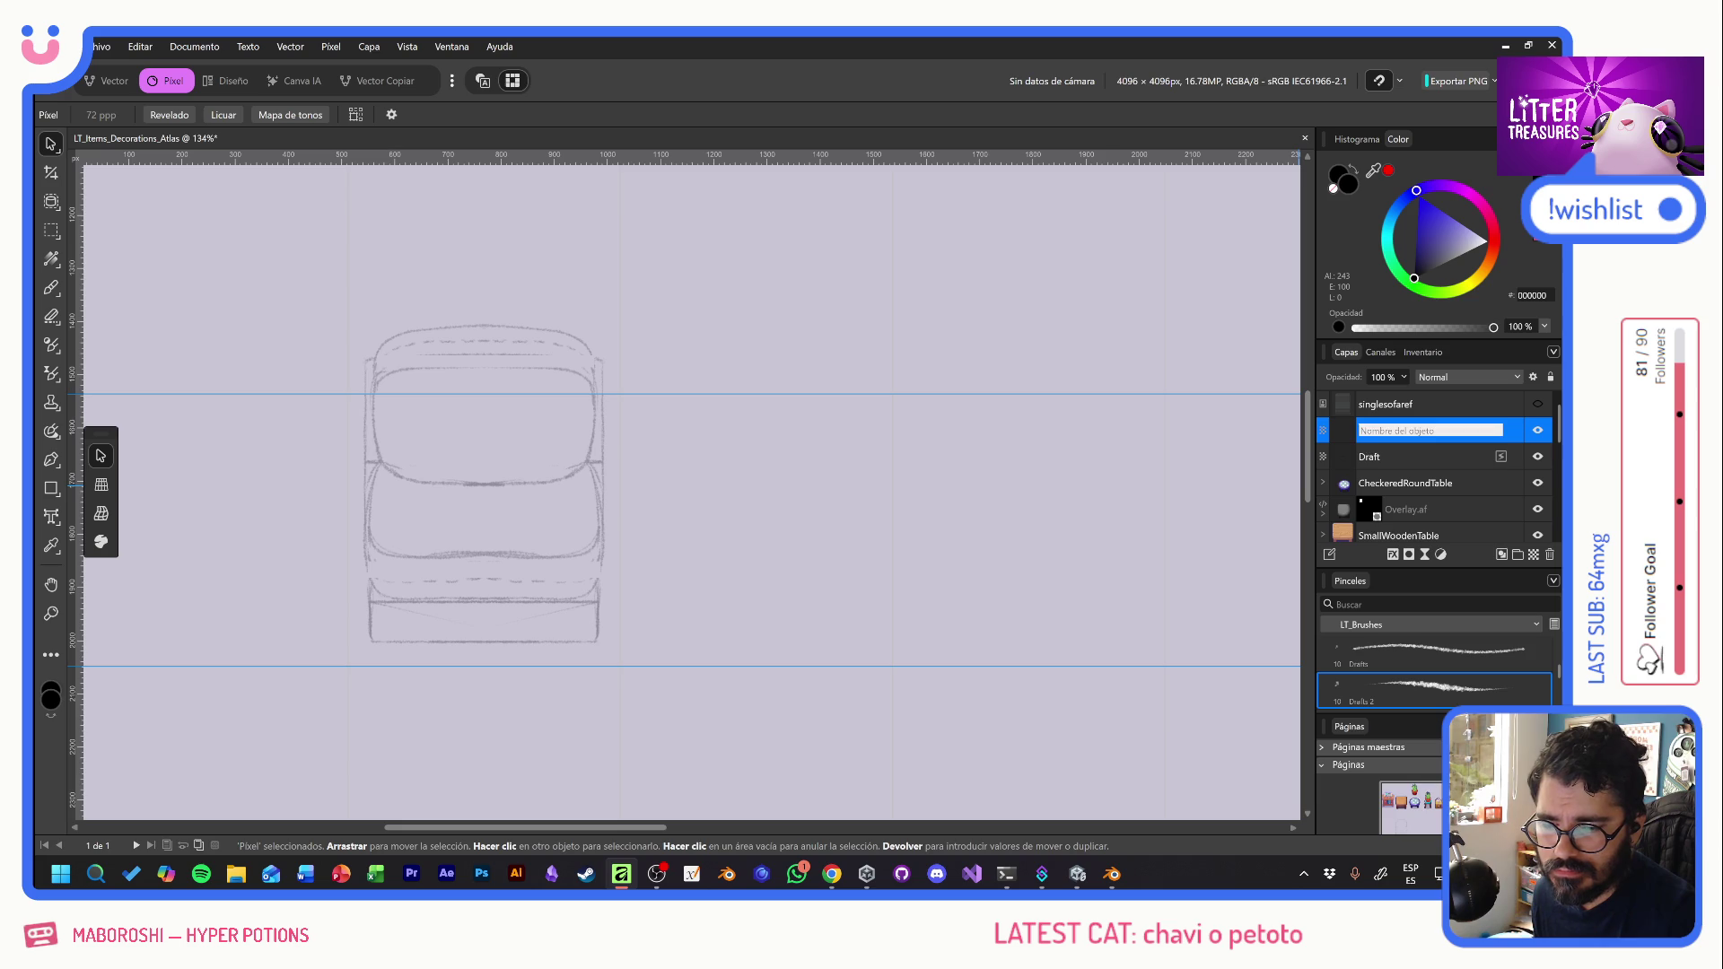
{"action": "type", "text": "sil"}
{"action": "key", "text": "Return"}
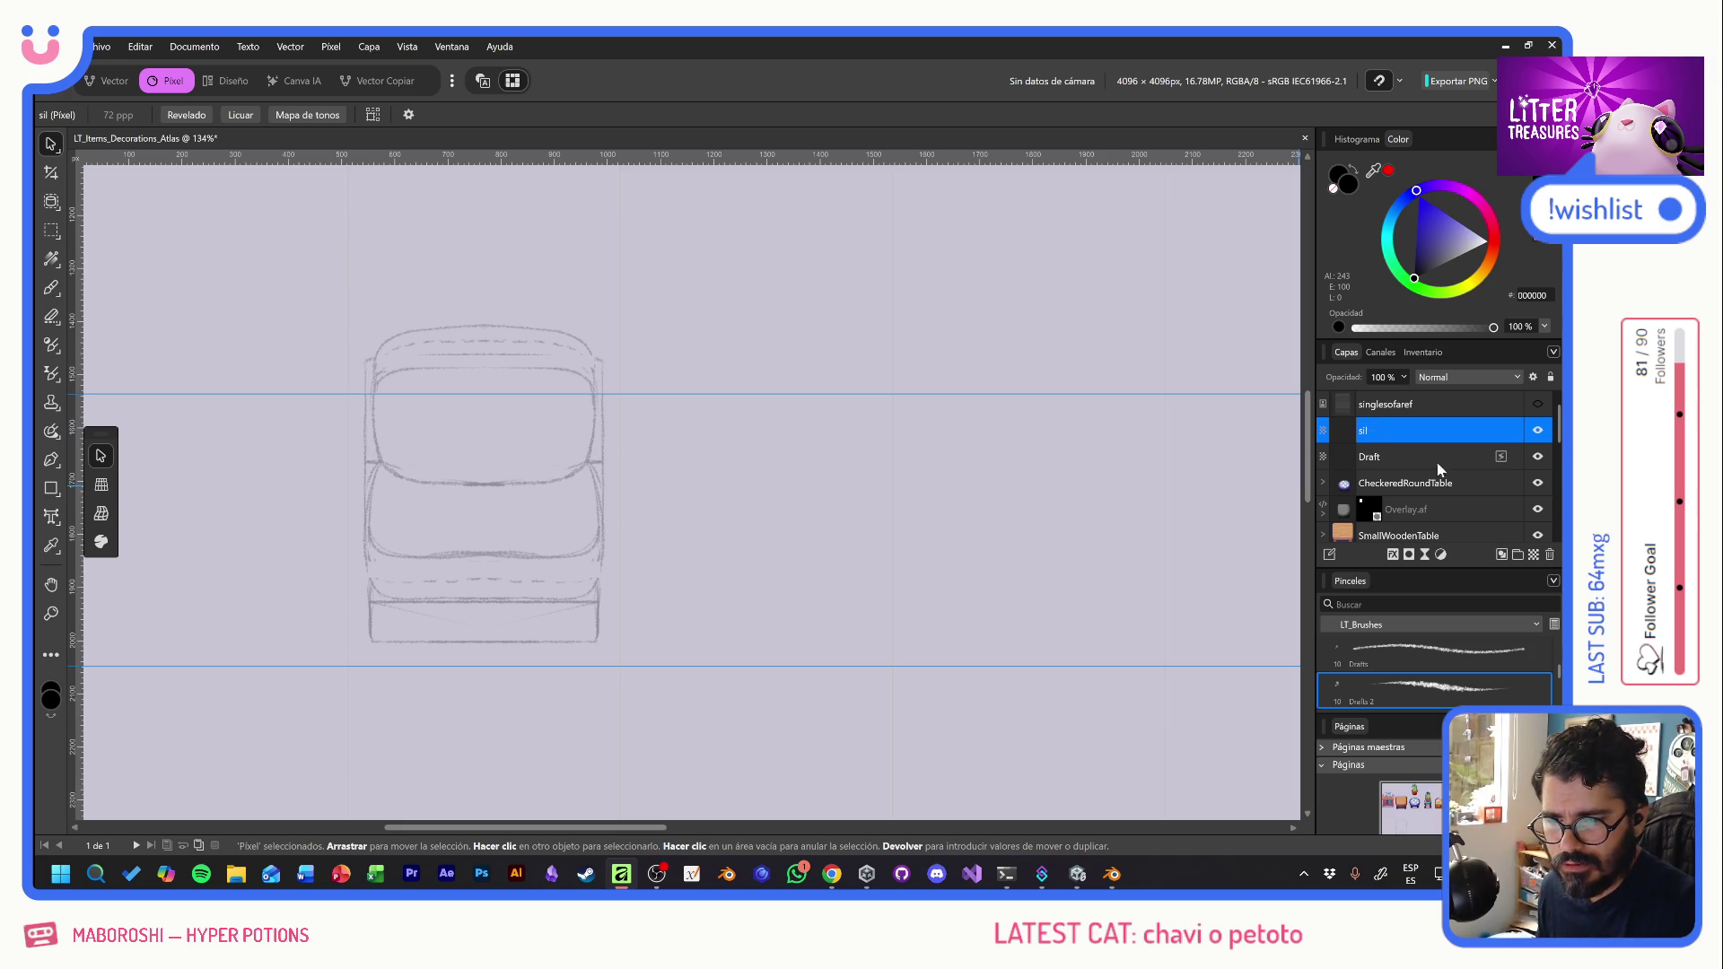
{"action": "left_click_drag", "start_coordinate": [1391, 459], "coordinate": [1391, 465]}
{"action": "scroll", "coordinate": [445, 520], "scroll_direction": "up", "scroll_amount": 4}
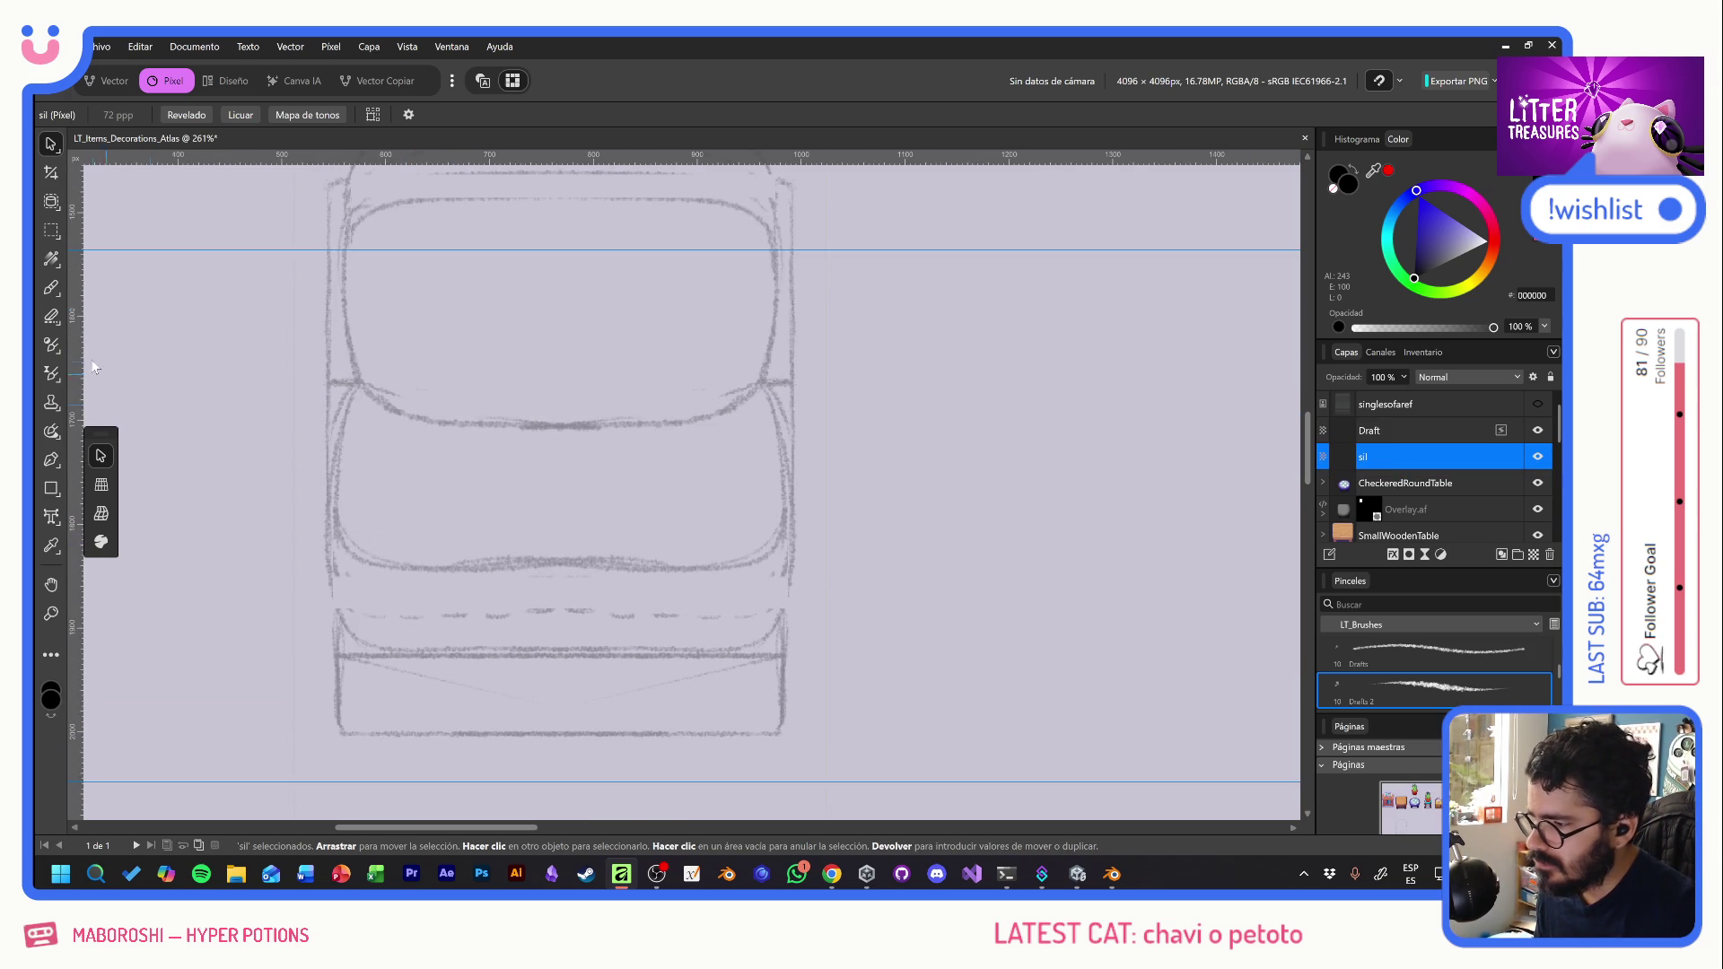
- Switch to a white Paint Brush with the LT_NEW brush and paint the first mirrored strokes
{"action": "key", "text": "b"}
{"action": "key", "text": "x"}
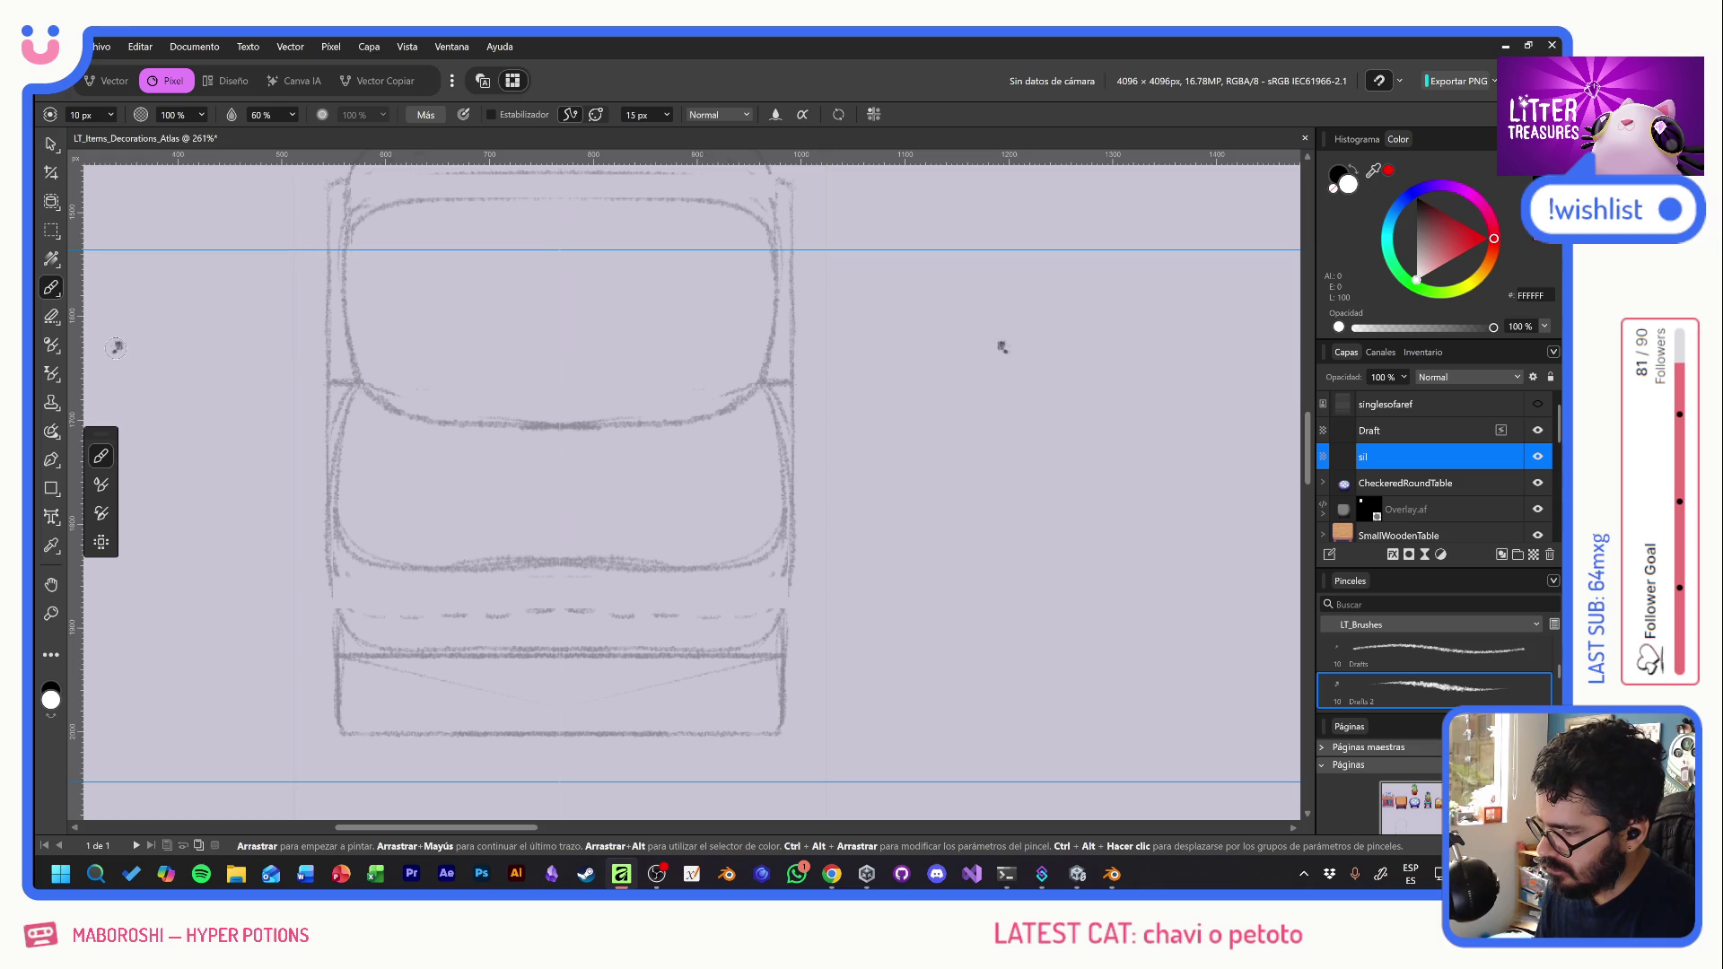
{"action": "left_click_drag", "start_coordinate": [415, 466], "coordinate": [788, 466]}
{"action": "scroll", "coordinate": [1445, 673], "scroll_direction": "down", "scroll_amount": 2}
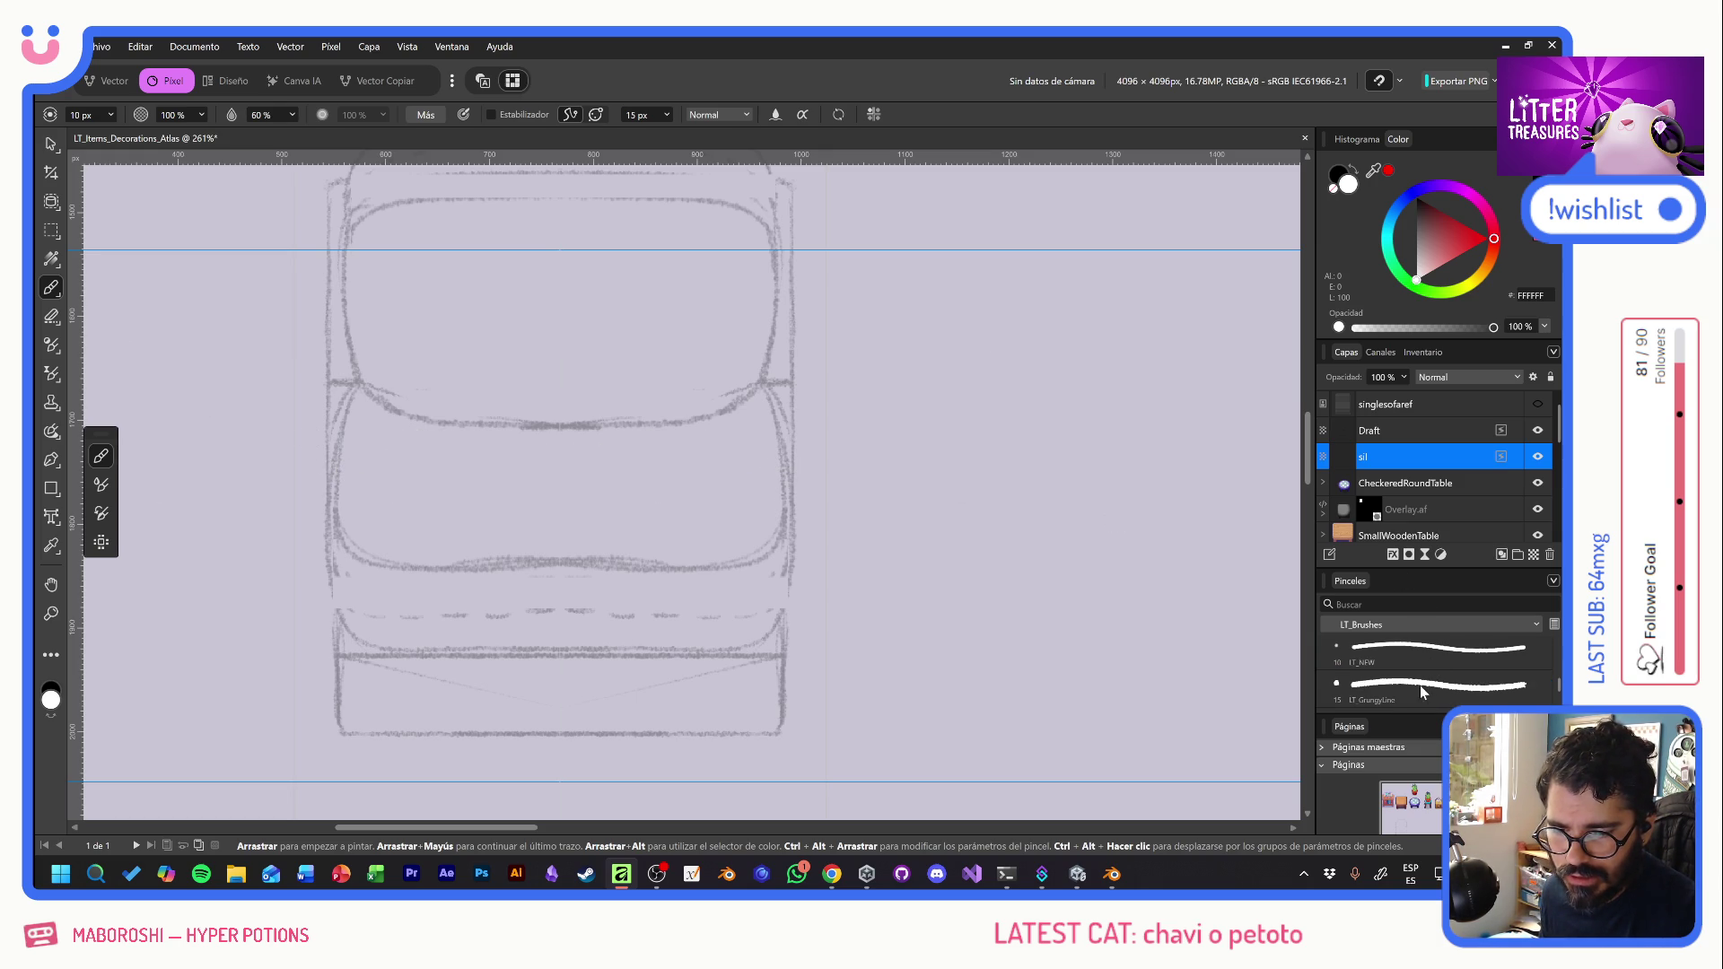
{"action": "left_click", "coordinate": [1413, 655]}
{"action": "mouse_move", "coordinate": [524, 350]}
{"action": "left_mouse_down"}
{"action": "mouse_move", "coordinate": [488, 454]}
{"action": "mouse_move", "coordinate": [500, 487]}
{"action": "left_mouse_up"}
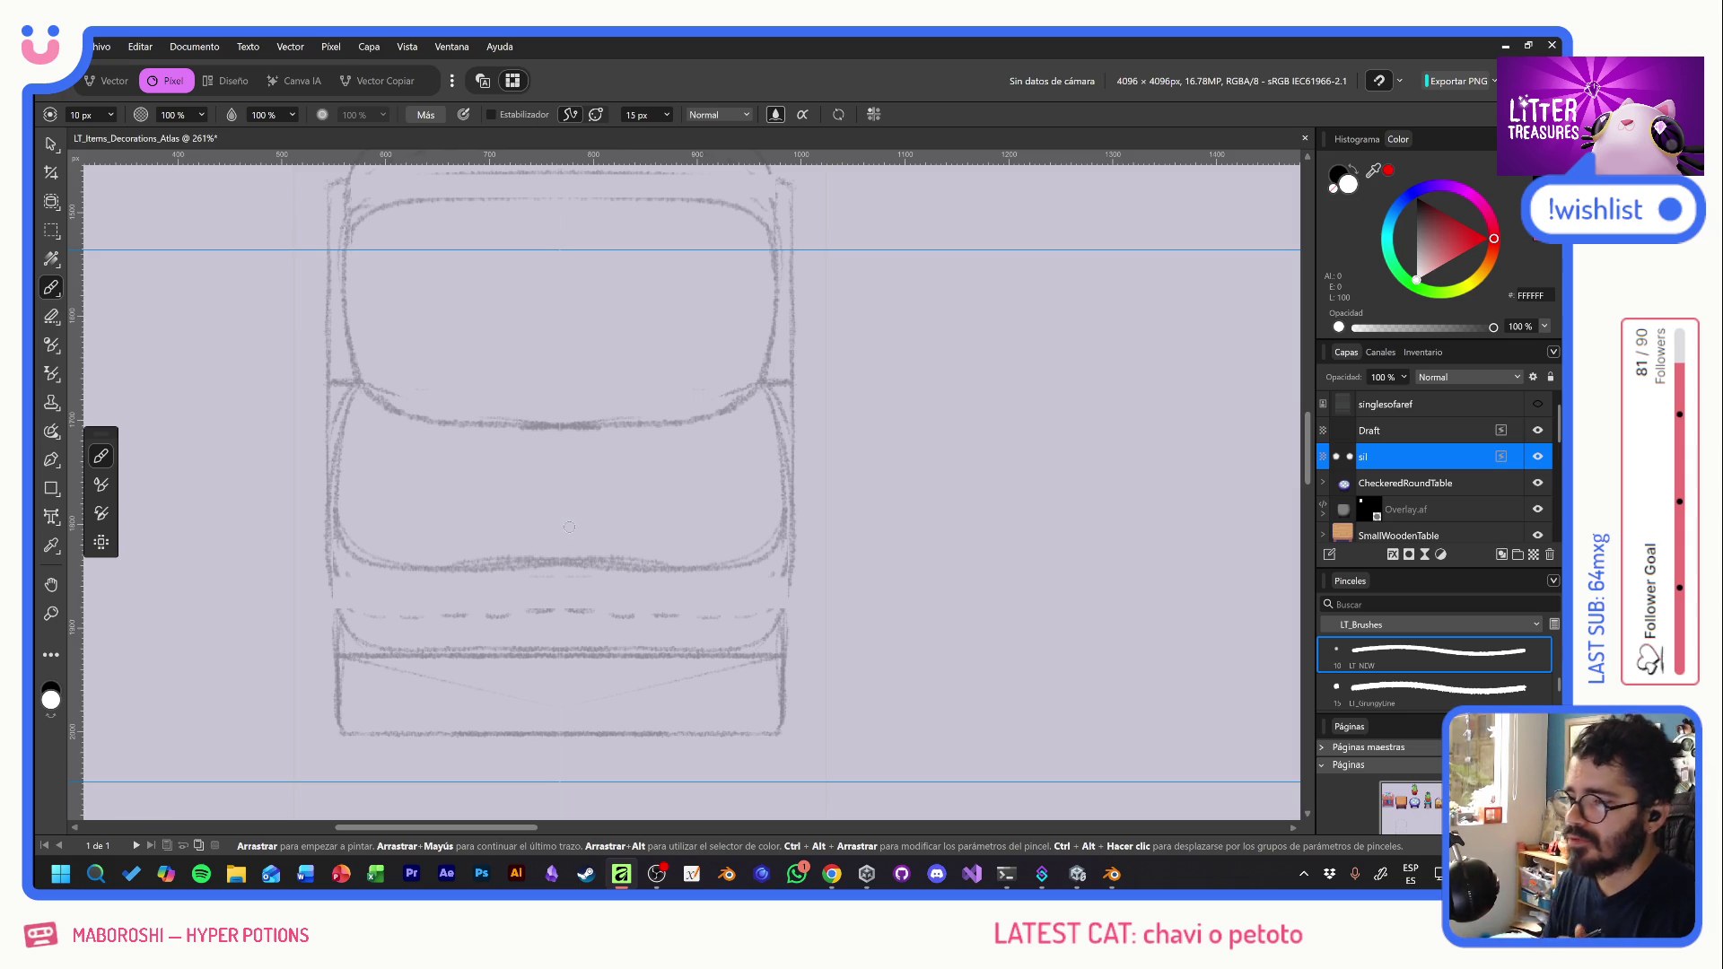
- With the stabilizer on, trace the sofa's top corners, sides and top edge in mirrored white
{"action": "left_click", "coordinate": [493, 116]}
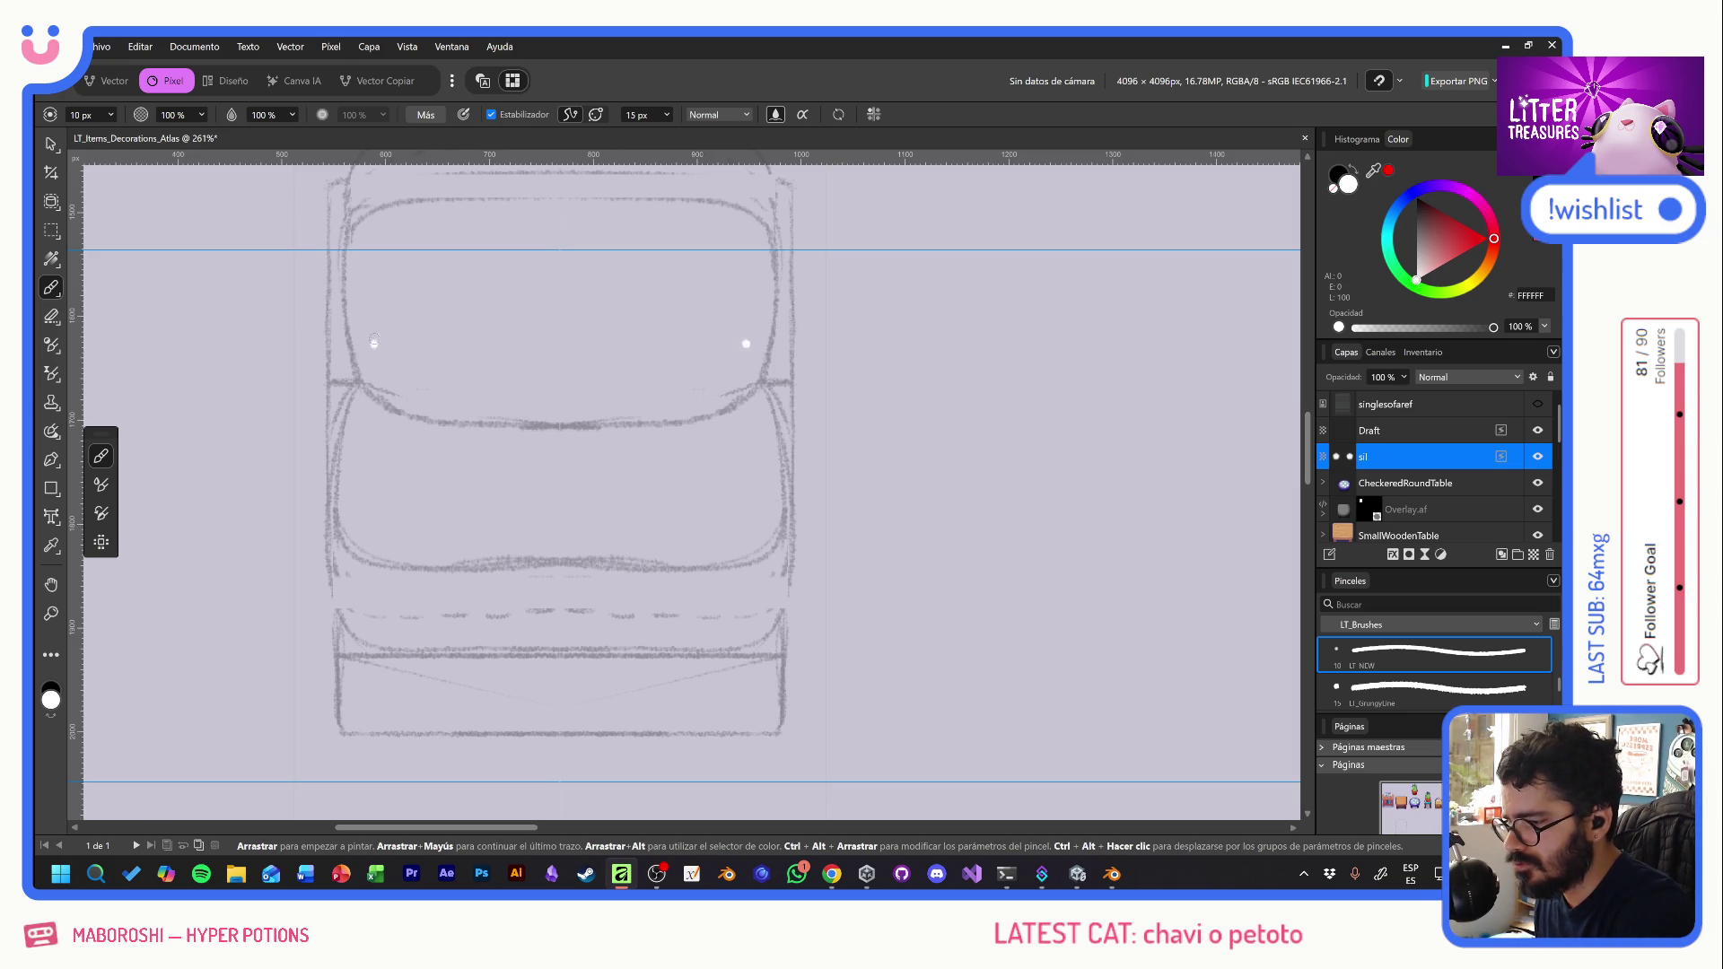
{"action": "scroll", "coordinate": [427, 358], "scroll_direction": "up", "scroll_amount": 2}
{"action": "scroll", "coordinate": [427, 359], "scroll_direction": "left", "scroll_amount": 2}
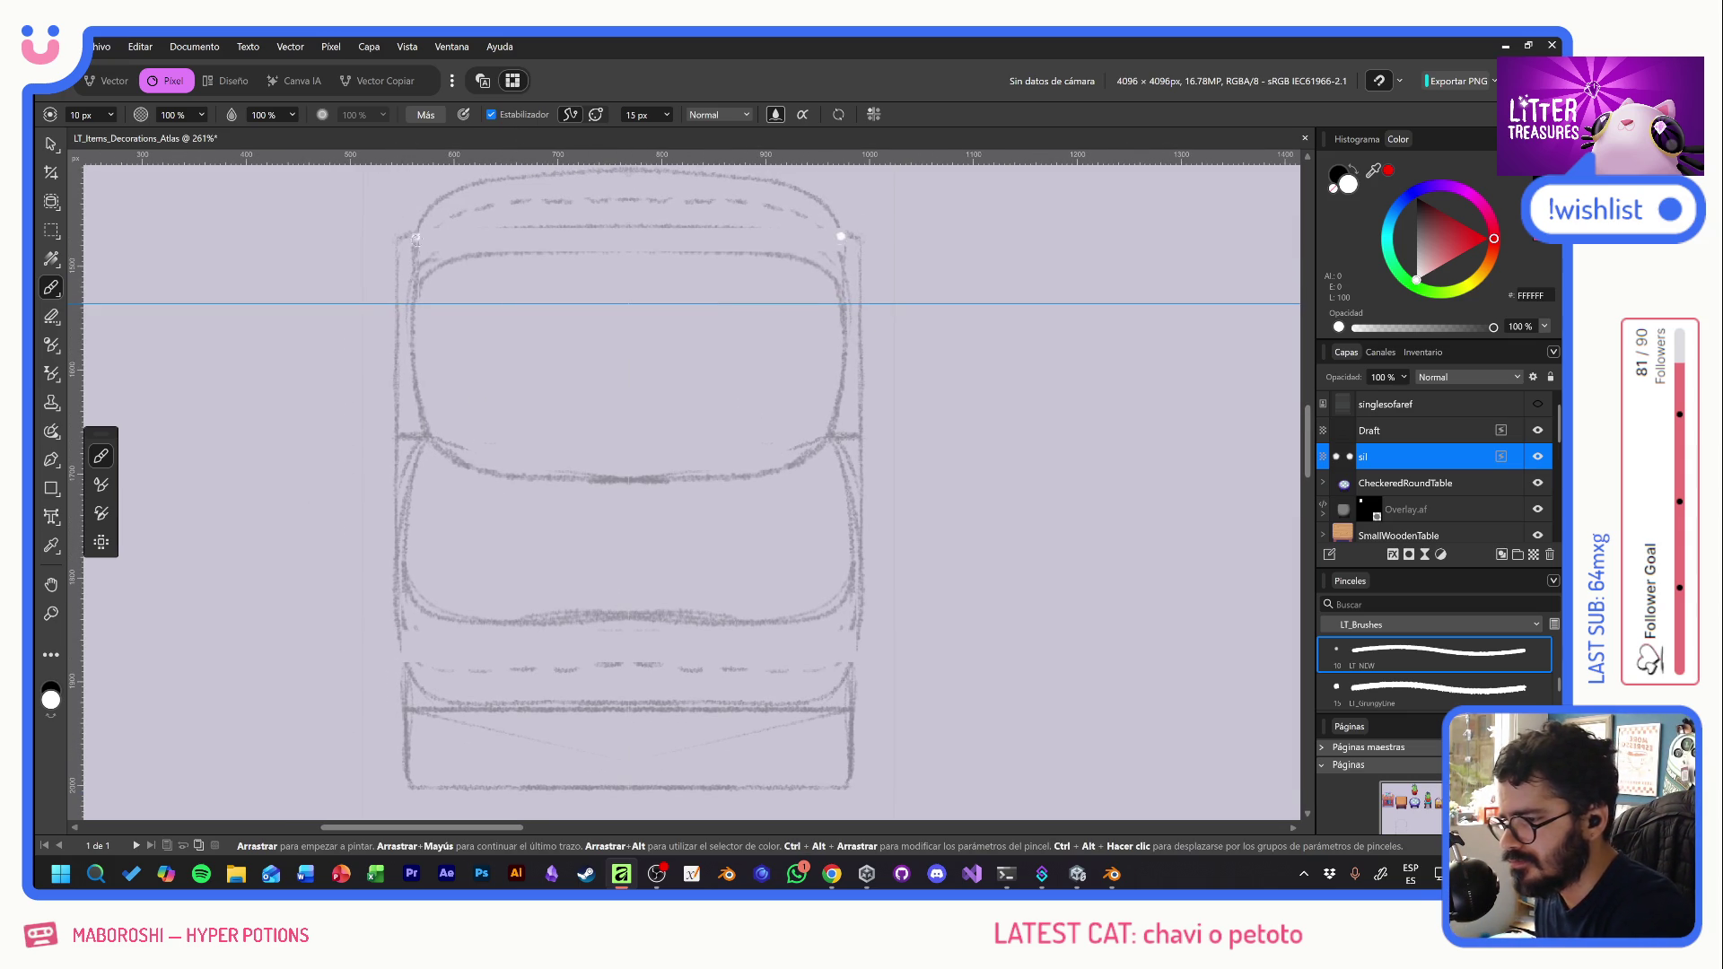
{"action": "mouse_move", "coordinate": [419, 237]}
{"action": "left_mouse_down"}
{"action": "mouse_move", "coordinate": [395, 248]}
{"action": "mouse_move", "coordinate": [398, 316]}
{"action": "mouse_move", "coordinate": [409, 432]}
{"action": "mouse_move", "coordinate": [429, 425]}
{"action": "left_mouse_up"}
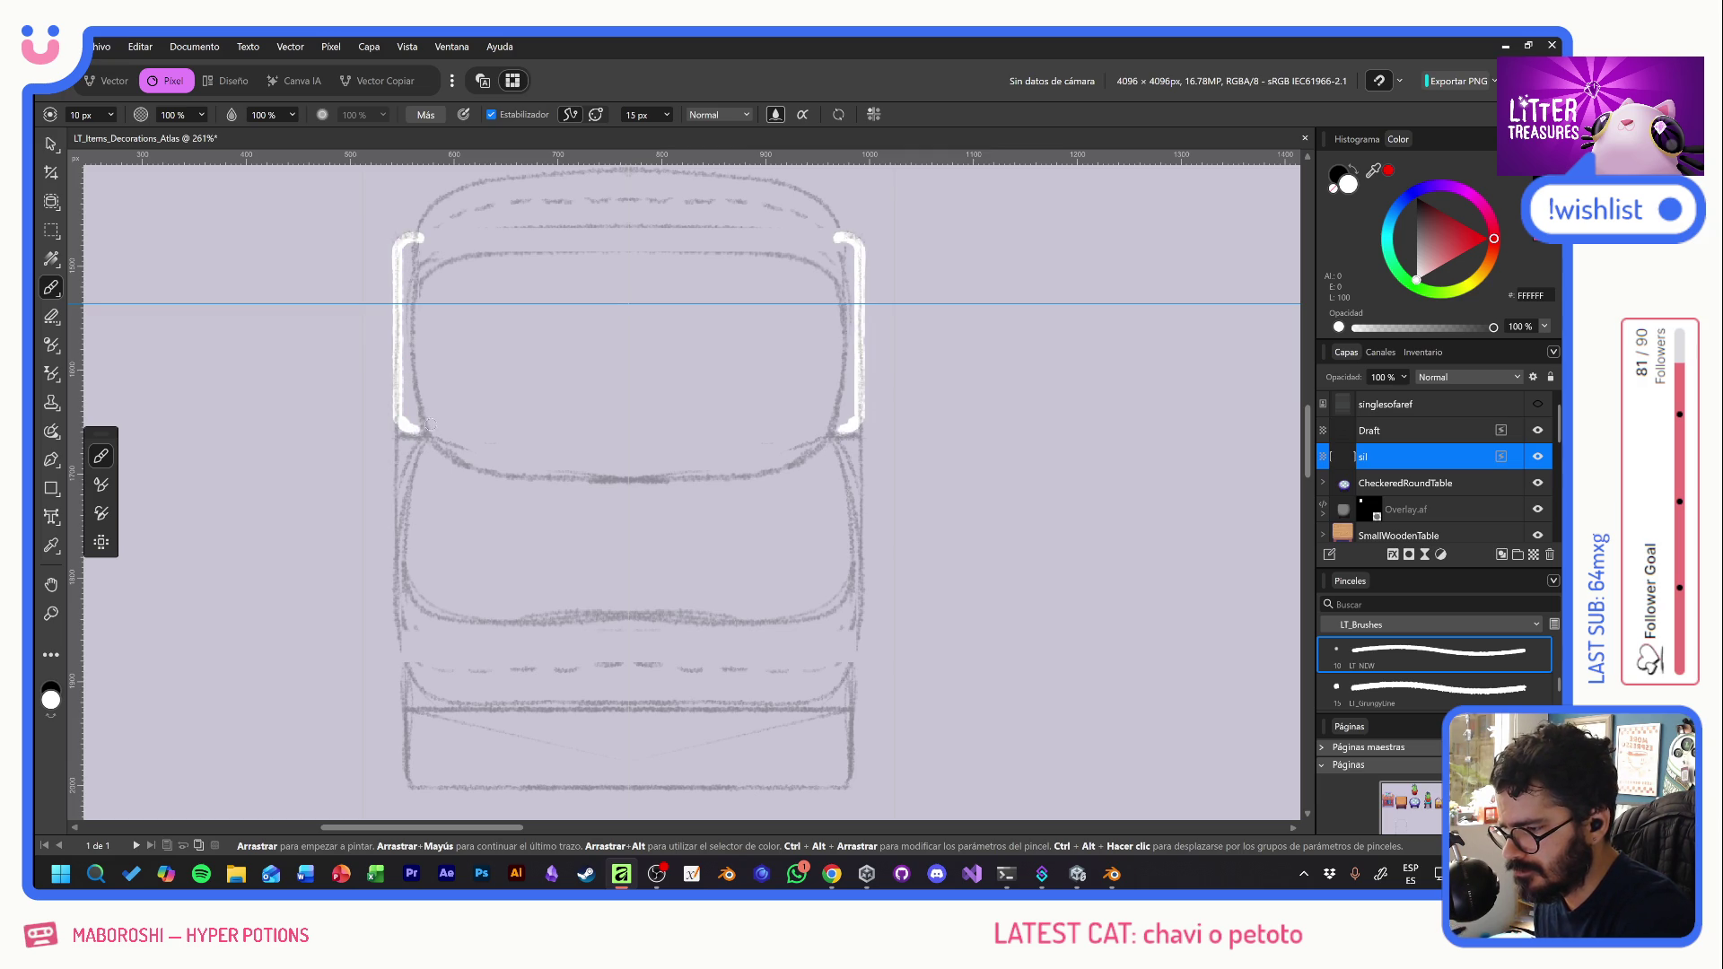
{"action": "key", "text": "ctrl+z"}
{"action": "key", "text": "ctrl+z"}
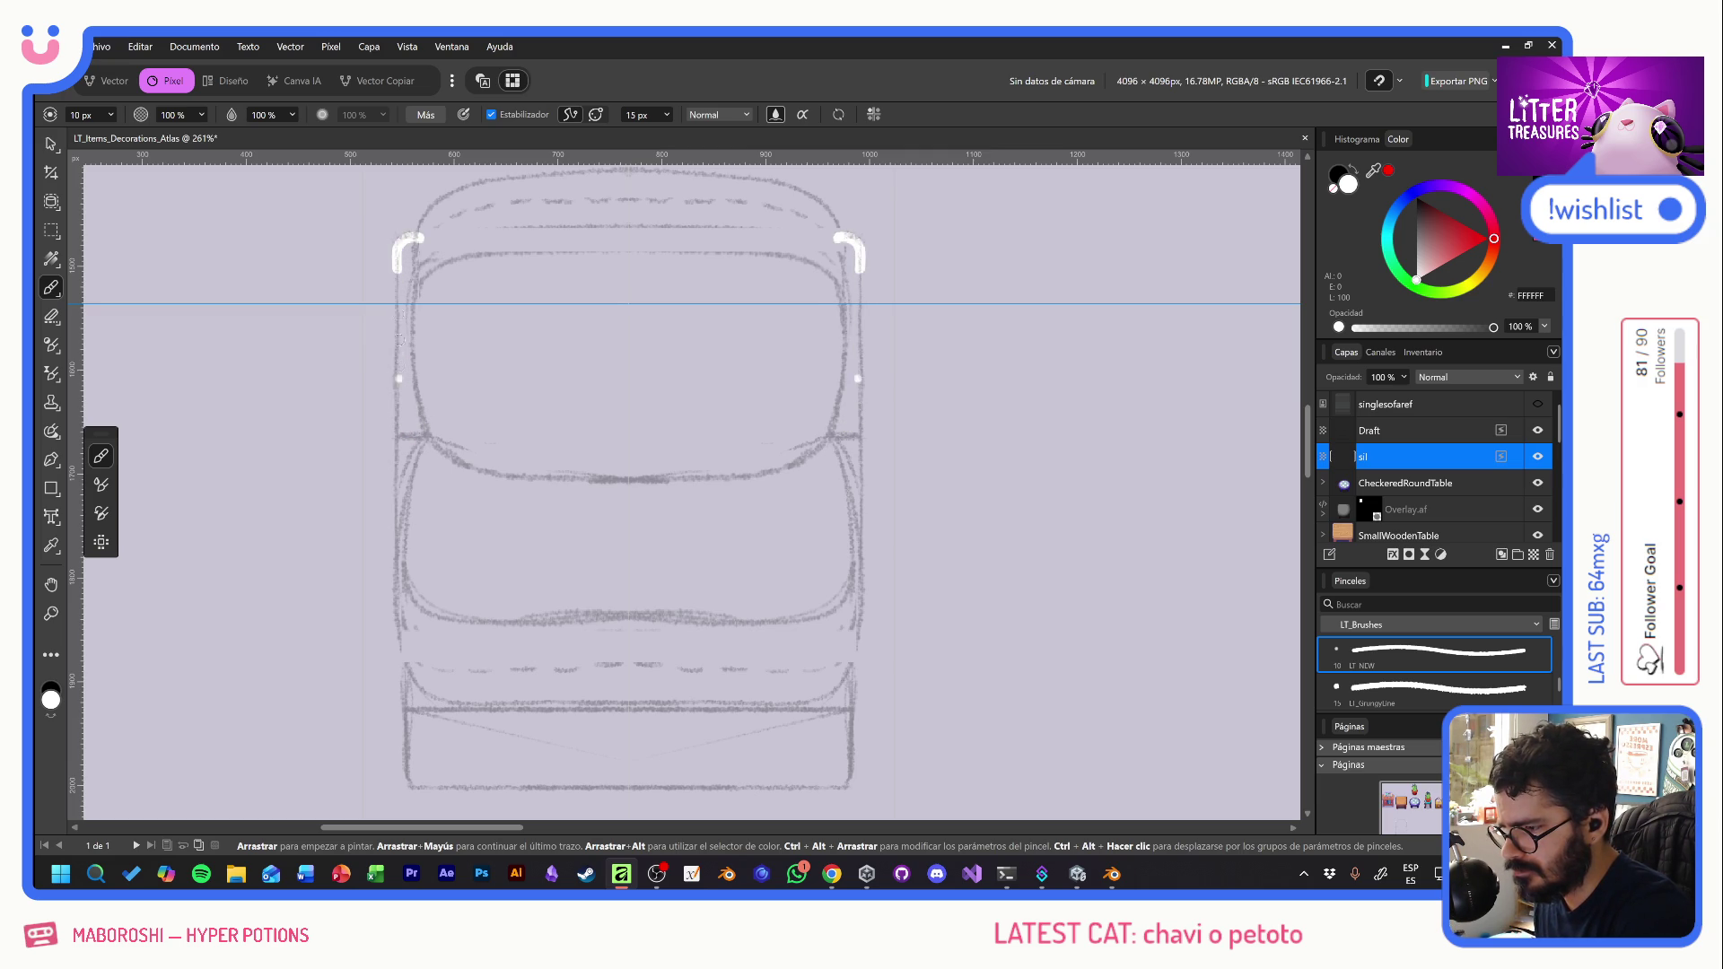
{"action": "mouse_move", "coordinate": [398, 265]}
{"action": "left_mouse_down"}
{"action": "mouse_move", "coordinate": [398, 404]}
{"action": "mouse_move", "coordinate": [433, 438]}
{"action": "mouse_move", "coordinate": [393, 453]}
{"action": "mouse_move", "coordinate": [423, 637]}
{"action": "mouse_move", "coordinate": [418, 773]}
{"action": "mouse_move", "coordinate": [403, 779]}
{"action": "mouse_move", "coordinate": [775, 782]}
{"action": "left_mouse_up"}
{"action": "key", "text": "ctrl+z"}
{"action": "key", "text": "ctrl+z"}
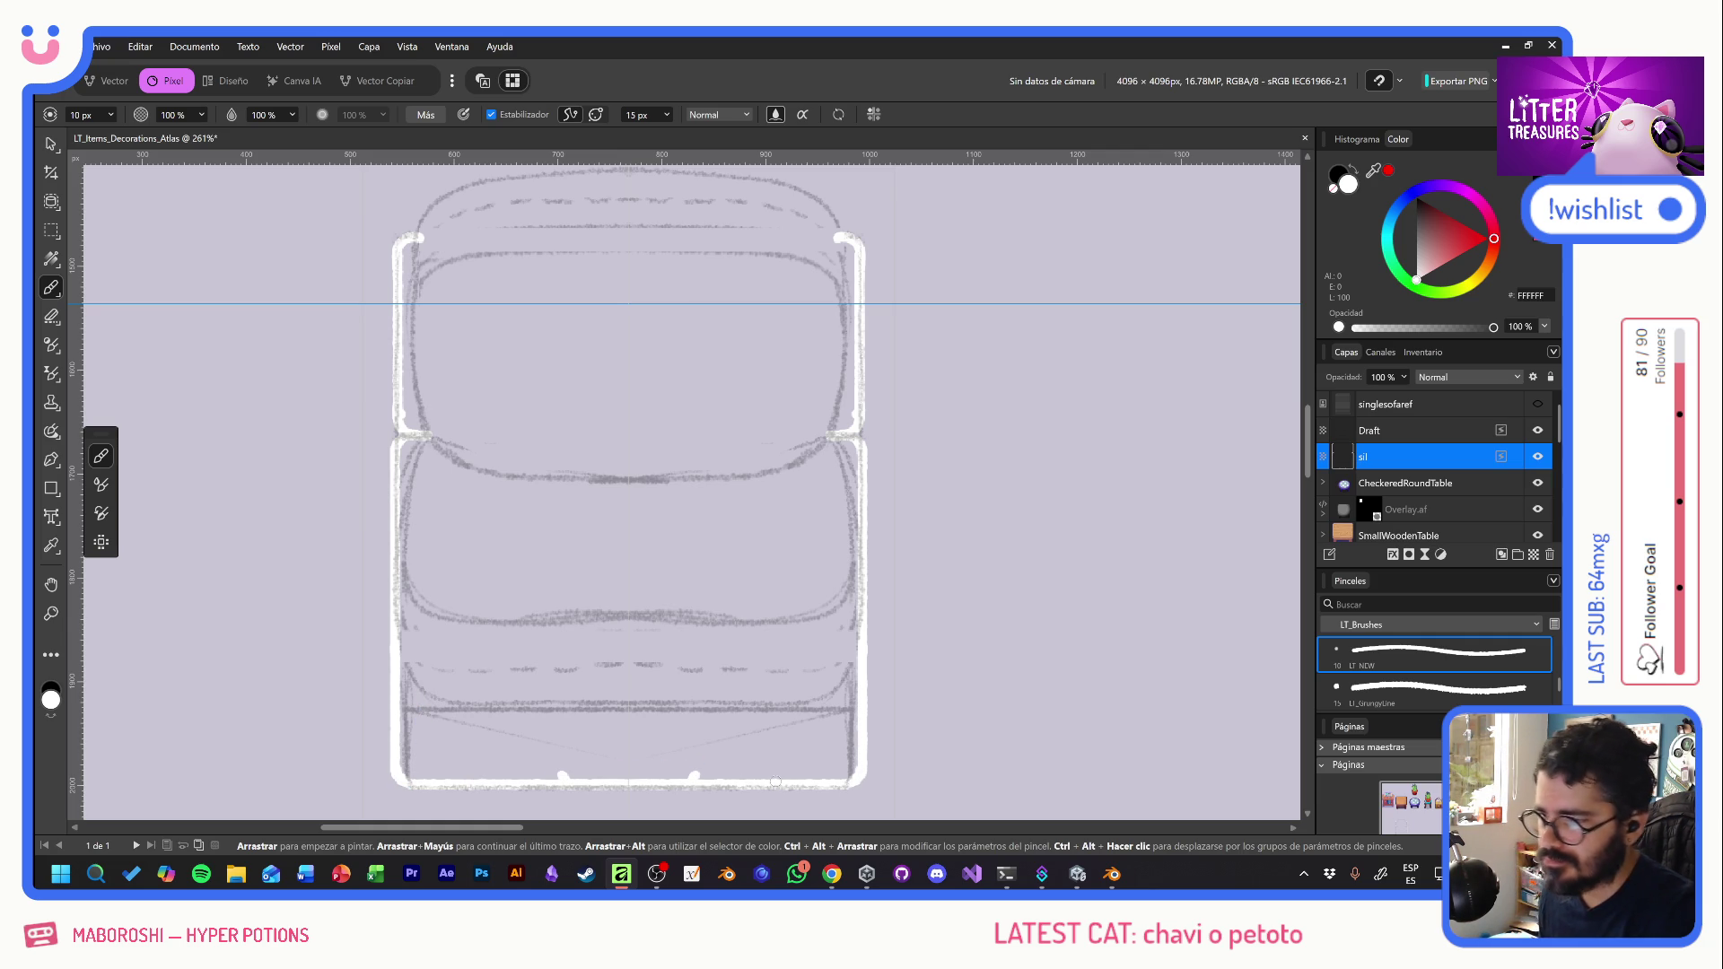
{"action": "scroll", "coordinate": [655, 476], "scroll_direction": "up", "scroll_amount": 3}
{"action": "mouse_move", "coordinate": [397, 408]}
{"action": "left_mouse_down"}
{"action": "mouse_move", "coordinate": [408, 352]}
{"action": "mouse_move", "coordinate": [494, 321]}
{"action": "mouse_move", "coordinate": [767, 325]}
{"action": "left_mouse_up"}
{"action": "key", "text": "ctrl+z"}
{"action": "mouse_move", "coordinate": [393, 407]}
{"action": "left_mouse_down"}
{"action": "mouse_move", "coordinate": [422, 348]}
{"action": "mouse_move", "coordinate": [503, 323]}
{"action": "mouse_move", "coordinate": [740, 322]}
{"action": "mouse_move", "coordinate": [818, 372]}
{"action": "mouse_move", "coordinate": [807, 479]}
{"action": "left_mouse_up"}
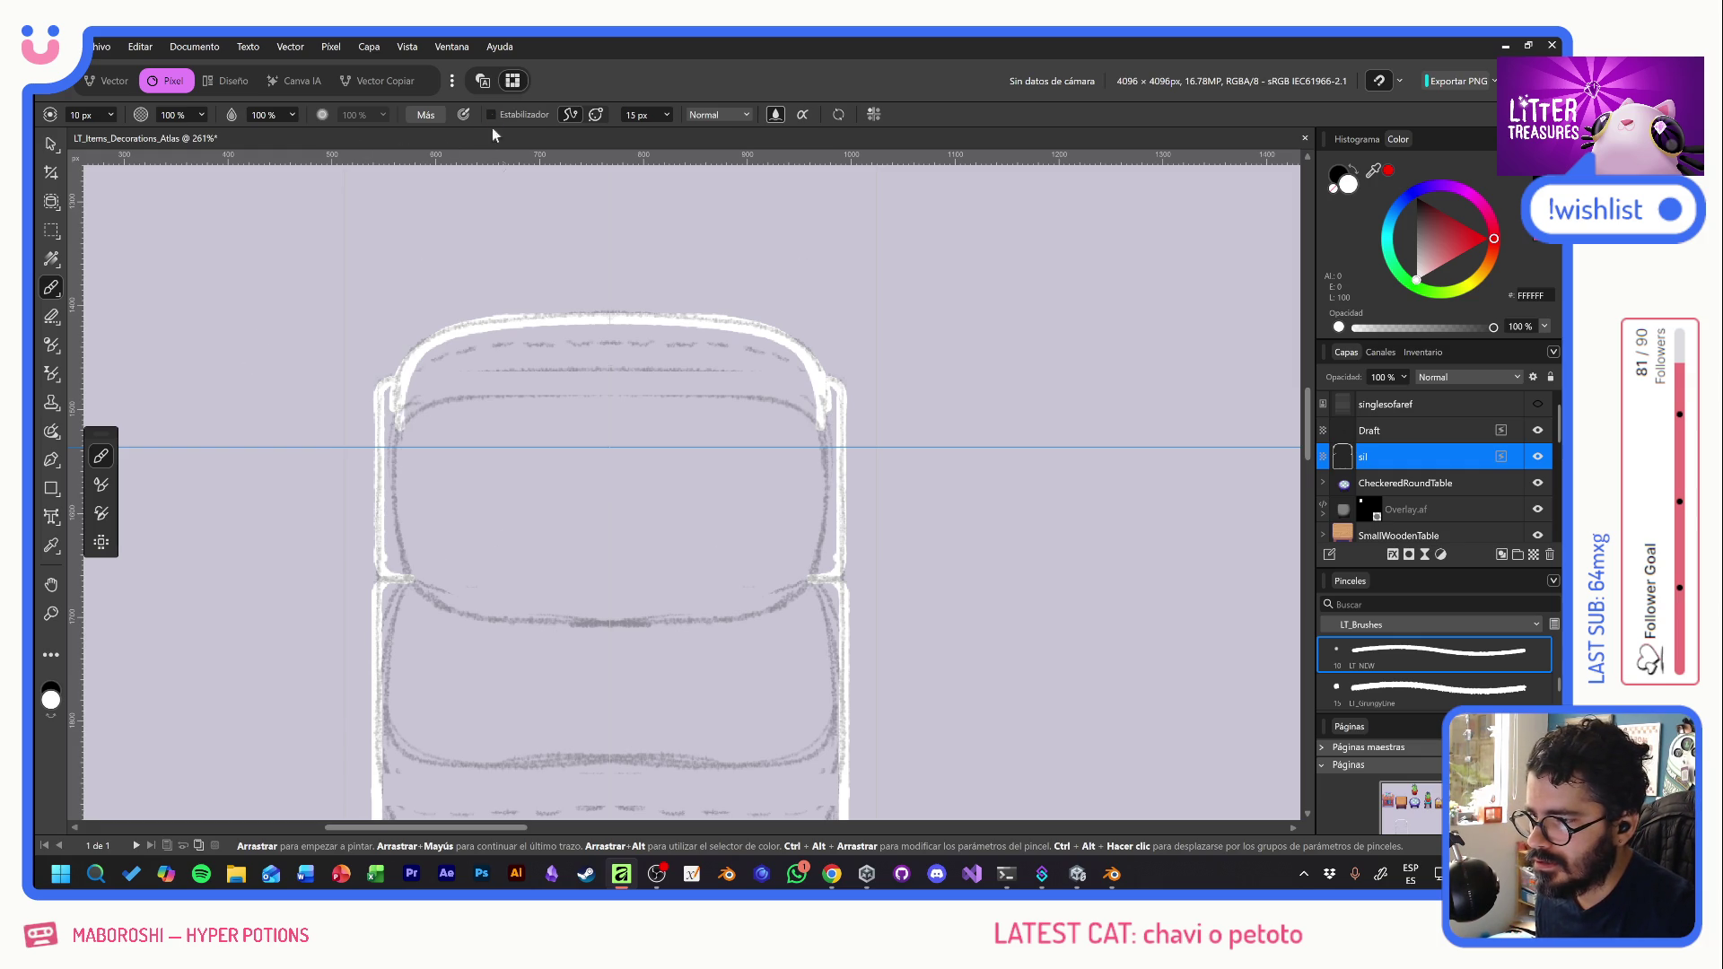
{"action": "left_click", "coordinate": [85, 115]}
- Set the brush width to 15 px and fill the sofa interior and both armrests white
{"action": "type", "text": "13"}
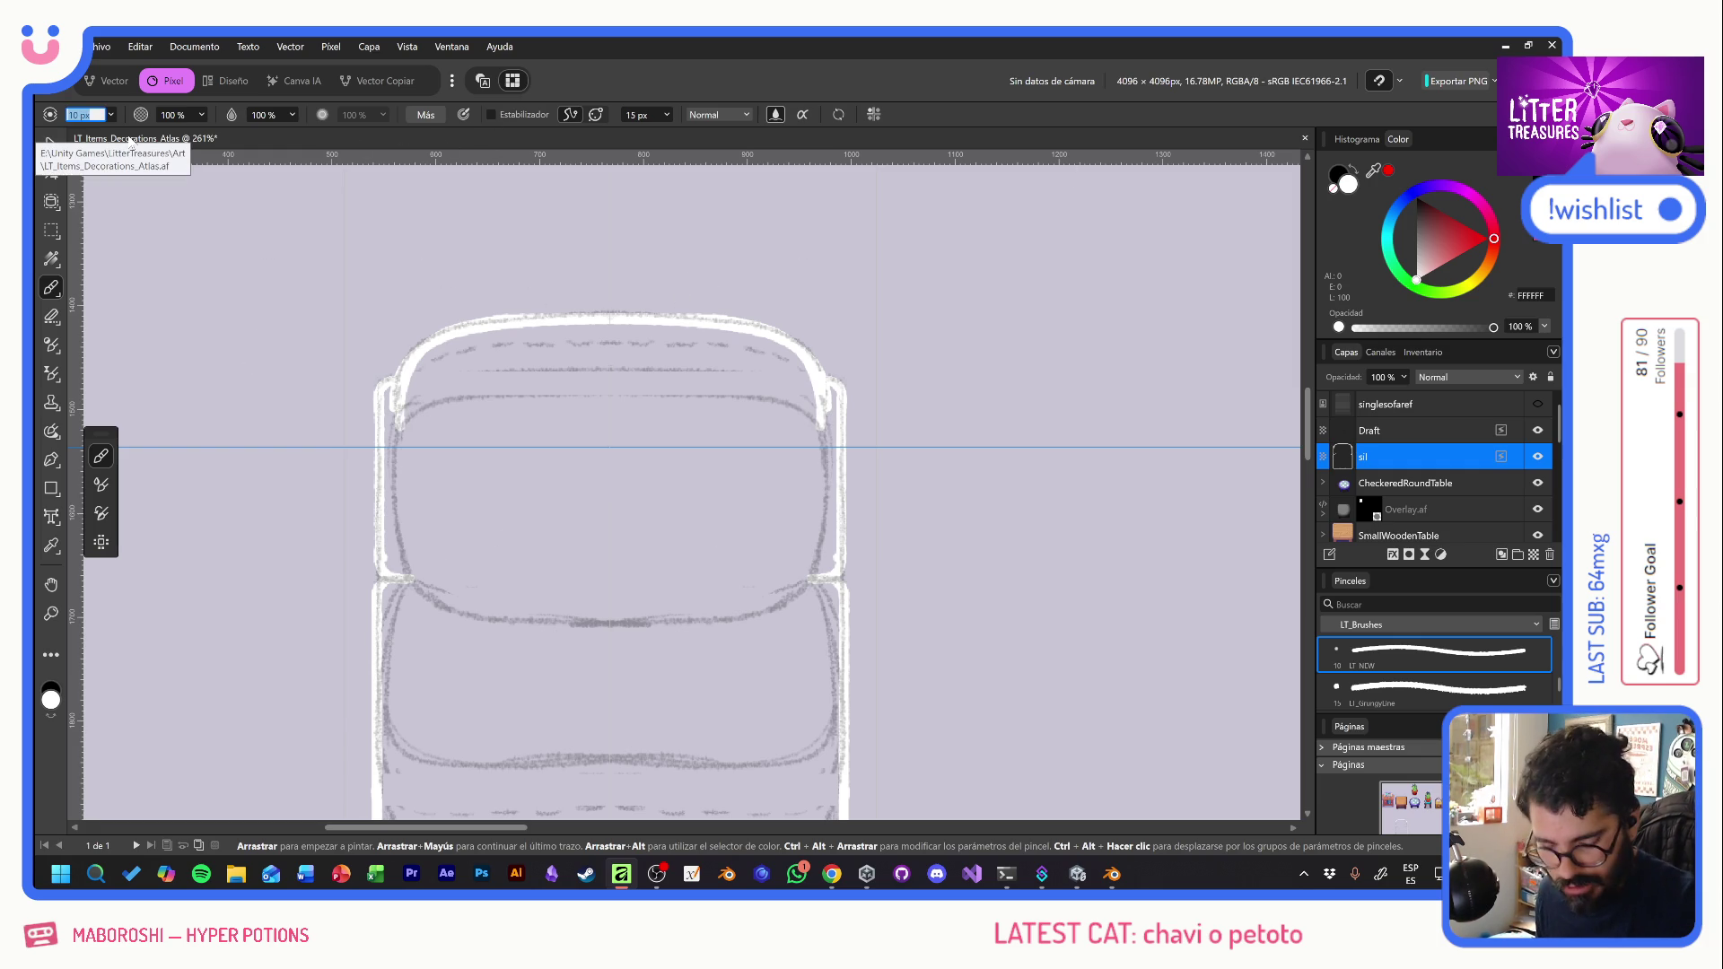
{"action": "key", "text": "Return"}
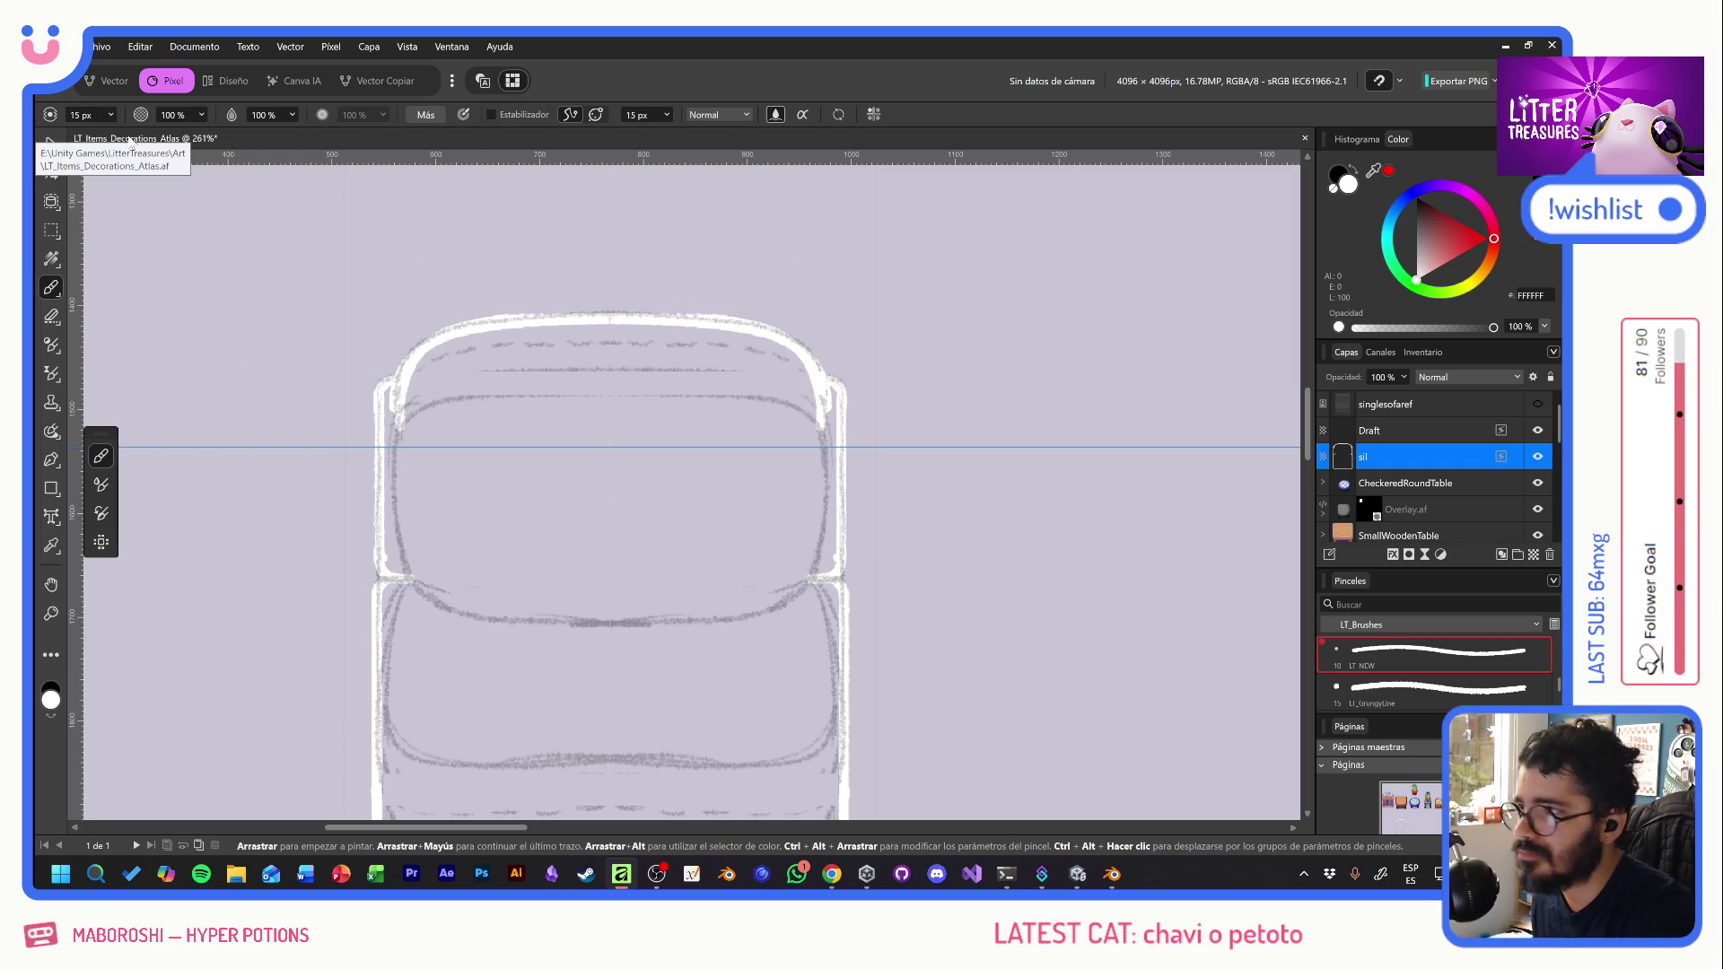
{"action": "mouse_move", "coordinate": [445, 439]}
{"action": "left_mouse_down"}
{"action": "mouse_move", "coordinate": [435, 534]}
{"action": "mouse_move", "coordinate": [411, 422]}
{"action": "mouse_move", "coordinate": [412, 446]}
{"action": "mouse_move", "coordinate": [387, 406]}
{"action": "mouse_move", "coordinate": [422, 534]}
{"action": "mouse_move", "coordinate": [453, 574]}
{"action": "mouse_move", "coordinate": [434, 610]}
{"action": "mouse_move", "coordinate": [386, 530]}
{"action": "mouse_move", "coordinate": [422, 624]}
{"action": "mouse_move", "coordinate": [404, 591]}
{"action": "mouse_move", "coordinate": [388, 619]}
{"action": "mouse_move", "coordinate": [402, 682]}
{"action": "left_mouse_up"}
{"action": "mouse_move", "coordinate": [434, 616]}
{"action": "left_mouse_down"}
{"action": "mouse_move", "coordinate": [453, 664]}
{"action": "mouse_move", "coordinate": [471, 629]}
{"action": "left_mouse_up"}
{"action": "scroll", "coordinate": [381, 439], "scroll_direction": "down", "scroll_amount": 5}
{"action": "mouse_move", "coordinate": [381, 440]}
{"action": "left_mouse_down"}
{"action": "mouse_move", "coordinate": [386, 534]}
{"action": "mouse_move", "coordinate": [415, 592]}
{"action": "mouse_move", "coordinate": [482, 608]}
{"action": "mouse_move", "coordinate": [480, 641]}
{"action": "mouse_move", "coordinate": [440, 655]}
{"action": "mouse_move", "coordinate": [400, 628]}
{"action": "mouse_move", "coordinate": [385, 537]}
{"action": "left_mouse_up"}
- Fill the lower seat corners, bottom scalloped notch and upper corners white, closing remaining gaps
{"action": "mouse_move", "coordinate": [385, 648]}
{"action": "left_mouse_down"}
{"action": "mouse_move", "coordinate": [388, 691]}
{"action": "mouse_move", "coordinate": [417, 691]}
{"action": "mouse_move", "coordinate": [409, 659]}
{"action": "mouse_move", "coordinate": [432, 665]}
{"action": "mouse_move", "coordinate": [418, 692]}
{"action": "mouse_move", "coordinate": [525, 690]}
{"action": "mouse_move", "coordinate": [448, 671]}
{"action": "mouse_move", "coordinate": [495, 633]}
{"action": "mouse_move", "coordinate": [510, 569]}
{"action": "mouse_move", "coordinate": [542, 628]}
{"action": "mouse_move", "coordinate": [583, 628]}
{"action": "mouse_move", "coordinate": [606, 539]}
{"action": "mouse_move", "coordinate": [602, 593]}
{"action": "mouse_move", "coordinate": [575, 484]}
{"action": "mouse_move", "coordinate": [511, 467]}
{"action": "mouse_move", "coordinate": [481, 504]}
{"action": "mouse_move", "coordinate": [471, 296]}
{"action": "mouse_move", "coordinate": [545, 420]}
{"action": "mouse_move", "coordinate": [579, 395]}
{"action": "mouse_move", "coordinate": [601, 449]}
{"action": "mouse_move", "coordinate": [597, 296]}
{"action": "mouse_move", "coordinate": [572, 328]}
{"action": "mouse_move", "coordinate": [548, 270]}
{"action": "mouse_move", "coordinate": [485, 256]}
{"action": "mouse_move", "coordinate": [475, 278]}
{"action": "mouse_move", "coordinate": [516, 269]}
{"action": "left_mouse_up"}
{"action": "left_click_drag", "start_coordinate": [503, 670], "coordinate": [606, 672]}
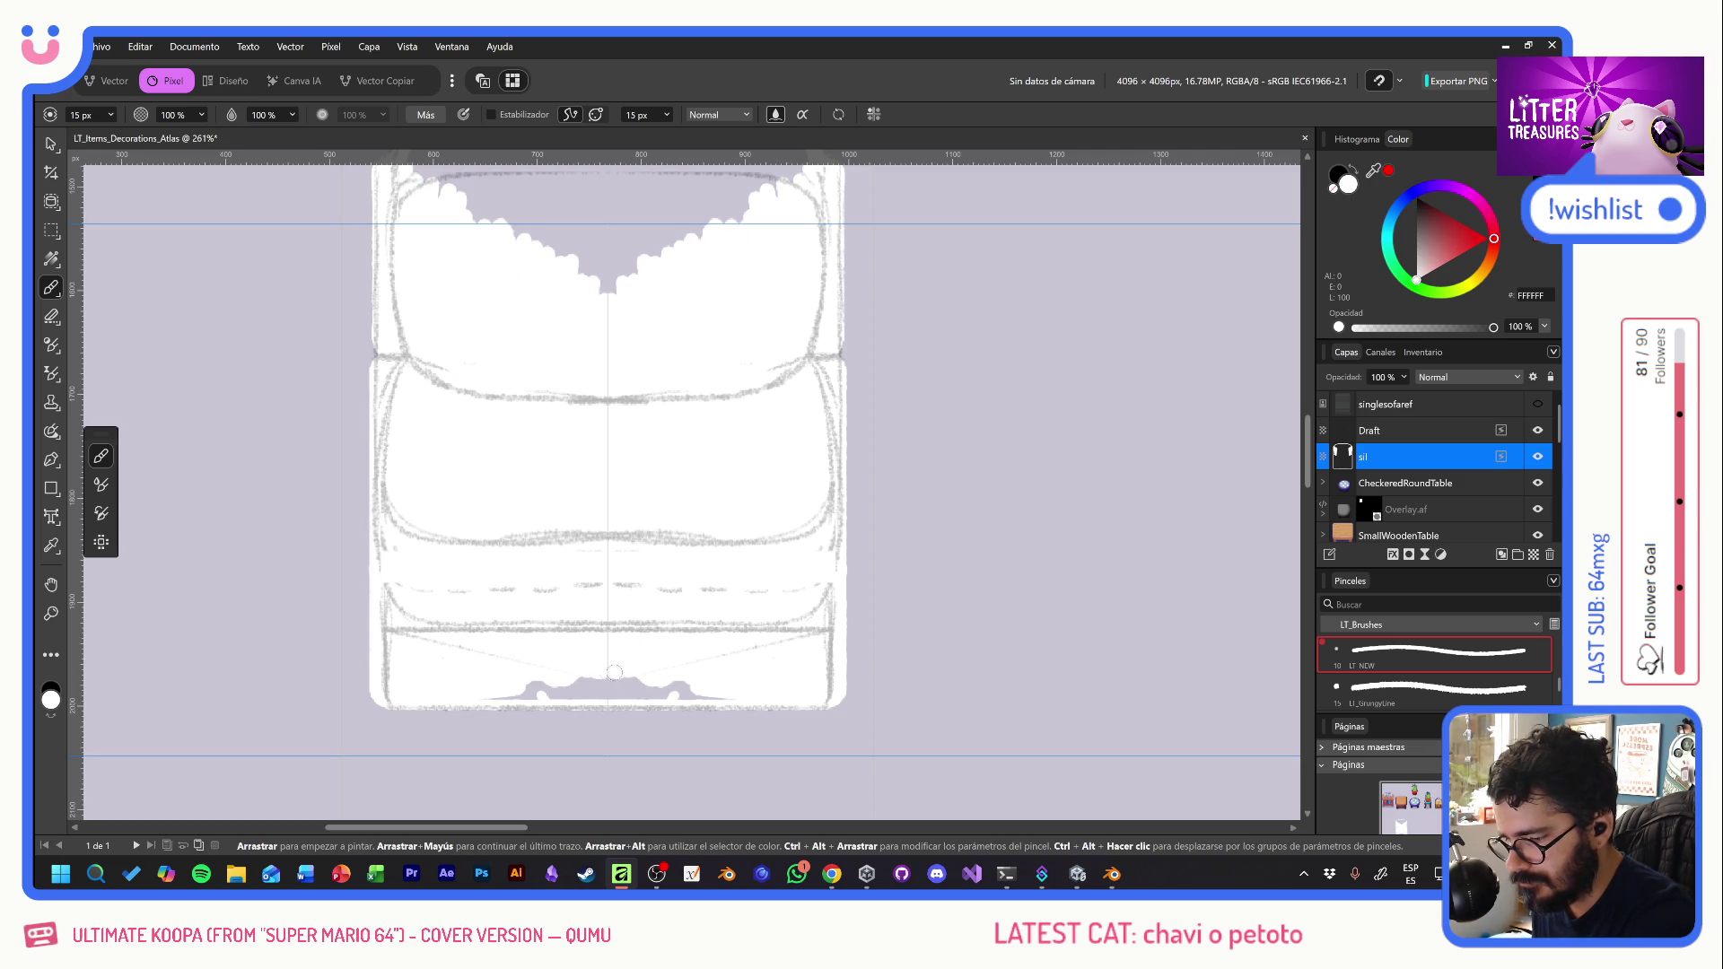
{"action": "left_click_drag", "start_coordinate": [474, 697], "coordinate": [662, 677]}
{"action": "left_click_drag", "start_coordinate": [531, 680], "coordinate": [686, 680]}
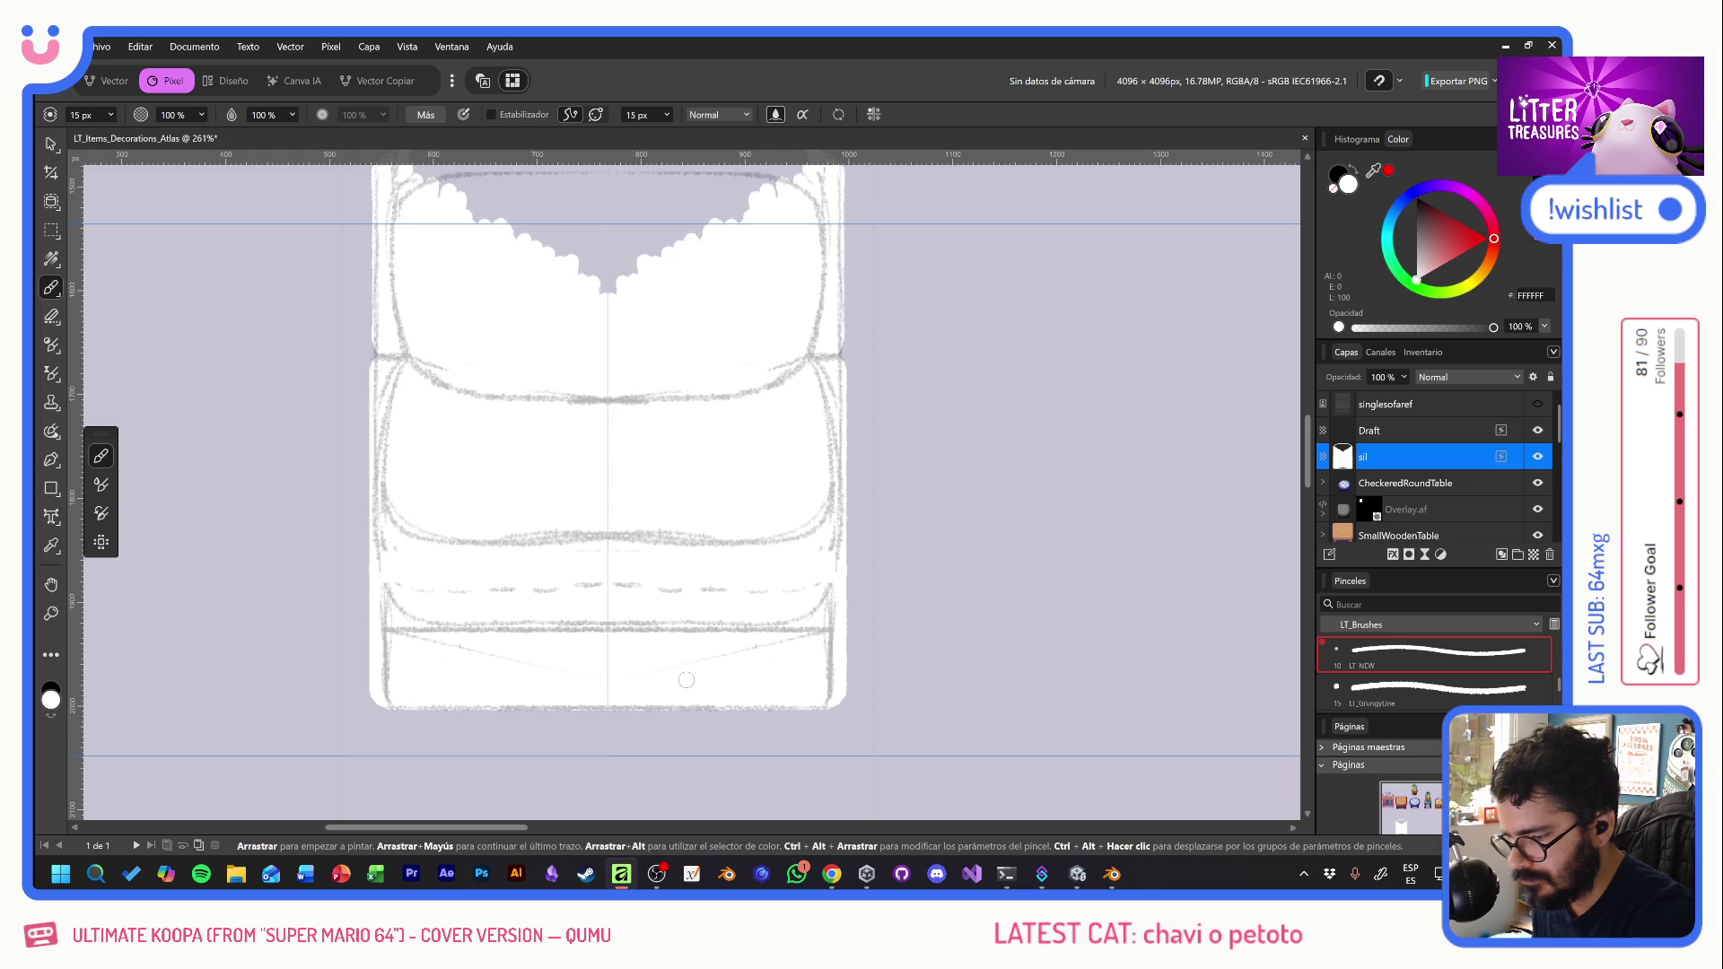
{"action": "scroll", "coordinate": [671, 510], "scroll_direction": "up", "scroll_amount": 3}
{"action": "mouse_move", "coordinate": [417, 350]}
{"action": "left_mouse_down"}
{"action": "mouse_move", "coordinate": [518, 369]}
{"action": "mouse_move", "coordinate": [575, 471]}
{"action": "mouse_move", "coordinate": [597, 421]}
{"action": "mouse_move", "coordinate": [573, 328]}
{"action": "mouse_move", "coordinate": [557, 316]}
{"action": "mouse_move", "coordinate": [539, 350]}
{"action": "mouse_move", "coordinate": [503, 325]}
{"action": "mouse_move", "coordinate": [442, 323]}
{"action": "mouse_move", "coordinate": [421, 341]}
{"action": "mouse_move", "coordinate": [516, 303]}
{"action": "mouse_move", "coordinate": [656, 316]}
{"action": "left_mouse_up"}
{"action": "left_click", "coordinate": [569, 348]}
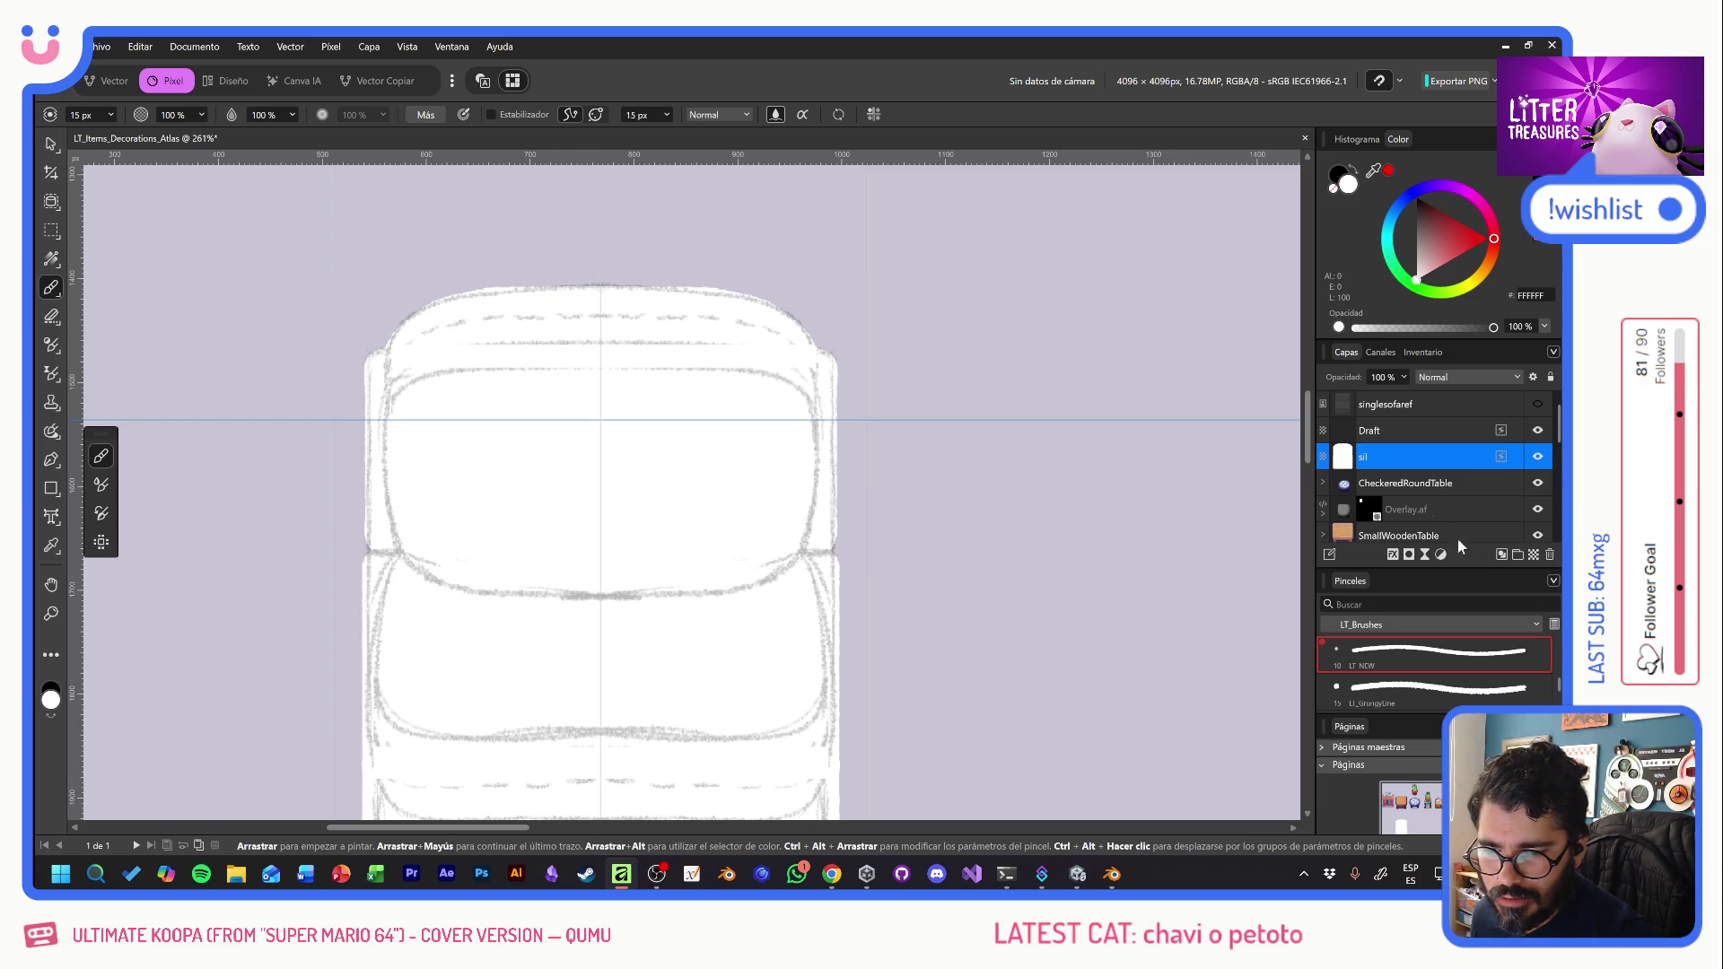
{"action": "left_click", "coordinate": [1534, 555]}
- Clip the new pixel layer inside the sil layer
{"action": "left_click_drag", "start_coordinate": [1373, 457], "coordinate": [1378, 485]}
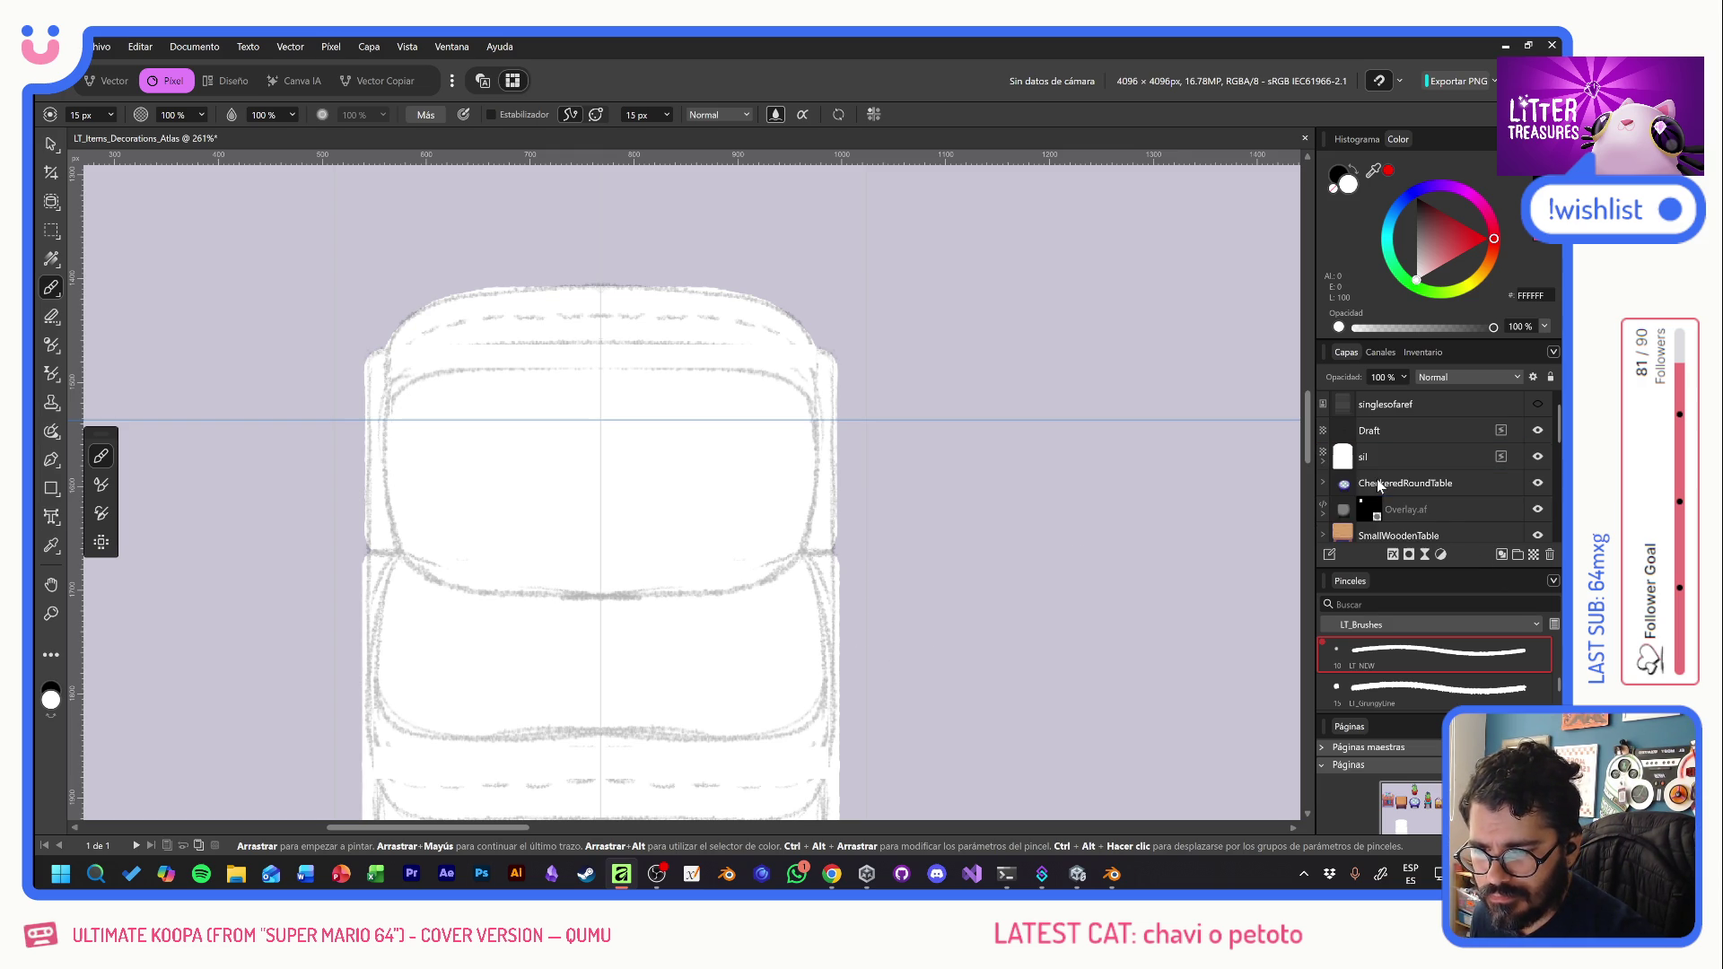
{"action": "scroll", "coordinate": [889, 559], "scroll_direction": "down", "scroll_amount": 5, "text": "ctrl"}
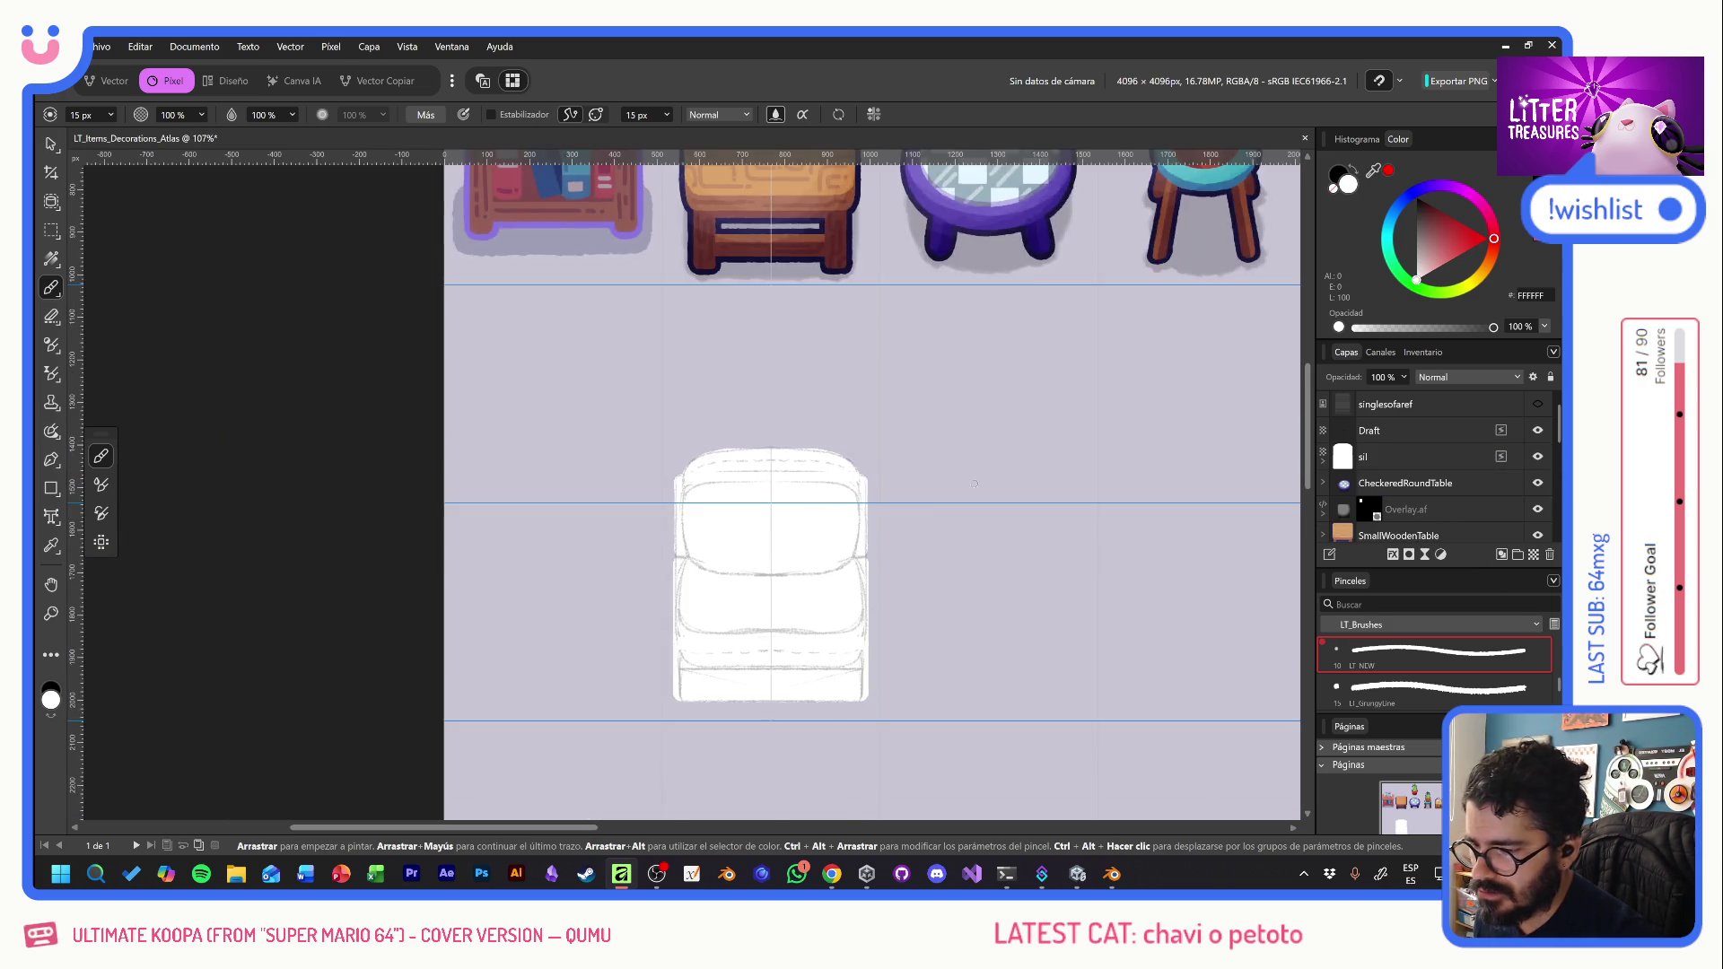
{"action": "scroll", "coordinate": [550, 596], "scroll_direction": "up", "scroll_amount": 2}
{"action": "scroll", "coordinate": [550, 596], "scroll_direction": "right", "scroll_amount": 5}
- Move the colour palette group to sit just above the sofa
{"action": "left_click", "coordinate": [52, 145]}
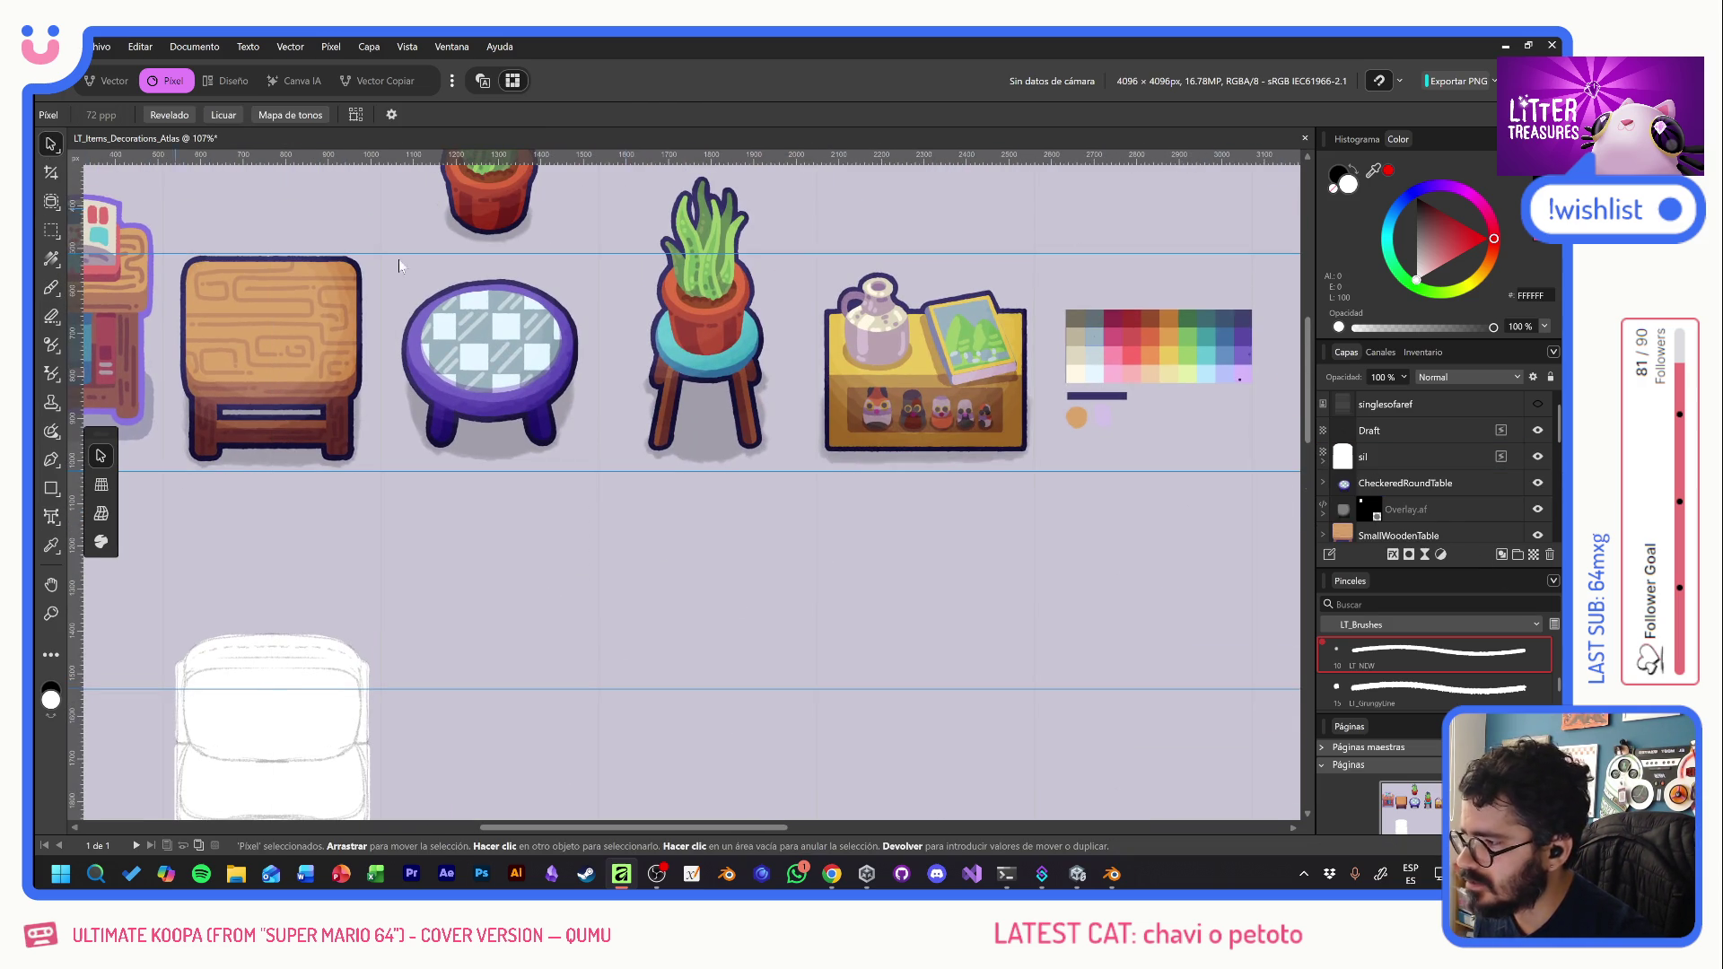
{"action": "left_click", "coordinate": [1124, 321]}
{"action": "left_click_drag", "start_coordinate": [1124, 321], "coordinate": [581, 642]}
{"action": "scroll", "coordinate": [581, 643], "scroll_direction": "down", "scroll_amount": 3}
{"action": "scroll", "coordinate": [582, 642], "scroll_direction": "left", "scroll_amount": 4}
{"action": "mouse_move", "coordinate": [943, 356]}
{"action": "left_mouse_down"}
{"action": "mouse_move", "coordinate": [843, 456]}
{"action": "mouse_move", "coordinate": [623, 251]}
{"action": "left_mouse_up"}
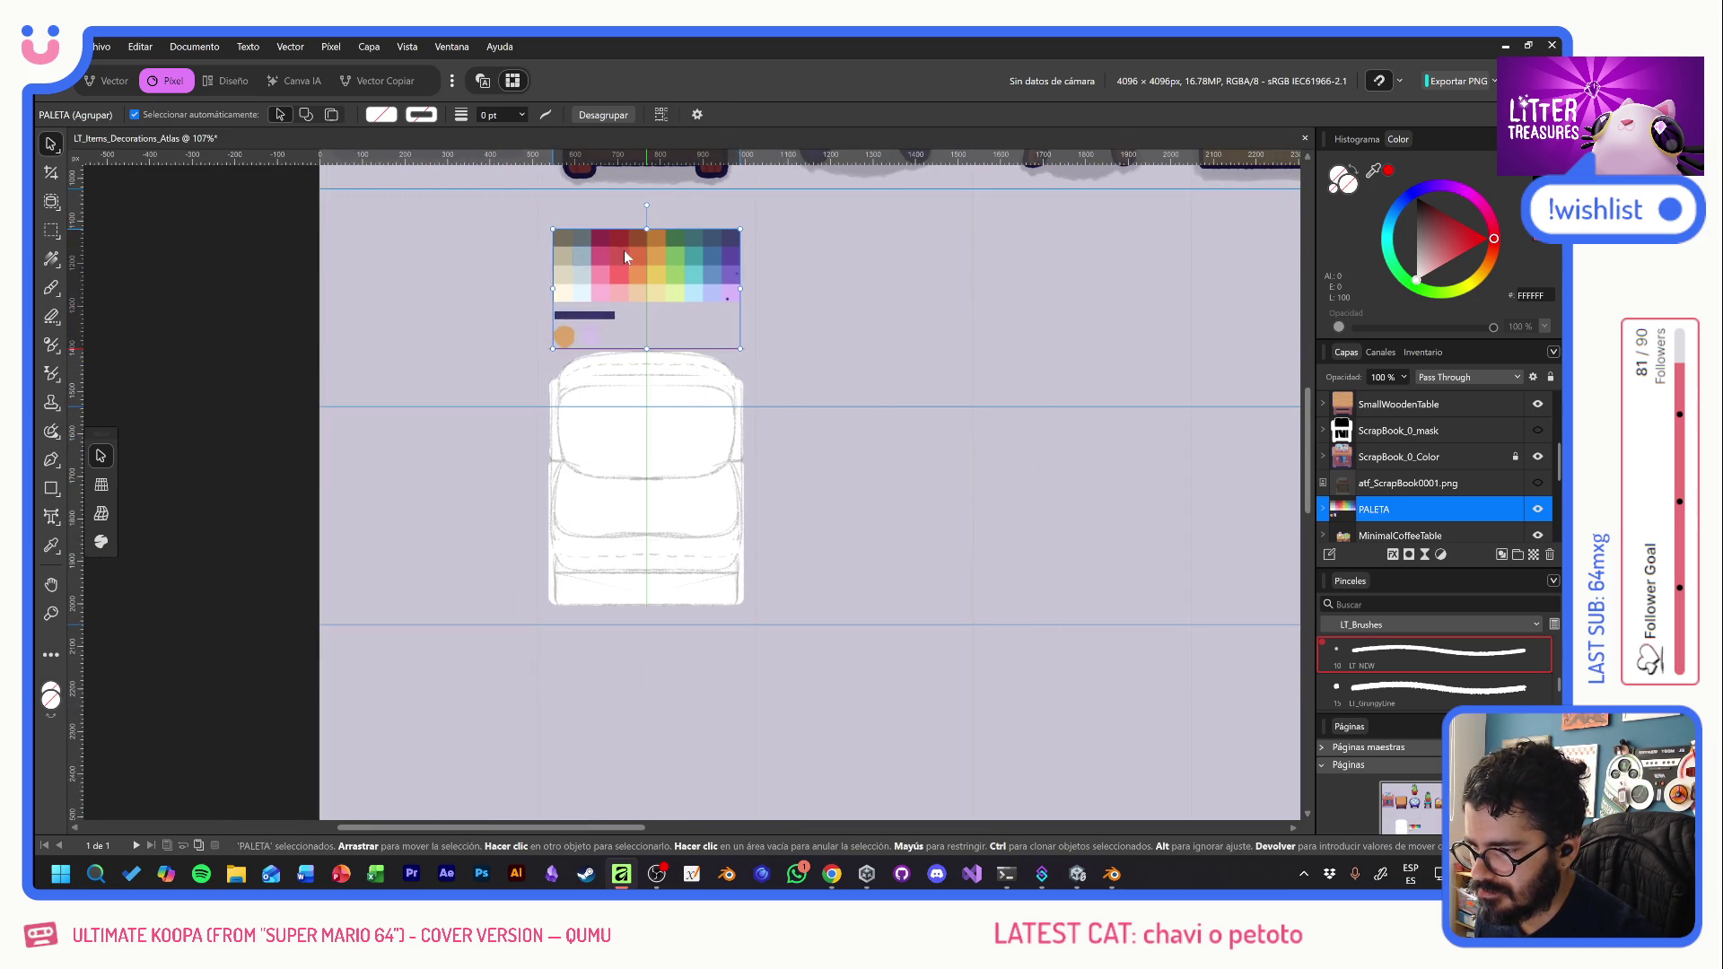
{"action": "scroll", "coordinate": [653, 371], "scroll_direction": "up", "scroll_amount": 3}
- Sample lavender from the palette and set the clipped layer's blend mode to Multiply
{"action": "key", "text": "b"}
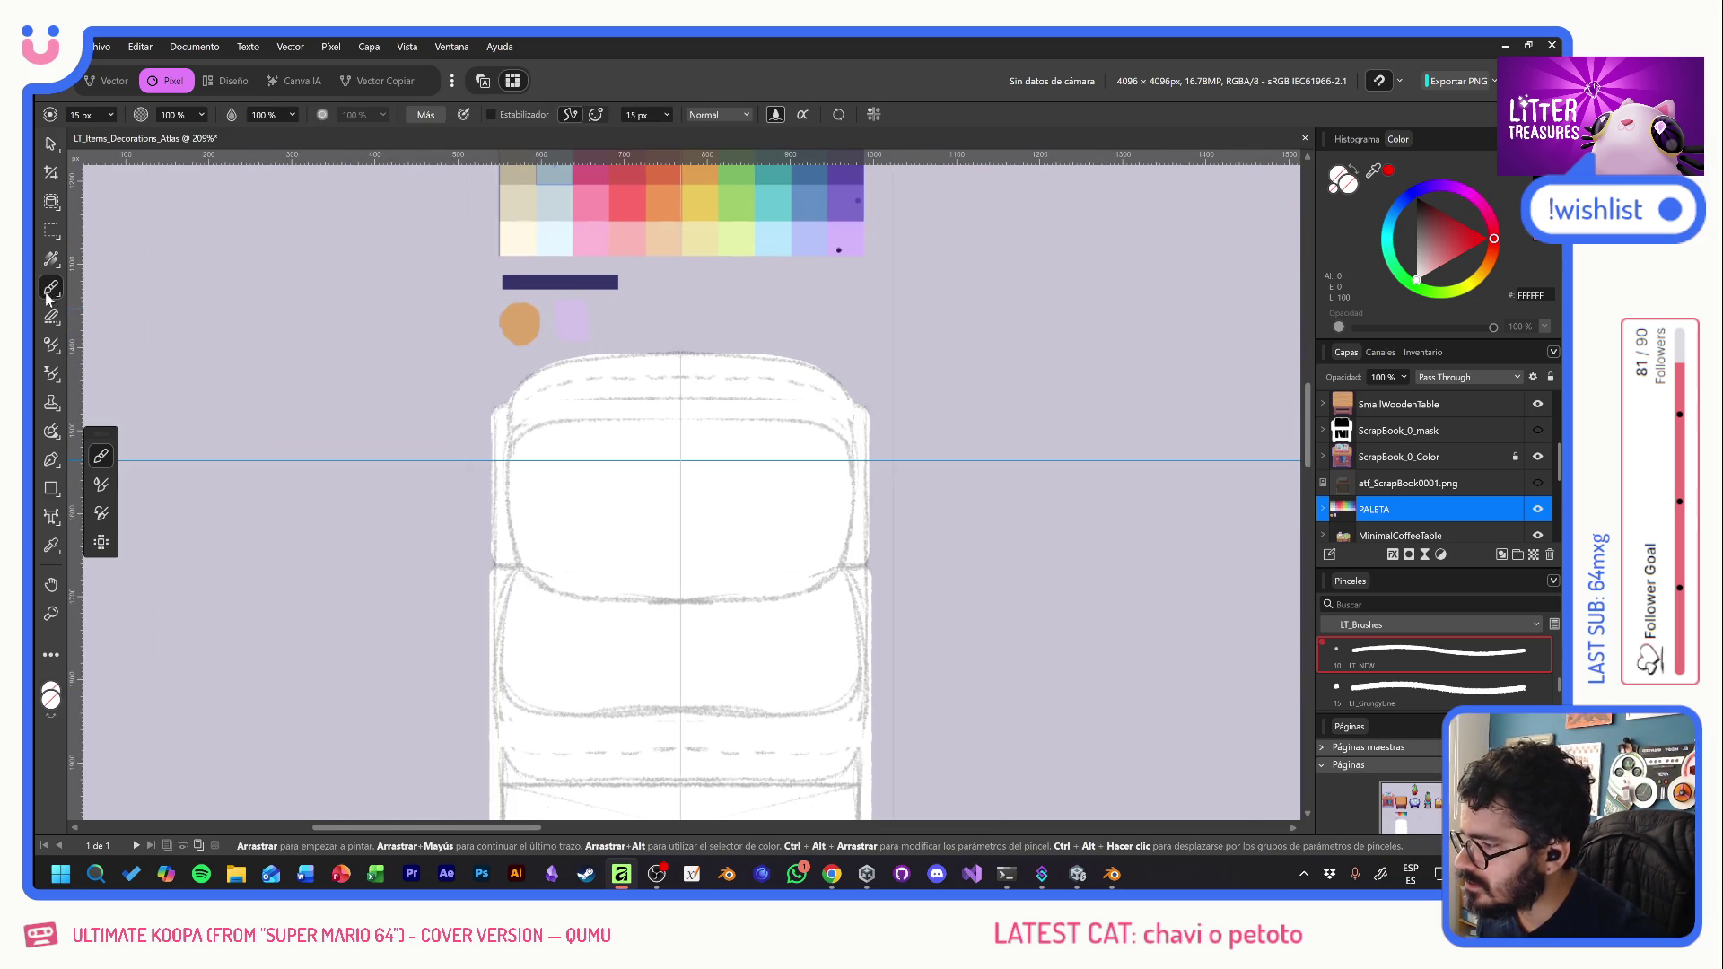
{"action": "scroll", "coordinate": [1407, 499], "scroll_direction": "up", "scroll_amount": 5}
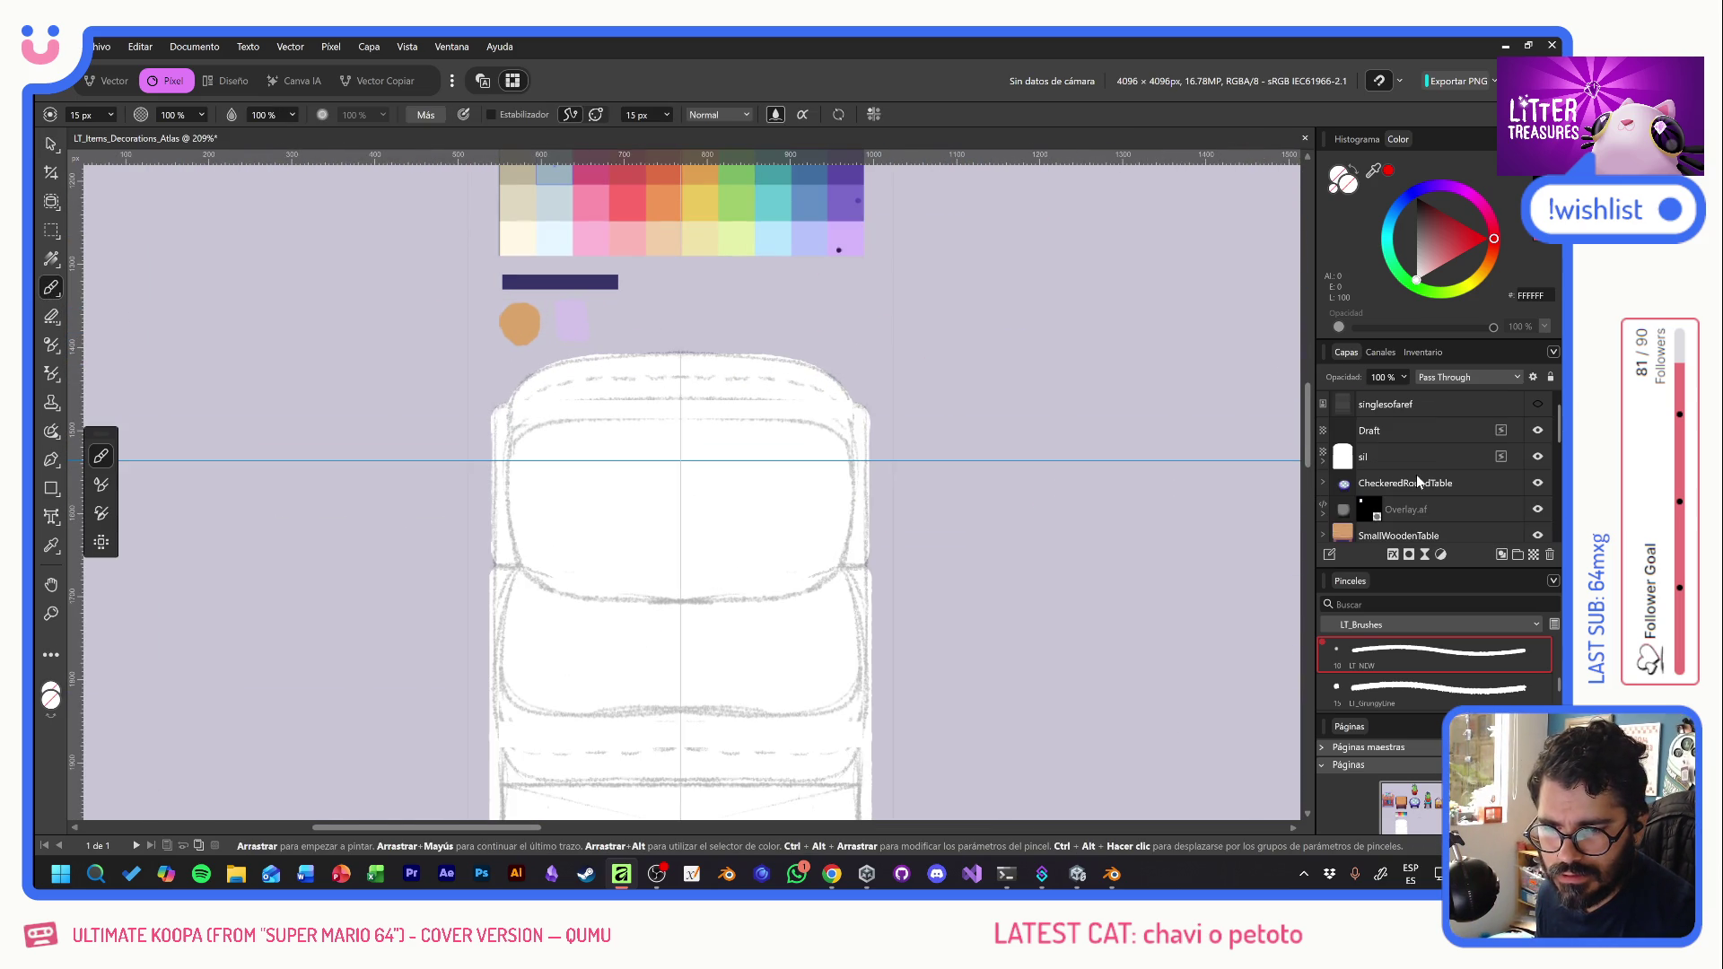
{"action": "left_click", "coordinate": [1404, 486]}
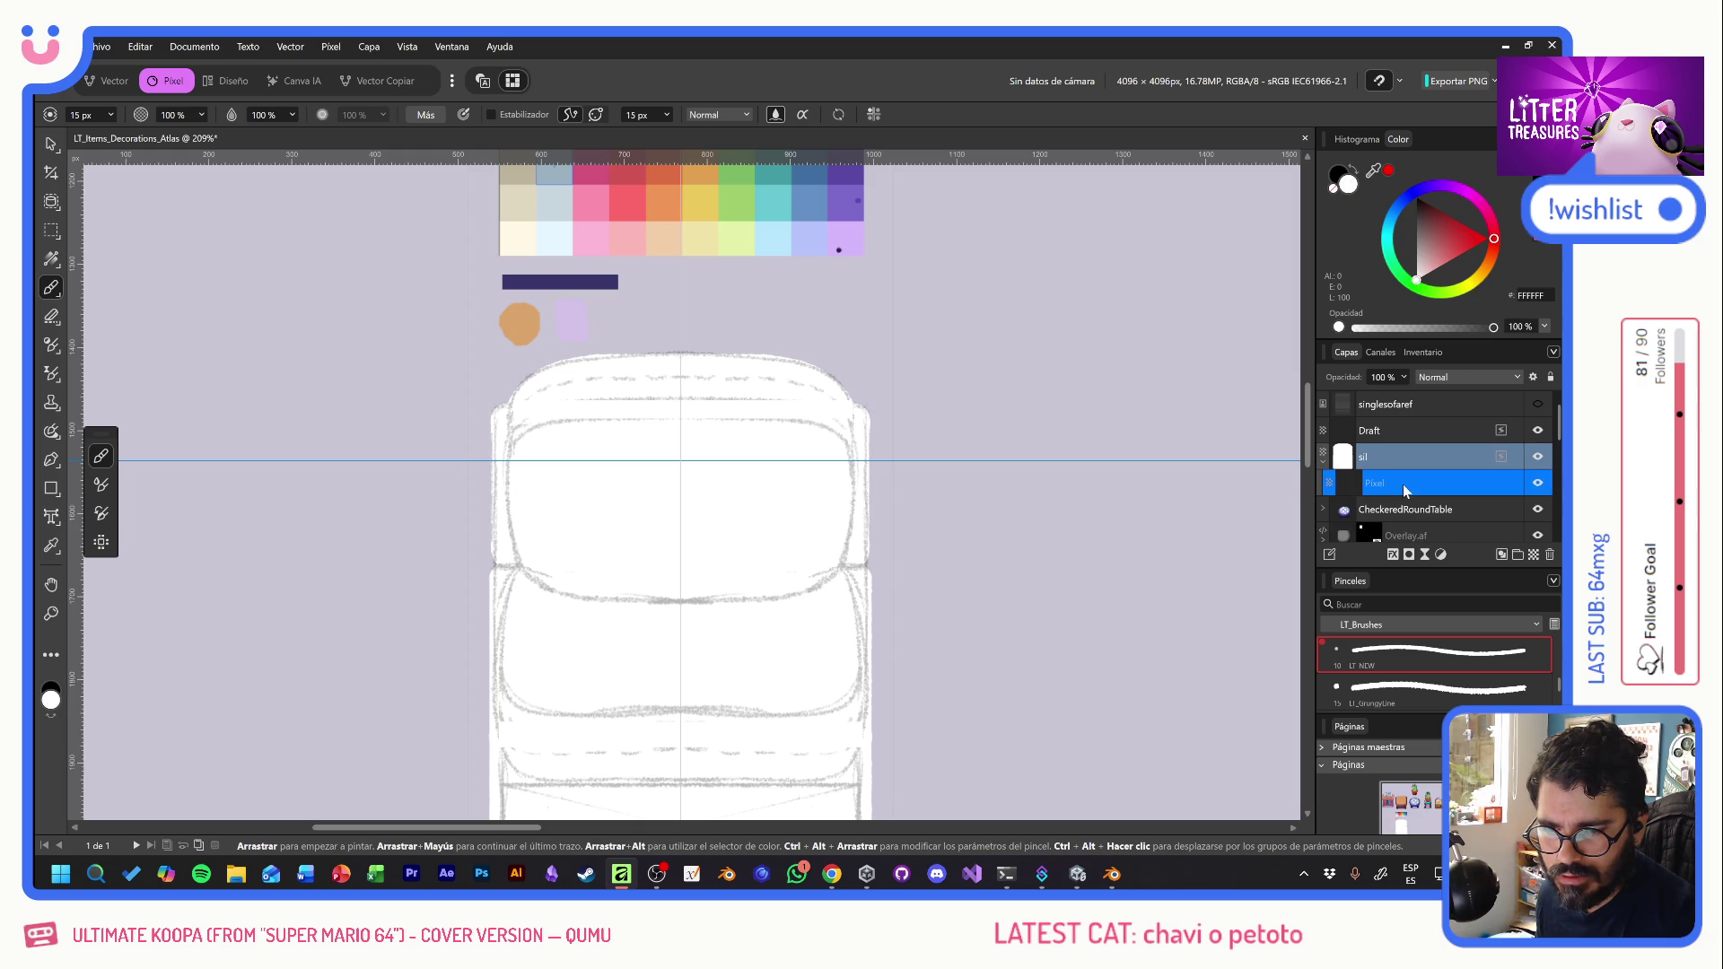
{"action": "left_click", "coordinate": [570, 326], "text": "alt"}
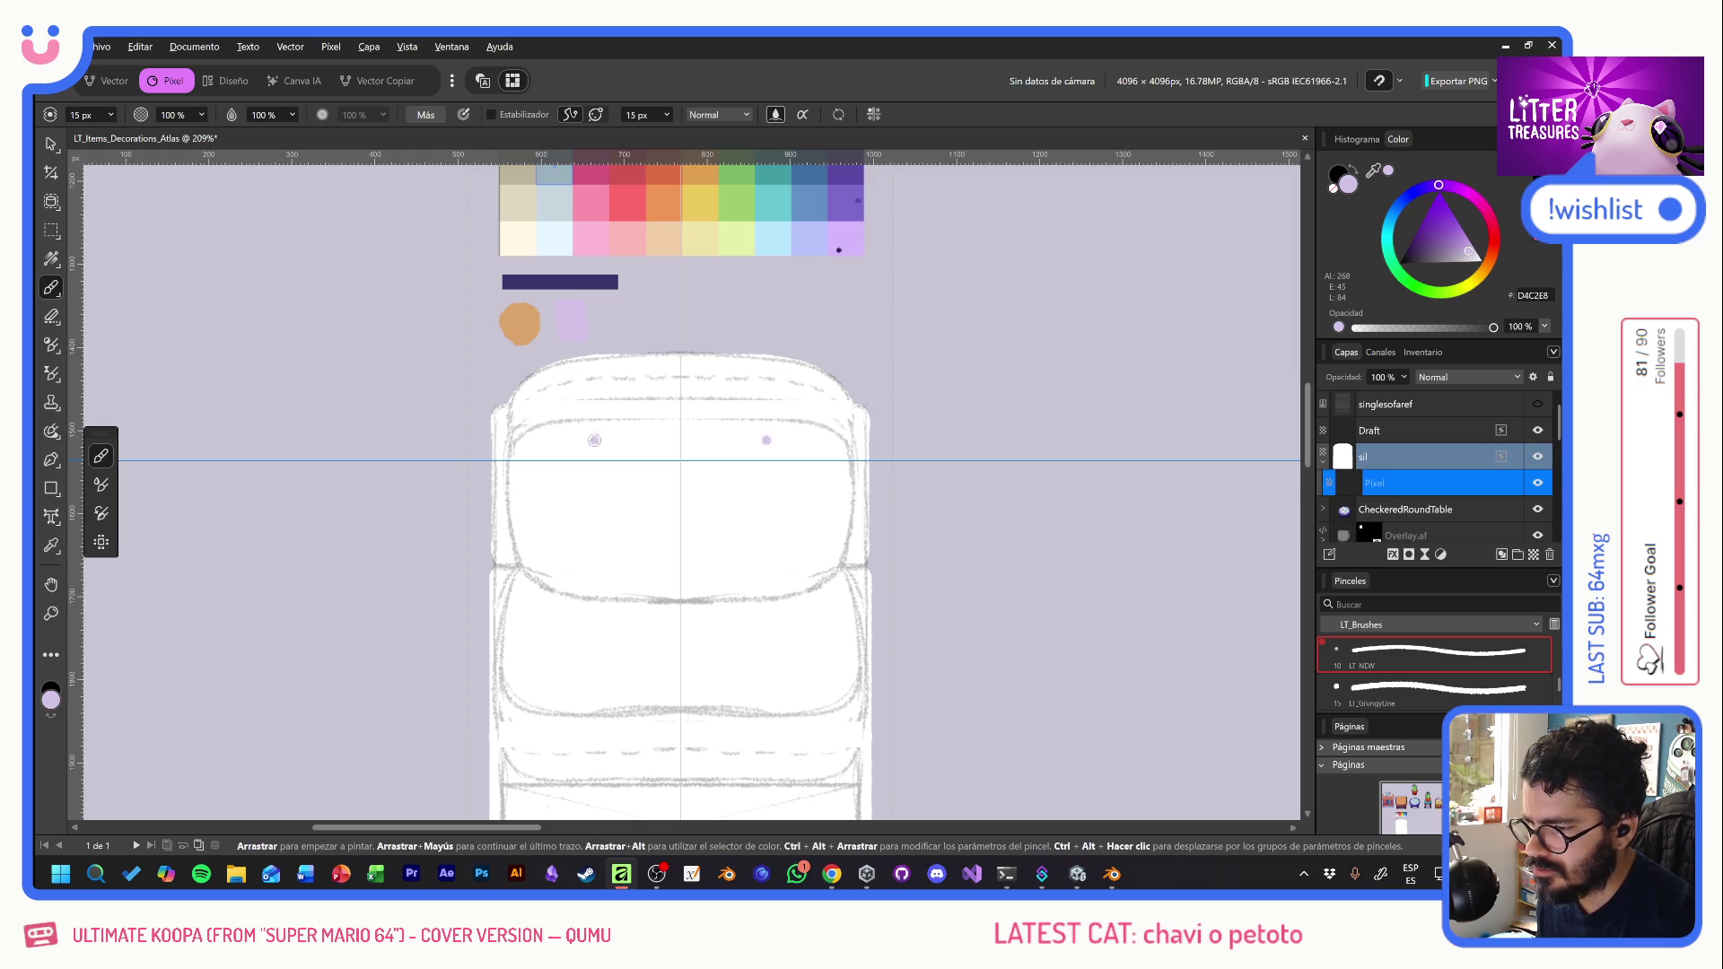
{"action": "left_click", "coordinate": [1457, 377]}
{"action": "left_click", "coordinate": [1441, 437]}
{"action": "mouse_move", "coordinate": [627, 417]}
{"action": "left_mouse_down"}
{"action": "mouse_move", "coordinate": [605, 409]}
{"action": "mouse_move", "coordinate": [648, 639]}
{"action": "left_mouse_up"}
{"action": "key", "text": "ctrl+z"}
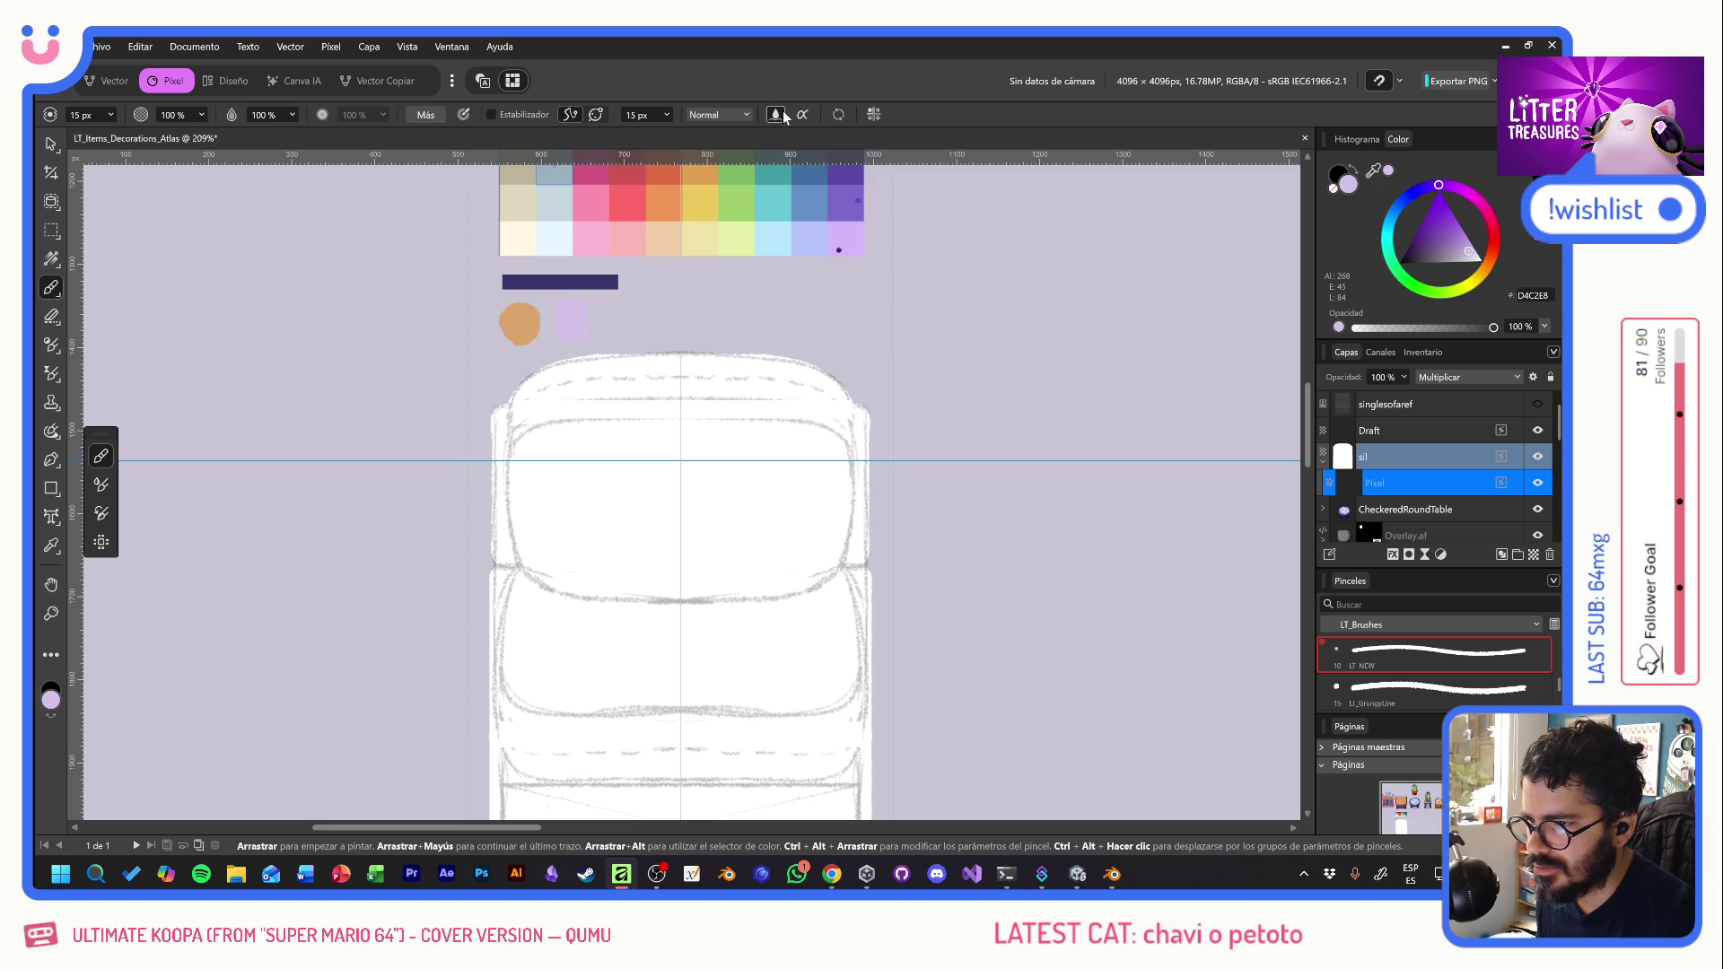
- Turn off brush symmetry and set the brush width to 10 px
{"action": "left_click", "coordinate": [875, 114]}
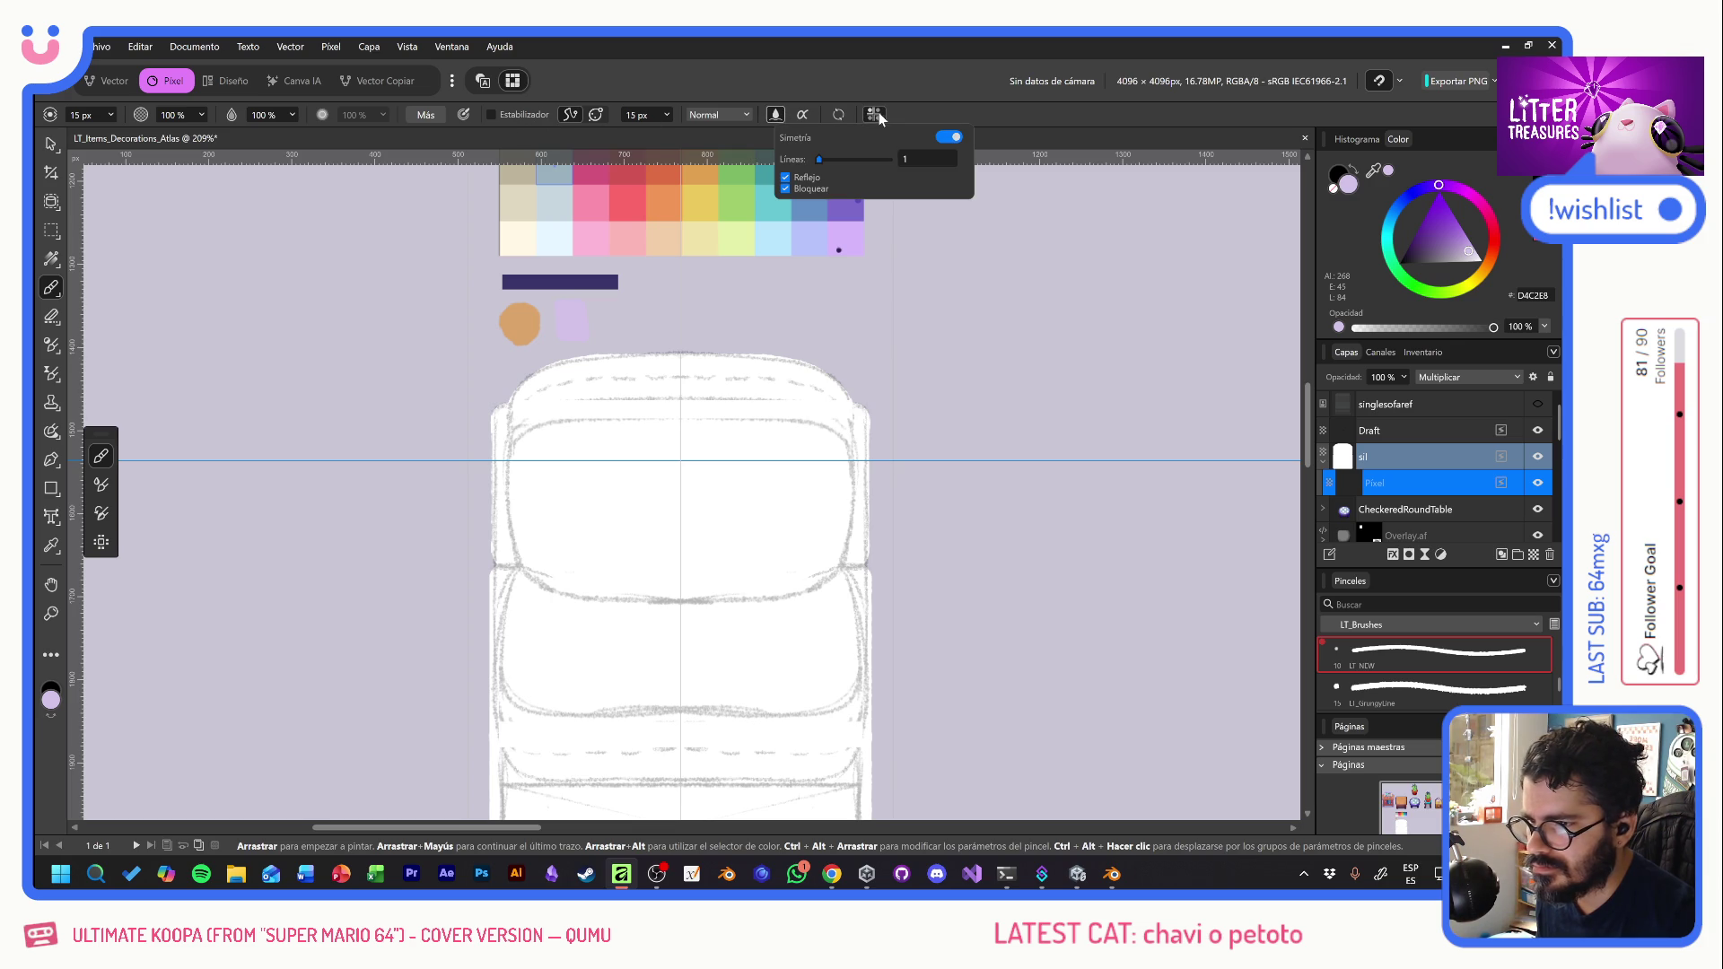
{"action": "left_click", "coordinate": [948, 136]}
{"action": "mouse_move", "coordinate": [633, 449]}
{"action": "left_mouse_down"}
{"action": "mouse_move", "coordinate": [549, 513]}
{"action": "mouse_move", "coordinate": [702, 718]}
{"action": "left_mouse_up"}
{"action": "key", "text": "ctrl+z"}
{"action": "left_click", "coordinate": [93, 114]}
{"action": "type", "text": "10"}
{"action": "key", "text": "Return"}
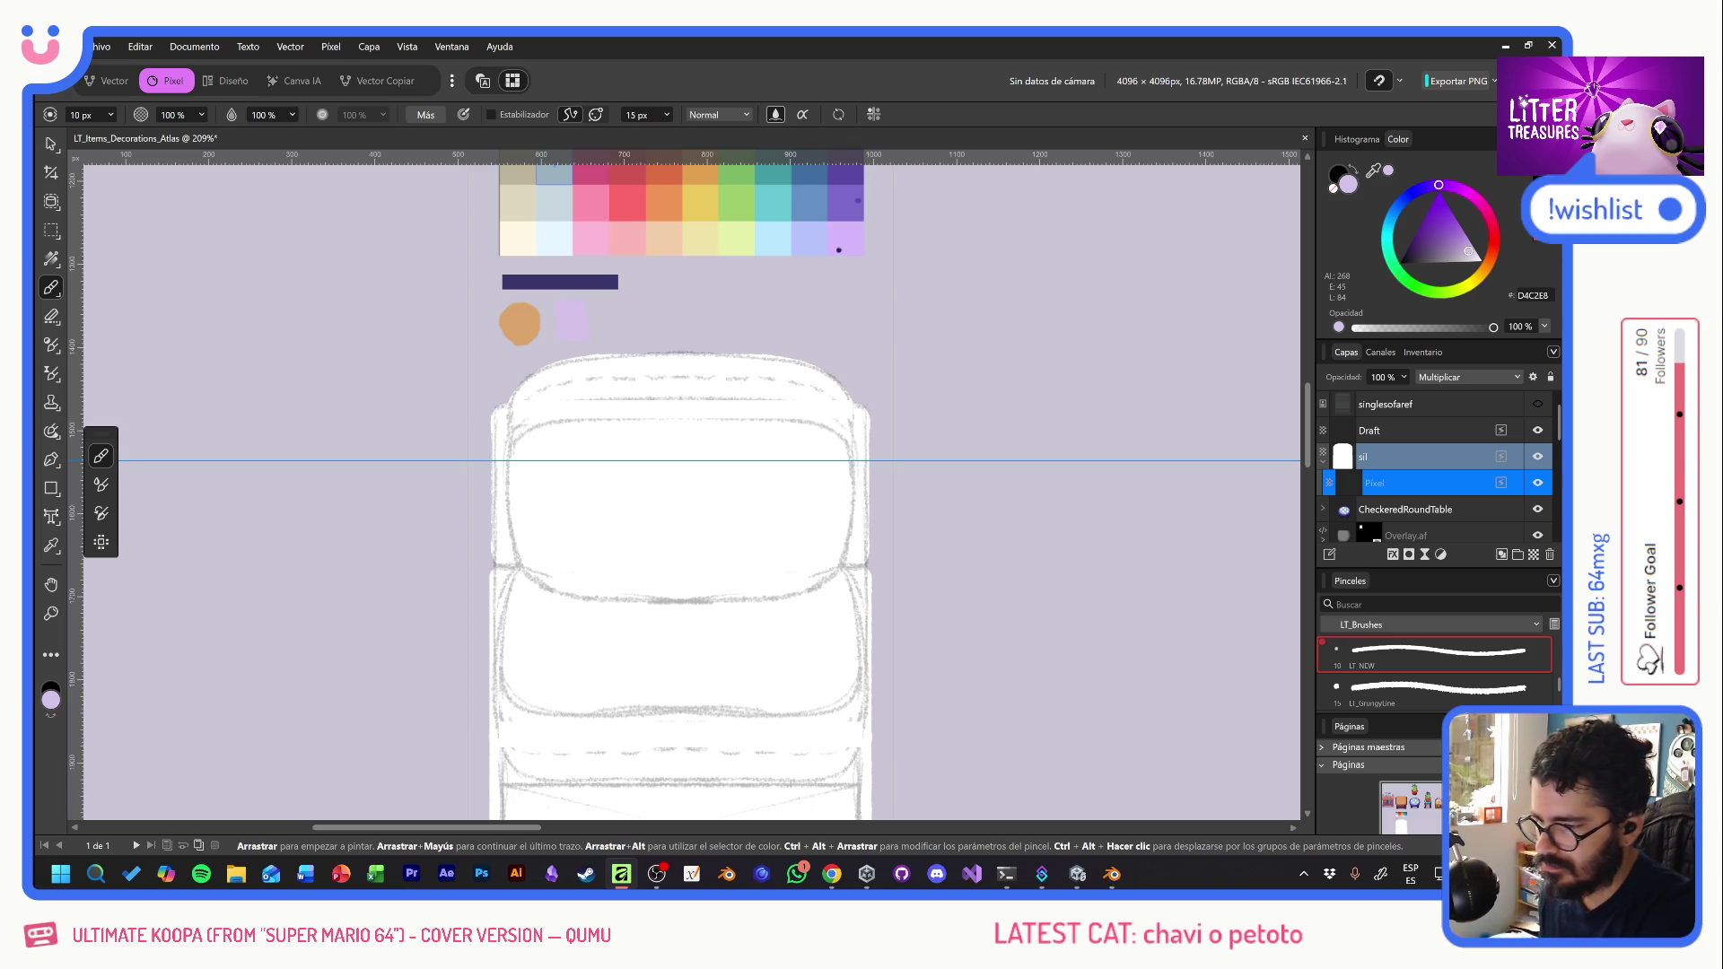
- Outline the back cushion's top and right edges in lavender
{"action": "scroll", "coordinate": [735, 525], "scroll_direction": "up", "scroll_amount": 5}
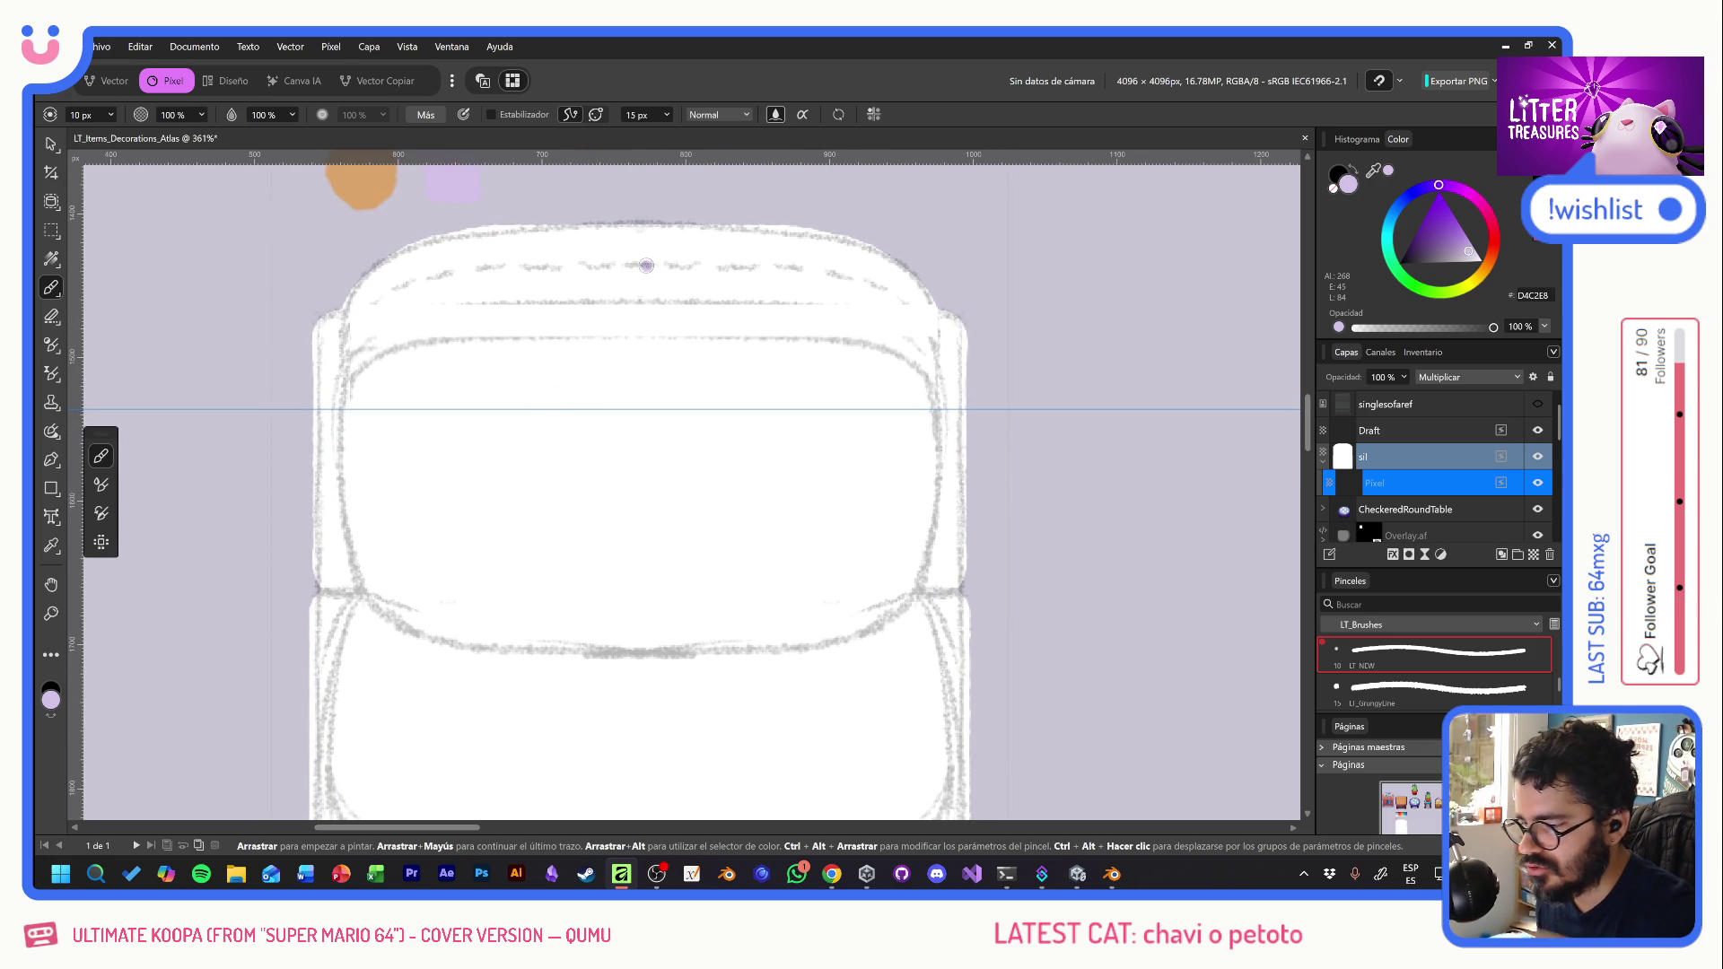
{"action": "mouse_move", "coordinate": [613, 342]}
{"action": "left_mouse_down"}
{"action": "mouse_move", "coordinate": [377, 359]}
{"action": "mouse_move", "coordinate": [343, 468]}
{"action": "left_mouse_up"}
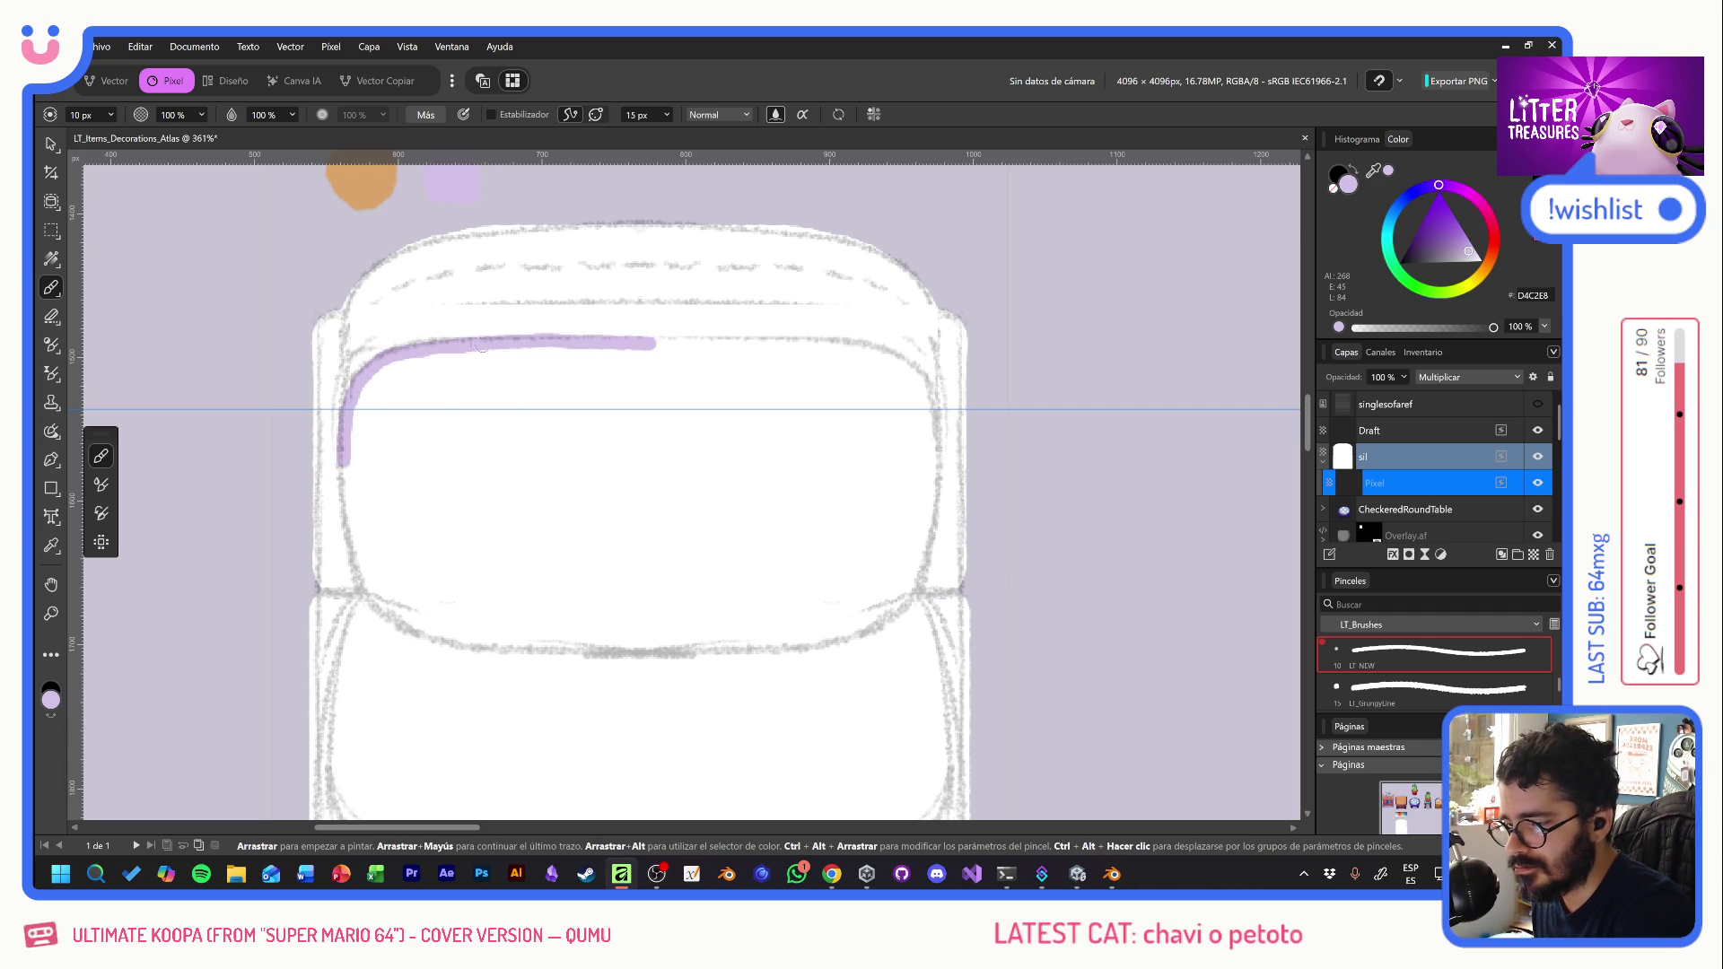
{"action": "mouse_move", "coordinate": [594, 342]}
{"action": "left_mouse_down"}
{"action": "mouse_move", "coordinate": [866, 351]}
{"action": "mouse_move", "coordinate": [917, 385]}
{"action": "mouse_move", "coordinate": [933, 530]}
{"action": "left_mouse_up"}
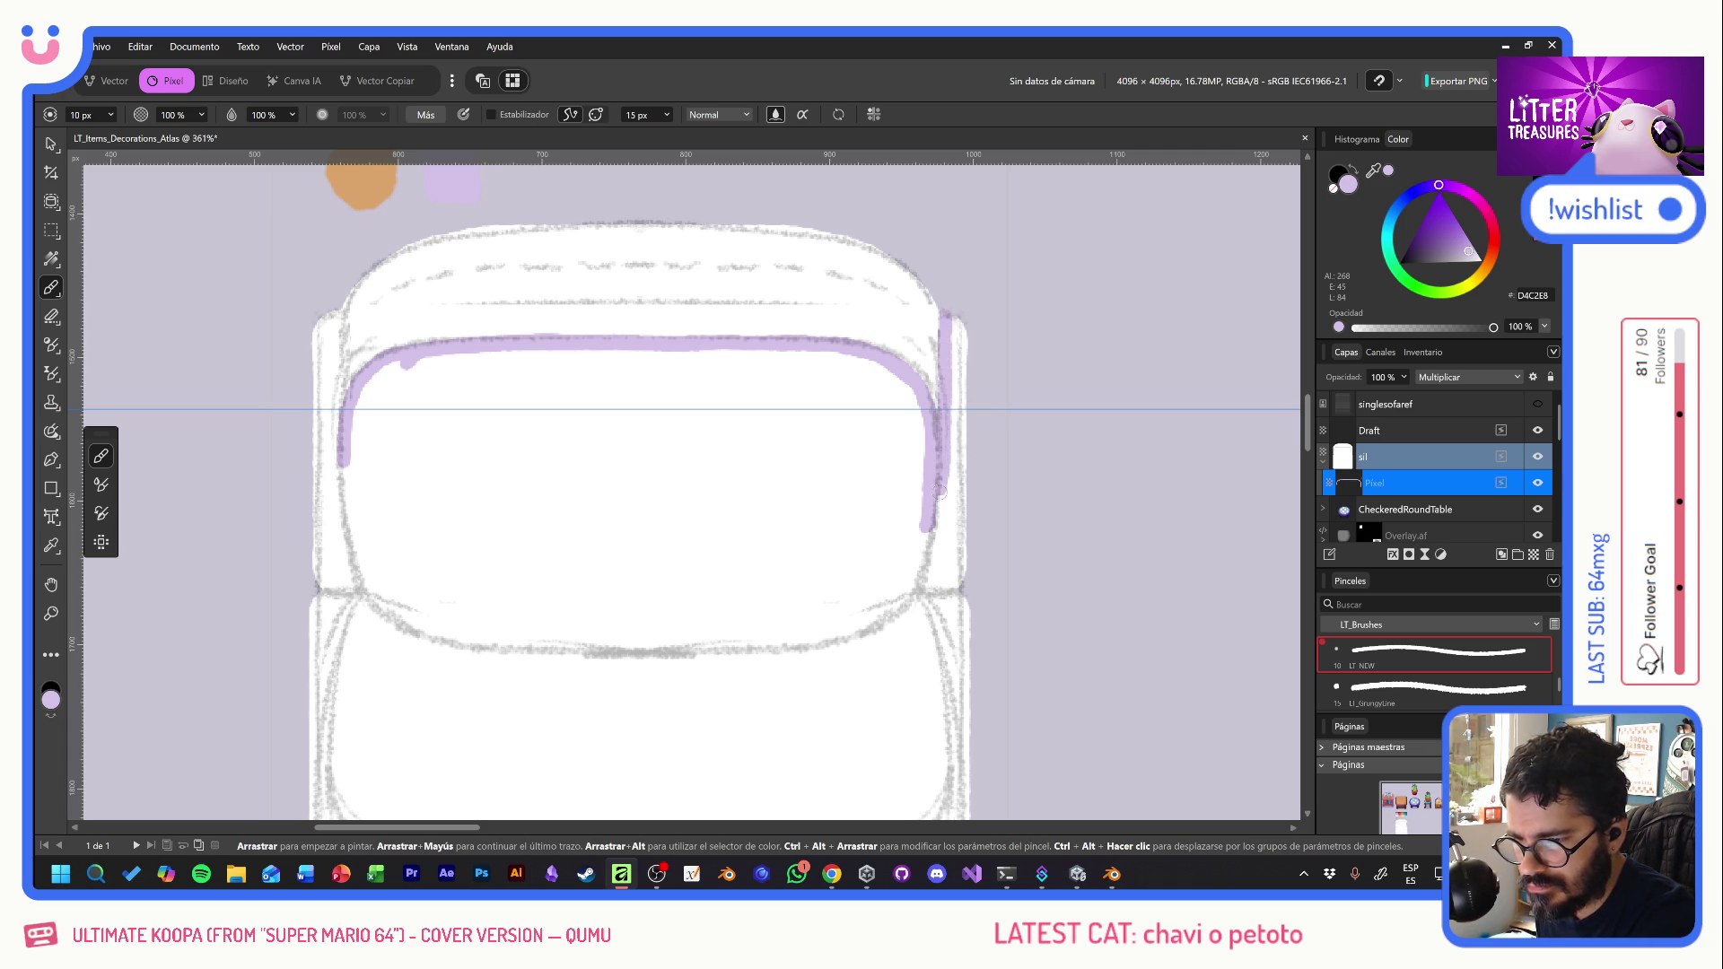
{"action": "left_click_drag", "start_coordinate": [953, 382], "coordinate": [953, 516]}
{"action": "scroll", "coordinate": [898, 539], "scroll_direction": "down", "scroll_amount": 3}
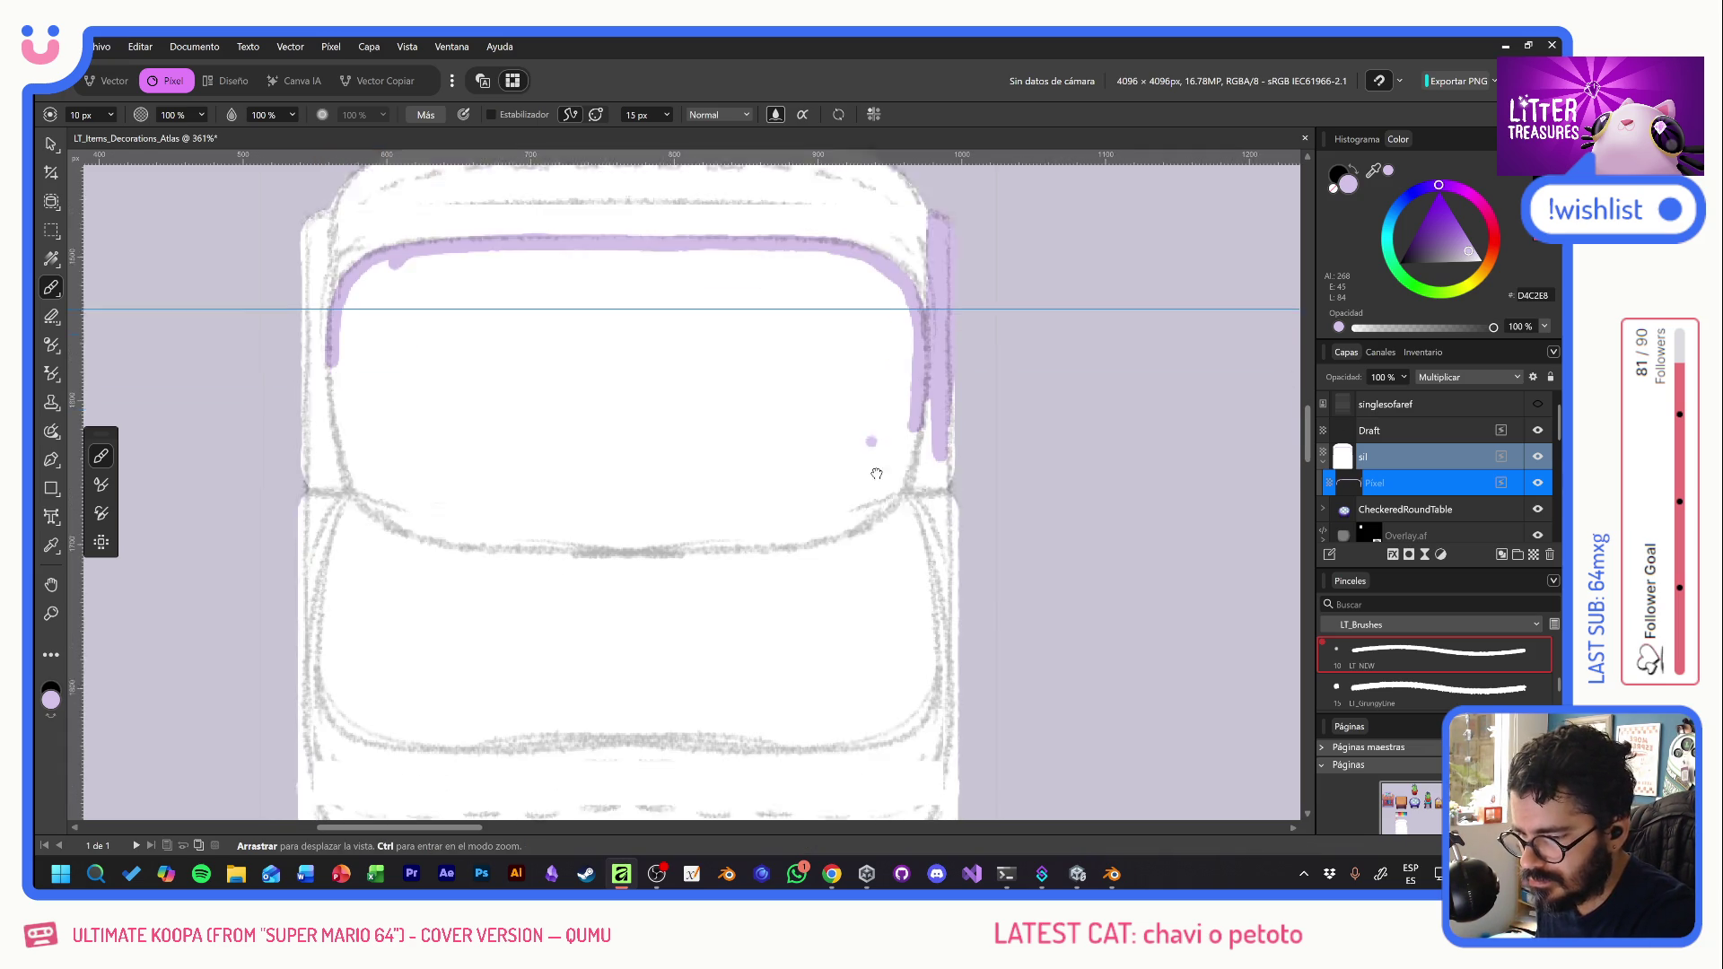
{"action": "mouse_move", "coordinate": [899, 409]}
{"action": "left_mouse_down"}
{"action": "mouse_move", "coordinate": [876, 461]}
{"action": "mouse_move", "coordinate": [813, 485]}
{"action": "mouse_move", "coordinate": [455, 495]}
{"action": "mouse_move", "coordinate": [390, 482]}
{"action": "mouse_move", "coordinate": [341, 438]}
{"action": "mouse_move", "coordinate": [324, 392]}
{"action": "left_mouse_up"}
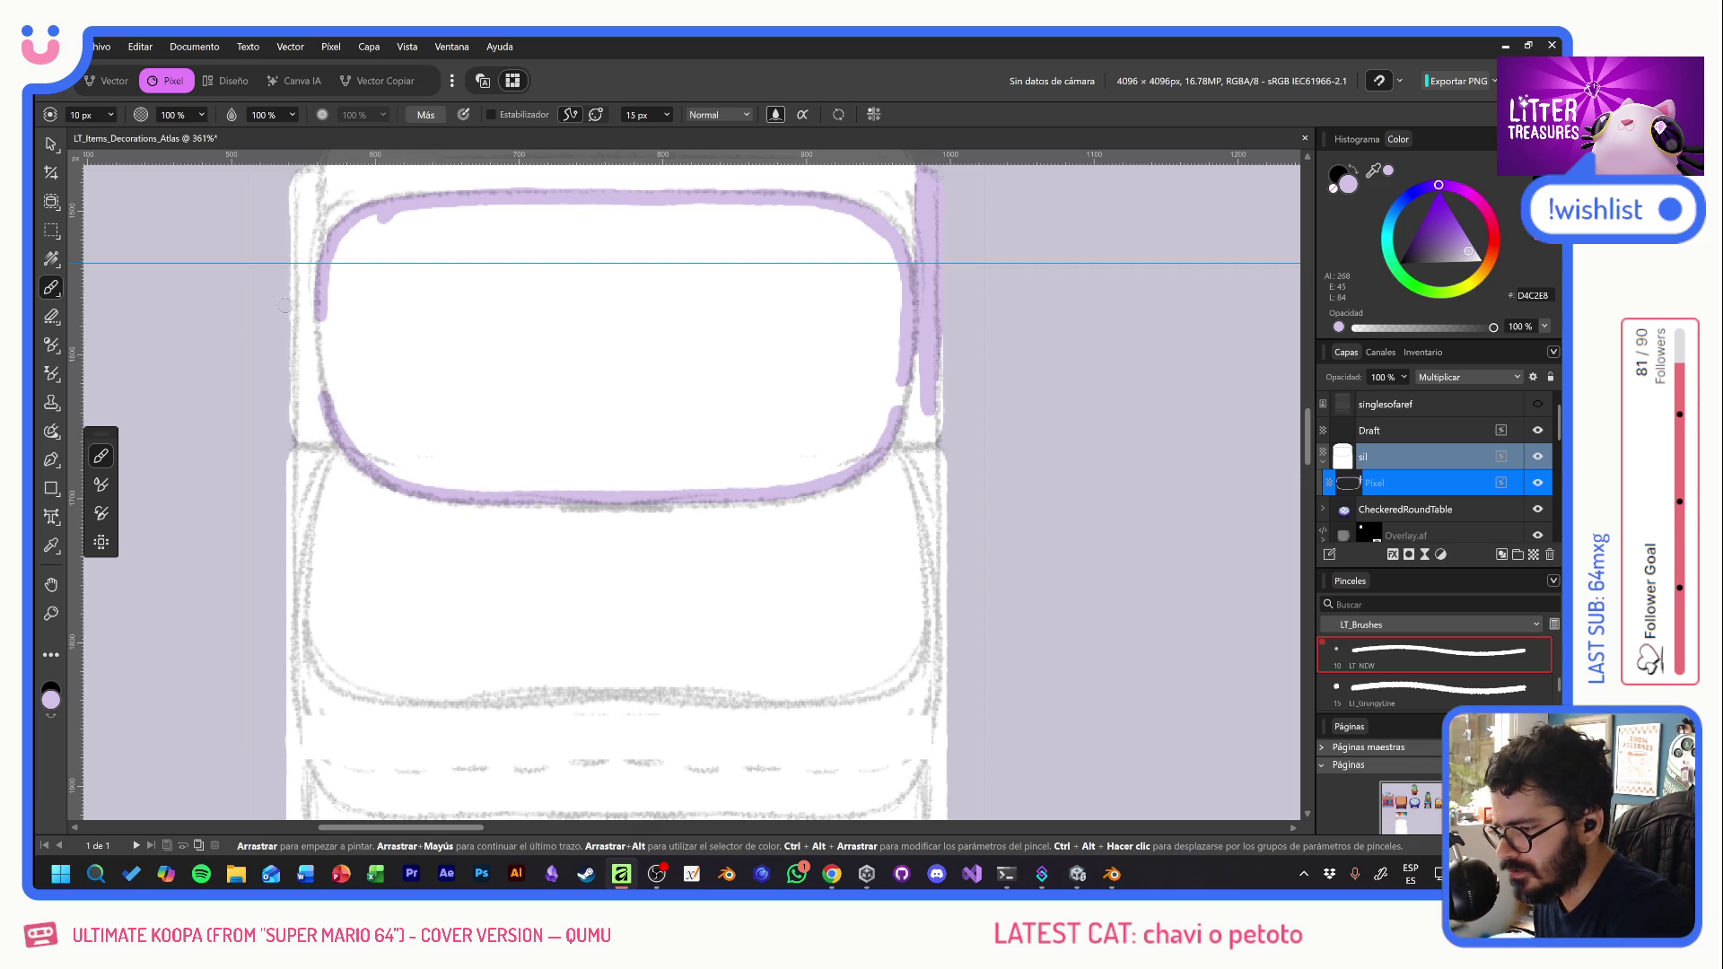
- Trace the sofa's right side and the seat's bottom edge in lavender
{"action": "mouse_move", "coordinate": [864, 558]}
{"action": "left_mouse_down"}
{"action": "mouse_move", "coordinate": [845, 472]}
{"action": "mouse_move", "coordinate": [808, 465]}
{"action": "left_mouse_up"}
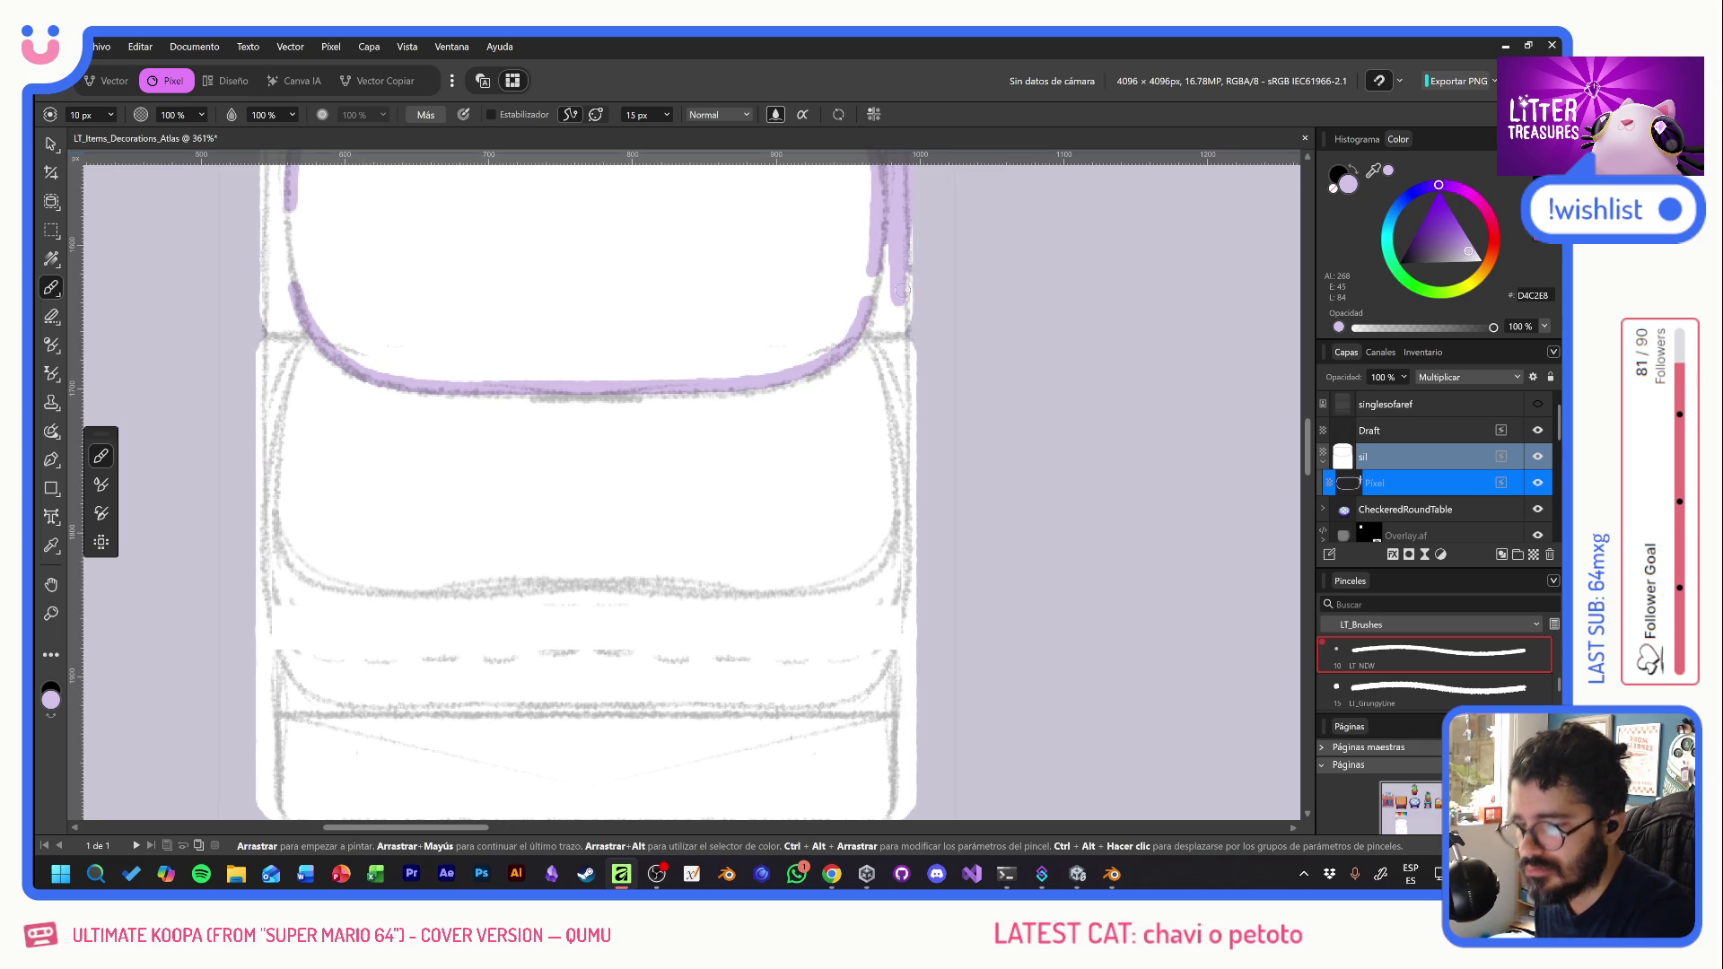
{"action": "left_click_drag", "start_coordinate": [871, 343], "coordinate": [913, 463]}
{"action": "left_click_drag", "start_coordinate": [911, 563], "coordinate": [888, 662]}
{"action": "mouse_move", "coordinate": [902, 488]}
{"action": "left_mouse_down"}
{"action": "mouse_move", "coordinate": [884, 570]}
{"action": "mouse_move", "coordinate": [830, 600]}
{"action": "mouse_move", "coordinate": [713, 608]}
{"action": "mouse_move", "coordinate": [594, 595]}
{"action": "mouse_move", "coordinate": [372, 610]}
{"action": "mouse_move", "coordinate": [294, 581]}
{"action": "mouse_move", "coordinate": [260, 519]}
{"action": "left_mouse_up"}
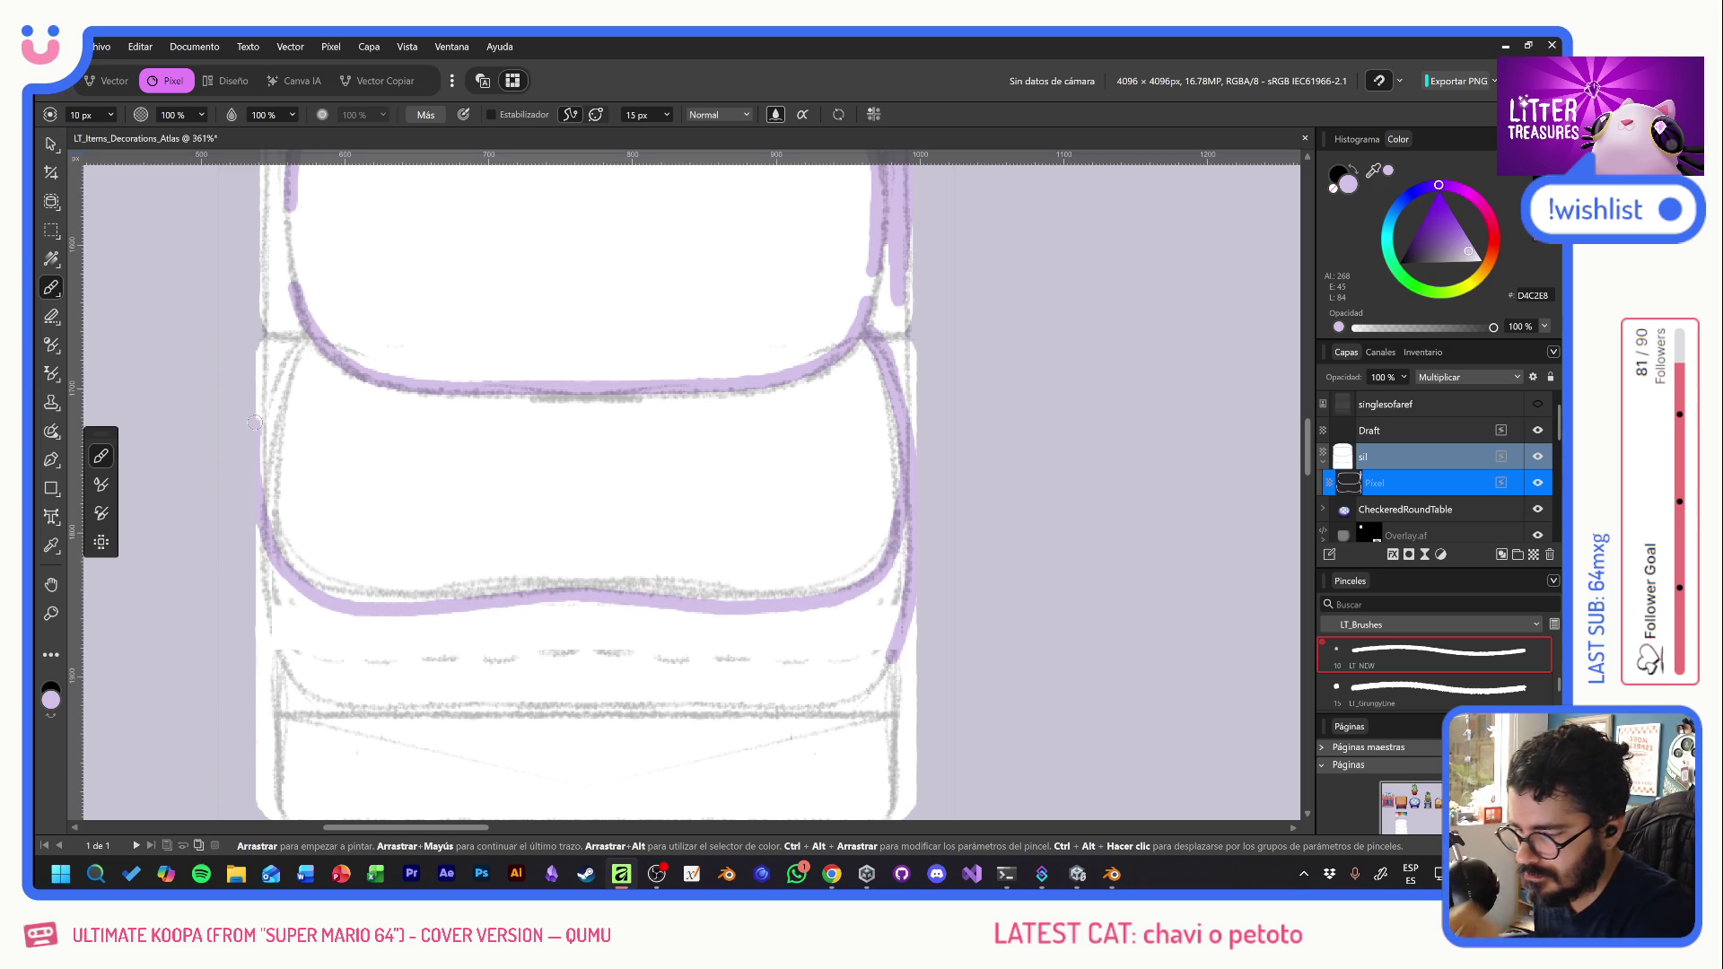
- Paint lavender down the sofa's left outer edge and around the left cushion corner
{"action": "left_click_drag", "start_coordinate": [647, 661], "coordinate": [636, 537]}
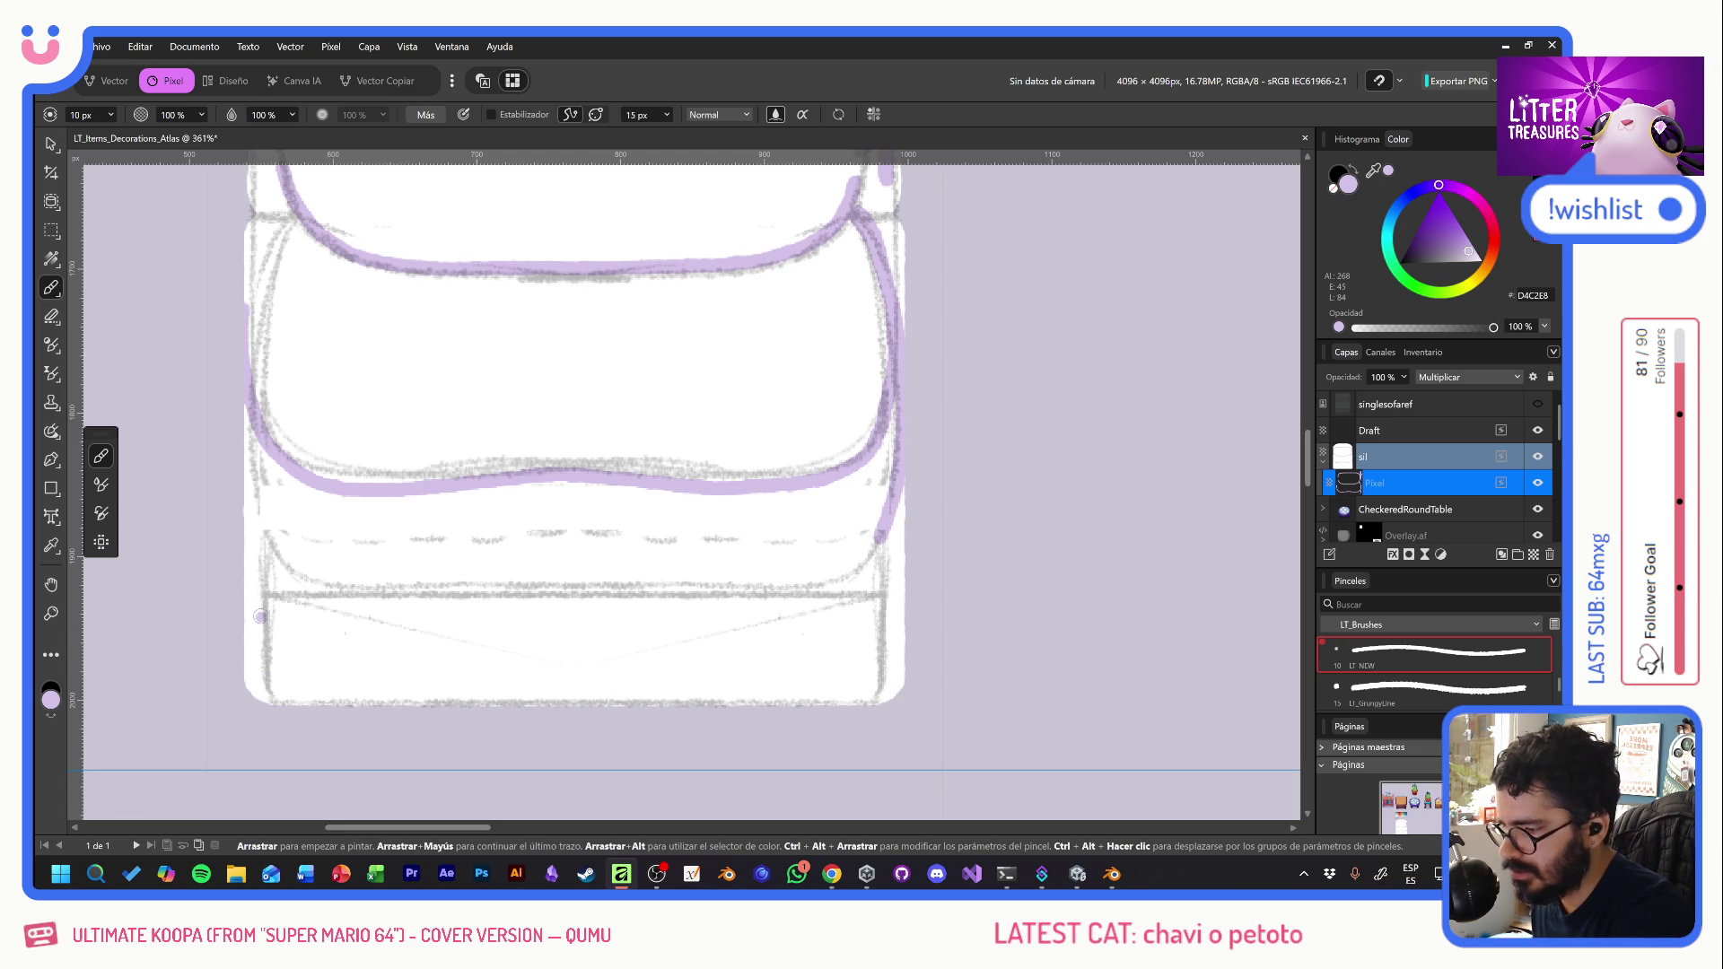
{"action": "mouse_move", "coordinate": [292, 209]}
{"action": "left_mouse_down"}
{"action": "mouse_move", "coordinate": [262, 296]}
{"action": "mouse_move", "coordinate": [255, 453]}
{"action": "left_mouse_up"}
{"action": "left_click", "coordinate": [306, 533]}
{"action": "left_click_drag", "start_coordinate": [435, 544], "coordinate": [518, 706]}
{"action": "mouse_move", "coordinate": [352, 420]}
{"action": "left_mouse_down"}
{"action": "mouse_move", "coordinate": [360, 368]}
{"action": "mouse_move", "coordinate": [337, 337]}
{"action": "left_mouse_up"}
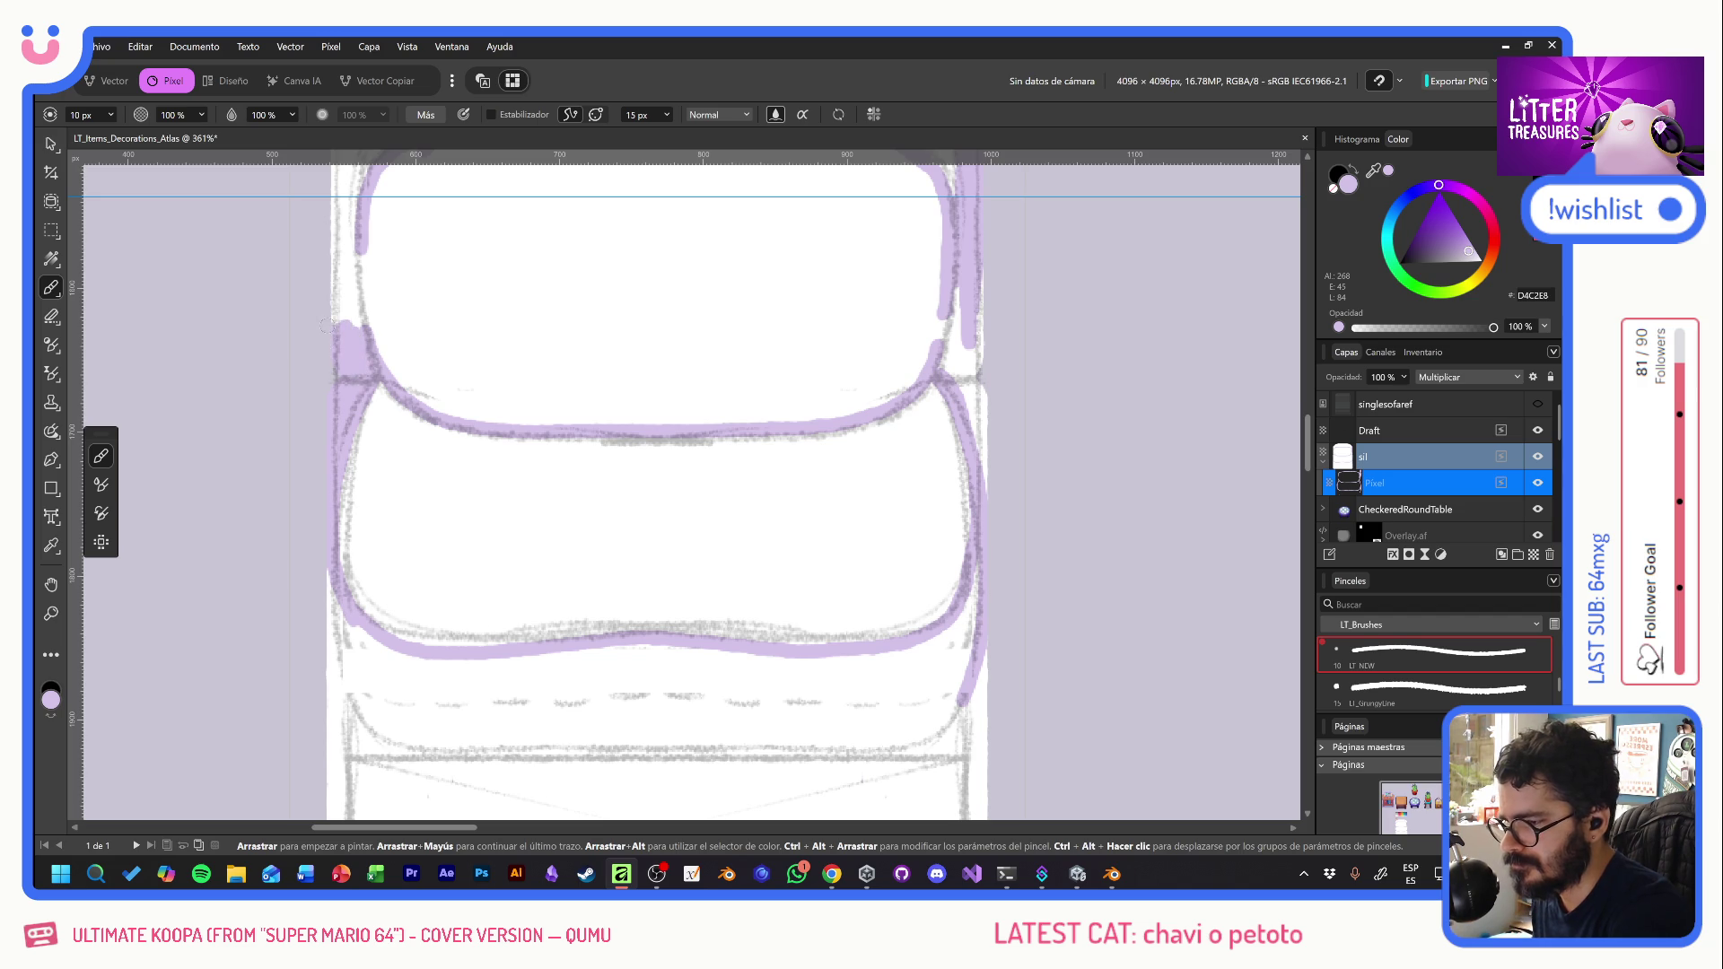
{"action": "left_click_drag", "start_coordinate": [511, 511], "coordinate": [476, 736]}
{"action": "mouse_move", "coordinate": [310, 529]}
{"action": "left_mouse_down"}
{"action": "mouse_move", "coordinate": [303, 475]}
{"action": "mouse_move", "coordinate": [299, 519]}
{"action": "left_mouse_up"}
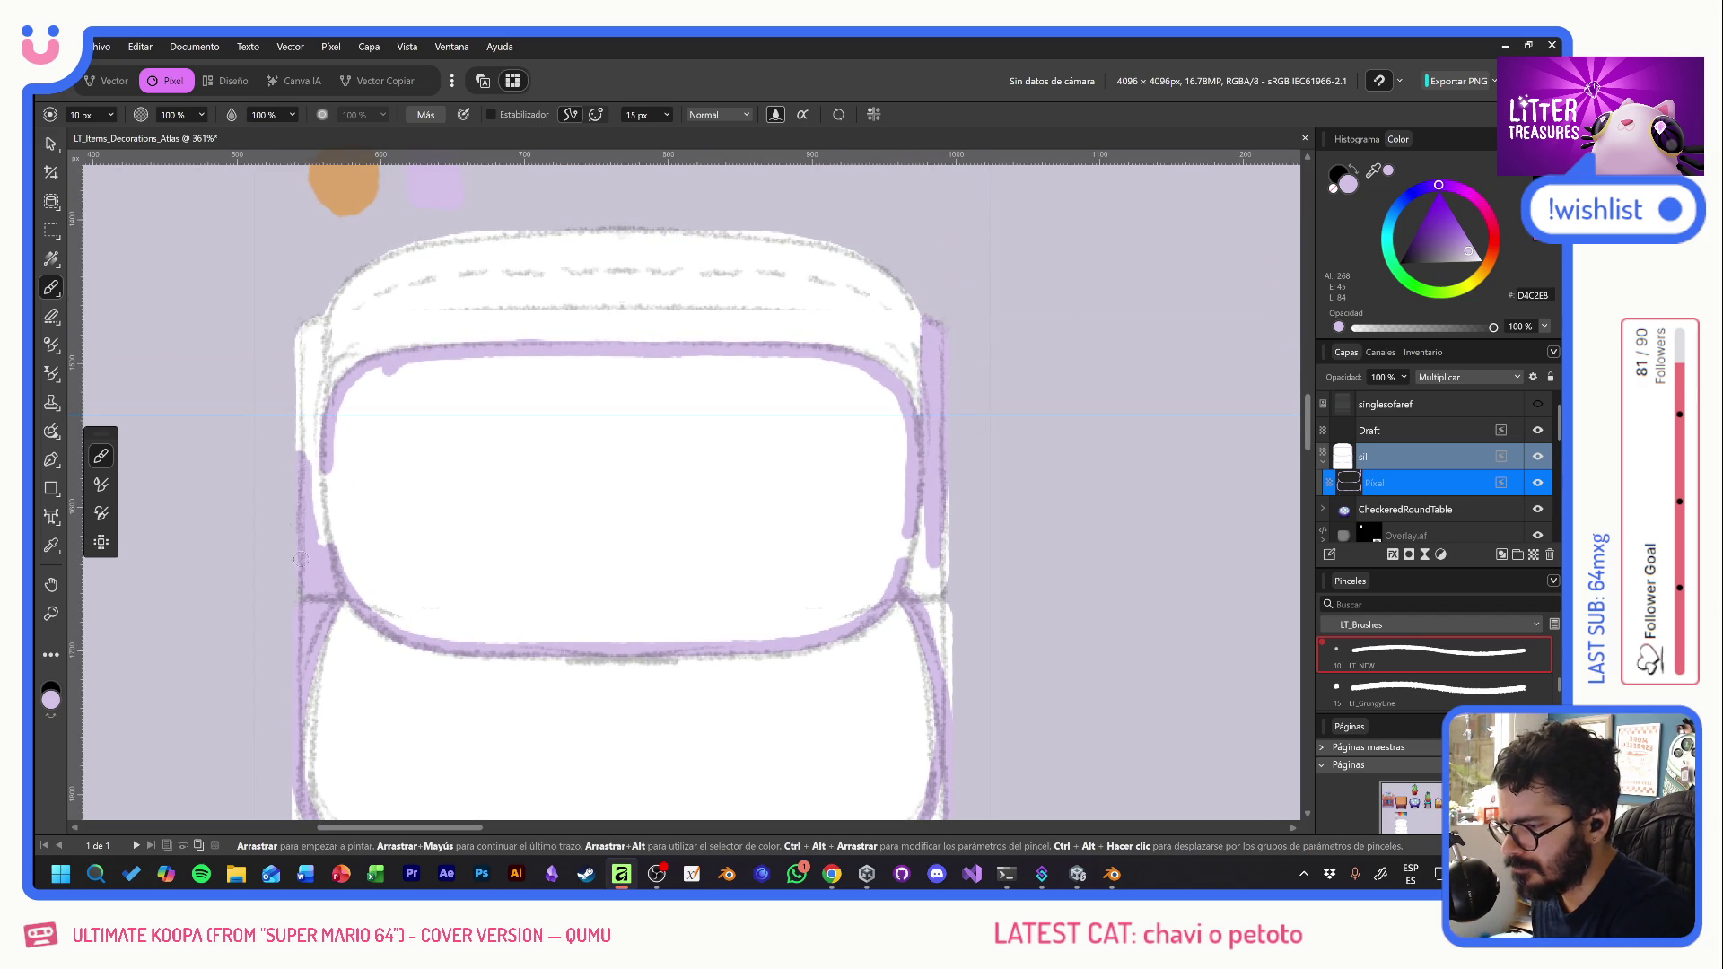
{"action": "left_click_drag", "start_coordinate": [316, 324], "coordinate": [318, 403]}
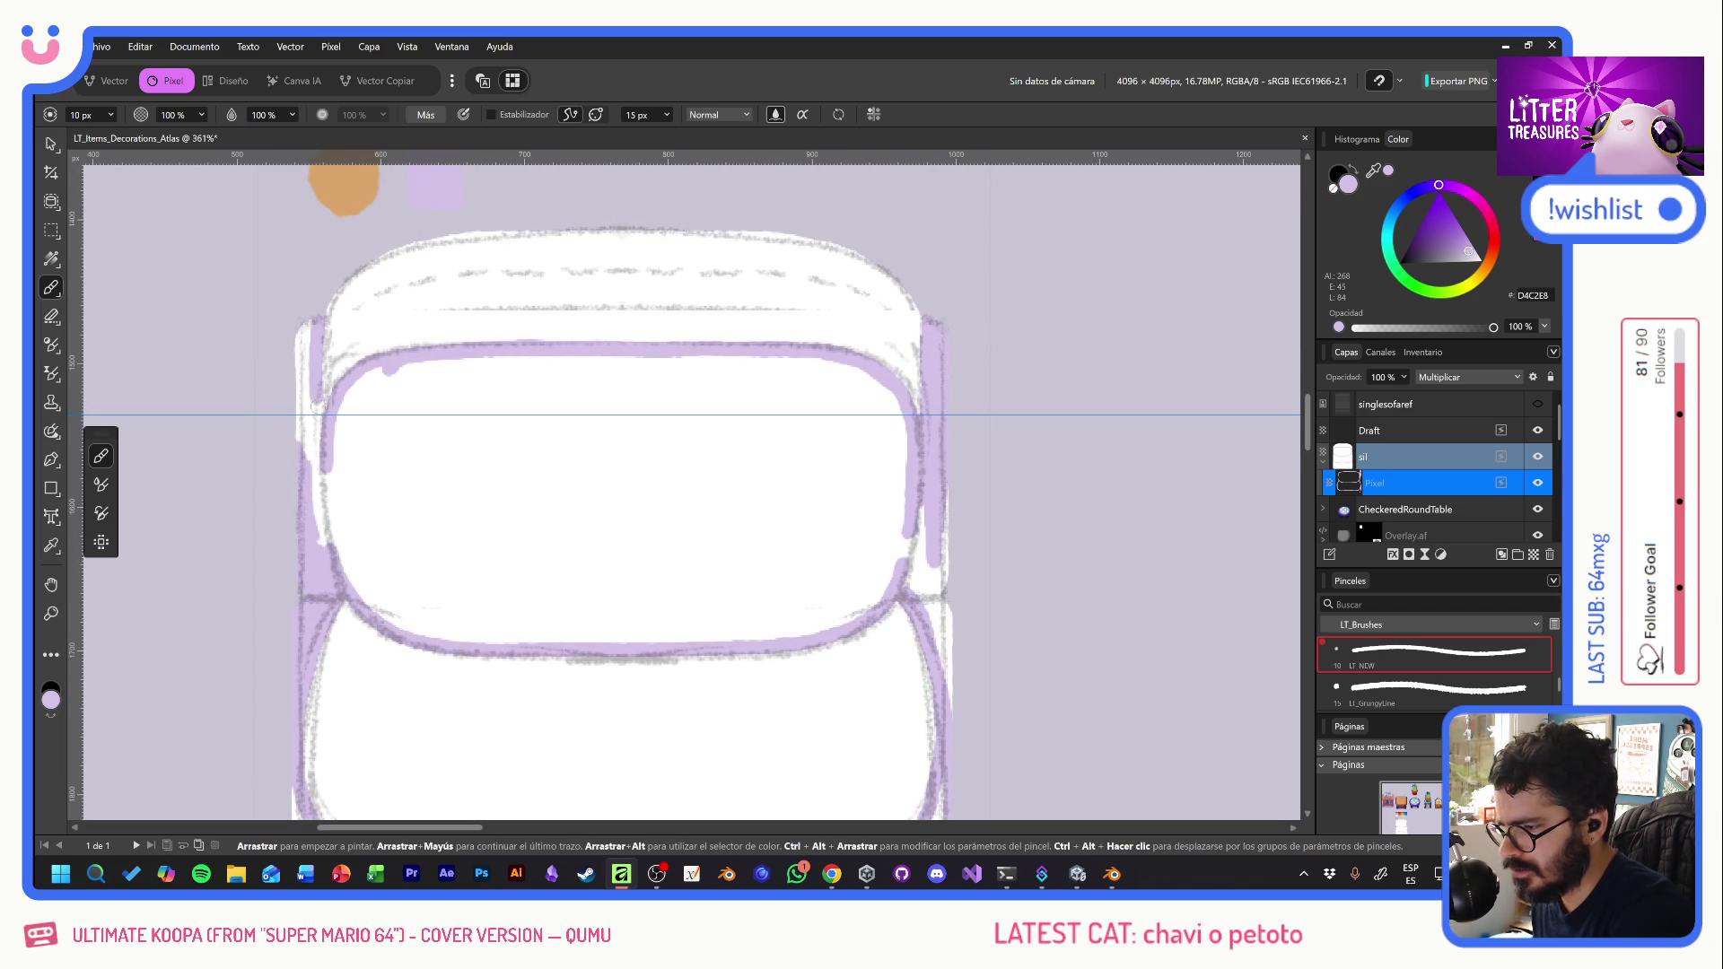
{"action": "key", "text": "ctrl+z"}
{"action": "left_click_drag", "start_coordinate": [318, 310], "coordinate": [326, 486]}
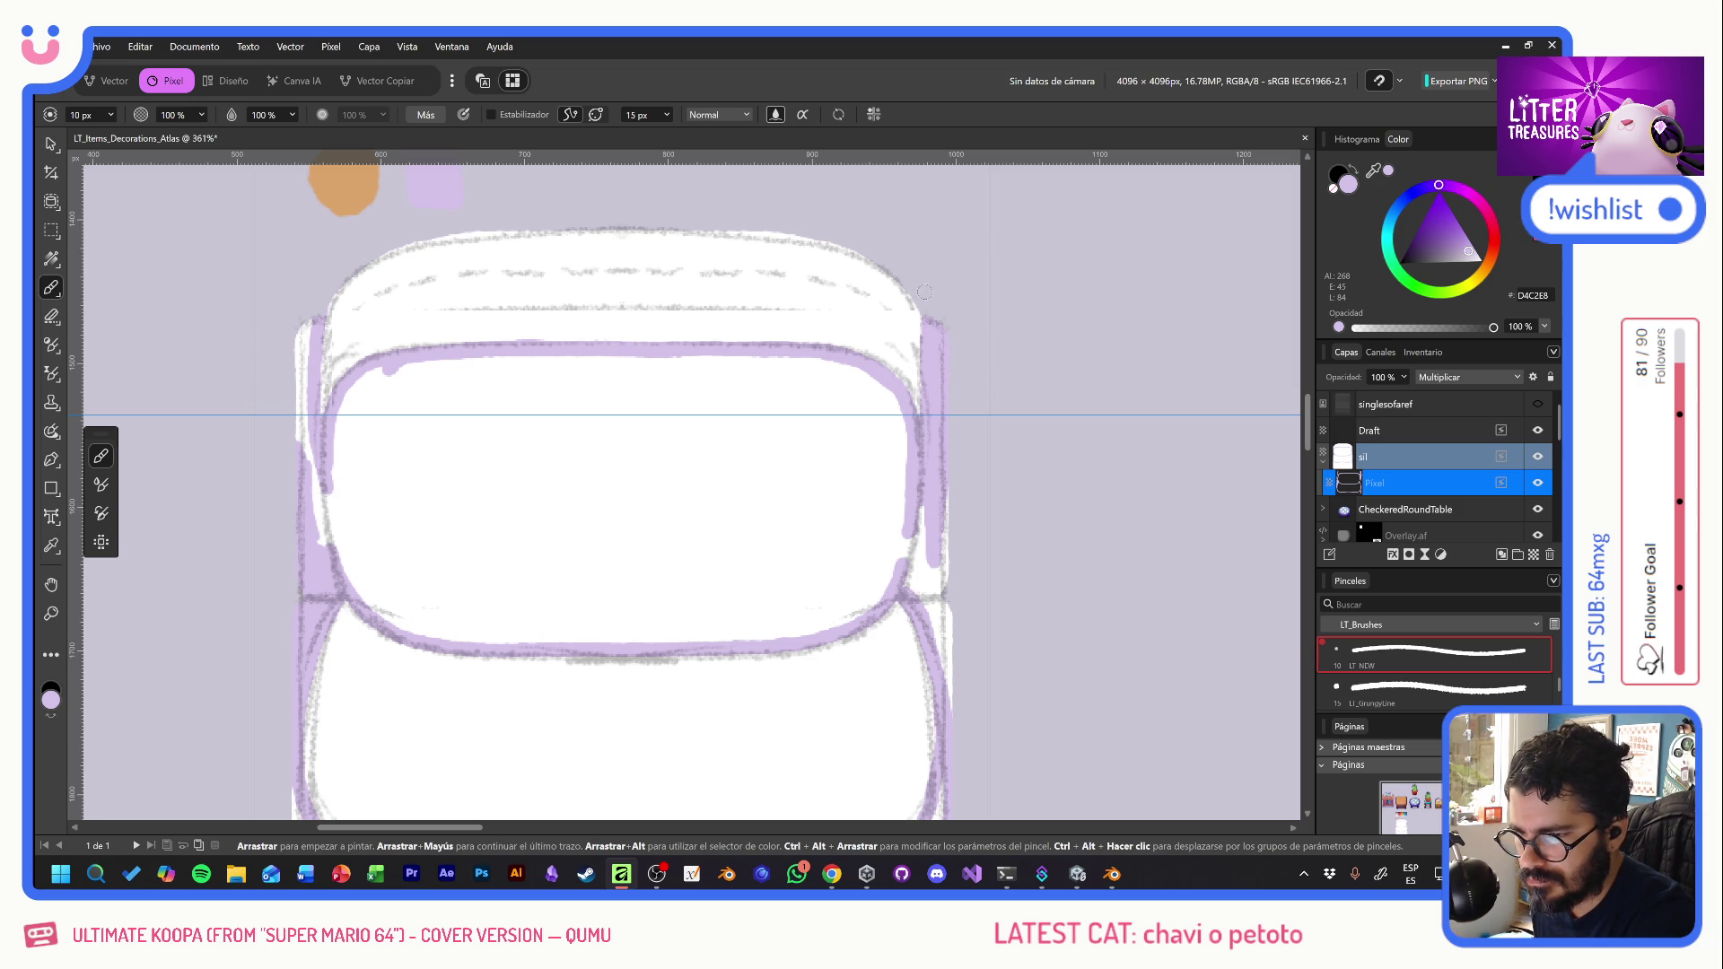
{"action": "left_click_drag", "start_coordinate": [297, 341], "coordinate": [313, 319]}
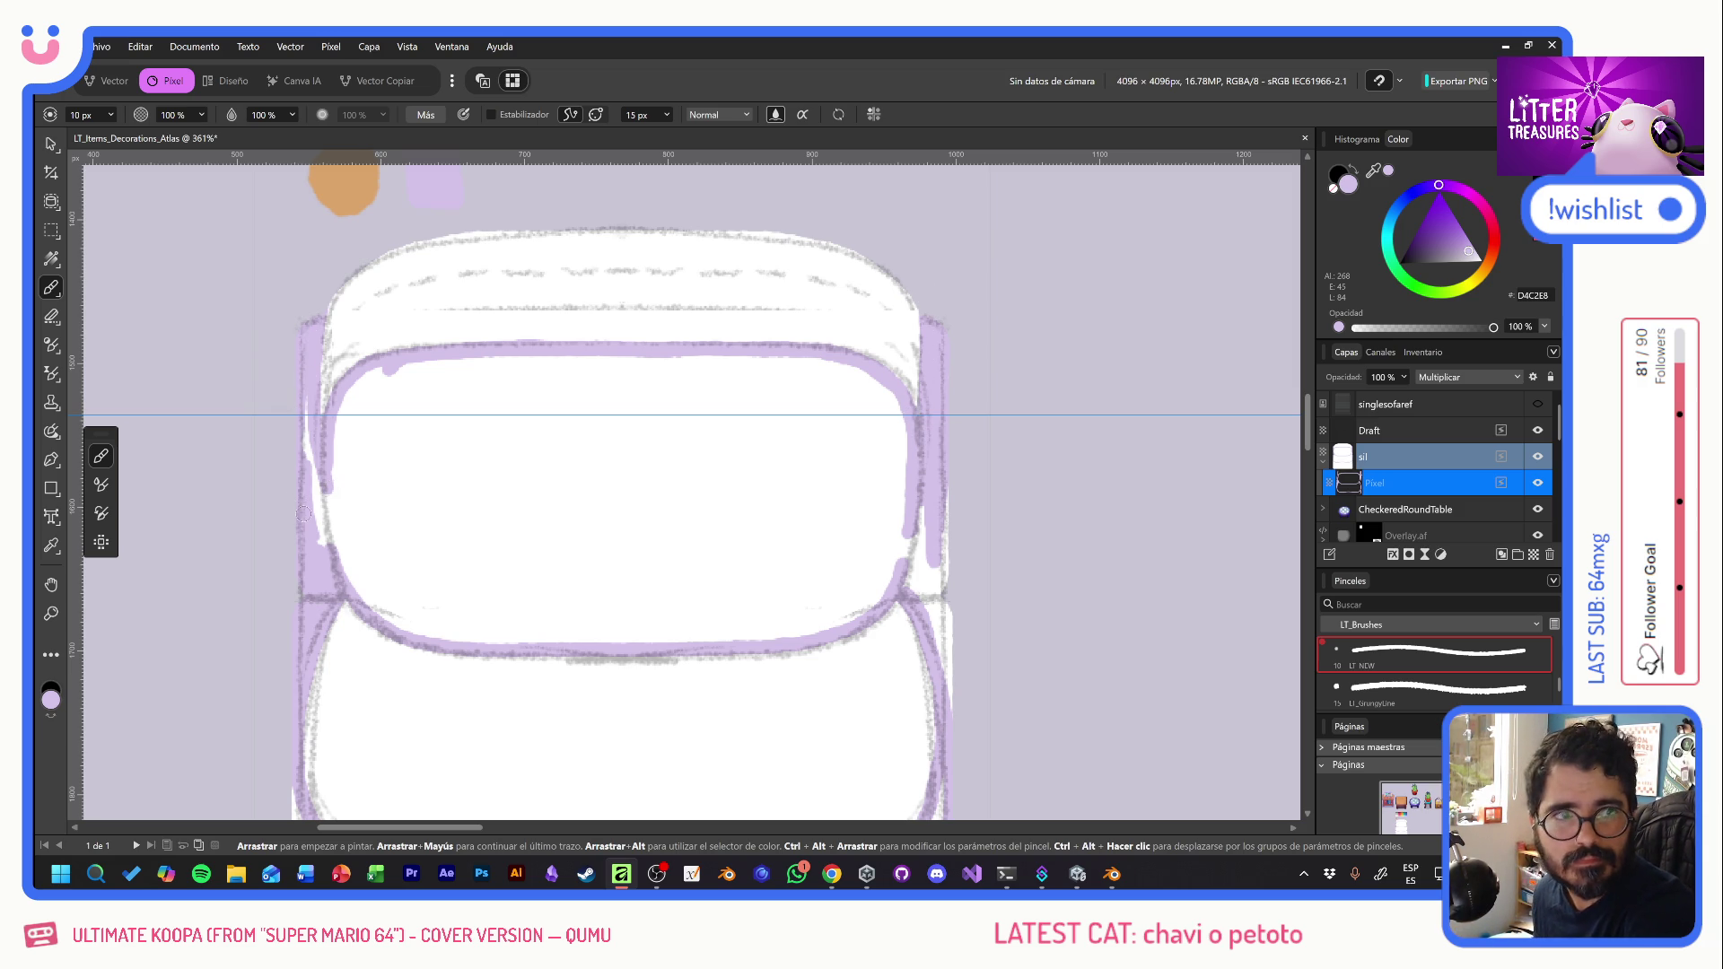
{"action": "mouse_move", "coordinate": [292, 429]}
{"action": "left_mouse_down"}
{"action": "mouse_move", "coordinate": [316, 541]}
{"action": "mouse_move", "coordinate": [332, 444]}
{"action": "mouse_move", "coordinate": [350, 503]}
{"action": "mouse_move", "coordinate": [406, 502]}
{"action": "mouse_move", "coordinate": [410, 519]}
{"action": "left_mouse_up"}
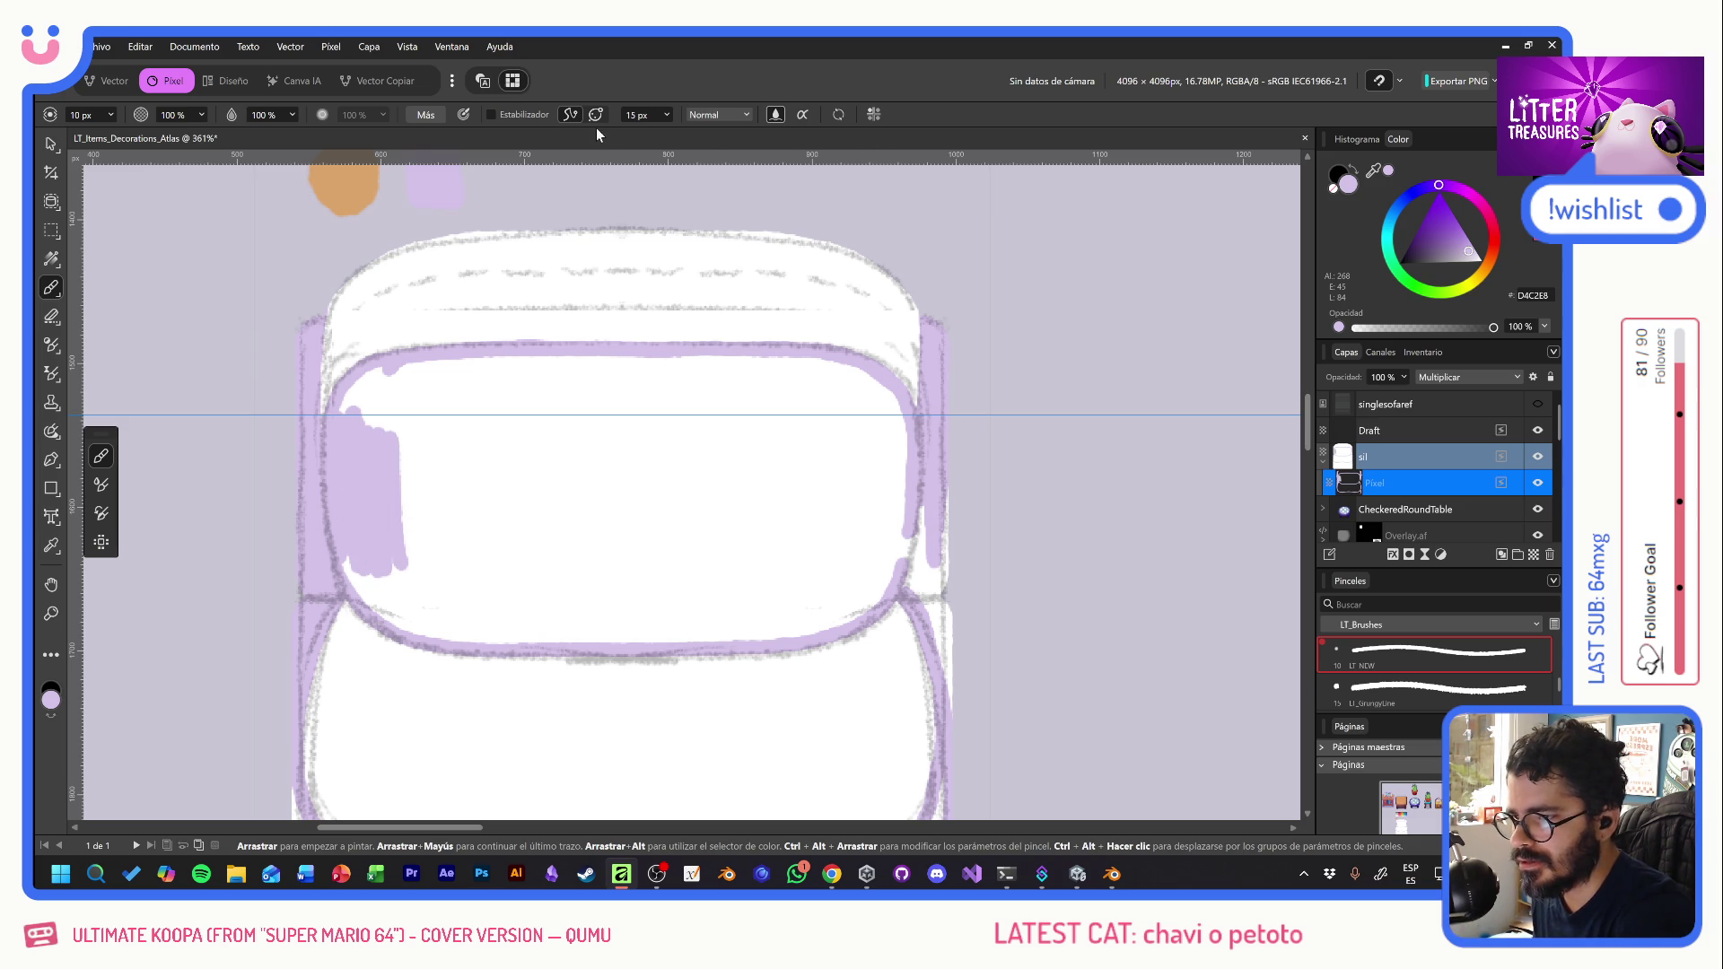
- Turn on vertical symmetry and fill the back cushion interior with mirrored lavender
{"action": "left_click", "coordinate": [874, 114]}
{"action": "left_click", "coordinate": [937, 138]}
{"action": "left_click_drag", "start_coordinate": [845, 442], "coordinate": [841, 523]}
{"action": "mouse_move", "coordinate": [406, 474]}
{"action": "left_mouse_down"}
{"action": "mouse_move", "coordinate": [403, 508]}
{"action": "mouse_move", "coordinate": [458, 520]}
{"action": "mouse_move", "coordinate": [518, 503]}
{"action": "mouse_move", "coordinate": [620, 568]}
{"action": "left_mouse_up"}
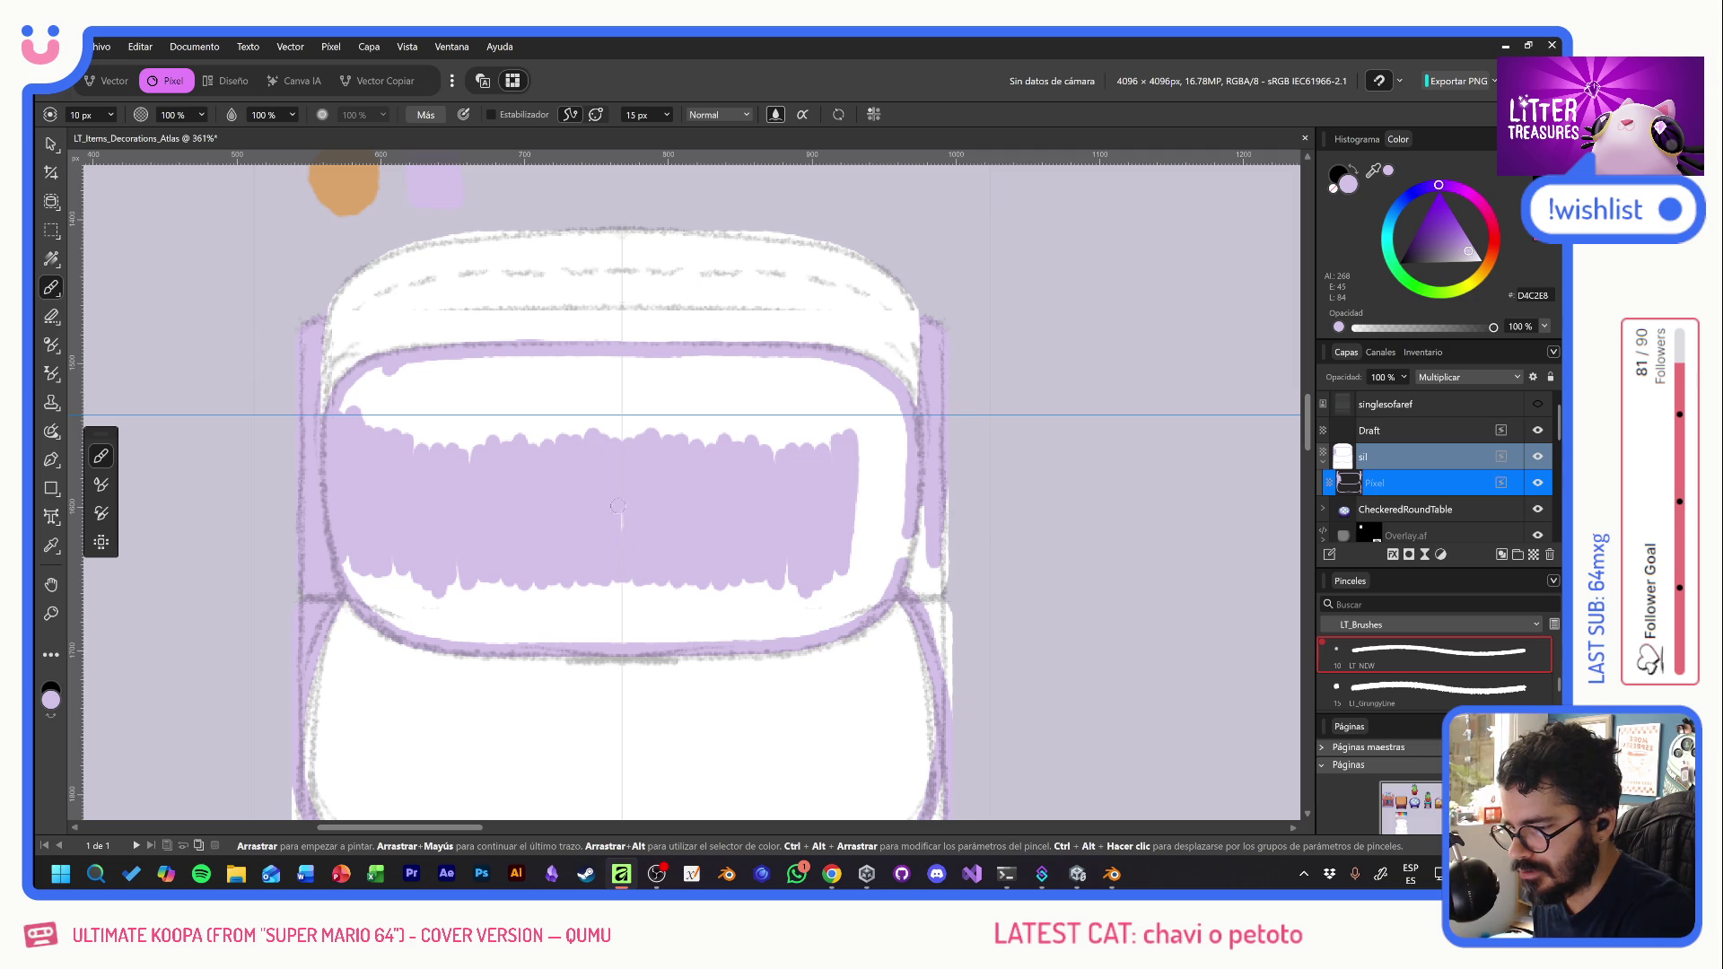
{"action": "mouse_move", "coordinate": [627, 431]}
{"action": "left_mouse_down"}
{"action": "mouse_move", "coordinate": [622, 384]}
{"action": "mouse_move", "coordinate": [561, 376]}
{"action": "mouse_move", "coordinate": [502, 413]}
{"action": "mouse_move", "coordinate": [436, 413]}
{"action": "mouse_move", "coordinate": [409, 467]}
{"action": "mouse_move", "coordinate": [388, 400]}
{"action": "mouse_move", "coordinate": [367, 386]}
{"action": "mouse_move", "coordinate": [356, 408]}
{"action": "mouse_move", "coordinate": [437, 369]}
{"action": "mouse_move", "coordinate": [598, 371]}
{"action": "left_mouse_up"}
{"action": "mouse_move", "coordinate": [350, 570]}
{"action": "left_mouse_down"}
{"action": "mouse_move", "coordinate": [341, 550]}
{"action": "mouse_move", "coordinate": [403, 617]}
{"action": "mouse_move", "coordinate": [431, 623]}
{"action": "mouse_move", "coordinate": [478, 606]}
{"action": "mouse_move", "coordinate": [529, 633]}
{"action": "mouse_move", "coordinate": [549, 577]}
{"action": "mouse_move", "coordinate": [588, 629]}
{"action": "mouse_move", "coordinate": [621, 612]}
{"action": "left_mouse_up"}
- Close the cushion's remaining white gaps and fill the lower body band with lavender
{"action": "left_click_drag", "start_coordinate": [805, 697], "coordinate": [786, 551]}
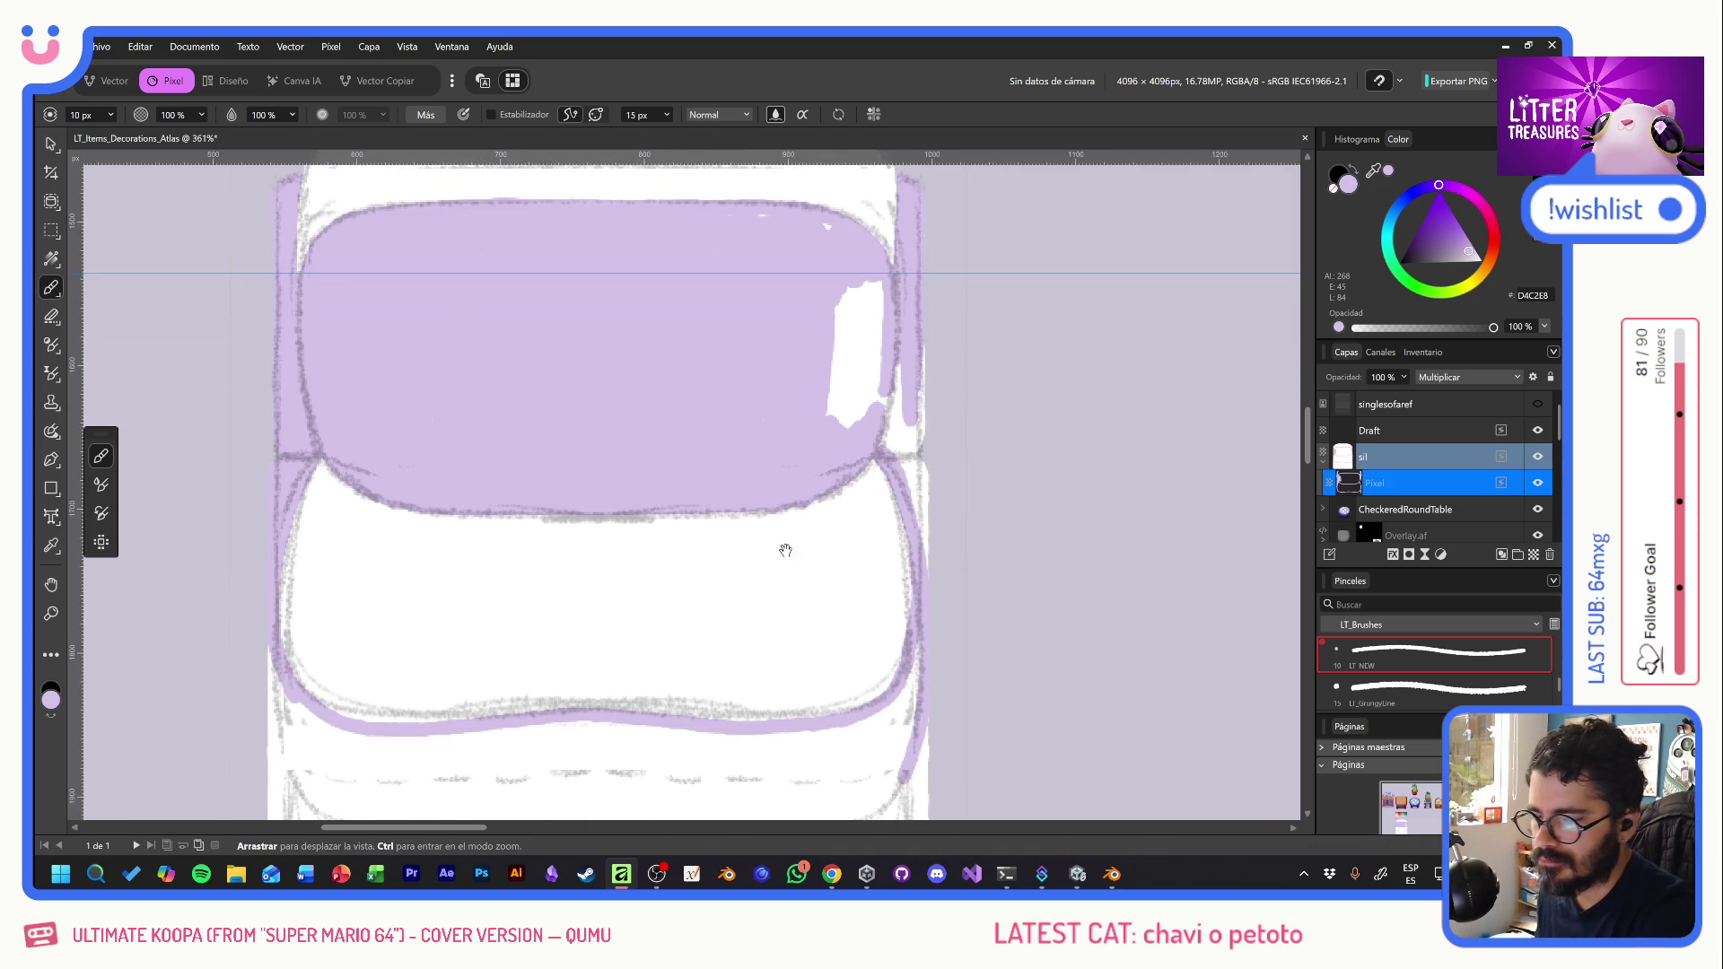
{"action": "mouse_move", "coordinate": [839, 363]}
{"action": "left_mouse_down"}
{"action": "mouse_move", "coordinate": [855, 285]}
{"action": "mouse_move", "coordinate": [877, 323]}
{"action": "mouse_move", "coordinate": [849, 422]}
{"action": "mouse_move", "coordinate": [839, 353]}
{"action": "left_mouse_up"}
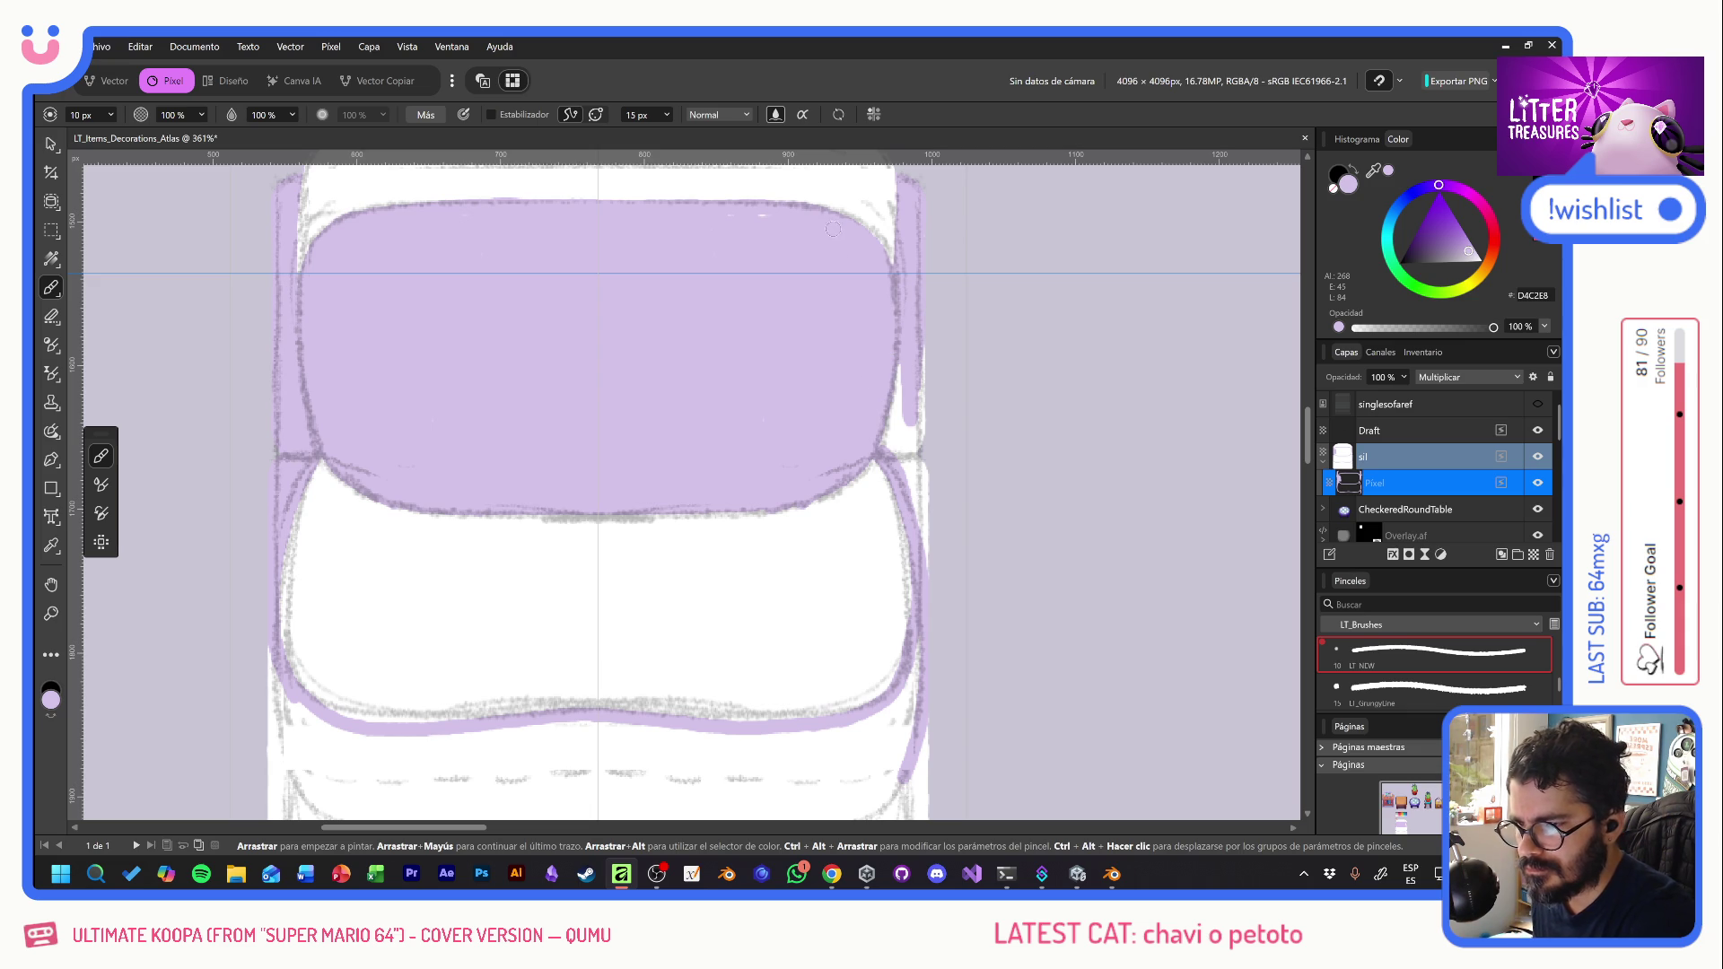
{"action": "mouse_move", "coordinate": [891, 411]}
{"action": "left_mouse_down"}
{"action": "mouse_move", "coordinate": [896, 439]}
{"action": "mouse_move", "coordinate": [924, 359]}
{"action": "left_mouse_up"}
{"action": "mouse_move", "coordinate": [929, 467]}
{"action": "left_mouse_down"}
{"action": "mouse_move", "coordinate": [925, 501]}
{"action": "mouse_move", "coordinate": [863, 552]}
{"action": "mouse_move", "coordinate": [888, 445]}
{"action": "mouse_move", "coordinate": [860, 681]}
{"action": "mouse_move", "coordinate": [895, 610]}
{"action": "mouse_move", "coordinate": [889, 709]}
{"action": "mouse_move", "coordinate": [862, 628]}
{"action": "mouse_move", "coordinate": [817, 717]}
{"action": "mouse_move", "coordinate": [790, 718]}
{"action": "mouse_move", "coordinate": [745, 664]}
{"action": "mouse_move", "coordinate": [641, 644]}
{"action": "mouse_move", "coordinate": [625, 664]}
{"action": "mouse_move", "coordinate": [570, 664]}
{"action": "mouse_move", "coordinate": [575, 615]}
{"action": "left_mouse_up"}
{"action": "scroll", "coordinate": [924, 502], "scroll_direction": "down", "scroll_amount": 5}
{"action": "left_click_drag", "start_coordinate": [709, 719], "coordinate": [832, 725]}
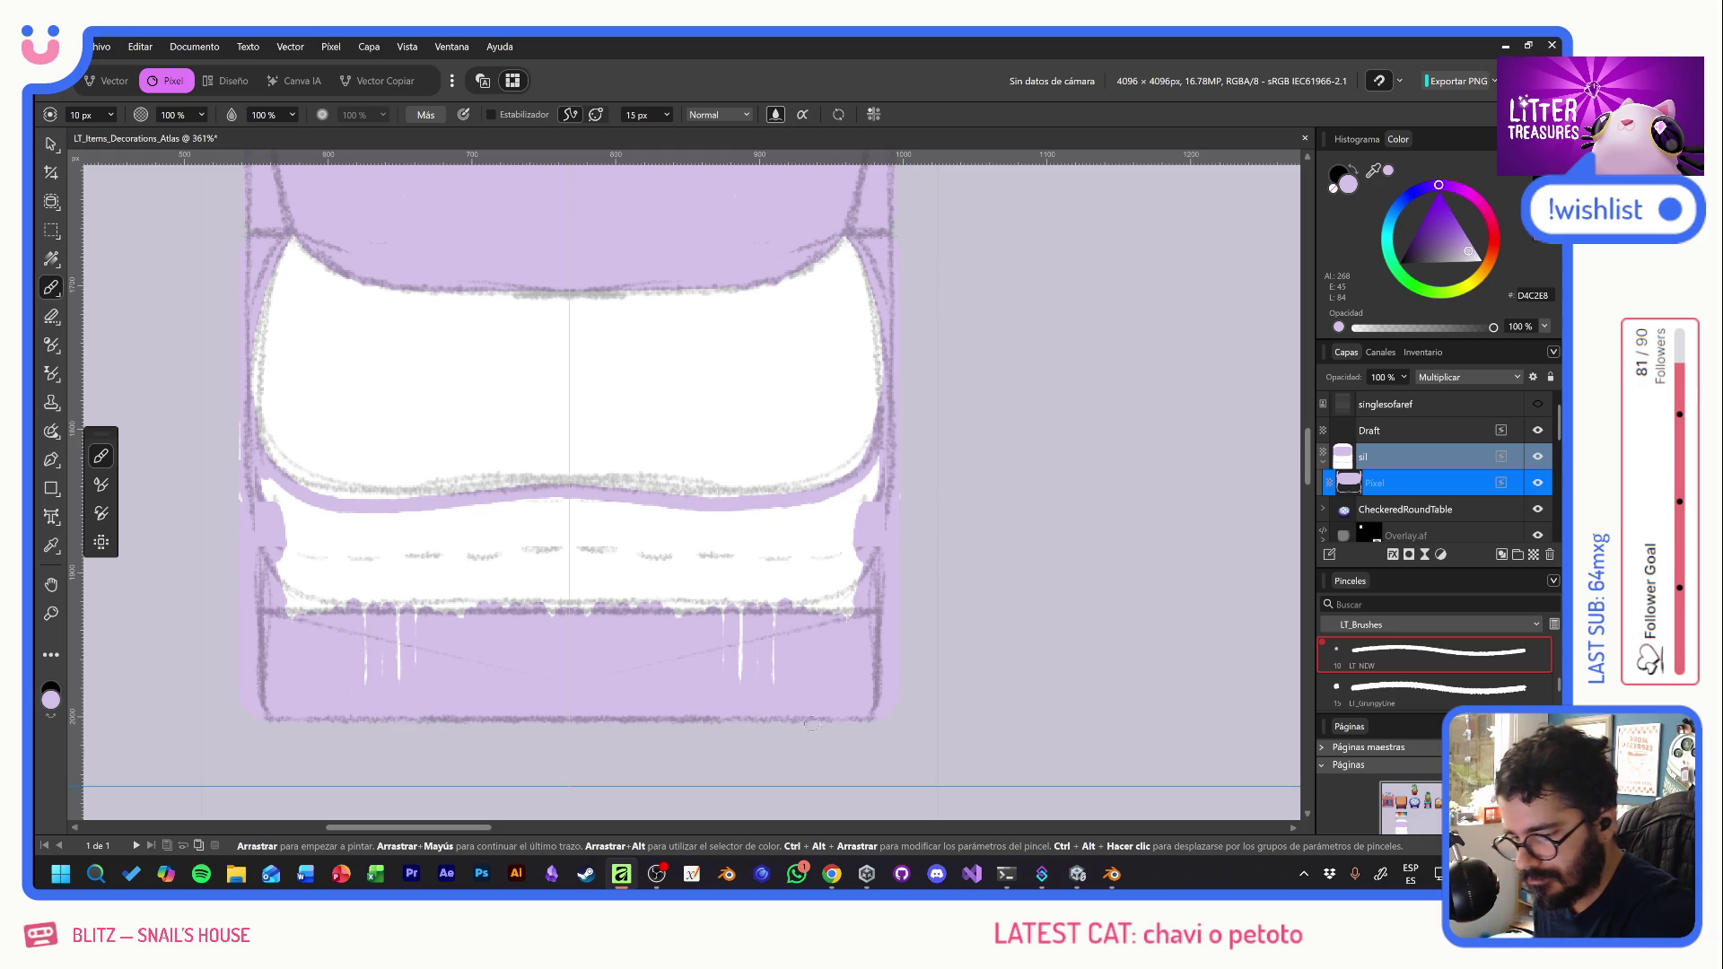
{"action": "mouse_move", "coordinate": [793, 600]}
{"action": "left_mouse_down"}
{"action": "mouse_move", "coordinate": [597, 582]}
{"action": "mouse_move", "coordinate": [572, 616]}
{"action": "left_mouse_up"}
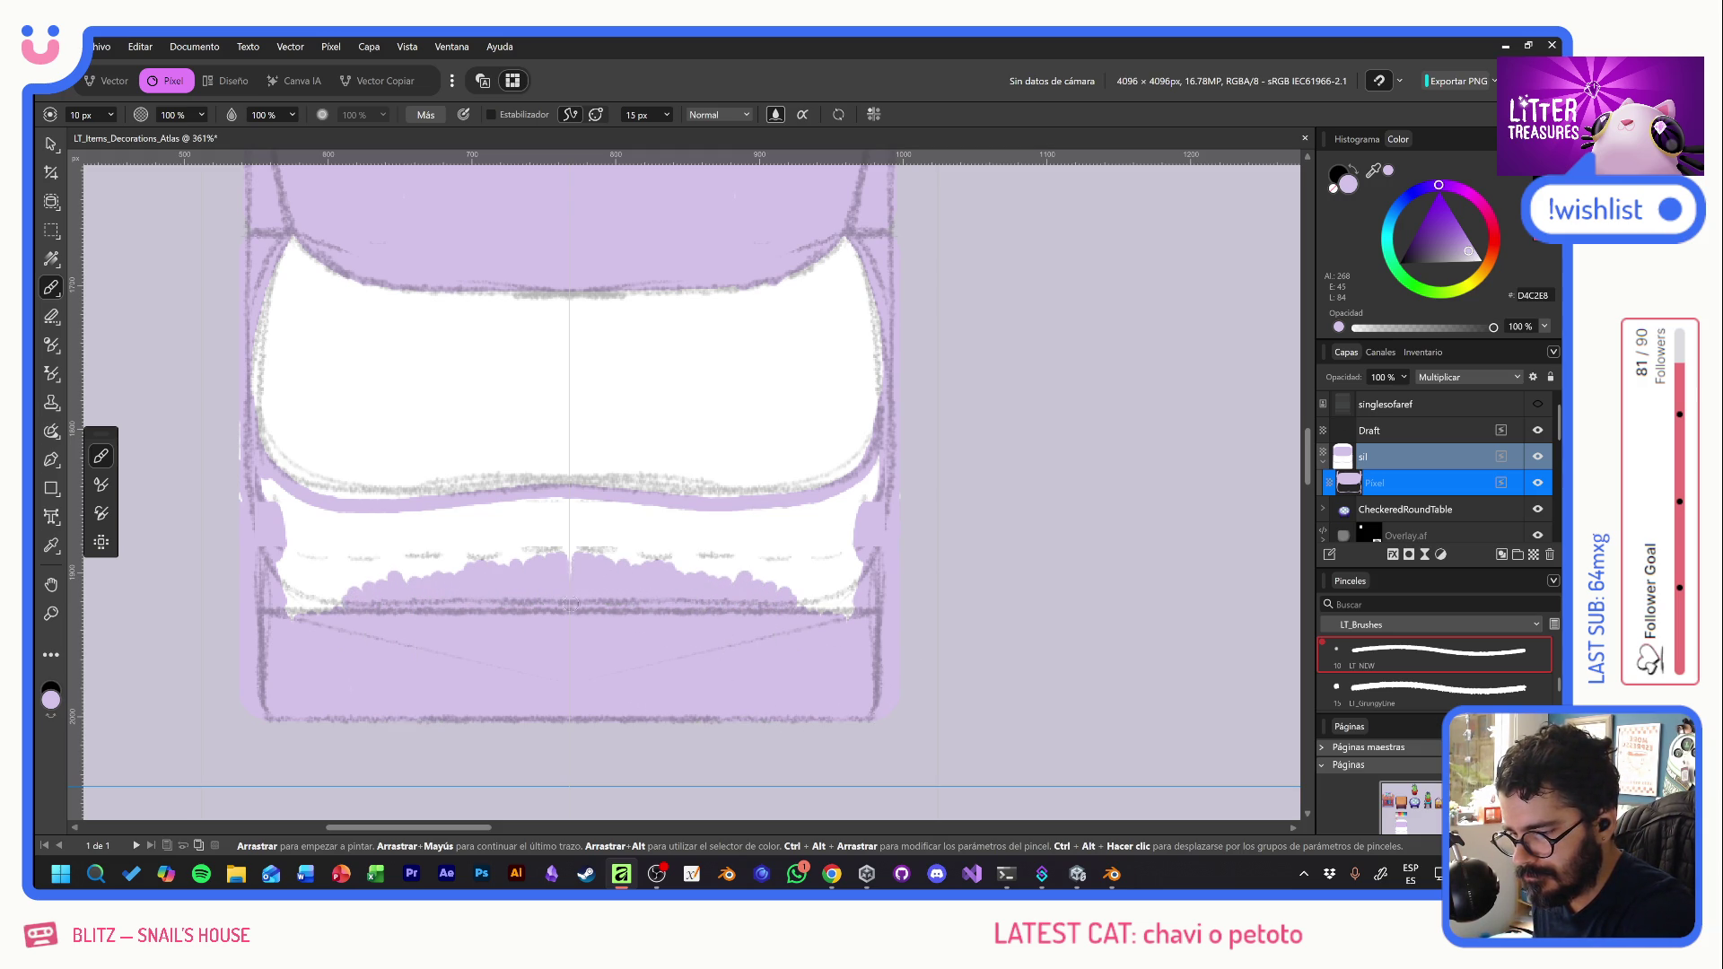
{"action": "mouse_move", "coordinate": [779, 561]}
{"action": "left_mouse_down"}
{"action": "mouse_move", "coordinate": [803, 599]}
{"action": "mouse_move", "coordinate": [826, 555]}
{"action": "mouse_move", "coordinate": [859, 620]}
{"action": "left_mouse_up"}
{"action": "mouse_move", "coordinate": [875, 459]}
{"action": "left_mouse_down"}
{"action": "mouse_move", "coordinate": [867, 522]}
{"action": "mouse_move", "coordinate": [699, 567]}
{"action": "mouse_move", "coordinate": [648, 549]}
{"action": "mouse_move", "coordinate": [586, 562]}
{"action": "mouse_move", "coordinate": [569, 527]}
{"action": "mouse_move", "coordinate": [579, 502]}
{"action": "mouse_move", "coordinate": [688, 539]}
{"action": "mouse_move", "coordinate": [758, 522]}
{"action": "left_mouse_up"}
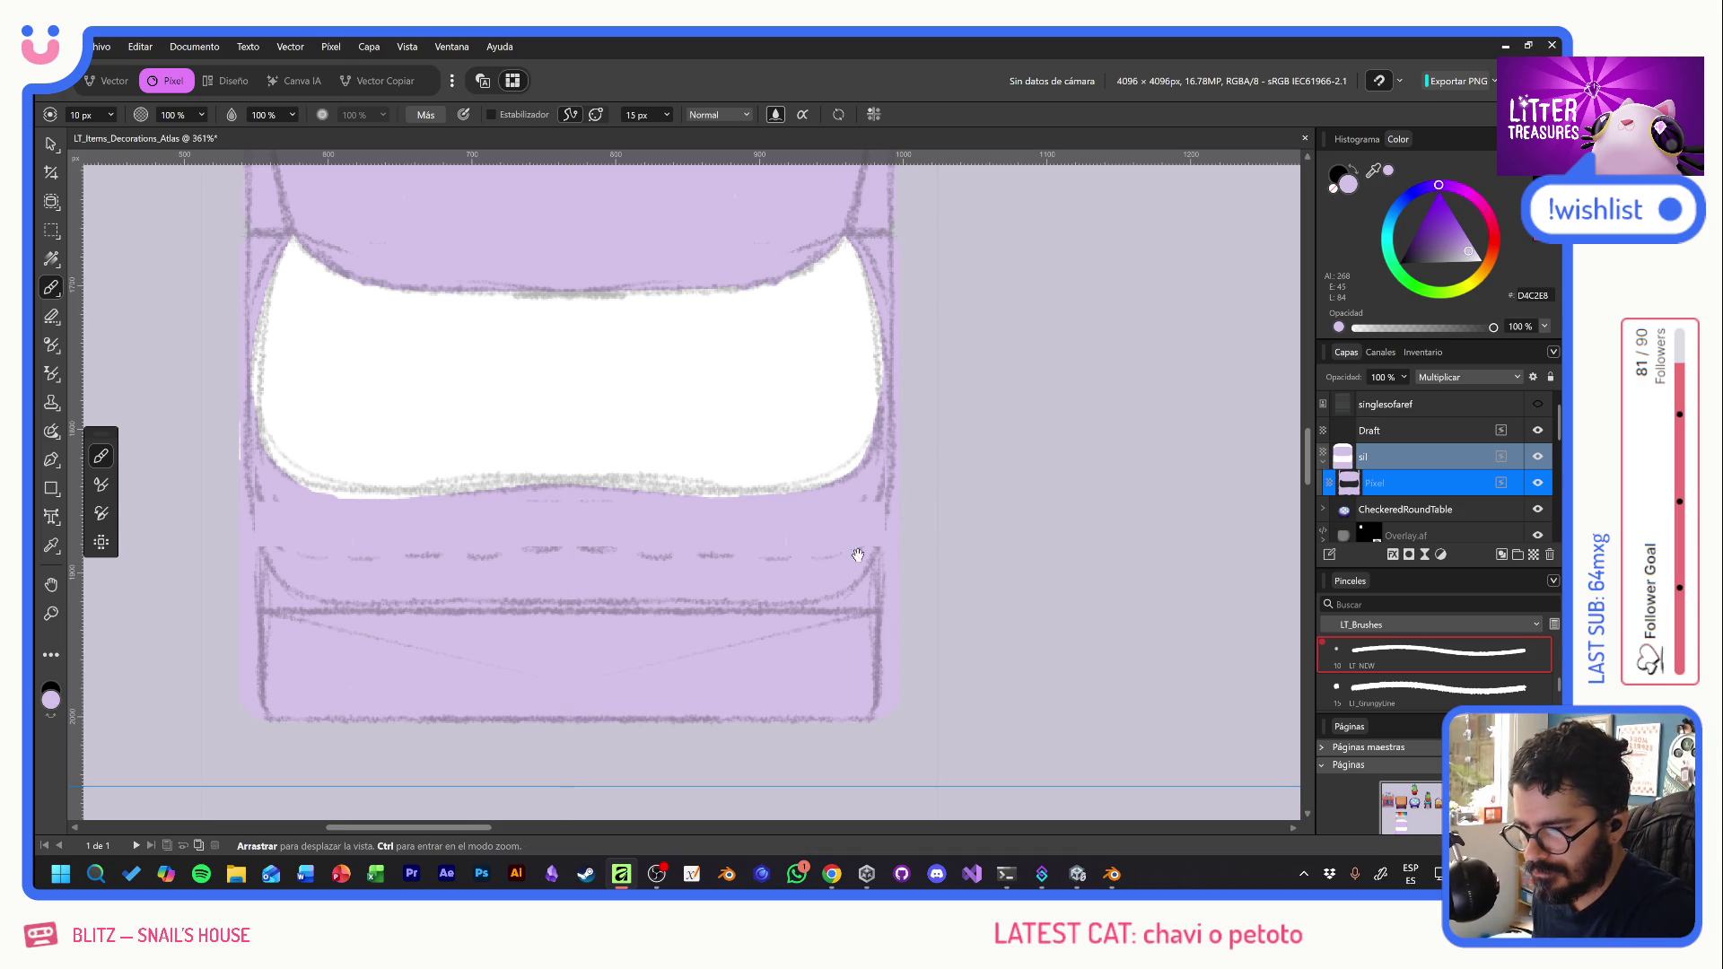
{"action": "scroll", "coordinate": [834, 709], "scroll_direction": "up", "scroll_amount": 4}
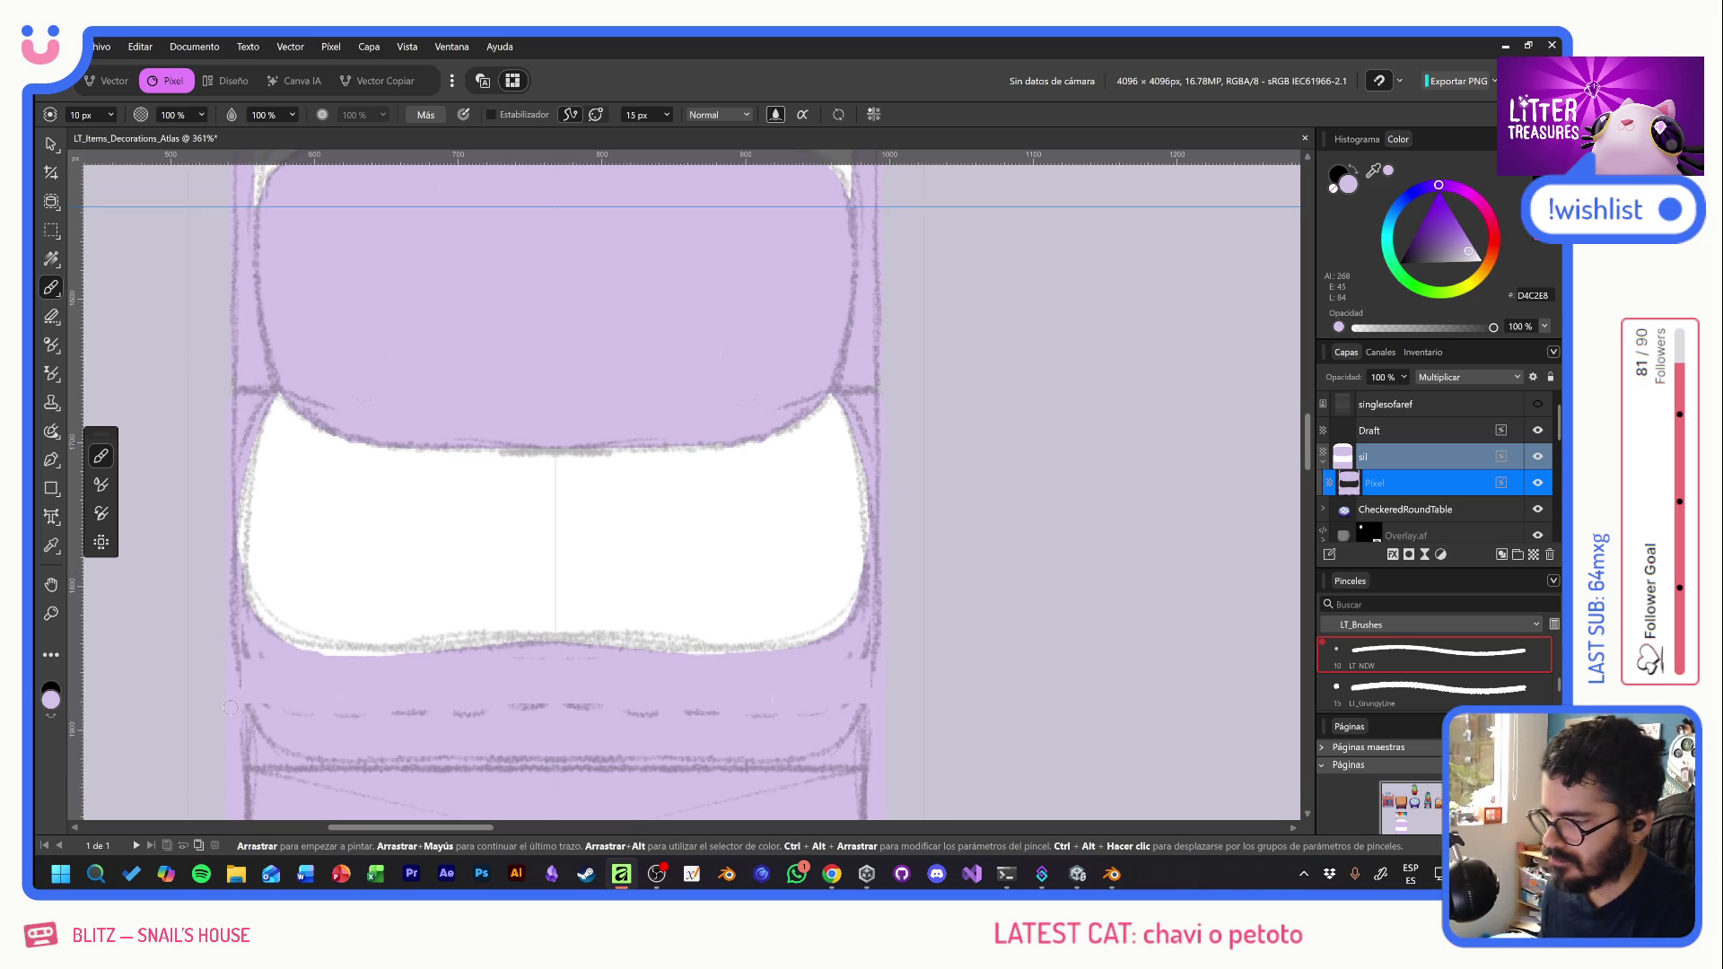
{"action": "scroll", "coordinate": [557, 549], "scroll_direction": "up", "scroll_amount": 5}
- Add a pixel layer set to Multiplicar and check the Blender sofa model for reference
{"action": "mouse_move", "coordinate": [671, 615]}
{"action": "left_mouse_down"}
{"action": "mouse_move", "coordinate": [677, 469]}
{"action": "mouse_move", "coordinate": [654, 542]}
{"action": "left_mouse_up"}
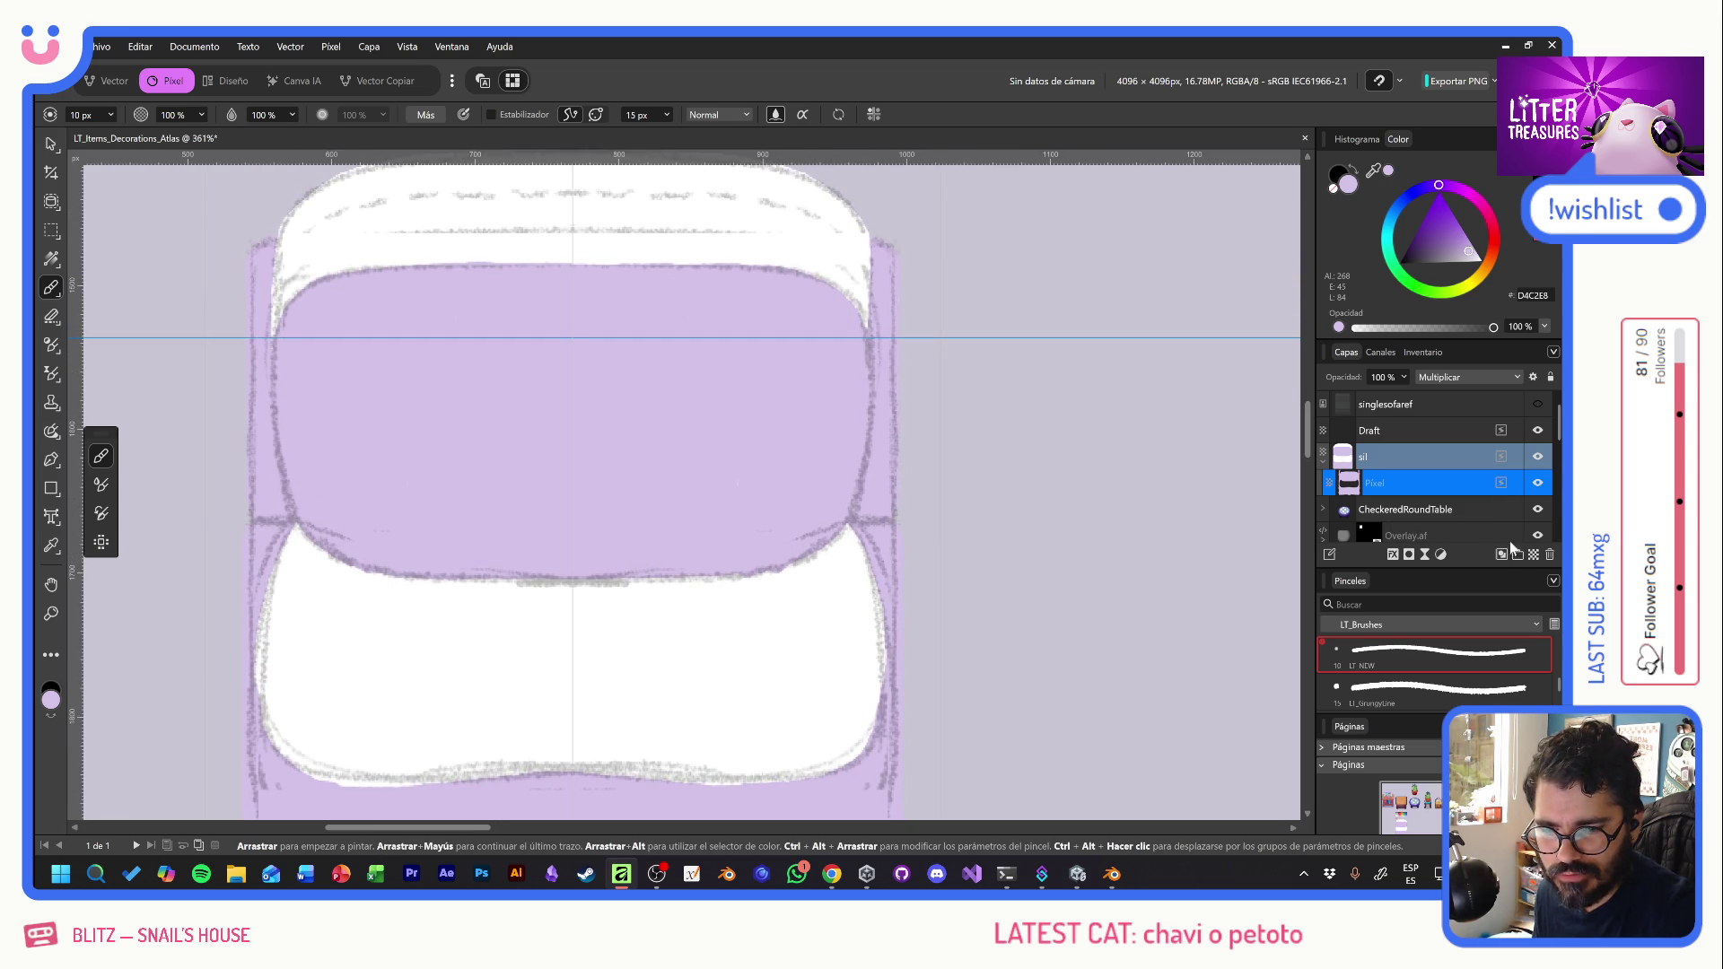
{"action": "left_click", "coordinate": [1532, 556]}
{"action": "left_click", "coordinate": [1434, 378]}
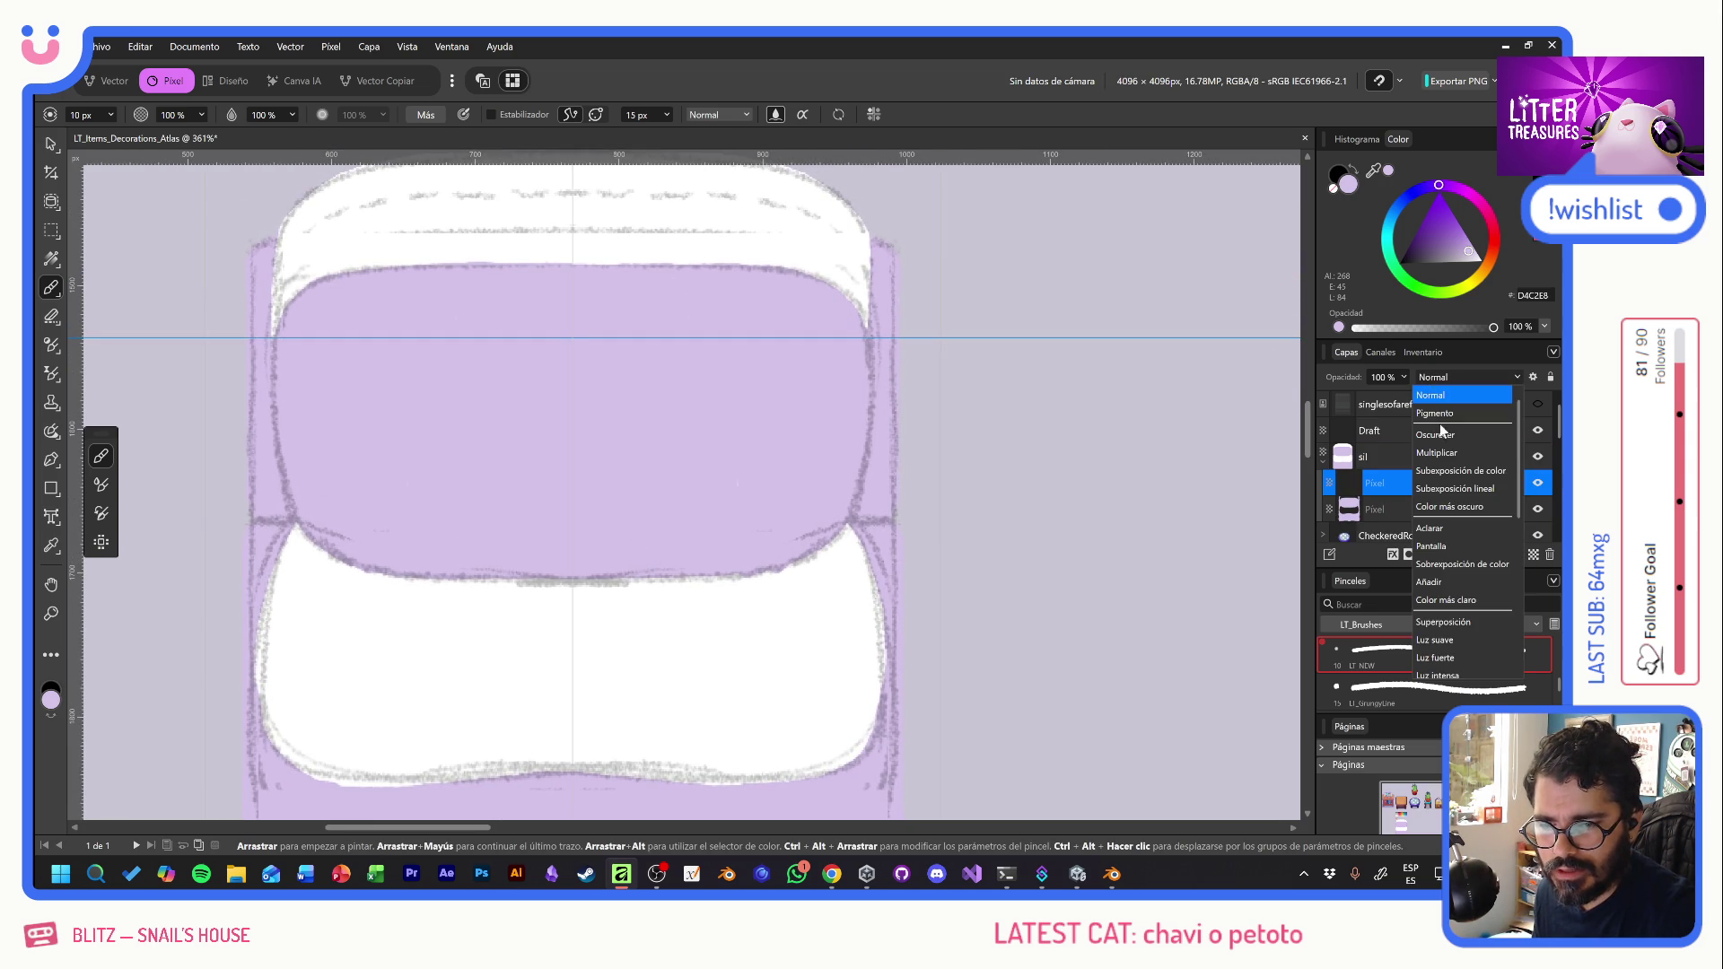
{"action": "left_click", "coordinate": [1441, 454]}
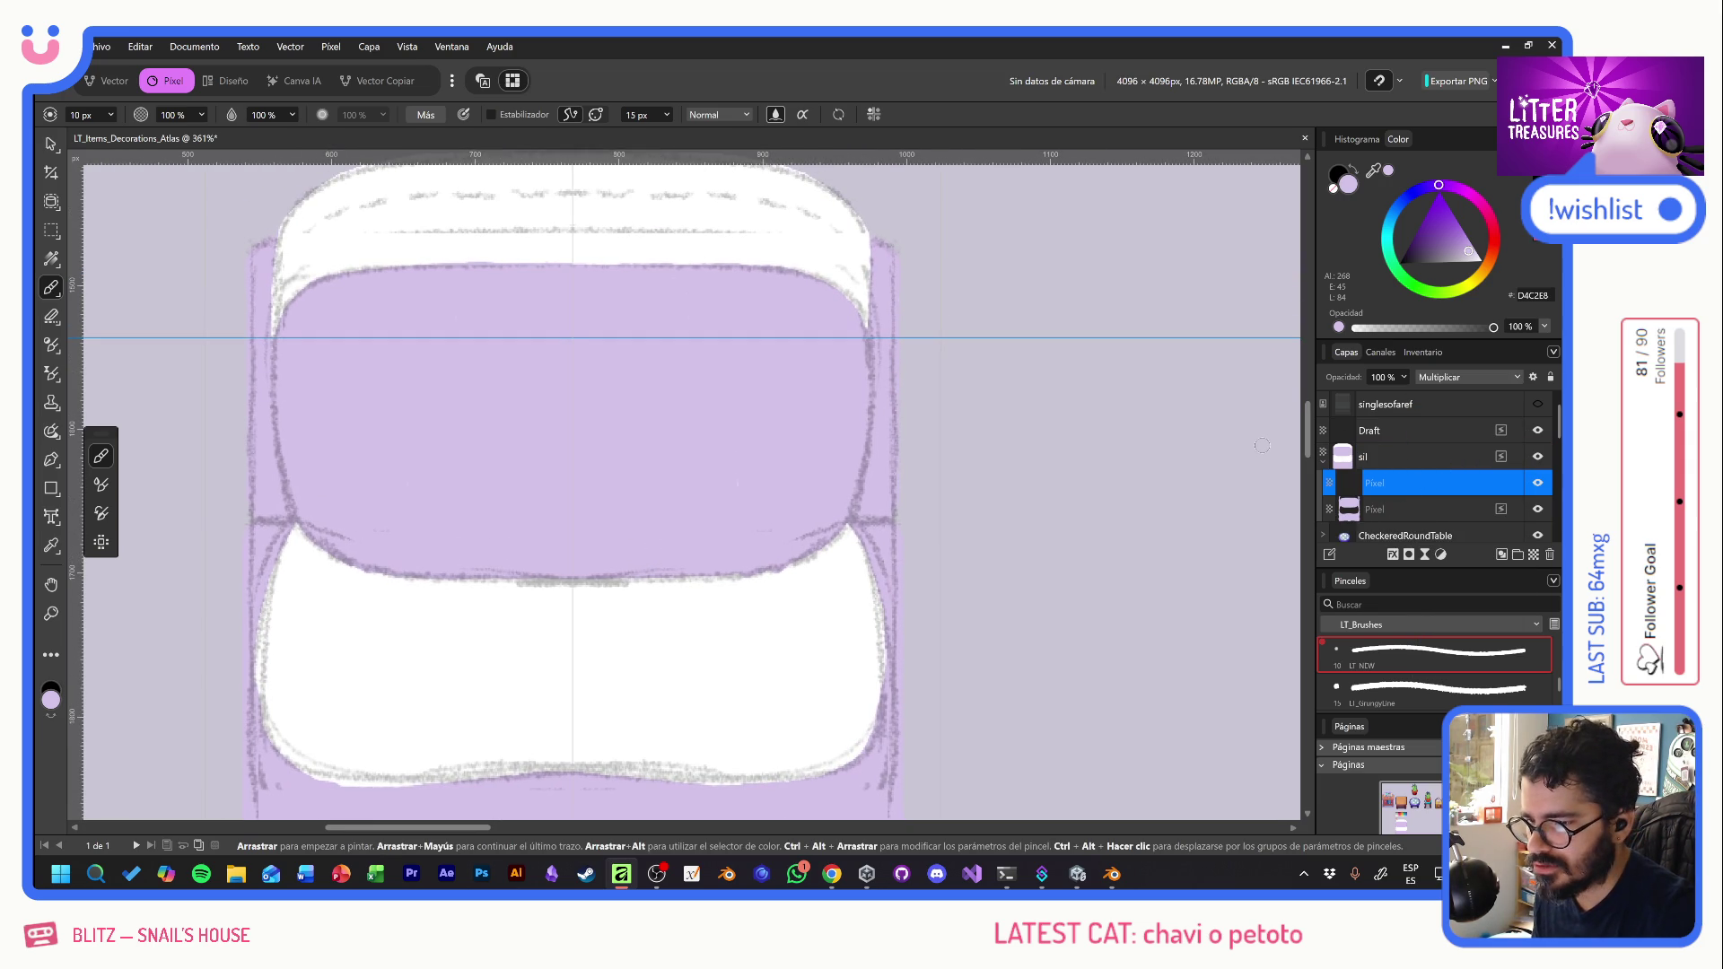
{"action": "left_click", "coordinate": [883, 264]}
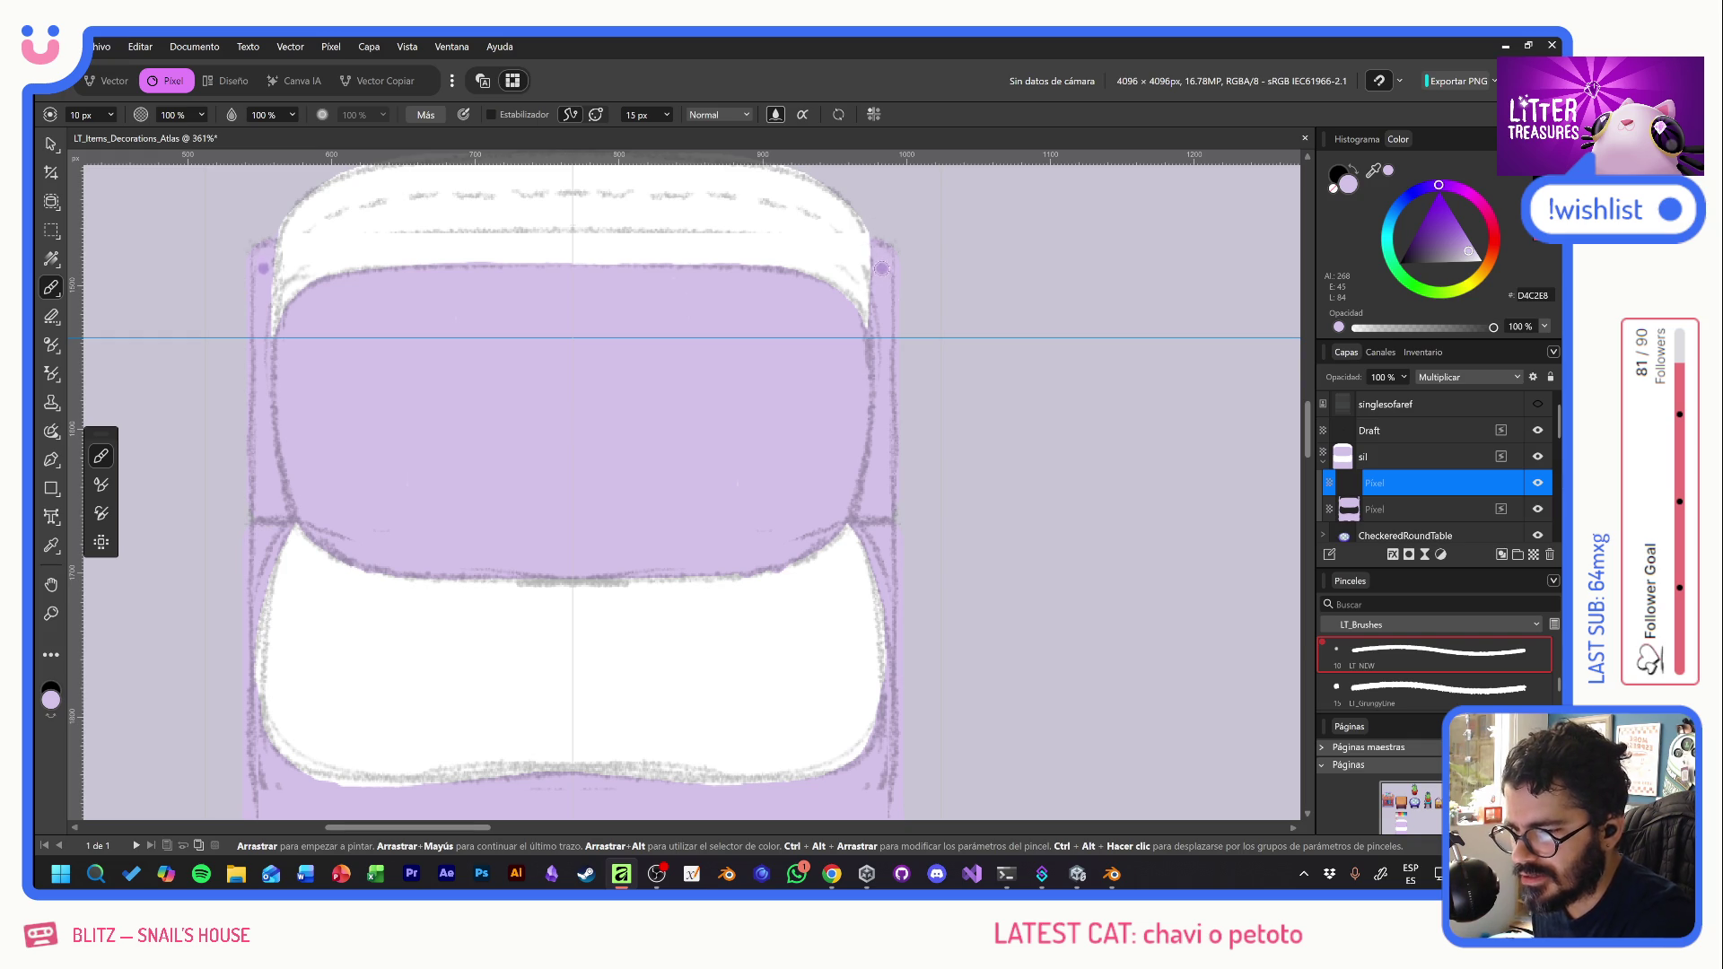
{"action": "key", "text": "alt+Tab"}
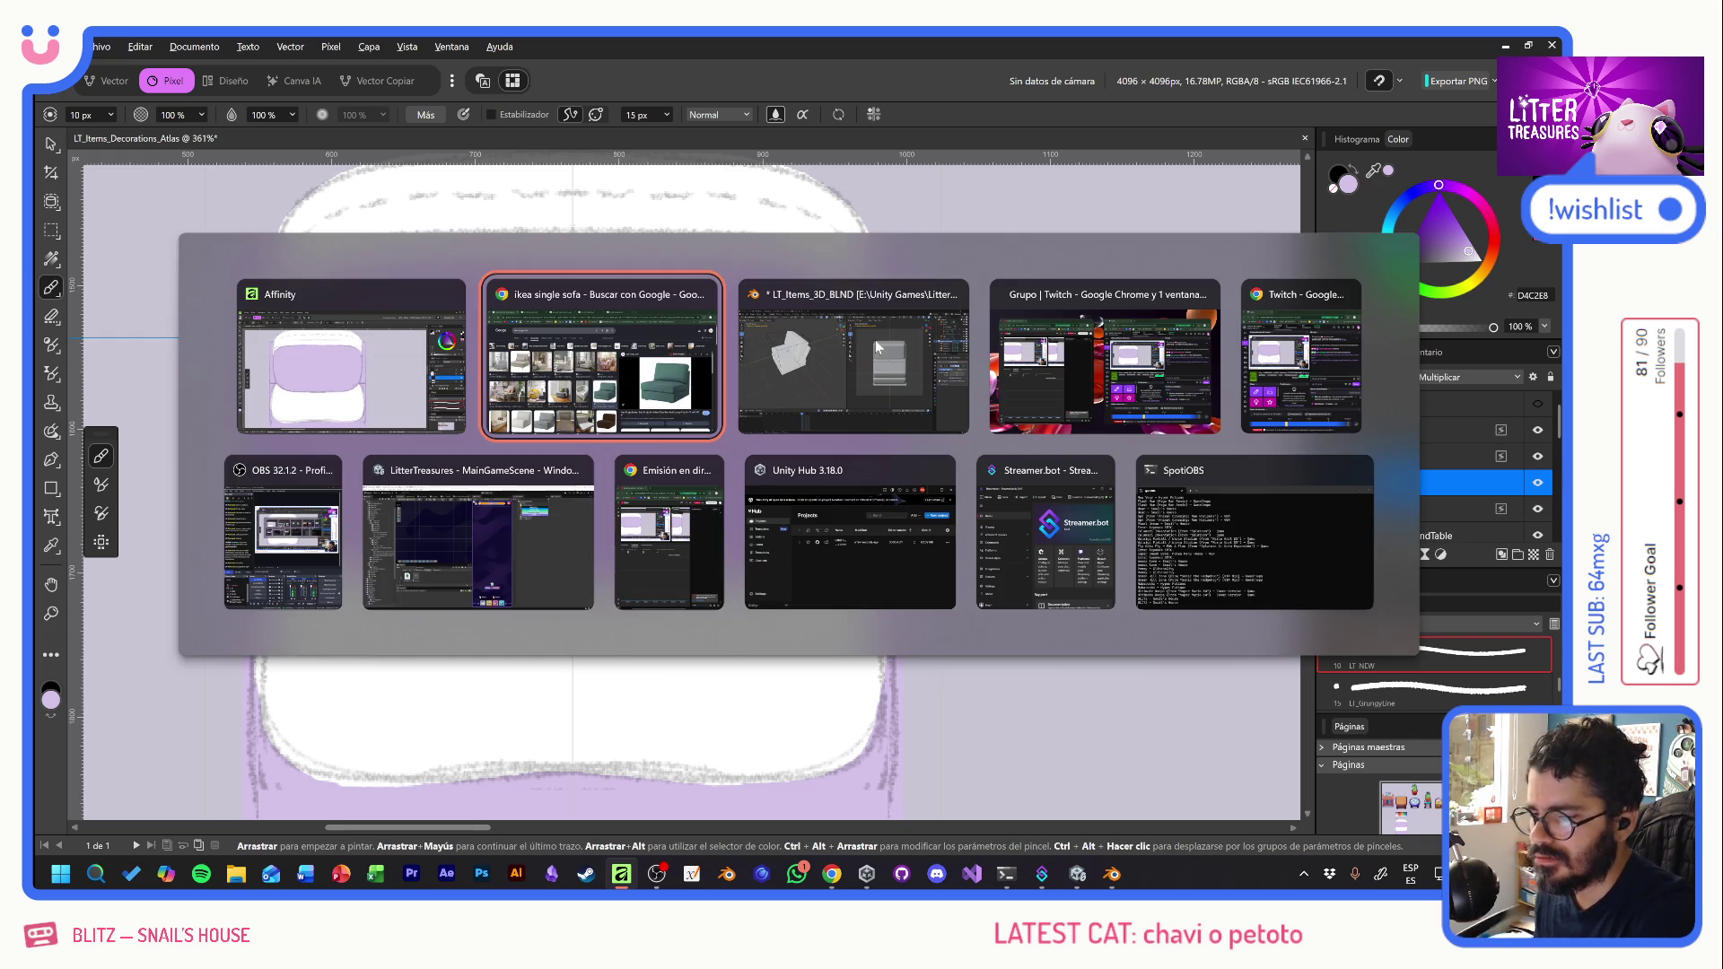
{"action": "key", "text": "alt+Tab"}
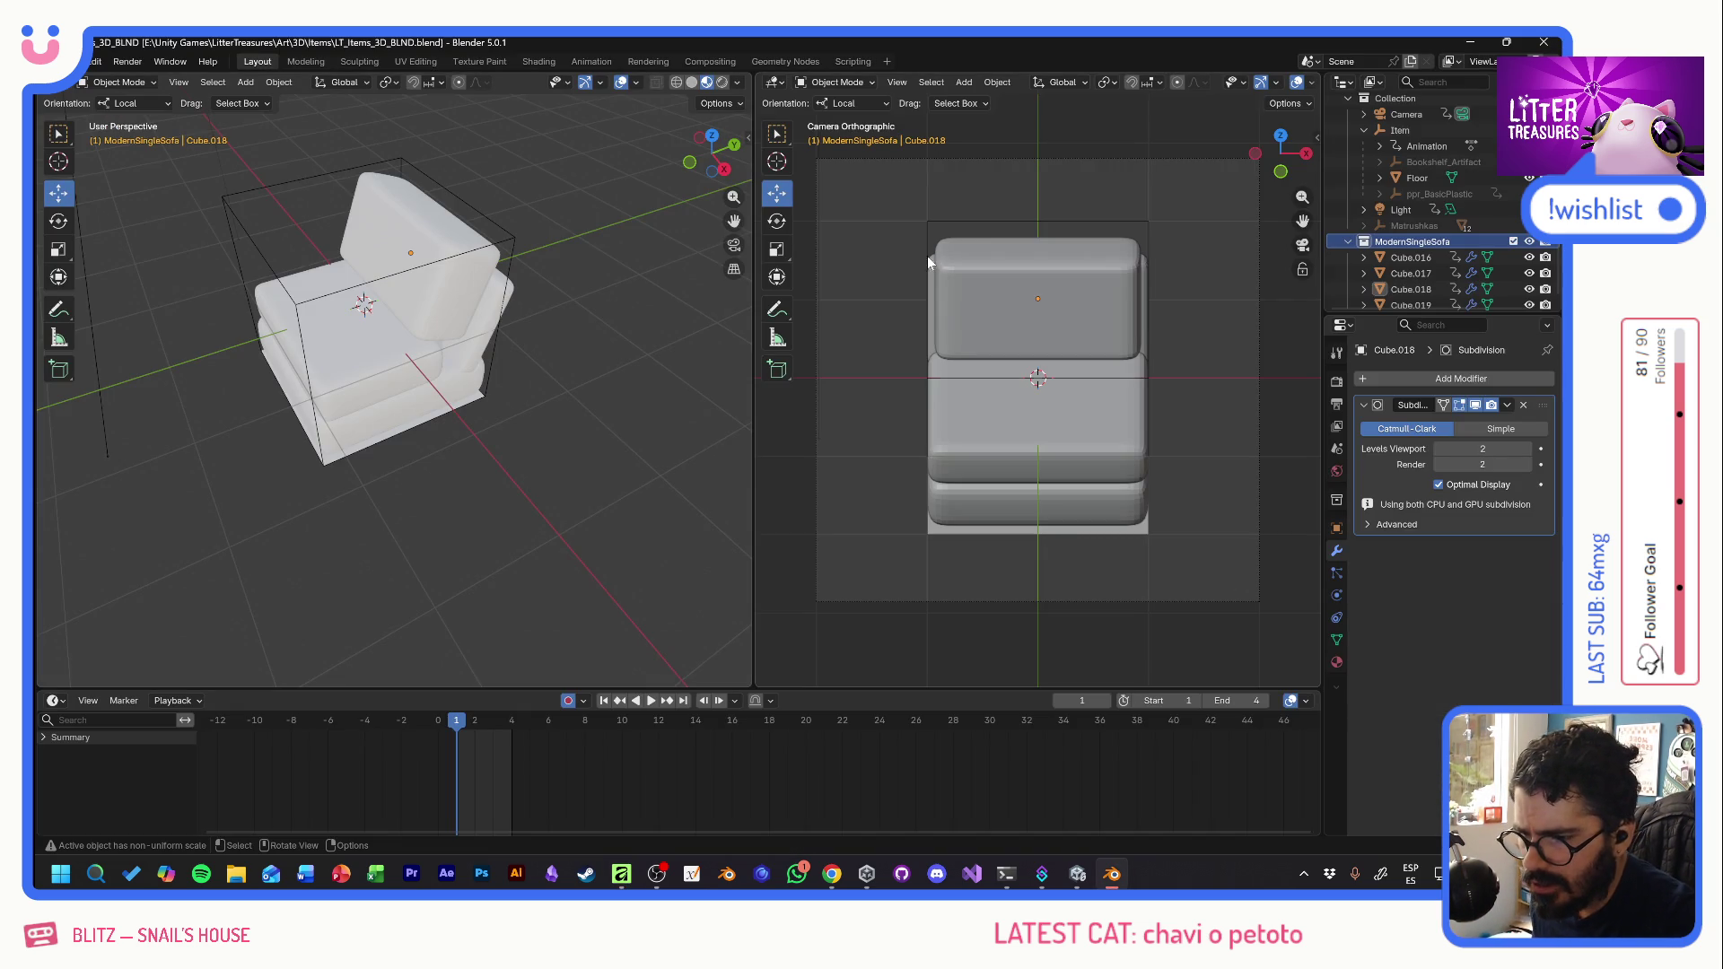
{"action": "key", "text": "alt+Tab"}
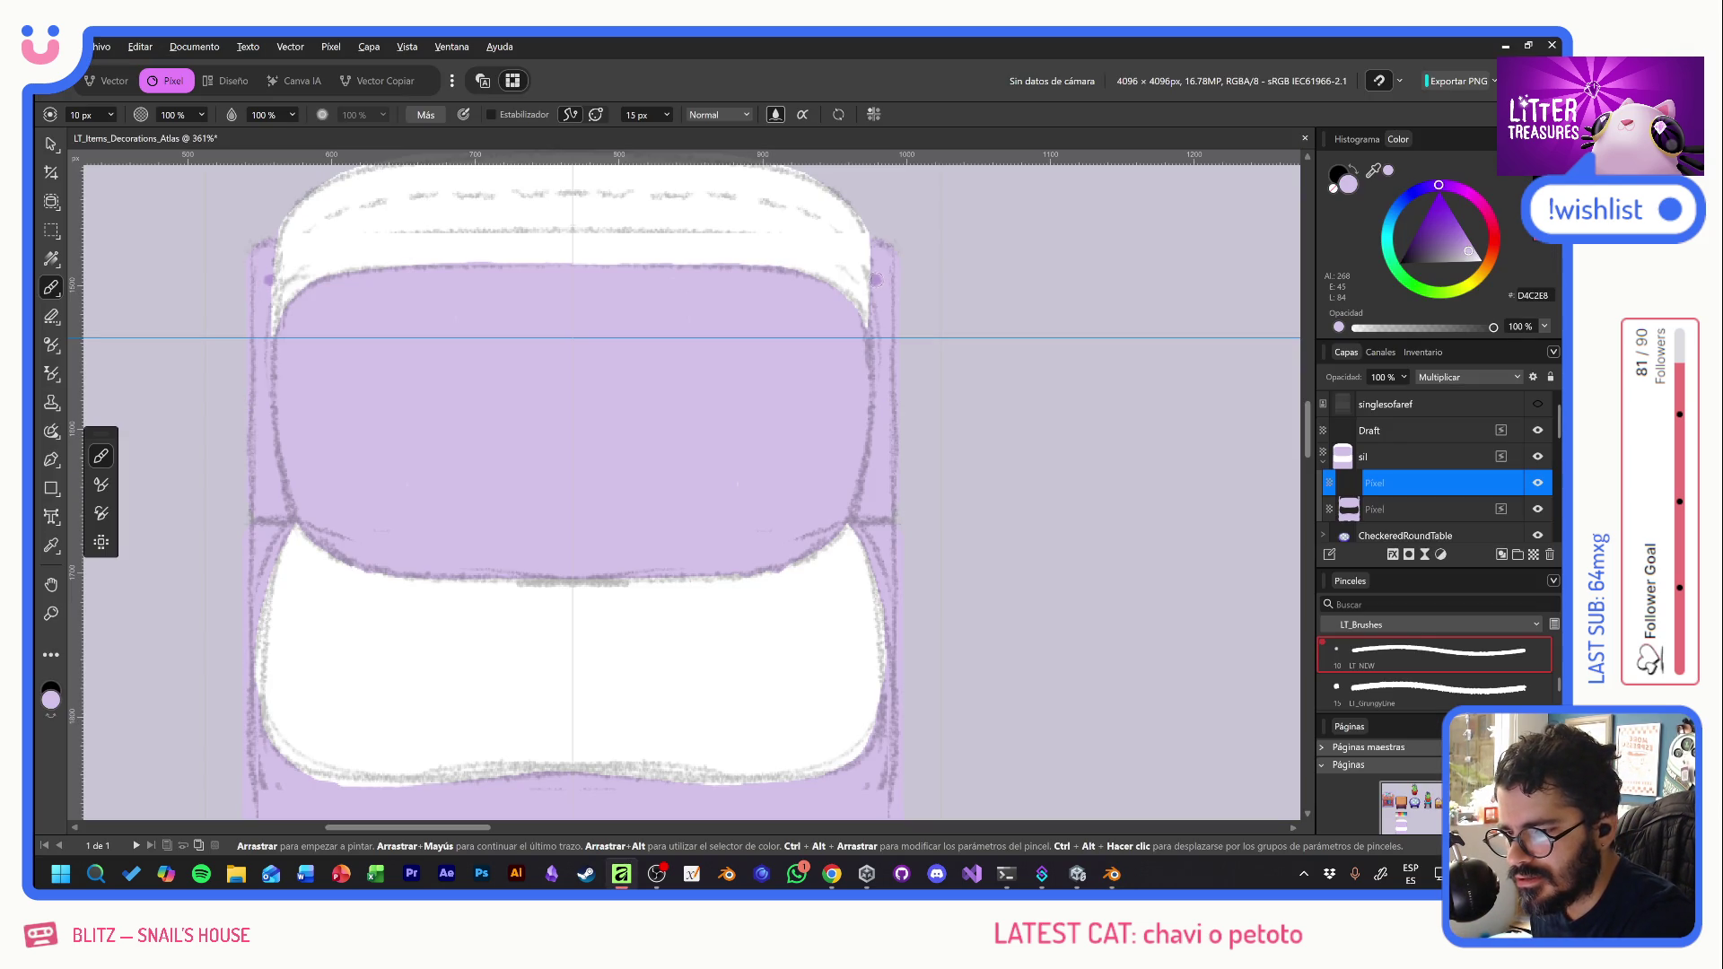
- Shade the armrest corners, both sofa sides and the front seat line in darker purple
{"action": "left_click", "coordinate": [259, 284]}
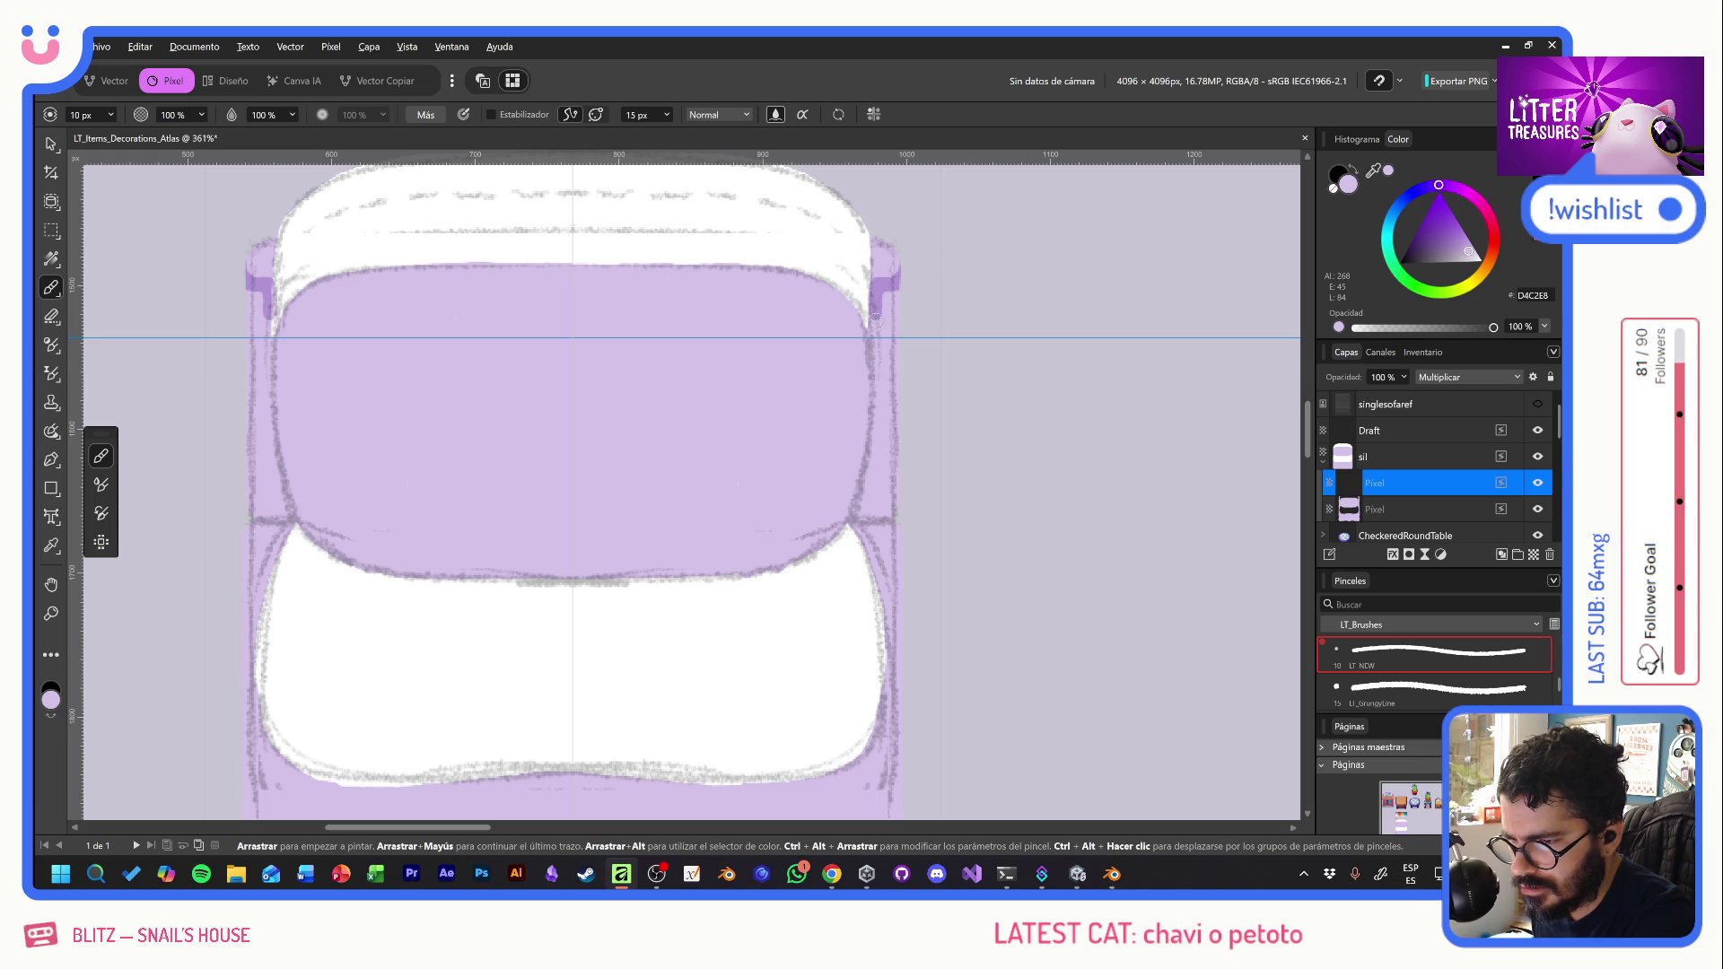
{"action": "mouse_move", "coordinate": [879, 289]}
{"action": "left_mouse_down"}
{"action": "mouse_move", "coordinate": [857, 515]}
{"action": "mouse_move", "coordinate": [896, 515]}
{"action": "mouse_move", "coordinate": [878, 485]}
{"action": "mouse_move", "coordinate": [890, 417]}
{"action": "mouse_move", "coordinate": [891, 493]}
{"action": "left_mouse_up"}
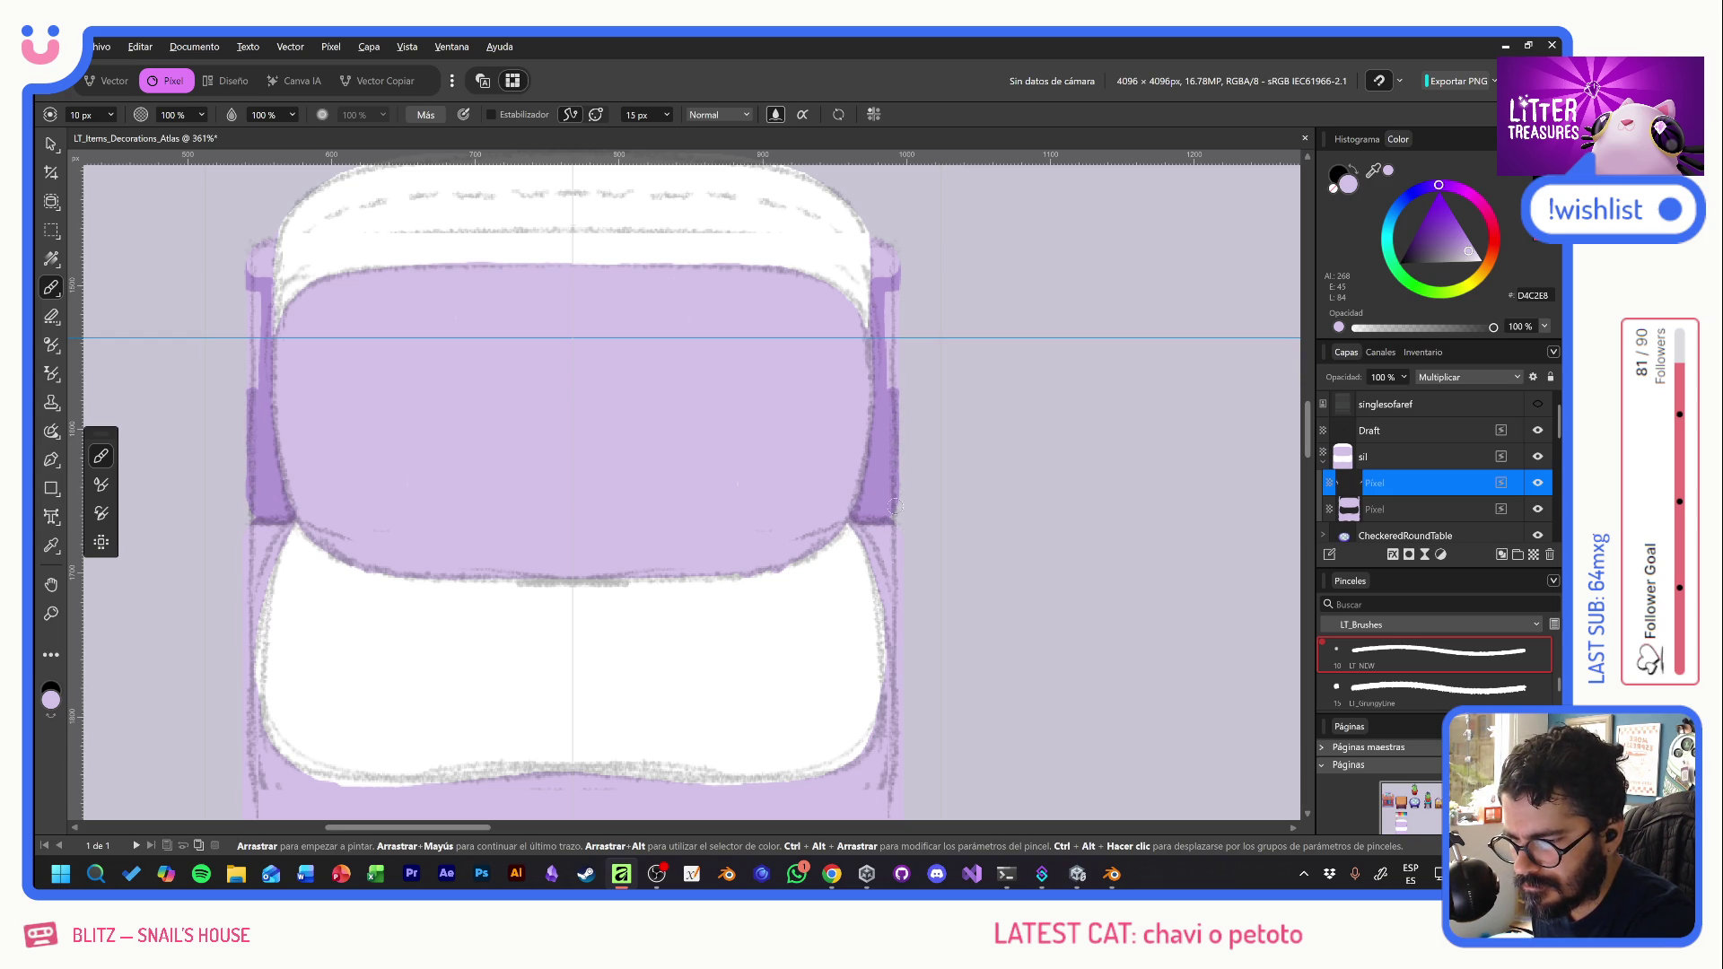
{"action": "mouse_move", "coordinate": [898, 425]}
{"action": "left_mouse_down"}
{"action": "mouse_move", "coordinate": [893, 293]}
{"action": "mouse_move", "coordinate": [898, 371]}
{"action": "left_mouse_up"}
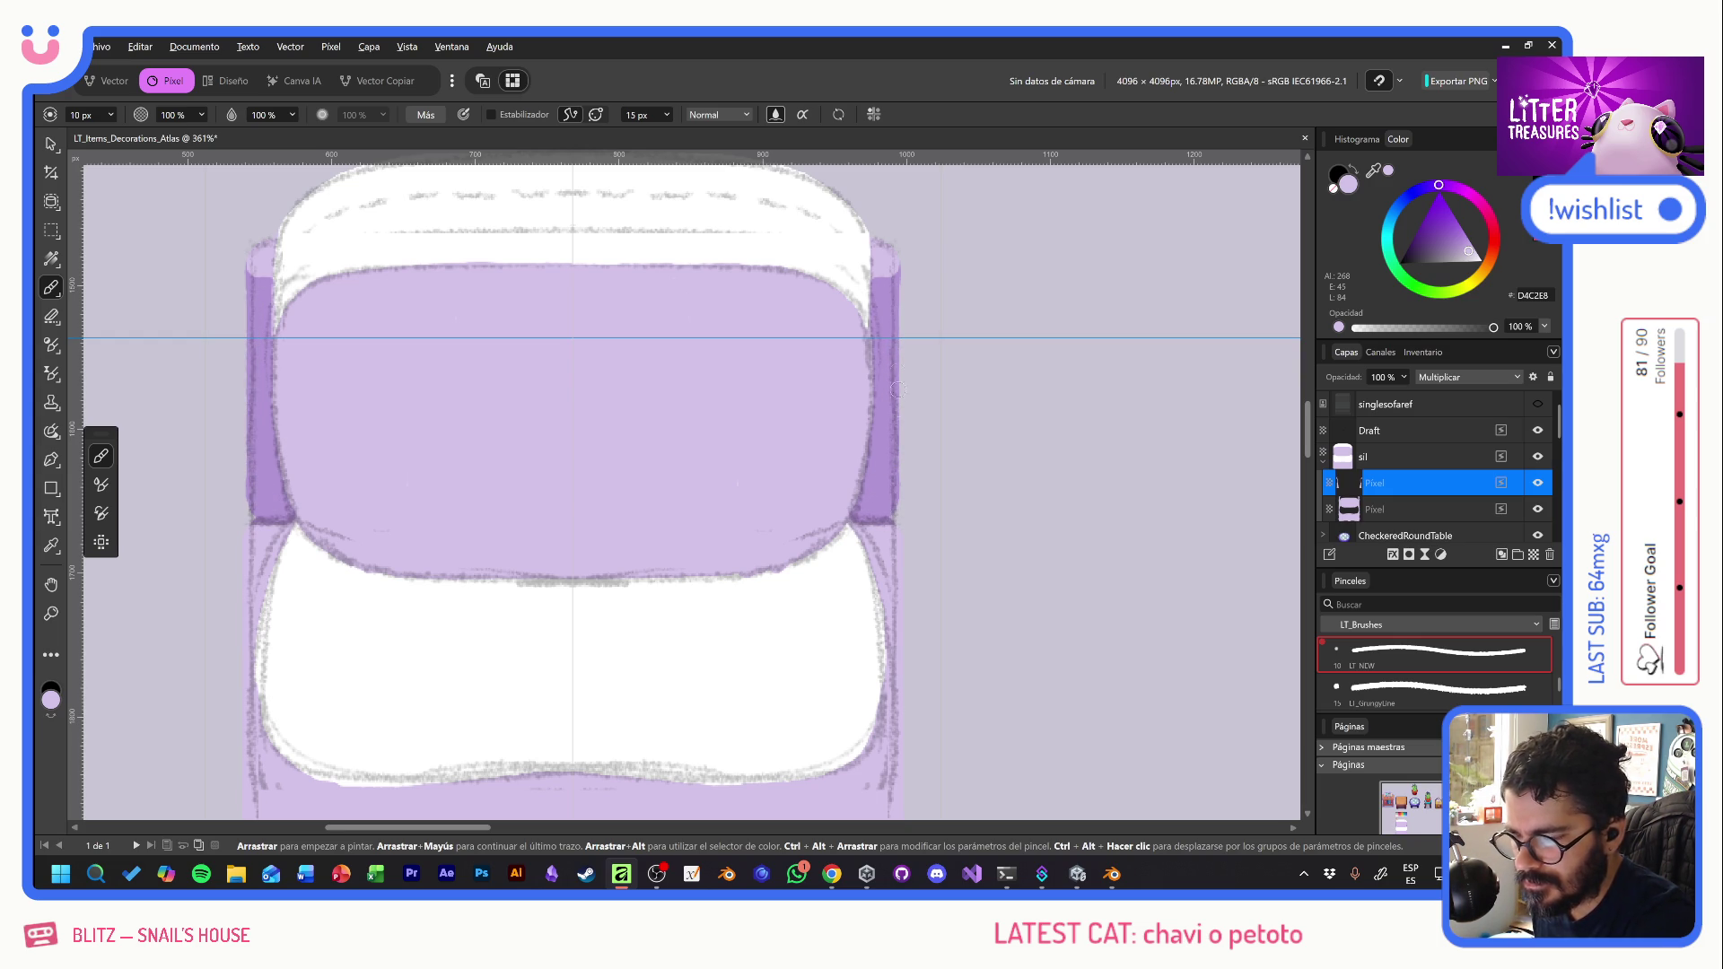
{"action": "left_click_drag", "start_coordinate": [918, 543], "coordinate": [942, 238]}
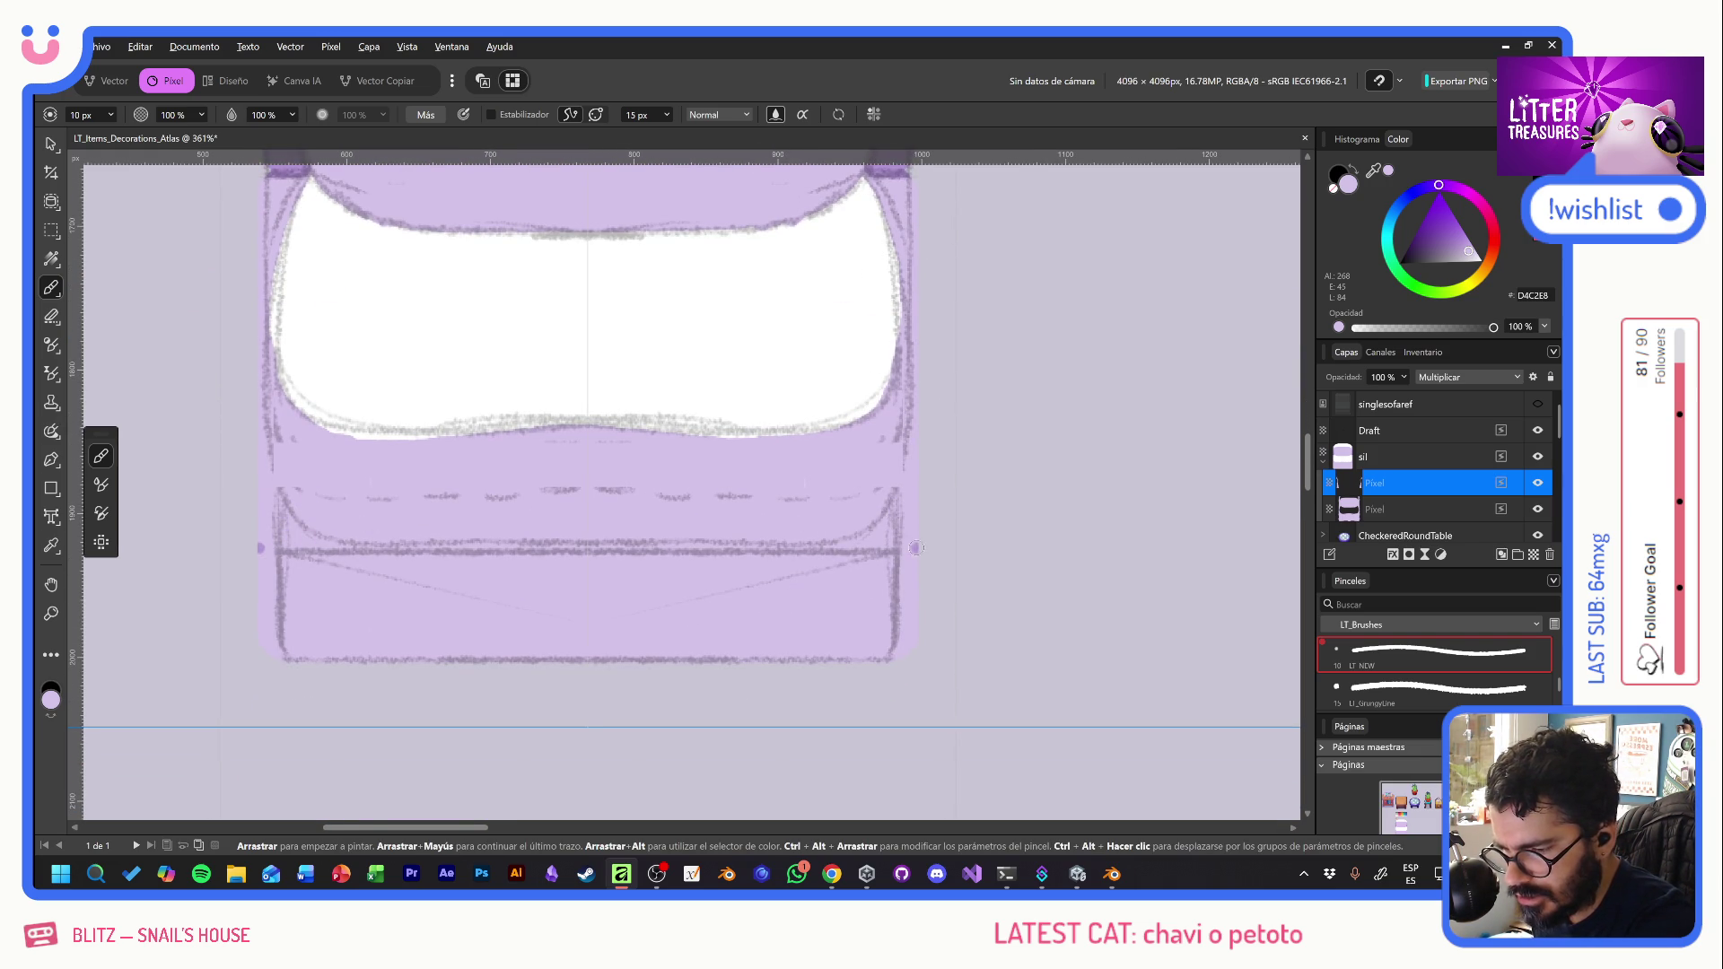
{"action": "left_click_drag", "start_coordinate": [898, 546], "coordinate": [493, 543]}
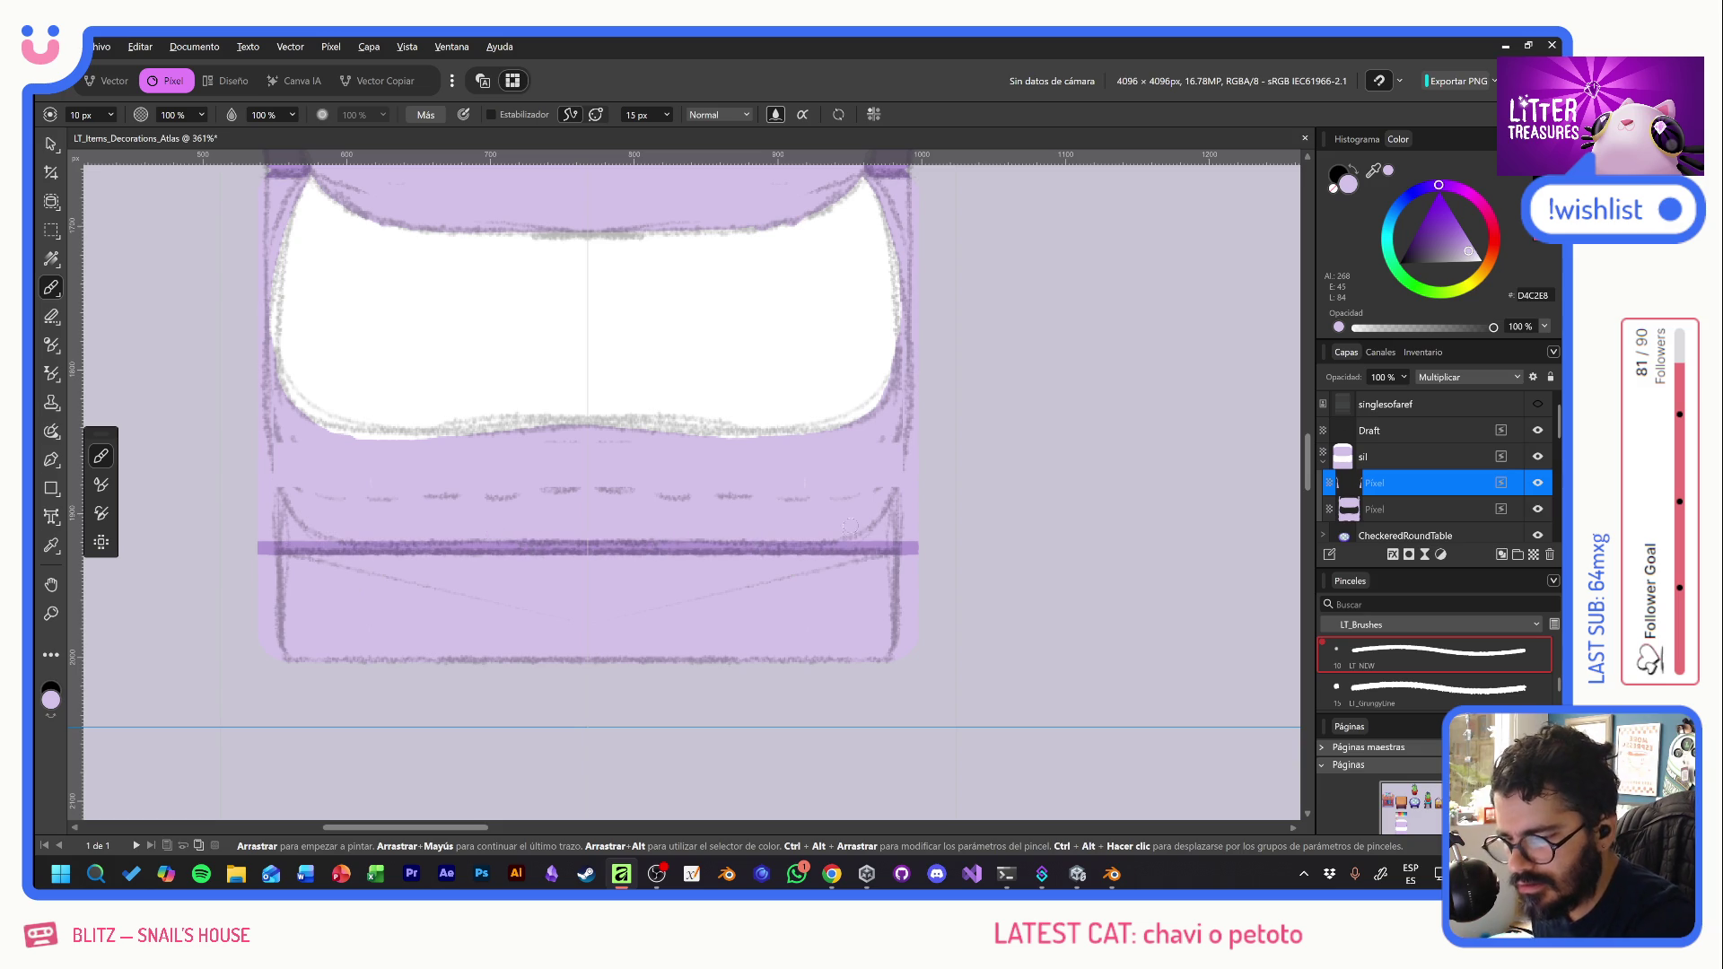
- Paint mirrored dark purple strokes down both side edges, redoing them until clean
{"action": "mouse_move", "coordinate": [812, 546]}
{"action": "left_mouse_down"}
{"action": "mouse_move", "coordinate": [886, 517]}
{"action": "mouse_move", "coordinate": [924, 424]}
{"action": "mouse_move", "coordinate": [912, 525]}
{"action": "mouse_move", "coordinate": [886, 526]}
{"action": "left_mouse_up"}
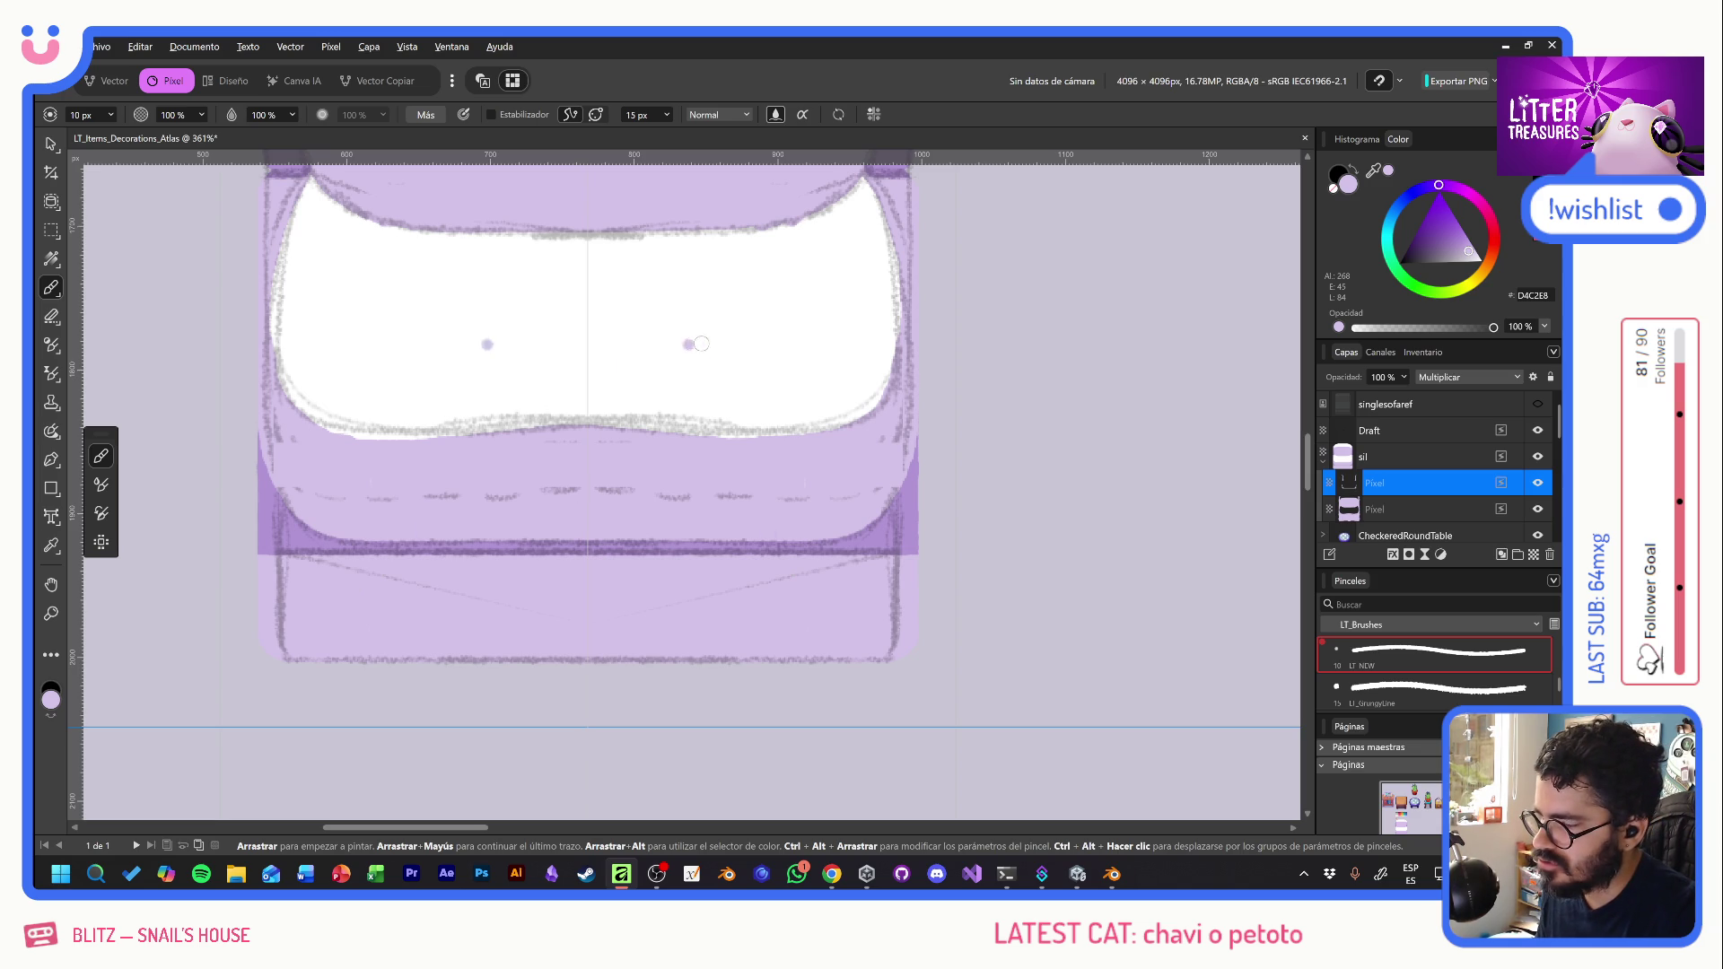
{"action": "mouse_move", "coordinate": [763, 359]}
{"action": "left_mouse_down"}
{"action": "mouse_move", "coordinate": [718, 545]}
{"action": "mouse_move", "coordinate": [681, 530]}
{"action": "mouse_move", "coordinate": [694, 553]}
{"action": "mouse_move", "coordinate": [673, 558]}
{"action": "left_mouse_up"}
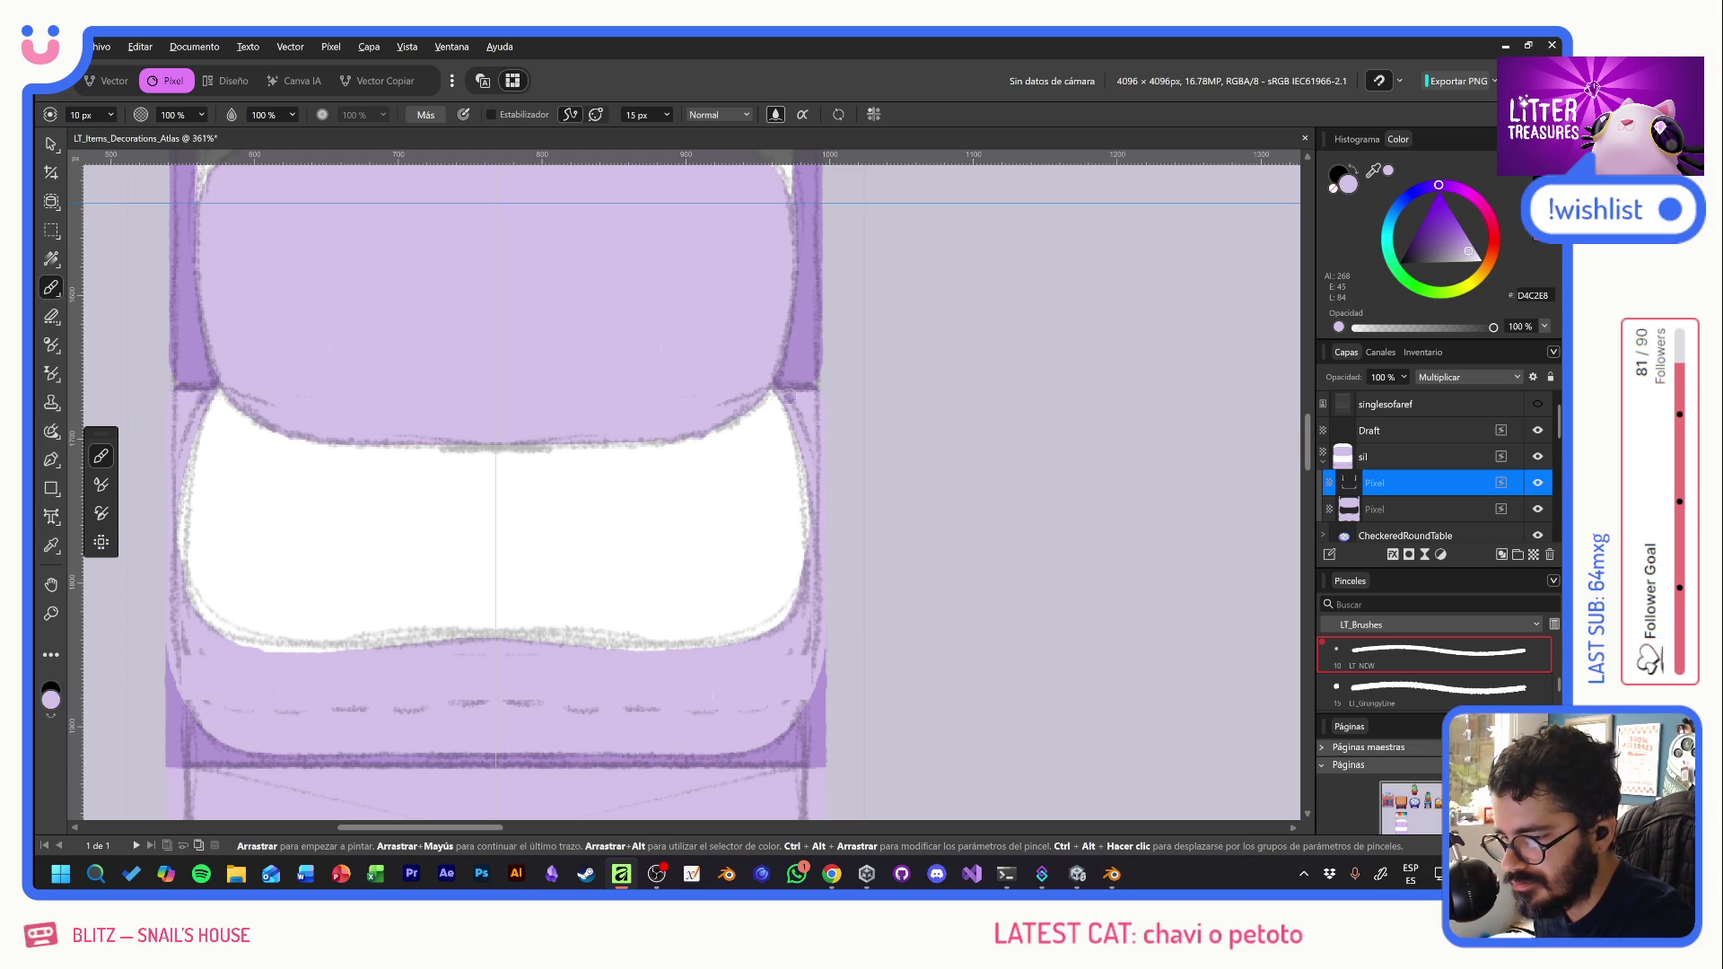
{"action": "left_click_drag", "start_coordinate": [784, 392], "coordinate": [832, 566]}
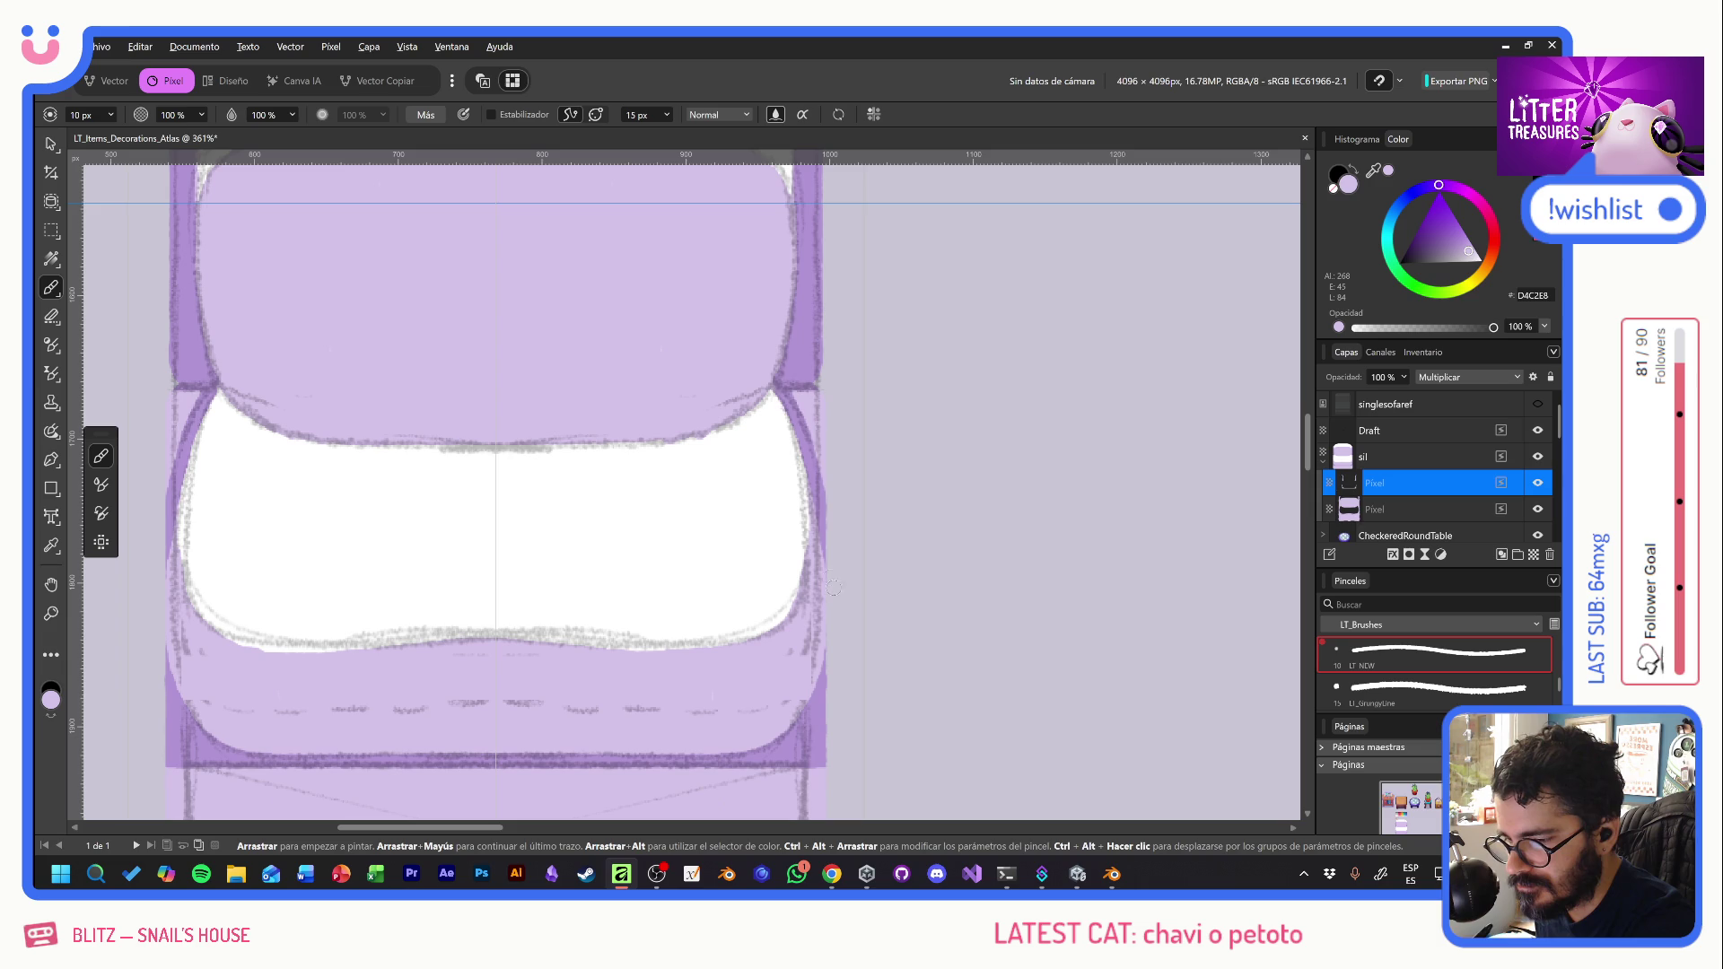
{"action": "key", "text": "ctrl+z"}
{"action": "left_click_drag", "start_coordinate": [777, 384], "coordinate": [831, 520]}
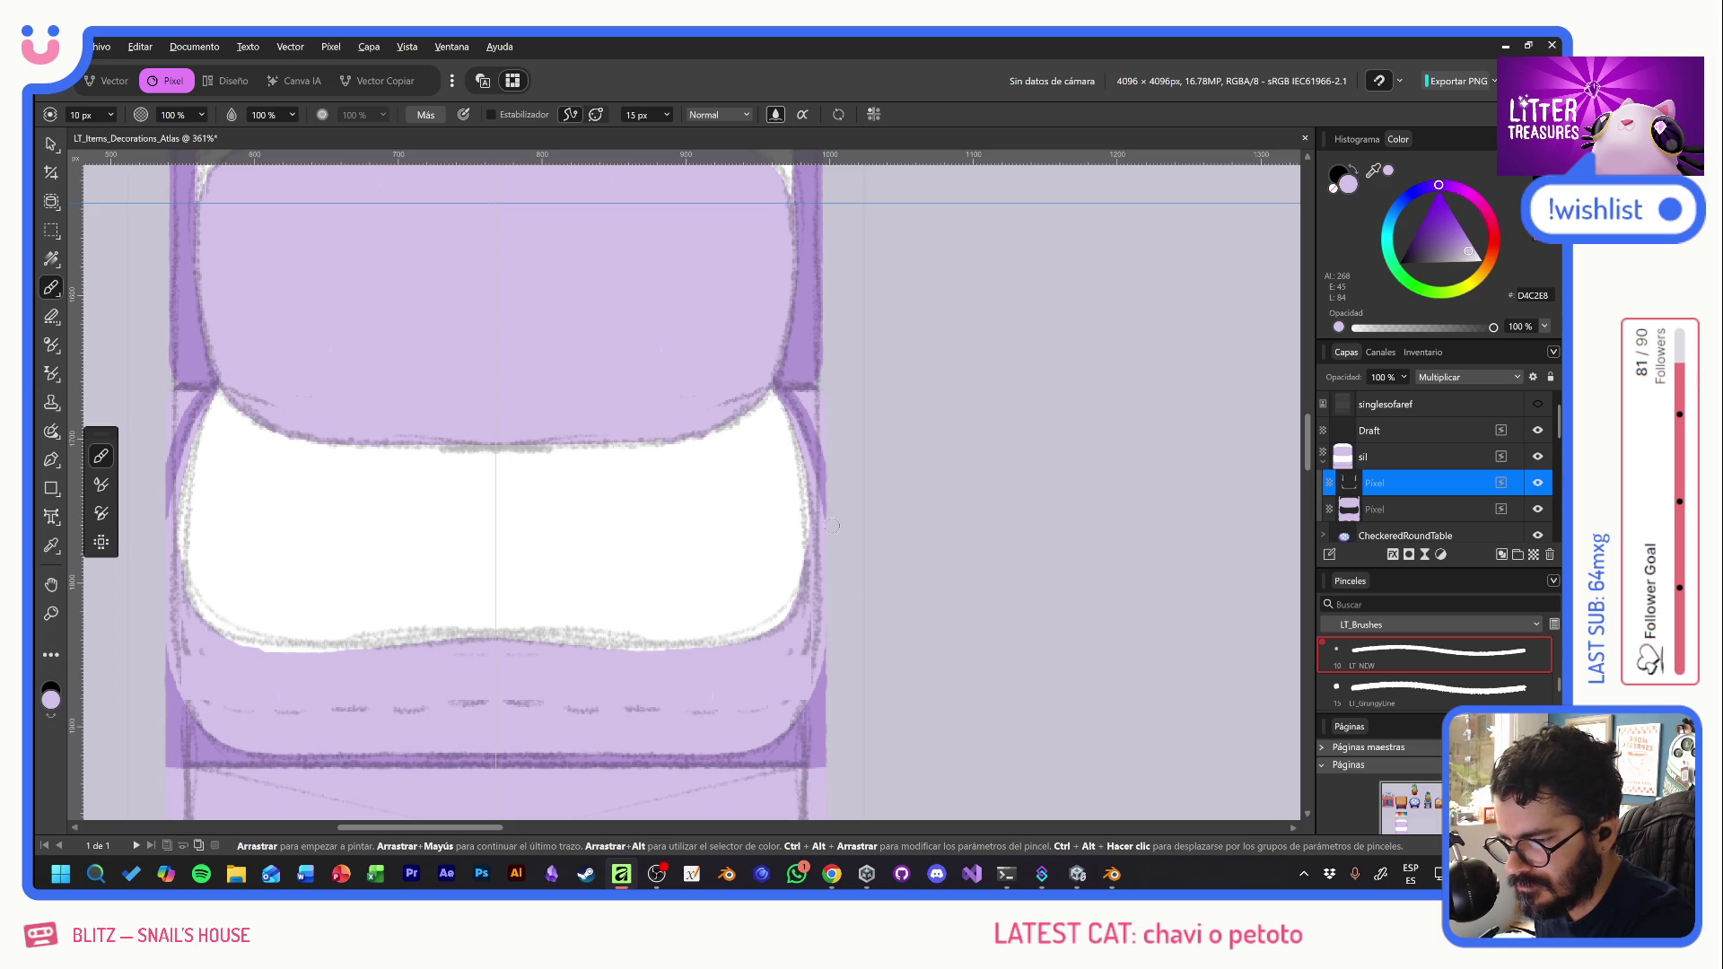
{"action": "key", "text": "ctrl+z"}
{"action": "left_click_drag", "start_coordinate": [776, 384], "coordinate": [833, 602]}
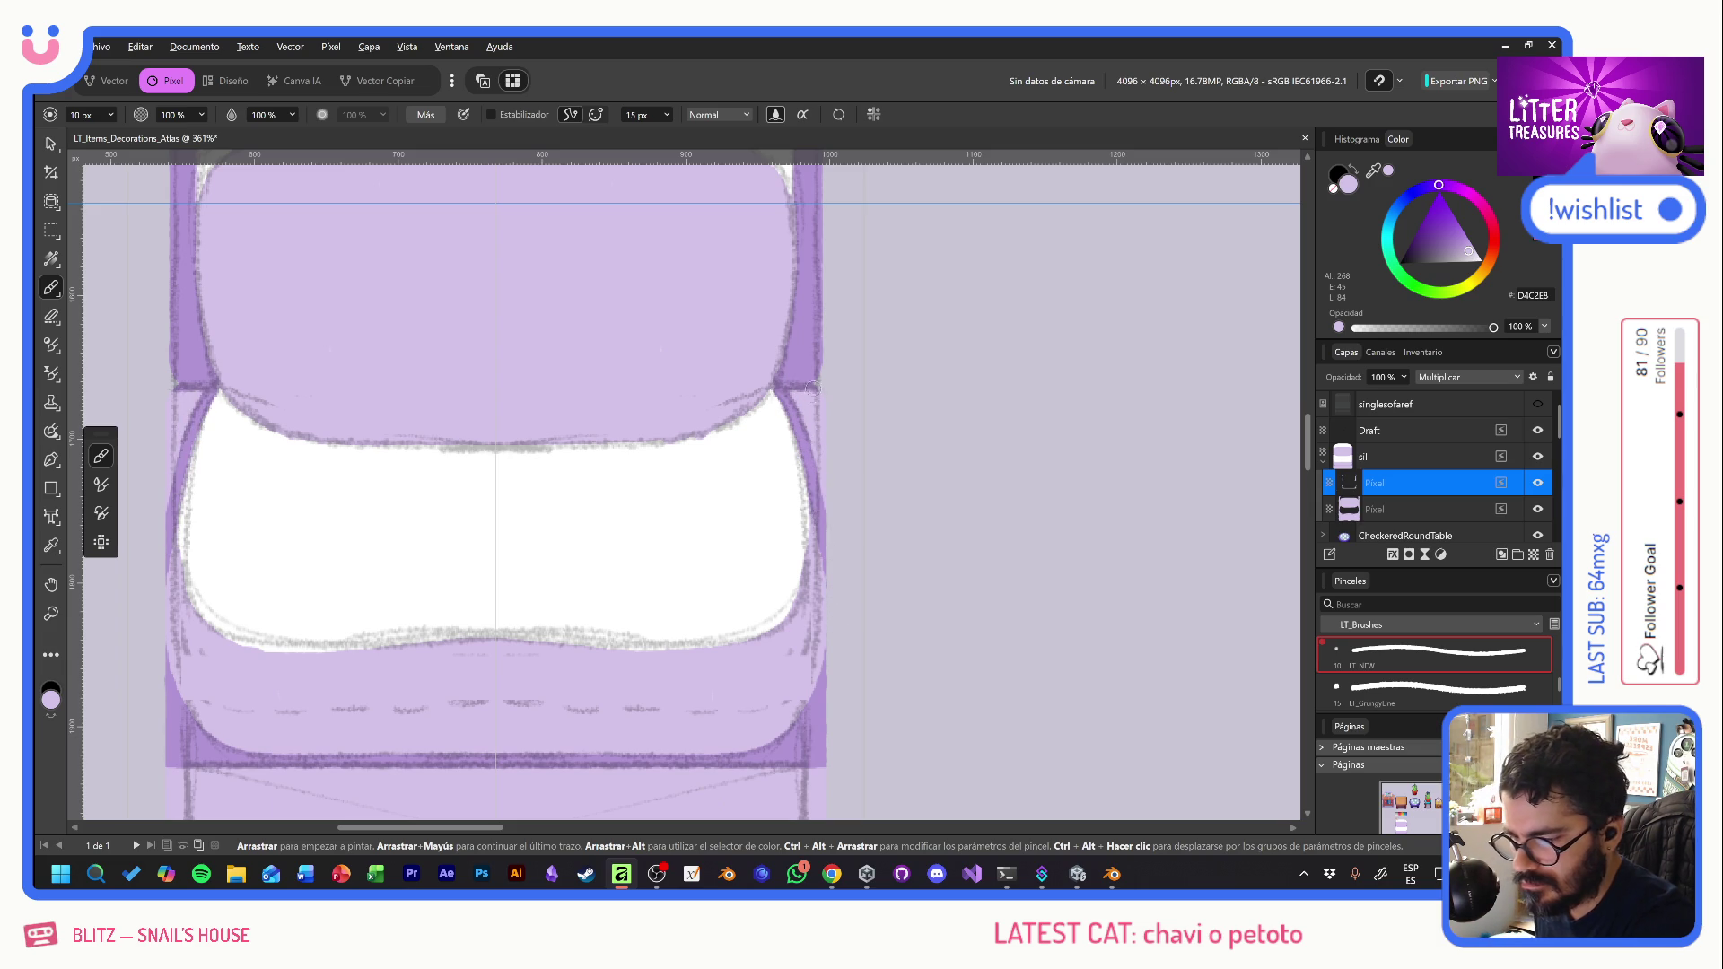
{"action": "mouse_move", "coordinate": [808, 430]}
{"action": "left_mouse_down"}
{"action": "mouse_move", "coordinate": [813, 400]}
{"action": "mouse_move", "coordinate": [815, 466]}
{"action": "left_mouse_up"}
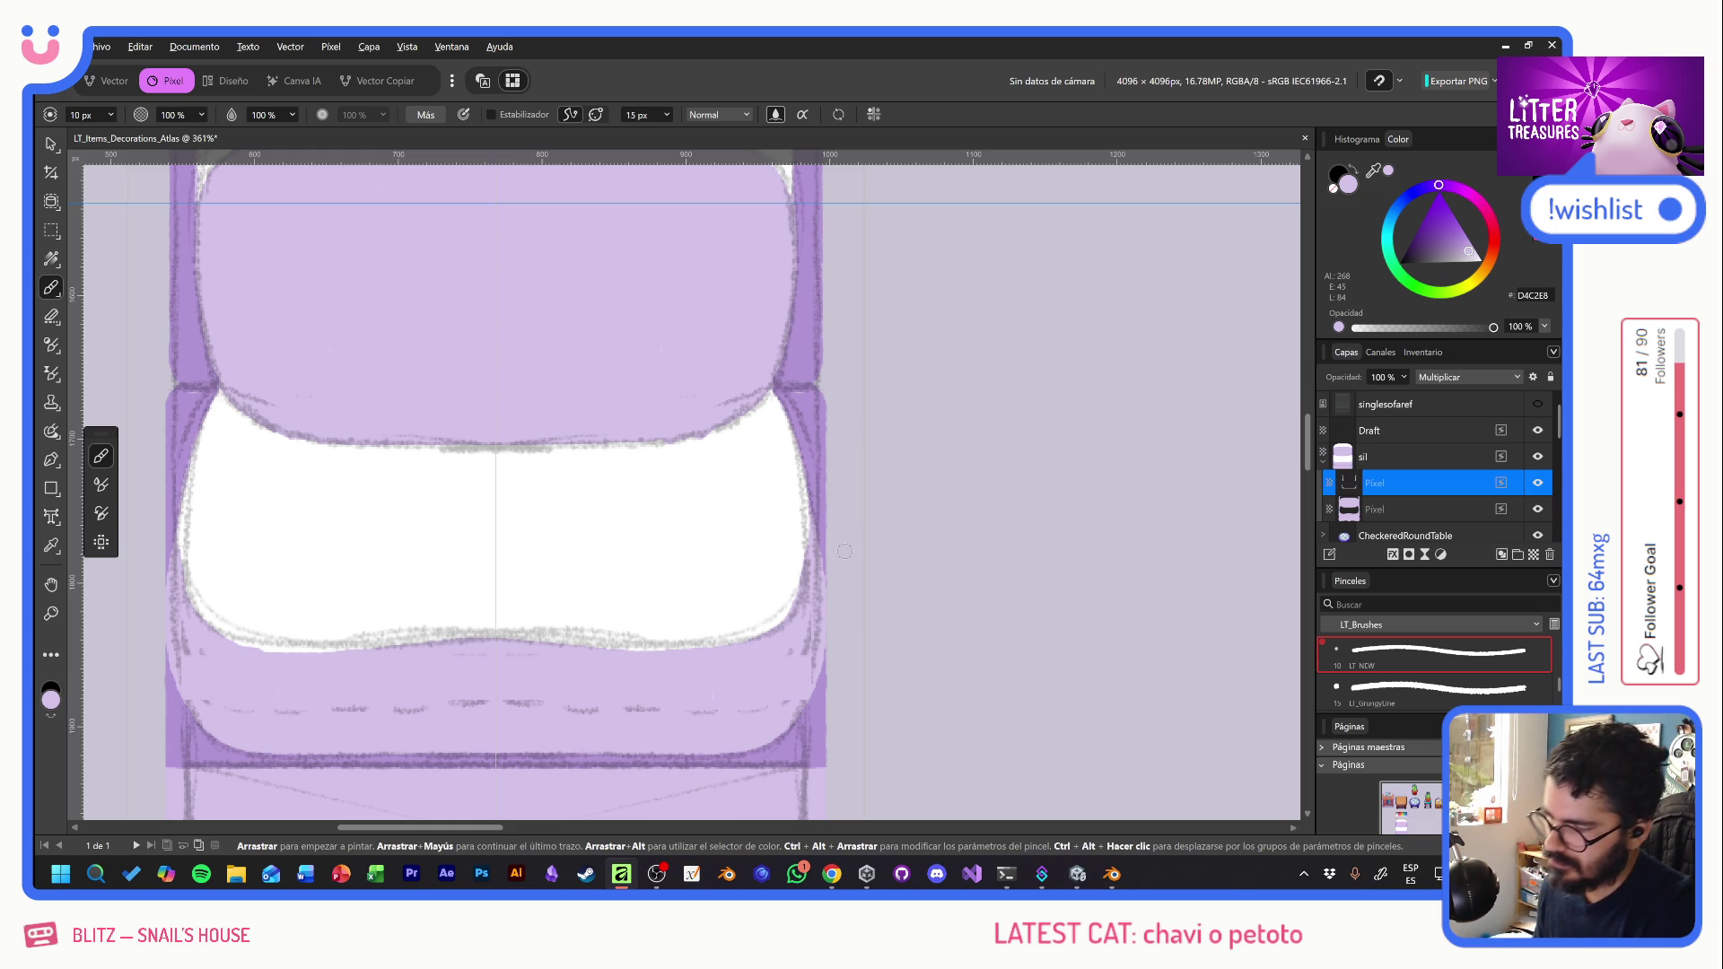
{"action": "mouse_move", "coordinate": [679, 413]}
{"action": "left_mouse_down"}
{"action": "mouse_move", "coordinate": [738, 663]}
{"action": "mouse_move", "coordinate": [761, 296]}
{"action": "mouse_move", "coordinate": [727, 505]}
{"action": "left_mouse_up"}
- Hide the Draft sketch and select the lower Pixel layer
{"action": "left_click", "coordinate": [1537, 430]}
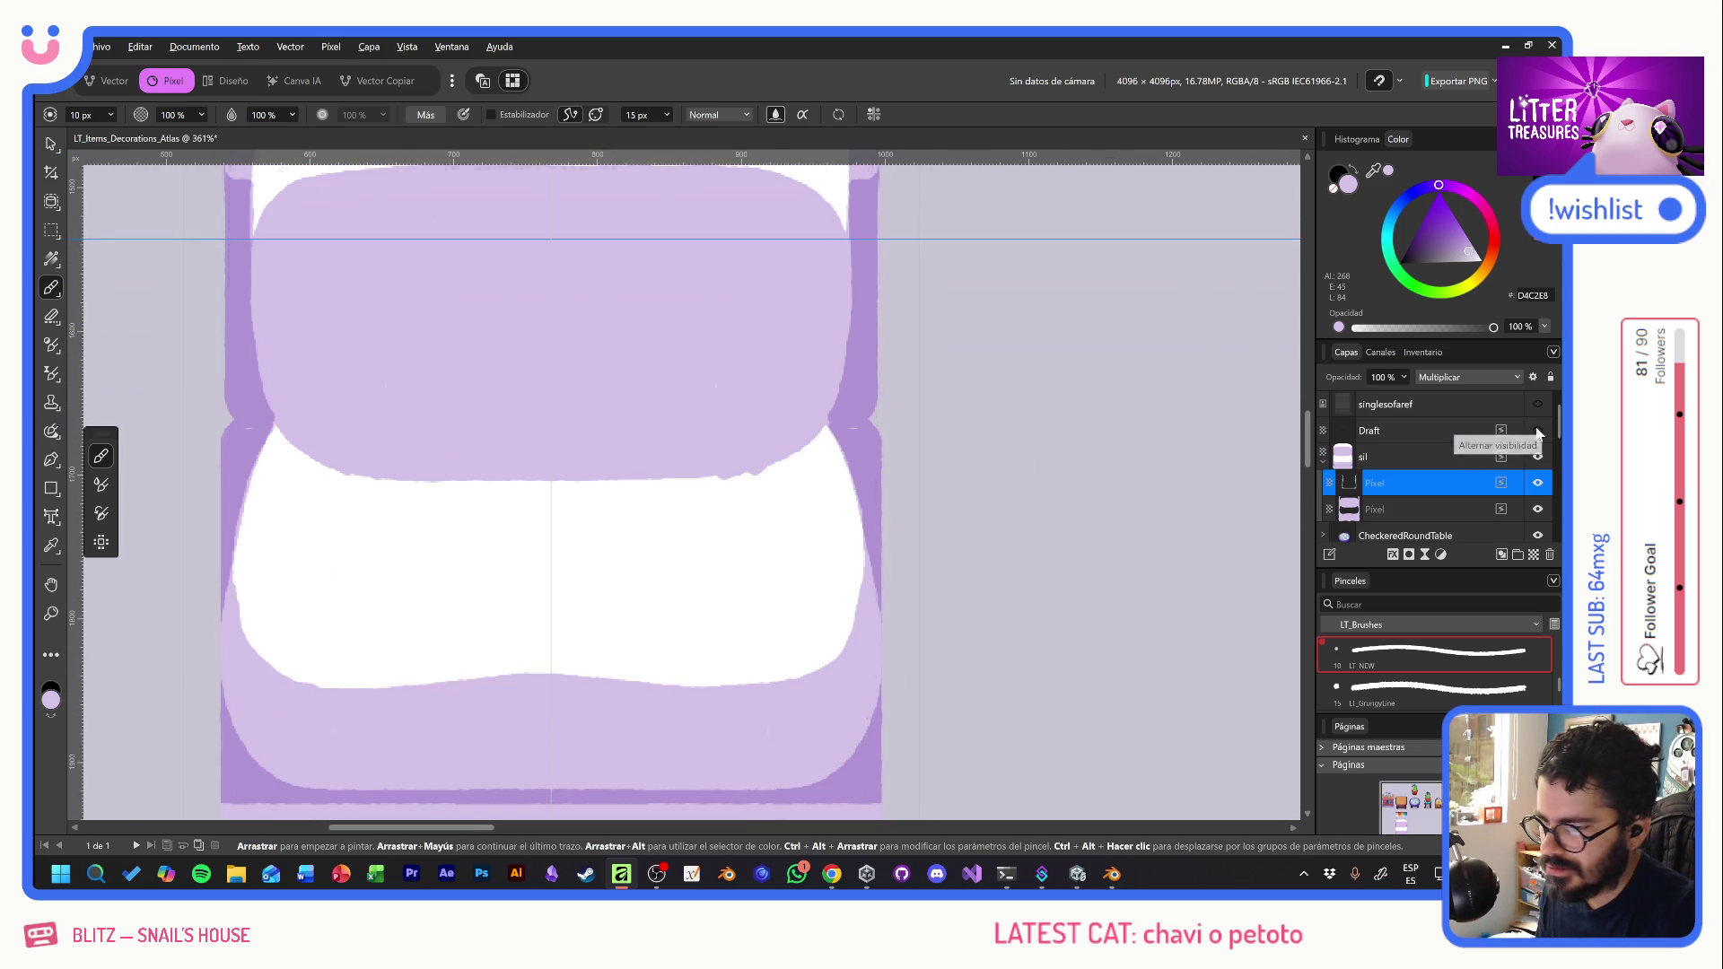
{"action": "scroll", "coordinate": [794, 550], "scroll_direction": "down", "scroll_amount": 3}
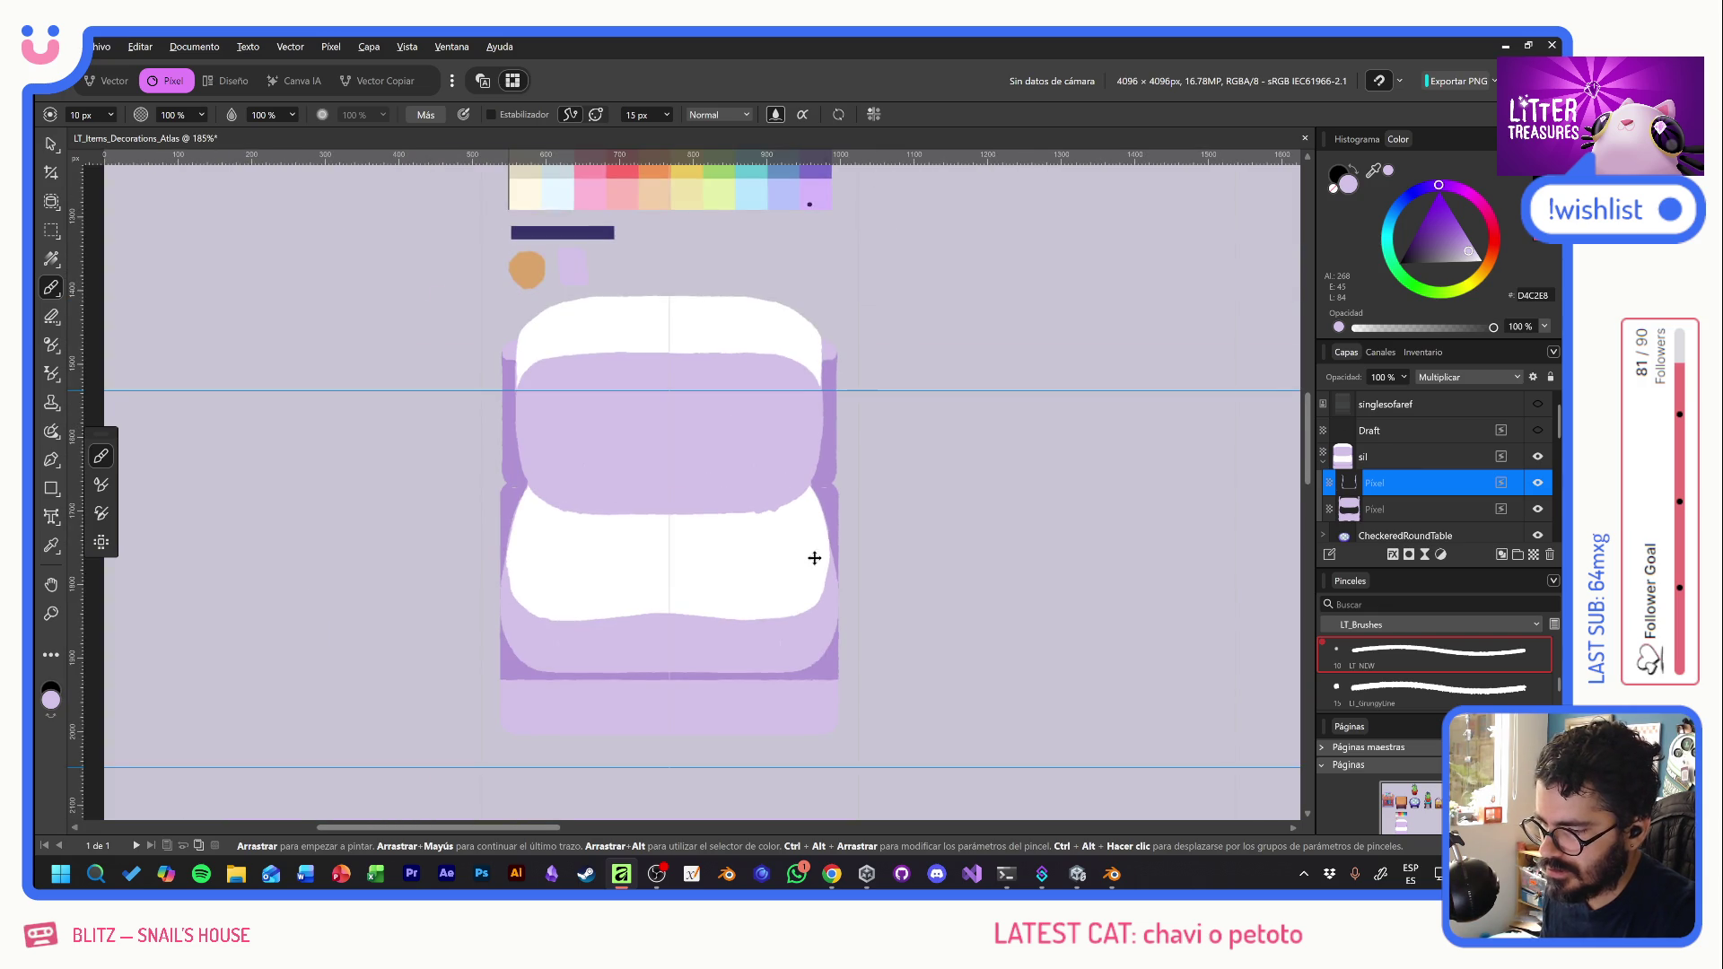
{"action": "scroll", "coordinate": [812, 561], "scroll_direction": "up", "scroll_amount": 1}
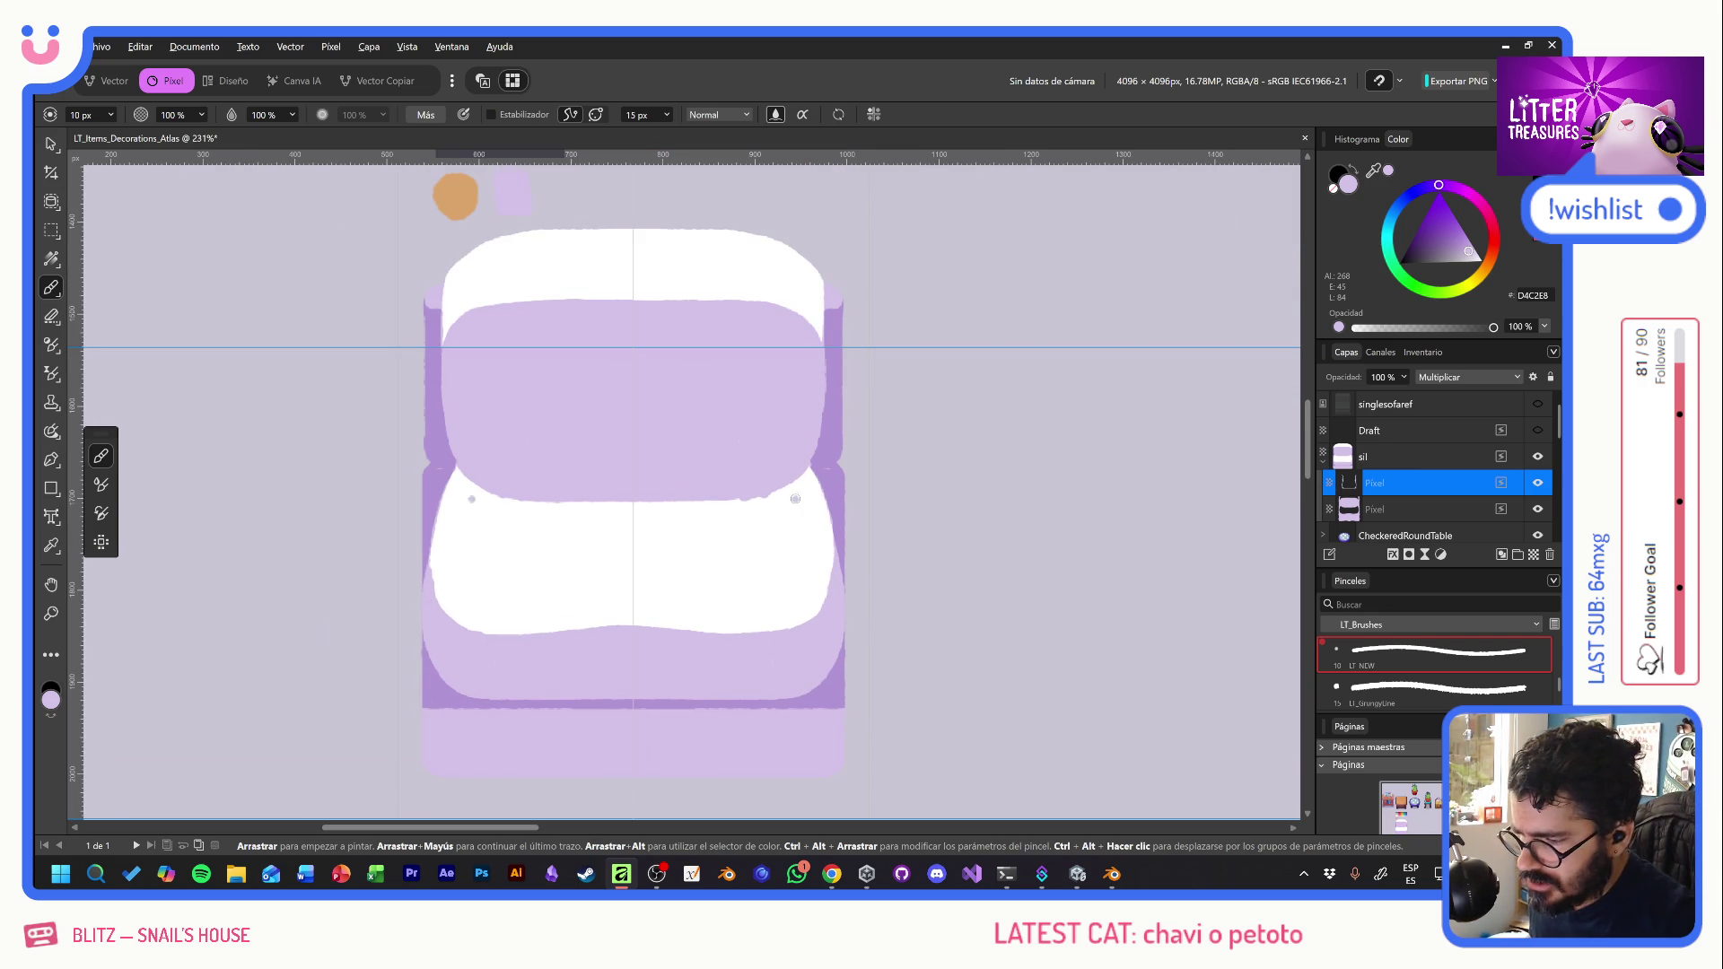
{"action": "left_click", "coordinate": [1415, 508]}
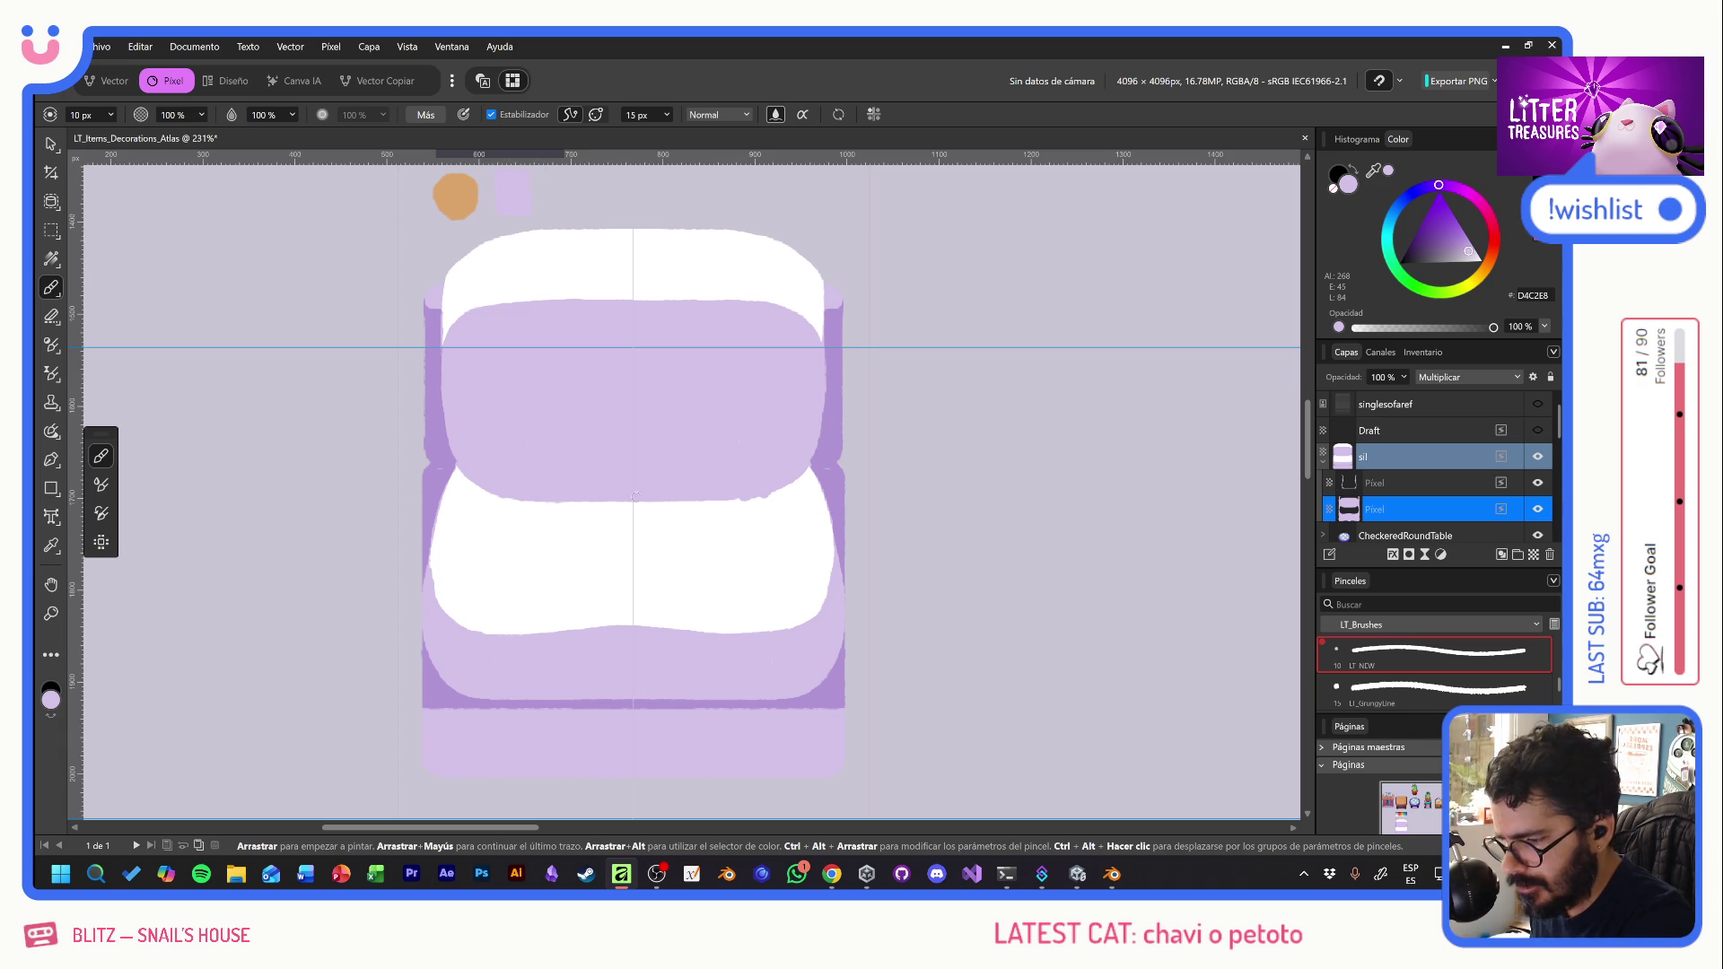
- Repaint the upper cushion's lower edge and the lower cushion's left edge cleanly
{"action": "mouse_move", "coordinate": [699, 499]}
{"action": "left_mouse_down"}
{"action": "mouse_move", "coordinate": [785, 491]}
{"action": "mouse_move", "coordinate": [811, 461]}
{"action": "left_mouse_up"}
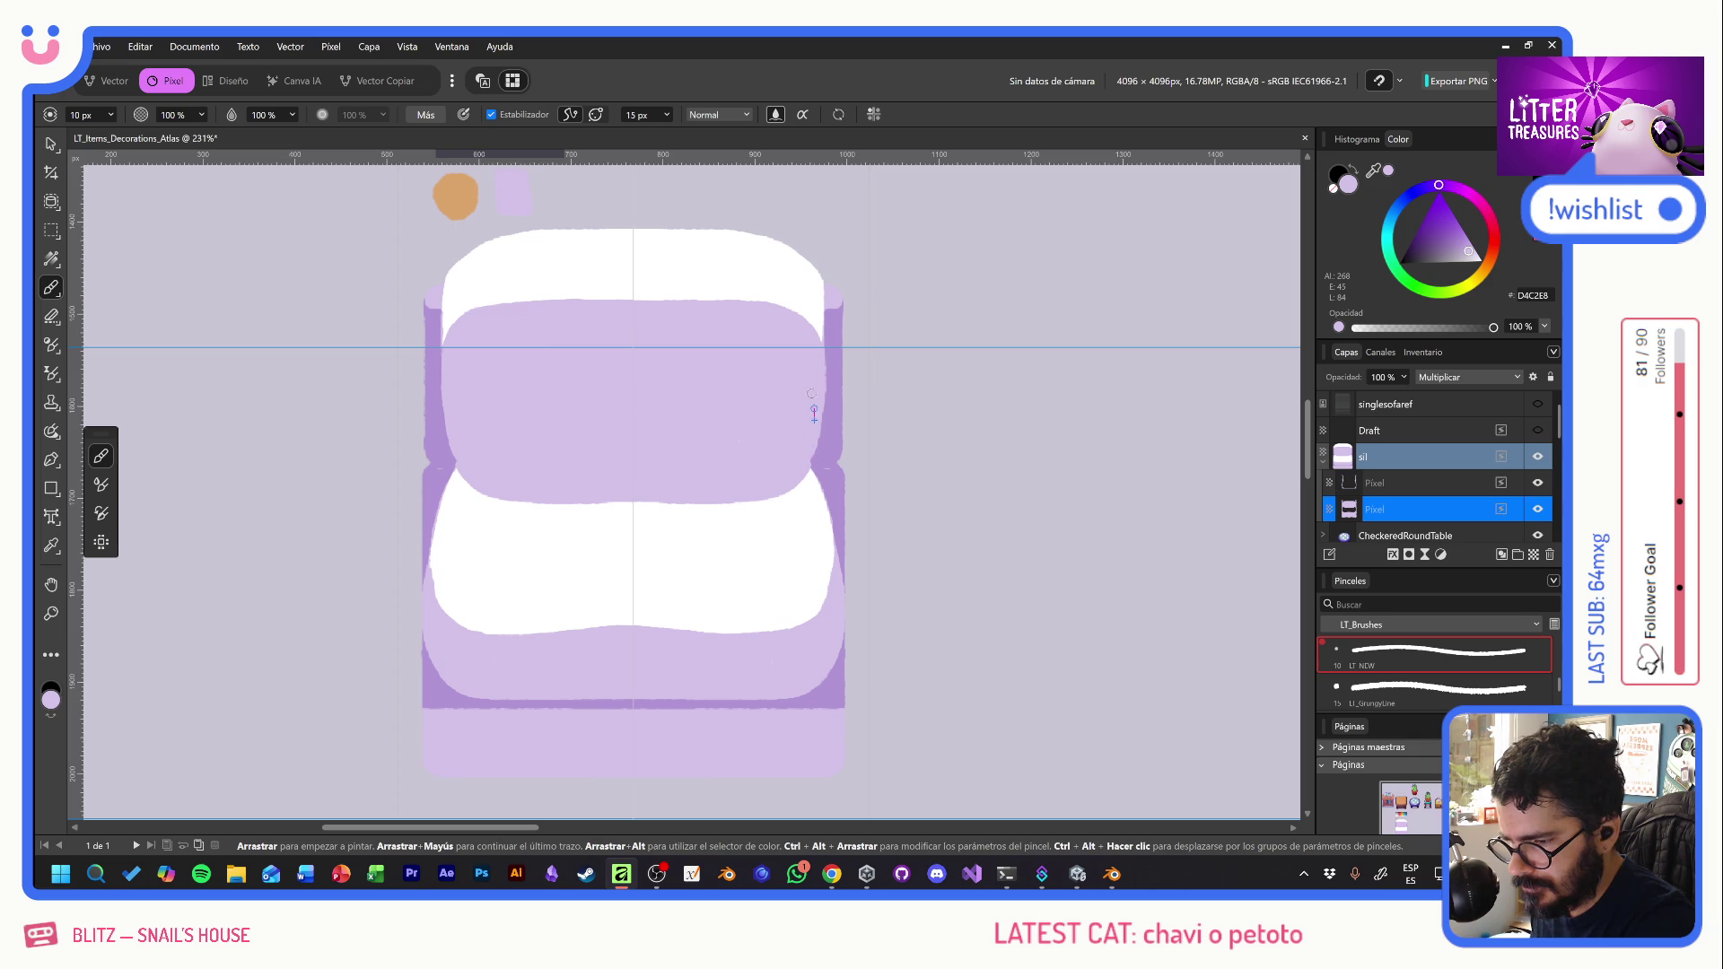
{"action": "key", "text": "ctrl+z"}
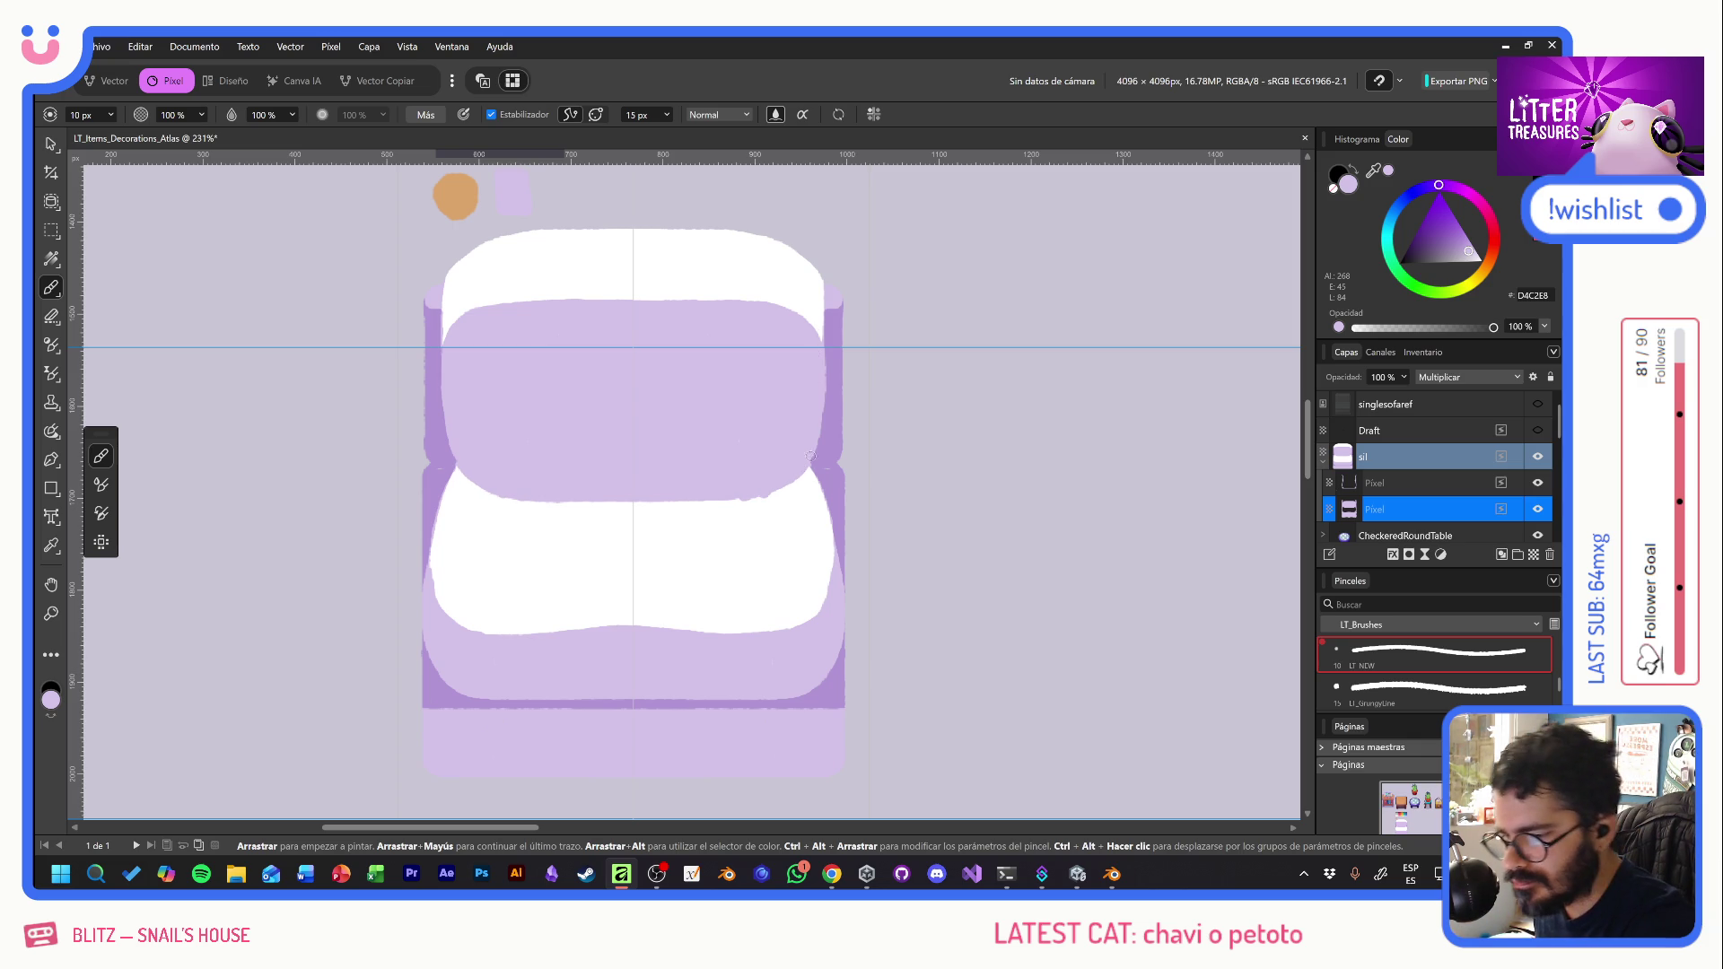
{"action": "mouse_move", "coordinate": [793, 472]}
{"action": "left_mouse_down"}
{"action": "mouse_move", "coordinate": [743, 496]}
{"action": "mouse_move", "coordinate": [628, 495]}
{"action": "mouse_move", "coordinate": [737, 500]}
{"action": "mouse_move", "coordinate": [805, 465]}
{"action": "left_mouse_up"}
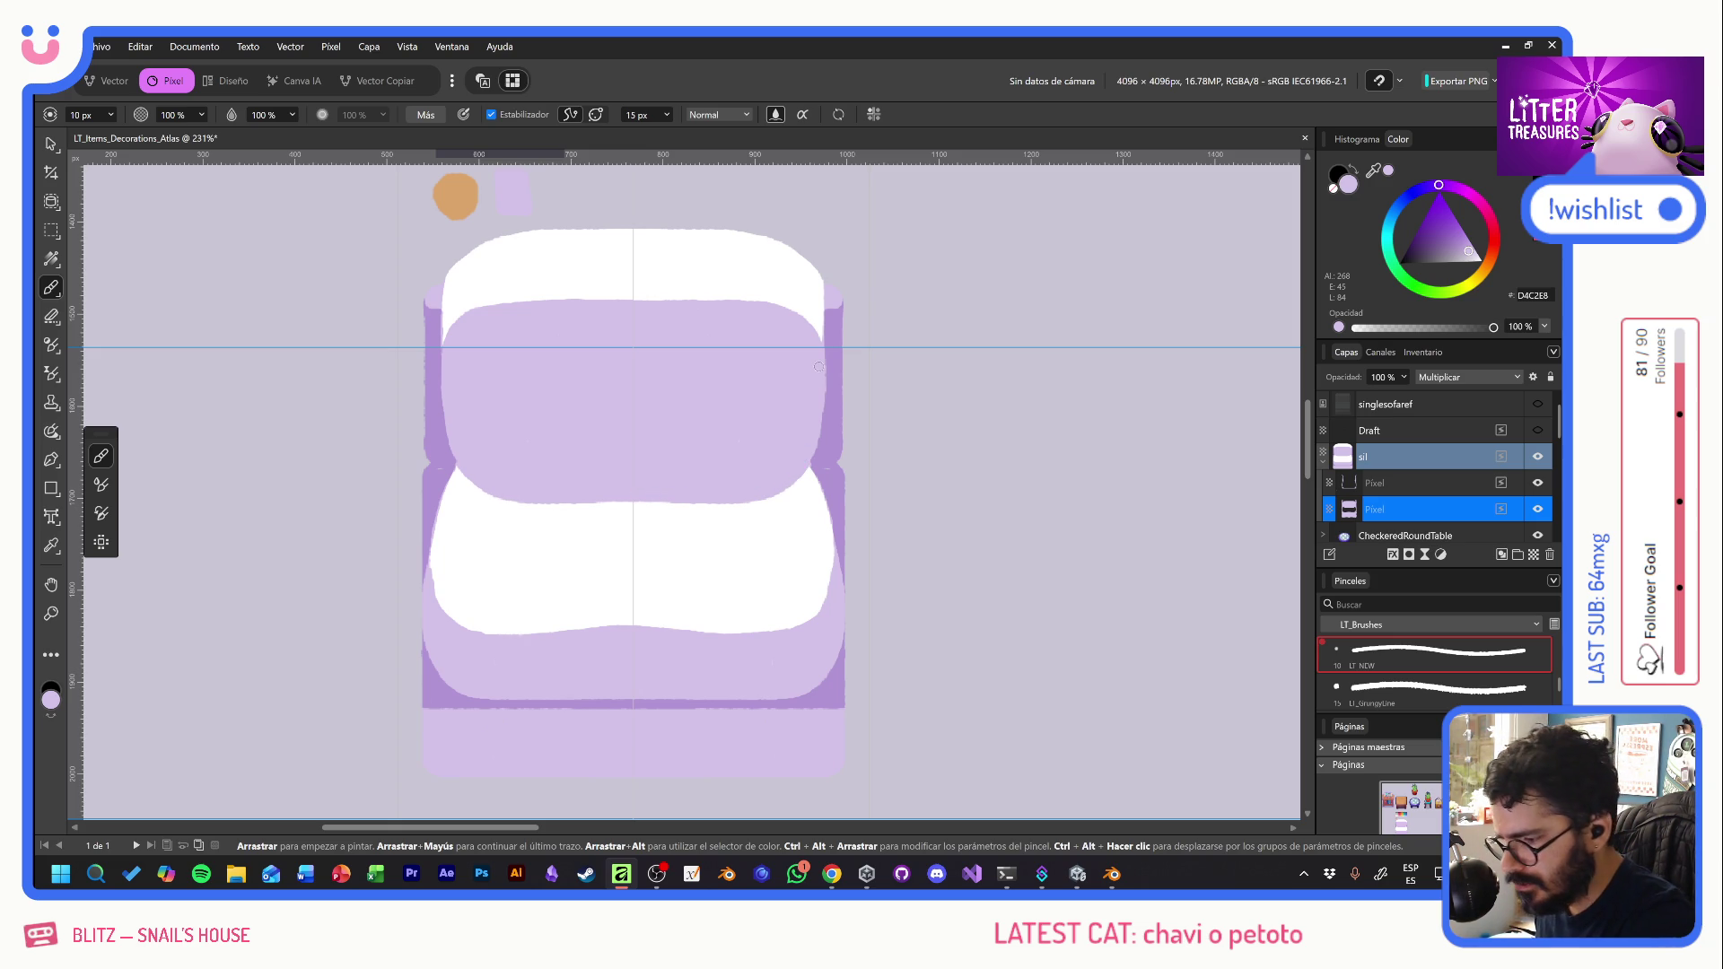
{"action": "left_click_drag", "start_coordinate": [423, 558], "coordinate": [429, 610]}
{"action": "mouse_move", "coordinate": [427, 526]}
{"action": "left_mouse_down"}
{"action": "mouse_move", "coordinate": [449, 631]}
{"action": "mouse_move", "coordinate": [503, 640]}
{"action": "left_mouse_up"}
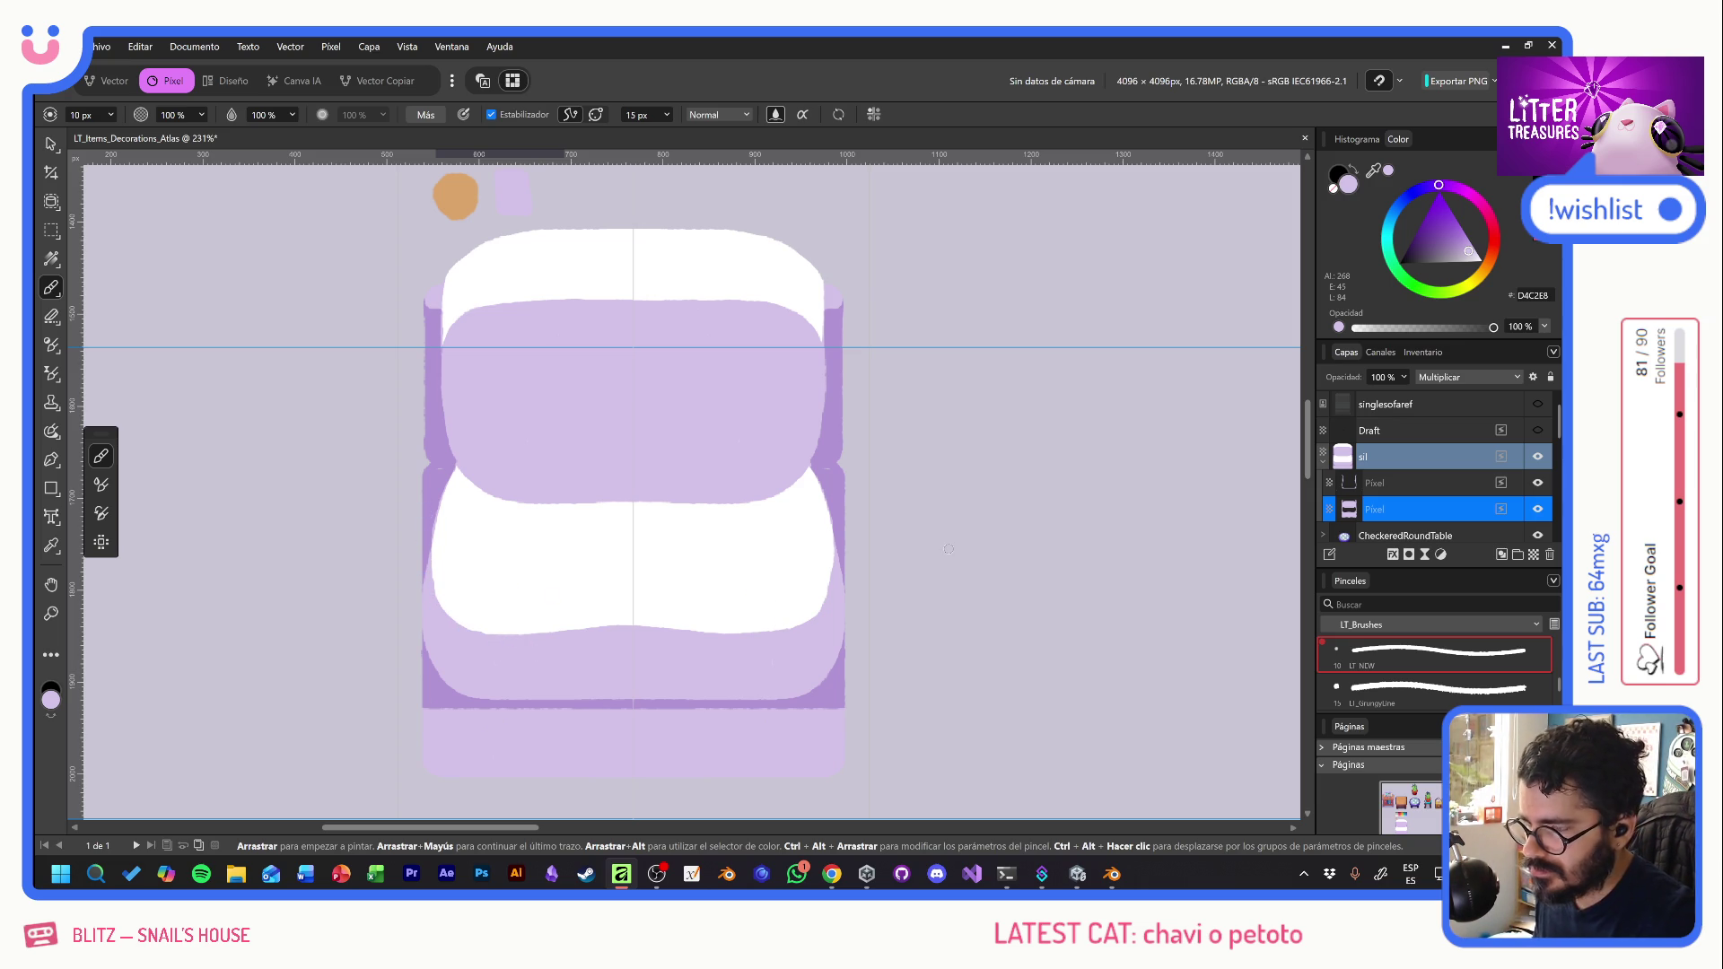
{"action": "left_click", "coordinate": [1463, 486]}
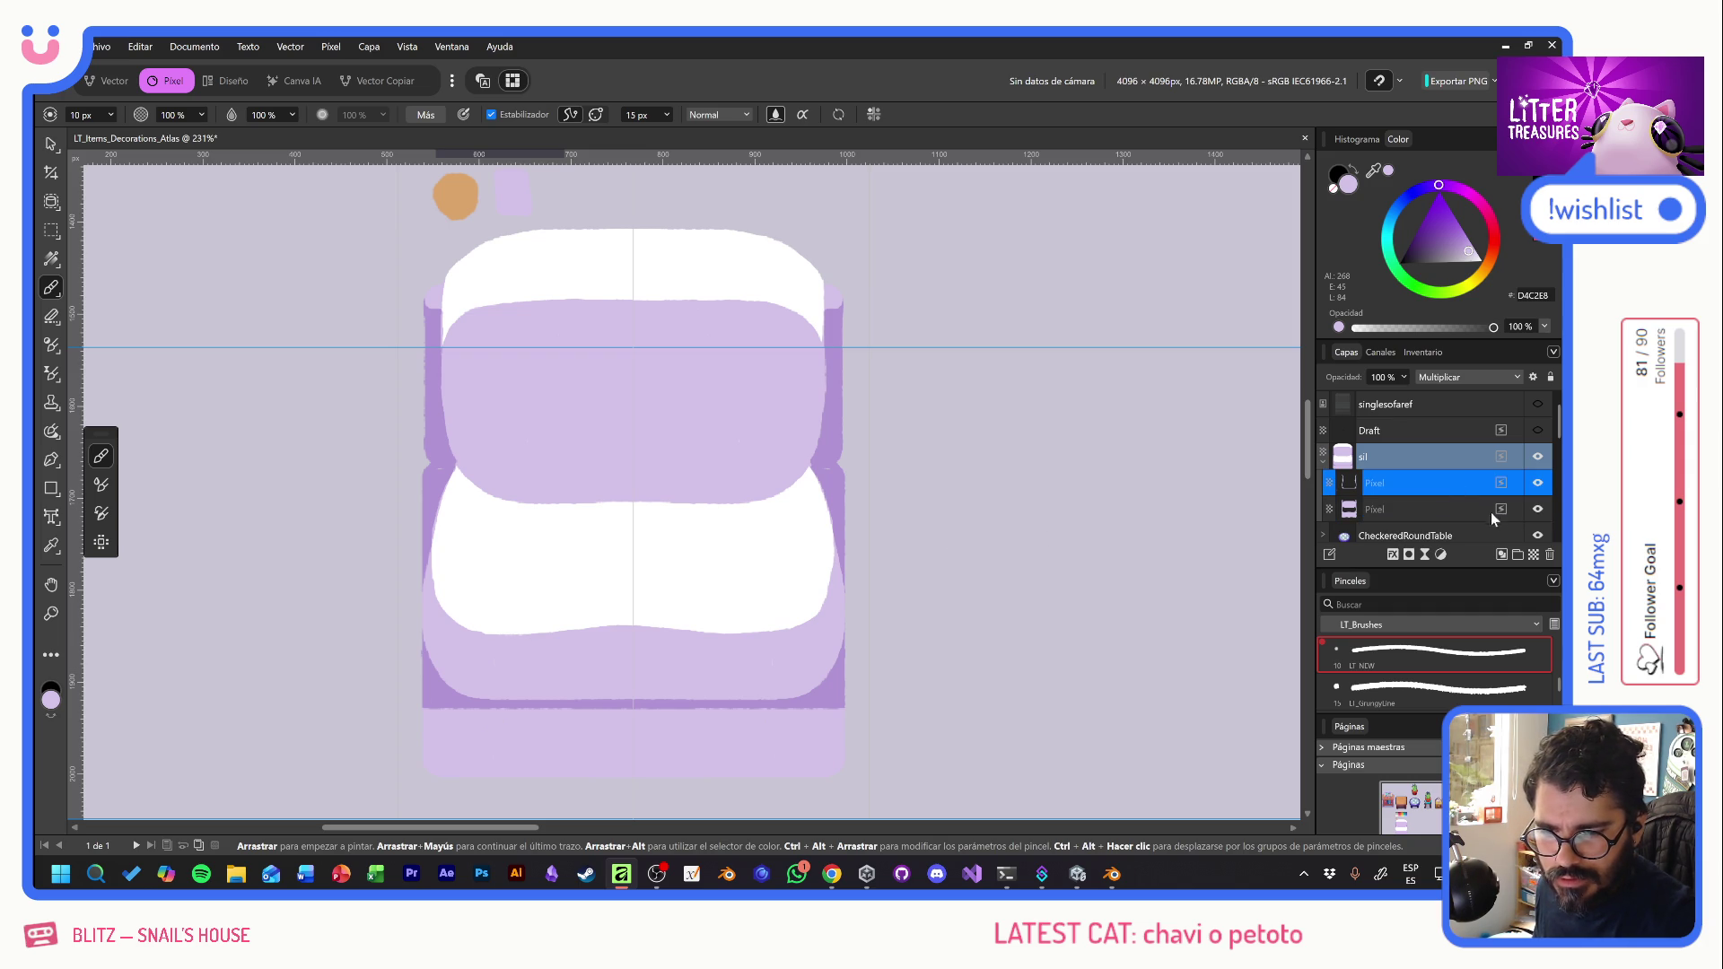
- Add a new pixel layer set to Multiplicar blending
{"action": "left_click", "coordinate": [1533, 555]}
{"action": "left_click", "coordinate": [1450, 376]}
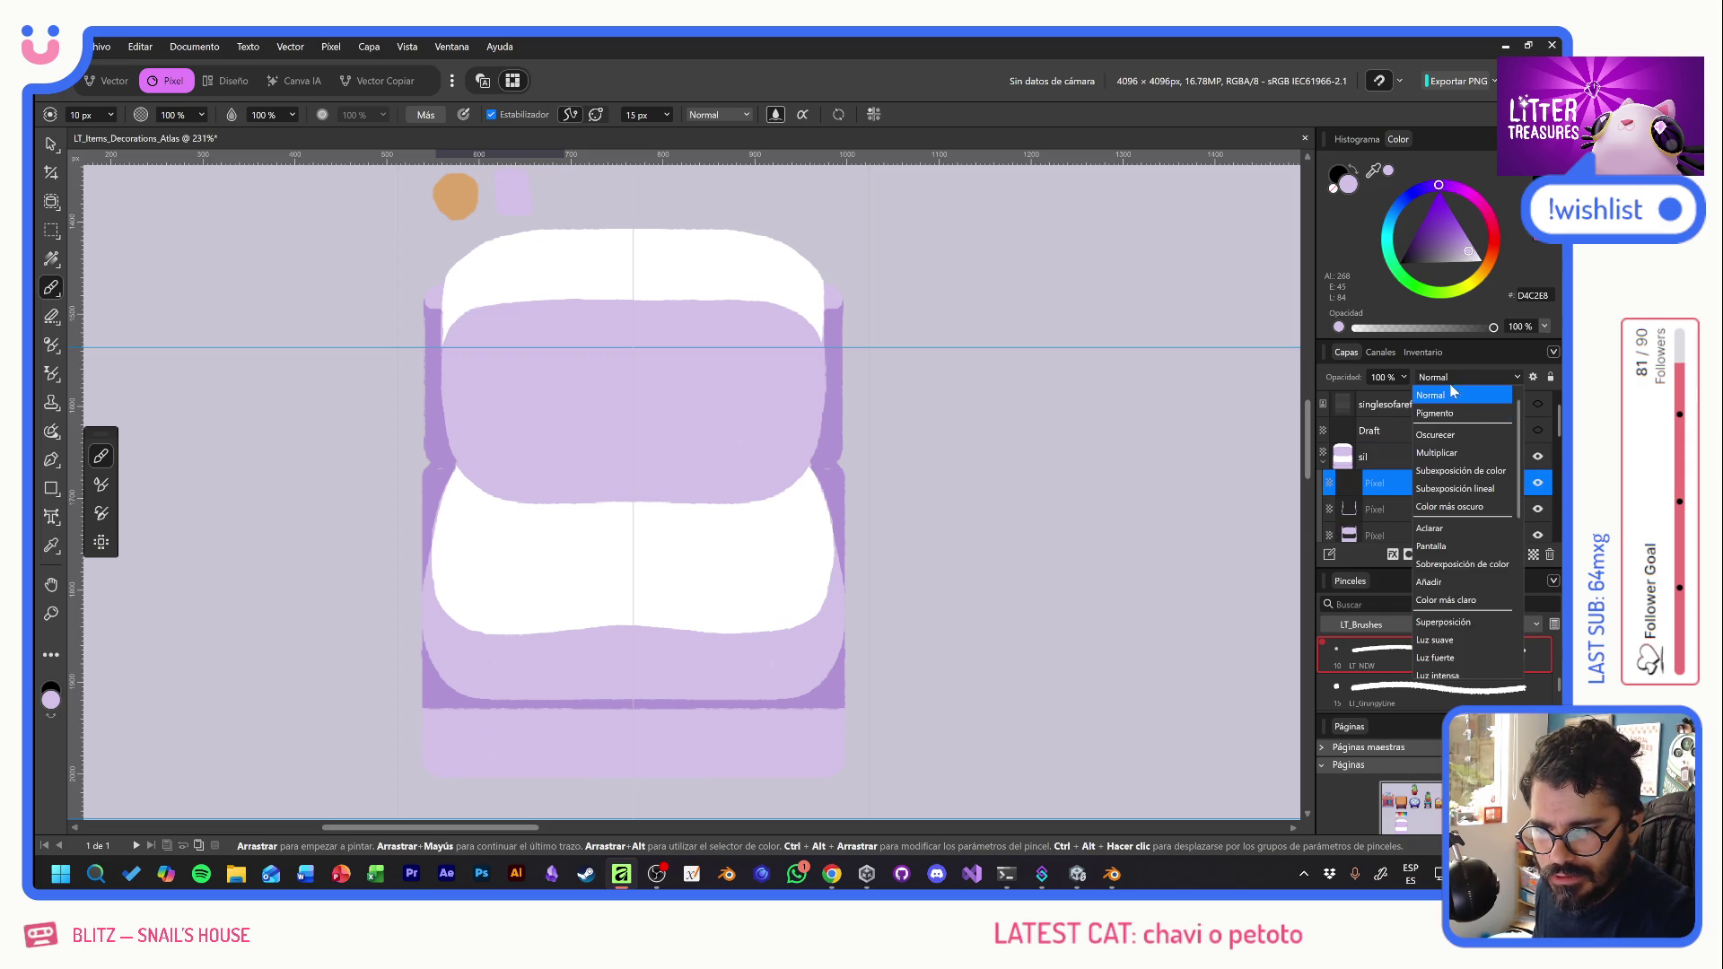
{"action": "left_click", "coordinate": [1452, 452]}
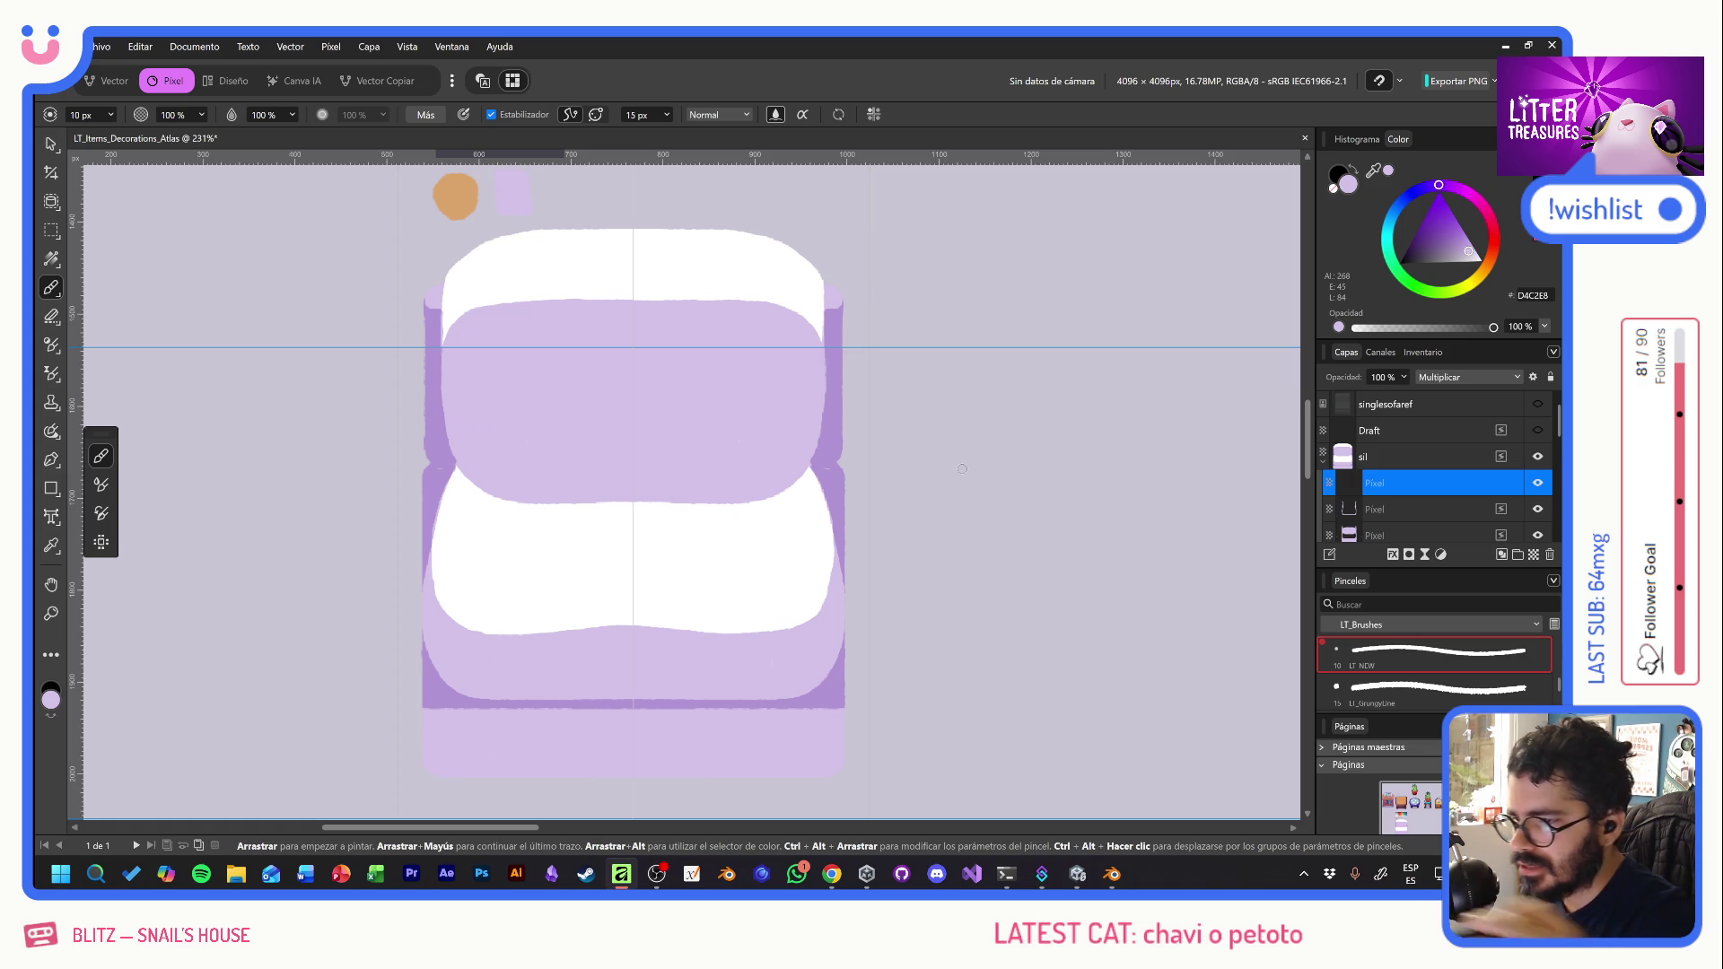
- Paint mirrored lilac stitch dashes along the sofa's top white band, undoing stray strokes
{"action": "left_click", "coordinate": [429, 452]}
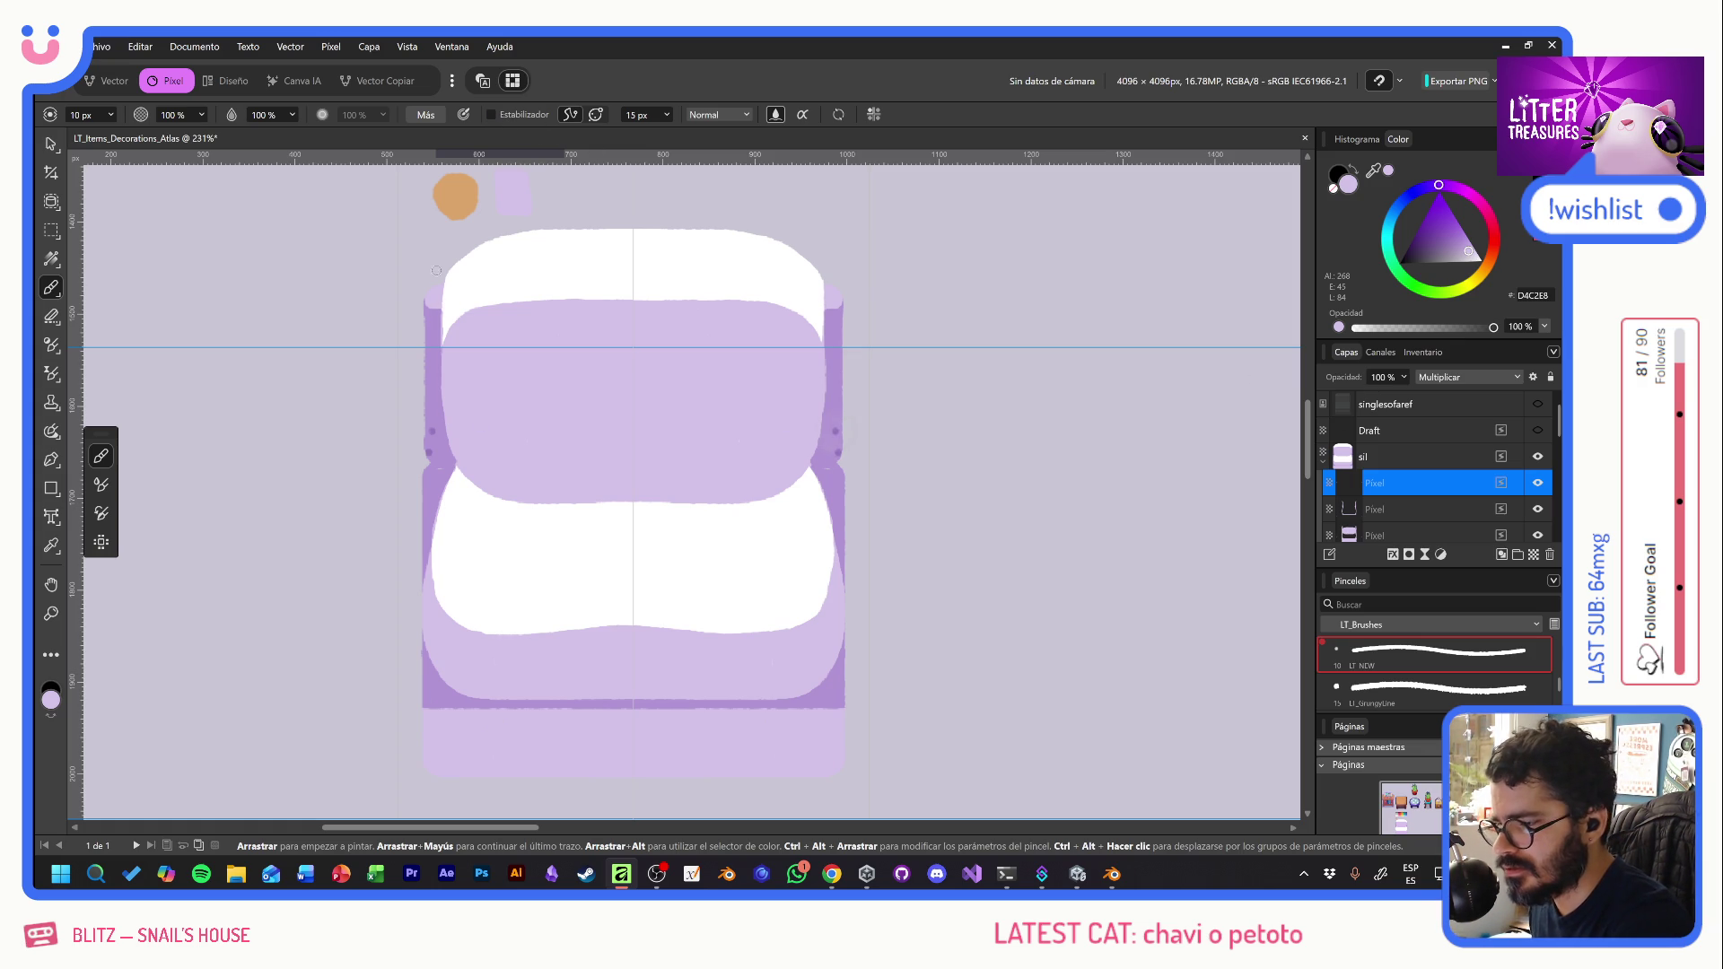
{"action": "key", "text": "e"}
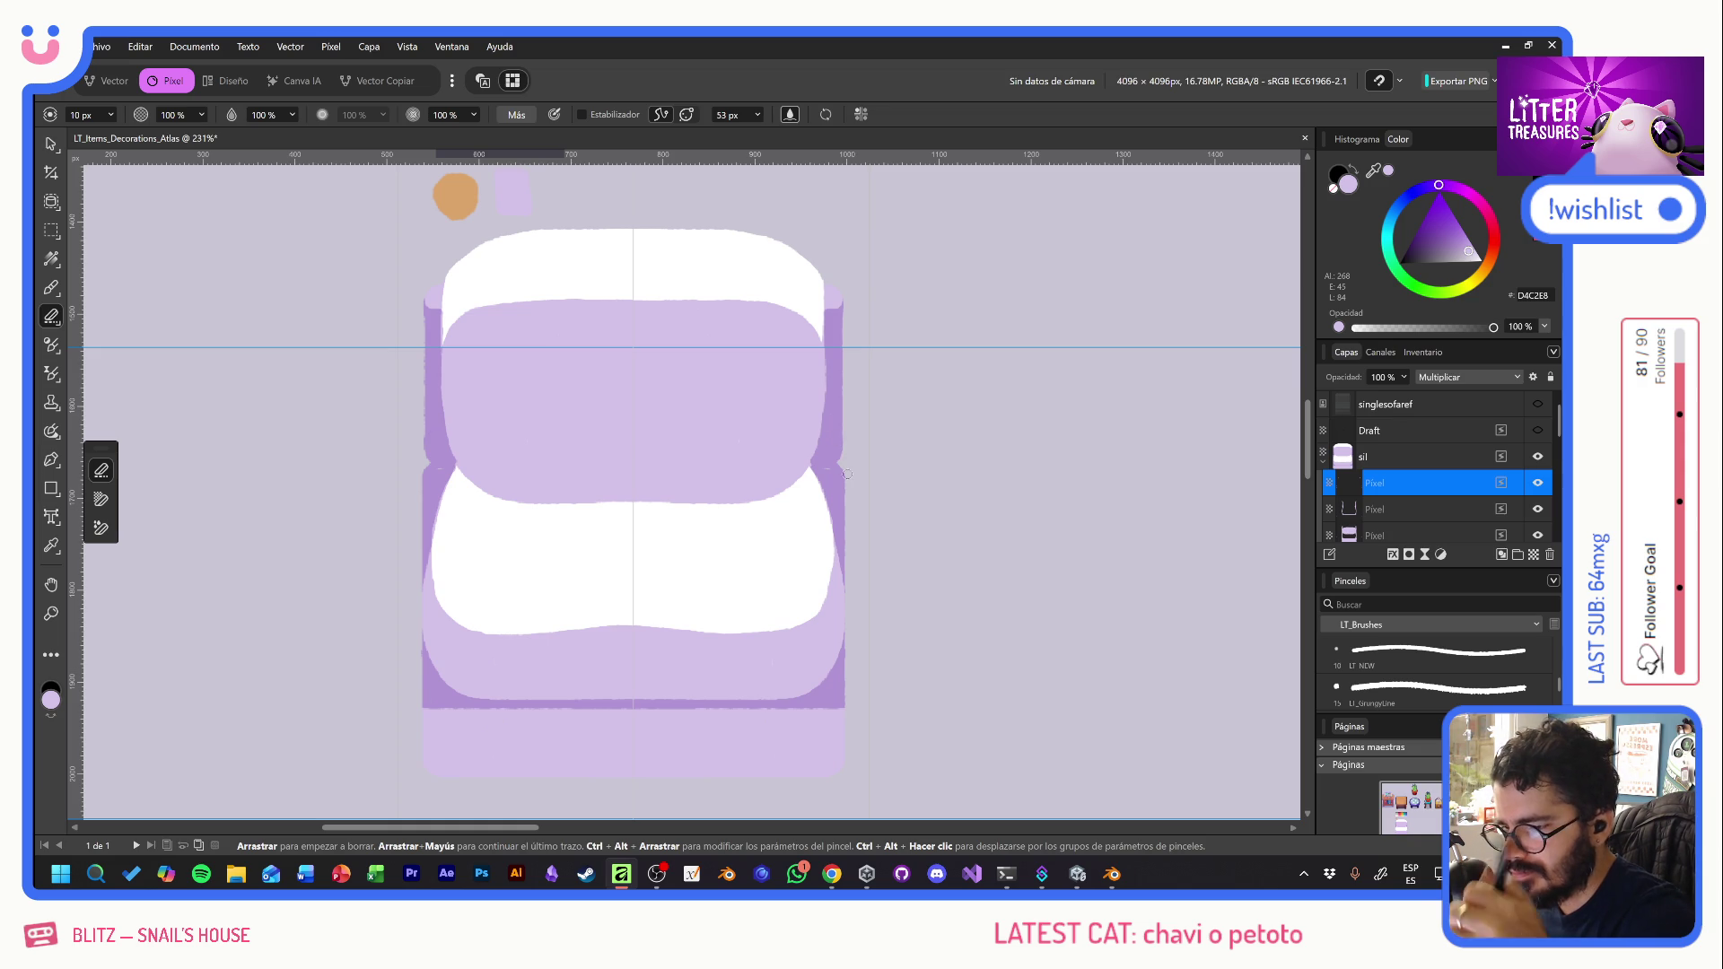
{"action": "key", "text": "b"}
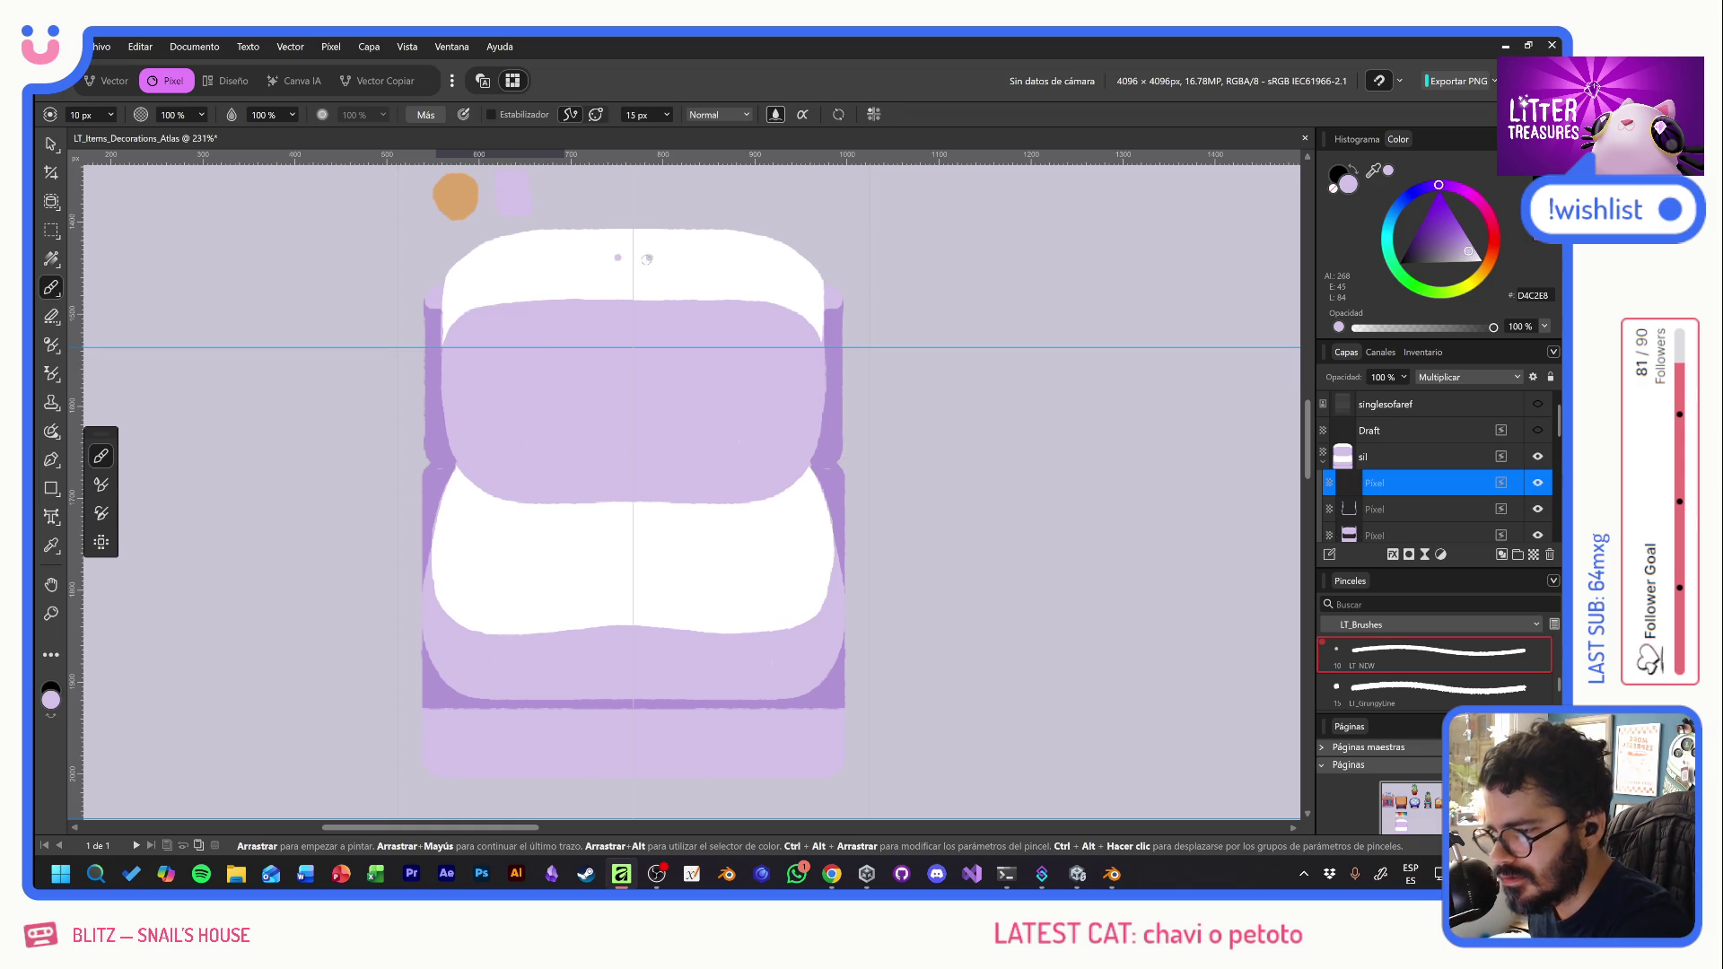
{"action": "mouse_move", "coordinate": [640, 279]}
{"action": "left_mouse_down"}
{"action": "mouse_move", "coordinate": [778, 283]}
{"action": "mouse_move", "coordinate": [822, 320]}
{"action": "left_mouse_up"}
{"action": "key", "text": "ctrl+z"}
{"action": "left_click", "coordinate": [644, 280]}
{"action": "key", "text": "ctrl+z"}
{"action": "left_click_drag", "start_coordinate": [642, 241], "coordinate": [727, 241]}
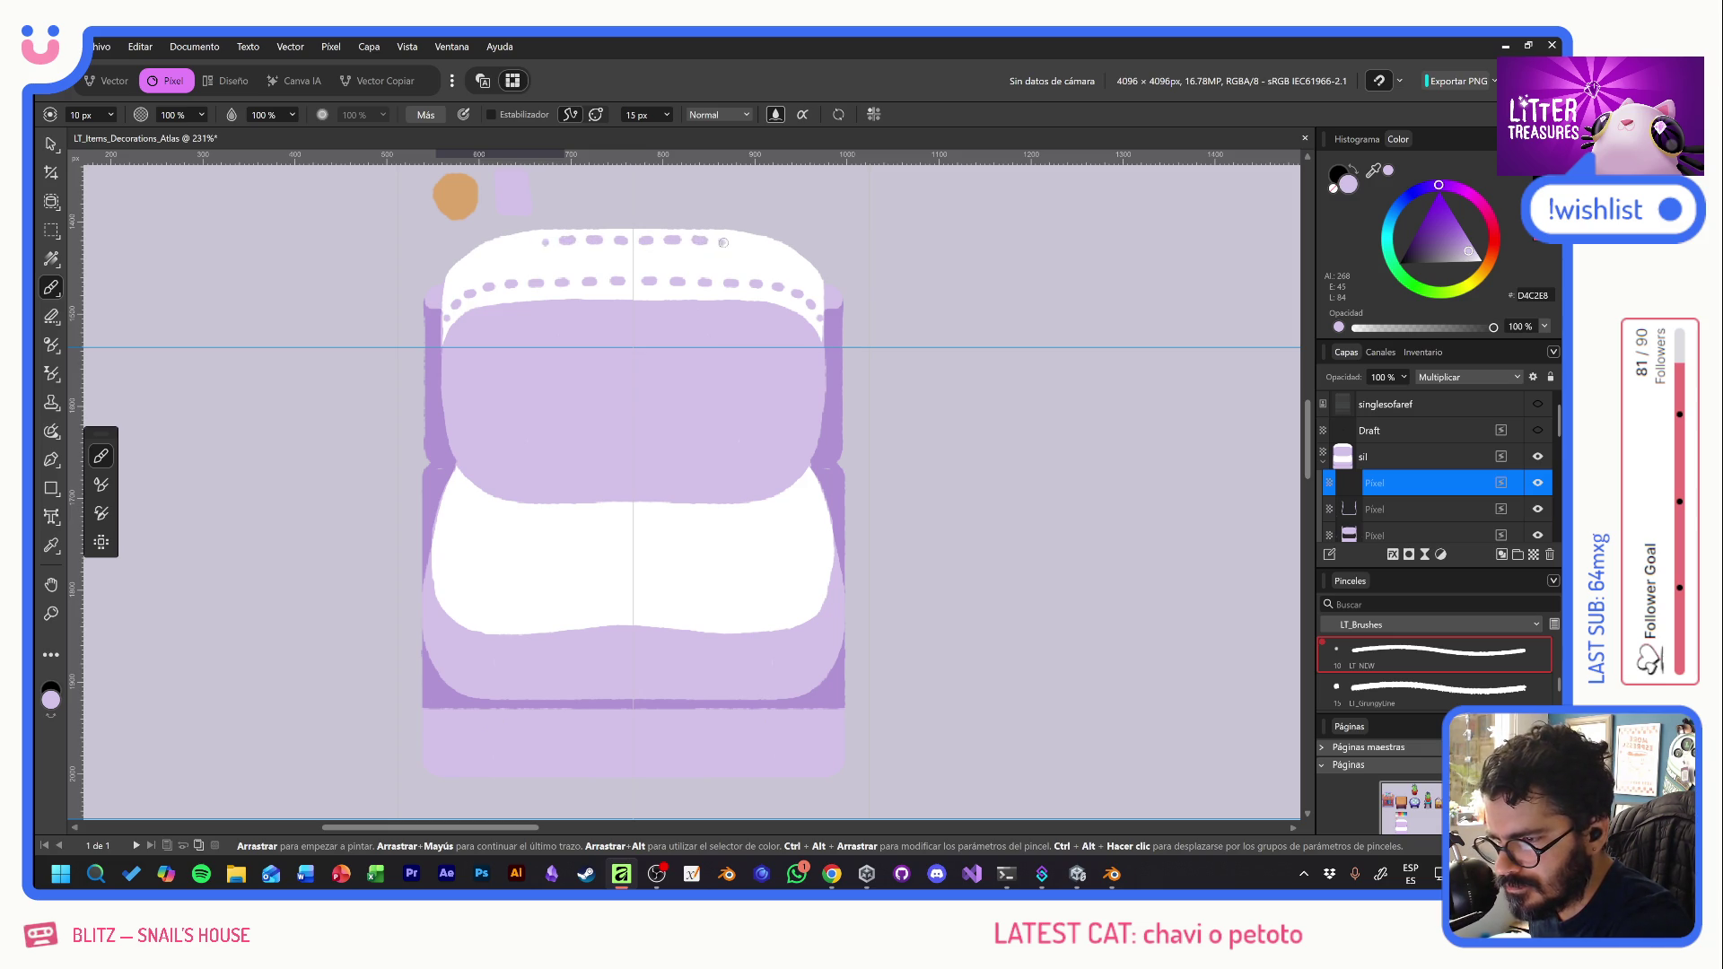
{"action": "left_click_drag", "start_coordinate": [719, 241], "coordinate": [813, 275]}
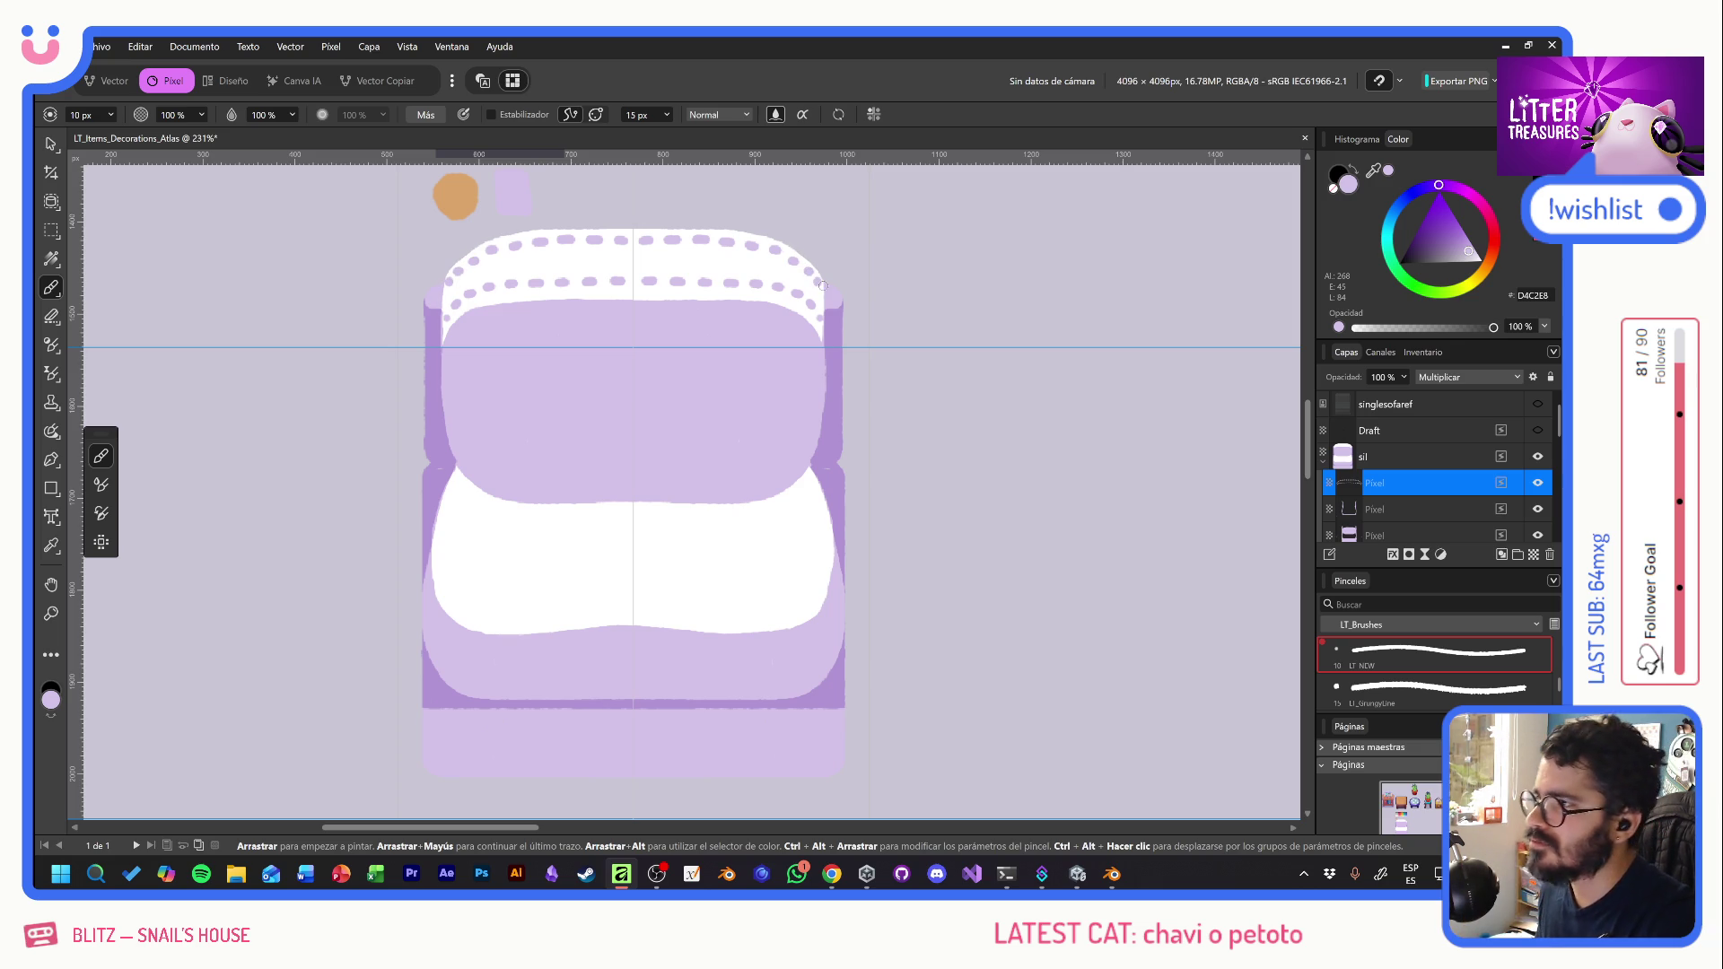
{"action": "scroll", "coordinate": [853, 566], "scroll_direction": "down", "scroll_amount": 3}
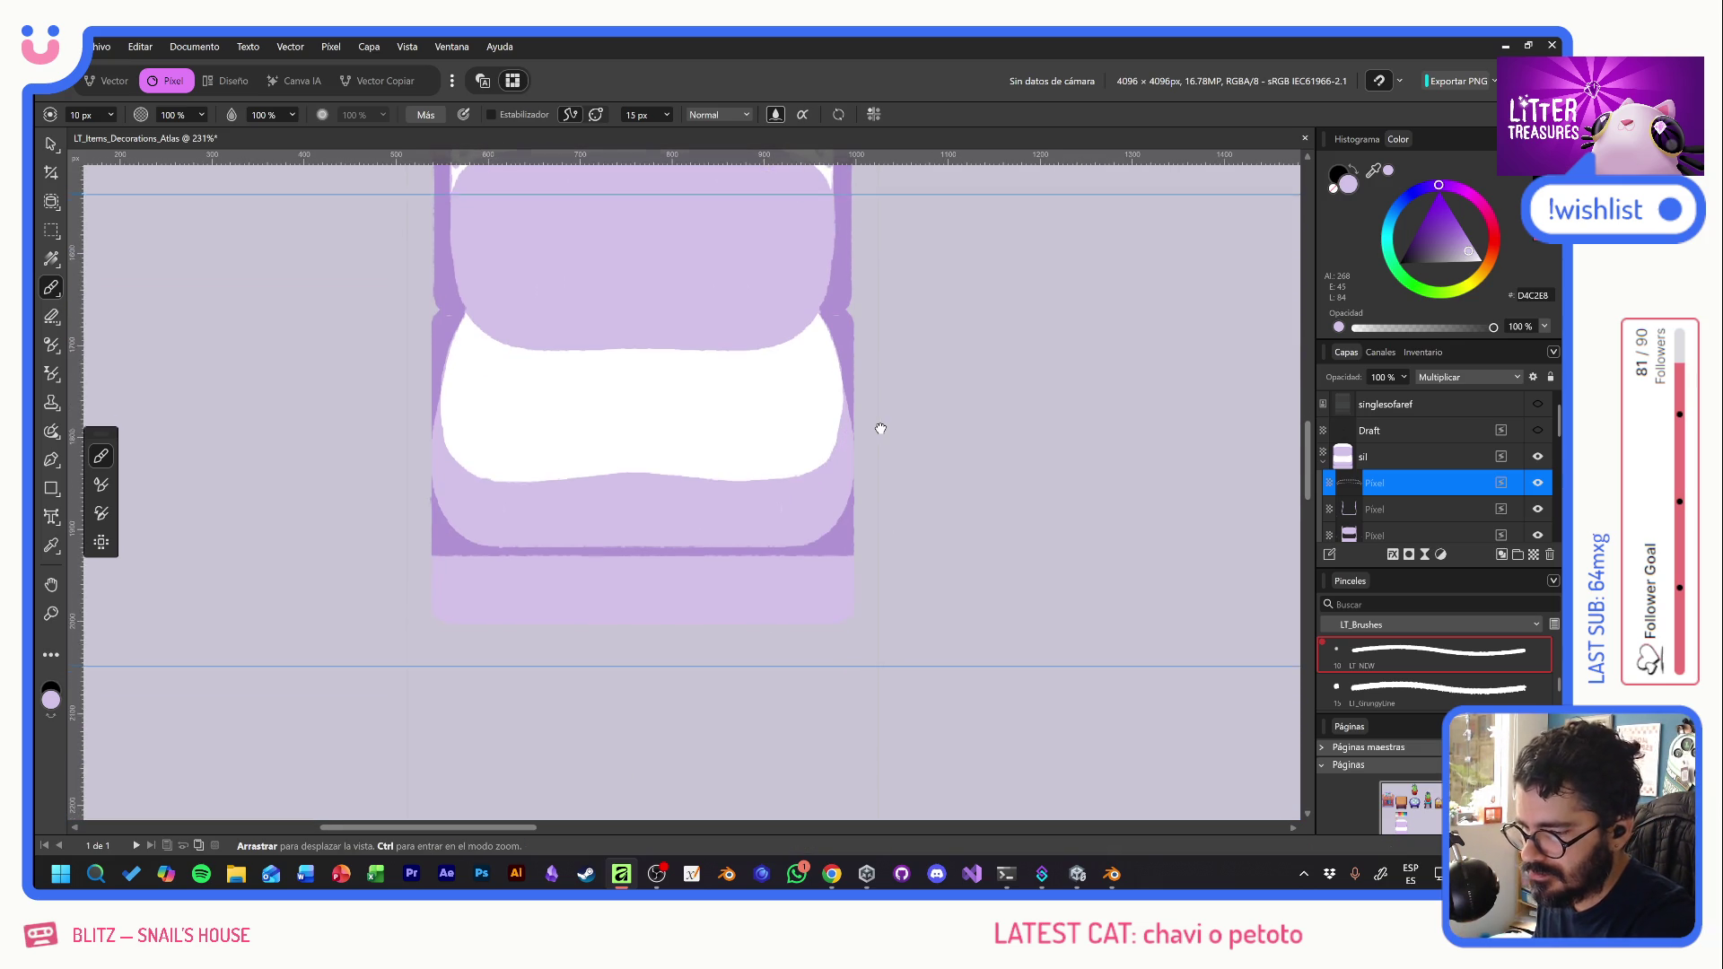
- Dot a curved row of stitching under the white seat cushion, rising toward the sides
{"action": "left_click", "coordinate": [657, 491]}
{"action": "left_click", "coordinate": [680, 493]}
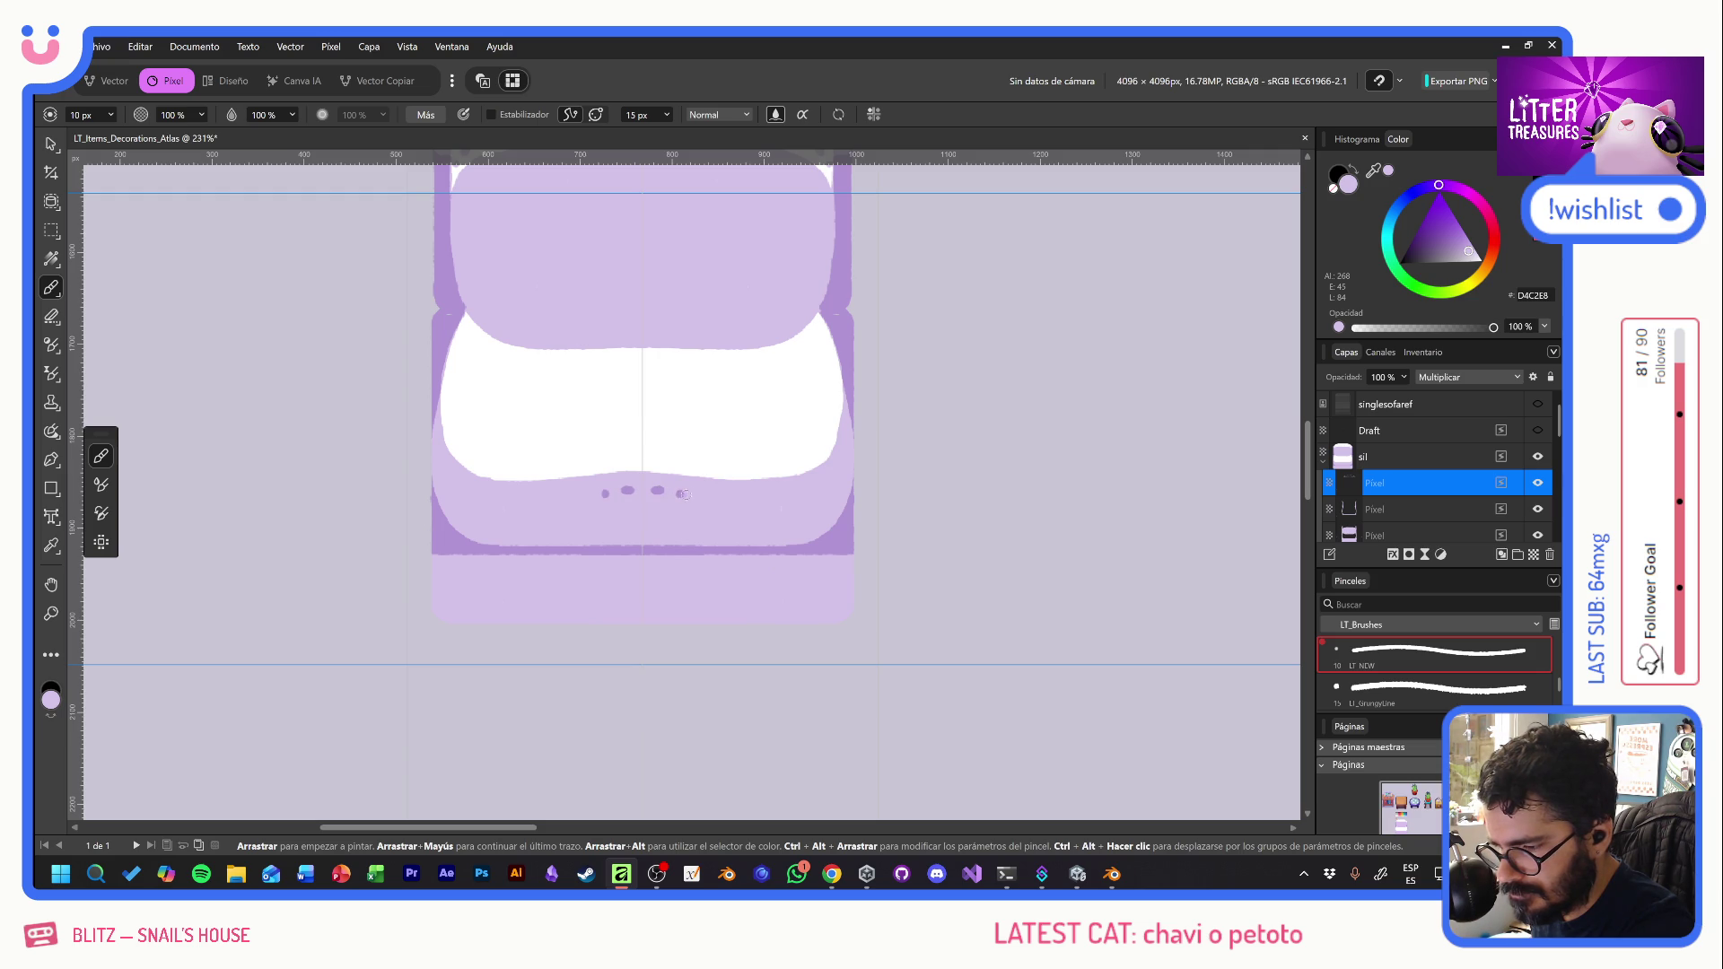
{"action": "left_click", "coordinate": [710, 496]}
{"action": "left_click", "coordinate": [736, 498]}
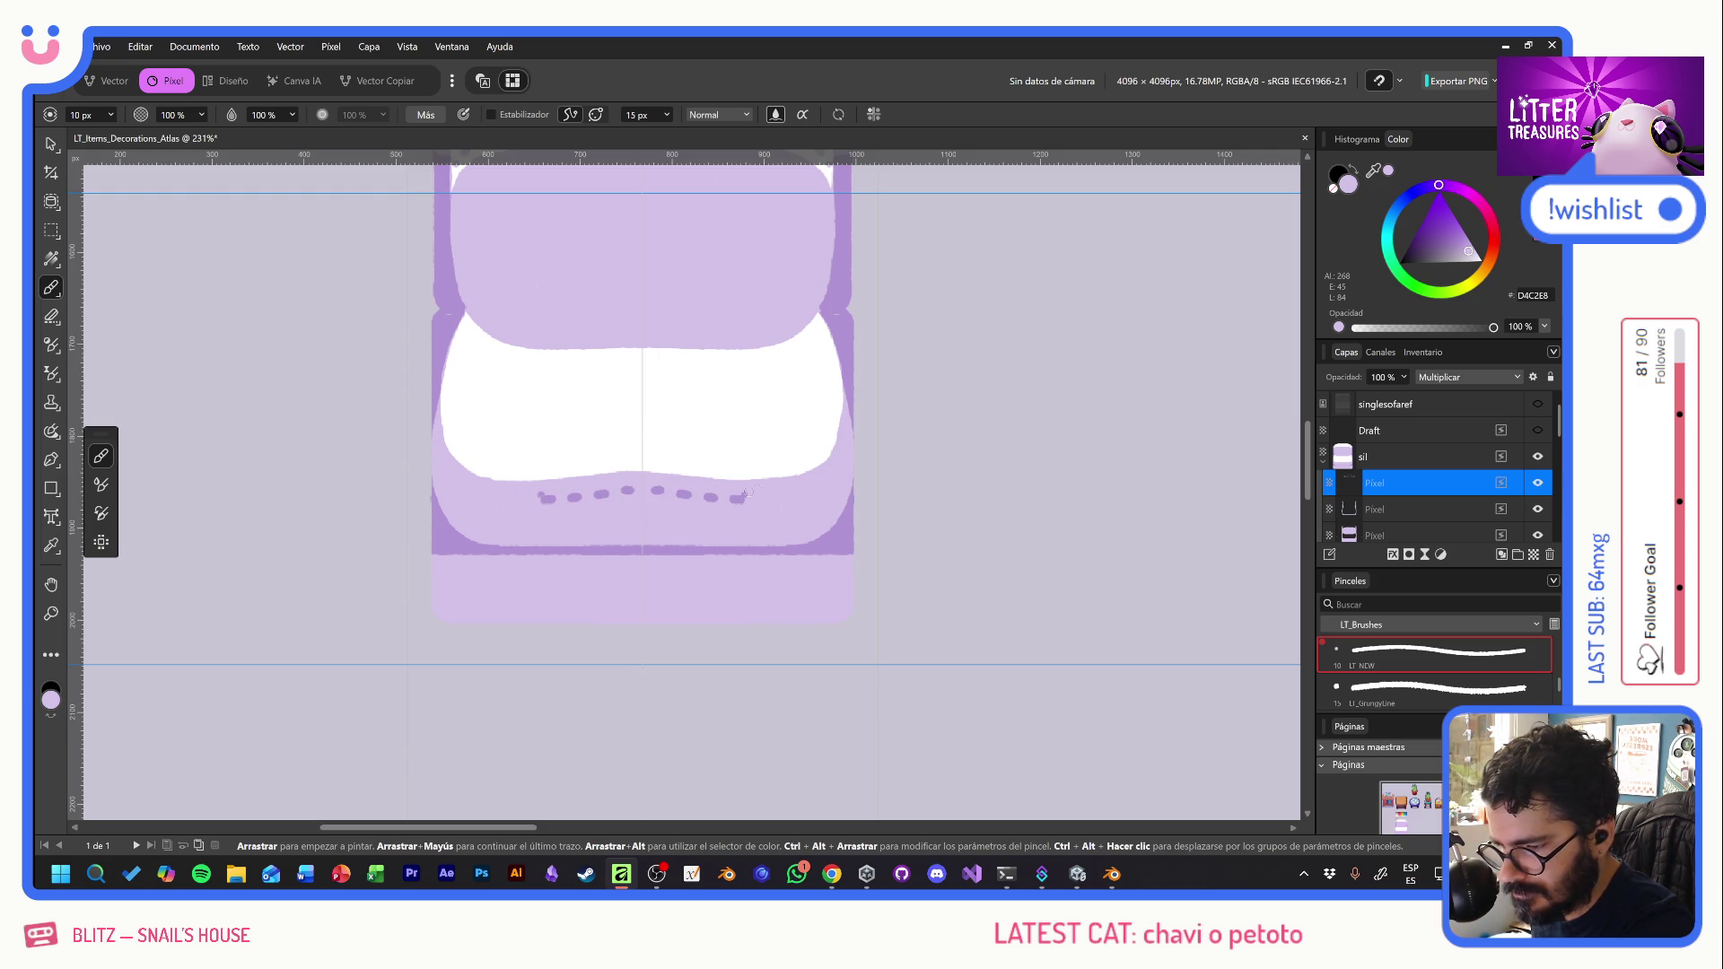
{"action": "left_click_drag", "start_coordinate": [766, 498], "coordinate": [777, 490]}
{"action": "left_click", "coordinate": [796, 496]}
{"action": "left_click", "coordinate": [822, 488]}
{"action": "left_click", "coordinate": [841, 470]}
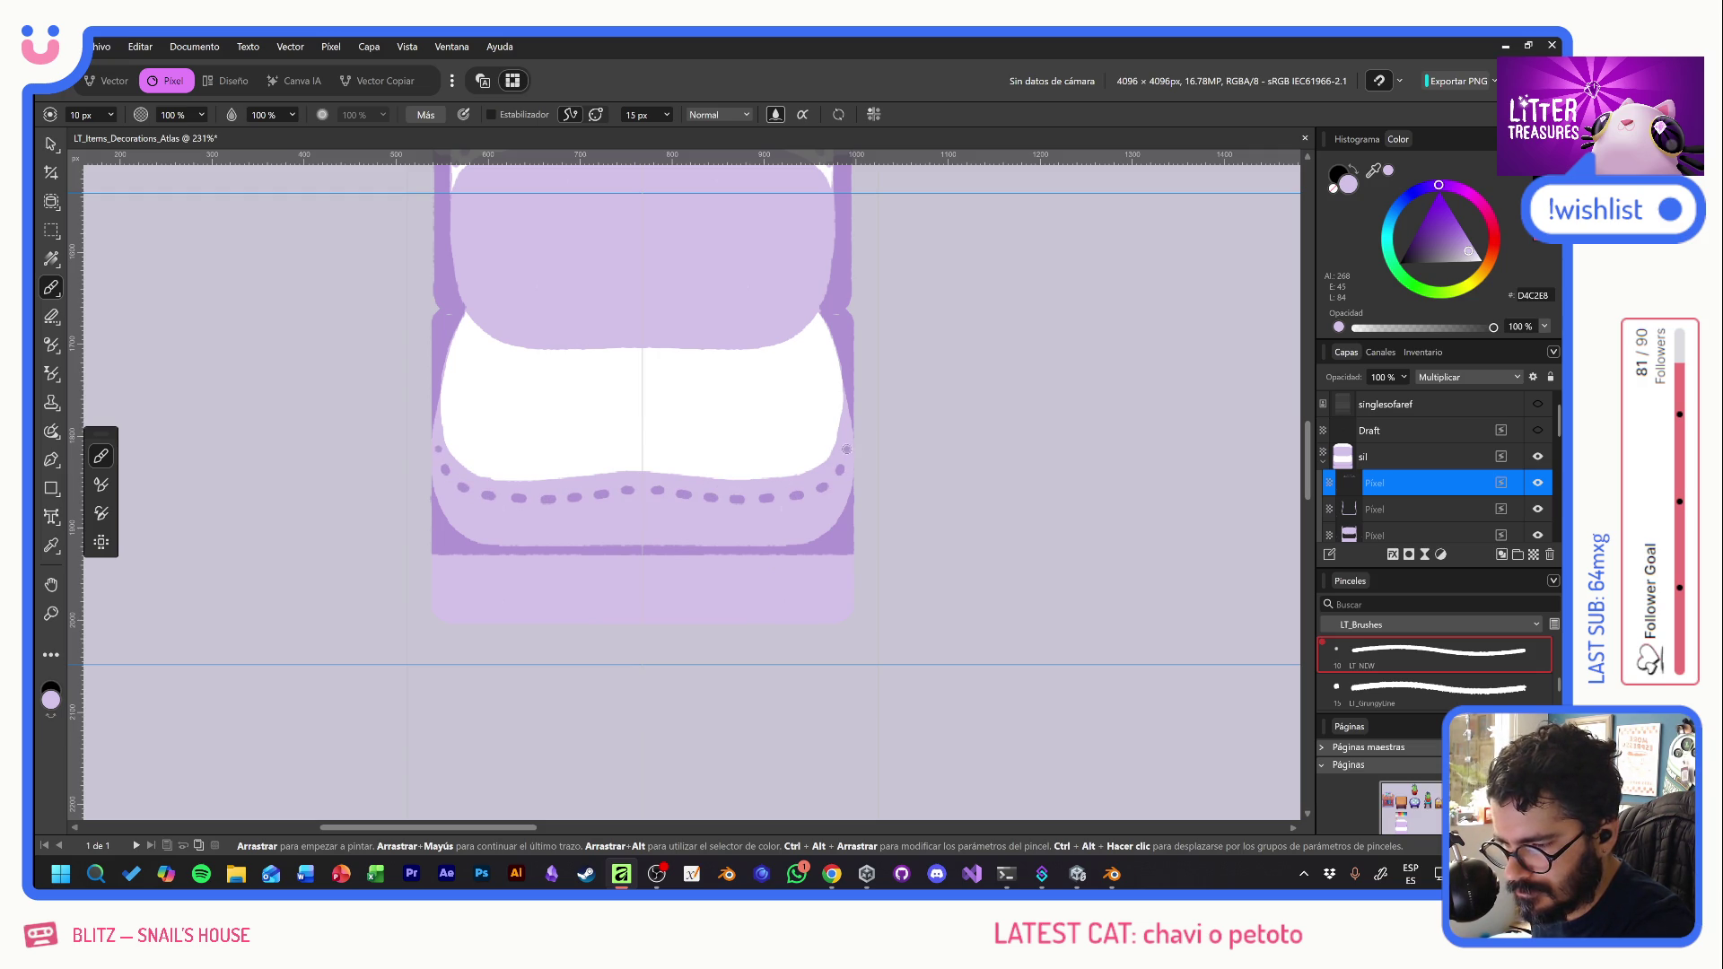
- Add a row of stitch dots and dashes across the lower purple band
{"action": "left_click", "coordinate": [657, 535]}
{"action": "left_click", "coordinate": [676, 536]}
{"action": "left_click_drag", "start_coordinate": [677, 536], "coordinate": [688, 536]}
{"action": "left_click", "coordinate": [711, 536]}
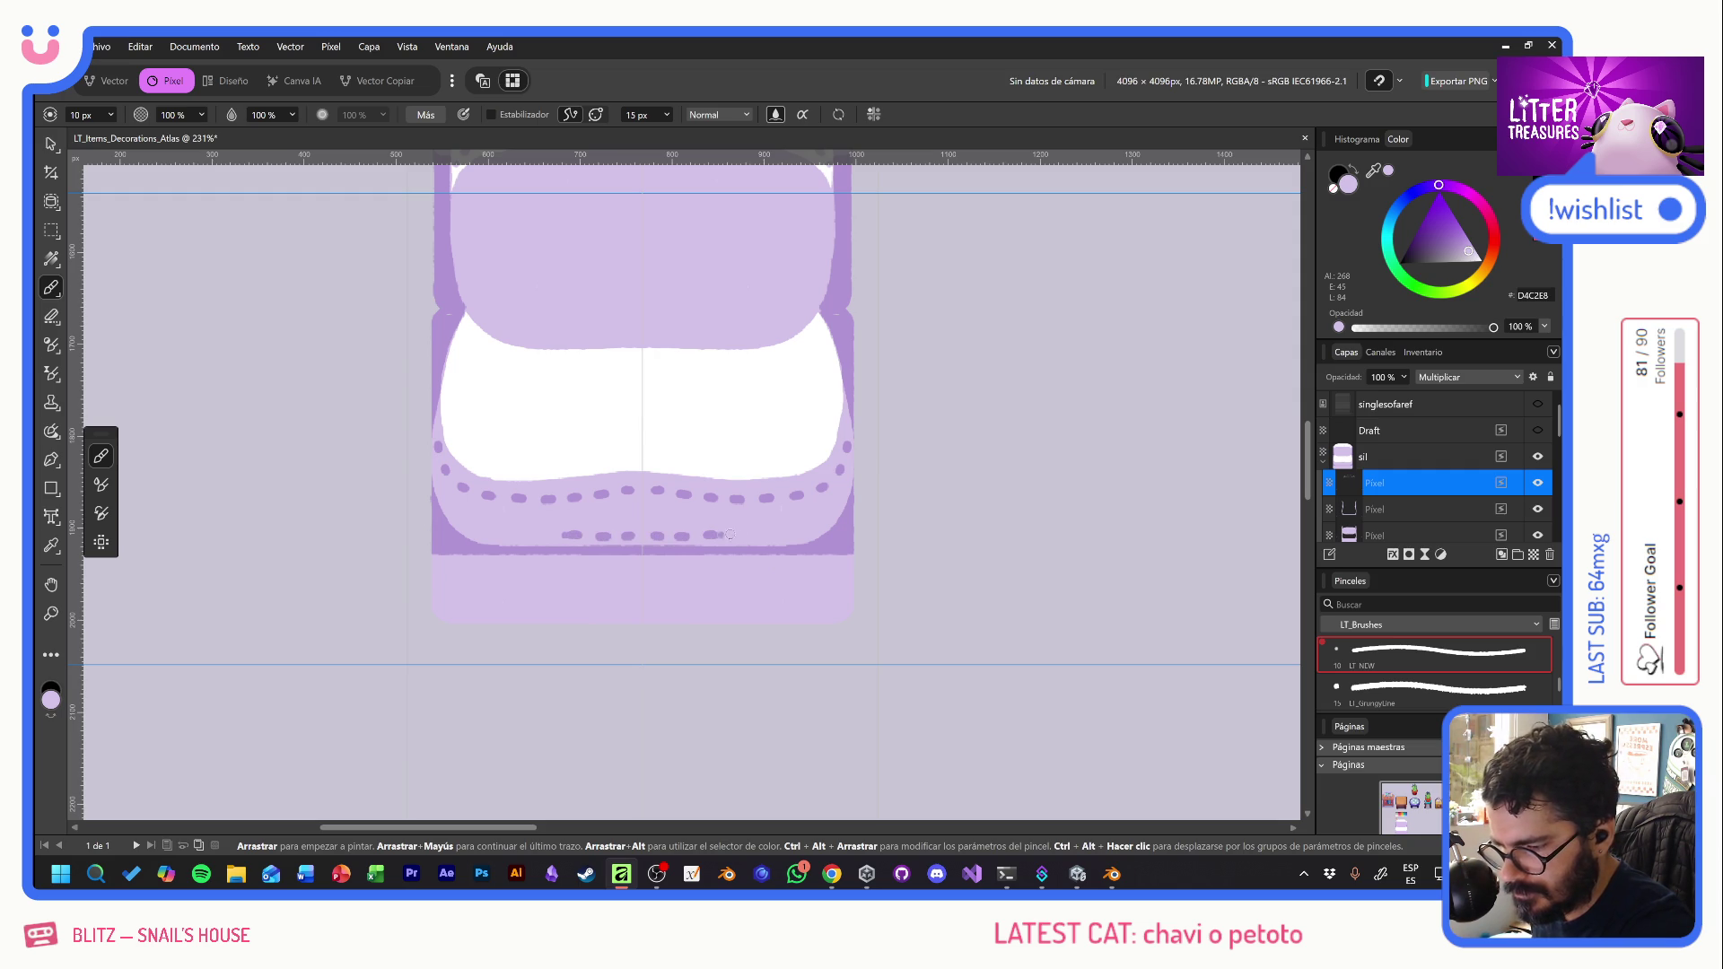
{"action": "left_click", "coordinate": [738, 536]}
{"action": "left_click", "coordinate": [775, 535]}
{"action": "left_click", "coordinate": [793, 532]}
{"action": "left_click", "coordinate": [799, 530]}
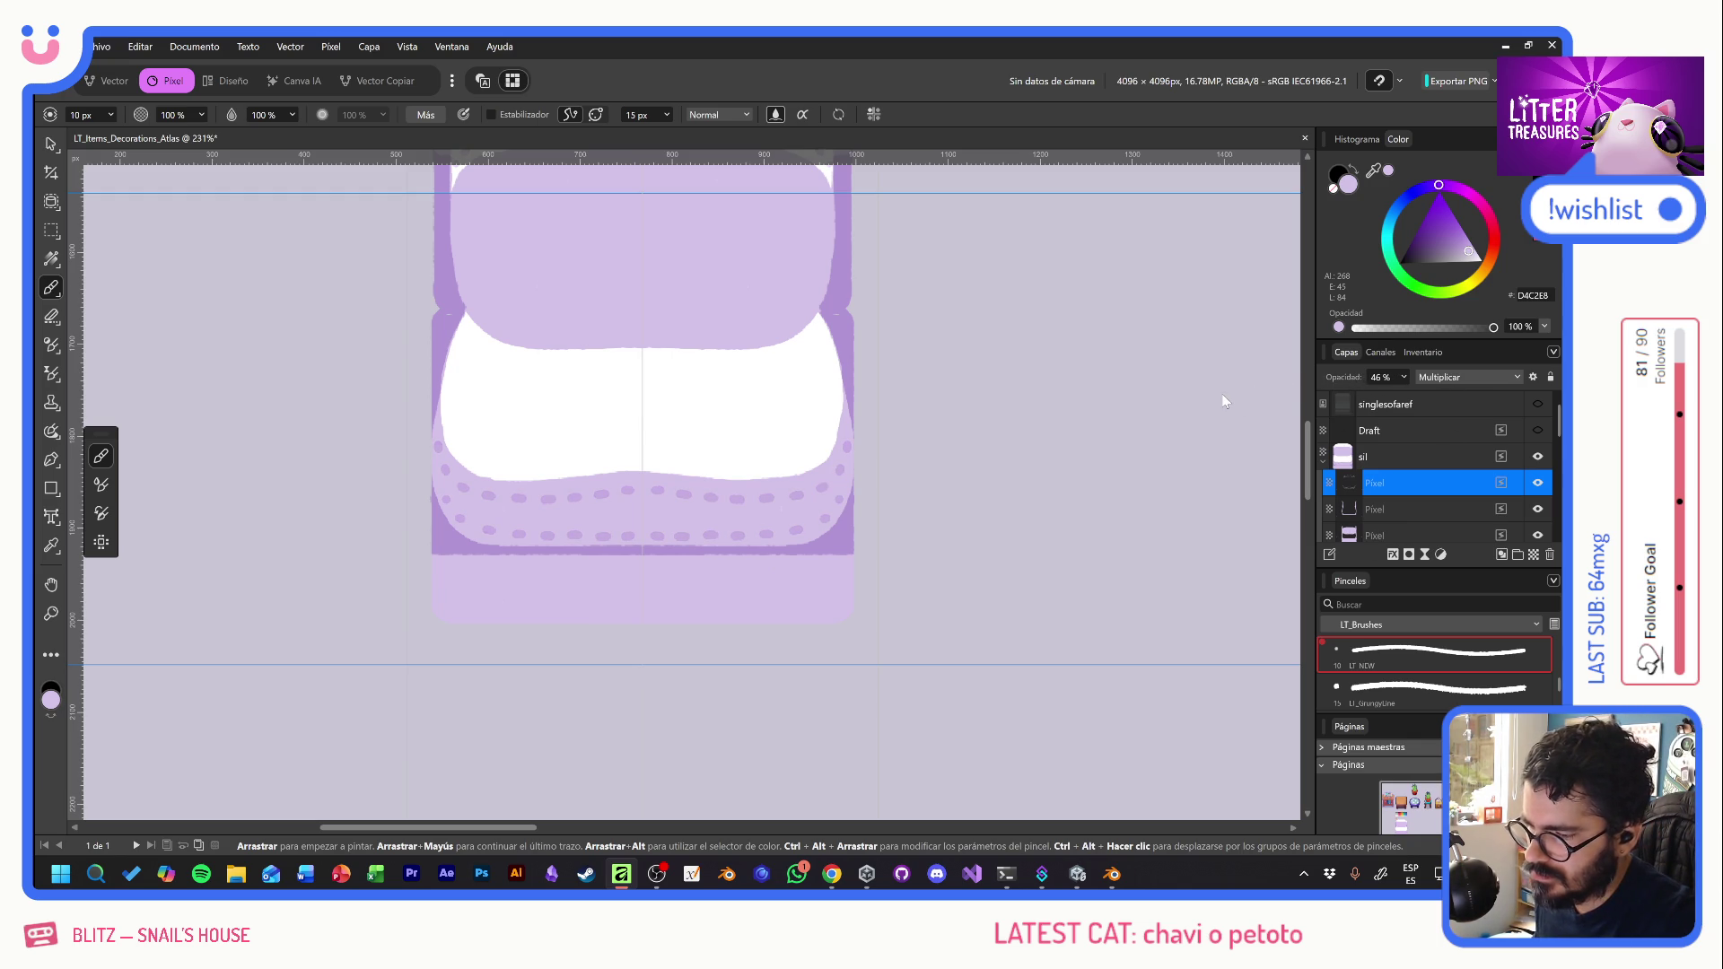
- Move the third Pixel layer into another layer and zoom out to show the sofa
{"action": "mouse_move", "coordinate": [961, 392]}
{"action": "left_mouse_down"}
{"action": "mouse_move", "coordinate": [961, 531]}
{"action": "mouse_move", "coordinate": [946, 528]}
{"action": "left_mouse_up"}
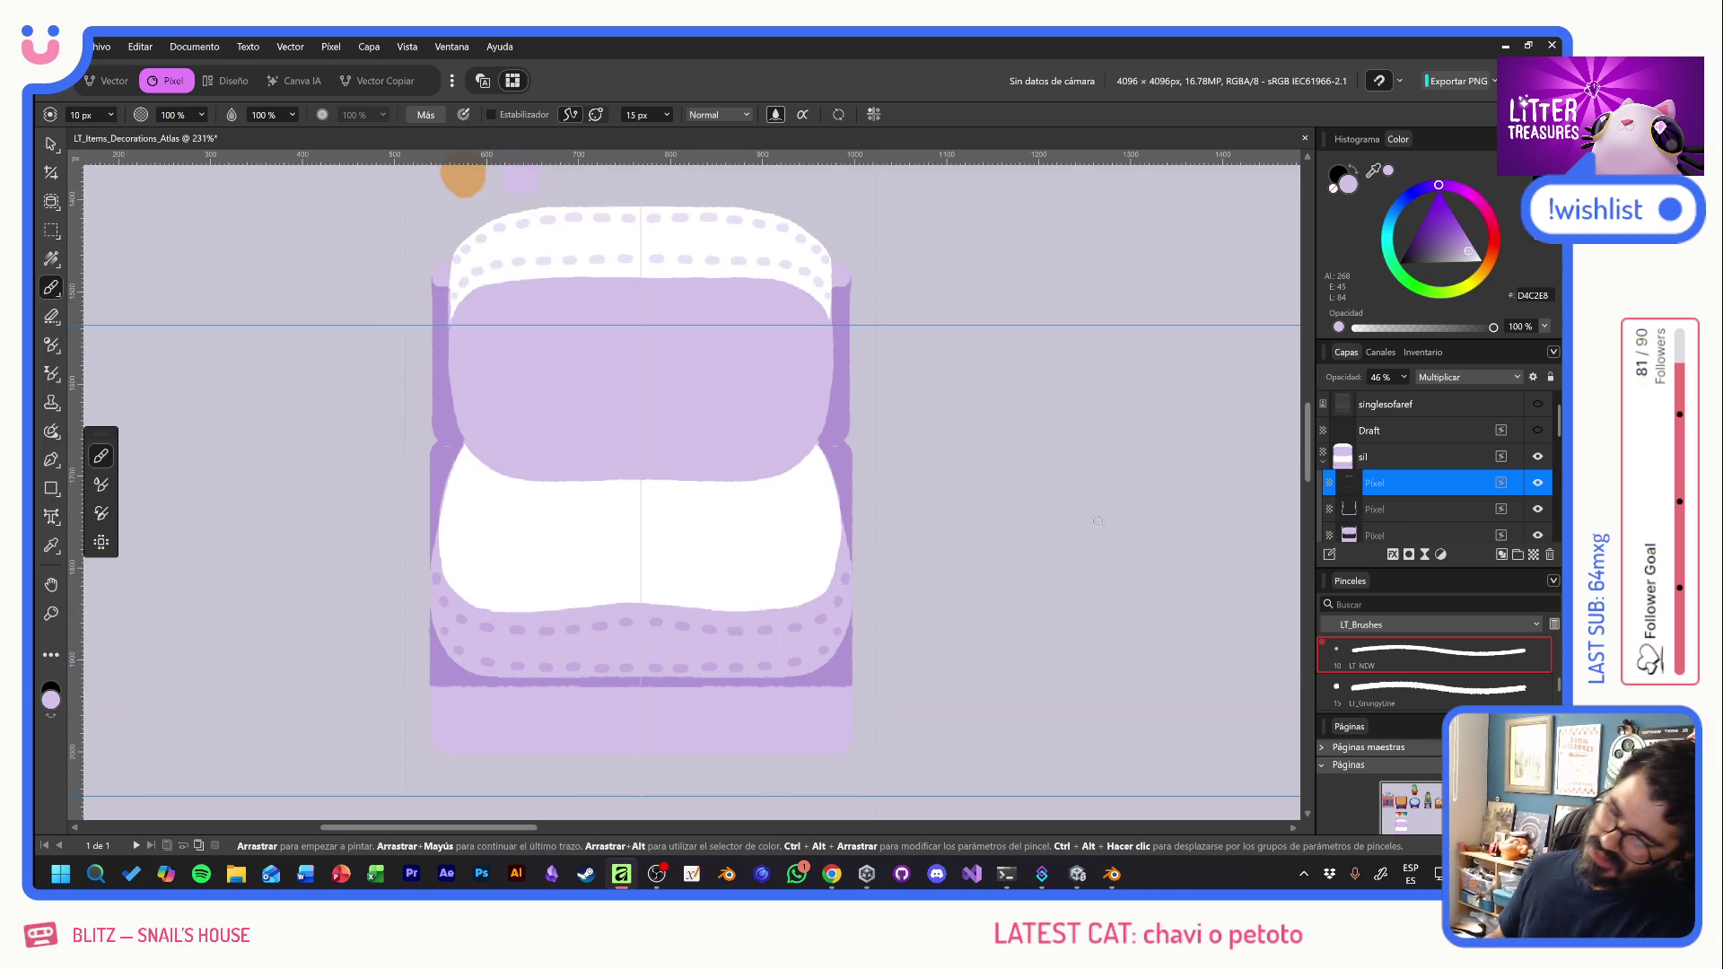
{"action": "scroll", "coordinate": [1431, 492], "scroll_direction": "down", "scroll_amount": 1}
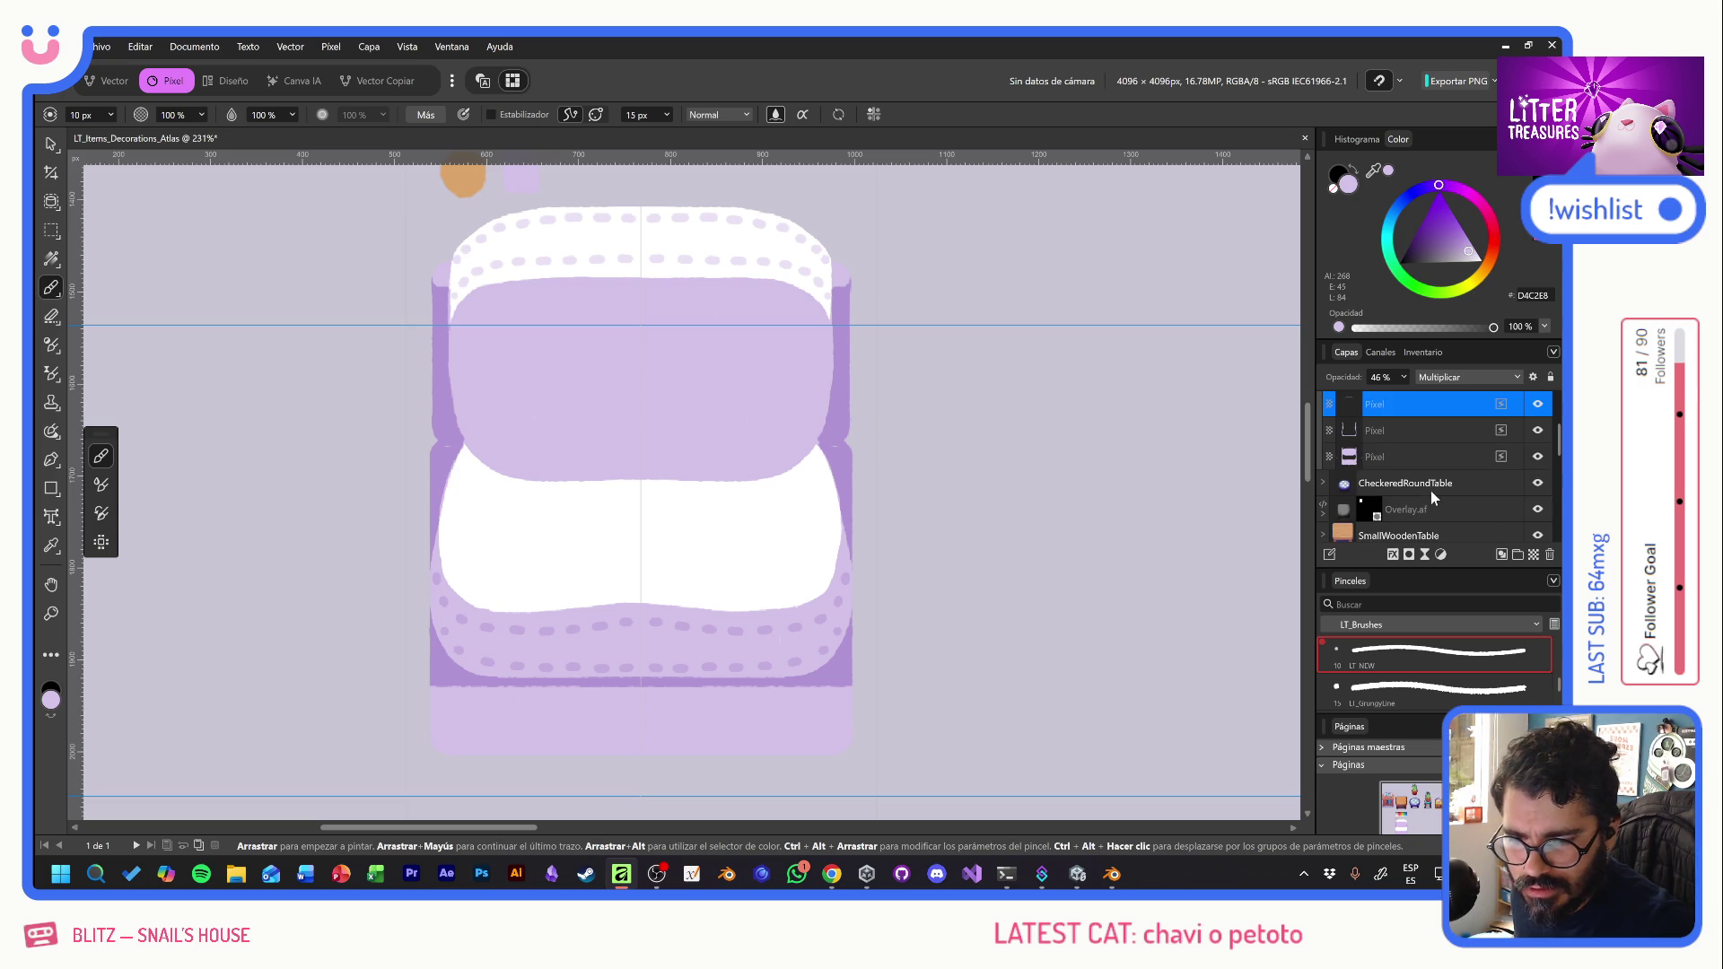
{"action": "left_click", "coordinate": [1430, 460]}
{"action": "left_click_drag", "start_coordinate": [1431, 460], "coordinate": [1400, 487]}
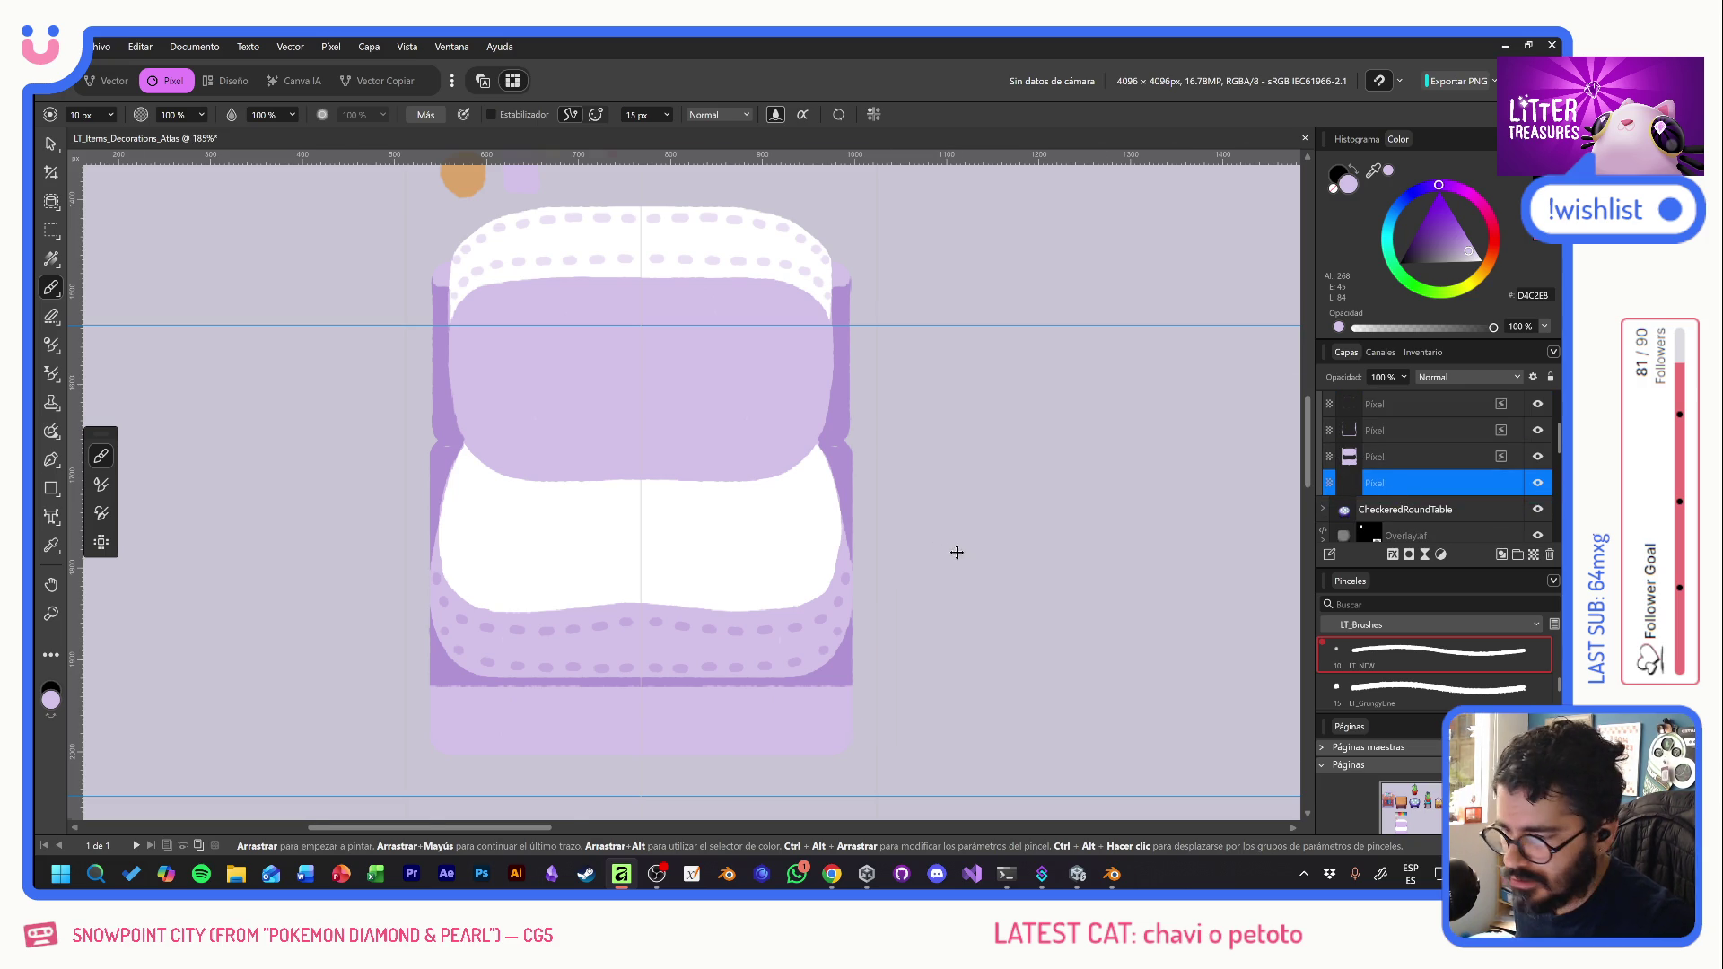
{"action": "scroll", "coordinate": [951, 546], "scroll_direction": "down", "scroll_amount": 3}
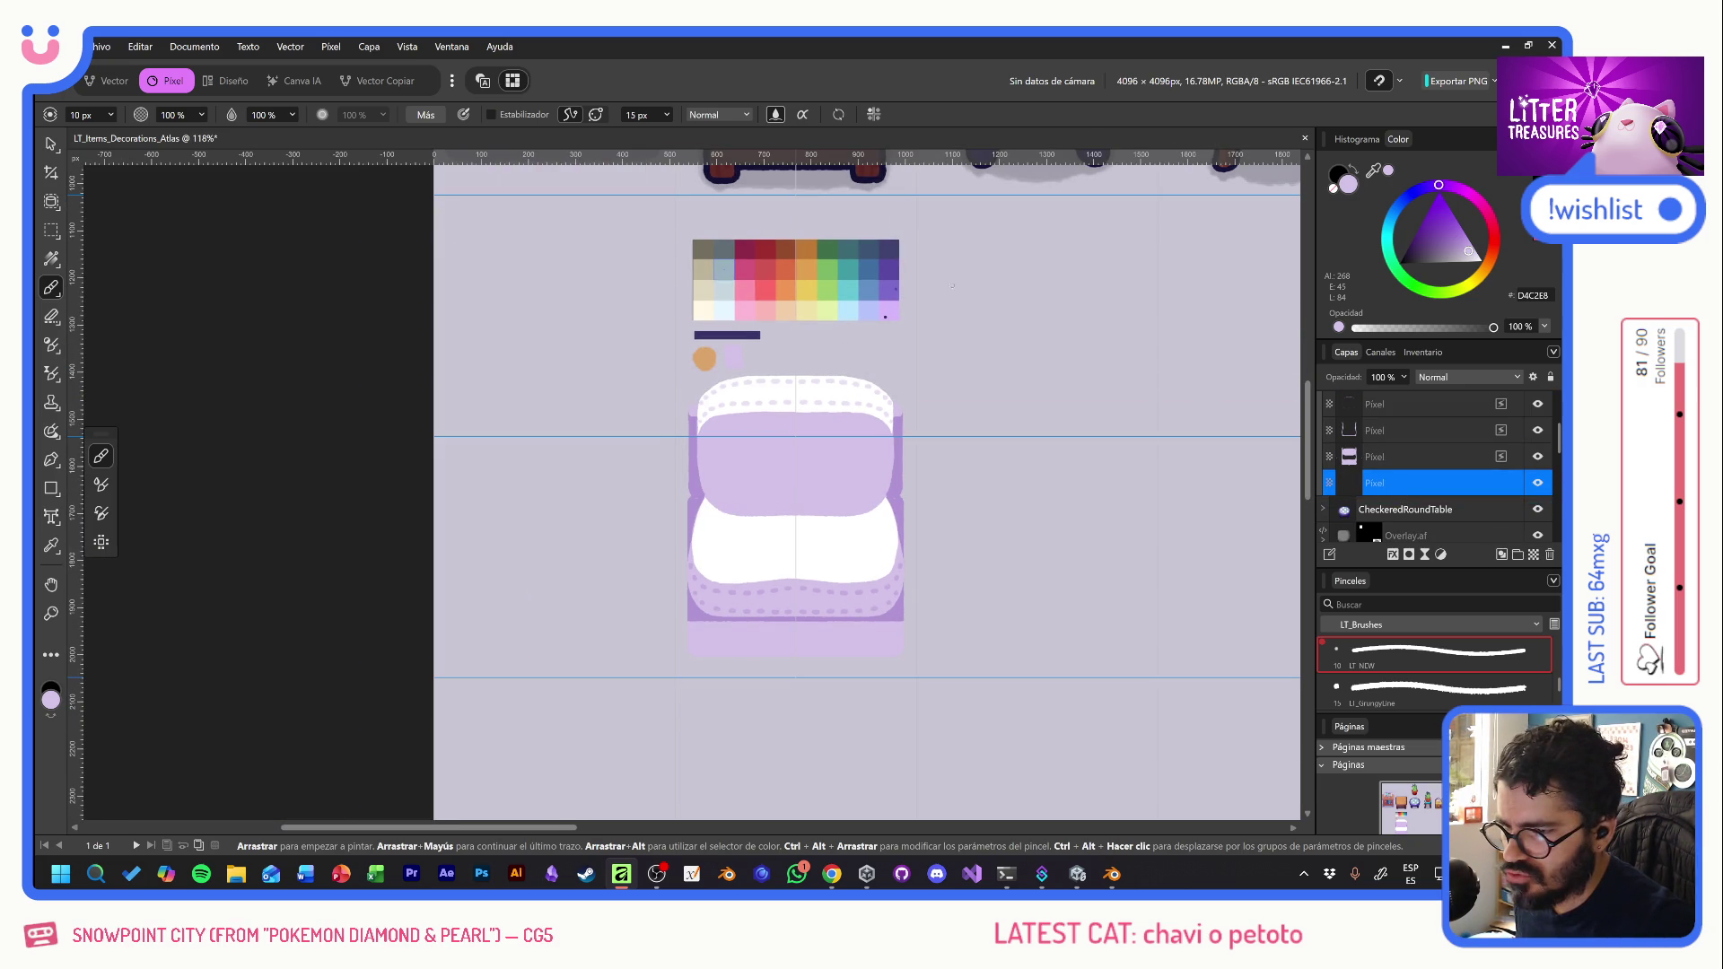
- Sample blue 648FC5 and fill the sofa layer with it, then zoom in
{"action": "left_click", "coordinate": [870, 301], "text": "alt"}
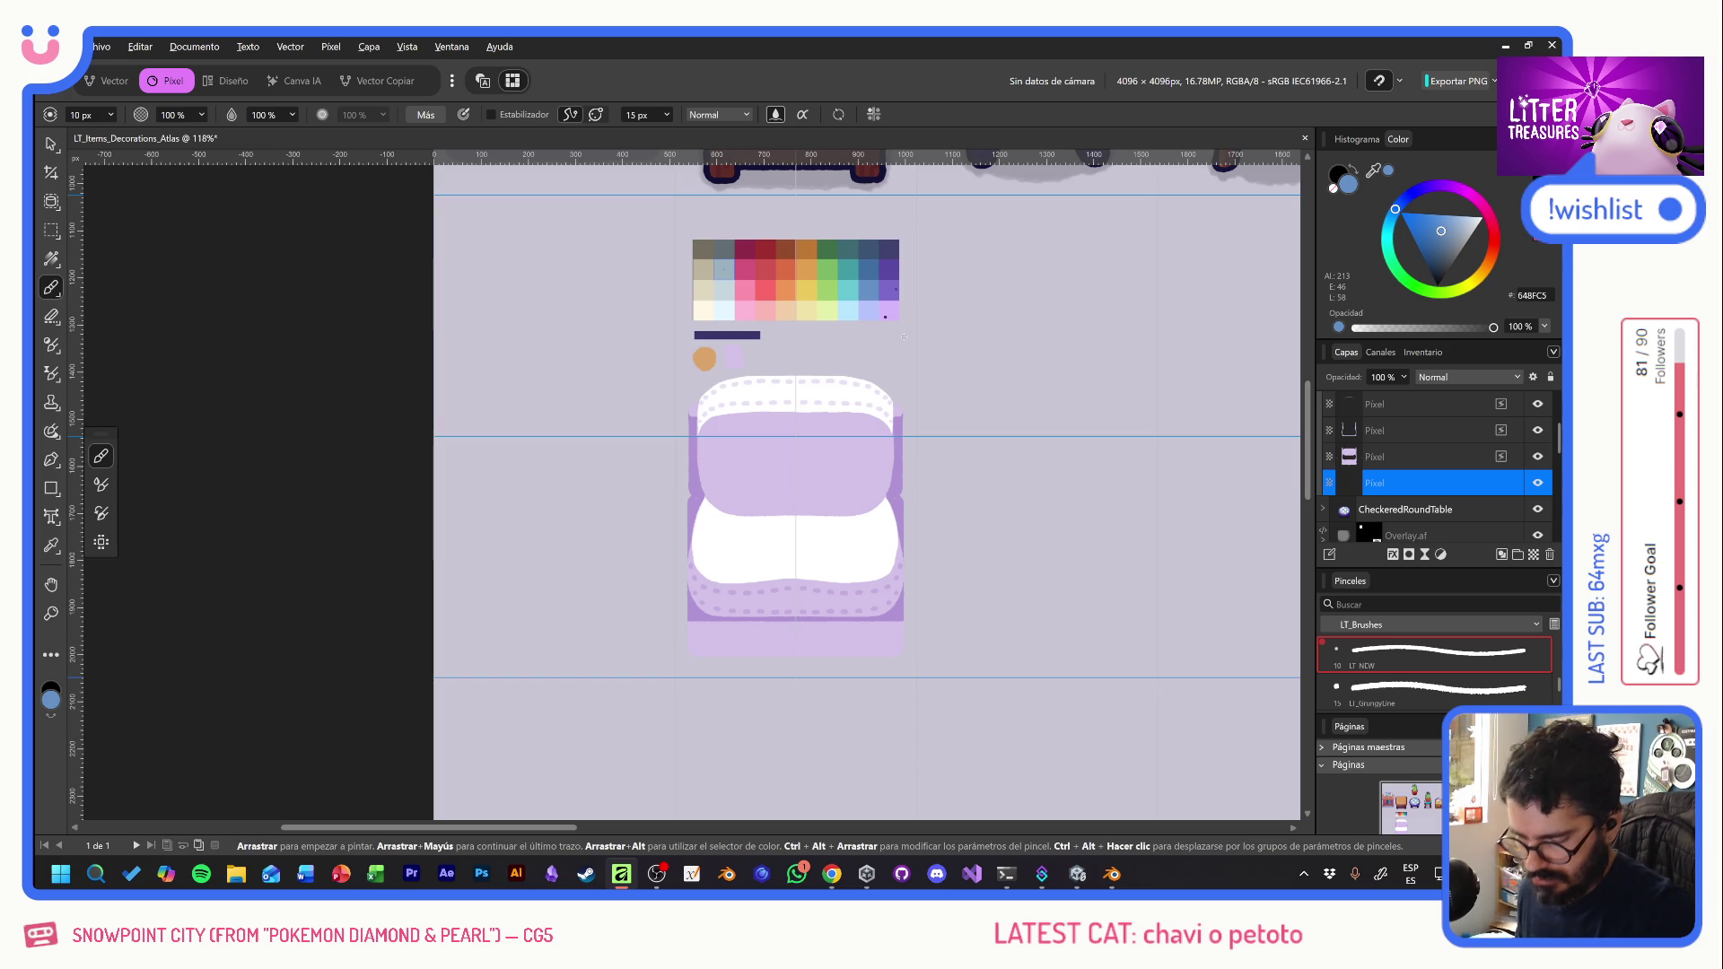
{"action": "key", "text": "alt+BackSpace"}
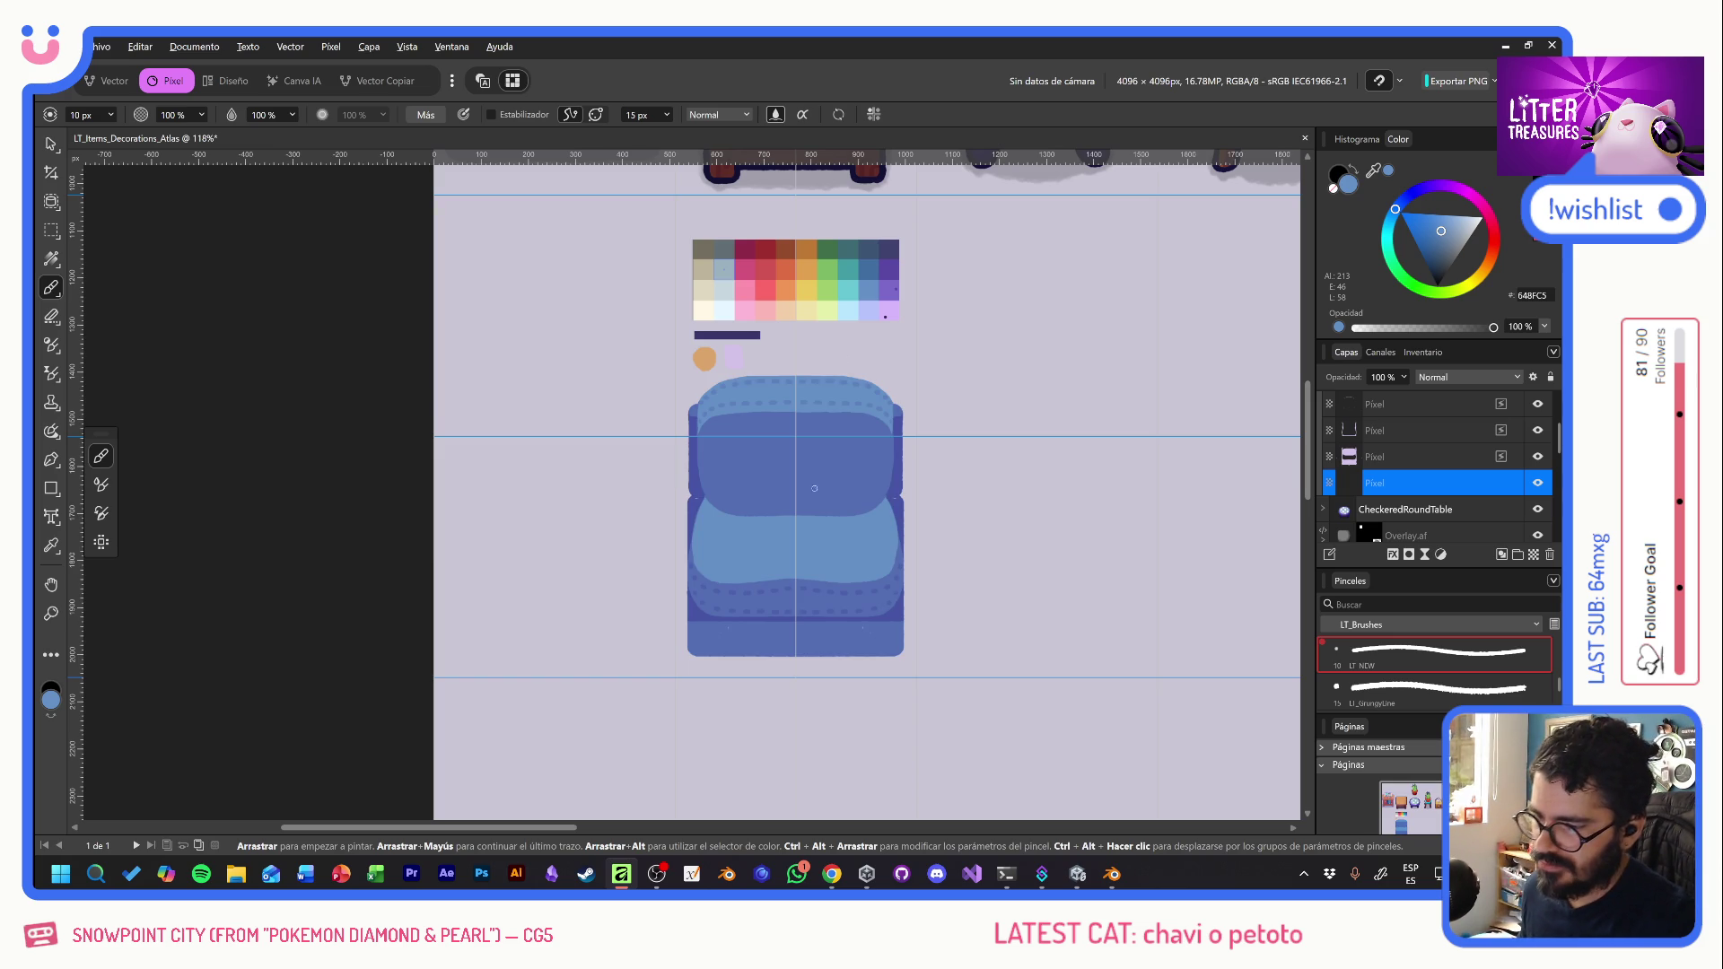
{"action": "scroll", "coordinate": [884, 580], "scroll_direction": "up", "scroll_amount": 2}
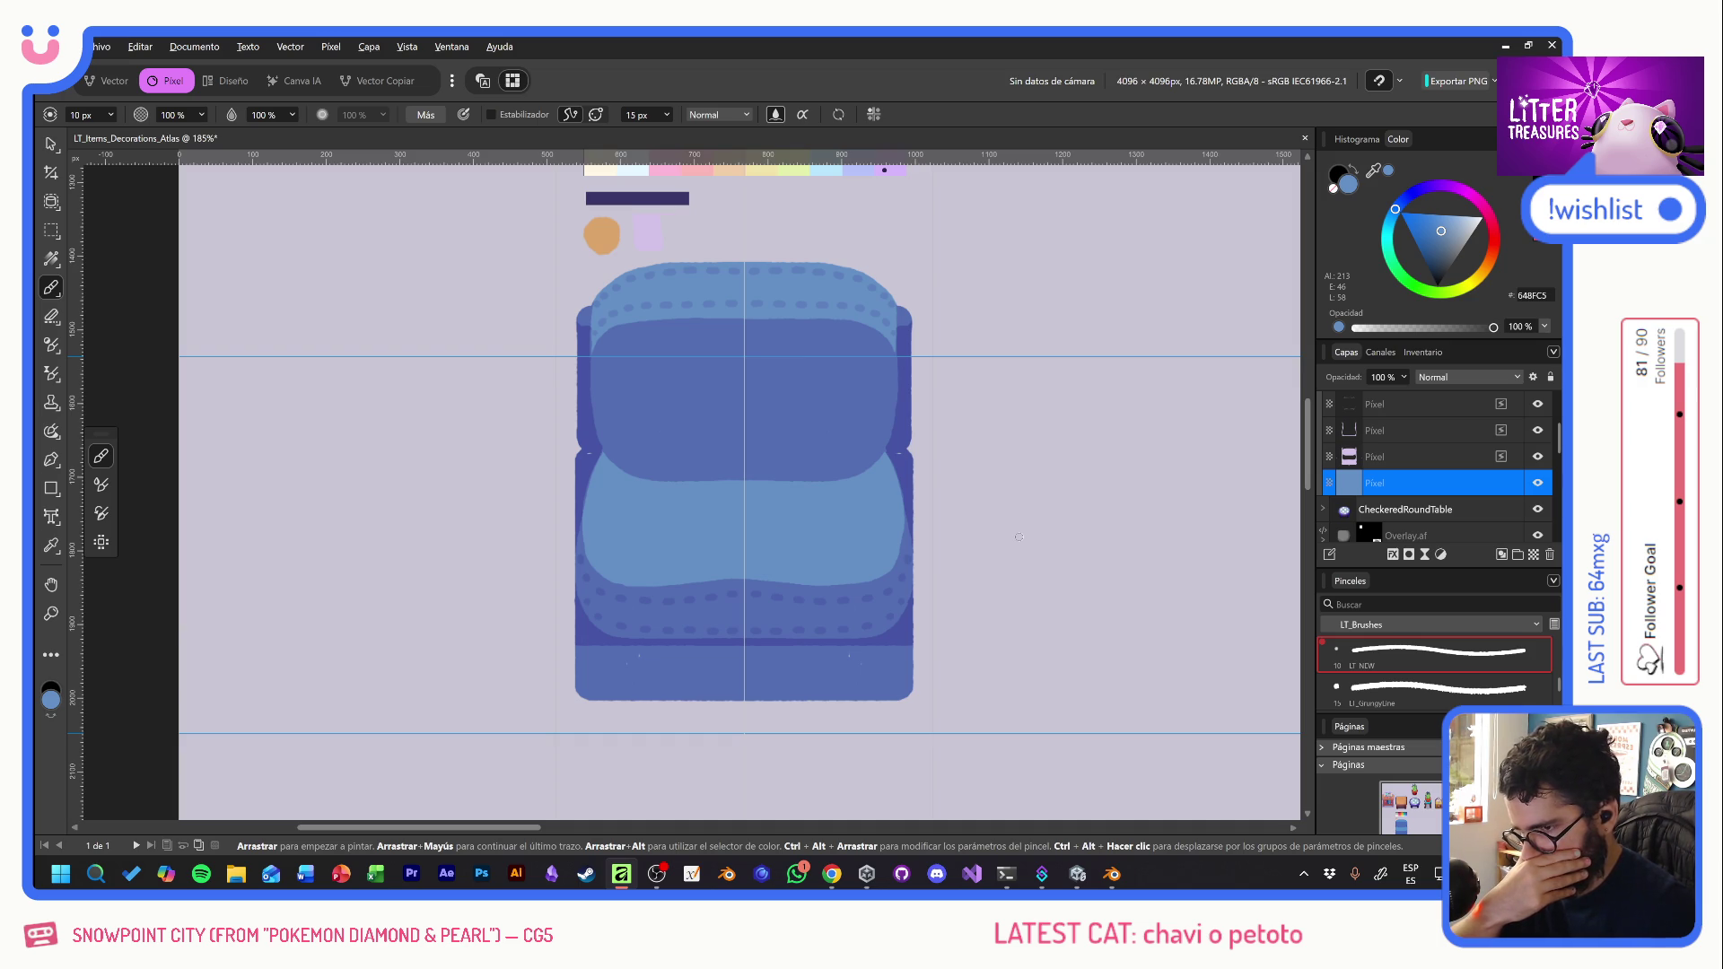
- Toggle the stitching layer's visibility and leave it hidden
{"action": "left_click", "coordinate": [1538, 405]}
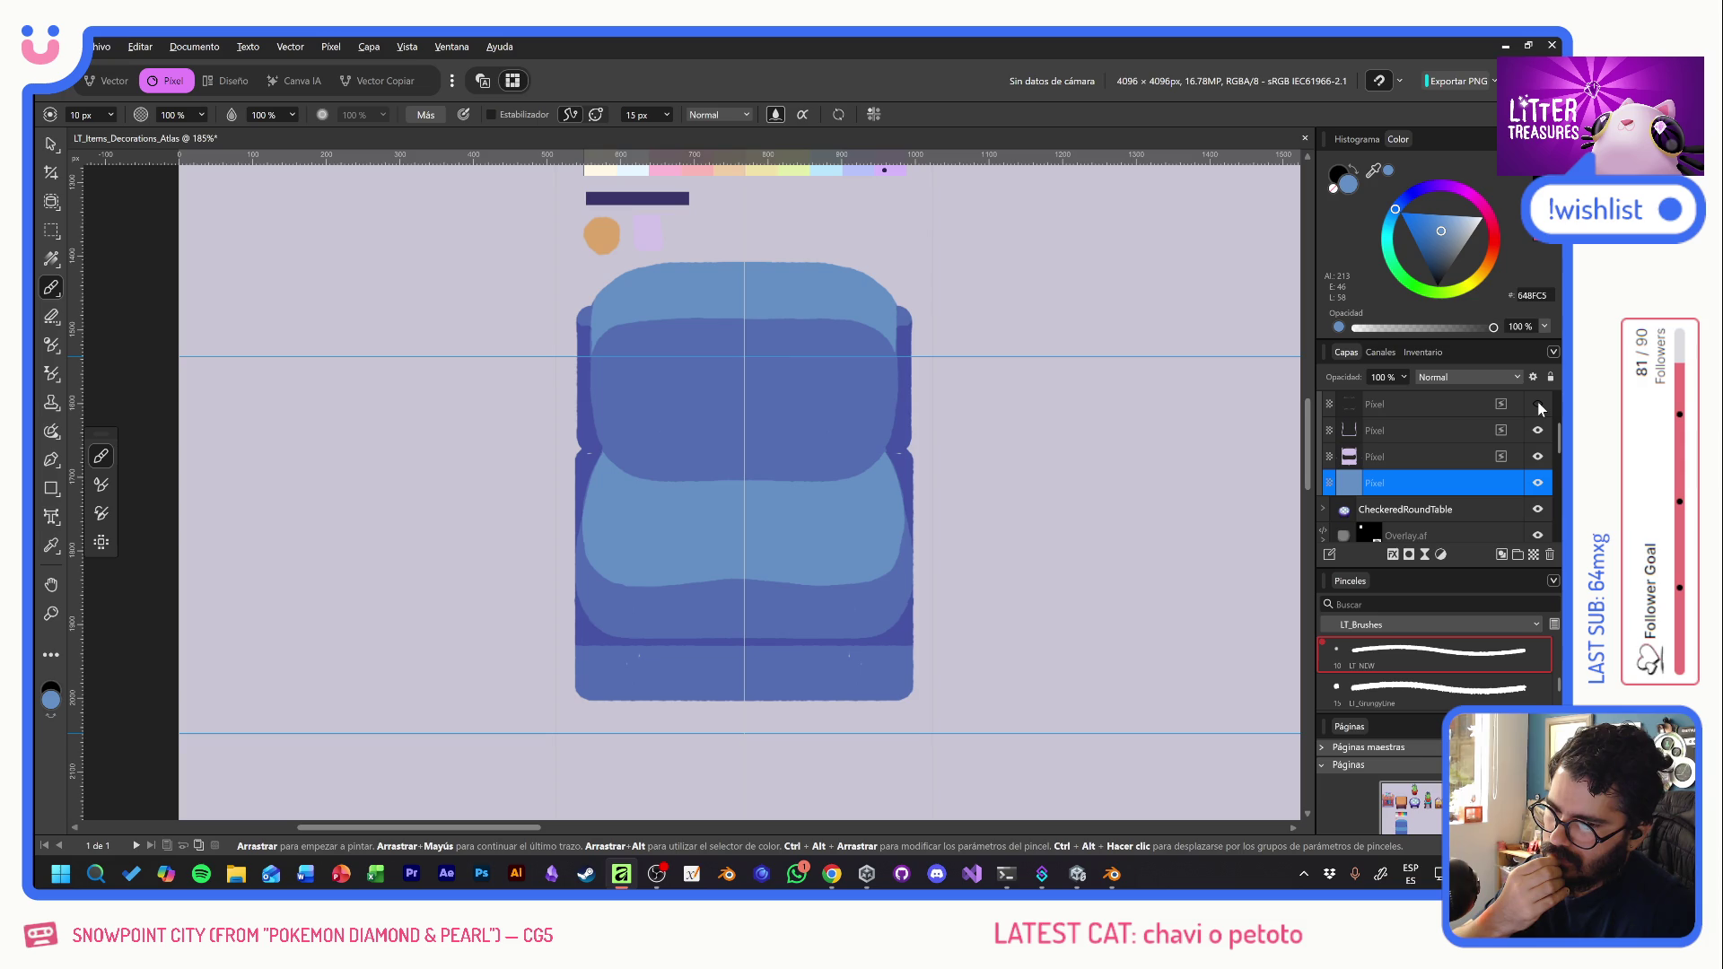
{"action": "left_click", "coordinate": [1441, 412]}
{"action": "left_click", "coordinate": [1537, 405]}
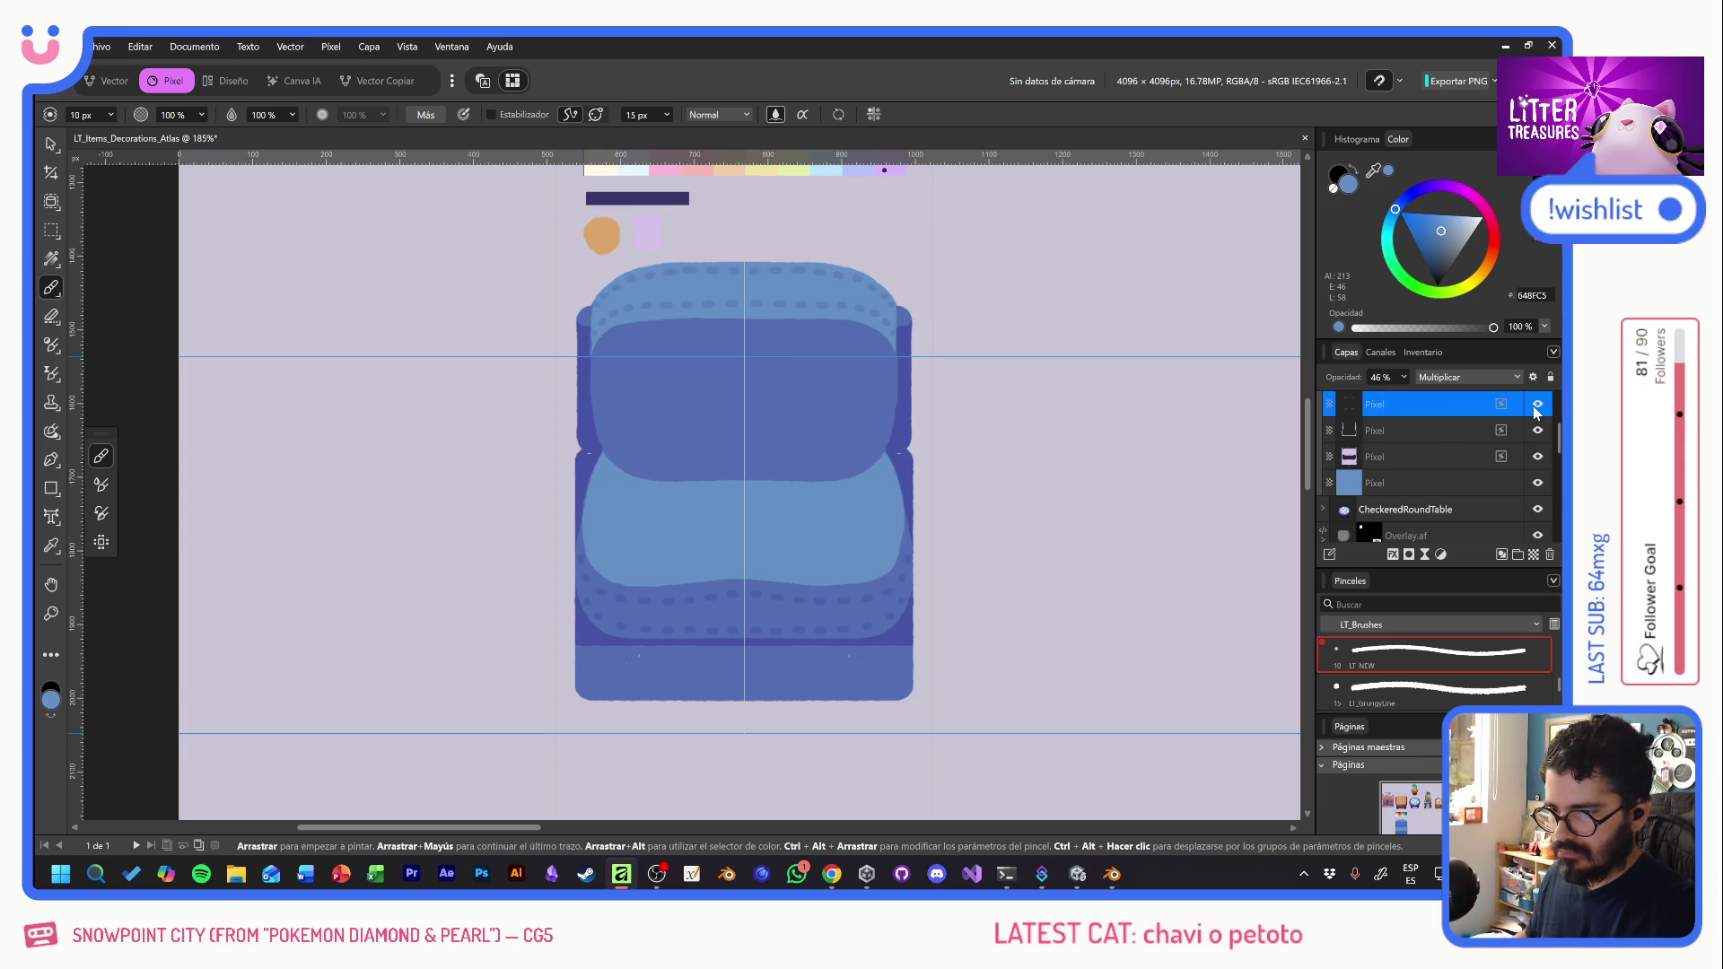
{"action": "left_click", "coordinate": [1535, 406]}
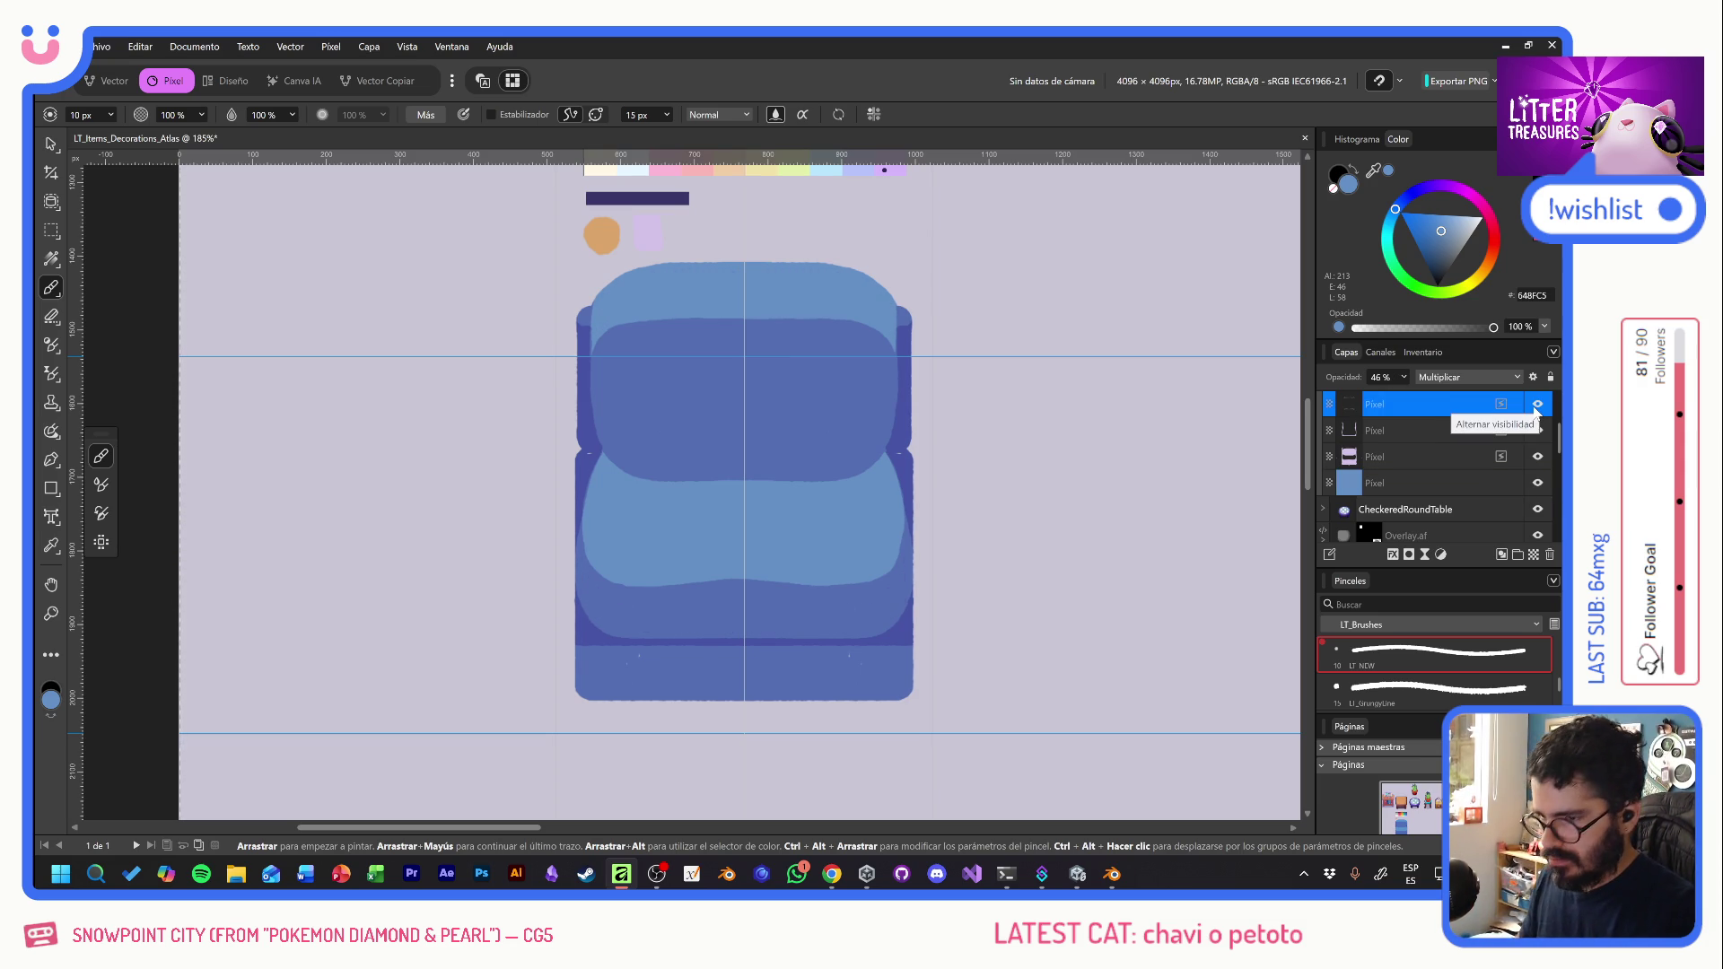
{"action": "key", "text": "b"}
{"action": "scroll", "coordinate": [656, 317], "scroll_direction": "up", "scroll_amount": 2}
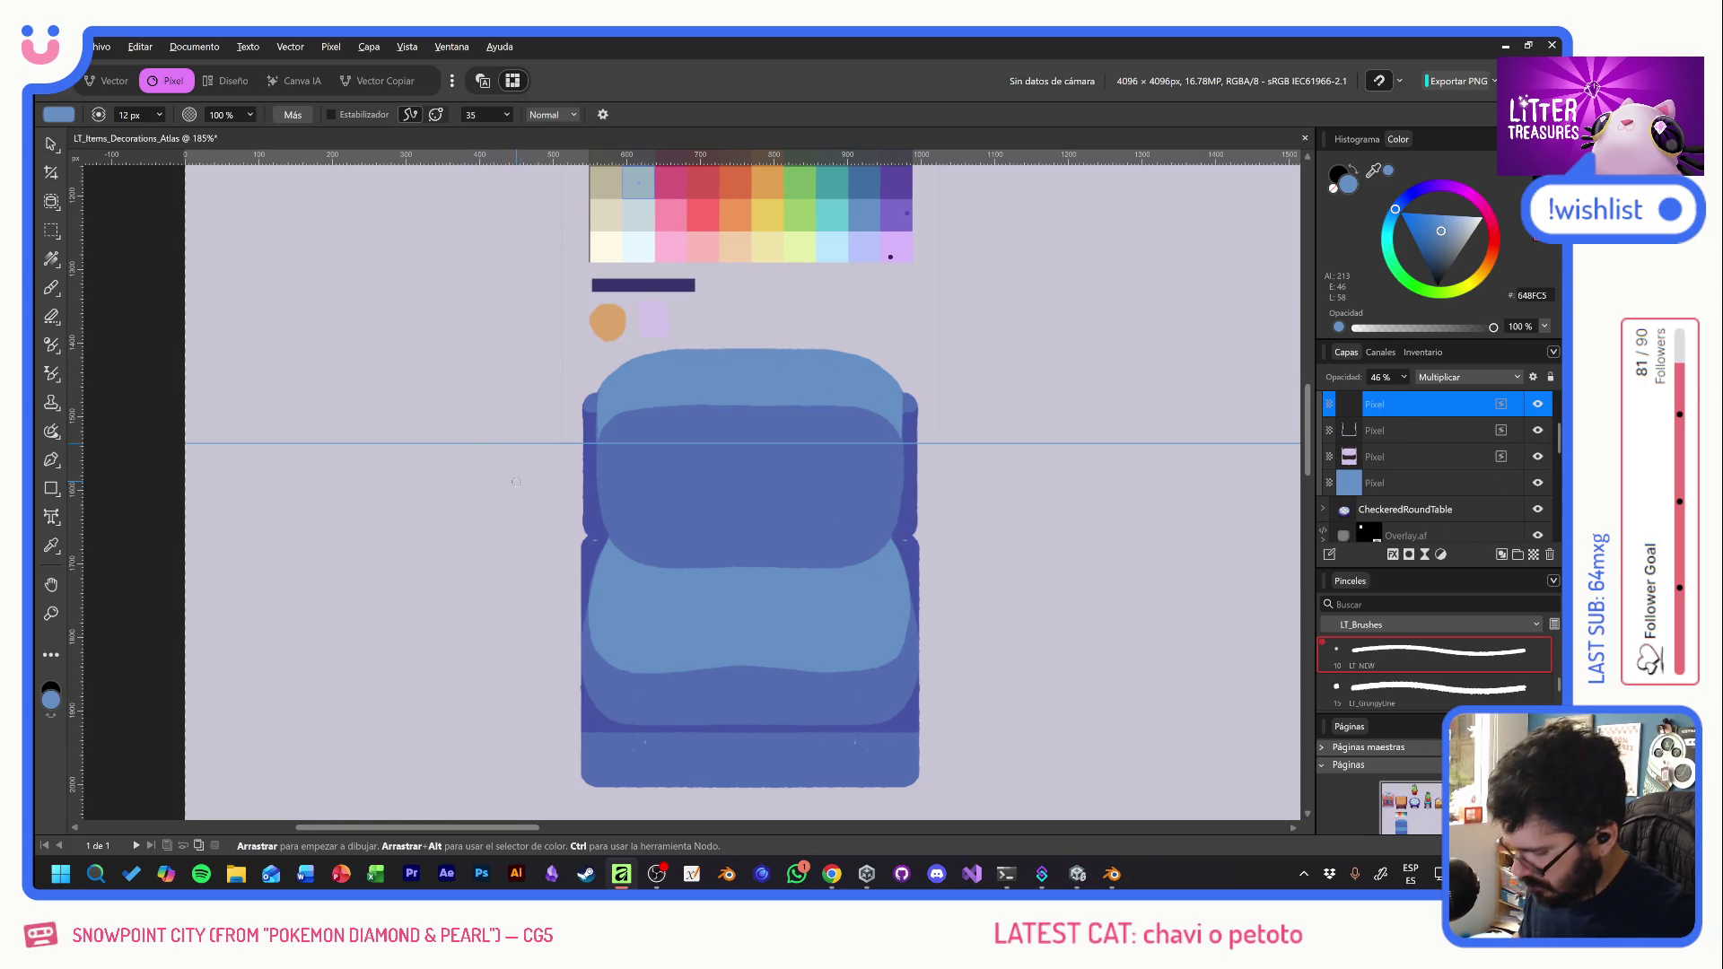
- Turn on the Stabilizer and paint a thin lavender highlight along the sofa back's top edge
{"action": "key", "text": "b"}
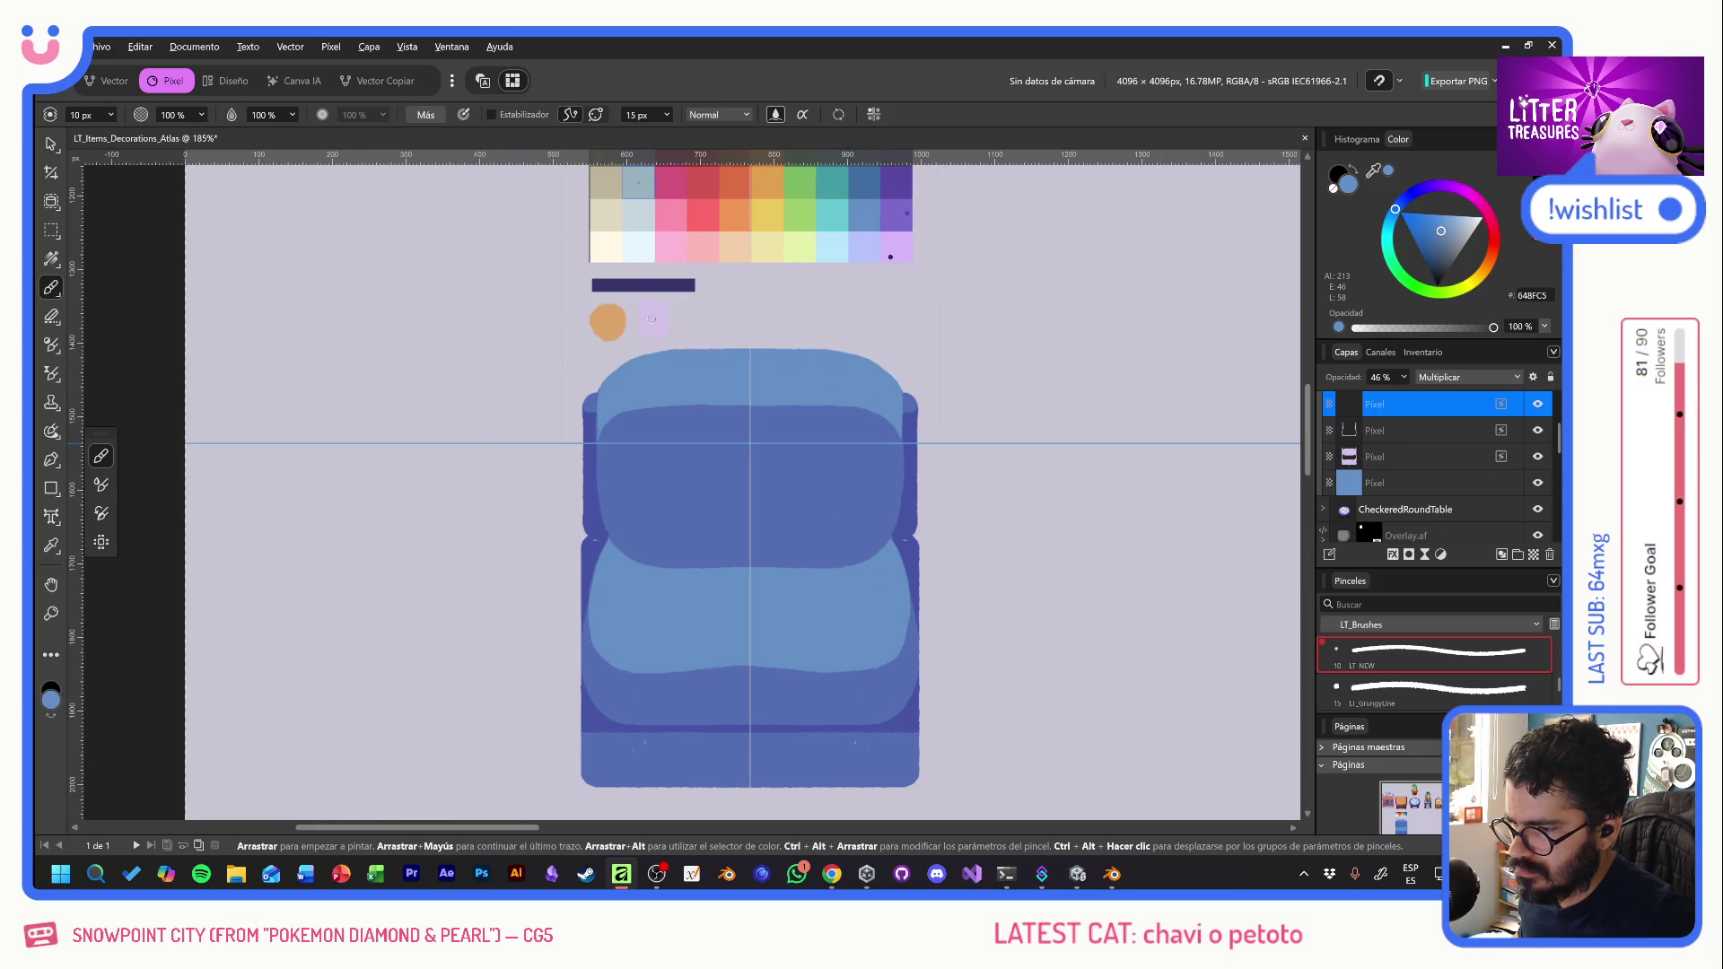
{"action": "left_click", "coordinate": [651, 318], "text": "alt"}
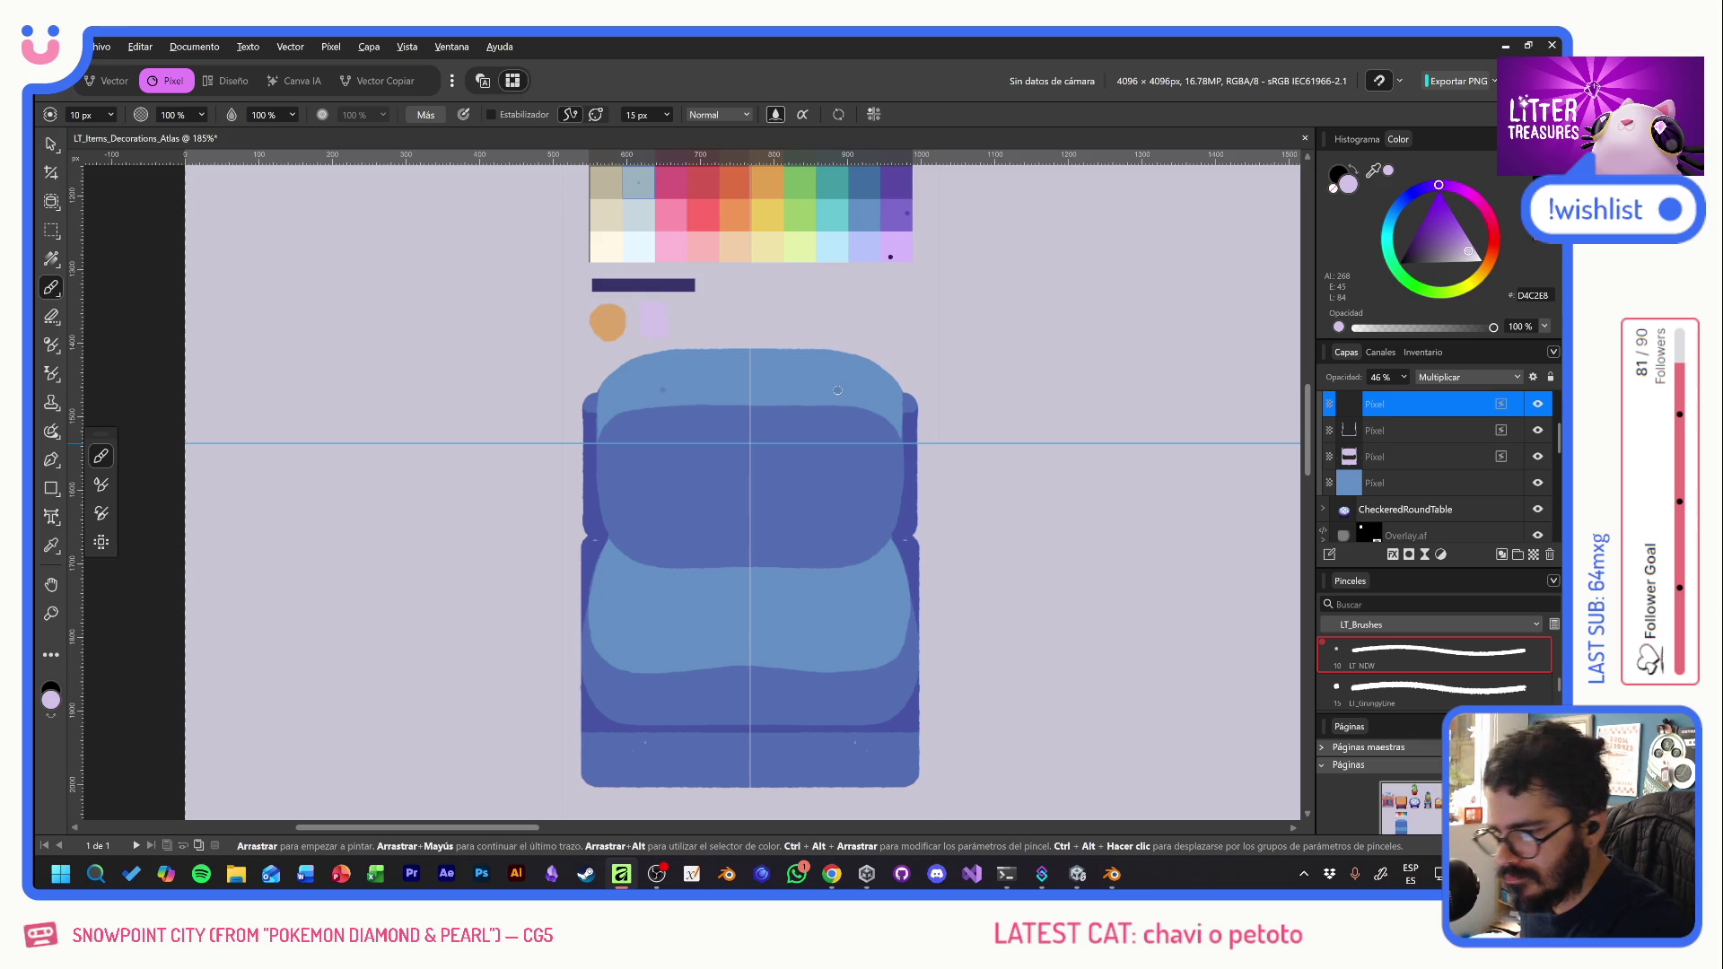
{"action": "mouse_move", "coordinate": [756, 371]}
{"action": "left_mouse_down"}
{"action": "mouse_move", "coordinate": [832, 375]}
{"action": "mouse_move", "coordinate": [897, 408]}
{"action": "mouse_move", "coordinate": [905, 441]}
{"action": "left_mouse_up"}
{"action": "key", "text": "ctrl+z"}
{"action": "left_click", "coordinate": [503, 114]}
{"action": "mouse_move", "coordinate": [750, 374]}
{"action": "left_mouse_down"}
{"action": "mouse_move", "coordinate": [860, 385]}
{"action": "mouse_move", "coordinate": [900, 431]}
{"action": "left_mouse_up"}
{"action": "key", "text": "ctrl+z"}
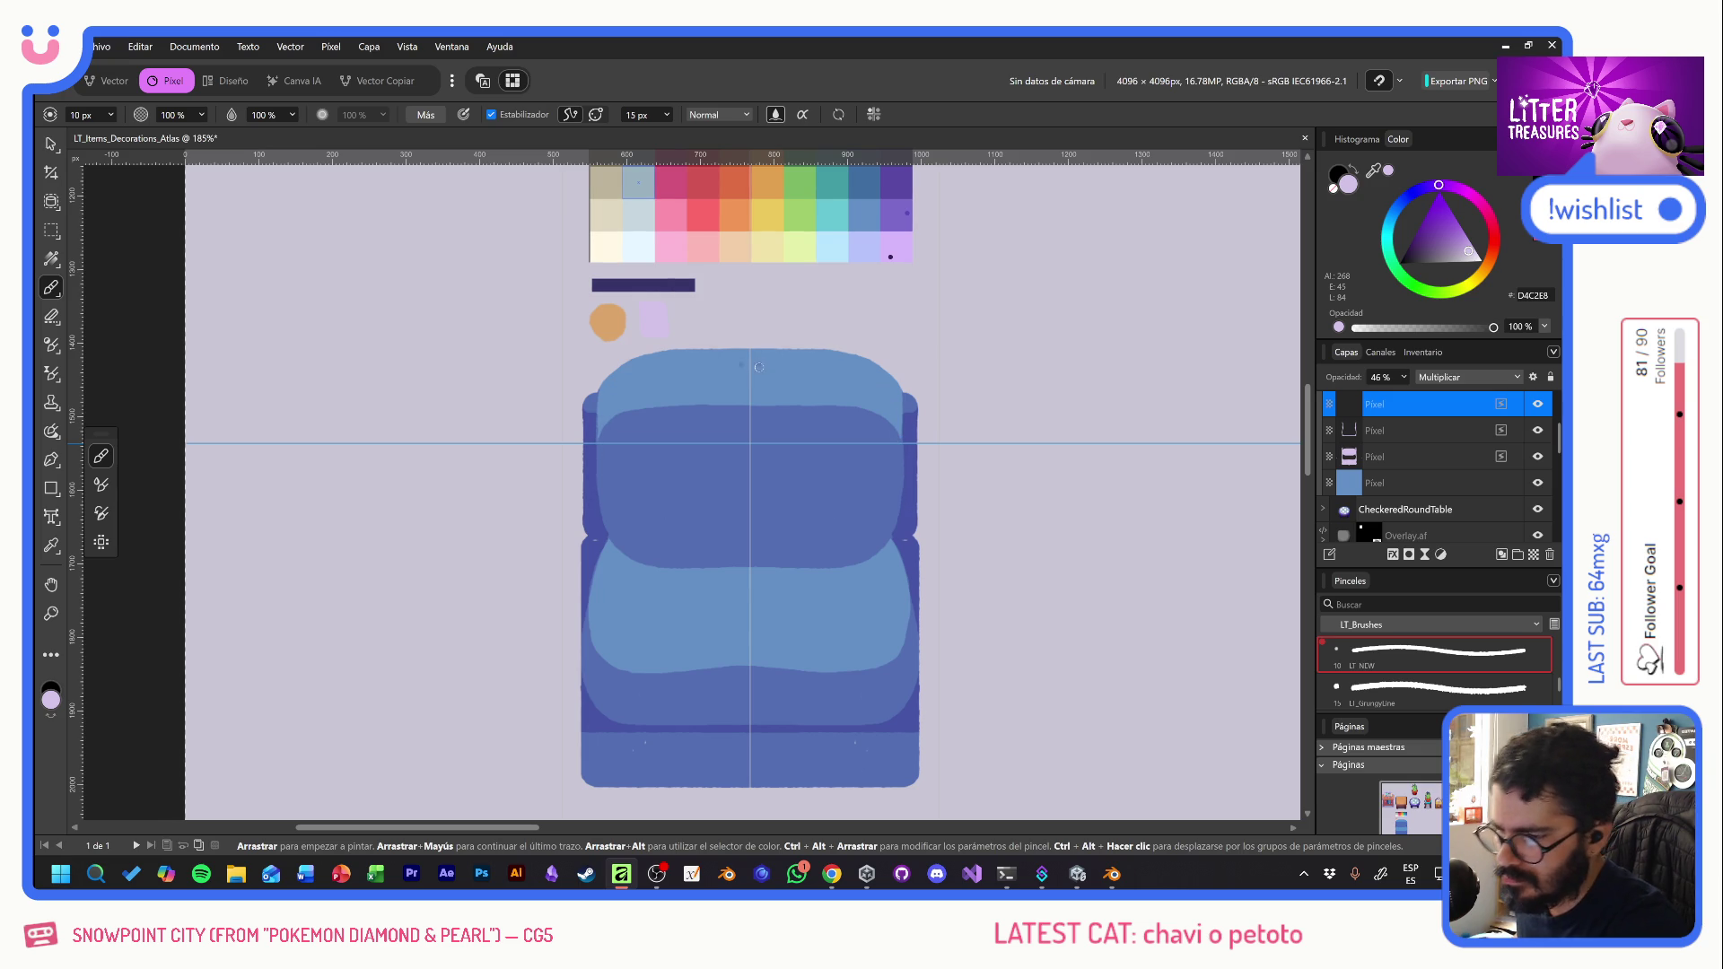
{"action": "mouse_move", "coordinate": [755, 375]}
{"action": "left_mouse_down"}
{"action": "mouse_move", "coordinate": [856, 381]}
{"action": "mouse_move", "coordinate": [901, 428]}
{"action": "left_mouse_up"}
{"action": "key", "text": "ctrl+z"}
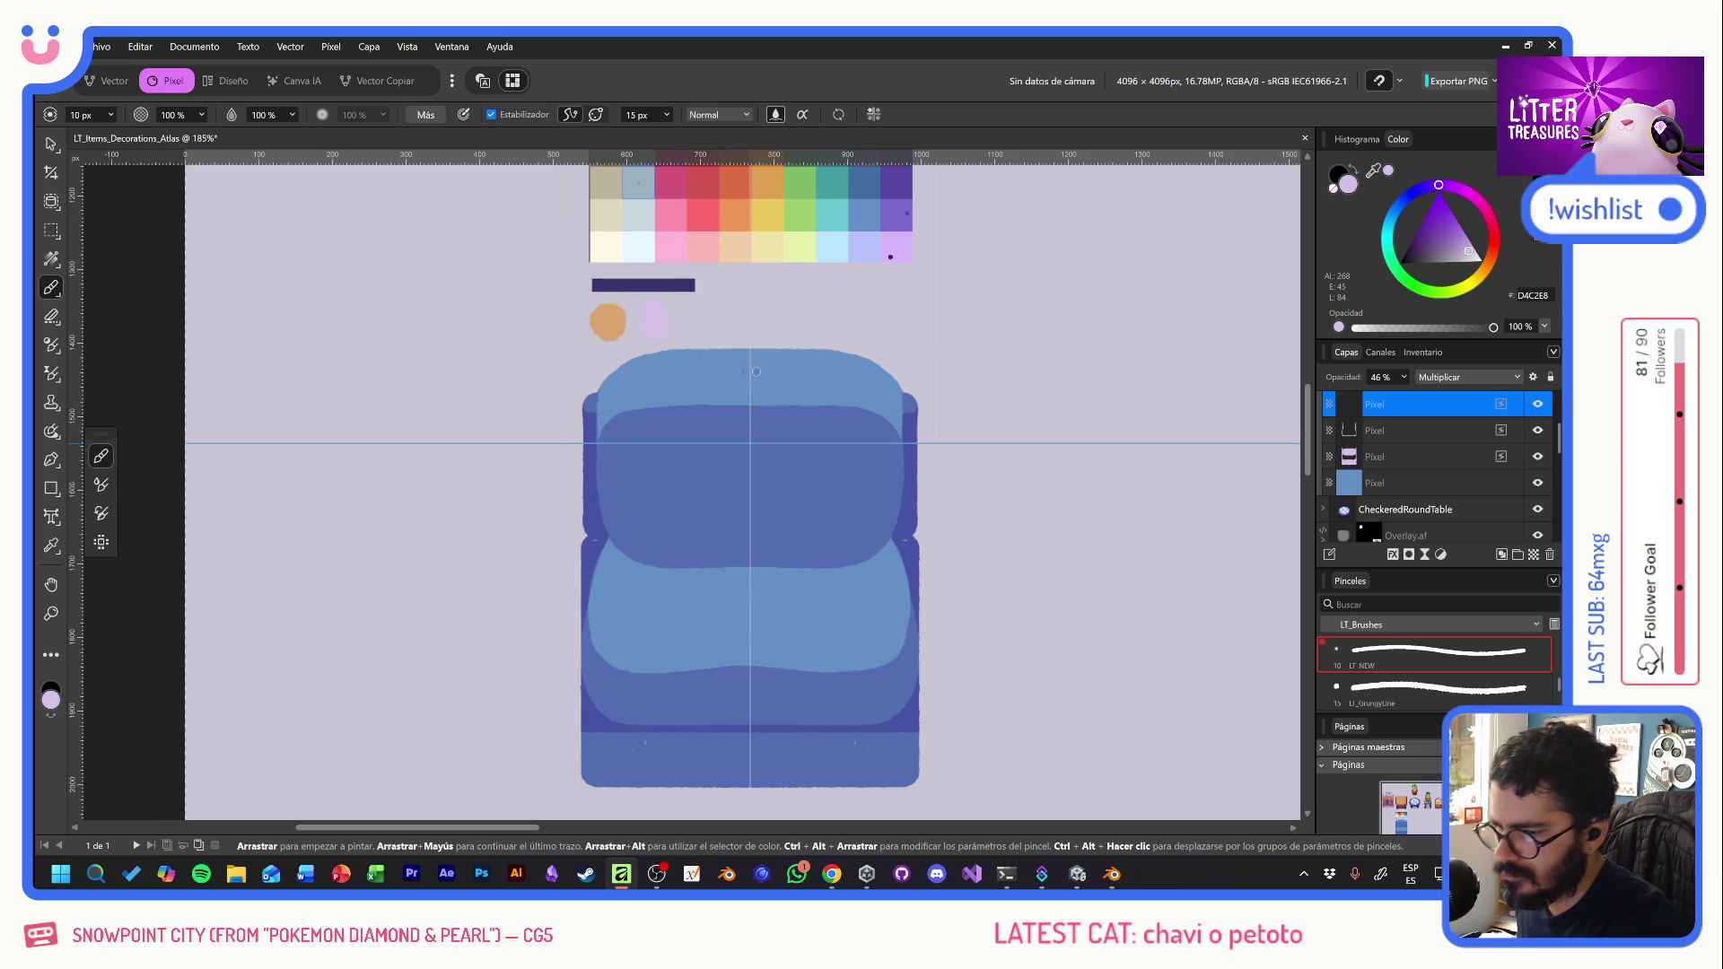
{"action": "mouse_move", "coordinate": [758, 372]}
{"action": "left_mouse_down"}
{"action": "mouse_move", "coordinate": [862, 377]}
{"action": "mouse_move", "coordinate": [904, 415]}
{"action": "left_mouse_up"}
- Draw a wavy shading line across the seat's lower edge, then turn the Stabilizer off
{"action": "left_click_drag", "start_coordinate": [885, 568], "coordinate": [838, 396]}
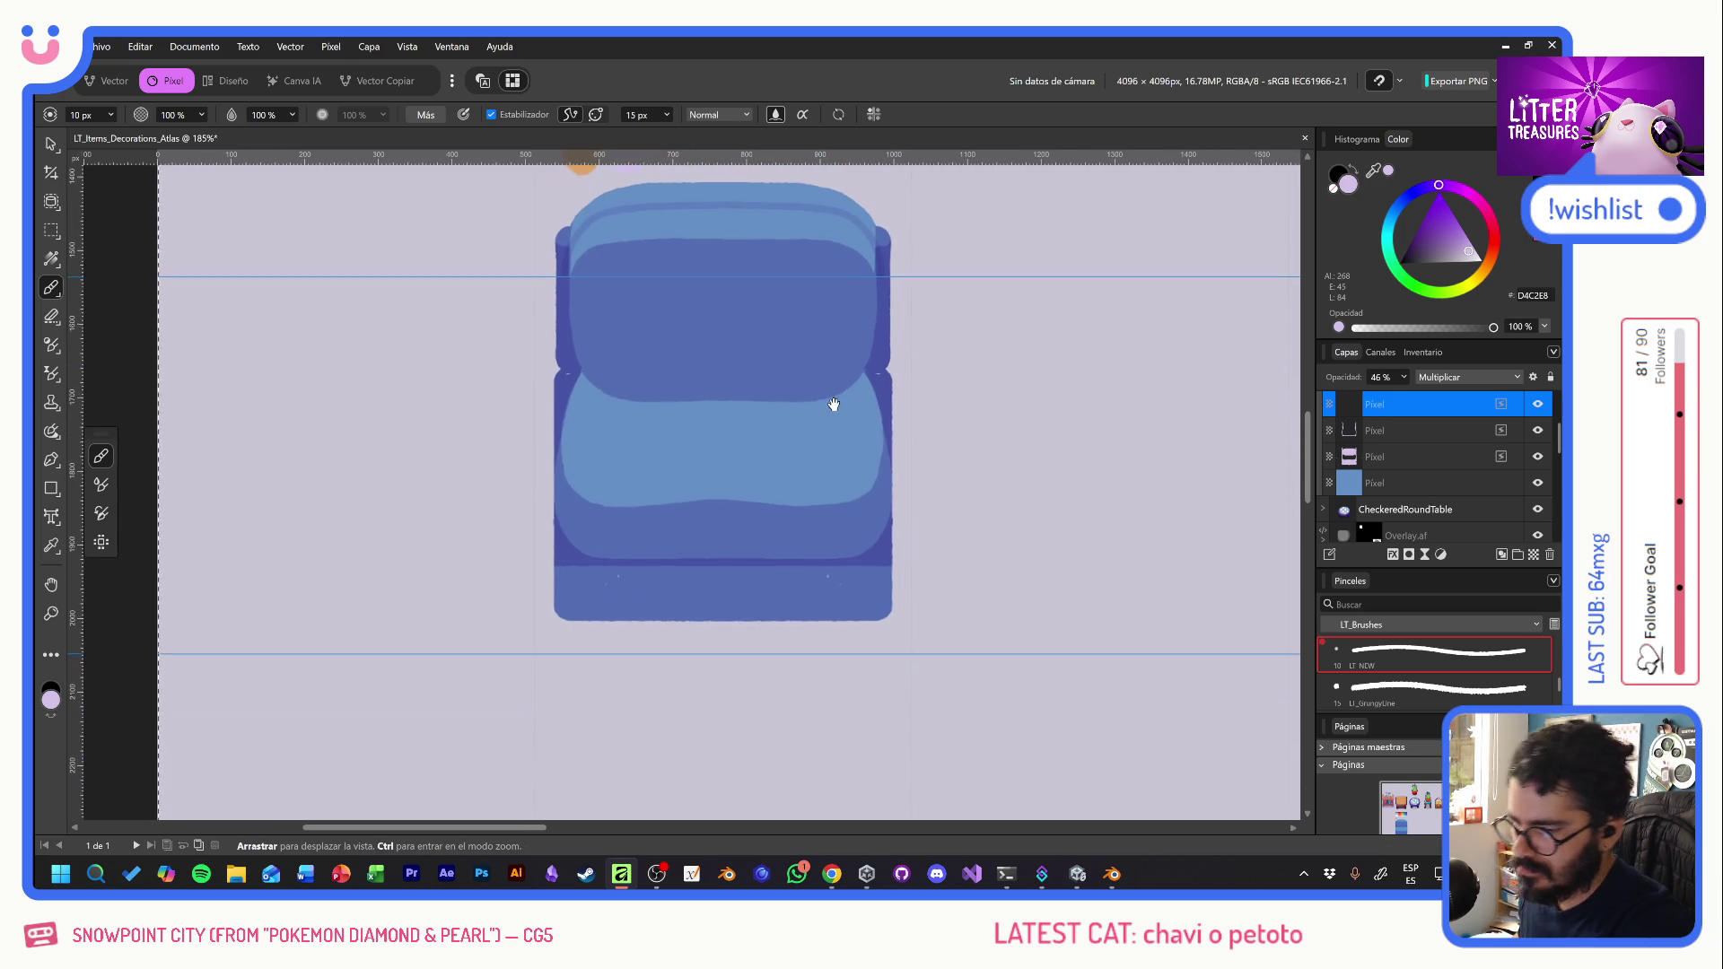
{"action": "mouse_move", "coordinate": [724, 533]}
{"action": "left_mouse_down"}
{"action": "mouse_move", "coordinate": [857, 544]}
{"action": "mouse_move", "coordinate": [891, 509]}
{"action": "left_mouse_up"}
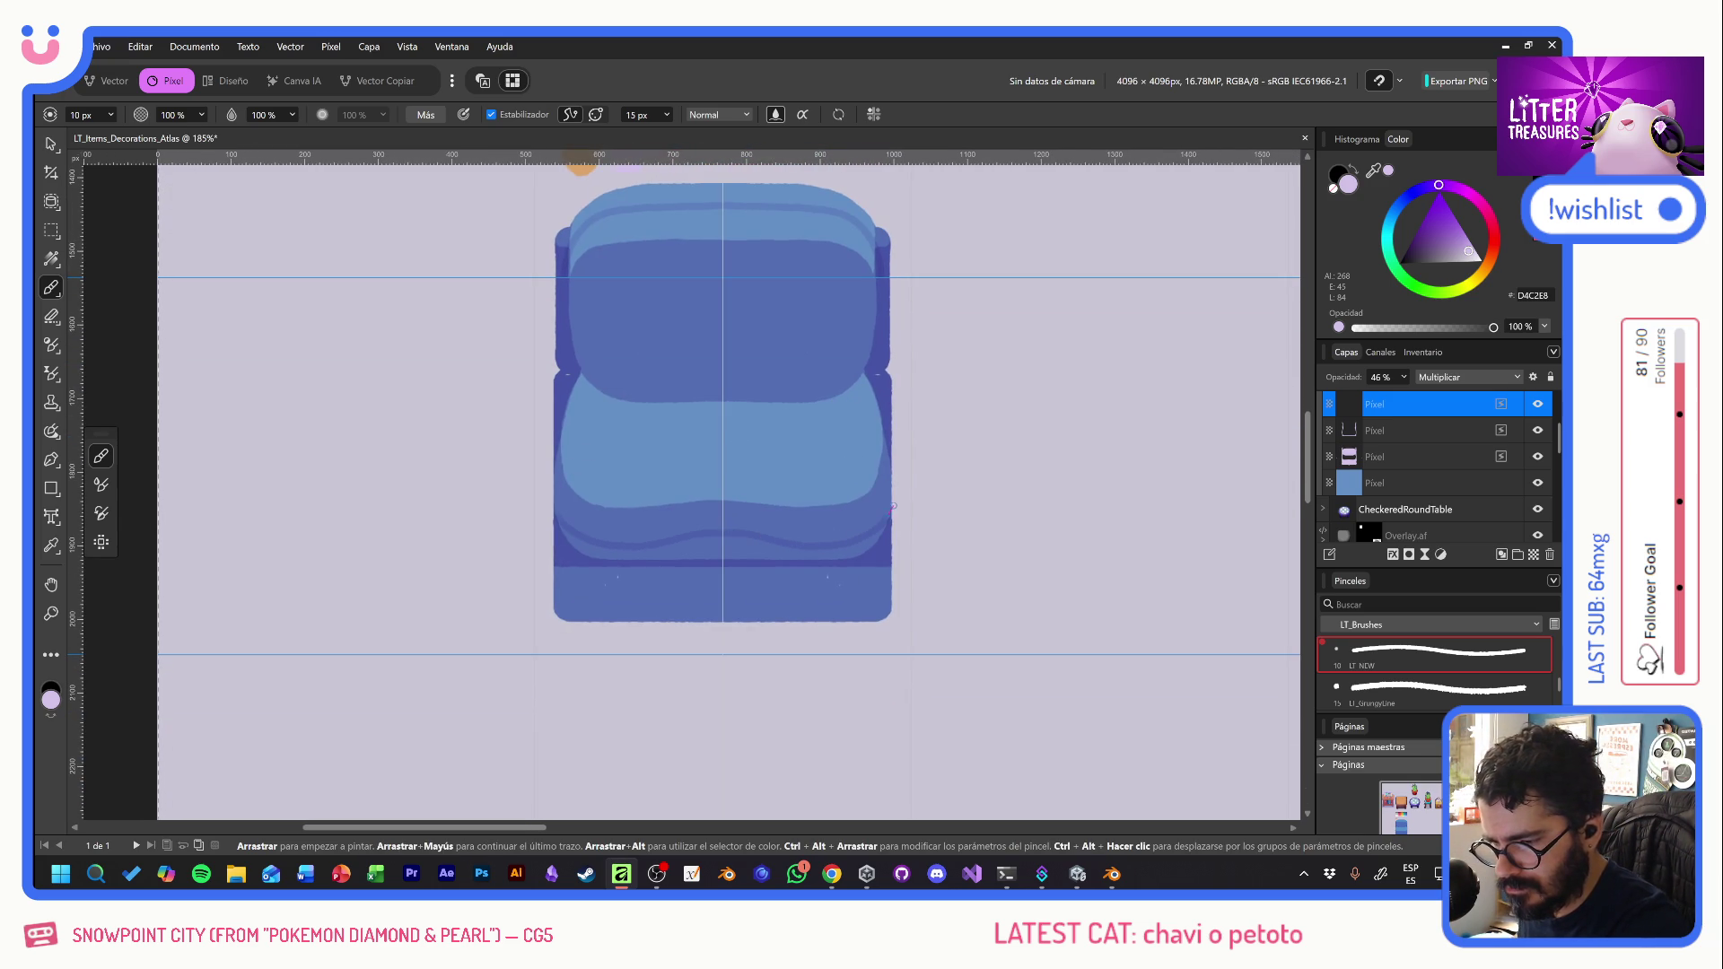
{"action": "key", "text": "ctrl+z"}
{"action": "mouse_move", "coordinate": [729, 536]}
{"action": "left_mouse_down"}
{"action": "mouse_move", "coordinate": [827, 543]}
{"action": "mouse_move", "coordinate": [882, 516]}
{"action": "left_mouse_up"}
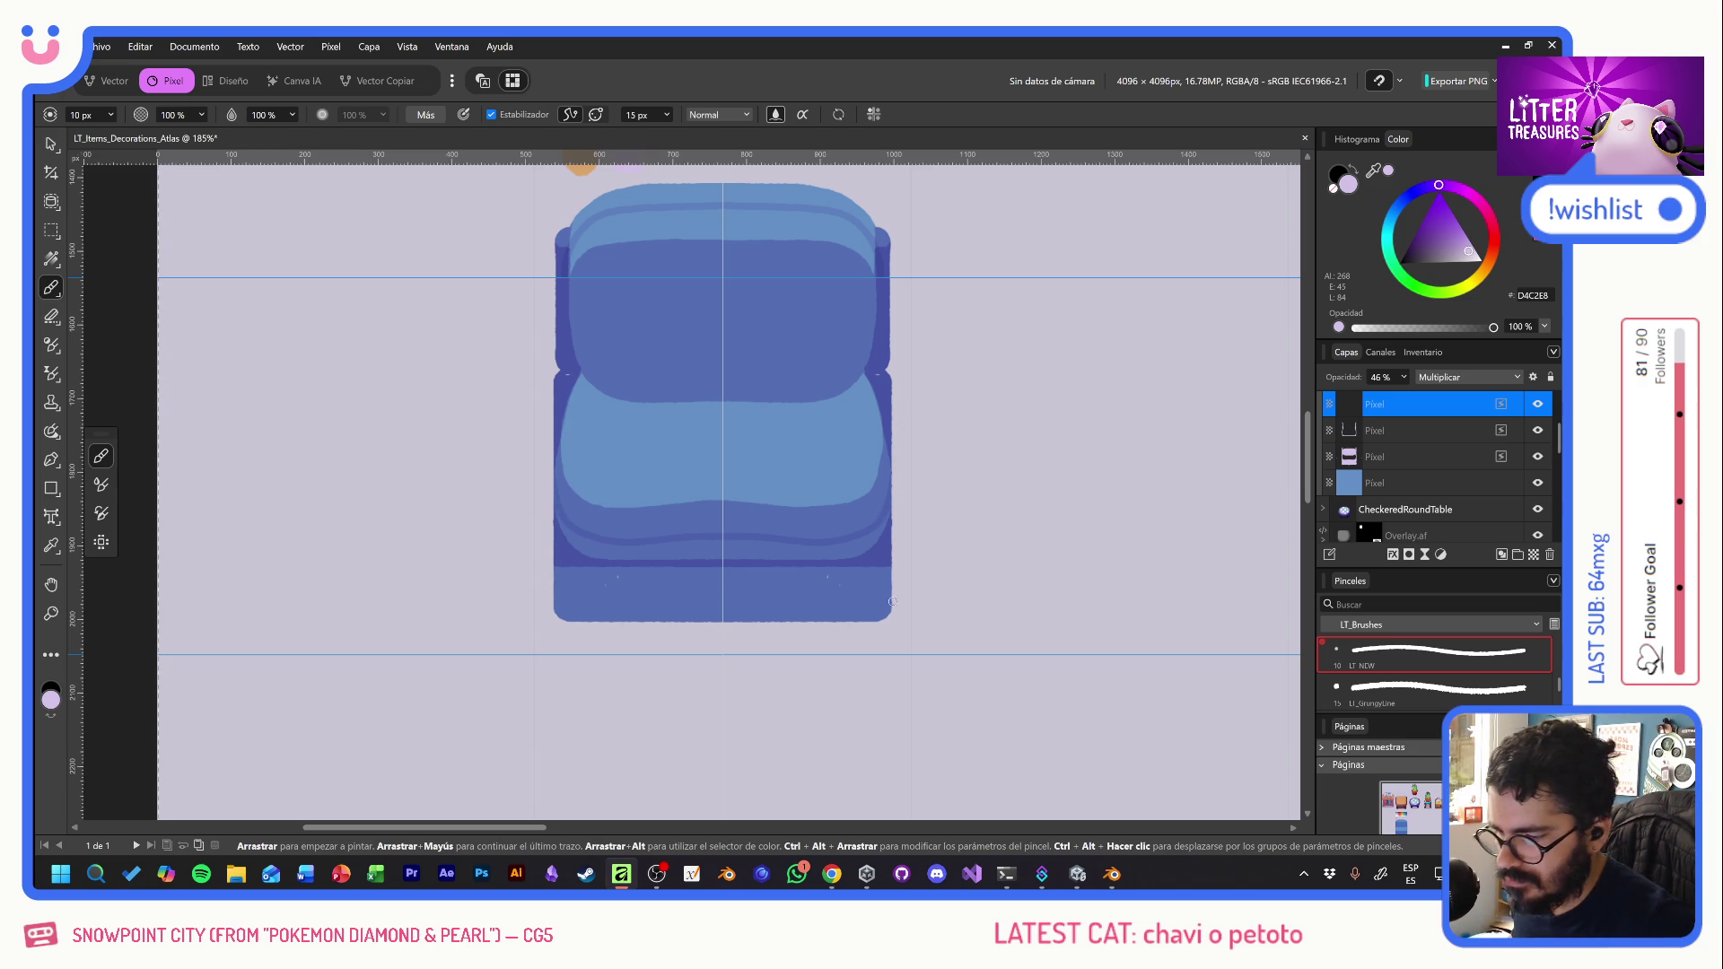
{"action": "left_click", "coordinate": [491, 114]}
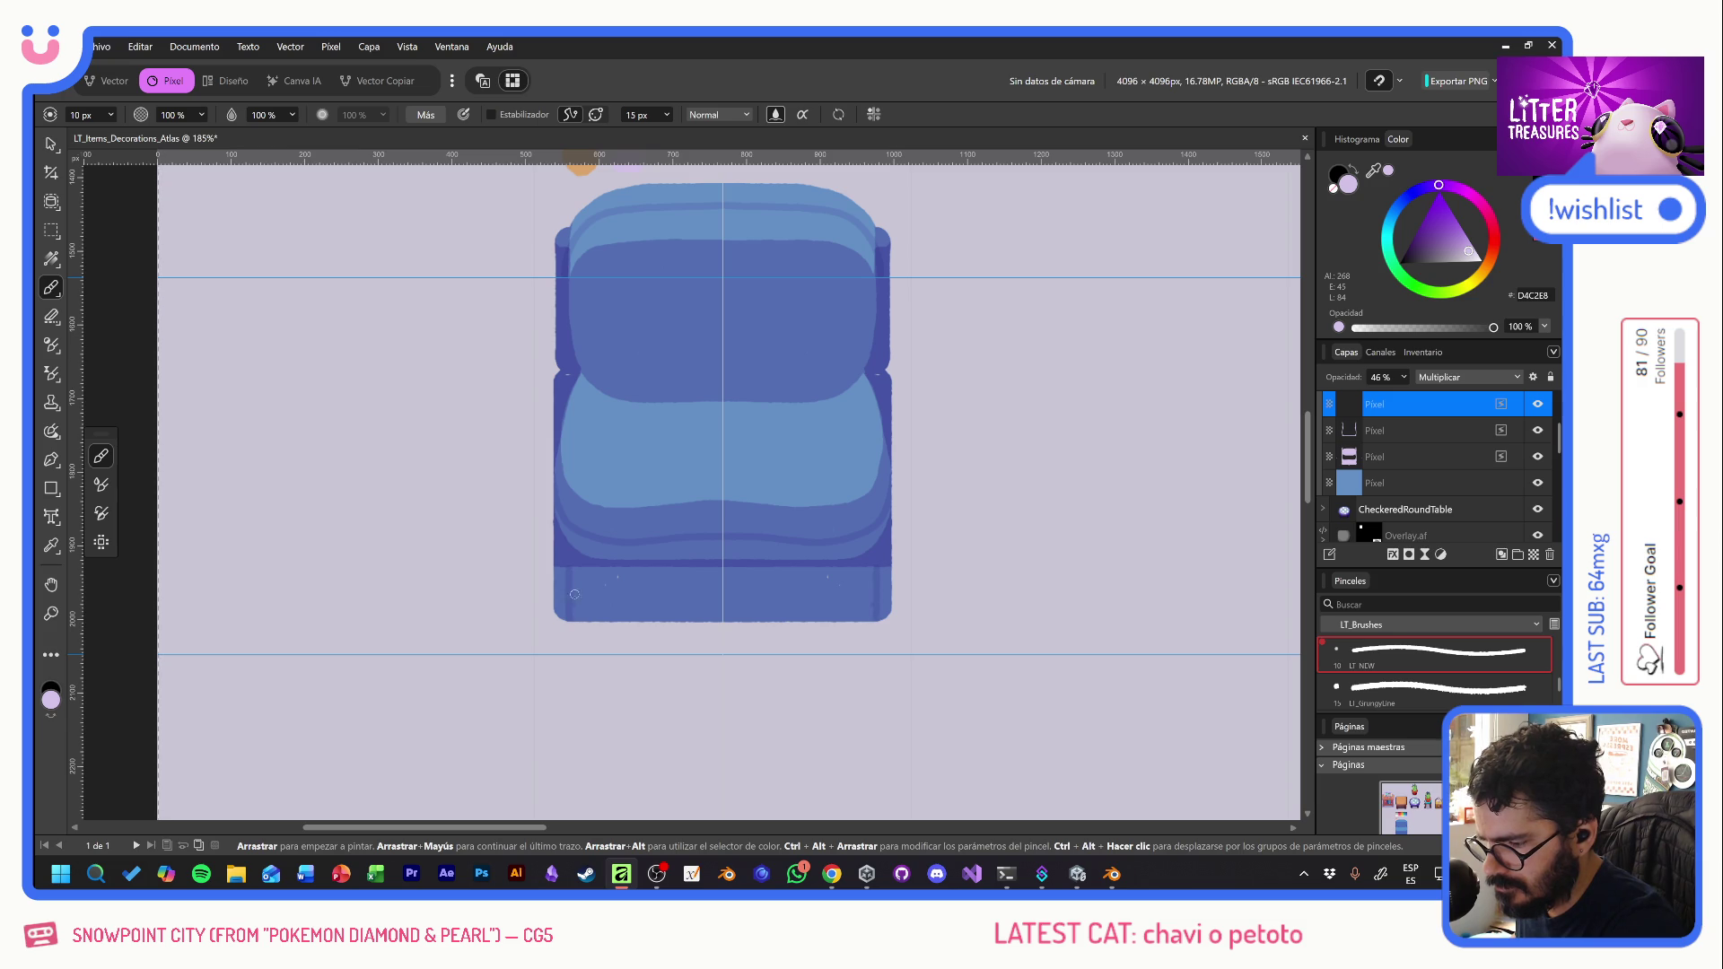
- Paint mirrored vertical ribbing stripes across the bottom band, then select the sil layer
{"action": "mouse_move", "coordinate": [571, 575]}
{"action": "left_mouse_down"}
{"action": "mouse_move", "coordinate": [573, 615]}
{"action": "mouse_move", "coordinate": [607, 619]}
{"action": "mouse_move", "coordinate": [640, 593]}
{"action": "mouse_move", "coordinate": [641, 619]}
{"action": "mouse_move", "coordinate": [673, 598]}
{"action": "mouse_move", "coordinate": [674, 621]}
{"action": "mouse_move", "coordinate": [725, 615]}
{"action": "left_mouse_up"}
{"action": "key", "text": "ctrl+z"}
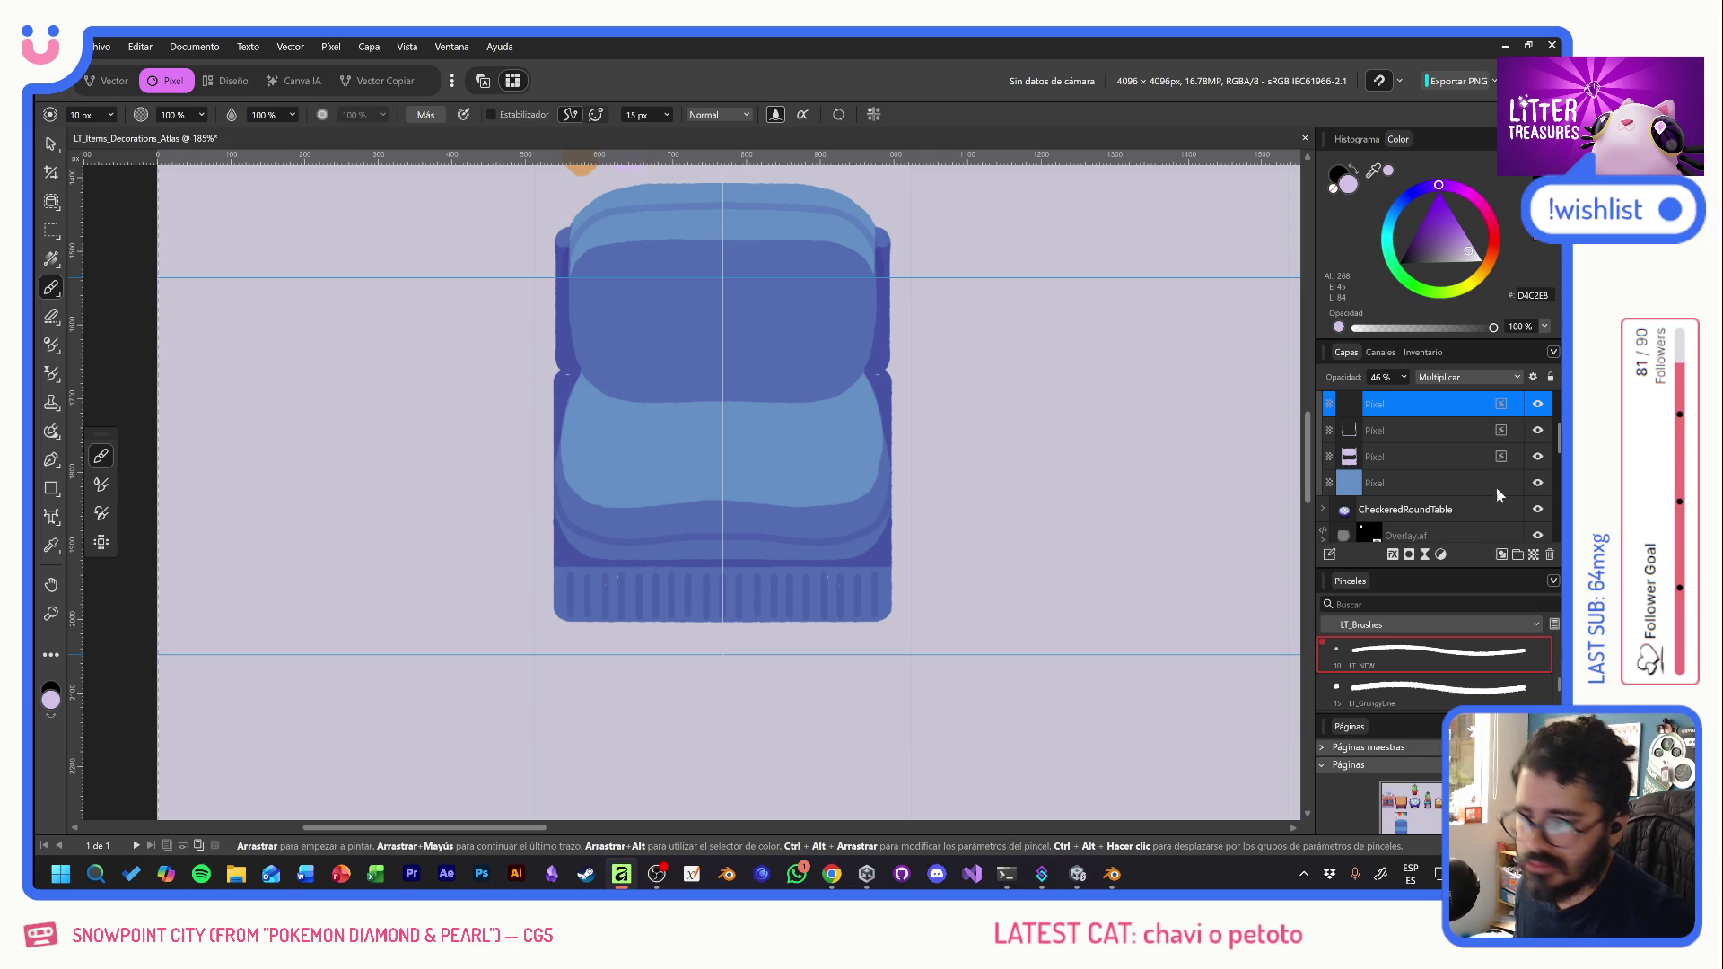
{"action": "scroll", "coordinate": [1398, 449], "scroll_direction": "up", "scroll_amount": 2}
{"action": "left_click", "coordinate": [1360, 458]}
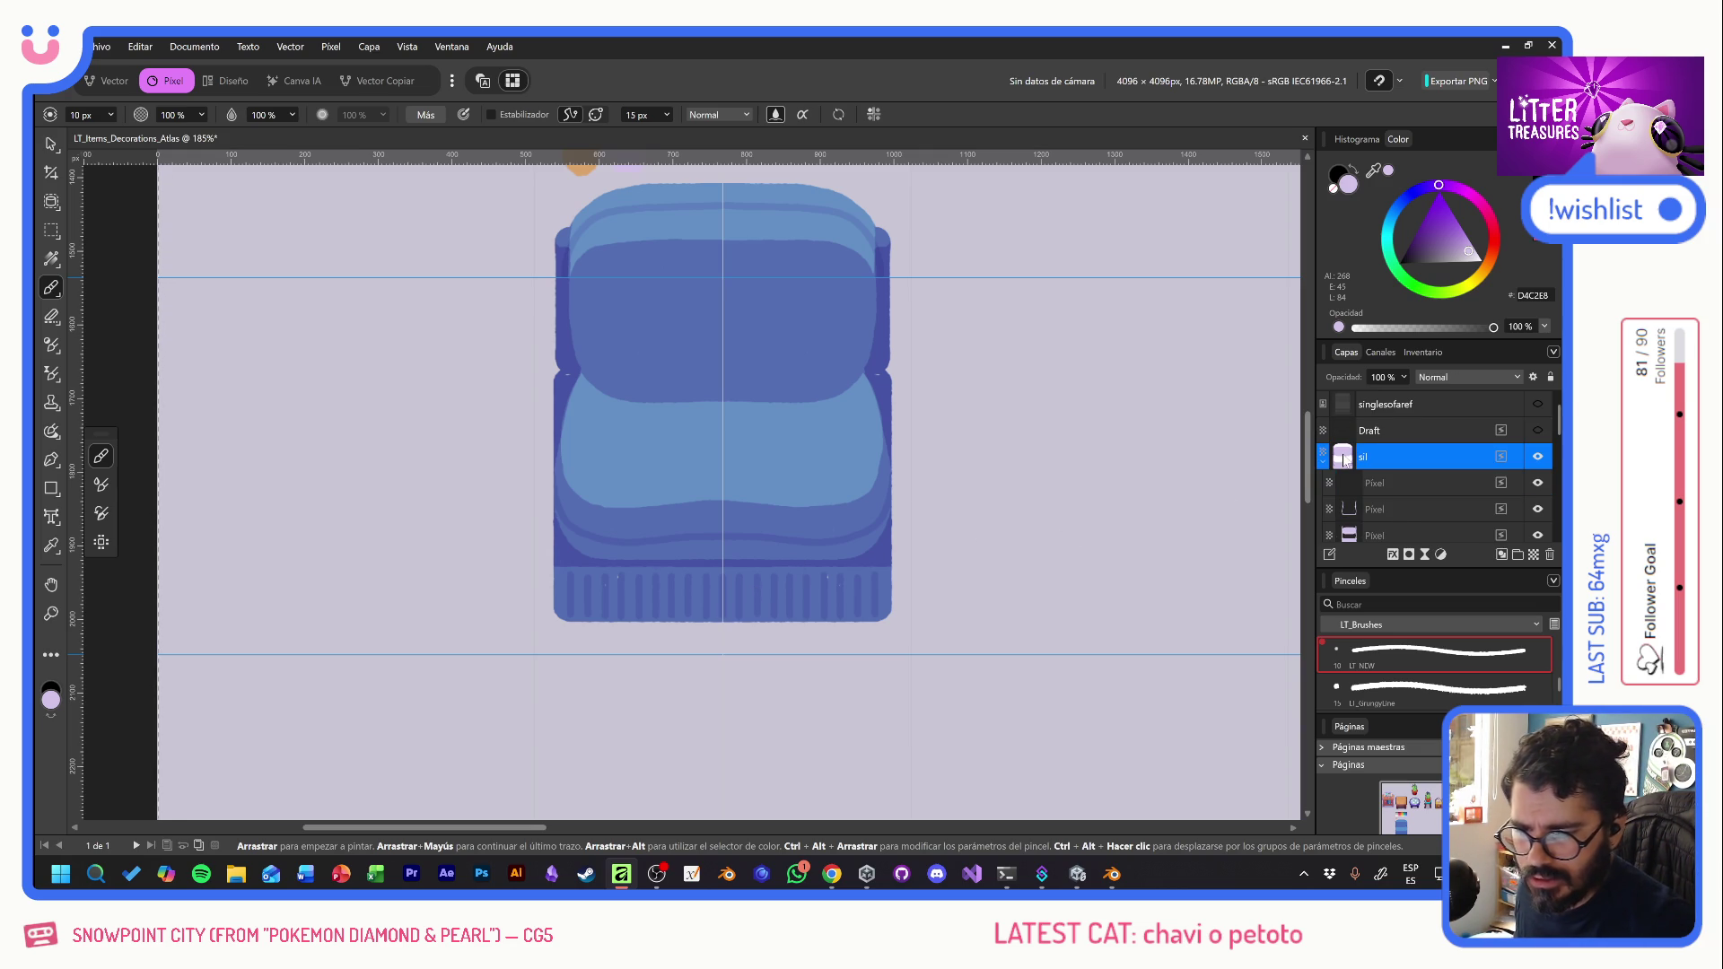
- Make white the paint colour, select the Pixel layer inside sil, then switch to Blender
{"action": "key", "text": "d"}
{"action": "key", "text": "x"}
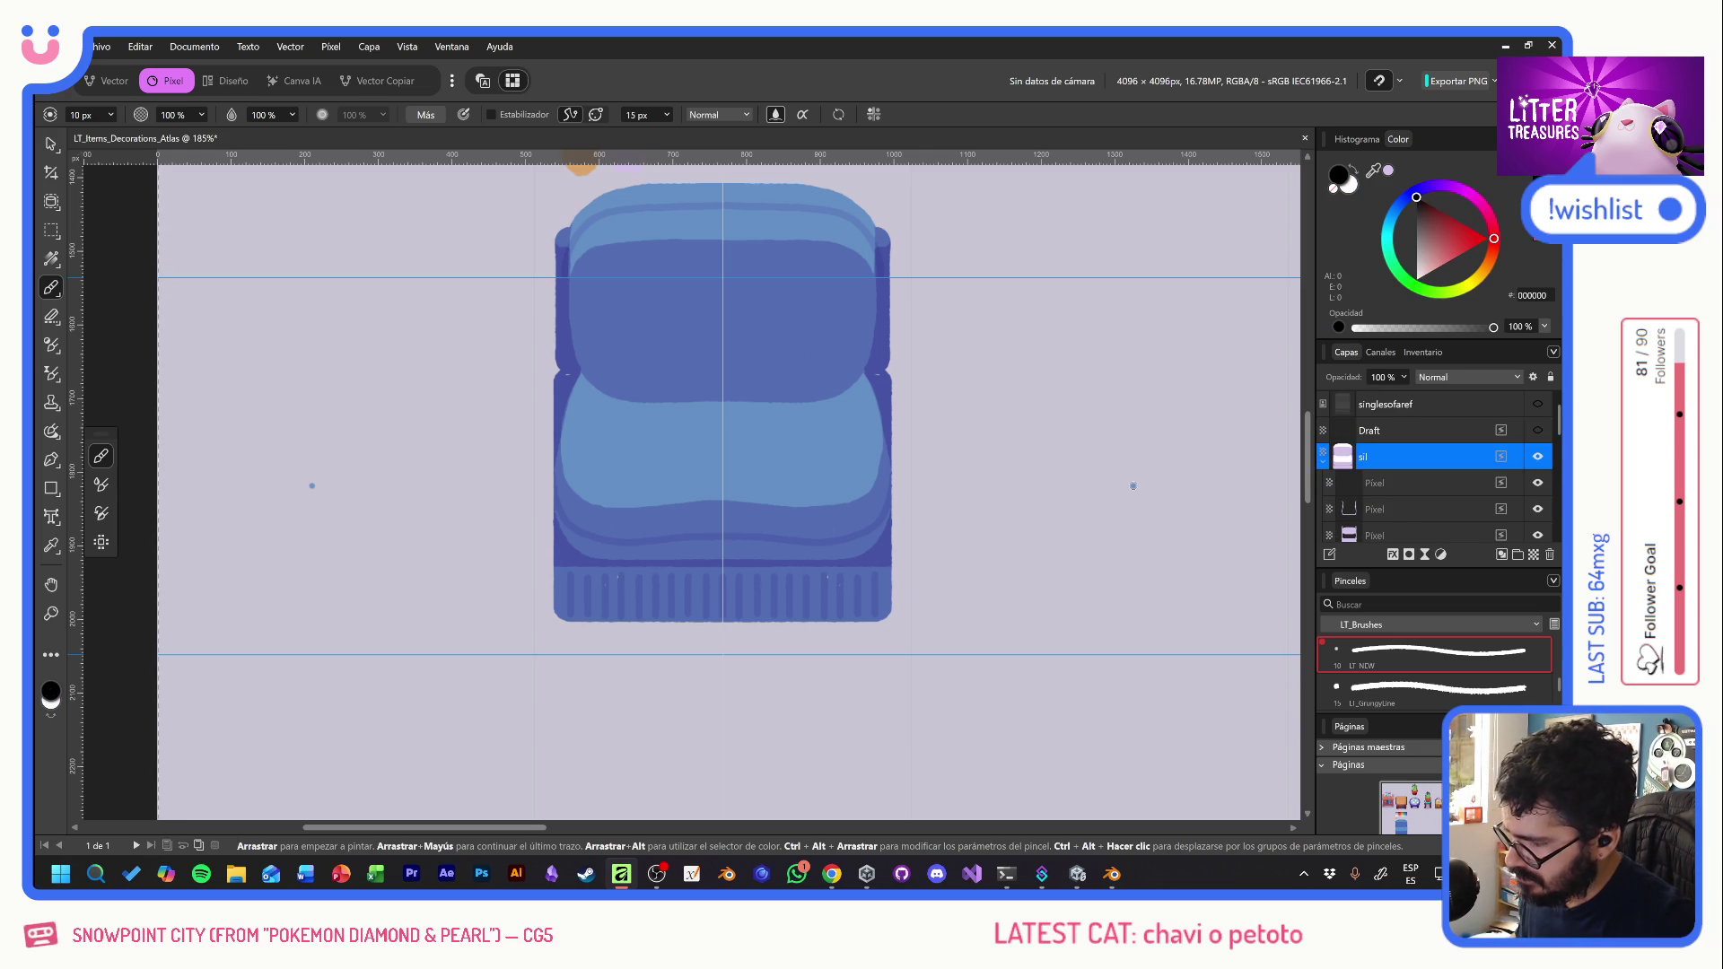
{"action": "key", "text": "x"}
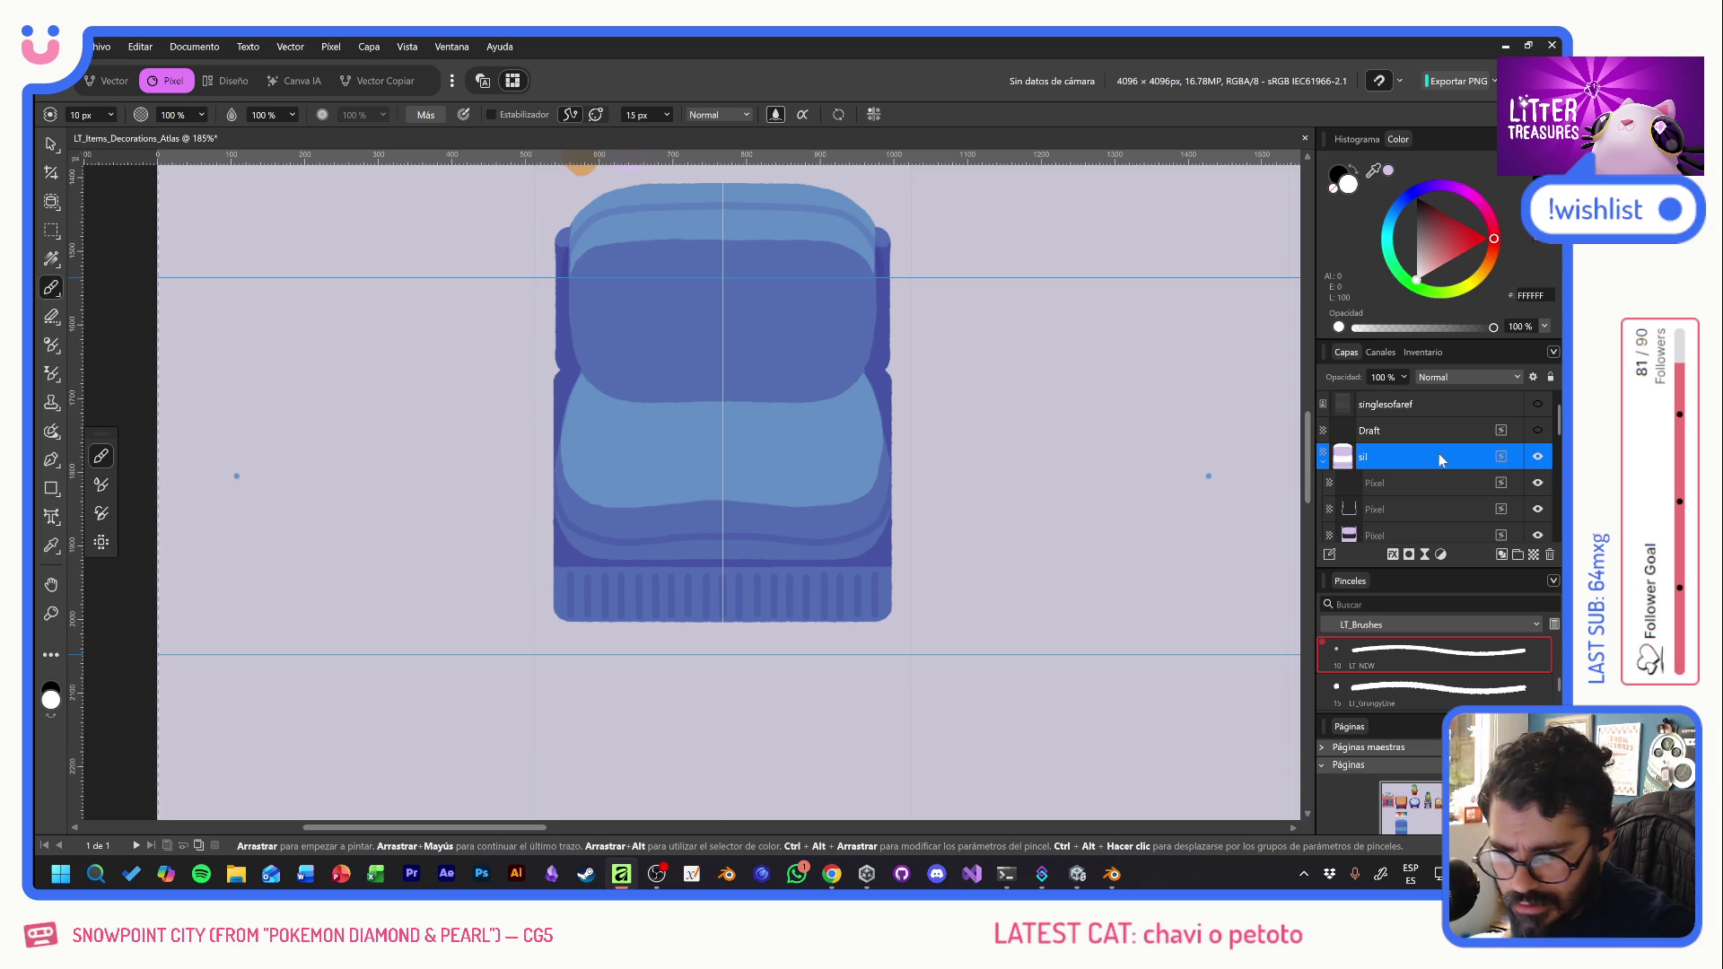
{"action": "left_click", "coordinate": [1405, 484]}
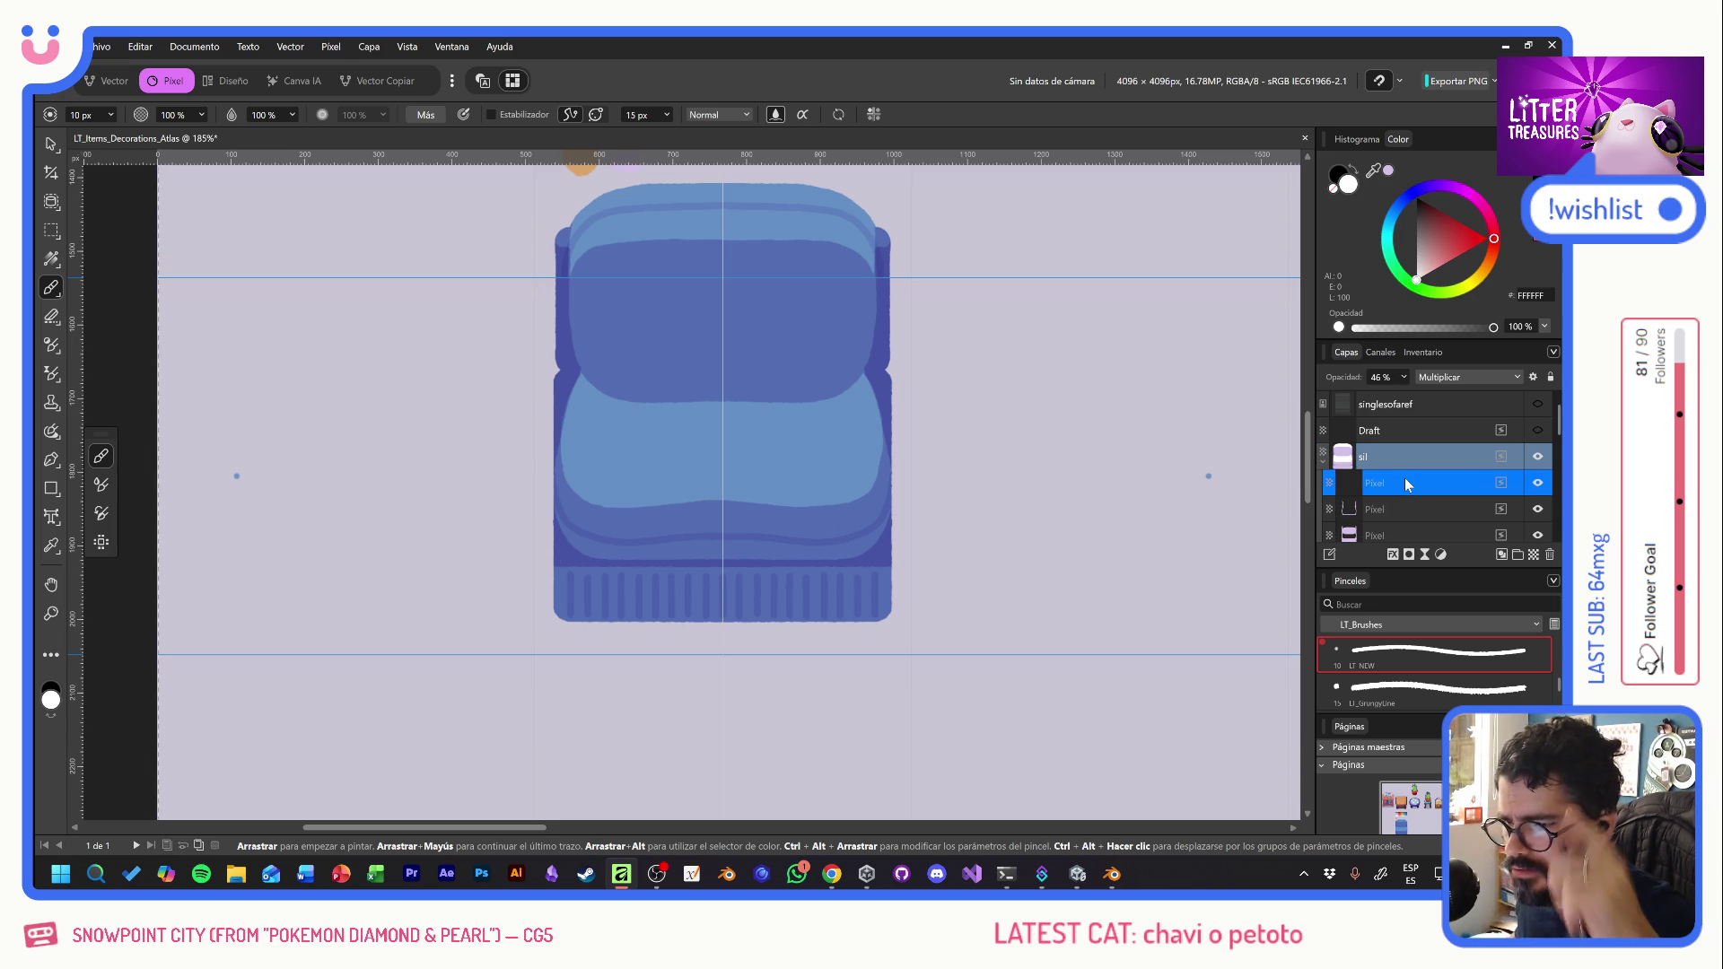
{"action": "key", "text": "e"}
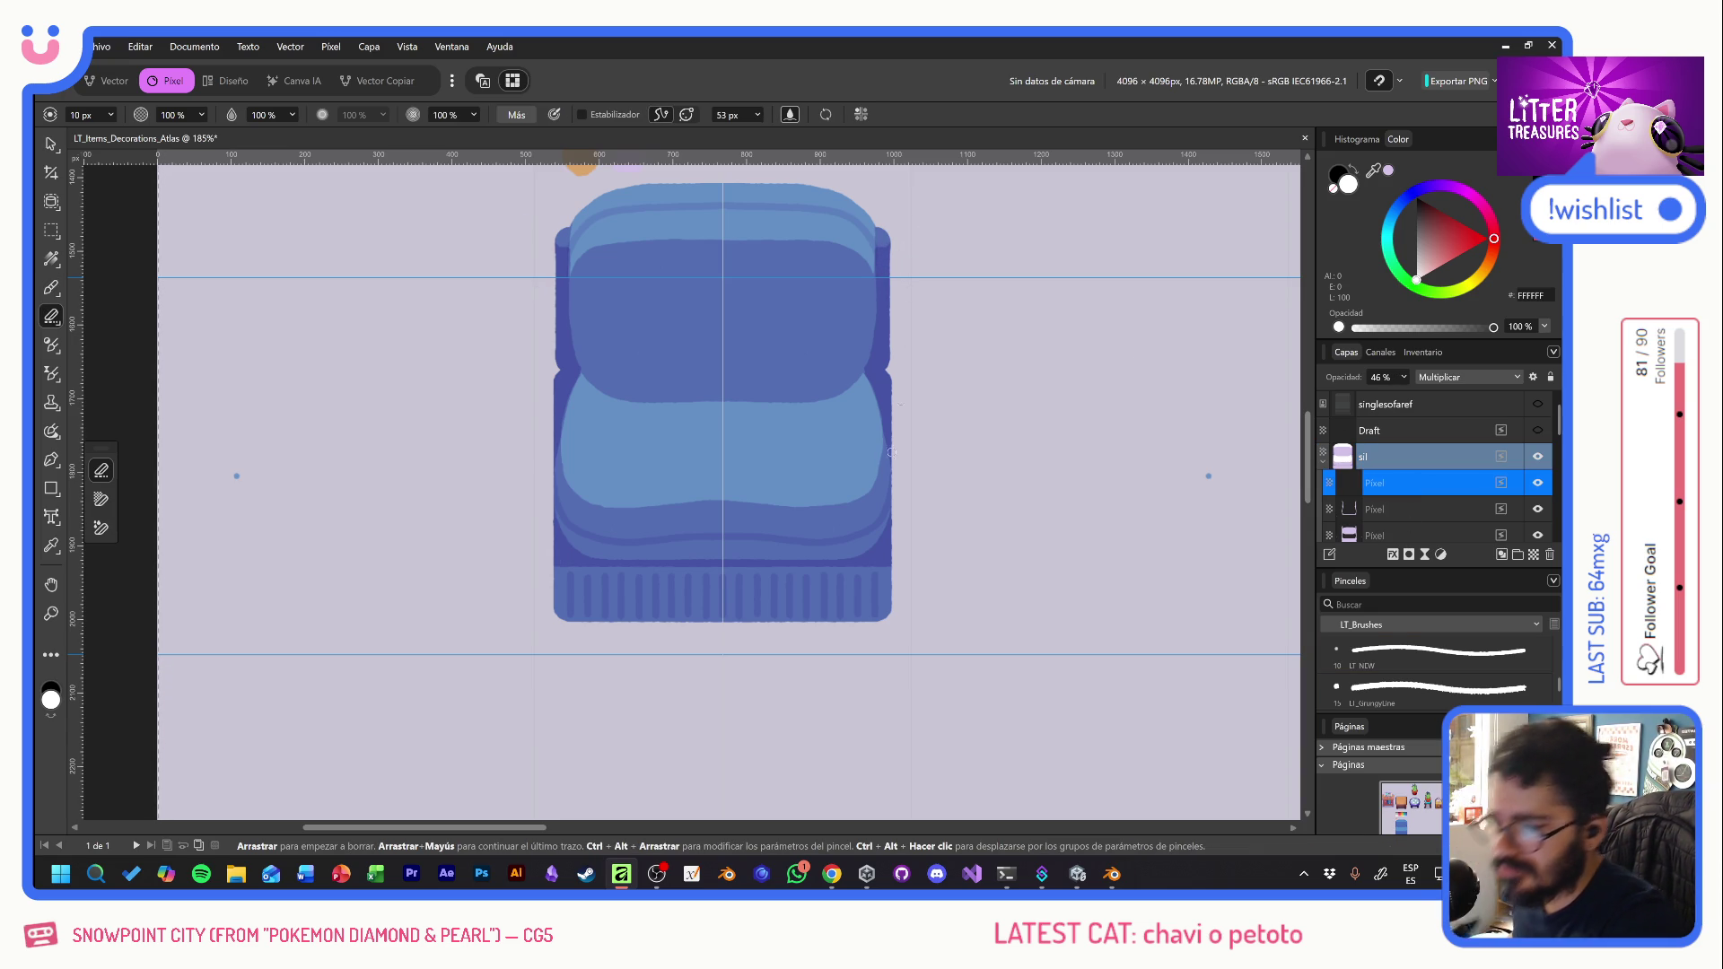
{"action": "key", "text": "b"}
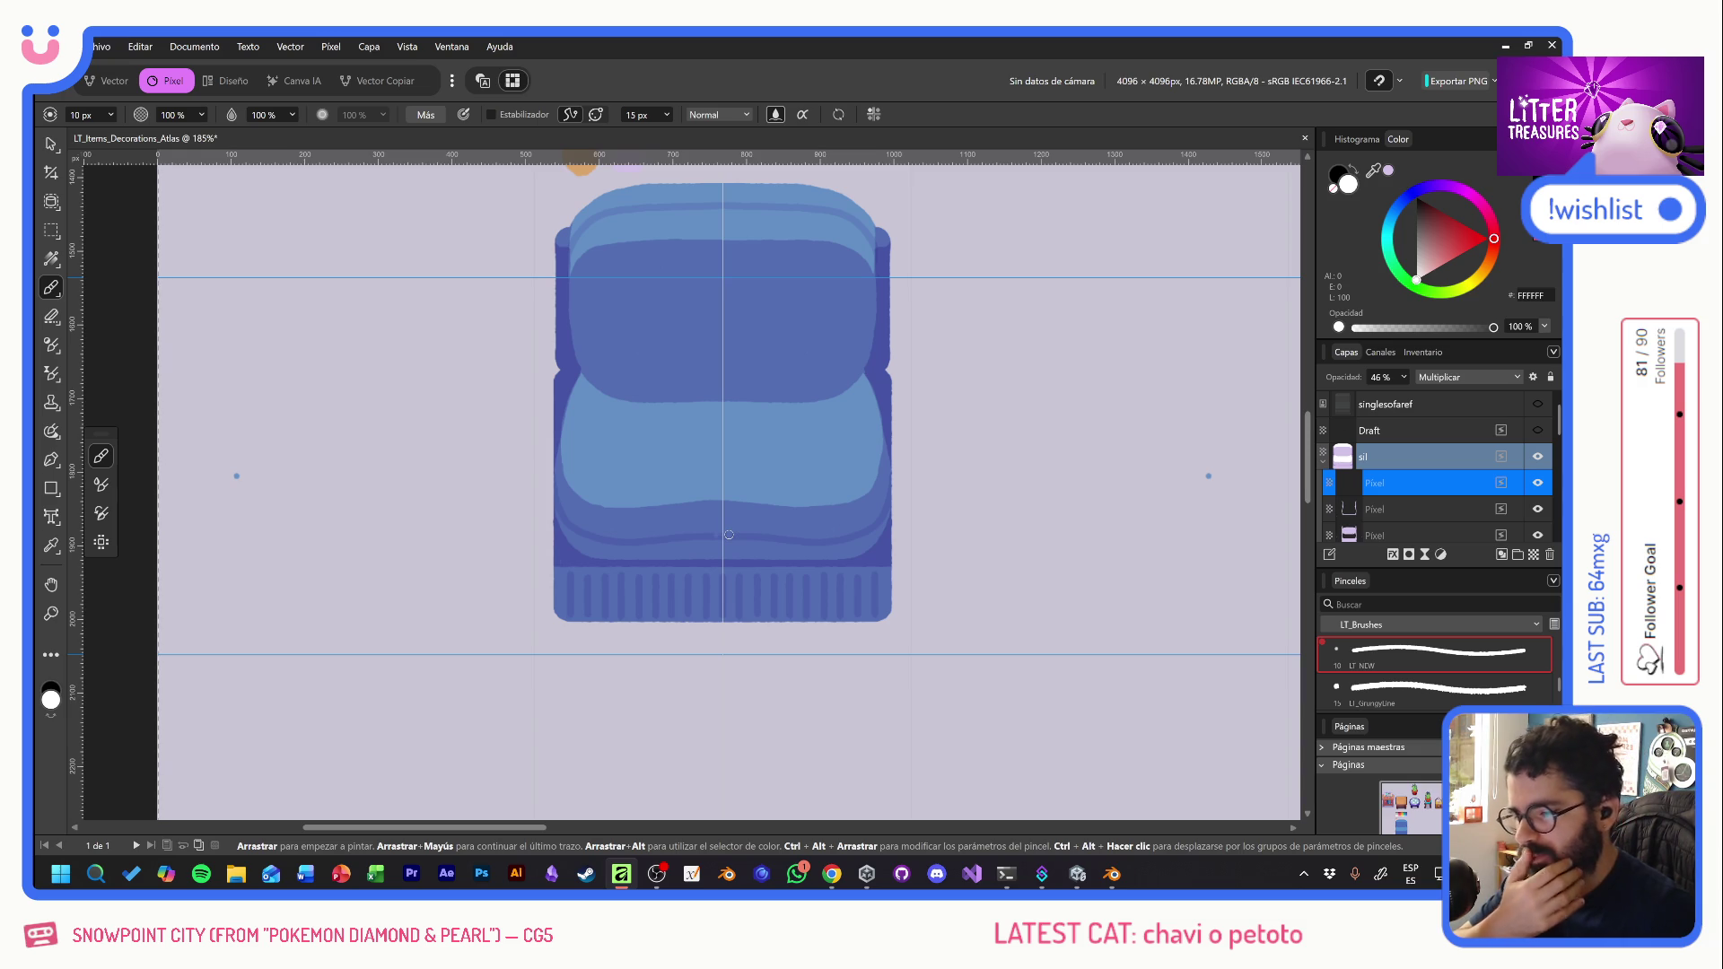
{"action": "key", "text": "alt+Tab"}
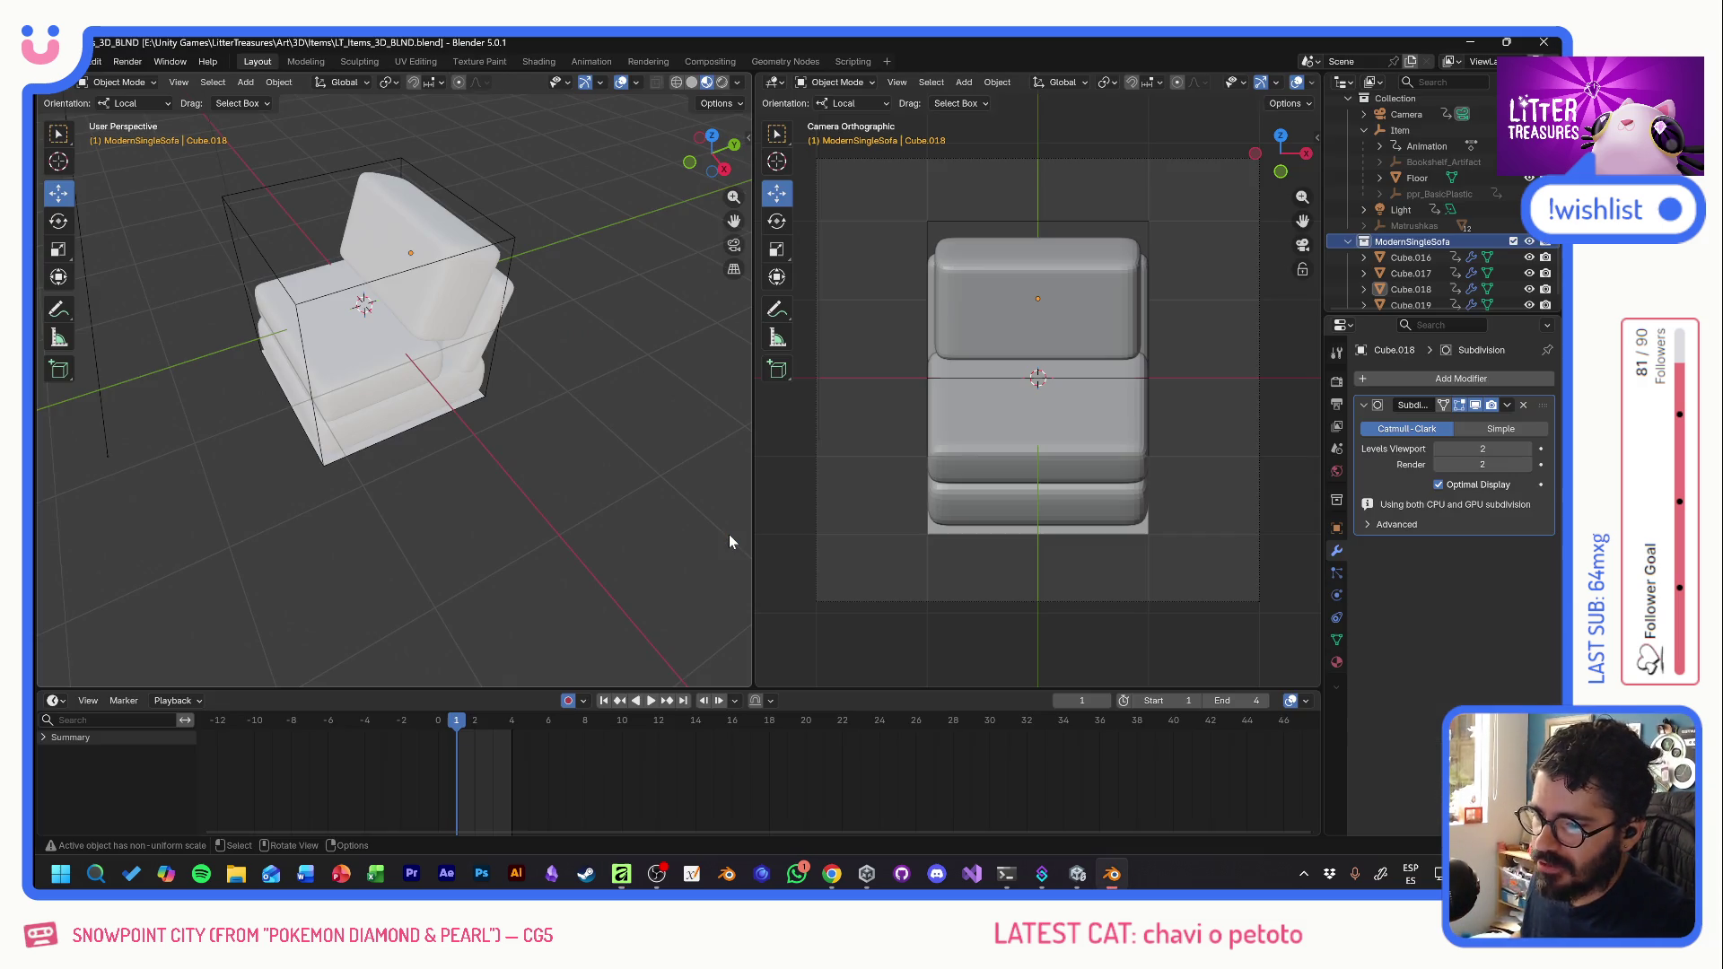
- Return from Blender's ModernSingleSofa camera view to the Affinity sofa painting
{"action": "key", "text": "alt+Tab"}
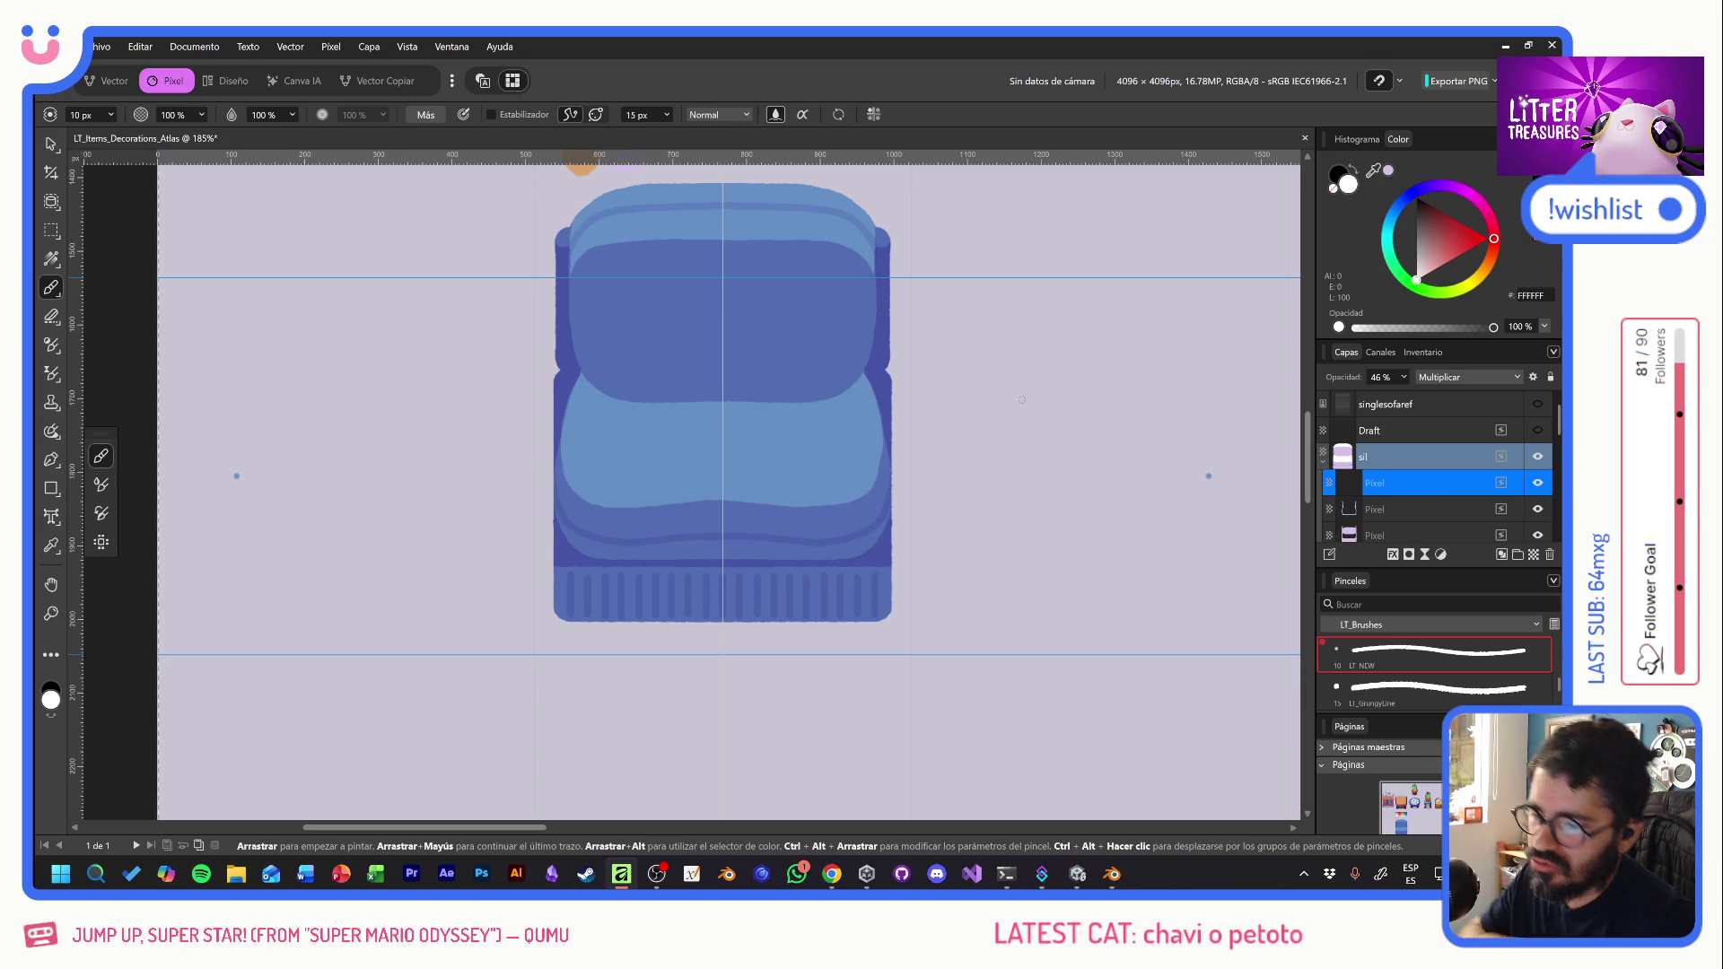
{"action": "key", "text": "v"}
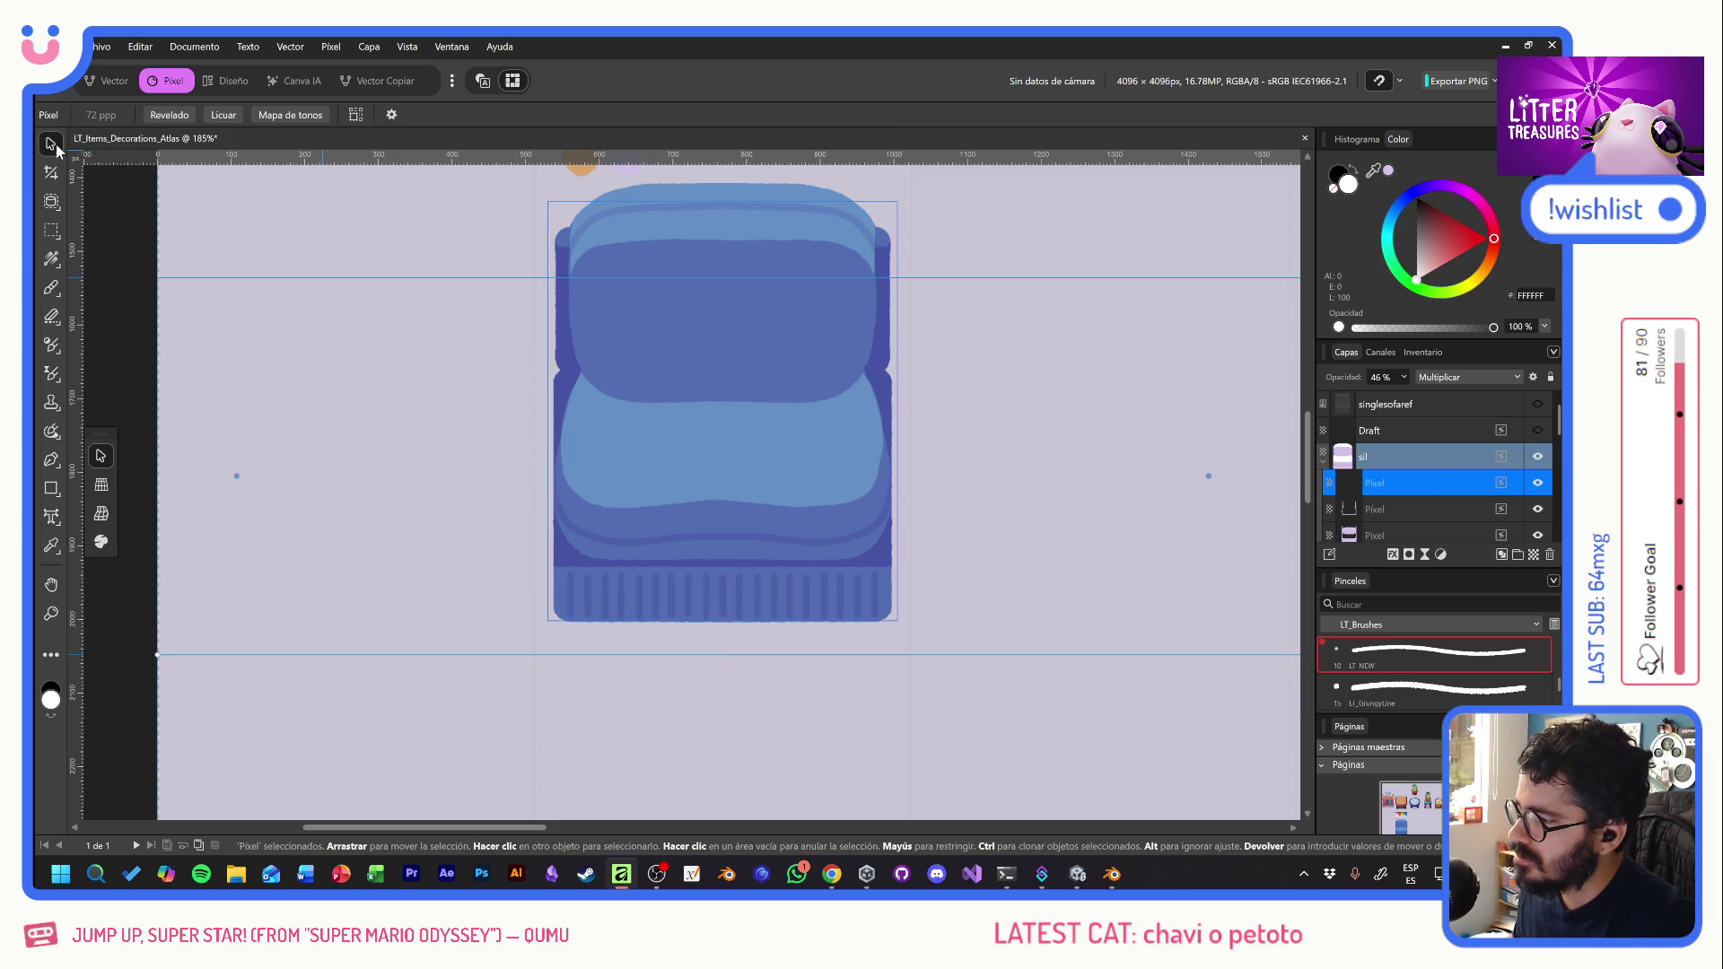
{"action": "left_click_drag", "start_coordinate": [925, 338], "coordinate": [868, 446]}
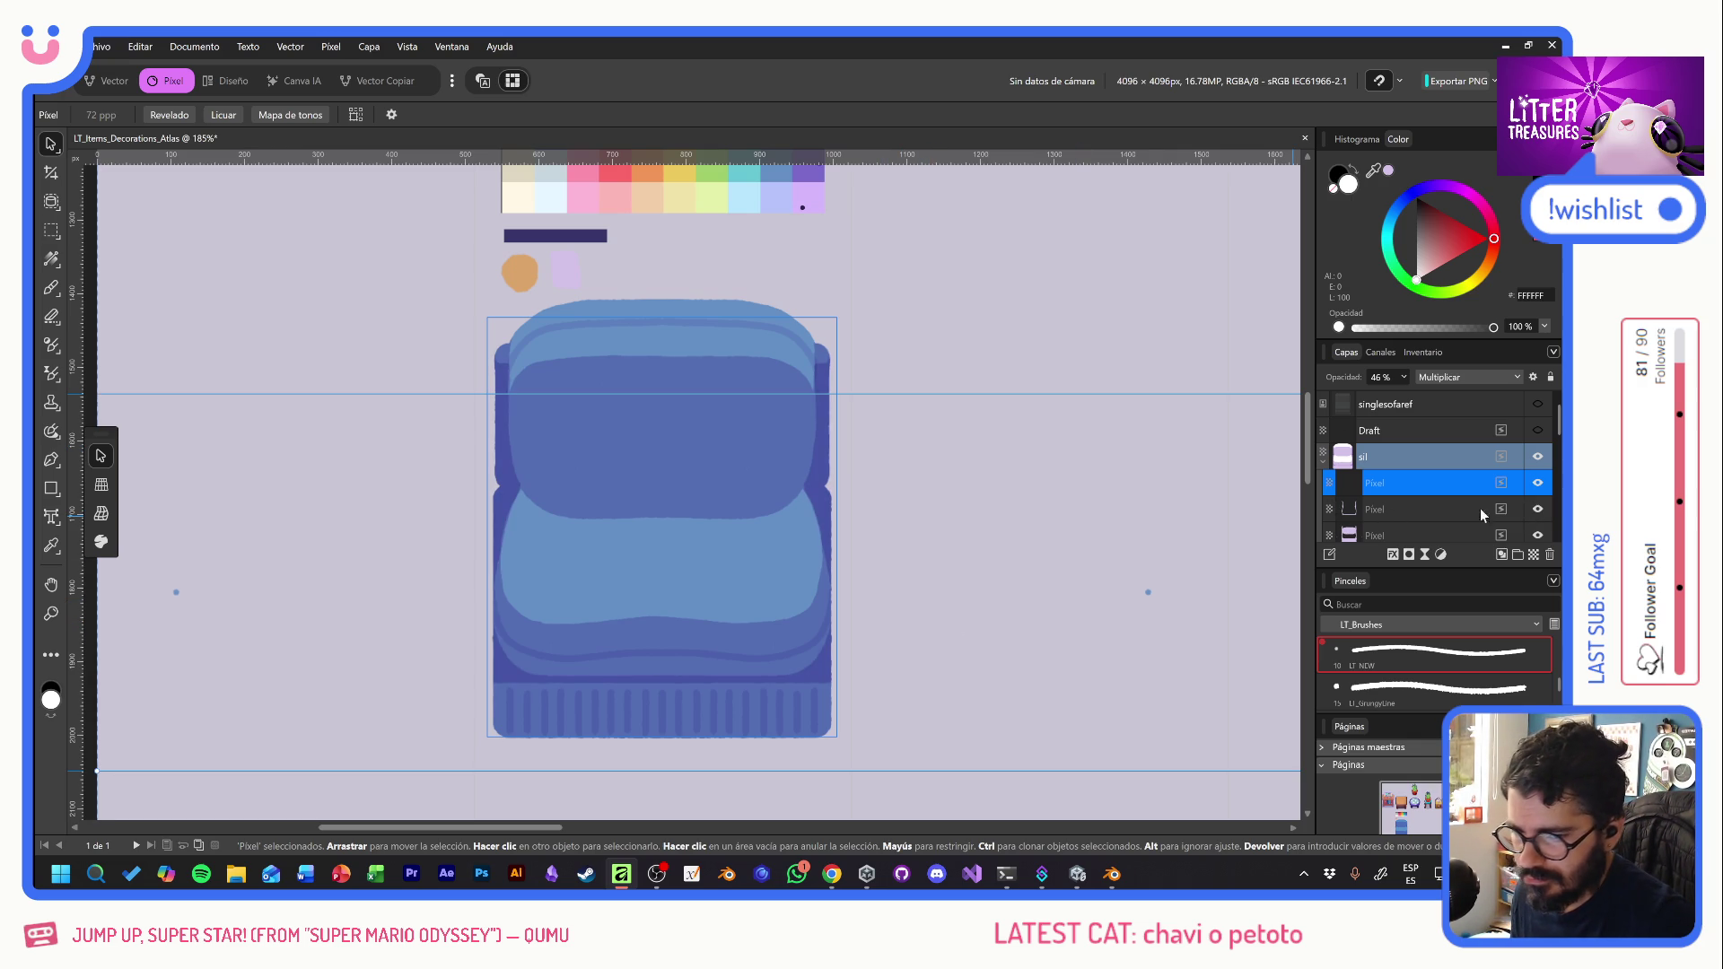
{"action": "left_click", "coordinate": [1436, 510]}
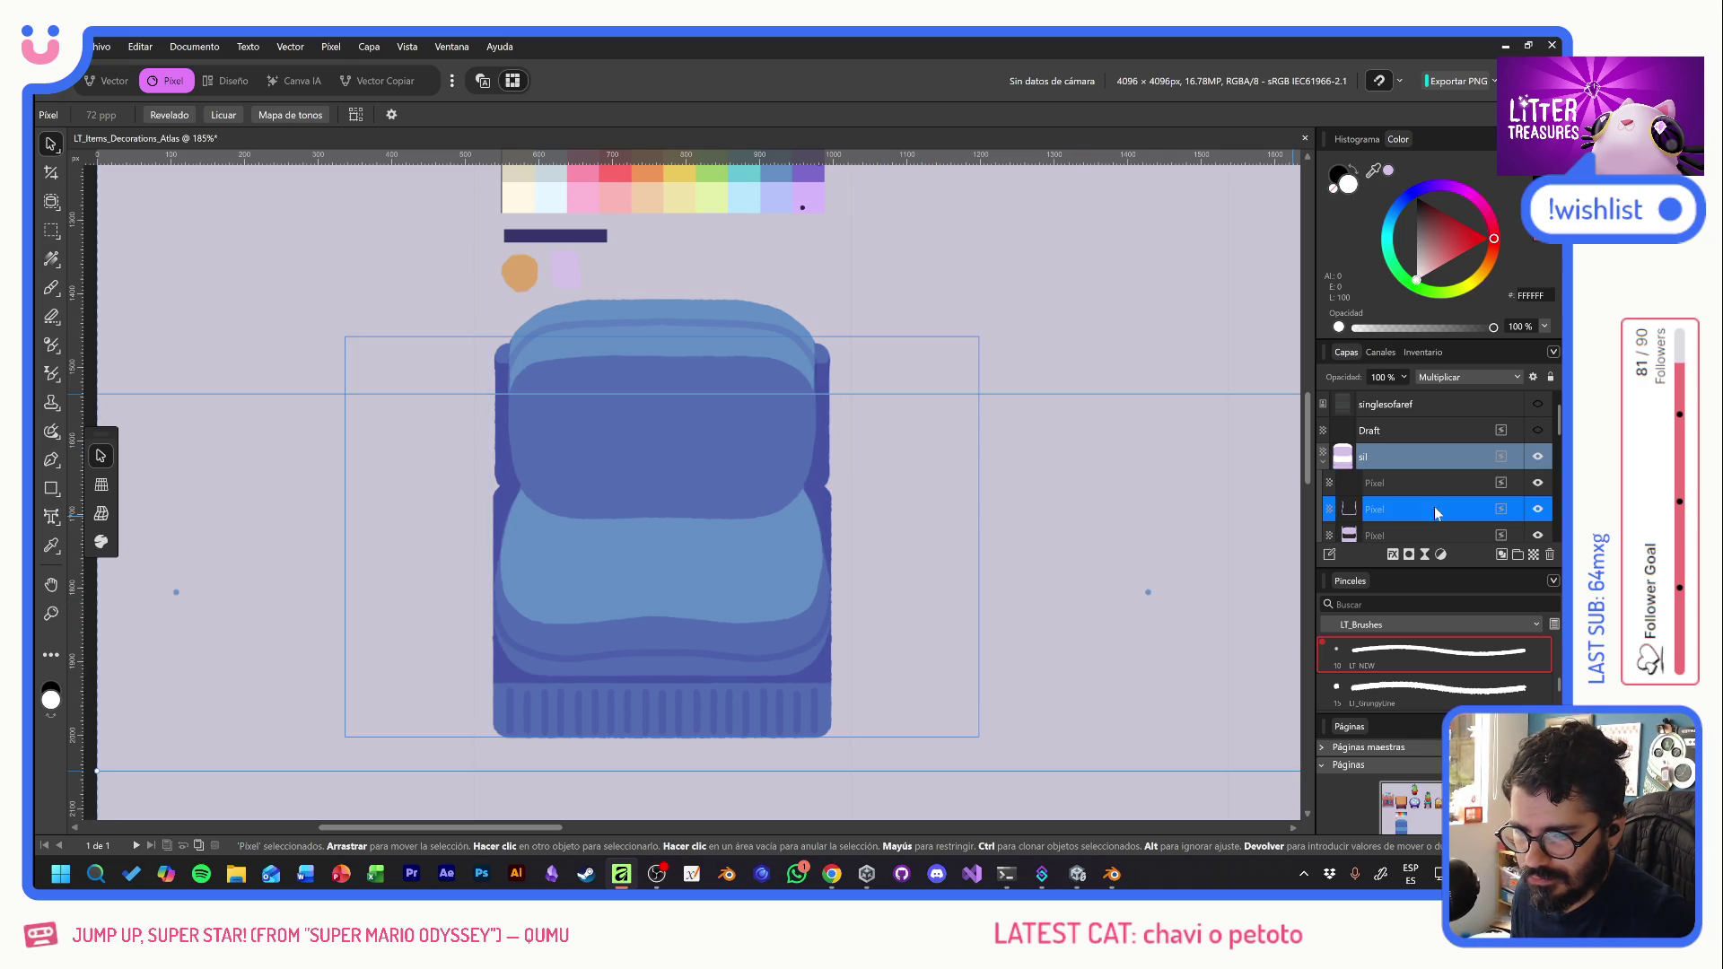
{"action": "left_click", "coordinate": [51, 287]}
{"action": "left_click", "coordinate": [571, 269], "text": "alt"}
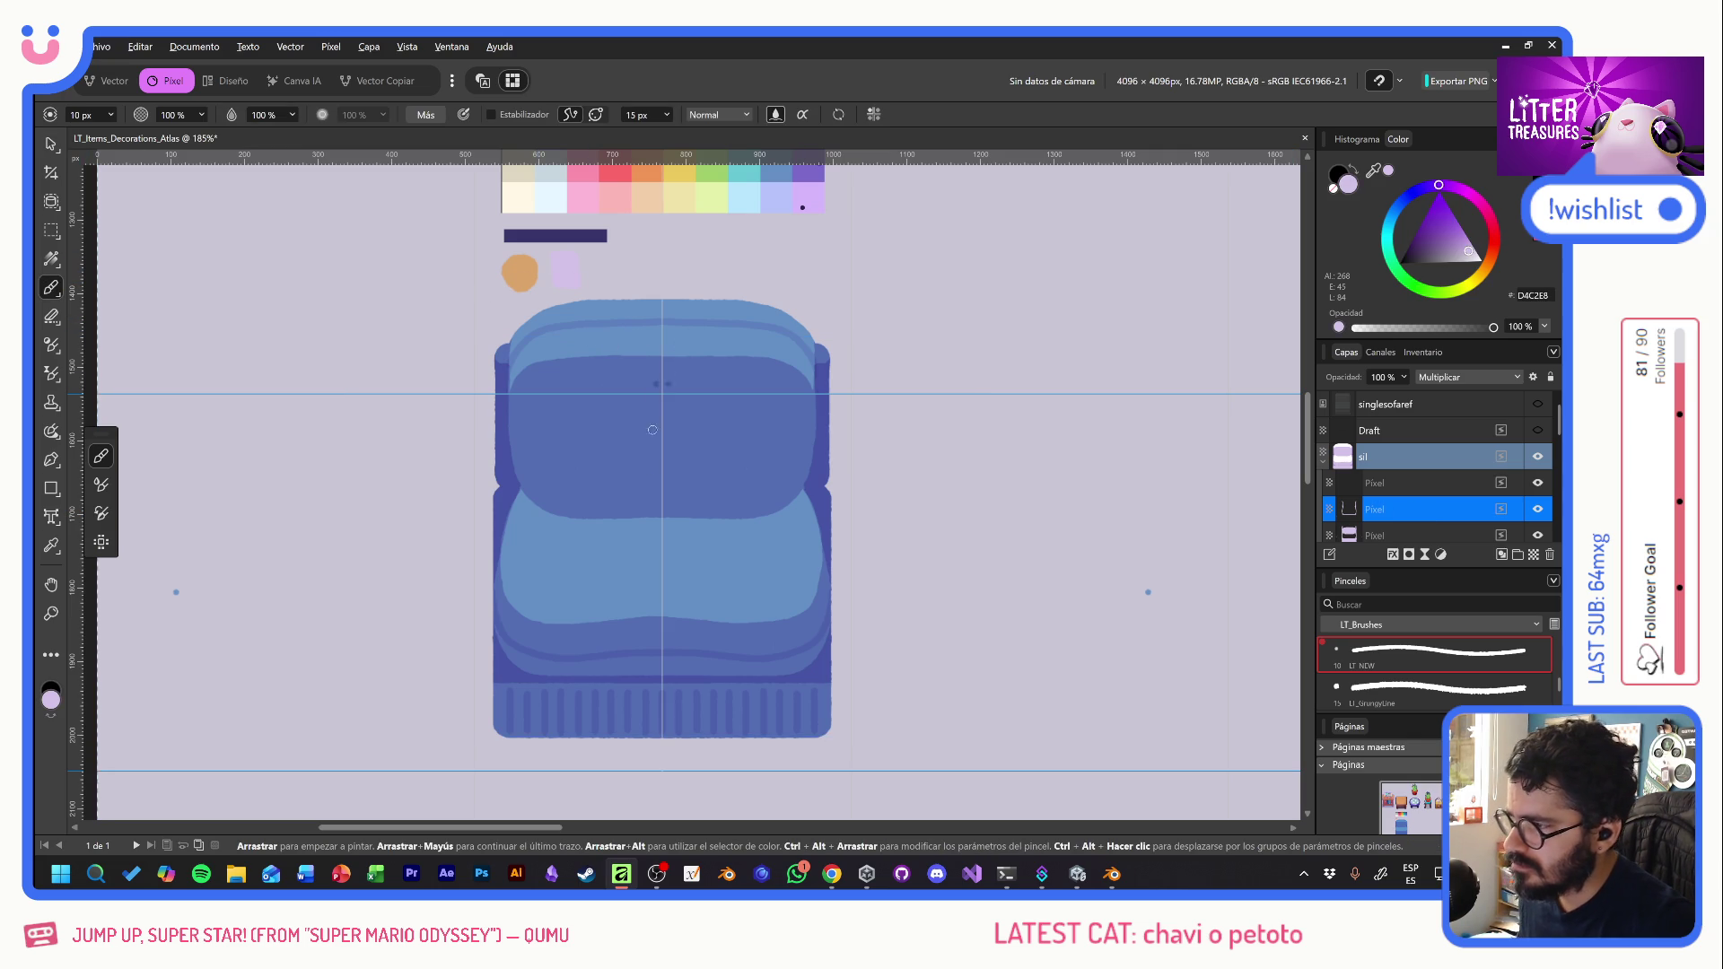
{"action": "left_click_drag", "start_coordinate": [745, 658], "coordinate": [854, 696]}
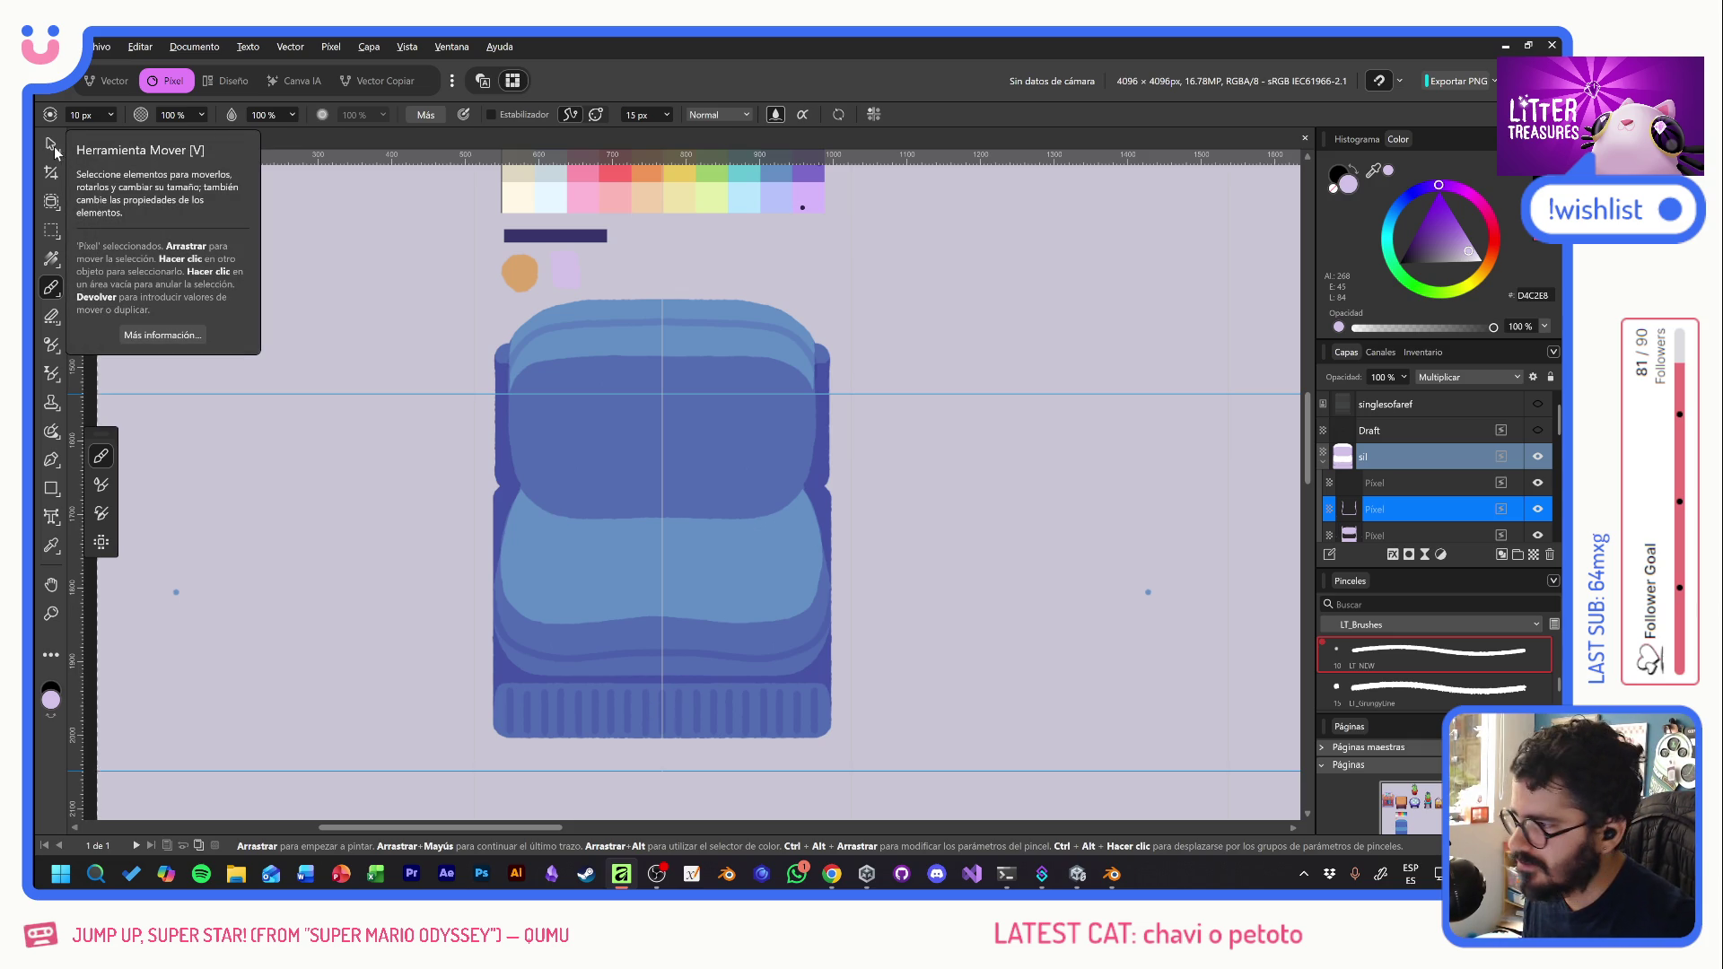
{"action": "left_click", "coordinate": [51, 230]}
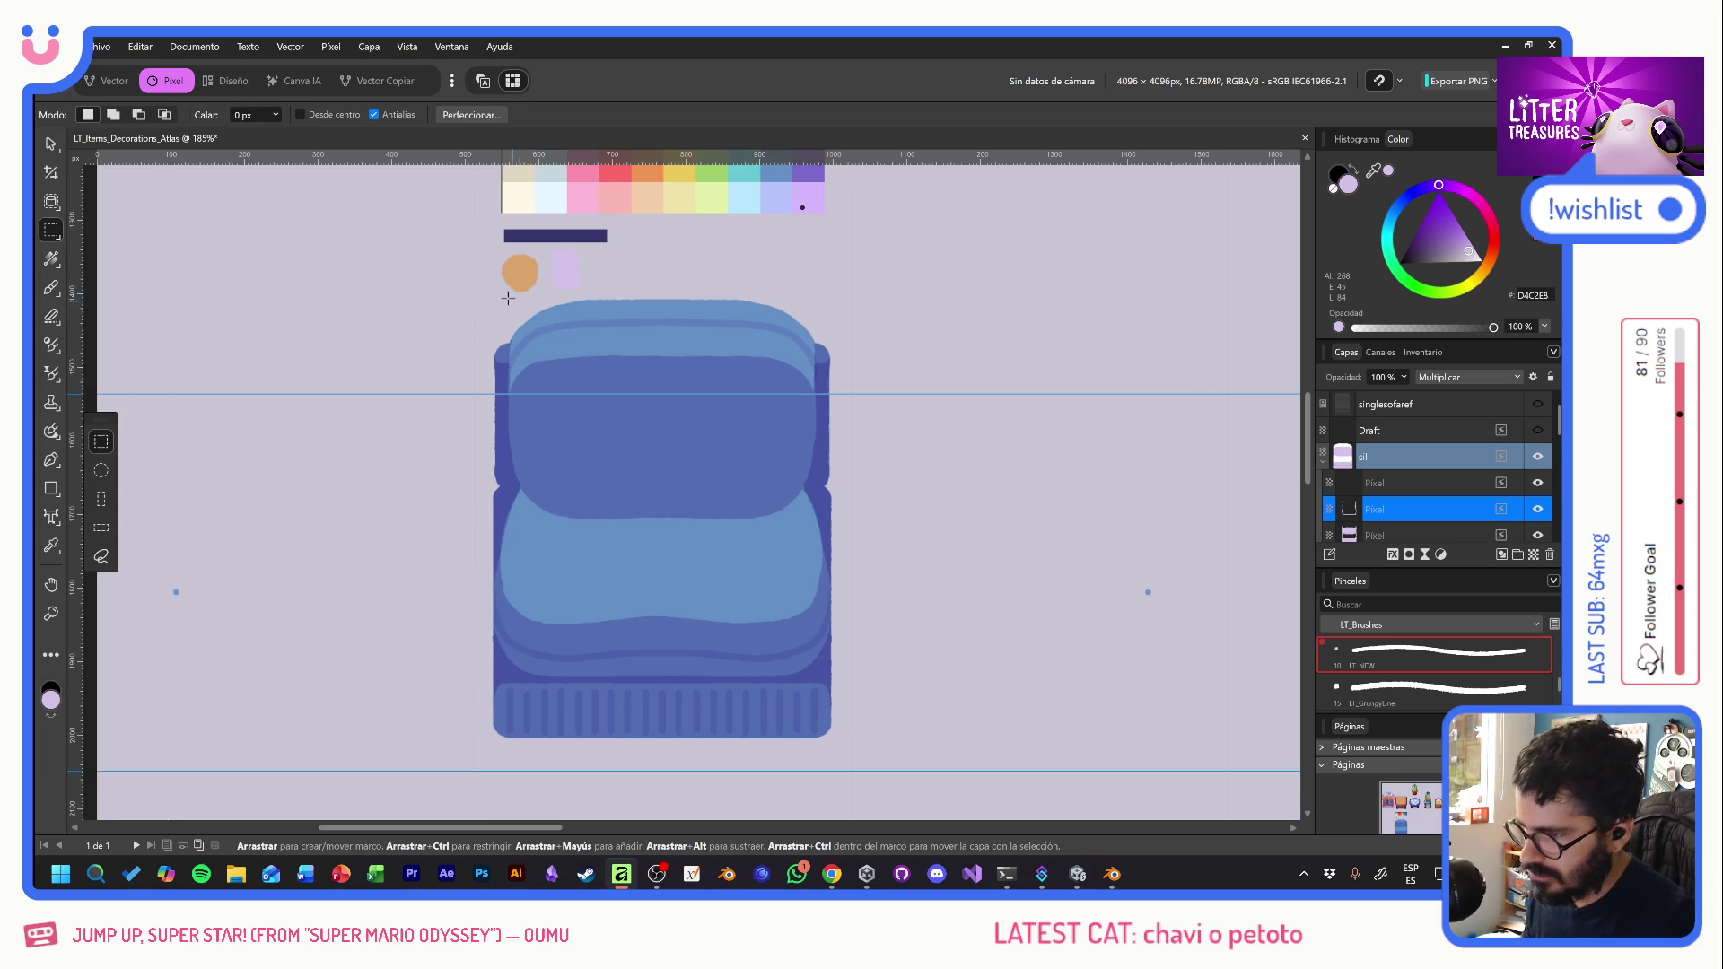
{"action": "mouse_move", "coordinate": [479, 295]}
{"action": "left_mouse_down"}
{"action": "mouse_move", "coordinate": [851, 729]}
{"action": "mouse_move", "coordinate": [840, 750]}
{"action": "left_mouse_up"}
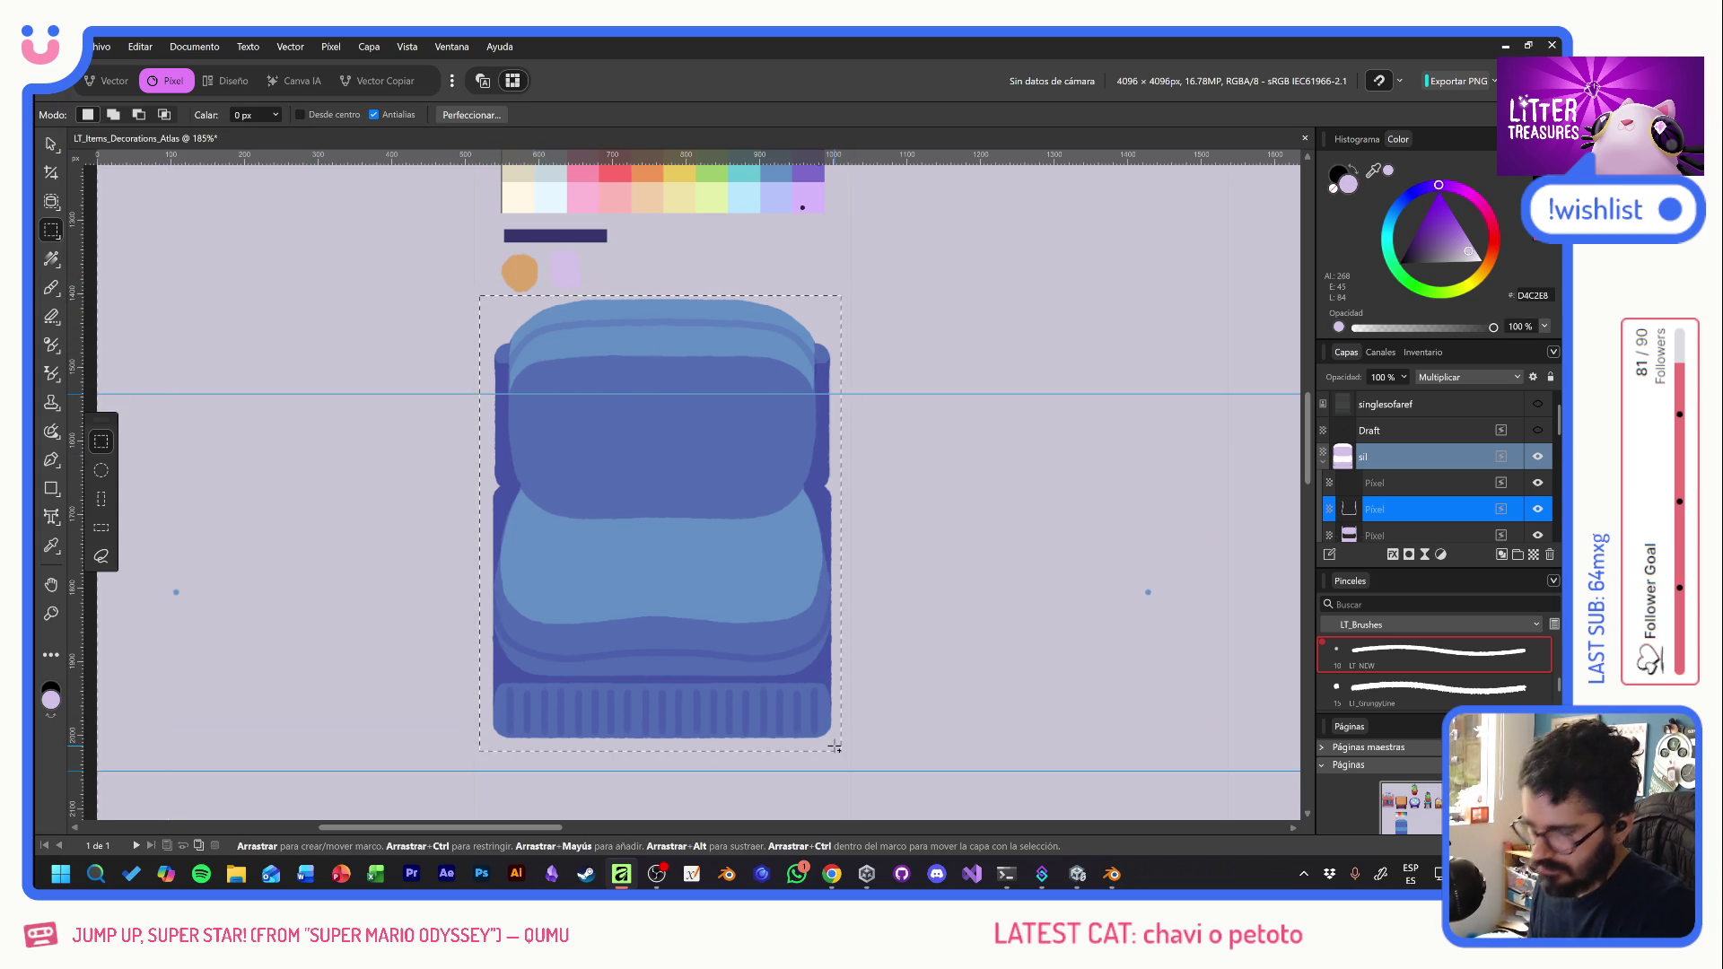
{"action": "left_click", "coordinate": [1401, 459]}
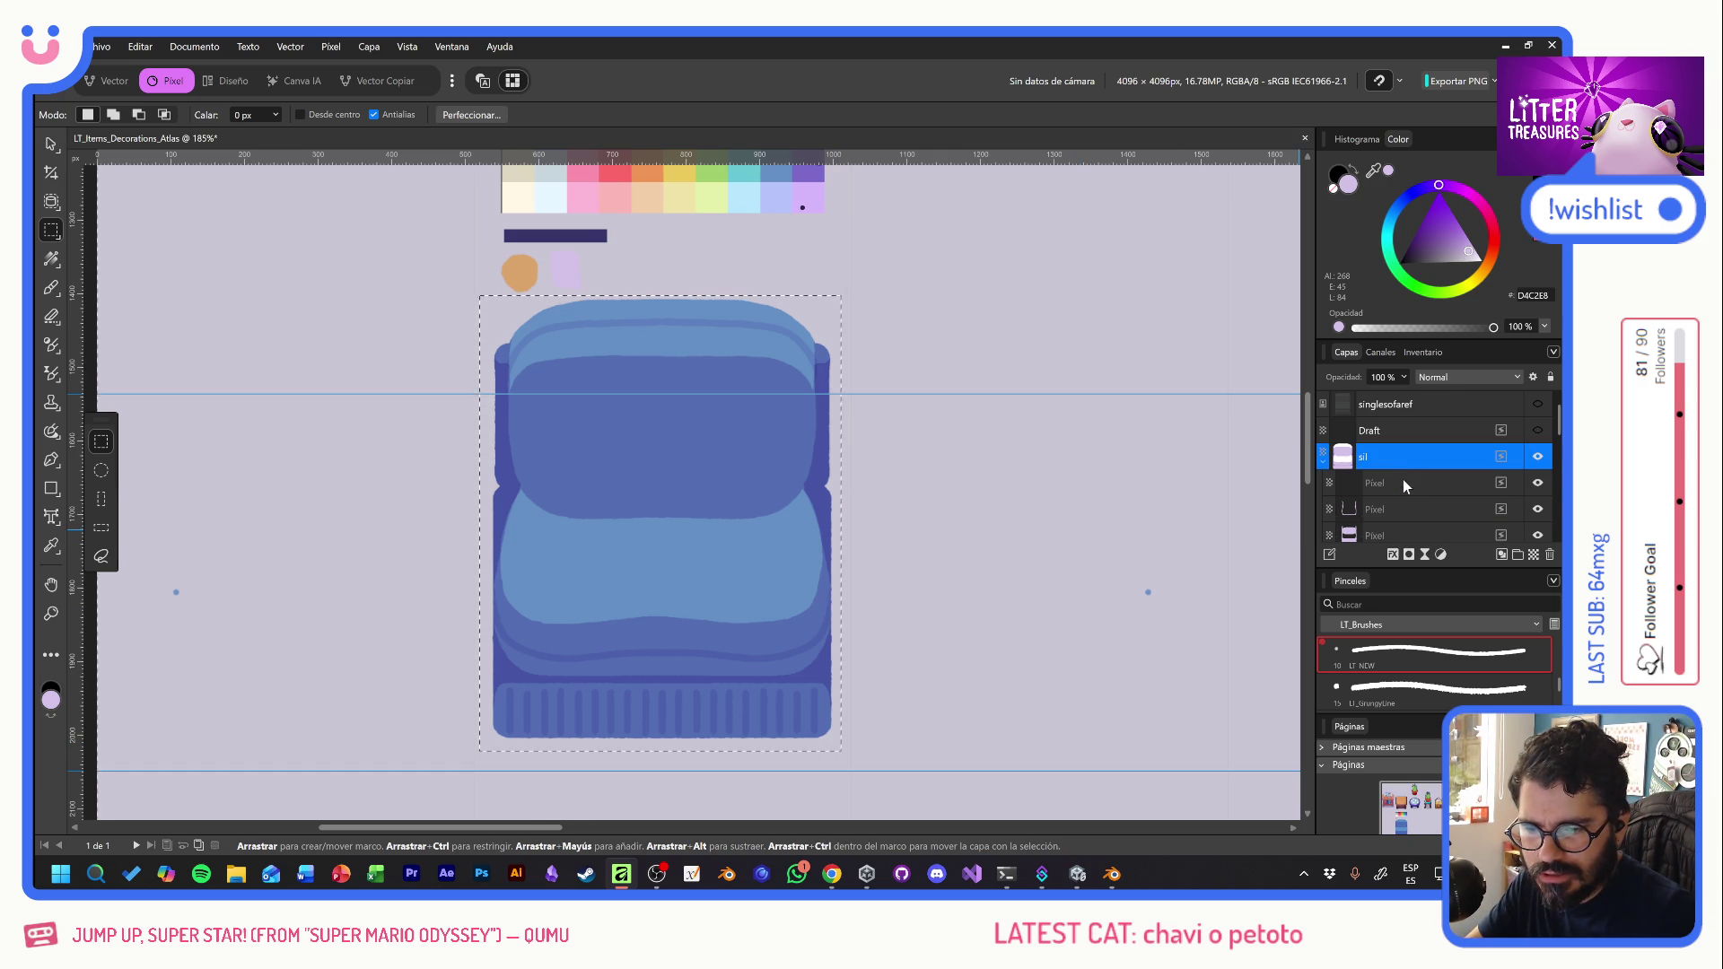
{"action": "left_click", "coordinate": [1402, 507]}
{"action": "scroll", "coordinate": [1403, 504], "scroll_direction": "down", "scroll_amount": 1}
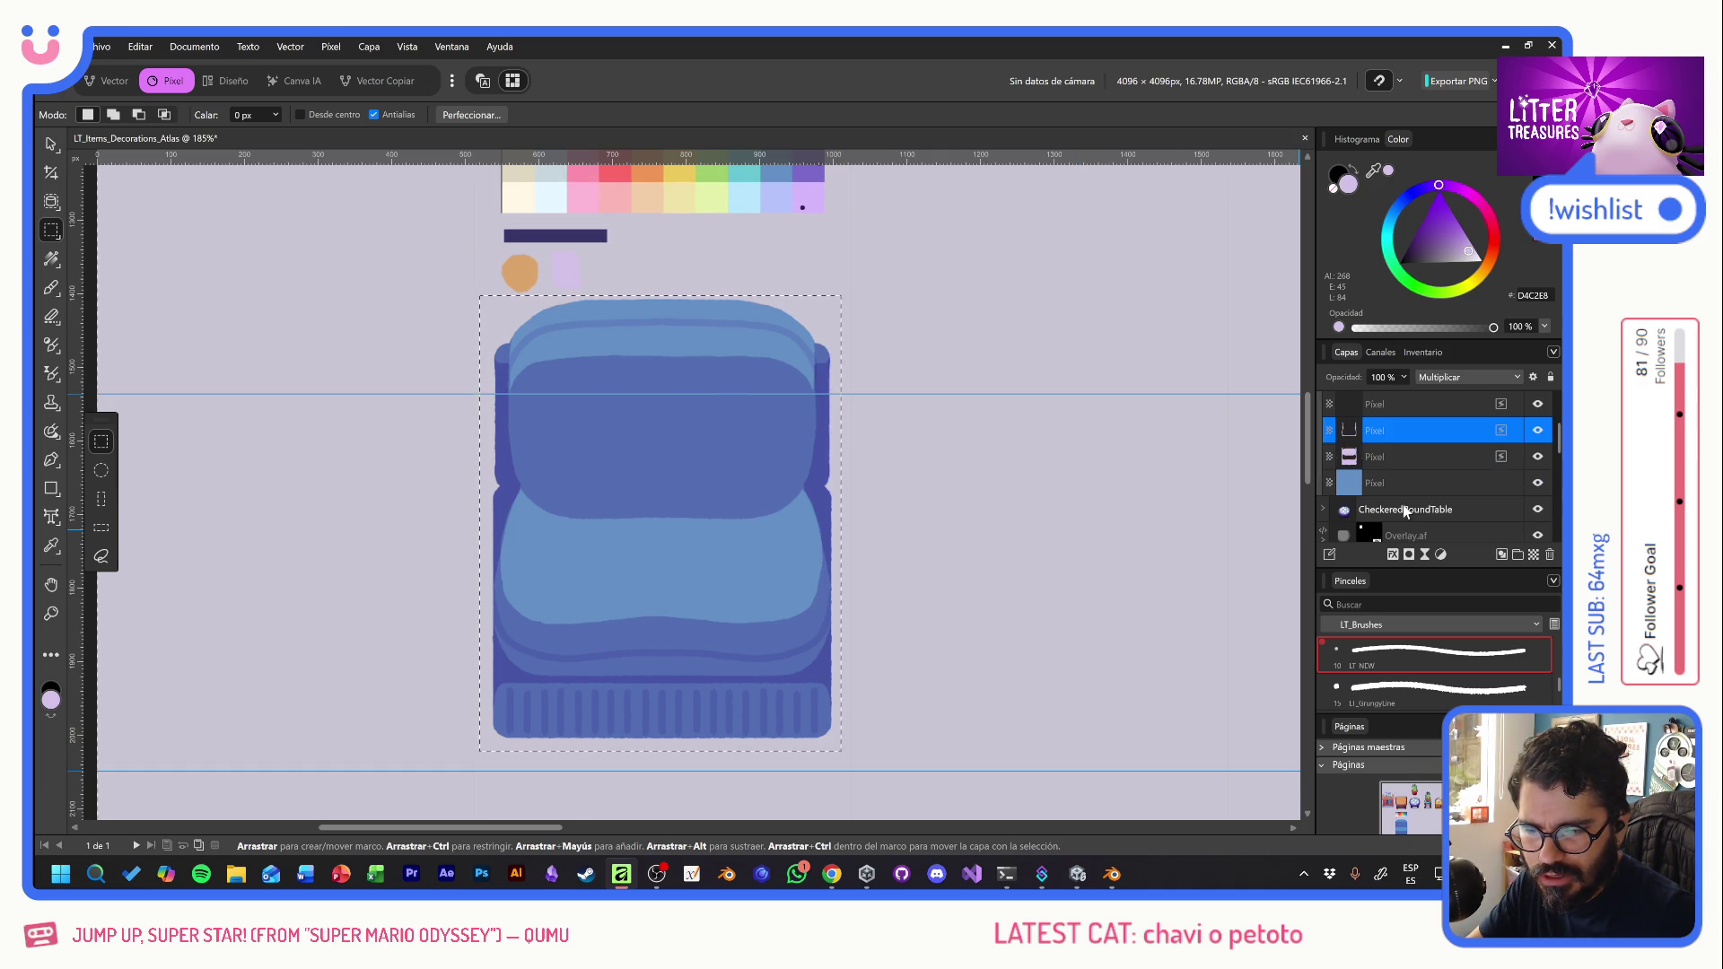
{"action": "left_click", "coordinate": [1402, 460]}
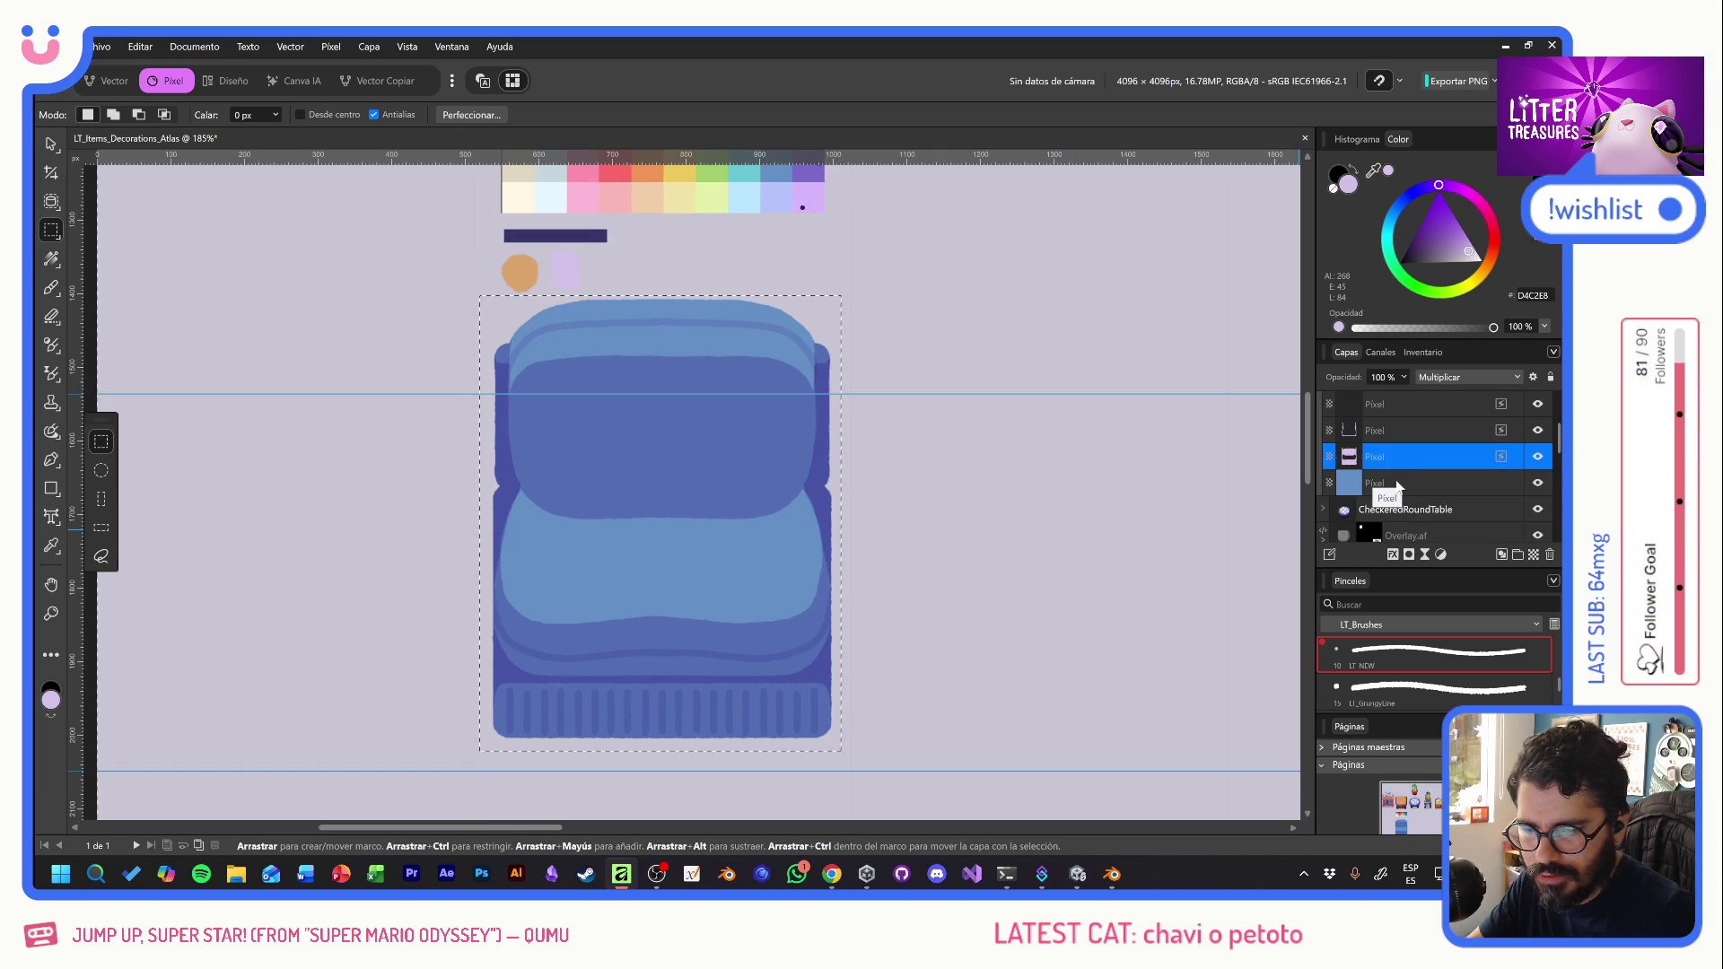
{"action": "left_click", "coordinate": [1396, 483]}
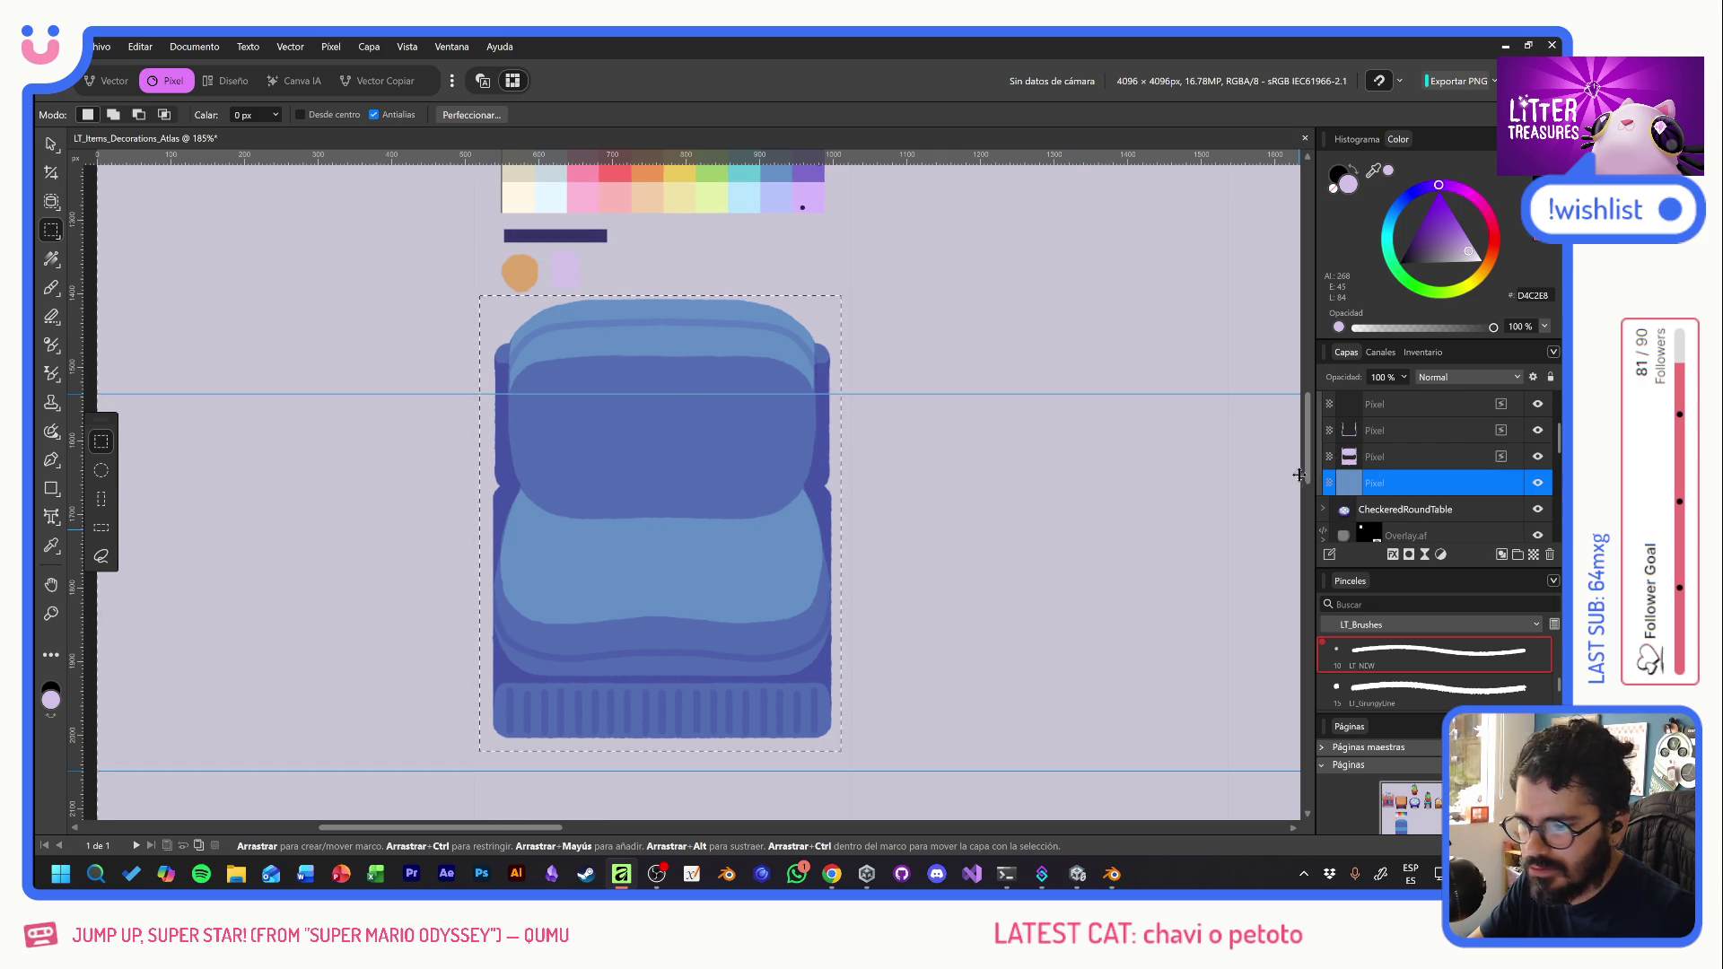
{"action": "left_click", "coordinate": [53, 146]}
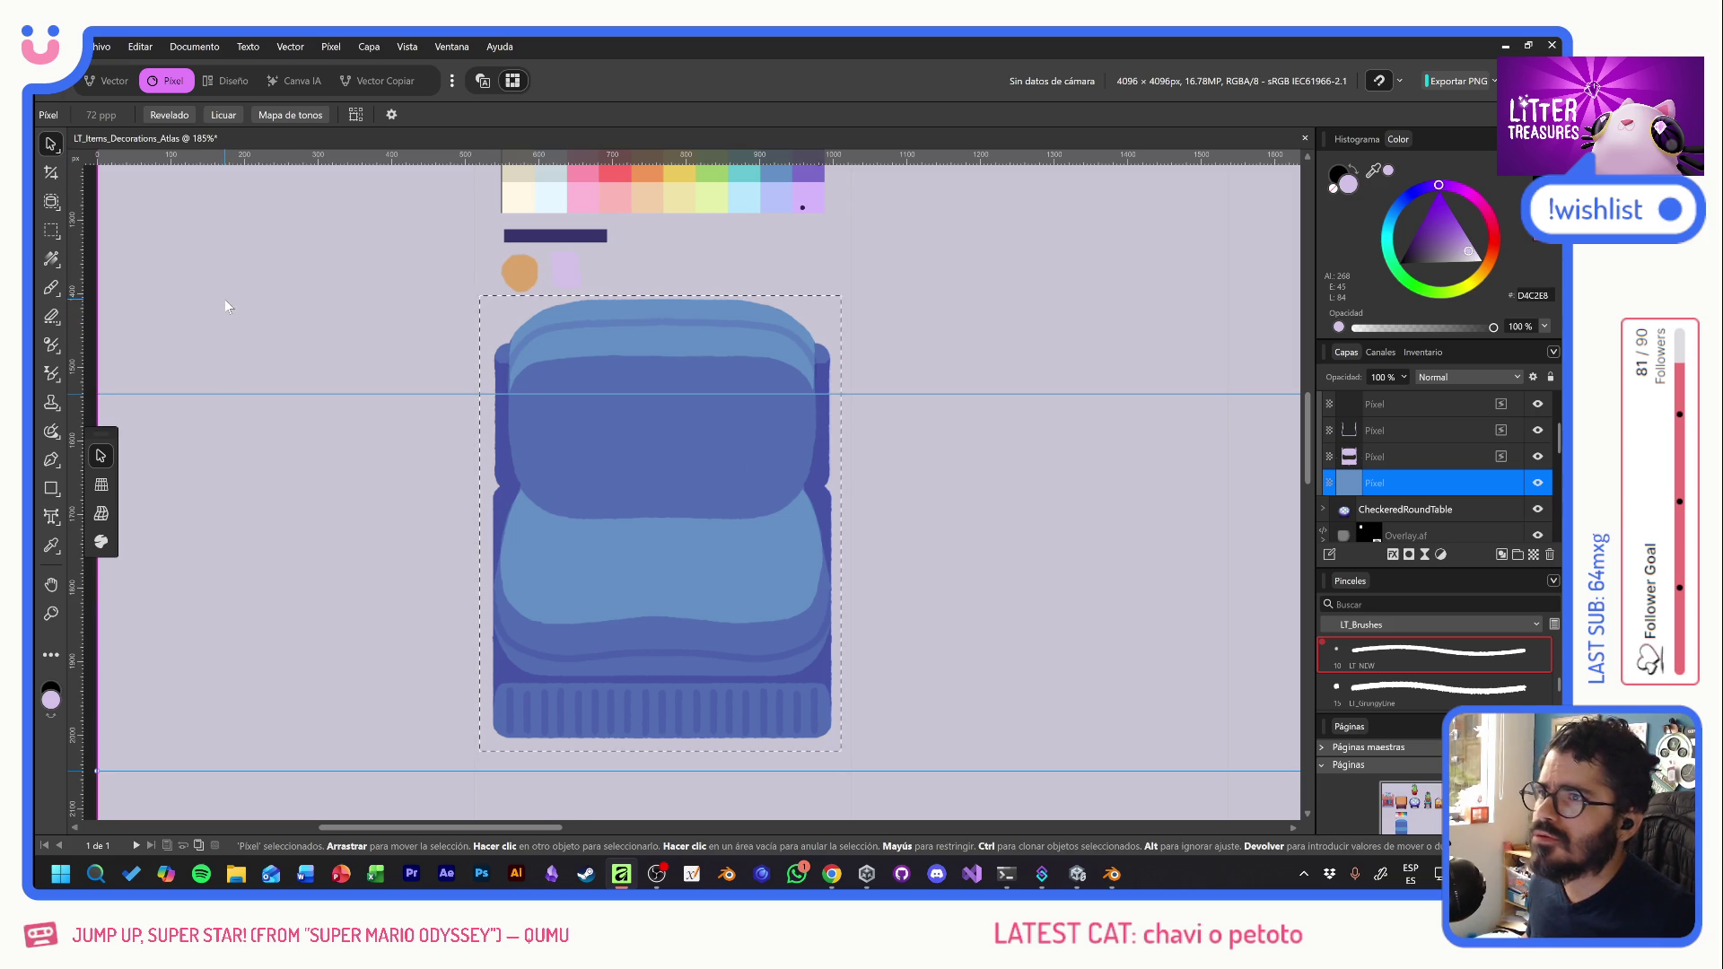
{"action": "key", "text": "ctrl+d"}
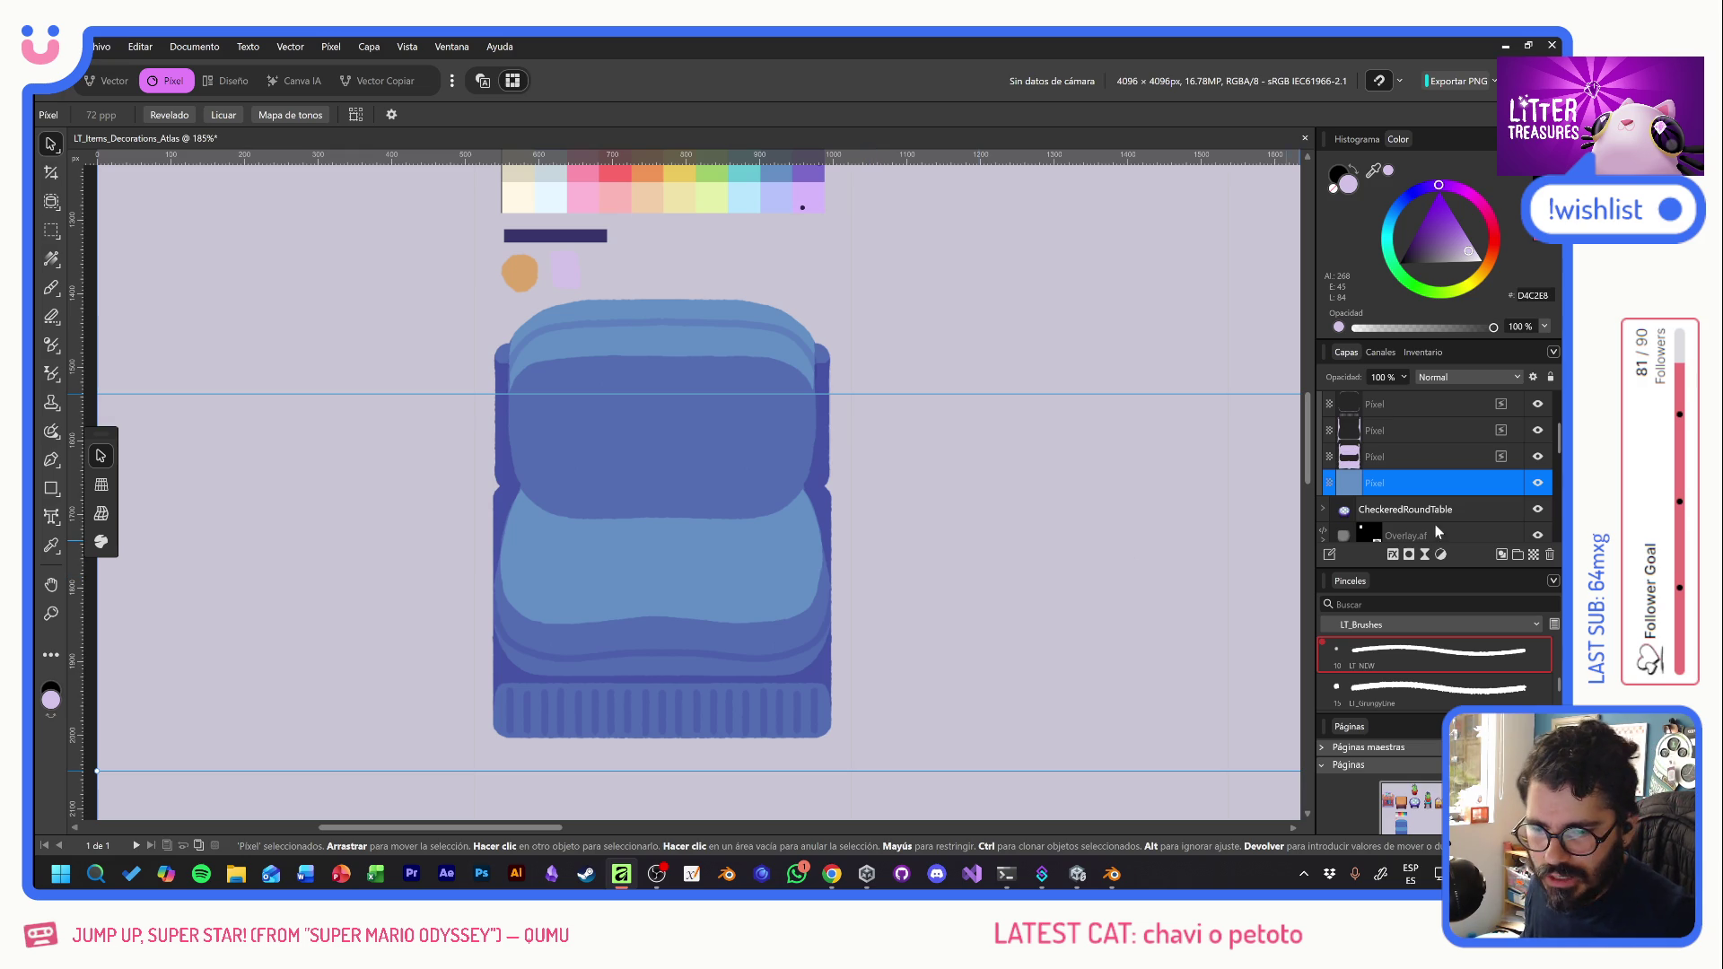
- Set the Paint Brush to dark navy at 15 px width
{"action": "left_click", "coordinate": [51, 287]}
{"action": "left_click", "coordinate": [516, 236], "text": "alt"}
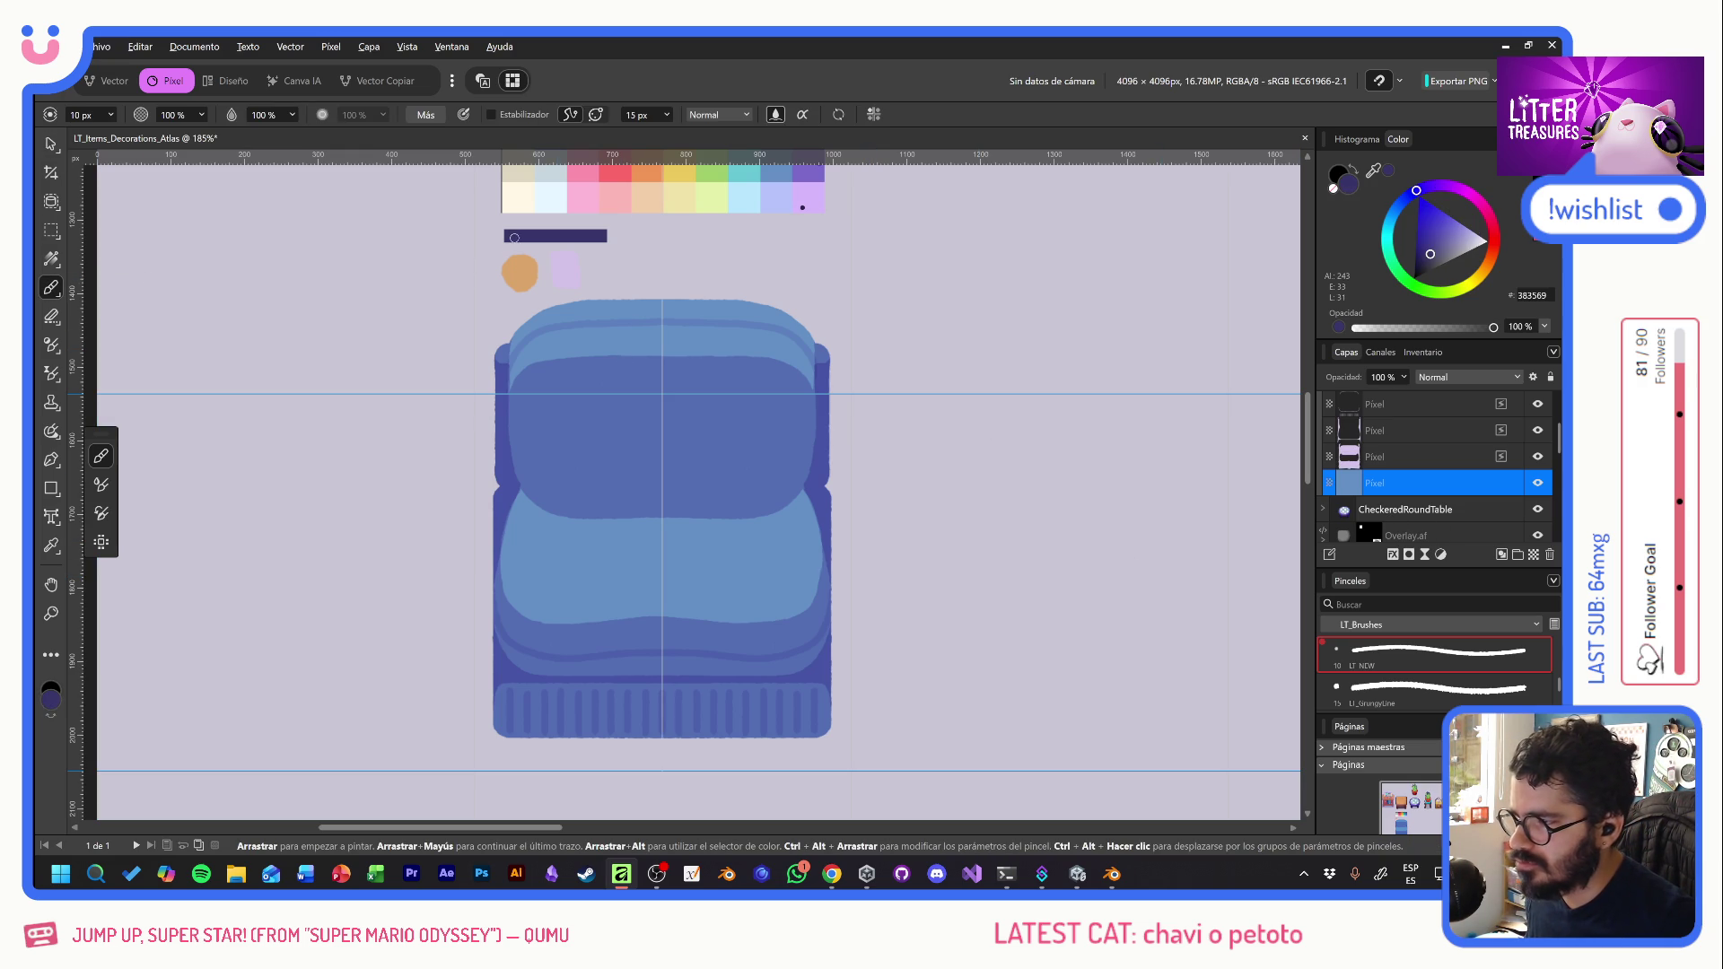
{"action": "type", "text": "15"}
{"action": "key", "text": "Return"}
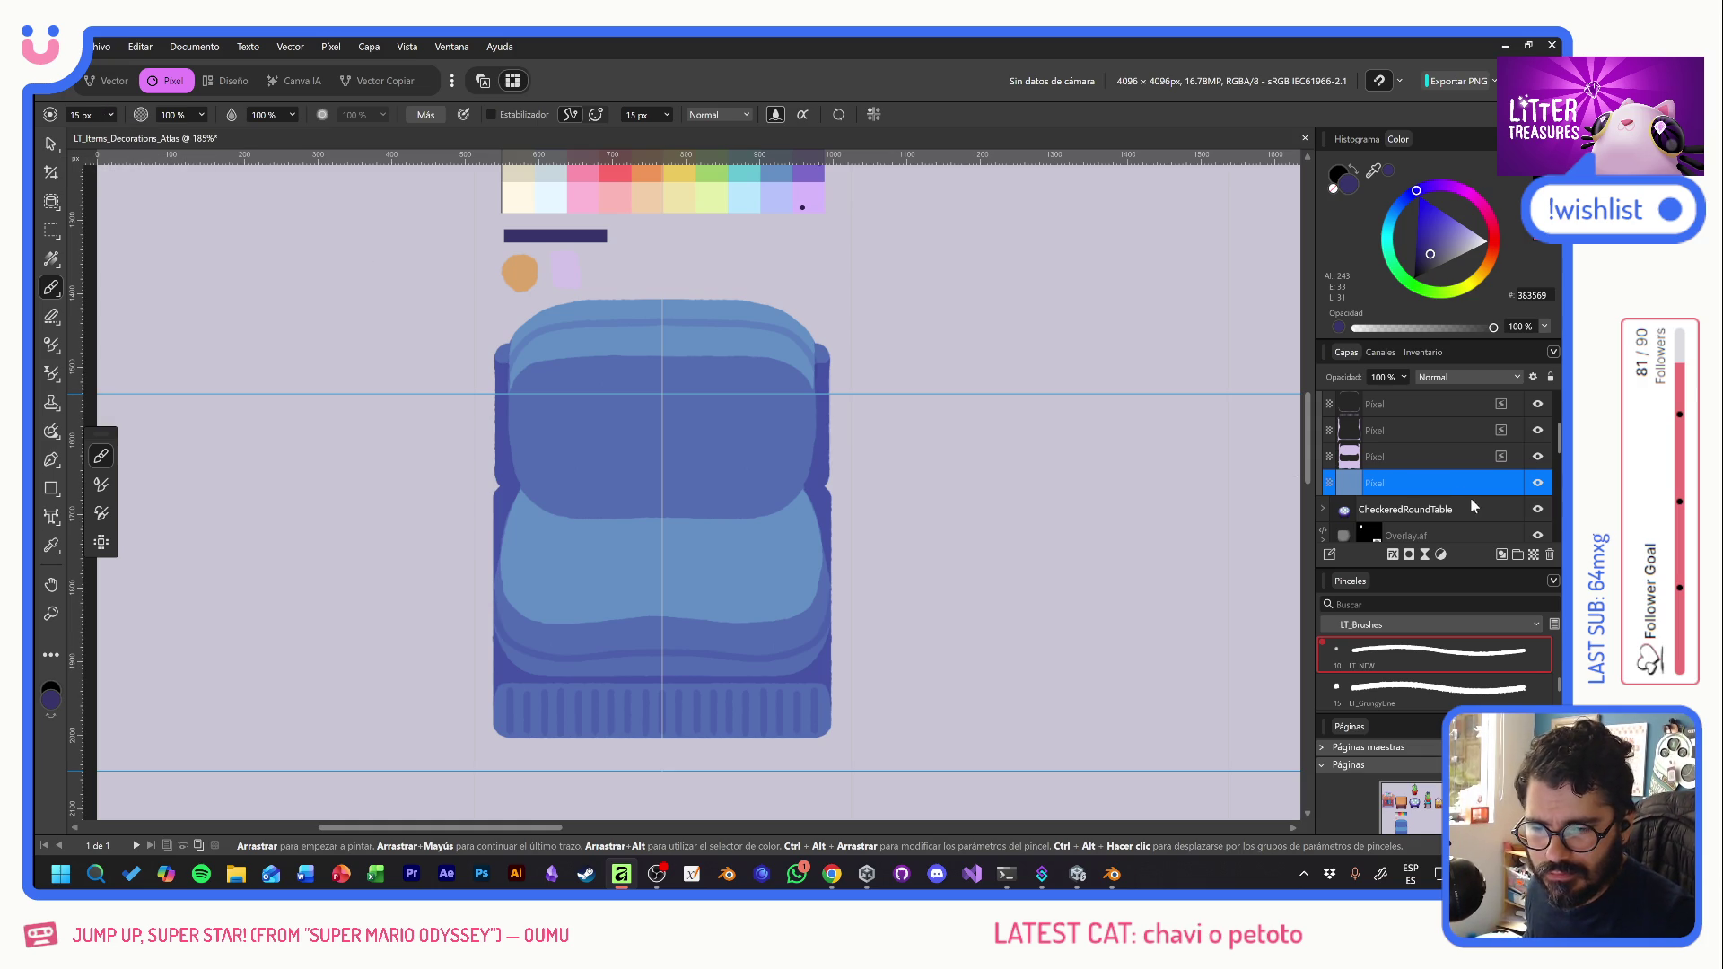
- Move the empty Pixel layer out of sil, rename it bordext, and place it beneath sil
{"action": "scroll", "coordinate": [1456, 502], "scroll_direction": "up", "scroll_amount": 2}
{"action": "left_click", "coordinate": [1325, 463]}
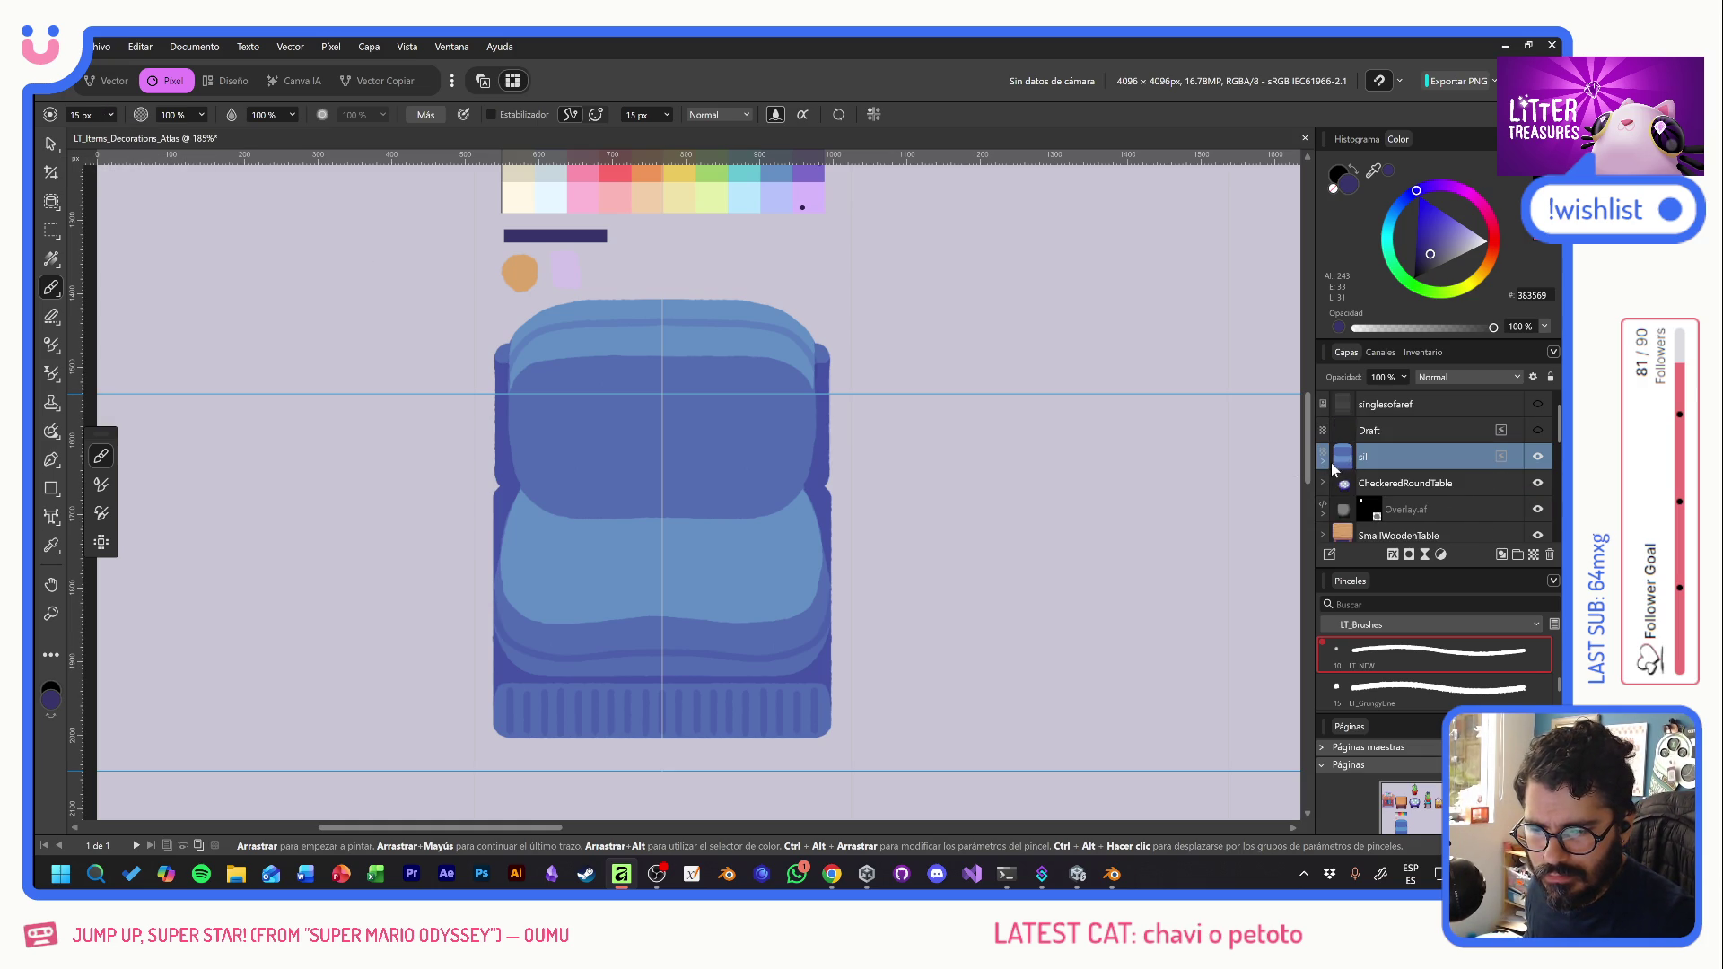
{"action": "left_click", "coordinate": [1323, 456]}
{"action": "left_click", "coordinate": [1408, 508]}
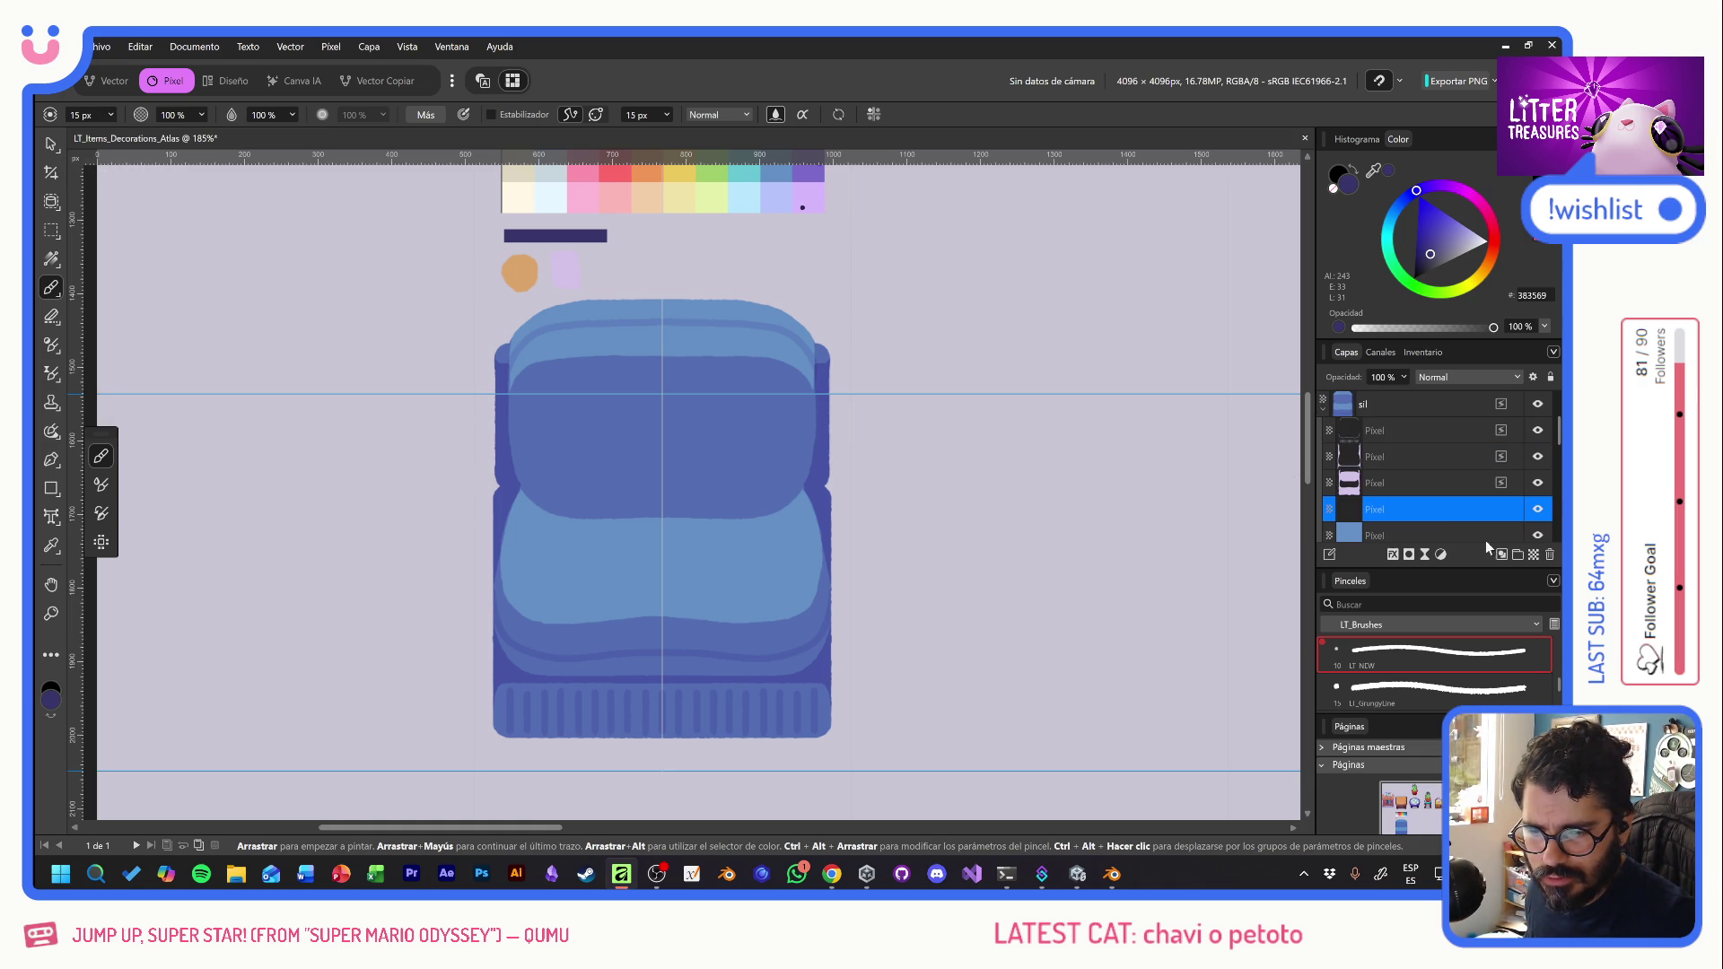
{"action": "mouse_move", "coordinate": [1408, 512]}
{"action": "left_mouse_down"}
{"action": "mouse_move", "coordinate": [1391, 439]}
{"action": "mouse_move", "coordinate": [1368, 454]}
{"action": "left_mouse_up"}
{"action": "double_click", "coordinate": [1368, 455]}
{"action": "type", "text": "bordext"}
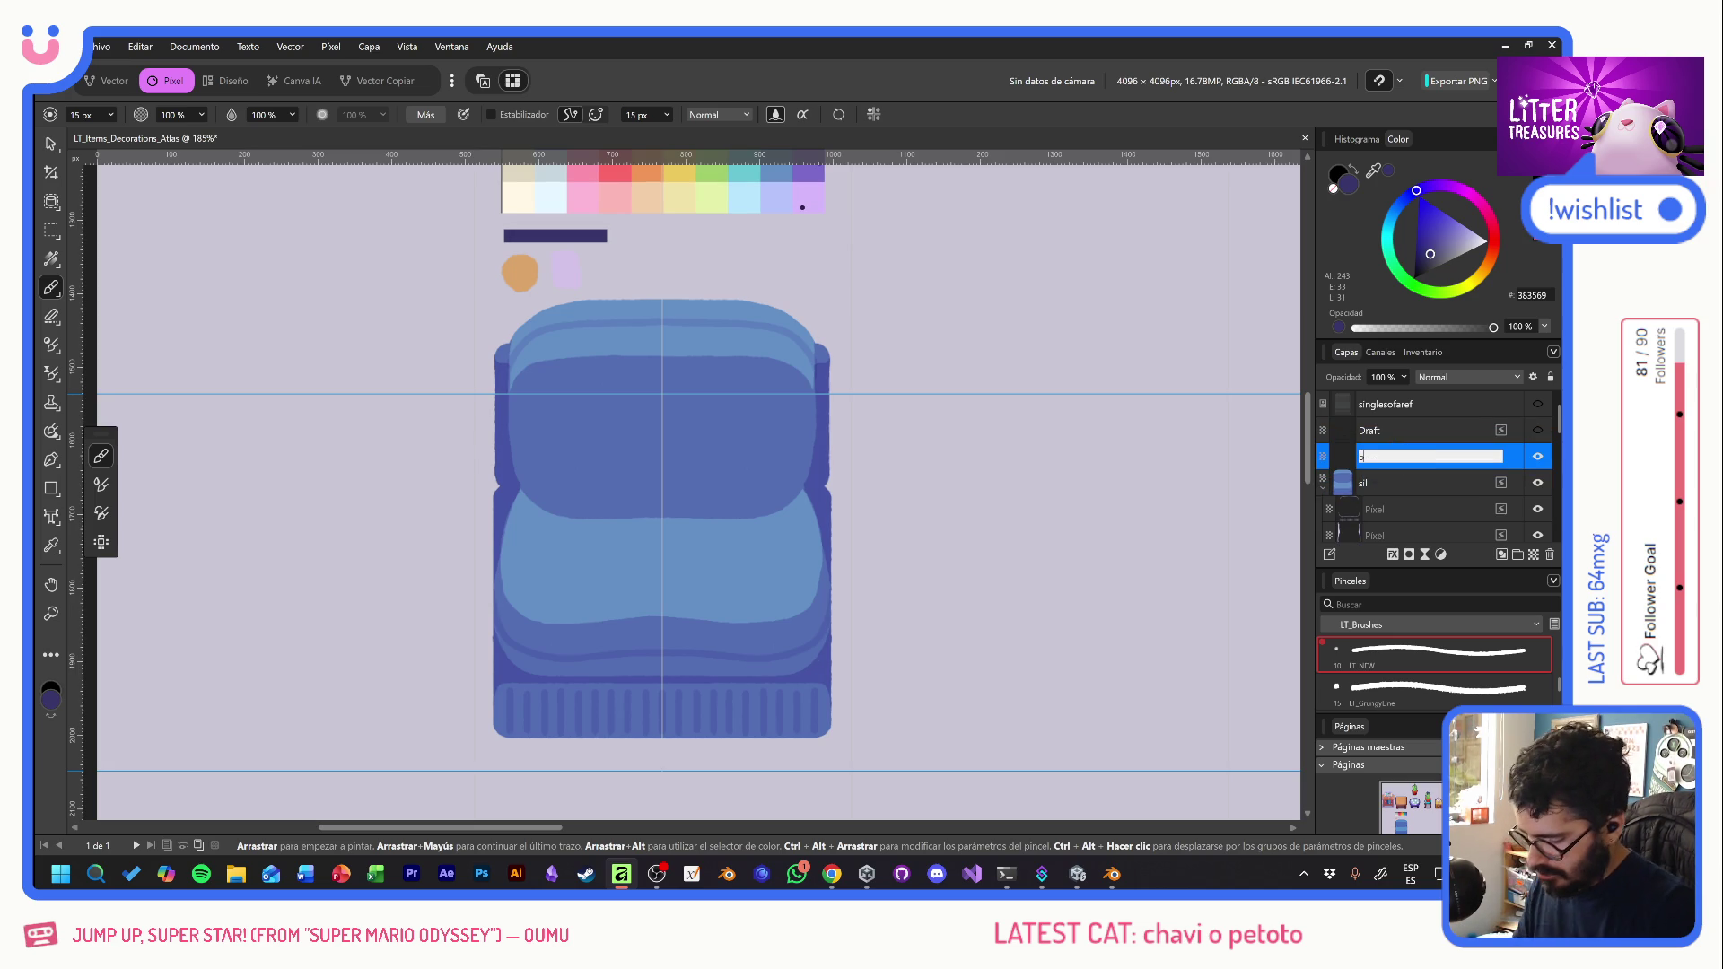
{"action": "key", "text": "Return"}
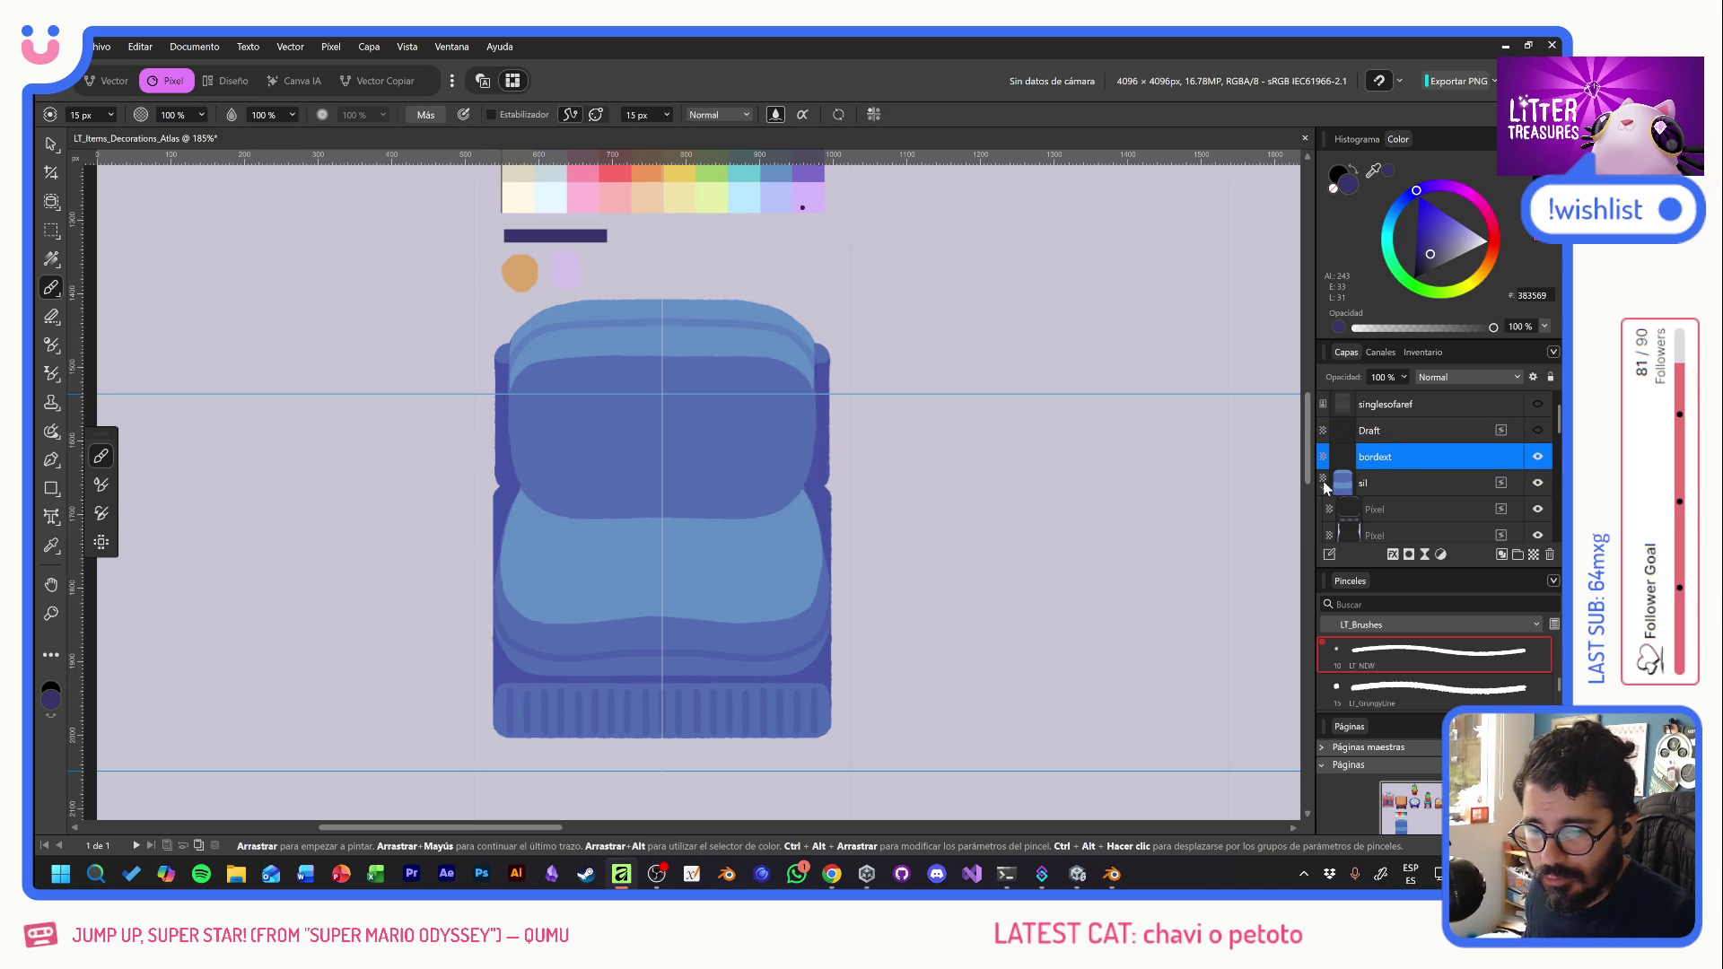
{"action": "left_click", "coordinate": [1324, 489]}
{"action": "left_click_drag", "start_coordinate": [1402, 456], "coordinate": [1424, 499]}
- With Symmetry on, paint a navy outline around the sofa, then add a new empty layer
{"action": "scroll", "coordinate": [569, 347], "scroll_direction": "up", "scroll_amount": 3}
{"action": "scroll", "coordinate": [569, 347], "scroll_direction": "up", "scroll_amount": 1}
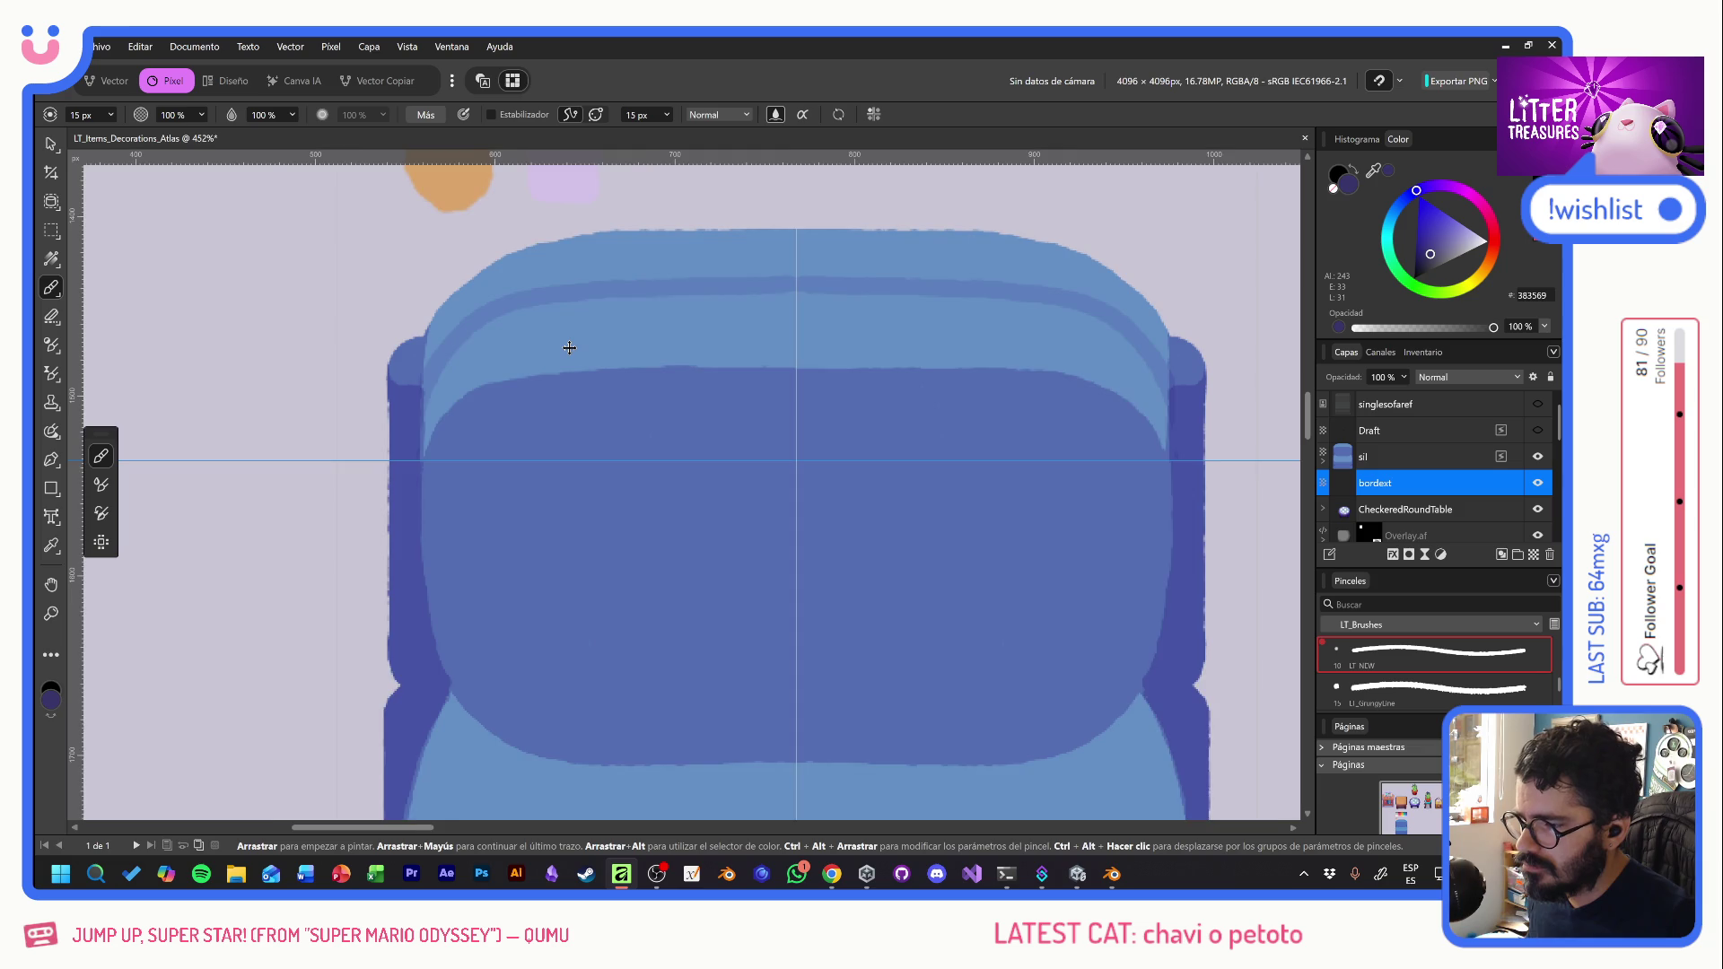
{"action": "left_click", "coordinate": [874, 115]}
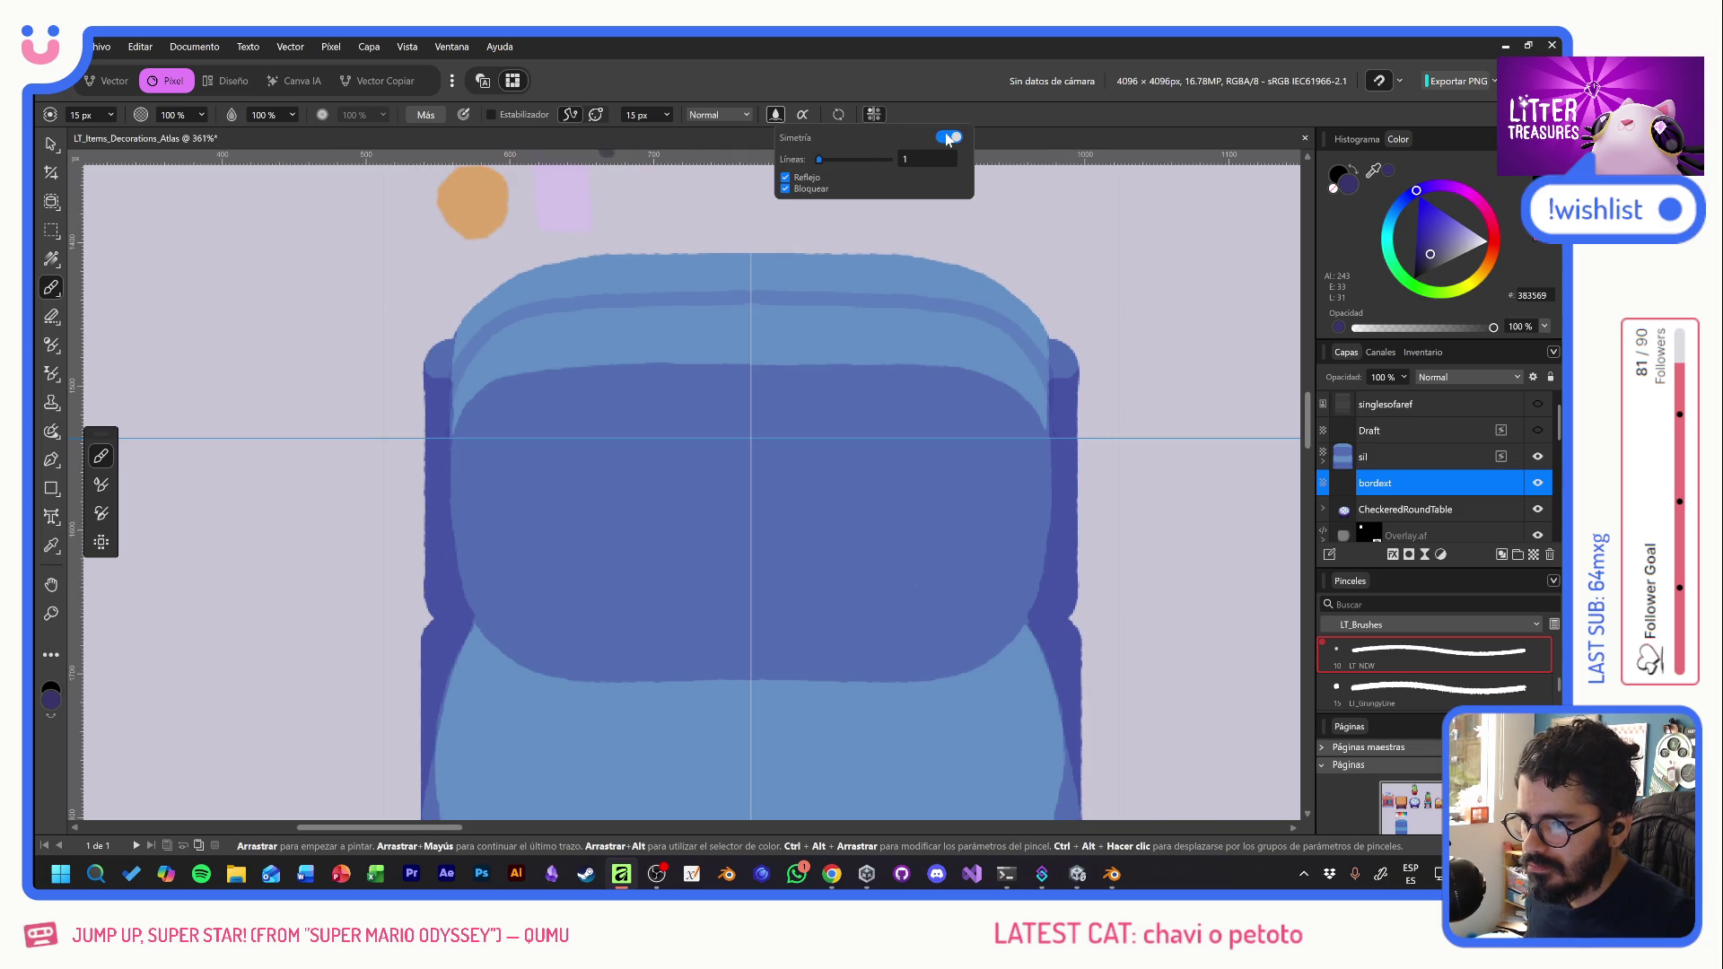
{"action": "mouse_move", "coordinate": [723, 235]}
{"action": "left_mouse_down"}
{"action": "mouse_move", "coordinate": [743, 242]}
{"action": "mouse_move", "coordinate": [555, 253]}
{"action": "left_mouse_up"}
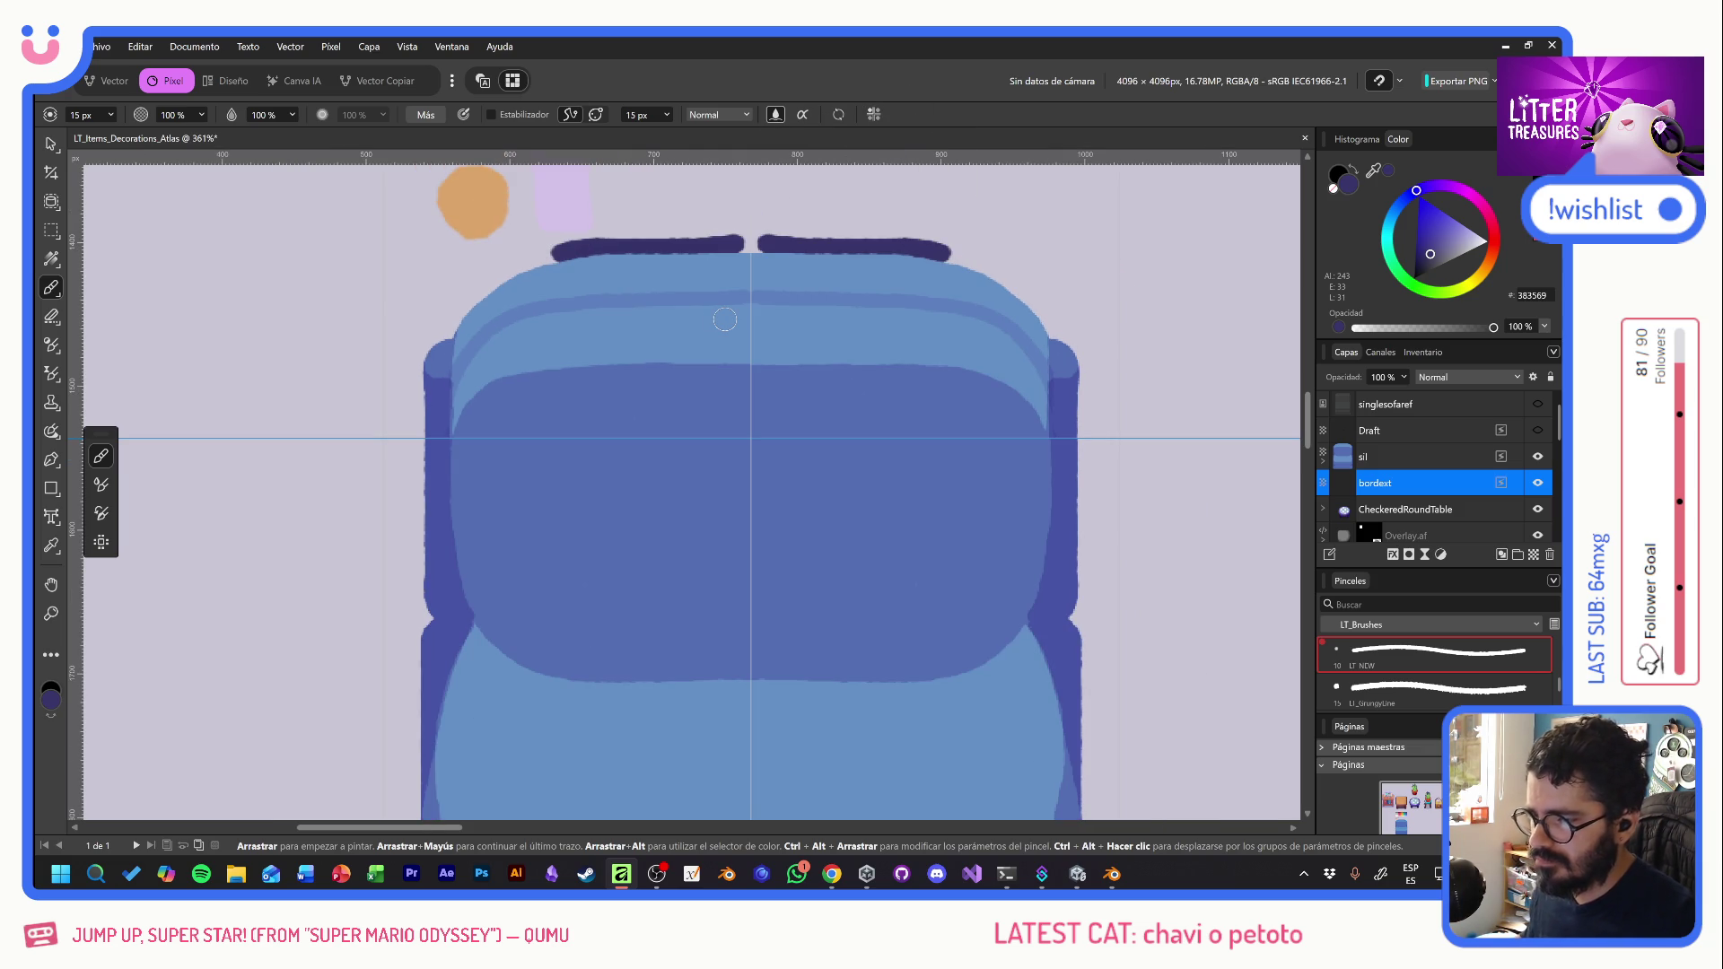
{"action": "key", "text": "ctrl+z"}
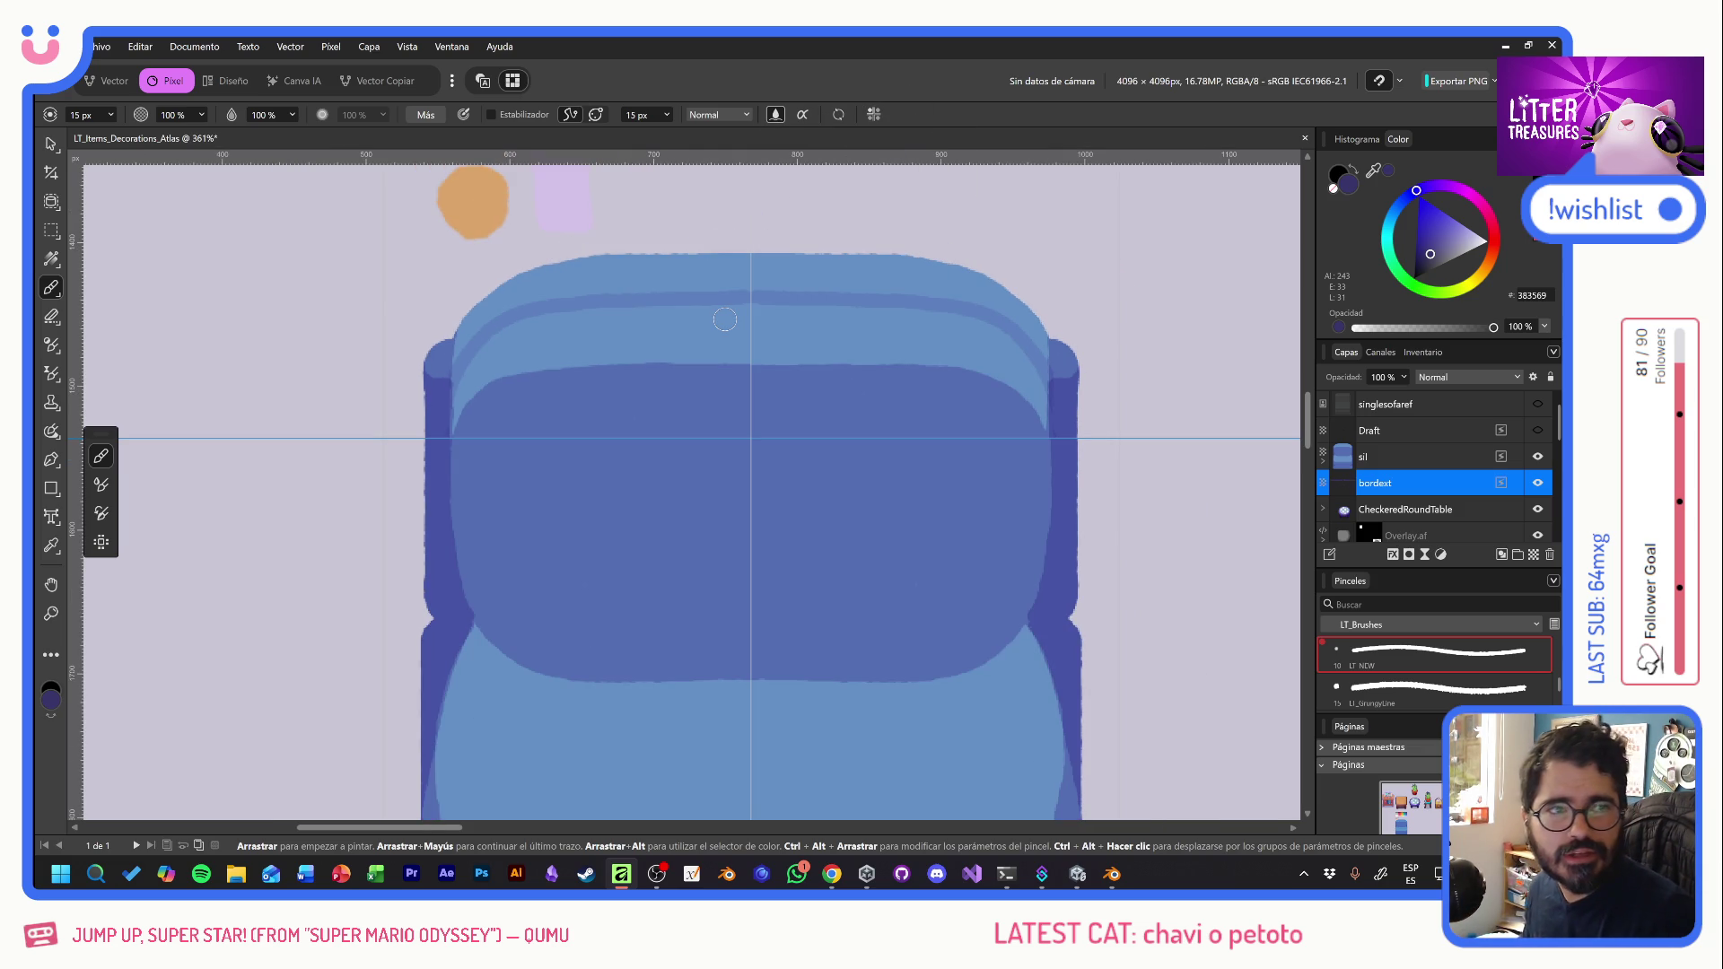
{"action": "left_click", "coordinate": [736, 244]}
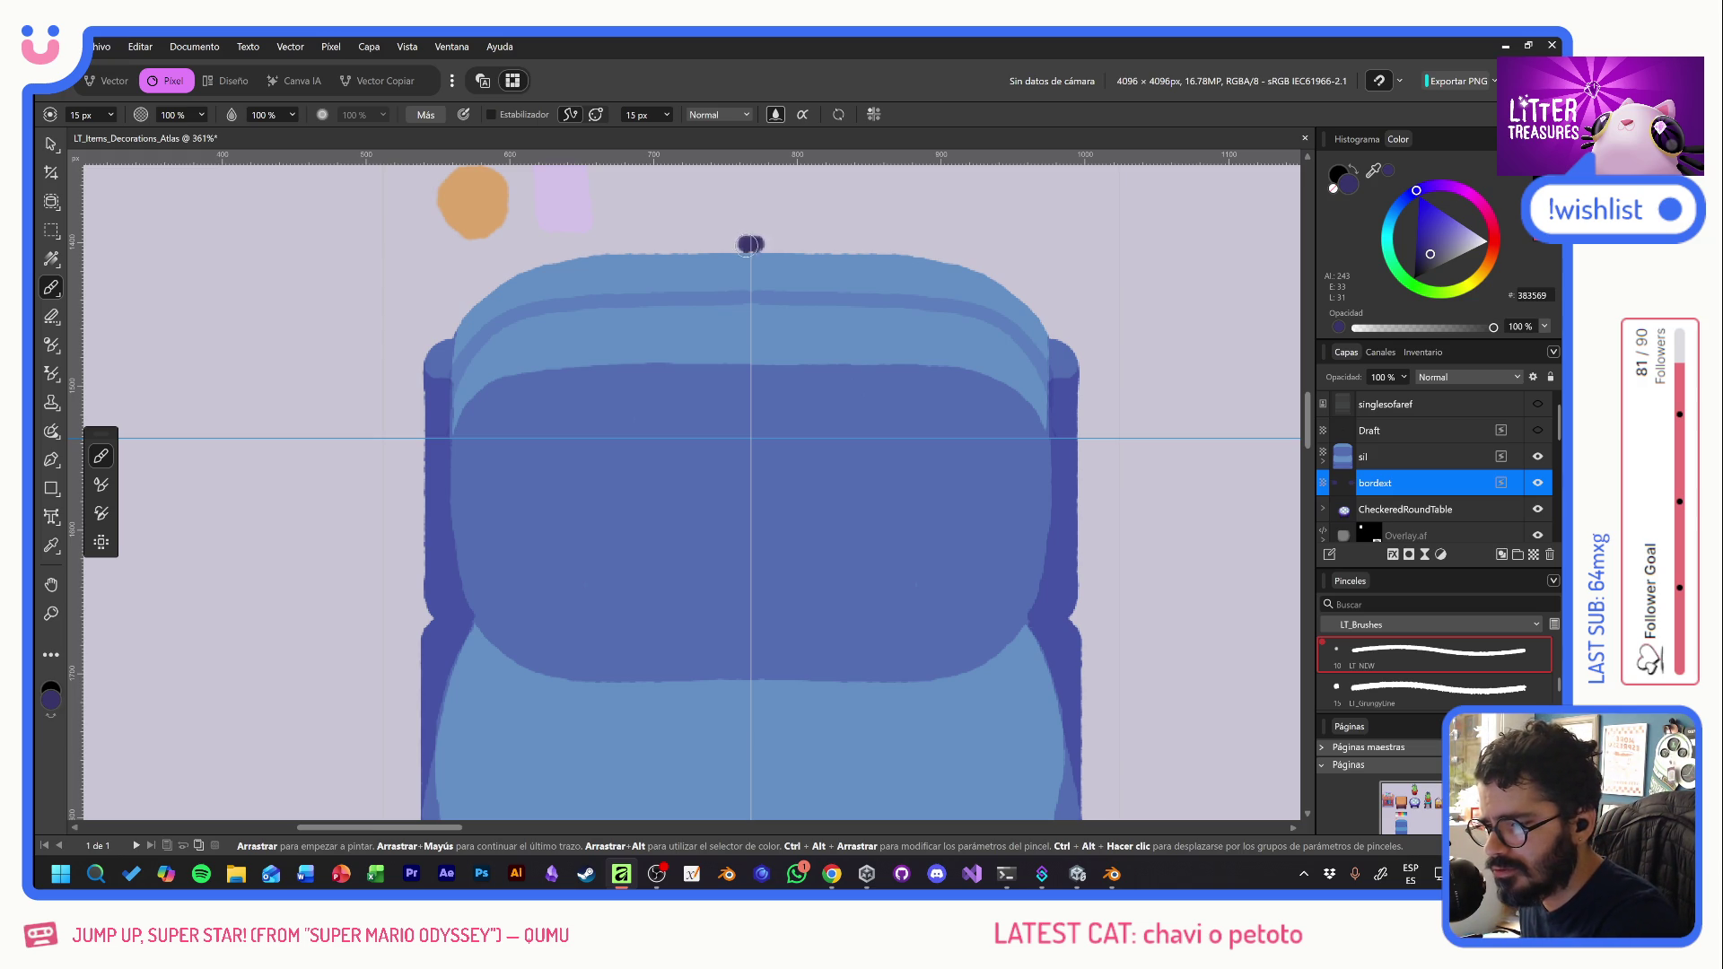
{"action": "mouse_move", "coordinate": [735, 246]}
{"action": "left_mouse_down"}
{"action": "mouse_move", "coordinate": [530, 260]}
{"action": "mouse_move", "coordinate": [448, 332]}
{"action": "left_mouse_up"}
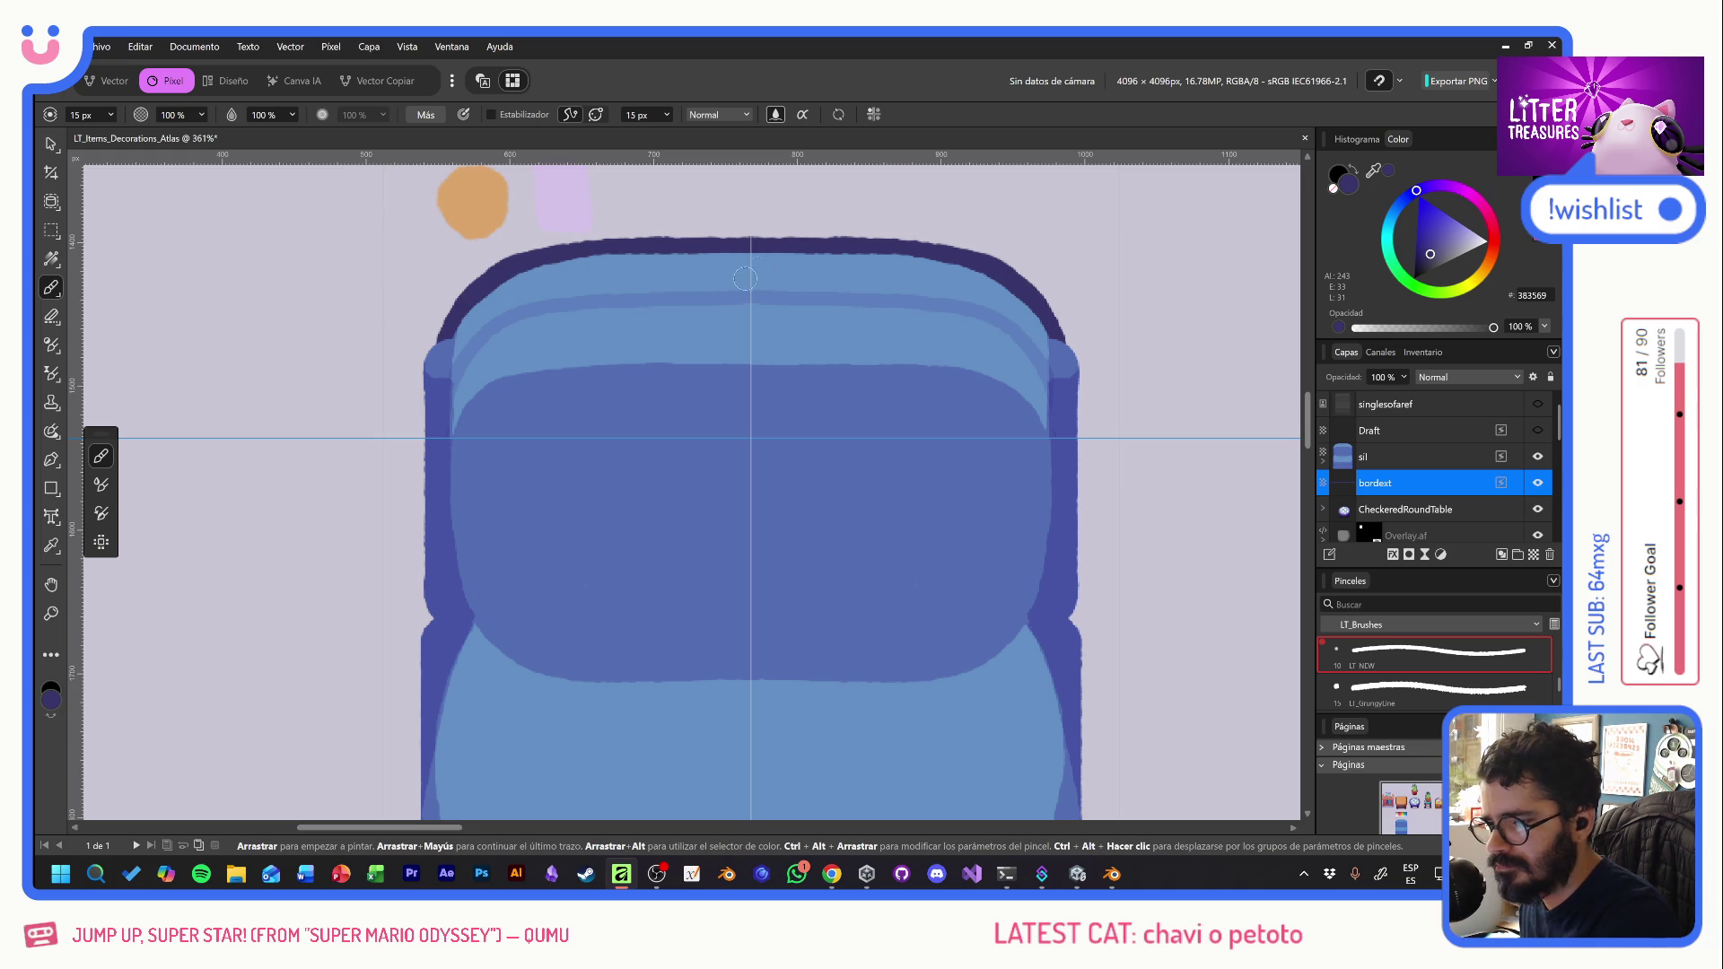
{"action": "mouse_move", "coordinate": [449, 329]}
{"action": "left_mouse_down"}
{"action": "mouse_move", "coordinate": [415, 384]}
{"action": "mouse_move", "coordinate": [442, 332]}
{"action": "mouse_move", "coordinate": [415, 419]}
{"action": "mouse_move", "coordinate": [415, 590]}
{"action": "mouse_move", "coordinate": [432, 616]}
{"action": "left_mouse_up"}
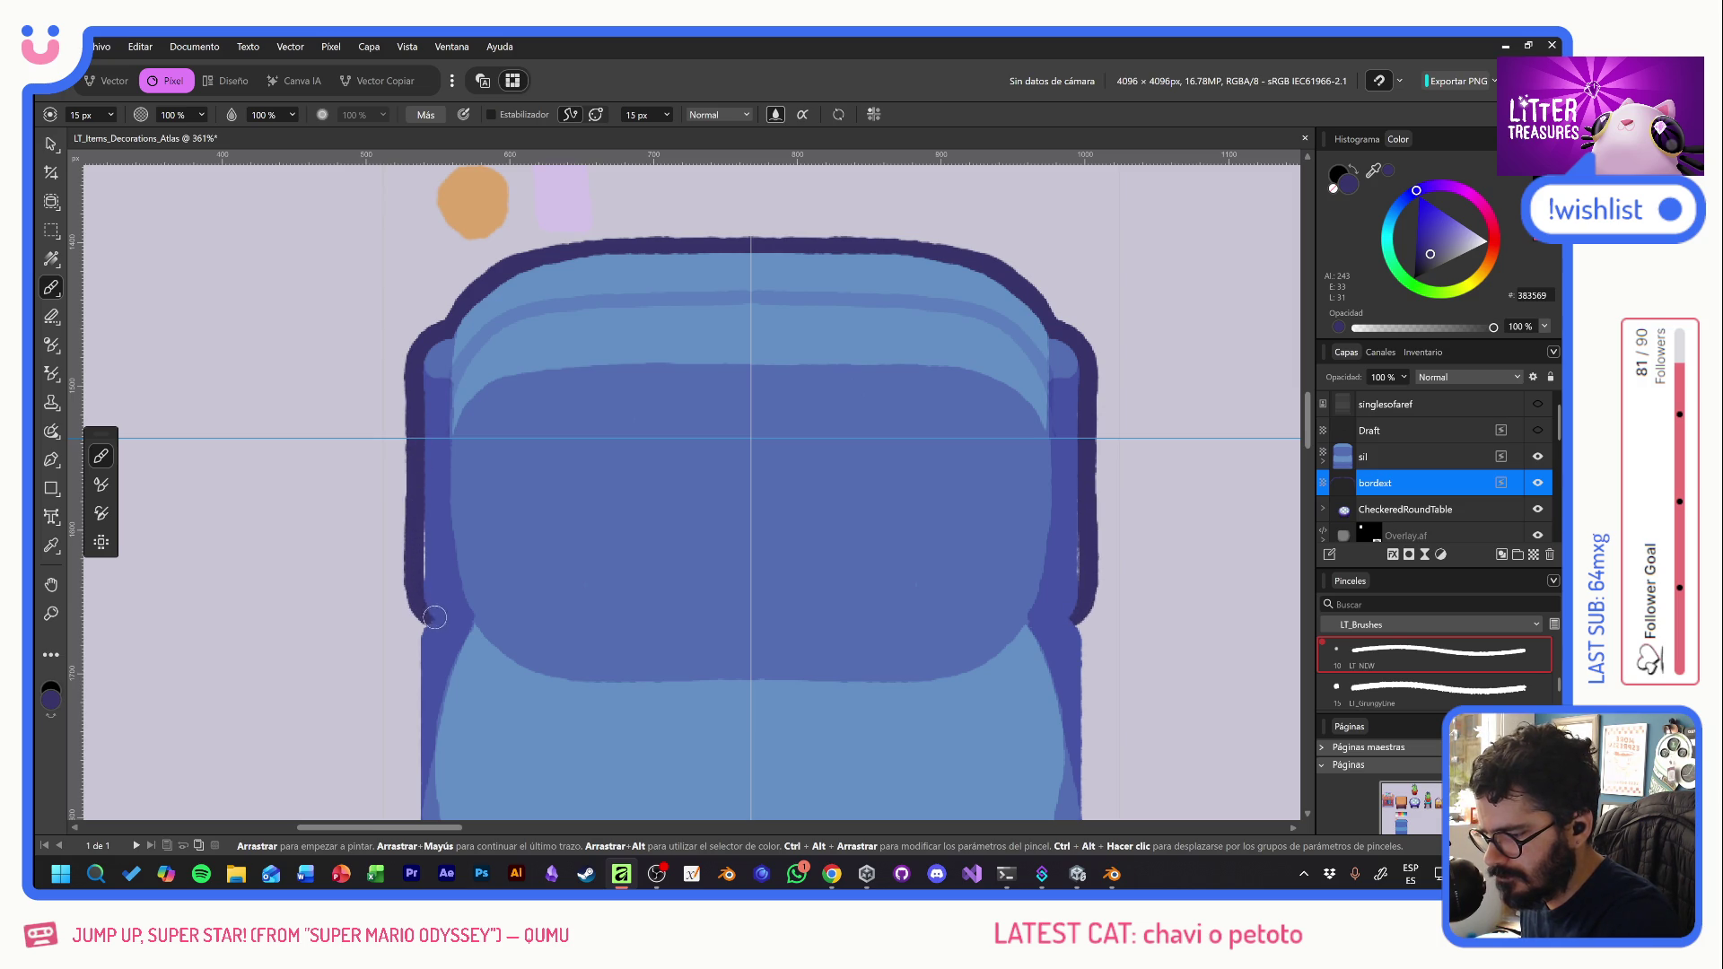
{"action": "left_click_drag", "start_coordinate": [610, 669], "coordinate": [690, 274]}
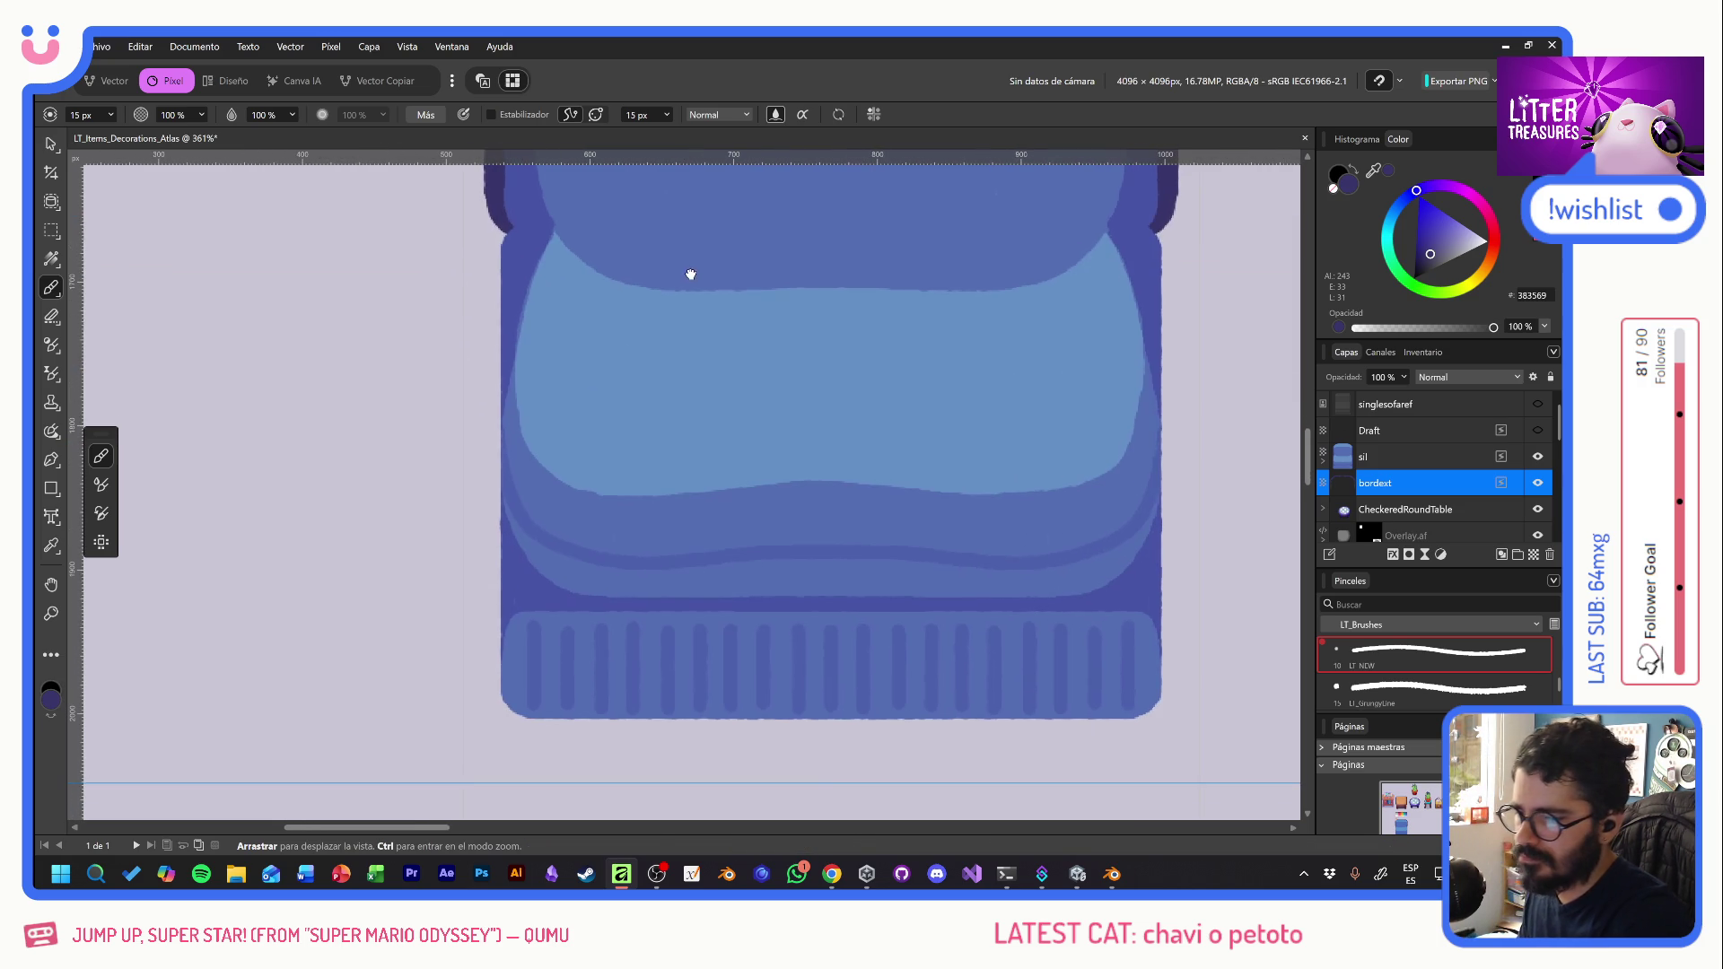
{"action": "mouse_move", "coordinate": [509, 205]}
{"action": "left_mouse_down"}
{"action": "mouse_move", "coordinate": [492, 258]}
{"action": "mouse_move", "coordinate": [513, 513]}
{"action": "mouse_move", "coordinate": [496, 700]}
{"action": "mouse_move", "coordinate": [543, 729]}
{"action": "mouse_move", "coordinate": [832, 727]}
{"action": "left_mouse_up"}
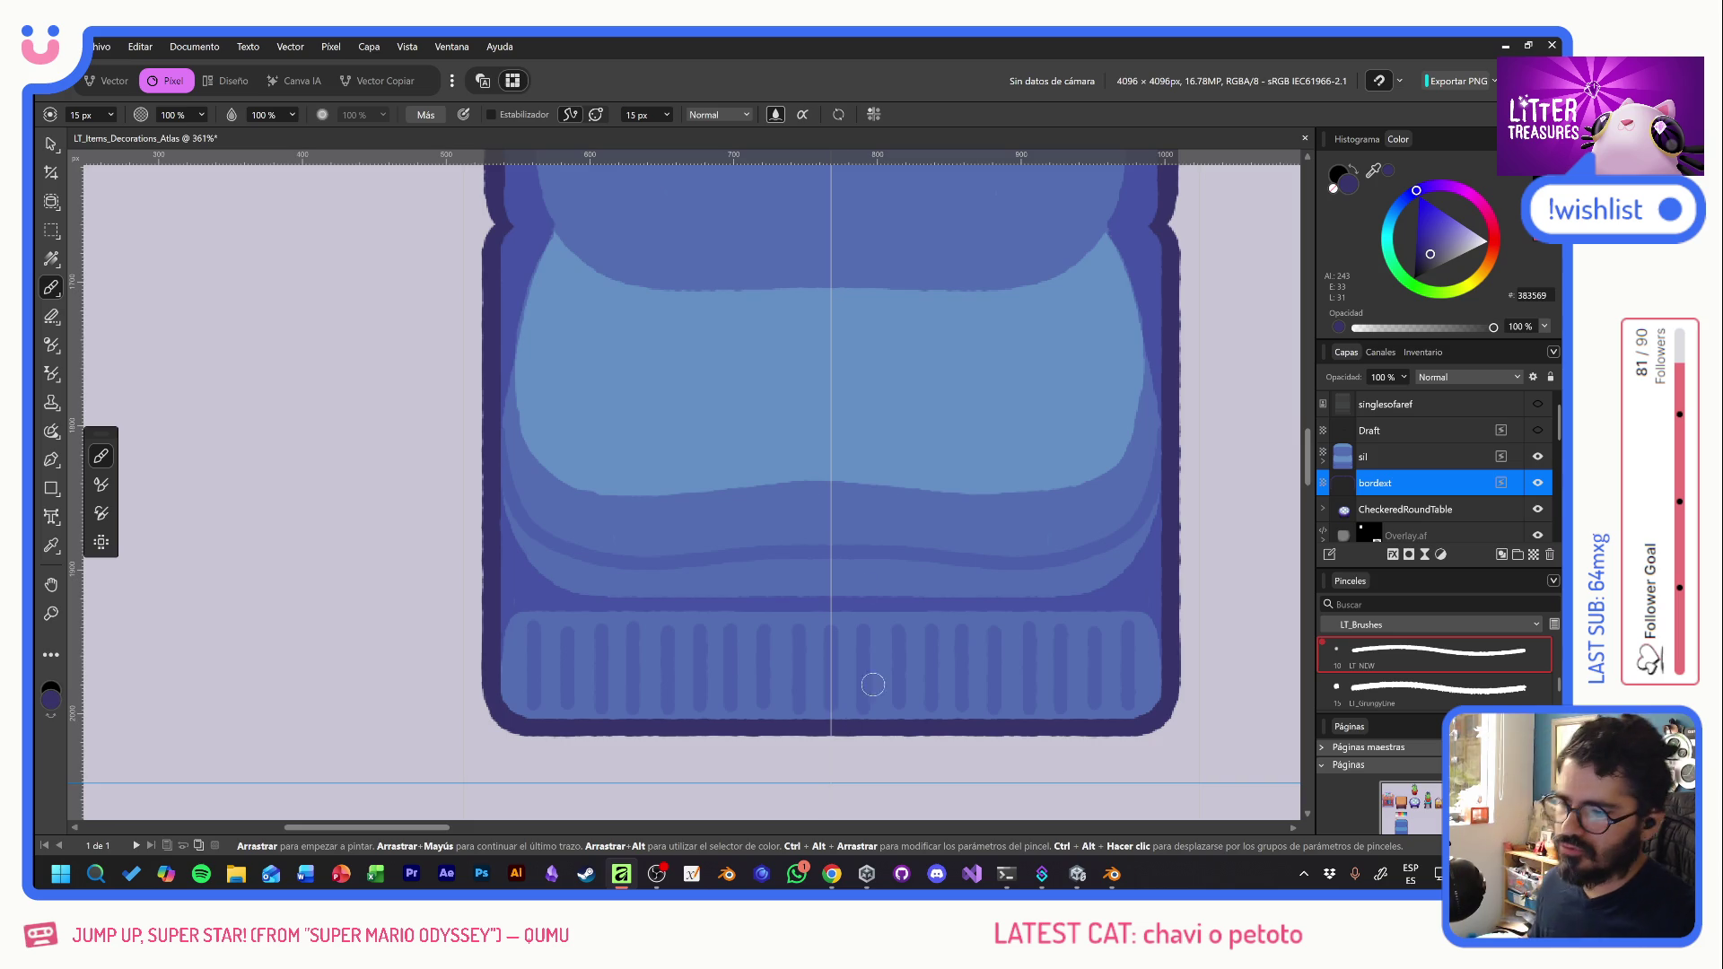
{"action": "scroll", "coordinate": [845, 725], "scroll_direction": "down", "scroll_amount": 3}
{"action": "scroll", "coordinate": [900, 436], "scroll_direction": "up", "scroll_amount": 3}
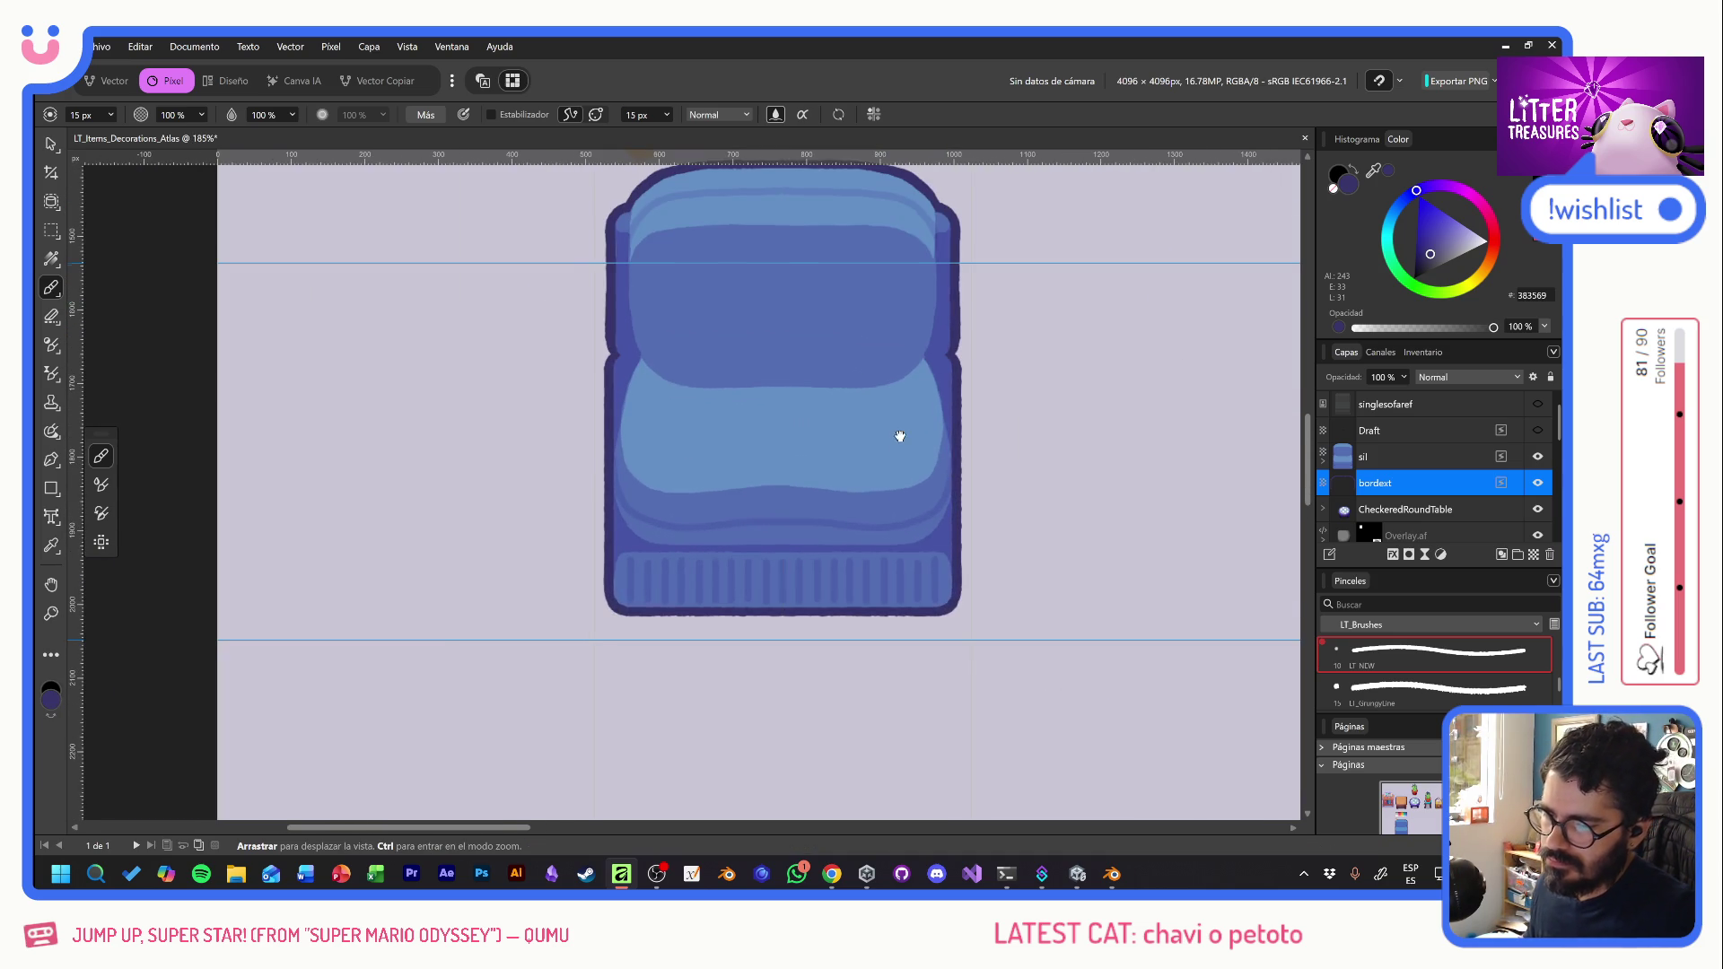
{"action": "left_click_drag", "start_coordinate": [900, 435], "coordinate": [792, 493]}
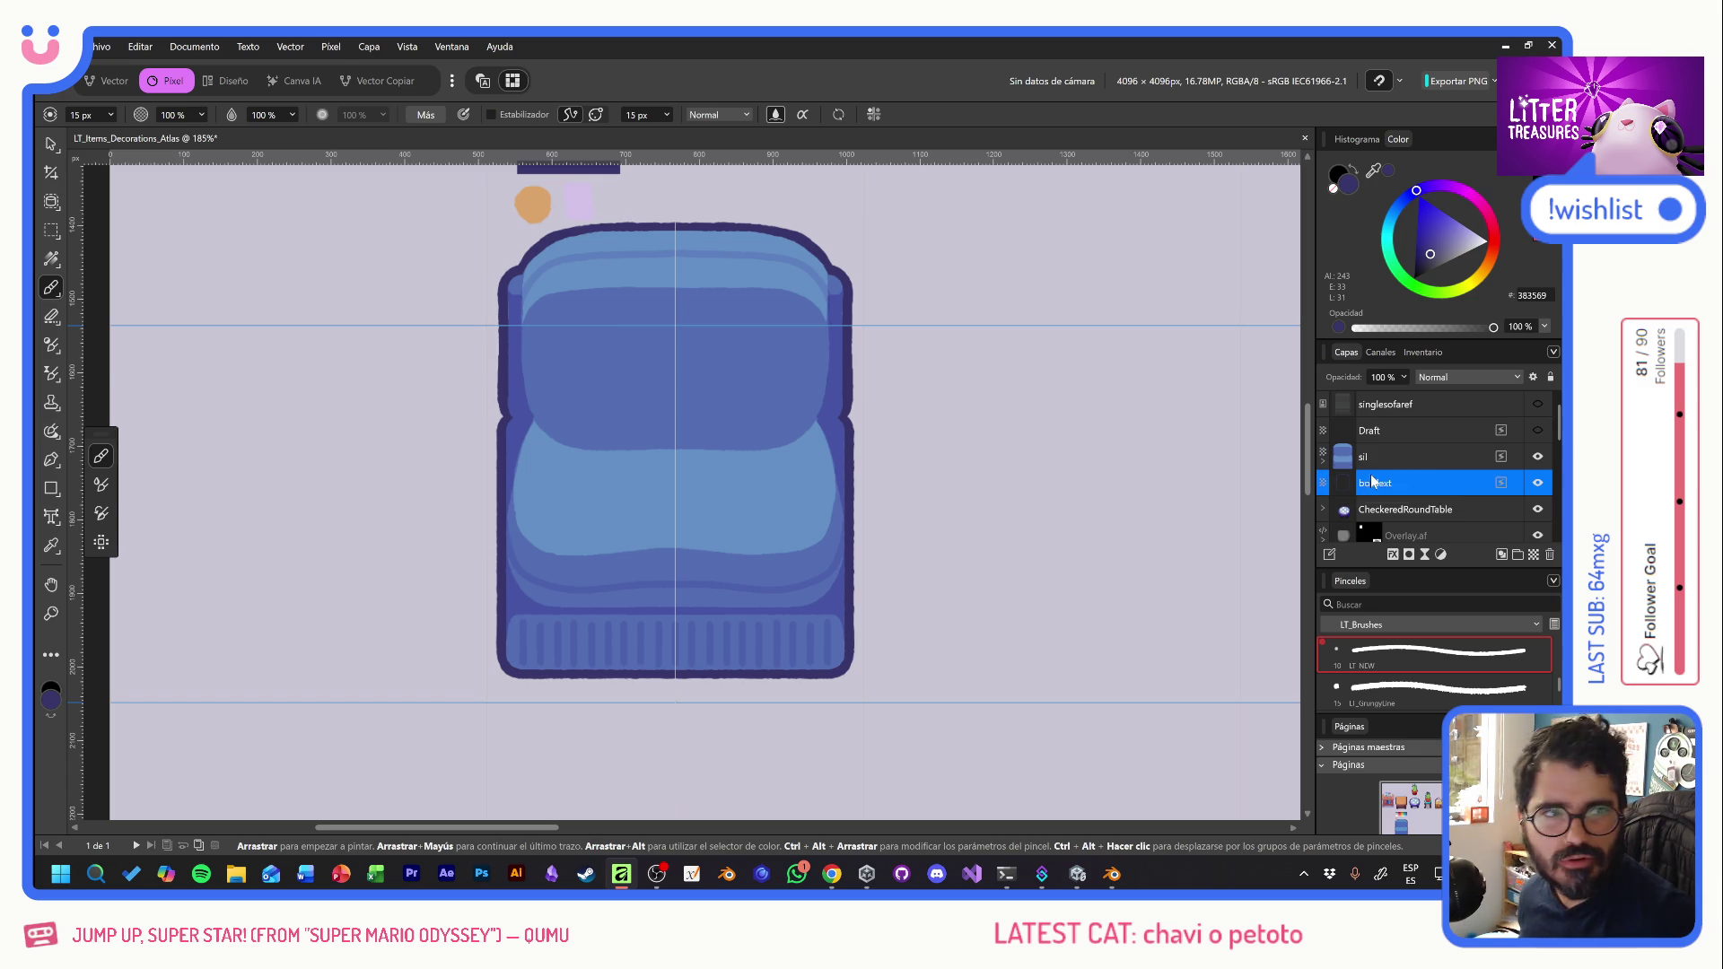
{"action": "left_click", "coordinate": [1534, 554]}
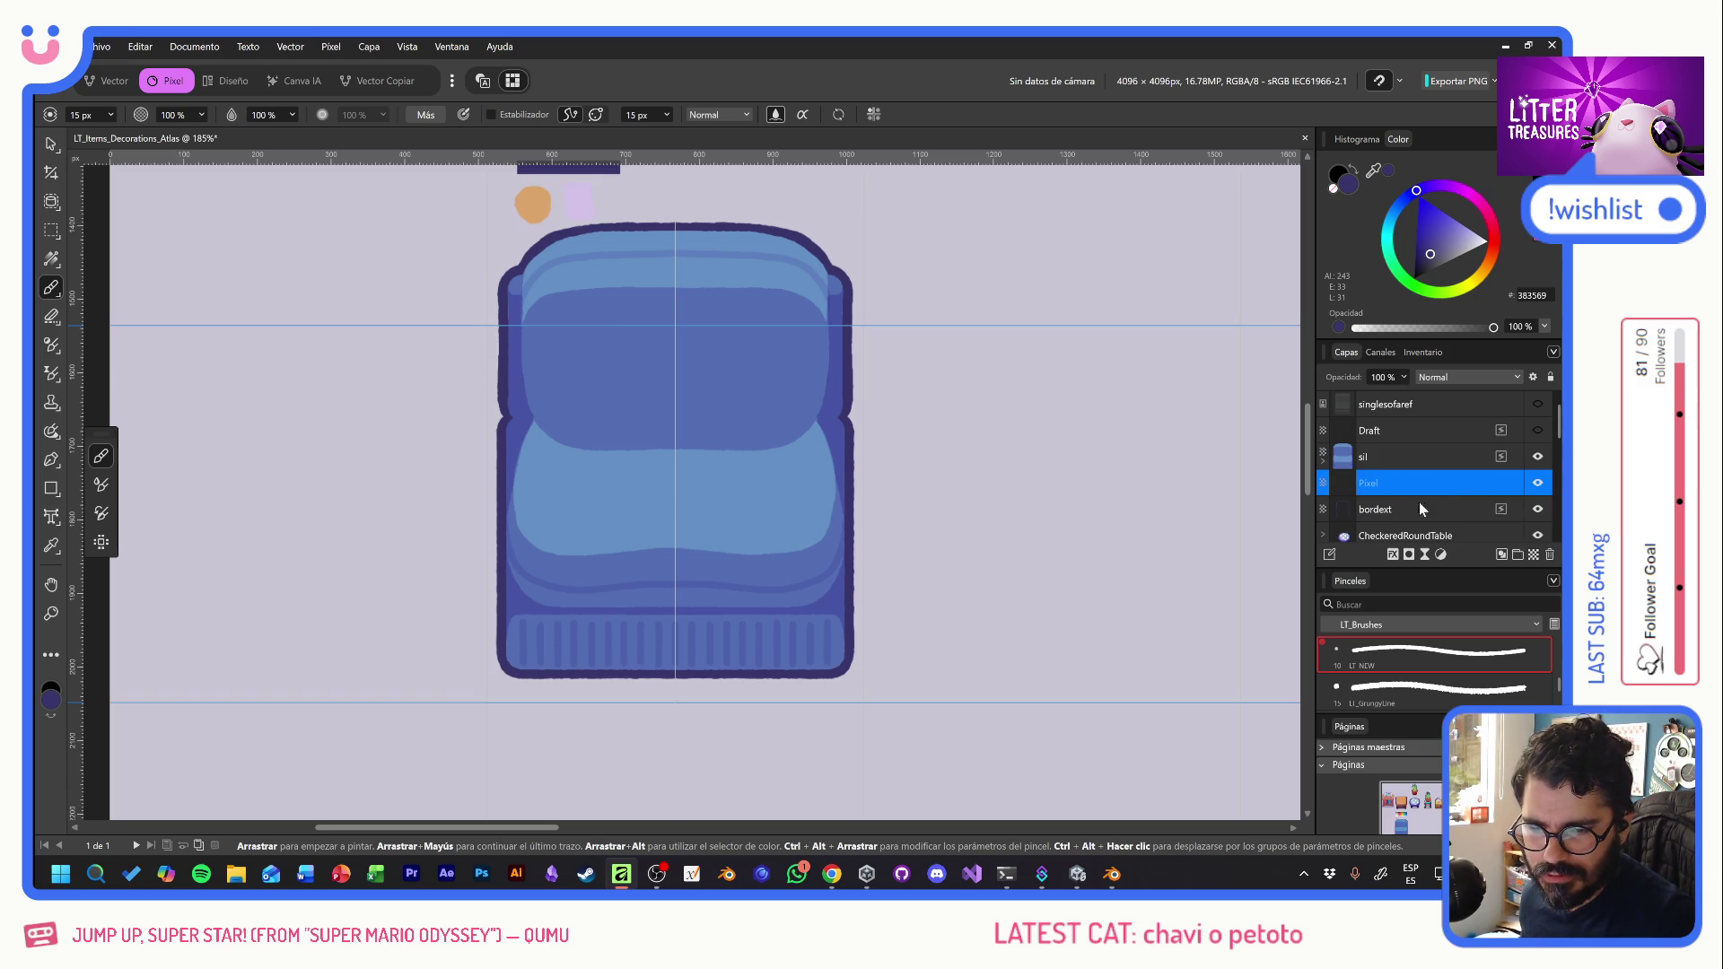
- Name the new layer inline and set the brush size to 10 px
{"action": "double_click", "coordinate": [1378, 456]}
{"action": "key", "text": "BackSpace"}
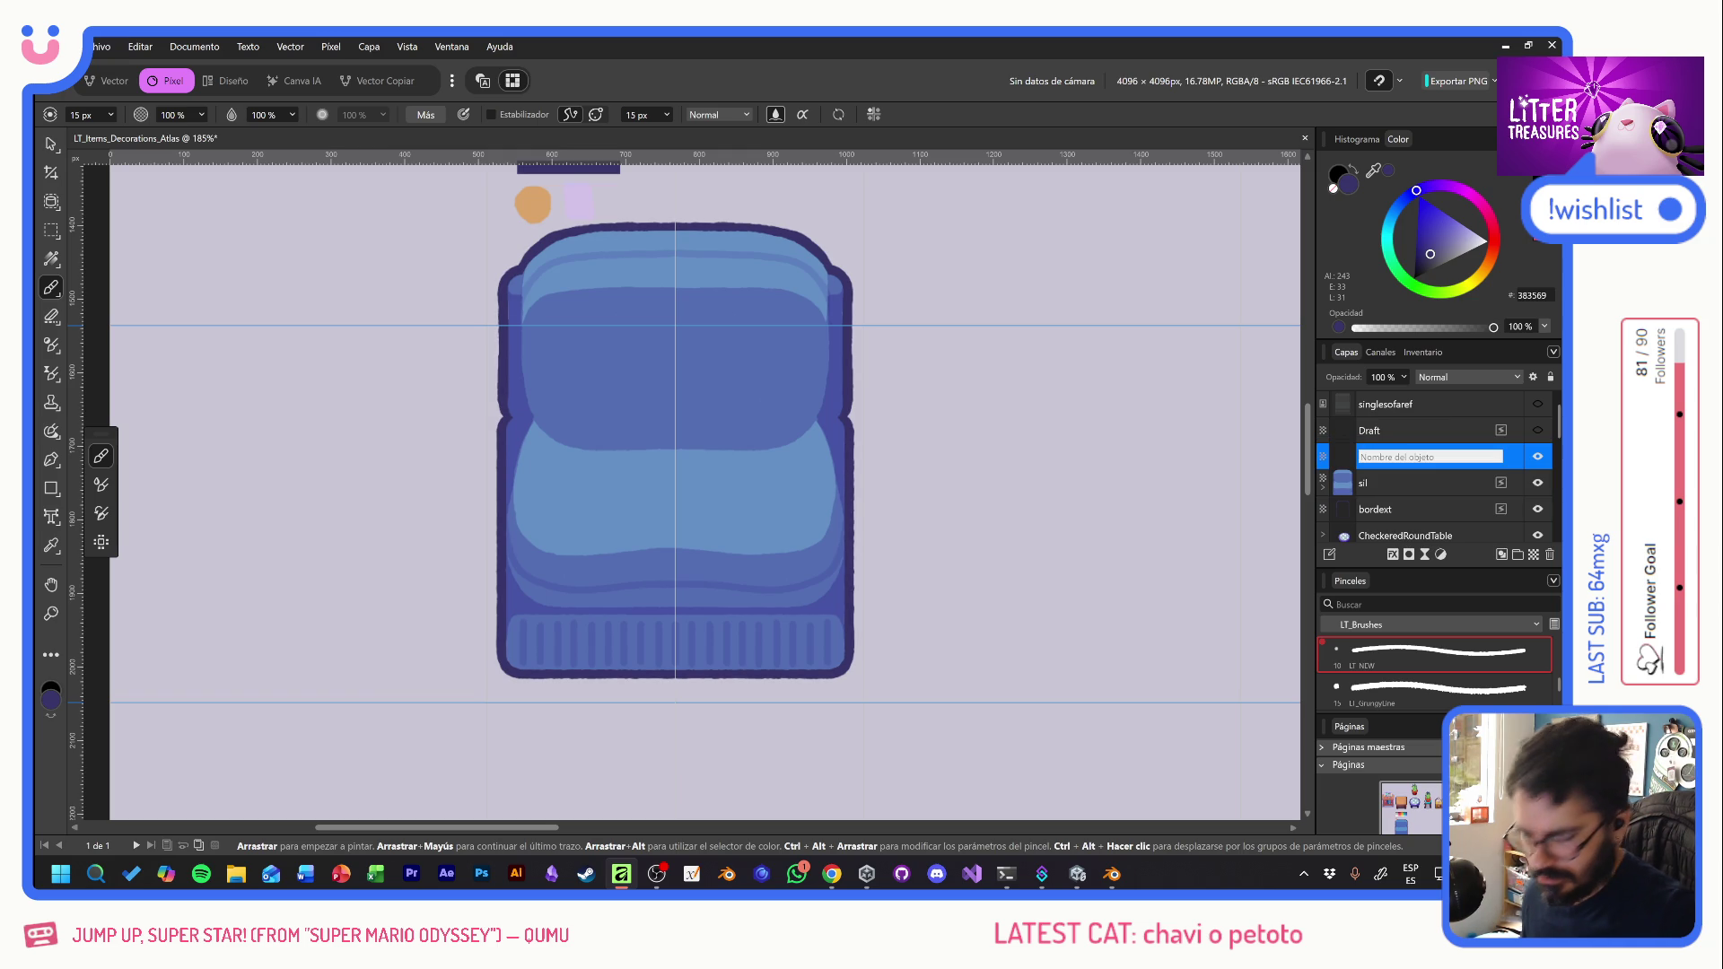
{"action": "type", "text": "ini"}
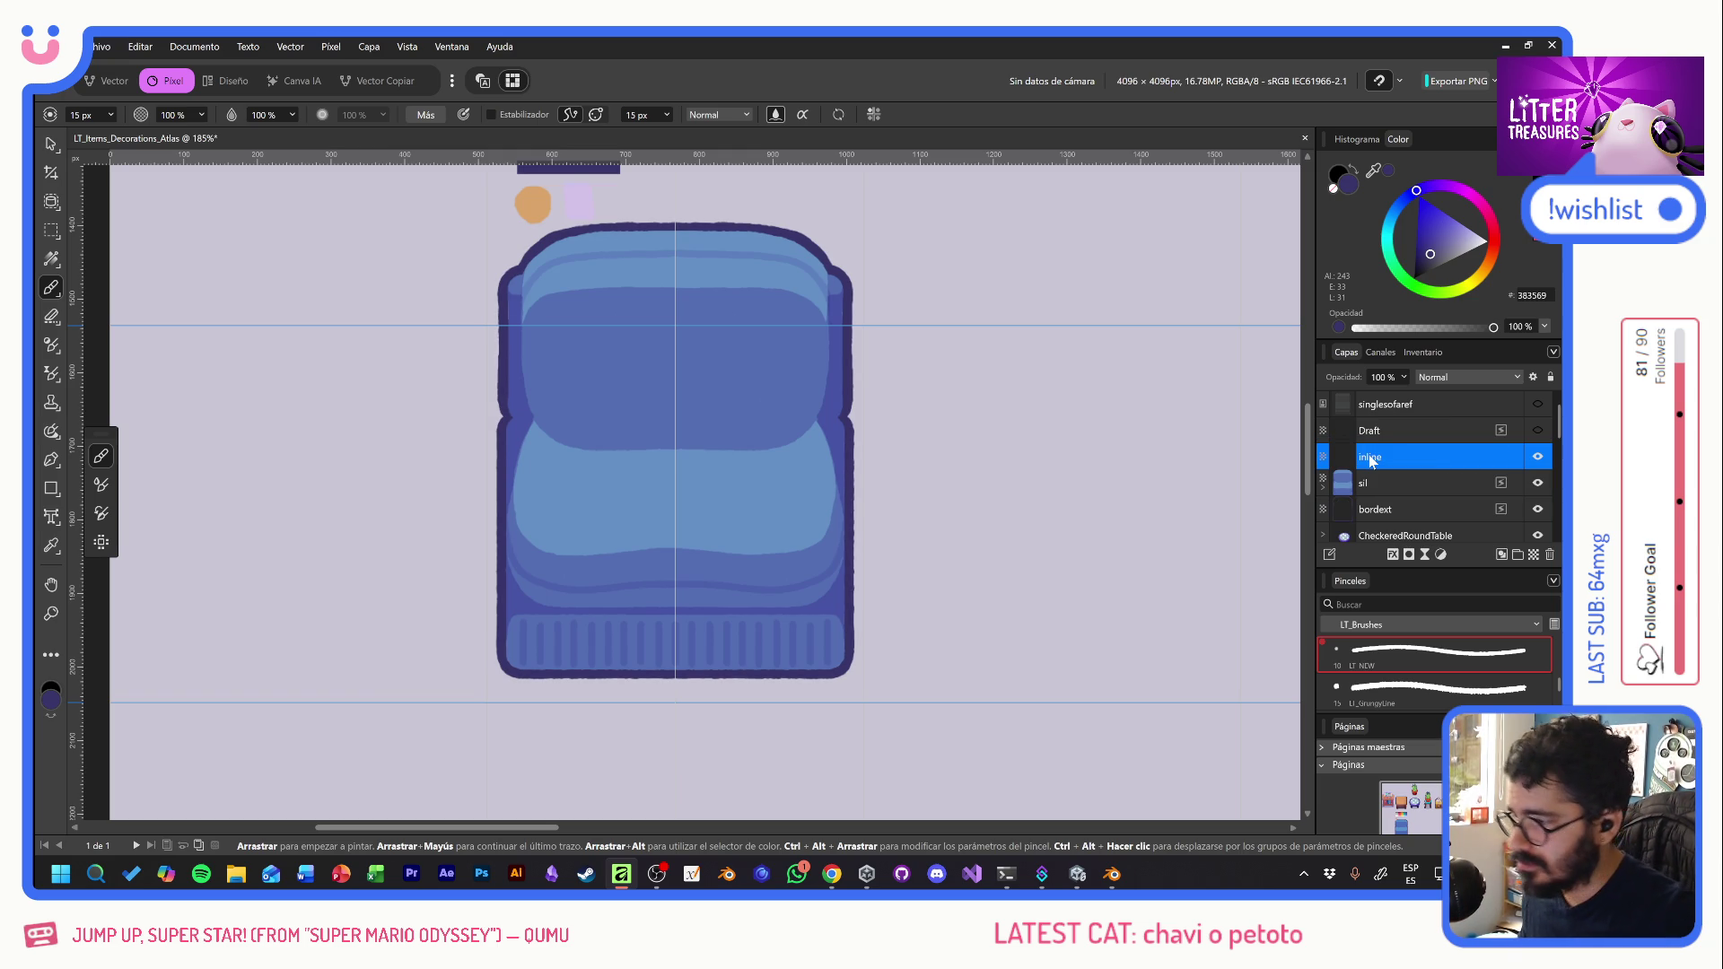
{"action": "type", "text": "10"}
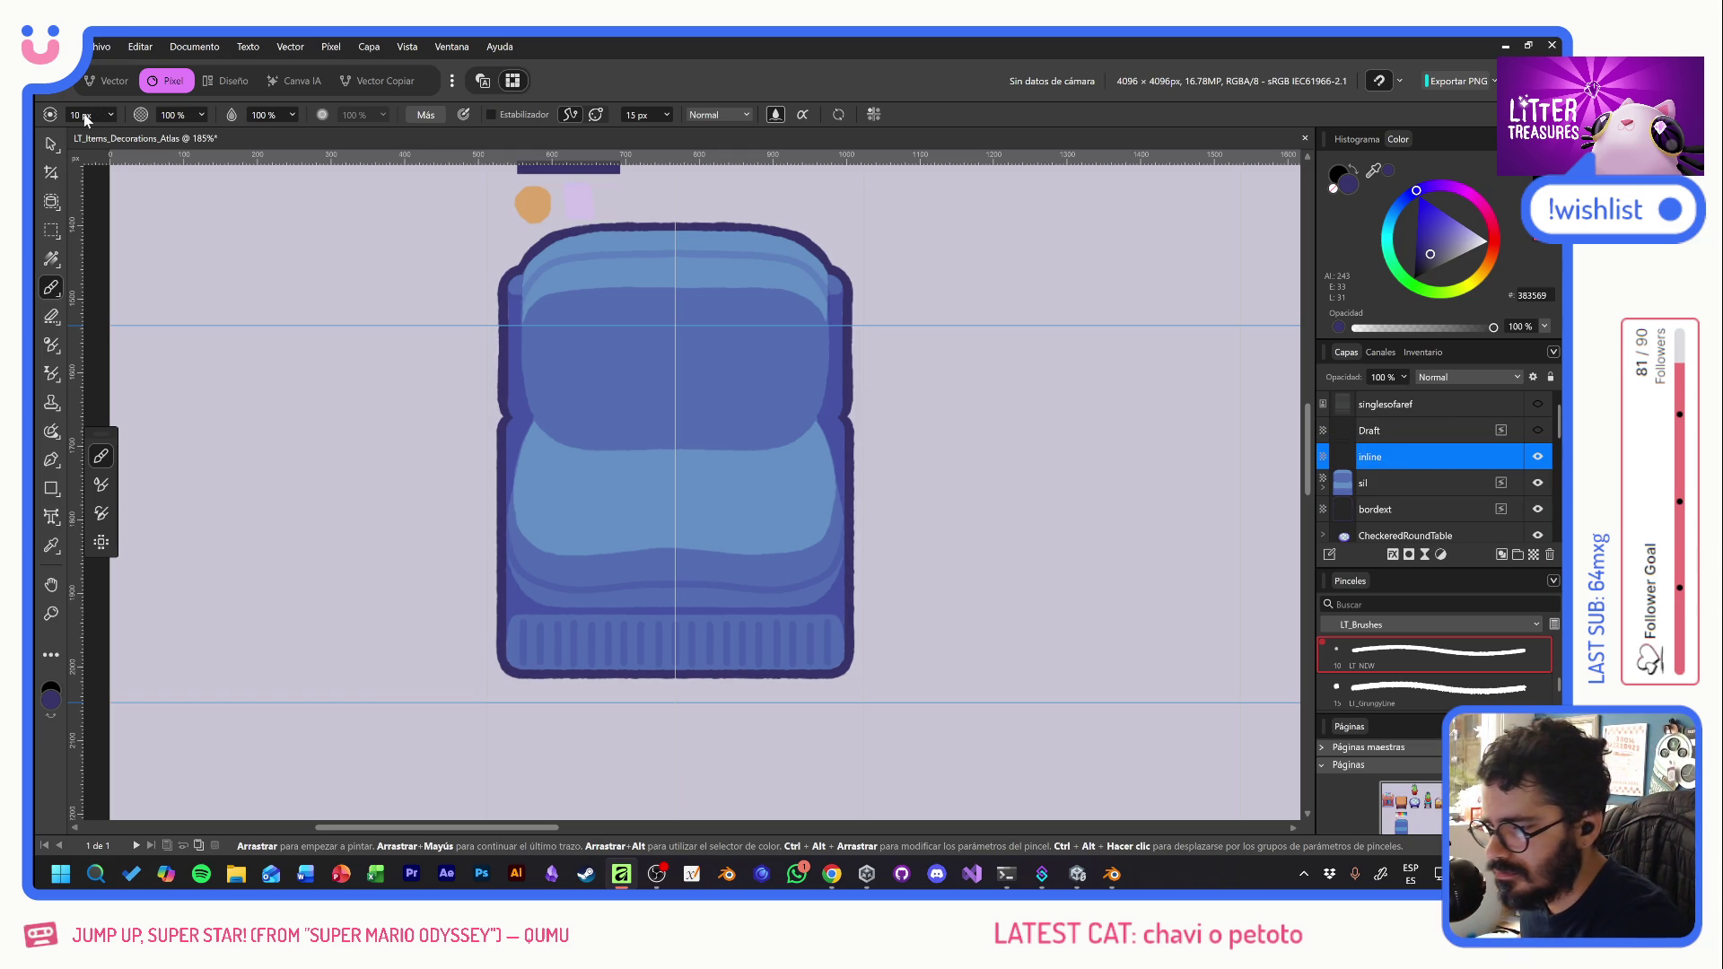
{"action": "key", "text": "Return"}
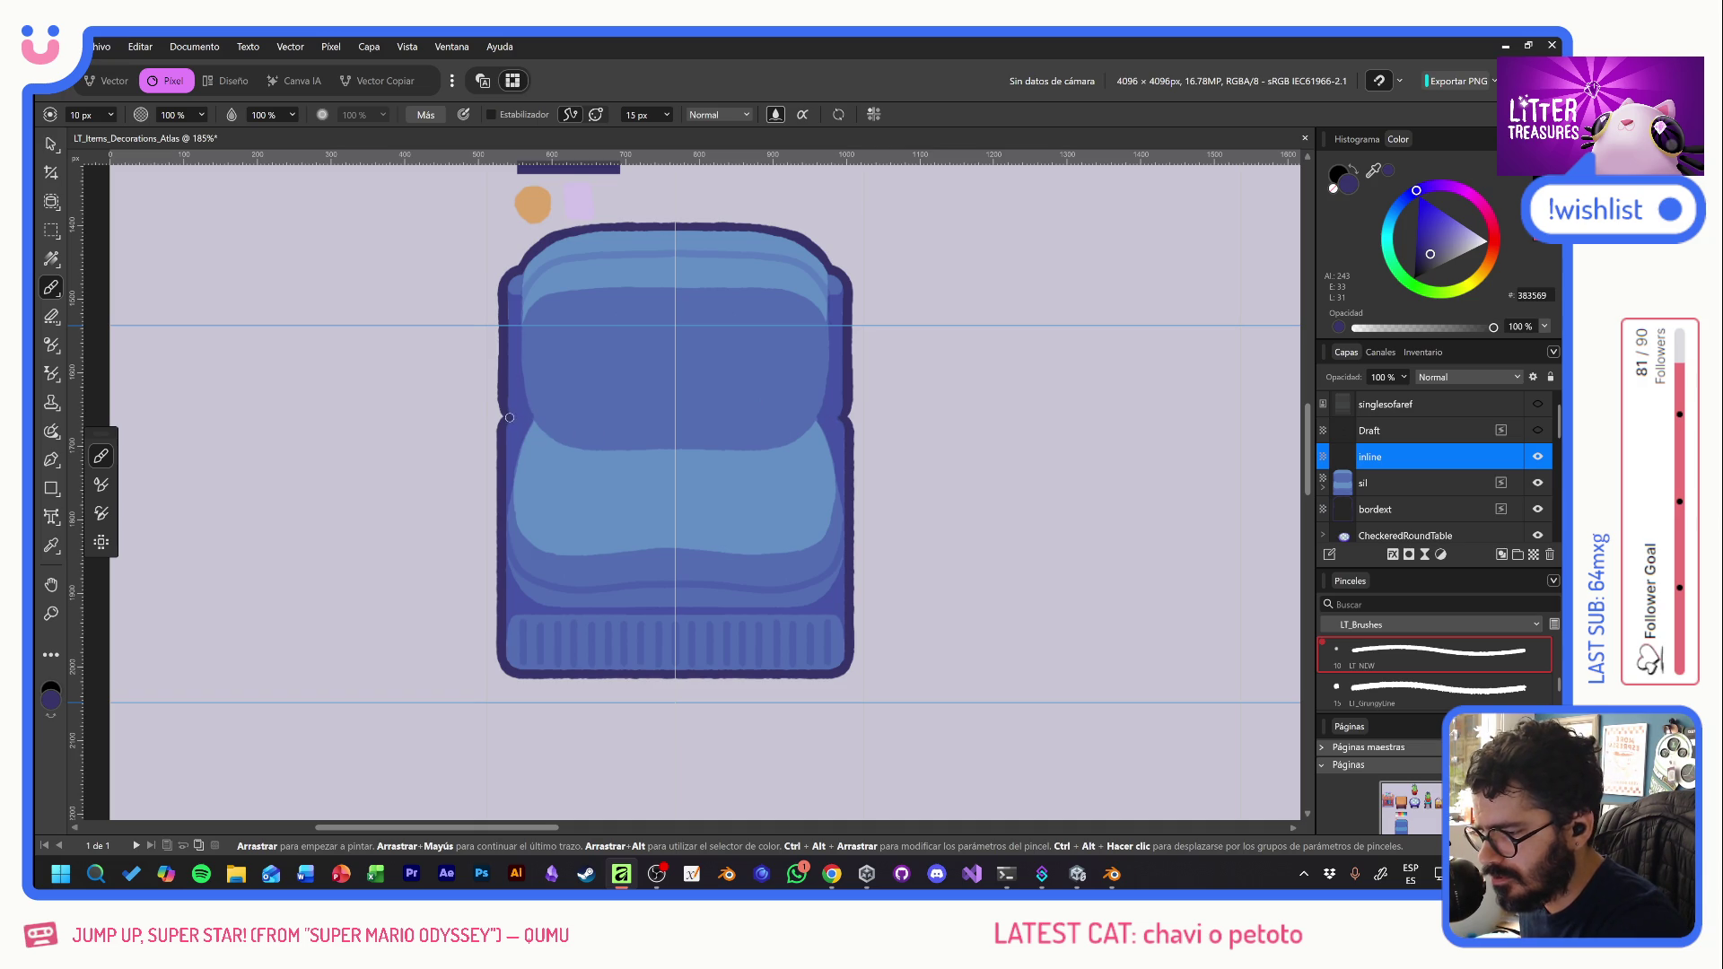
- Turn off symmetry and draw dark strokes down the sofa's left and right inner edges
{"action": "left_click_drag", "start_coordinate": [523, 418], "coordinate": [539, 424]}
{"action": "left_click_drag", "start_coordinate": [836, 418], "coordinate": [844, 441]}
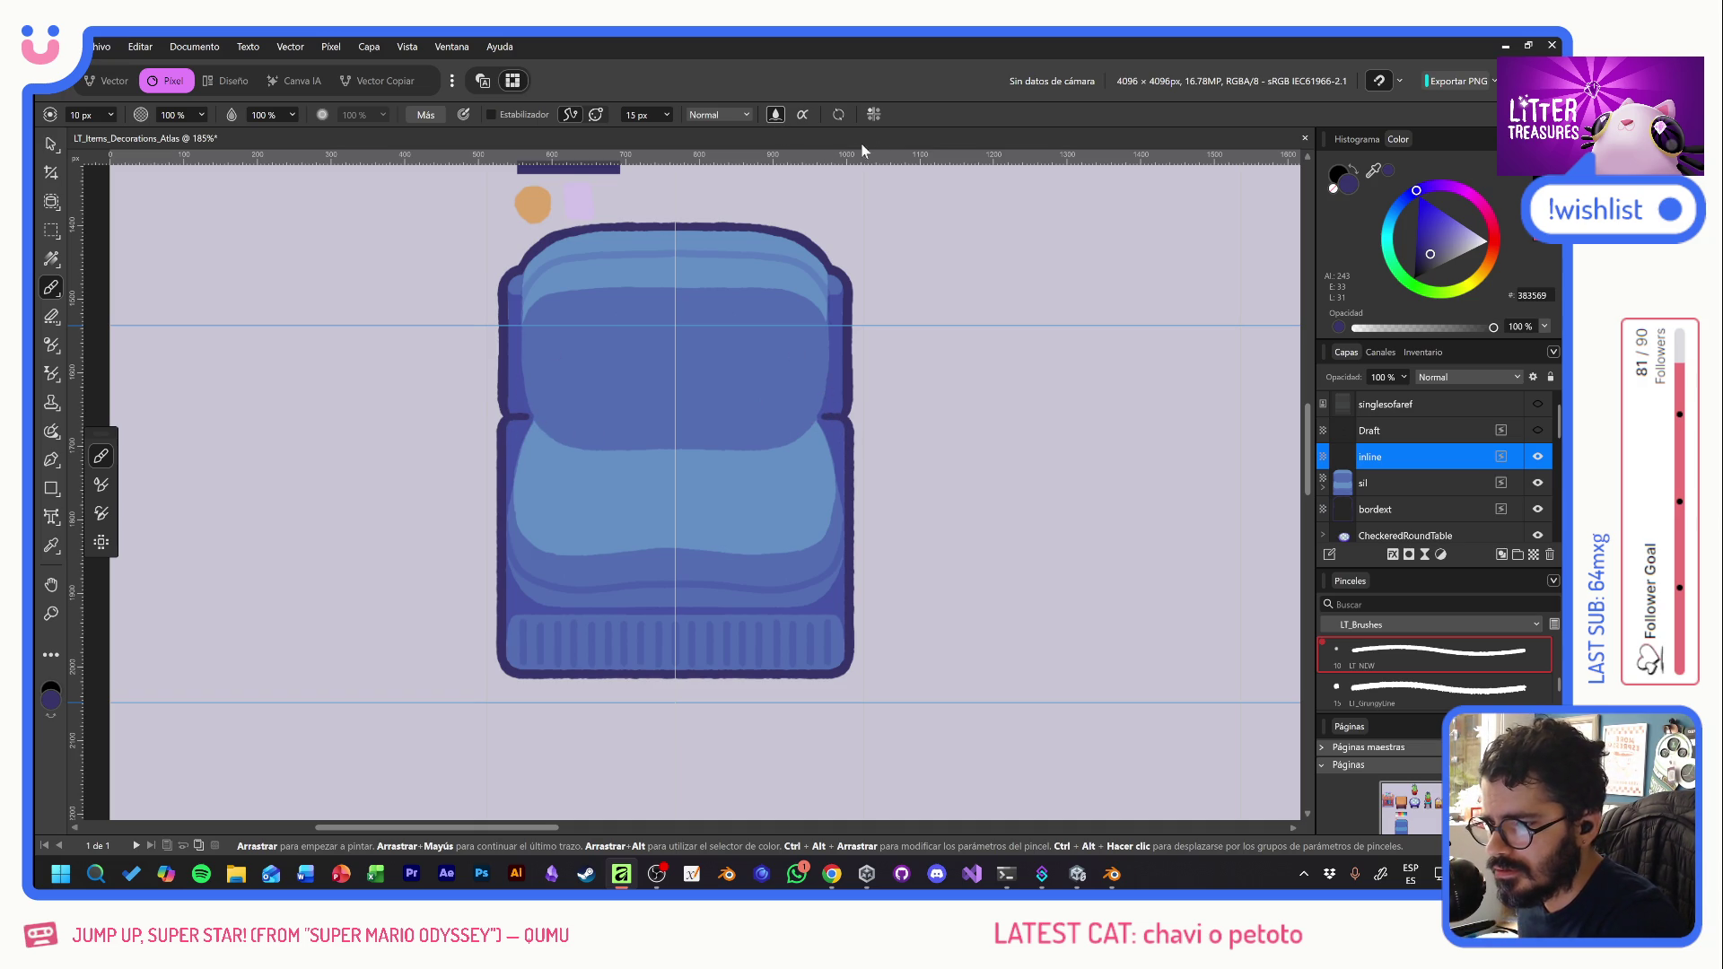
{"action": "left_click", "coordinate": [873, 114]}
{"action": "left_click", "coordinate": [950, 138]}
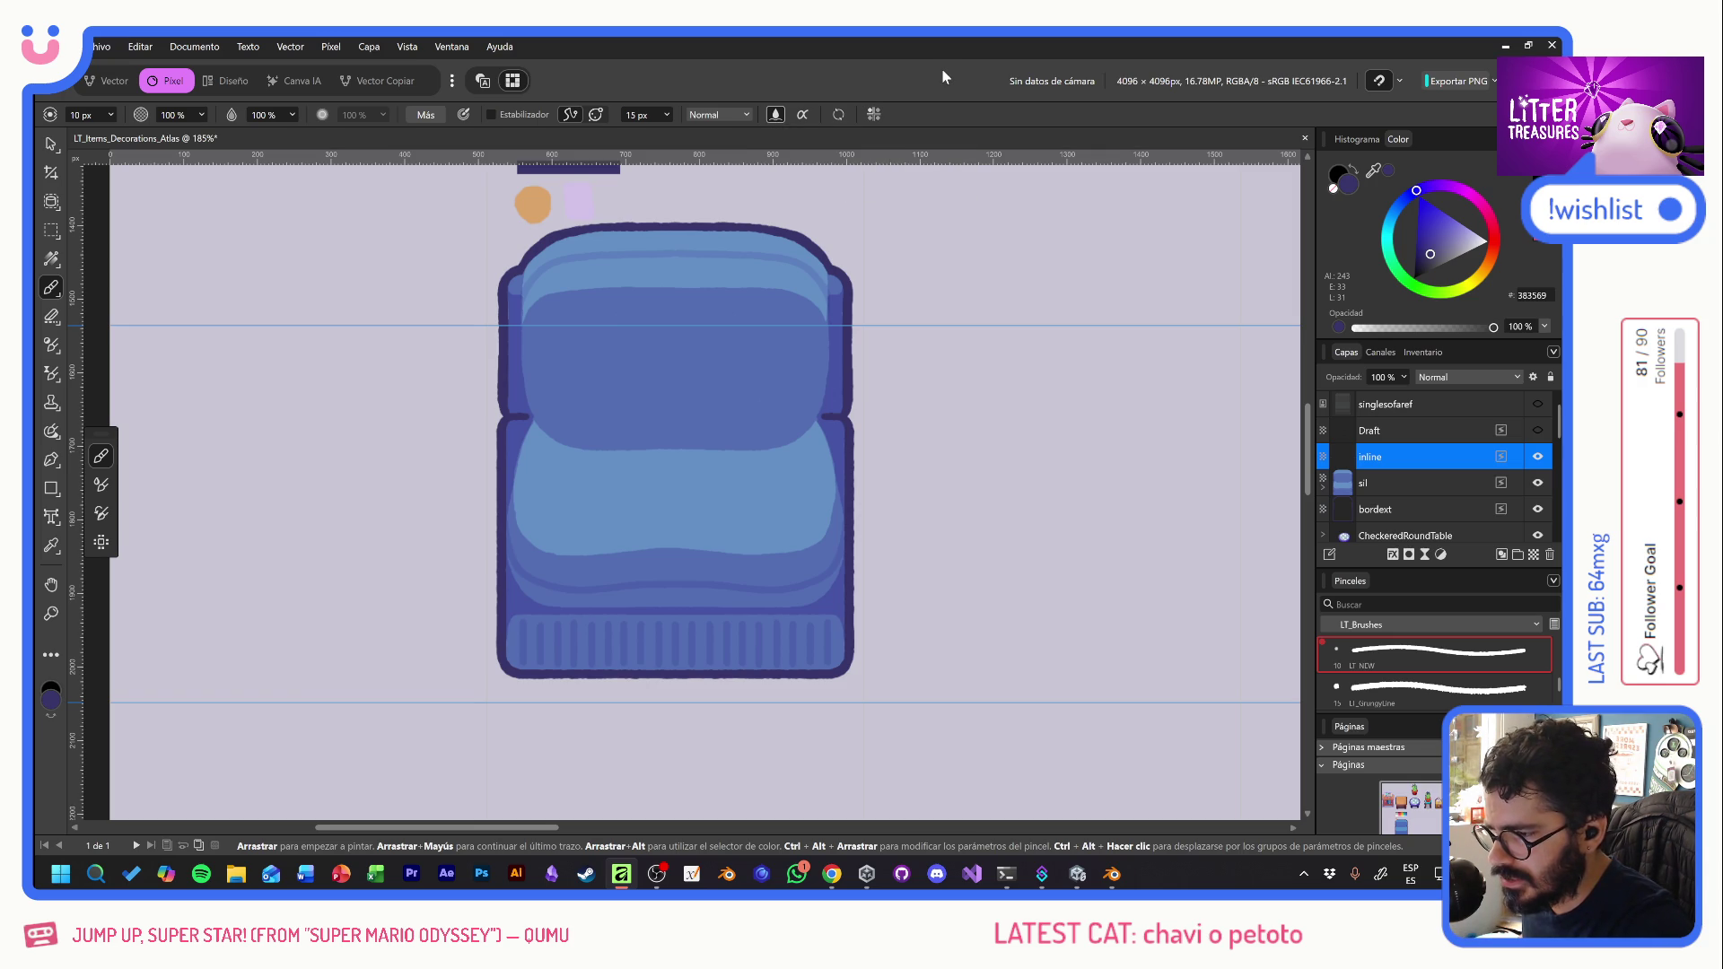
{"action": "scroll", "coordinate": [934, 346], "scroll_direction": "up", "scroll_amount": 2}
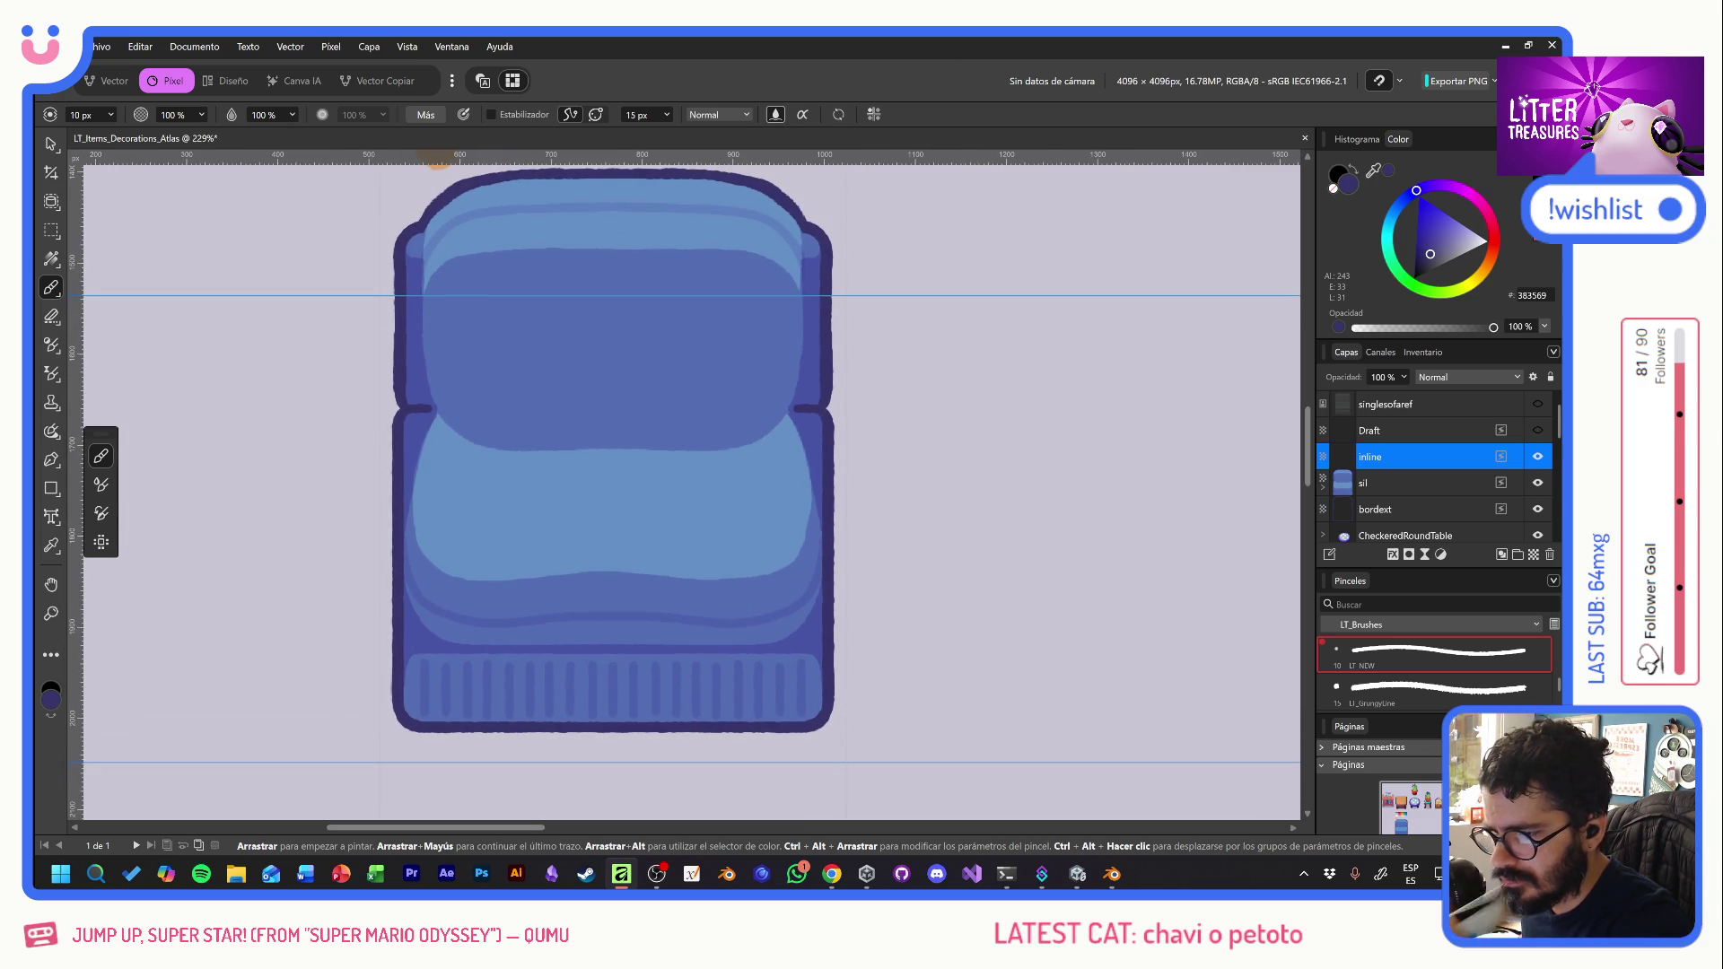
{"action": "left_click_drag", "start_coordinate": [803, 231], "coordinate": [804, 271]}
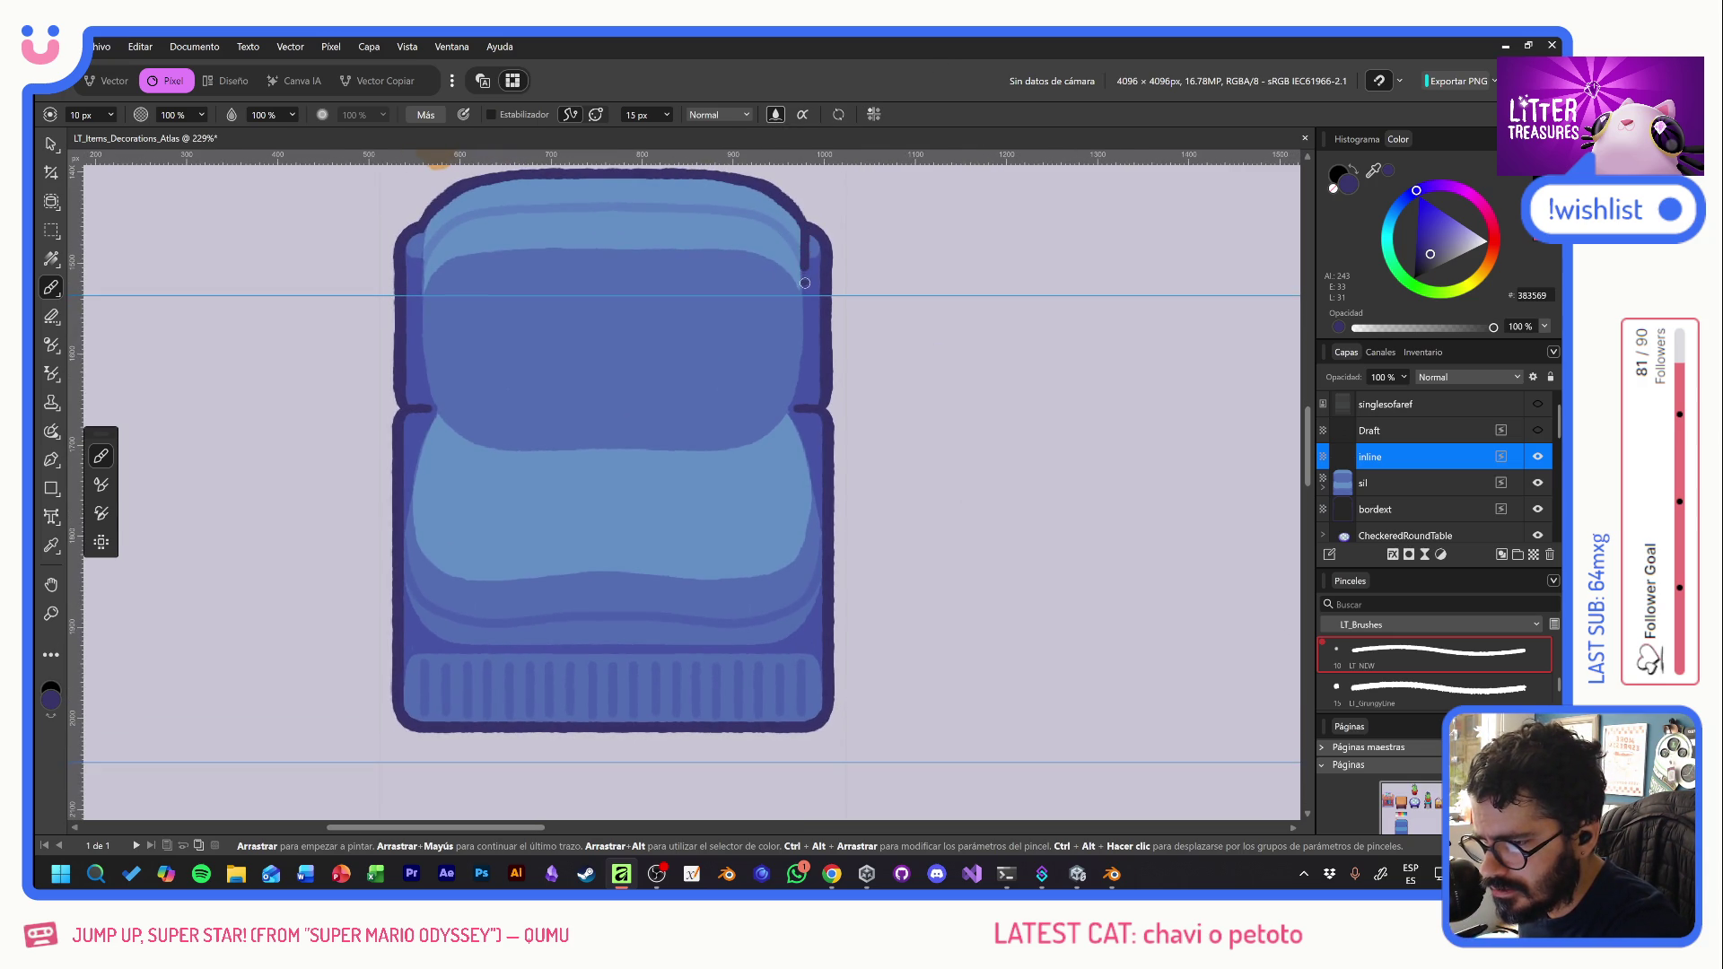
{"action": "left_click_drag", "start_coordinate": [420, 226], "coordinate": [422, 274]}
{"action": "left_click", "coordinate": [421, 285]}
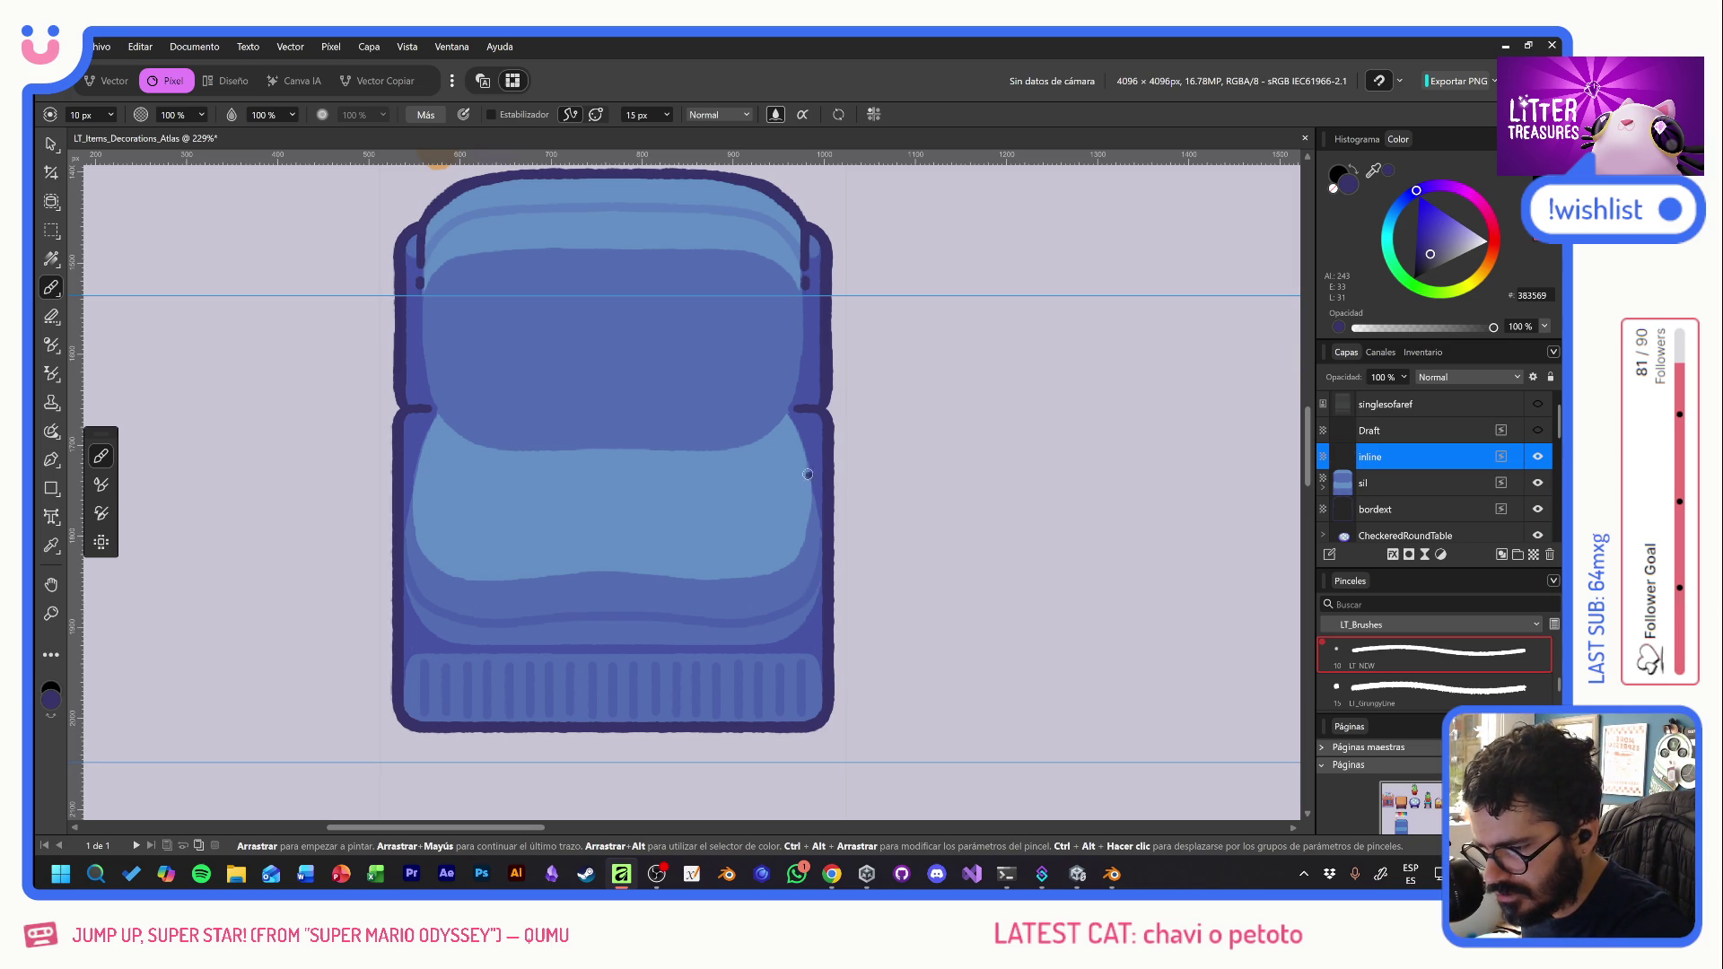
- Draw dark line art along the sofa's lower corners and bottom edge
{"action": "left_click_drag", "start_coordinate": [804, 629], "coordinate": [820, 584]}
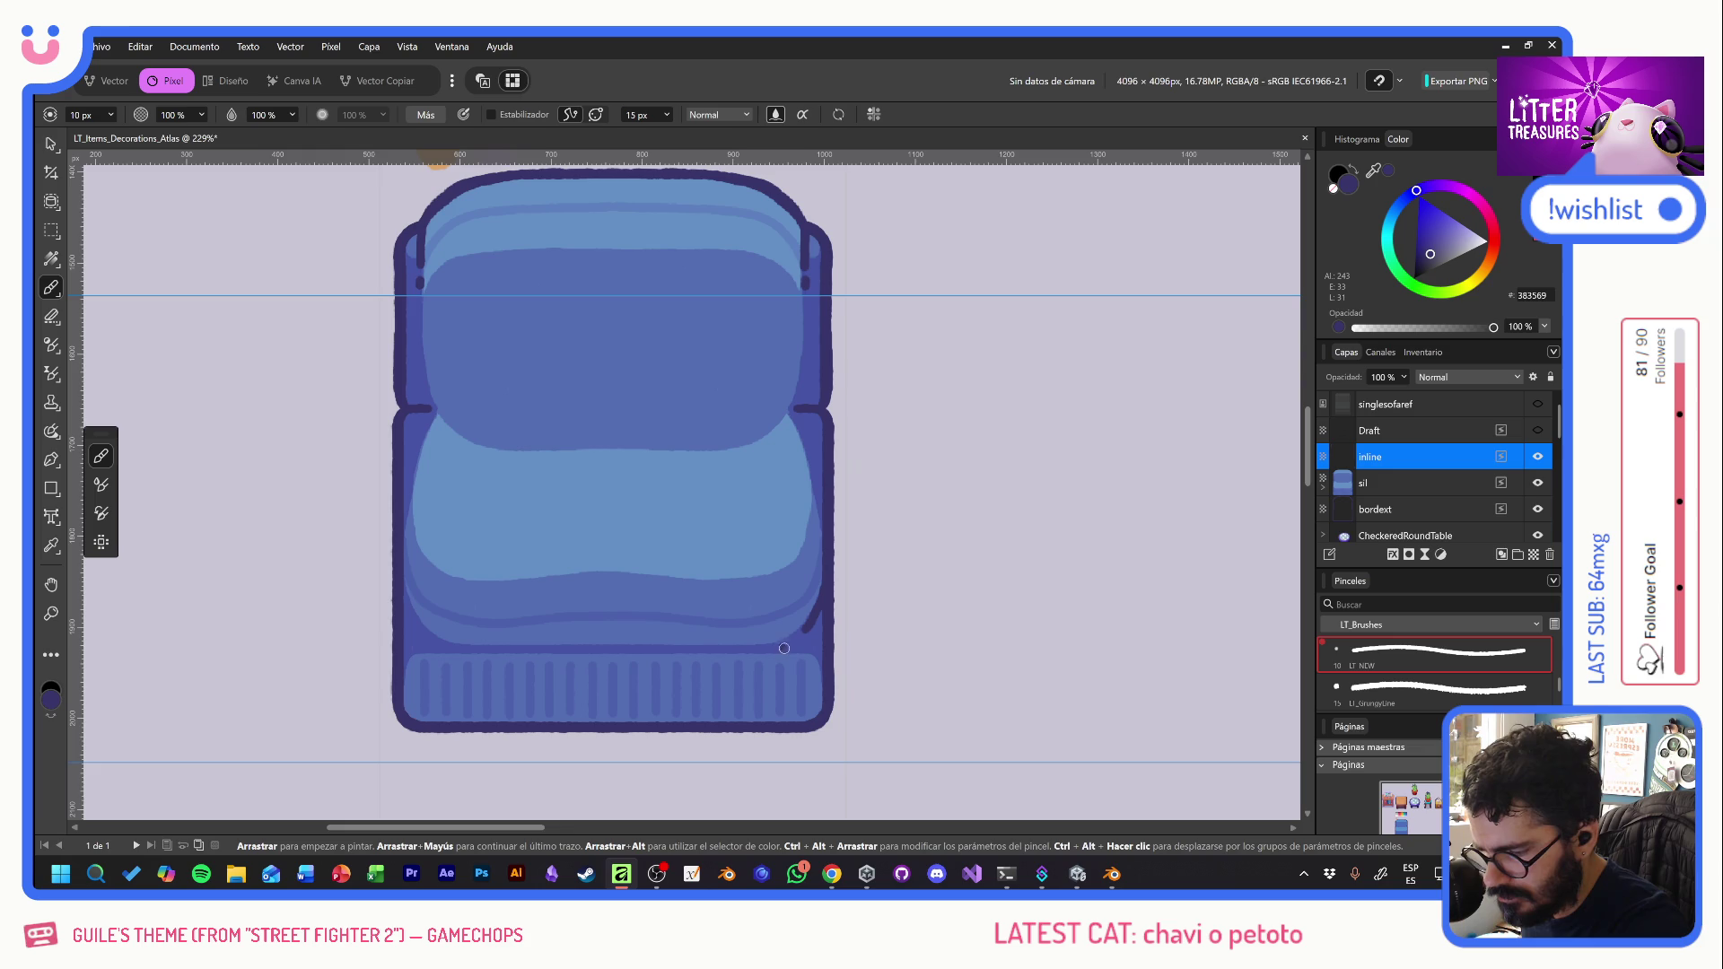
{"action": "left_click_drag", "start_coordinate": [408, 607], "coordinate": [420, 627]}
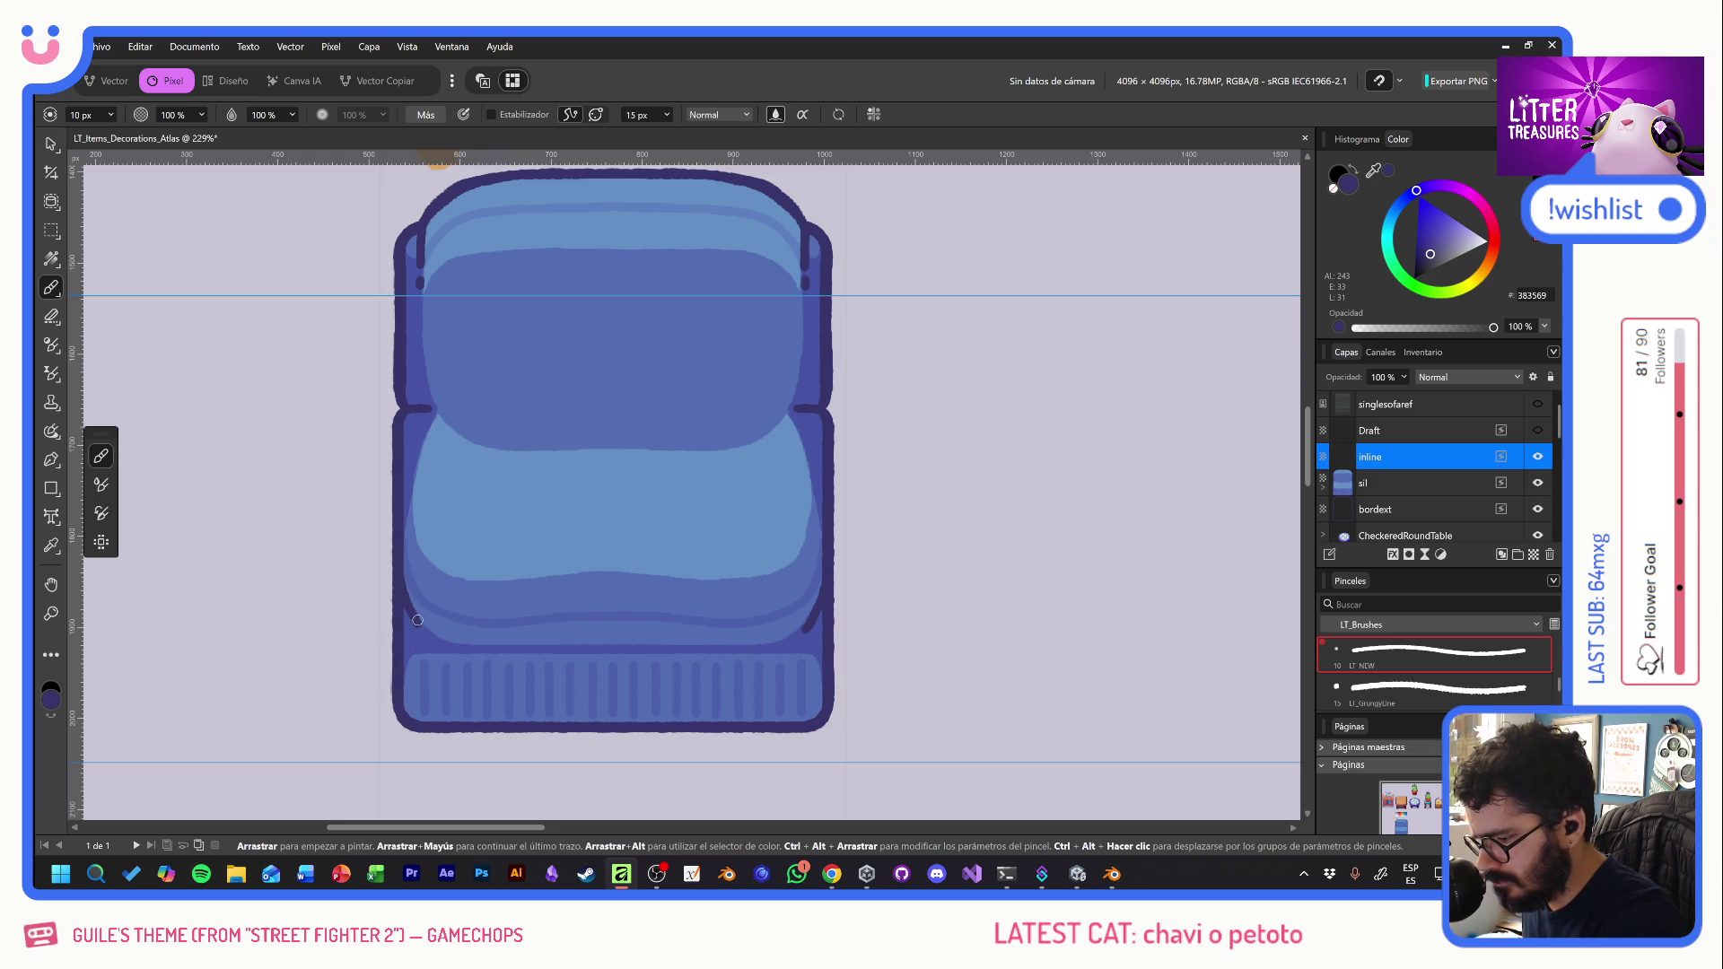
{"action": "left_click_drag", "start_coordinate": [566, 647], "coordinate": [698, 646]}
{"action": "left_click", "coordinate": [715, 646]}
{"action": "left_click", "coordinate": [531, 646]}
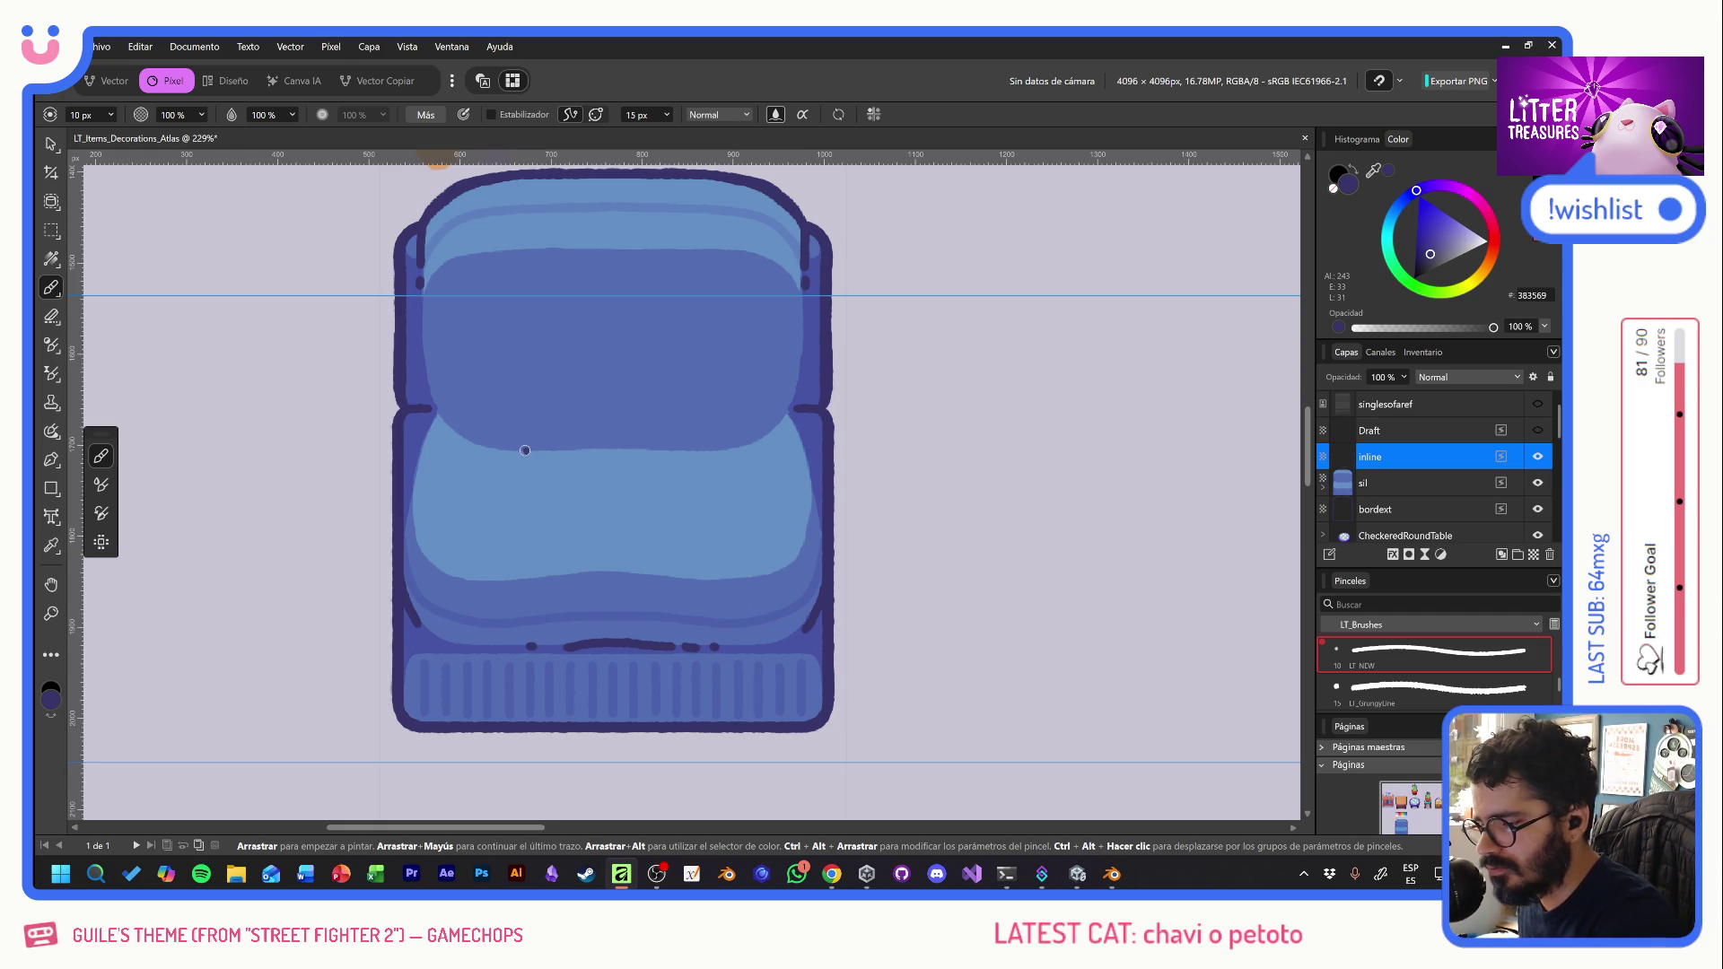
- Draw dark strokes along the seat cushion's upper edges, undoing and redrawing mistakes
{"action": "left_click_drag", "start_coordinate": [515, 448], "coordinate": [694, 446]}
{"action": "key", "text": "ctrl+z"}
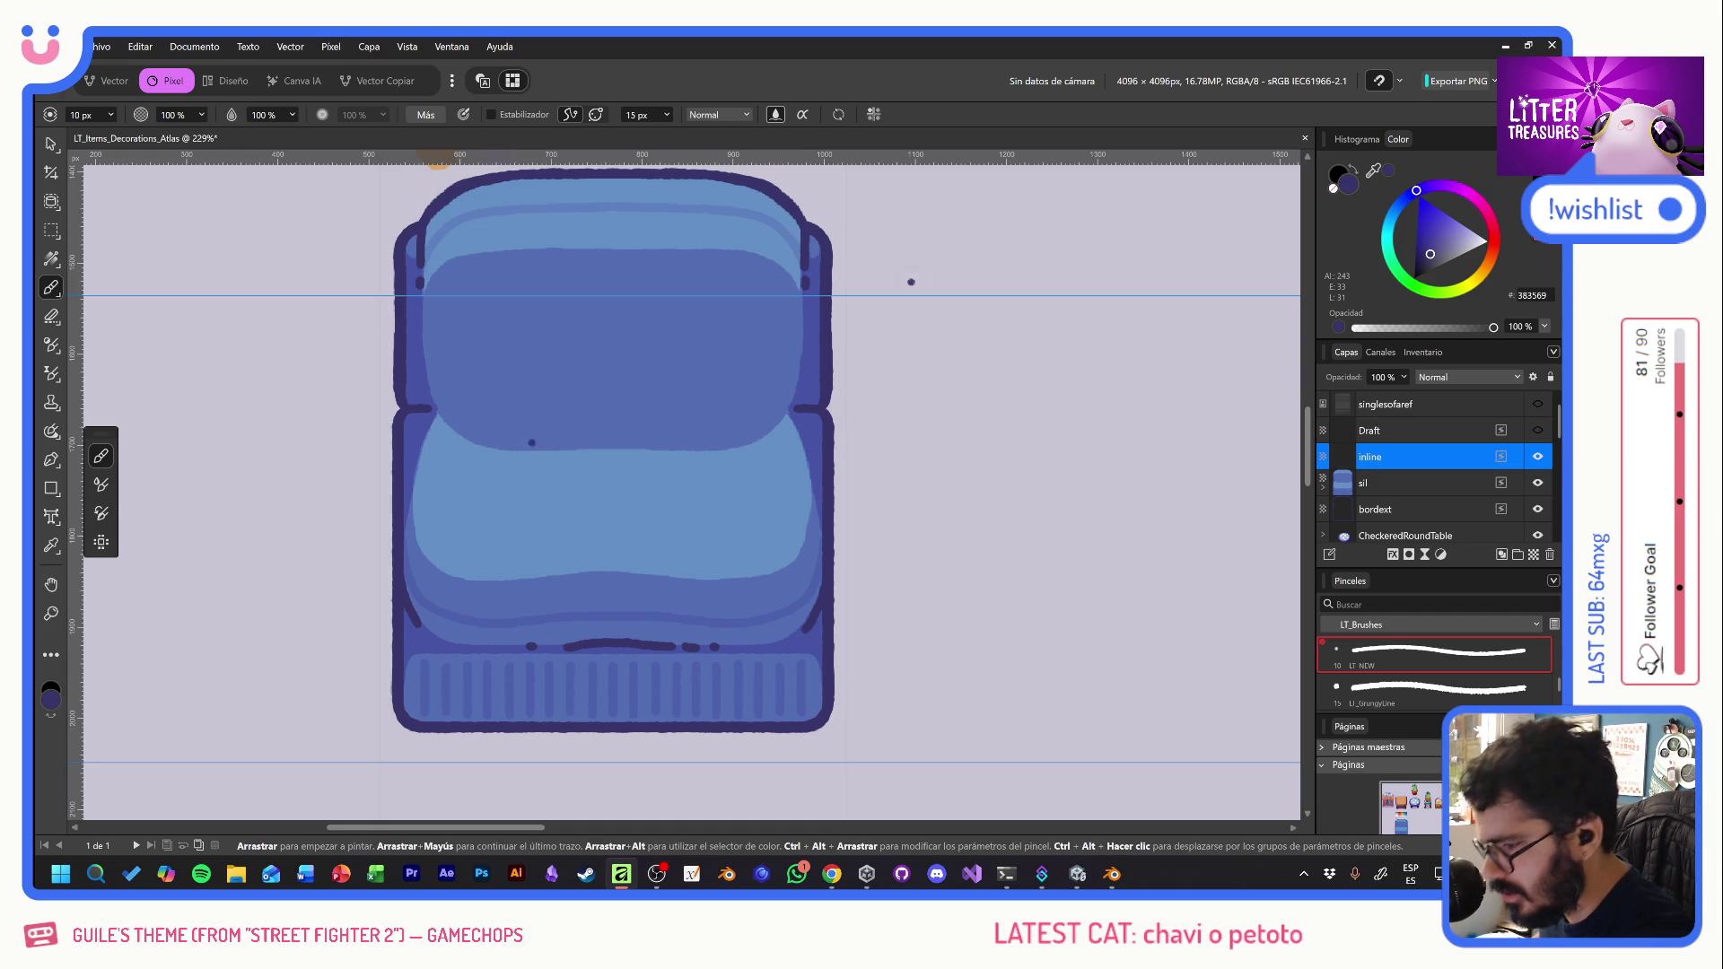
{"action": "left_click_drag", "start_coordinate": [443, 419], "coordinate": [503, 448]}
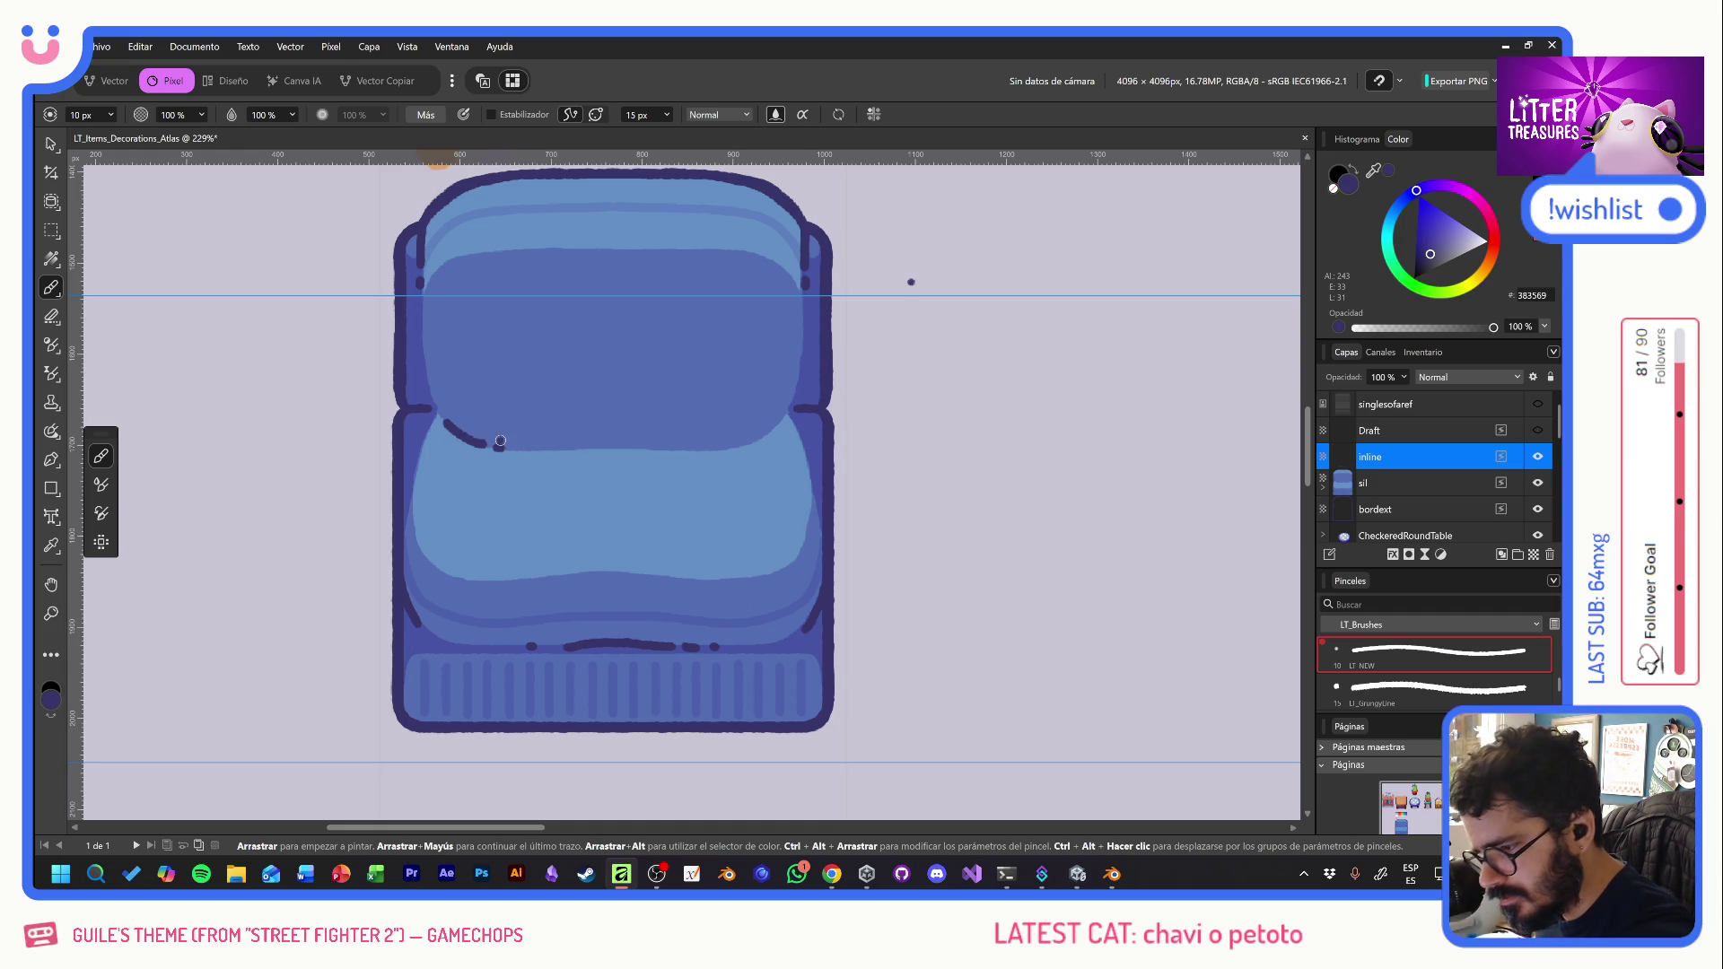
{"action": "mouse_move", "coordinate": [672, 449]}
{"action": "left_mouse_down"}
{"action": "mouse_move", "coordinate": [752, 446]}
{"action": "mouse_move", "coordinate": [786, 420]}
{"action": "left_mouse_up"}
{"action": "key", "text": "ctrl+z"}
{"action": "key", "text": "ctrl+z"}
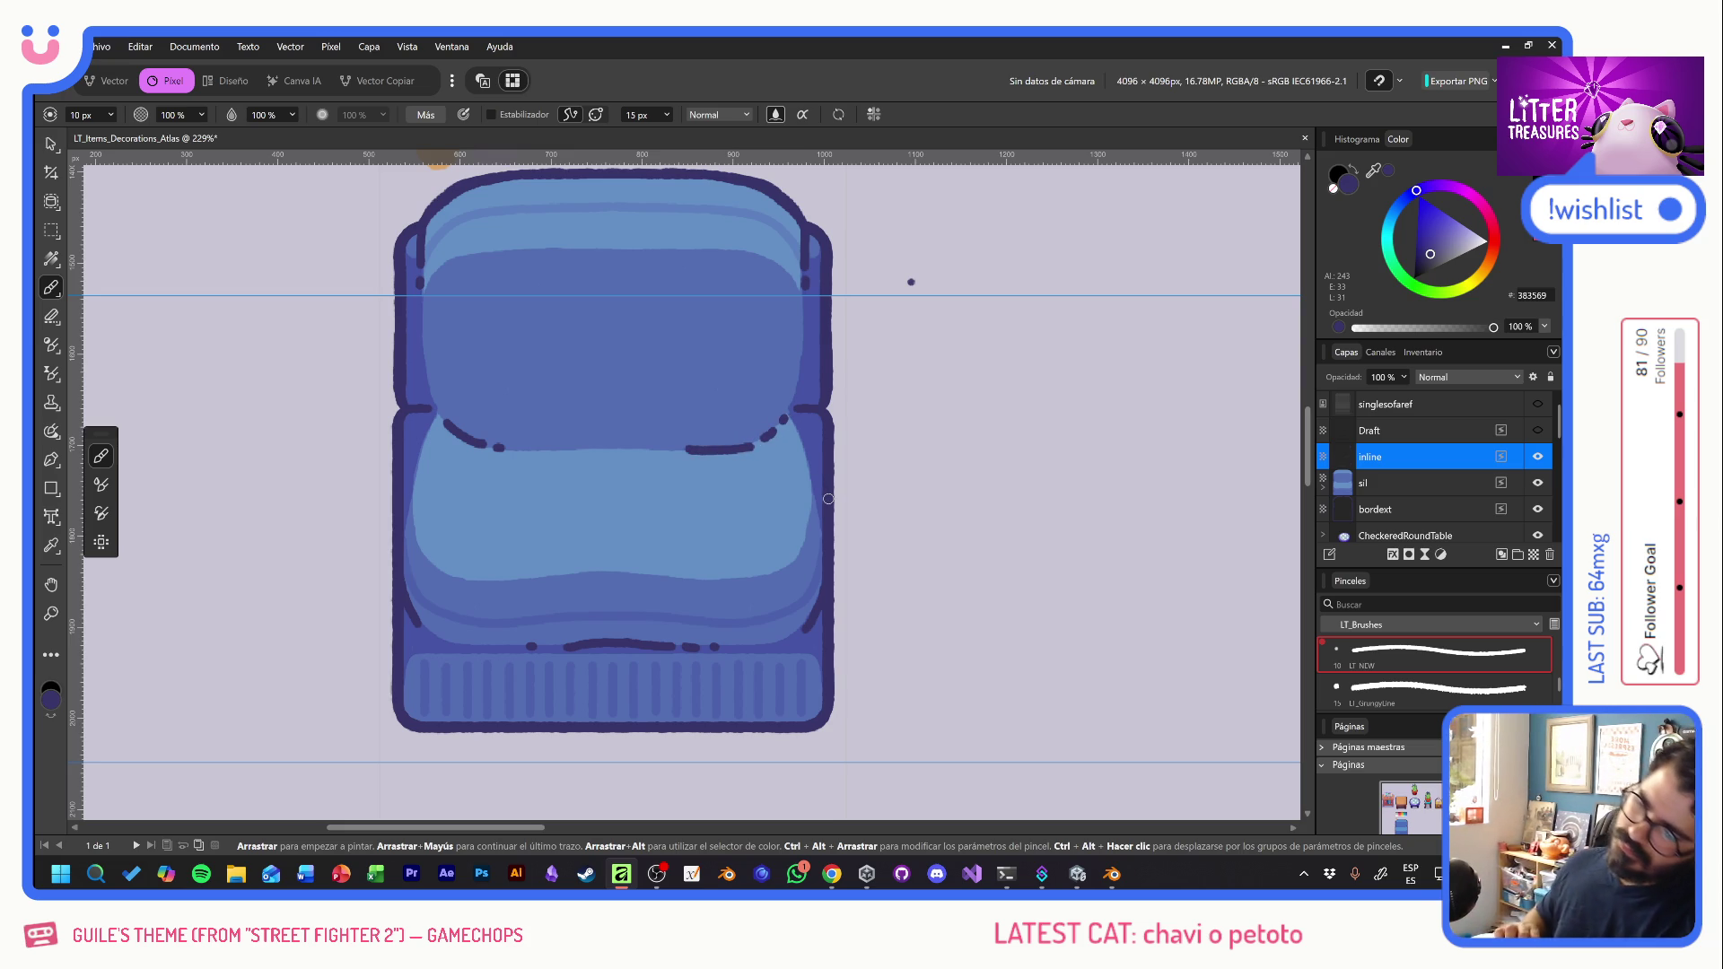
{"action": "left_click", "coordinate": [881, 449]}
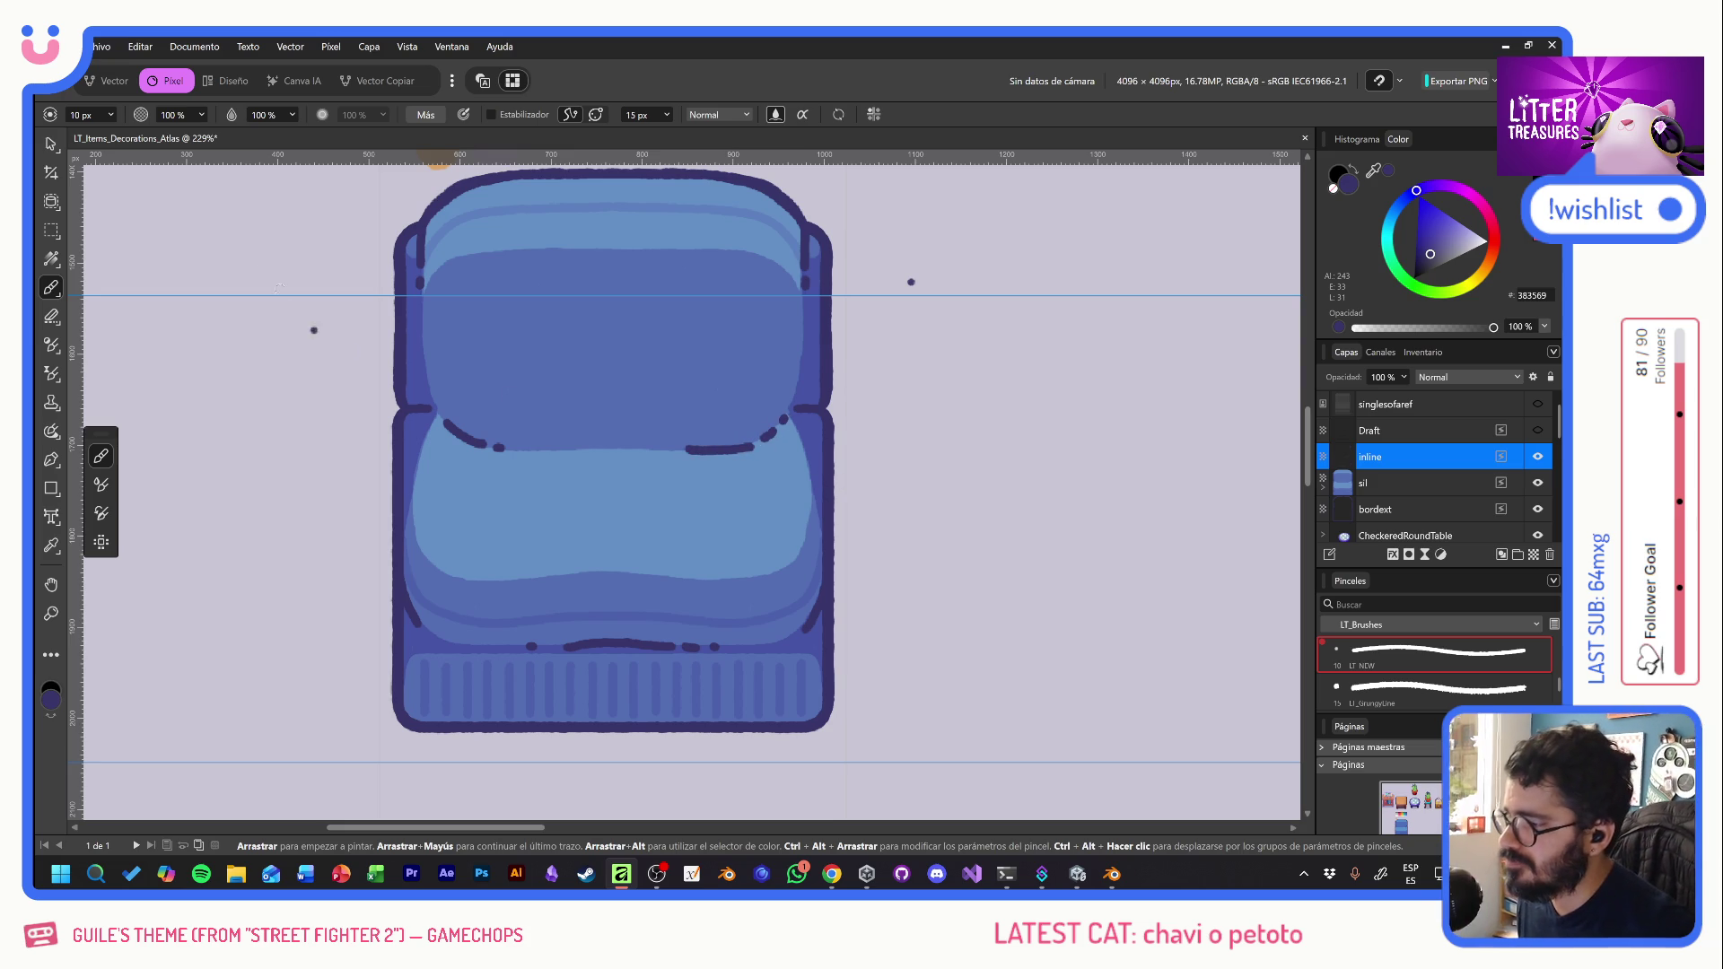
- Select the sofa's Pixel colour layer and fill it with red from the palette
{"action": "left_click", "coordinate": [51, 143]}
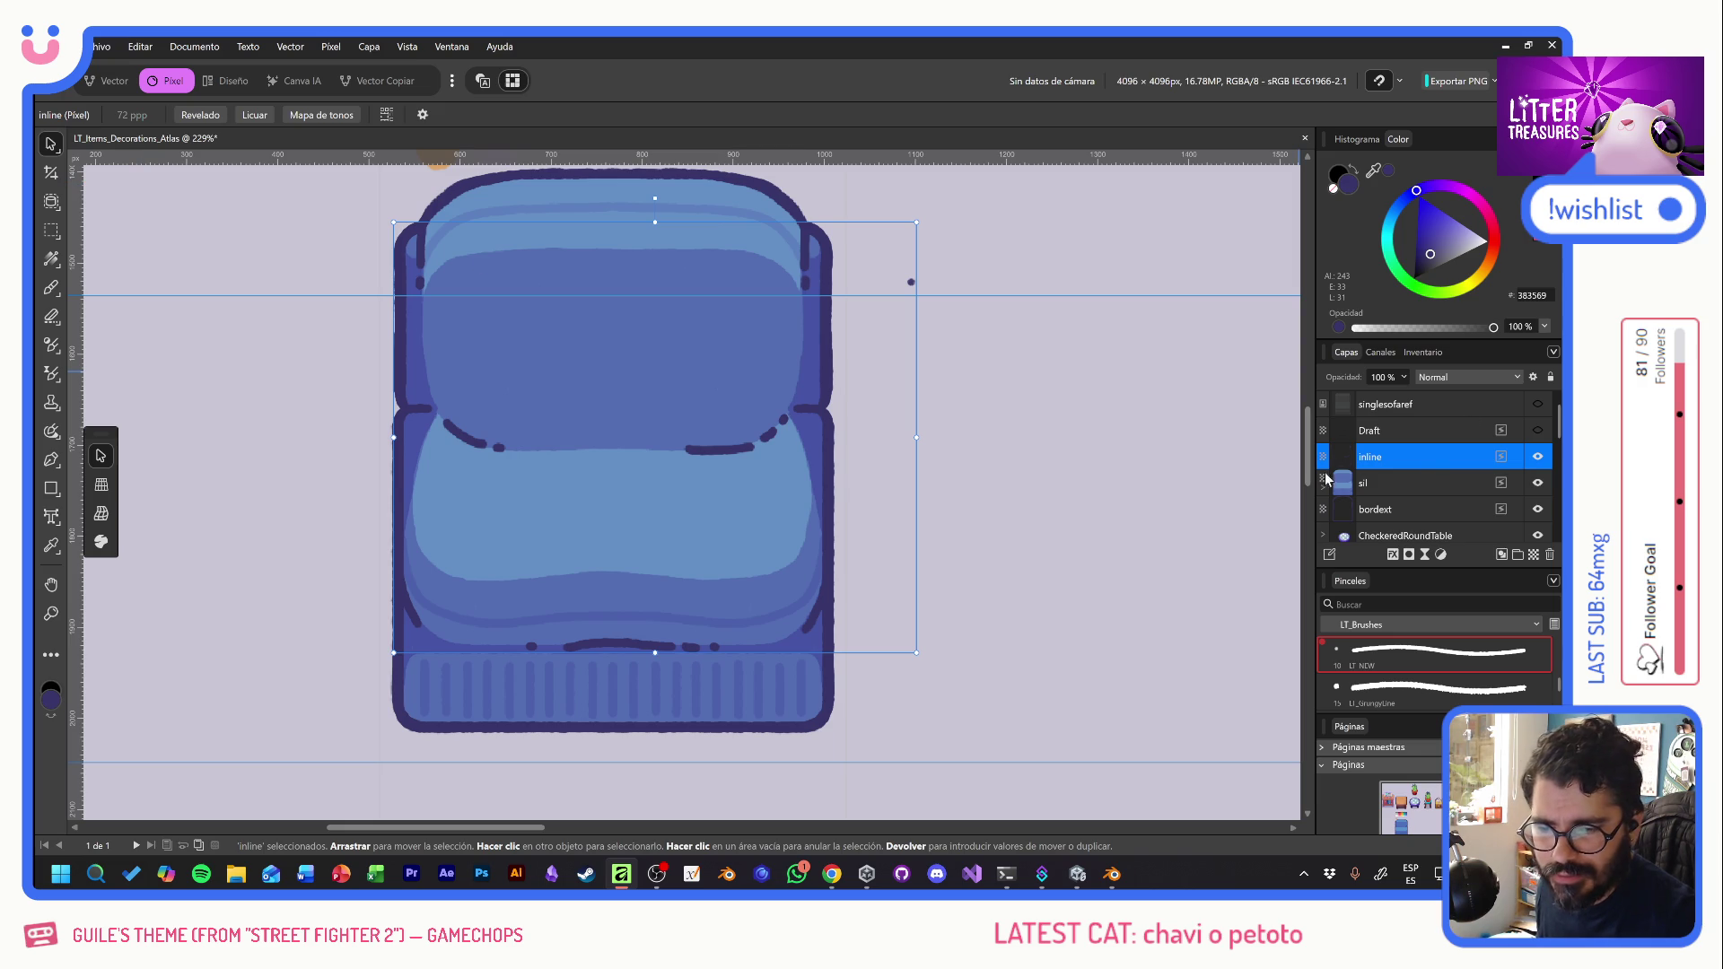
{"action": "scroll", "coordinate": [1418, 484], "scroll_direction": "down", "scroll_amount": 2}
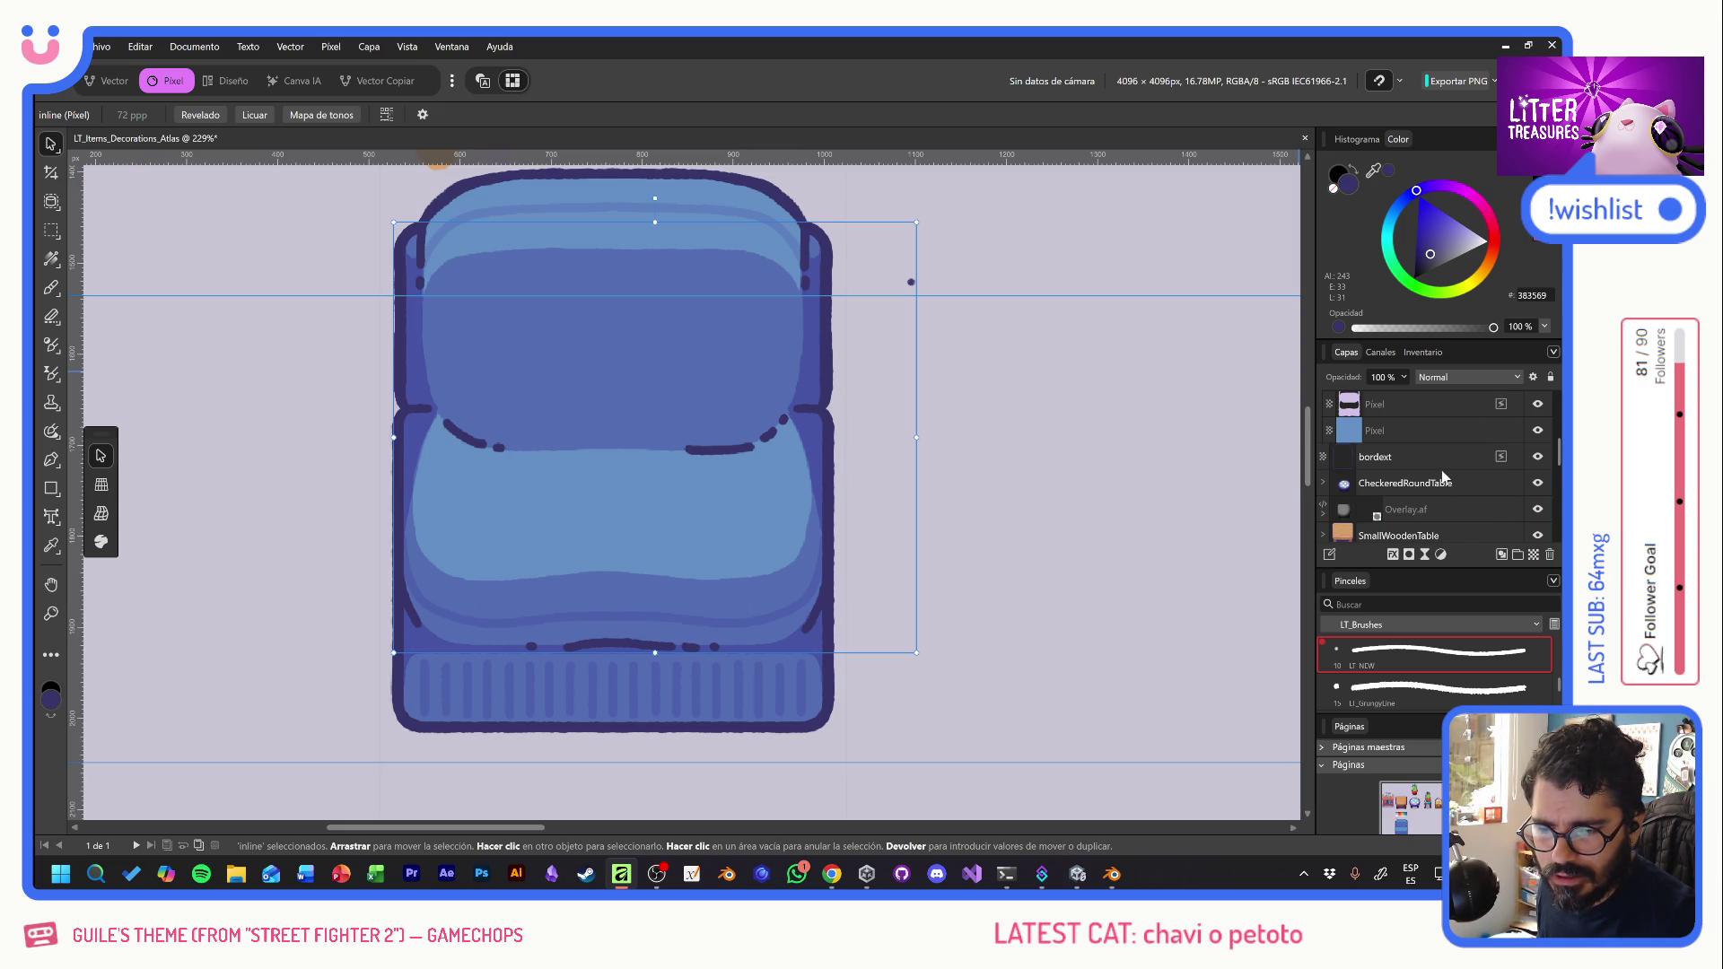
{"action": "left_click", "coordinate": [1406, 424]}
{"action": "scroll", "coordinate": [930, 454], "scroll_direction": "down", "scroll_amount": 5}
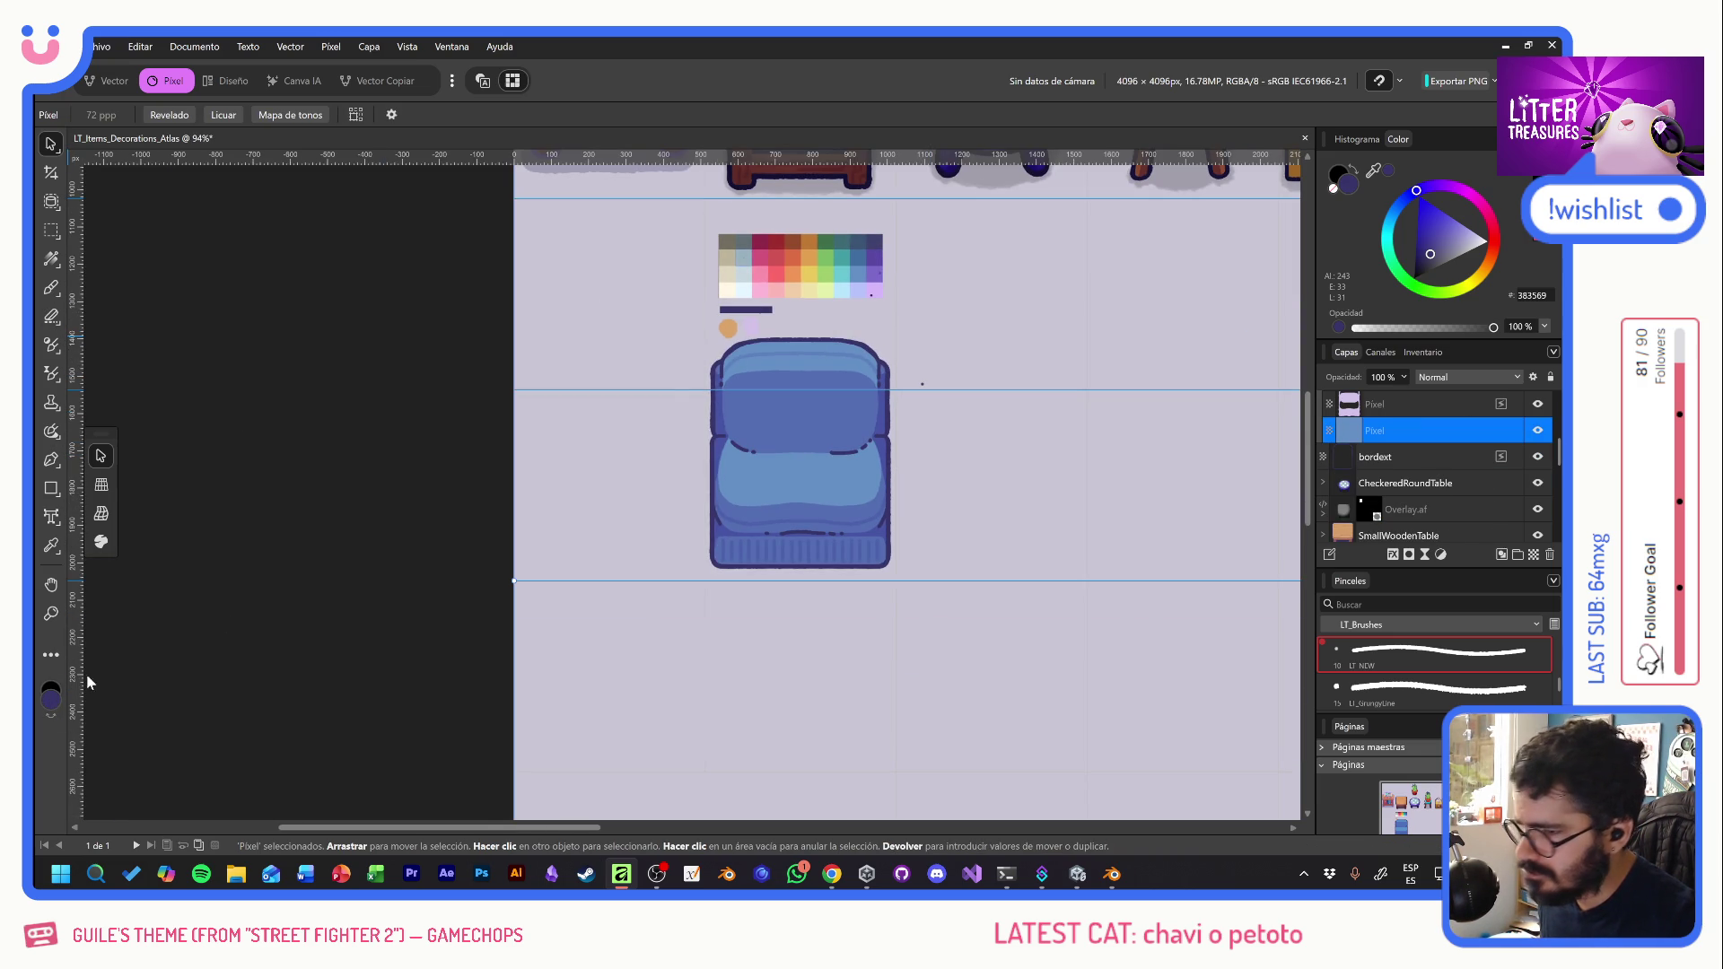
{"action": "left_click", "coordinate": [51, 288]}
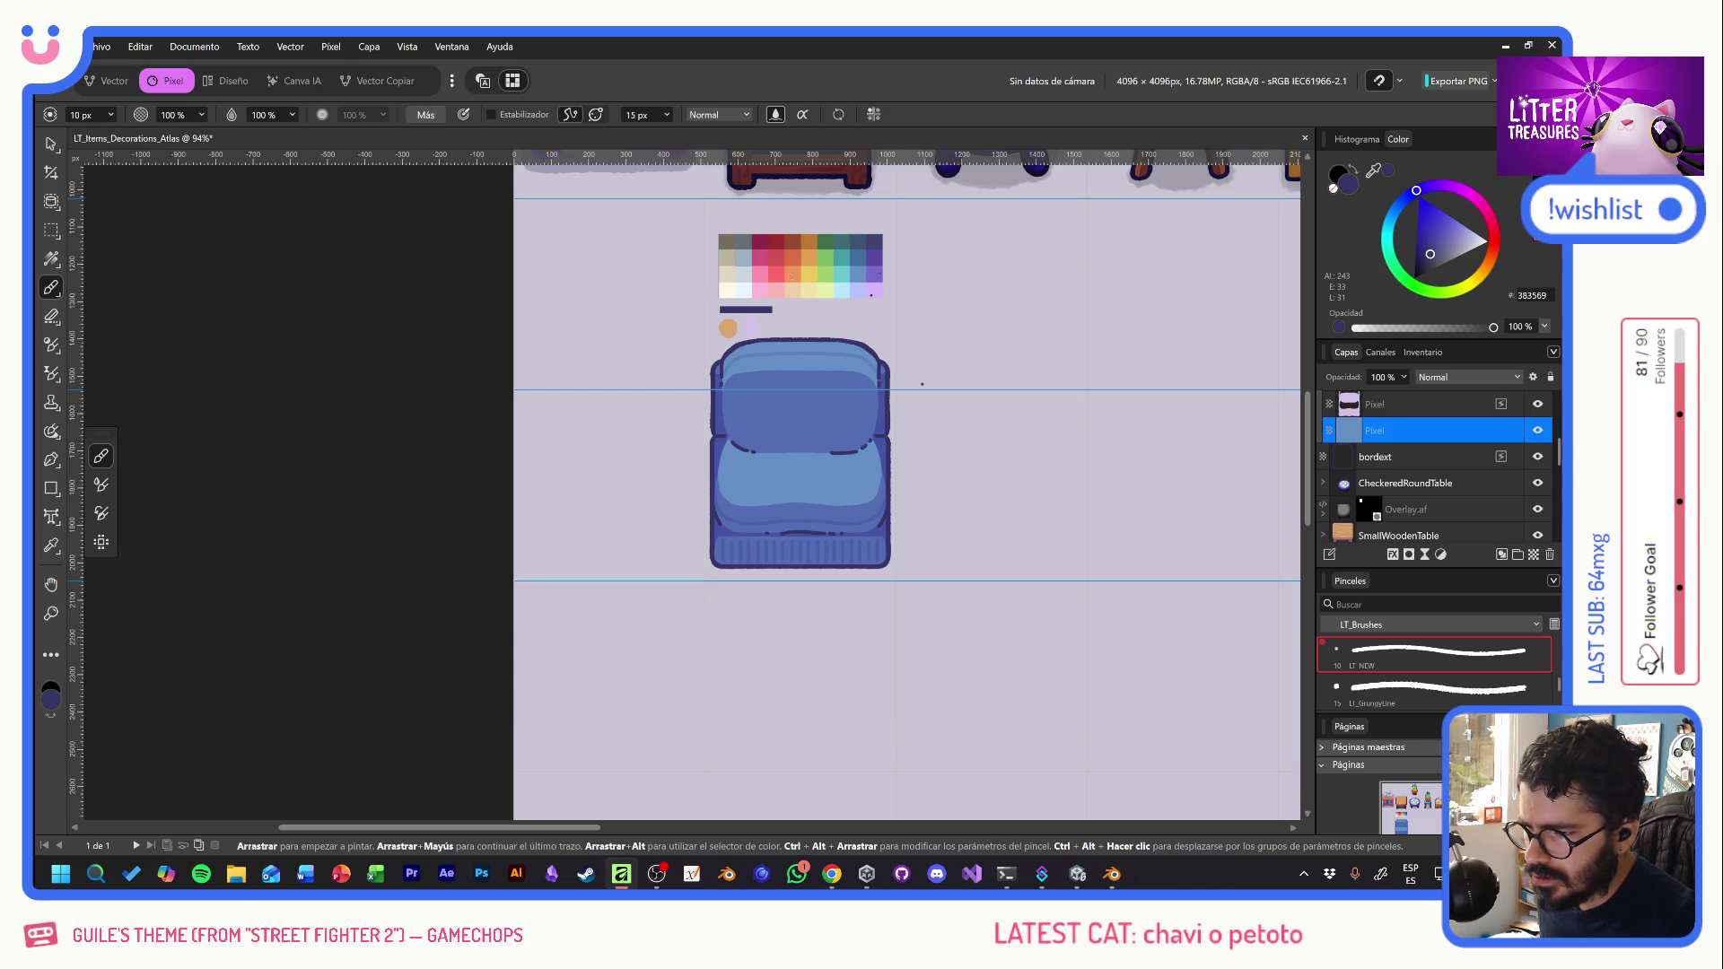
{"action": "left_click", "coordinate": [779, 275], "text": "alt"}
{"action": "key", "text": "alt+BackSpace"}
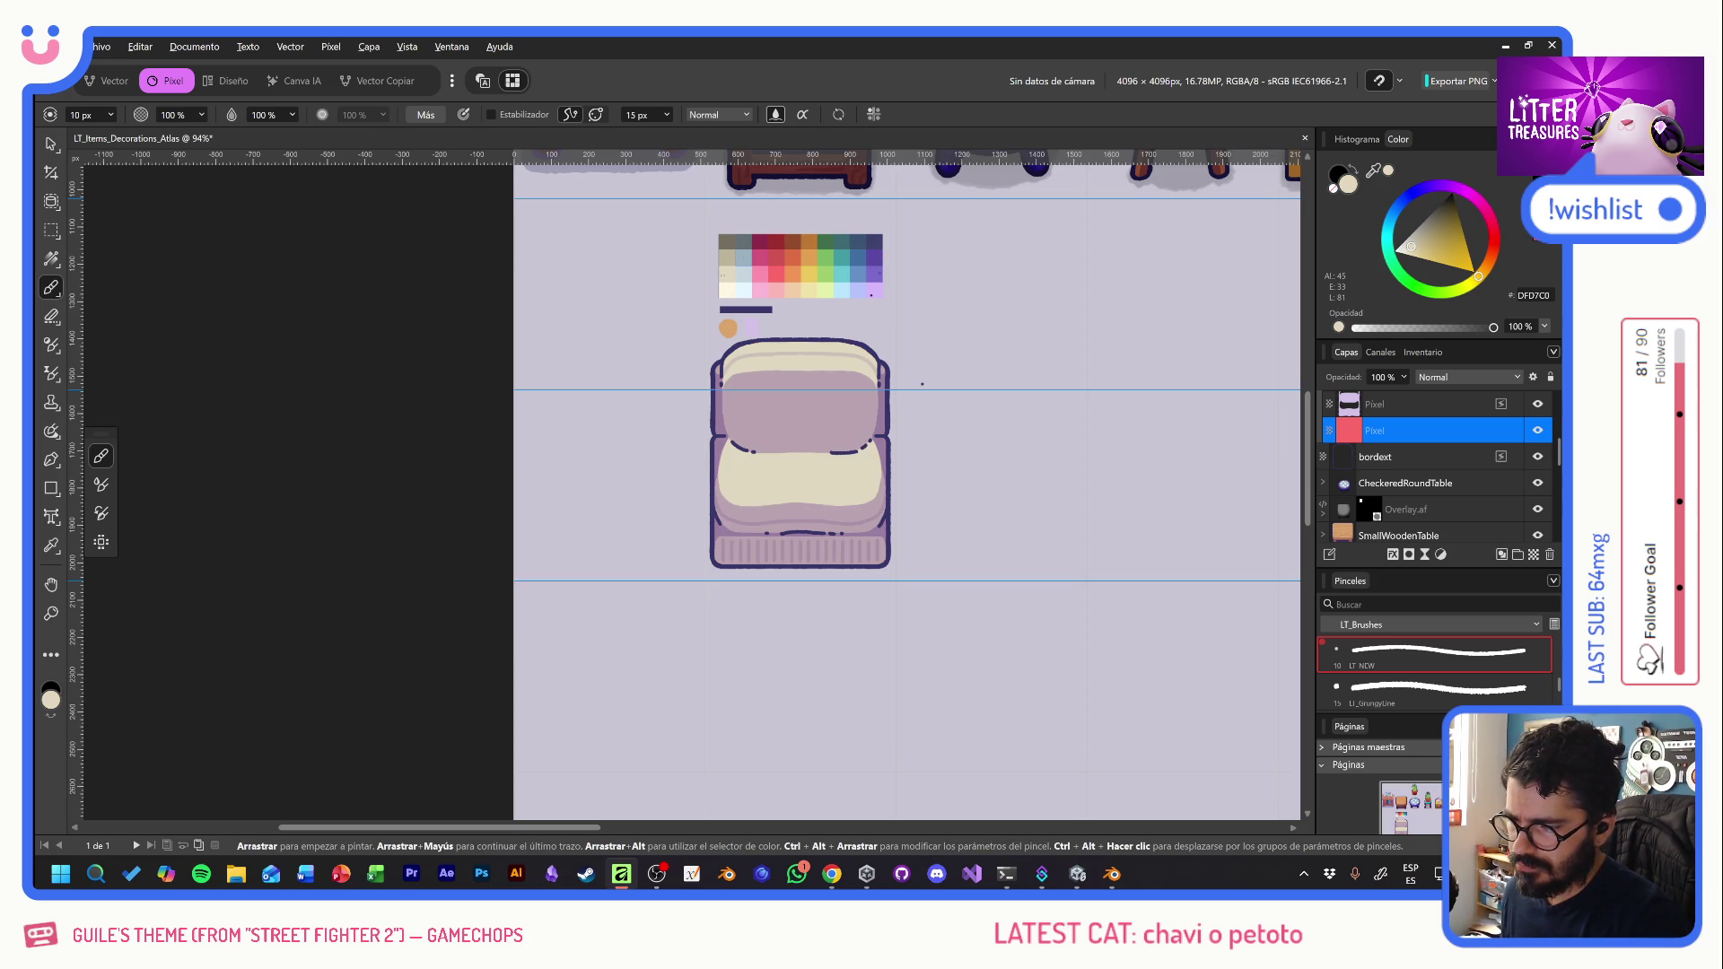
- Try purple, orange, yellow, pink and darker teal fills, settling on light teal 66C5D1
{"action": "scroll", "coordinate": [795, 366], "scroll_direction": "up", "scroll_amount": 2}
{"action": "scroll", "coordinate": [795, 366], "scroll_direction": "right", "scroll_amount": 3}
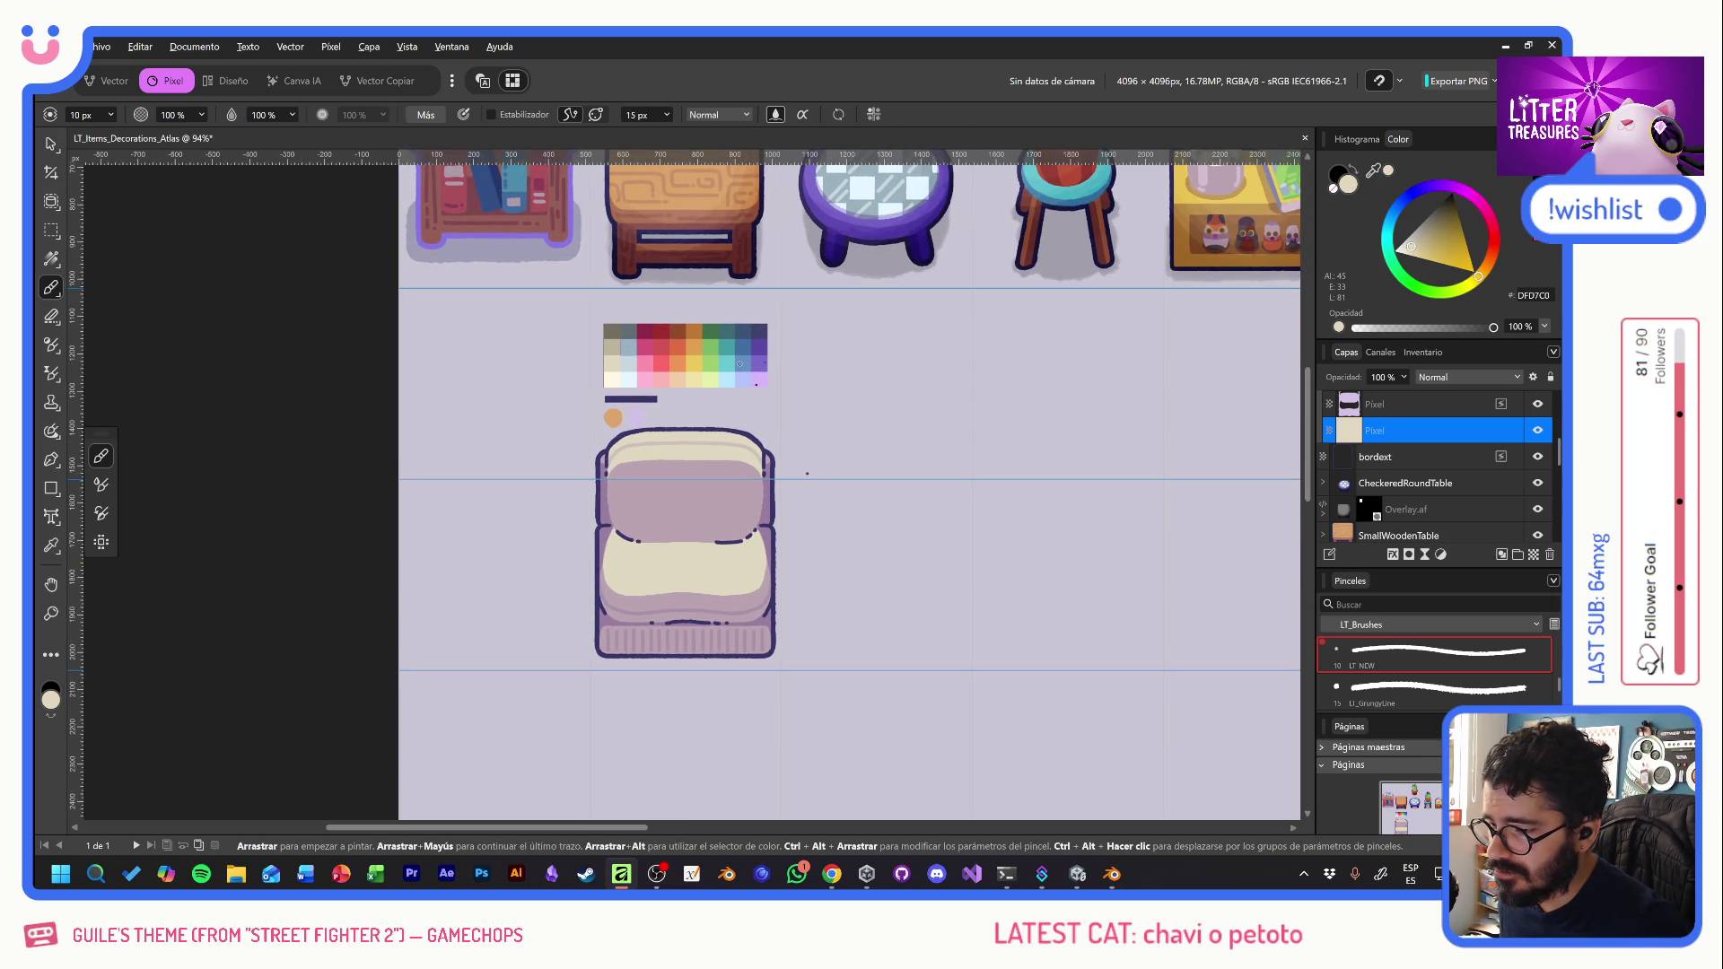
{"action": "left_click", "coordinate": [756, 366], "text": "alt"}
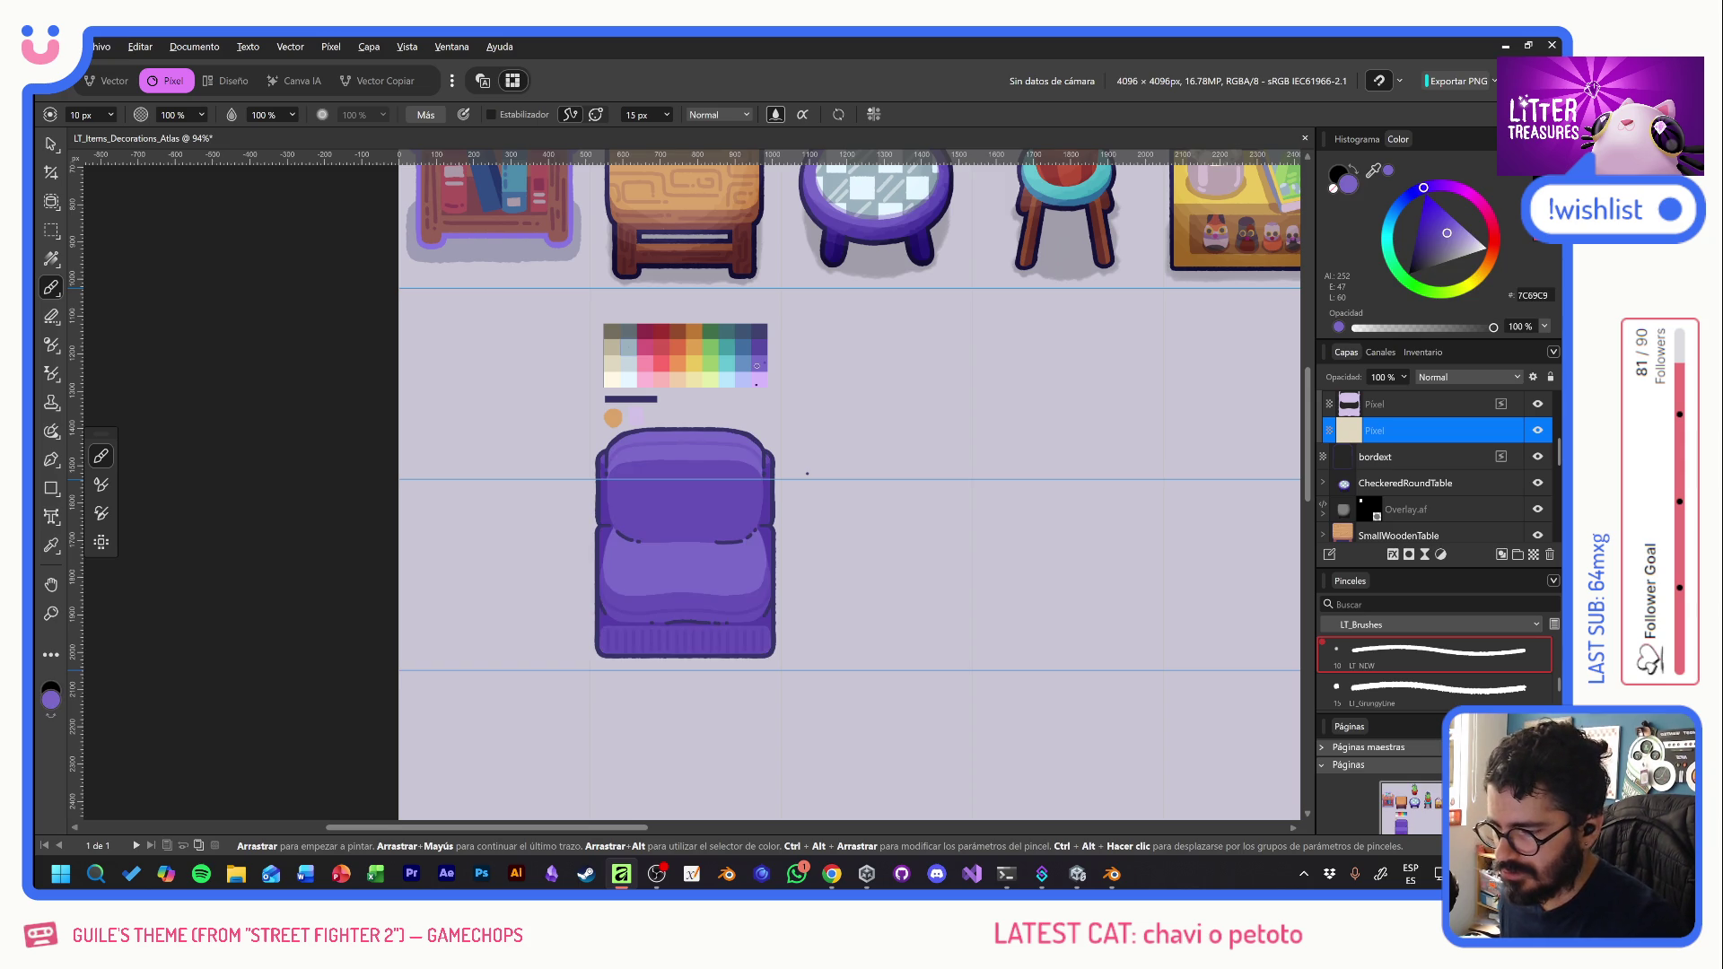
{"action": "left_click", "coordinate": [761, 379], "text": "alt"}
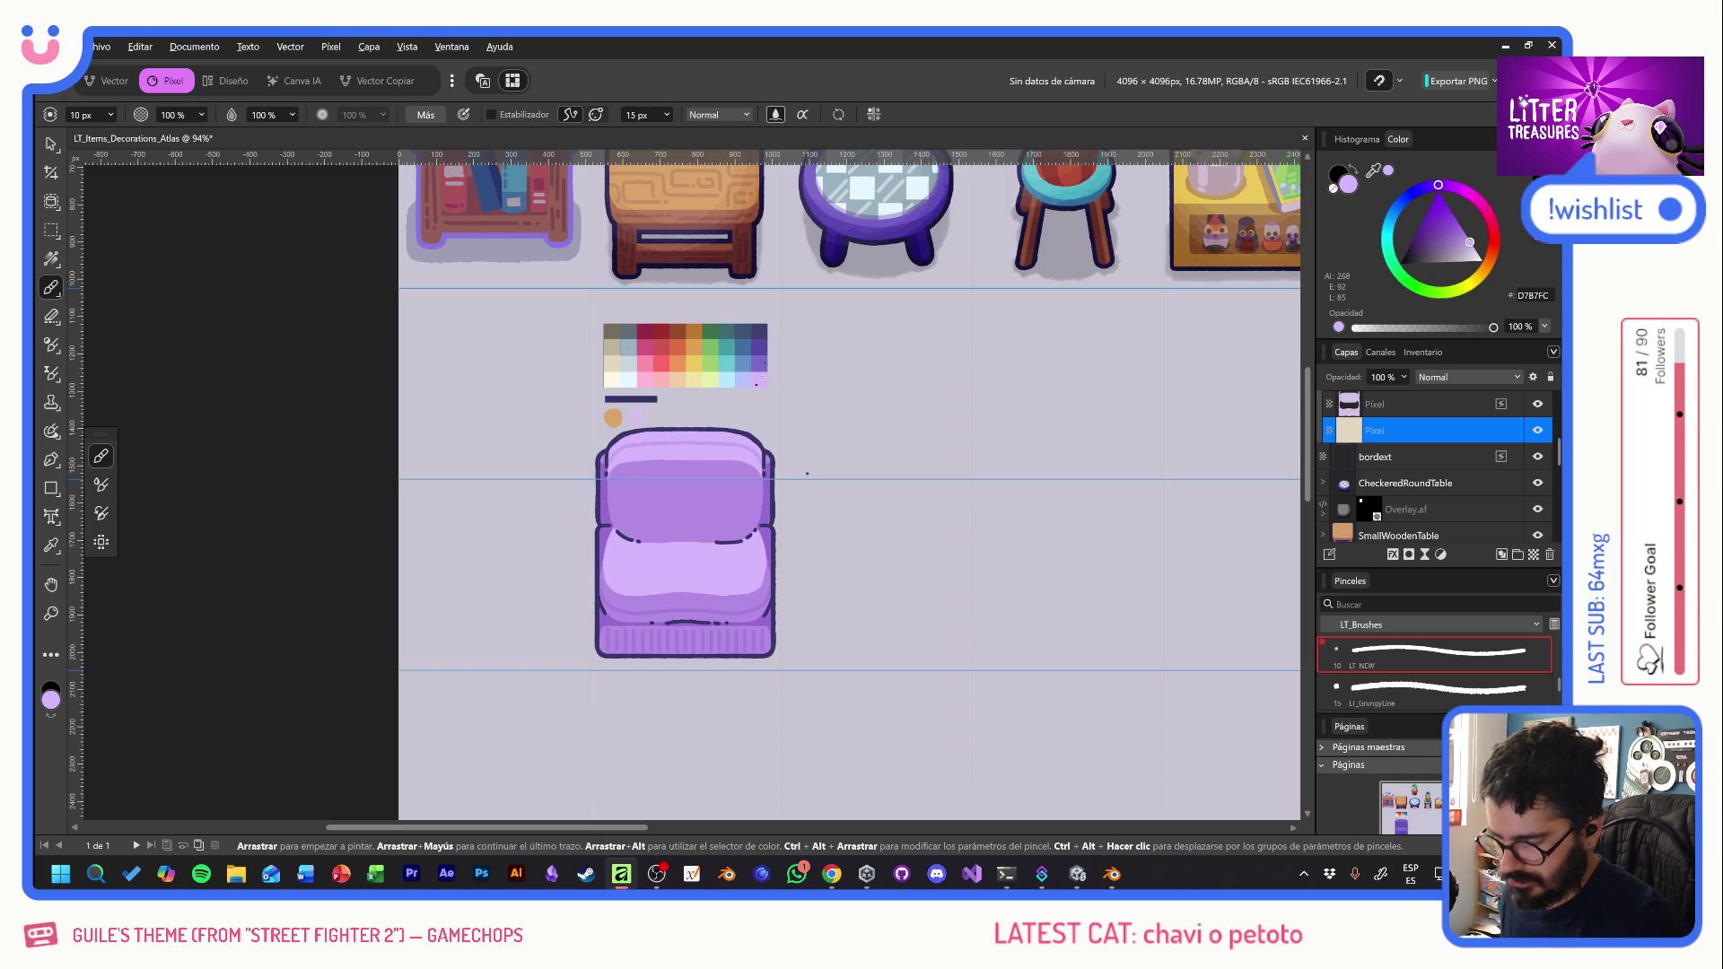
{"action": "left_click", "coordinate": [683, 368], "text": "alt"}
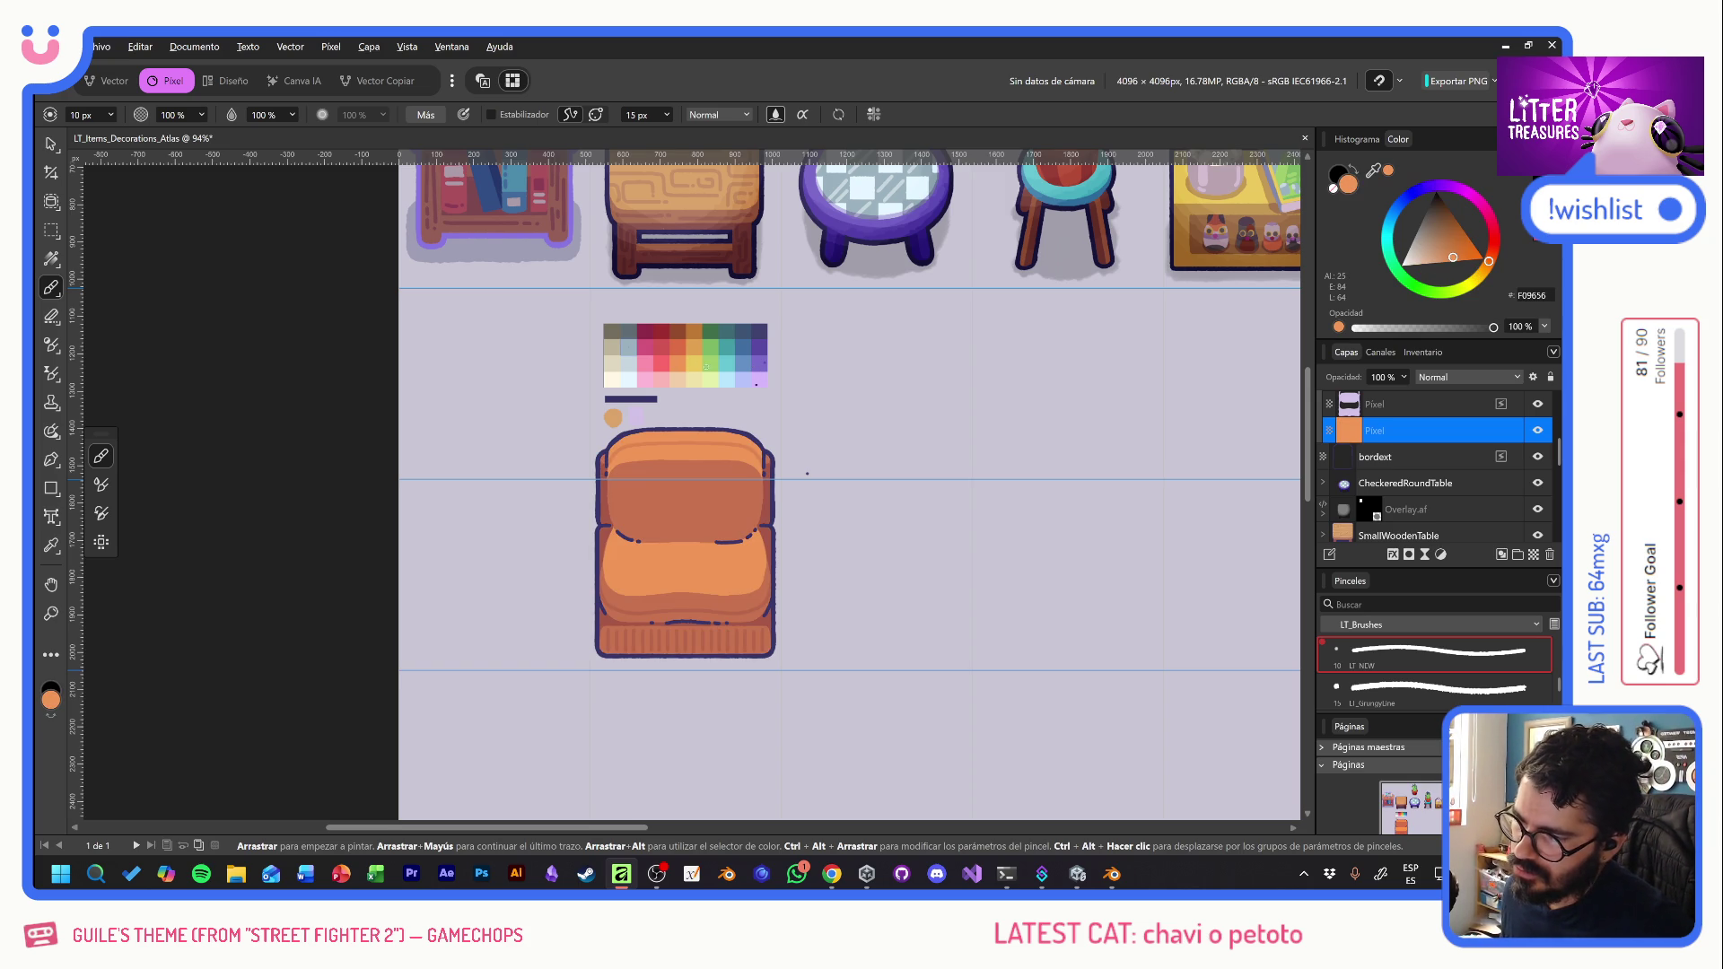
{"action": "left_click", "coordinate": [697, 364], "text": "alt"}
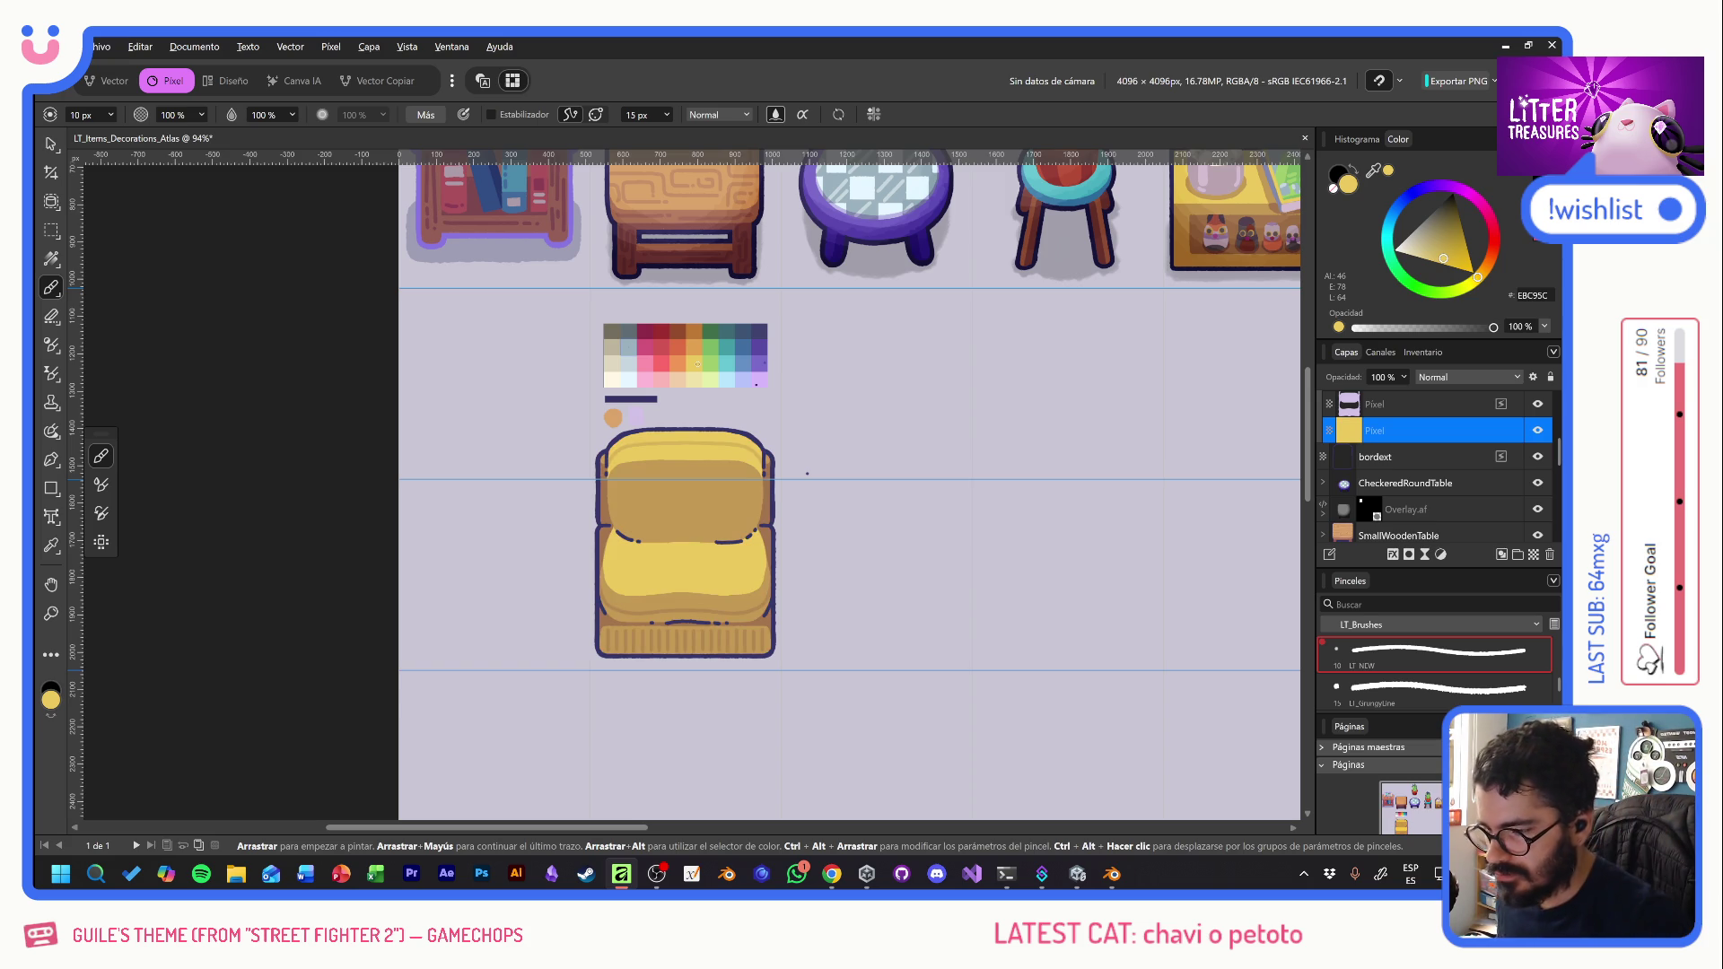
{"action": "left_click", "coordinate": [644, 364], "text": "alt"}
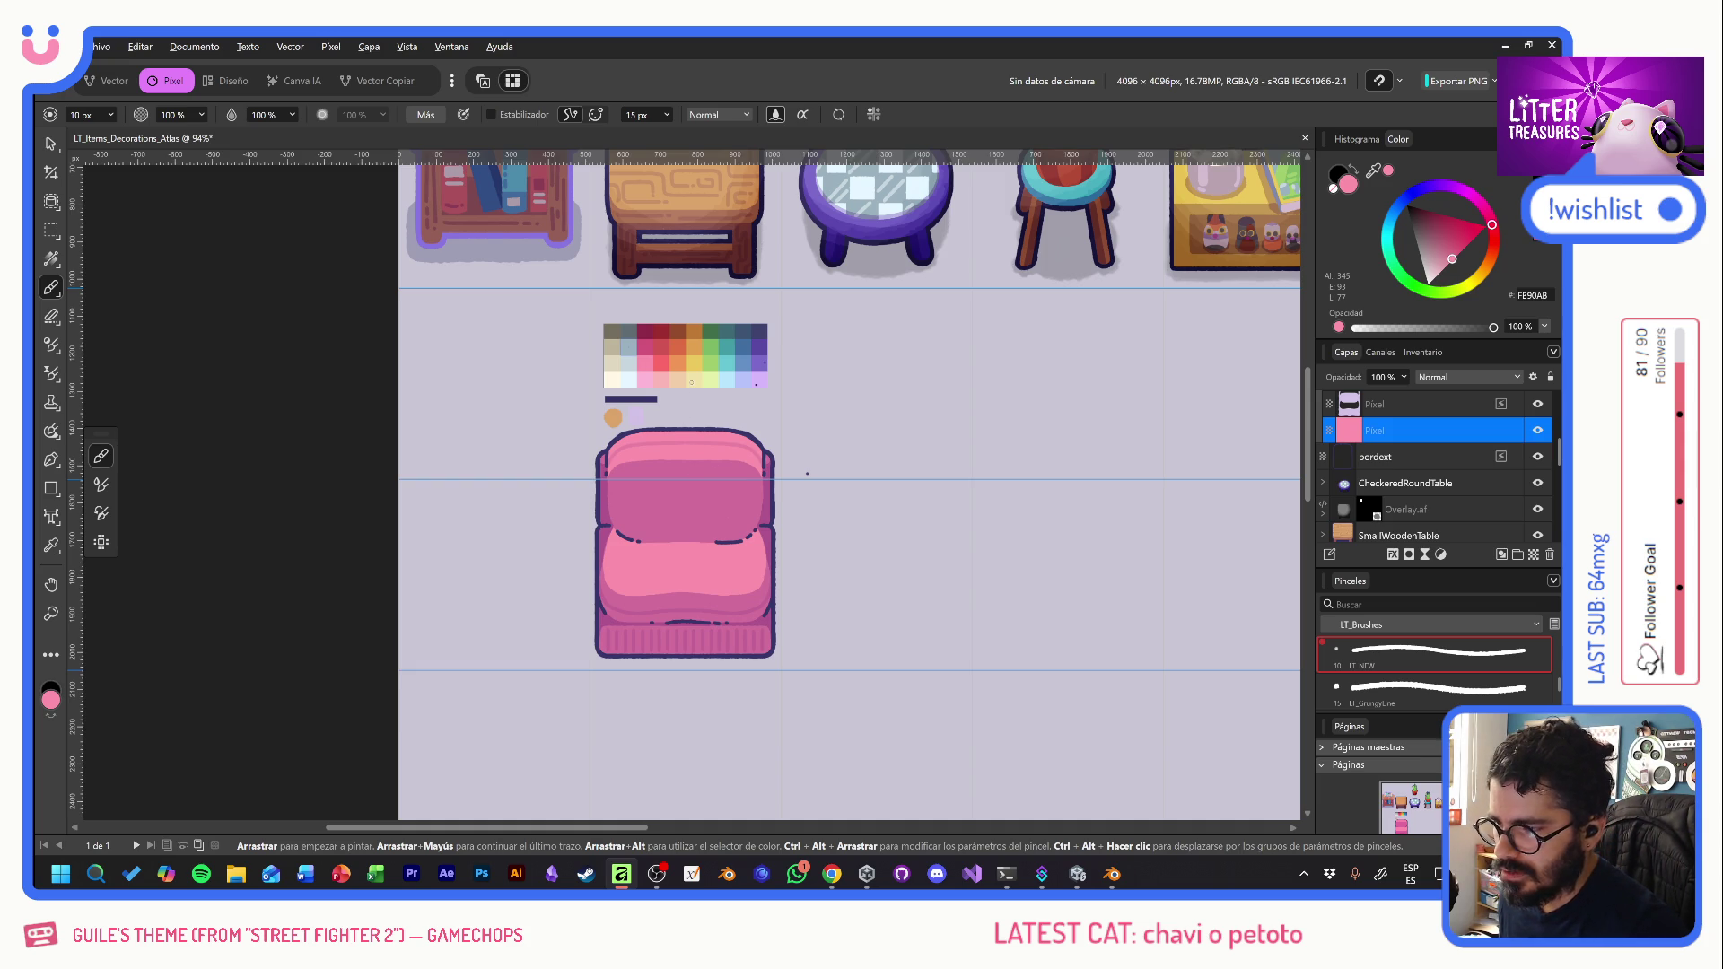
{"action": "left_click", "coordinate": [724, 364], "text": "alt"}
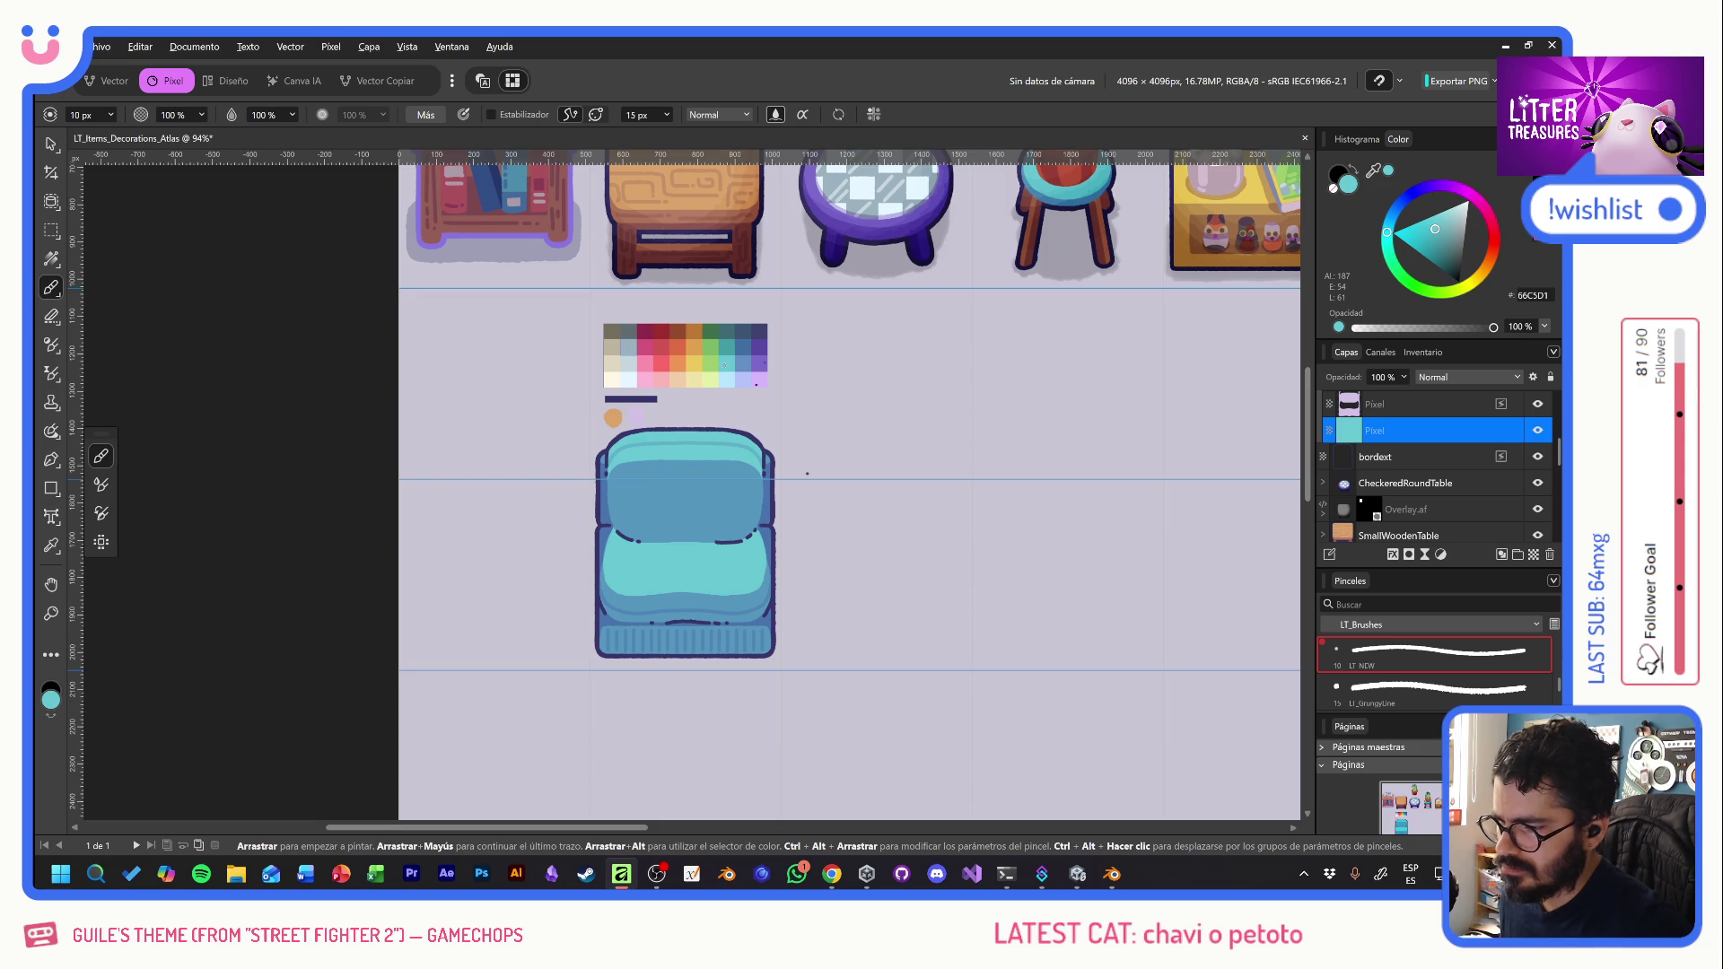
{"action": "left_click", "coordinate": [723, 347], "text": "alt"}
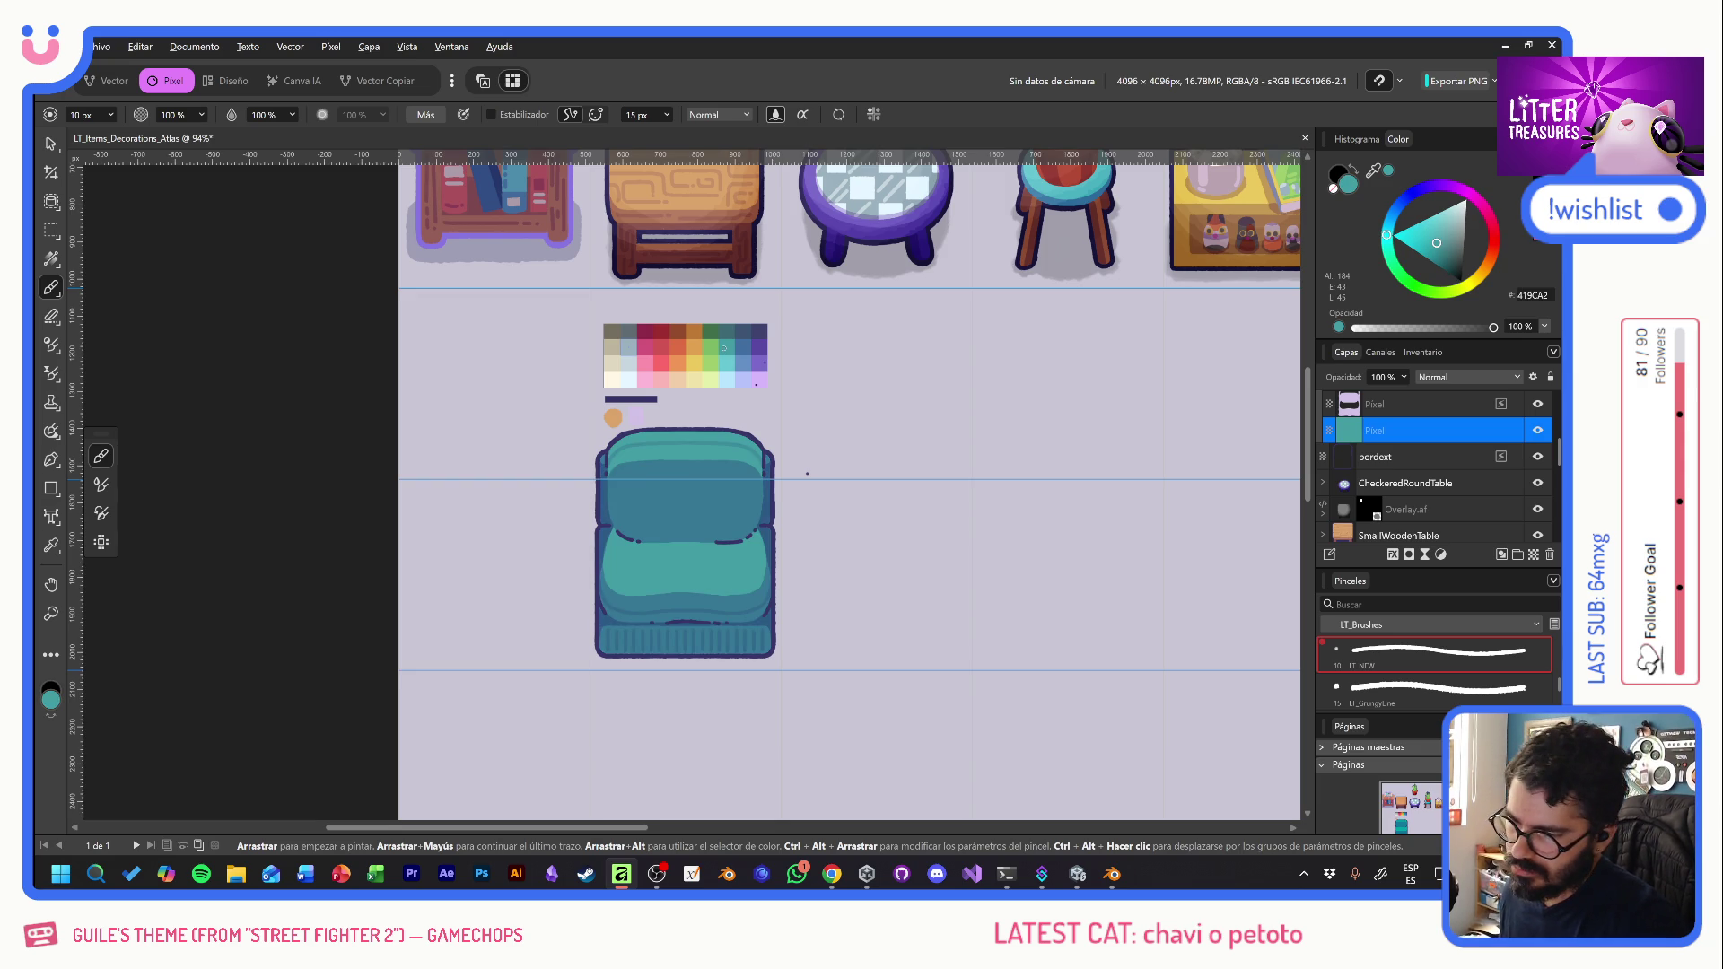
{"action": "left_click", "coordinate": [728, 367], "text": "alt"}
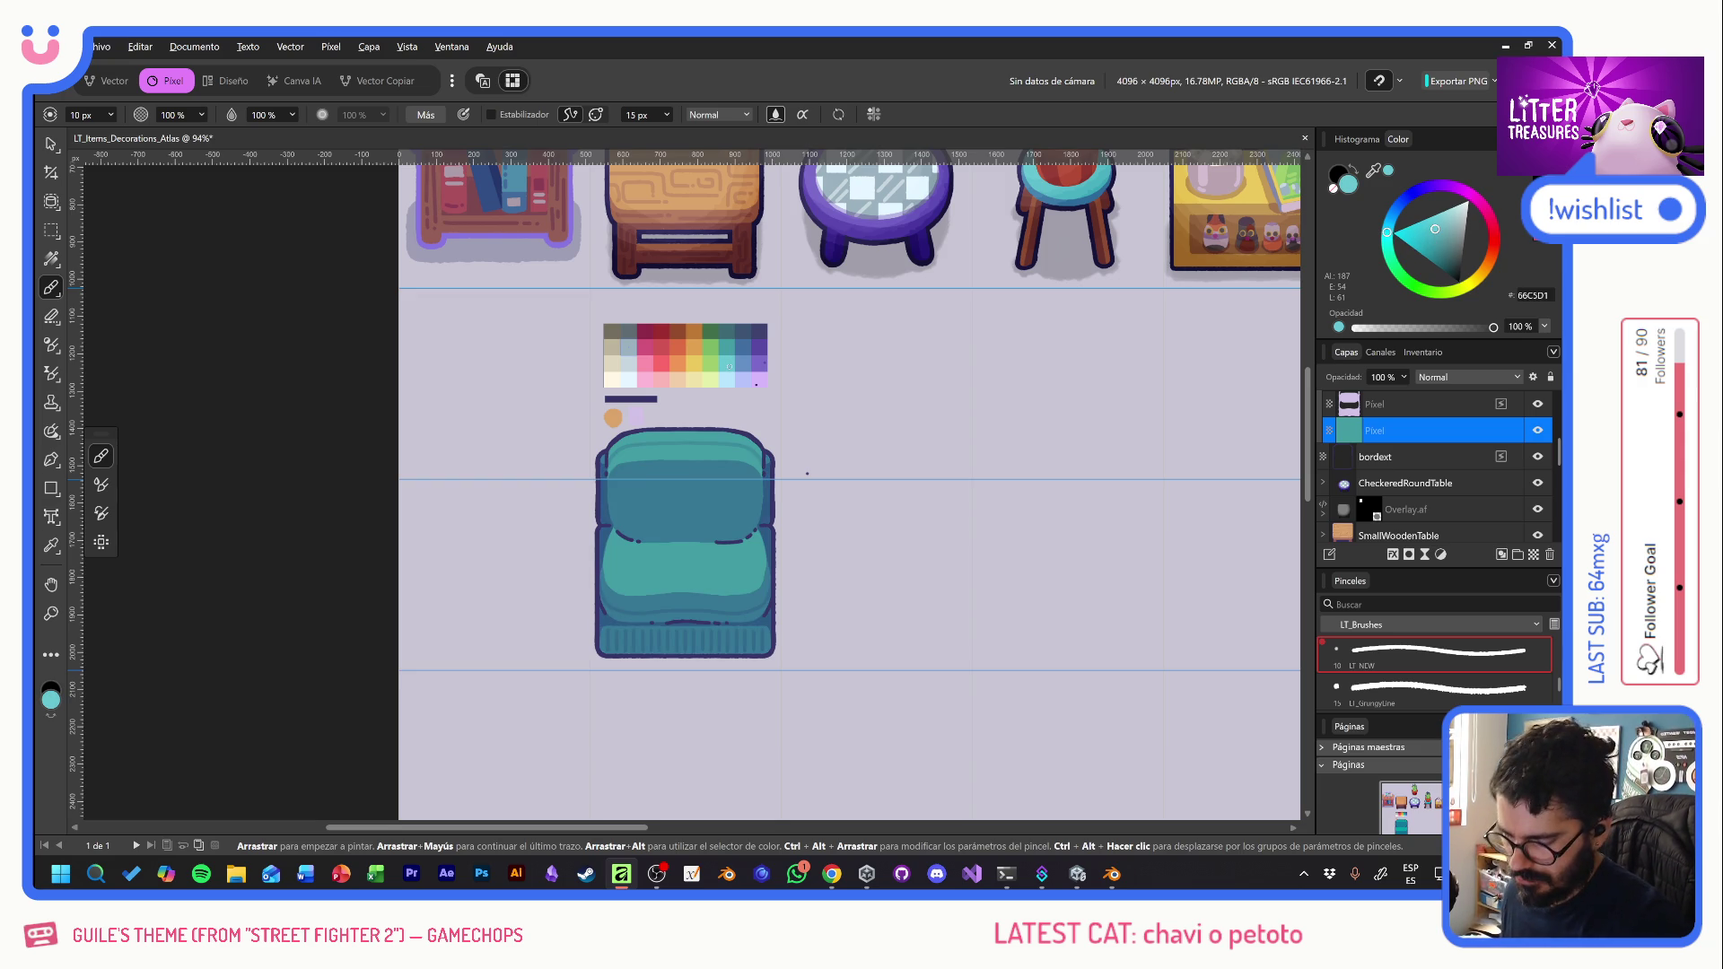
{"action": "left_click", "coordinate": [52, 142]}
{"action": "left_click", "coordinate": [303, 397]}
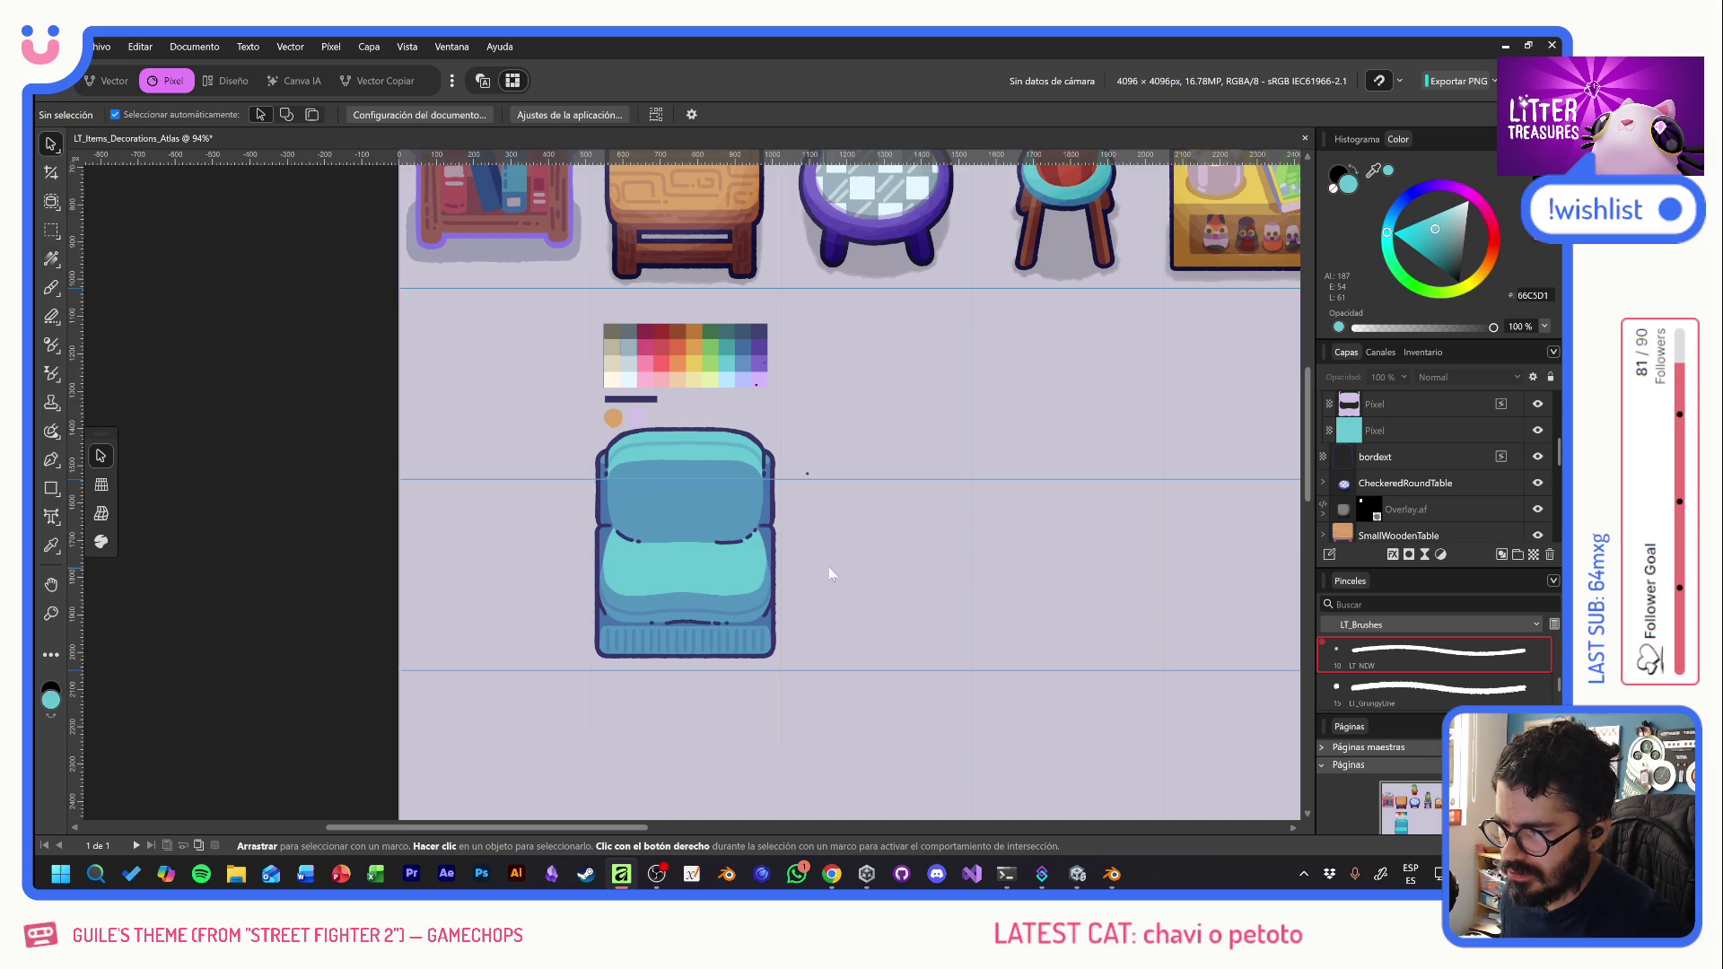
- Mark a small rectangle beside the sofa and make the inline layer active with the Move tool
{"action": "scroll", "coordinate": [826, 567], "scroll_direction": "up", "scroll_amount": 3}
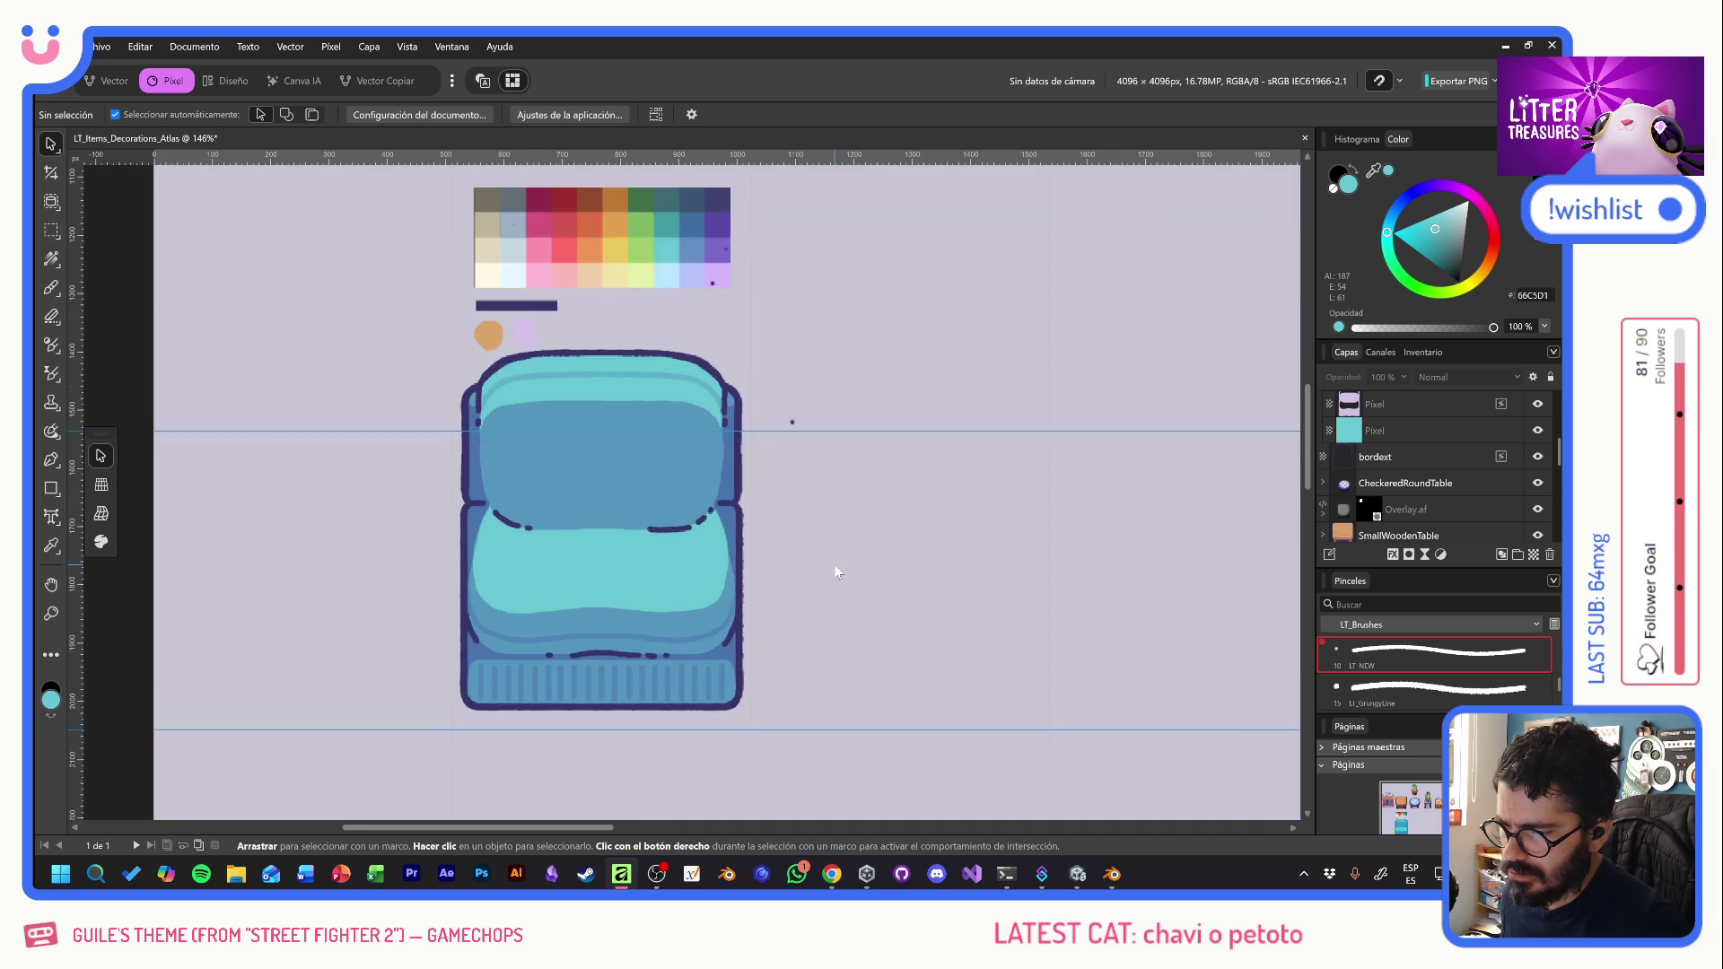
{"action": "left_click", "coordinate": [51, 230]}
{"action": "left_click_drag", "start_coordinate": [774, 394], "coordinate": [840, 460]}
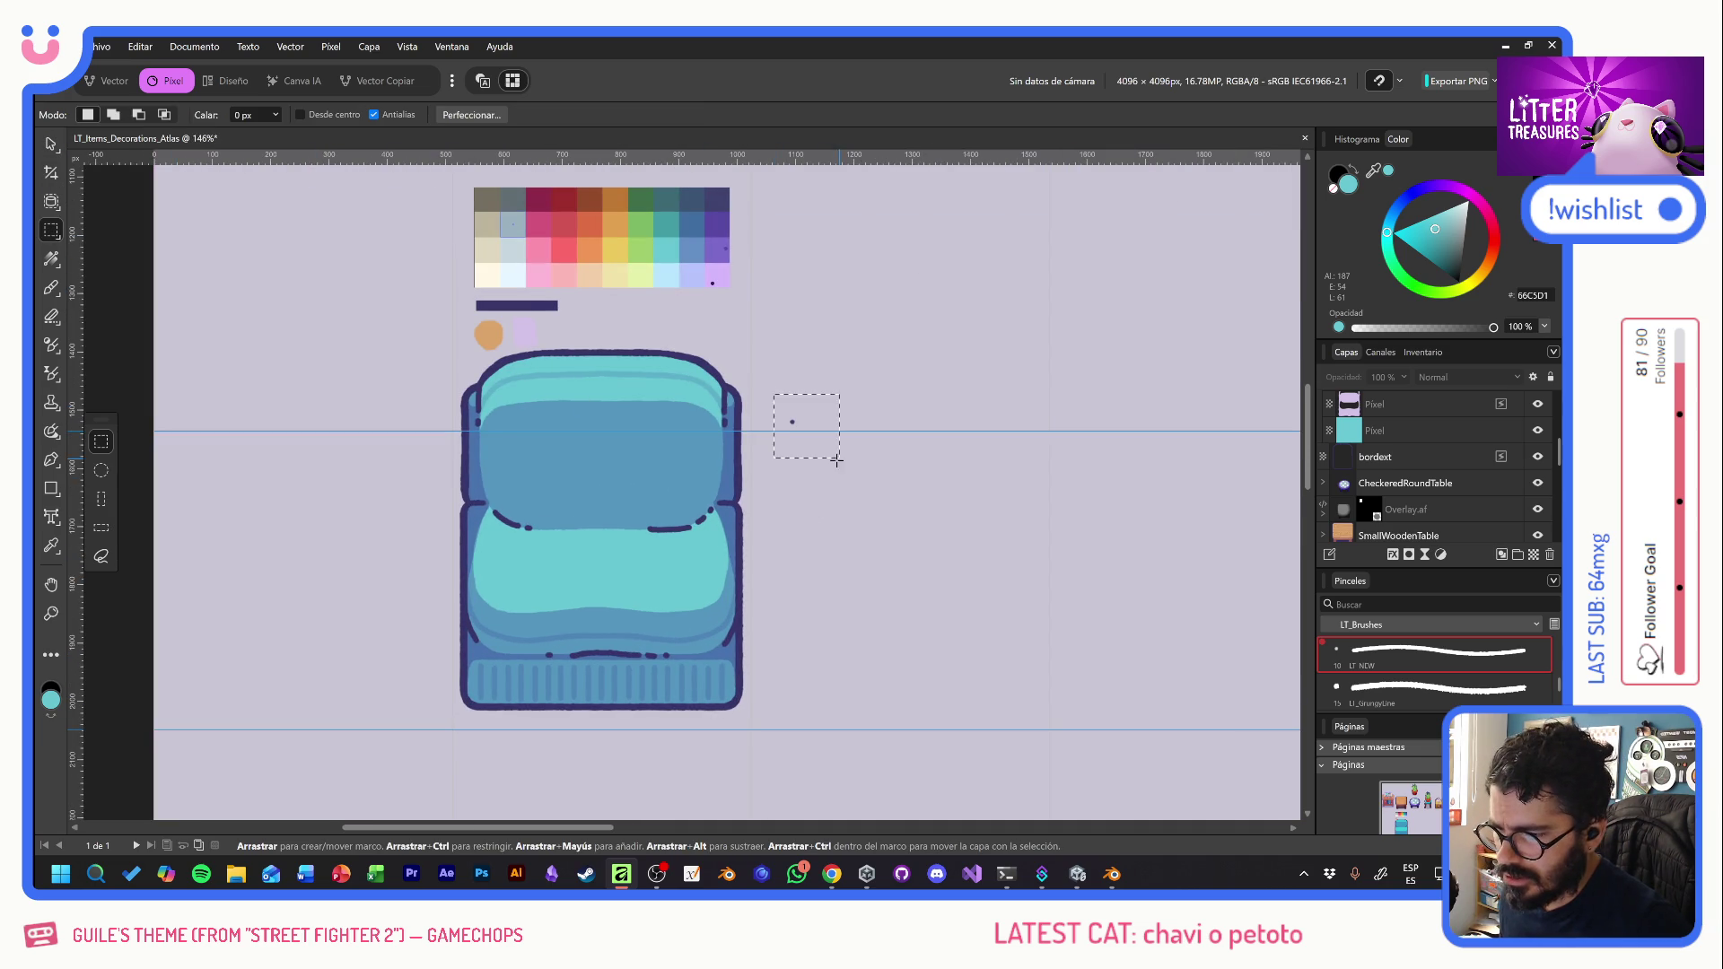
{"action": "left_click", "coordinate": [1410, 460]}
{"action": "scroll", "coordinate": [1411, 449], "scroll_direction": "up", "scroll_amount": 2}
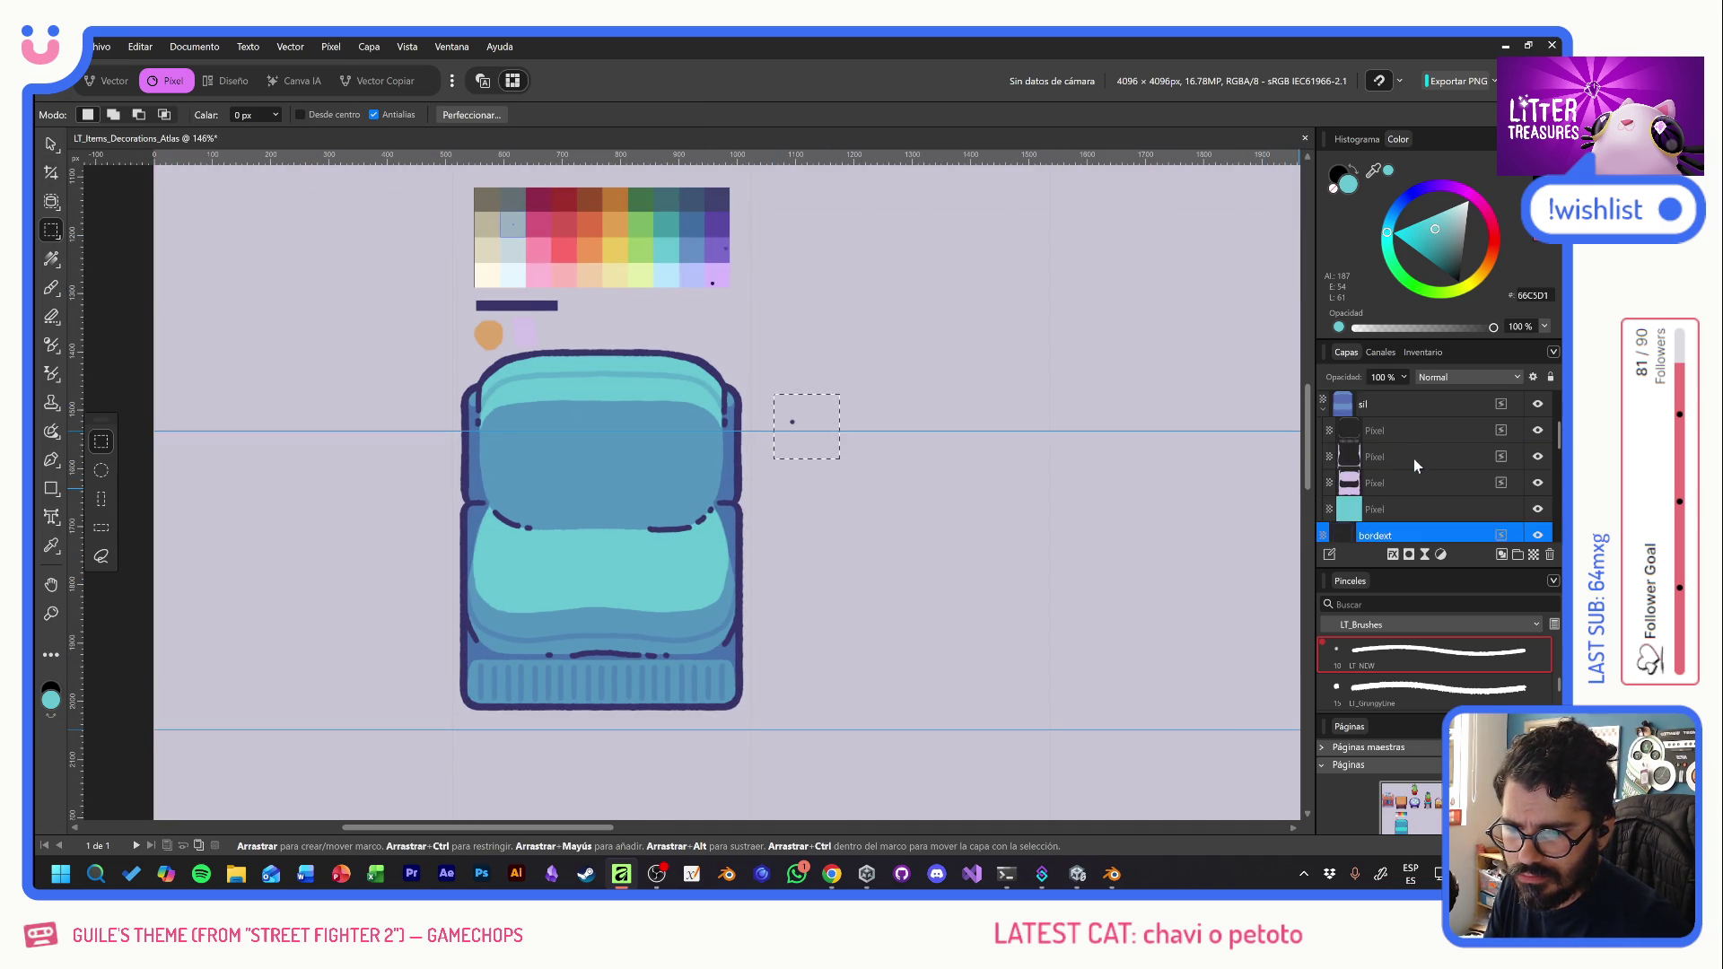
{"action": "left_click", "coordinate": [1400, 456]}
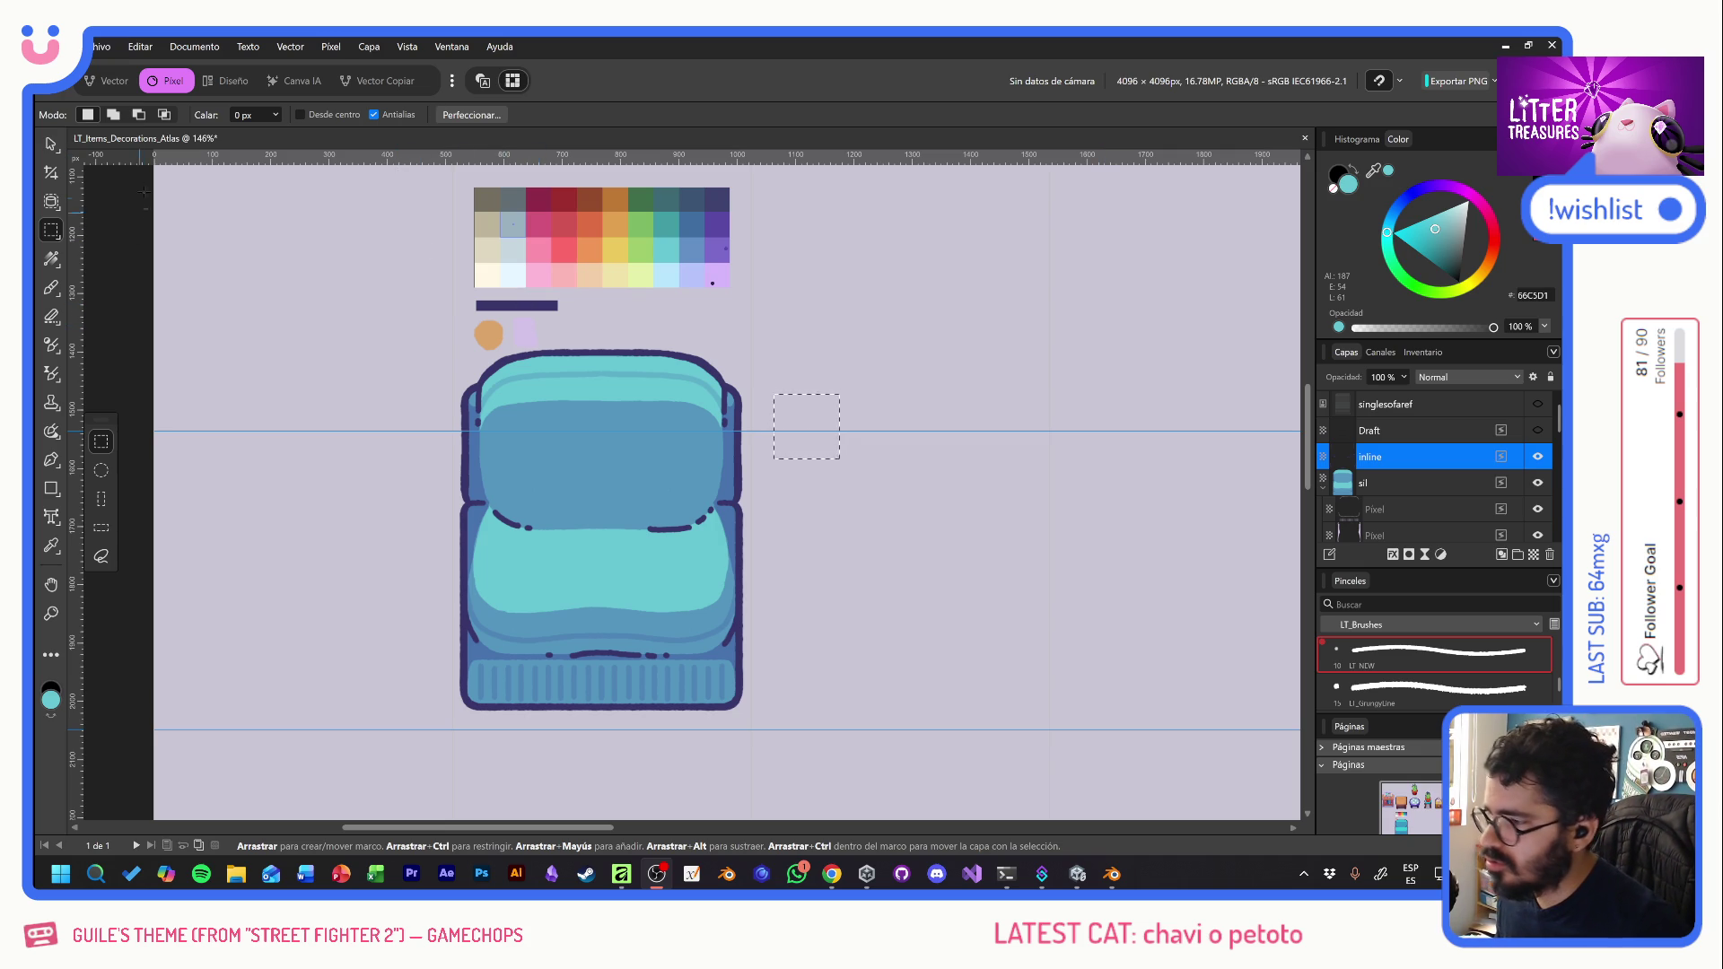
{"action": "left_click", "coordinate": [51, 143]}
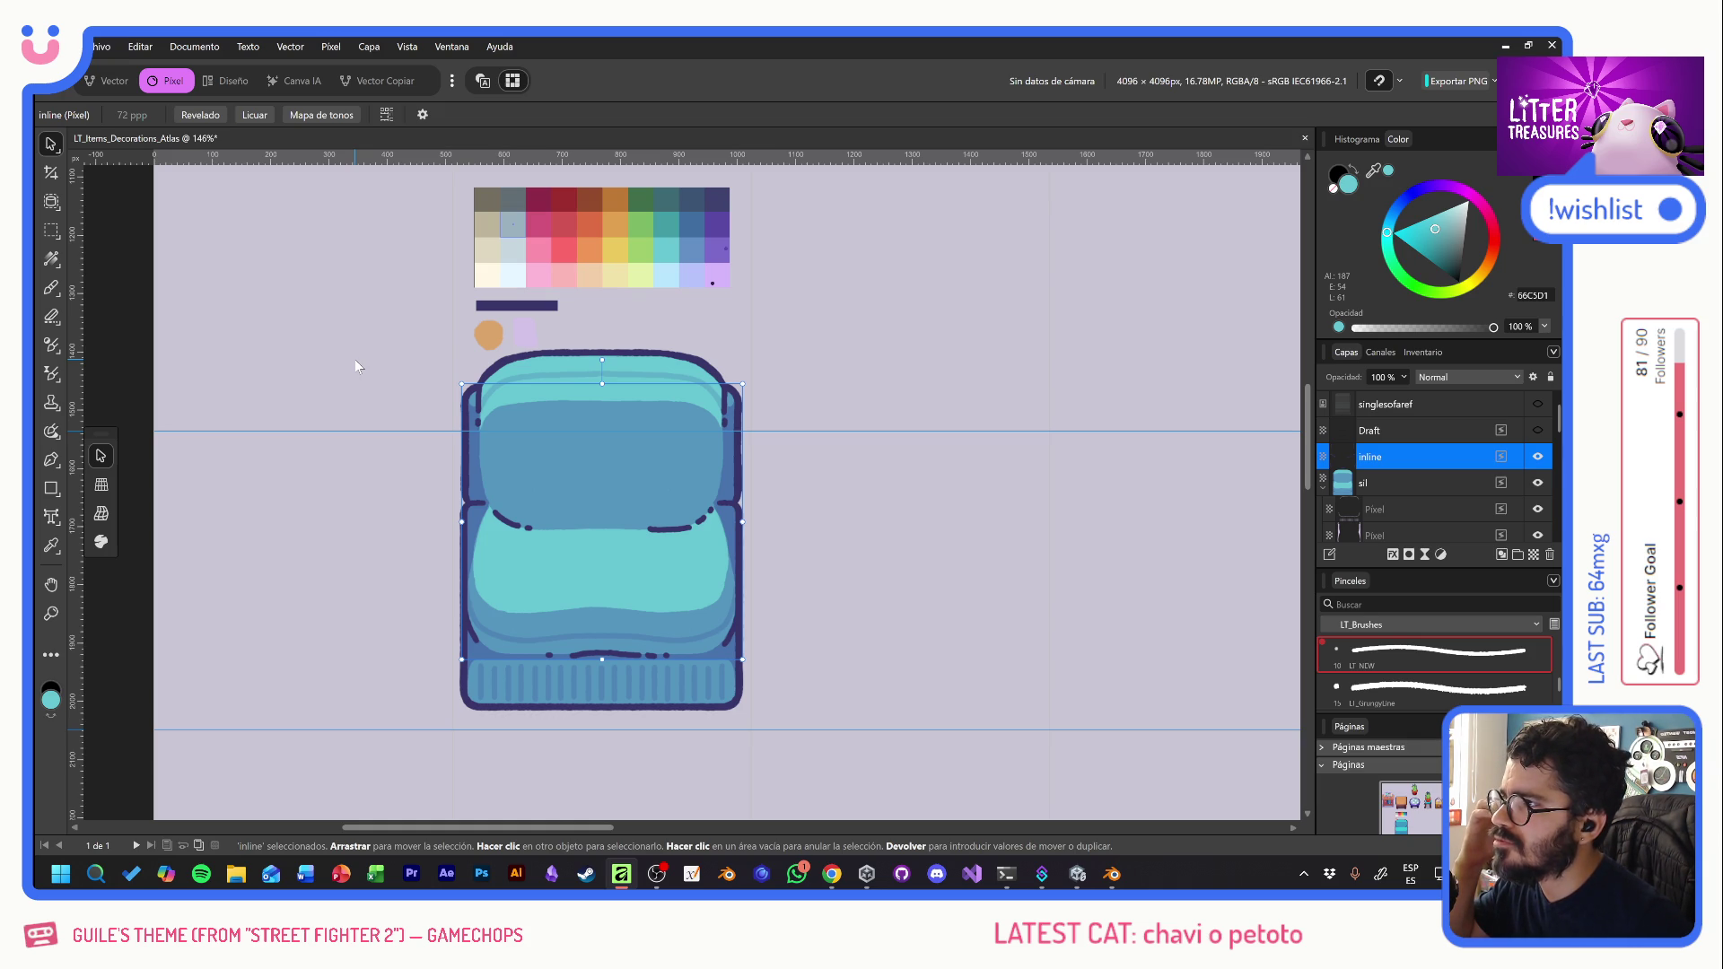
{"action": "key", "text": "alt+Tab"}
{"action": "key", "text": "alt+Tab"}
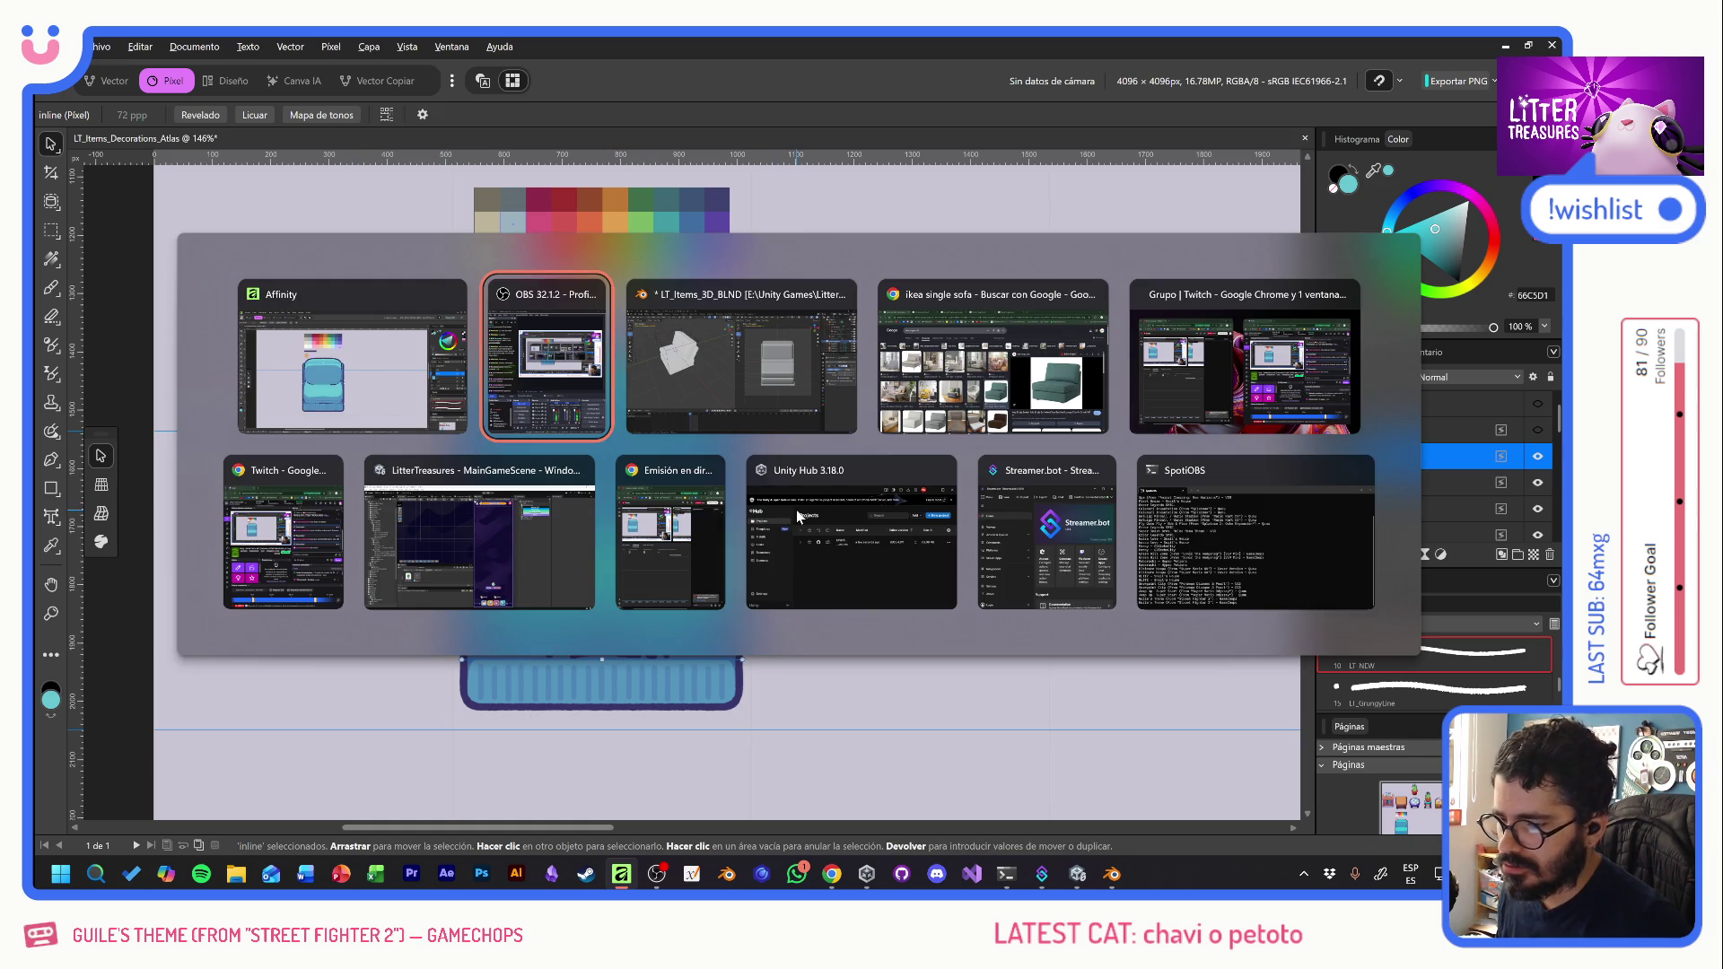
- View the Kids Ikea sofa armchair image from the 'ikea single sofa' results, then return to Affinity
{"action": "key", "text": "alt+Tab"}
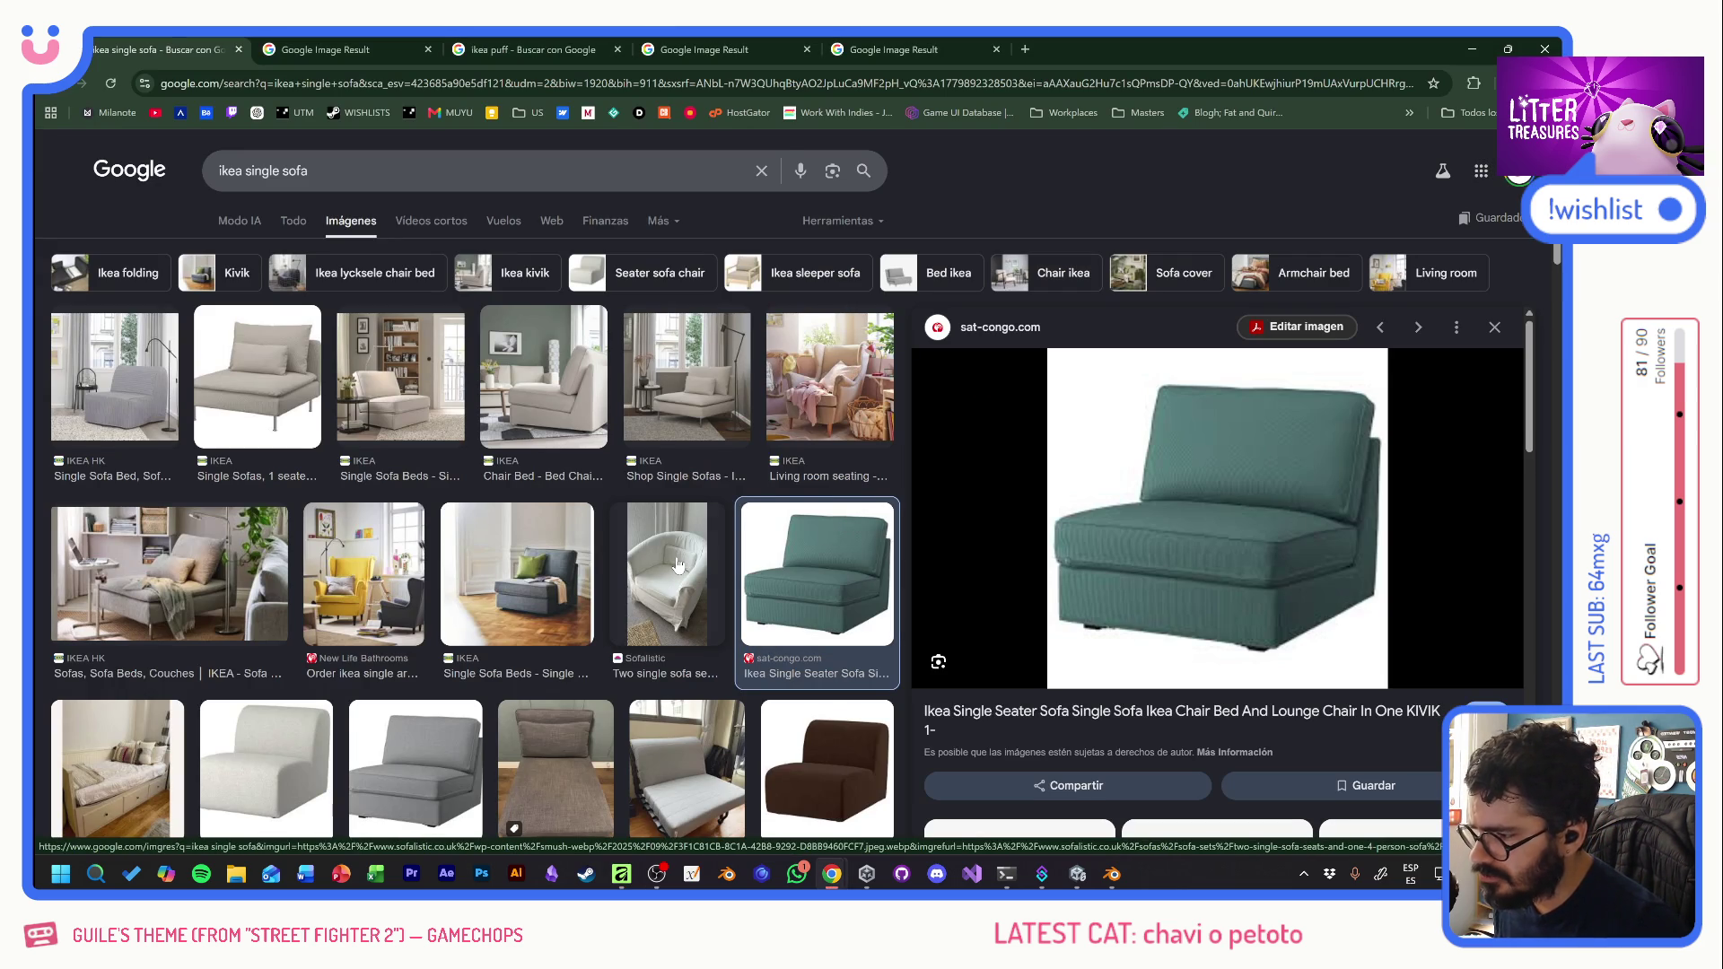
{"action": "scroll", "coordinate": [677, 564], "scroll_direction": "down", "scroll_amount": 7}
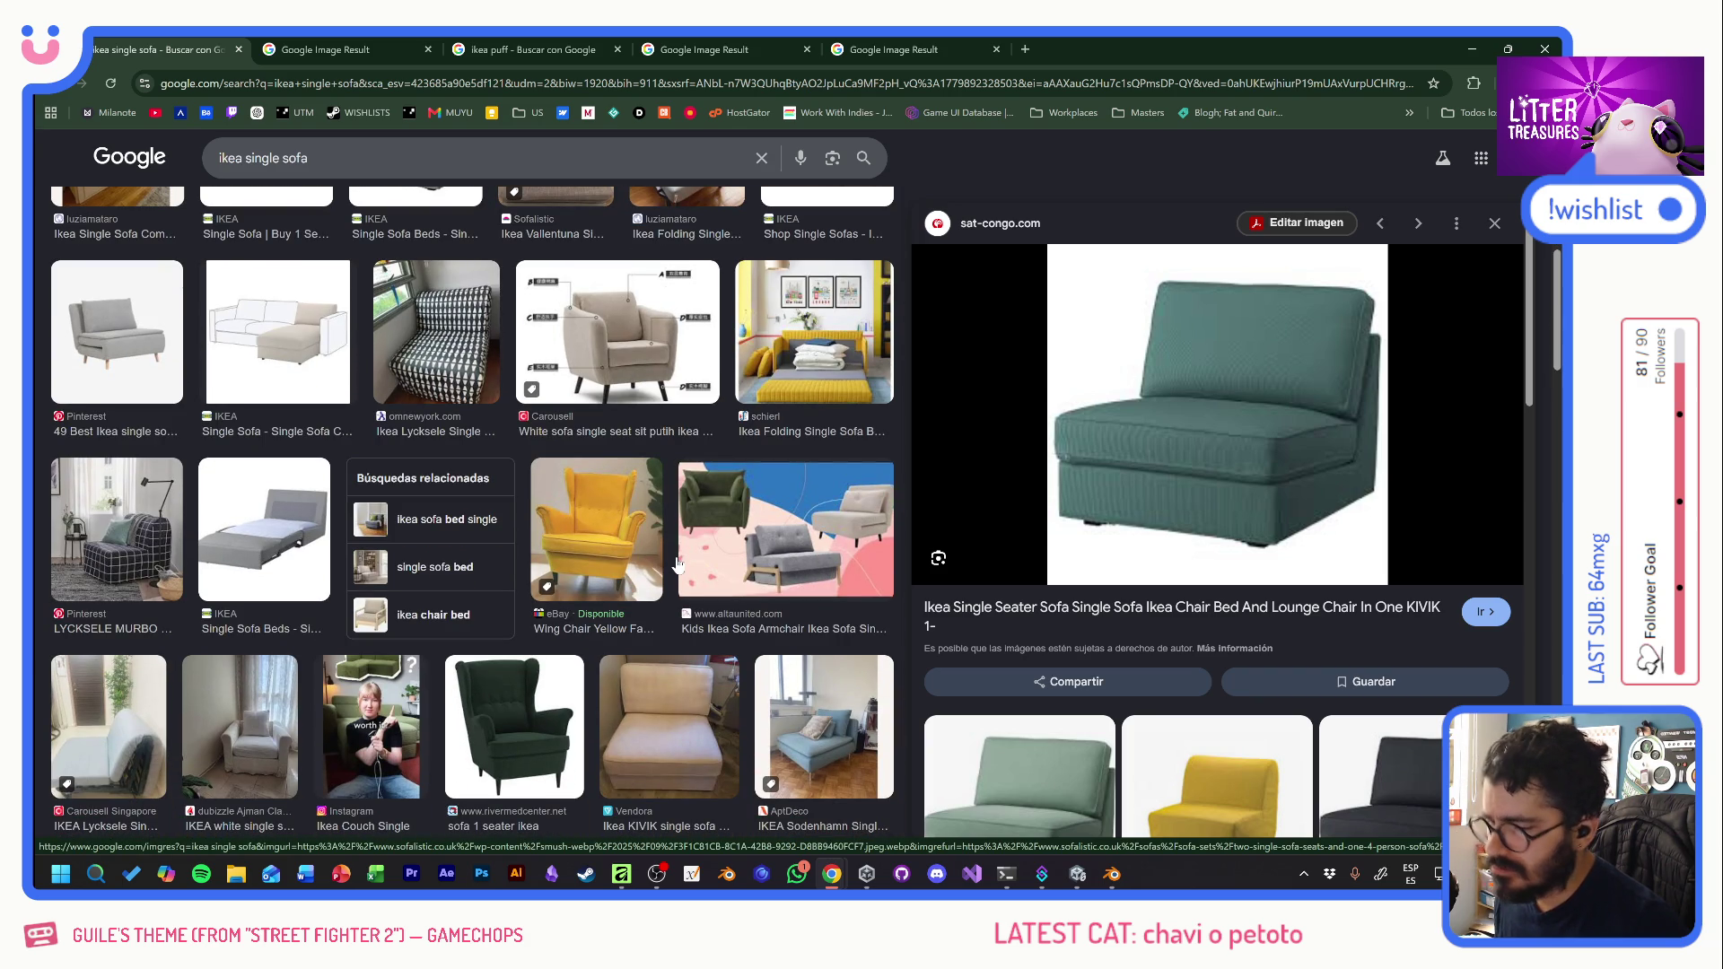
{"action": "left_click", "coordinate": [696, 550]}
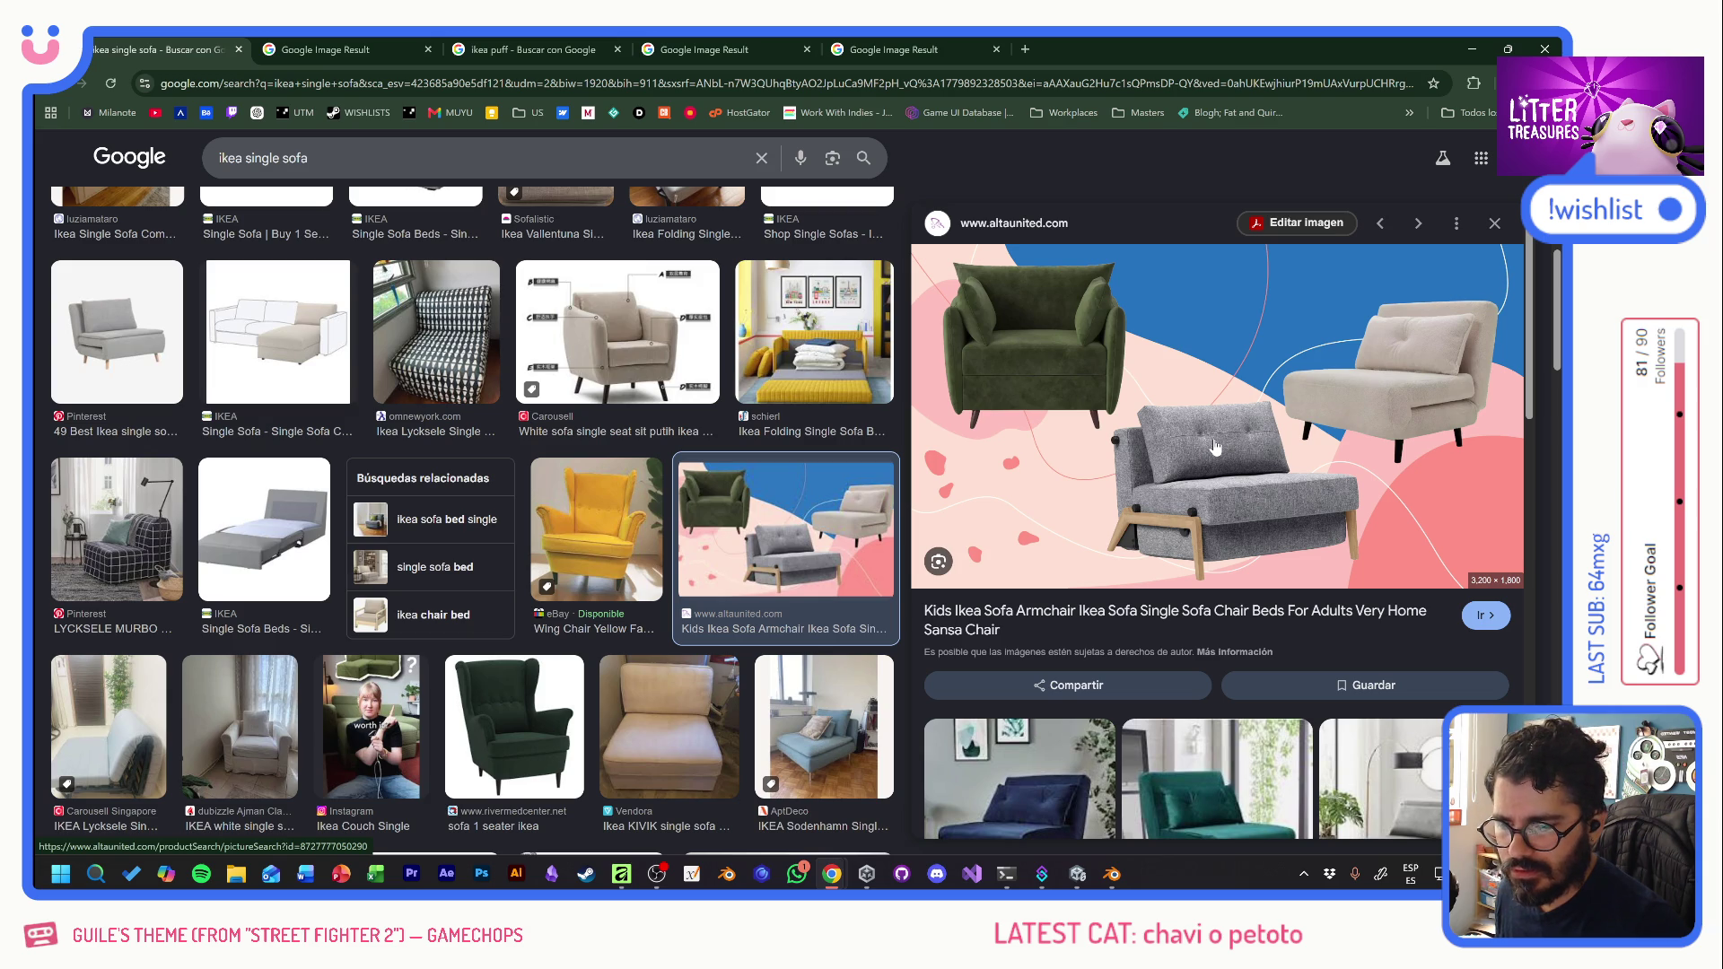
{"action": "key", "text": "alt+Tab"}
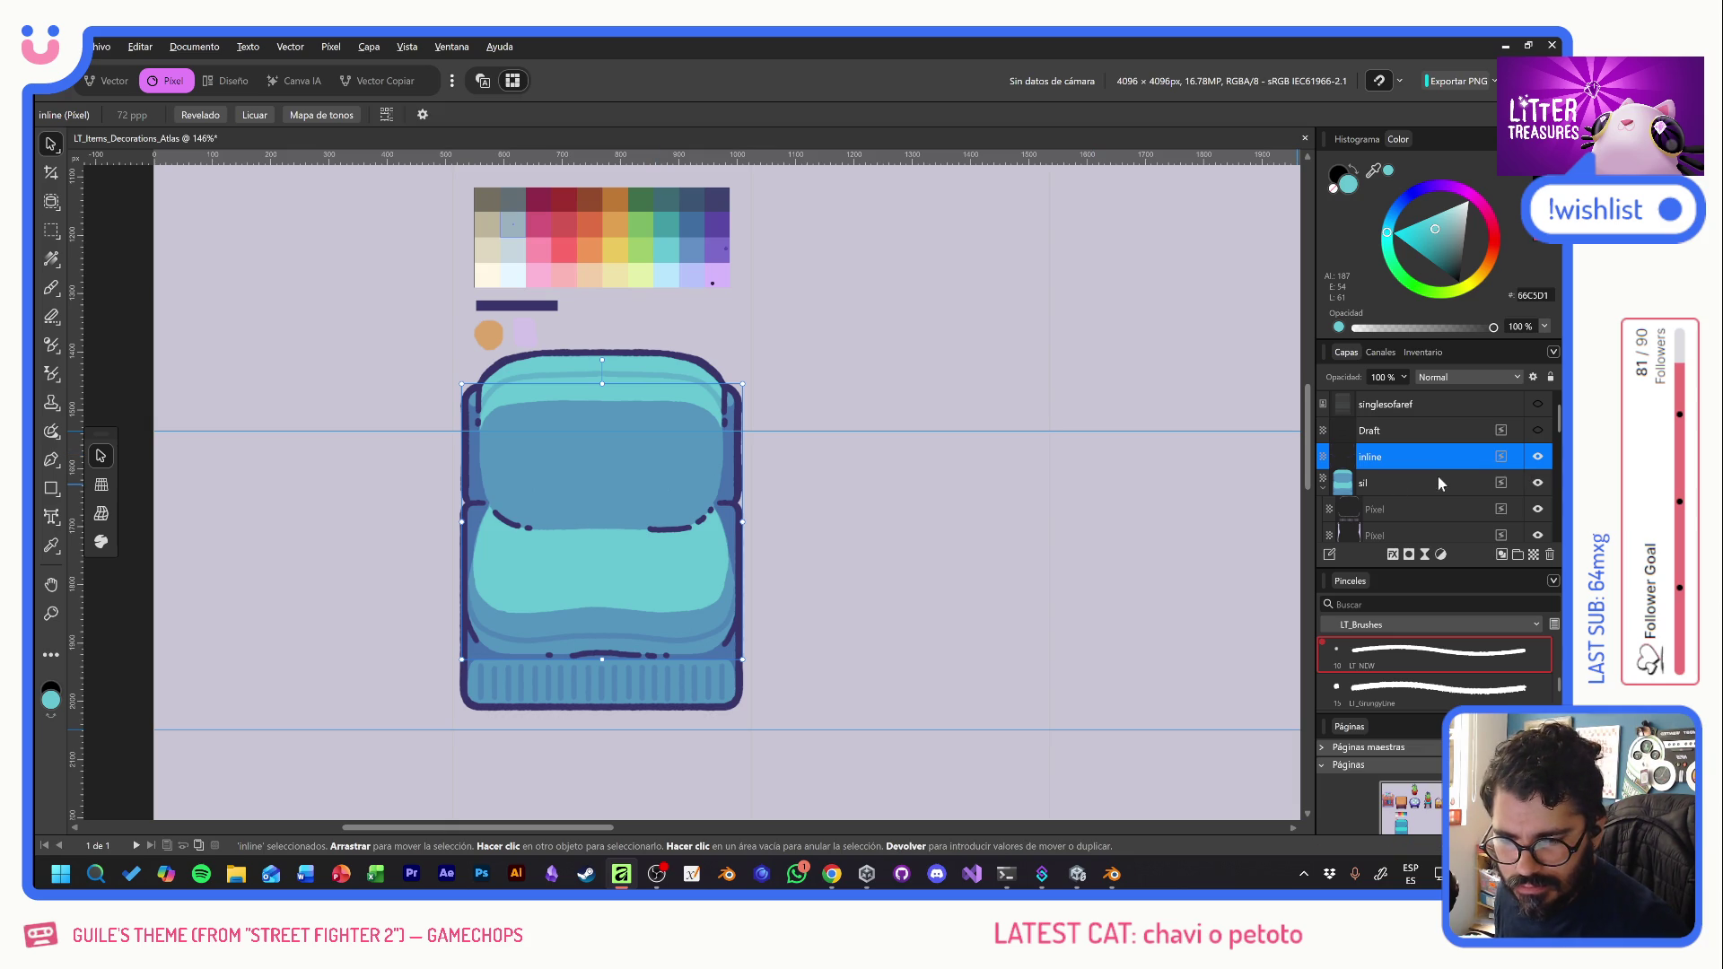
- Briefly hide and reshow the darker shading layer and compare against the reference sofa
{"action": "scroll", "coordinate": [1434, 499], "scroll_direction": "down", "scroll_amount": 2}
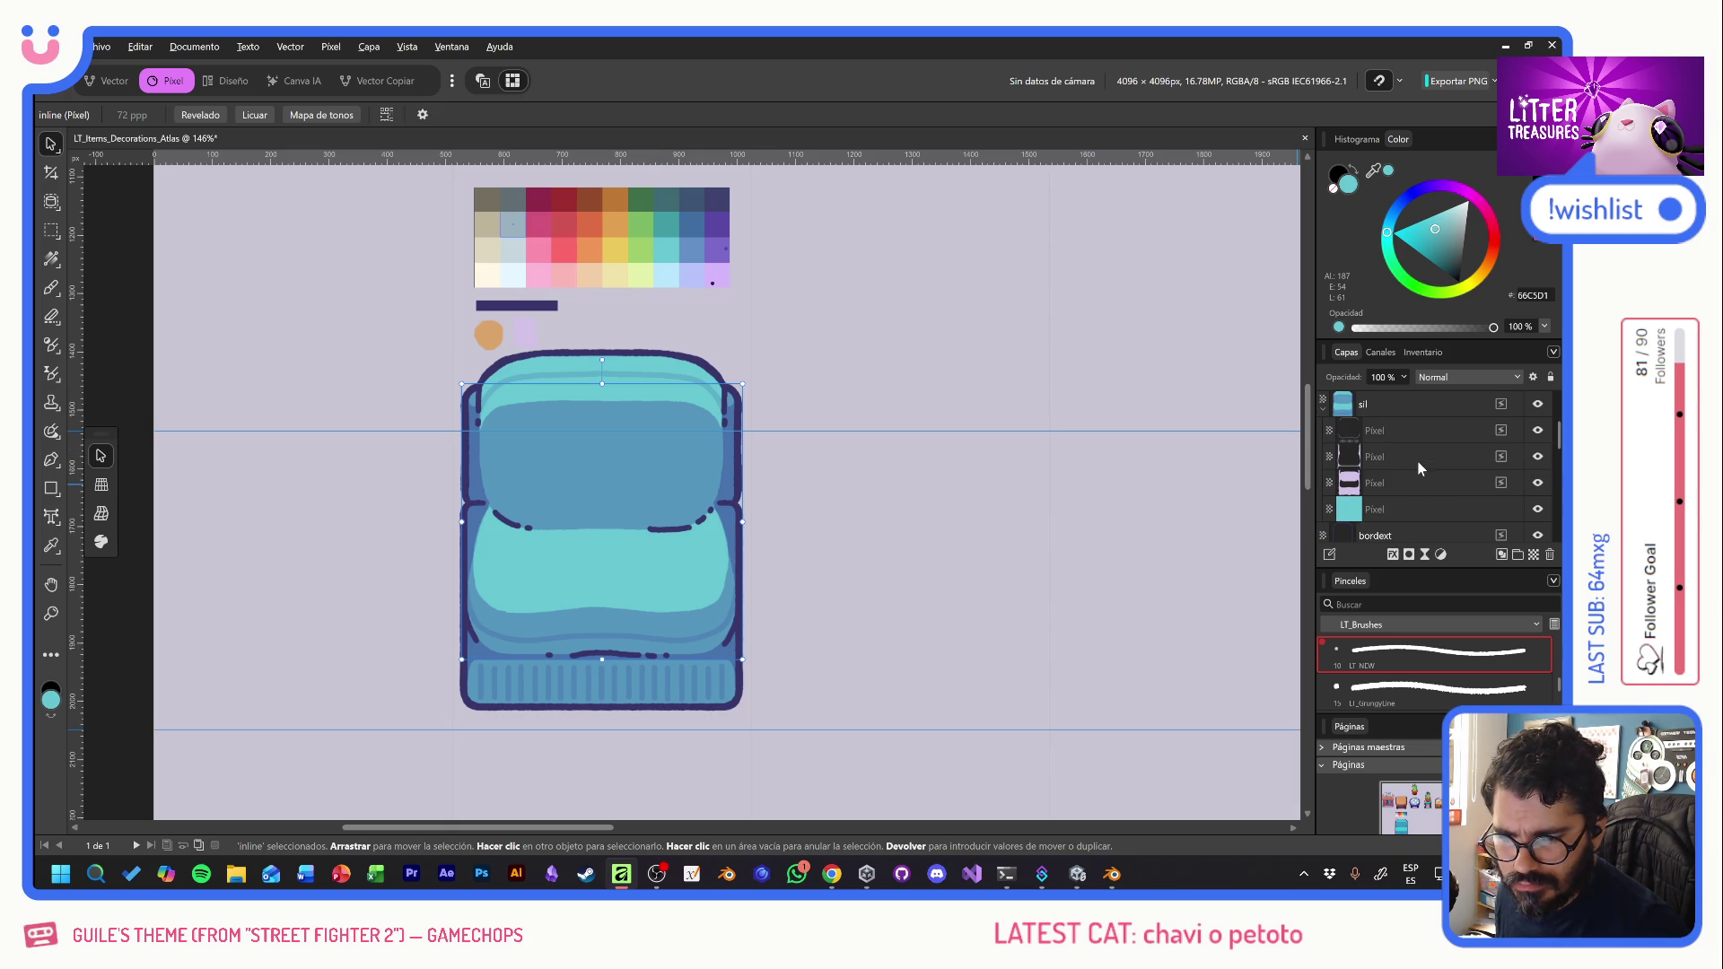
{"action": "left_click", "coordinate": [1416, 485]}
{"action": "left_click", "coordinate": [1538, 485]}
{"action": "left_click", "coordinate": [1538, 484]}
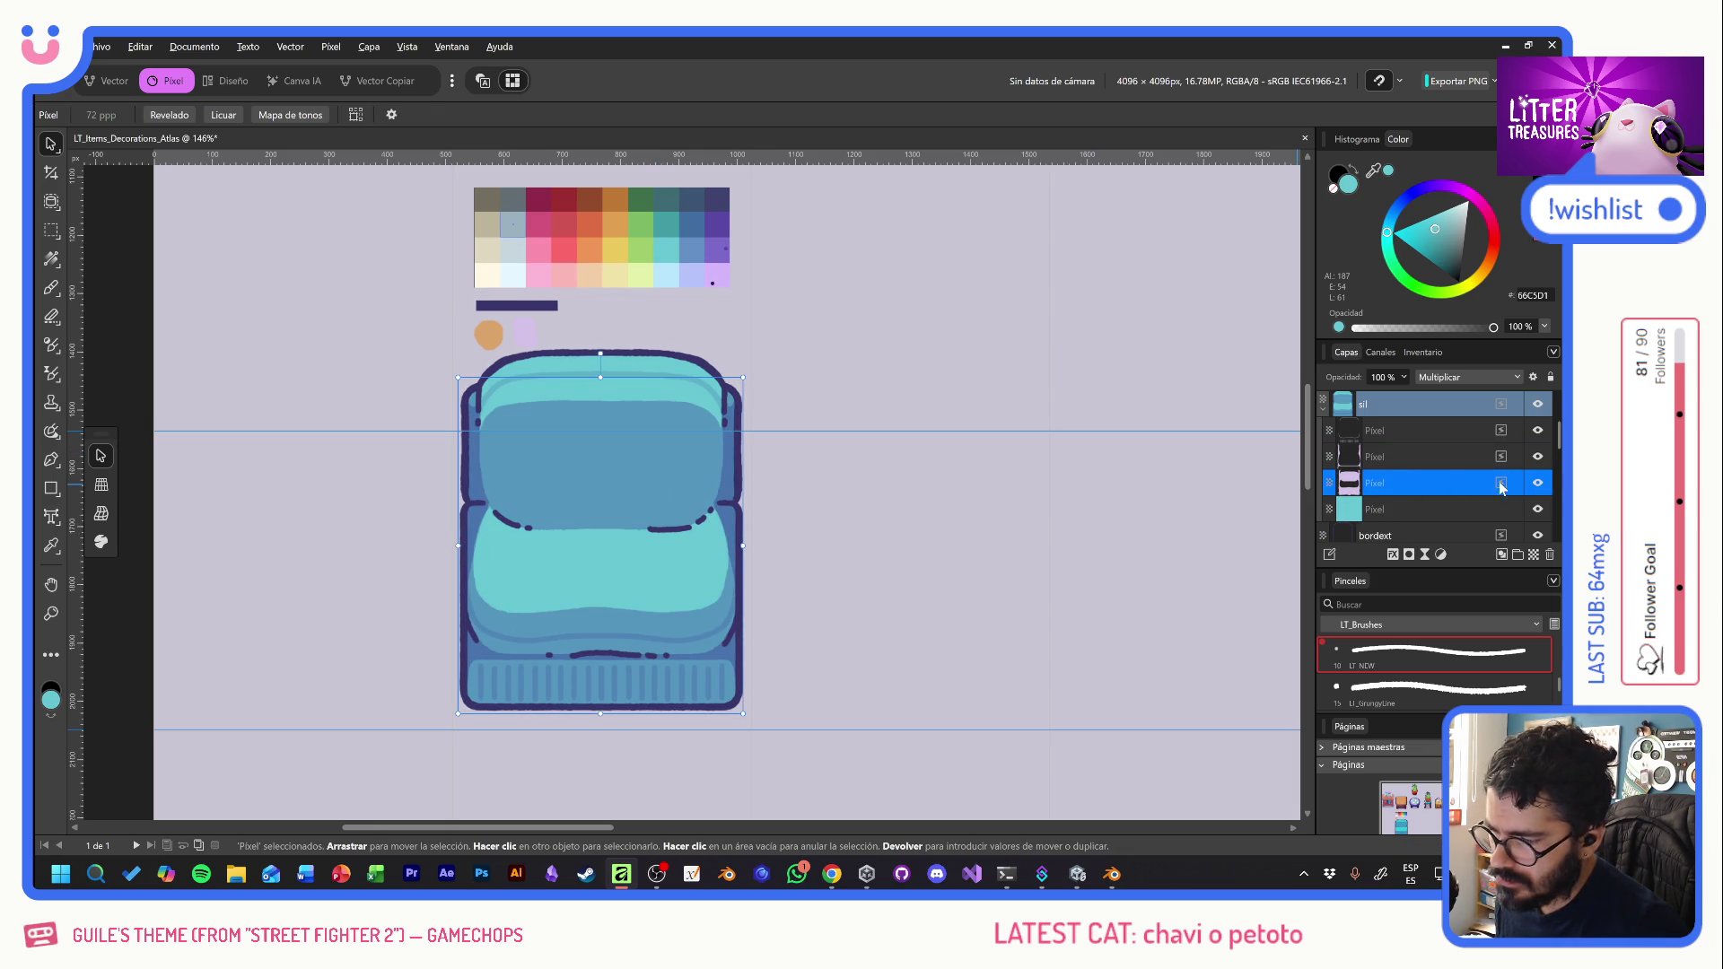
{"action": "left_click", "coordinate": [56, 290]}
{"action": "scroll", "coordinate": [569, 502], "scroll_direction": "up", "scroll_amount": 2}
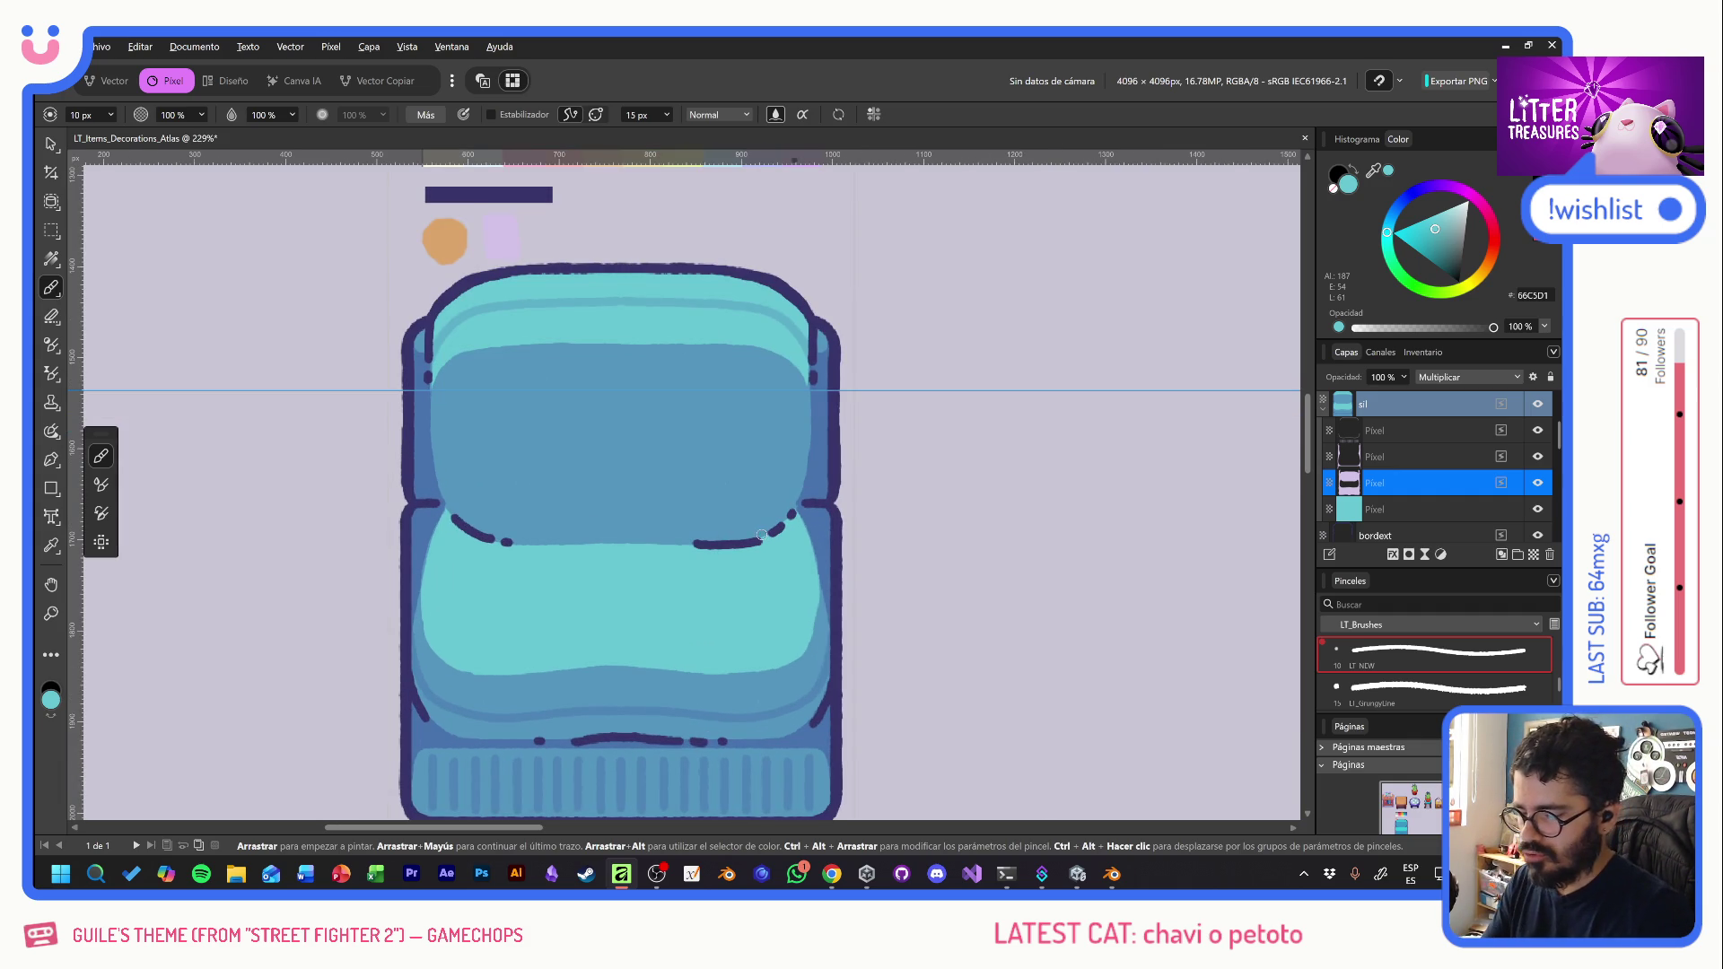
{"action": "key", "text": "alt+Tab"}
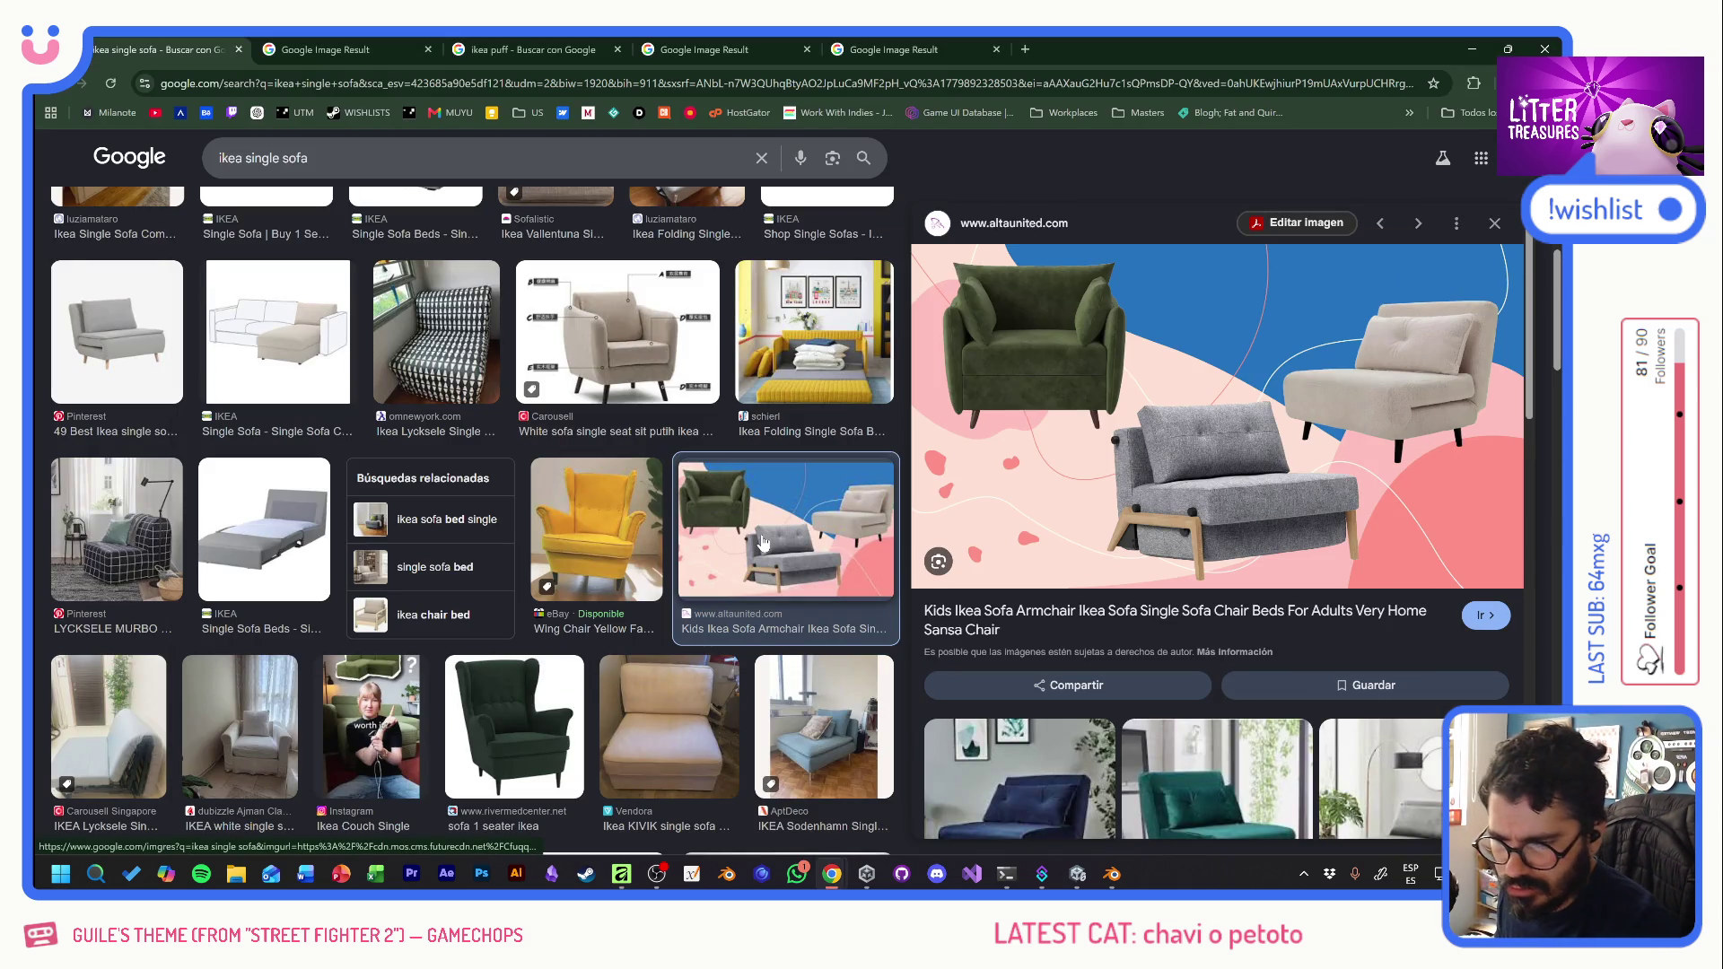
{"action": "key", "text": "alt+Tab"}
- Erase the stray backrest dot and paint mirrored teal button dots with Symmetry on
{"action": "key", "text": "e"}
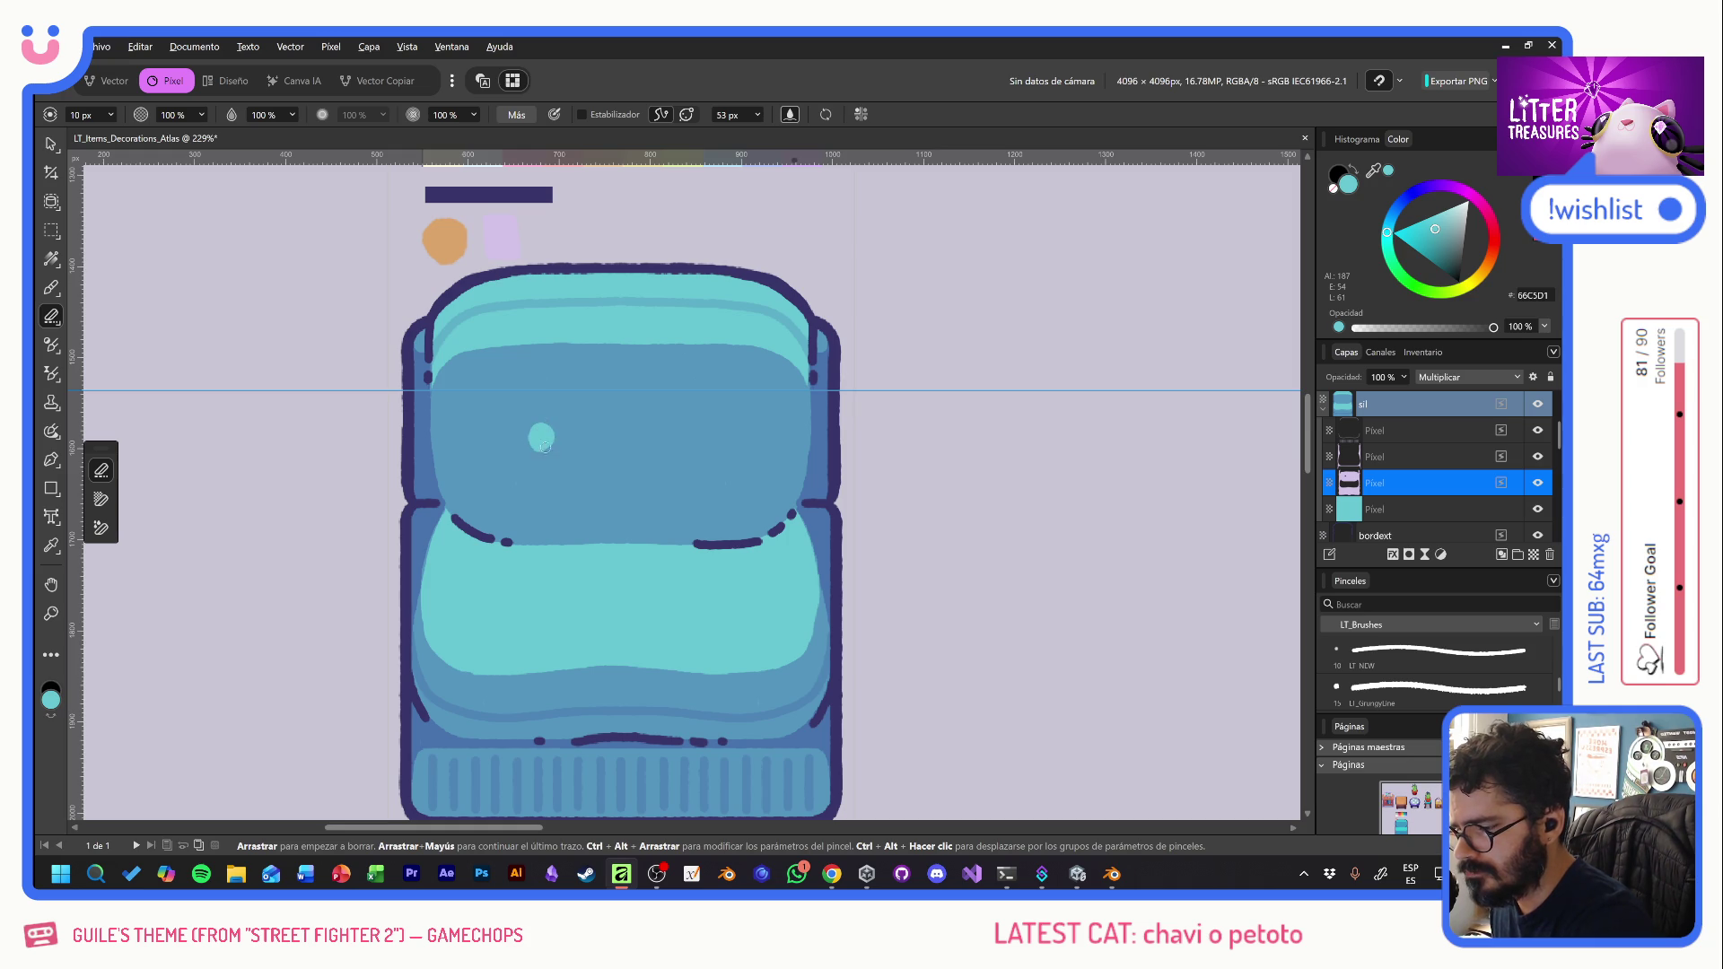
{"action": "left_click", "coordinate": [546, 432]}
{"action": "left_click", "coordinate": [862, 114]}
{"action": "left_click", "coordinate": [938, 137]}
{"action": "left_click", "coordinate": [534, 440]}
{"action": "left_click", "coordinate": [532, 443]}
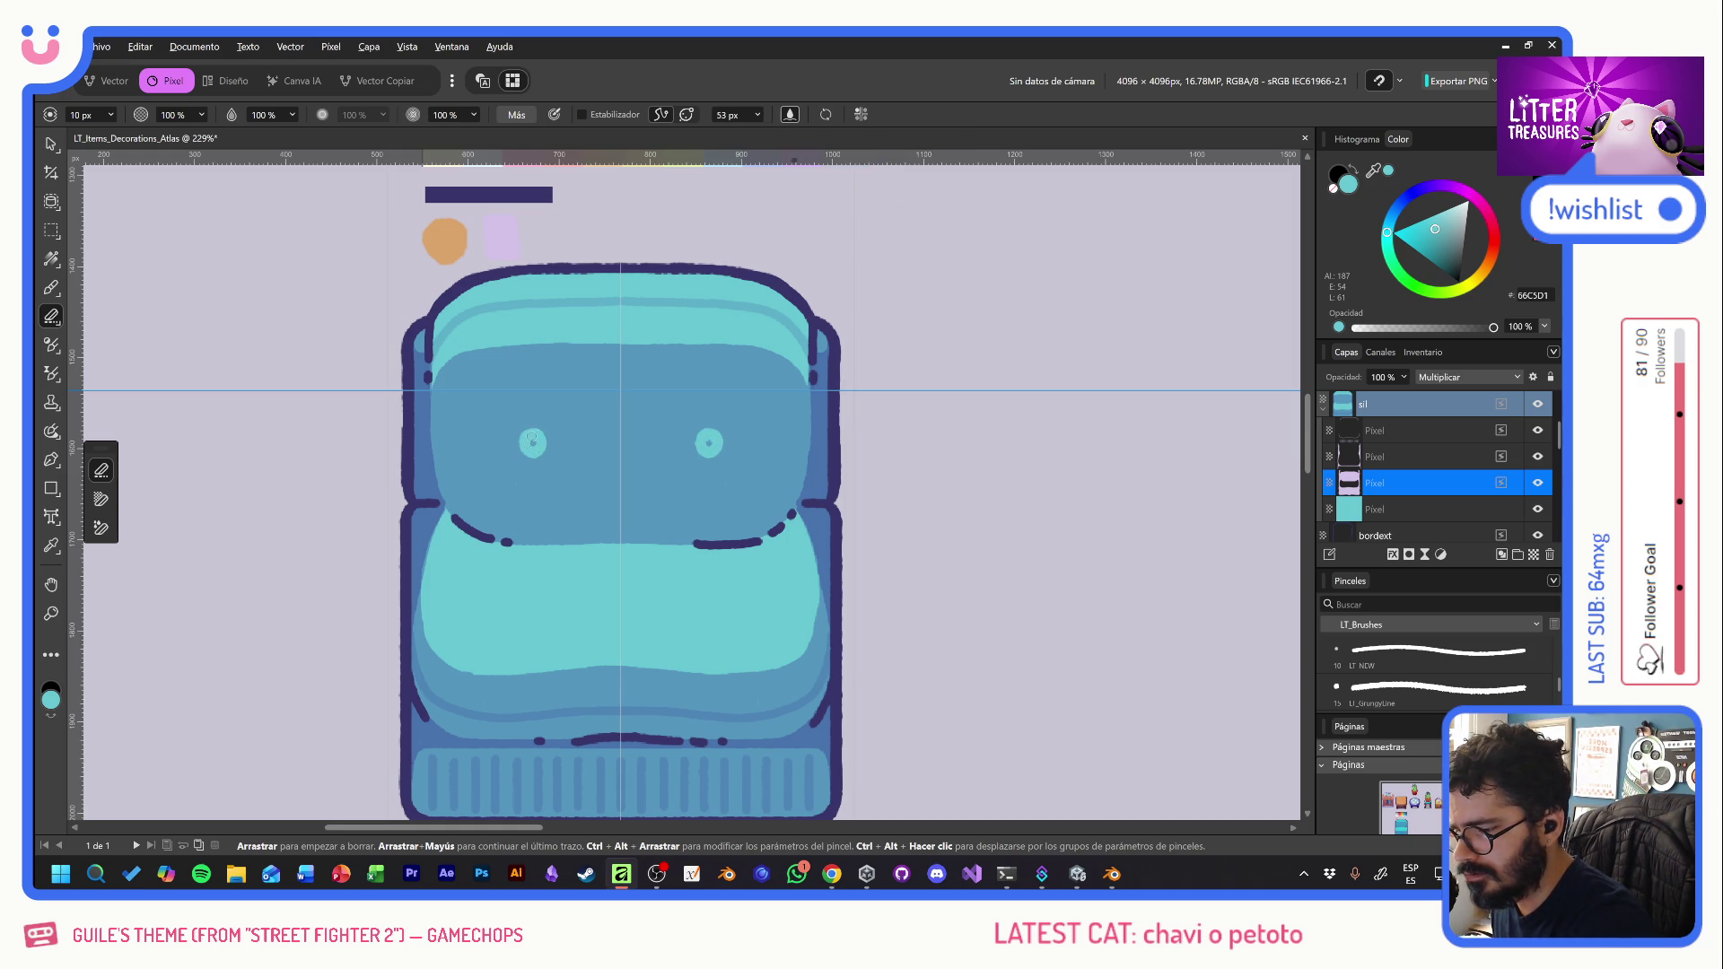
{"action": "key", "text": "b"}
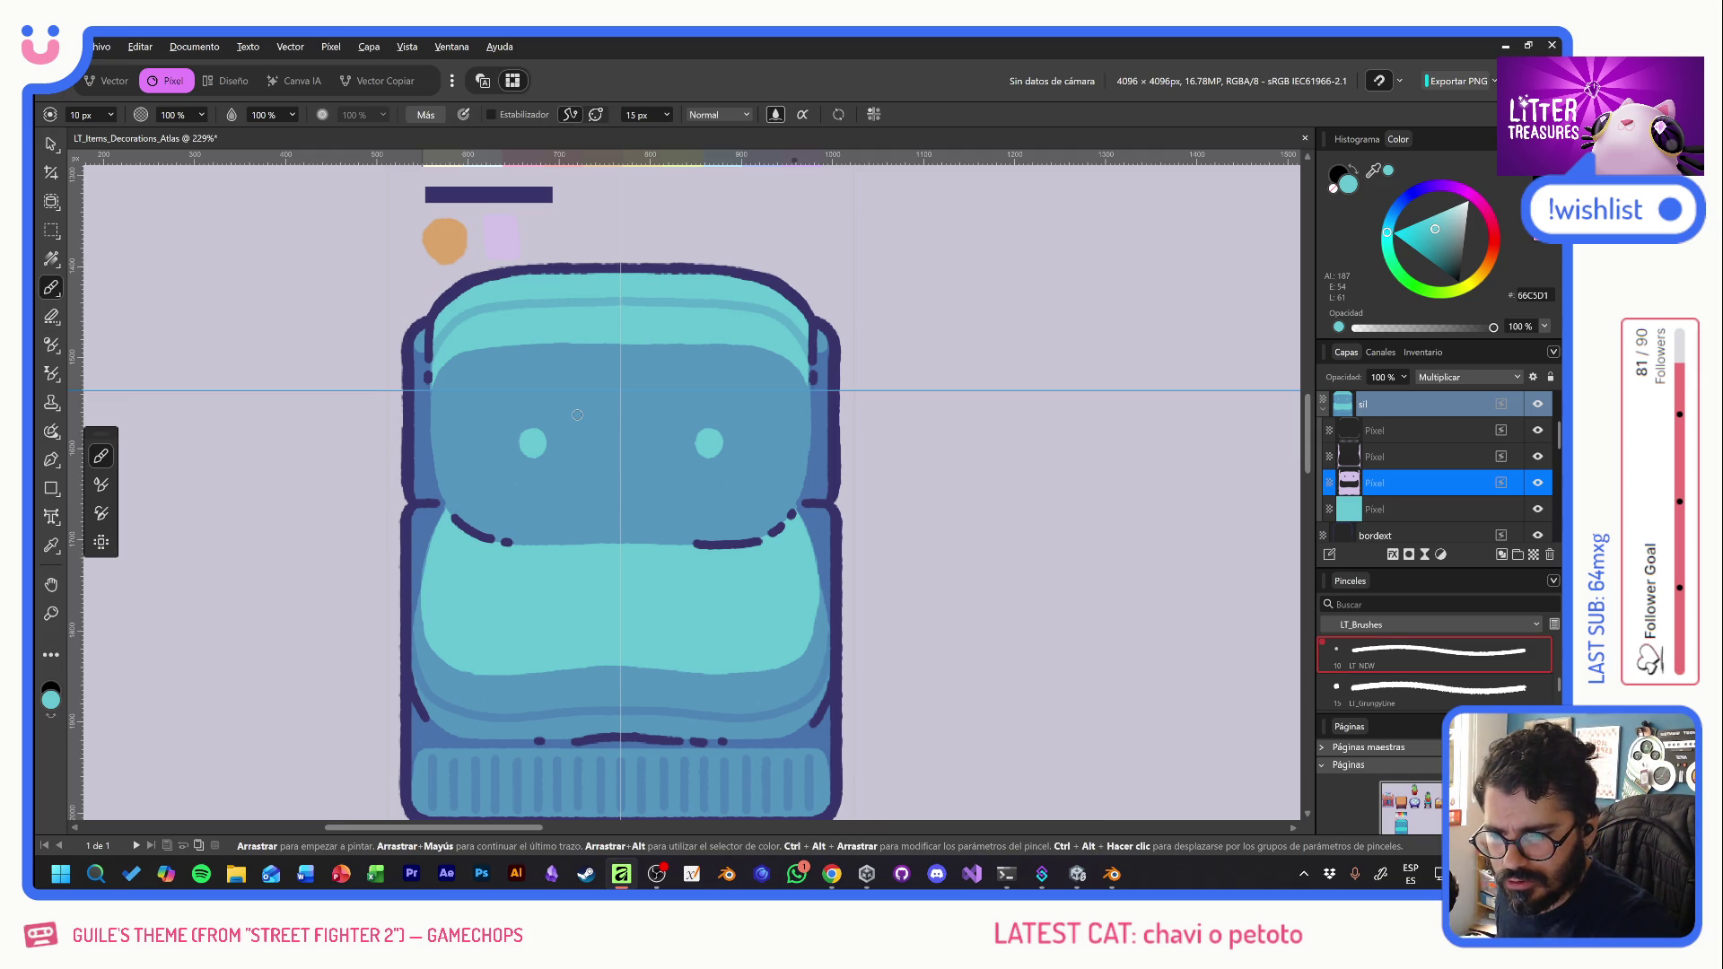
- On the line-detail layer, dab a dark dot below the left button and pick lavender
{"action": "left_click", "coordinate": [1391, 457]}
{"action": "left_click", "coordinate": [538, 463]}
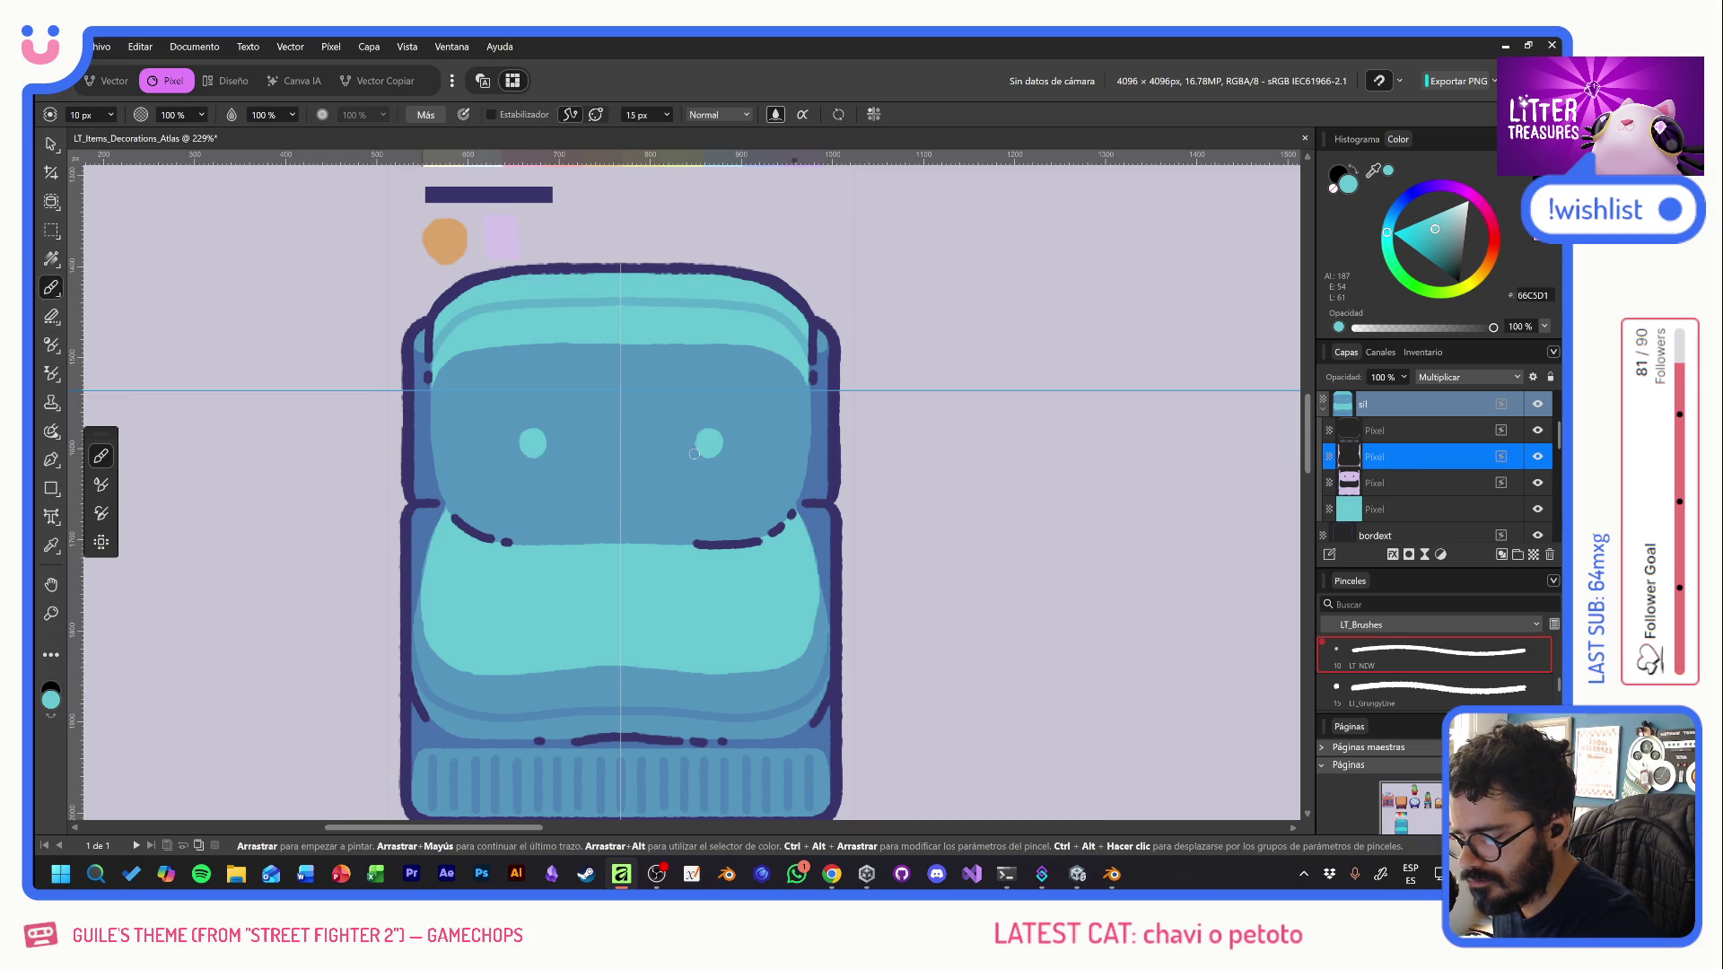
{"action": "mouse_move", "coordinate": [693, 453]}
{"action": "left_mouse_down"}
{"action": "mouse_move", "coordinate": [690, 434]}
{"action": "mouse_move", "coordinate": [731, 421]}
{"action": "left_mouse_up"}
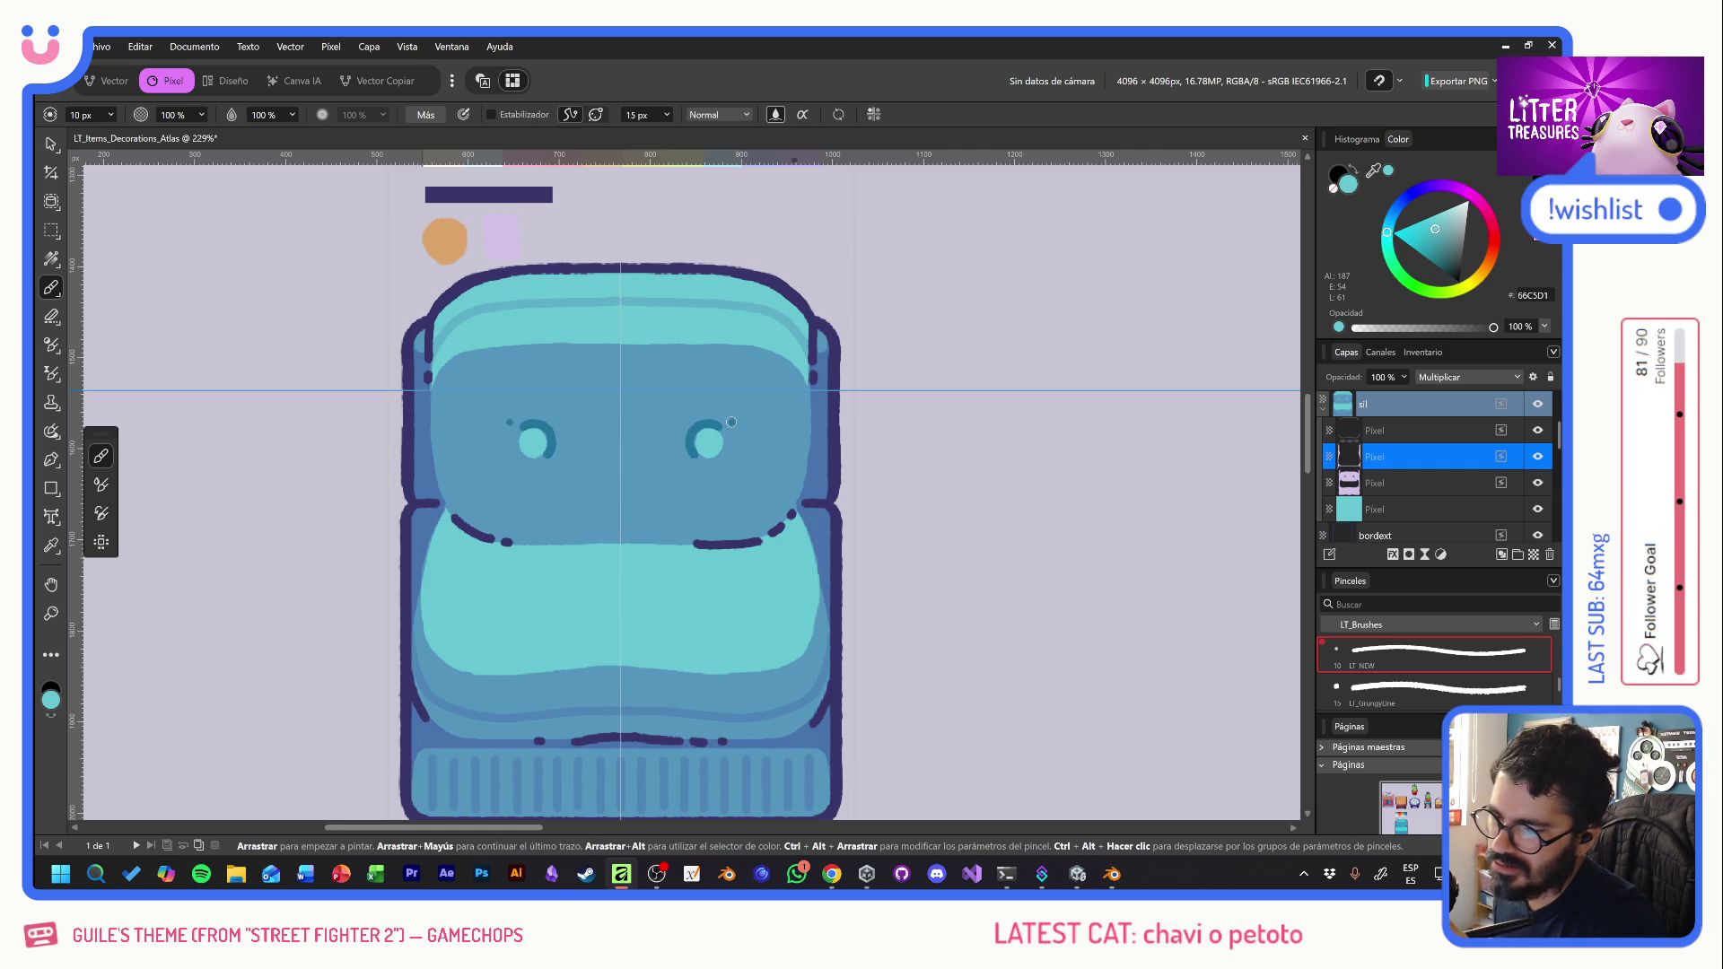
{"action": "key", "text": "ctrl+z"}
{"action": "mouse_move", "coordinate": [518, 762]}
{"action": "left_mouse_down"}
{"action": "mouse_move", "coordinate": [753, 502]}
{"action": "mouse_move", "coordinate": [789, 293]}
{"action": "mouse_move", "coordinate": [608, 604]}
{"action": "mouse_move", "coordinate": [522, 421]}
{"action": "left_mouse_up"}
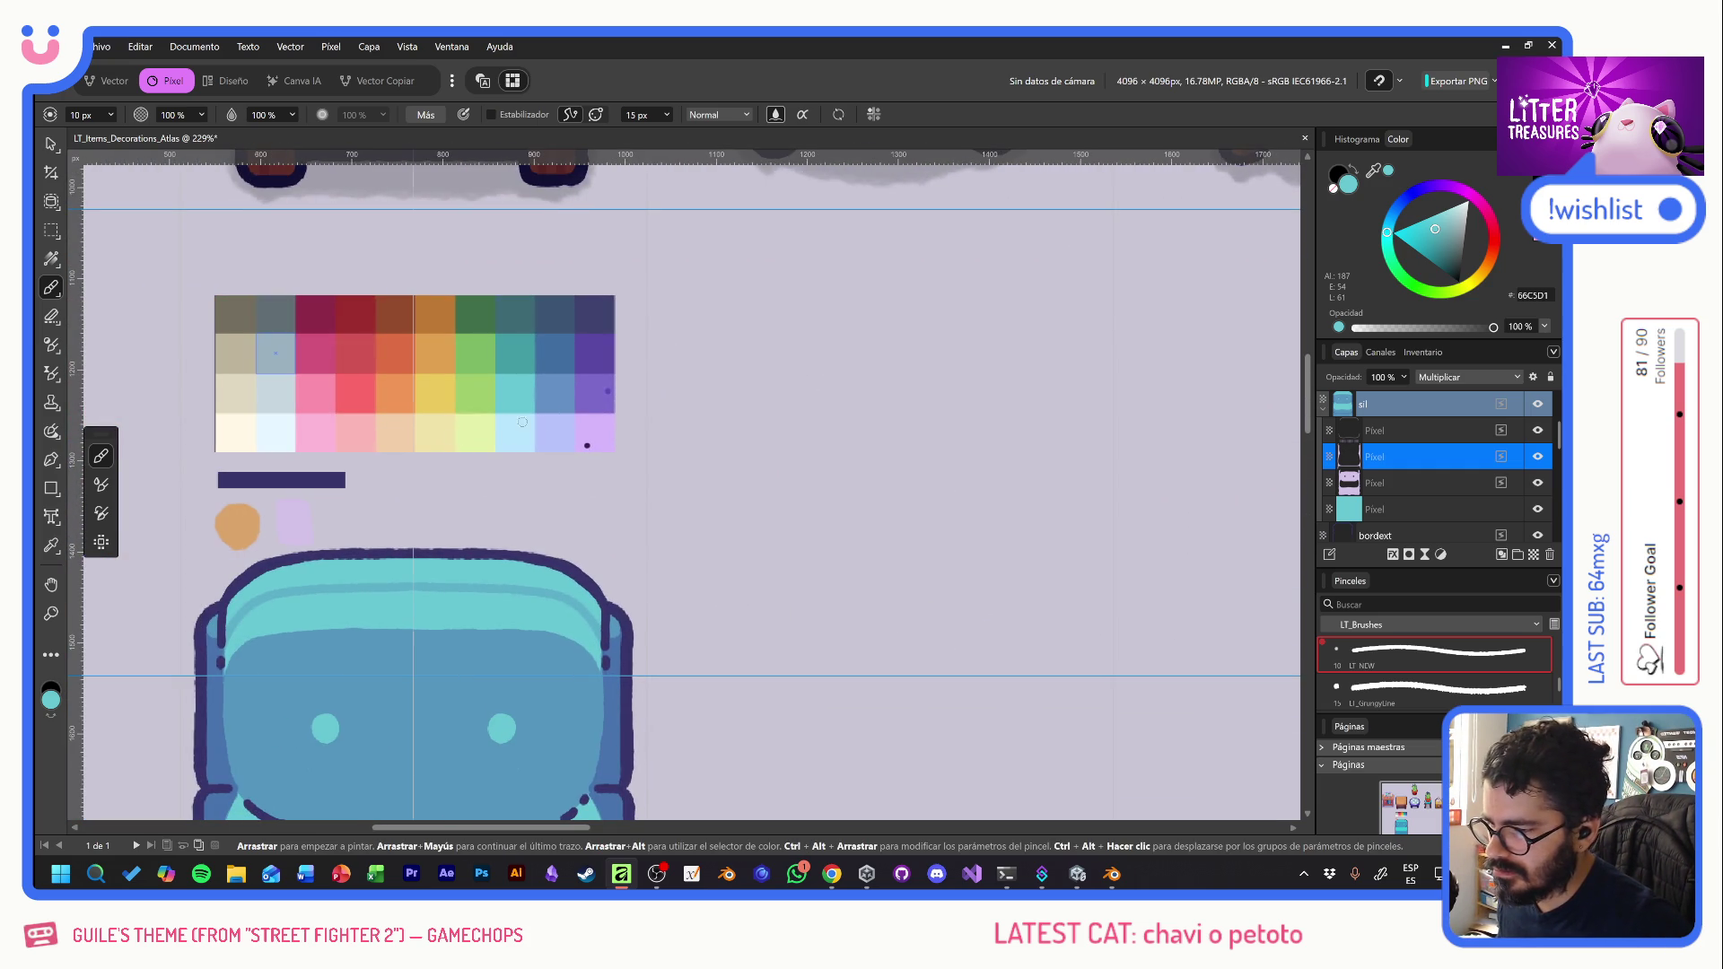
{"action": "left_click", "coordinate": [291, 516], "text": "alt"}
- Turn off Symmetry and paint dark crescents and small dots around both buttons
{"action": "left_click", "coordinate": [873, 114]}
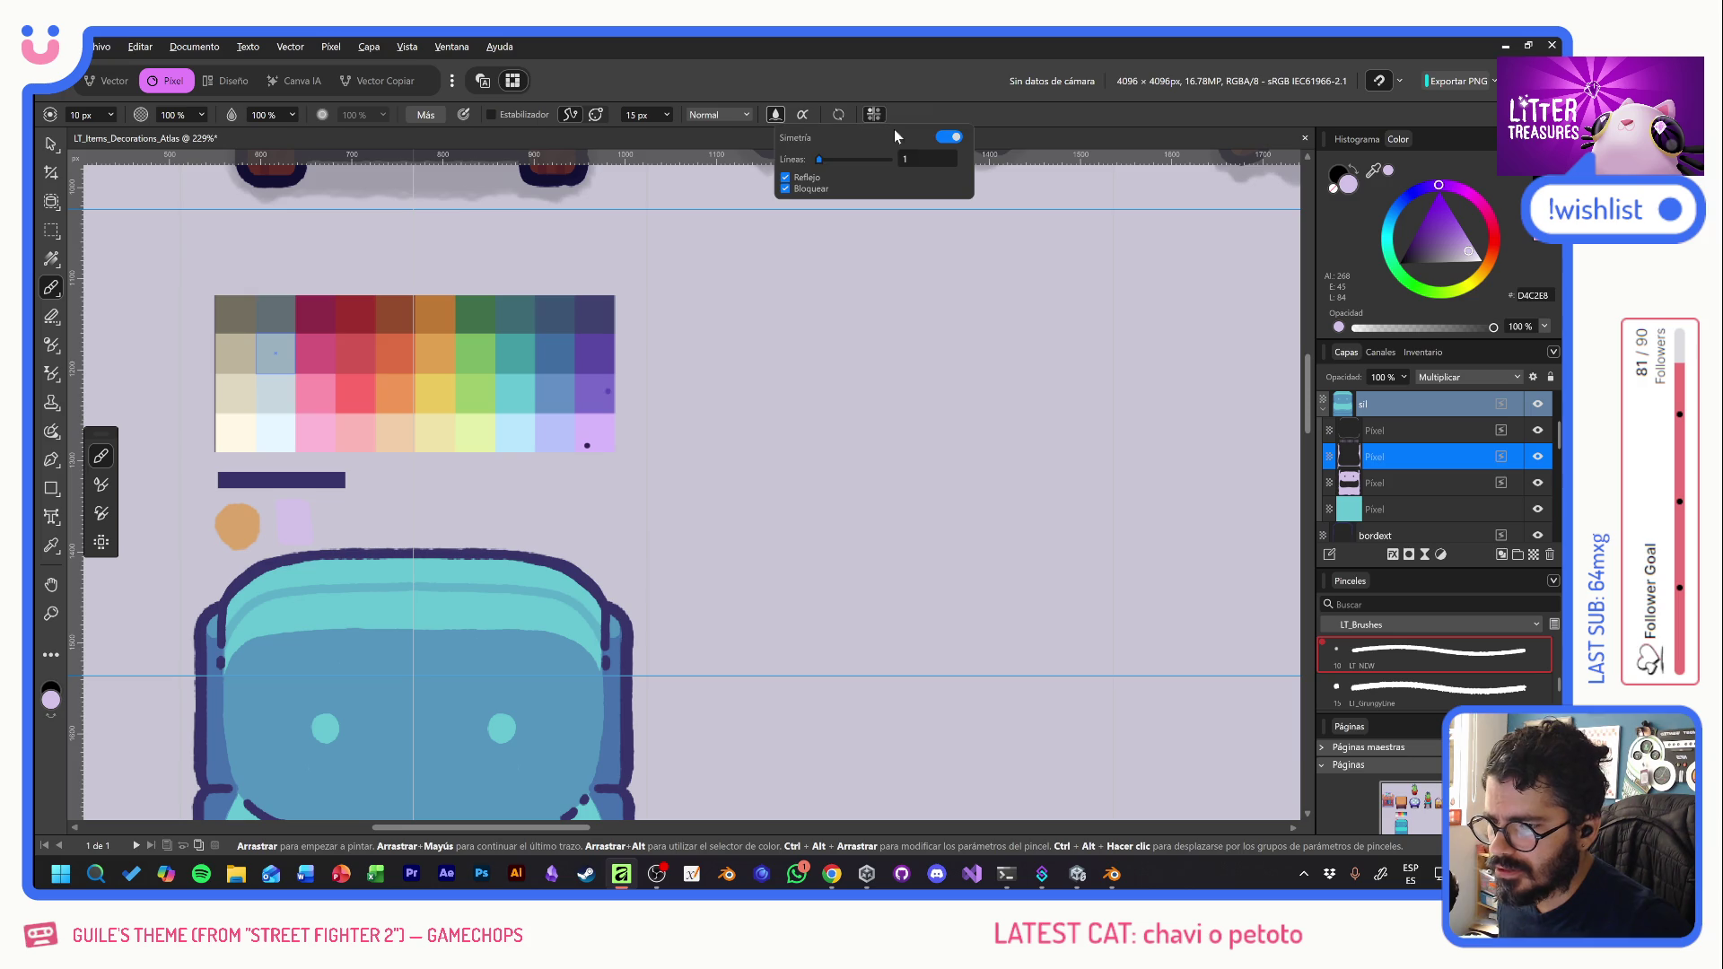
{"action": "left_click", "coordinate": [954, 143]}
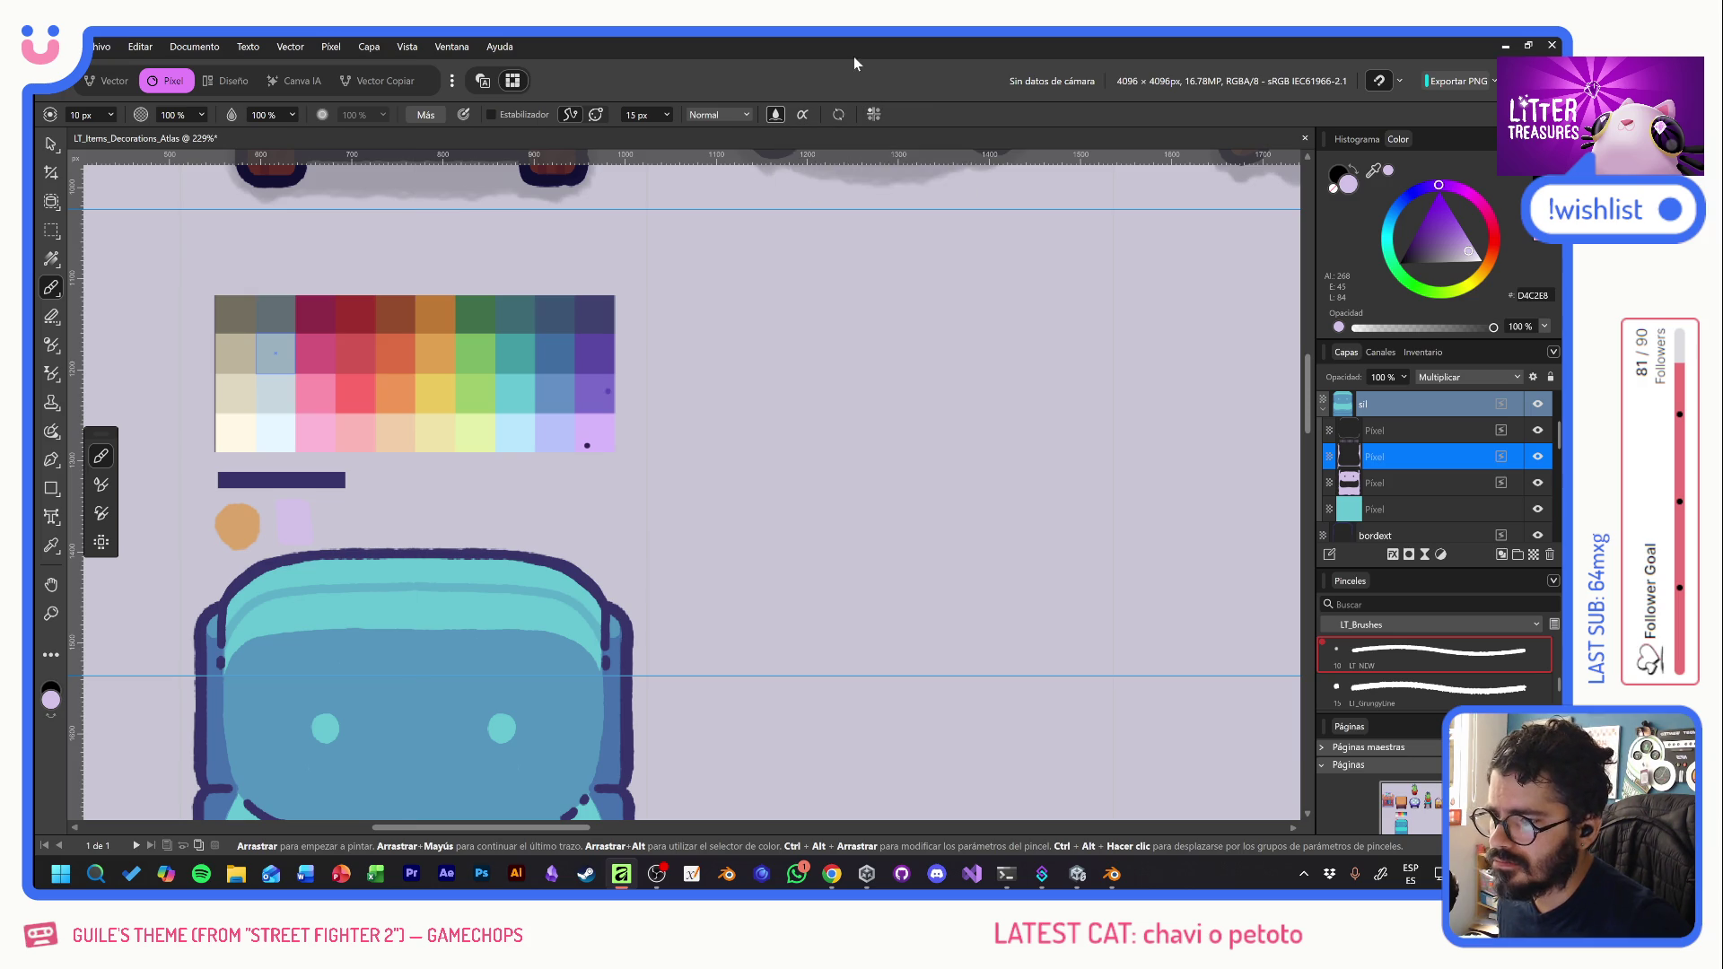
{"action": "scroll", "coordinate": [709, 513], "scroll_direction": "down", "scroll_amount": 5}
{"action": "scroll", "coordinate": [709, 513], "scroll_direction": "left", "scroll_amount": 5}
{"action": "scroll", "coordinate": [695, 547], "scroll_direction": "up", "scroll_amount": 1}
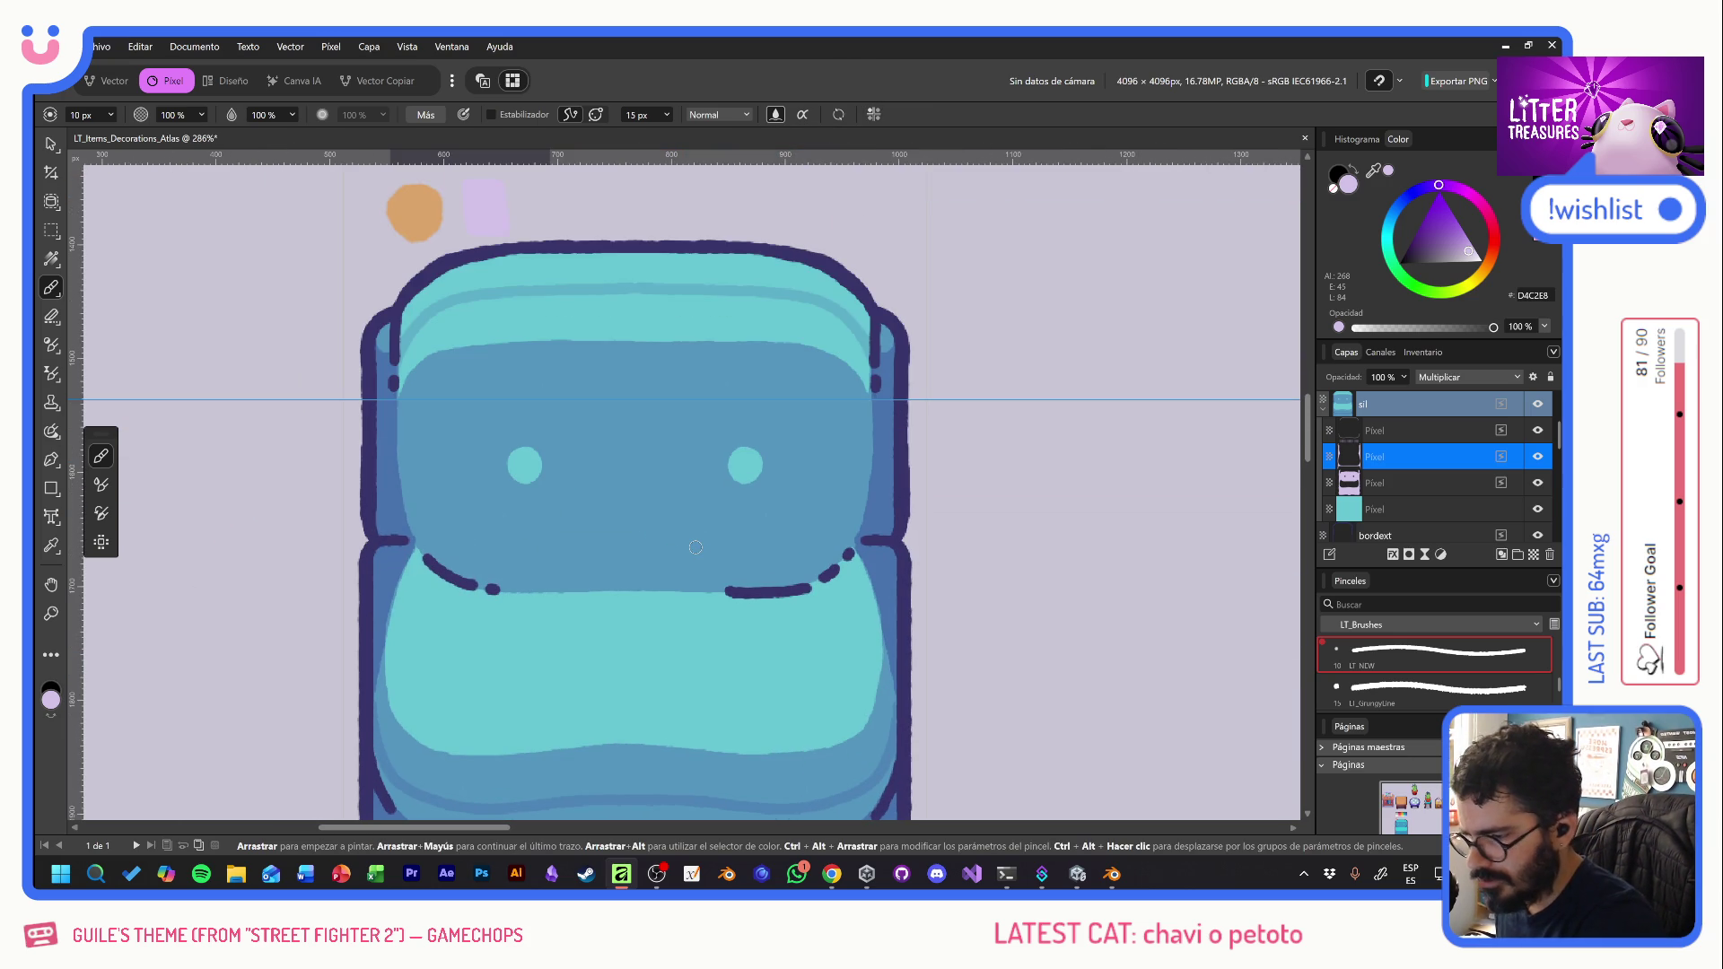
{"action": "mouse_move", "coordinate": [505, 484]}
{"action": "left_mouse_down"}
{"action": "mouse_move", "coordinate": [519, 436]}
{"action": "mouse_move", "coordinate": [546, 458]}
{"action": "left_mouse_up"}
{"action": "mouse_move", "coordinate": [733, 485]}
{"action": "left_mouse_down"}
{"action": "mouse_move", "coordinate": [724, 454]}
{"action": "mouse_move", "coordinate": [756, 446]}
{"action": "left_mouse_up"}
{"action": "left_click", "coordinate": [759, 446]}
{"action": "left_click", "coordinate": [768, 467]}
{"action": "left_click", "coordinate": [786, 436]}
{"action": "key", "text": "ctrl+z"}
{"action": "left_click", "coordinate": [523, 488]}
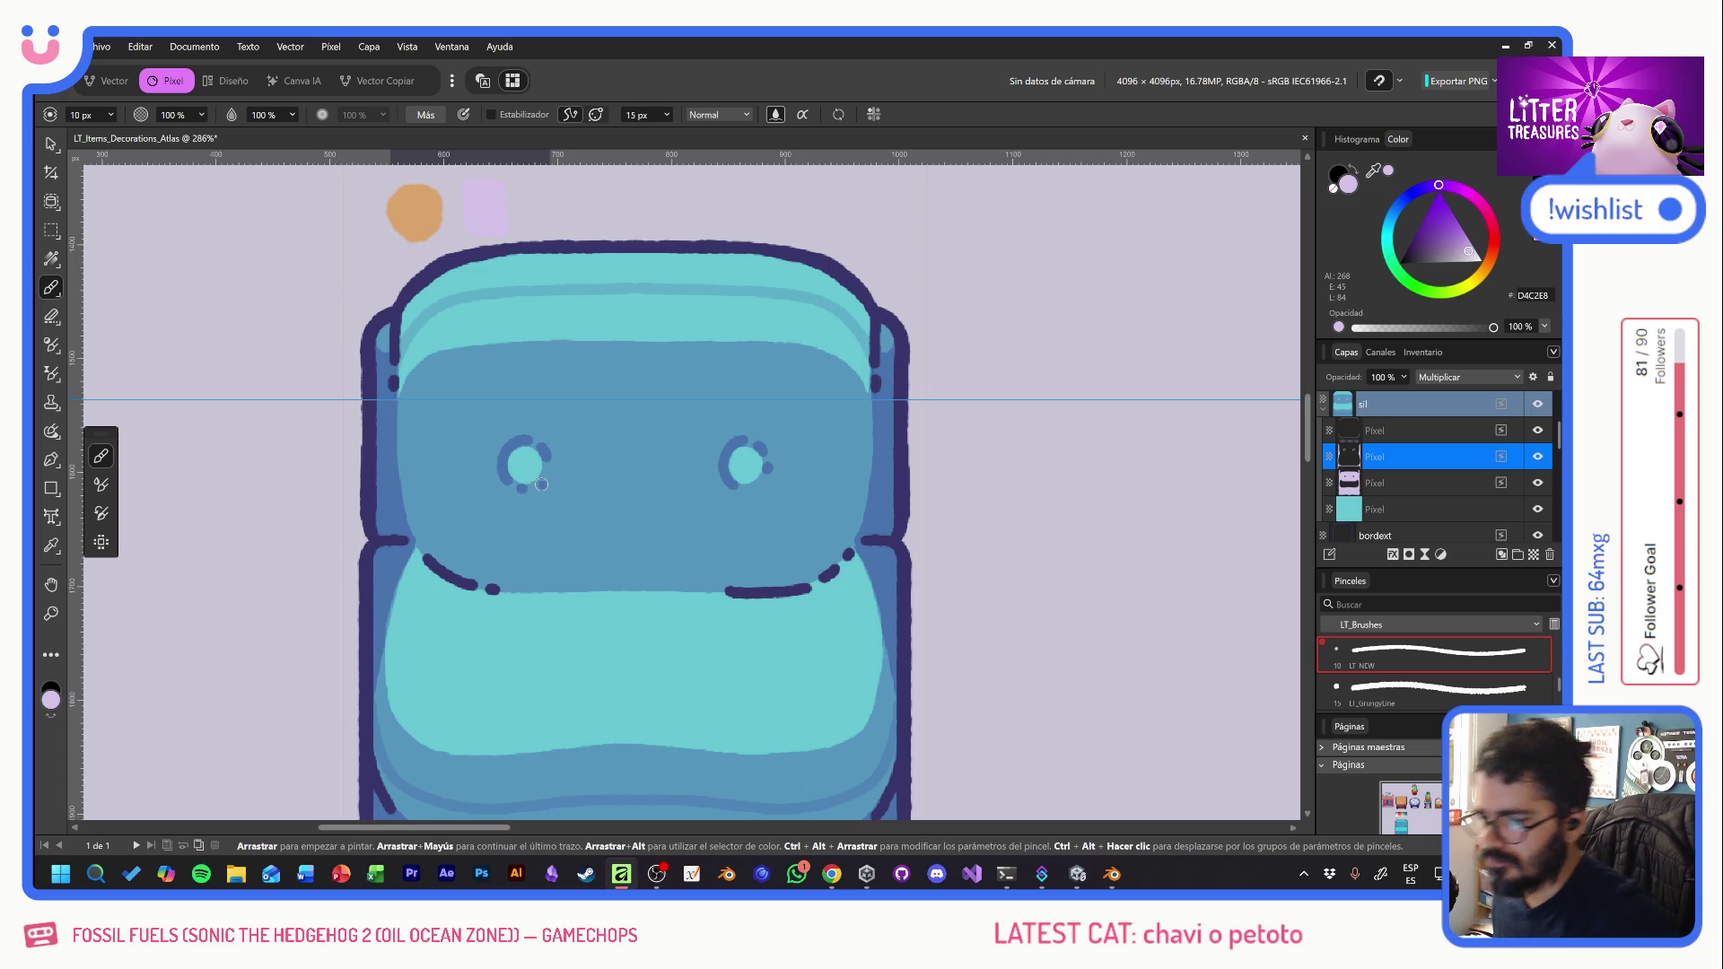
{"action": "scroll", "coordinate": [538, 466], "scroll_direction": "down", "scroll_amount": 5}
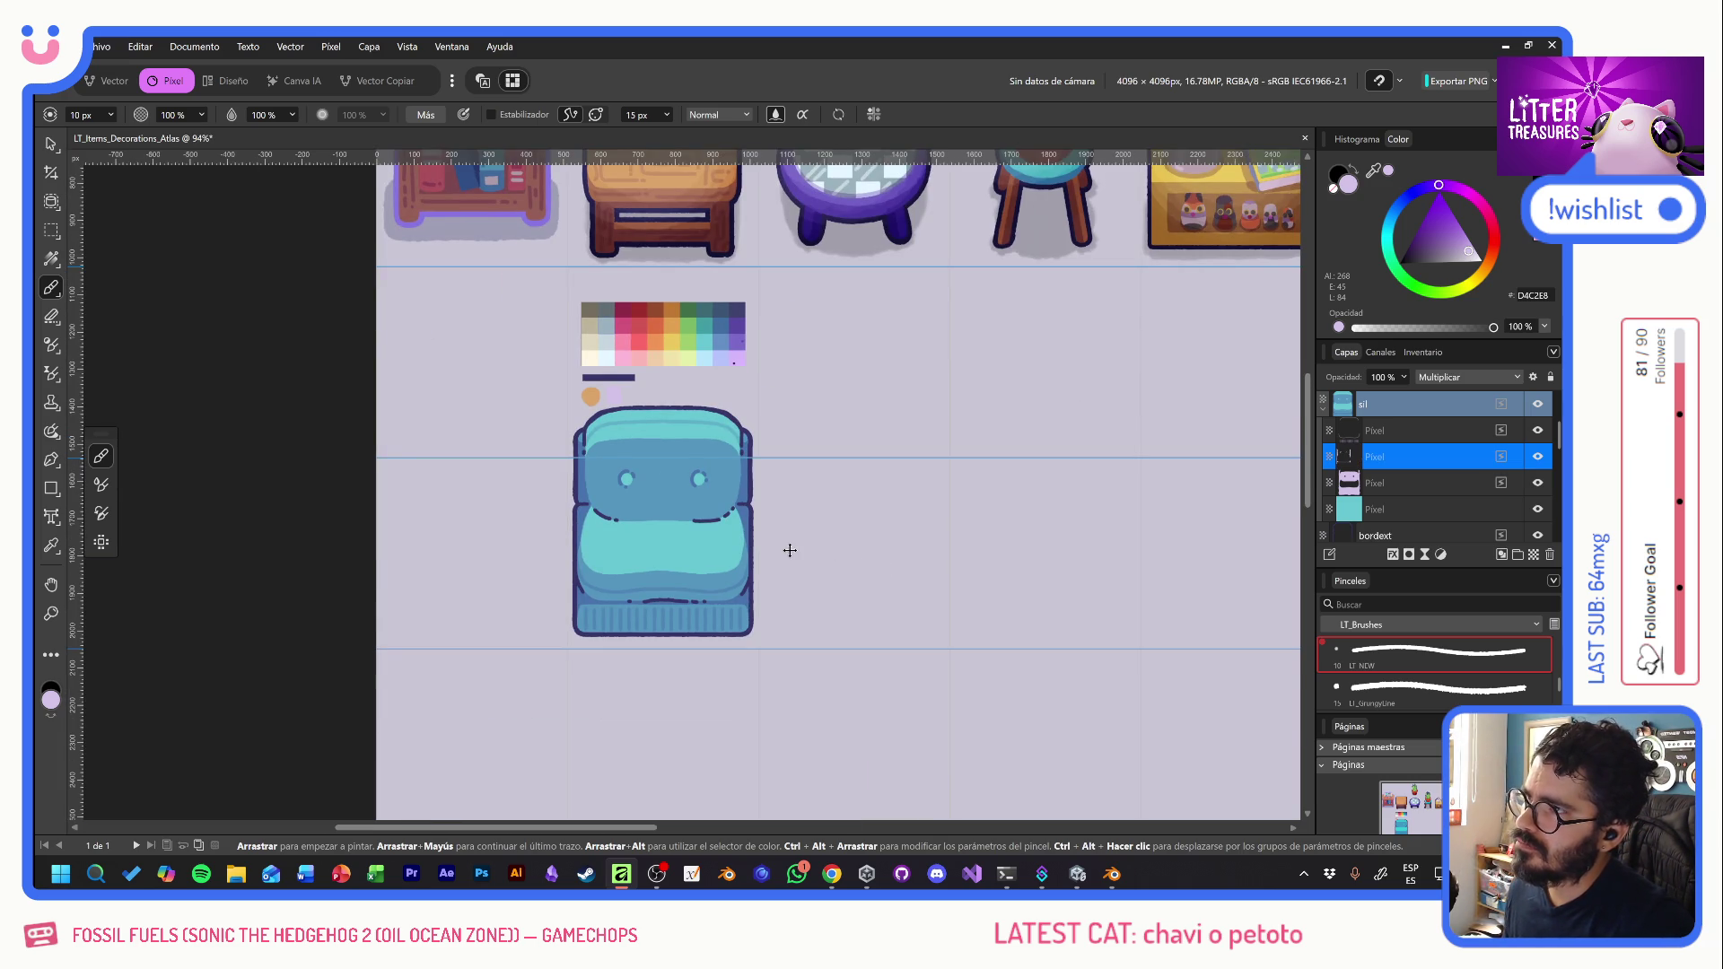
- Select the sofa's base colour layer and fill it with light pink, then a brighter pink
{"action": "scroll", "coordinate": [790, 550], "scroll_direction": "up", "scroll_amount": 1}
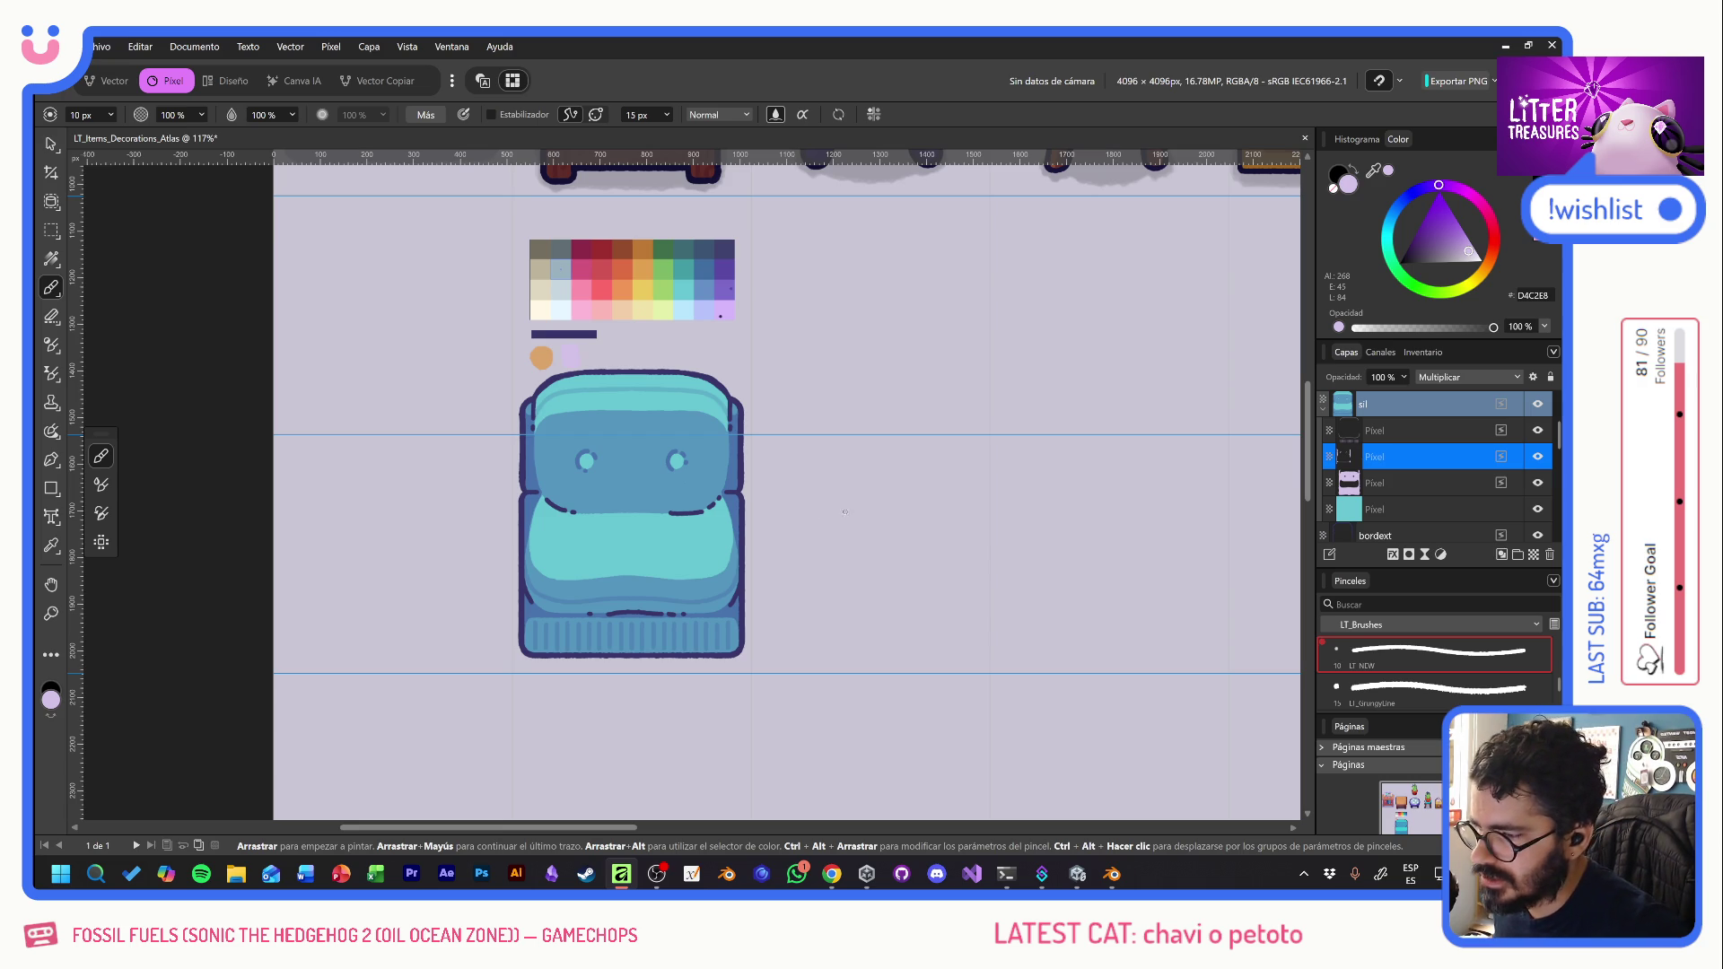
{"action": "mouse_move", "coordinate": [706, 388]}
{"action": "left_mouse_down"}
{"action": "mouse_move", "coordinate": [572, 563]}
{"action": "mouse_move", "coordinate": [598, 437]}
{"action": "left_mouse_up"}
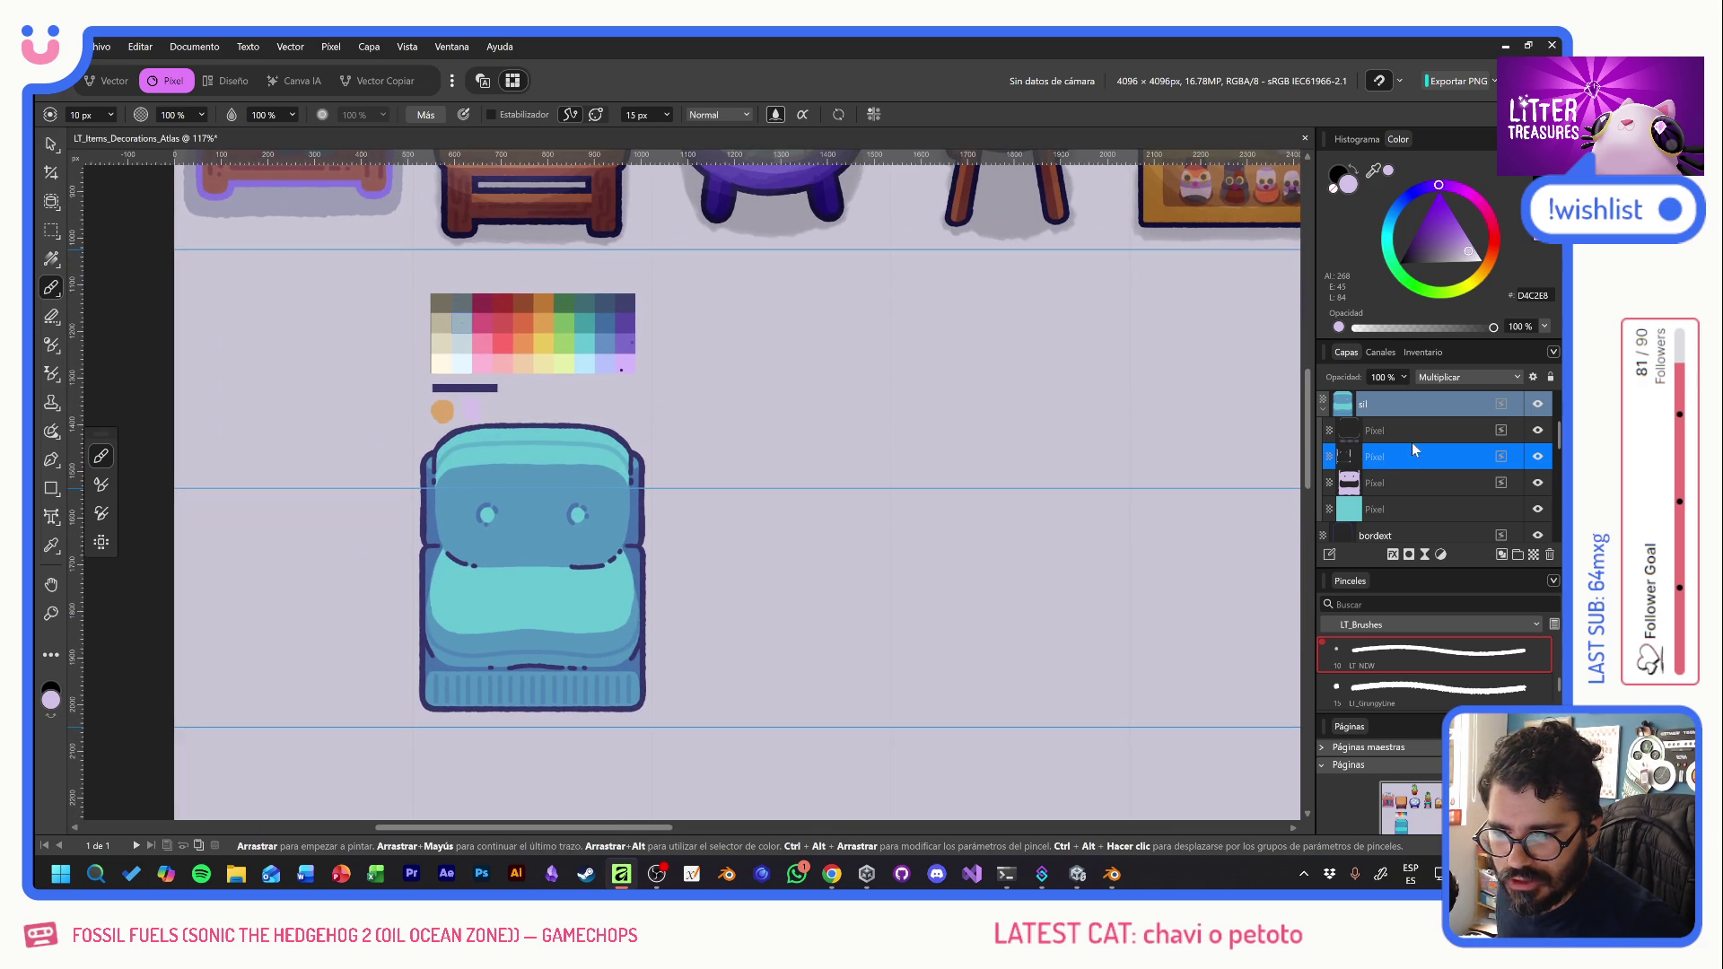
{"action": "left_click", "coordinate": [1403, 510]}
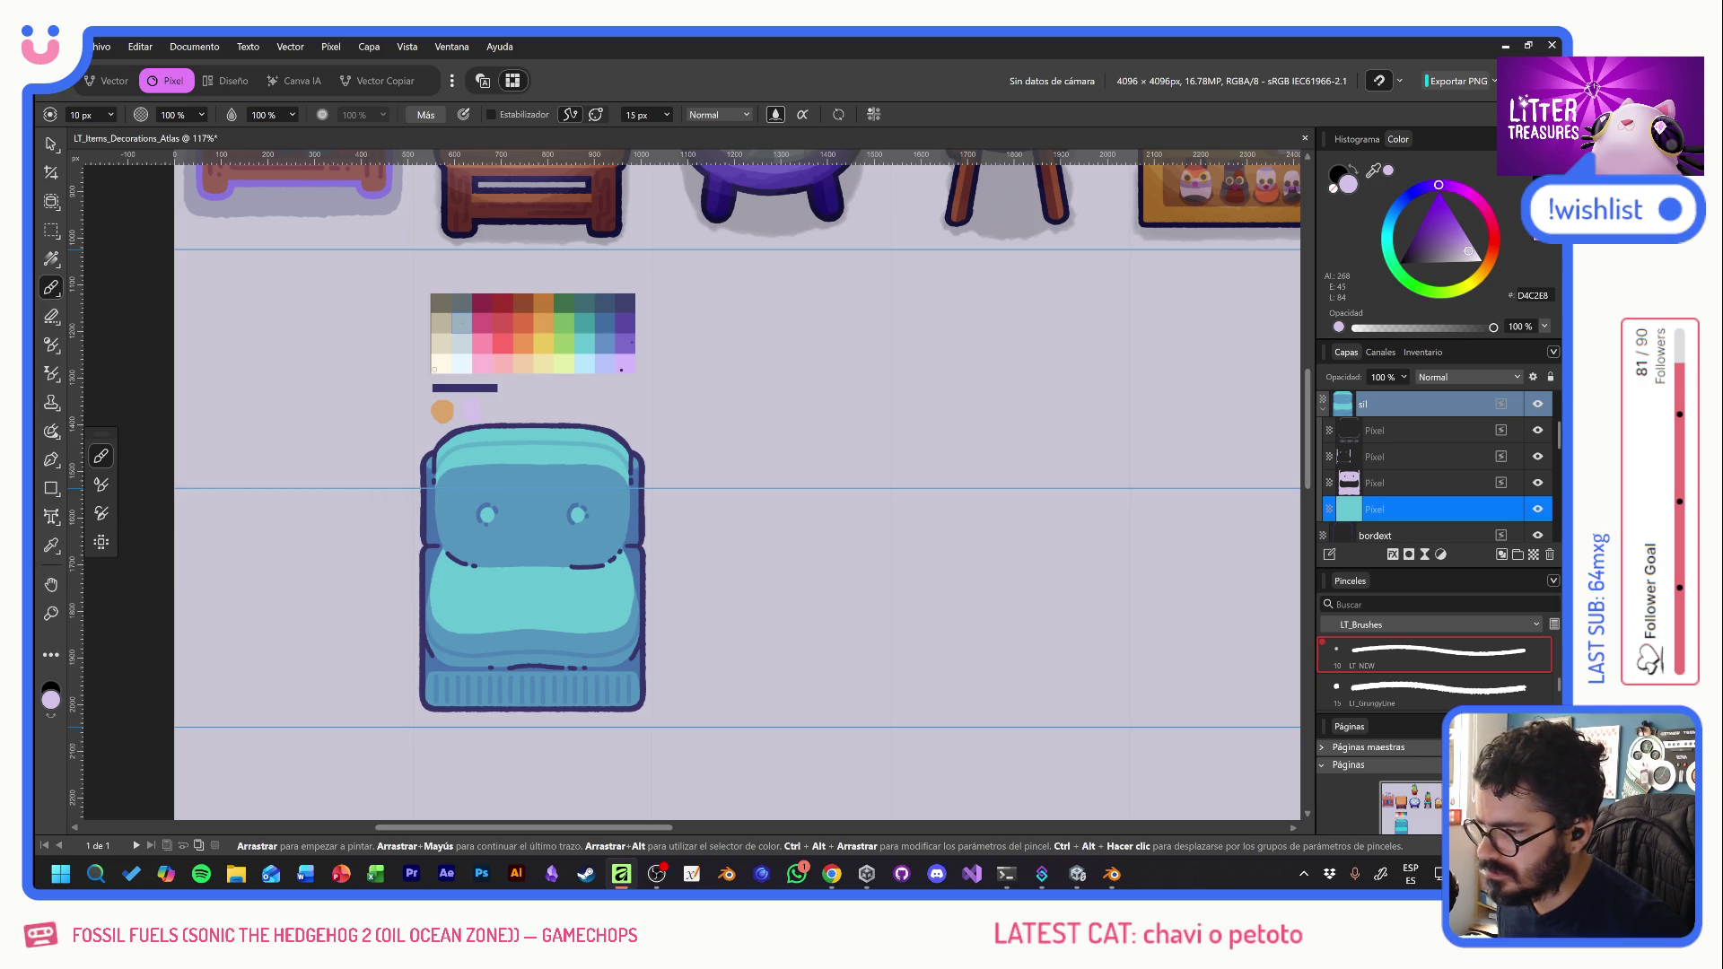
{"action": "left_click", "coordinate": [496, 367], "text": "alt"}
{"action": "key", "text": "alt+BackSpace"}
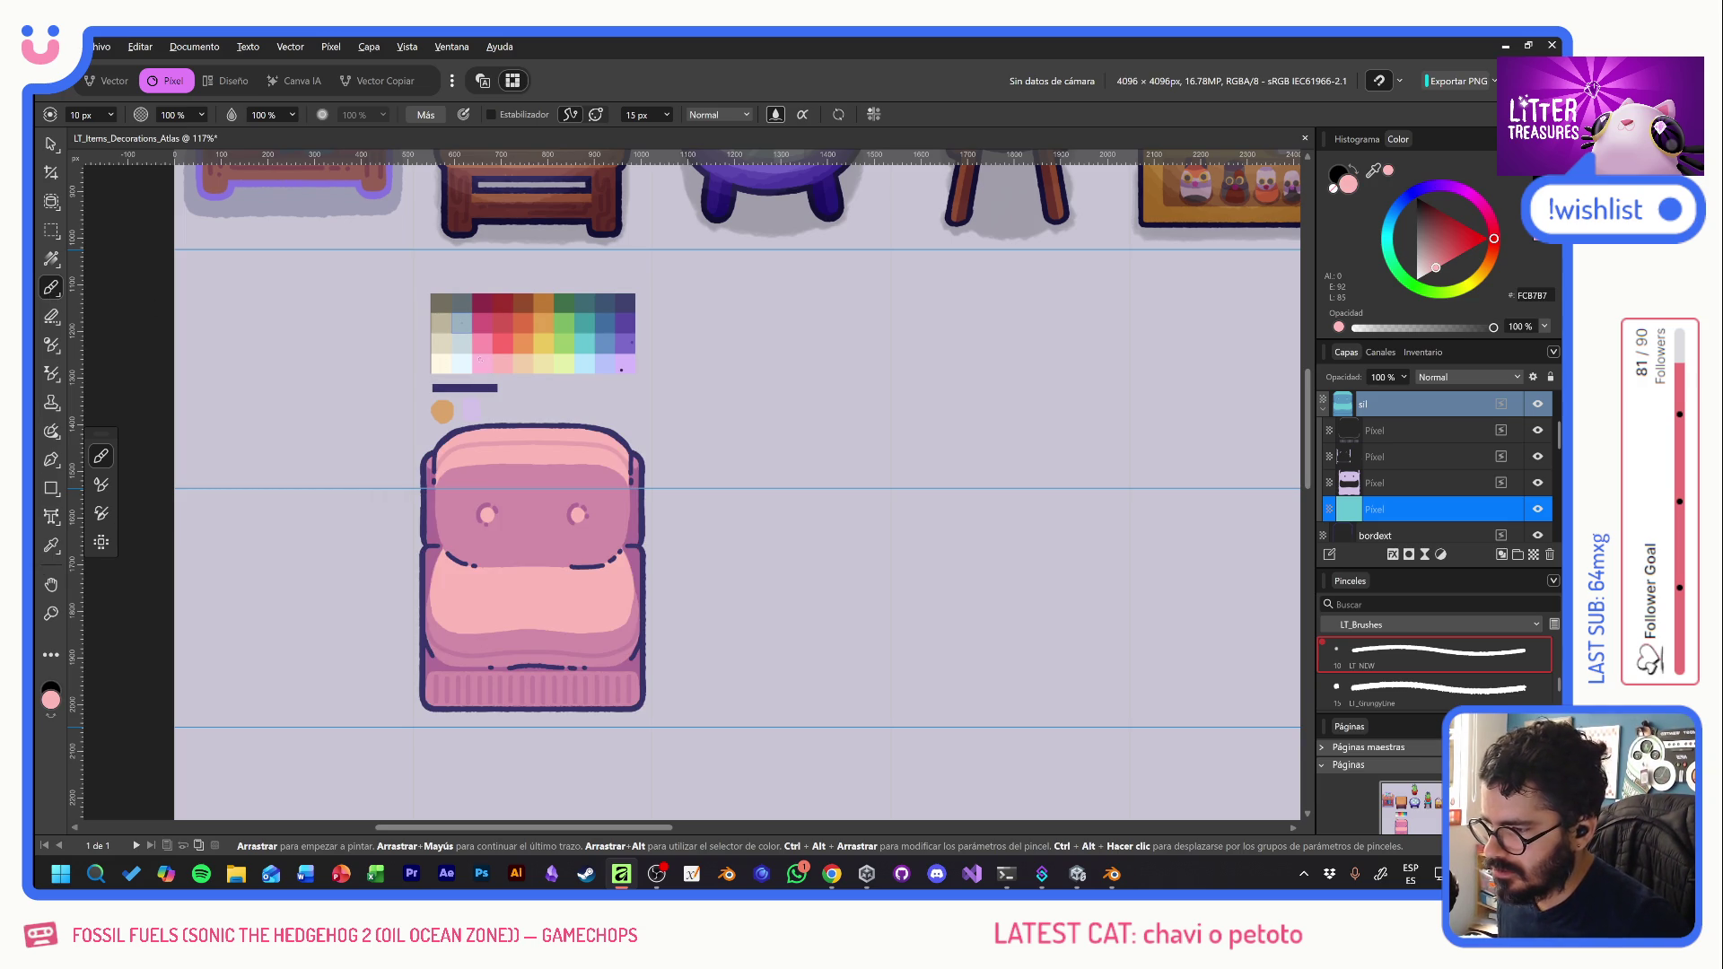
{"action": "left_click", "coordinate": [480, 349], "text": "alt"}
{"action": "key", "text": "alt+BackSpace"}
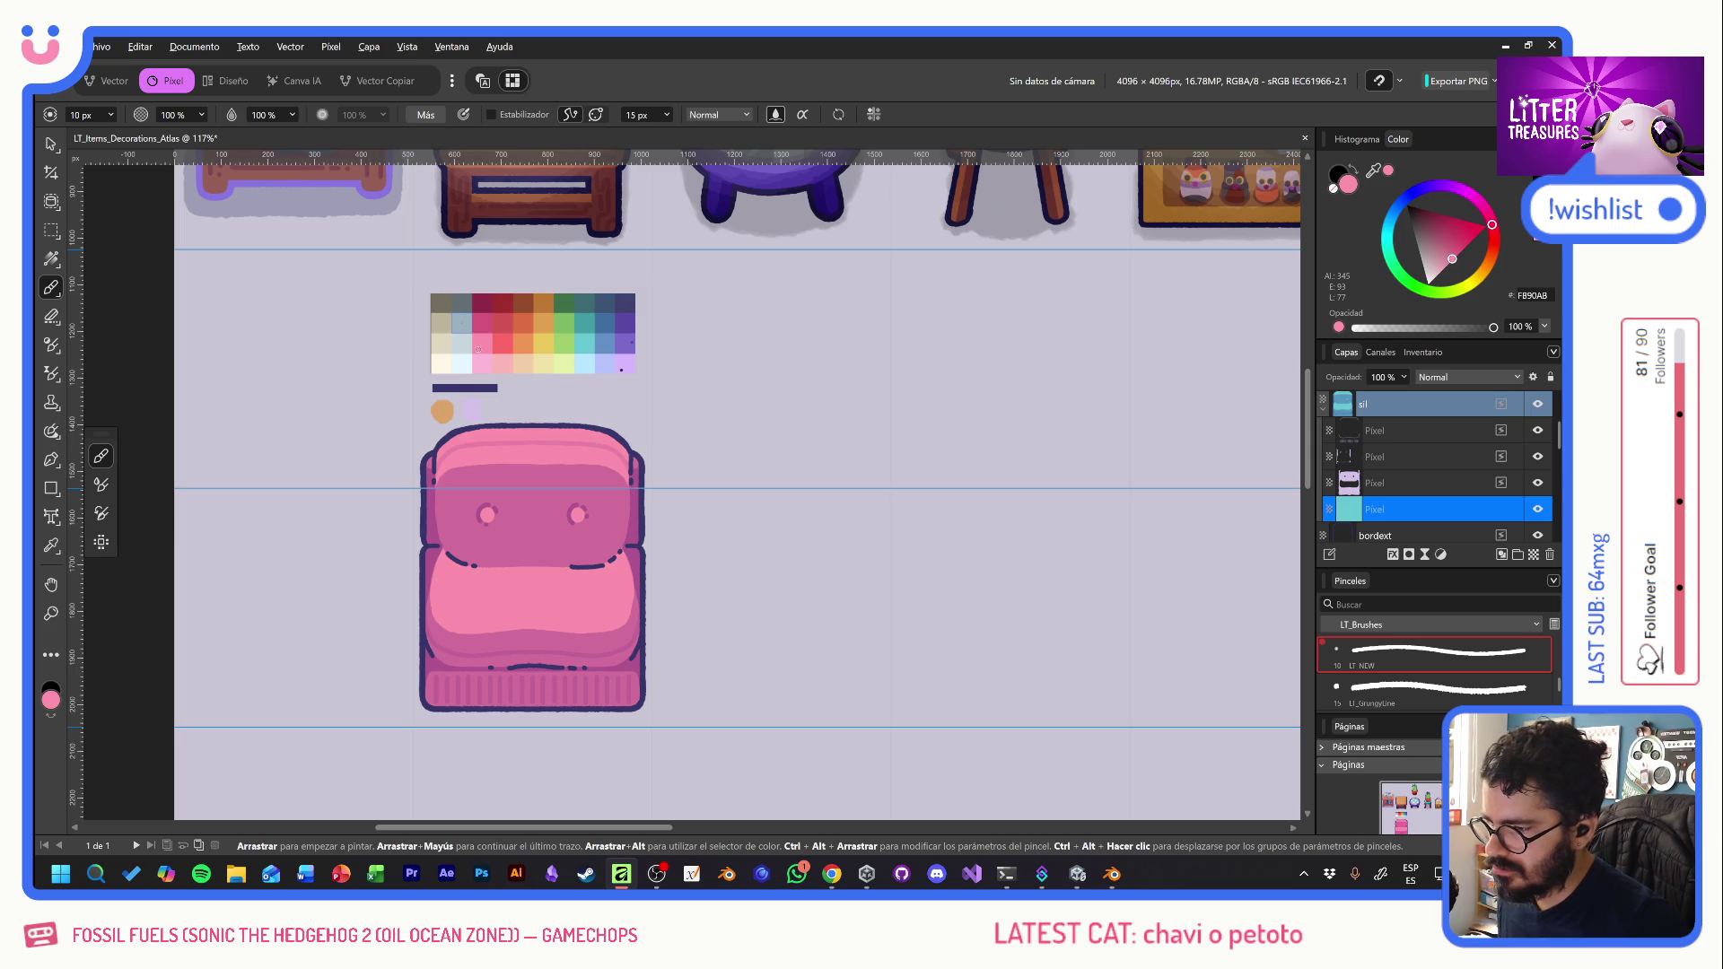
- Compare paler and brighter pink fills before settling back on light pink
{"action": "left_click", "coordinate": [483, 366], "text": "alt"}
{"action": "key", "text": "alt+BackSpace"}
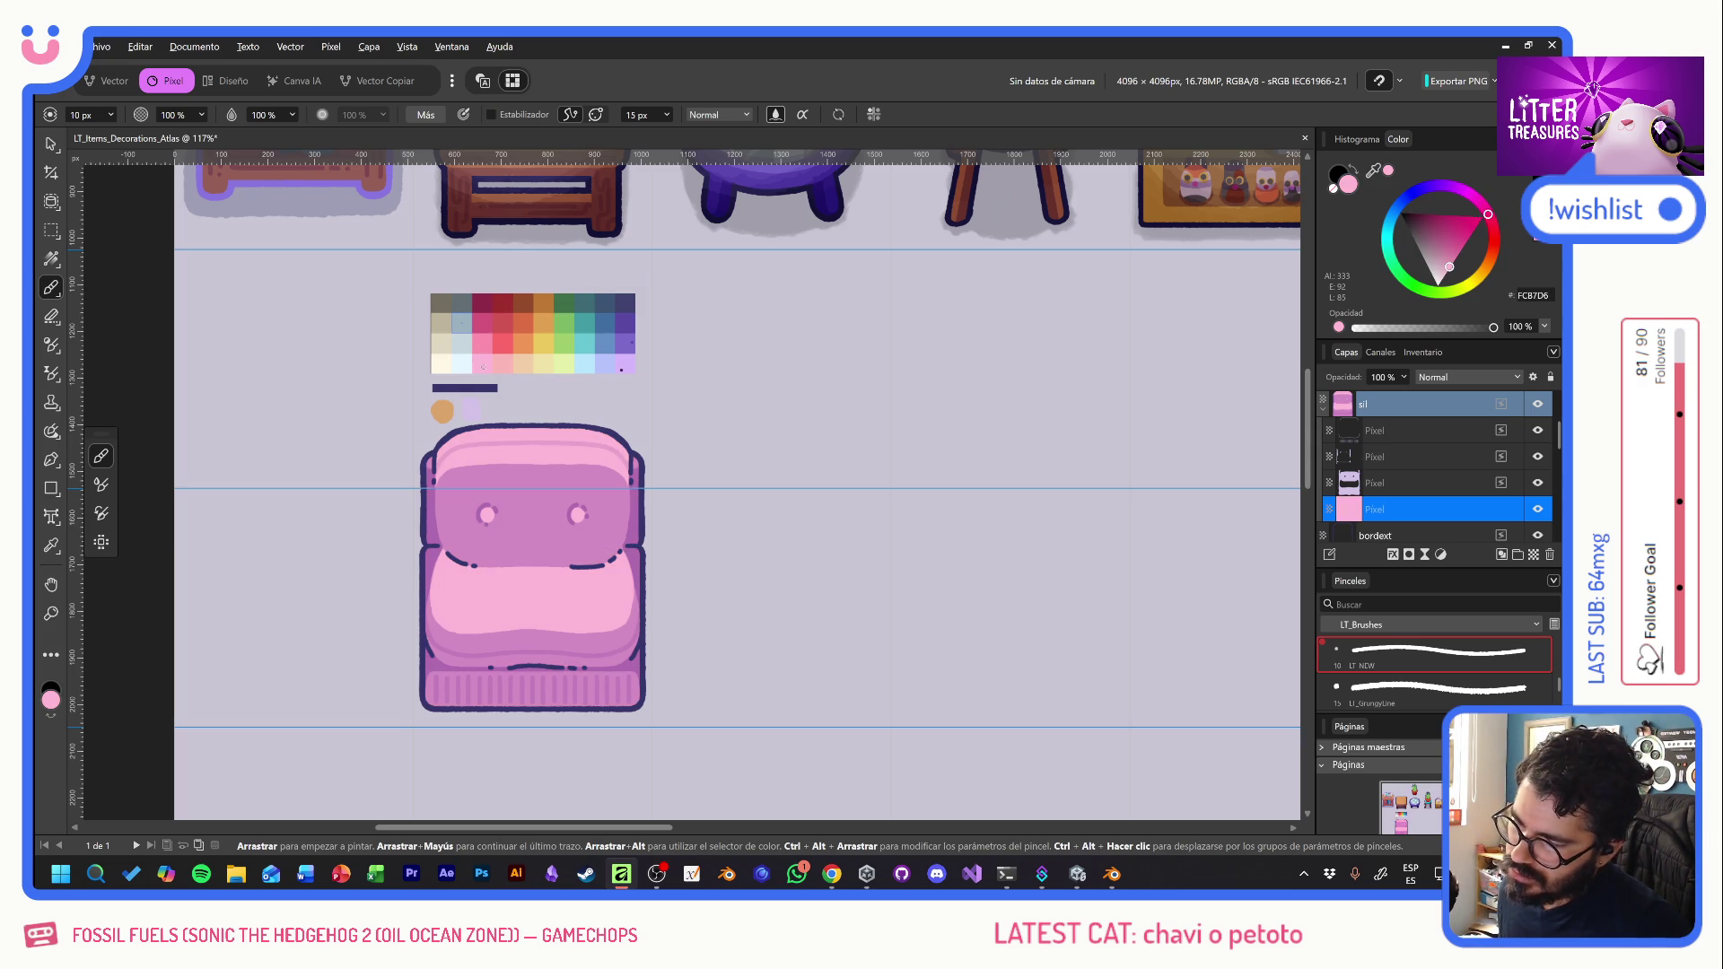
{"action": "left_click", "coordinate": [477, 347], "text": "alt"}
{"action": "key", "text": "alt+BackSpace"}
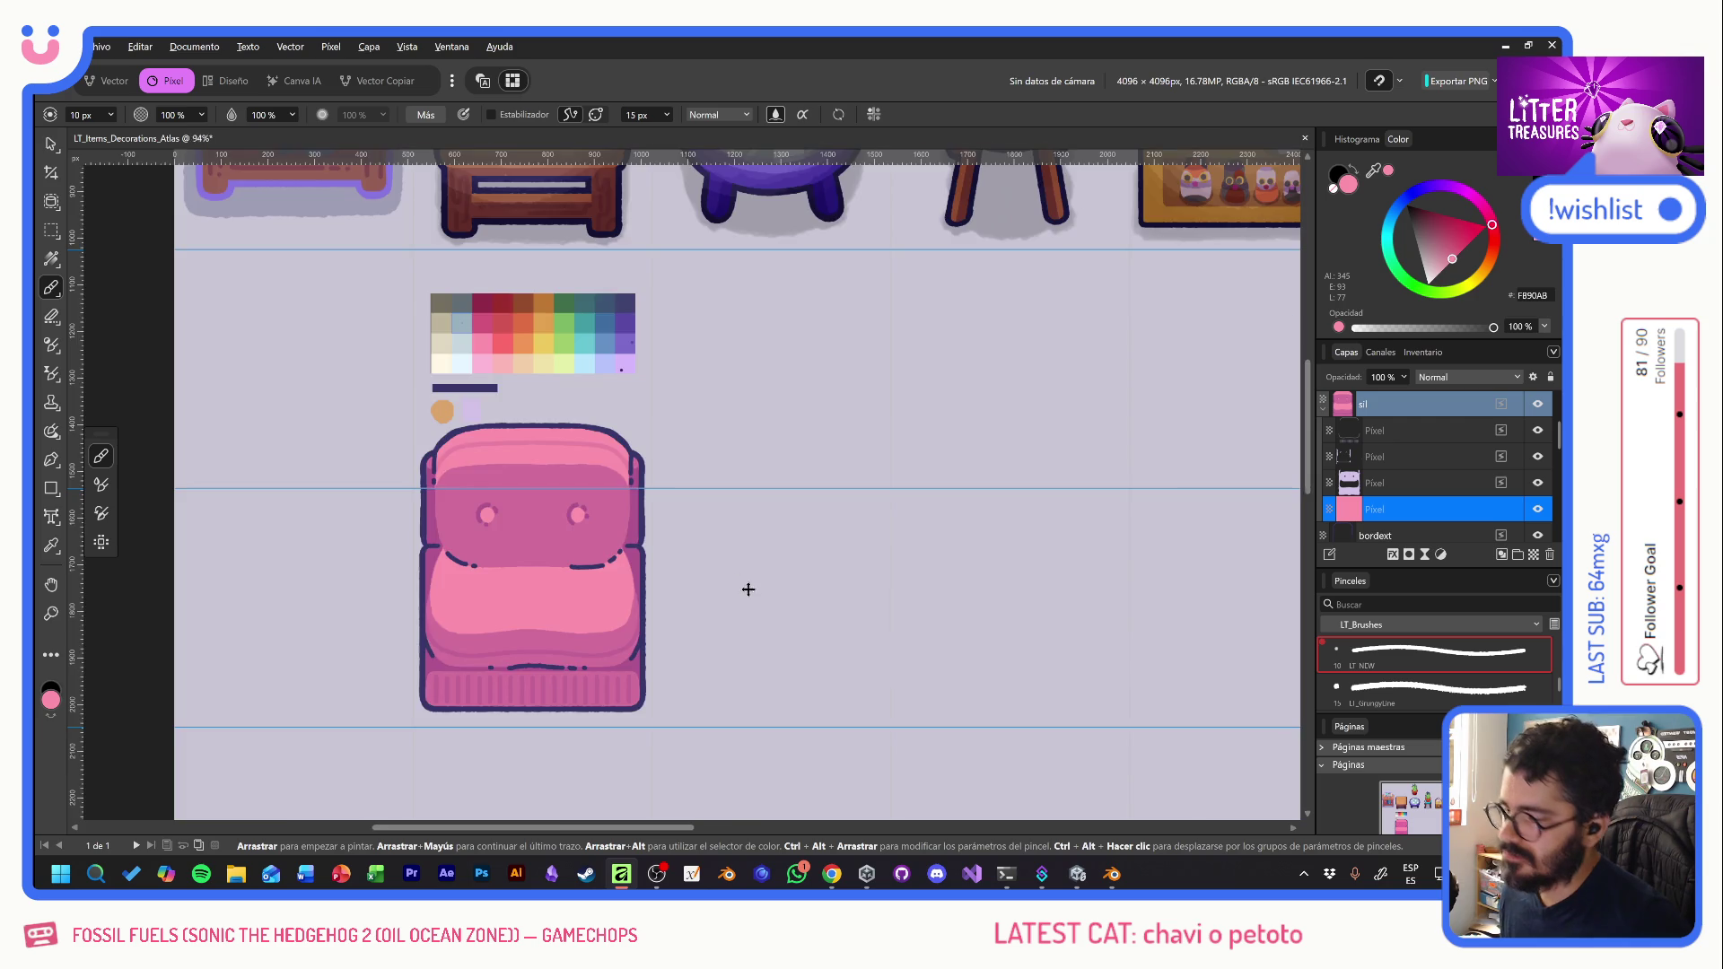
{"action": "scroll", "coordinate": [735, 580], "scroll_direction": "down", "scroll_amount": 5}
{"action": "scroll", "coordinate": [727, 603], "scroll_direction": "up", "scroll_amount": 4}
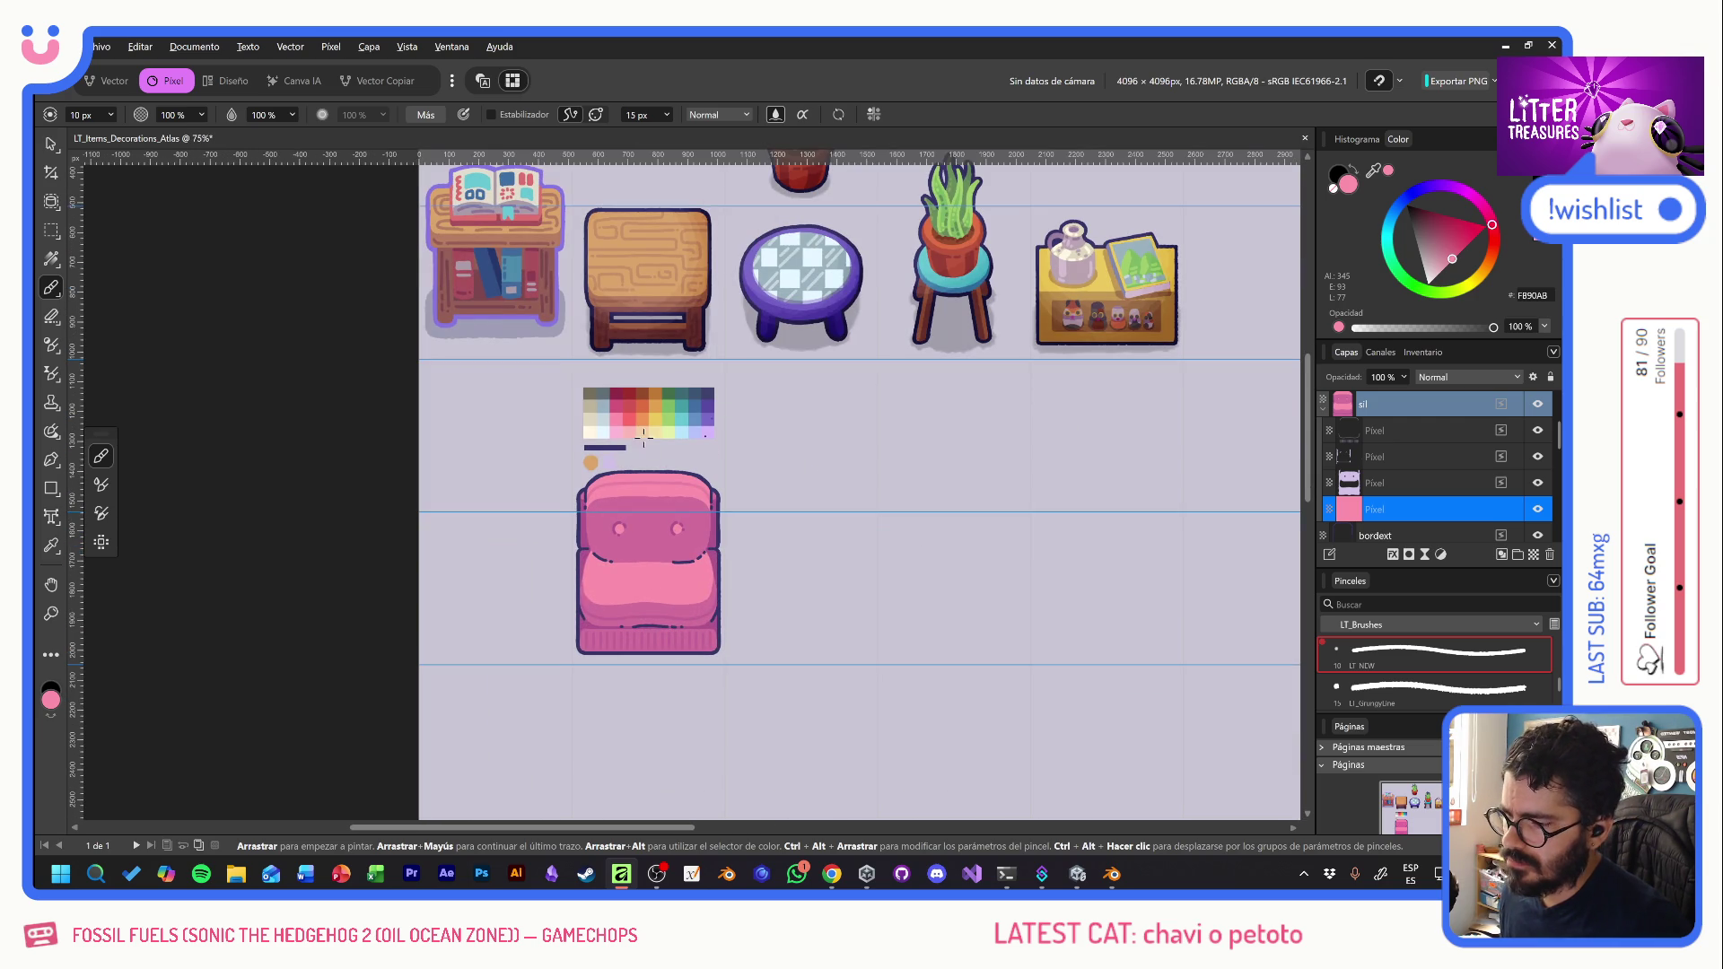
{"action": "left_click", "coordinate": [628, 433], "text": "alt"}
{"action": "key", "text": "alt+BackSpace"}
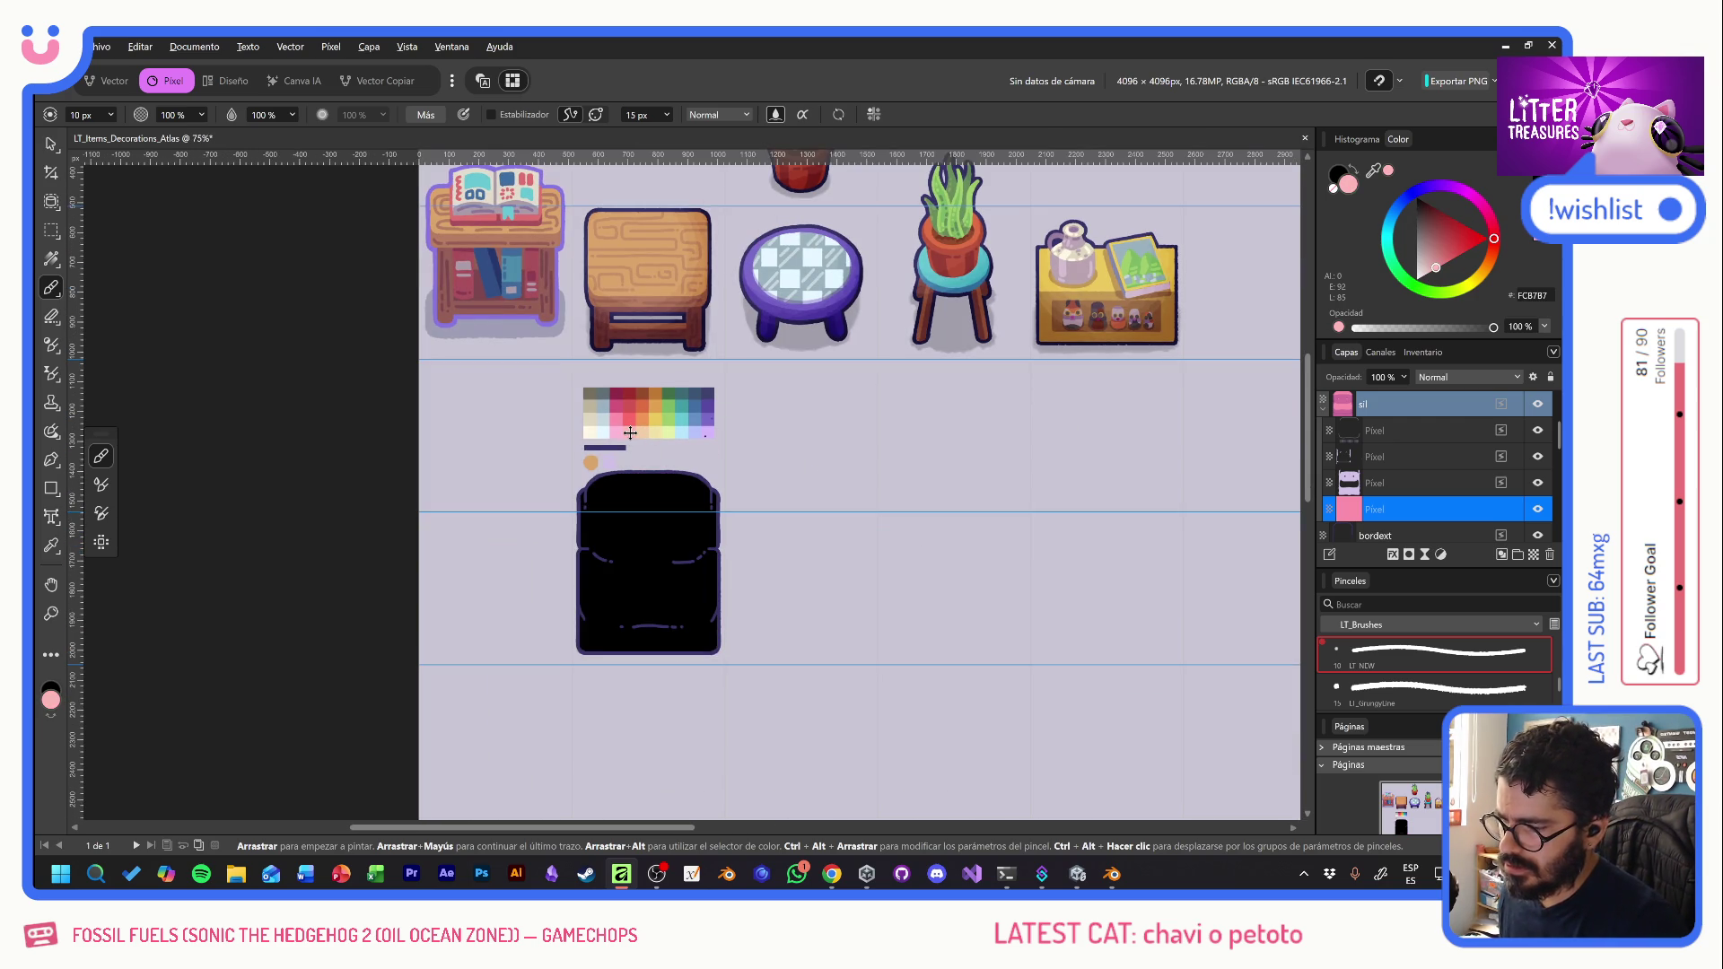
{"action": "scroll", "coordinate": [741, 518], "scroll_direction": "up", "scroll_amount": 2}
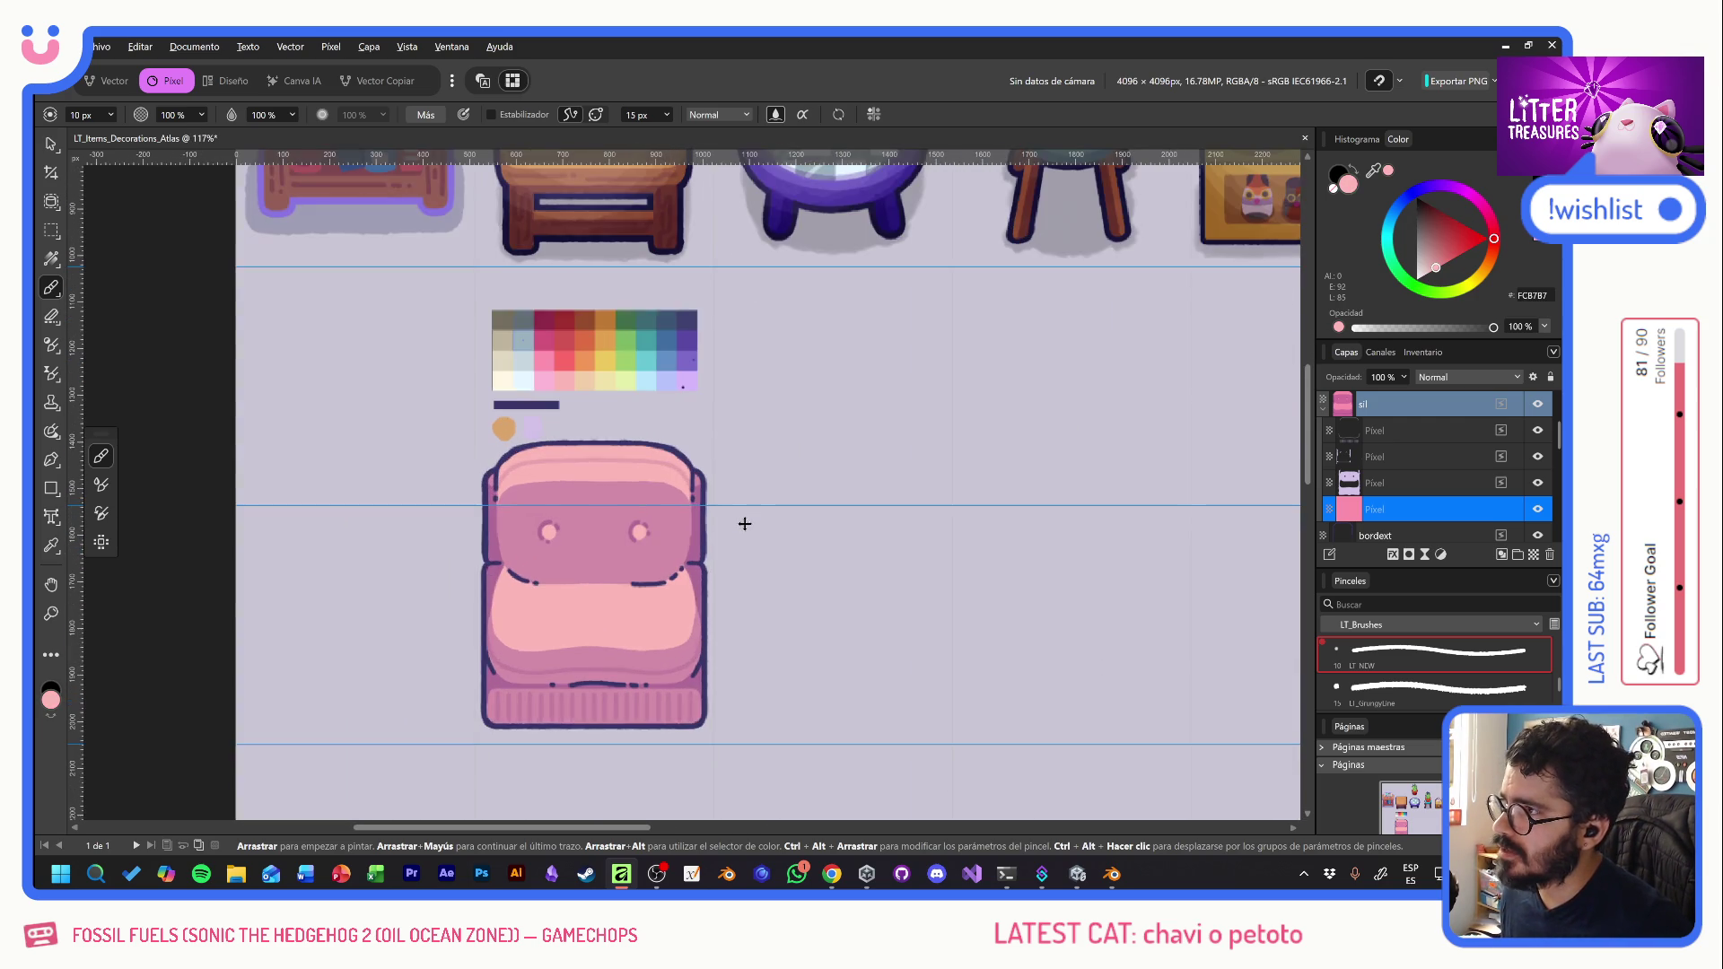
{"action": "scroll", "coordinate": [744, 523], "scroll_direction": "down", "scroll_amount": 1}
{"action": "scroll", "coordinate": [735, 454], "scroll_direction": "right", "scroll_amount": 2}
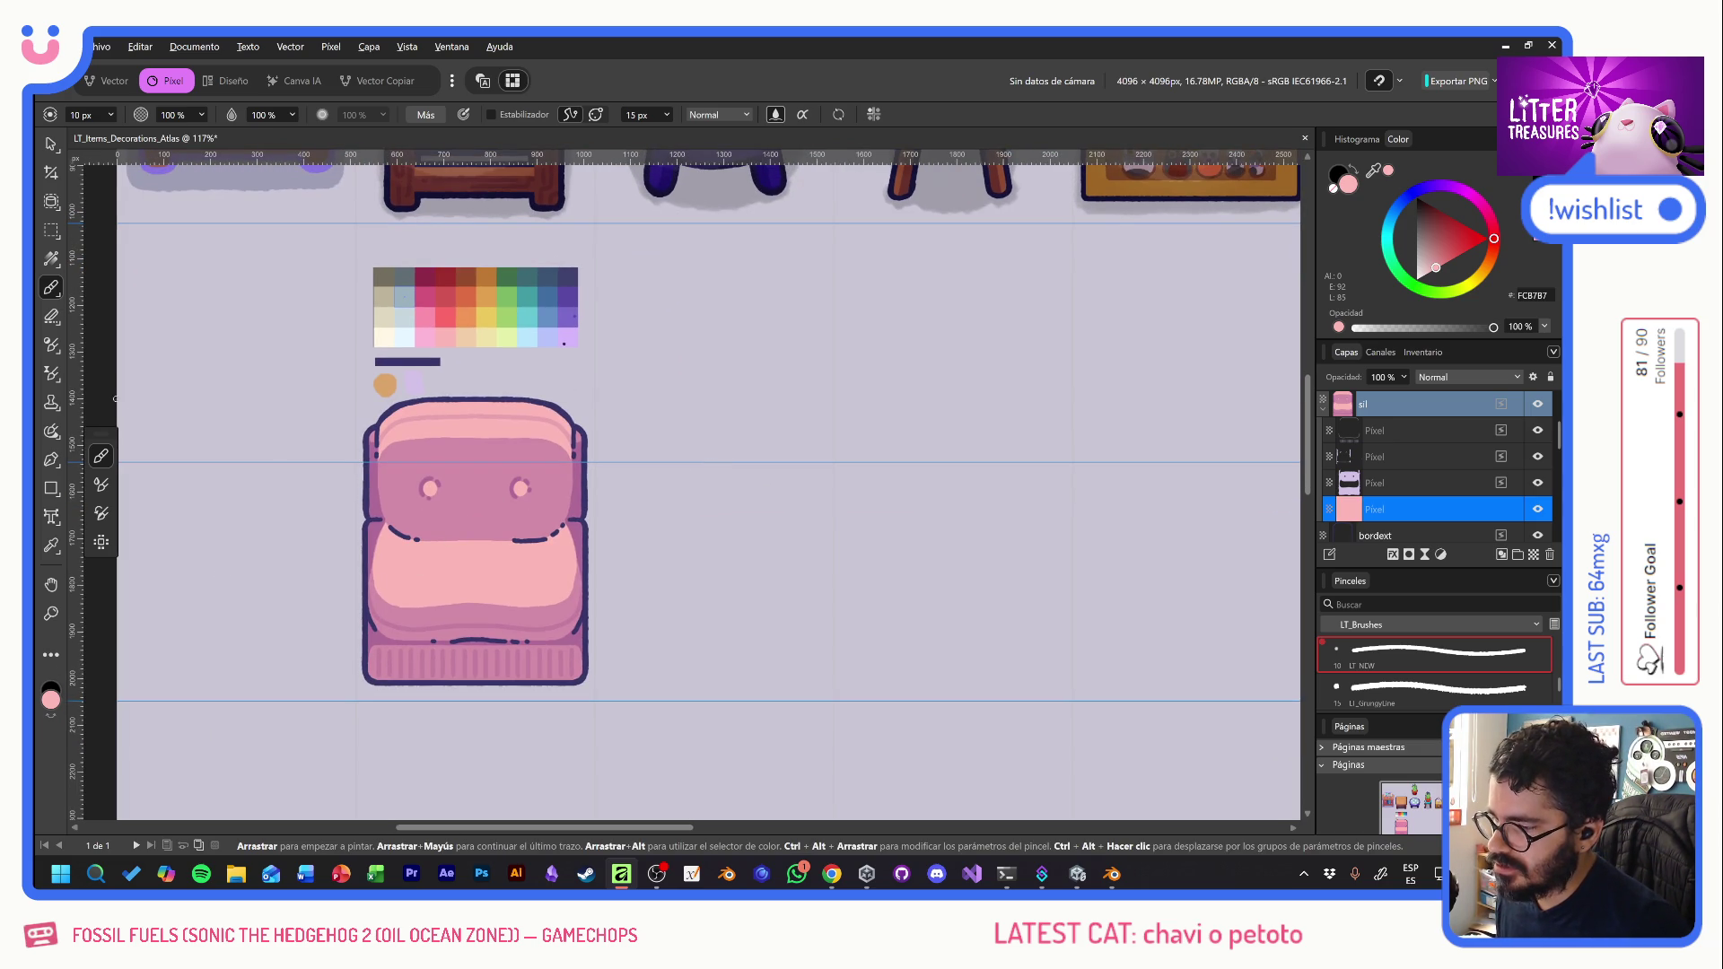
{"action": "key", "text": "v"}
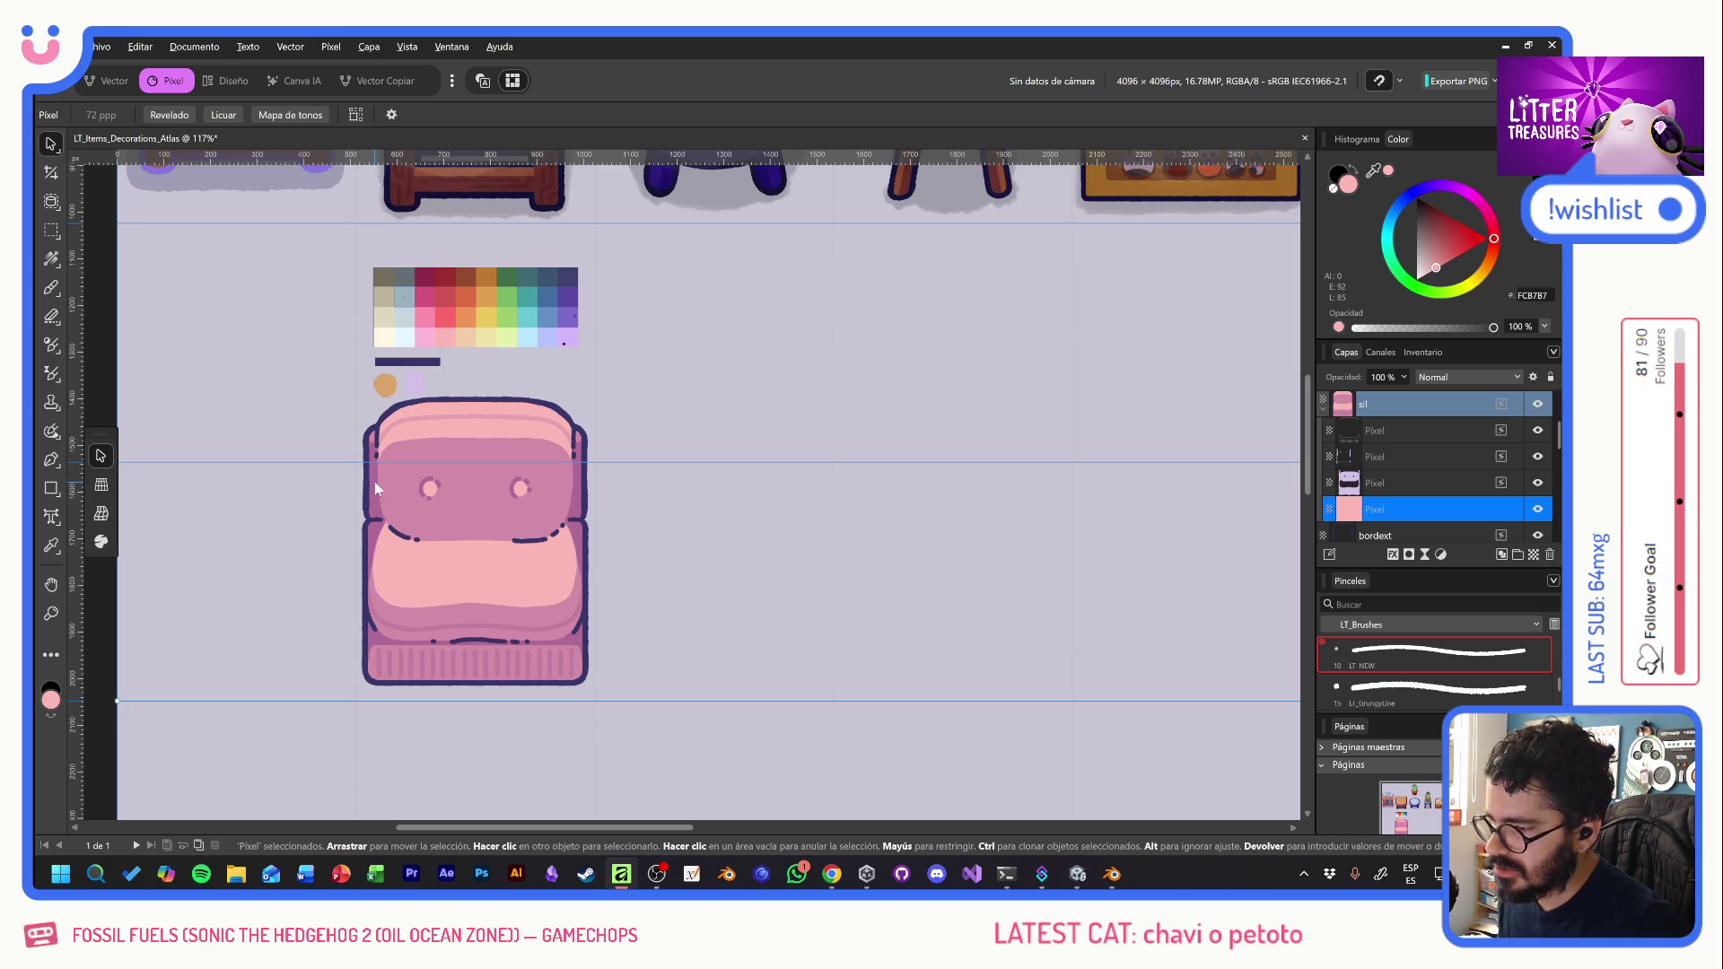
- Collapse the sil group and add a pixel layer named 'shadow' beneath bordext
{"action": "left_click", "coordinate": [1323, 408]}
{"action": "left_click", "coordinate": [1396, 435]}
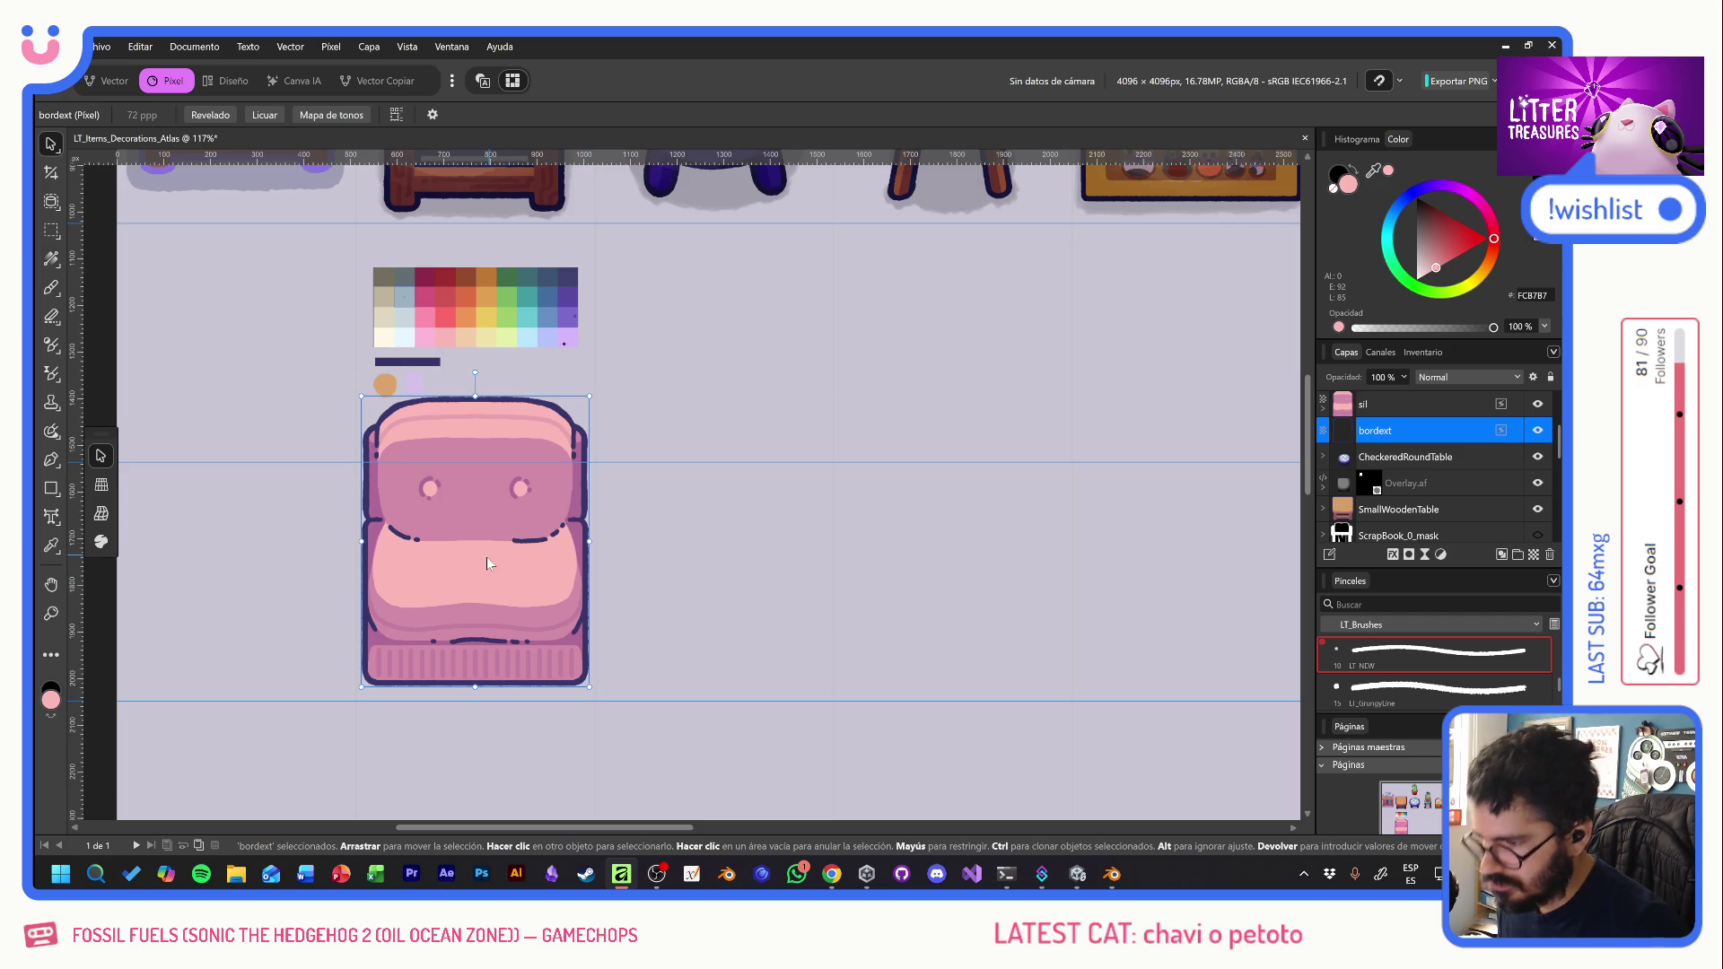
{"action": "left_click", "coordinate": [1532, 554]}
{"action": "double_click", "coordinate": [1390, 465]}
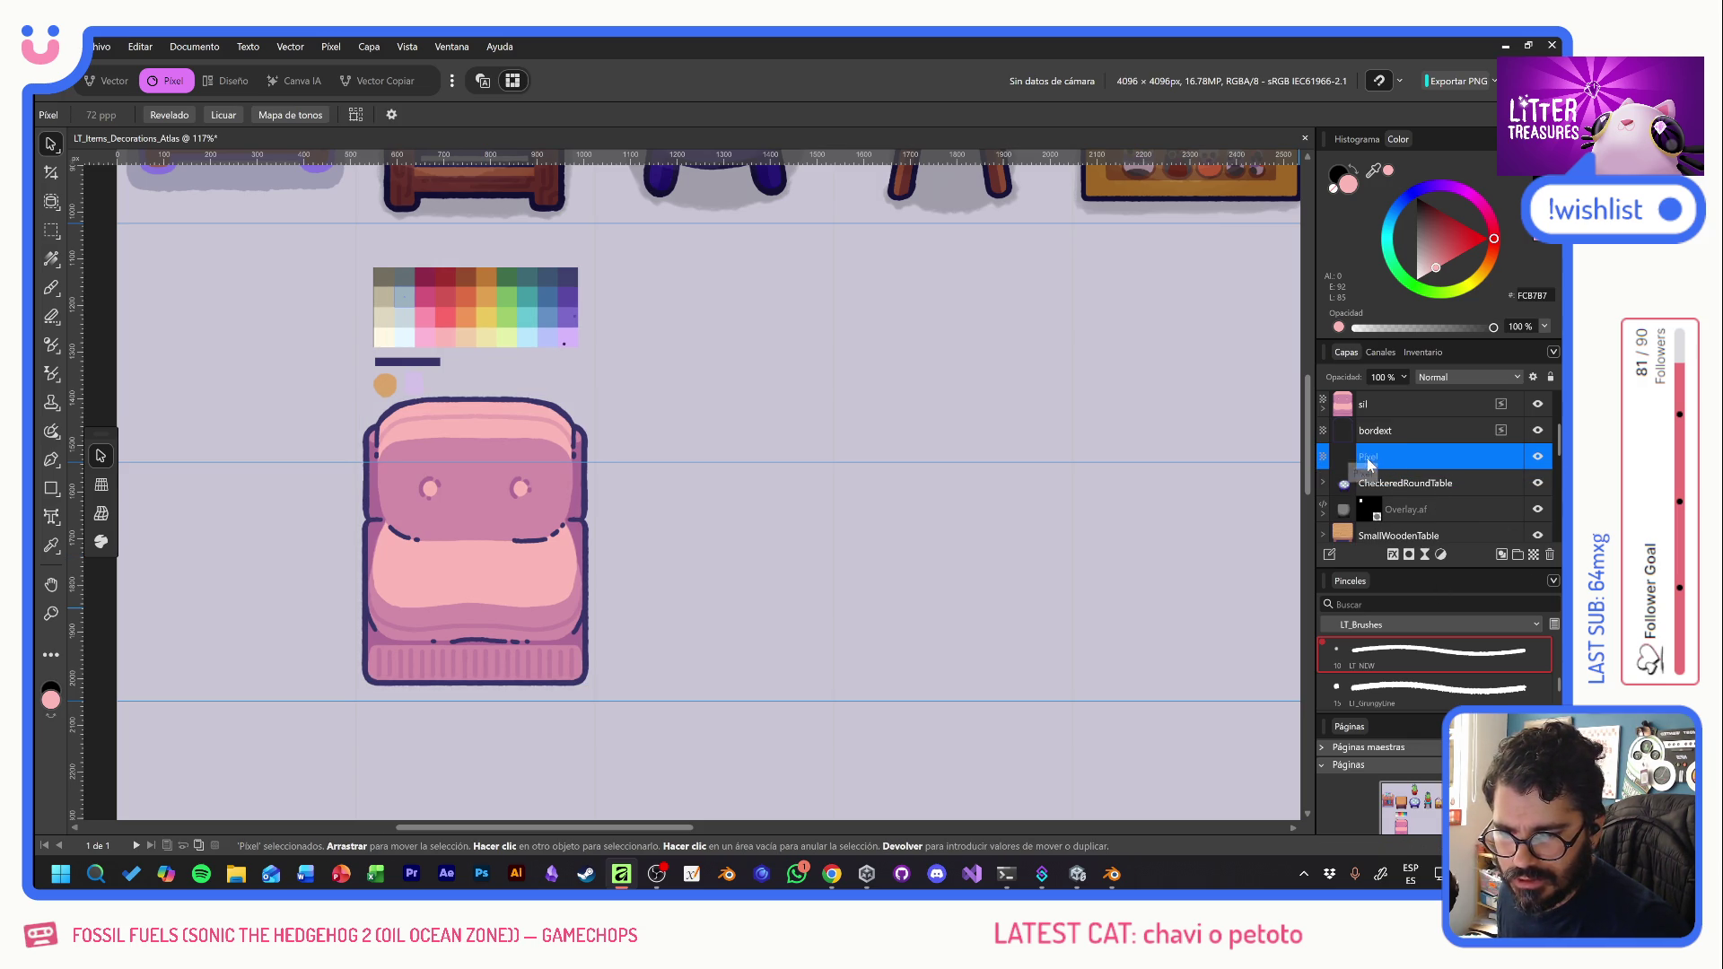
{"action": "type", "text": "shadow"}
{"action": "key", "text": "Return"}
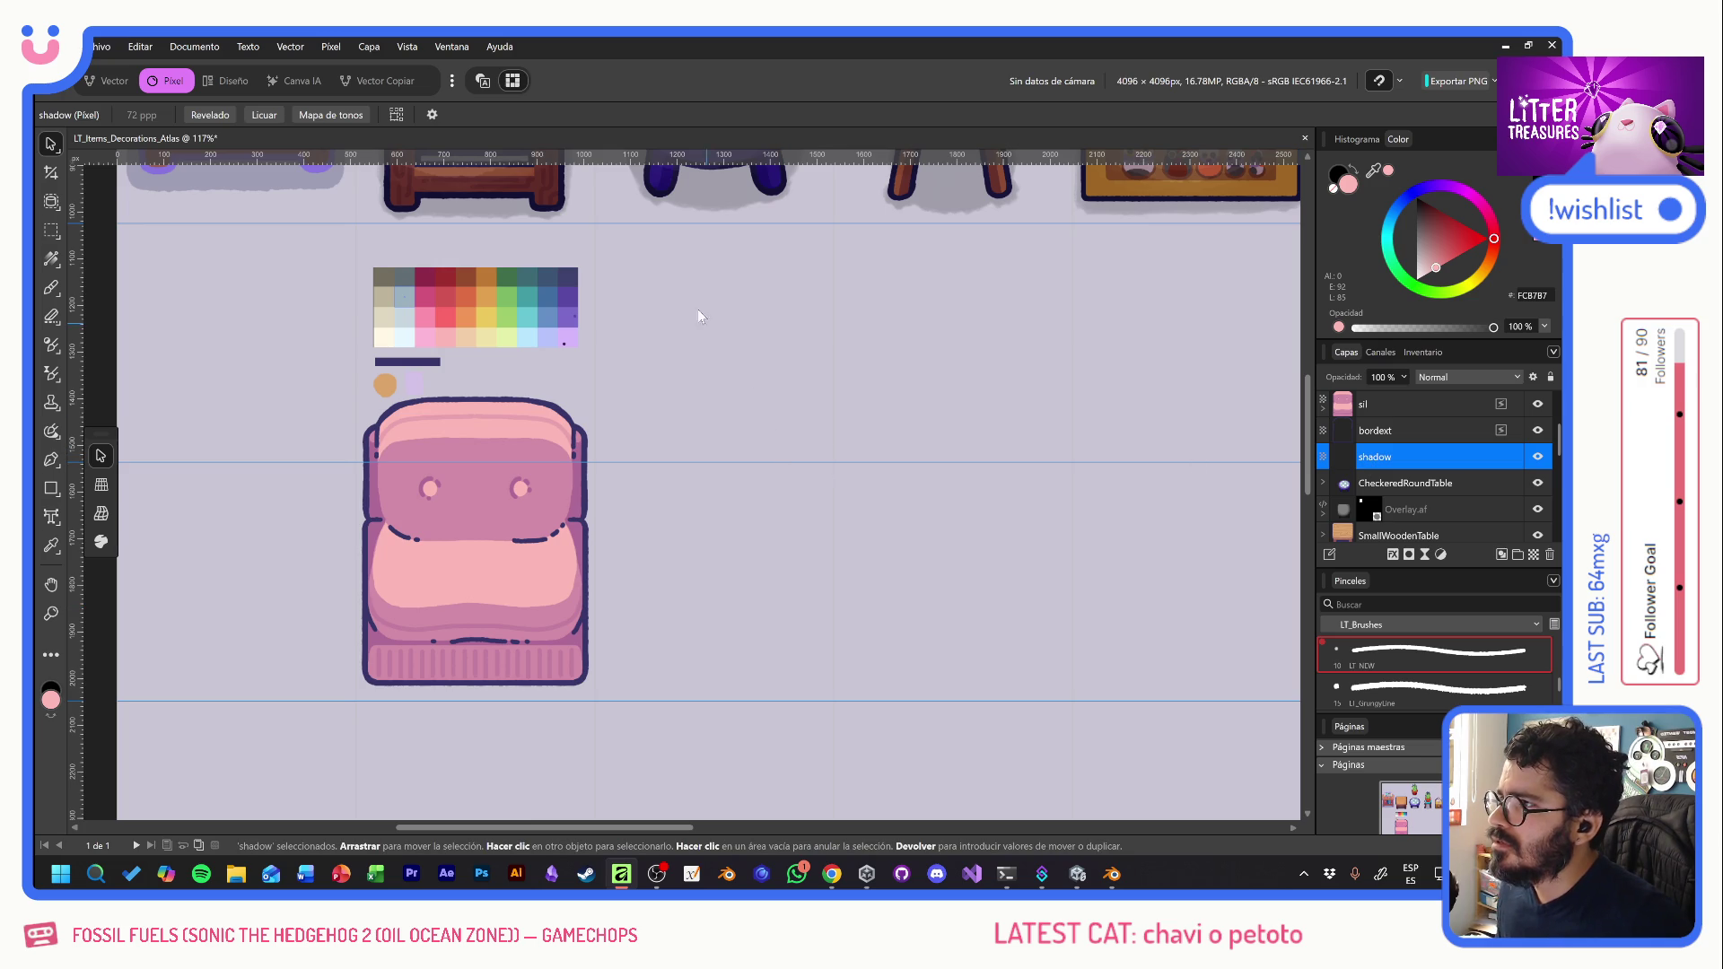
- Set up the LT_Overlay soft brush in black and reposition the shadow layer
{"action": "left_click", "coordinate": [51, 288]}
{"action": "scroll", "coordinate": [520, 551], "scroll_direction": "up", "scroll_amount": 4}
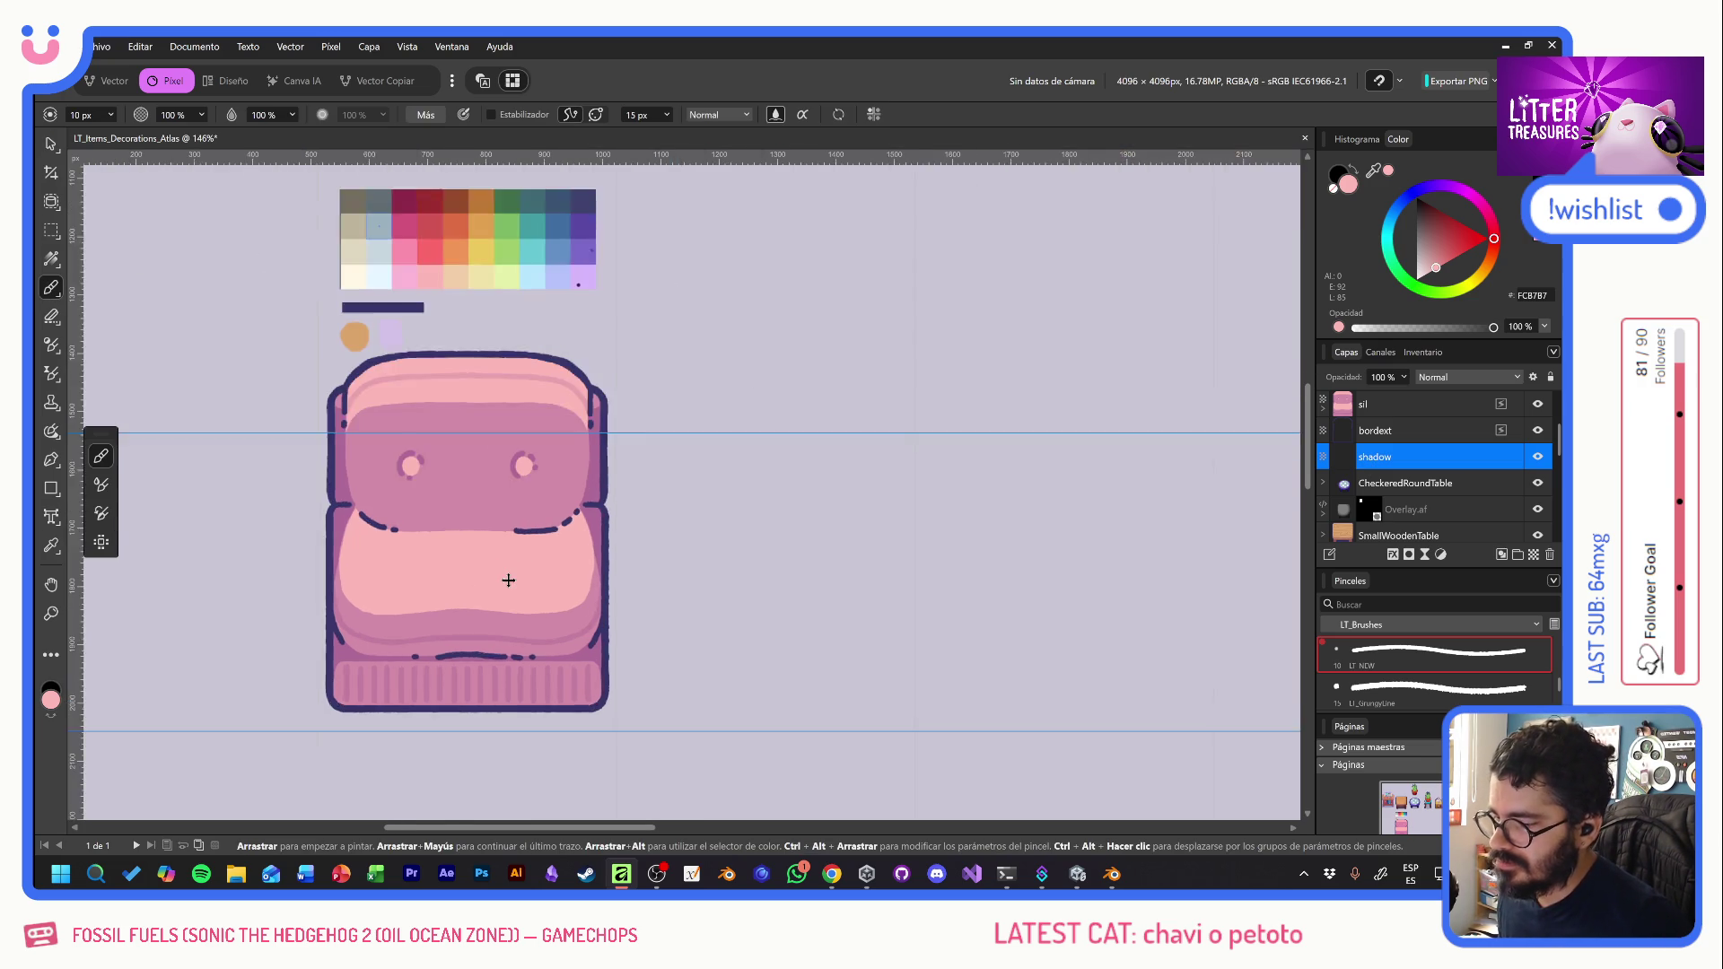
{"action": "left_click_drag", "start_coordinate": [646, 492], "coordinate": [698, 503]}
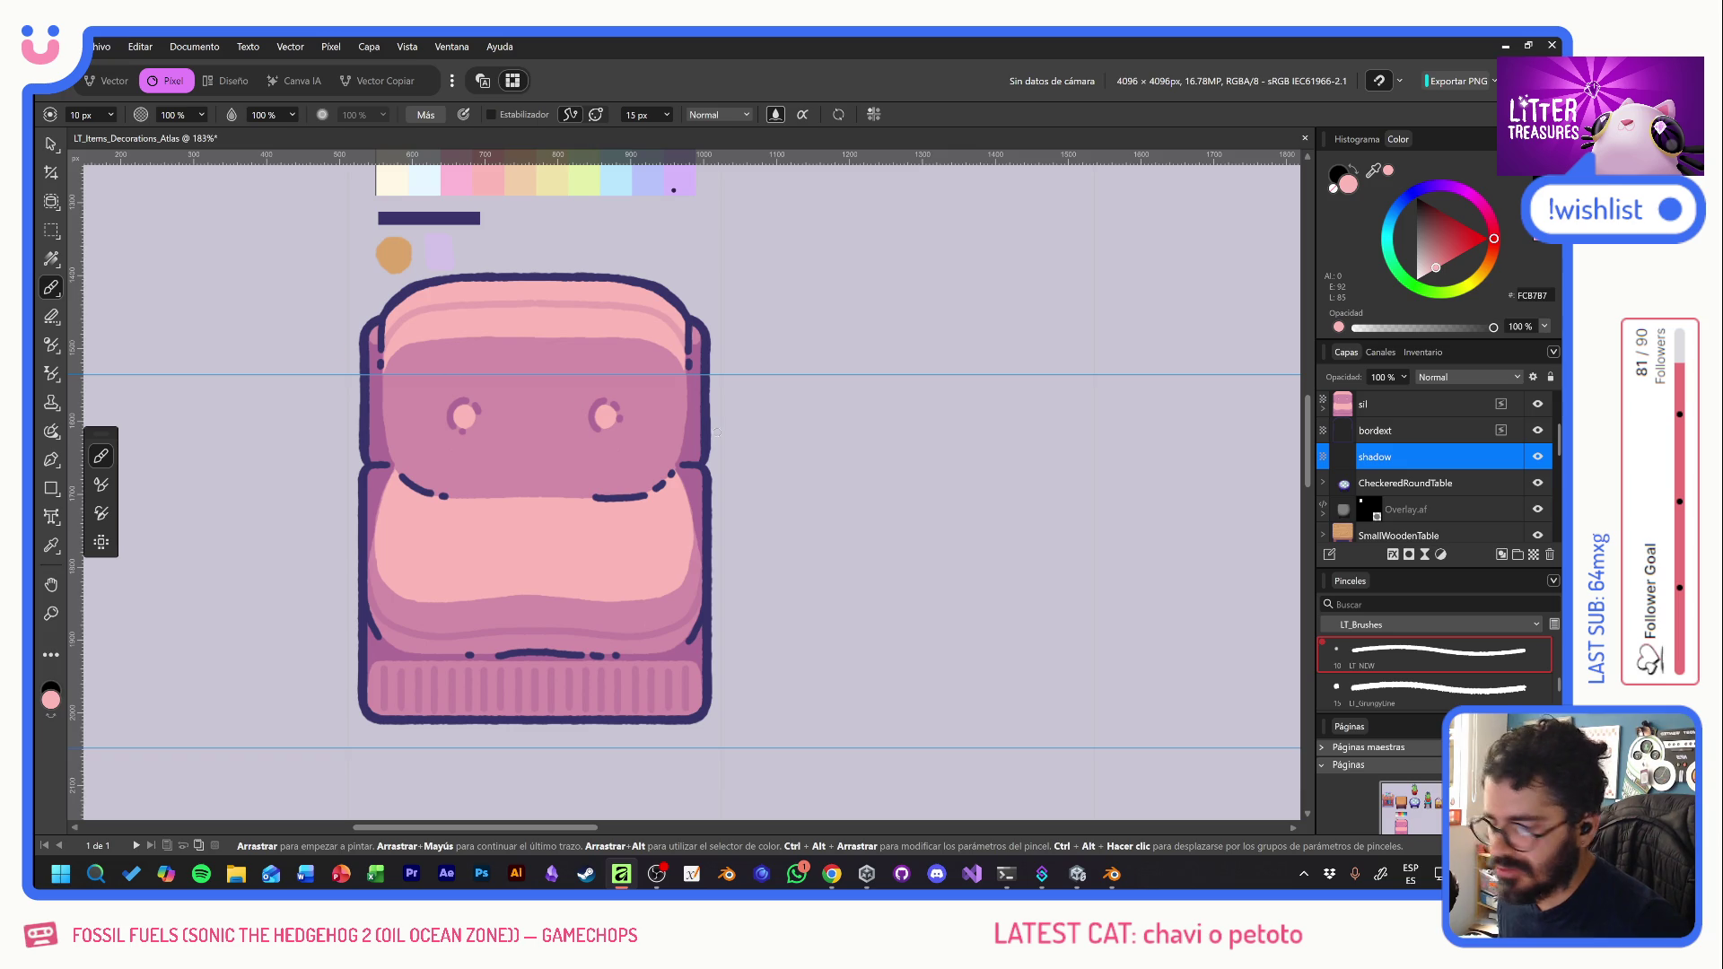
{"action": "scroll", "coordinate": [1414, 677], "scroll_direction": "down", "scroll_amount": 1}
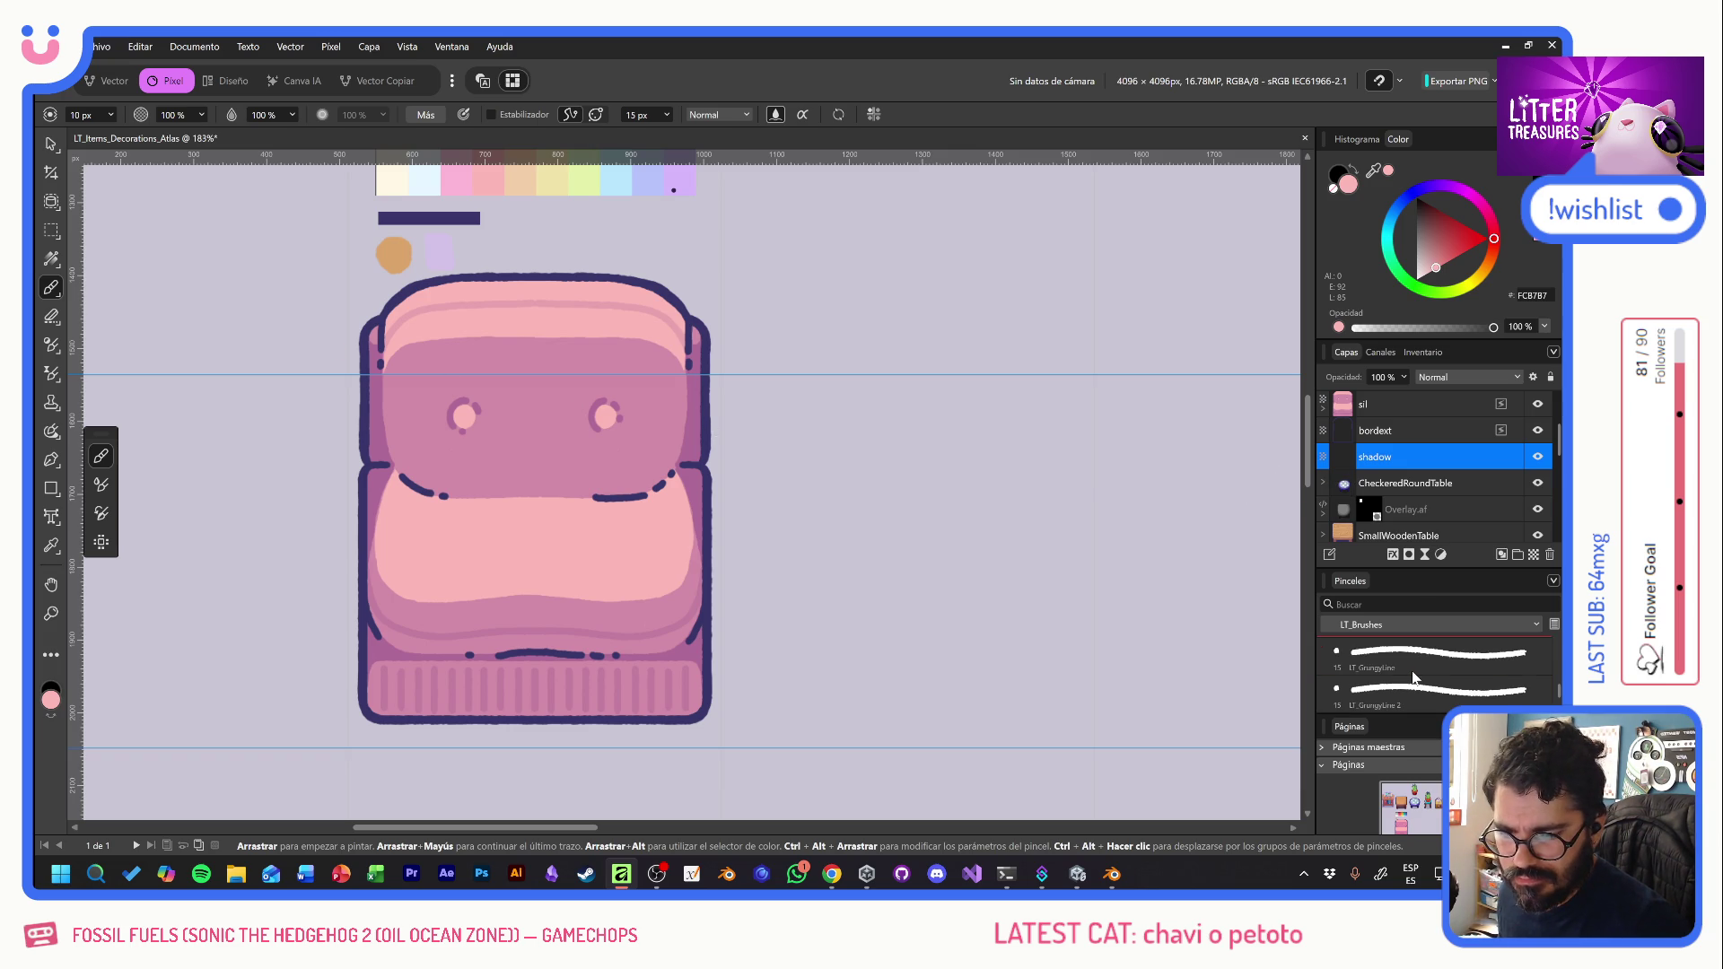
{"action": "scroll", "coordinate": [1414, 677], "scroll_direction": "down", "scroll_amount": 3}
{"action": "left_click", "coordinate": [1416, 660]}
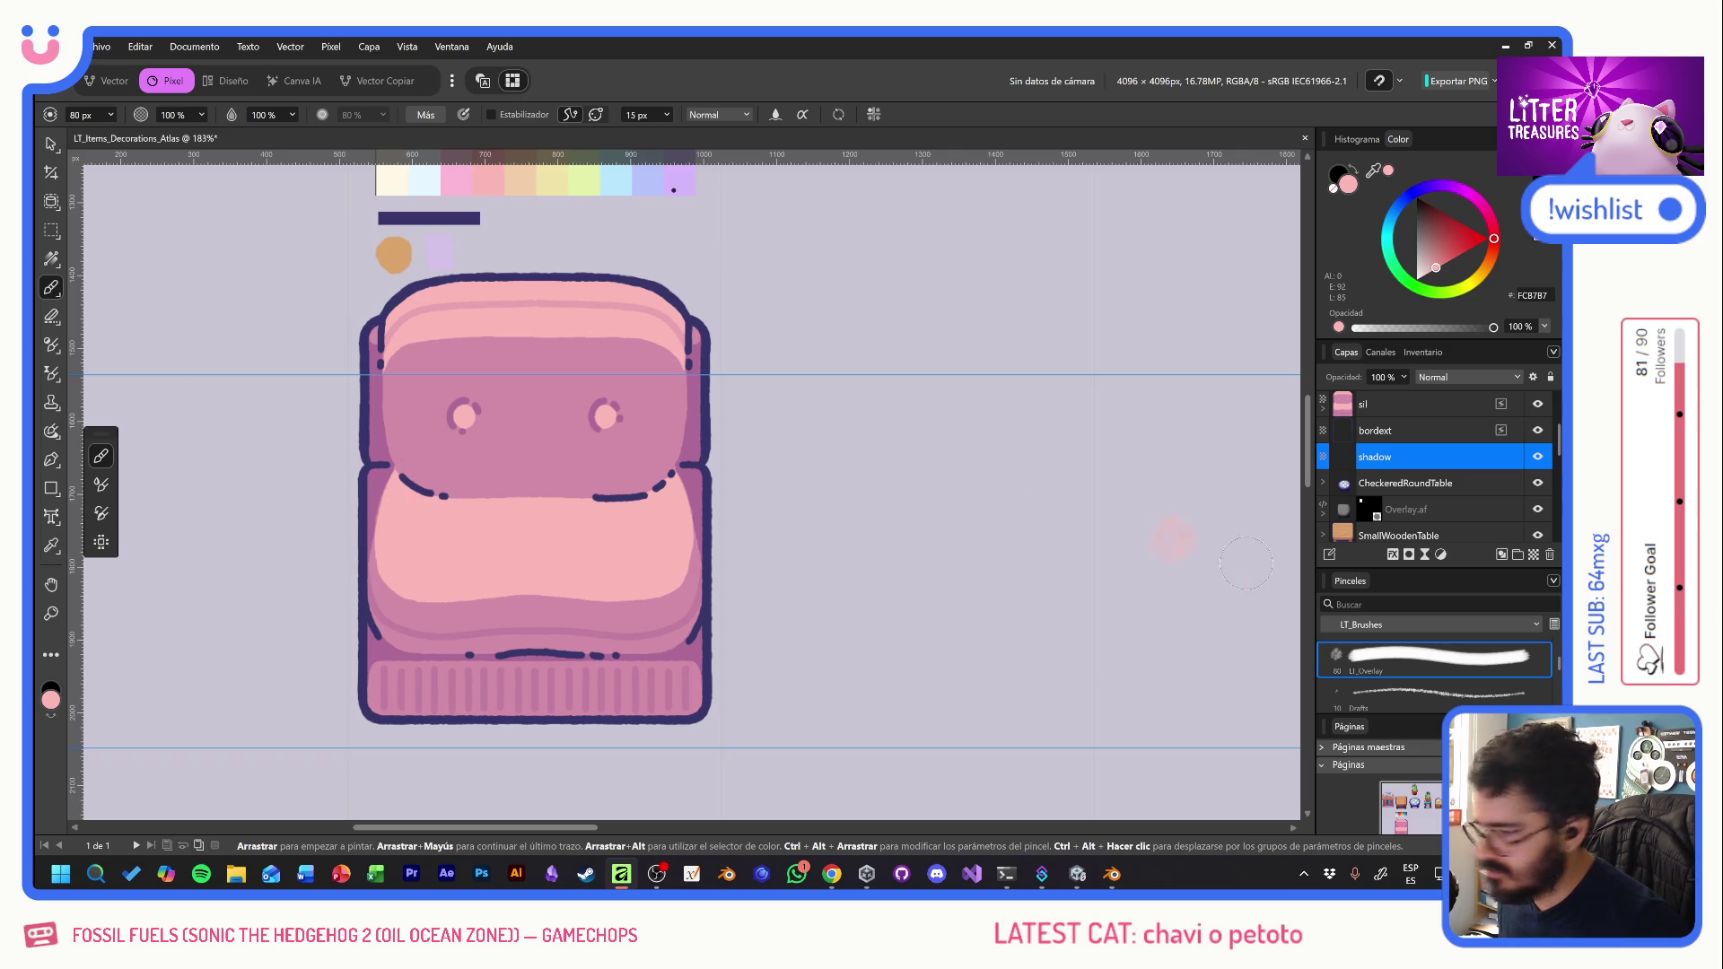
{"action": "mouse_move", "coordinate": [1403, 455]}
{"action": "left_mouse_down"}
{"action": "mouse_move", "coordinate": [1420, 401]}
{"action": "mouse_move", "coordinate": [1414, 454]}
{"action": "left_mouse_up"}
{"action": "mouse_move", "coordinate": [556, 475]}
{"action": "left_mouse_down"}
{"action": "mouse_move", "coordinate": [538, 431]}
{"action": "mouse_move", "coordinate": [619, 493]}
{"action": "left_mouse_up"}
{"action": "key", "text": "ctrl+z"}
{"action": "key", "text": "d"}
- Set the shadow layer to 20% opacity and paint the soft shadow along the sofa
{"action": "left_click", "coordinate": [1387, 378]}
{"action": "type", "text": "20"}
{"action": "key", "text": "Return"}
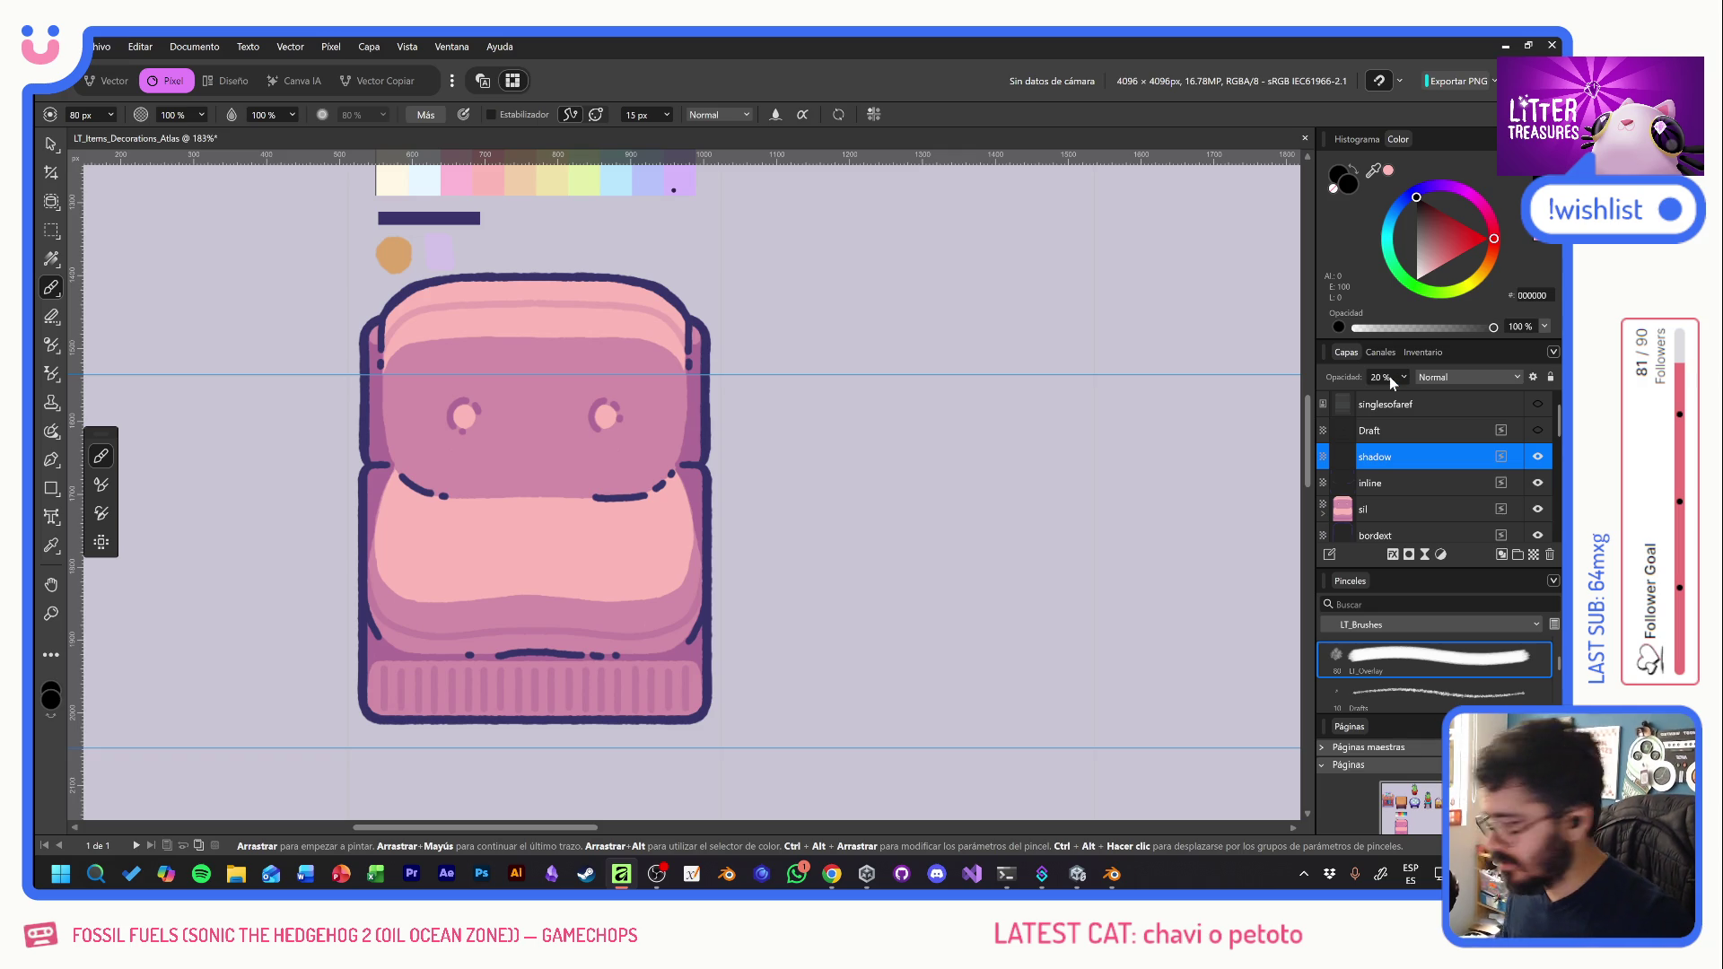
{"action": "mouse_move", "coordinate": [669, 467]}
{"action": "left_mouse_down"}
{"action": "mouse_move", "coordinate": [694, 485]}
{"action": "mouse_move", "coordinate": [691, 641]}
{"action": "mouse_move", "coordinate": [707, 633]}
{"action": "mouse_move", "coordinate": [635, 646]}
{"action": "mouse_move", "coordinate": [380, 638]}
{"action": "mouse_move", "coordinate": [387, 485]}
{"action": "left_mouse_up"}
{"action": "mouse_move", "coordinate": [382, 485]}
{"action": "left_mouse_down"}
{"action": "mouse_move", "coordinate": [363, 530]}
{"action": "mouse_move", "coordinate": [377, 633]}
{"action": "mouse_move", "coordinate": [386, 471]}
{"action": "mouse_move", "coordinate": [659, 543]}
{"action": "mouse_move", "coordinate": [641, 619]}
{"action": "mouse_move", "coordinate": [610, 584]}
{"action": "mouse_move", "coordinate": [550, 617]}
{"action": "mouse_move", "coordinate": [484, 566]}
{"action": "mouse_move", "coordinate": [435, 570]}
{"action": "mouse_move", "coordinate": [417, 619]}
{"action": "left_mouse_up"}
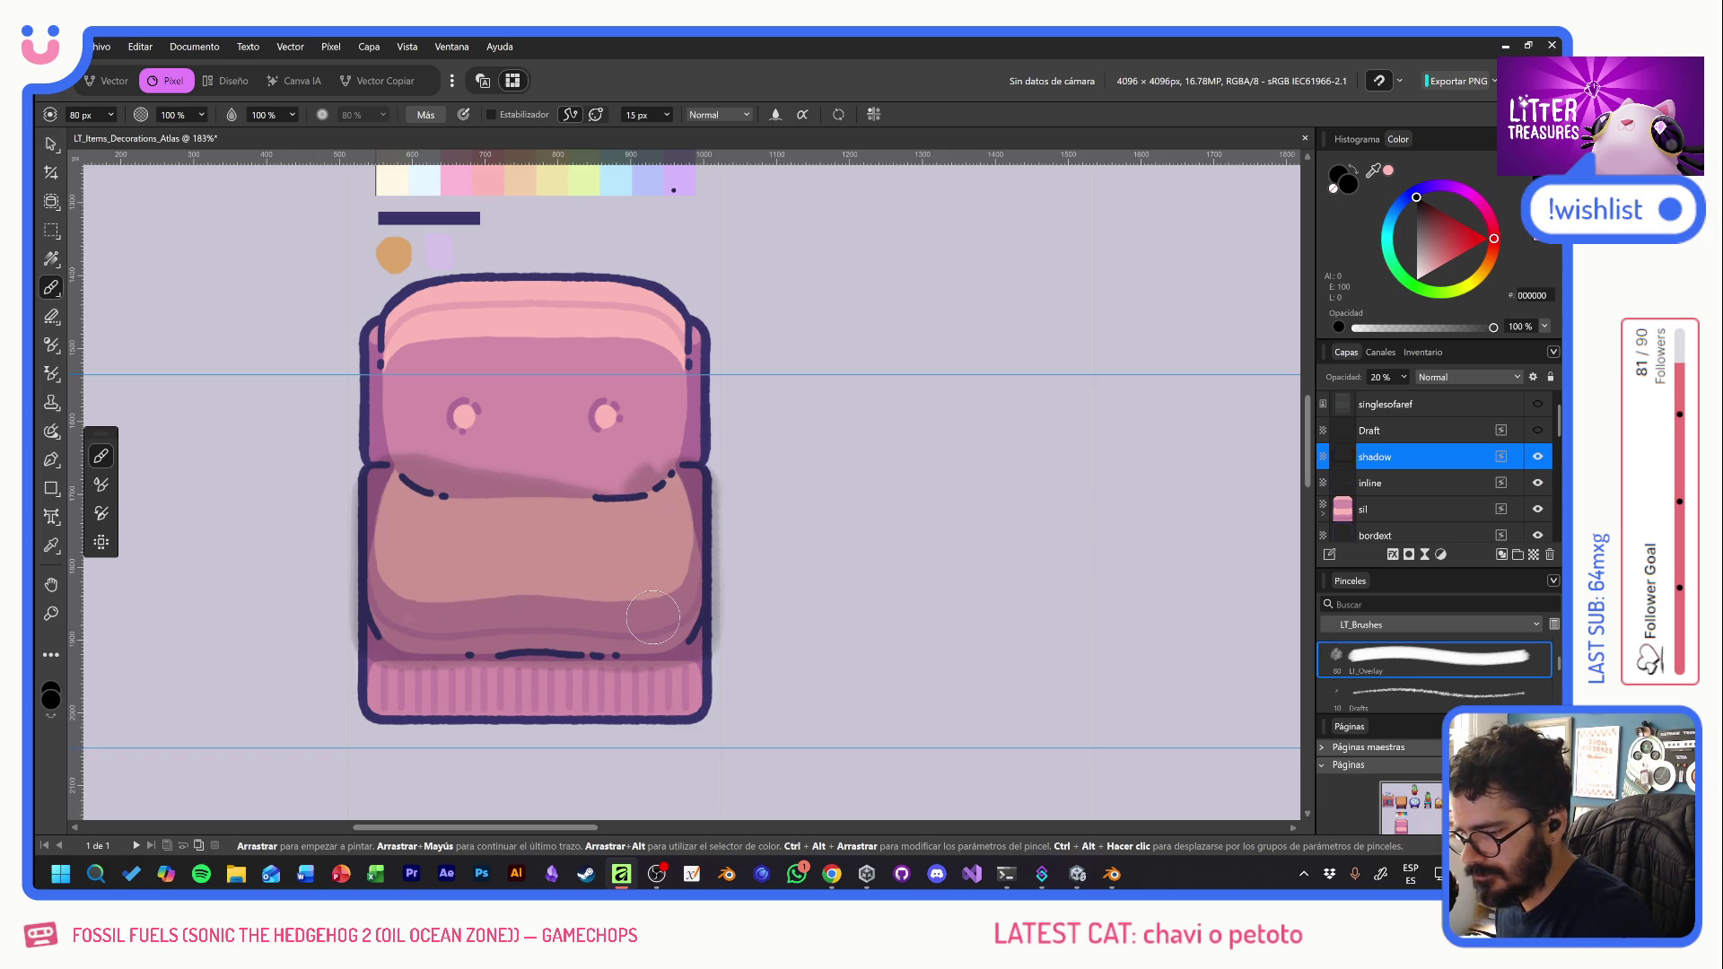
- Move the shadow layer below bordext, then nudge and resize it under the sofa base
{"action": "mouse_move", "coordinate": [1485, 451]}
{"action": "left_mouse_down"}
{"action": "mouse_move", "coordinate": [1409, 483]}
{"action": "mouse_move", "coordinate": [1436, 530]}
{"action": "mouse_move", "coordinate": [1408, 484]}
{"action": "mouse_move", "coordinate": [1423, 480]}
{"action": "left_mouse_up"}
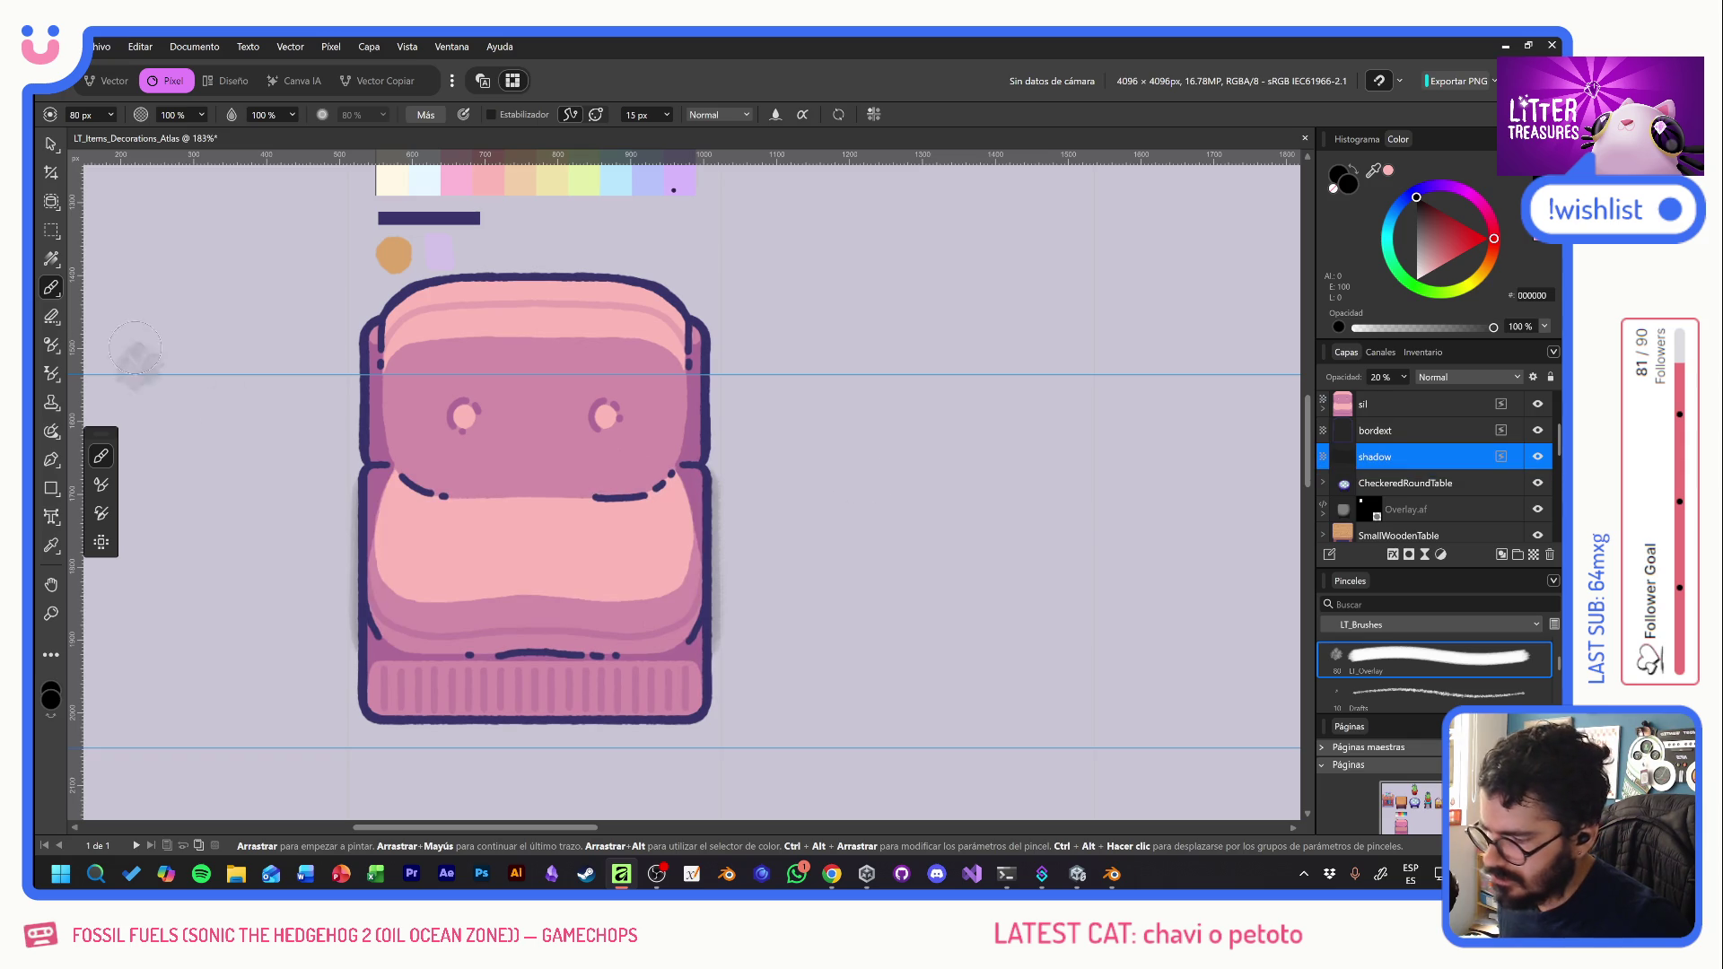
{"action": "left_click", "coordinate": [50, 144]}
{"action": "key", "text": "shift+Down"}
{"action": "key", "text": "shift+Down"}
{"action": "key", "text": "shift+Down"}
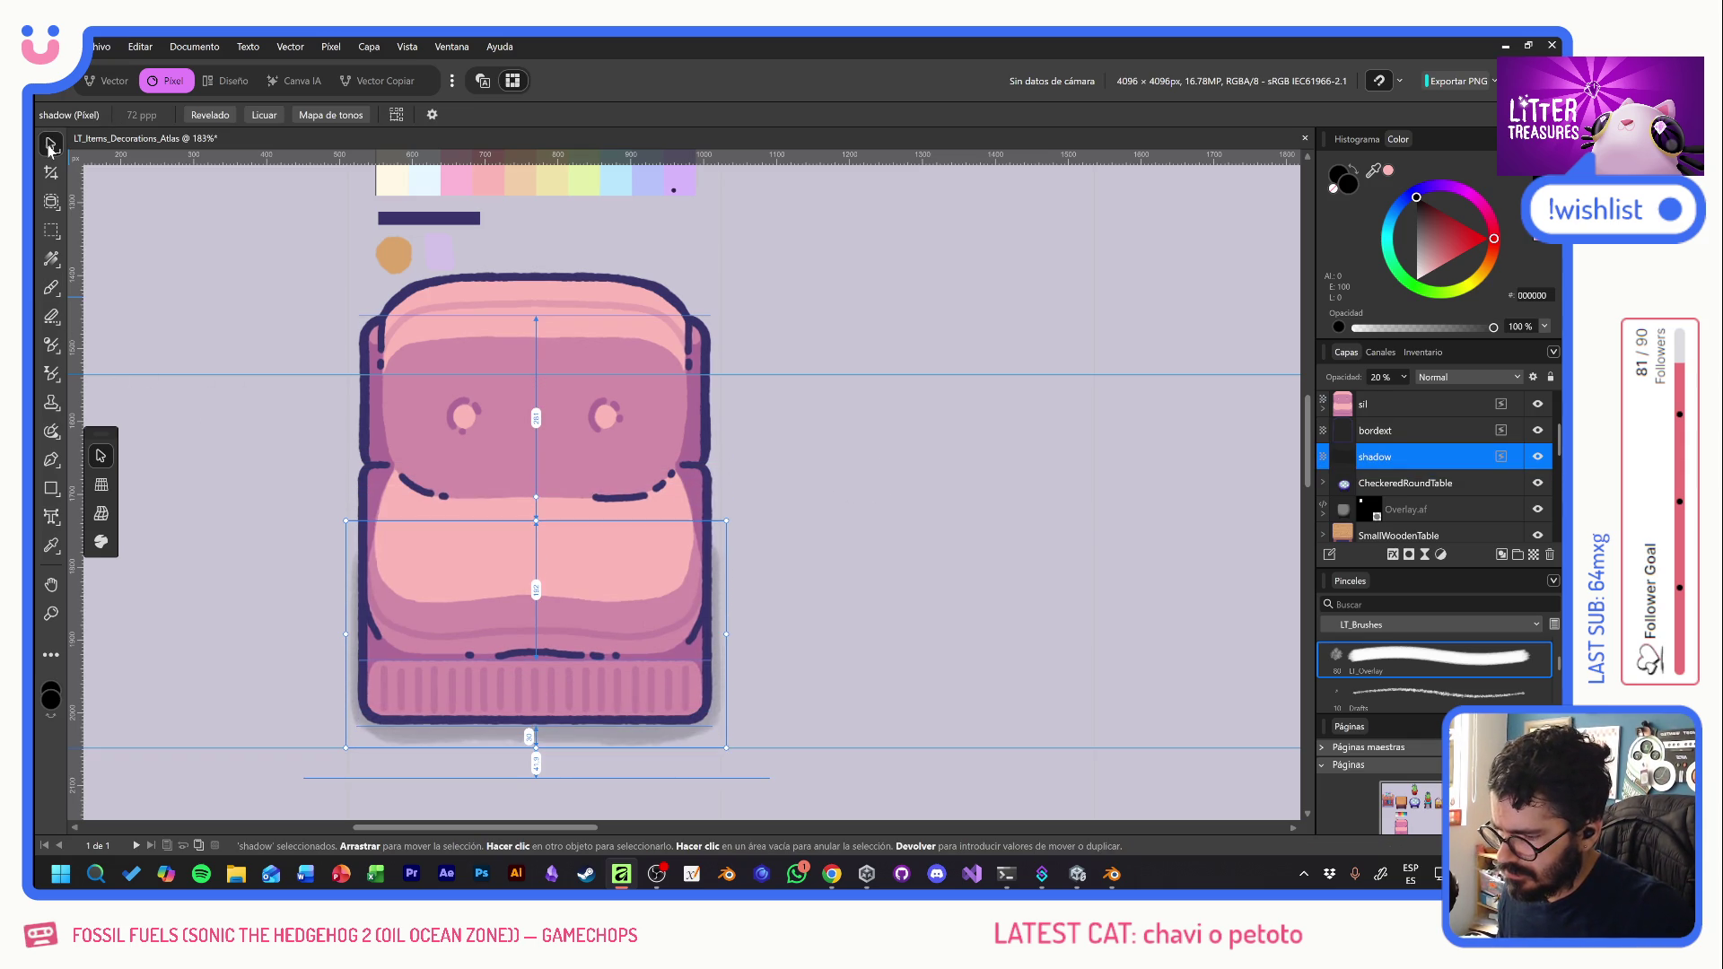
{"action": "key", "text": "Up"}
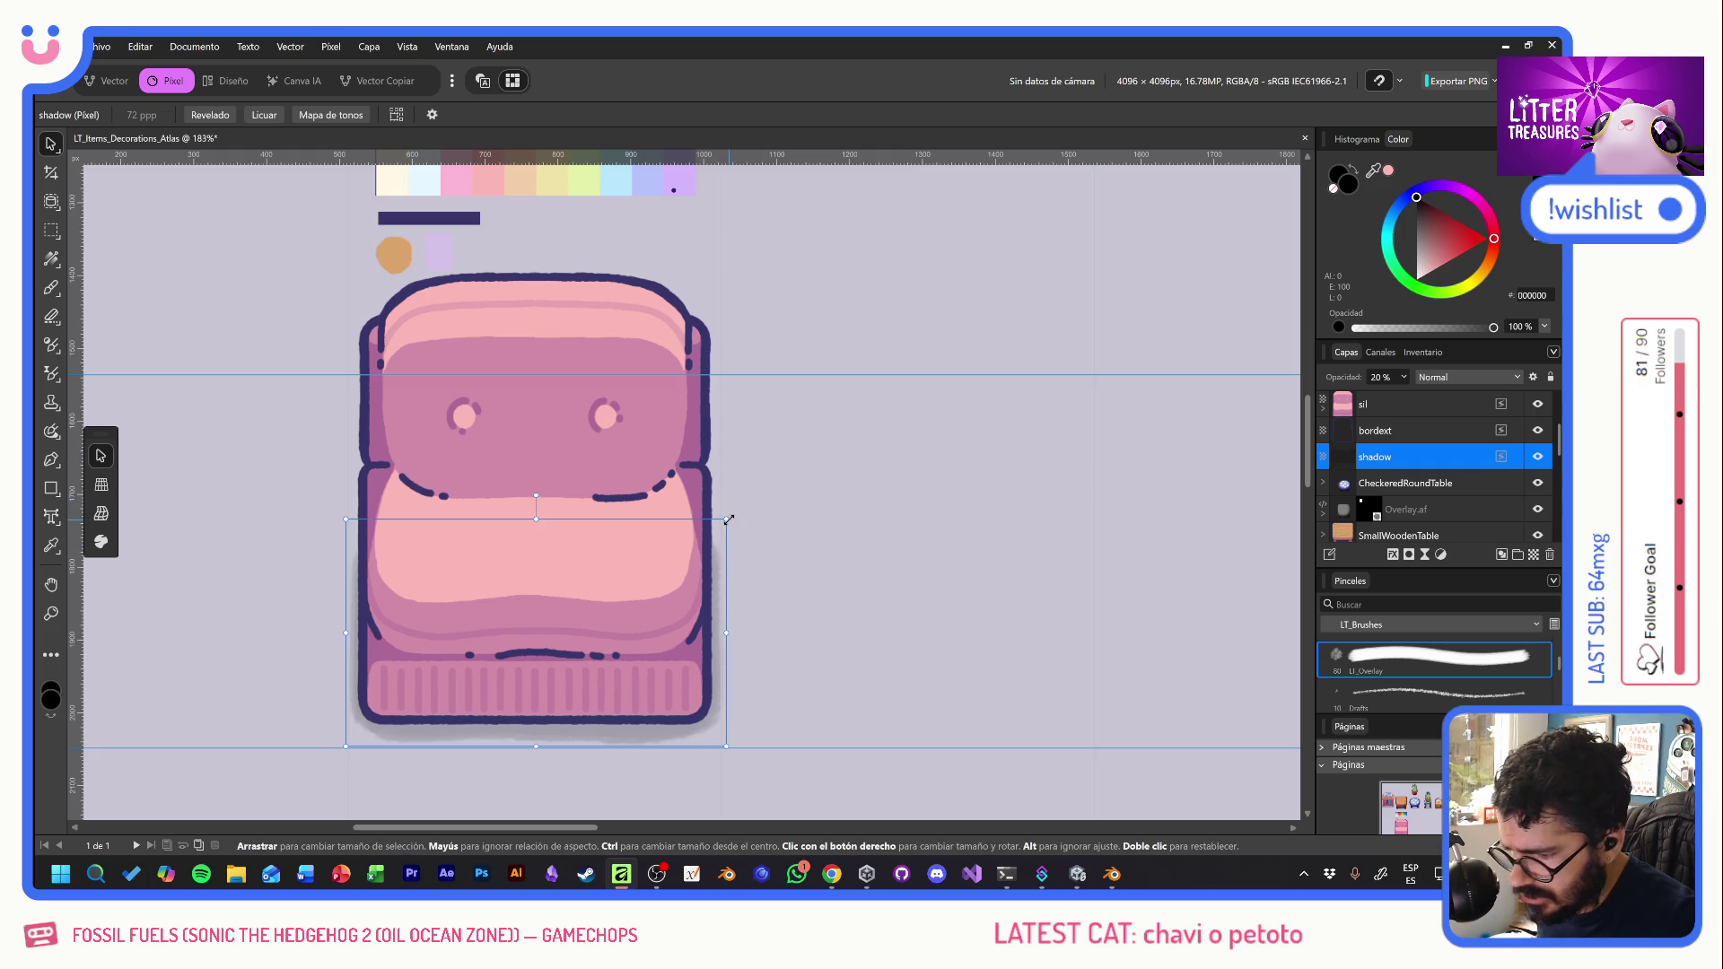
{"action": "left_click_drag", "start_coordinate": [729, 520], "coordinate": [722, 522]}
{"action": "left_click_drag", "start_coordinate": [348, 524], "coordinate": [349, 518]}
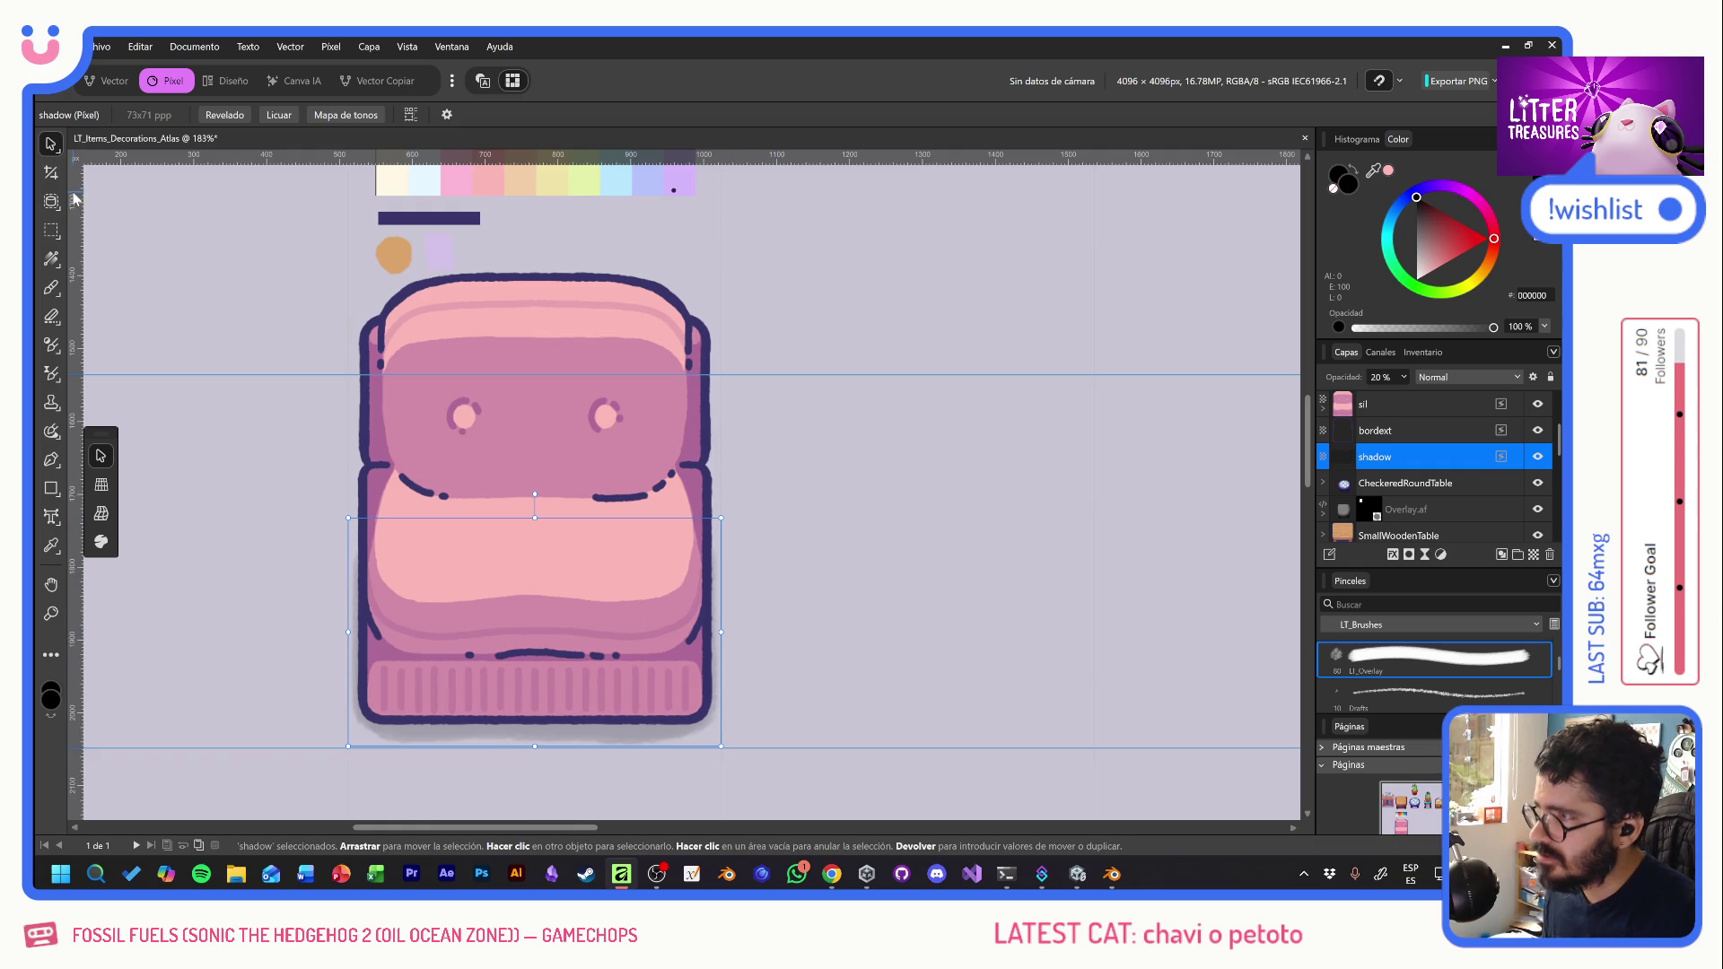
{"action": "left_click", "coordinate": [659, 258]}
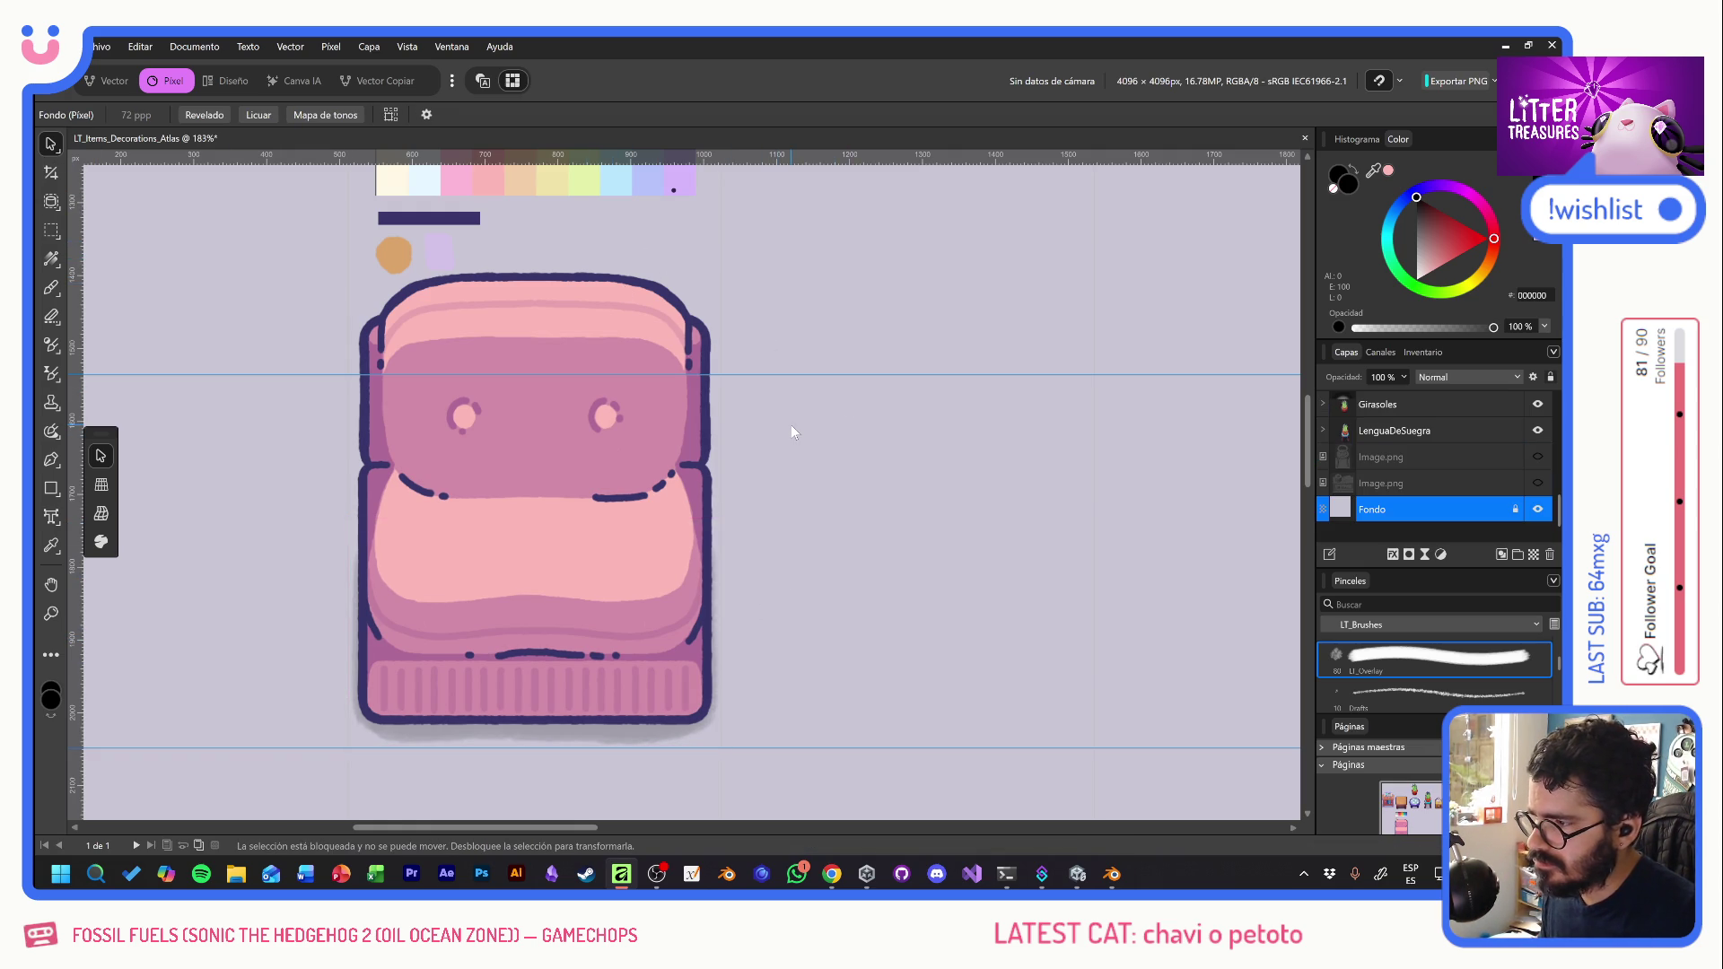
- Hide the lilac Fondo background and move the PALETA colour palette to the upper right
{"action": "left_click", "coordinate": [1540, 510]}
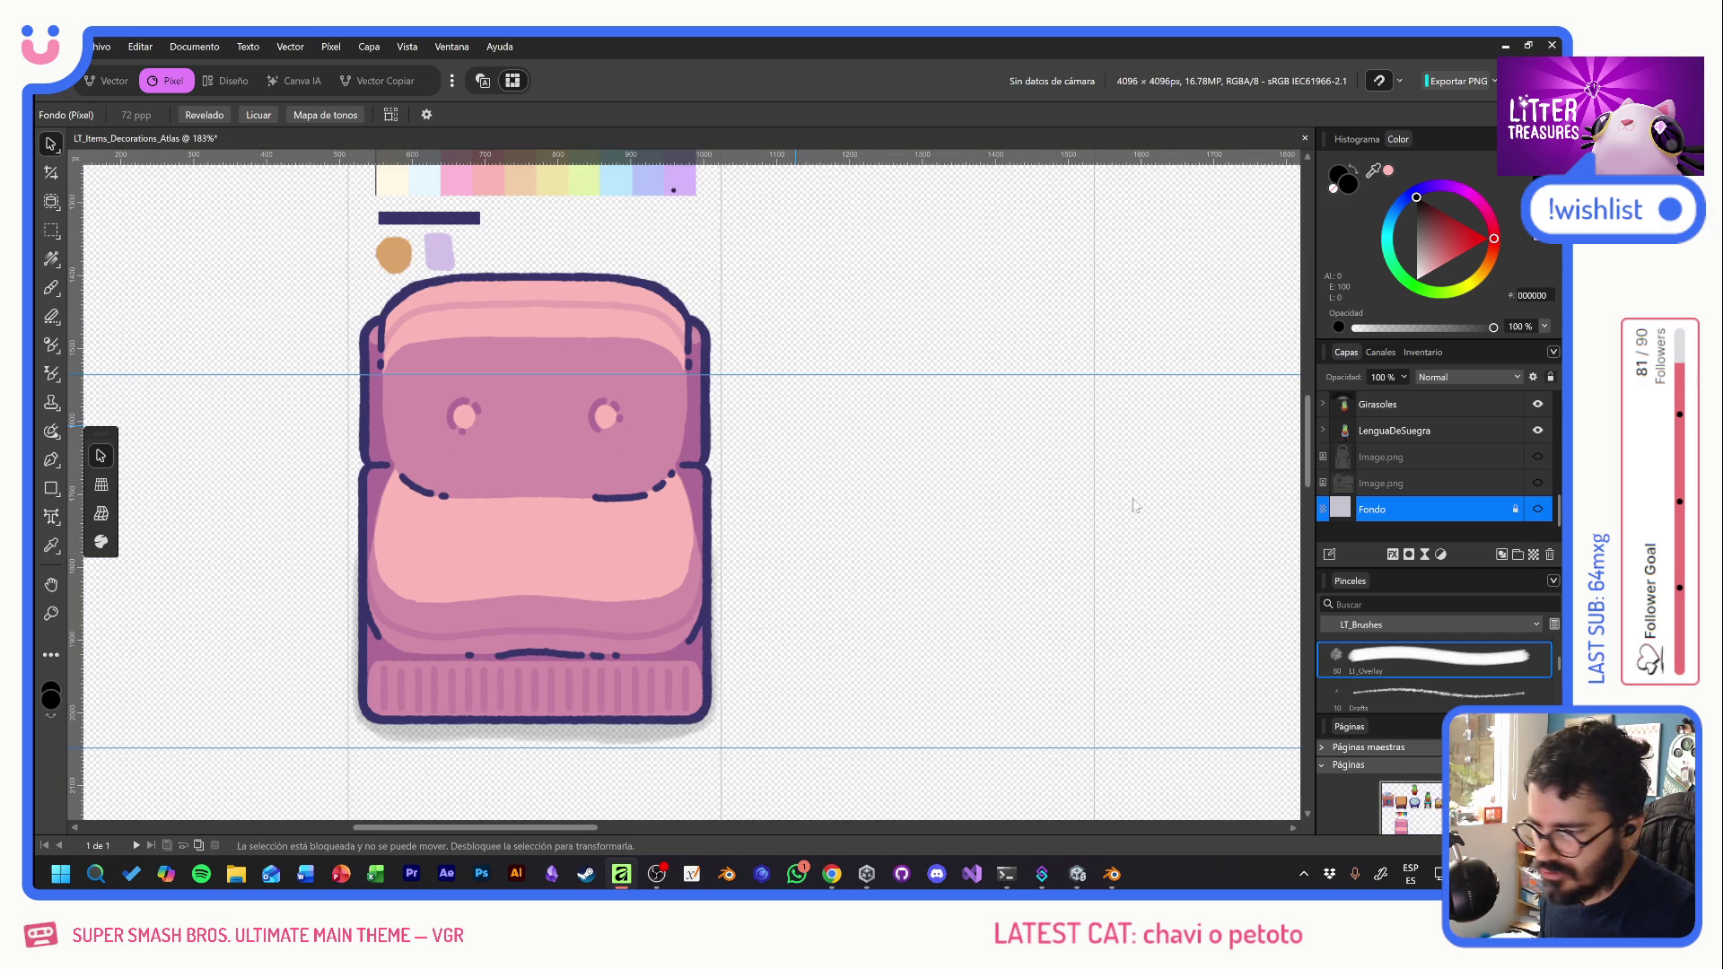
{"action": "mouse_move", "coordinate": [573, 205]}
{"action": "left_mouse_down"}
{"action": "mouse_move", "coordinate": [901, 447]}
{"action": "mouse_move", "coordinate": [982, 309]}
{"action": "mouse_move", "coordinate": [1043, 274]}
{"action": "mouse_move", "coordinate": [292, 380]}
{"action": "mouse_move", "coordinate": [369, 509]}
{"action": "mouse_move", "coordinate": [374, 459]}
{"action": "mouse_move", "coordinate": [943, 437]}
{"action": "mouse_move", "coordinate": [943, 409]}
{"action": "left_mouse_up"}
{"action": "scroll", "coordinate": [384, 467], "scroll_direction": "down", "scroll_amount": 3}
{"action": "scroll", "coordinate": [384, 467], "scroll_direction": "down", "scroll_amount": 2}
{"action": "left_click", "coordinate": [528, 395]}
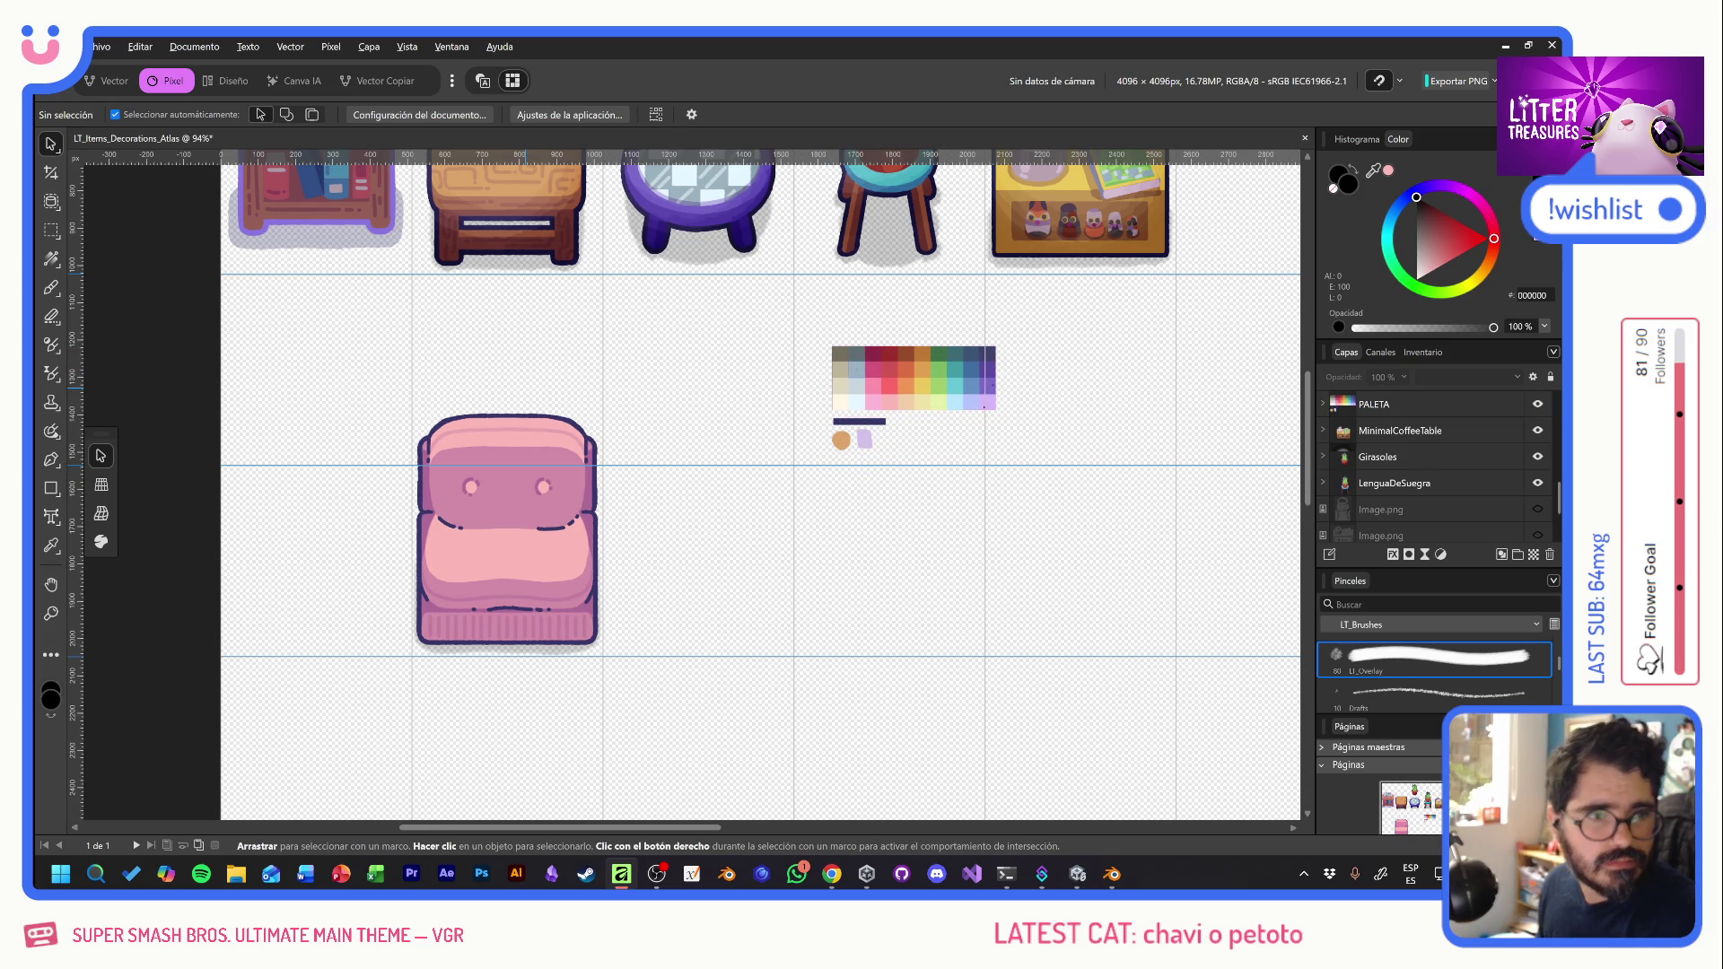
- Export the artwork as PNG, overwriting Items_Decorations_Atlas.png
{"action": "key", "text": "ctrl+alt+shift+w"}
{"action": "left_click", "coordinate": [747, 743]}
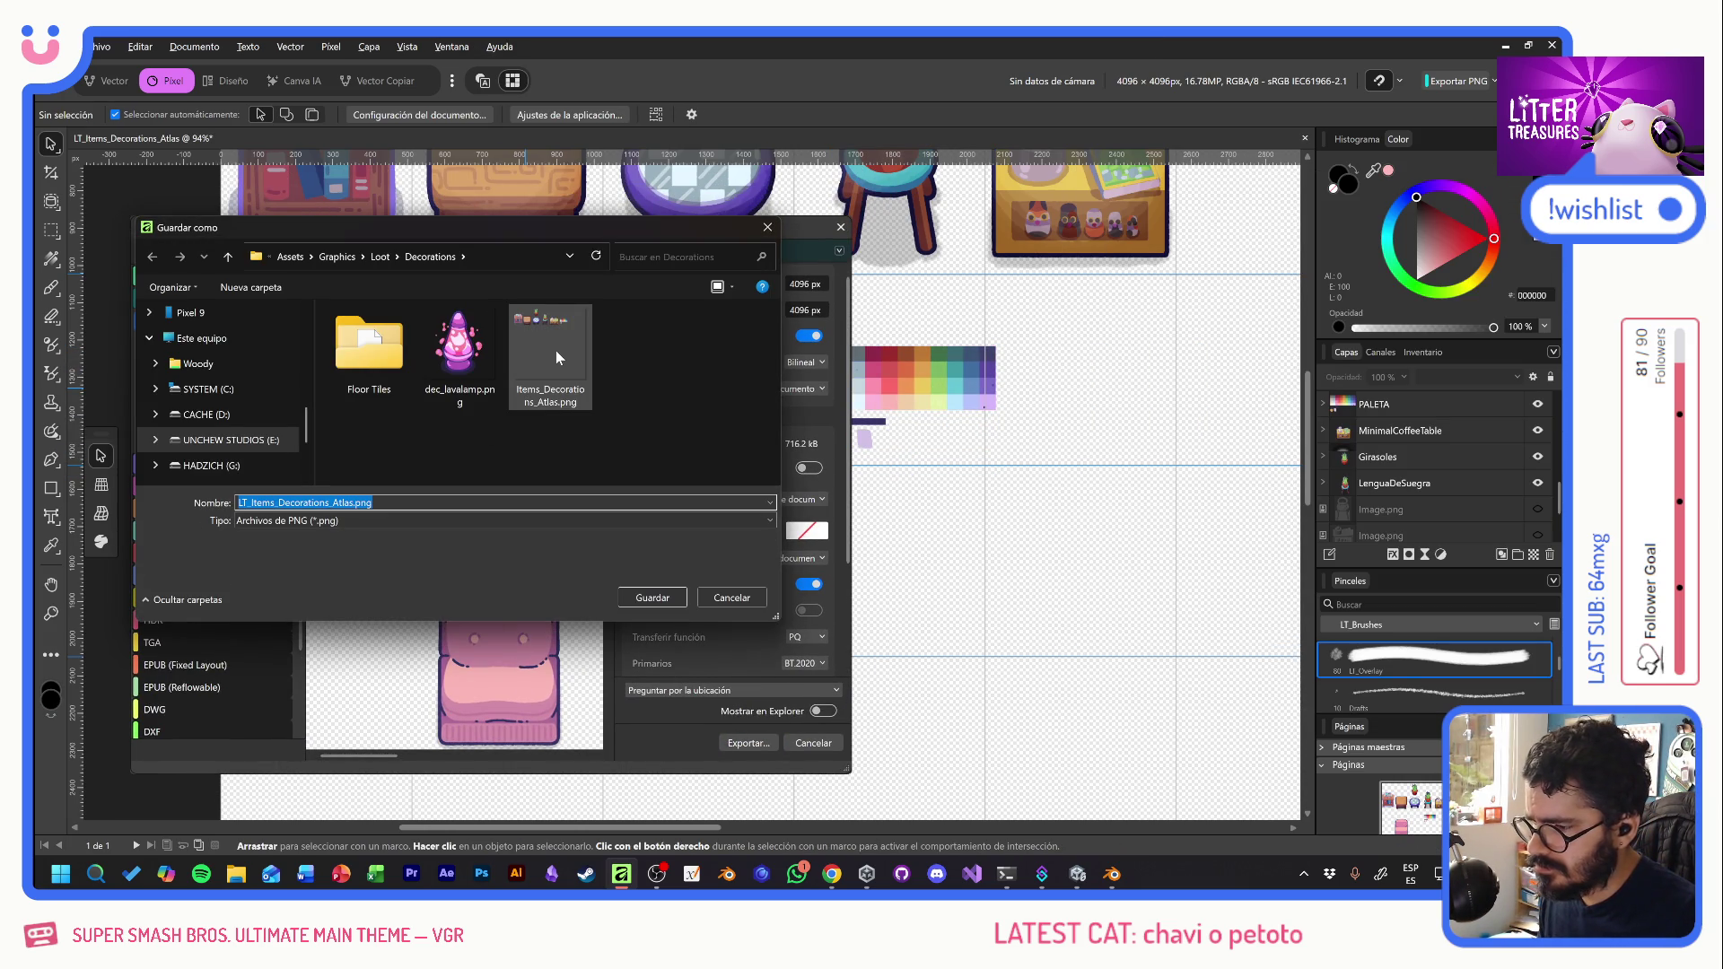
{"action": "double_click", "coordinate": [557, 352]}
{"action": "left_click", "coordinate": [857, 522]}
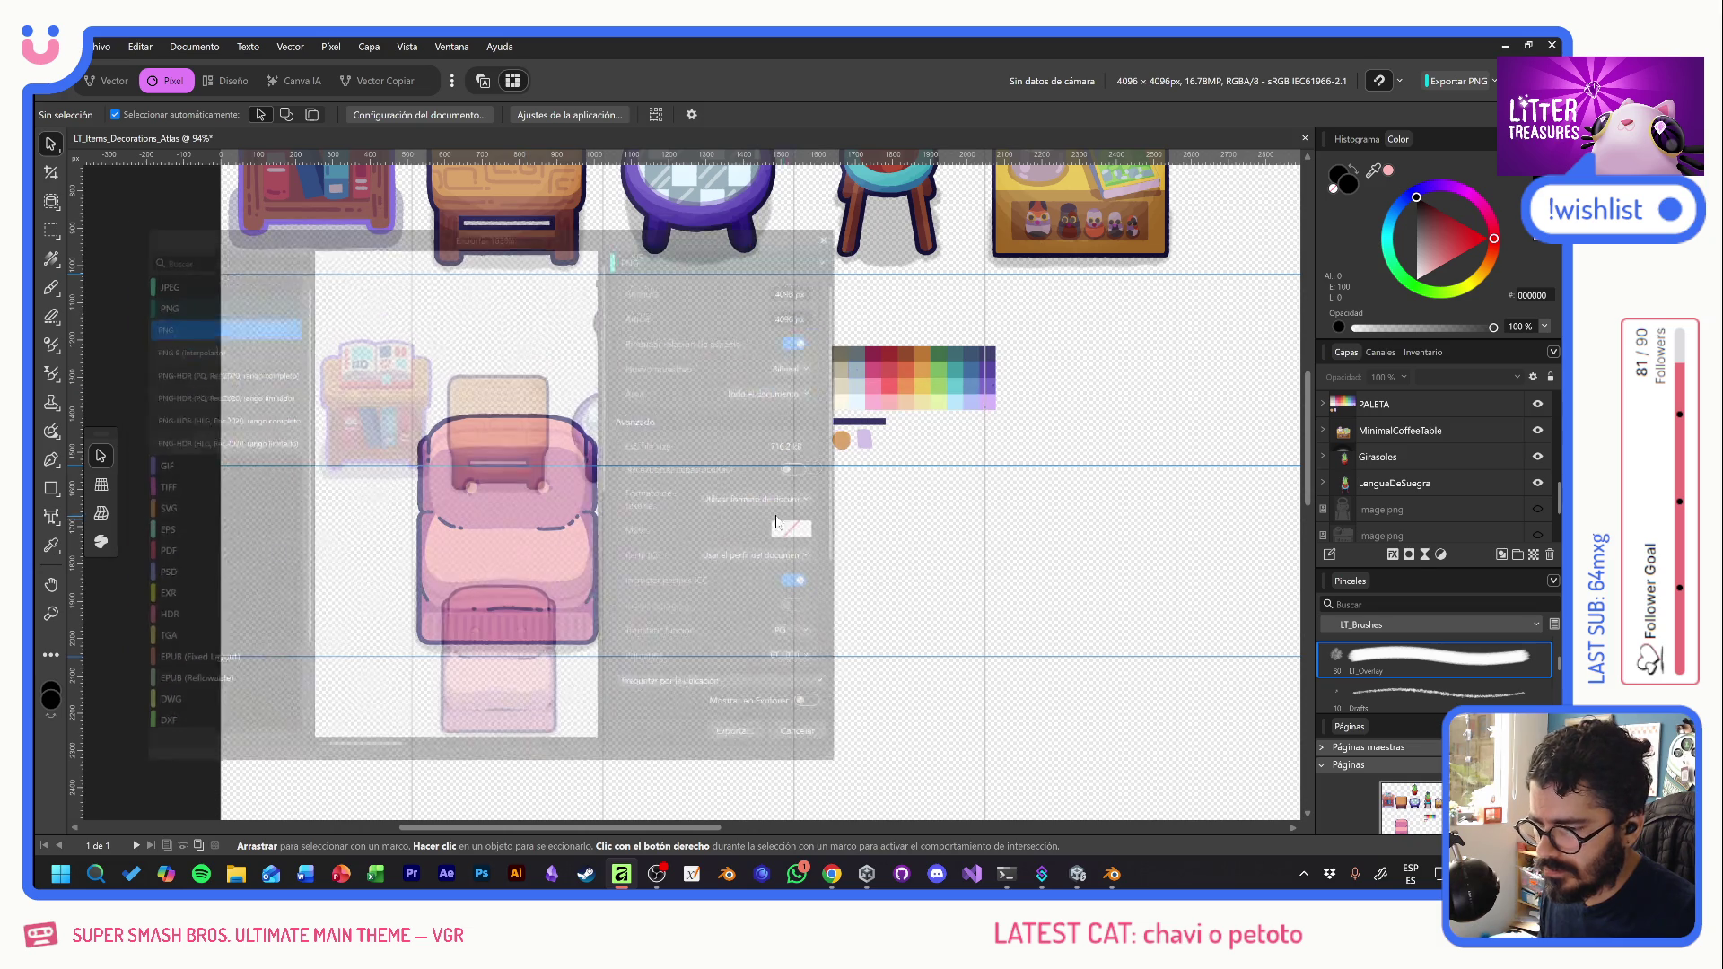
- In Unity, select the Items_Decorations_Atlas texture and open it in the Sprite Editor
{"action": "key", "text": "alt+Tab"}
{"action": "key", "text": "alt+Tab"}
{"action": "key", "text": "alt+Tab"}
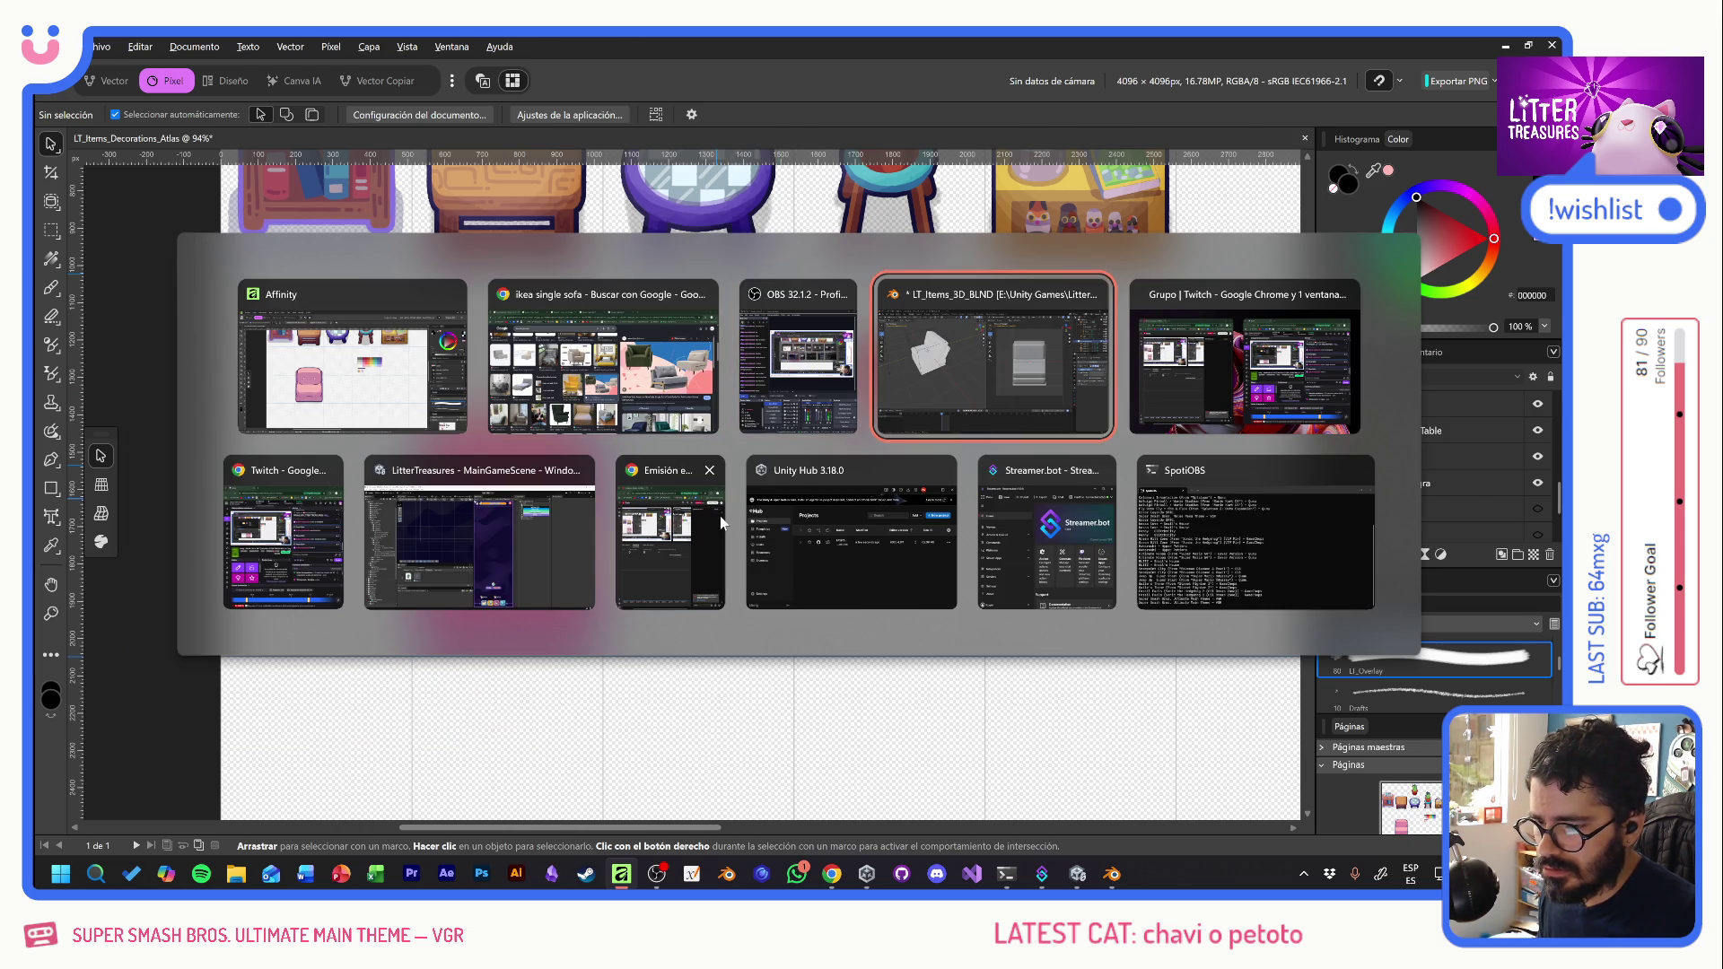
{"action": "key", "text": "alt+Tab"}
{"action": "key", "text": "alt+Tab"}
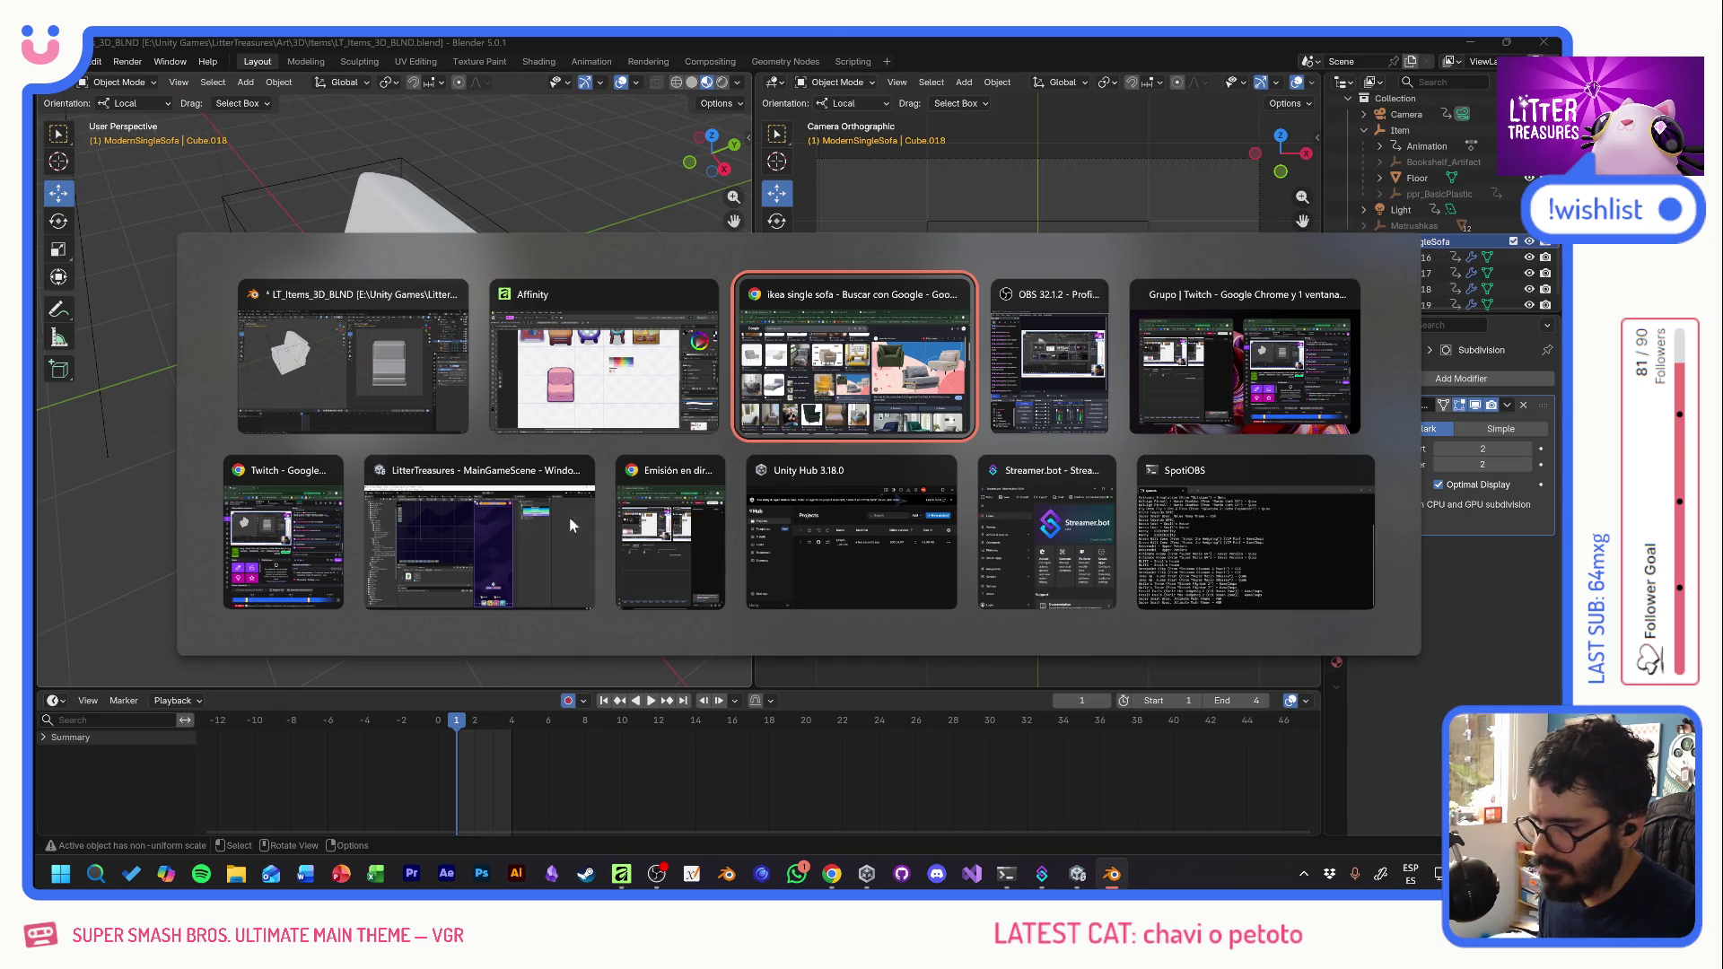
{"action": "left_click", "coordinate": [513, 516]}
{"action": "type", "text": "atlas"}
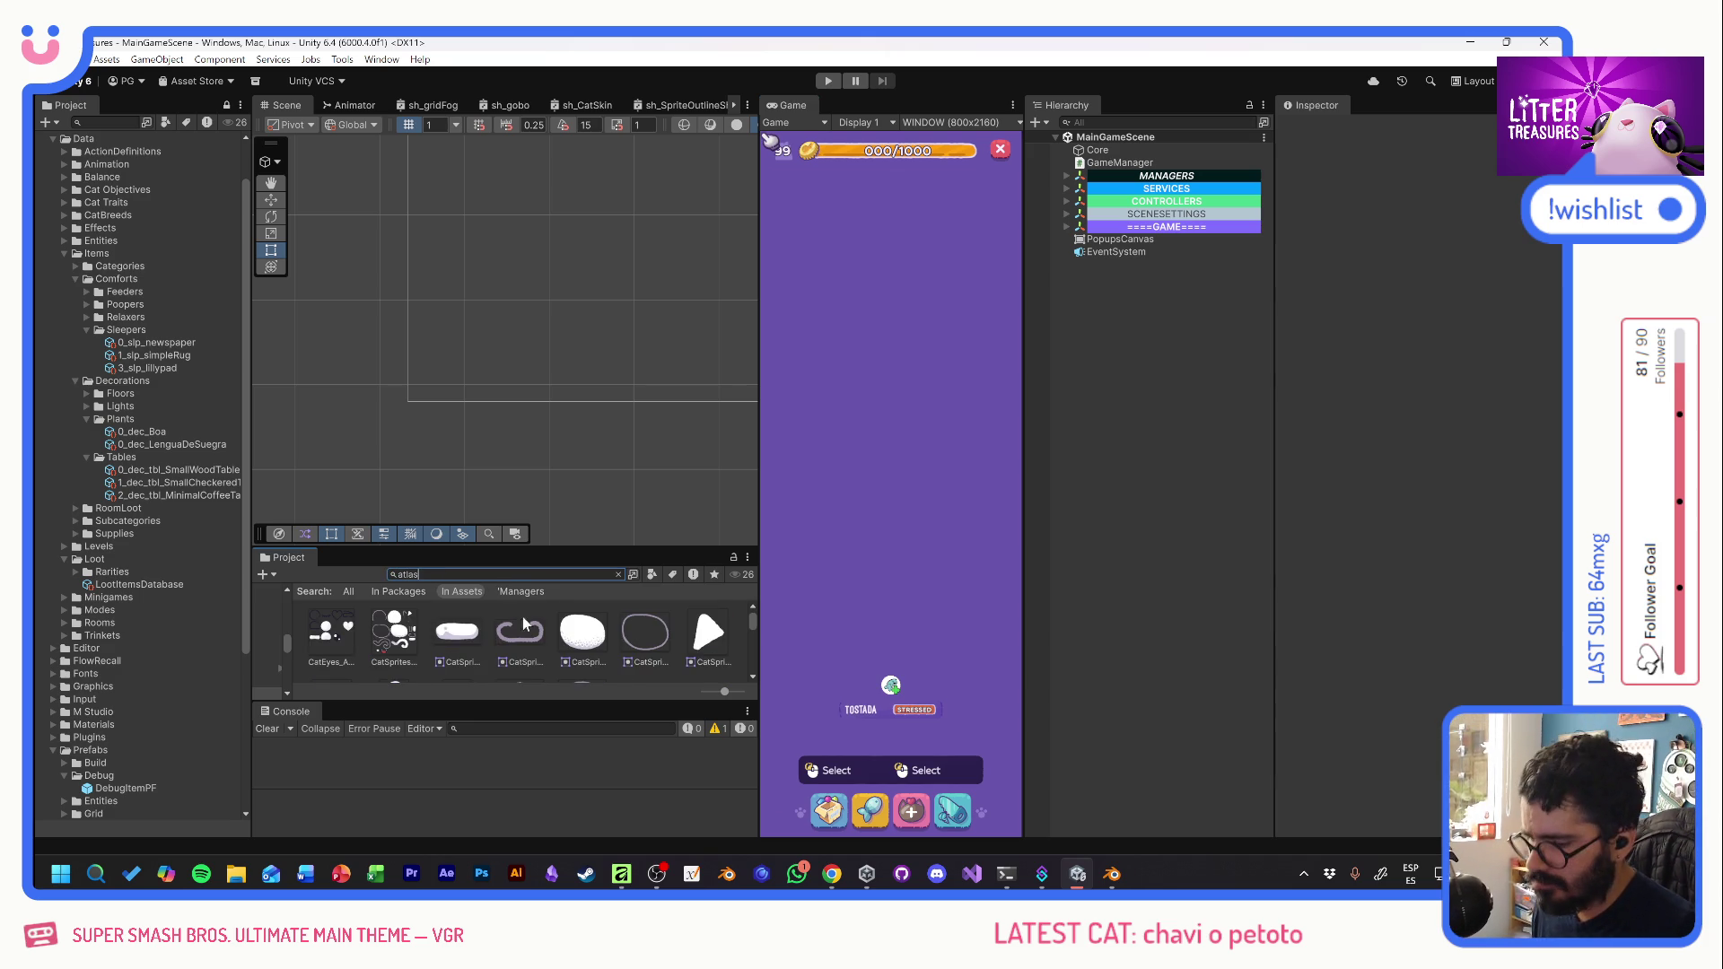
{"action": "scroll", "coordinate": [537, 639], "scroll_direction": "down", "scroll_amount": 1}
{"action": "scroll", "coordinate": [537, 639], "scroll_direction": "down", "scroll_amount": 3}
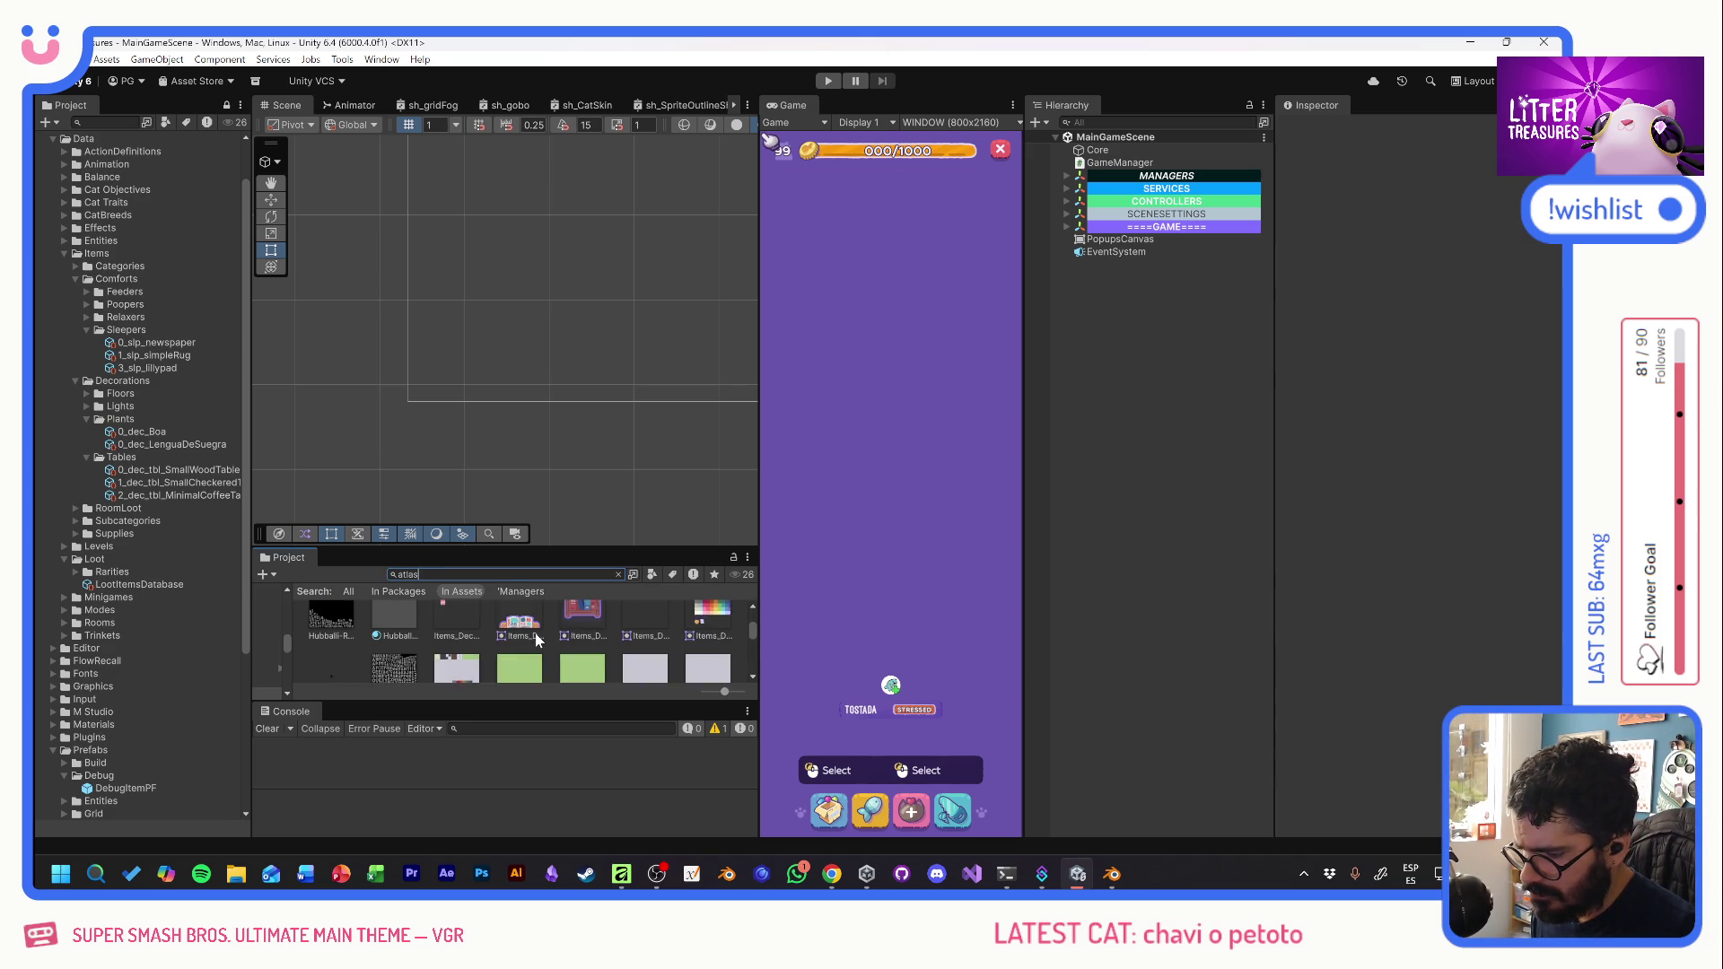
{"action": "left_click", "coordinate": [498, 643]}
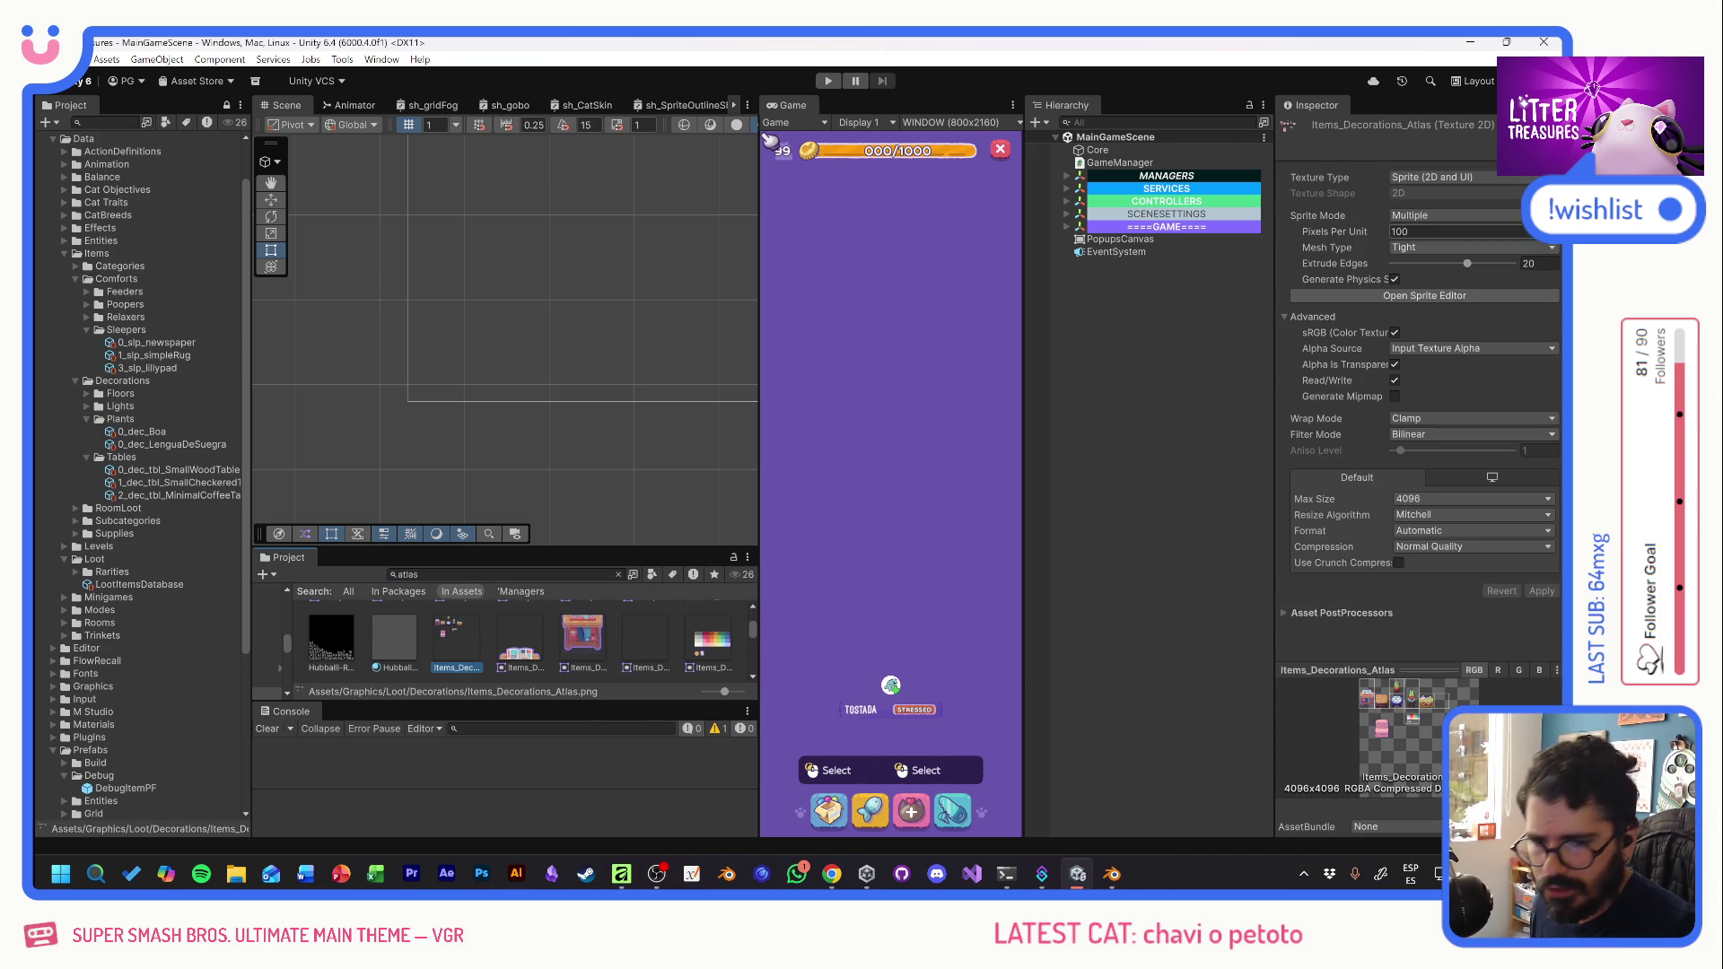
{"action": "left_click", "coordinate": [1451, 294]}
{"action": "scroll", "coordinate": [411, 385], "scroll_direction": "up", "scroll_amount": 5}
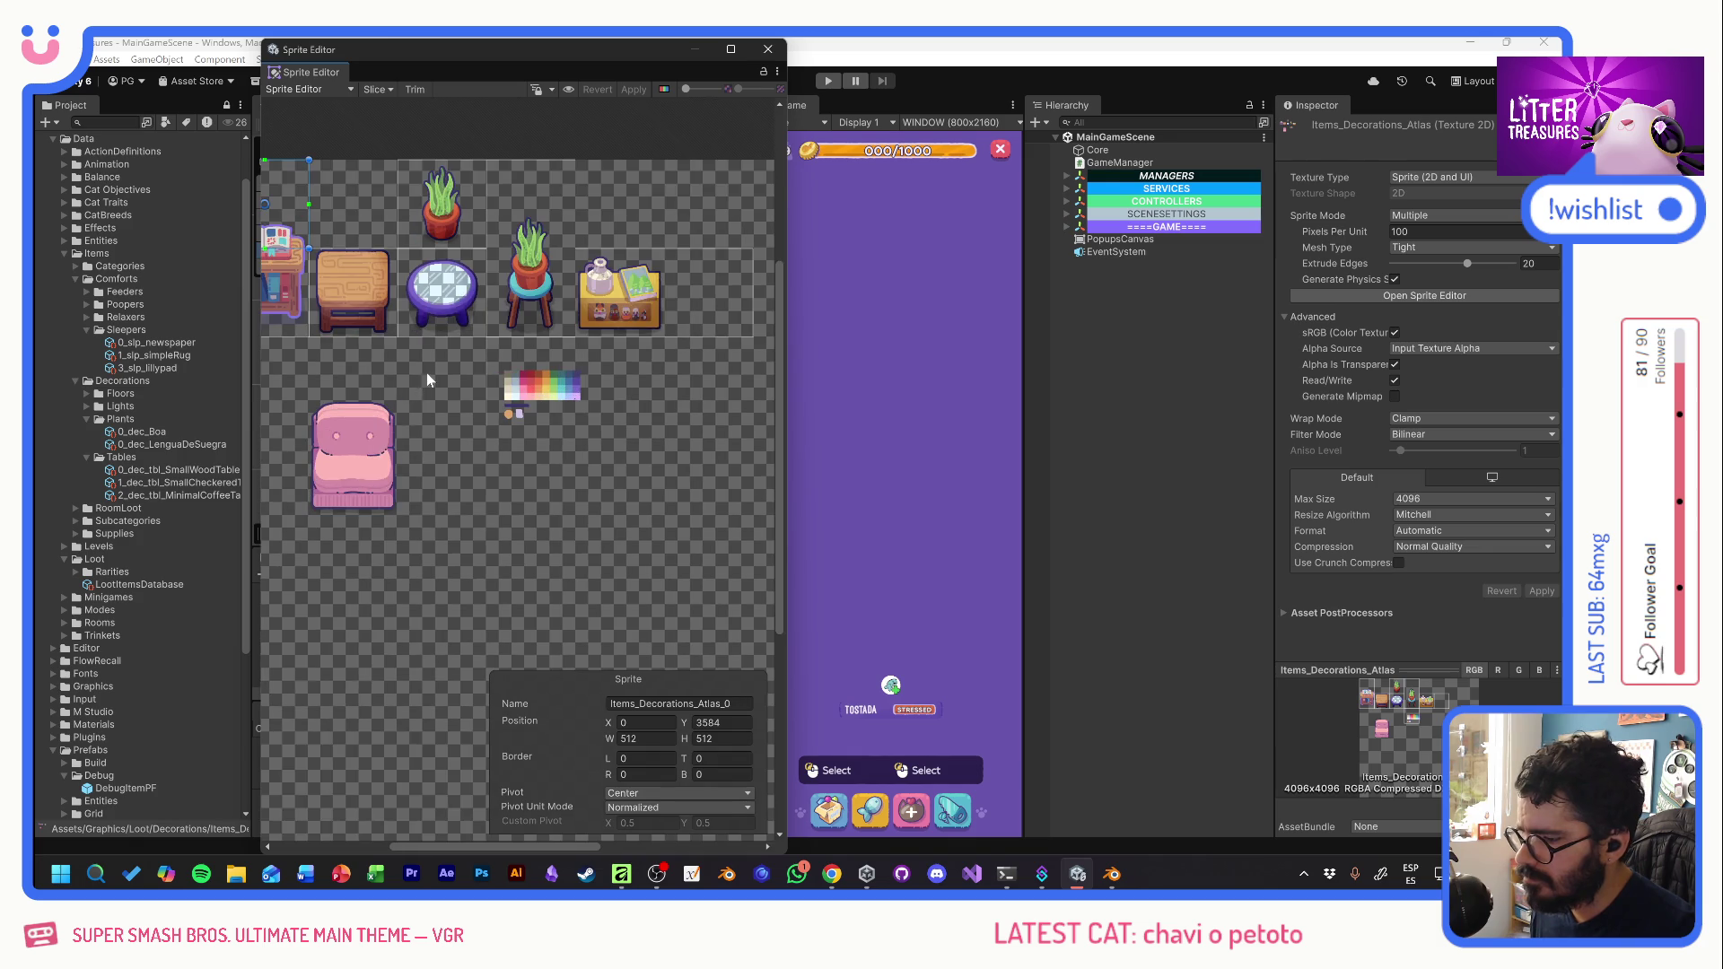
- Drag the spare sprite rect onto the pink sofa and move the wood table's pivot to its base
{"action": "mouse_move", "coordinate": [374, 178]}
{"action": "left_mouse_down"}
{"action": "mouse_move", "coordinate": [498, 470]}
{"action": "mouse_move", "coordinate": [486, 496]}
{"action": "left_mouse_up"}
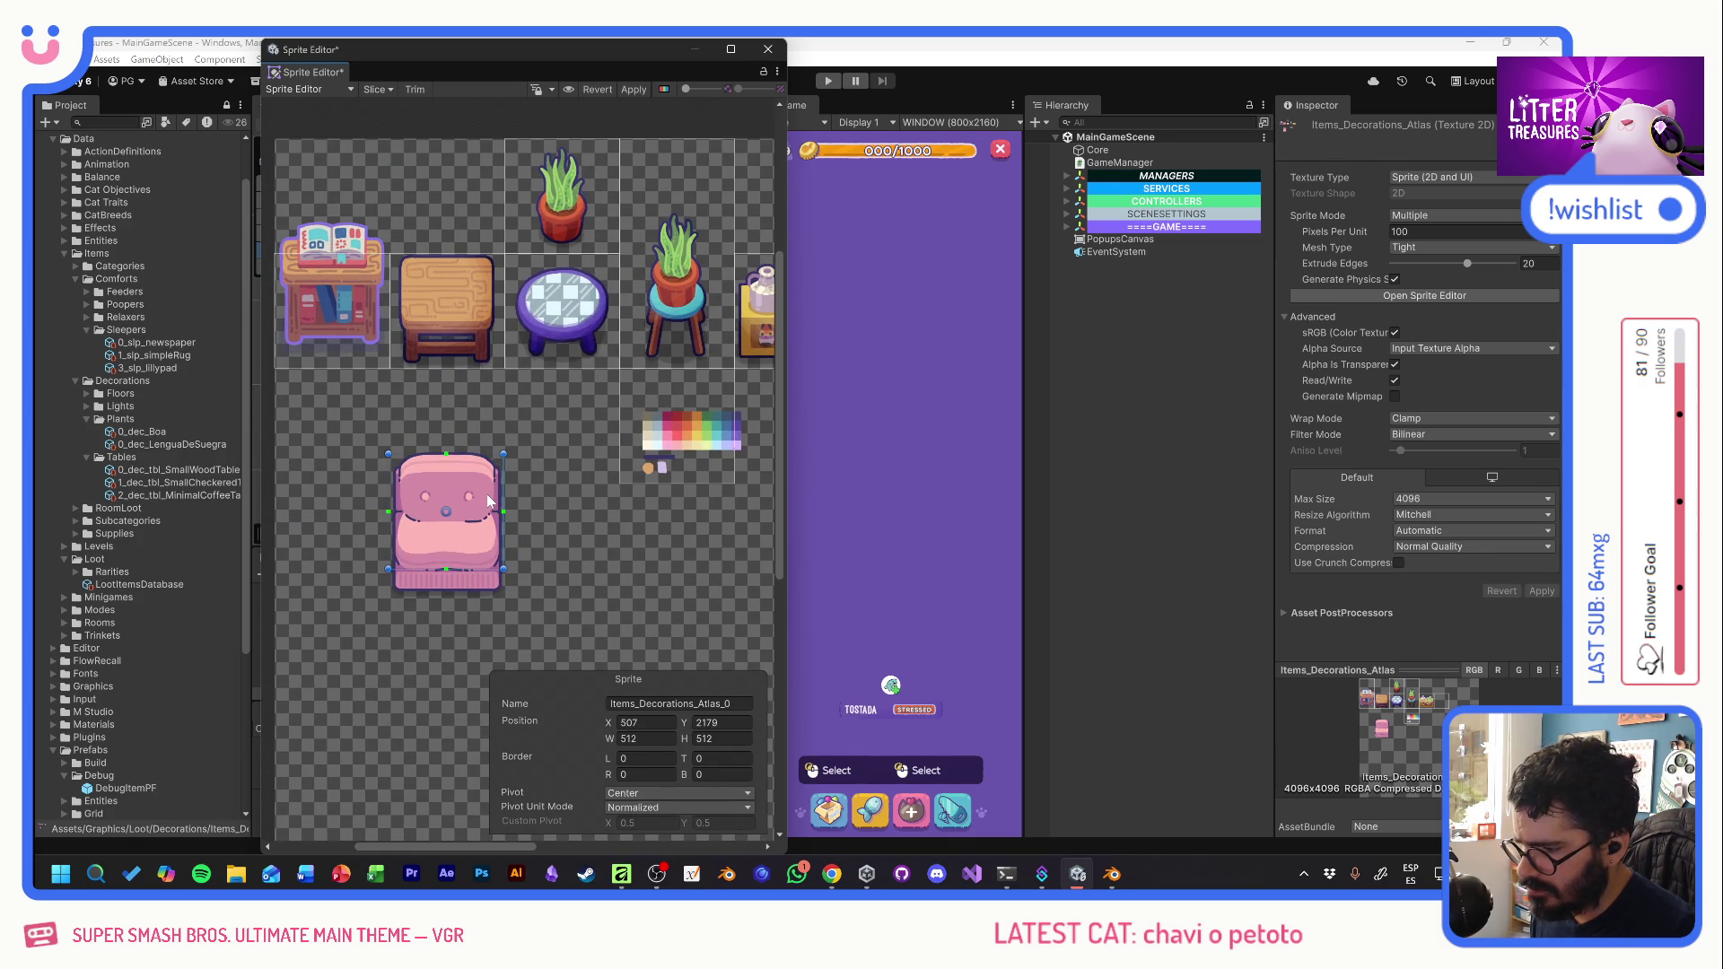
{"action": "left_click", "coordinate": [450, 300]}
{"action": "scroll", "coordinate": [413, 305], "scroll_direction": "up", "scroll_amount": 3}
{"action": "left_click_drag", "start_coordinate": [463, 312], "coordinate": [463, 387]}
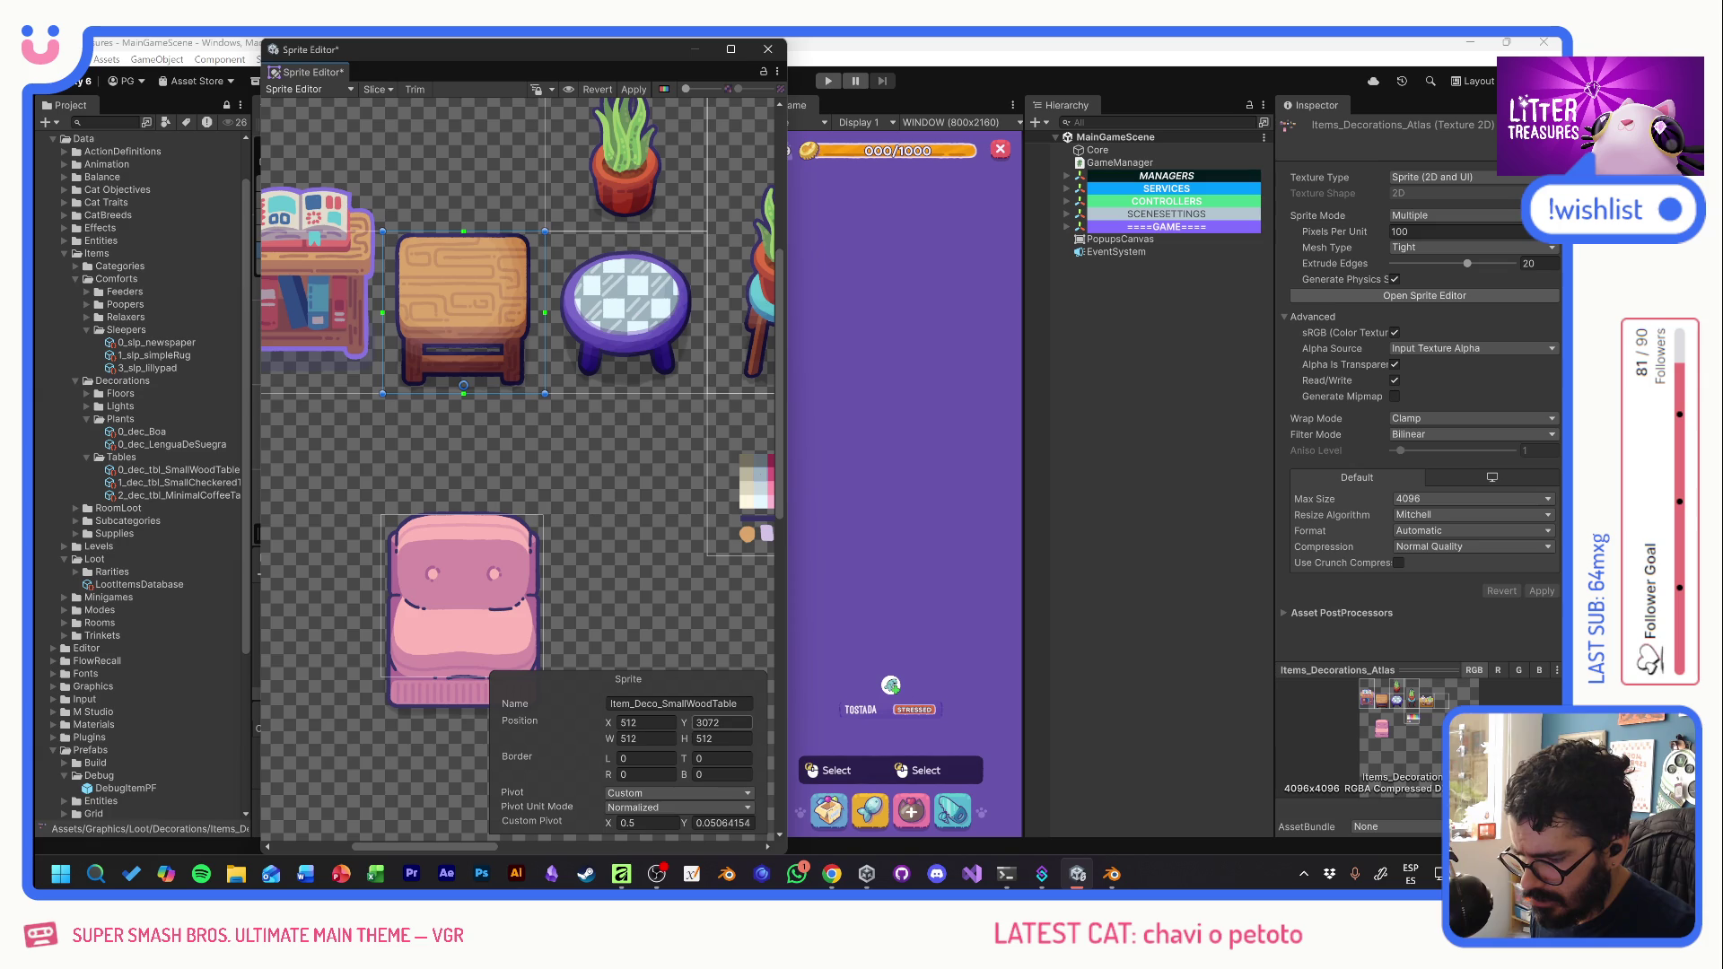
- Try a Y position of 3072 for the sofa rect, undo it, and shift the rect down
{"action": "left_click", "coordinate": [495, 585]}
{"action": "double_click", "coordinate": [723, 722]}
{"action": "type", "text": "3072"}
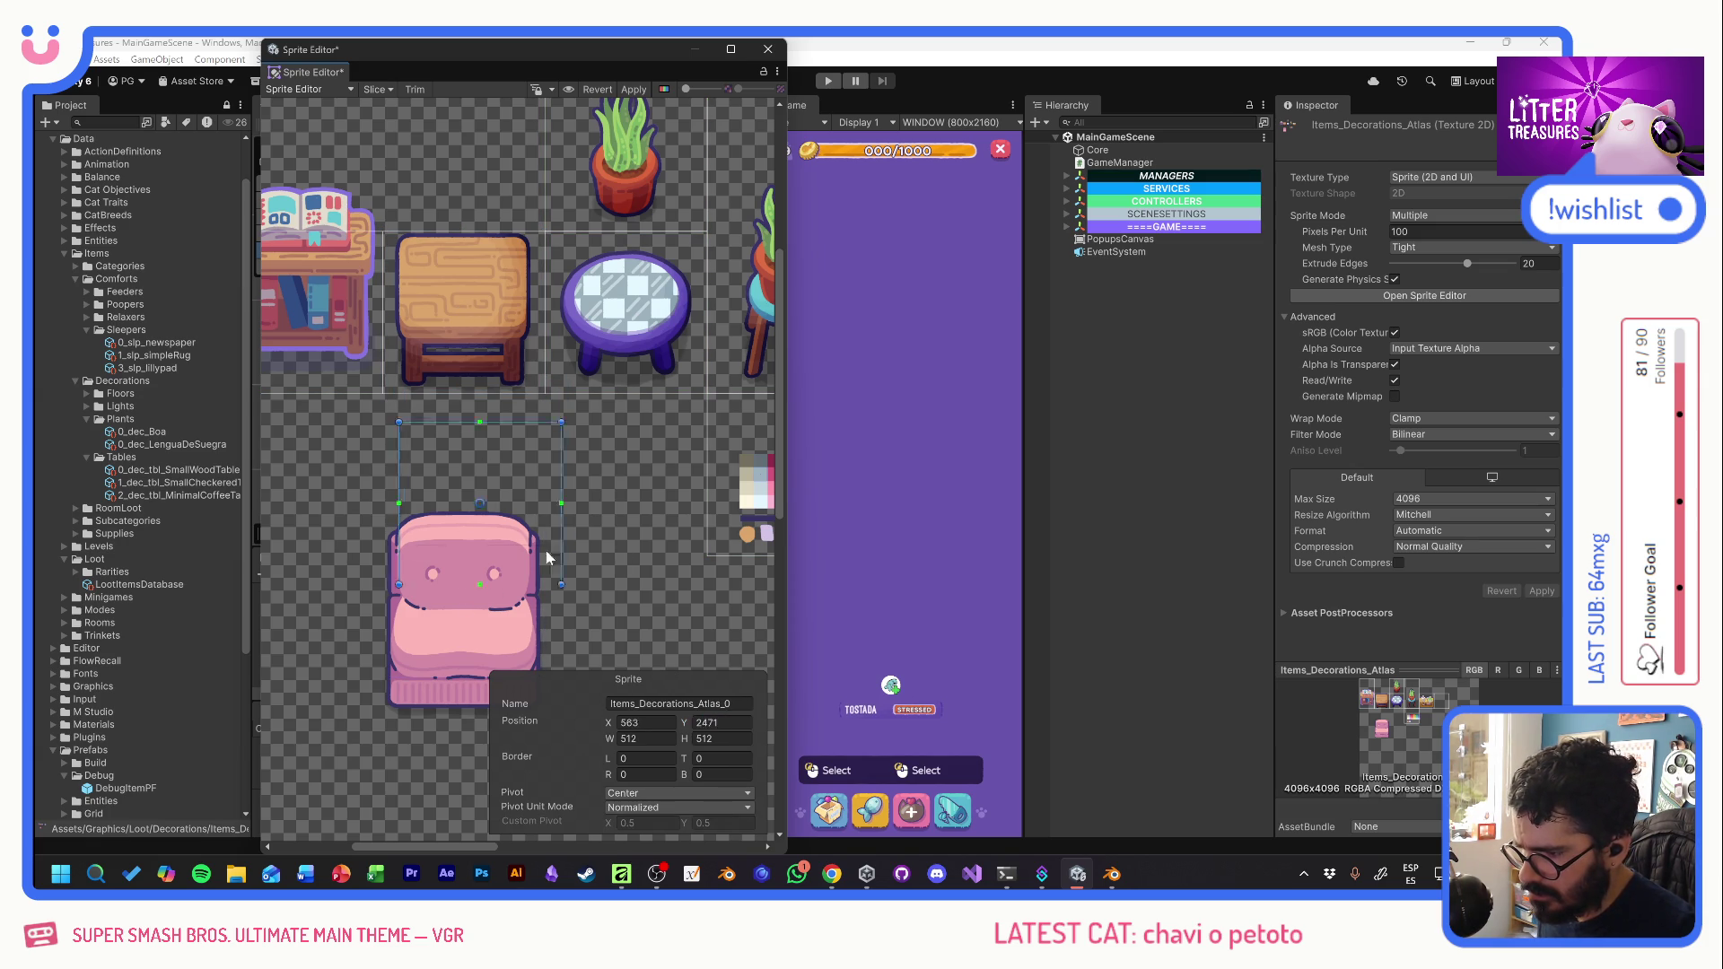
{"action": "key", "text": "ctrl+z"}
{"action": "key", "text": "ctrl+z"}
{"action": "key", "text": "ctrl+z"}
{"action": "key", "text": "ctrl+z"}
{"action": "key", "text": "ctrl+z"}
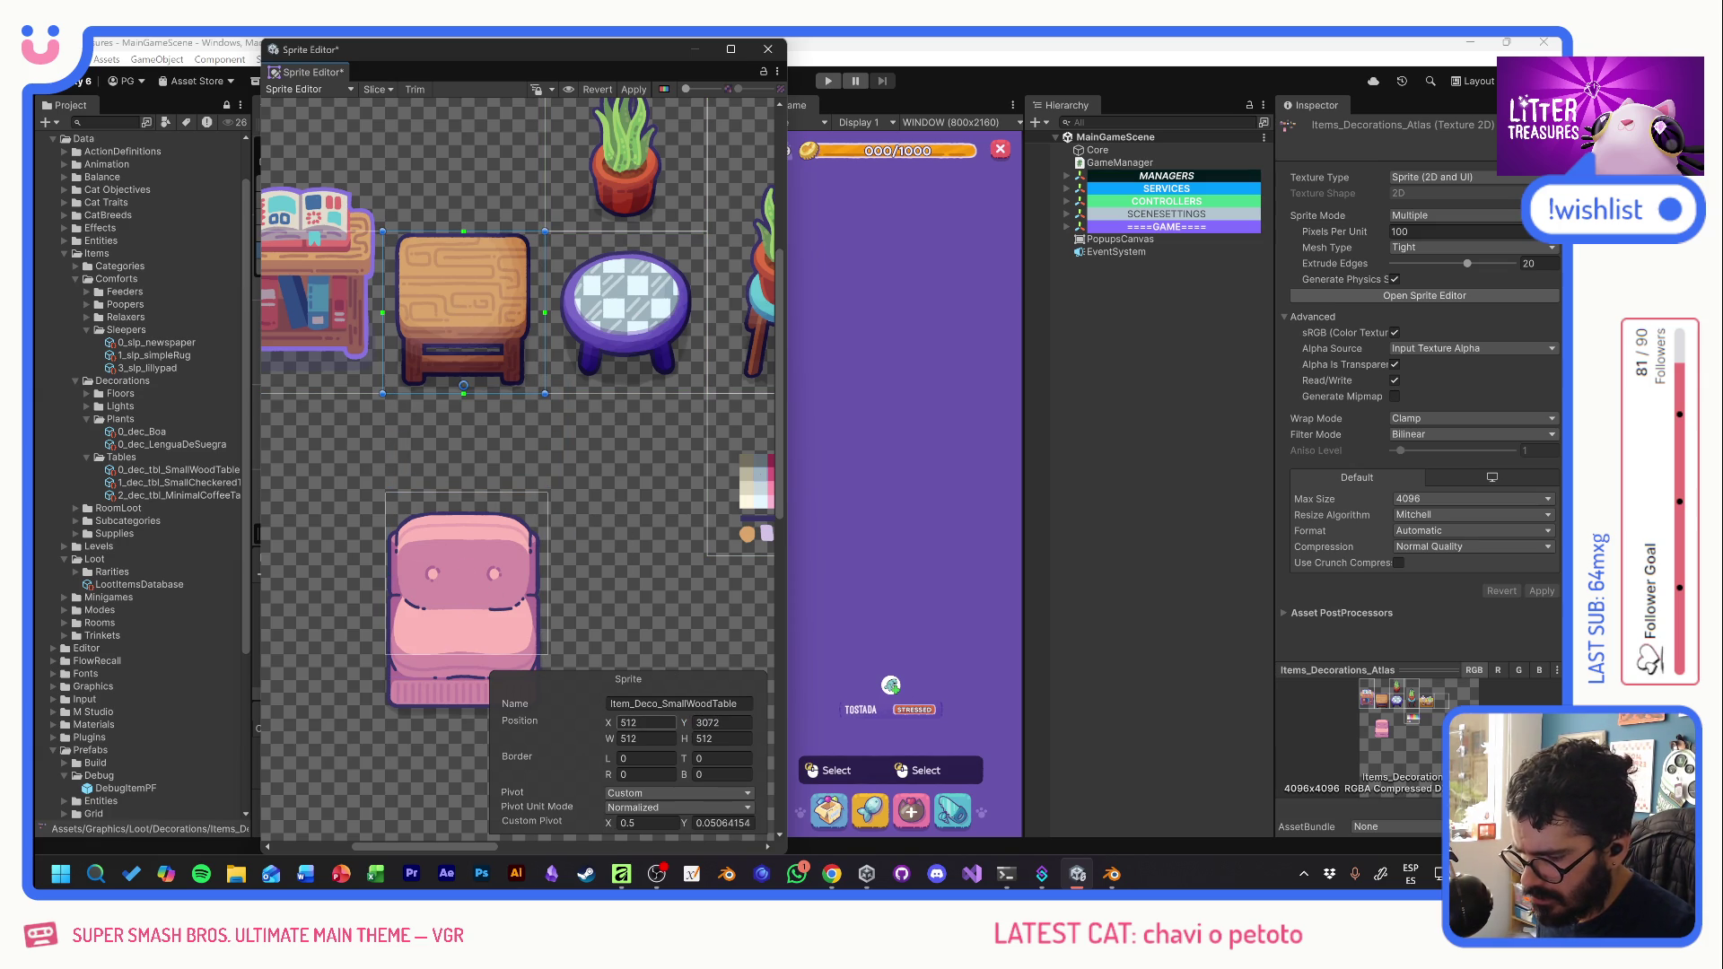
{"action": "key", "text": "ctrl+z"}
{"action": "key", "text": "ctrl+z"}
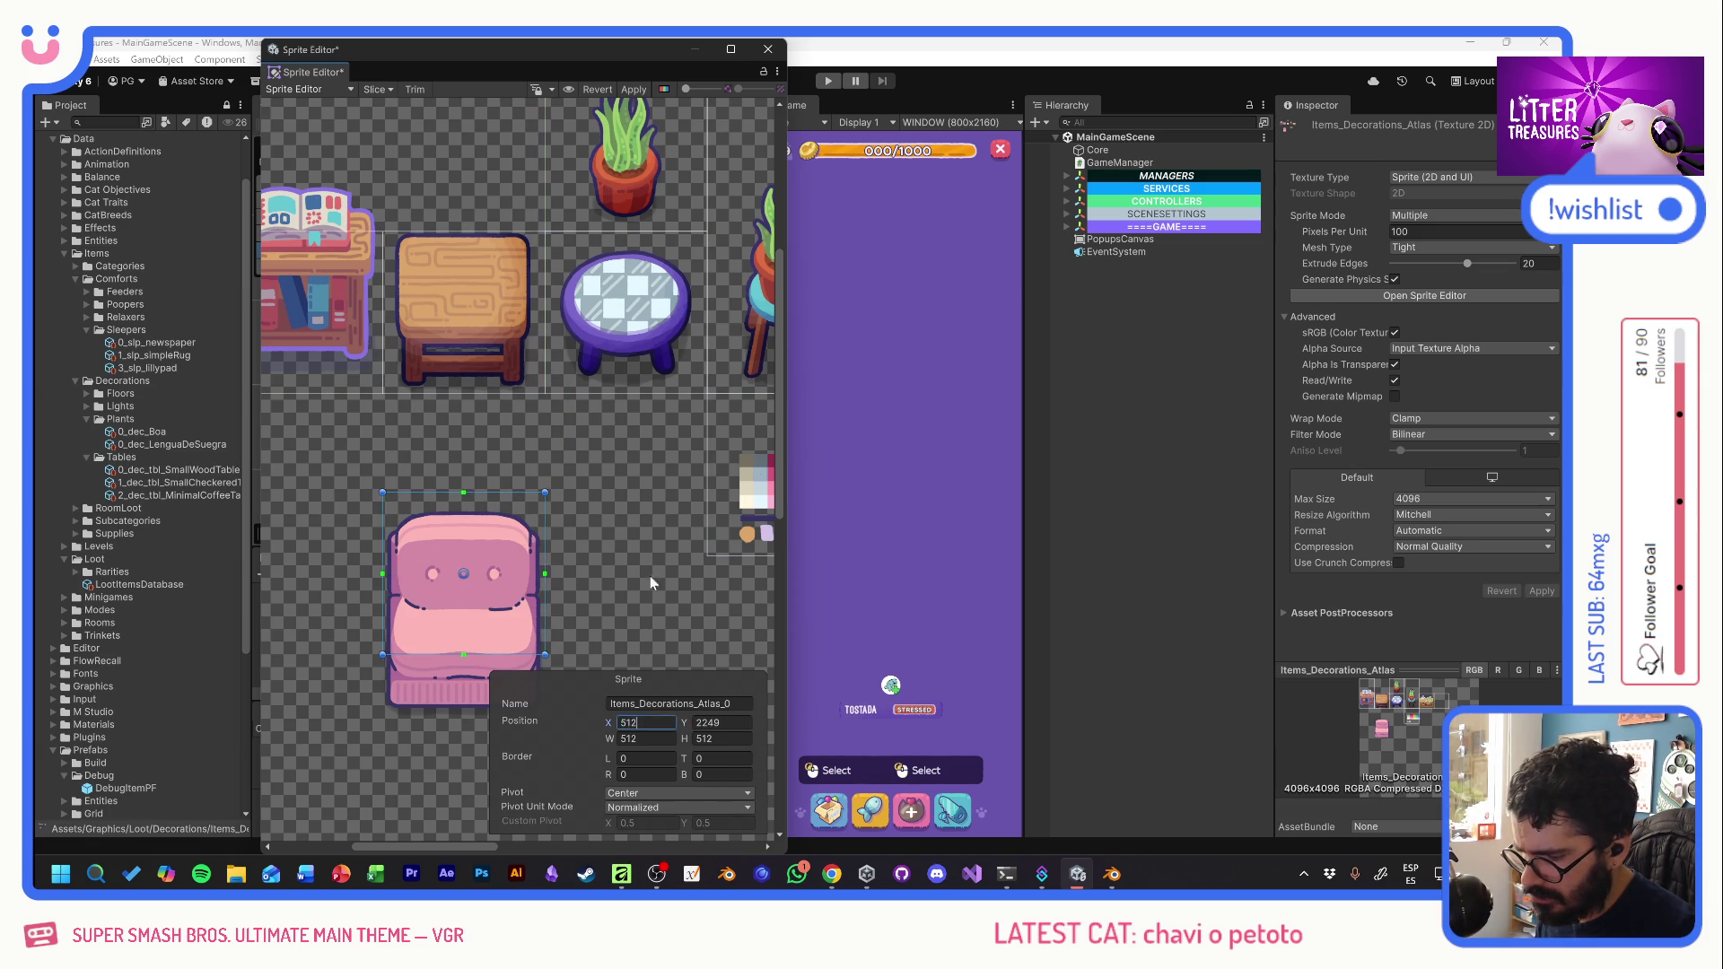
{"action": "left_click", "coordinate": [477, 558]}
{"action": "left_click_drag", "start_coordinate": [506, 547], "coordinate": [508, 603]}
- Move the sofa rect up just below the wooden table and reselect the pink sofa sprite
{"action": "left_click", "coordinate": [515, 372]}
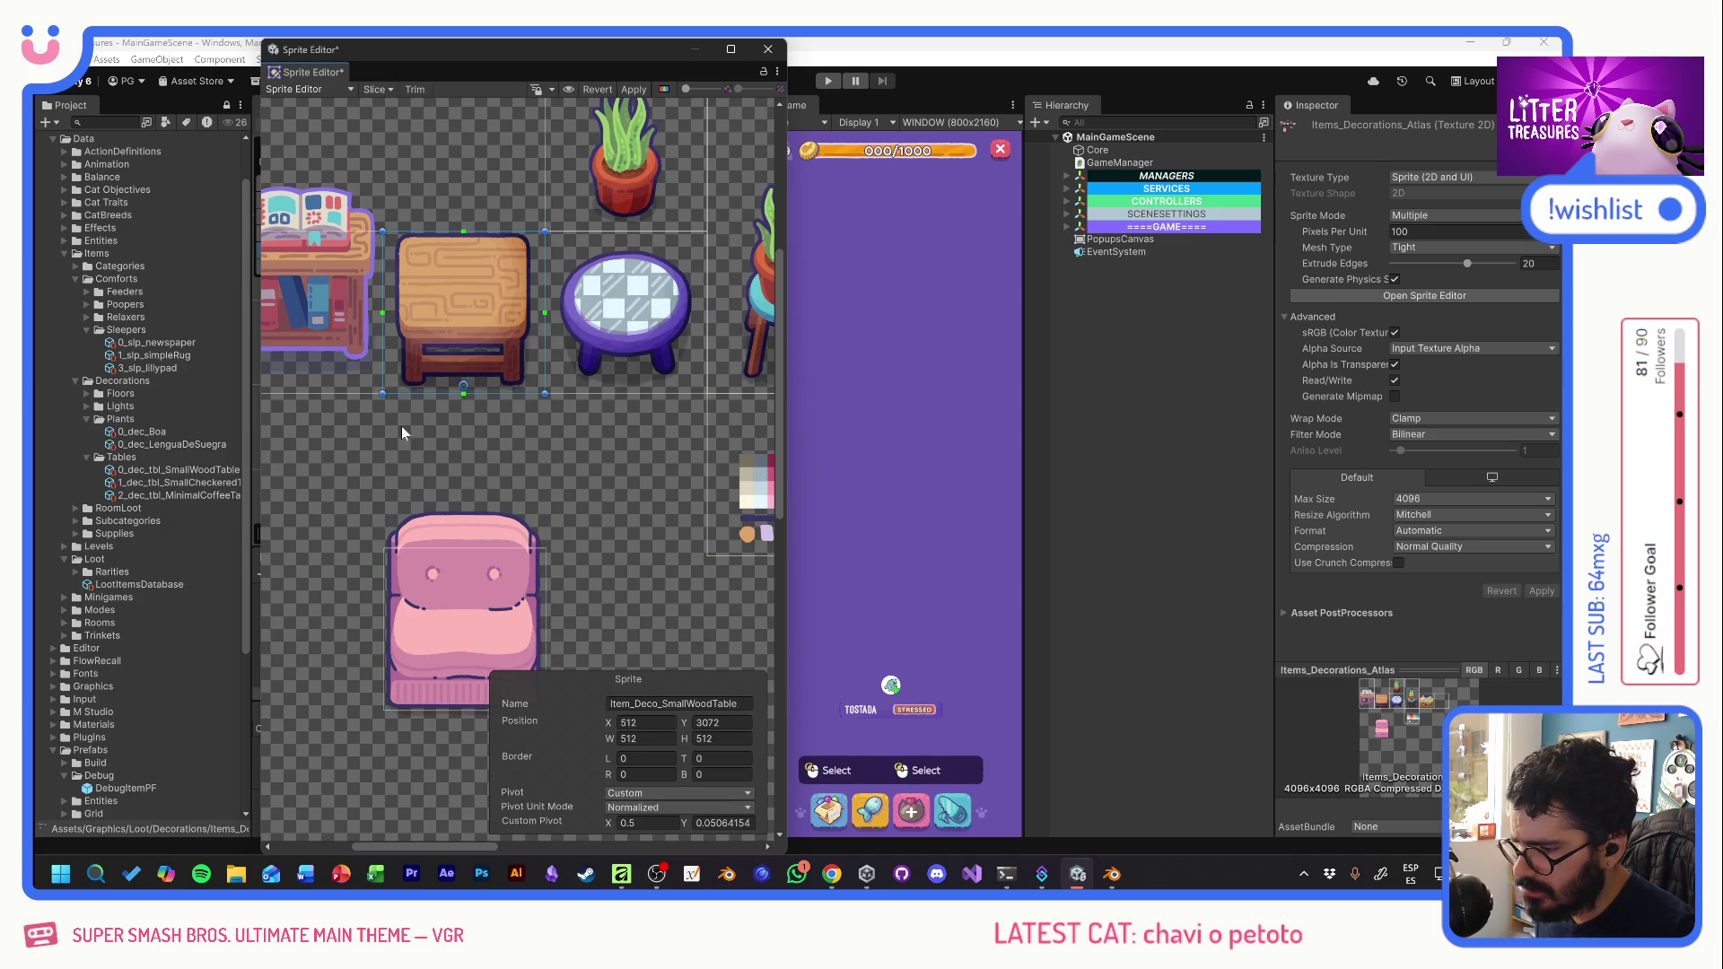
{"action": "mouse_move", "coordinate": [451, 568]}
{"action": "left_mouse_down"}
{"action": "mouse_move", "coordinate": [449, 418]}
{"action": "mouse_move", "coordinate": [449, 571]}
{"action": "left_mouse_up"}
{"action": "left_click", "coordinate": [416, 377]}
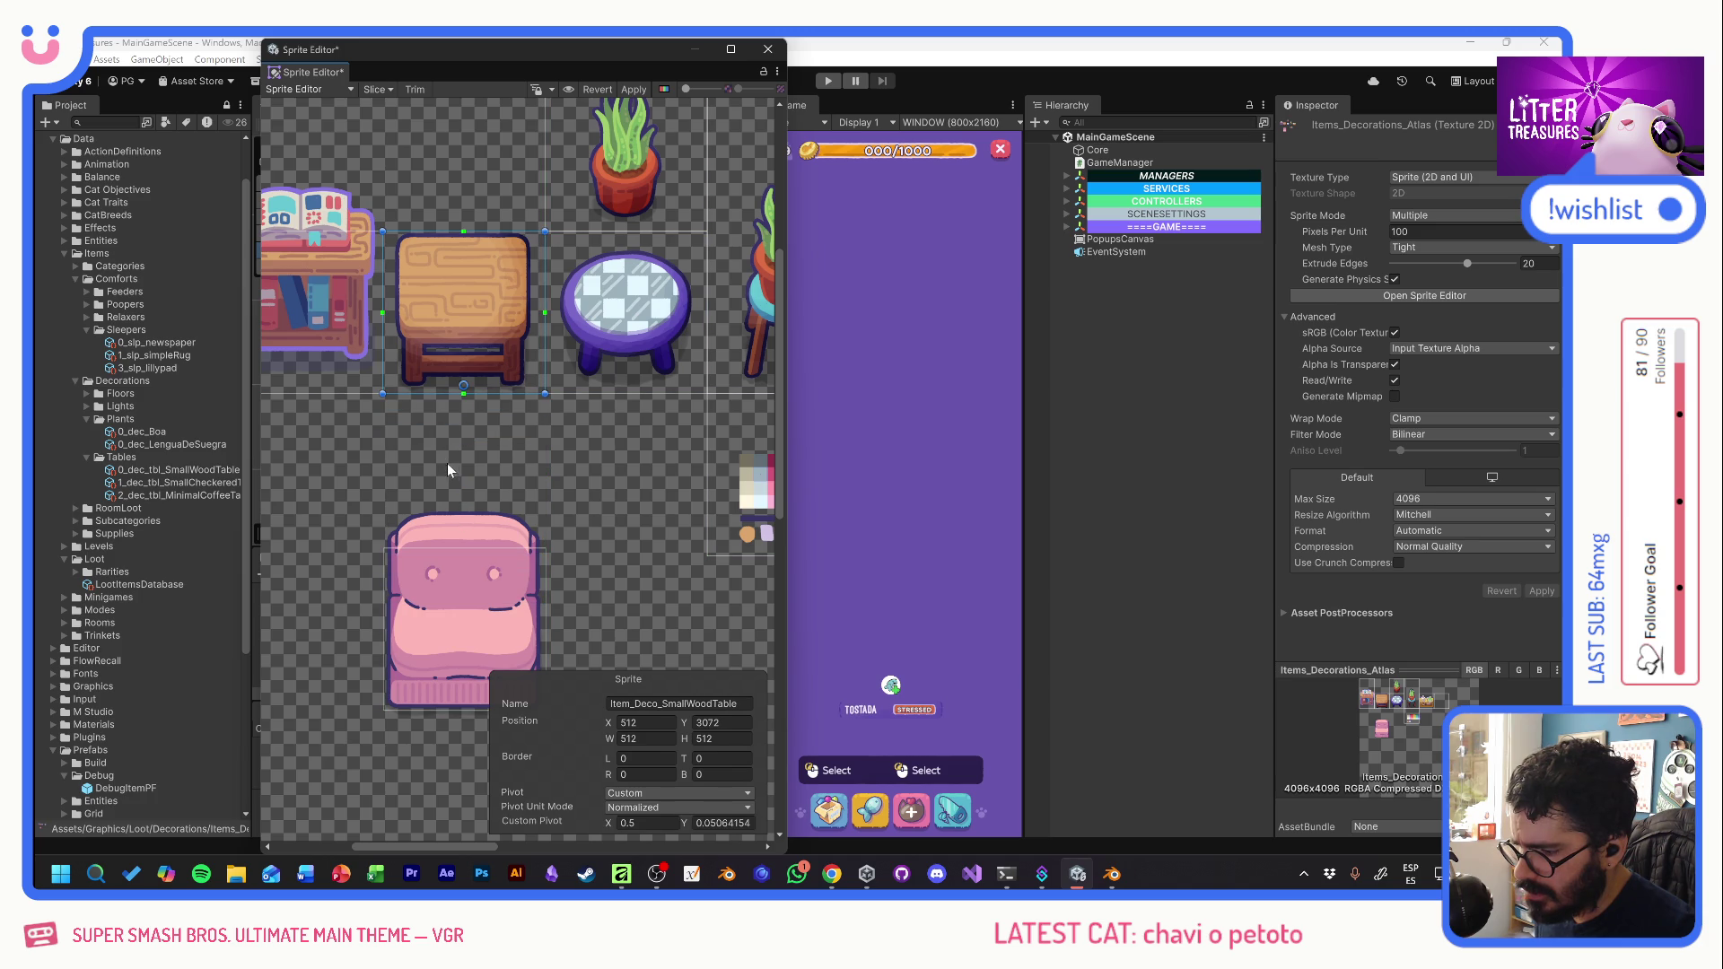
{"action": "scroll", "coordinate": [576, 520], "scroll_direction": "right", "scroll_amount": 2}
{"action": "scroll", "coordinate": [576, 521], "scroll_direction": "down", "scroll_amount": 1}
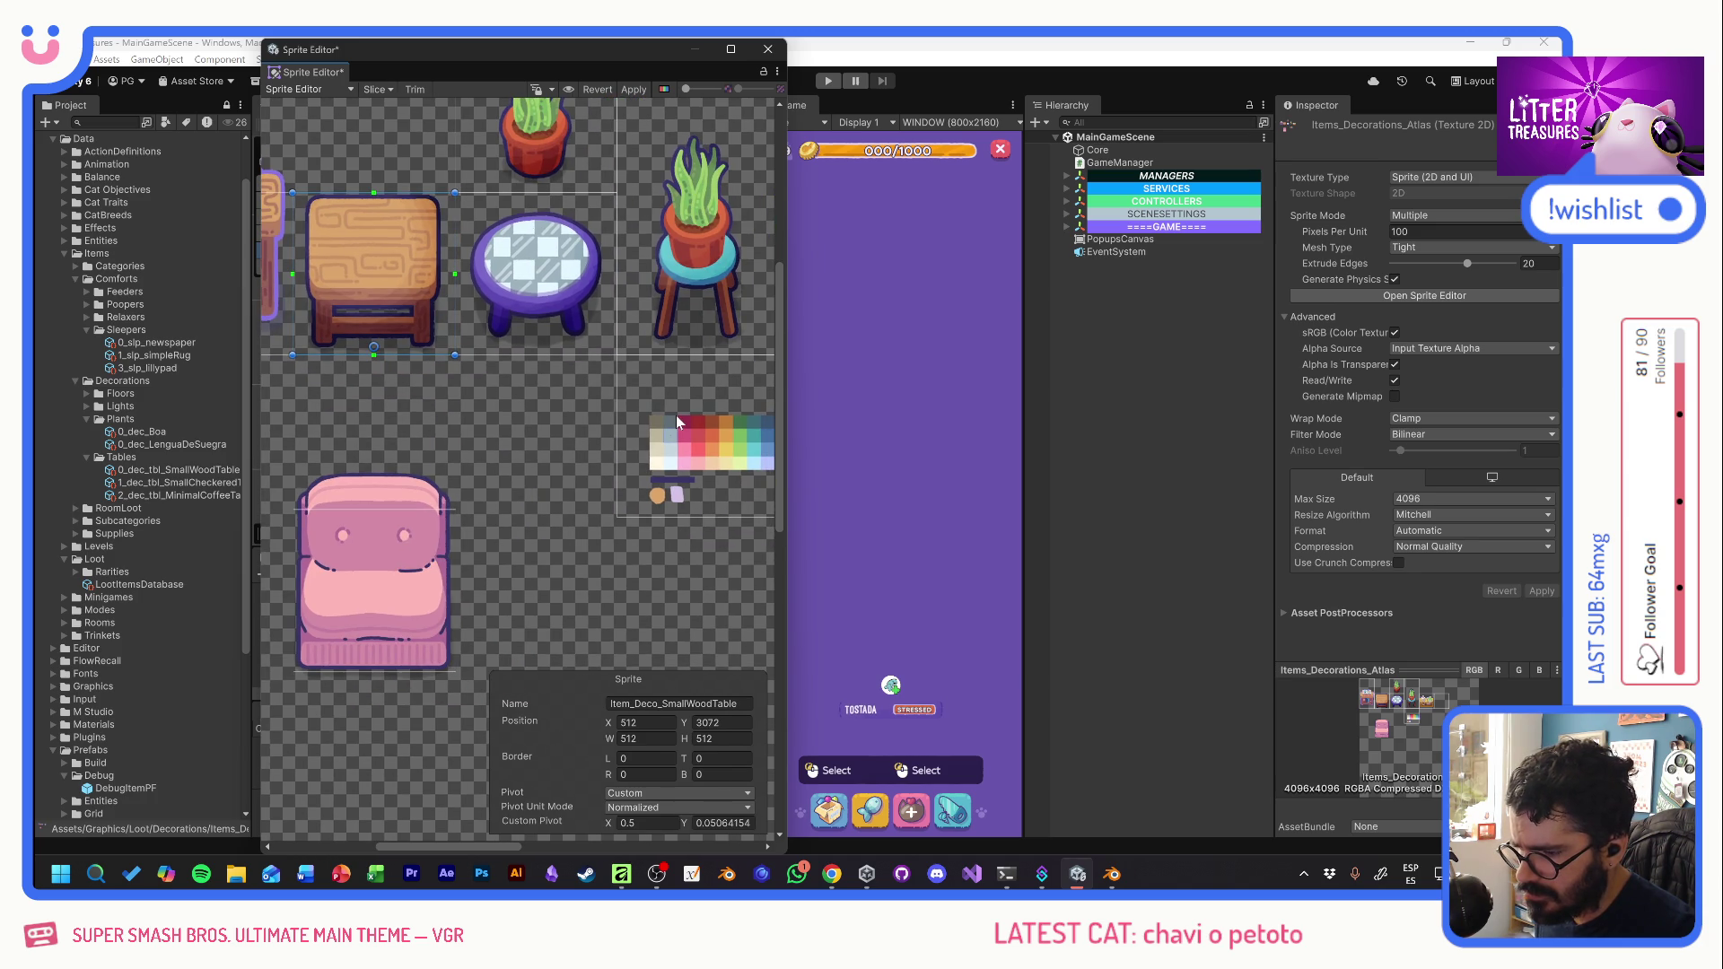
{"action": "left_click", "coordinate": [676, 416]}
- Position the sofa sprite rect at X 512, Y 2048
{"action": "left_click", "coordinate": [390, 544]}
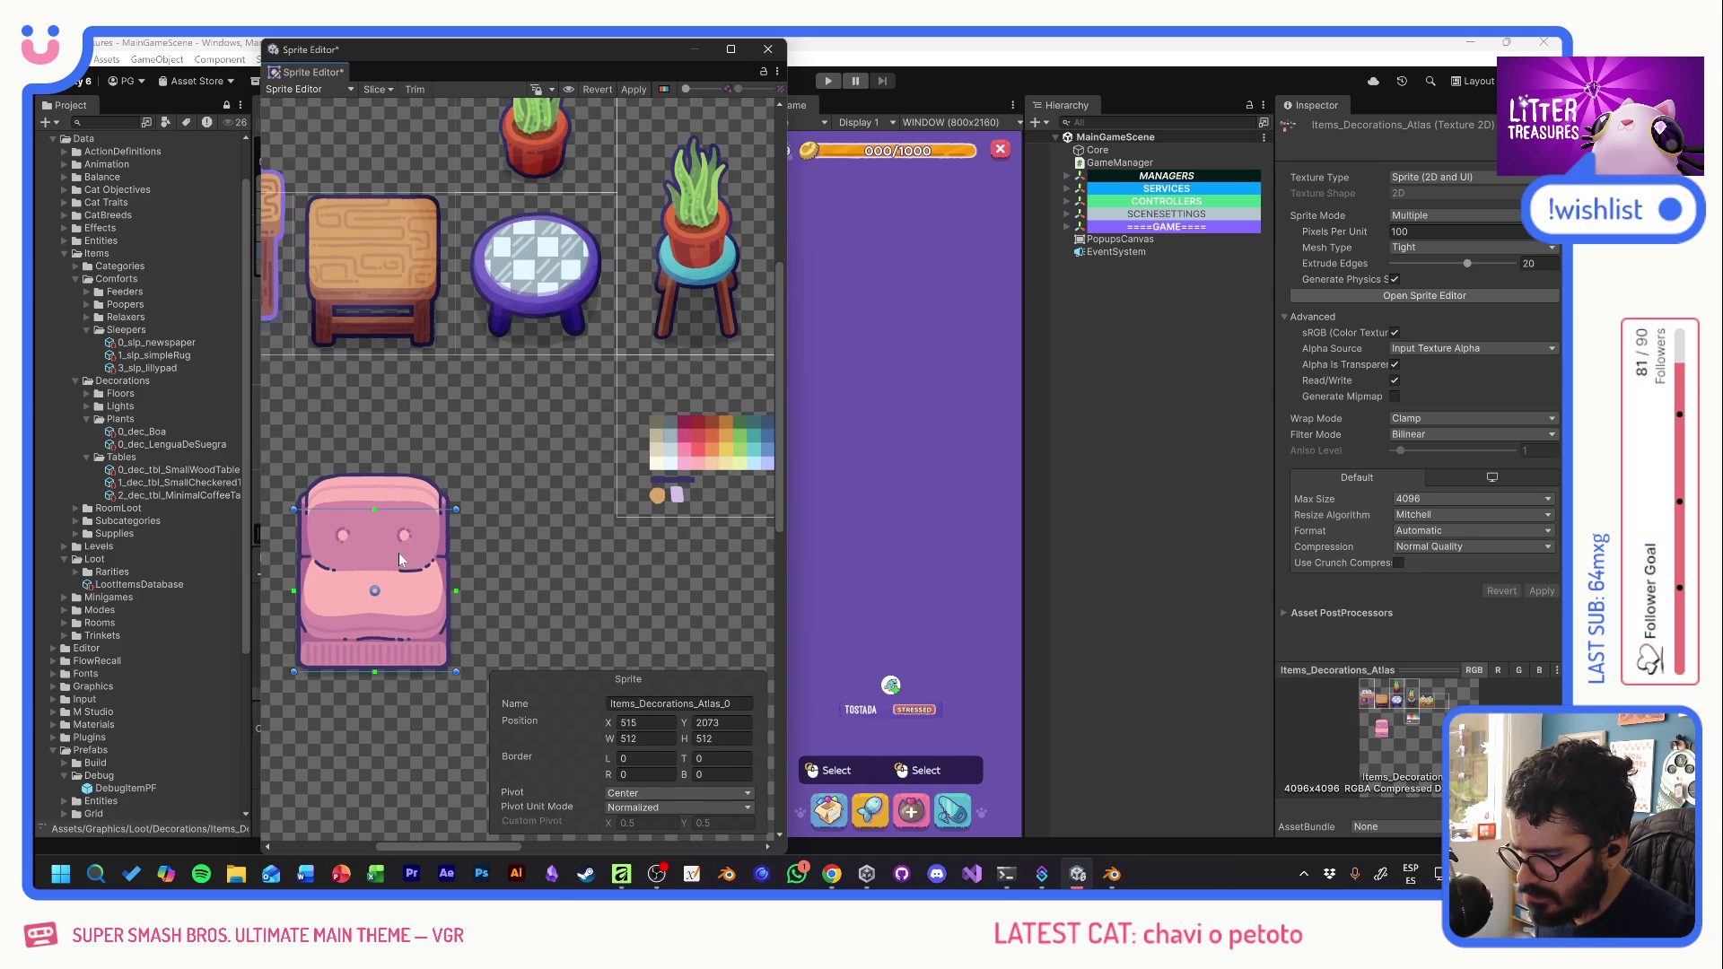
{"action": "left_click", "coordinate": [717, 723]}
{"action": "type", "text": "2048"}
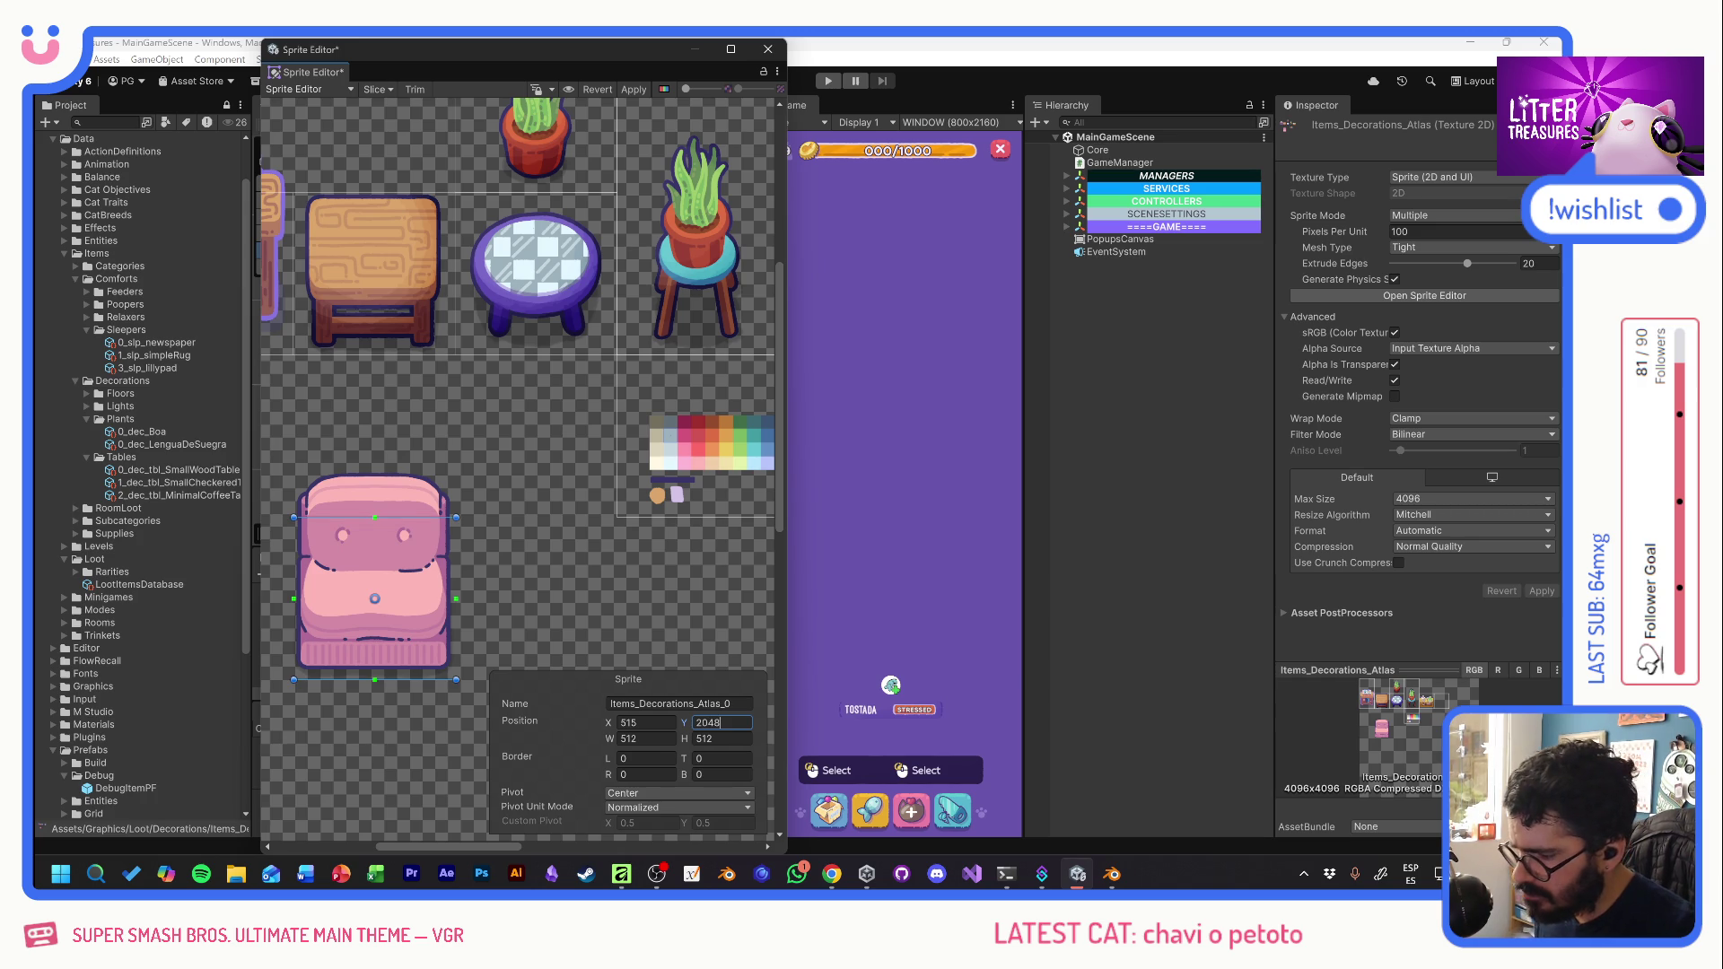
{"action": "scroll", "coordinate": [564, 548], "scroll_direction": "up", "scroll_amount": 2}
{"action": "key", "text": "shift+Tab"}
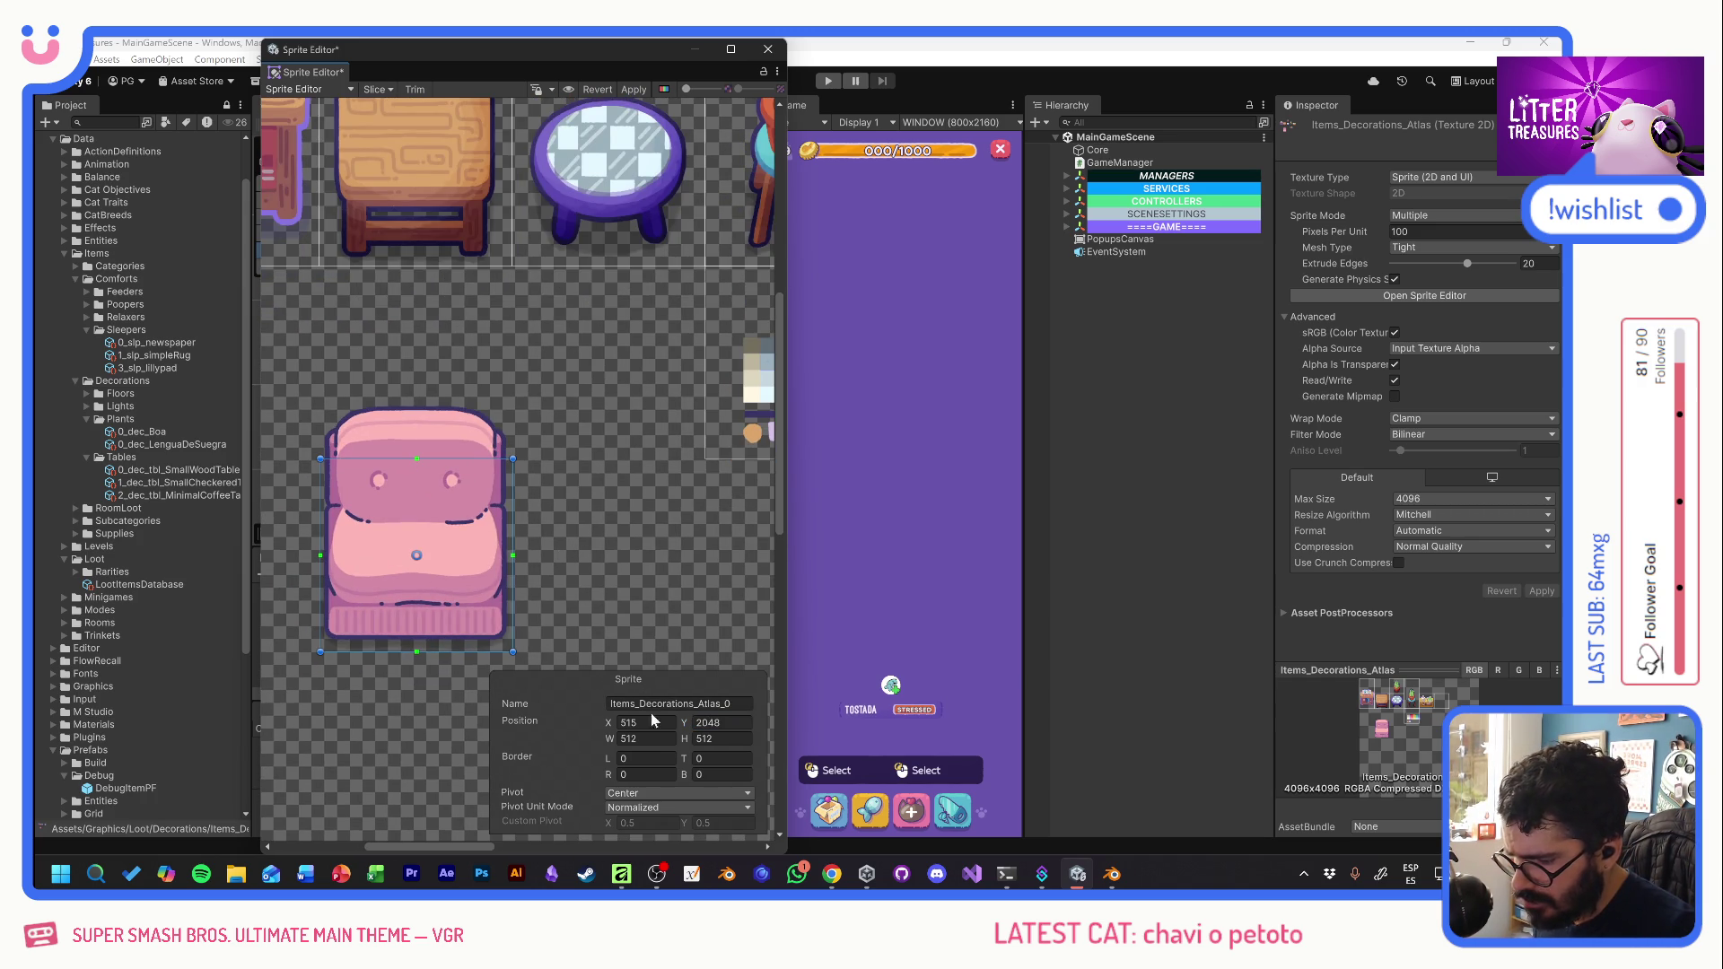
{"action": "type", "text": "512"}
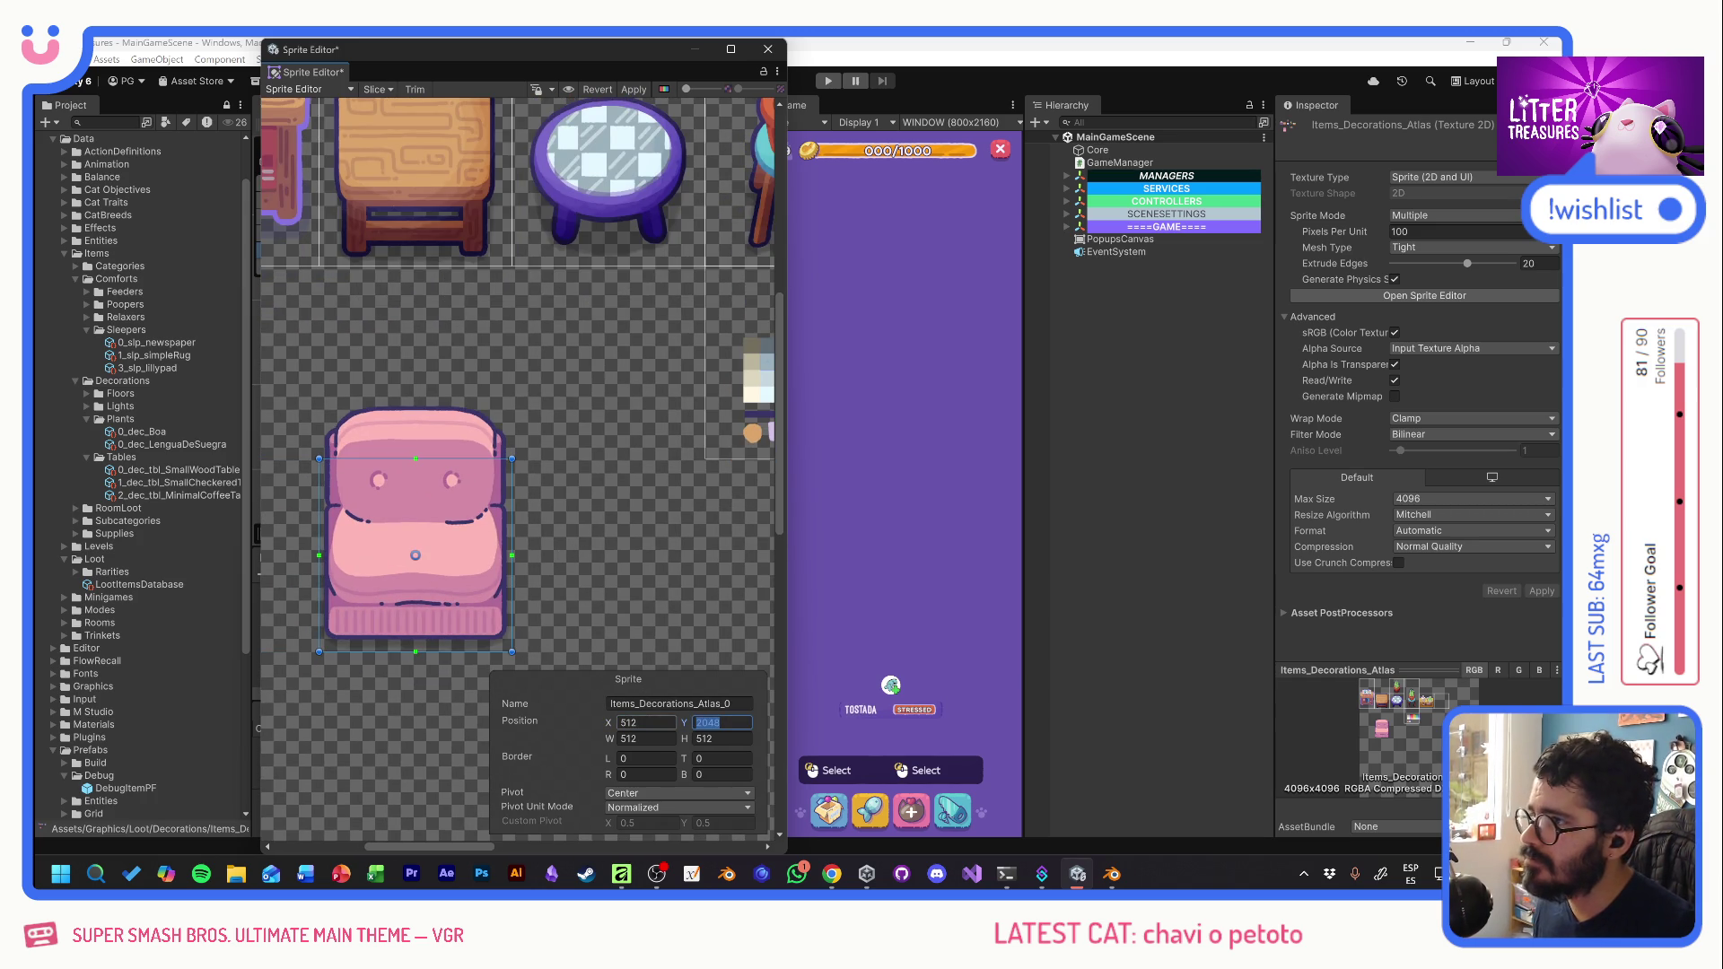
{"action": "scroll", "coordinate": [619, 483], "scroll_direction": "up", "scroll_amount": 1}
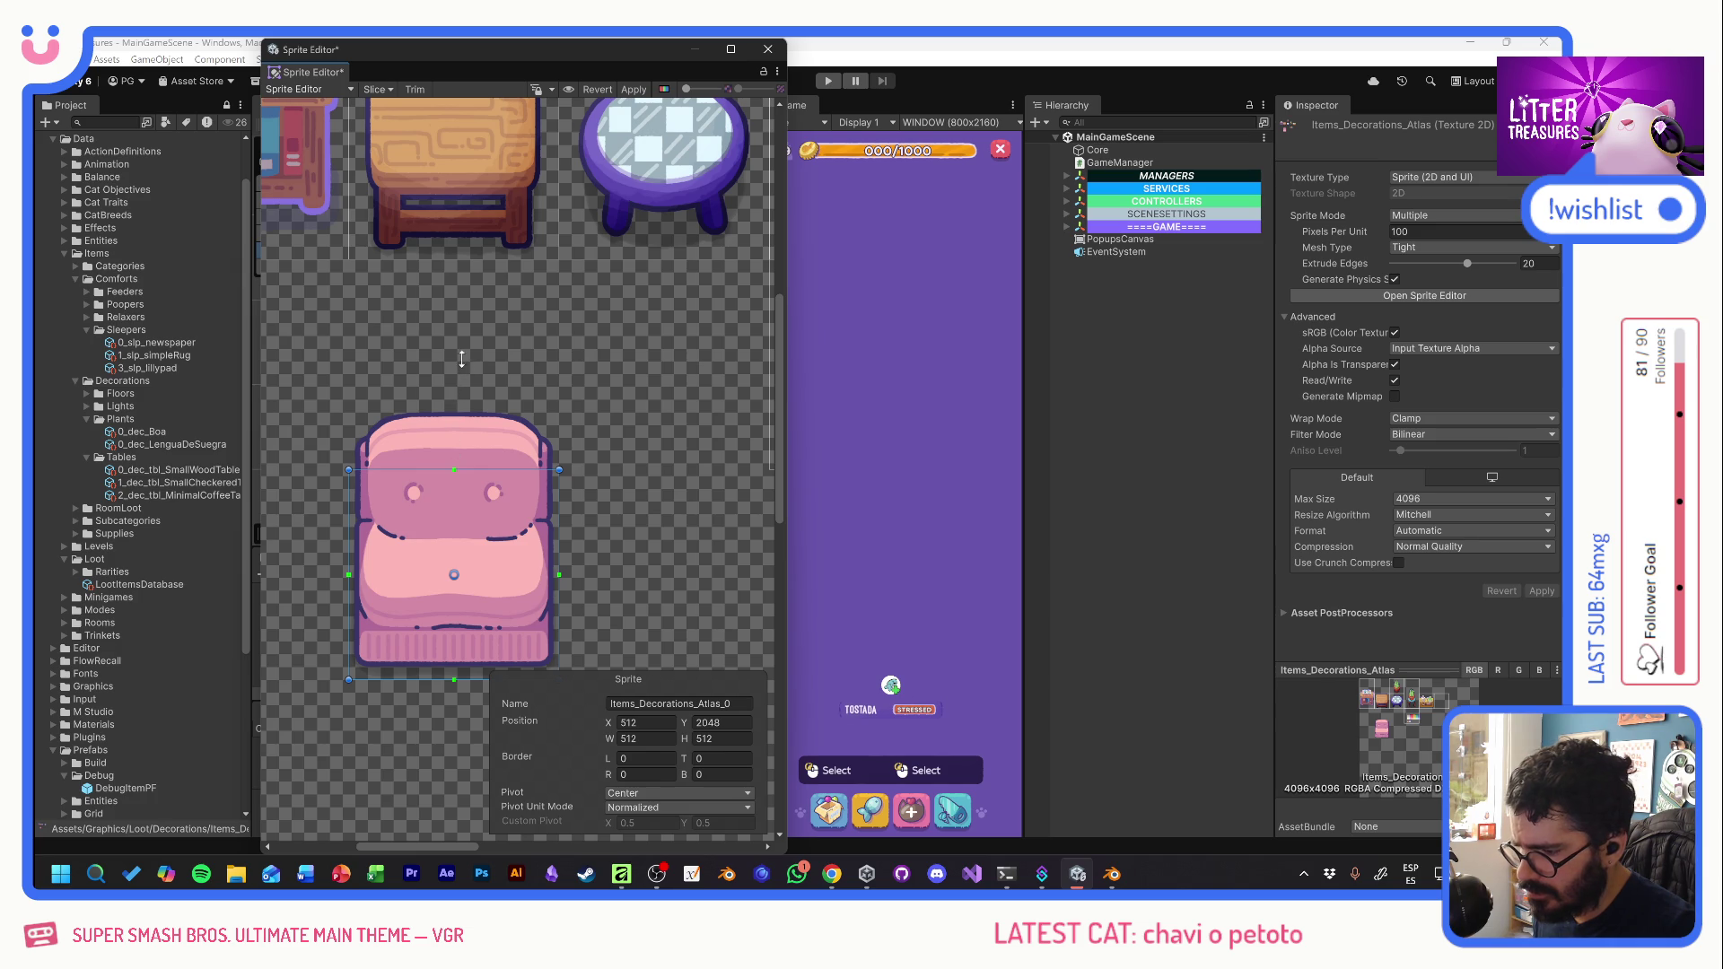
- Stretch the sofa rect to 1024 tall and put its pivot at the bottom centre, X 0.5
{"action": "mouse_move", "coordinate": [436, 470]}
{"action": "left_mouse_down"}
{"action": "mouse_move", "coordinate": [454, 319]}
{"action": "mouse_move", "coordinate": [494, 259]}
{"action": "left_mouse_up"}
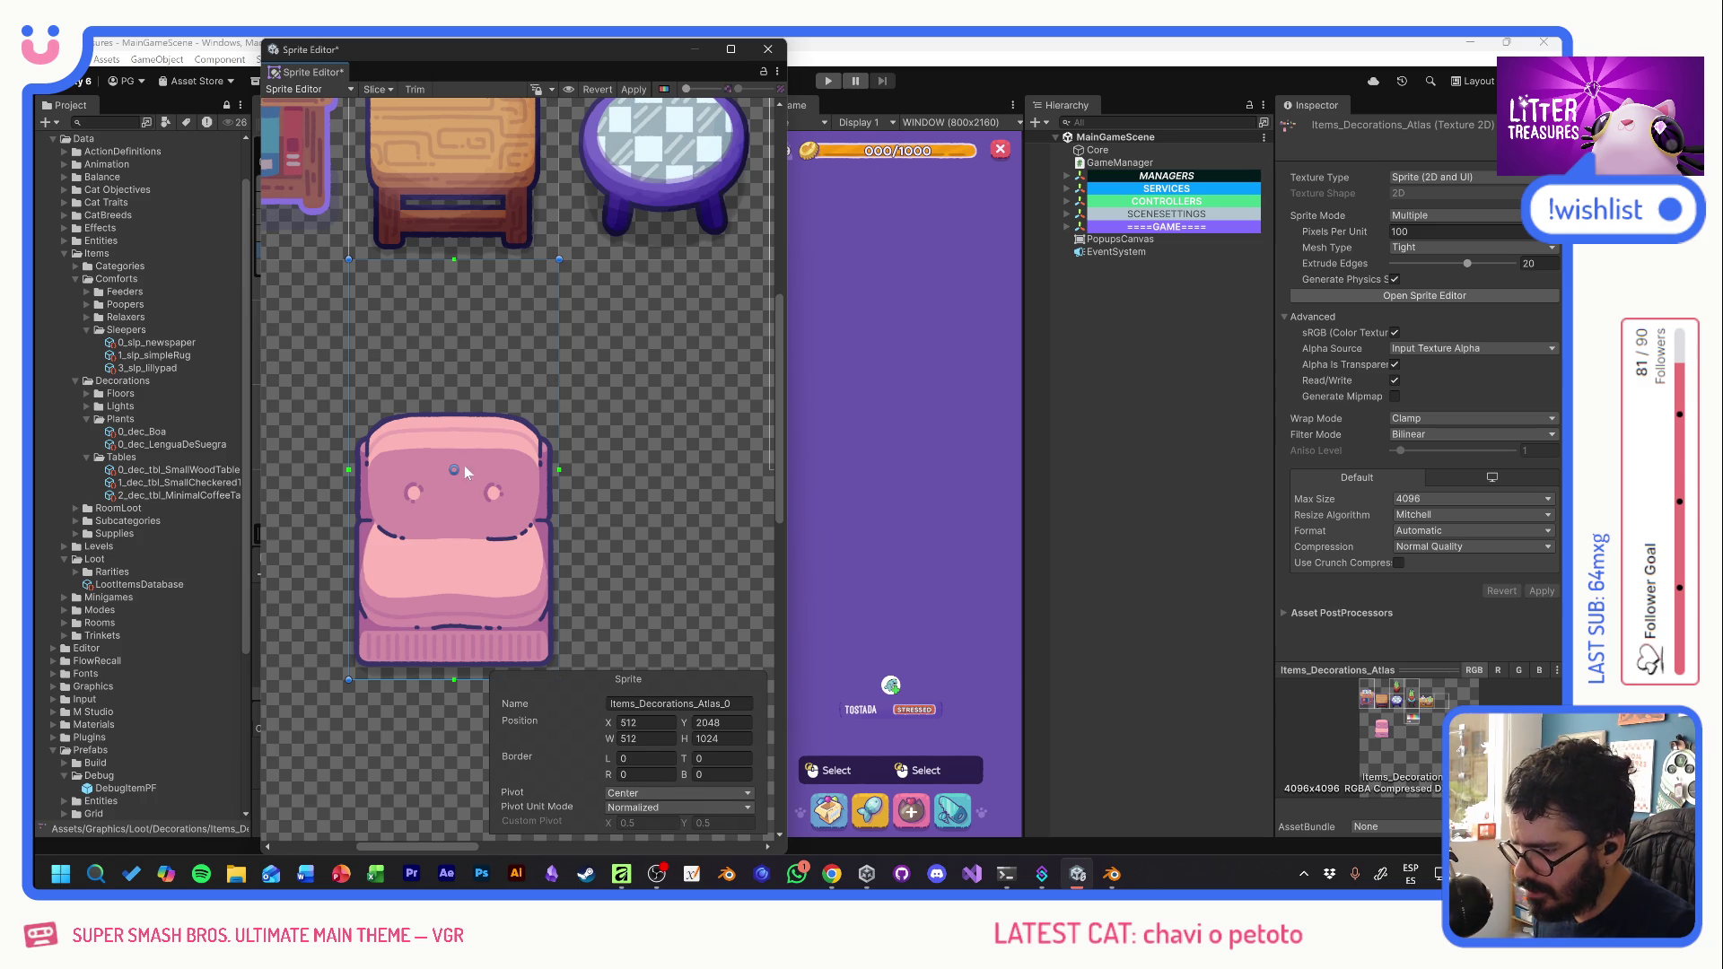
{"action": "left_click_drag", "start_coordinate": [454, 470], "coordinate": [452, 669]}
{"action": "left_click", "coordinate": [646, 823]}
{"action": "type", "text": ".5"}
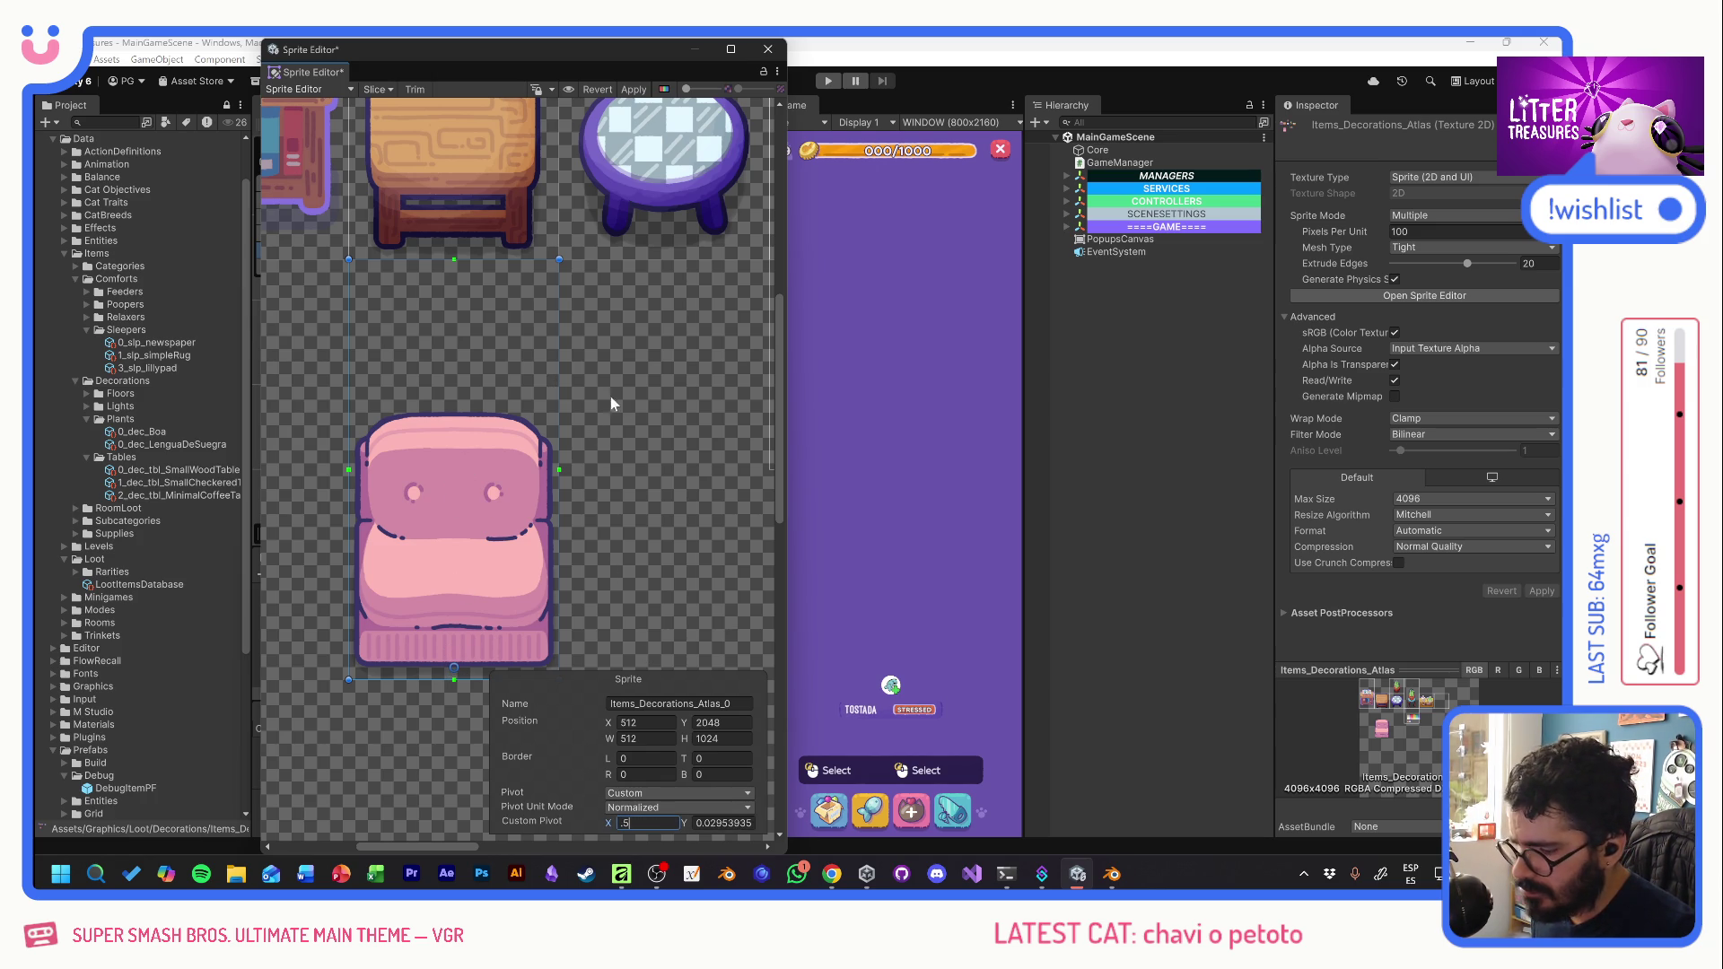
{"action": "left_click", "coordinate": [481, 195]}
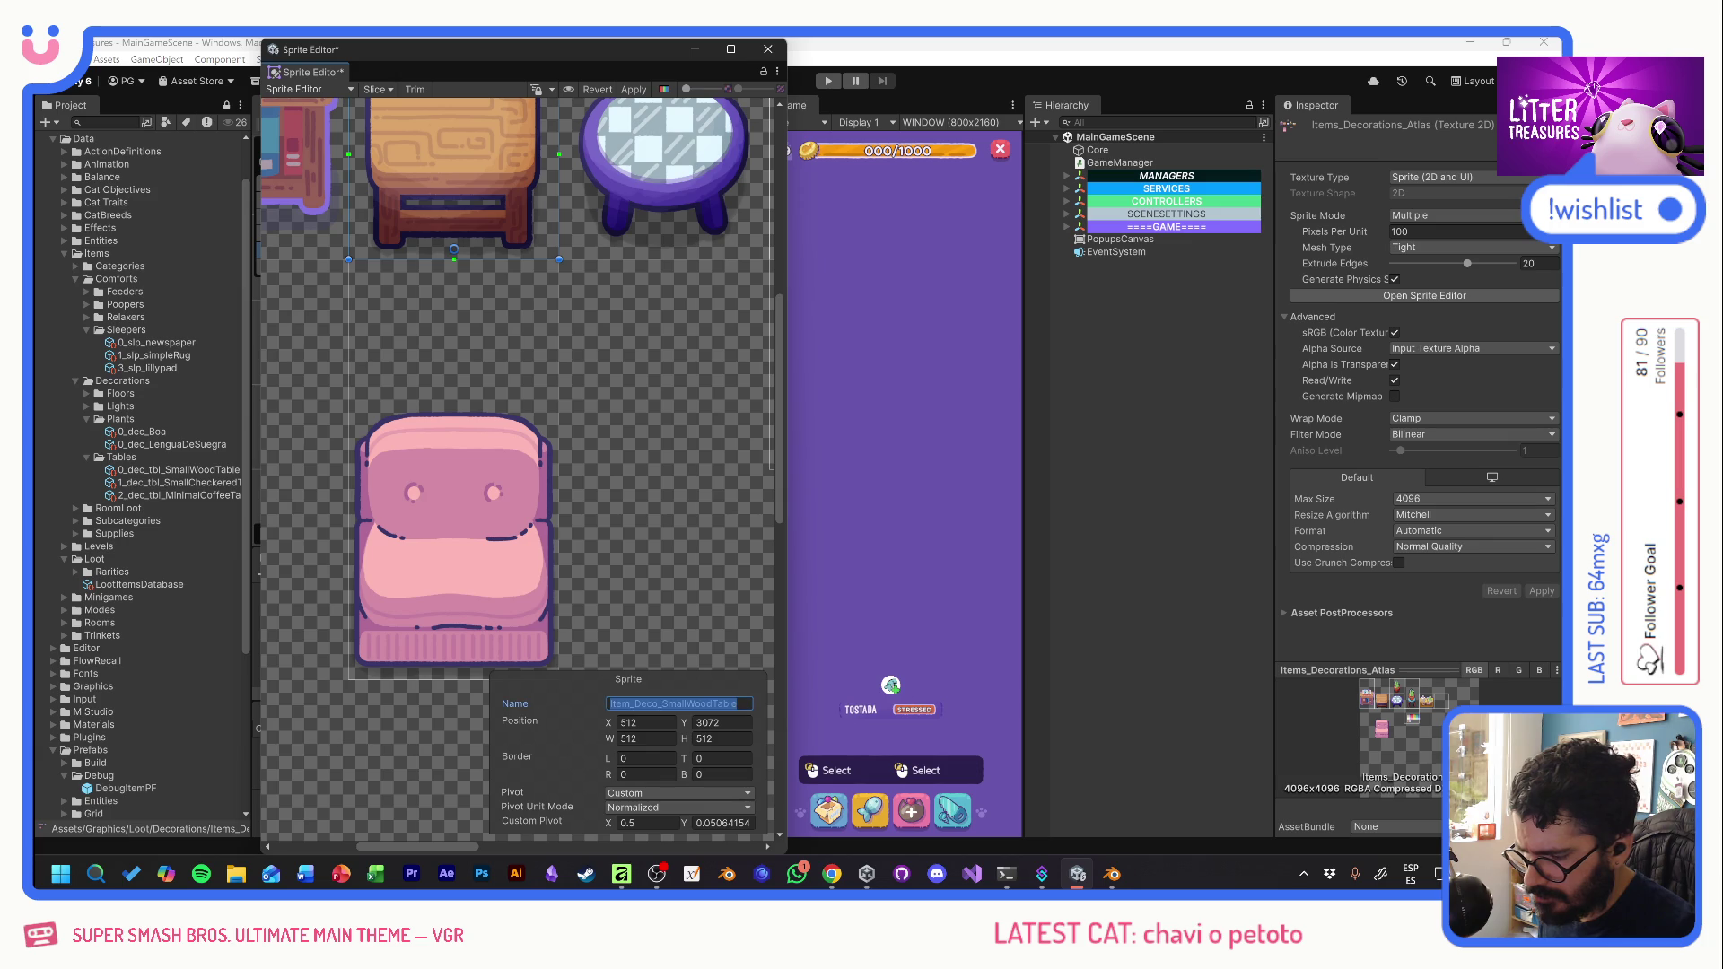
- Rename the sofa sprite from the pasted table name to Item_Deco_SingleSofaPlain, apply, and close the editor
{"action": "left_click", "coordinate": [472, 537]}
{"action": "type", "text": "Item_Deco_SmallWoodTable"}
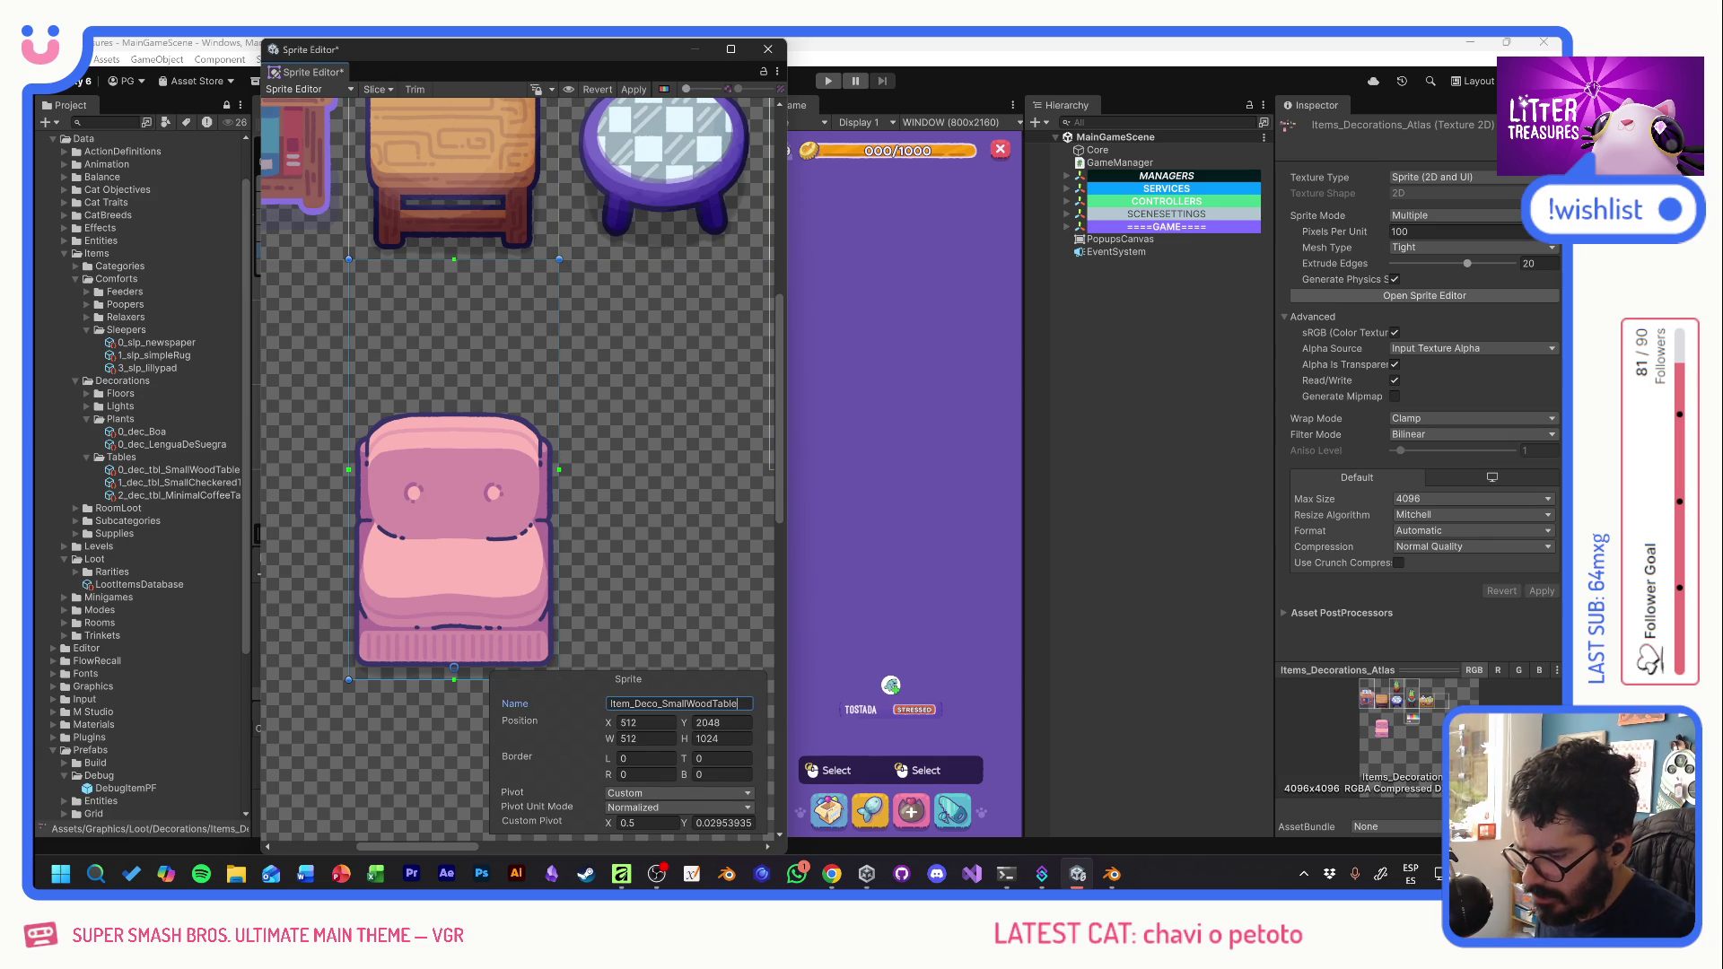
{"action": "left_click_drag", "start_coordinate": [662, 704], "coordinate": [757, 702]}
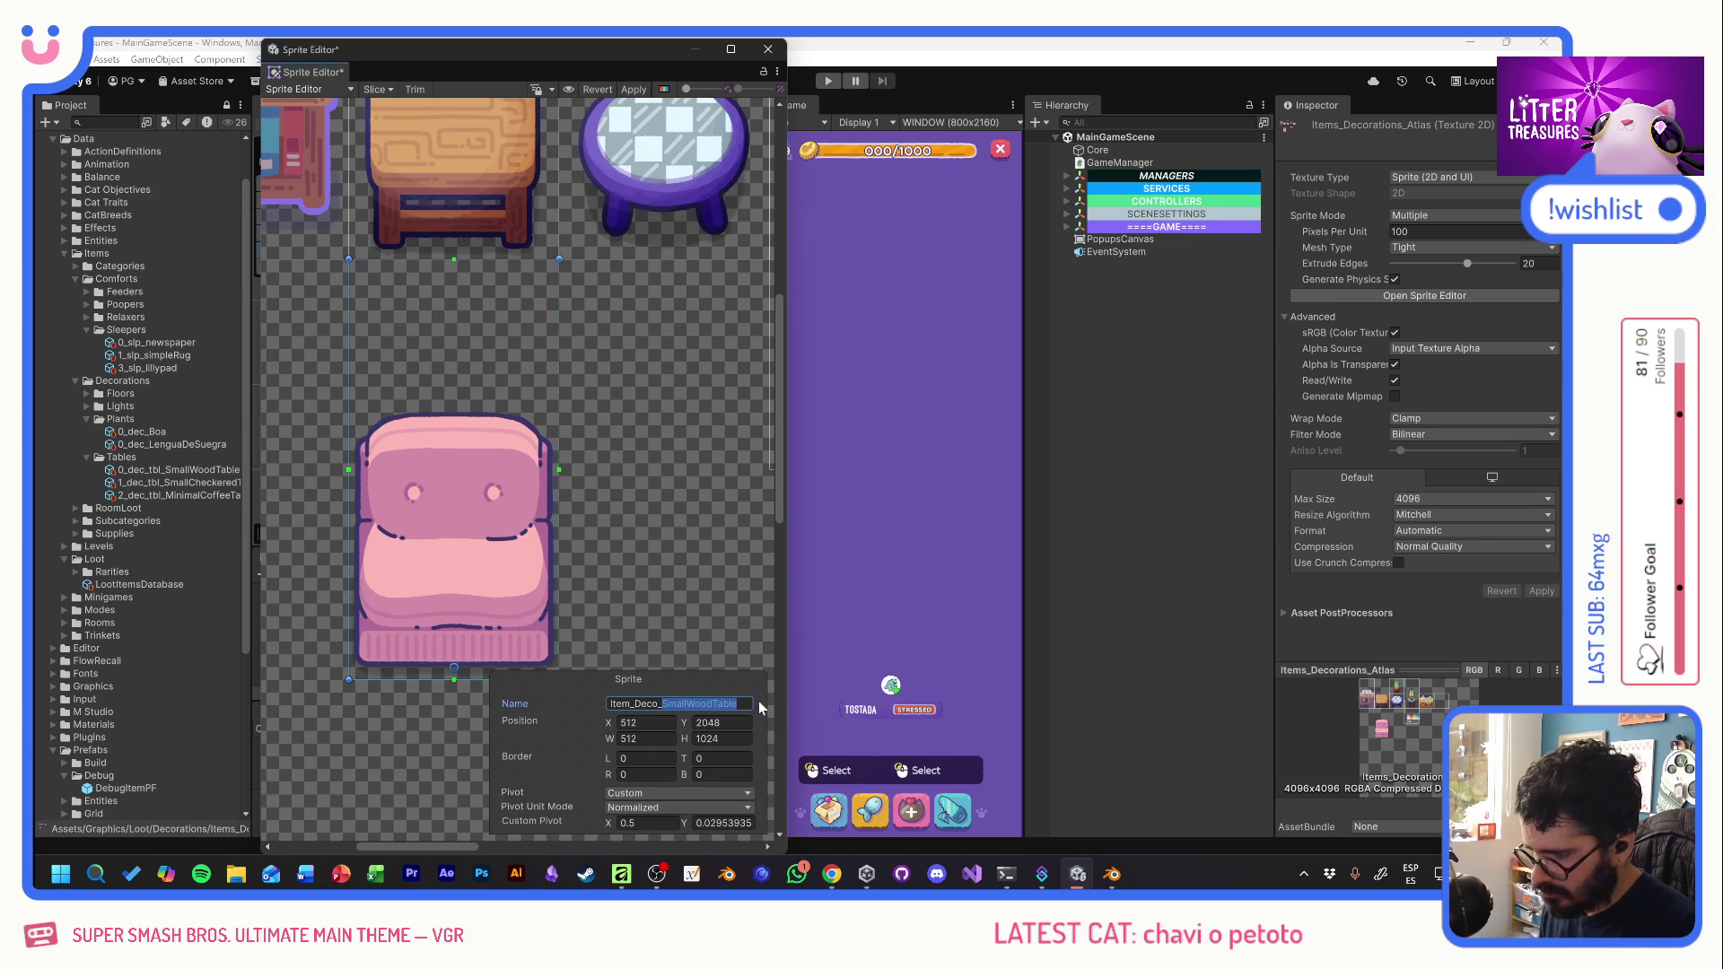
{"action": "type", "text": "Single"}
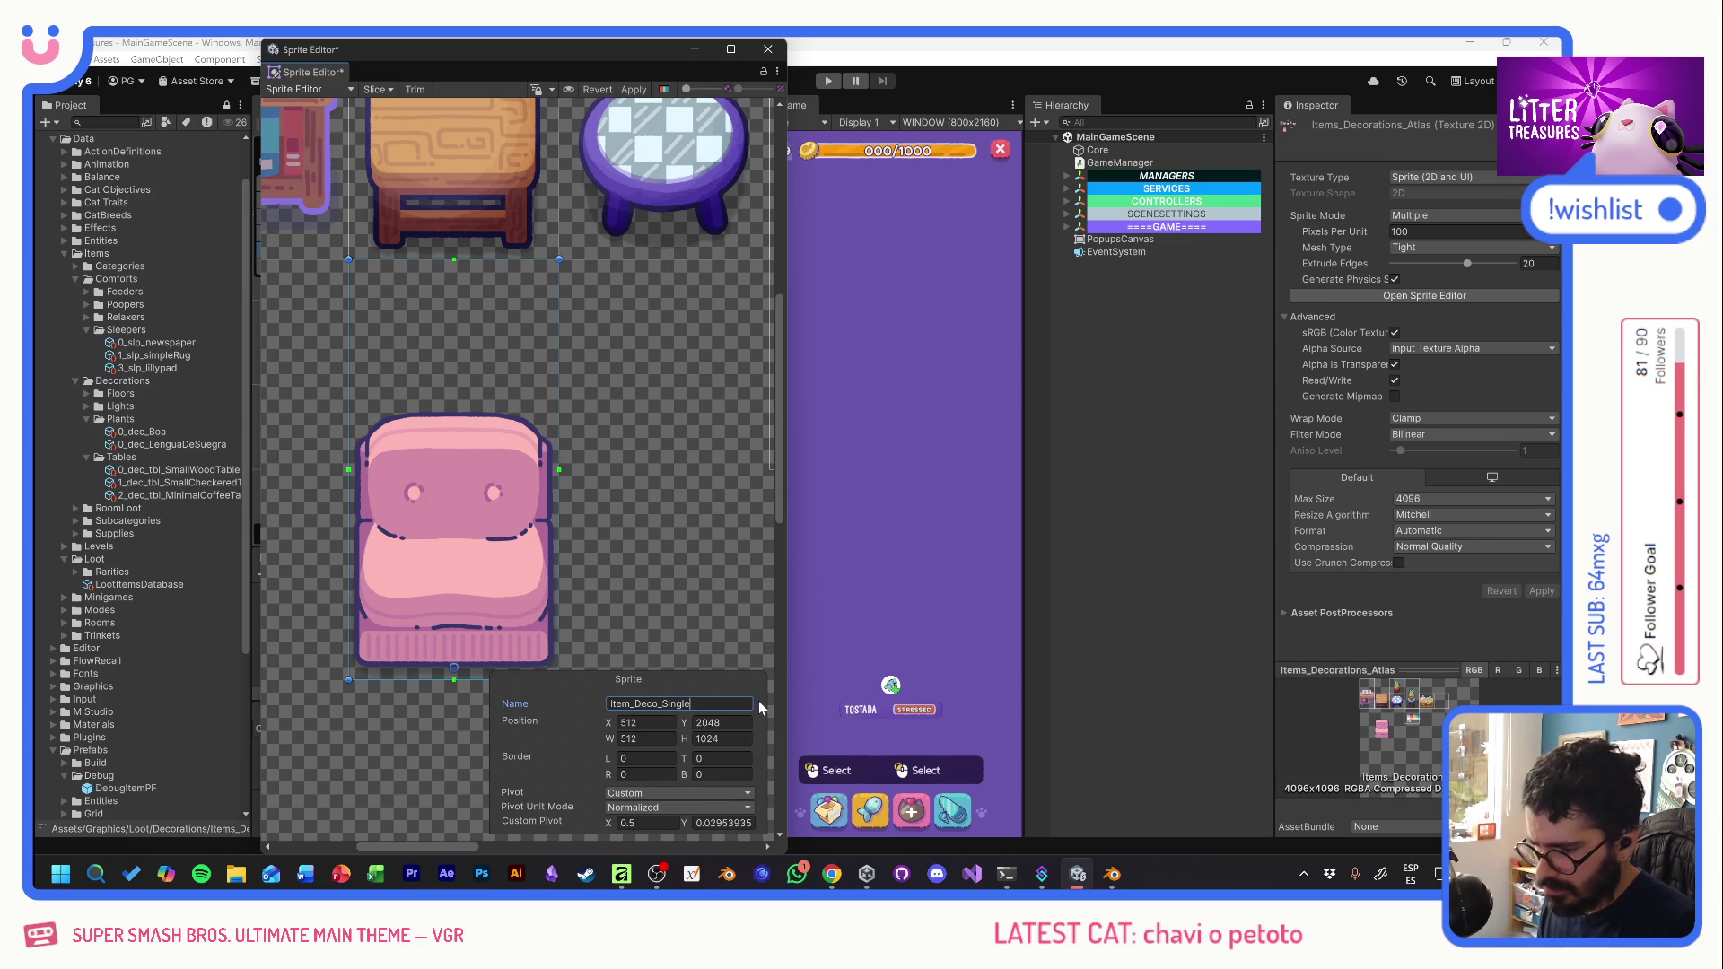
{"action": "type", "text": "PlainSofa"}
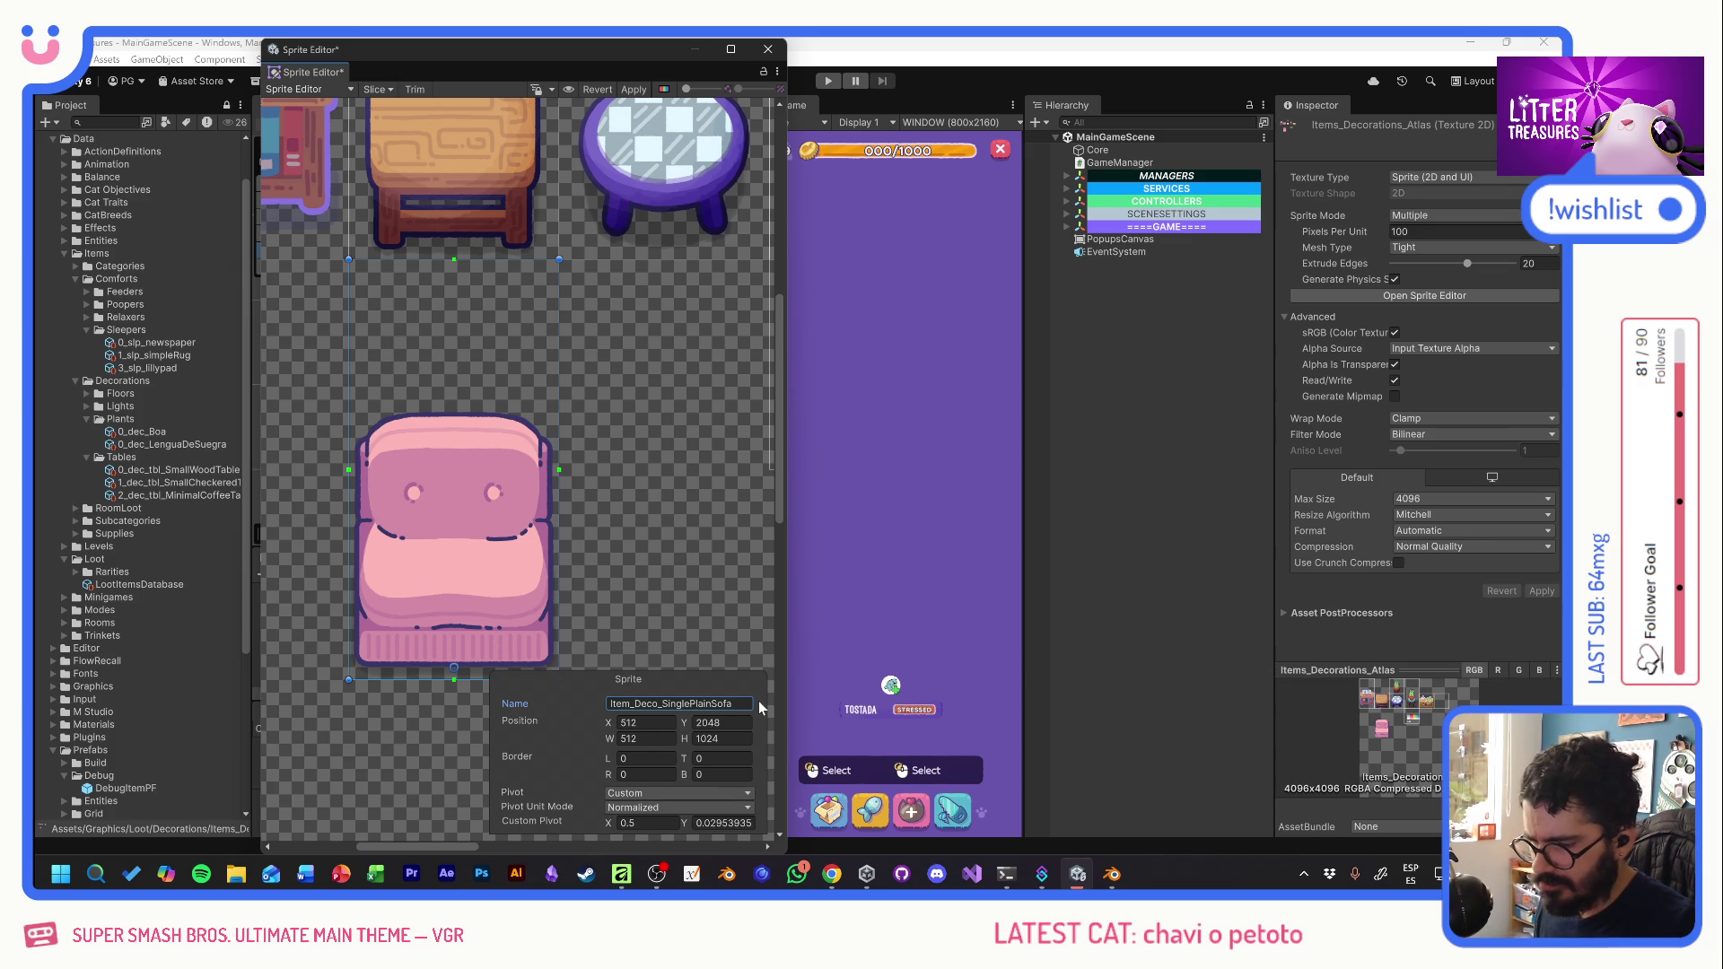
{"action": "left_click_drag", "start_coordinate": [689, 704], "coordinate": [711, 703]}
{"action": "key", "text": "BackSpace"}
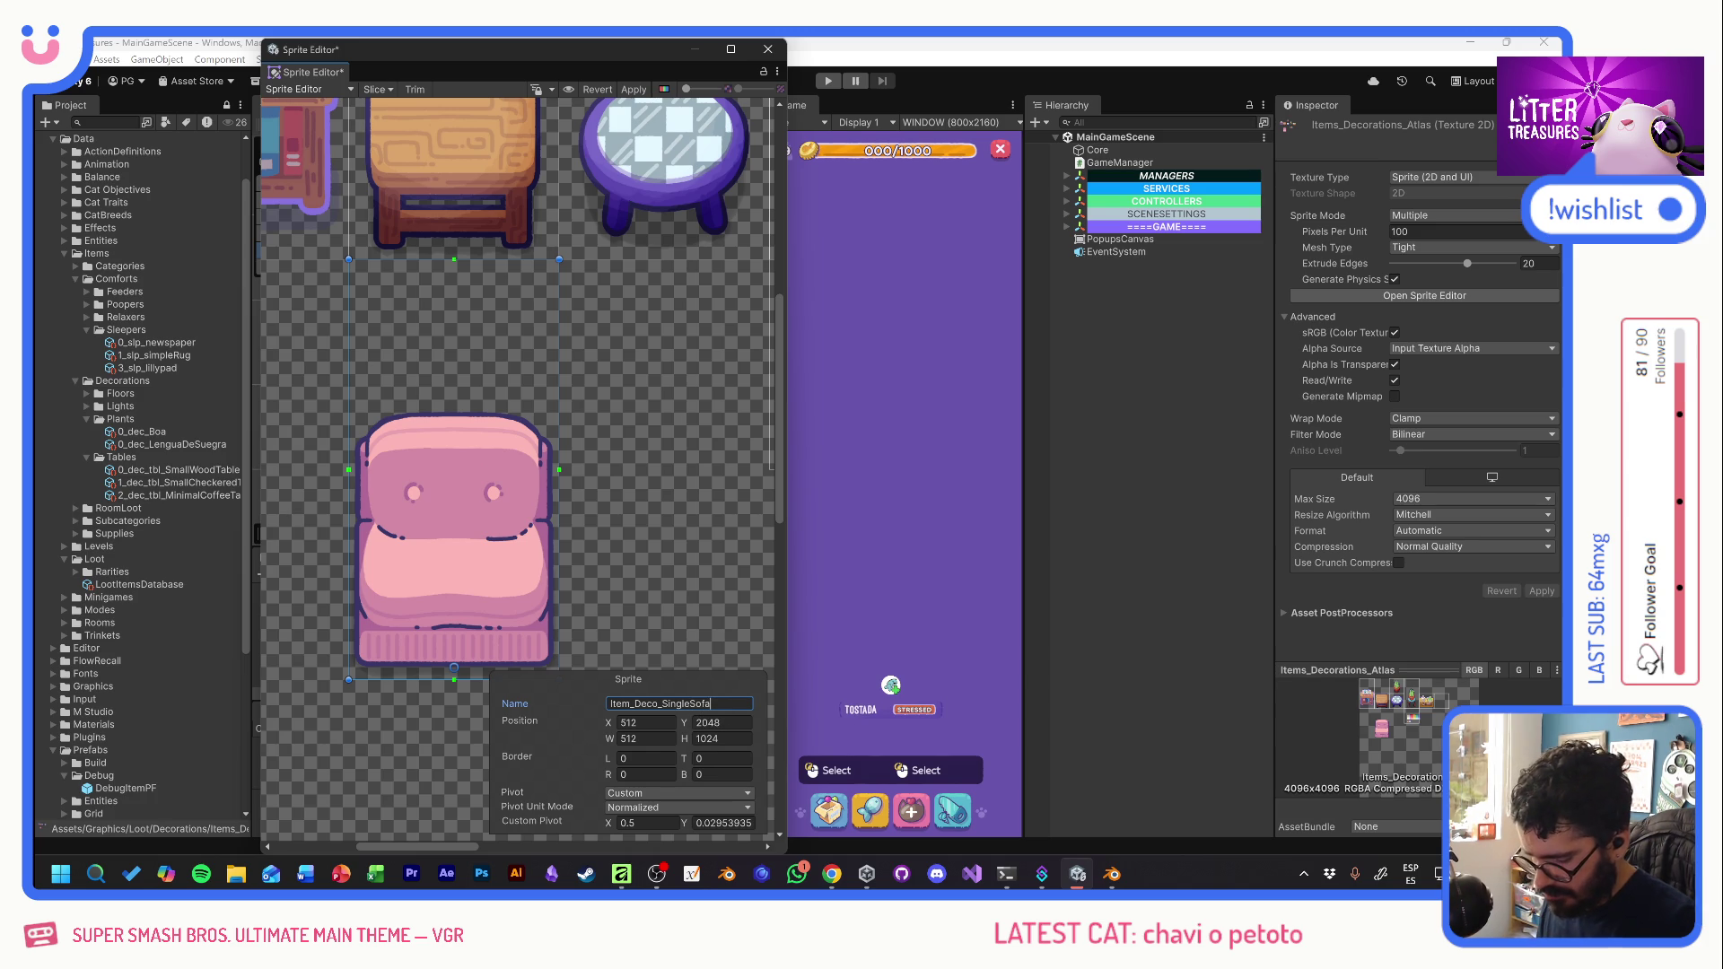
{"action": "type", "text": "Plain"}
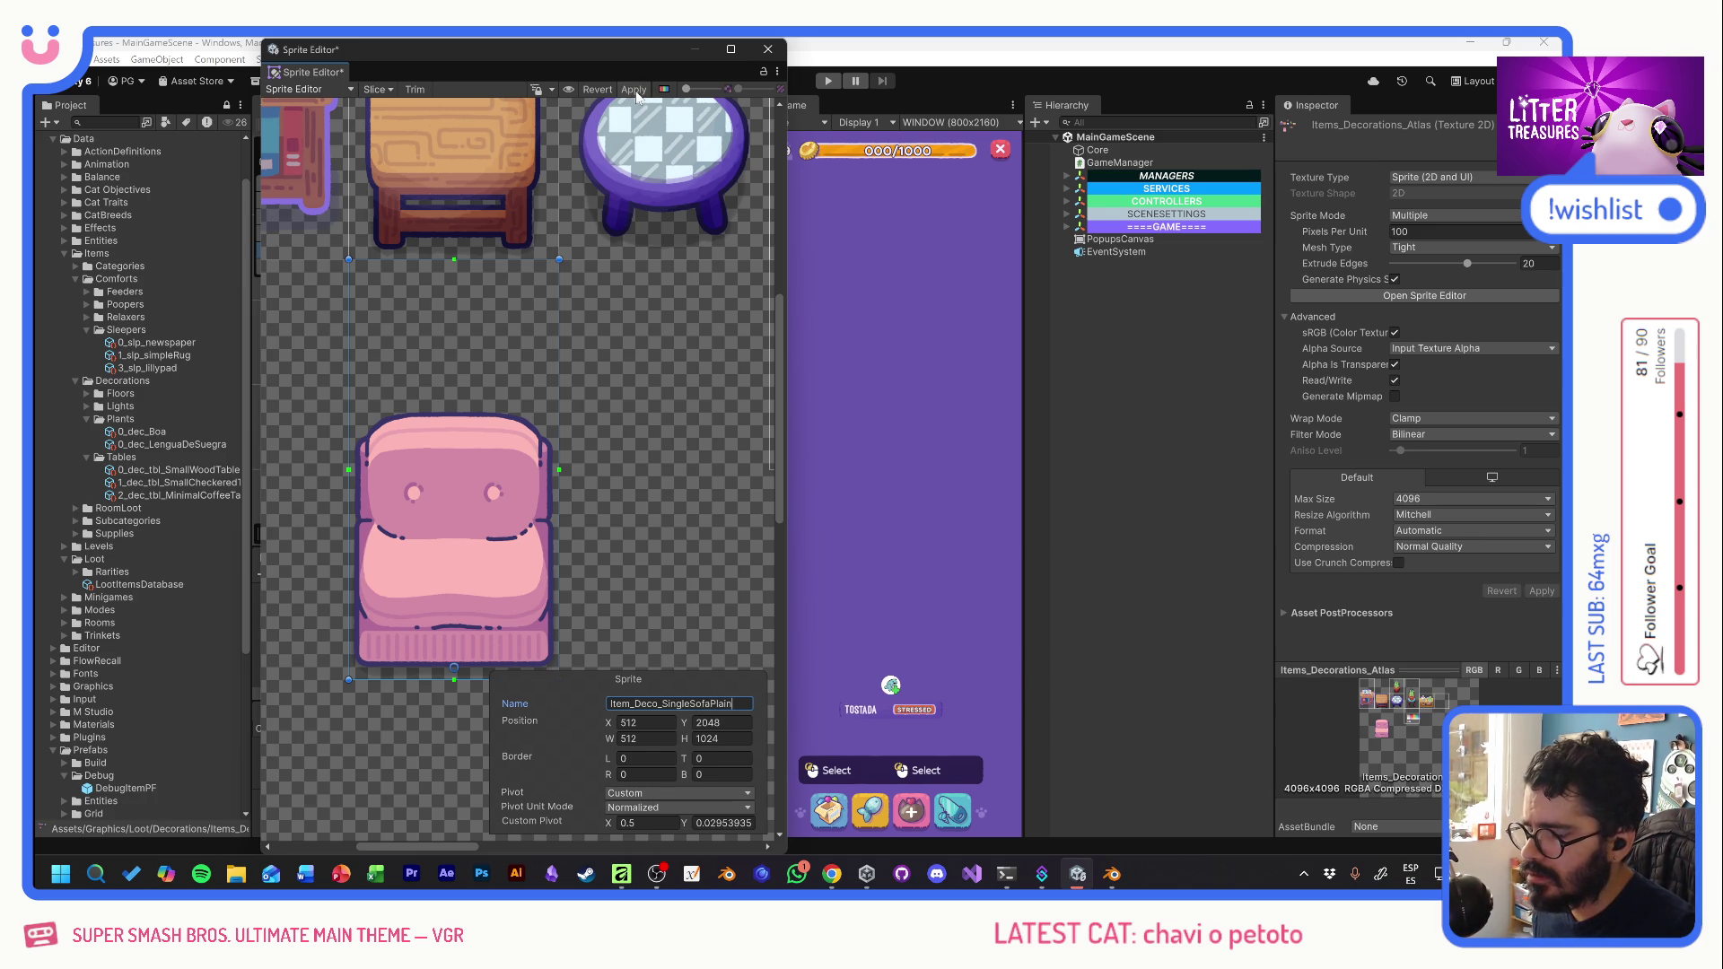
{"action": "left_click", "coordinate": [633, 90]}
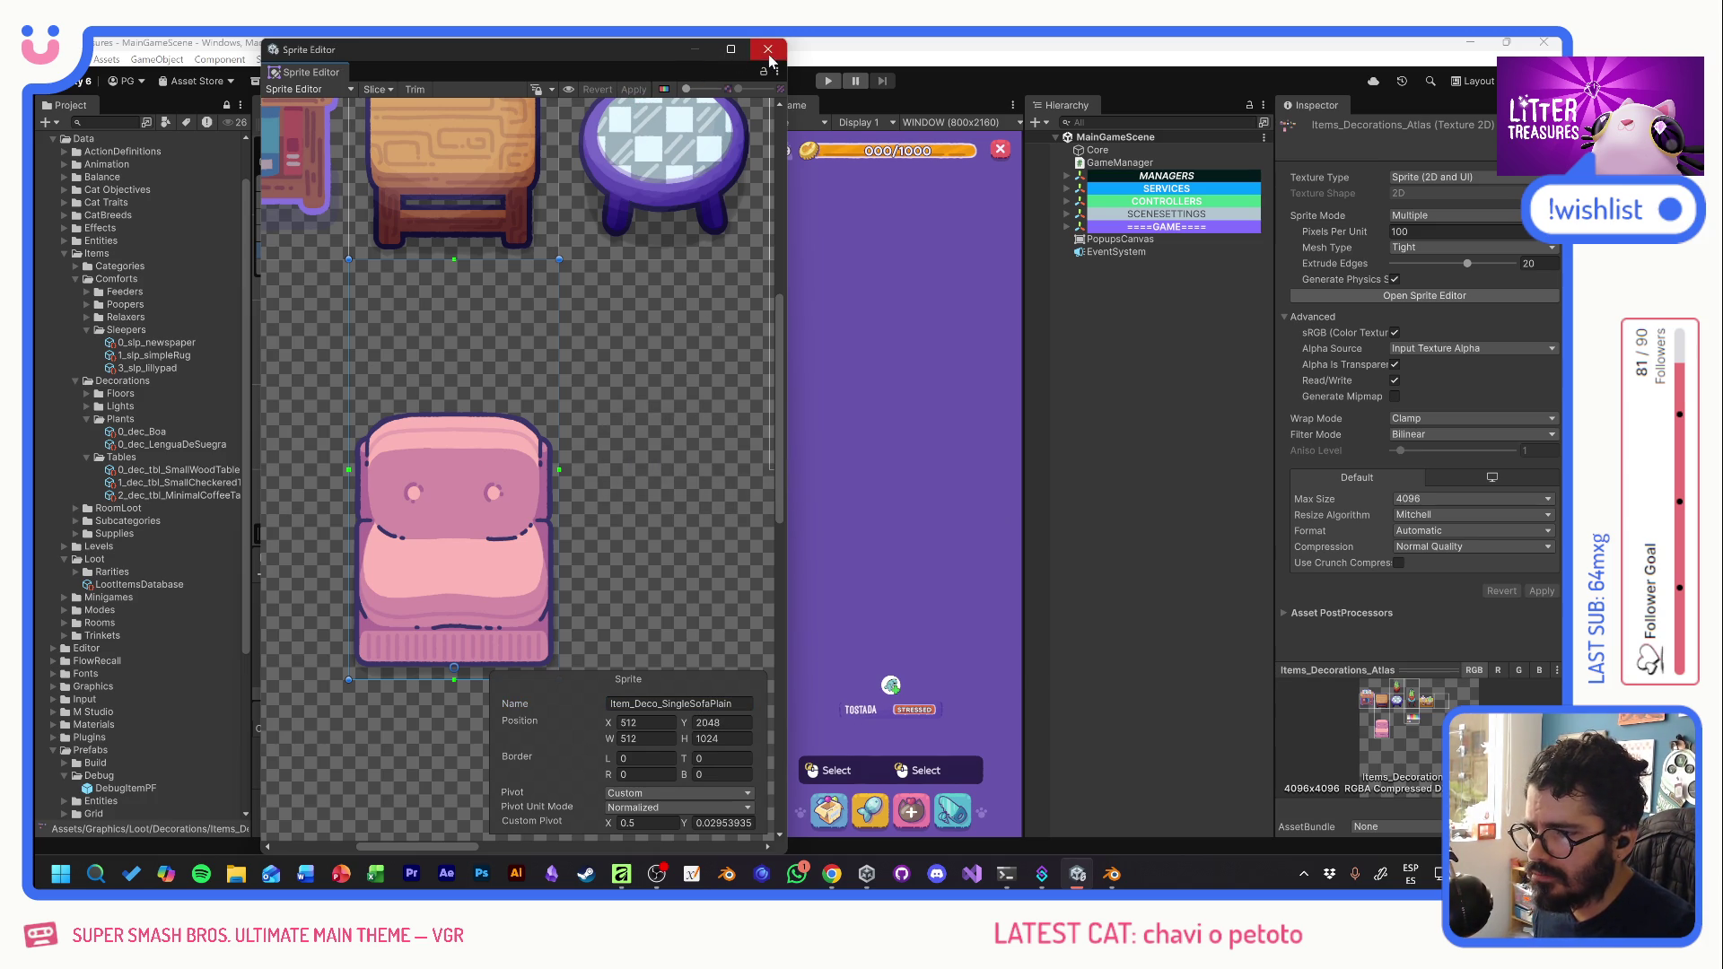
{"action": "left_click", "coordinate": [767, 50]}
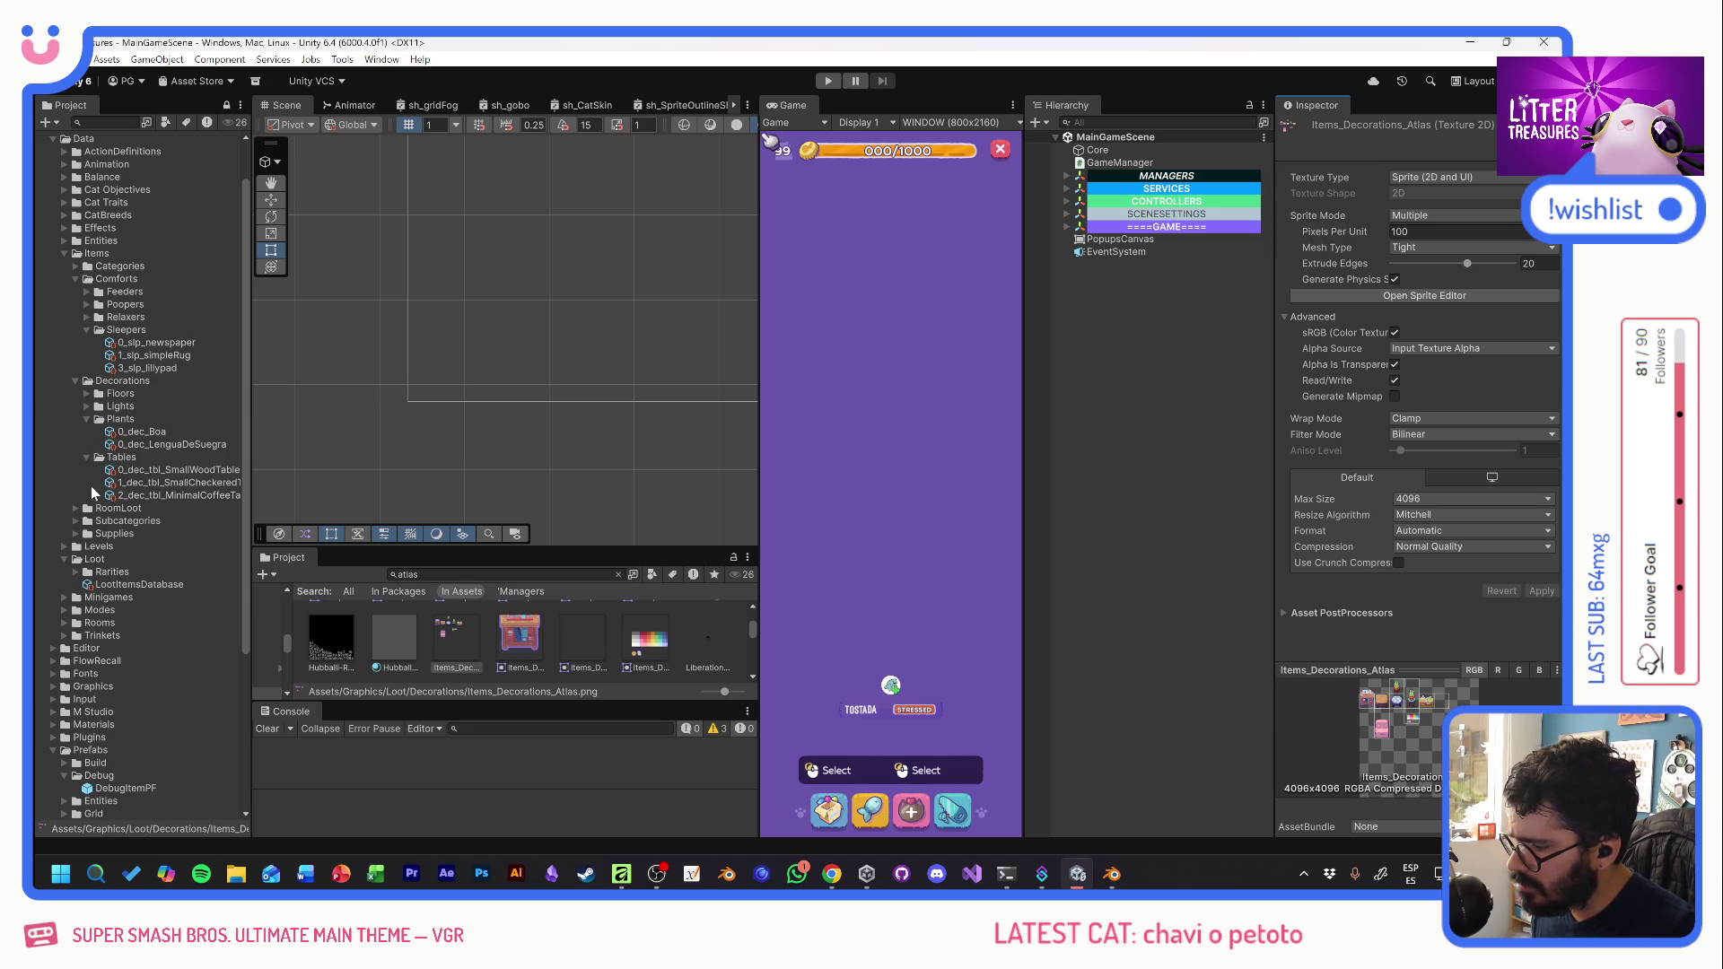
- Create a new folder named Chairs inside the Decorations folder
{"action": "right_click", "coordinate": [118, 381]}
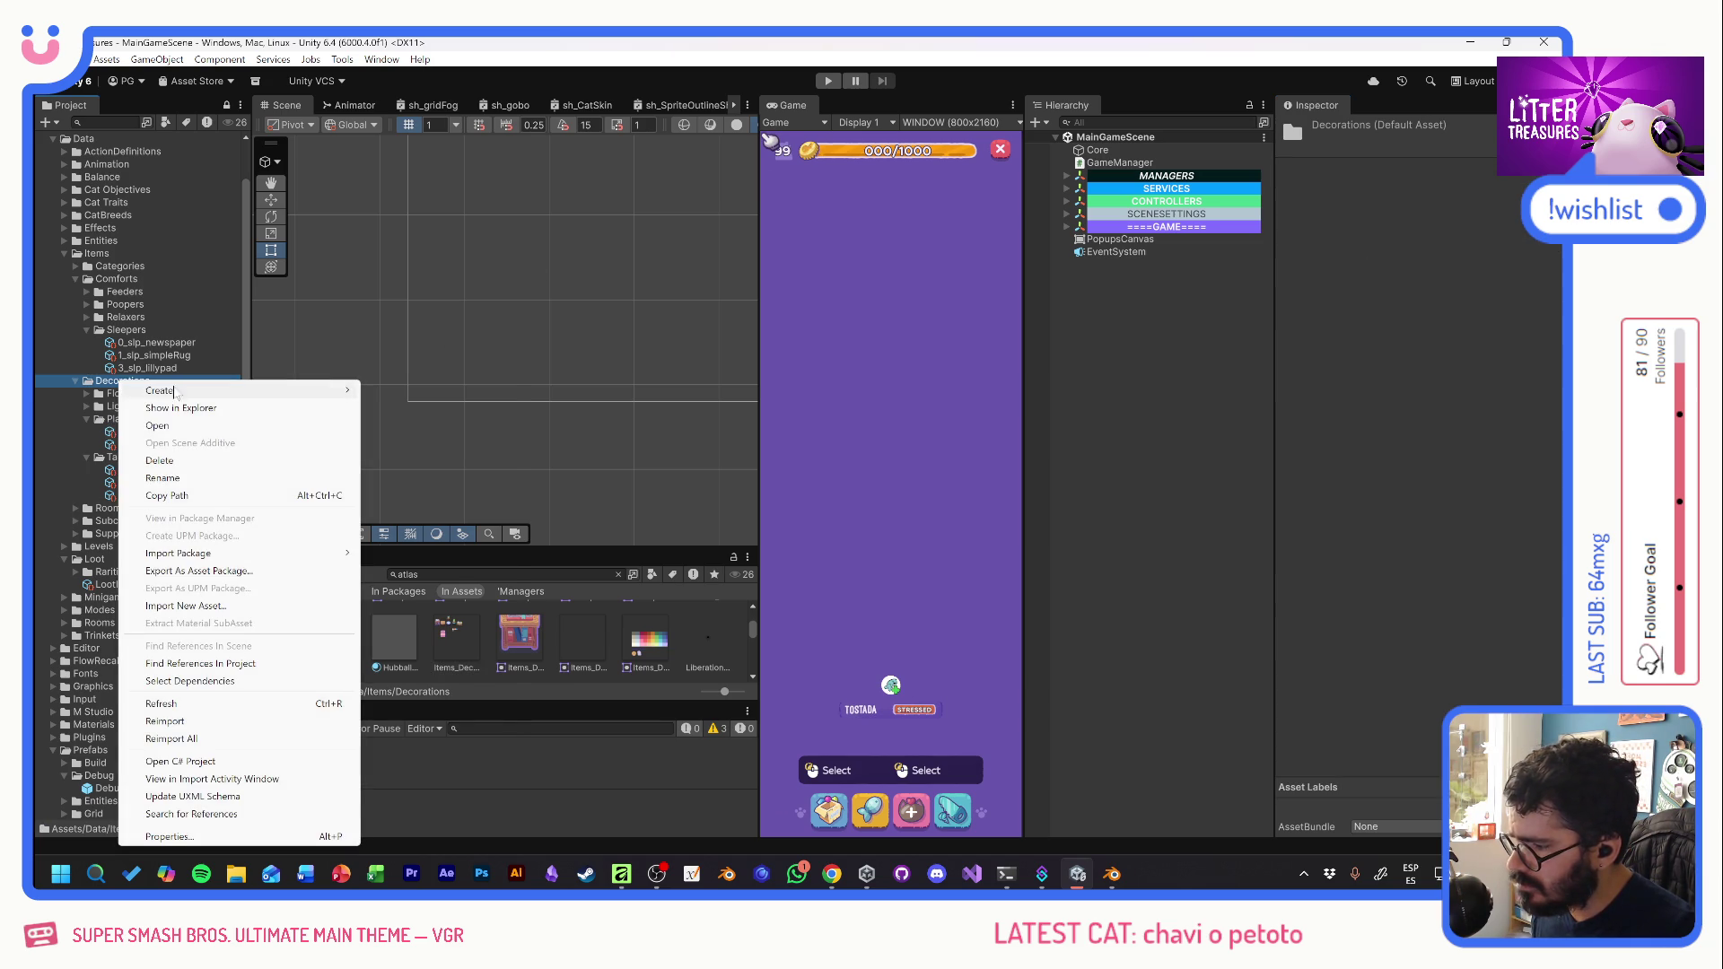
{"action": "mouse_move", "coordinate": [178, 392]}
{"action": "left_click", "coordinate": [402, 391]}
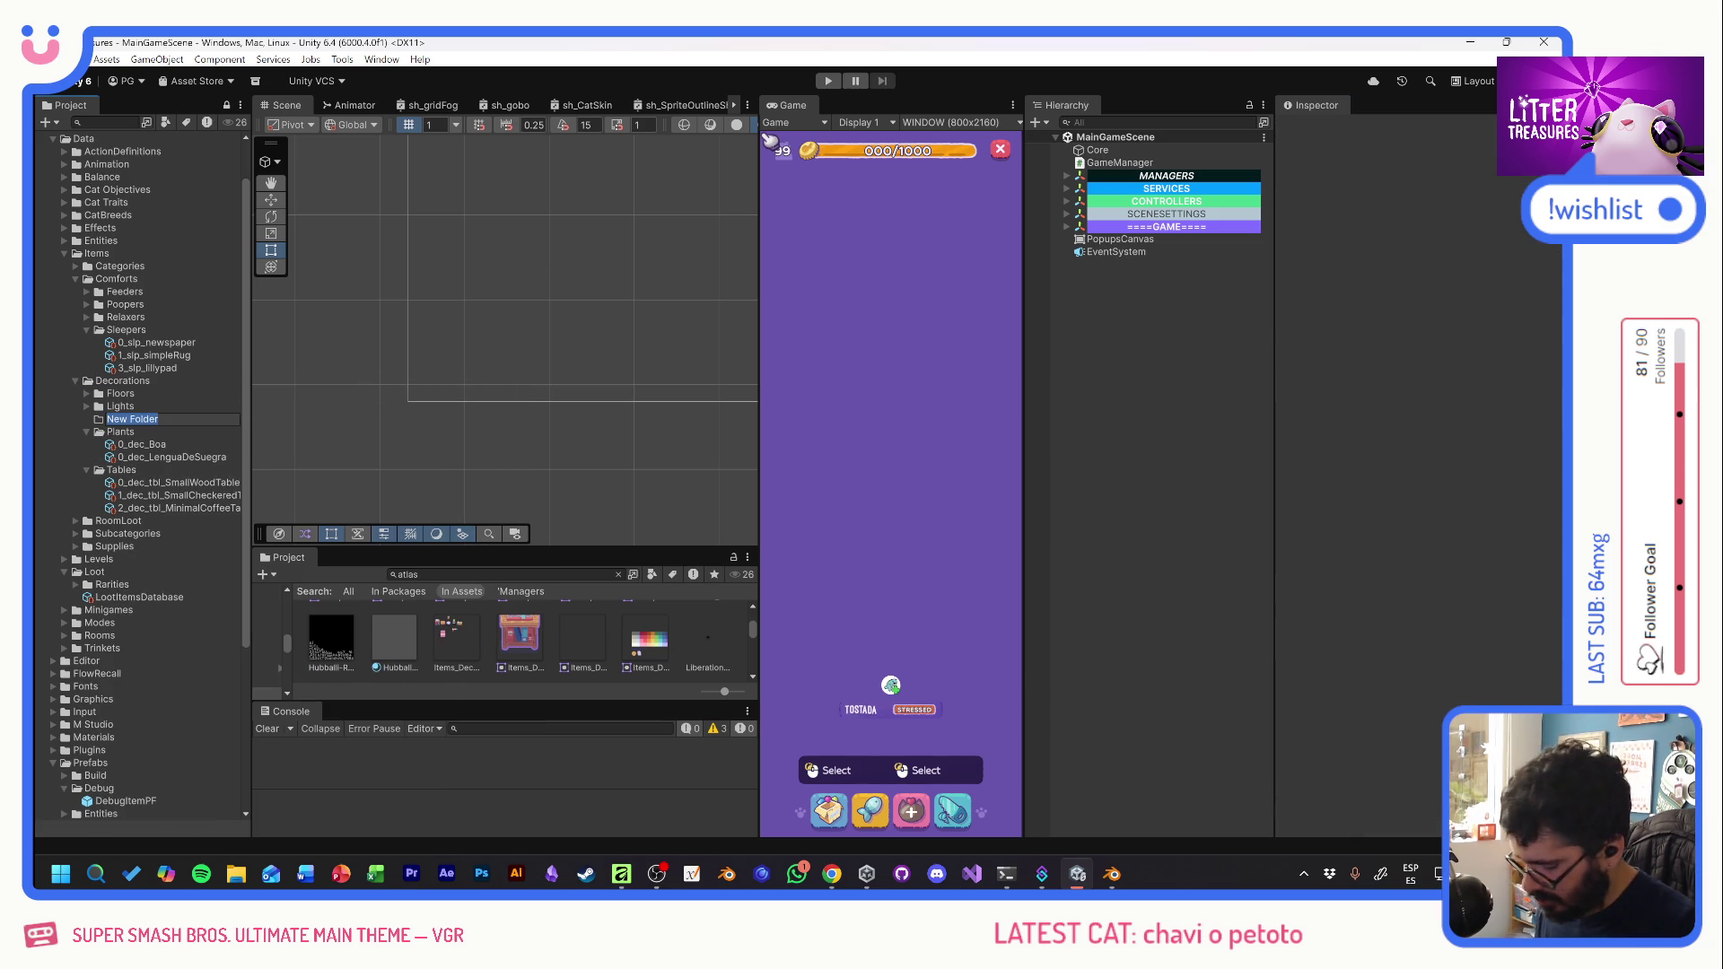
{"action": "type", "text": "Chairs"}
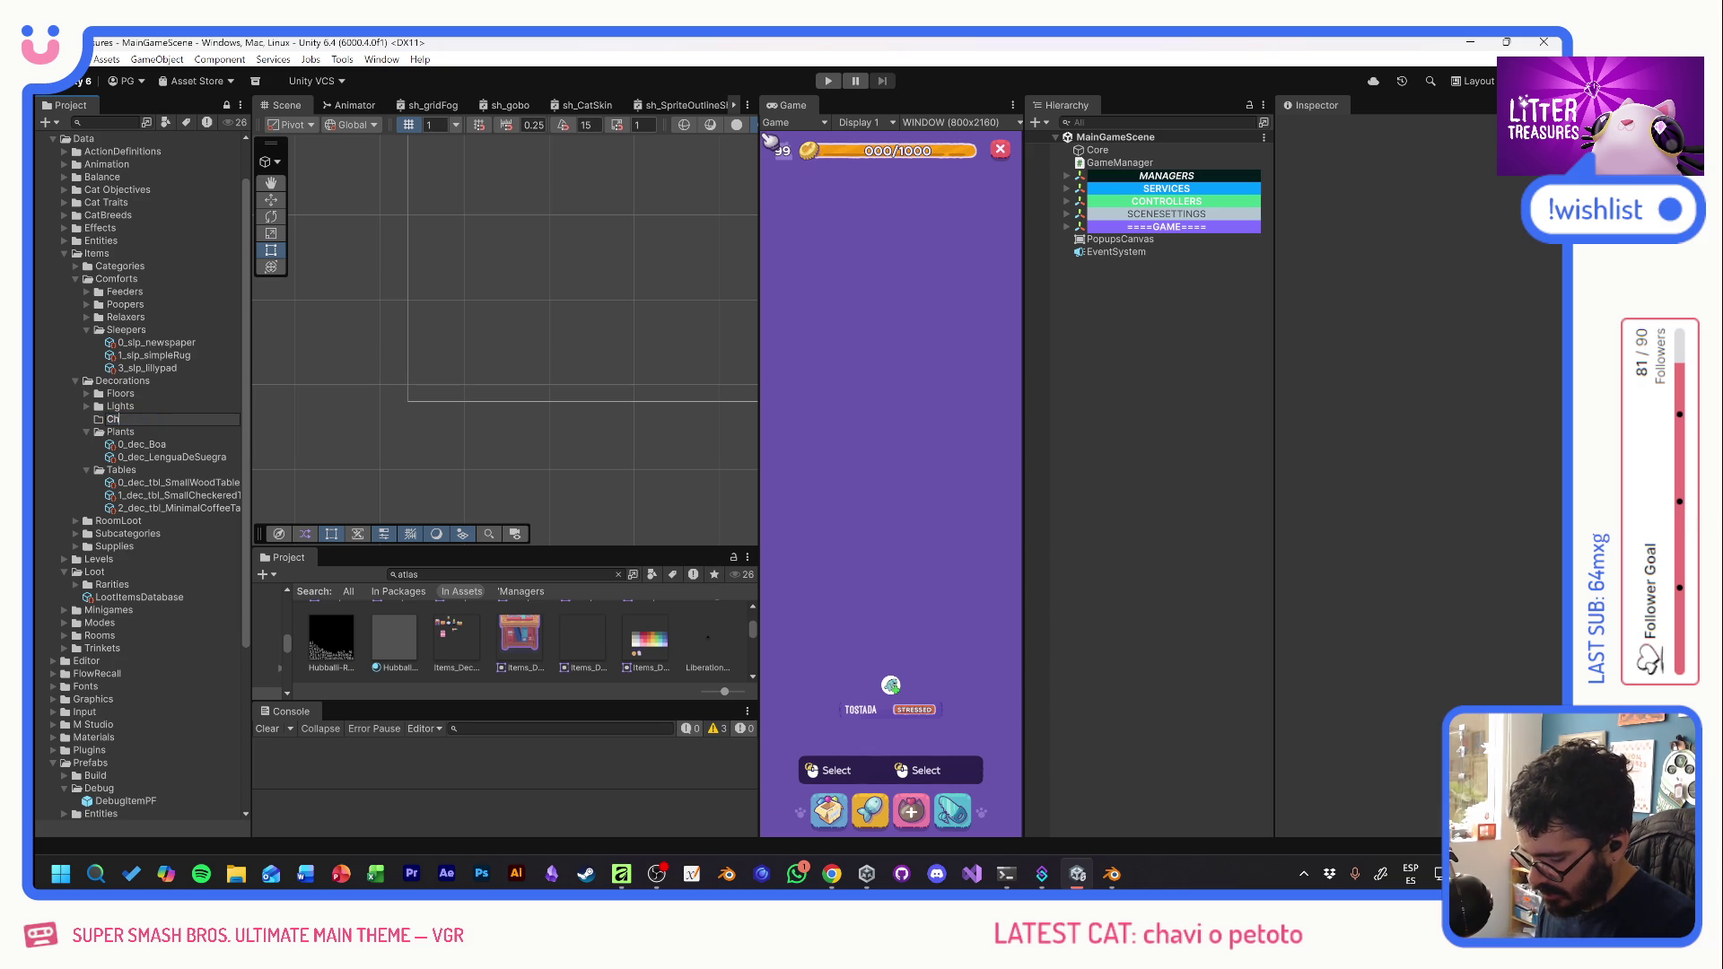
{"action": "key", "text": "Return"}
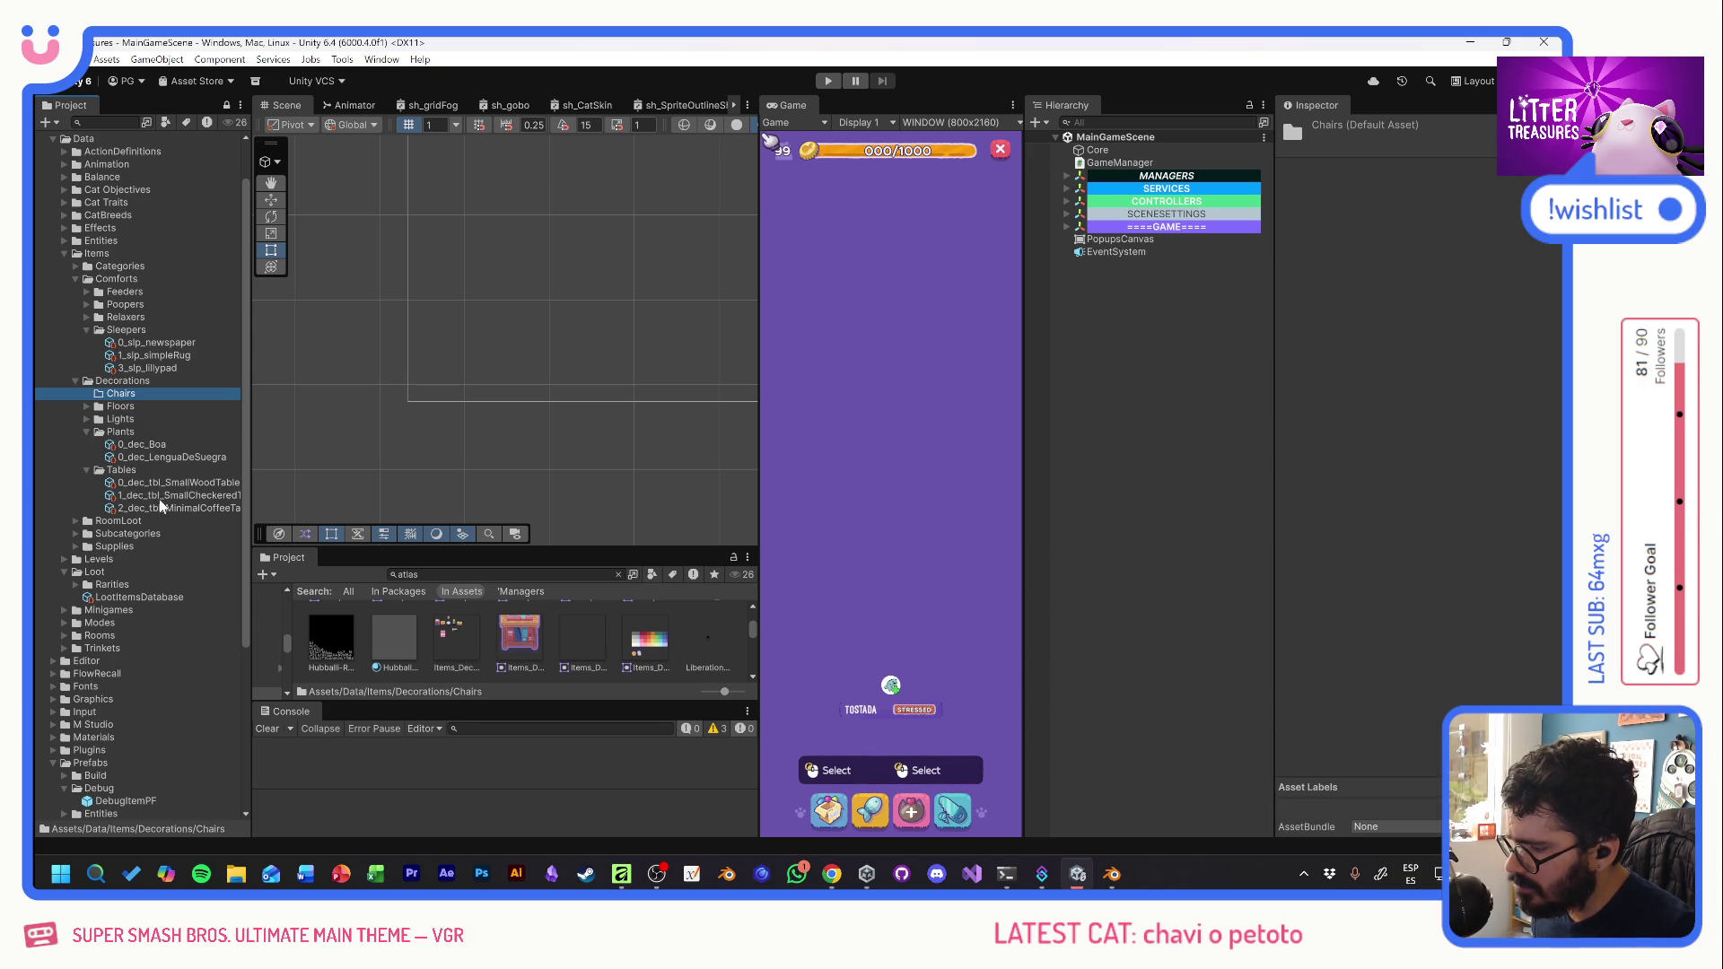
- Duplicate the 0_dec_tbl_SmallWoodTable item asset and move the copy into Chairs
{"action": "left_click", "coordinate": [148, 486]}
{"action": "key", "text": "ctrl+d"}
{"action": "left_click_drag", "start_coordinate": [147, 493], "coordinate": [98, 395]}
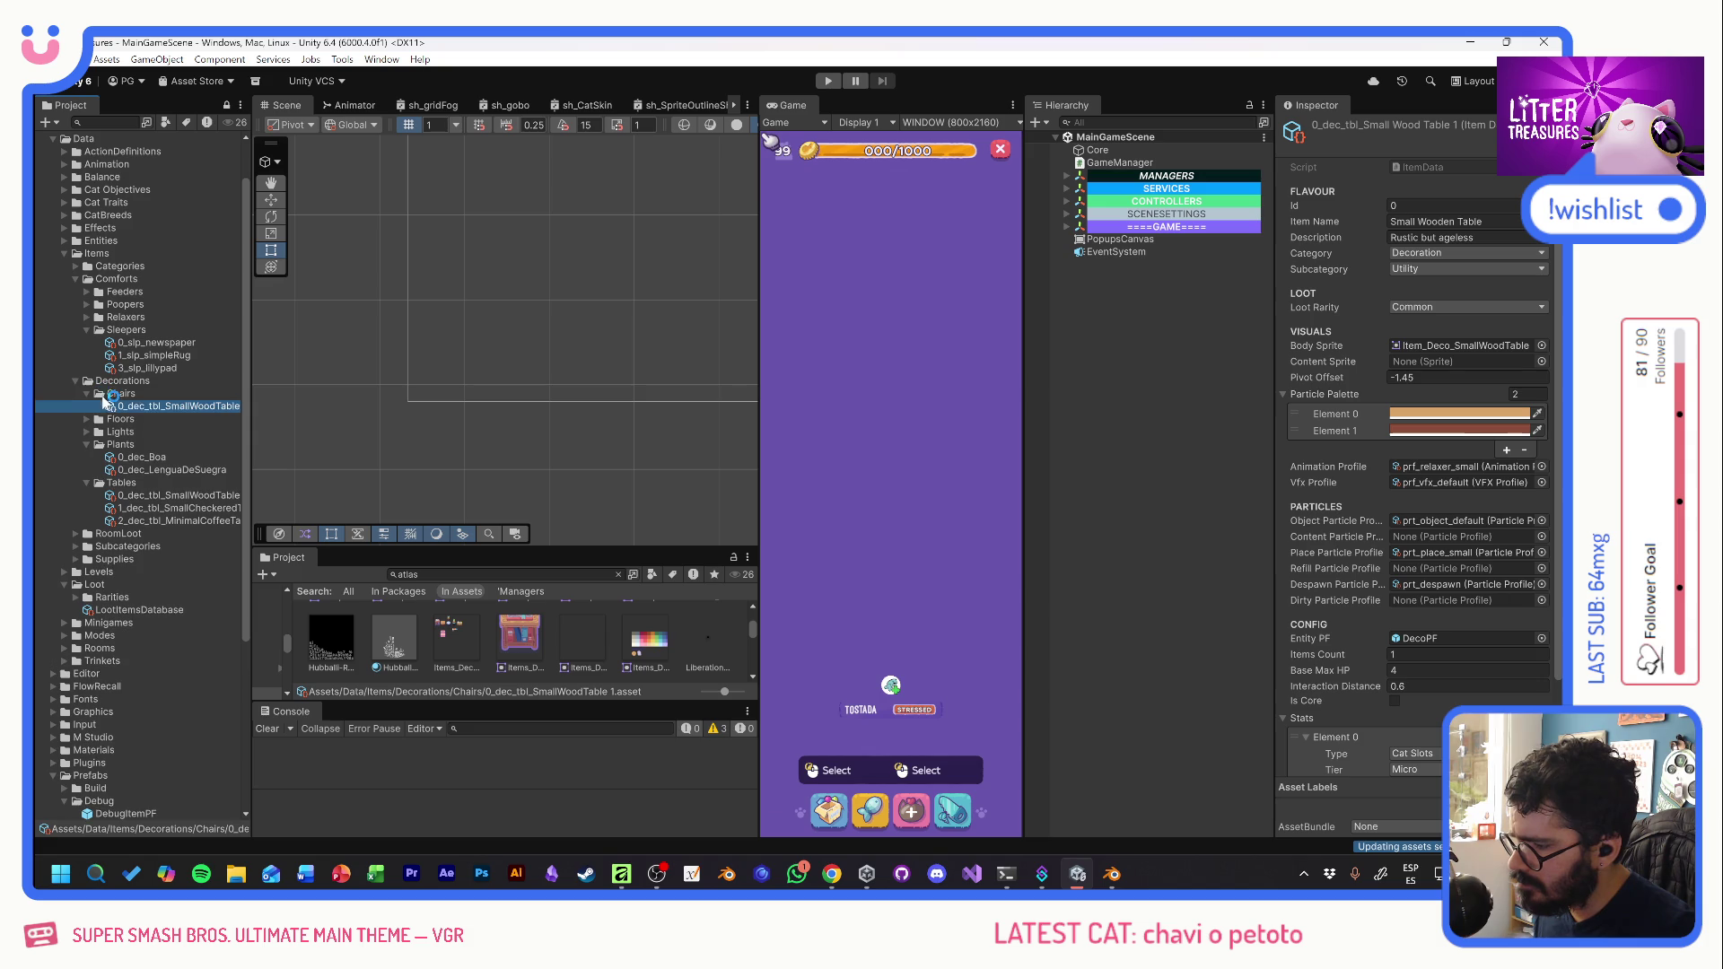
- Rename the copied asset to 0_dec_chr_SingleSofaPlain
{"action": "key", "text": "F2"}
{"action": "left_click", "coordinate": [148, 406]}
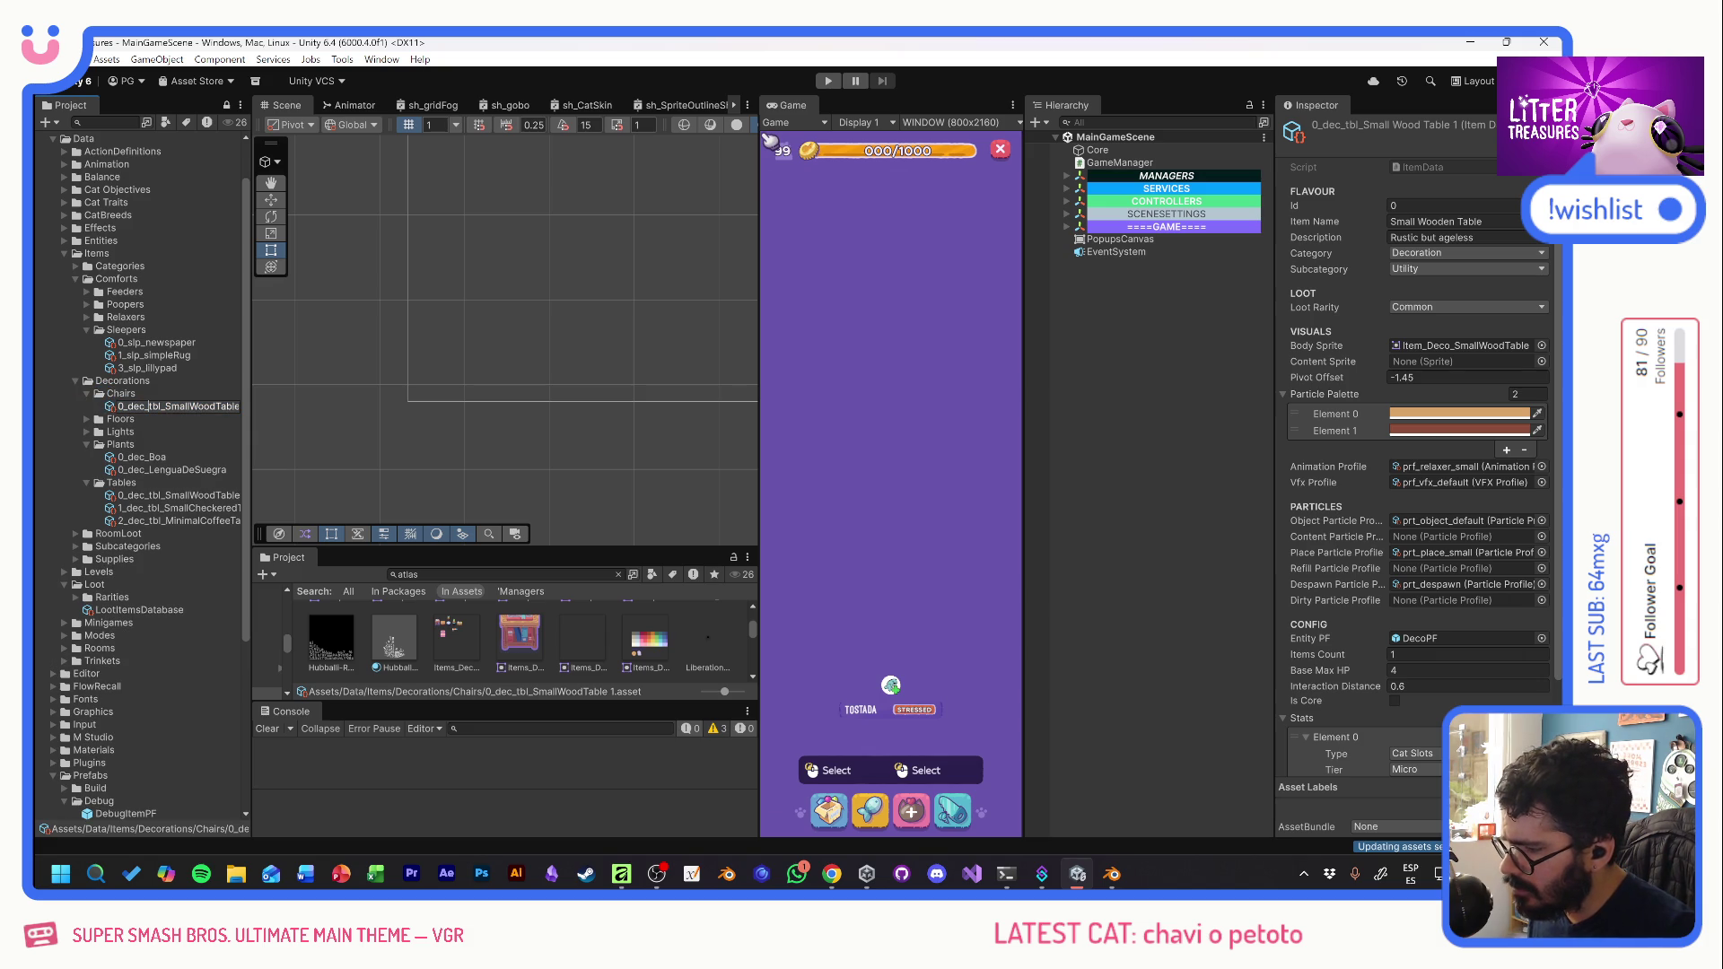
{"action": "left_click_drag", "start_coordinate": [149, 407], "coordinate": [160, 407]}
{"action": "type", "text": "chr"}
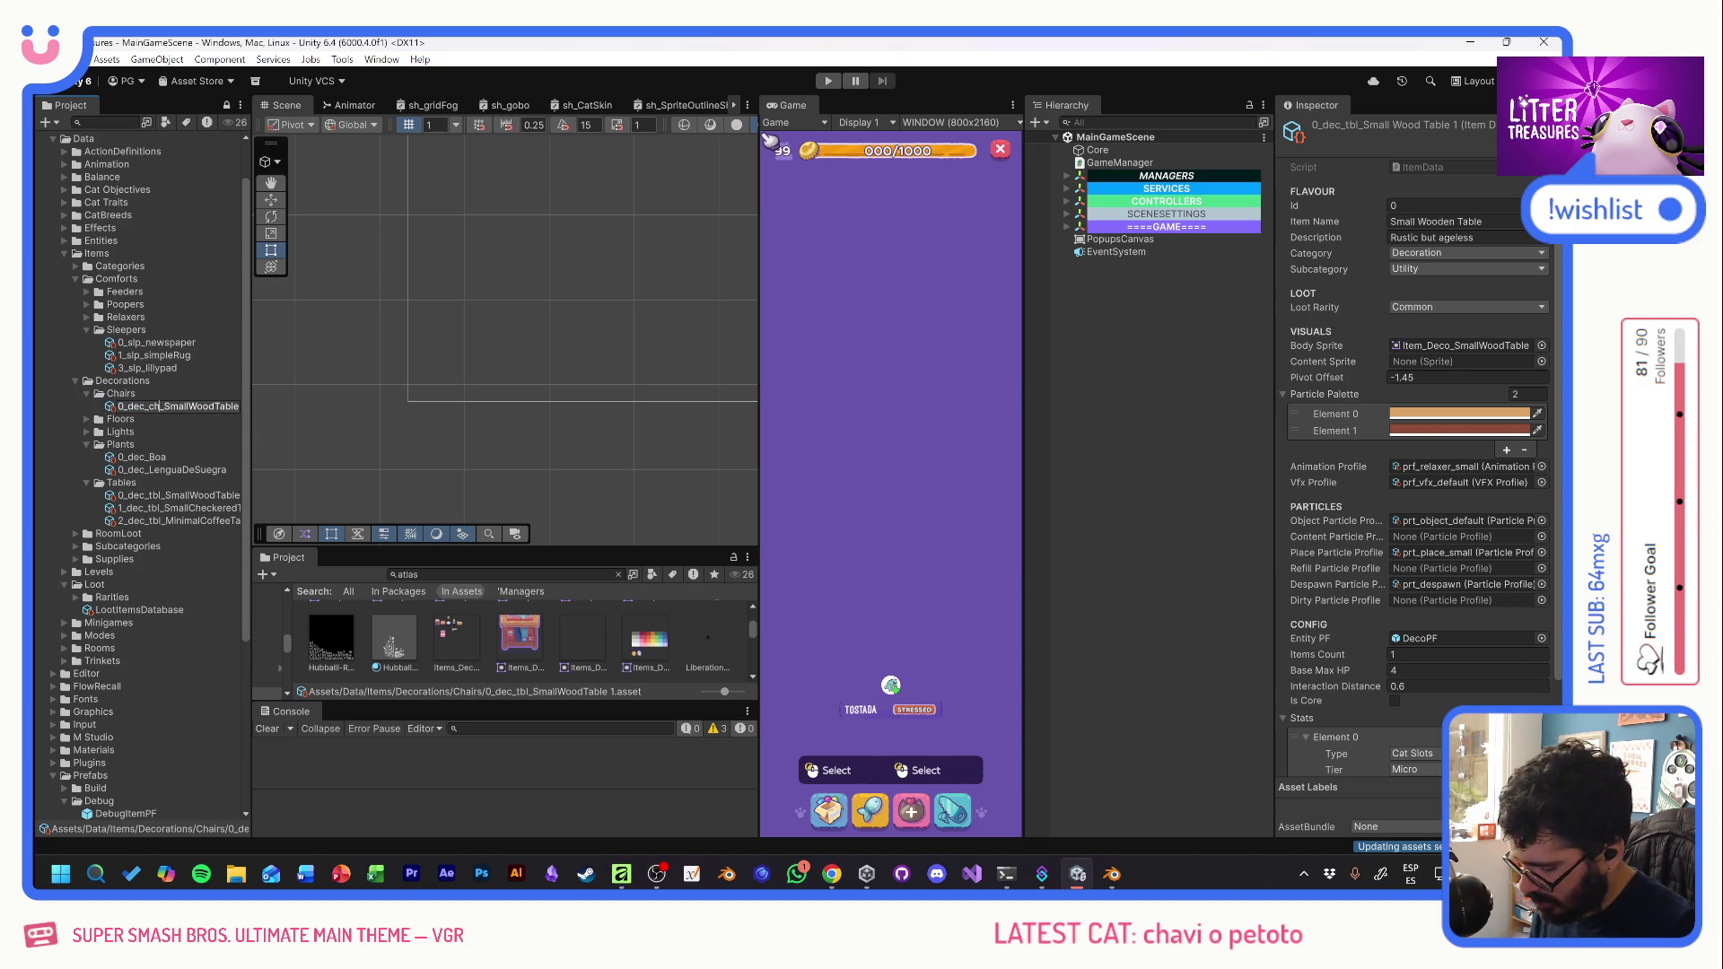
{"action": "left_click_drag", "start_coordinate": [169, 407], "coordinate": [286, 411]}
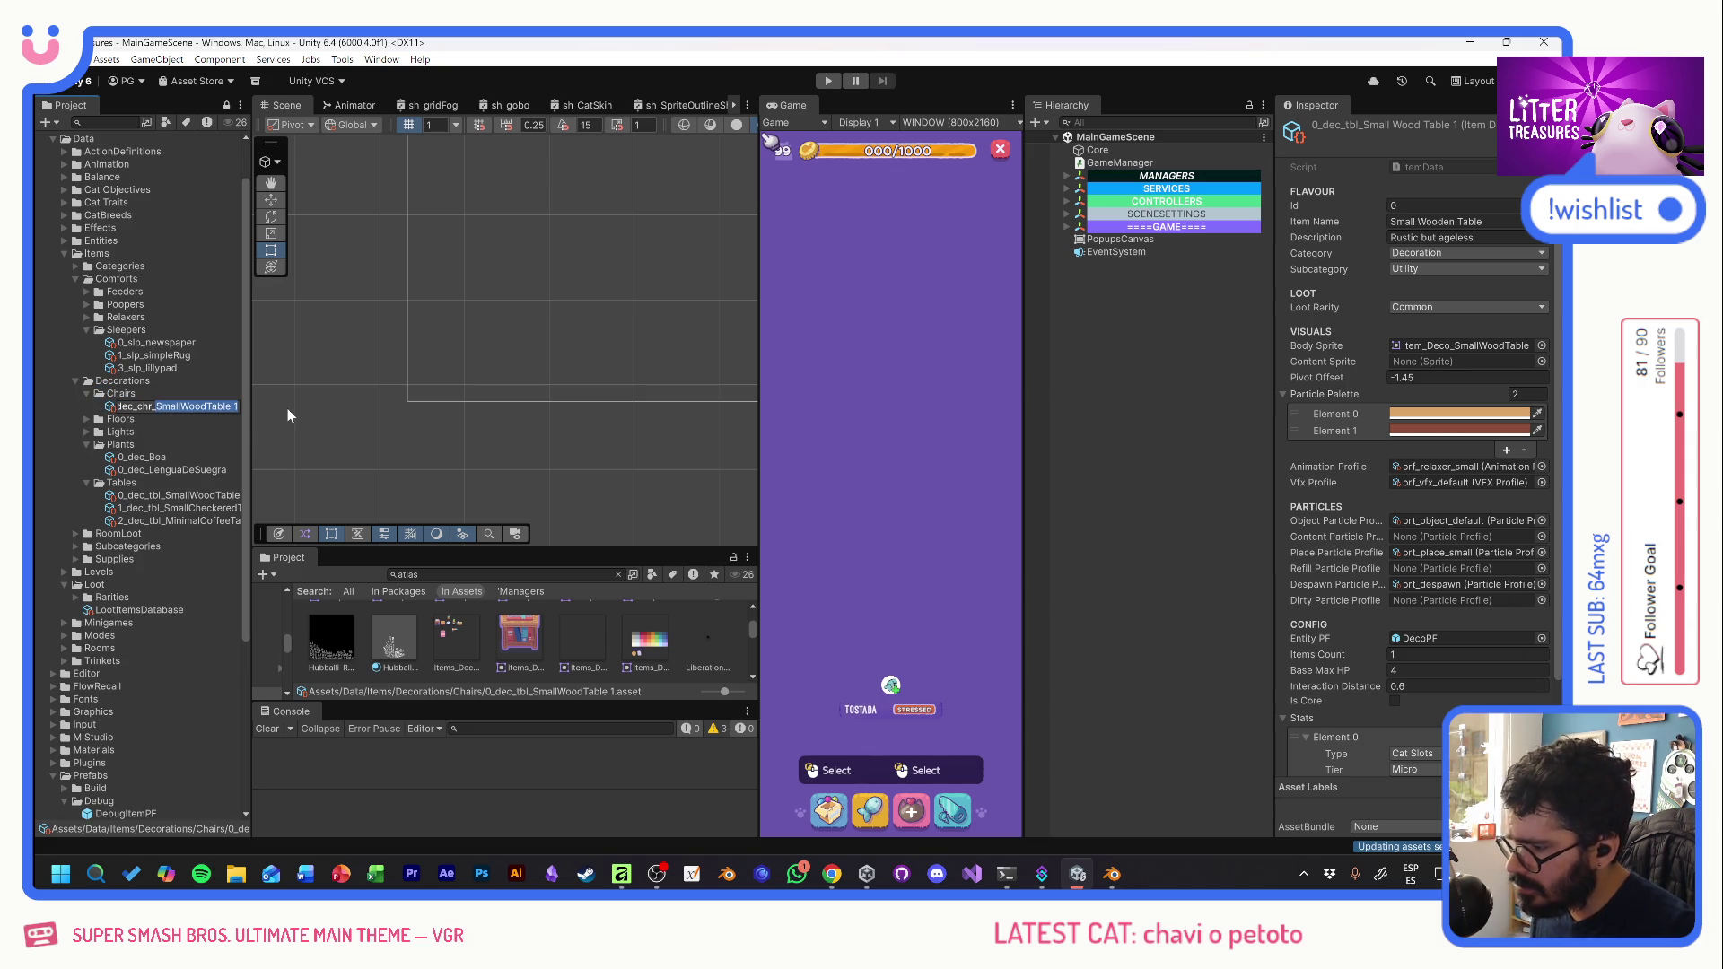
{"action": "type", "text": "SingleSofaPlain"}
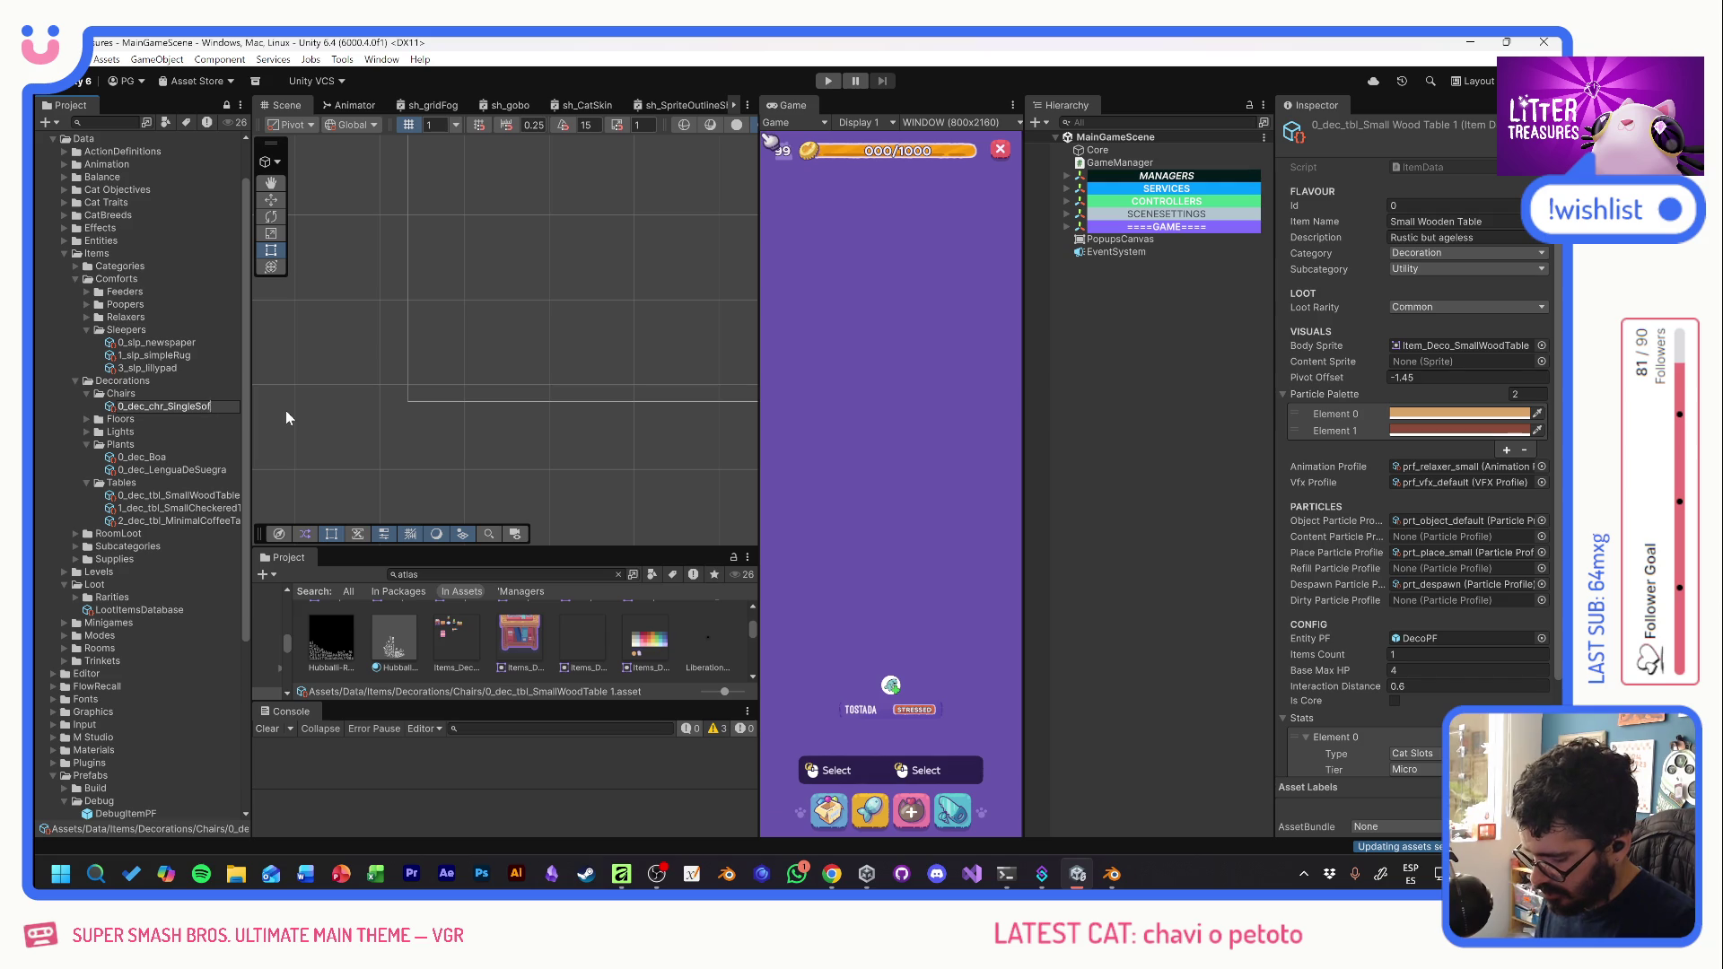
{"action": "key", "text": "Return"}
- Set the item's Item Name to 'Plain Single Sofa' in the Inspector
{"action": "left_click", "coordinate": [1436, 221]}
{"action": "type", "text": "Plain Single Sofa"}
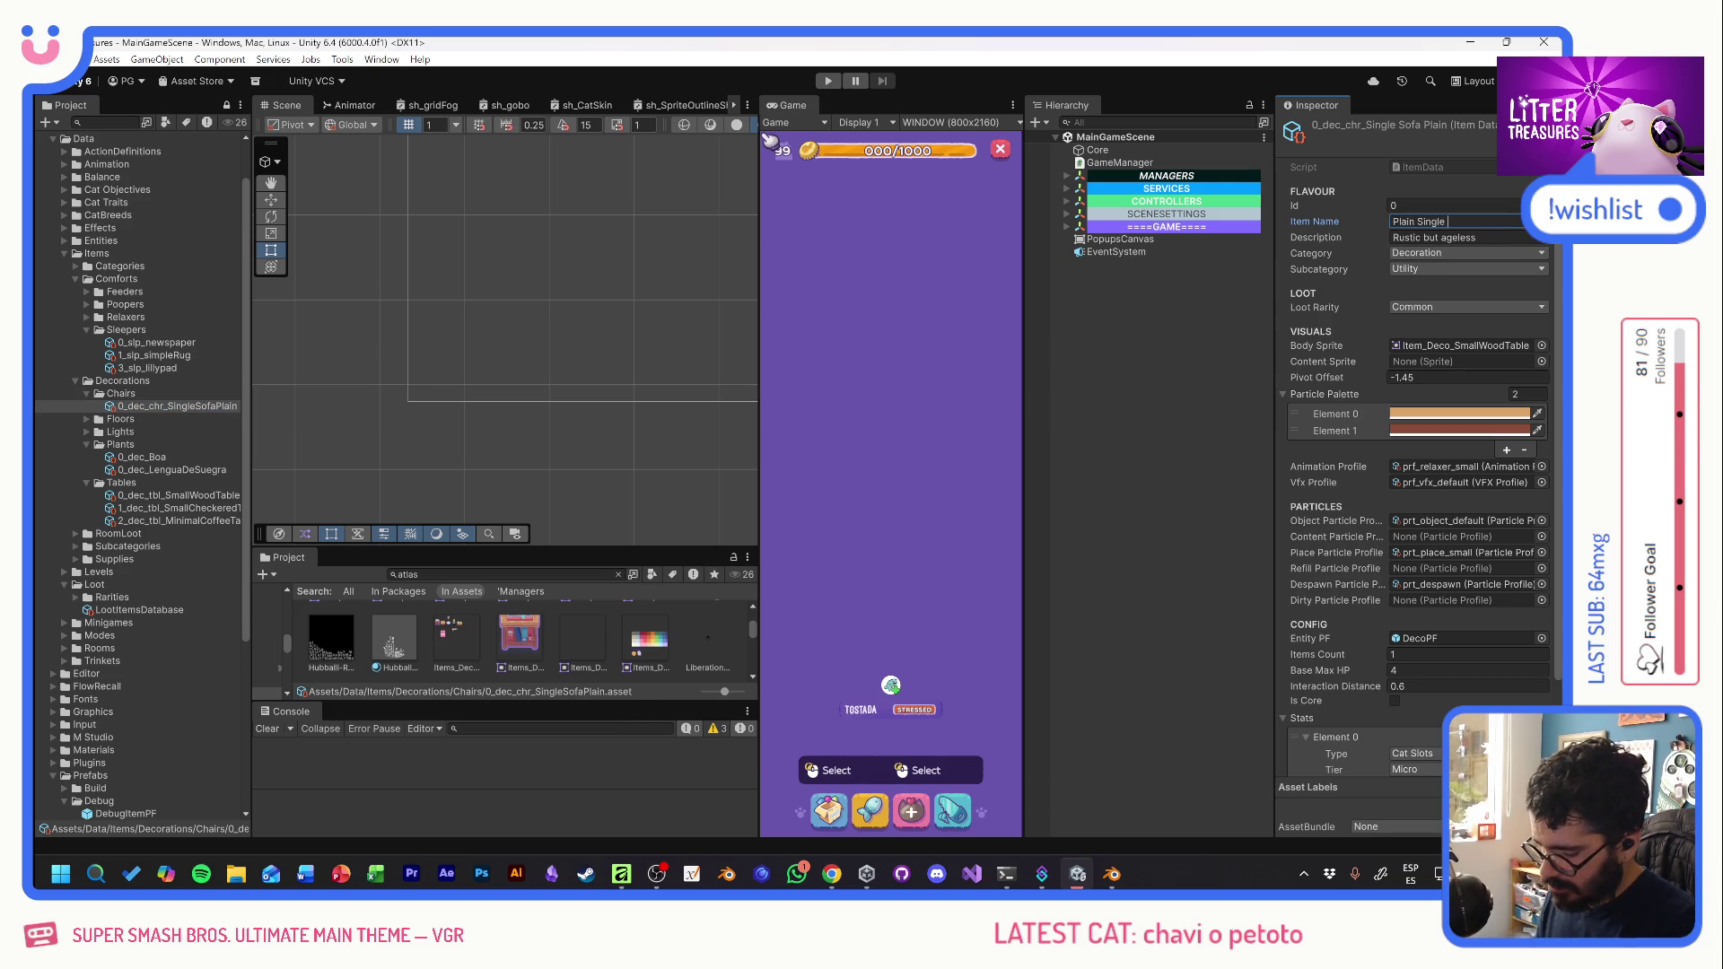
{"action": "key", "text": "Tab"}
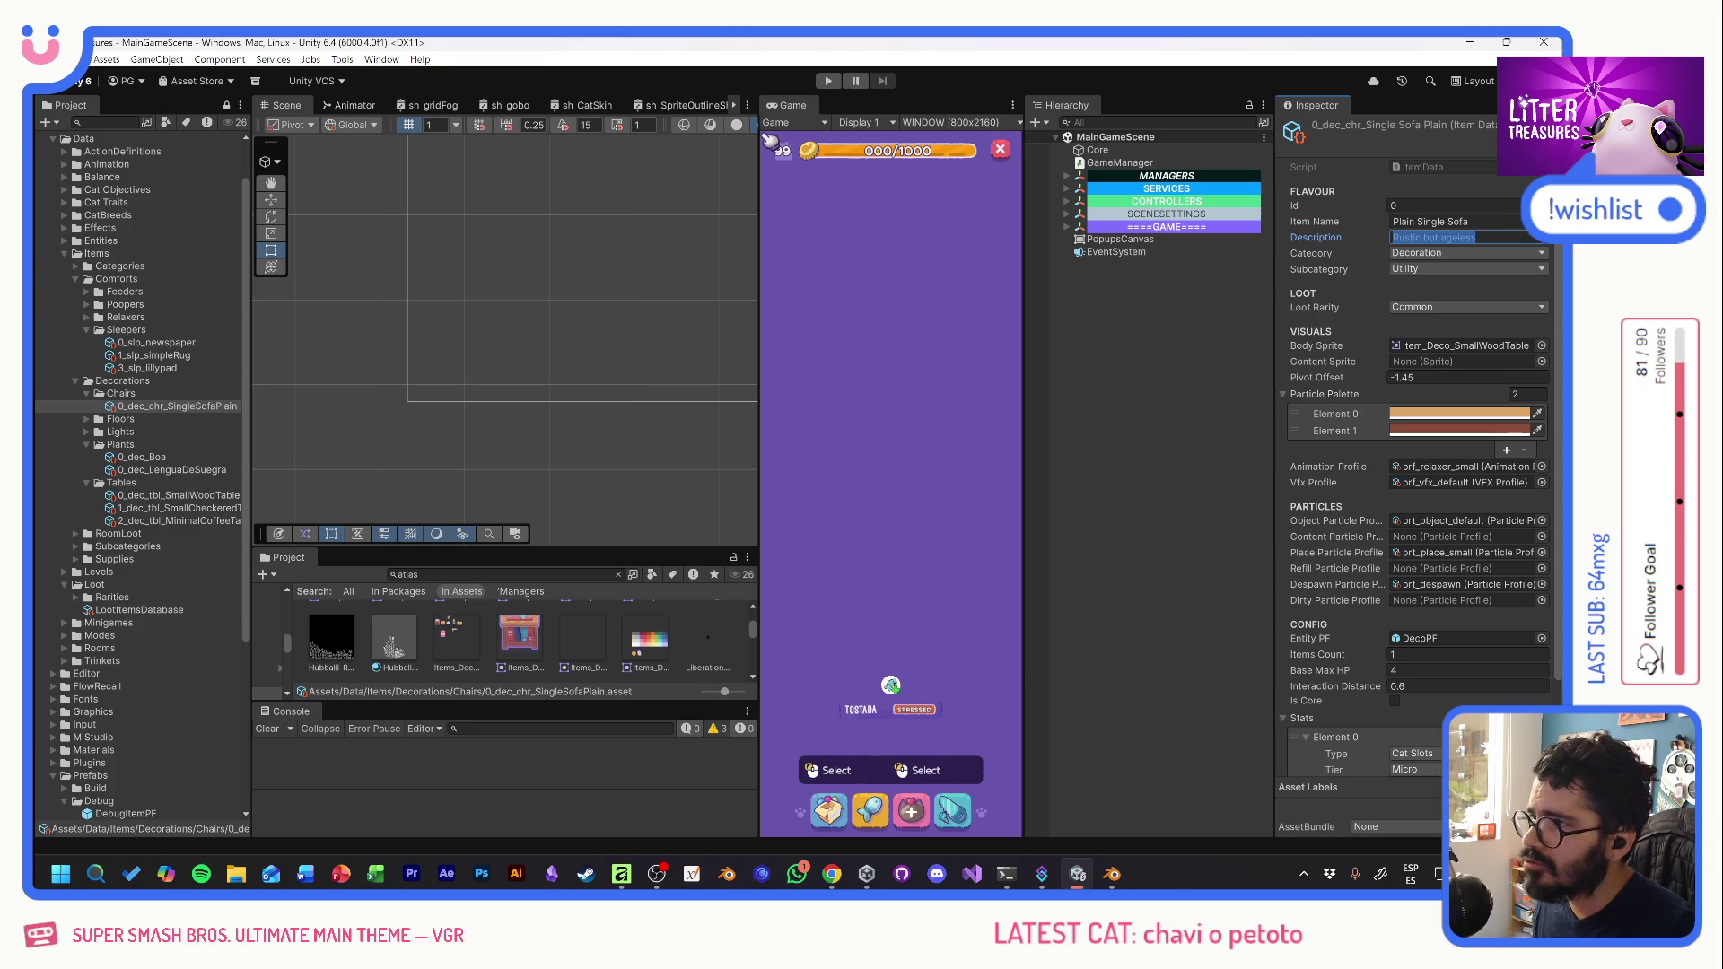
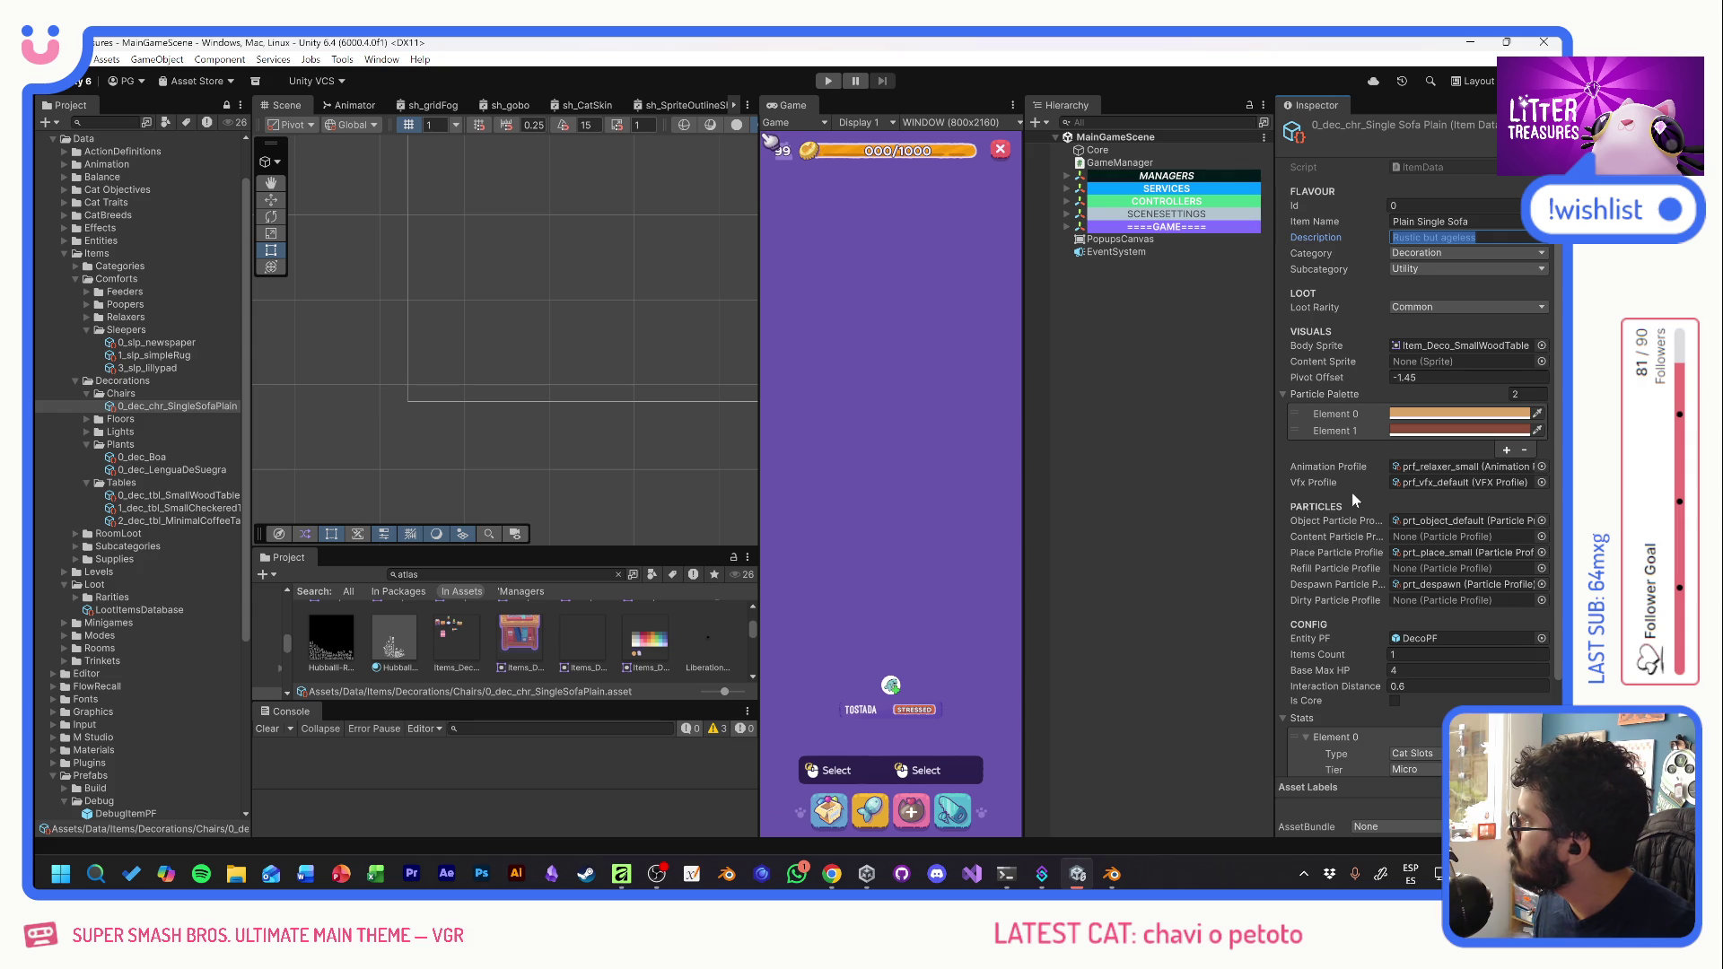
- Set the sofa's description to 'A little stiff but trendy.' and its loot rarity to Uncommon
{"action": "type", "text": "A lit"}
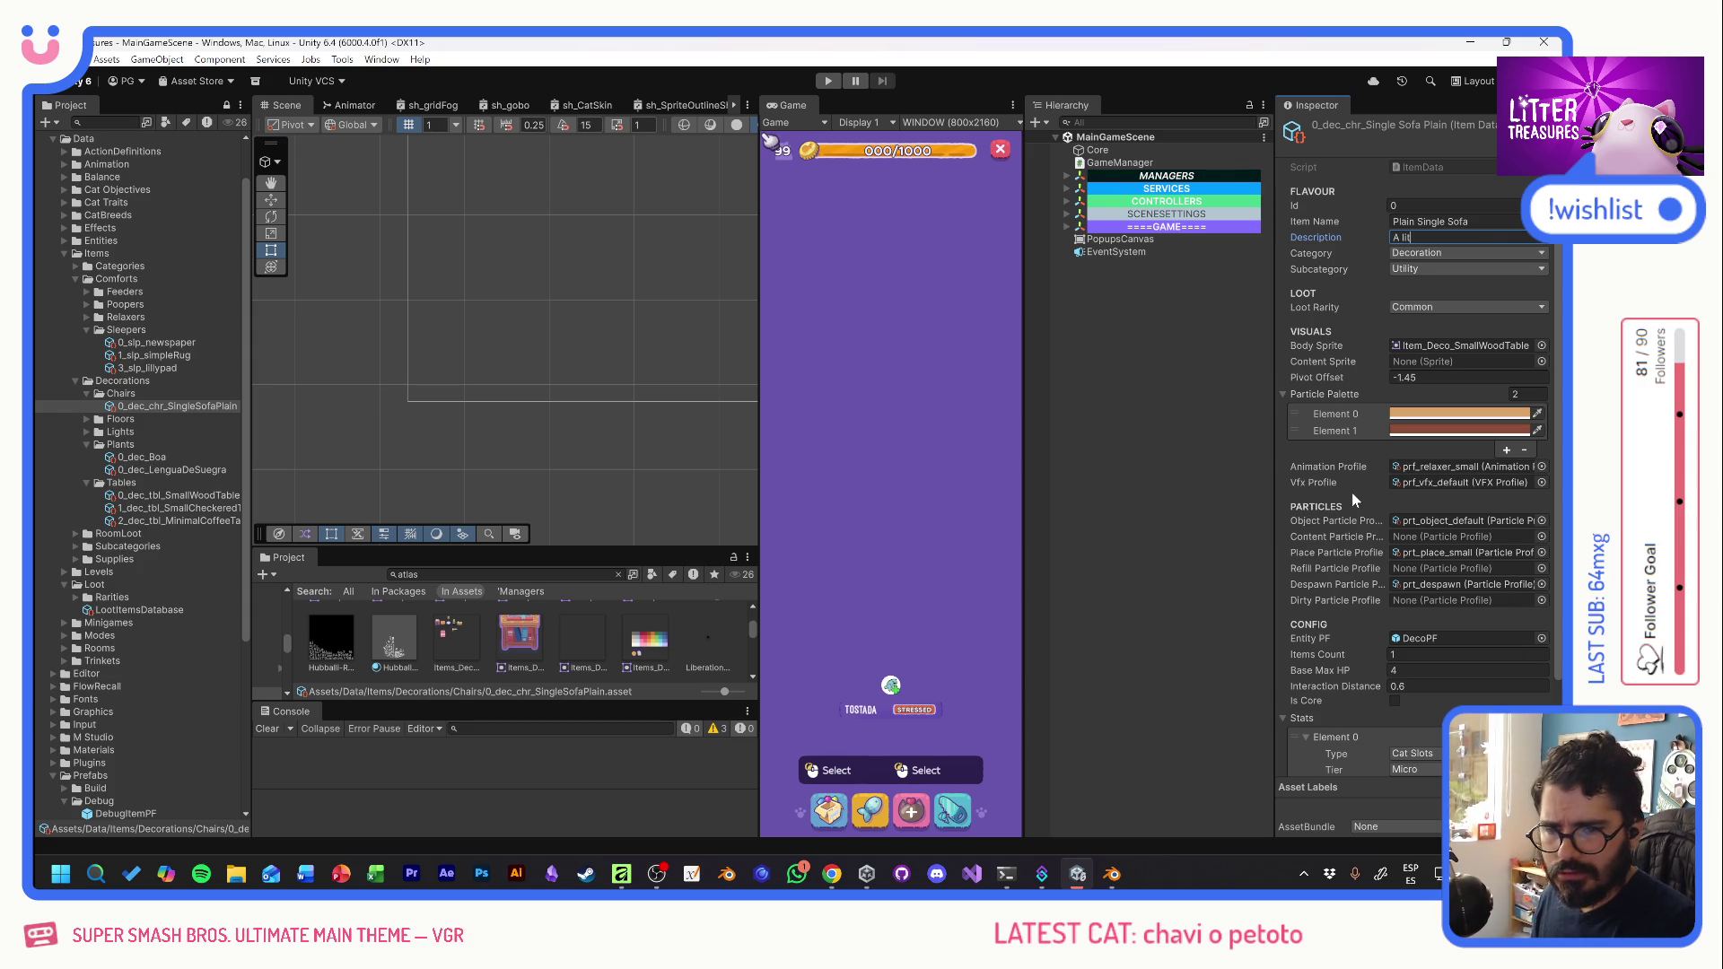
{"action": "type", "text": "le stiff but trendy."}
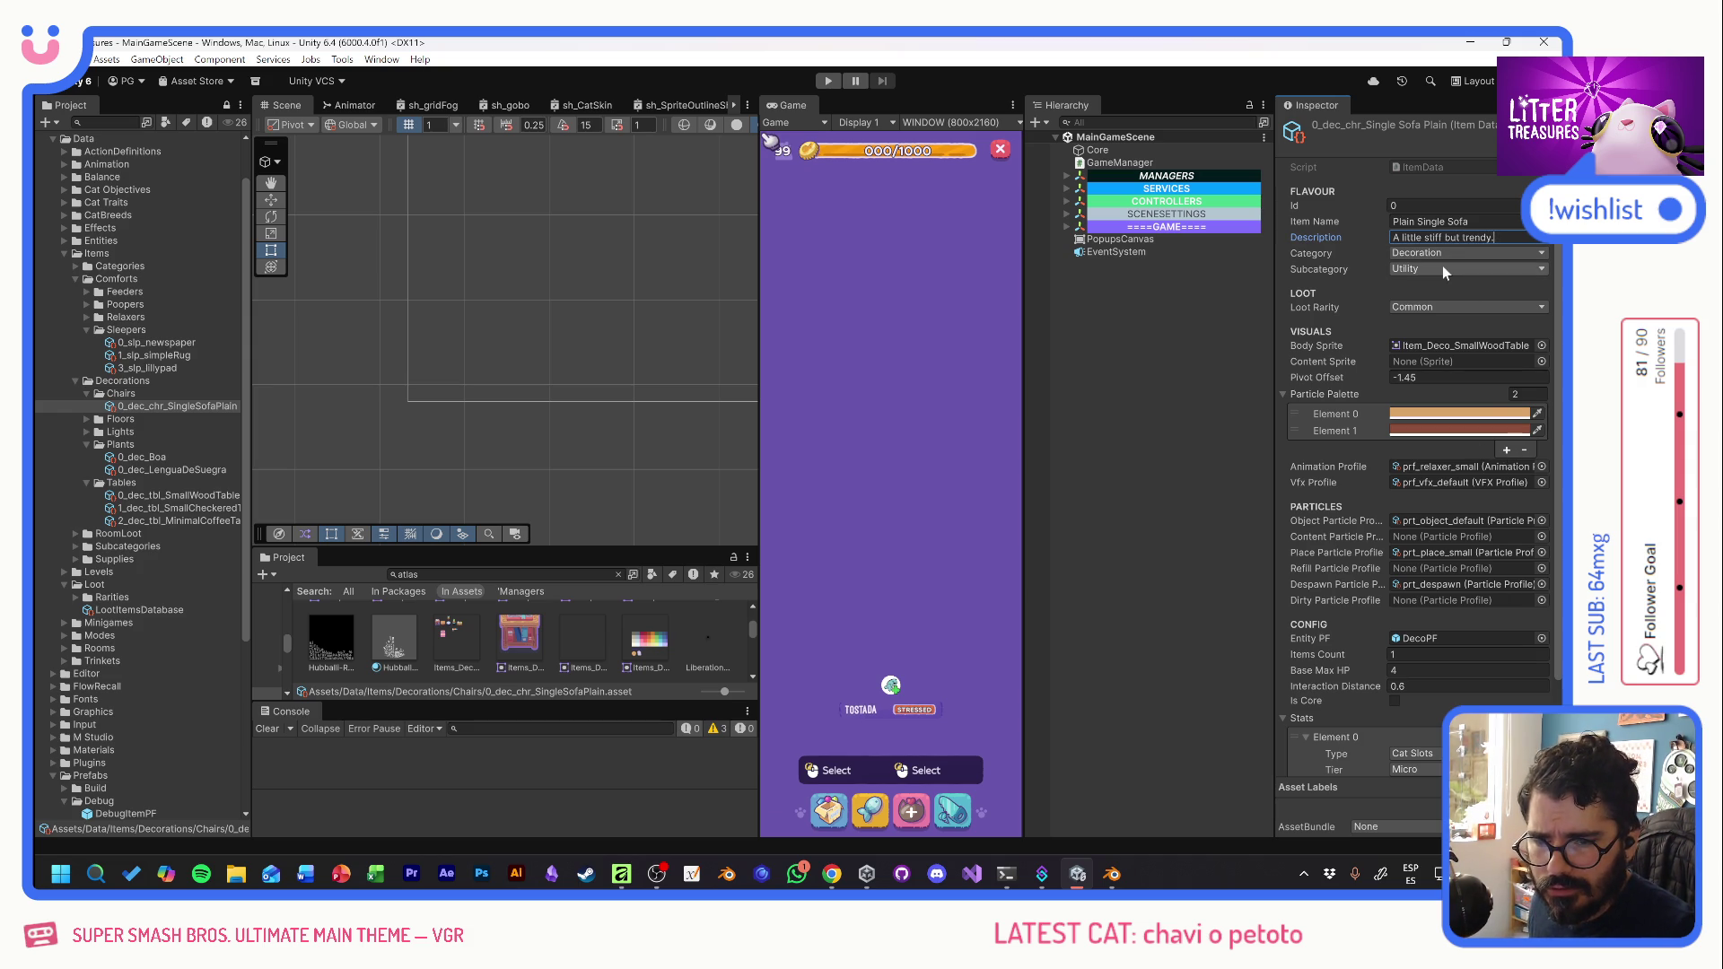
{"action": "left_click", "coordinate": [1414, 309]}
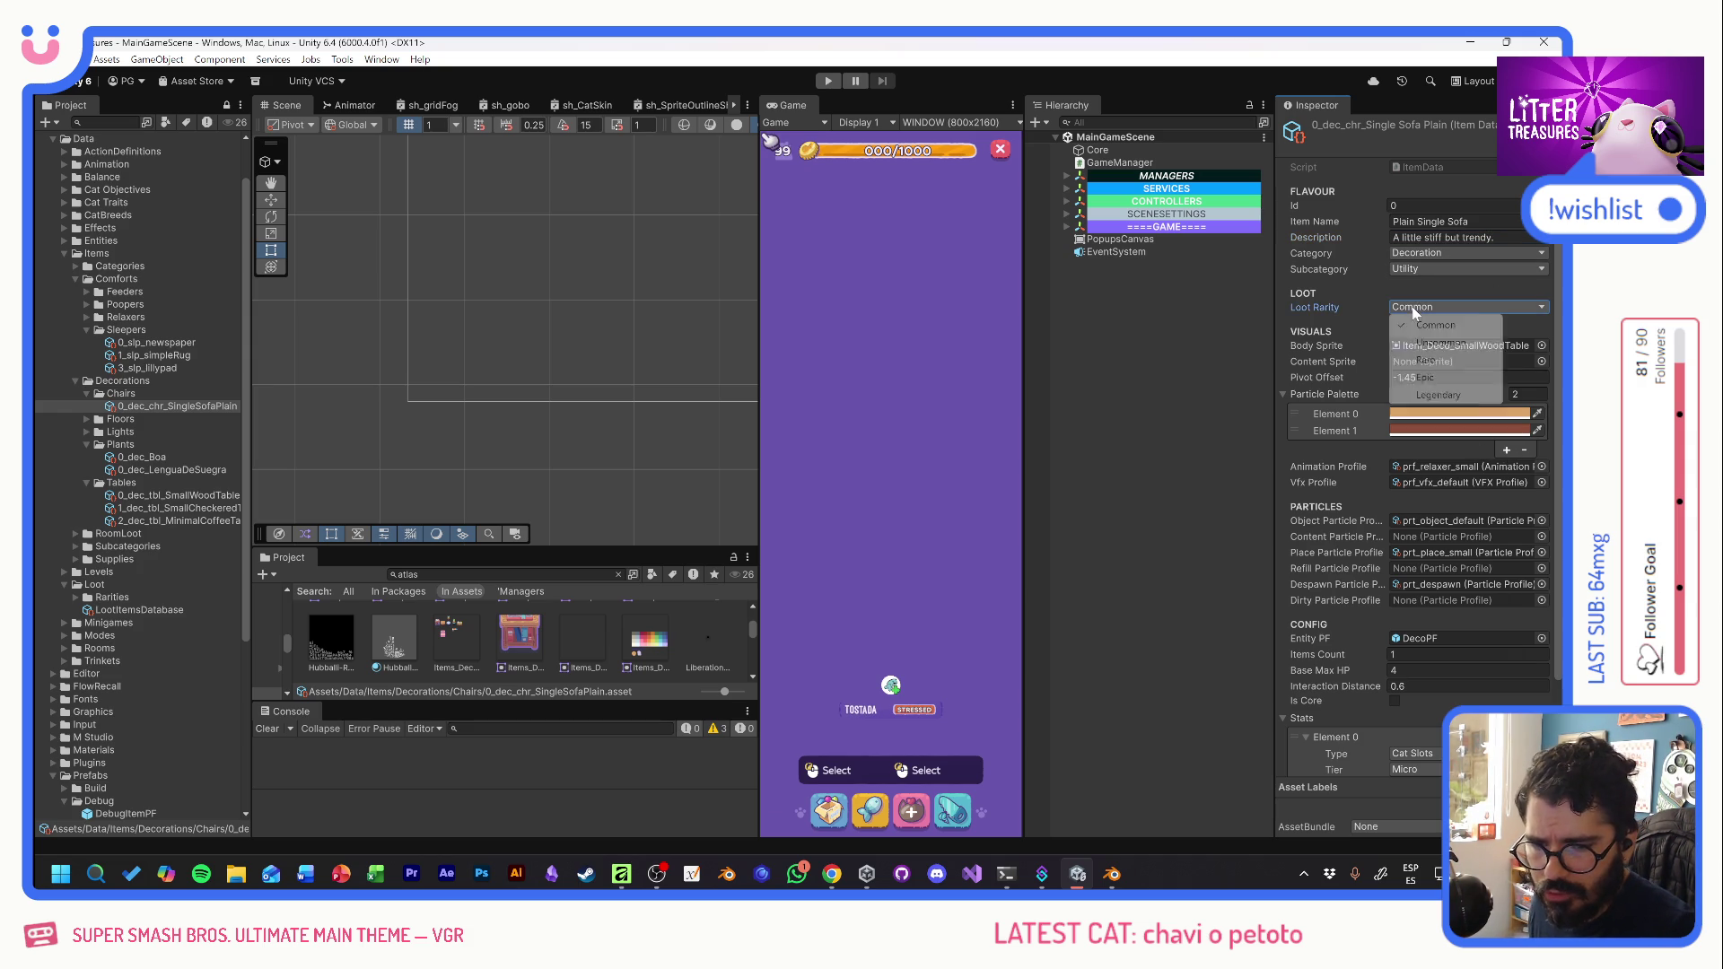
{"action": "left_click", "coordinate": [1405, 342]}
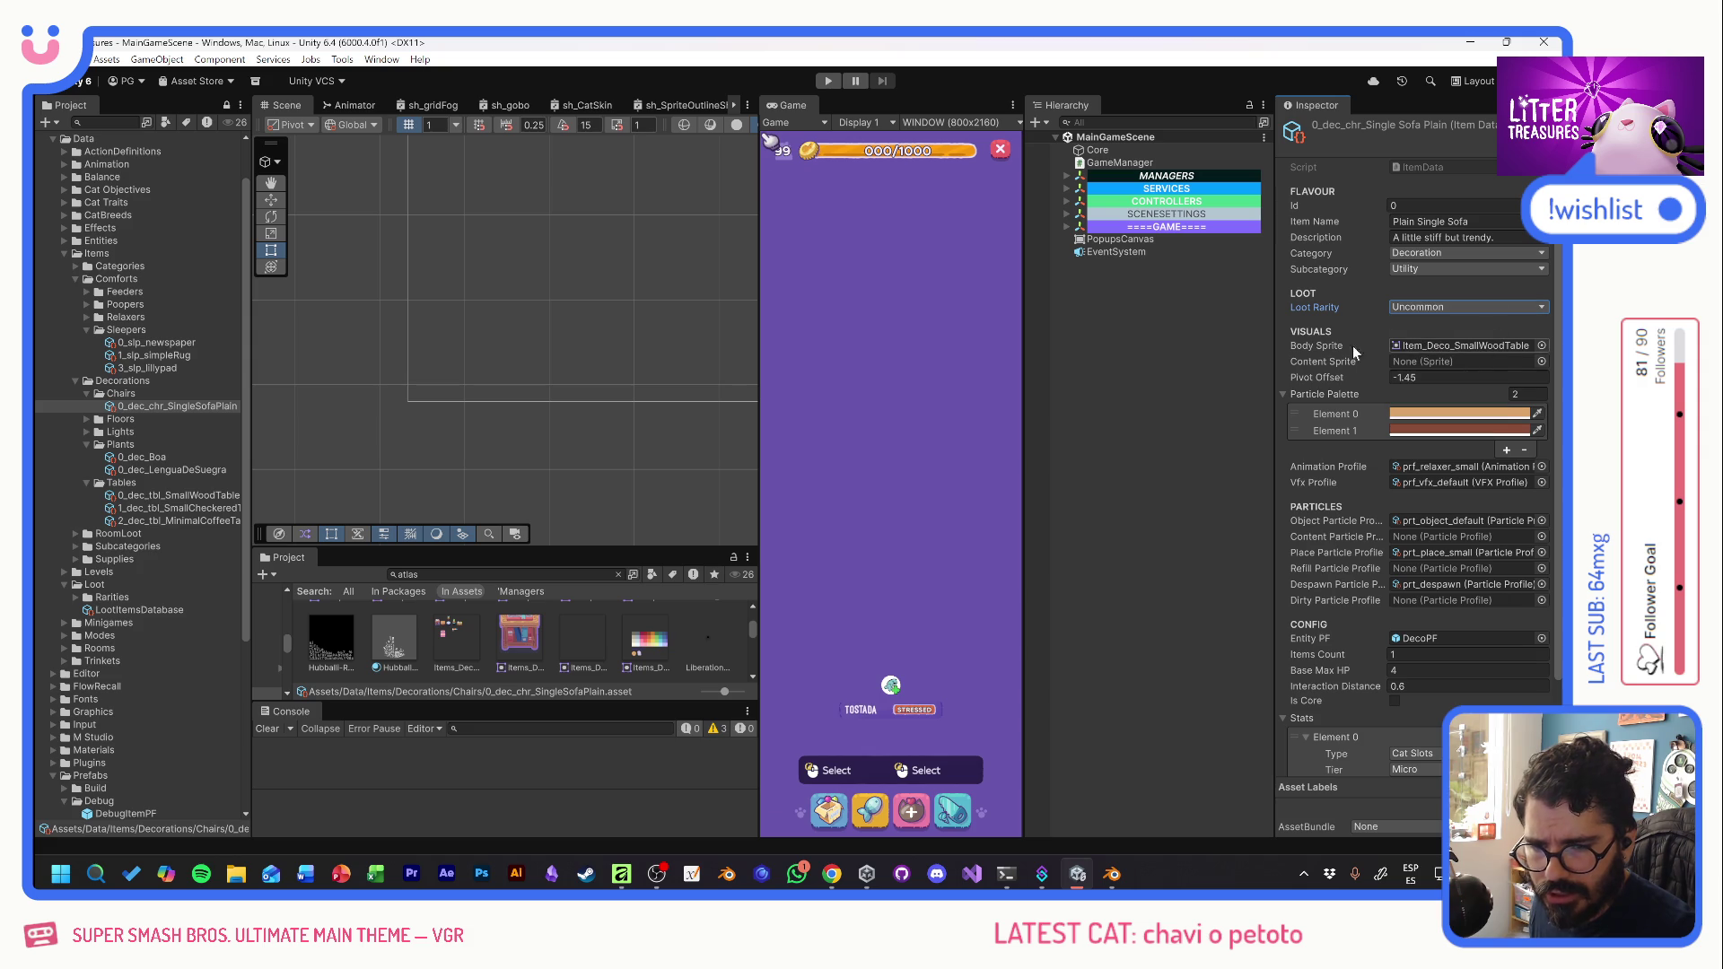
- Pick Item_Deco_SingleSofaPlain as the sofa's body sprite
{"action": "left_click", "coordinate": [1541, 345]}
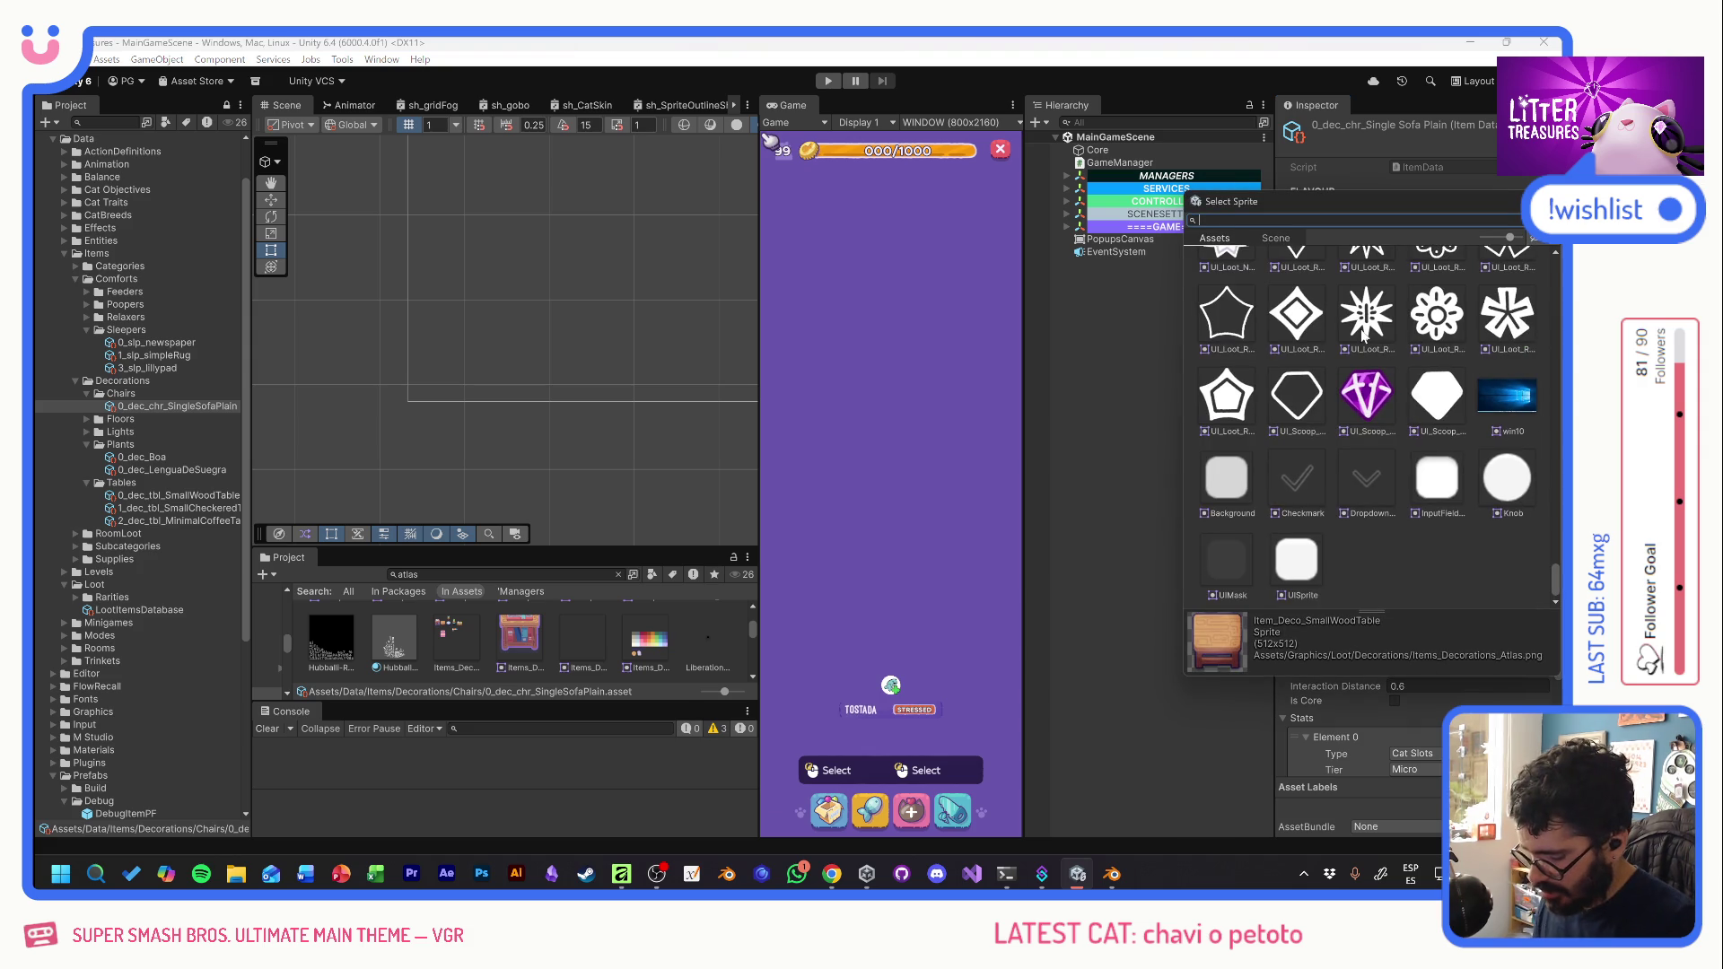
{"action": "type", "text": "plan"}
{"action": "double_click", "coordinate": [1285, 283]}
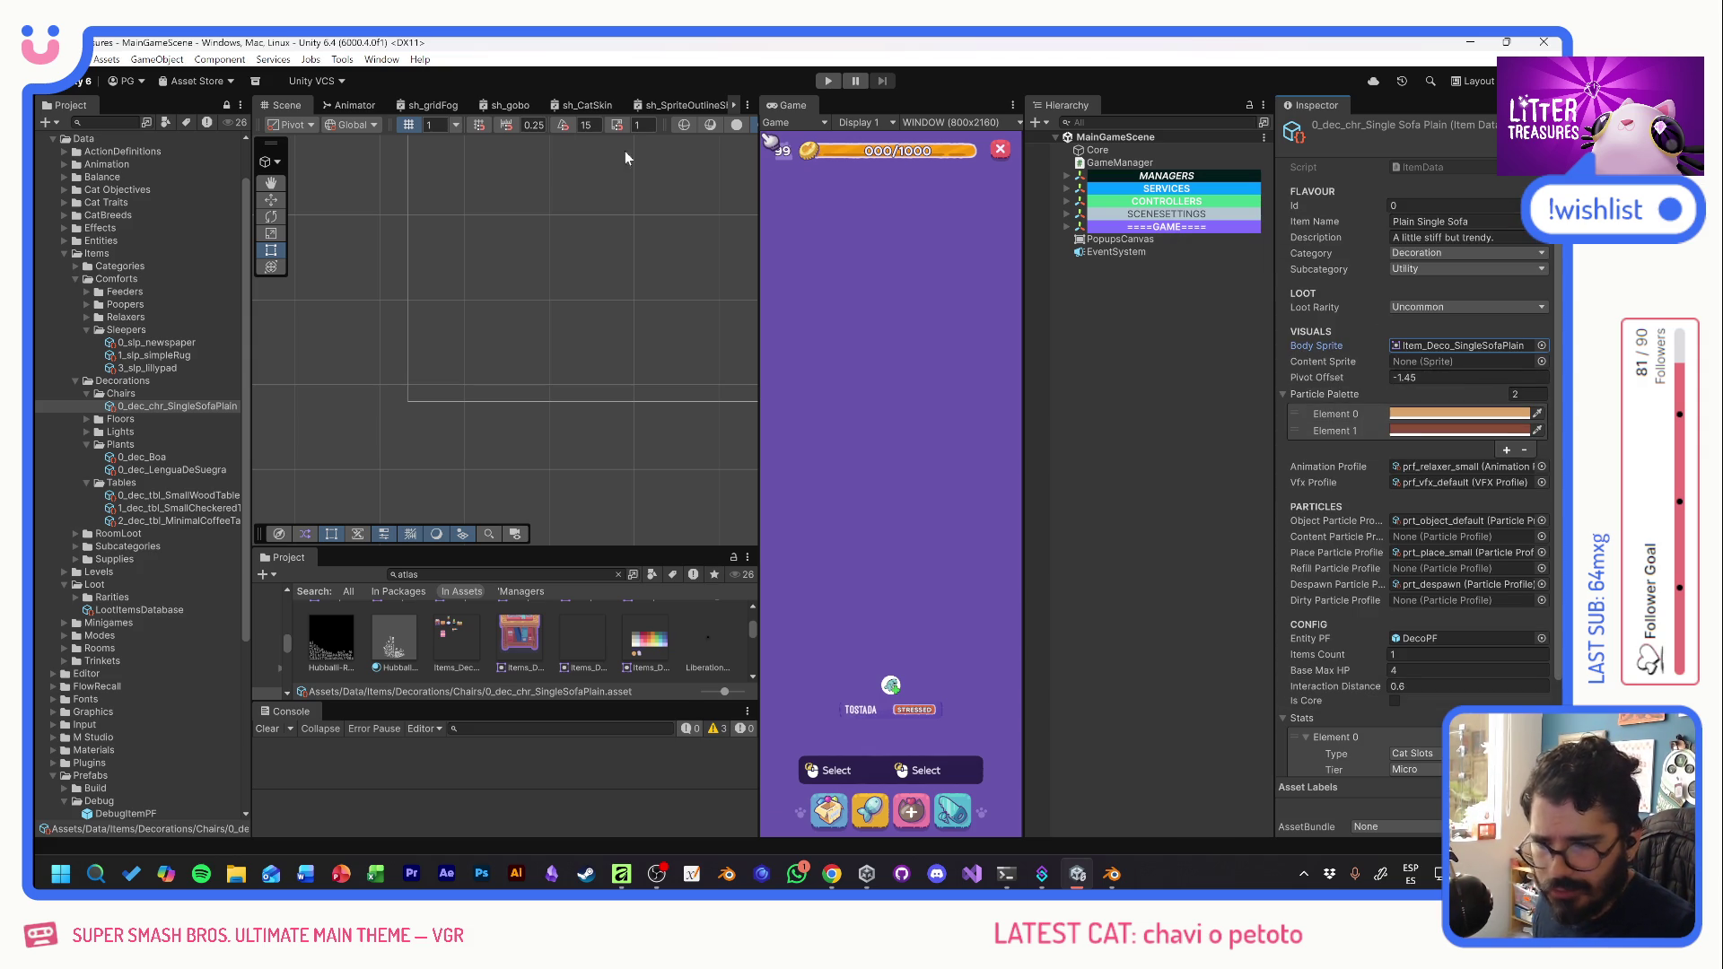
{"action": "left_click", "coordinate": [341, 60]}
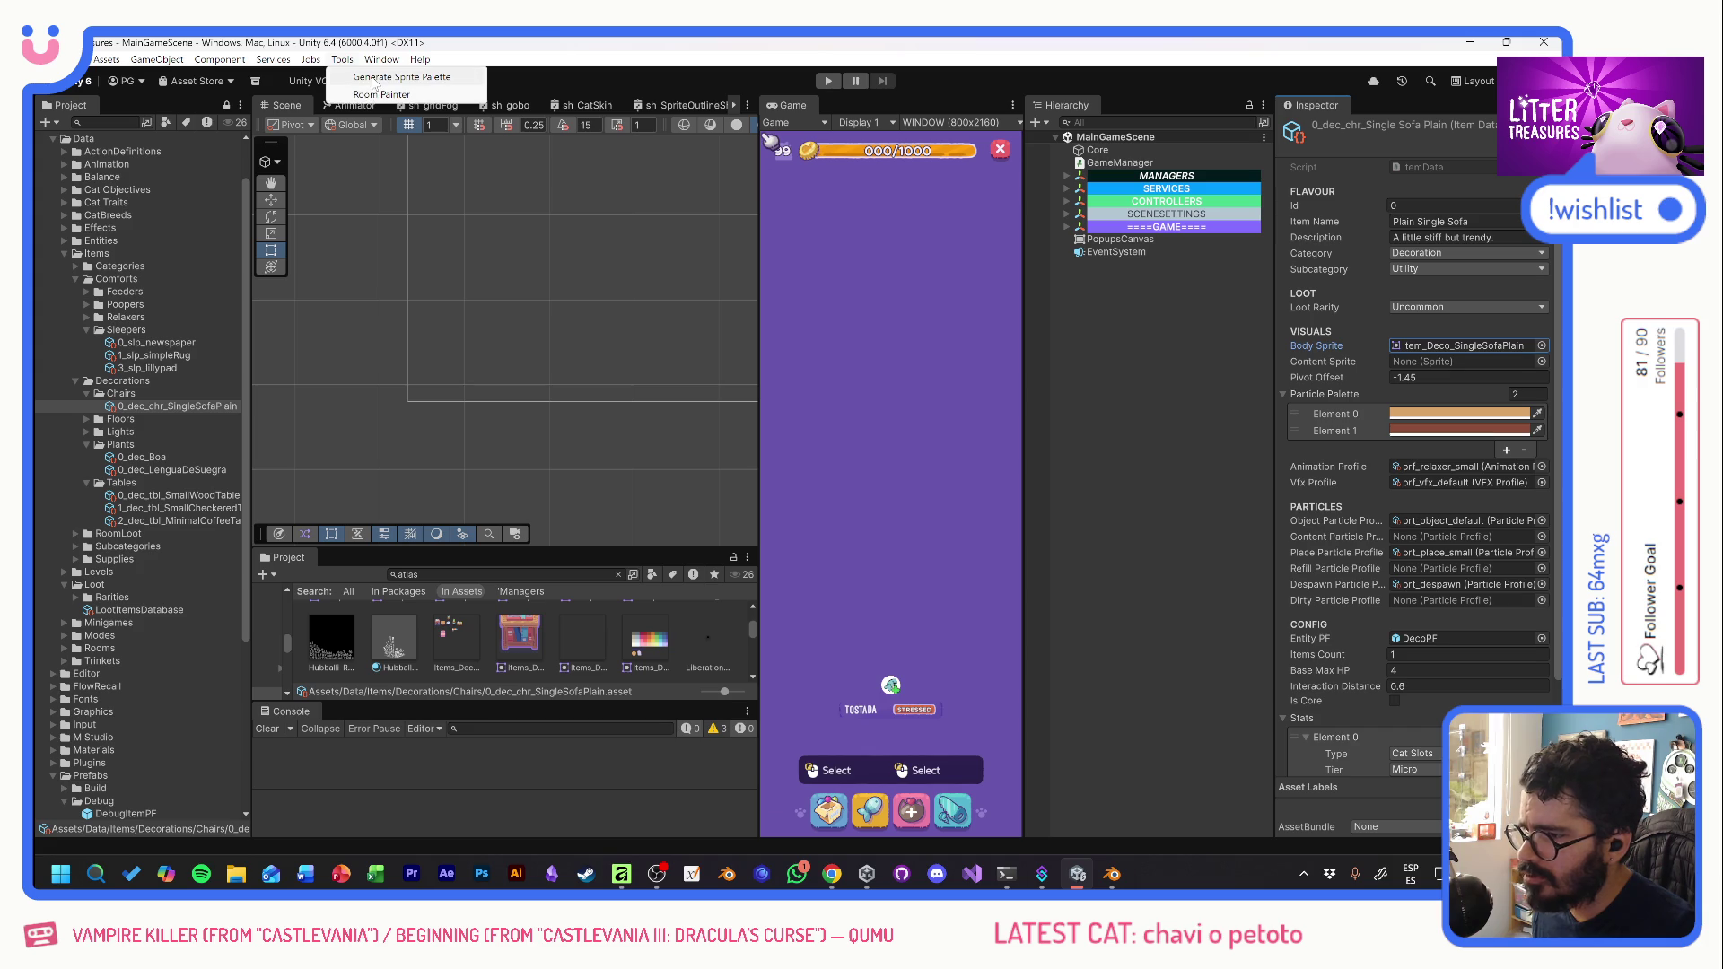
- Generate the particle palette from the sofa sprite and remove its extra colours
{"action": "left_click", "coordinate": [377, 78]}
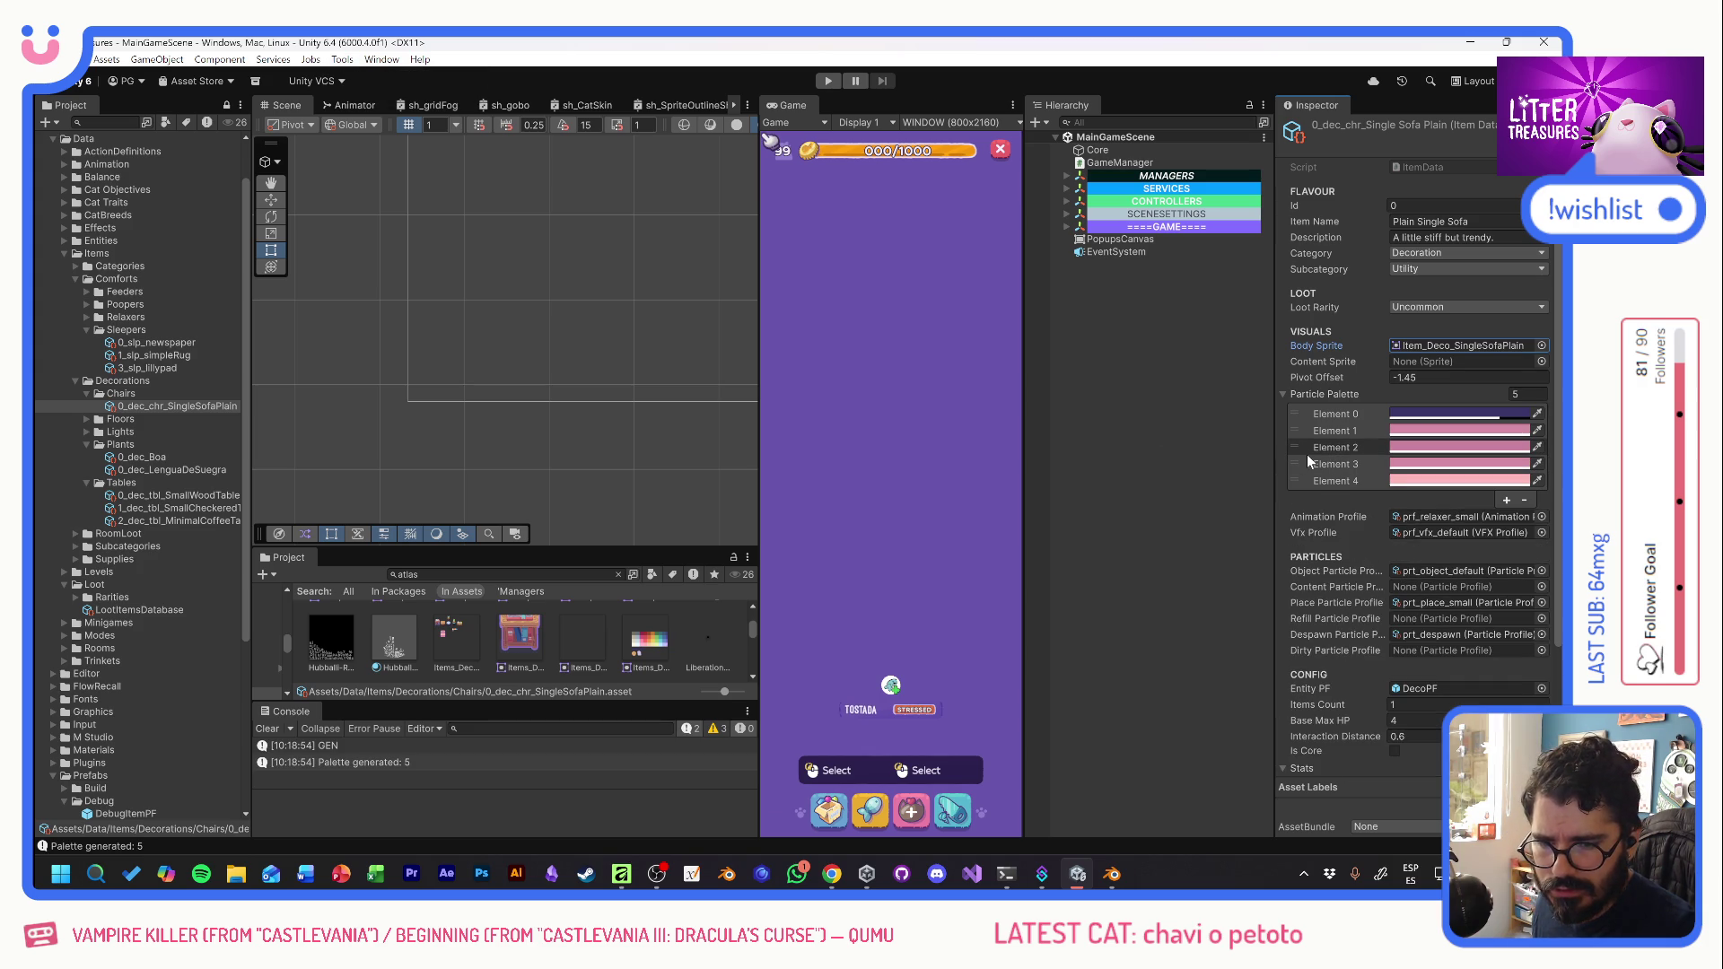
{"action": "left_click", "coordinate": [1376, 433]}
{"action": "left_click", "coordinate": [1523, 499]}
{"action": "left_click", "coordinate": [1381, 430]}
{"action": "left_click", "coordinate": [1525, 485]}
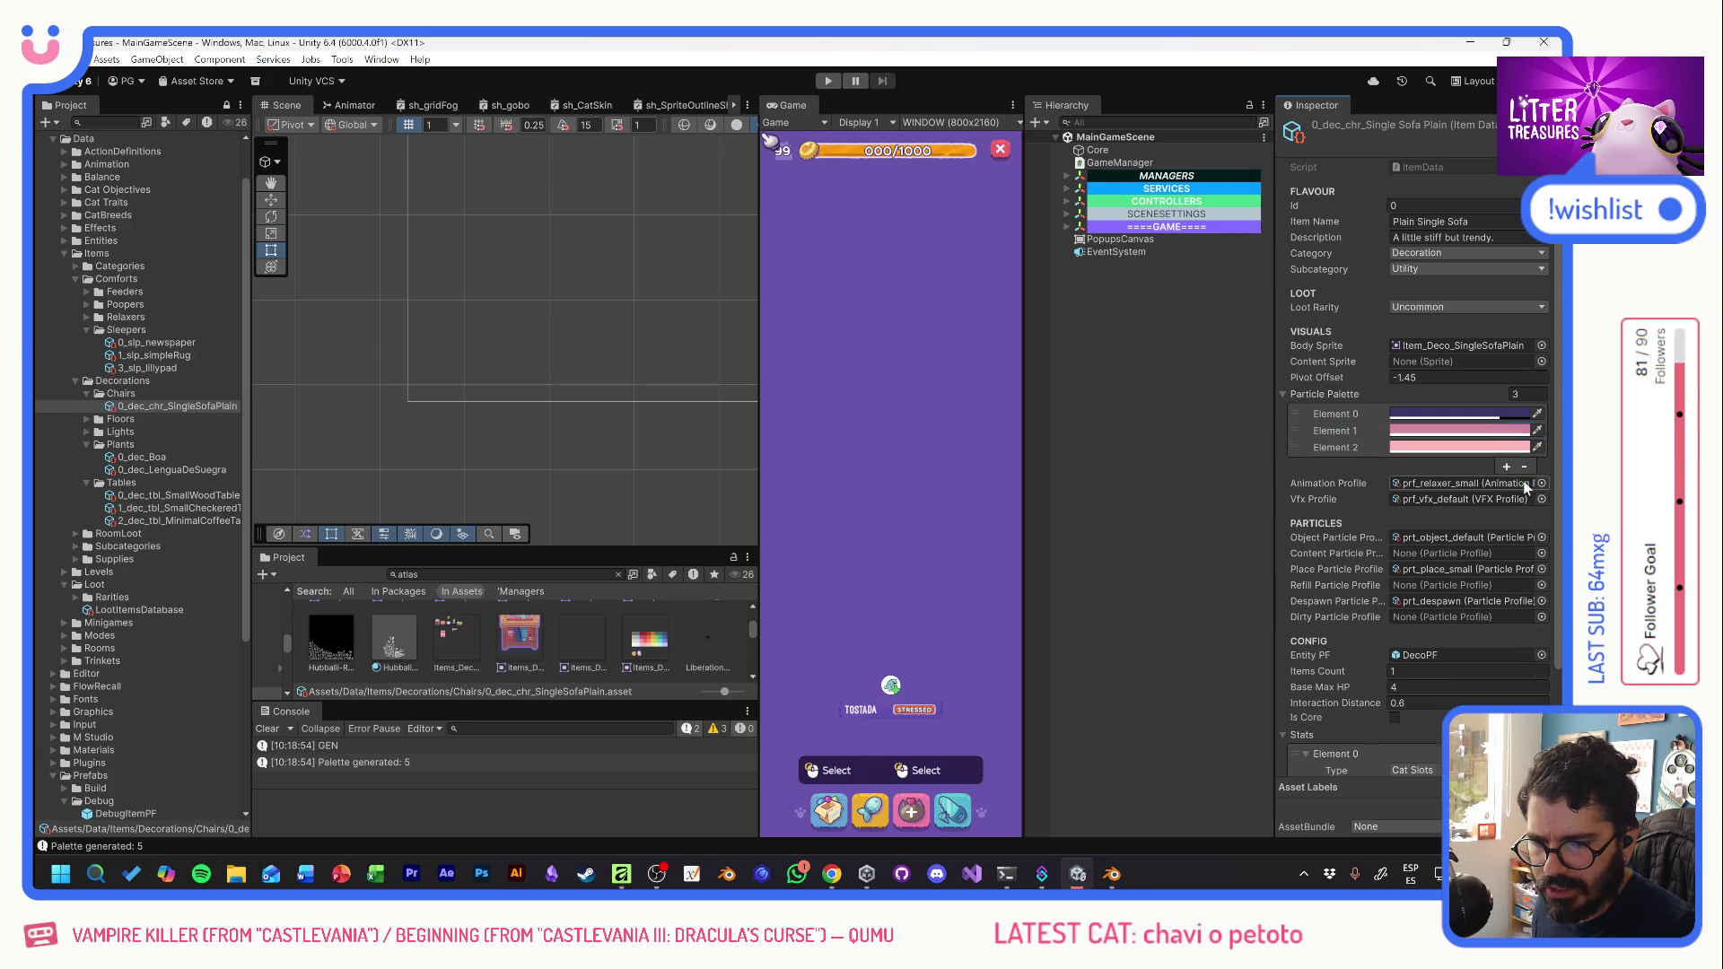
{"action": "left_click", "coordinate": [1525, 467]}
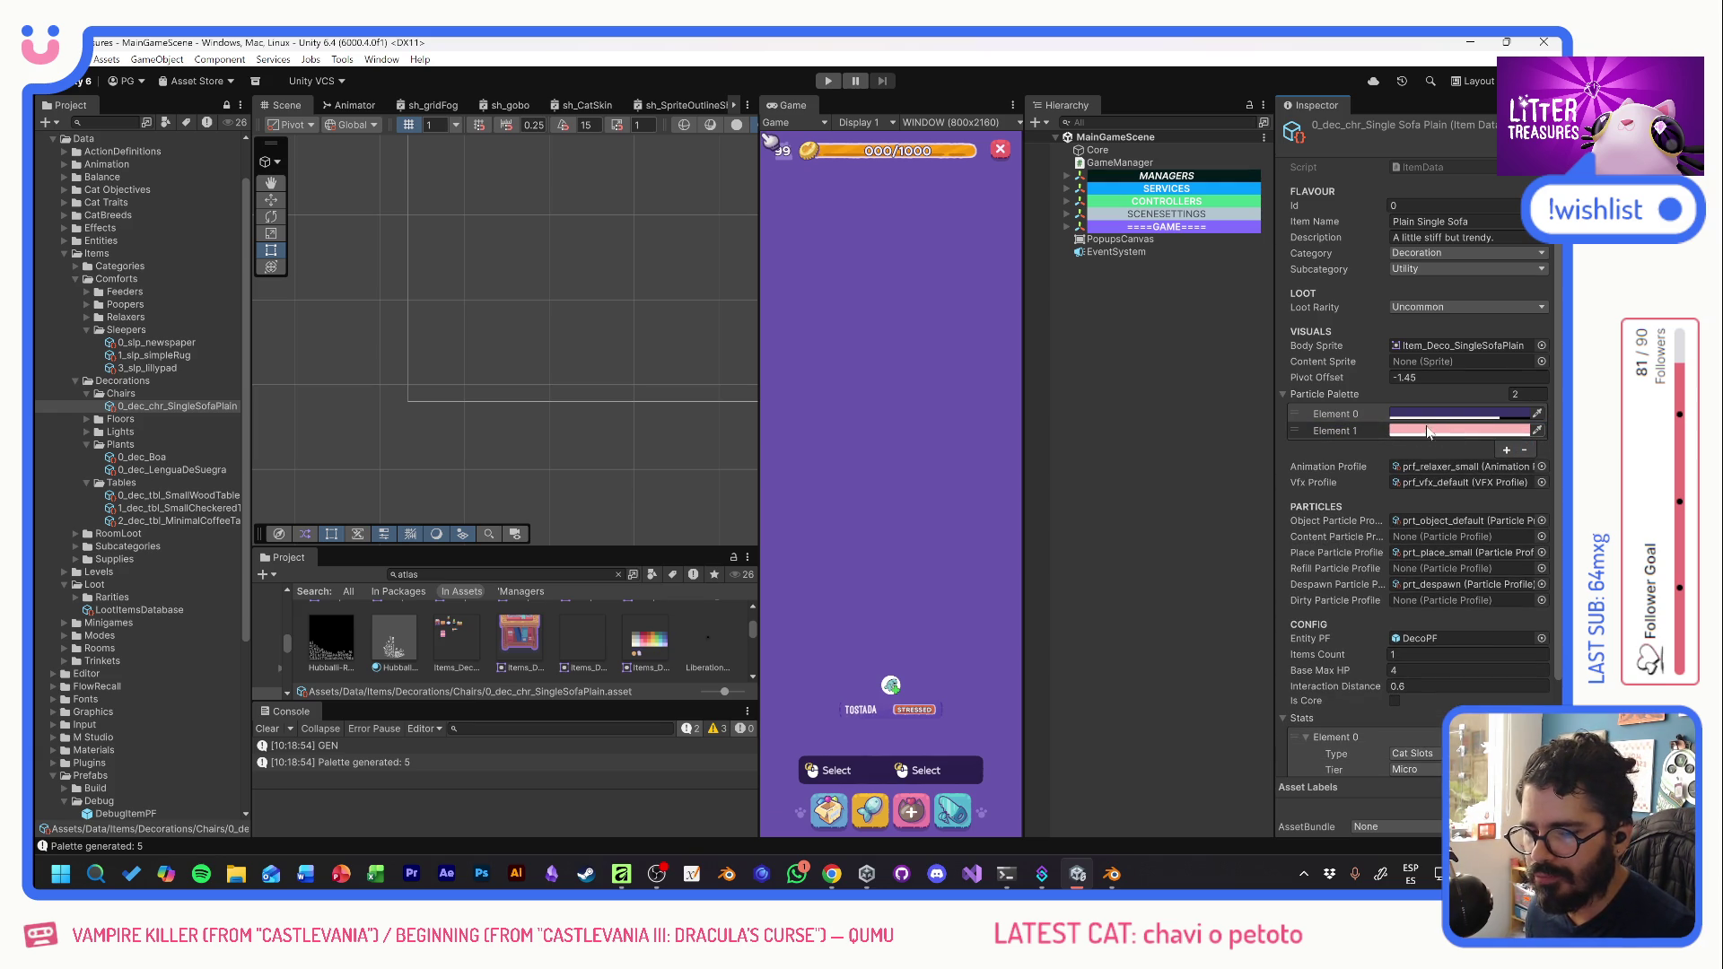
{"action": "mouse_move", "coordinate": [1405, 433]}
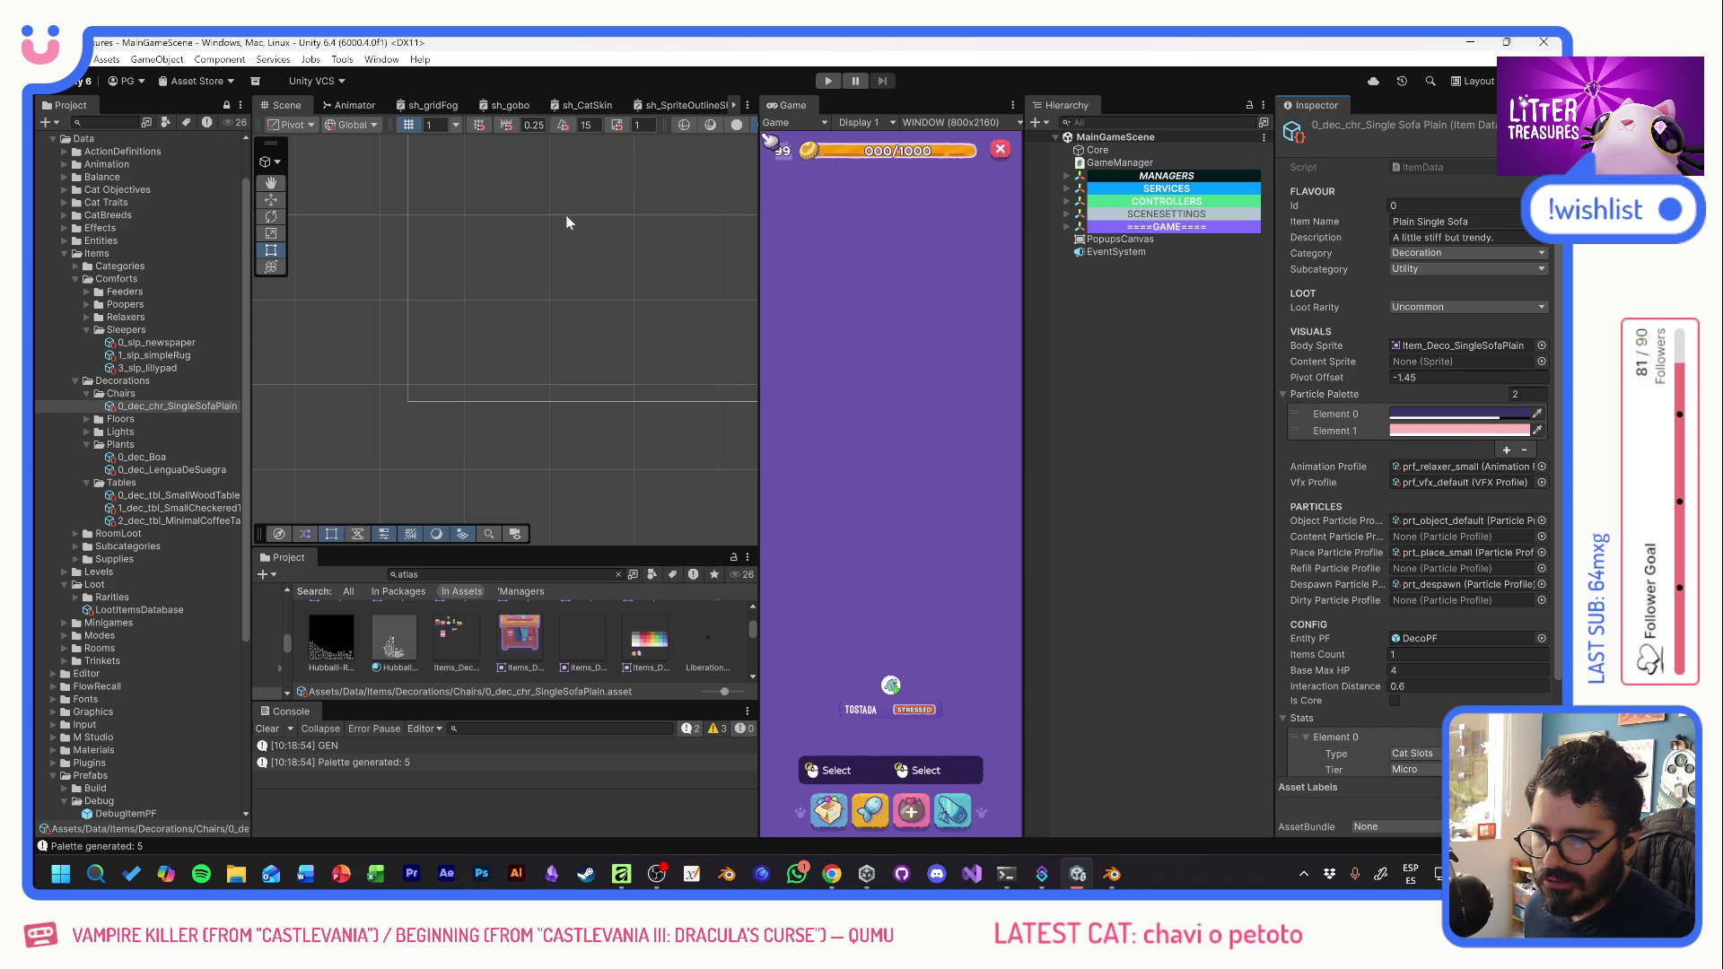
- Regenerate the particle palette from the sprite and trim it to two pink colours
{"action": "left_click", "coordinate": [352, 63]}
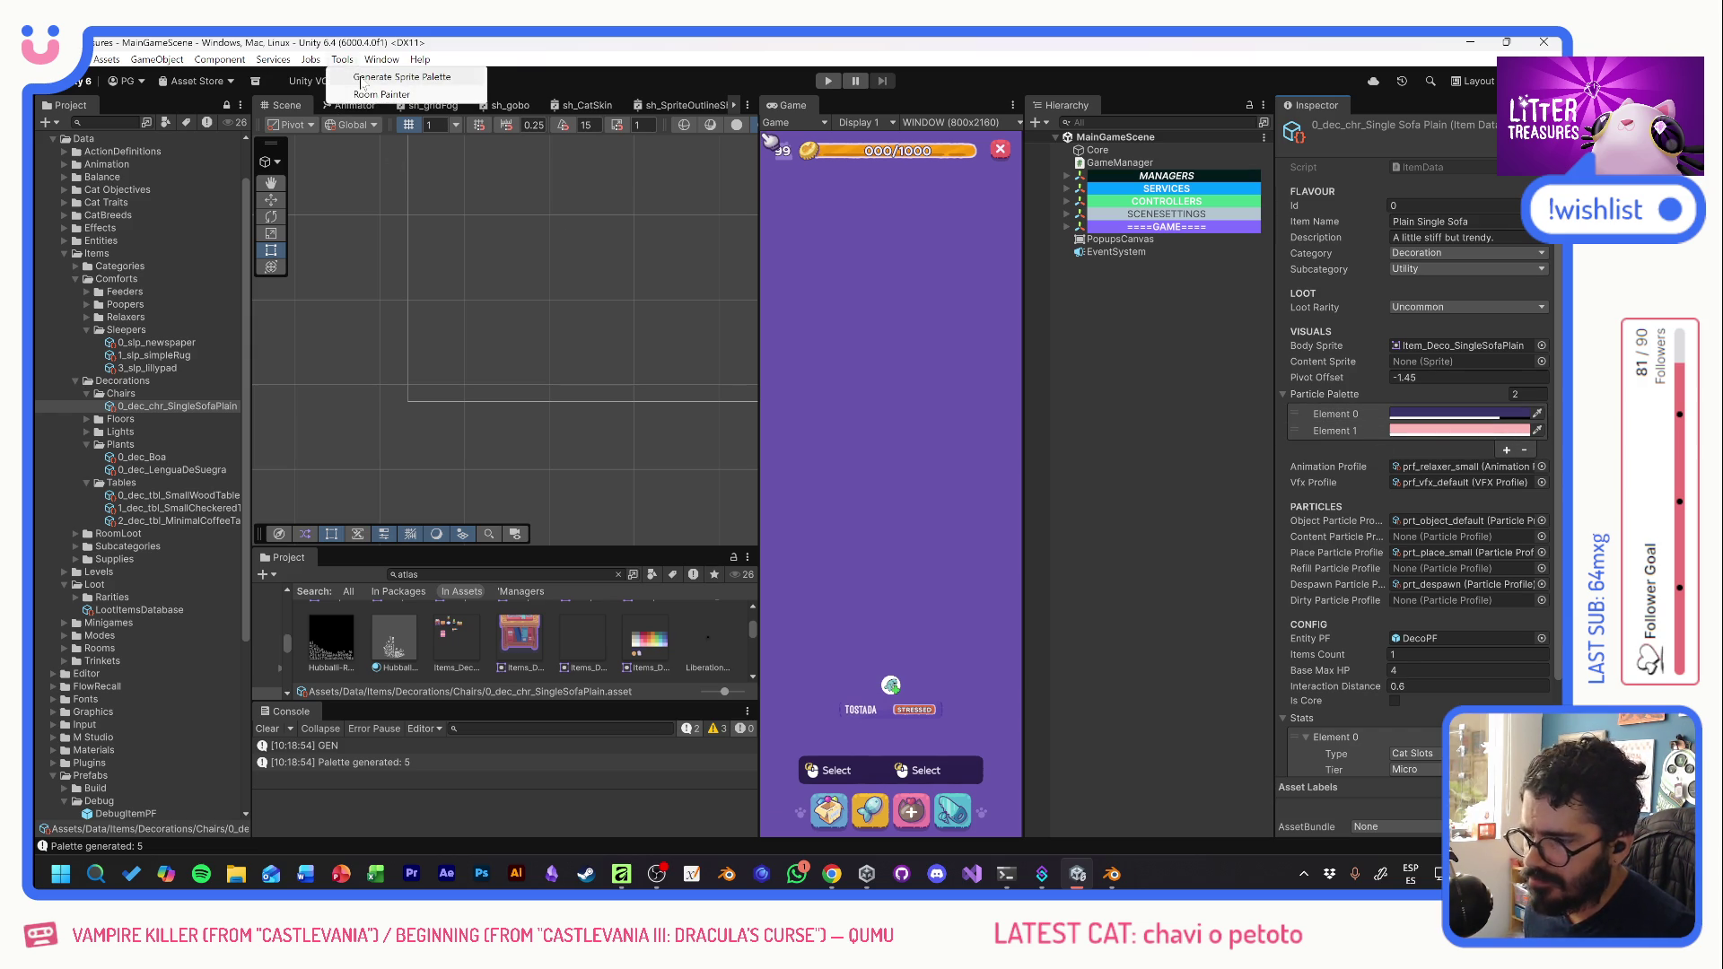
{"action": "left_click", "coordinate": [362, 79]}
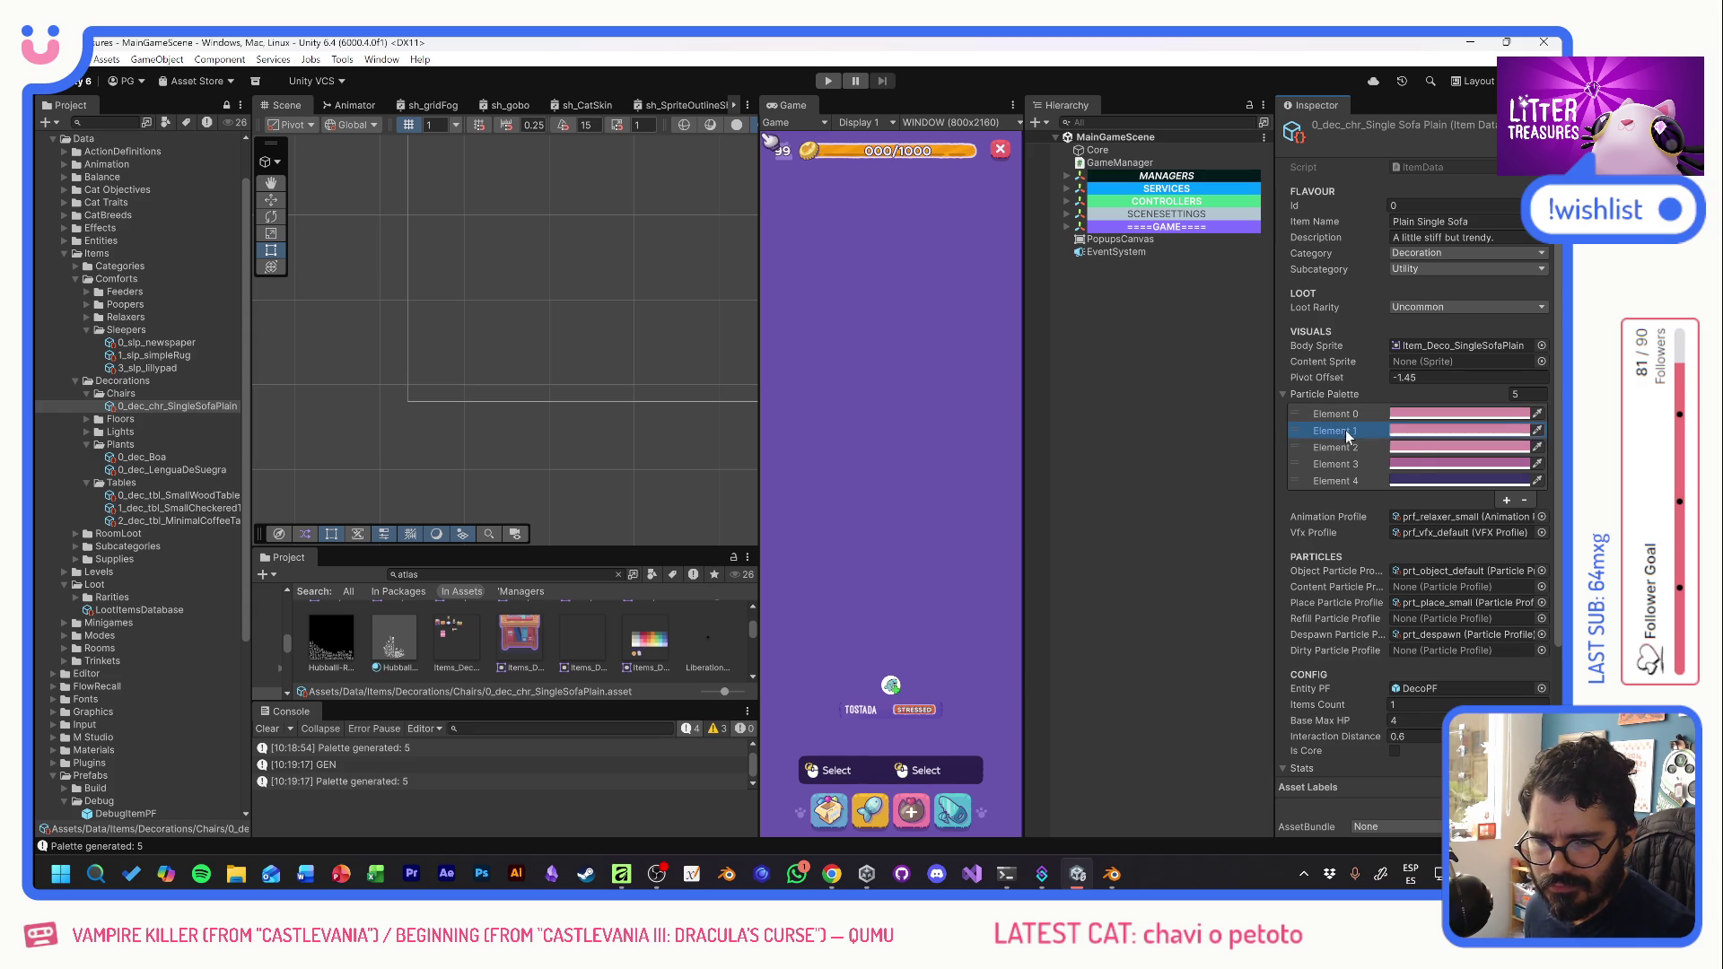
{"action": "left_click", "coordinate": [1526, 494]}
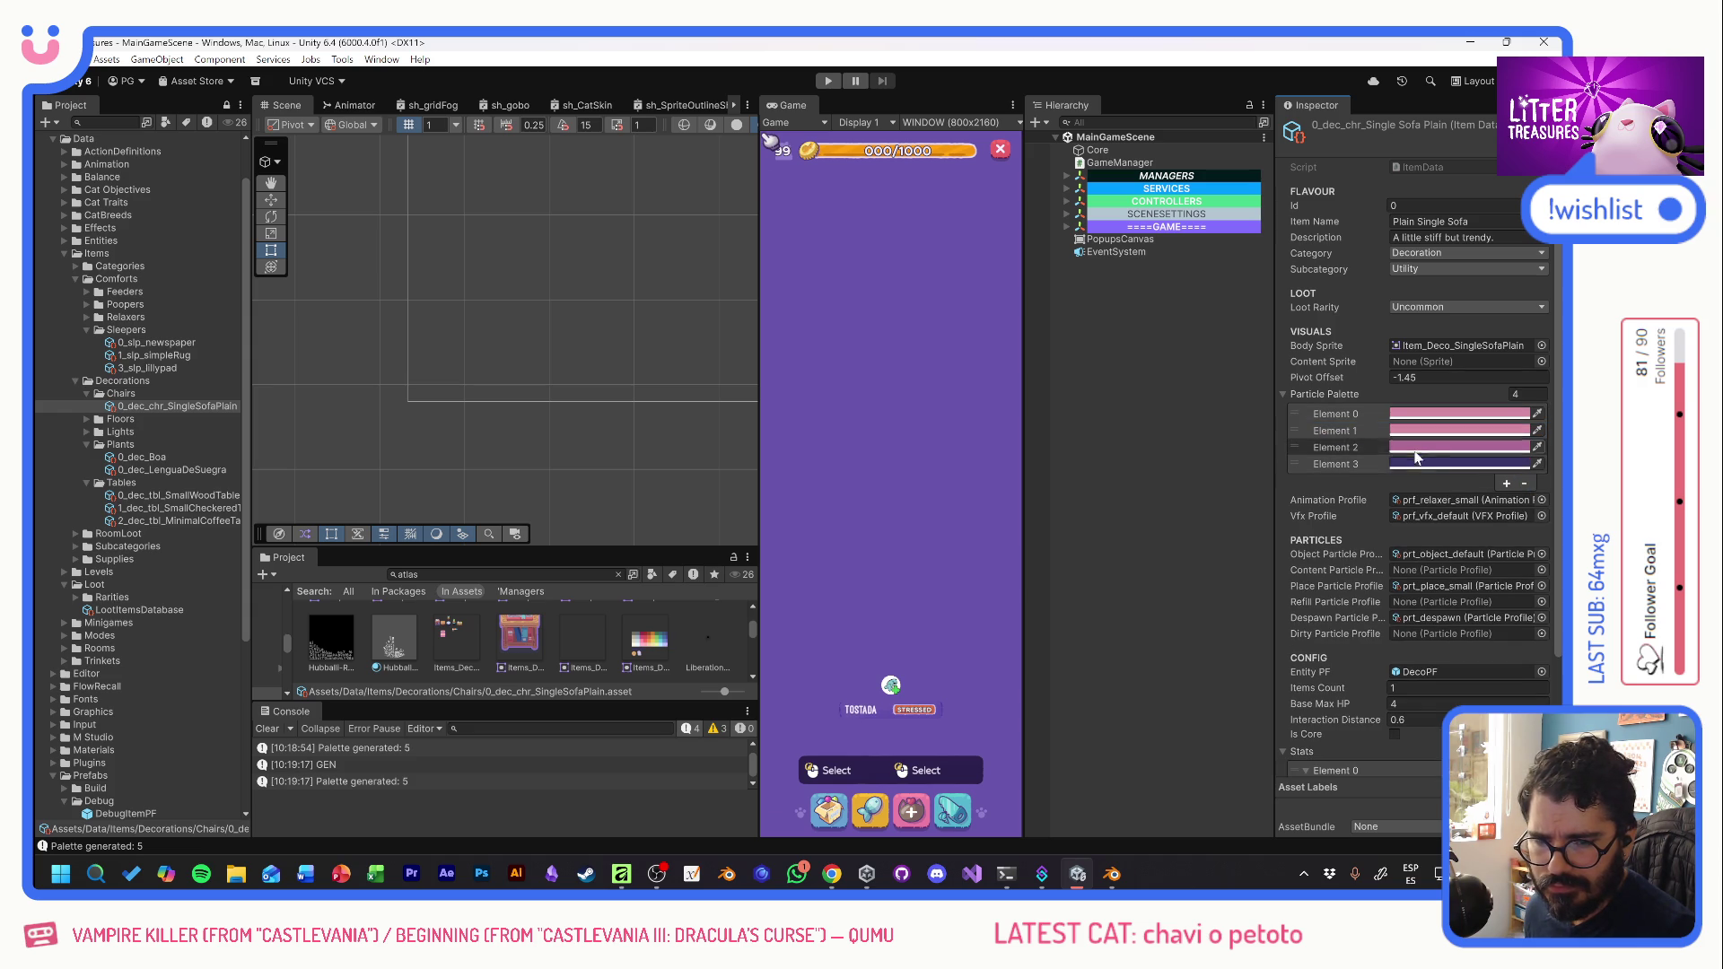
{"action": "left_click", "coordinate": [1526, 484]}
{"action": "left_click", "coordinate": [1523, 467]}
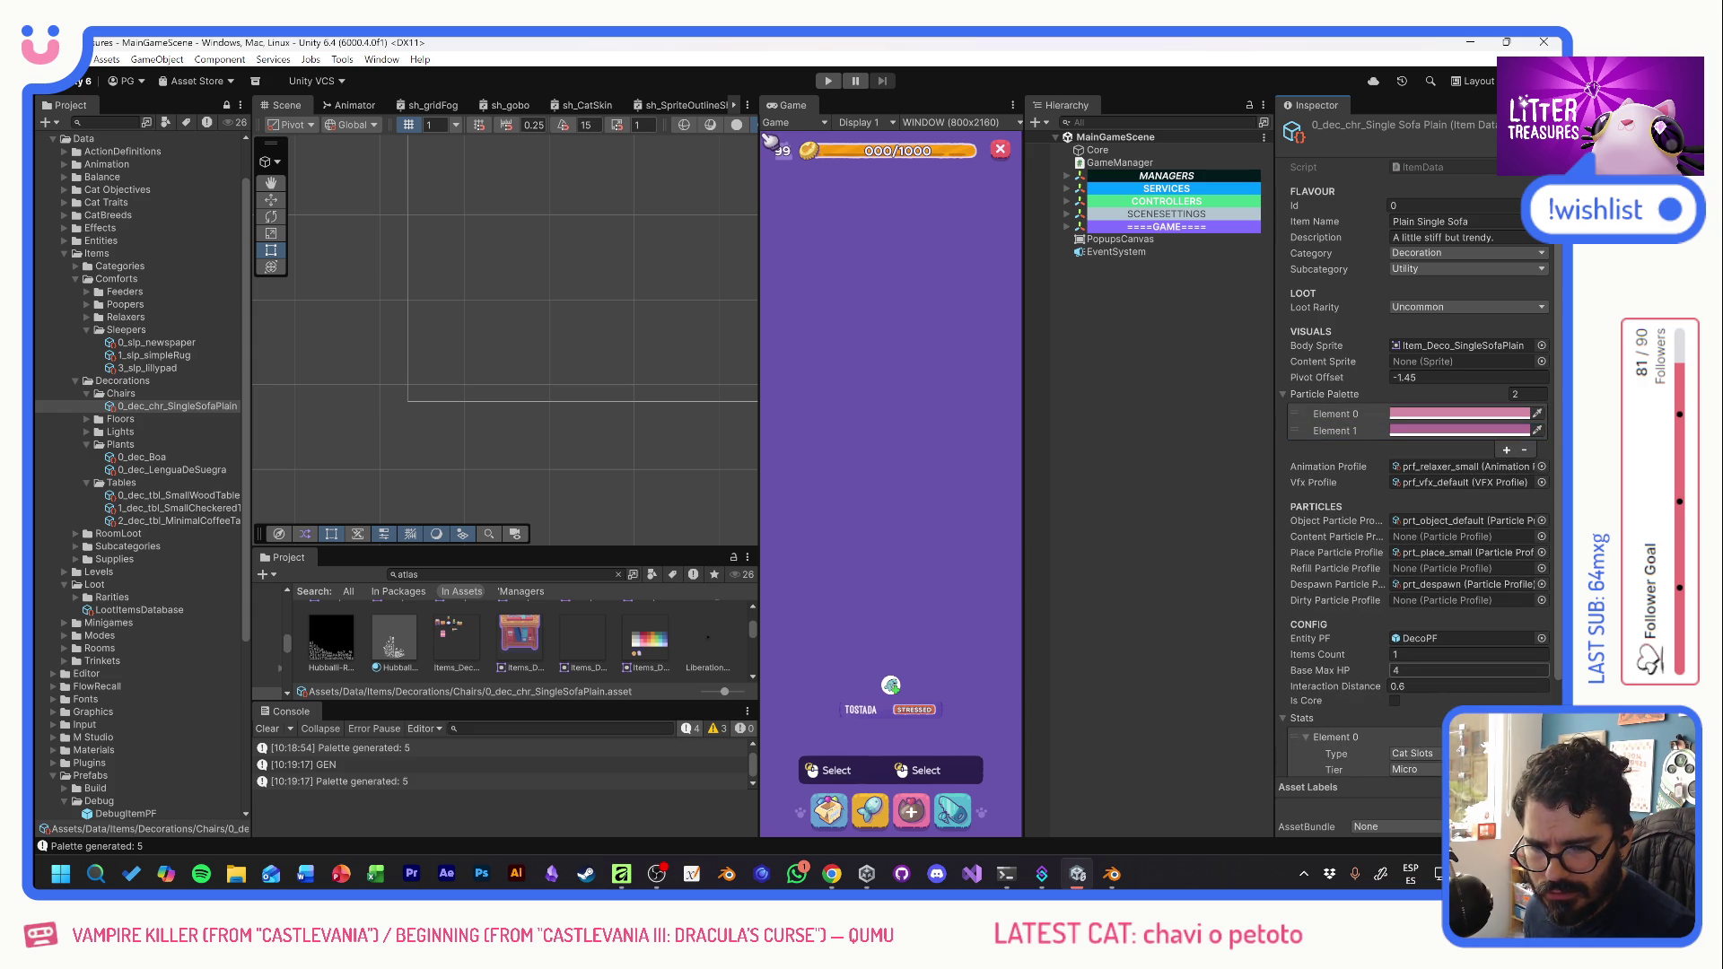
- Set Base Max HP to 10 and the Cat Slots stat tier to Small
{"action": "left_click", "coordinate": [1468, 671]}
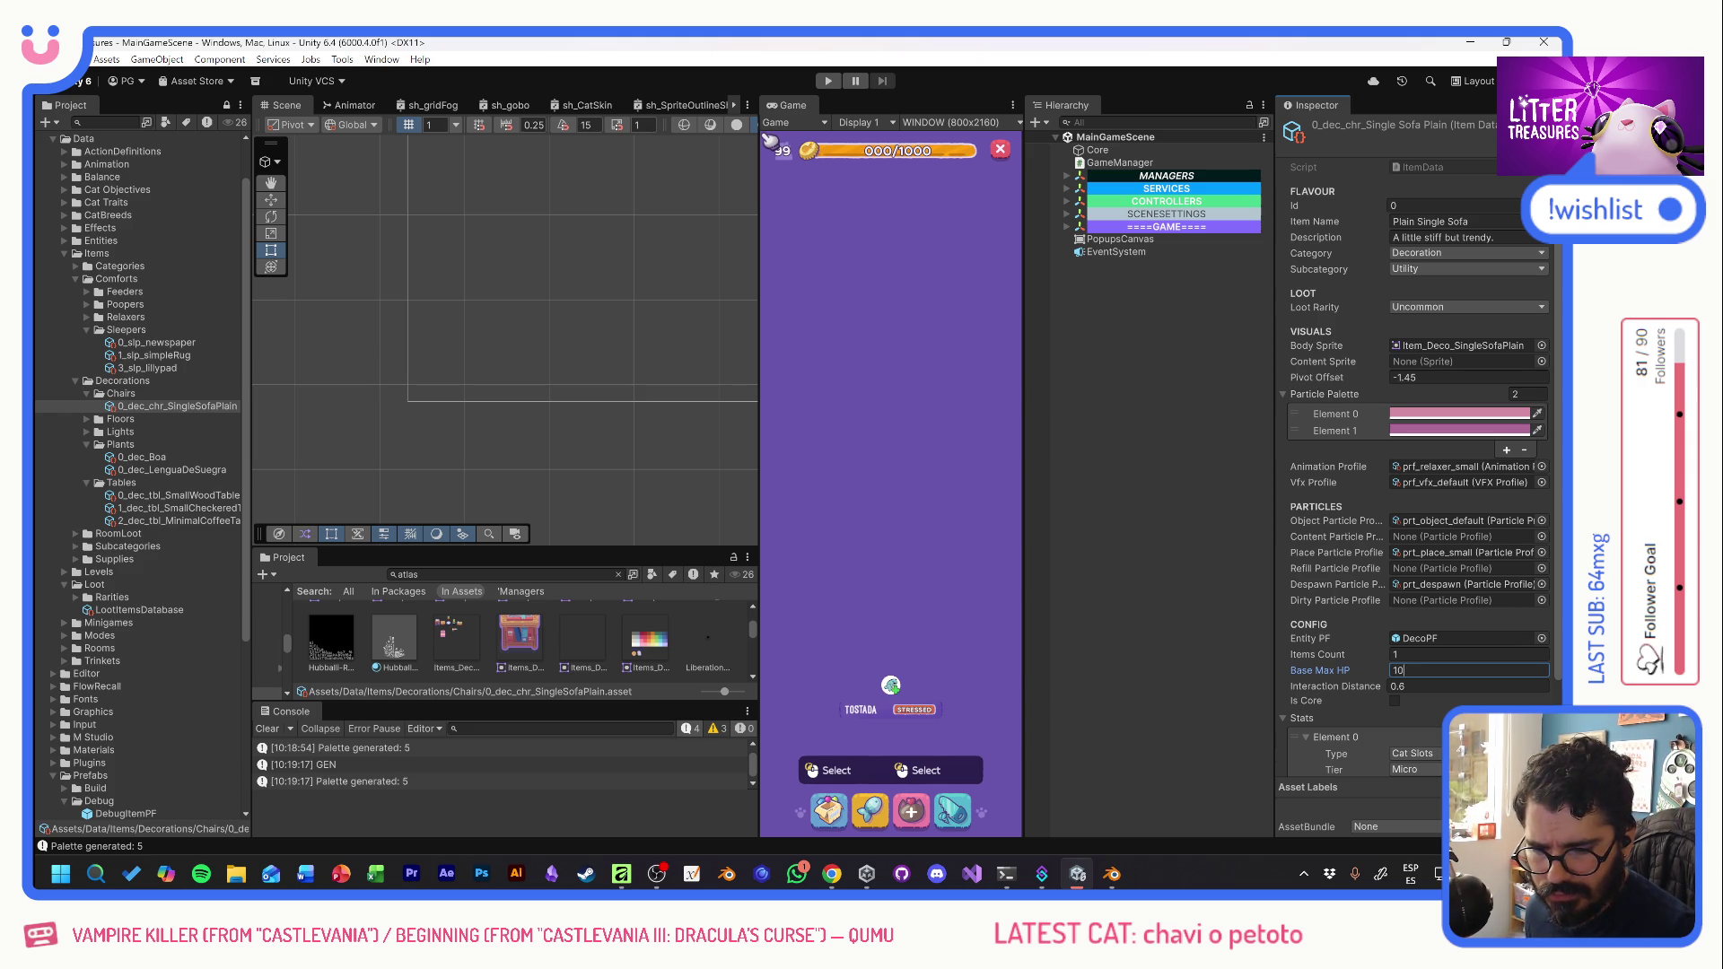
{"action": "left_click", "coordinate": [1414, 771]}
{"action": "left_click", "coordinate": [1421, 717]}
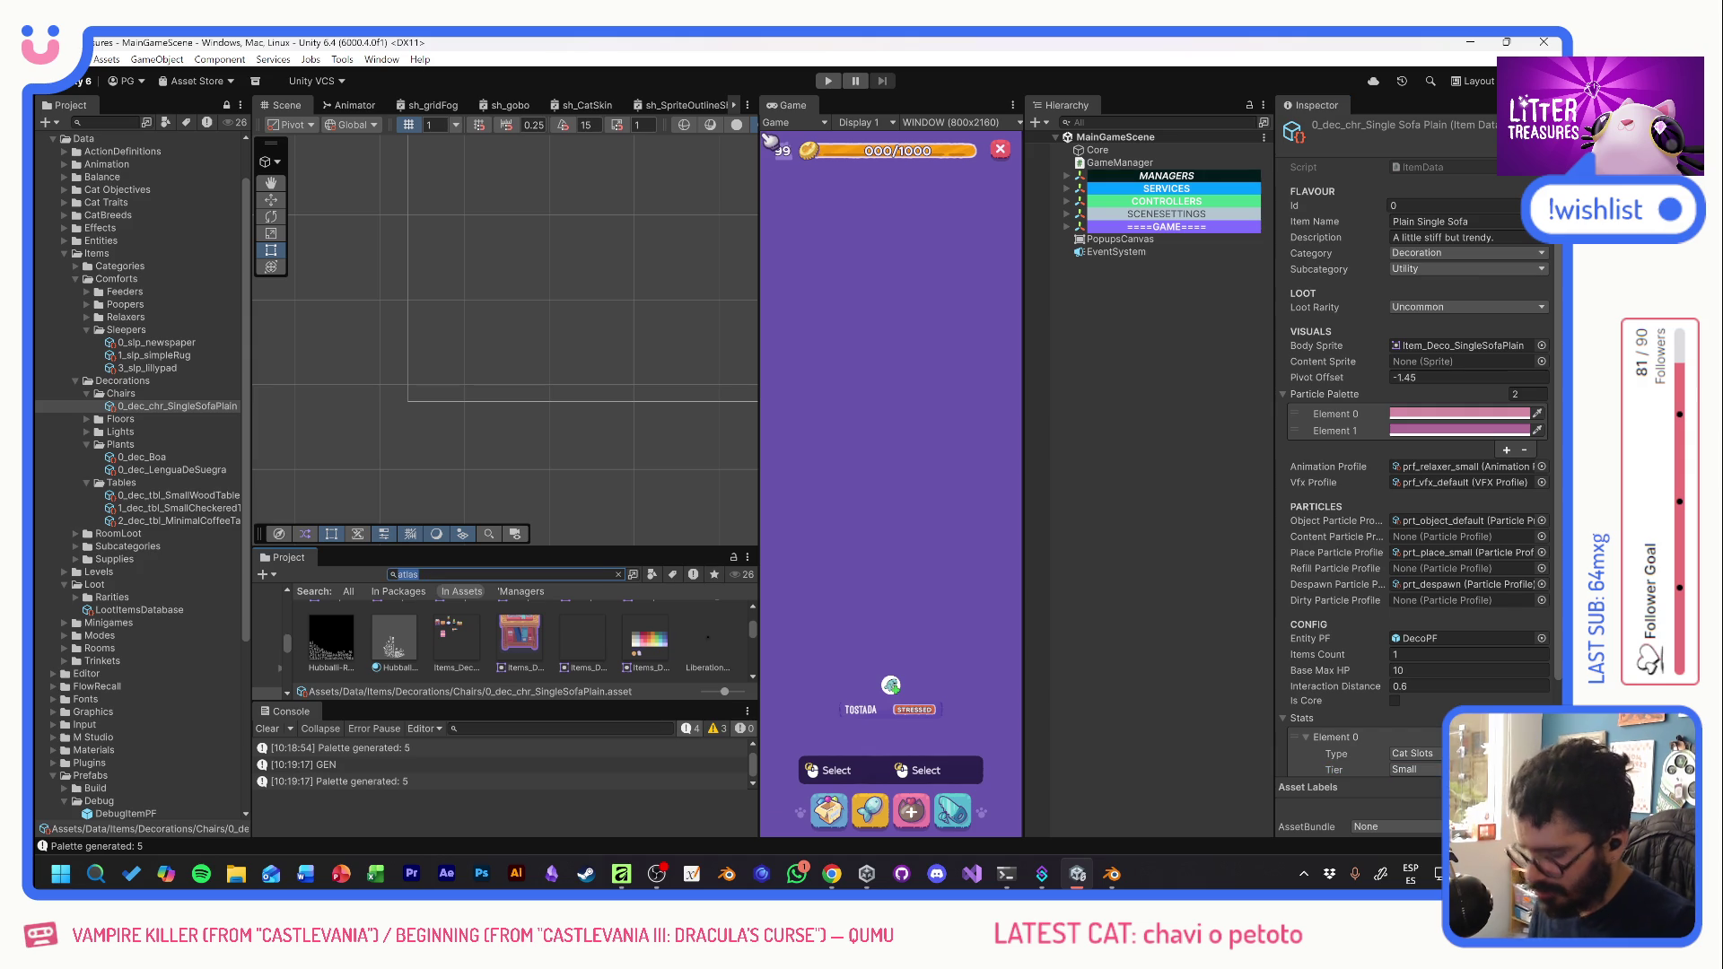
- Open the DecoPF prefab and give its BoxImage the SingleSofaPlain sprite
{"action": "type", "text": "decop"}
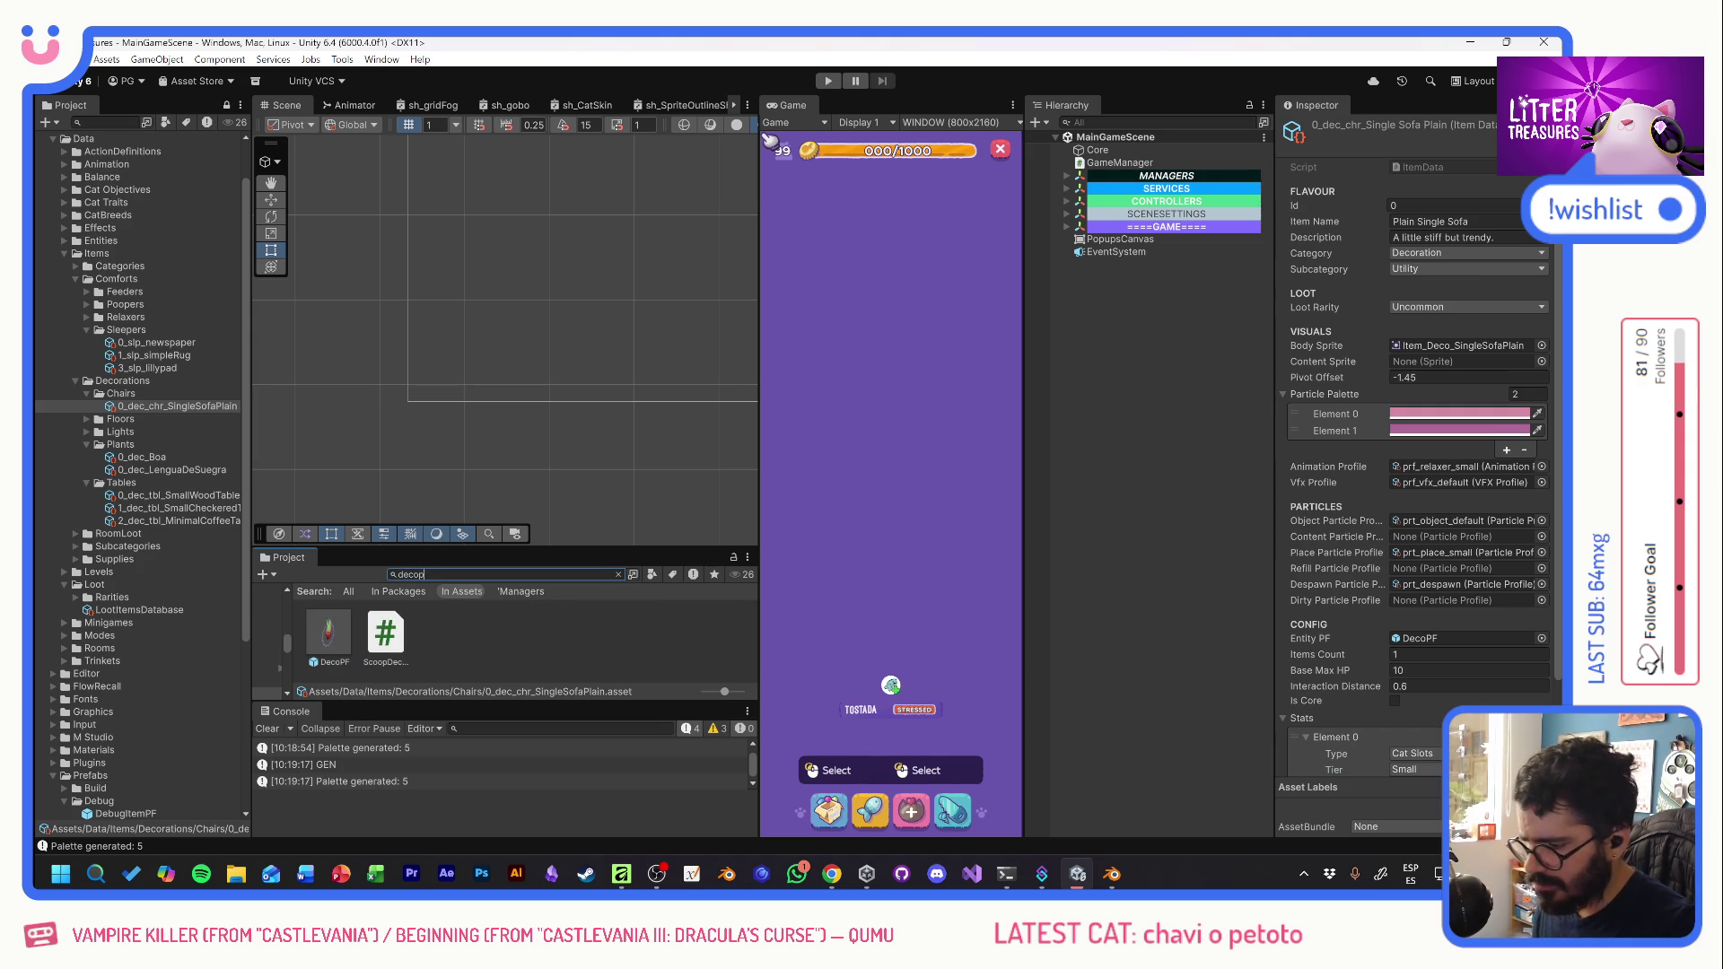
{"action": "double_click", "coordinate": [341, 638]}
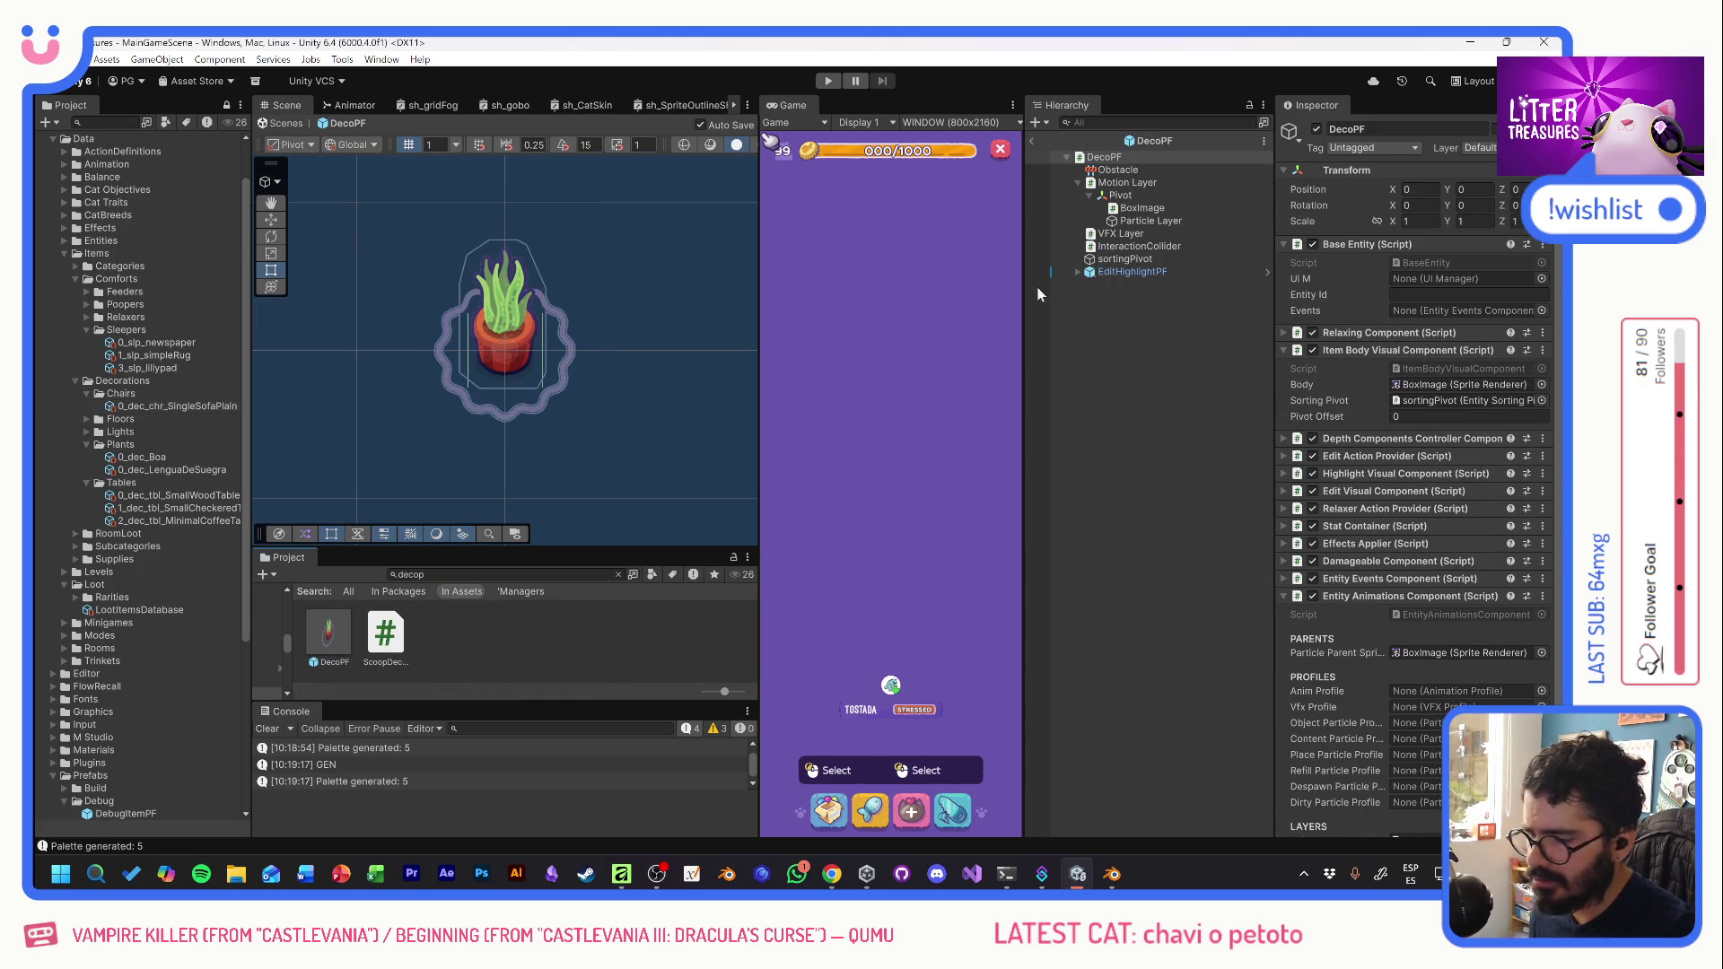
{"action": "left_click", "coordinate": [1113, 208]}
{"action": "left_click", "coordinate": [1550, 263]}
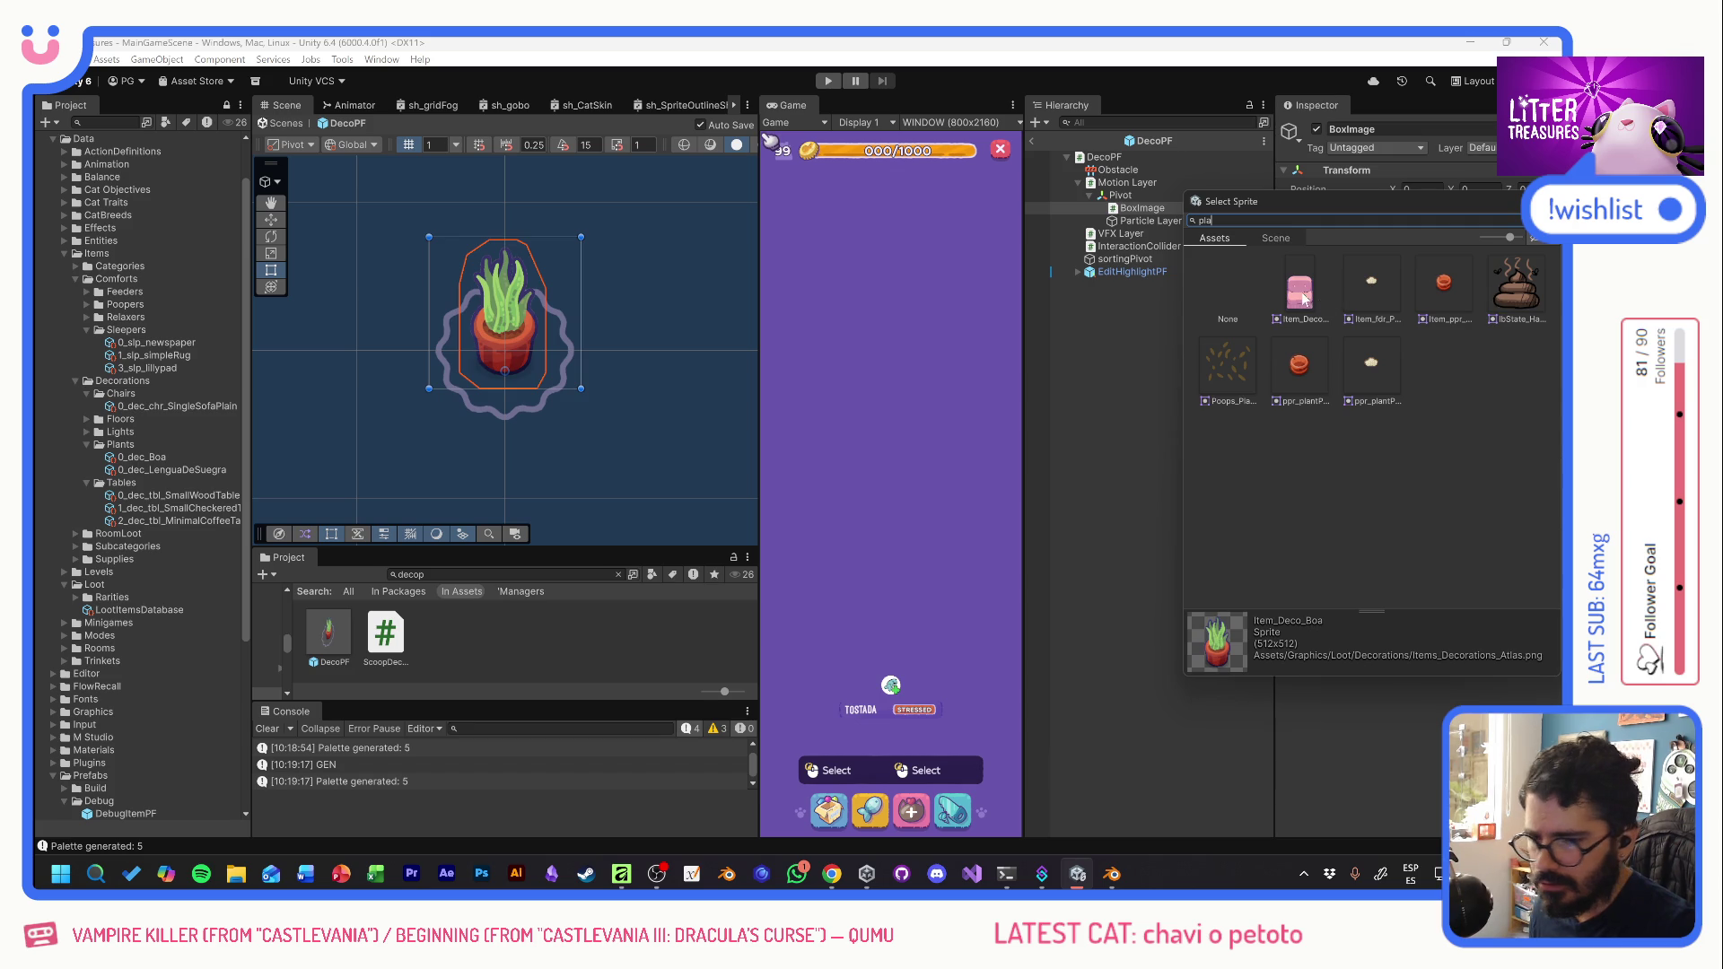
{"action": "double_click", "coordinate": [1303, 298]}
- Test moving the sofa image lower, reset Position Y to 0, and edit the sofa's Pivot Offset
{"action": "left_click", "coordinate": [270, 220]}
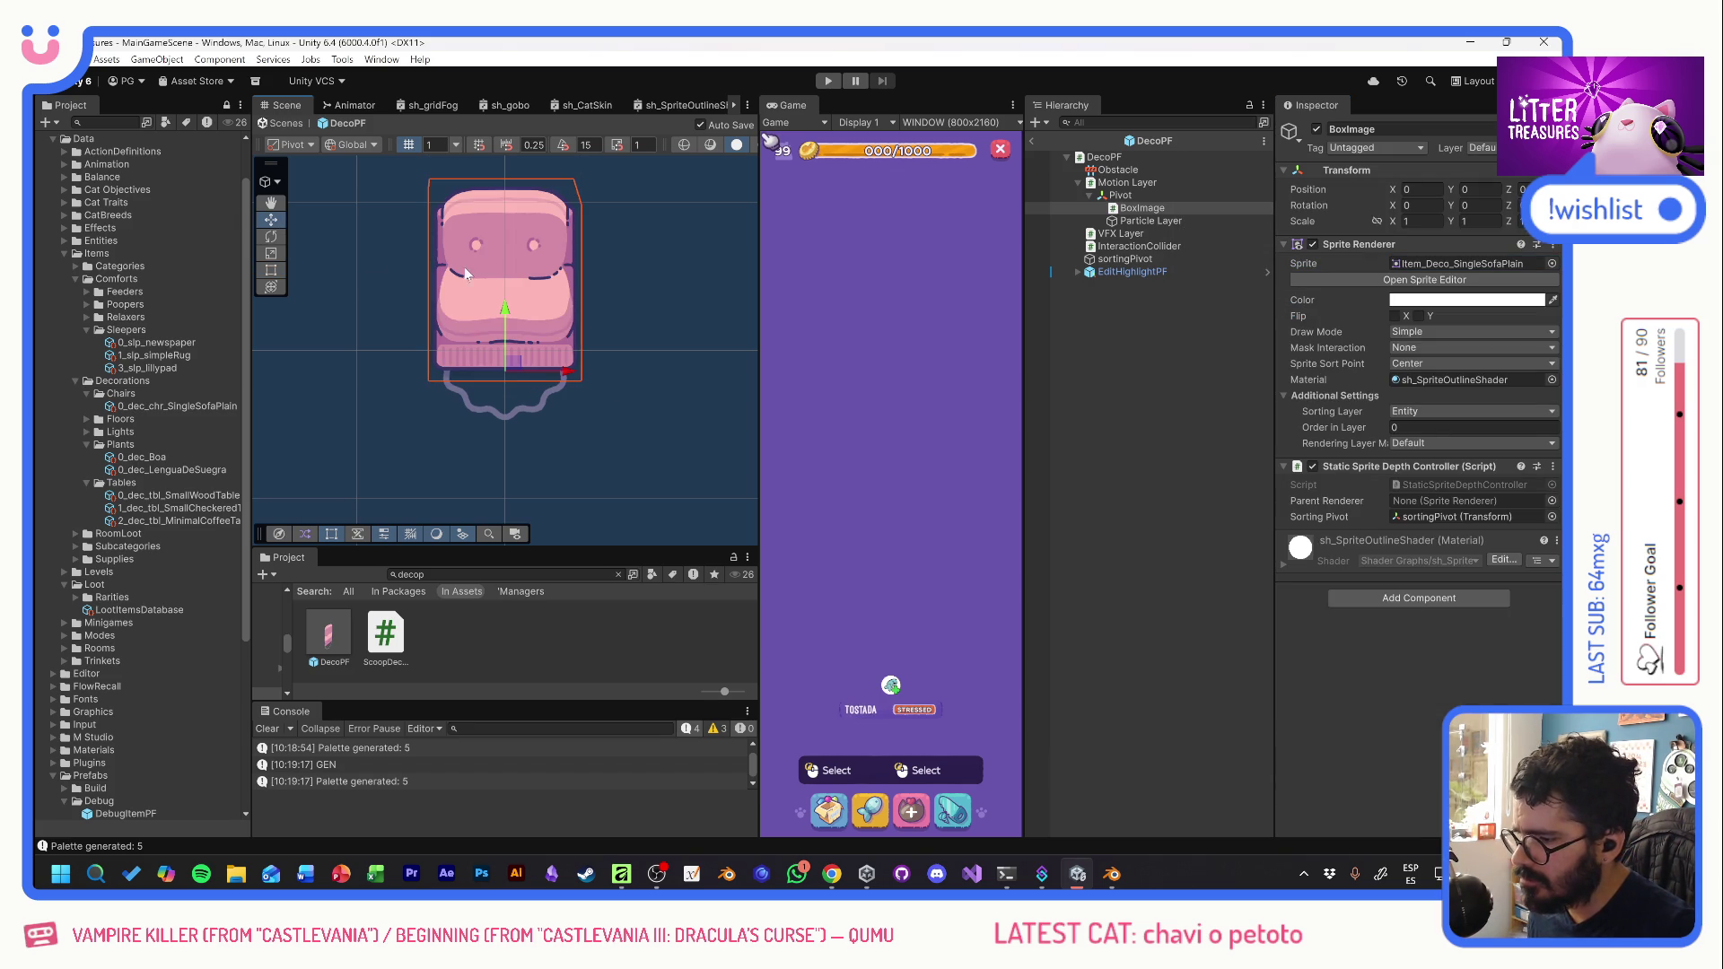
{"action": "left_click_drag", "start_coordinate": [505, 321], "coordinate": [520, 352]}
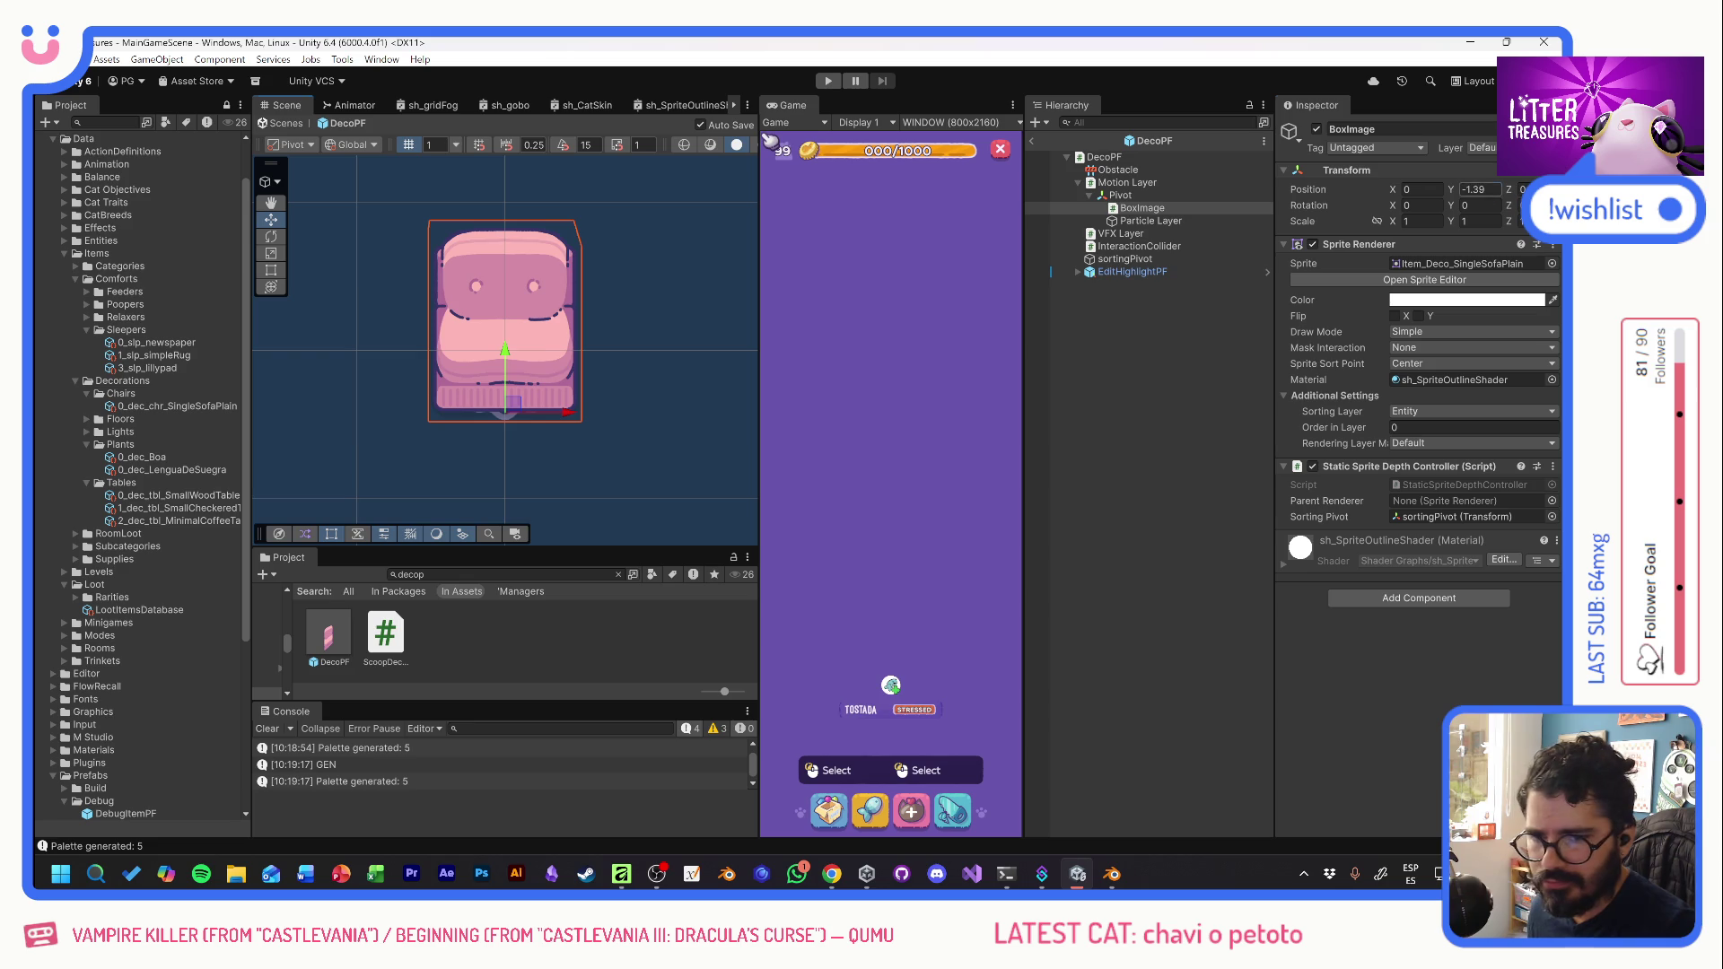
{"action": "type", "text": "0"}
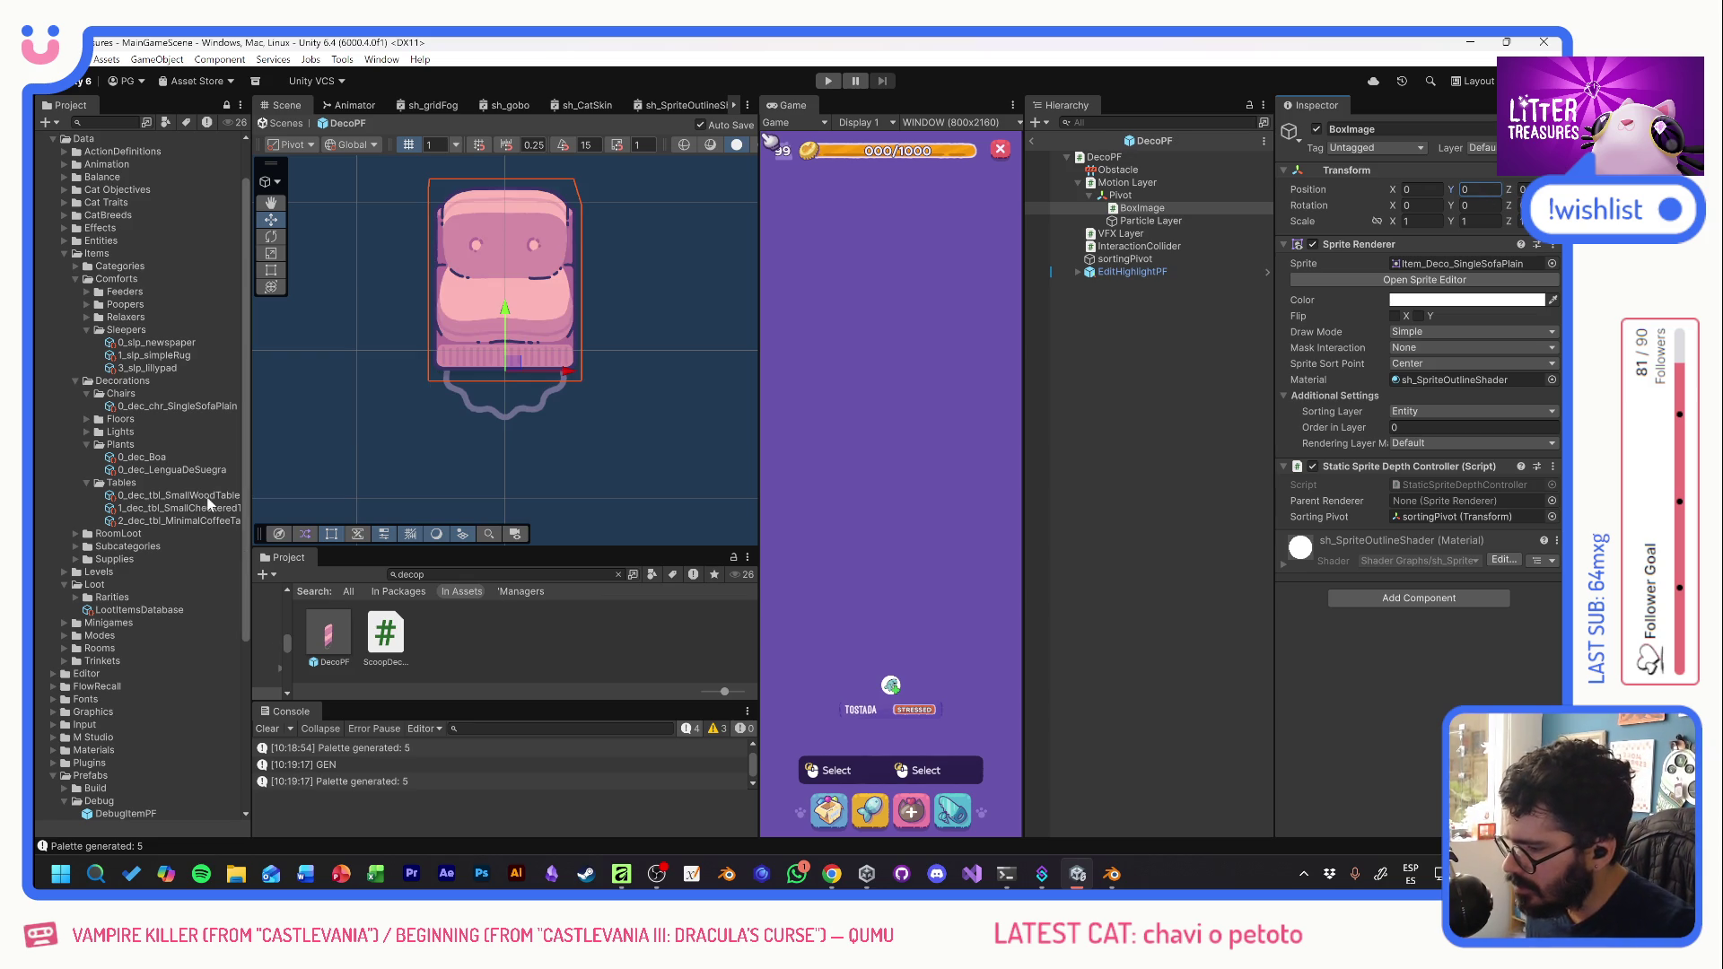
{"action": "left_click", "coordinate": [169, 407]}
{"action": "left_click", "coordinate": [1469, 377]}
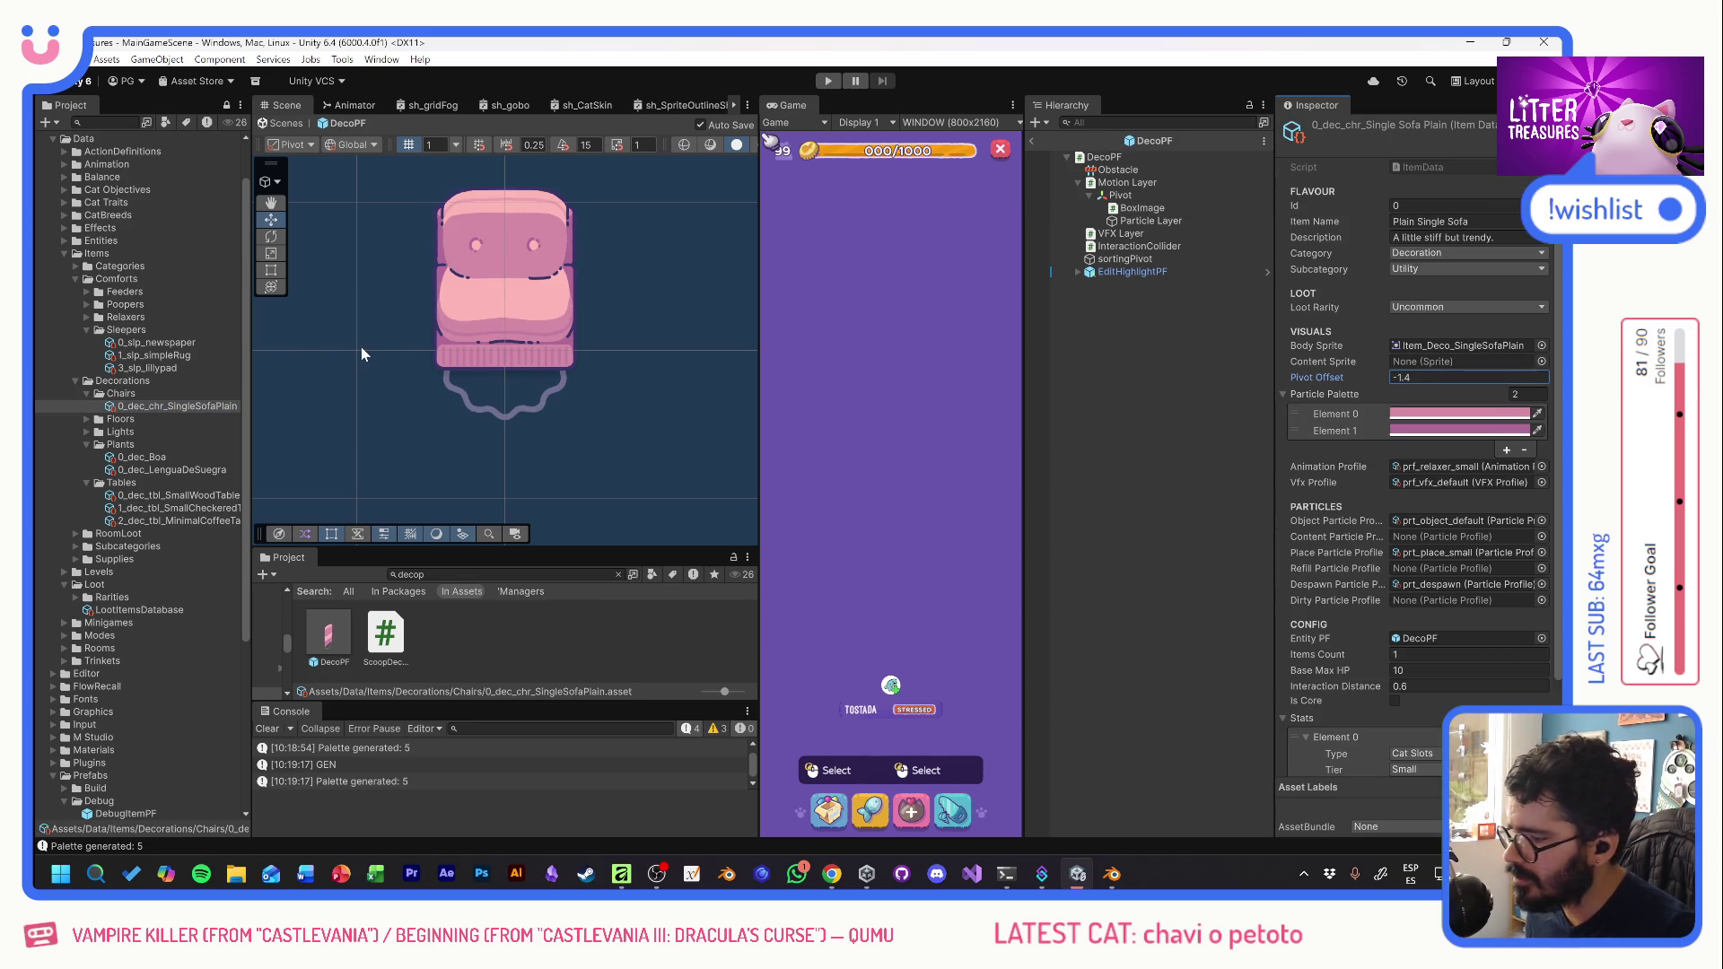
- Add the Plain Single Sofa to the Loot Items Database as Element 32 and enter Play mode
{"action": "left_click", "coordinate": [139, 610]}
{"action": "scroll", "coordinate": [1507, 486], "scroll_direction": "down", "scroll_amount": 5}
{"action": "left_click", "coordinate": [1517, 581]}
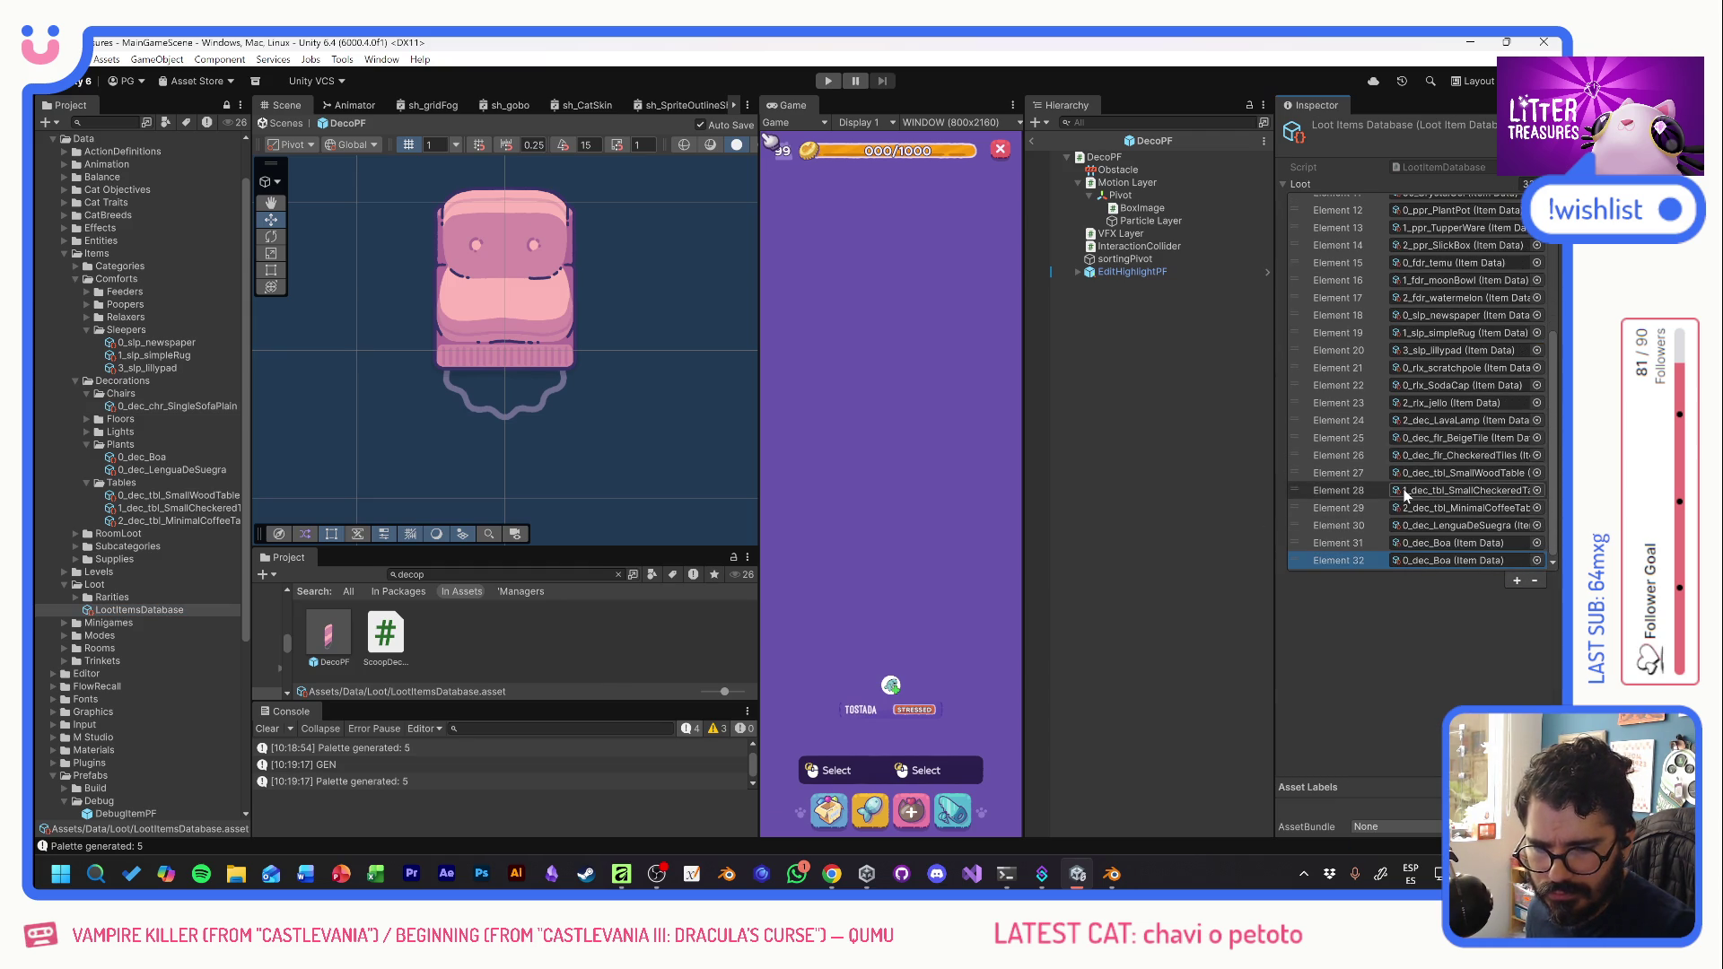
{"action": "mouse_move", "coordinate": [153, 403]}
{"action": "left_mouse_down"}
{"action": "mouse_move", "coordinate": [1435, 543]}
{"action": "mouse_move", "coordinate": [1454, 560]}
{"action": "left_mouse_up"}
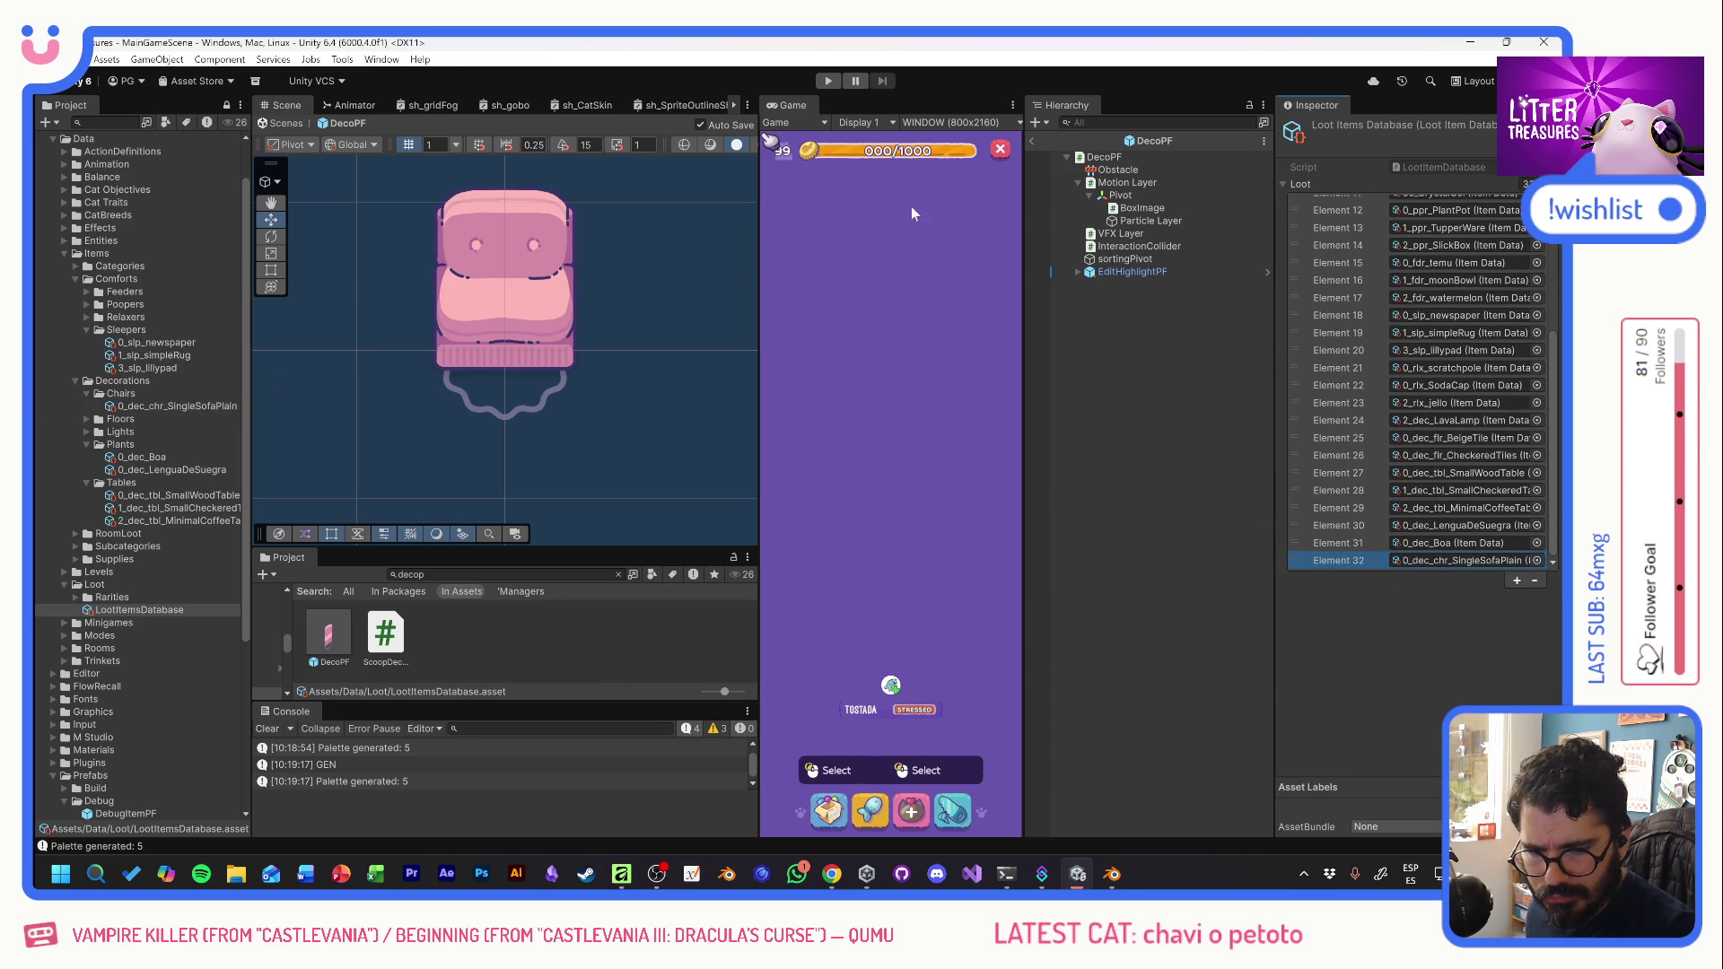
{"action": "left_click", "coordinate": [828, 83]}
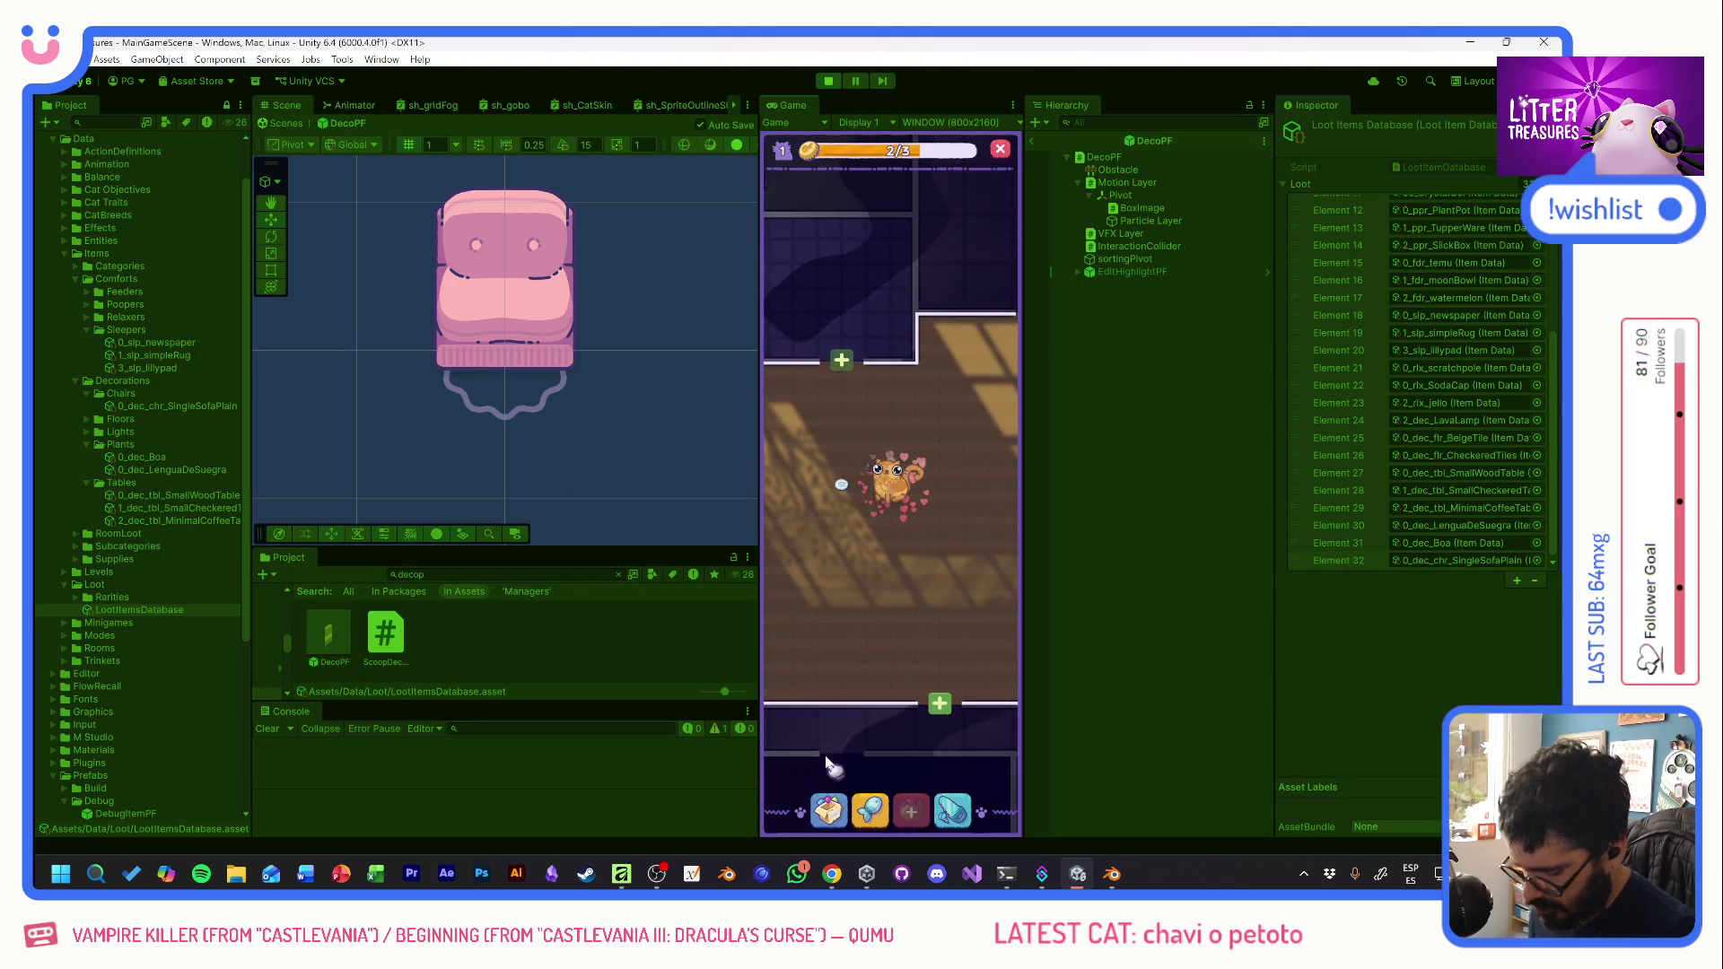
- Place the pink sofa from the decorations inventory beside the cat
{"action": "left_click", "coordinate": [851, 802]}
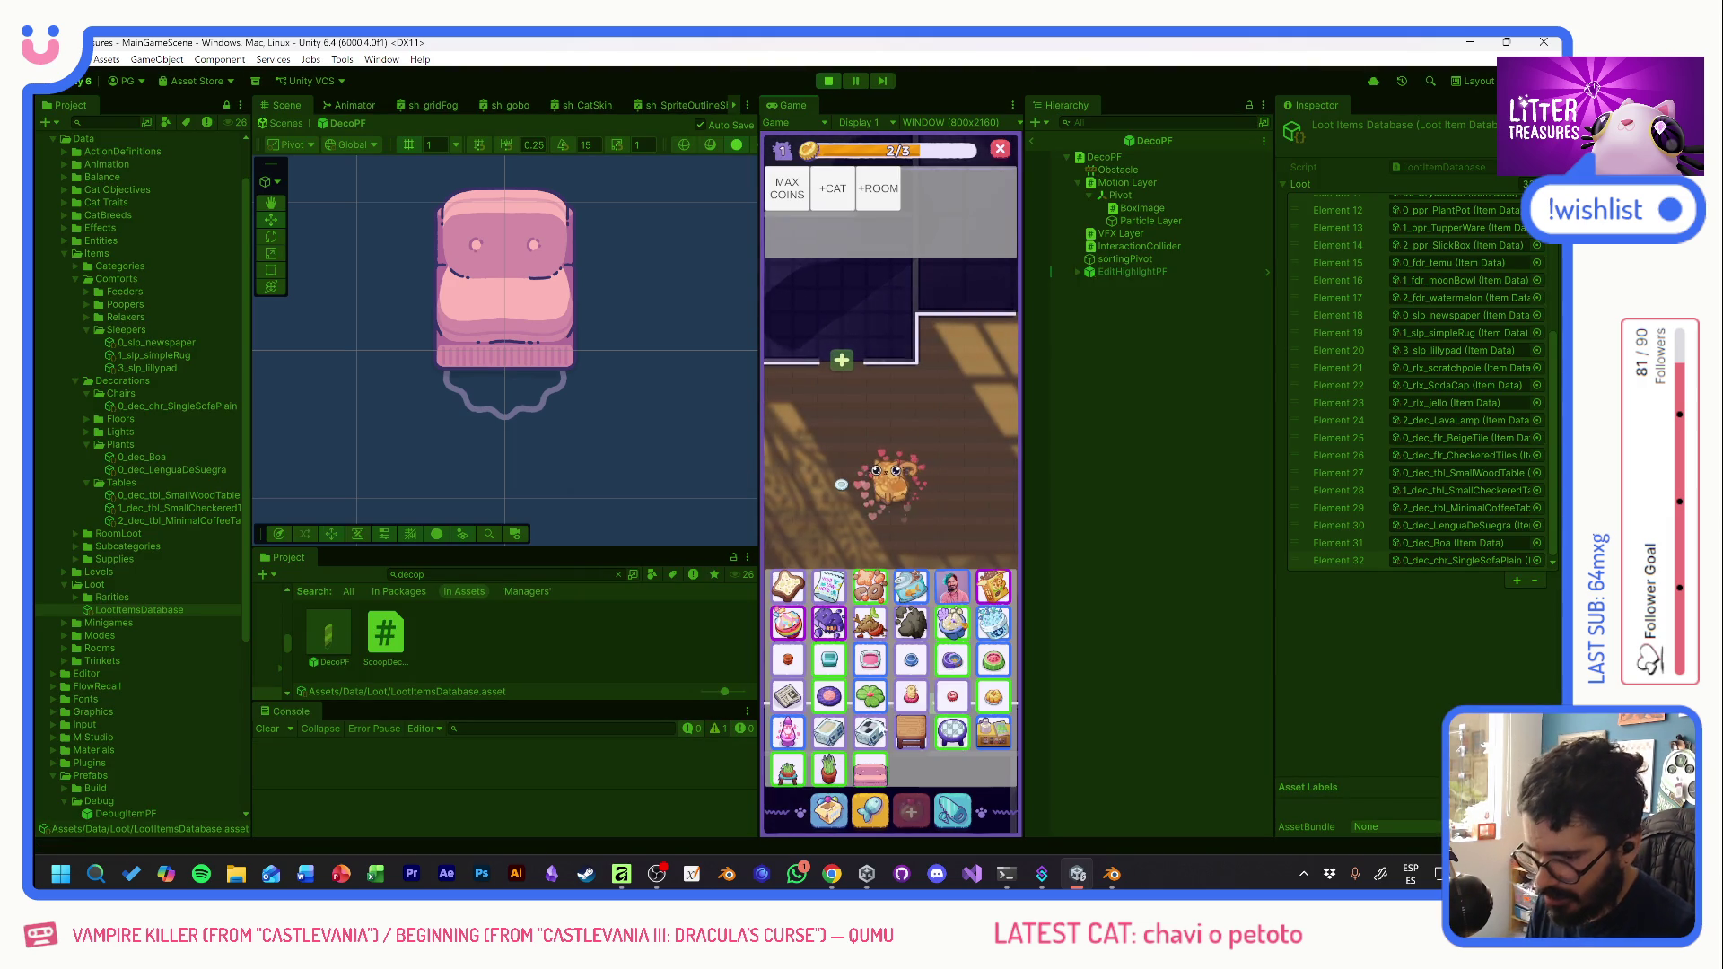
{"action": "left_click", "coordinate": [869, 769]}
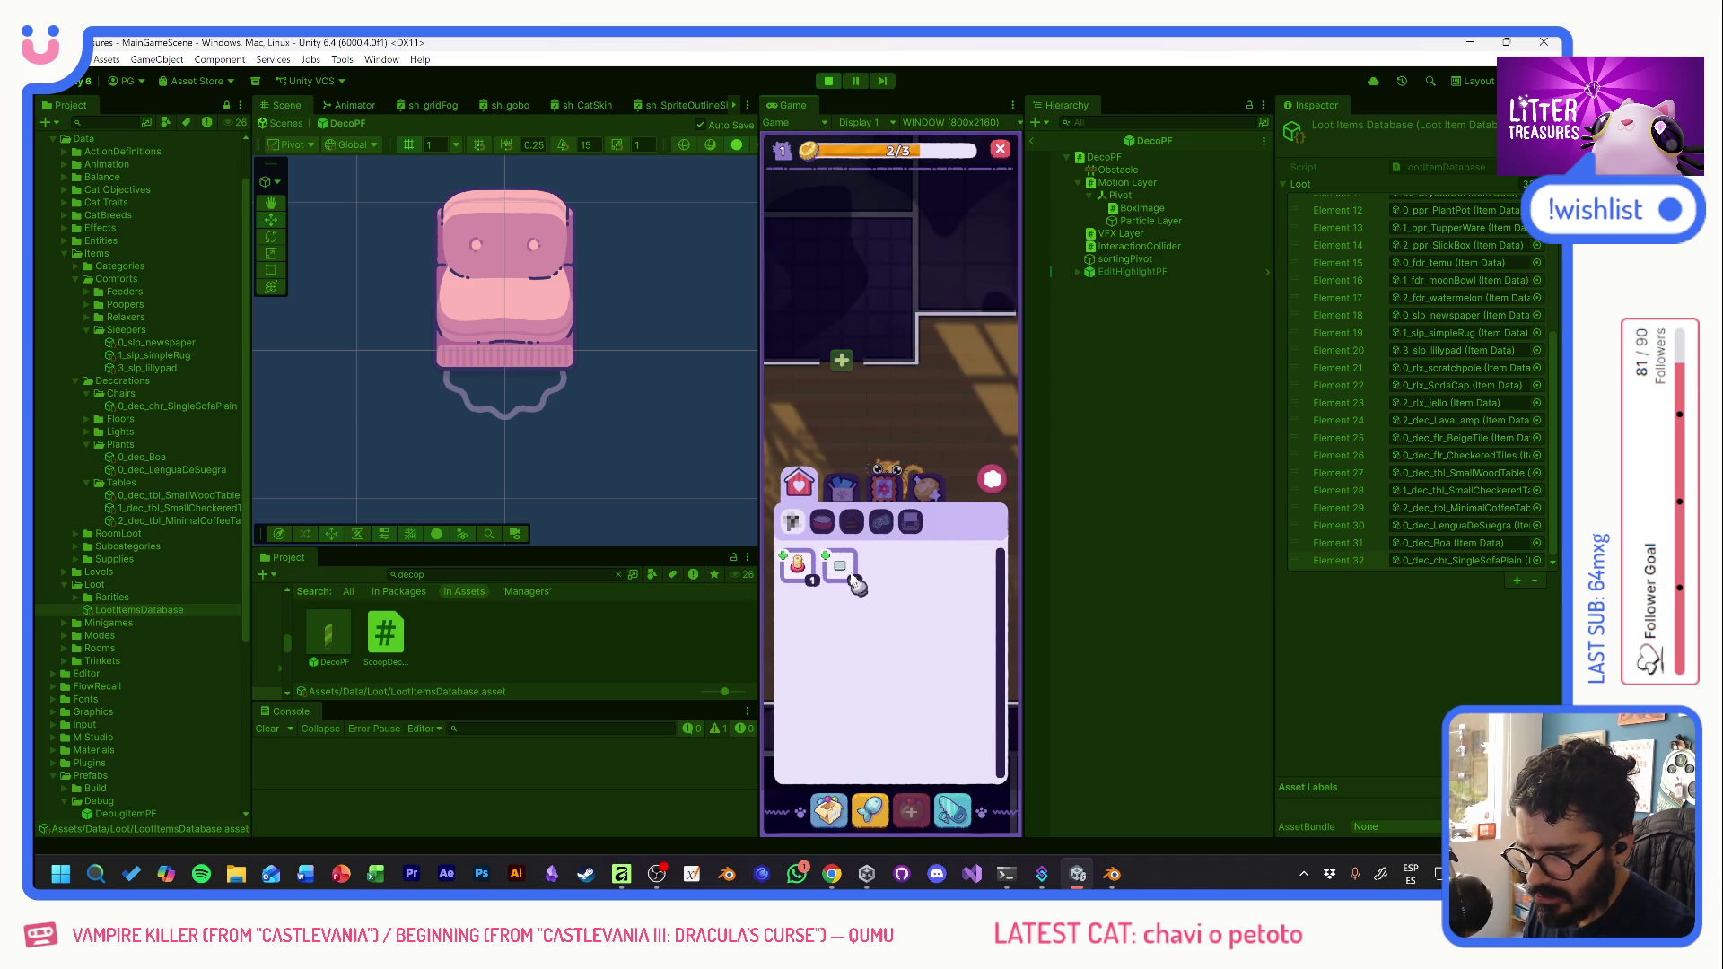
{"action": "left_click", "coordinate": [885, 491]}
{"action": "mouse_move", "coordinate": [927, 564]}
{"action": "mouse_move", "coordinate": [869, 284]}
{"action": "left_mouse_down"}
{"action": "mouse_move", "coordinate": [883, 466]}
{"action": "mouse_move", "coordinate": [935, 582]}
{"action": "mouse_move", "coordinate": [868, 575]}
{"action": "mouse_move", "coordinate": [817, 394]}
{"action": "left_mouse_up"}
{"action": "left_click", "coordinate": [884, 530]}
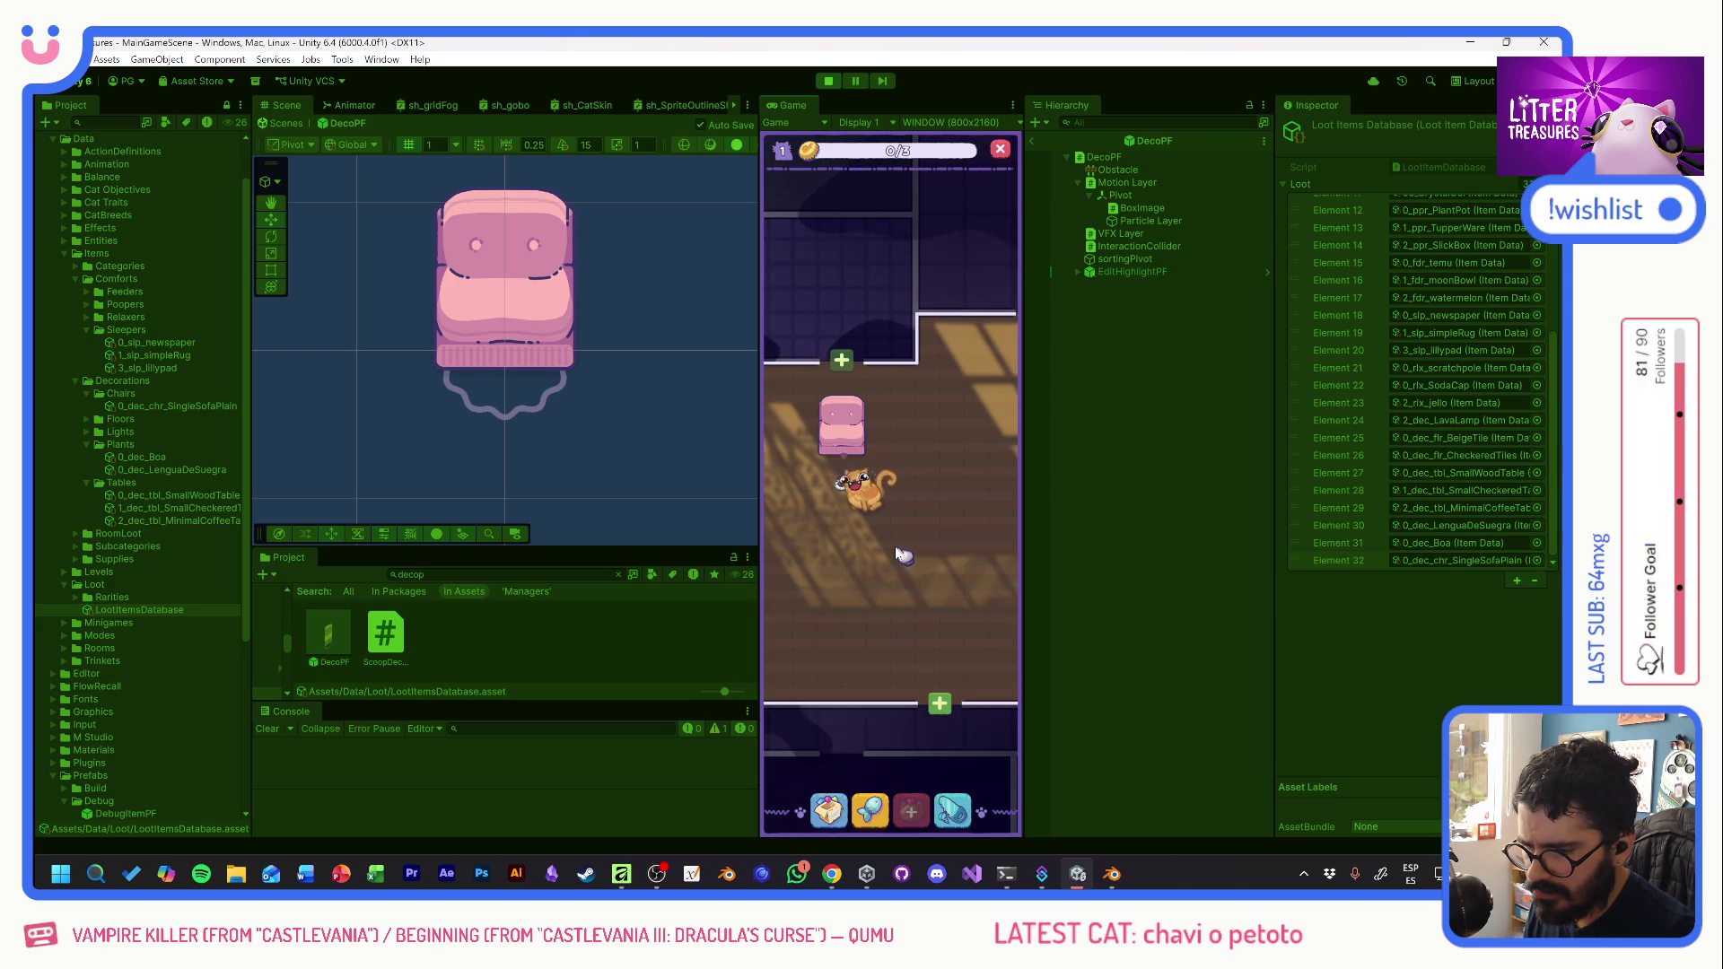
- Use the debug panel to give the cat an item, level up twice and max the coins
{"action": "left_click", "coordinate": [874, 723]}
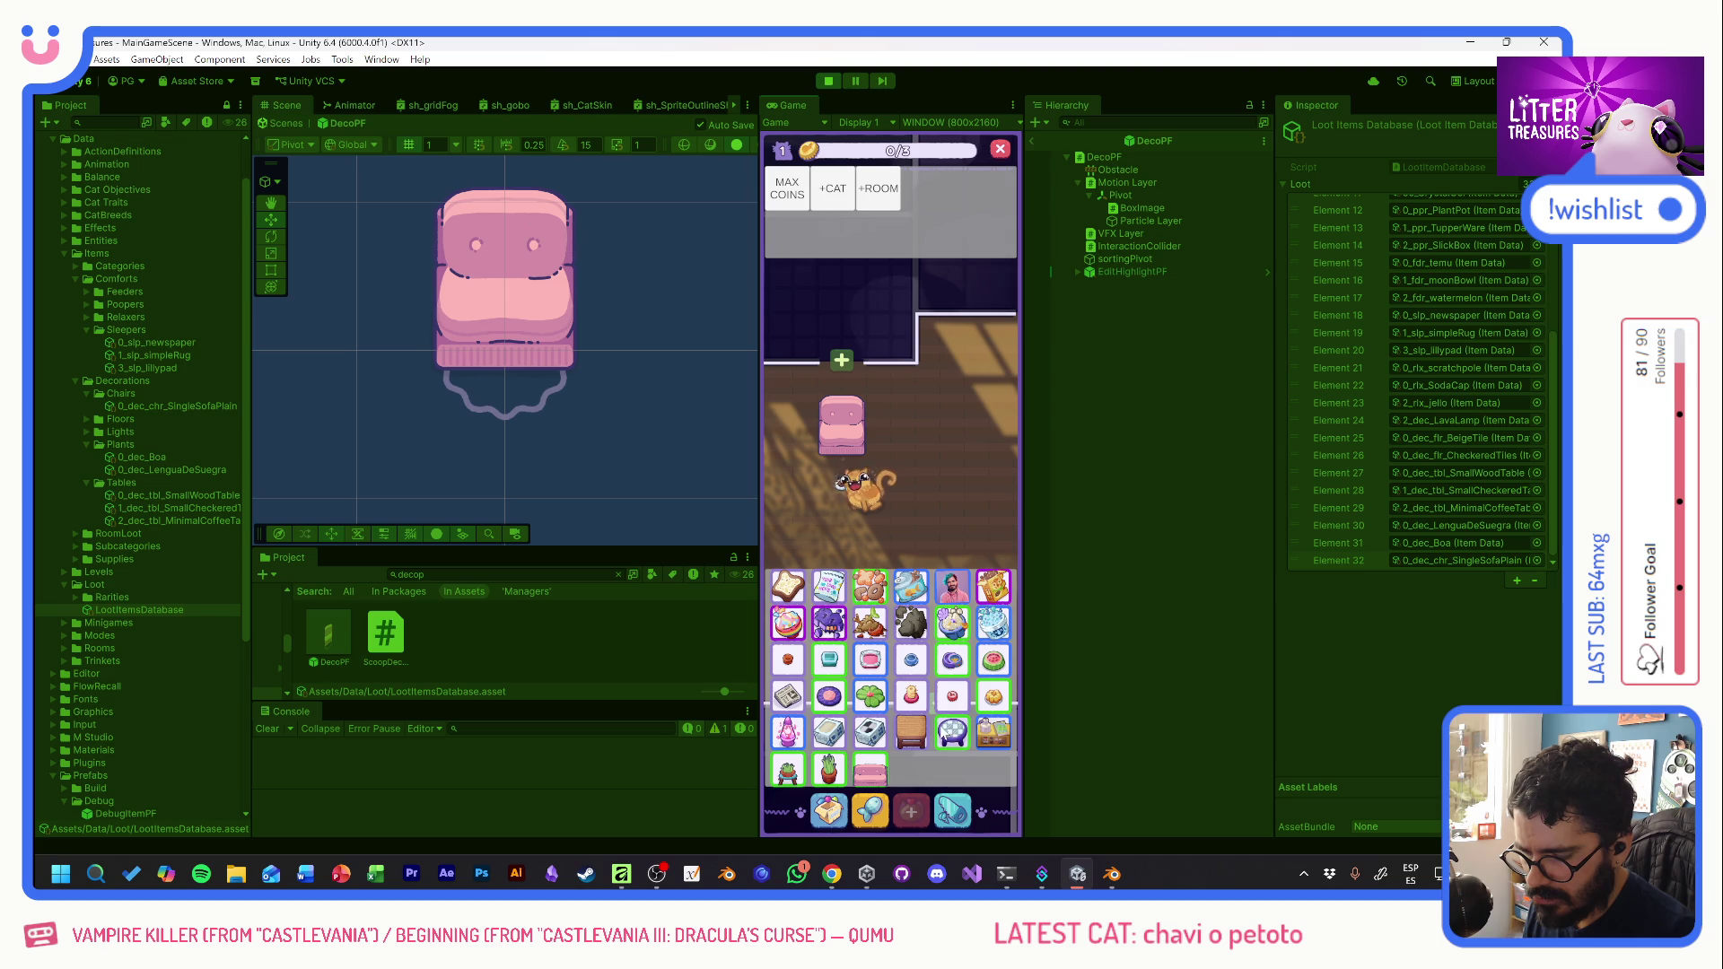
{"action": "left_click", "coordinate": [833, 624]}
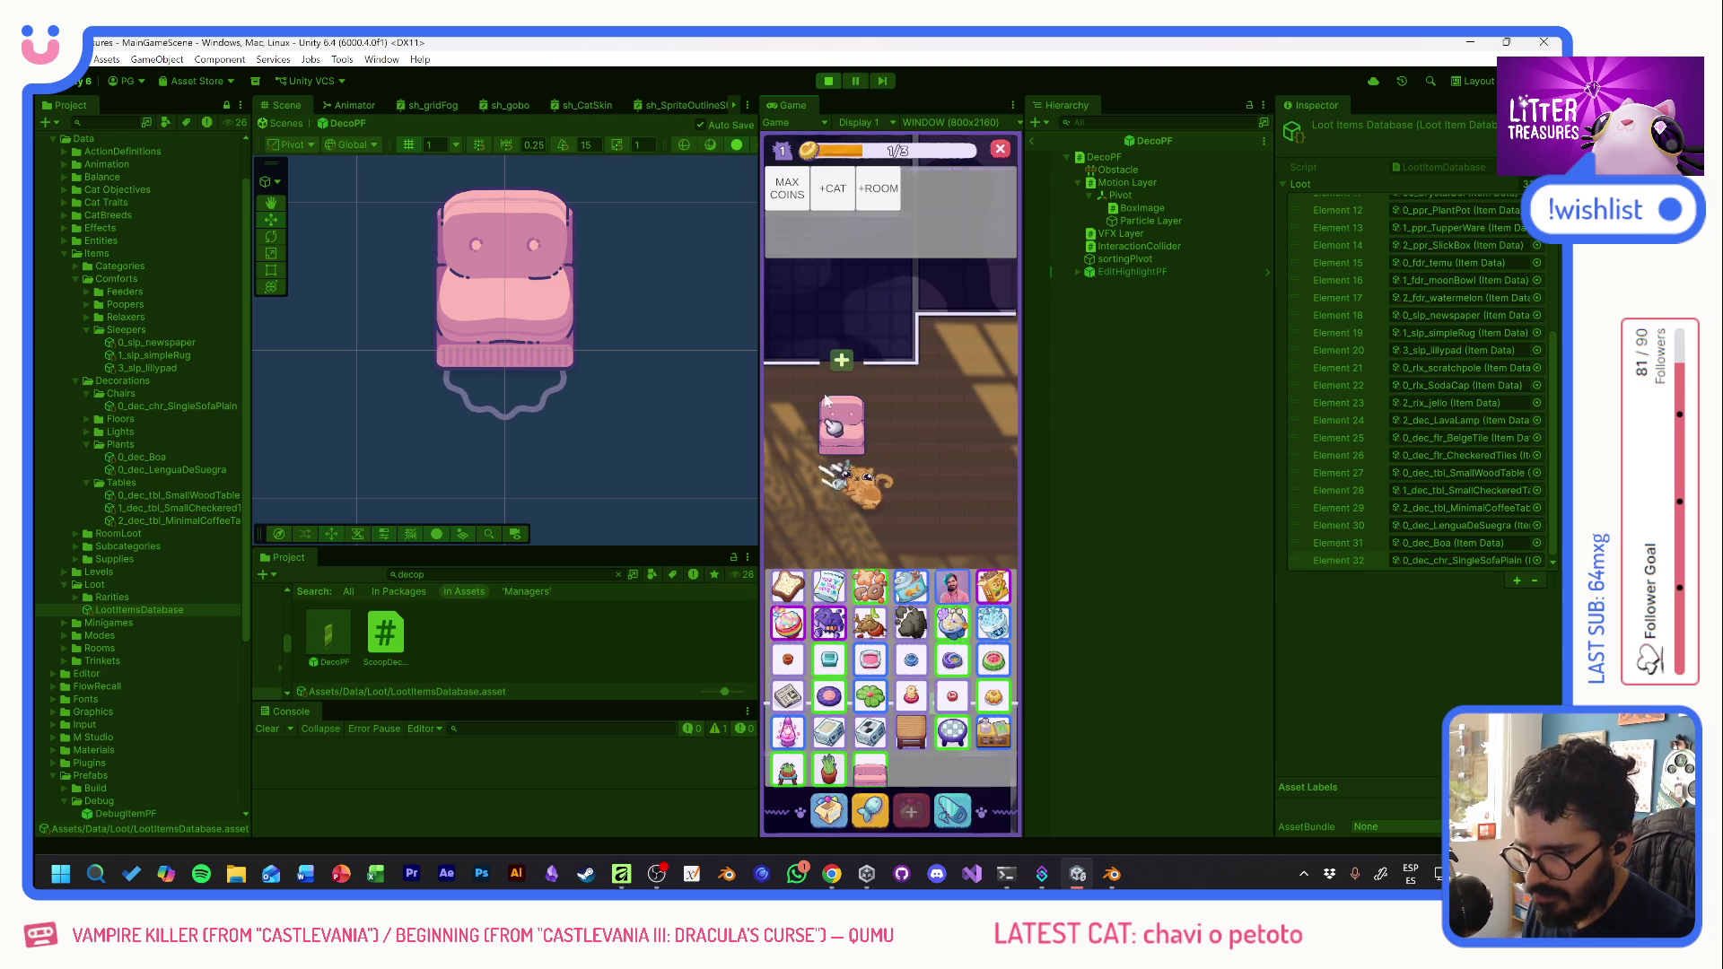
{"action": "left_click", "coordinate": [790, 191]}
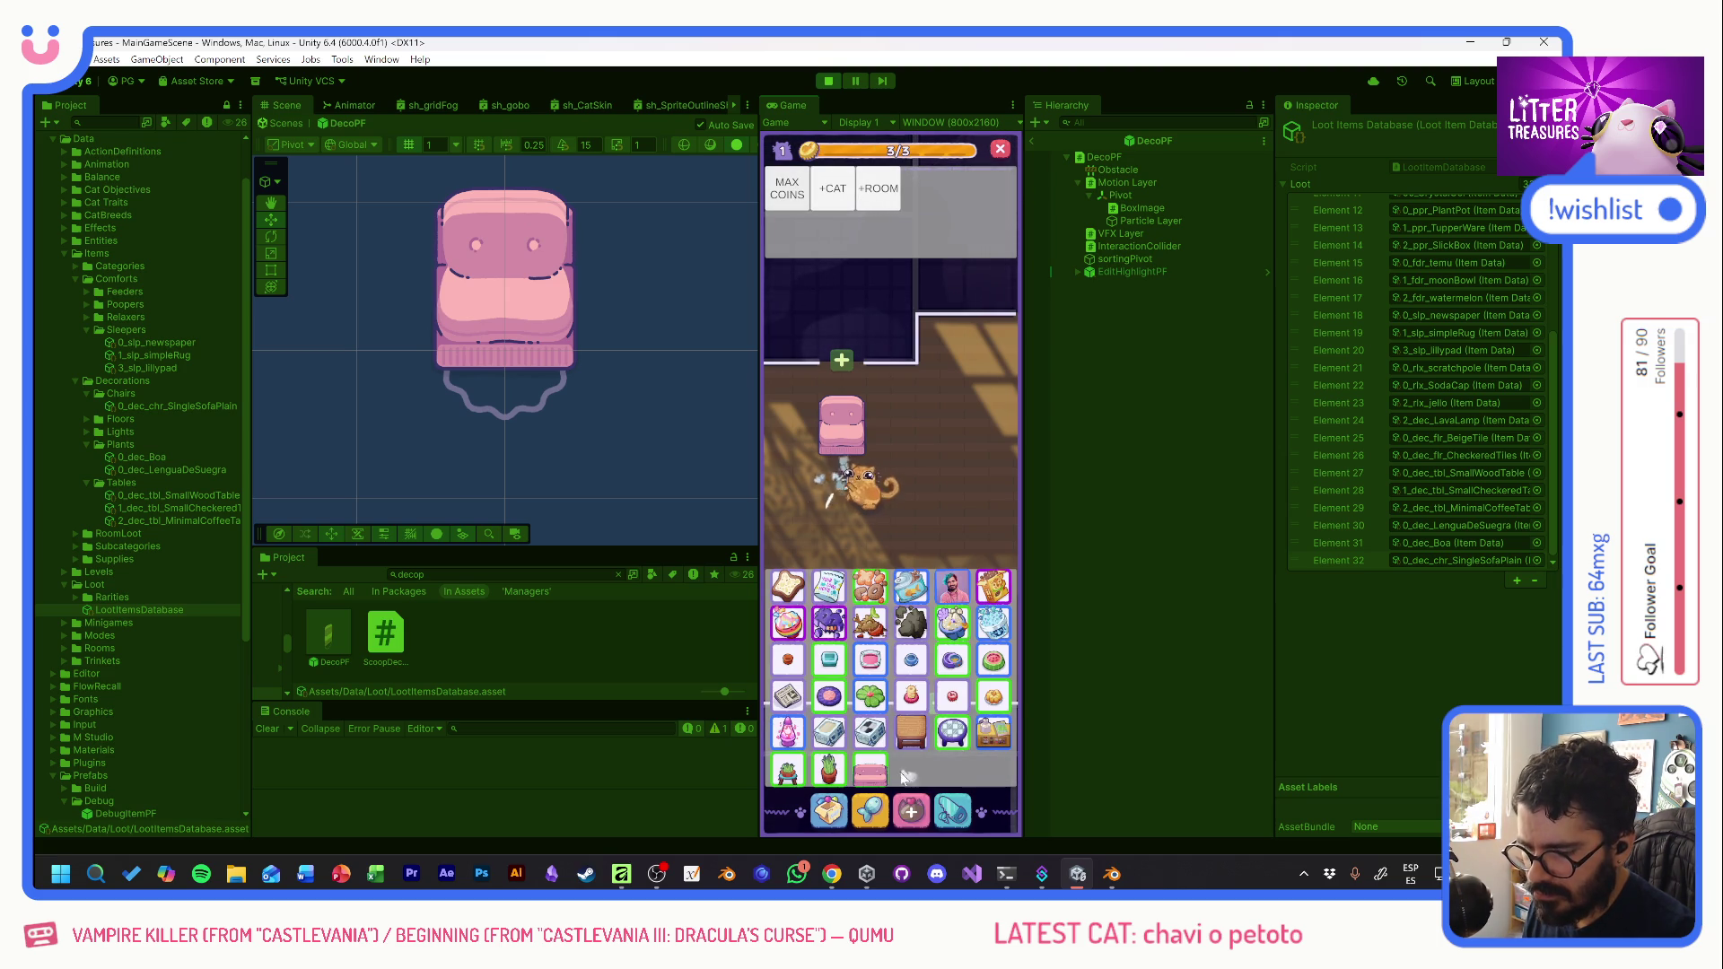
{"action": "left_click", "coordinate": [796, 192]}
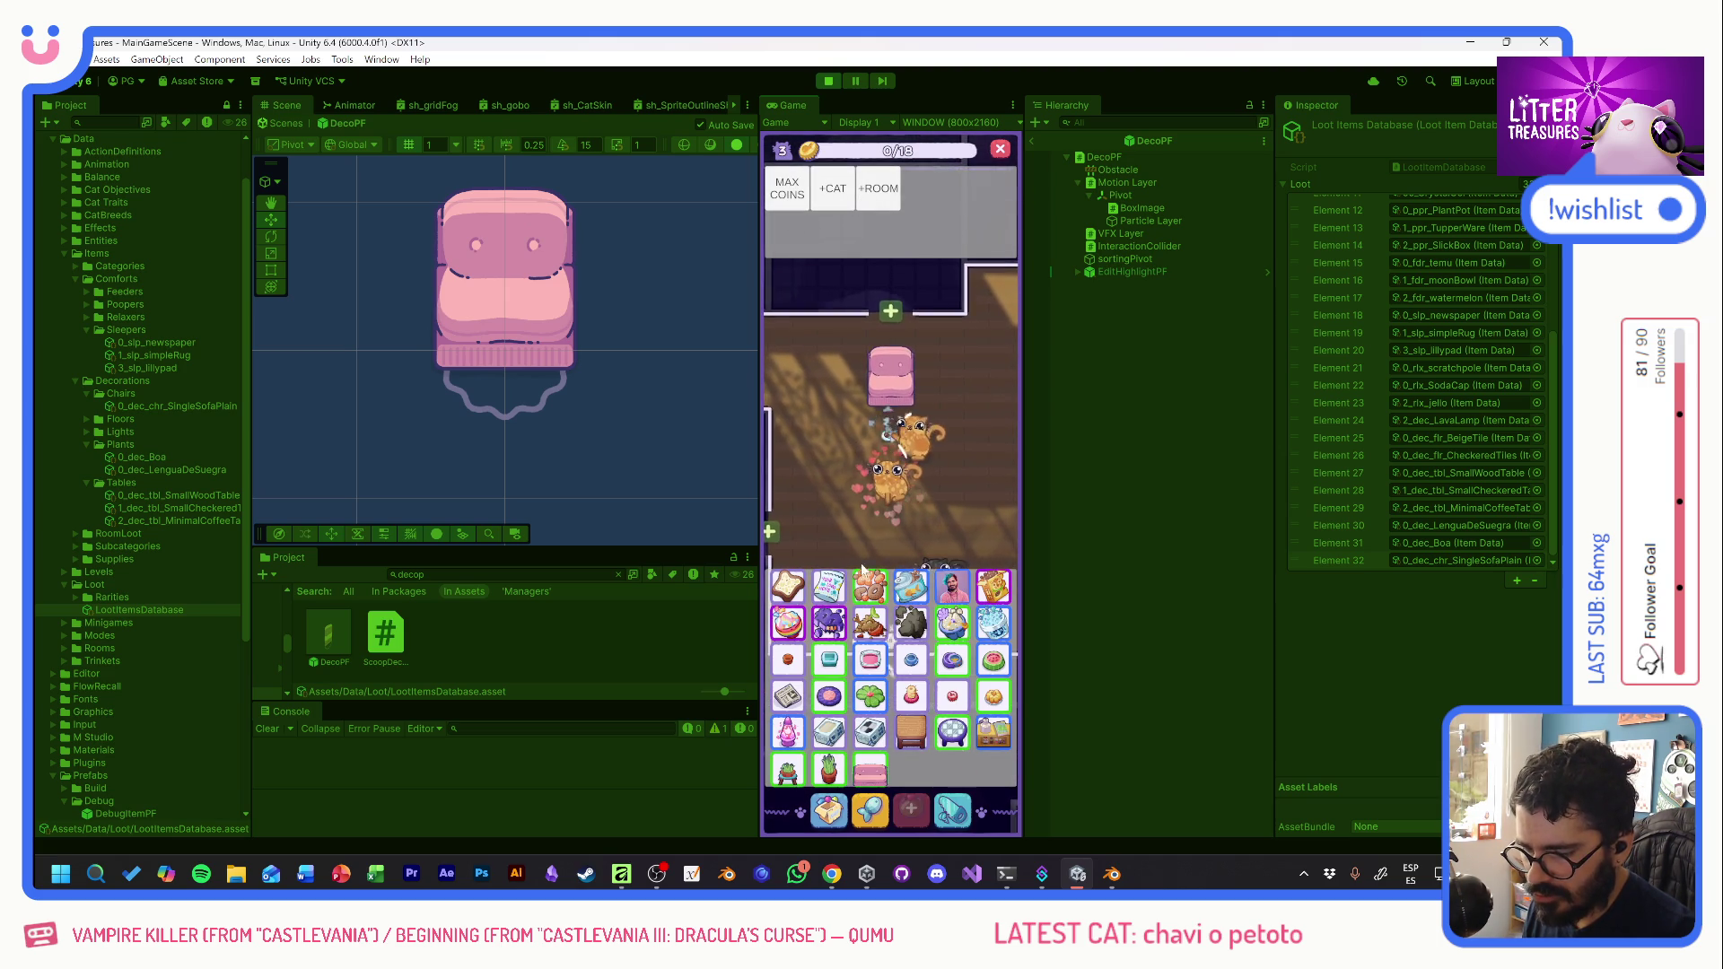
{"action": "left_click", "coordinate": [796, 192]}
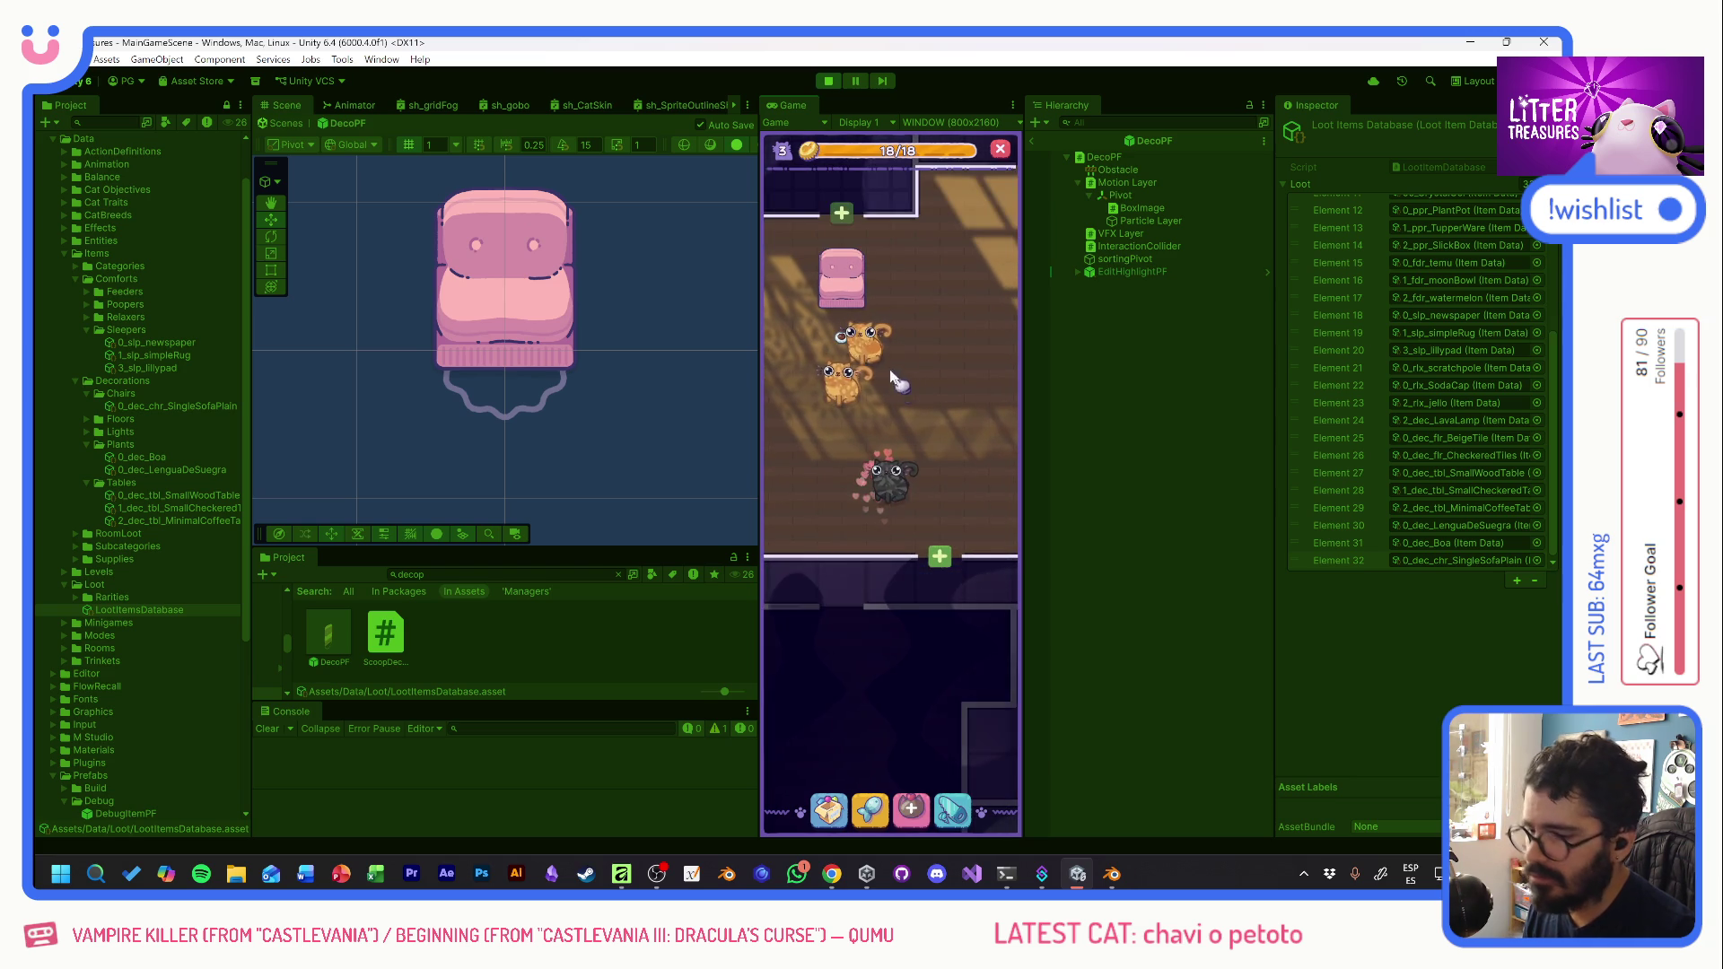
- Move the bowl lower in the room and place a plant left of the sofa
{"action": "left_click", "coordinate": [854, 366]}
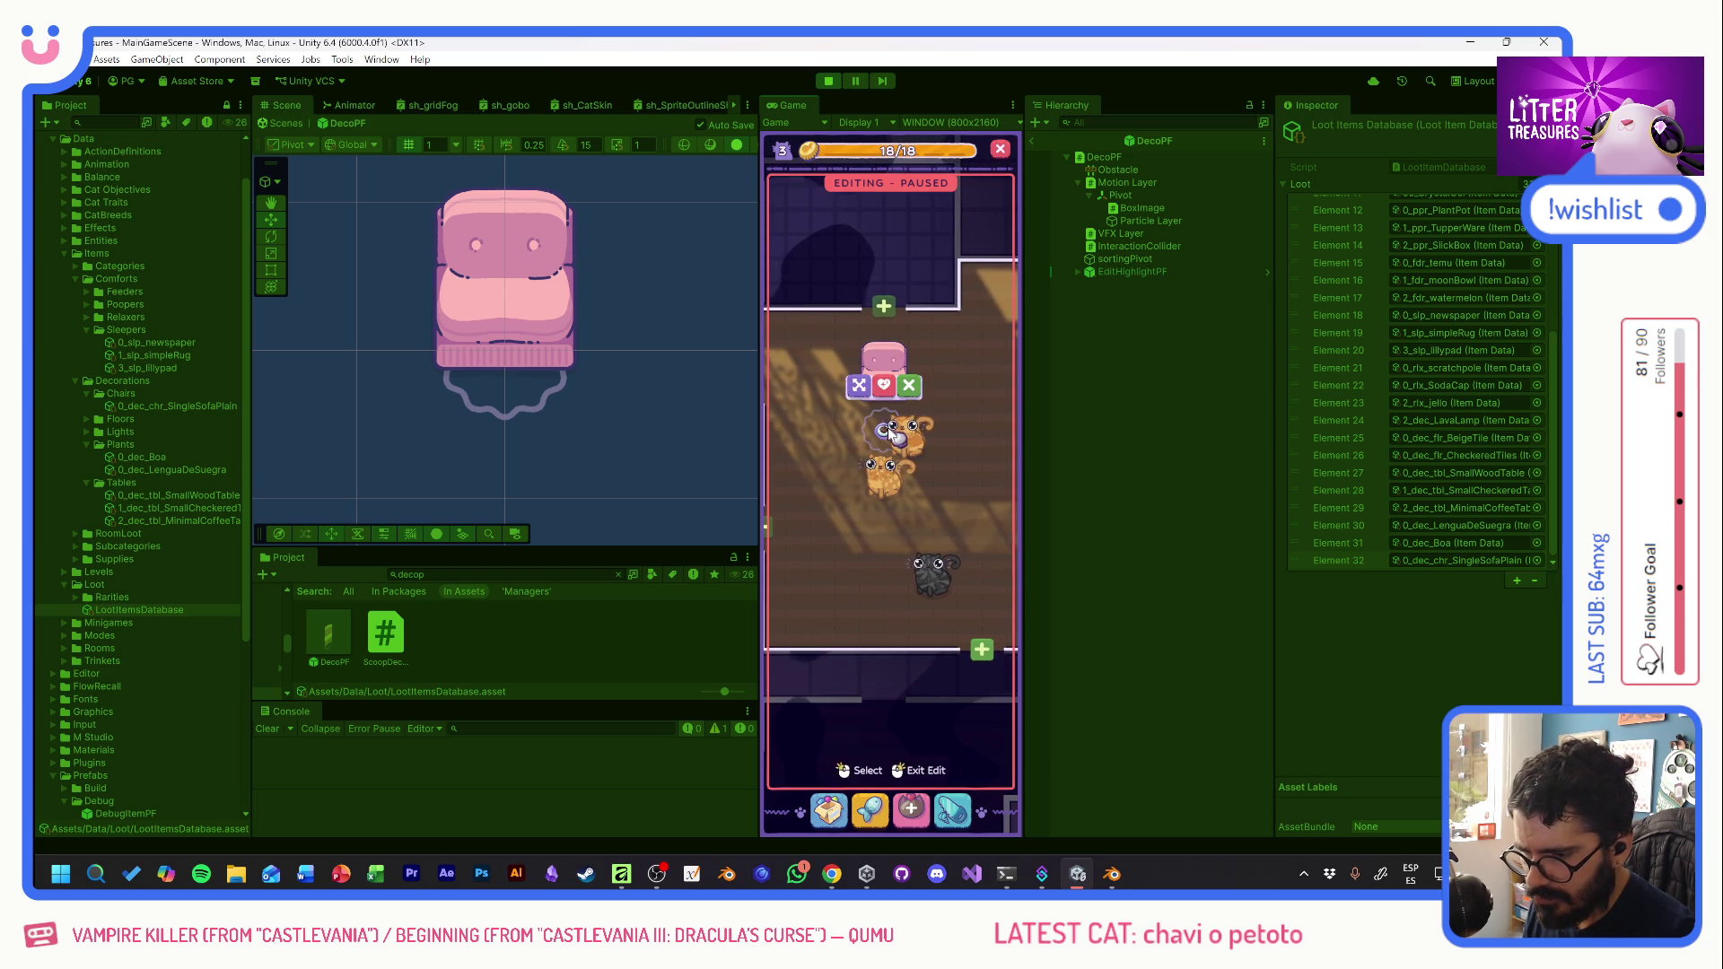
{"action": "left_click", "coordinate": [834, 577]}
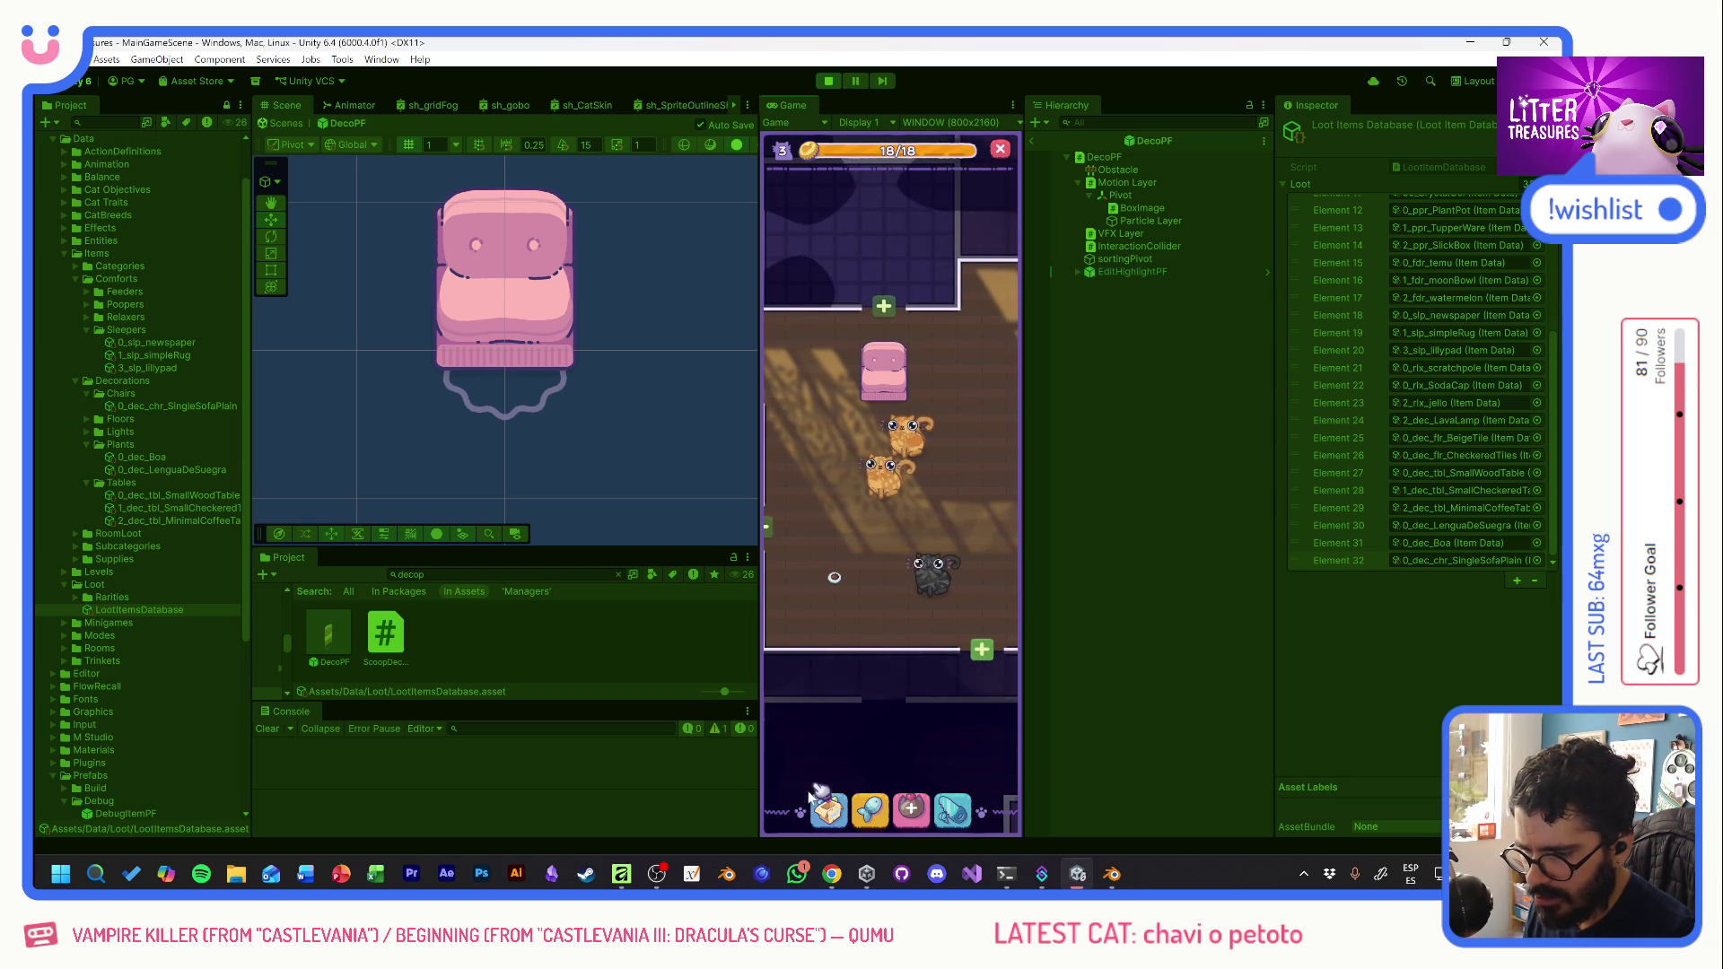
{"action": "left_click", "coordinate": [827, 810]}
{"action": "left_click", "coordinate": [802, 613]}
{"action": "left_click_drag", "start_coordinate": [831, 423], "coordinate": [835, 368]}
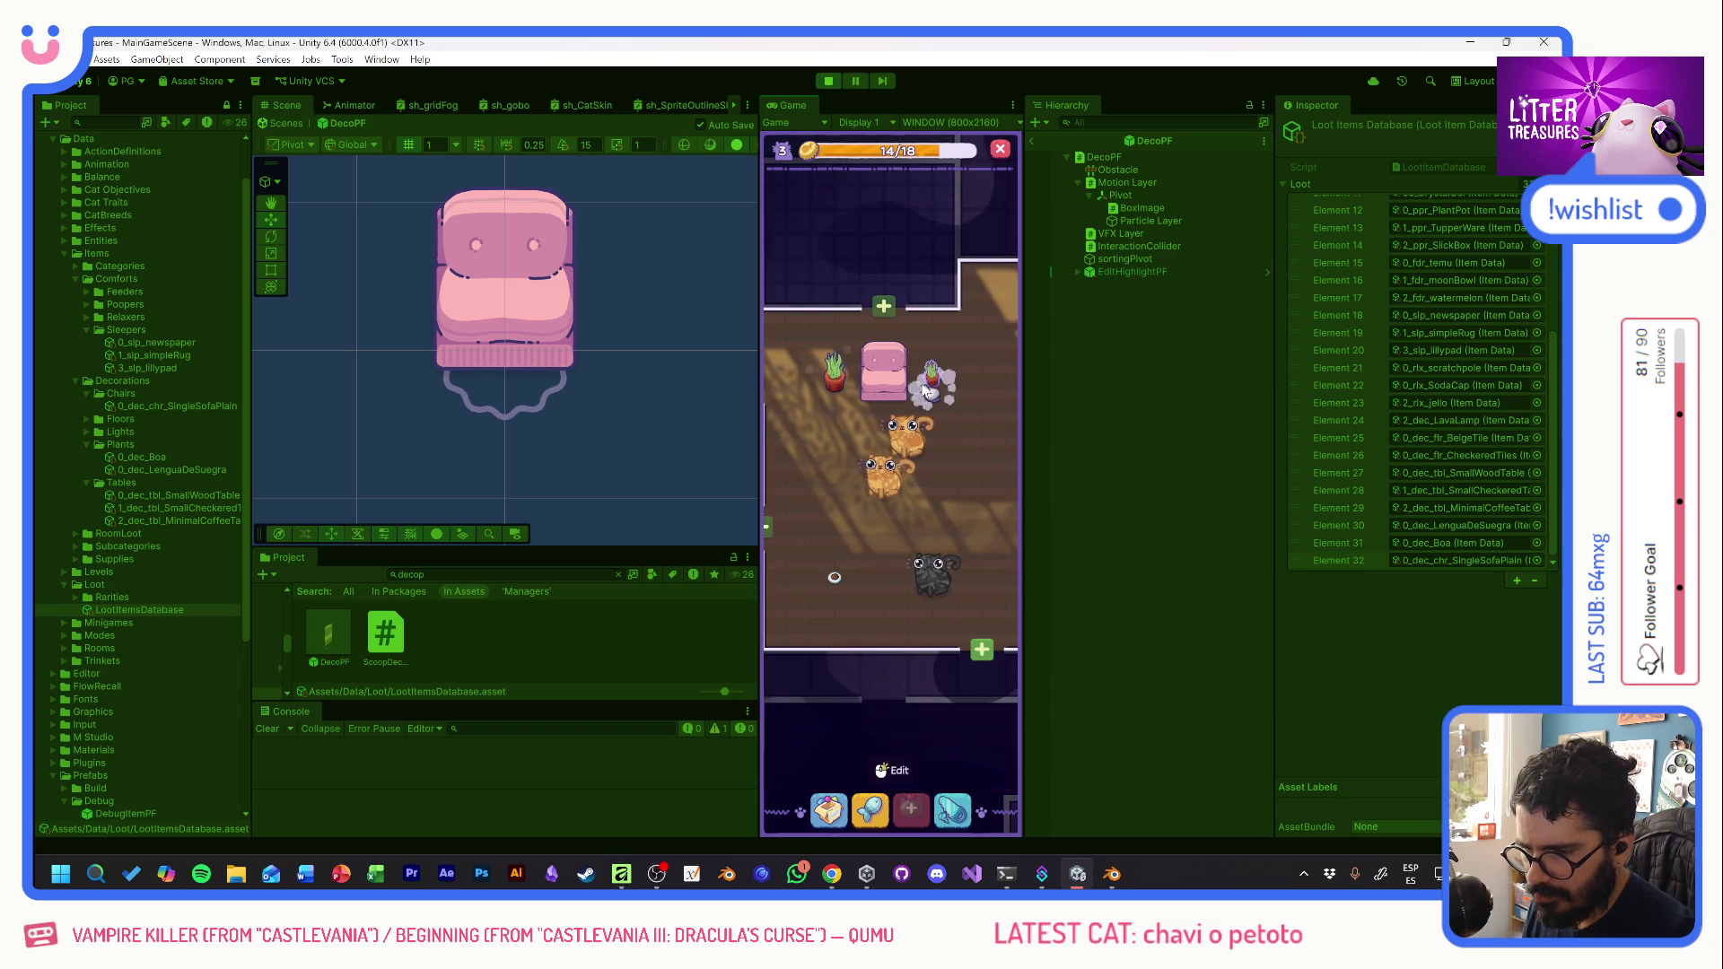
- Place the minimal coffee table beside the sofa and the small checkered table nearby
{"action": "left_click", "coordinate": [828, 810]}
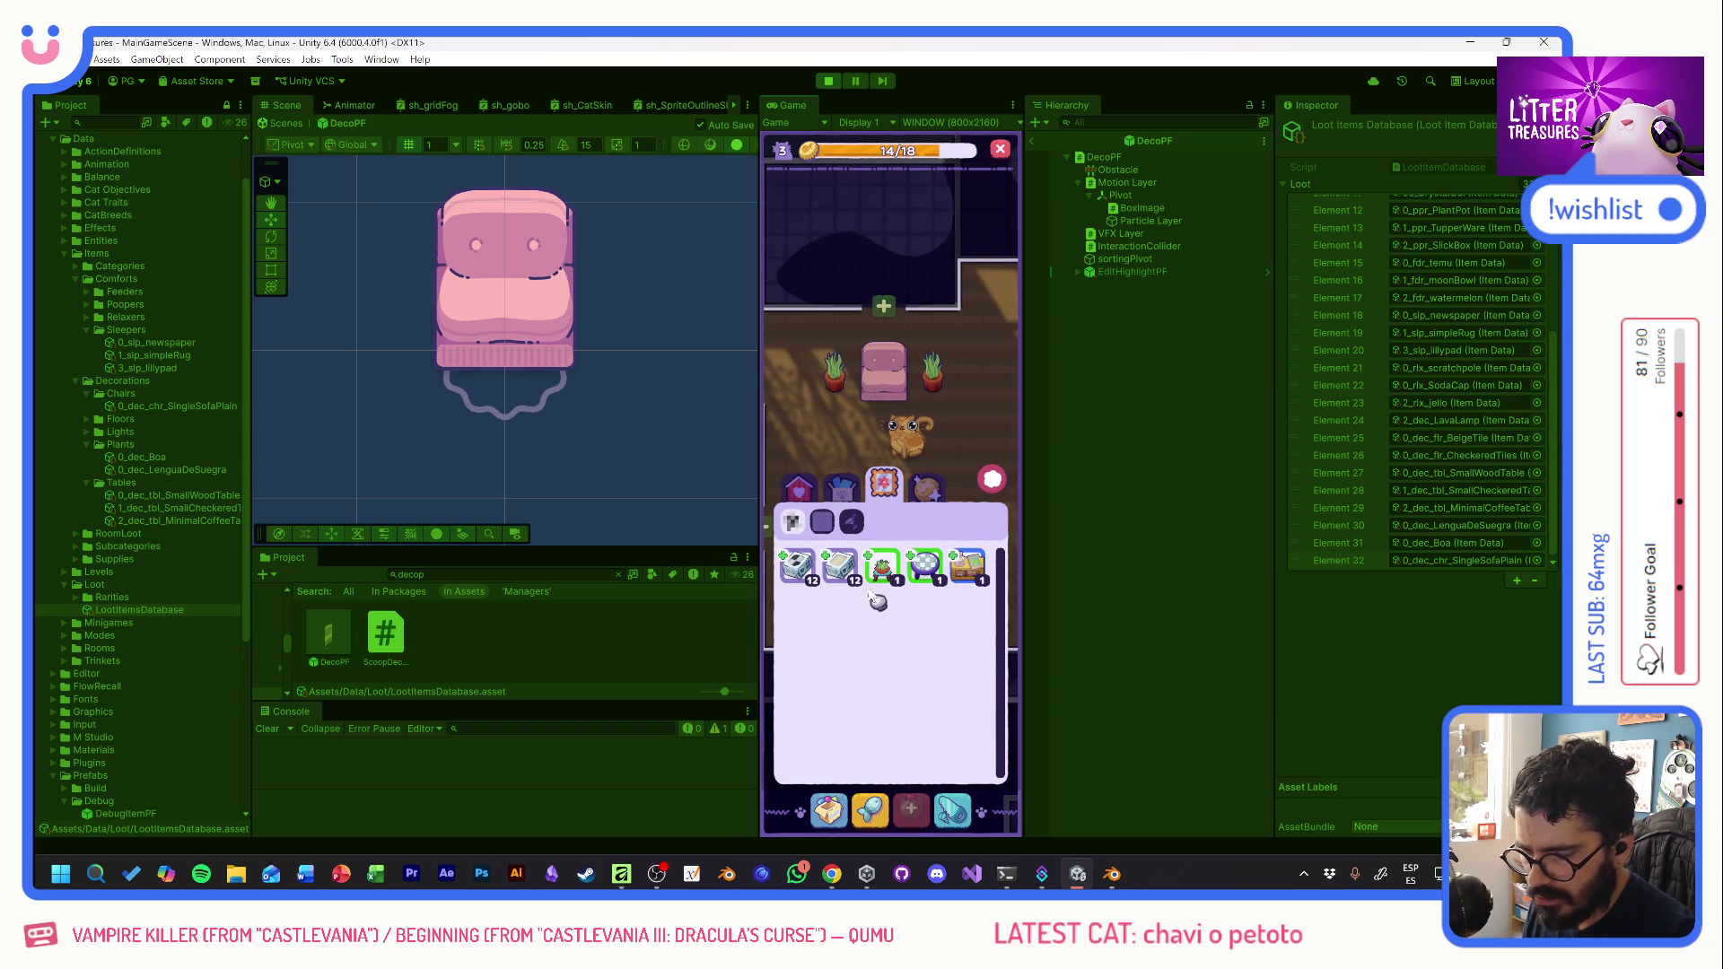
{"action": "left_click", "coordinate": [933, 573]}
{"action": "left_click", "coordinate": [967, 567]}
{"action": "left_click_drag", "start_coordinate": [842, 450], "coordinate": [883, 440]}
{"action": "left_click", "coordinate": [884, 440]}
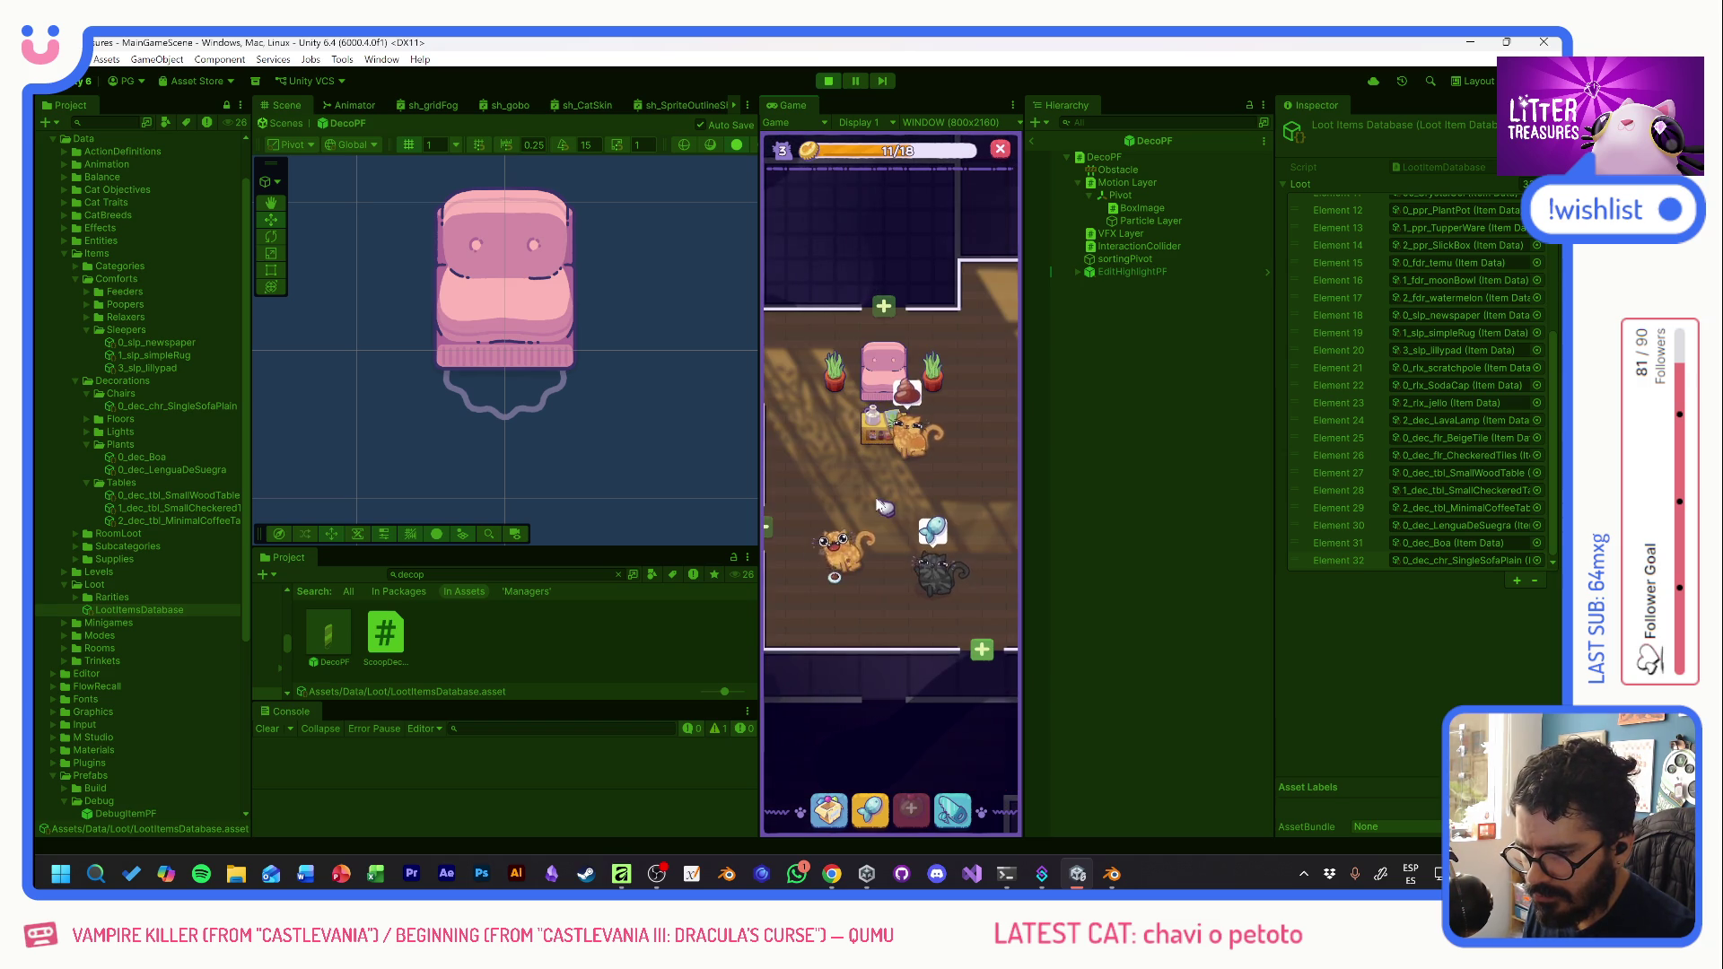
{"action": "left_click", "coordinate": [829, 810]}
{"action": "left_click", "coordinate": [929, 567]}
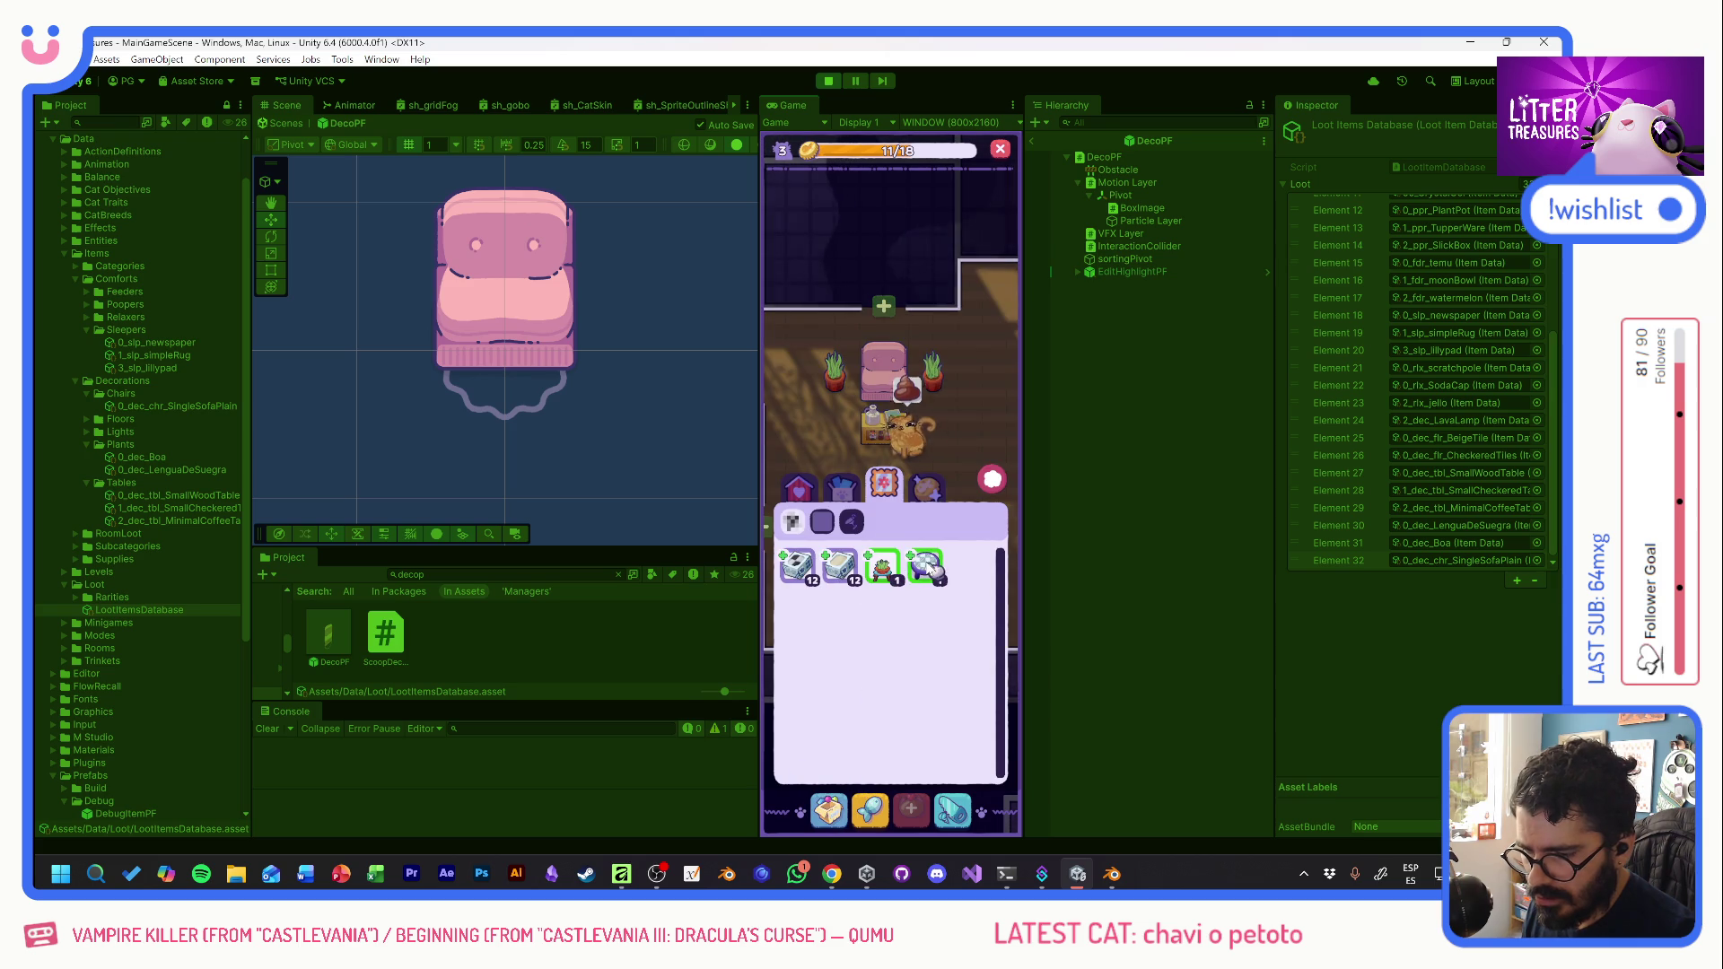
{"action": "left_click", "coordinate": [836, 416]}
{"action": "left_click_drag", "start_coordinate": [827, 600], "coordinate": [954, 570]}
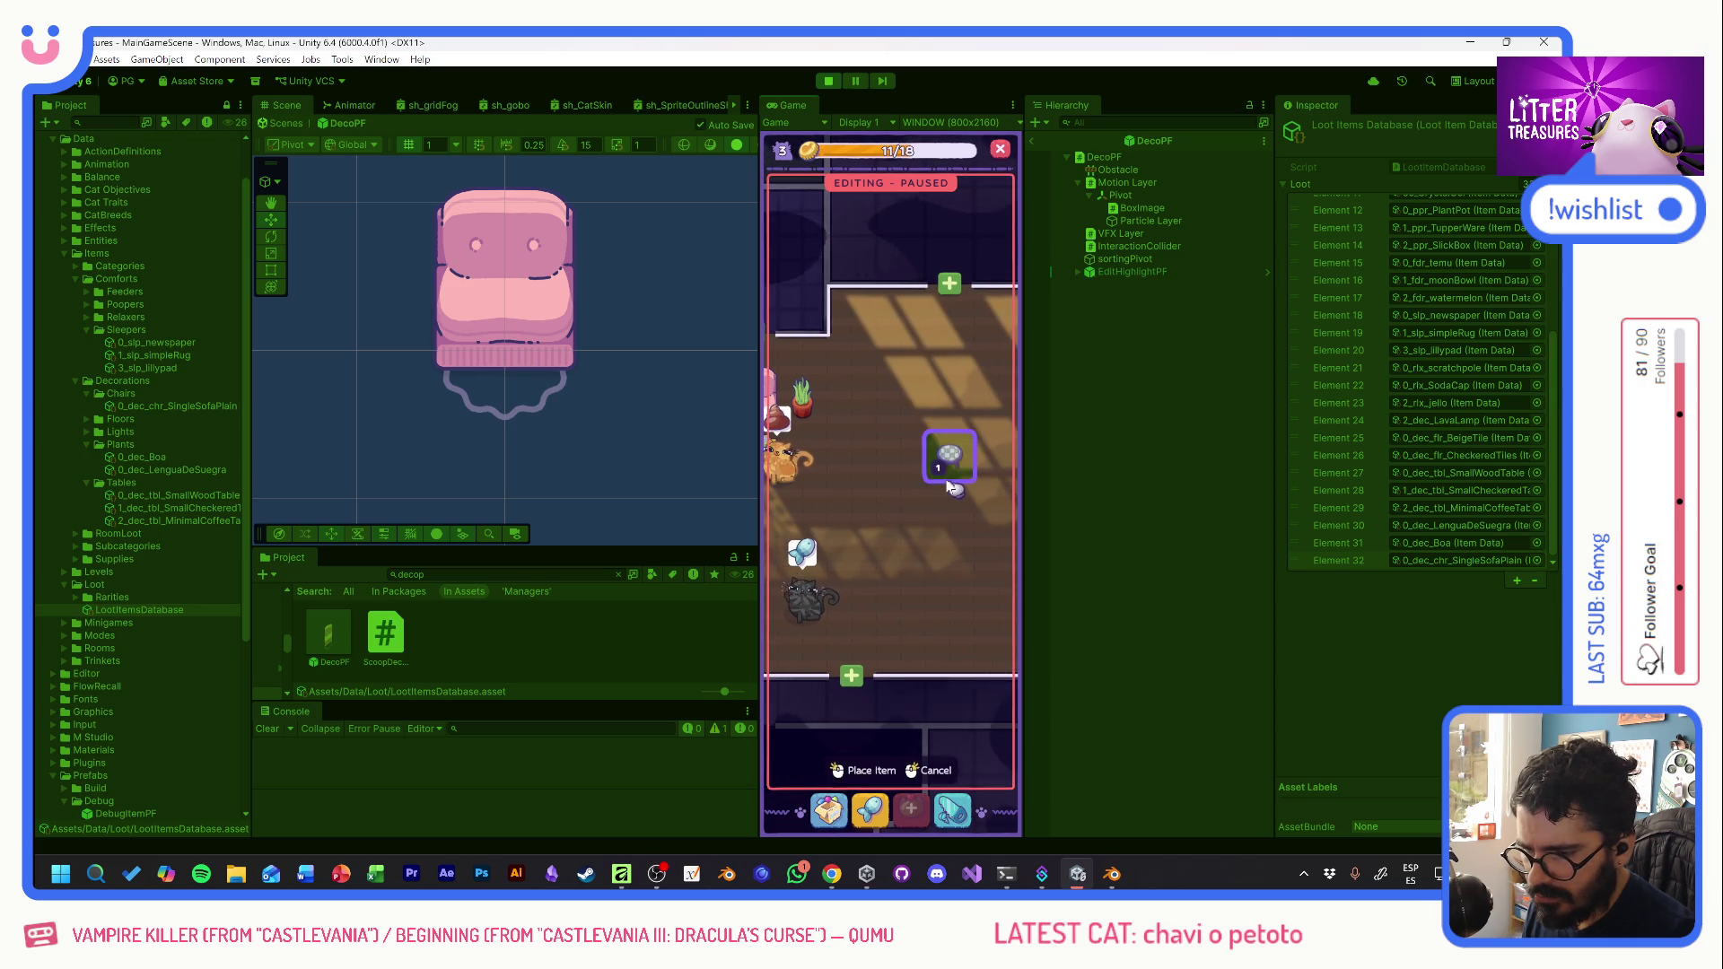
{"action": "left_click", "coordinate": [957, 547]}
- Place the Simple Rug and the sandbox item in the room
{"action": "left_click", "coordinate": [828, 810]}
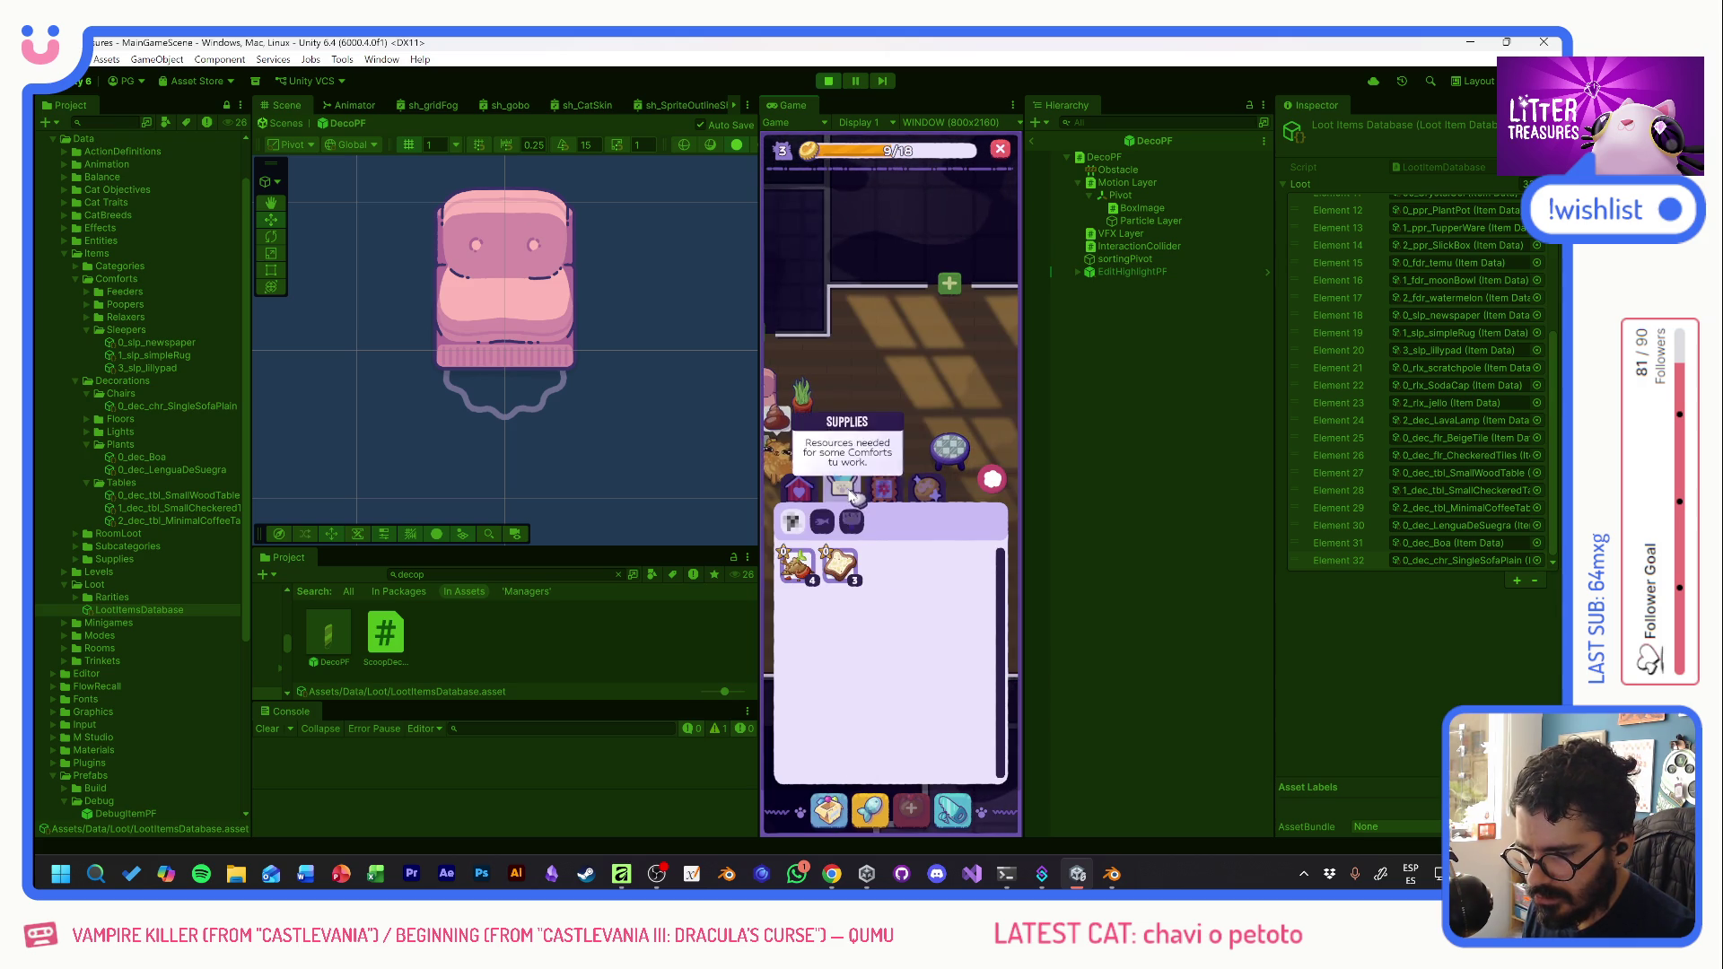
{"action": "left_click", "coordinate": [807, 497]}
{"action": "left_click", "coordinate": [883, 565]}
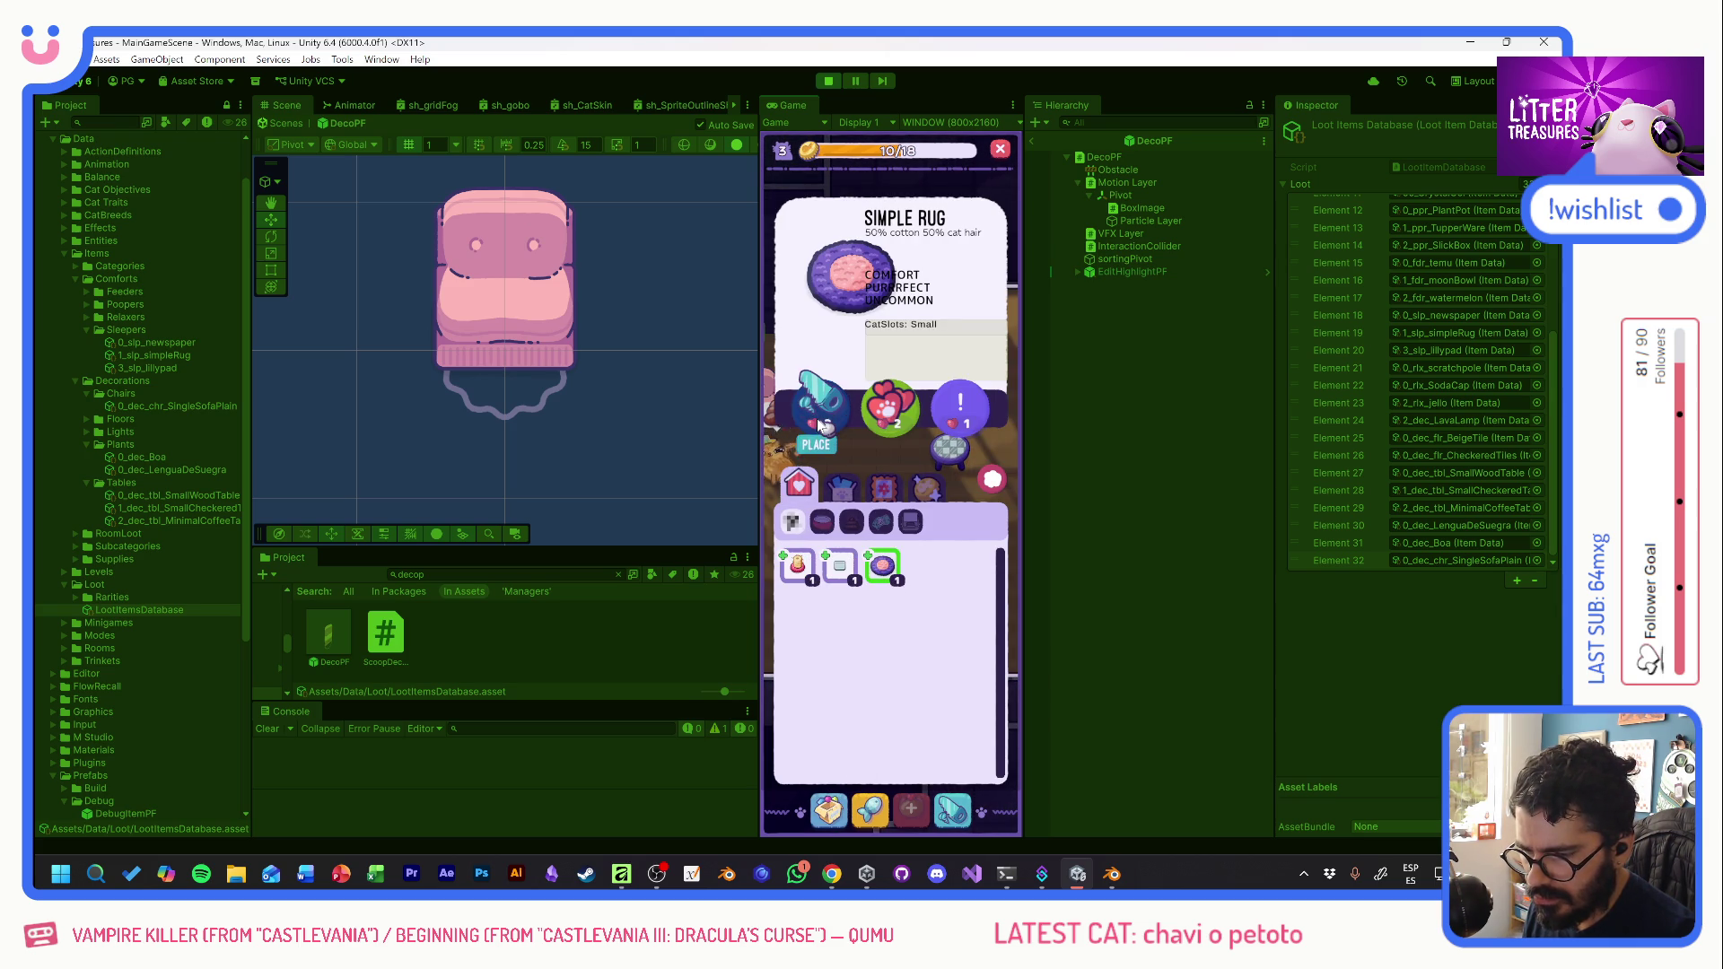
{"action": "left_click", "coordinate": [991, 483]}
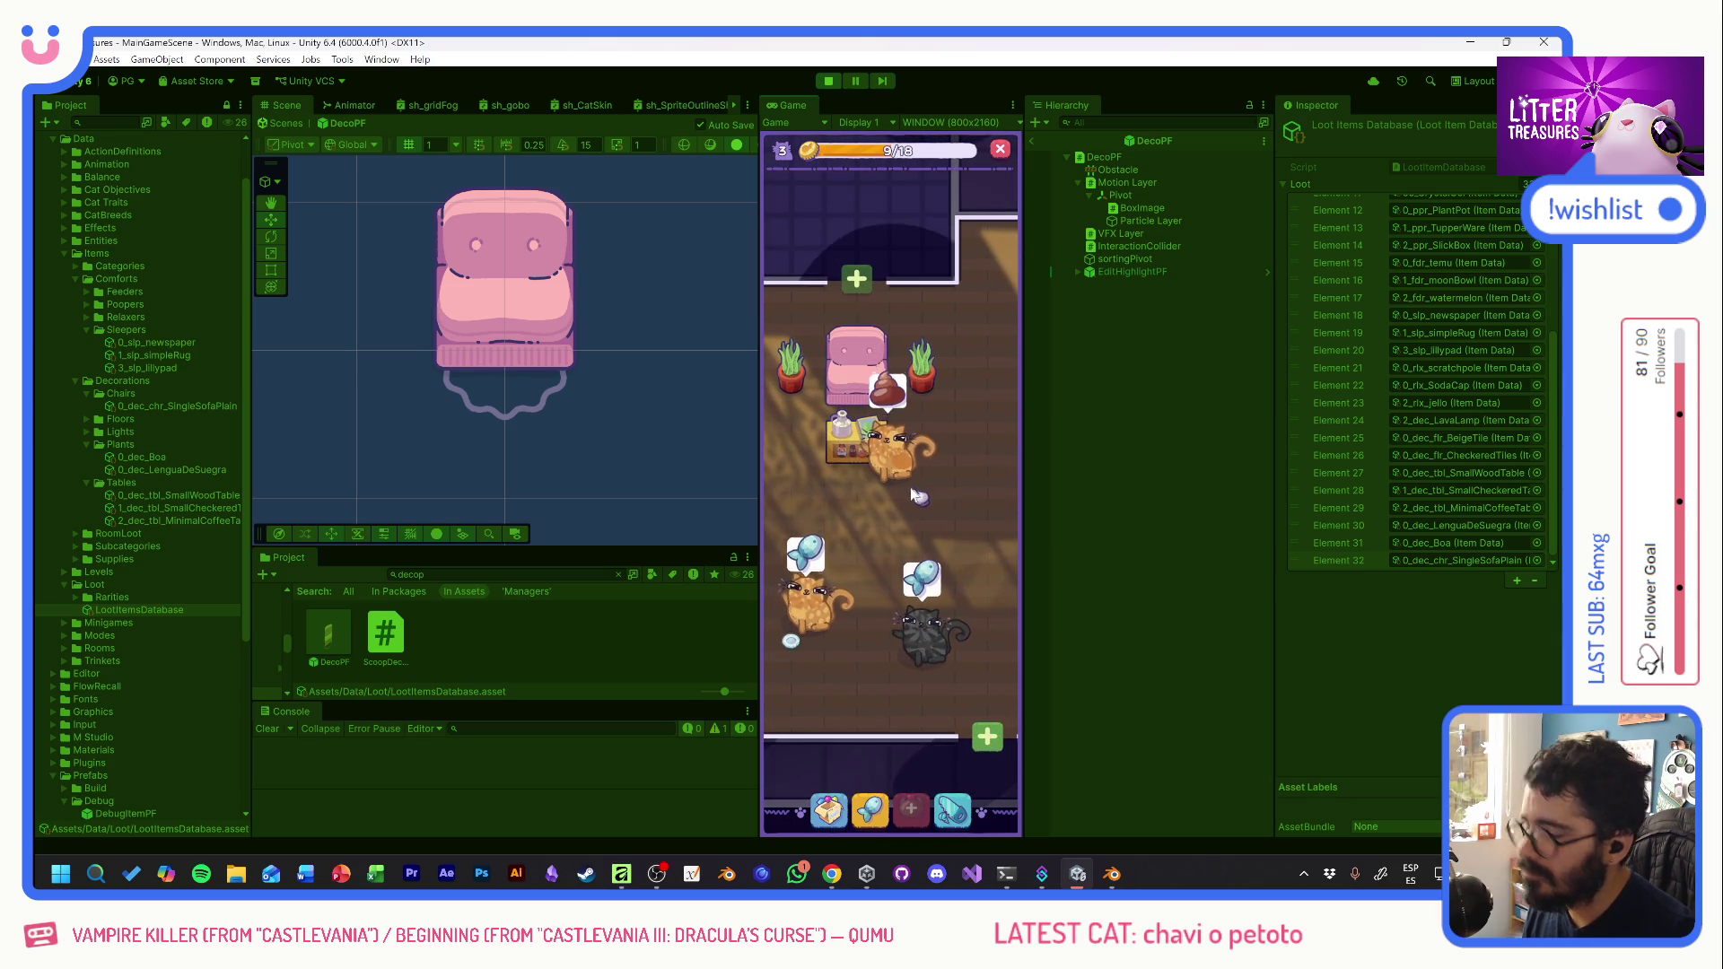
{"action": "mouse_move", "coordinate": [832, 594]}
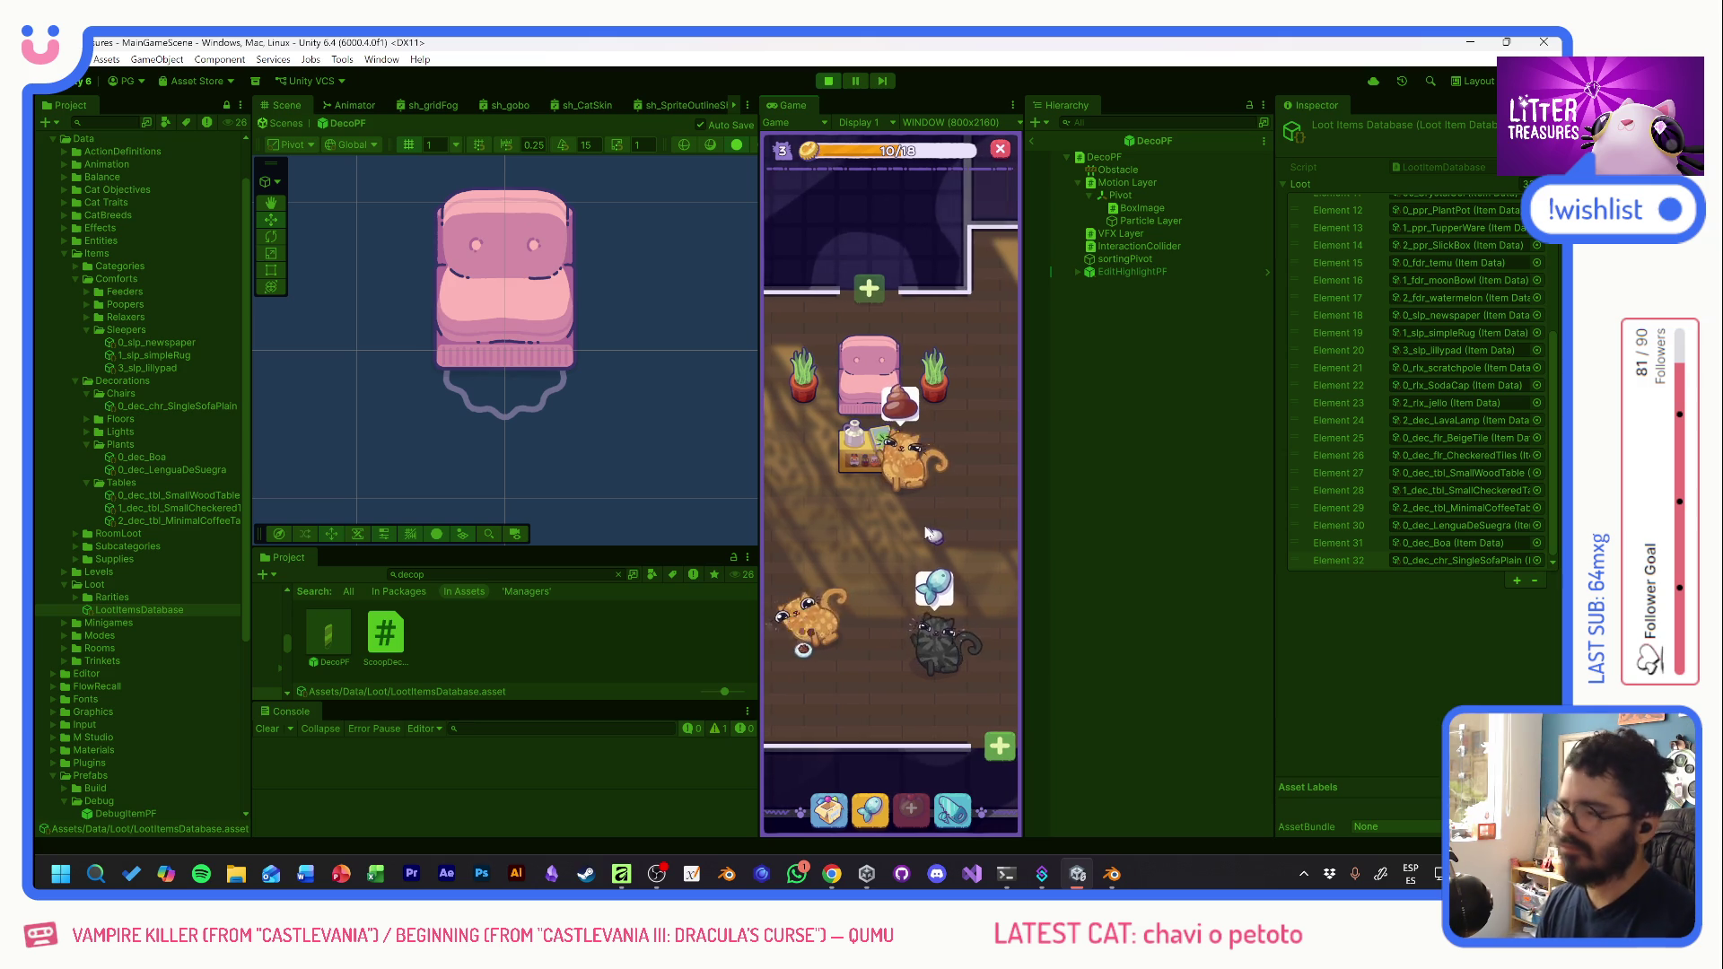
{"action": "left_click", "coordinate": [803, 644]}
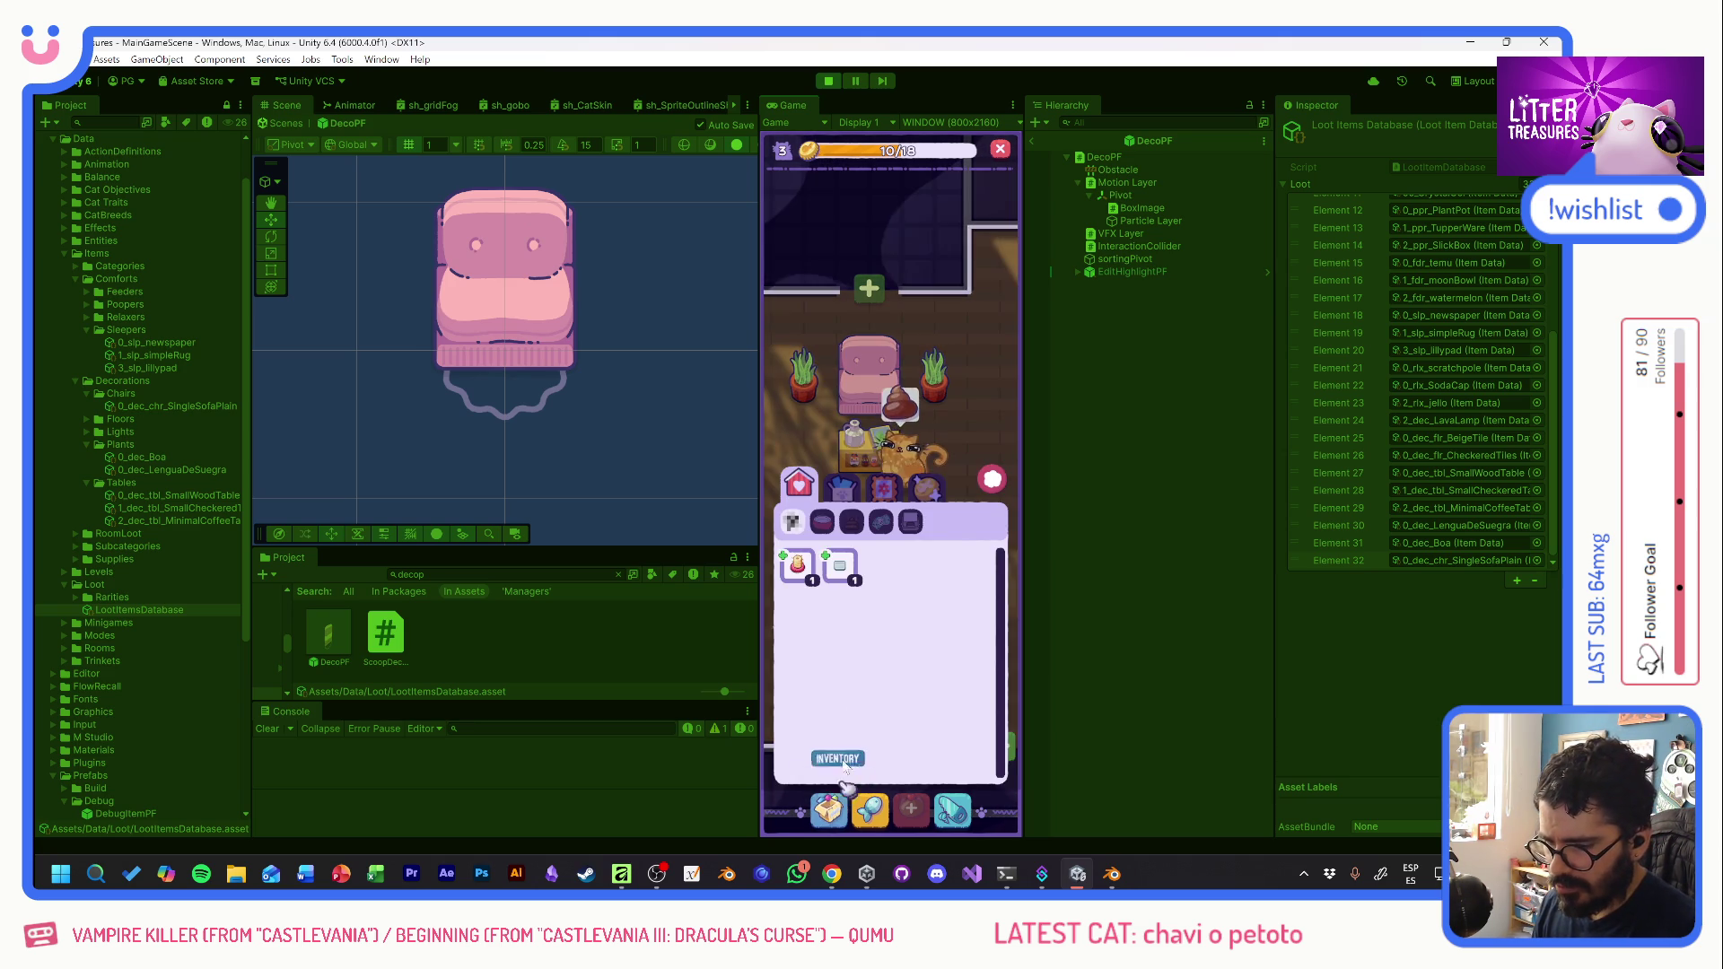
{"action": "left_click", "coordinate": [845, 567]}
{"action": "left_click", "coordinate": [943, 402]}
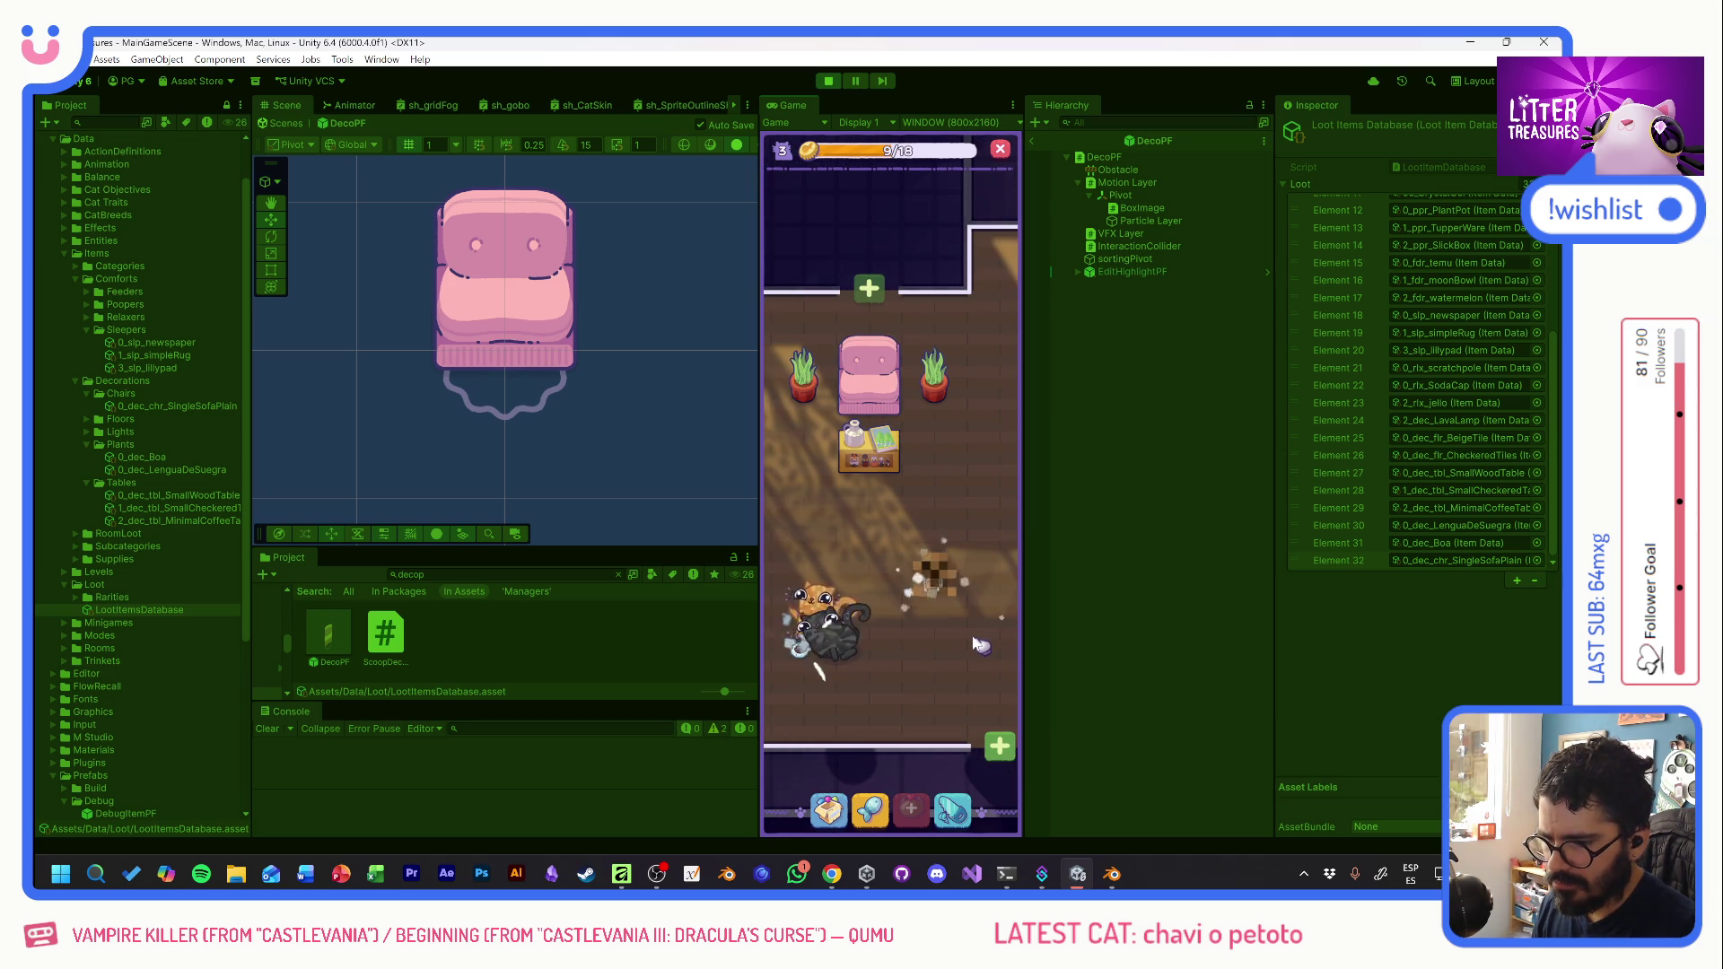
- Check the comfort ratings of the side table, sofa, round table and pink cushion
{"action": "left_click", "coordinate": [877, 462]}
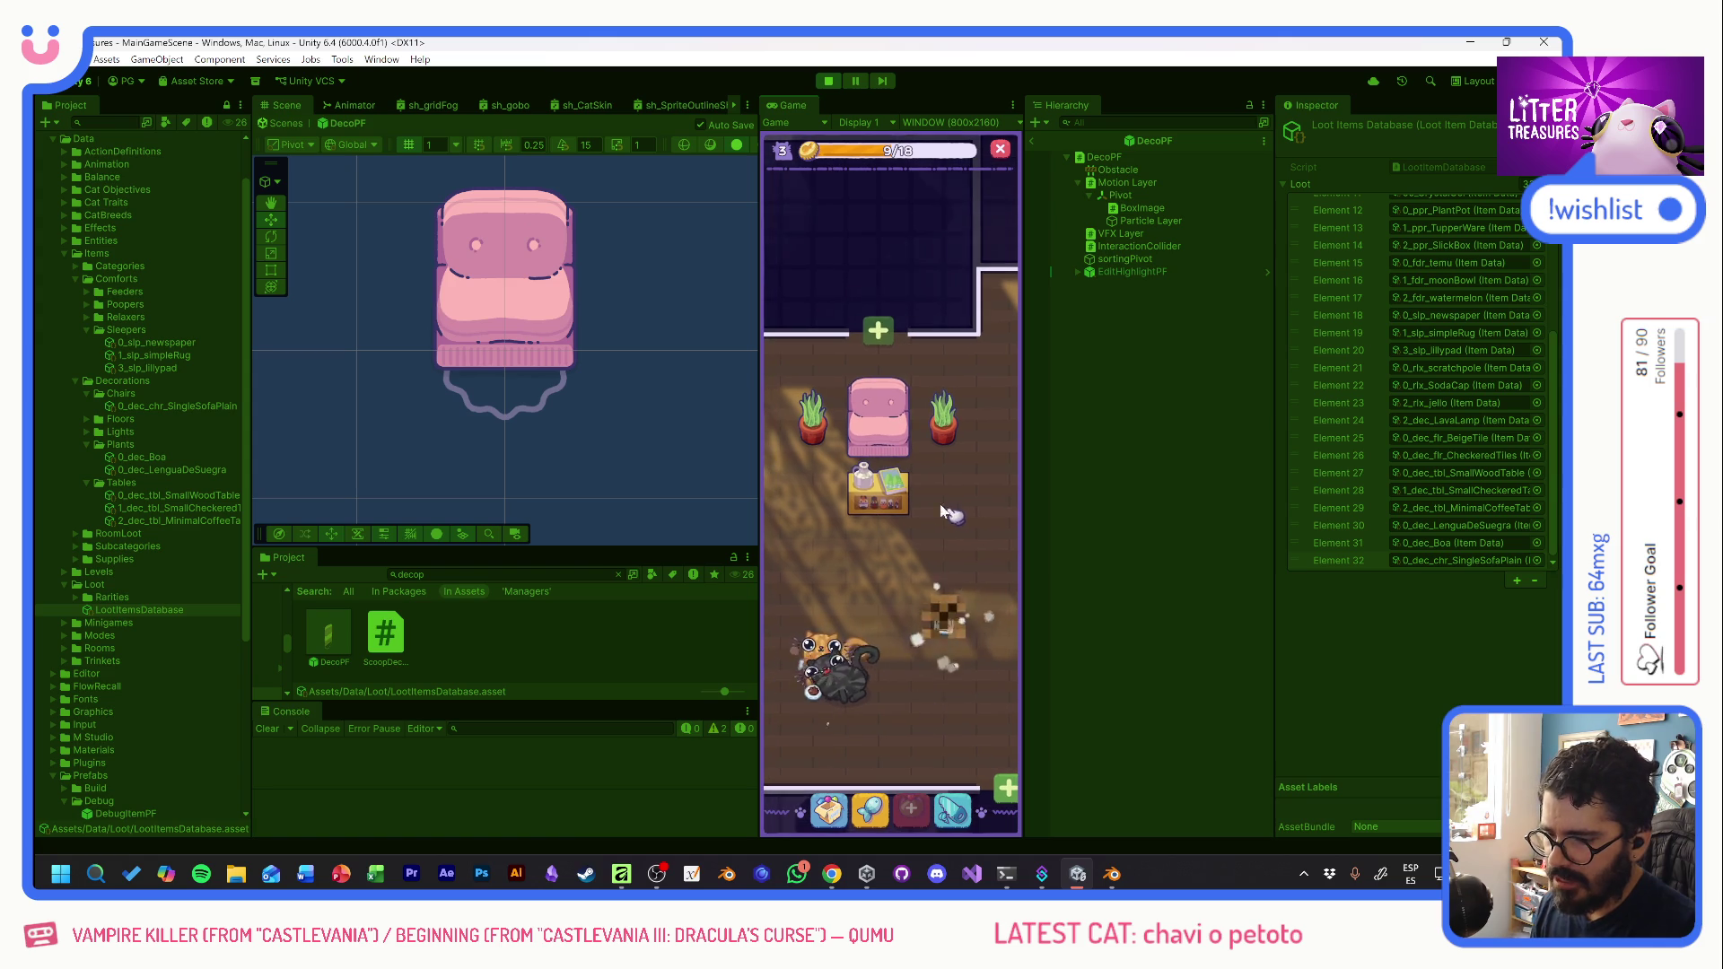
{"action": "left_click", "coordinate": [894, 437]}
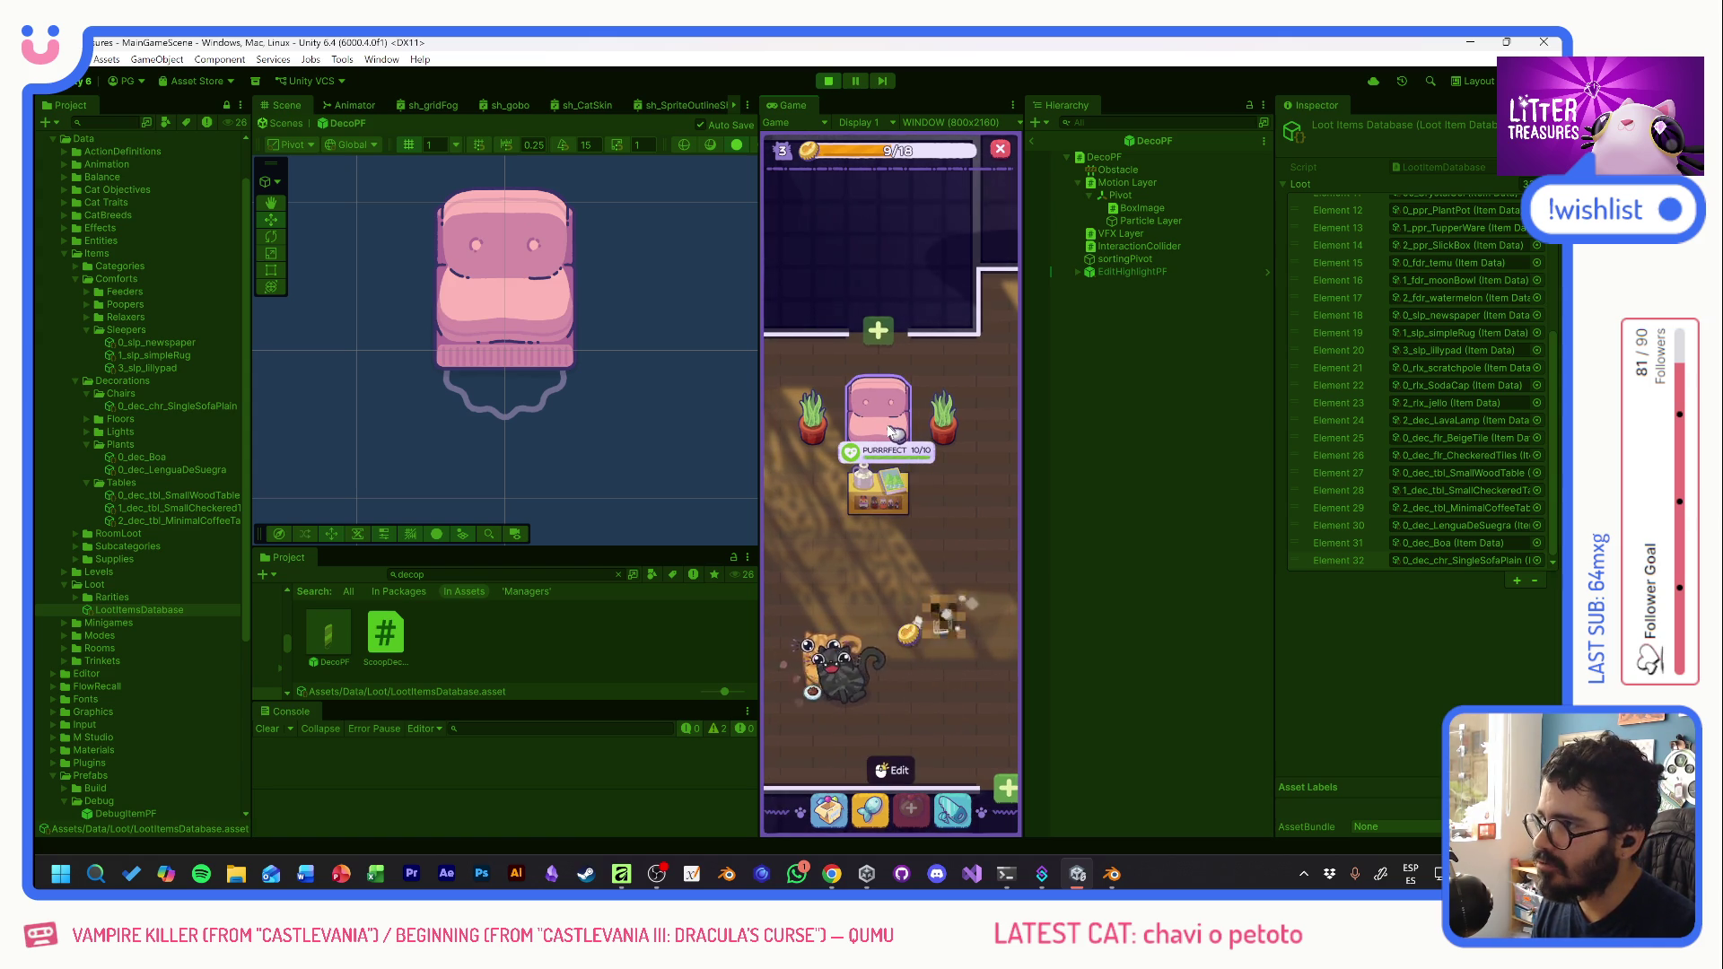
{"action": "left_click", "coordinate": [872, 513]}
{"action": "left_click_drag", "start_coordinate": [977, 520], "coordinate": [940, 484]}
{"action": "left_click", "coordinate": [934, 478]}
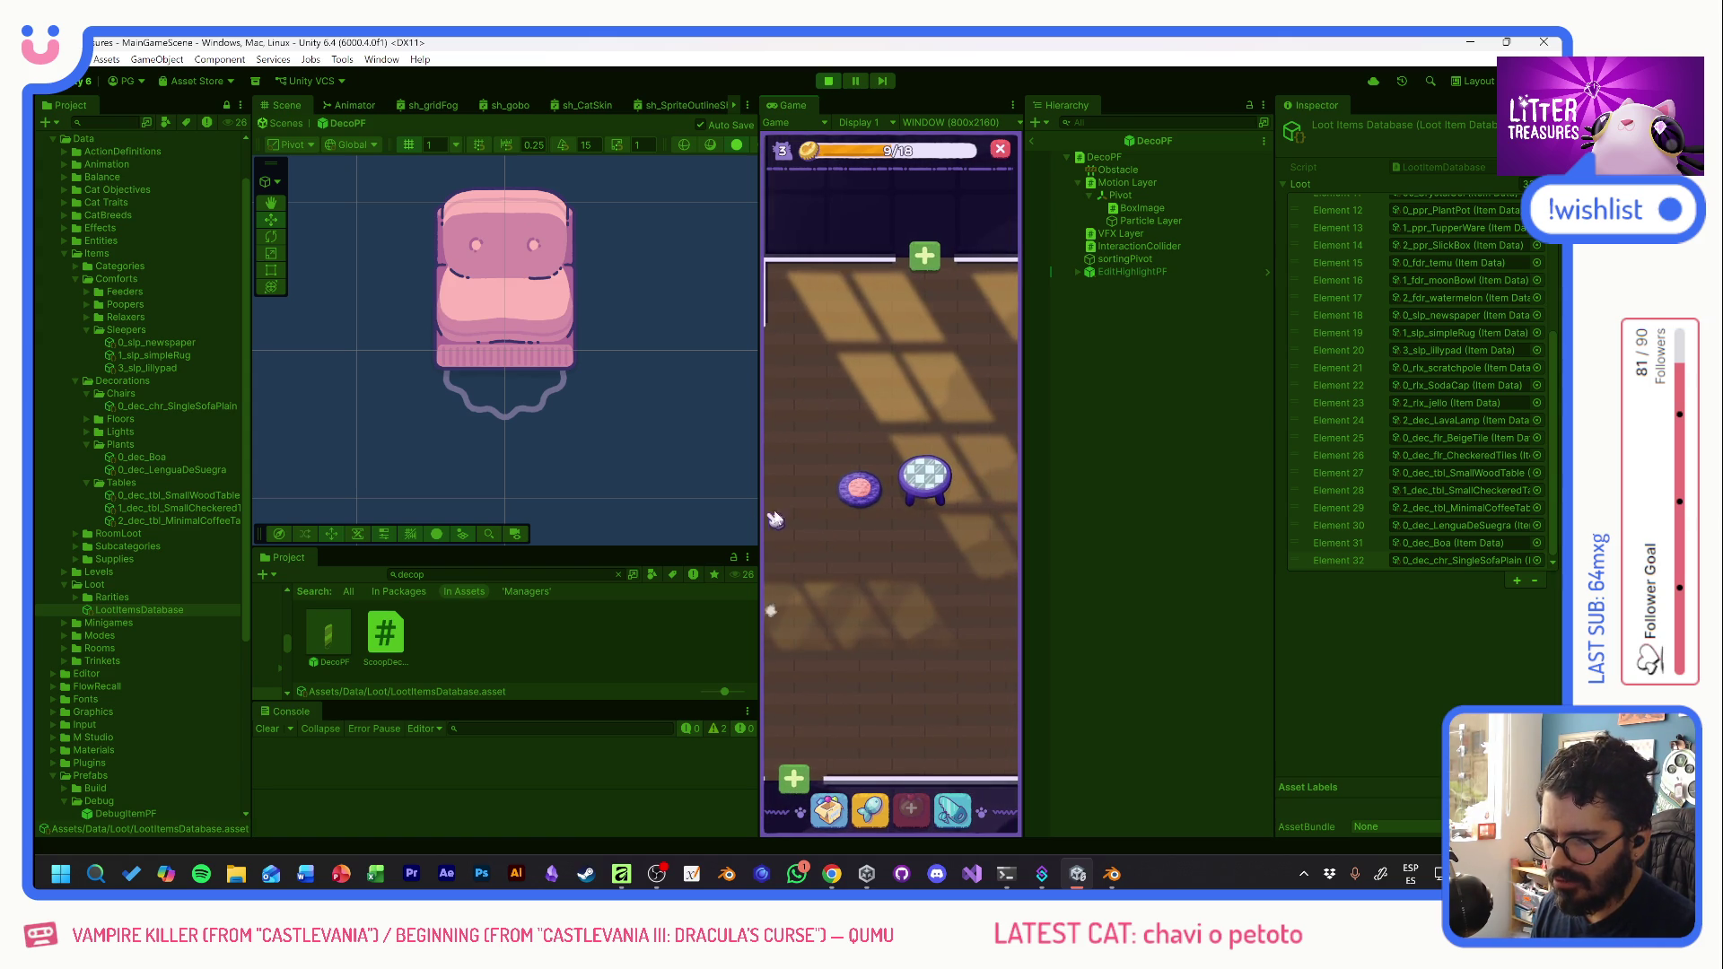
{"action": "left_click", "coordinate": [859, 501]}
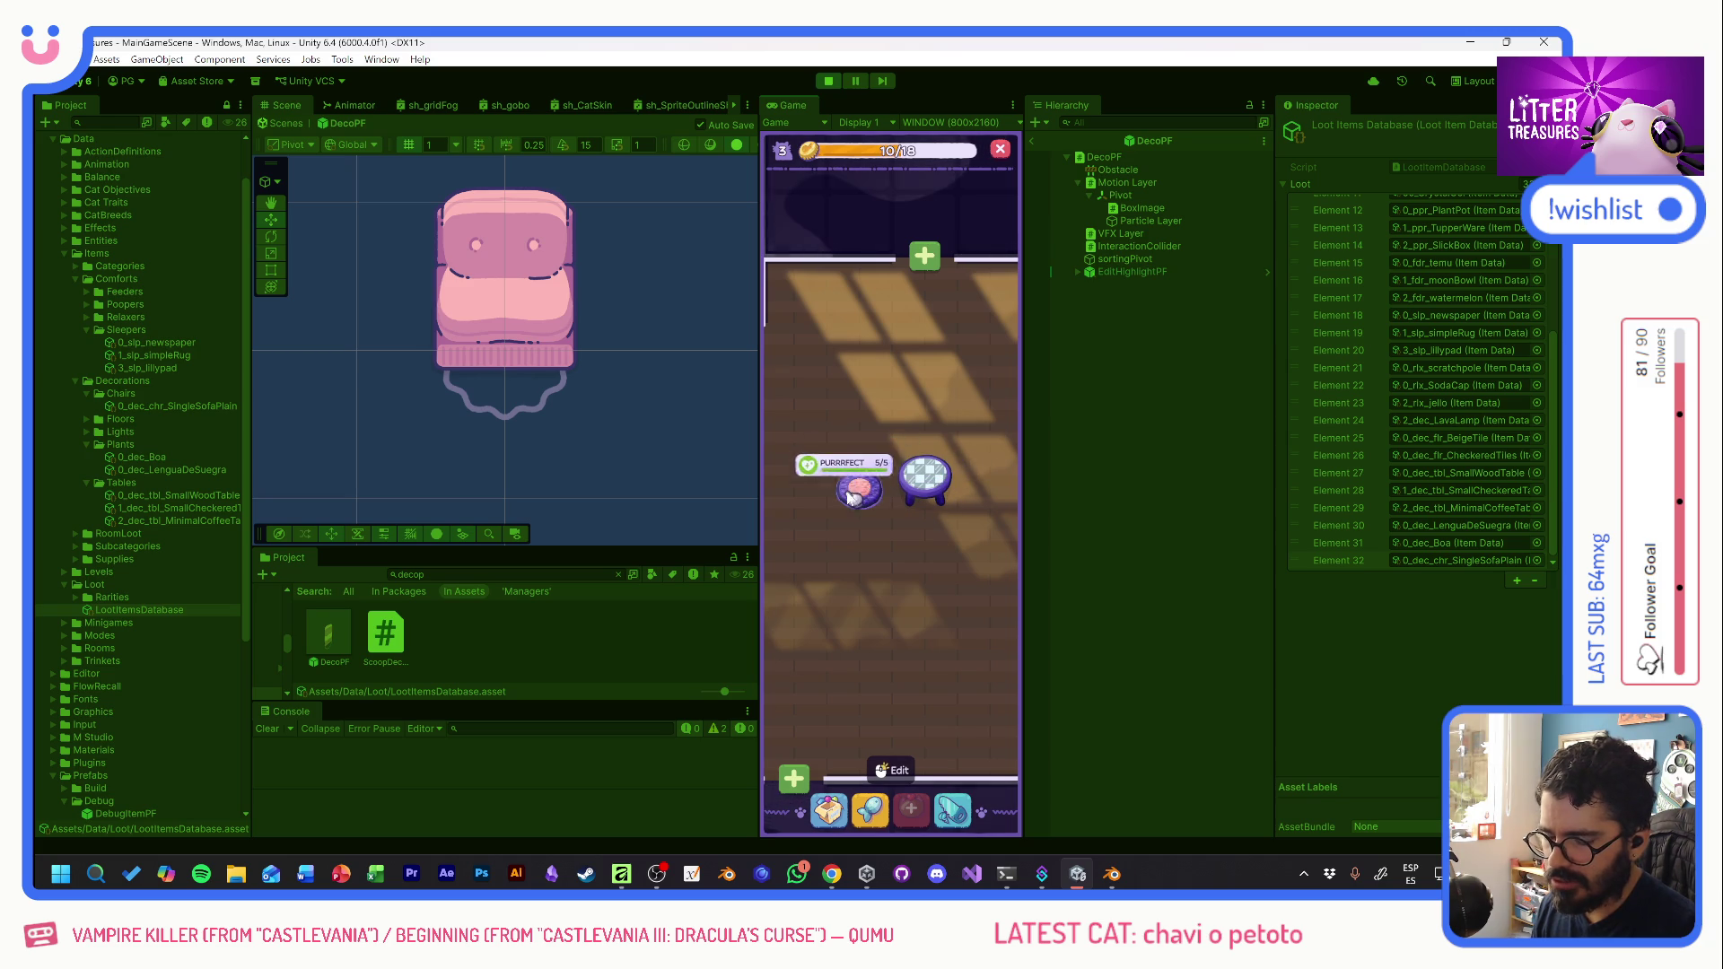
{"action": "left_click_drag", "start_coordinate": [859, 507], "coordinate": [915, 499]}
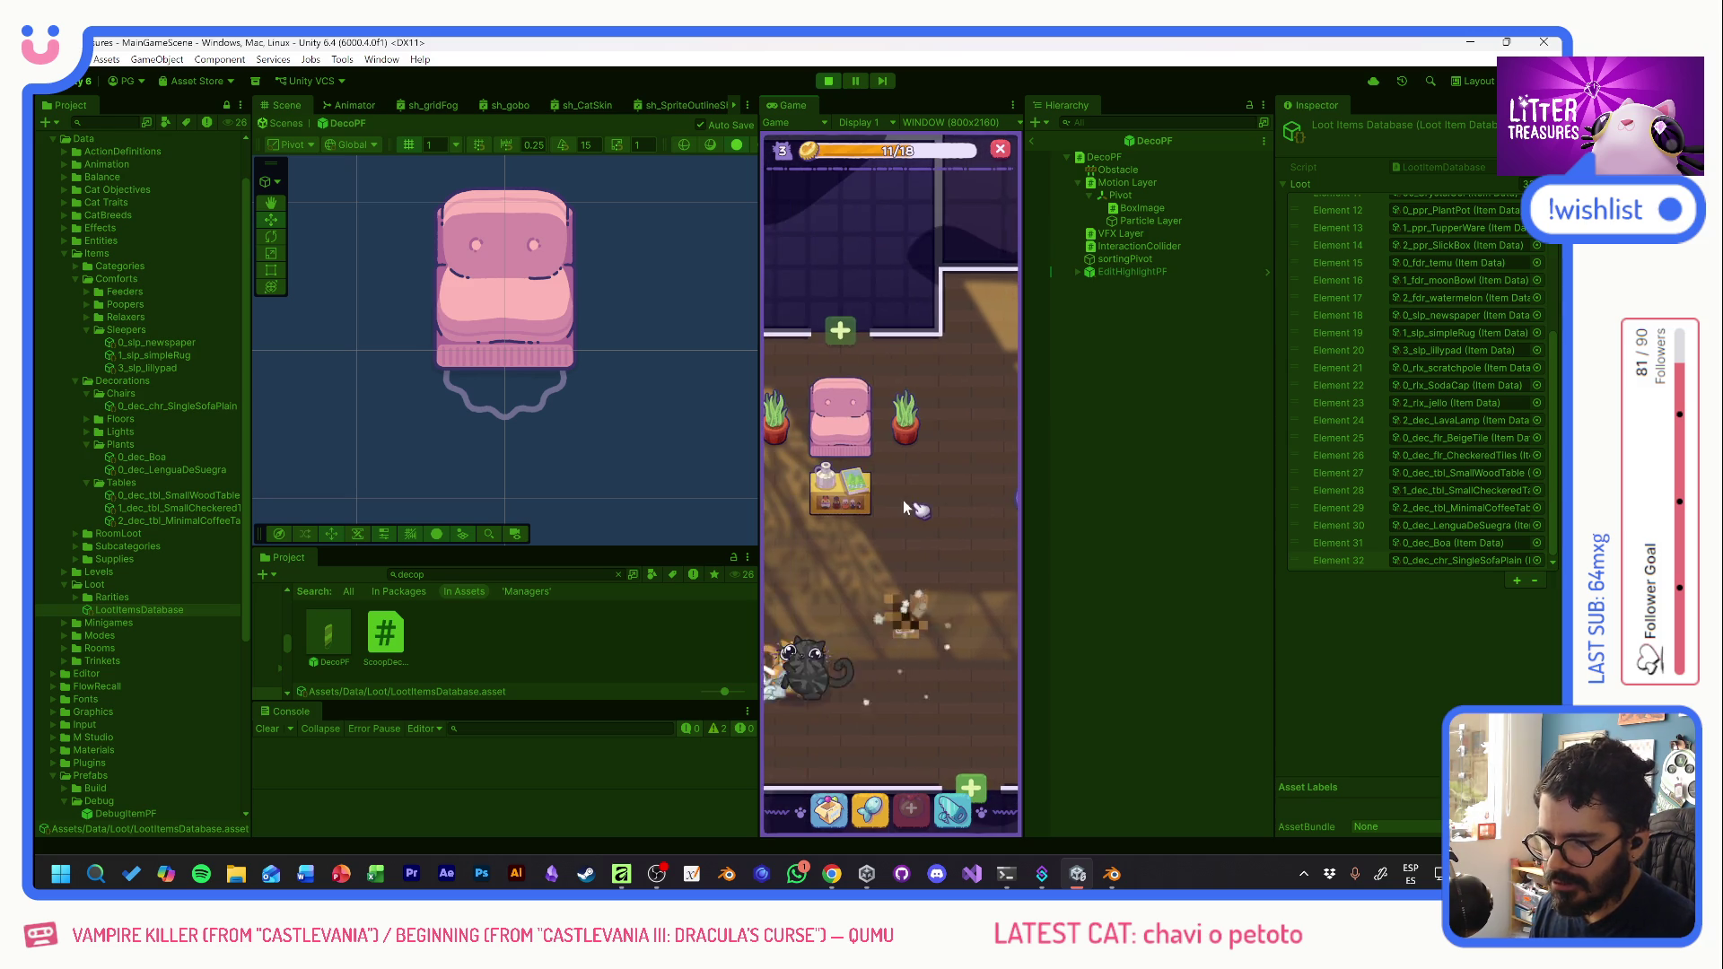
{"action": "mouse_move", "coordinate": [914, 503]}
{"action": "left_mouse_down"}
{"action": "mouse_move", "coordinate": [944, 439]}
{"action": "mouse_move", "coordinate": [978, 503]}
{"action": "left_mouse_up"}
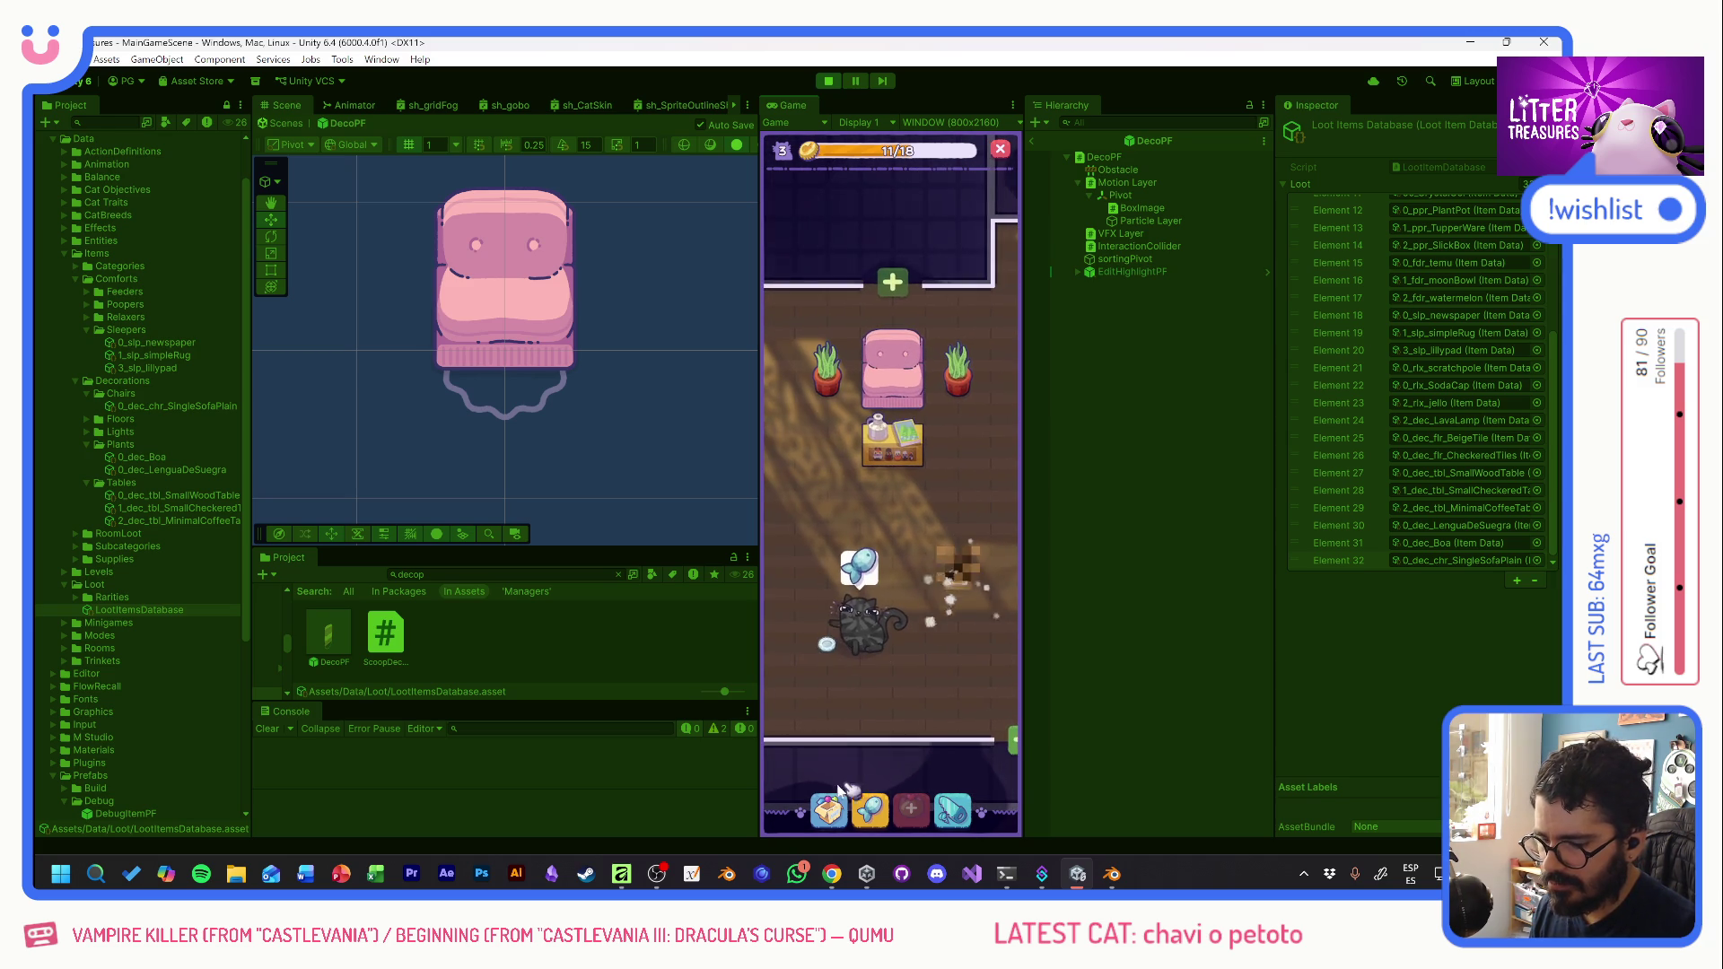
- Place a second plant decoration on the other side of the sofa
{"action": "left_click", "coordinate": [831, 810]}
{"action": "left_click", "coordinate": [896, 496]}
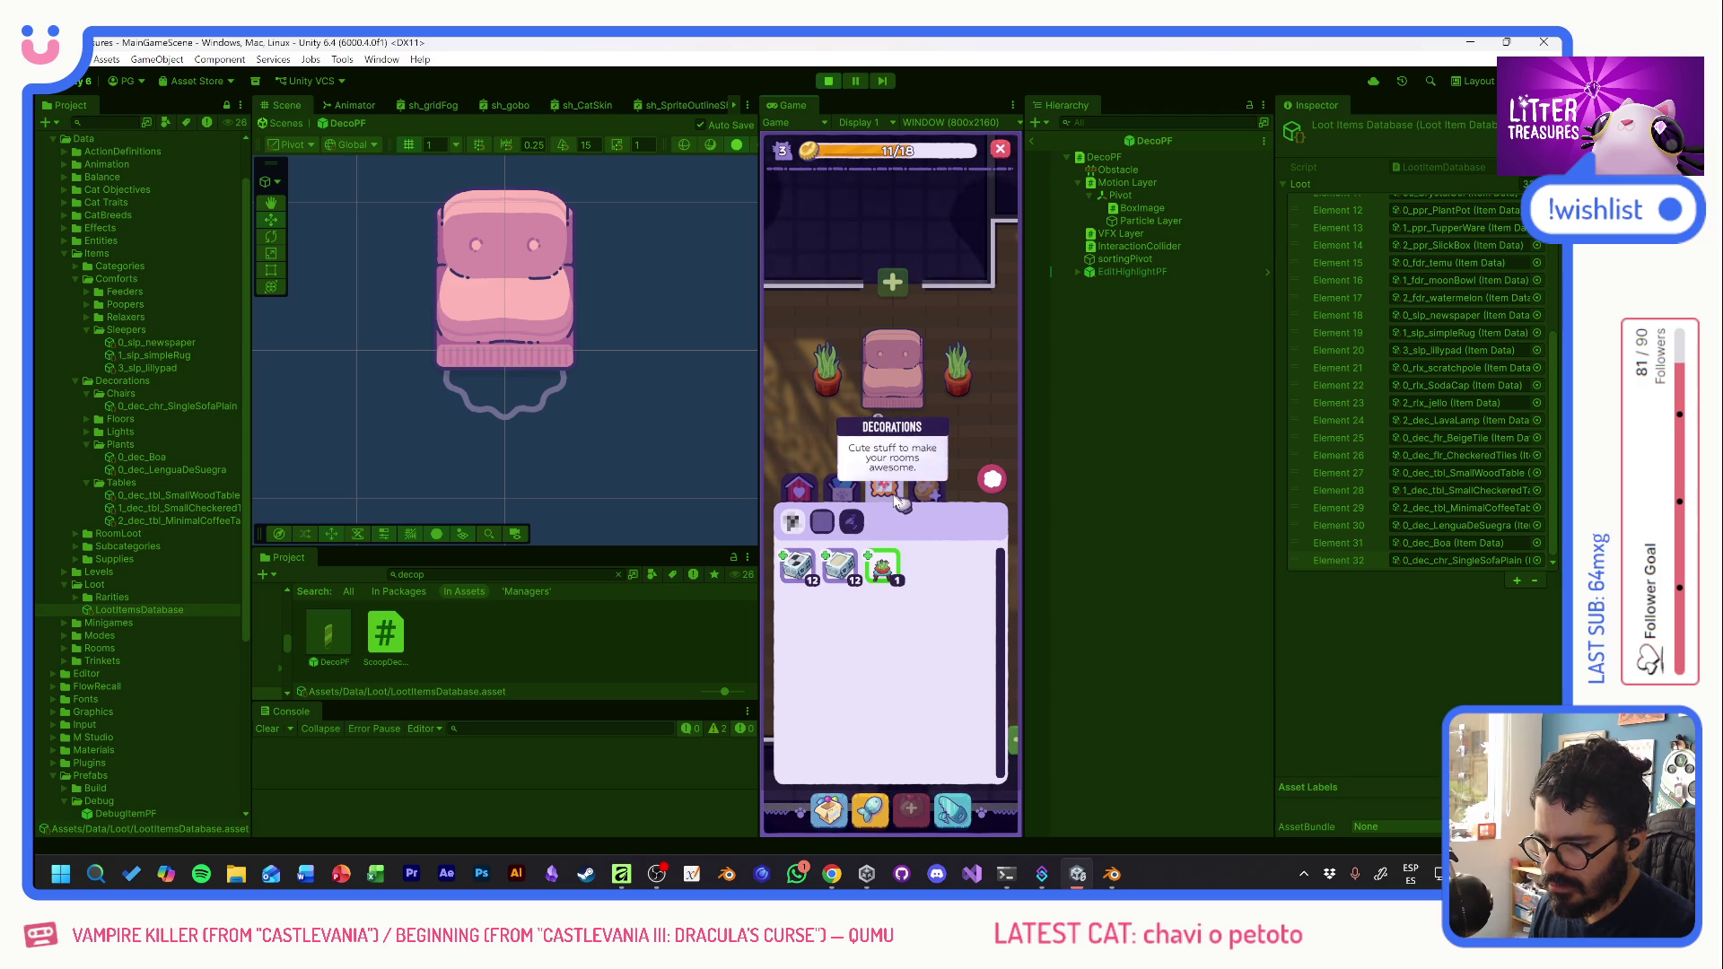
{"action": "left_click", "coordinate": [882, 567]}
{"action": "left_click", "coordinate": [954, 403]}
{"action": "mouse_move", "coordinate": [954, 519]}
{"action": "left_mouse_down"}
{"action": "mouse_move", "coordinate": [834, 478]}
{"action": "mouse_move", "coordinate": [929, 489]}
{"action": "mouse_move", "coordinate": [790, 592]}
{"action": "mouse_move", "coordinate": [794, 539]}
{"action": "mouse_move", "coordinate": [812, 557]}
{"action": "mouse_move", "coordinate": [923, 509]}
{"action": "mouse_move", "coordinate": [908, 488]}
{"action": "left_mouse_up"}
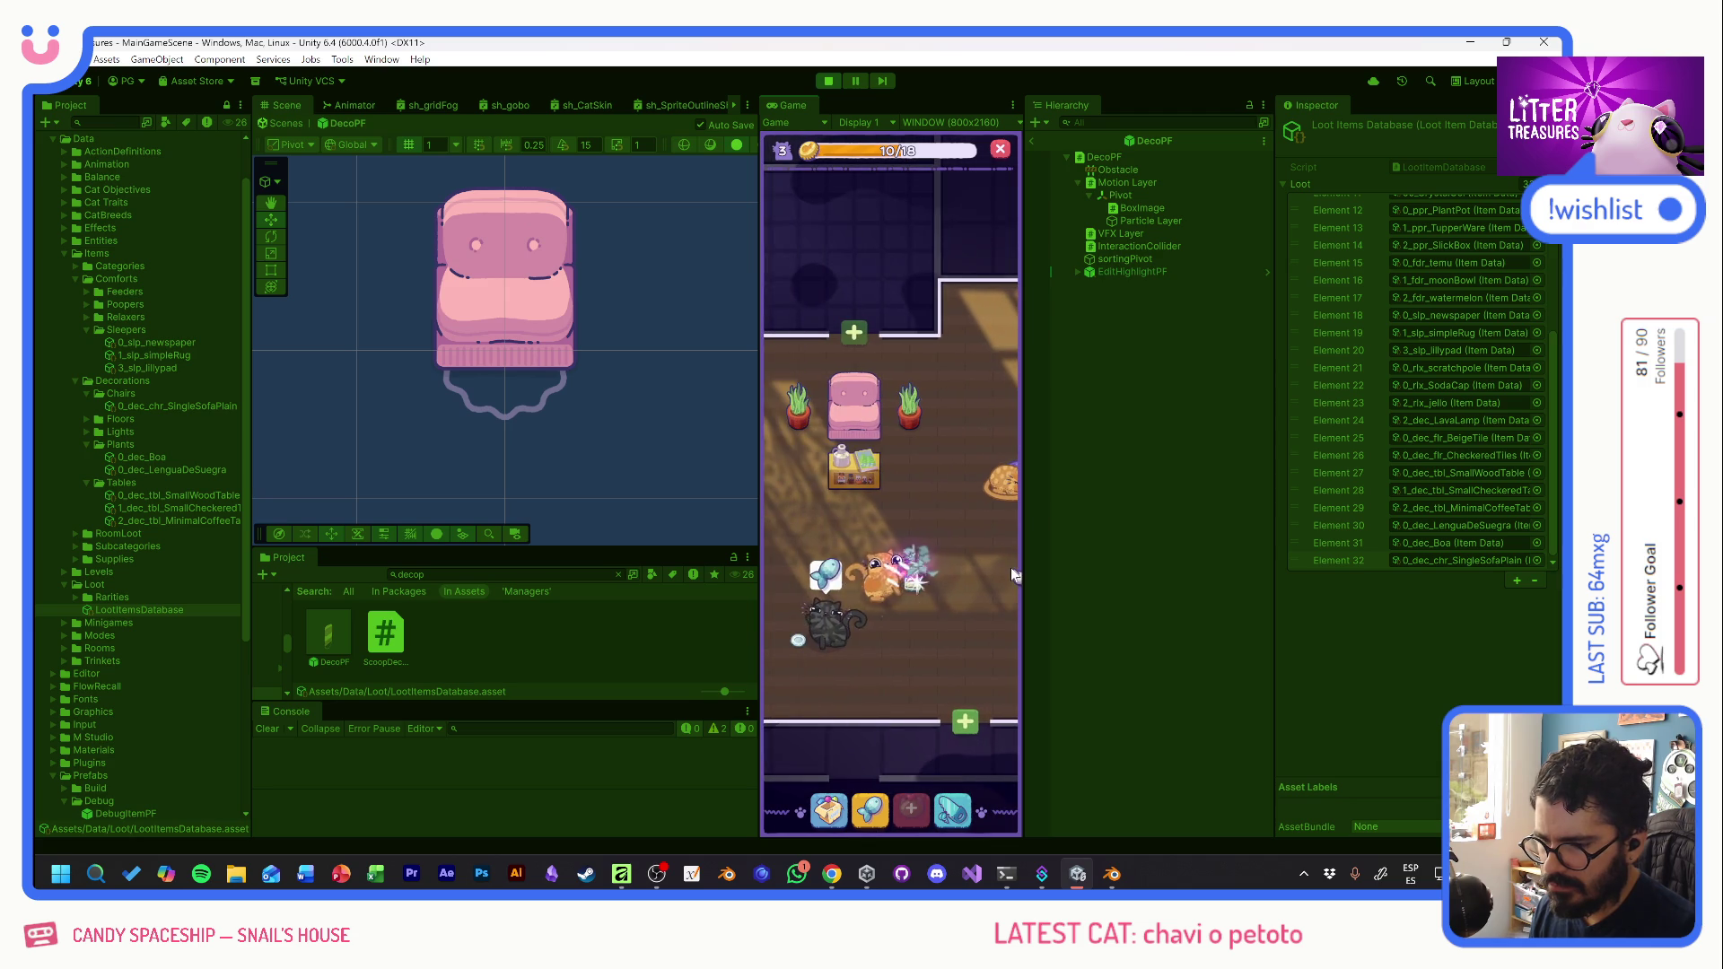
- Dig up the sparkling treasure and scoop it along the marked path
{"action": "left_click", "coordinate": [912, 592]}
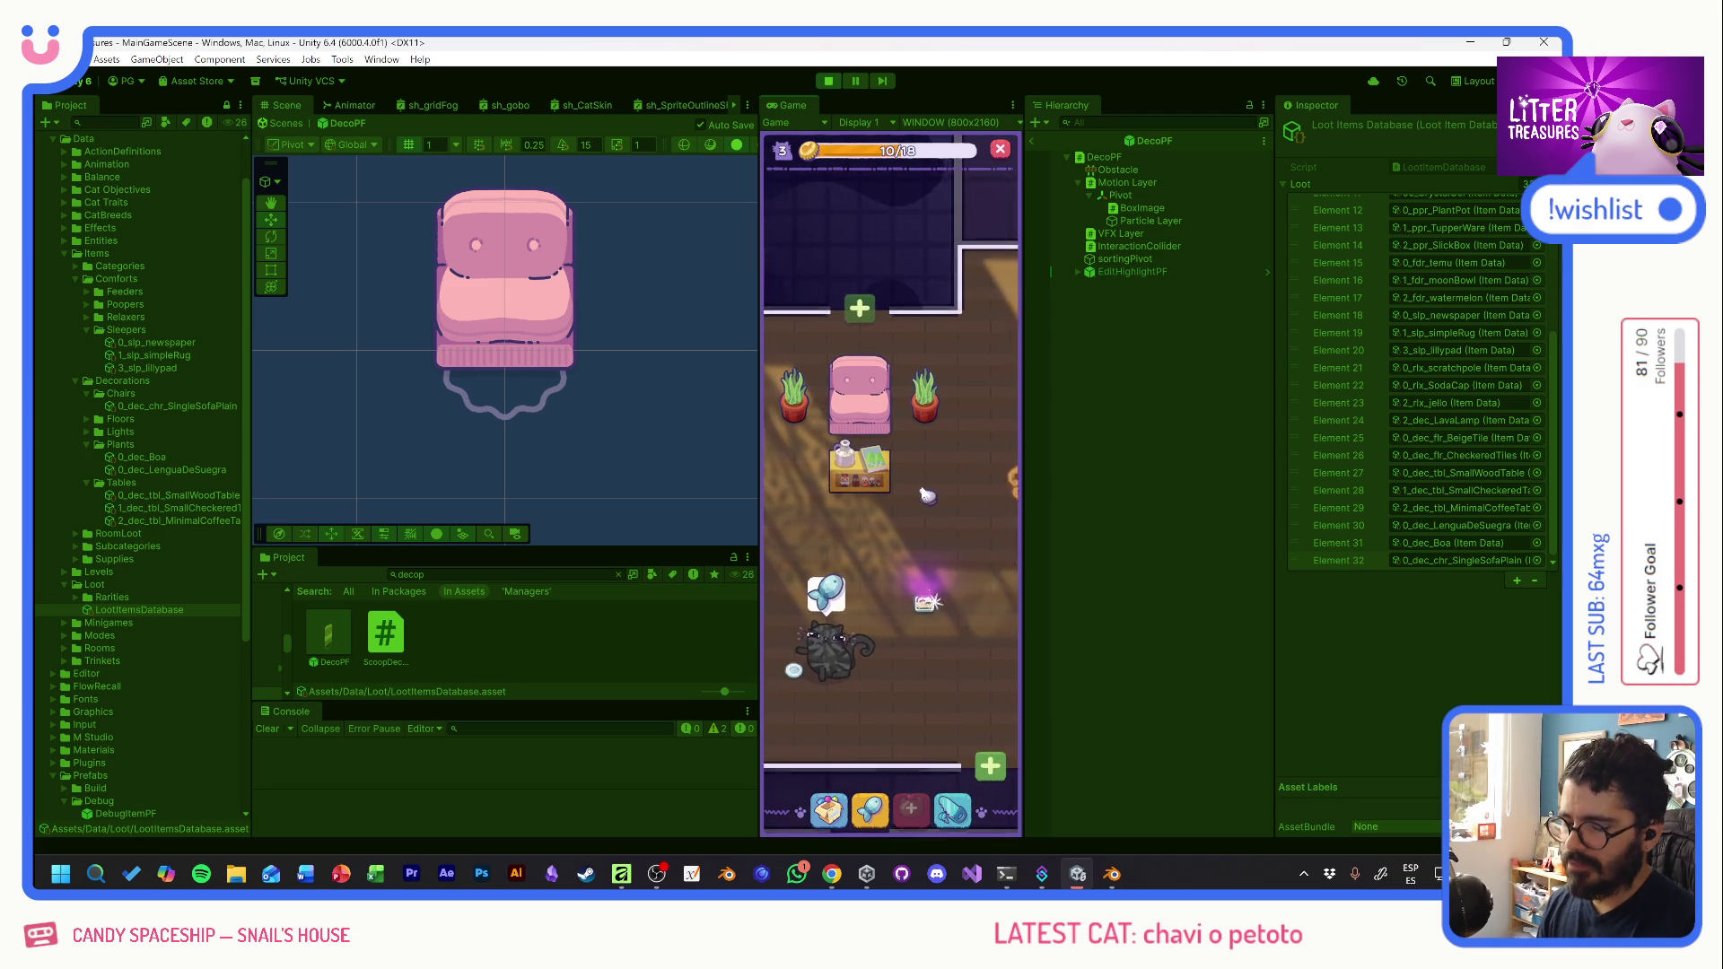
{"action": "mouse_move", "coordinate": [833, 551]}
{"action": "left_mouse_down"}
{"action": "mouse_move", "coordinate": [889, 430]}
{"action": "mouse_move", "coordinate": [950, 542]}
{"action": "left_mouse_up"}
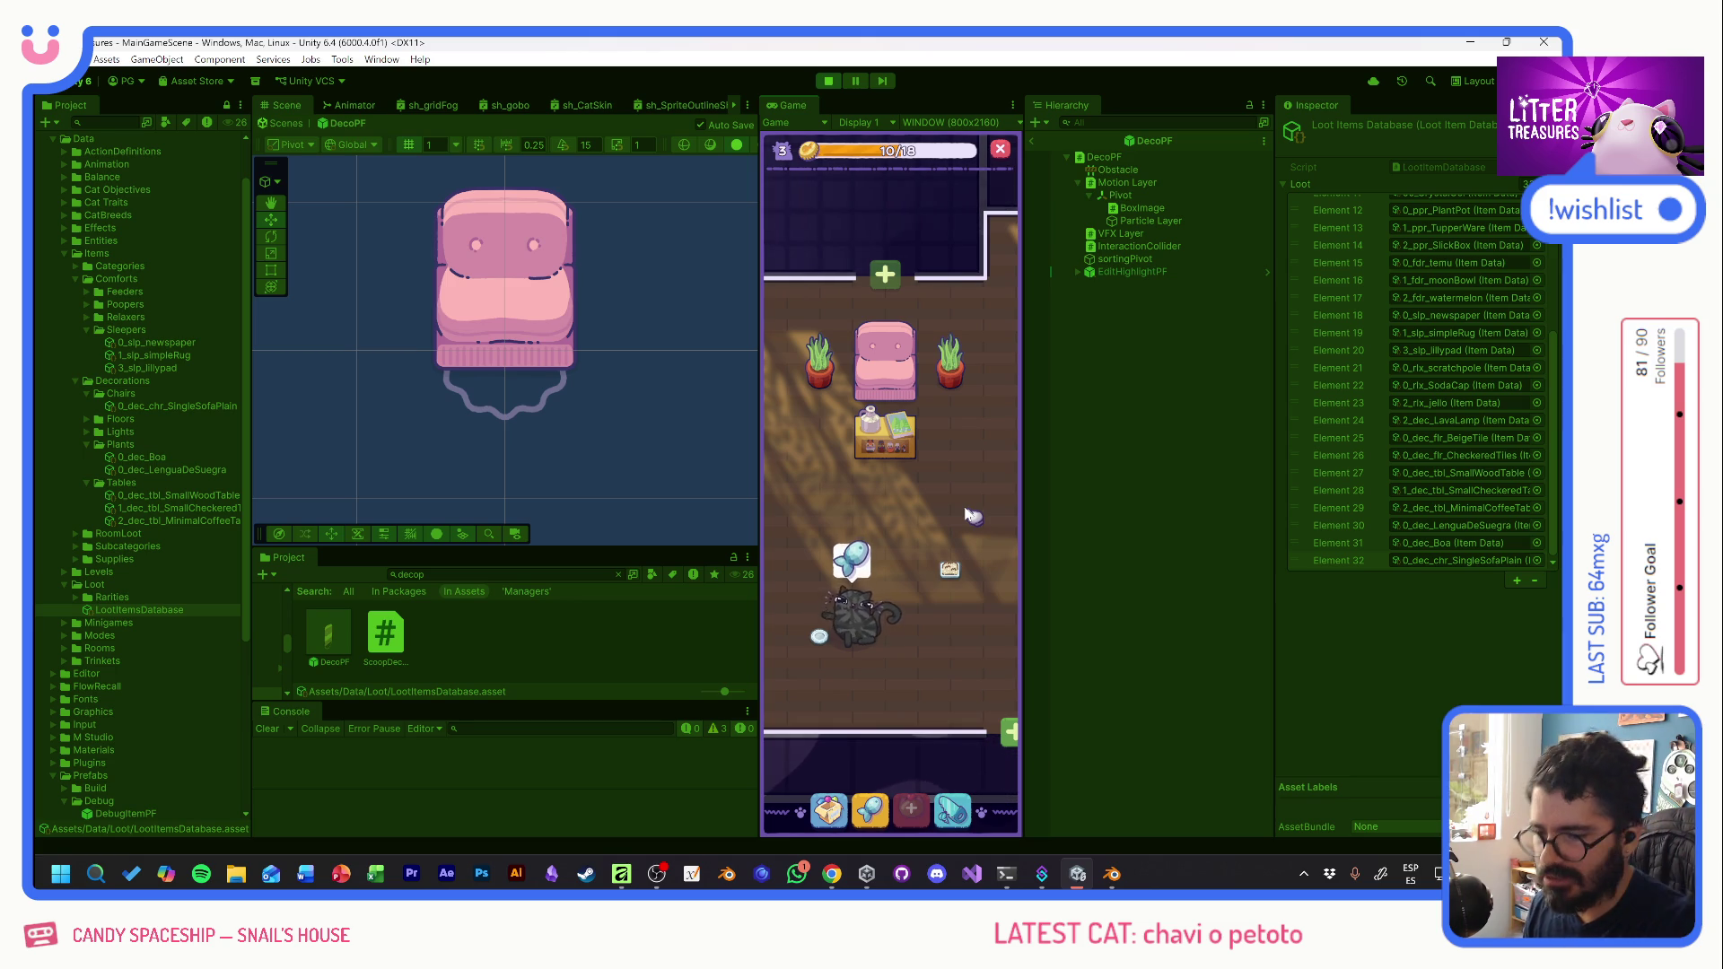
{"action": "key", "text": "grave"}
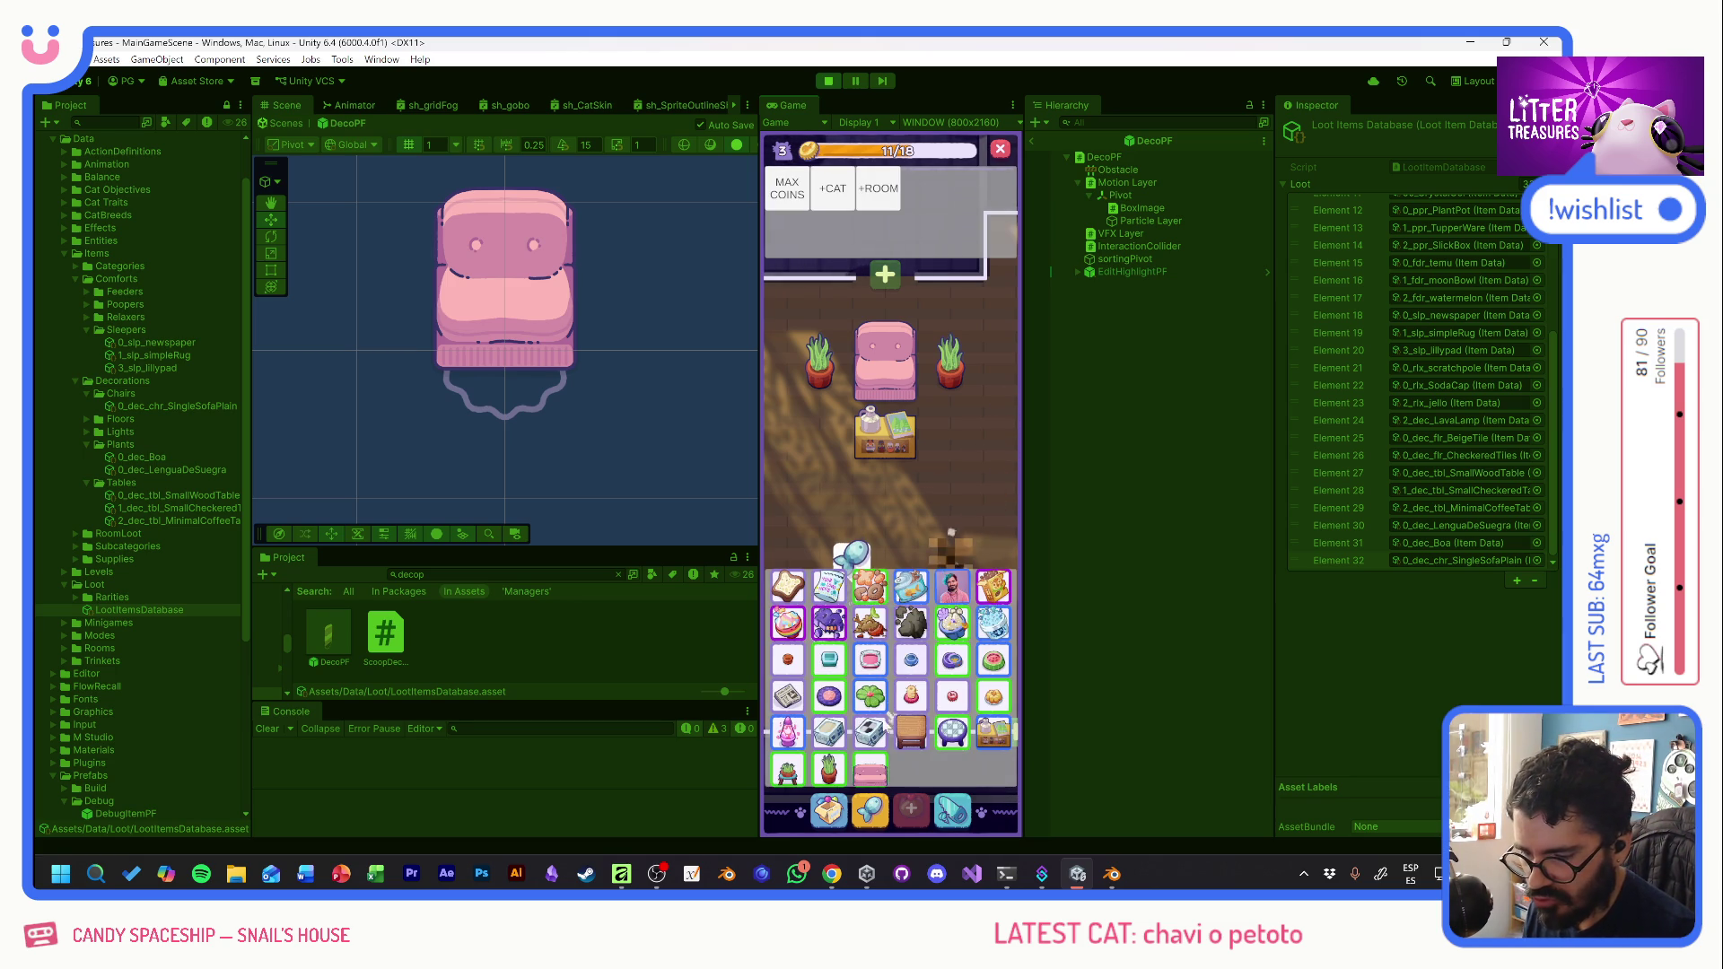
- Spawn another plain single sofa from the debug grid and place it in the row
{"action": "left_click", "coordinate": [871, 773]}
{"action": "key", "text": "grave"}
{"action": "left_click", "coordinate": [827, 806]}
{"action": "left_click", "coordinate": [886, 564]}
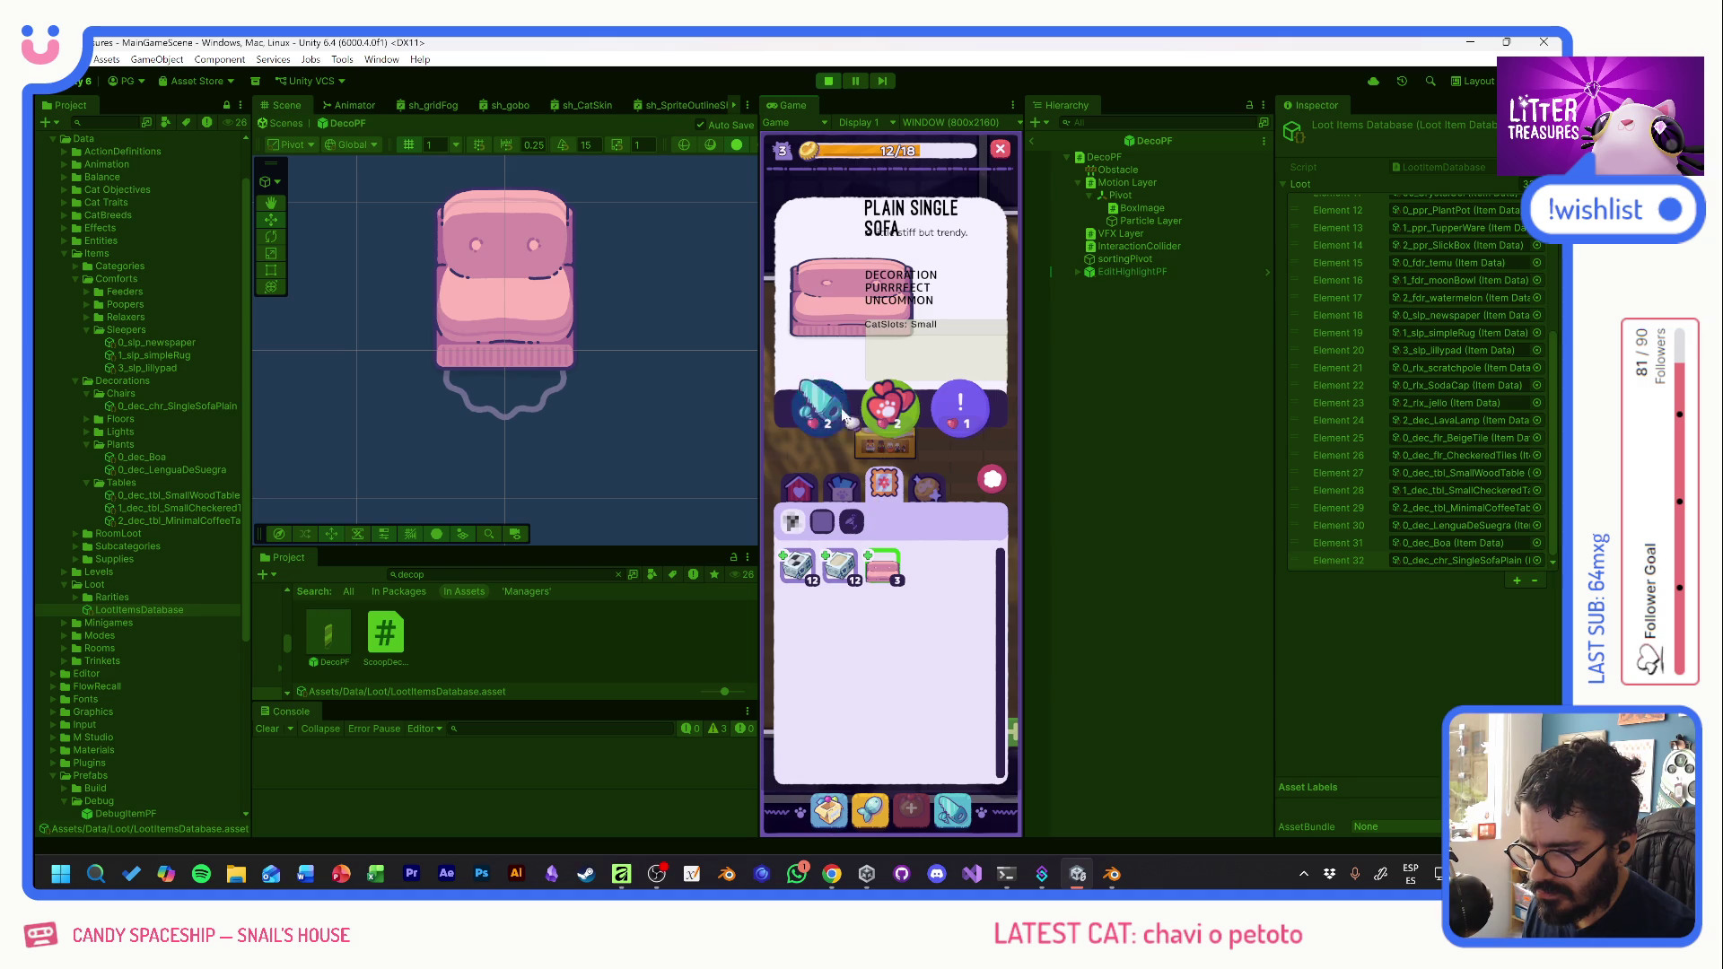
{"action": "left_click", "coordinate": [826, 404]}
{"action": "mouse_move", "coordinate": [848, 412]}
{"action": "left_mouse_down"}
{"action": "mouse_move", "coordinate": [944, 494]}
{"action": "mouse_move", "coordinate": [931, 456]}
{"action": "mouse_move", "coordinate": [965, 588]}
{"action": "mouse_move", "coordinate": [982, 564]}
{"action": "mouse_move", "coordinate": [896, 588]}
{"action": "mouse_move", "coordinate": [960, 601]}
{"action": "left_mouse_up"}
{"action": "left_click", "coordinate": [862, 770]}
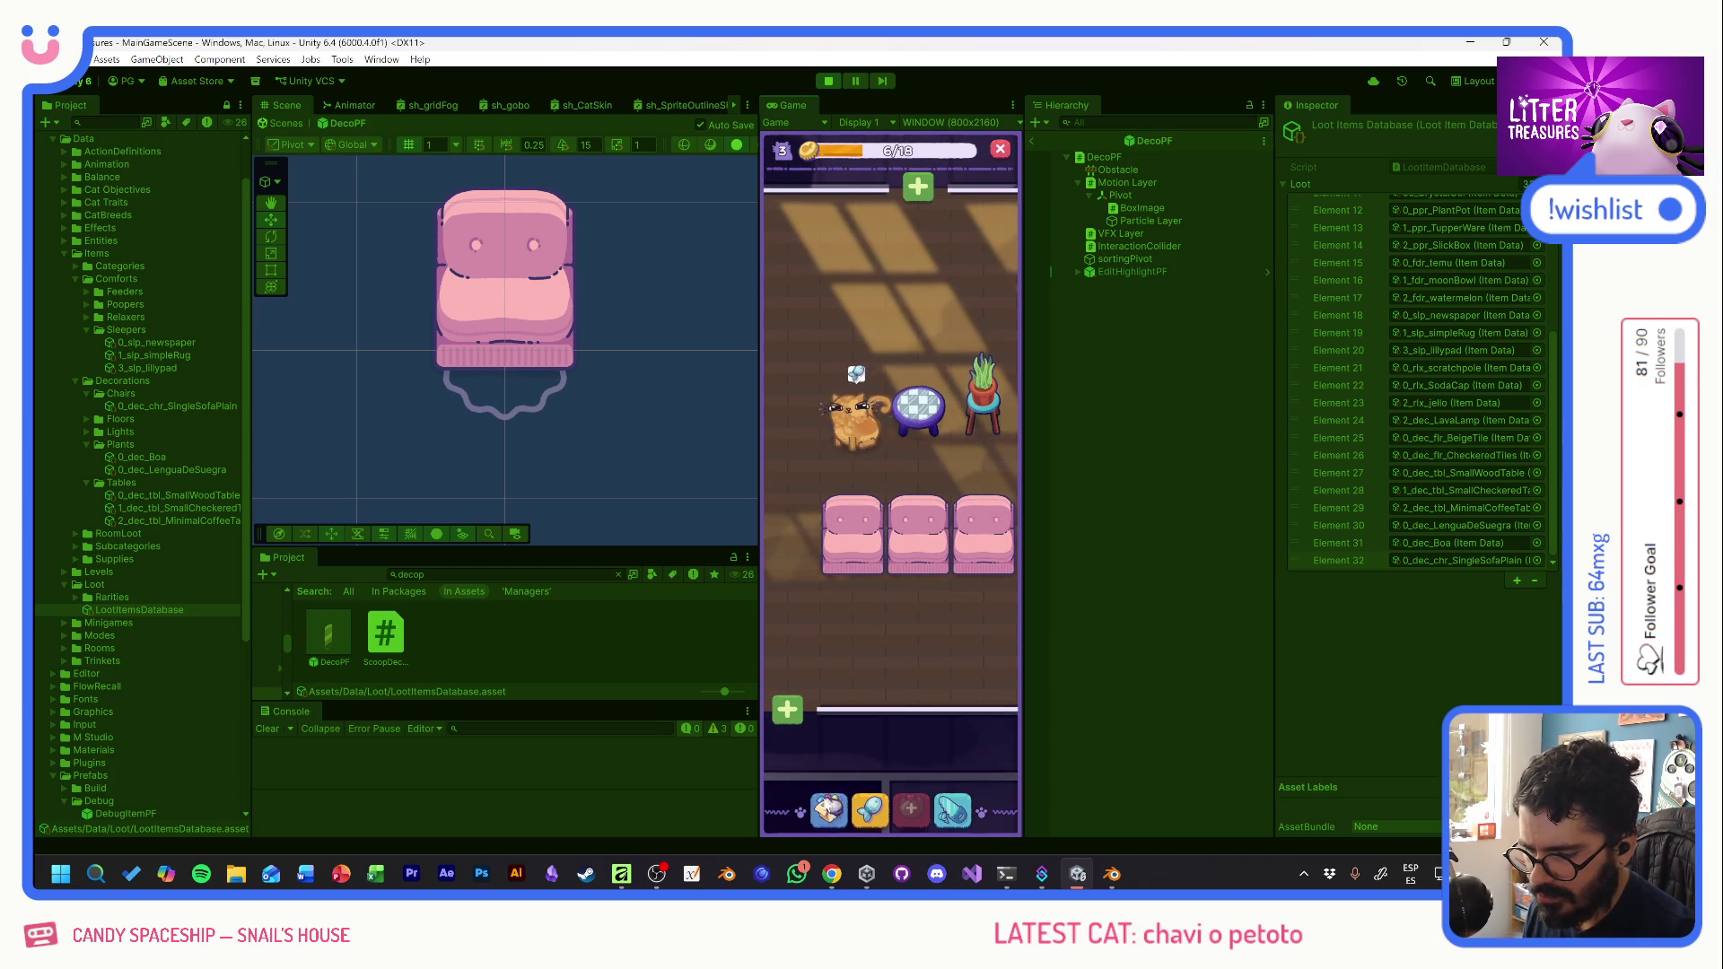
- Spawn a Small Wooden Table and position it beneath the sofas
{"action": "left_click", "coordinate": [828, 811]}
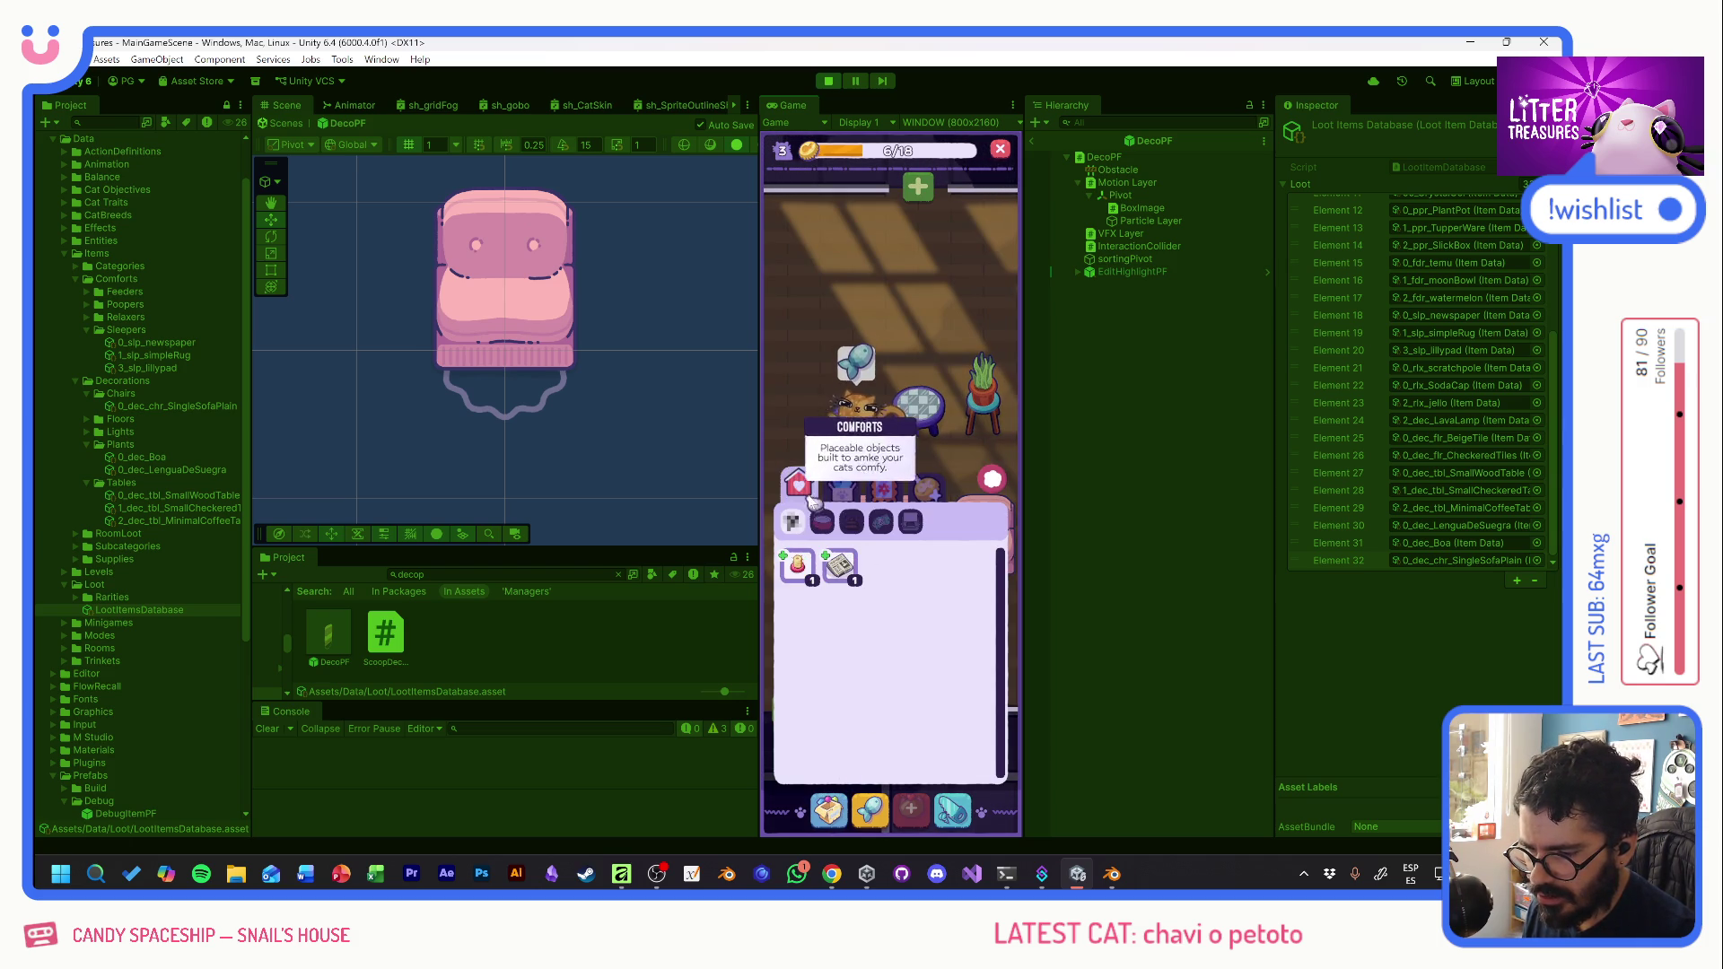
{"action": "left_click", "coordinate": [994, 489]}
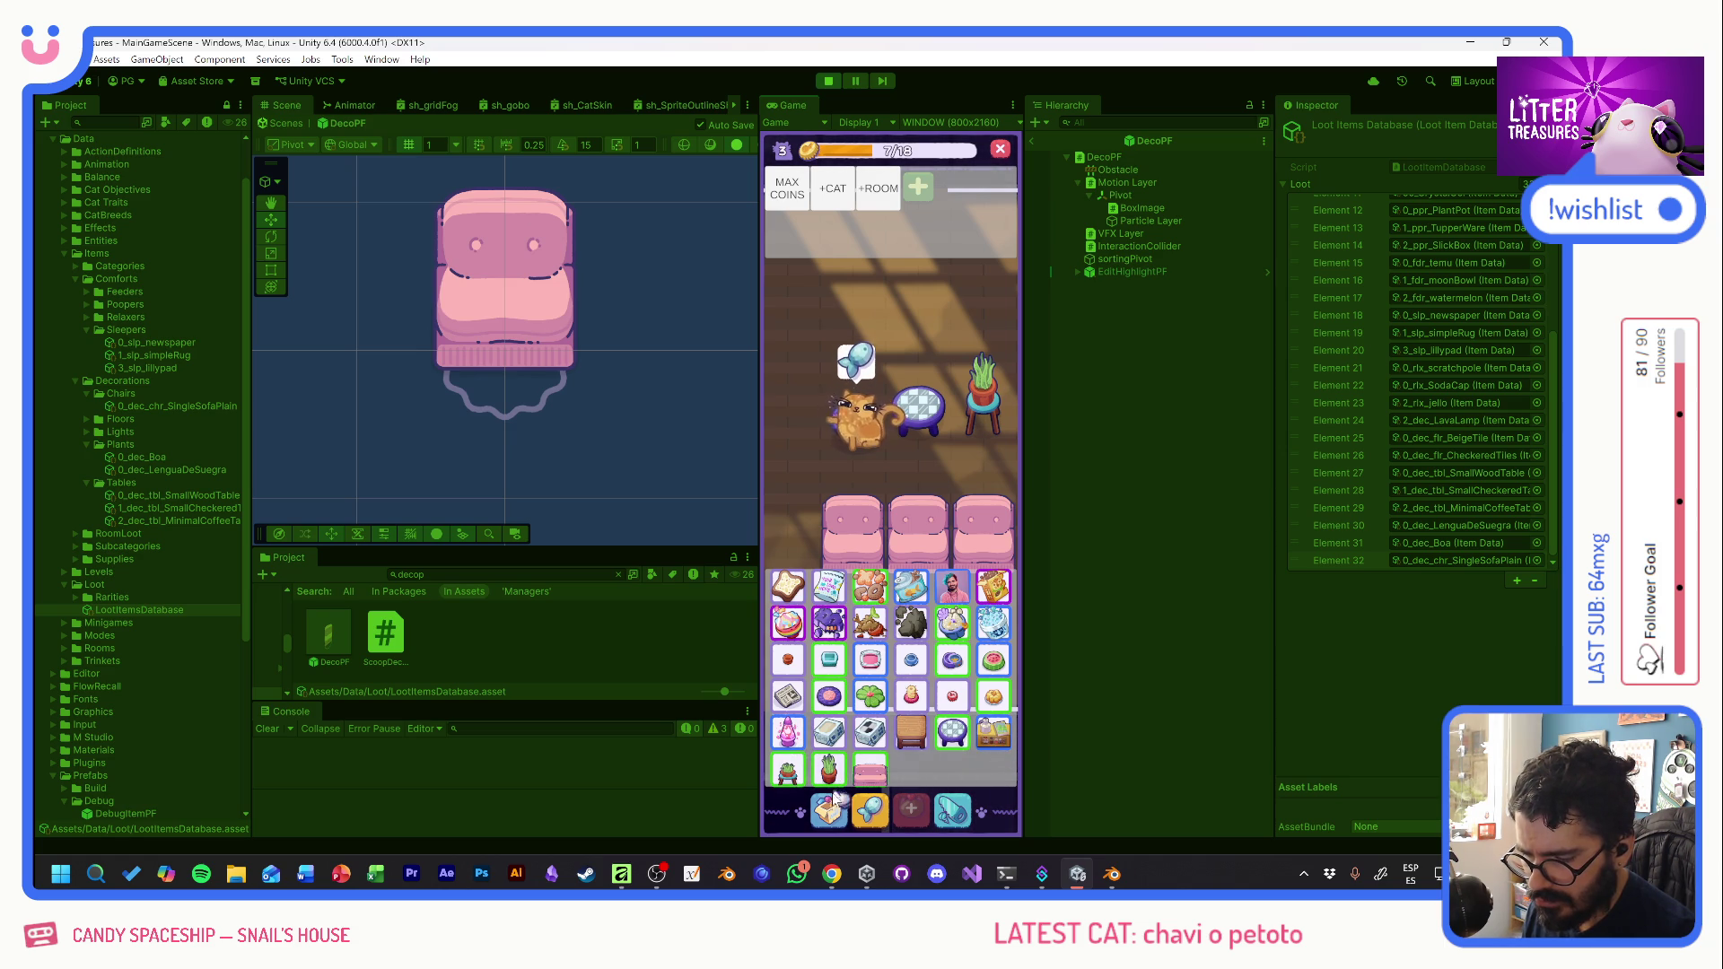
{"action": "left_click", "coordinate": [829, 767]}
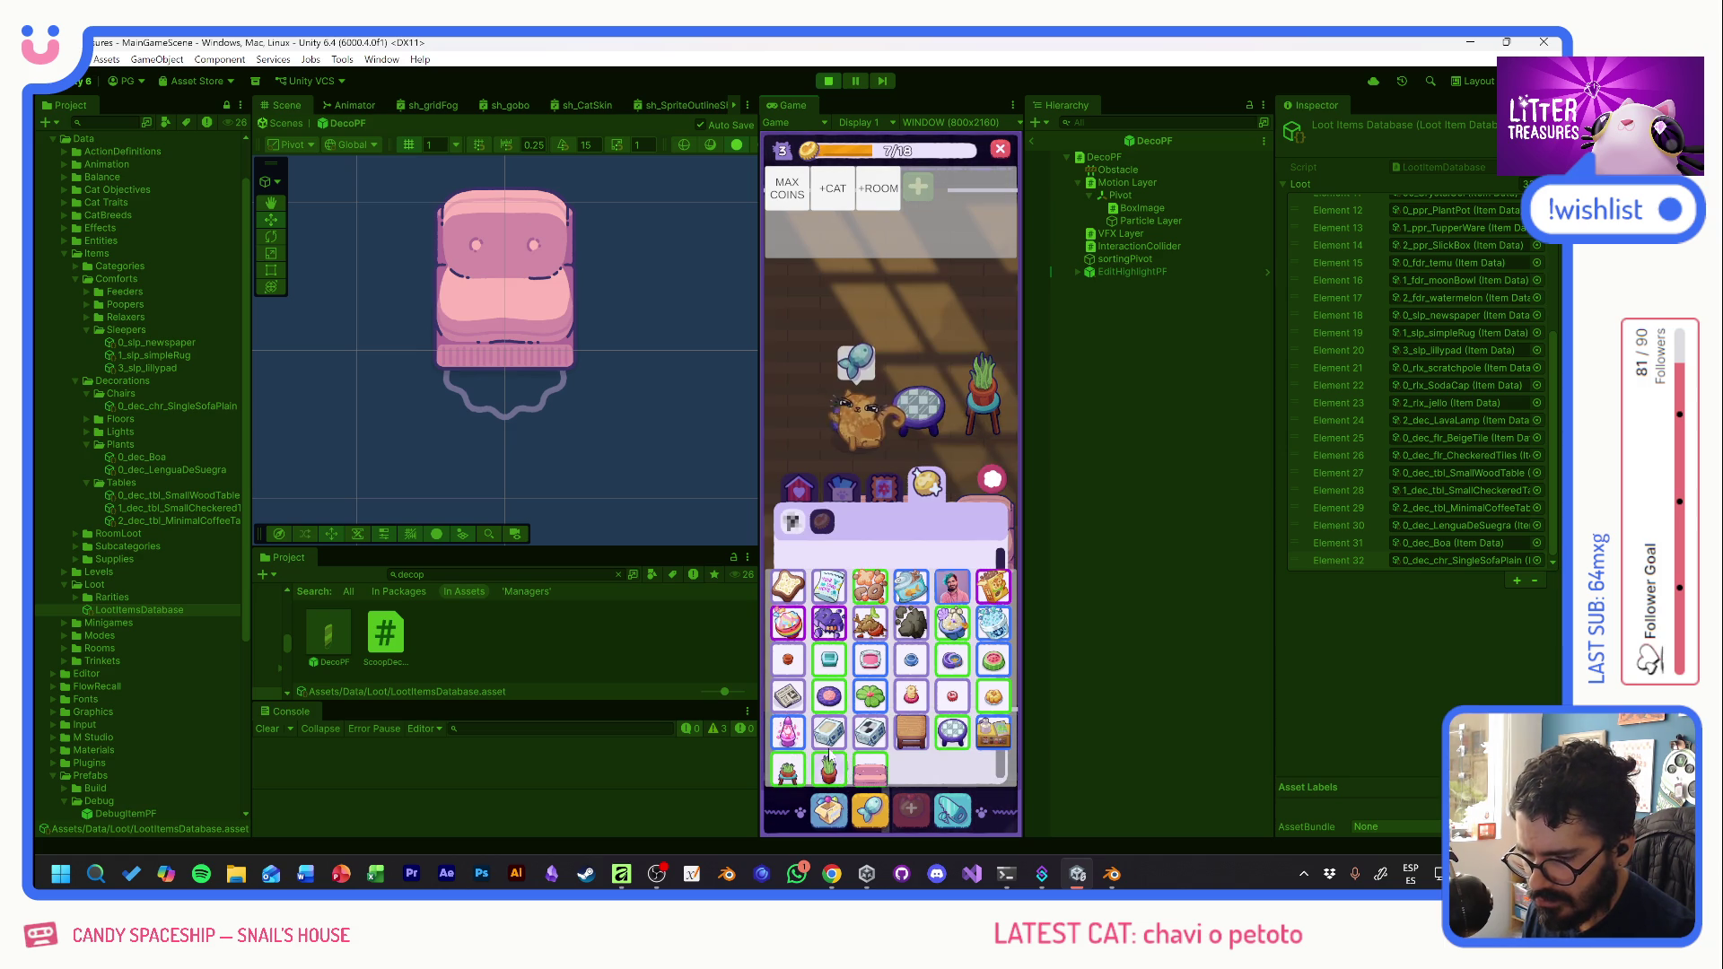
{"action": "left_click", "coordinate": [1014, 529]}
{"action": "left_click", "coordinate": [799, 485]}
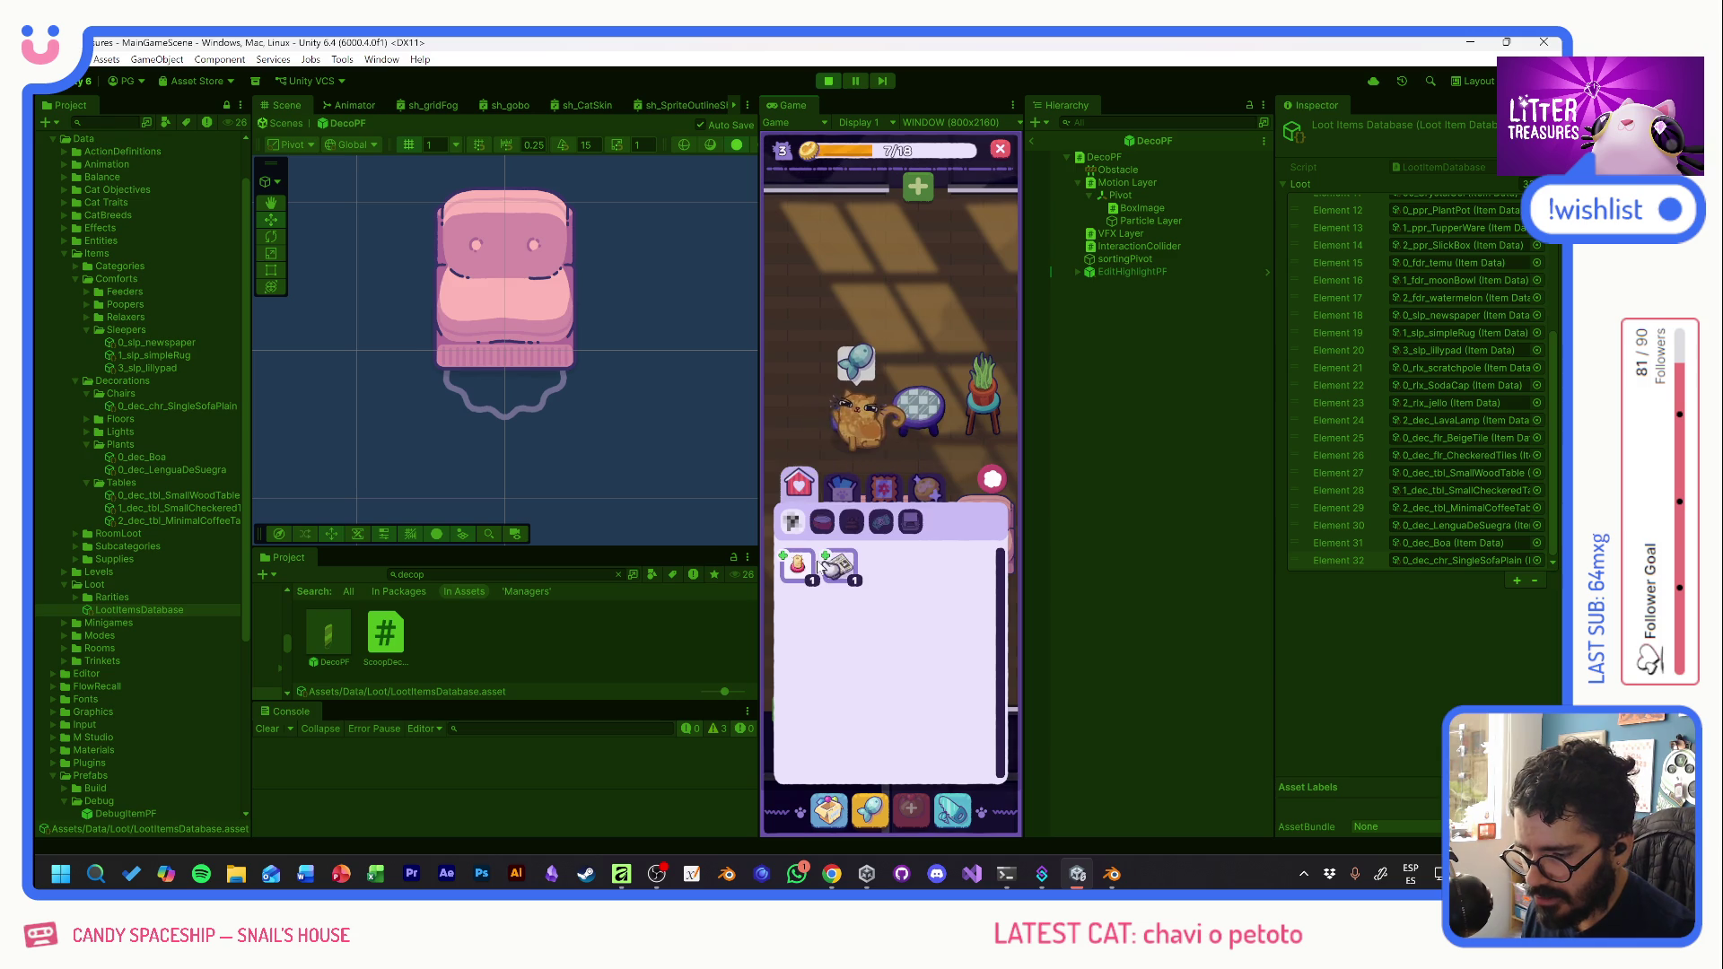
{"action": "left_click", "coordinate": [884, 495]}
{"action": "mouse_move", "coordinate": [884, 564]}
{"action": "left_mouse_down"}
{"action": "mouse_move", "coordinate": [874, 601]}
{"action": "mouse_move", "coordinate": [967, 612]}
{"action": "left_mouse_up"}
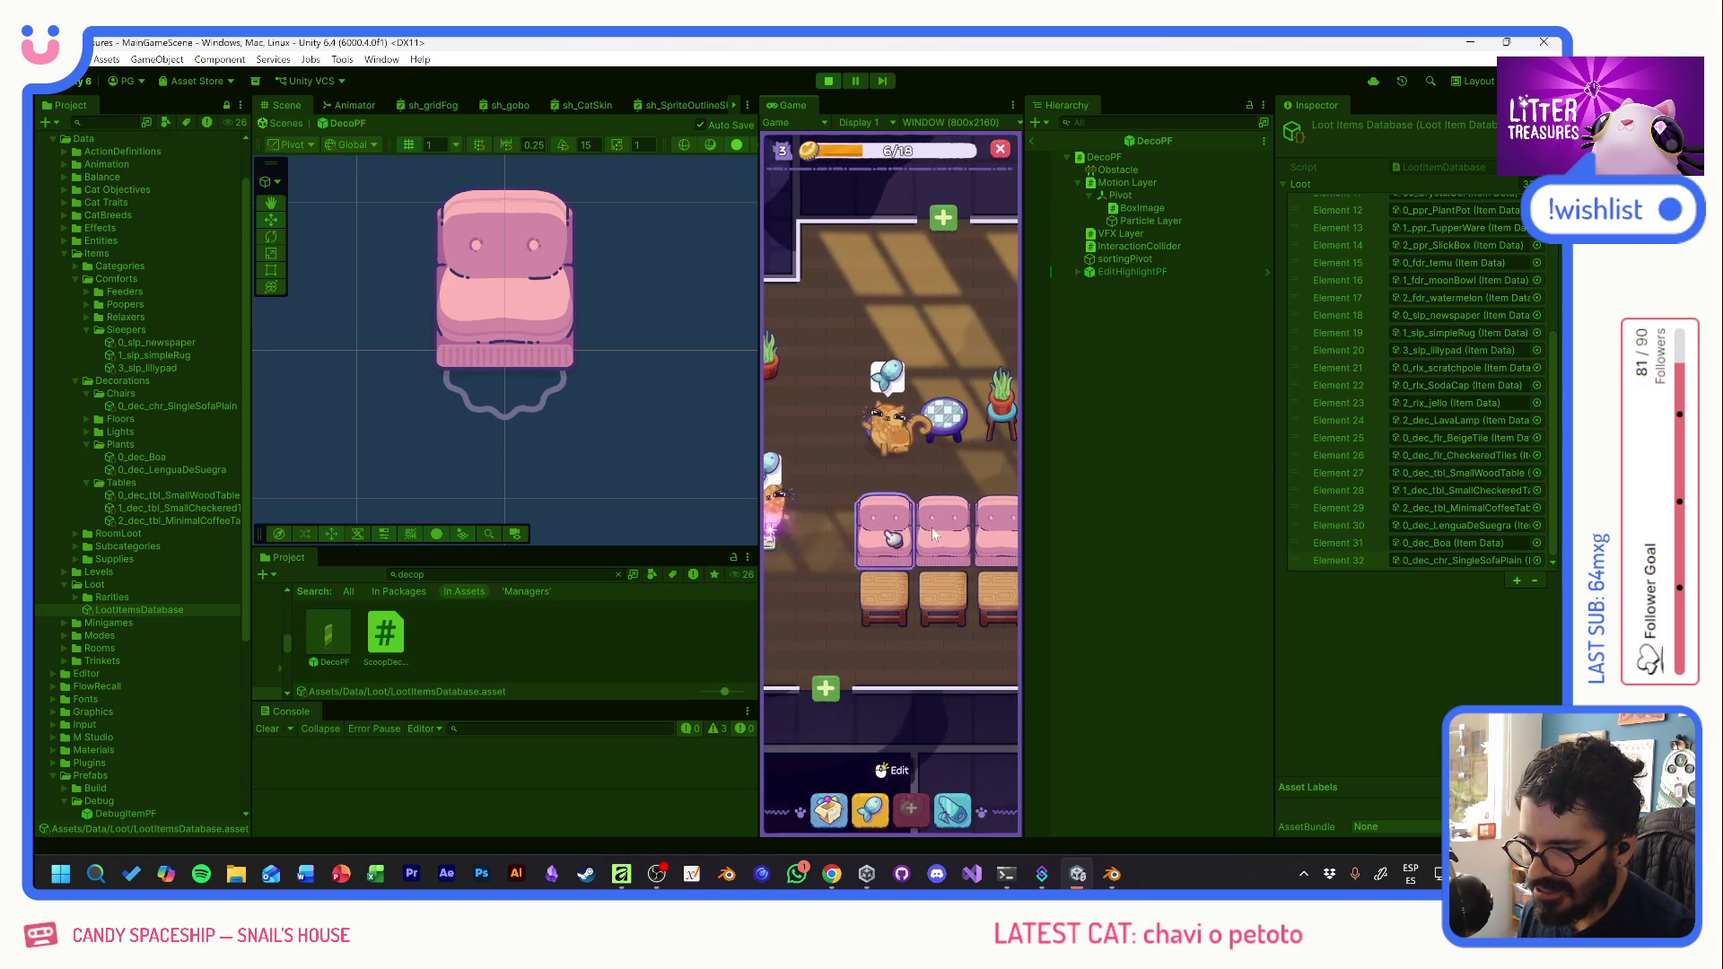
- Play the cat's Scoop the Treasure minigame
{"action": "left_click", "coordinate": [884, 483]}
{"action": "mouse_move", "coordinate": [807, 546]}
{"action": "left_mouse_down"}
{"action": "mouse_move", "coordinate": [806, 499]}
{"action": "mouse_move", "coordinate": [949, 505]}
{"action": "mouse_move", "coordinate": [835, 502]}
{"action": "mouse_move", "coordinate": [904, 437]}
{"action": "left_mouse_up"}
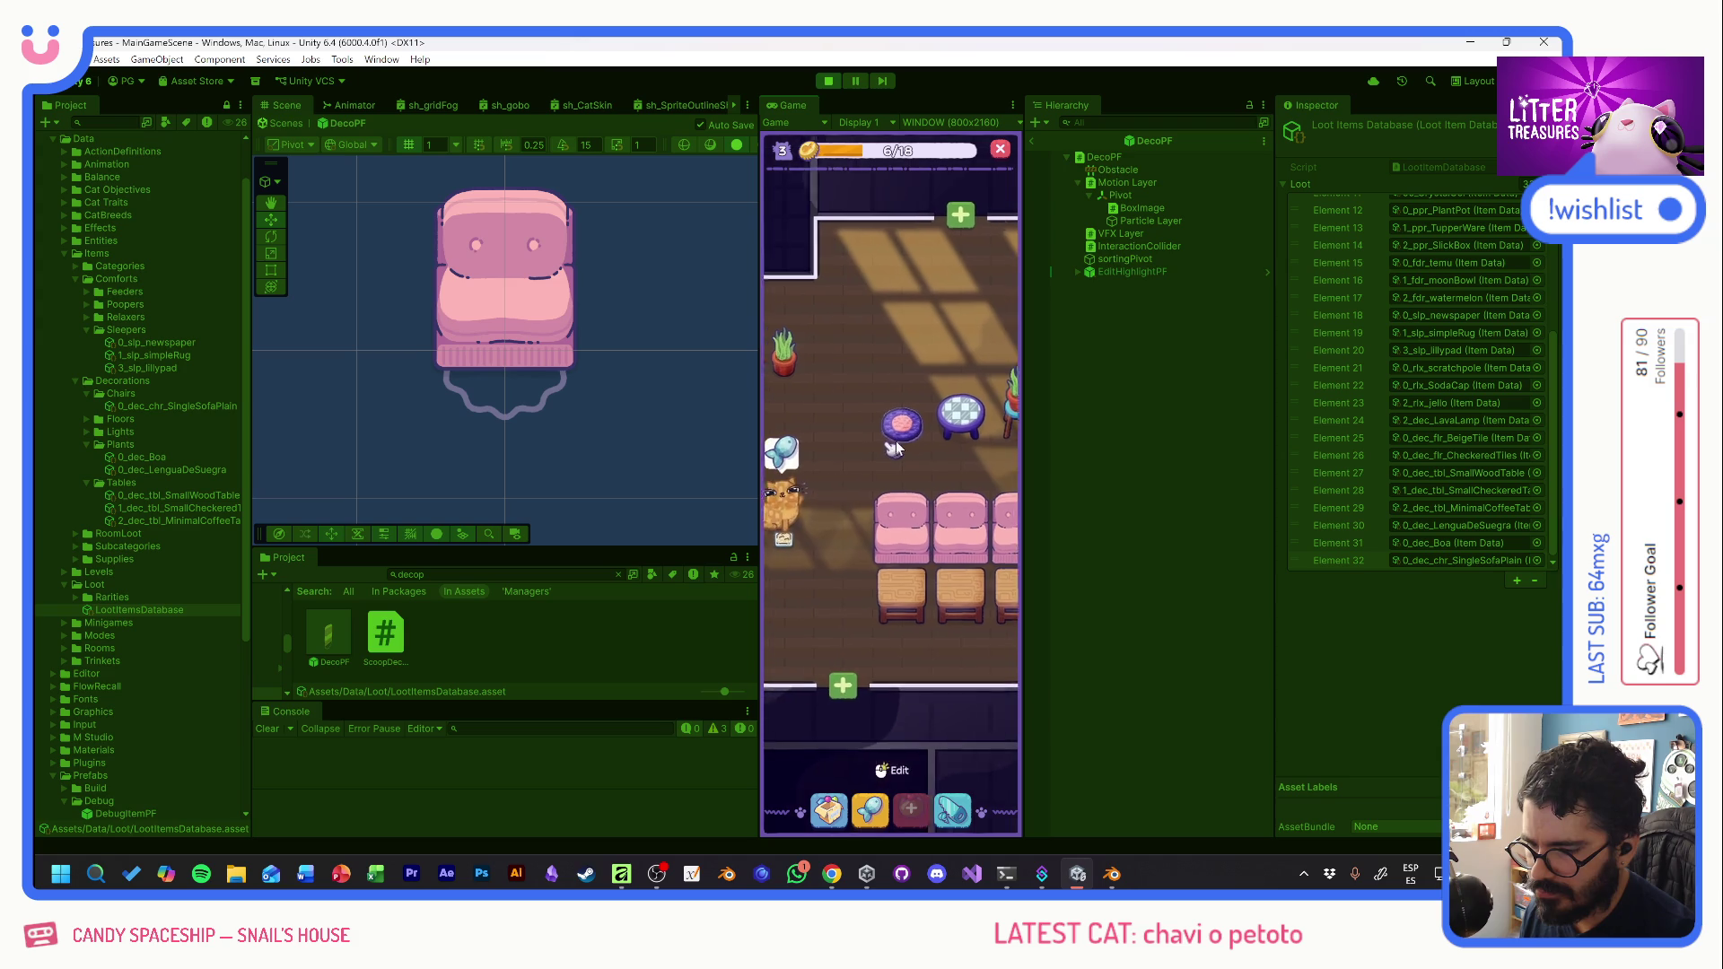
{"action": "key", "text": "alt+Tab"}
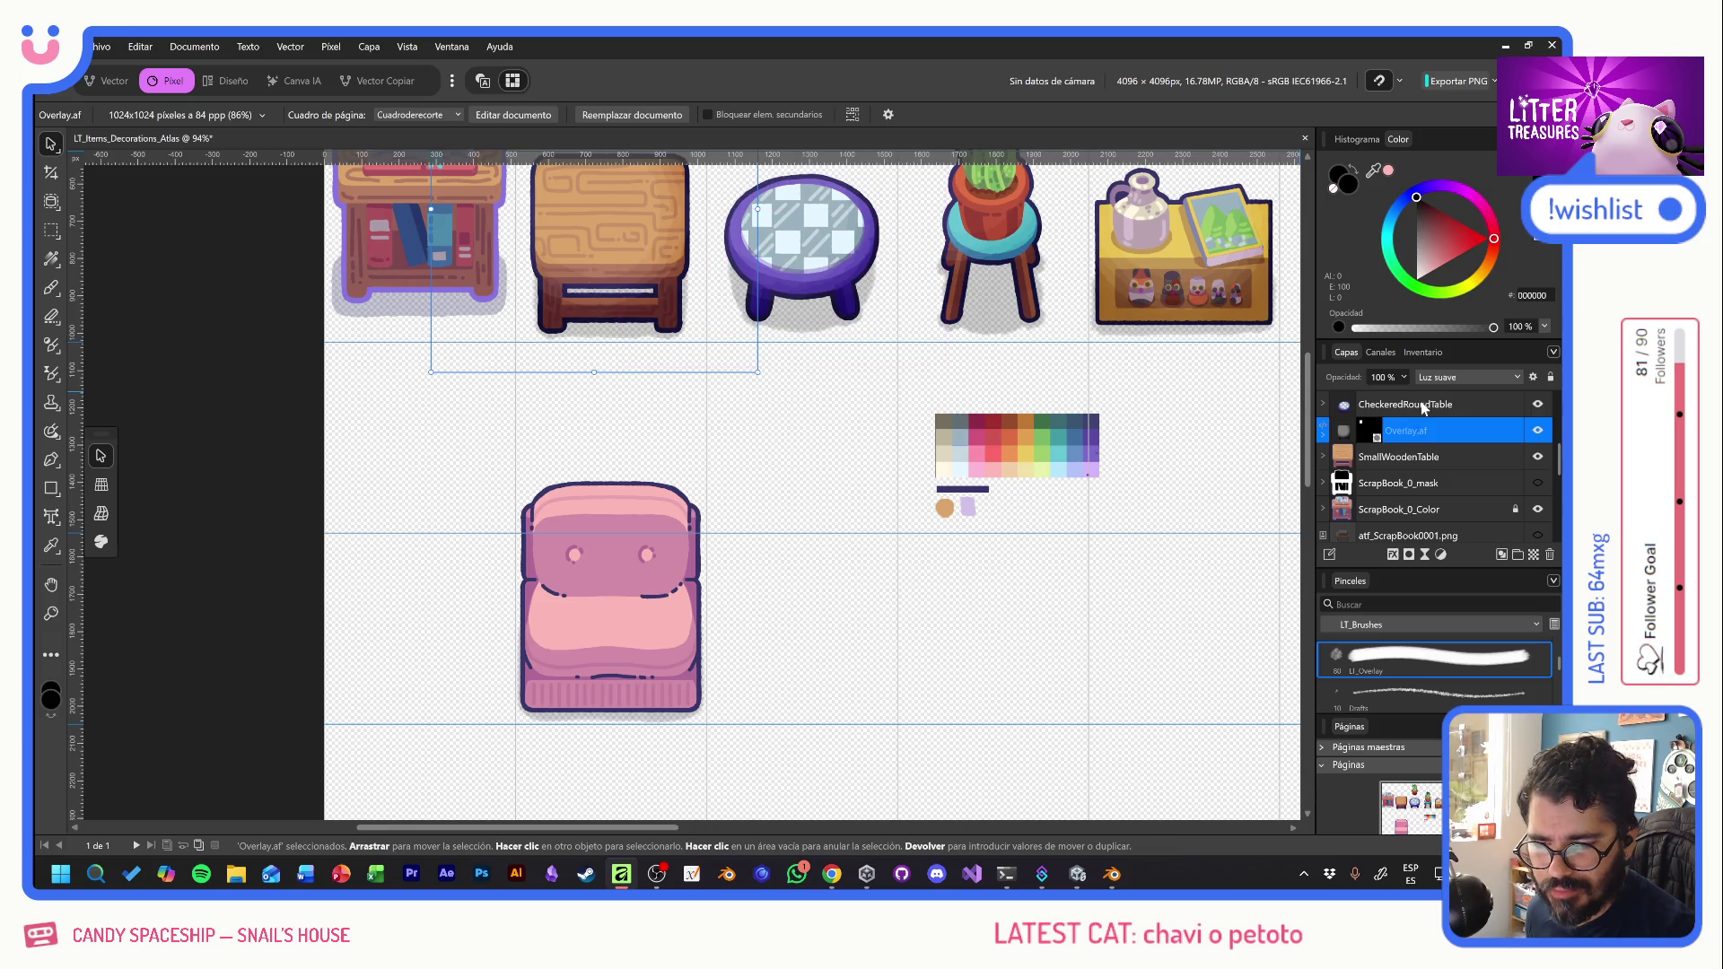
- Duplicate the Overlay layer and group the inline, sil and bordext layers as 'Art'
{"action": "key", "text": "ctrl+j"}
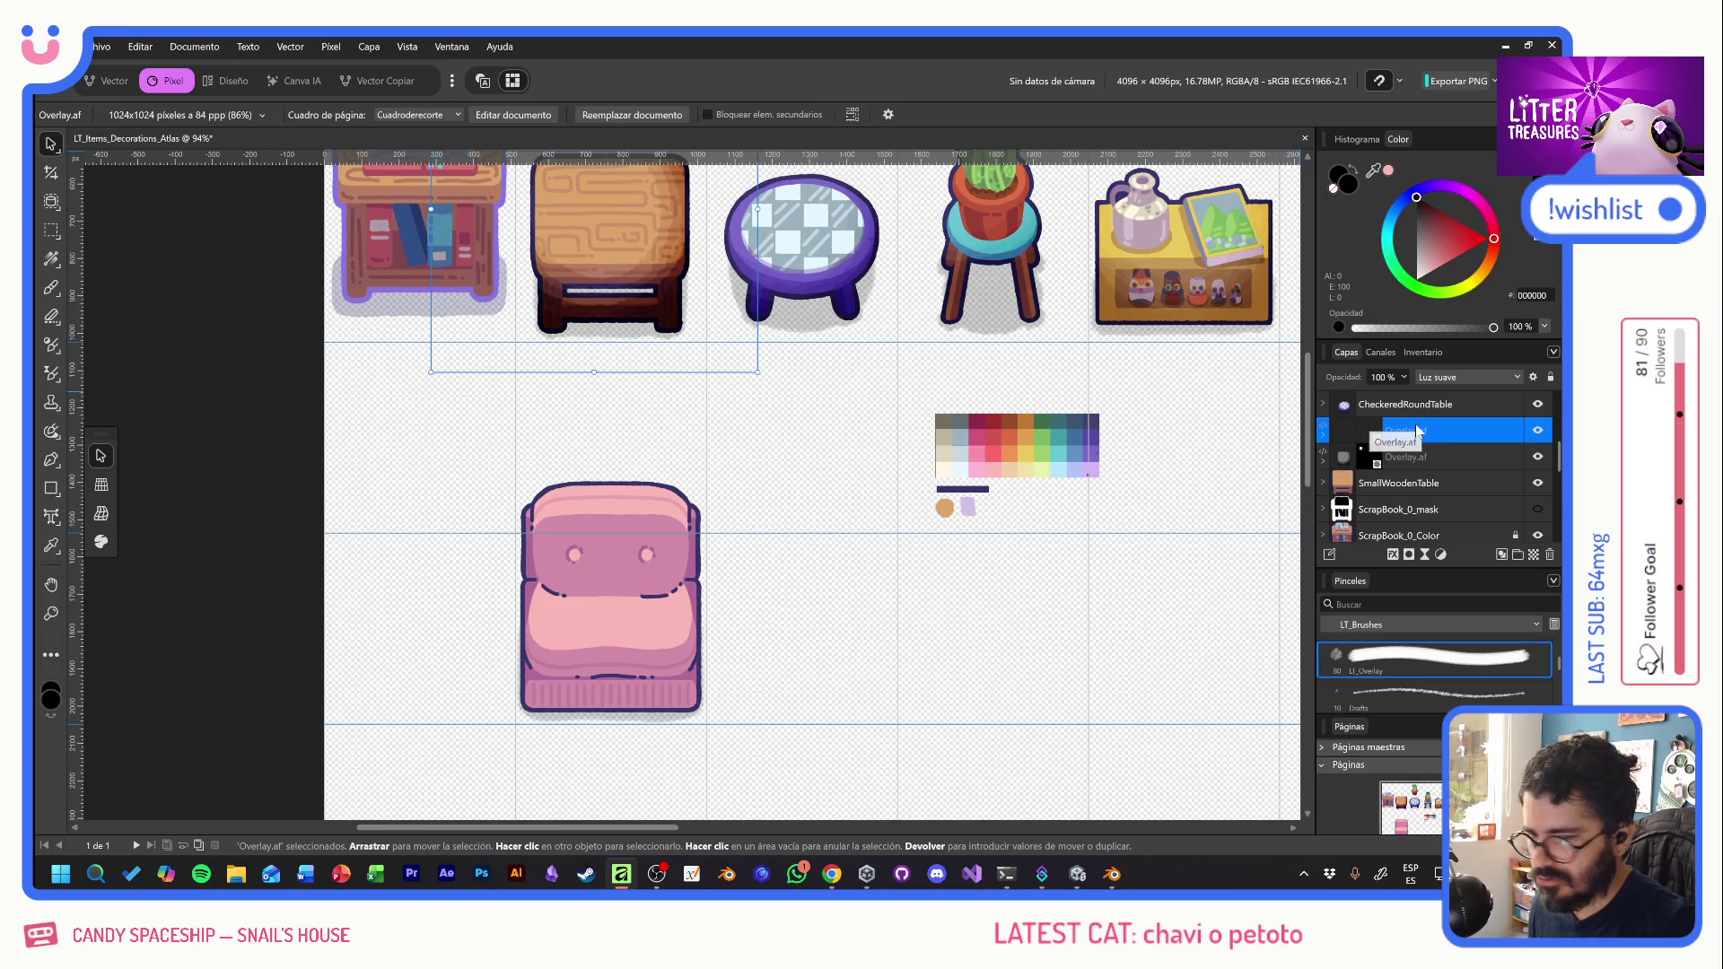
{"action": "mouse_move", "coordinate": [1413, 448]}
{"action": "left_mouse_down"}
{"action": "mouse_move", "coordinate": [1422, 485]}
{"action": "mouse_move", "coordinate": [1418, 409]}
{"action": "mouse_move", "coordinate": [1405, 485]}
{"action": "left_mouse_up"}
{"action": "scroll", "coordinate": [1436, 511], "scroll_direction": "up", "scroll_amount": 1}
{"action": "left_click", "coordinate": [1395, 455], "text": "shift"}
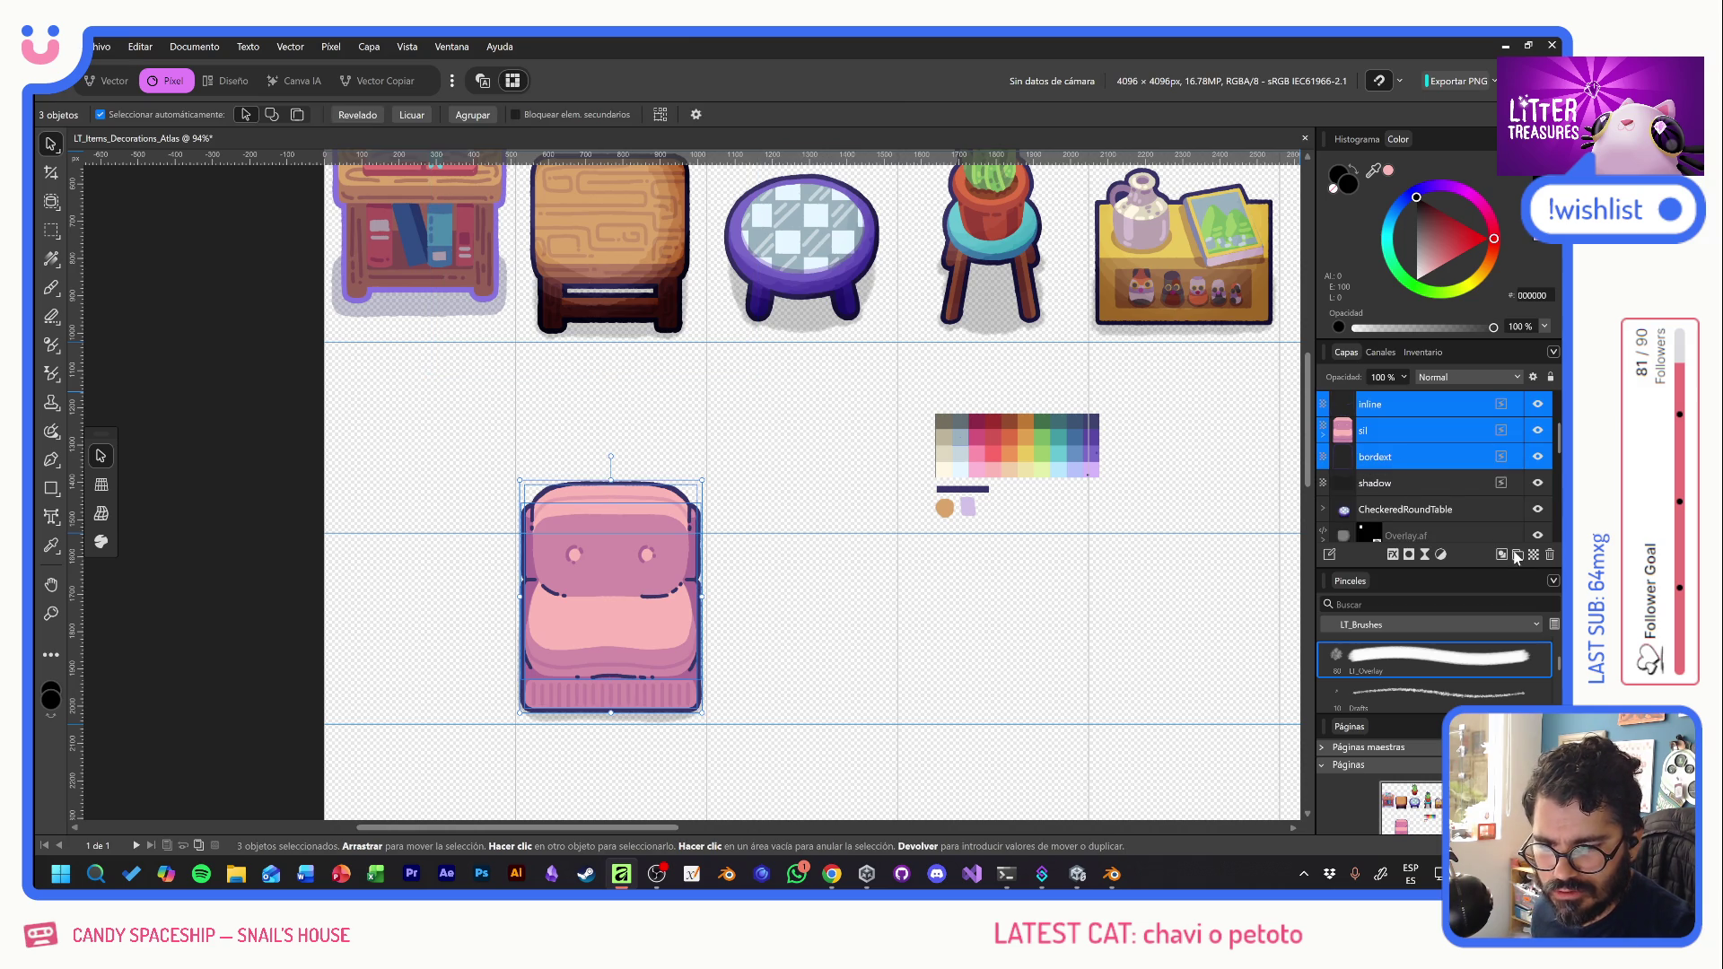
{"action": "key", "text": "ctrl+g"}
{"action": "double_click", "coordinate": [1379, 404]}
{"action": "type", "text": "Arm"}
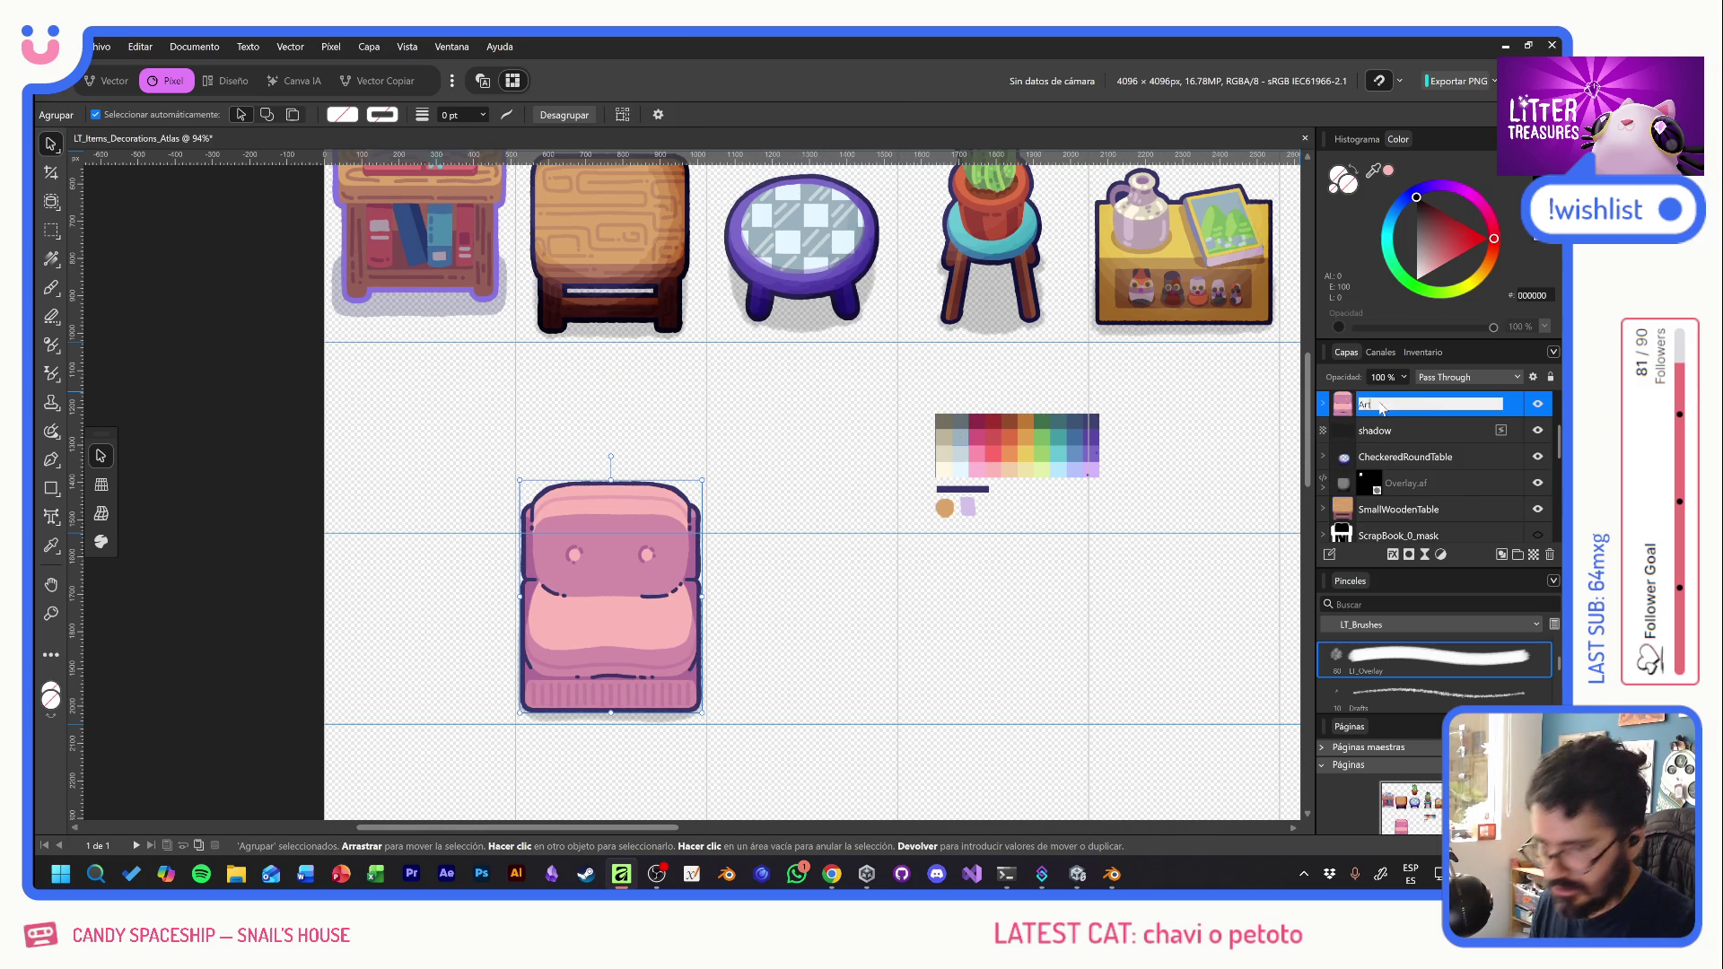
{"action": "key", "text": "Return"}
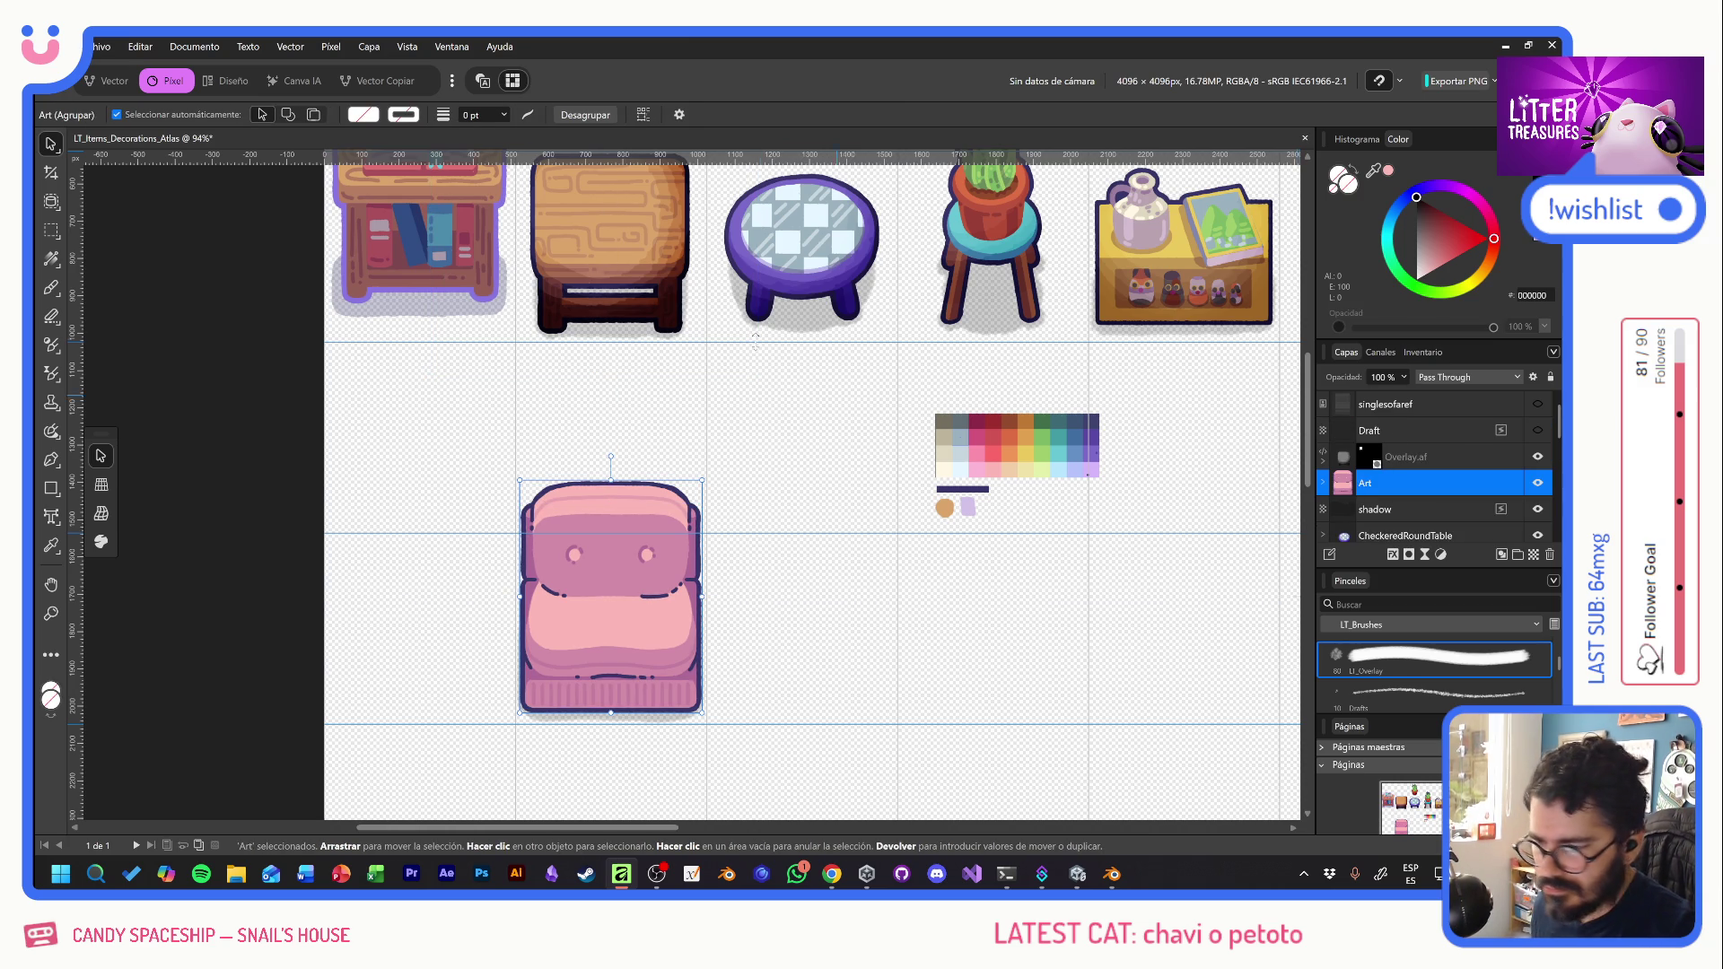
- Move the dark Overlay.af shading onto the pink sofa and mask it to the sofa's outline
{"action": "left_click", "coordinate": [1360, 454]}
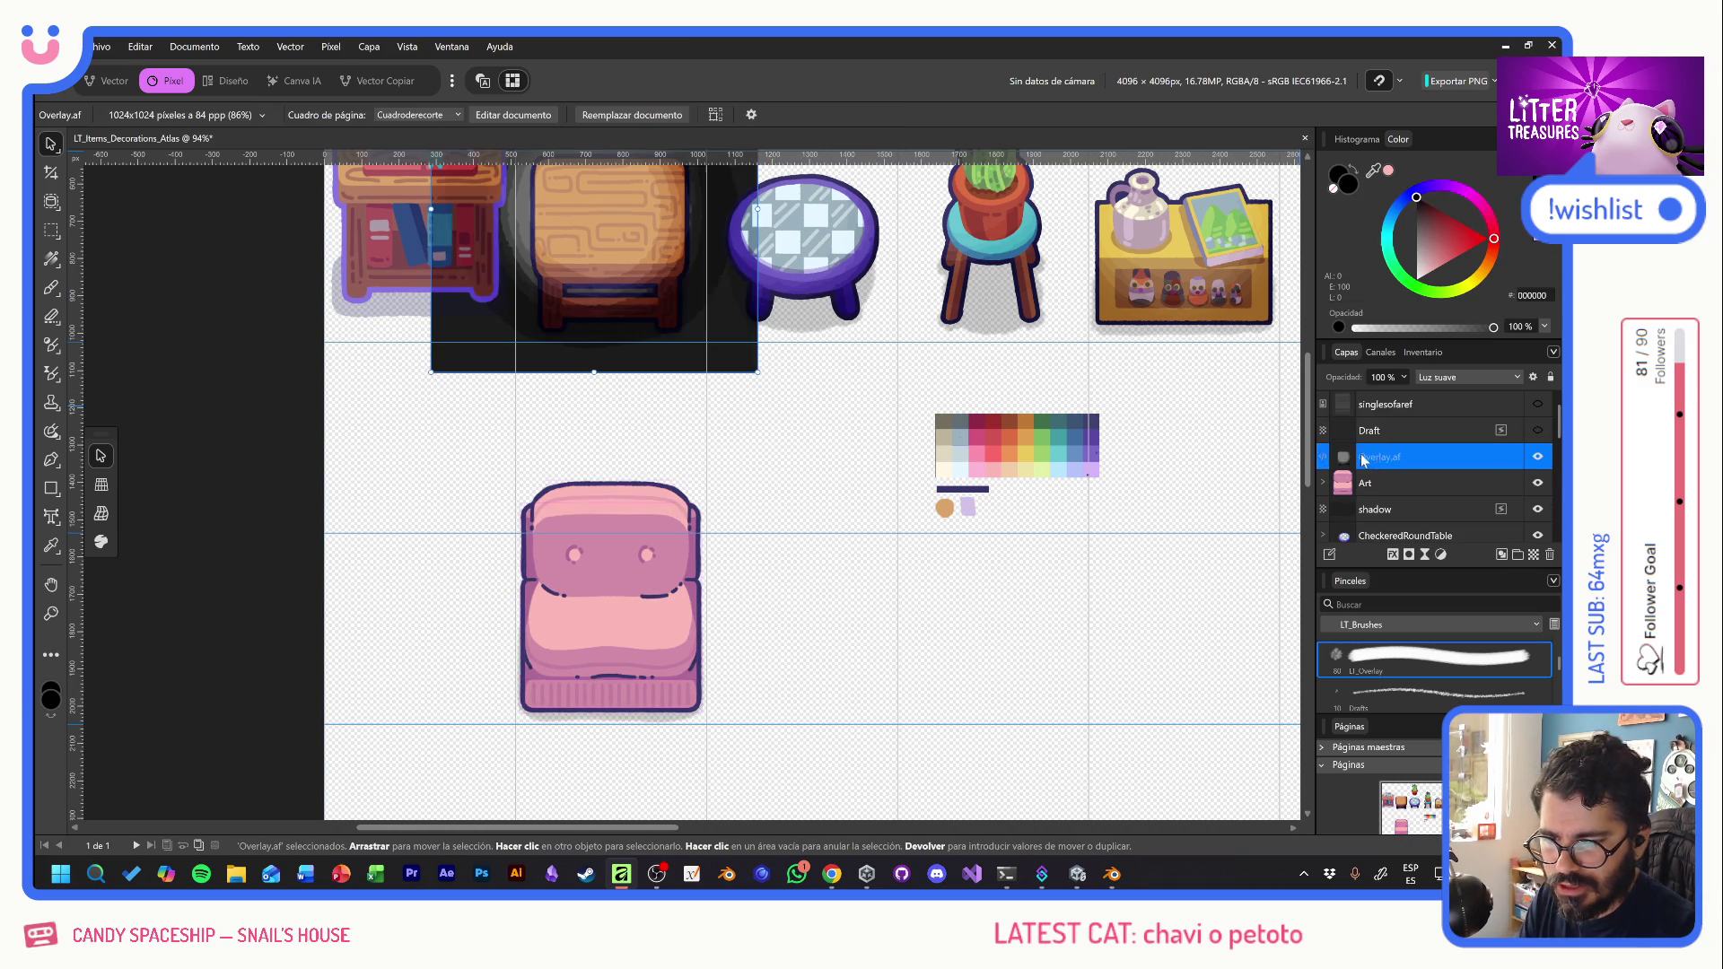
{"action": "mouse_move", "coordinate": [695, 325]}
{"action": "left_mouse_down"}
{"action": "mouse_move", "coordinate": [675, 362]}
{"action": "mouse_move", "coordinate": [684, 686]}
{"action": "mouse_move", "coordinate": [702, 658]}
{"action": "mouse_move", "coordinate": [689, 667]}
{"action": "left_mouse_up"}
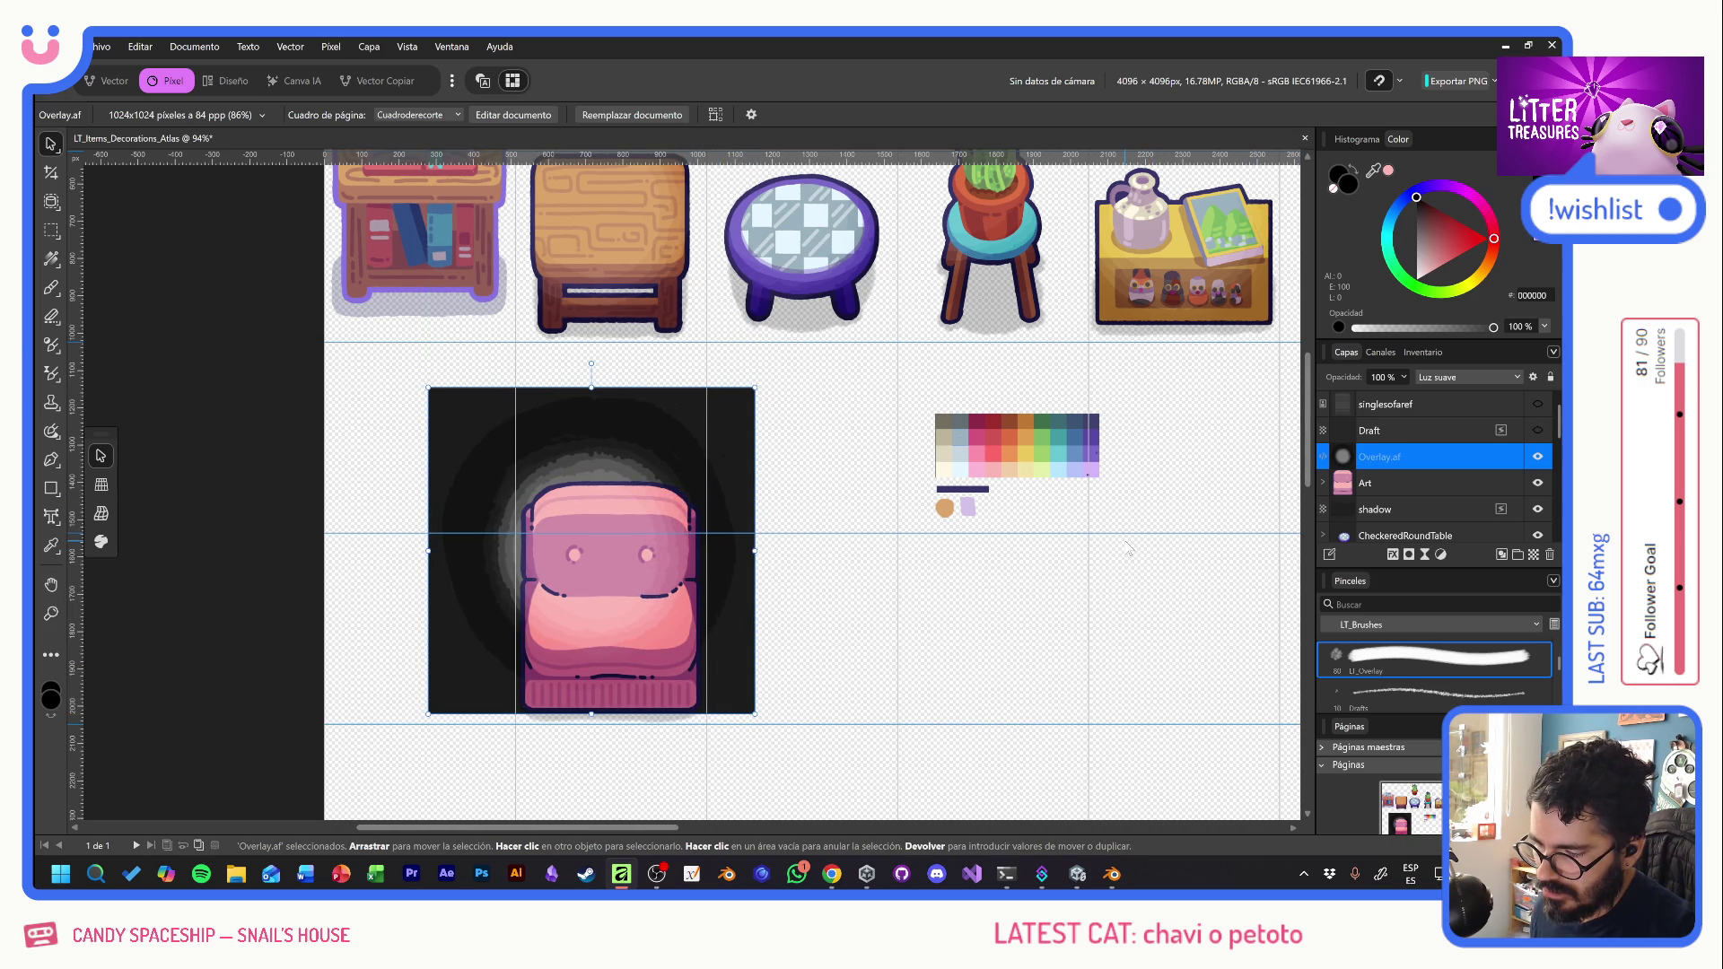
{"action": "left_click", "coordinate": [1344, 484], "text": "ctrl"}
{"action": "left_click", "coordinate": [1409, 555]}
{"action": "left_click", "coordinate": [790, 499]}
{"action": "scroll", "coordinate": [947, 565], "scroll_direction": "down", "scroll_amount": 5}
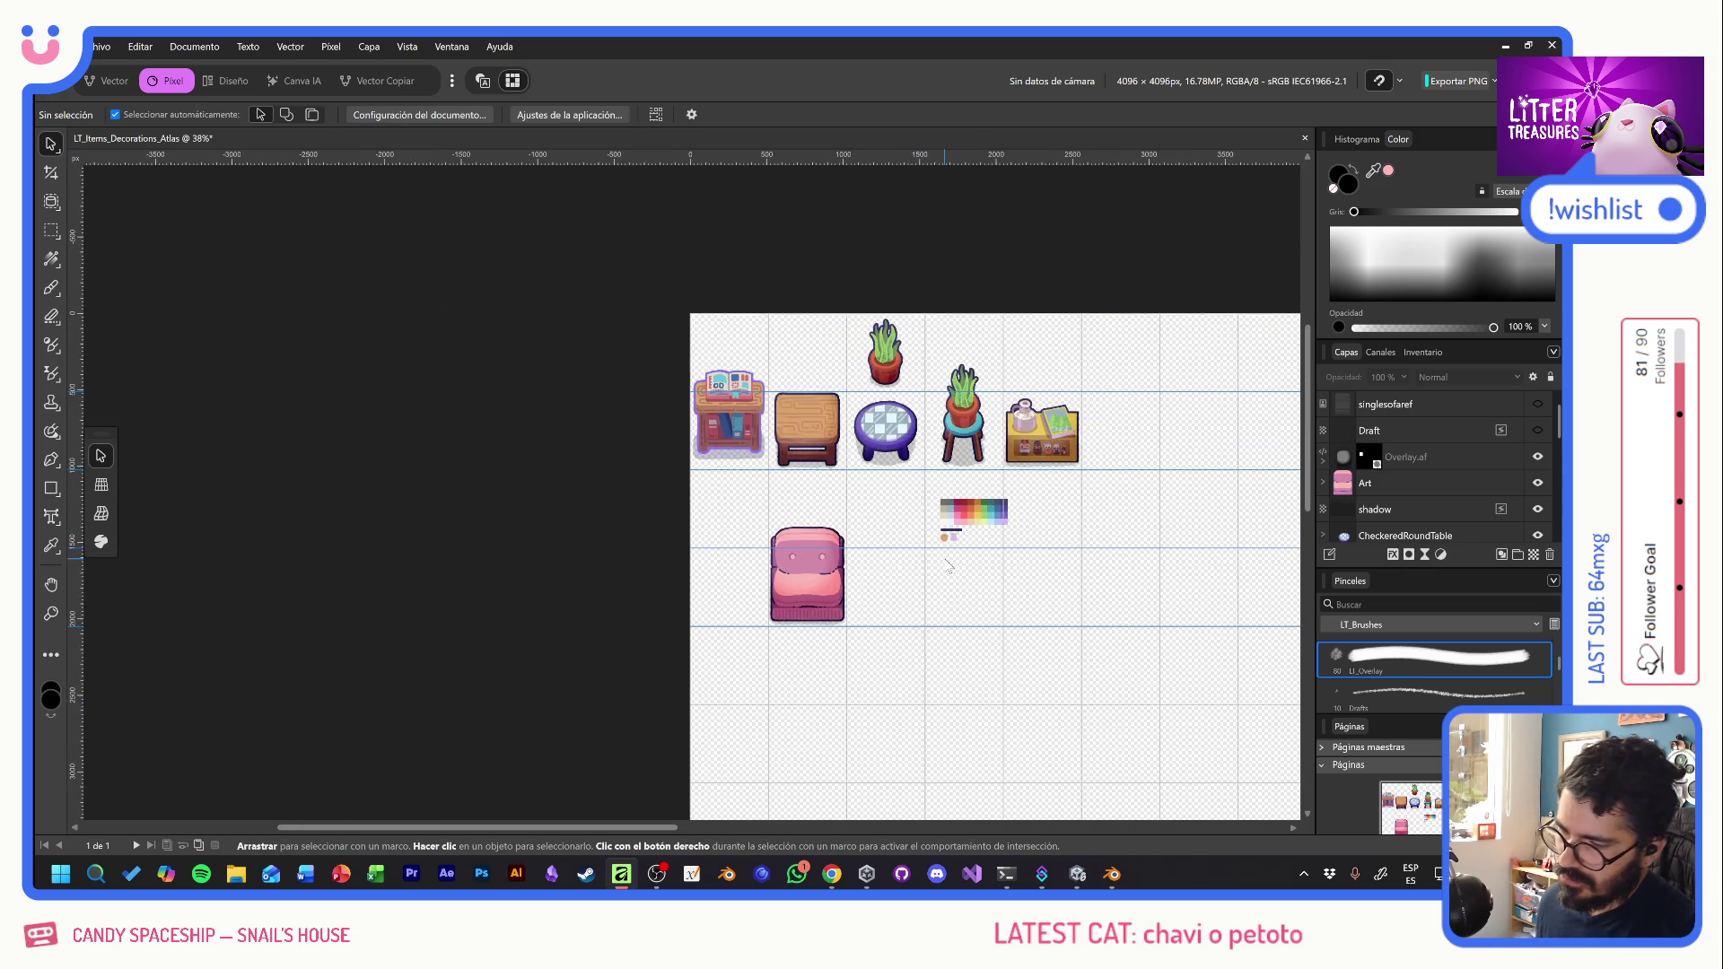
- Export the atlas as PNG over Items_Decorations_Atlas.png and check the result in Unity
{"action": "scroll", "coordinate": [947, 565], "scroll_direction": "up", "scroll_amount": 3}
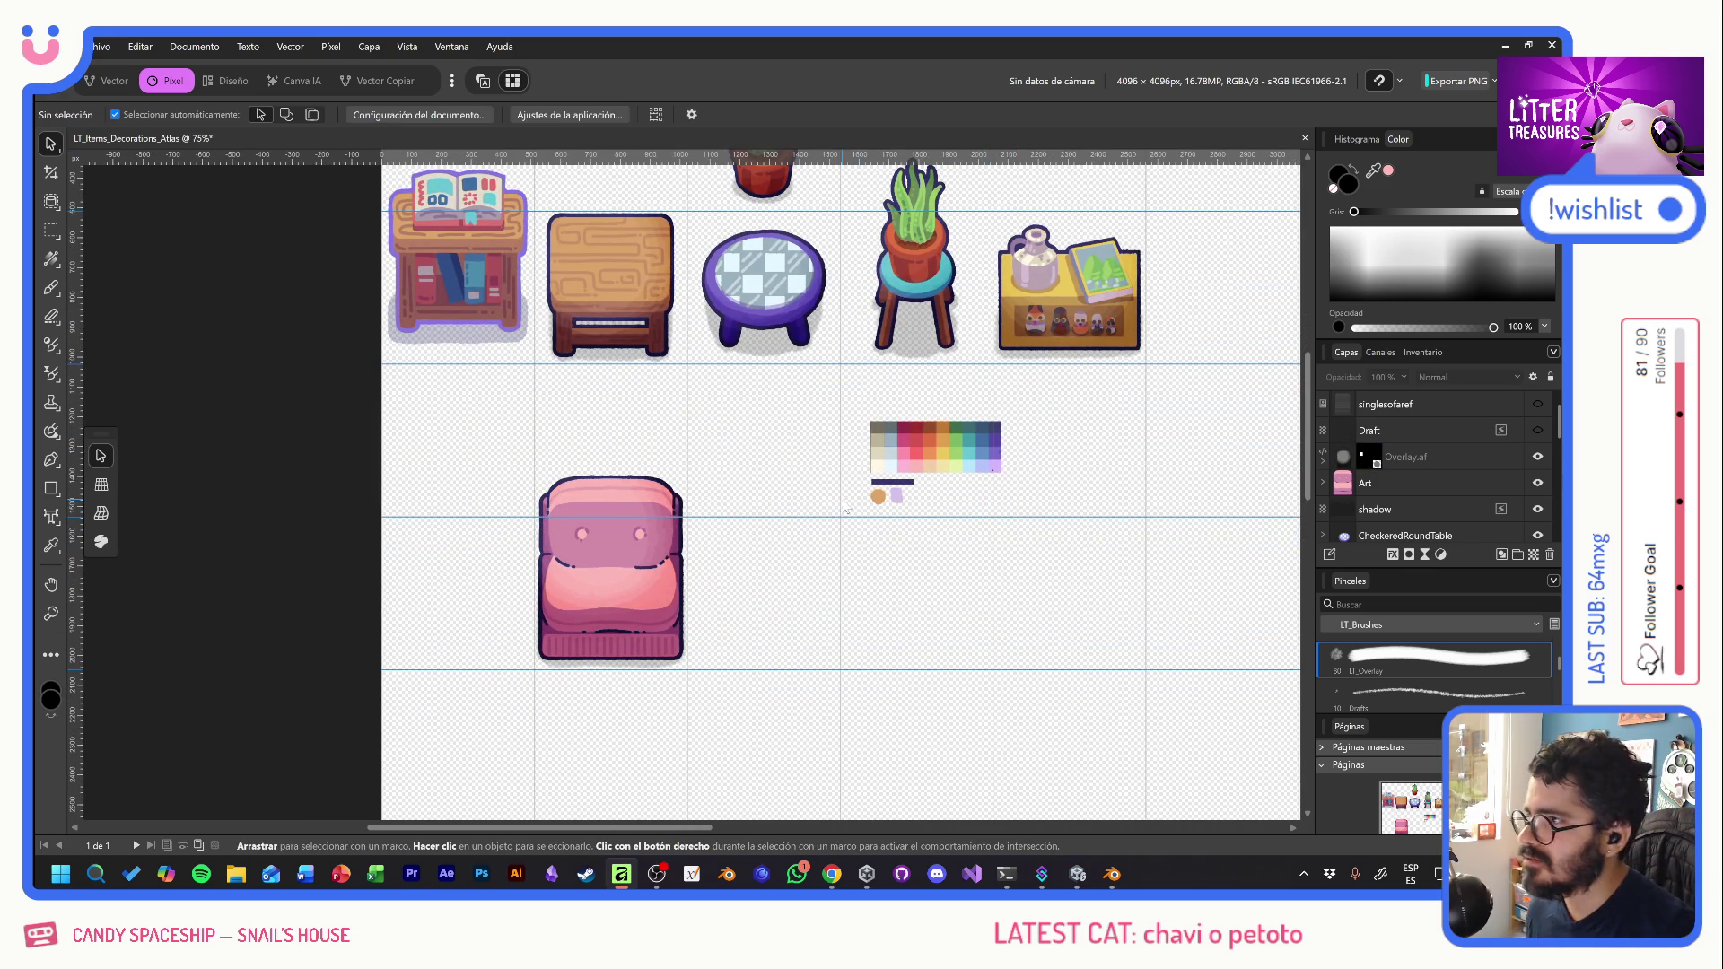
{"action": "key", "text": "ctrl+alt+shift+w"}
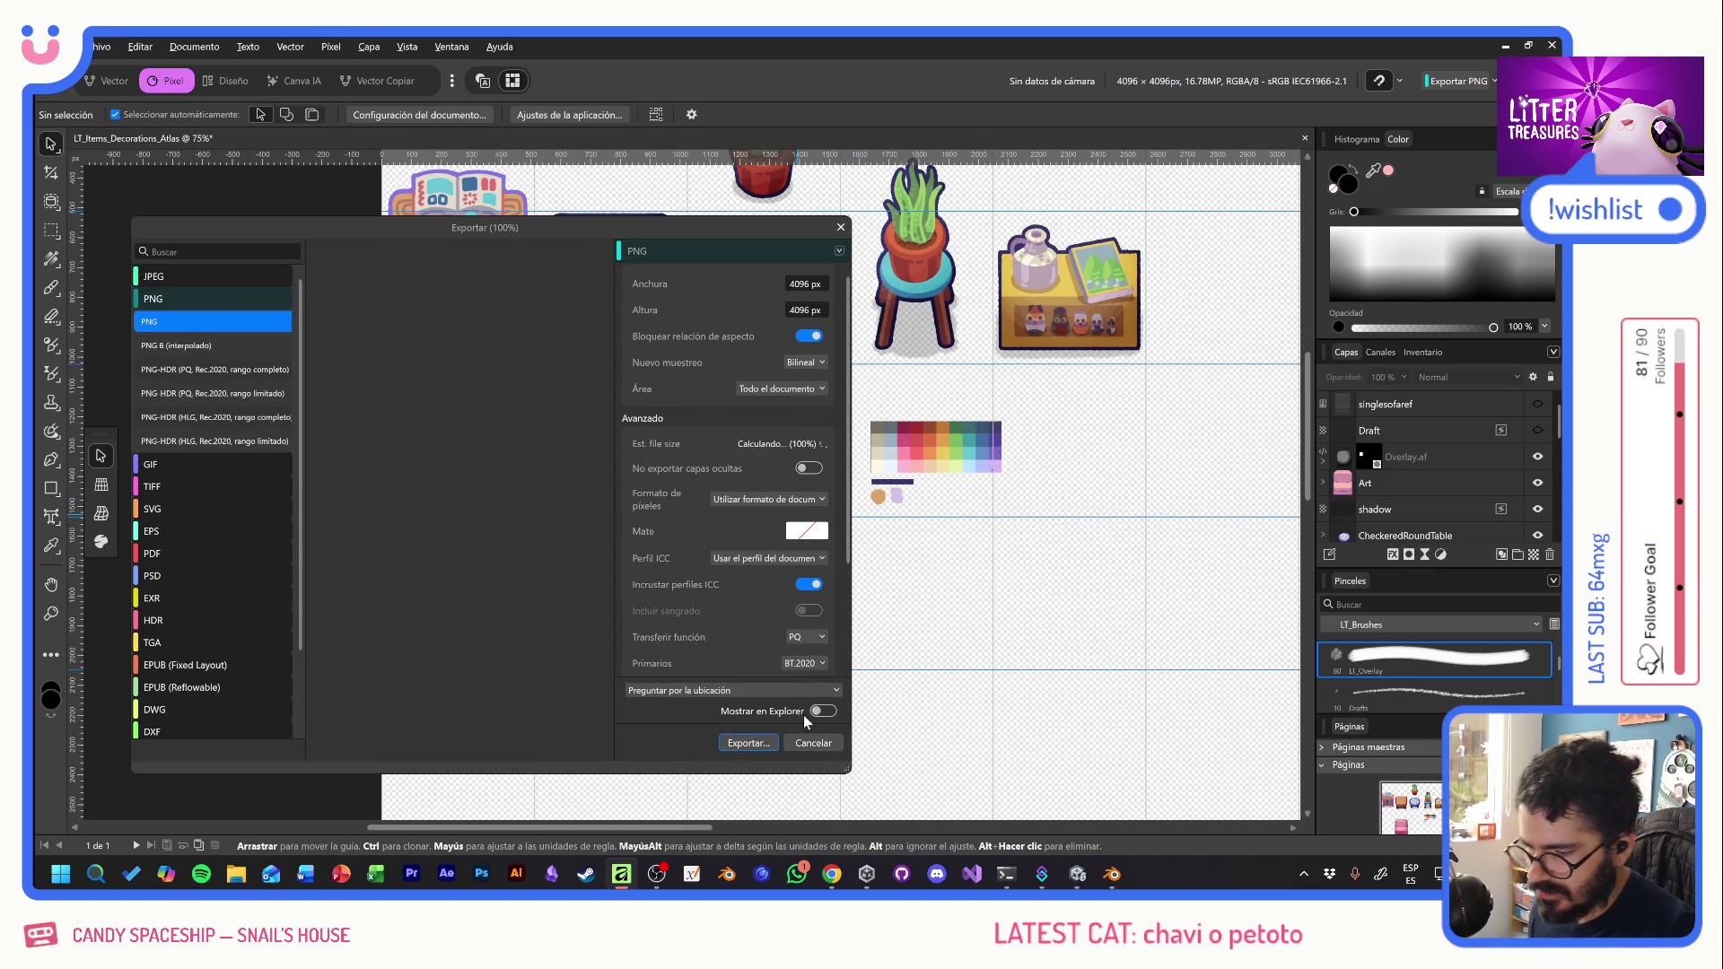
{"action": "left_click", "coordinate": [749, 743]}
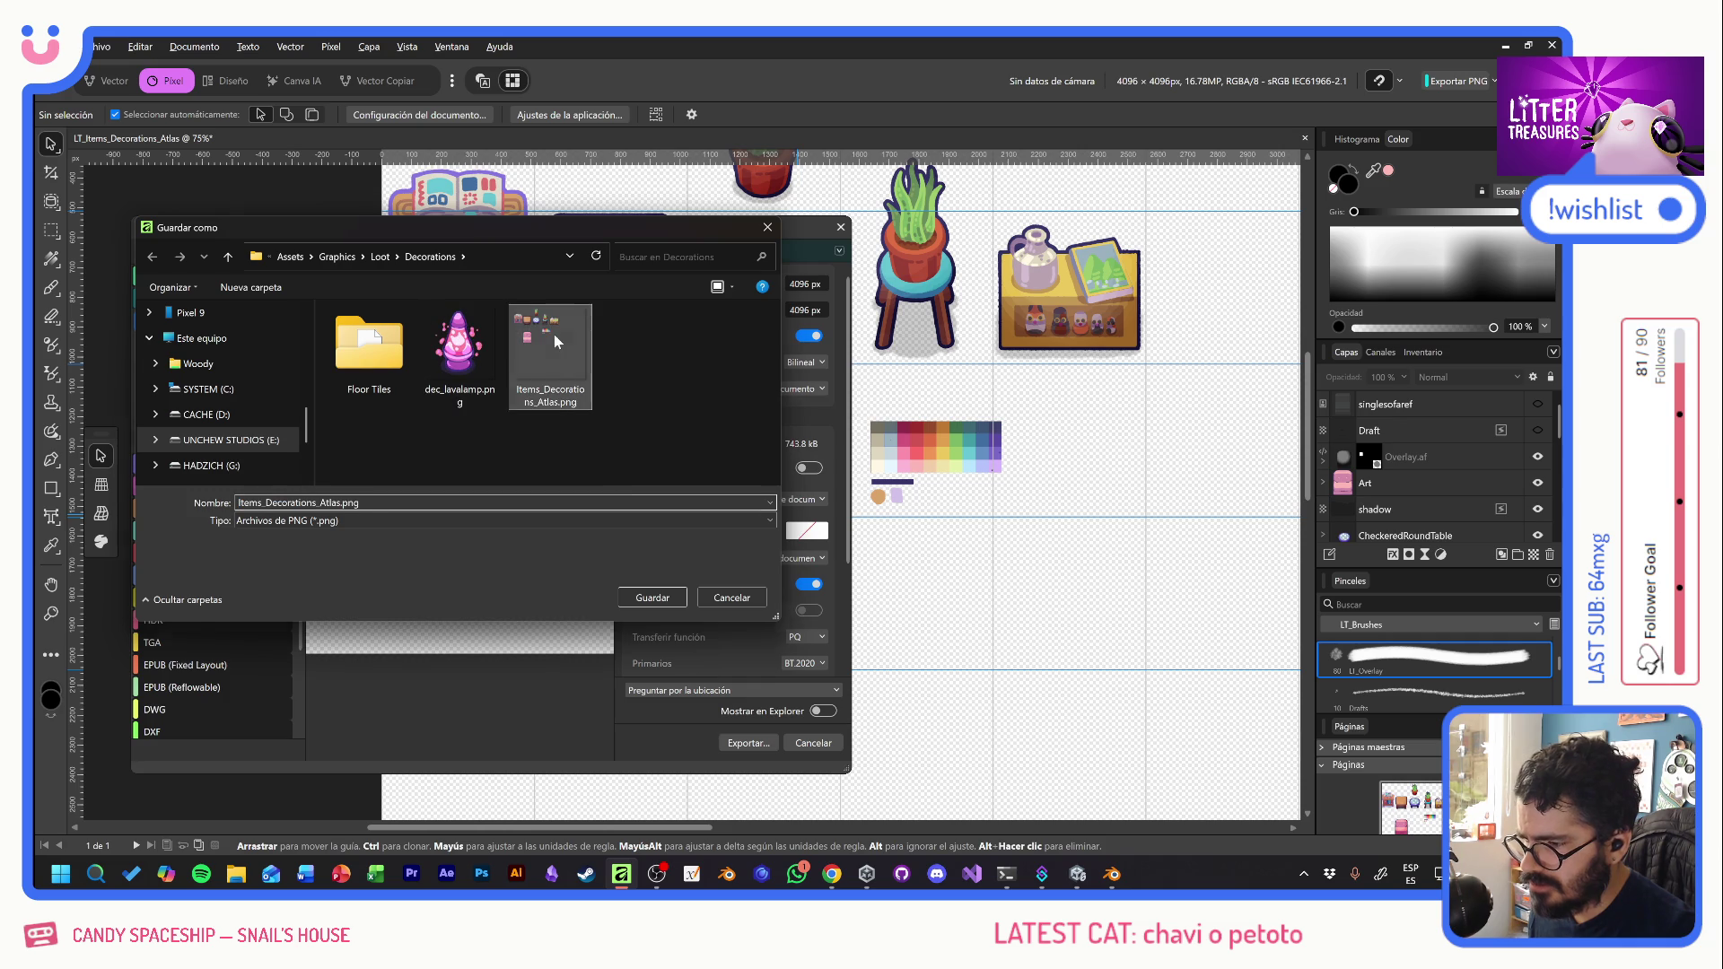
{"action": "double_click", "coordinate": [553, 334]}
{"action": "left_click", "coordinate": [862, 520]}
{"action": "key", "text": "alt+Tab"}
{"action": "key", "text": "alt+Tab"}
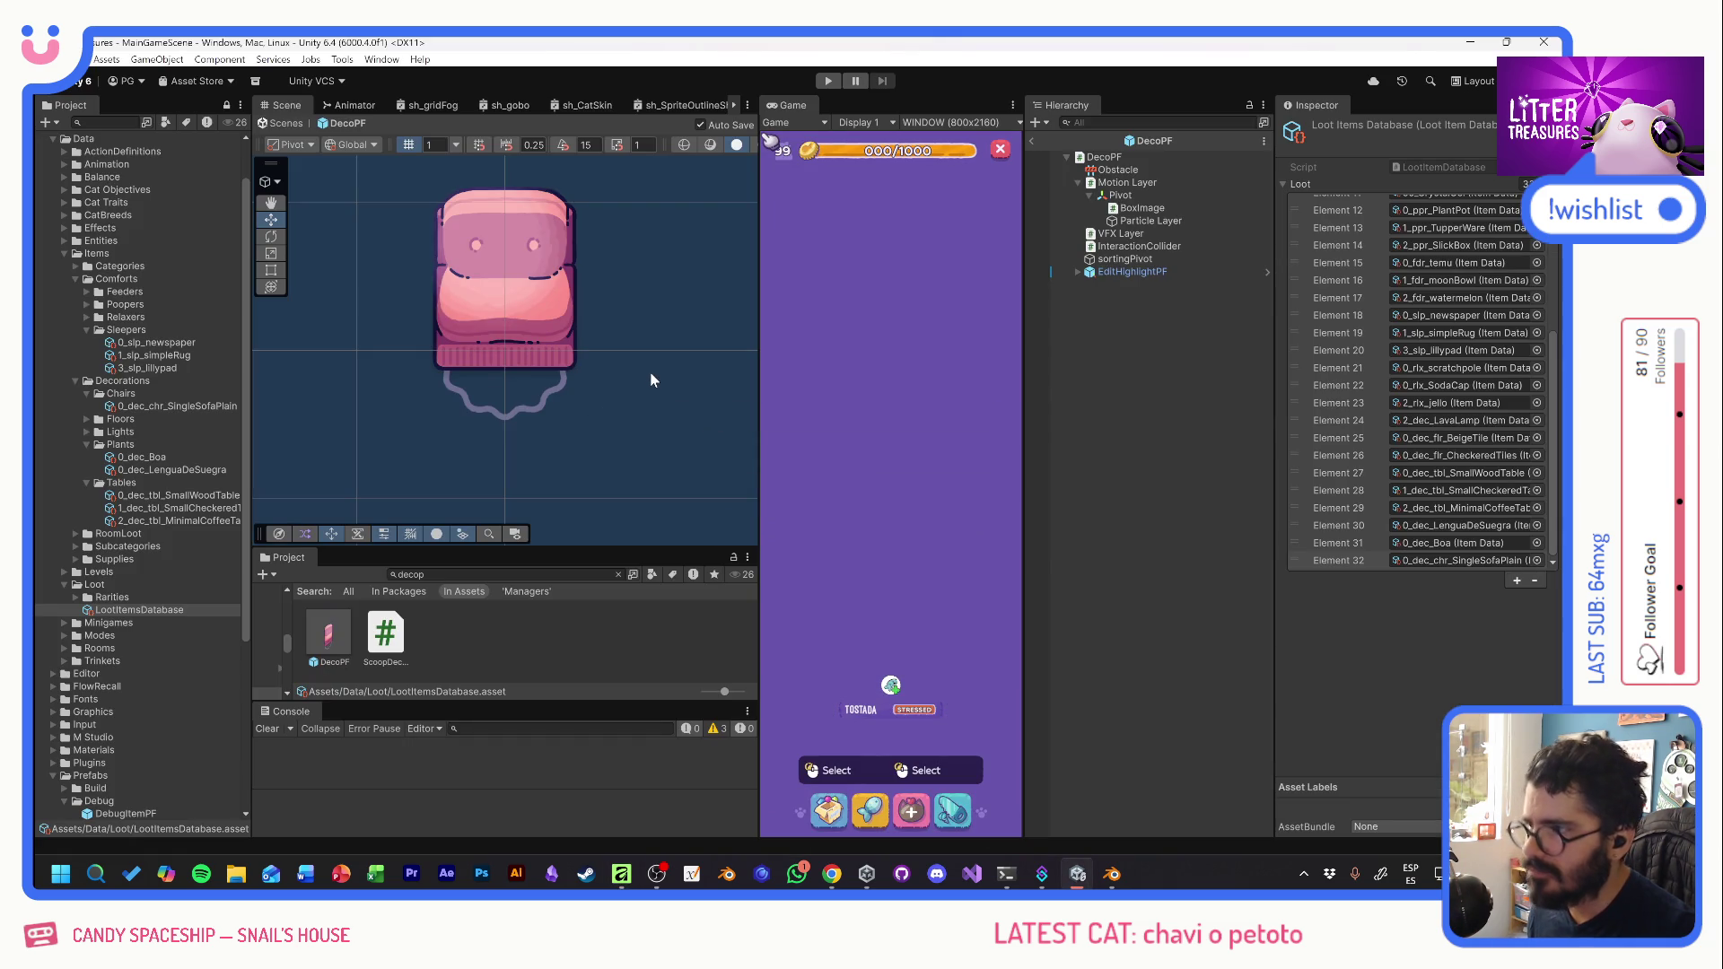
{"action": "key", "text": "alt+Tab"}
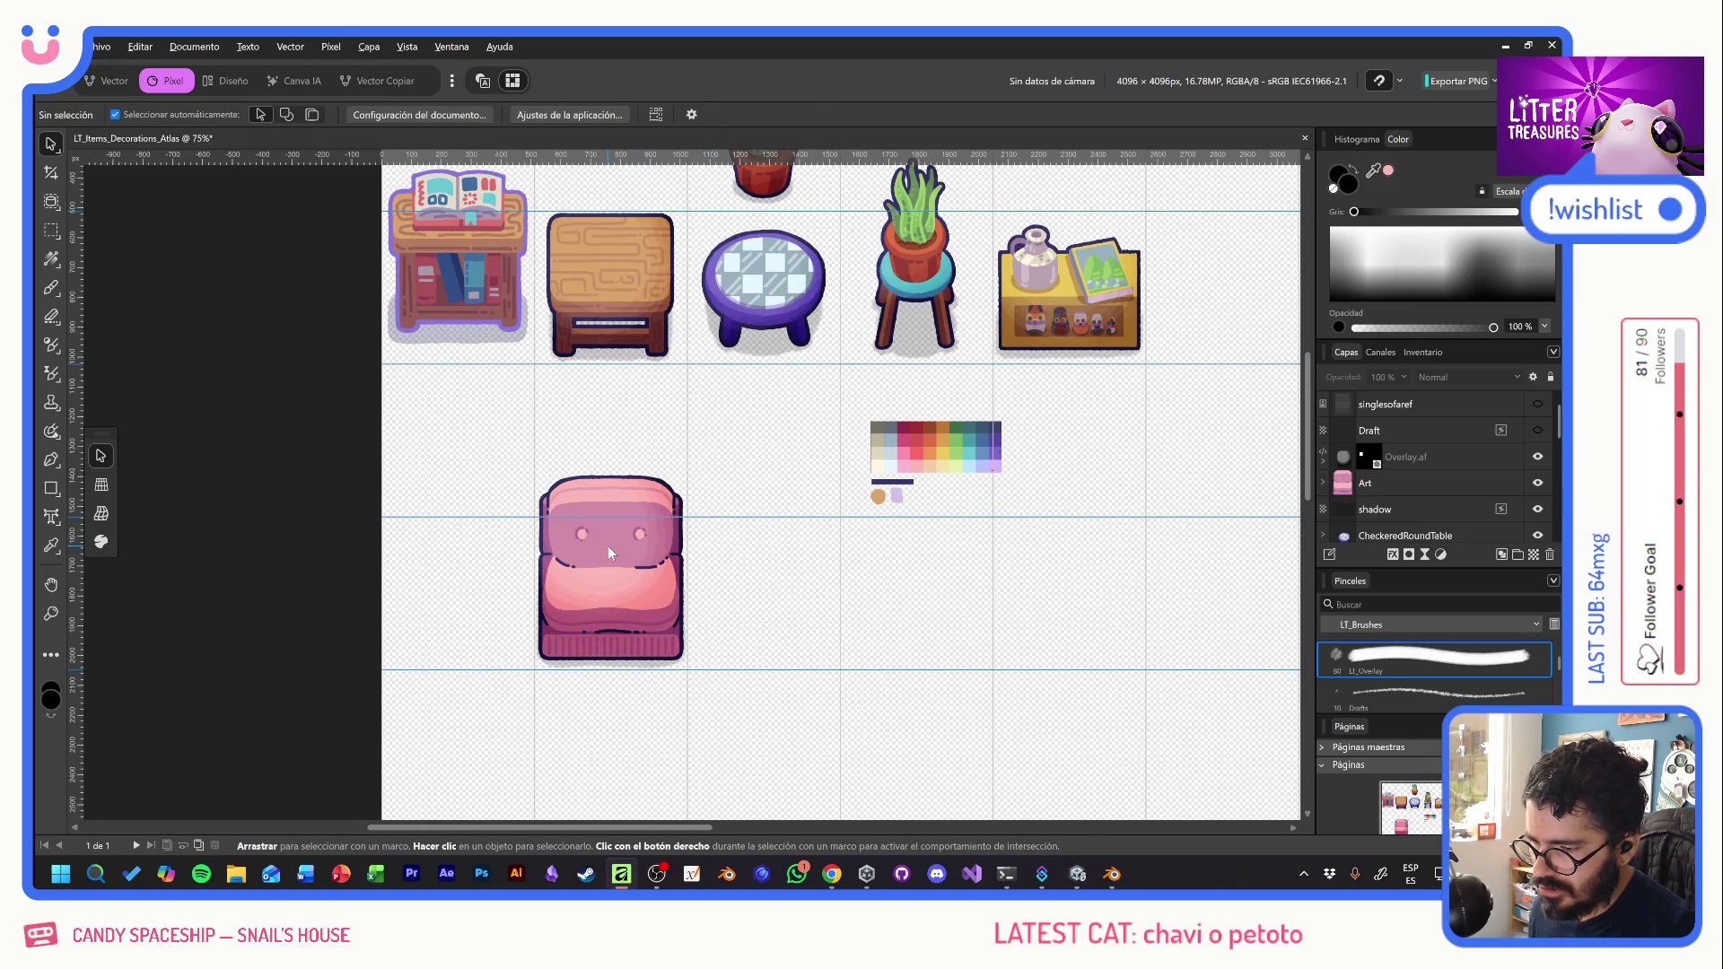
- Delete the Draft and singlesofaref reference layers
{"action": "left_click", "coordinate": [608, 548]}
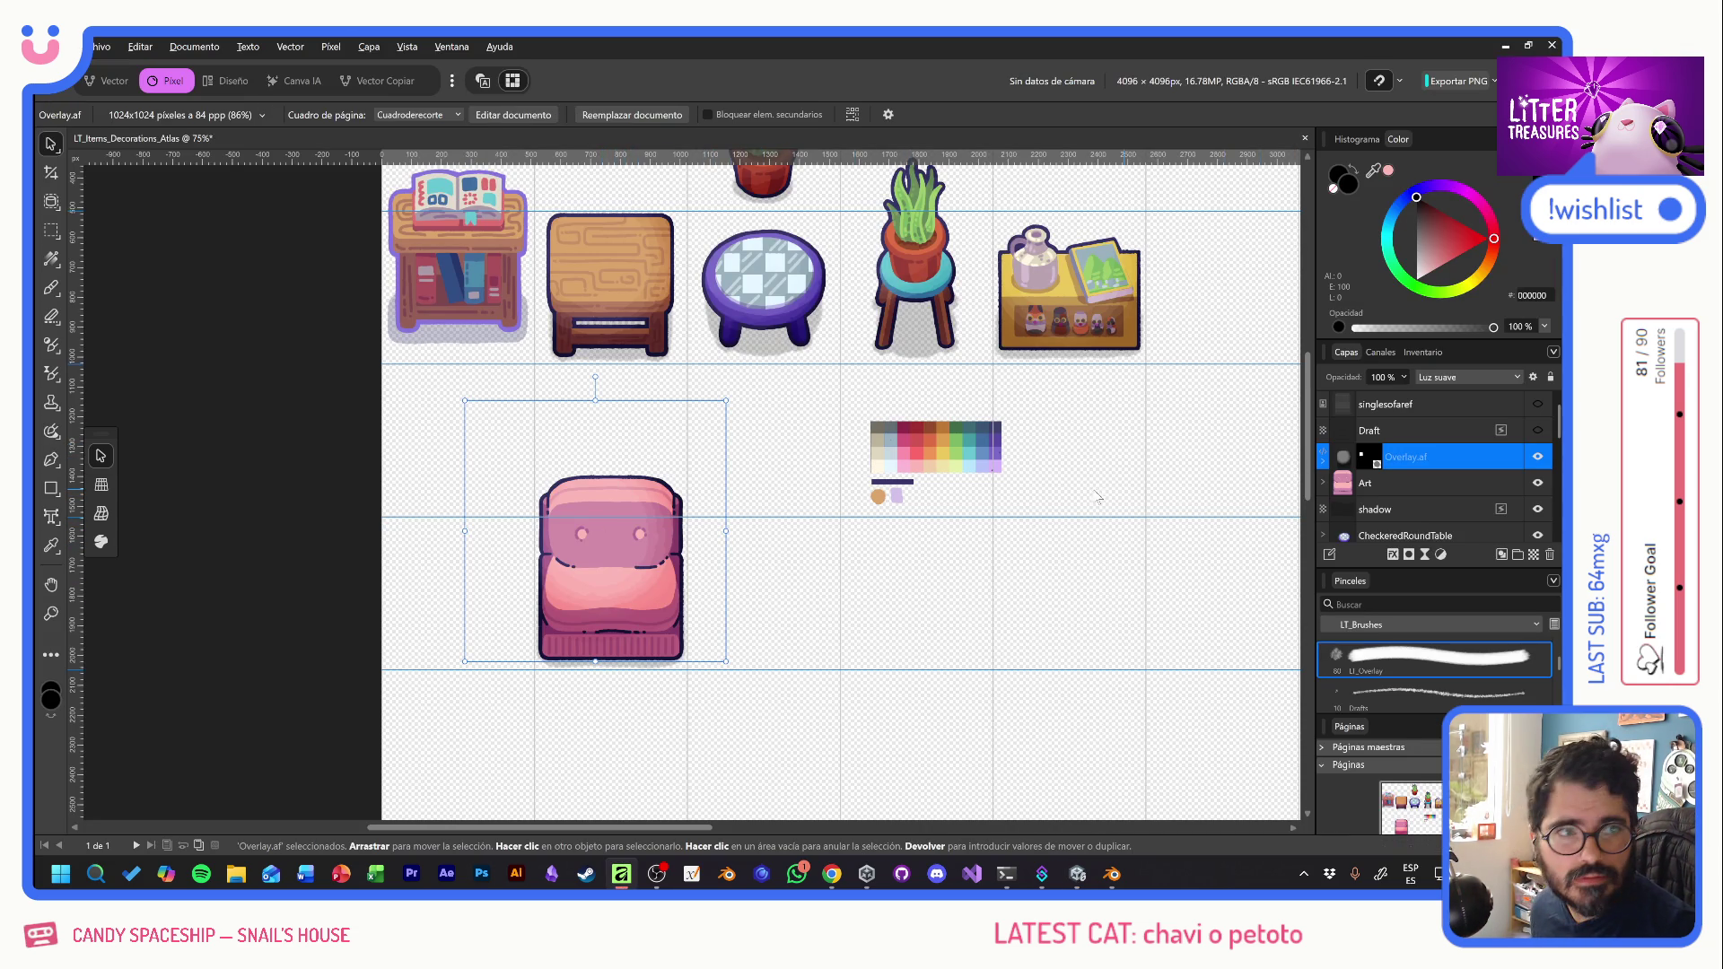
{"action": "scroll", "coordinate": [698, 601], "scroll_direction": "up", "scroll_amount": 3}
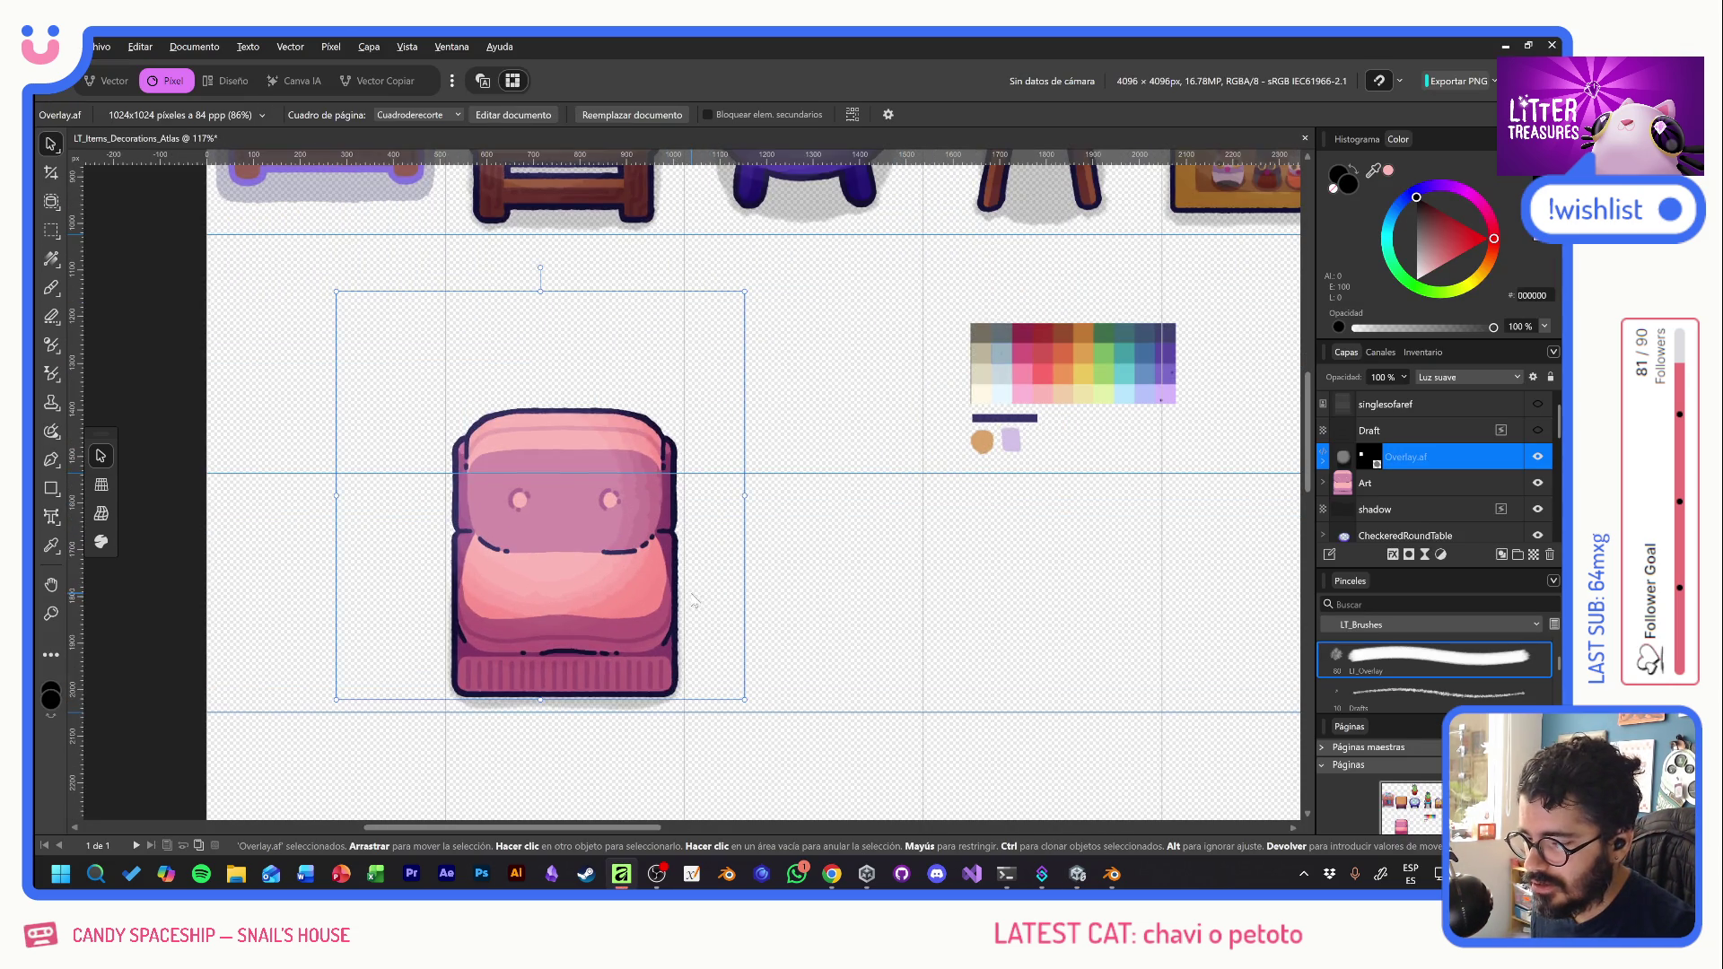
{"action": "left_click", "coordinate": [1410, 433]}
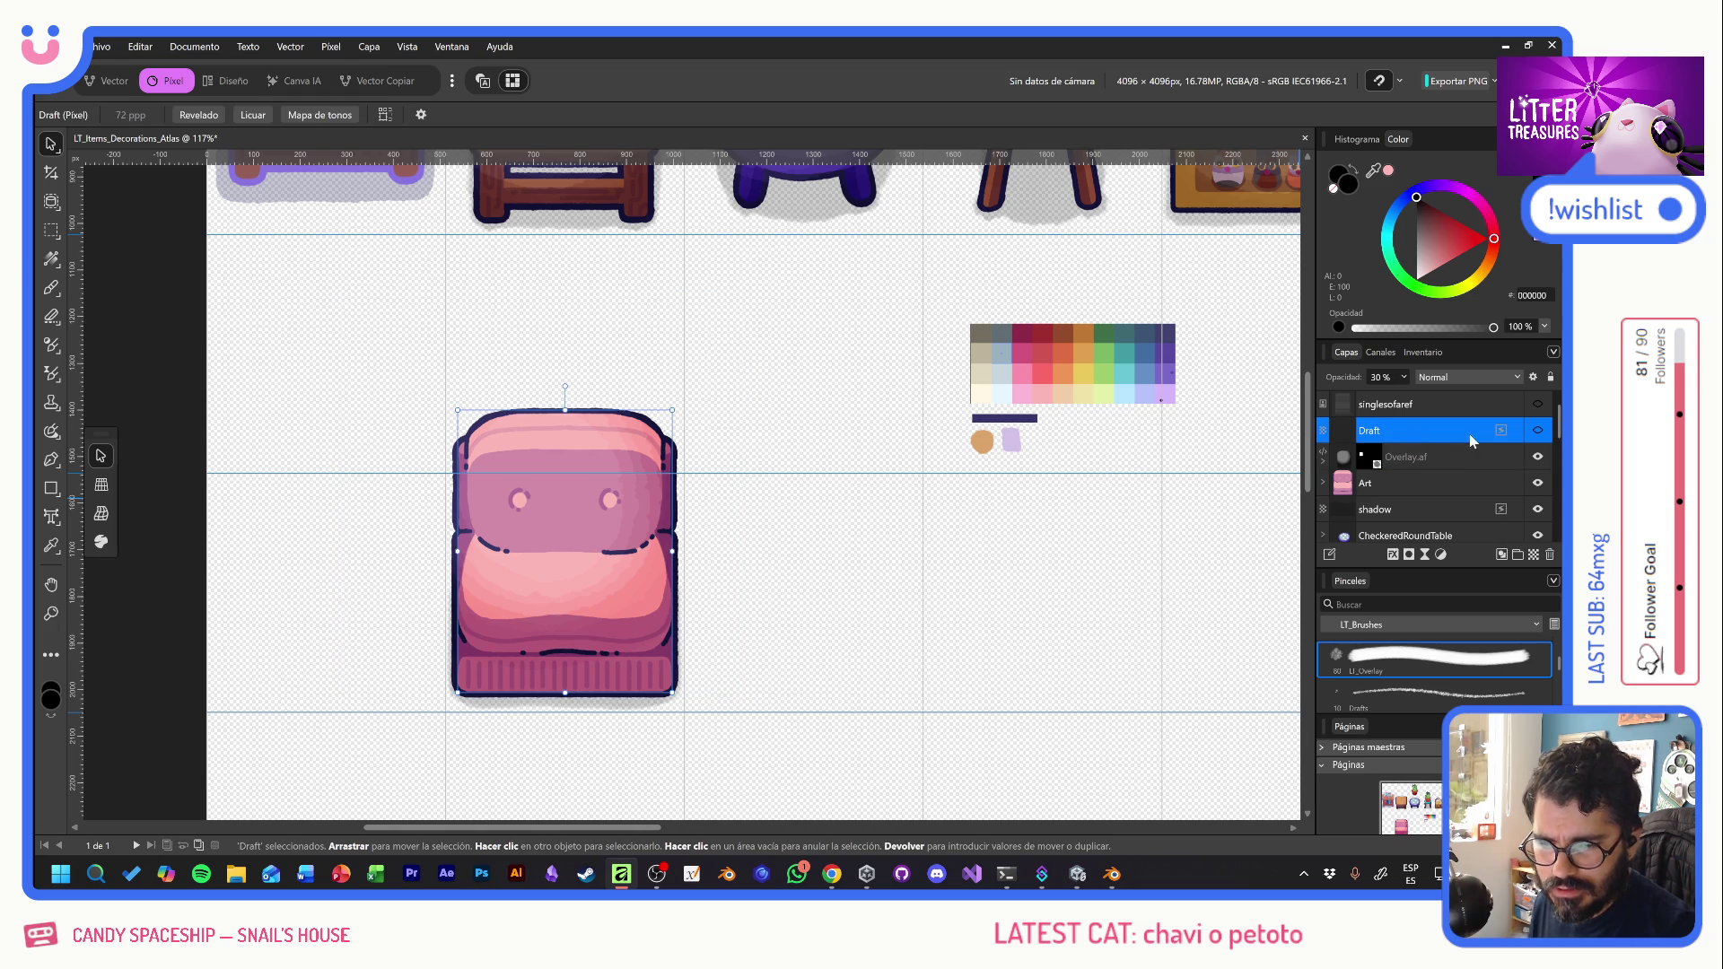
{"action": "key", "text": "Delete"}
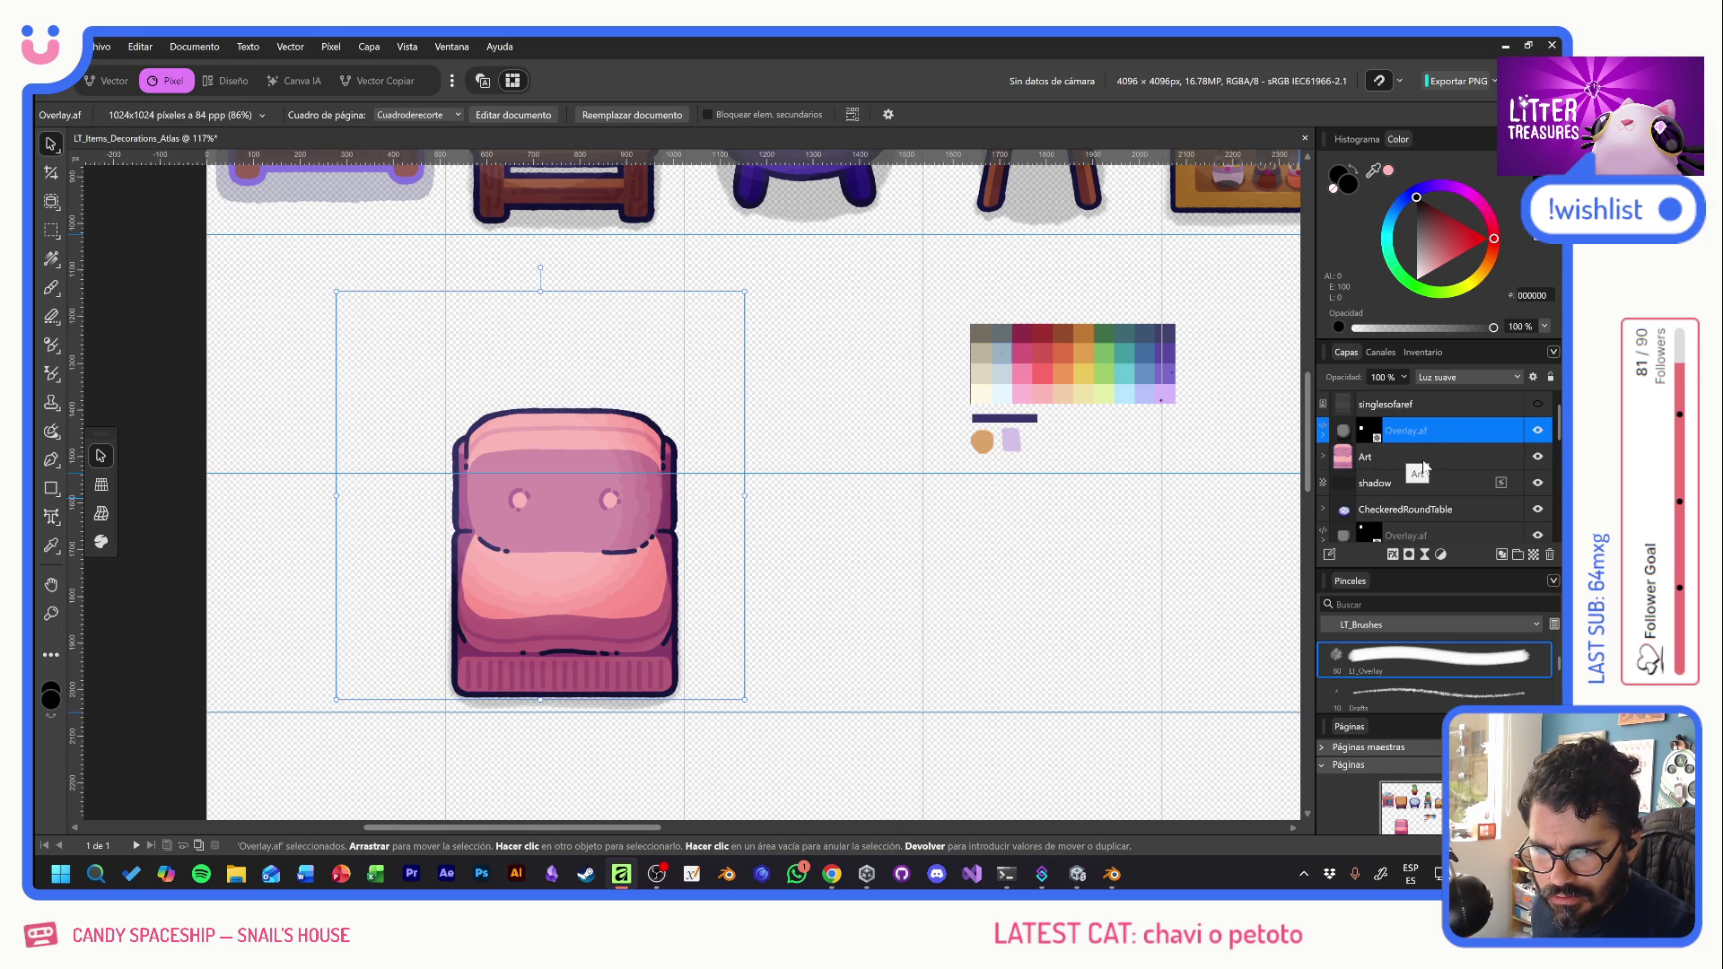
{"action": "left_click", "coordinate": [1430, 404]}
{"action": "key", "text": "Delete"}
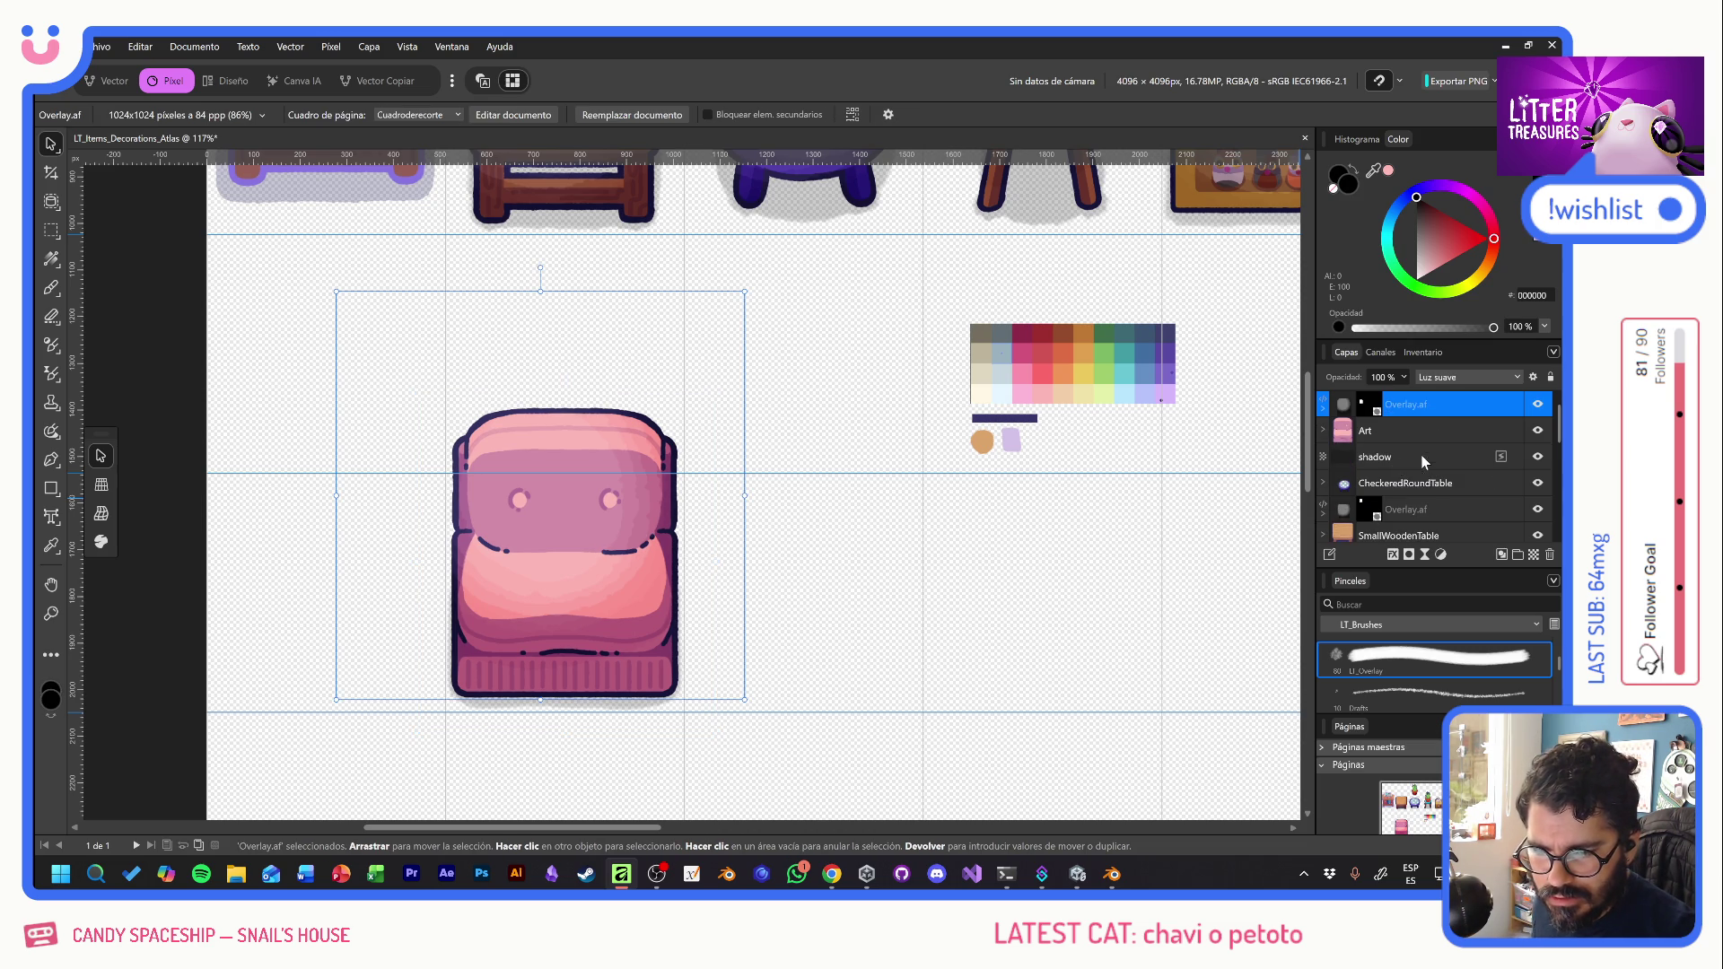
- Group the Overlay.af, Art and shadow layers and name the group 'SingleSofaPlain'
{"action": "left_click", "coordinate": [1419, 454], "text": "shift"}
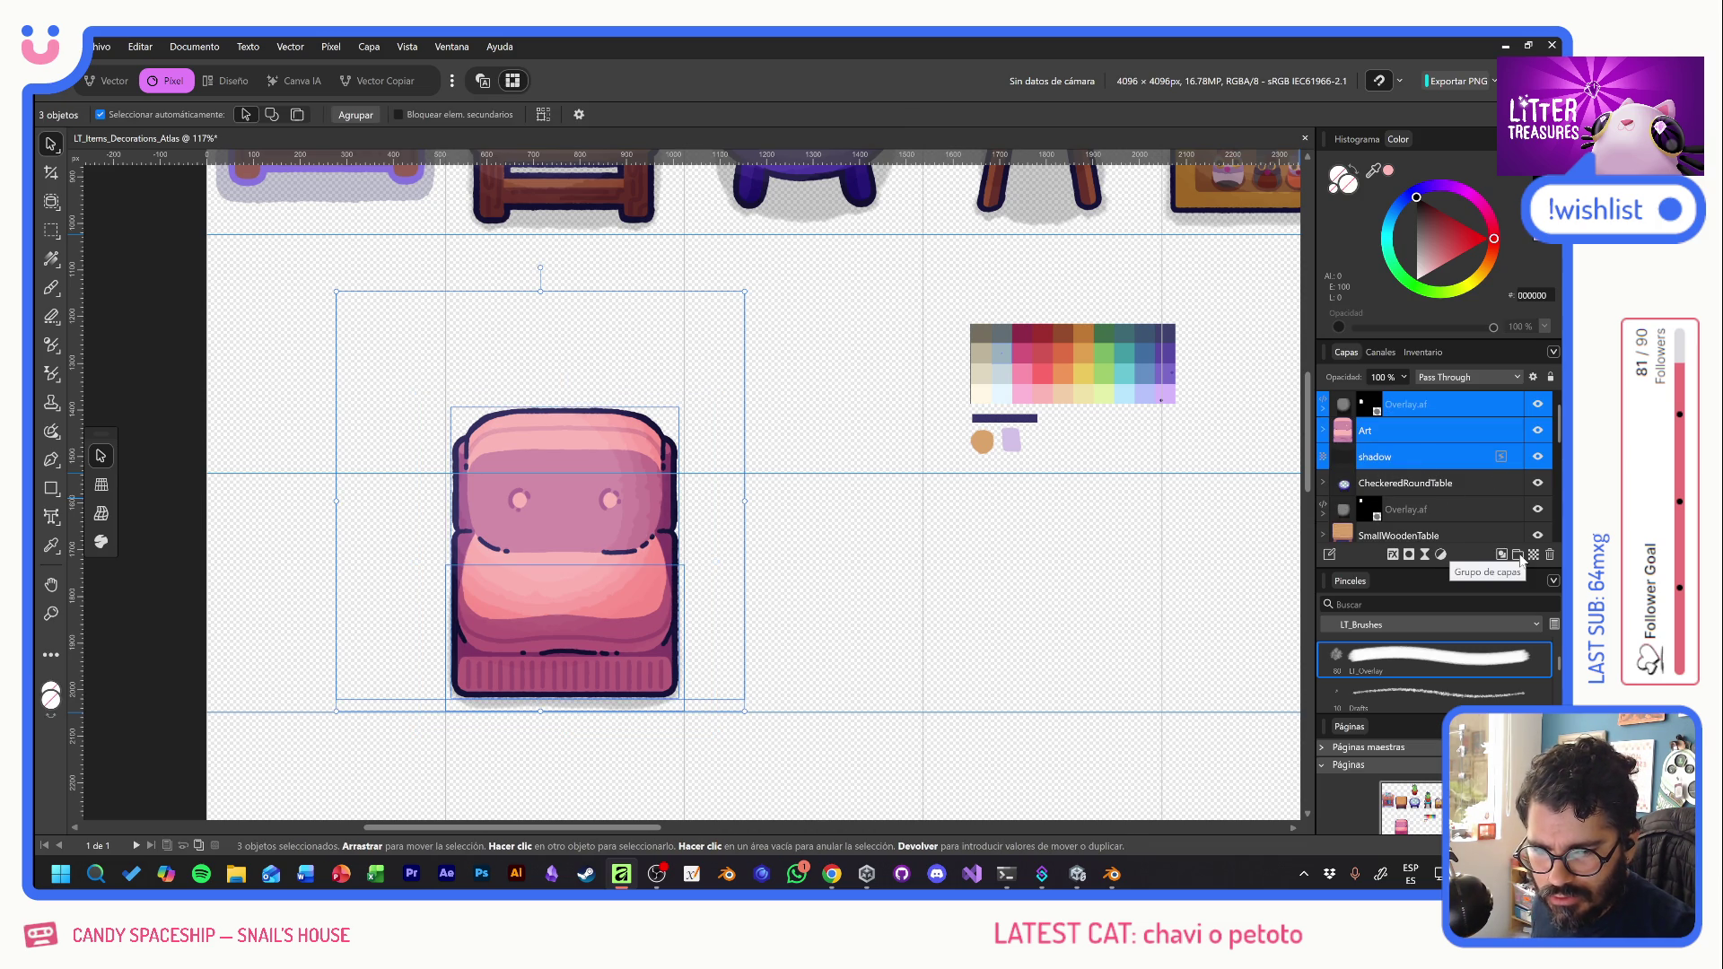
{"action": "left_click", "coordinate": [1519, 556]}
{"action": "double_click", "coordinate": [1389, 405]}
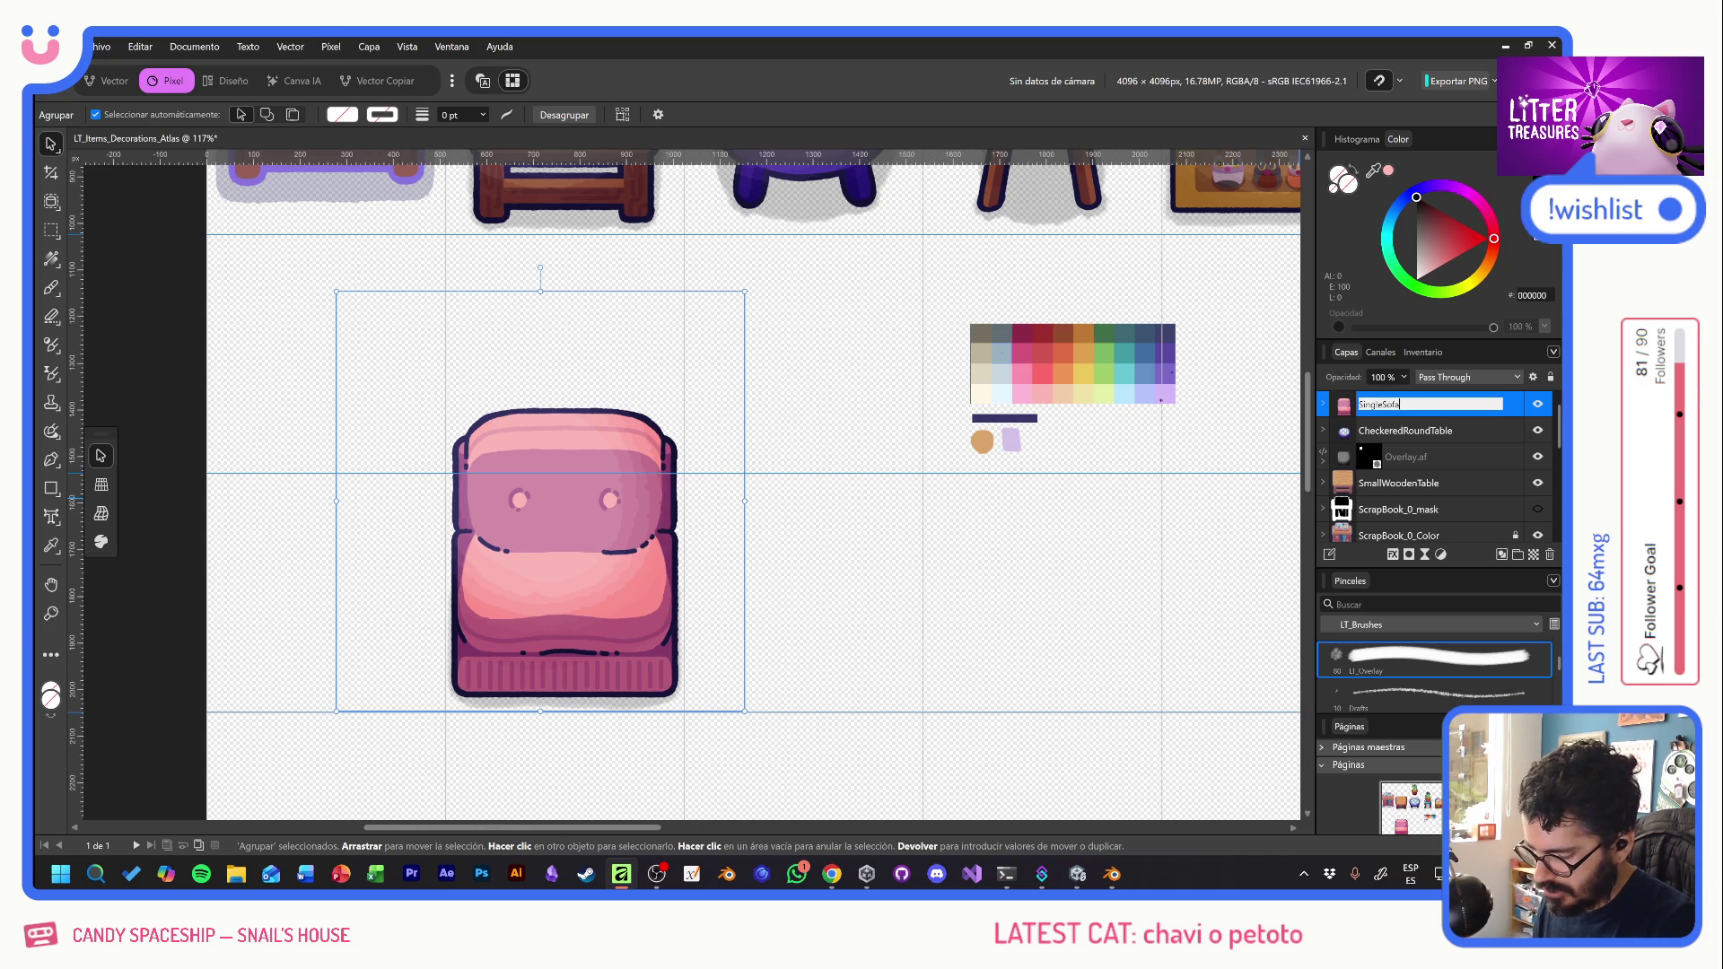
{"action": "type", "text": "Plain"}
{"action": "key", "text": "Return"}
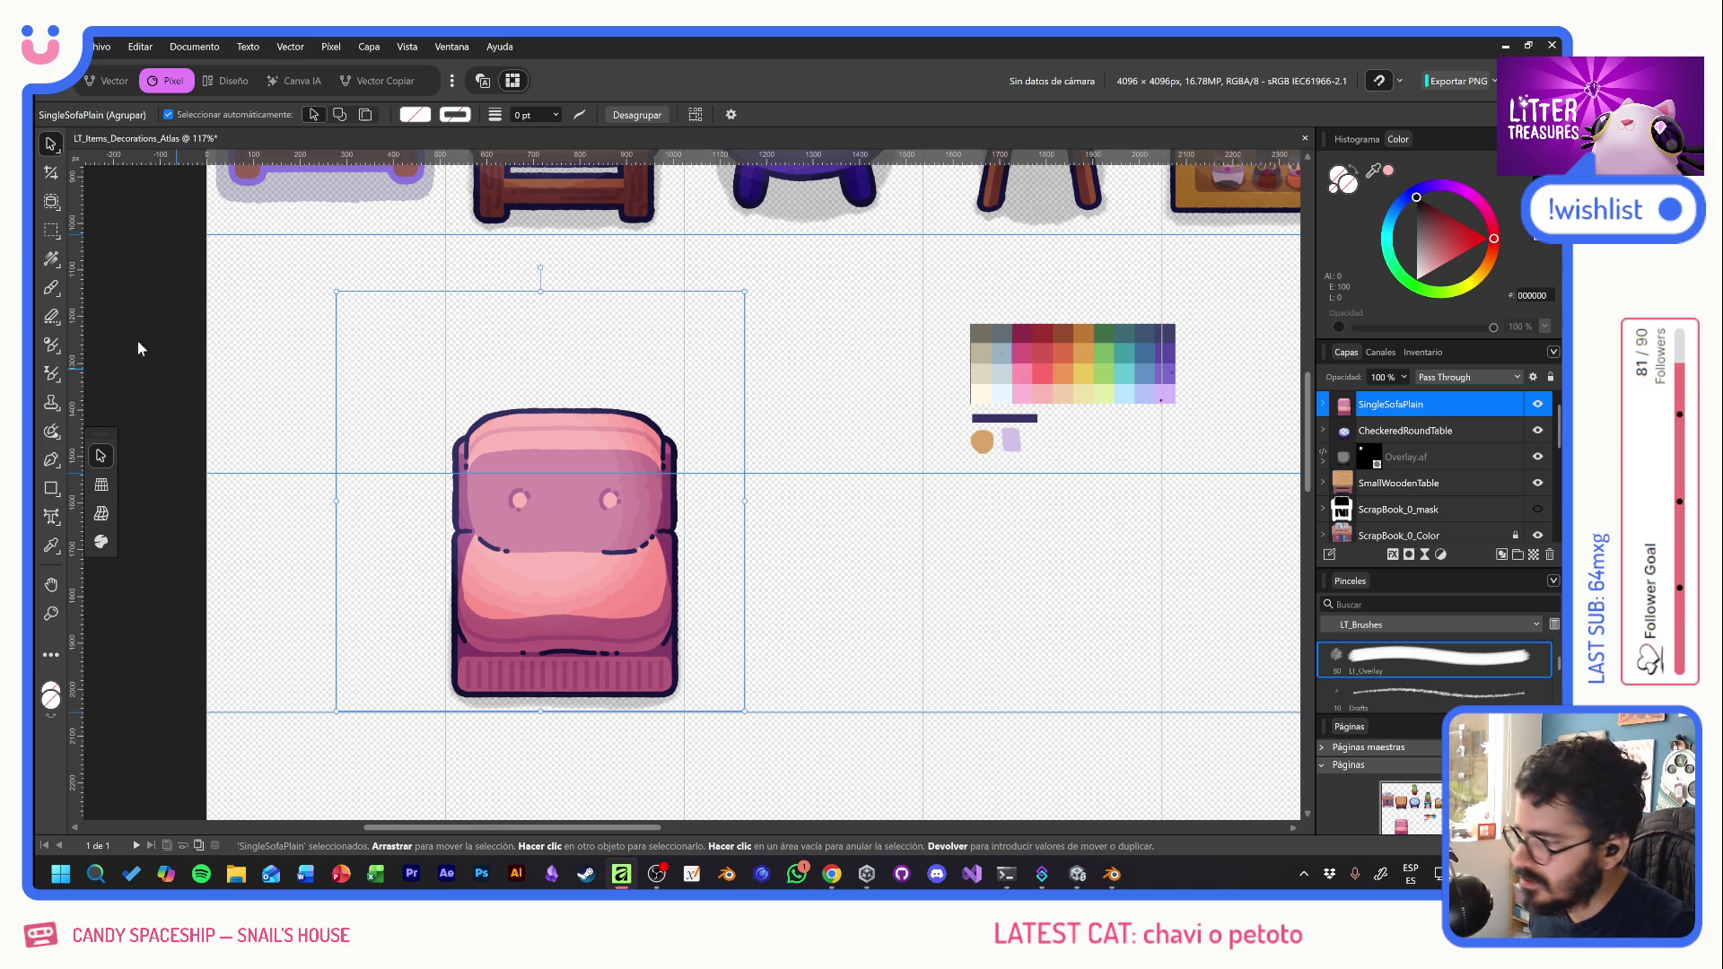
- Alt-drag a copy of the sofa to the right and name its layer SingleSofaStriped
{"action": "mouse_move", "coordinate": [486, 576]}
{"action": "left_mouse_down"}
{"action": "mouse_move", "coordinate": [775, 600]}
{"action": "mouse_move", "coordinate": [735, 600]}
{"action": "left_mouse_up"}
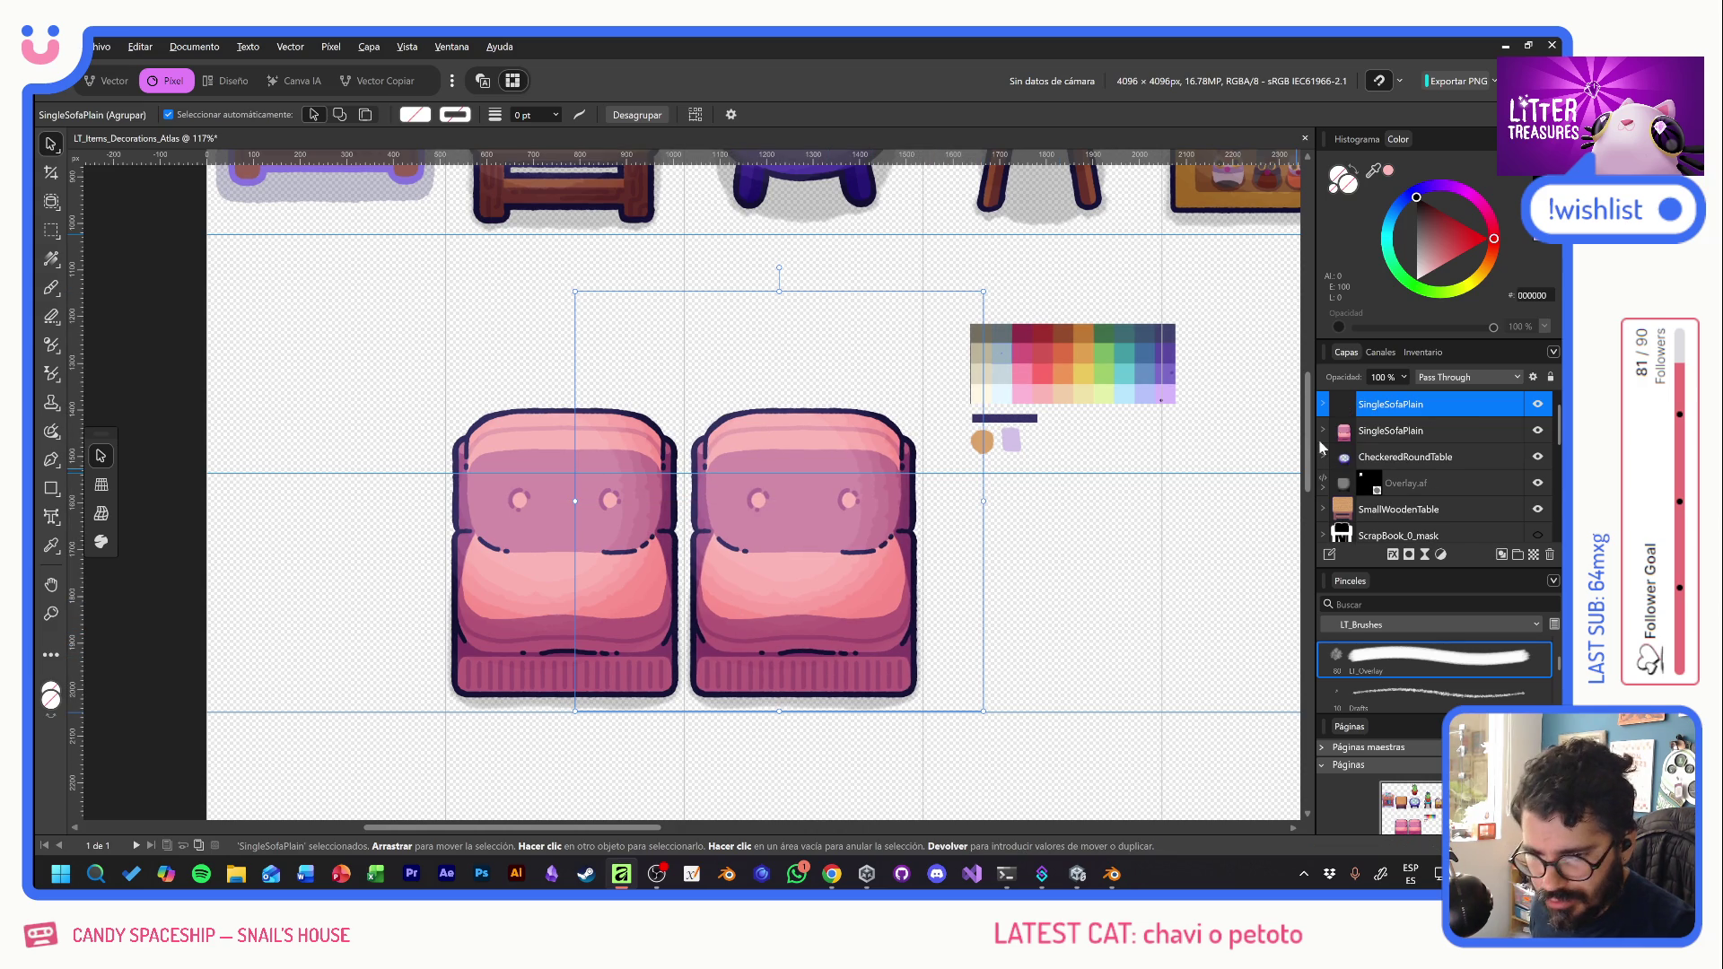
{"action": "double_click", "coordinate": [1389, 405]}
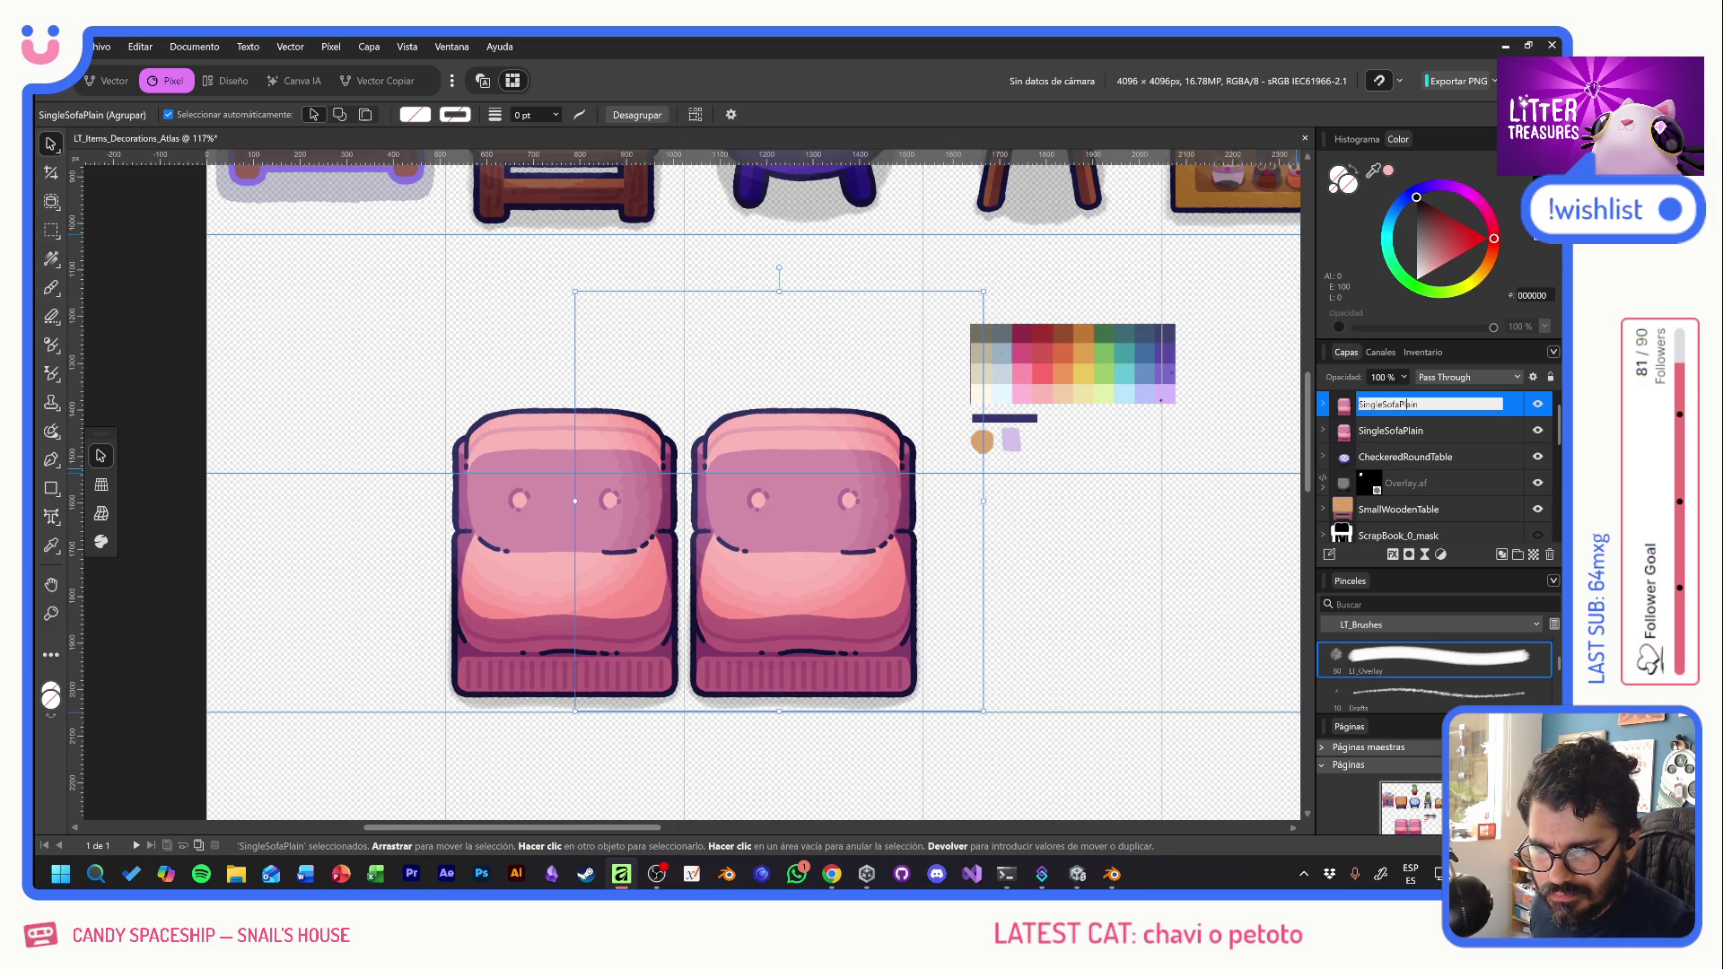
{"action": "type", "text": "Strped"}
{"action": "key", "text": "Return"}
- Zoom to the copy and expand its Art and sil layers to select the sofa's colour layer
{"action": "key", "text": "ctrl+alt+0"}
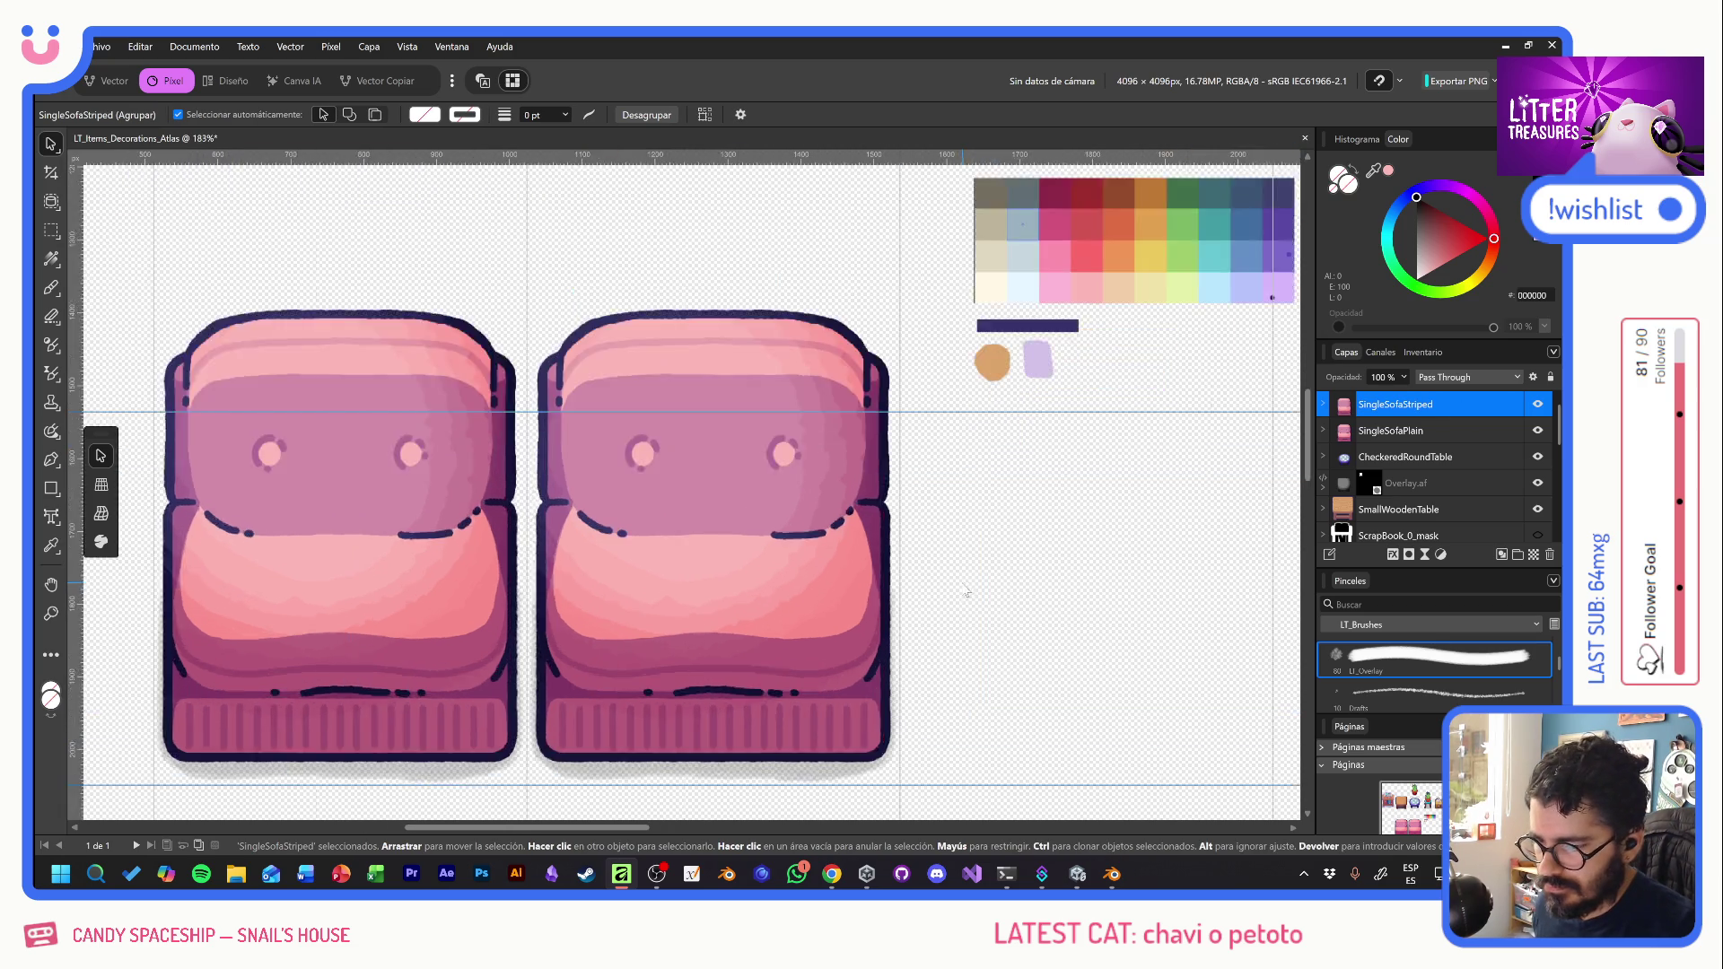
{"action": "left_click", "coordinate": [1323, 406]}
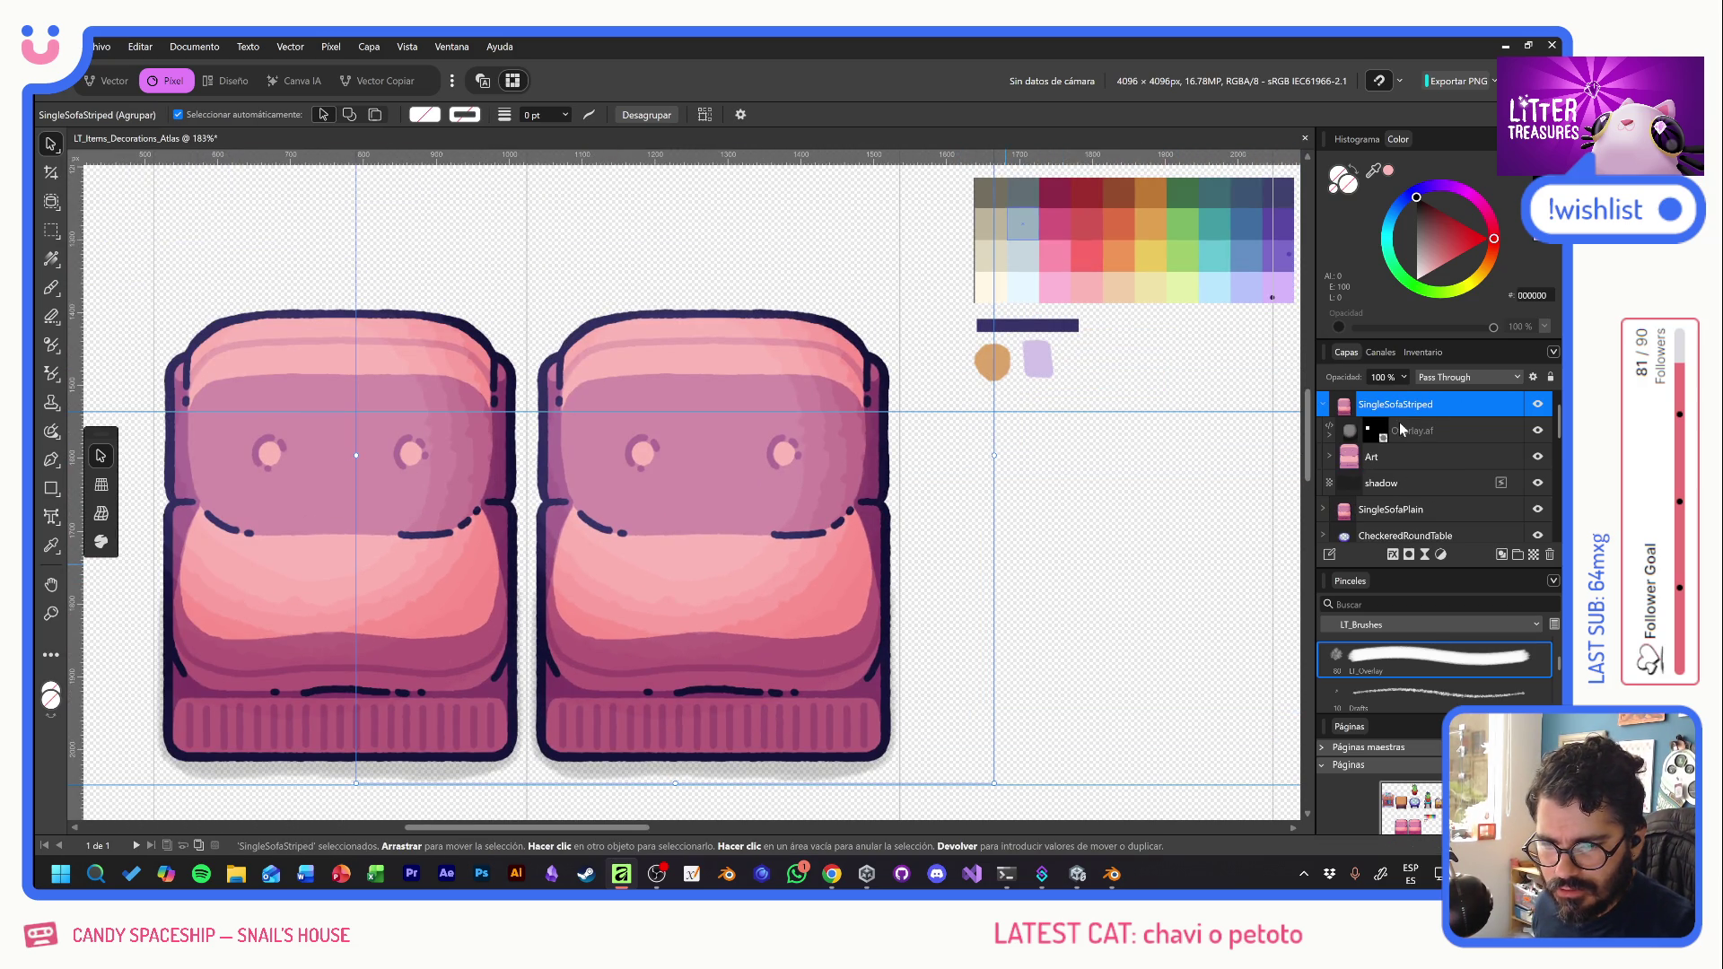
{"action": "left_click", "coordinate": [1330, 458]}
{"action": "scroll", "coordinate": [1435, 474], "scroll_direction": "down", "scroll_amount": 2}
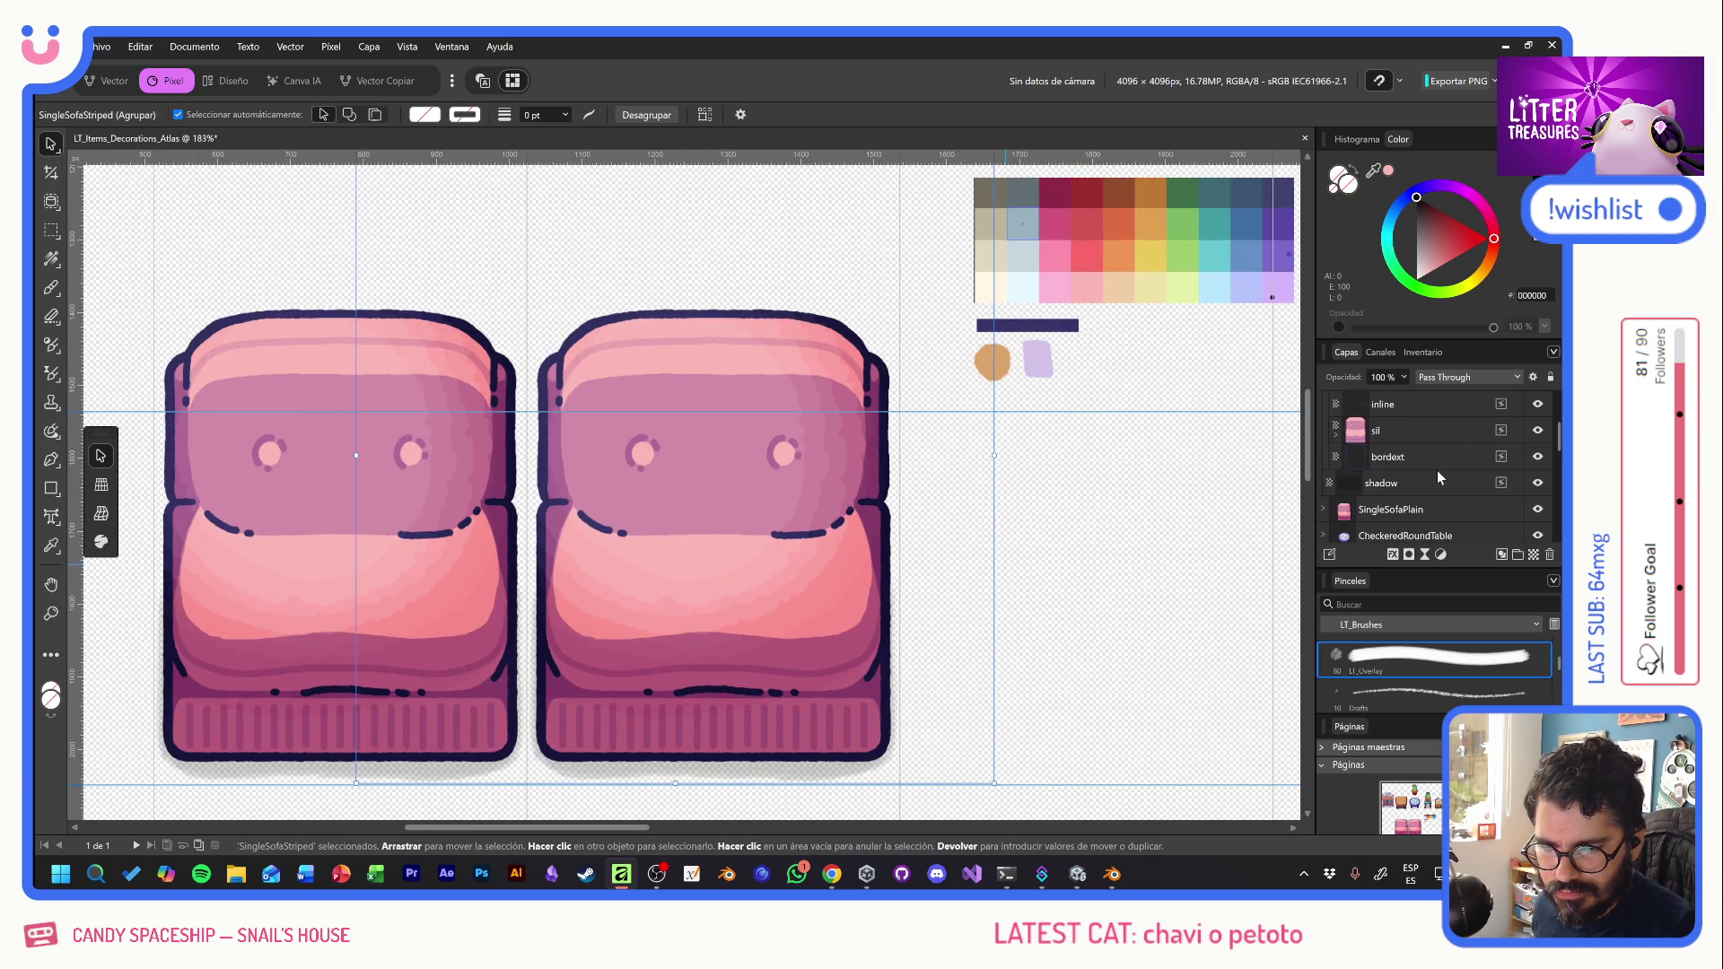
{"action": "left_click", "coordinate": [1334, 431]}
{"action": "scroll", "coordinate": [1427, 492], "scroll_direction": "down", "scroll_amount": 1}
{"action": "left_click", "coordinate": [1402, 458]}
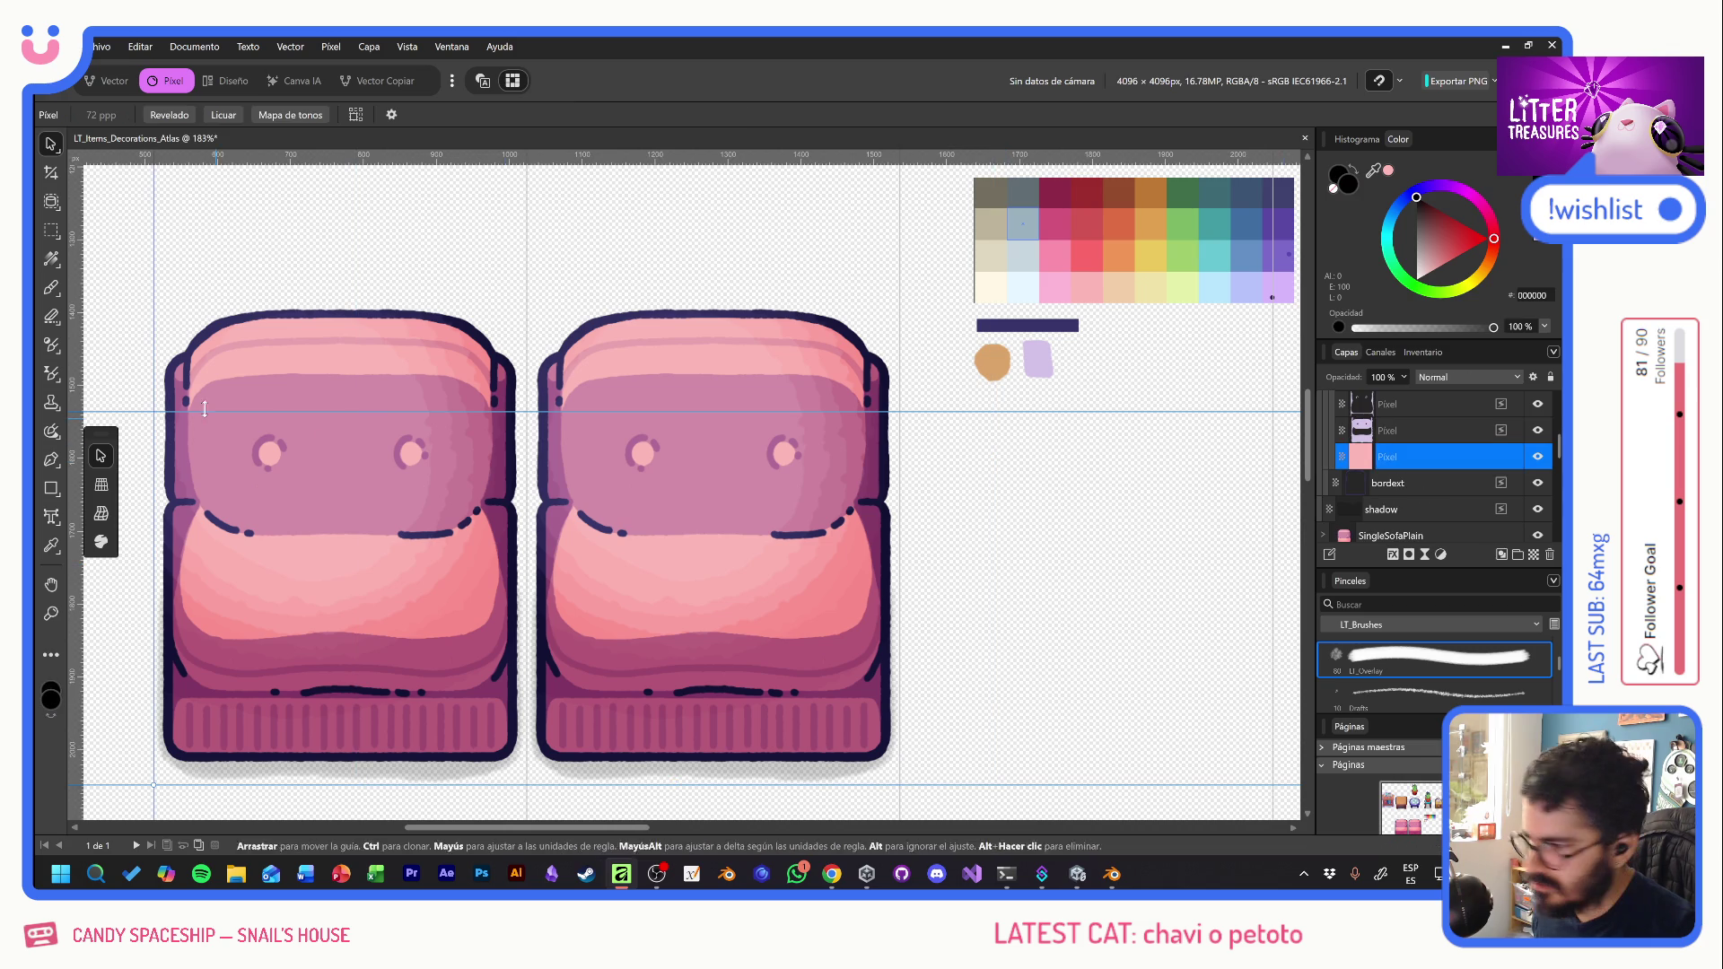
- Fill the copied sofa's colour layer with teal using the Paint Brush
{"action": "left_click", "coordinate": [52, 288]}
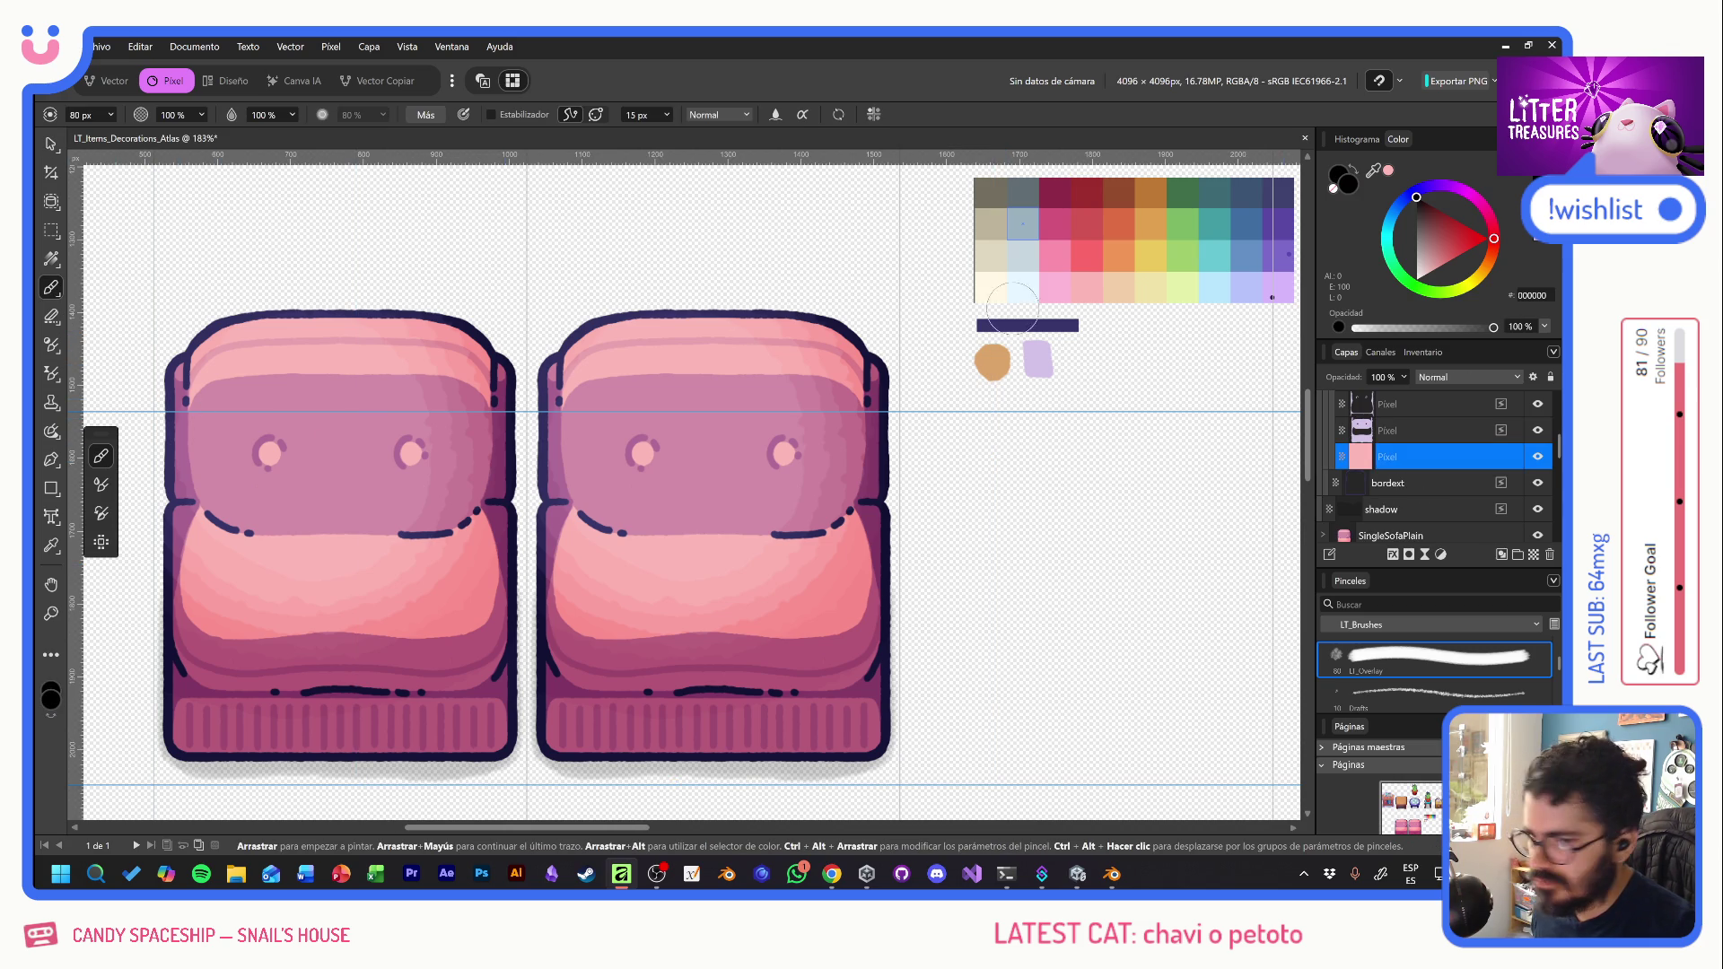
{"action": "left_click", "coordinate": [1218, 256], "text": "alt"}
{"action": "key", "text": "alt+BackSpace"}
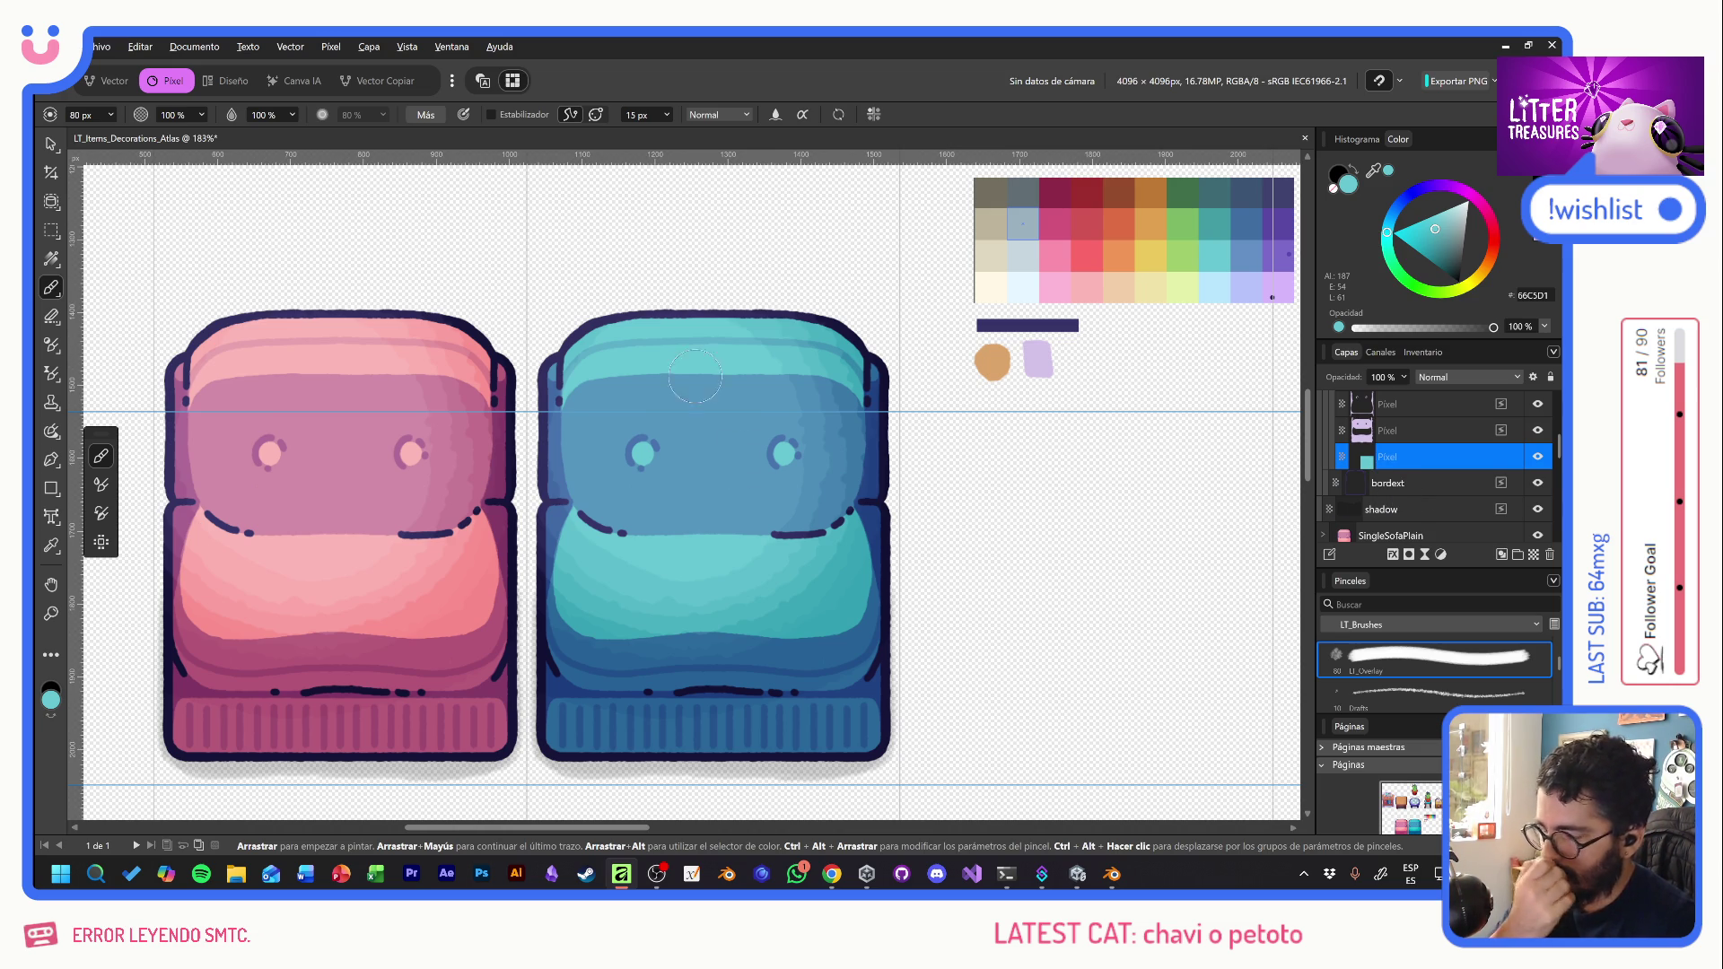
- Add a new blank Pixel layer above the teal colour layer
{"action": "scroll", "coordinate": [1429, 487], "scroll_direction": "up", "scroll_amount": 2}
{"action": "left_click", "coordinate": [1440, 460]}
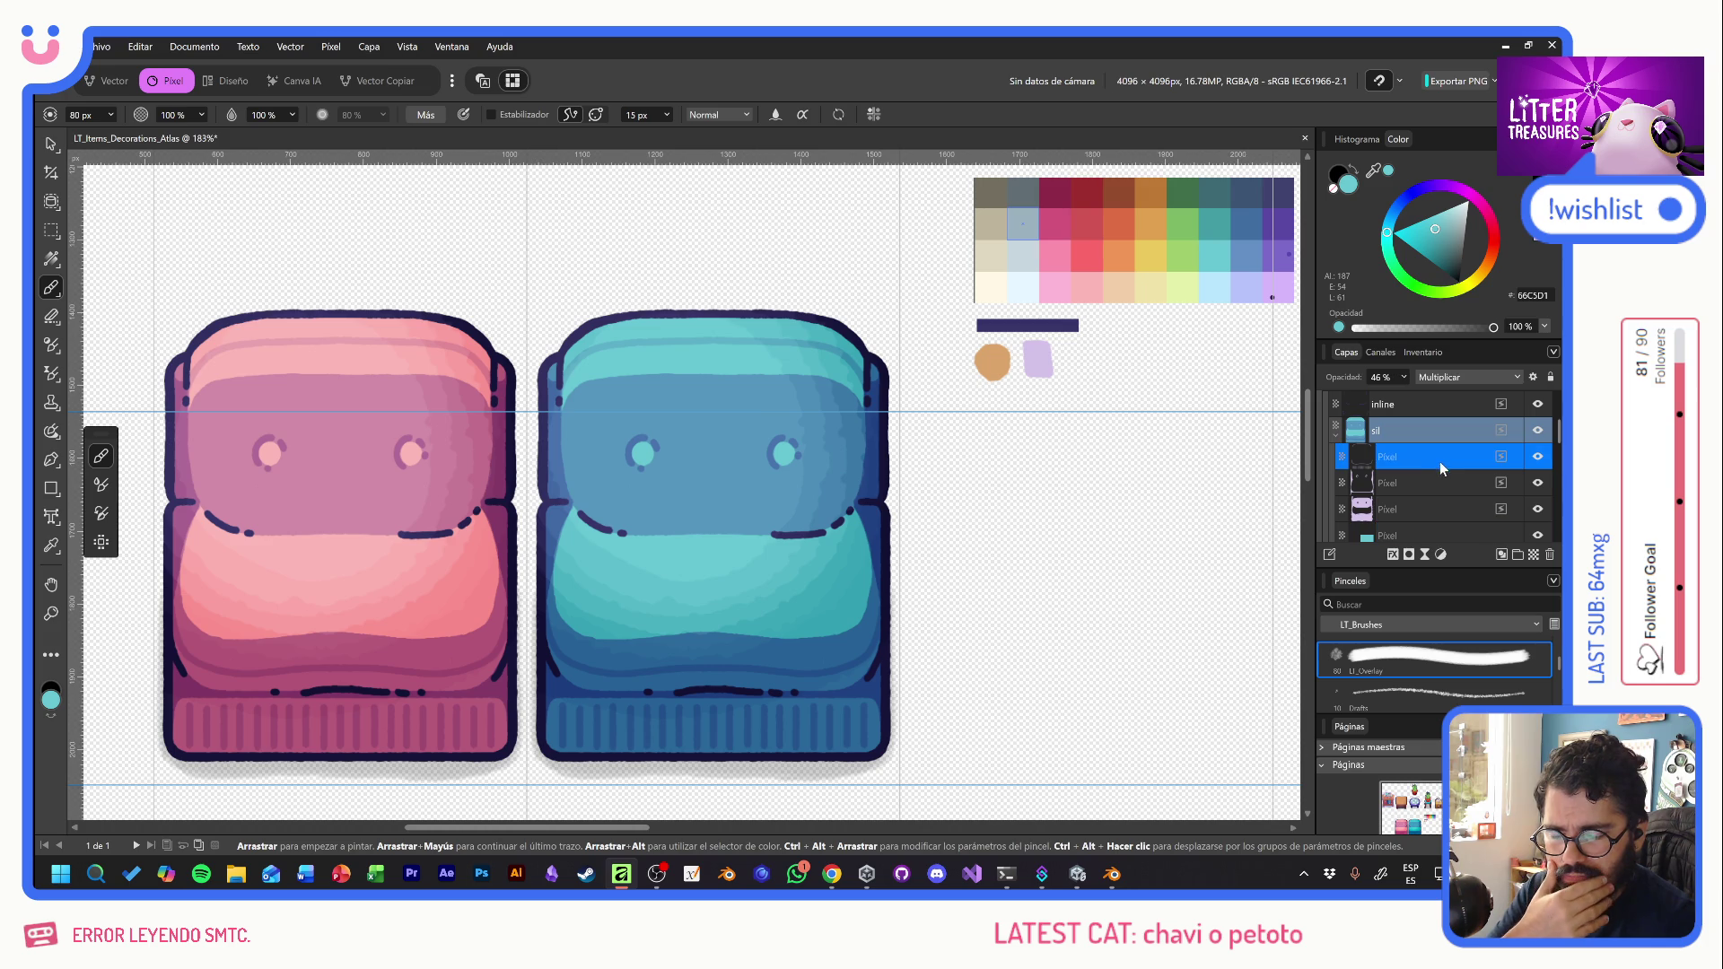
{"action": "scroll", "coordinate": [1486, 521], "scroll_direction": "down", "scroll_amount": 2}
{"action": "left_click", "coordinate": [1459, 462]}
{"action": "left_click", "coordinate": [1533, 556]}
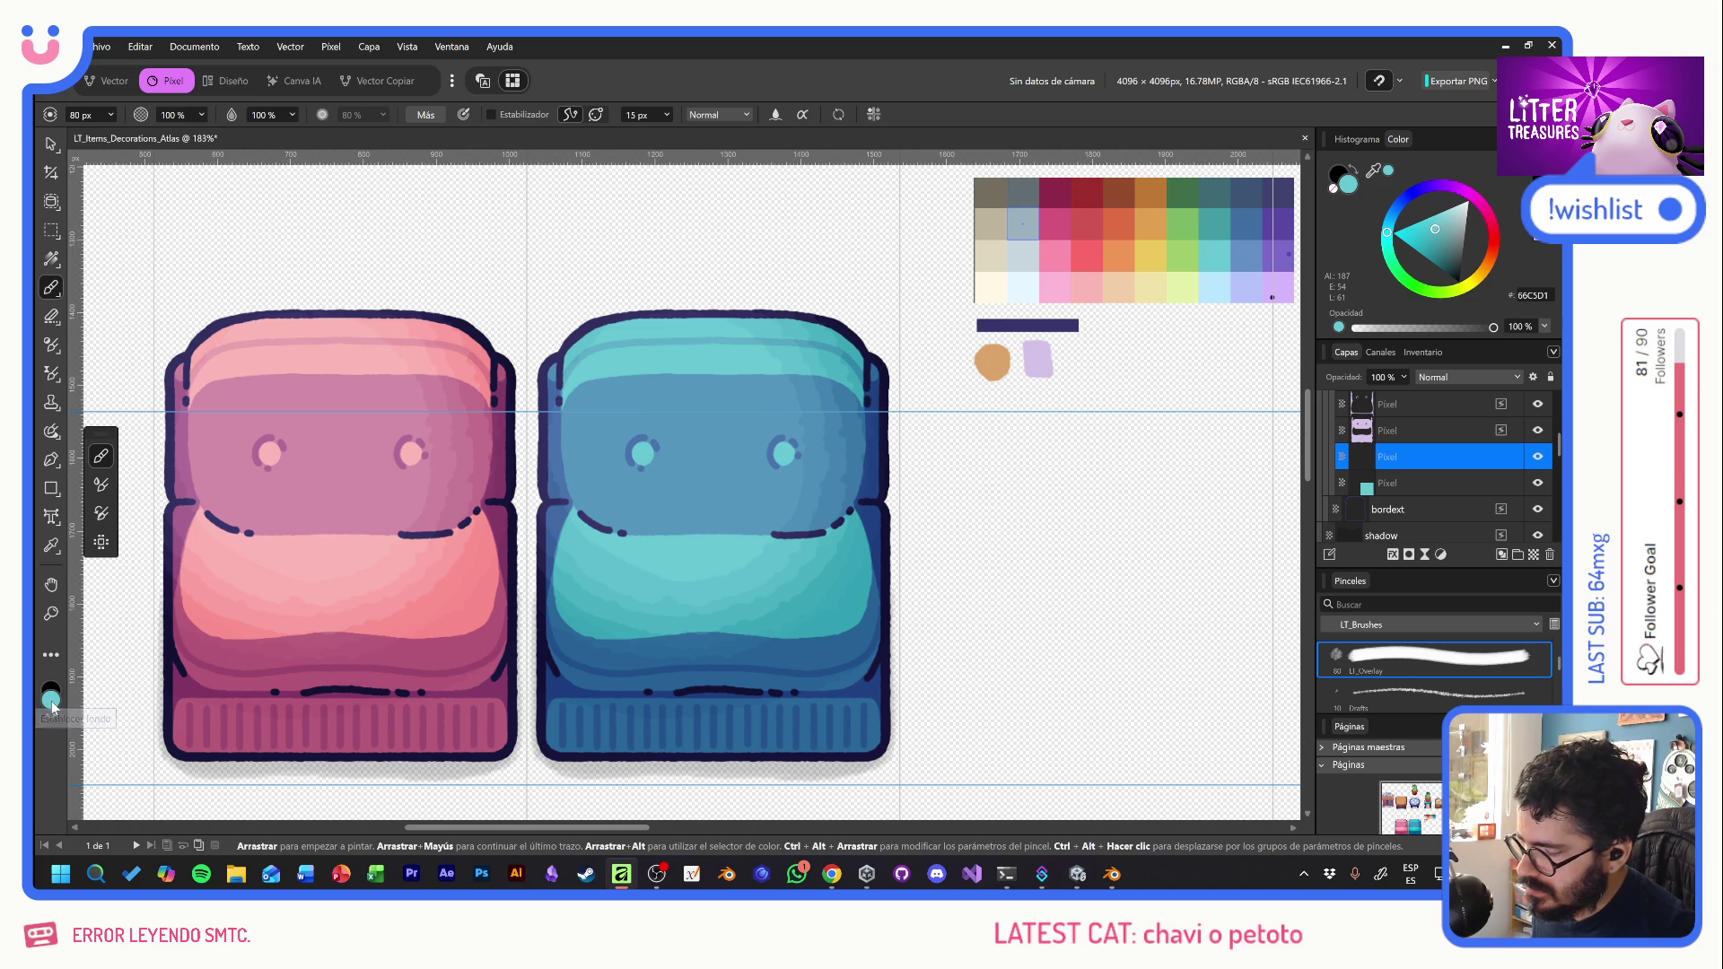
- Try a near-white stroke on the cushion top, then undo it
{"action": "left_click", "coordinate": [1023, 287]}
{"action": "mouse_move", "coordinate": [652, 370]}
{"action": "left_mouse_down"}
{"action": "mouse_move", "coordinate": [615, 376]}
{"action": "mouse_move", "coordinate": [632, 332]}
{"action": "mouse_move", "coordinate": [583, 642]}
{"action": "mouse_move", "coordinate": [610, 714]}
{"action": "mouse_move", "coordinate": [600, 697]}
{"action": "left_mouse_up"}
{"action": "key", "text": "ctrl+z"}
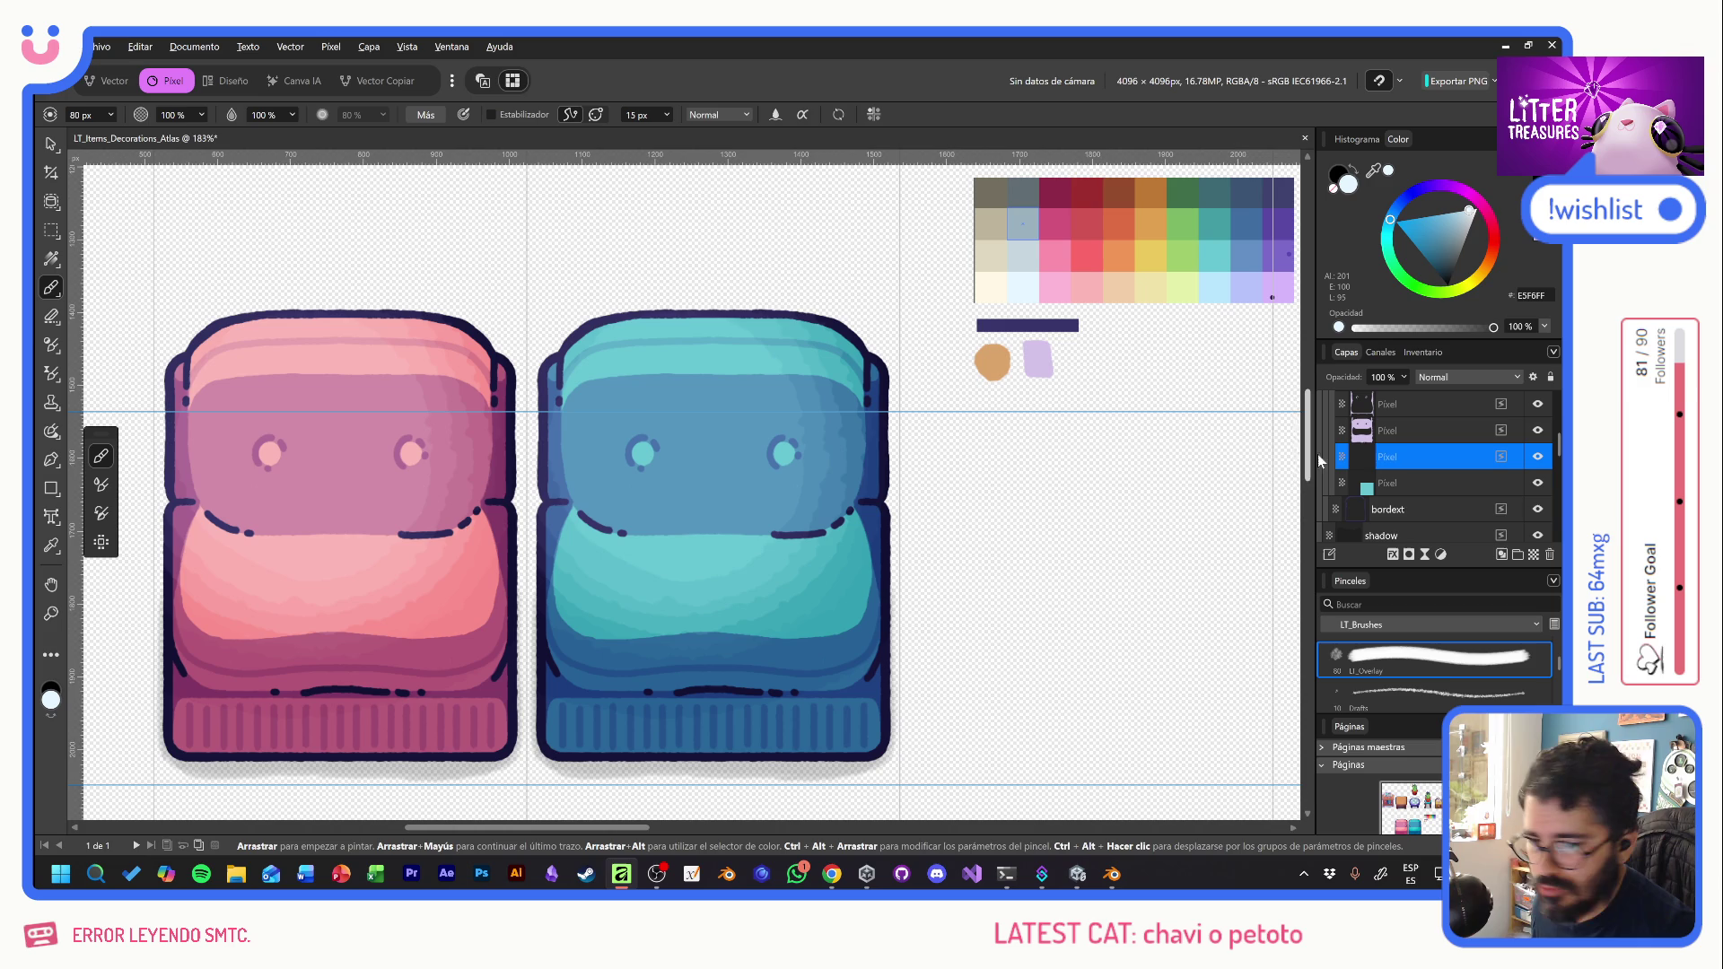
{"action": "scroll", "coordinate": [1441, 669], "scroll_direction": "down", "scroll_amount": 3}
- Choose the LT_NEW brush at 10 px and paint the first lavender stripe on the backrest
{"action": "left_click", "coordinate": [1420, 694]}
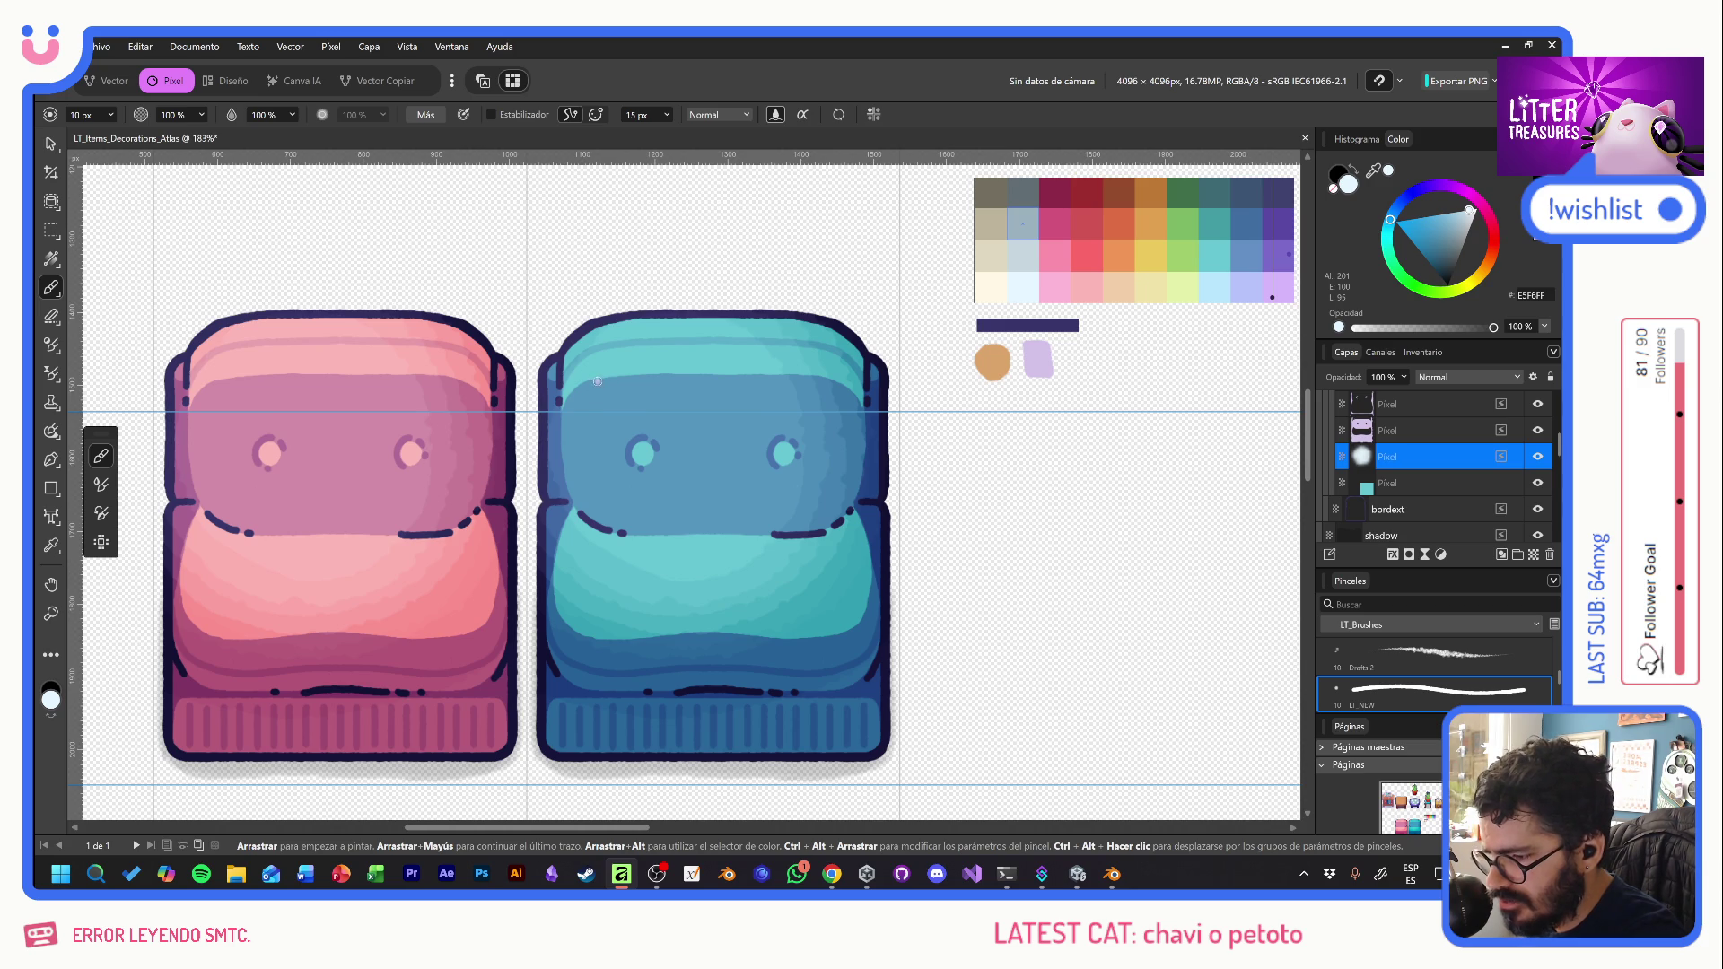
{"action": "mouse_move", "coordinate": [598, 382]}
{"action": "left_mouse_down"}
{"action": "mouse_move", "coordinate": [564, 415]}
{"action": "mouse_move", "coordinate": [563, 448]}
{"action": "mouse_move", "coordinate": [575, 501]}
{"action": "mouse_move", "coordinate": [607, 522]}
{"action": "left_mouse_up"}
{"action": "left_click_drag", "start_coordinate": [599, 383], "coordinate": [606, 520]}
{"action": "key", "text": "ctrl+z"}
{"action": "key", "text": "ctrl+z"}
{"action": "key", "text": "ctrl+z"}
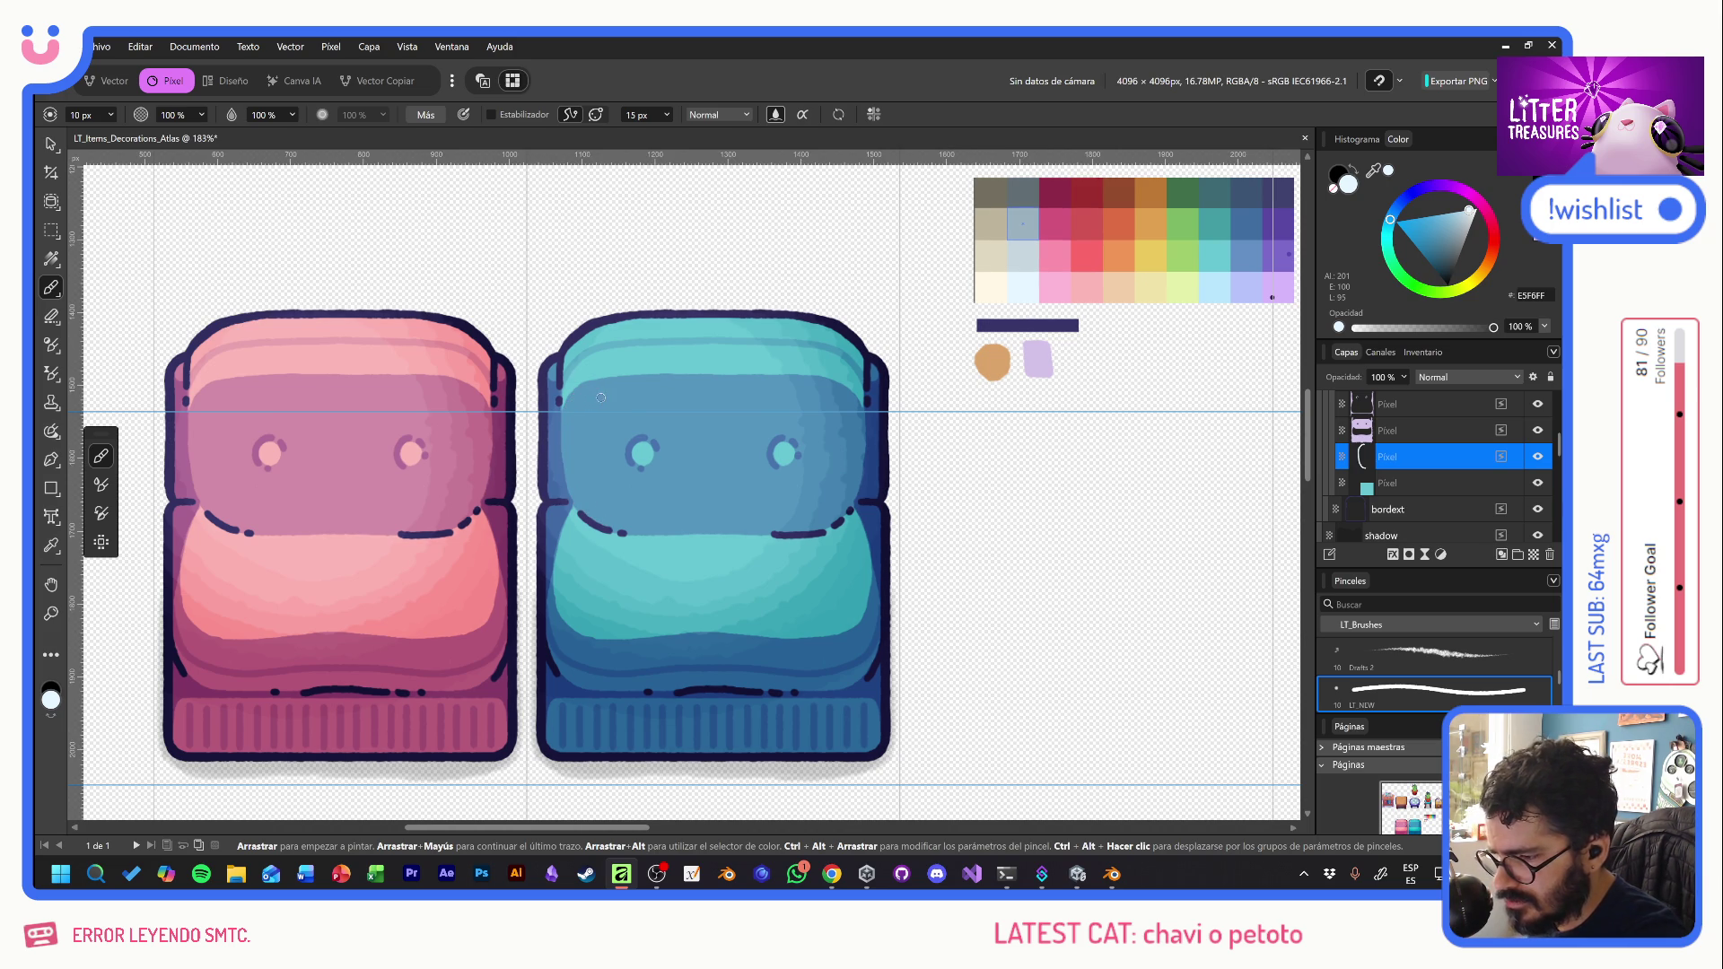
{"action": "left_click_drag", "start_coordinate": [604, 381], "coordinate": [610, 527]}
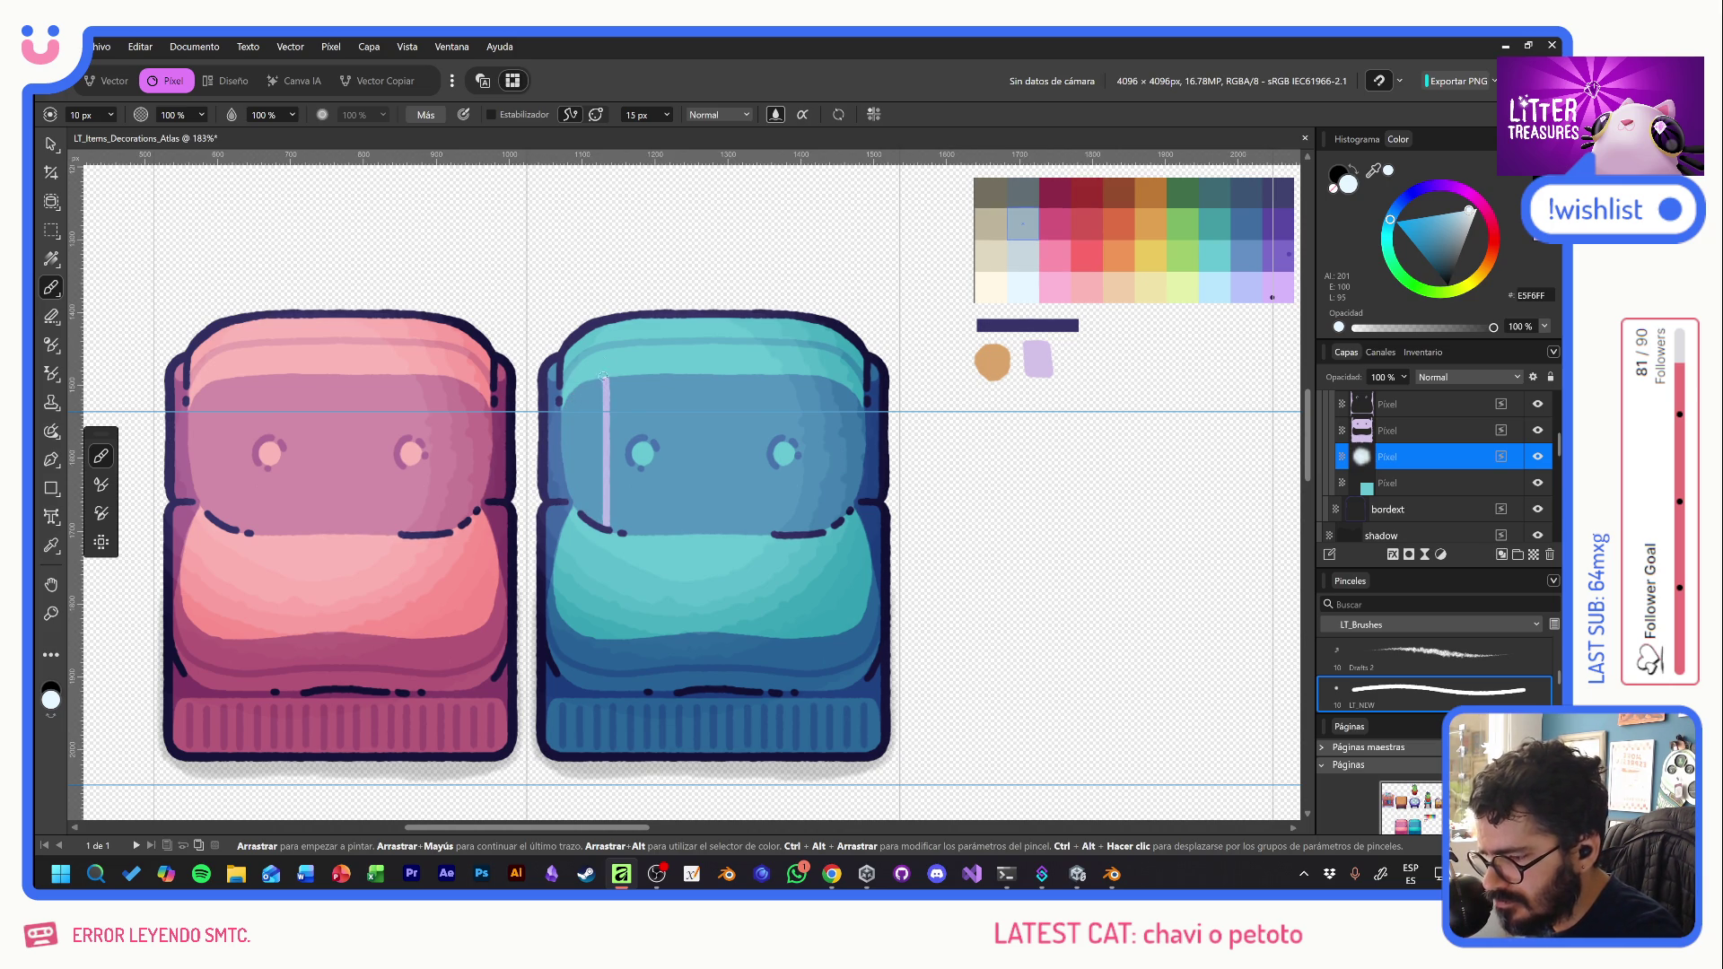
{"action": "mouse_move", "coordinate": [606, 378]}
{"action": "left_mouse_down"}
{"action": "mouse_move", "coordinate": [619, 320]}
{"action": "mouse_move", "coordinate": [602, 388]}
{"action": "left_mouse_up"}
{"action": "key", "text": "ctrl+z"}
{"action": "key", "text": "ctrl+z"}
{"action": "left_click_drag", "start_coordinate": [625, 316], "coordinate": [604, 388]}
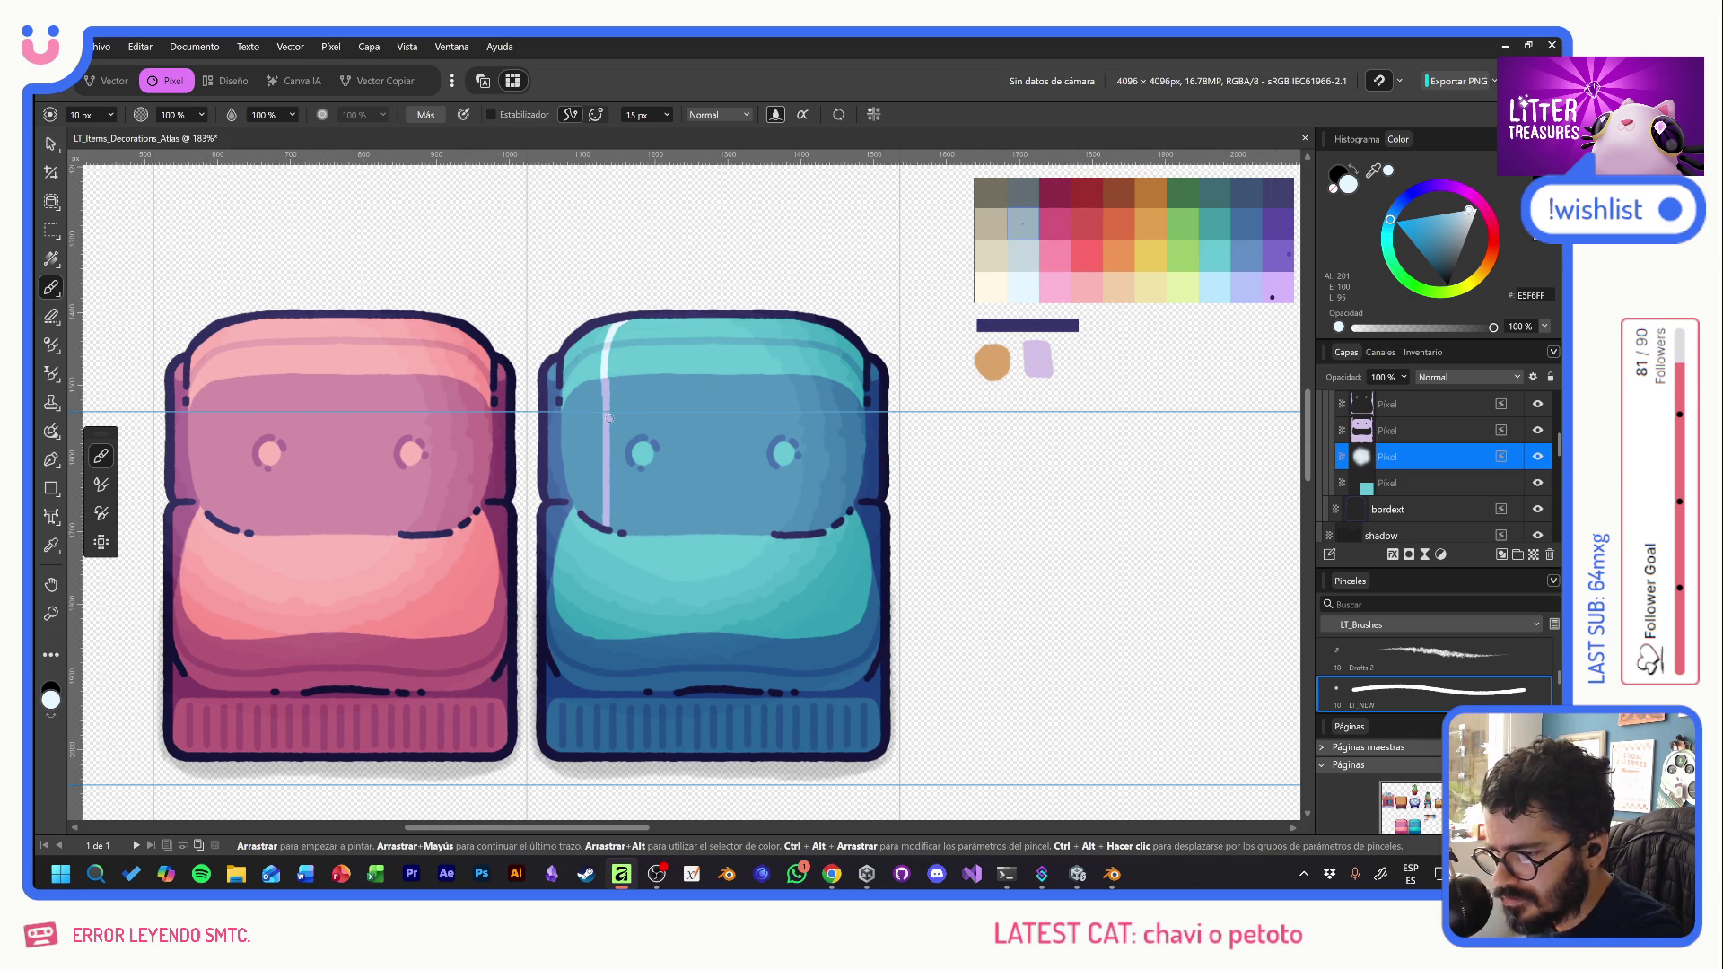
- Add lavender stripes along the backrest's left side with a white top-left highlight
{"action": "left_click_drag", "start_coordinate": [662, 376], "coordinate": [667, 533]}
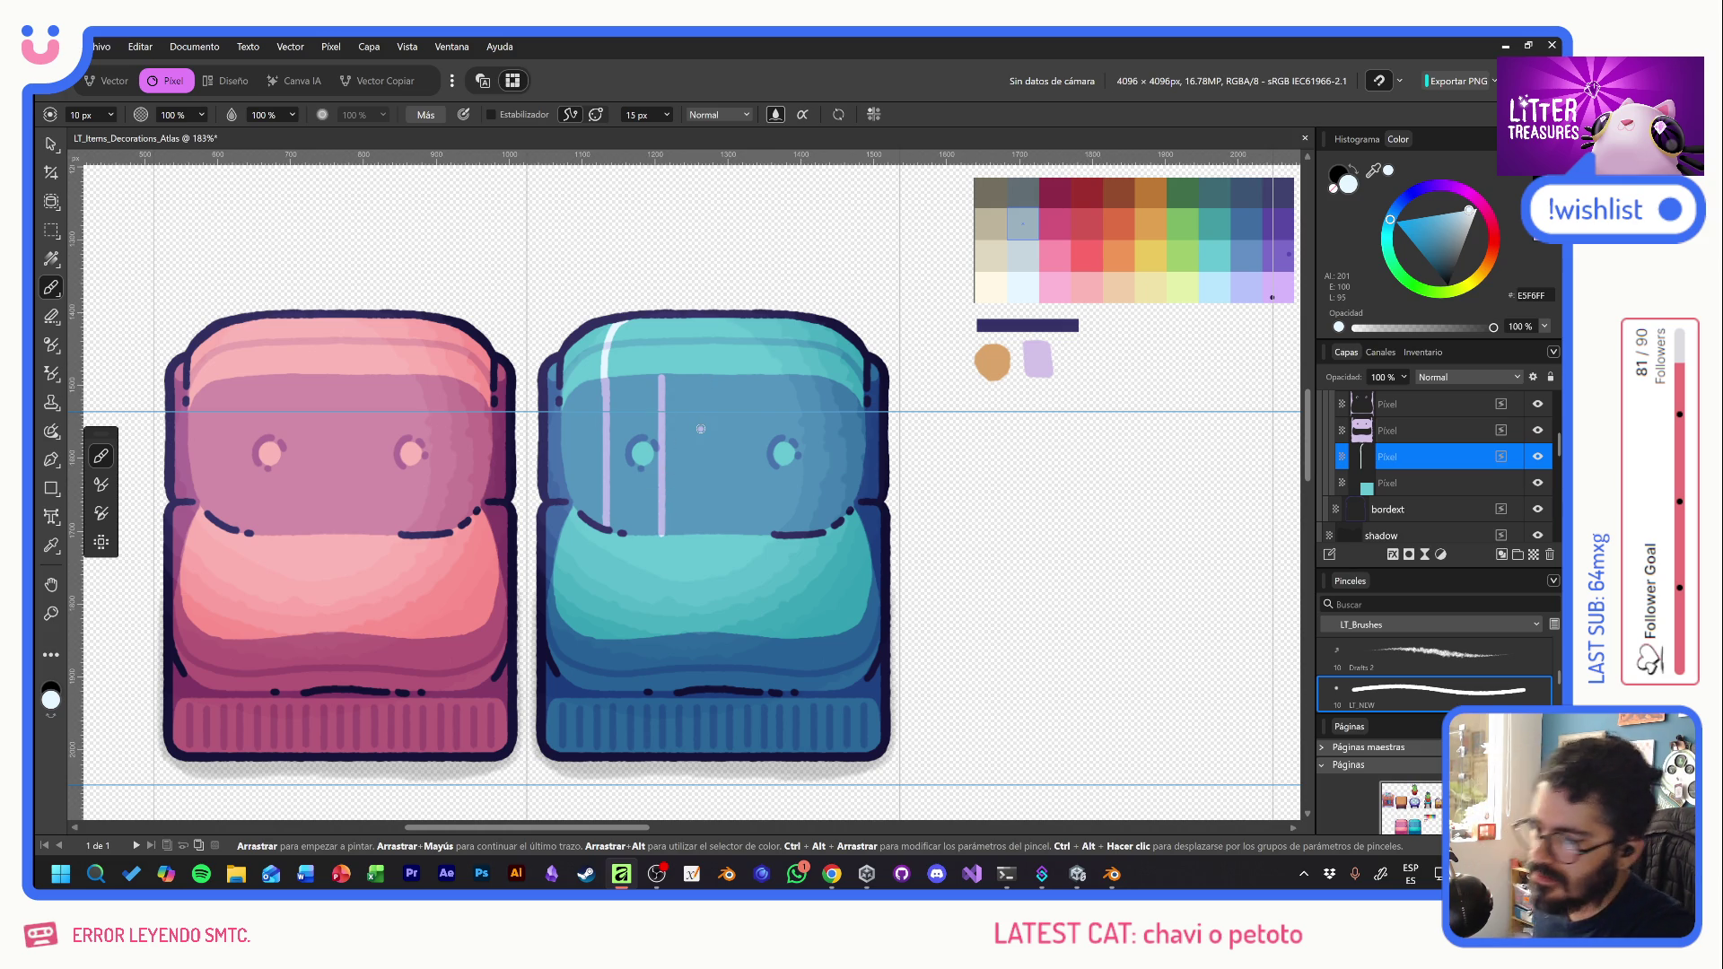
{"action": "left_click_drag", "start_coordinate": [582, 387], "coordinate": [582, 476]}
{"action": "key", "text": "ctrl+z"}
{"action": "left_click_drag", "start_coordinate": [581, 384], "coordinate": [582, 504]}
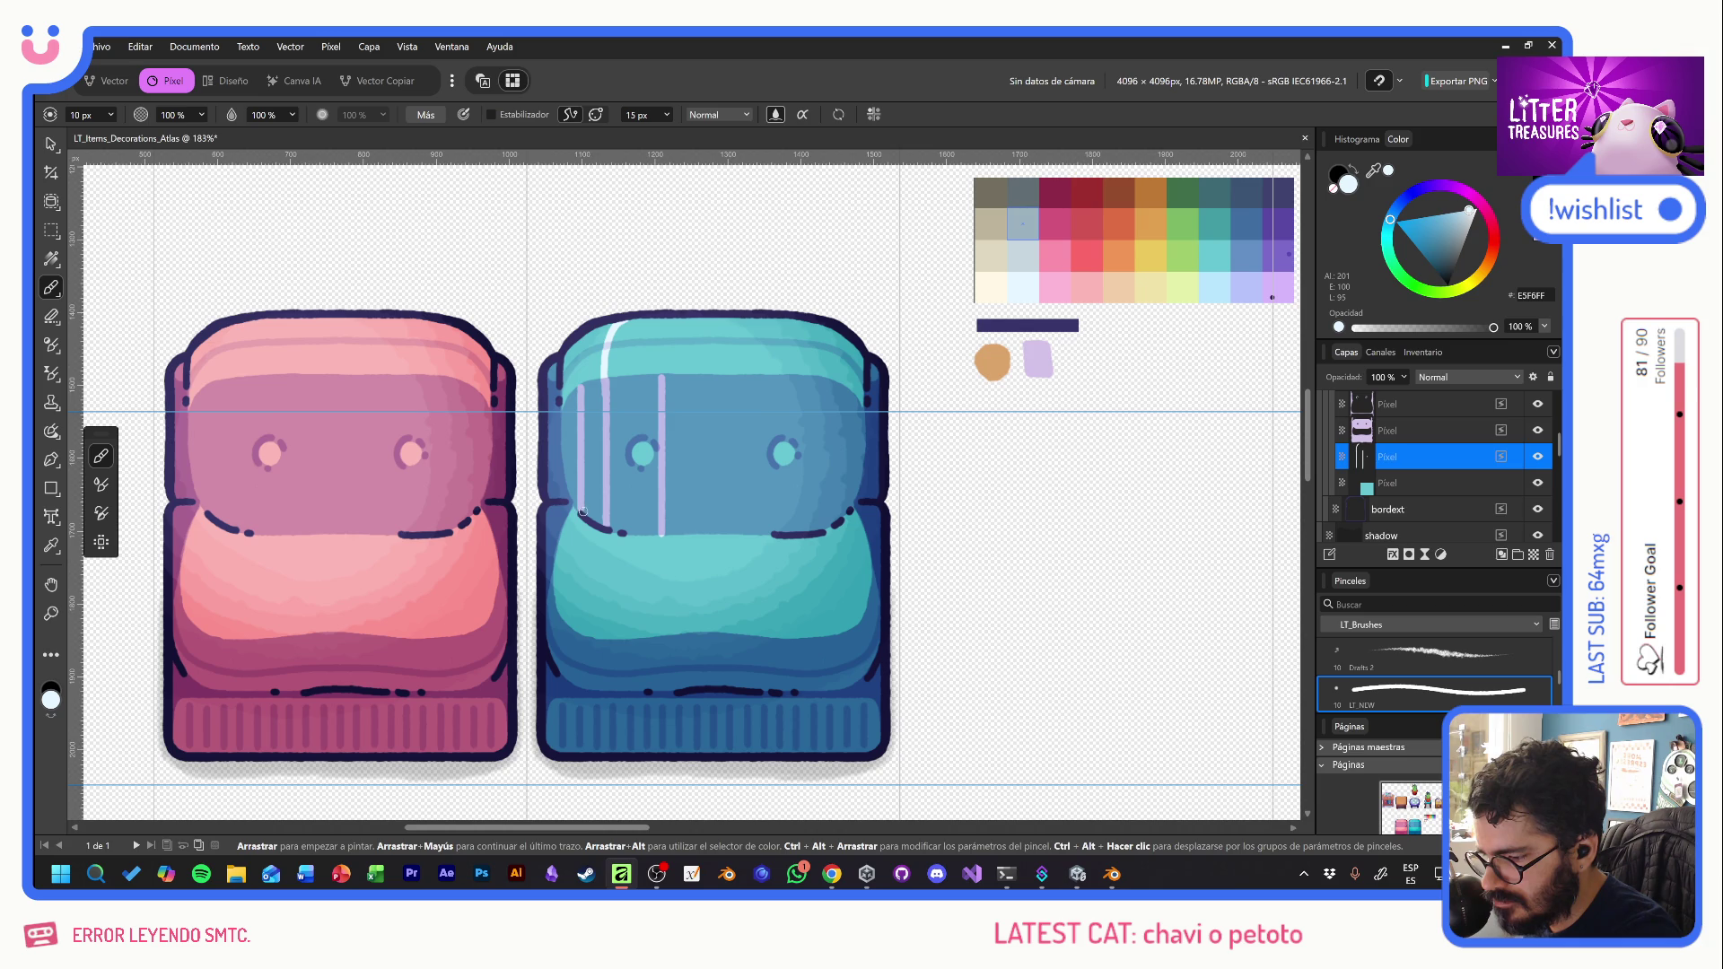
{"action": "mouse_move", "coordinate": [582, 386]}
{"action": "left_mouse_down"}
{"action": "mouse_move", "coordinate": [583, 332]}
{"action": "mouse_move", "coordinate": [615, 323]}
{"action": "mouse_move", "coordinate": [597, 384]}
{"action": "mouse_move", "coordinate": [588, 373]}
{"action": "mouse_move", "coordinate": [601, 504]}
{"action": "left_mouse_up"}
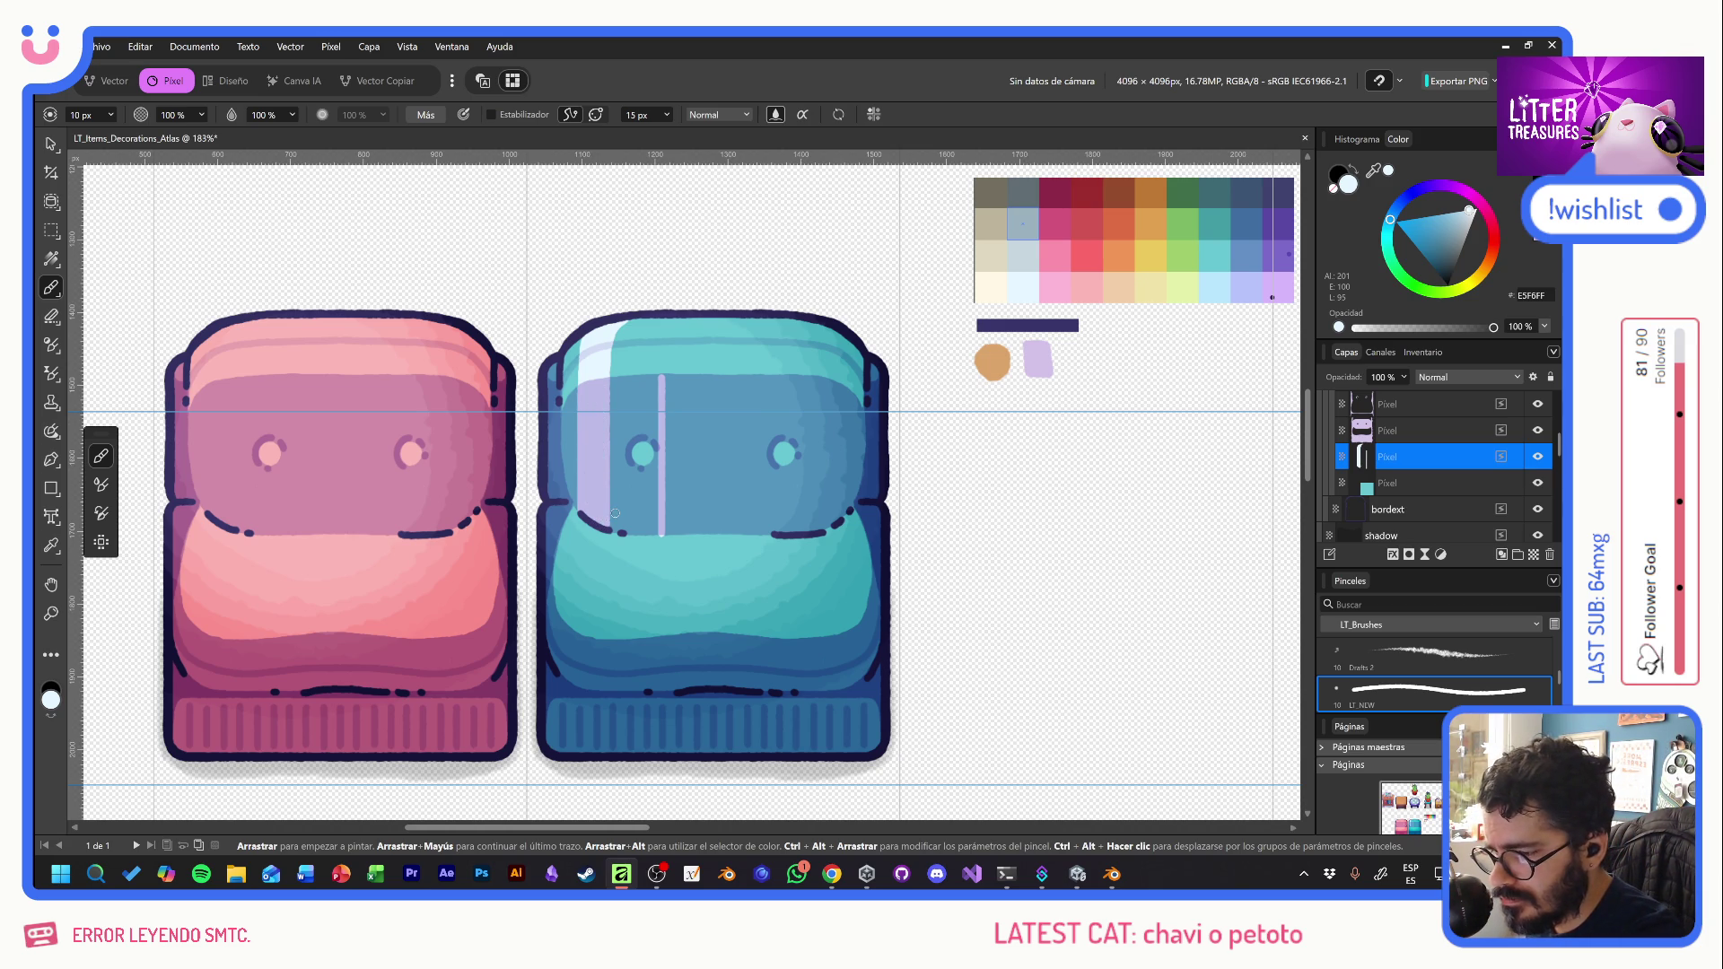
{"action": "left_click_drag", "start_coordinate": [661, 373], "coordinate": [669, 316]}
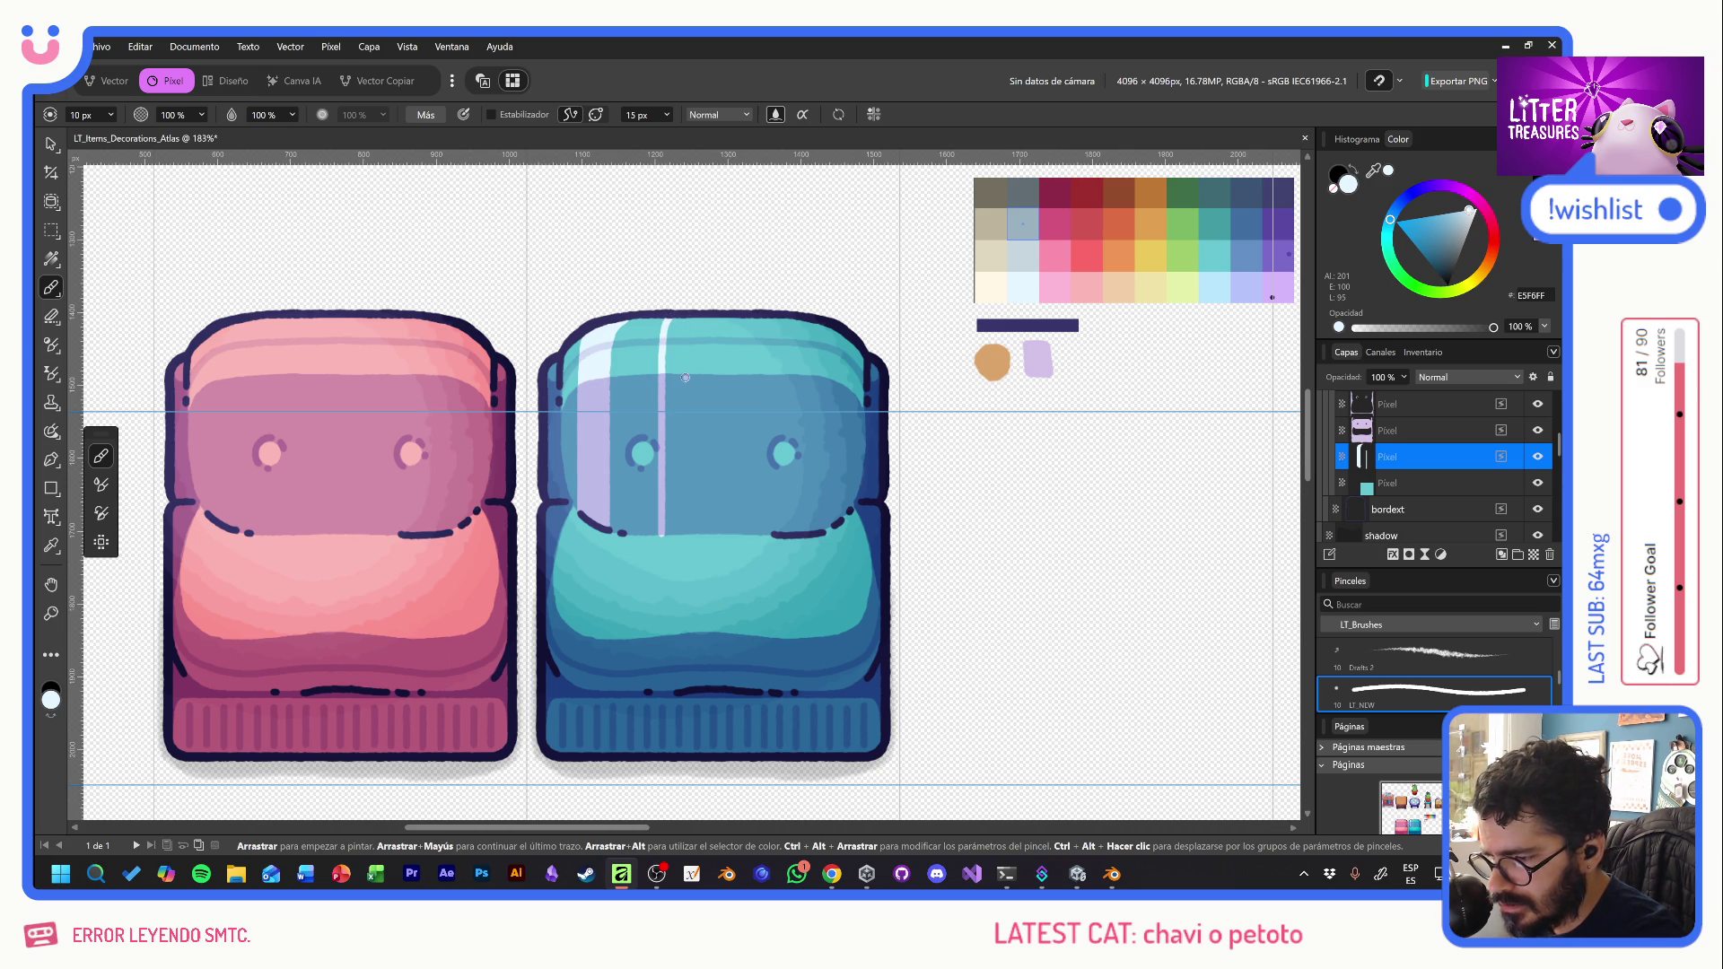
- Paint lavender stripes across the backrest's middle and right, with a white top-right highlight
{"action": "left_click_drag", "start_coordinate": [687, 377], "coordinate": [691, 526]}
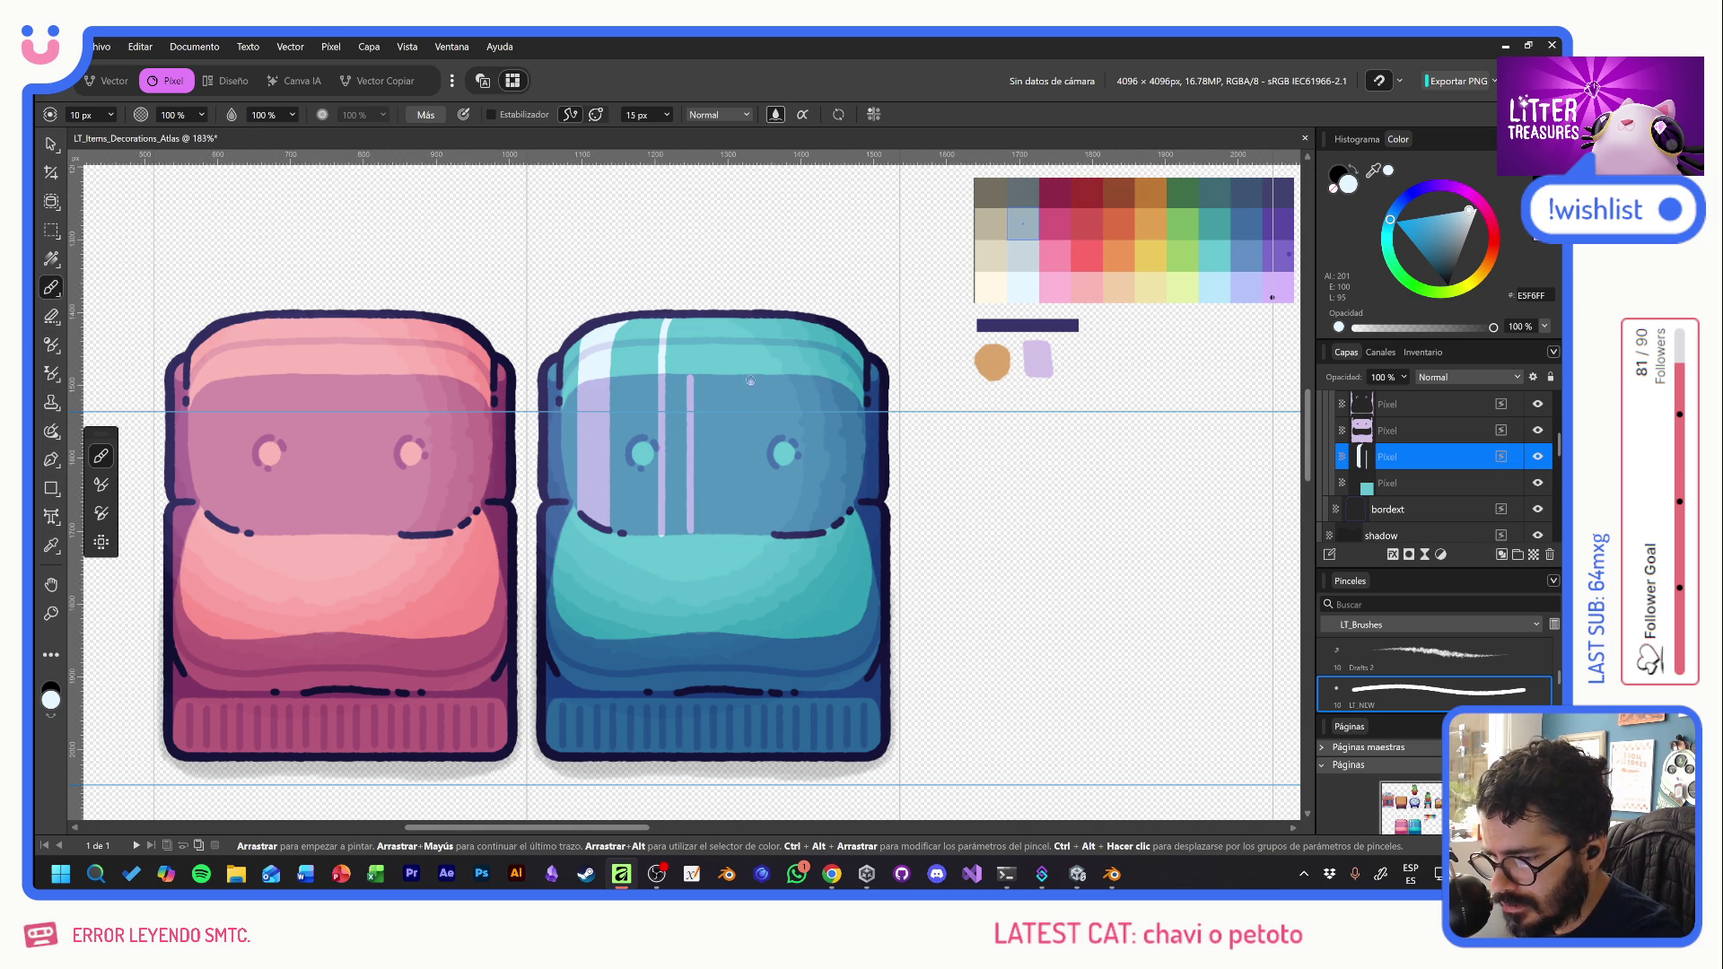
{"action": "left_click_drag", "start_coordinate": [747, 376], "coordinate": [754, 531]}
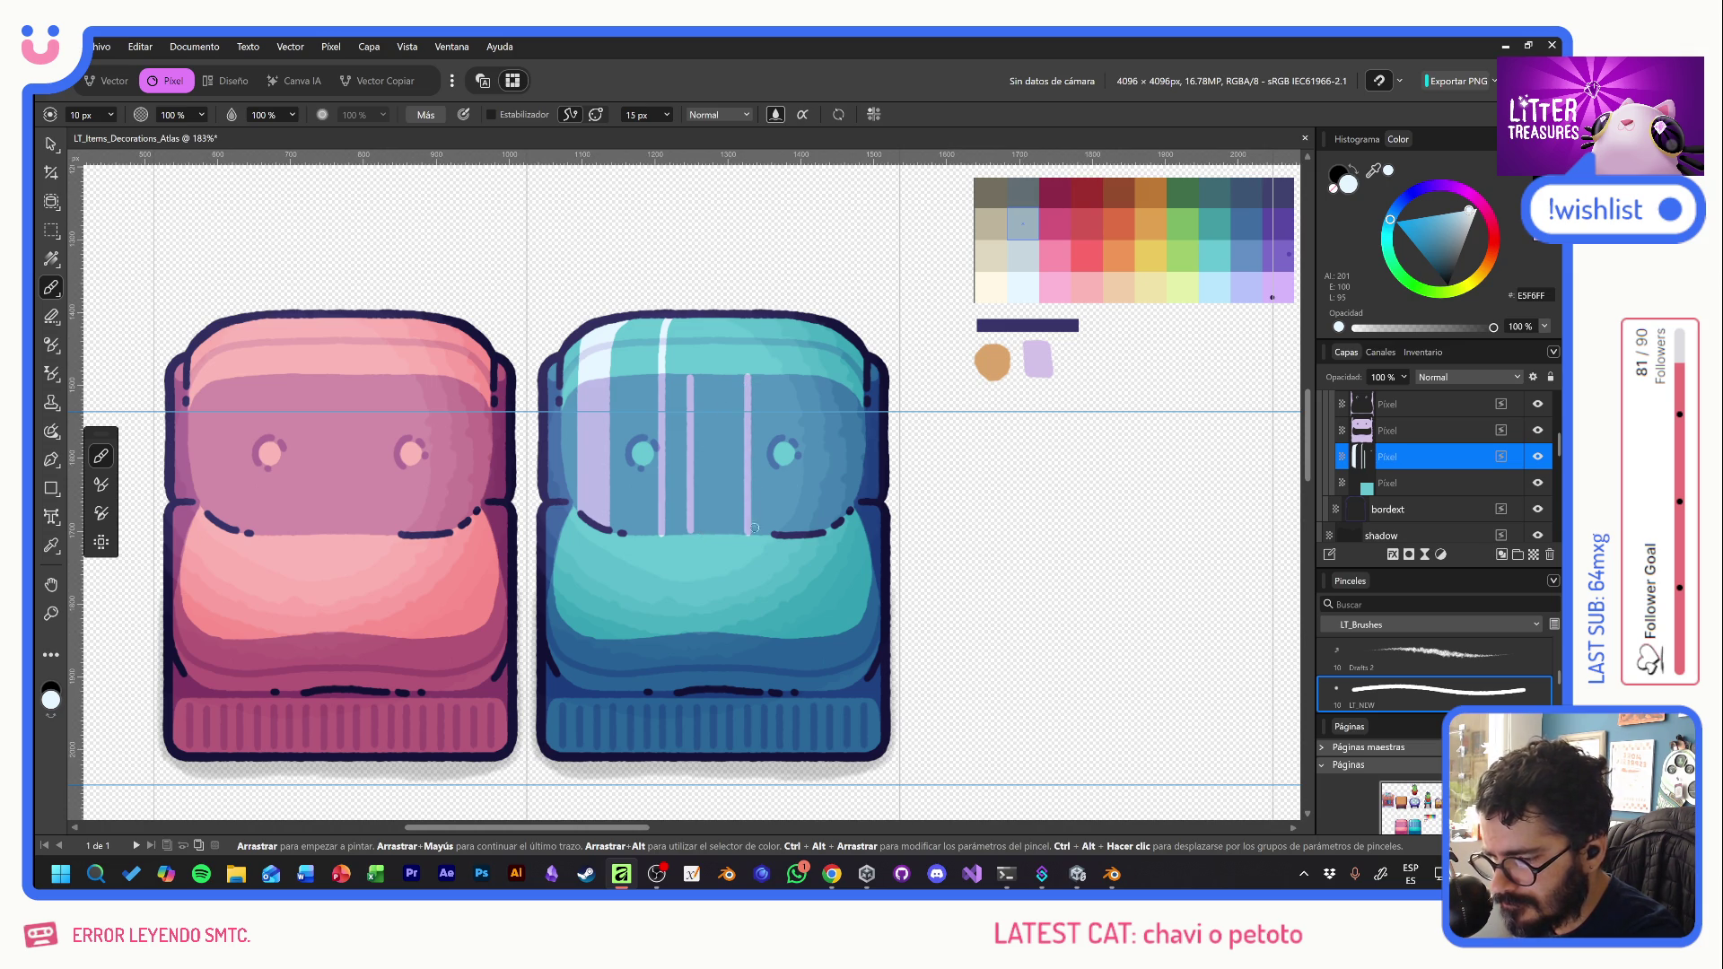
{"action": "left_click_drag", "start_coordinate": [775, 376], "coordinate": [776, 435]}
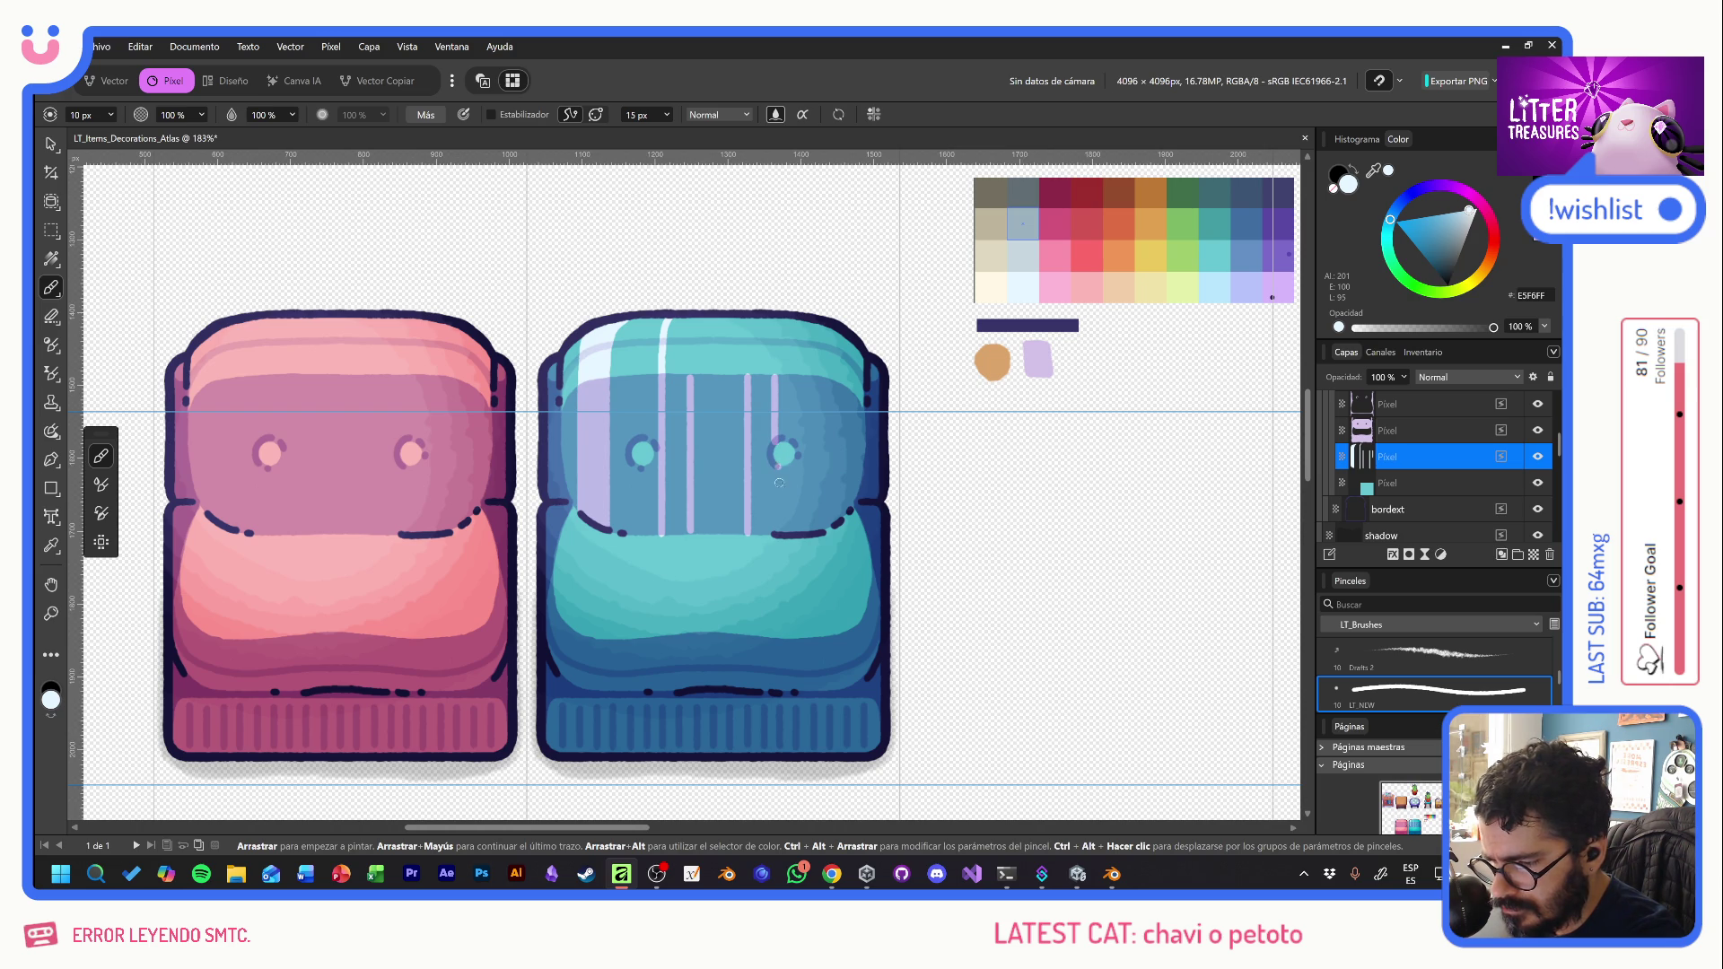
{"action": "left_click_drag", "start_coordinate": [777, 467], "coordinate": [780, 539]}
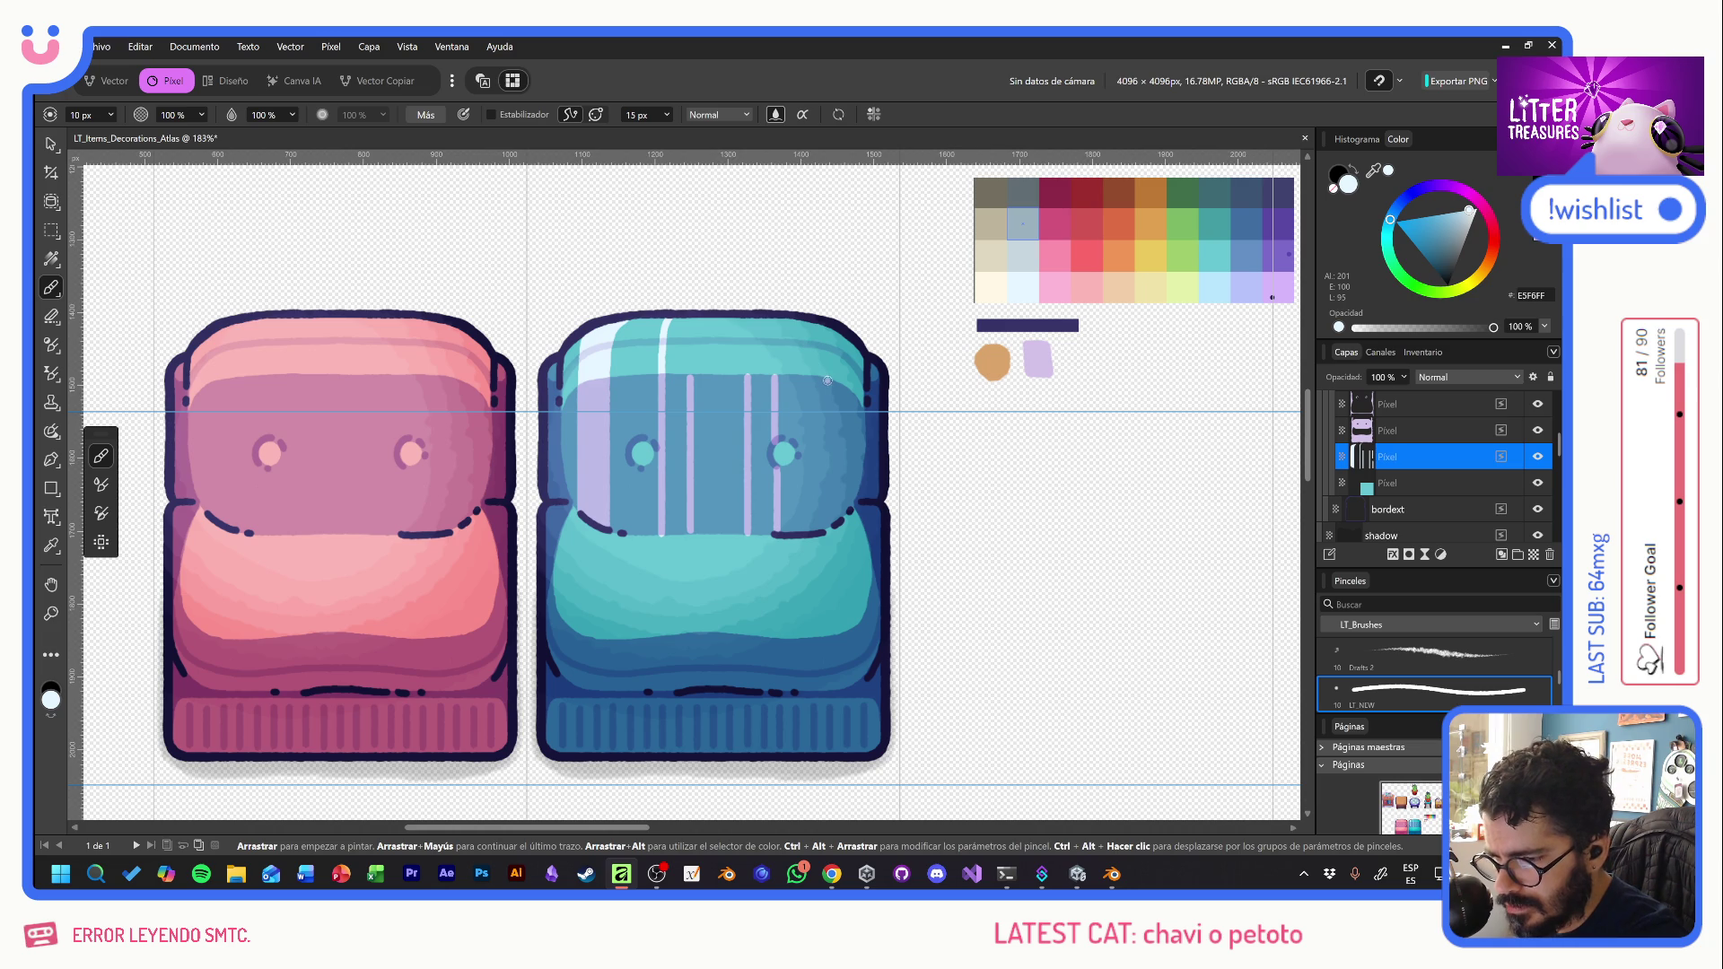
{"action": "left_click_drag", "start_coordinate": [830, 381], "coordinate": [835, 521]}
{"action": "left_click_drag", "start_coordinate": [832, 370], "coordinate": [809, 318]}
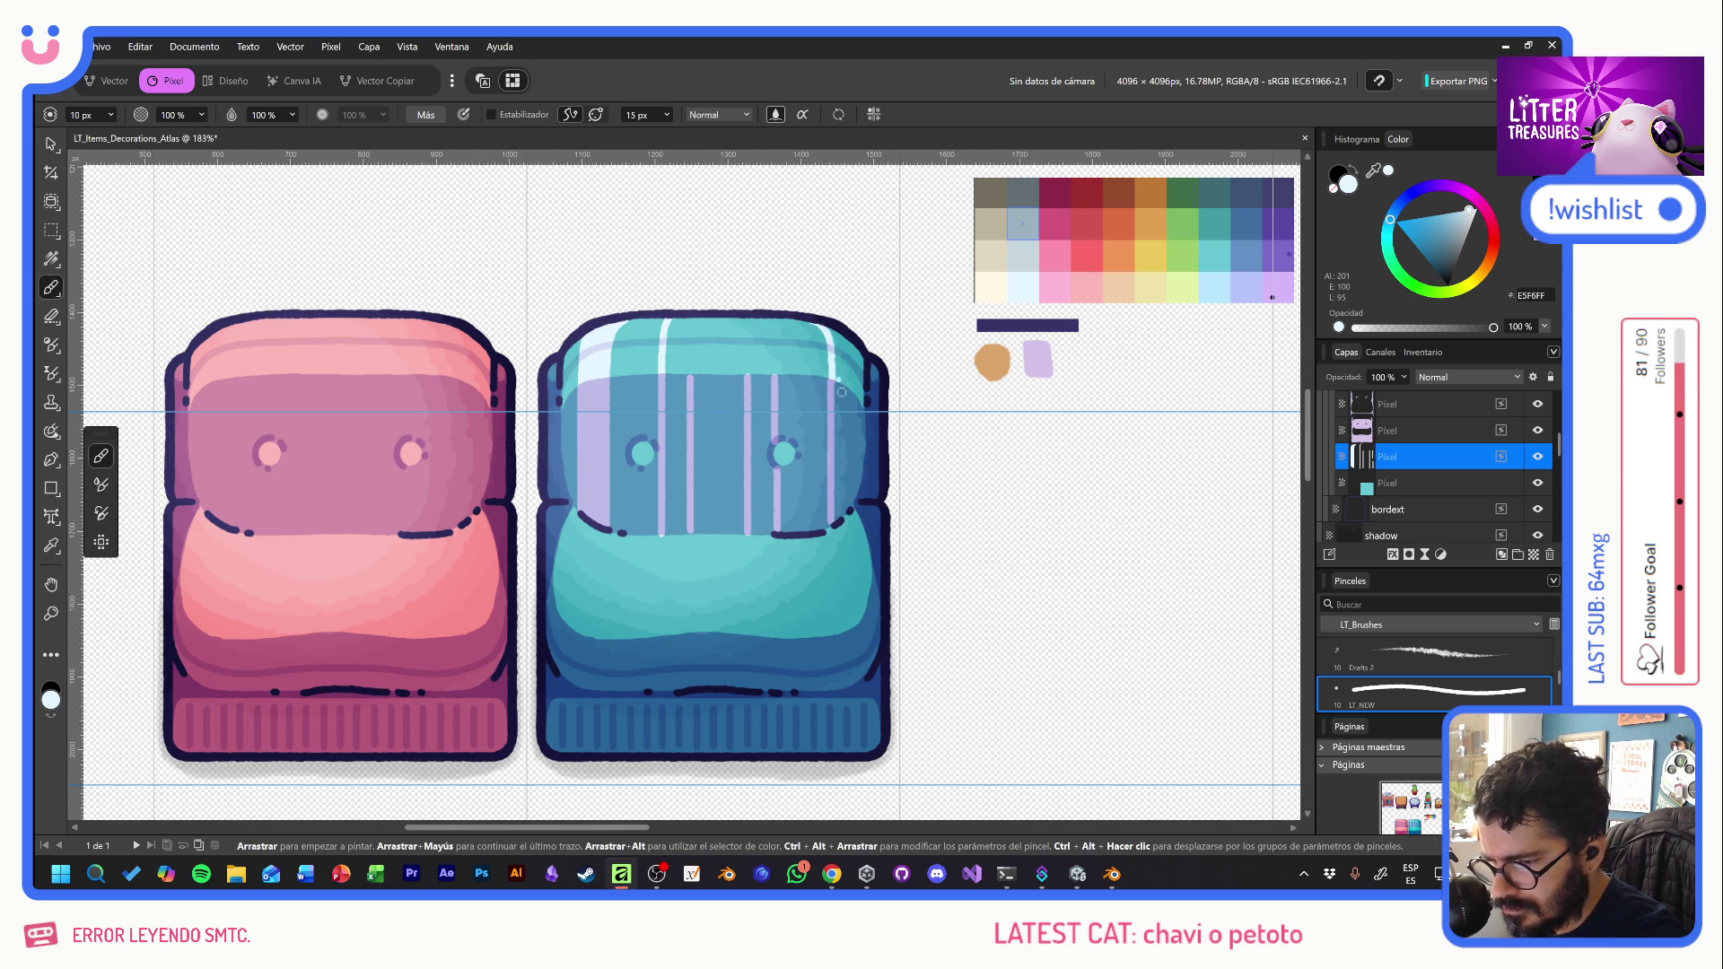
- Add white highlights along the backrest's top and upper-right edge
{"action": "mouse_move", "coordinate": [858, 352]}
{"action": "left_mouse_down"}
{"action": "mouse_move", "coordinate": [853, 391]}
{"action": "mouse_move", "coordinate": [840, 384]}
{"action": "left_mouse_up"}
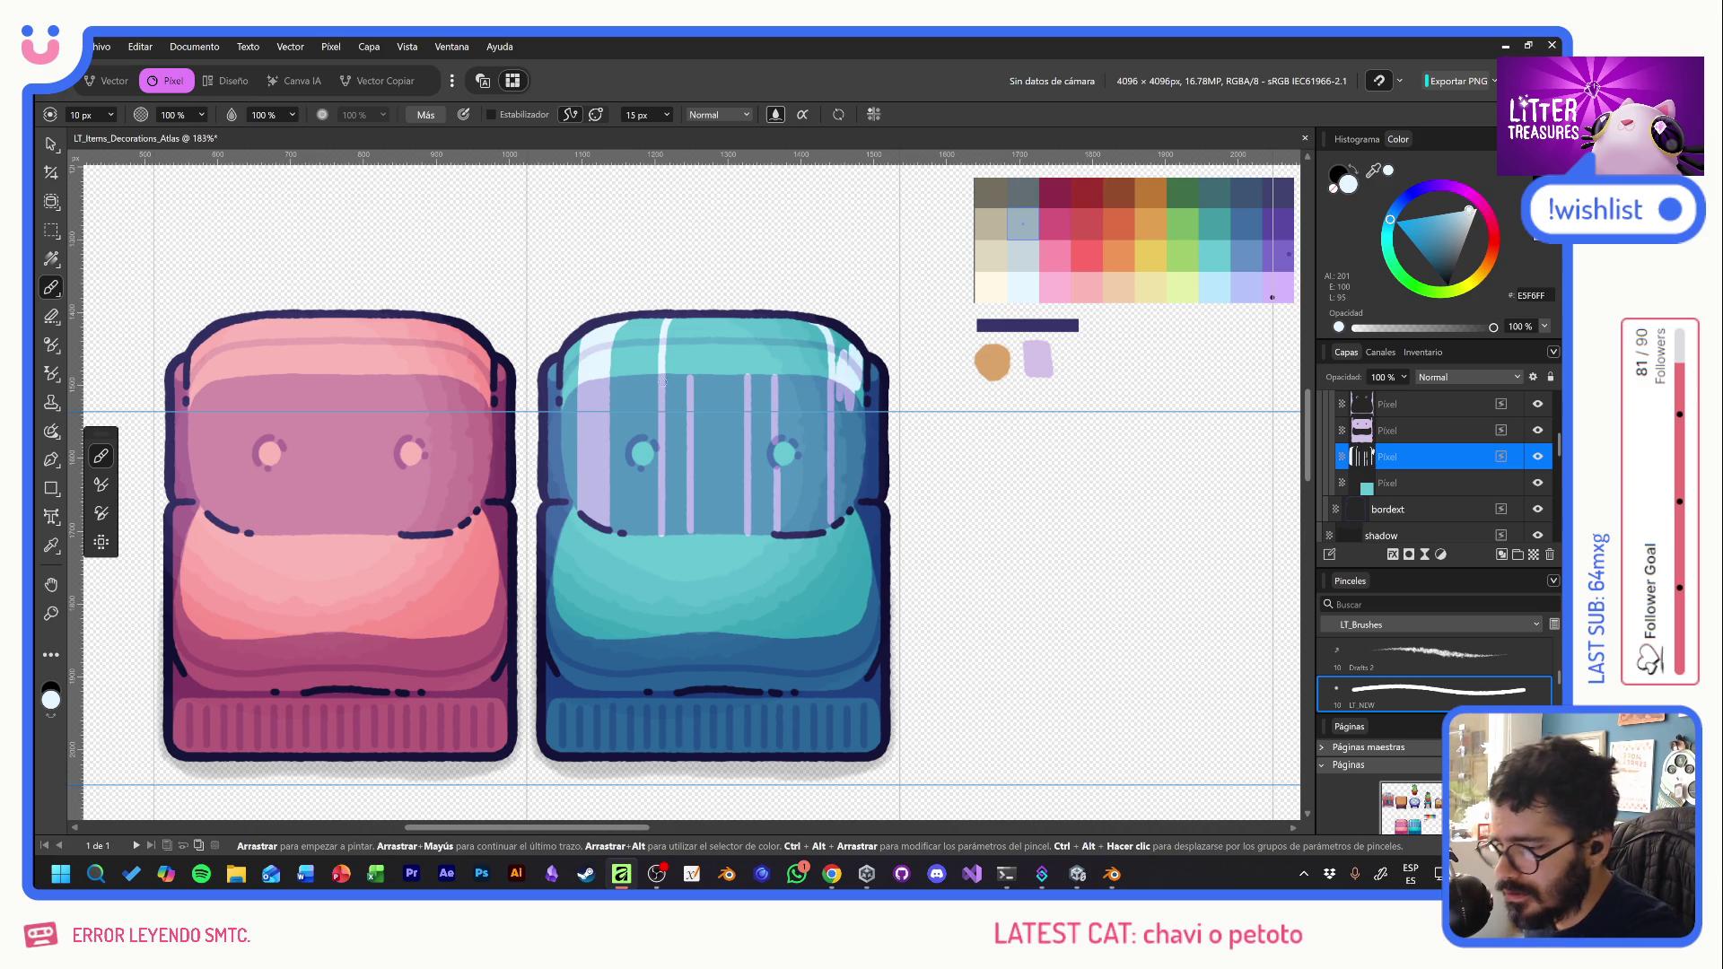
{"action": "mouse_move", "coordinate": [666, 401]}
{"action": "left_mouse_down"}
{"action": "mouse_move", "coordinate": [693, 316]}
{"action": "mouse_move", "coordinate": [690, 381]}
{"action": "left_mouse_up"}
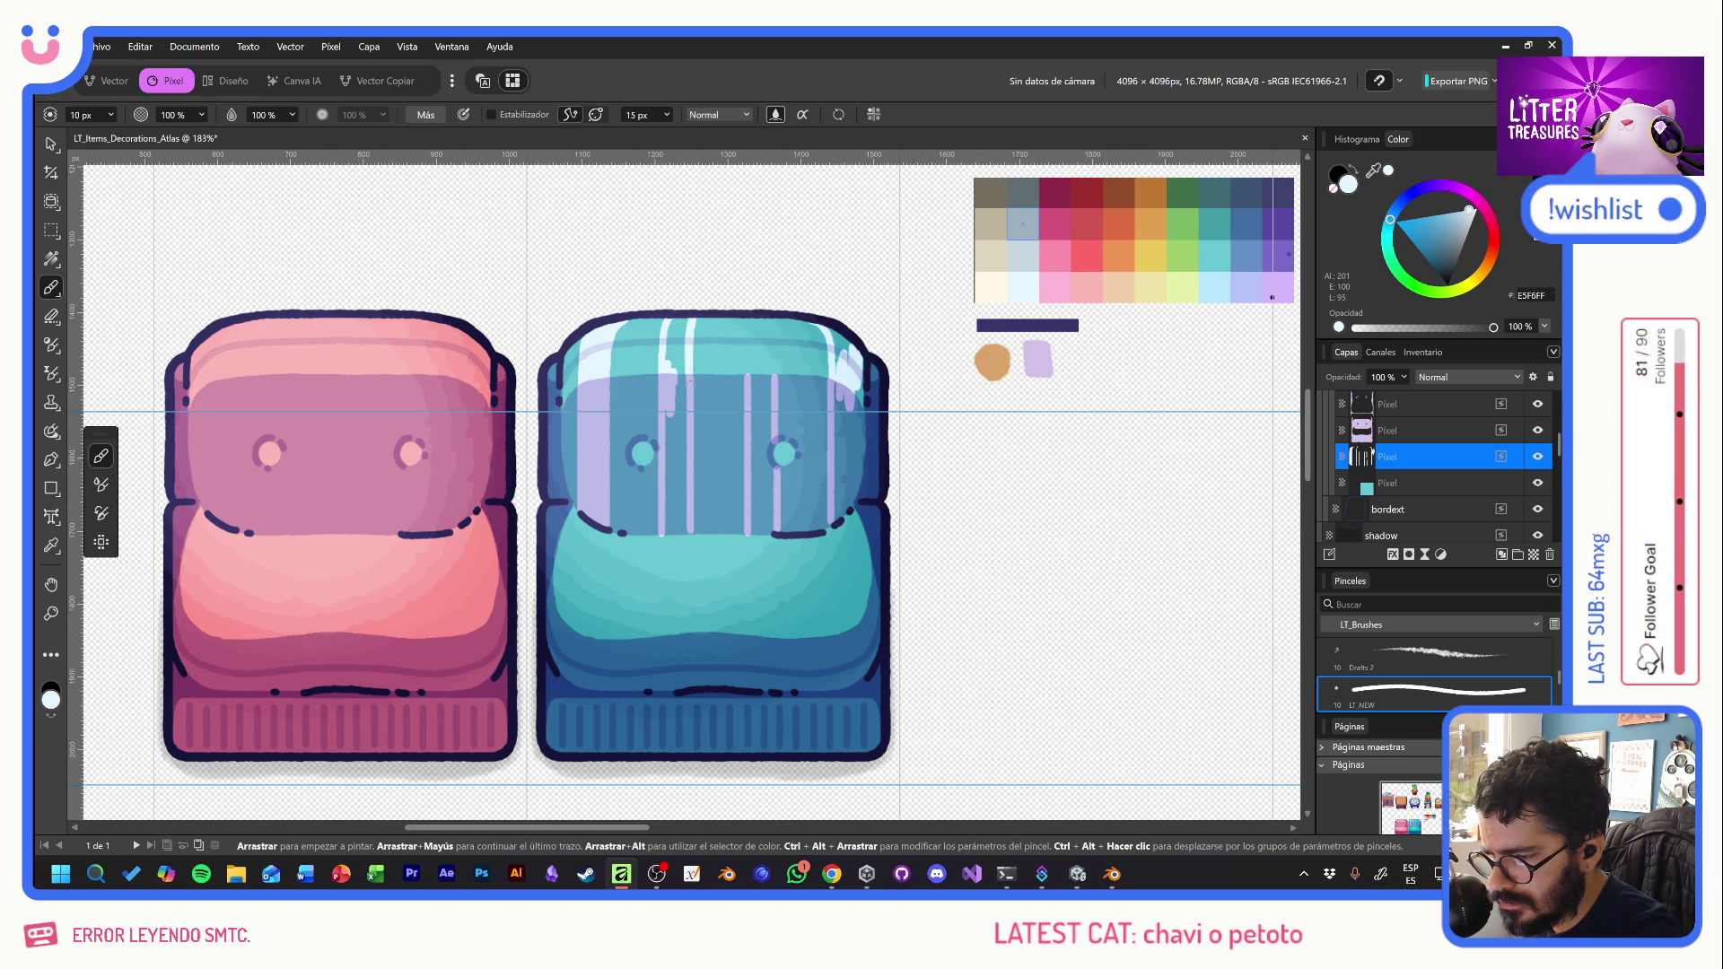
{"action": "left_click_drag", "start_coordinate": [742, 315], "coordinate": [749, 383]}
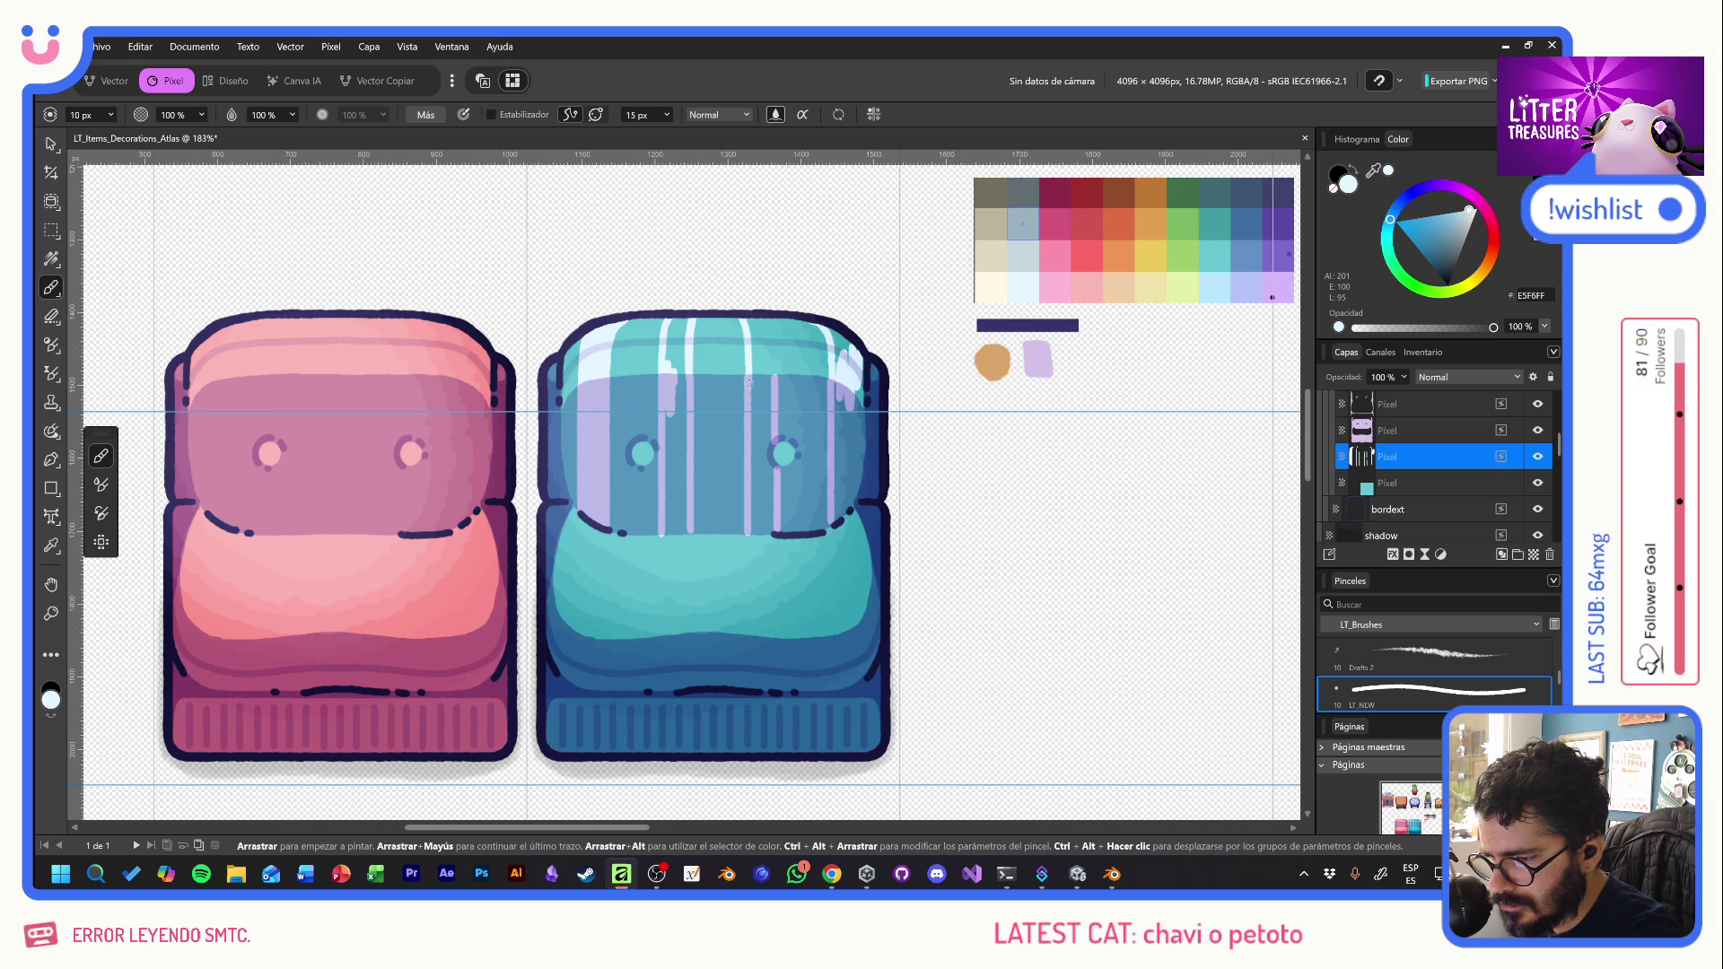
{"action": "mouse_move", "coordinate": [763, 316]}
{"action": "left_mouse_down"}
{"action": "mouse_move", "coordinate": [774, 391]}
{"action": "mouse_move", "coordinate": [755, 320]}
{"action": "mouse_move", "coordinate": [756, 435]}
{"action": "left_mouse_up"}
{"action": "left_click_drag", "start_coordinate": [767, 373], "coordinate": [768, 485]}
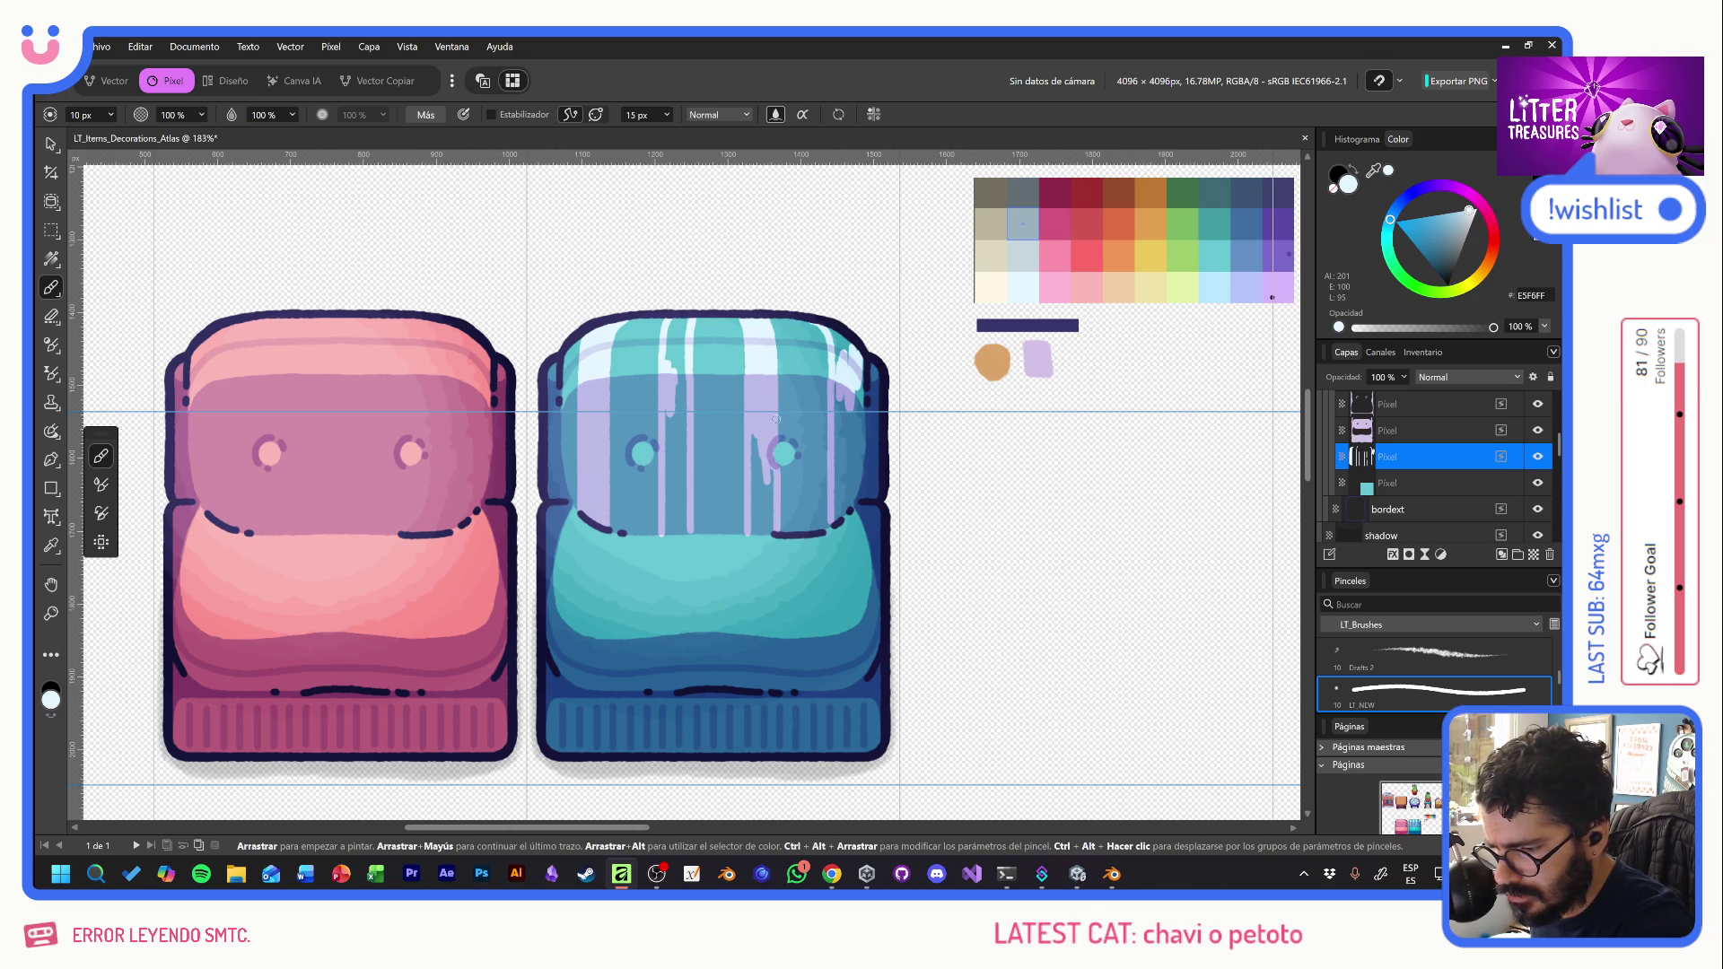
- Paint more lavender stripes down the backrest and start a light stripe on the seat
{"action": "mouse_move", "coordinate": [757, 436]}
{"action": "left_mouse_down"}
{"action": "mouse_move", "coordinate": [769, 503]}
{"action": "mouse_move", "coordinate": [752, 512]}
{"action": "left_mouse_up"}
{"action": "mouse_move", "coordinate": [669, 325]}
{"action": "left_mouse_down"}
{"action": "mouse_move", "coordinate": [682, 390]}
{"action": "mouse_move", "coordinate": [680, 321]}
{"action": "left_mouse_up"}
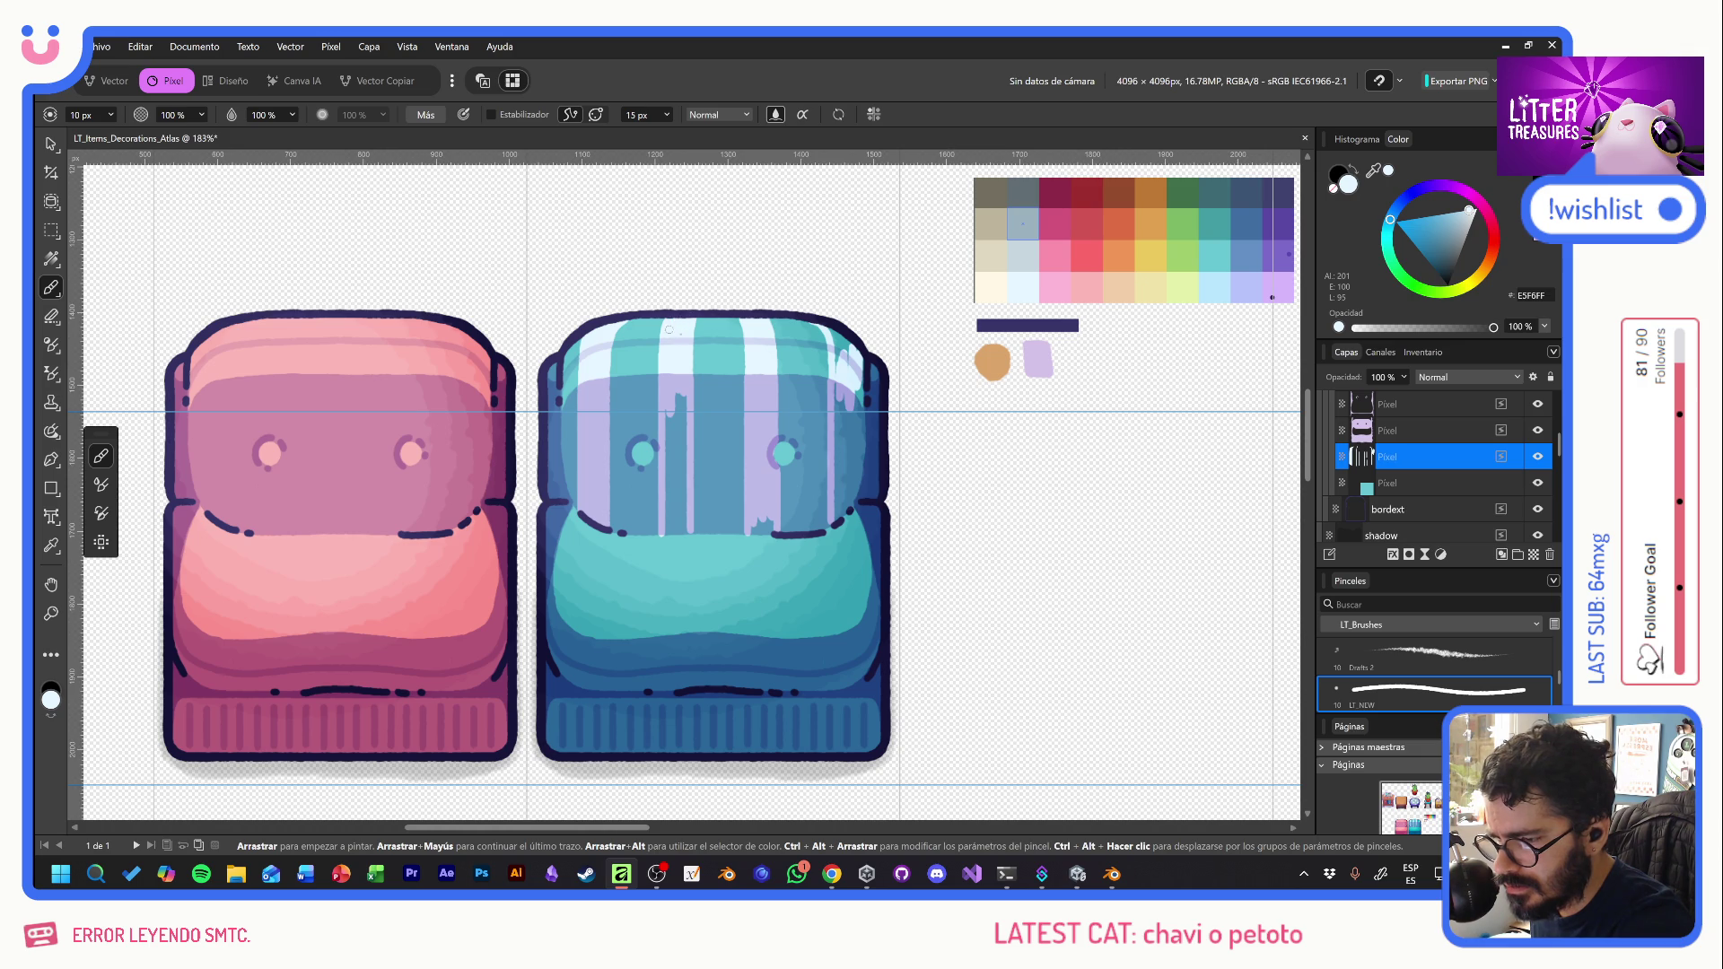
{"action": "mouse_move", "coordinate": [669, 427]}
{"action": "left_mouse_down"}
{"action": "mouse_move", "coordinate": [671, 449]}
{"action": "mouse_move", "coordinate": [680, 404]}
{"action": "mouse_move", "coordinate": [674, 516]}
{"action": "mouse_move", "coordinate": [680, 498]}
{"action": "left_mouse_up"}
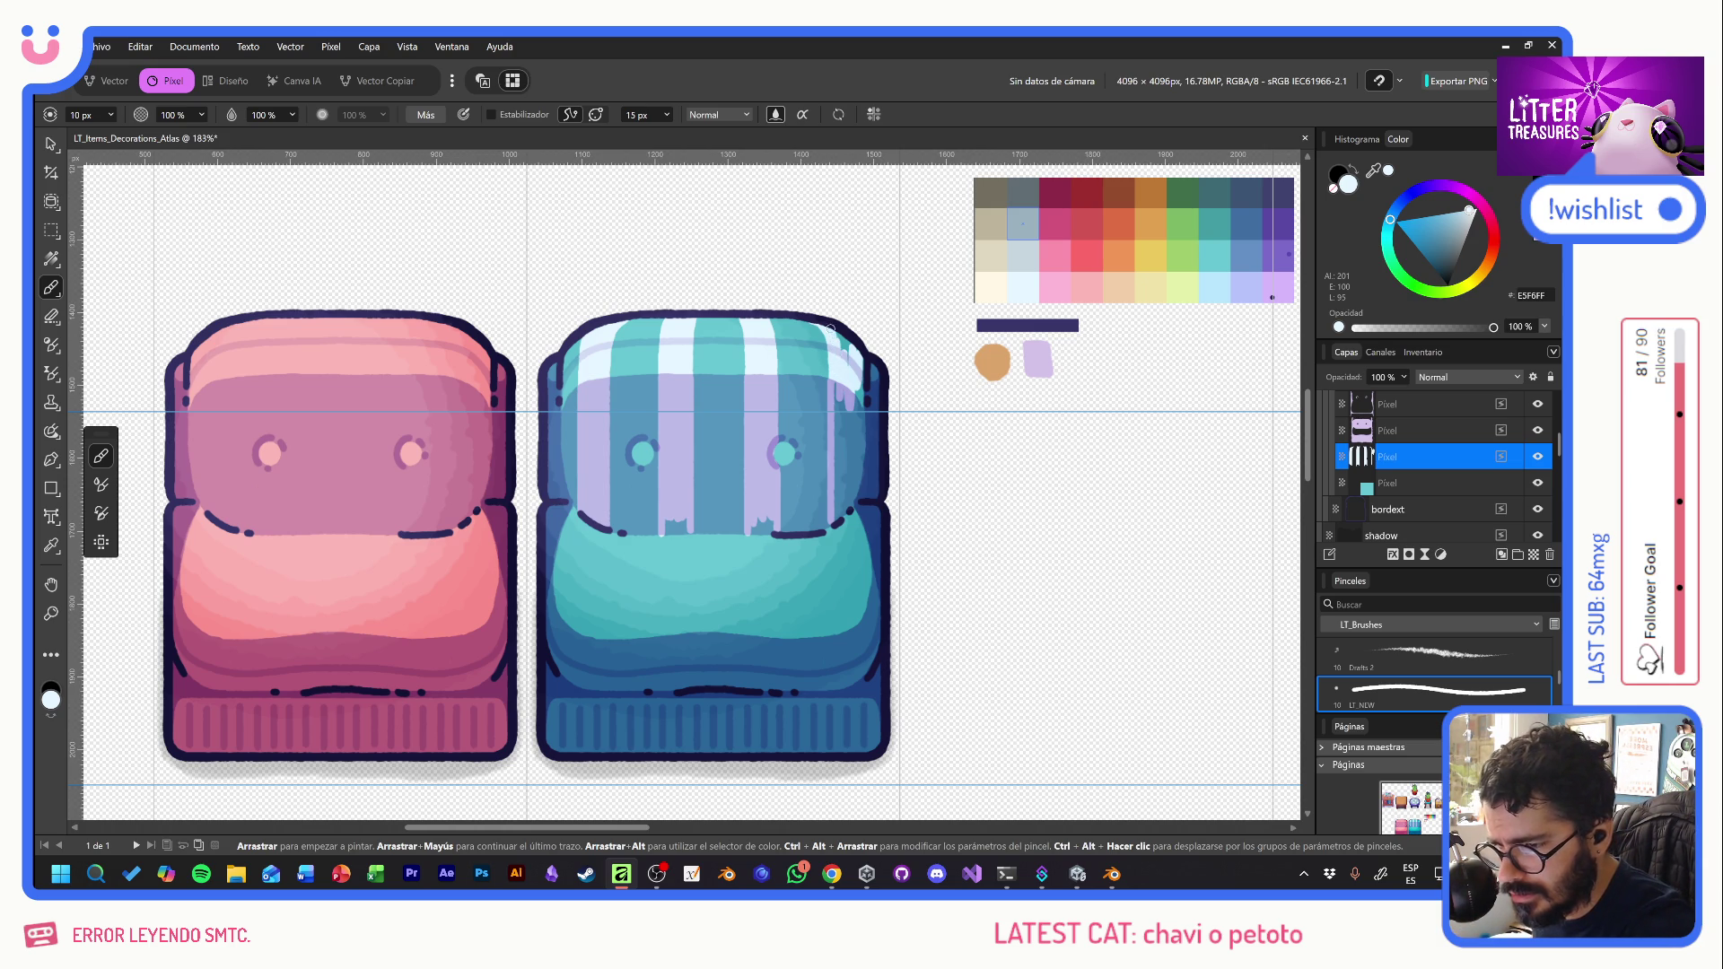
{"action": "mouse_move", "coordinate": [860, 377]}
{"action": "left_mouse_down"}
{"action": "mouse_move", "coordinate": [849, 498]}
{"action": "mouse_move", "coordinate": [836, 388]}
{"action": "mouse_move", "coordinate": [847, 484]}
{"action": "mouse_move", "coordinate": [853, 462]}
{"action": "left_mouse_up"}
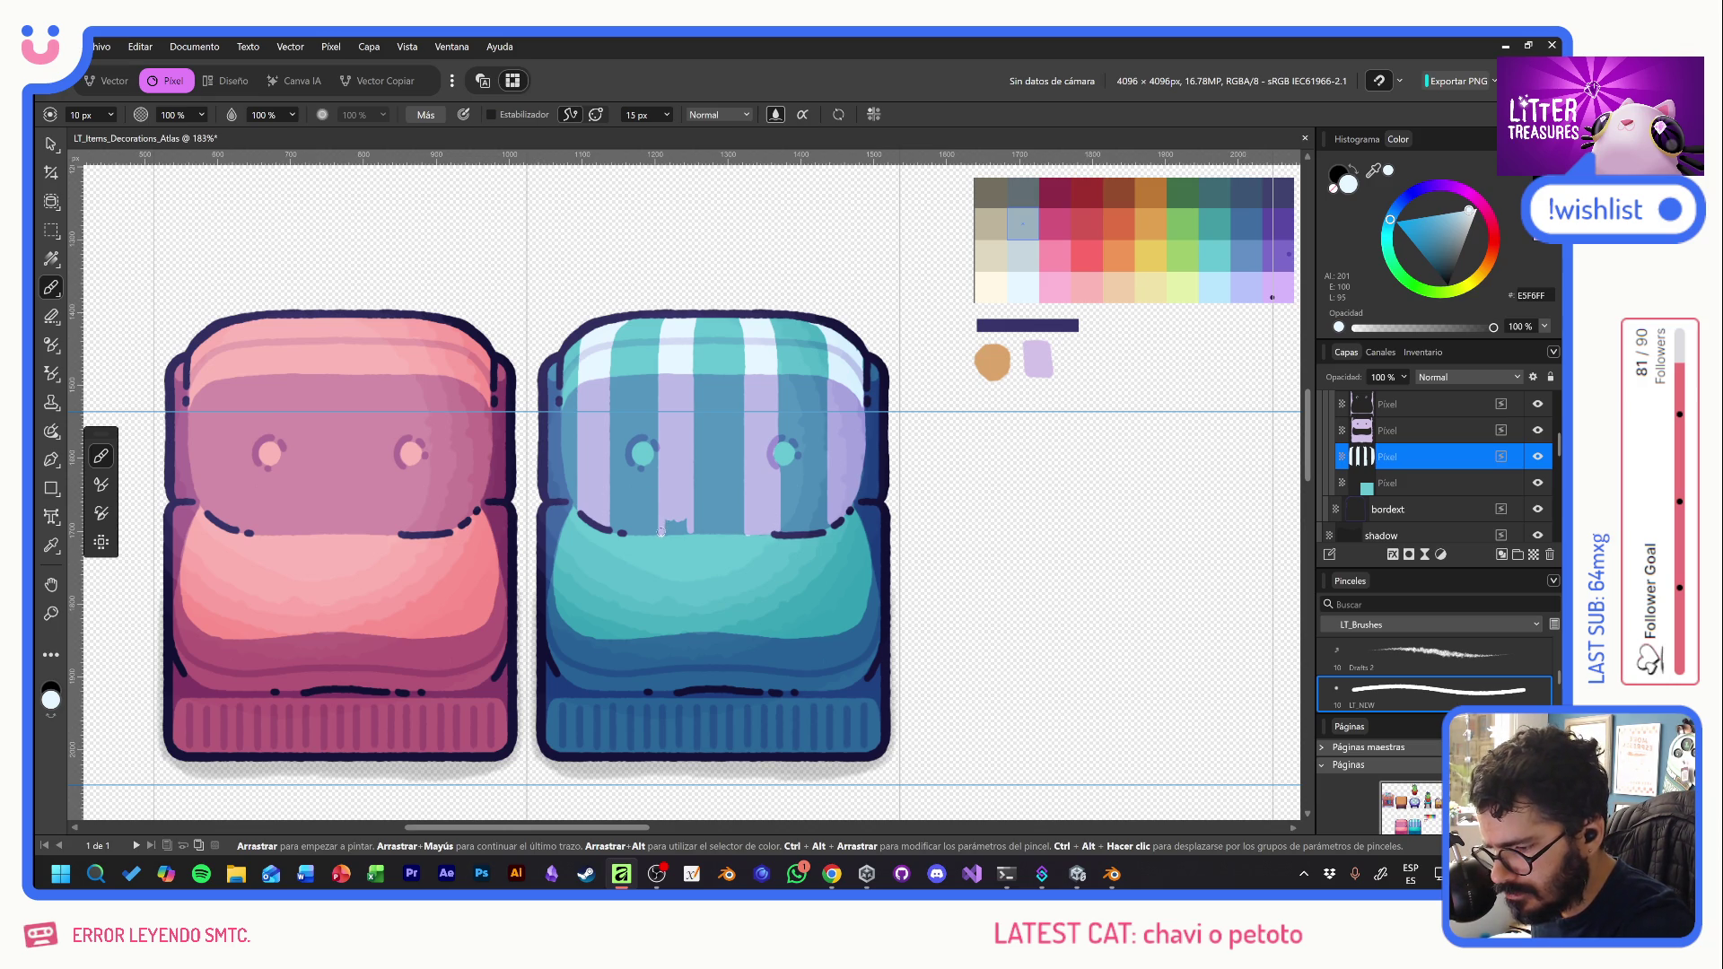
{"action": "left_click_drag", "start_coordinate": [670, 533], "coordinate": [684, 532]}
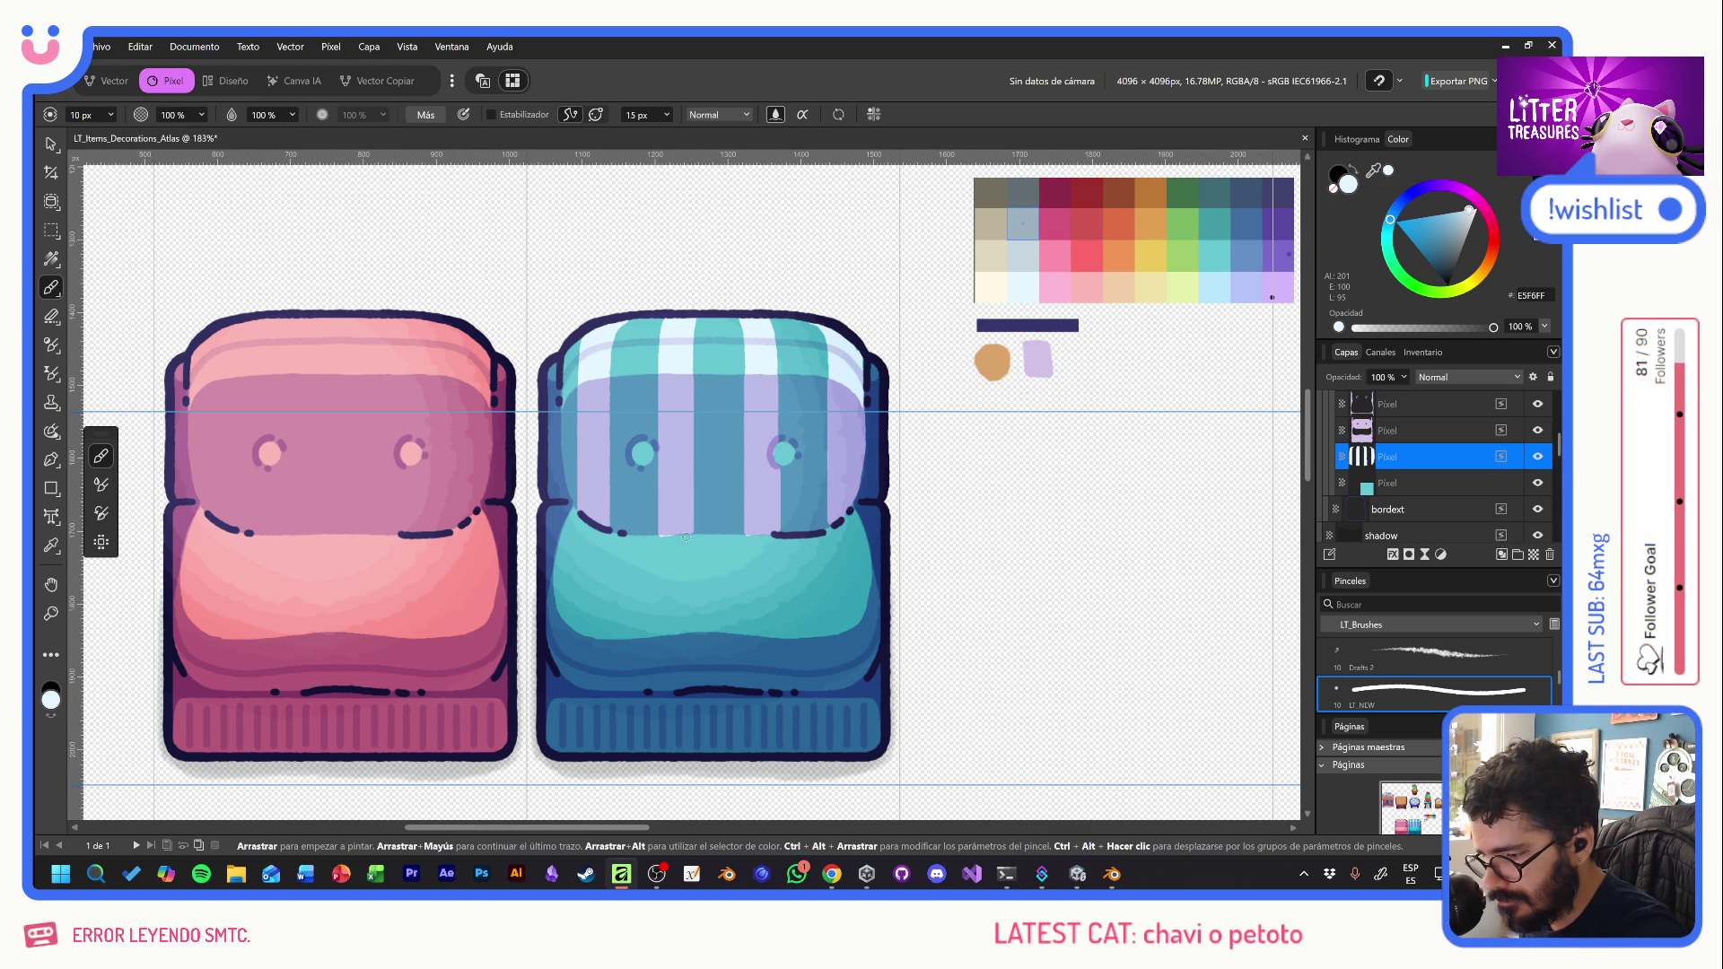
{"action": "left_click_drag", "start_coordinate": [603, 535], "coordinate": [602, 689]}
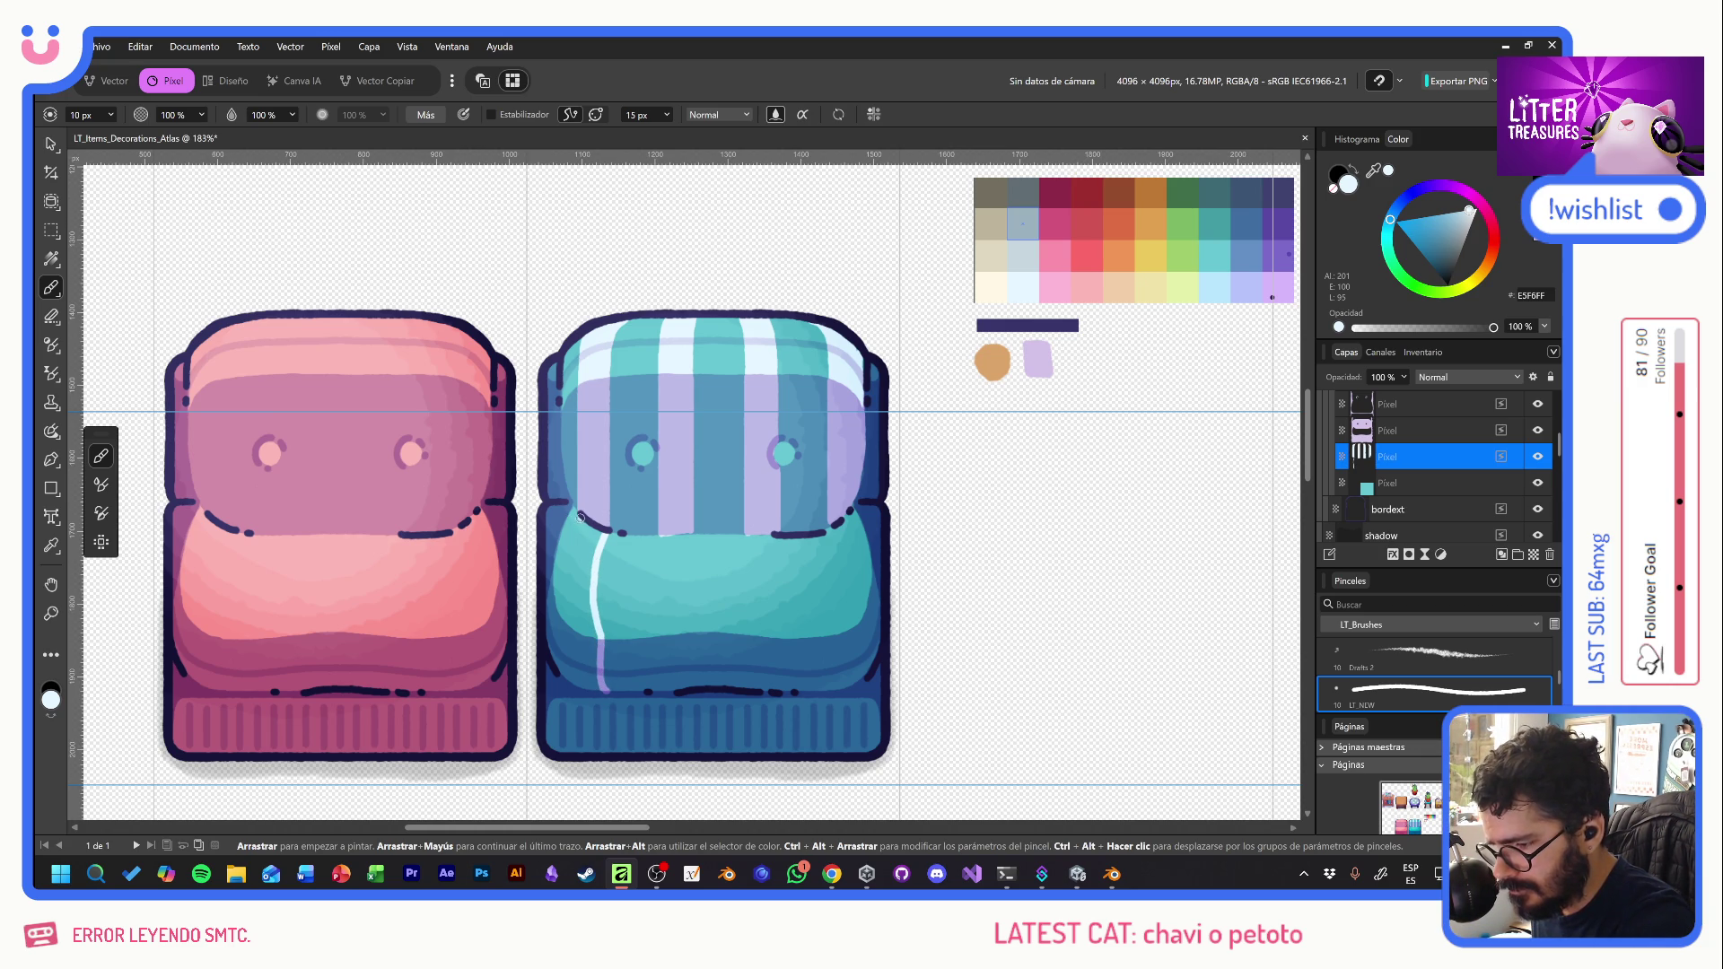
- Paint light vertical stripes down the teal seat cushion from left to right edge
{"action": "mouse_move", "coordinate": [581, 517]}
{"action": "left_mouse_down"}
{"action": "mouse_move", "coordinate": [568, 662]}
{"action": "mouse_move", "coordinate": [600, 688]}
{"action": "mouse_move", "coordinate": [568, 570]}
{"action": "mouse_move", "coordinate": [603, 532]}
{"action": "left_mouse_up"}
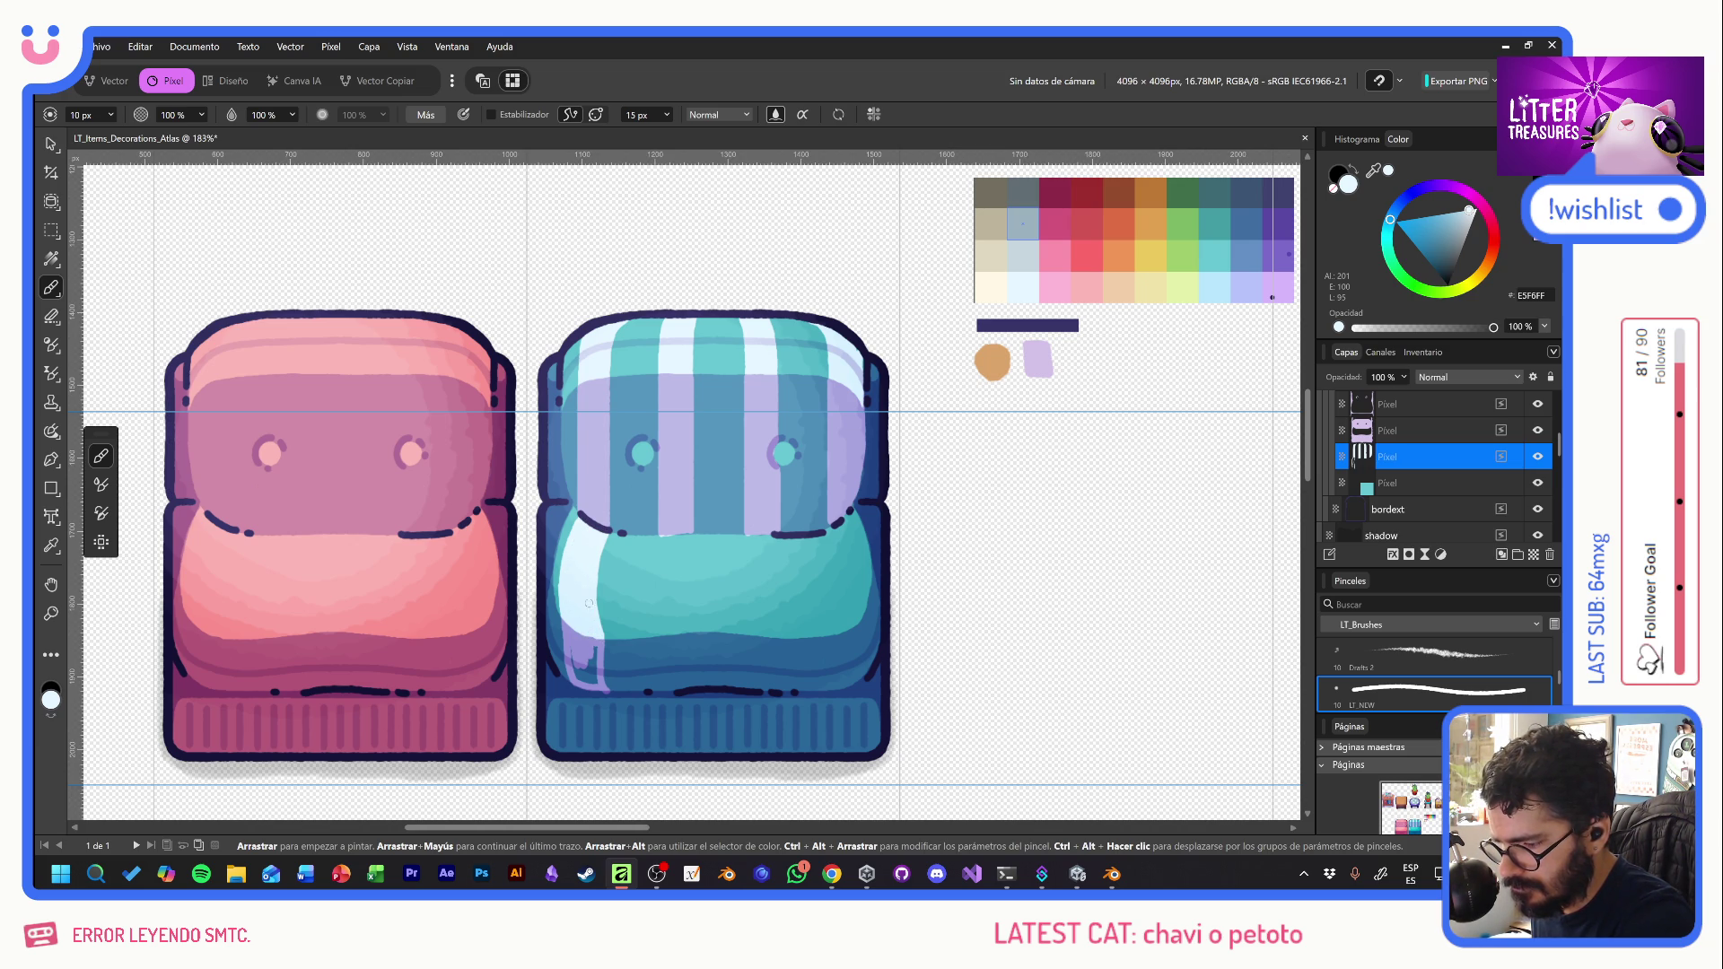
{"action": "mouse_move", "coordinate": [595, 668]}
{"action": "left_mouse_down"}
{"action": "mouse_move", "coordinate": [588, 683]}
{"action": "mouse_move", "coordinate": [572, 660]}
{"action": "mouse_move", "coordinate": [592, 682]}
{"action": "left_mouse_up"}
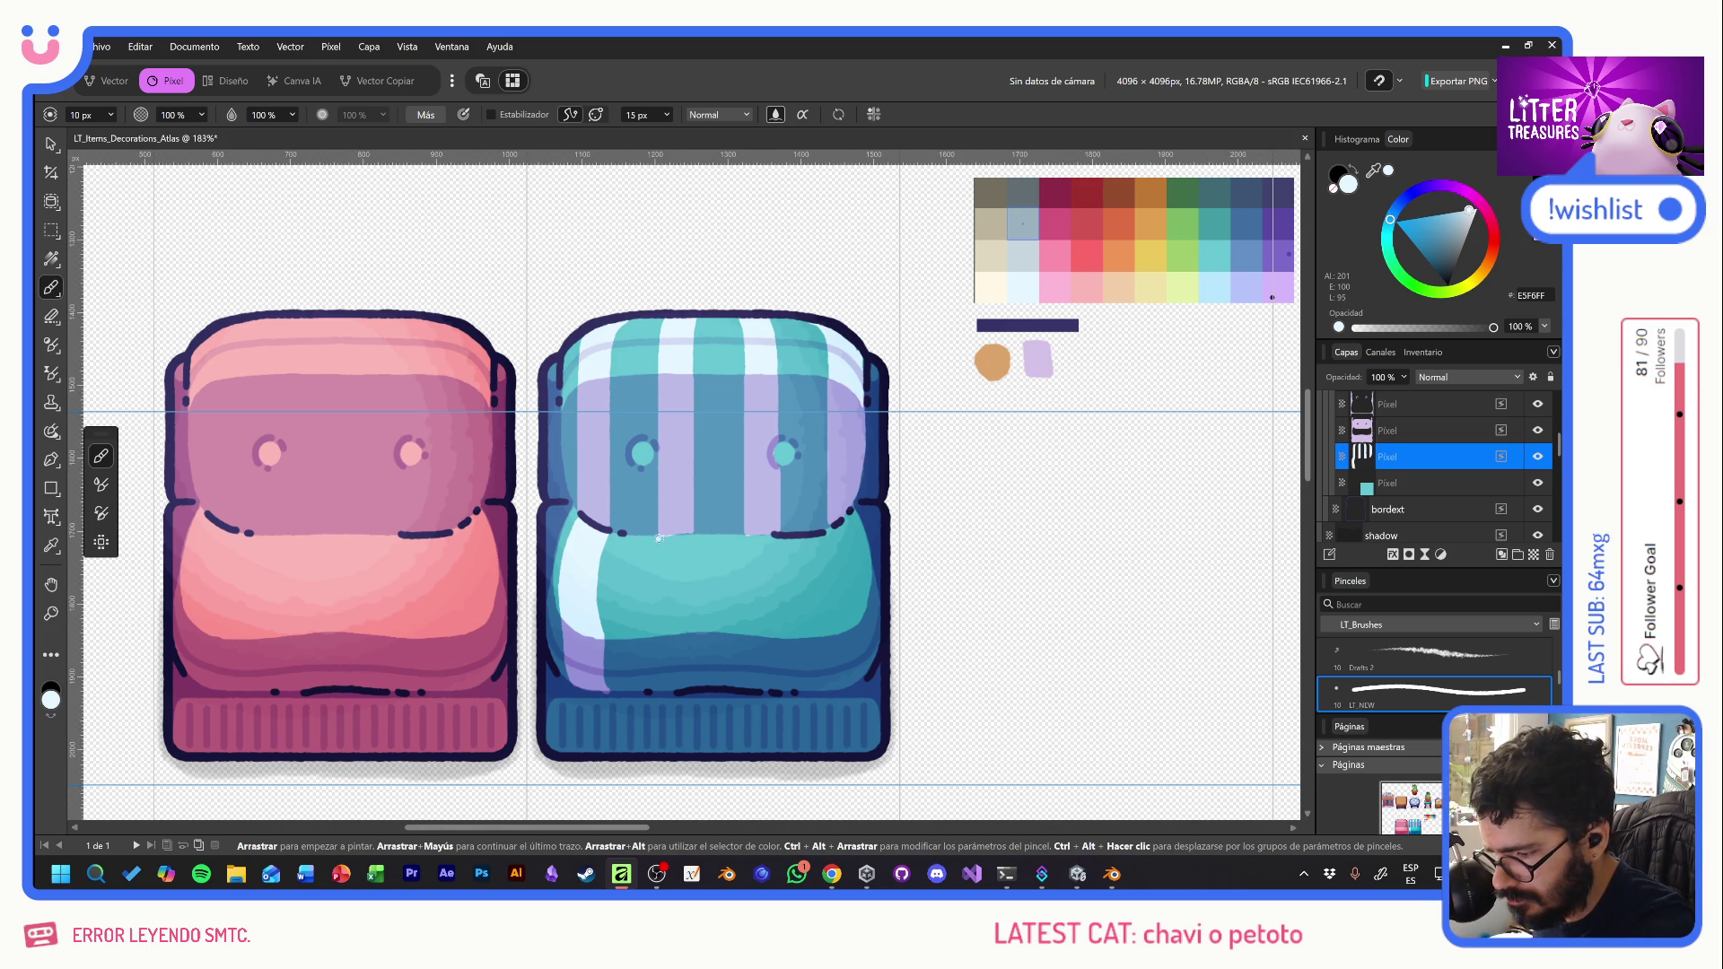
{"action": "left_click_drag", "start_coordinate": [660, 537], "coordinate": [665, 633]}
{"action": "key", "text": "ctrl+z"}
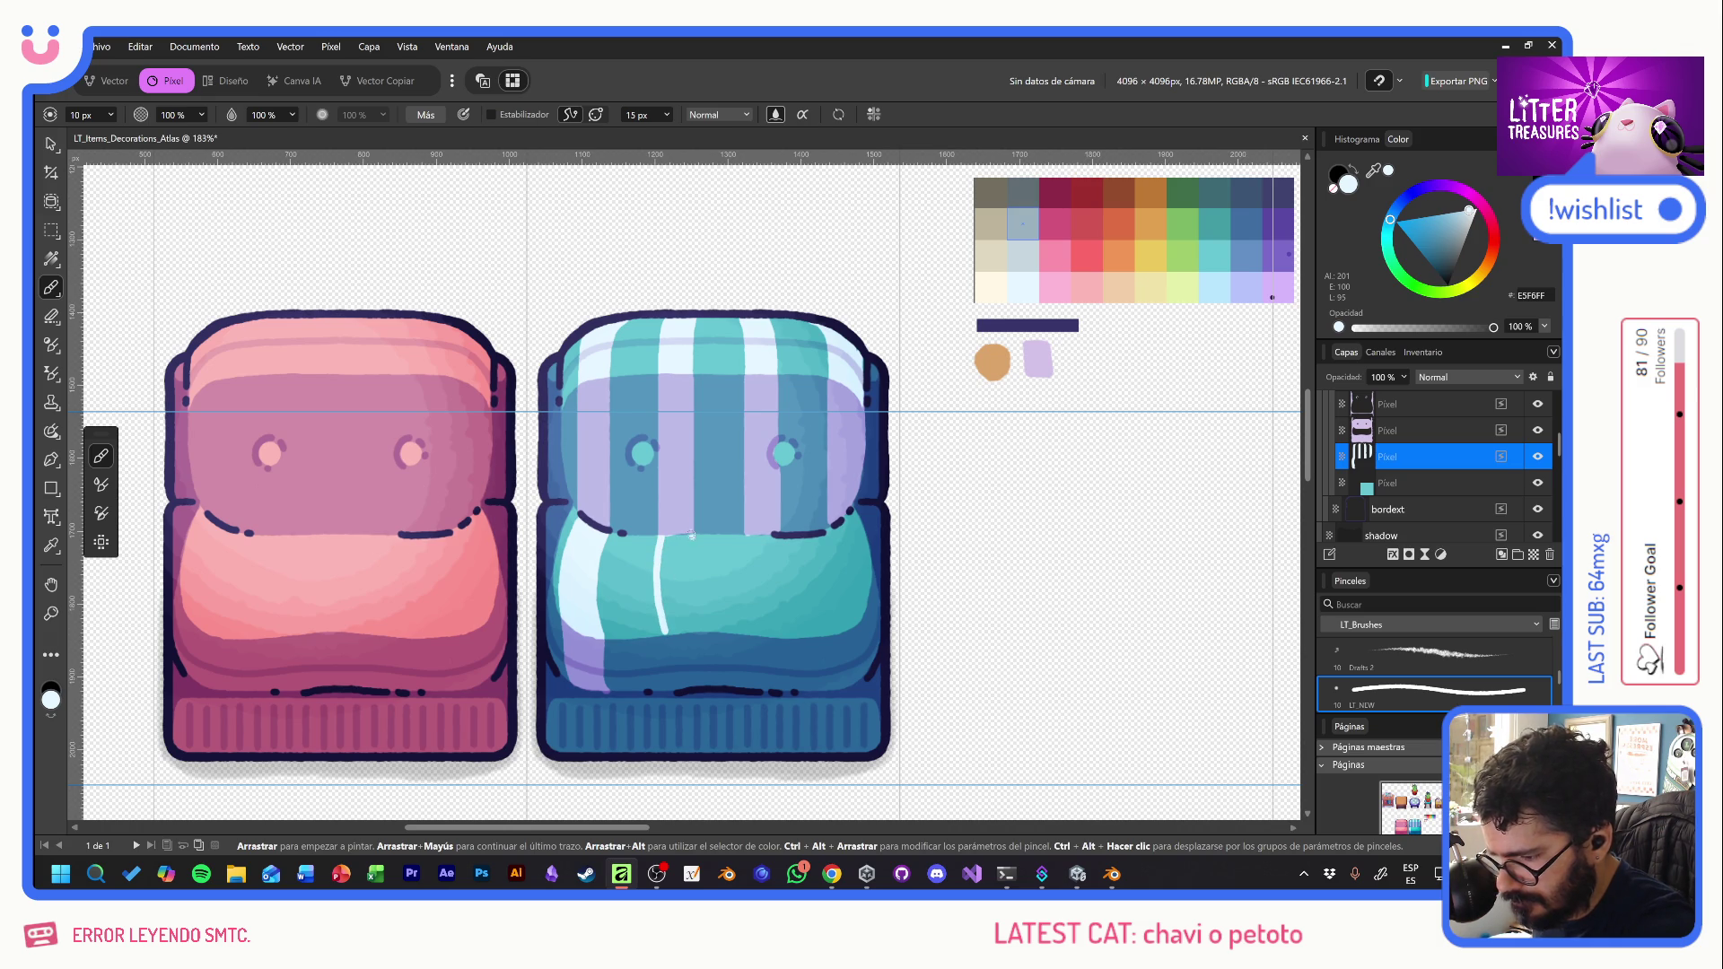
{"action": "left_click_drag", "start_coordinate": [690, 531], "coordinate": [695, 630]}
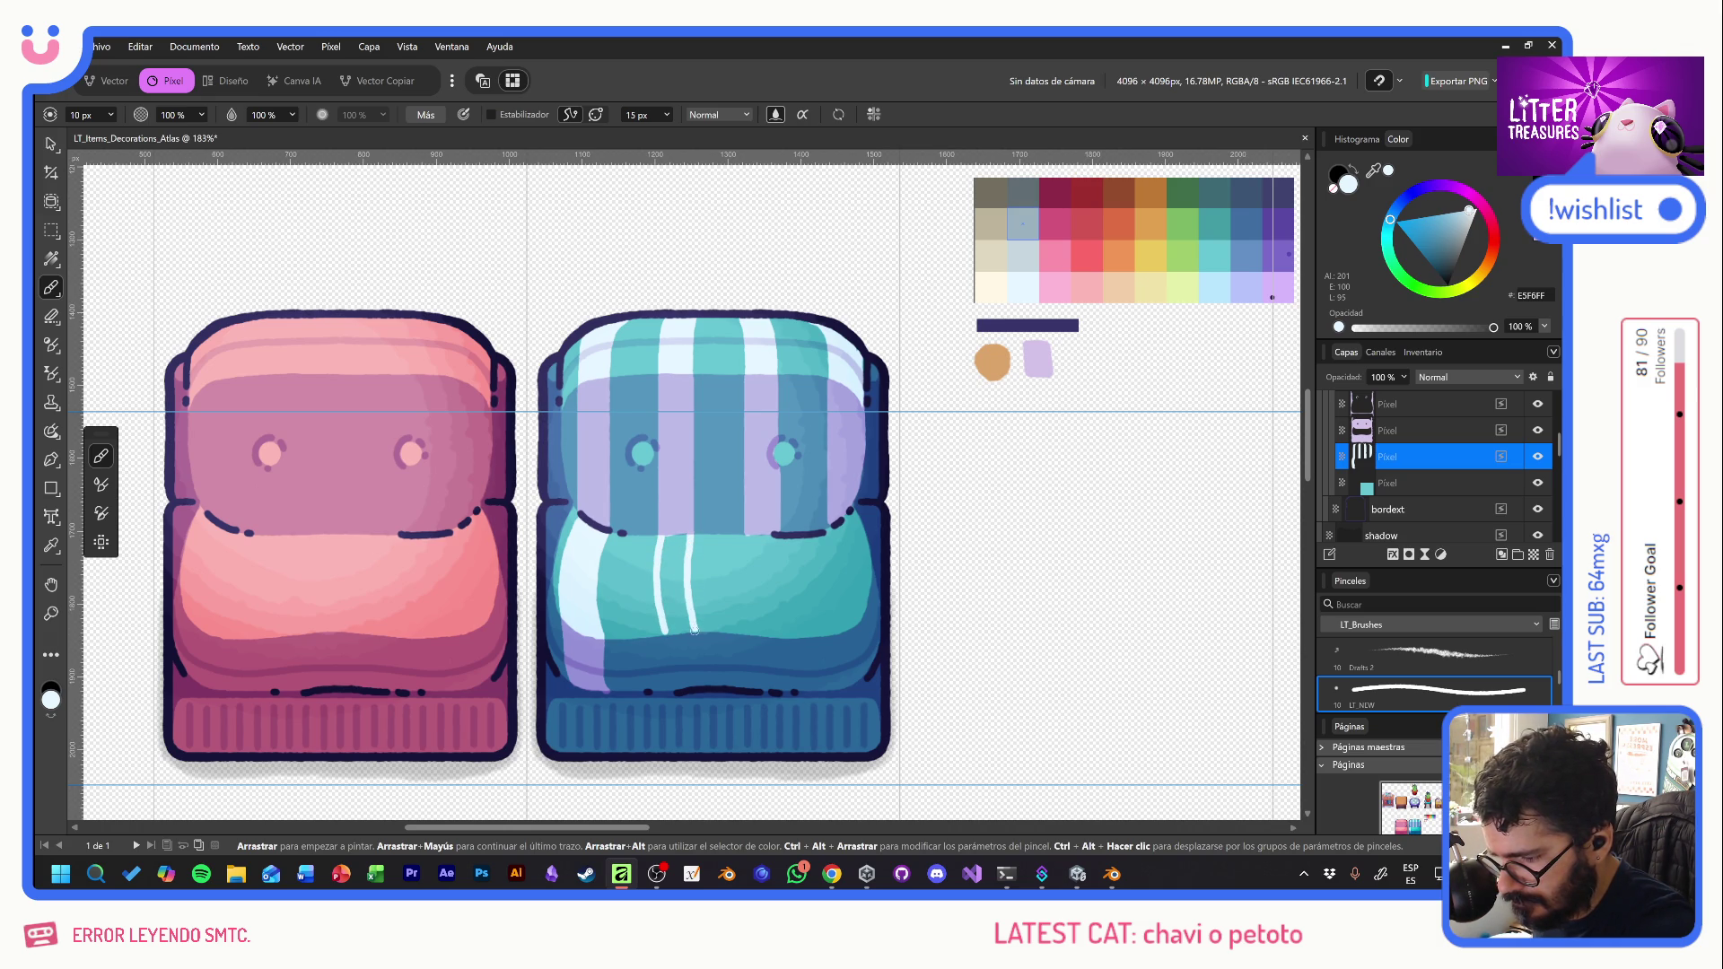
{"action": "left_click_drag", "start_coordinate": [748, 532], "coordinate": [746, 639]}
{"action": "left_click_drag", "start_coordinate": [774, 530], "coordinate": [776, 634]}
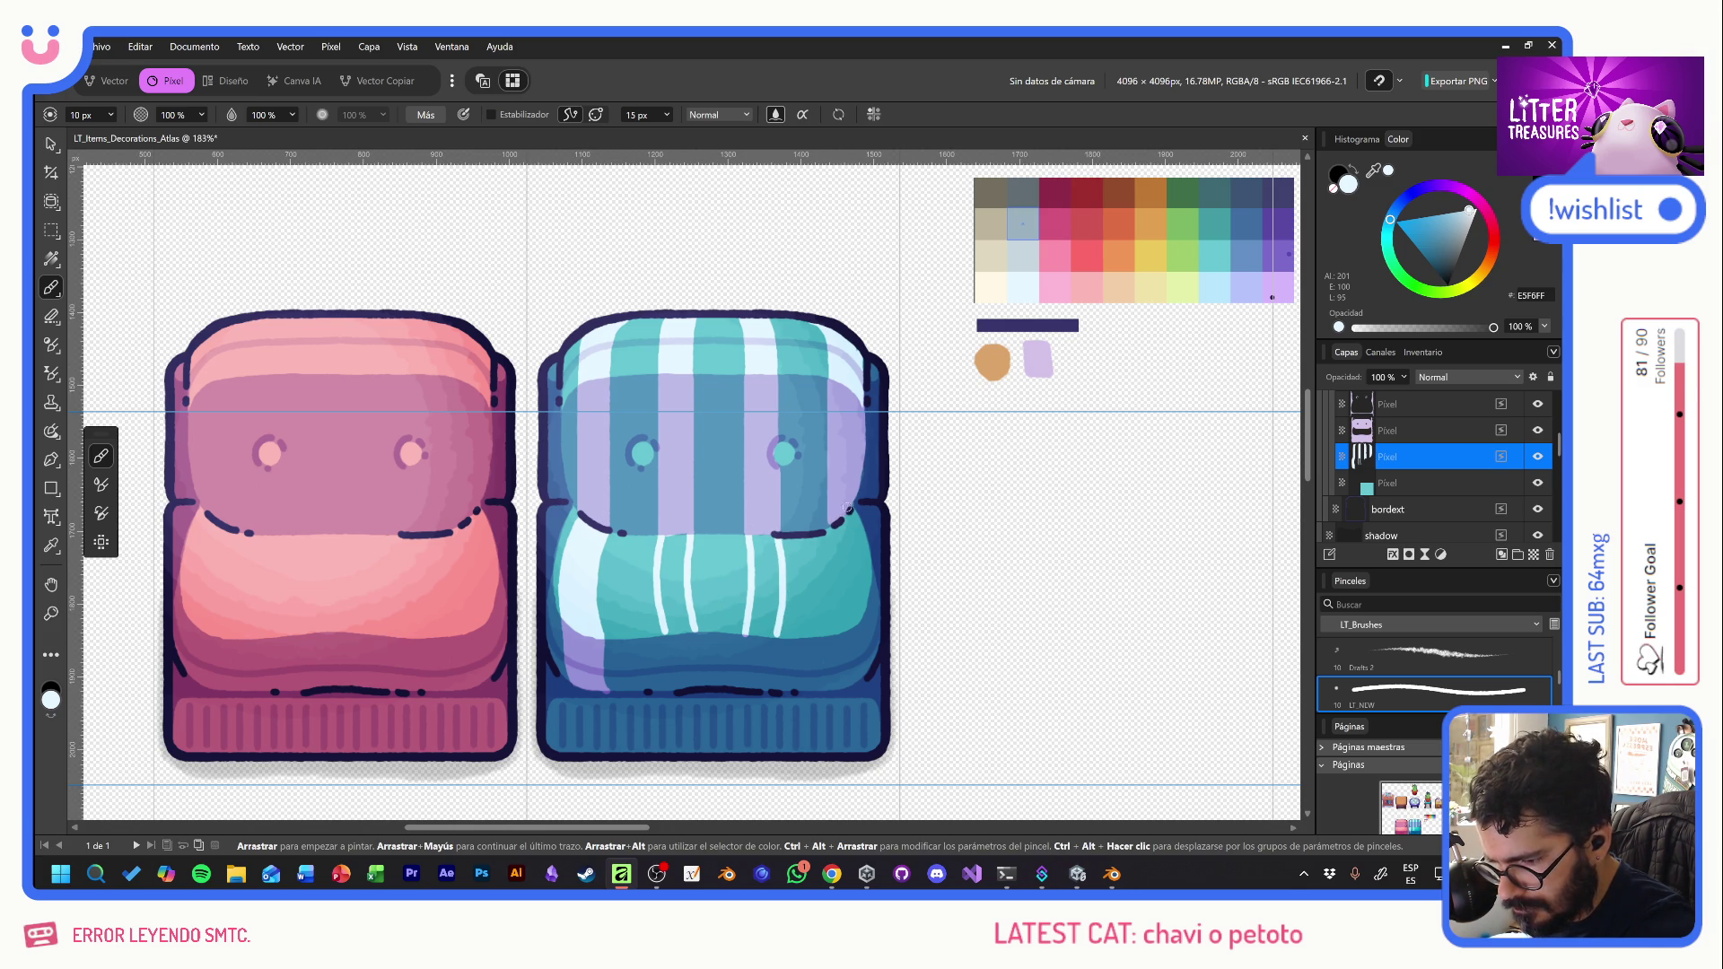
{"action": "left_click_drag", "start_coordinate": [854, 513], "coordinate": [876, 662]}
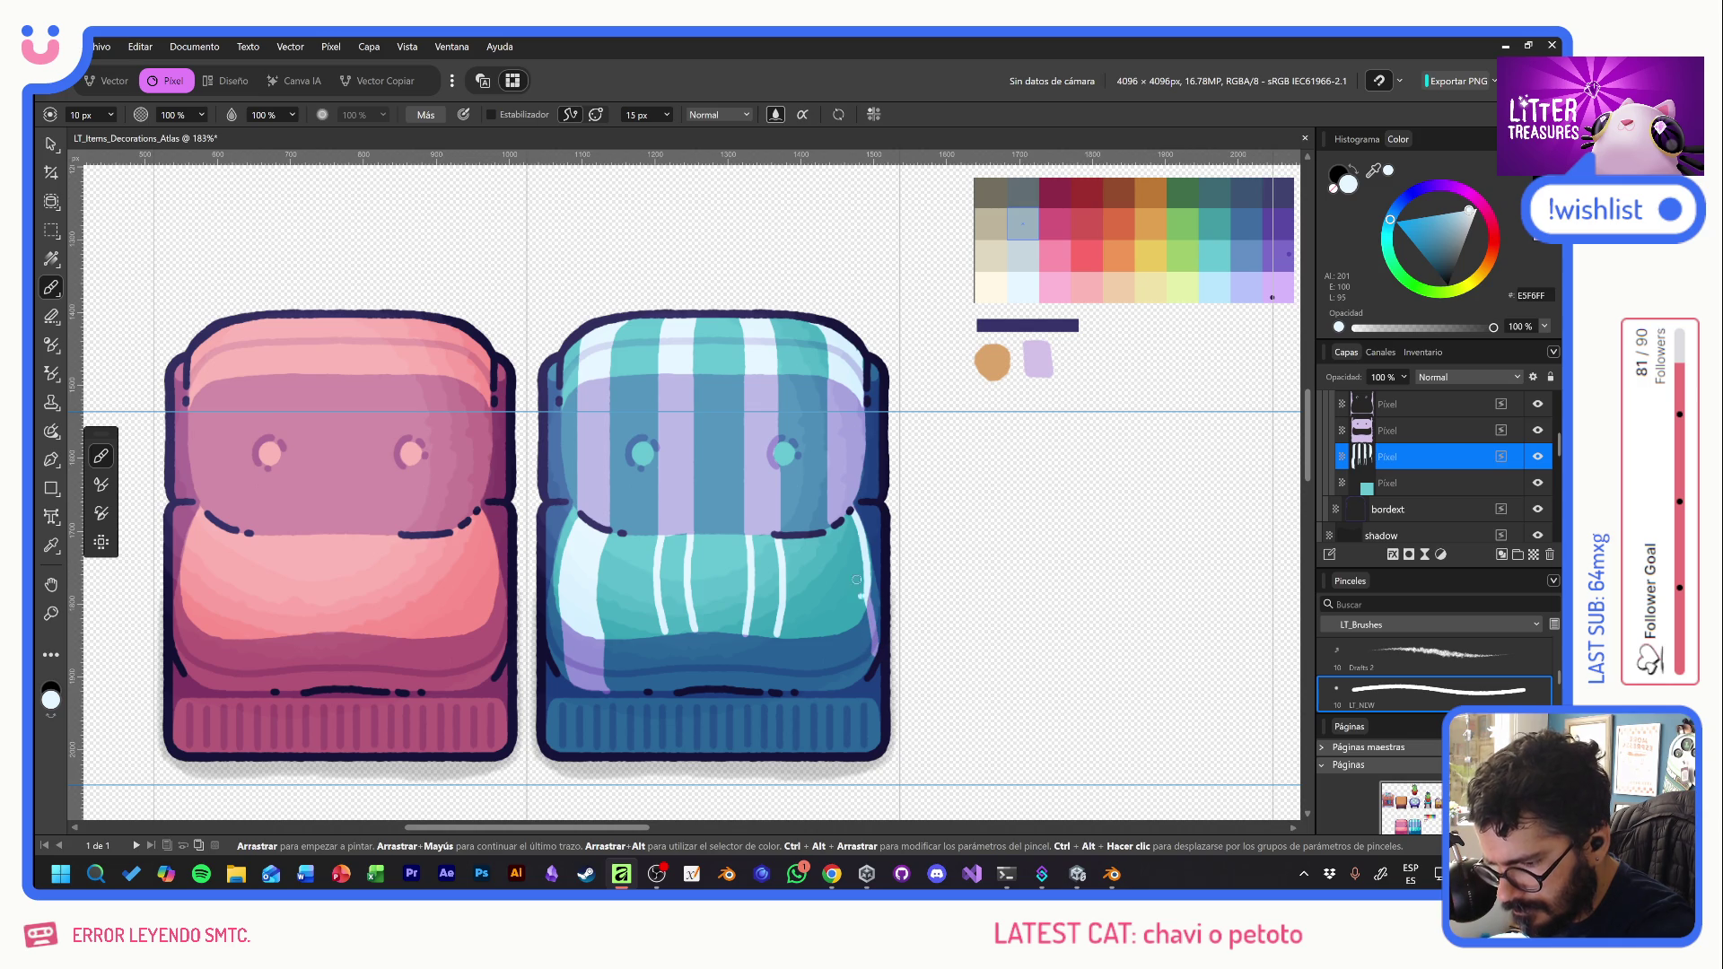
{"action": "key", "text": "ctrl+z"}
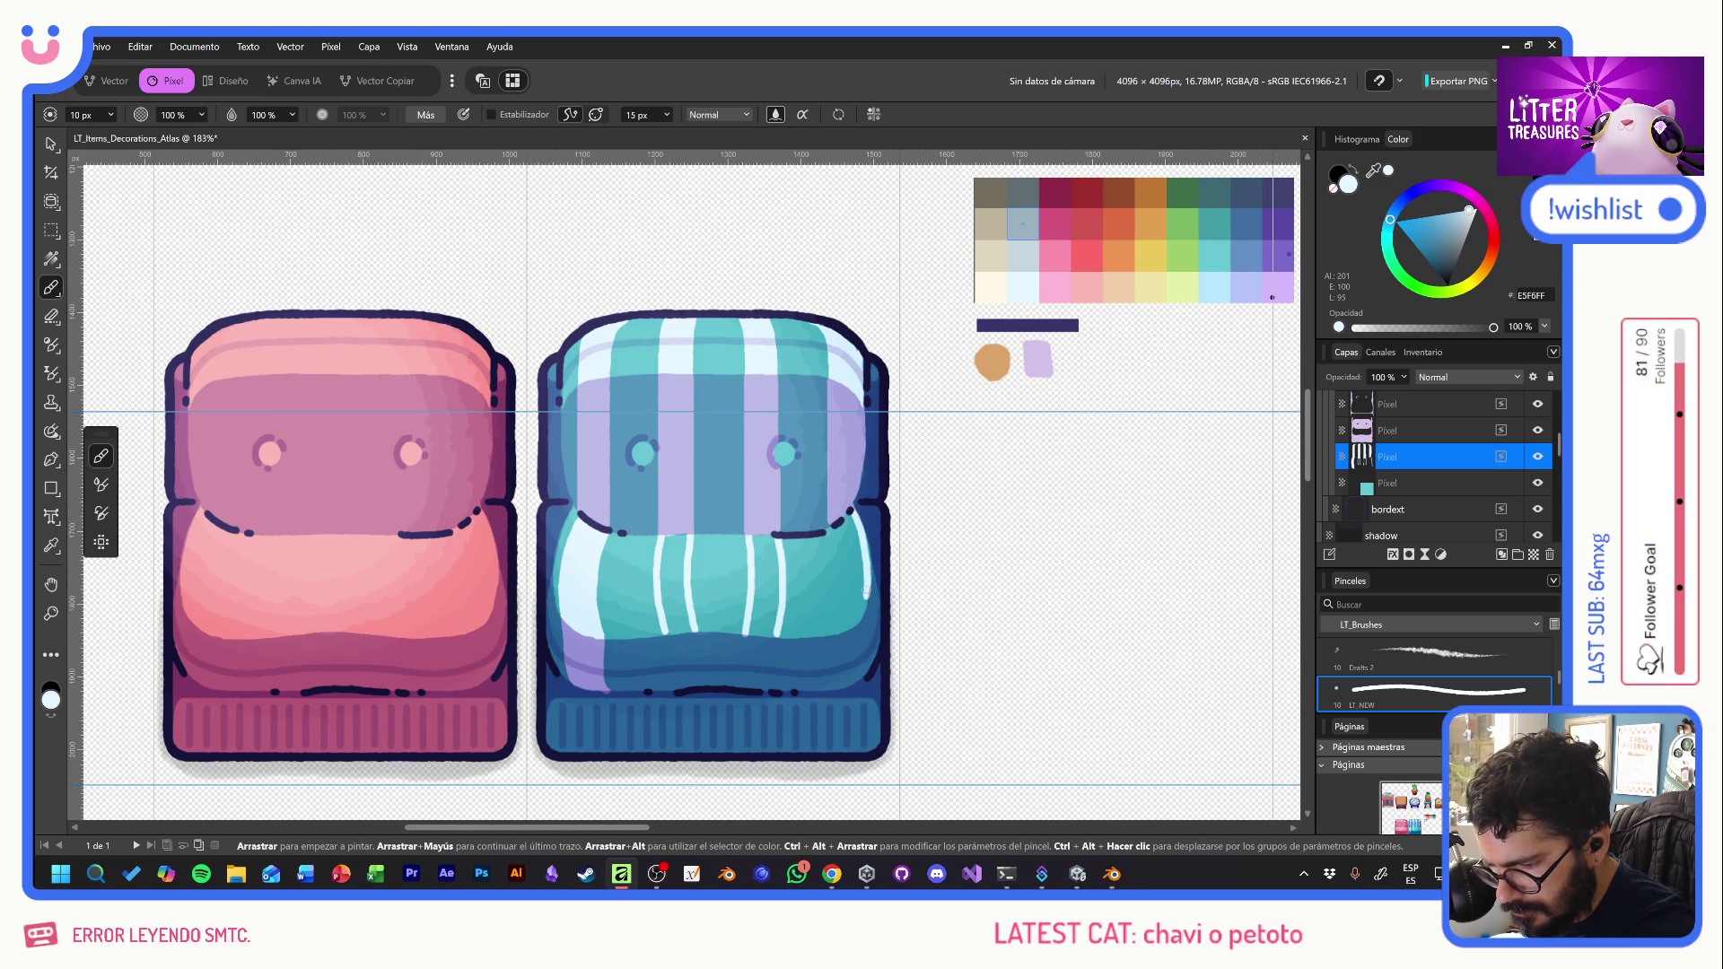
{"action": "left_click_drag", "start_coordinate": [867, 595], "coordinate": [873, 662]}
{"action": "mouse_move", "coordinate": [833, 520]}
{"action": "left_mouse_down"}
{"action": "mouse_move", "coordinate": [831, 684]}
{"action": "mouse_move", "coordinate": [866, 665]}
{"action": "left_mouse_up"}
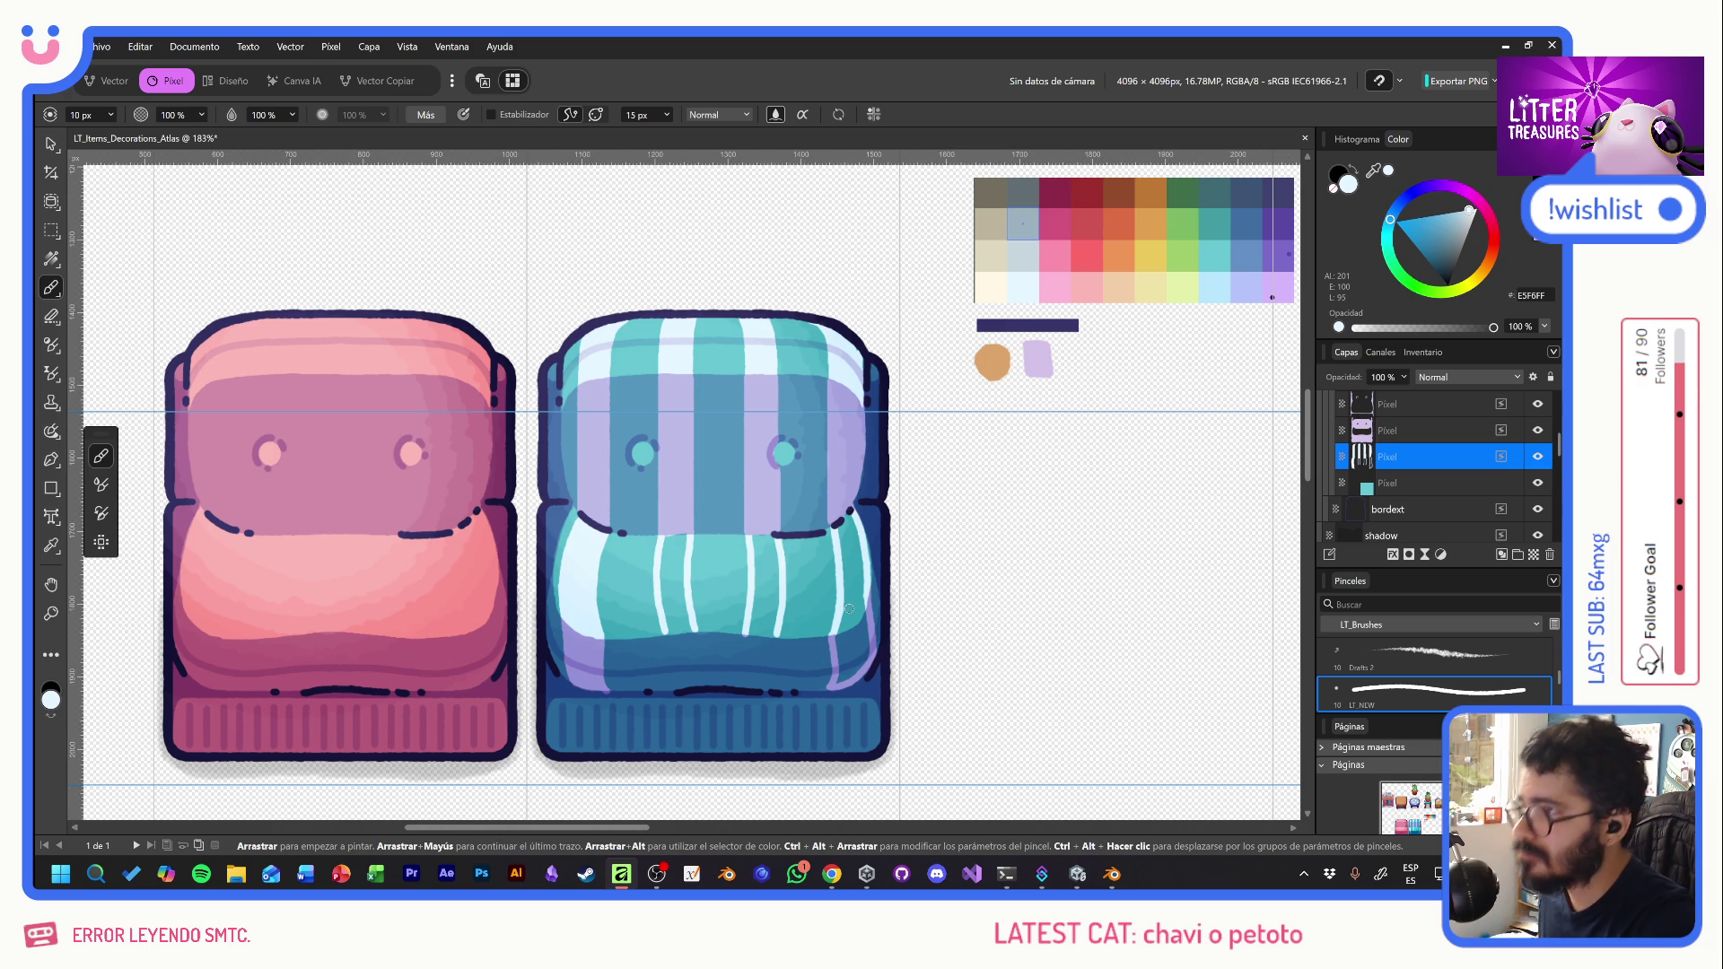
- Extend and widen the seat stripes to the bottom, then paint both button eyes white
{"action": "key", "text": "e"}
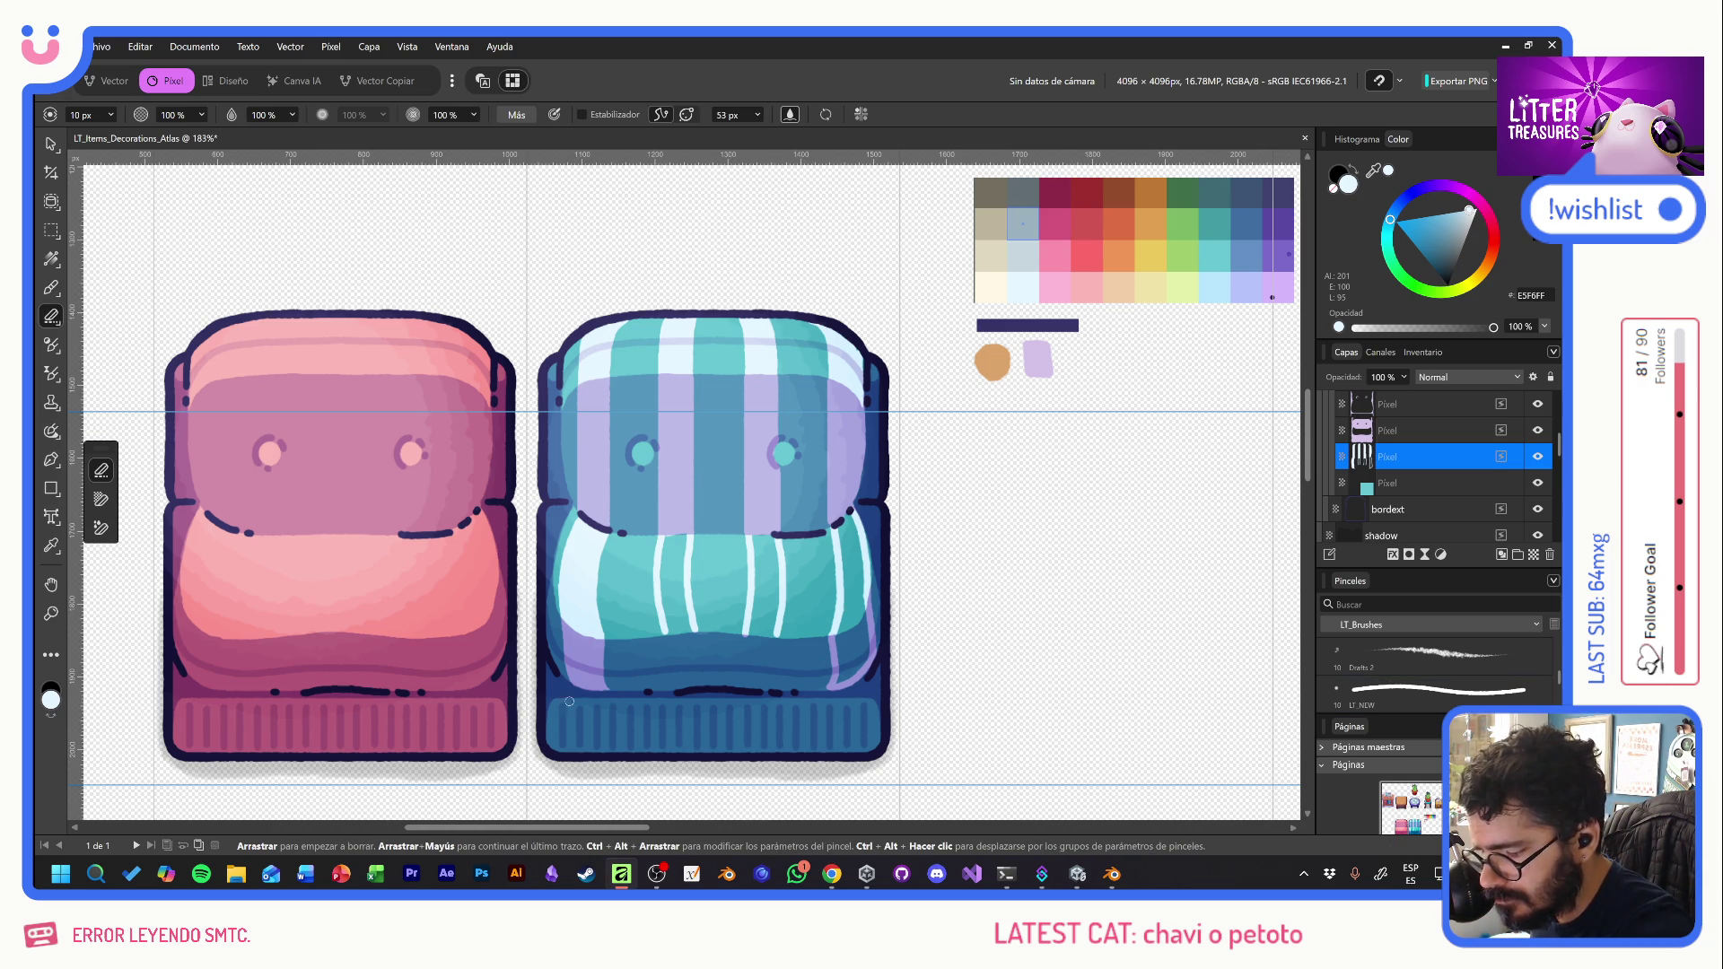
{"action": "key", "text": "b"}
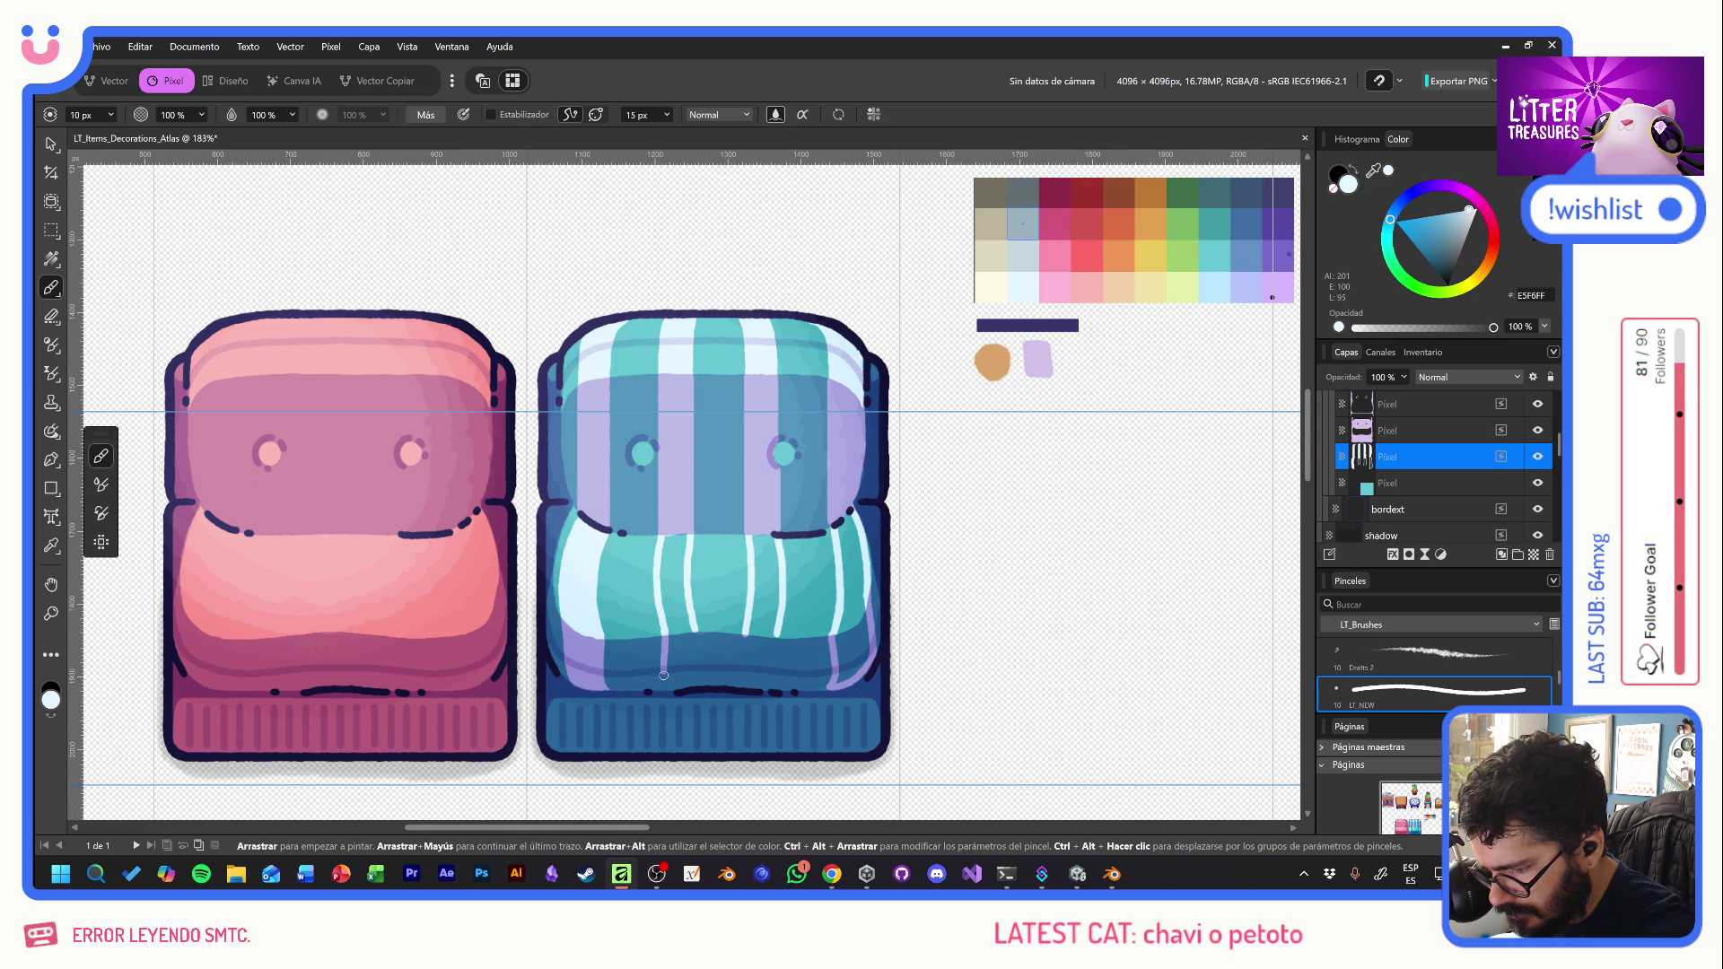
{"action": "left_click_drag", "start_coordinate": [664, 632], "coordinate": [669, 688]}
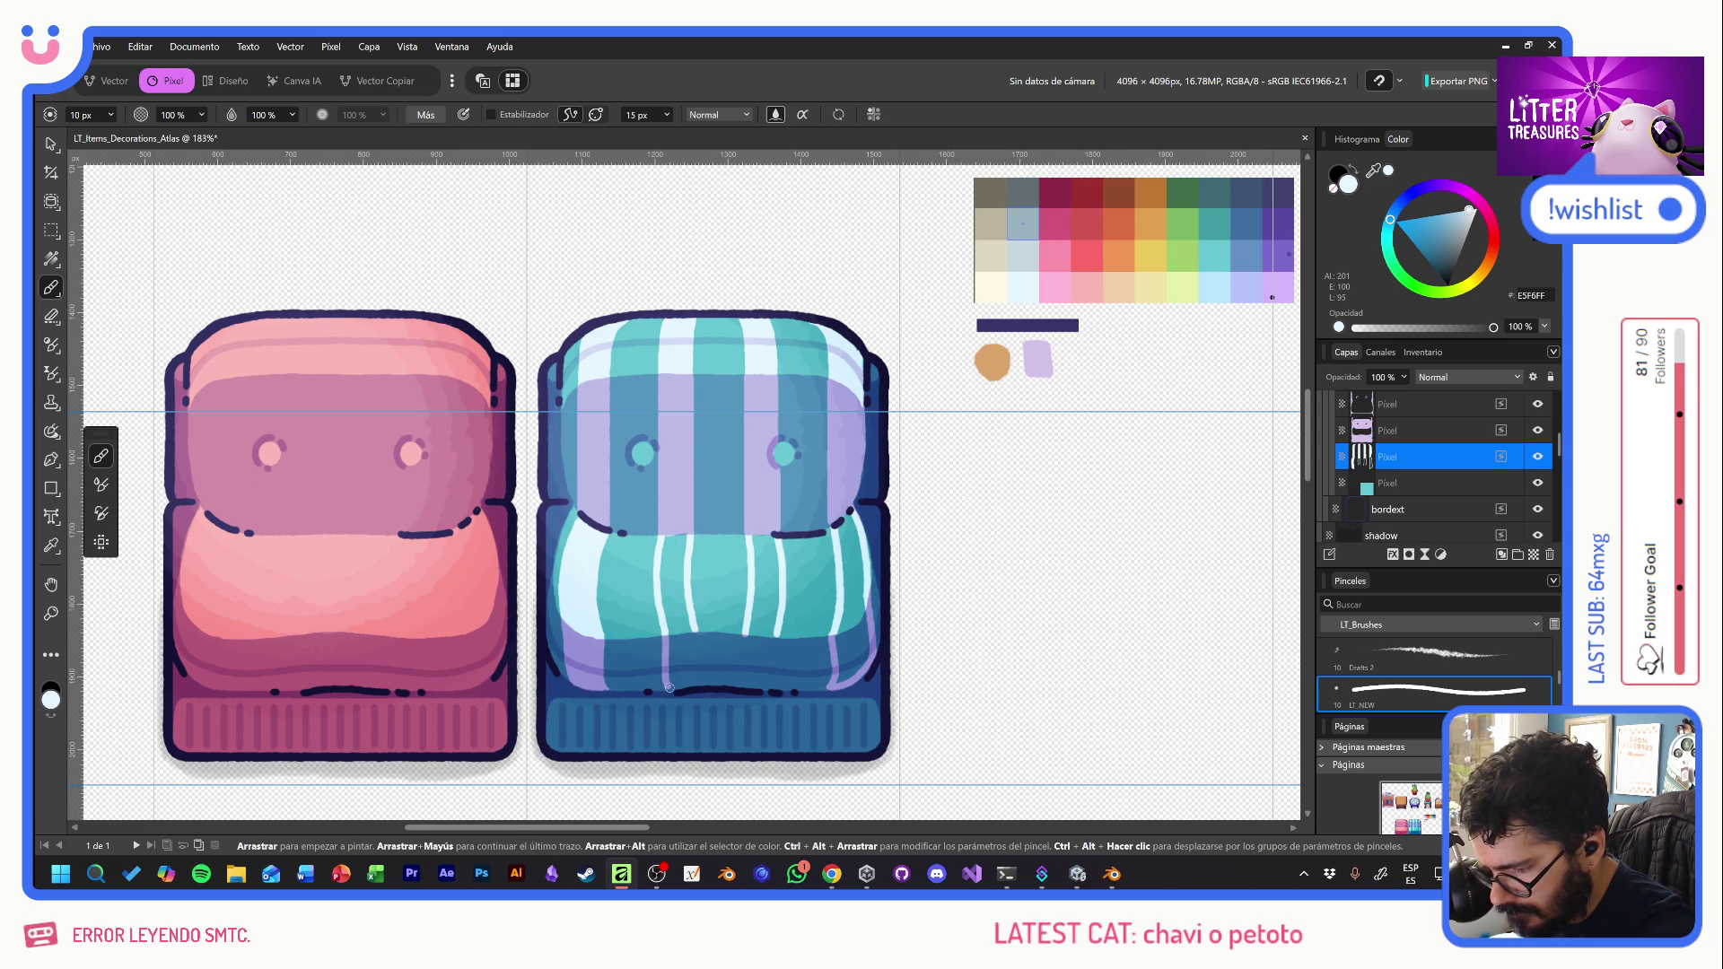
{"action": "left_click_drag", "start_coordinate": [695, 629], "coordinate": [698, 687]}
{"action": "mouse_move", "coordinate": [744, 633]}
{"action": "left_mouse_down"}
{"action": "mouse_move", "coordinate": [745, 691]}
{"action": "mouse_move", "coordinate": [779, 660]}
{"action": "mouse_move", "coordinate": [777, 687]}
{"action": "left_mouse_up"}
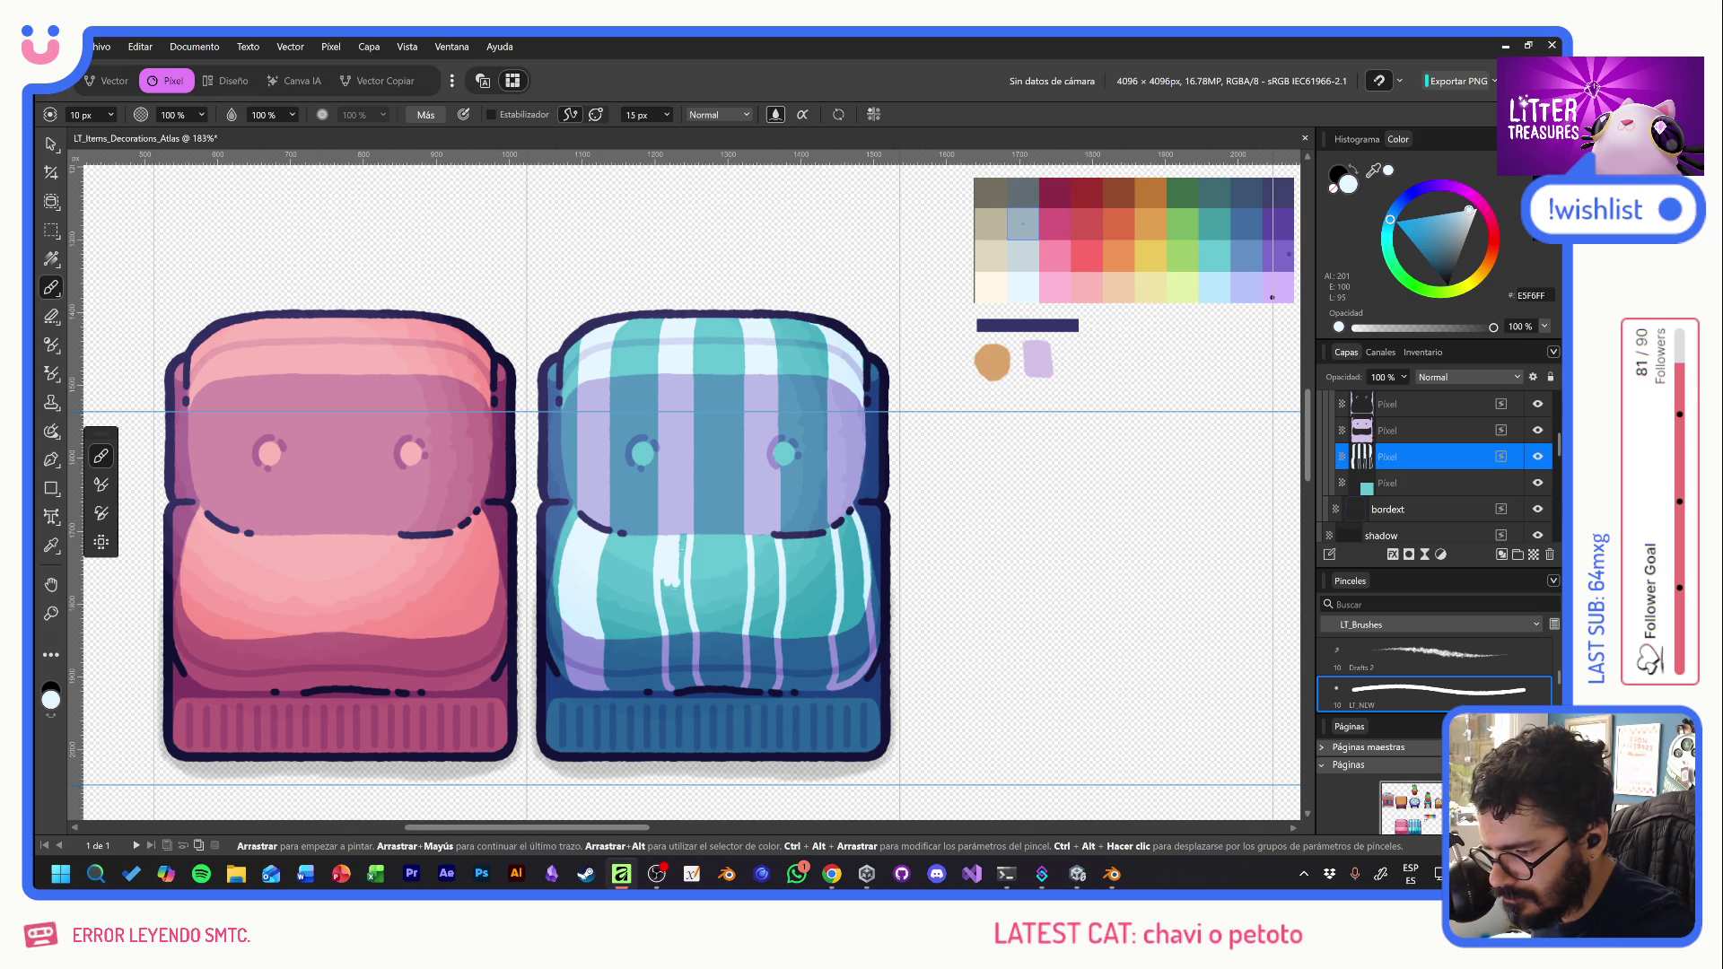
{"action": "mouse_move", "coordinate": [679, 581]}
{"action": "left_mouse_down"}
{"action": "mouse_move", "coordinate": [684, 630]}
{"action": "mouse_move", "coordinate": [664, 583]}
{"action": "mouse_move", "coordinate": [673, 650]}
{"action": "mouse_move", "coordinate": [689, 629]}
{"action": "mouse_move", "coordinate": [679, 682]}
{"action": "left_mouse_up"}
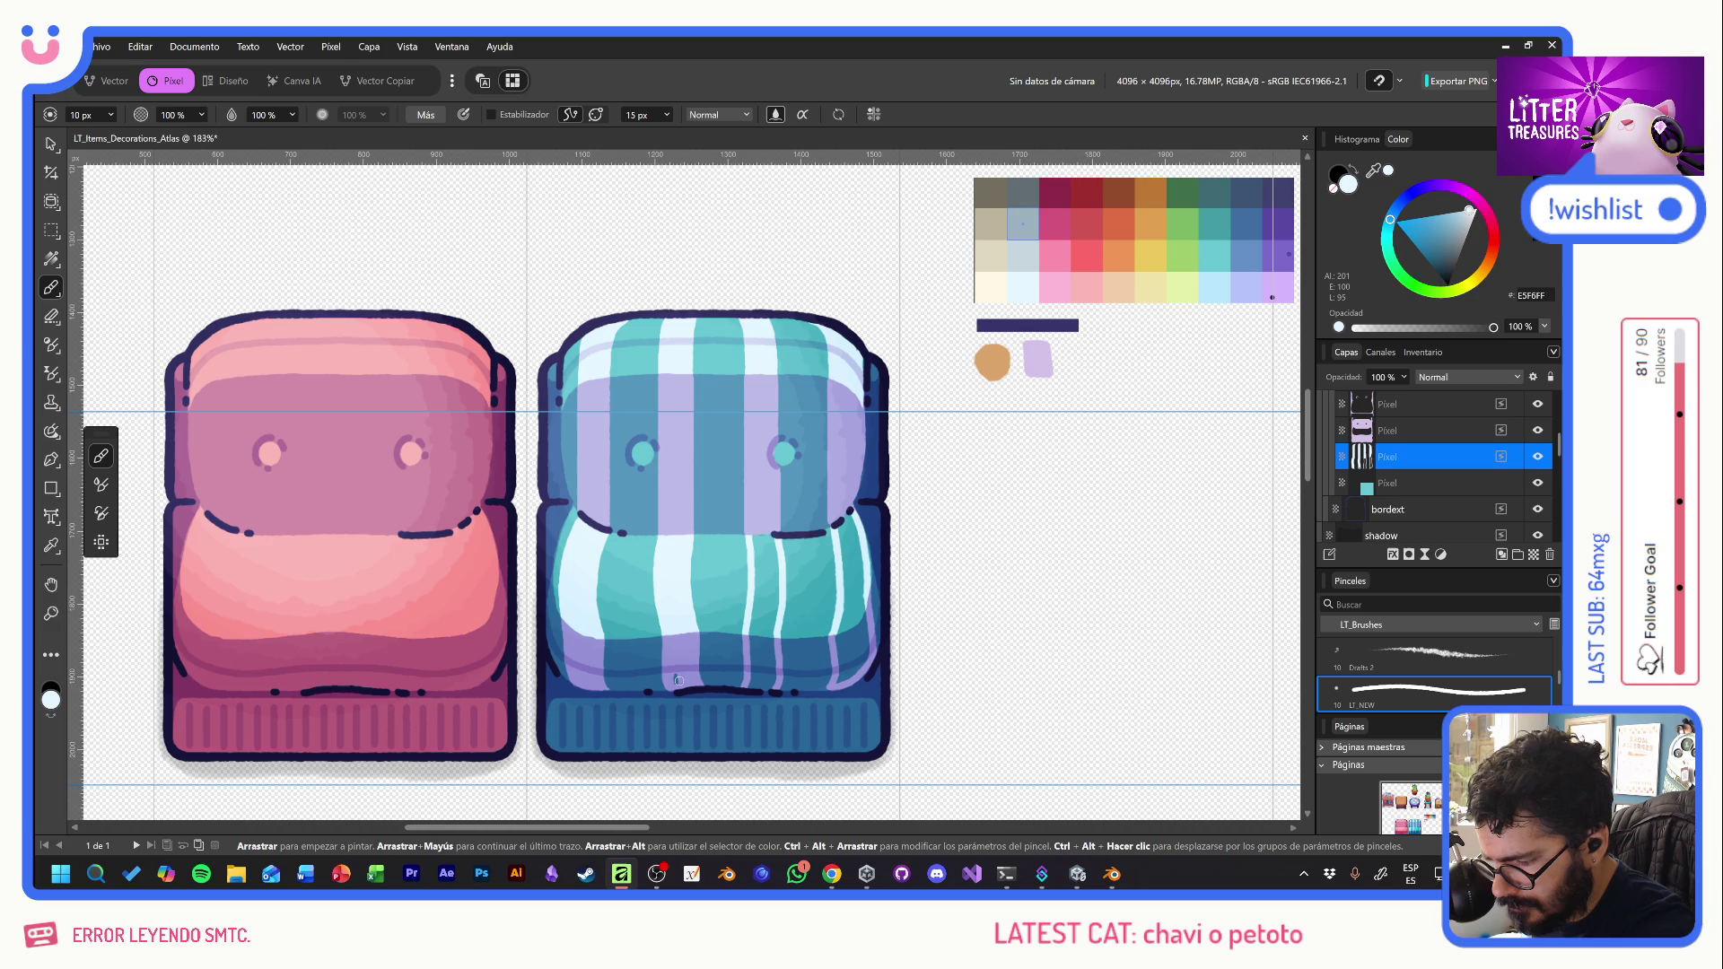
{"action": "mouse_move", "coordinate": [761, 539]}
{"action": "left_mouse_down"}
{"action": "mouse_move", "coordinate": [762, 574]}
{"action": "mouse_move", "coordinate": [778, 538]}
{"action": "mouse_move", "coordinate": [763, 641]}
{"action": "mouse_move", "coordinate": [776, 608]}
{"action": "mouse_move", "coordinate": [756, 691]}
{"action": "mouse_move", "coordinate": [764, 664]}
{"action": "left_mouse_up"}
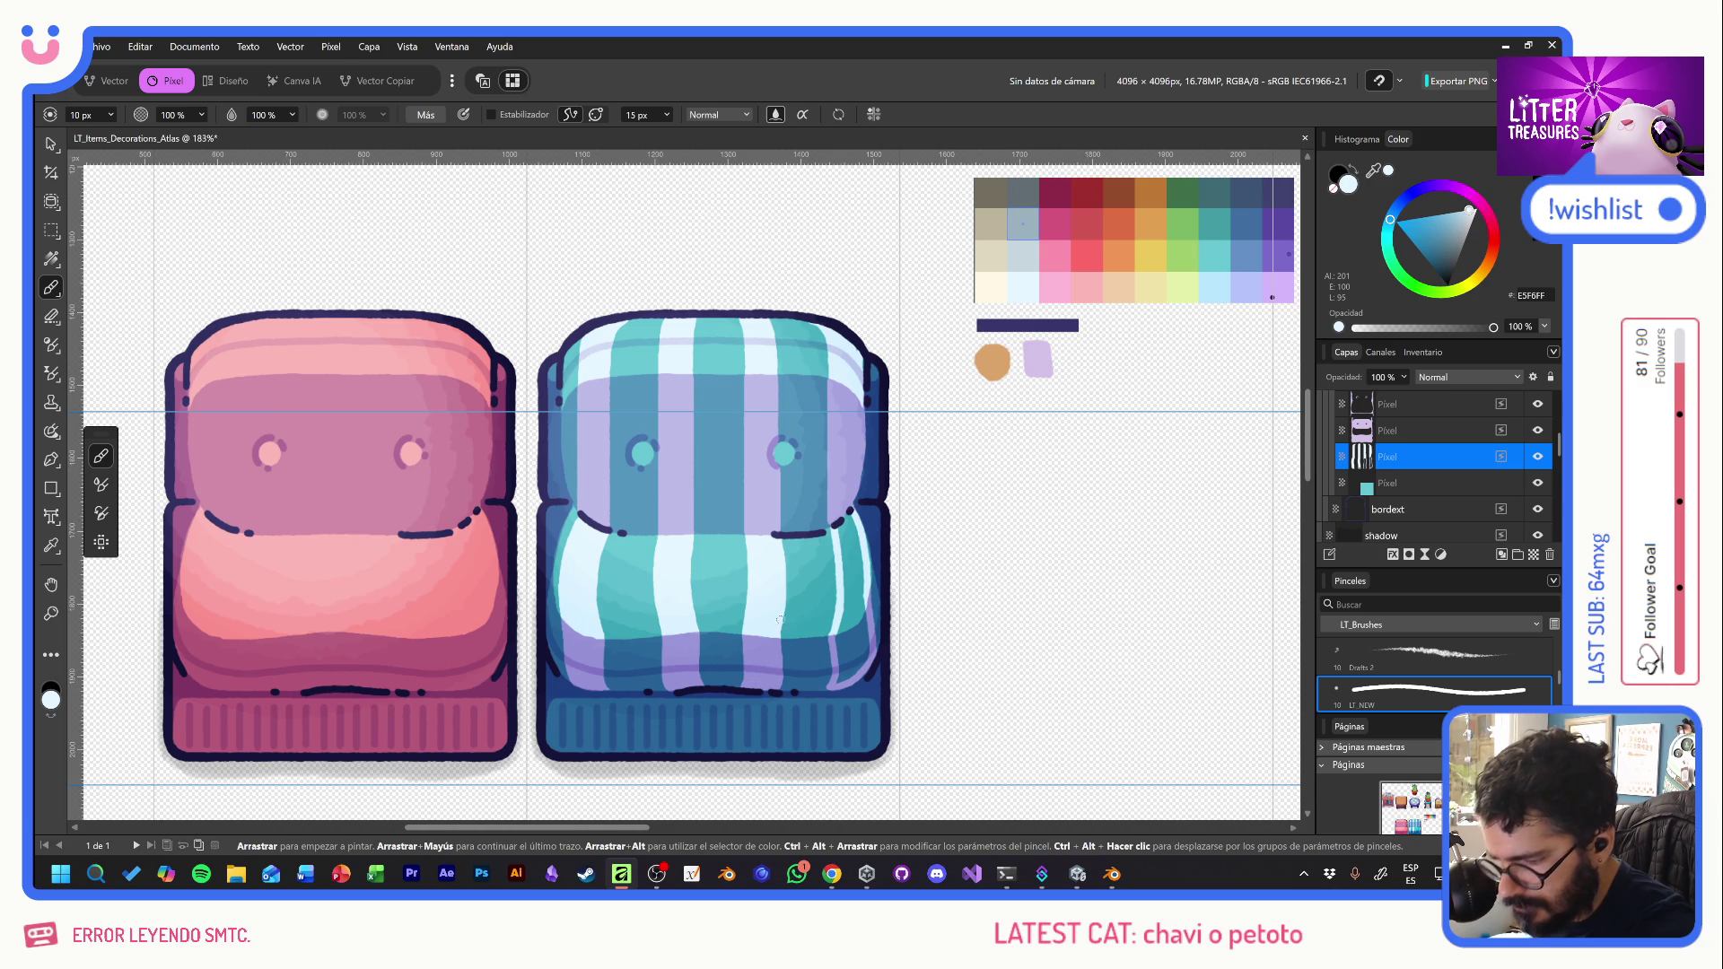
{"action": "mouse_move", "coordinate": [841, 533]}
{"action": "left_mouse_down"}
{"action": "mouse_move", "coordinate": [857, 529]}
{"action": "mouse_move", "coordinate": [846, 619]}
{"action": "mouse_move", "coordinate": [864, 619]}
{"action": "mouse_move", "coordinate": [854, 645]}
{"action": "mouse_move", "coordinate": [837, 633]}
{"action": "mouse_move", "coordinate": [859, 638]}
{"action": "mouse_move", "coordinate": [836, 684]}
{"action": "mouse_move", "coordinate": [858, 659]}
{"action": "left_mouse_up"}
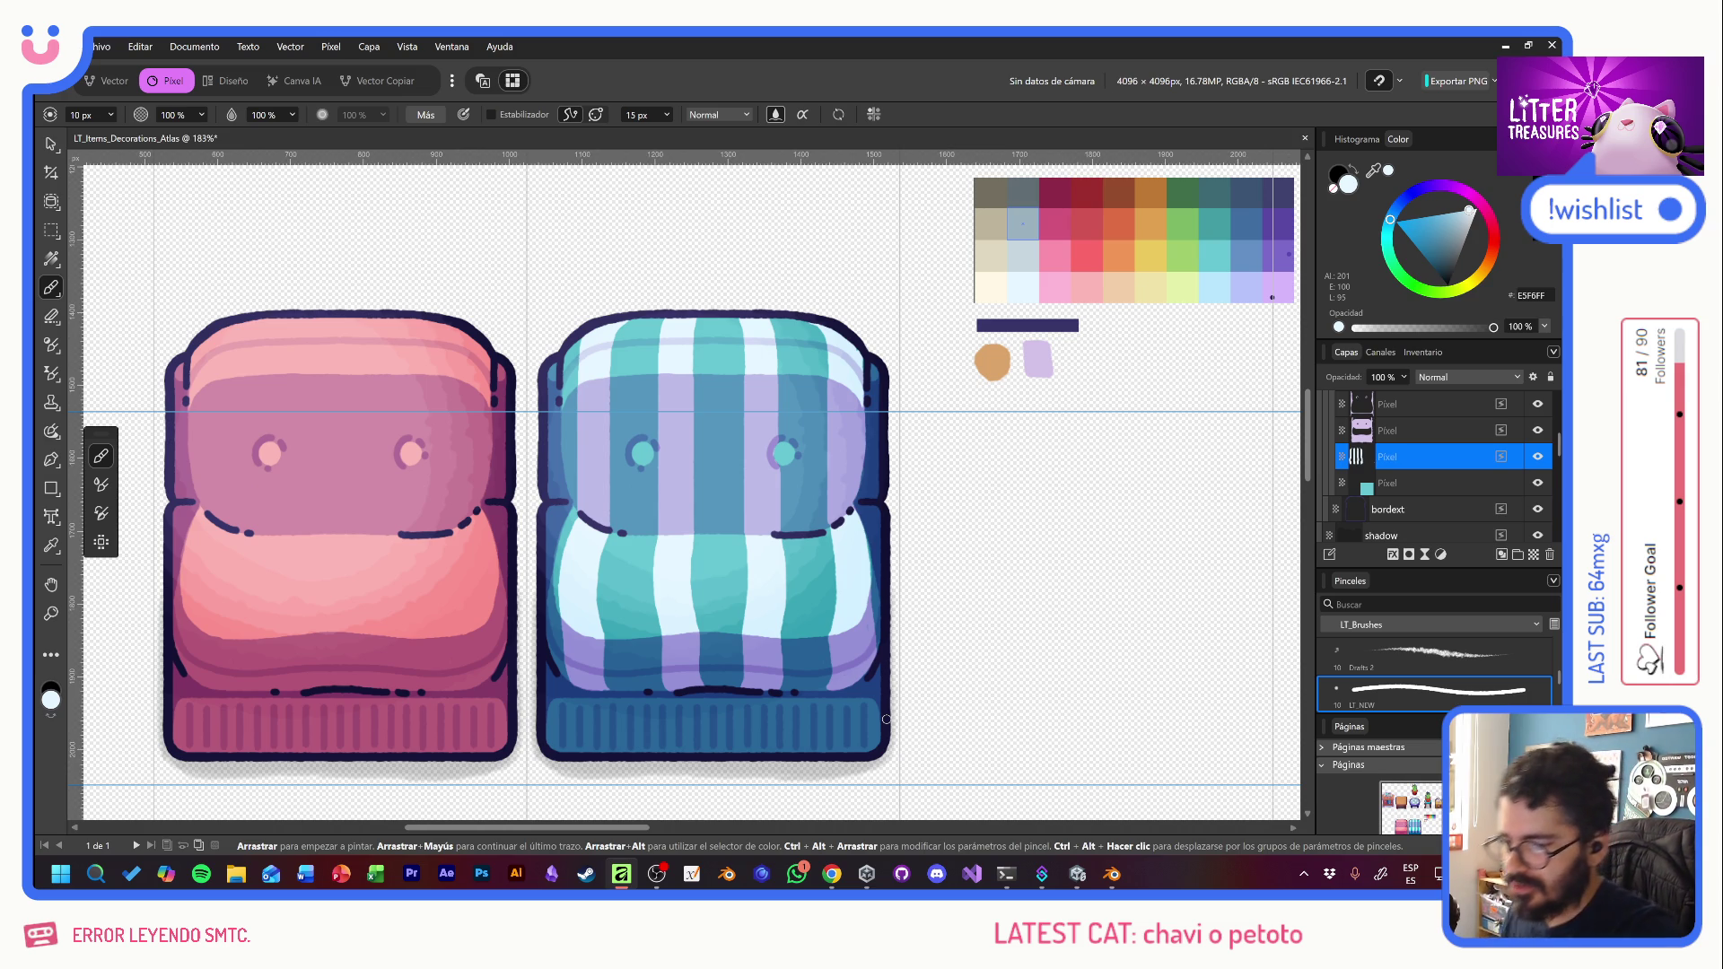
{"action": "left_click_drag", "start_coordinate": [644, 454], "coordinate": [648, 445]}
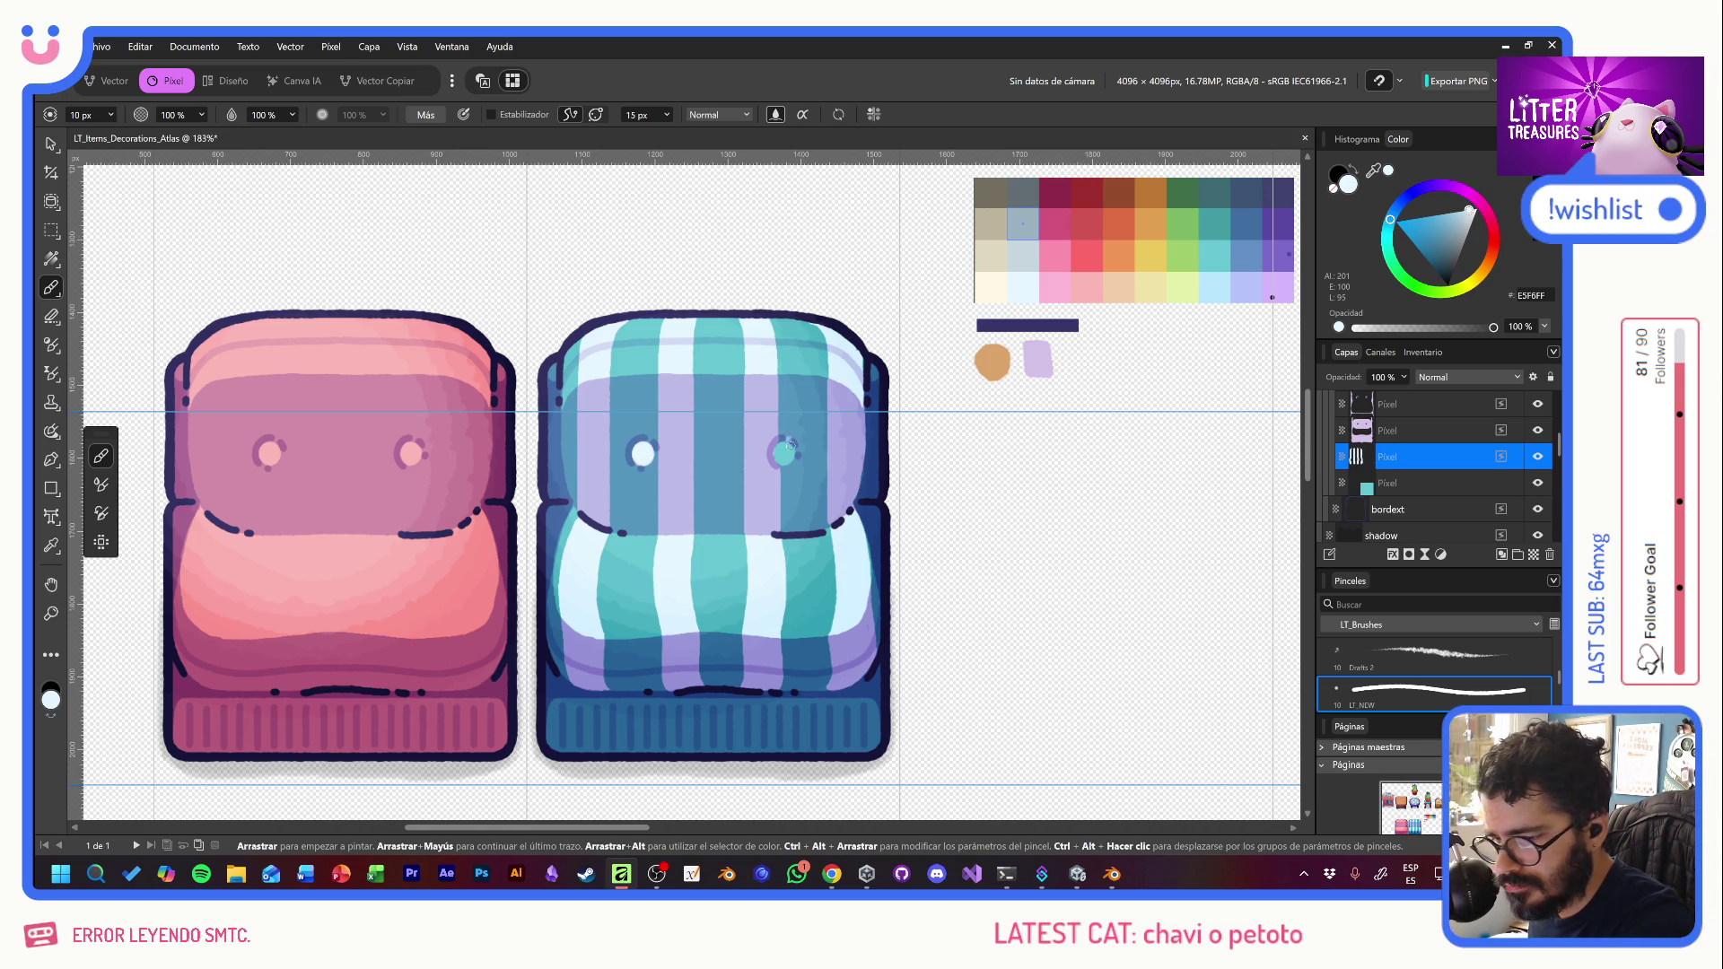
{"action": "left_click_drag", "start_coordinate": [785, 448], "coordinate": [784, 454]}
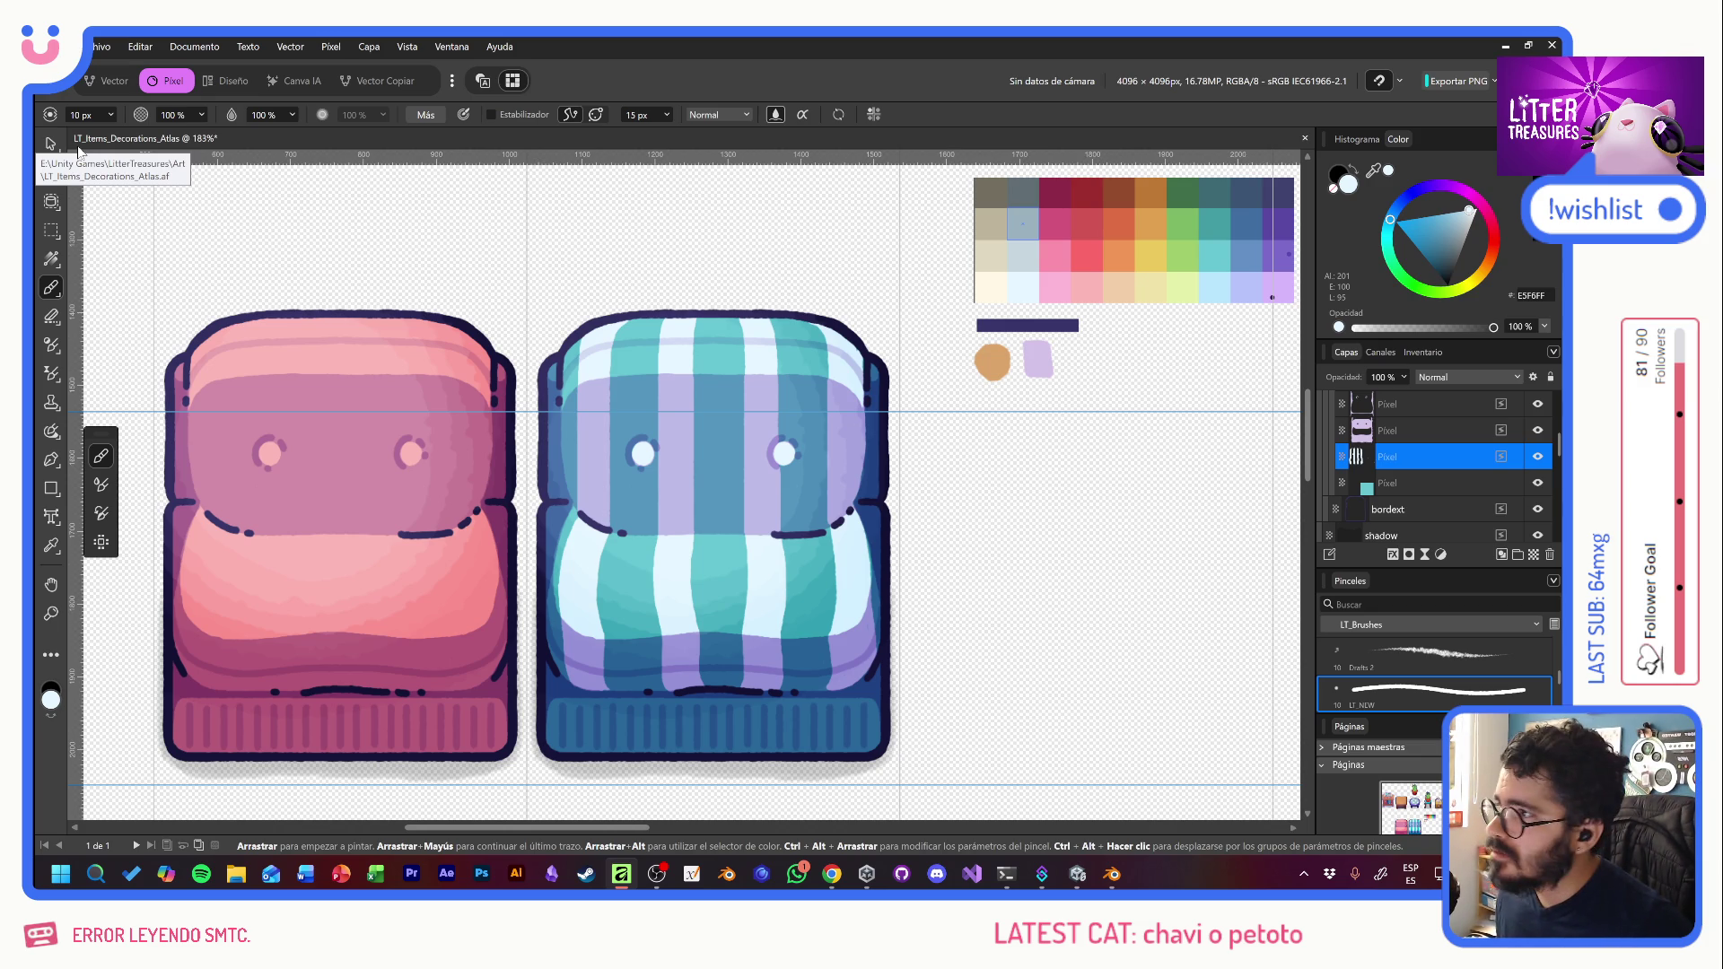
- Draw and clear a rectangular selection around the striped sofa, then collapse the sil layer
{"action": "left_click", "coordinate": [50, 143]}
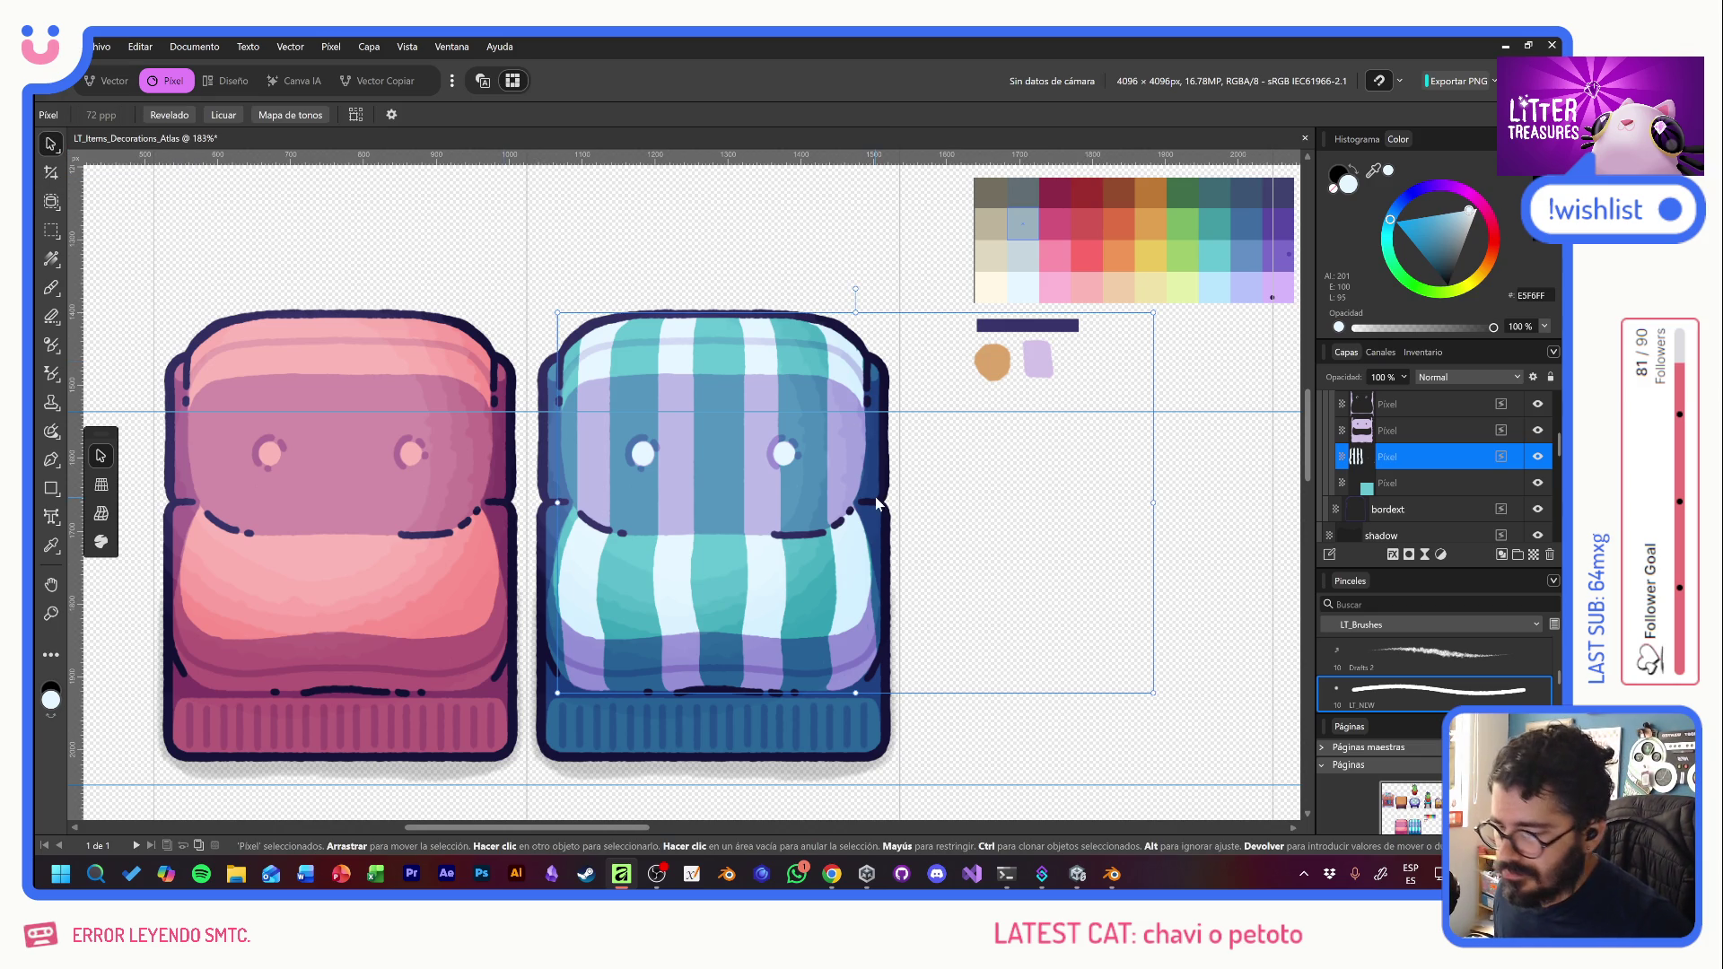
{"action": "scroll", "coordinate": [878, 504], "scroll_direction": "down", "scroll_amount": 1}
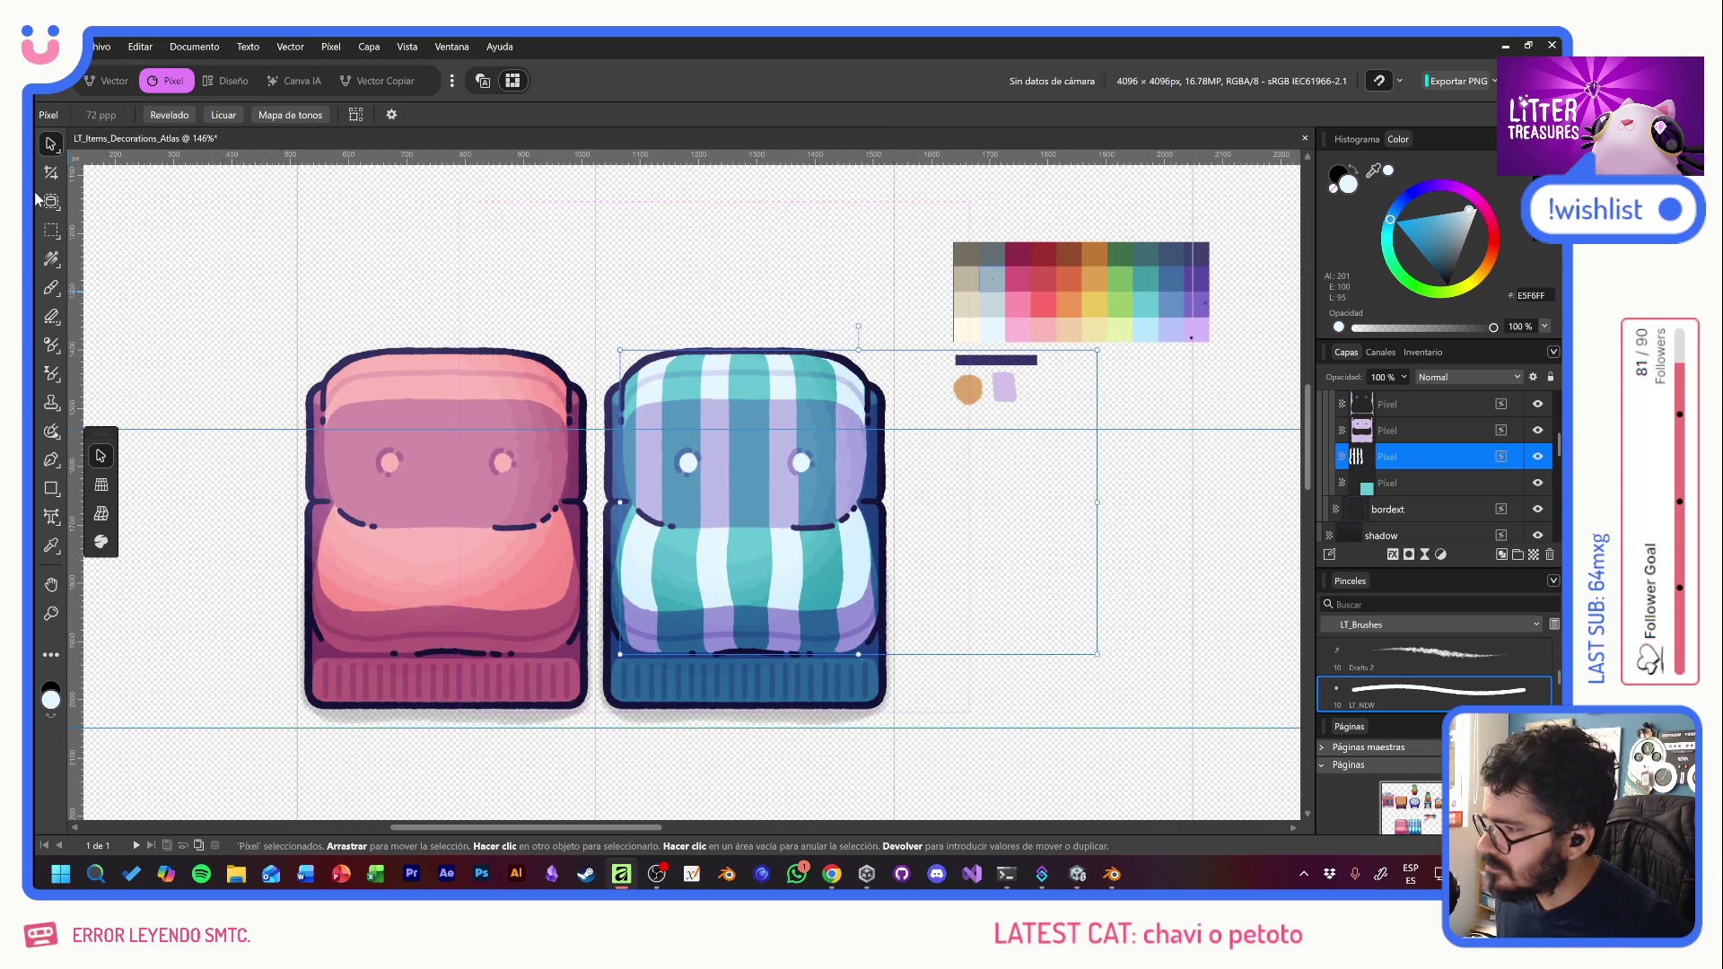
{"action": "left_click", "coordinate": [51, 230]}
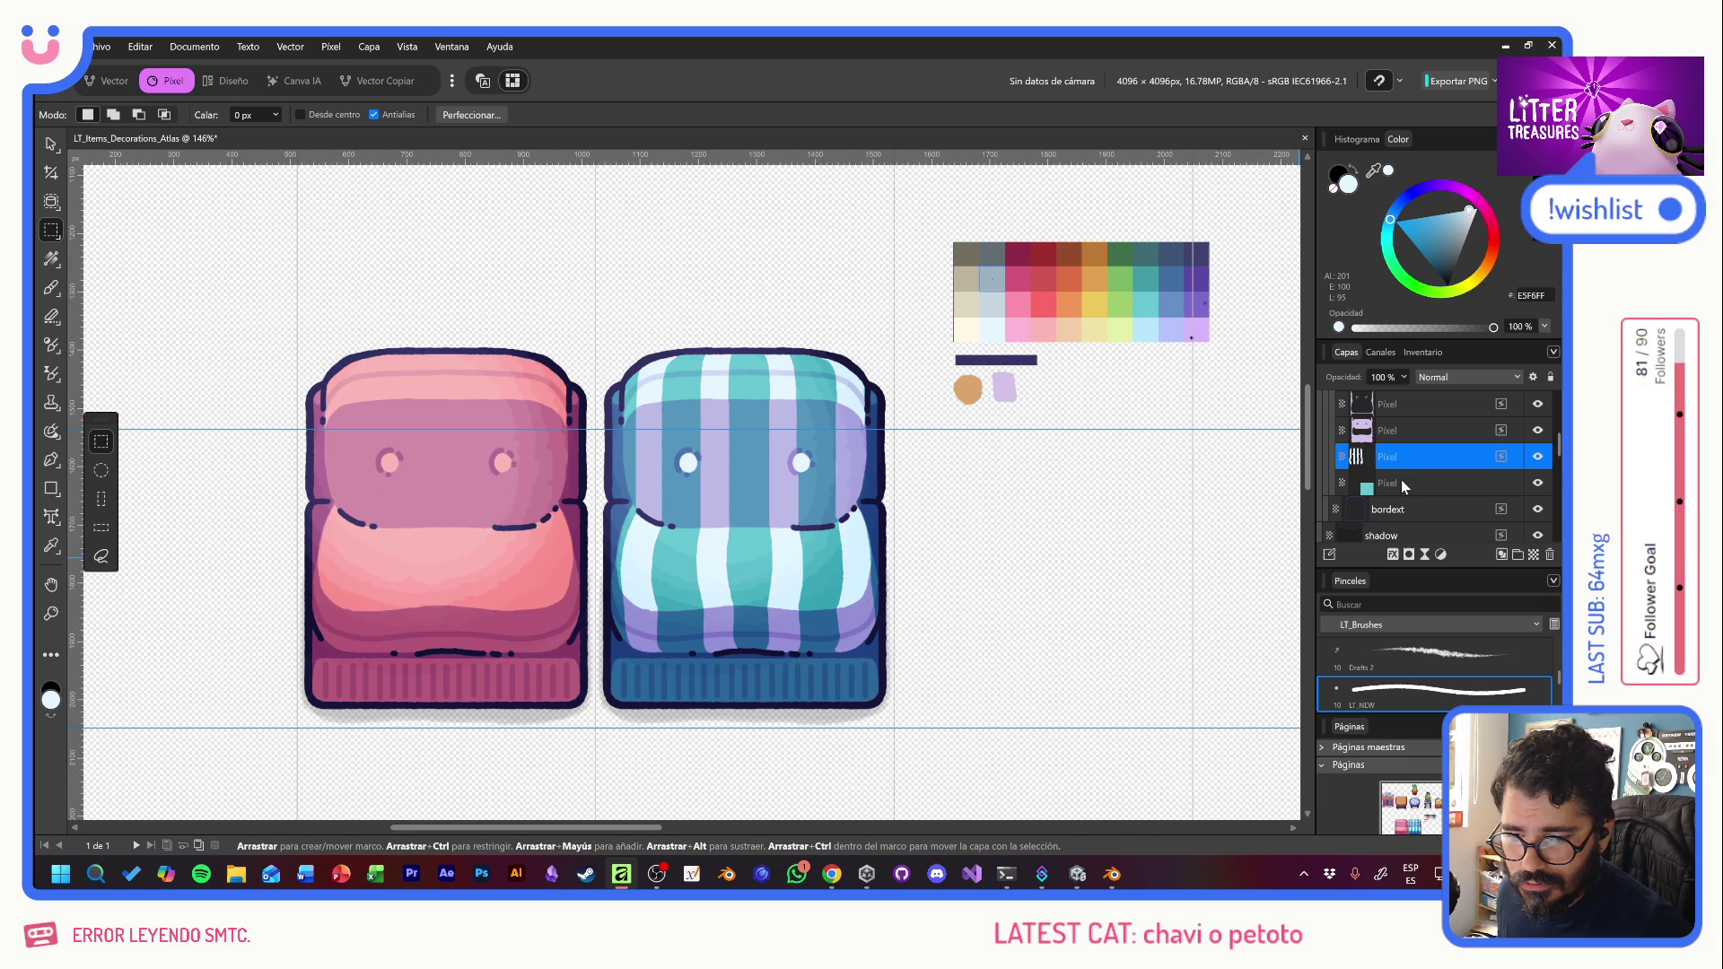
{"action": "left_click_drag", "start_coordinate": [896, 277], "coordinate": [1233, 687]}
{"action": "left_click", "coordinate": [1231, 709]}
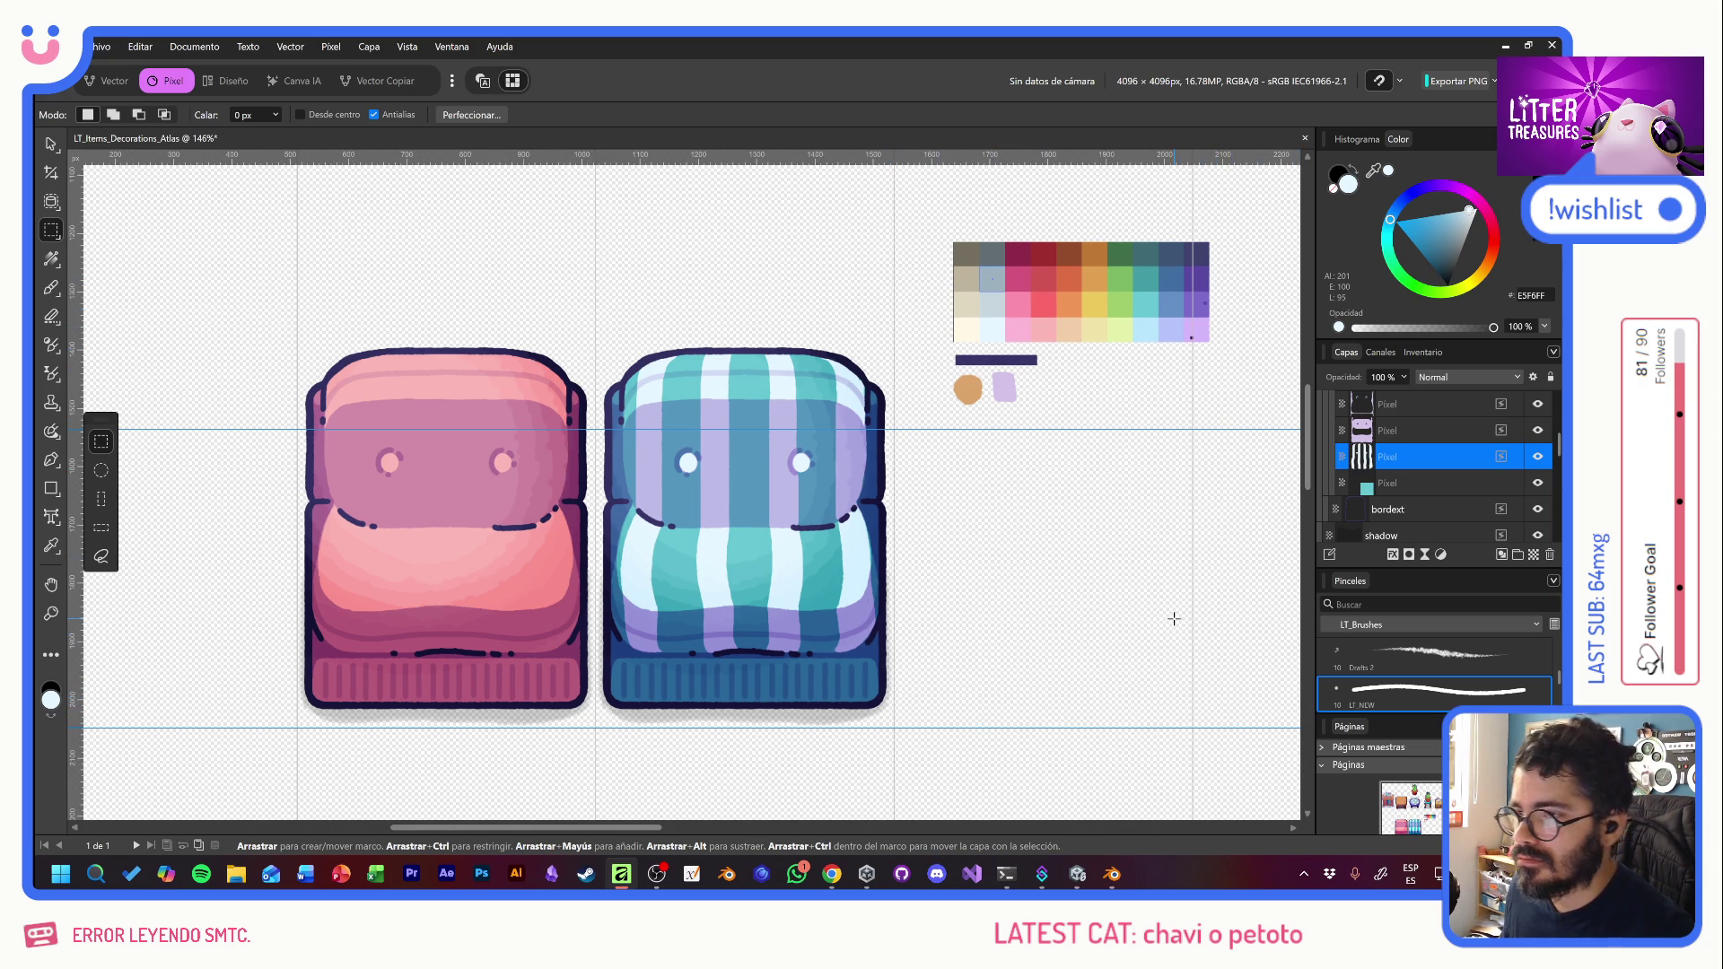
{"action": "scroll", "coordinate": [1456, 481], "scroll_direction": "up", "scroll_amount": 5}
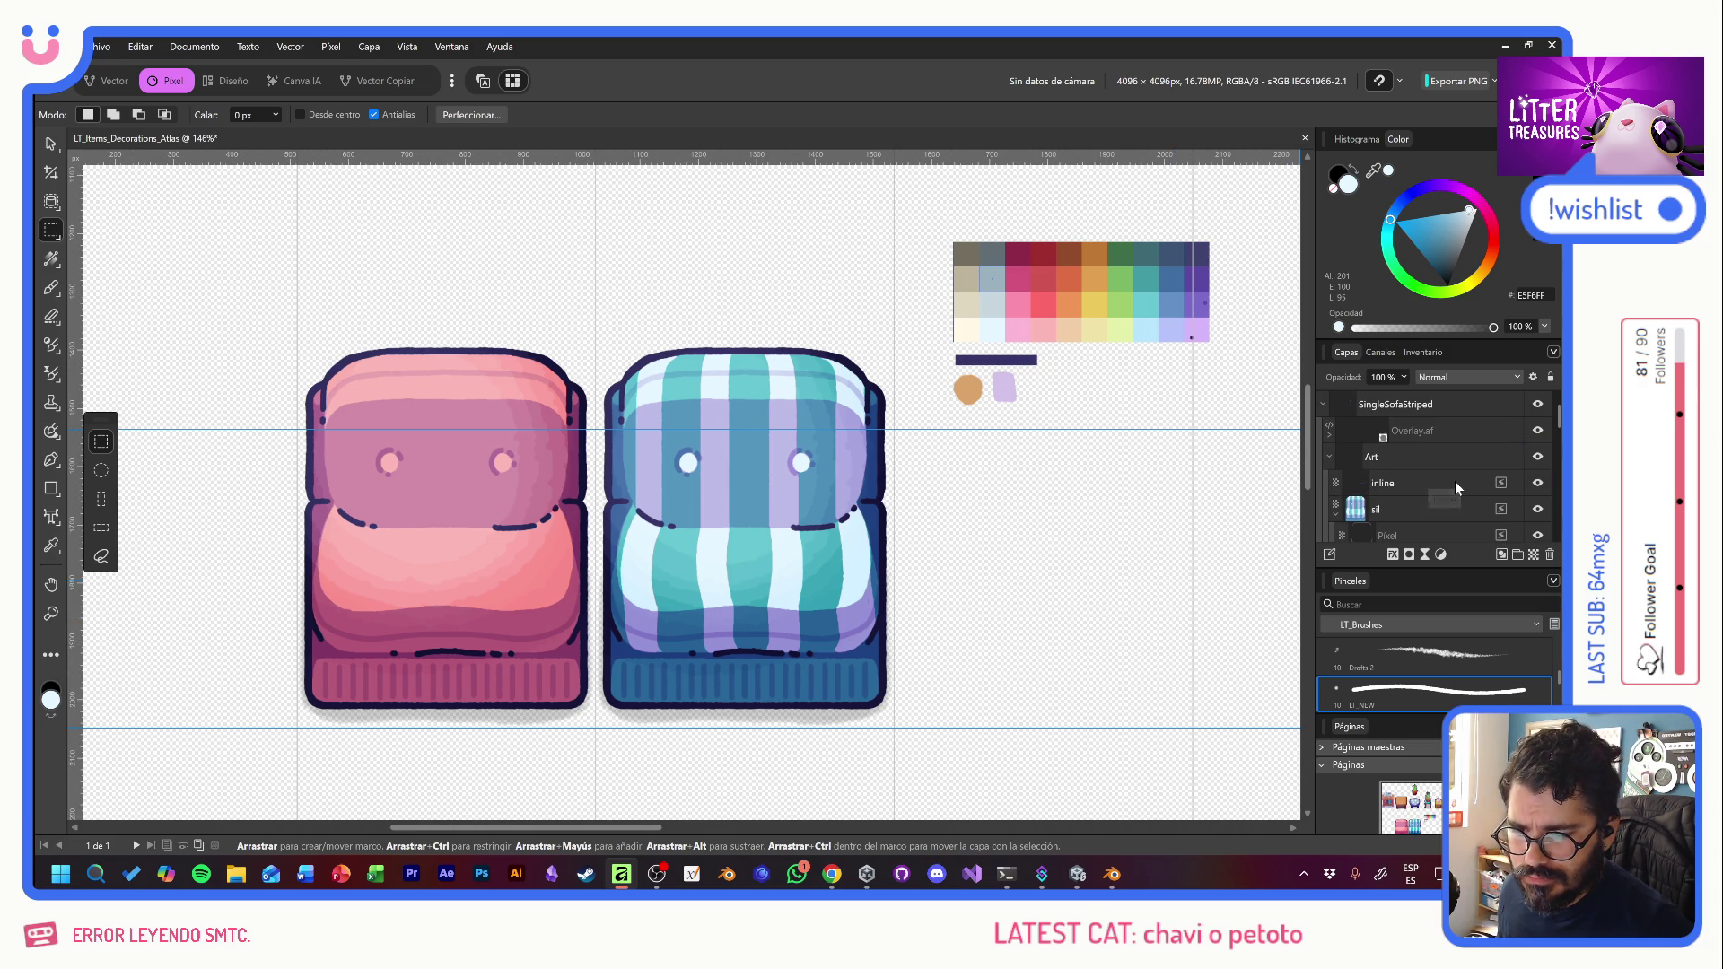
{"action": "left_click", "coordinate": [1336, 515]}
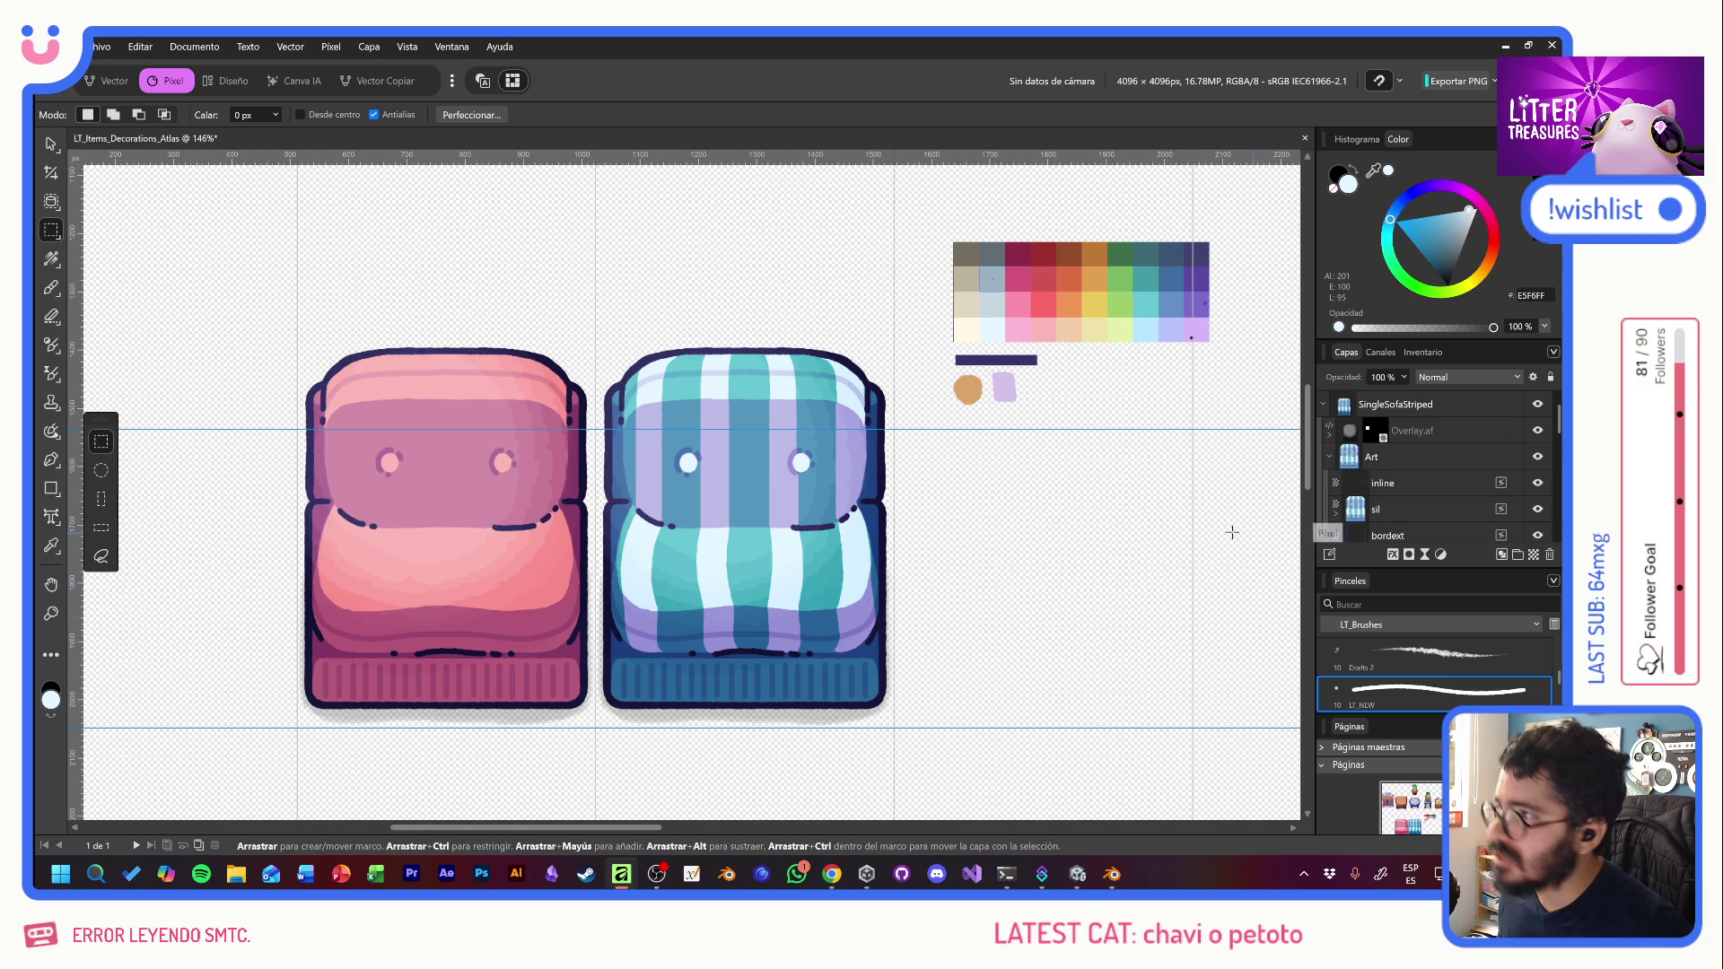
- Select the Overlay.af layer, deselect, and open the 4096 × 4096 PNG export settings
{"action": "left_click", "coordinate": [49, 147]}
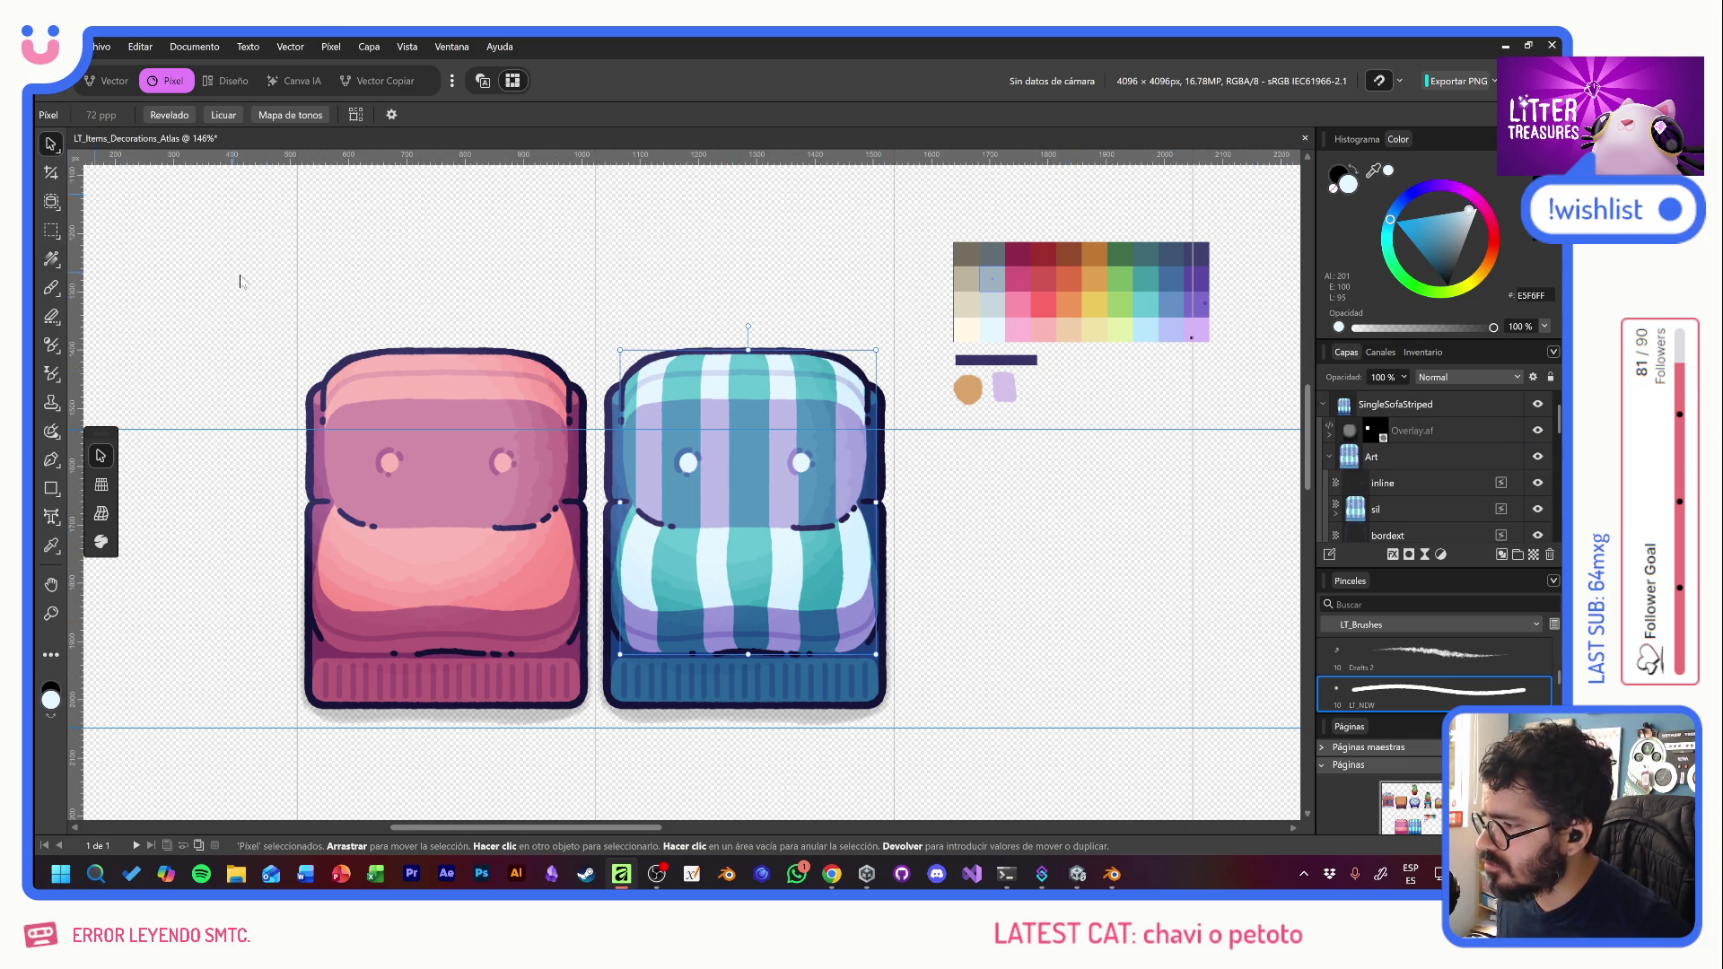
{"action": "left_click", "coordinate": [956, 600]}
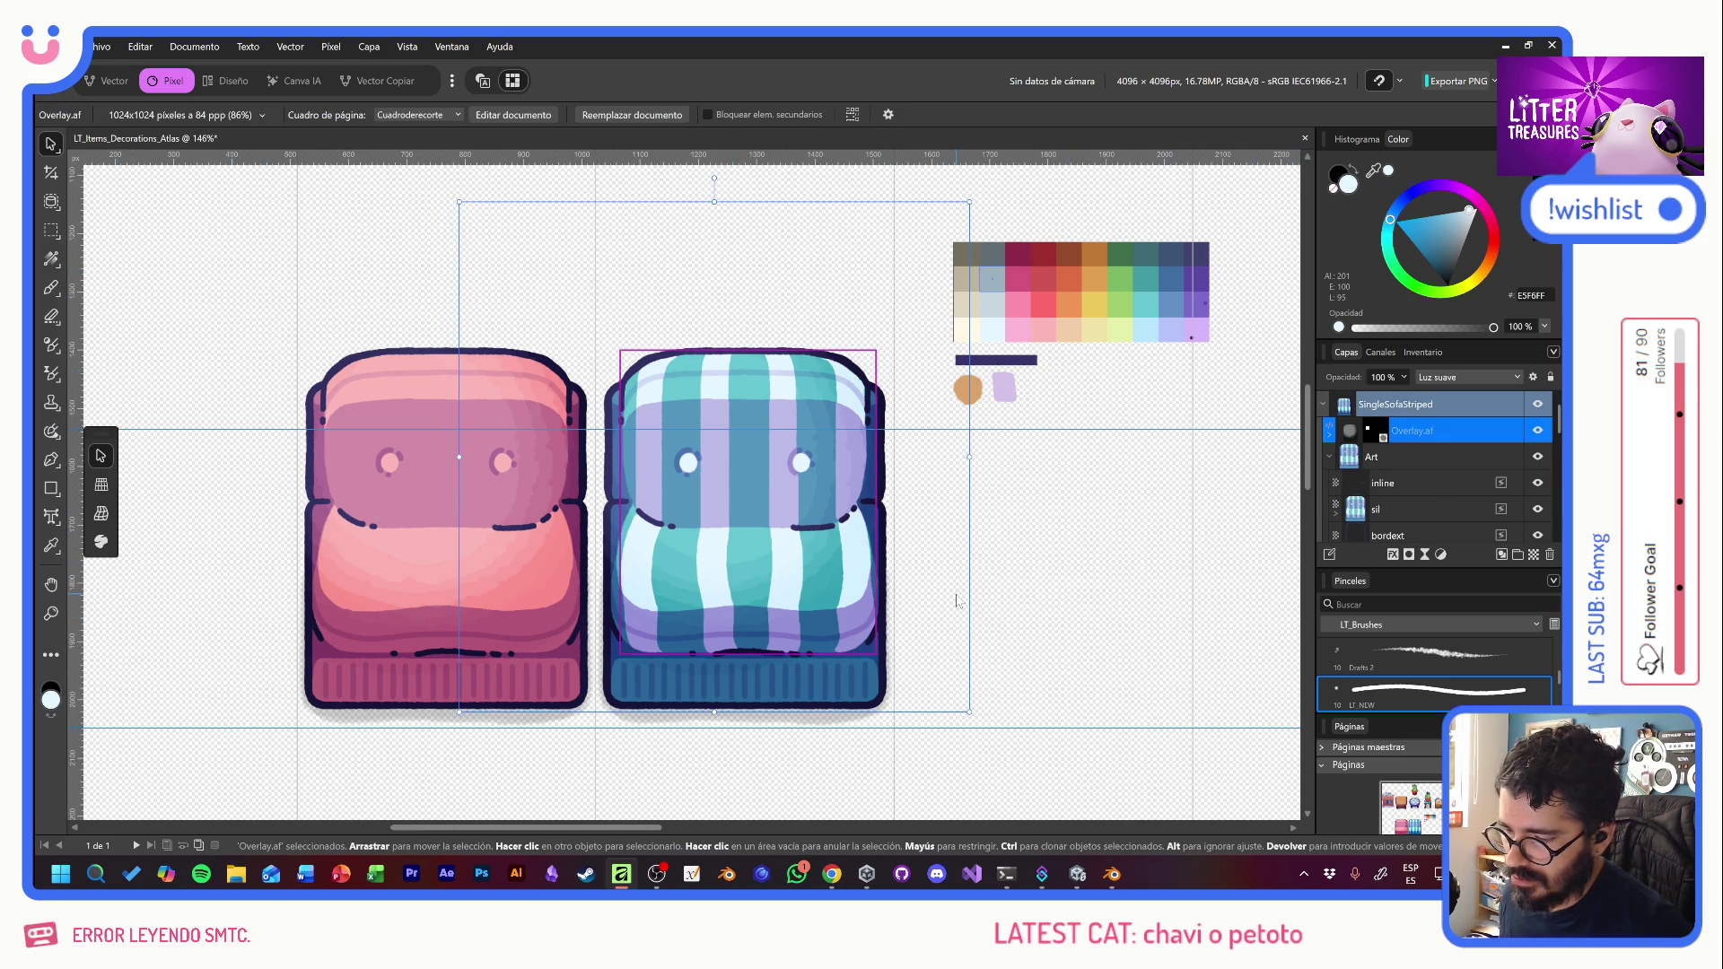
{"action": "key", "text": "alt"}
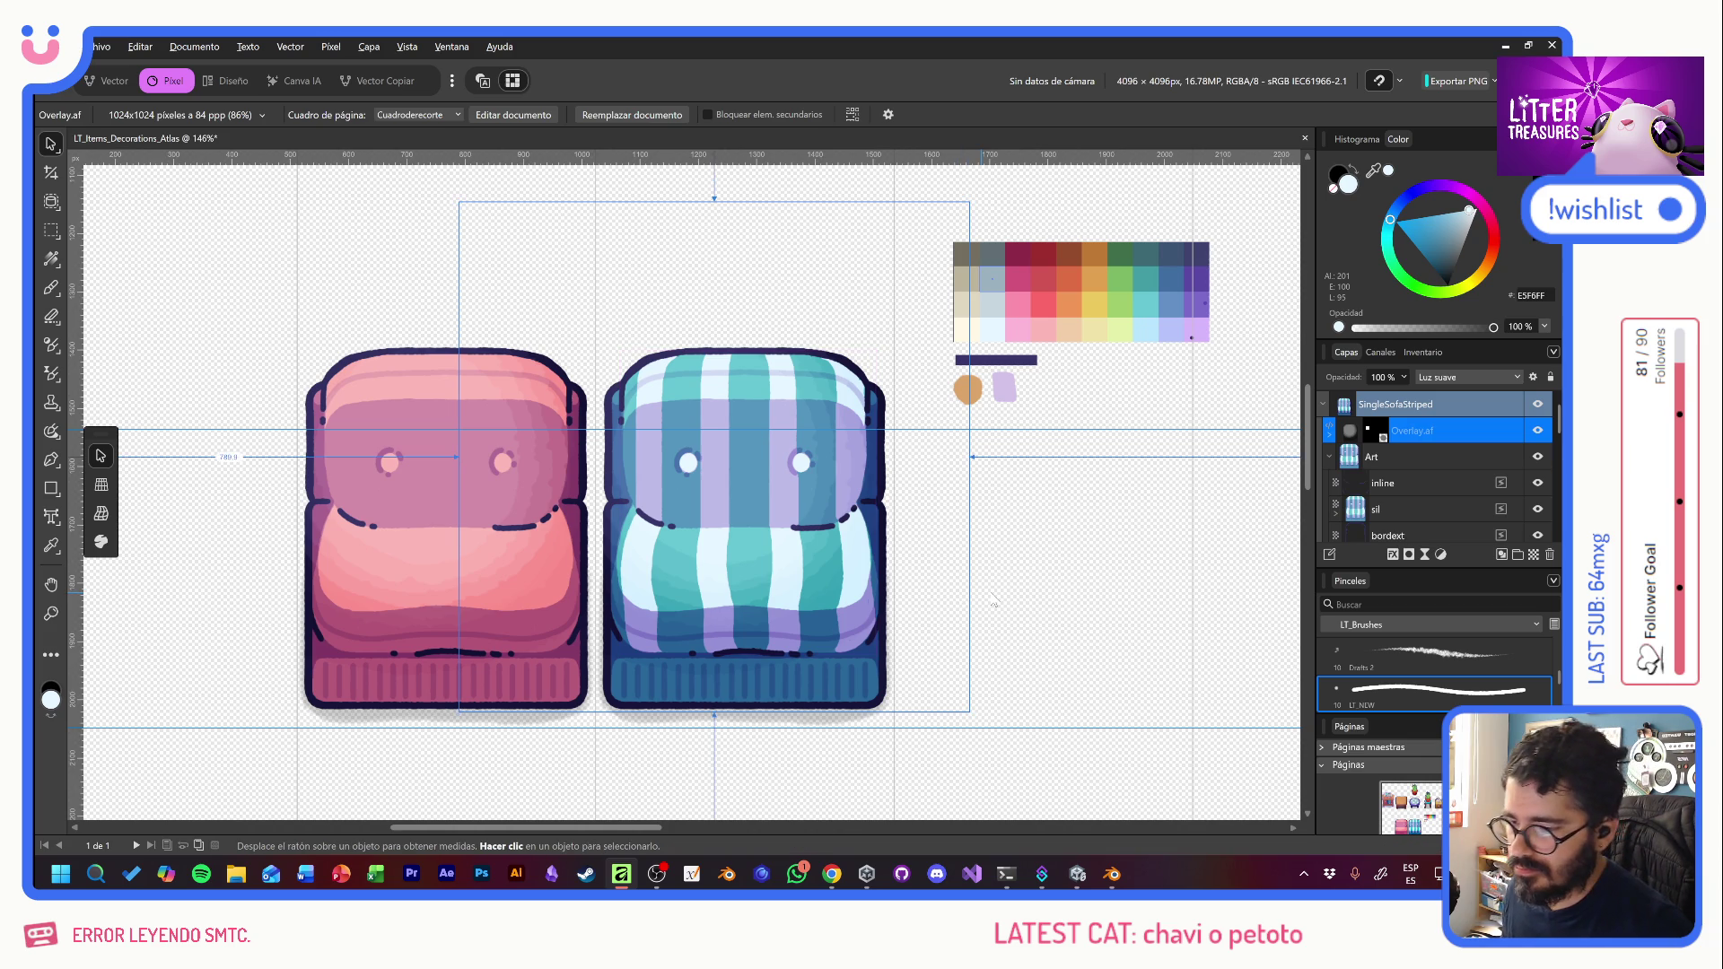
{"action": "key", "text": "ctrl+shift+alt+w"}
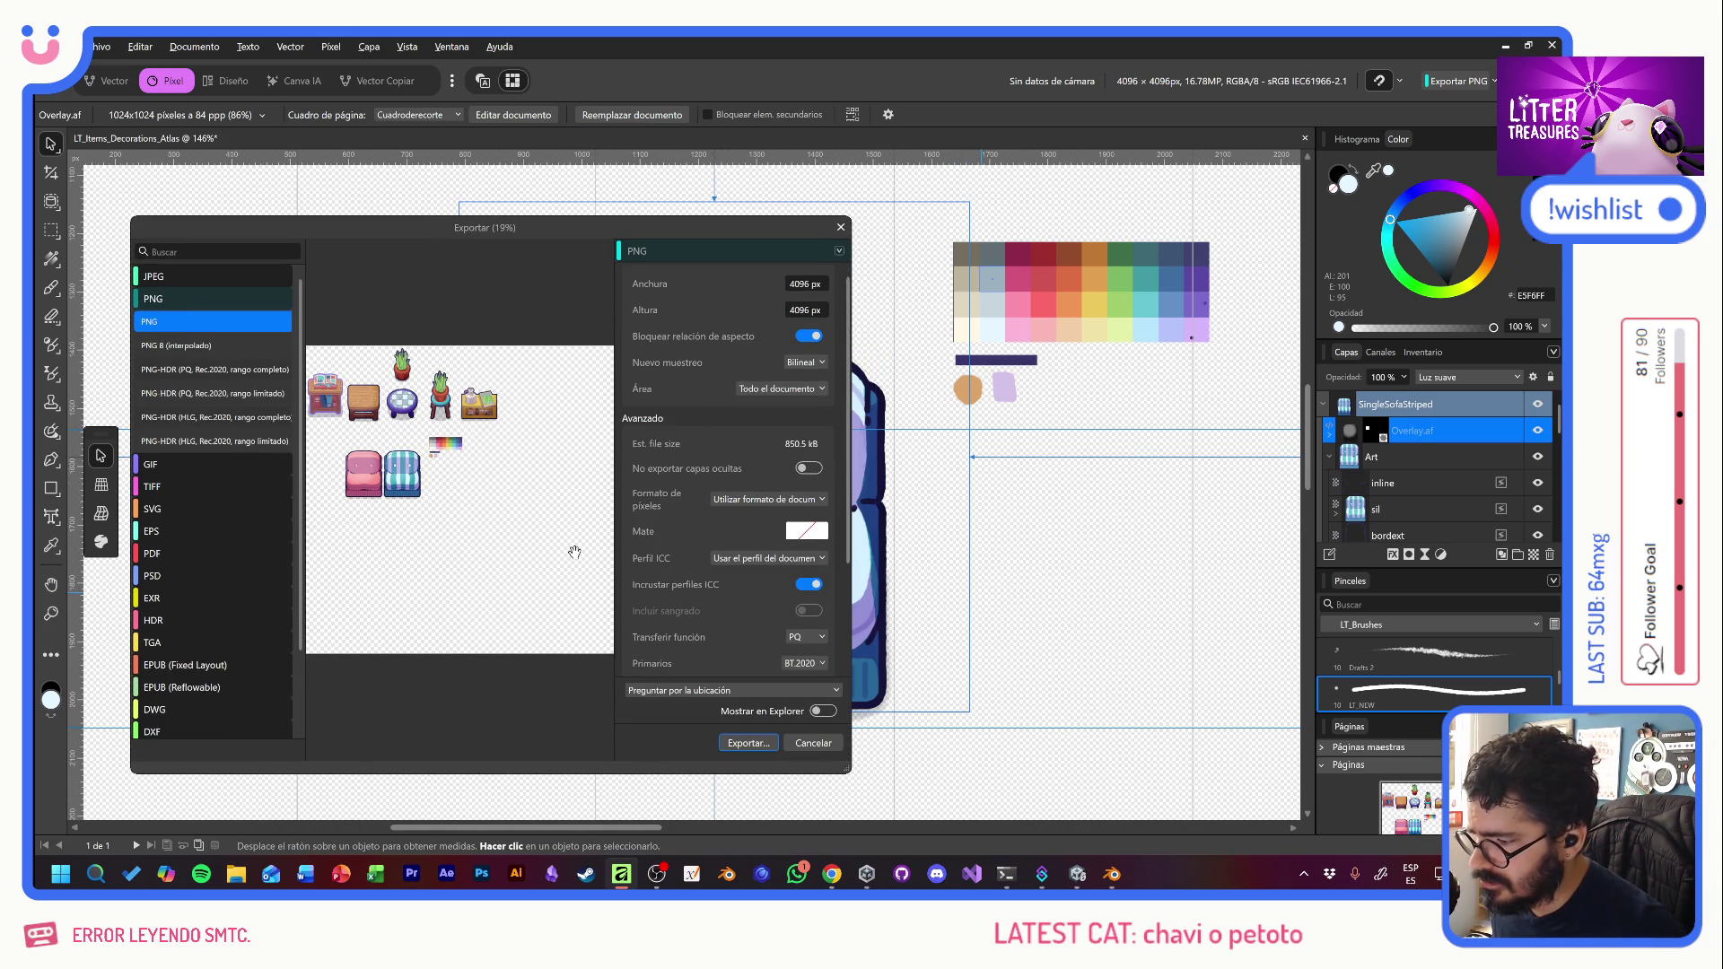
- Export the PNG over Items_Decorations_Atlas.png, confirm the replace, and return to Unity
{"action": "left_click", "coordinate": [763, 743]}
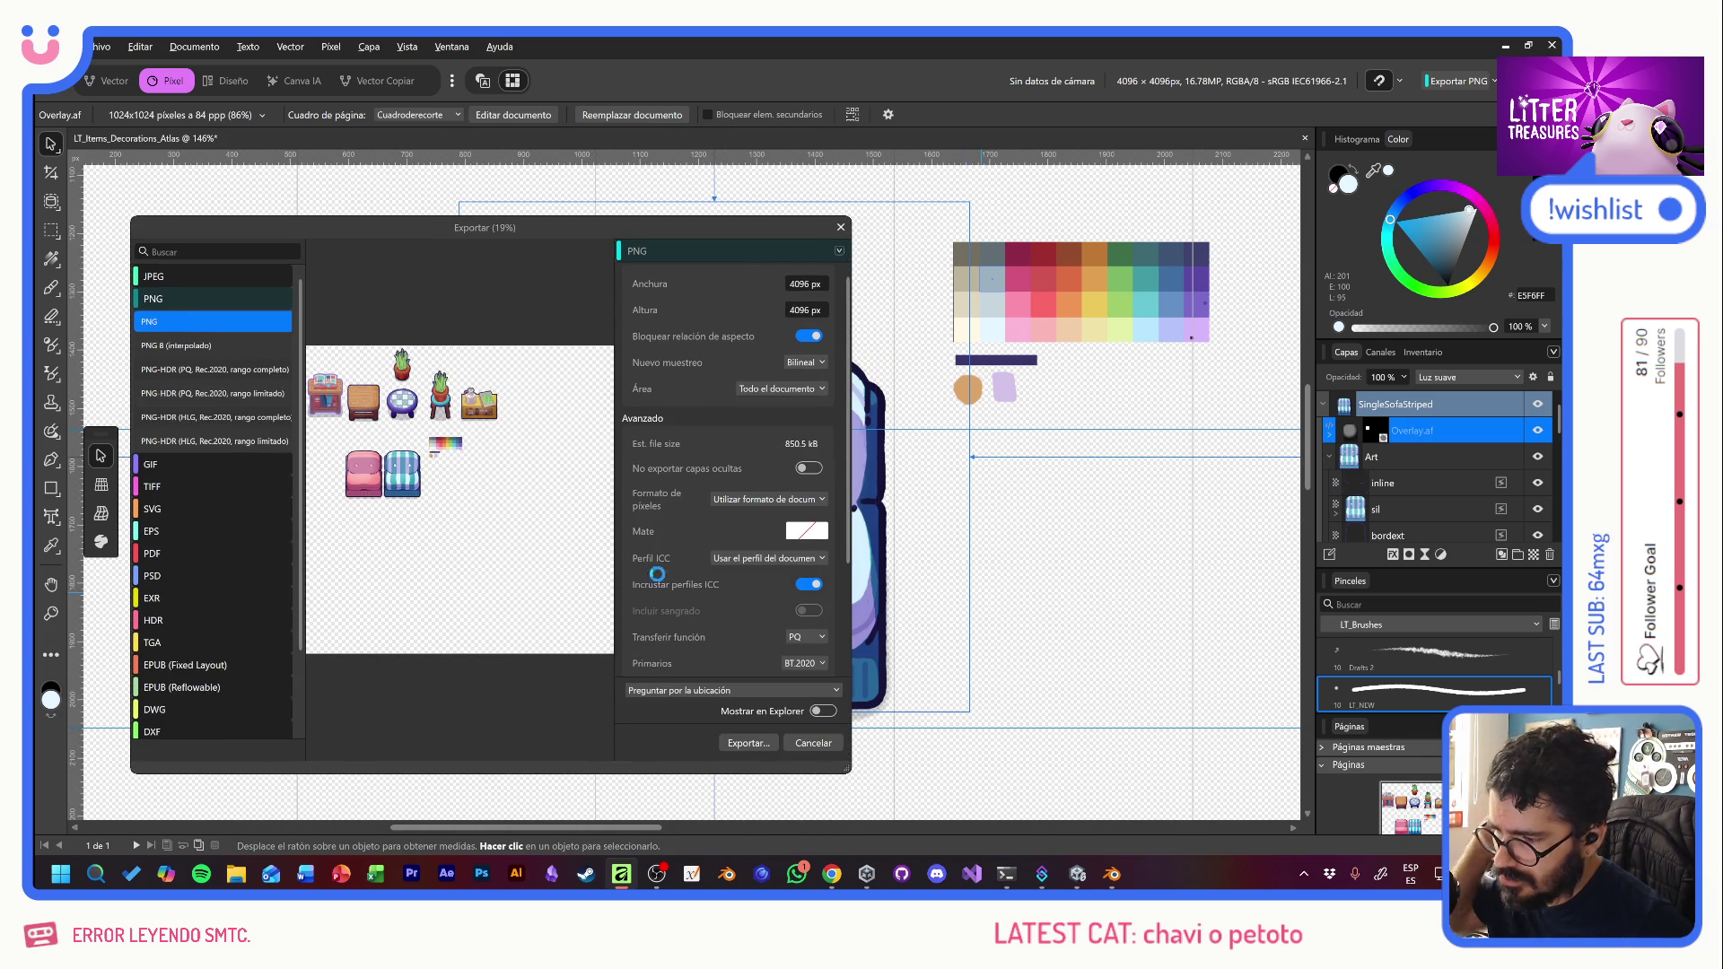
{"action": "double_click", "coordinate": [549, 357]}
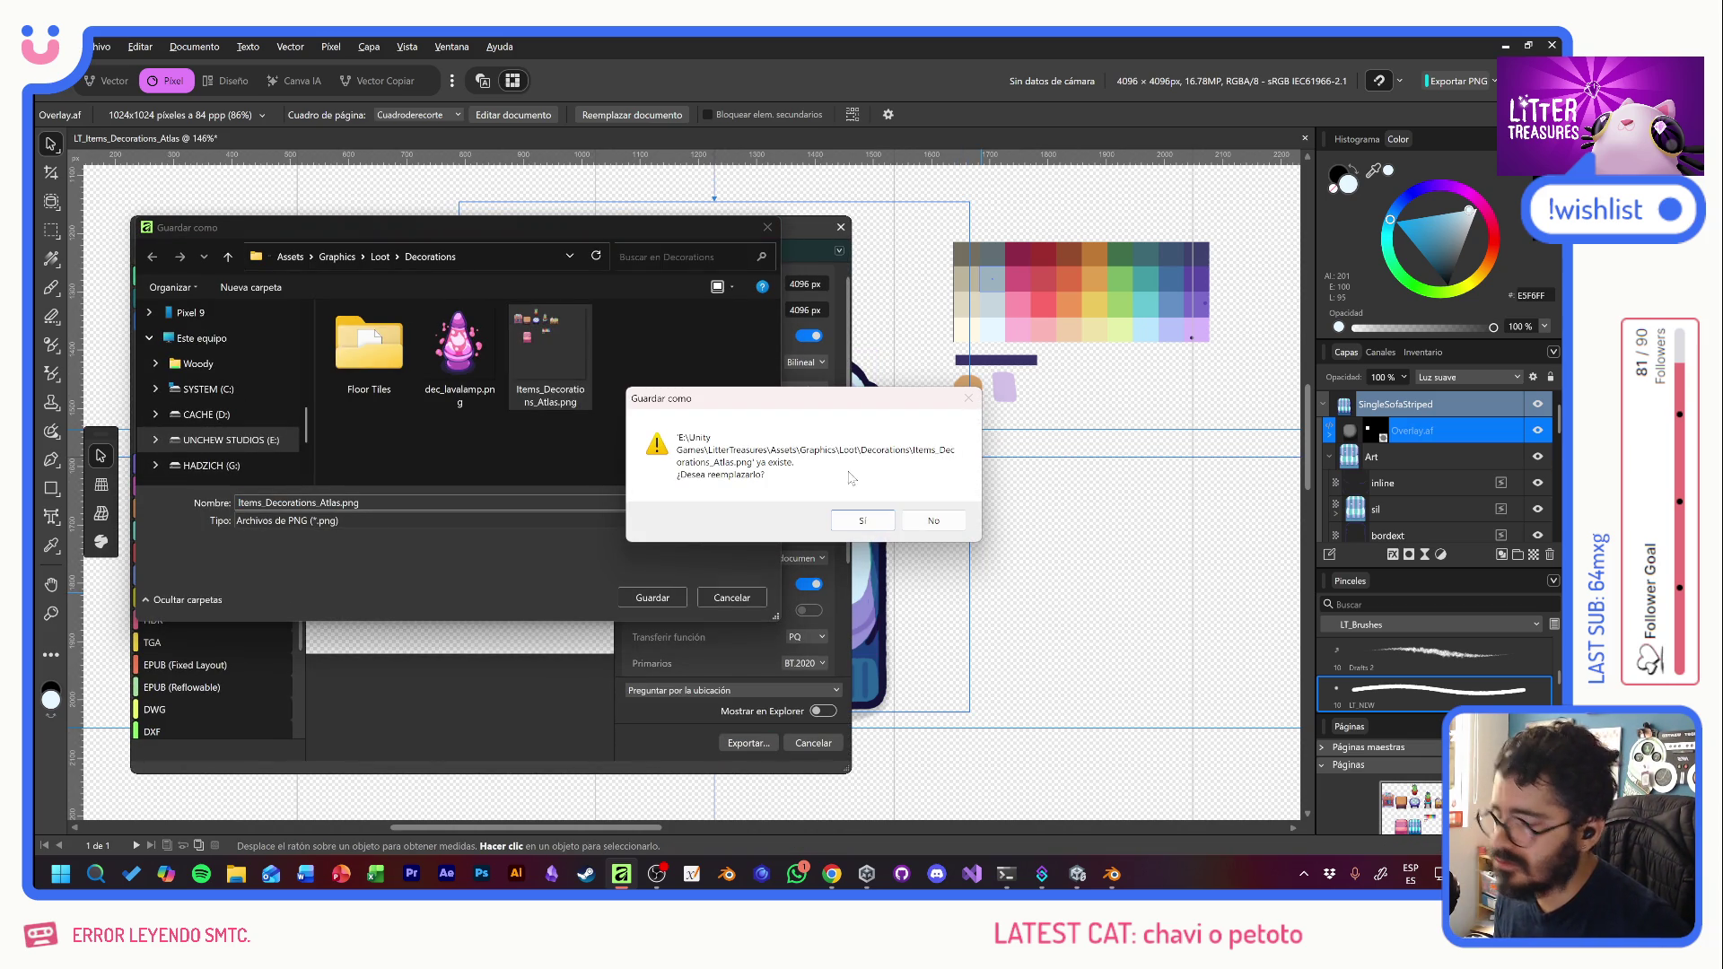
{"action": "left_click", "coordinate": [879, 525]}
{"action": "key", "text": "alt+Tab"}
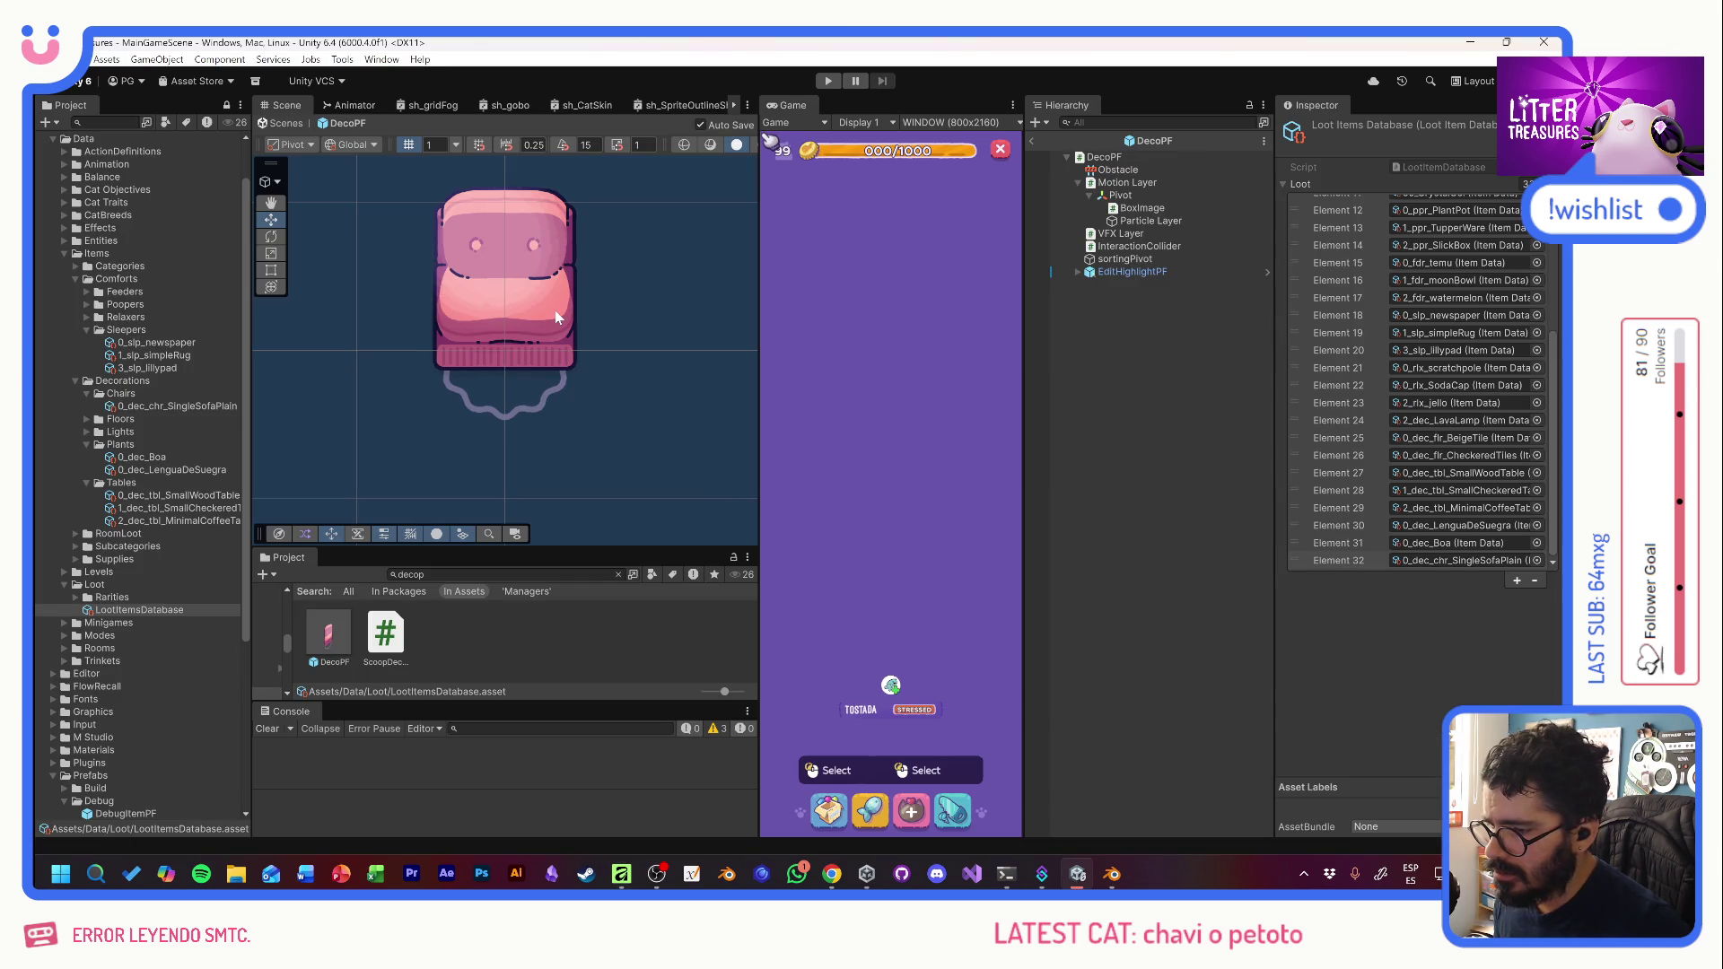
- Find Items_Decorations_Atlas by searching 'decora' and open it in the Sprite Editor
{"action": "left_click", "coordinate": [503, 574]}
{"action": "type", "text": "de"}
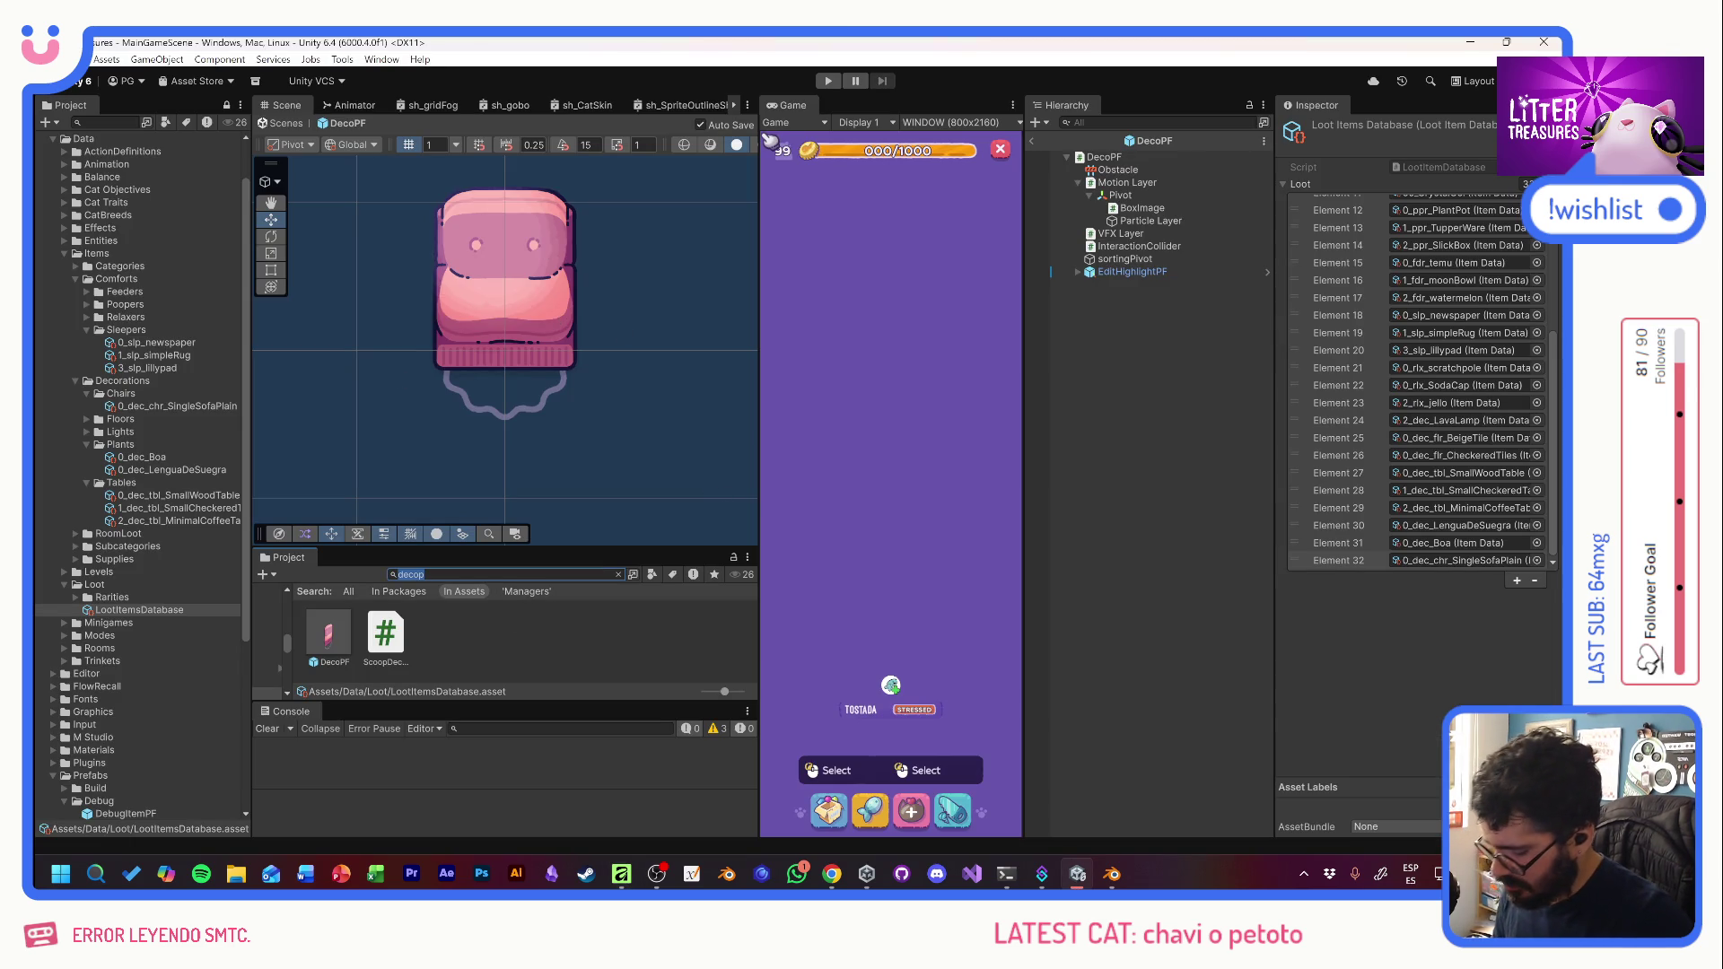
{"action": "type", "text": "cora"}
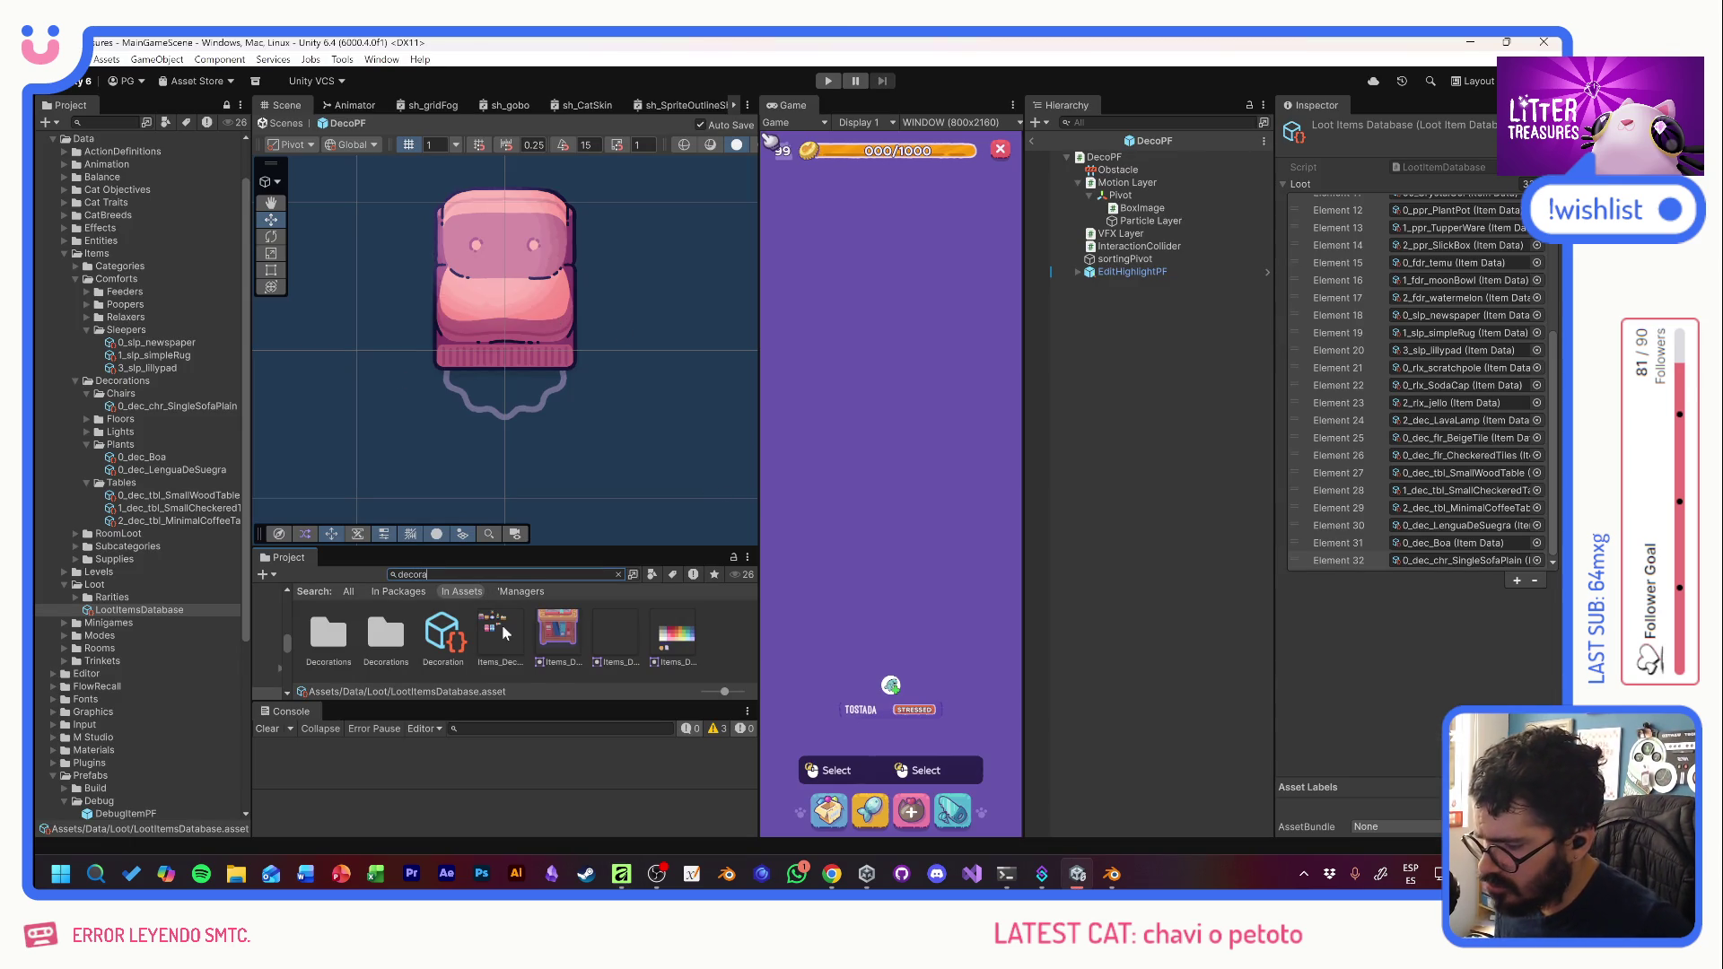
{"action": "left_click", "coordinate": [509, 628]}
{"action": "left_click", "coordinate": [1407, 294]}
- Draw a new sprite rectangle and size it 512 × 1024
{"action": "scroll", "coordinate": [403, 442], "scroll_direction": "up", "scroll_amount": 3}
{"action": "scroll", "coordinate": [403, 441], "scroll_direction": "up", "scroll_amount": 5}
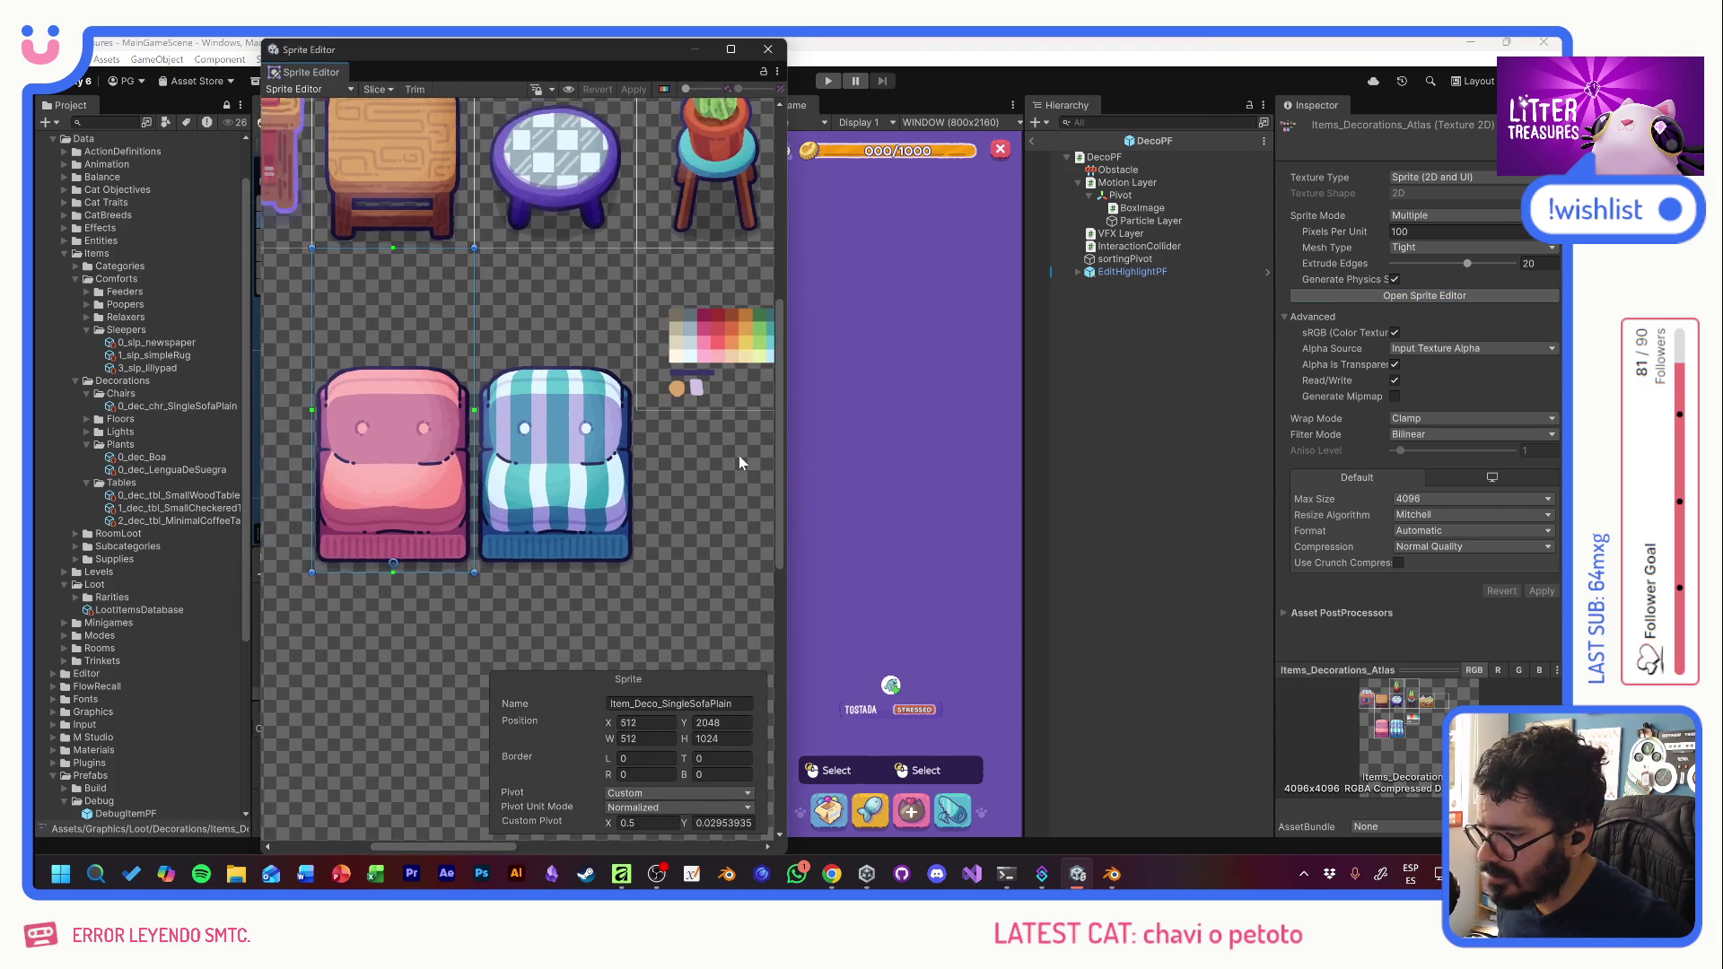
{"action": "left_click_drag", "start_coordinate": [448, 525], "coordinate": [670, 687]}
{"action": "mouse_move", "coordinate": [587, 580]}
{"action": "left_mouse_down"}
{"action": "mouse_move", "coordinate": [630, 634]}
{"action": "mouse_move", "coordinate": [629, 680]}
{"action": "mouse_move", "coordinate": [596, 667]}
{"action": "left_mouse_up"}
{"action": "left_click", "coordinate": [644, 739]}
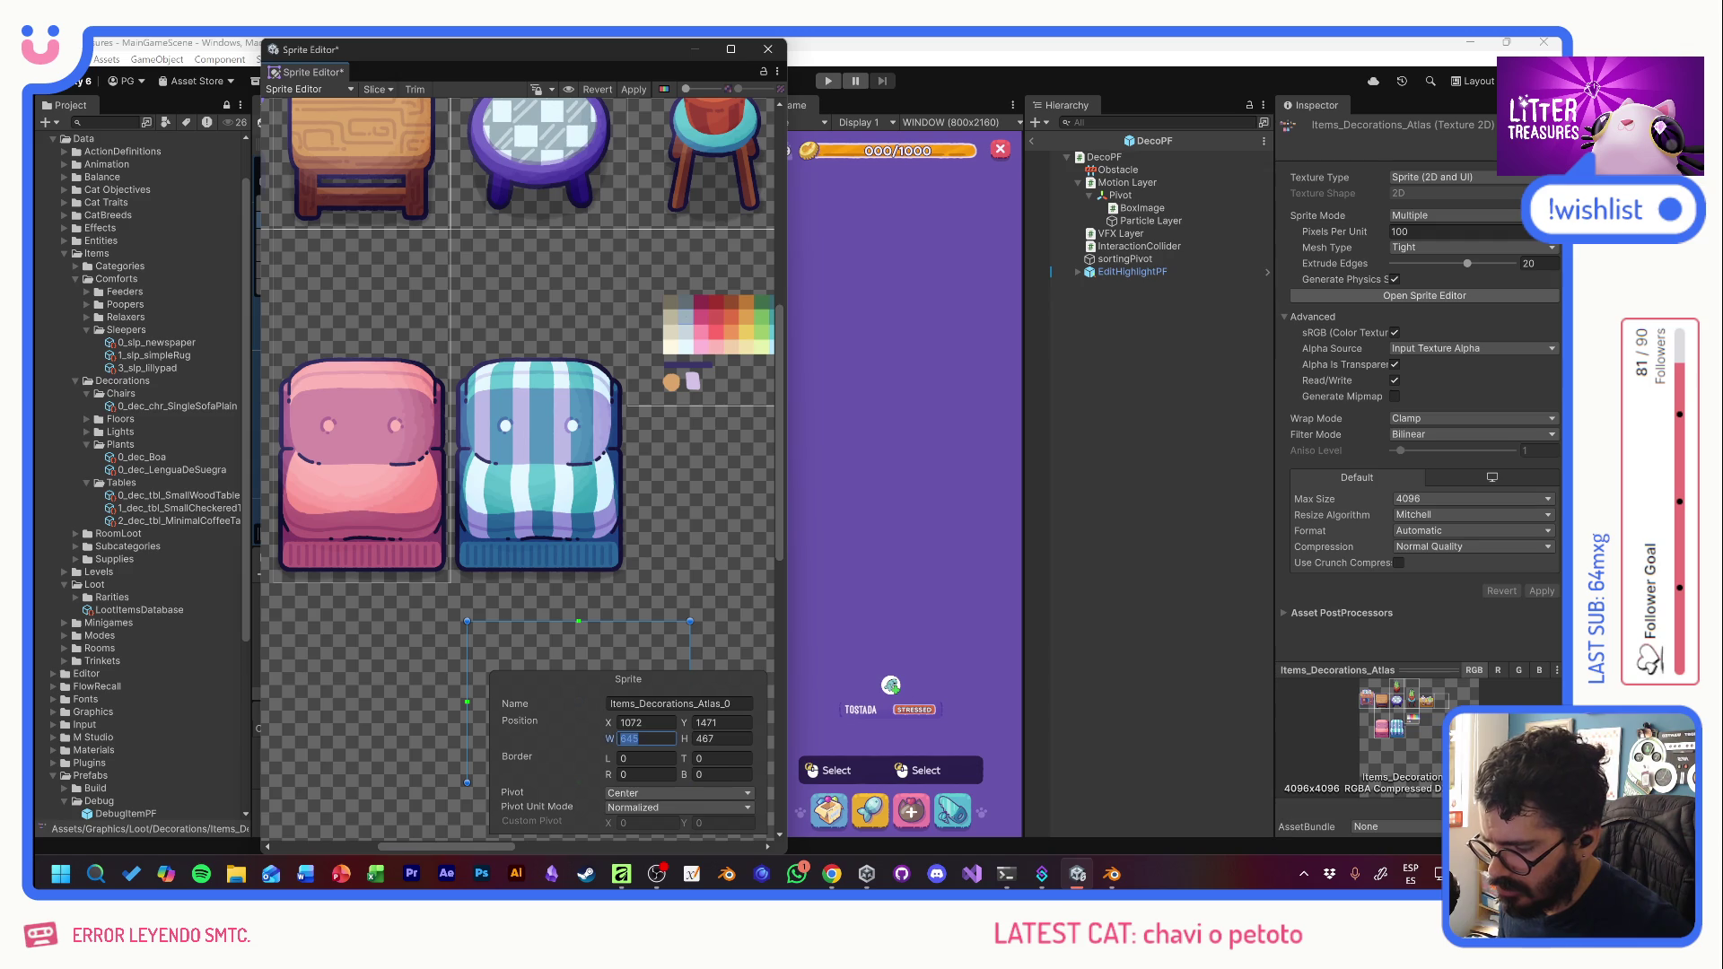
{"action": "type", "text": "512"}
{"action": "key", "text": "Tab"}
{"action": "type", "text": "1024"}
{"action": "key", "text": "Tab"}
- Place the sprite at Y 2048 over the striped sofa, name it Item_Deco_SingleSofaStriped, and apply
{"action": "left_click_drag", "start_coordinate": [520, 469], "coordinate": [505, 271]}
{"action": "left_click", "coordinate": [718, 722]}
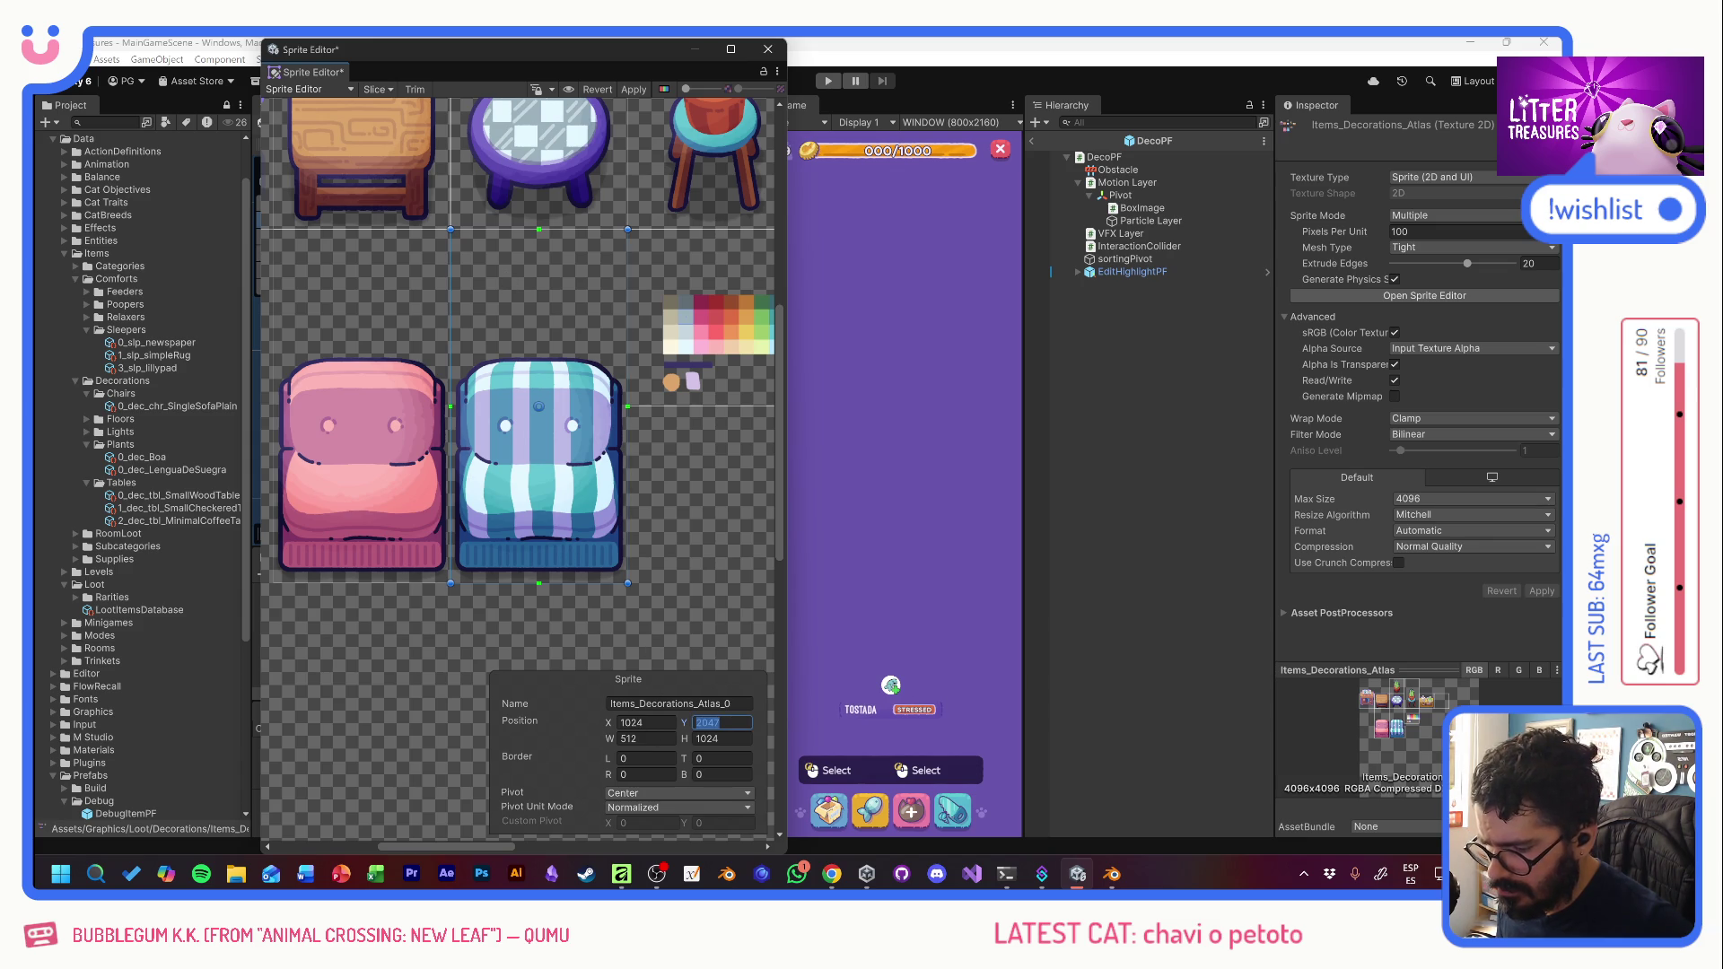
{"action": "type", "text": "2048"}
{"action": "key", "text": "Tab"}
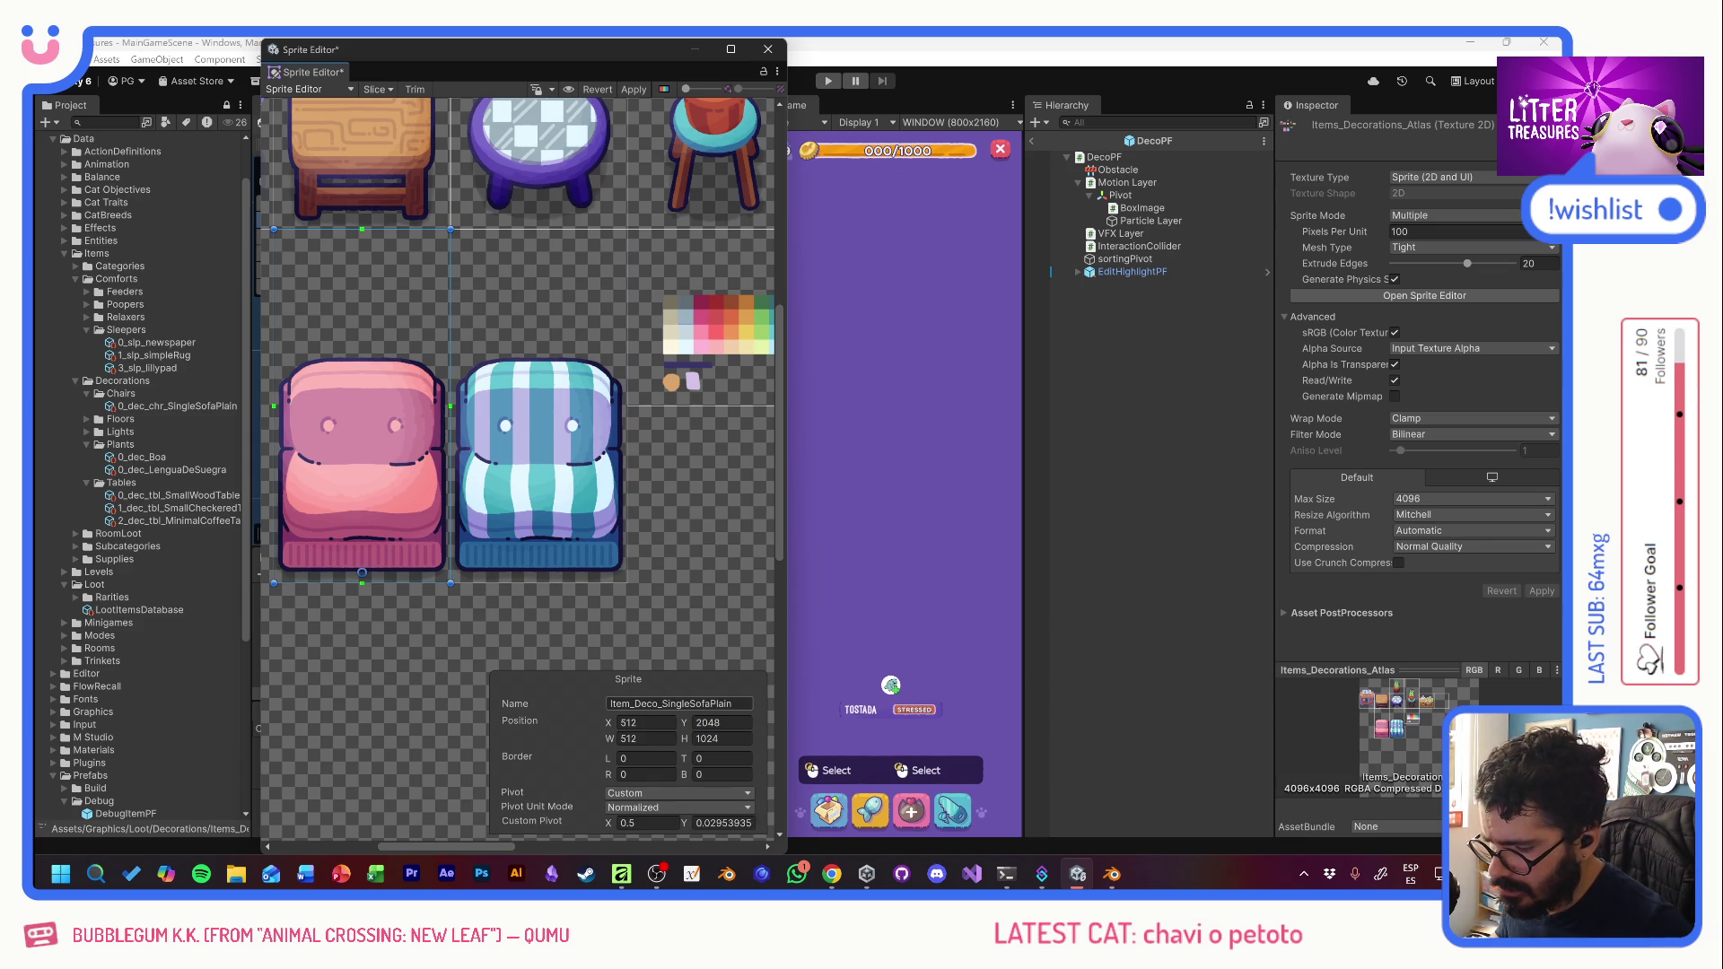
{"action": "left_click", "coordinate": [561, 464]}
{"action": "left_click", "coordinate": [679, 704]}
{"action": "type", "text": "Item_Deco_SingleSofaPlain"}
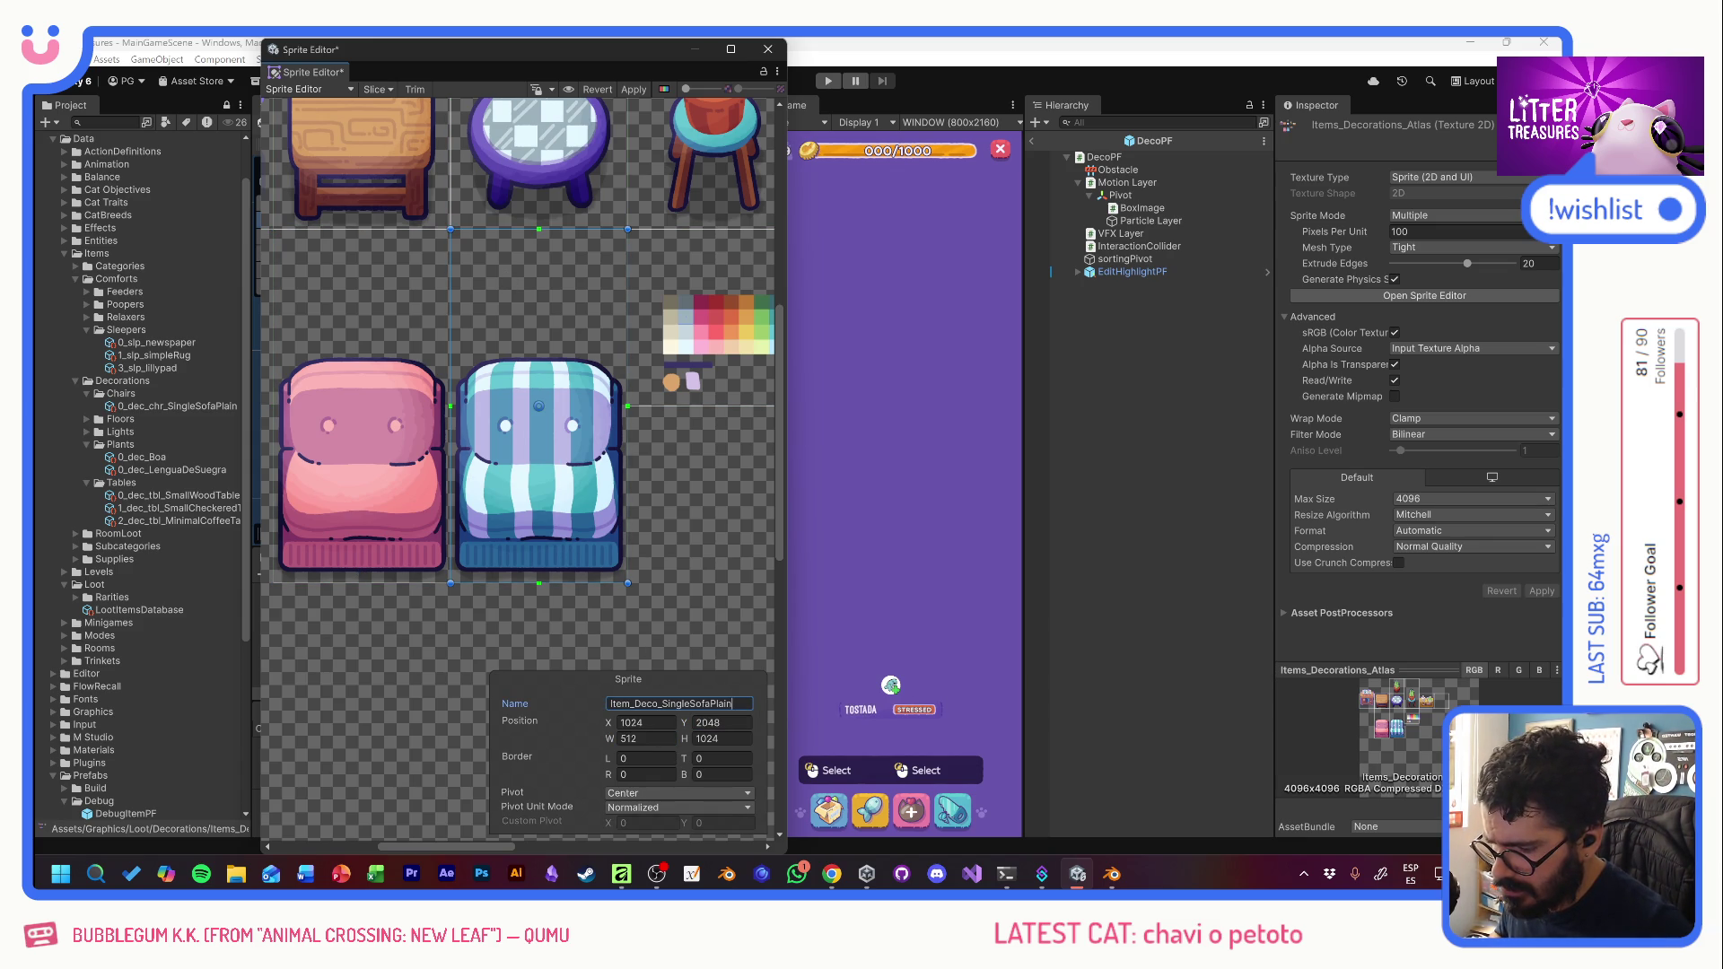
{"action": "type", "text": "Str"}
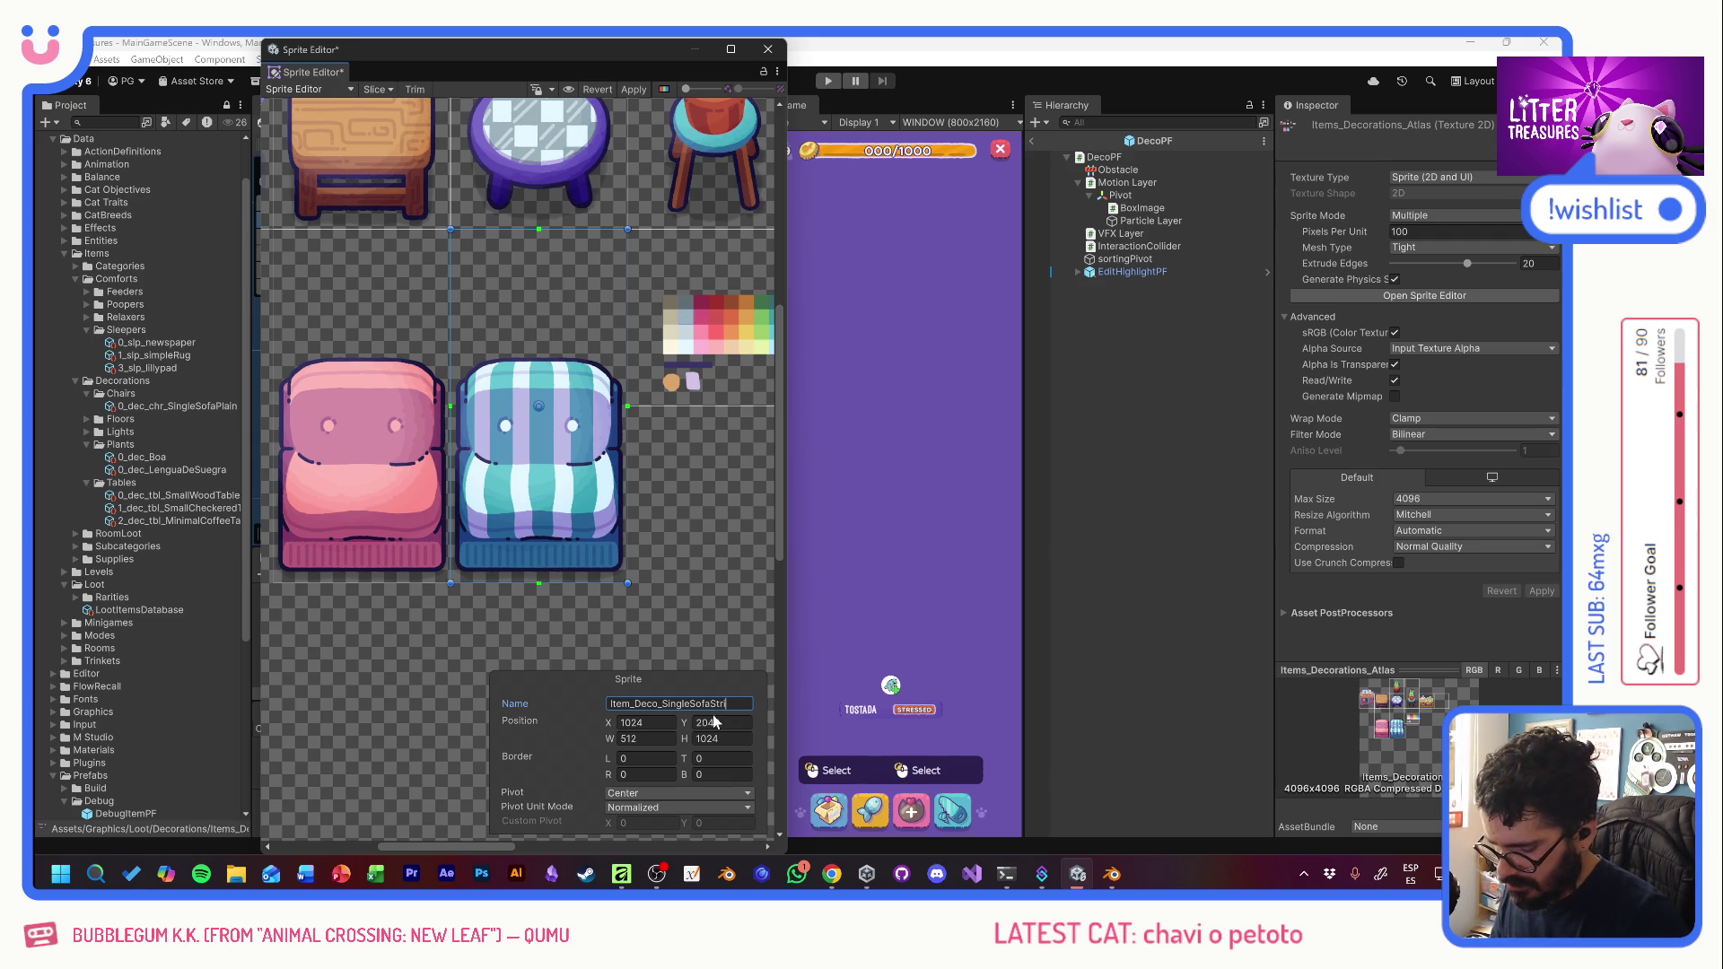
{"action": "type", "text": "d"}
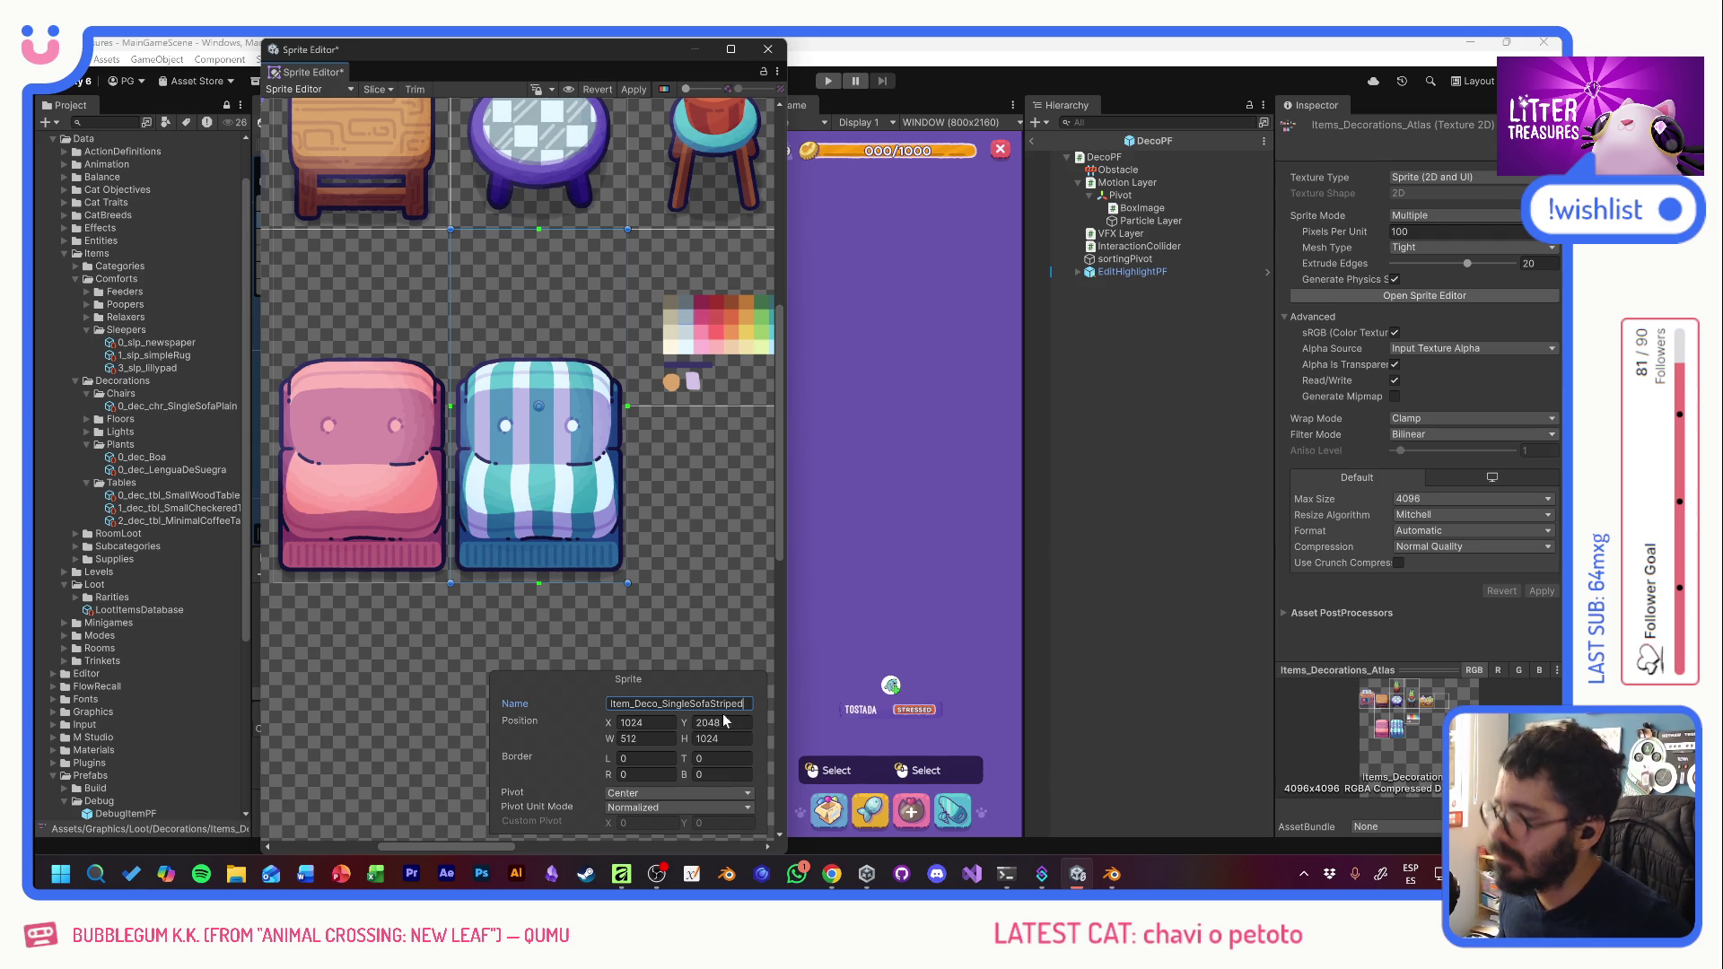
{"action": "left_click", "coordinate": [634, 90]}
{"action": "left_click", "coordinate": [767, 50]}
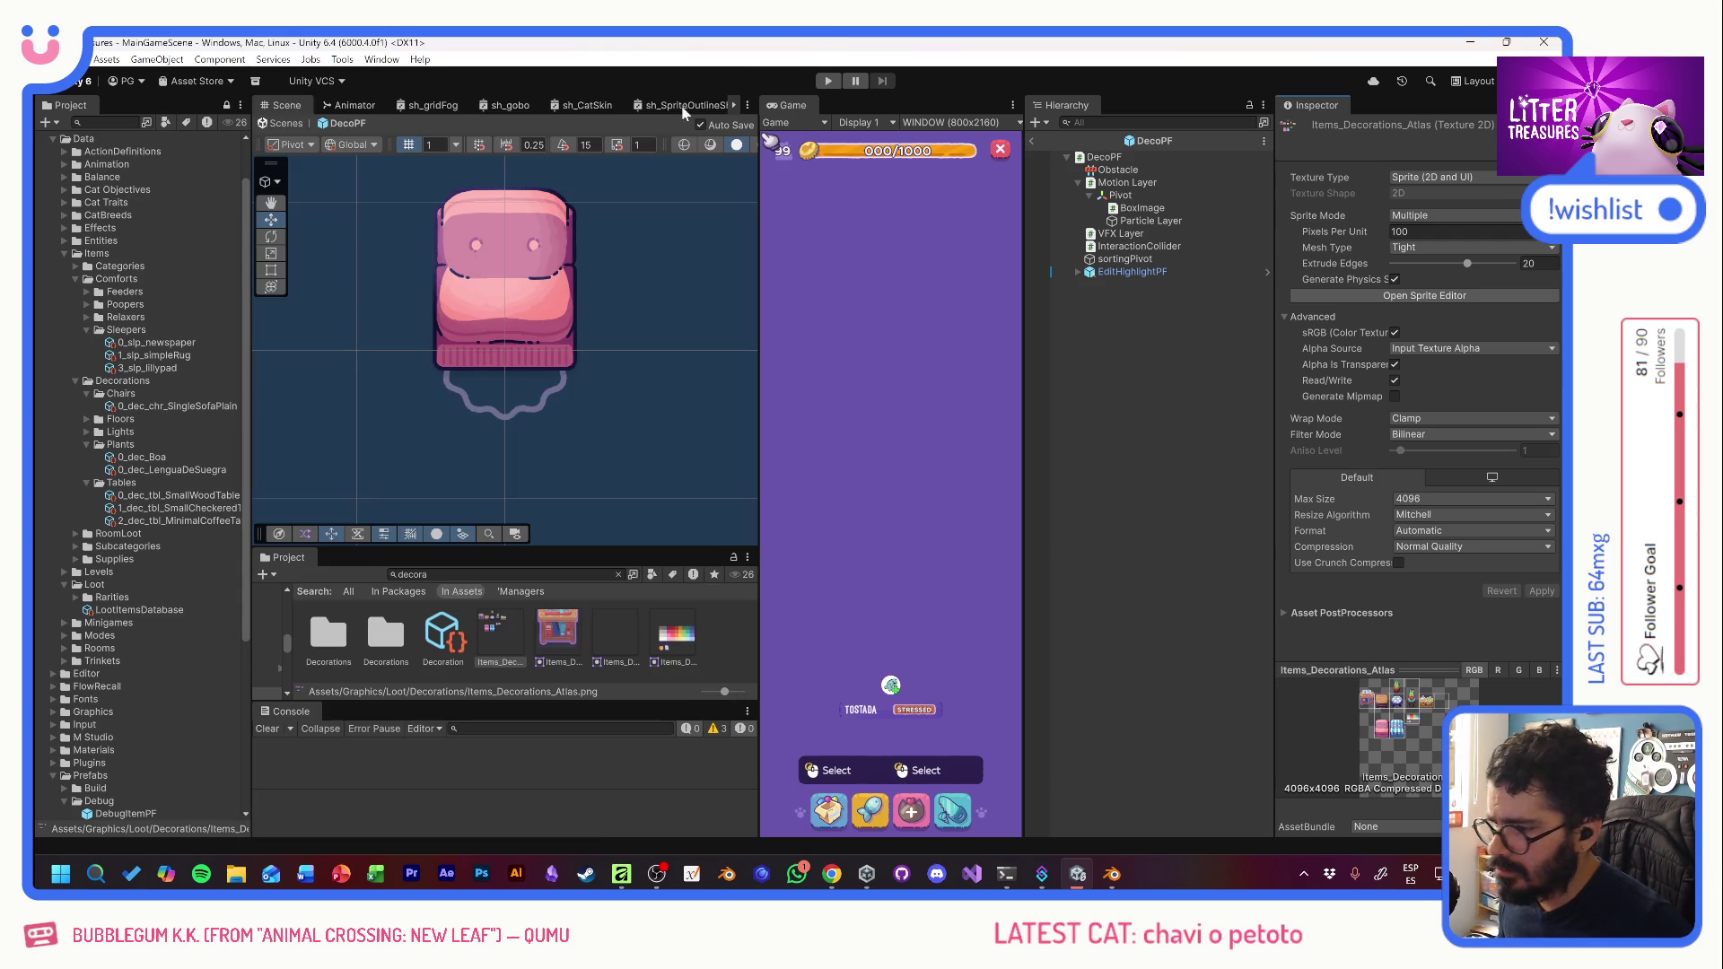
- Duplicate the plain sofa item asset and rename it 0_dec_chr_SingleSofaStriped
{"action": "left_click", "coordinate": [170, 408]}
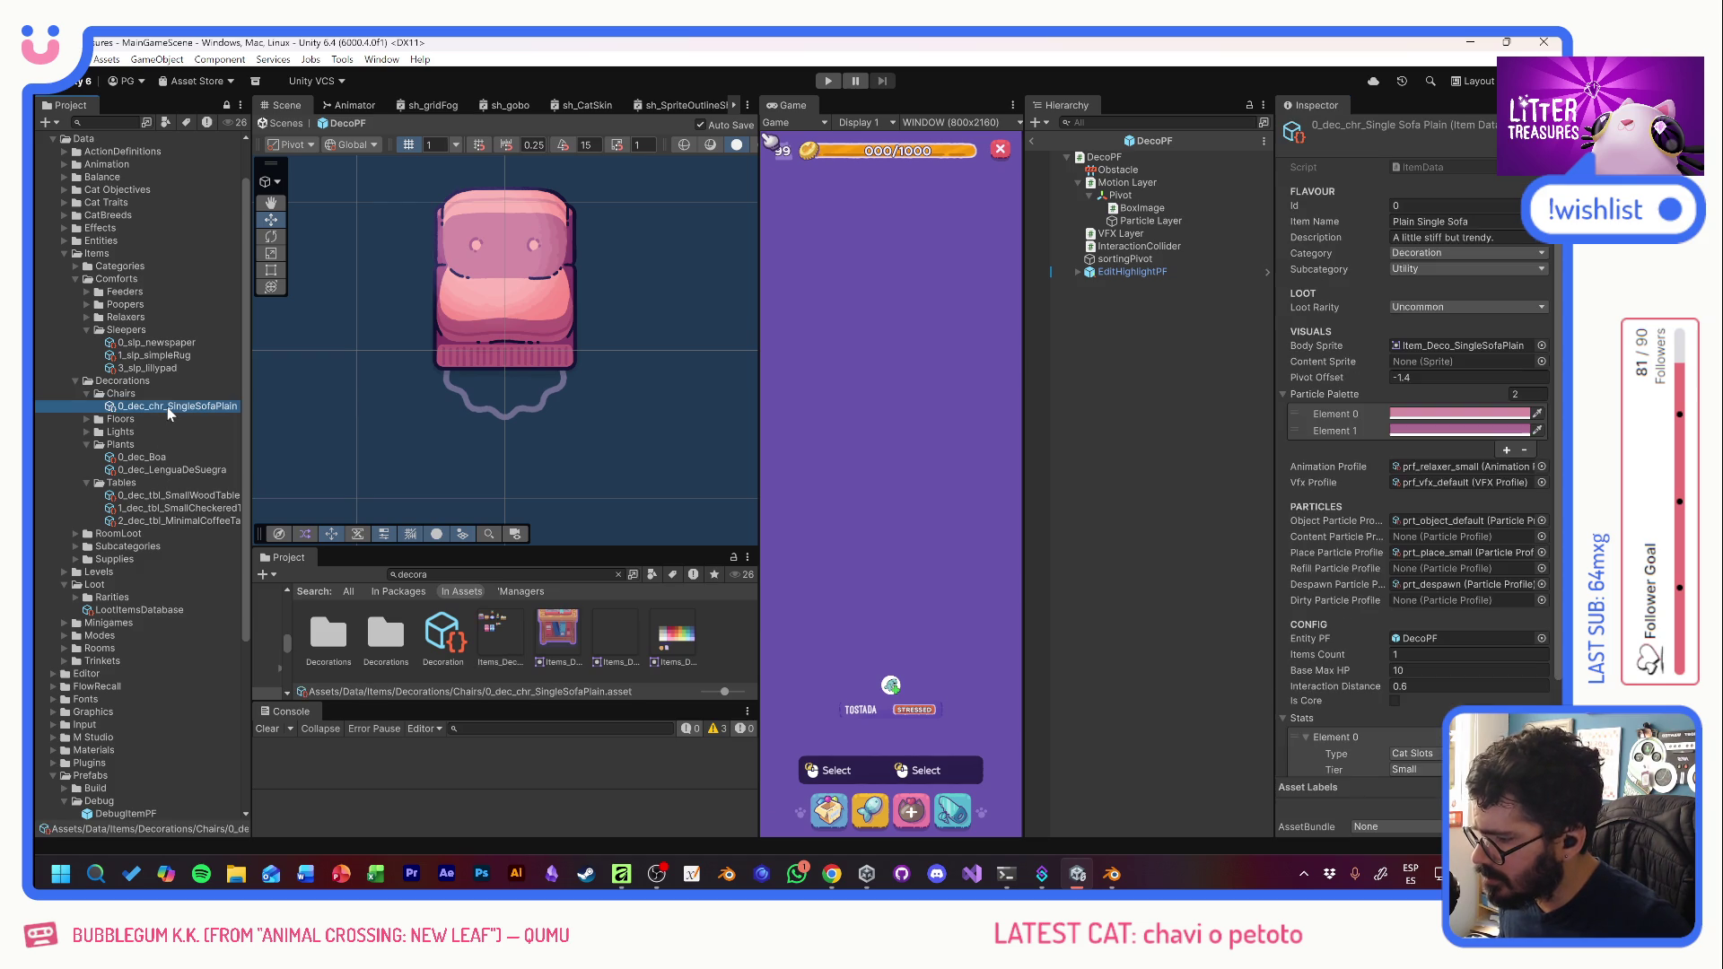
{"action": "key", "text": "ctrl+d"}
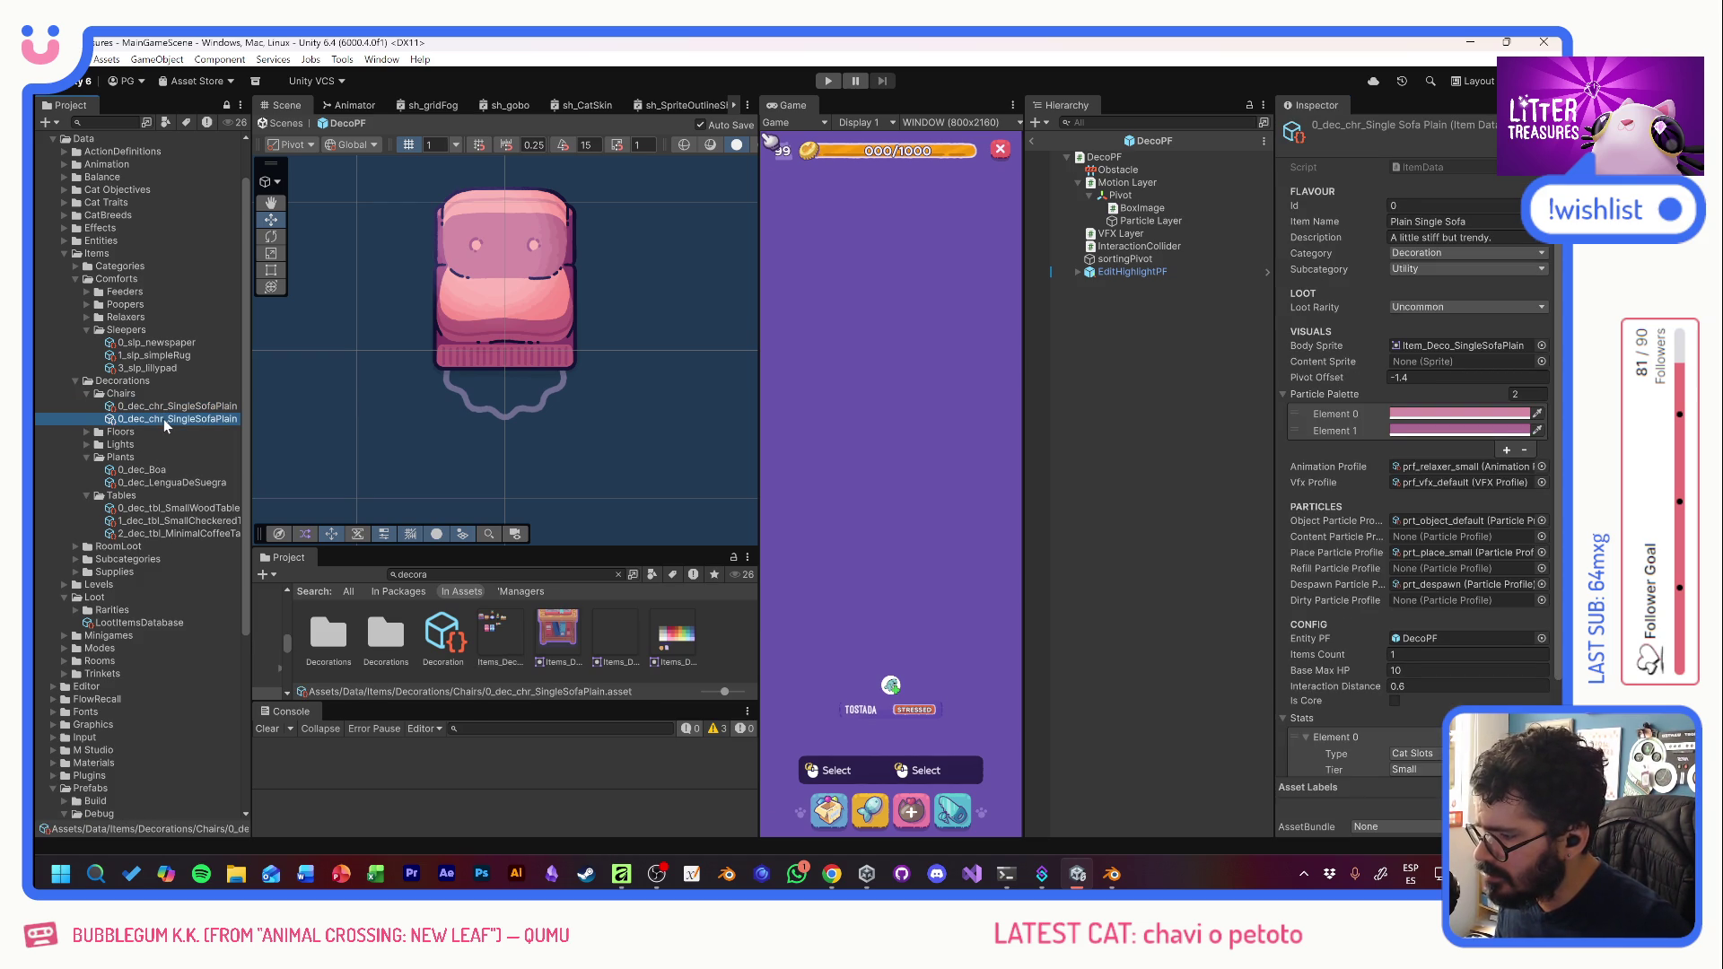
{"action": "key", "text": "F2"}
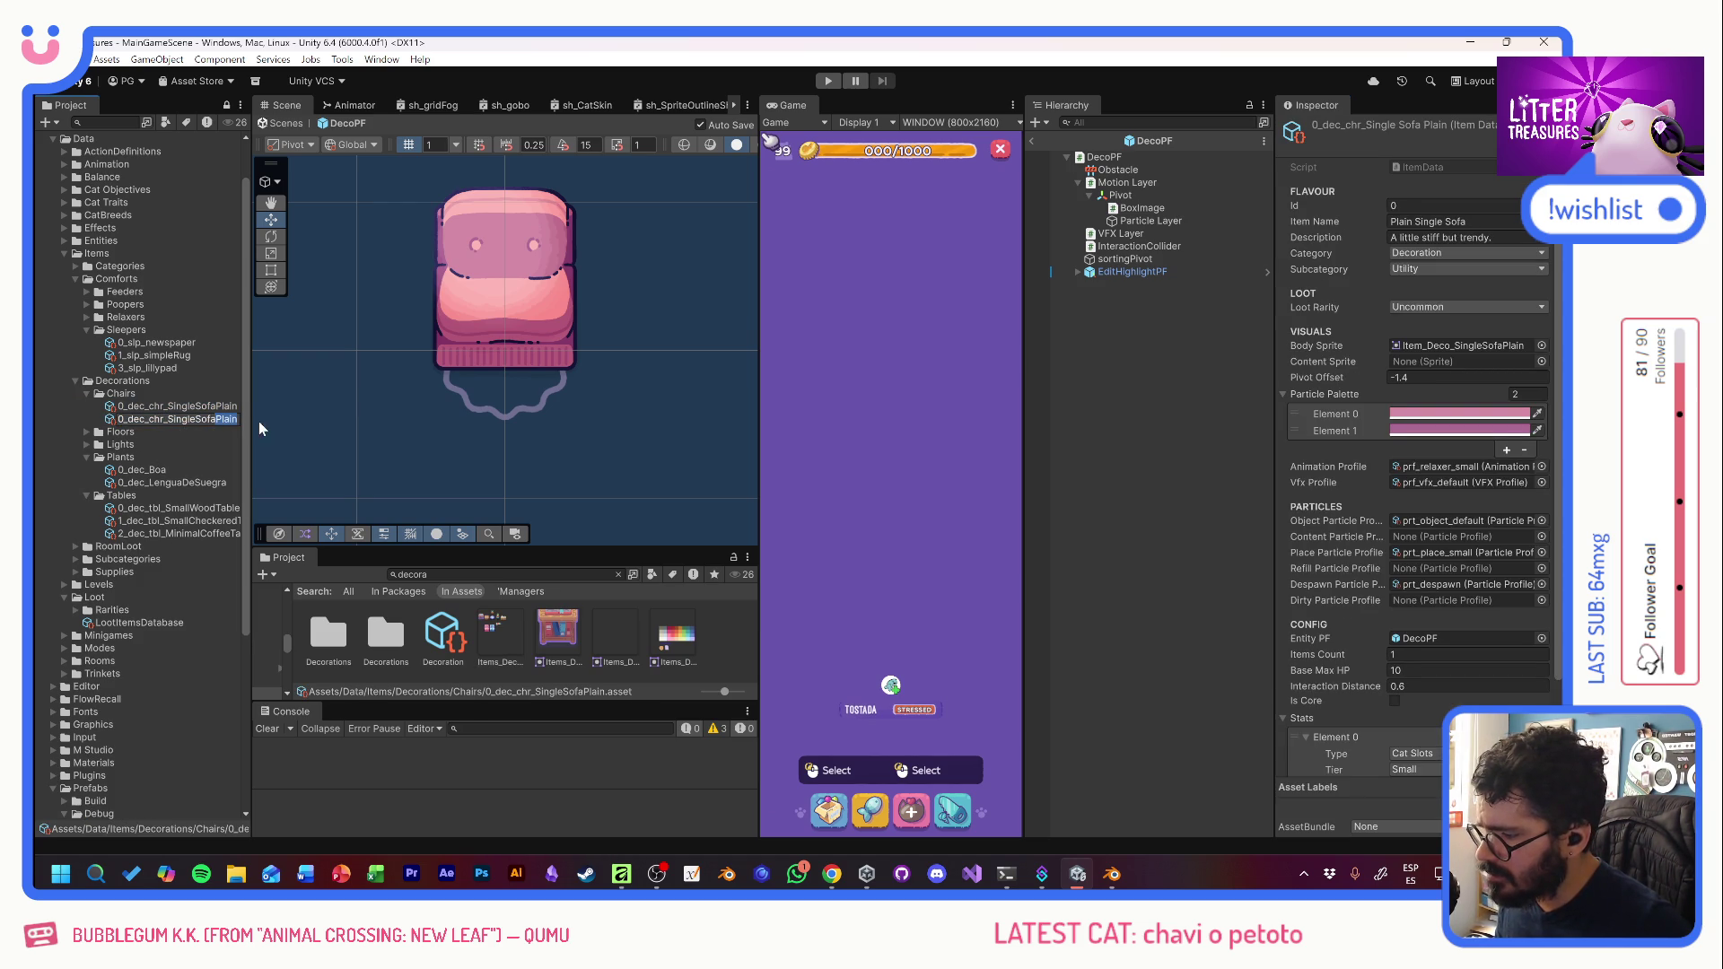
{"action": "type", "text": "Strip"}
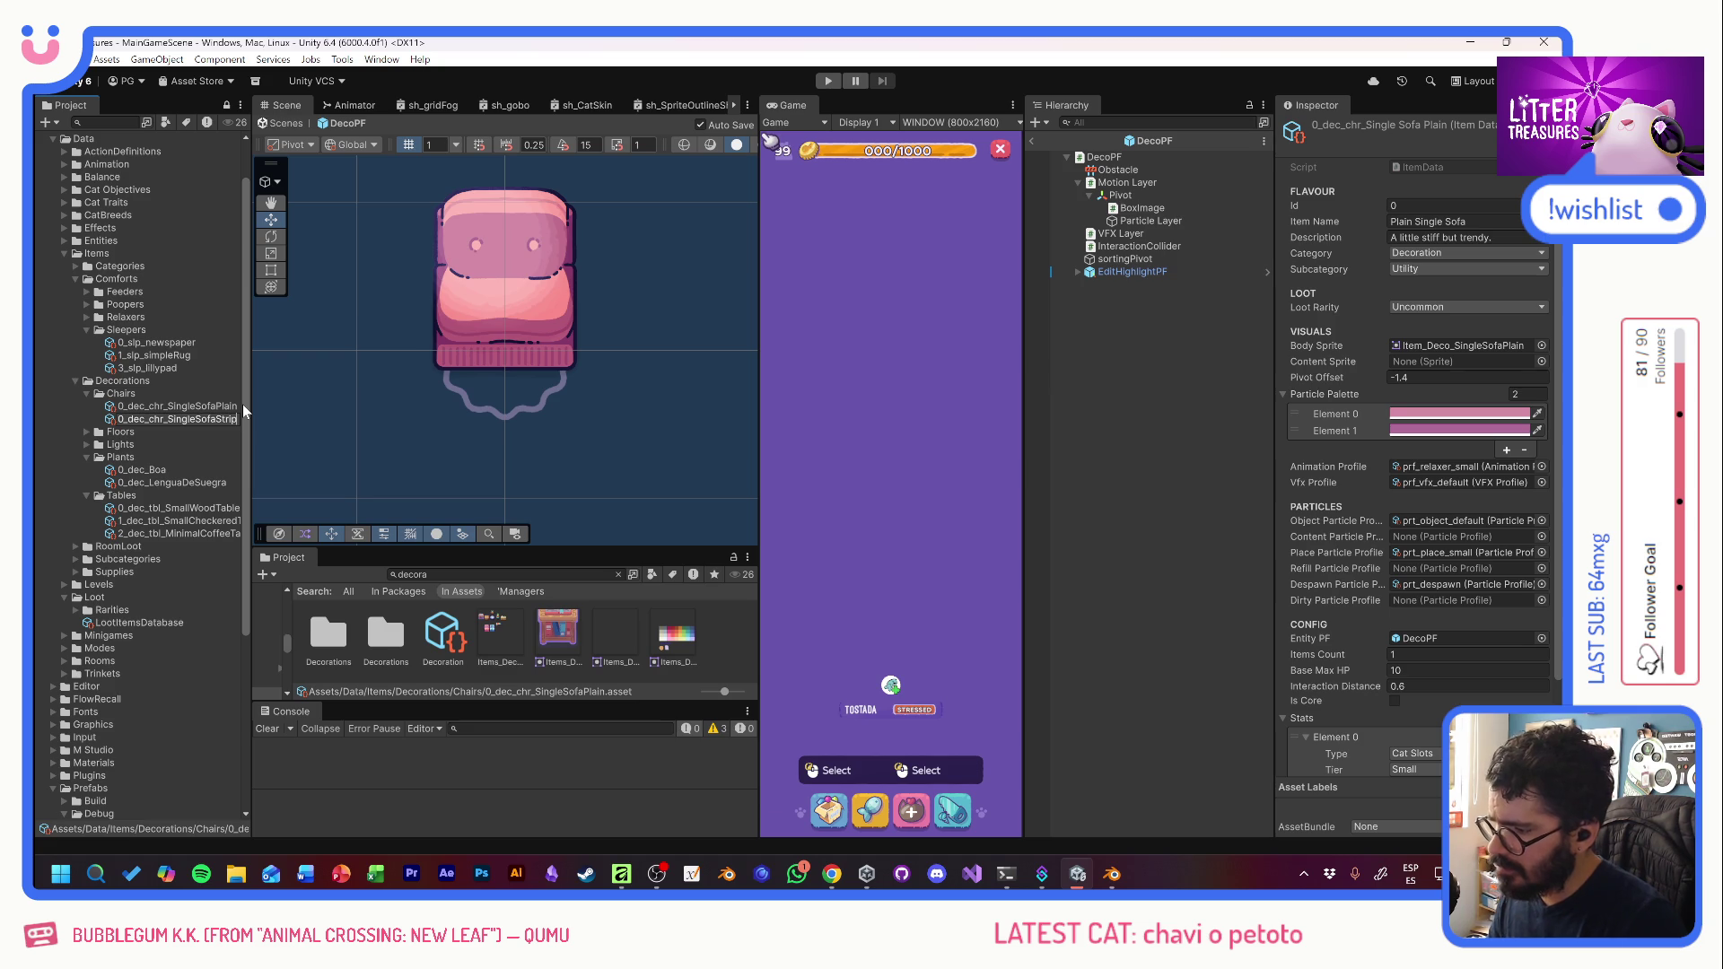
{"action": "type", "text": "ed"}
{"action": "key", "text": "Return"}
- Rename the item to Striped Single Sofa with description 'Refurbished and modernized.'
{"action": "left_click", "coordinate": [1405, 222]}
{"action": "left_click_drag", "start_coordinate": [1417, 222], "coordinate": [1385, 224]}
{"action": "type", "text": "Striped"}
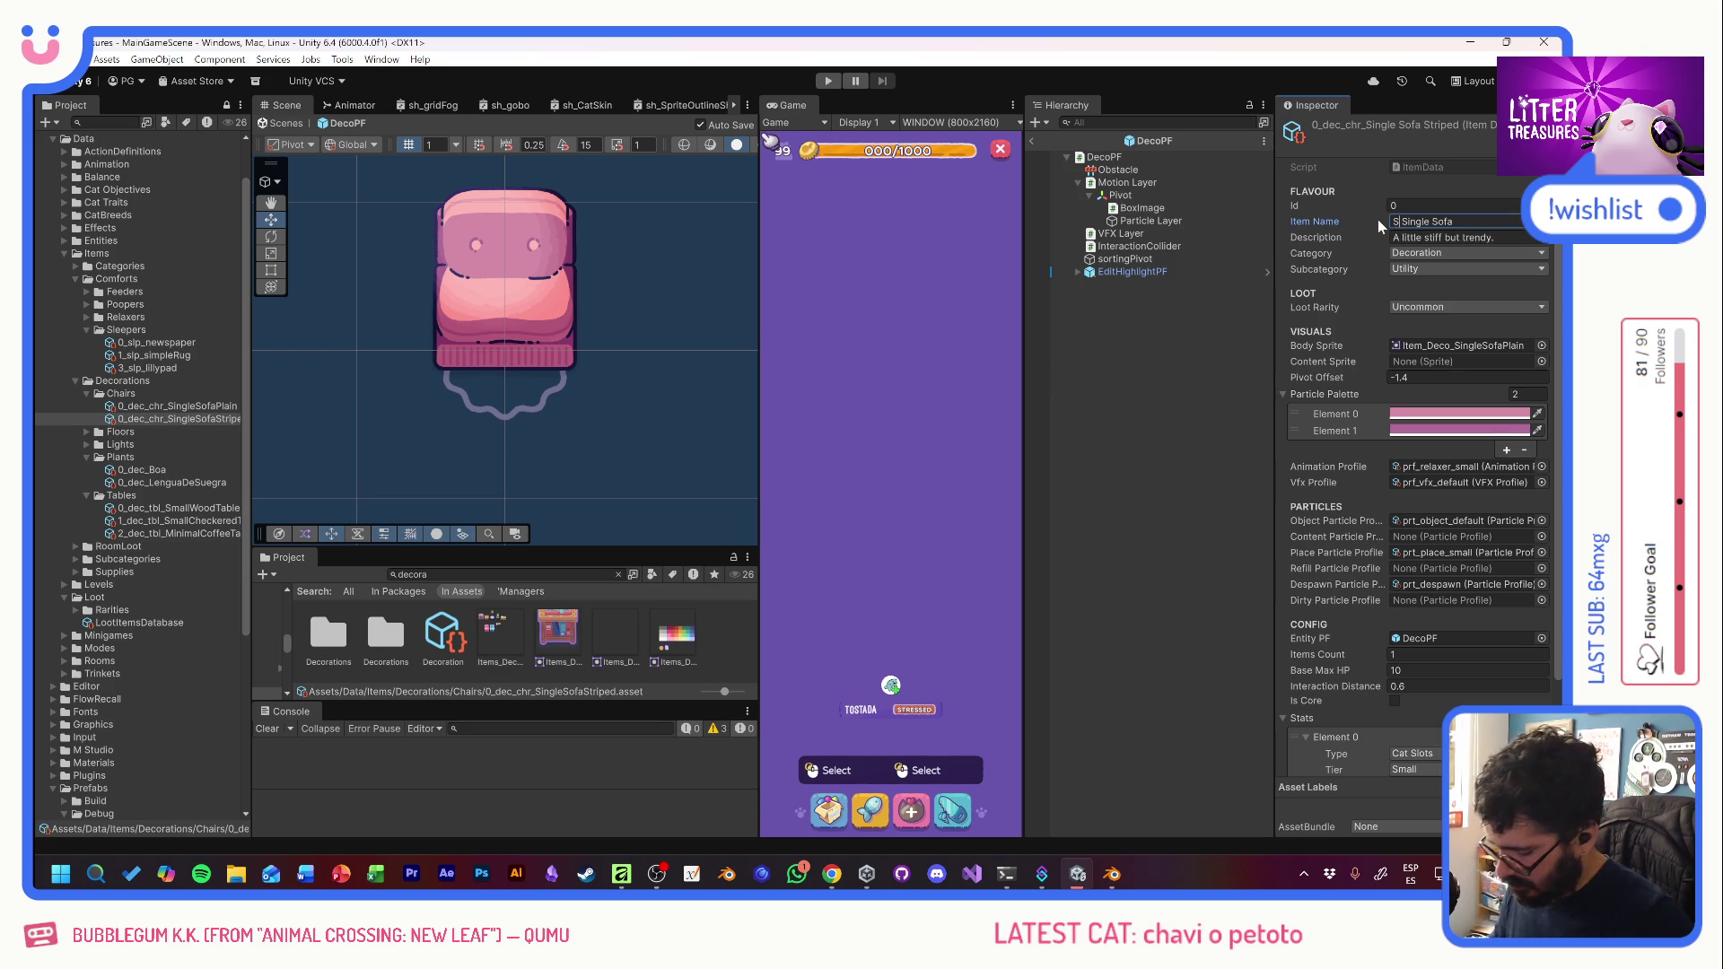
{"action": "key", "text": "Tab"}
{"action": "key", "text": "ctrl+a"}
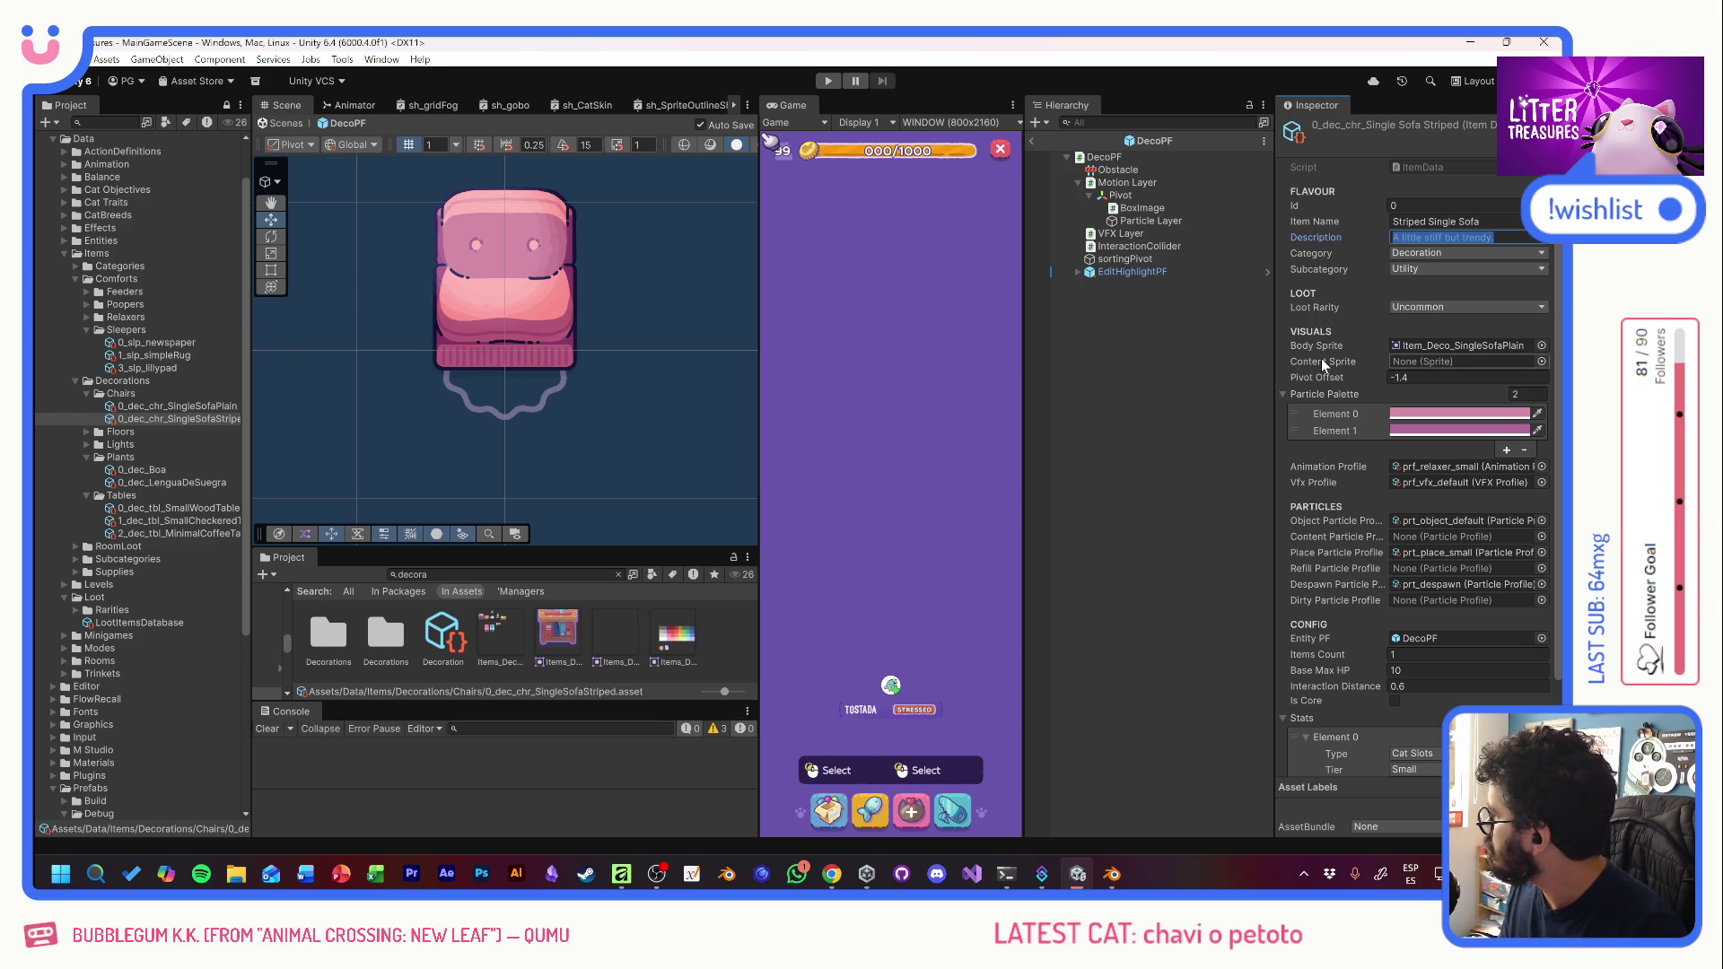
{"action": "type", "text": "Re"}
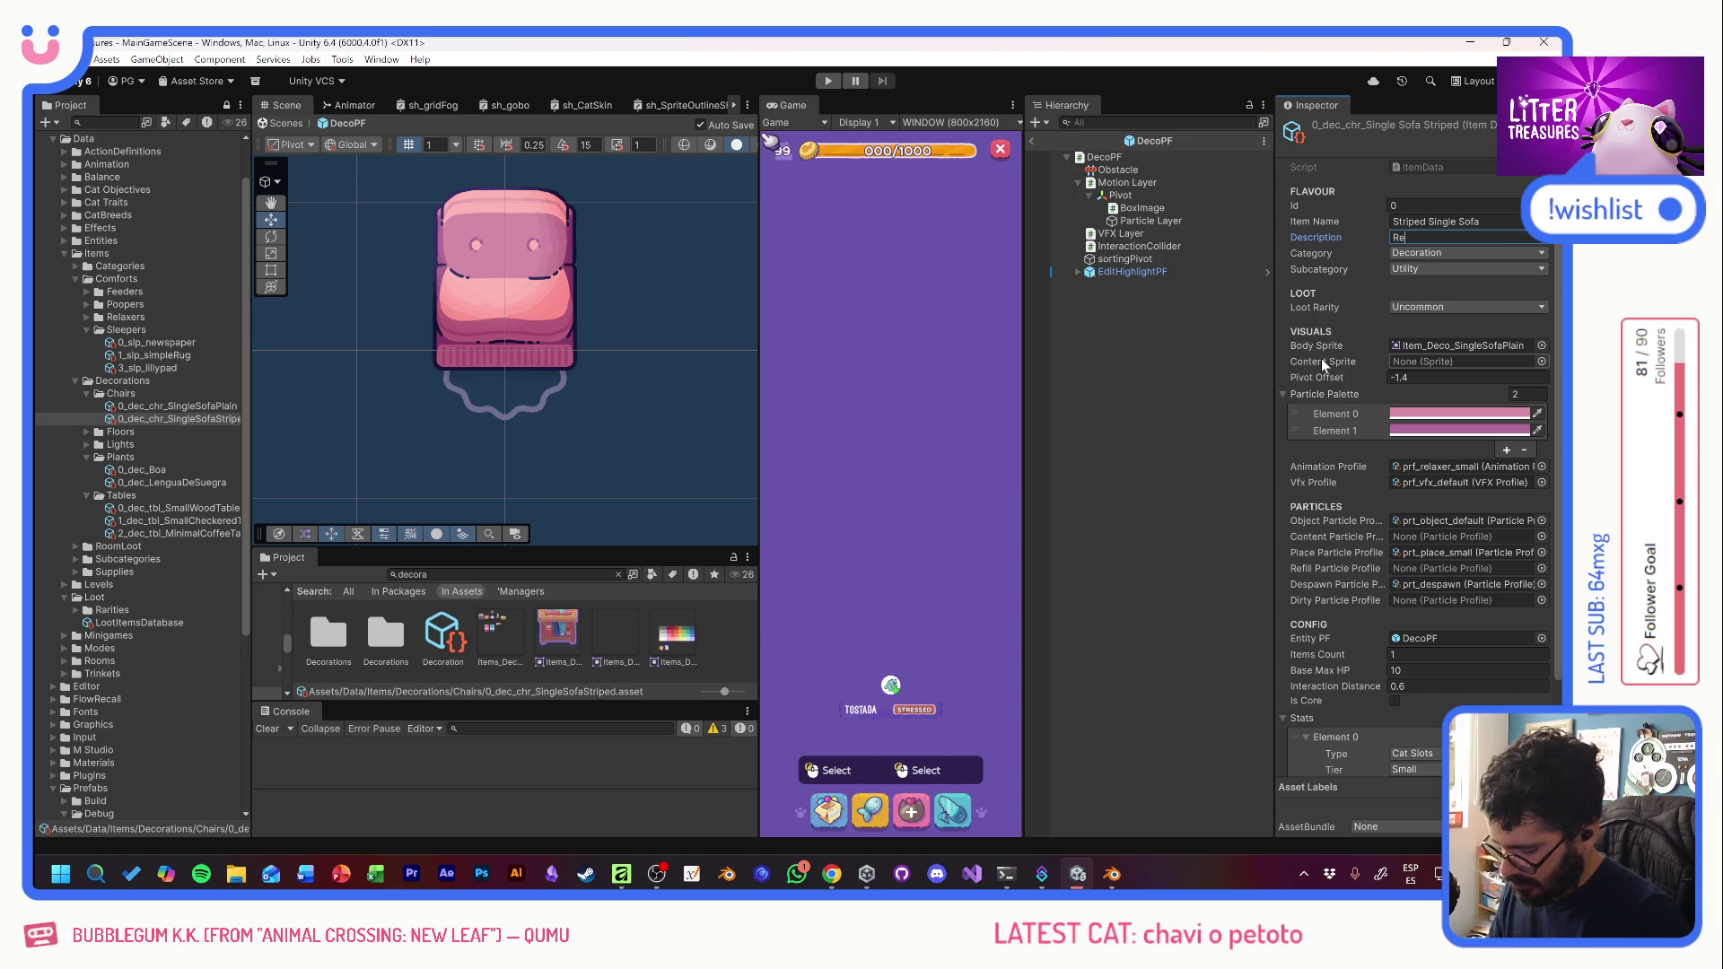
{"action": "type", "text": "furbished"}
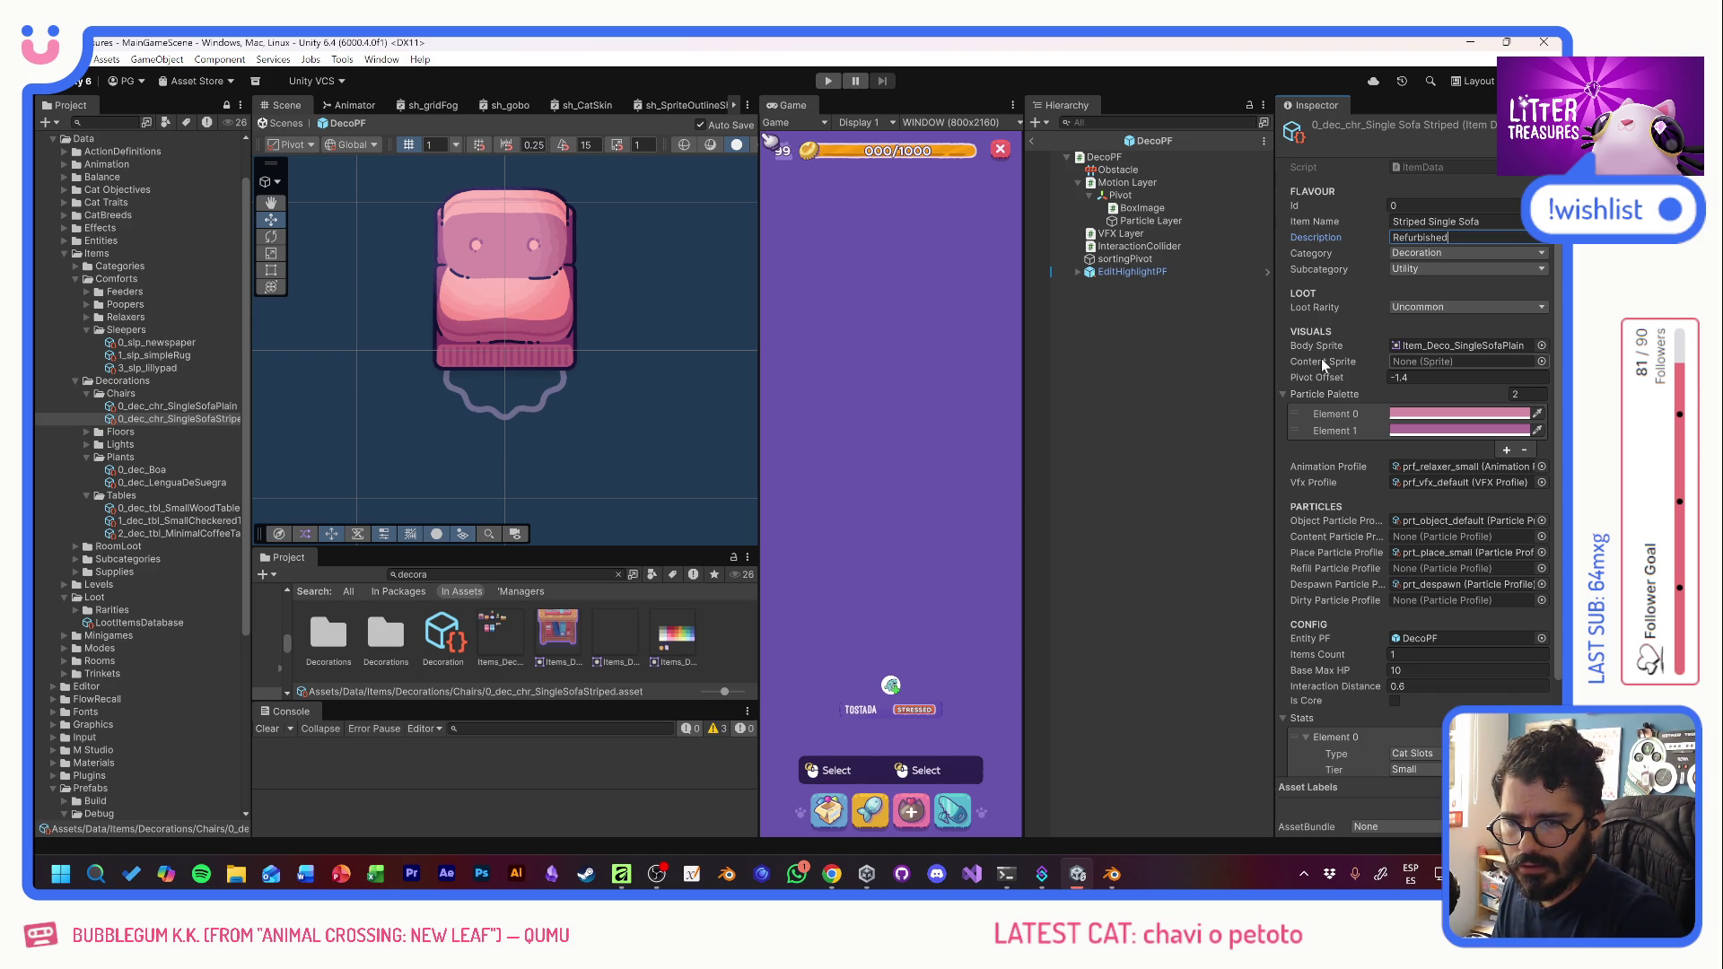
{"action": "type", "text": " and"}
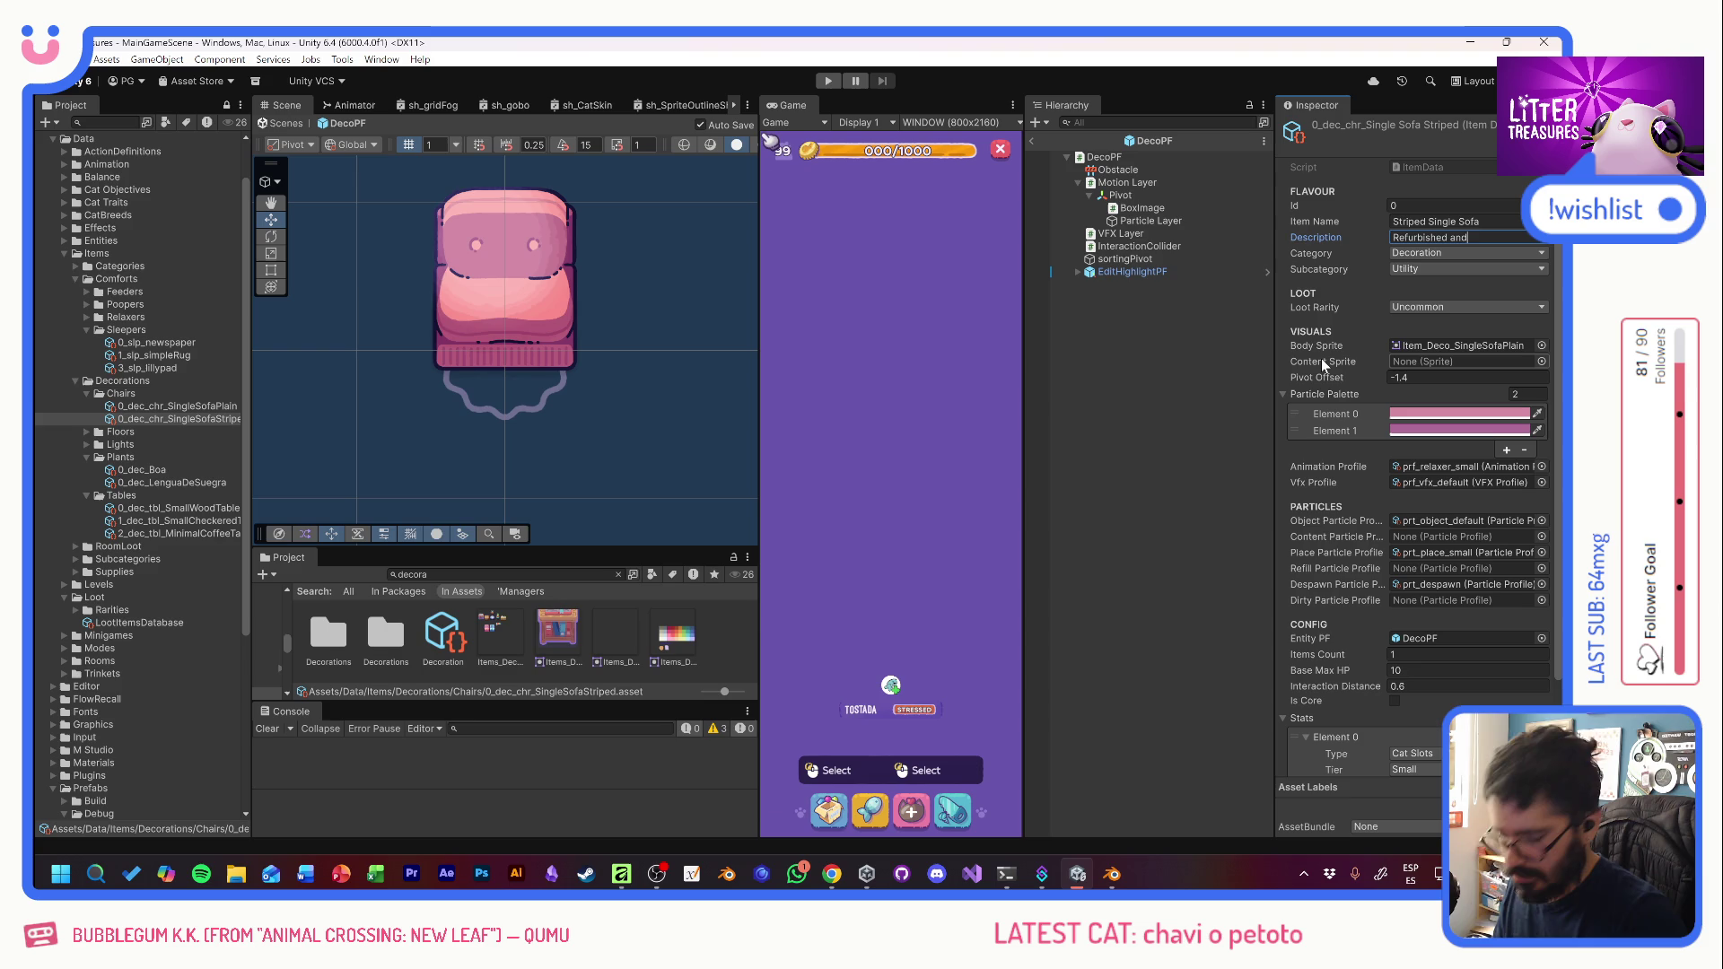
{"action": "type", "text": " modernized"}
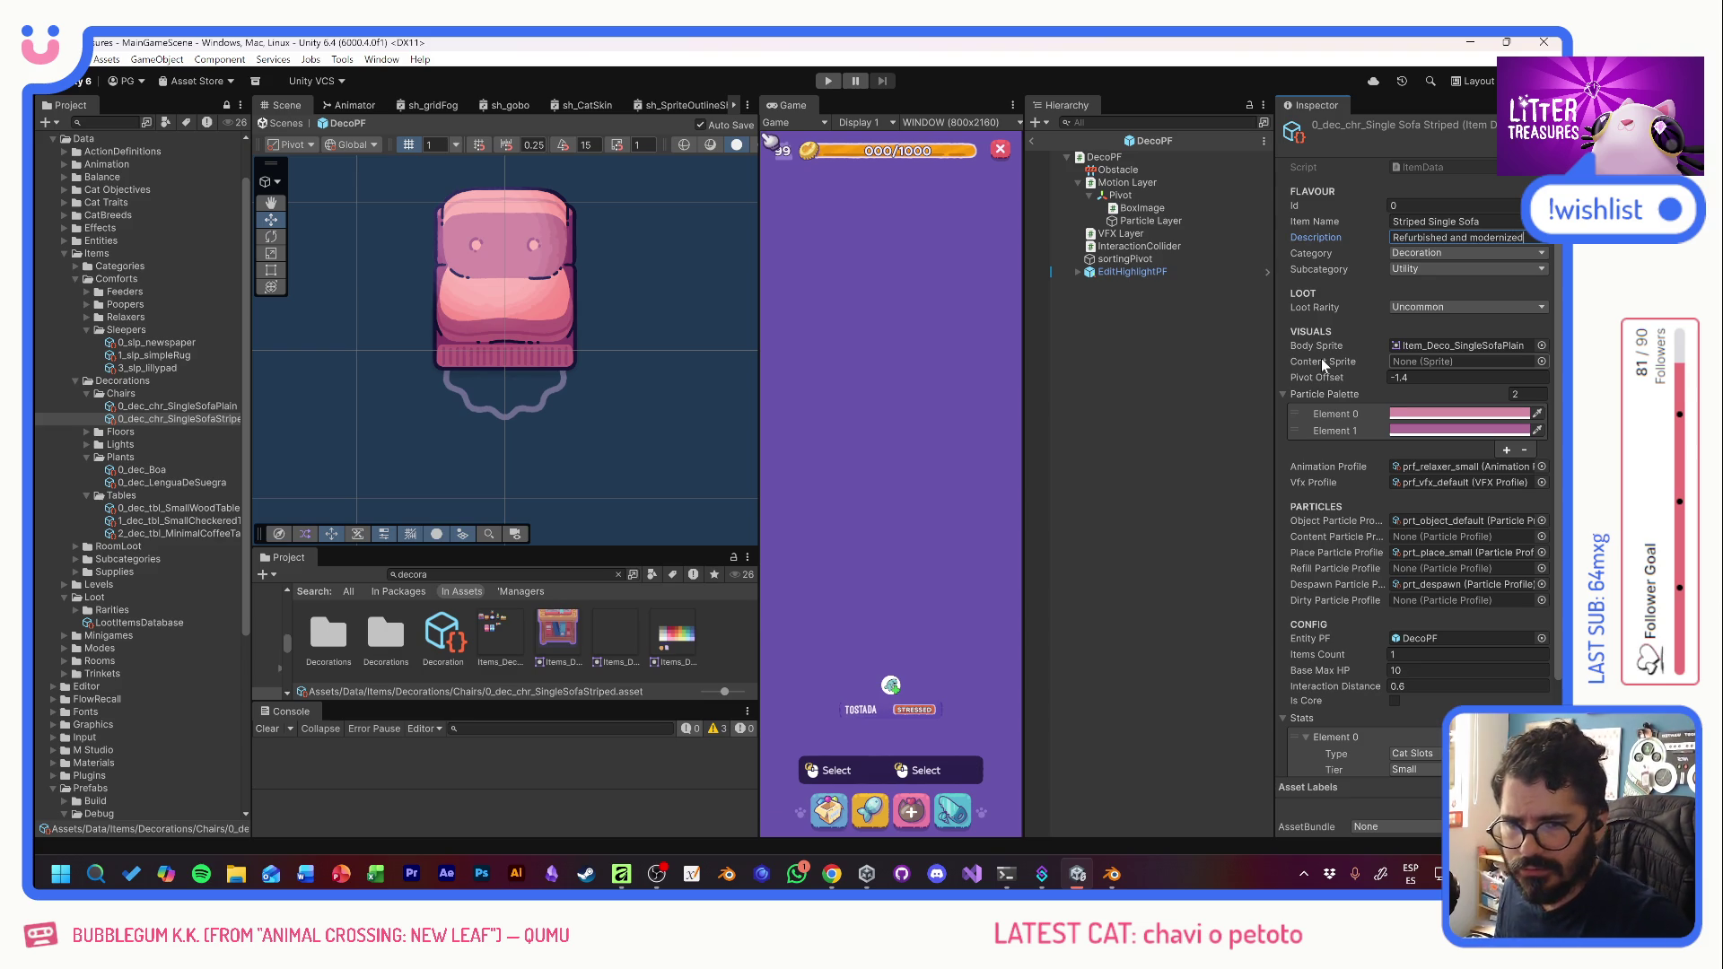
{"action": "type", "text": "."}
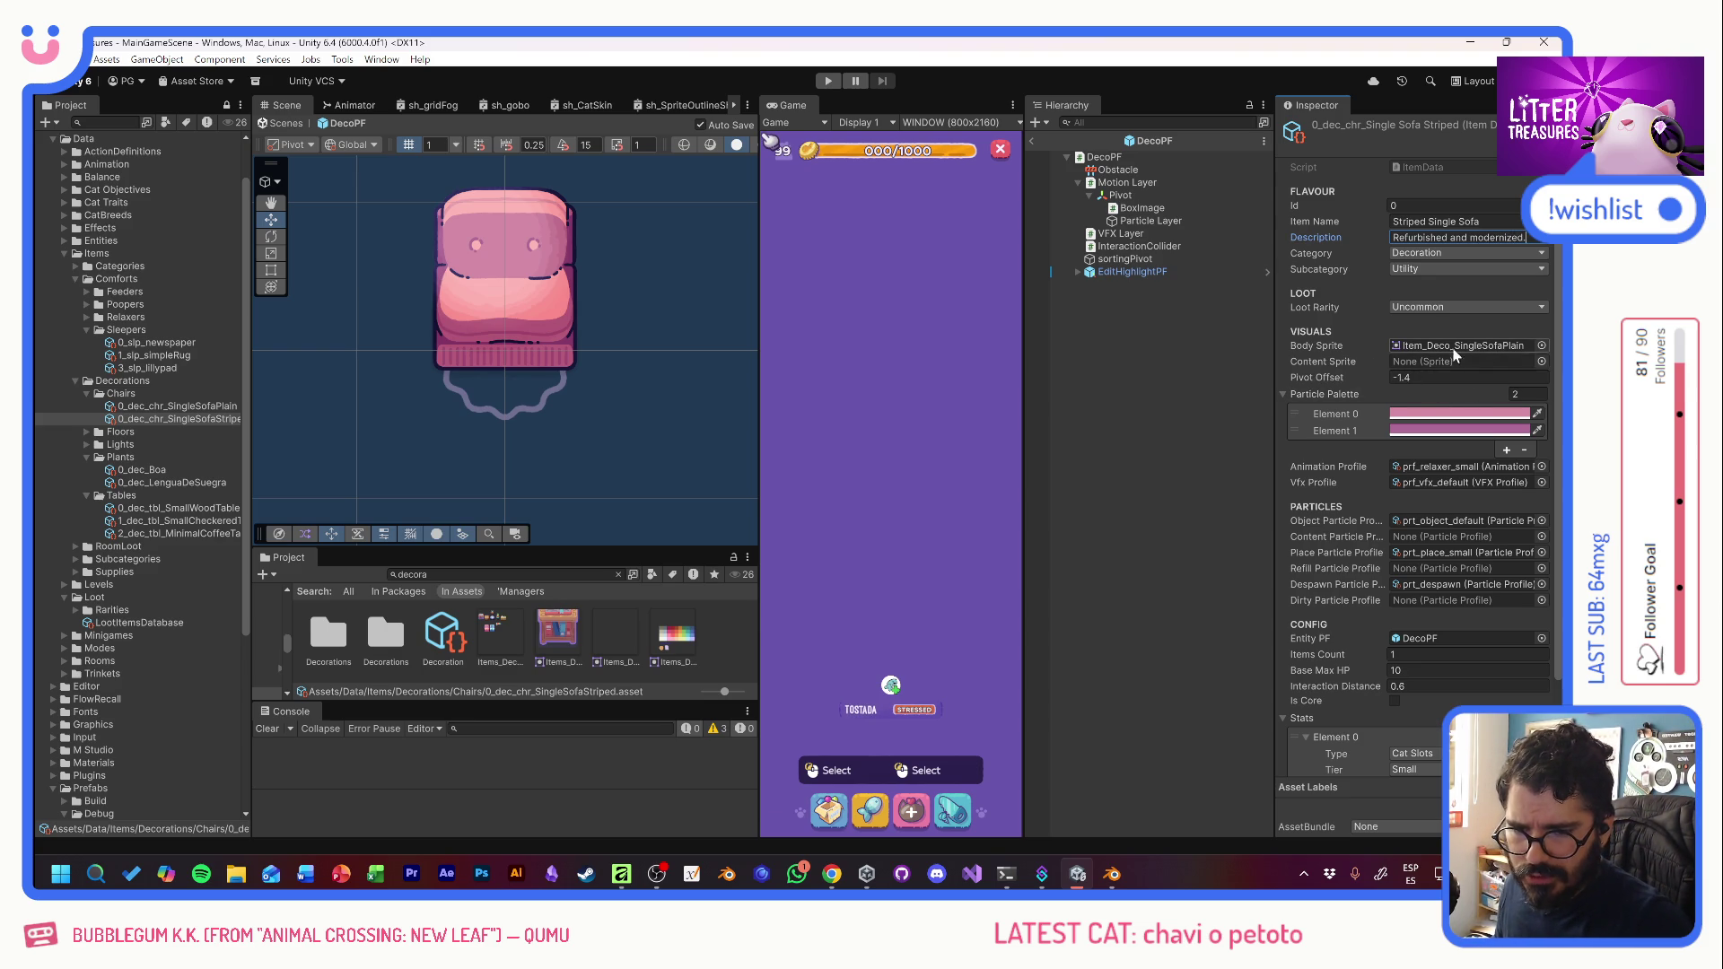
- Assign the striped sofa body sprite and generate a two-colour blue particle palette from it
{"action": "left_click", "coordinate": [1542, 346]}
{"action": "type", "text": "trip"}
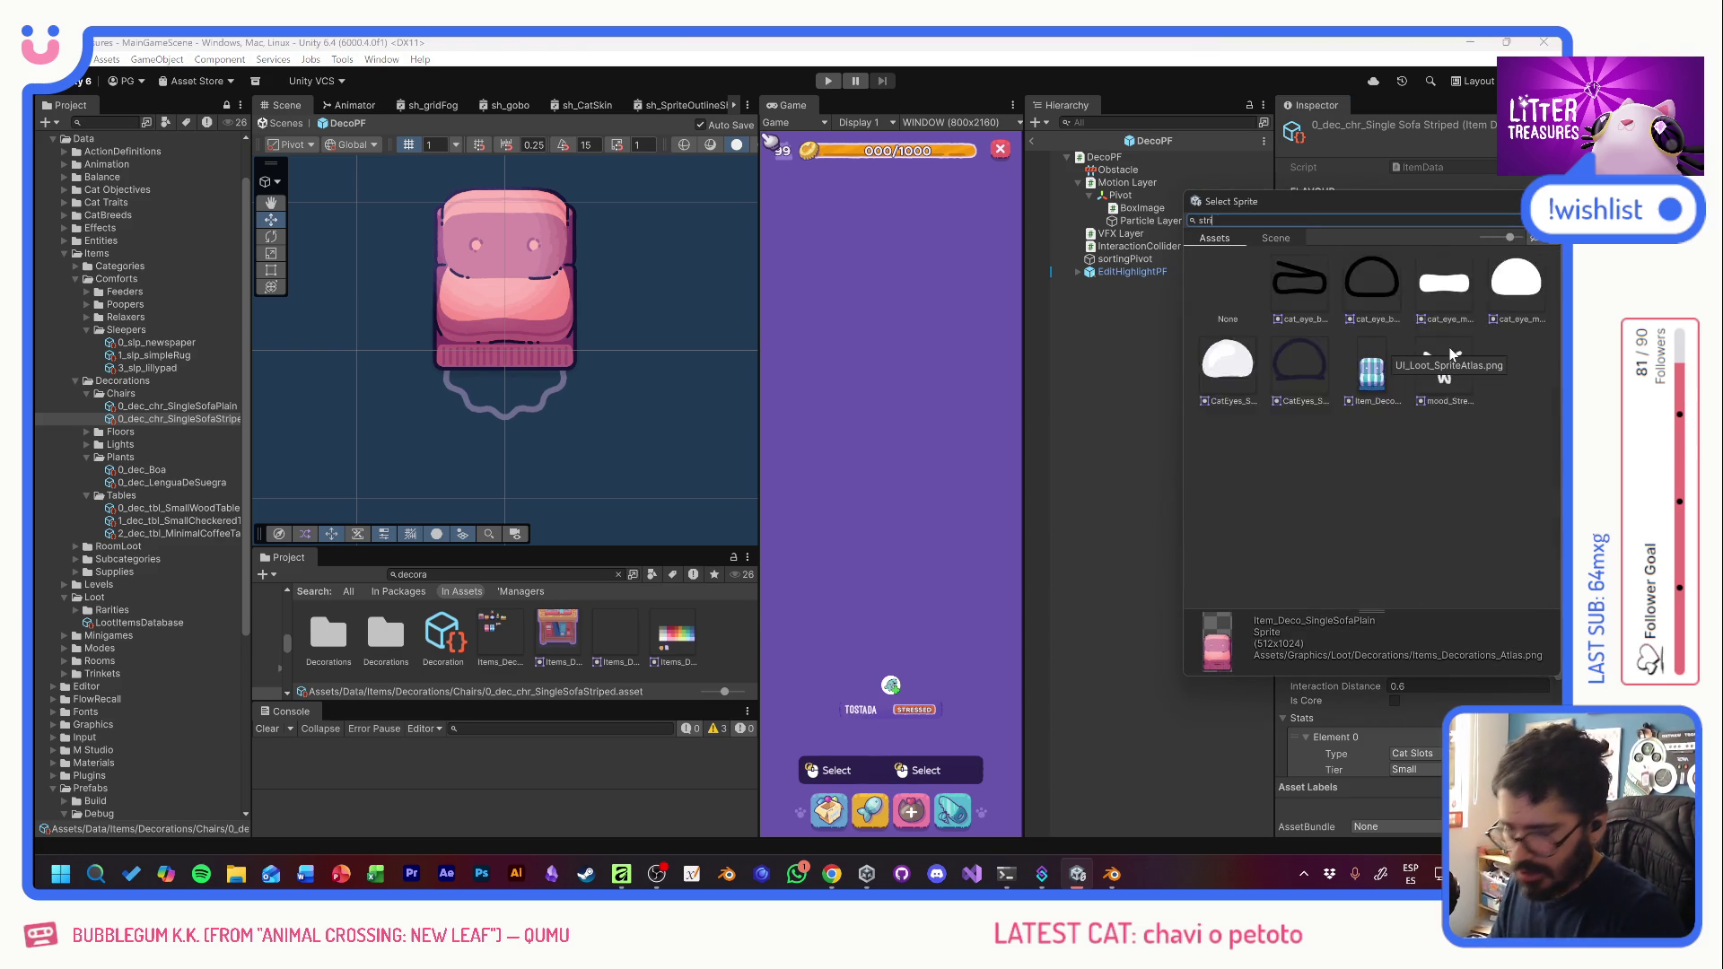
{"action": "double_click", "coordinate": [1296, 289]}
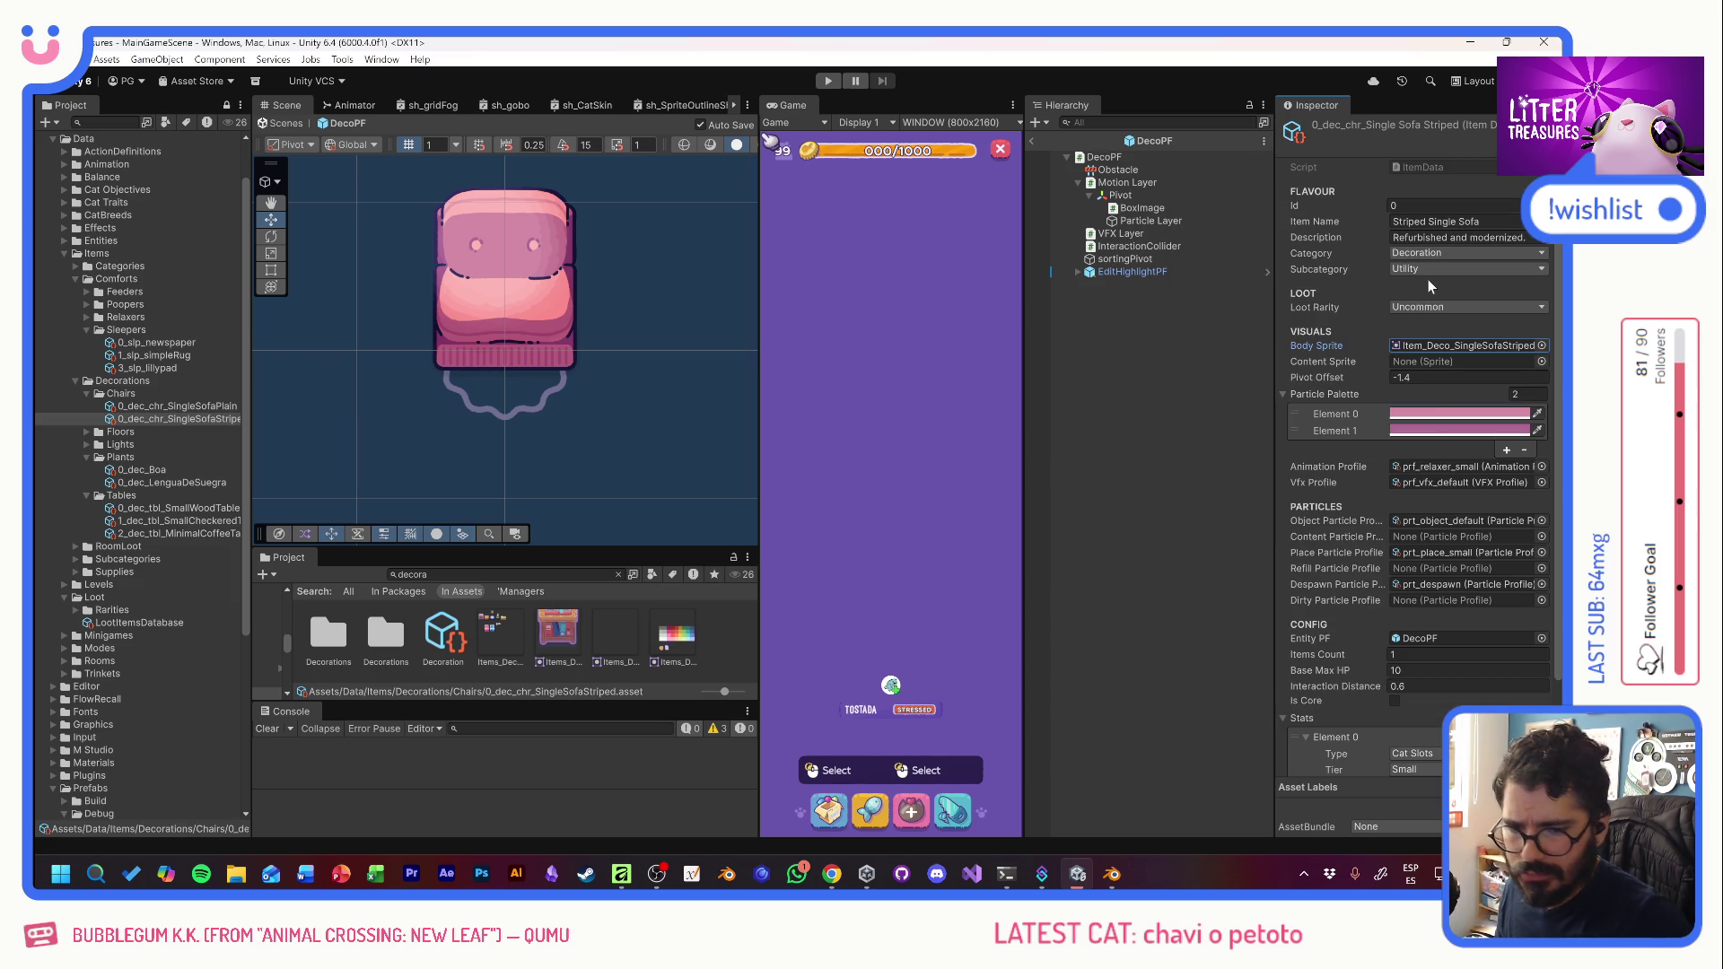
{"action": "left_click", "coordinate": [342, 60]}
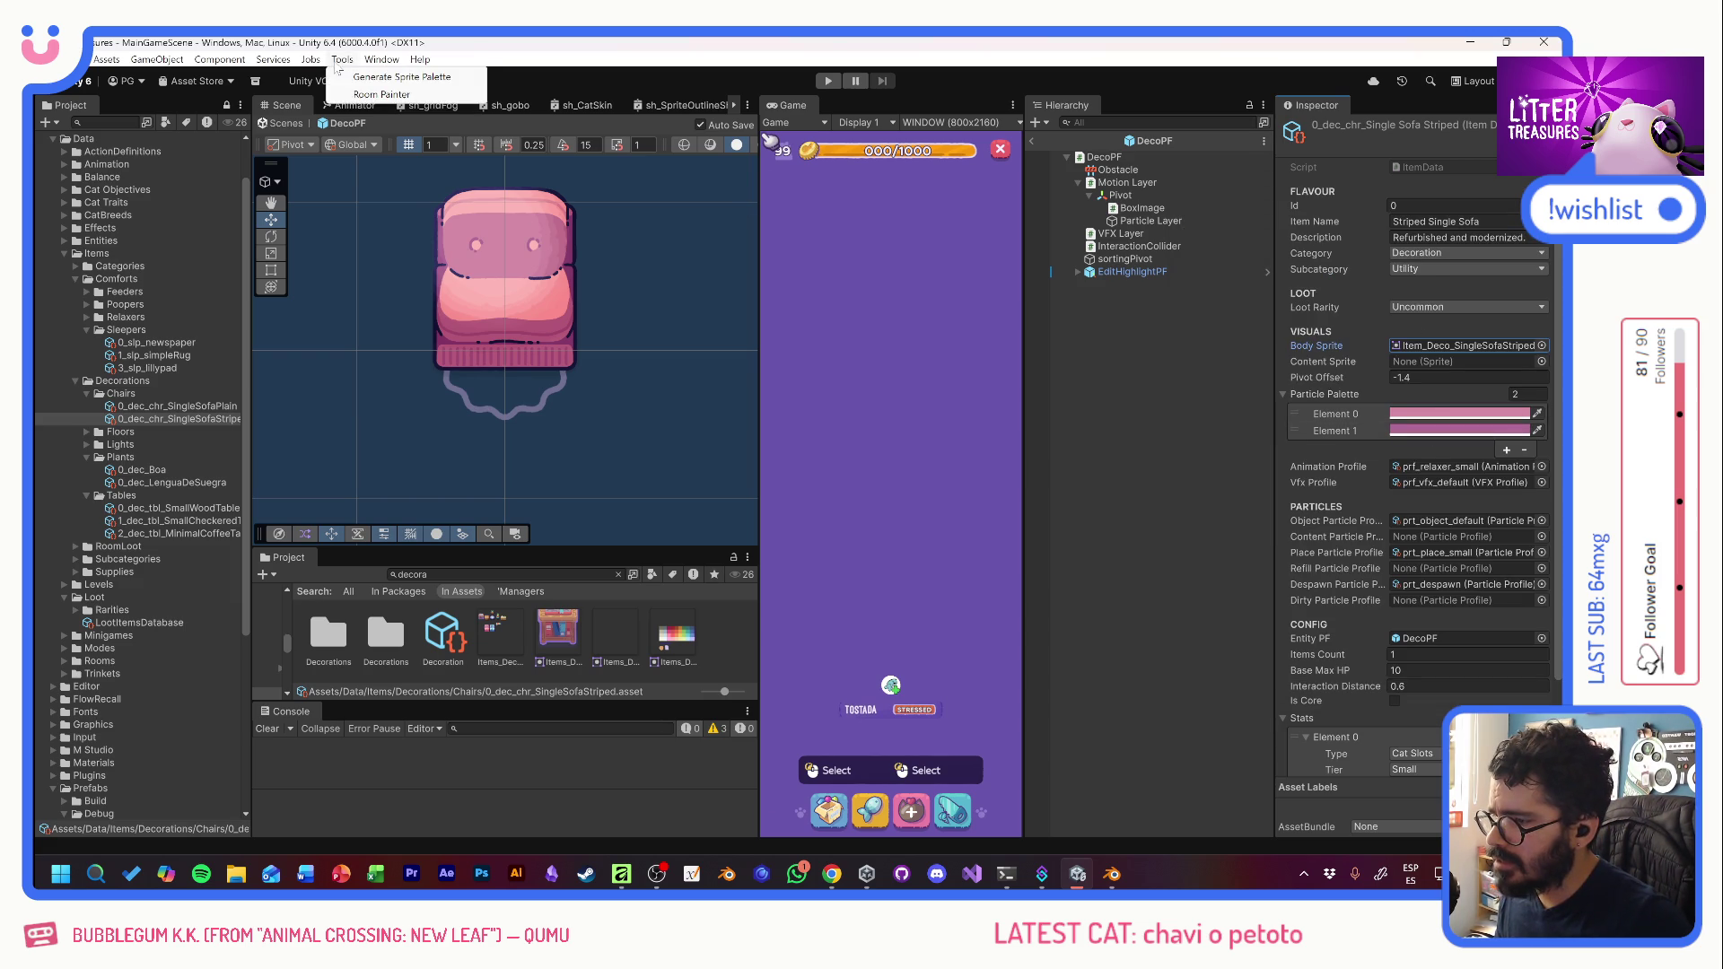
{"action": "left_click", "coordinate": [394, 78]}
{"action": "left_click", "coordinate": [1361, 417]}
{"action": "left_click", "coordinate": [1524, 500]}
{"action": "left_click", "coordinate": [1366, 447]}
{"action": "left_click", "coordinate": [1526, 482]}
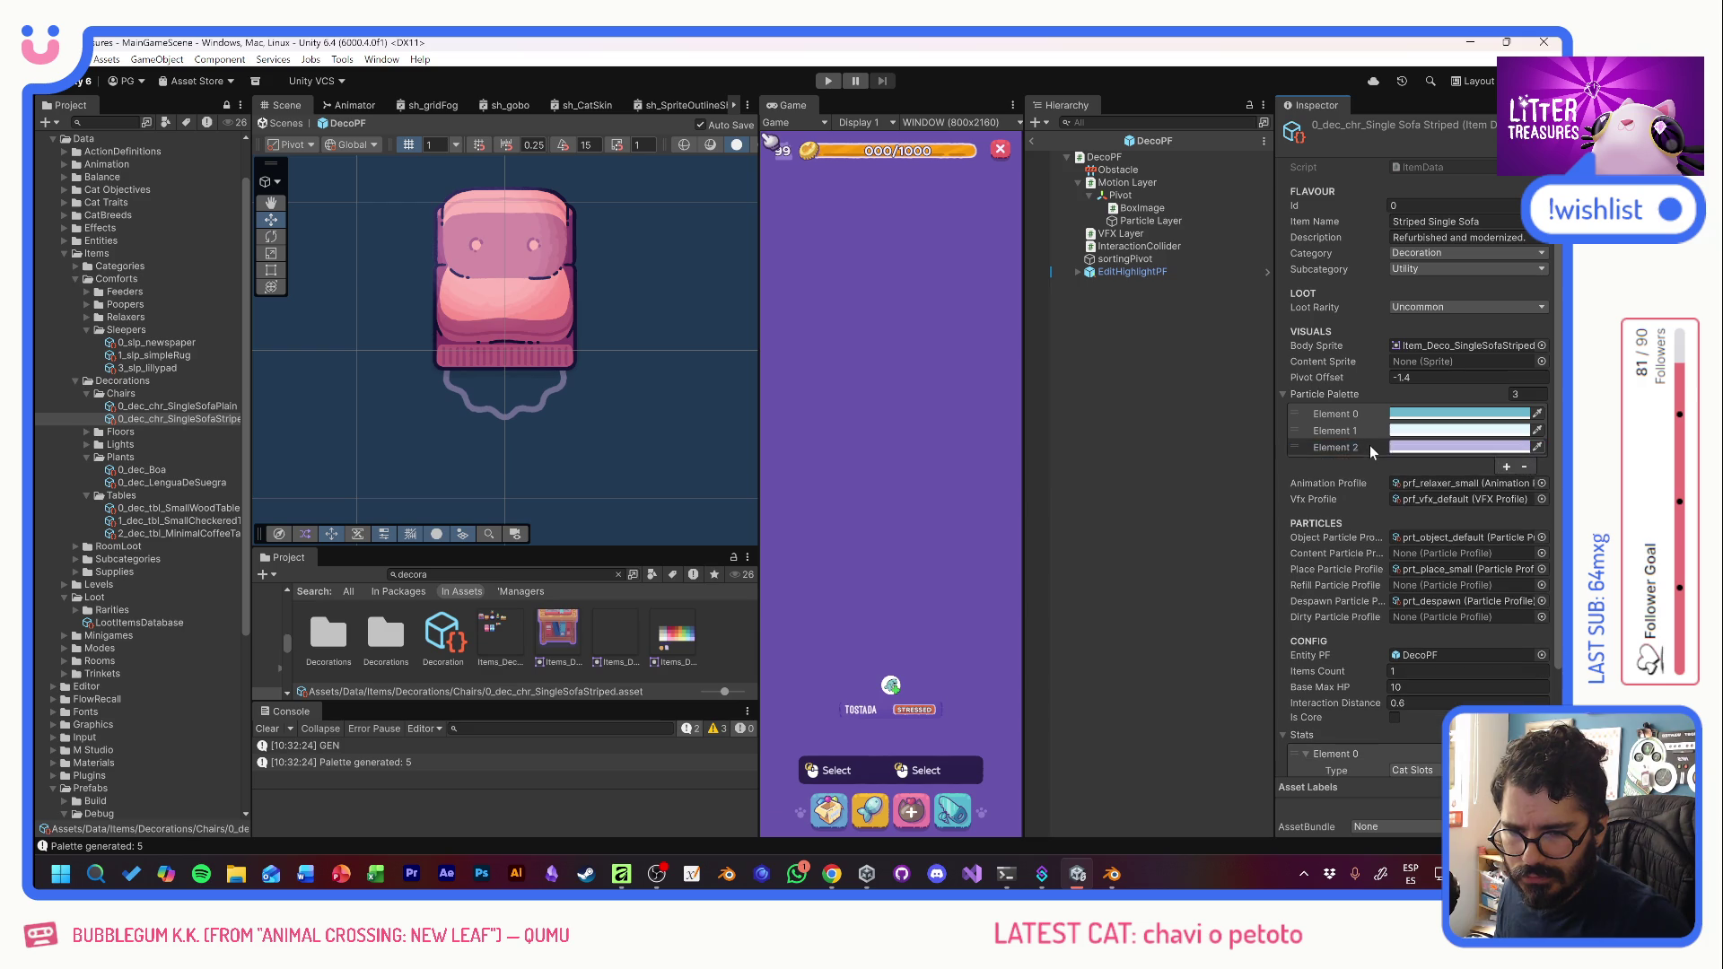
{"action": "left_click", "coordinate": [1524, 466]}
- Set Base Max HP to 12, loot rarity to Rare, and the Cat Slots tier to Medium
{"action": "left_click", "coordinate": [1435, 671]}
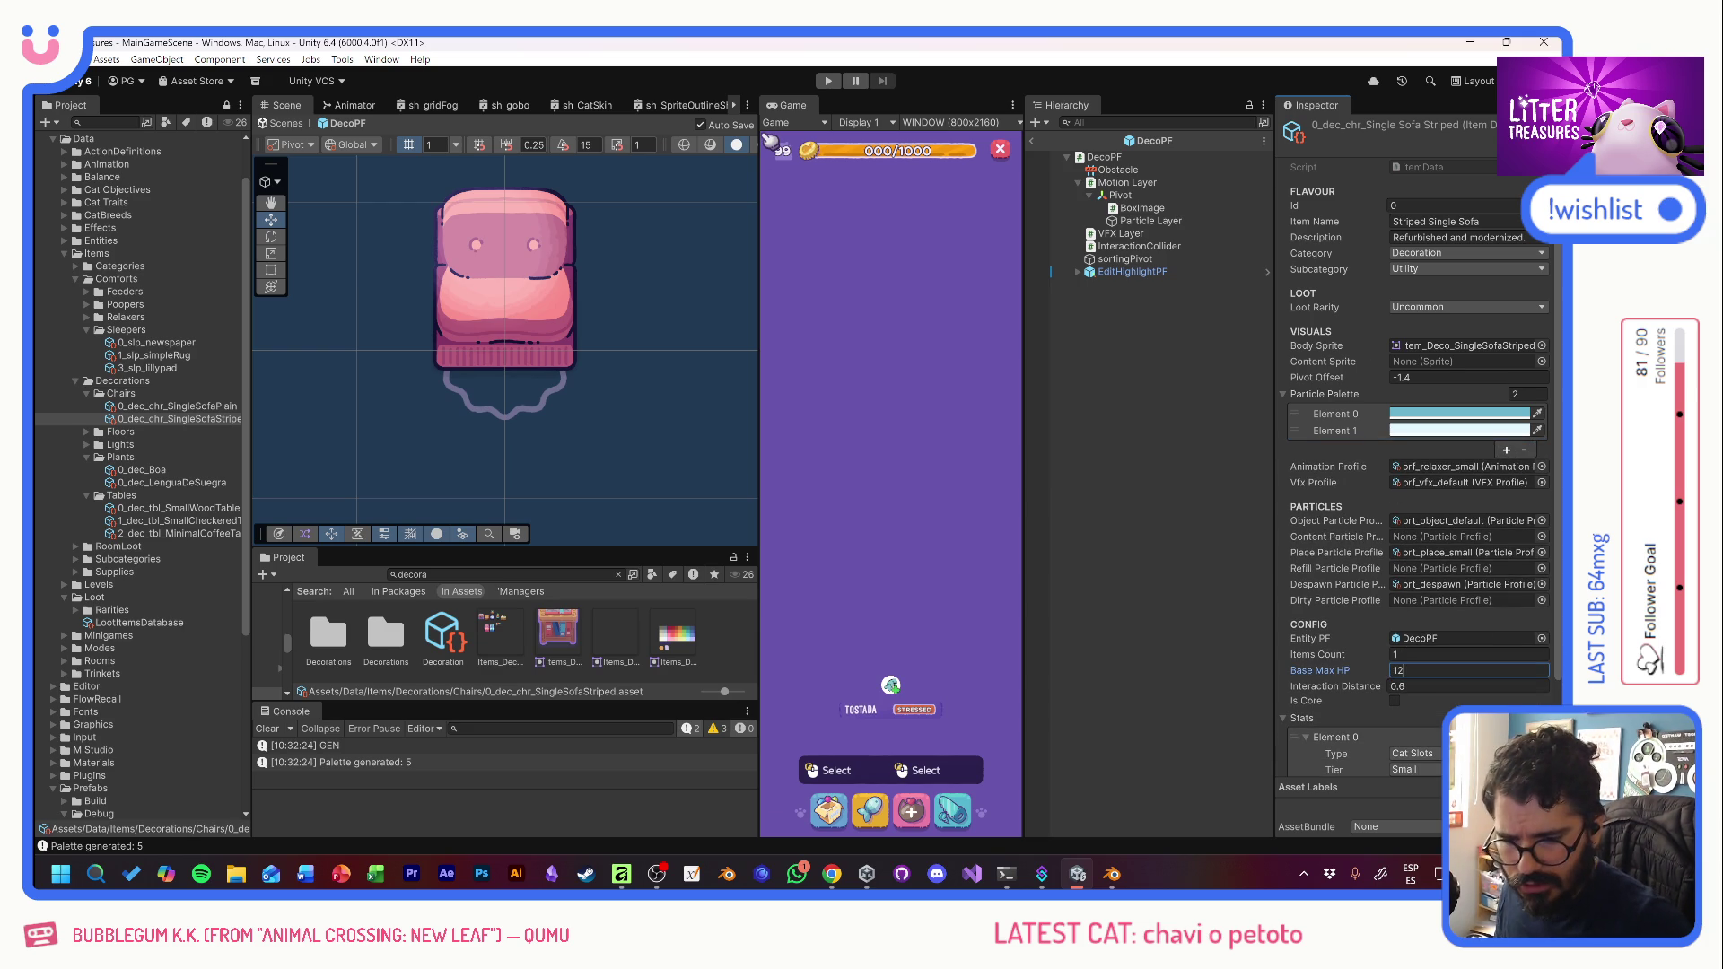
{"action": "type", "text": "12"}
{"action": "left_click", "coordinate": [1468, 307]}
{"action": "left_click", "coordinate": [1436, 359]}
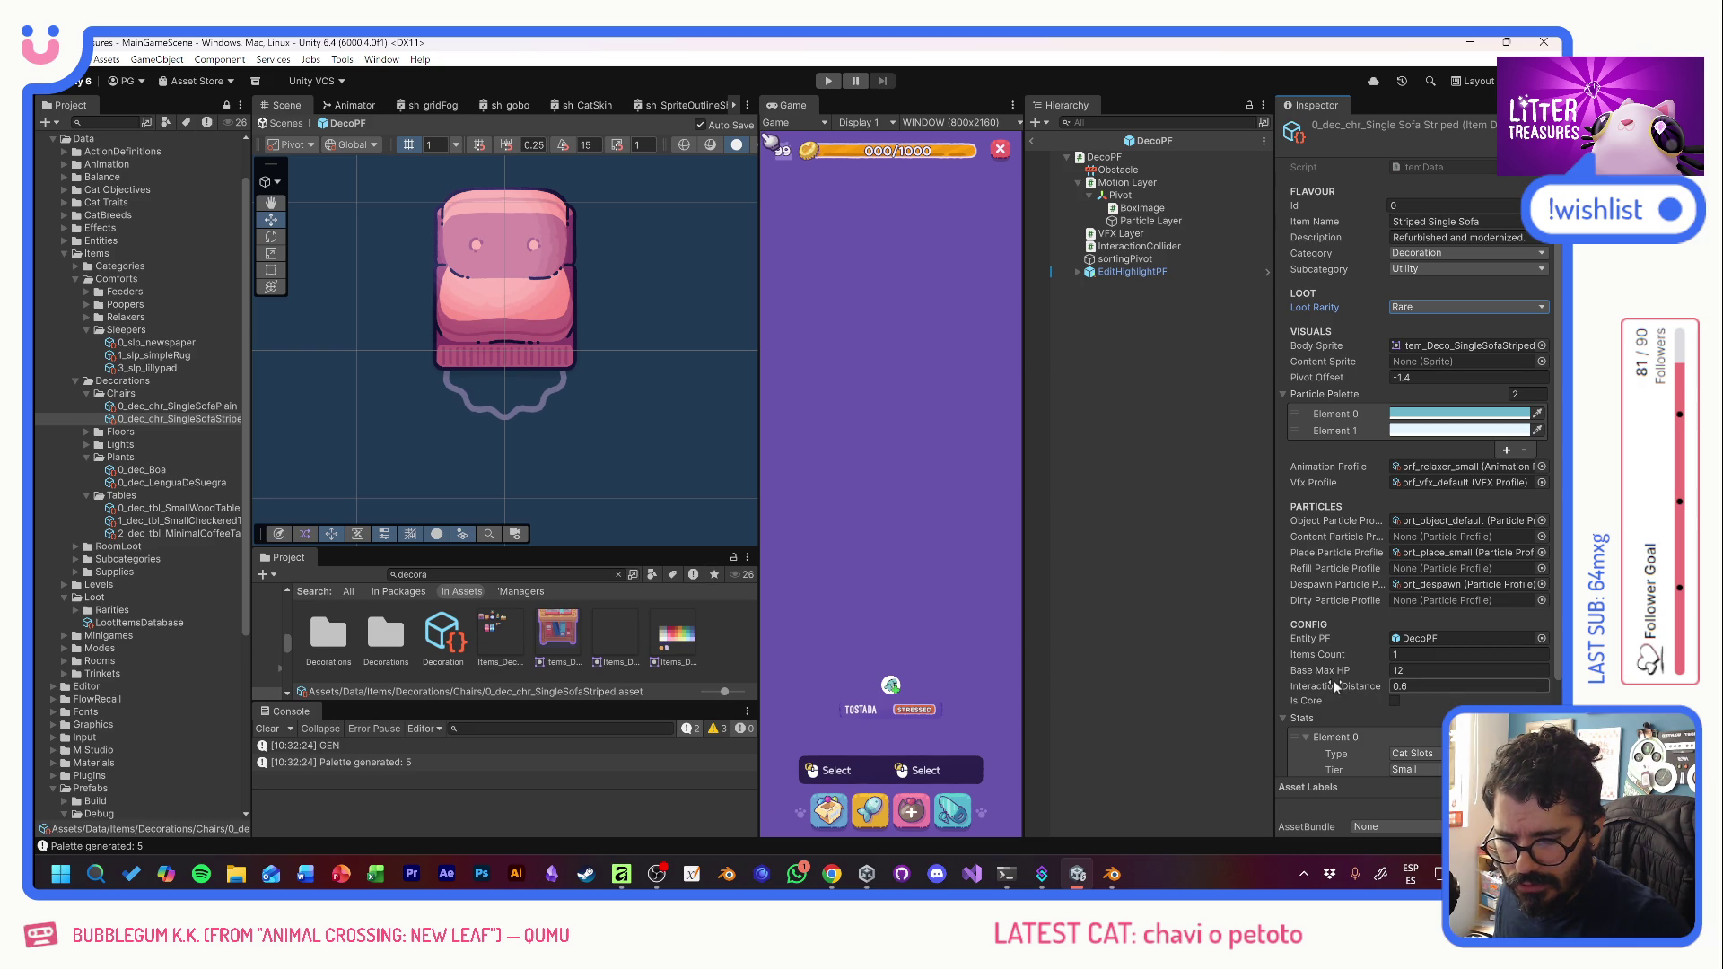
{"action": "scroll", "coordinate": [1333, 681], "scroll_direction": "down", "scroll_amount": 2}
{"action": "left_click", "coordinate": [1401, 683]}
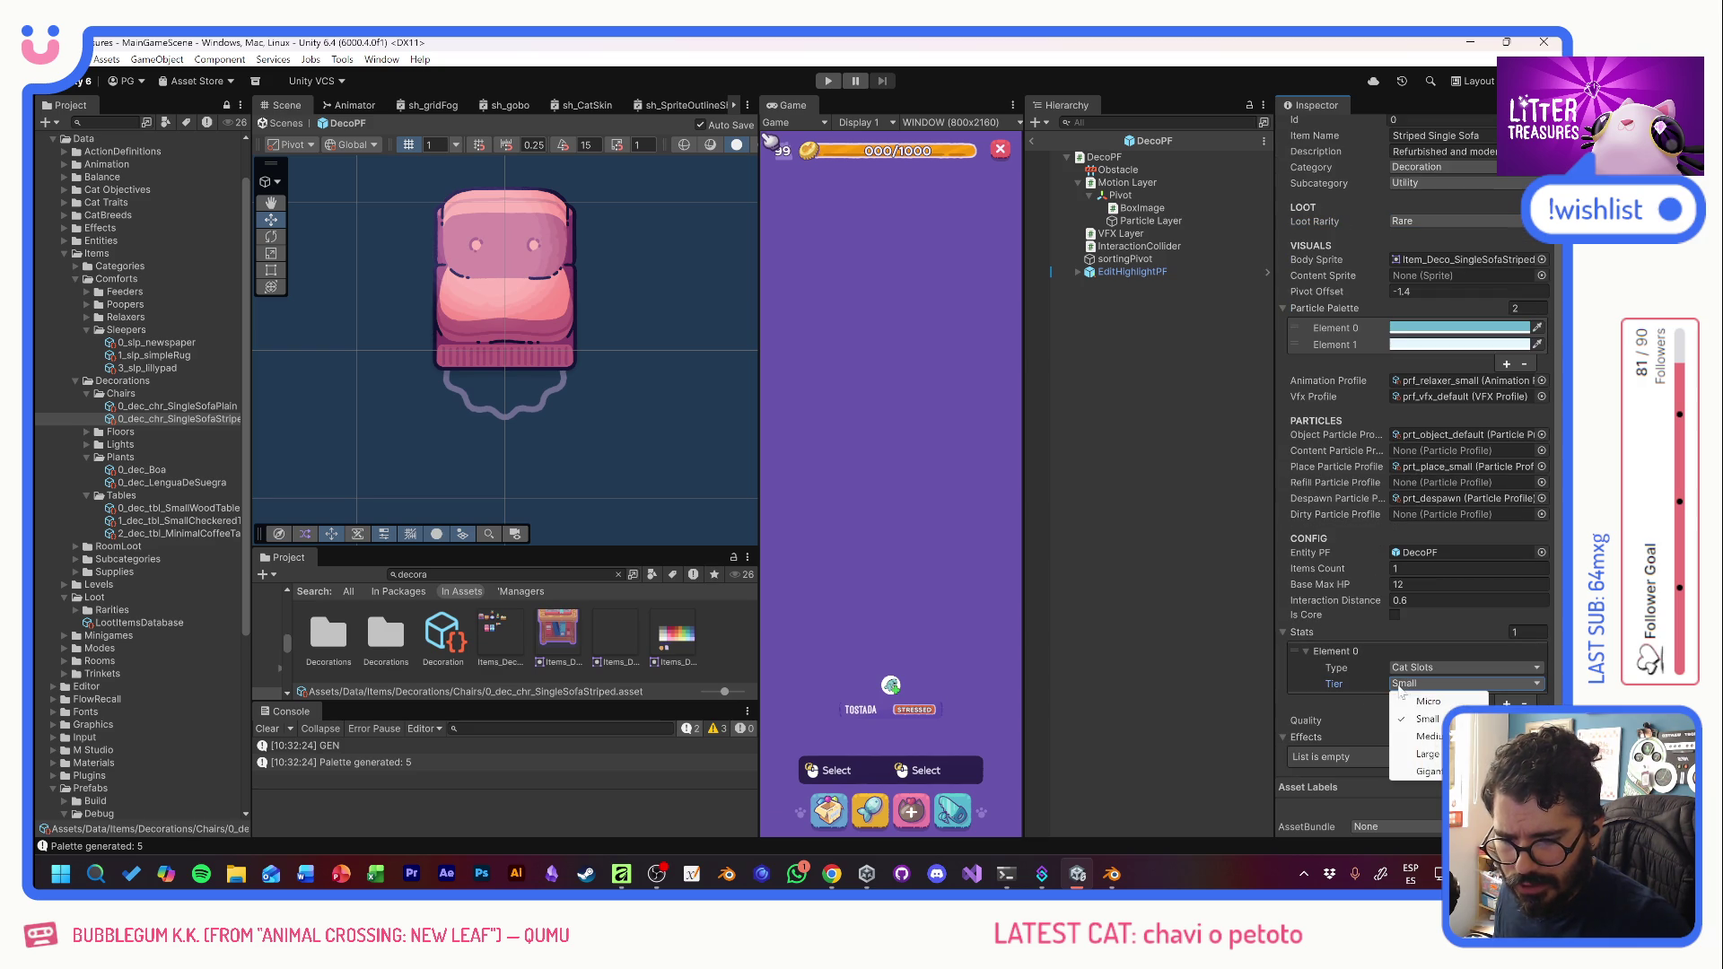
{"action": "left_click", "coordinate": [1427, 737]}
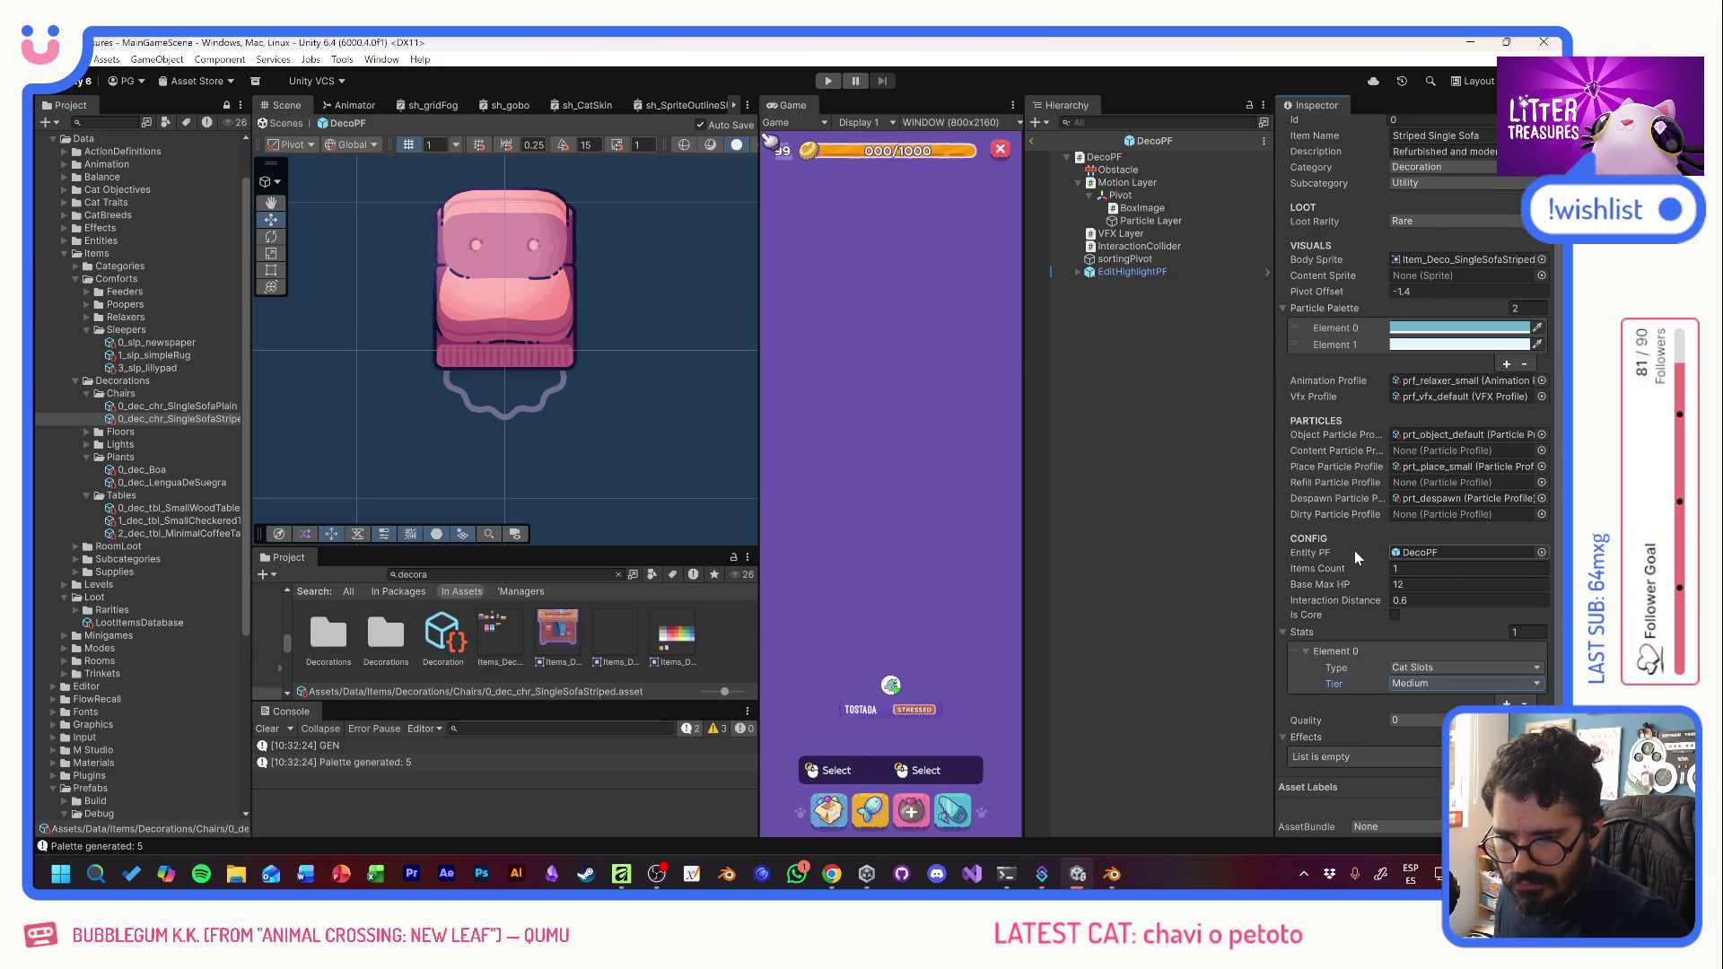
{"action": "scroll", "coordinate": [1354, 551], "scroll_direction": "up", "scroll_amount": 2}
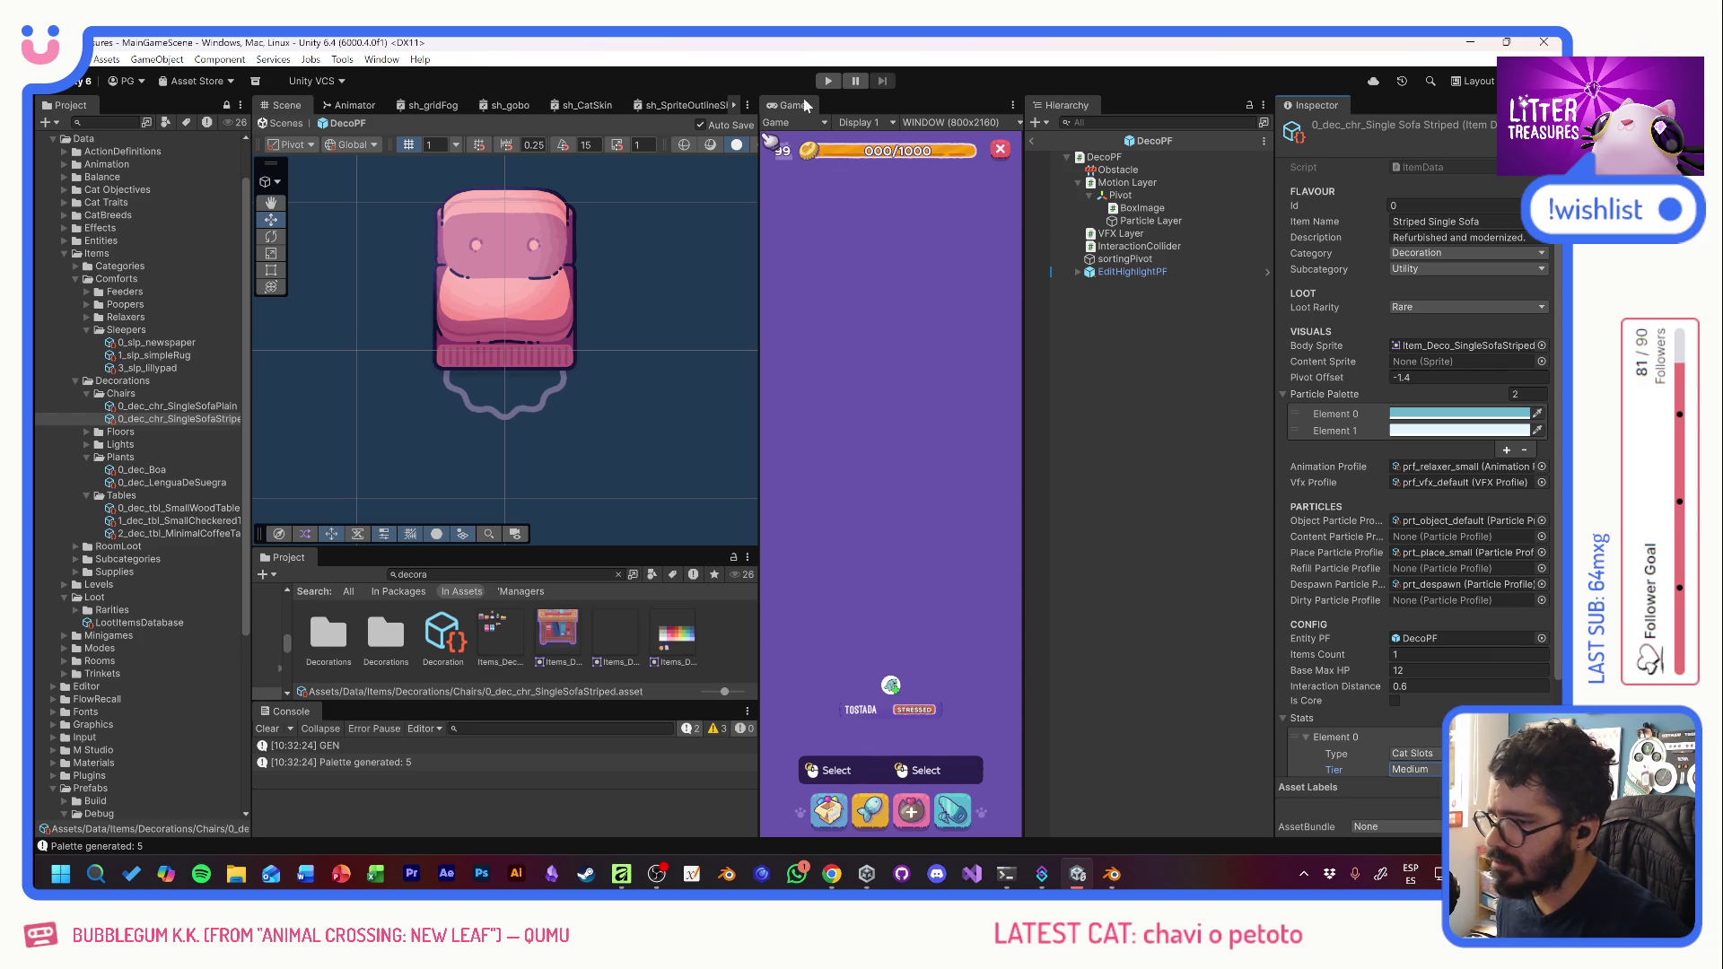
- Run a quick play test, then add a new Element 33 to the Loot Items Database
{"action": "left_click", "coordinate": [827, 81]}
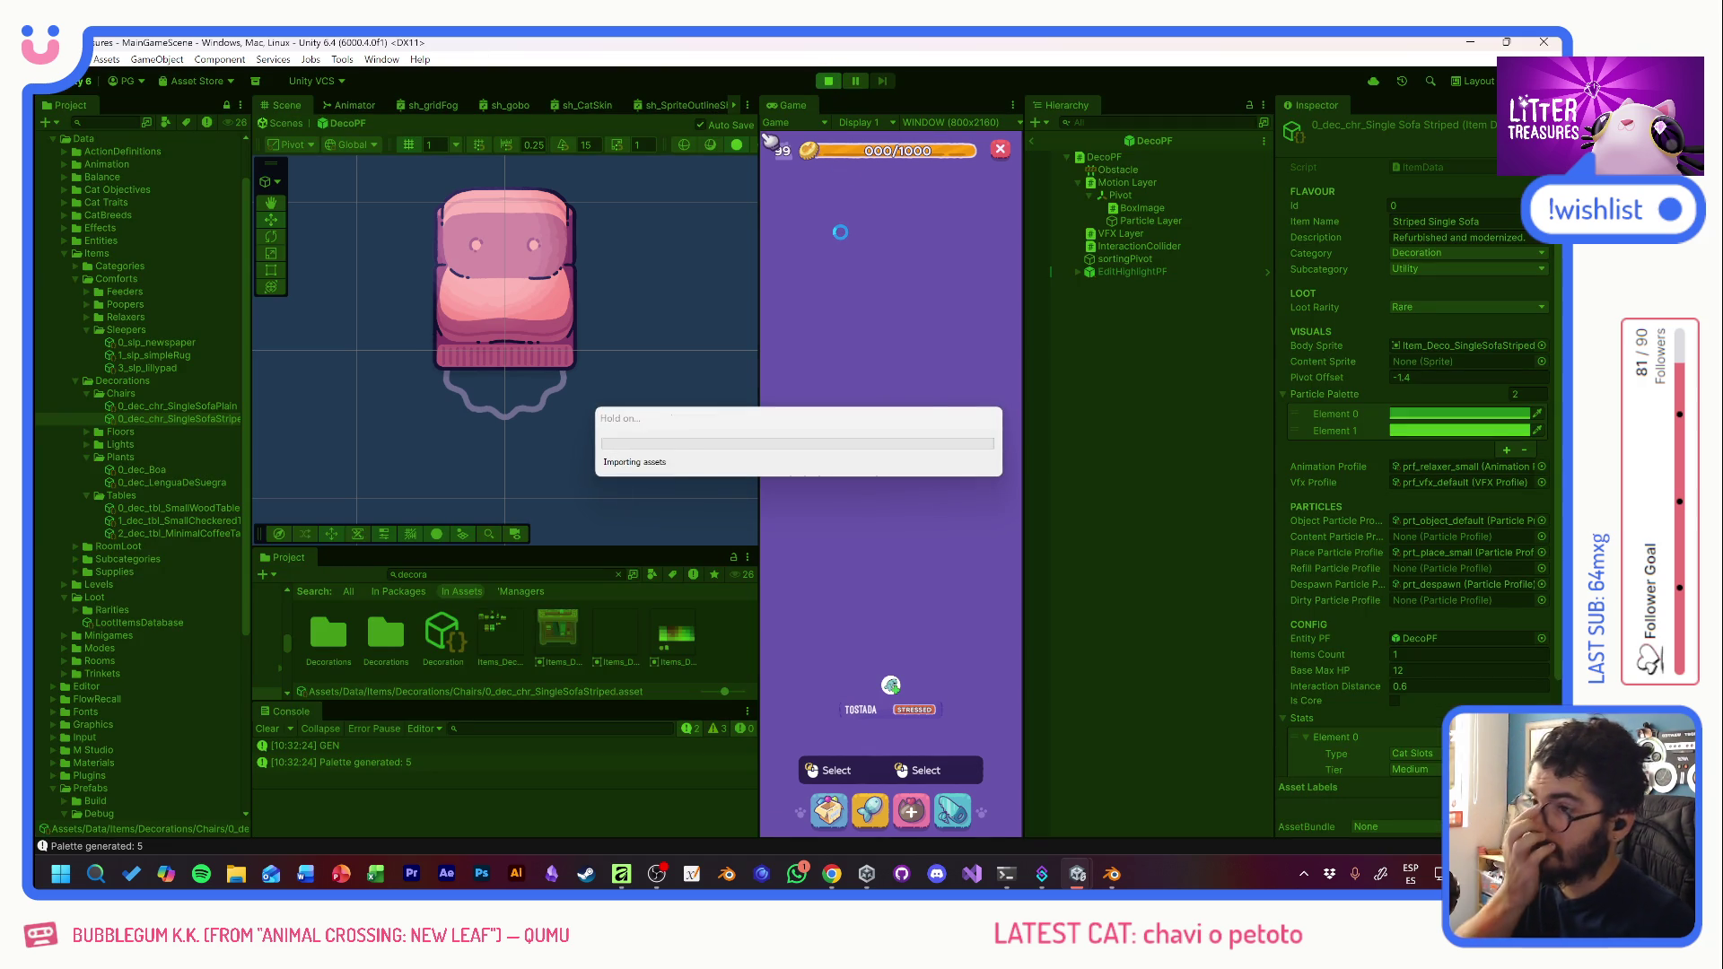
{"action": "left_click", "coordinate": [827, 81]}
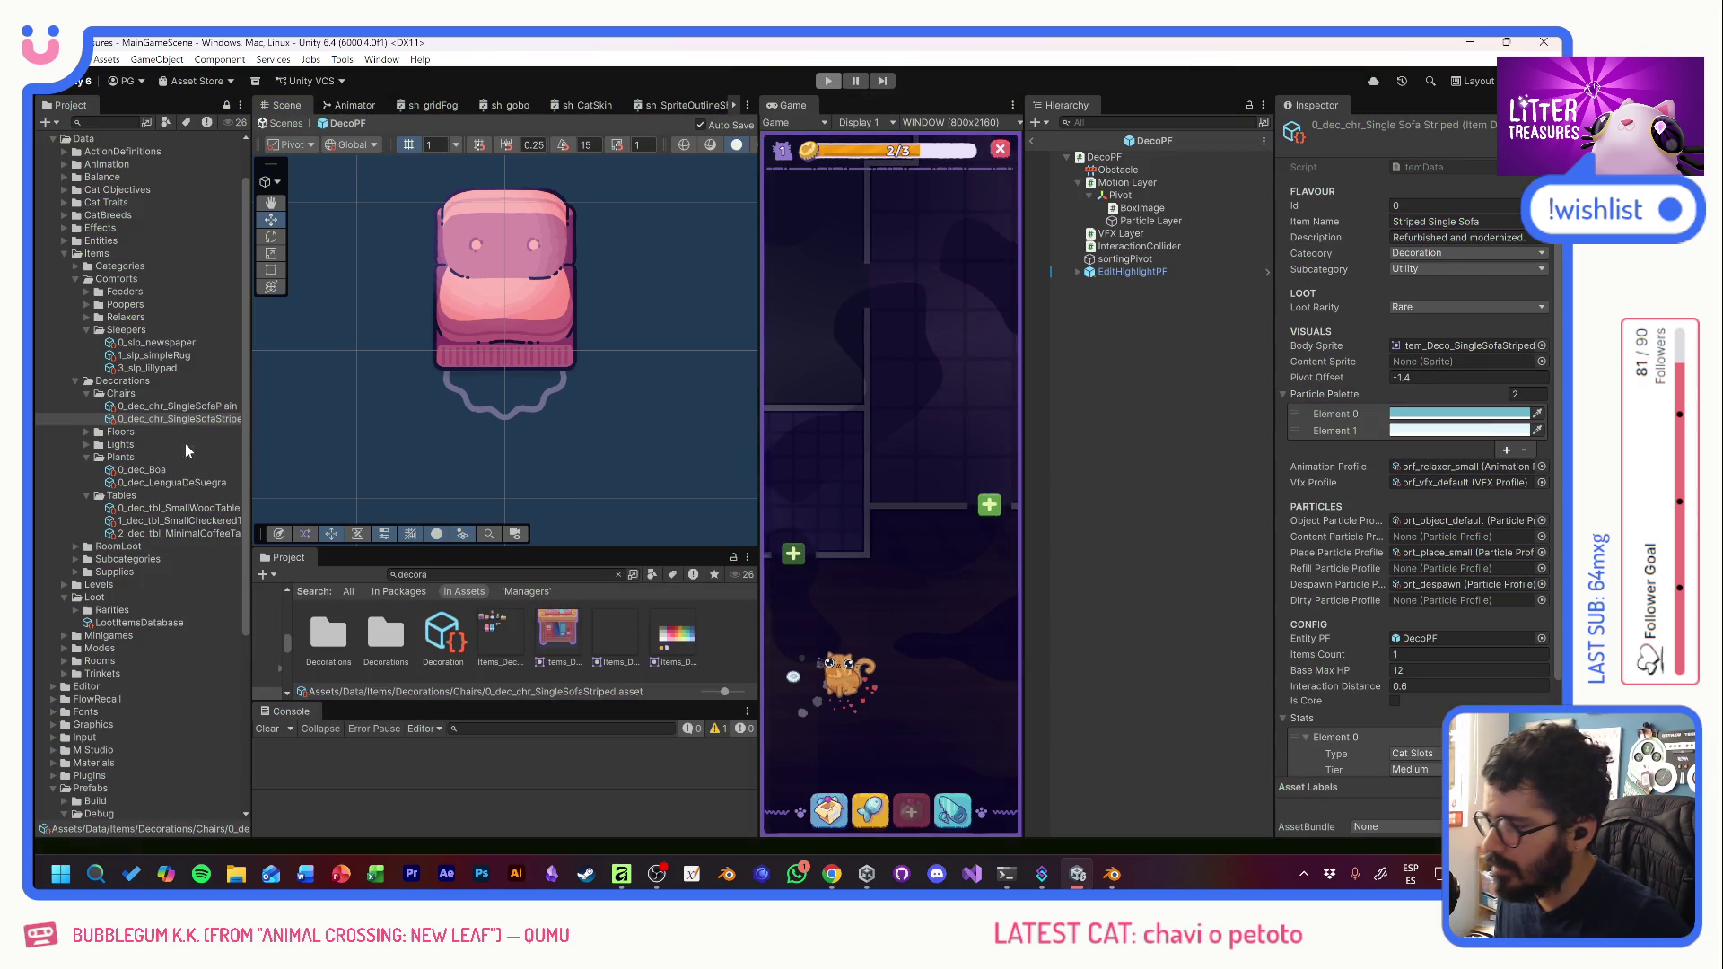
{"action": "left_click", "coordinate": [137, 623]}
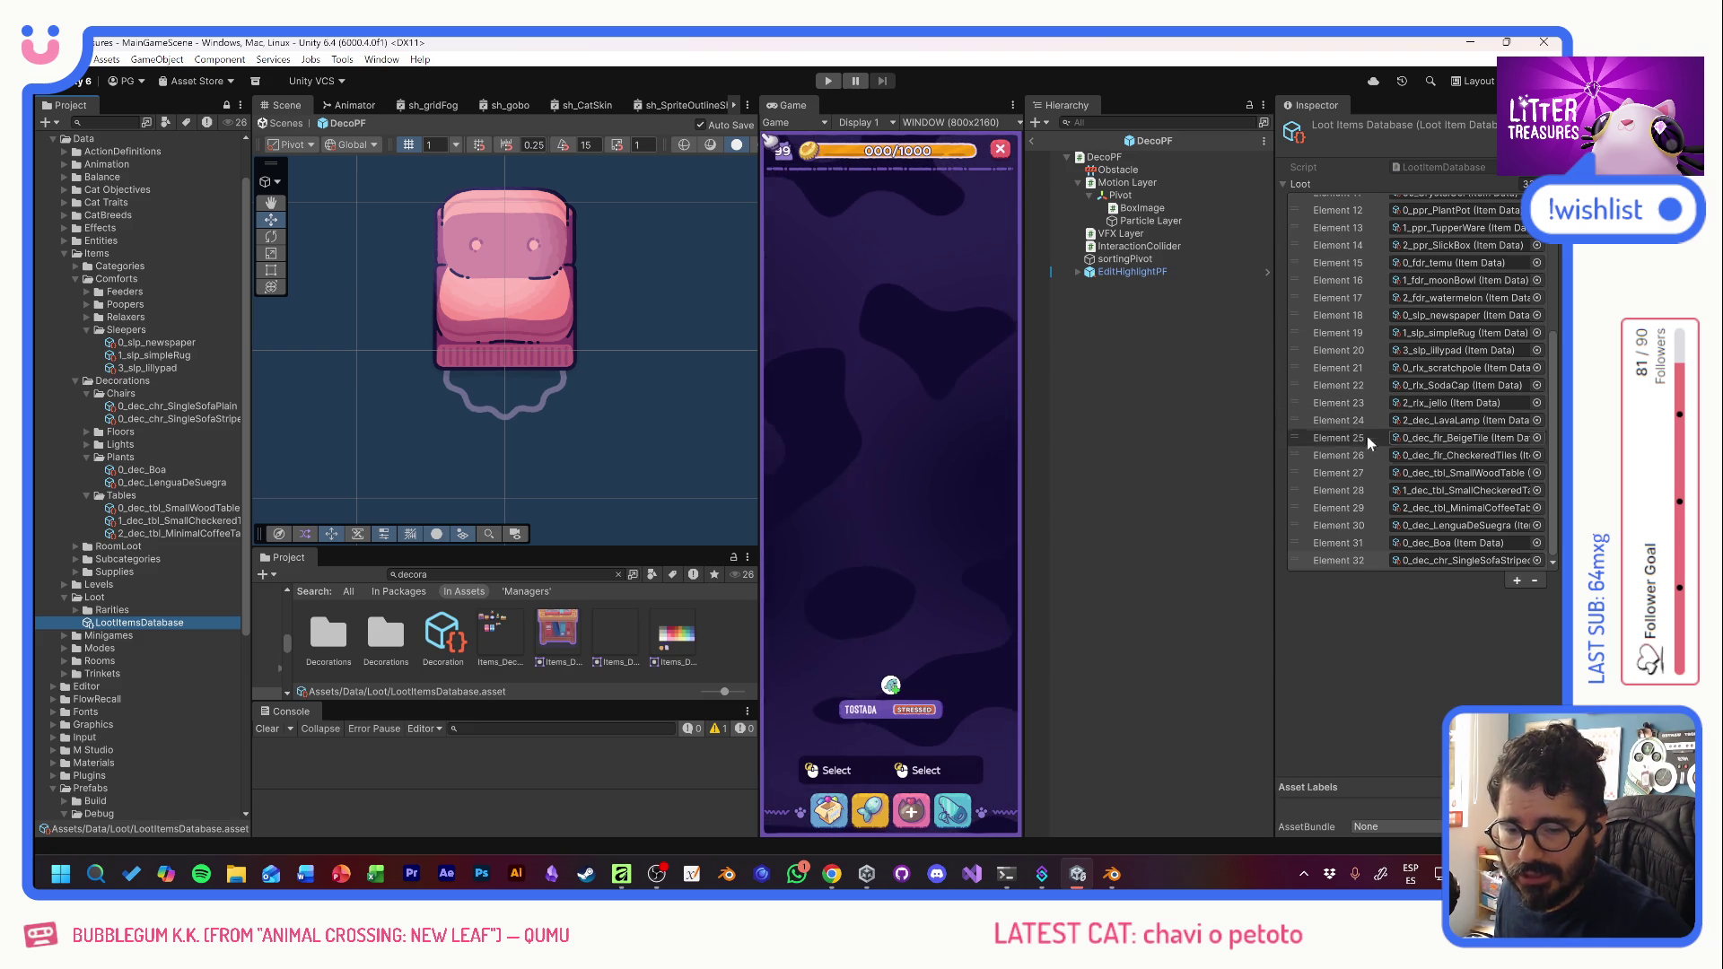
{"action": "left_click", "coordinate": [1517, 581]}
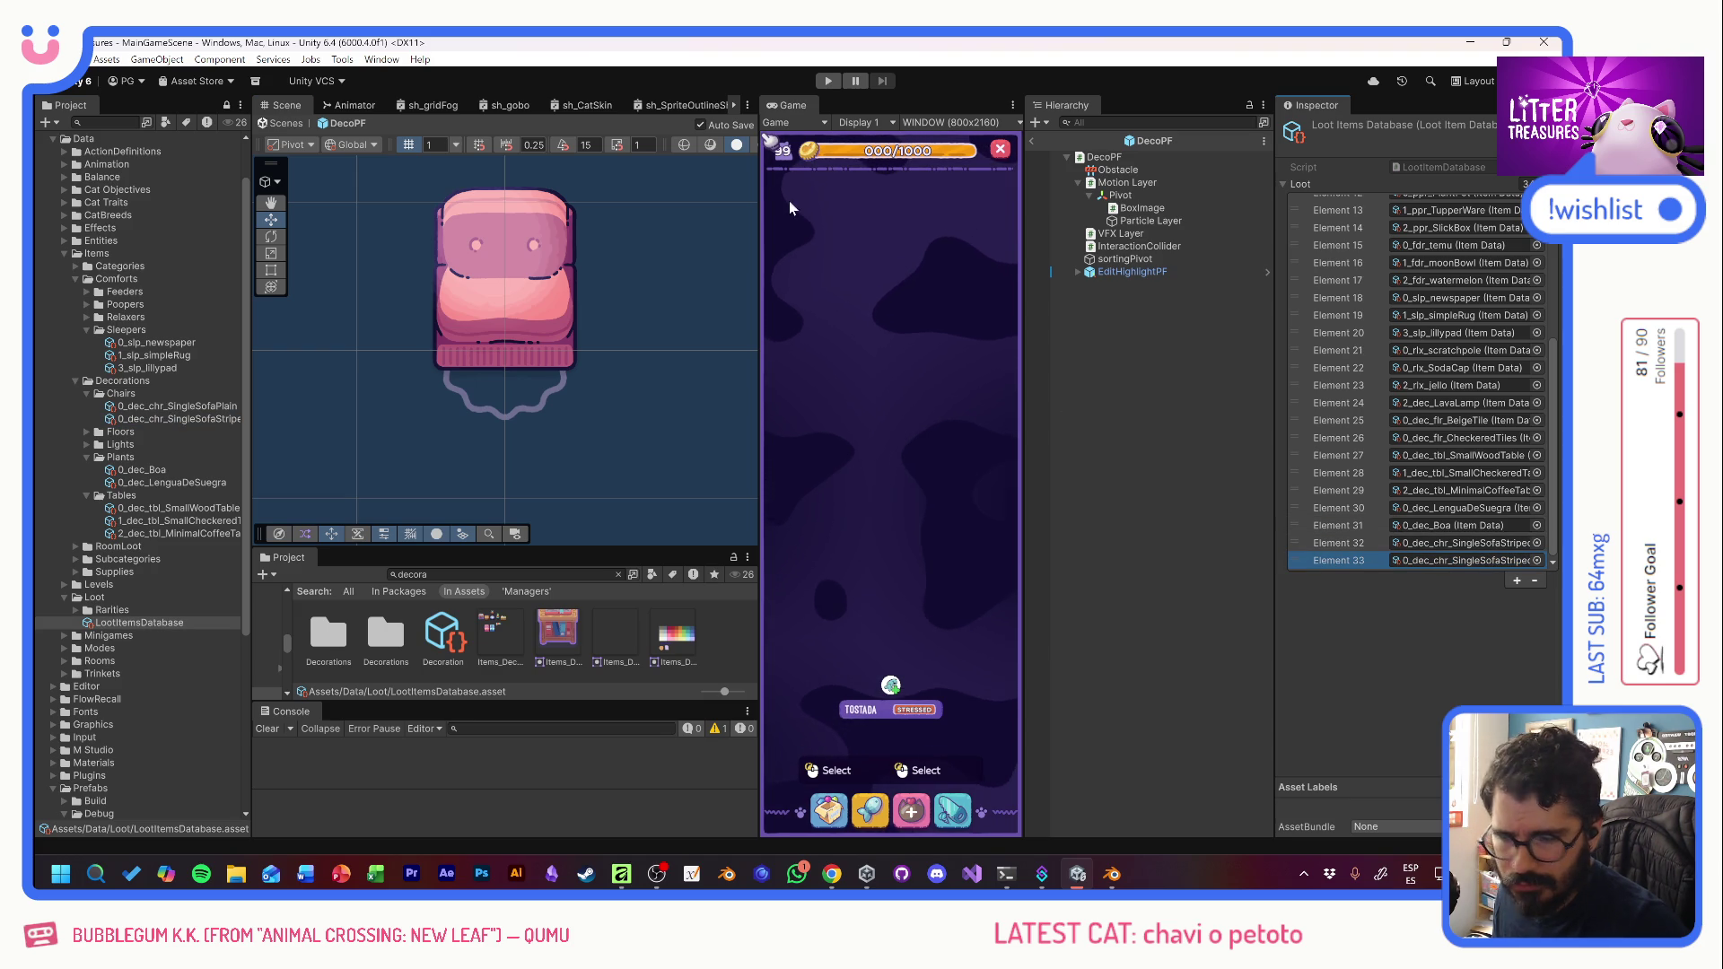
- Playtest again to check the furniture item grid, then select the striped sofa's item data
{"action": "left_click", "coordinate": [828, 81]}
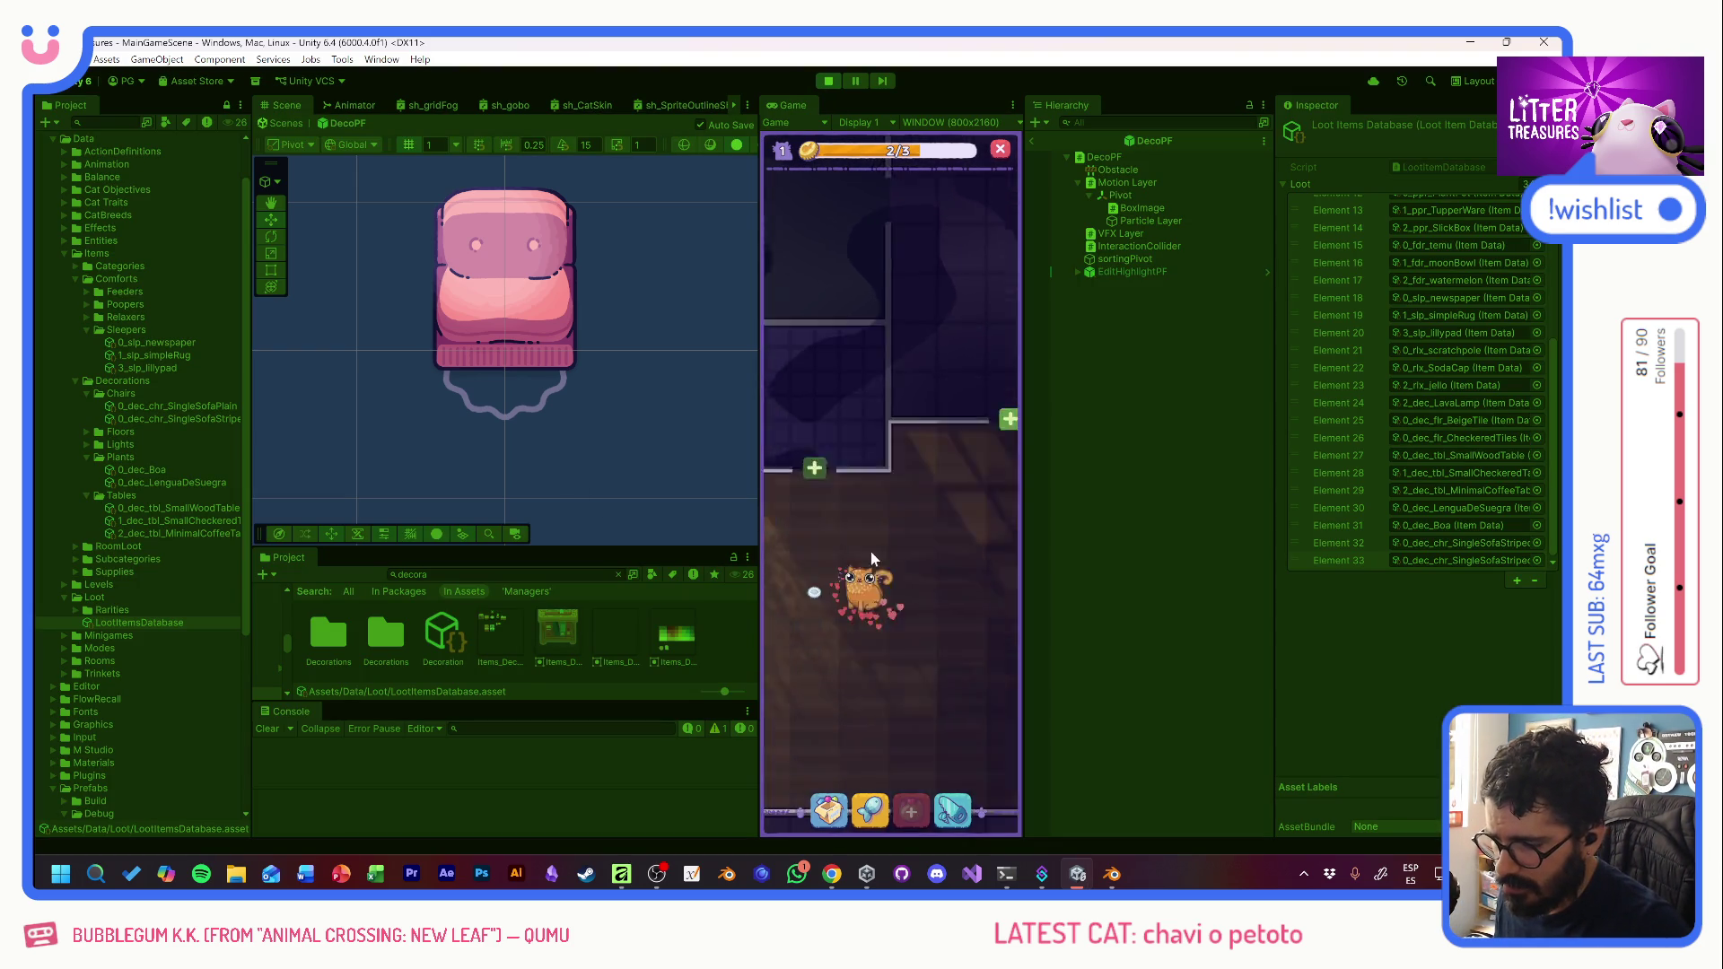
{"action": "left_click", "coordinate": [827, 810]}
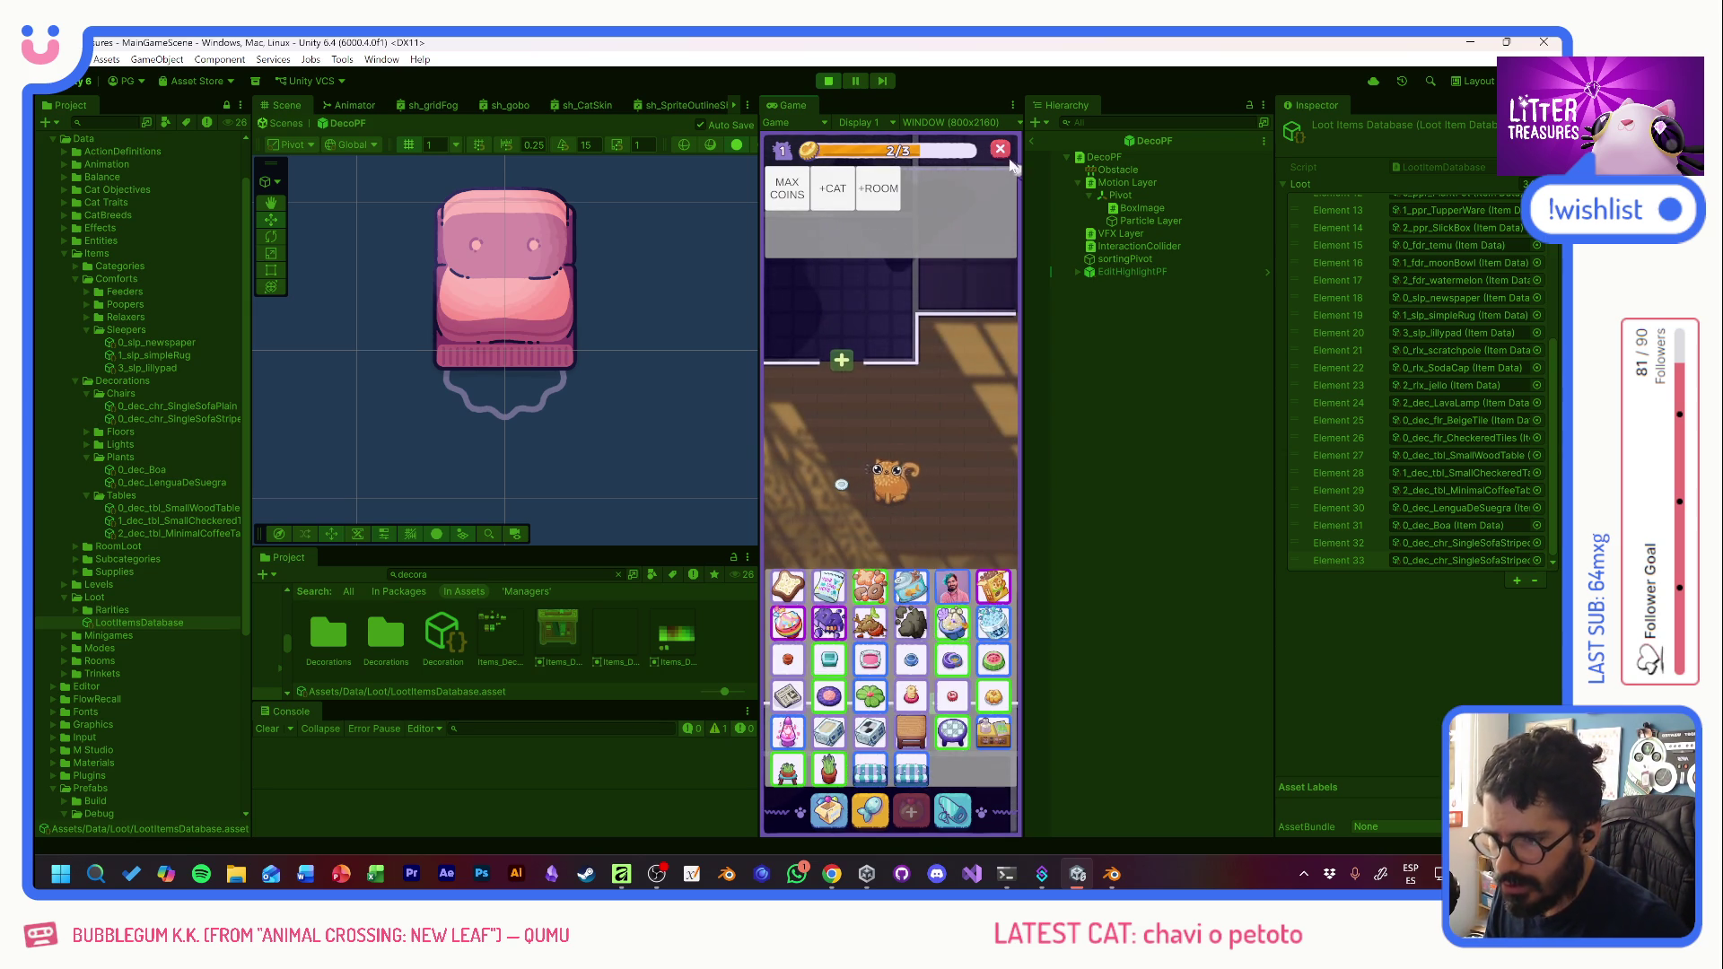
{"action": "left_click", "coordinate": [829, 82]}
{"action": "left_click", "coordinate": [199, 407]}
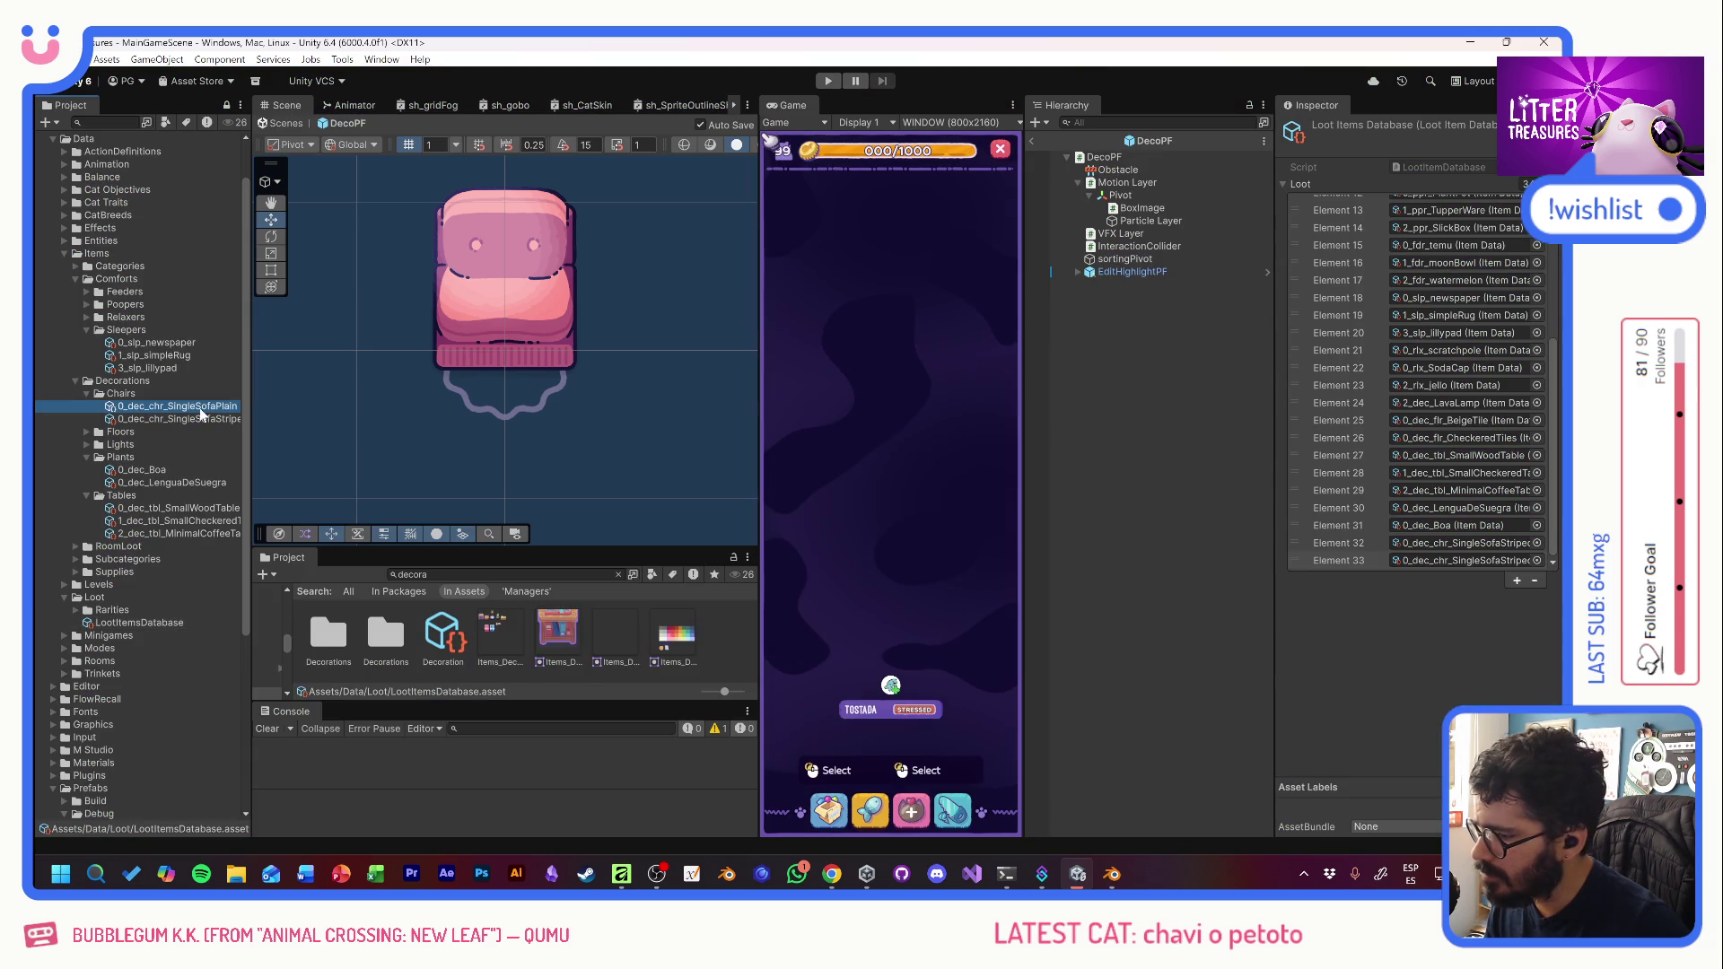
- Compare the plain and striped sofa items, searching 'stri' in the striped sofa's Body Sprite picker without changing it
{"action": "left_click", "coordinate": [202, 421]}
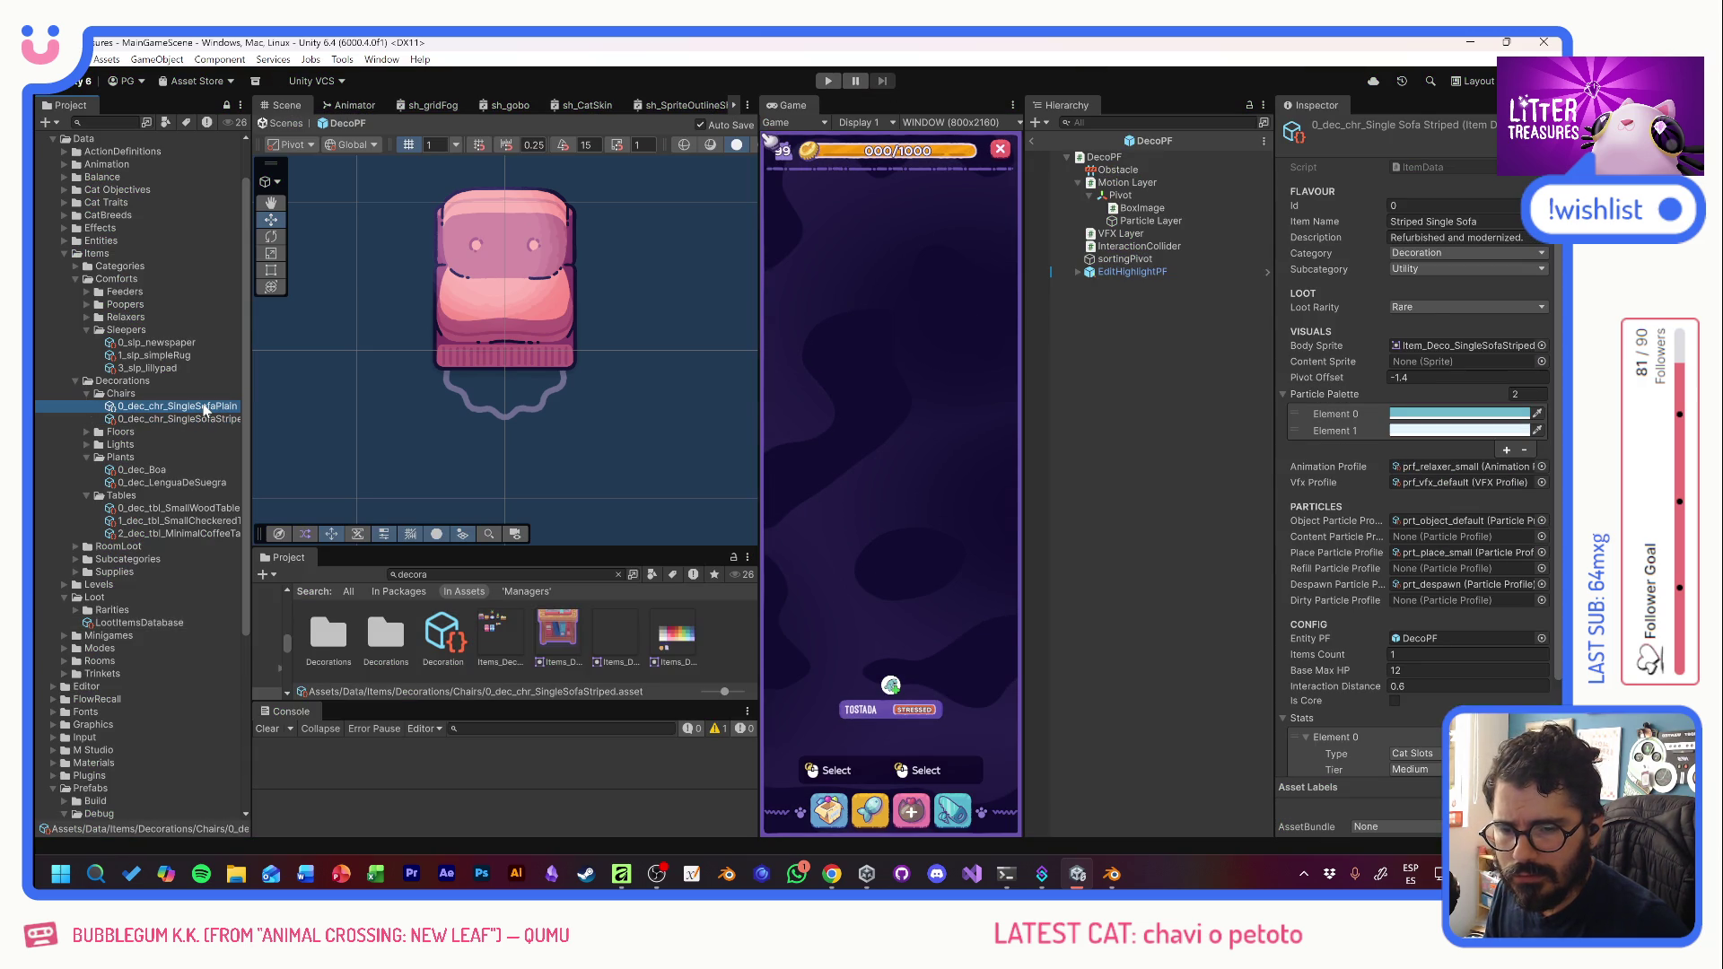
{"action": "left_click", "coordinate": [205, 407]}
{"action": "left_click", "coordinate": [207, 419]}
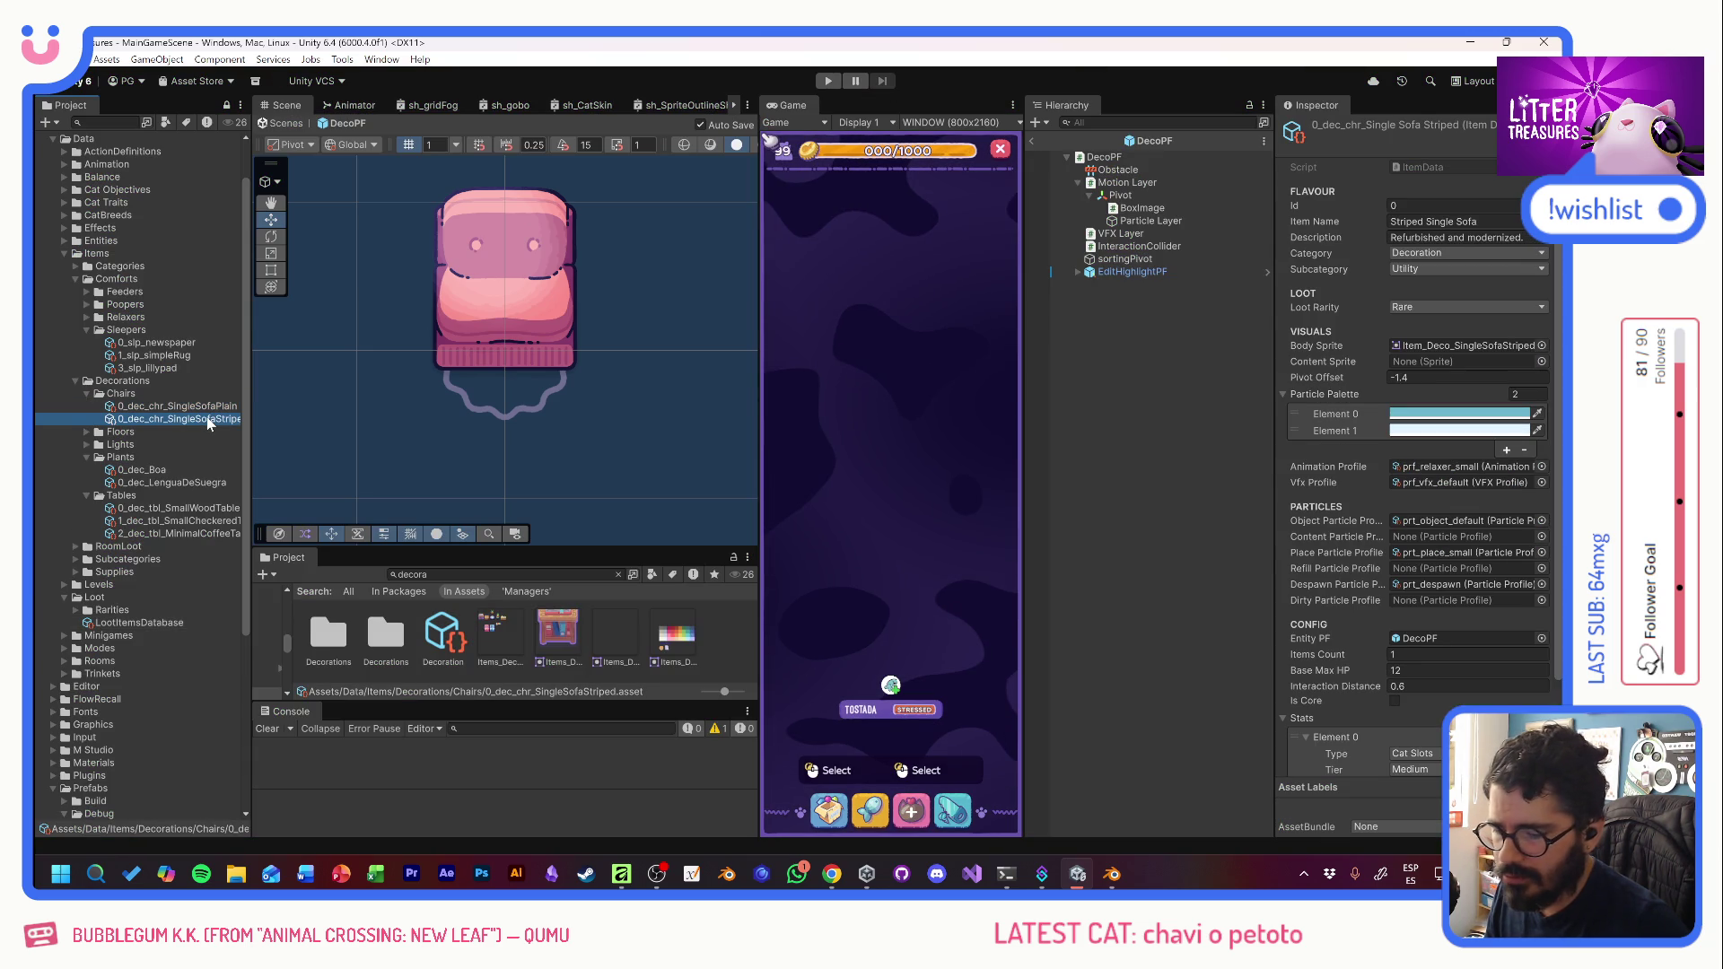
{"action": "left_click", "coordinate": [1541, 345]}
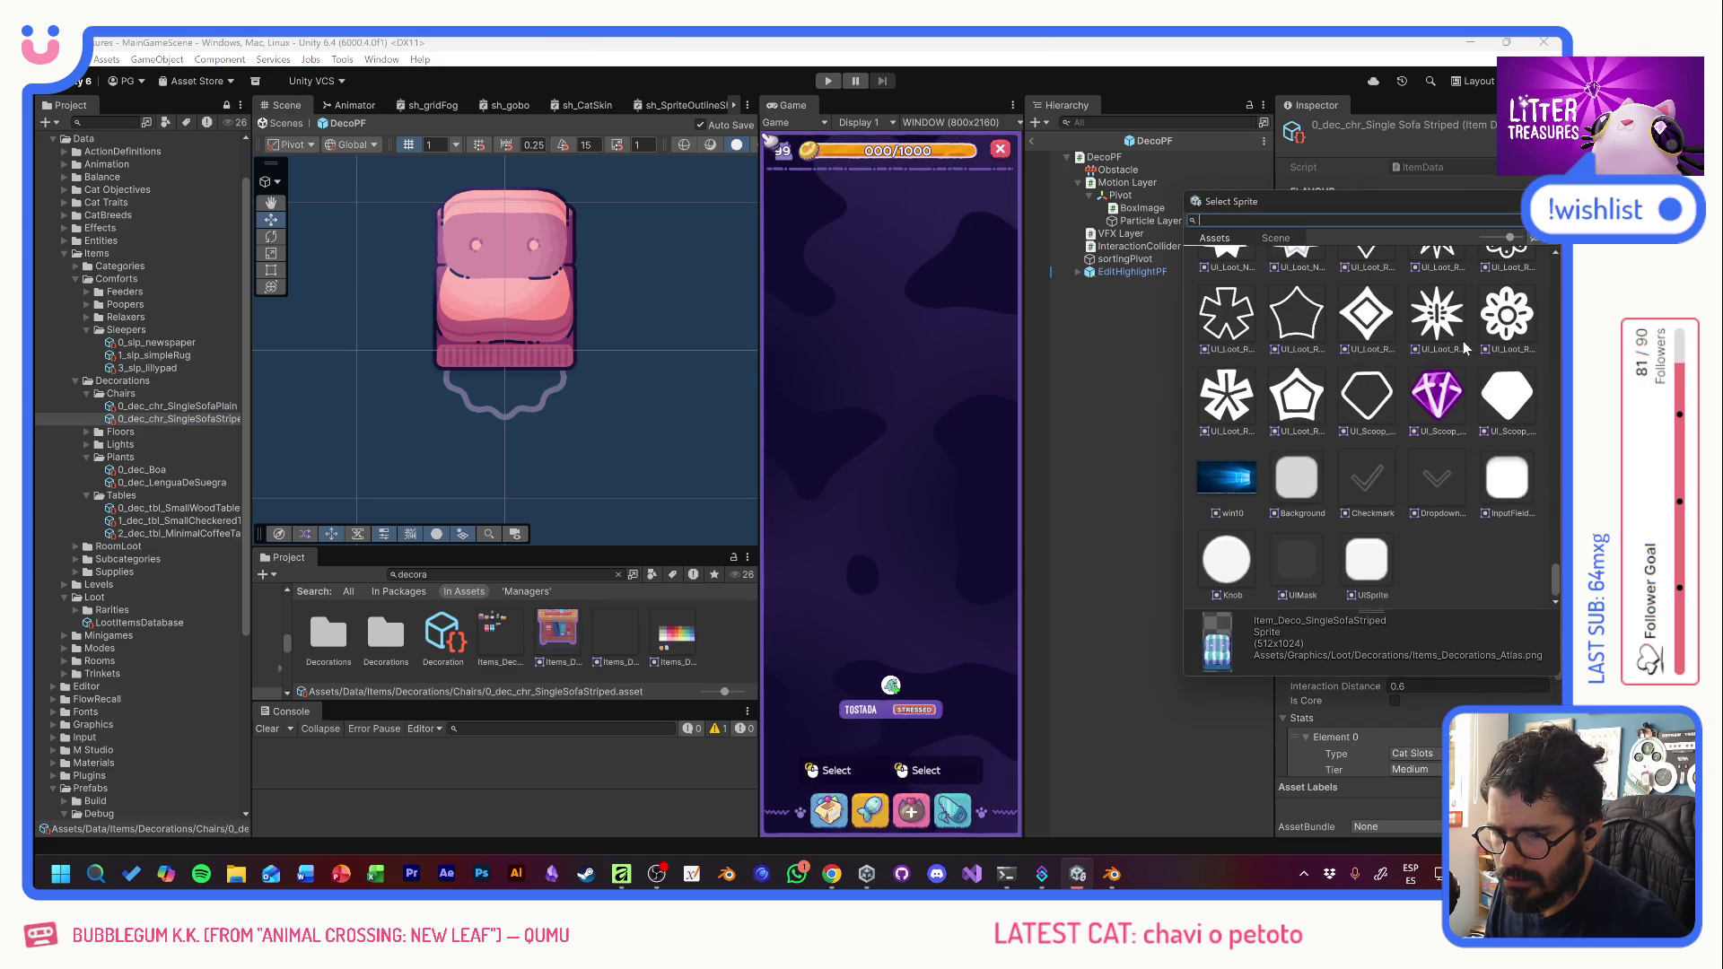
{"action": "type", "text": "s"}
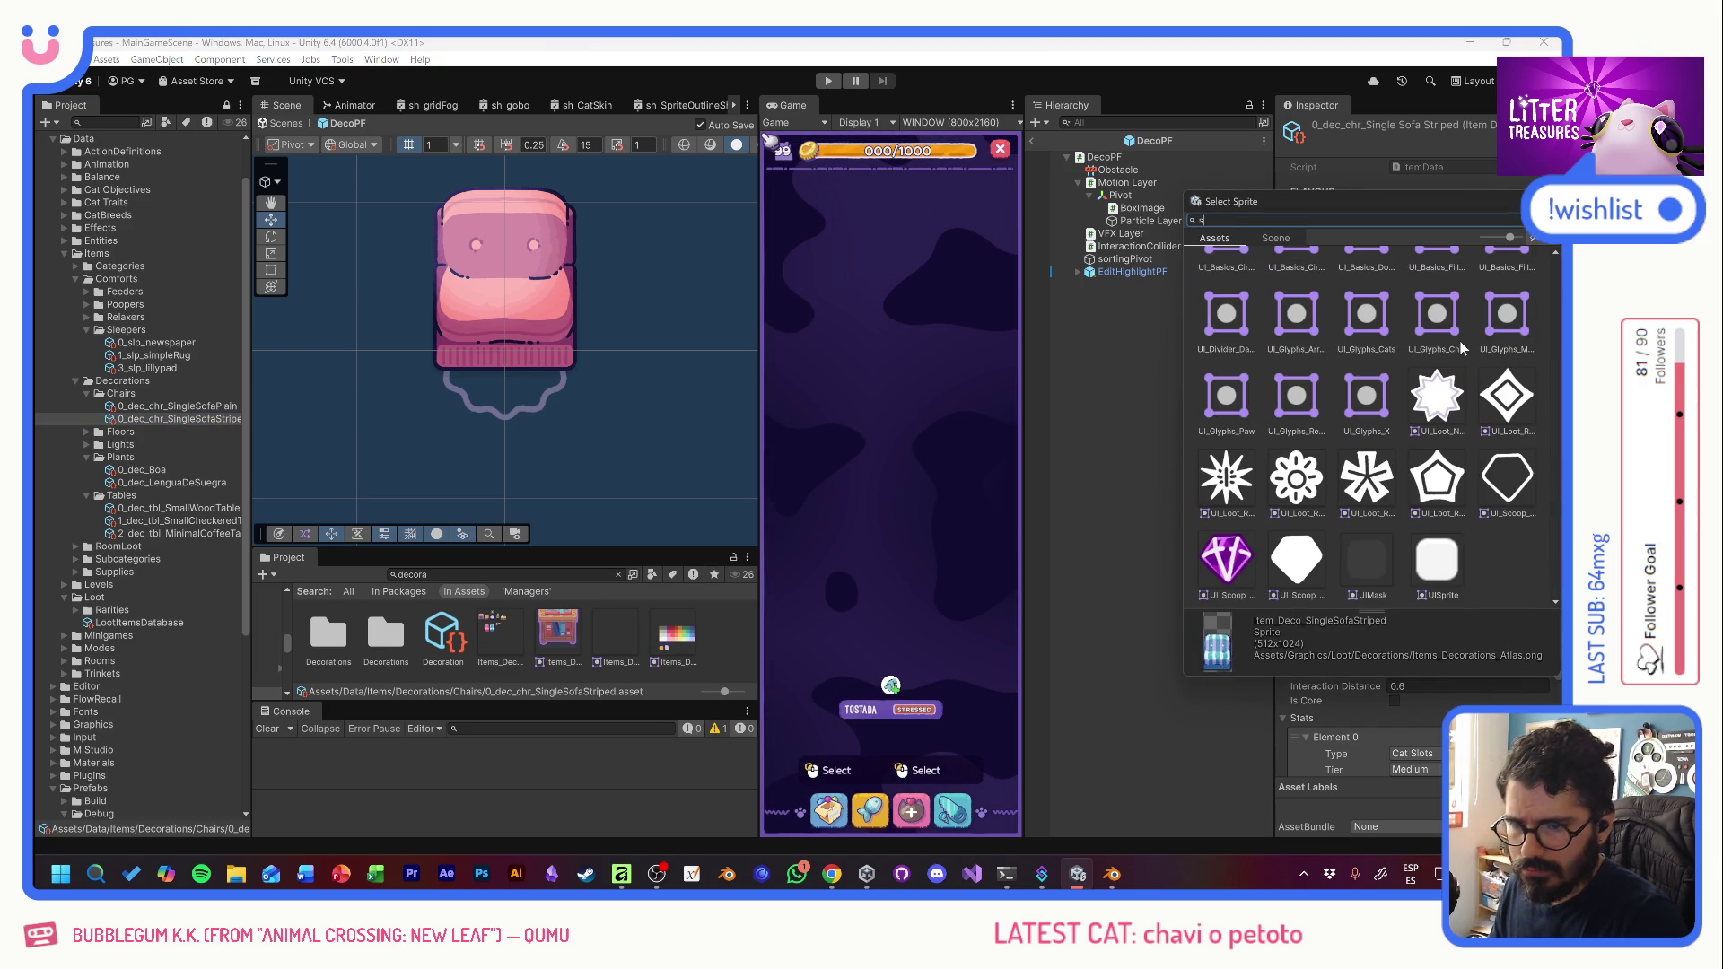
{"action": "type", "text": "tri"}
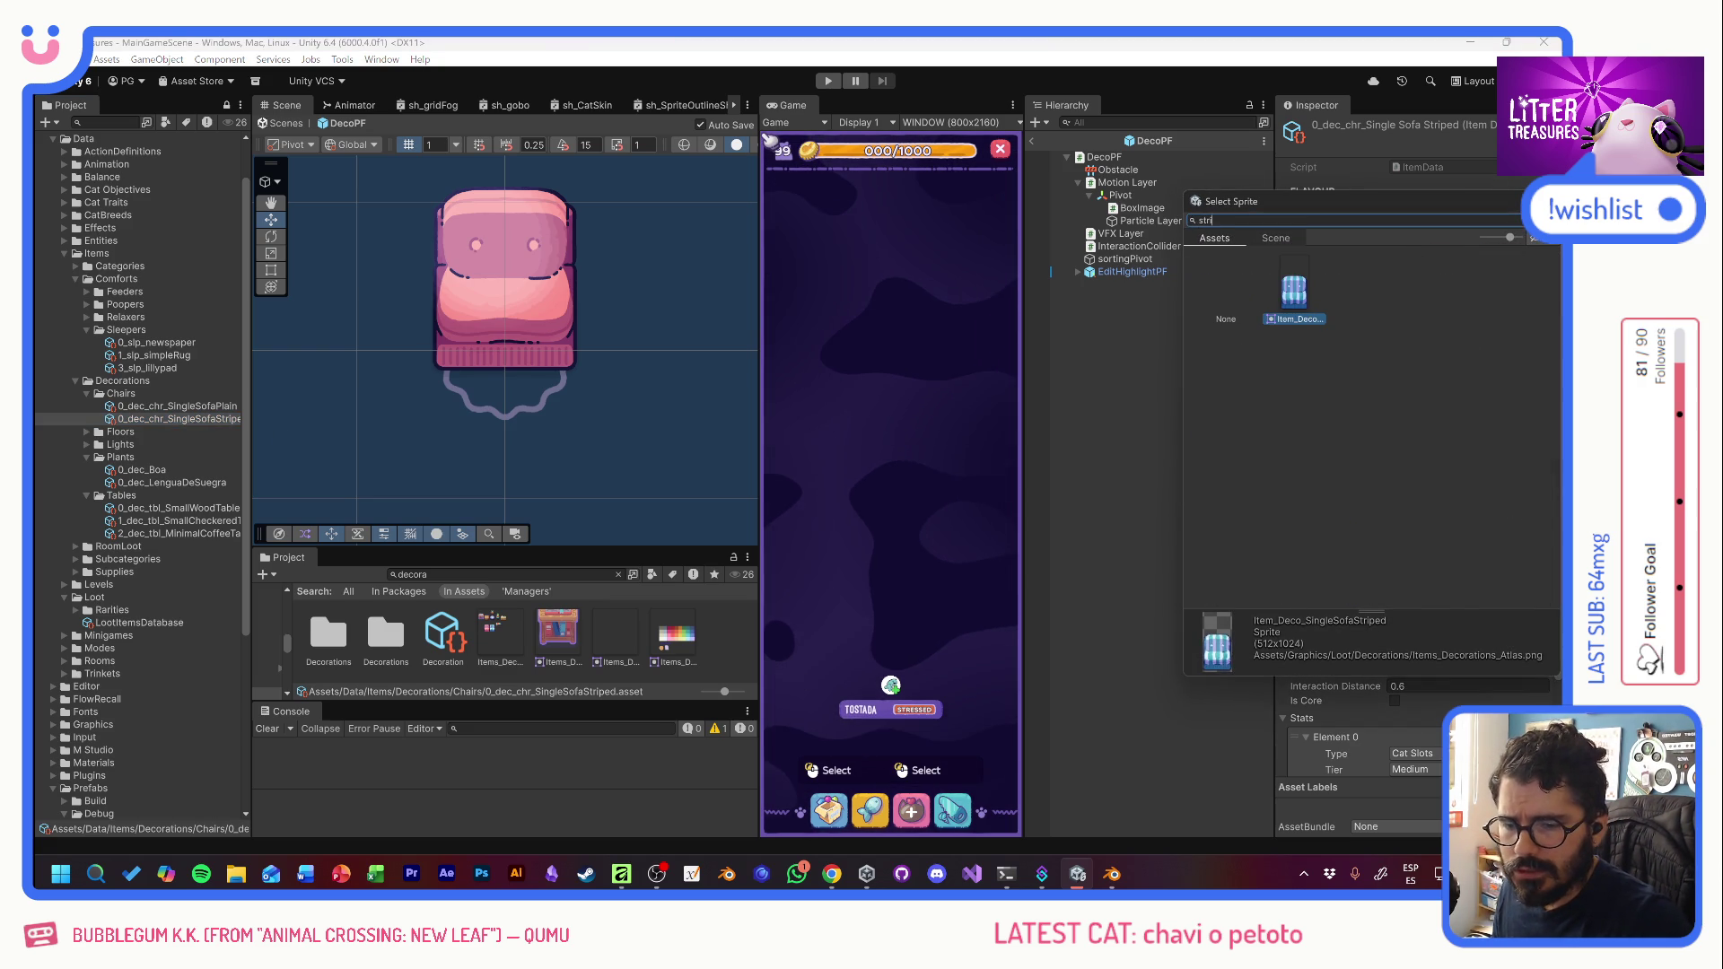
{"action": "key", "text": "Escape"}
- Set the plain sofa's Body Sprite to Item_Deco_SingleSofaPlain
{"action": "left_click", "coordinate": [177, 406]}
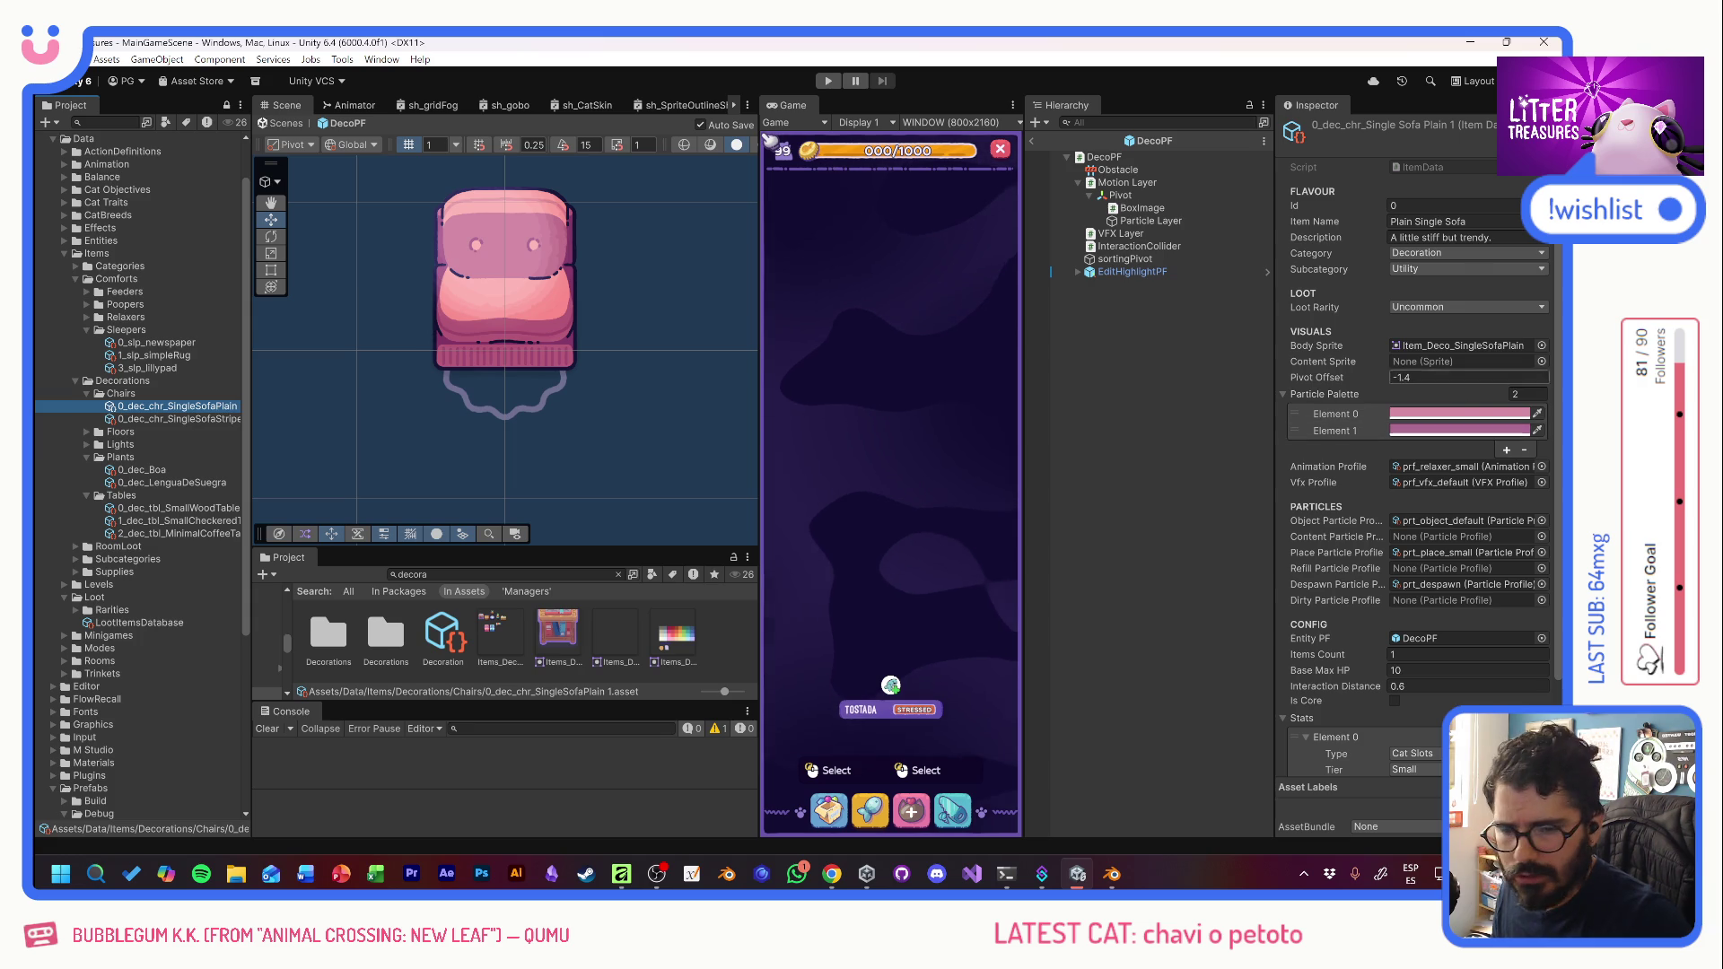
{"action": "left_click", "coordinate": [1542, 346]}
{"action": "type", "text": "plai"}
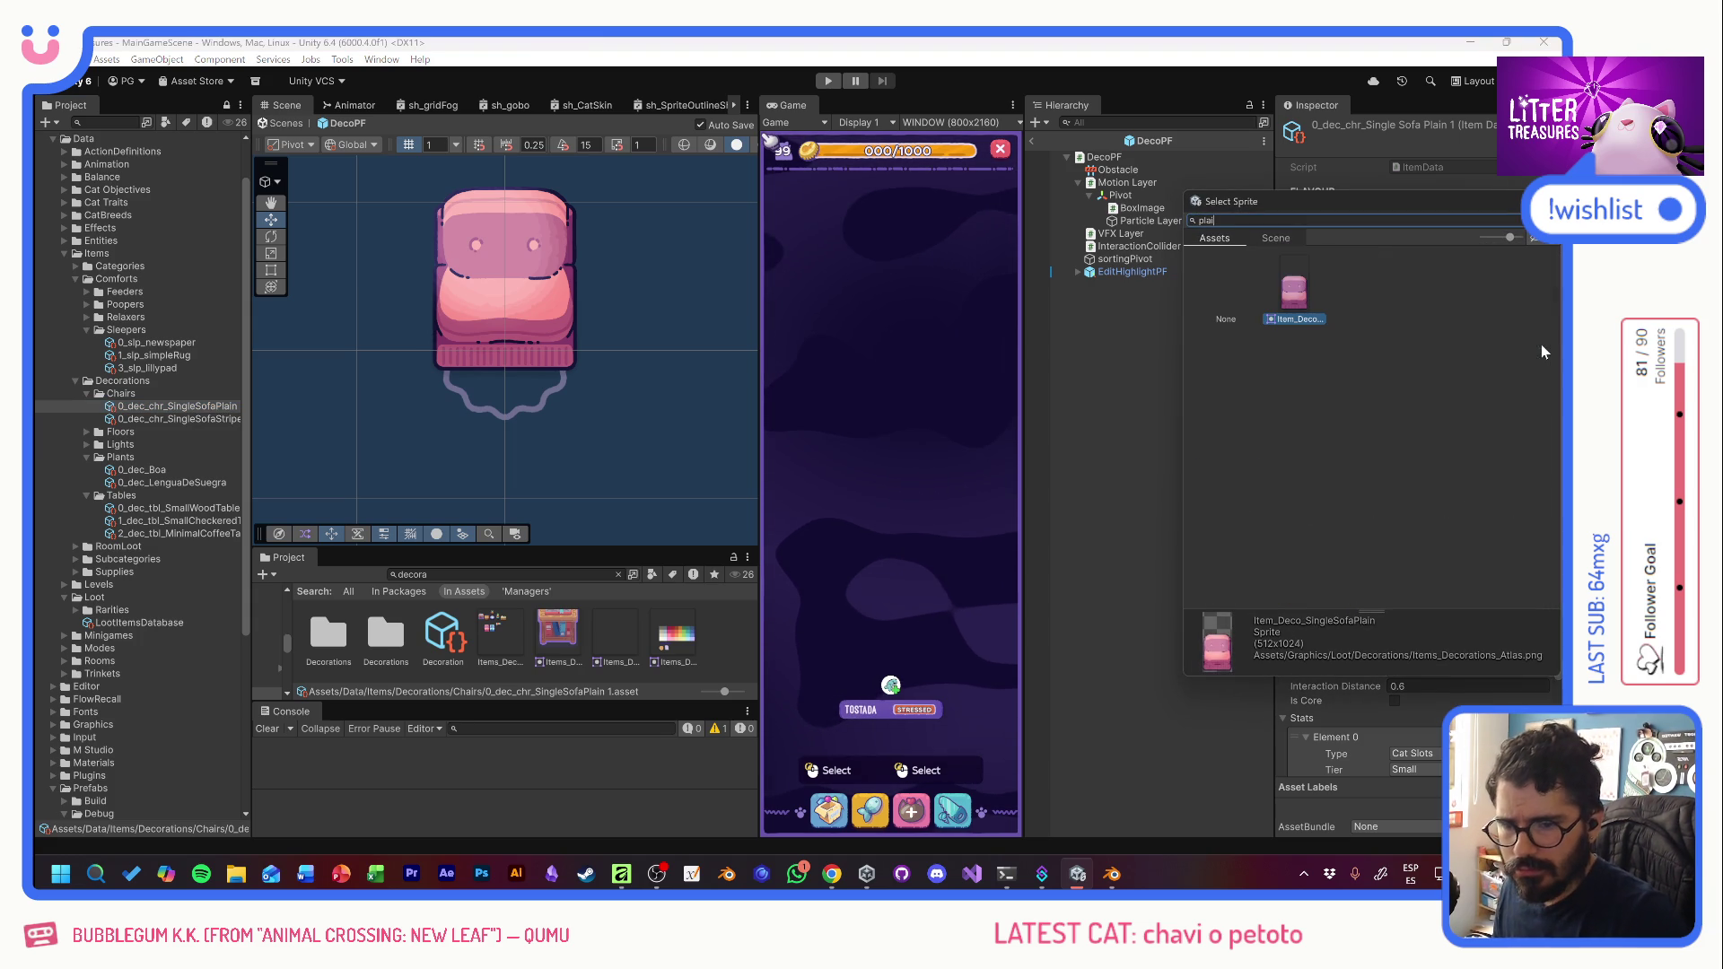
{"action": "double_click", "coordinate": [1294, 291]}
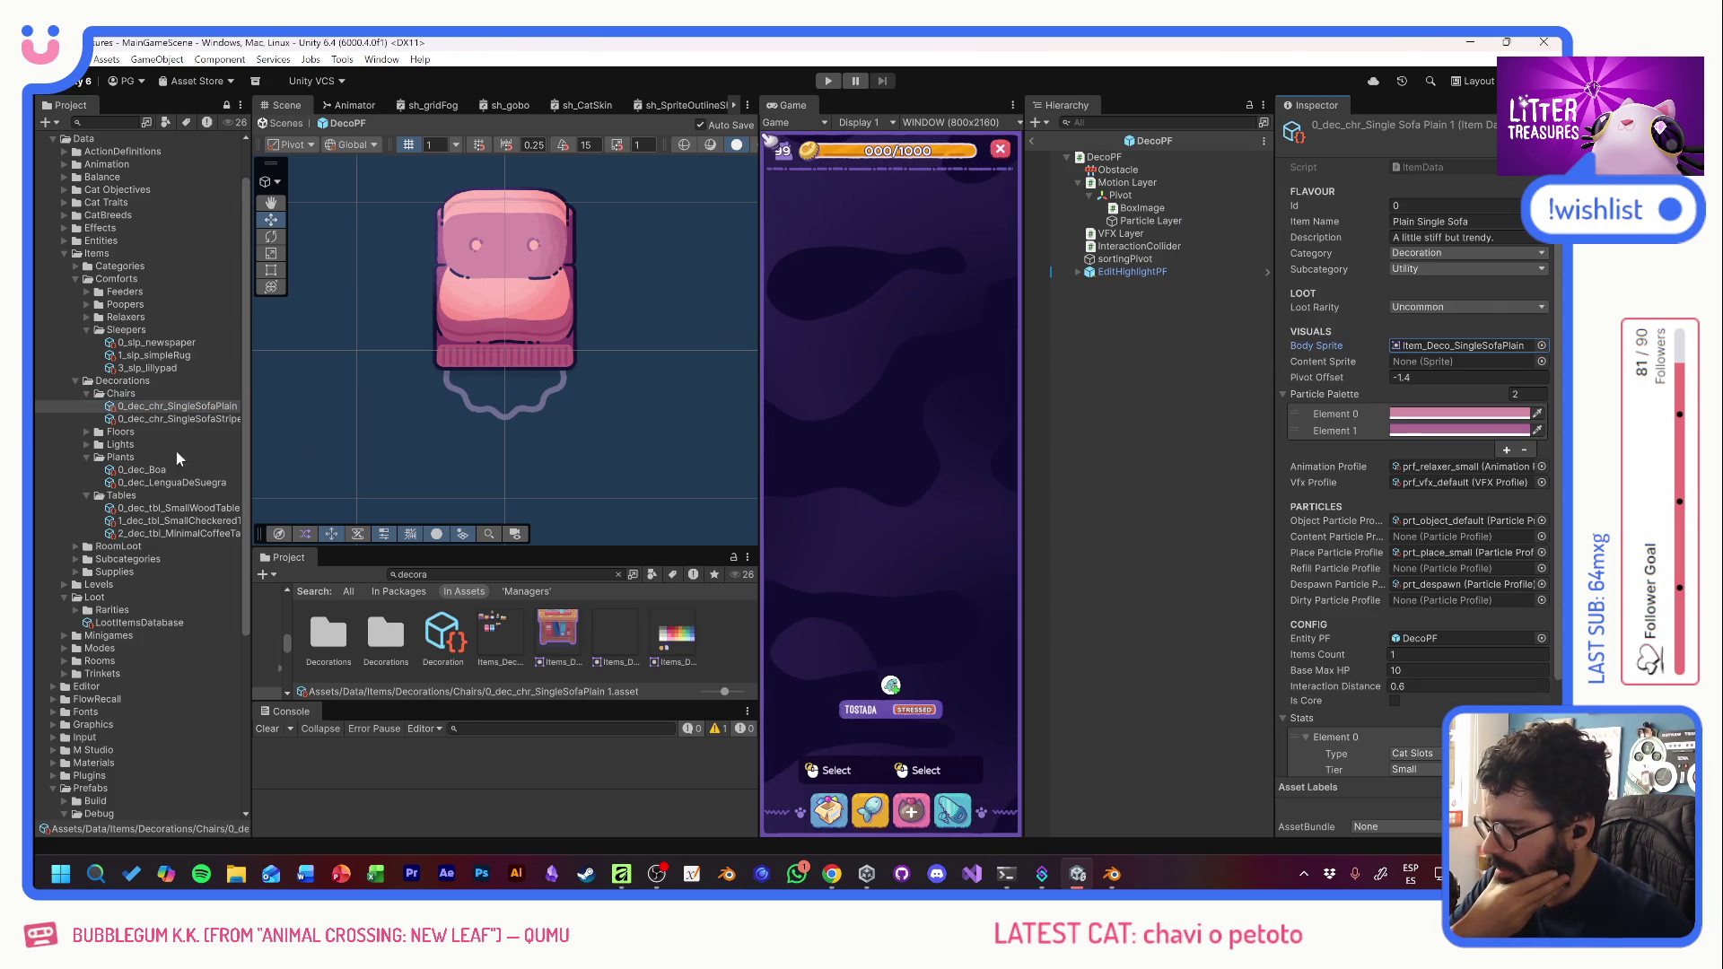
- Put the plain sofa item into Loot Items Database Element 32
{"action": "left_click", "coordinate": [157, 624]}
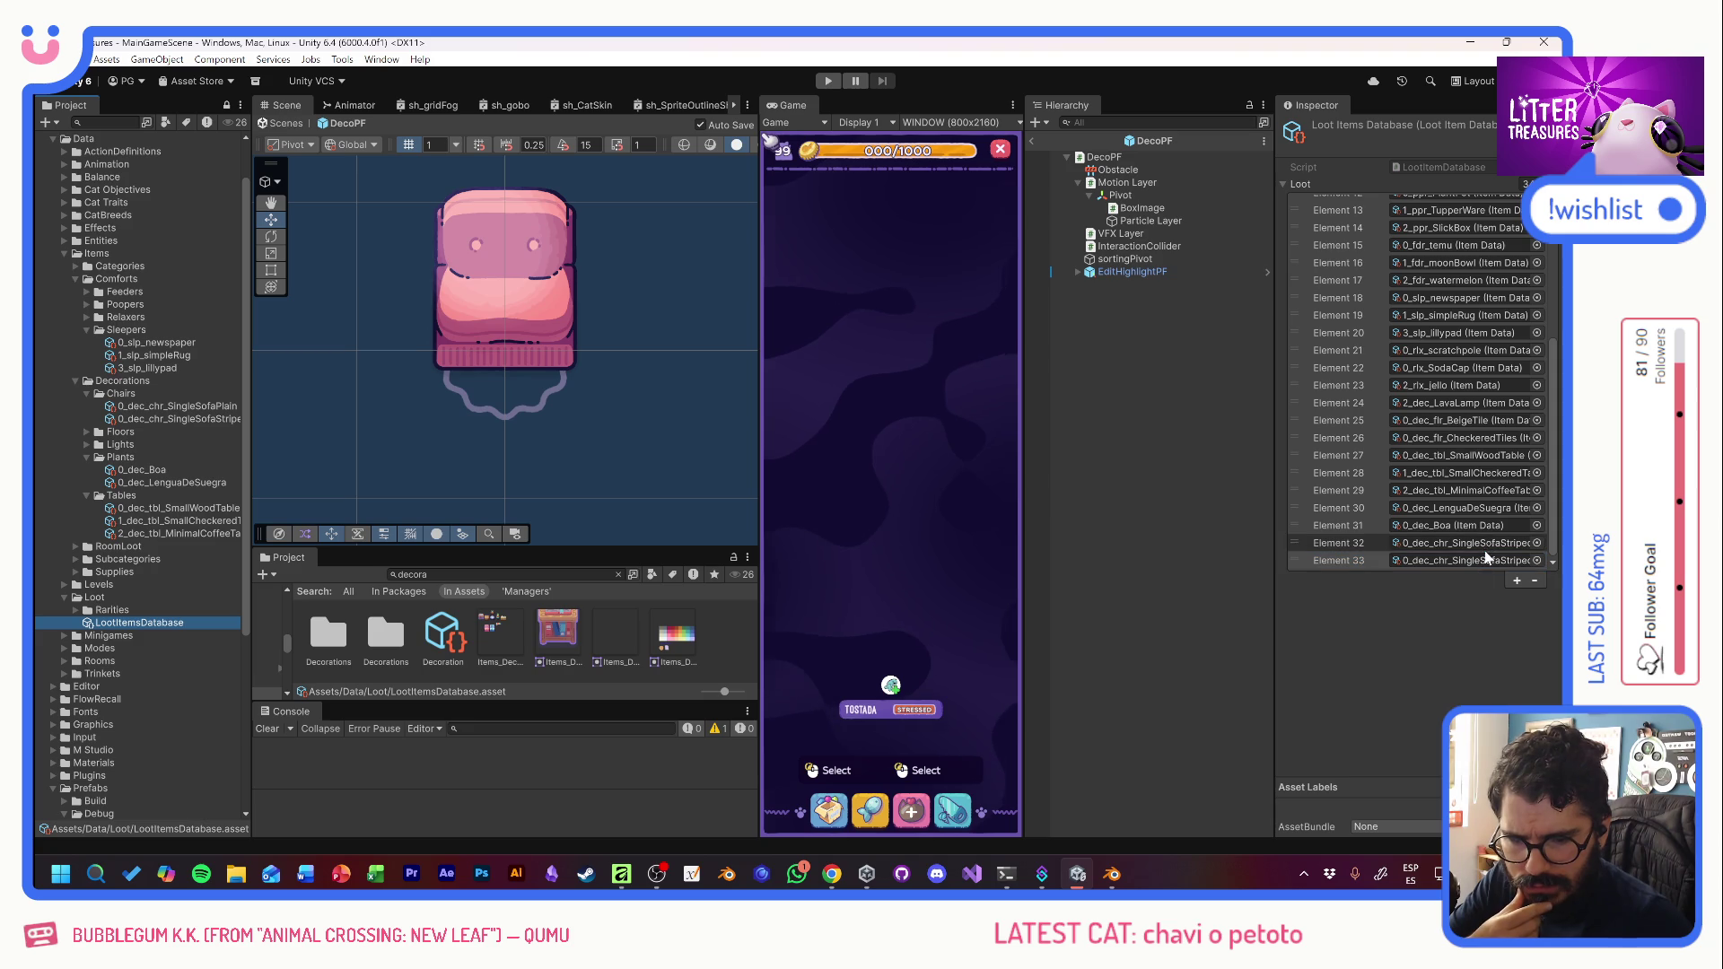
{"action": "left_click_drag", "start_coordinate": [127, 409], "coordinate": [1400, 544]}
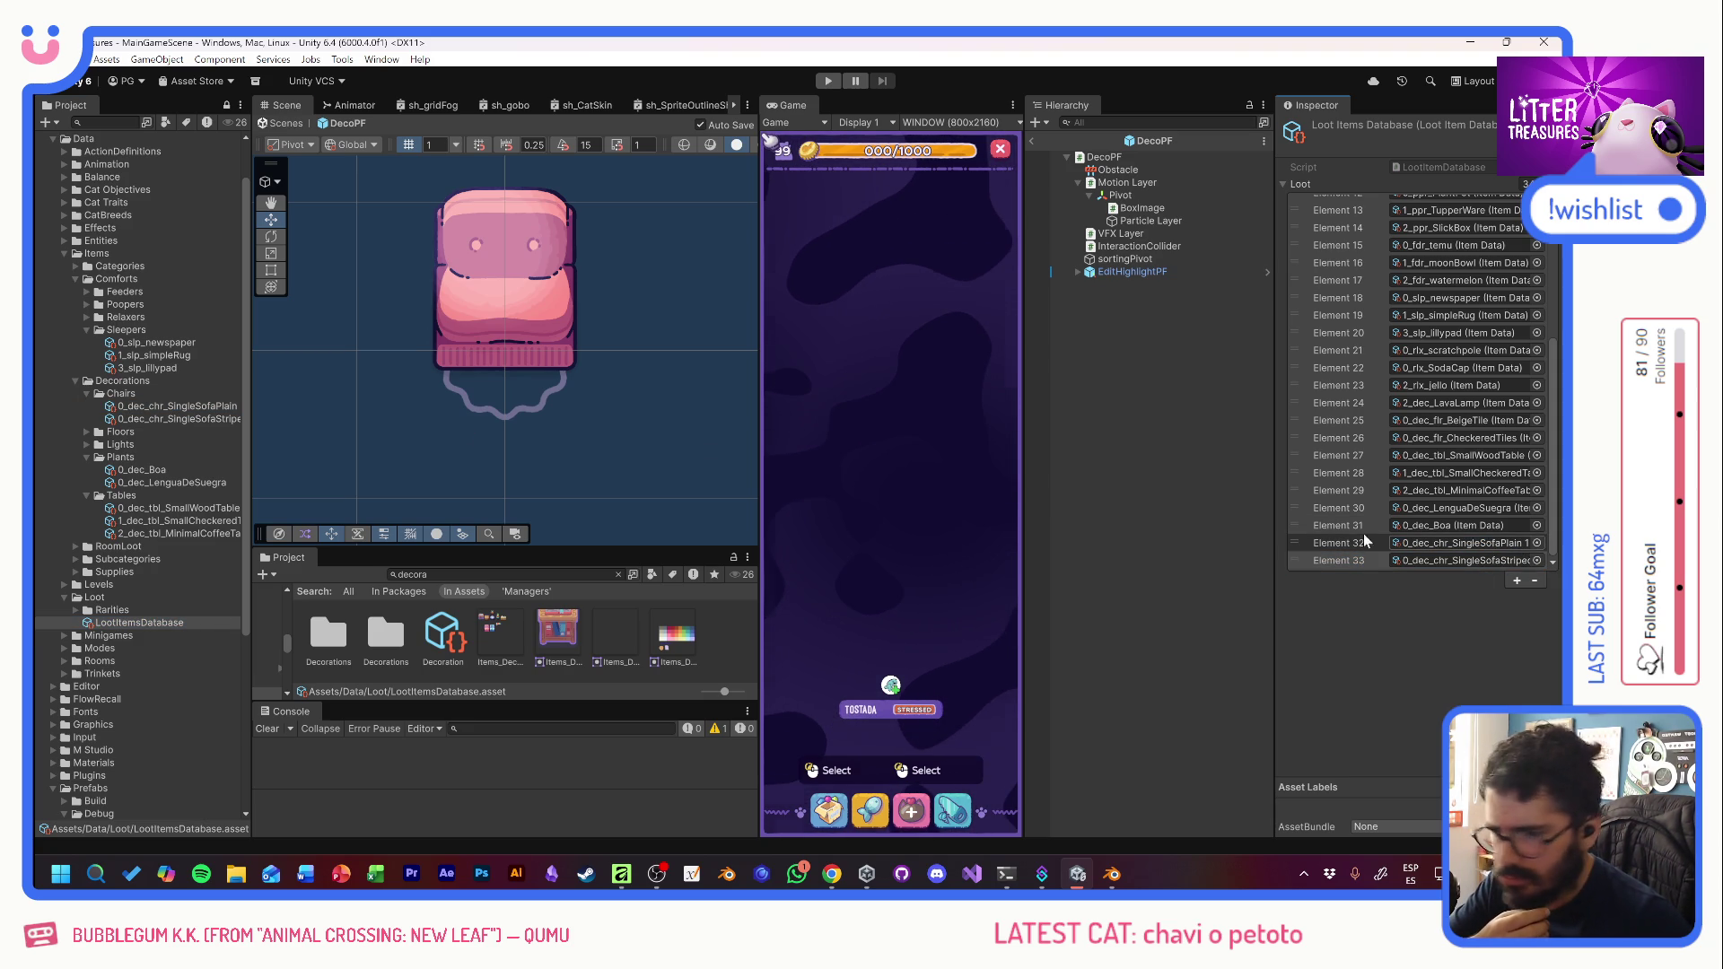
{"action": "left_click_drag", "start_coordinate": [253, 418], "coordinate": [298, 417]}
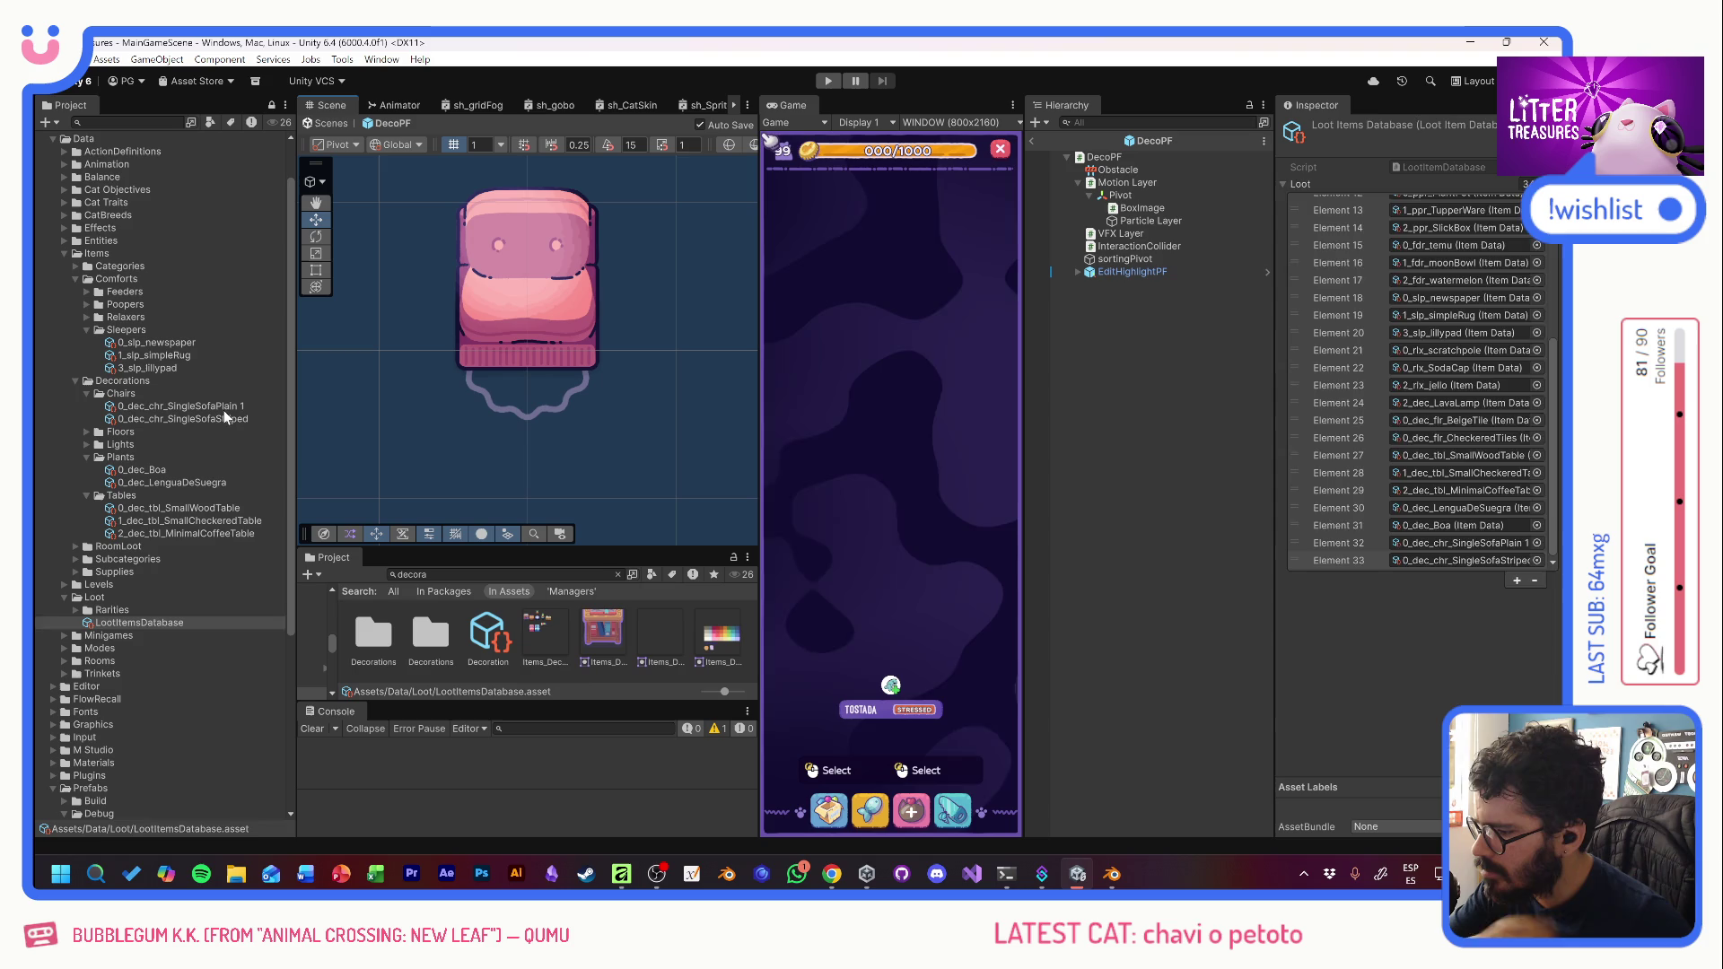
- Rename the plain sofa item asset to drop the trailing '1'
{"action": "left_click", "coordinate": [230, 408]}
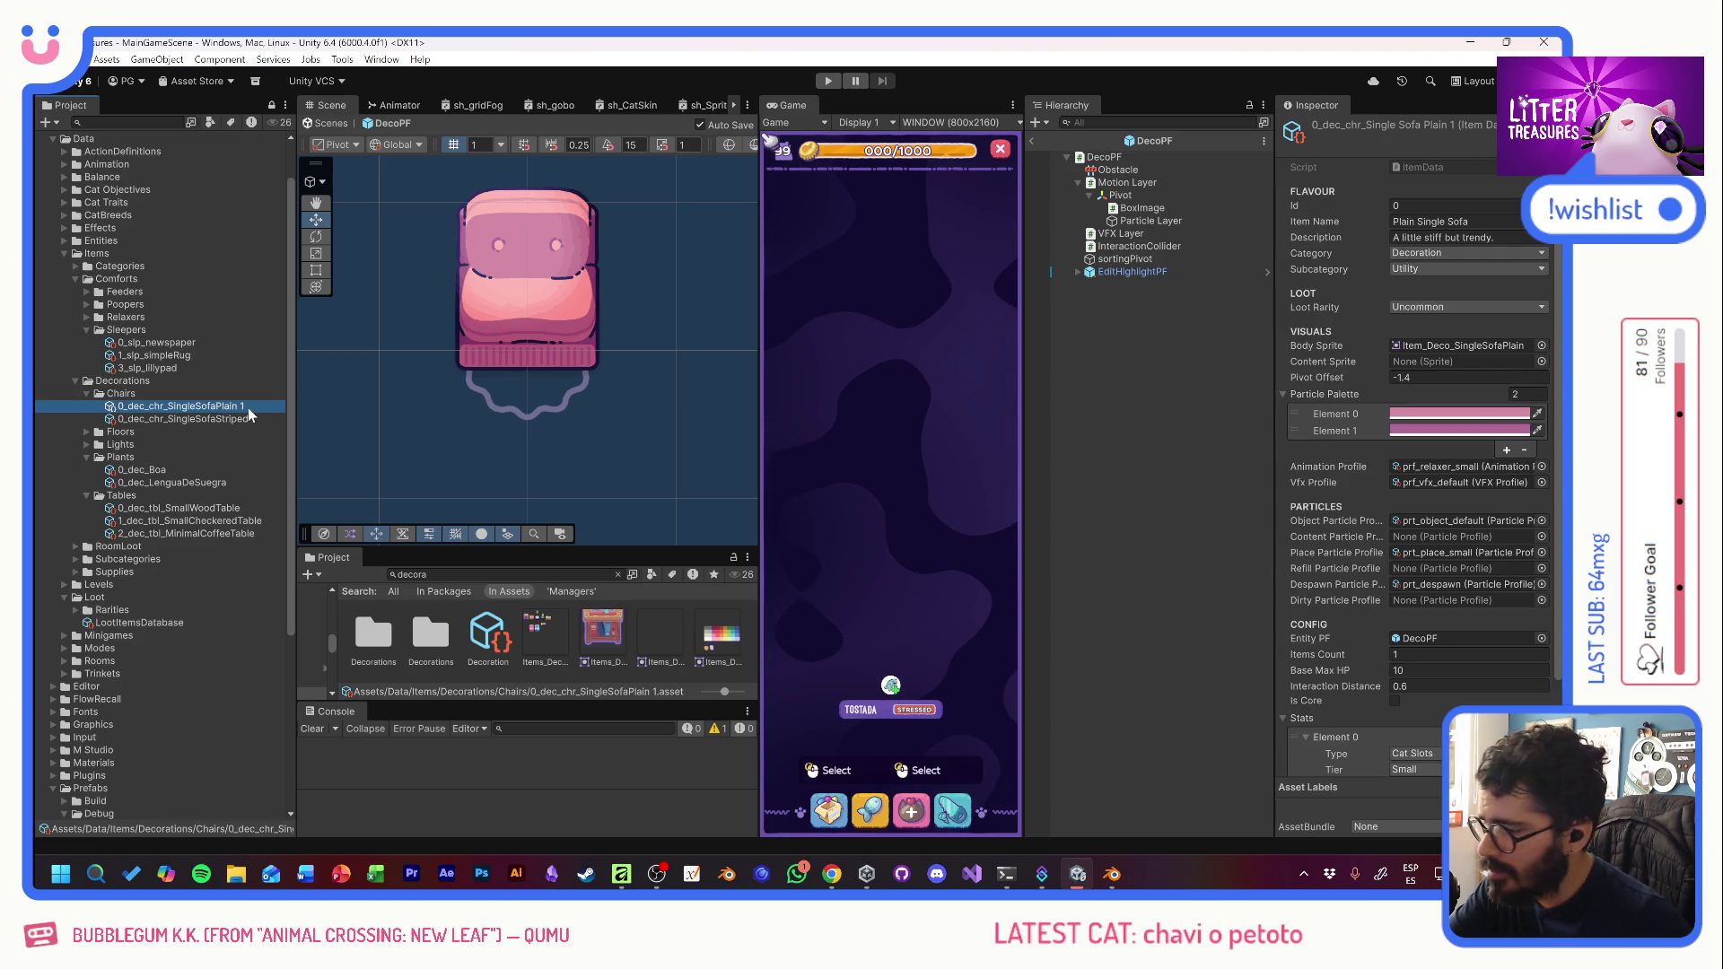
{"action": "key", "text": "F2"}
{"action": "key", "text": "End"}
{"action": "key", "text": "BackSpace"}
{"action": "key", "text": "BackSpace"}
{"action": "key", "text": "Return"}
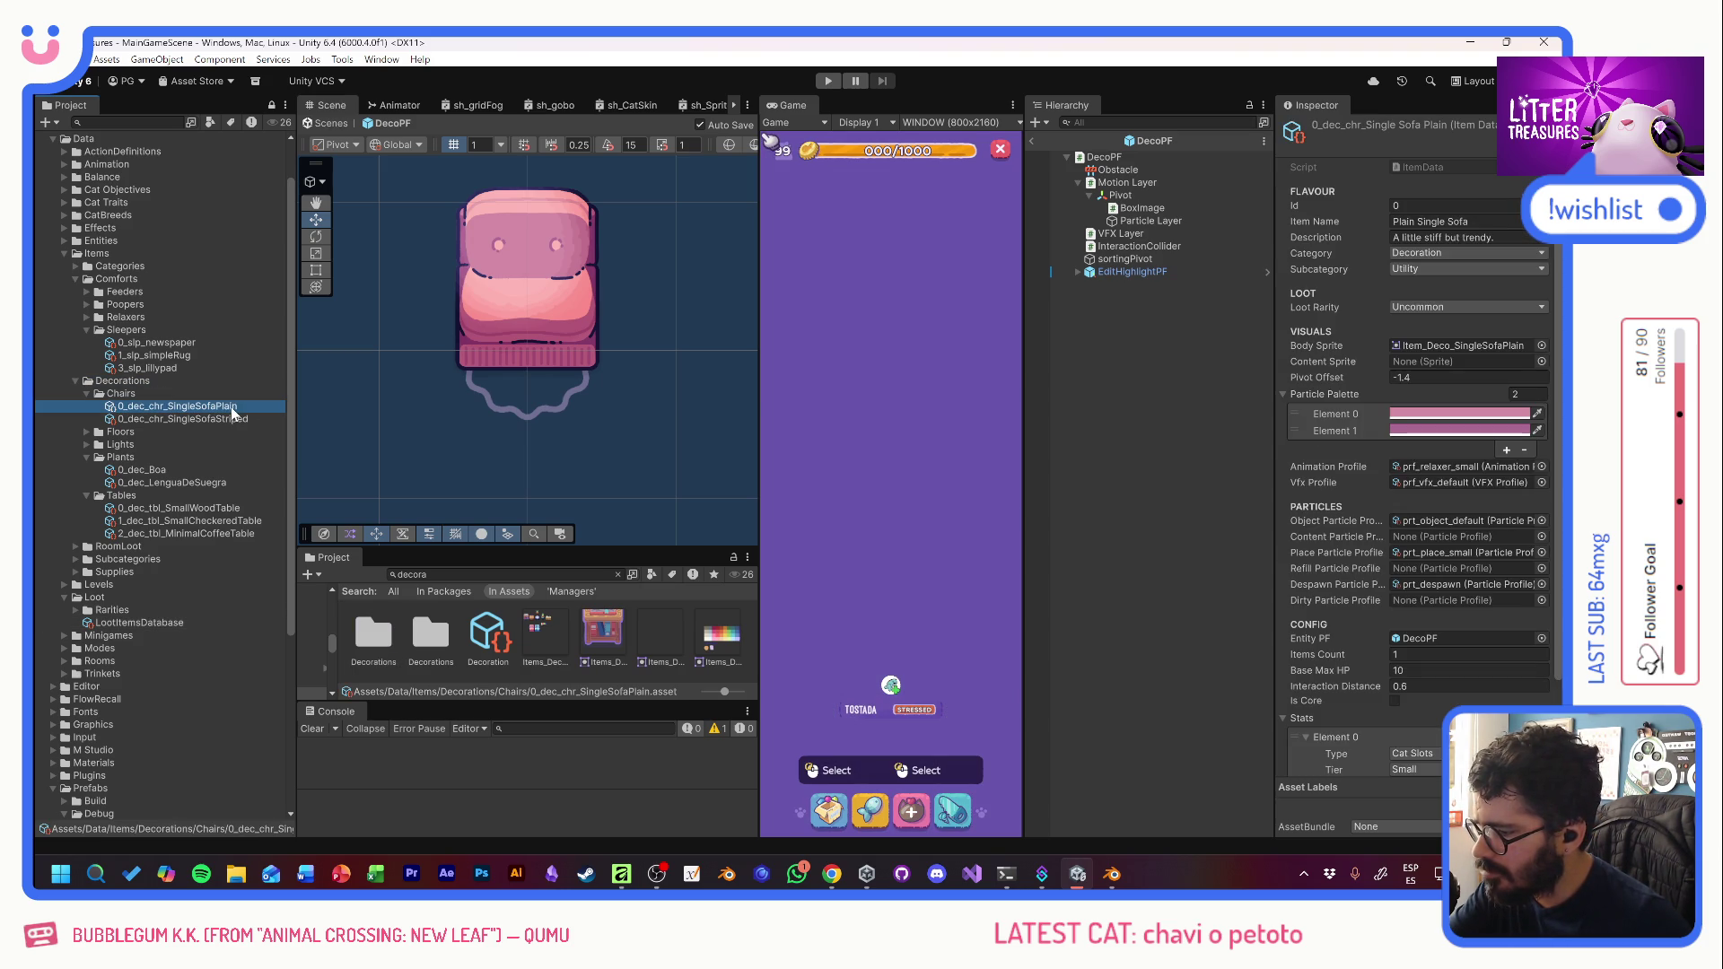
- Start Play mode and show the Decorations section of the game inventory
{"action": "key", "text": "ctrl+p"}
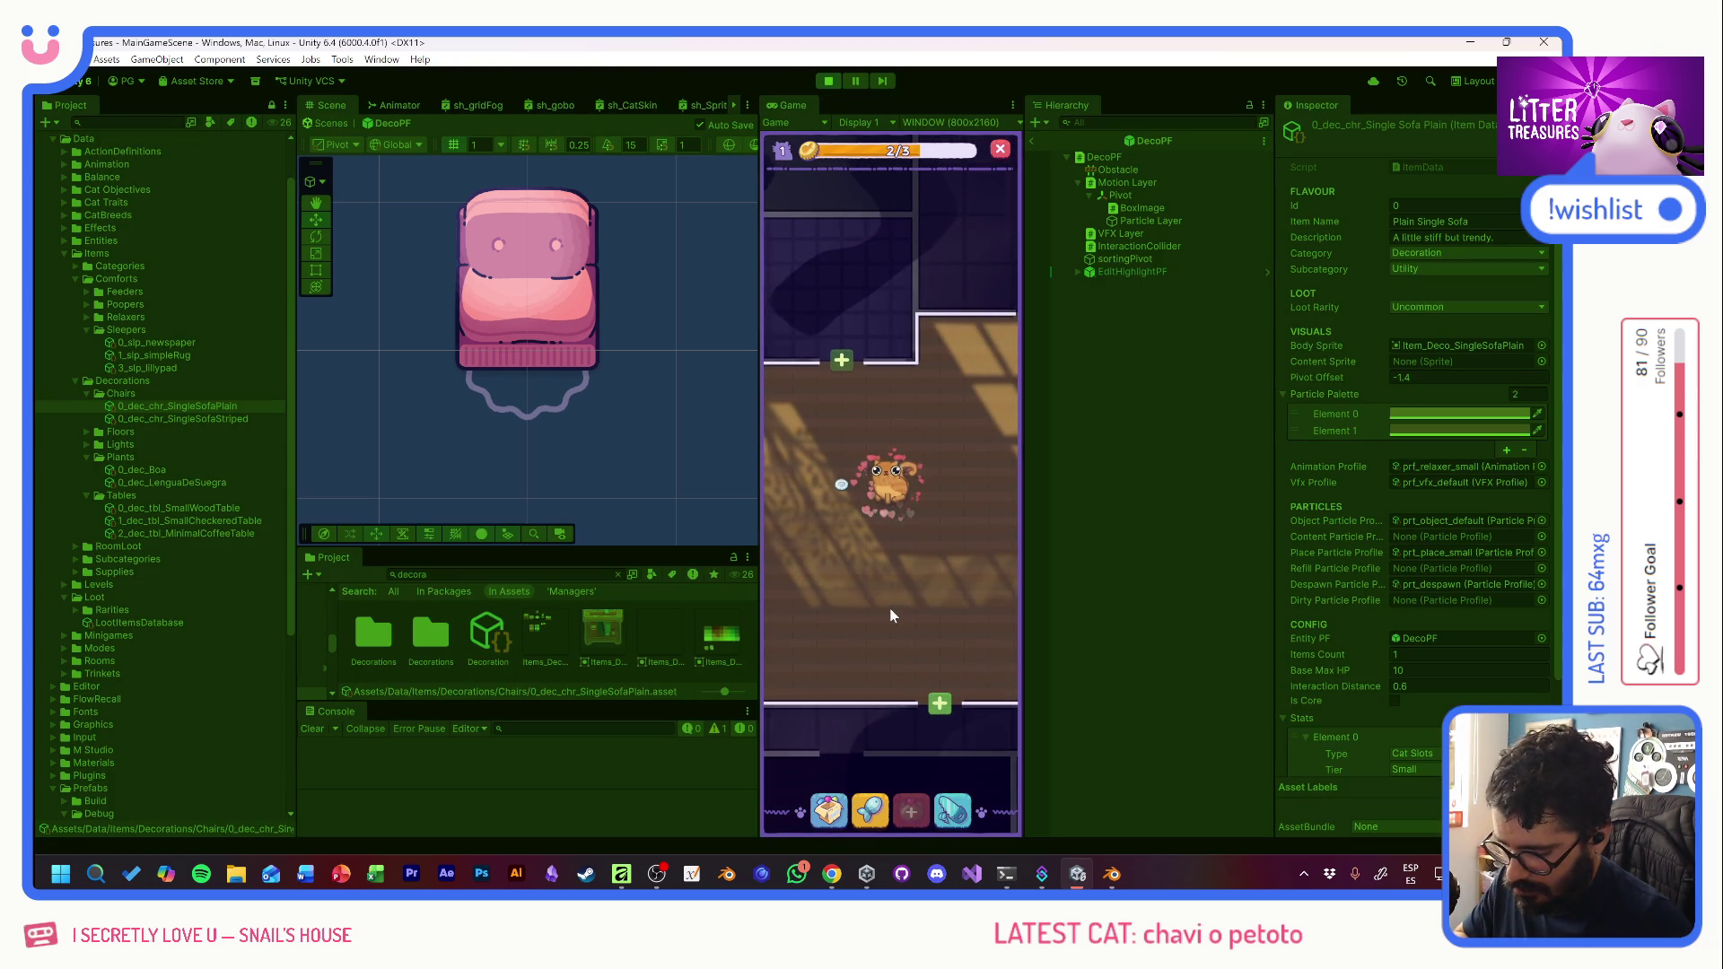
{"action": "key", "text": "grave"}
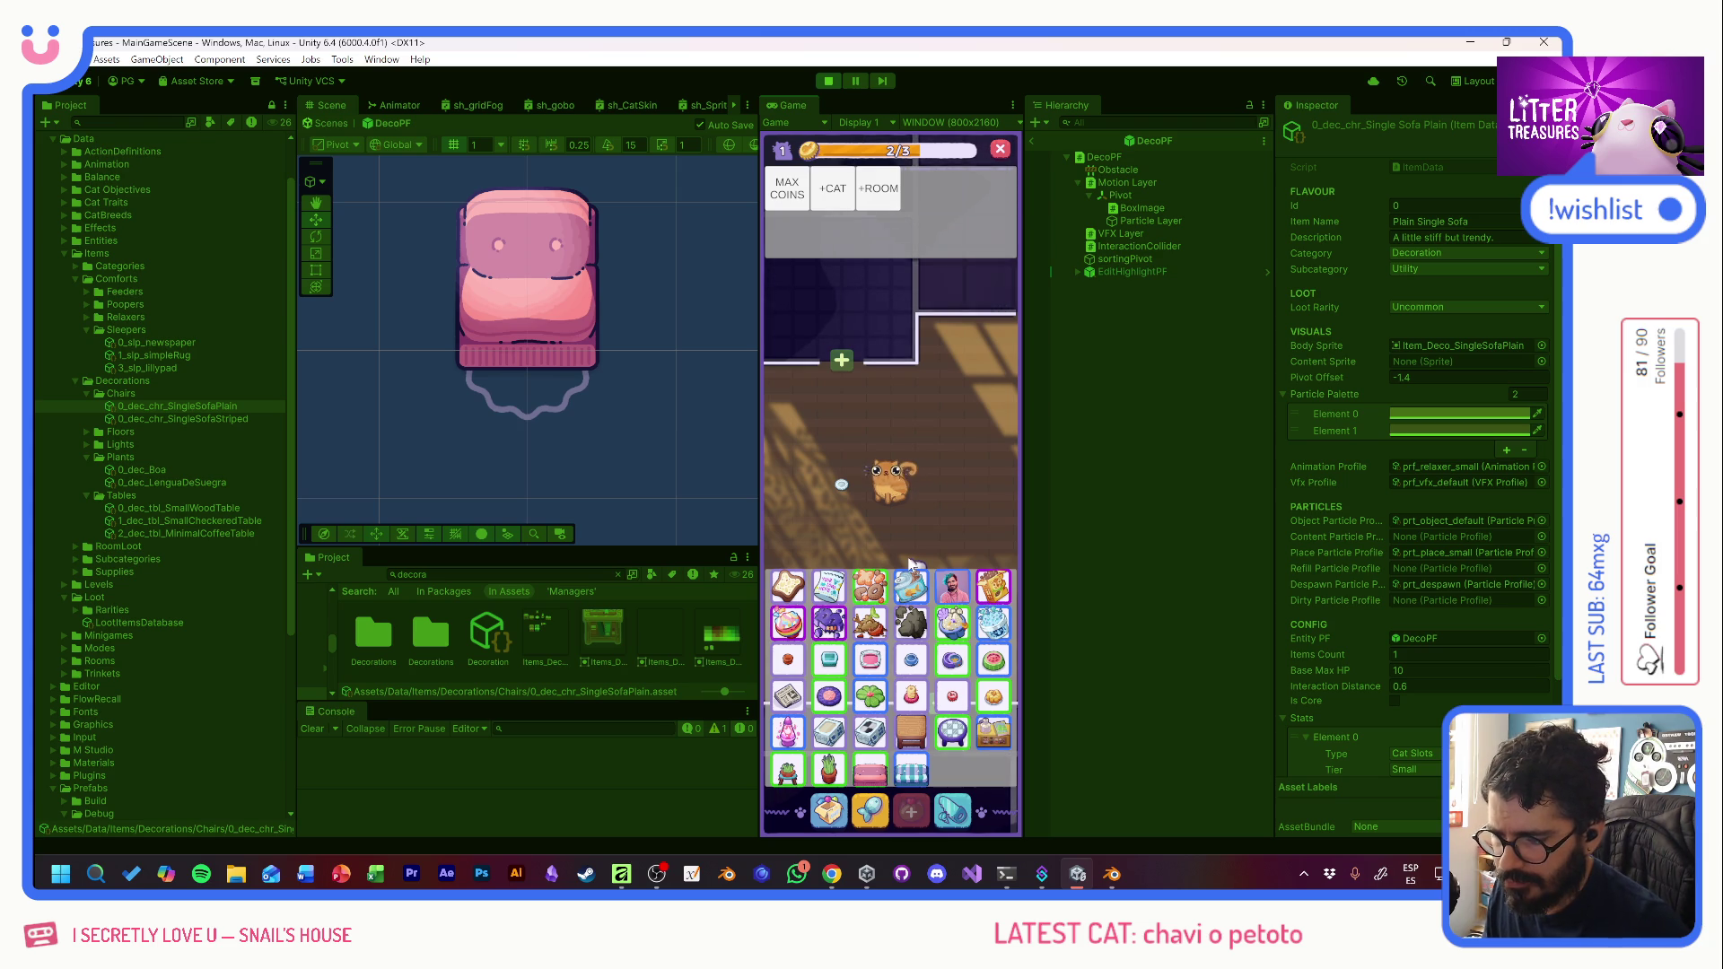
{"action": "key", "text": "grave"}
{"action": "left_click", "coordinate": [831, 812]}
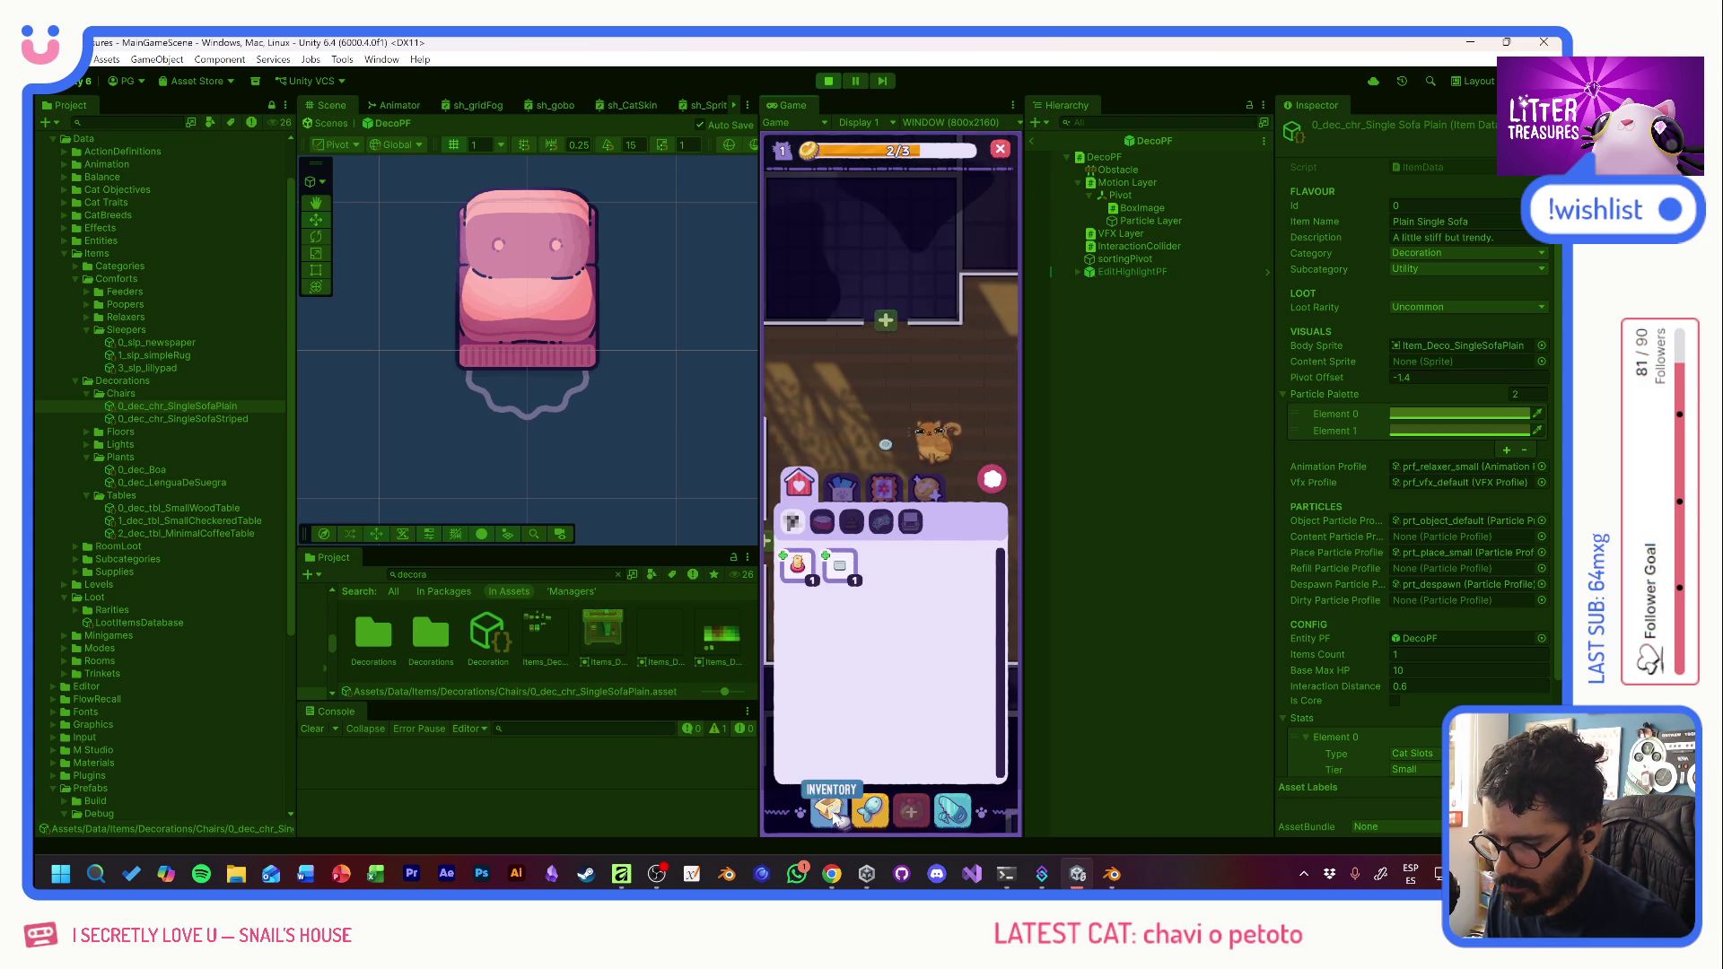
{"action": "left_click", "coordinate": [891, 494]}
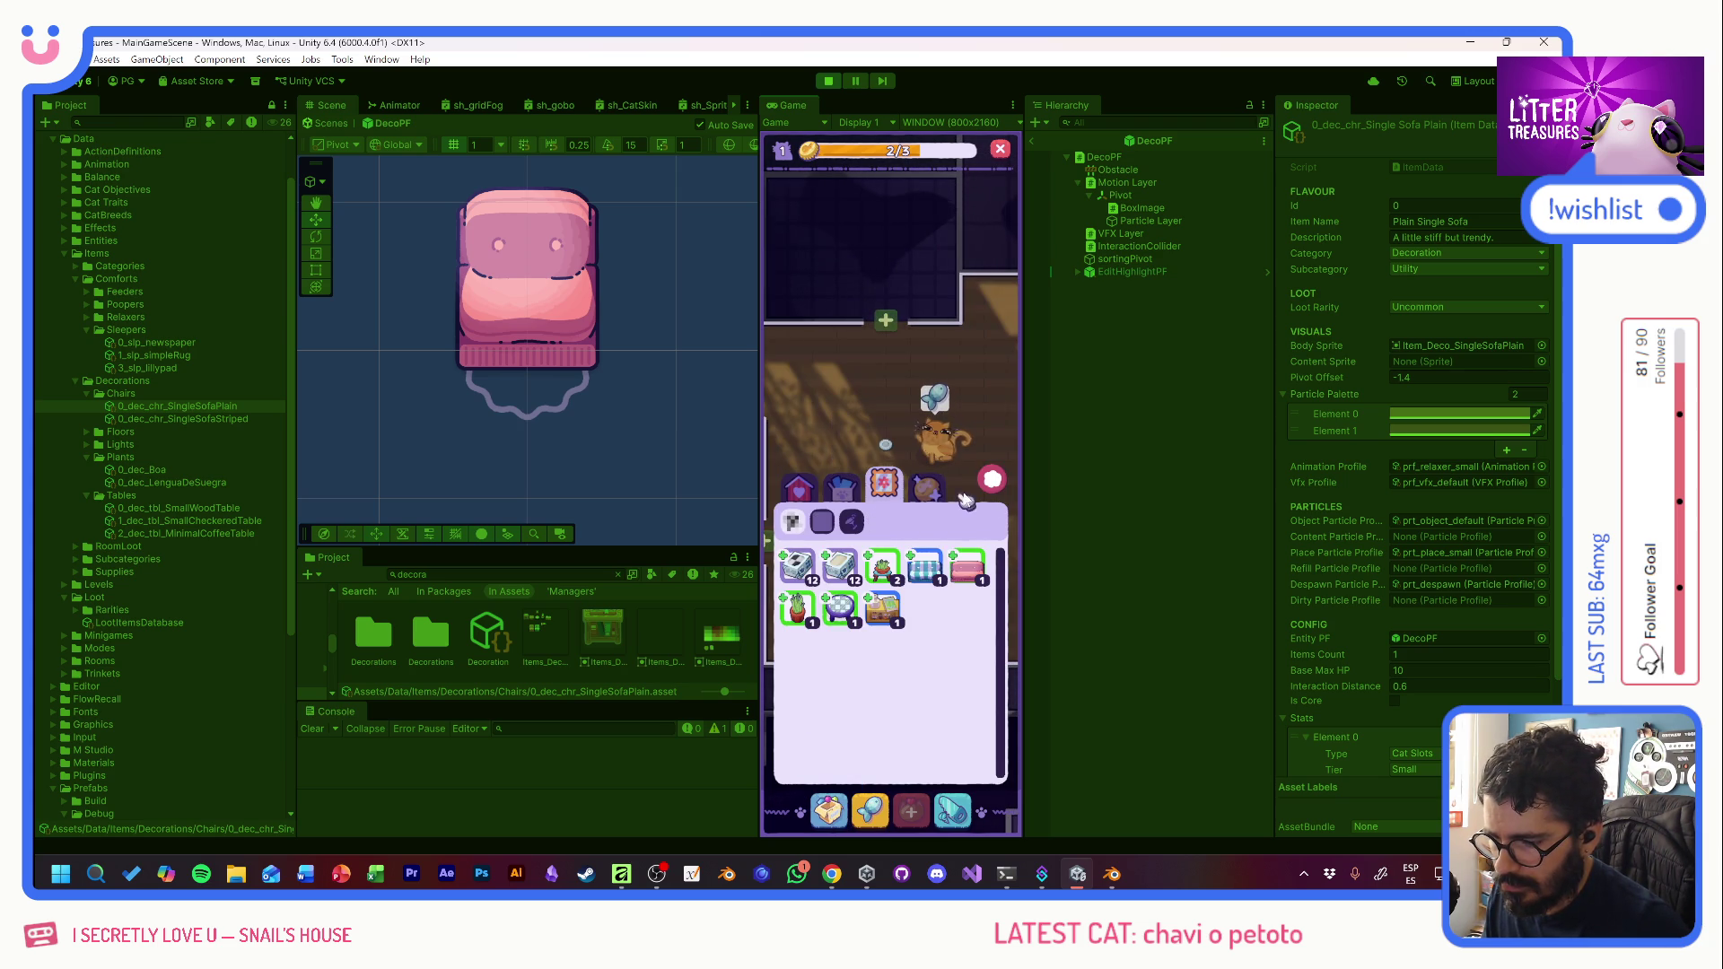
{"action": "mouse_move", "coordinate": [933, 575]}
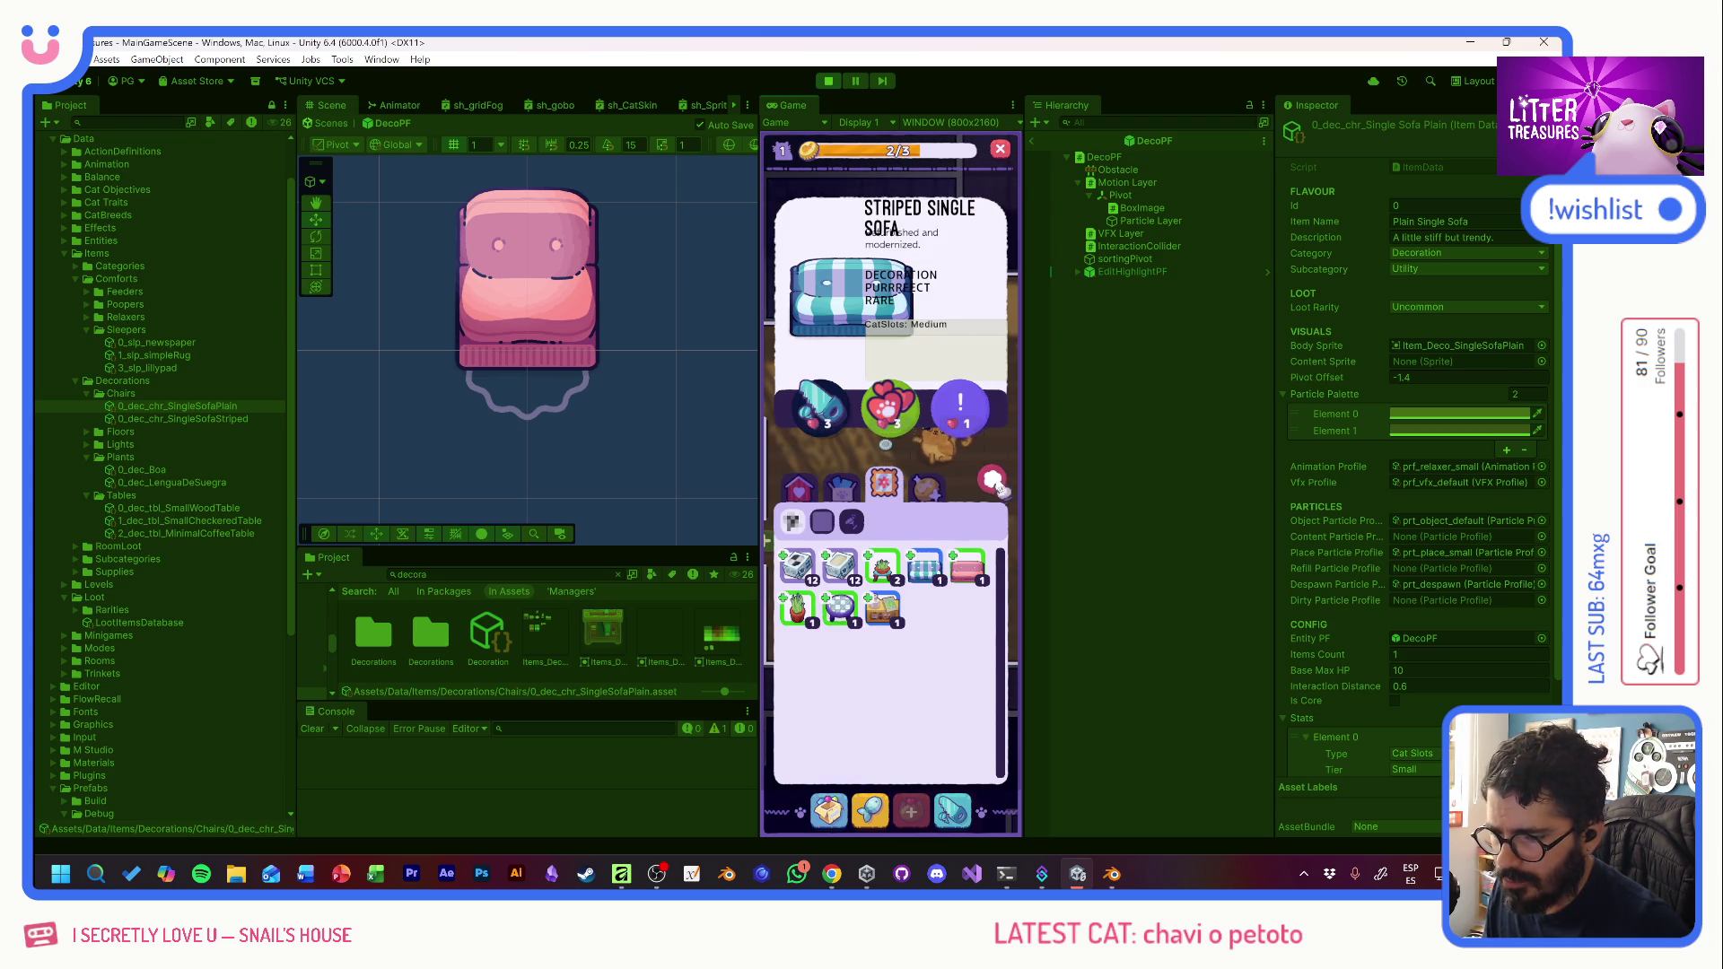
- Use the debug panel's MAX COINS to level up and fill coins to 45/45
{"action": "key", "text": "grave"}
{"action": "left_click", "coordinate": [807, 208]}
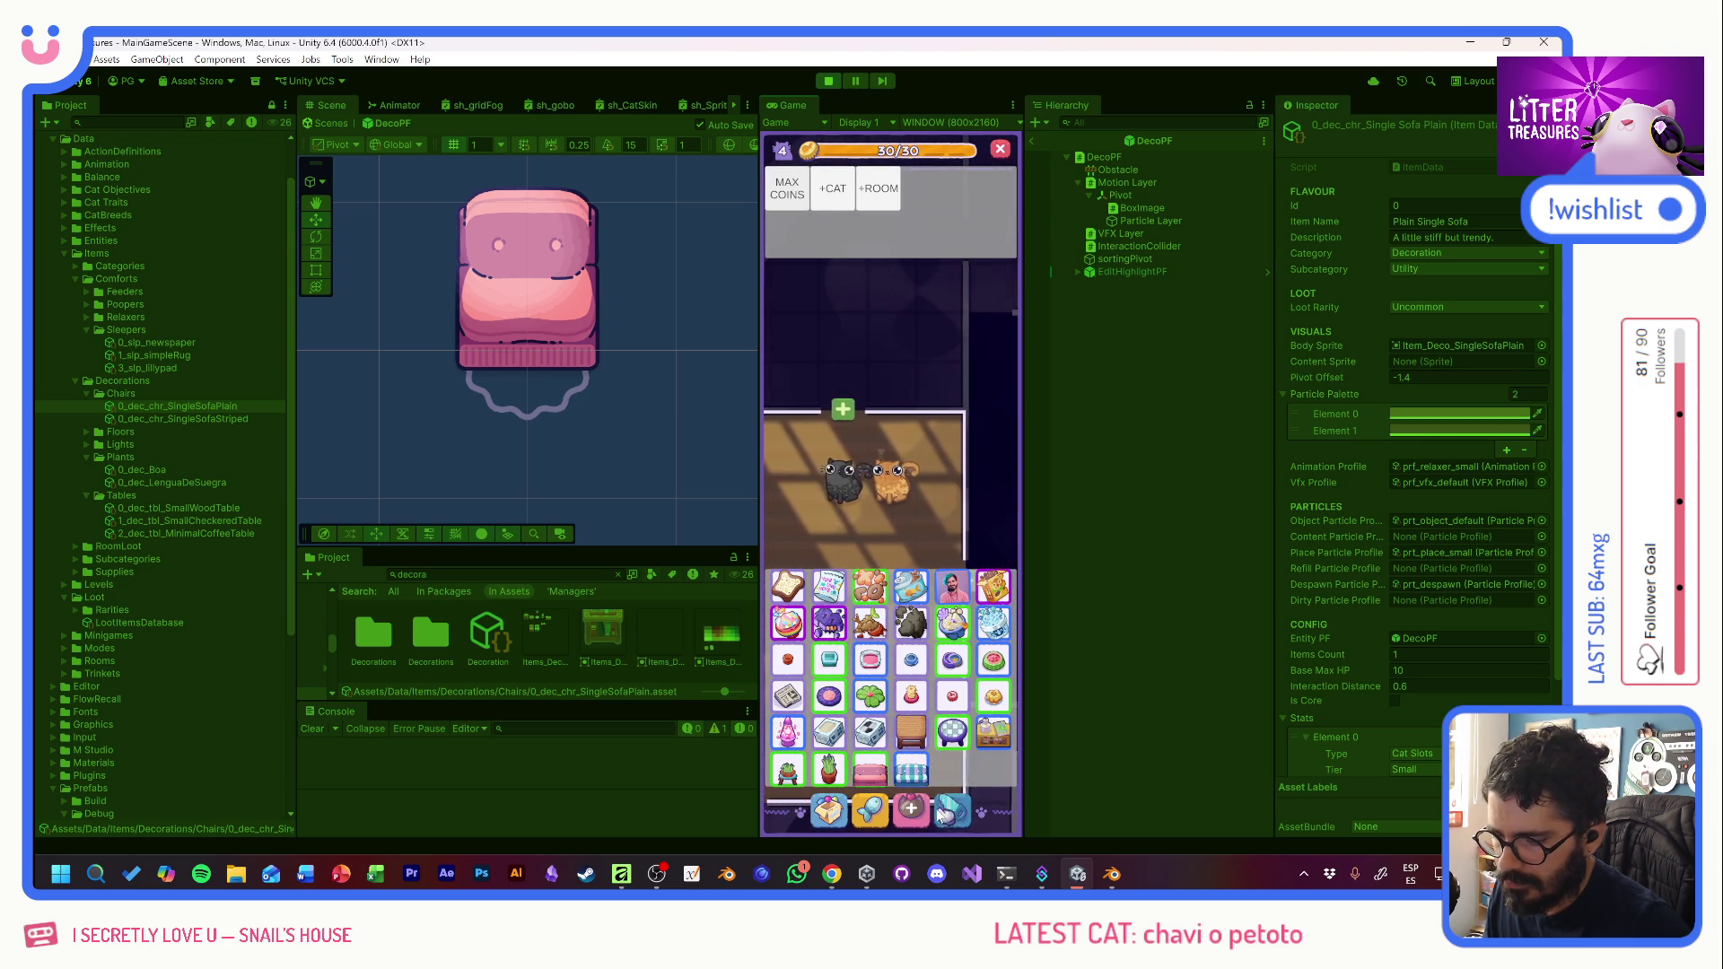
{"action": "key", "text": "grave"}
{"action": "key", "text": "grave"}
{"action": "left_click", "coordinate": [906, 645]}
{"action": "key", "text": "grave"}
{"action": "key", "text": "grave"}
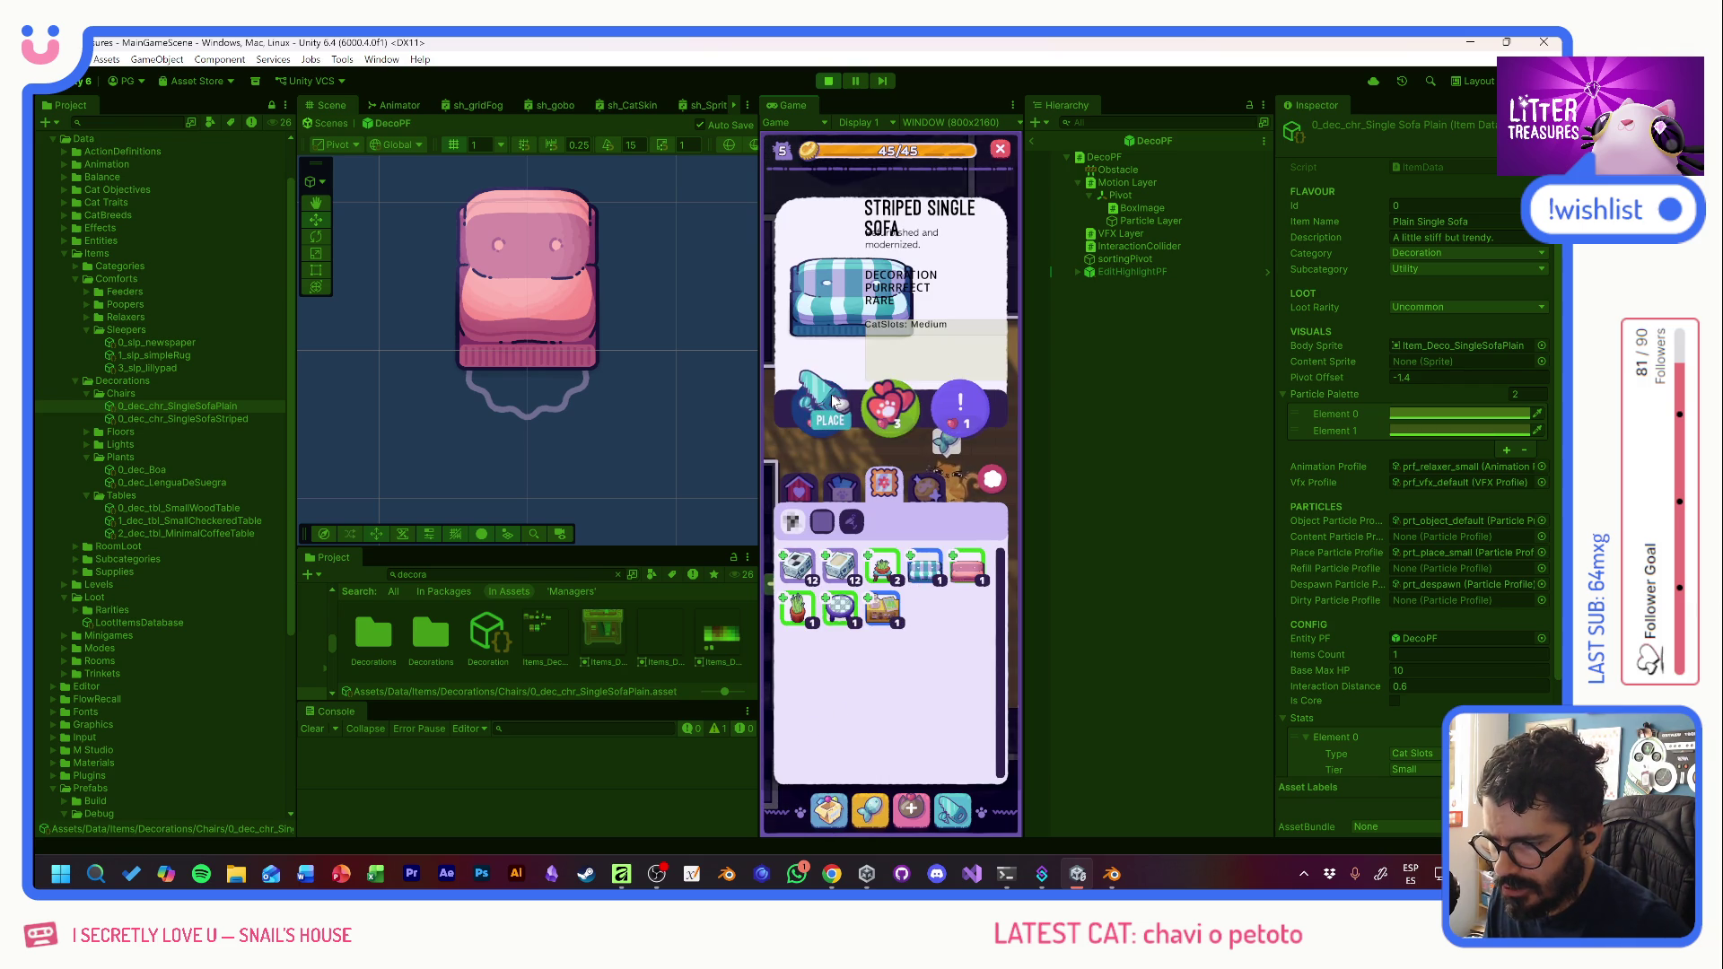
- Drop the Striped Single Sofa onto the room floor and confirm its position
{"action": "left_click", "coordinate": [927, 564]}
{"action": "left_click", "coordinate": [908, 633]}
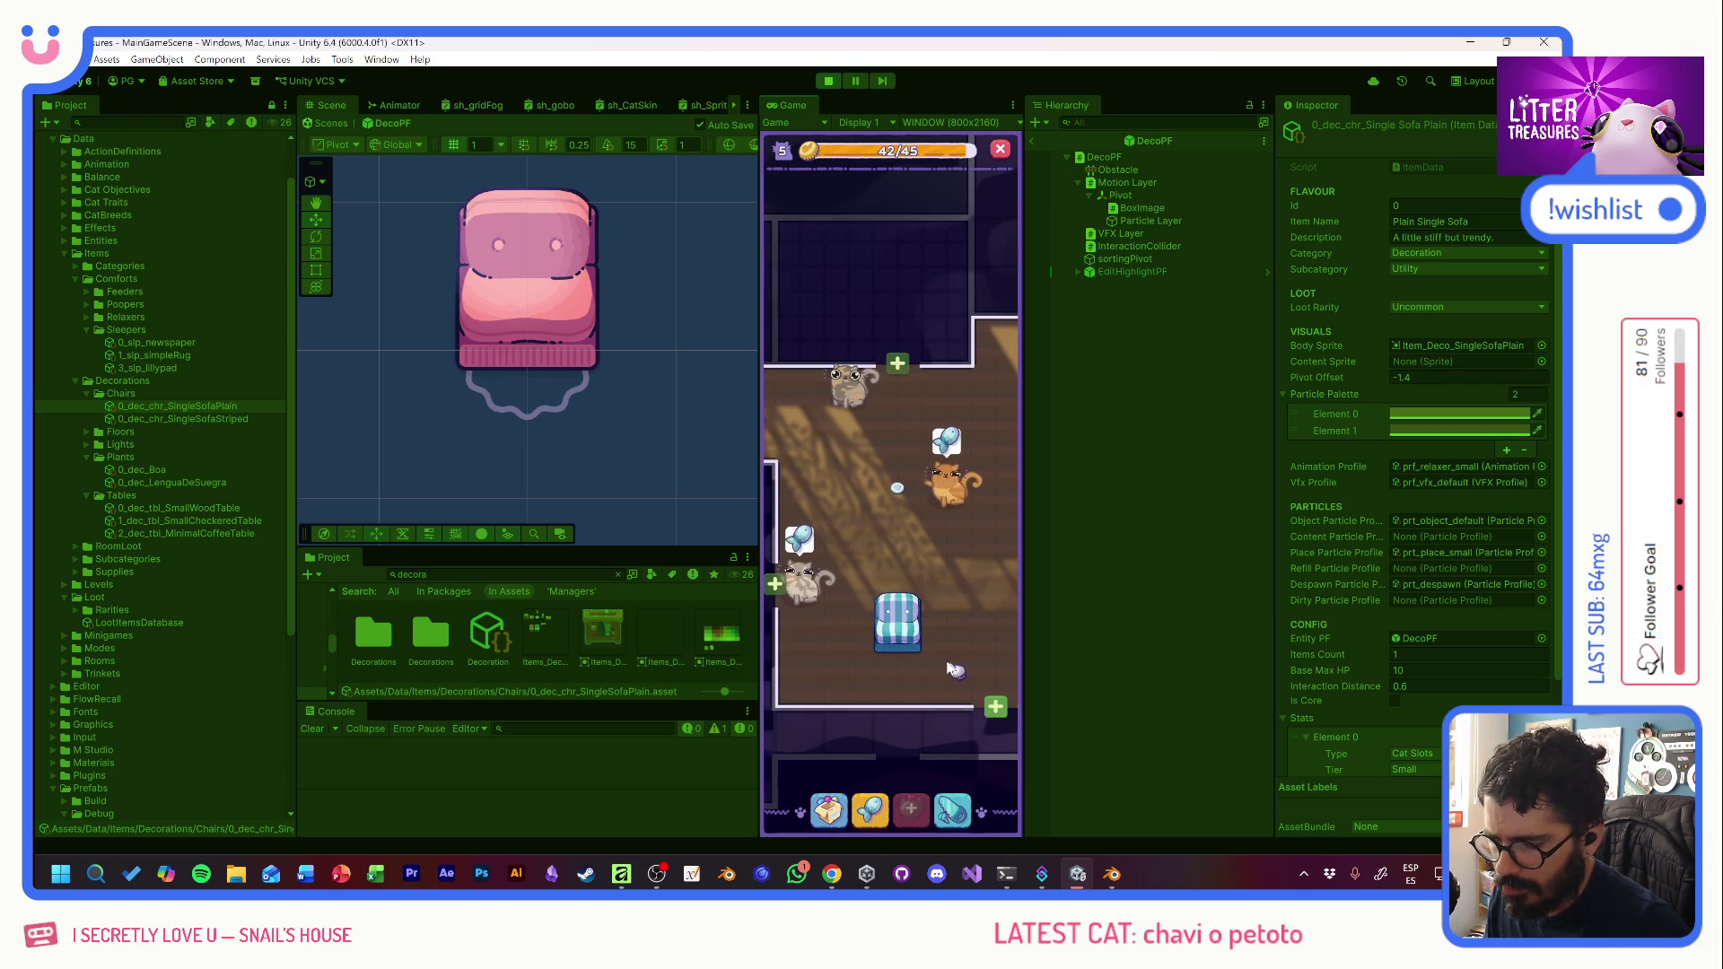
{"action": "left_click", "coordinate": [911, 627]}
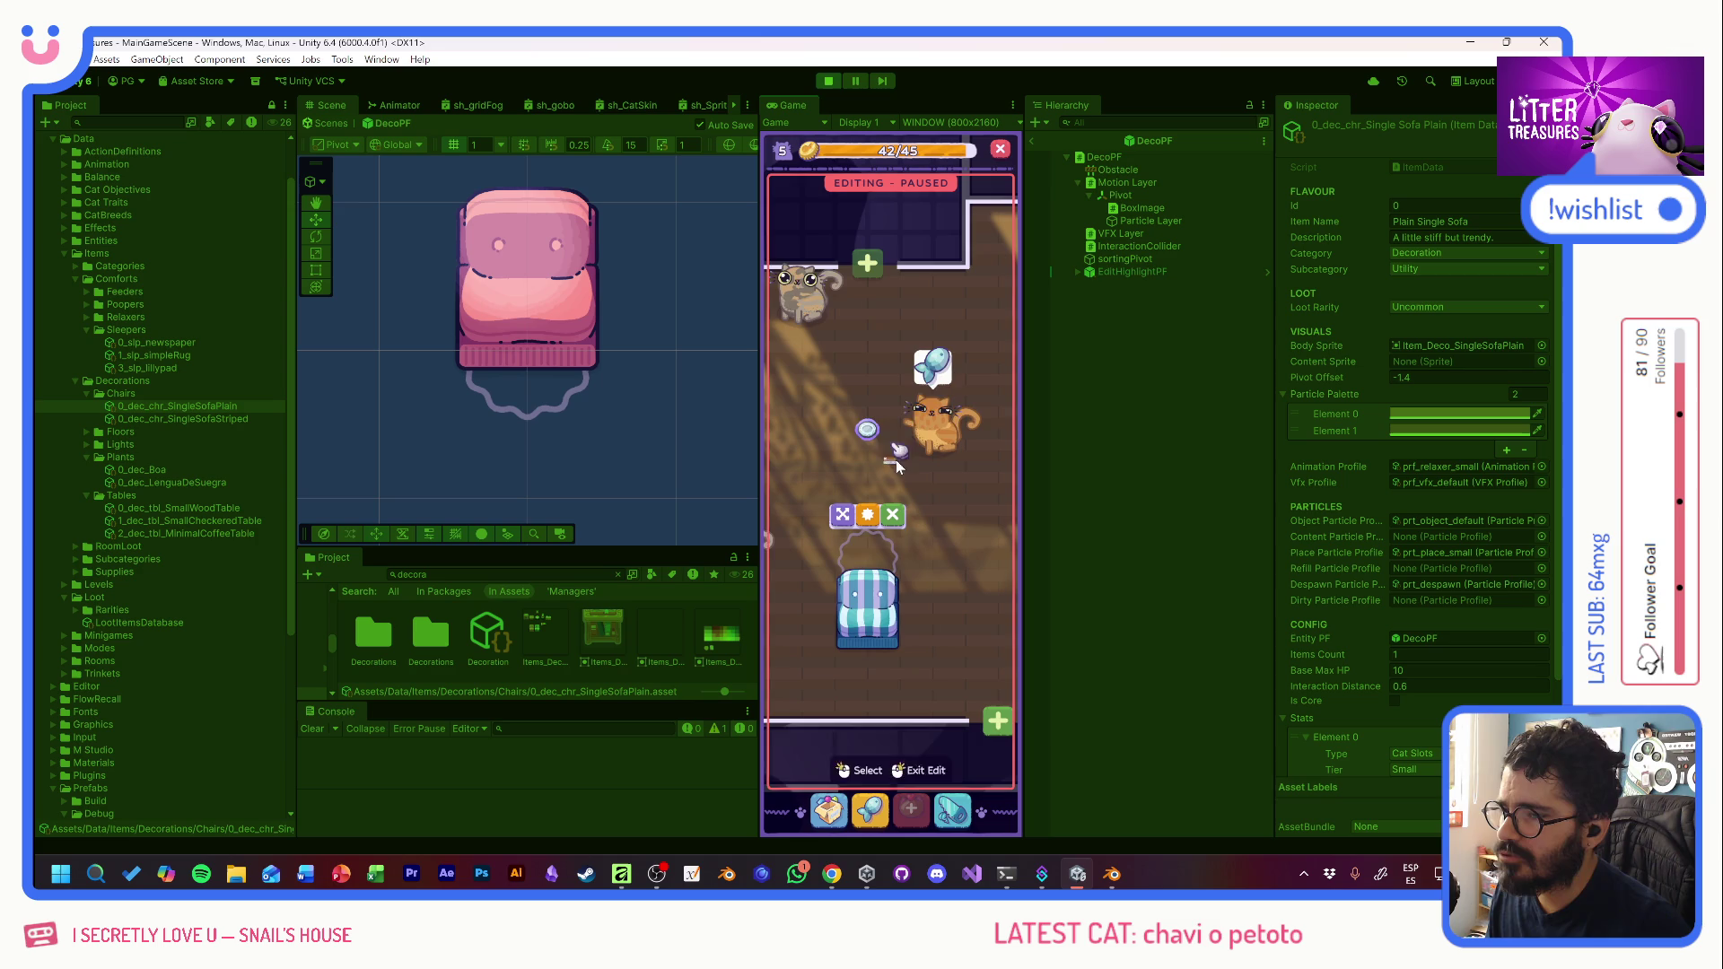
{"action": "left_click", "coordinate": [959, 537]}
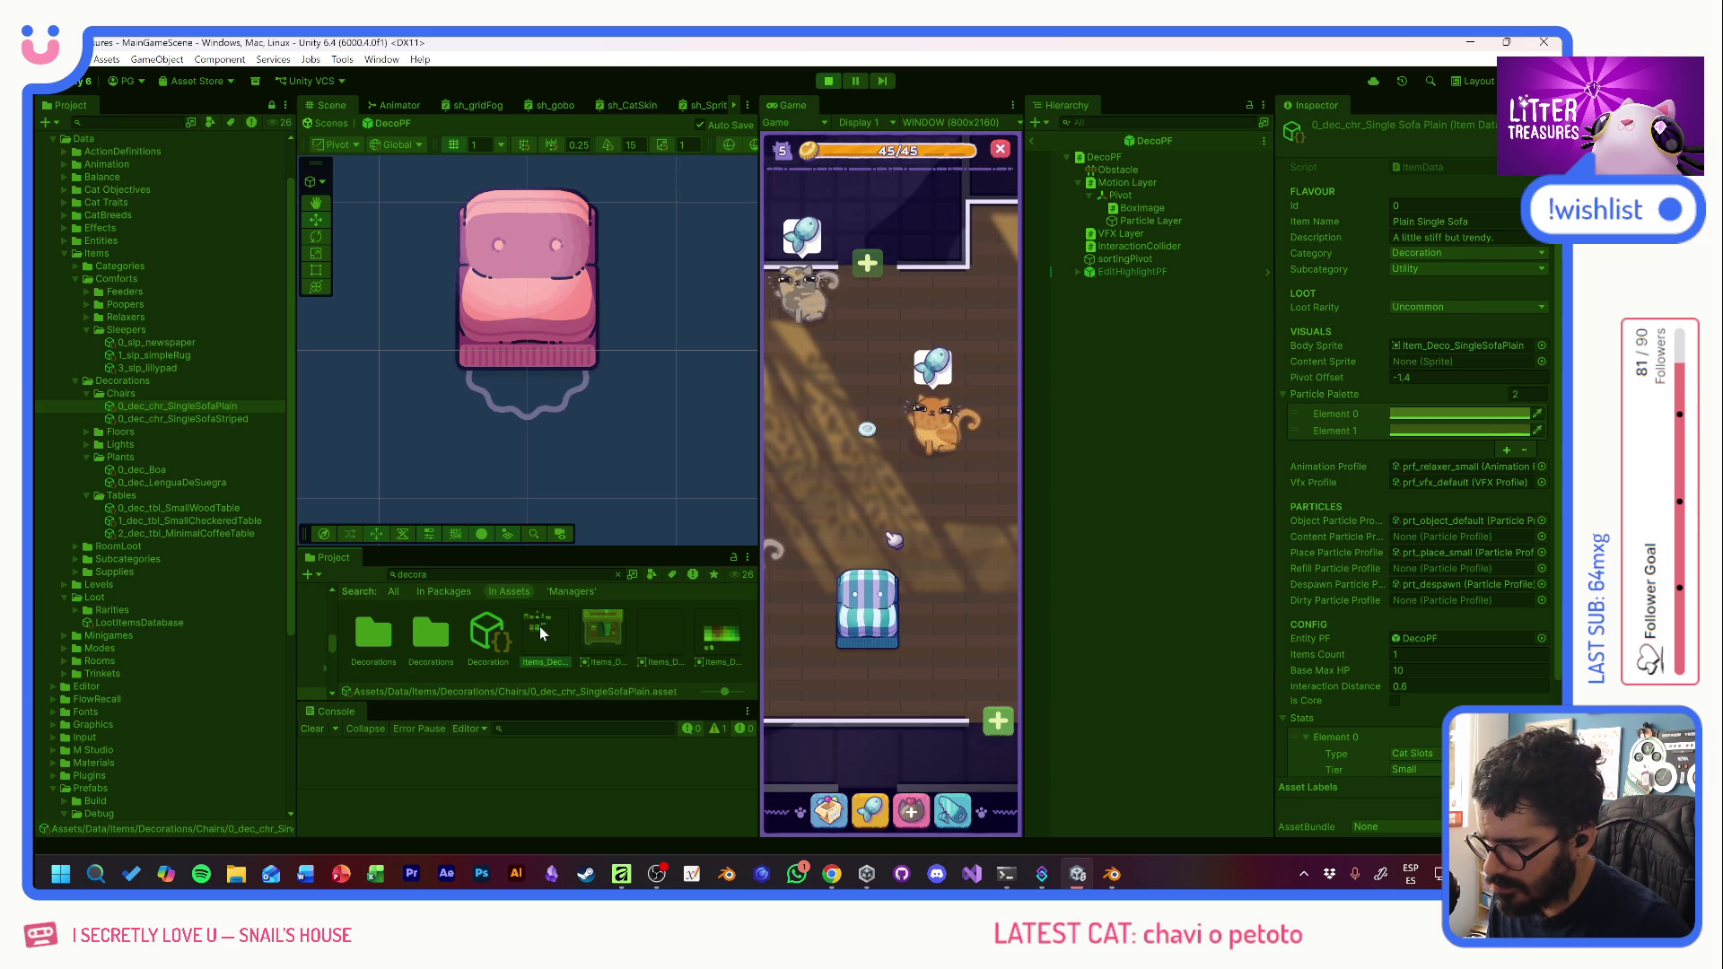
- Open Items_Decorations_Atlas in the Sprite Editor and exit Play mode
{"action": "left_click", "coordinate": [607, 641]}
{"action": "left_click", "coordinate": [1420, 296]}
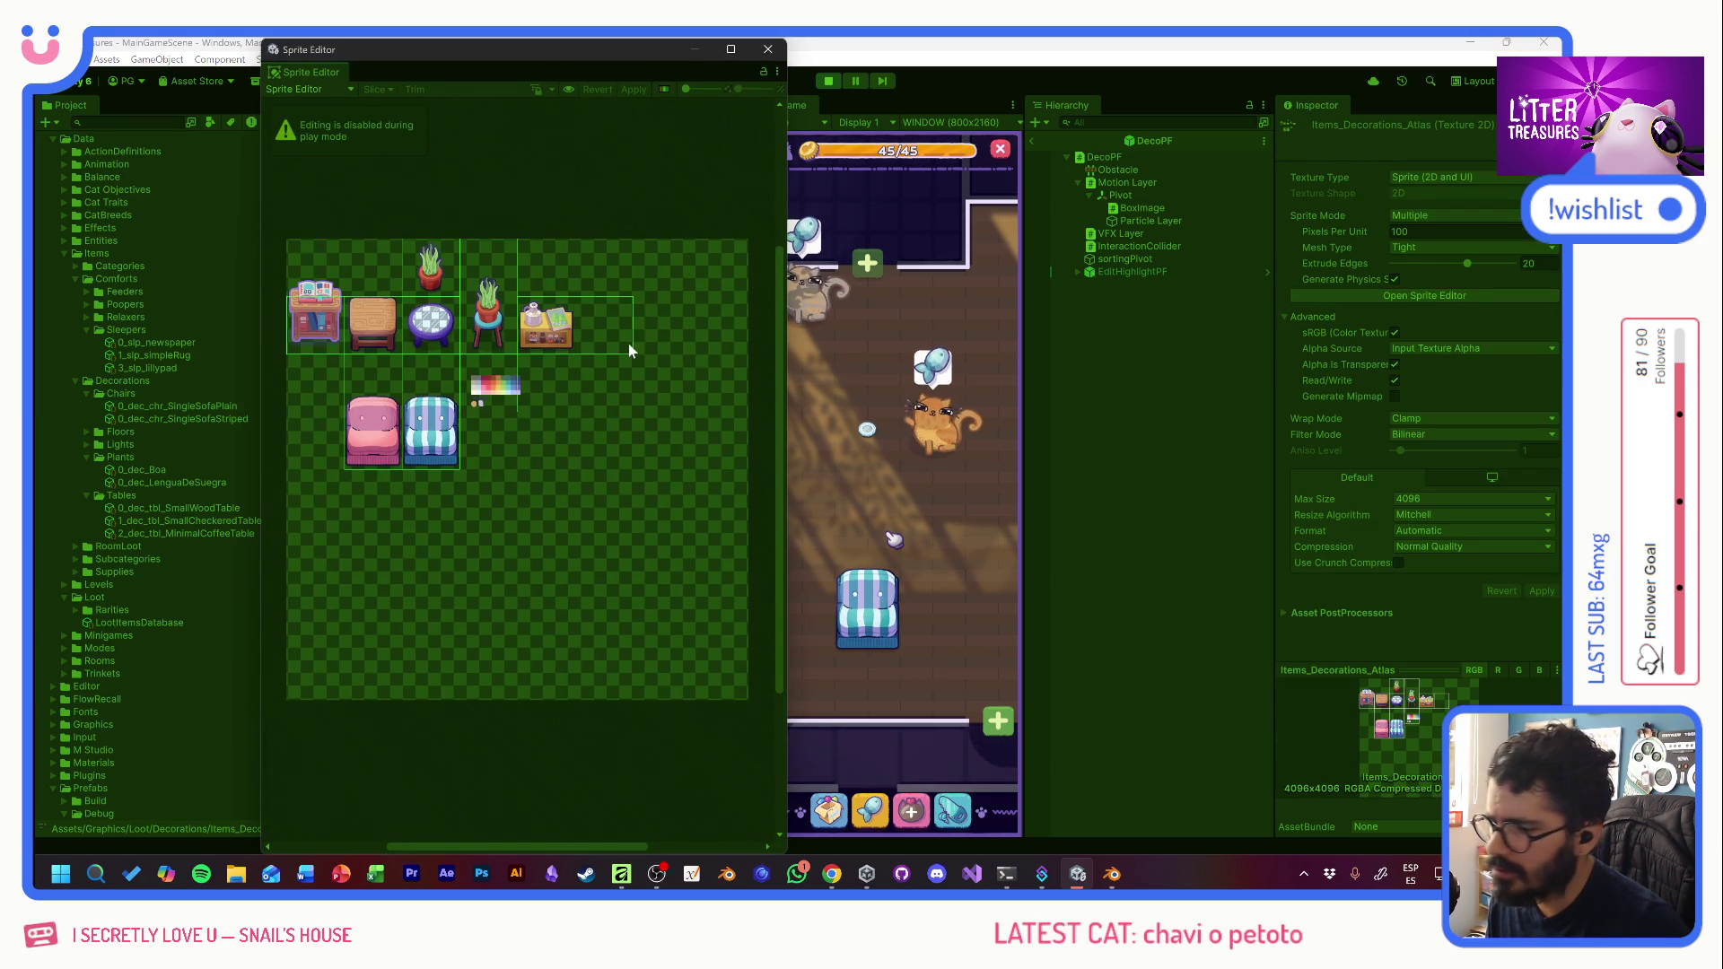
{"action": "scroll", "coordinate": [431, 425], "scroll_direction": "up", "scroll_amount": 4}
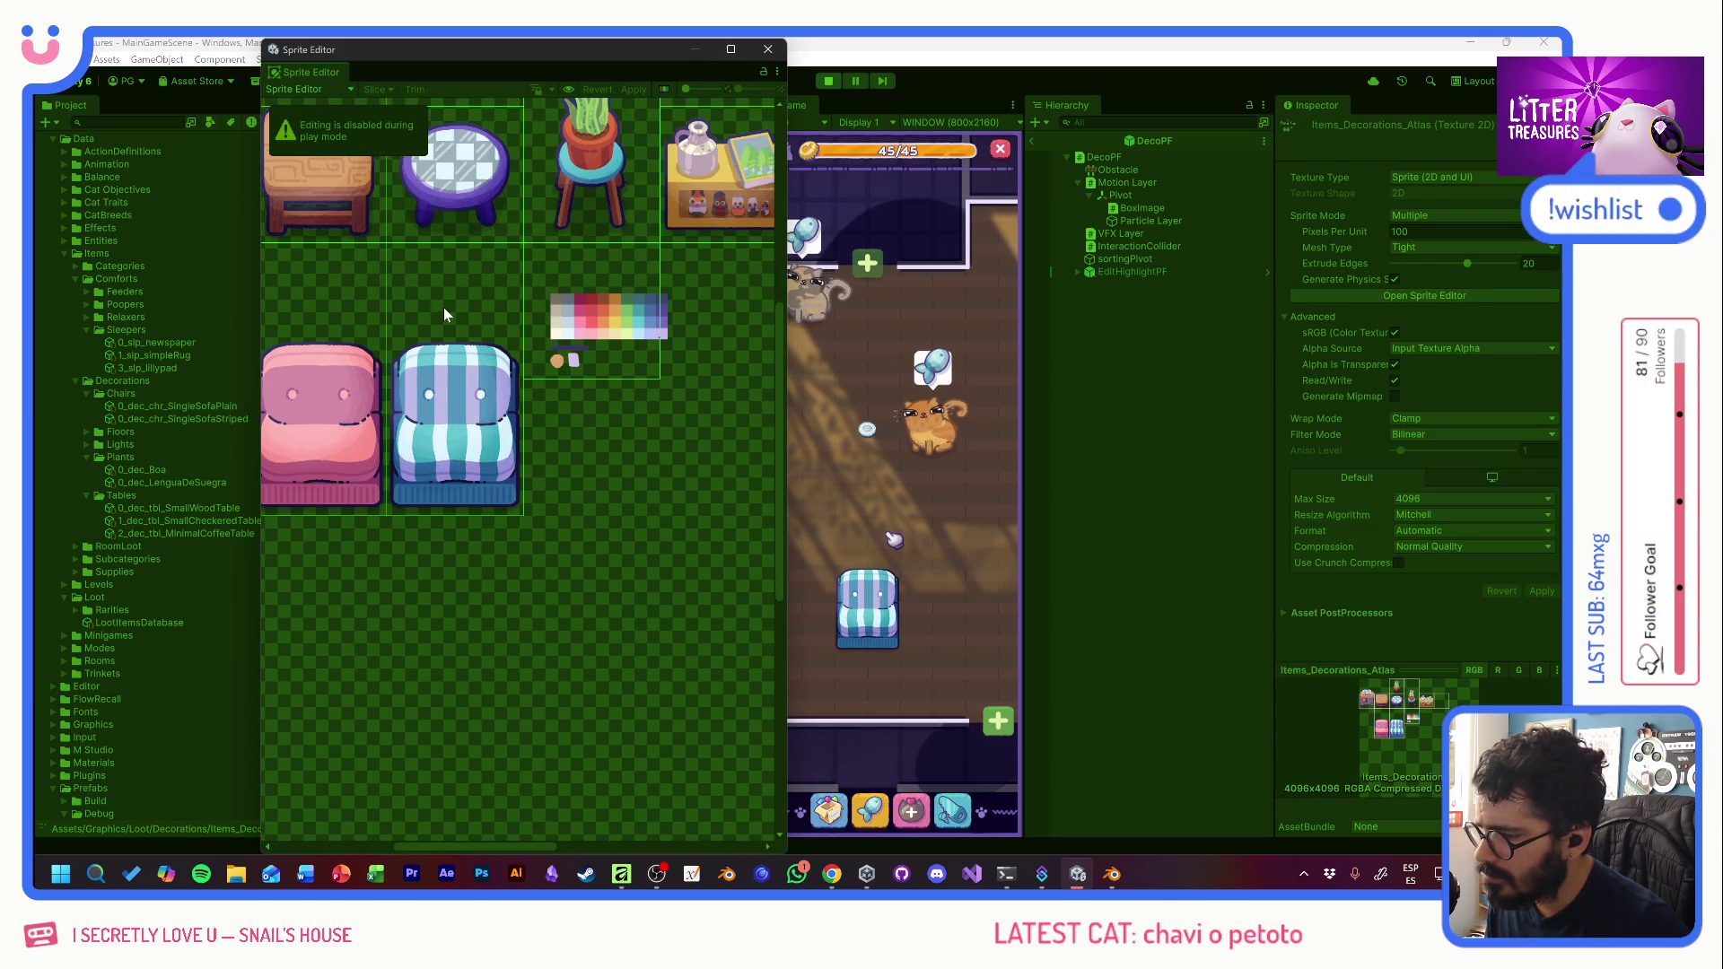
{"action": "key", "text": "ctrl+p"}
- Check the pink sofa's pivot Y, then set the striped sofa sprite's custom pivot X to 0.5
{"action": "left_click", "coordinate": [350, 346]}
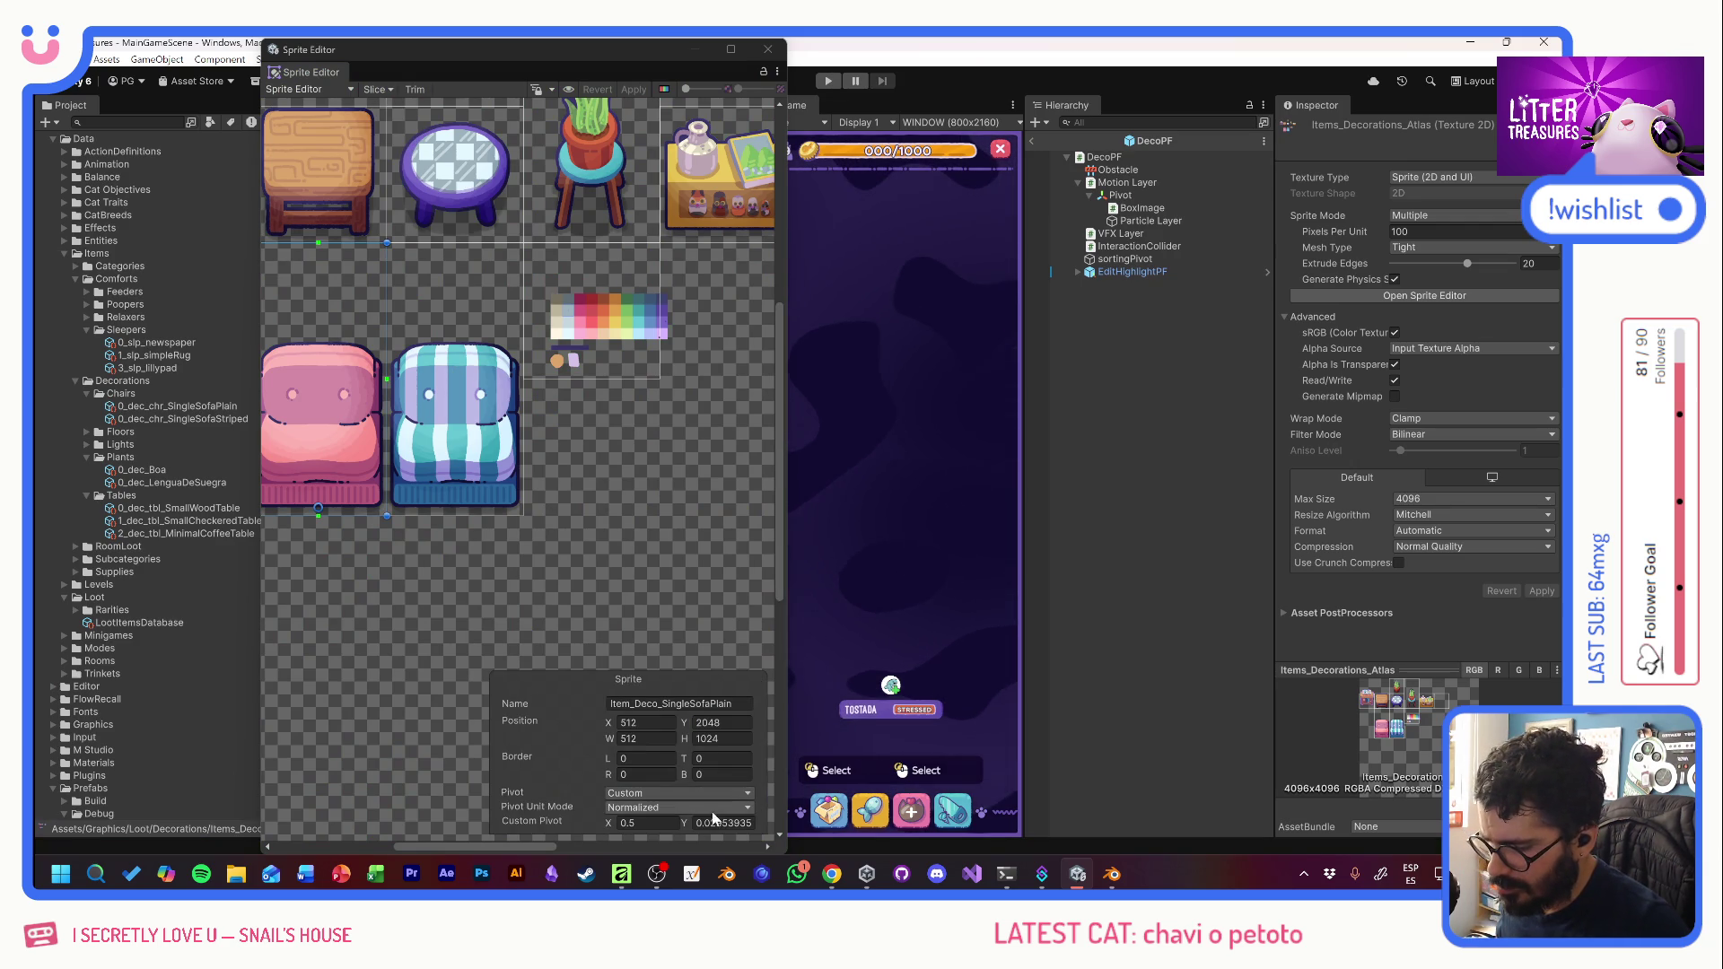
{"action": "left_click", "coordinate": [719, 820]}
{"action": "left_click", "coordinate": [486, 362]}
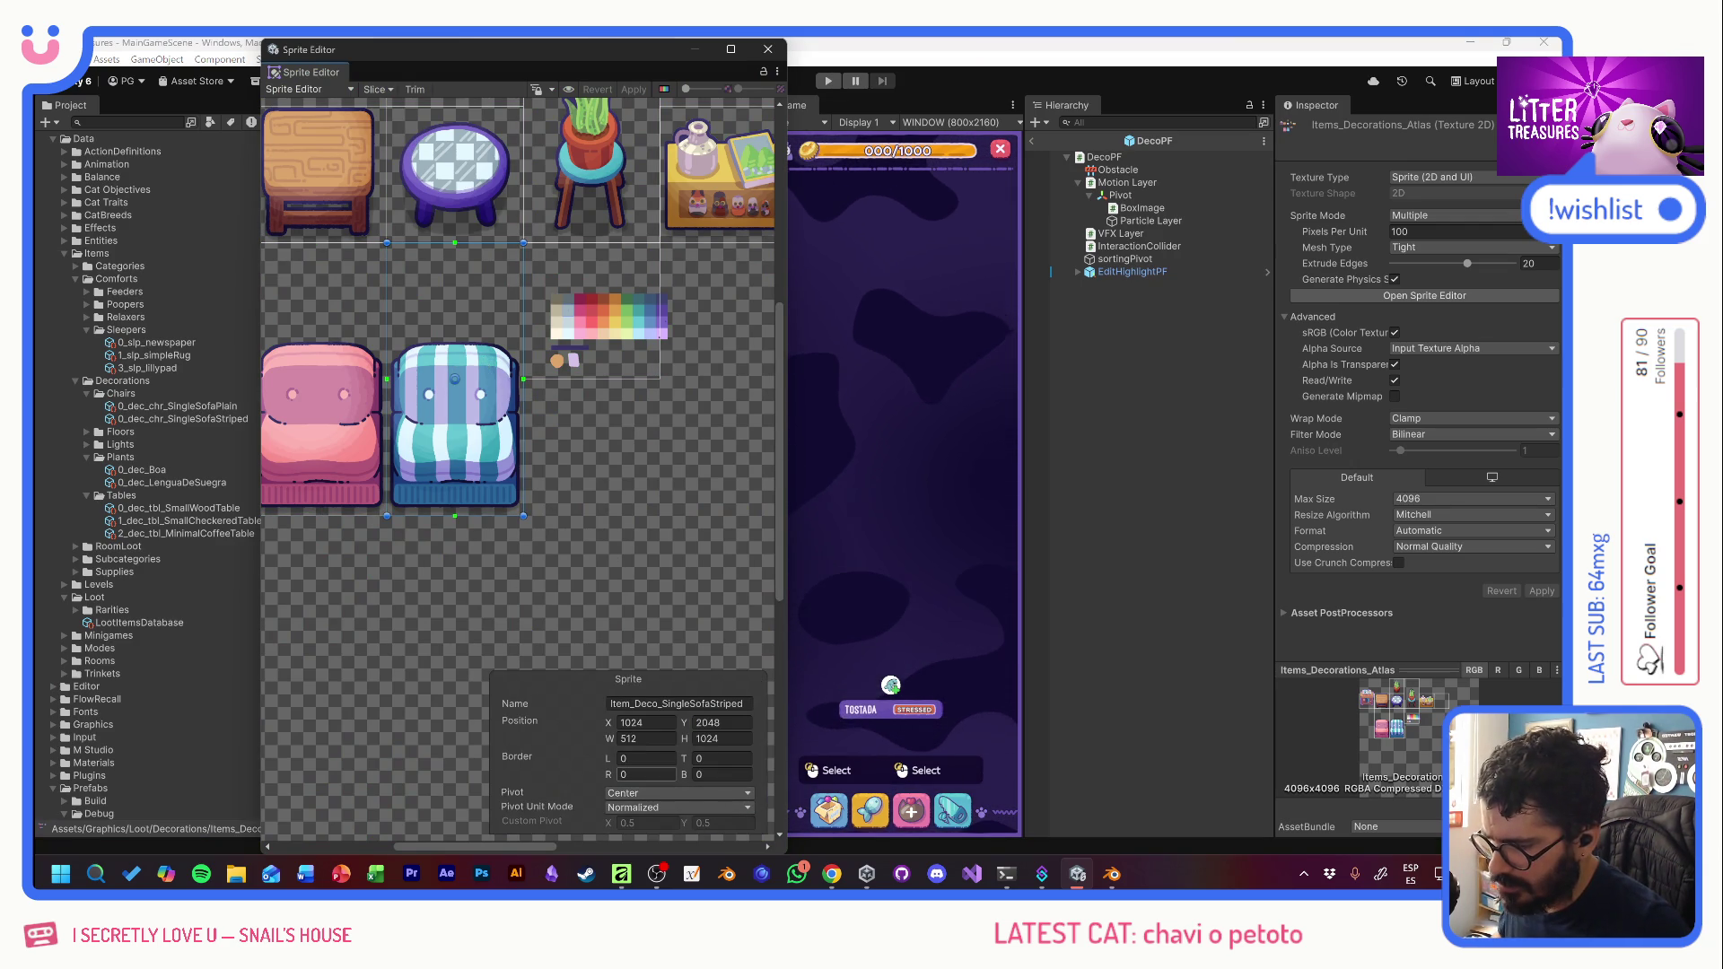
{"action": "left_click_drag", "start_coordinate": [455, 380], "coordinate": [456, 380]}
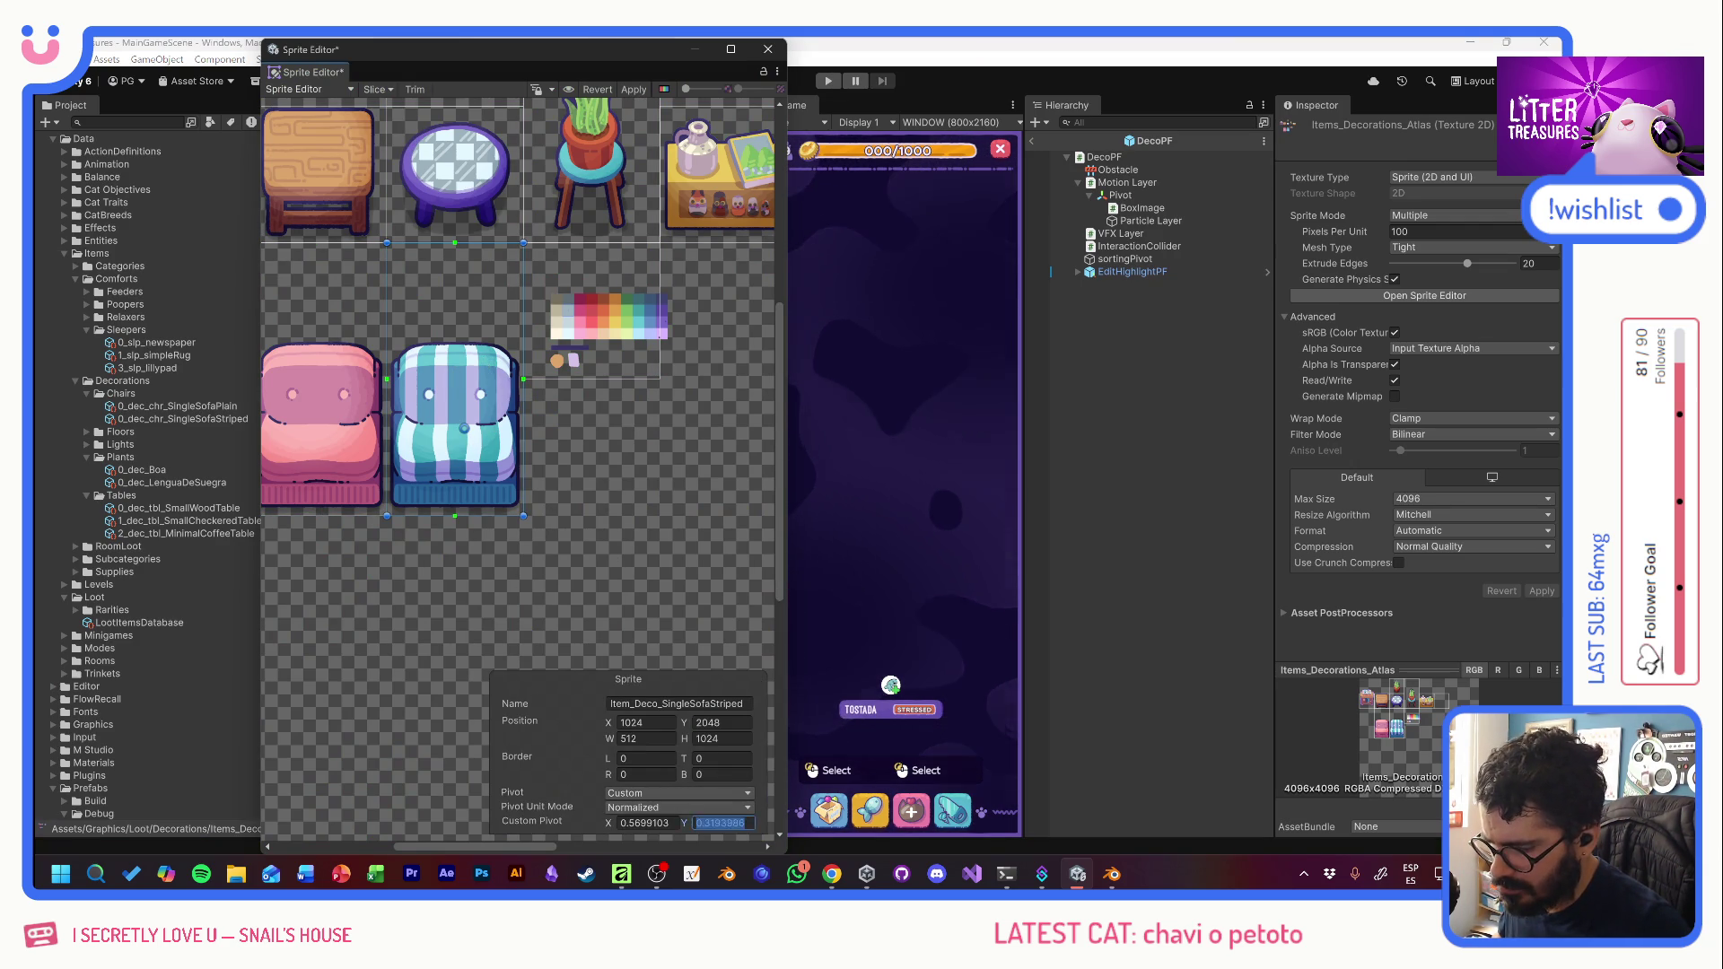
{"action": "type", "text": "0.5"}
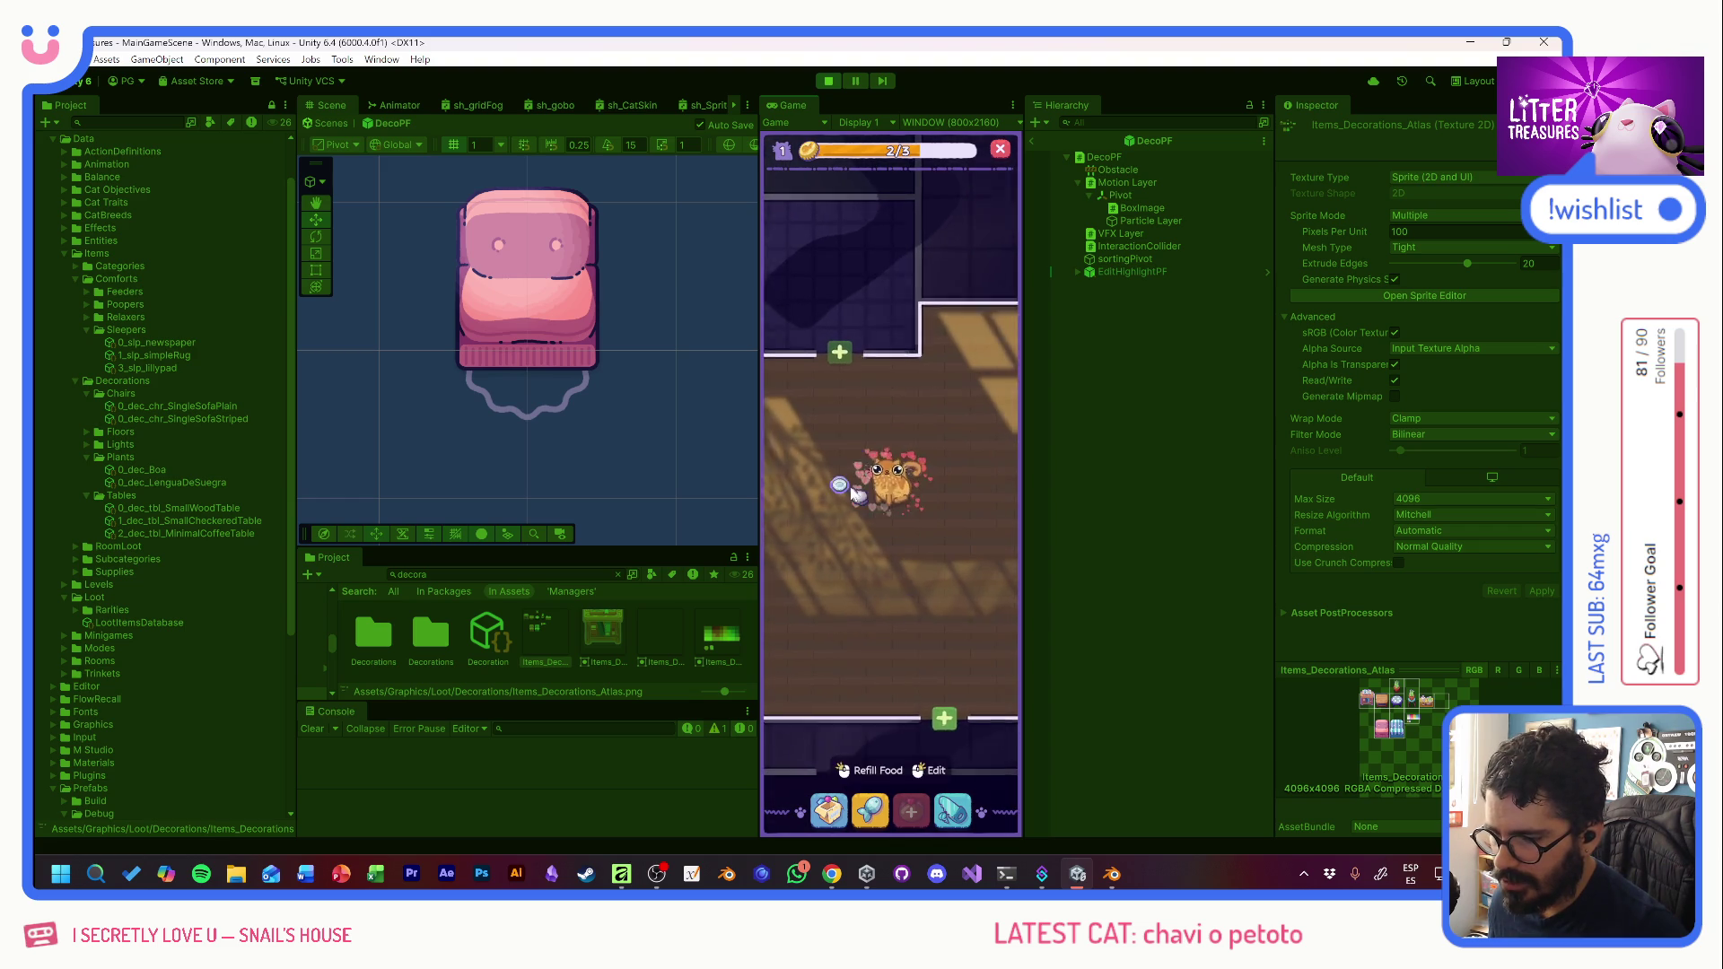
- Level the game up to level 4 with the debug panel
{"action": "left_click", "coordinate": [832, 809]}
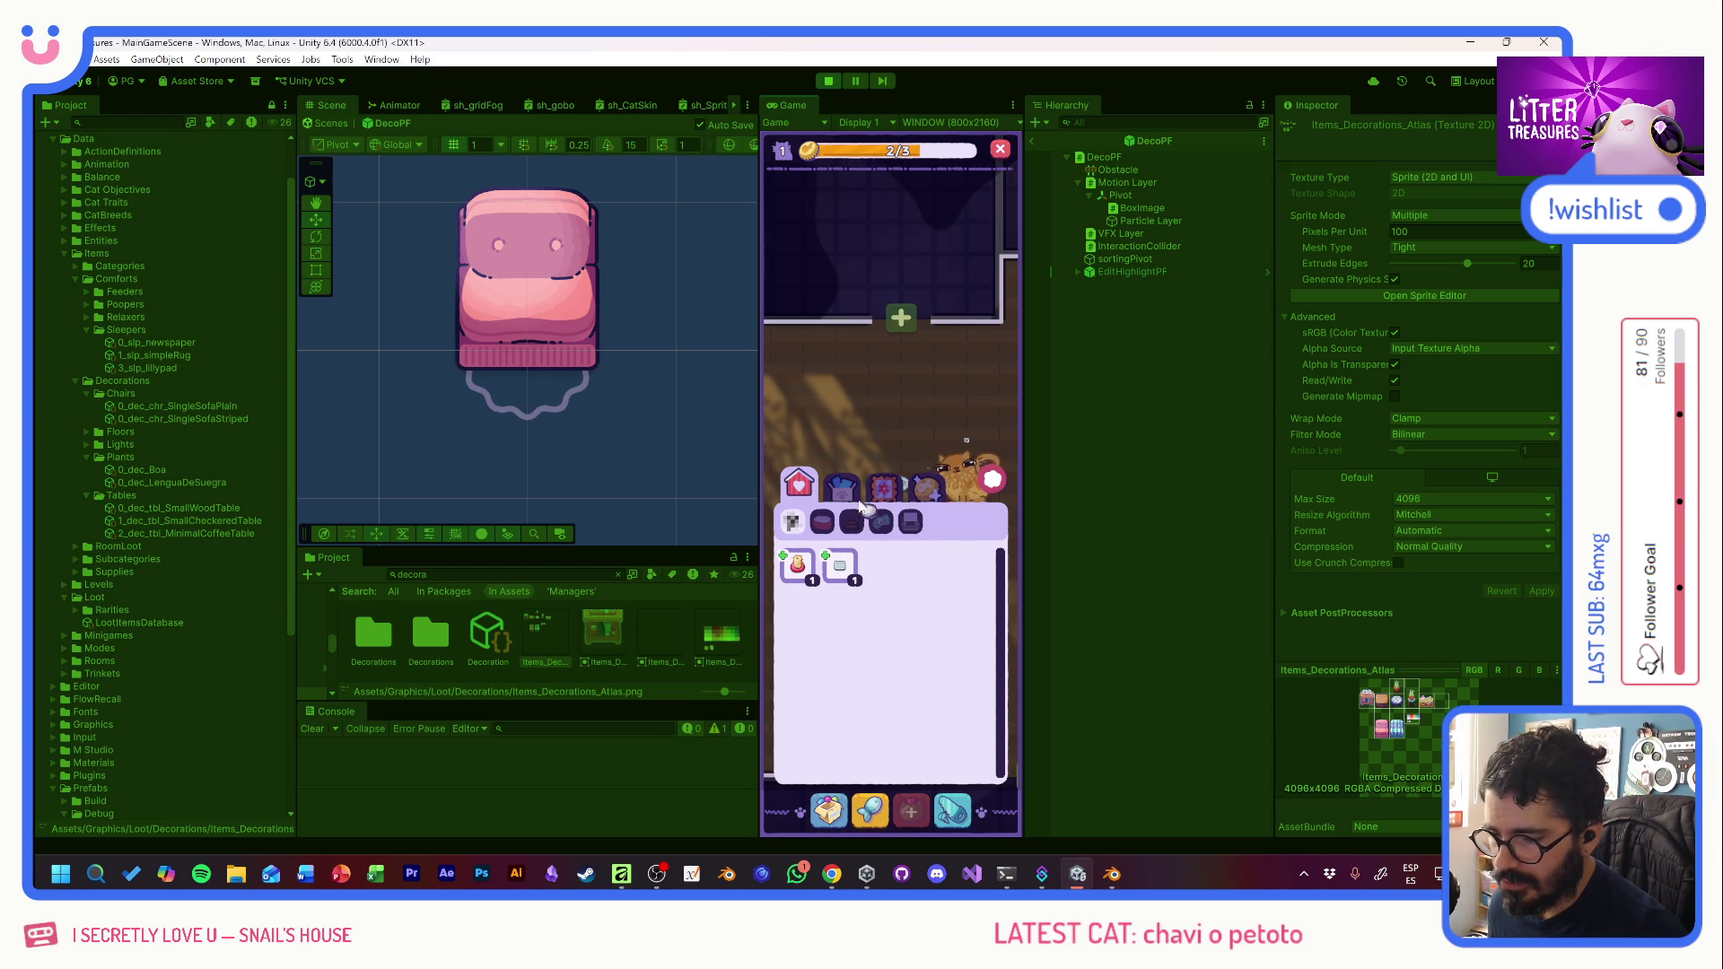
{"action": "left_click", "coordinate": [847, 463]}
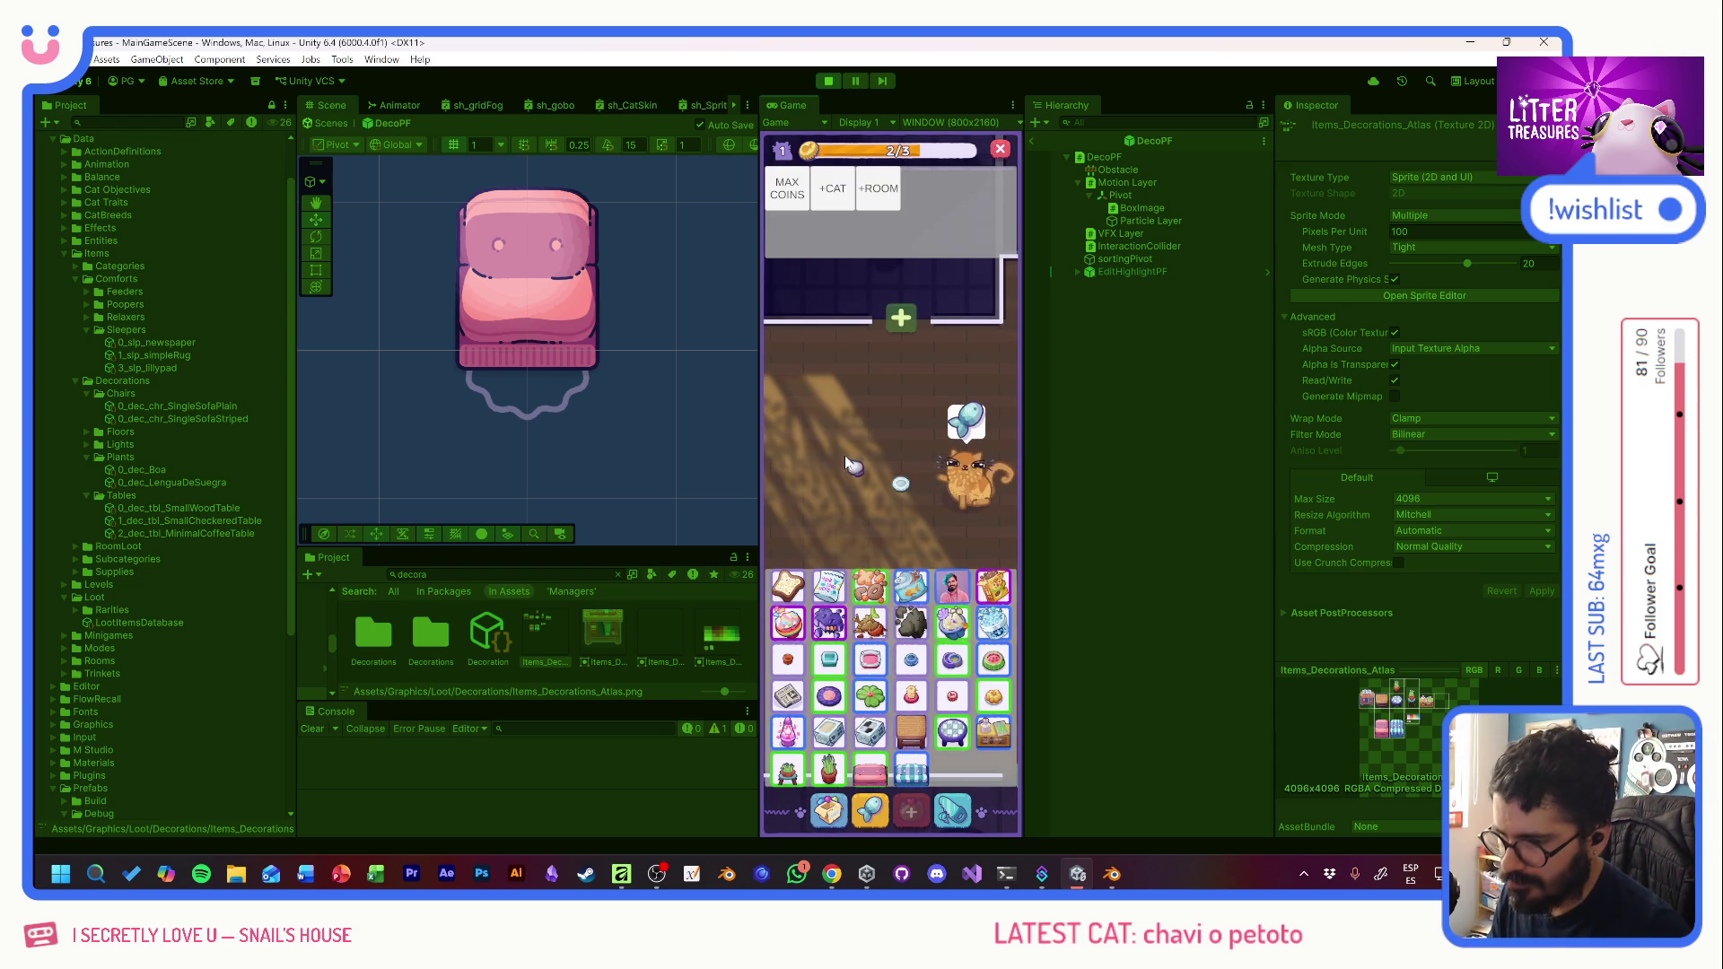
{"action": "left_click", "coordinate": [787, 188]}
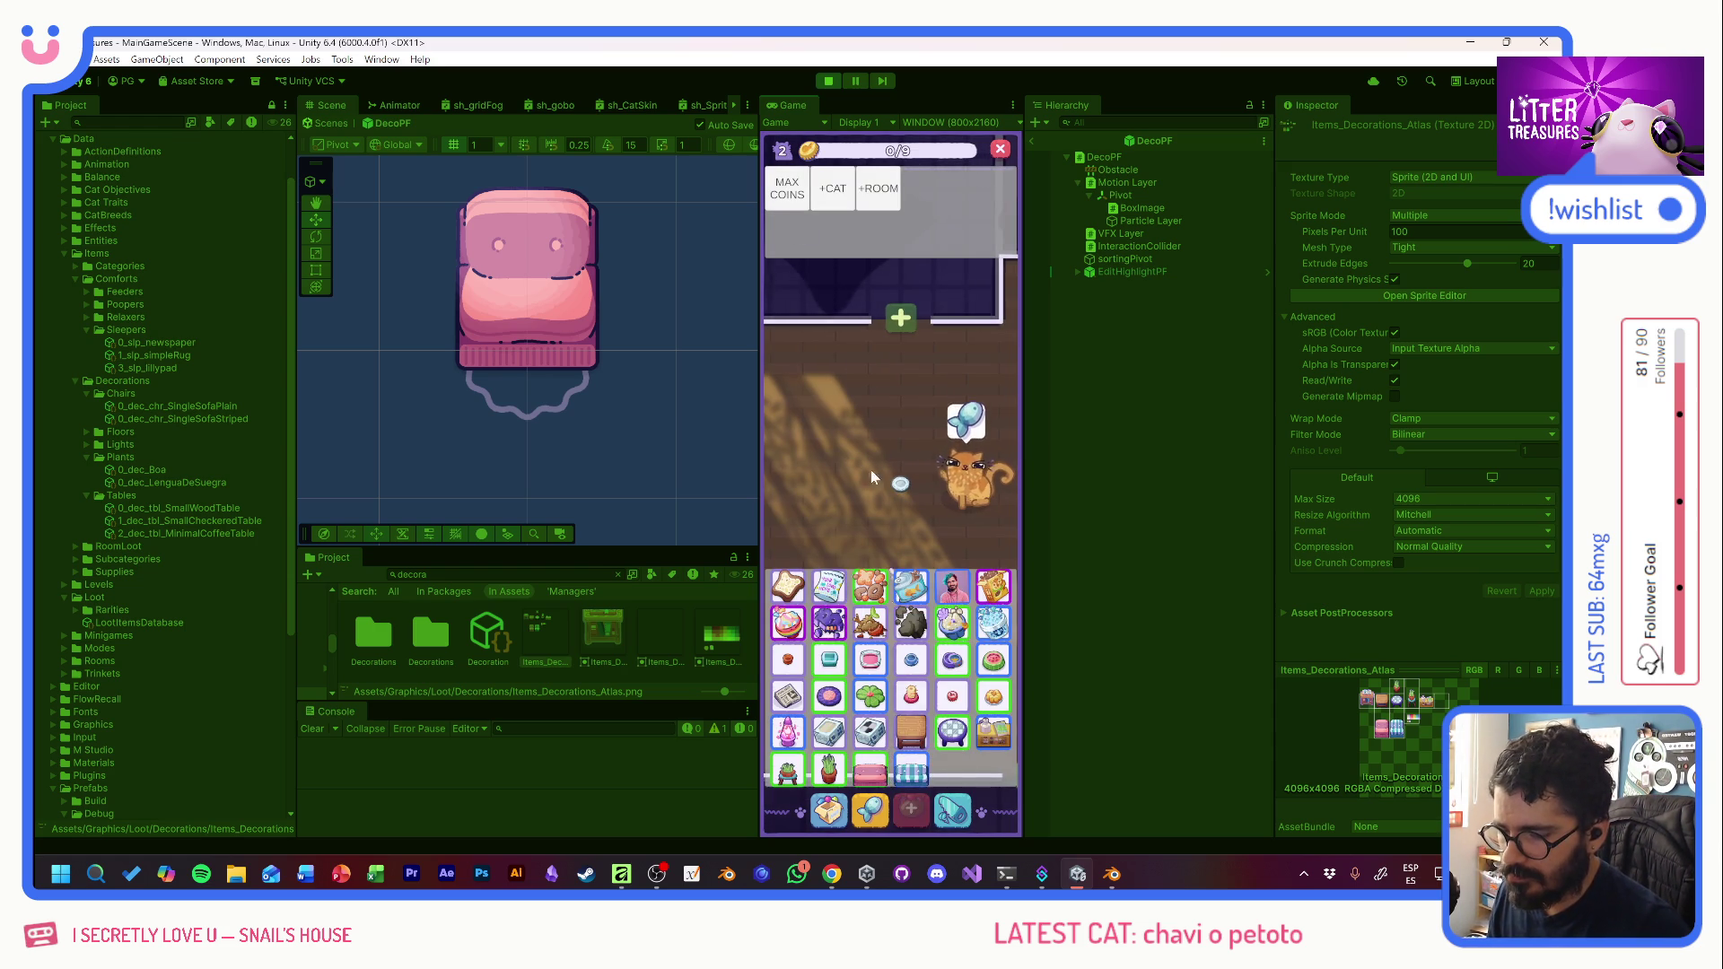
{"action": "left_click", "coordinate": [788, 190]}
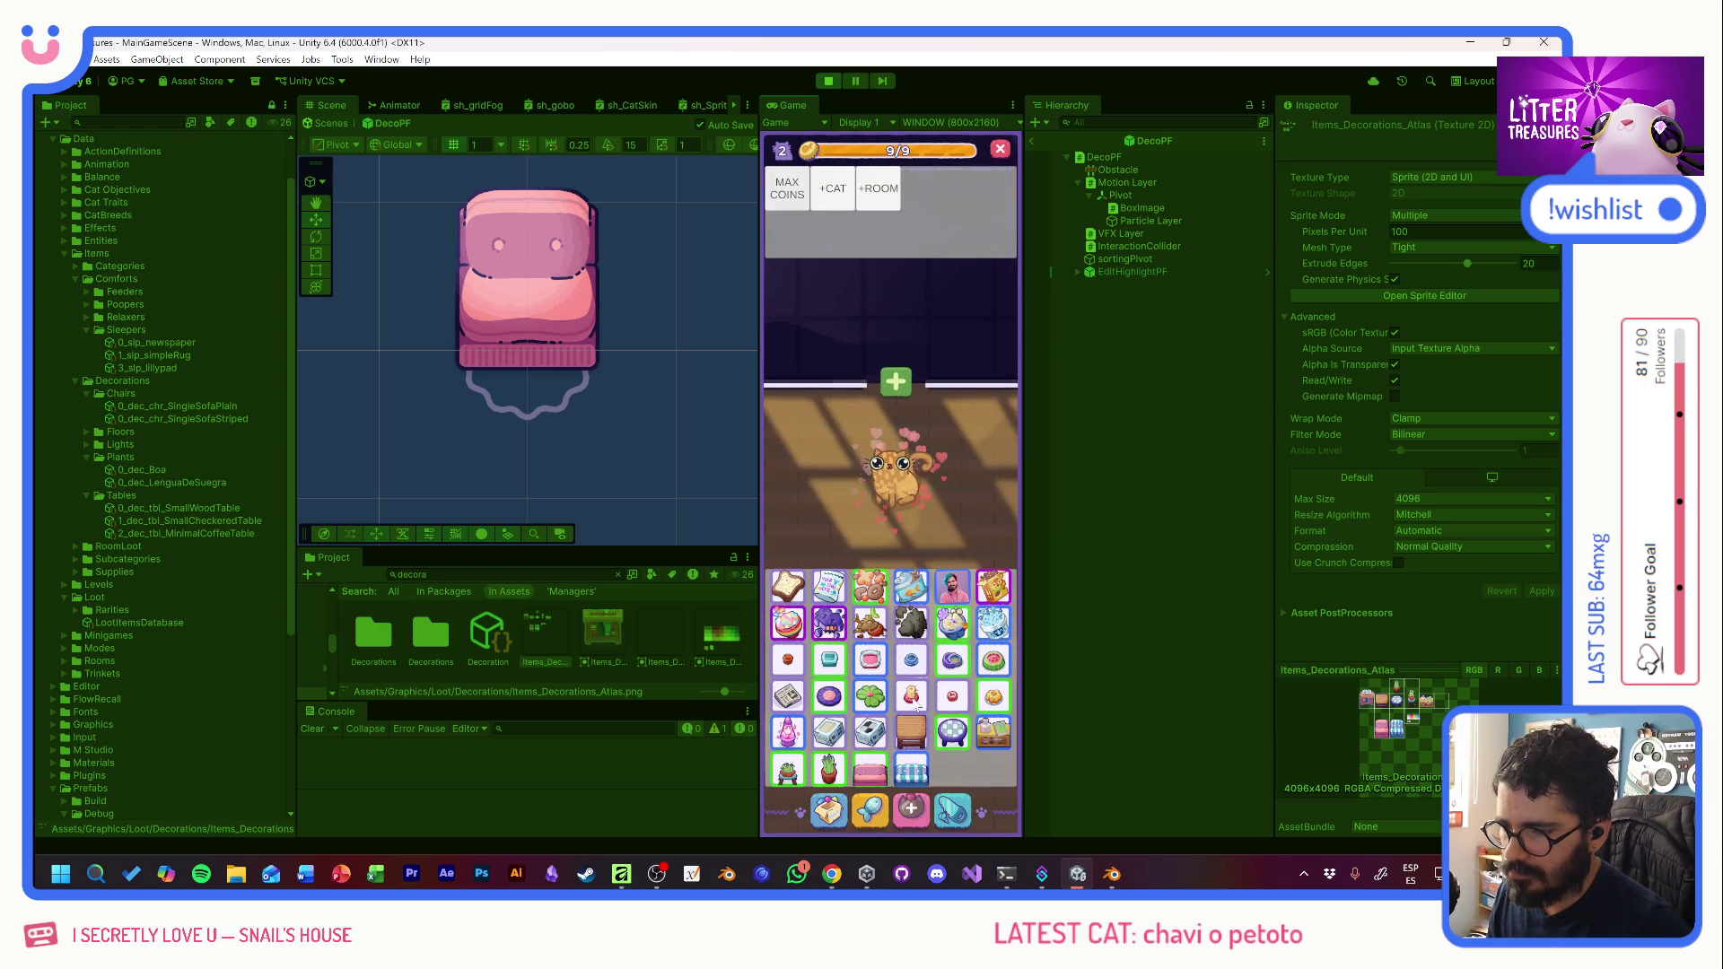
{"action": "left_click", "coordinate": [787, 190]}
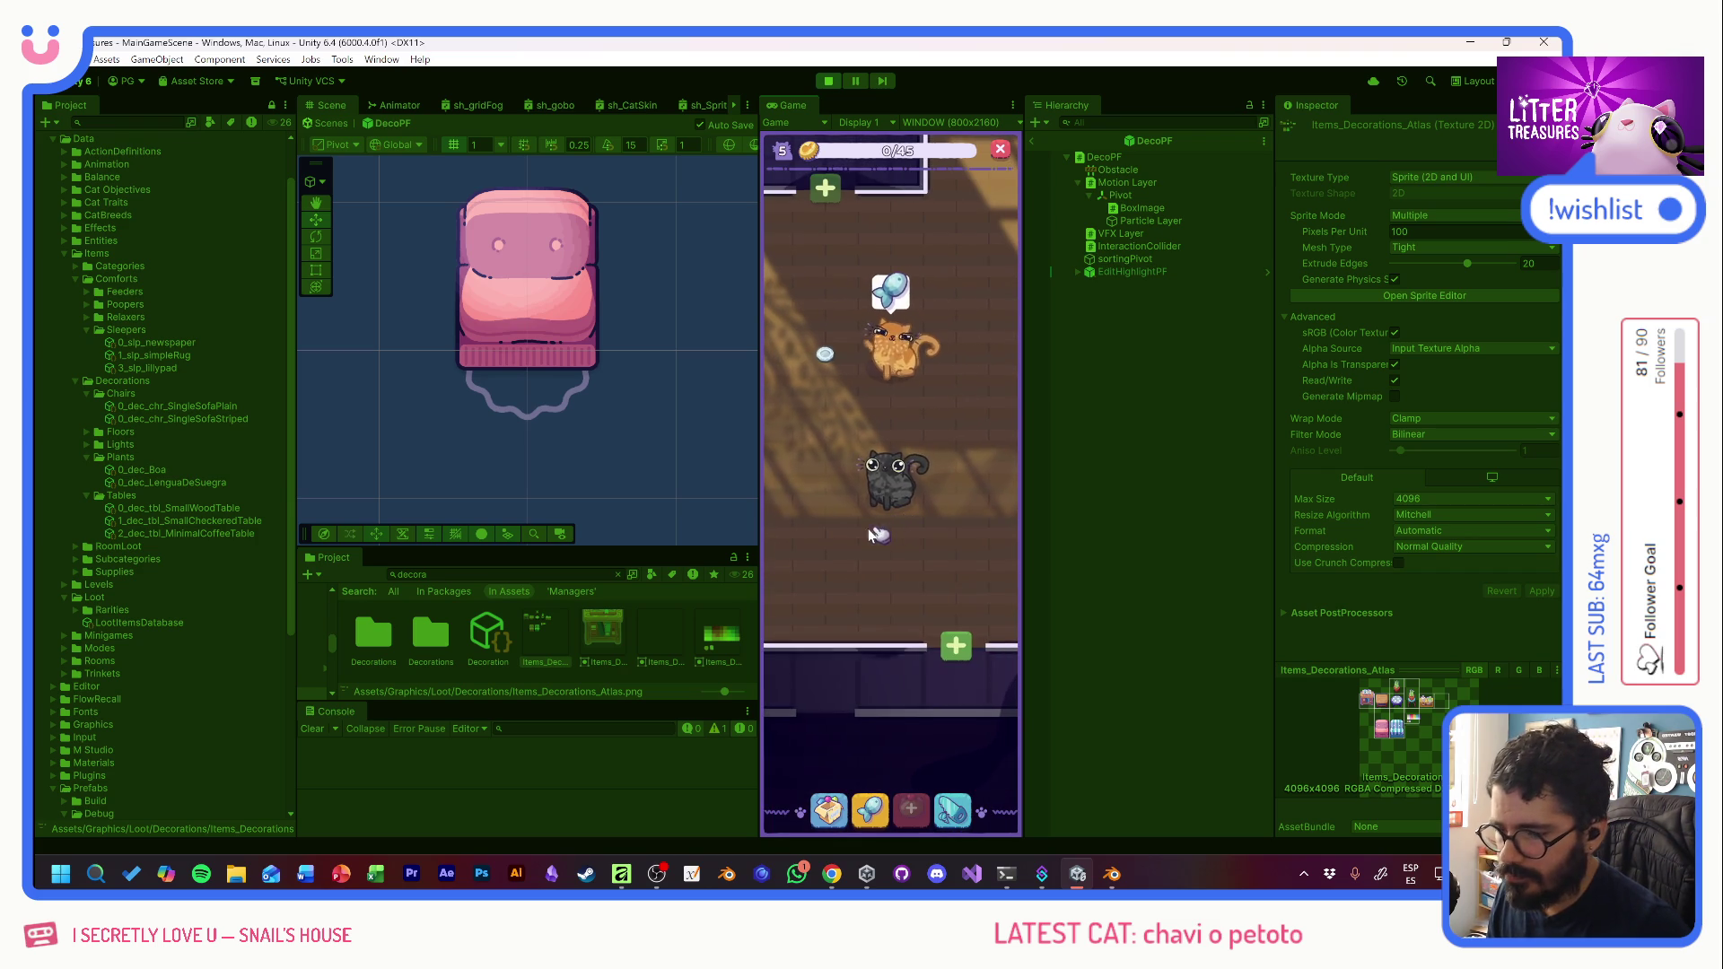
- Reach level 5 with coins filled to 45/45, then reopen the inventory
{"action": "left_click", "coordinate": [828, 811]}
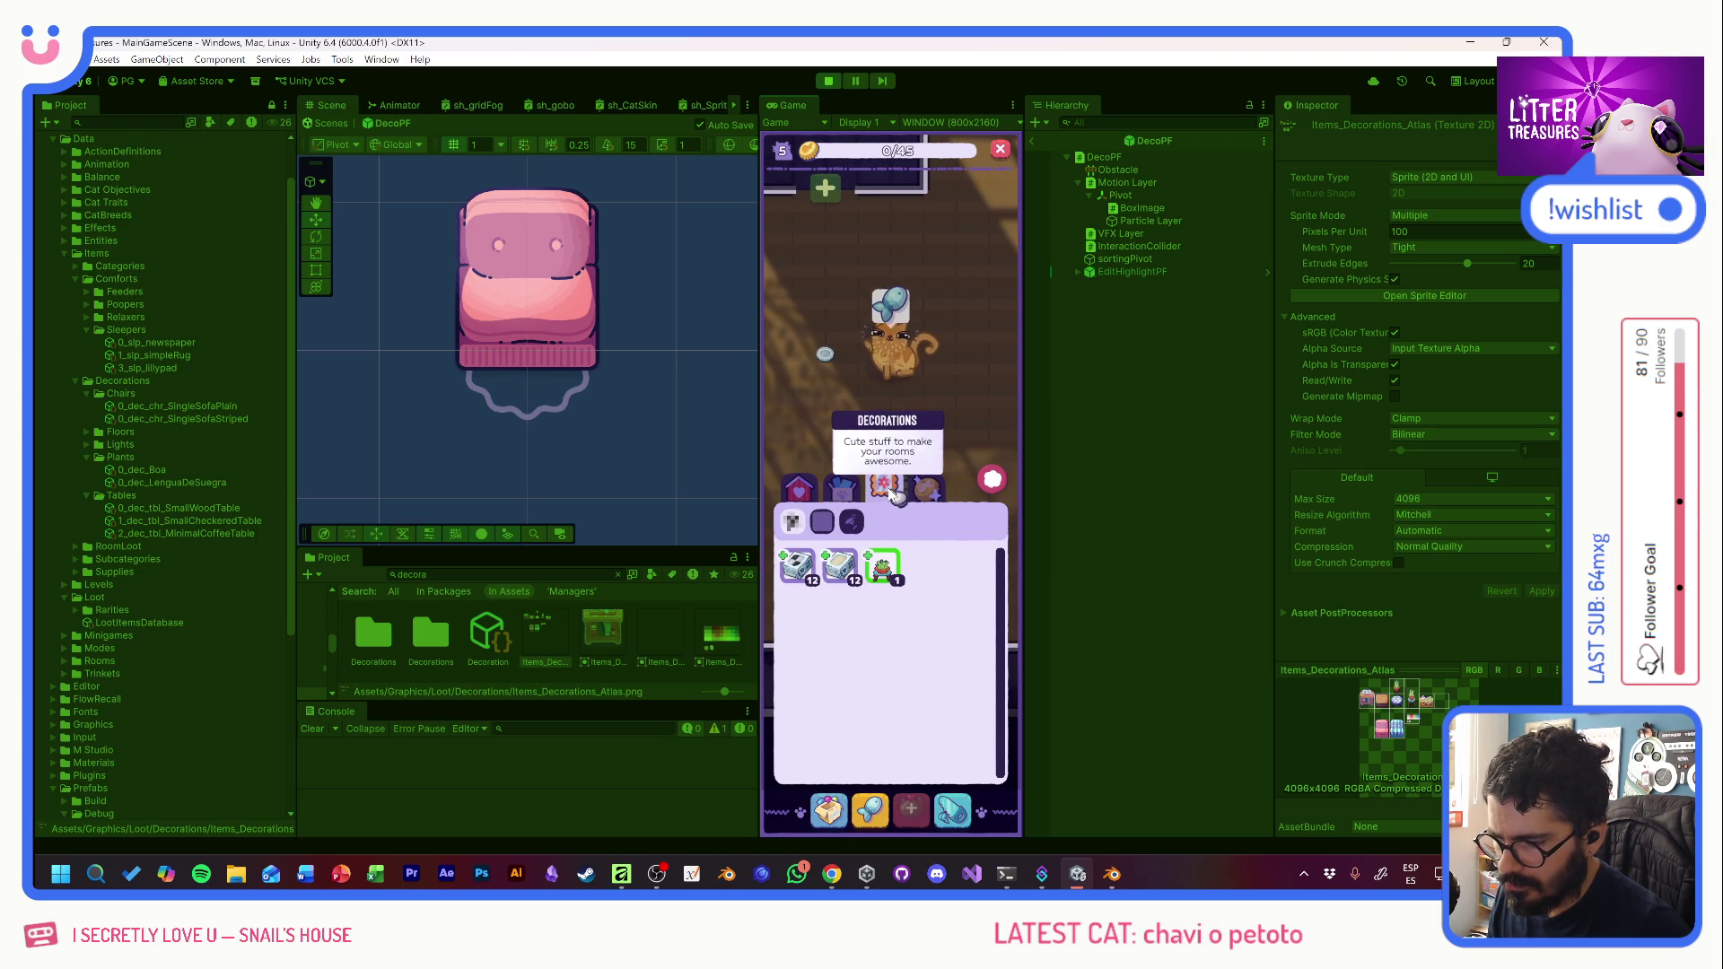
{"action": "key", "text": "grave"}
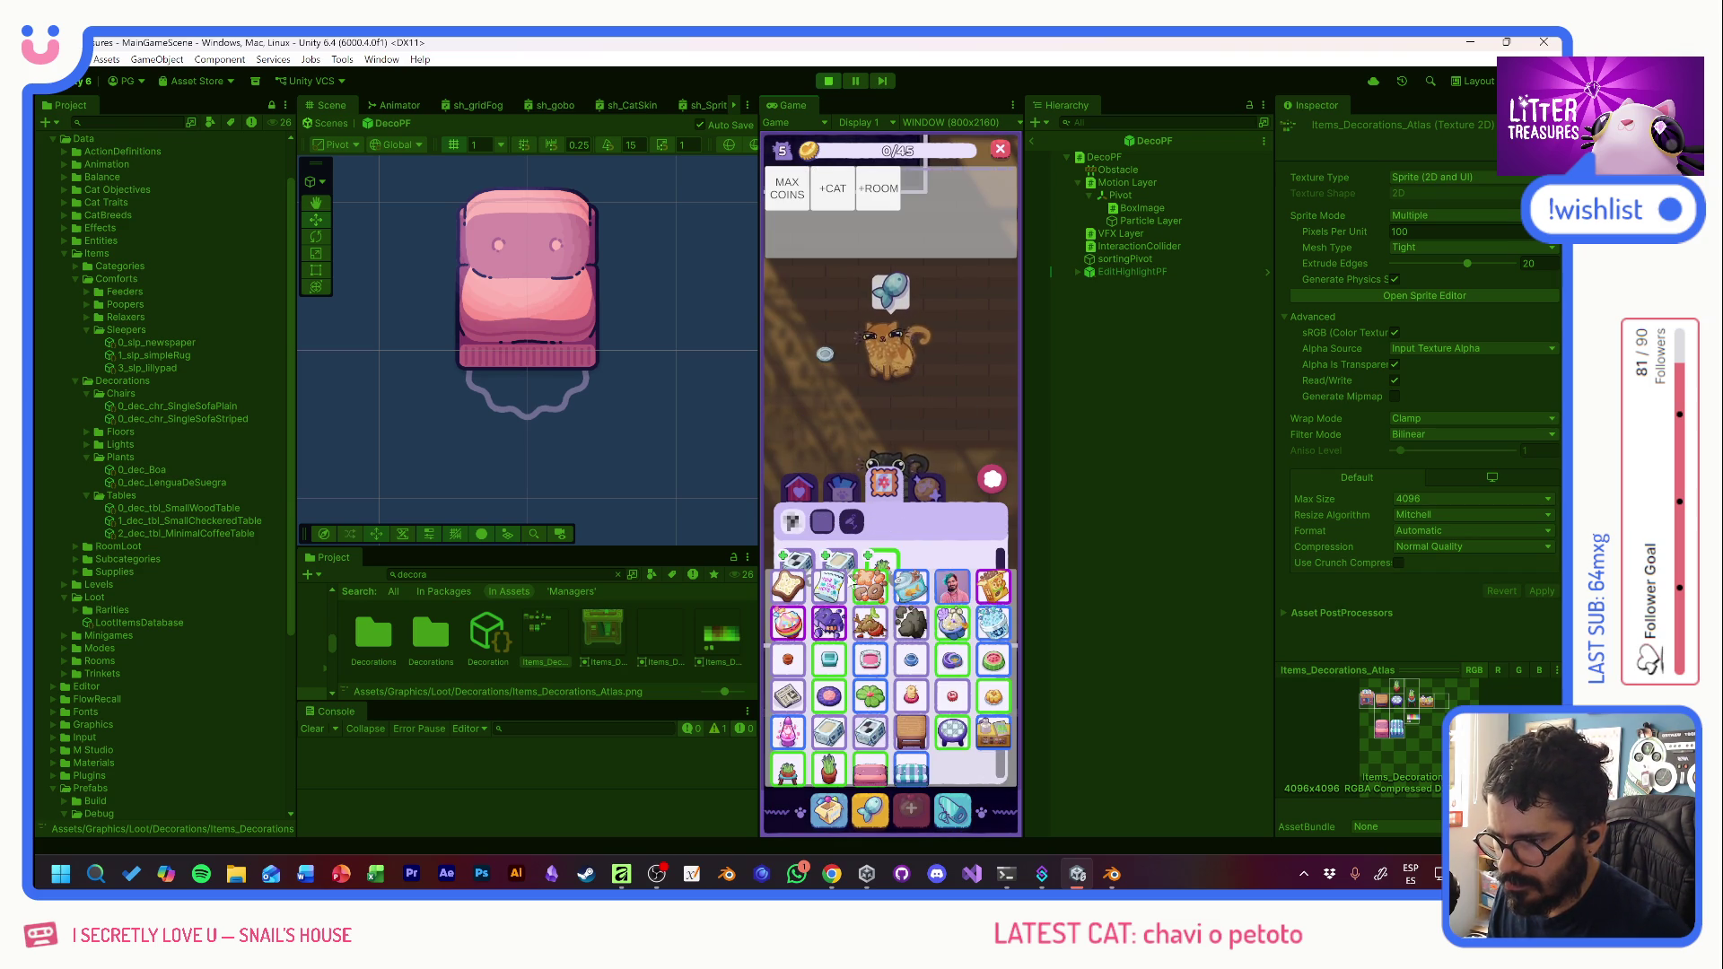
{"action": "left_click", "coordinate": [787, 188]}
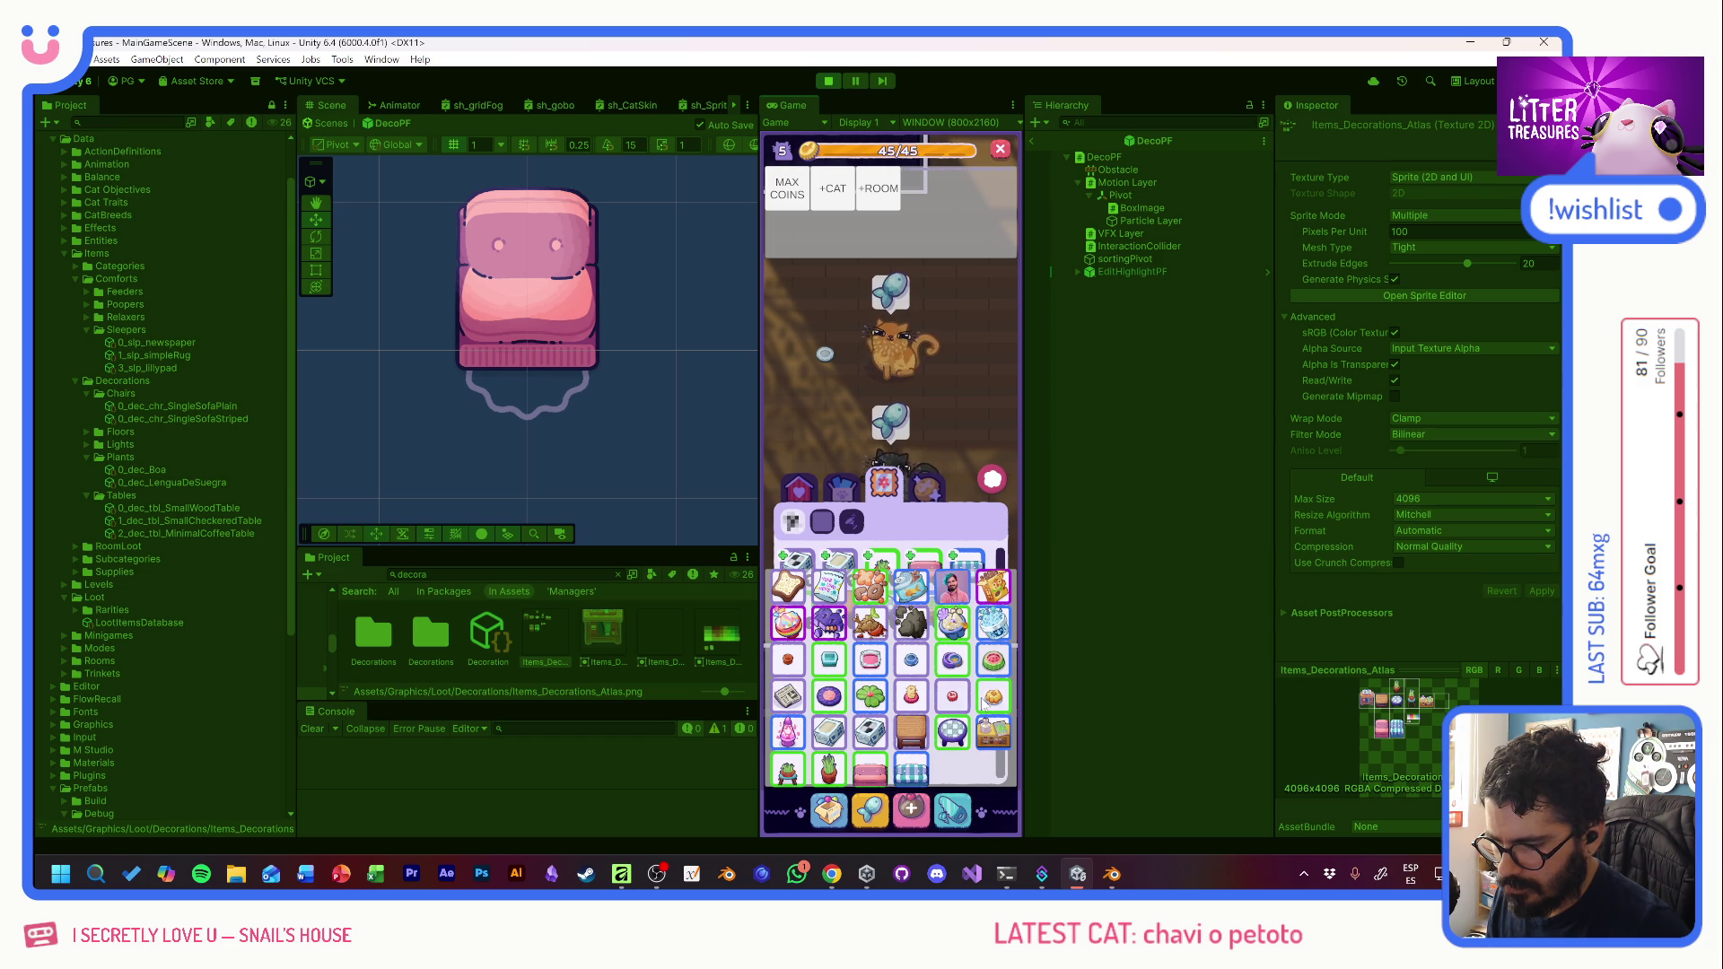
{"action": "left_click", "coordinate": [911, 653]}
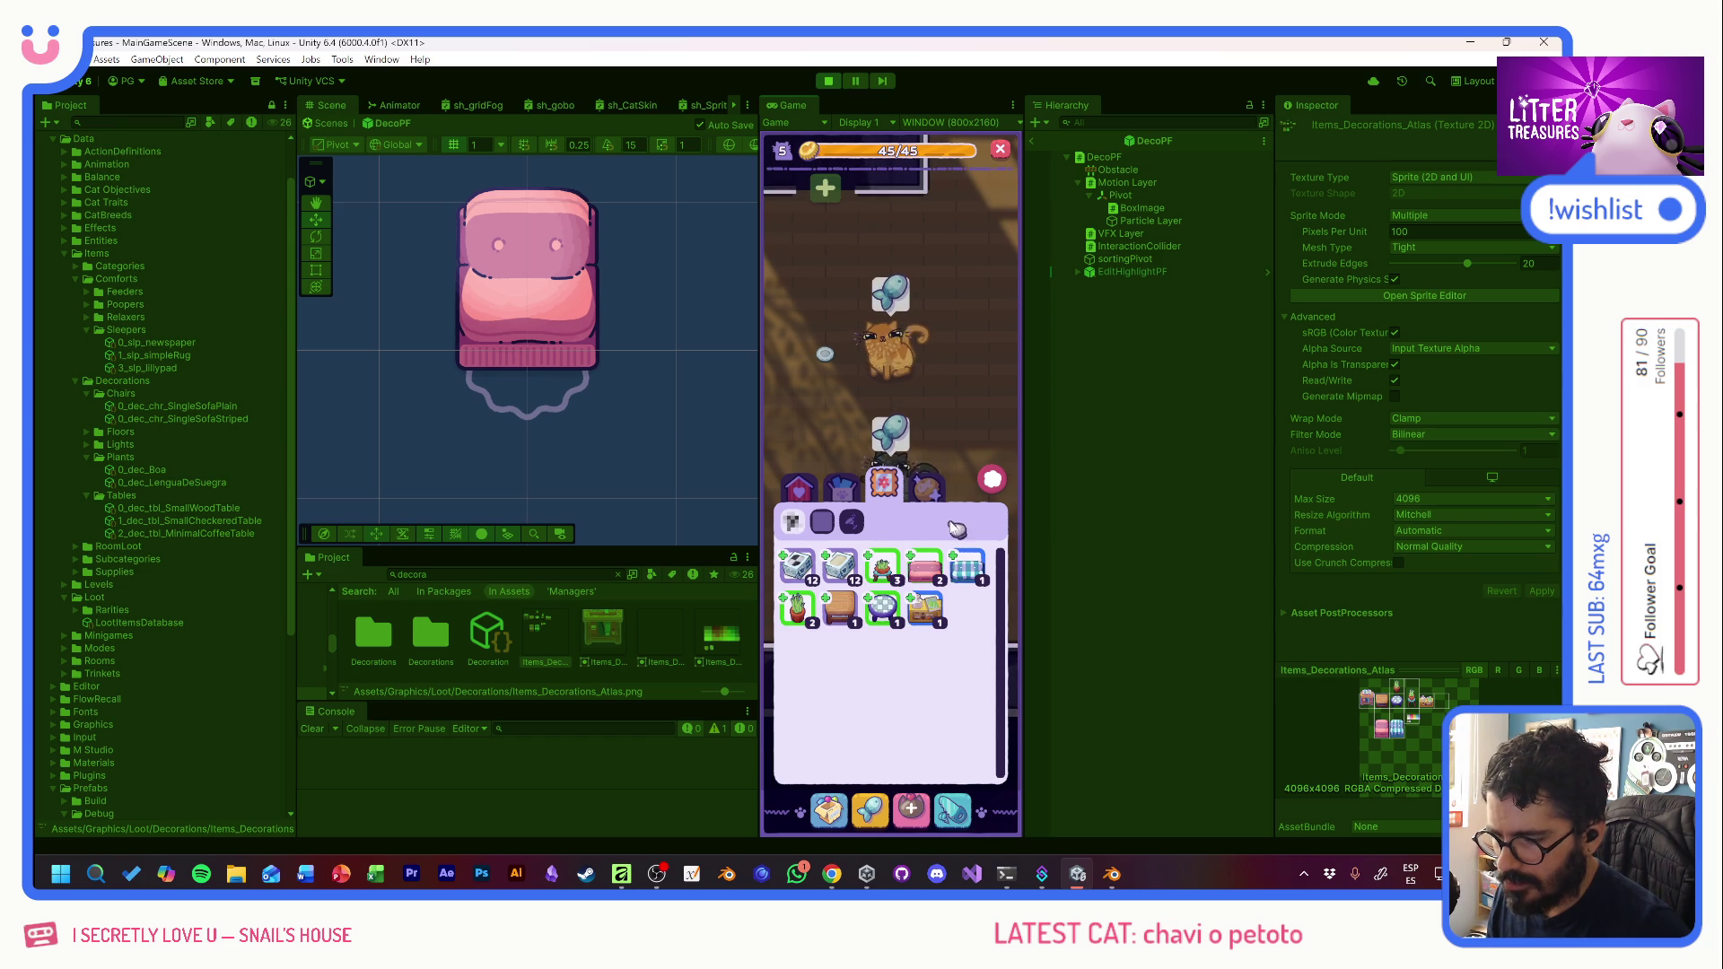
{"action": "left_click", "coordinate": [994, 481]}
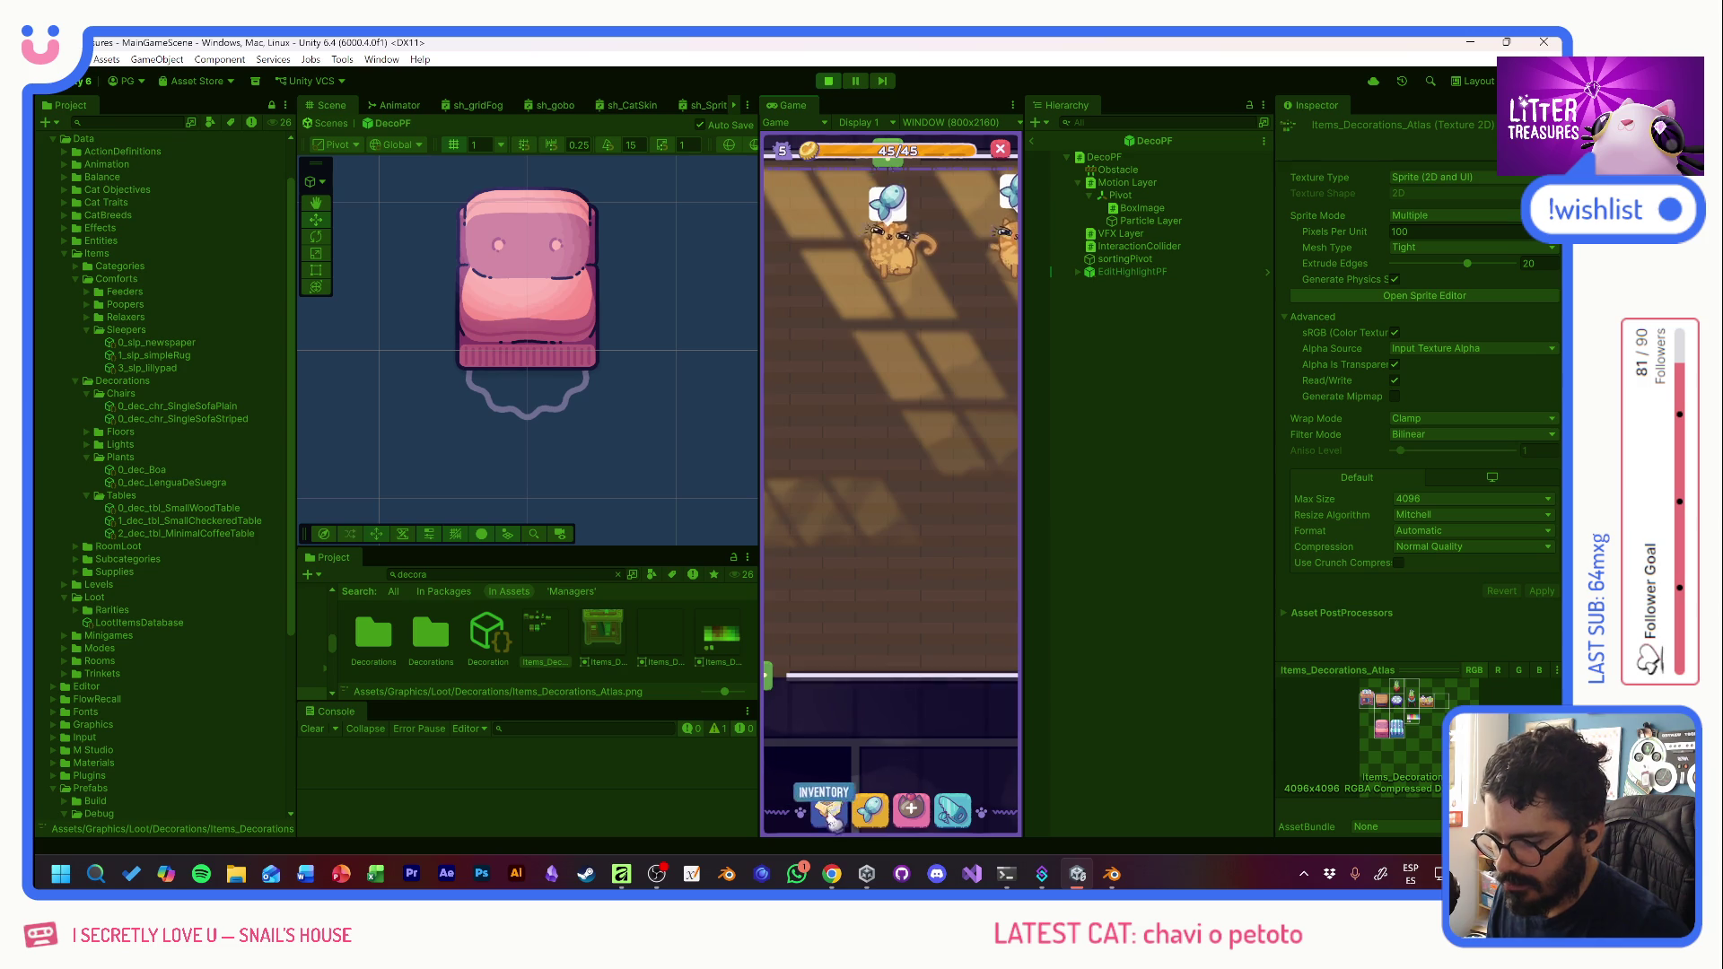
{"action": "left_click", "coordinate": [826, 817]}
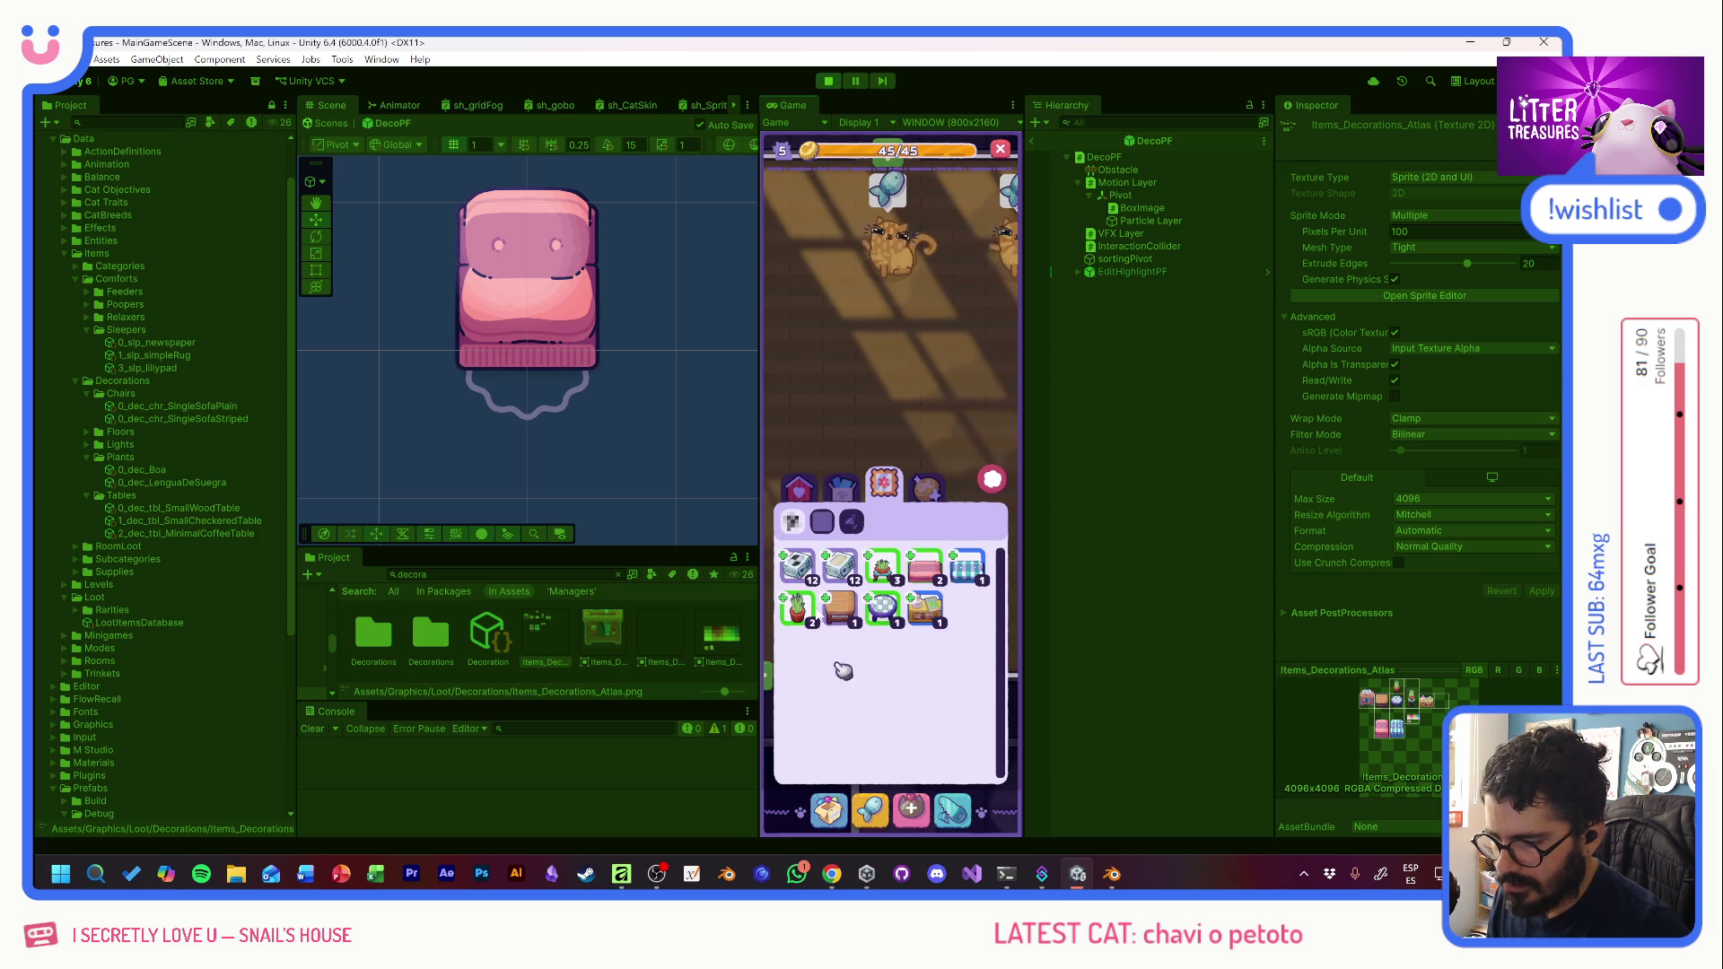
- Place the plain pink sofa, with the Small Checkered Table below it
{"action": "left_click", "coordinate": [929, 571]}
{"action": "left_click", "coordinate": [853, 371]}
{"action": "mouse_move", "coordinate": [853, 377]}
{"action": "left_mouse_down"}
{"action": "mouse_move", "coordinate": [885, 446]}
{"action": "mouse_move", "coordinate": [927, 458]}
{"action": "left_mouse_up"}
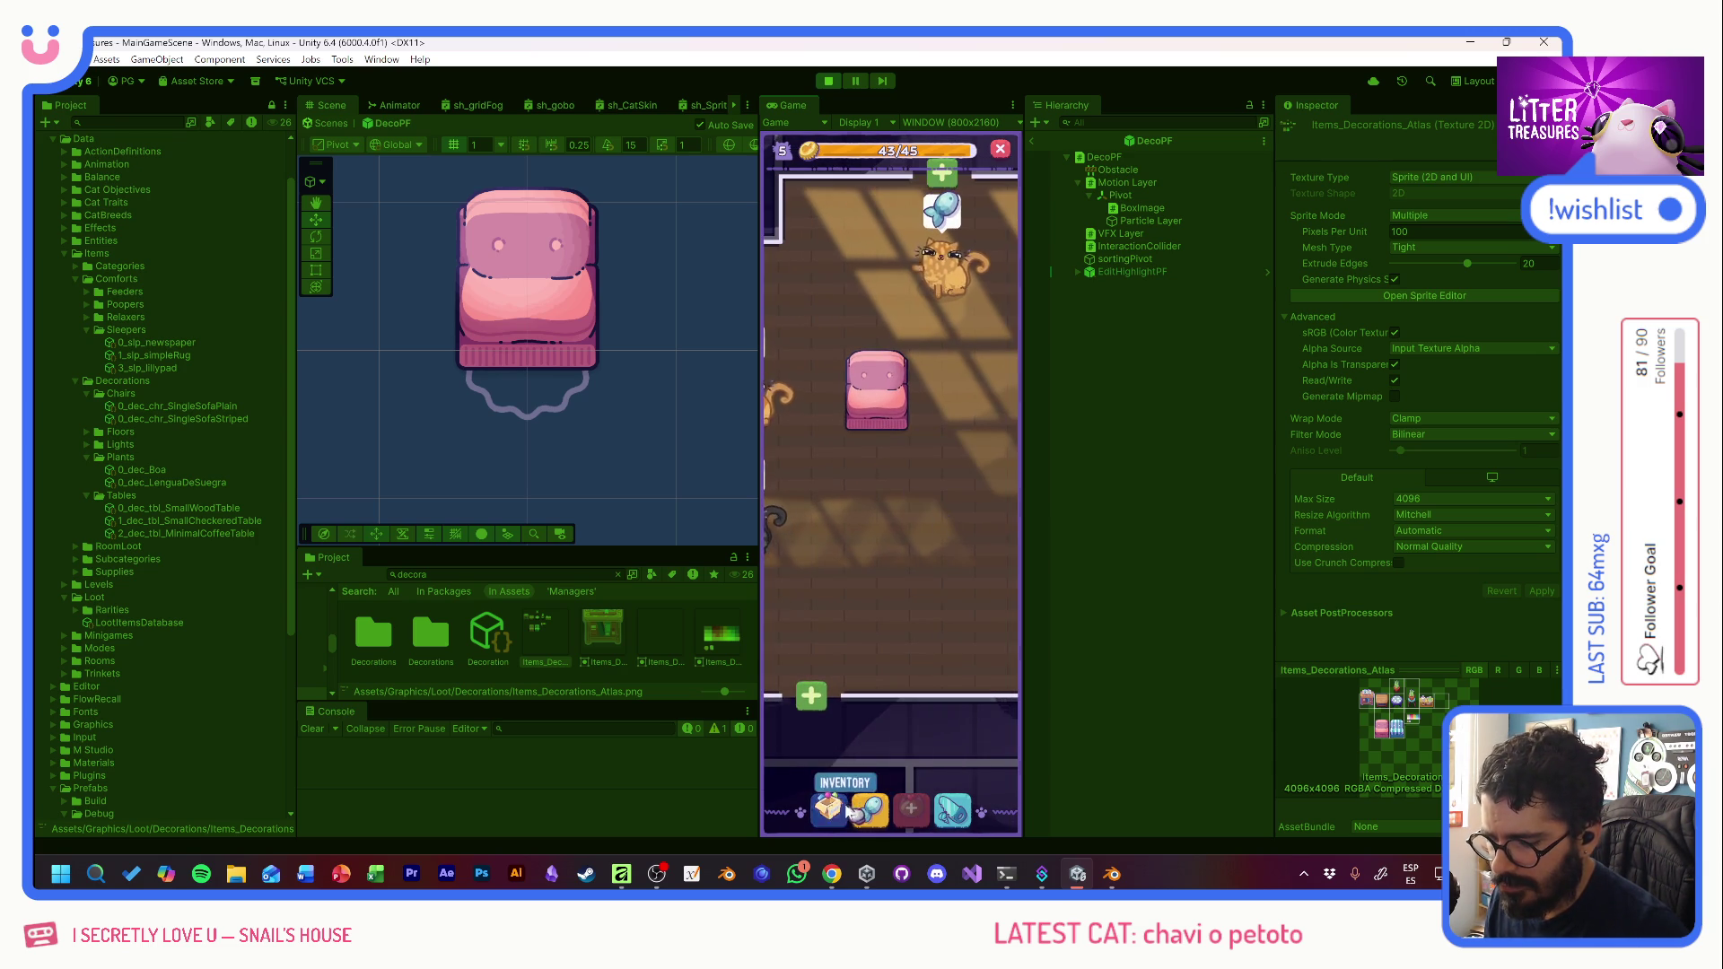
{"action": "left_click", "coordinate": [846, 810]}
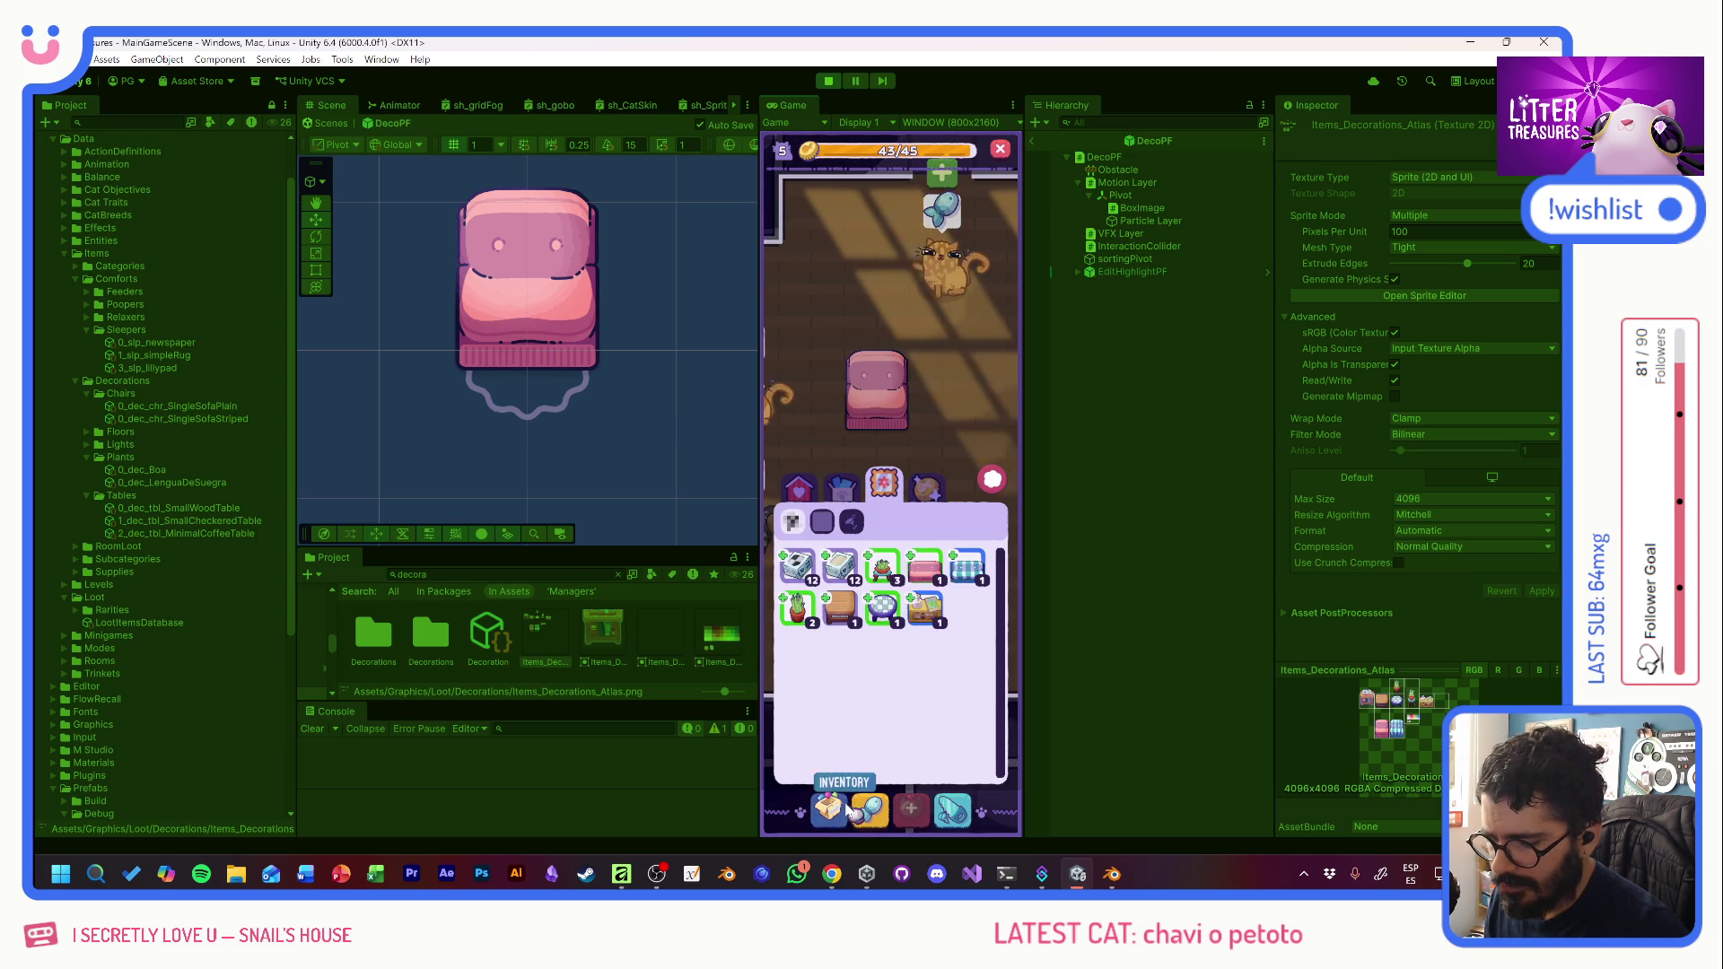
{"action": "left_click", "coordinate": [888, 613]}
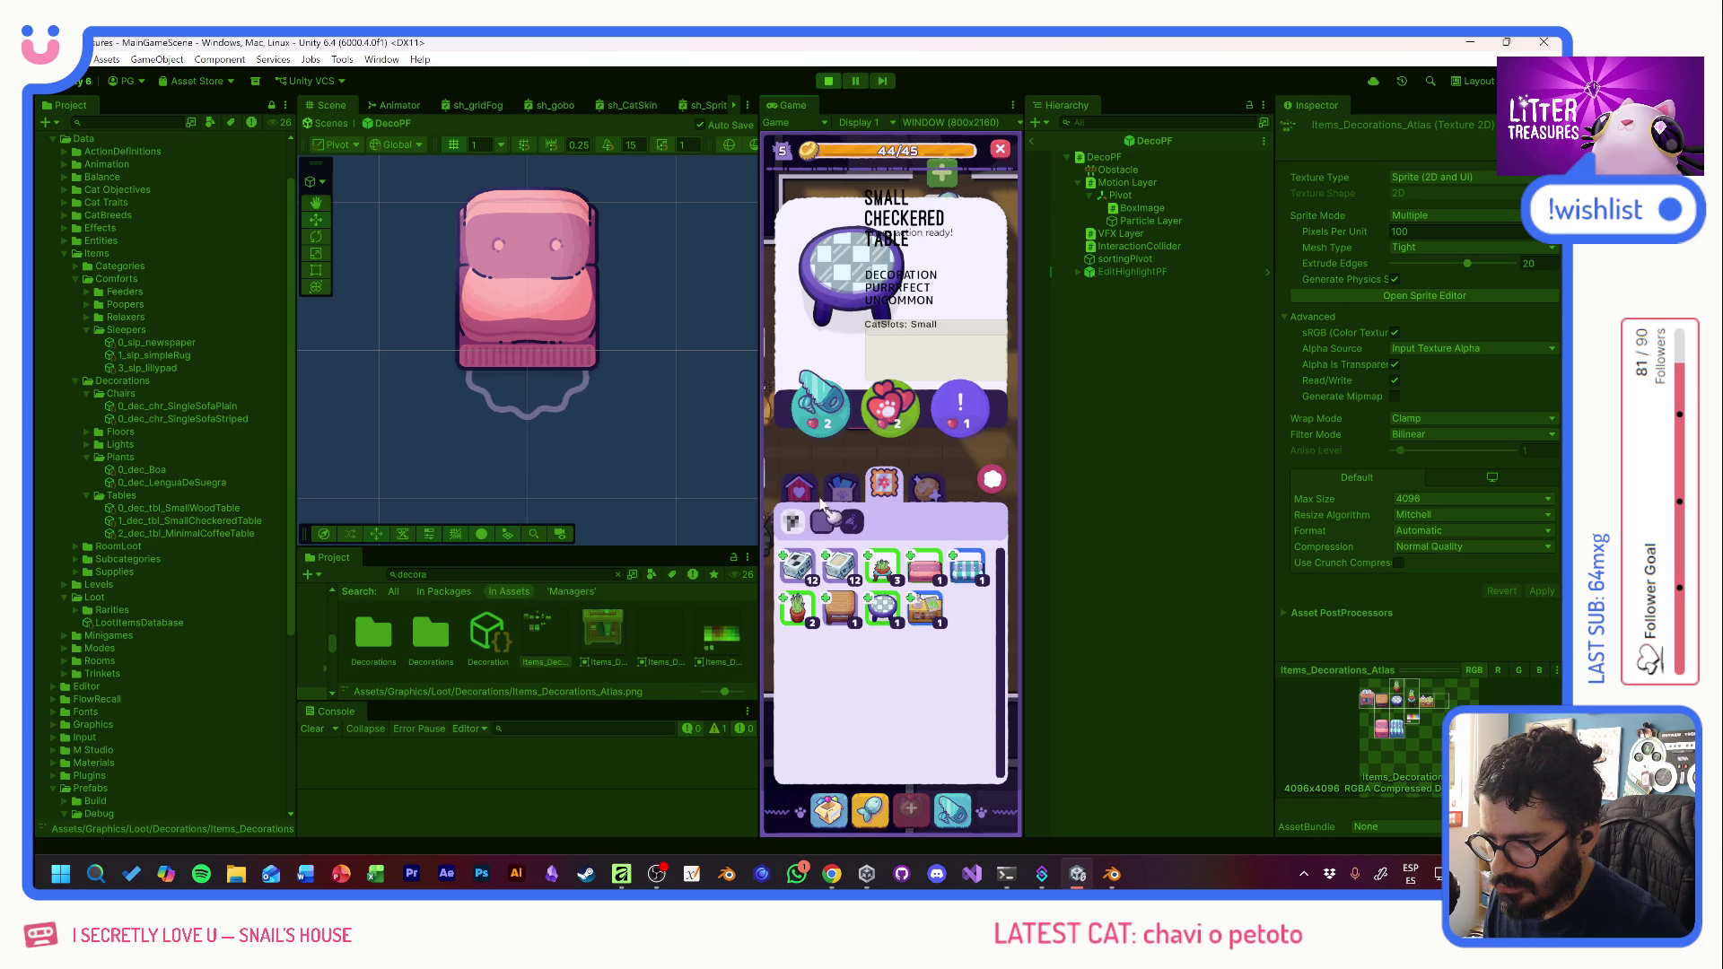
{"action": "left_click", "coordinate": [823, 407]}
{"action": "left_click_drag", "start_coordinate": [807, 408], "coordinate": [877, 459]}
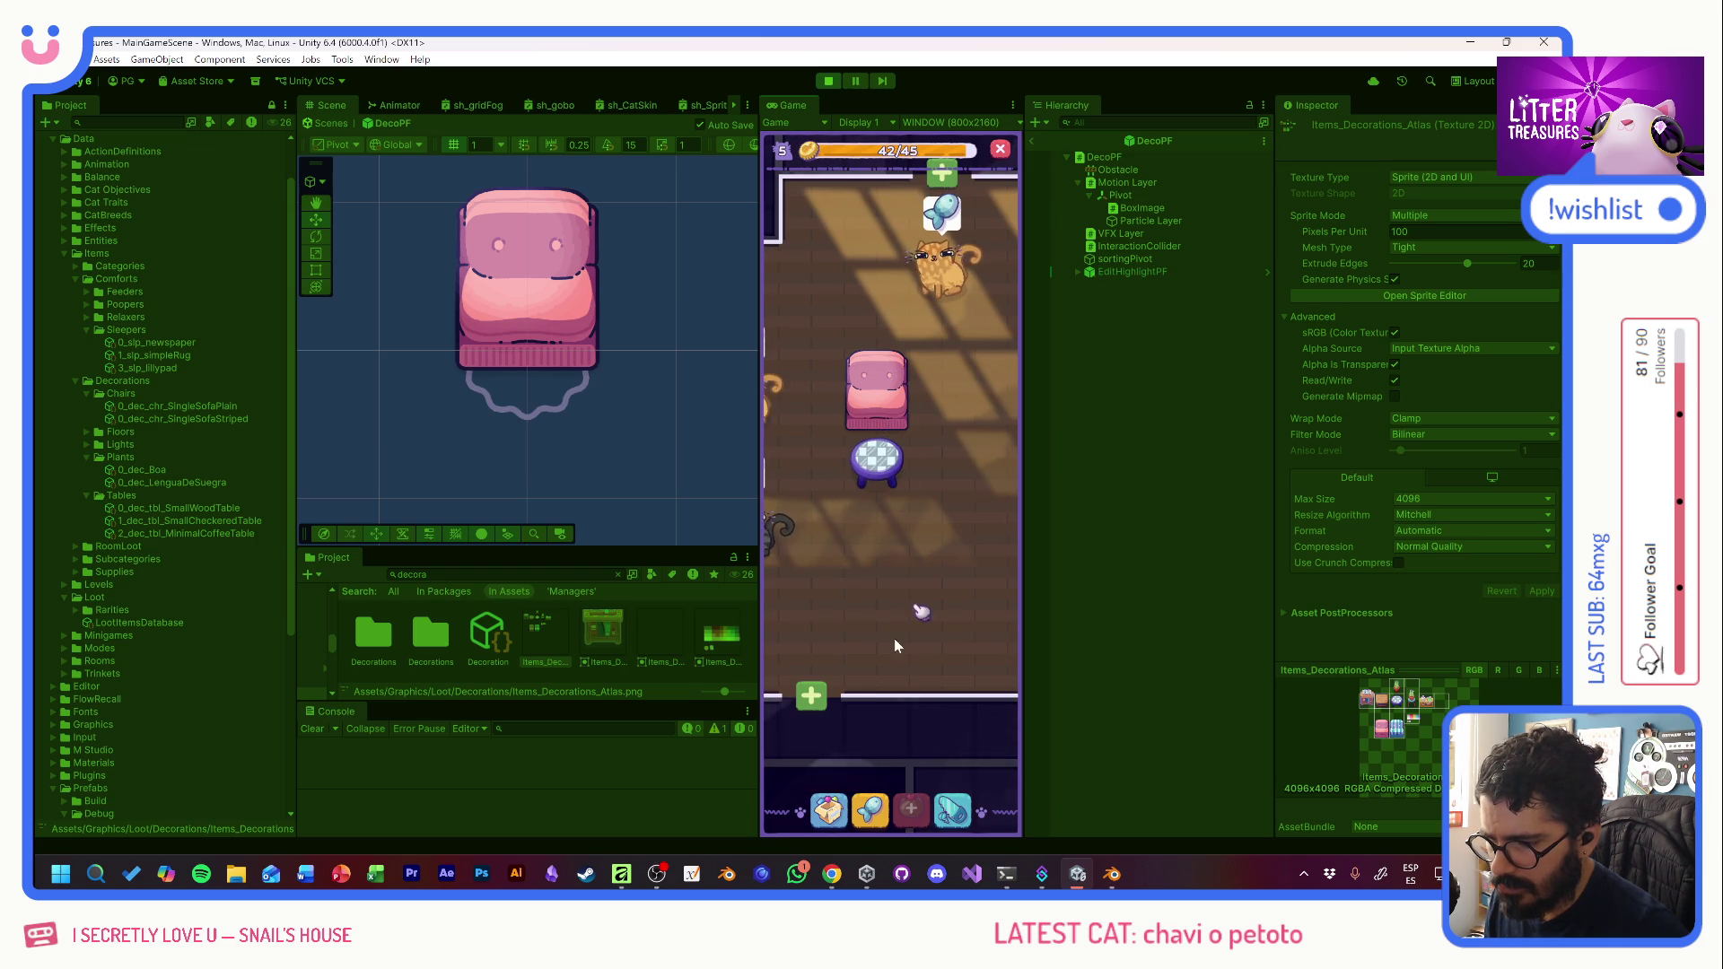
- Place two Simple Rugs beside the checkered table
{"action": "left_click", "coordinate": [827, 810]}
{"action": "left_click", "coordinate": [841, 492]}
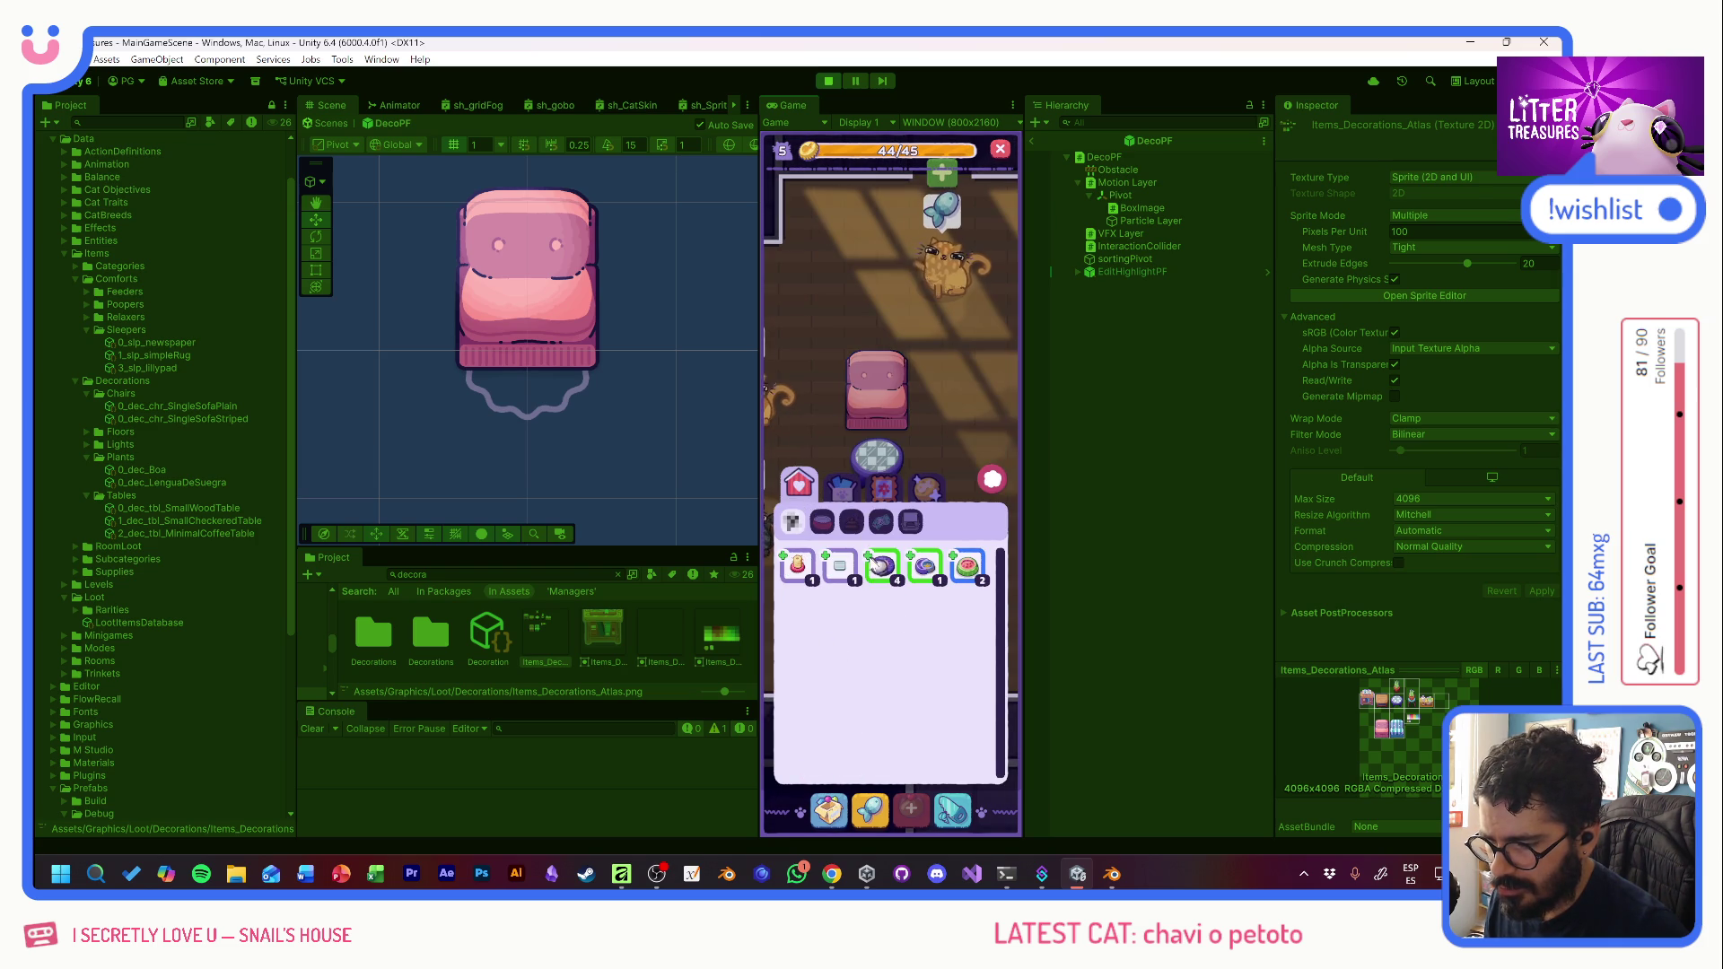
{"action": "left_click", "coordinate": [883, 568]}
{"action": "left_click", "coordinate": [823, 407]}
{"action": "left_click_drag", "start_coordinate": [816, 417], "coordinate": [831, 467]}
{"action": "left_click", "coordinate": [833, 464]}
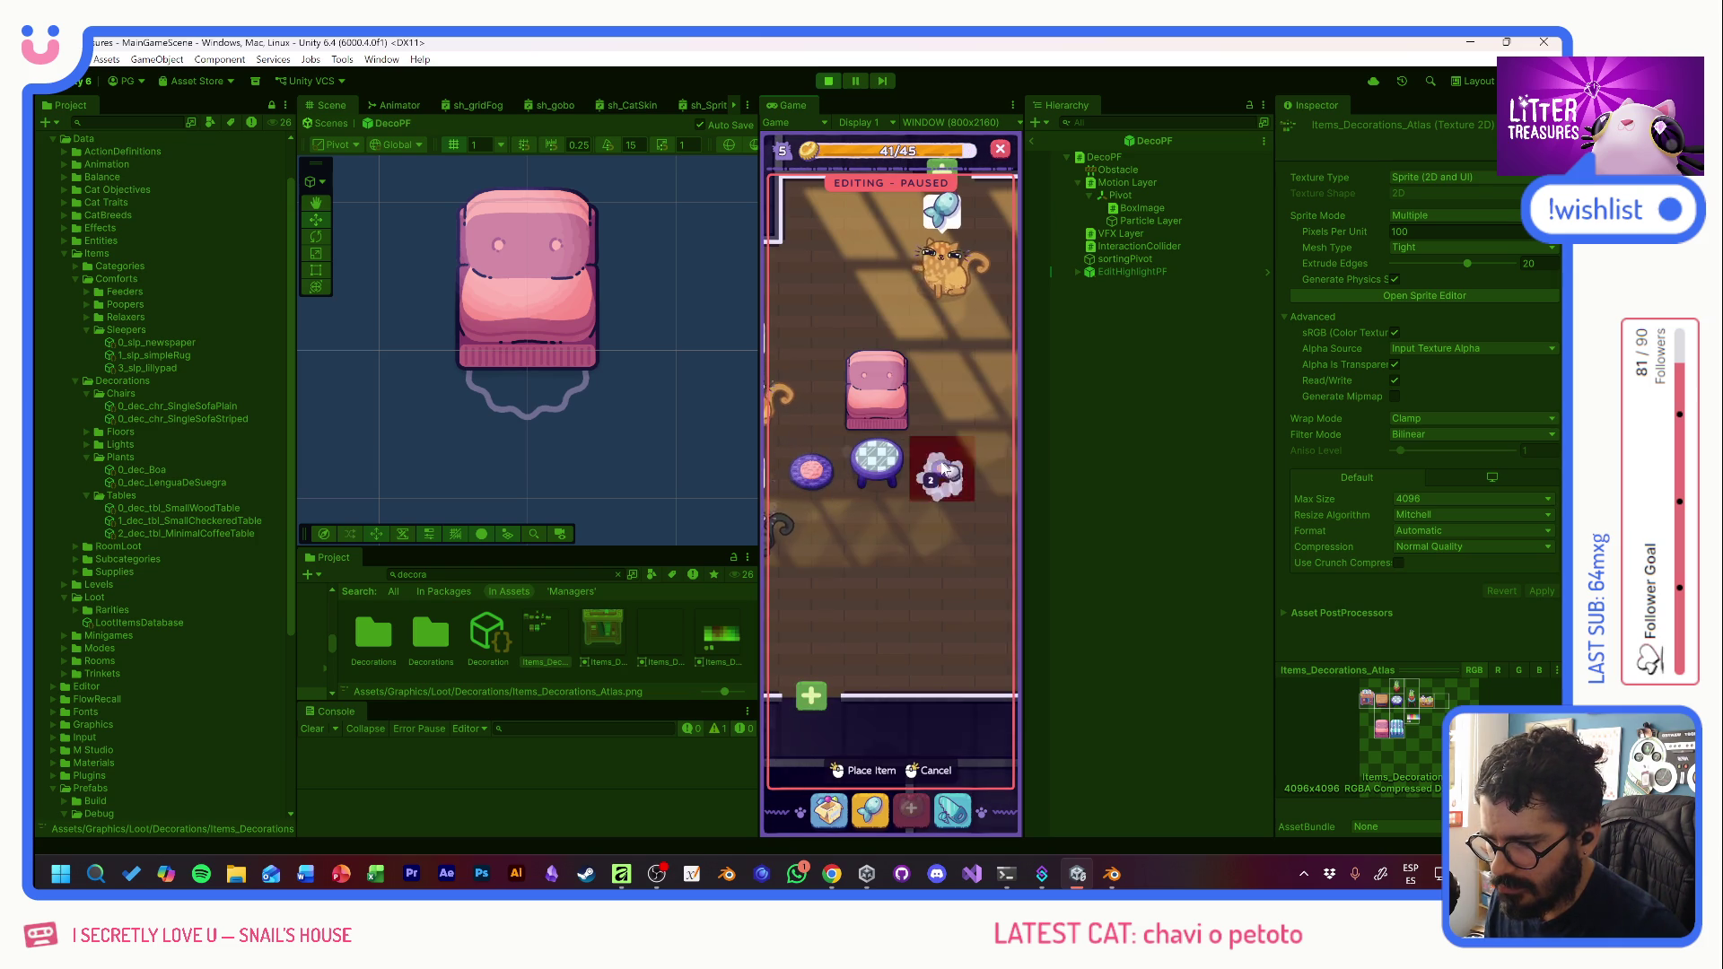
{"action": "left_click", "coordinate": [930, 561]}
- Set a food bowl down beside the sofa
{"action": "left_click", "coordinate": [847, 813]}
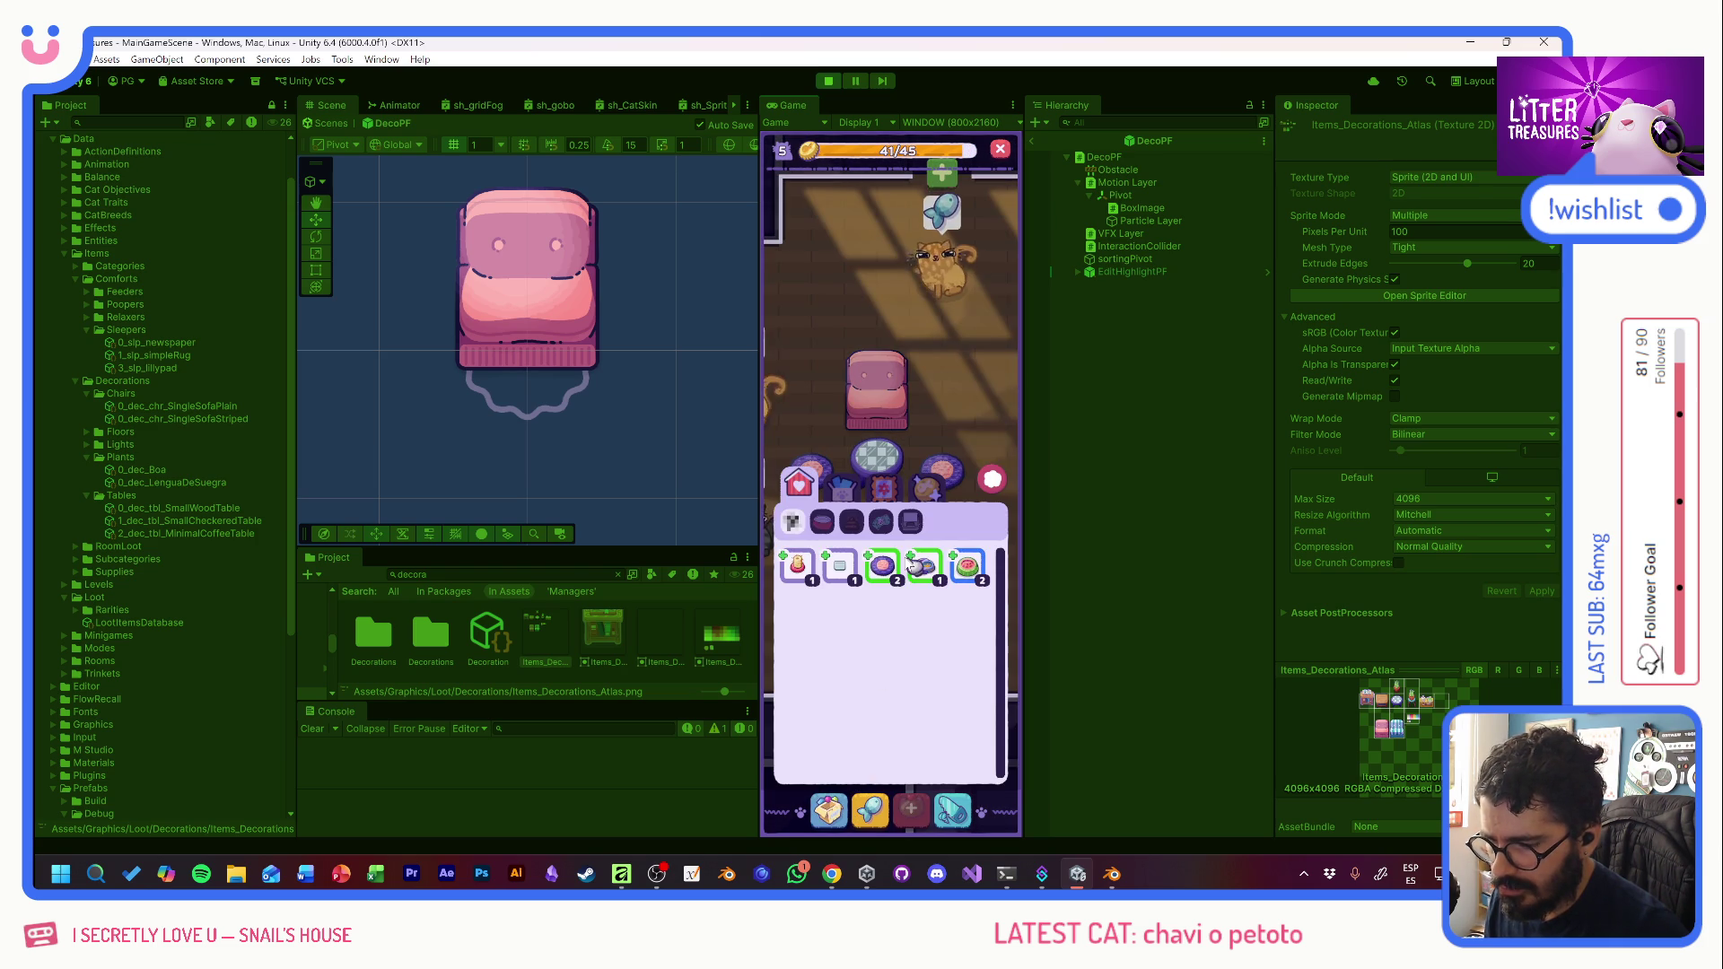
{"action": "left_click", "coordinate": [924, 567]}
{"action": "left_click", "coordinate": [823, 409]}
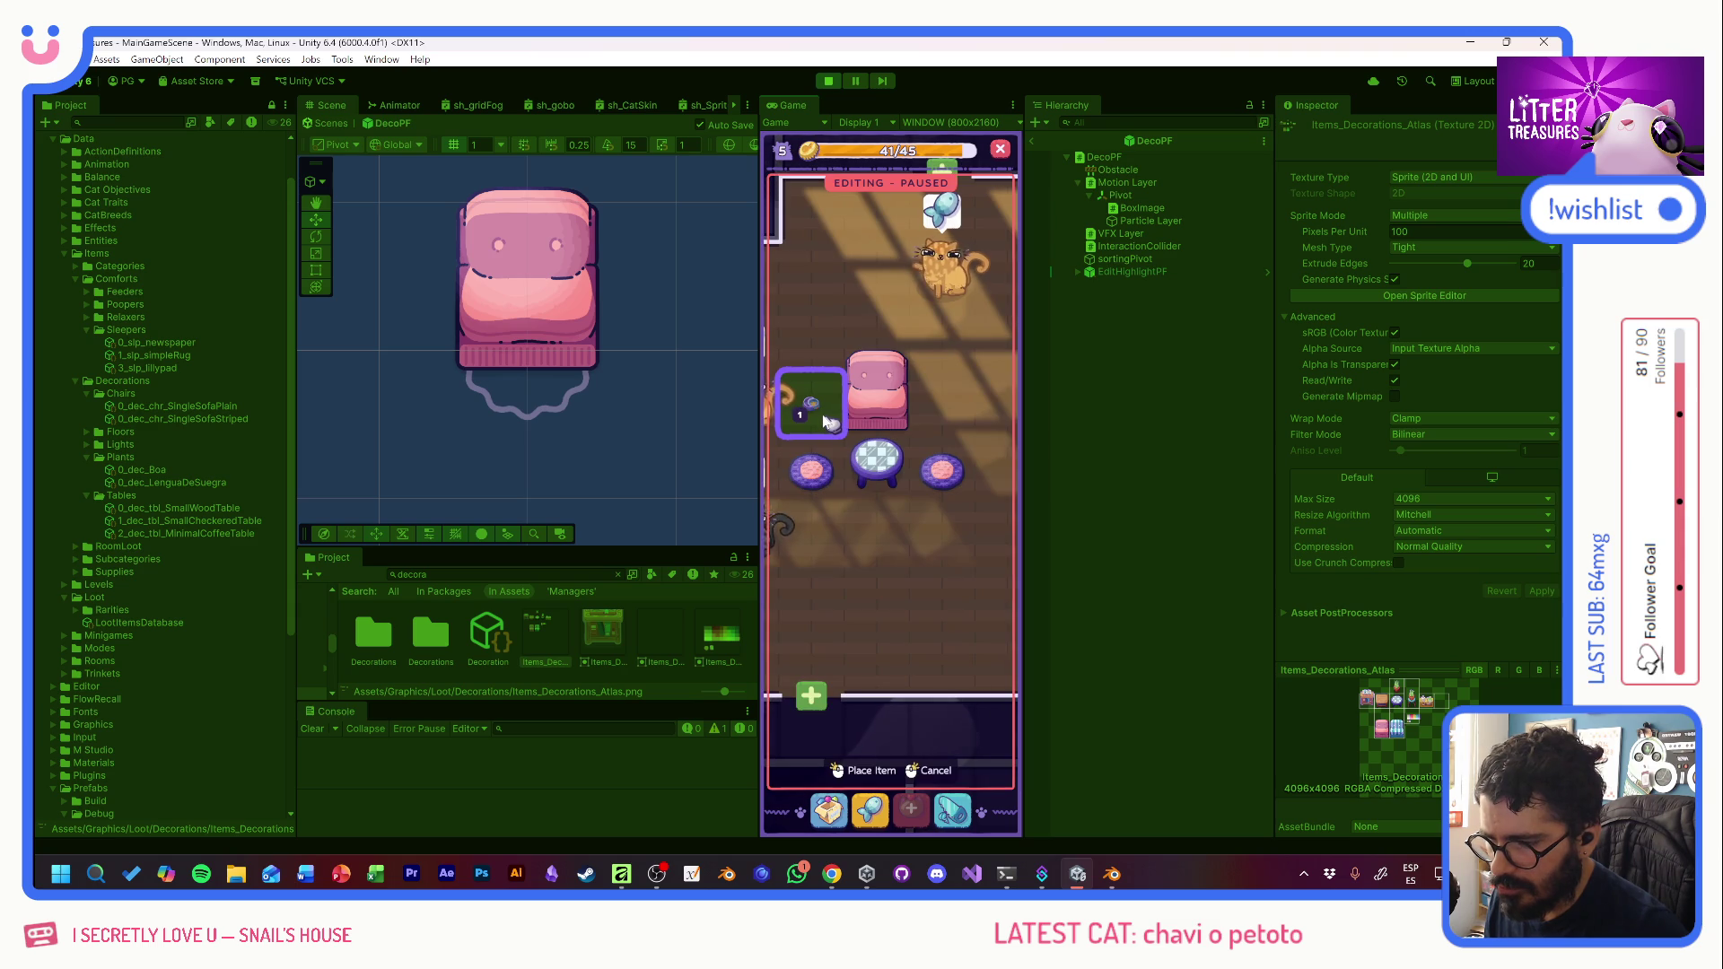
{"action": "left_click", "coordinate": [827, 422]}
- Place a plant from Decorations beside the pink sofa
{"action": "left_click", "coordinate": [833, 813]}
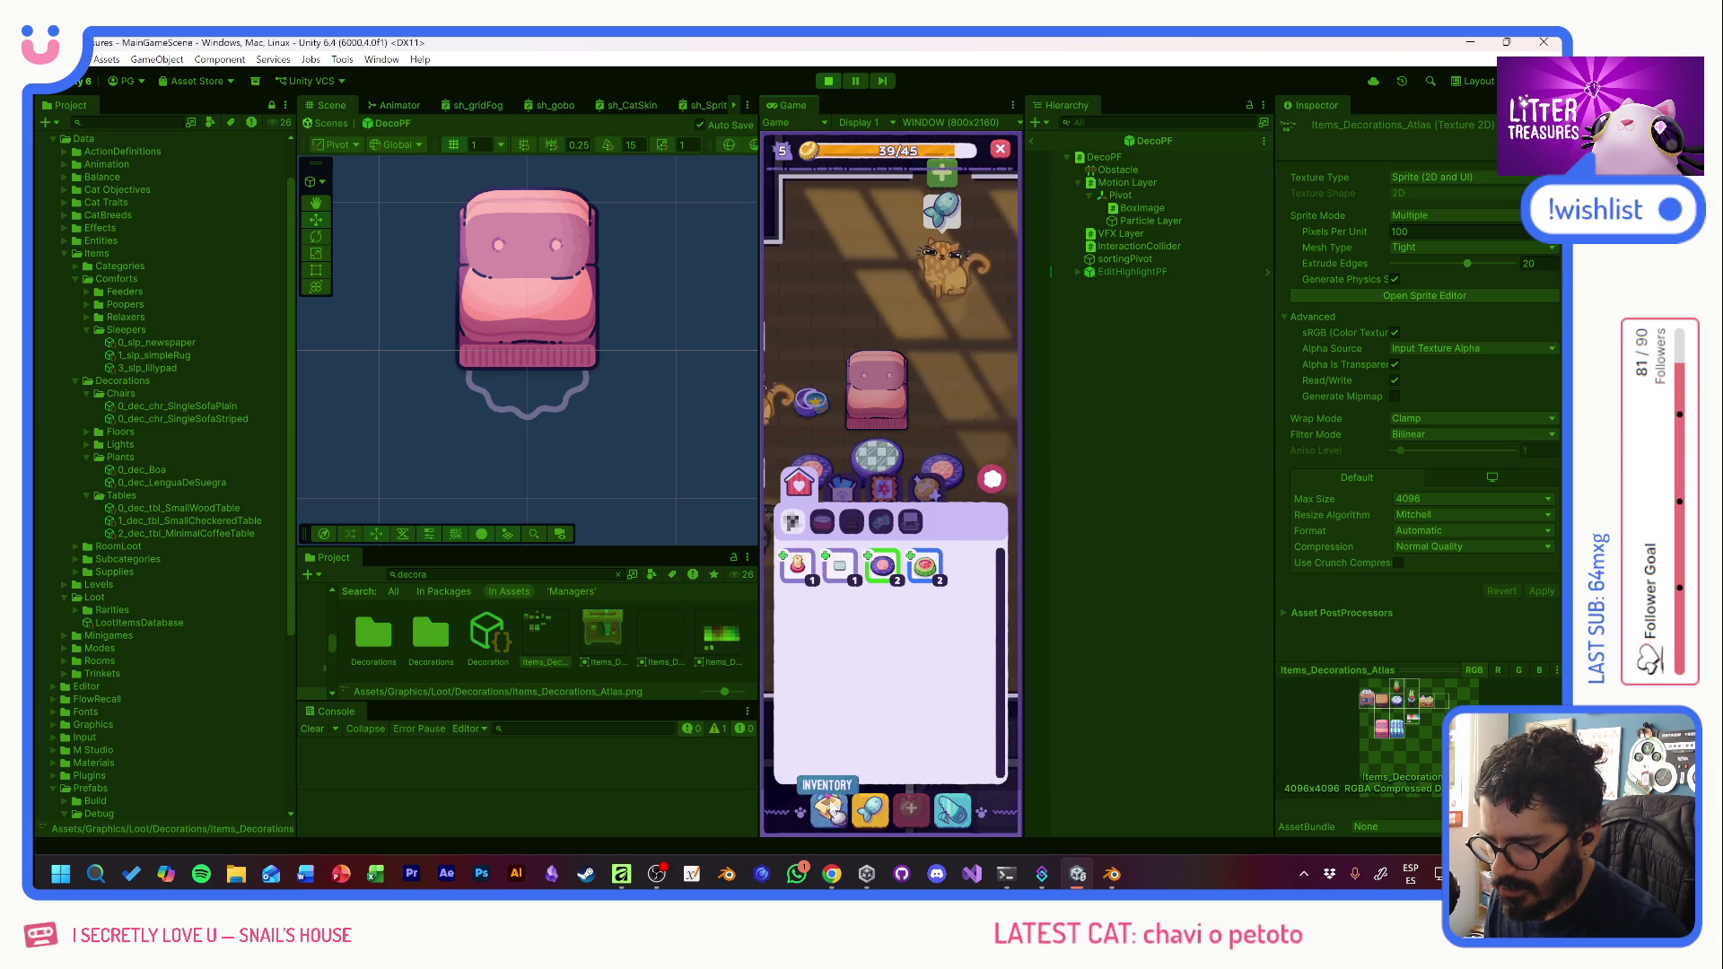
{"action": "left_click", "coordinate": [884, 485]}
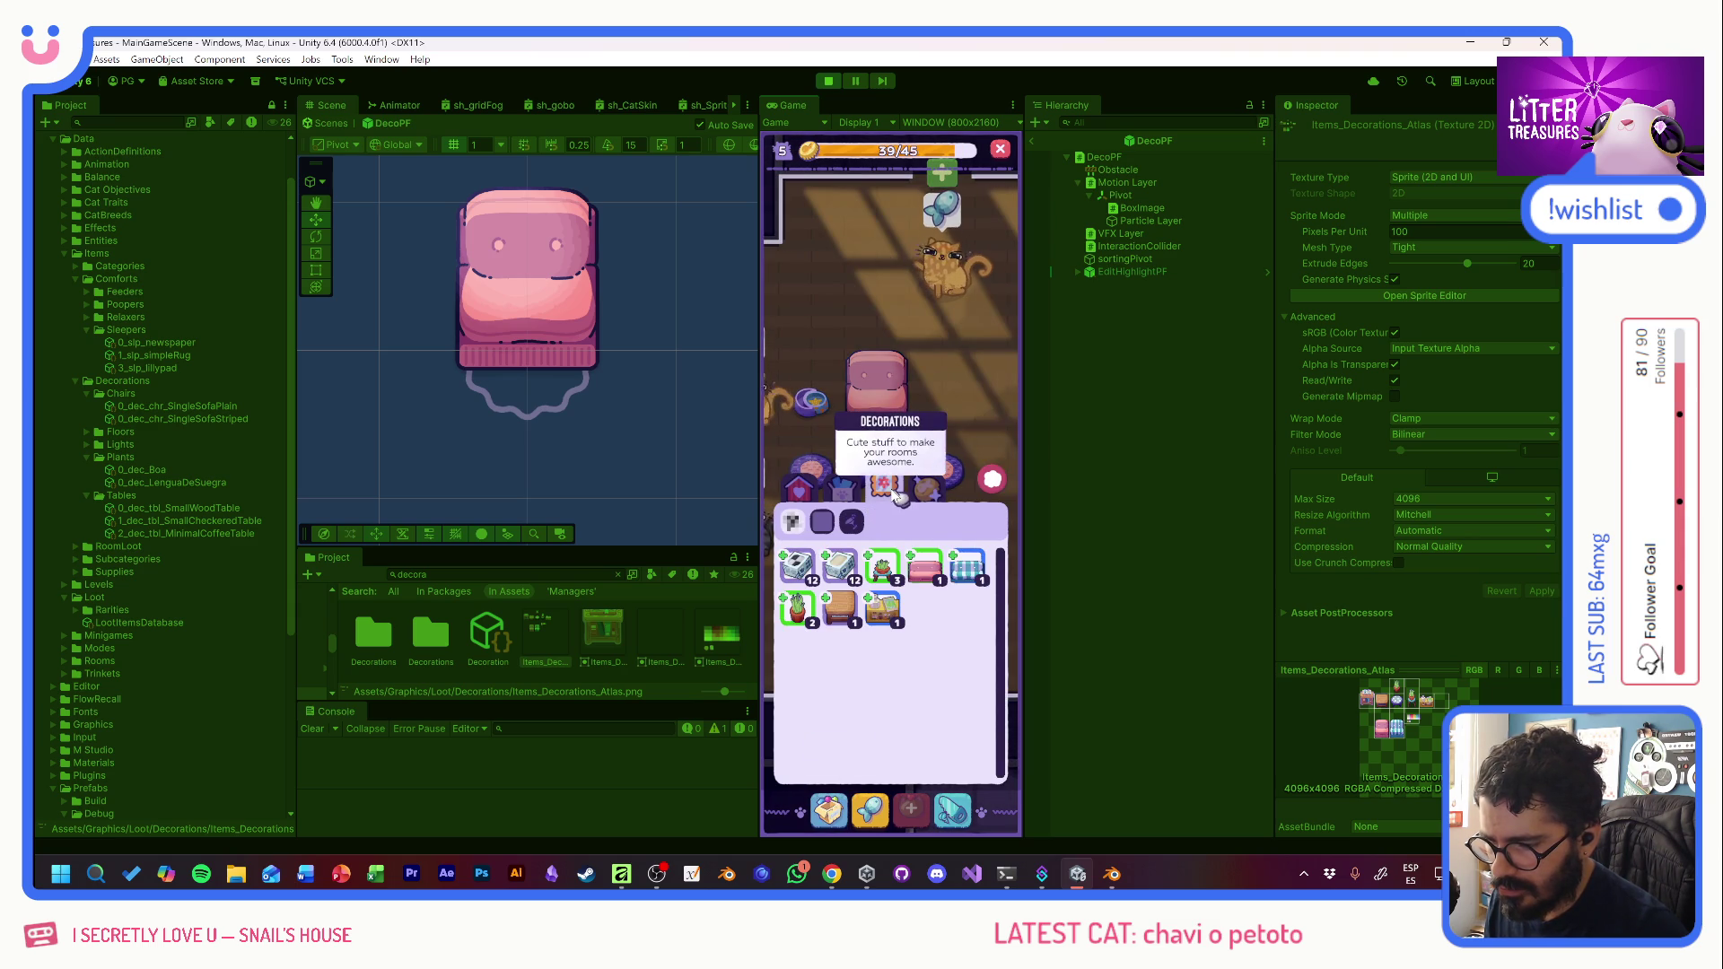
{"action": "left_click", "coordinate": [798, 610]}
{"action": "left_click", "coordinate": [823, 409]}
{"action": "left_click", "coordinate": [942, 404]}
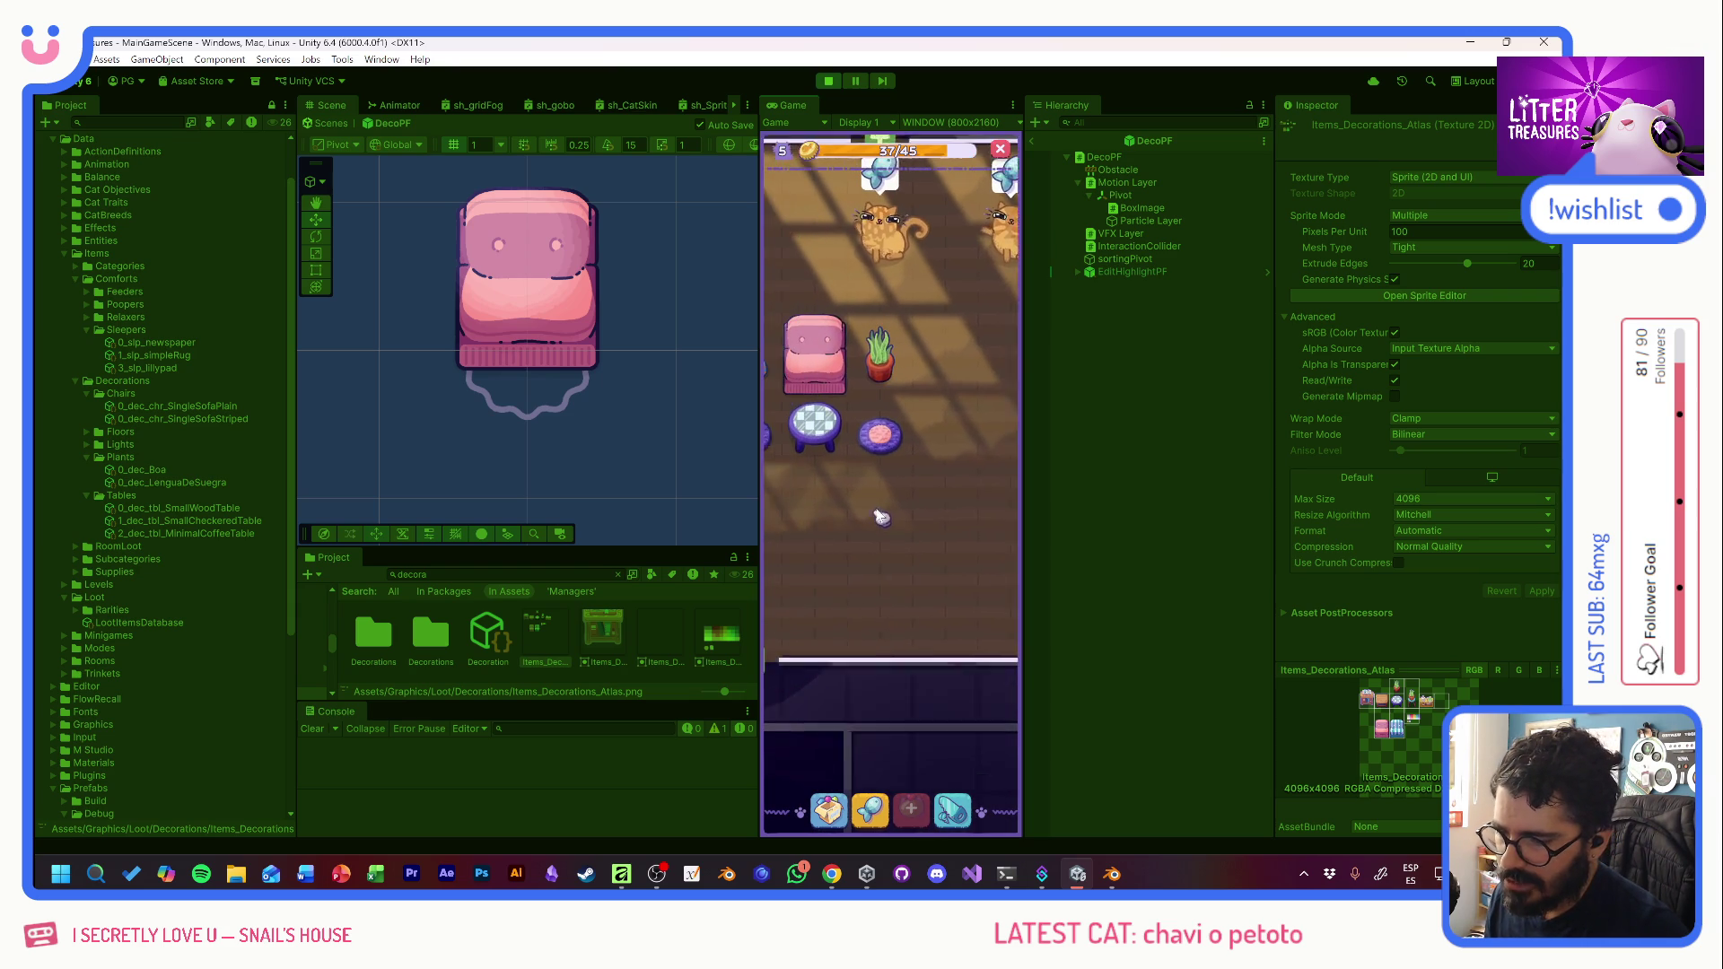
- Place the Striped Single Sofa in an open area of the room
{"action": "left_click", "coordinate": [833, 811]}
{"action": "left_click", "coordinate": [973, 565]}
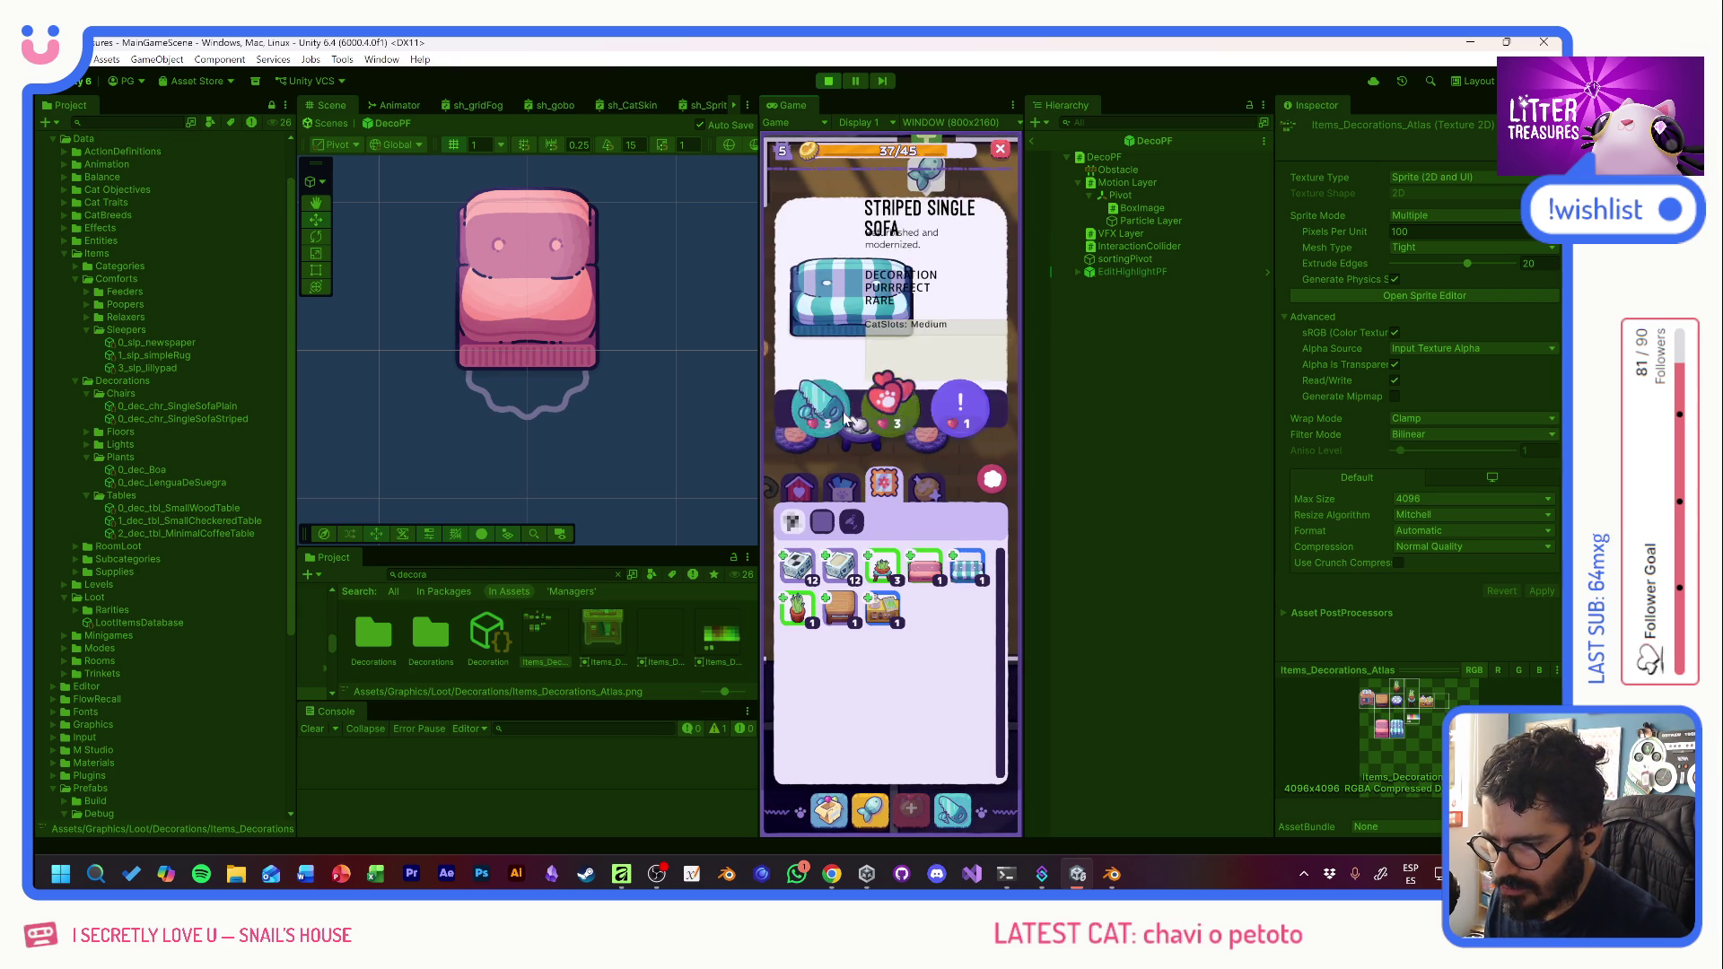
{"action": "left_click", "coordinate": [823, 409]}
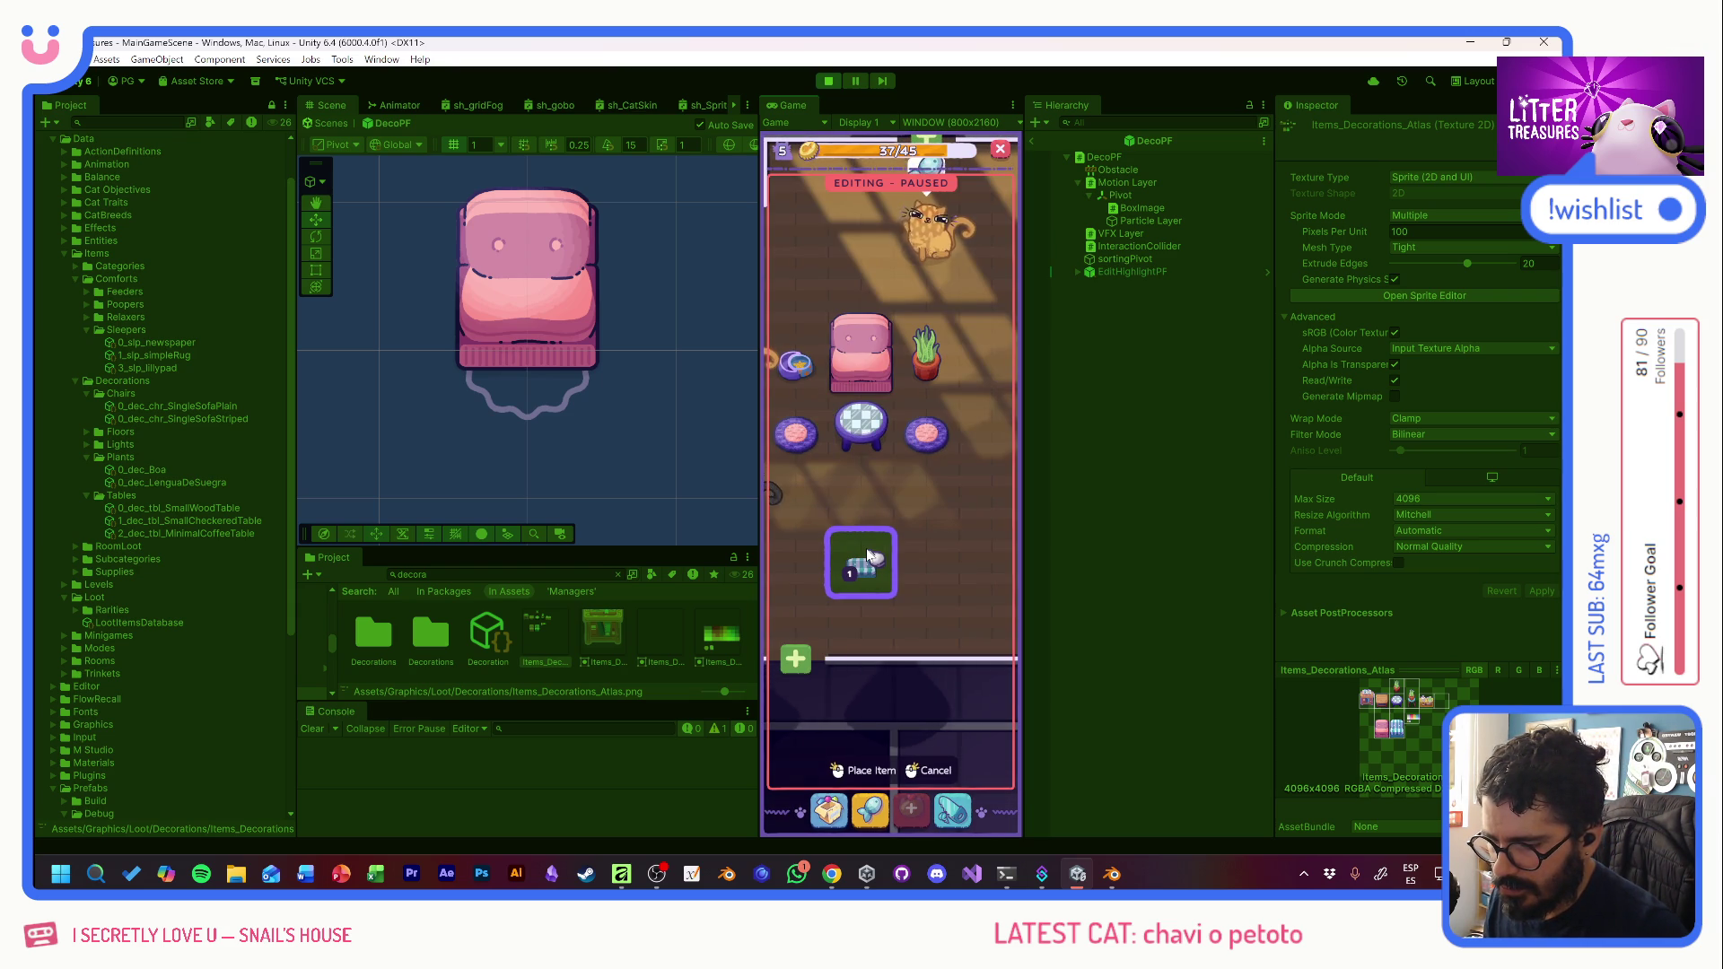
{"action": "mouse_move", "coordinate": [852, 536]}
{"action": "left_mouse_down"}
{"action": "mouse_move", "coordinate": [906, 534]}
{"action": "mouse_move", "coordinate": [827, 525]}
{"action": "mouse_move", "coordinate": [884, 537]}
{"action": "mouse_move", "coordinate": [880, 500]}
{"action": "left_mouse_up"}
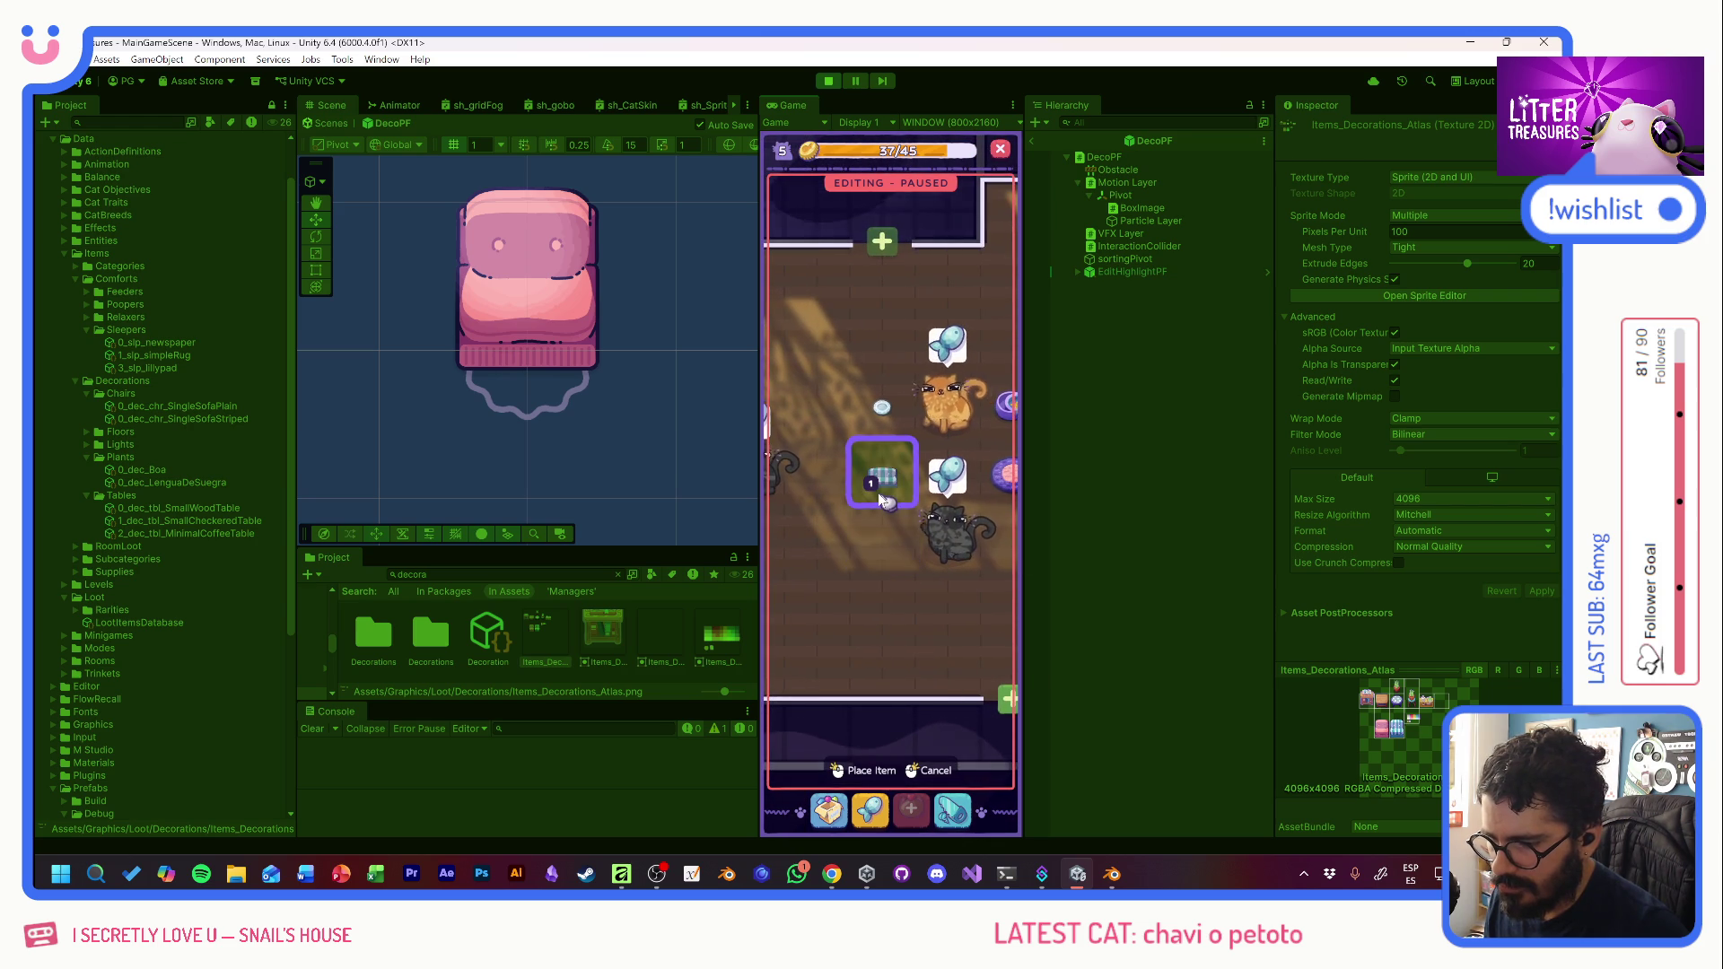
{"action": "left_click", "coordinate": [857, 771]}
- Place the Minimal Coffee Table below the striped sofa
{"action": "left_click", "coordinate": [828, 810]}
{"action": "left_click", "coordinate": [861, 617]}
{"action": "left_click", "coordinate": [823, 406]}
{"action": "left_click", "coordinate": [861, 770]}
- Place two Lengua de Suegra plants on either side of the coffee table
{"action": "left_click", "coordinate": [829, 810]}
{"action": "left_click", "coordinate": [884, 567]}
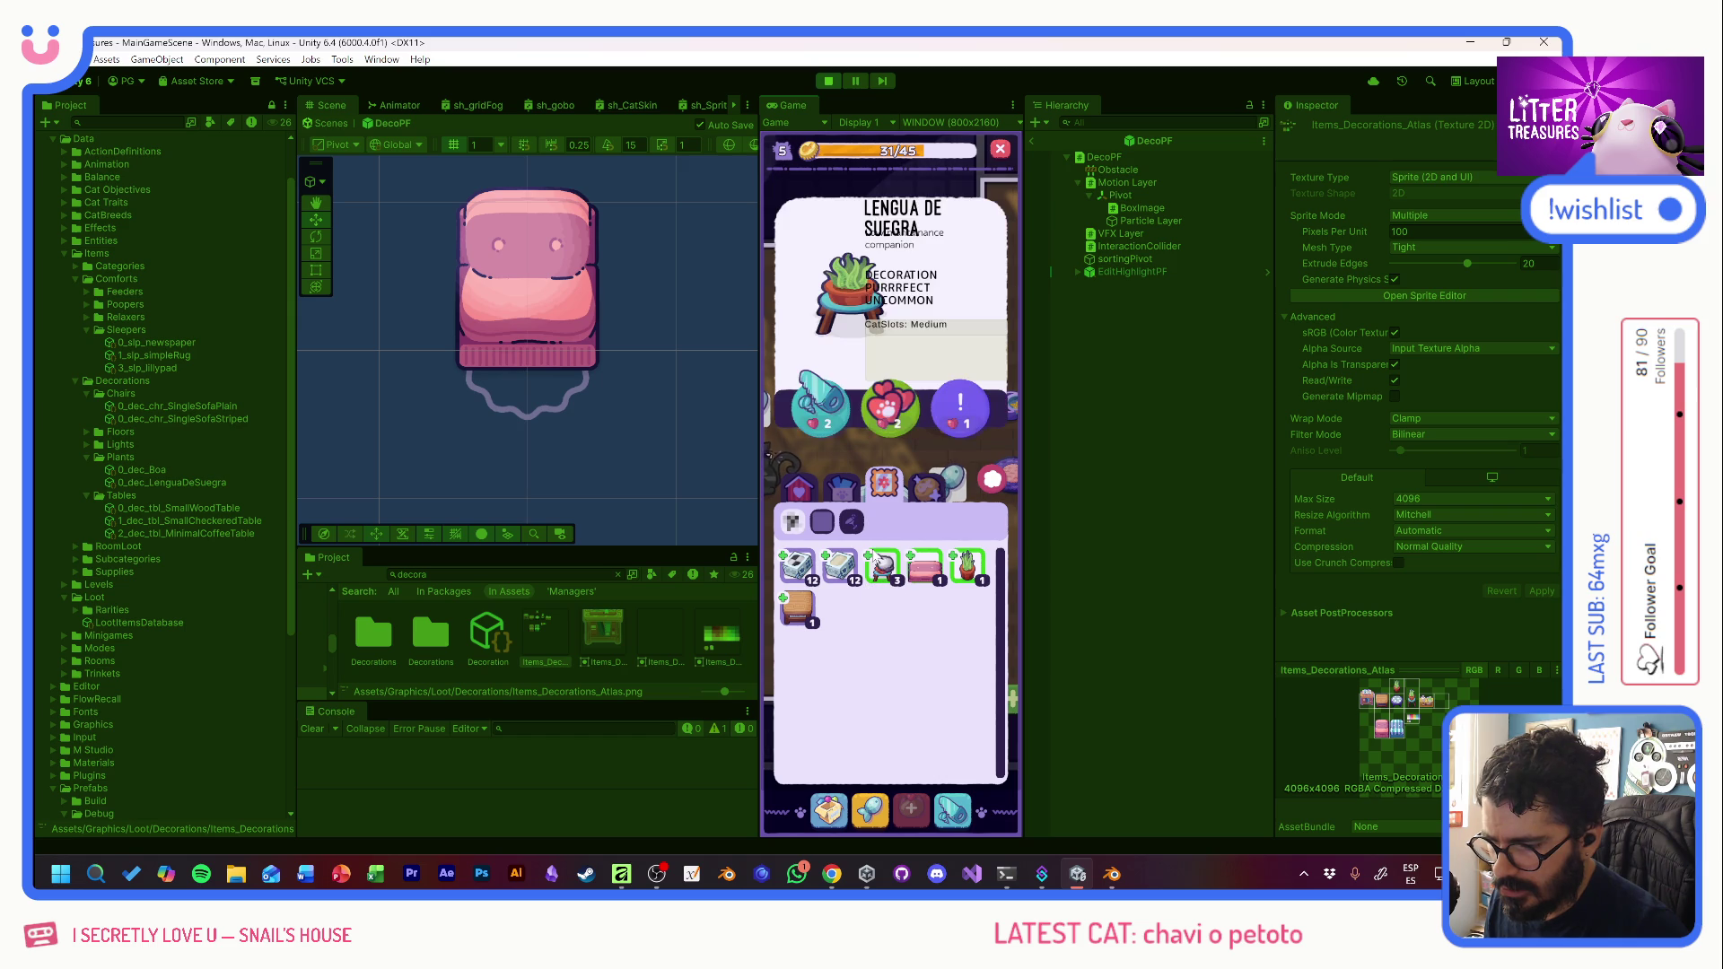
{"action": "left_click", "coordinate": [819, 409]}
{"action": "left_click", "coordinate": [815, 596]}
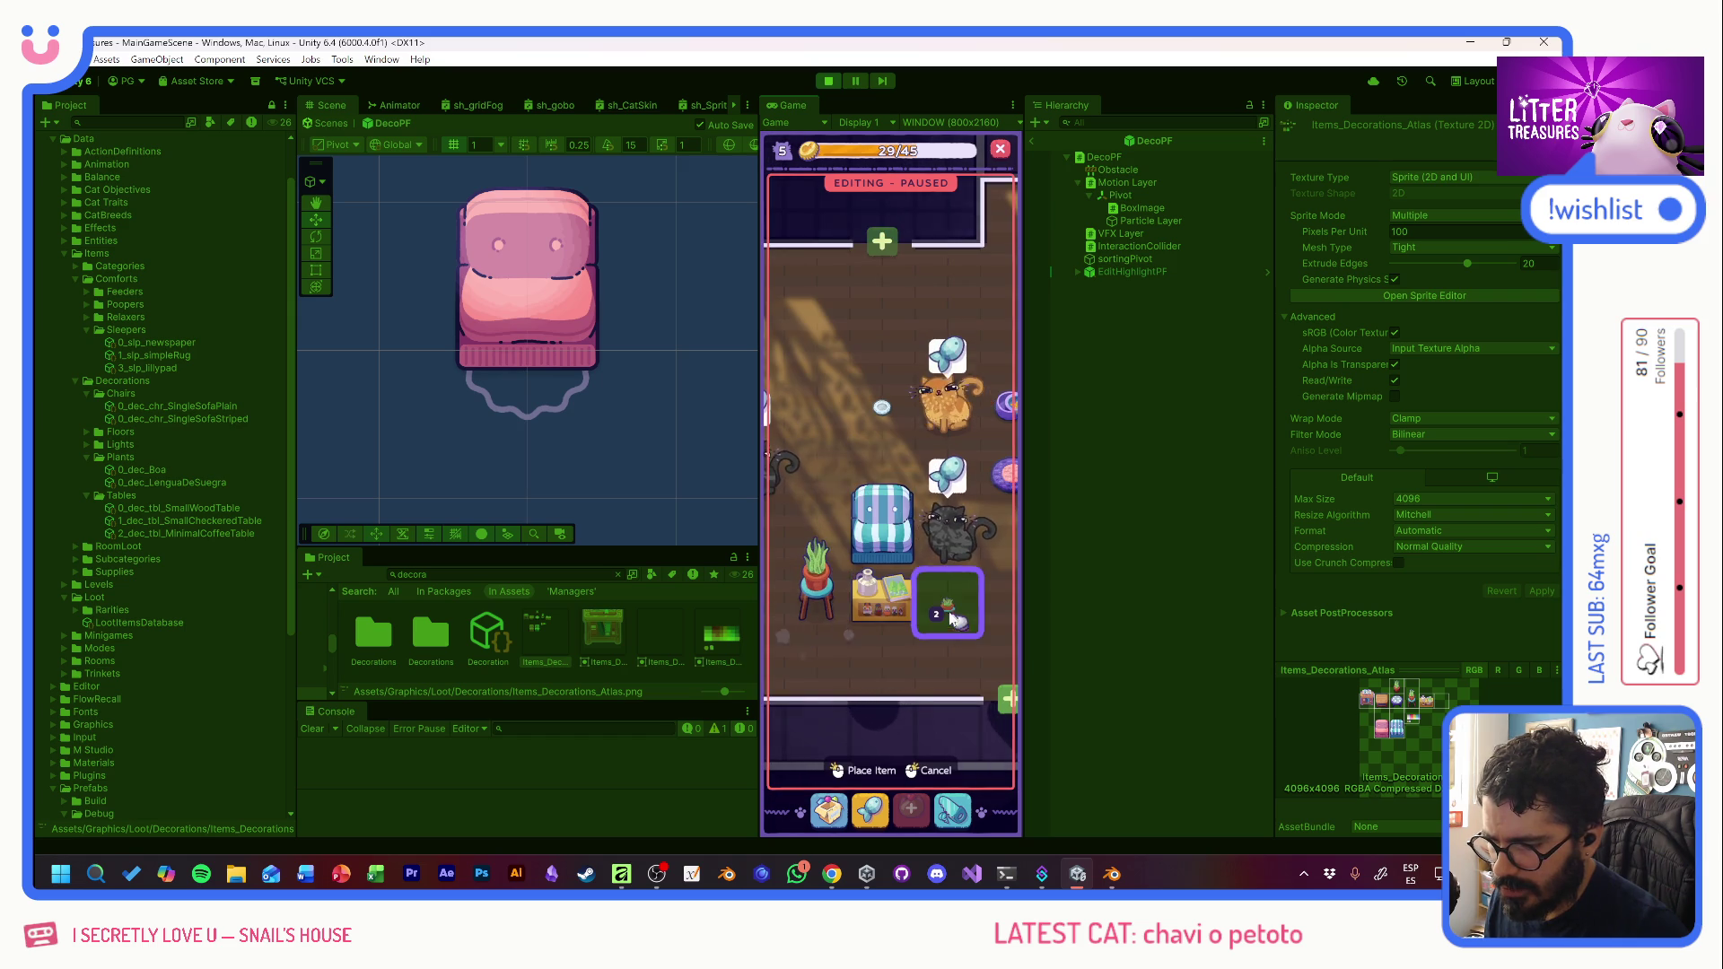
{"action": "left_click", "coordinate": [943, 596]}
{"action": "left_click", "coordinate": [933, 770]}
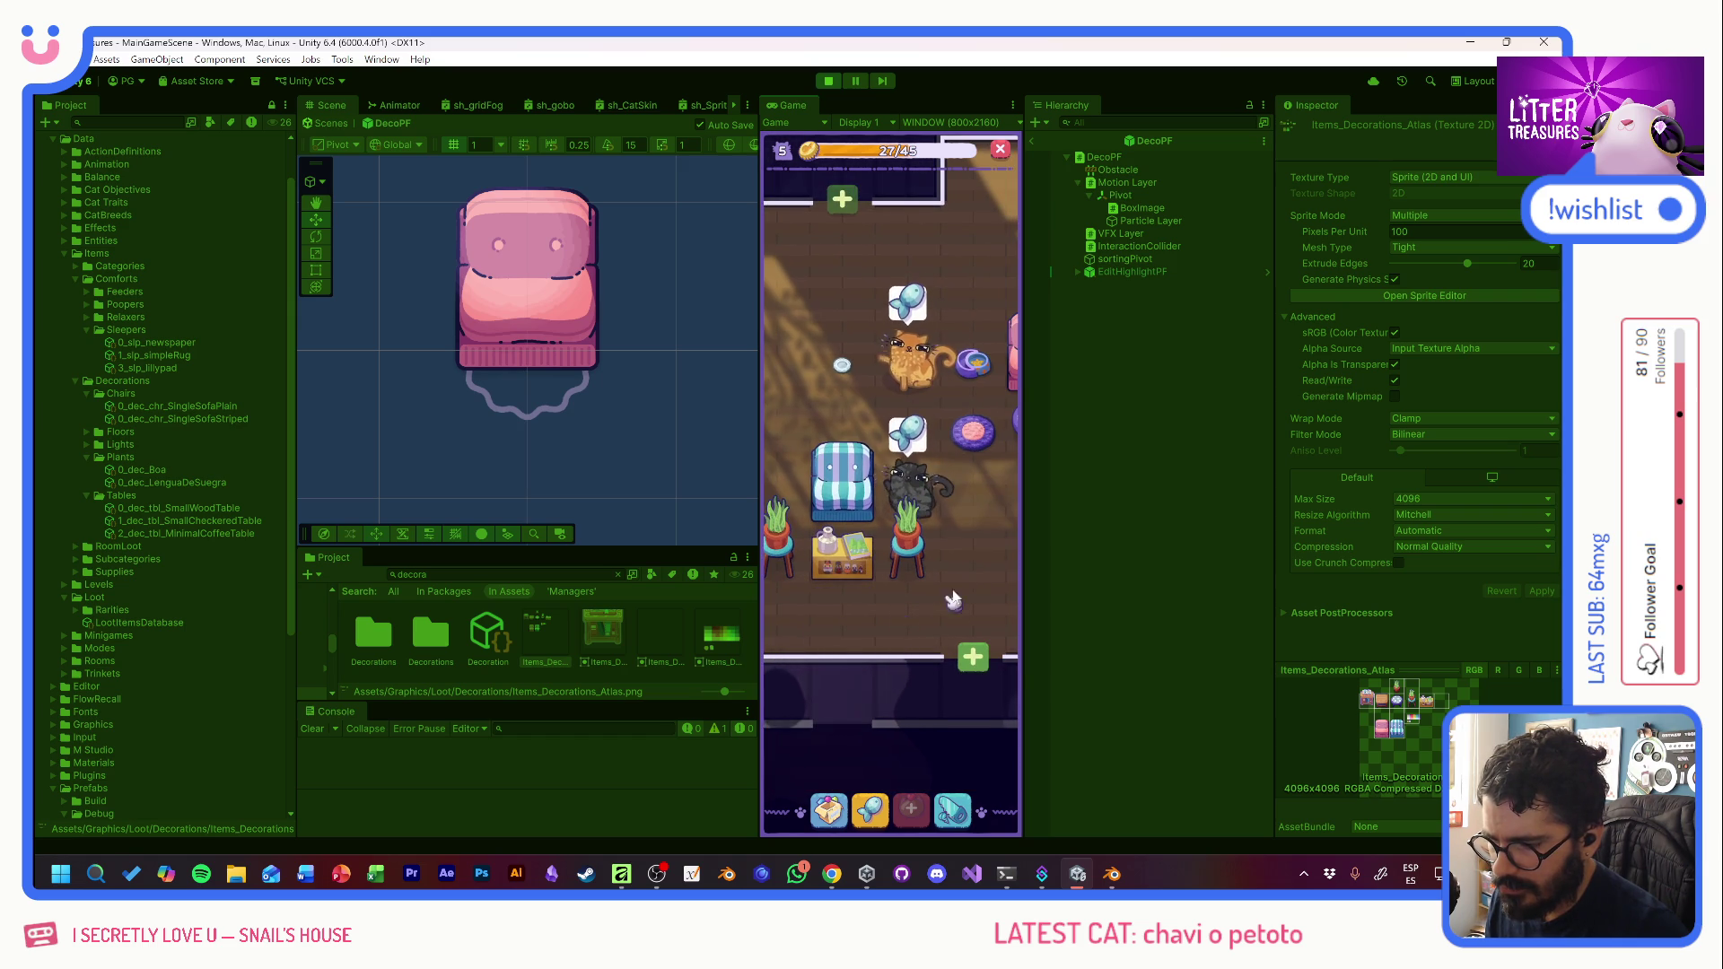
- Review the layout and add a Small Wooden Table in the pink sofa room
{"action": "mouse_move", "coordinate": [958, 586]}
{"action": "left_mouse_down"}
{"action": "mouse_move", "coordinate": [781, 610]}
{"action": "mouse_move", "coordinate": [1012, 613]}
{"action": "mouse_move", "coordinate": [789, 623]}
{"action": "mouse_move", "coordinate": [993, 608]}
{"action": "mouse_move", "coordinate": [817, 606]}
{"action": "mouse_move", "coordinate": [976, 633]}
{"action": "mouse_move", "coordinate": [817, 606]}
{"action": "mouse_move", "coordinate": [952, 620]}
{"action": "mouse_move", "coordinate": [875, 494]}
{"action": "mouse_move", "coordinate": [1031, 544]}
{"action": "left_mouse_up"}
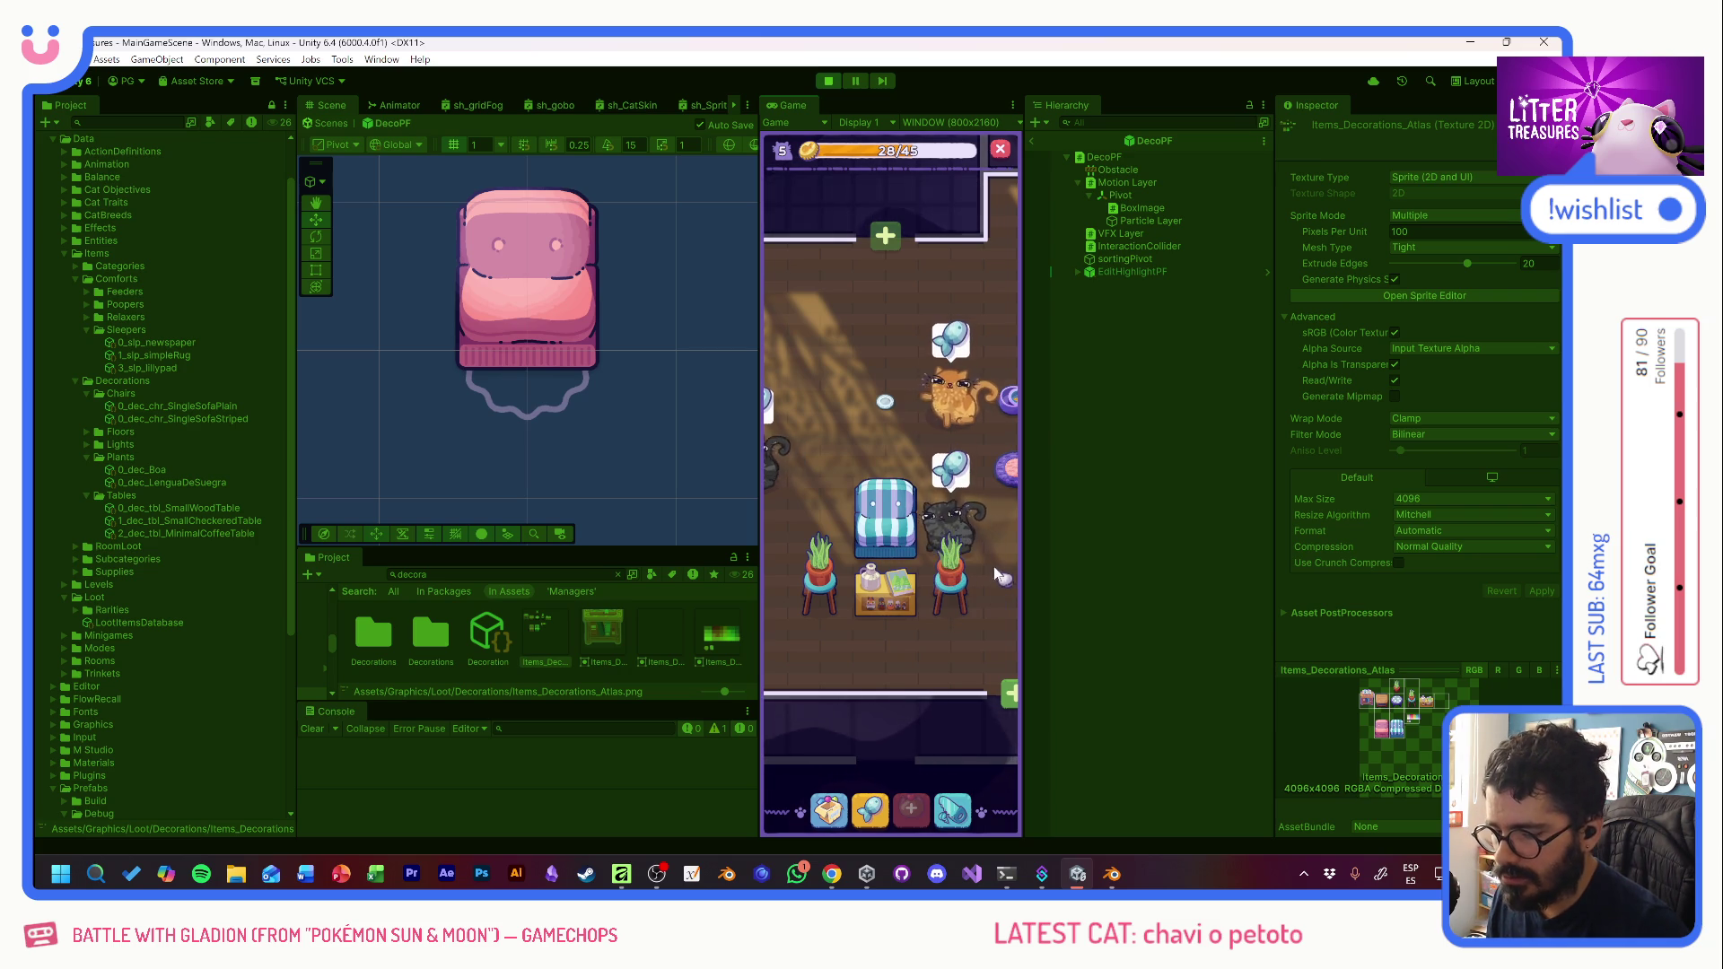
{"action": "left_click_drag", "start_coordinate": [999, 582], "coordinate": [873, 561]}
{"action": "left_click", "coordinate": [892, 673]}
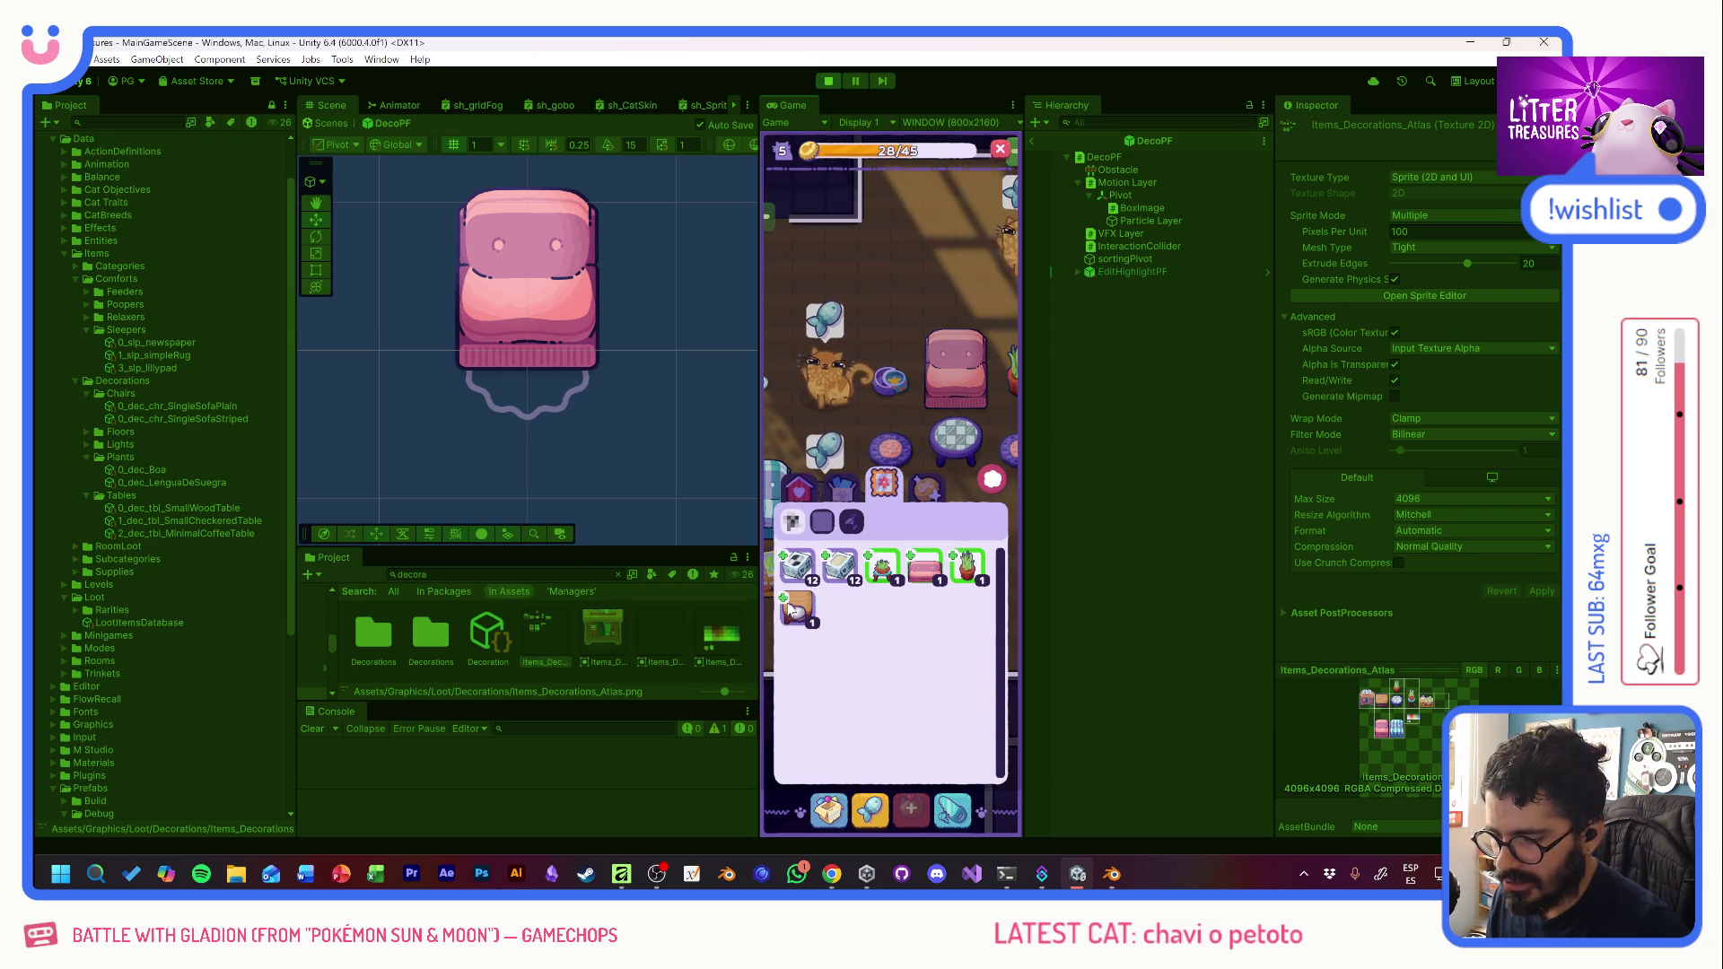
{"action": "left_click", "coordinate": [805, 613]}
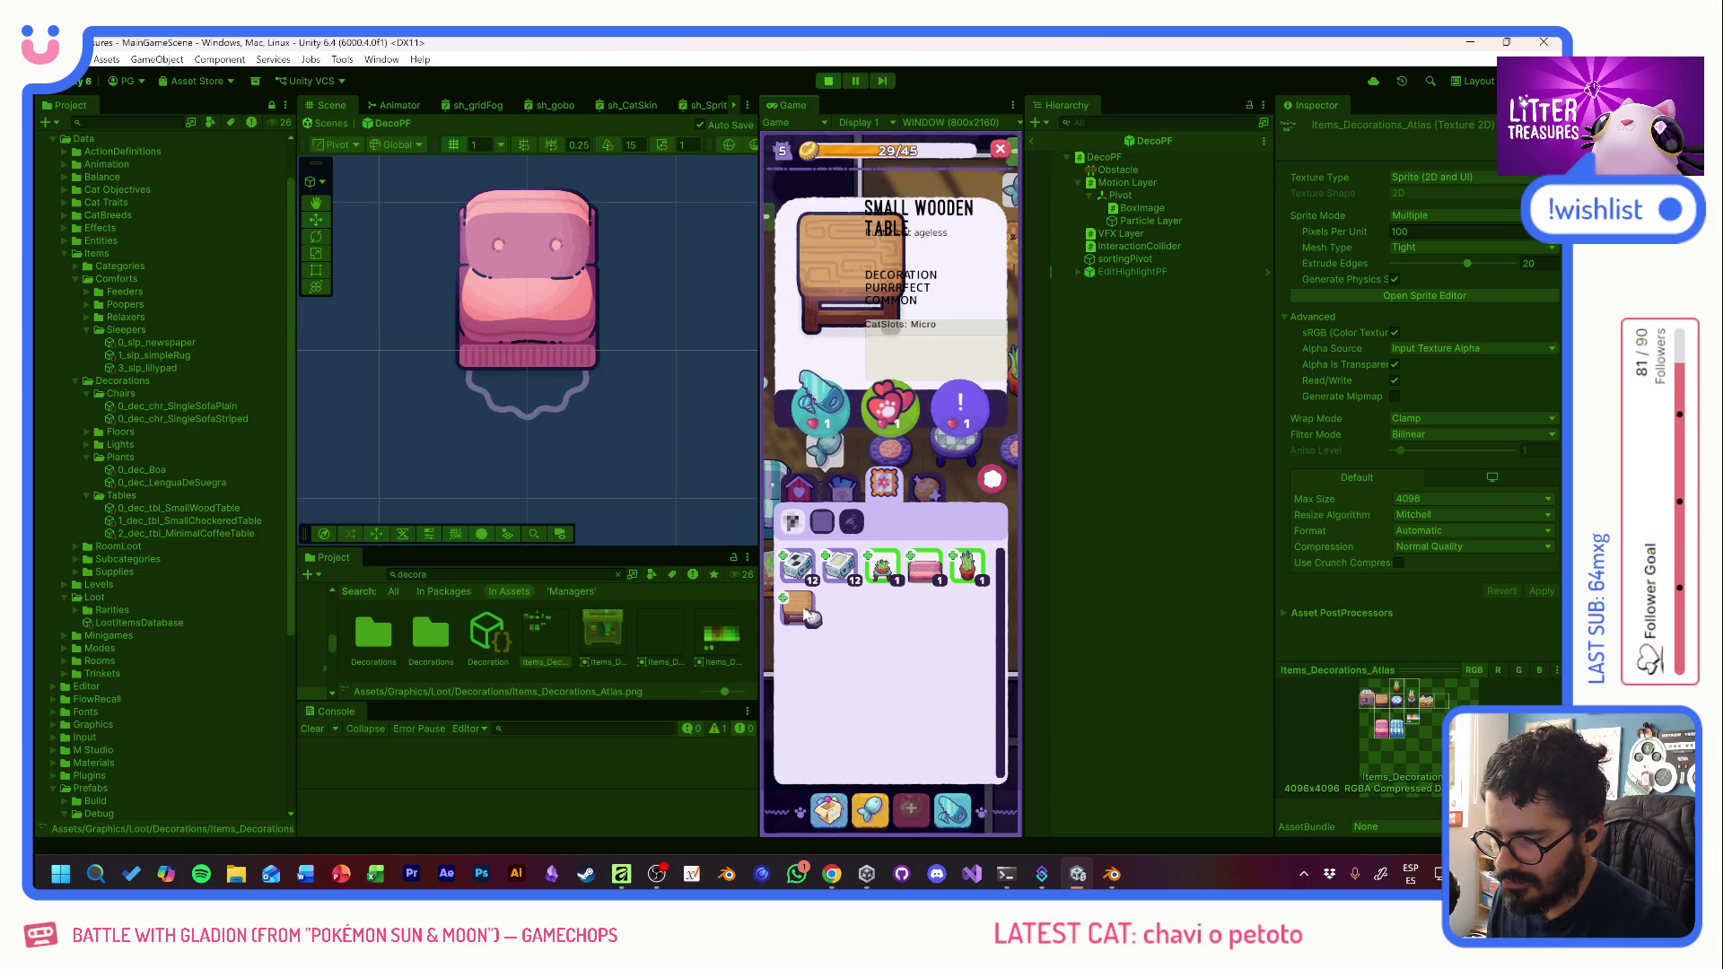
{"action": "left_click", "coordinate": [817, 439]}
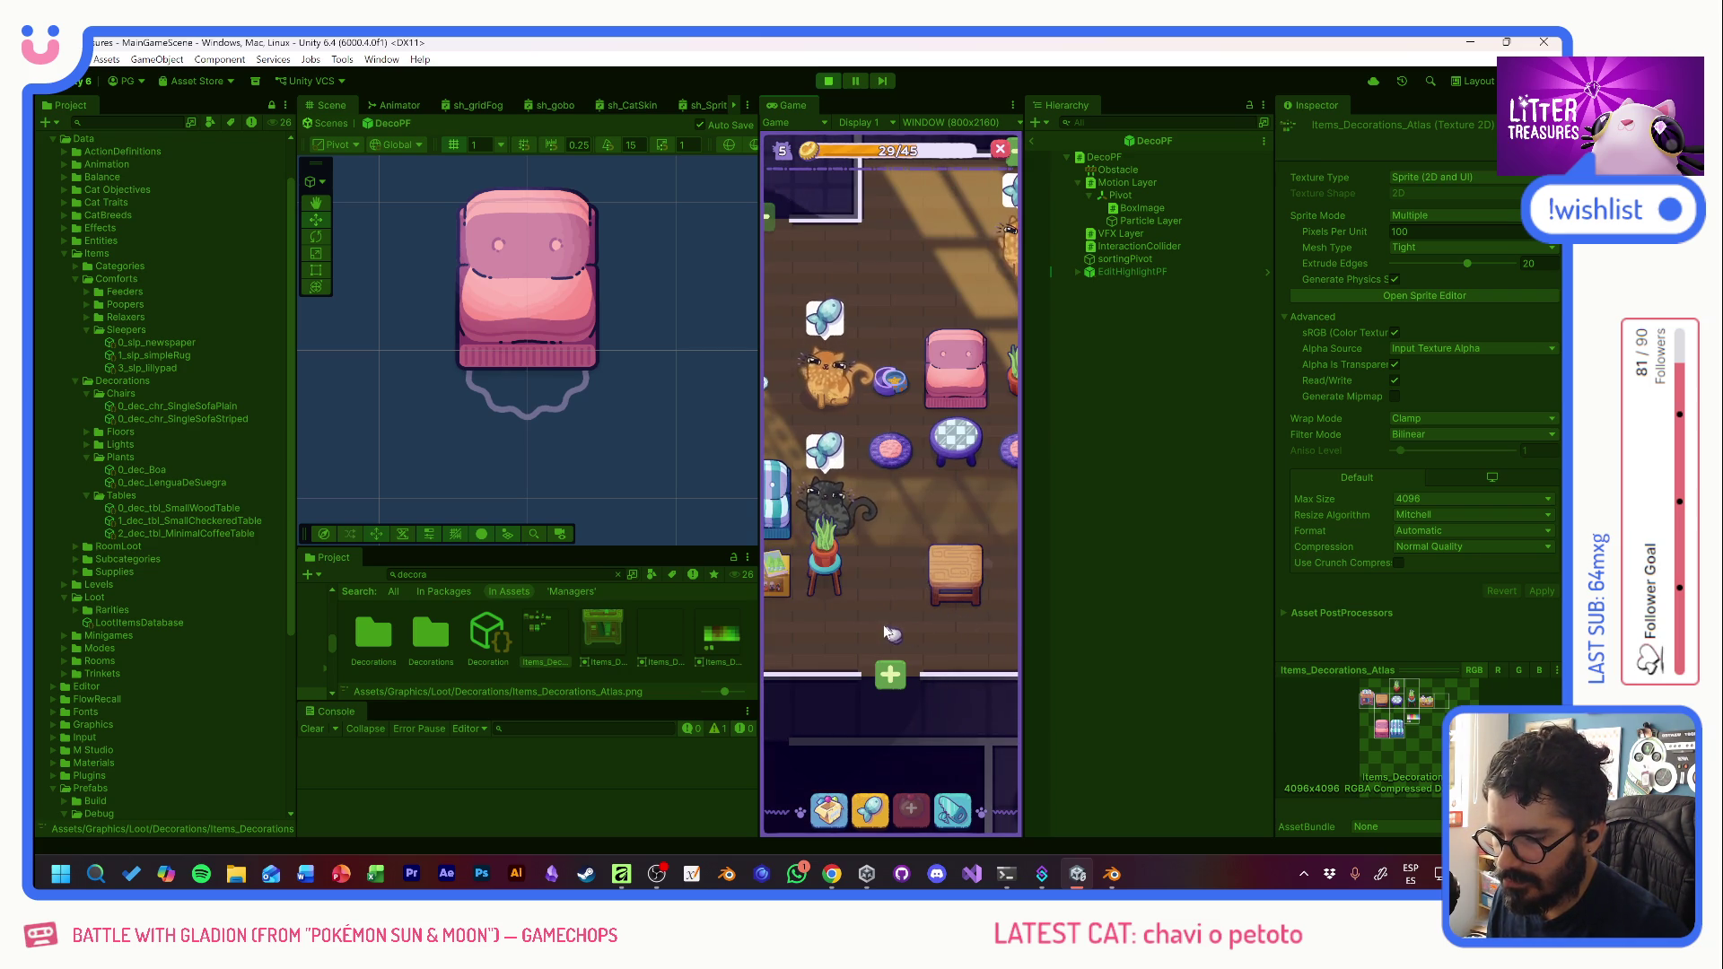
{"action": "mouse_move", "coordinate": [883, 624]}
{"action": "left_mouse_down"}
{"action": "mouse_move", "coordinate": [804, 614]}
{"action": "mouse_move", "coordinate": [965, 613]}
{"action": "mouse_move", "coordinate": [853, 631]}
{"action": "mouse_move", "coordinate": [971, 575]}
{"action": "mouse_move", "coordinate": [983, 541]}
{"action": "mouse_move", "coordinate": [939, 526]}
{"action": "mouse_move", "coordinate": [889, 557]}
{"action": "mouse_move", "coordinate": [956, 565]}
{"action": "mouse_move", "coordinate": [900, 552]}
{"action": "left_mouse_up"}
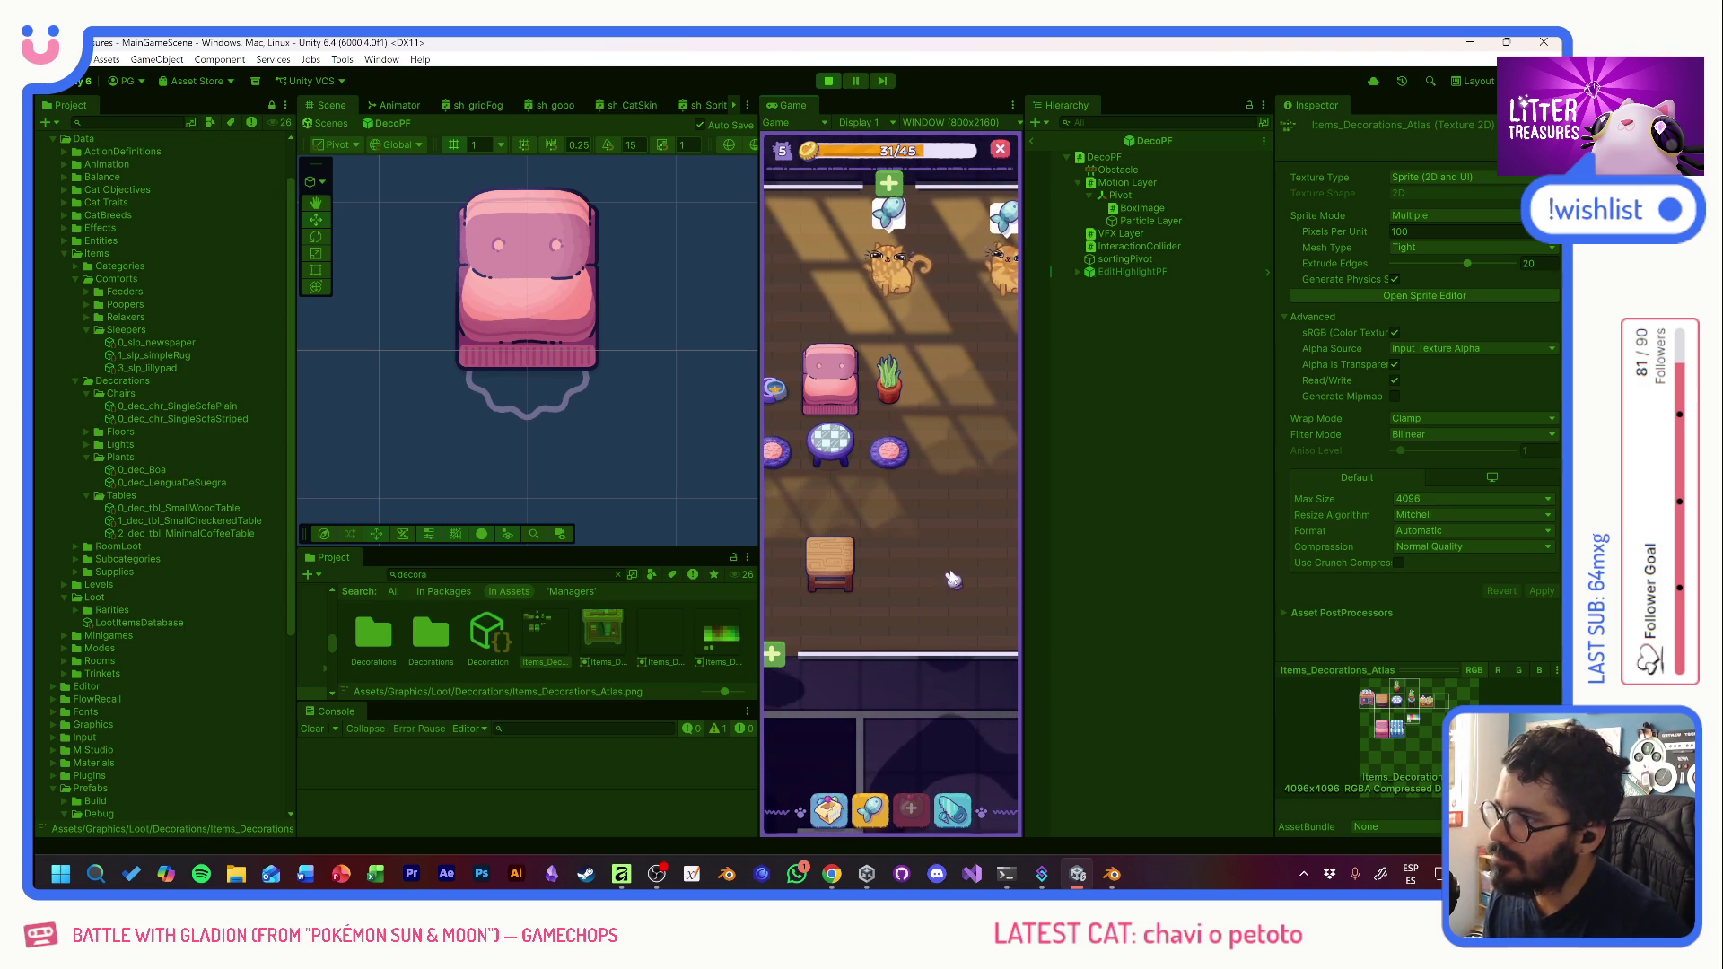
- Look over both decorated rooms, stop Play mode, and bring up the 'ikea single sofa' image results
{"action": "mouse_move", "coordinate": [838, 499]}
{"action": "left_mouse_down"}
{"action": "mouse_move", "coordinate": [930, 500]}
{"action": "mouse_move", "coordinate": [812, 516]}
{"action": "mouse_move", "coordinate": [1013, 557]}
{"action": "mouse_move", "coordinate": [1028, 541]}
{"action": "mouse_move", "coordinate": [992, 541]}
{"action": "left_mouse_up"}
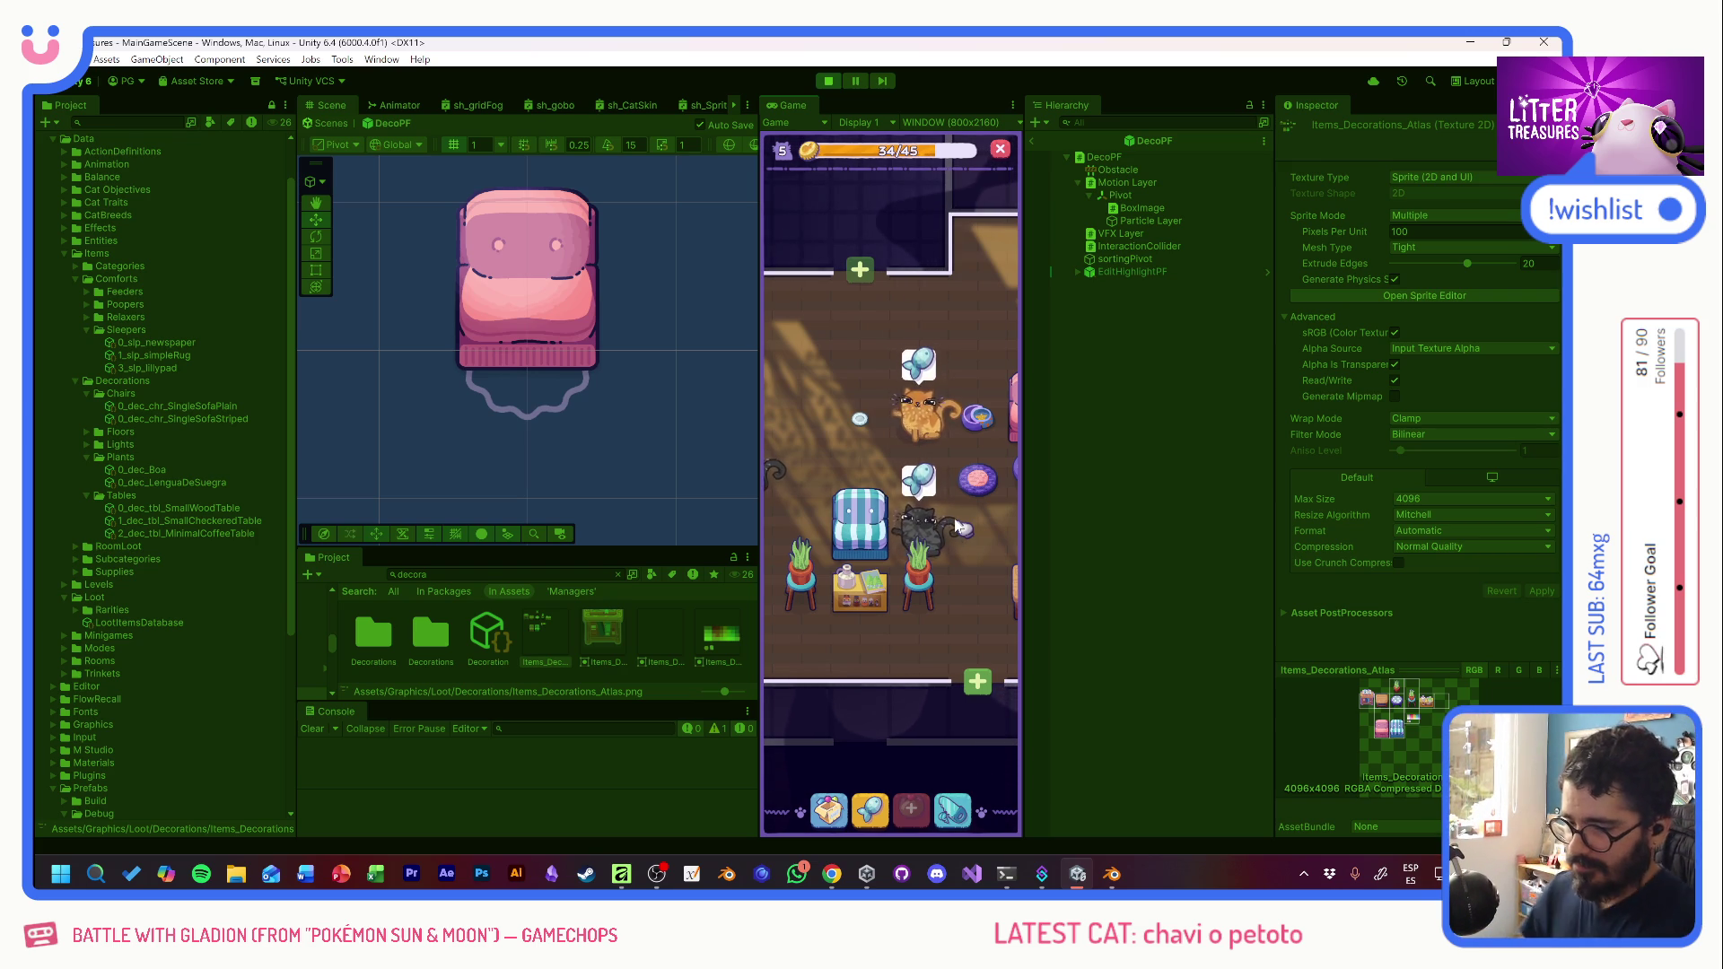
{"action": "mouse_move", "coordinate": [957, 522]}
{"action": "left_mouse_down"}
{"action": "mouse_move", "coordinate": [765, 456]}
{"action": "mouse_move", "coordinate": [893, 428]}
{"action": "left_mouse_up"}
{"action": "mouse_move", "coordinate": [886, 518]}
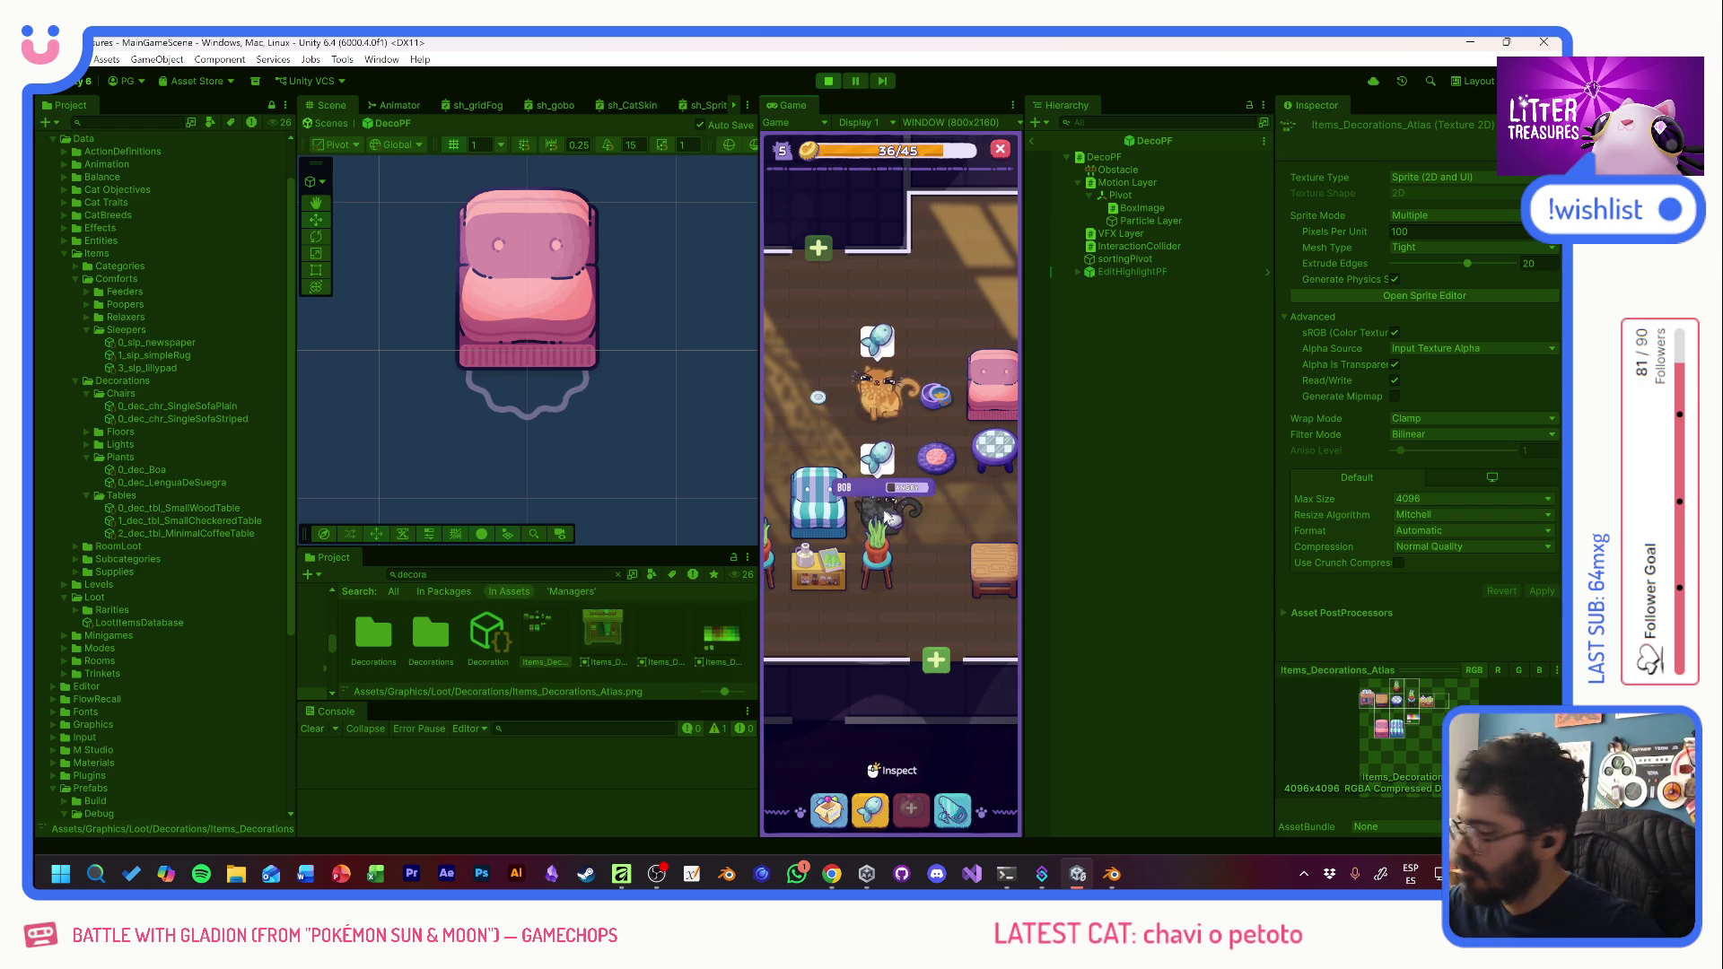
{"action": "left_click", "coordinate": [830, 84]}
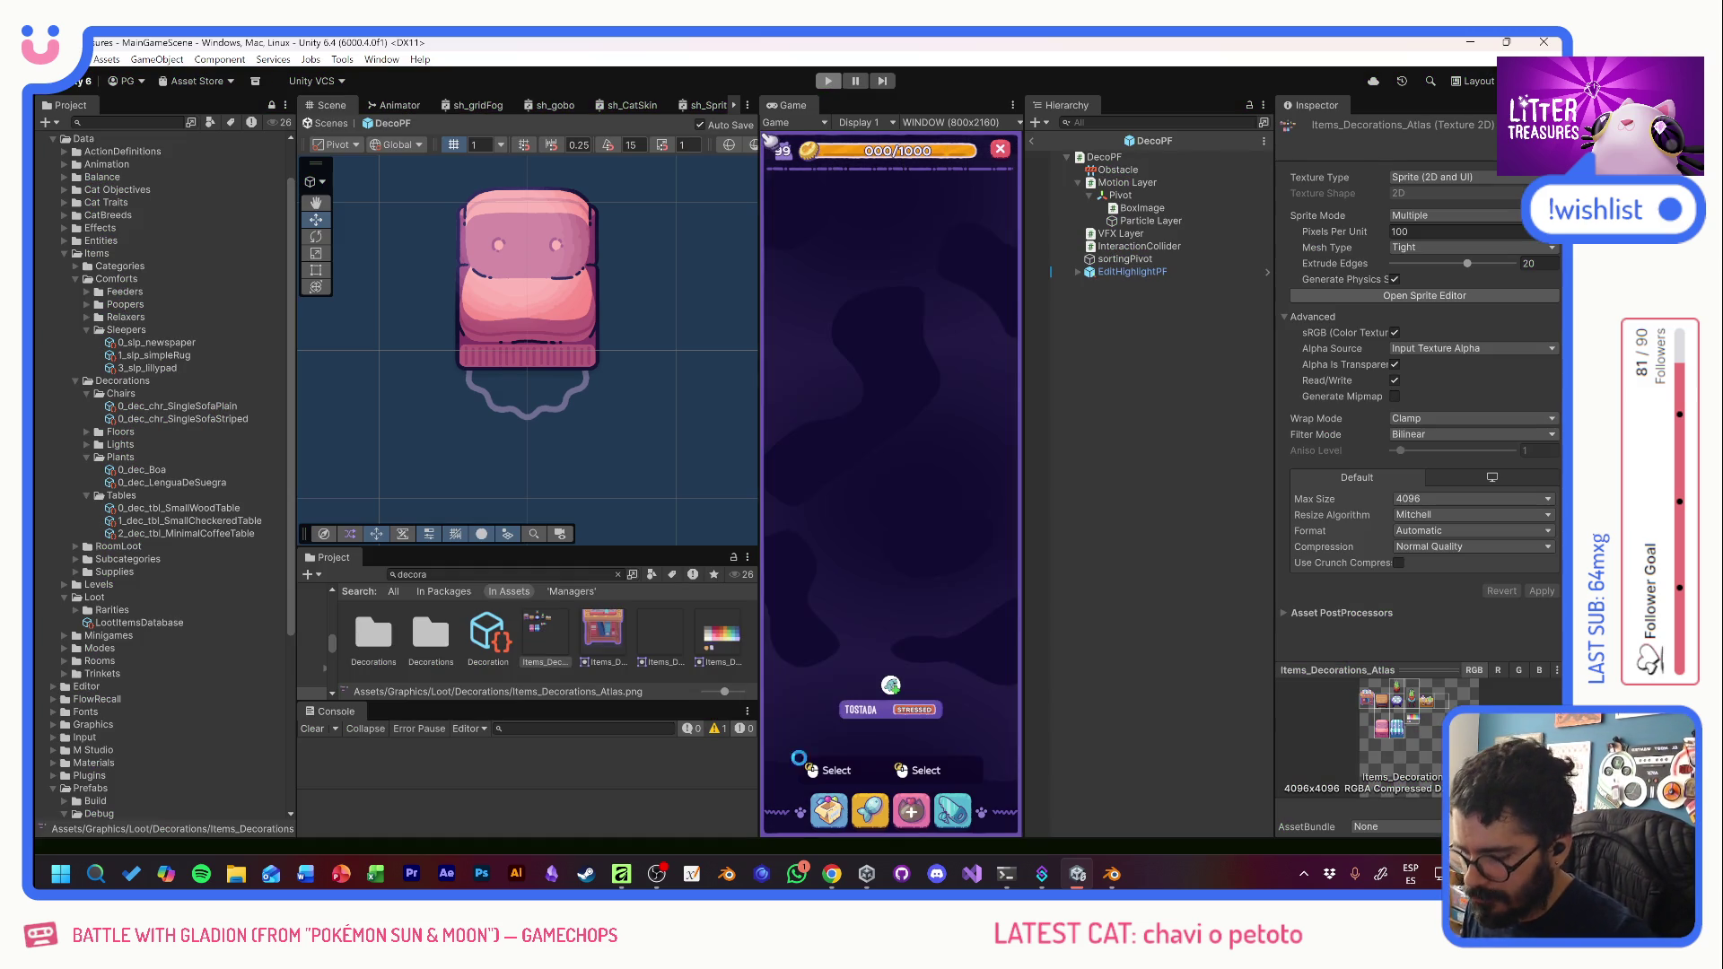
{"action": "mouse_move", "coordinate": [836, 872]}
{"action": "left_click", "coordinate": [1011, 785]}
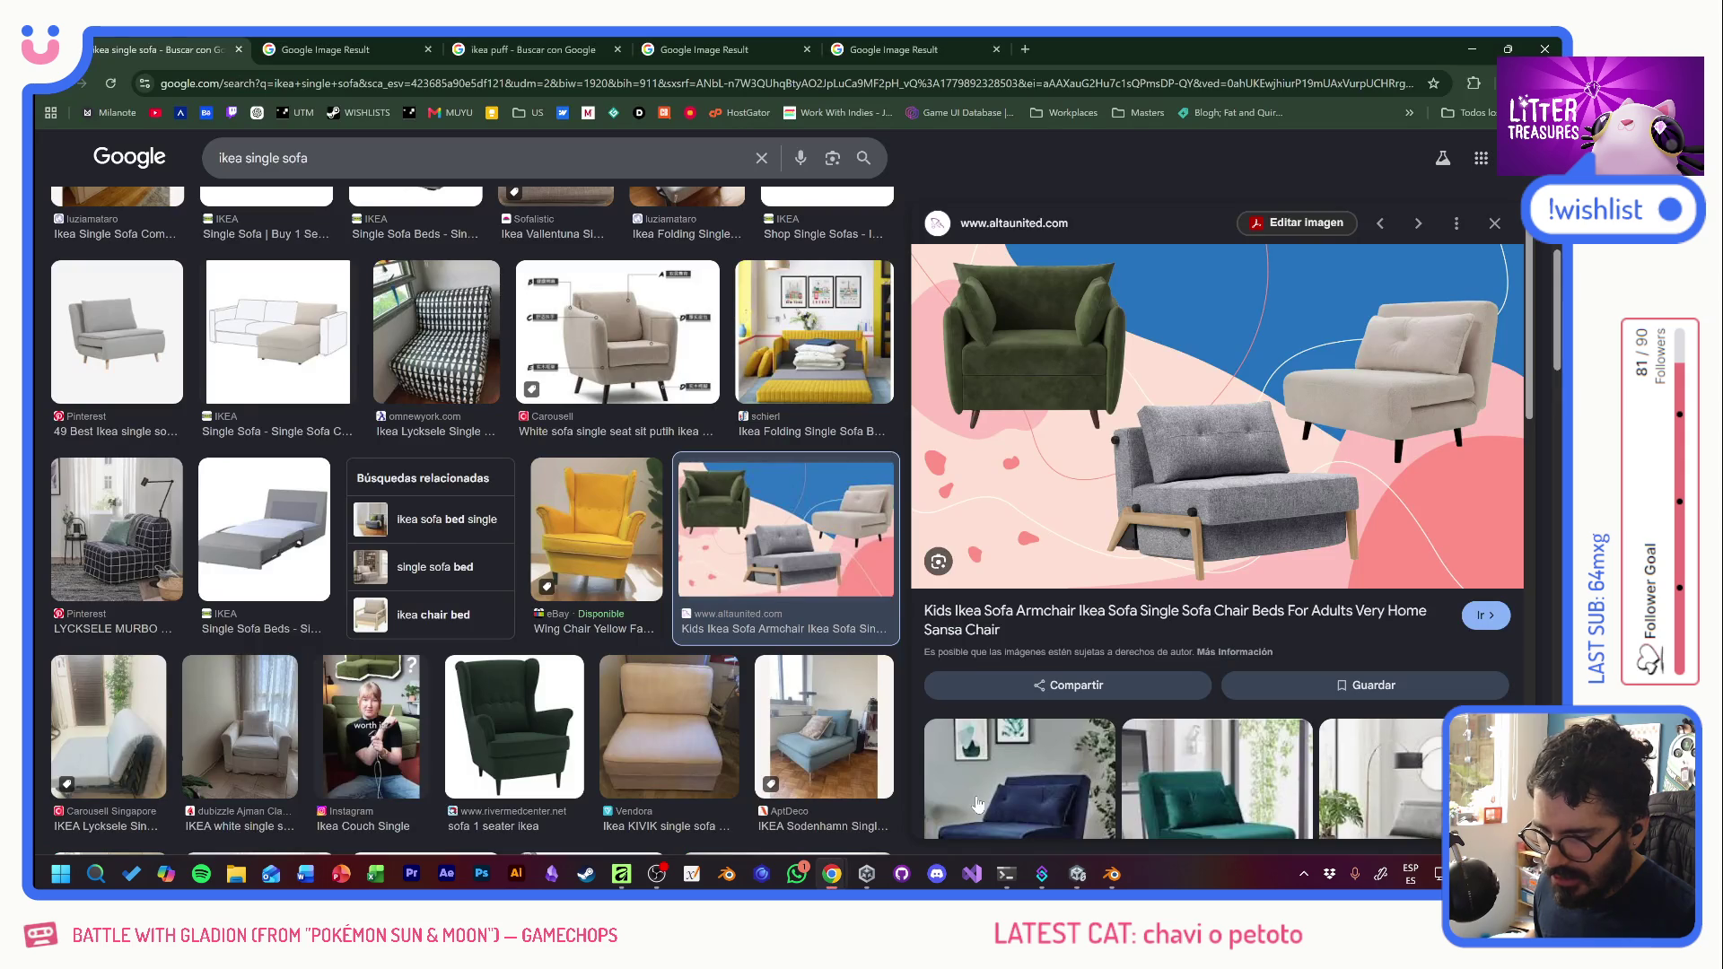
- Search Google Images for 'bear and breakfast'
{"action": "left_click", "coordinate": [308, 158]}
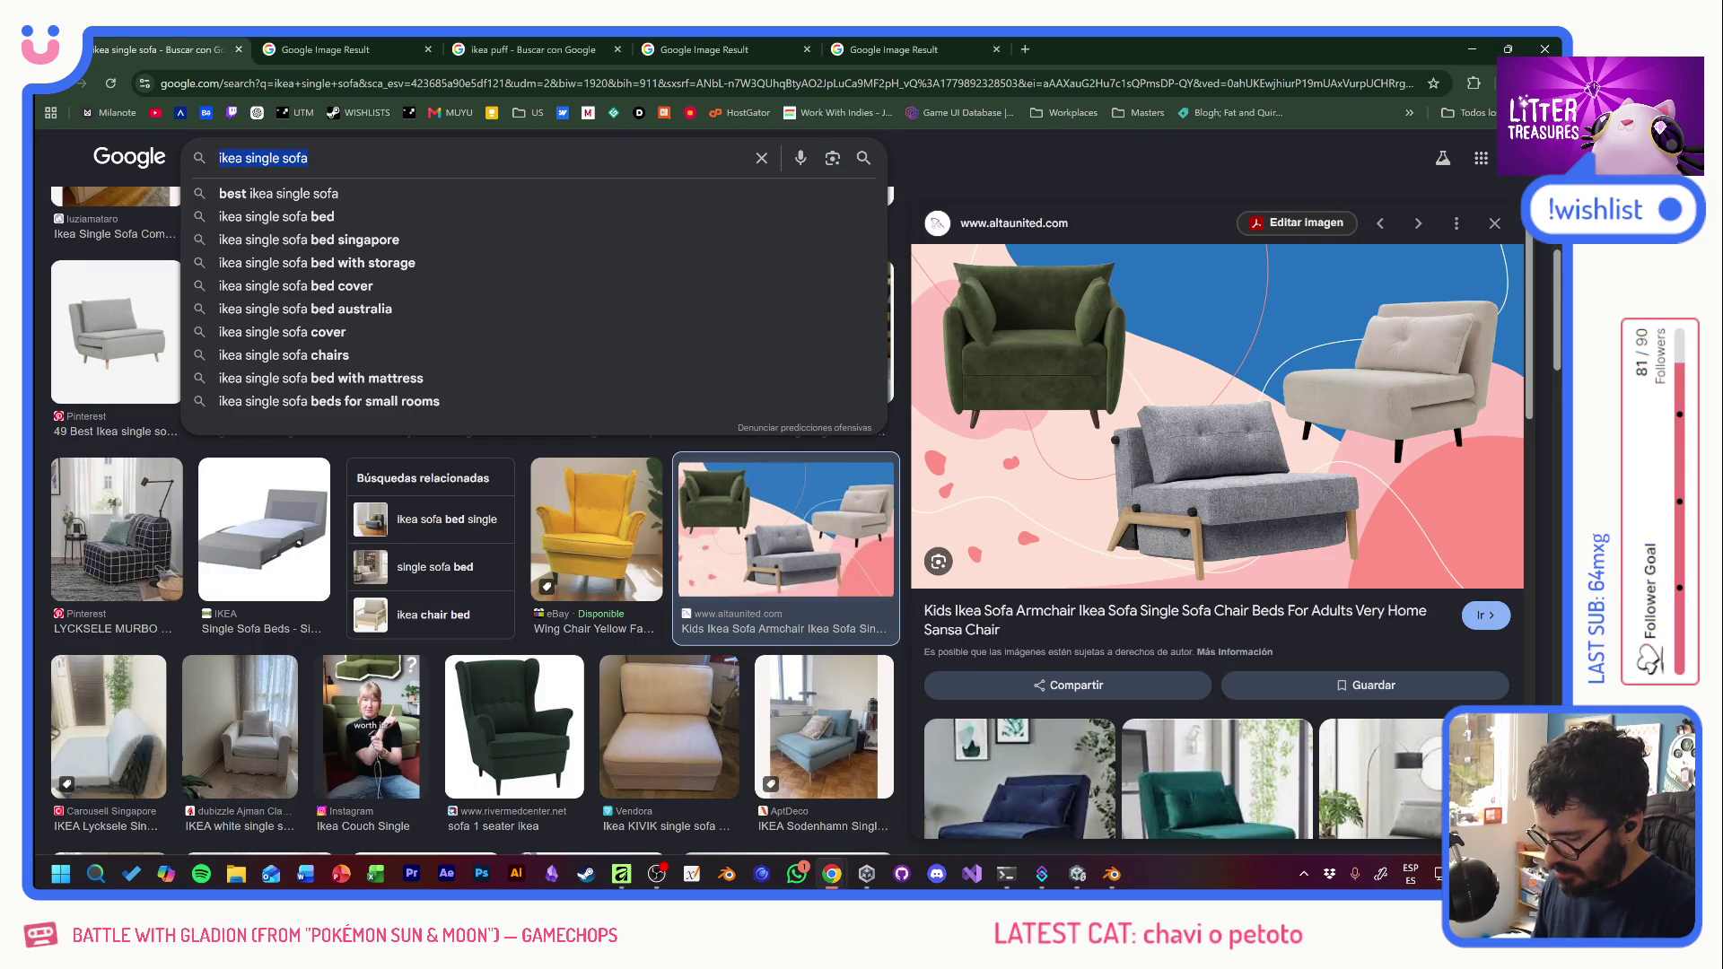
{"action": "type", "text": "bear and brea"}
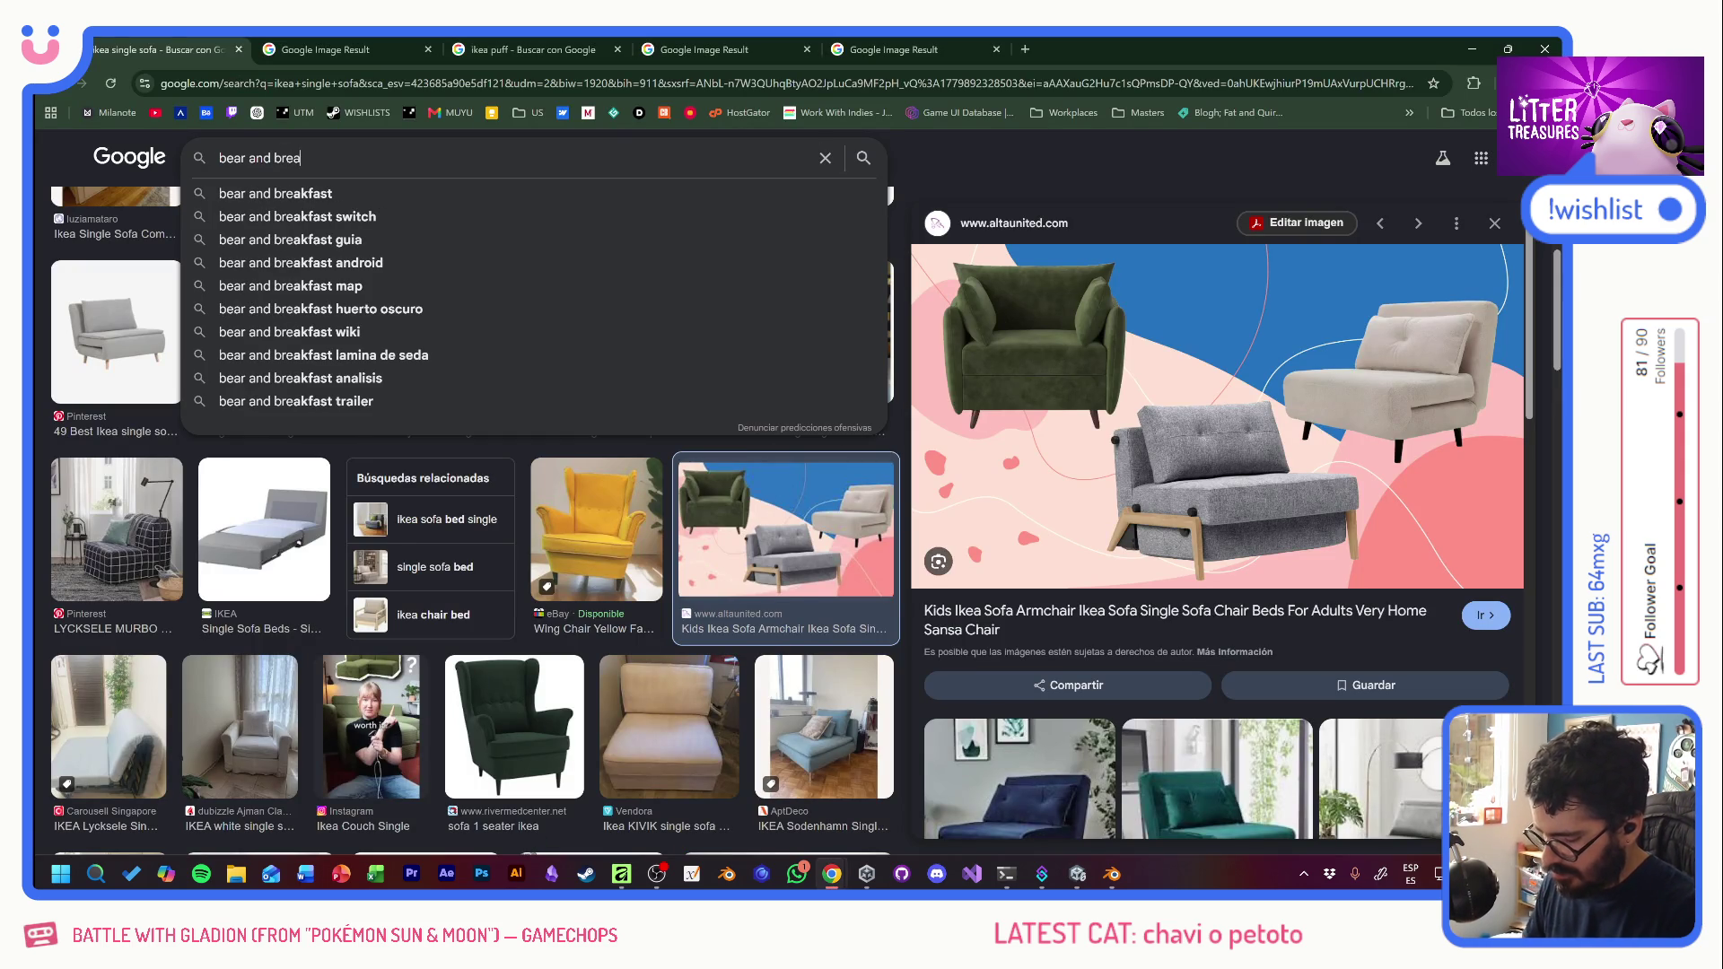
{"action": "type", "text": "kfast"}
{"action": "key", "text": "Return"}
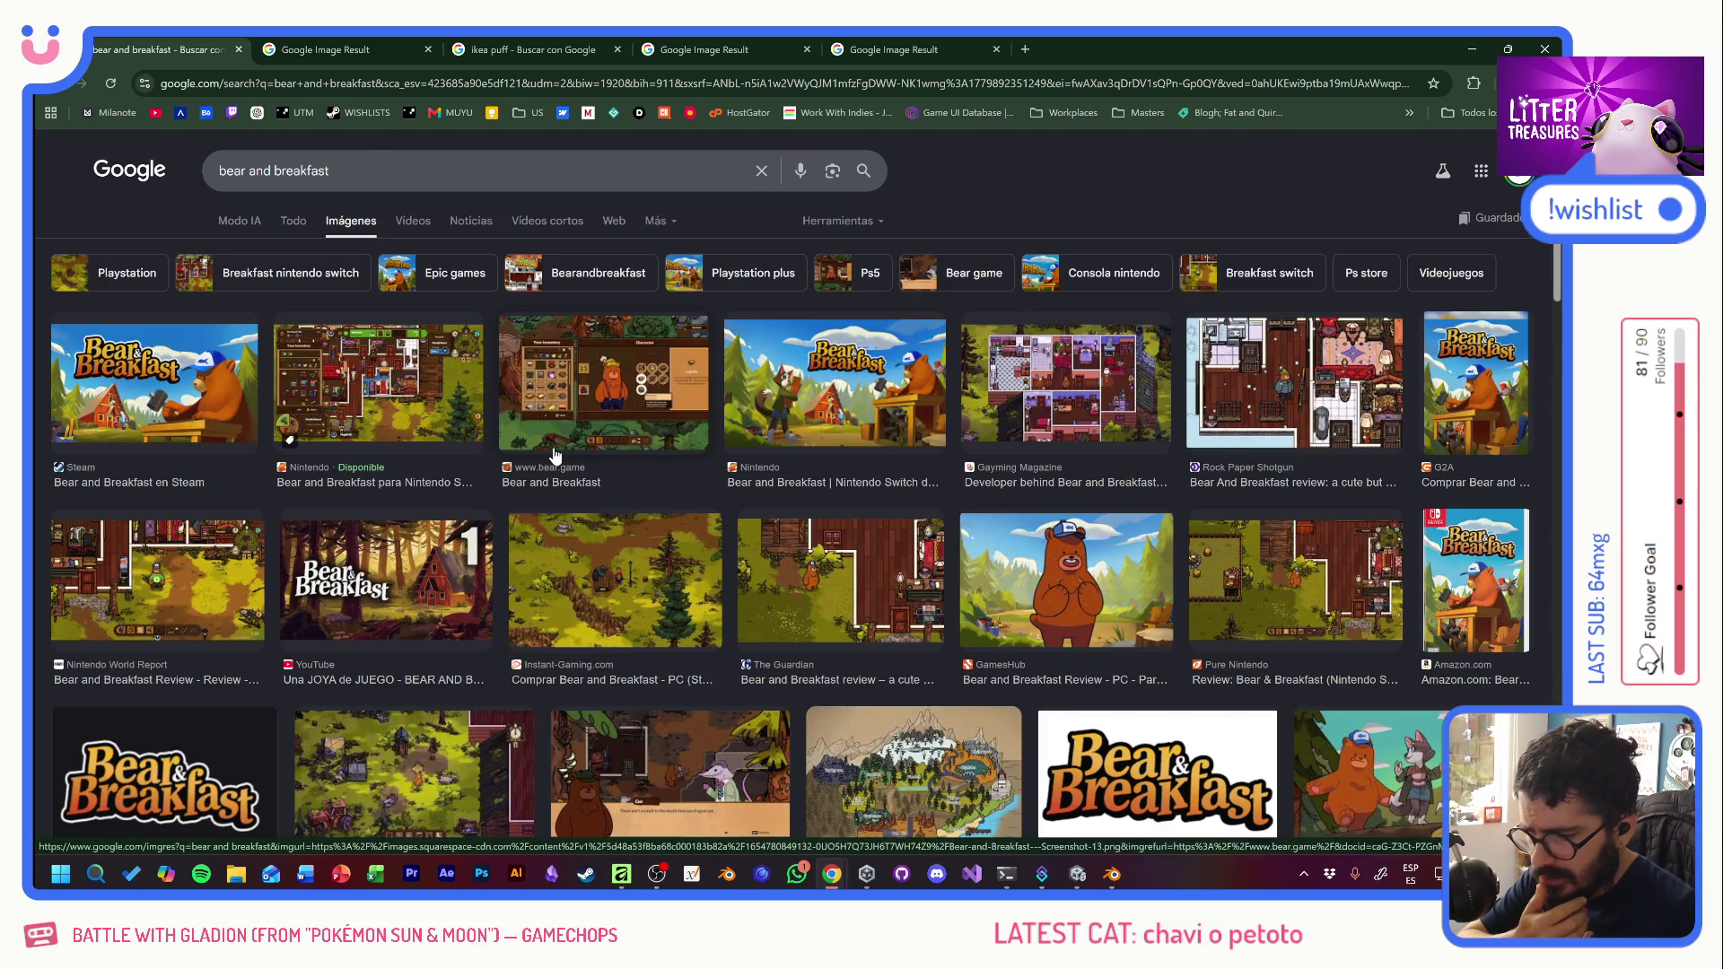
- Preview result screenshots and open the Gayming Magazine article in a new tab
{"action": "left_click", "coordinate": [840, 579]}
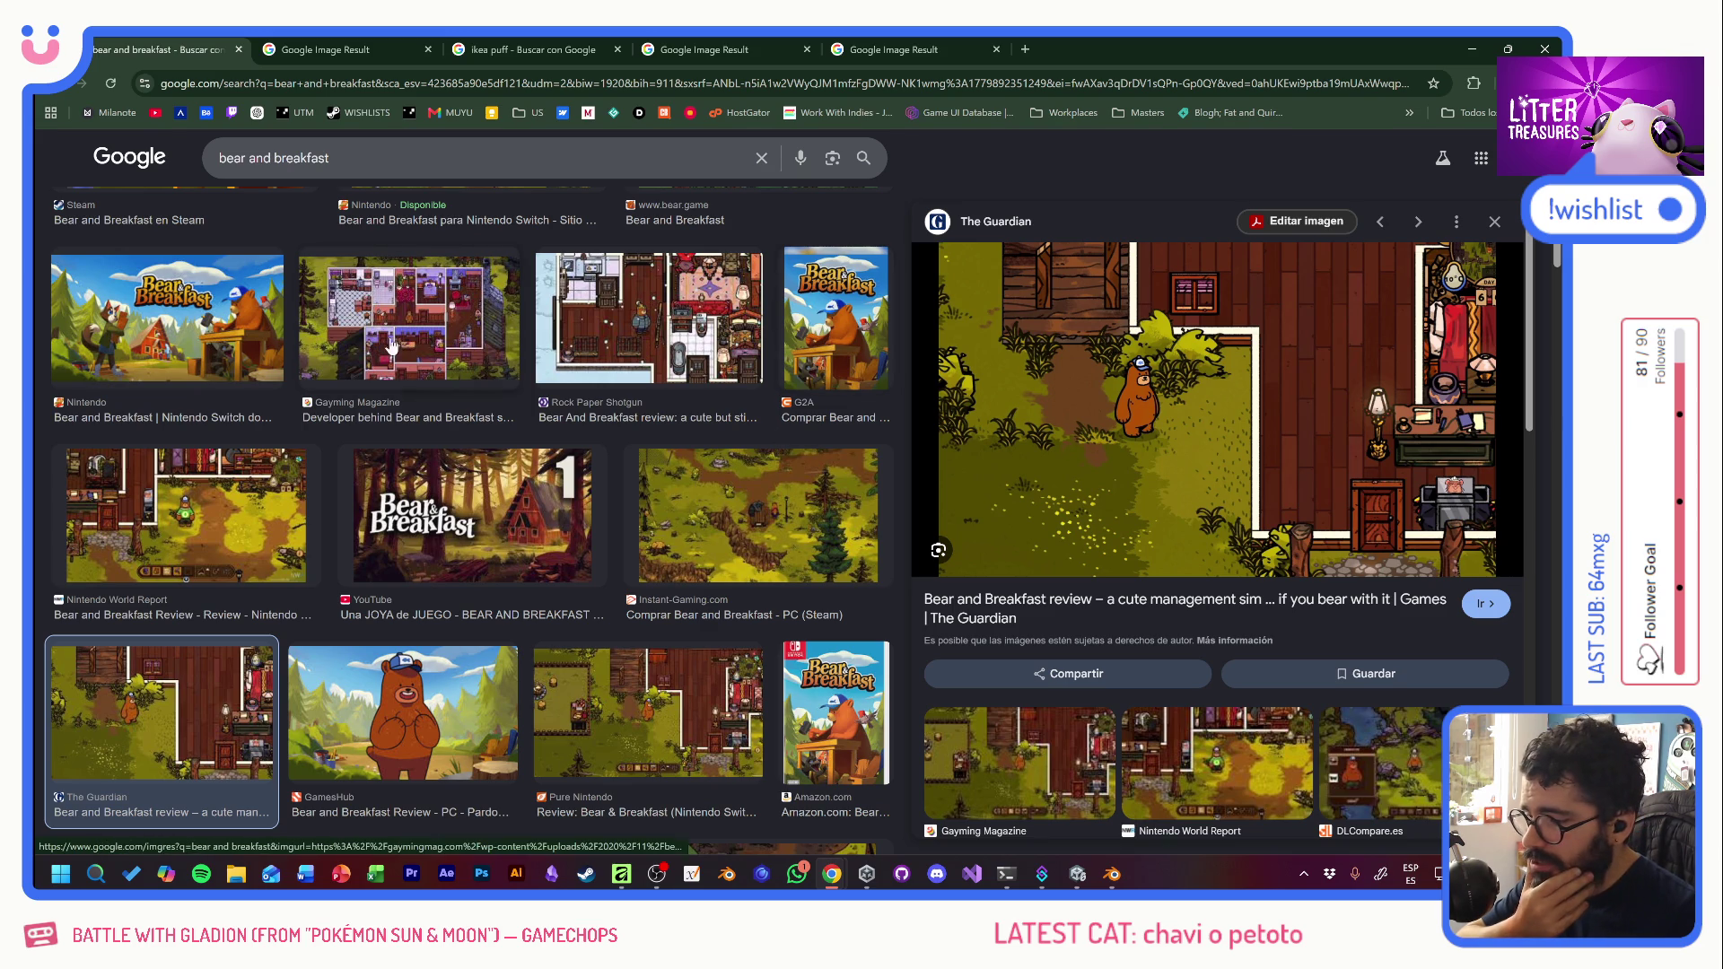
{"action": "left_click", "coordinate": [449, 350]}
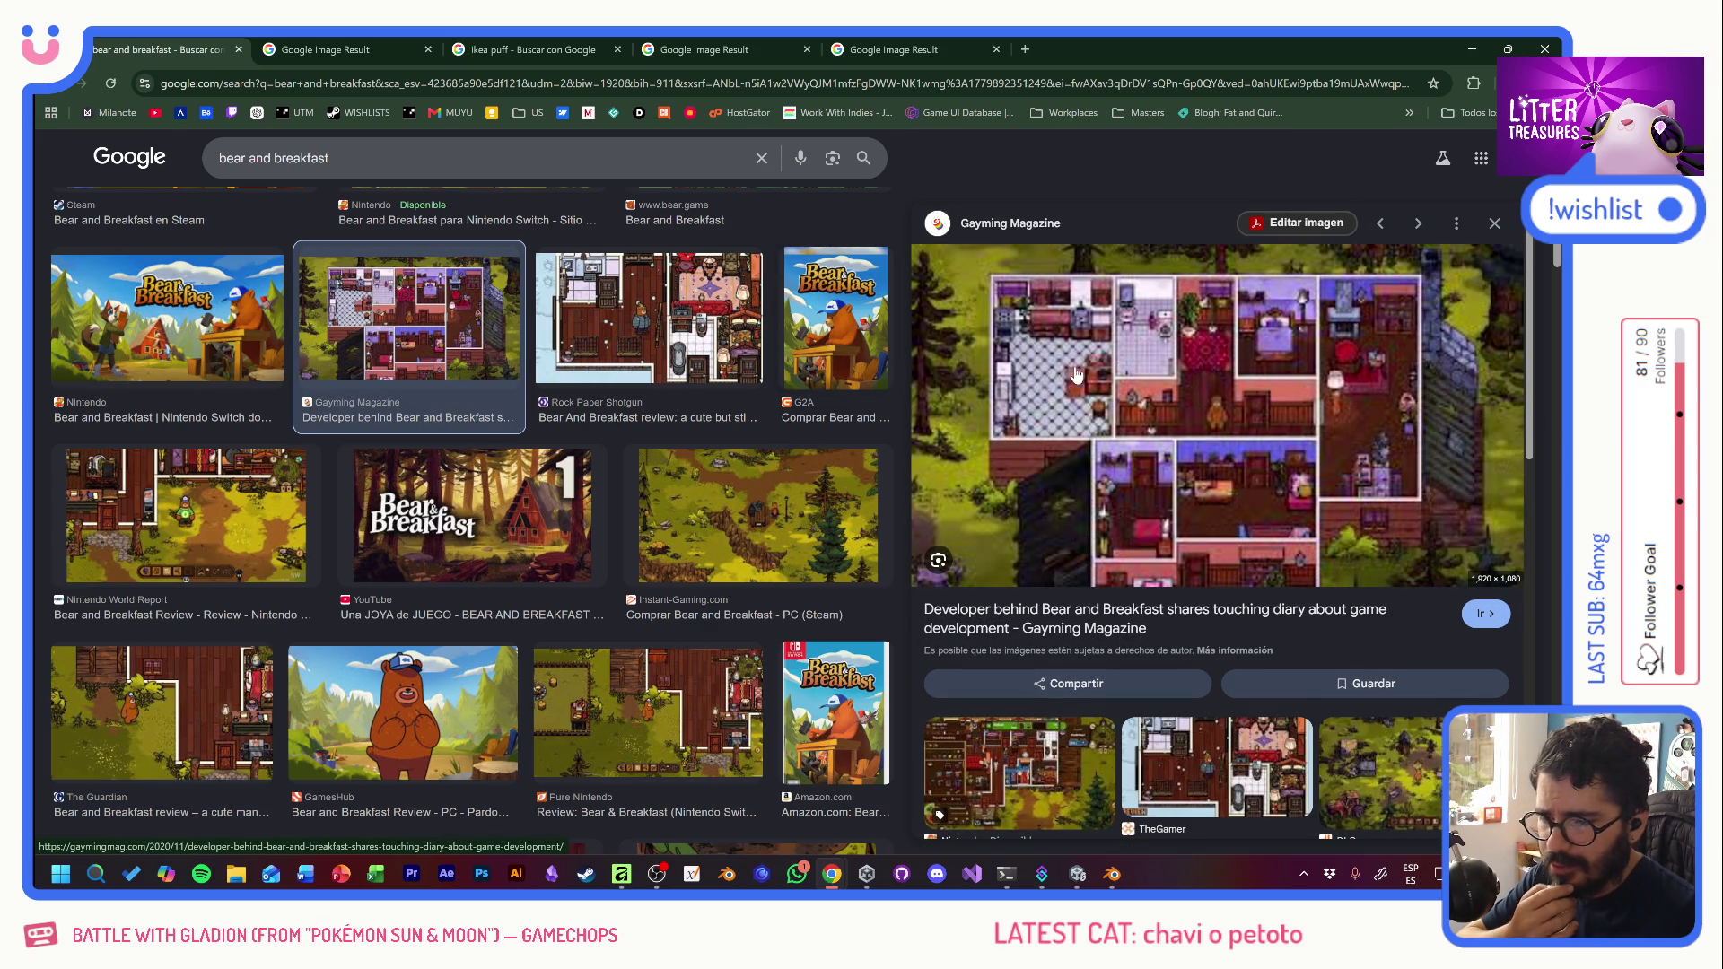
{"action": "left_click", "coordinate": [1132, 401]}
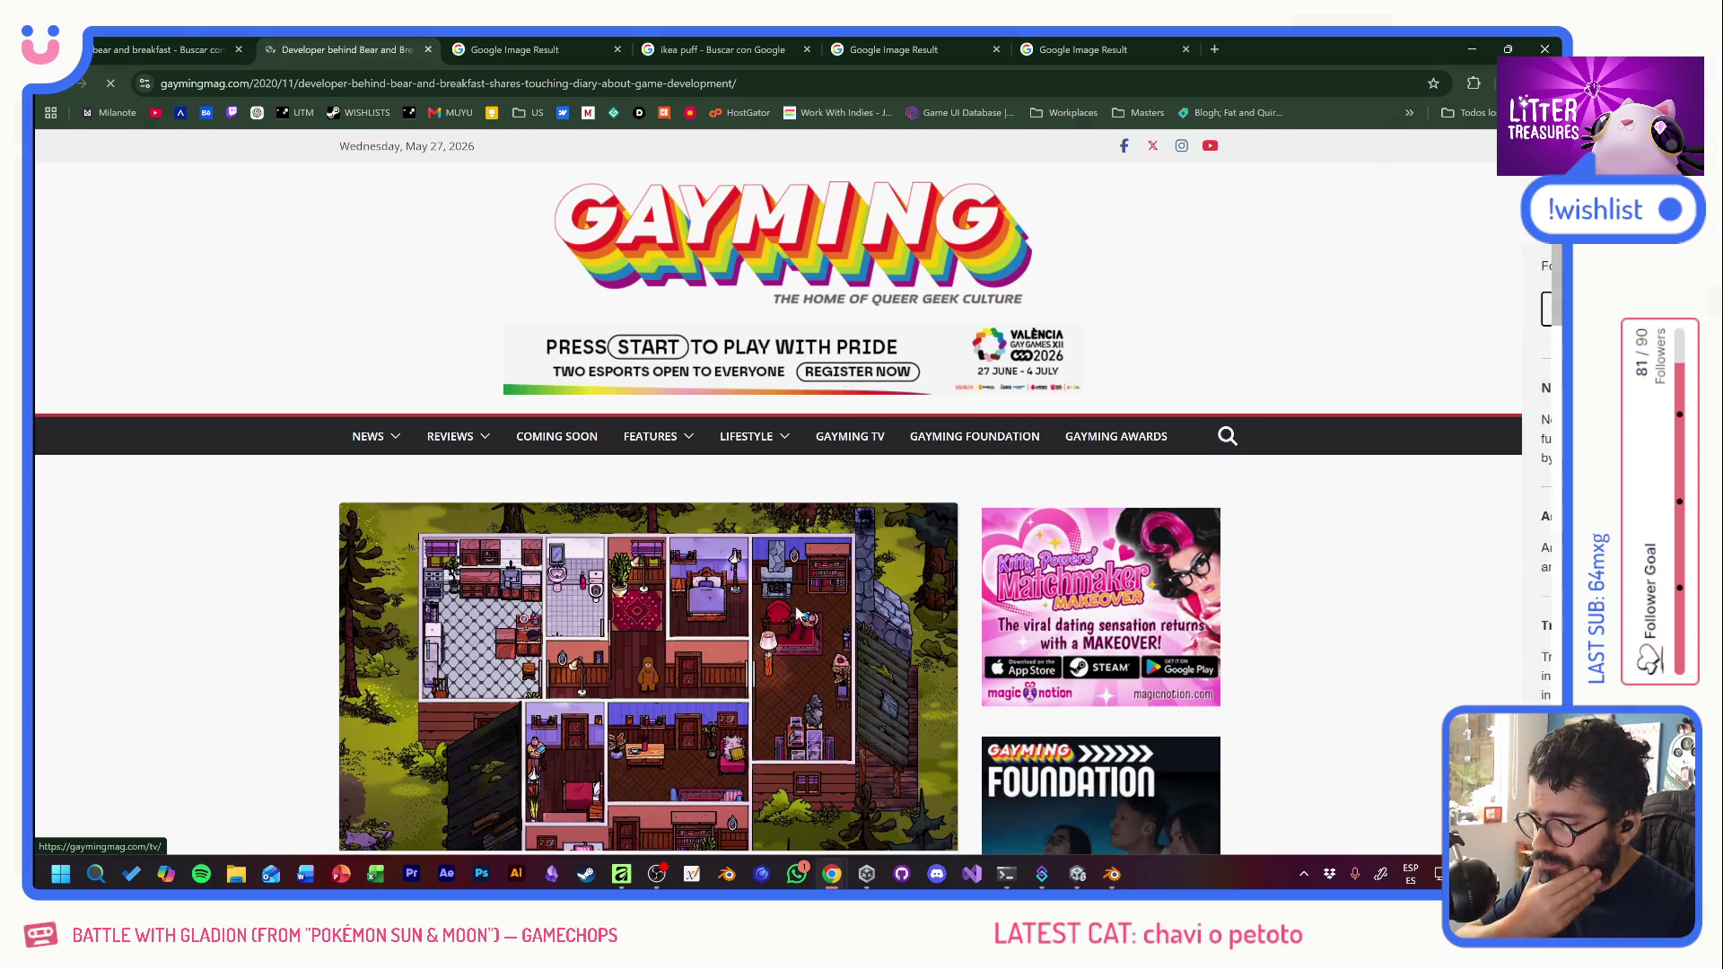
{"action": "scroll", "coordinate": [794, 616], "scroll_direction": "down", "scroll_amount": 3}
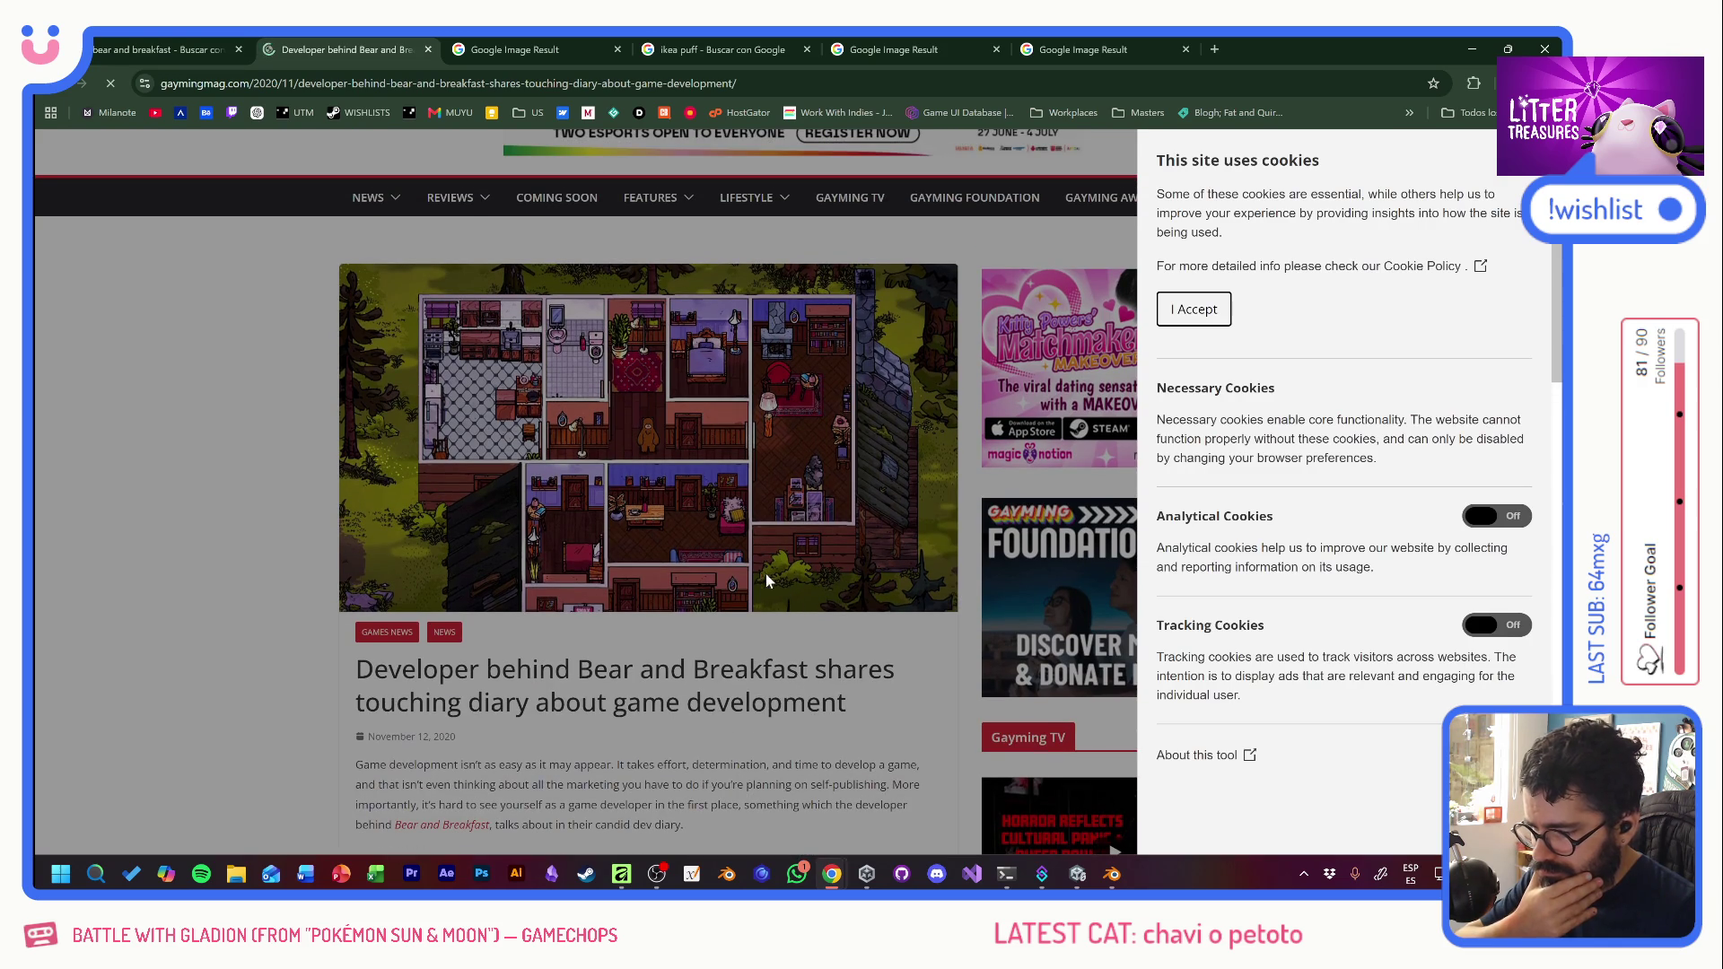